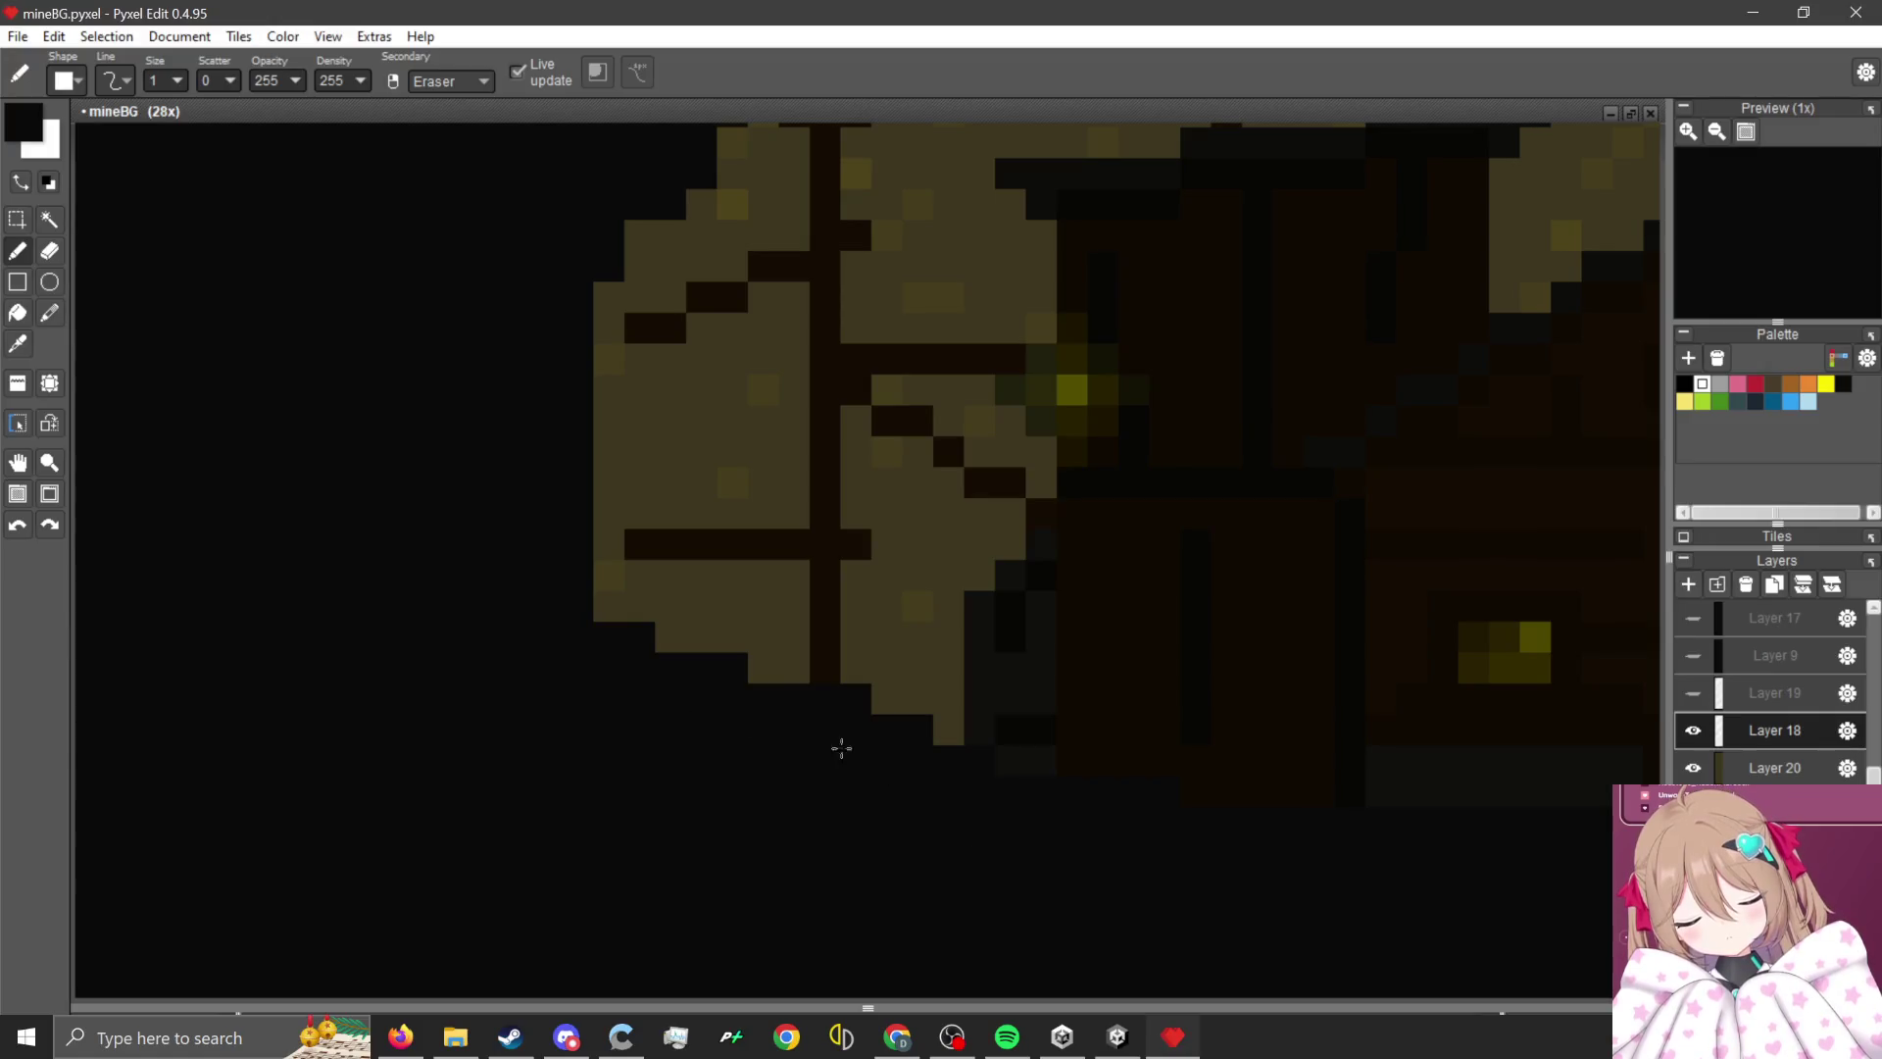
# - Extend the tan rock mound to the left and fill its dark notches with tan
pyautogui.scroll(-2, 707, 761)
pyautogui.scroll(2, 609, 660)
pyautogui.scroll(-3, 809, 553)
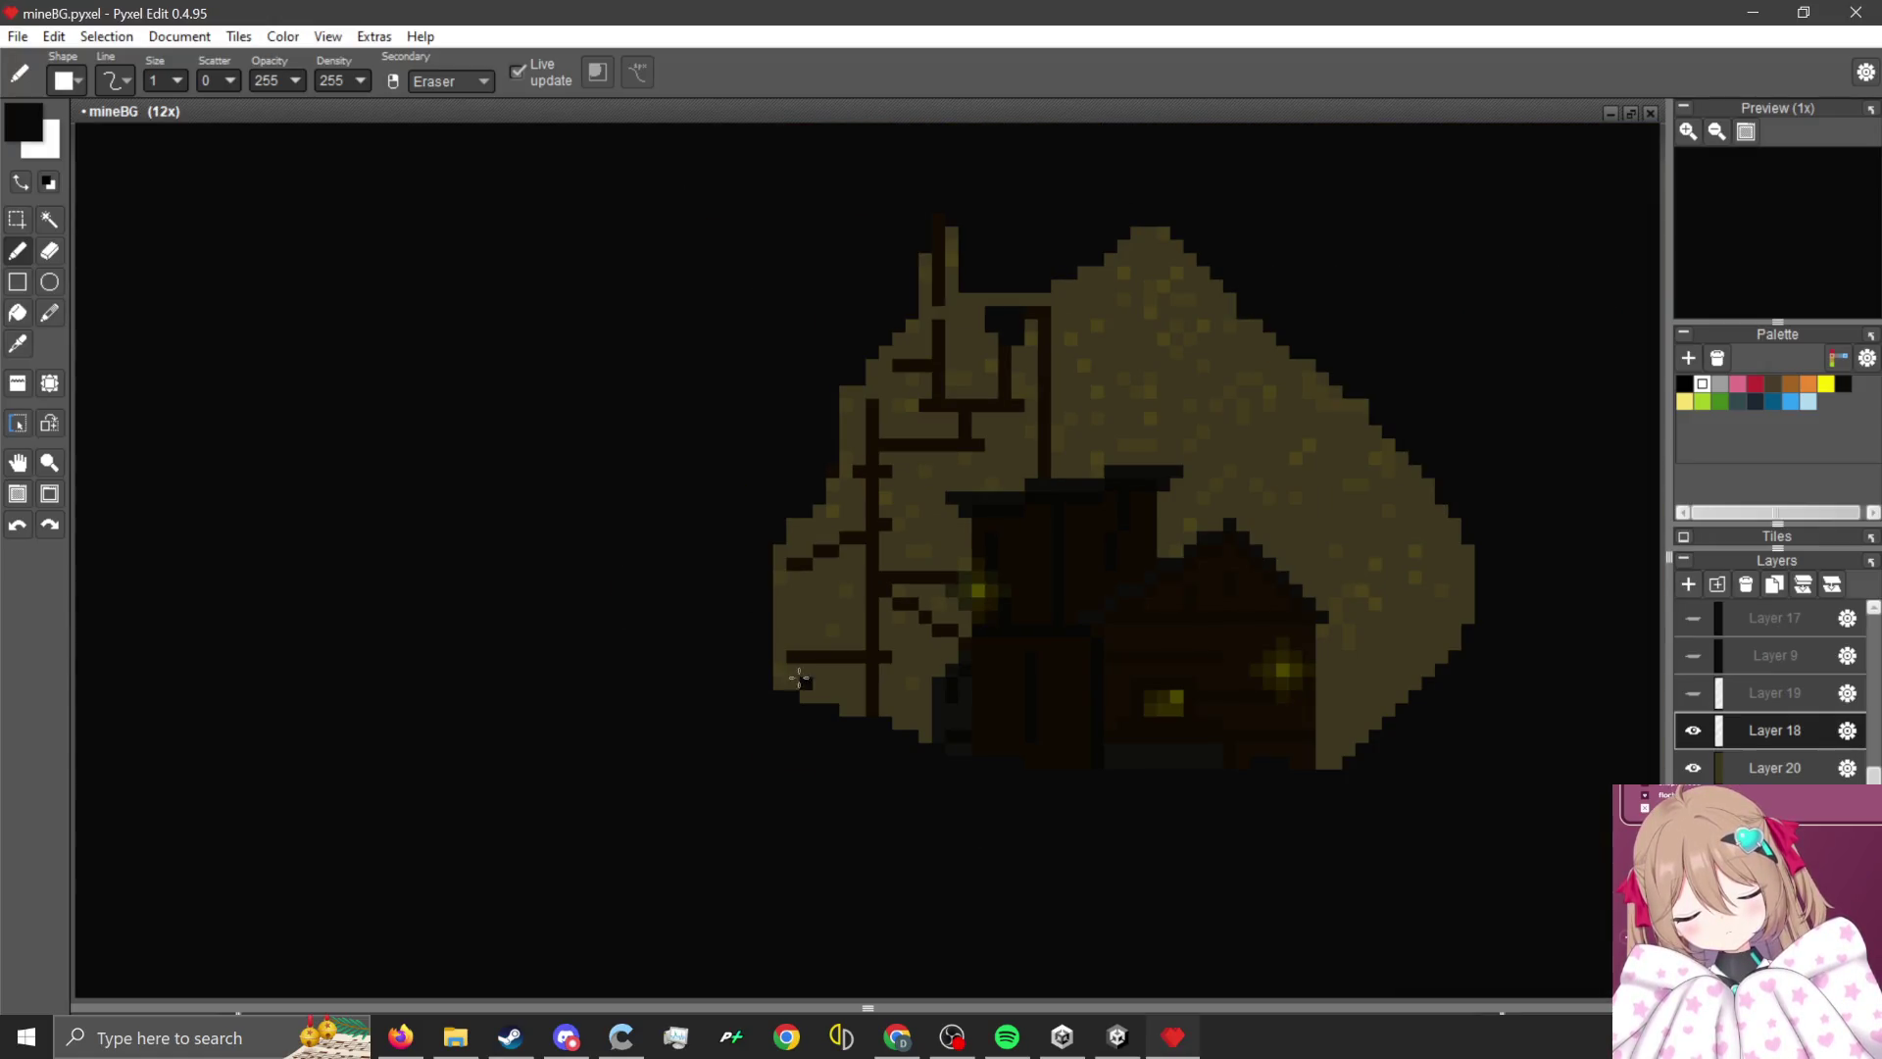
pyautogui.moveTo(781, 676)
pyautogui.mouseDown()
pyautogui.moveTo(621, 618)
pyautogui.moveTo(802, 521)
pyautogui.moveTo(742, 655)
pyautogui.moveTo(768, 622)
pyautogui.moveTo(686, 588)
pyautogui.moveTo(652, 630)
pyautogui.mouseUp()
pyautogui.scroll(2, 697, 580)
pyautogui.scroll(-3, 782, 516)
pyautogui.scroll(2, 676, 673)
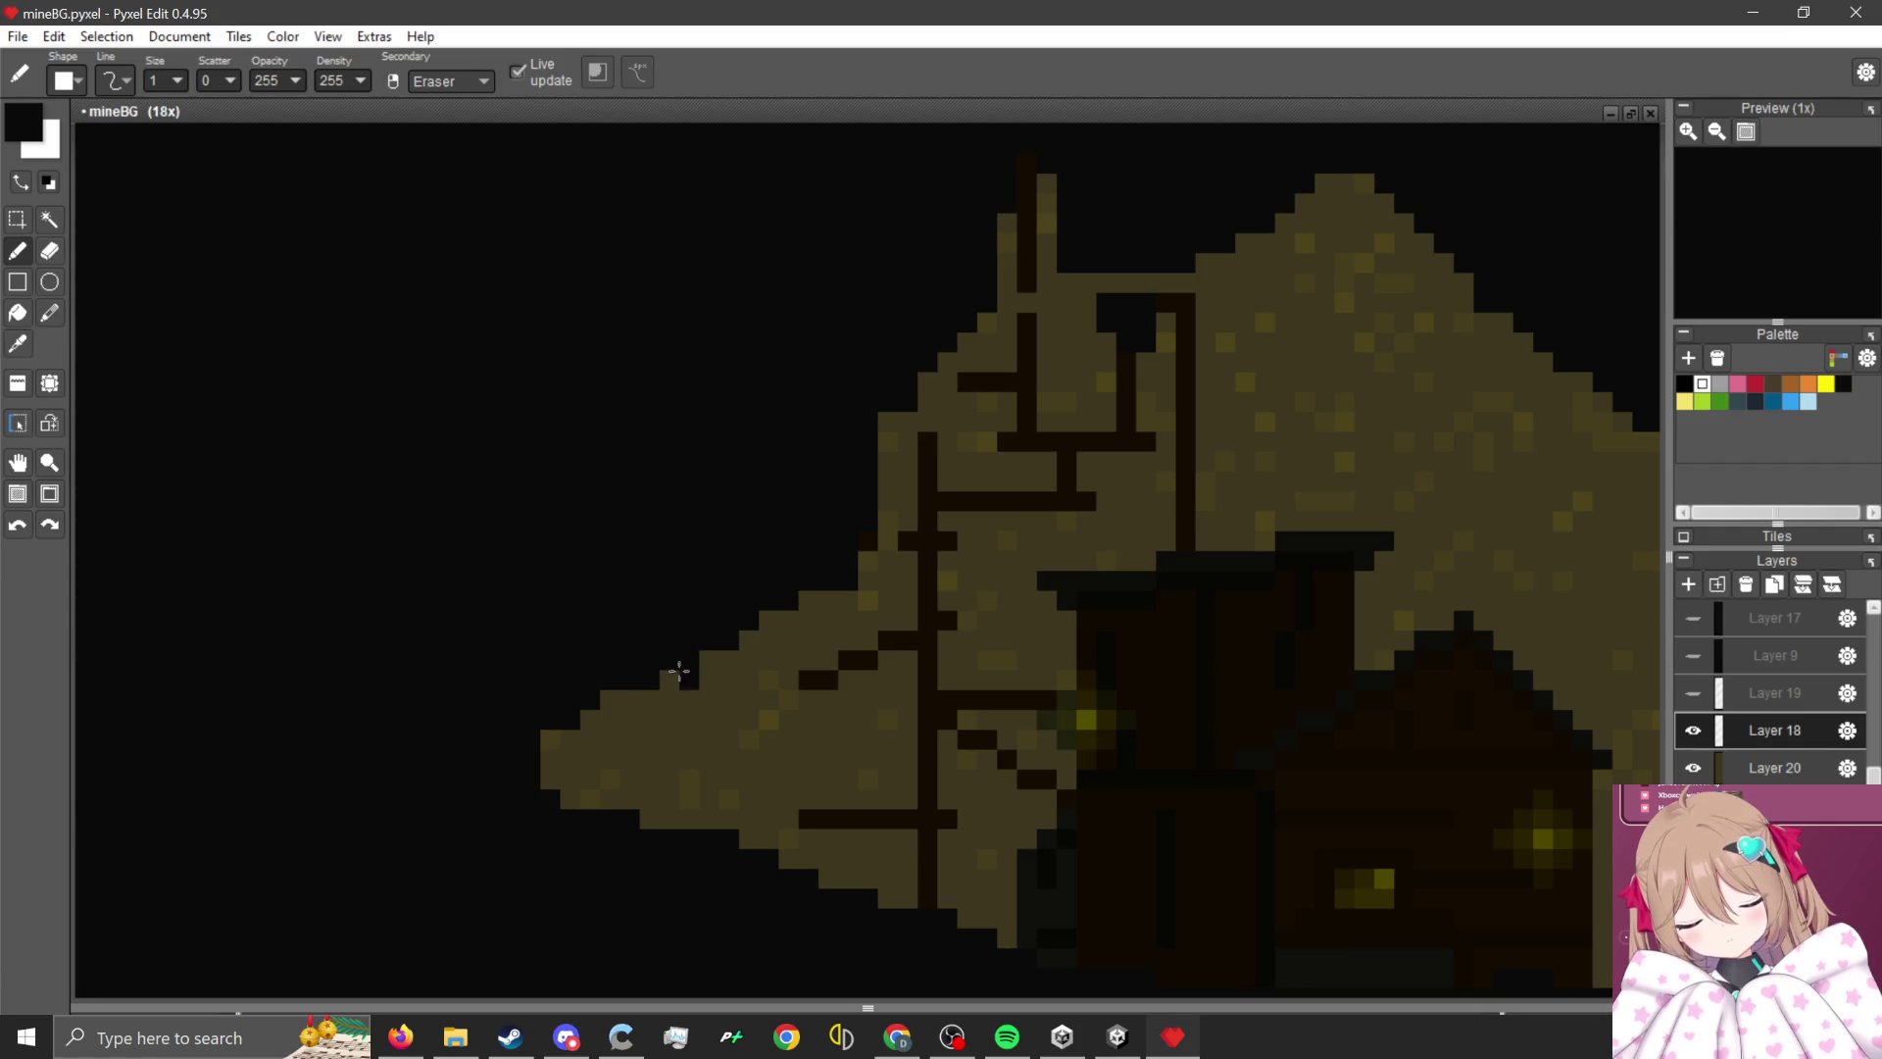
pyautogui.moveTo(726, 567)
pyautogui.mouseDown()
pyautogui.moveTo(726, 617)
pyautogui.moveTo(836, 546)
pyautogui.moveTo(836, 607)
pyautogui.mouseUp()
# - Add tan pixels along the mound's right edge and reshape the peak with notches
pyautogui.scroll(-1, 706, 715)
pyautogui.scroll(1, 819, 530)
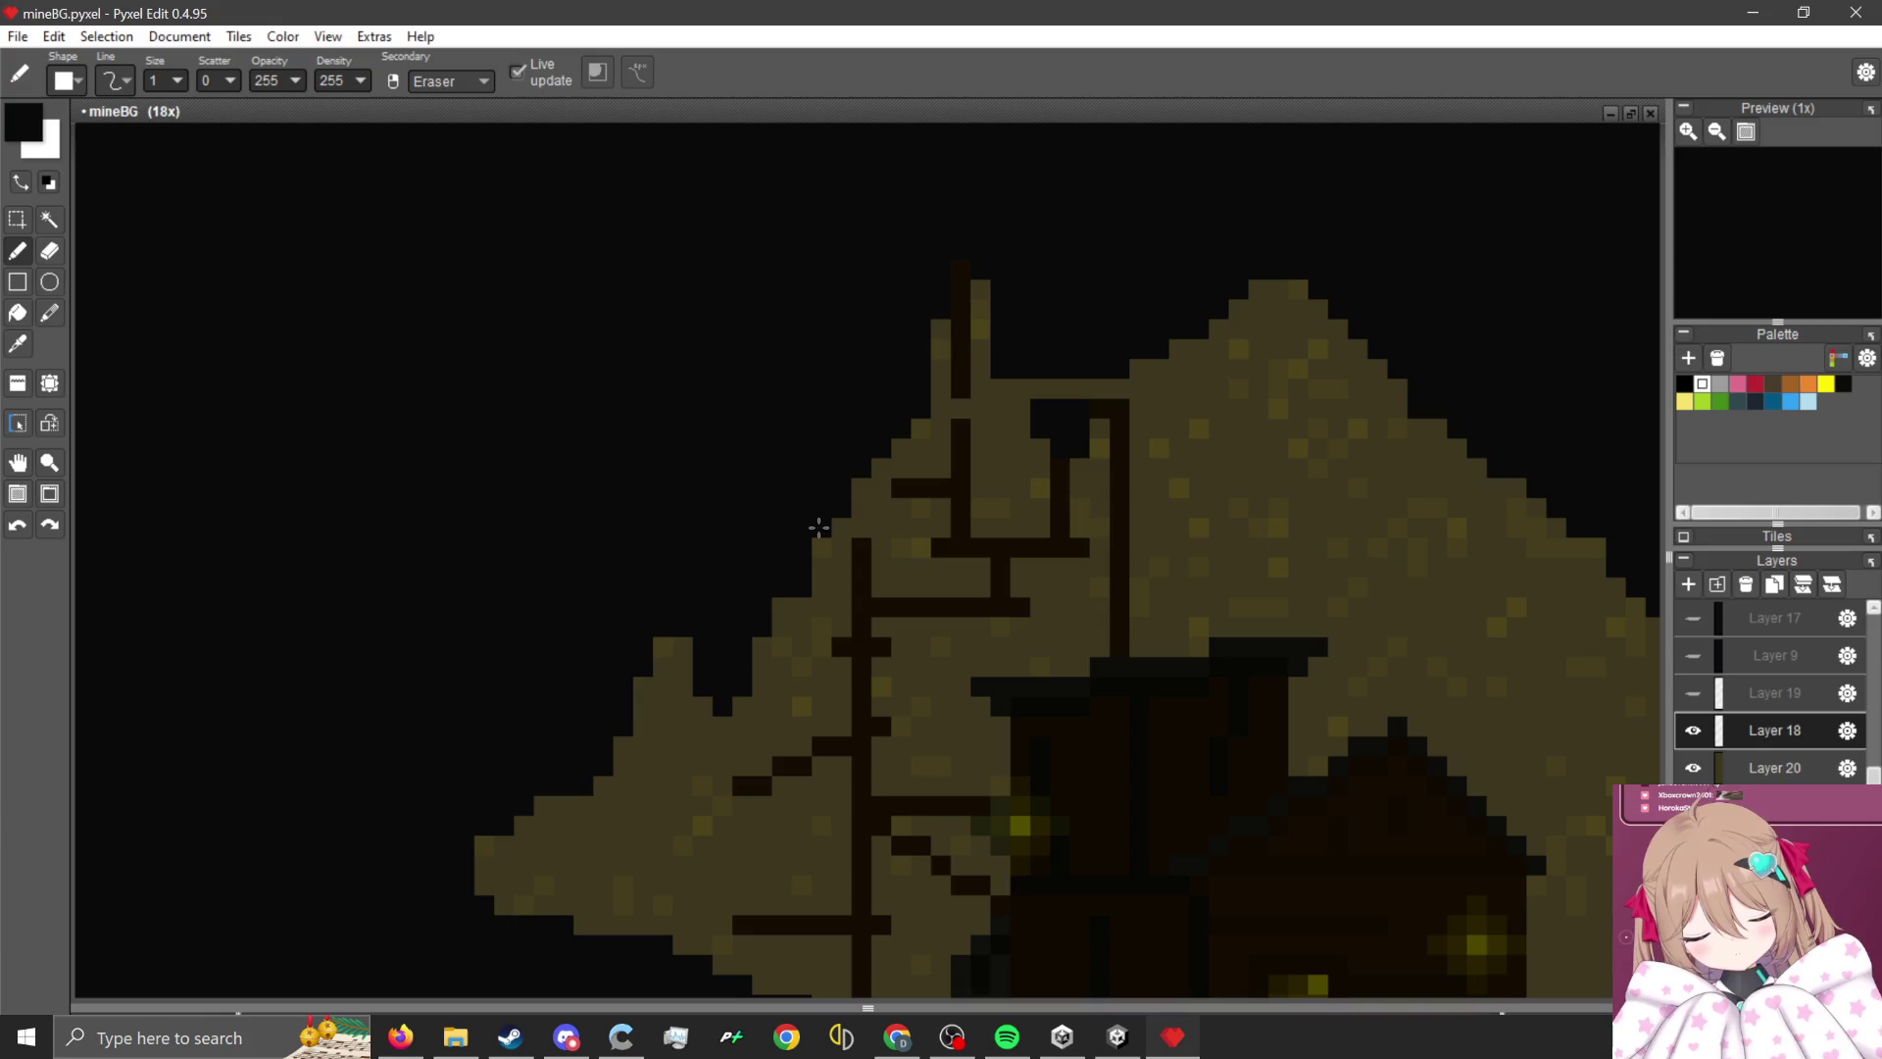
pyautogui.press('XF86AudioLowerVolume')
pyautogui.scroll(-2, 1327, 517)
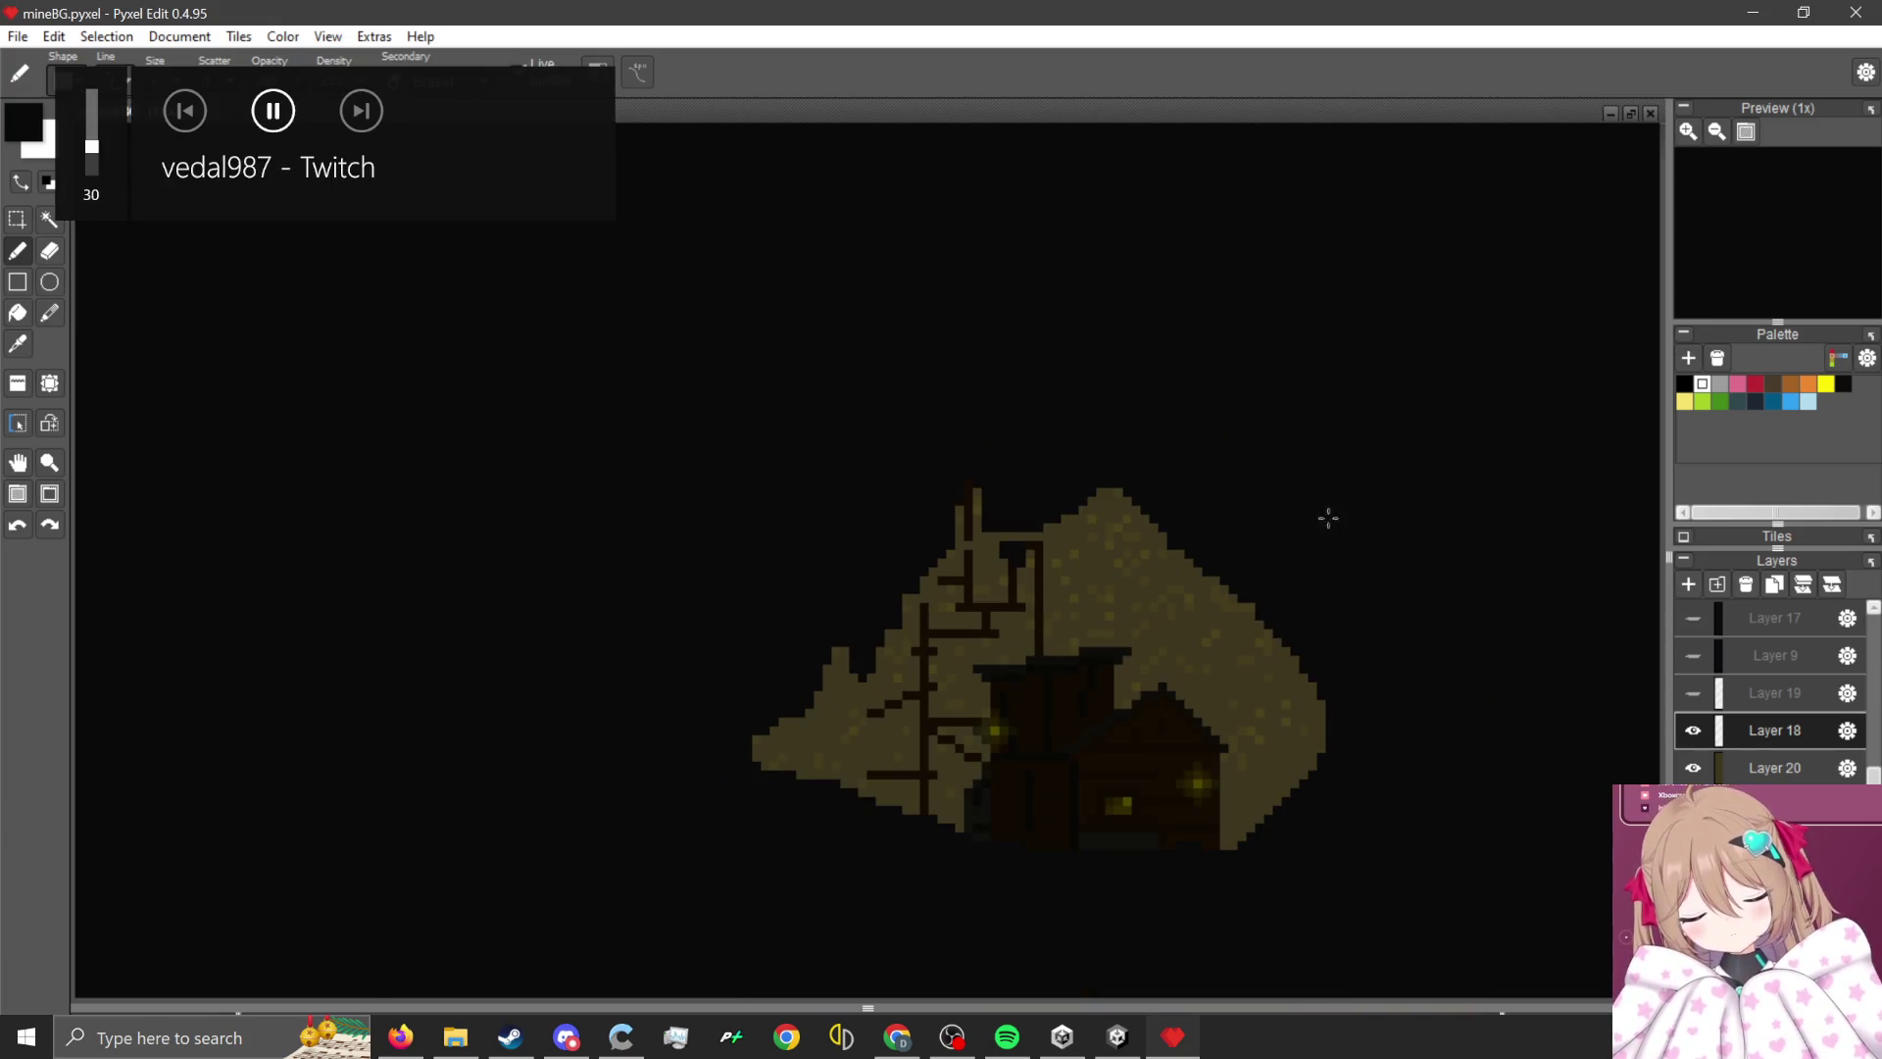
pyautogui.scroll(2, 1166, 691)
pyautogui.scroll(-2, 1167, 691)
pyautogui.moveTo(1161, 828)
pyautogui.mouseDown()
pyautogui.moveTo(1196, 799)
pyautogui.moveTo(1151, 642)
pyautogui.moveTo(1124, 716)
pyautogui.moveTo(1071, 630)
pyautogui.moveTo(1020, 638)
pyautogui.moveTo(962, 454)
pyautogui.moveTo(908, 529)
pyautogui.mouseUp()
pyautogui.scroll(3, 936, 514)
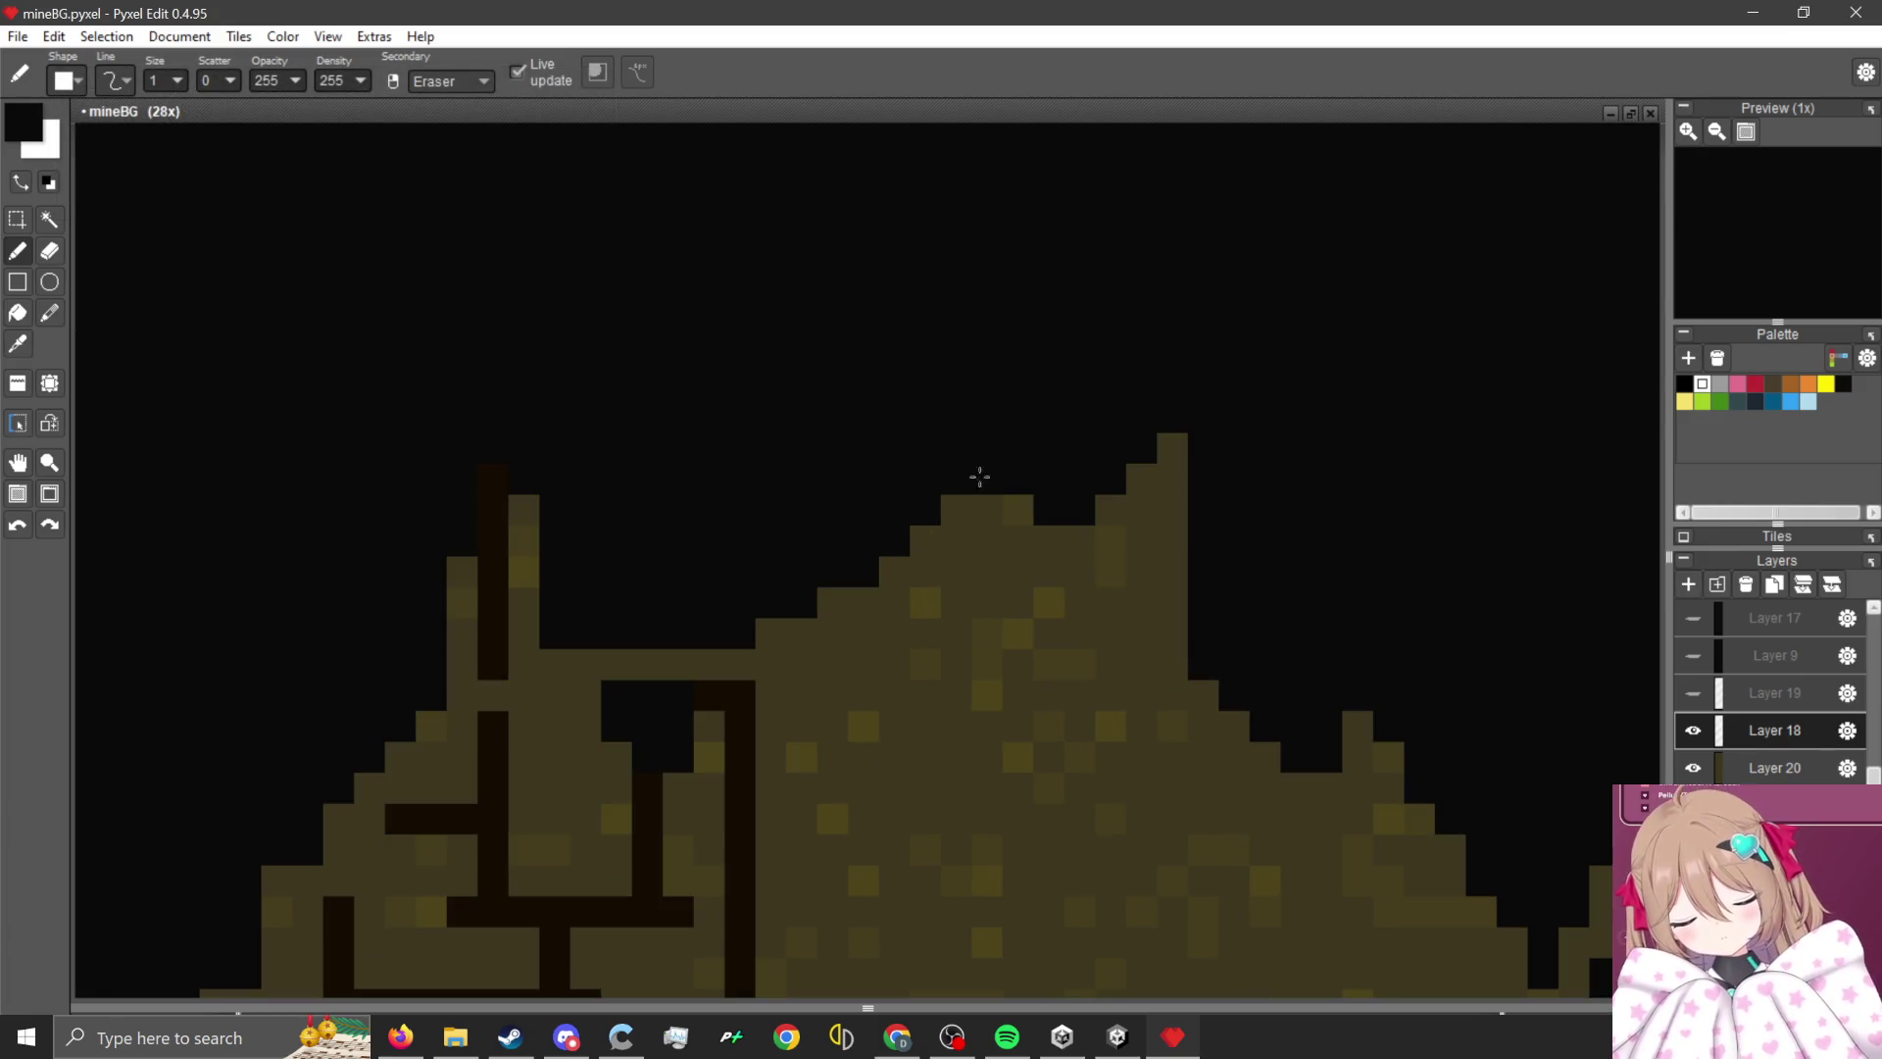
pyautogui.moveTo(1114, 470)
pyautogui.mouseDown()
pyautogui.moveTo(1009, 470)
pyautogui.moveTo(1050, 609)
pyautogui.moveTo(663, 523)
pyautogui.moveTo(538, 660)
pyautogui.moveTo(672, 605)
pyautogui.moveTo(597, 656)
pyautogui.moveTo(554, 552)
pyautogui.moveTo(617, 550)
pyautogui.moveTo(588, 538)
pyautogui.moveTo(642, 524)
pyautogui.mouseUp()
# - Carve small dark notches into the mound's left and right slopes
pyautogui.scroll(-2, 643, 549)
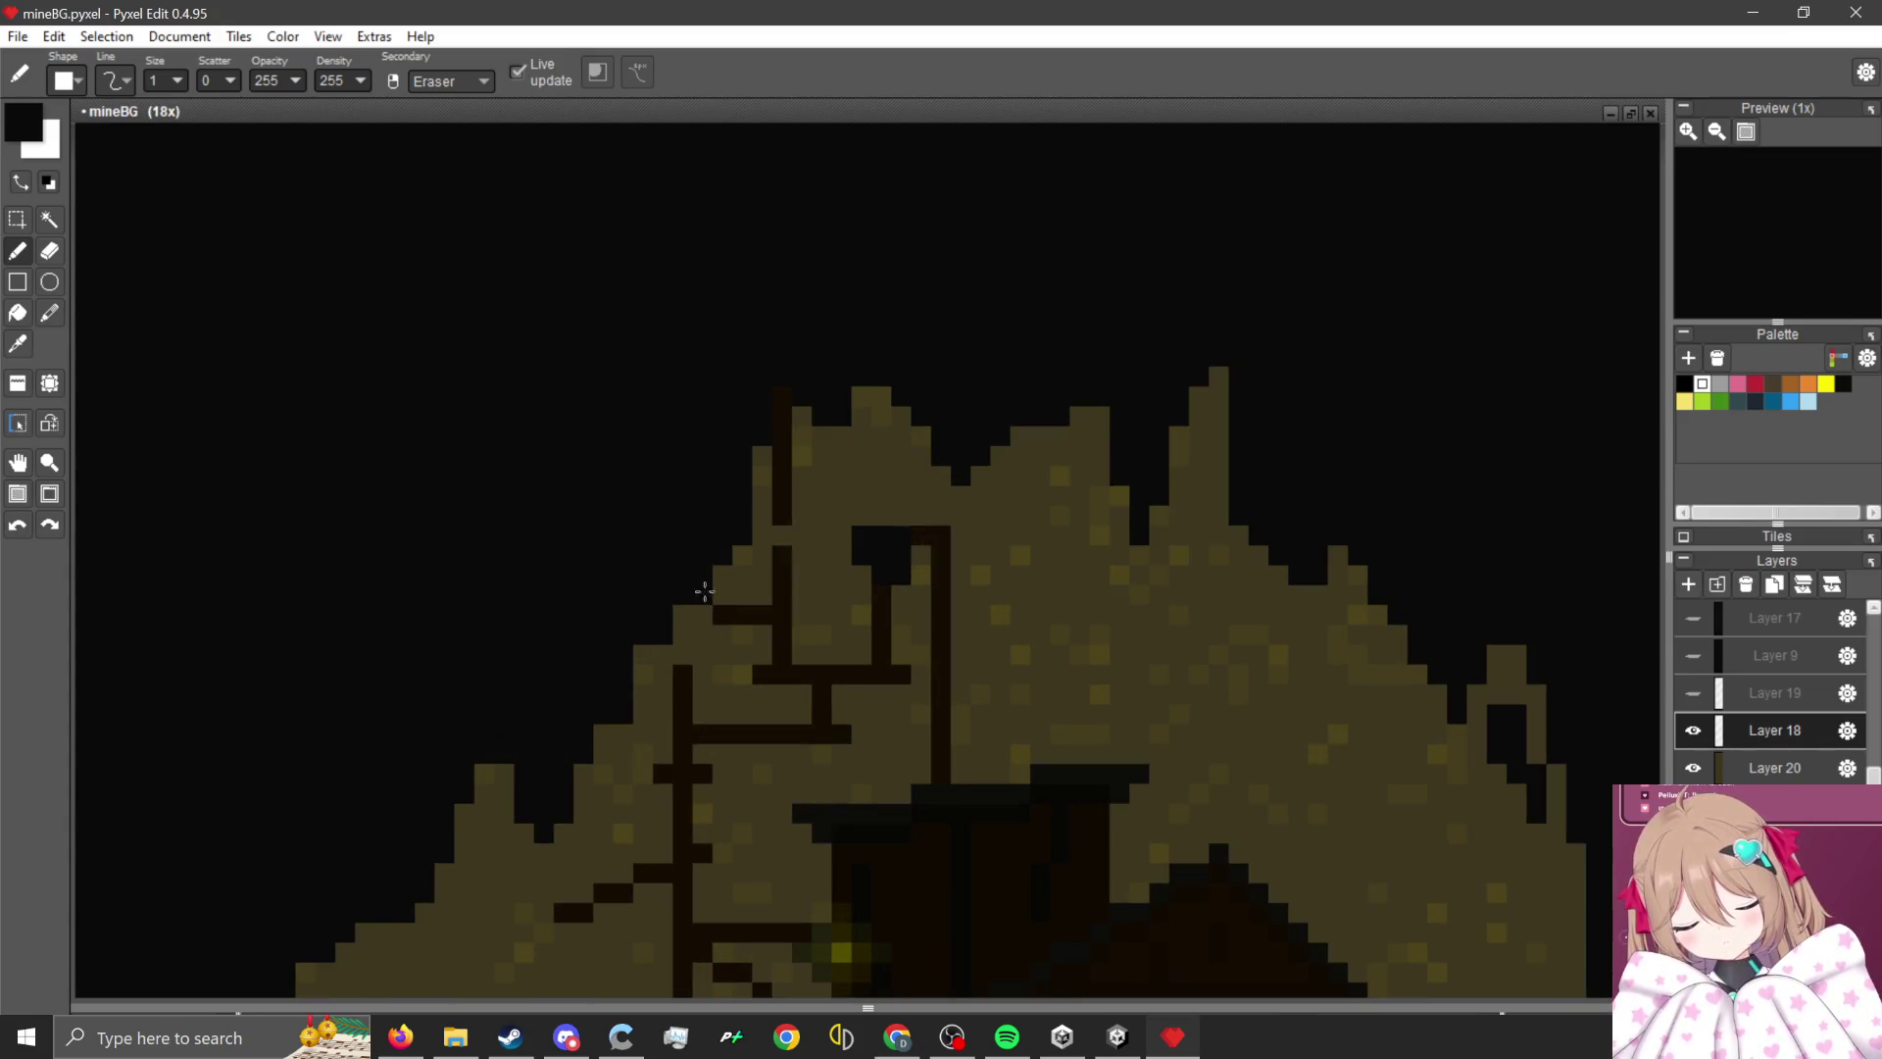
pyautogui.scroll(-2, 722, 534)
pyautogui.scroll(6, 567, 692)
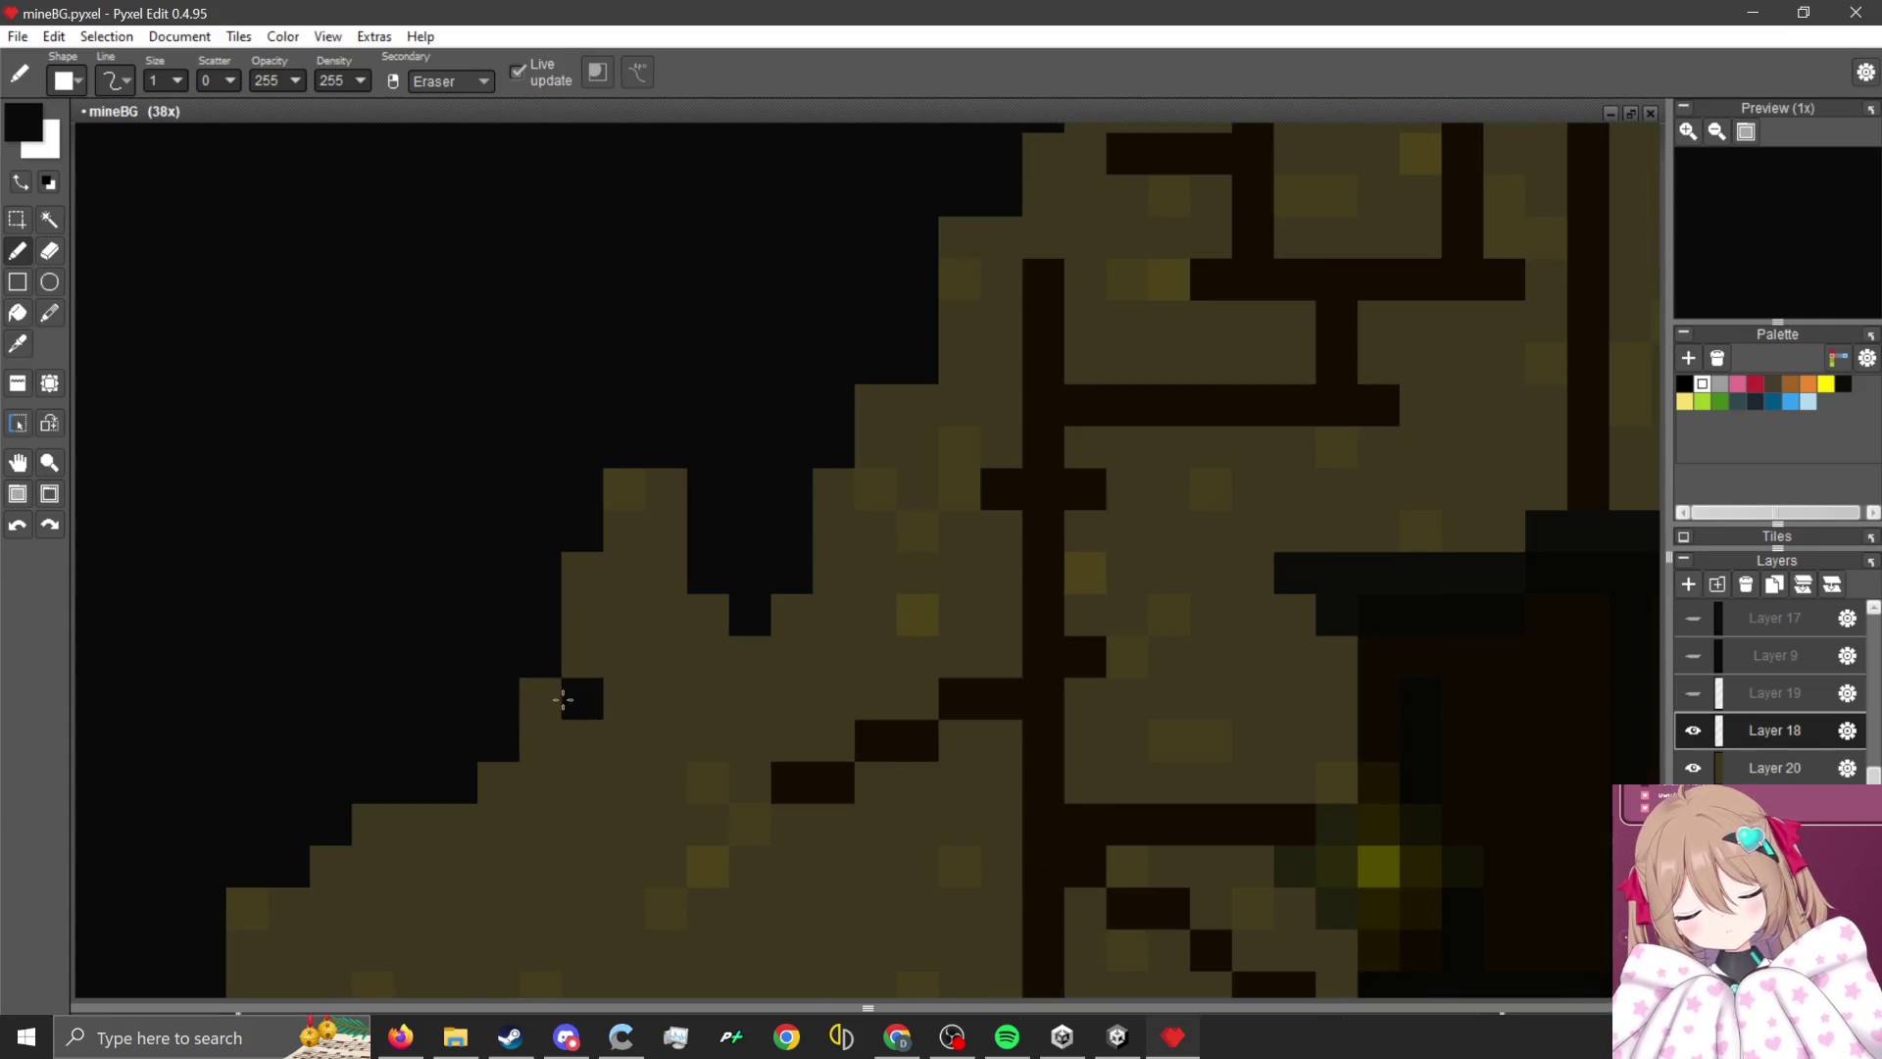
pyautogui.moveTo(498, 818)
pyautogui.mouseDown()
pyautogui.moveTo(495, 906)
pyautogui.moveTo(483, 785)
pyautogui.mouseUp()
pyautogui.scroll(-6, 483, 785)
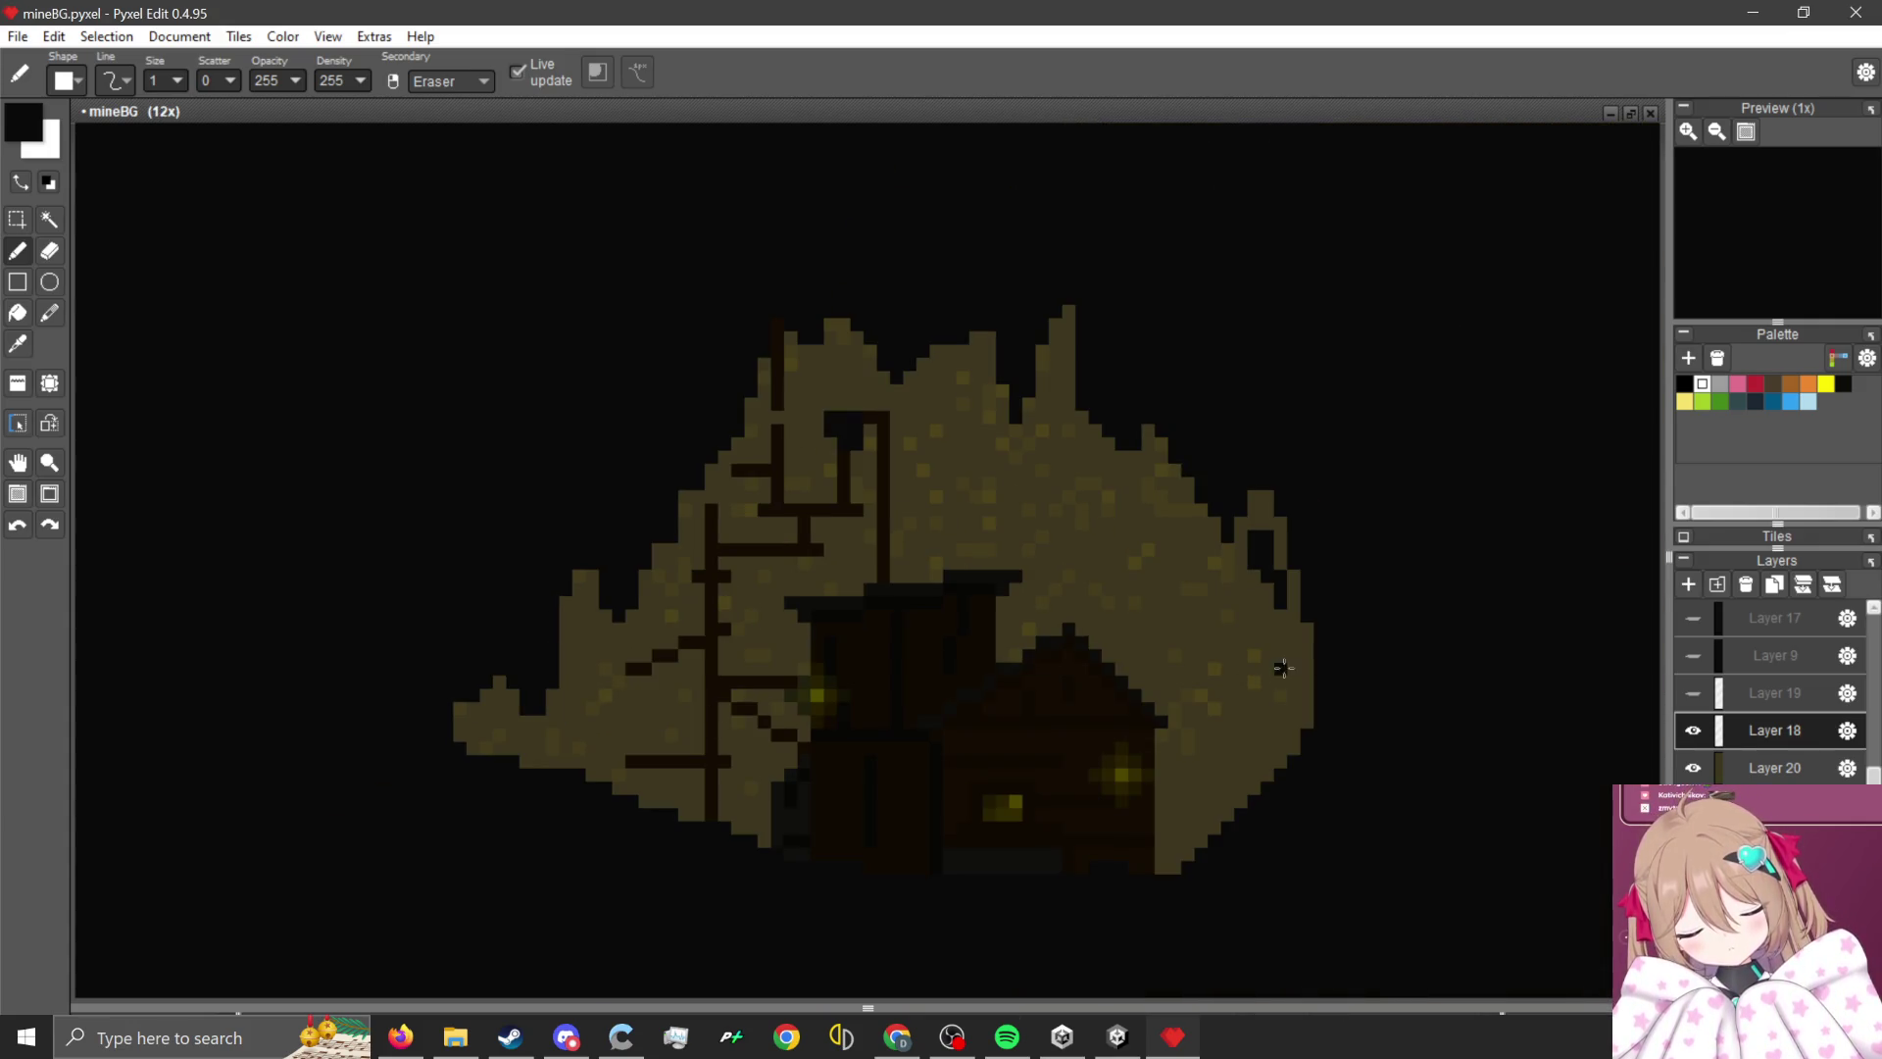
pyautogui.scroll(2, 1293, 584)
pyautogui.scroll(2, 1298, 573)
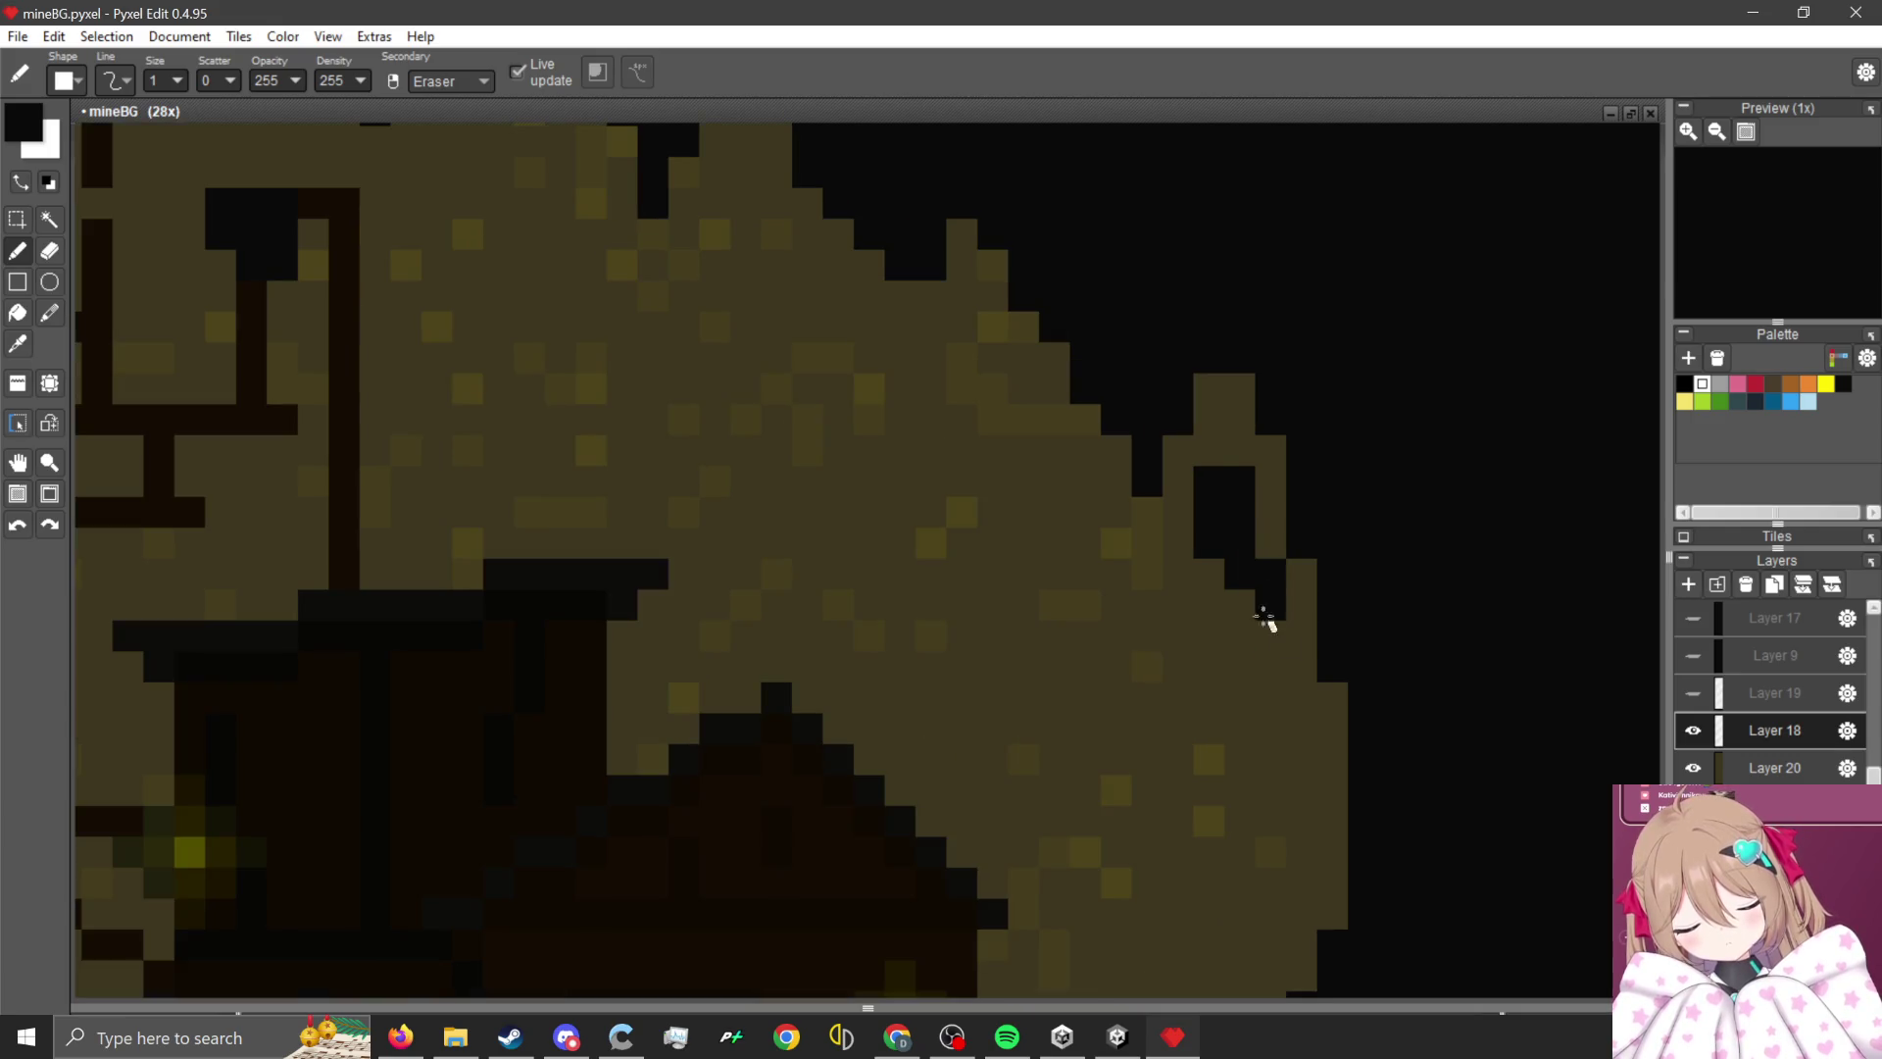
pyautogui.scroll(-2, 1243, 549)
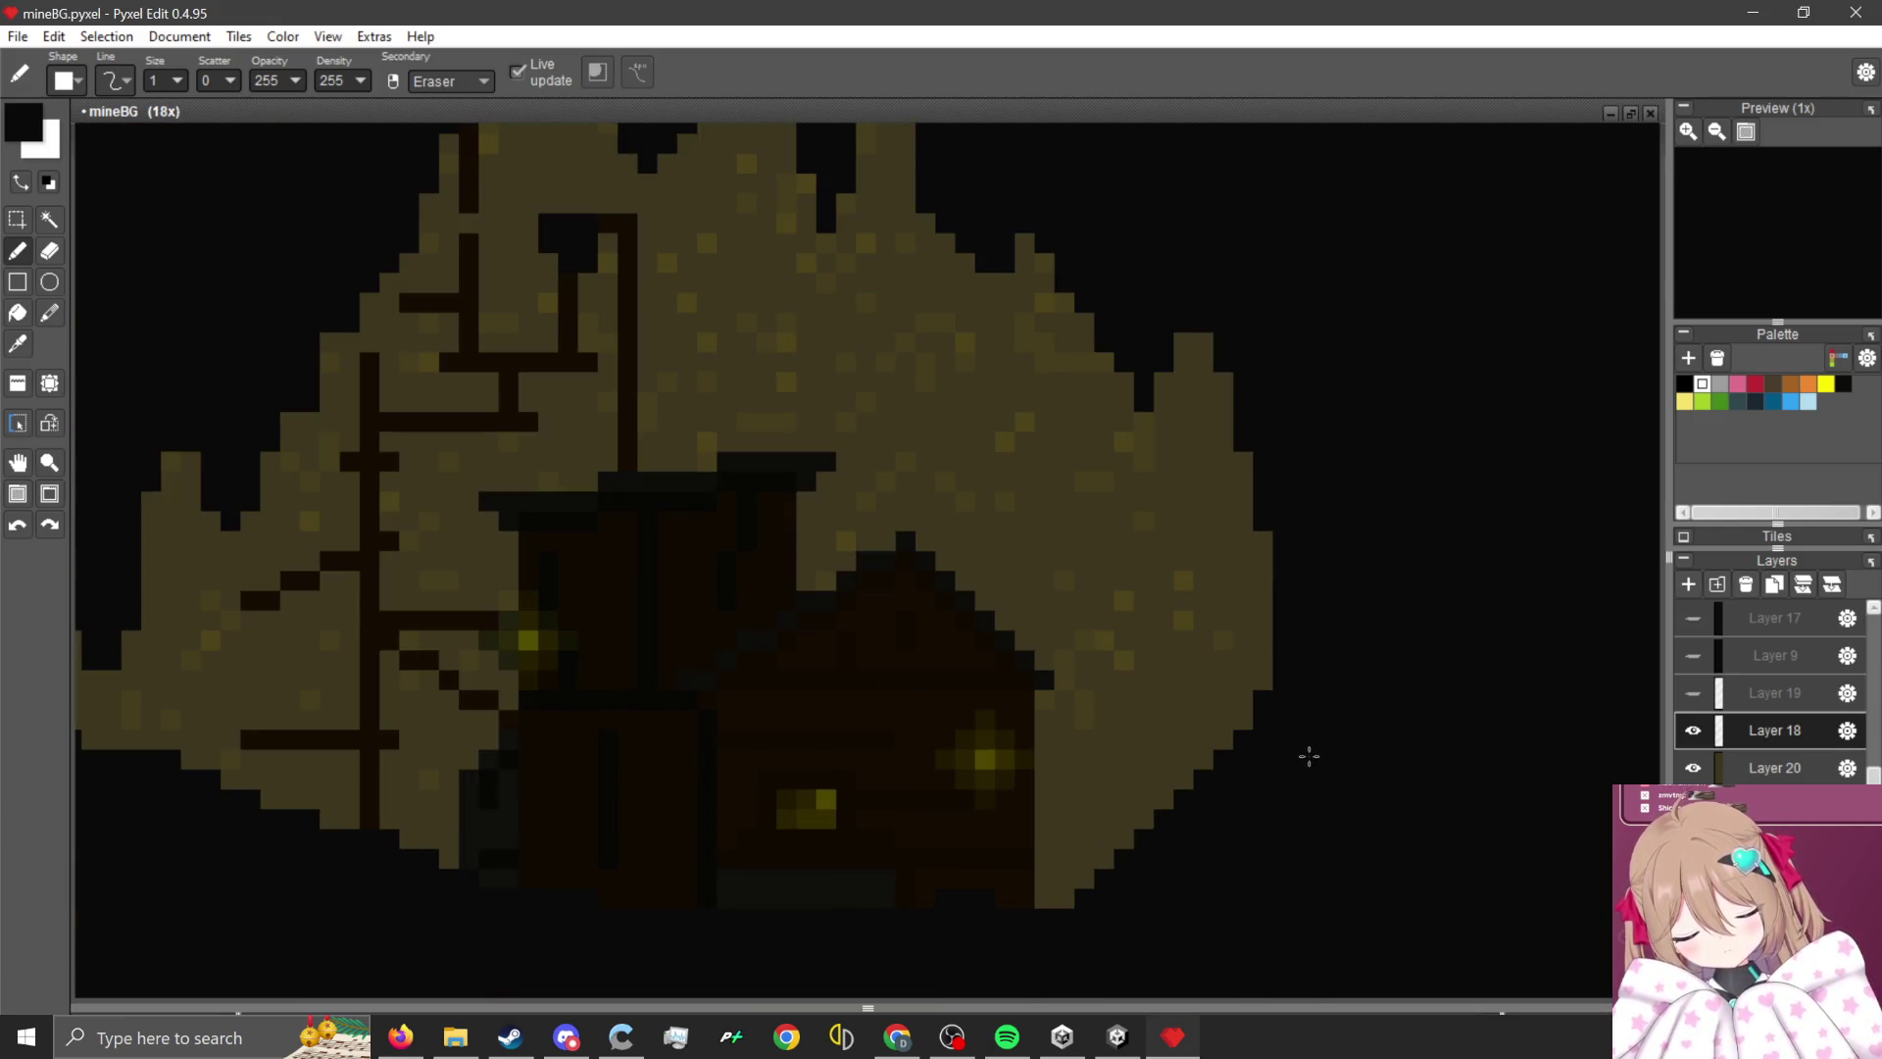
pyautogui.moveTo(1238, 737)
pyautogui.mouseDown()
pyautogui.moveTo(1164, 617)
pyautogui.moveTo(1117, 857)
pyautogui.moveTo(1168, 840)
pyautogui.moveTo(1207, 699)
pyautogui.moveTo(1143, 798)
pyautogui.mouseUp()
# - Paint the stray tan pixels off the rock edge black
pyautogui.scroll(-1, 1008, 853)
pyautogui.scroll(3, 1075, 857)
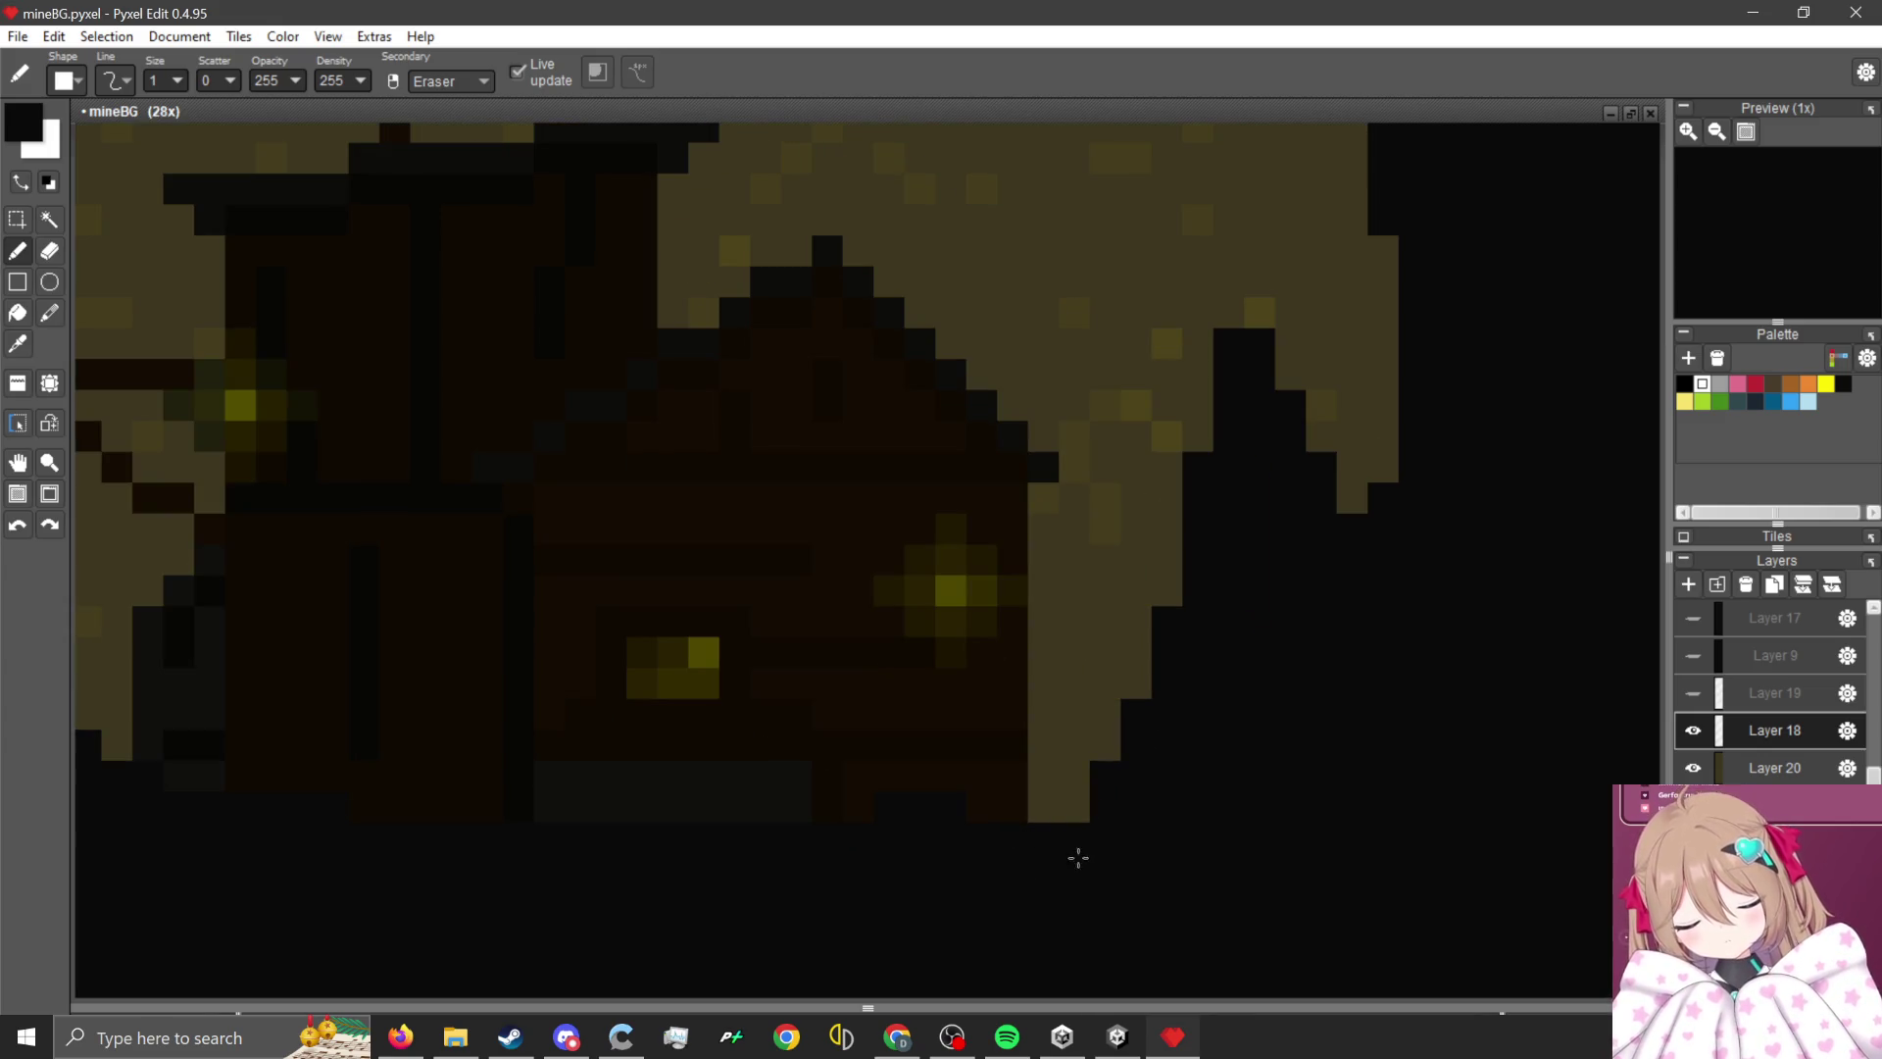
pyautogui.moveTo(1075, 856); pyautogui.dragTo(936, 736)
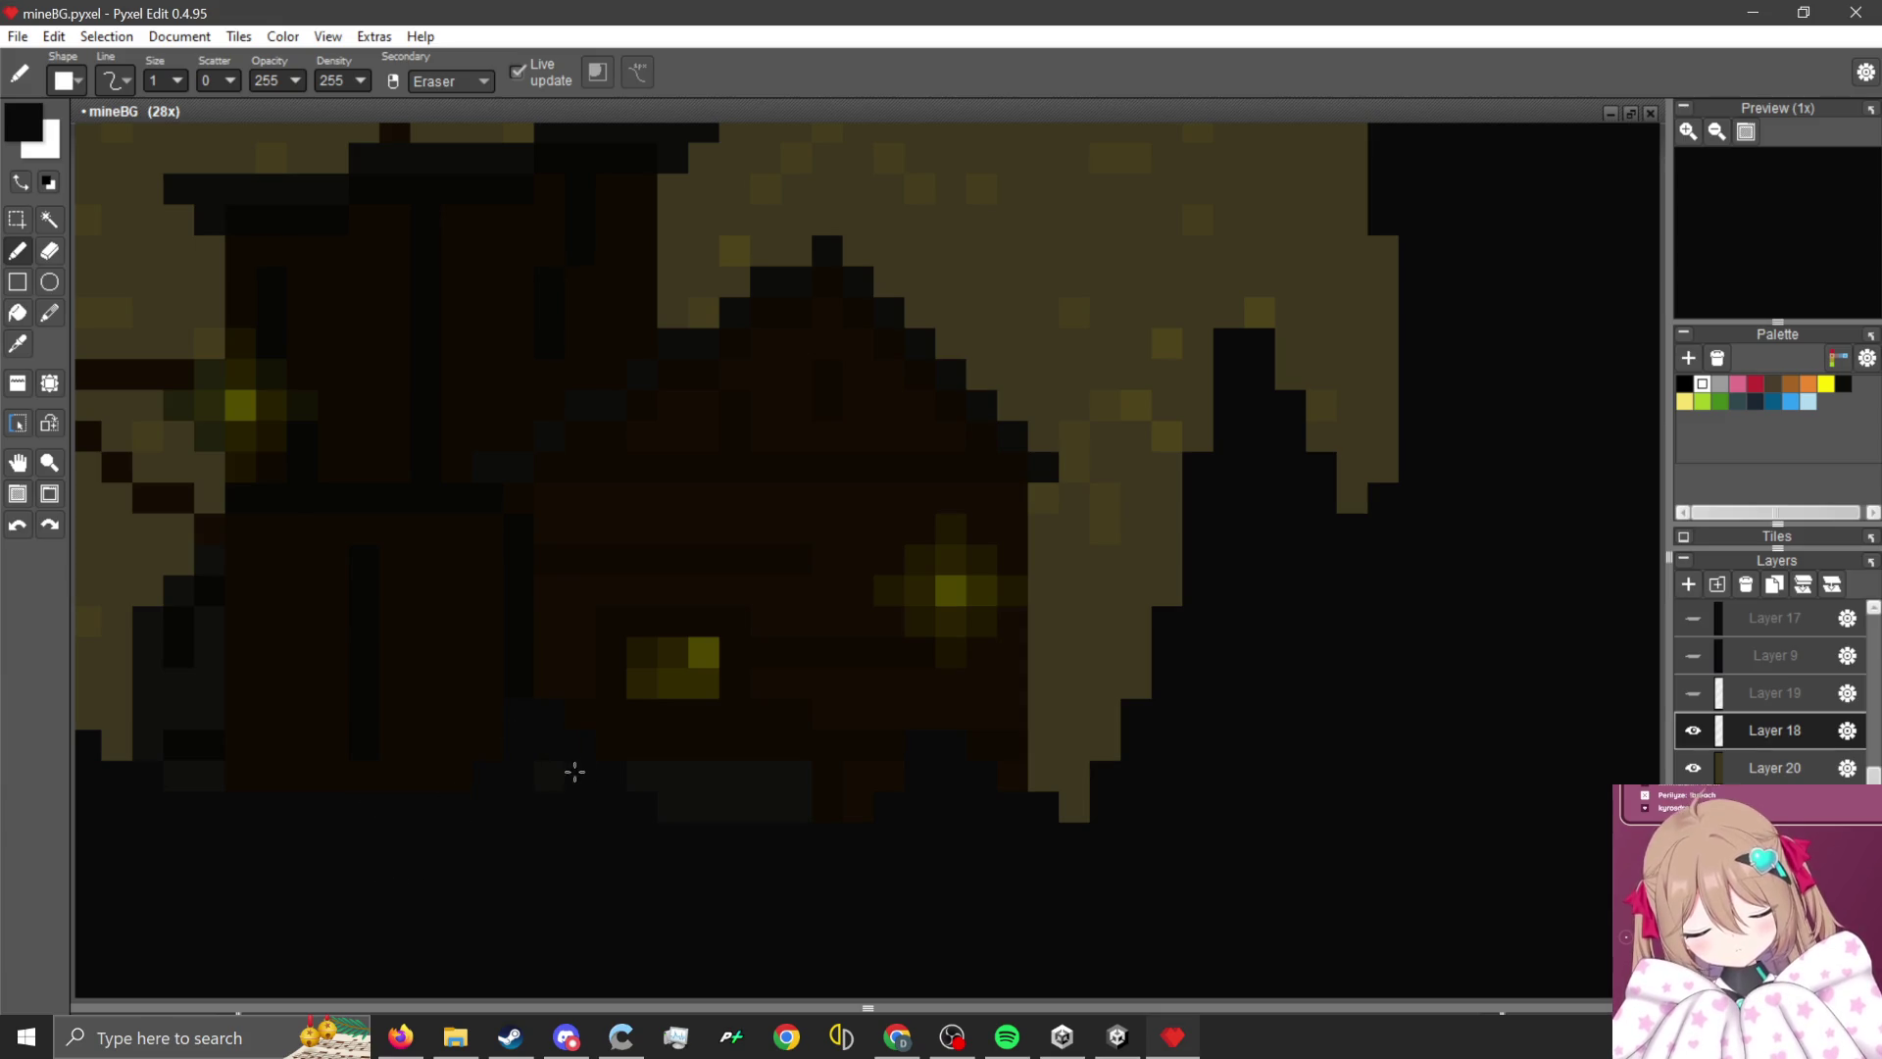
pyautogui.scroll(-2, 547, 781)
pyautogui.scroll(1, 533, 751)
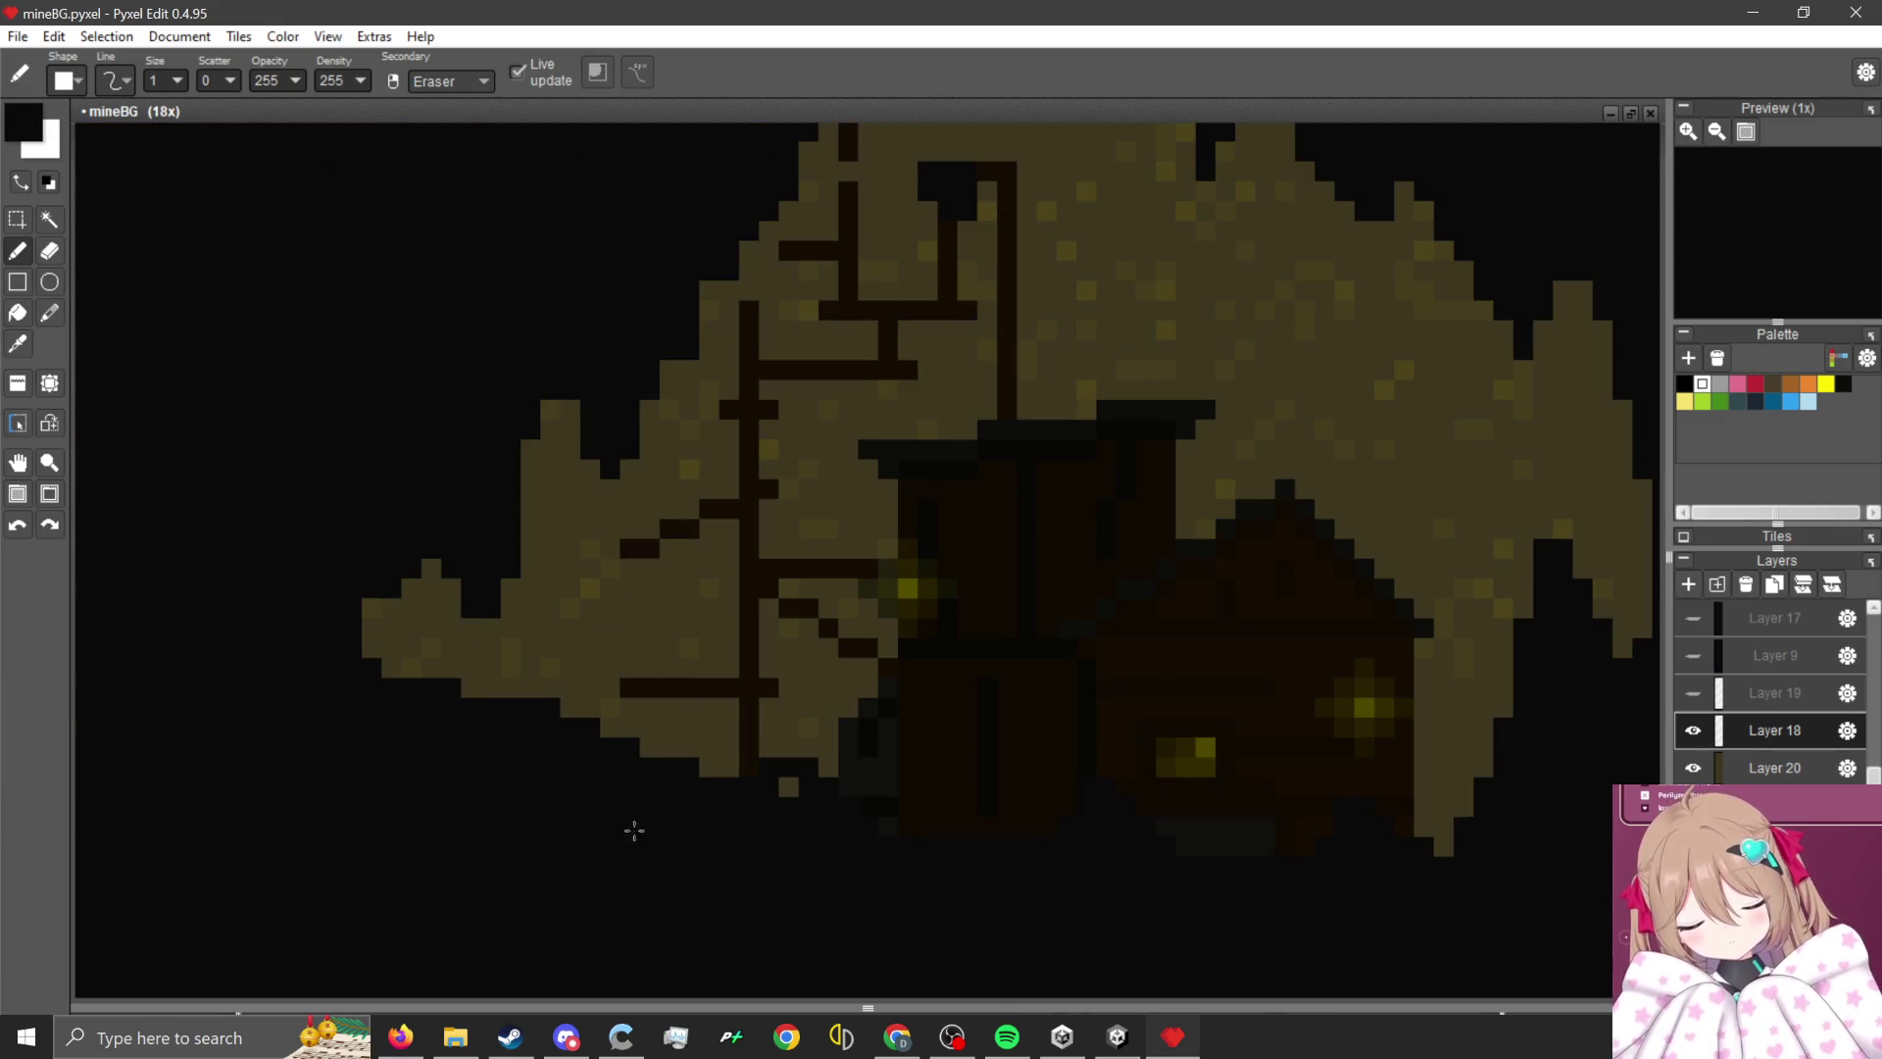
pyautogui.click(783, 790)
pyautogui.scroll(-8, 670, 507)
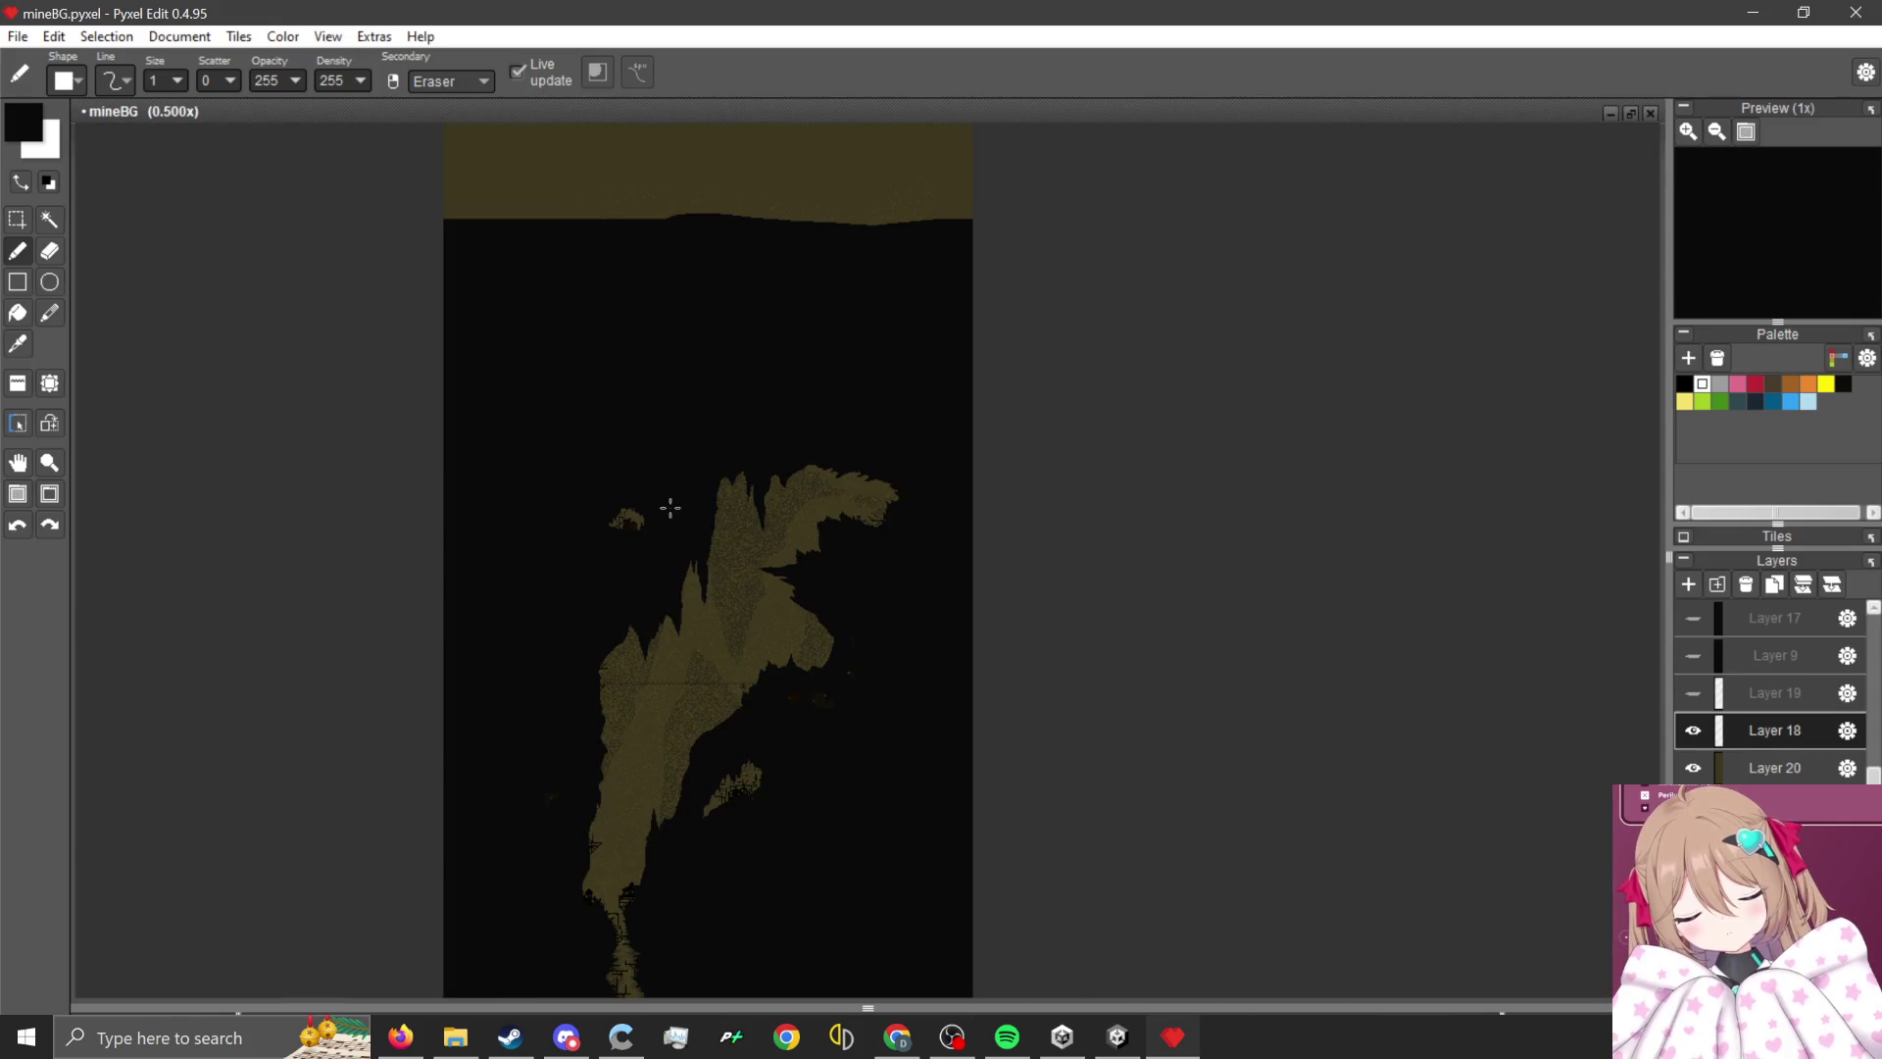
# - Box-select a block of the cave artwork and move it about 200 pixels right
pyautogui.scroll(6, 677, 595)
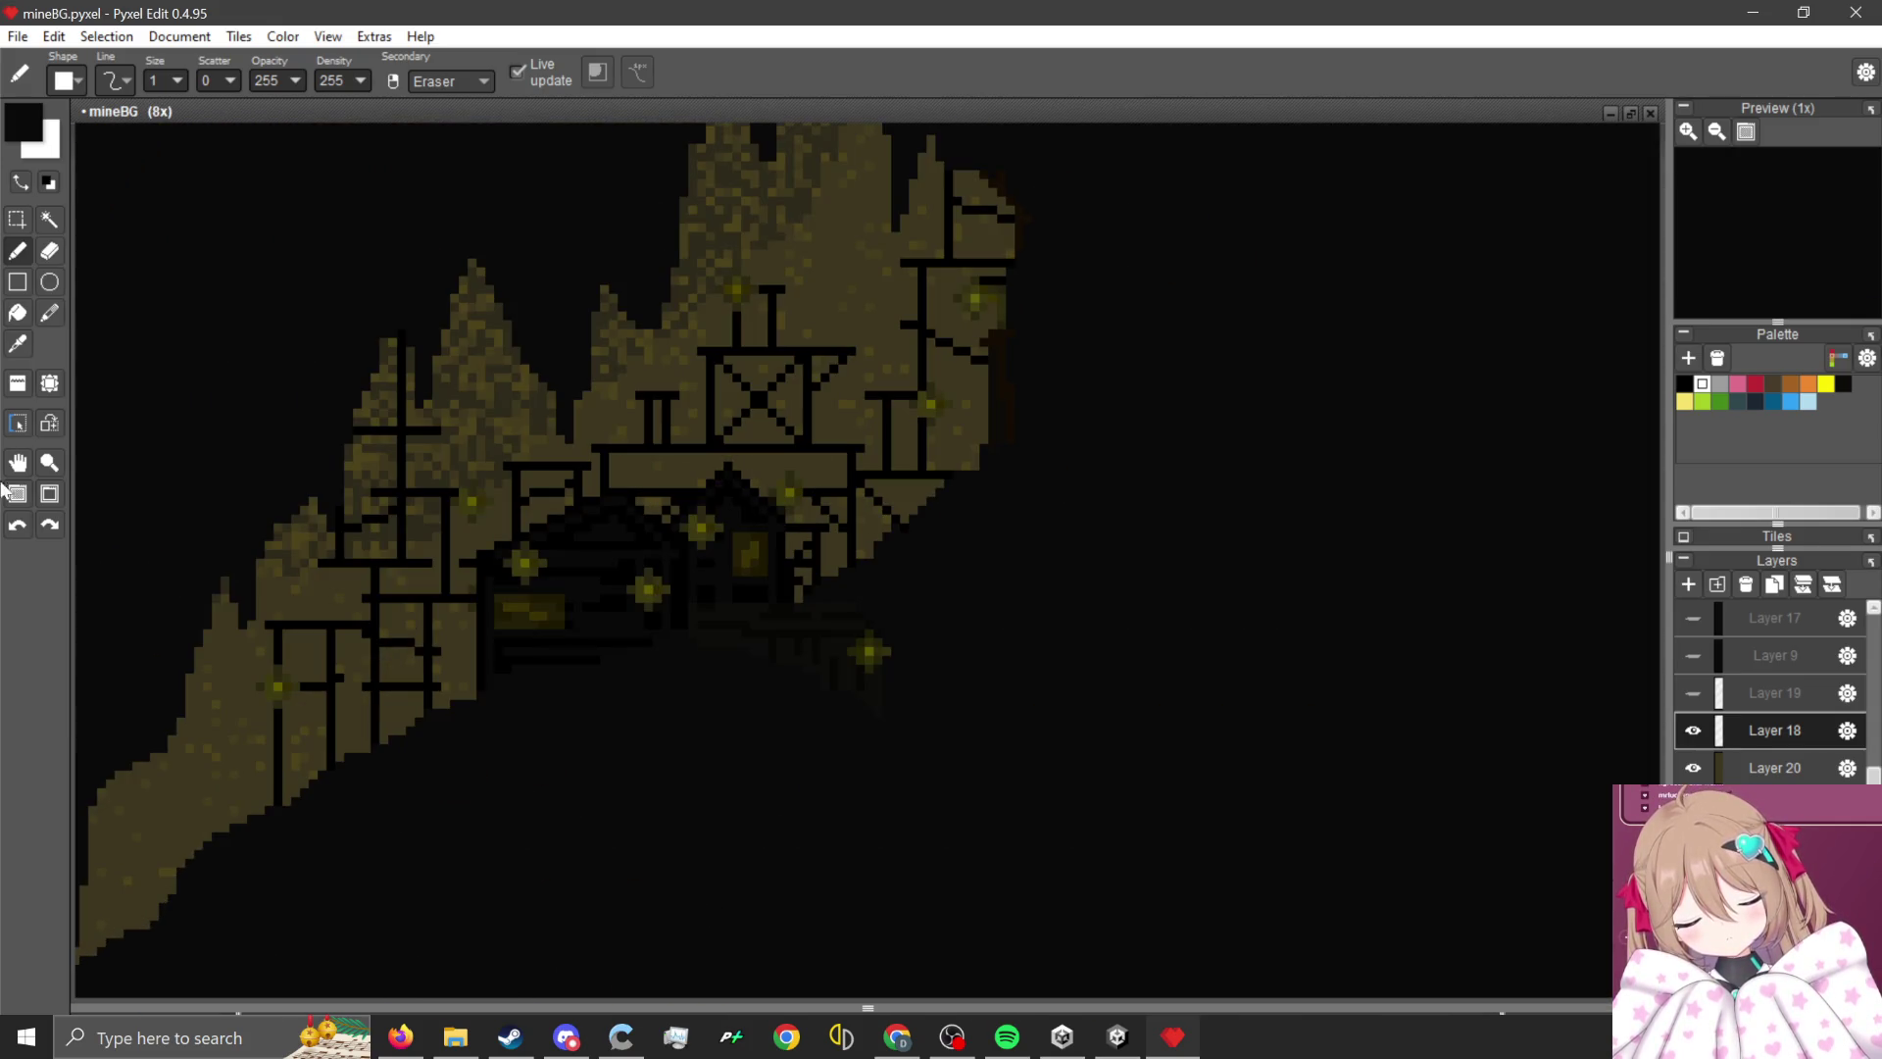
pyautogui.click(17, 219)
pyautogui.moveTo(477, 523)
pyautogui.mouseDown()
pyautogui.moveTo(697, 651)
pyautogui.moveTo(694, 620)
pyautogui.mouseUp()
pyautogui.scroll(-7, 908, 787)
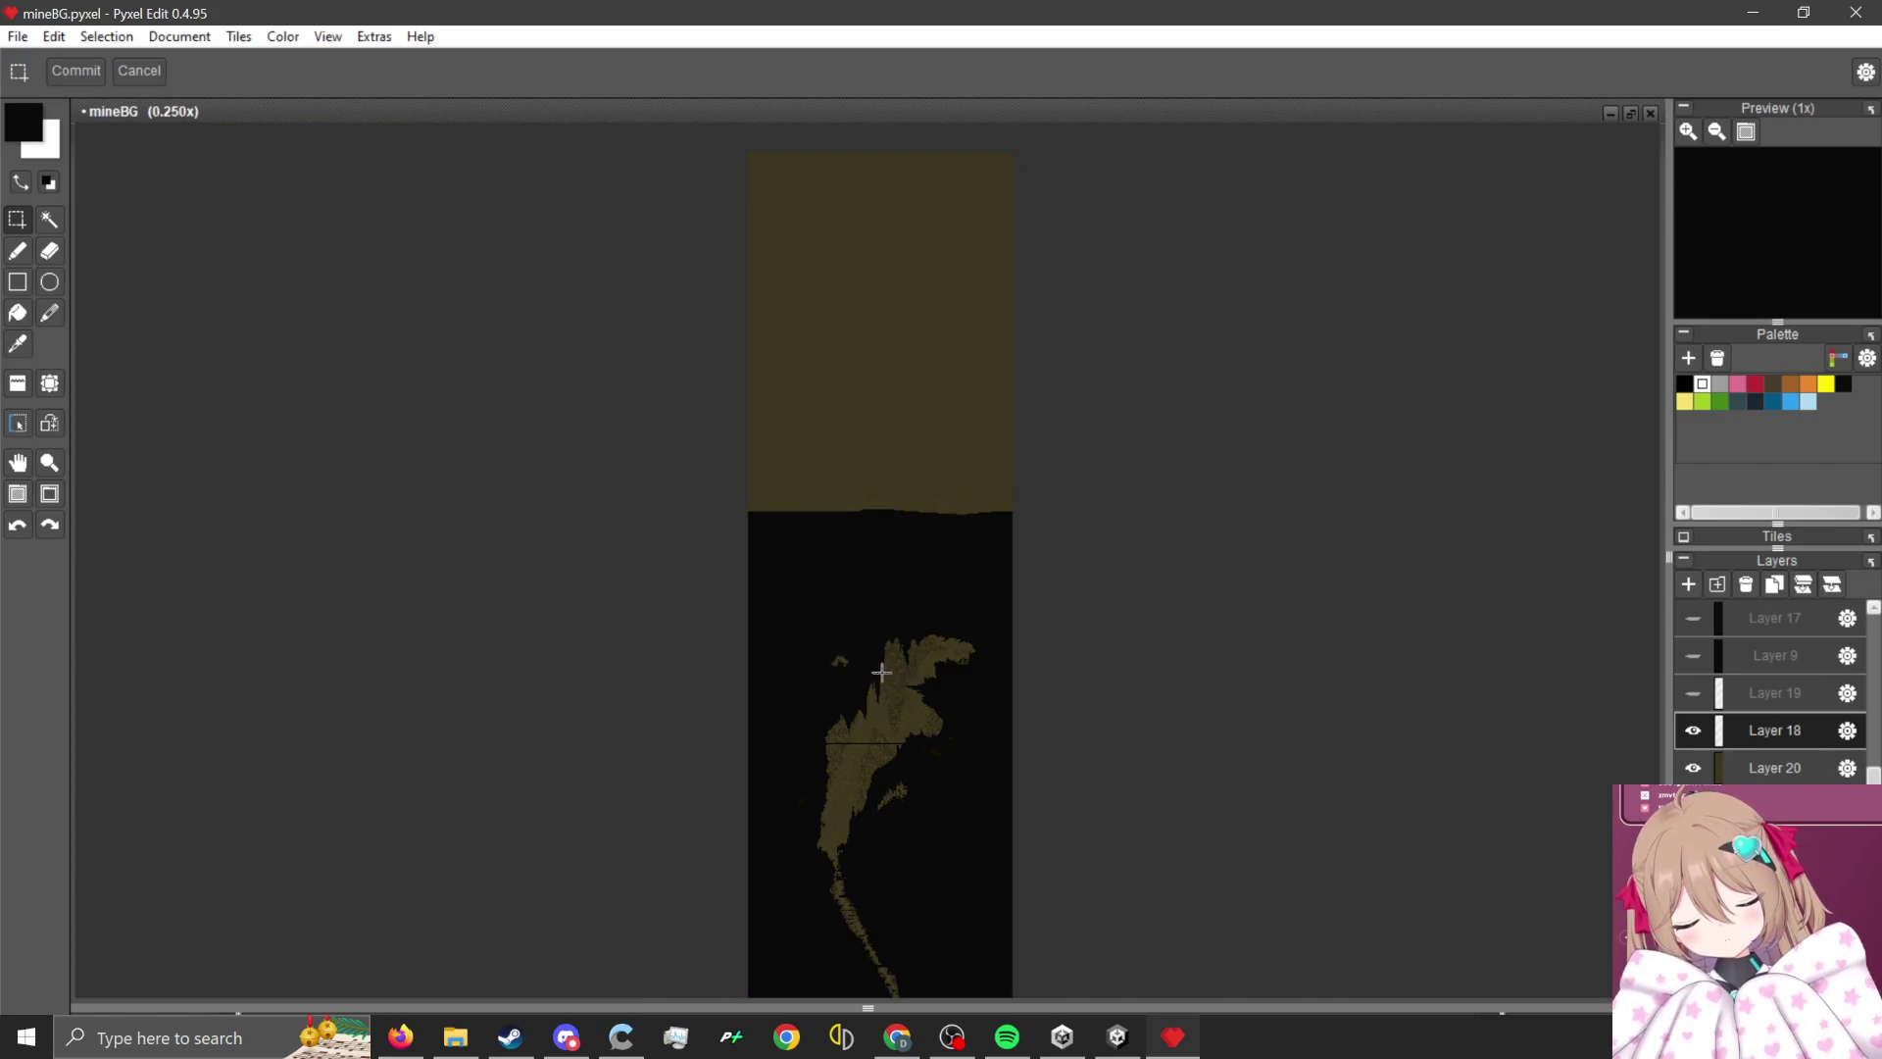
pyautogui.scroll(6, 881, 672)
pyautogui.moveTo(883, 582)
pyautogui.mouseDown()
pyautogui.moveTo(1129, 563)
pyautogui.moveTo(1399, 643)
pyautogui.mouseUp()
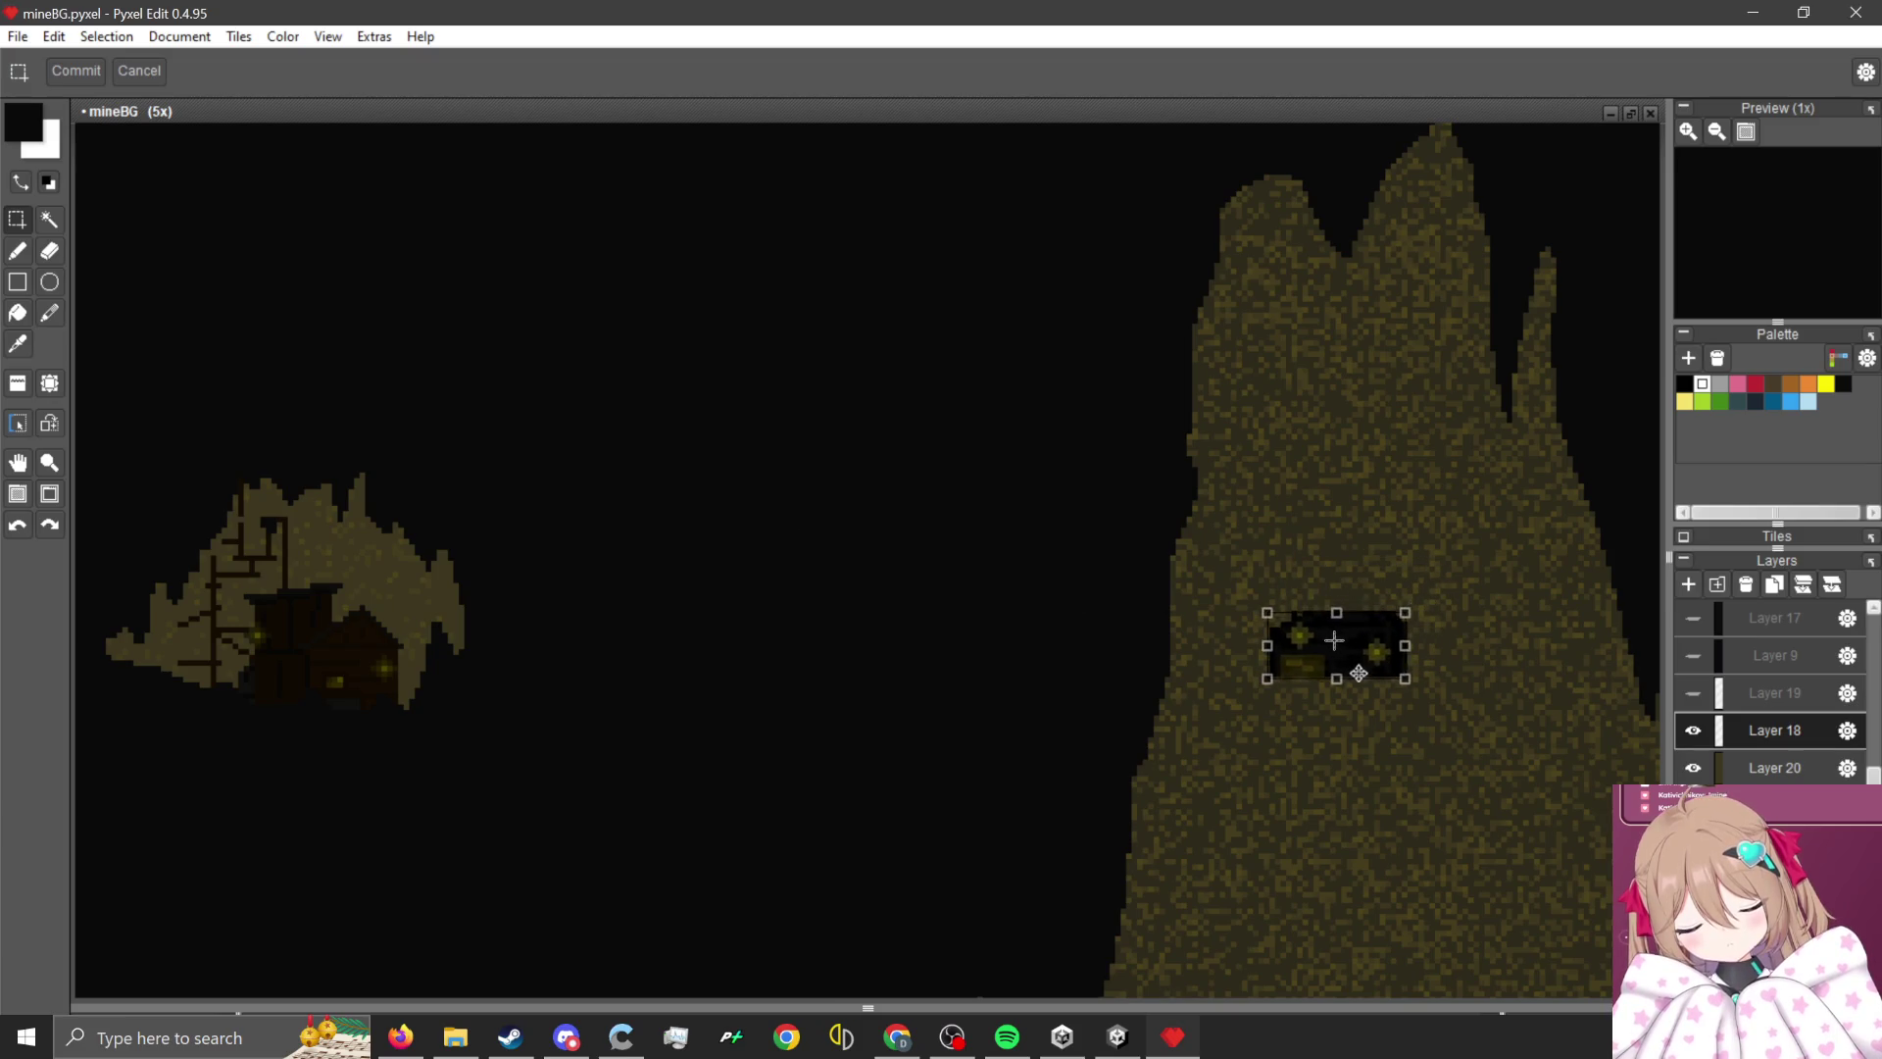
pyautogui.click(17, 313)
pyautogui.scroll(5, 1516, 622)
# - Pick black from the lit window's interior as the fill colour
pyautogui.click(1025, 1039)
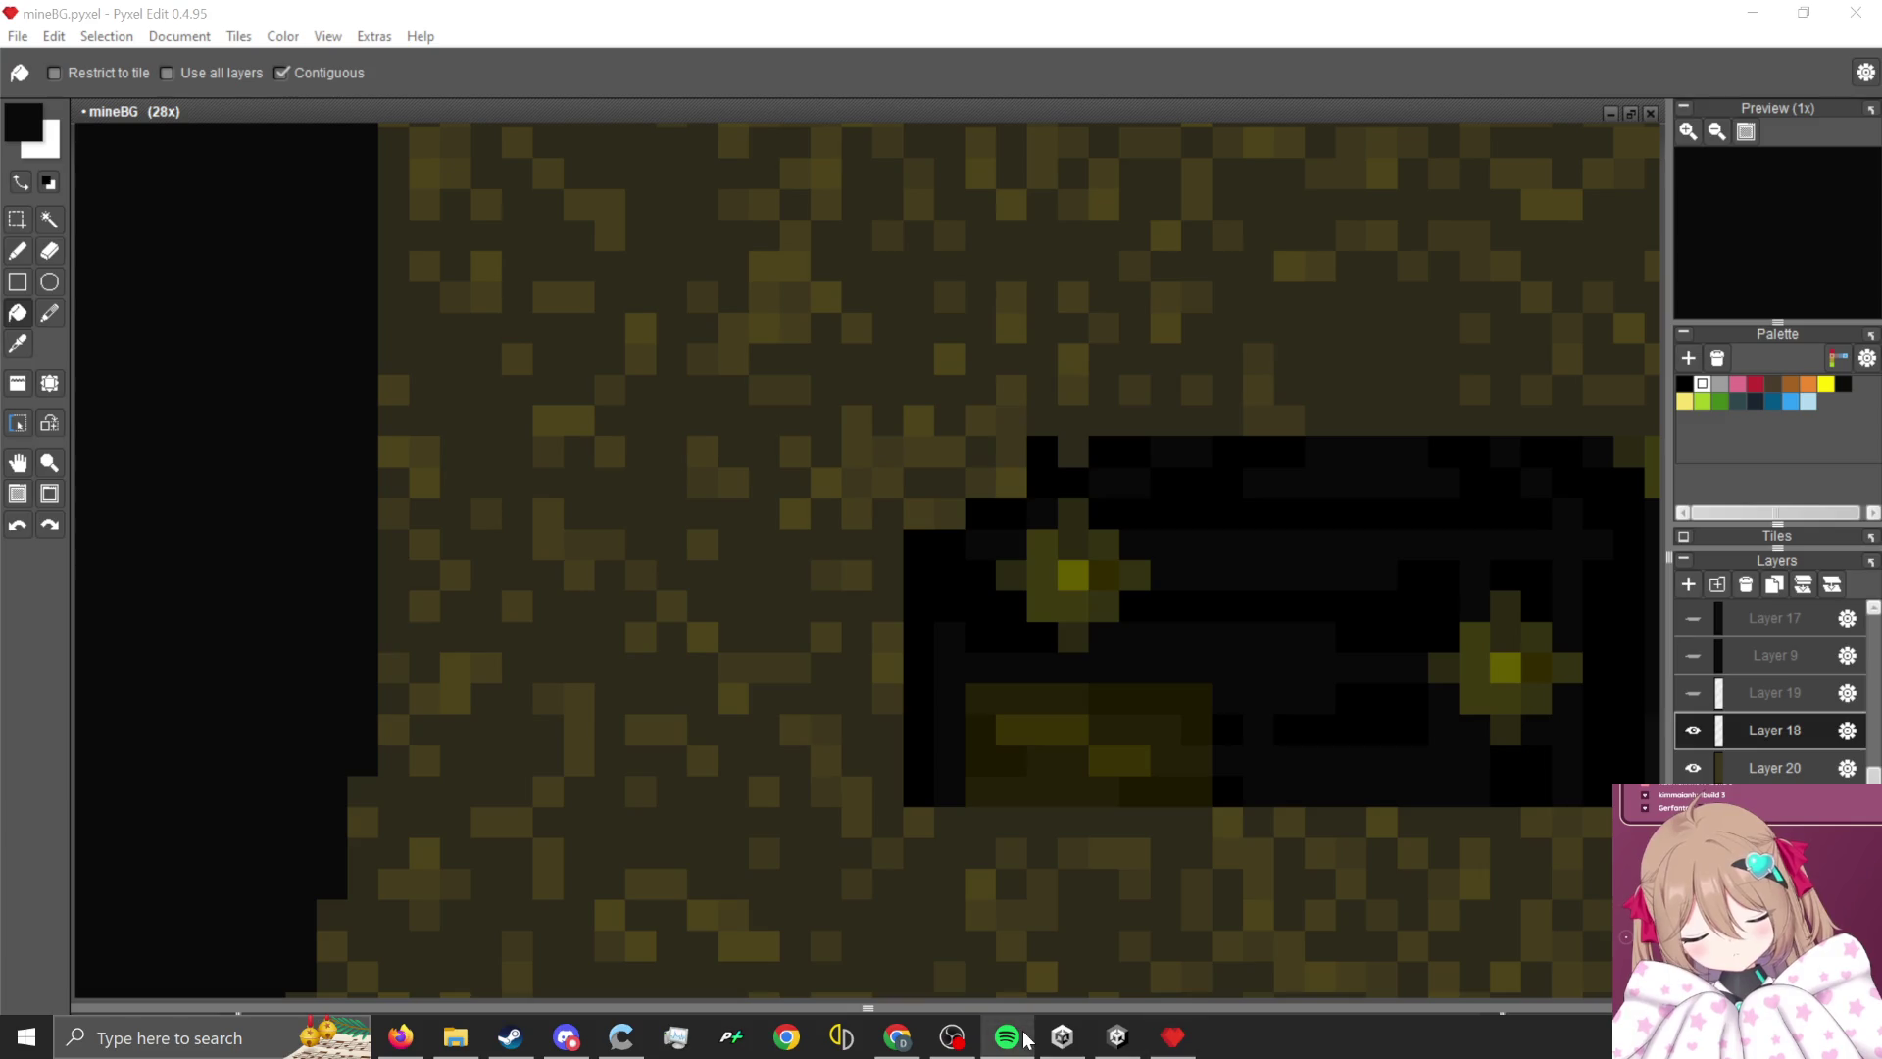
pyautogui.click(1061, 742)
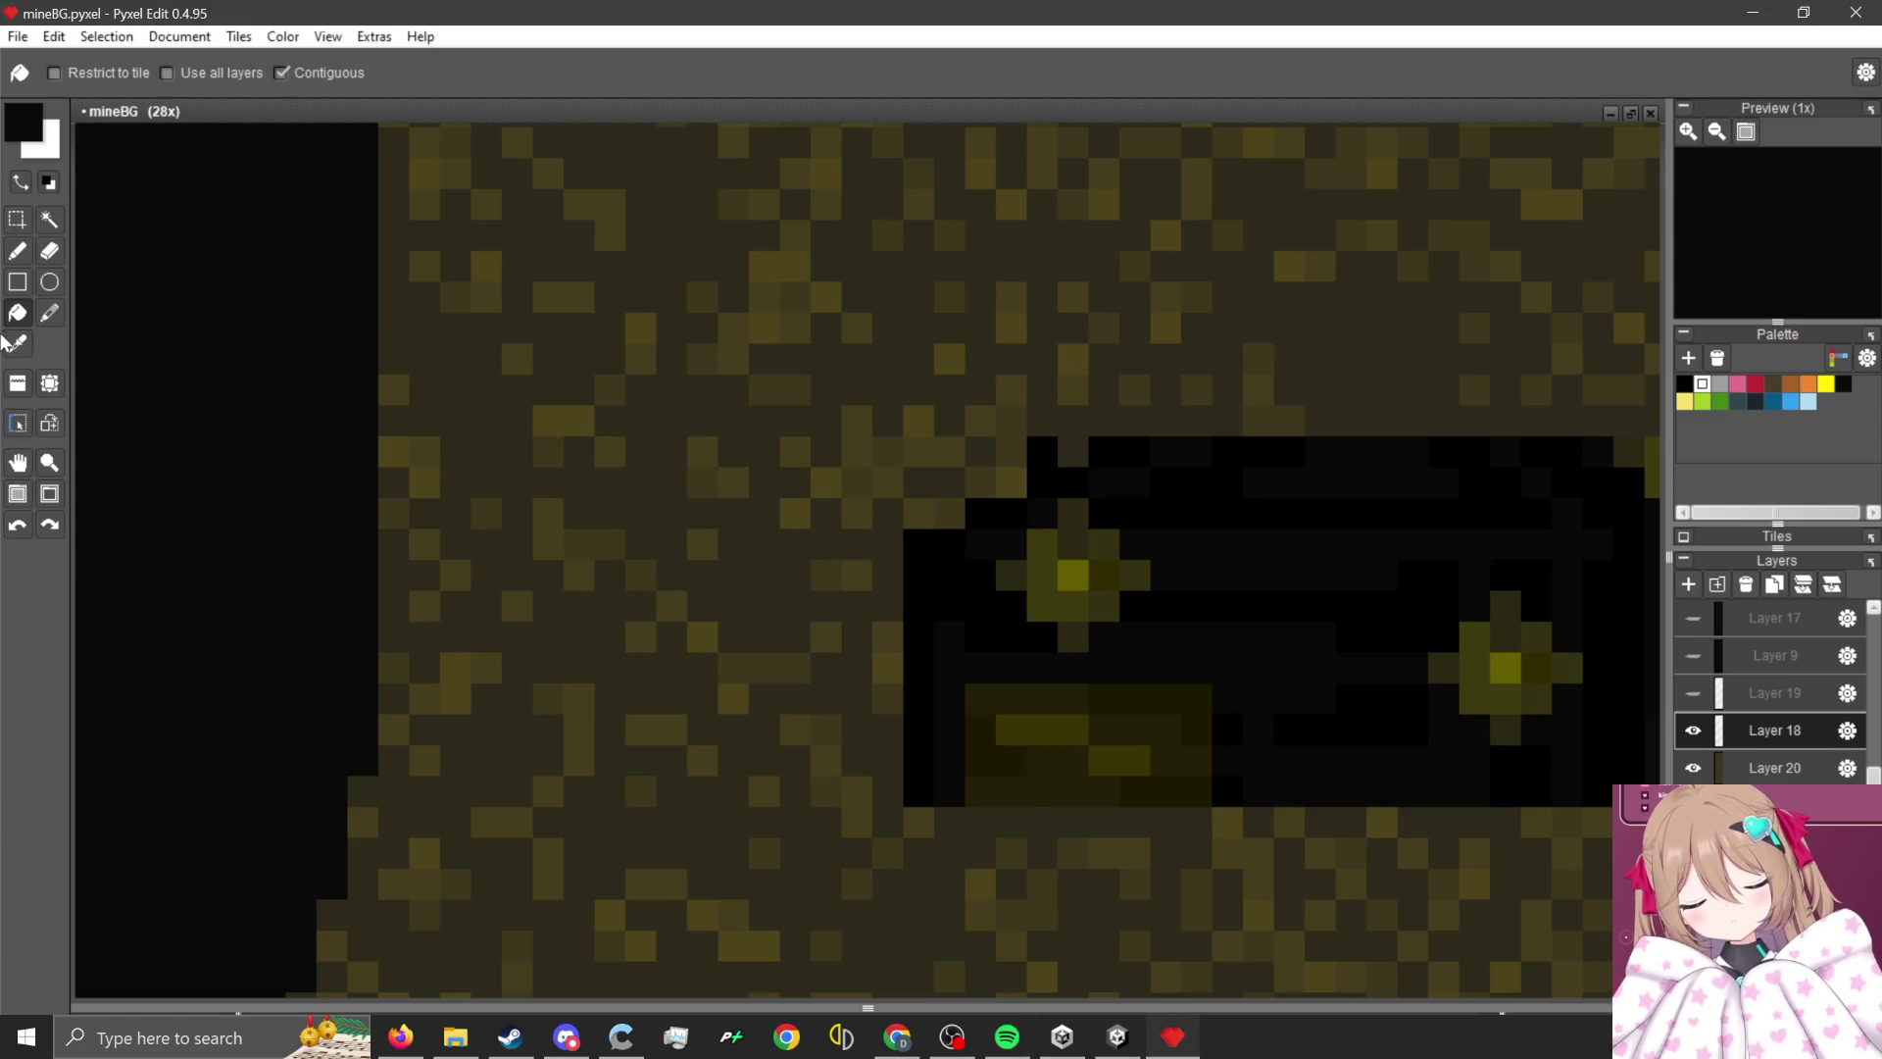
pyautogui.scroll(2, 1185, 550)
pyautogui.press('i')
pyautogui.click(1274, 474)
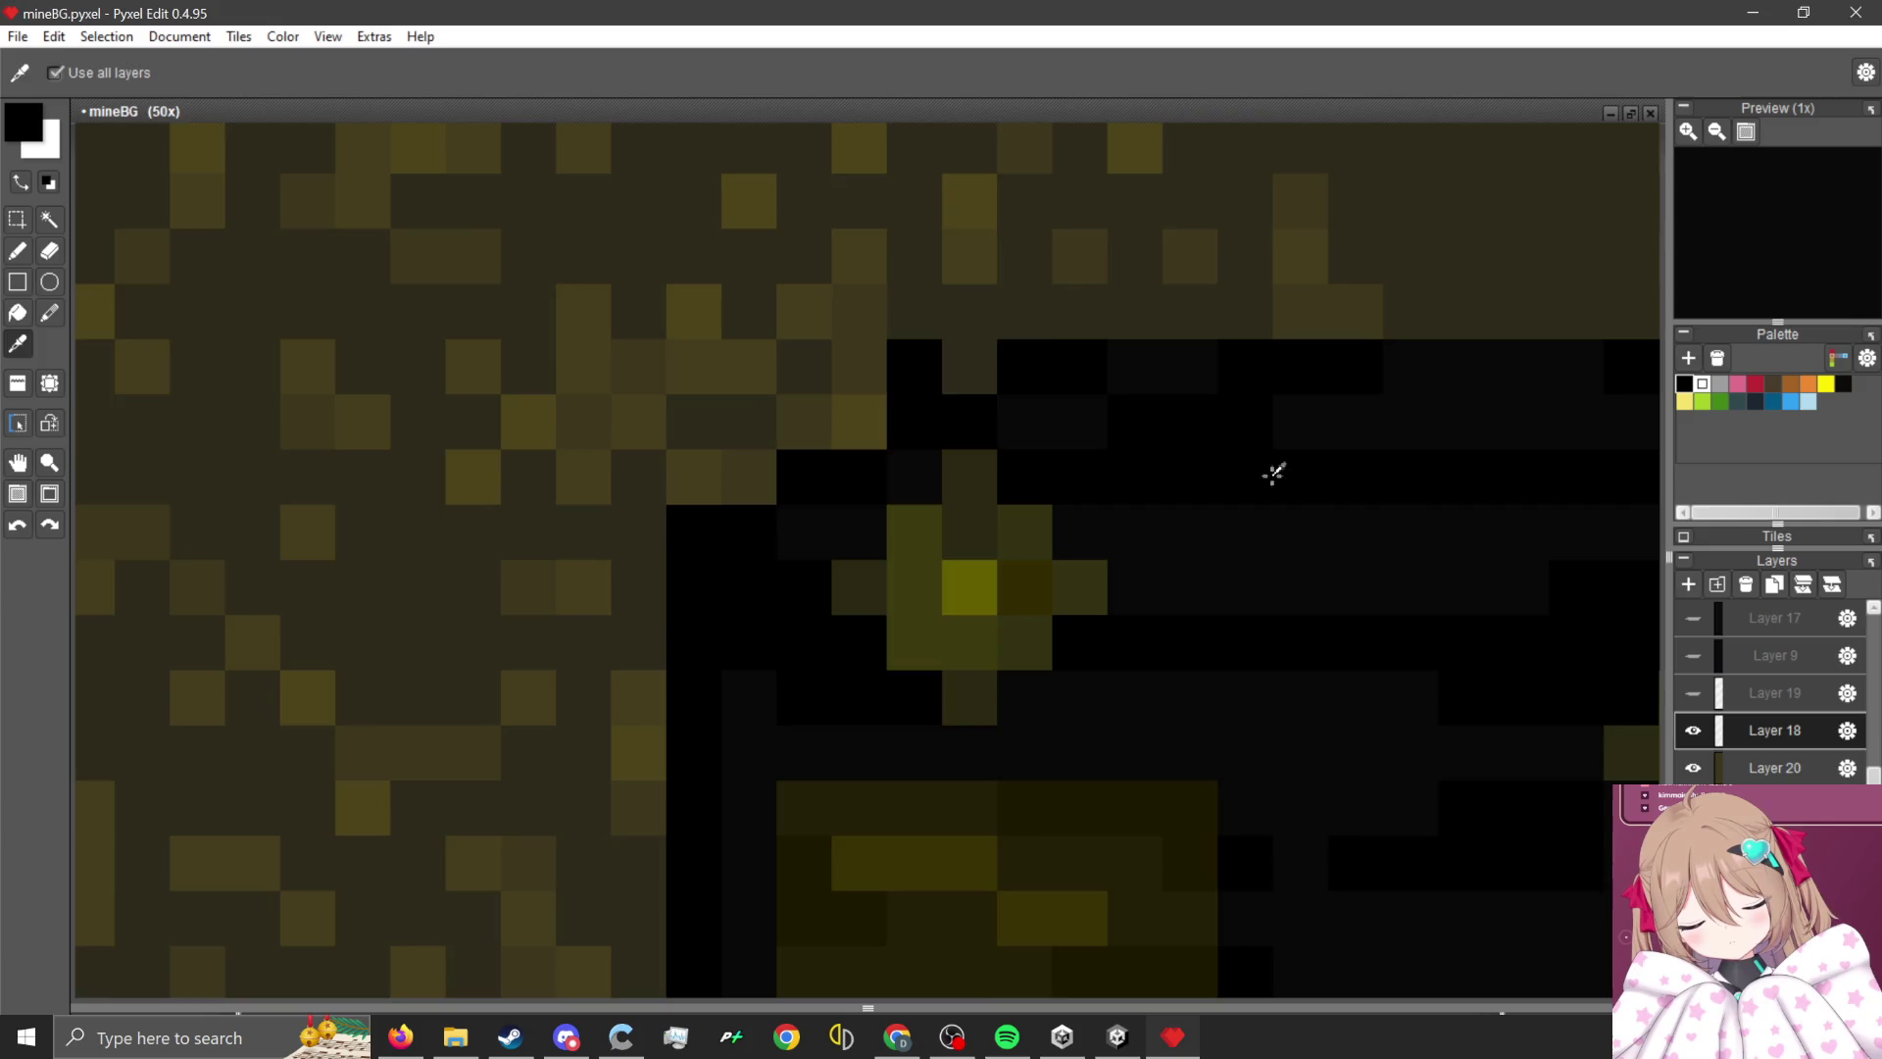
pyautogui.scroll(-6, 1421, 520)
pyautogui.scroll(5, 517, 533)
# - Fill the building's dark-brown blocks, grey base block and brown bar with black
pyautogui.click(585, 523)
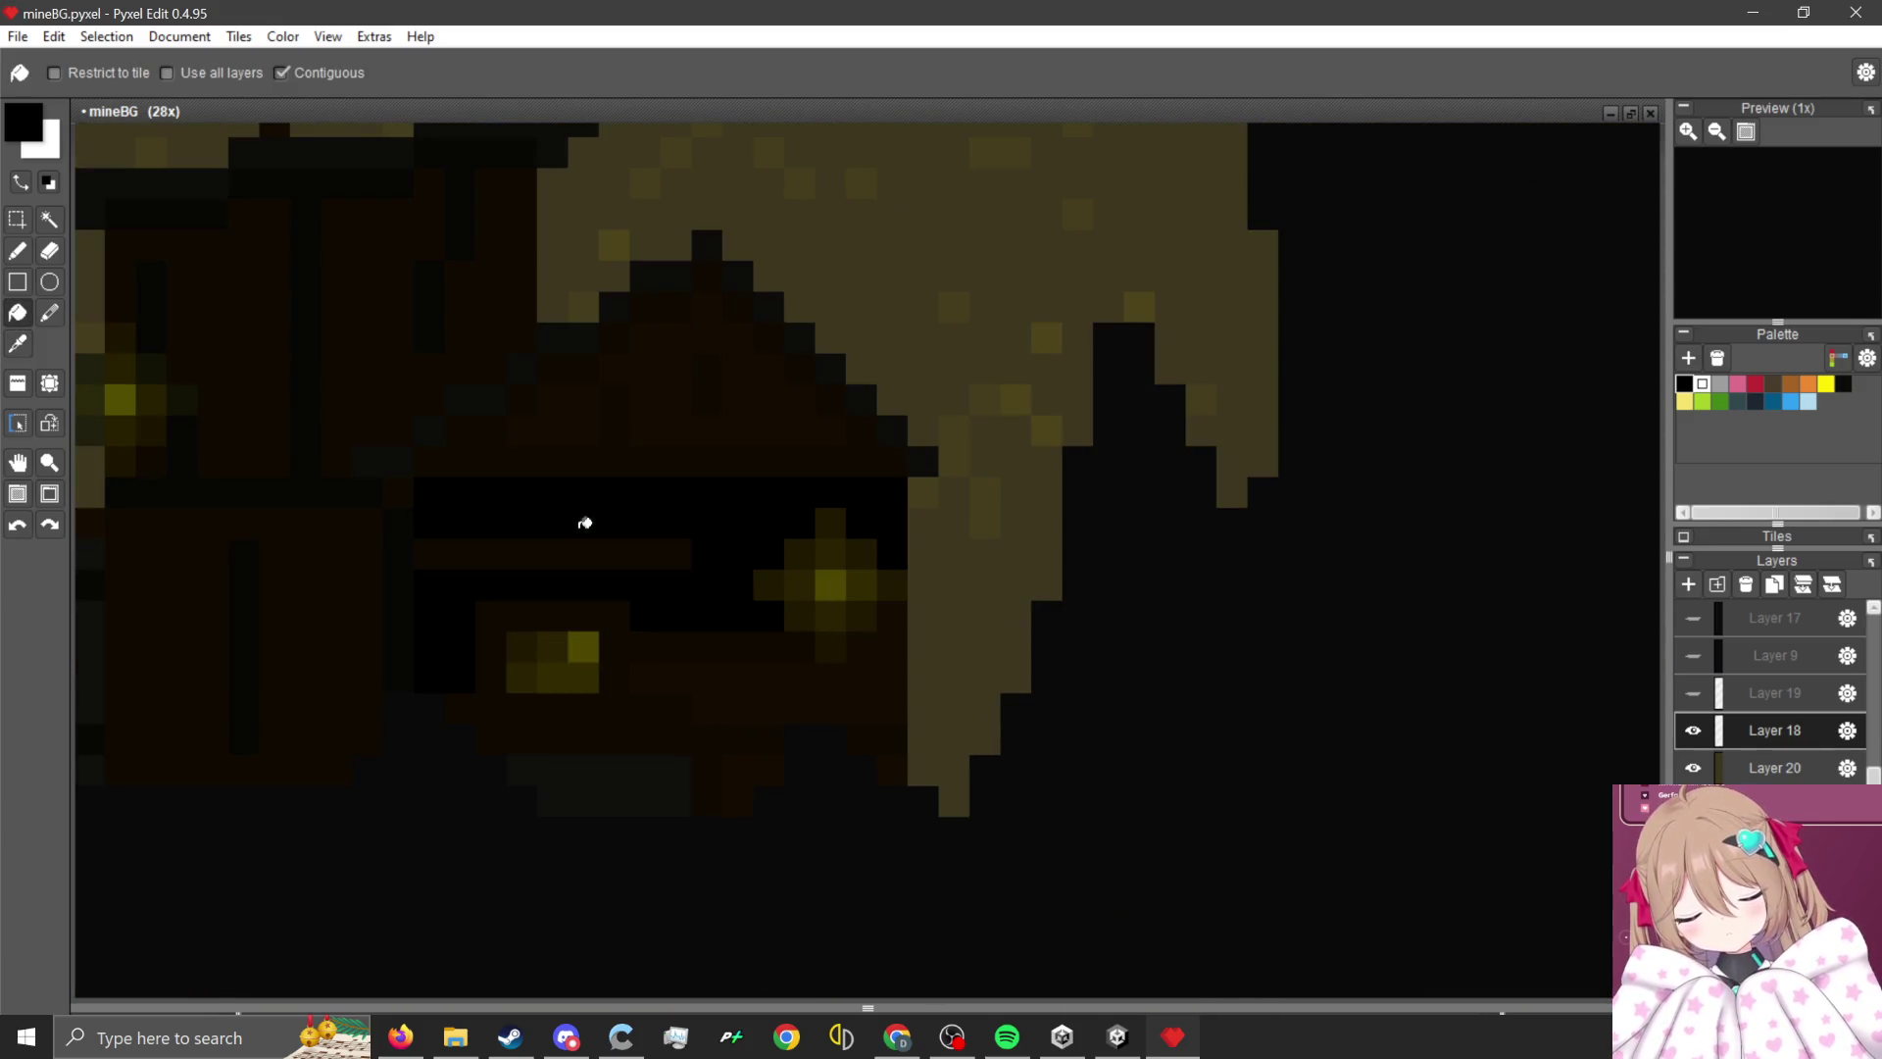
pyautogui.click(639, 451)
pyautogui.click(551, 407)
pyautogui.click(658, 381)
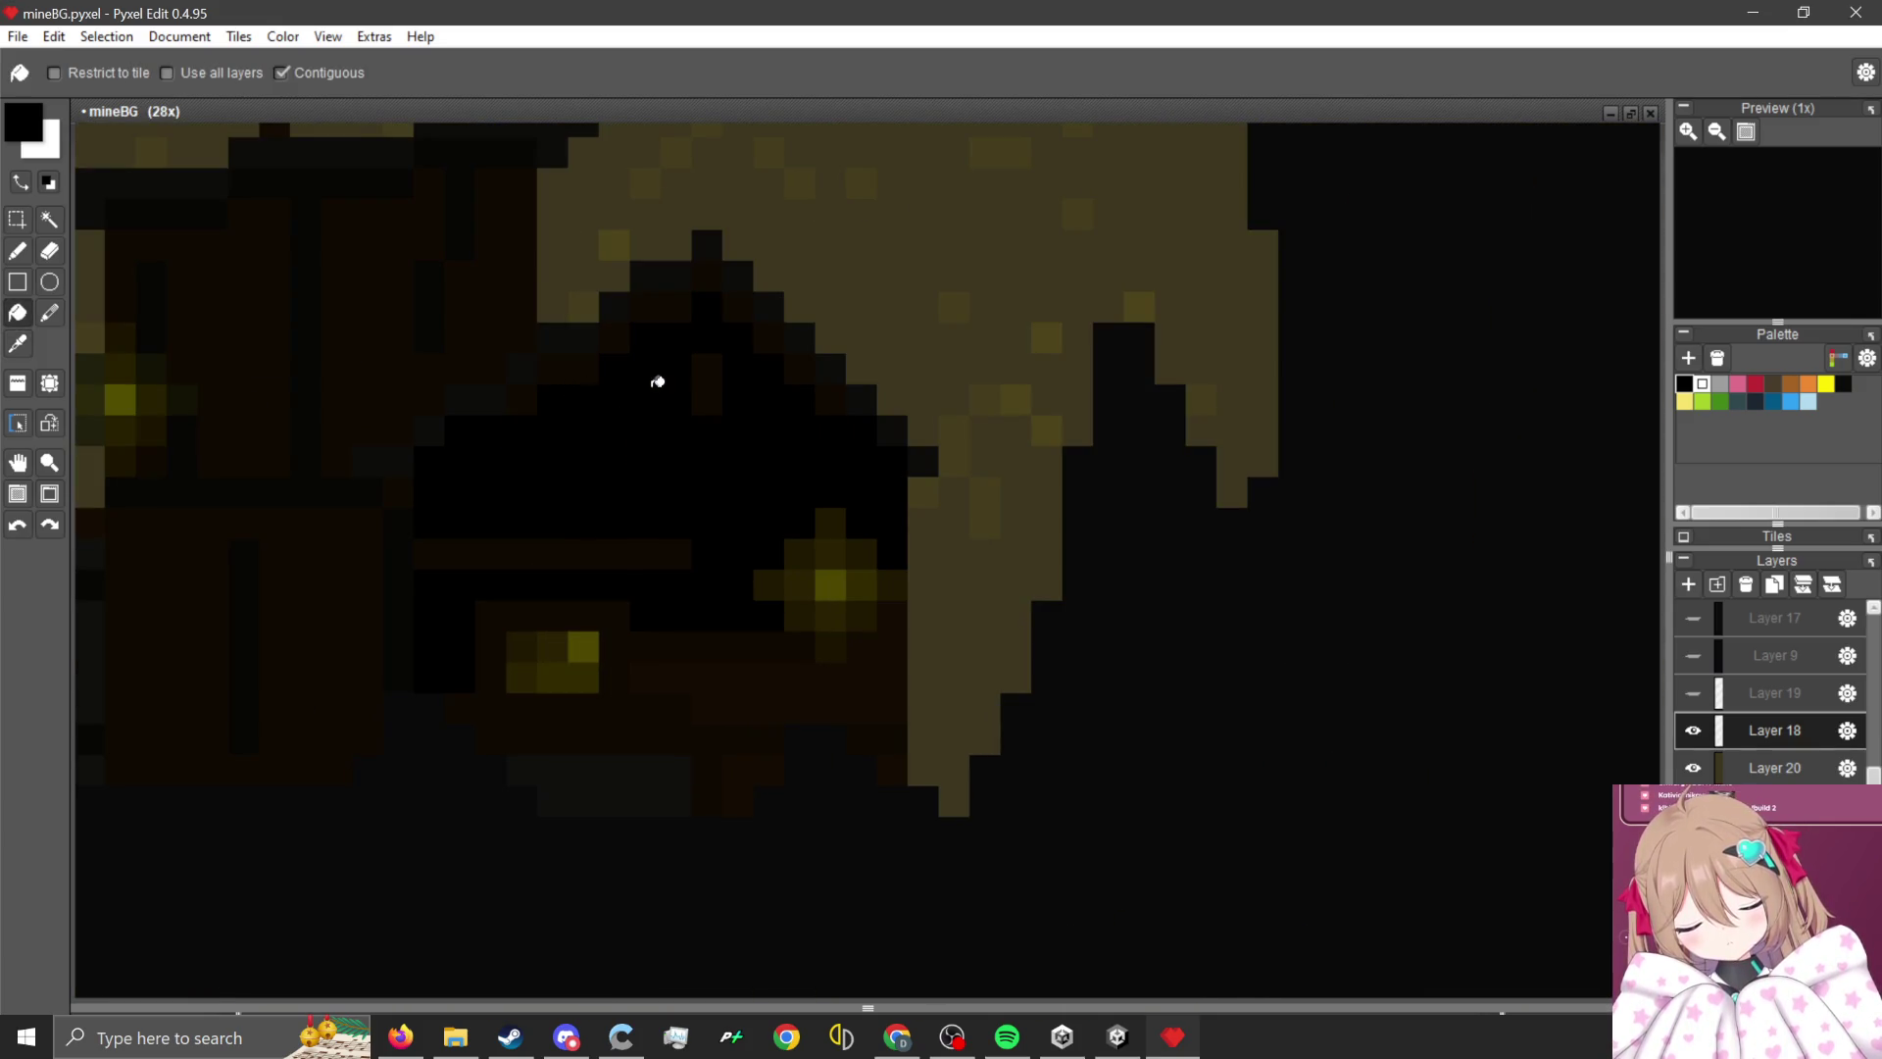
pyautogui.click(714, 397)
pyautogui.scroll(3, 779, 769)
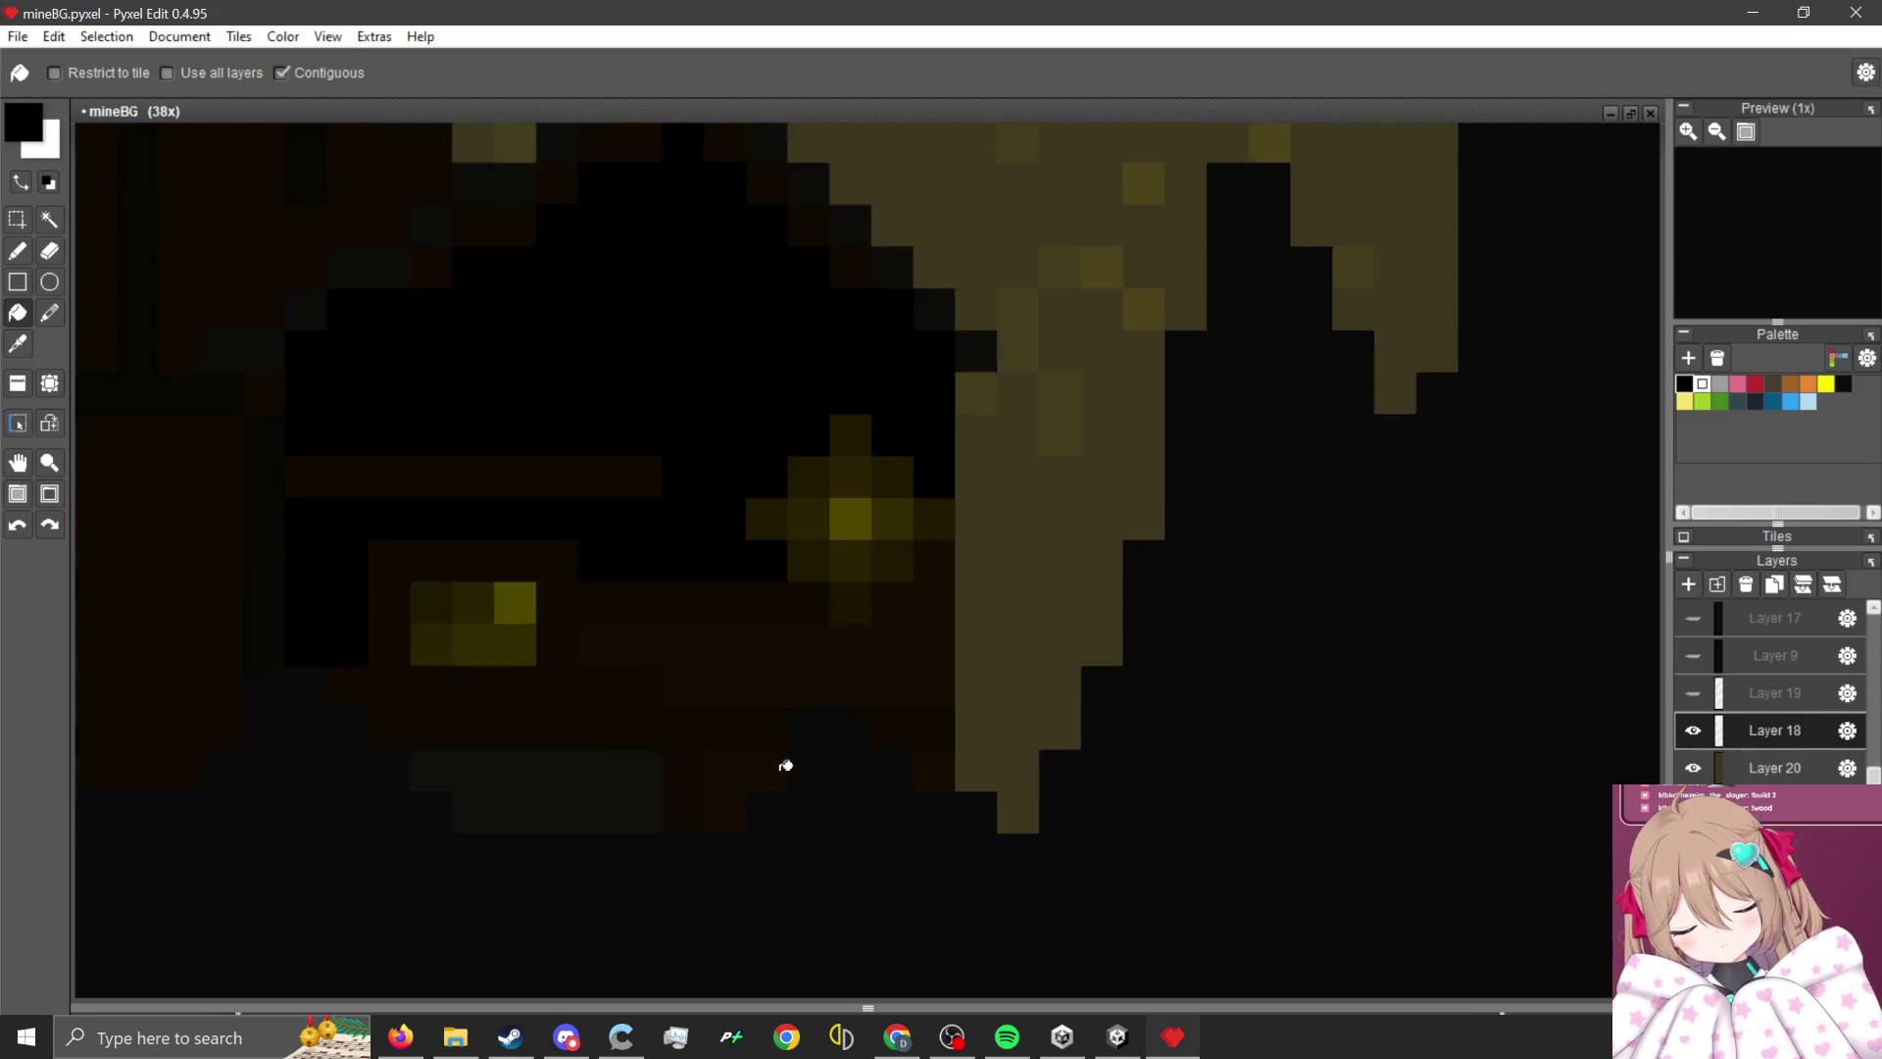
pyautogui.click(656, 808)
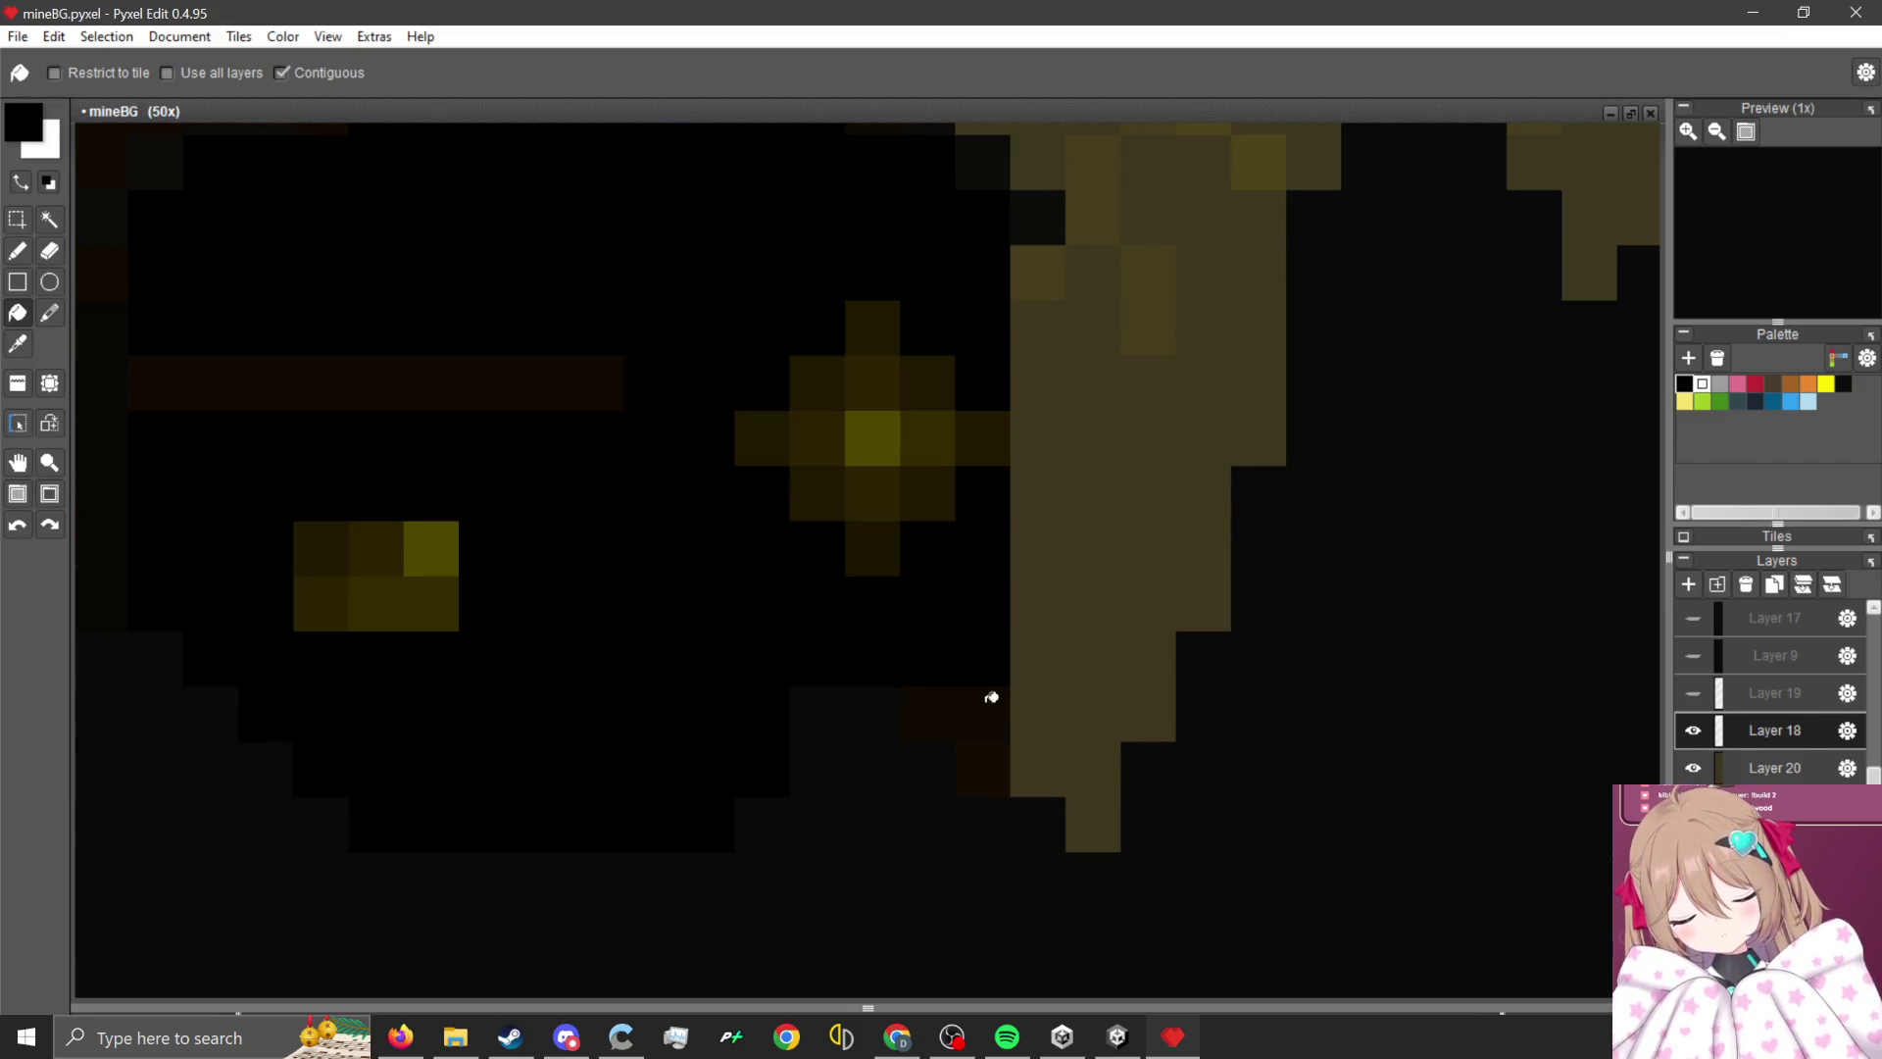
pyautogui.click(991, 693)
pyautogui.click(986, 755)
pyautogui.click(585, 395)
# - Fill the remaining dark areas and the large brown building block black
pyautogui.scroll(-4, 1030, 694)
pyautogui.scroll(3, 725, 500)
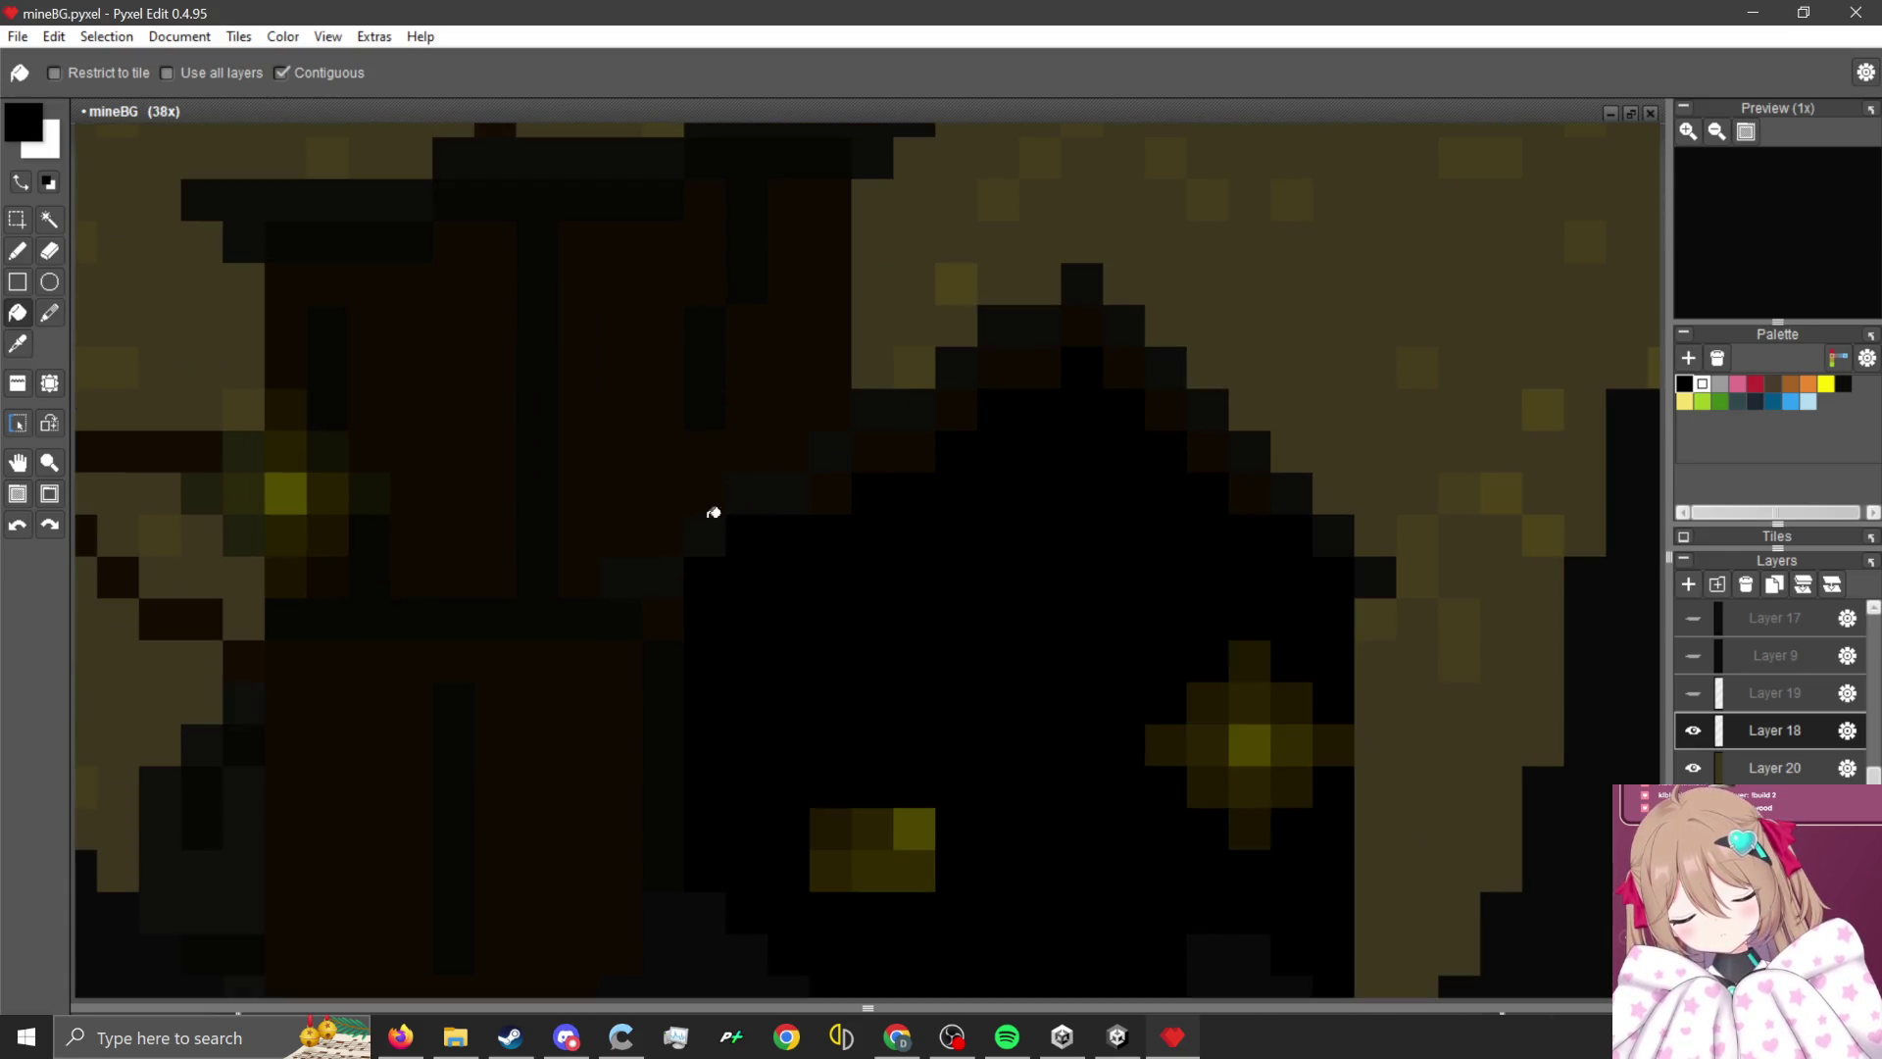
pyautogui.click(584, 773)
pyautogui.click(568, 469)
pyautogui.click(429, 441)
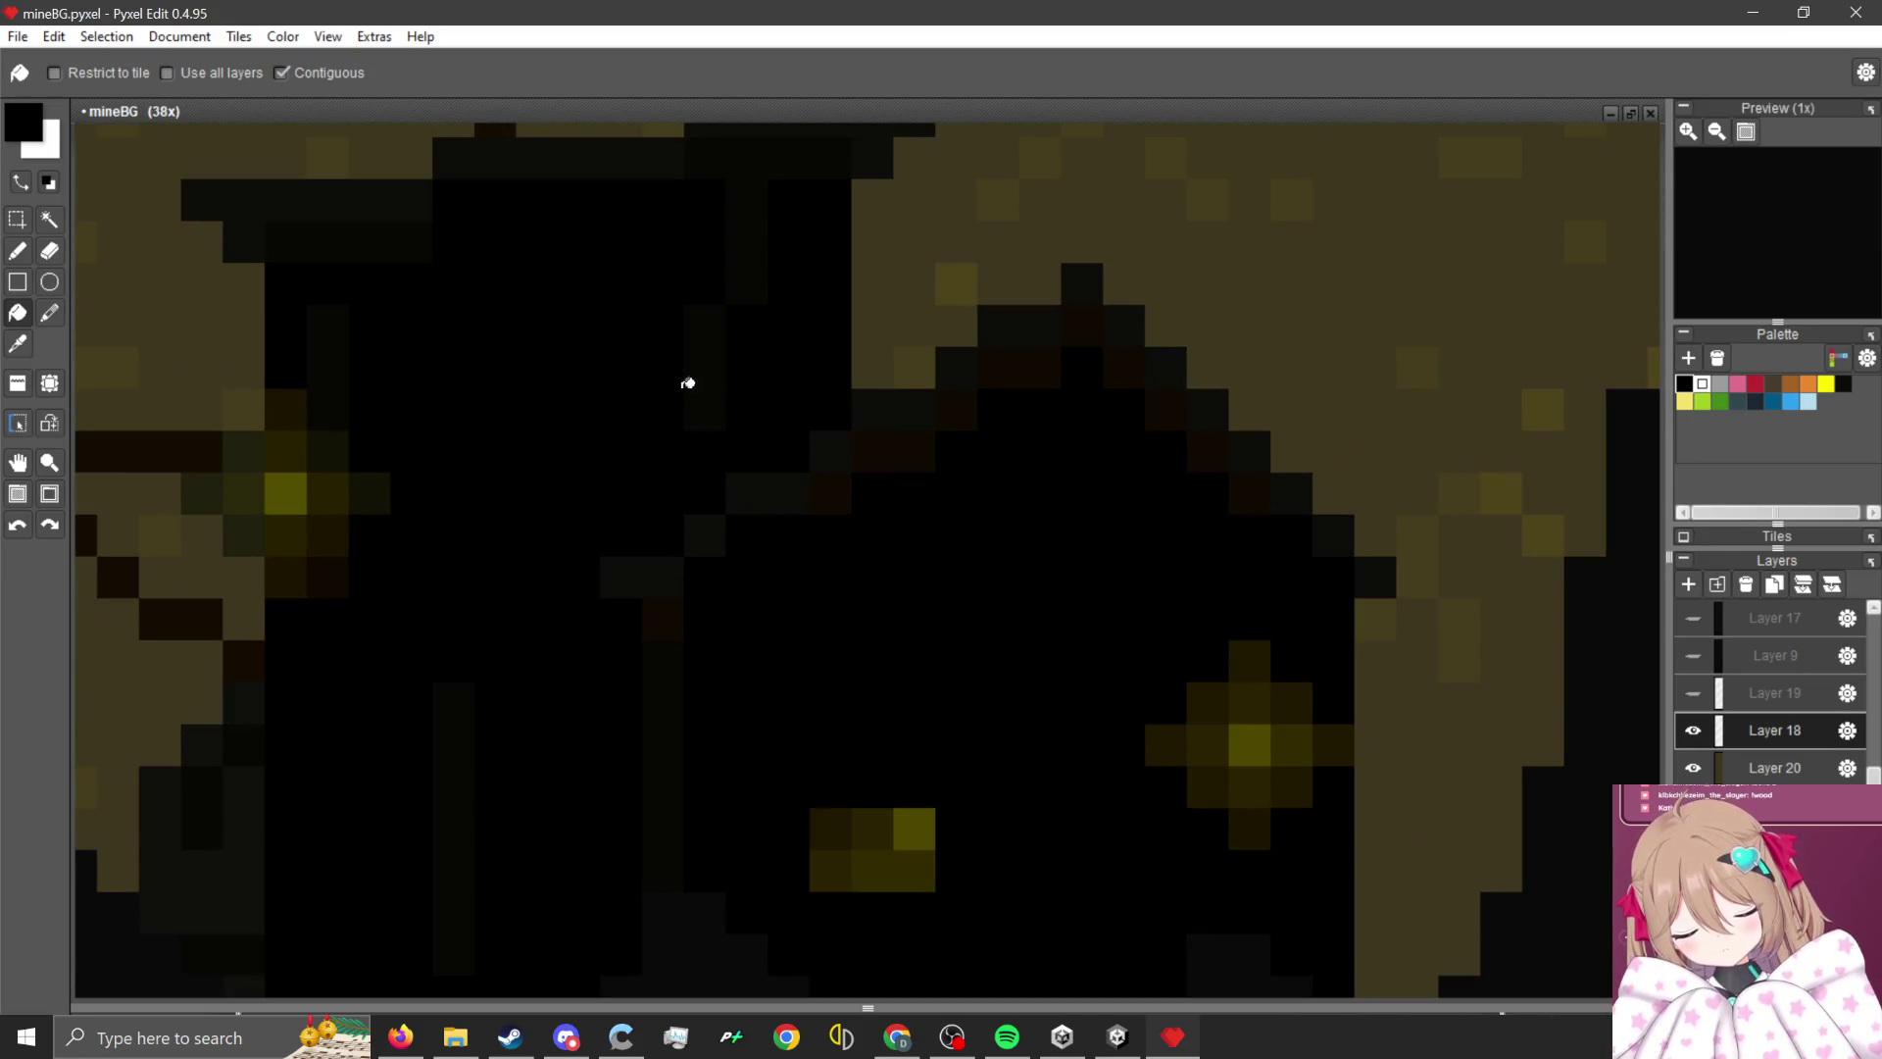
pyautogui.scroll(-2, 734, 372)
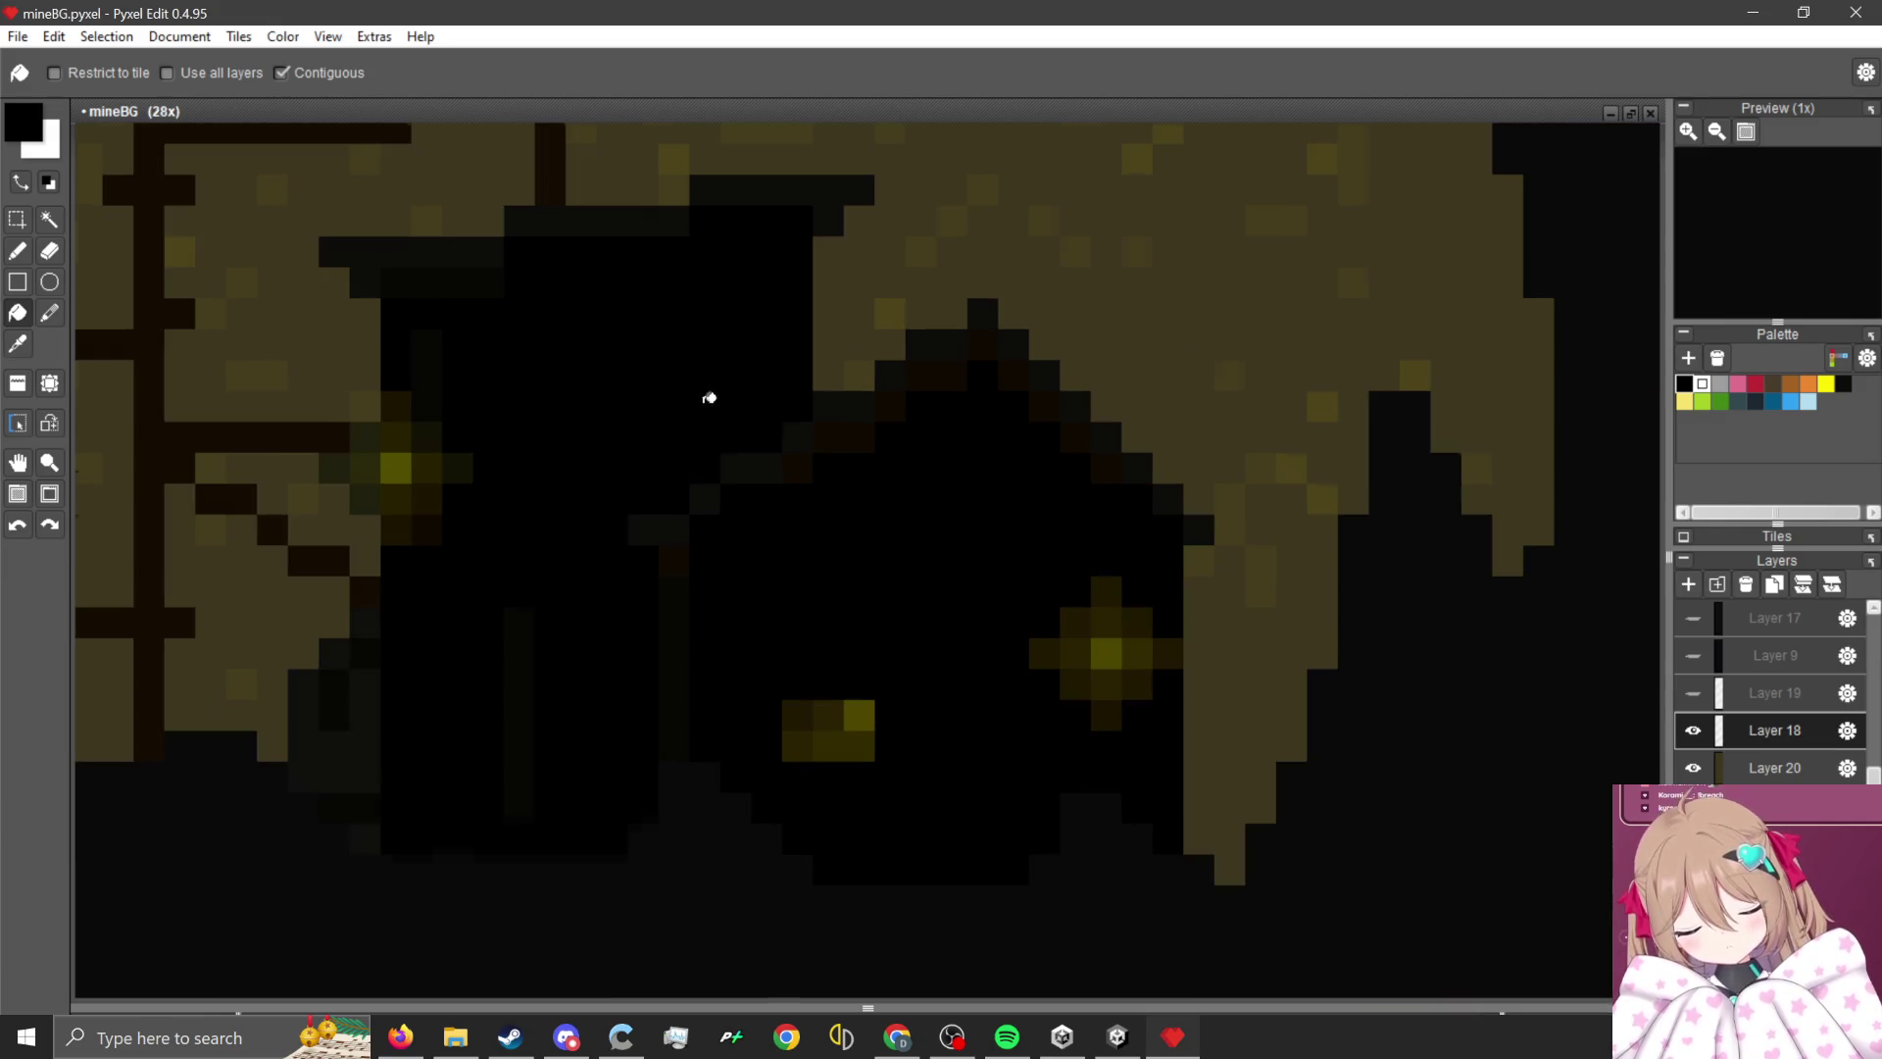
pyautogui.scroll(-3, 517, 659)
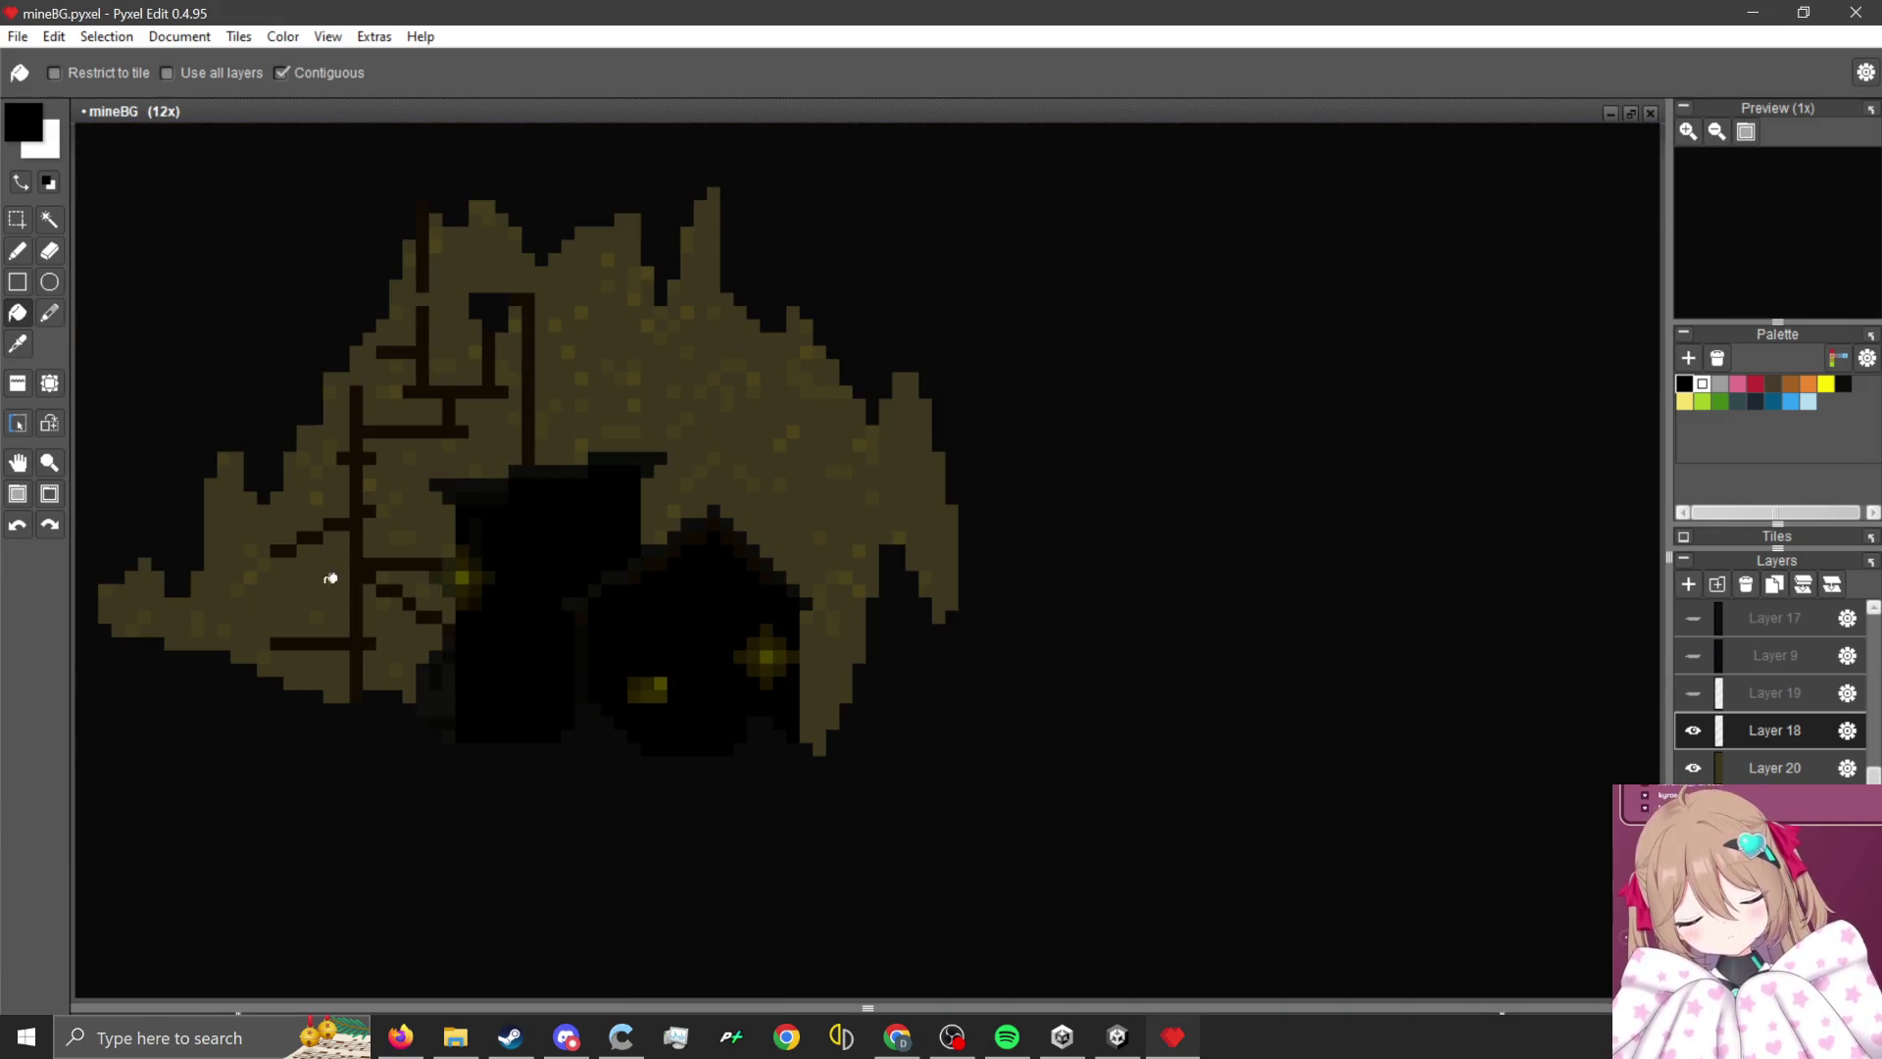
pyautogui.click(18, 252)
pyautogui.scroll(3, 1437, 493)
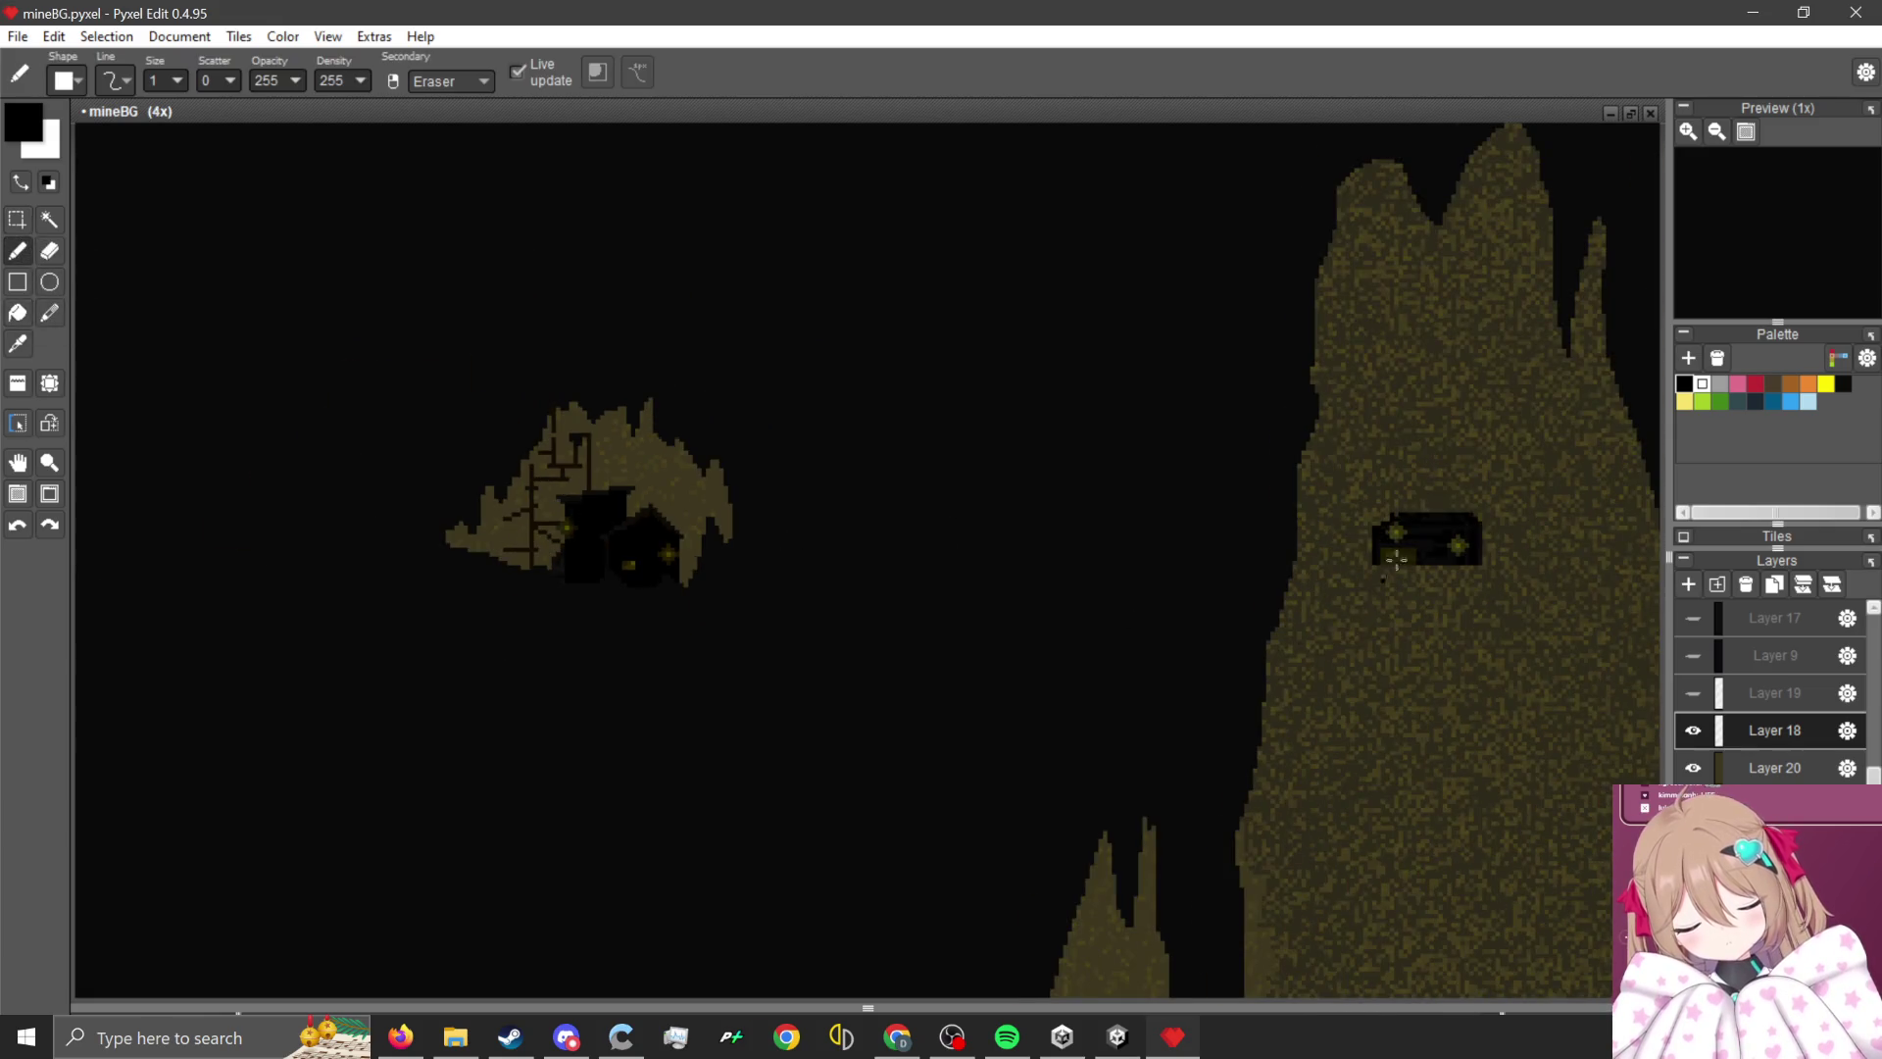
# - Blacken the grey pixels along the roof outline, including the one under the peak
pyautogui.scroll(-5, 1327, 517)
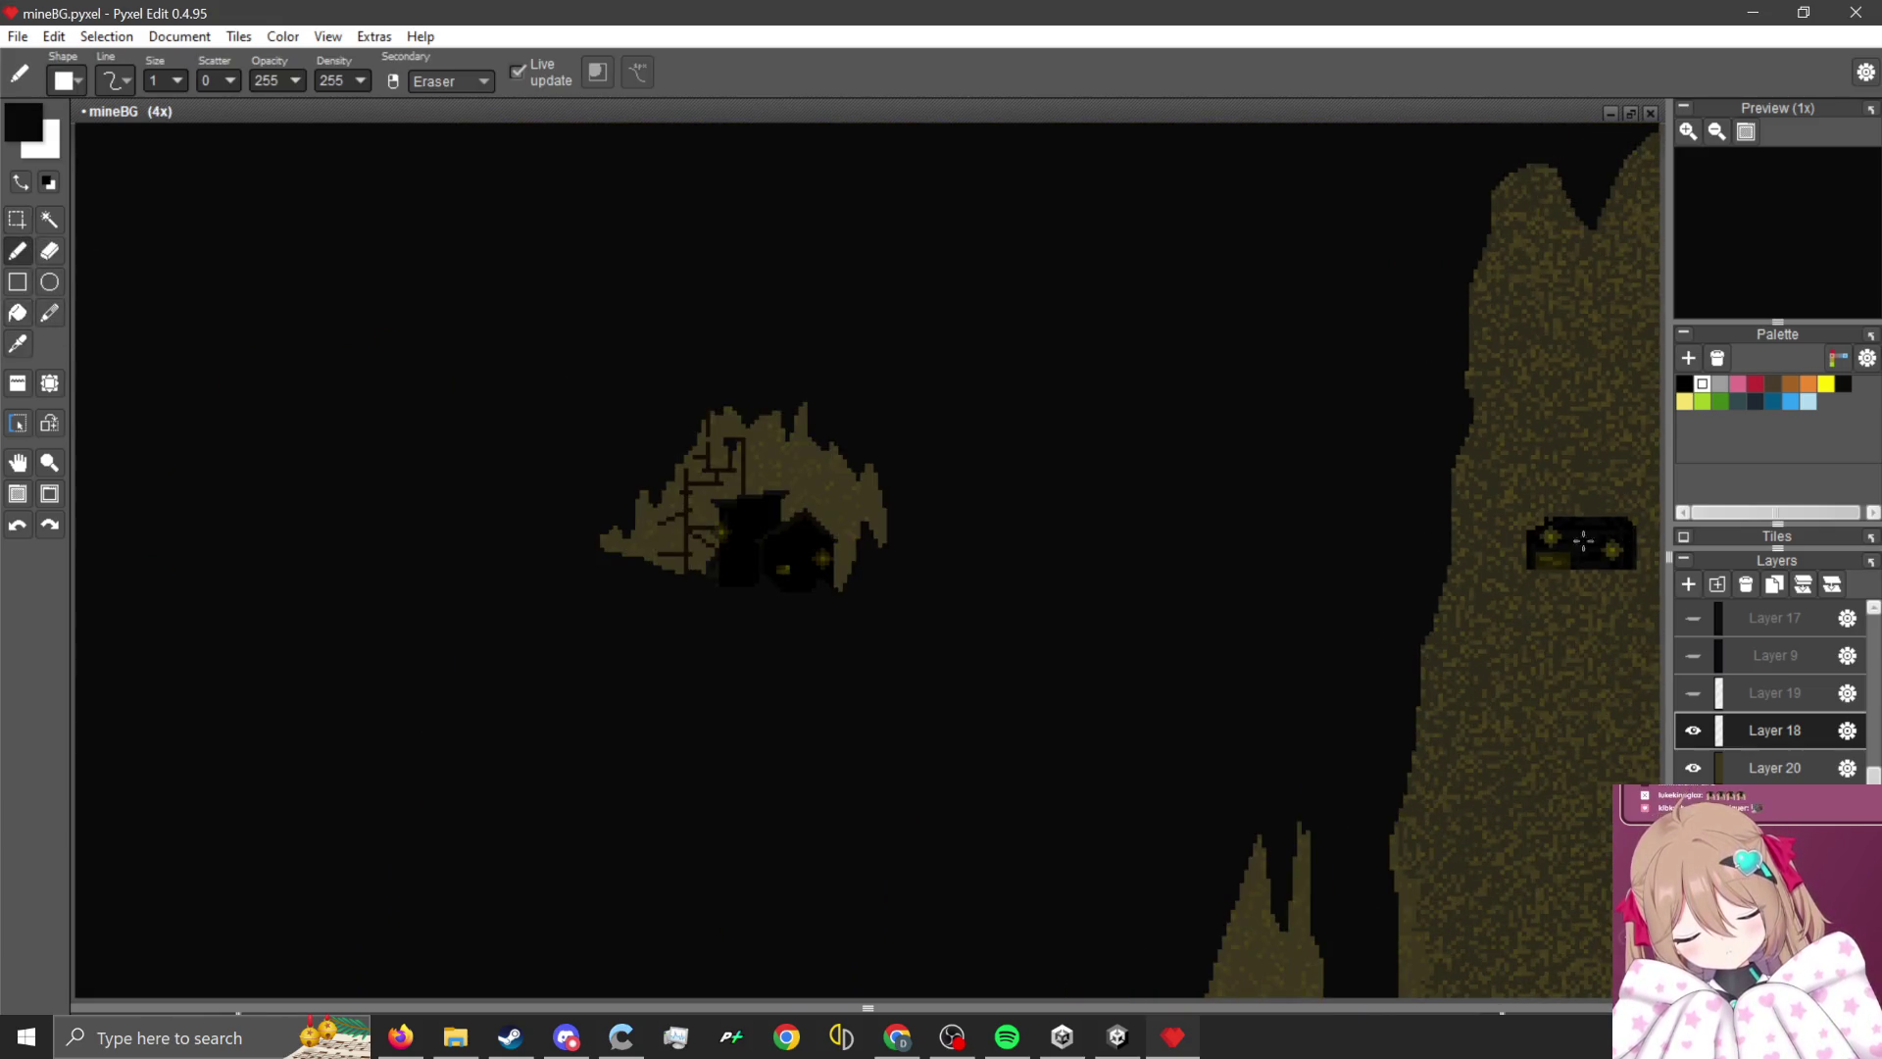
pyautogui.scroll(1, 748, 531)
pyautogui.scroll(3, 748, 531)
pyautogui.scroll(3, 693, 761)
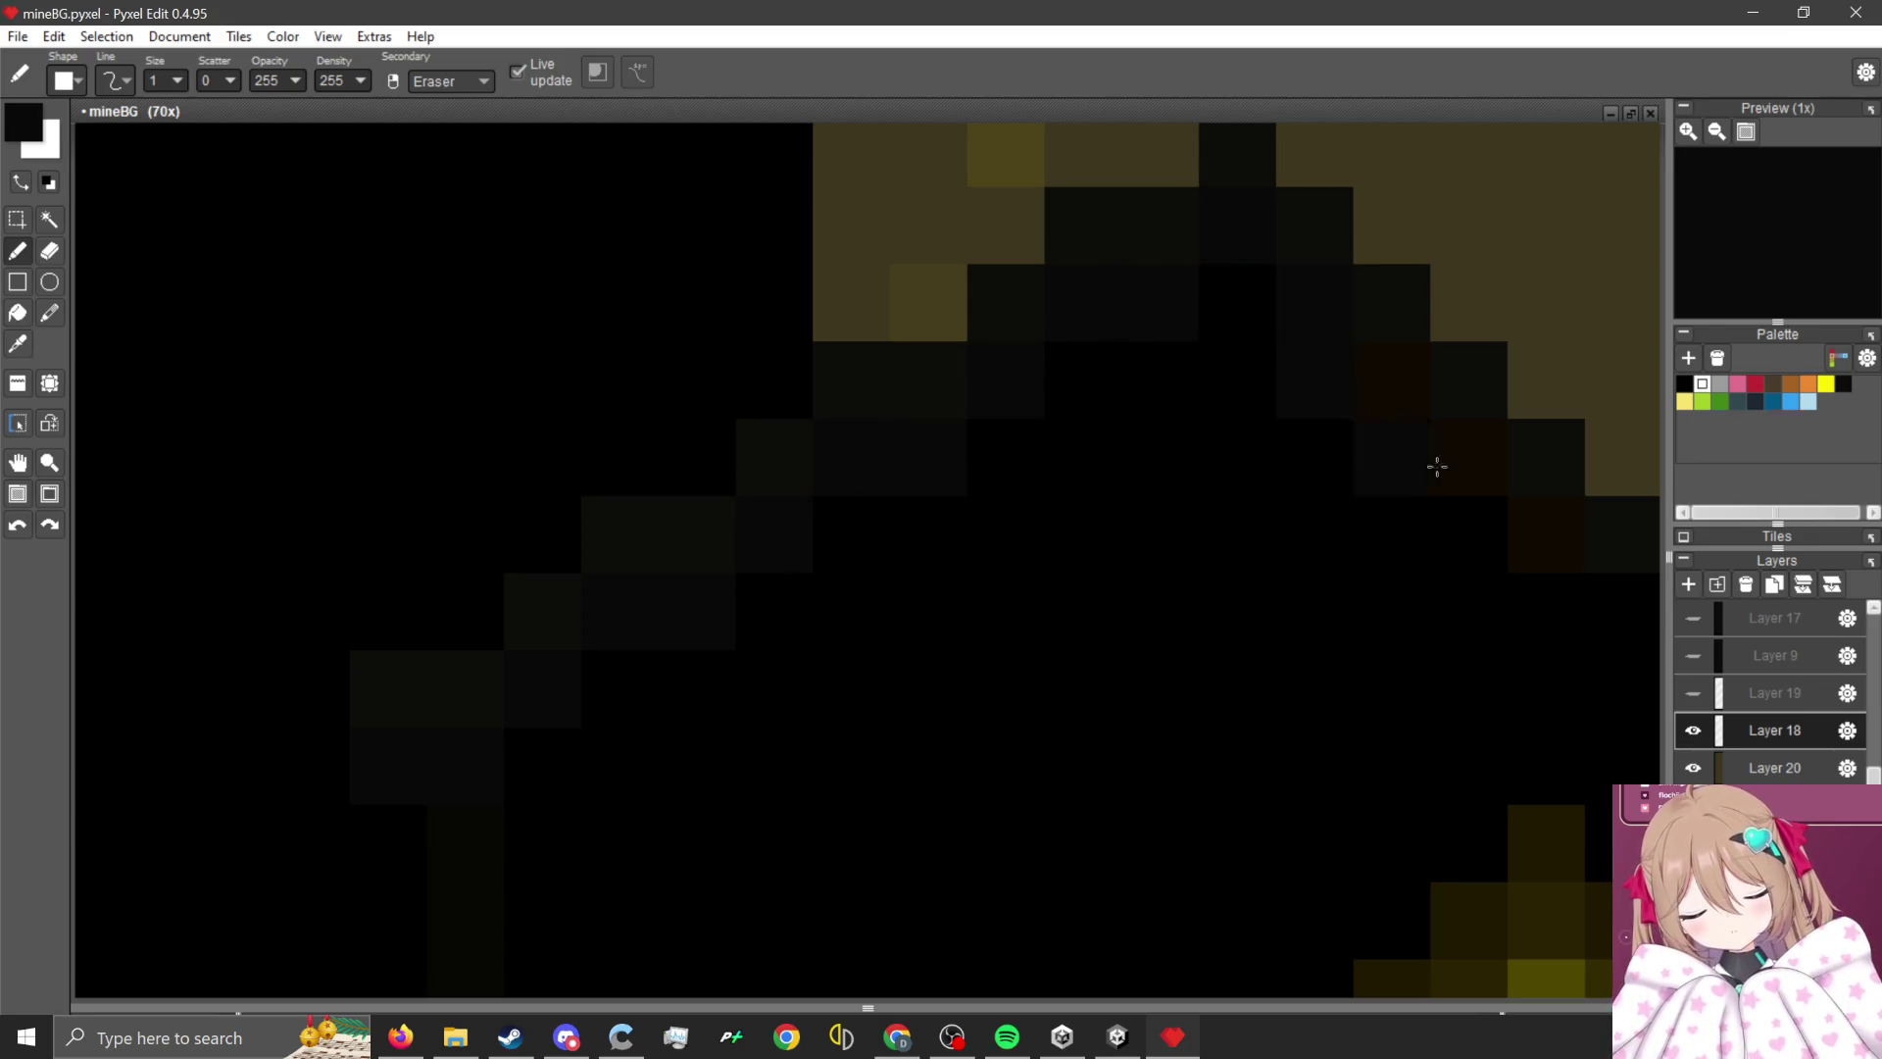
pyautogui.scroll(-2, 1519, 549)
pyautogui.scroll(2, 1294, 590)
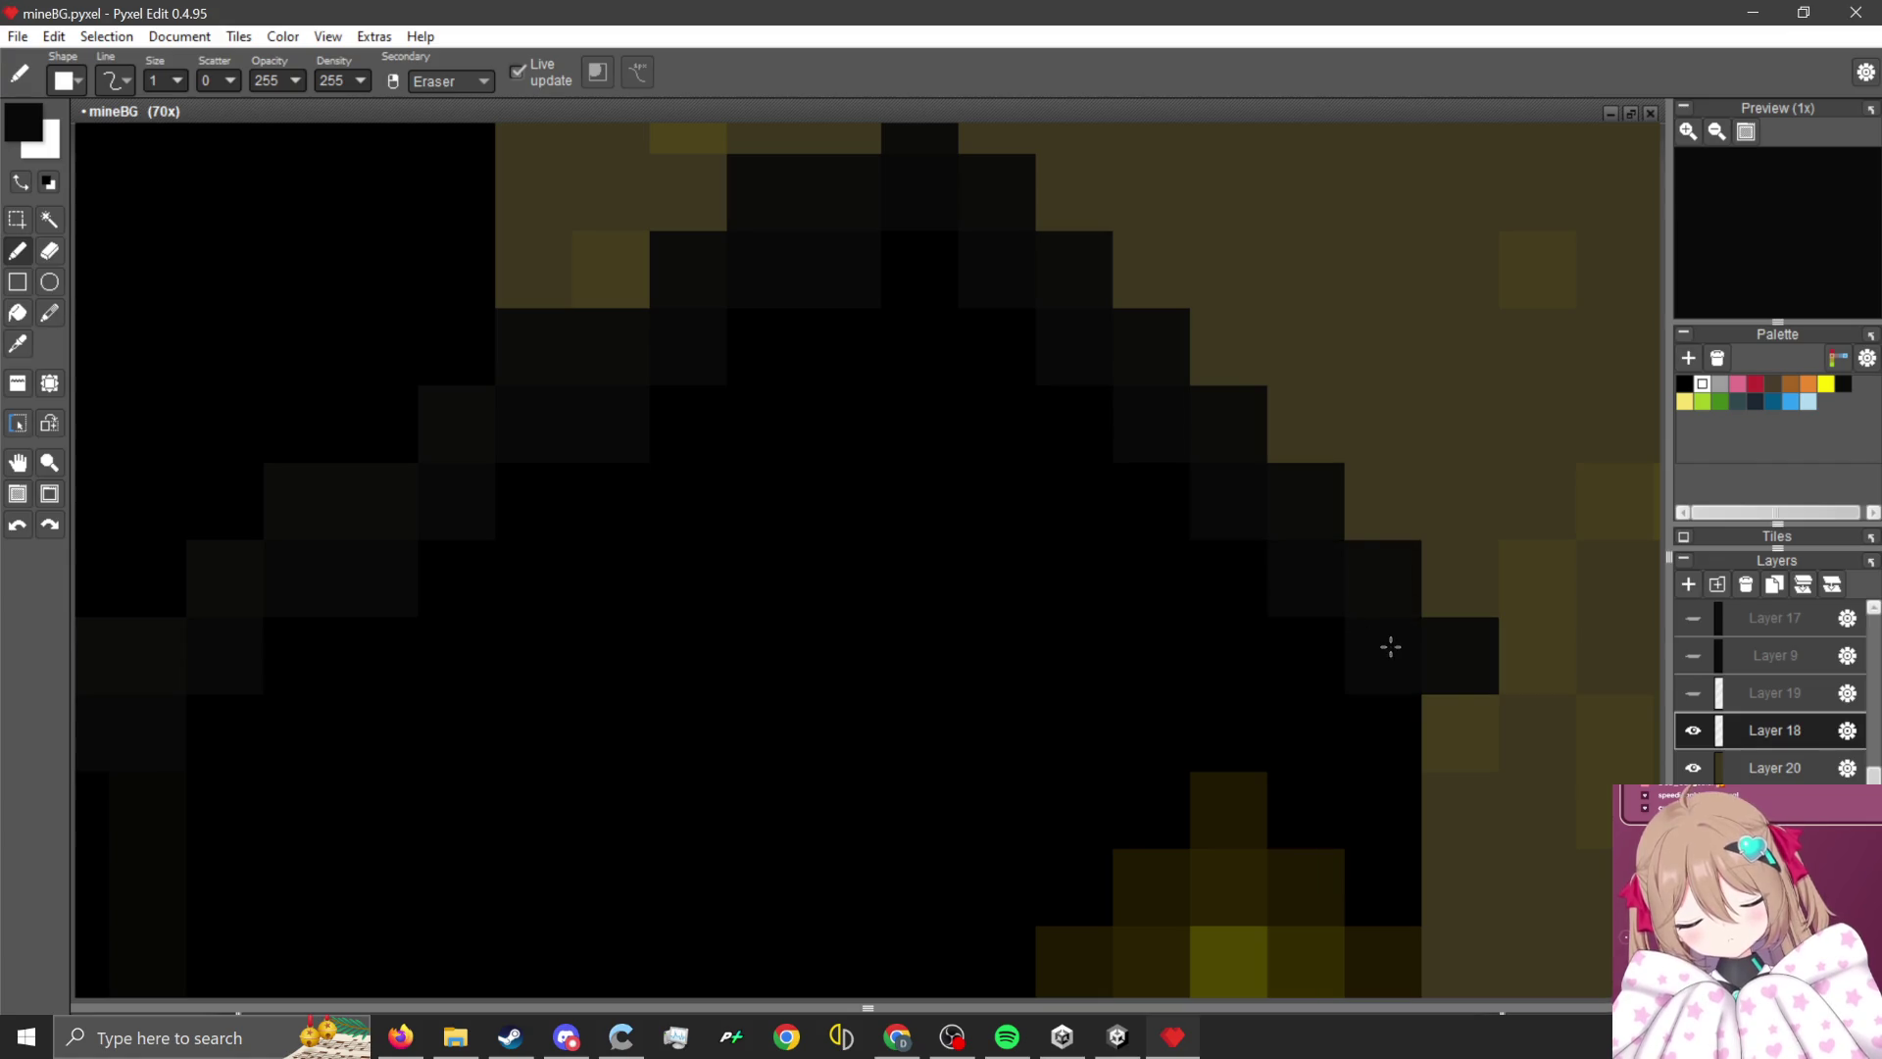
pyautogui.scroll(-2, 1389, 643)
pyautogui.moveTo(1132, 452)
pyautogui.mouseDown()
pyautogui.moveTo(991, 248)
pyautogui.moveTo(672, 412)
pyautogui.moveTo(385, 644)
pyautogui.moveTo(420, 621)
pyautogui.mouseUp()
pyautogui.keyDown('alt'); pyautogui.click(811, 428); pyautogui.keyUp('alt')
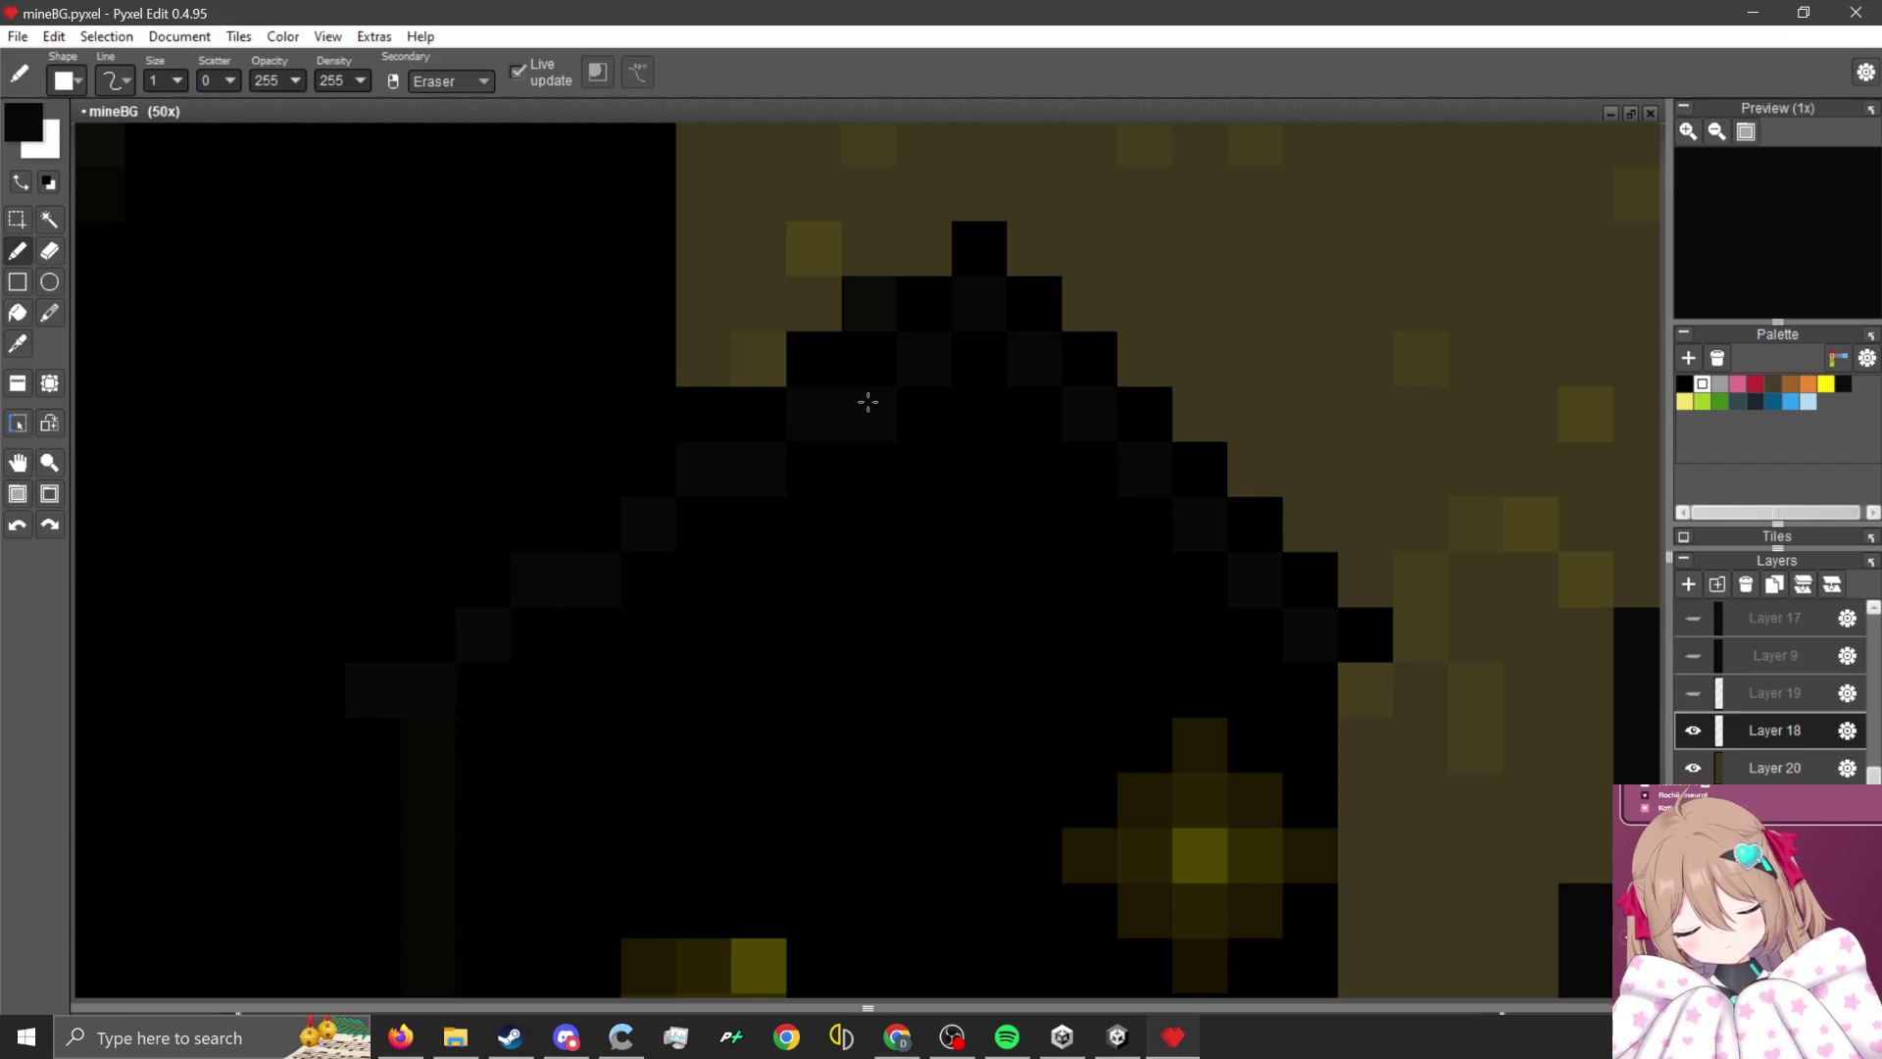
pyautogui.scroll(-3, 974, 494)
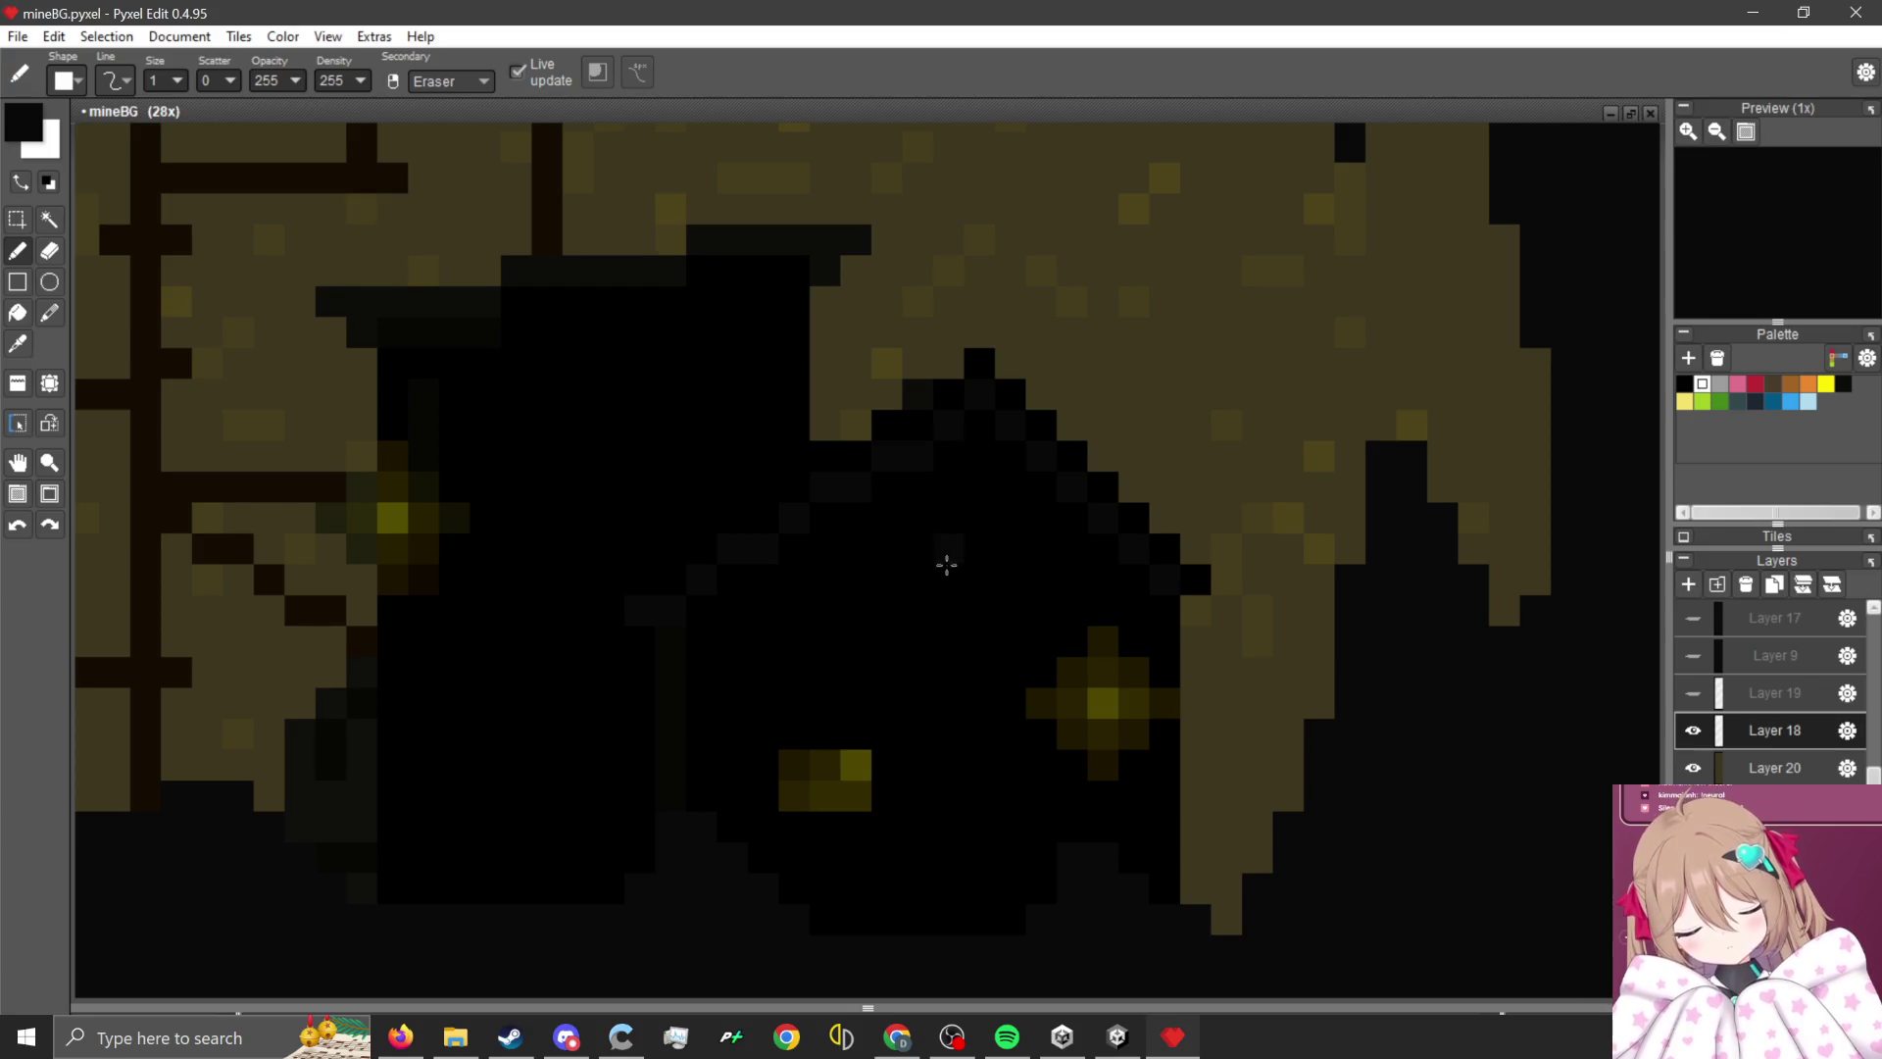
pyautogui.scroll(-1, 882, 659)
pyautogui.scroll(2, 891, 621)
pyautogui.scroll(1, 927, 407)
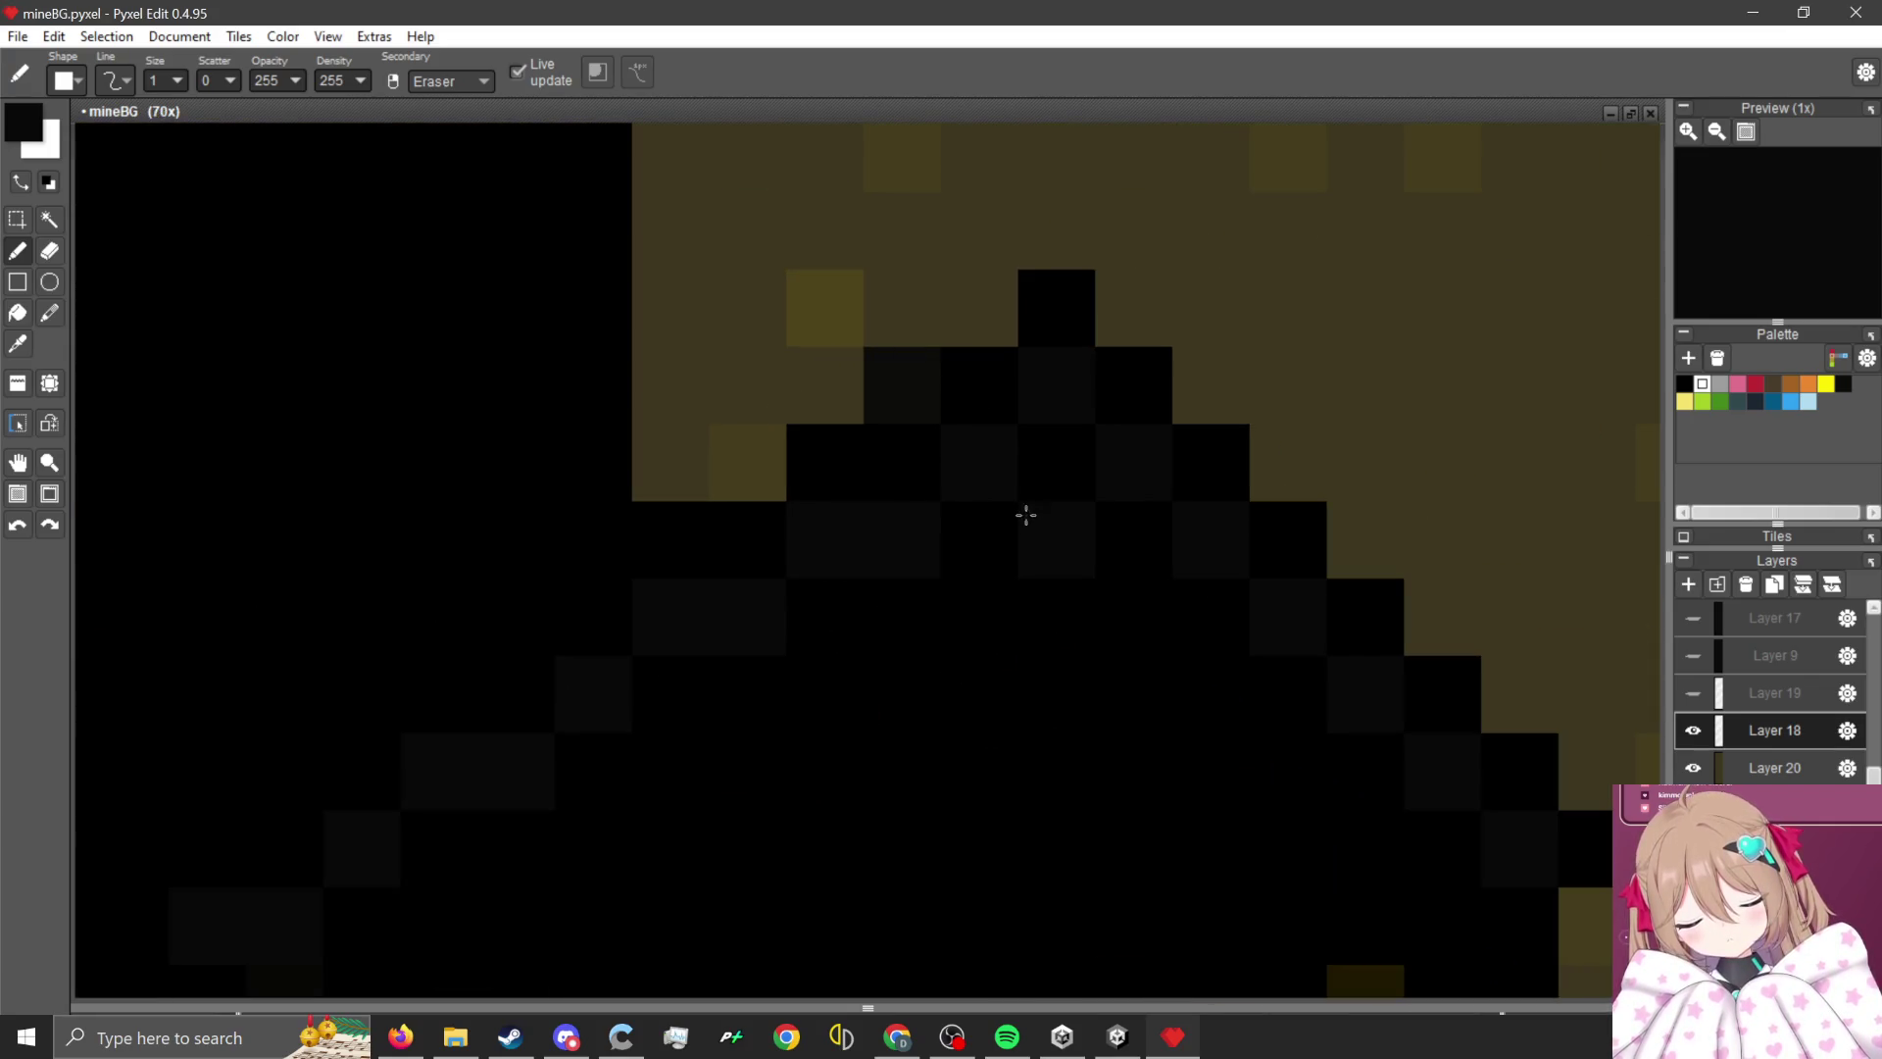
pyautogui.click(915, 366)
# - Pick black from the canvas and place a black tip pixel at the eave's end
pyautogui.scroll(-5, 954, 399)
pyautogui.scroll(-2, 940, 544)
pyautogui.scroll(1, 944, 513)
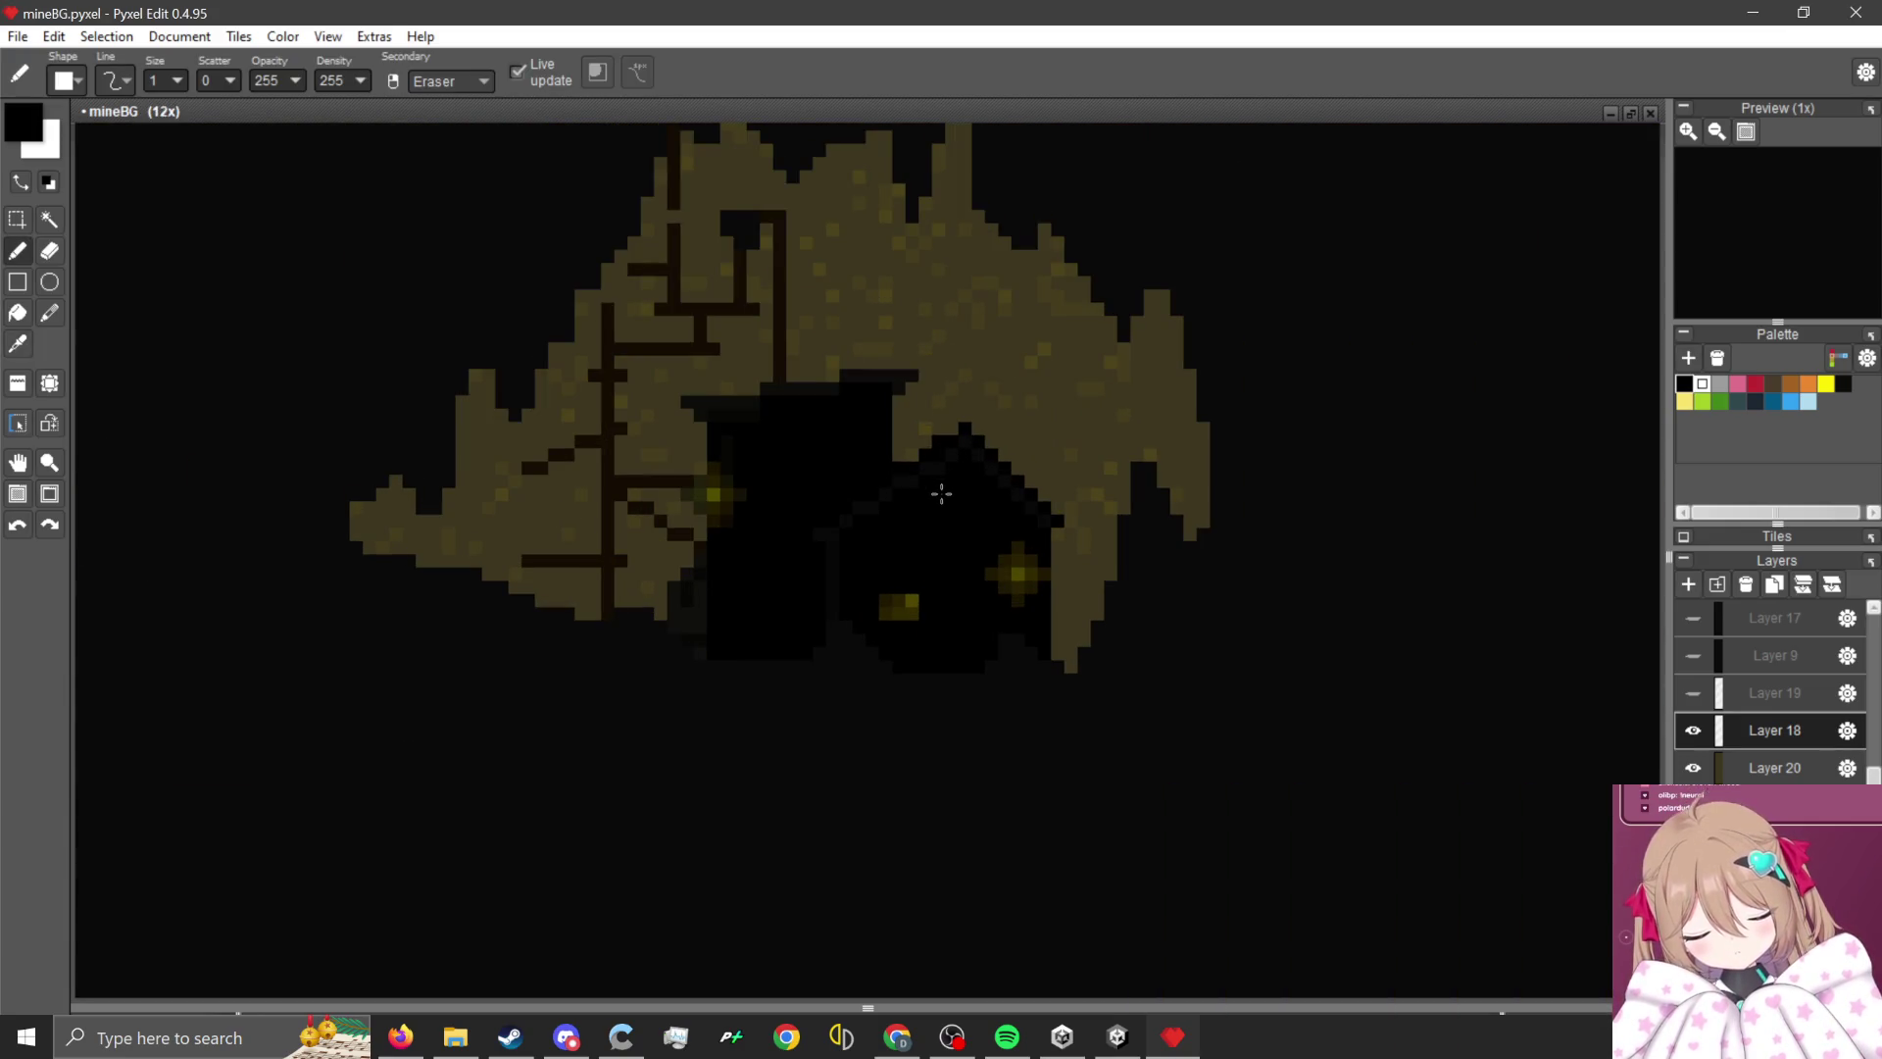
pyautogui.scroll(3, 941, 493)
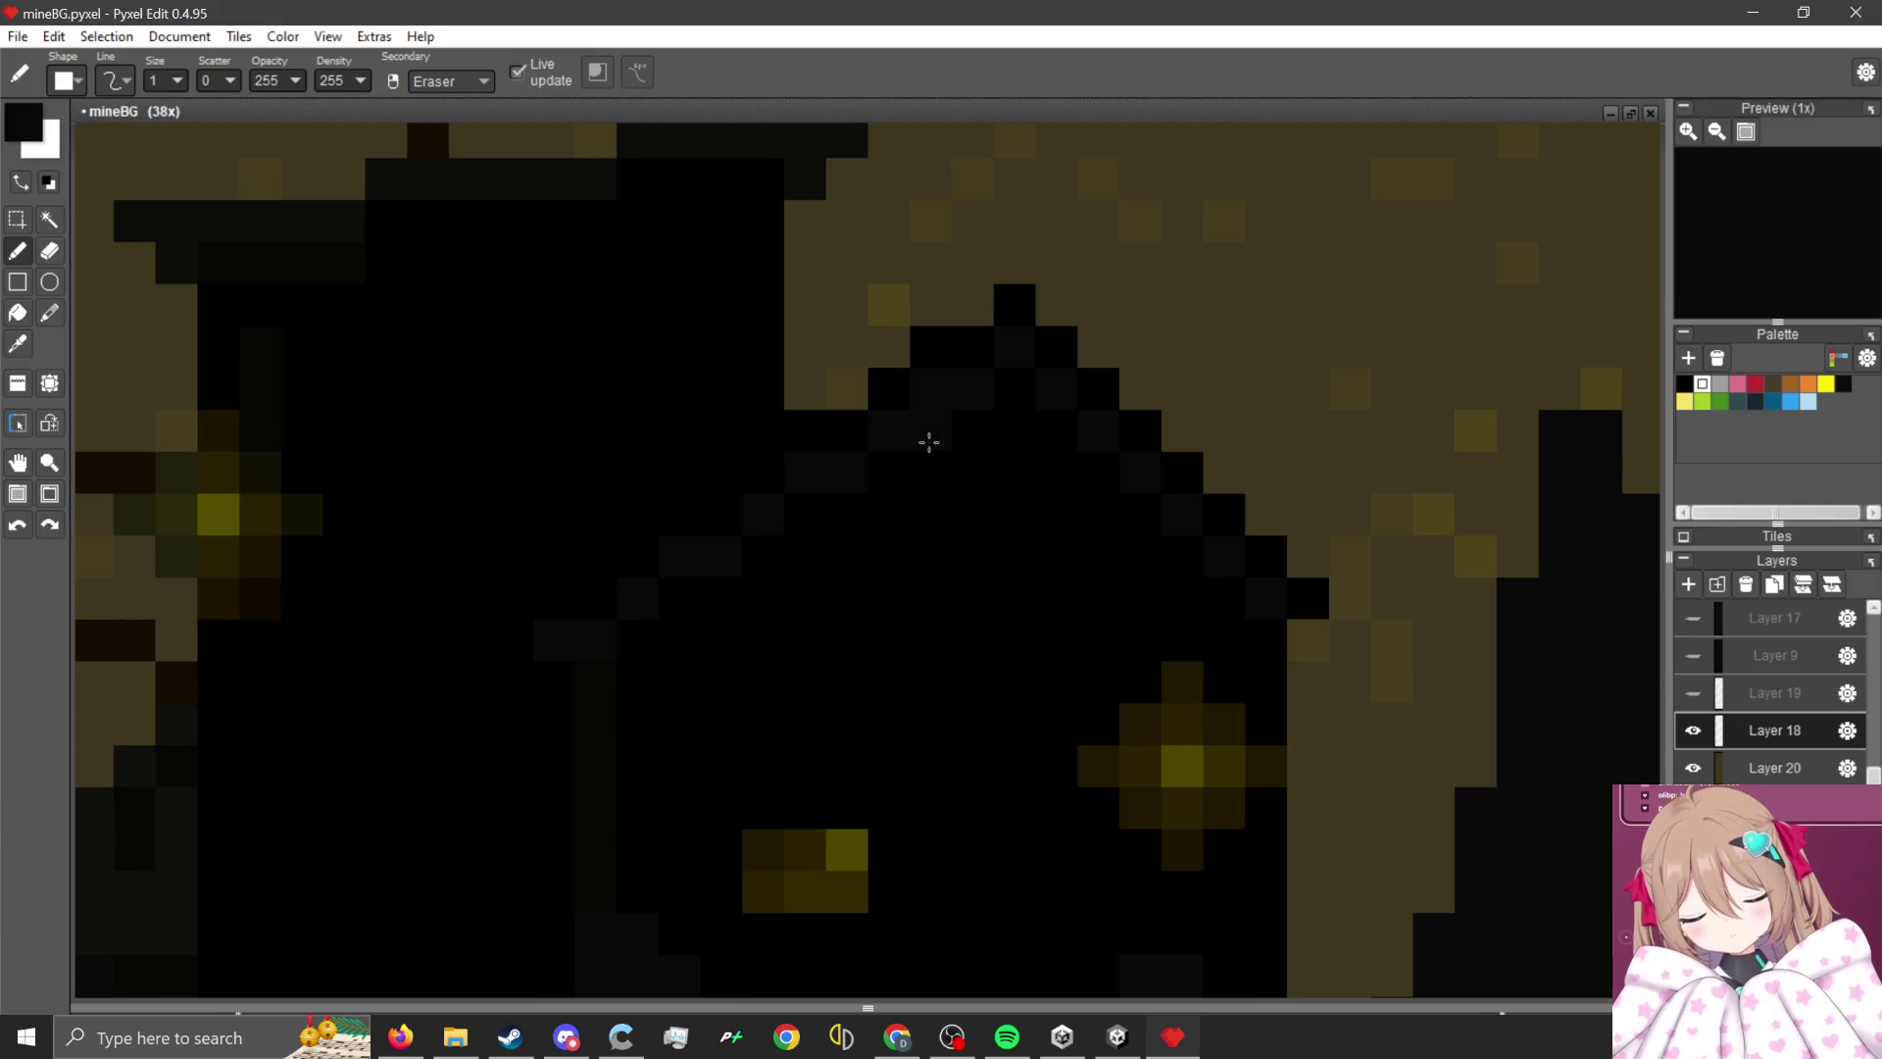
pyautogui.scroll(-3, 926, 478)
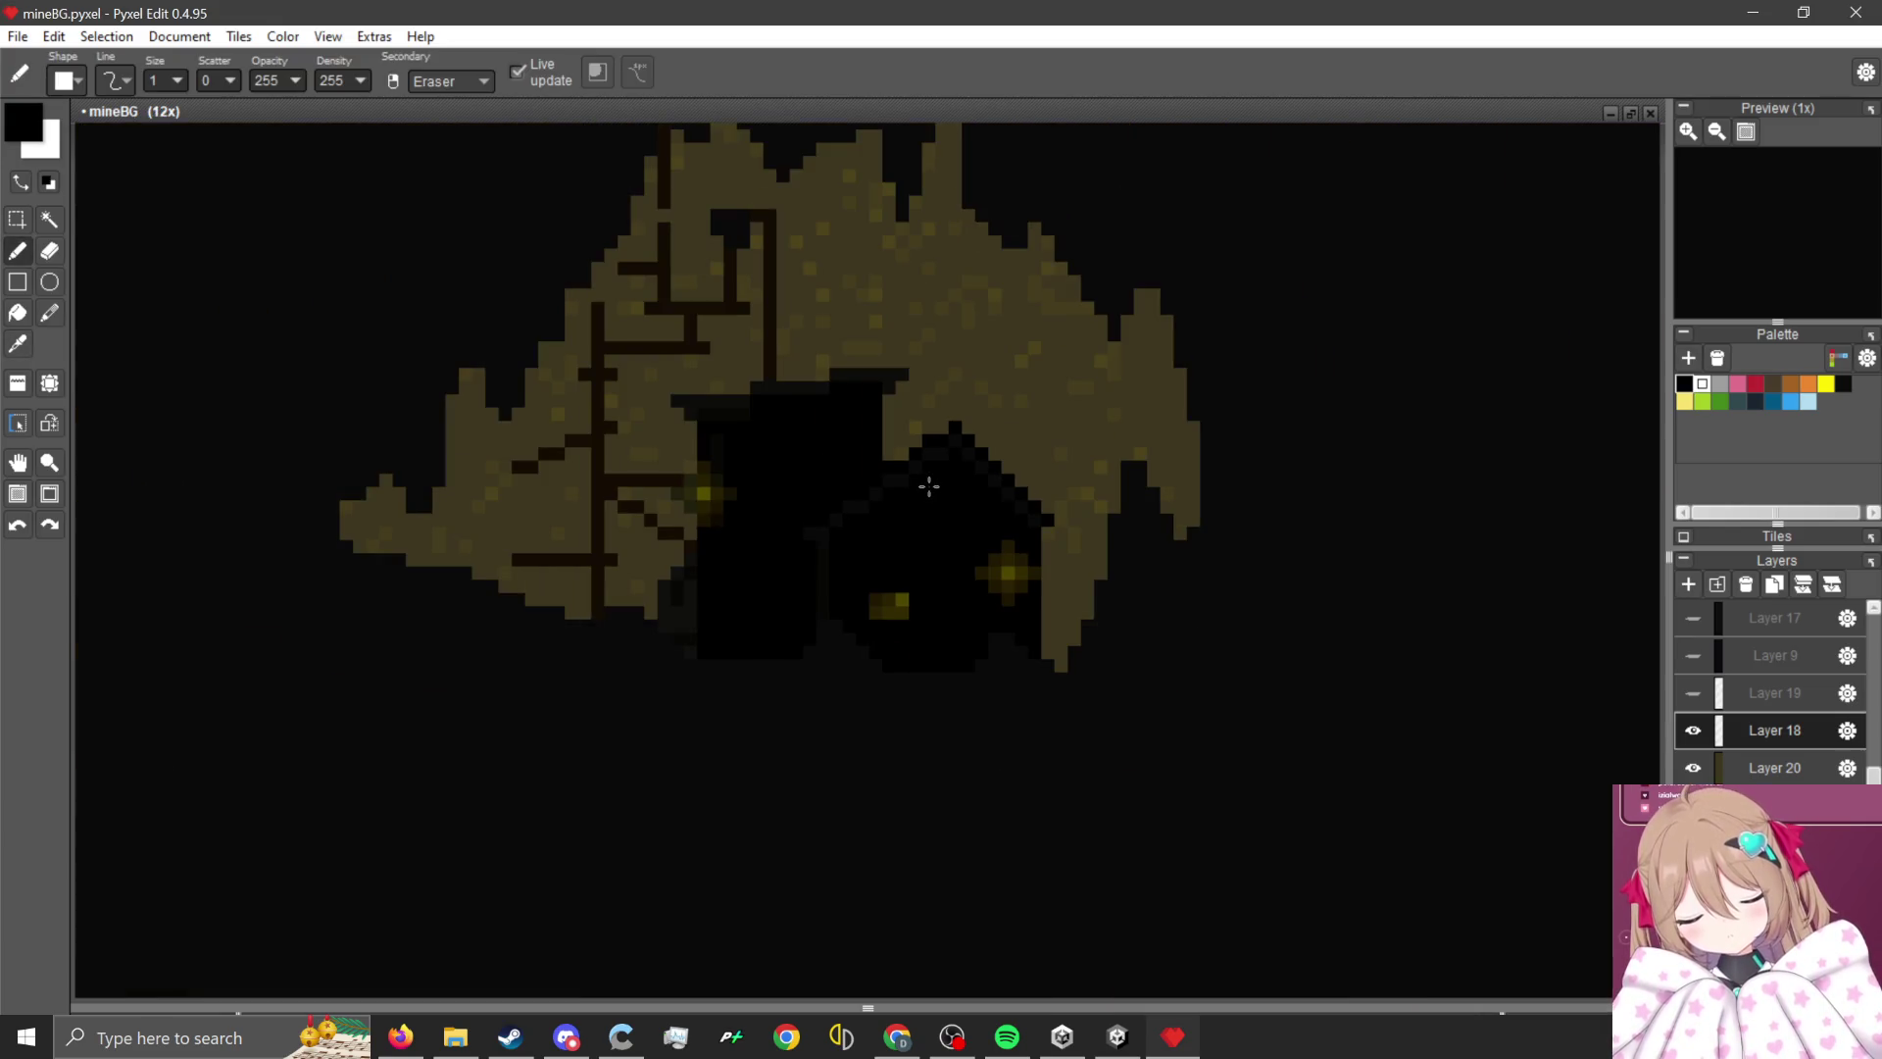
pyautogui.scroll(3, 956, 519)
pyautogui.press('i')
pyautogui.click(1181, 517)
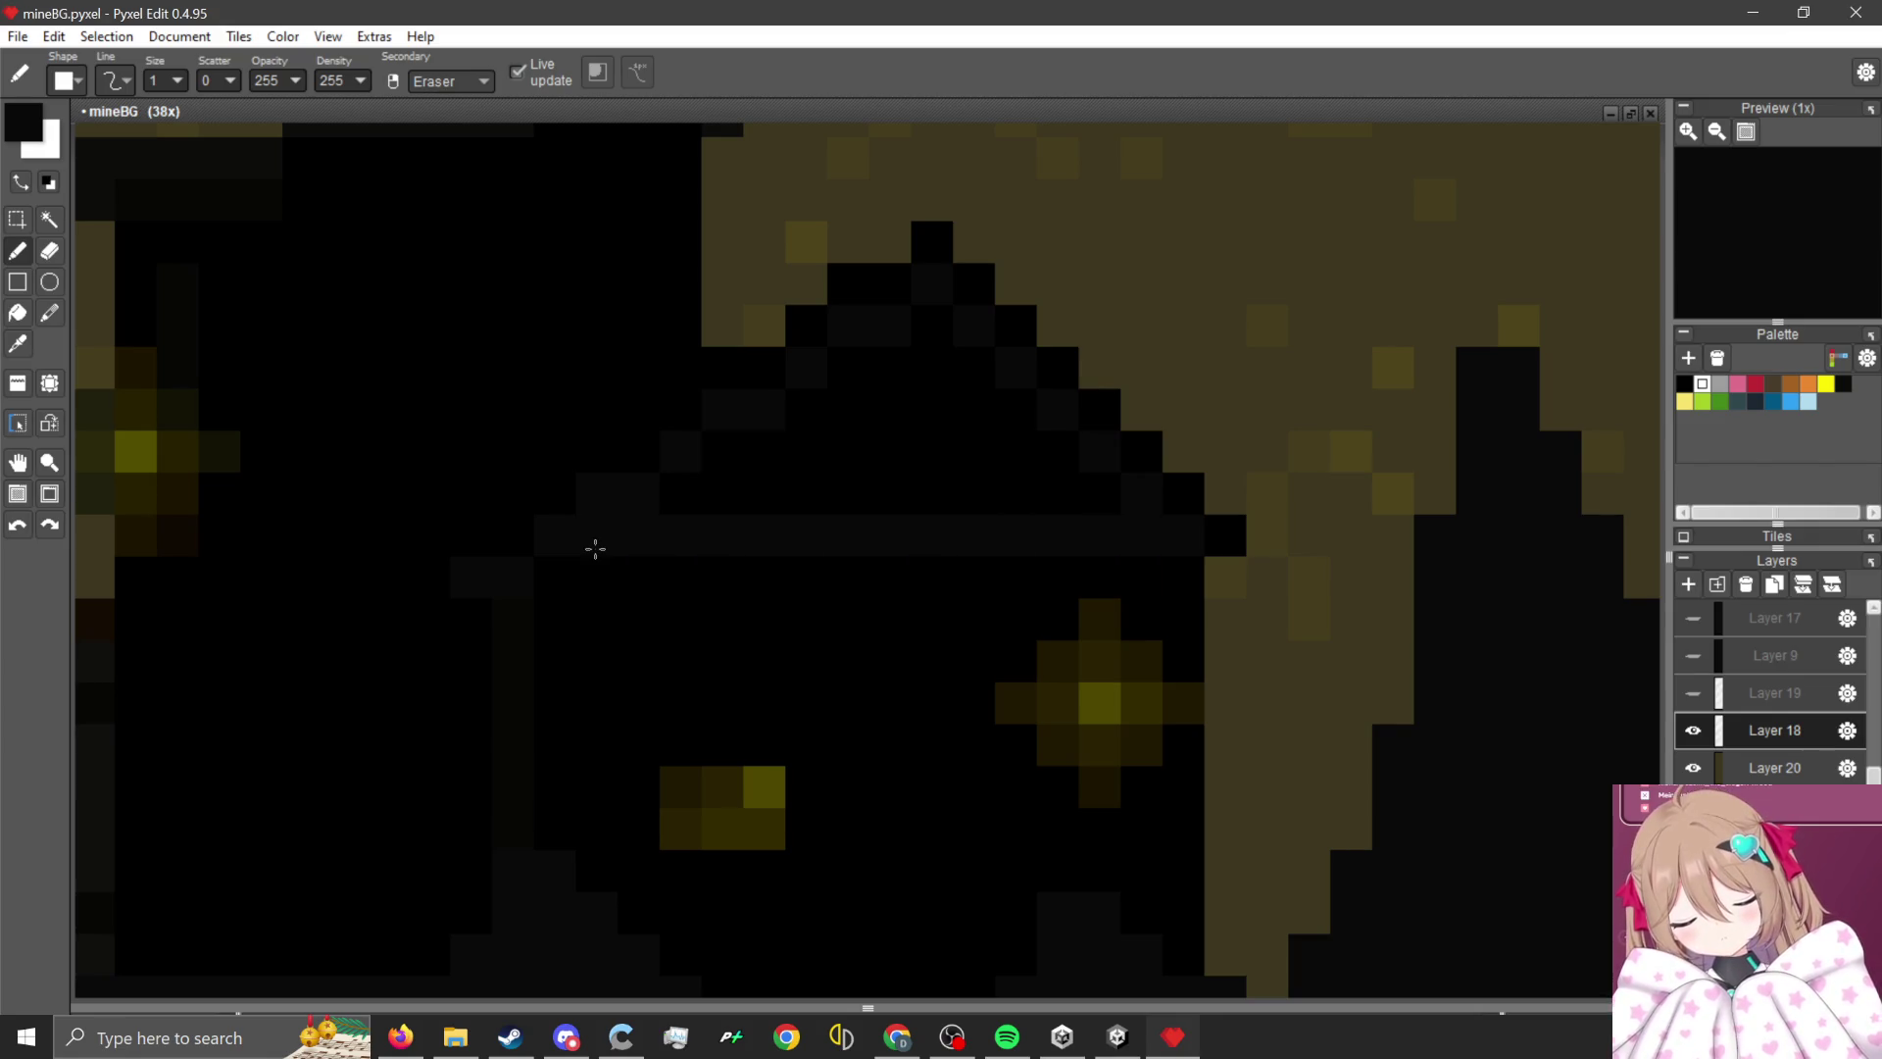
pyautogui.click(1247, 550)
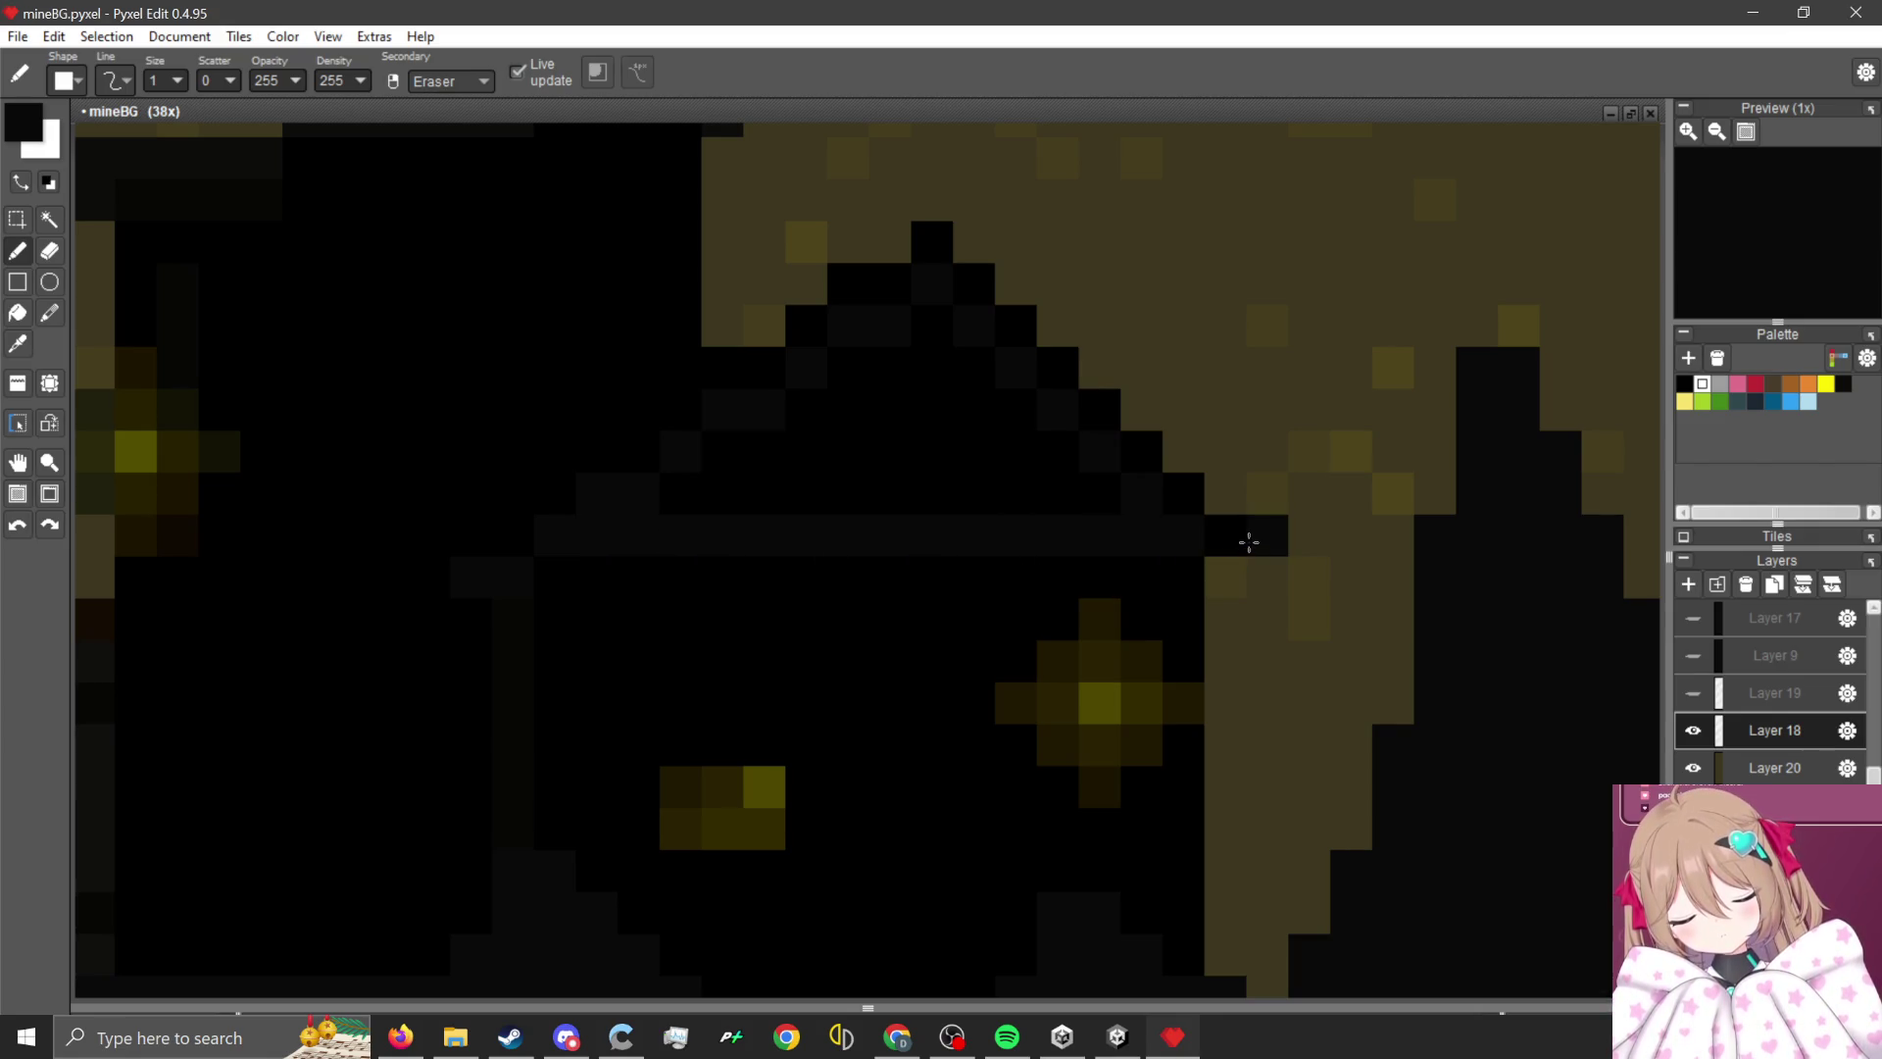
pyautogui.hotkey('ctrl', 'z')
pyautogui.click(1259, 568)
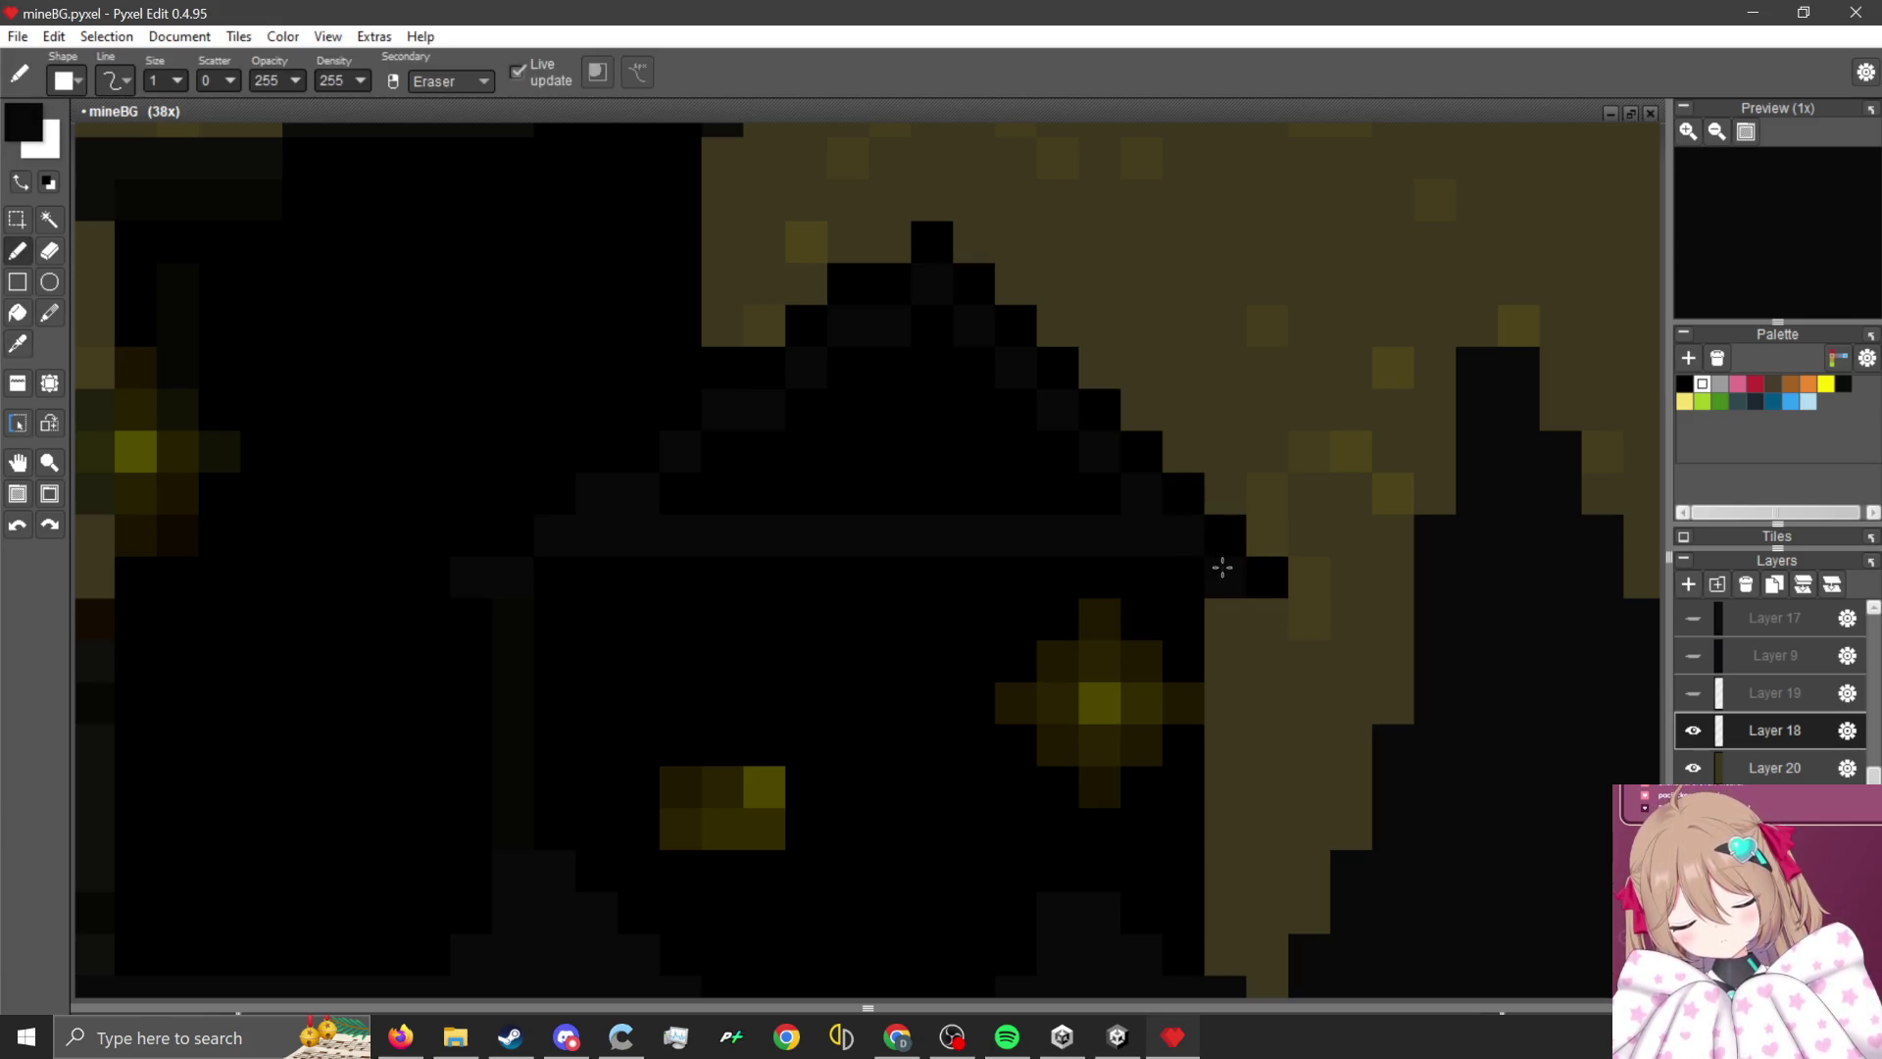
# - Paint a dark grey eave row under the roof and add shingle detail
pyautogui.keyDown('alt'); pyautogui.click(1237, 572); pyautogui.keyUp('alt')
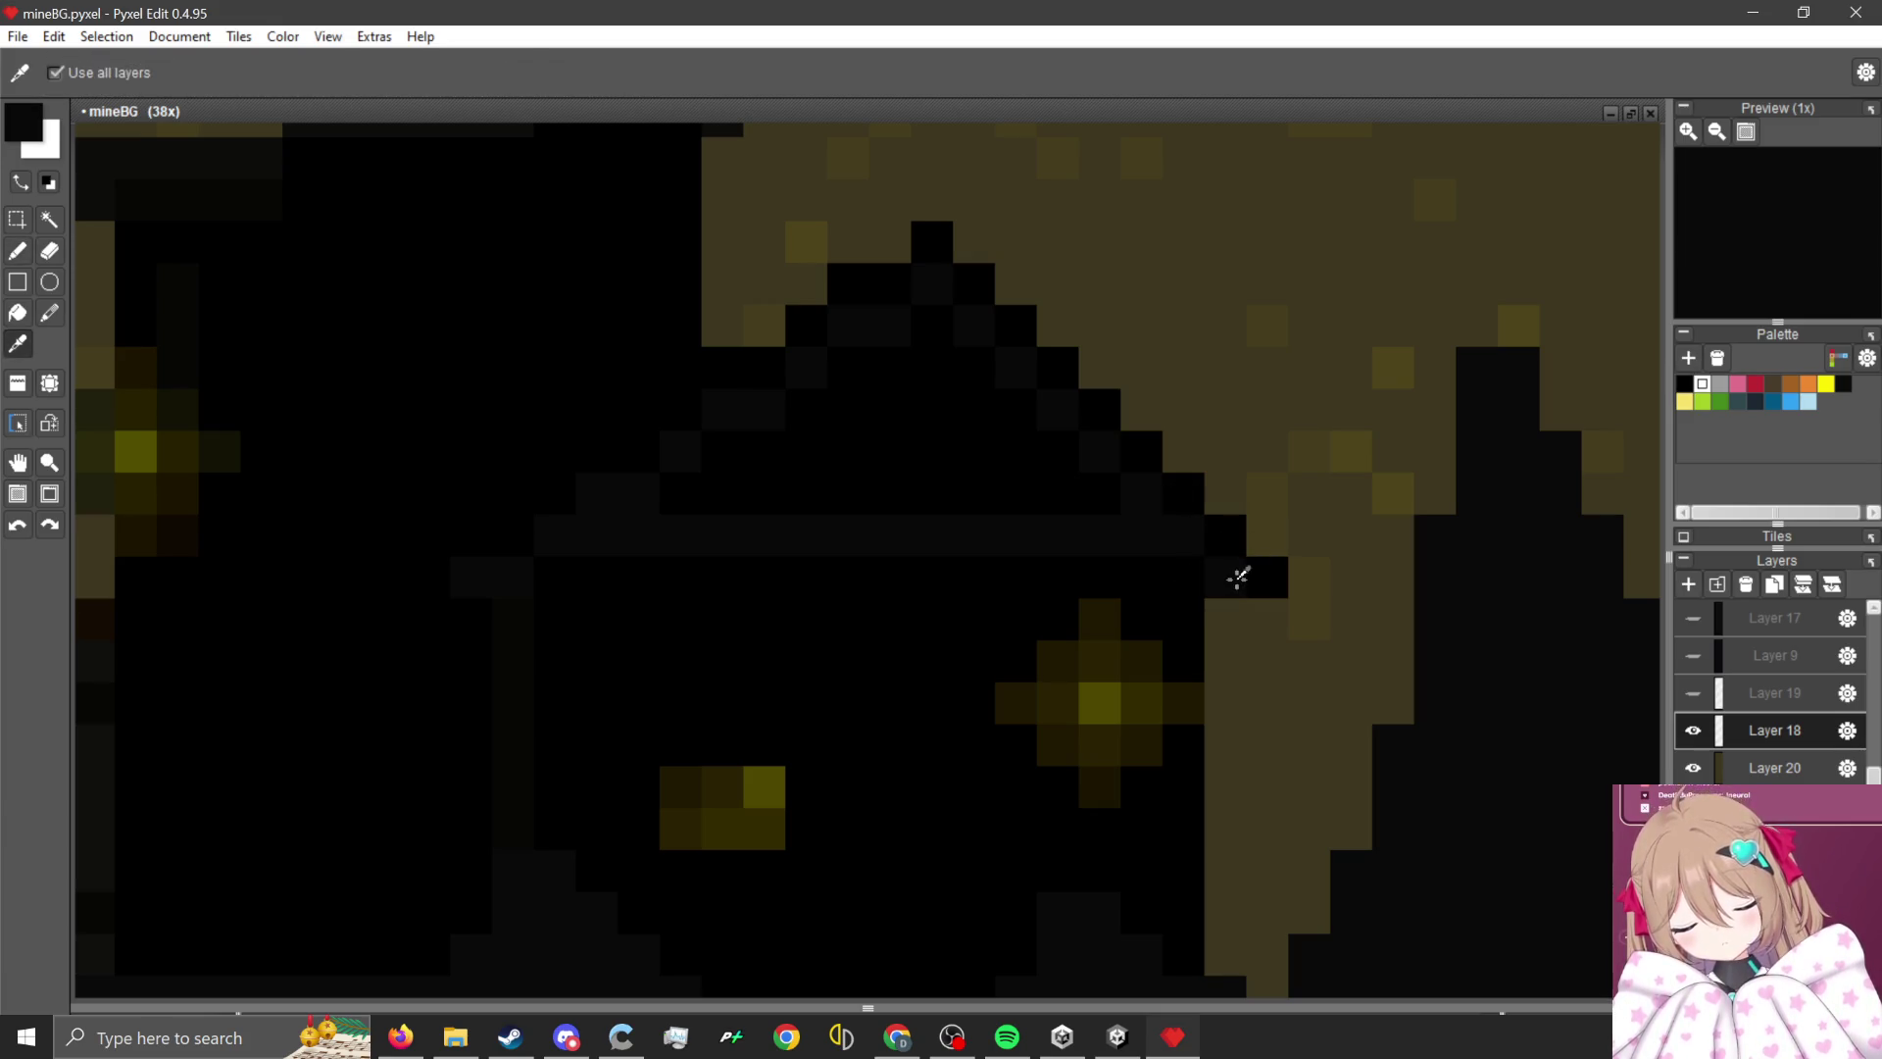
pyautogui.moveTo(1237, 572); pyautogui.dragTo(546, 575)
pyautogui.press('alt')
pyautogui.press('b')
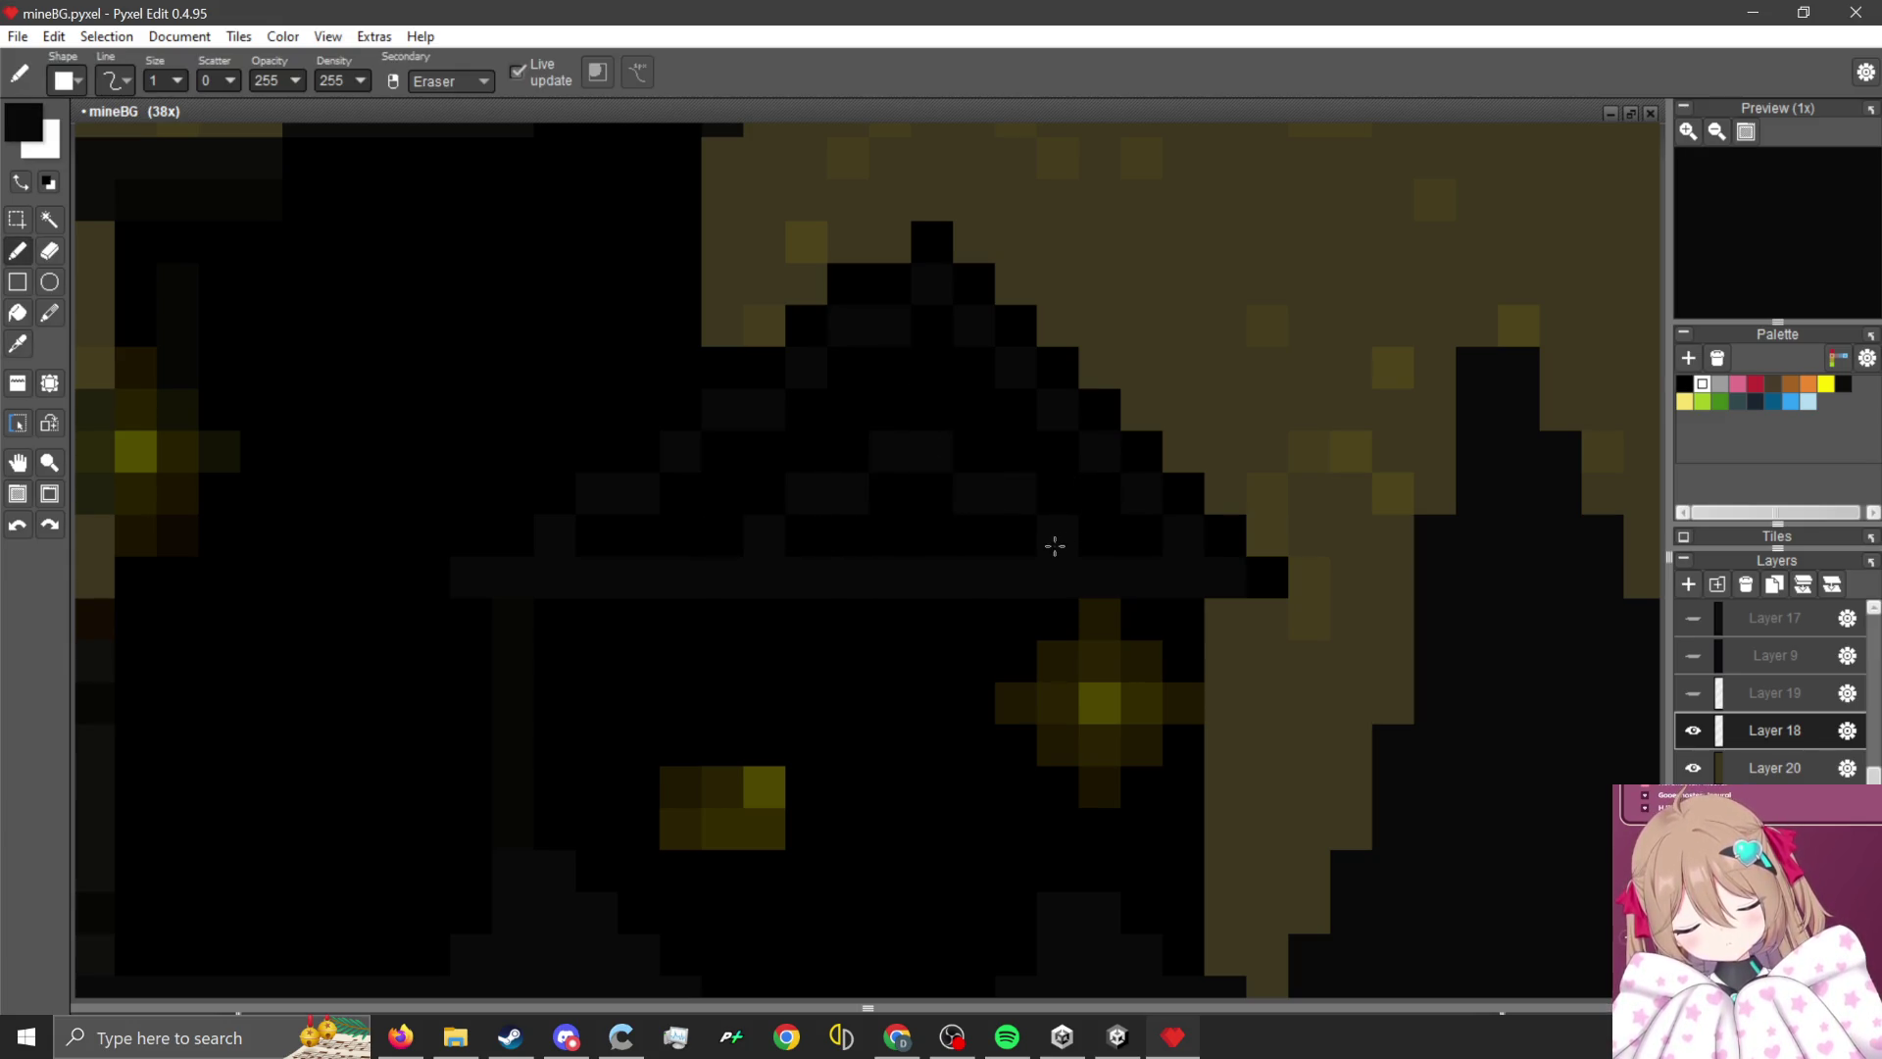
pyautogui.keyDown('alt'); pyautogui.click(979, 437); pyautogui.keyUp('alt')
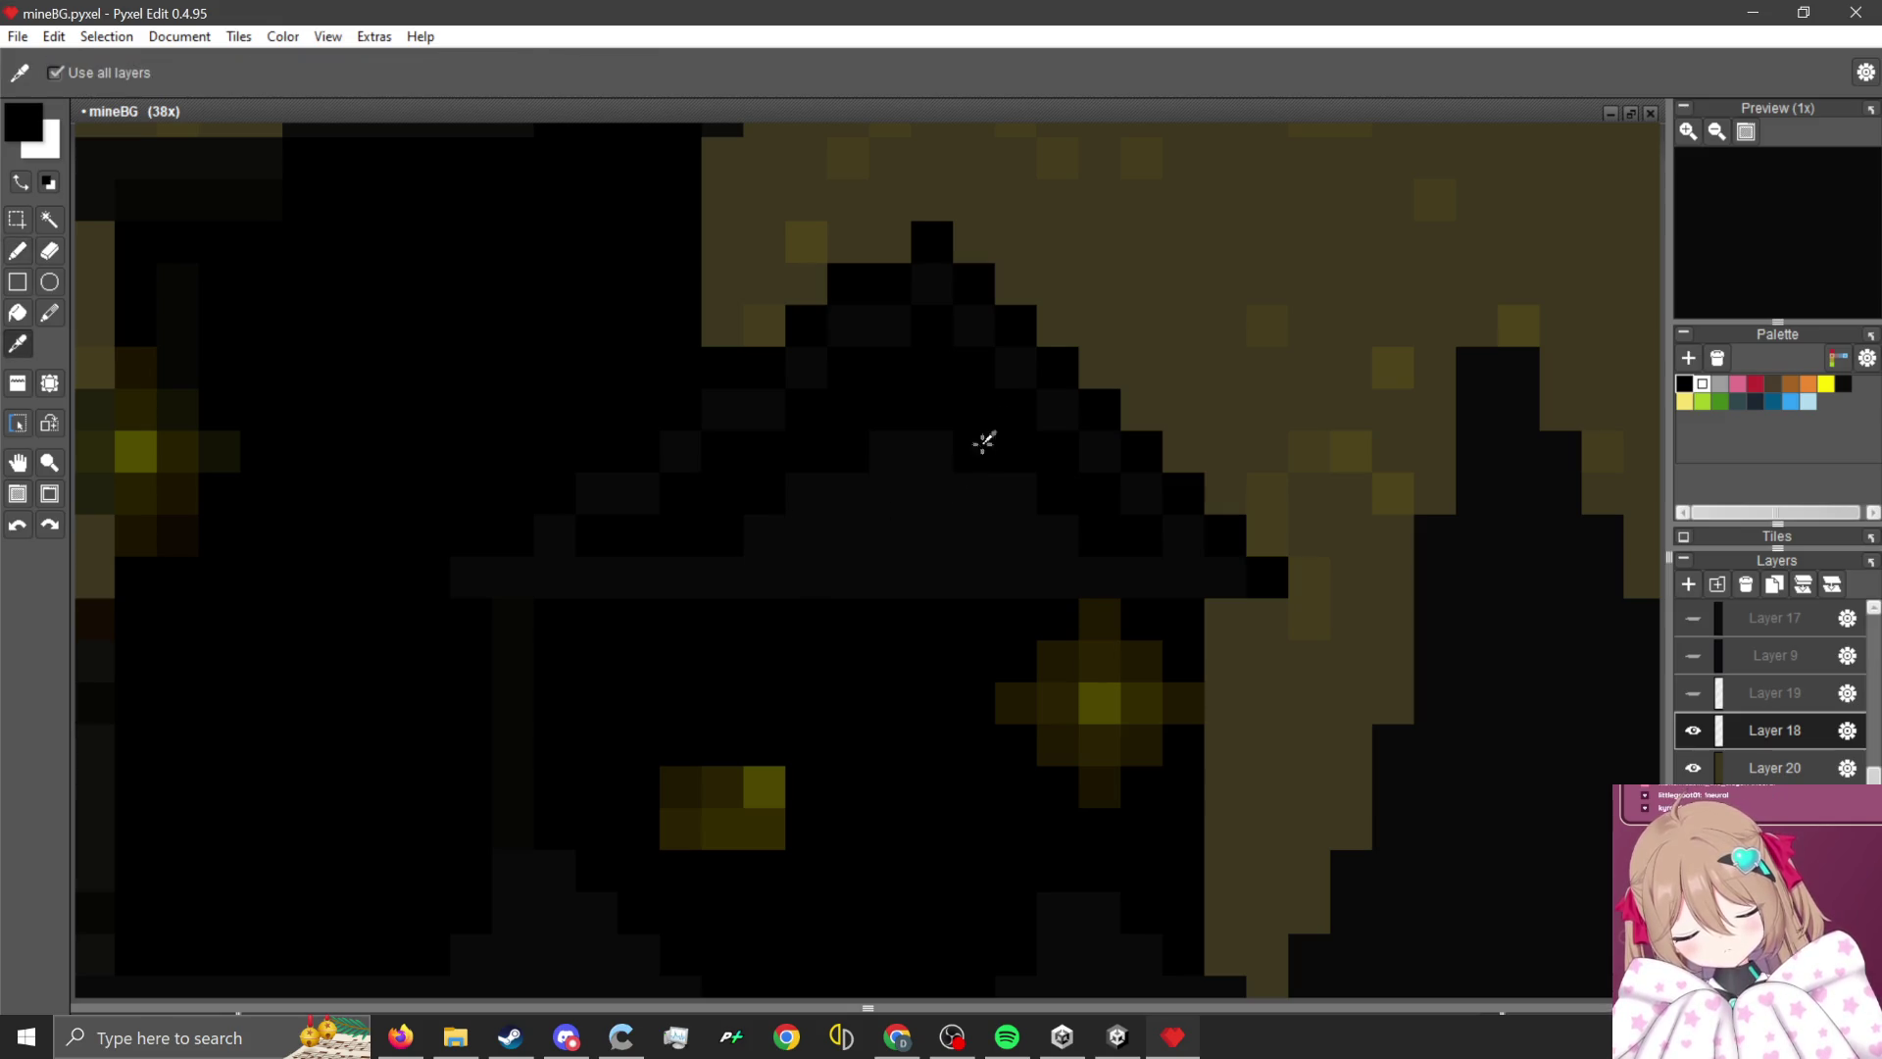
pyautogui.click(901, 534)
pyautogui.press('alt')
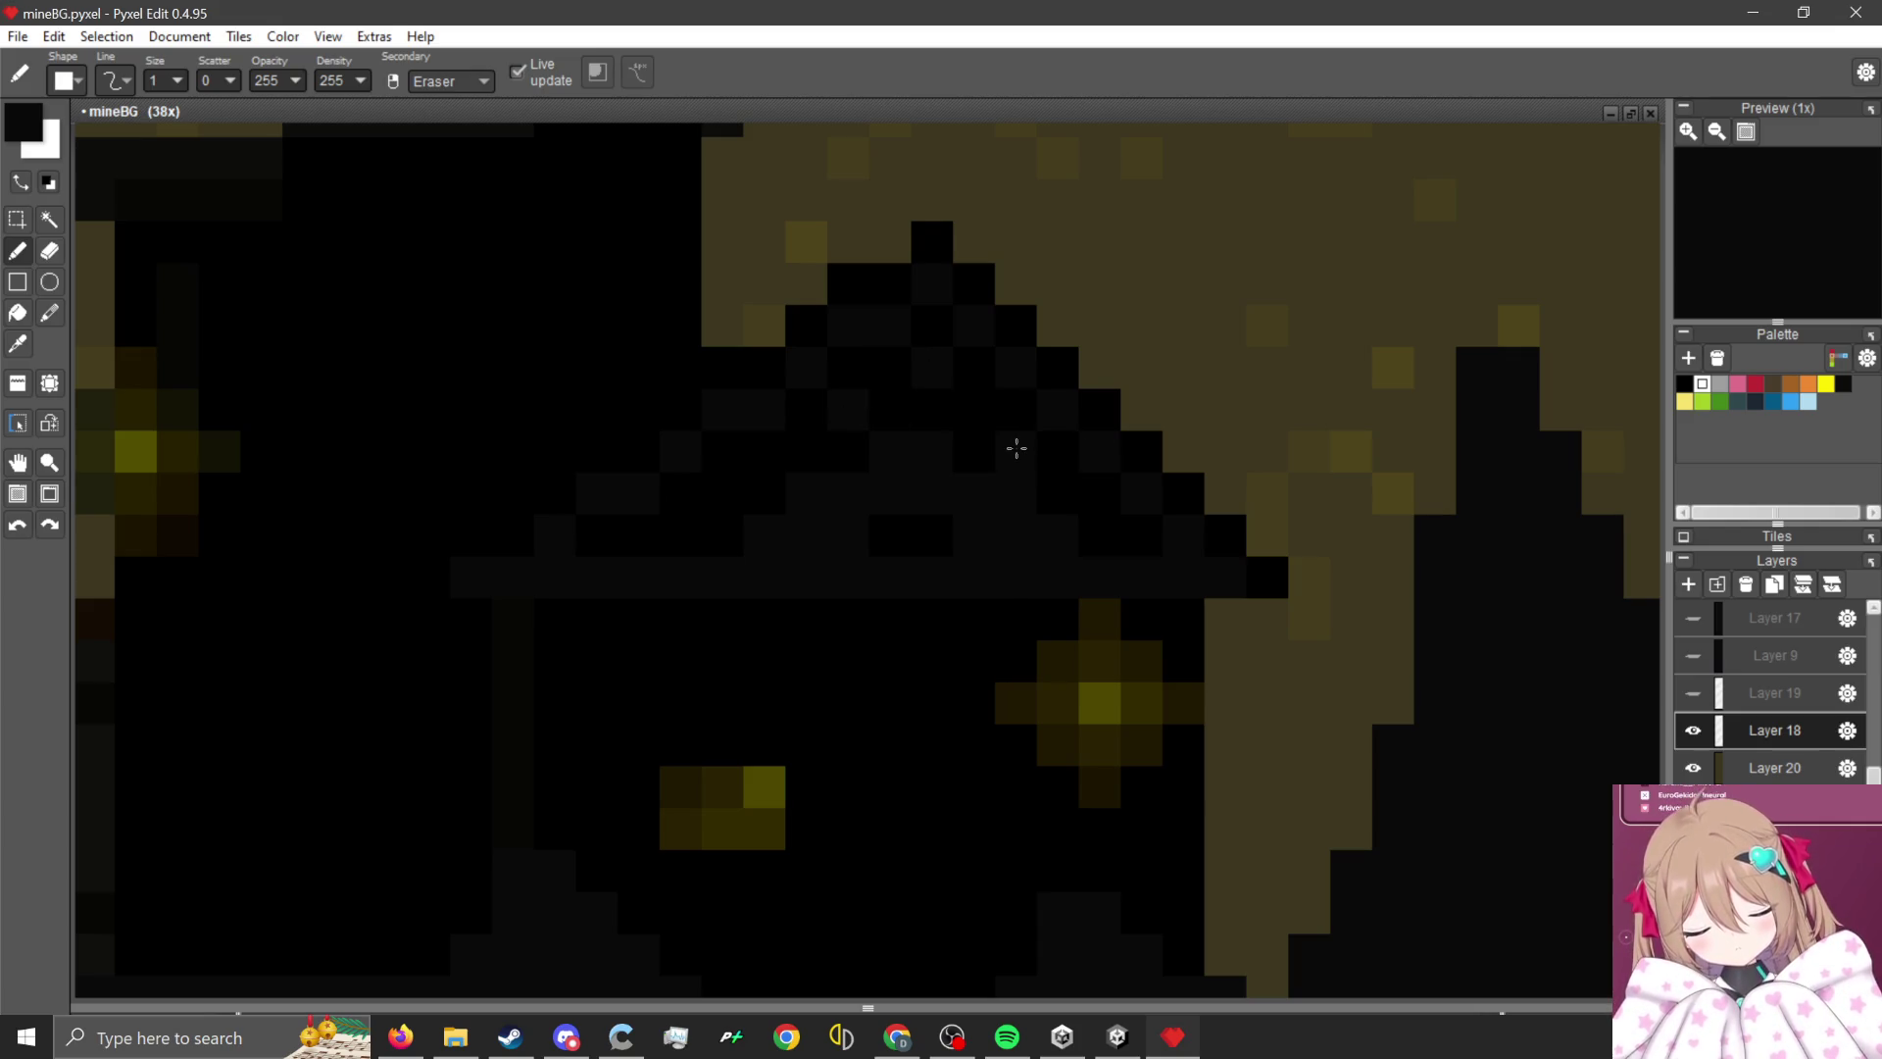
# - Paint out the lamp glow beside the door with the dark wall colour
pyautogui.scroll(-2, 672, 560)
pyautogui.scroll(3, 661, 351)
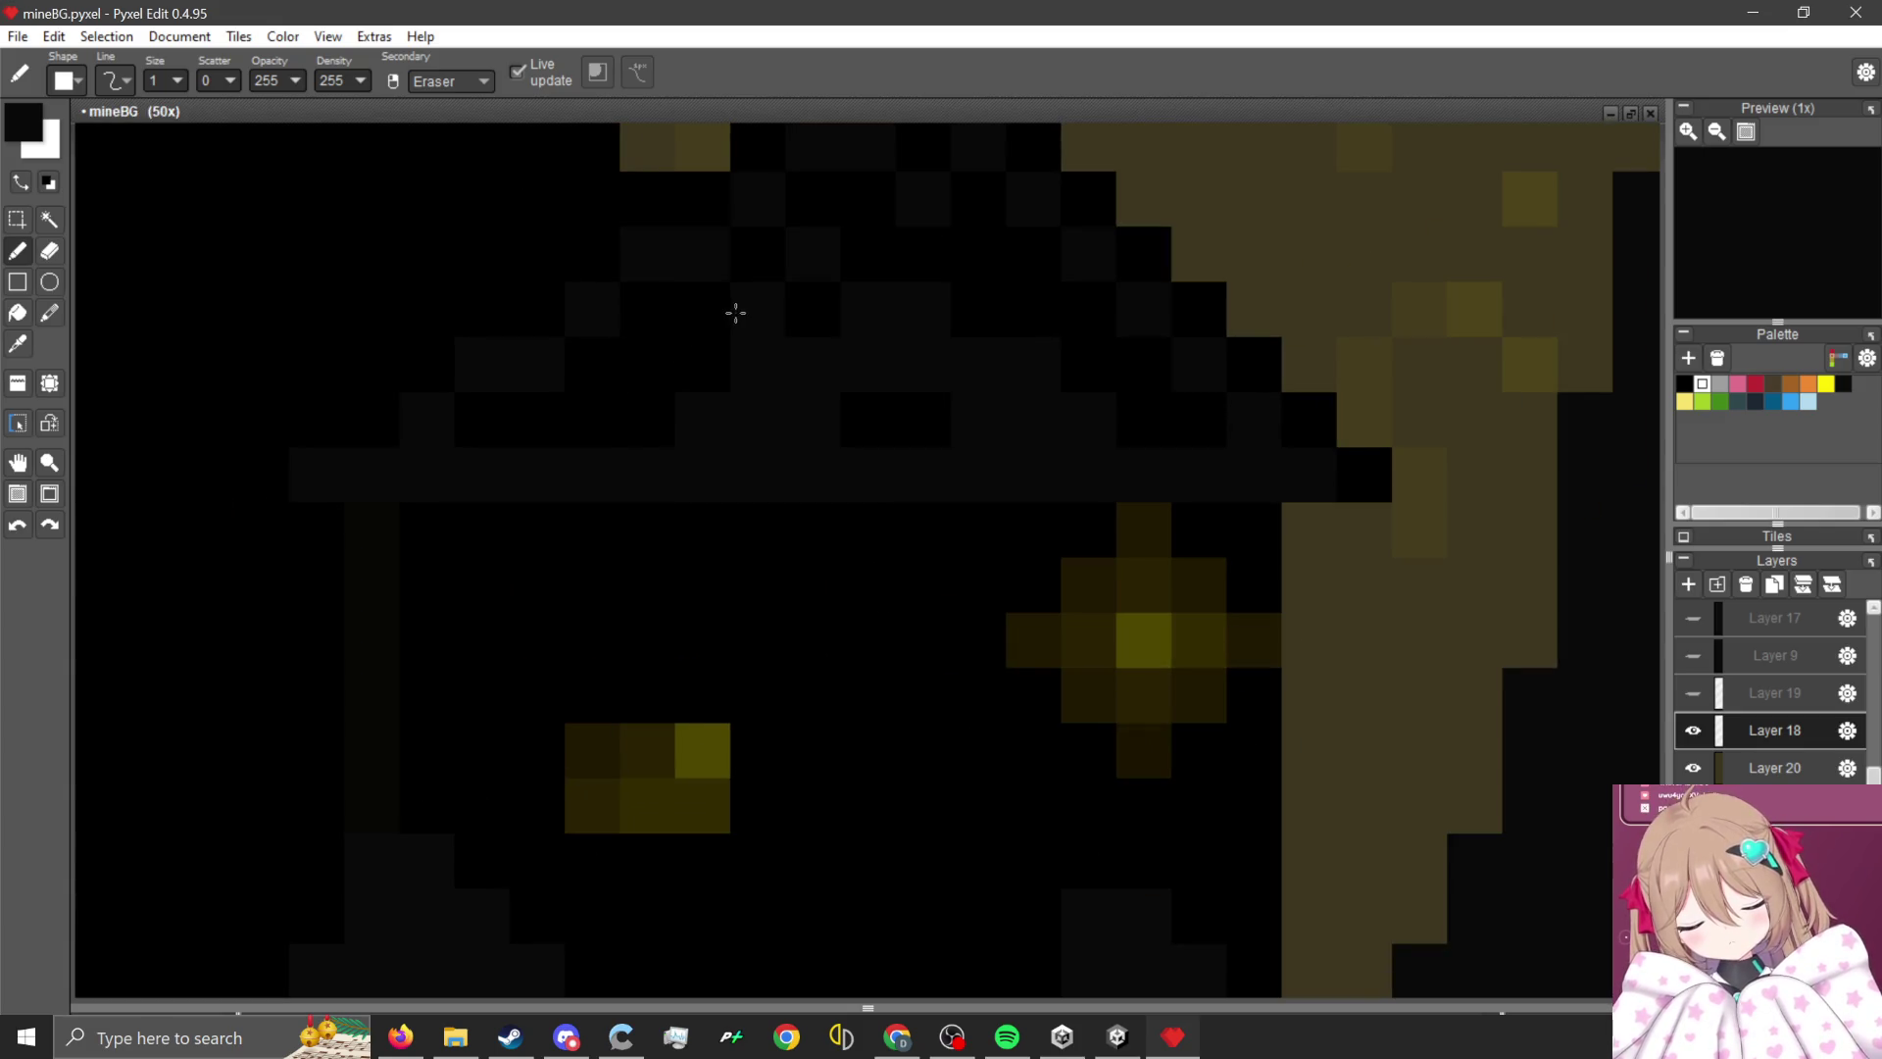
pyautogui.scroll(-3, 812, 533)
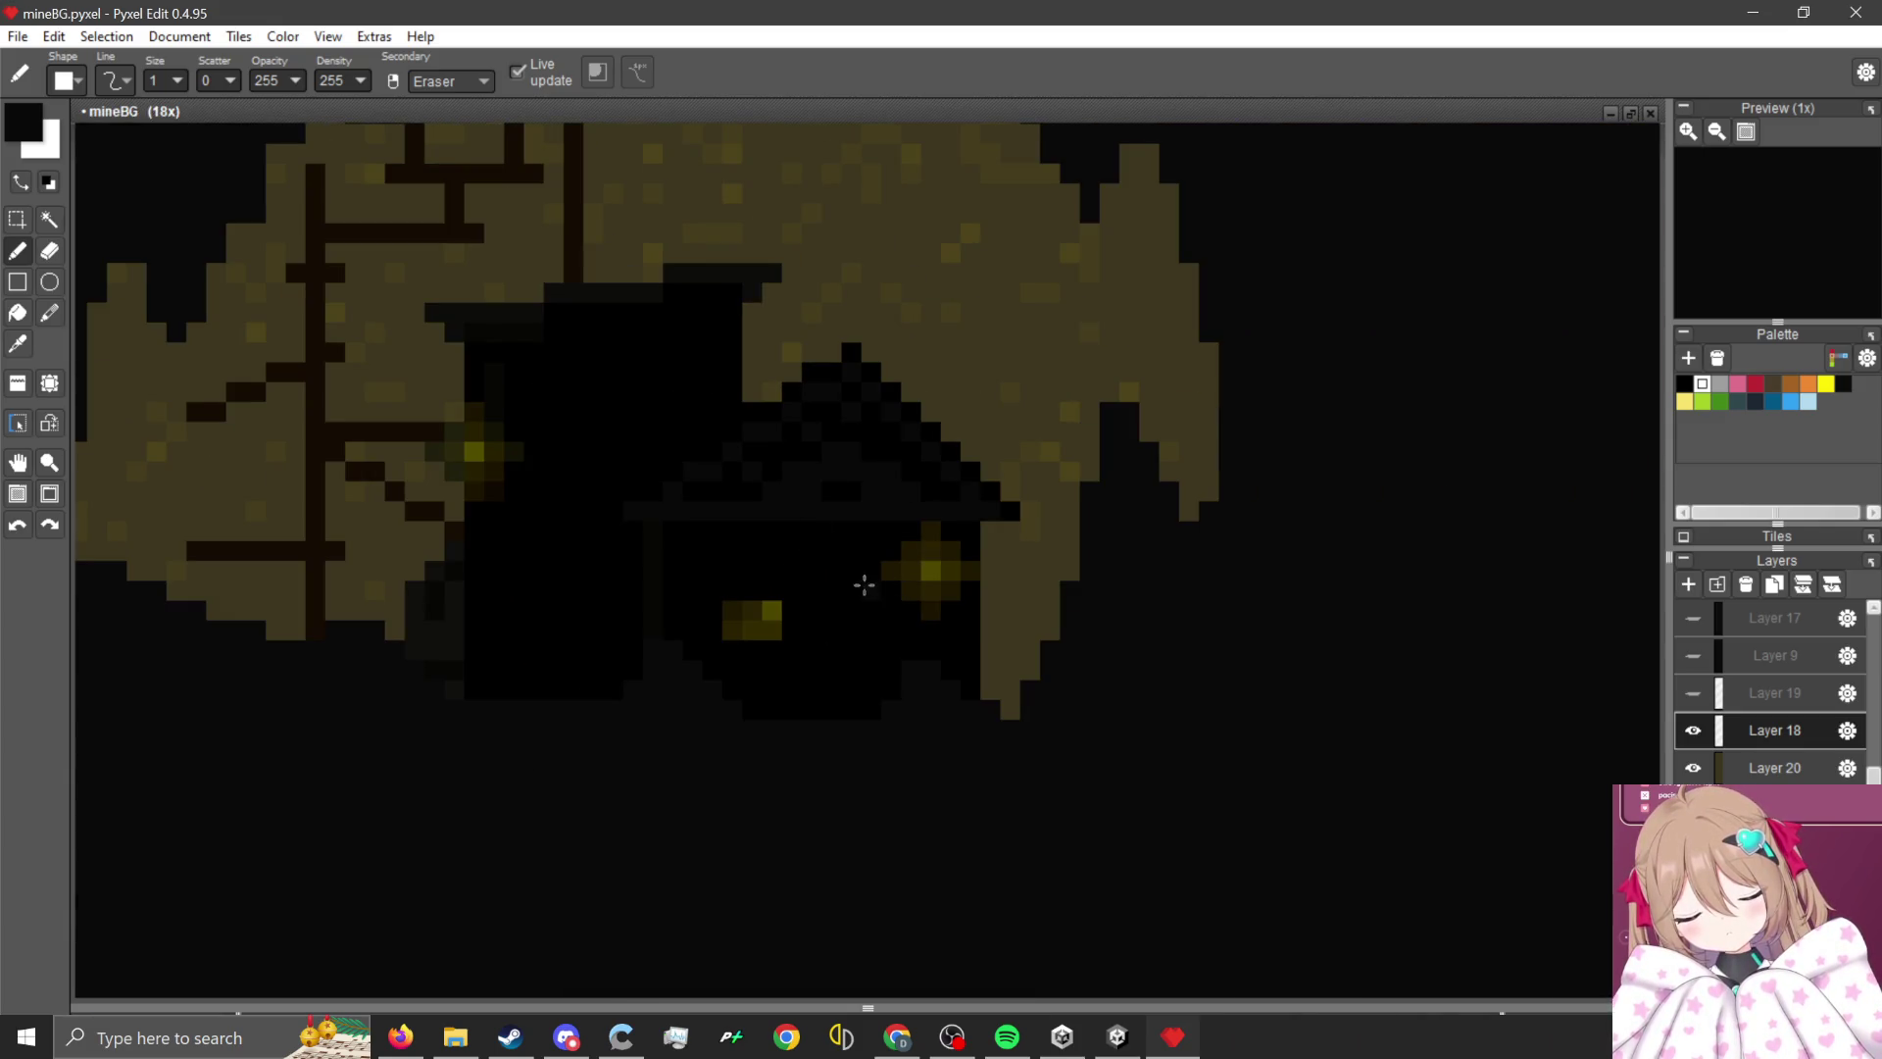
pyautogui.scroll(2, 863, 585)
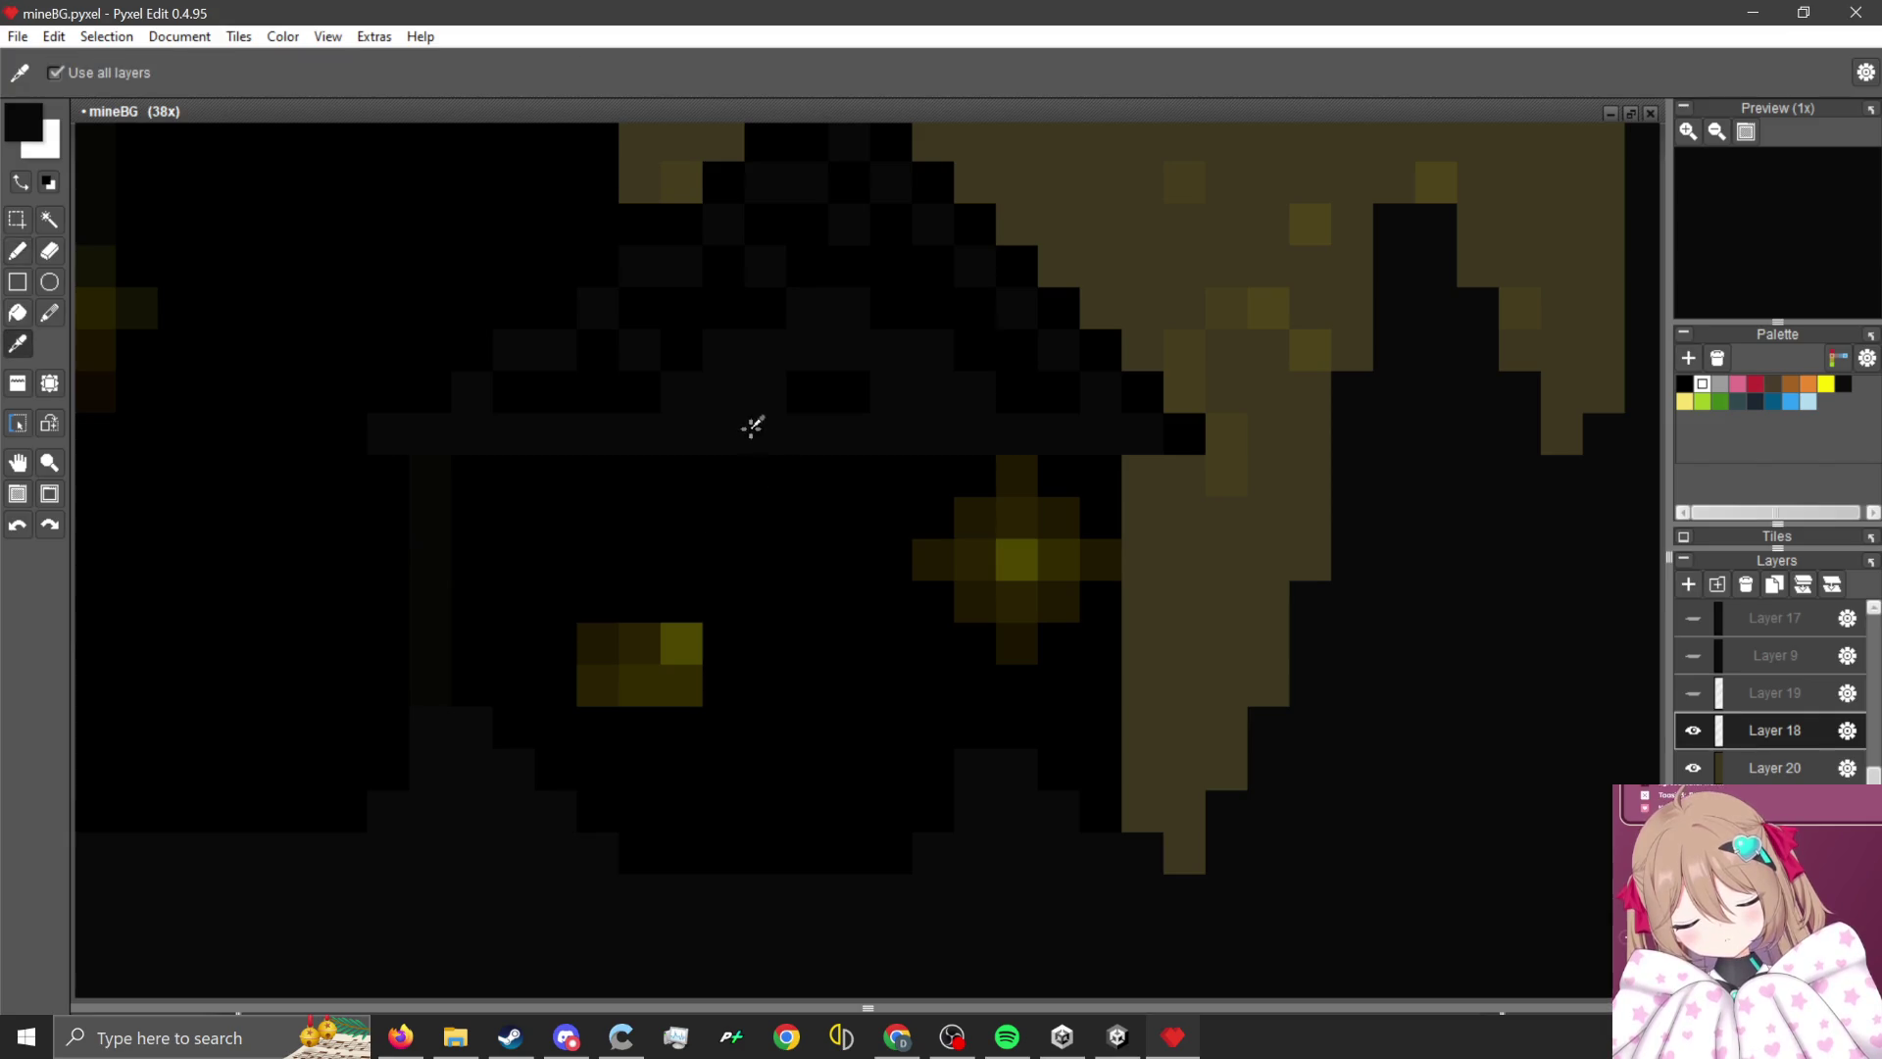
pyautogui.moveTo(1059, 648); pyautogui.dragTo(1062, 524)
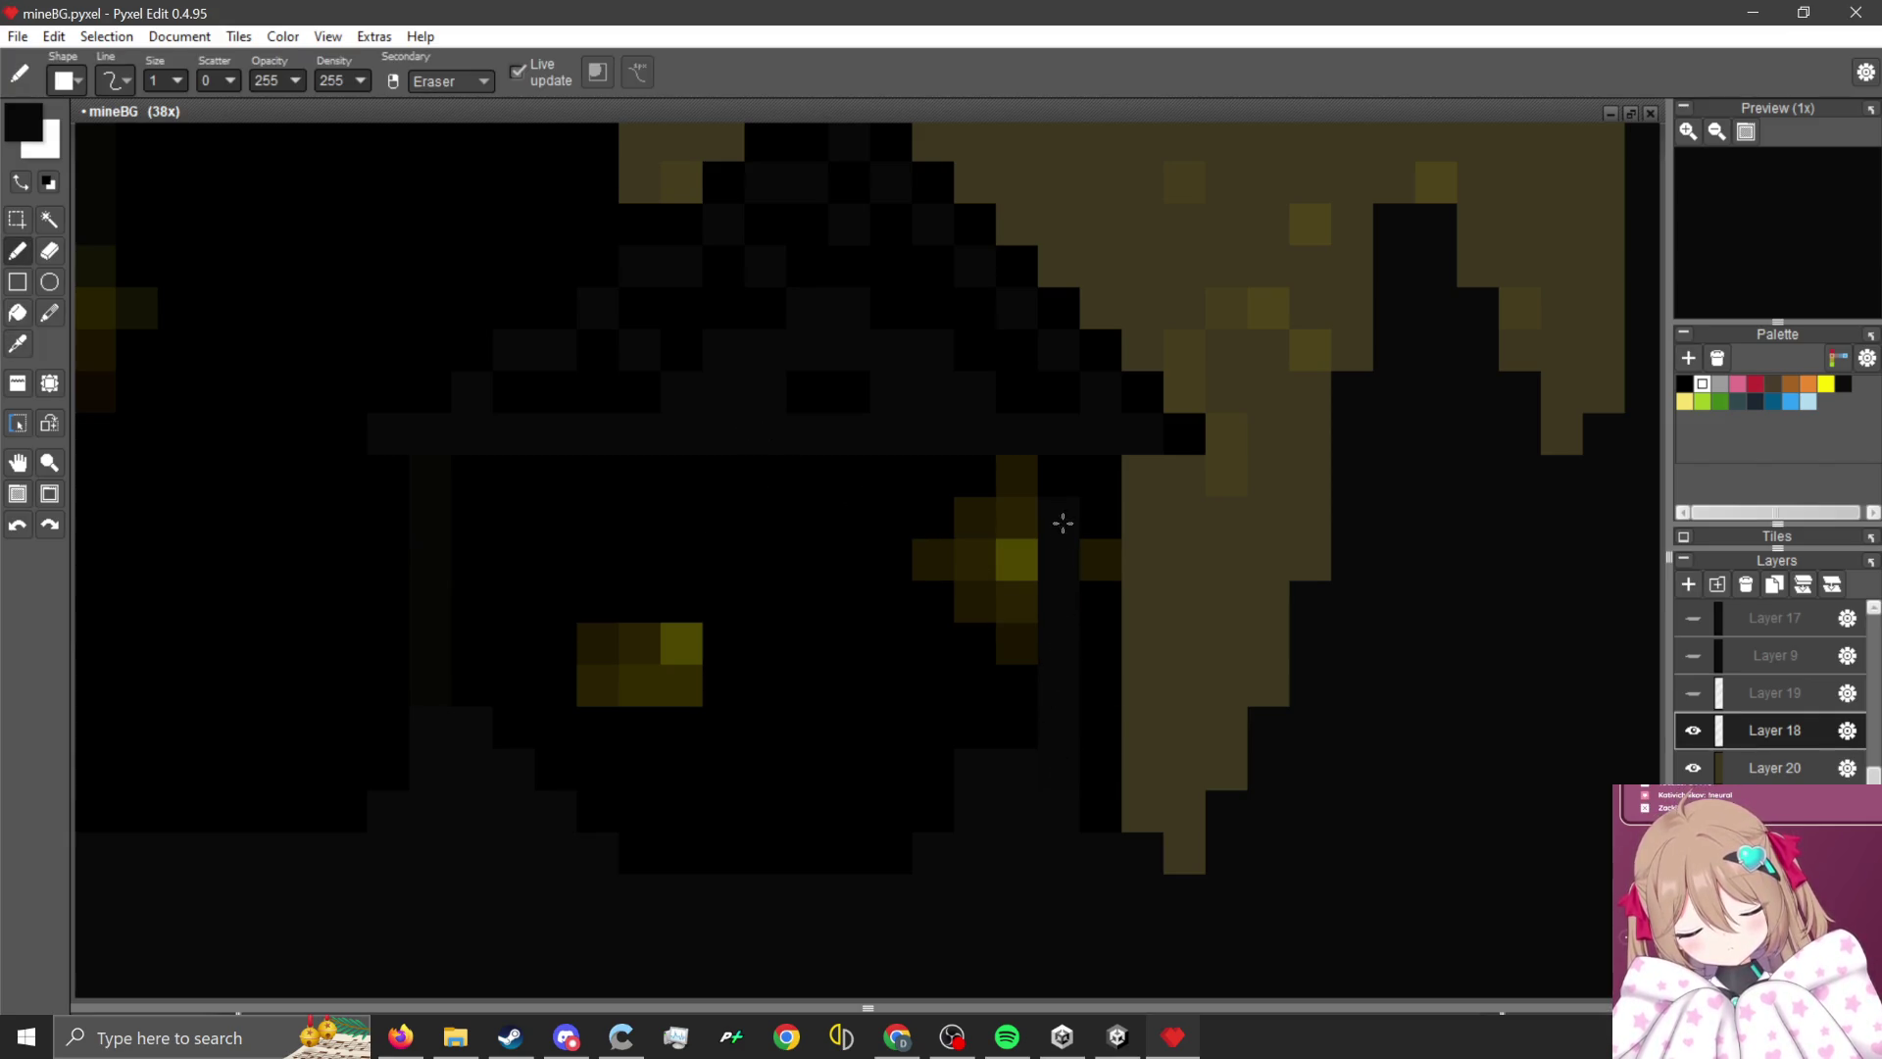
pyautogui.click(1083, 559)
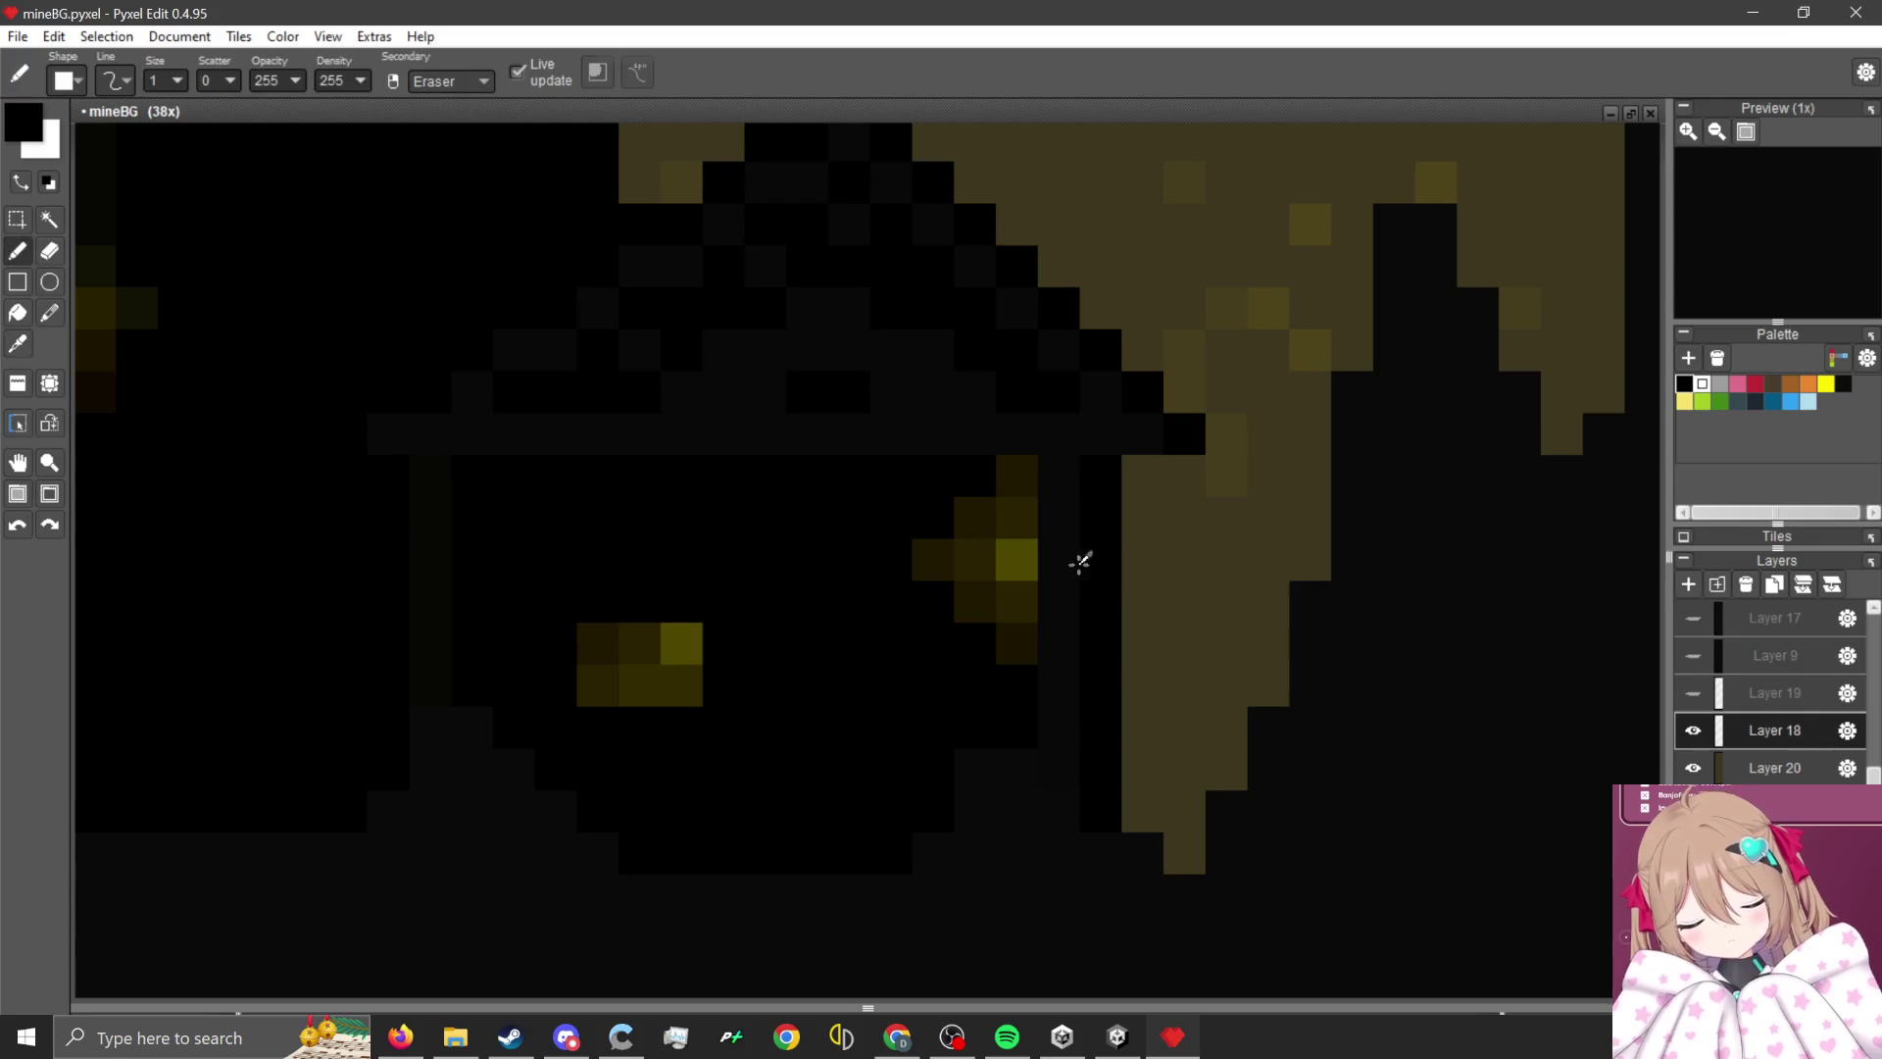
pyautogui.moveTo(927, 557); pyautogui.dragTo(980, 630)
pyautogui.moveTo(994, 541)
pyautogui.mouseDown()
pyautogui.moveTo(1014, 568)
pyautogui.moveTo(984, 513)
pyautogui.moveTo(1018, 478)
pyautogui.mouseUp()
# - Zoom in and out on the dark house to inspect its windows and facade
pyautogui.scroll(2, 1067, 543)
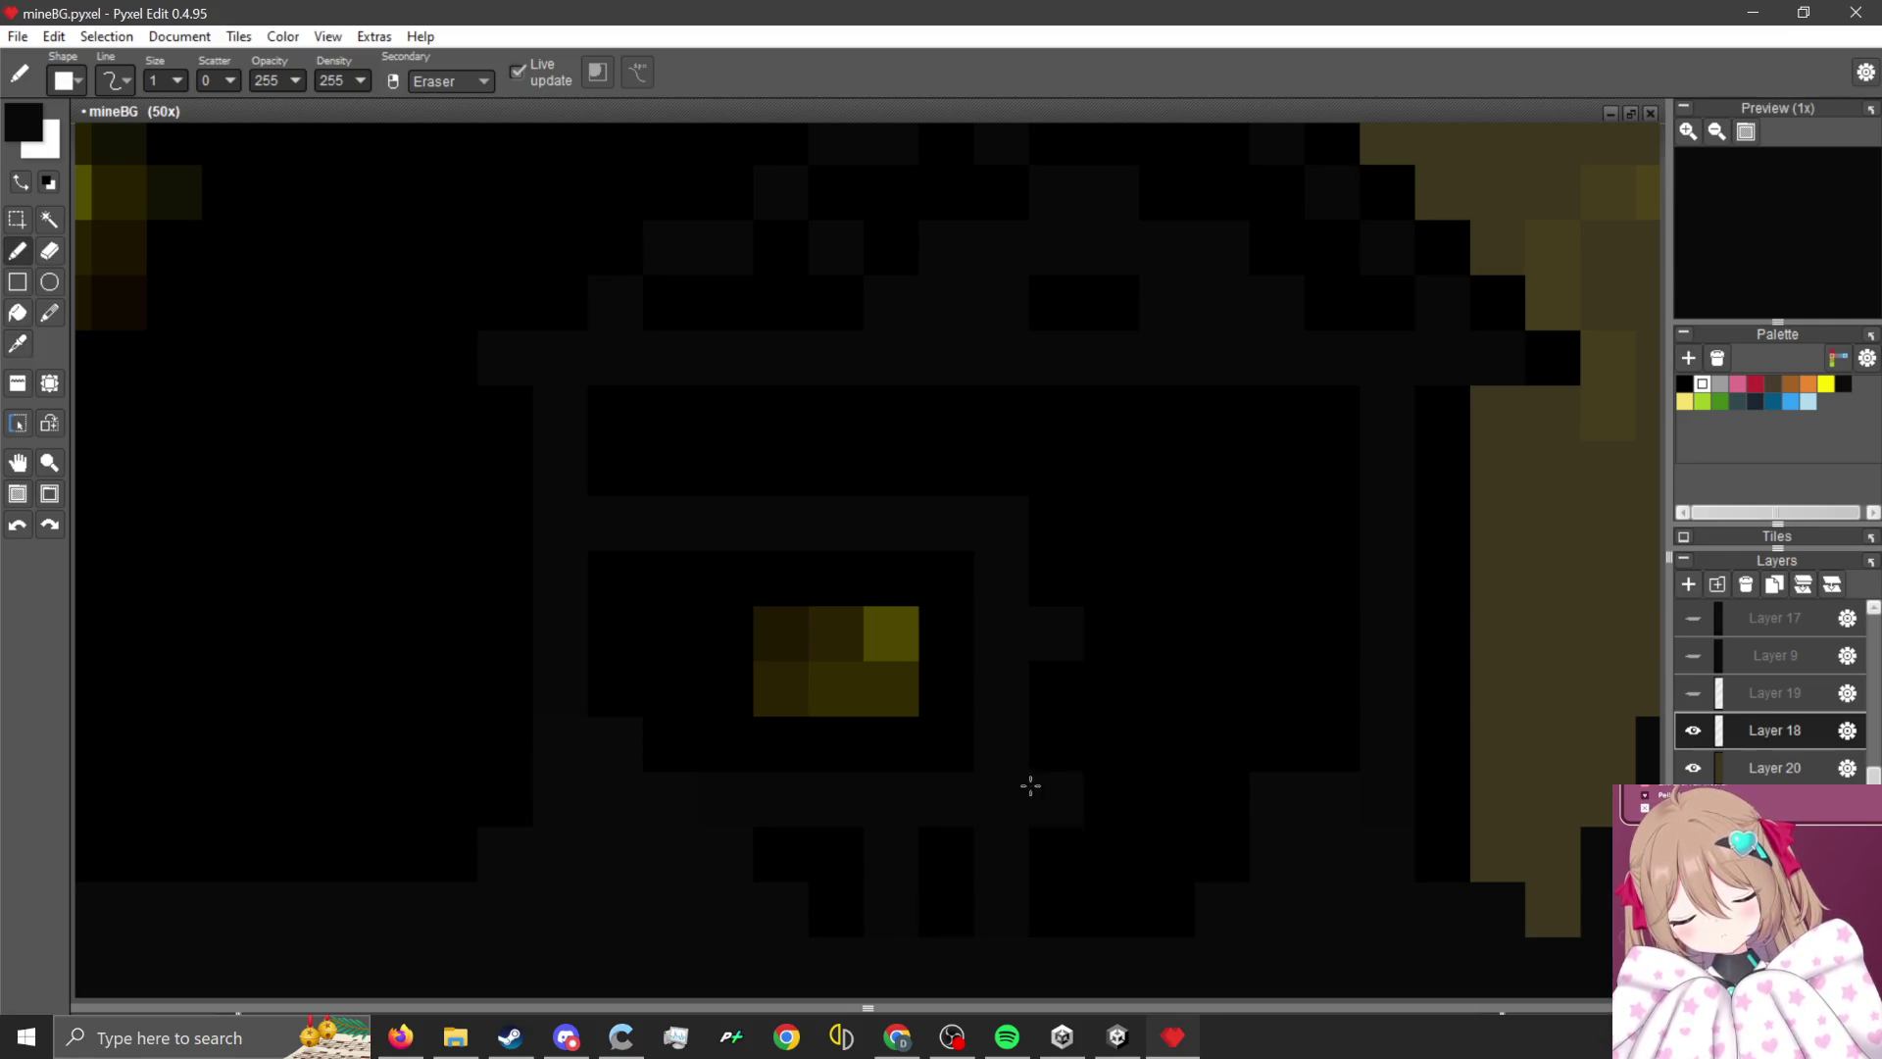
pyautogui.scroll(-3, 1137, 784)
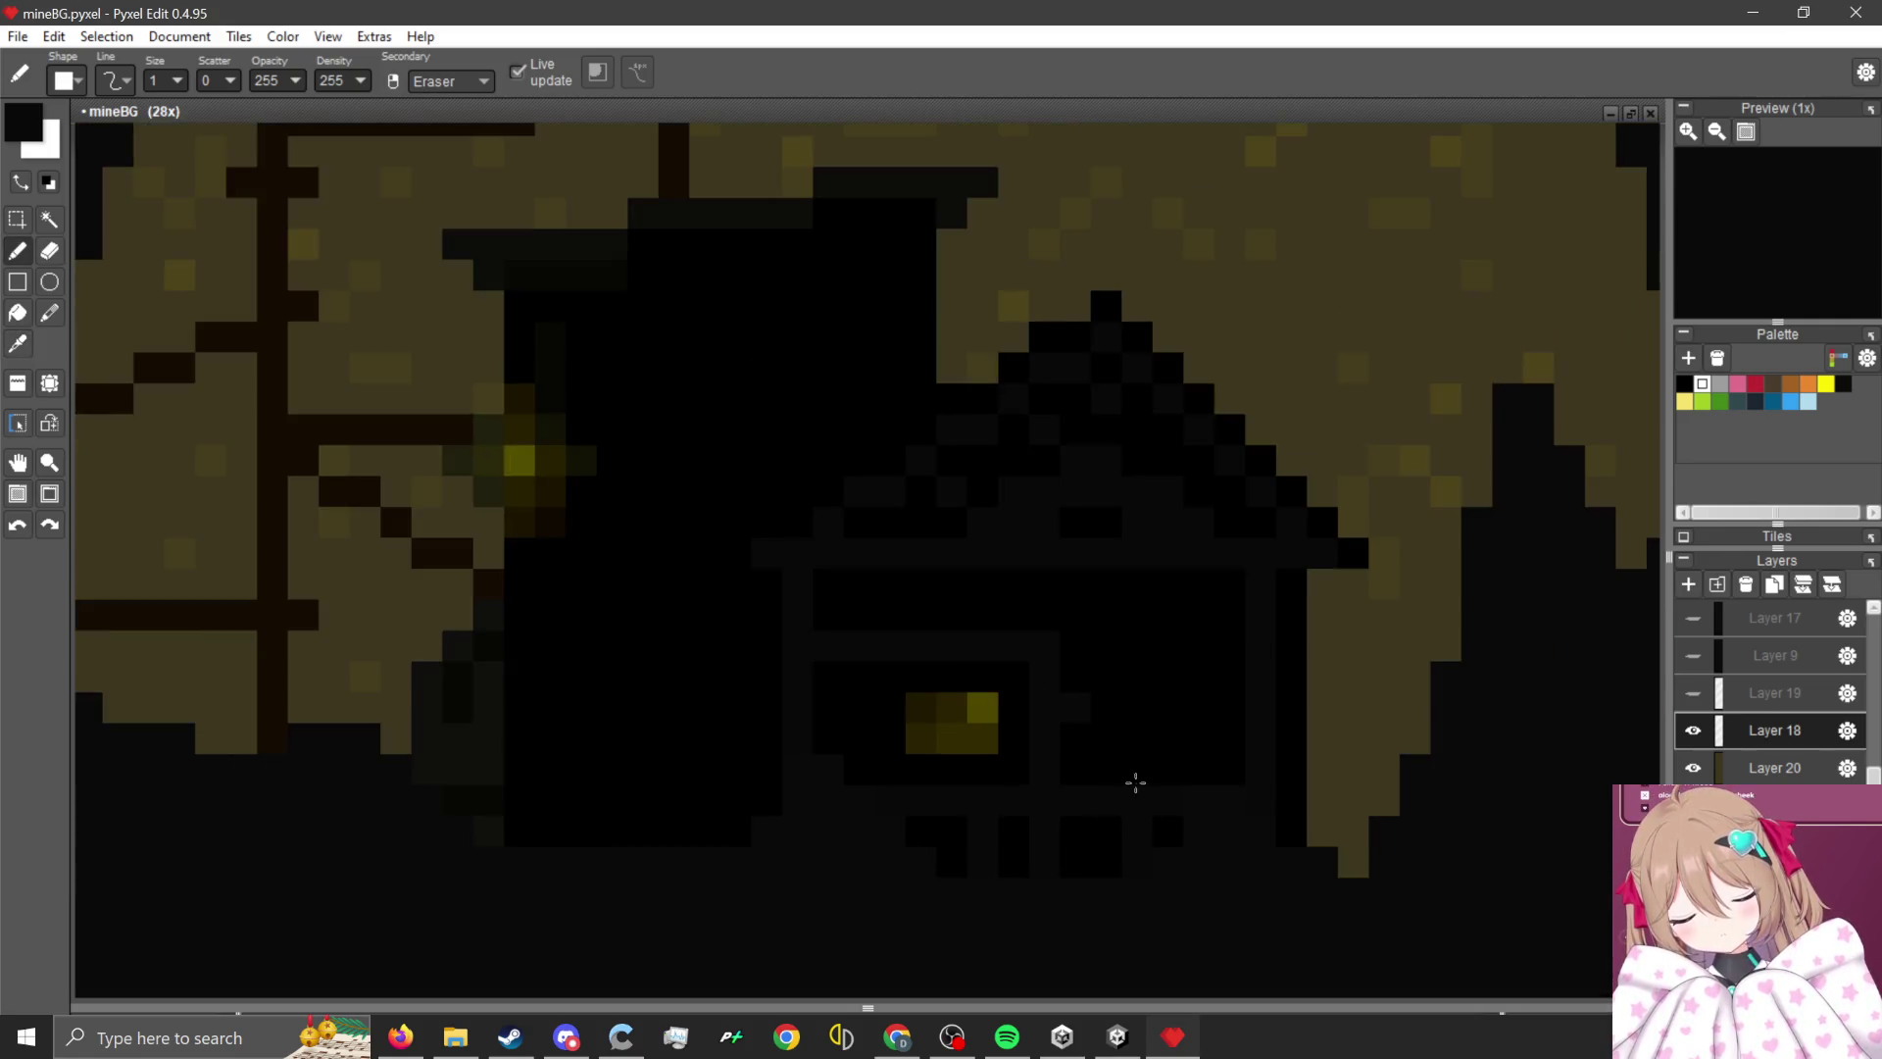
pyautogui.scroll(3, 1006, 654)
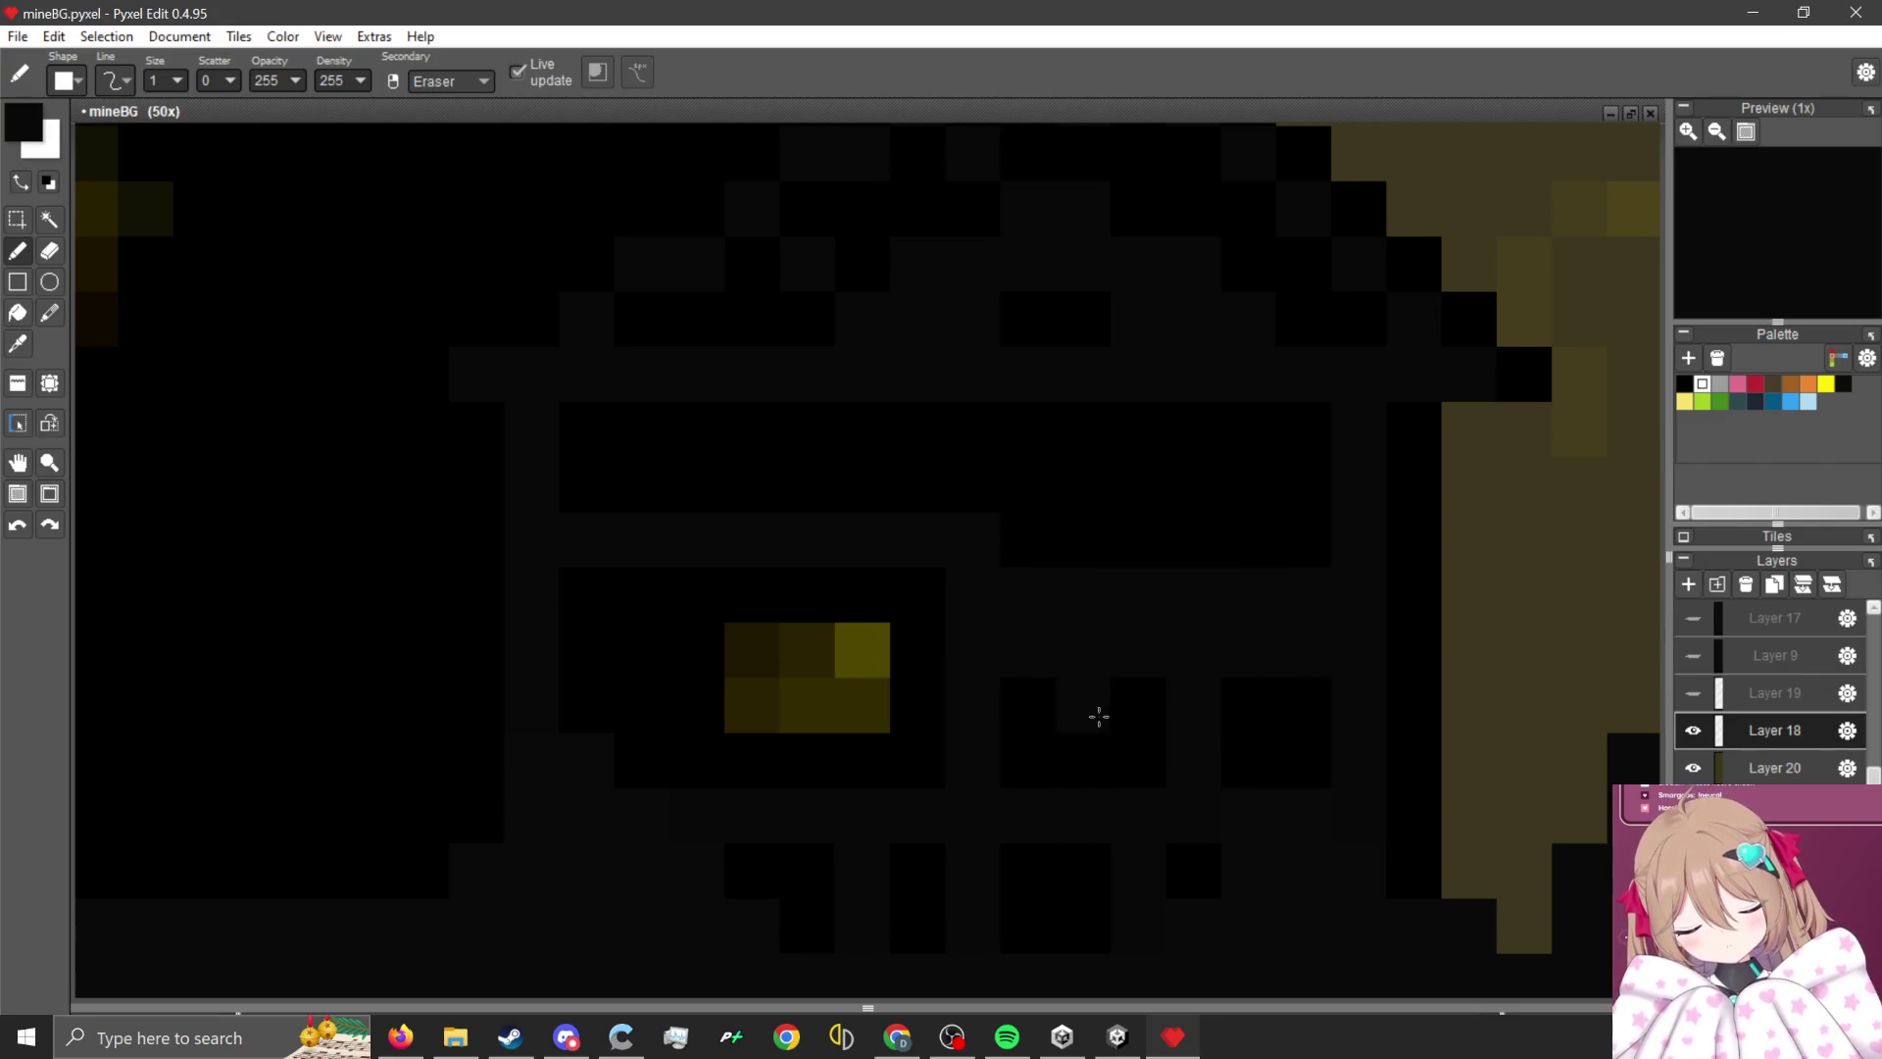
pyautogui.scroll(-2, 1099, 716)
pyautogui.scroll(2, 1076, 606)
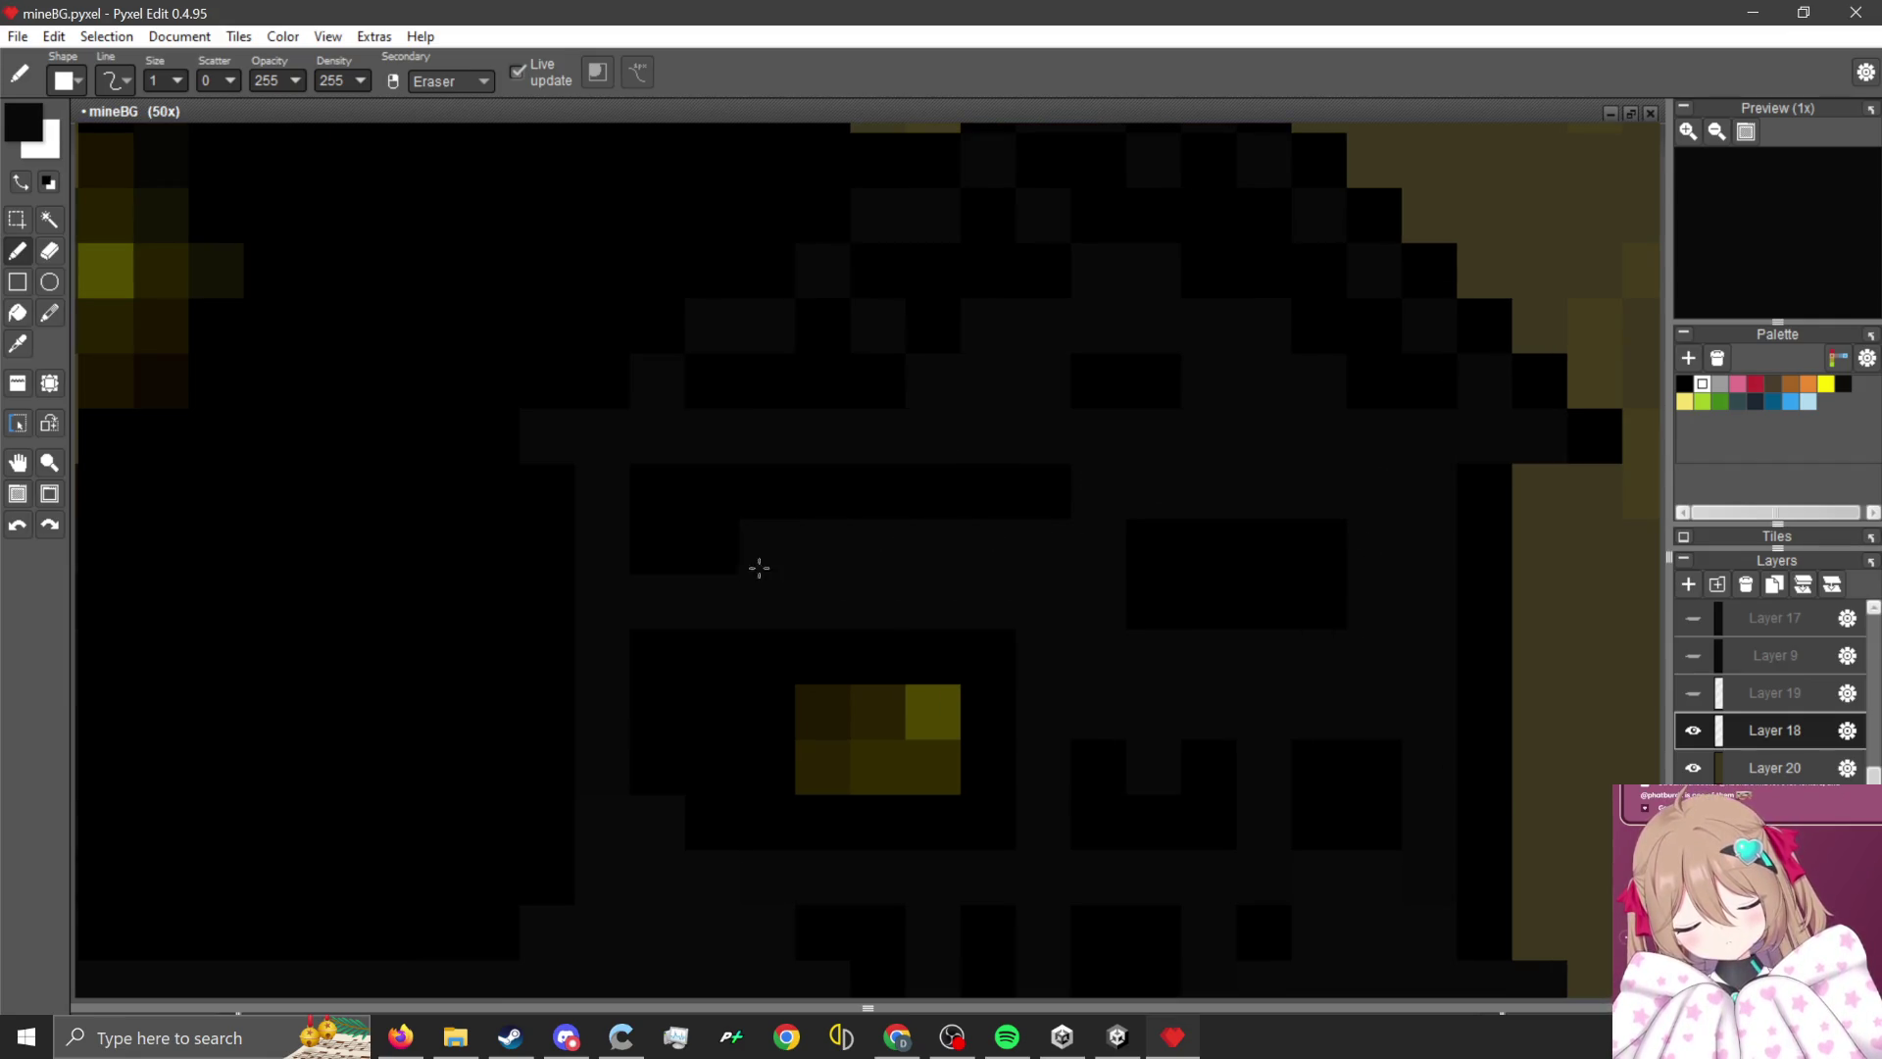
pyautogui.scroll(-3, 1172, 519)
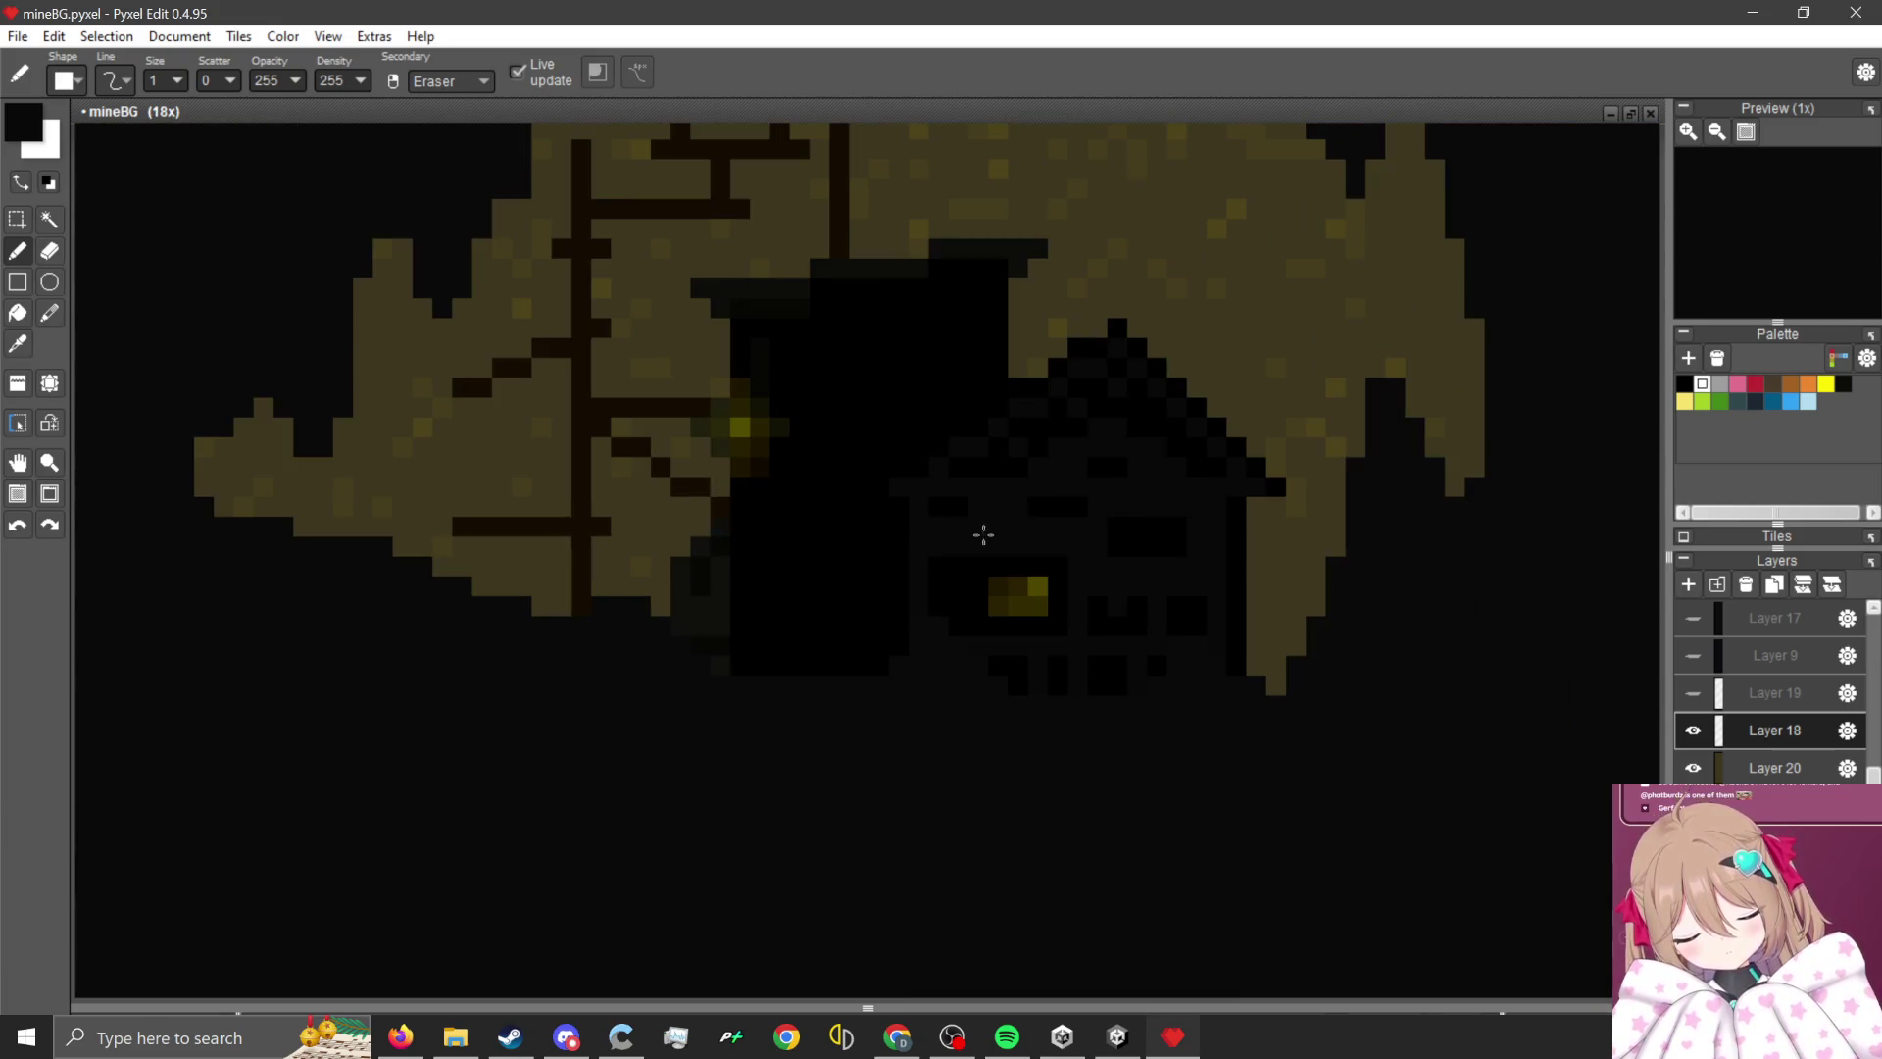
pyautogui.scroll(-4, 983, 534)
pyautogui.scroll(4, 941, 559)
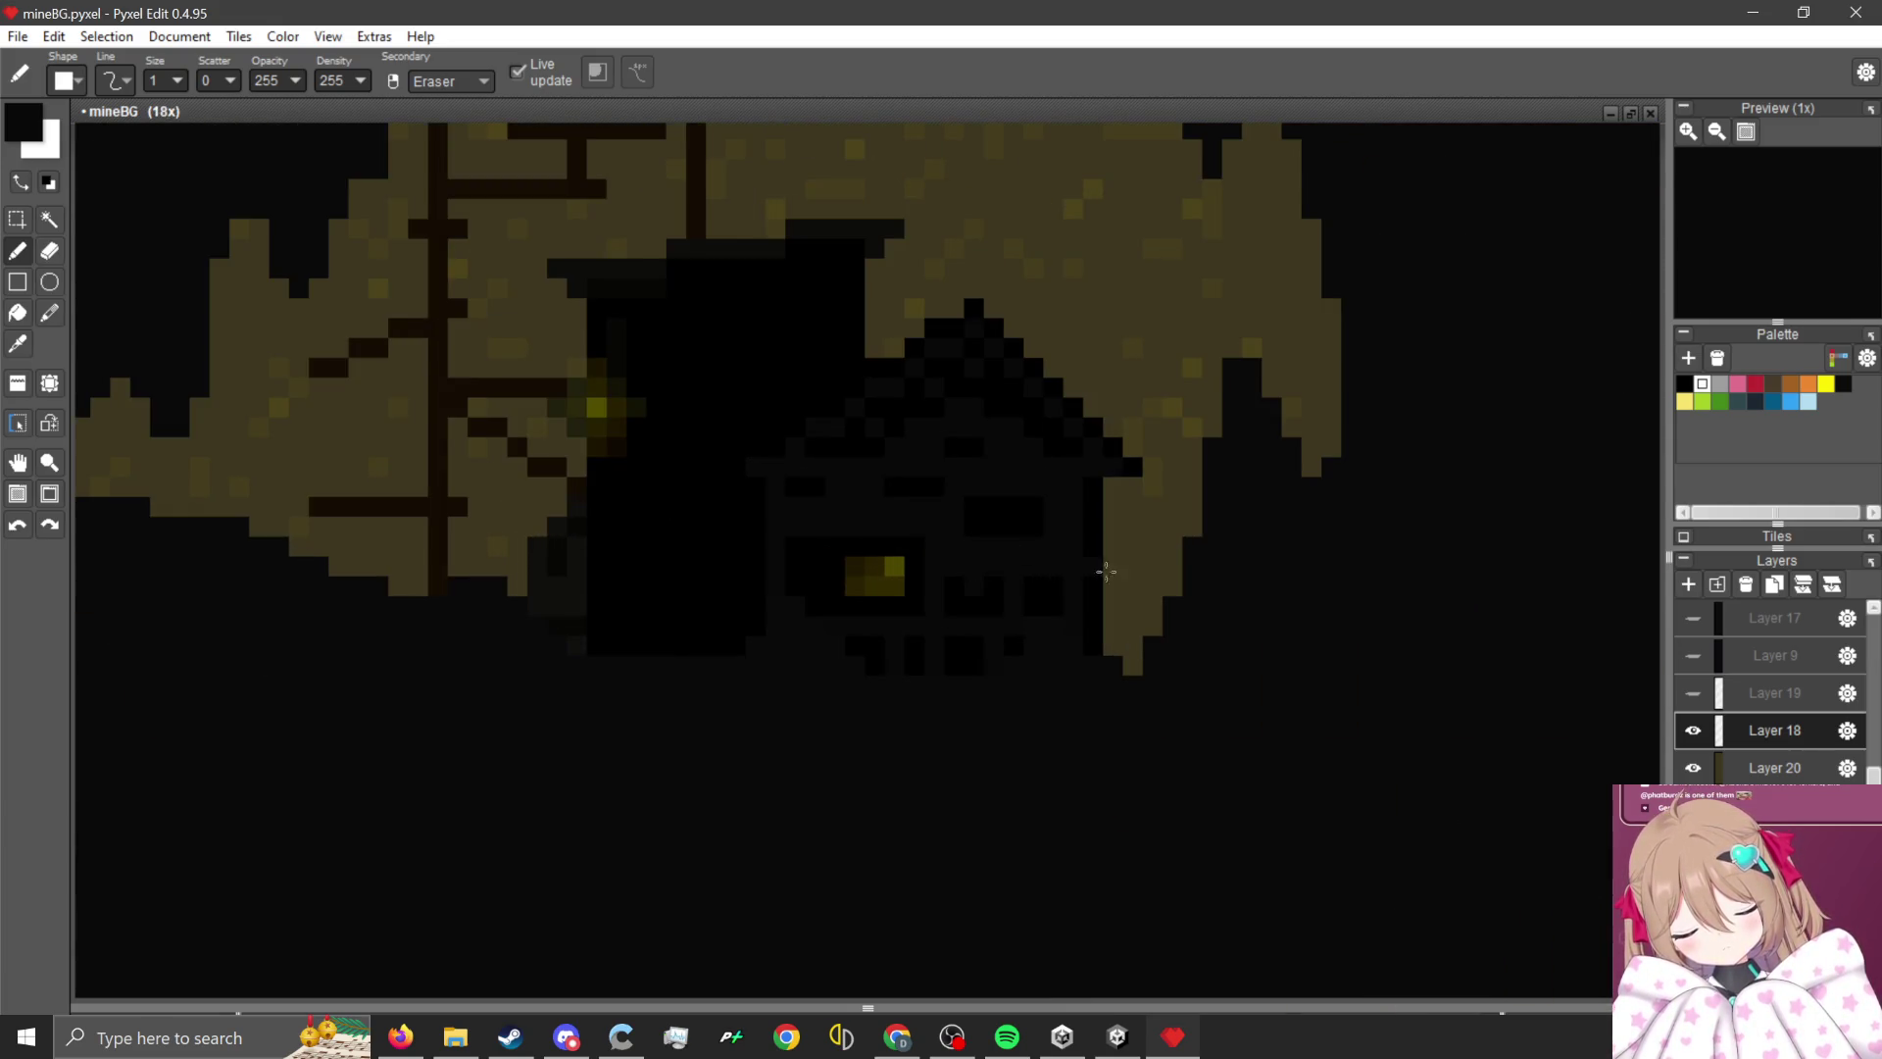
pyautogui.scroll(-2, 823, 533)
pyautogui.scroll(3, 938, 520)
# - Blacken the pixels around the left lamp glow and recolour the greenish pixels to olive rock
pyautogui.scroll(1, 886, 291)
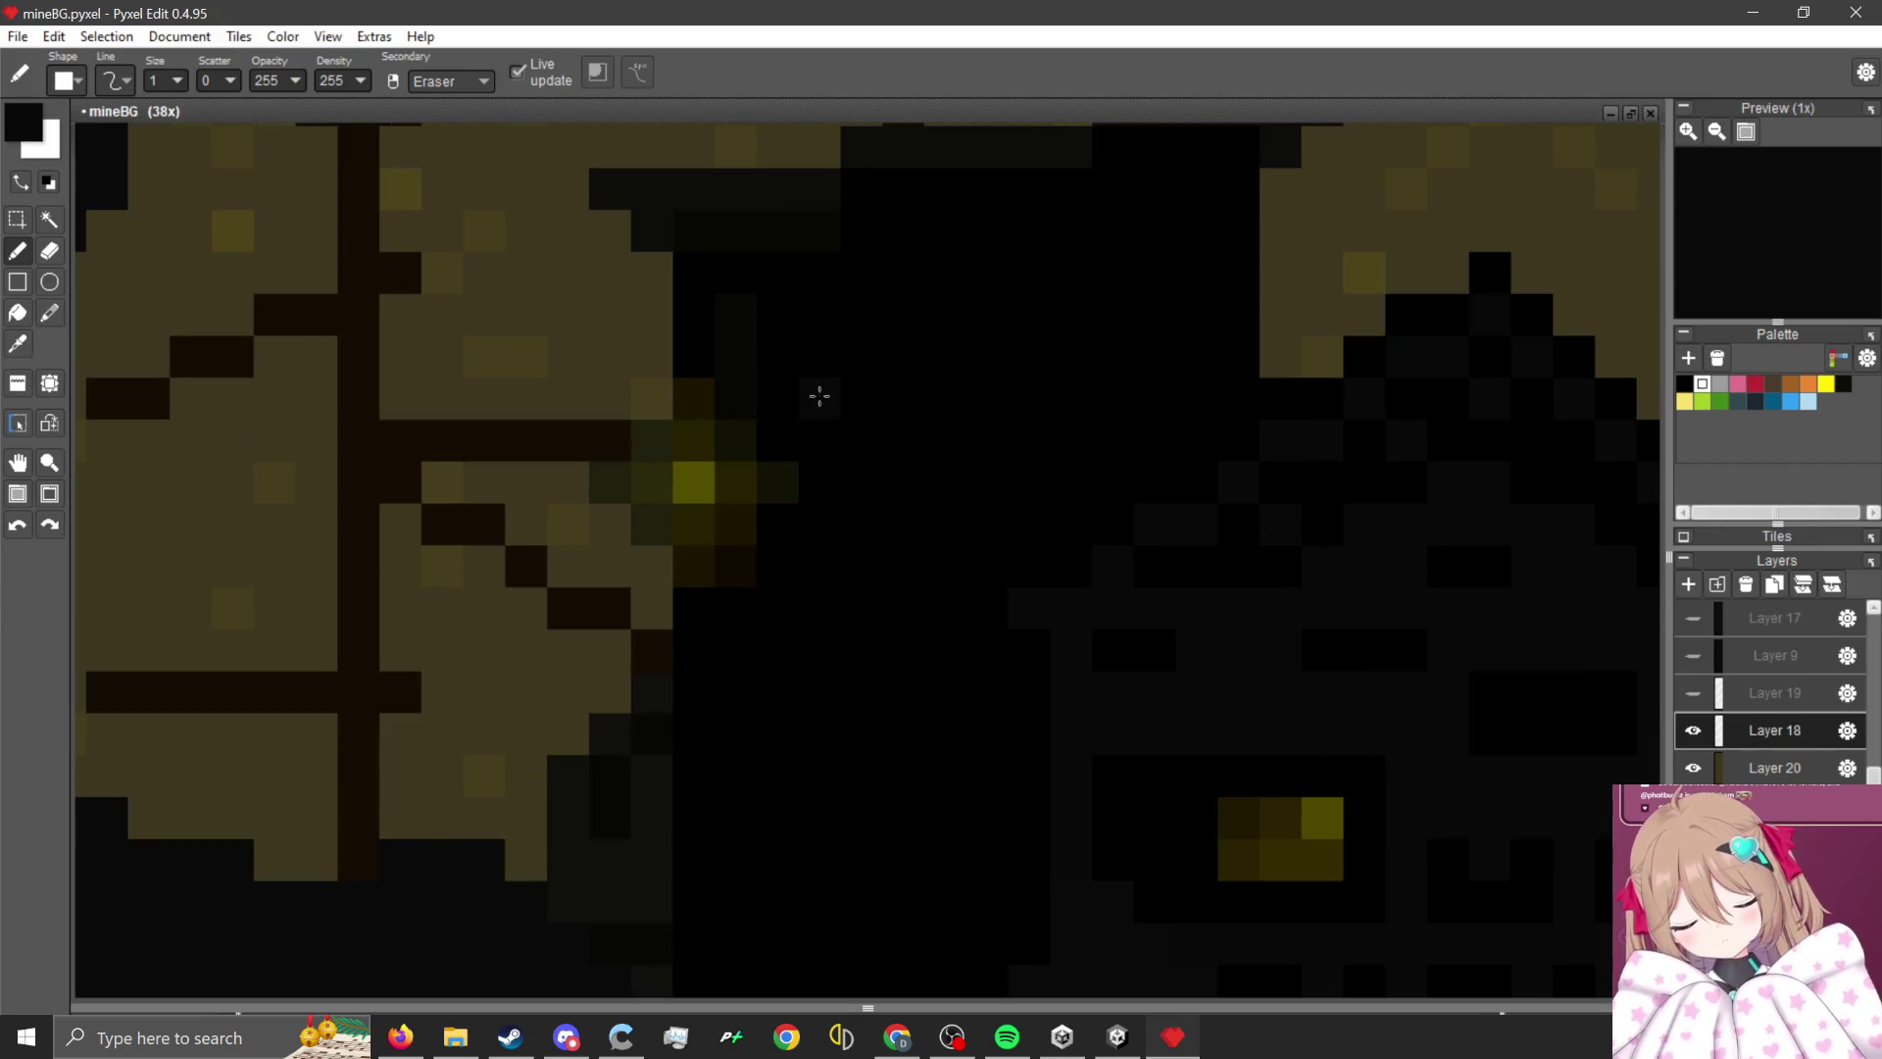
pyautogui.moveTo(745, 431)
pyautogui.mouseDown()
pyautogui.moveTo(722, 483)
pyautogui.moveTo(700, 369)
pyautogui.mouseUp()
pyautogui.moveTo(735, 567); pyautogui.dragTo(778, 482)
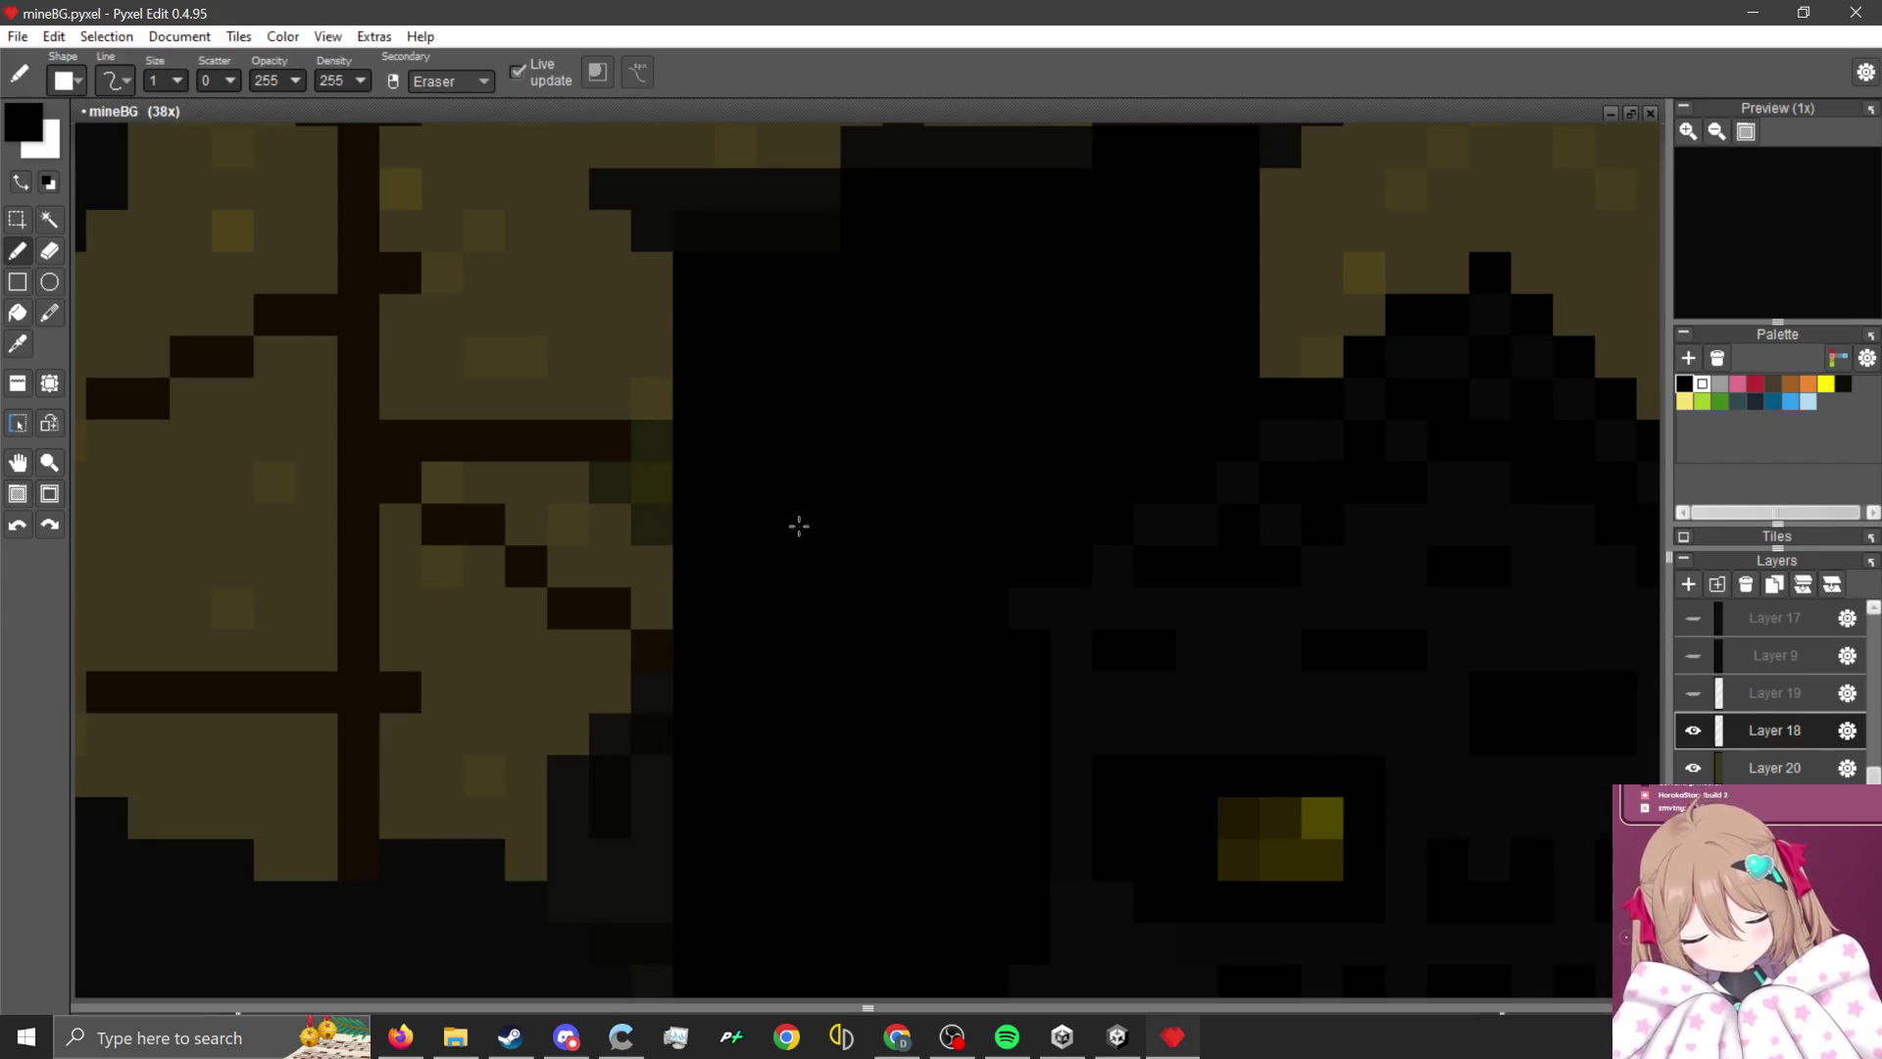
pyautogui.keyDown('alt'); pyautogui.click(588, 372); pyautogui.keyUp('alt')
pyautogui.click(652, 524)
pyautogui.moveTo(657, 522); pyautogui.dragTo(622, 504)
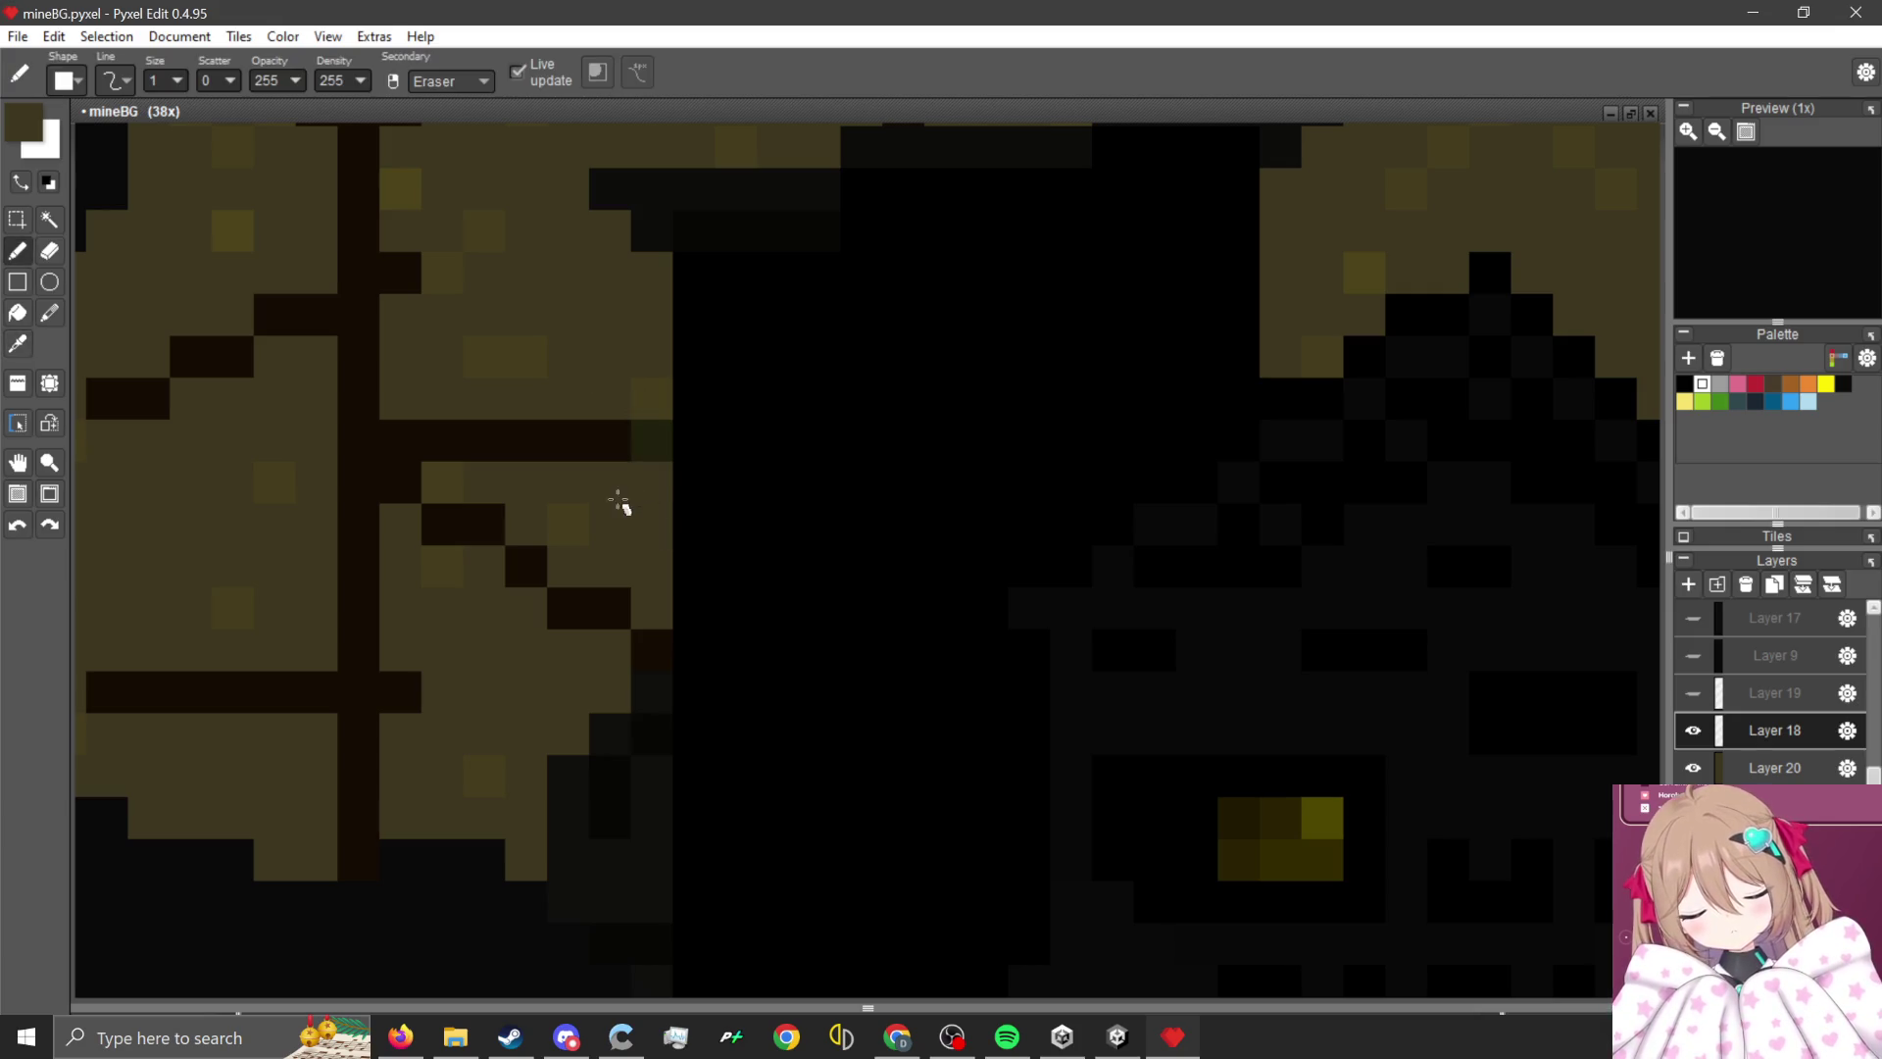
pyautogui.keyDown('alt'); pyautogui.click(592, 431); pyautogui.keyUp('alt')
pyautogui.click(641, 435)
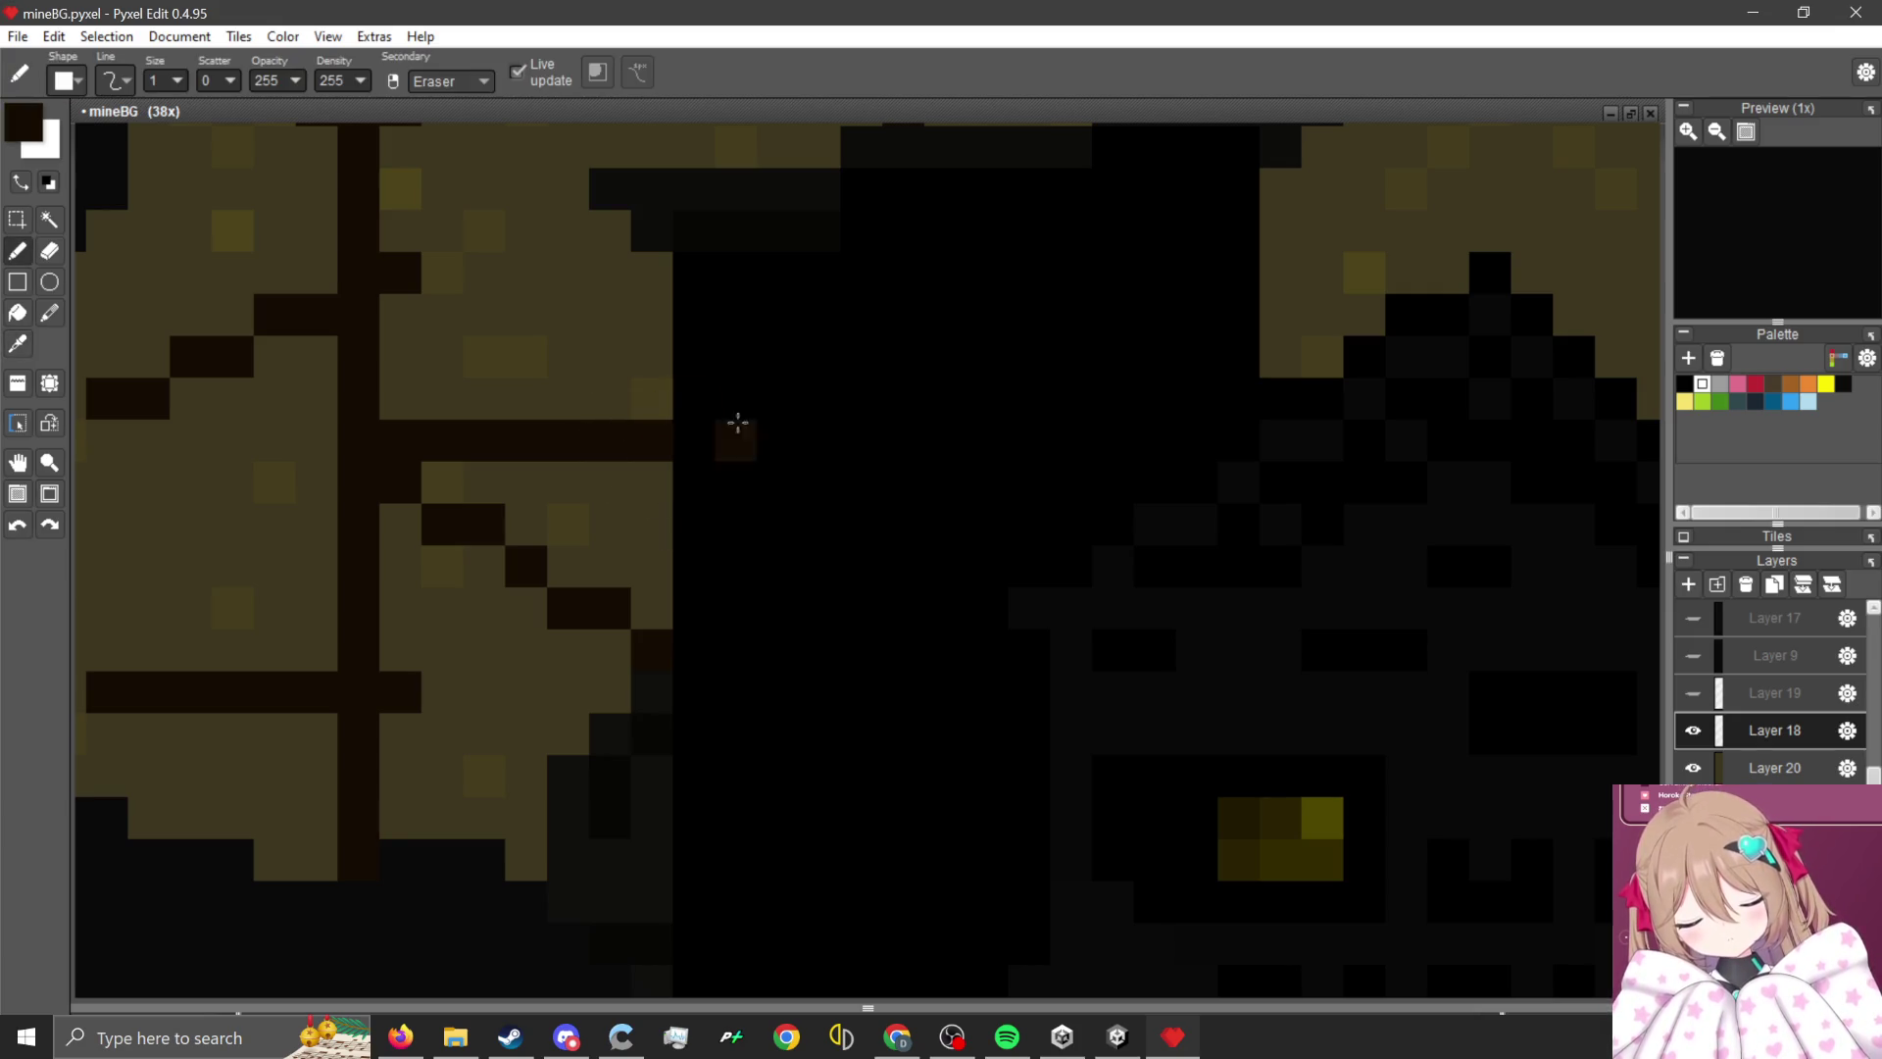
# - Sample black and paint the building's grey top edge black, erasing stray pixels
pyautogui.keyDown('alt'); pyautogui.click(888, 423); pyautogui.keyUp('alt')
pyautogui.scroll(-3, 853, 402)
pyautogui.scroll(3, 1095, 413)
pyautogui.moveTo(1357, 426)
pyautogui.mouseDown()
pyautogui.moveTo(1147, 429)
pyautogui.moveTo(843, 504)
pyautogui.moveTo(638, 512)
pyautogui.moveTo(684, 558)
pyautogui.mouseUp()
pyautogui.rightClick(684, 557)
pyautogui.click(787, 536)
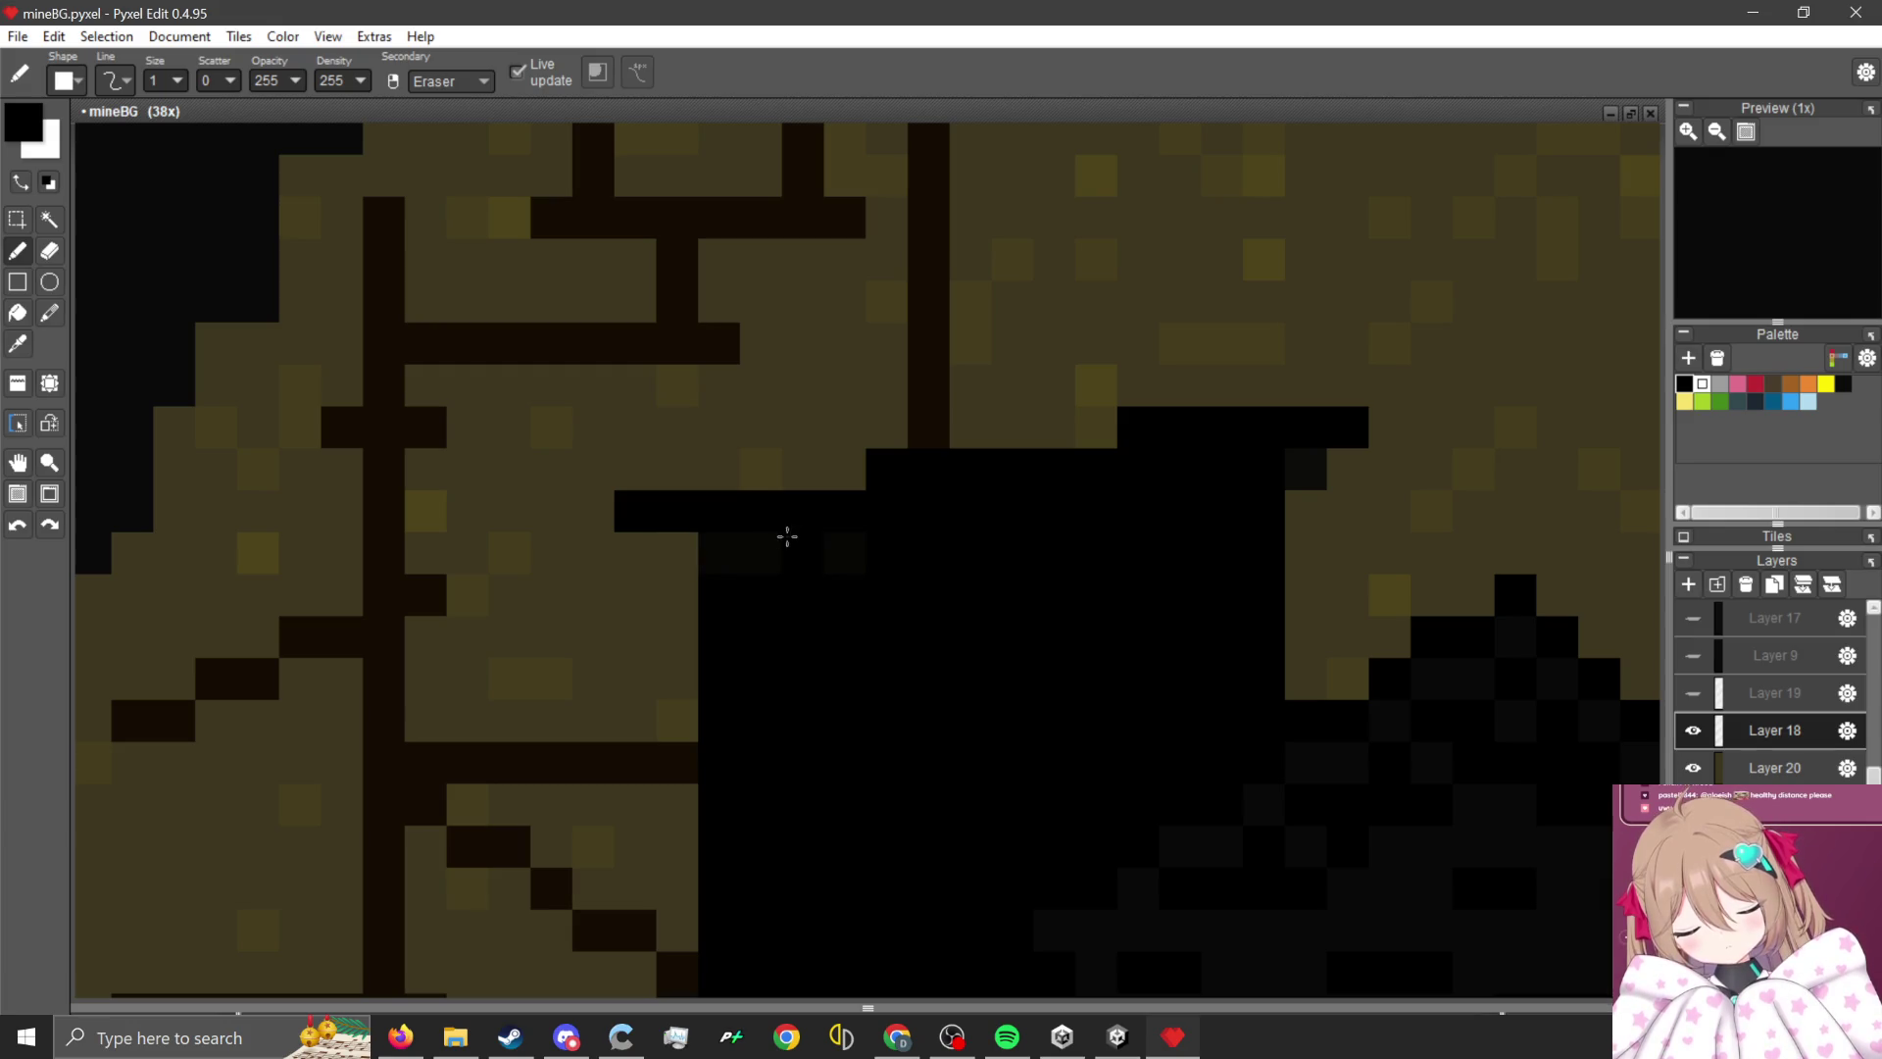
pyautogui.click(1306, 469)
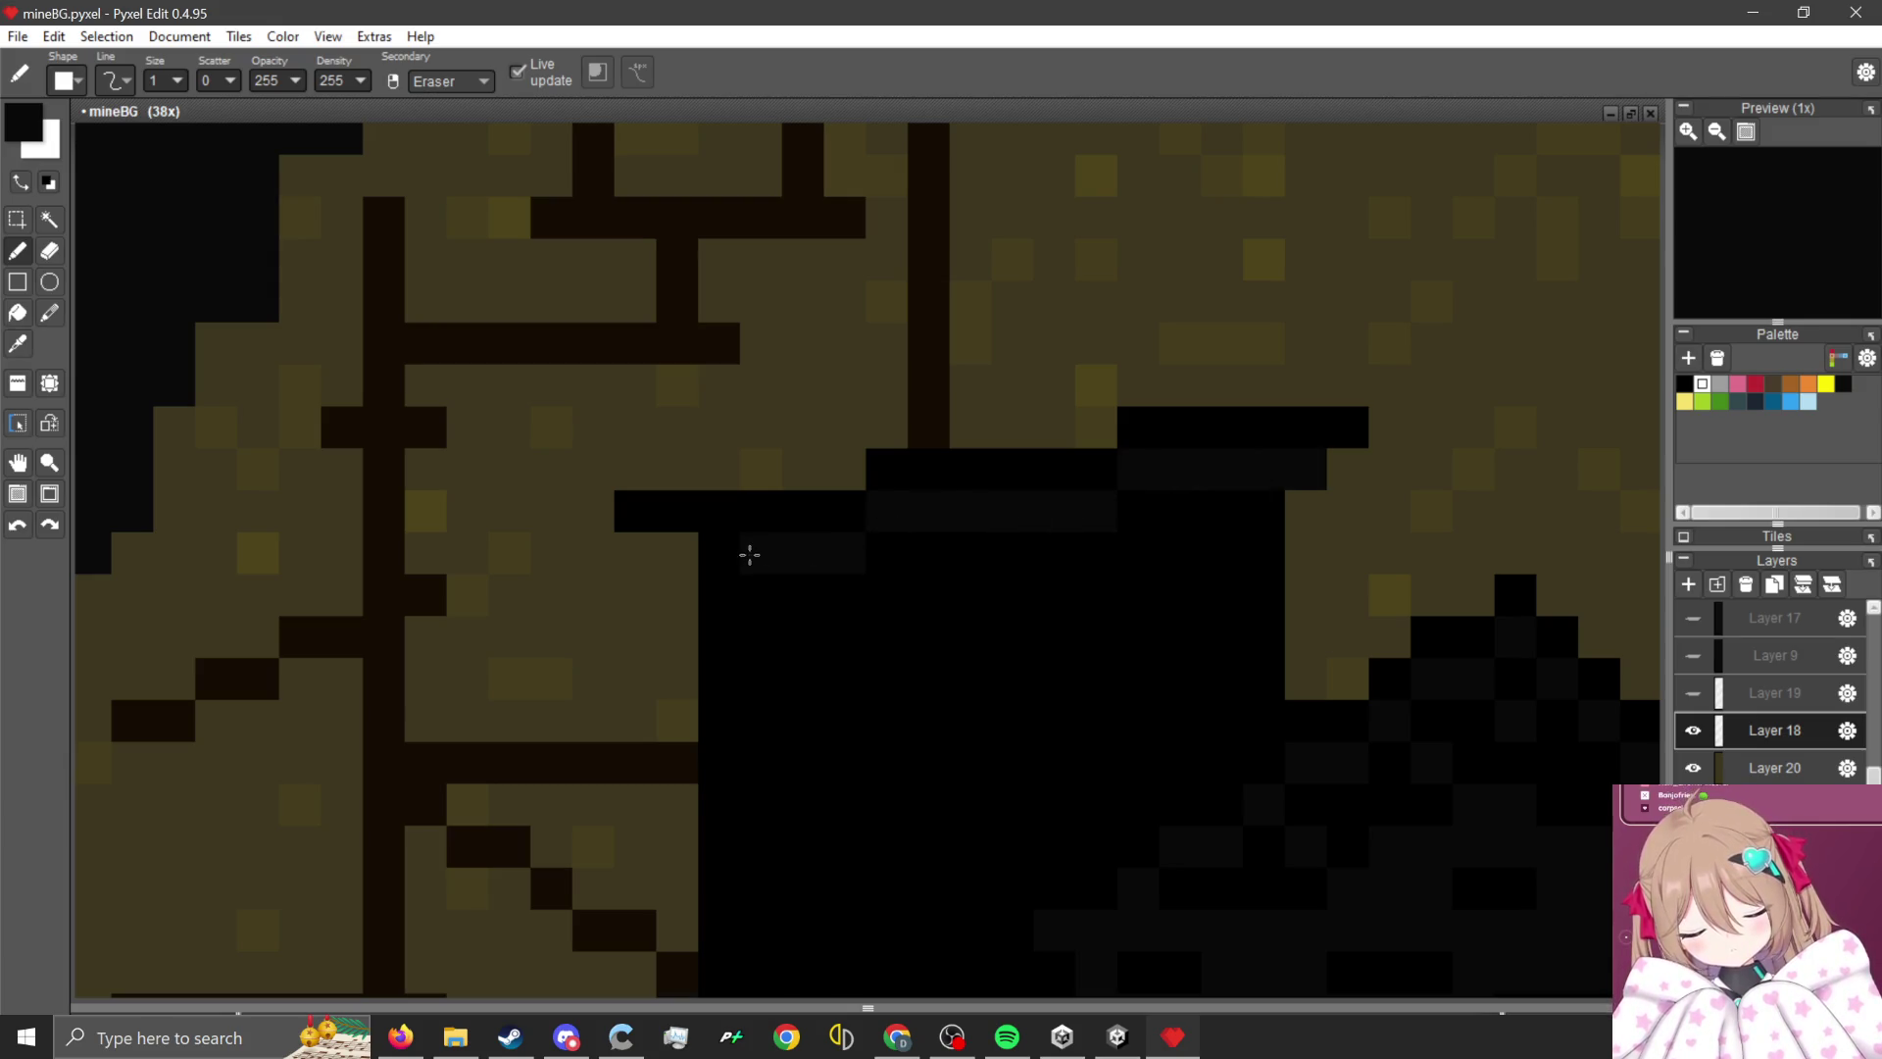
pyautogui.scroll(-2, 718, 501)
pyautogui.scroll(2, 864, 654)
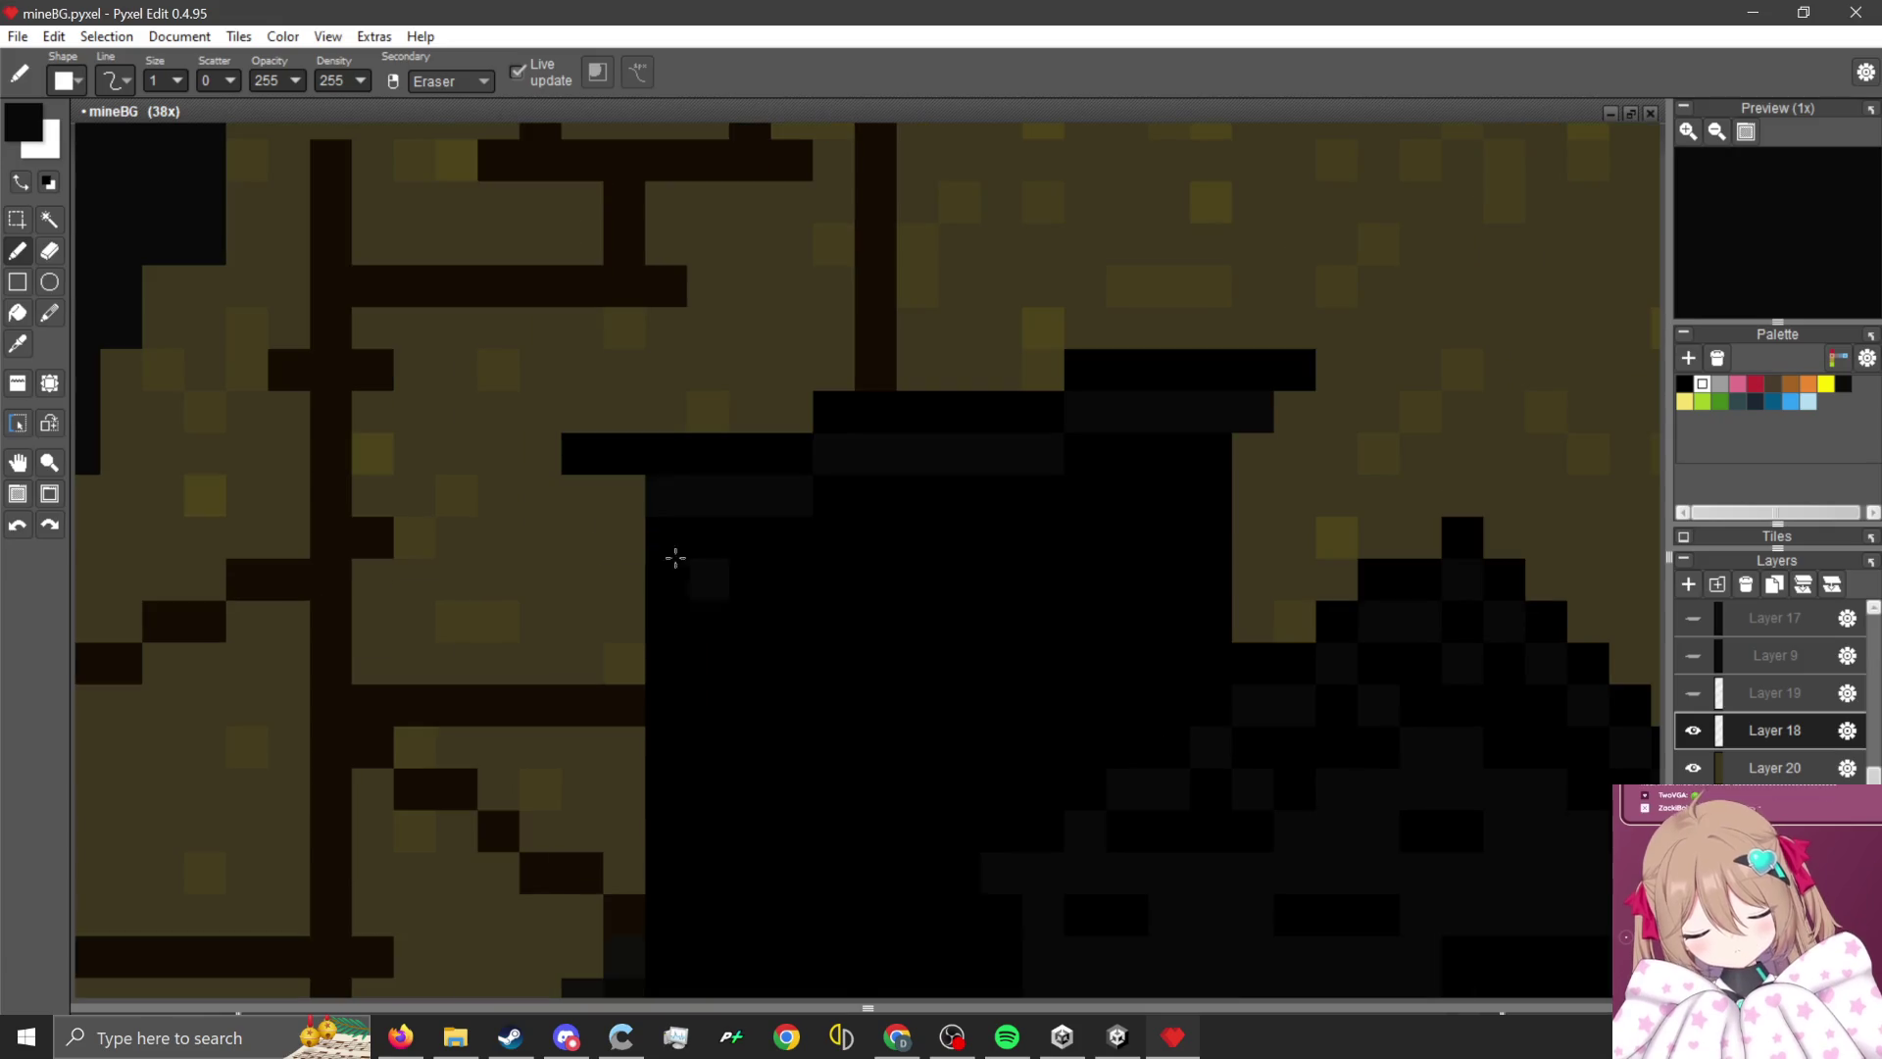
pyautogui.scroll(-3, 668, 512)
pyautogui.scroll(3, 882, 558)
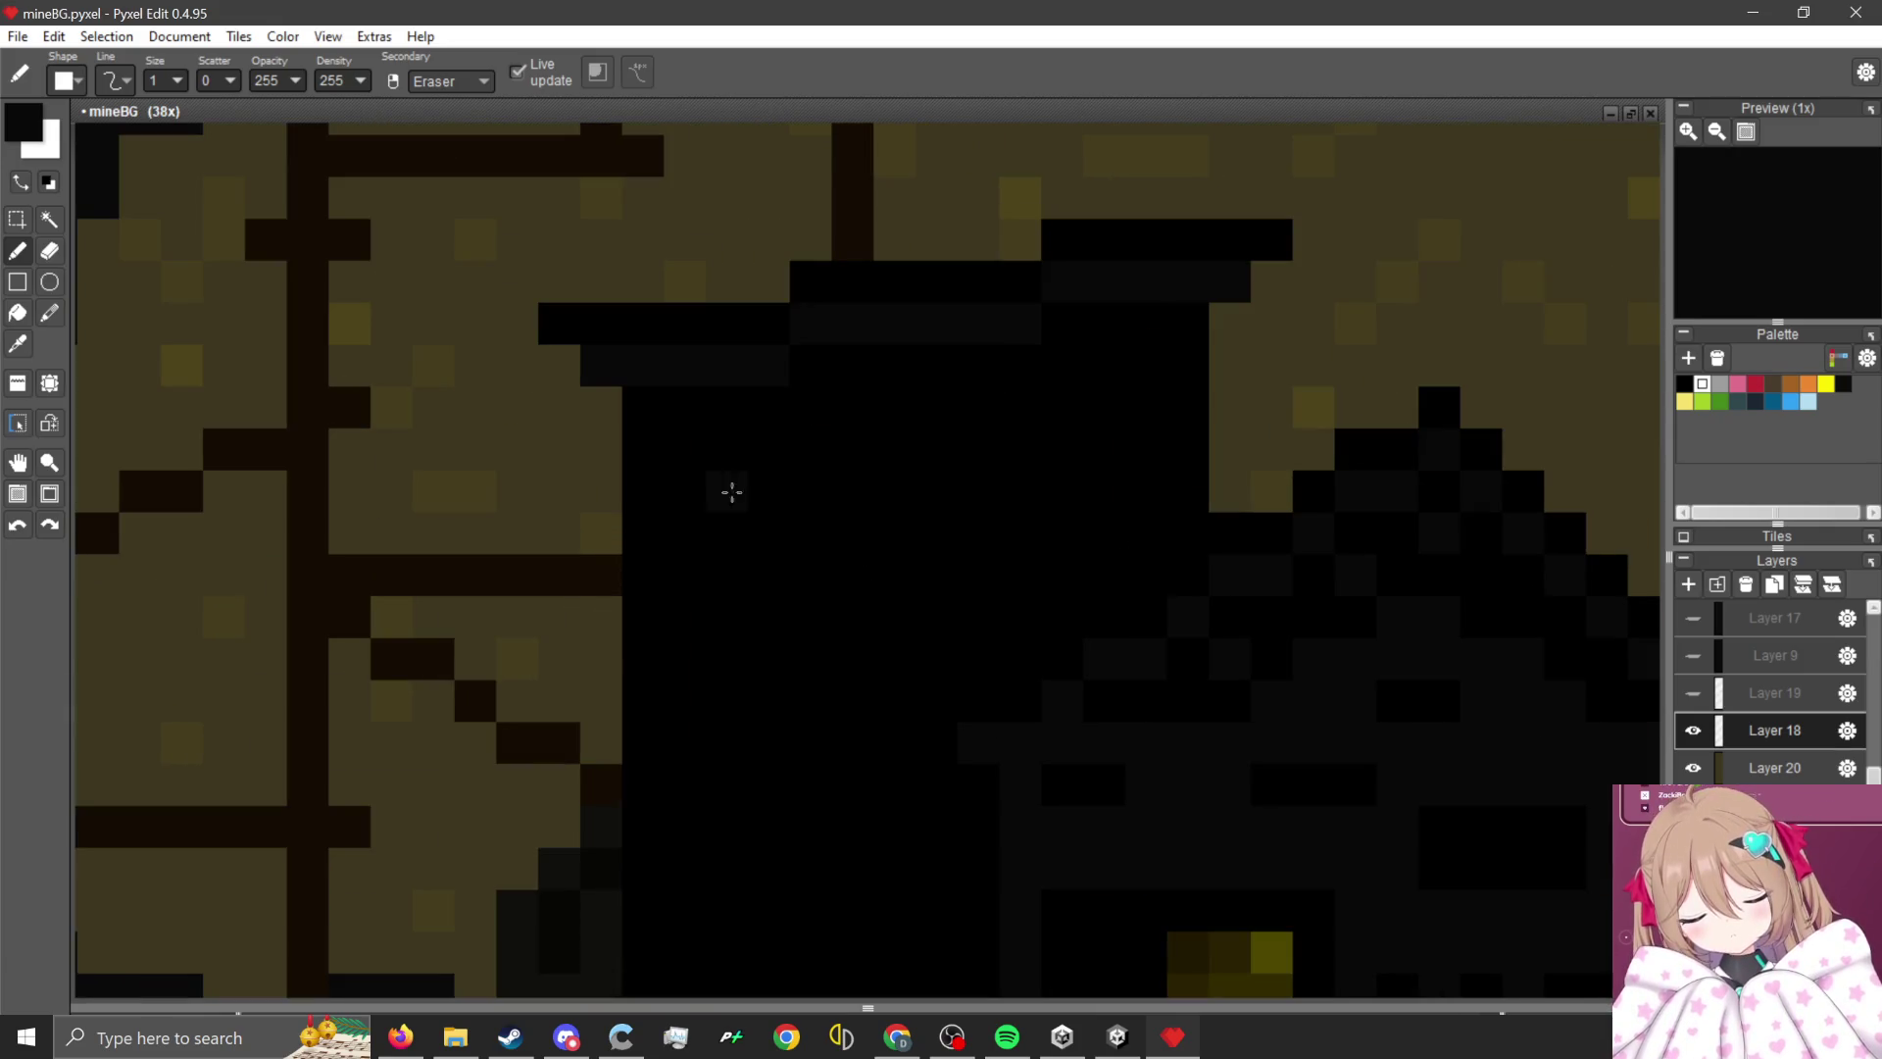
pyautogui.scroll(-2, 678, 445)
pyautogui.scroll(2, 757, 794)
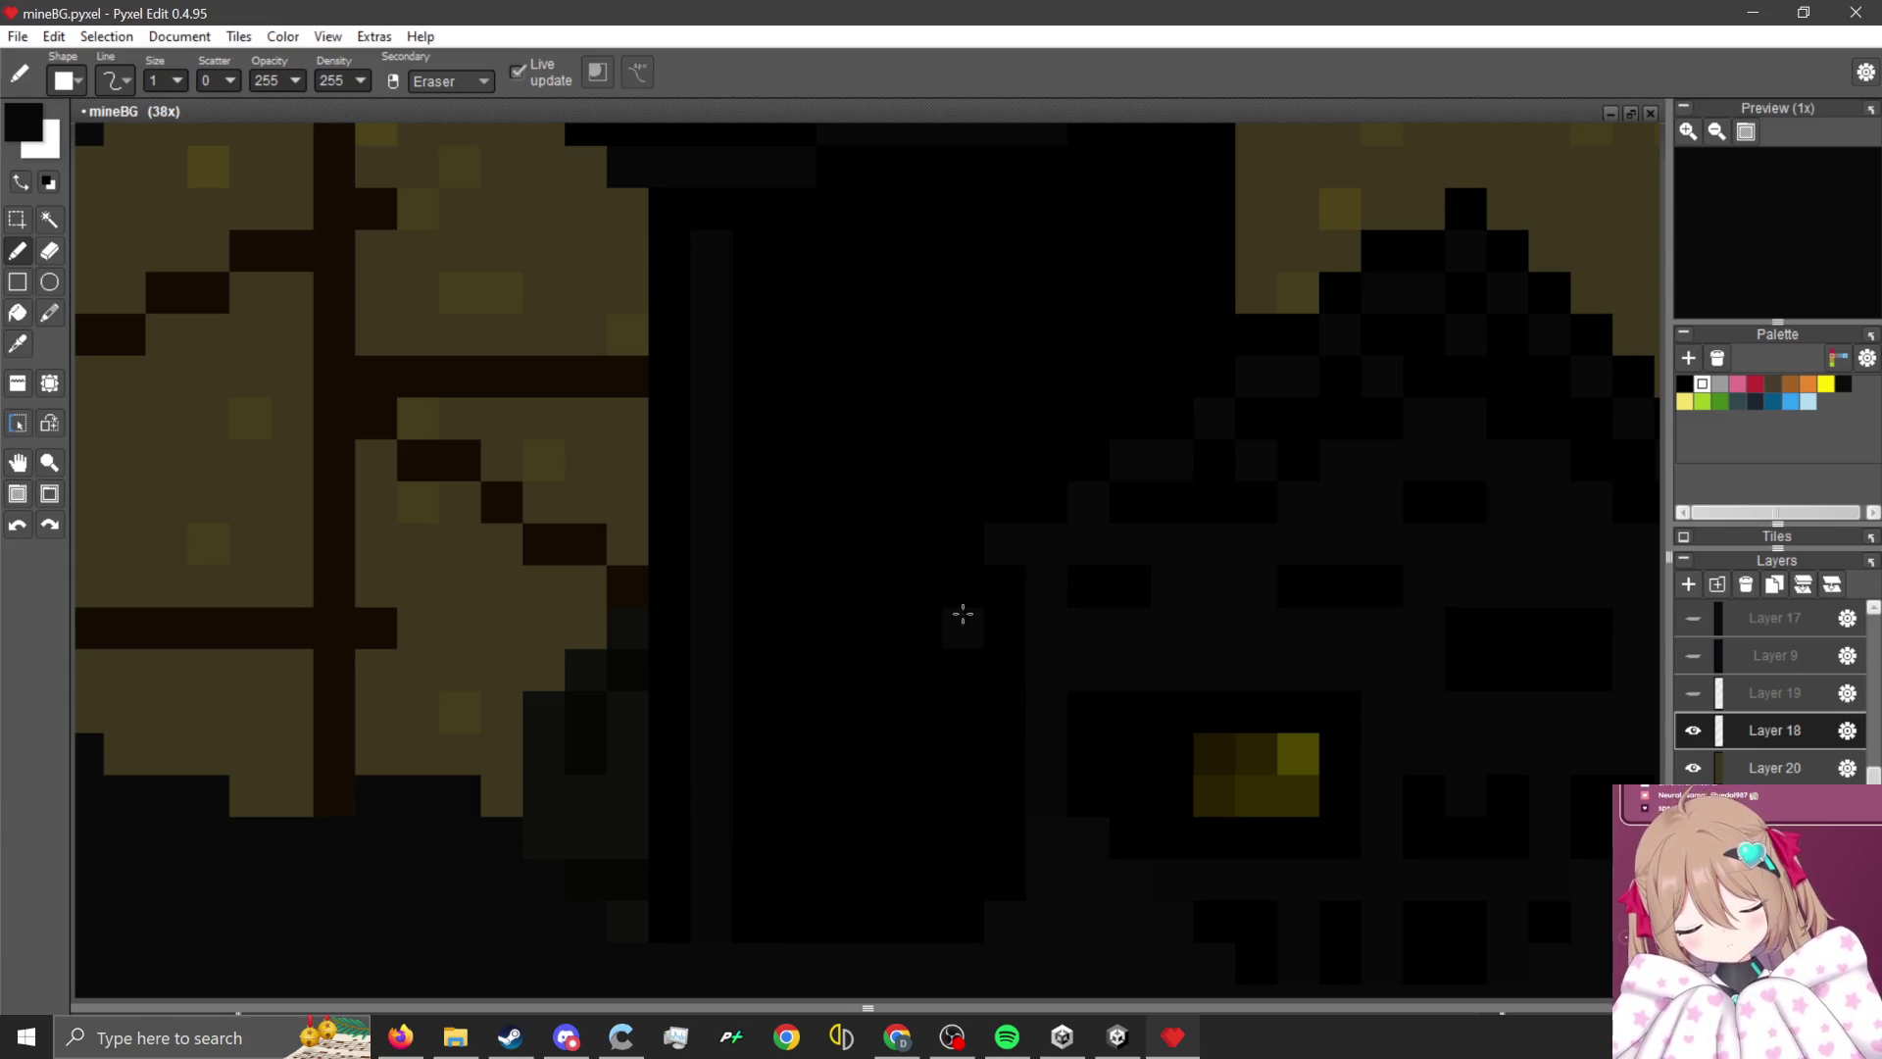
pyautogui.scroll(-2, 969, 832)
pyautogui.scroll(2, 974, 665)
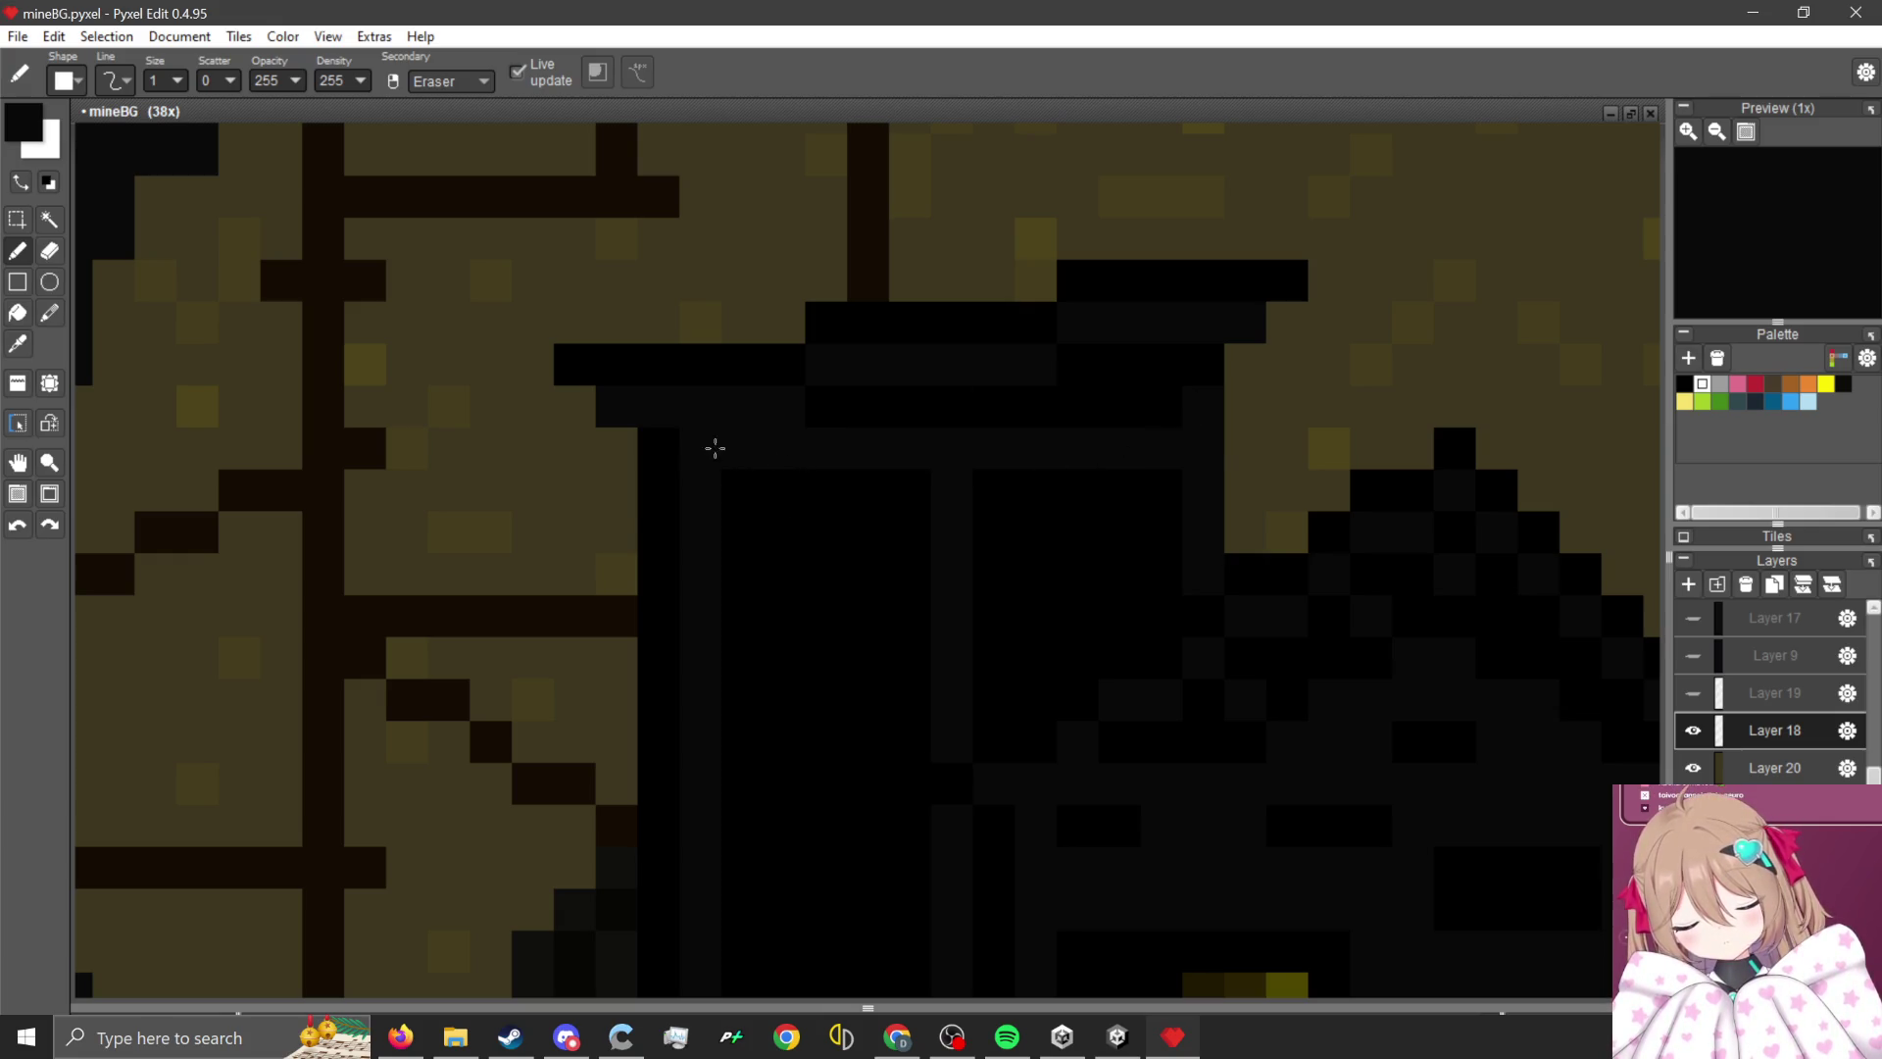
pyautogui.scroll(-1, 714, 448)
pyautogui.scroll(1, 997, 453)
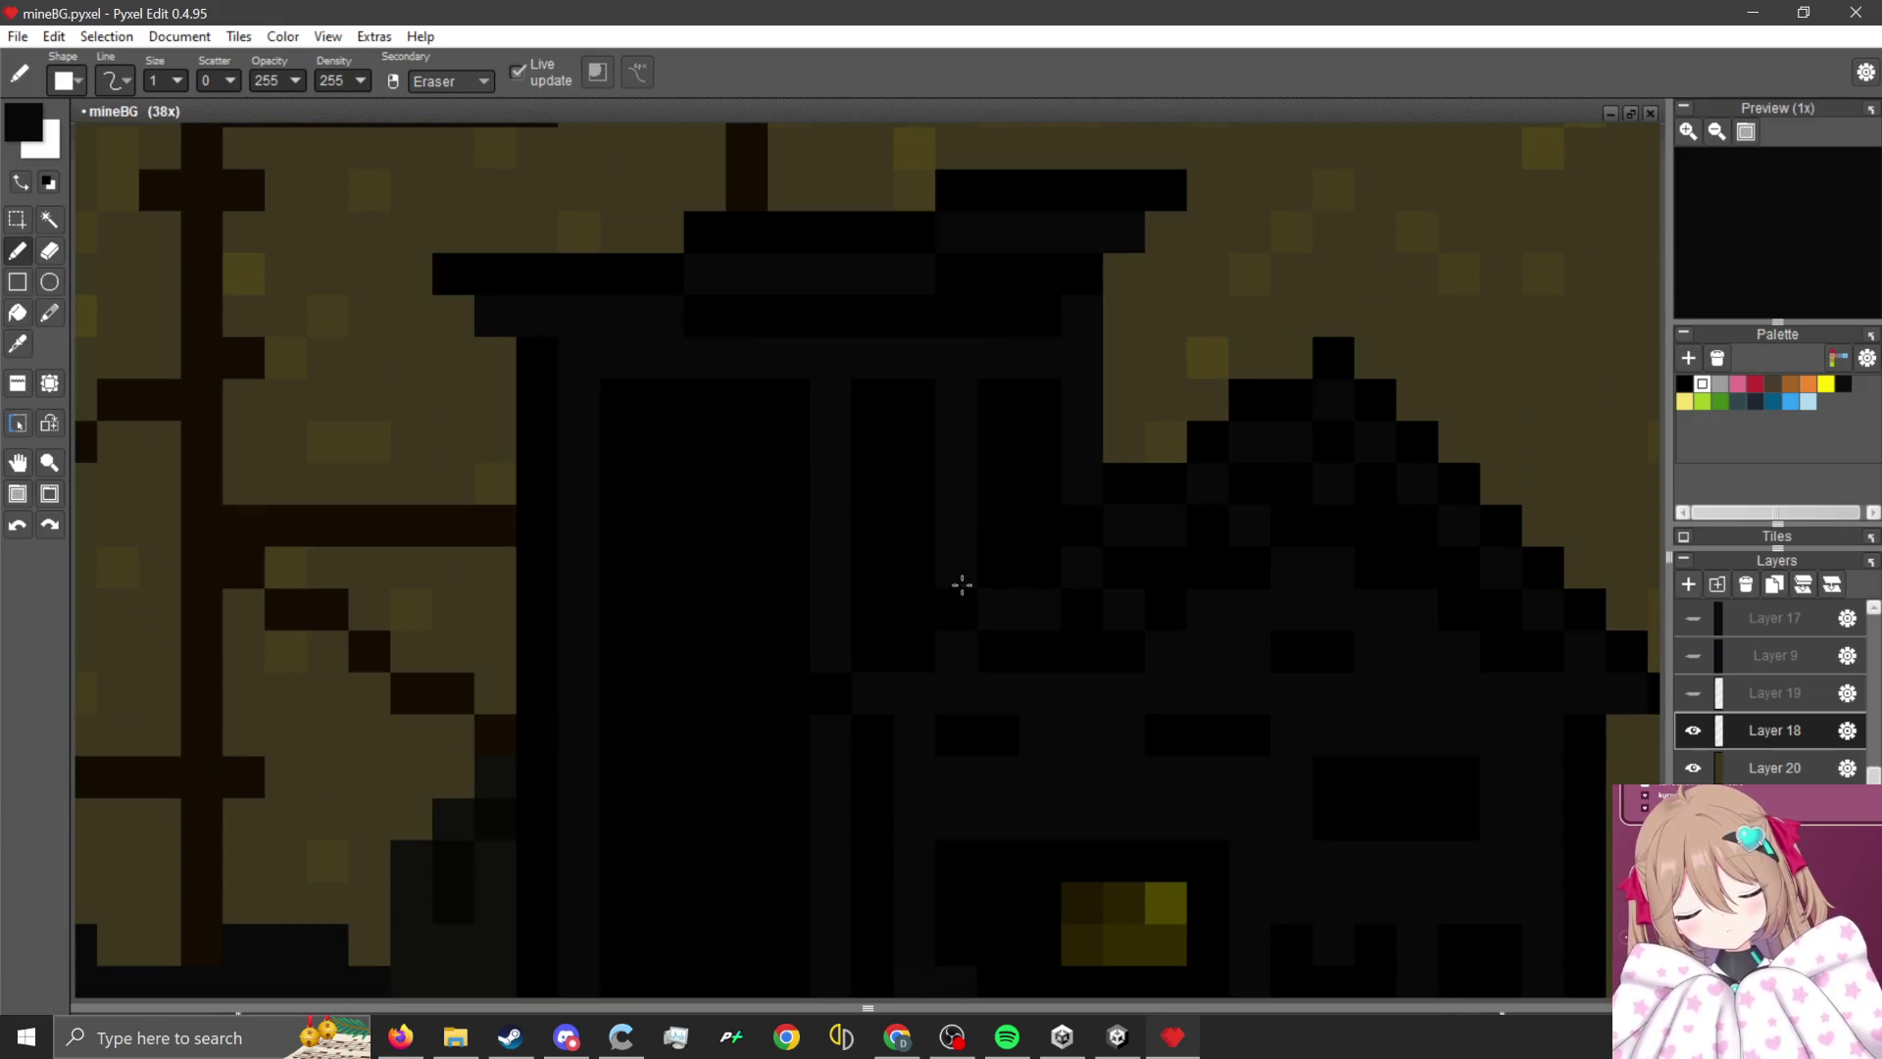
pyautogui.scroll(-2, 873, 481)
pyautogui.scroll(2, 750, 411)
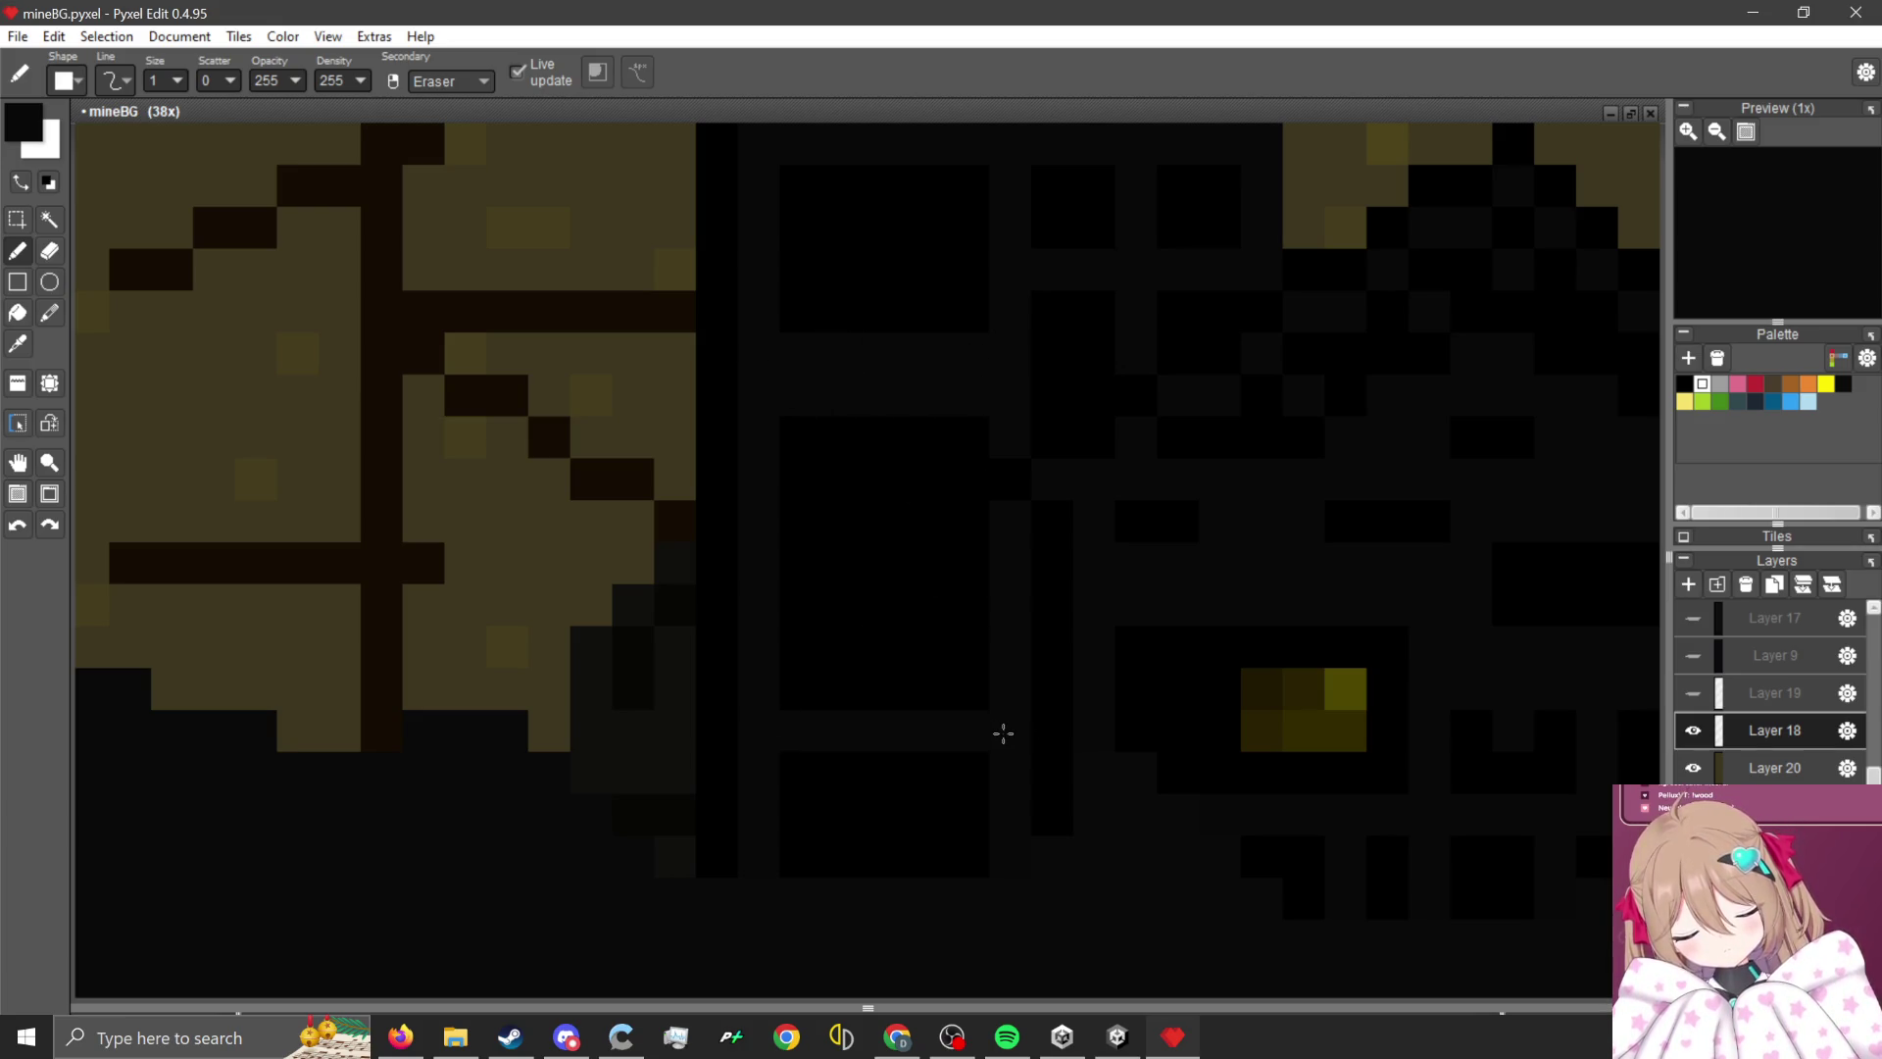
pyautogui.scroll(-4, 1003, 733)
pyautogui.scroll(-1, 938, 618)
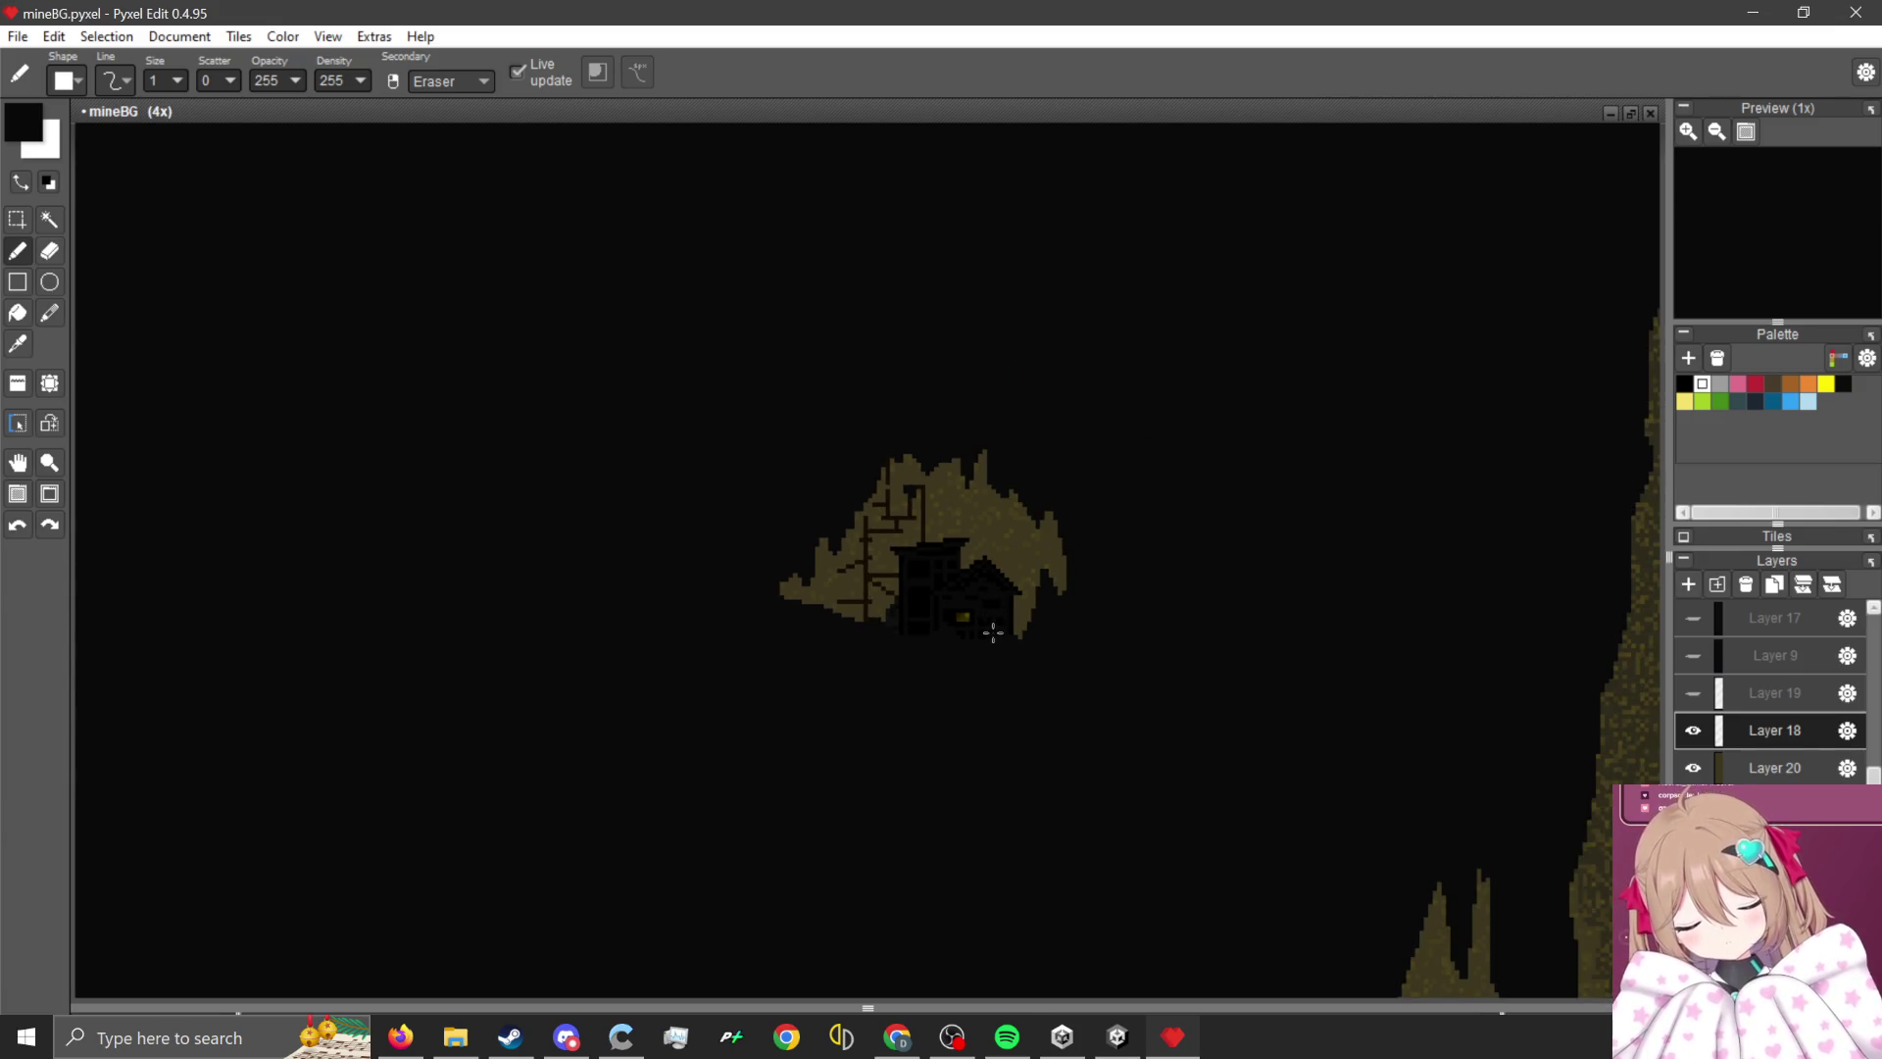
pyautogui.scroll(5, 992, 632)
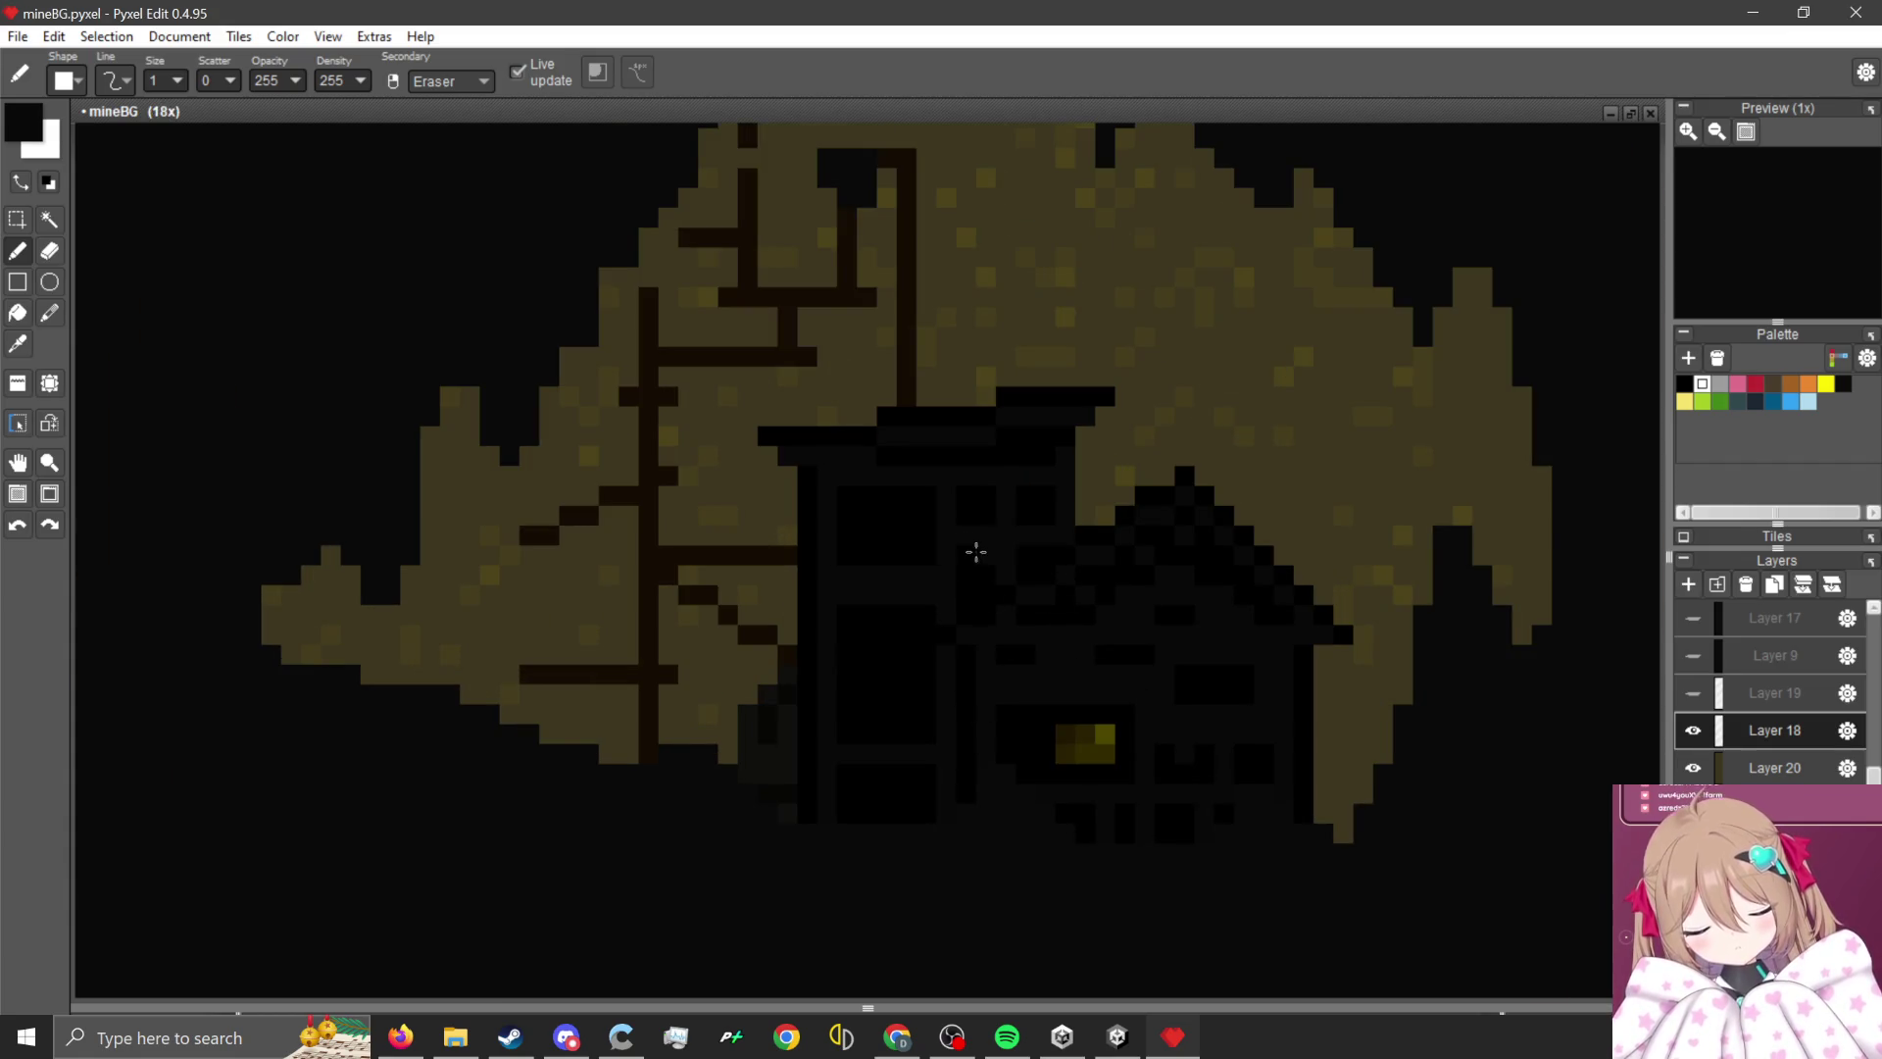
pyautogui.scroll(2, 976, 552)
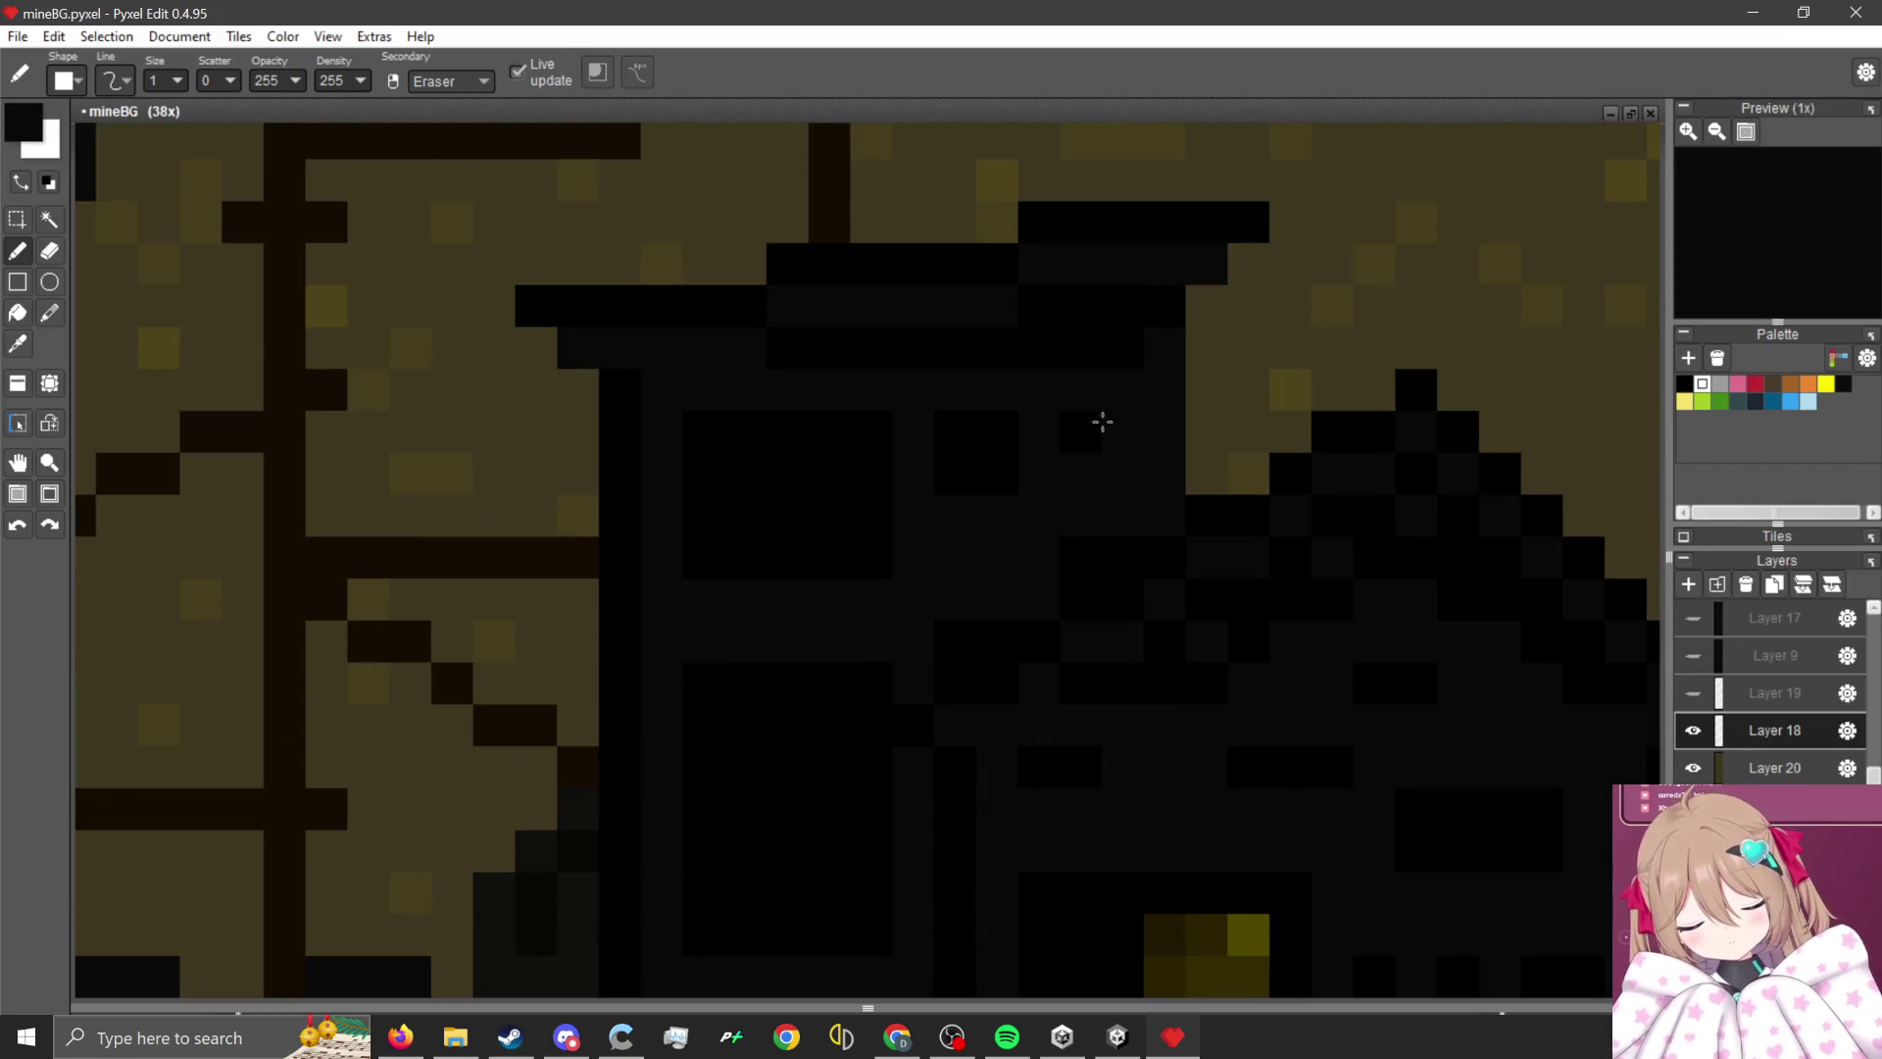
pyautogui.moveTo(1101, 519); pyautogui.dragTo(1028, 479)
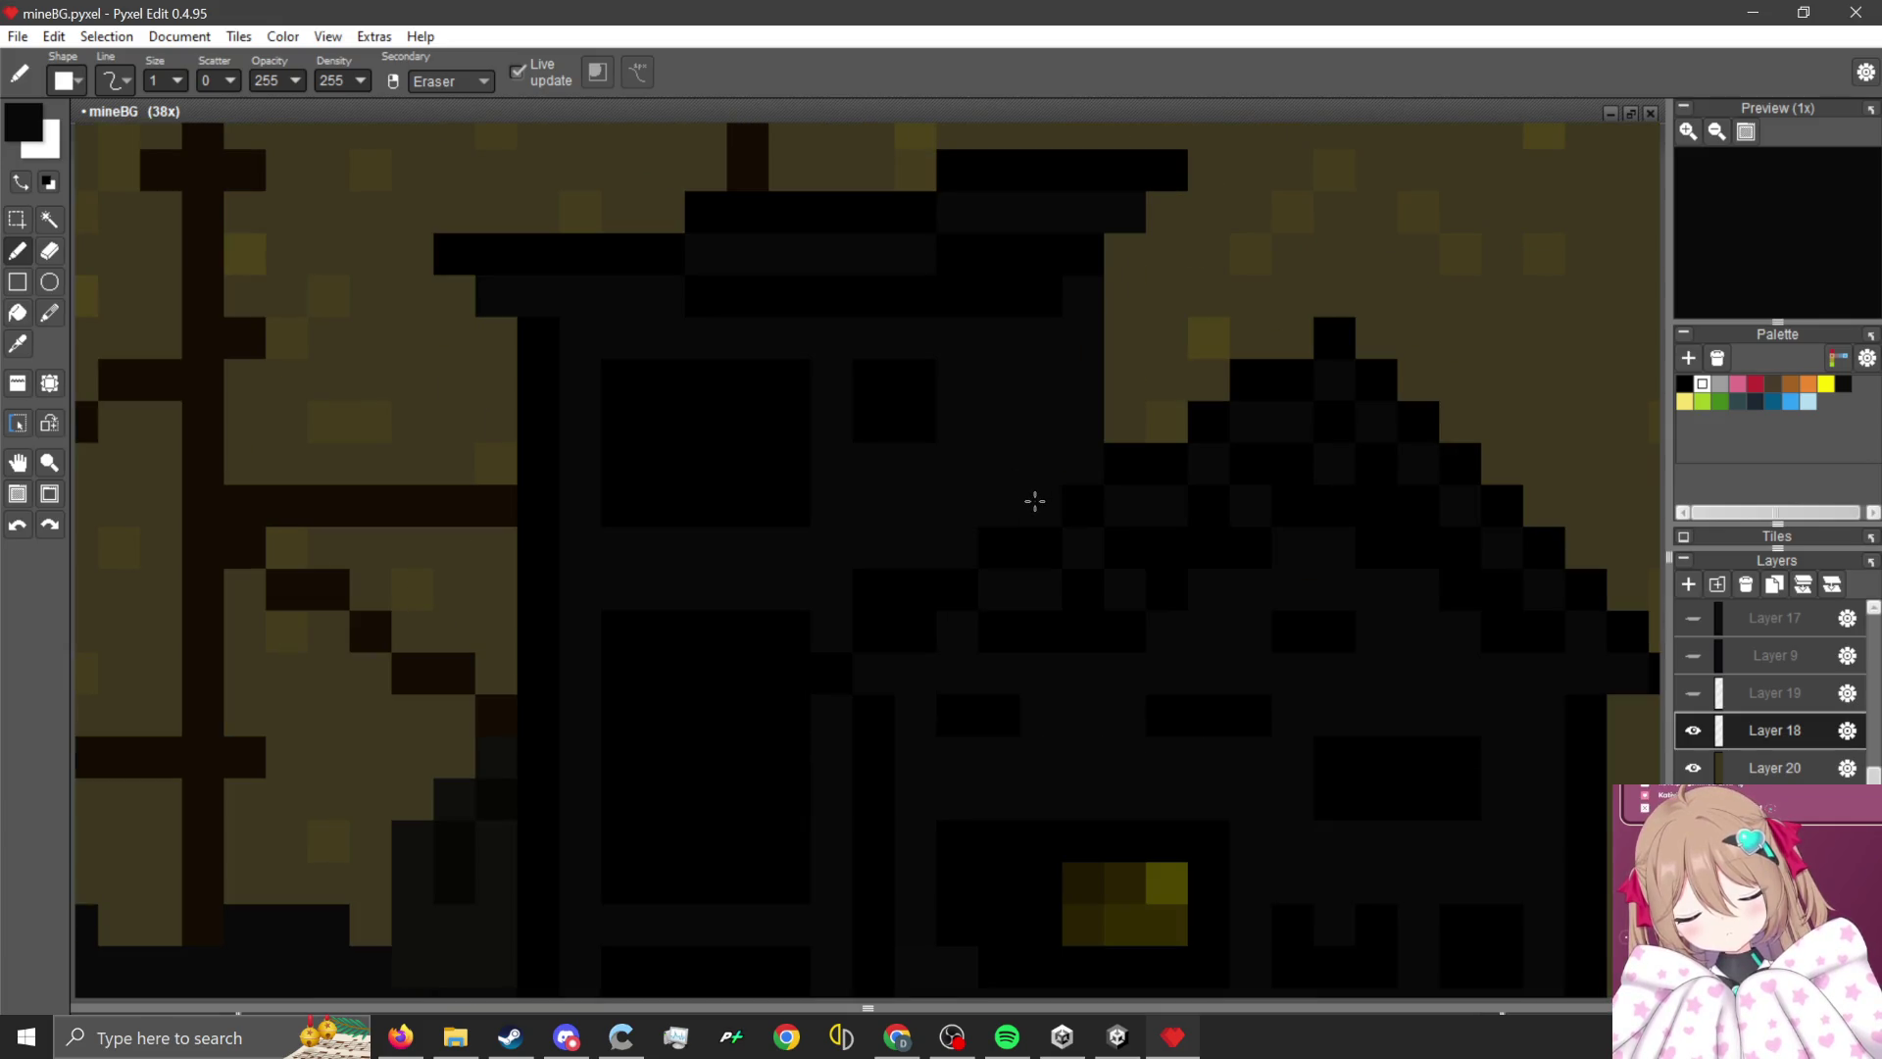
pyautogui.scroll(-3, 889, 578)
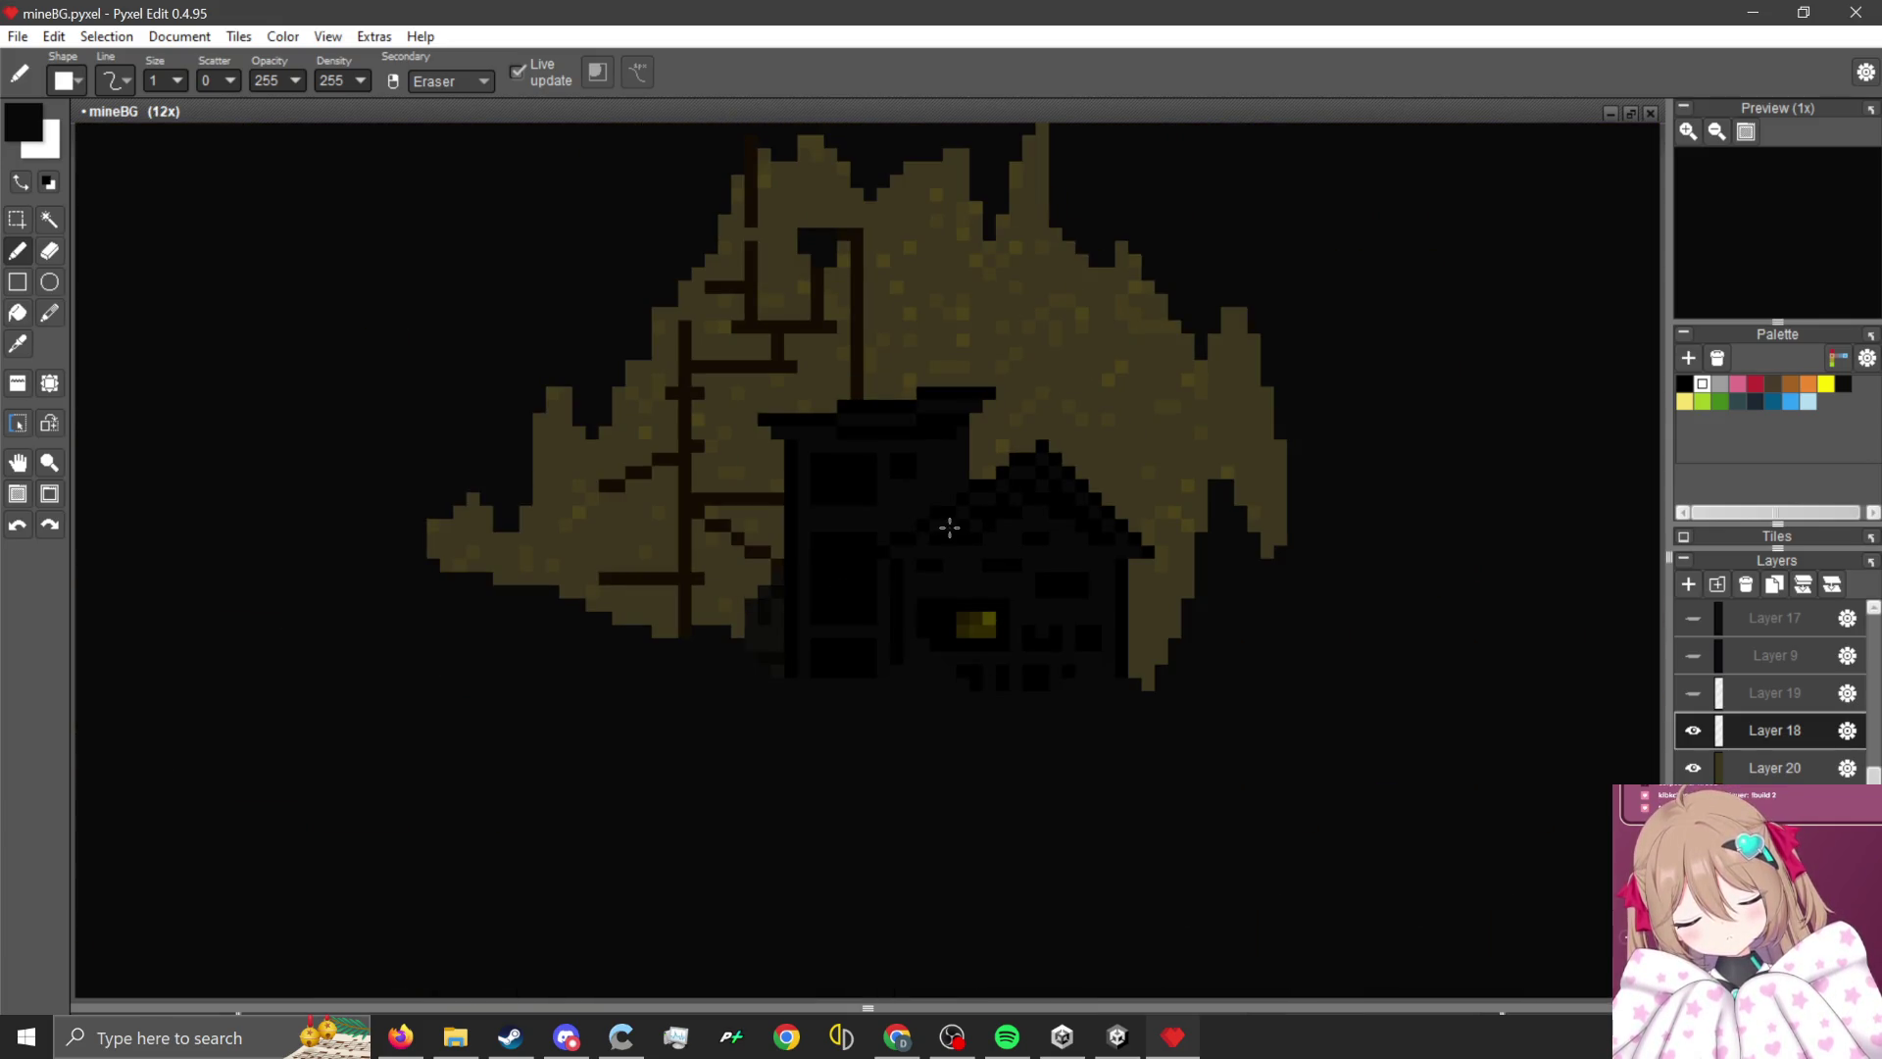
pyautogui.scroll(2, 898, 584)
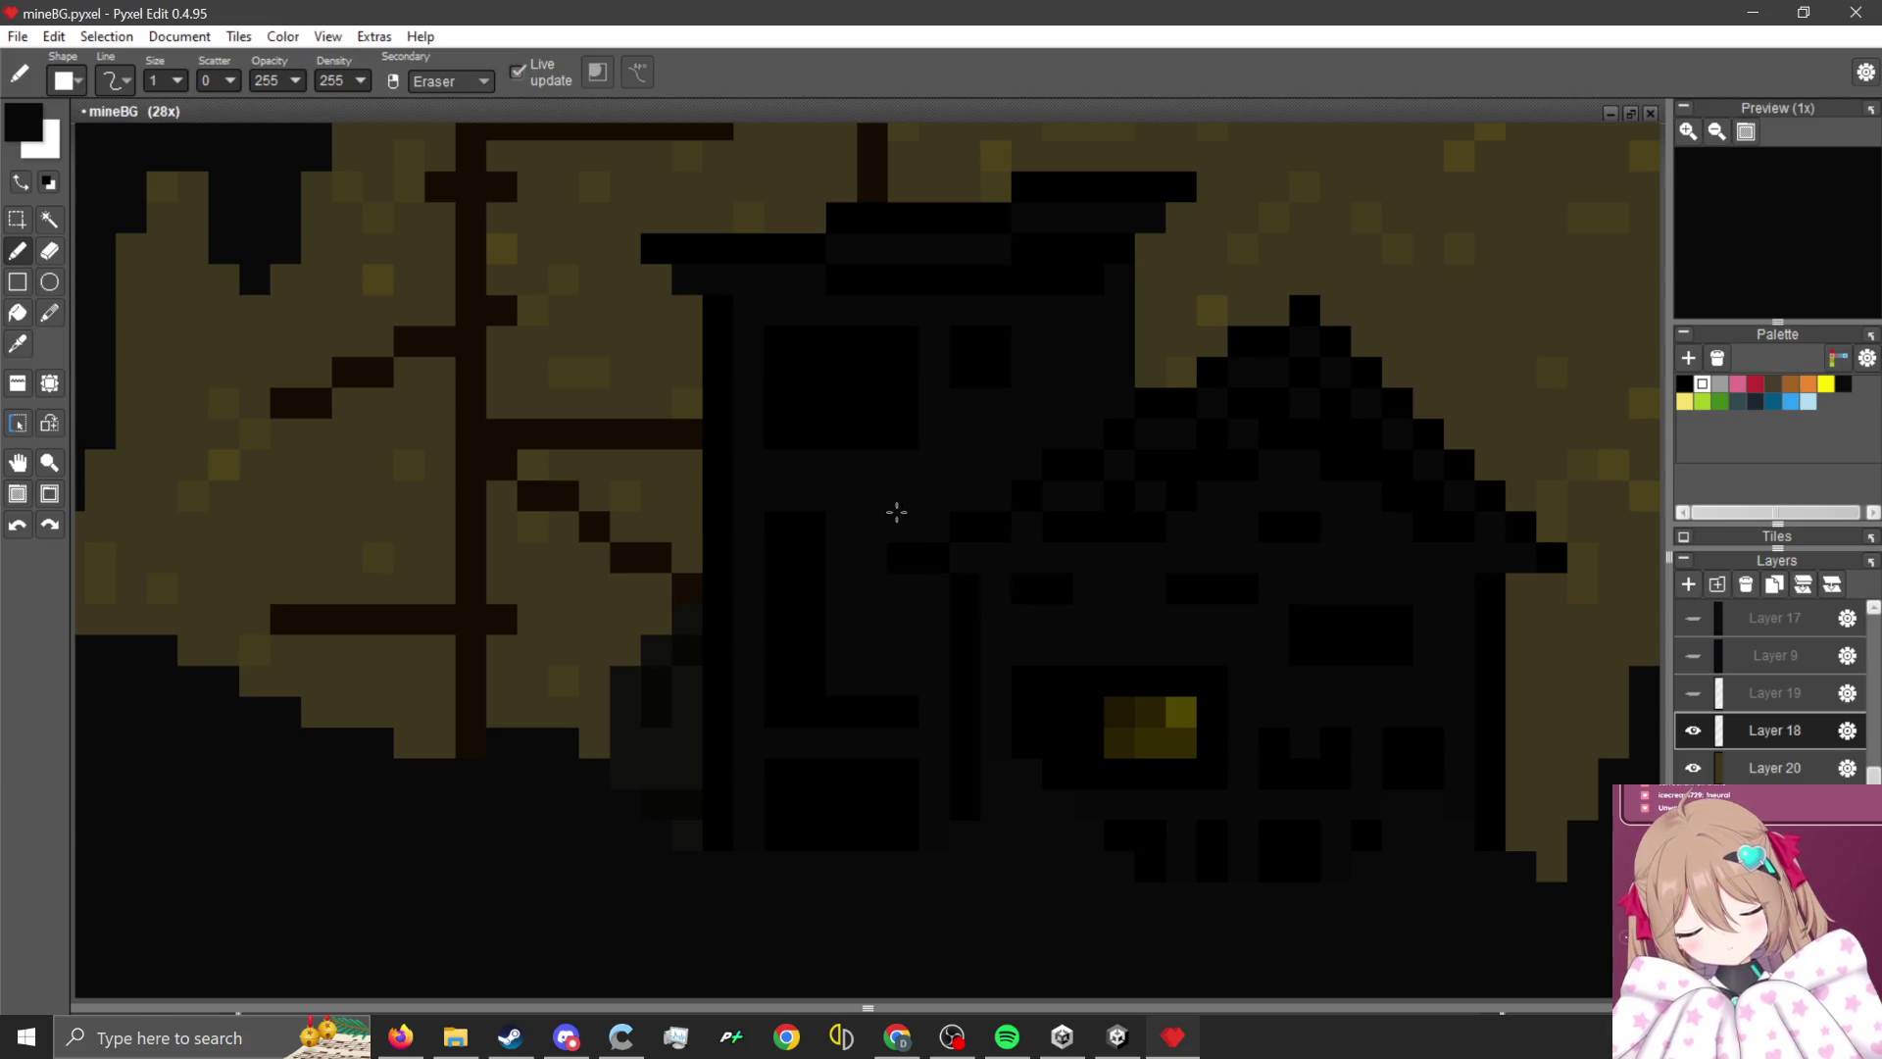
pyautogui.scroll(-5, 892, 536)
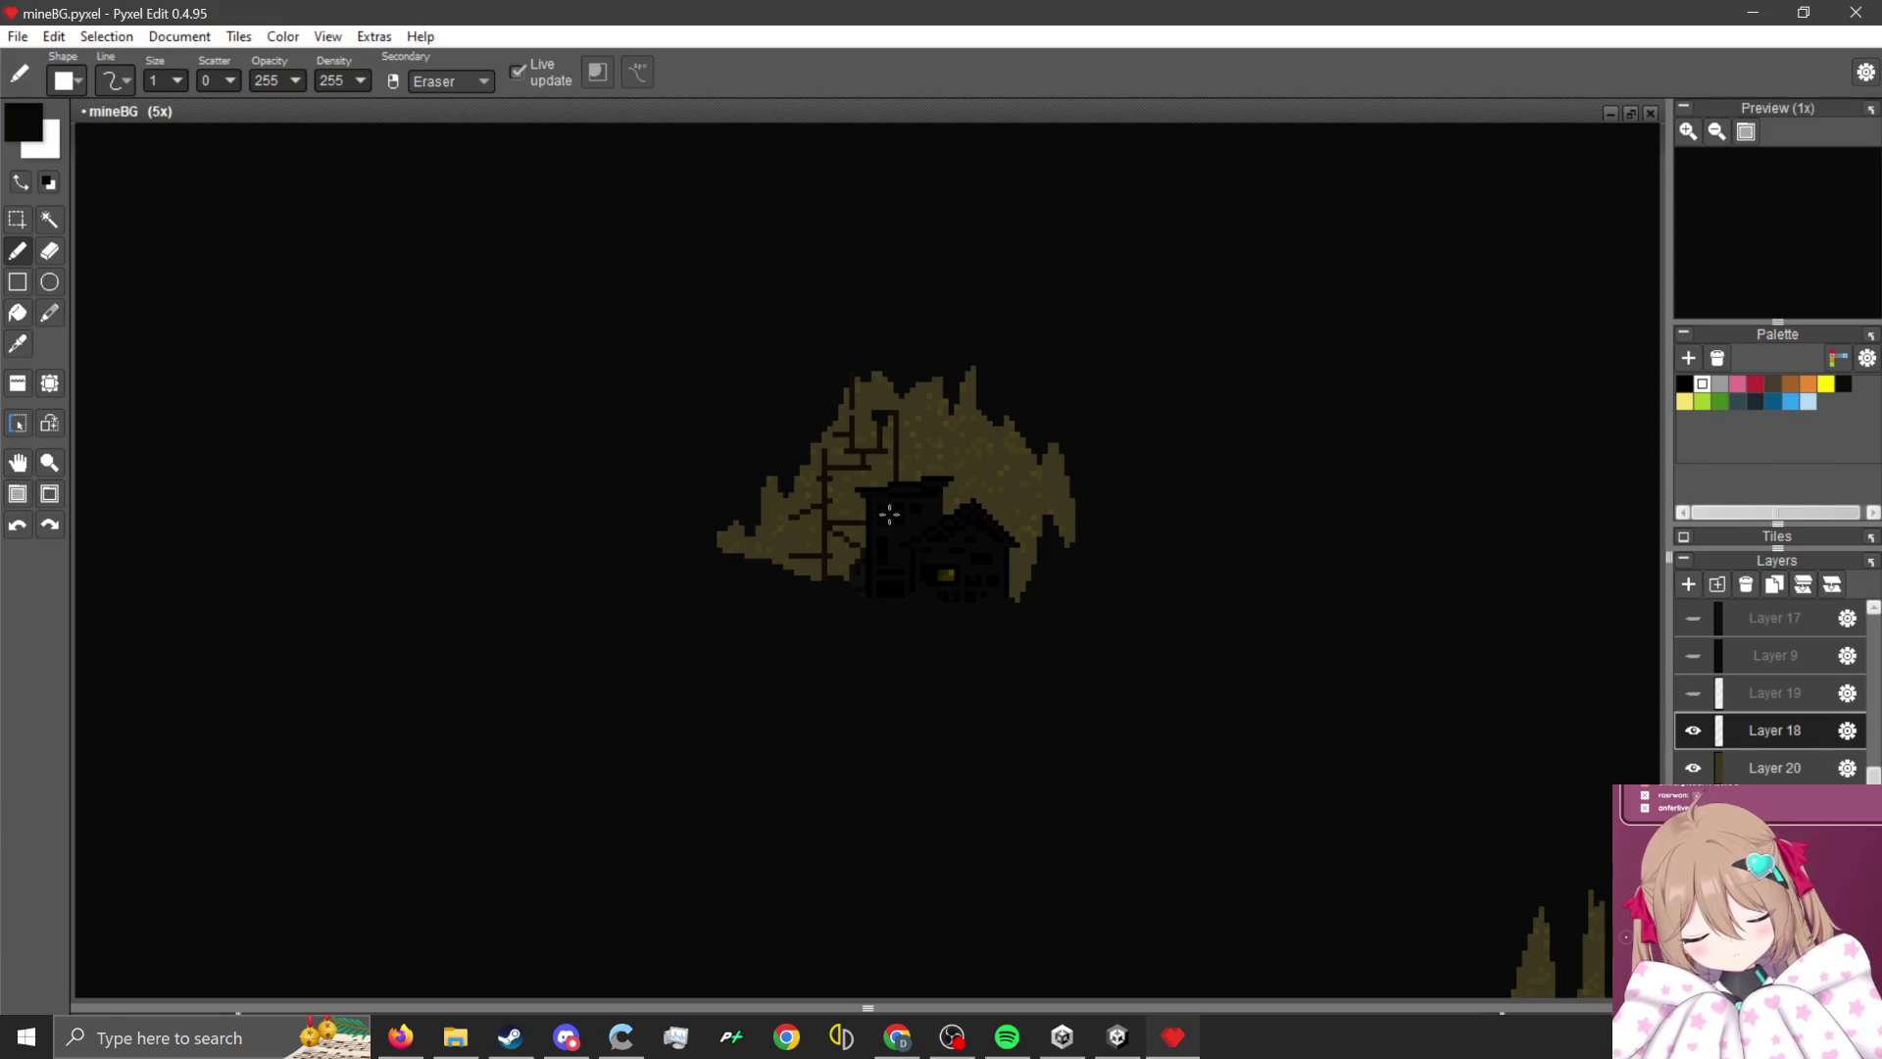
# - Redraw the chimney column, cap beam and posts in black, erasing stray dark pixels
pyautogui.scroll(5, 889, 513)
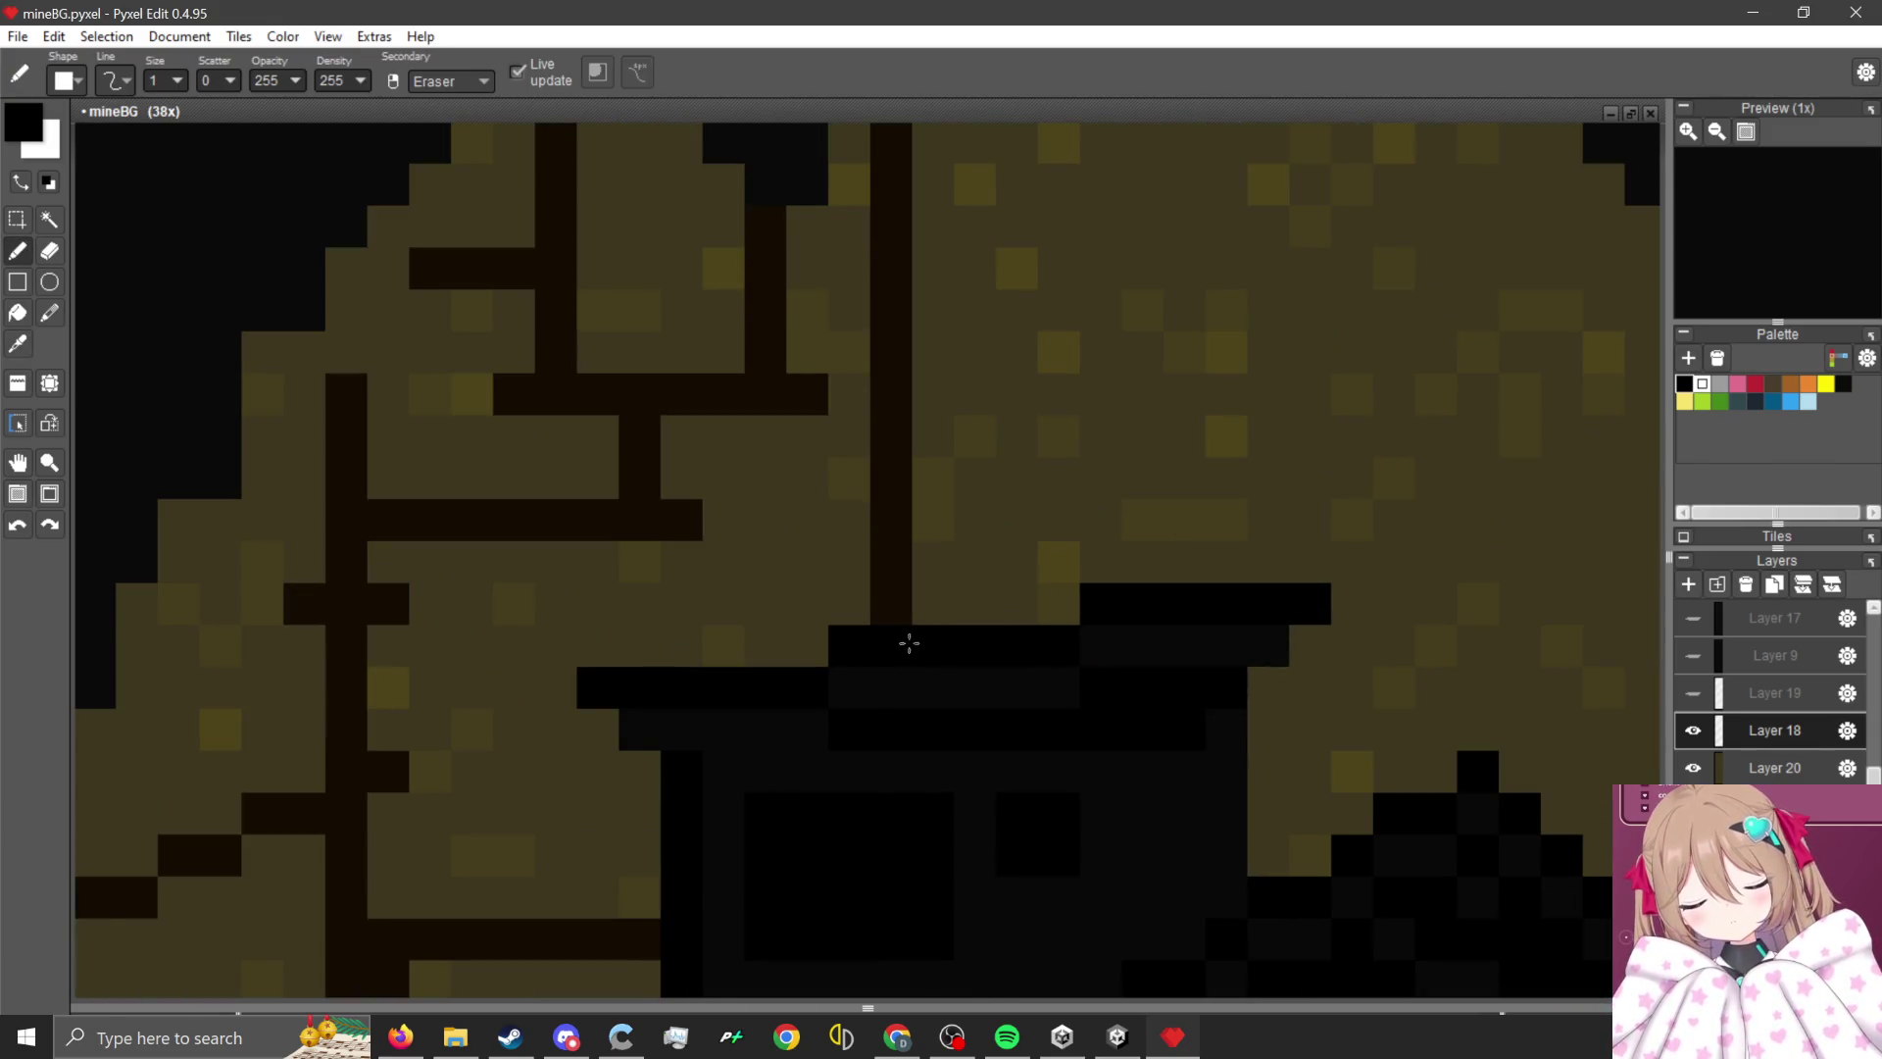
pyautogui.scroll(-2, 909, 643)
pyautogui.moveTo(895, 622); pyautogui.dragTo(895, 244)
pyautogui.scroll(-2, 916, 407)
pyautogui.scroll(3, 925, 334)
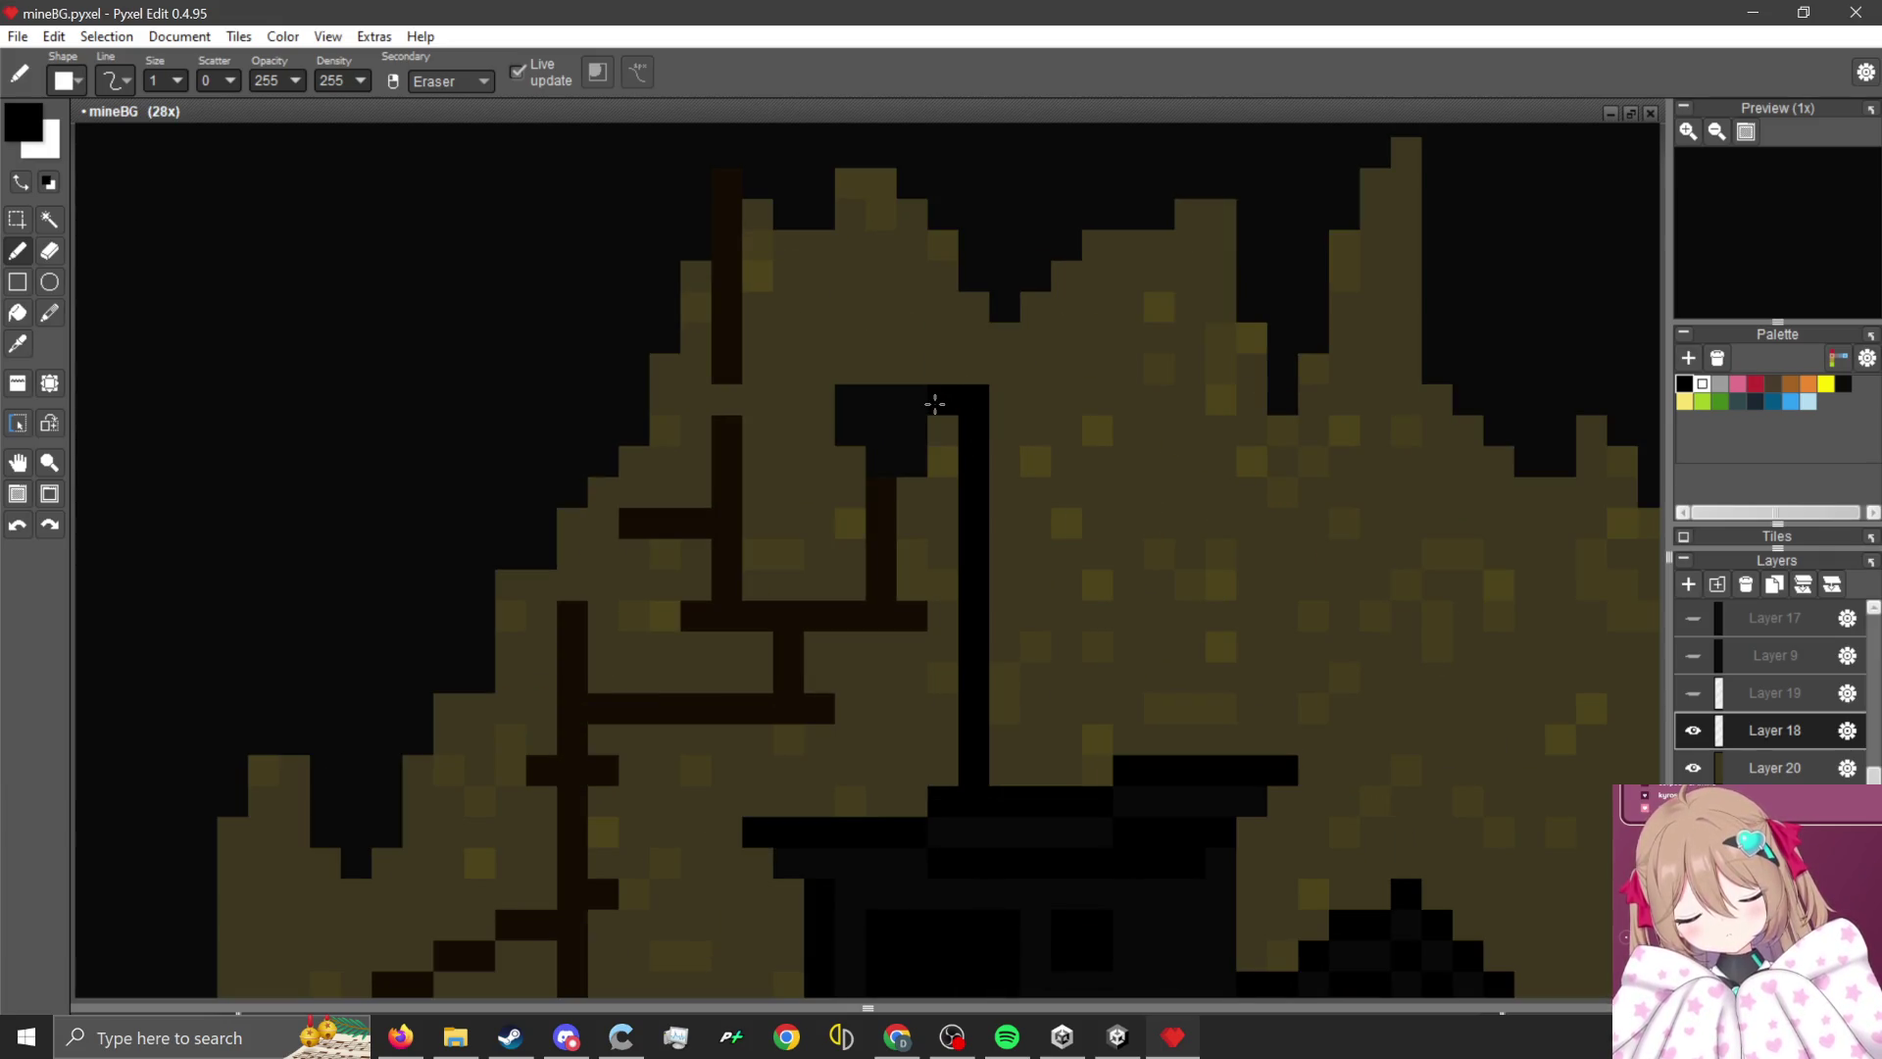
pyautogui.moveTo(934, 404)
pyautogui.mouseDown()
pyautogui.moveTo(894, 399)
pyautogui.moveTo(1126, 408)
pyautogui.moveTo(1101, 238)
pyautogui.mouseUp()
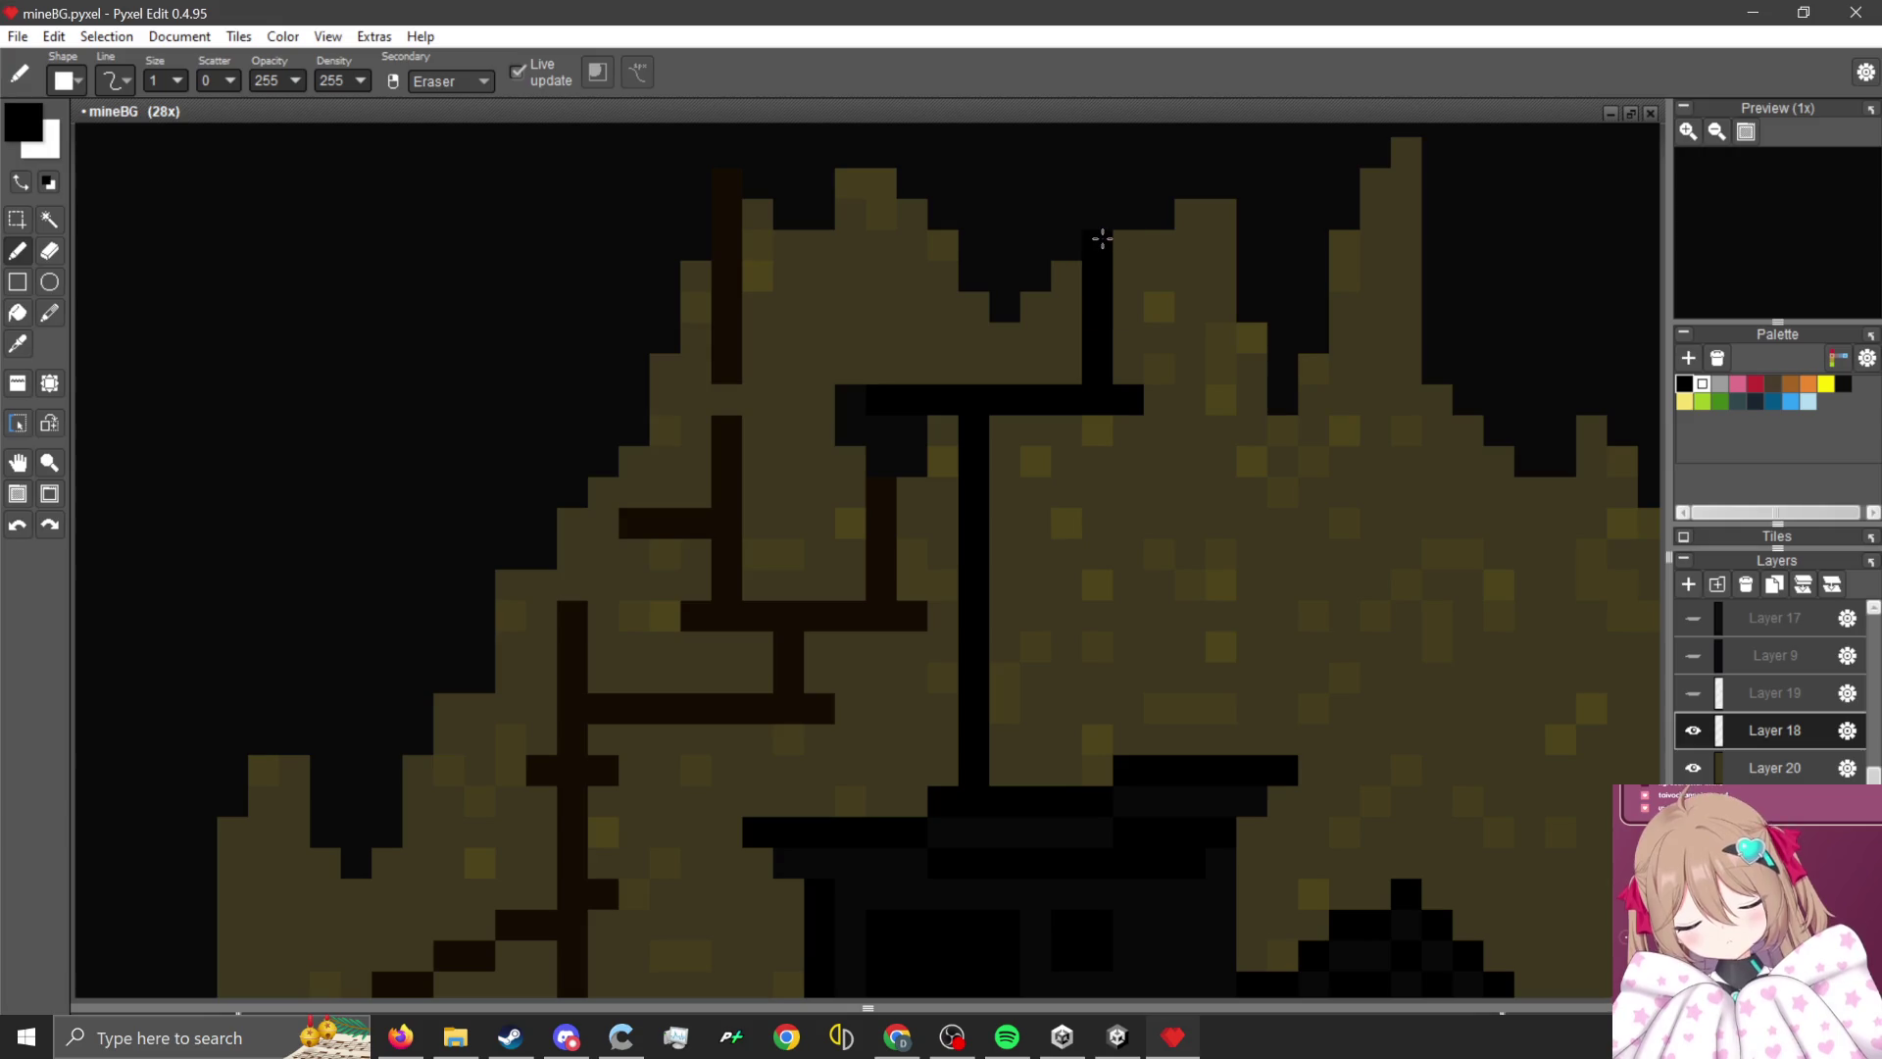
pyautogui.moveTo(1064, 425); pyautogui.dragTo(1065, 756)
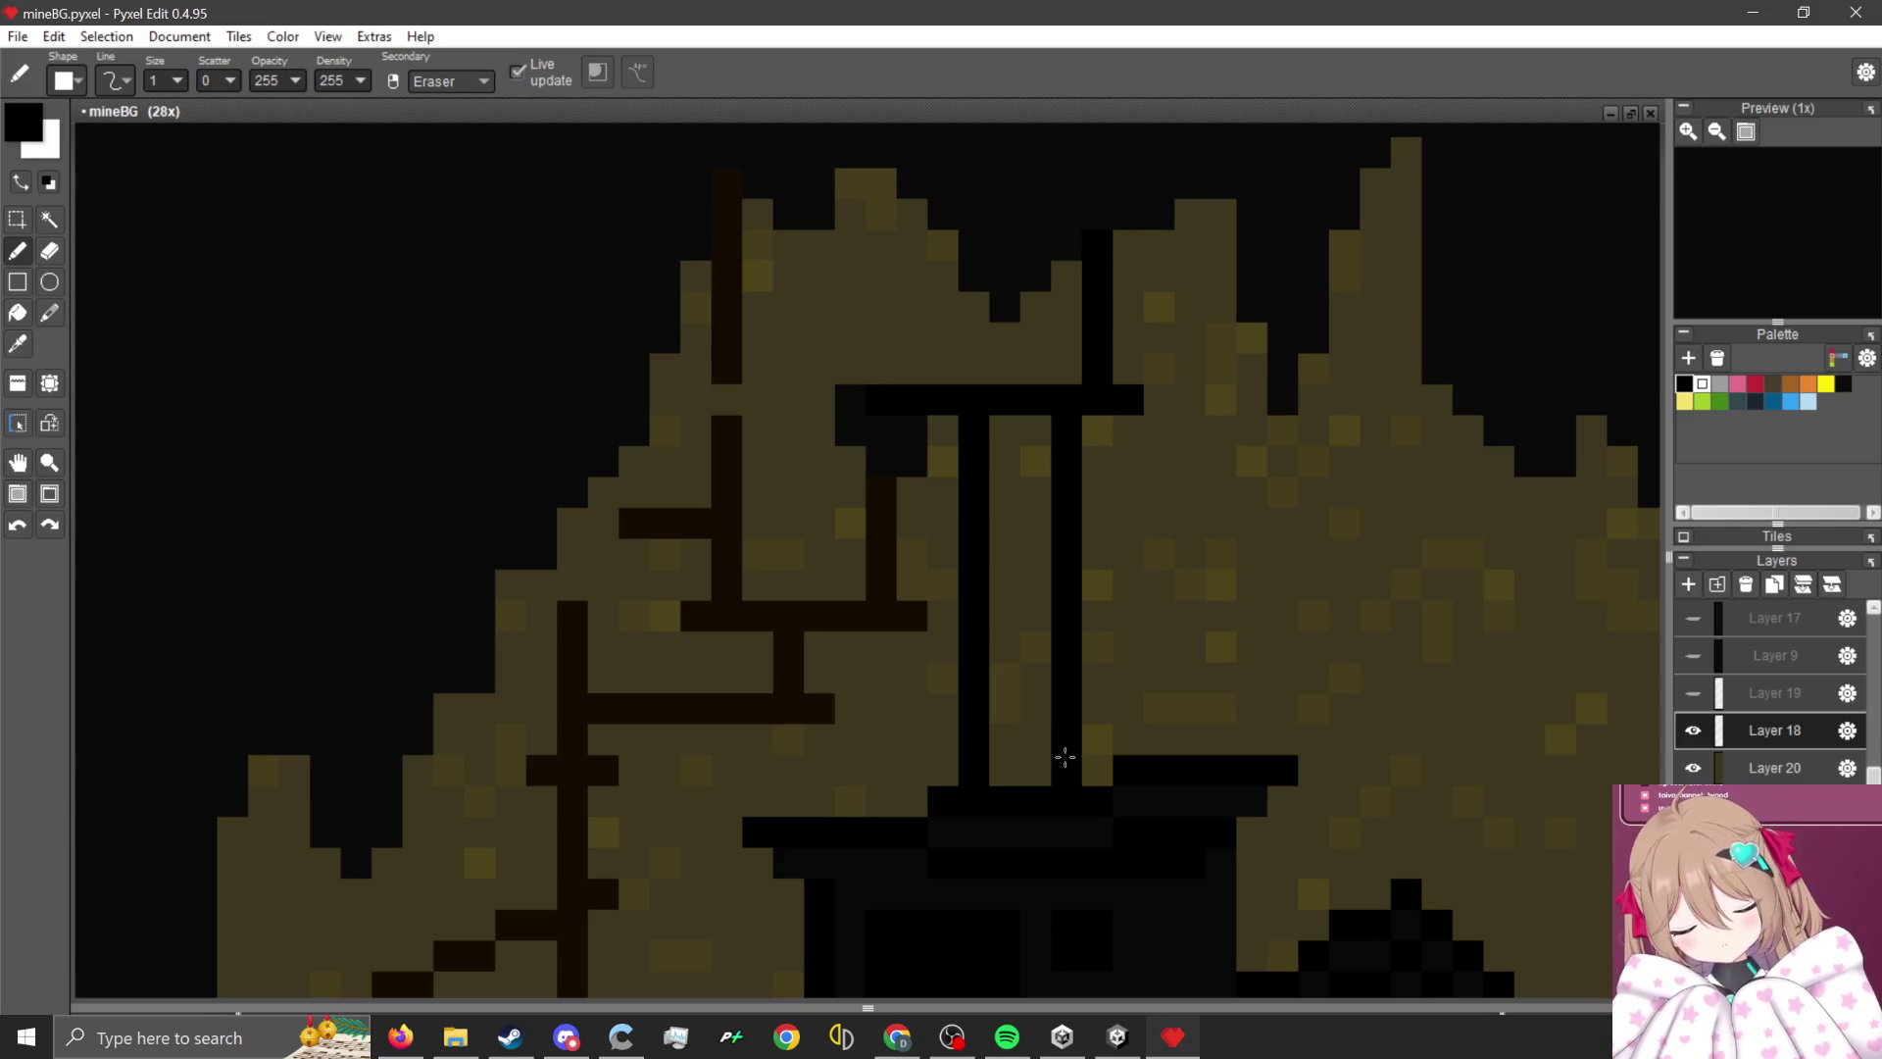
pyautogui.click(820, 400)
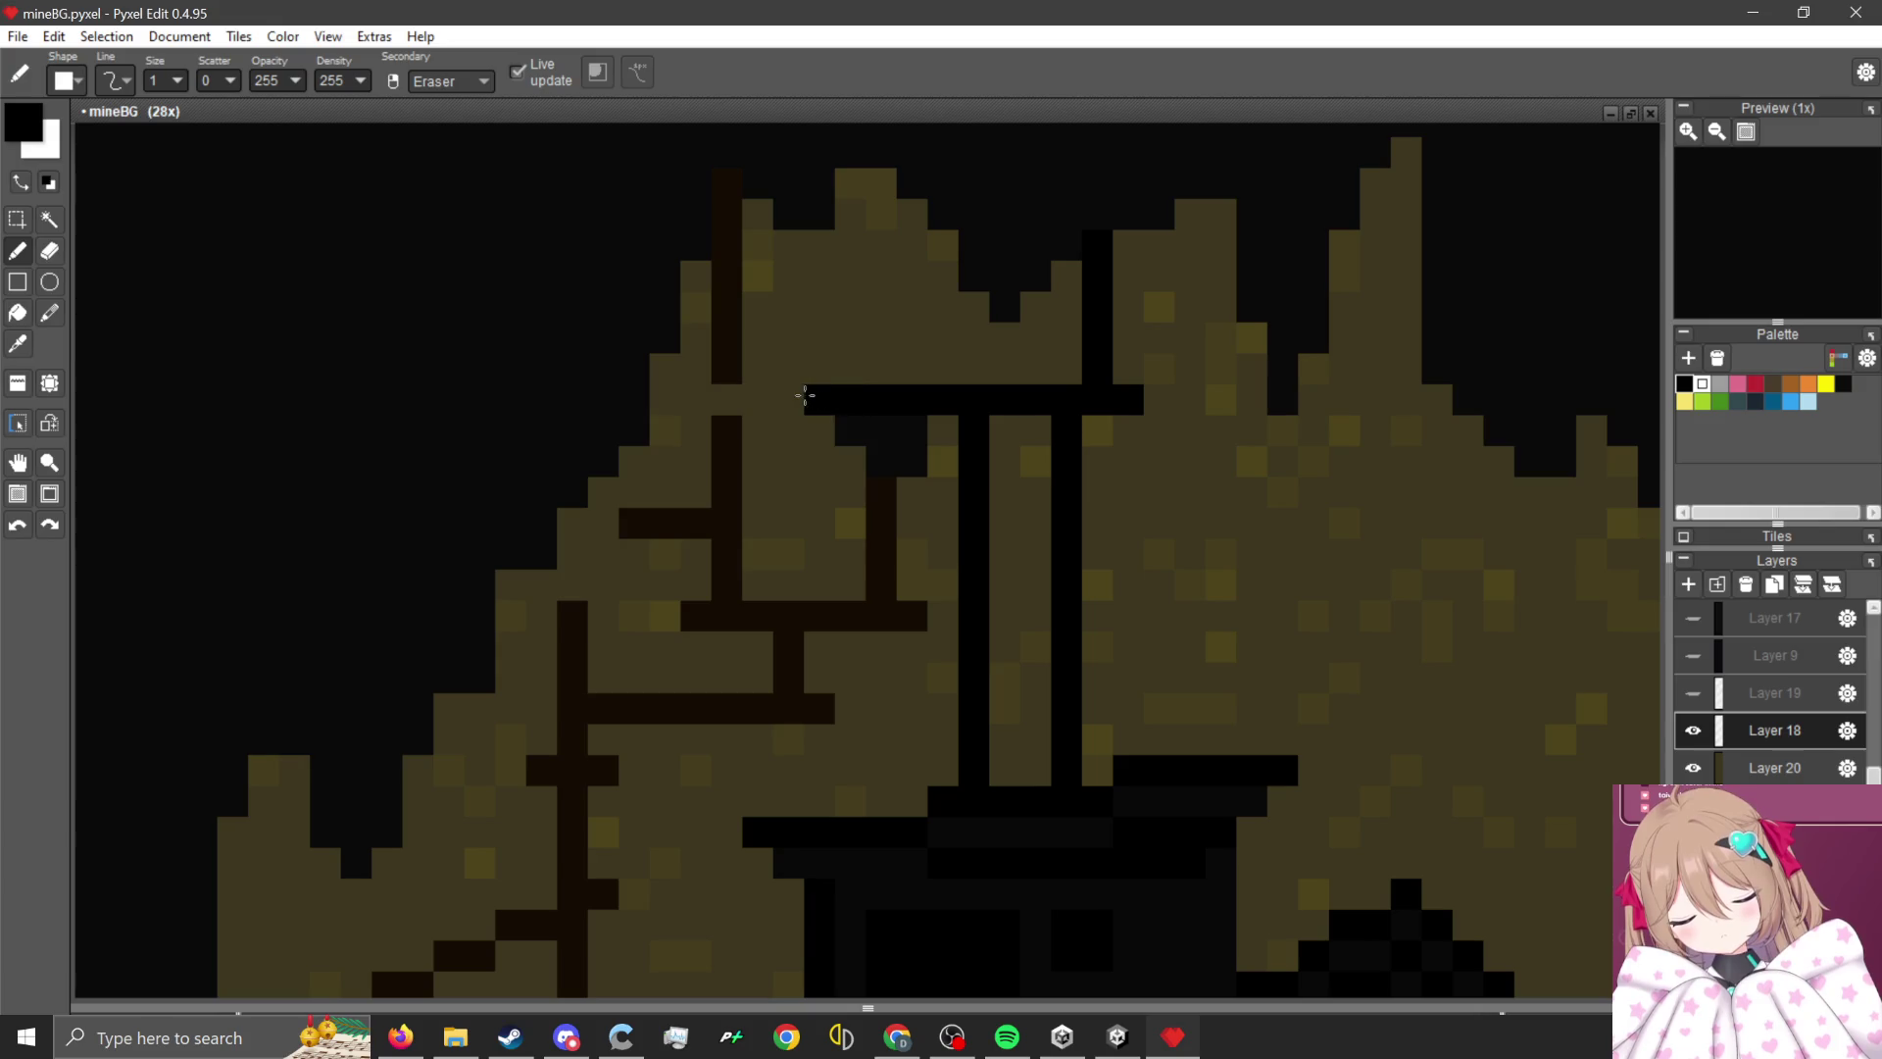
pyautogui.moveTo(880, 431)
pyautogui.mouseDown()
pyautogui.moveTo(895, 617)
pyautogui.moveTo(696, 618)
pyautogui.moveTo(722, 189)
pyautogui.mouseUp()
pyautogui.rightClick(913, 459)
pyautogui.rightClick(913, 432)
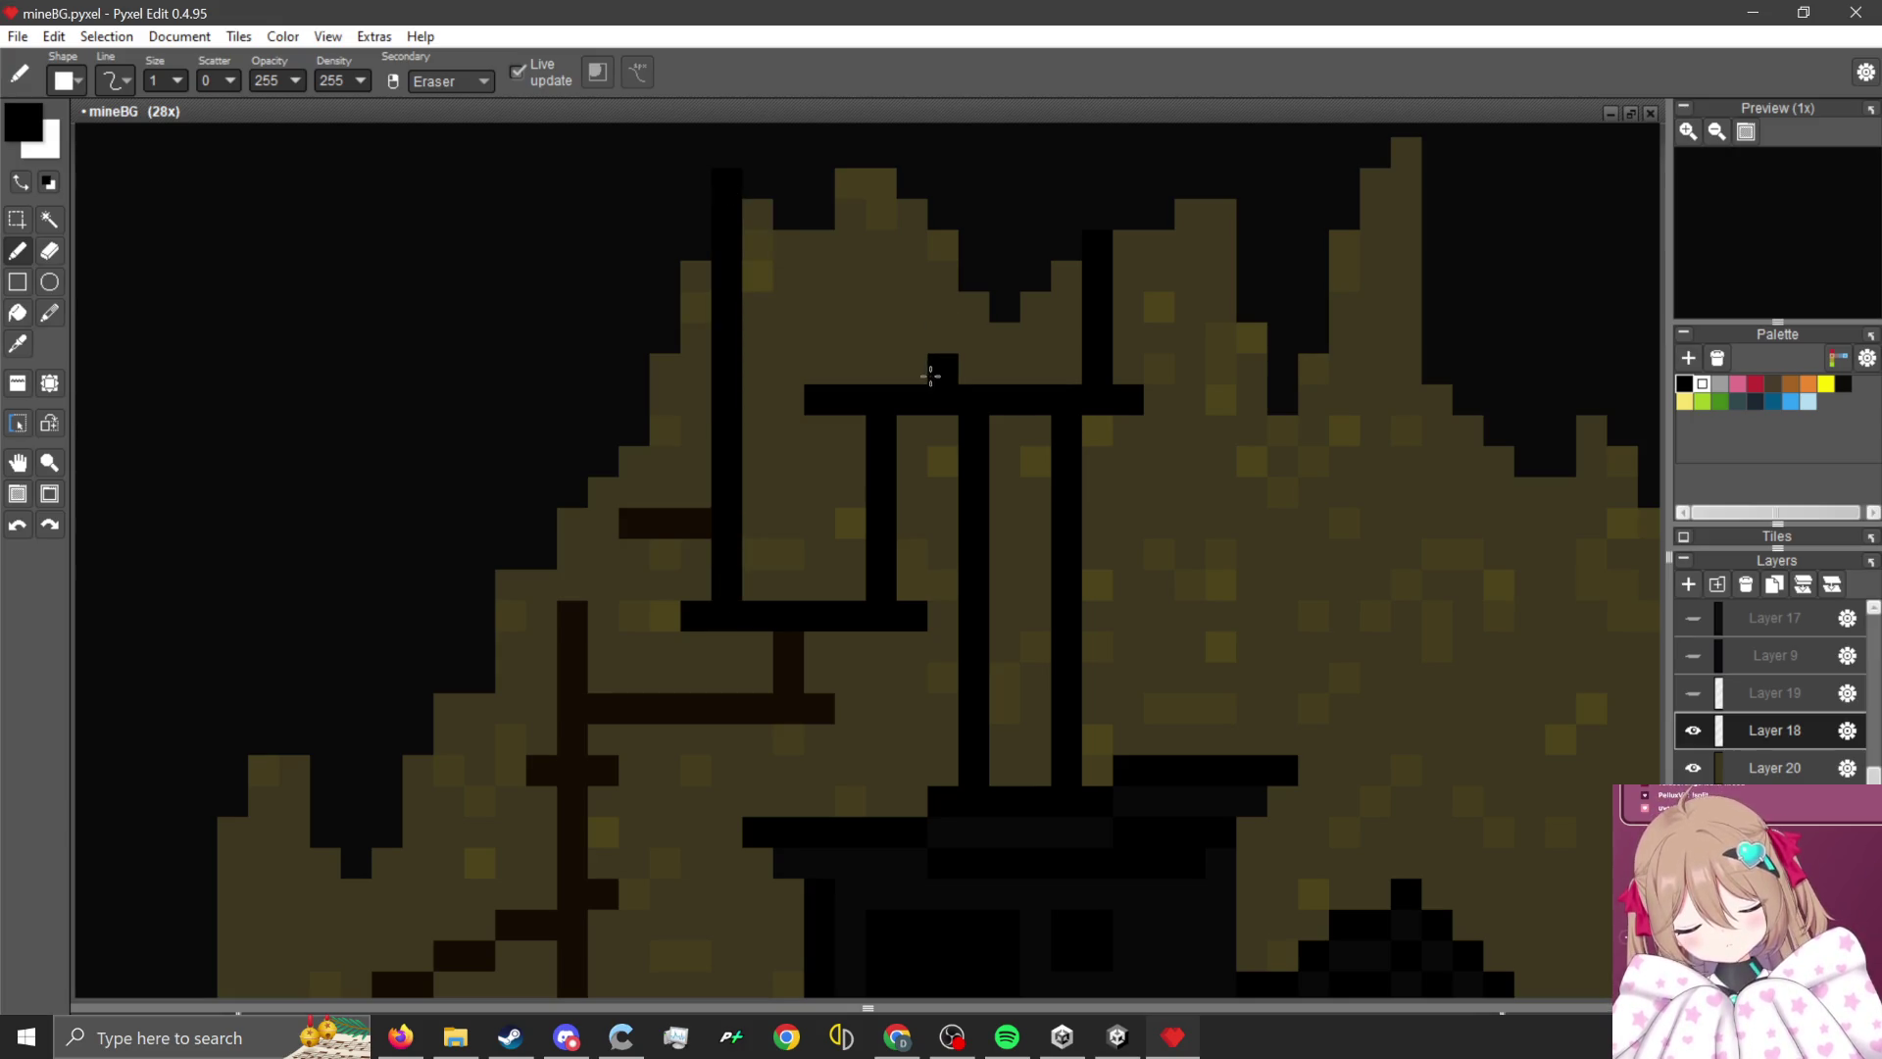
pyautogui.moveTo(922, 371); pyautogui.dragTo(916, 210)
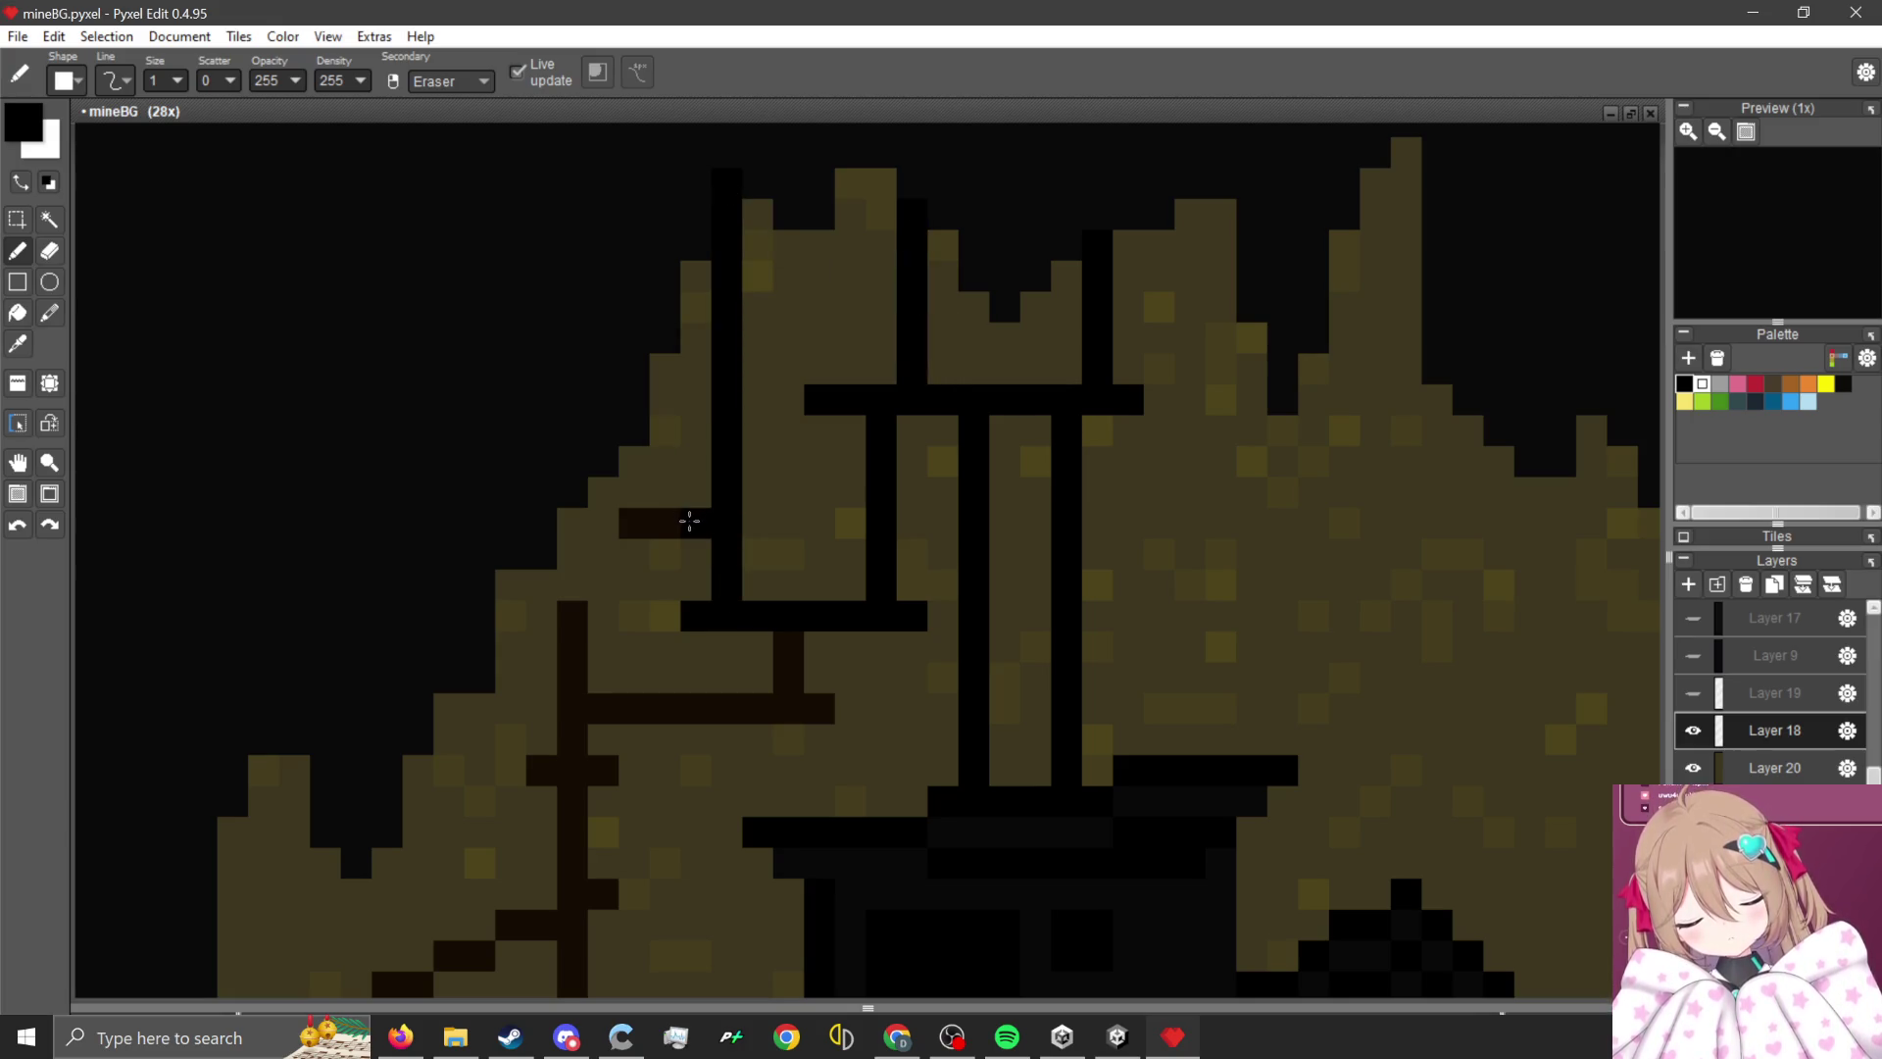
# - Repaint the brown branch rows and stub black, extending toward the left
pyautogui.moveTo(686, 521); pyautogui.dragTo(564, 519)
pyautogui.scroll(-2, 565, 519)
pyautogui.scroll(1, 840, 495)
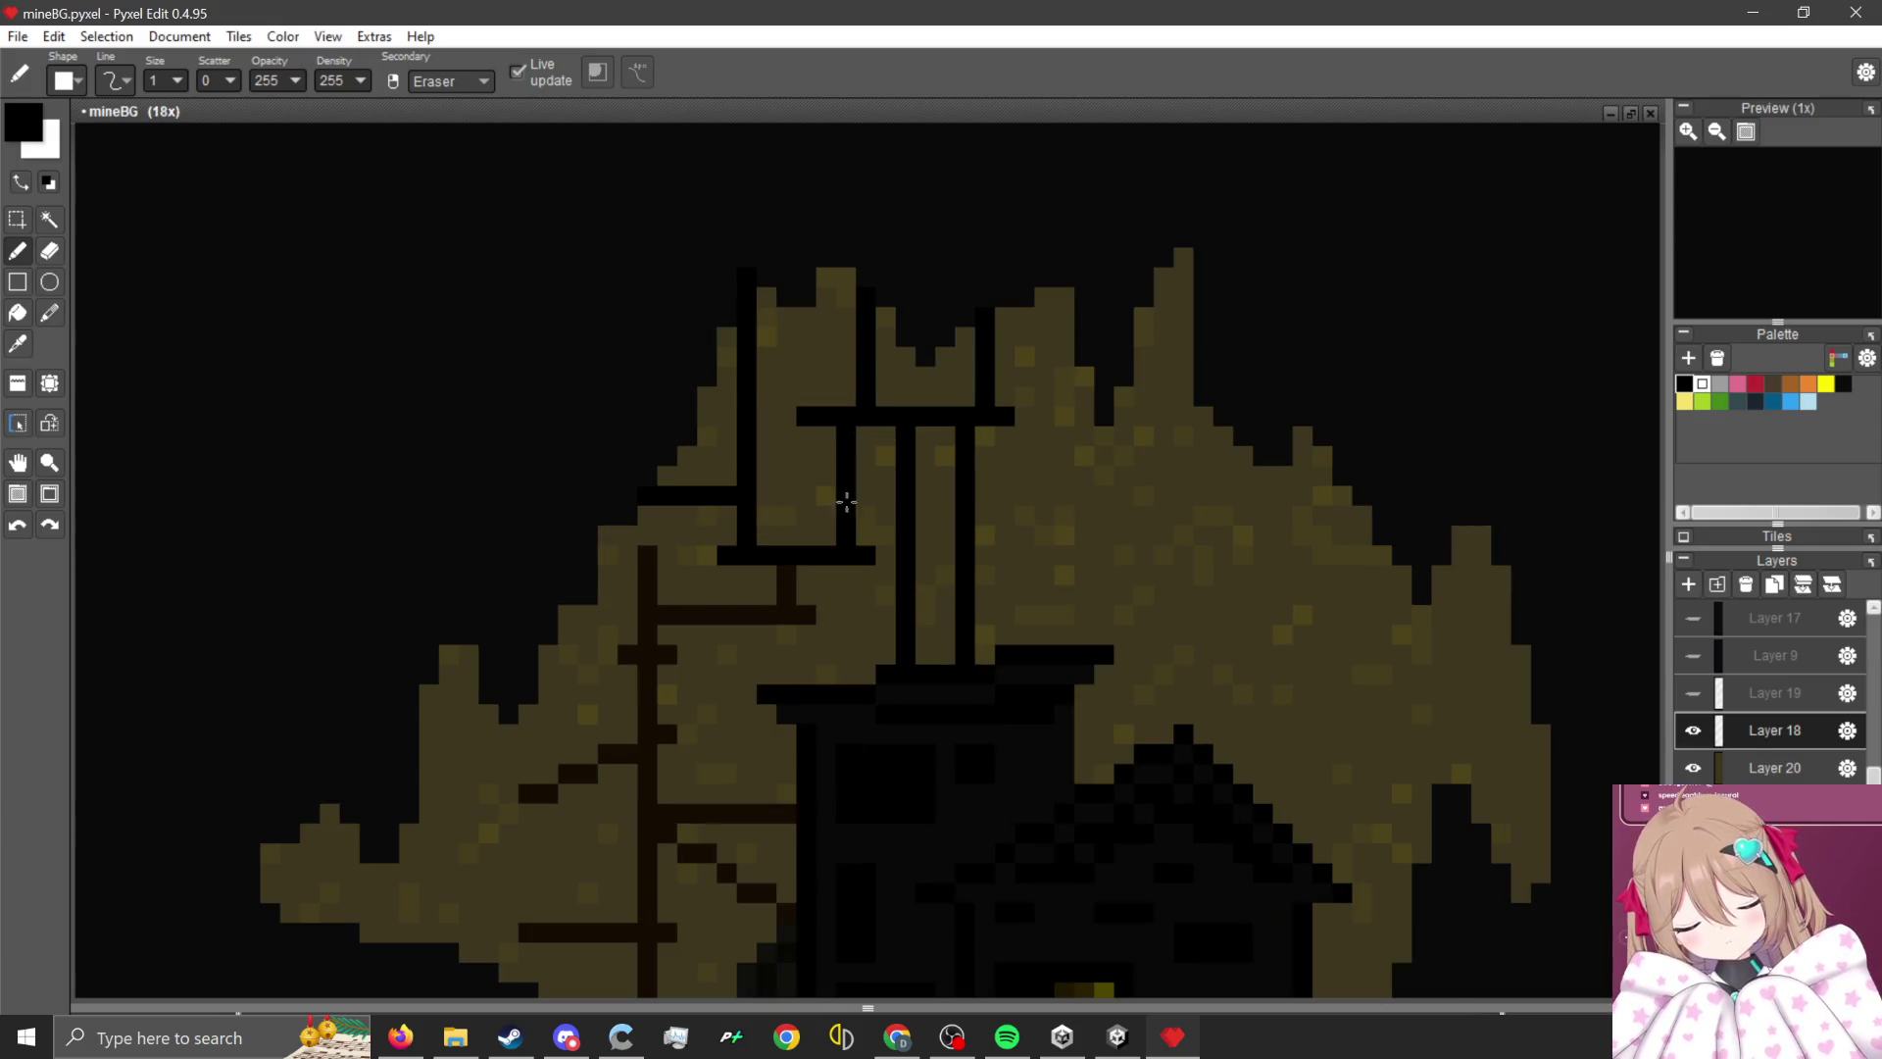
pyautogui.scroll(2, 765, 594)
pyautogui.moveTo(794, 584)
pyautogui.mouseDown()
pyautogui.moveTo(797, 558)
pyautogui.moveTo(798, 630)
pyautogui.moveTo(848, 632)
pyautogui.moveTo(471, 632)
pyautogui.moveTo(507, 613)
pyautogui.moveTo(525, 508)
pyautogui.mouseUp()
pyautogui.scroll(-1, 491, 621)
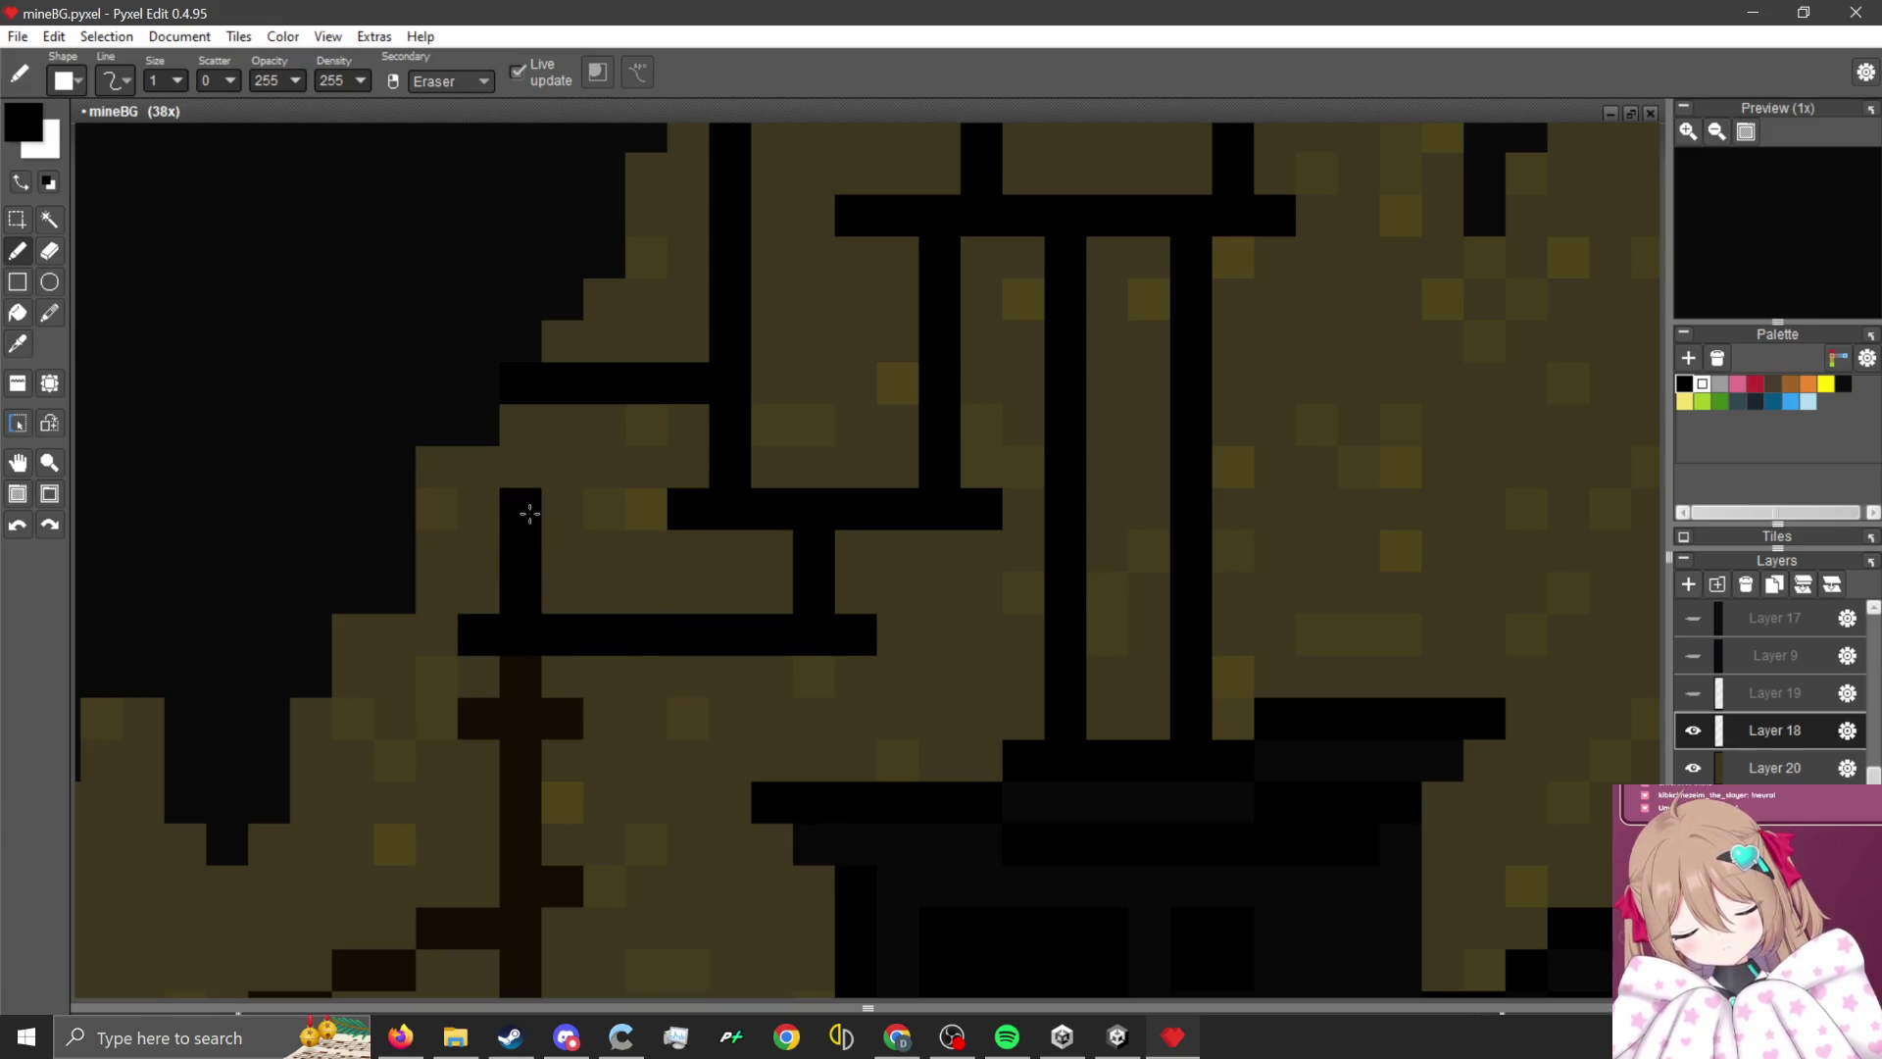
pyautogui.scroll(-1, 558, 669)
pyautogui.scroll(2, 557, 669)
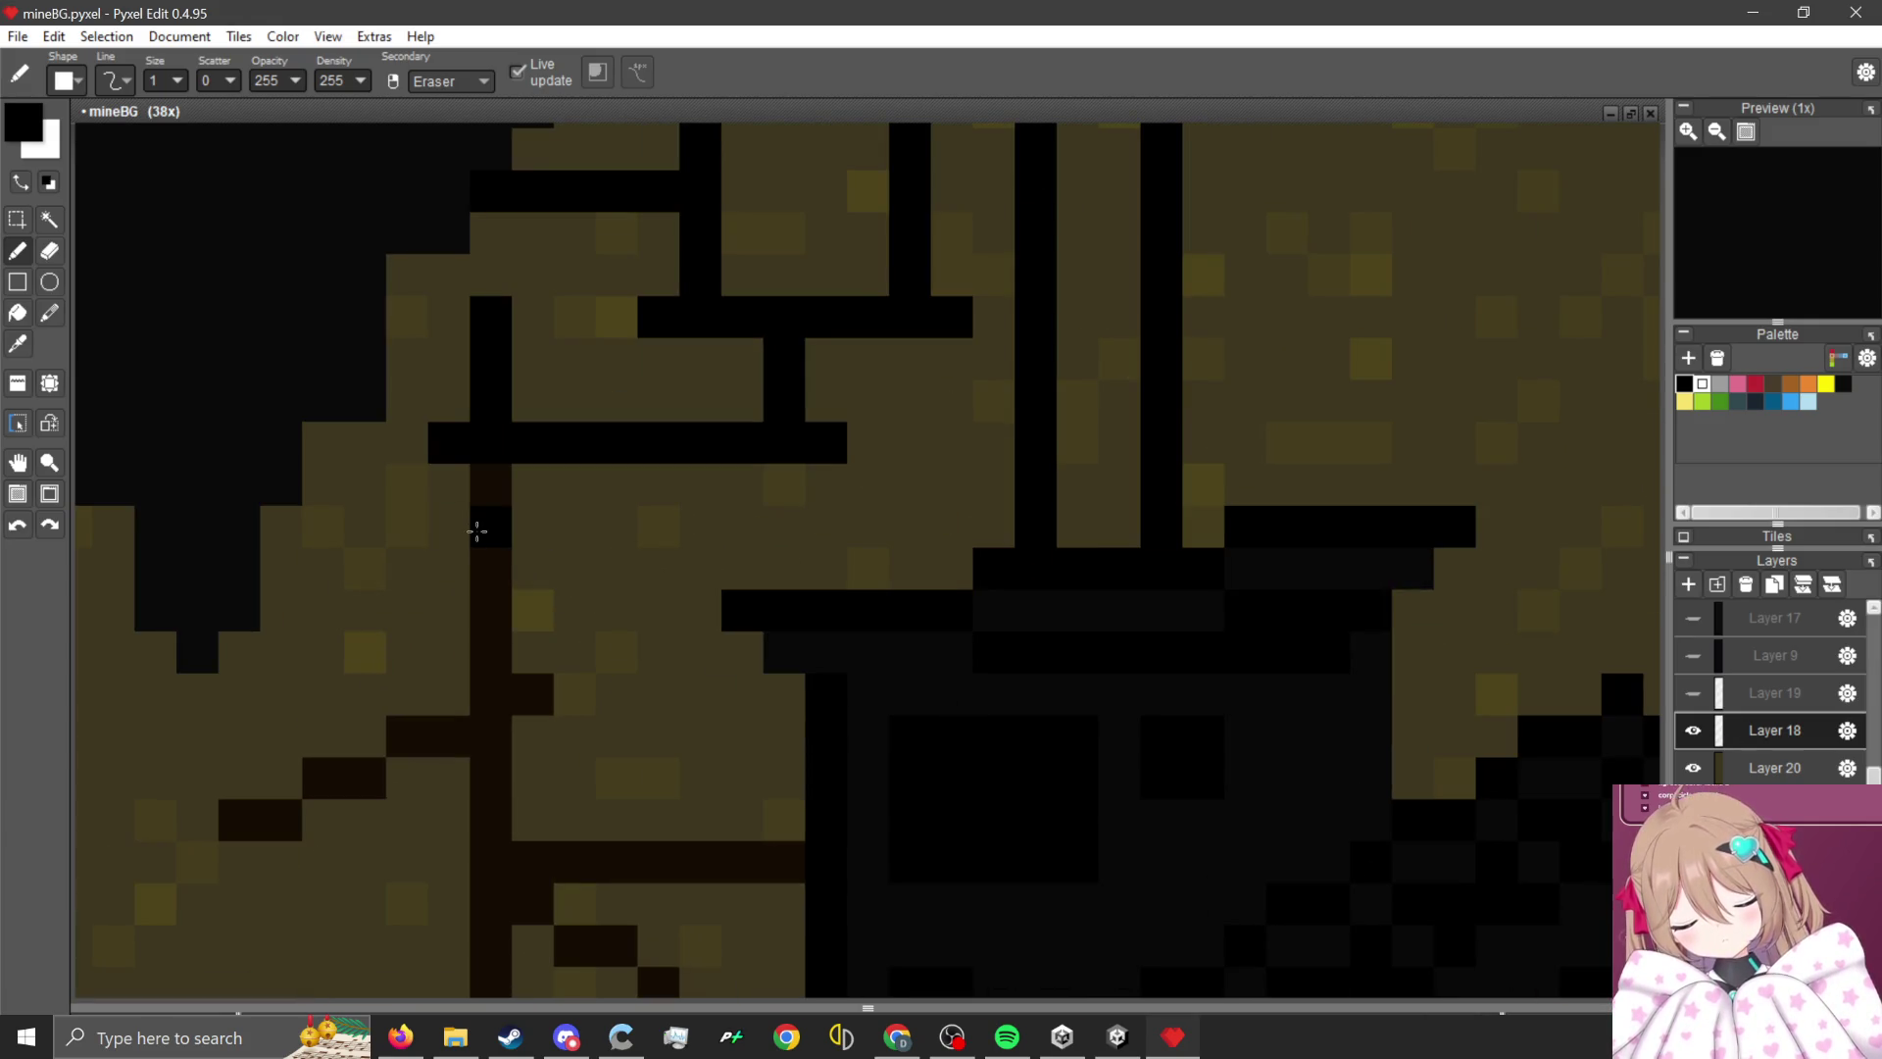
pyautogui.moveTo(522, 527); pyautogui.dragTo(264, 526)
pyautogui.scroll(-1, 588, 529)
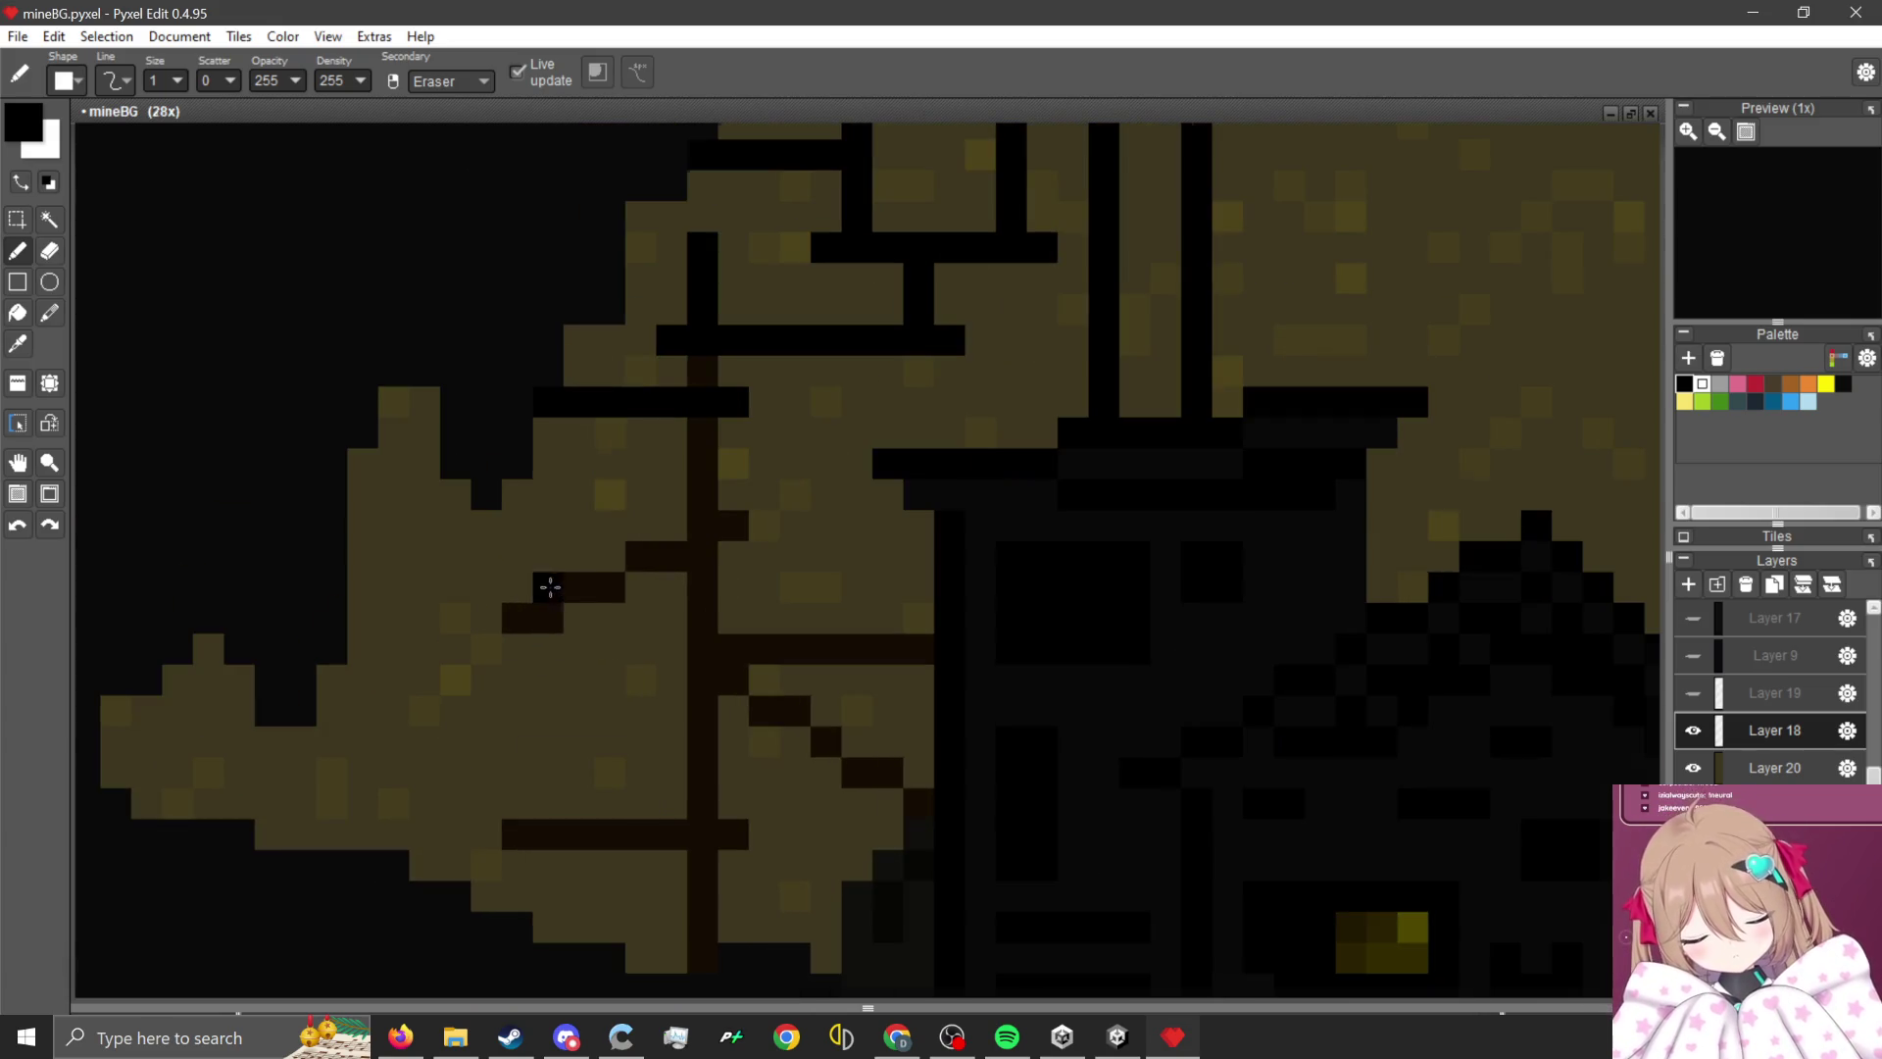
pyautogui.scroll(2, 737, 280)
pyautogui.click(675, 443)
# - Trim the post top and add a black vertical line and horizontal beam
pyautogui.scroll(-2, 696, 392)
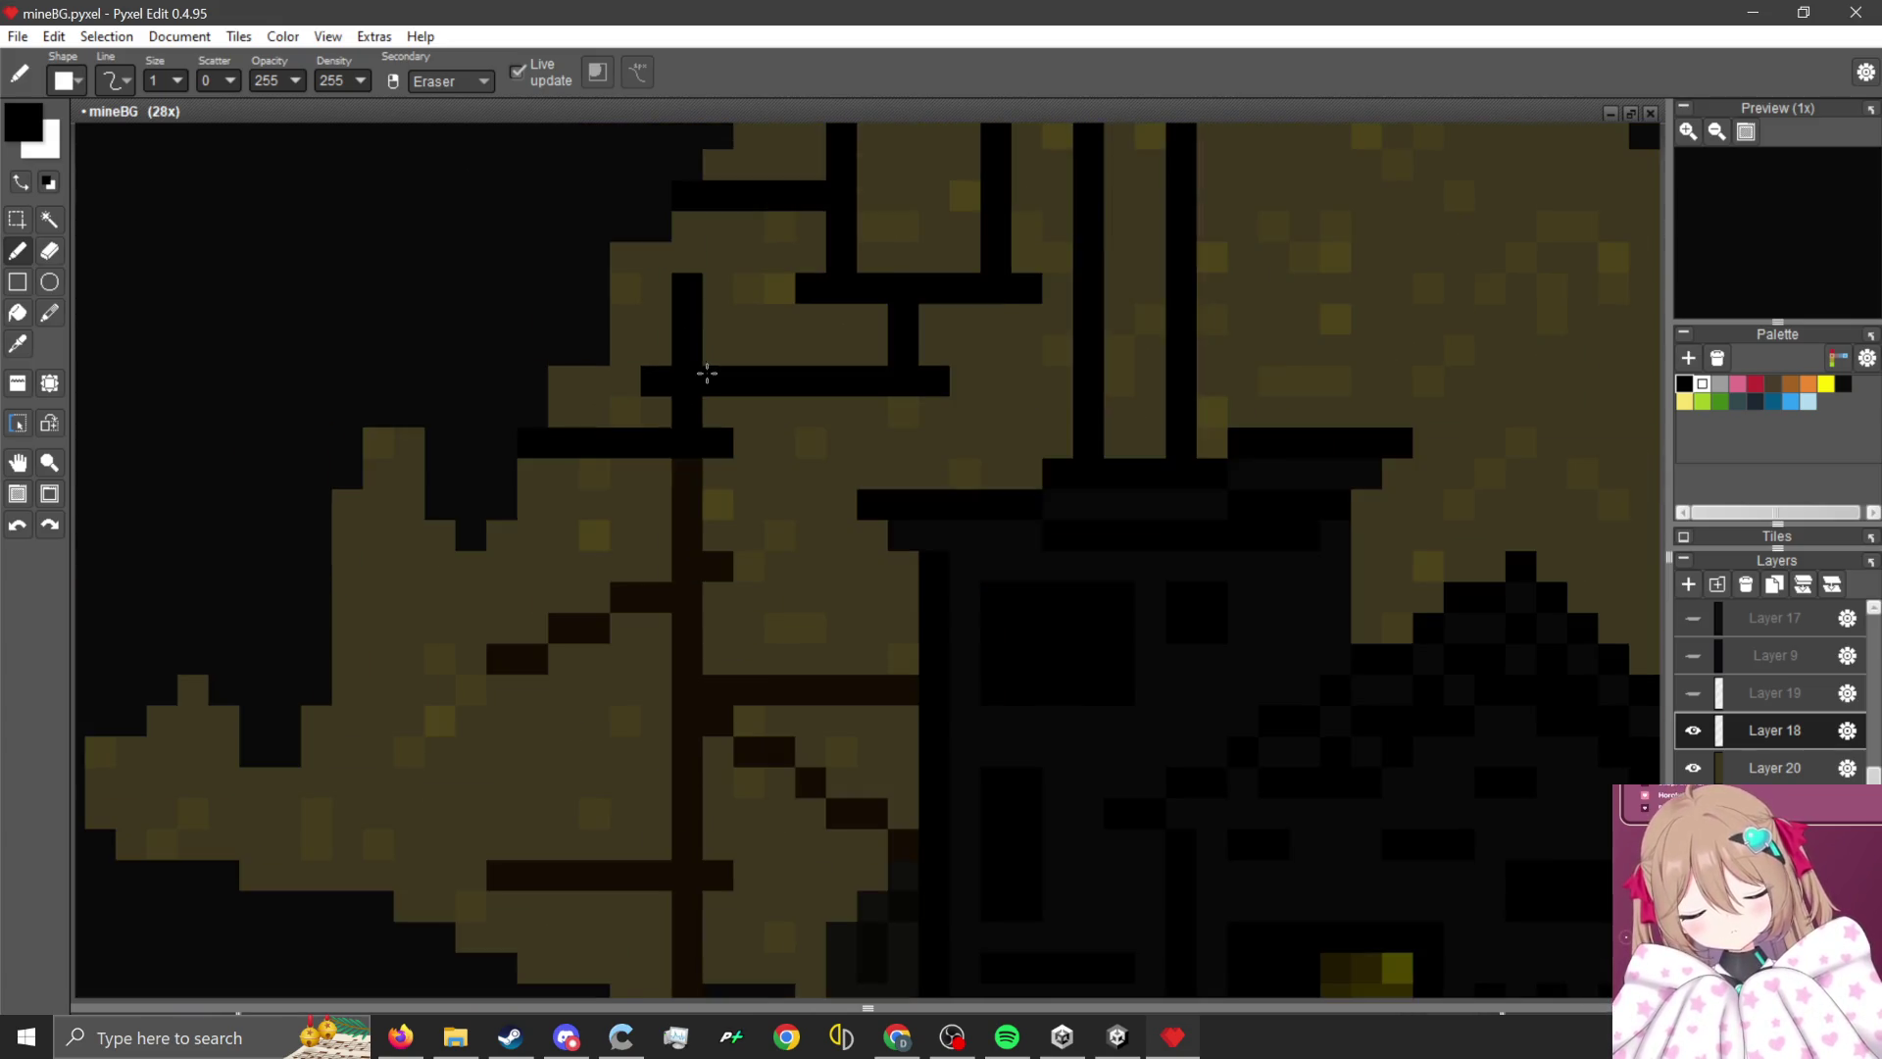
pyautogui.scroll(2, 687, 323)
pyautogui.moveTo(677, 294); pyautogui.dragTo(693, 408)
pyautogui.scroll(-2, 693, 407)
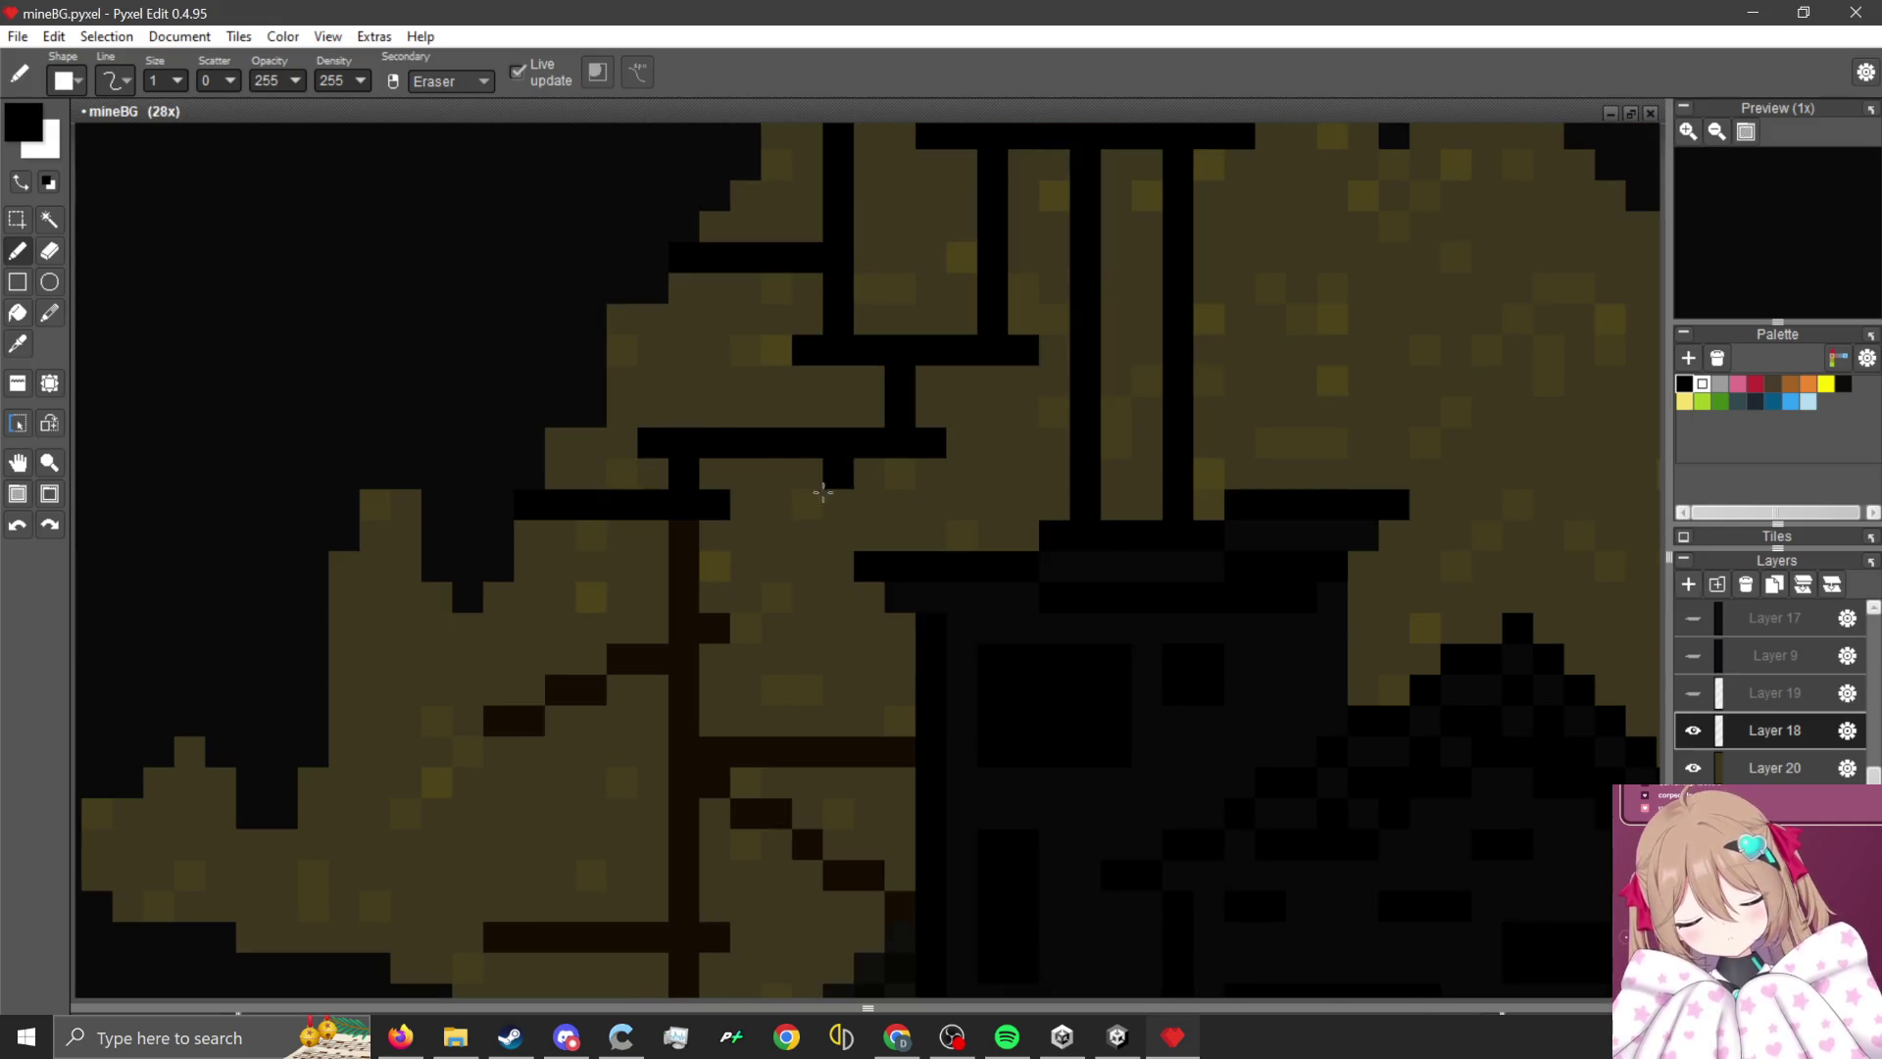
pyautogui.scroll(2, 847, 456)
pyautogui.click(848, 456)
pyautogui.moveTo(886, 457); pyautogui.dragTo(886, 794)
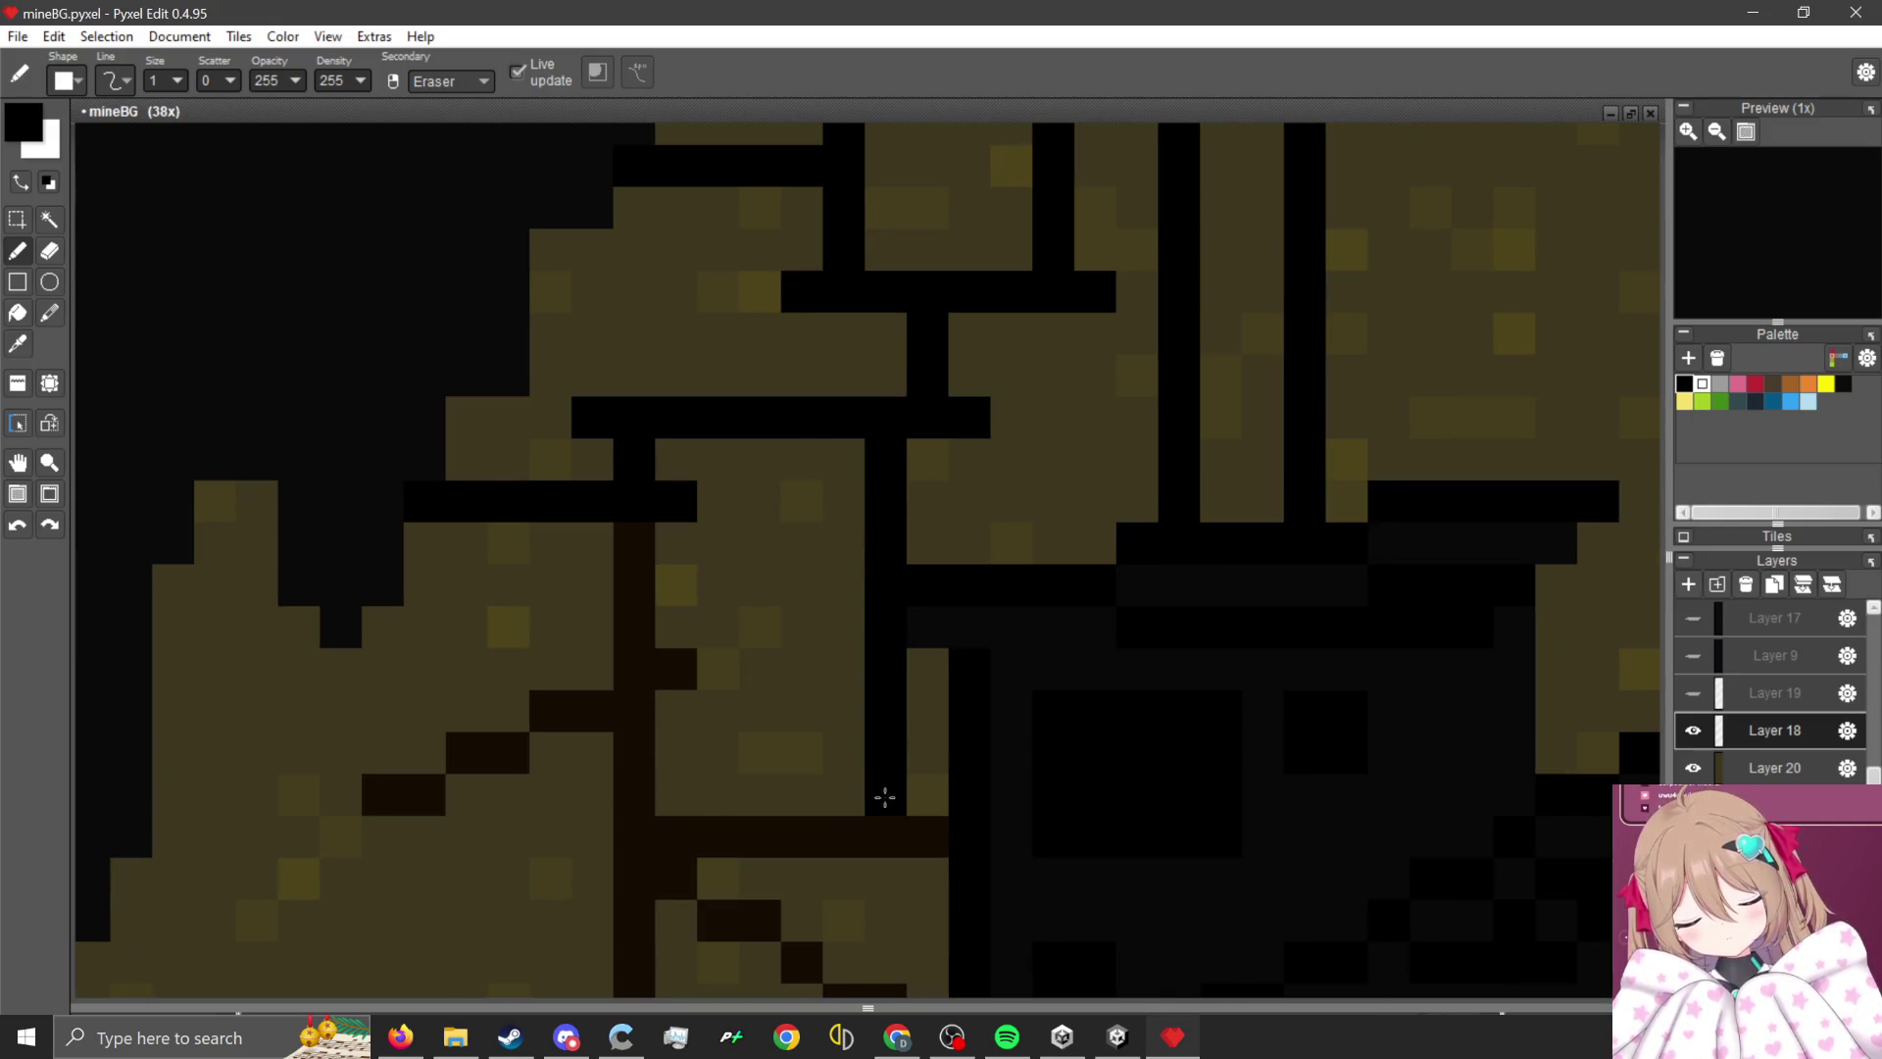
pyautogui.scroll(-3, 886, 794)
pyautogui.scroll(4, 921, 705)
pyautogui.moveTo(933, 513)
pyautogui.mouseDown()
pyautogui.moveTo(563, 525)
pyautogui.moveTo(797, 693)
pyautogui.moveTo(886, 726)
pyautogui.mouseUp()
pyautogui.click(593, 557)
# - Draw a long horizontal black crack across the rock with vertical cracks dropping below it
pyautogui.click(963, 784)
pyautogui.scroll(-3, 962, 784)
pyautogui.scroll(3, 882, 769)
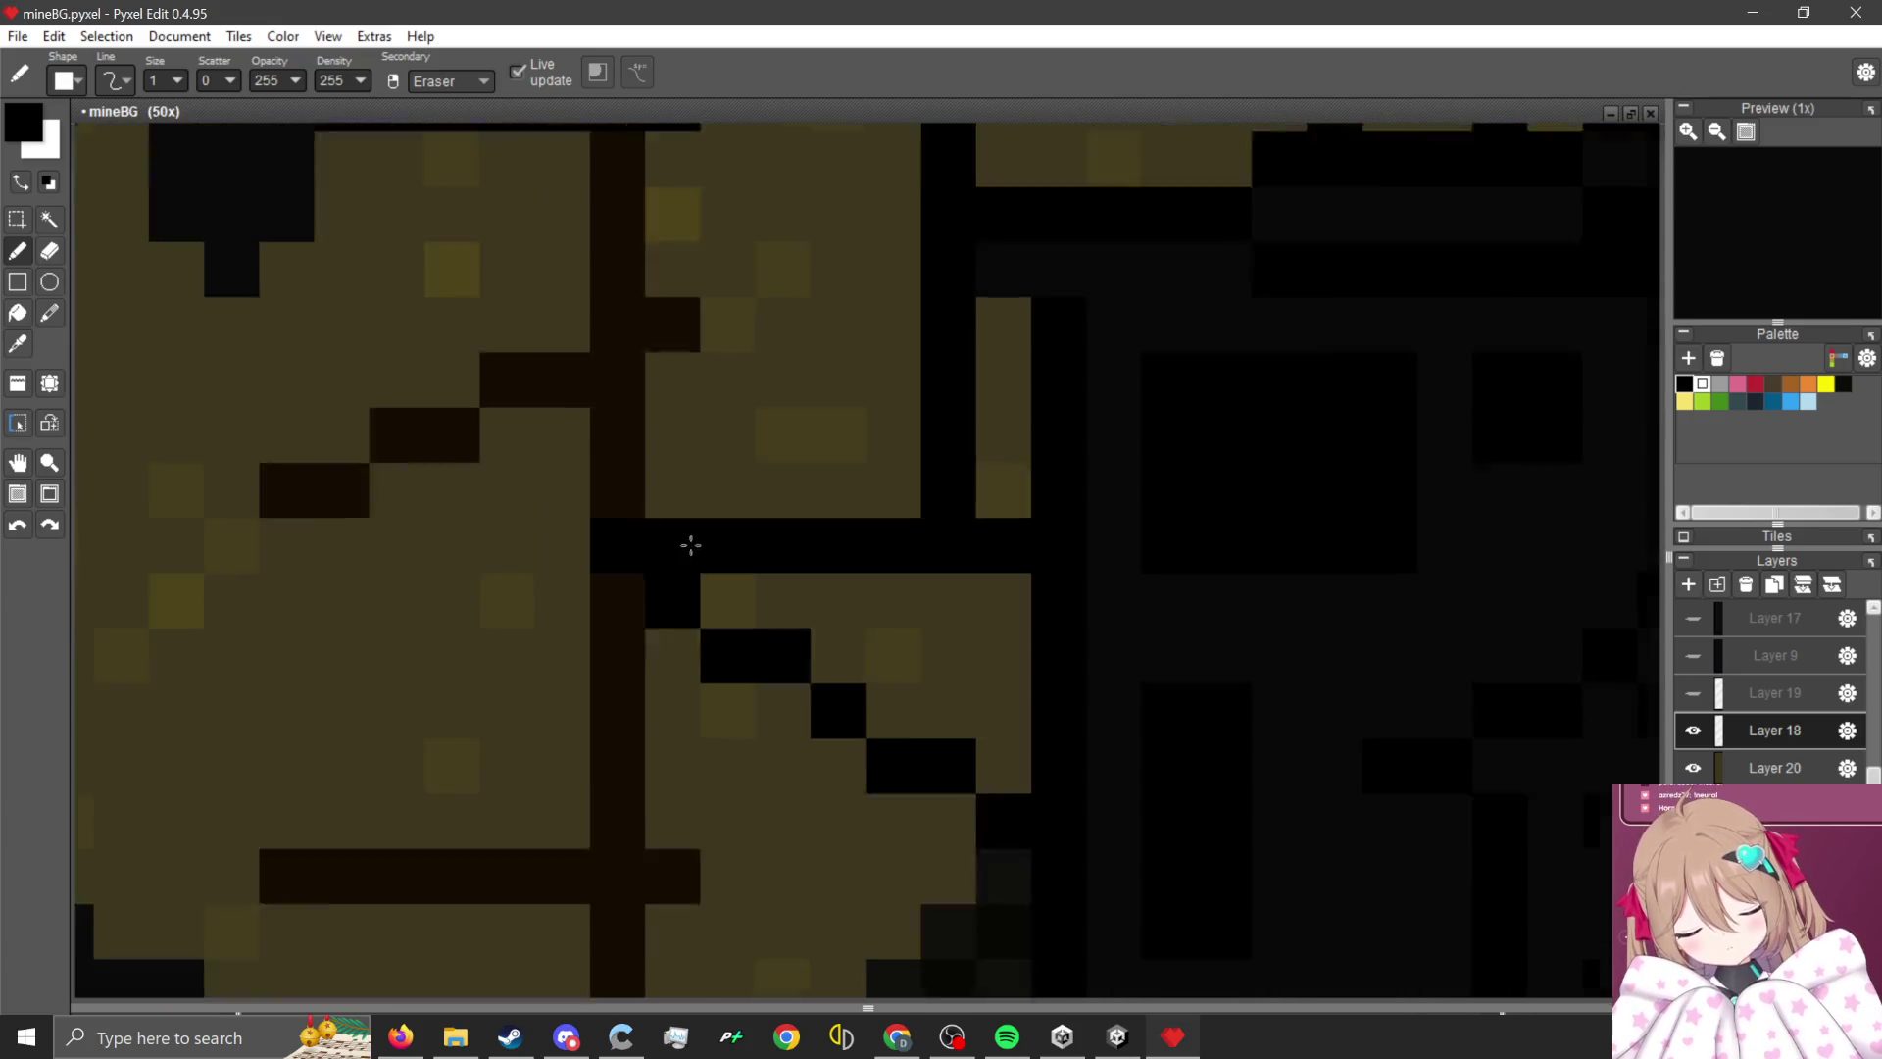
pyautogui.moveTo(637, 596); pyautogui.dragTo(632, 967)
pyautogui.moveTo(685, 790)
pyautogui.mouseDown()
pyautogui.moveTo(386, 768)
pyautogui.moveTo(327, 798)
pyautogui.mouseUp()
pyautogui.scroll(-3, 624, 753)
pyautogui.scroll(3, 624, 752)
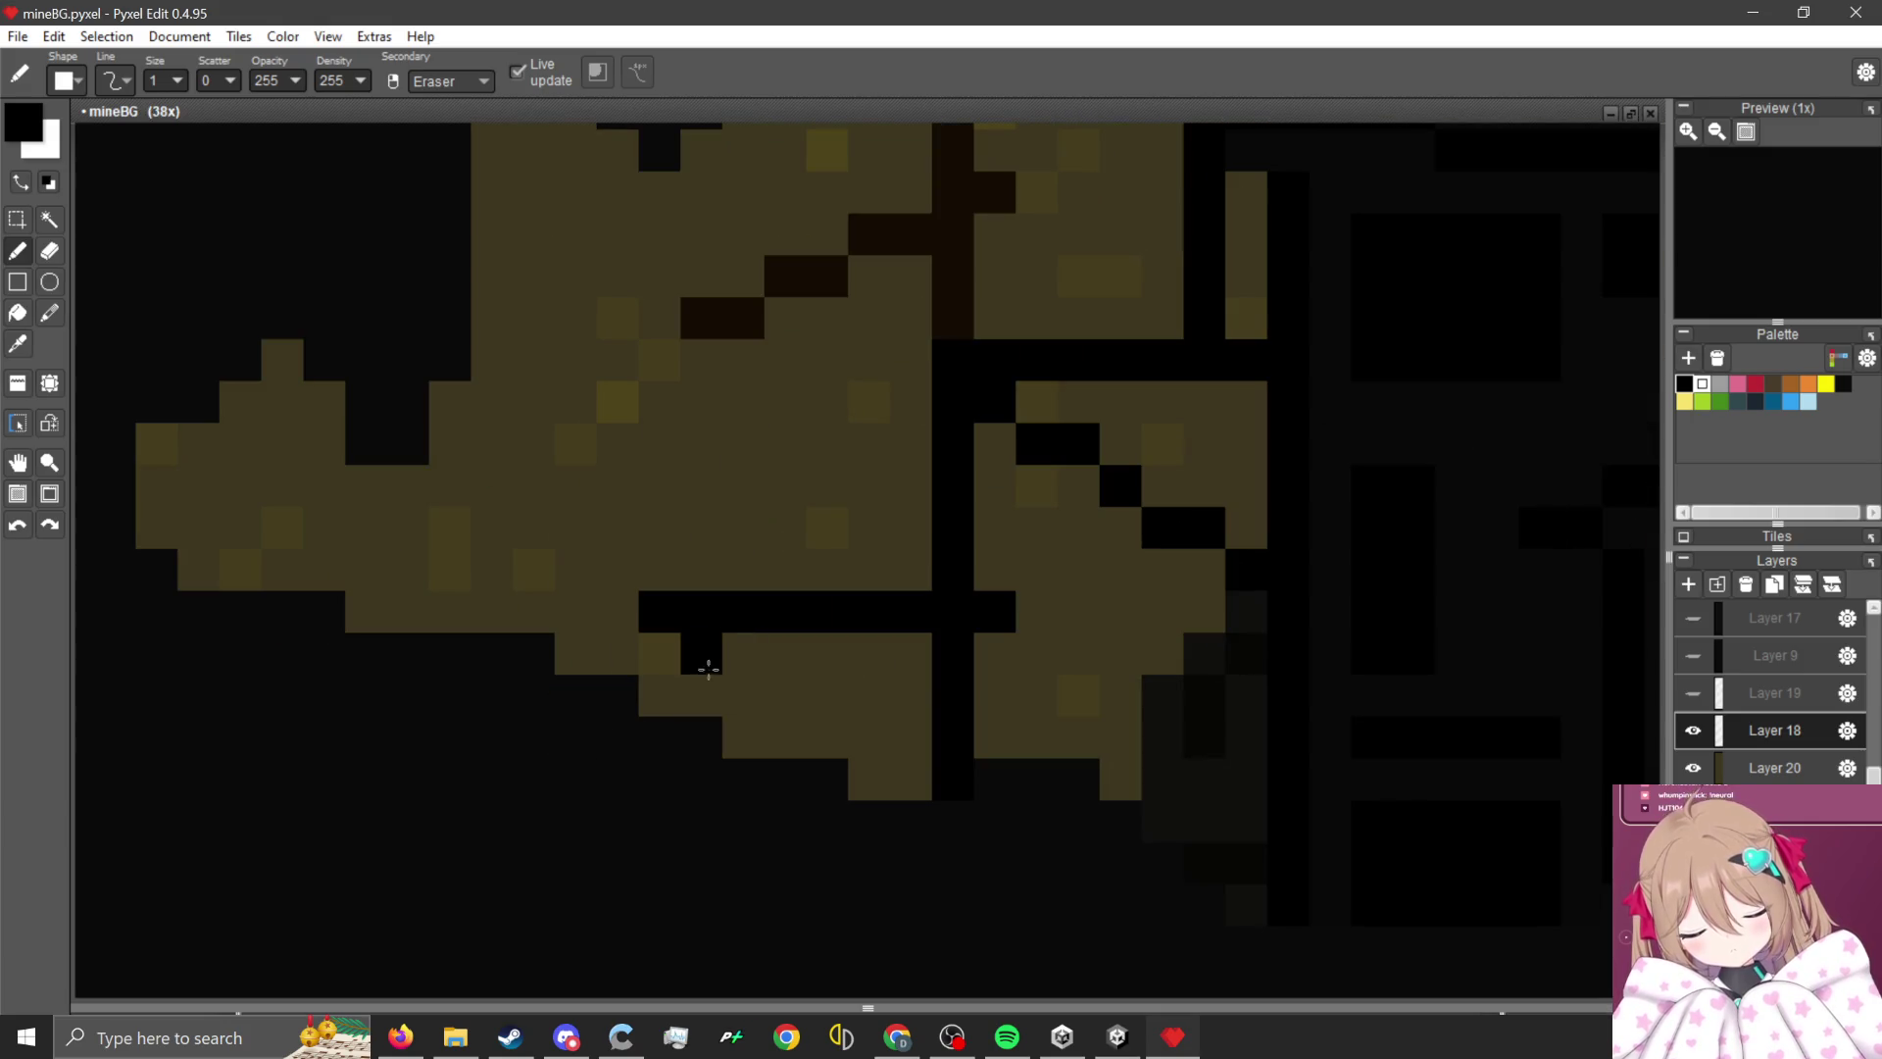
pyautogui.scroll(1, 585, 544)
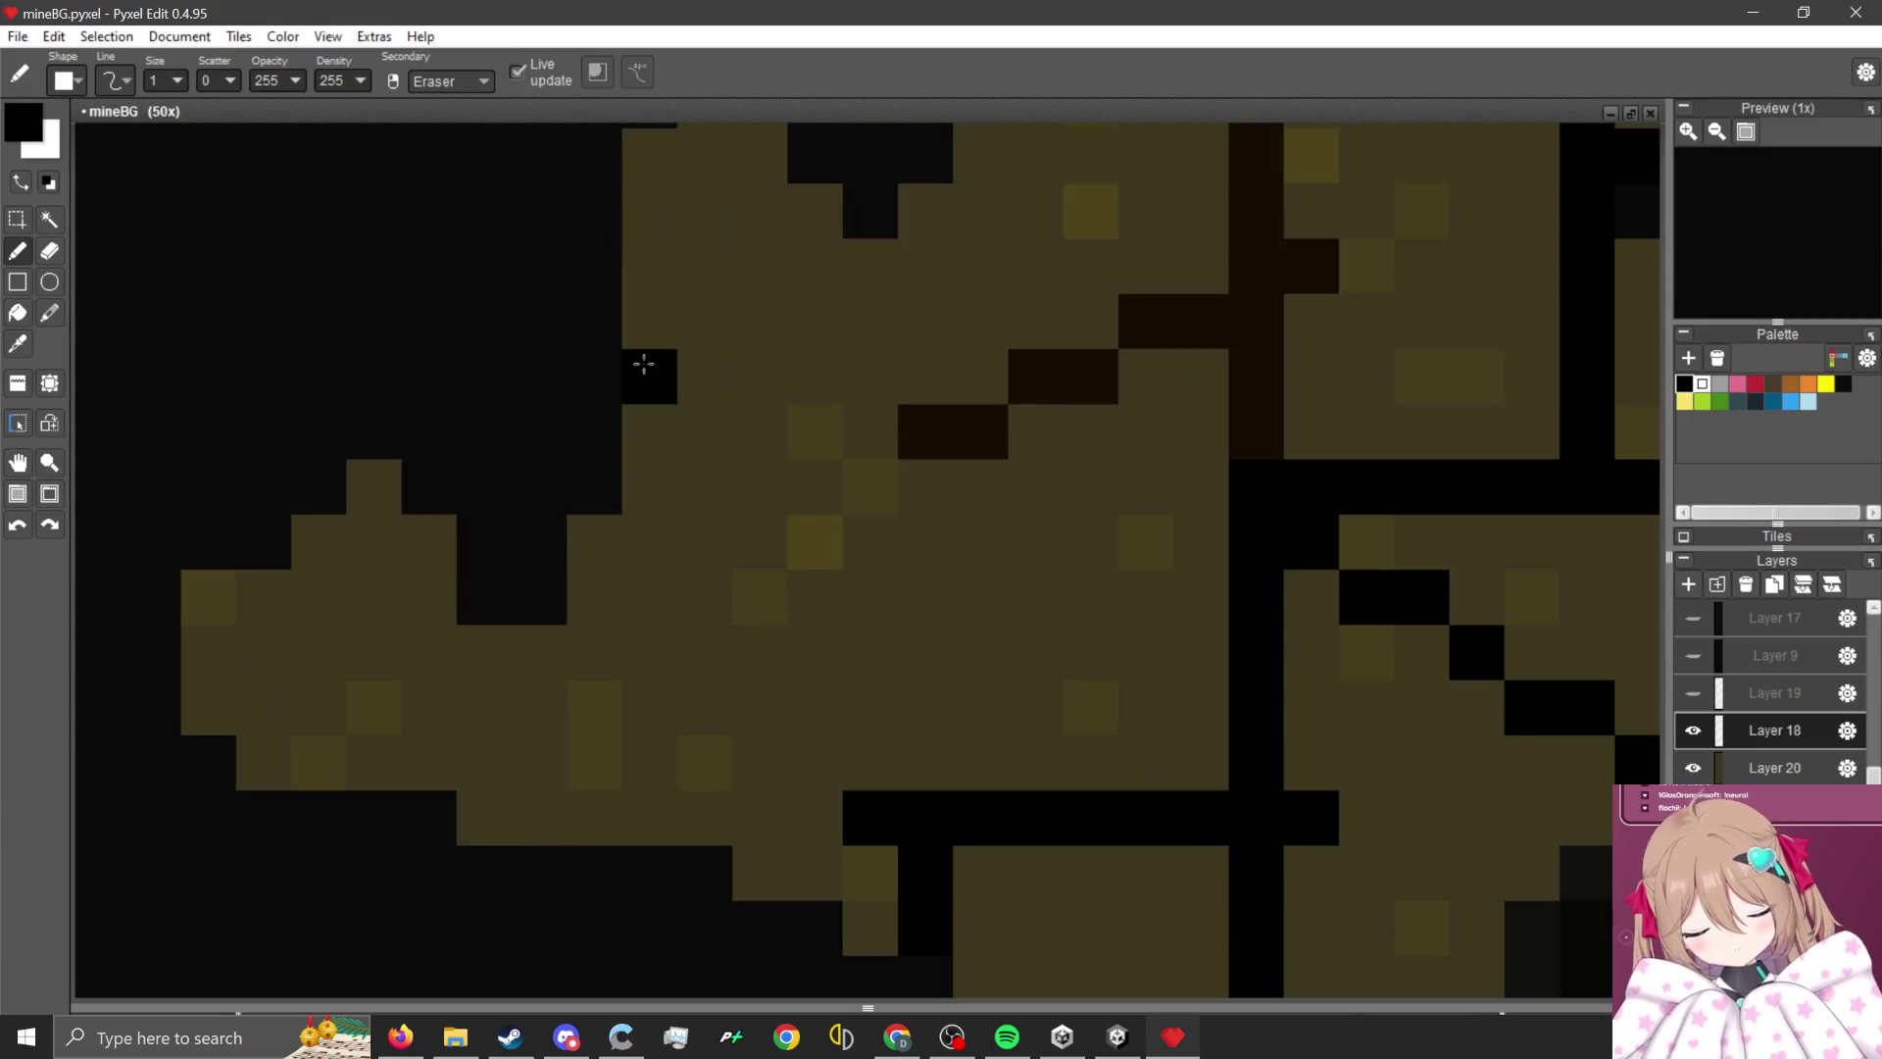
pyautogui.moveTo(638, 370); pyautogui.dragTo(1256, 373)
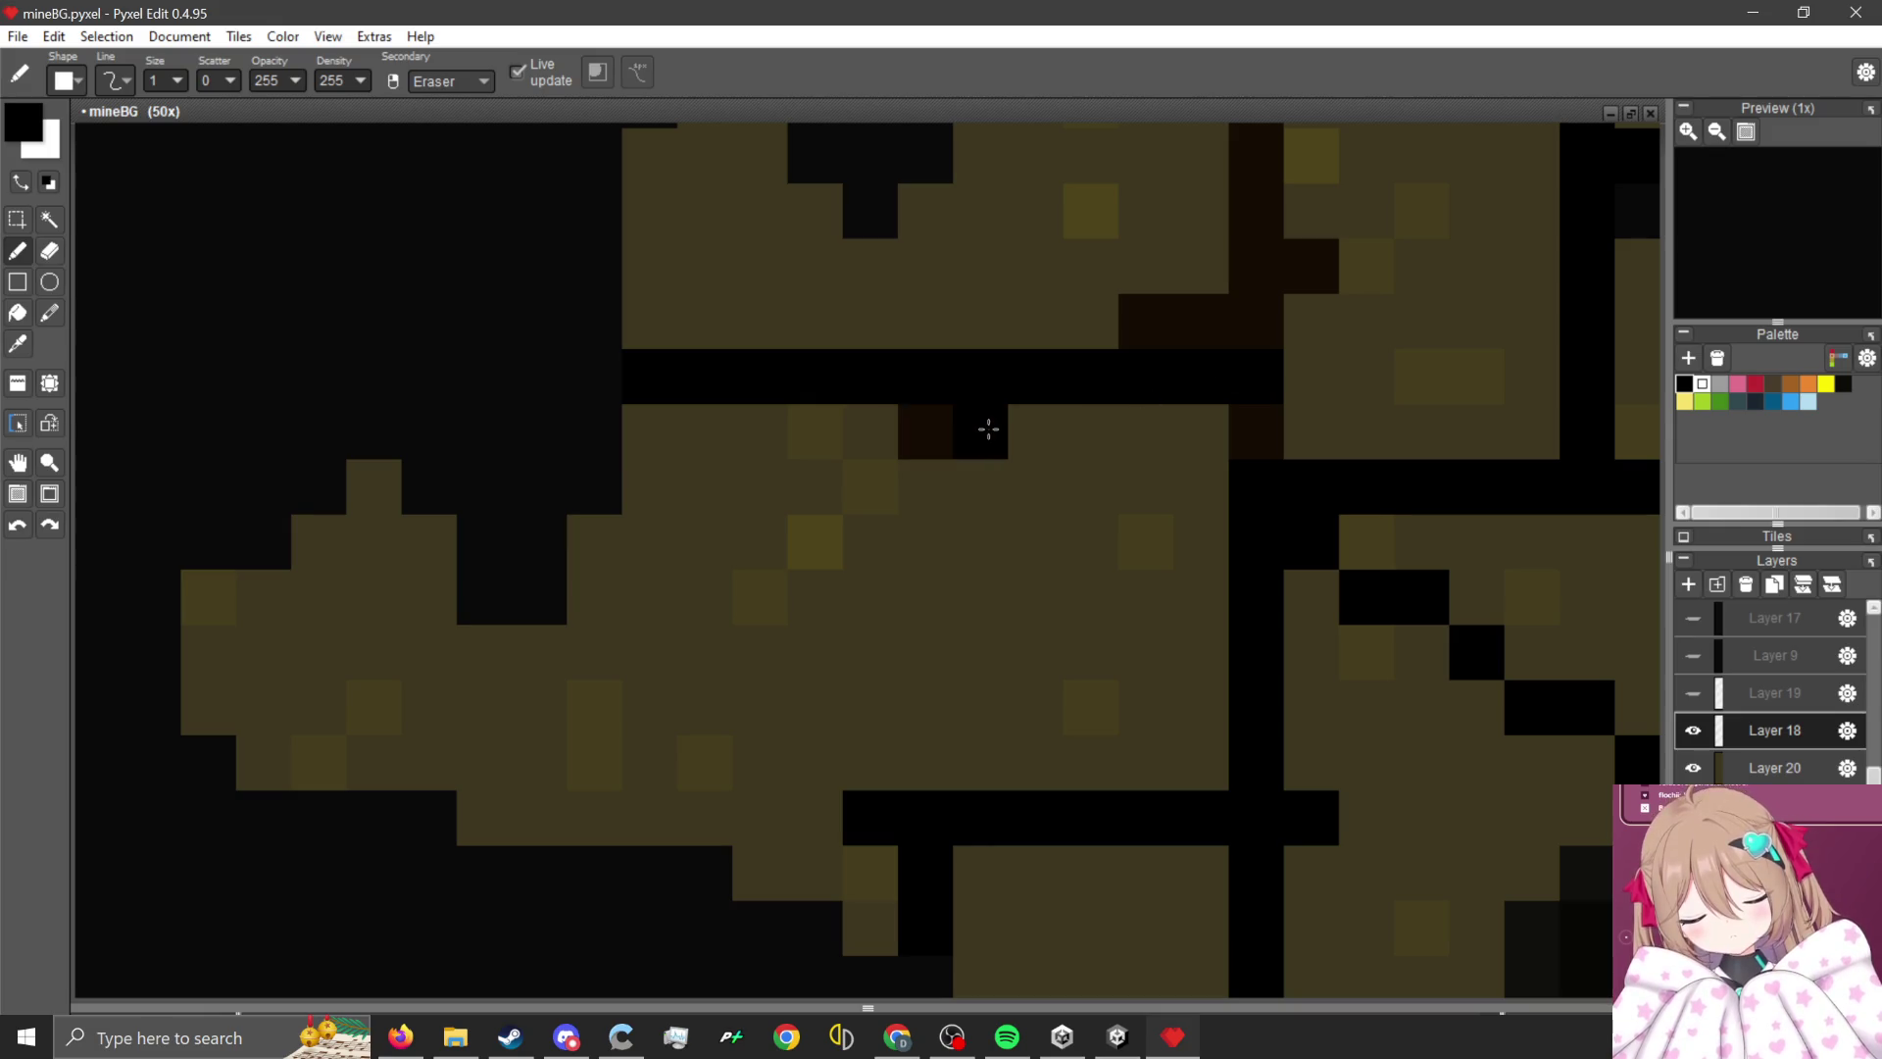
pyautogui.rightClick(953, 430)
pyautogui.moveTo(1077, 429); pyautogui.dragTo(1088, 774)
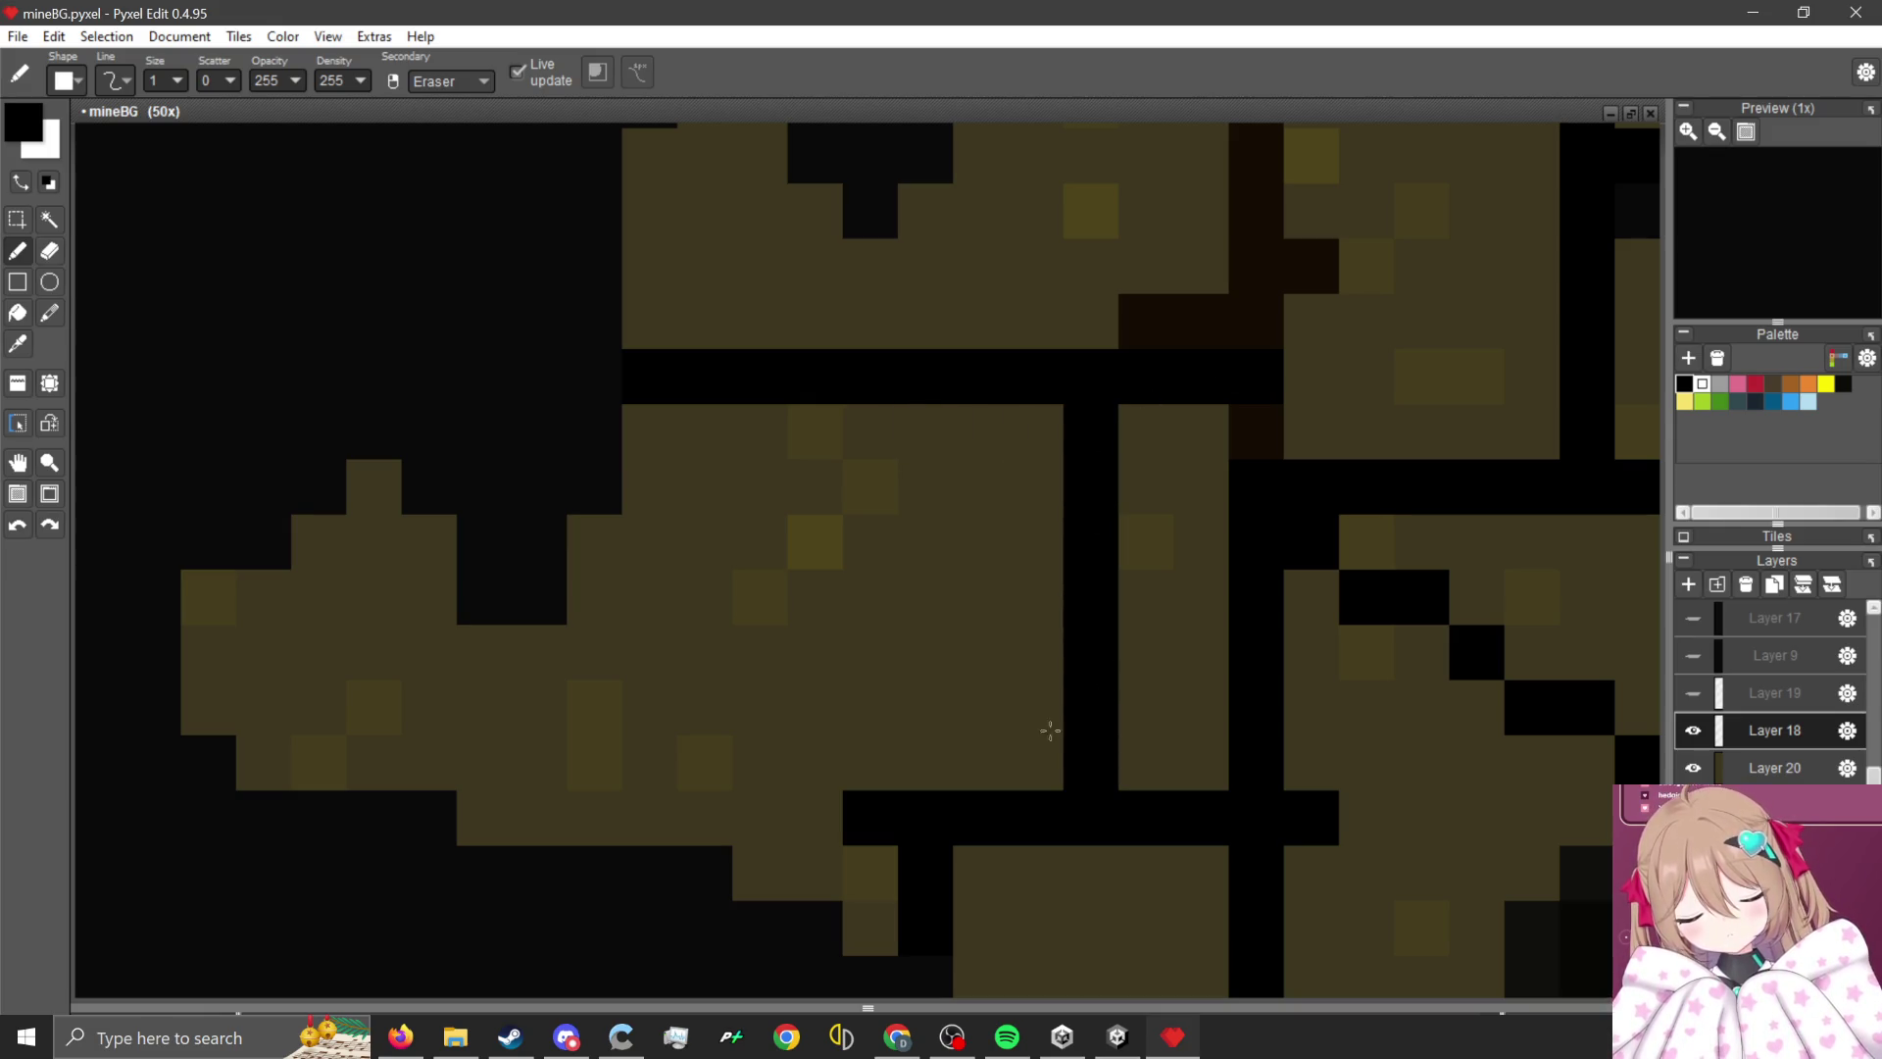
pyautogui.moveTo(704, 432)
pyautogui.mouseDown()
pyautogui.moveTo(714, 407)
pyautogui.moveTo(715, 819)
pyautogui.mouseUp()
pyautogui.scroll(-1, 644, 719)
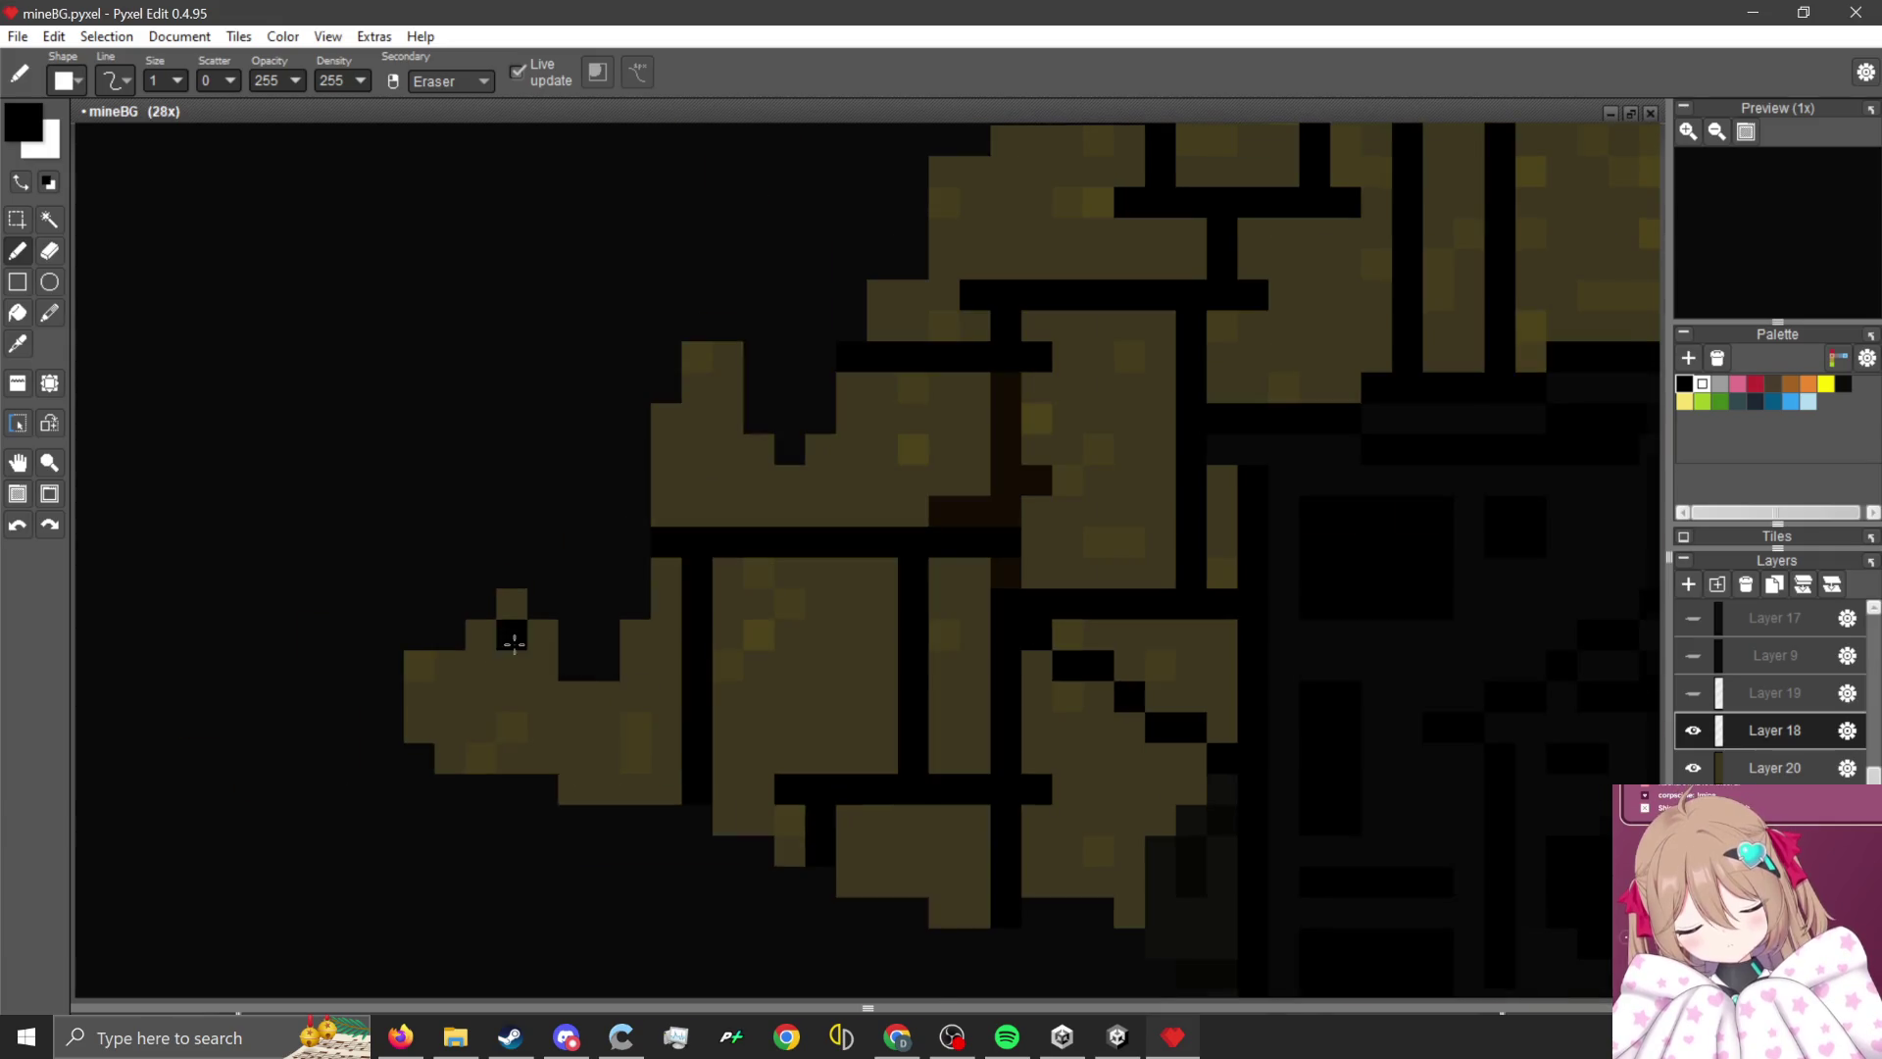
pyautogui.scroll(1, 509, 634)
# - Add another vertical black crack and turn the dark-brown crack column black
pyautogui.moveTo(516, 568); pyautogui.dragTo(517, 842)
pyautogui.moveTo(451, 740); pyautogui.dragTo(352, 693)
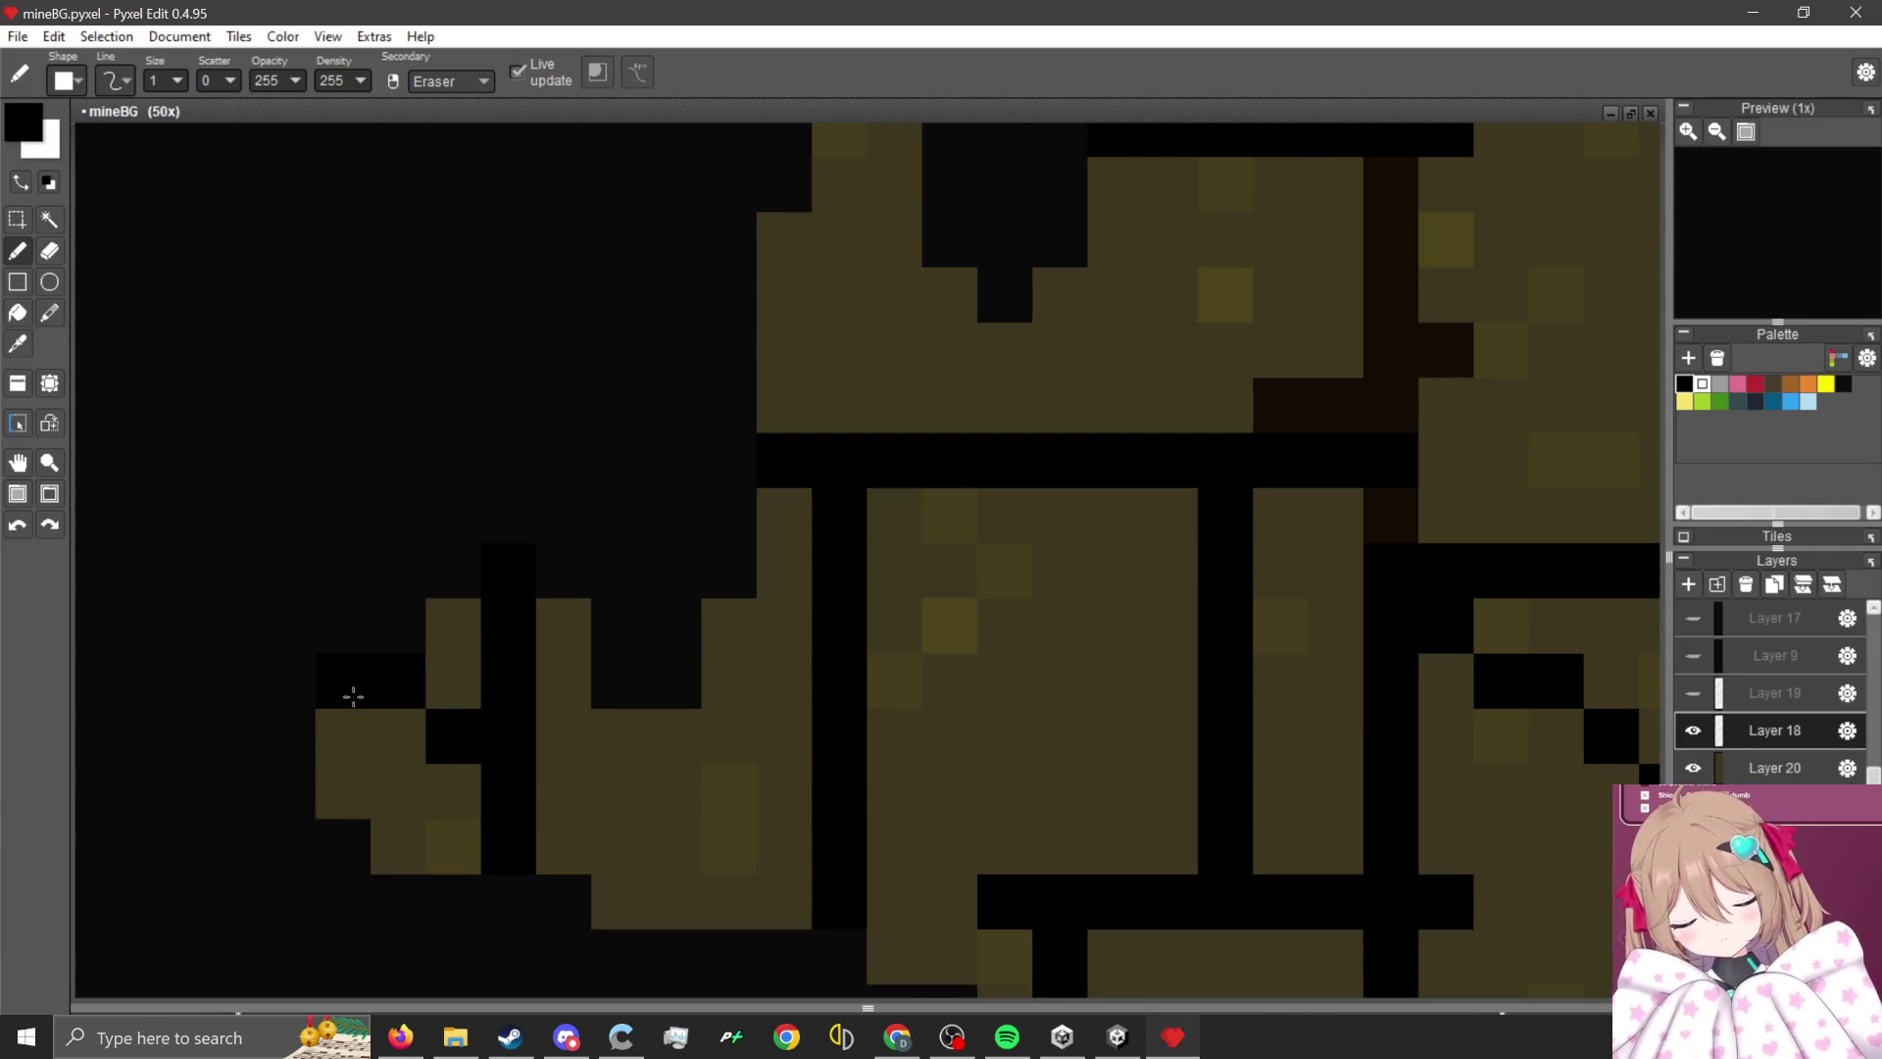
pyautogui.scroll(-1, 725, 789)
pyautogui.scroll(1, 713, 726)
pyautogui.click(713, 726)
pyautogui.hotkey('ctrl', 'z')
pyautogui.click(672, 757)
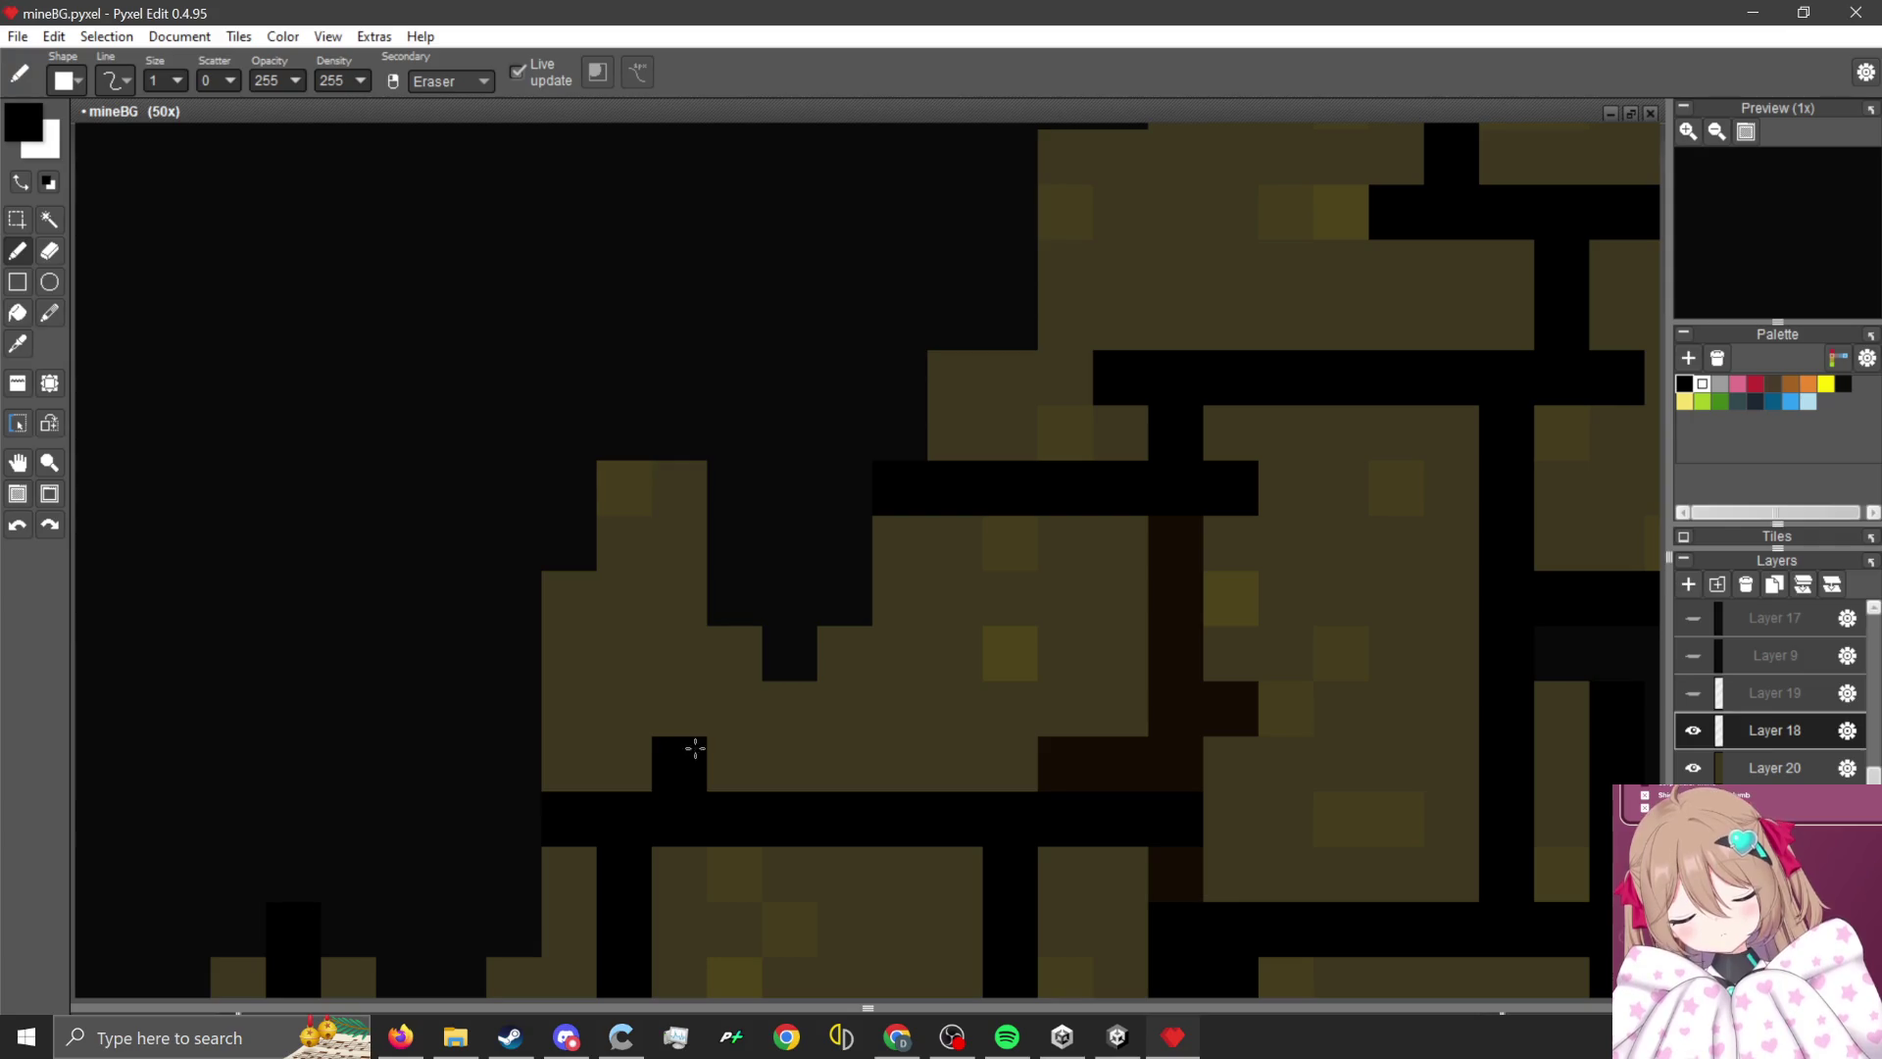
pyautogui.moveTo(1186, 568)
pyautogui.mouseDown()
pyautogui.moveTo(1225, 720)
pyautogui.moveTo(906, 584)
pyautogui.moveTo(896, 556)
pyautogui.mouseUp()
pyautogui.click(1176, 873)
pyautogui.scroll(-5, 1167, 869)
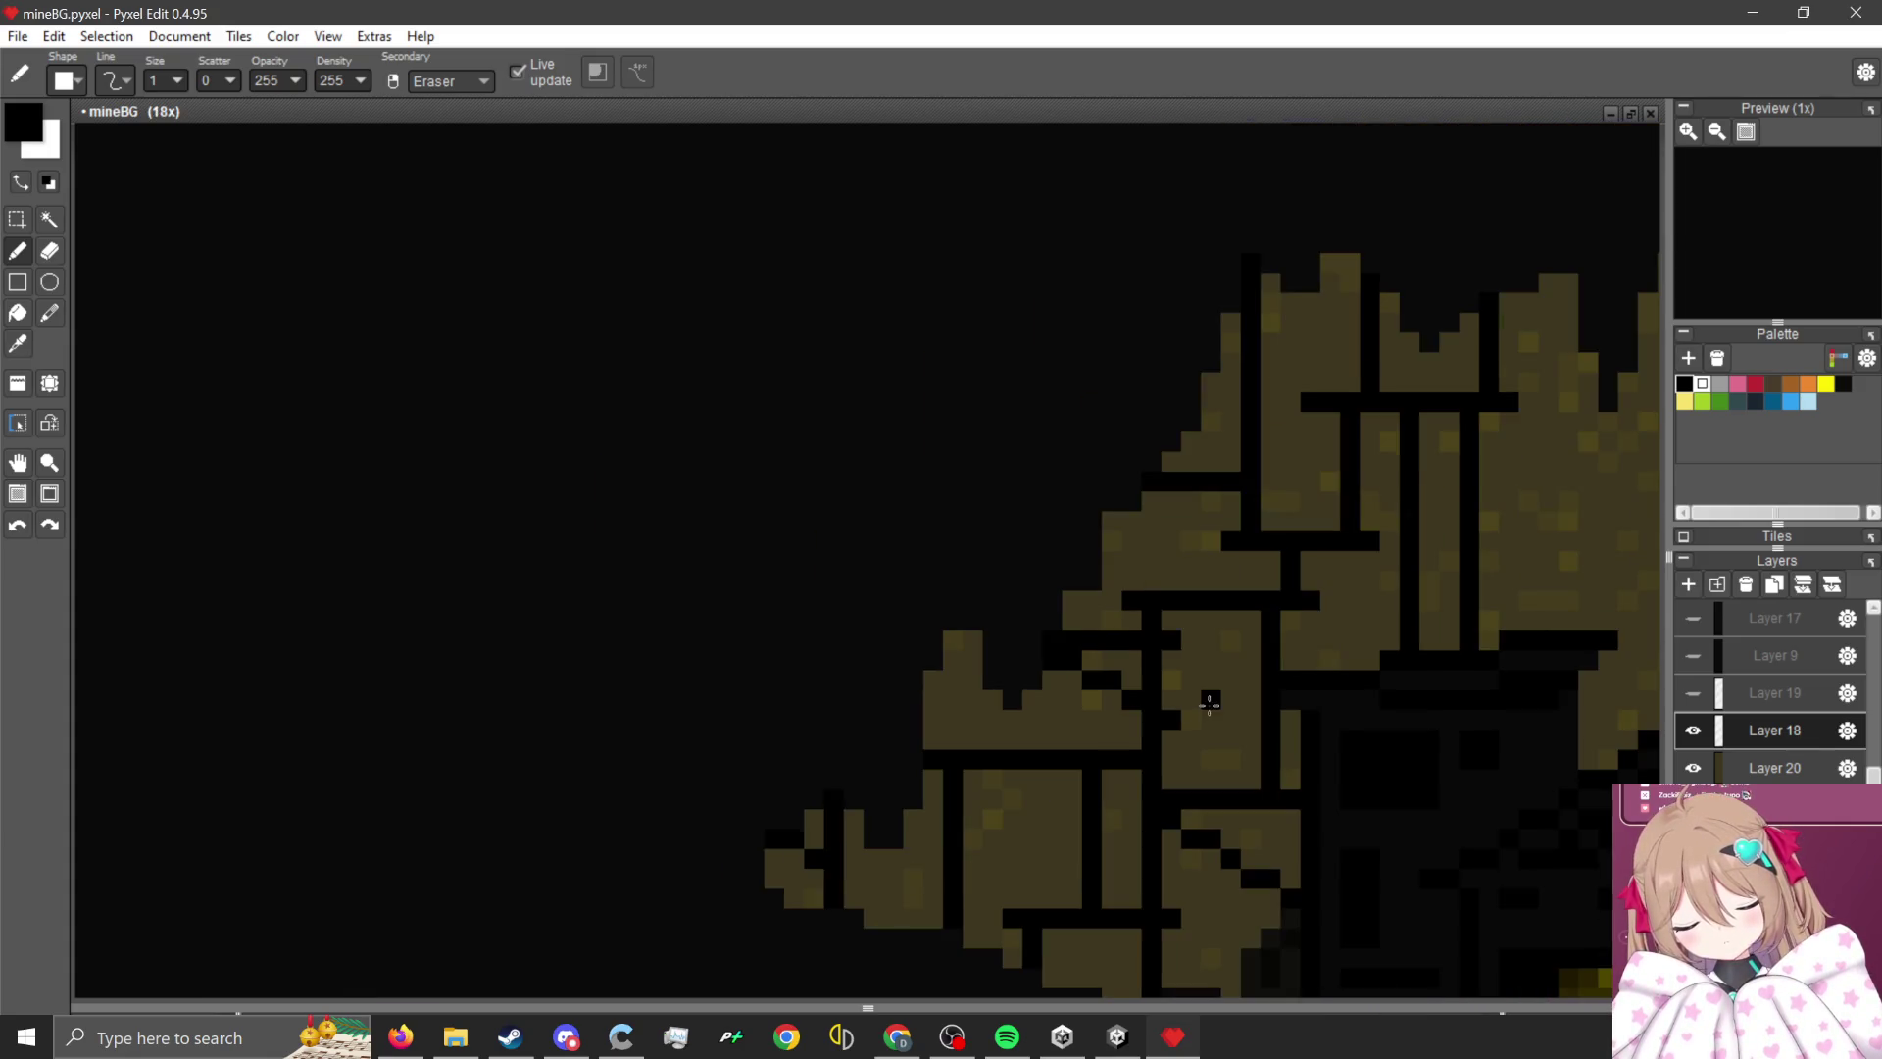
pyautogui.scroll(3, 873, 638)
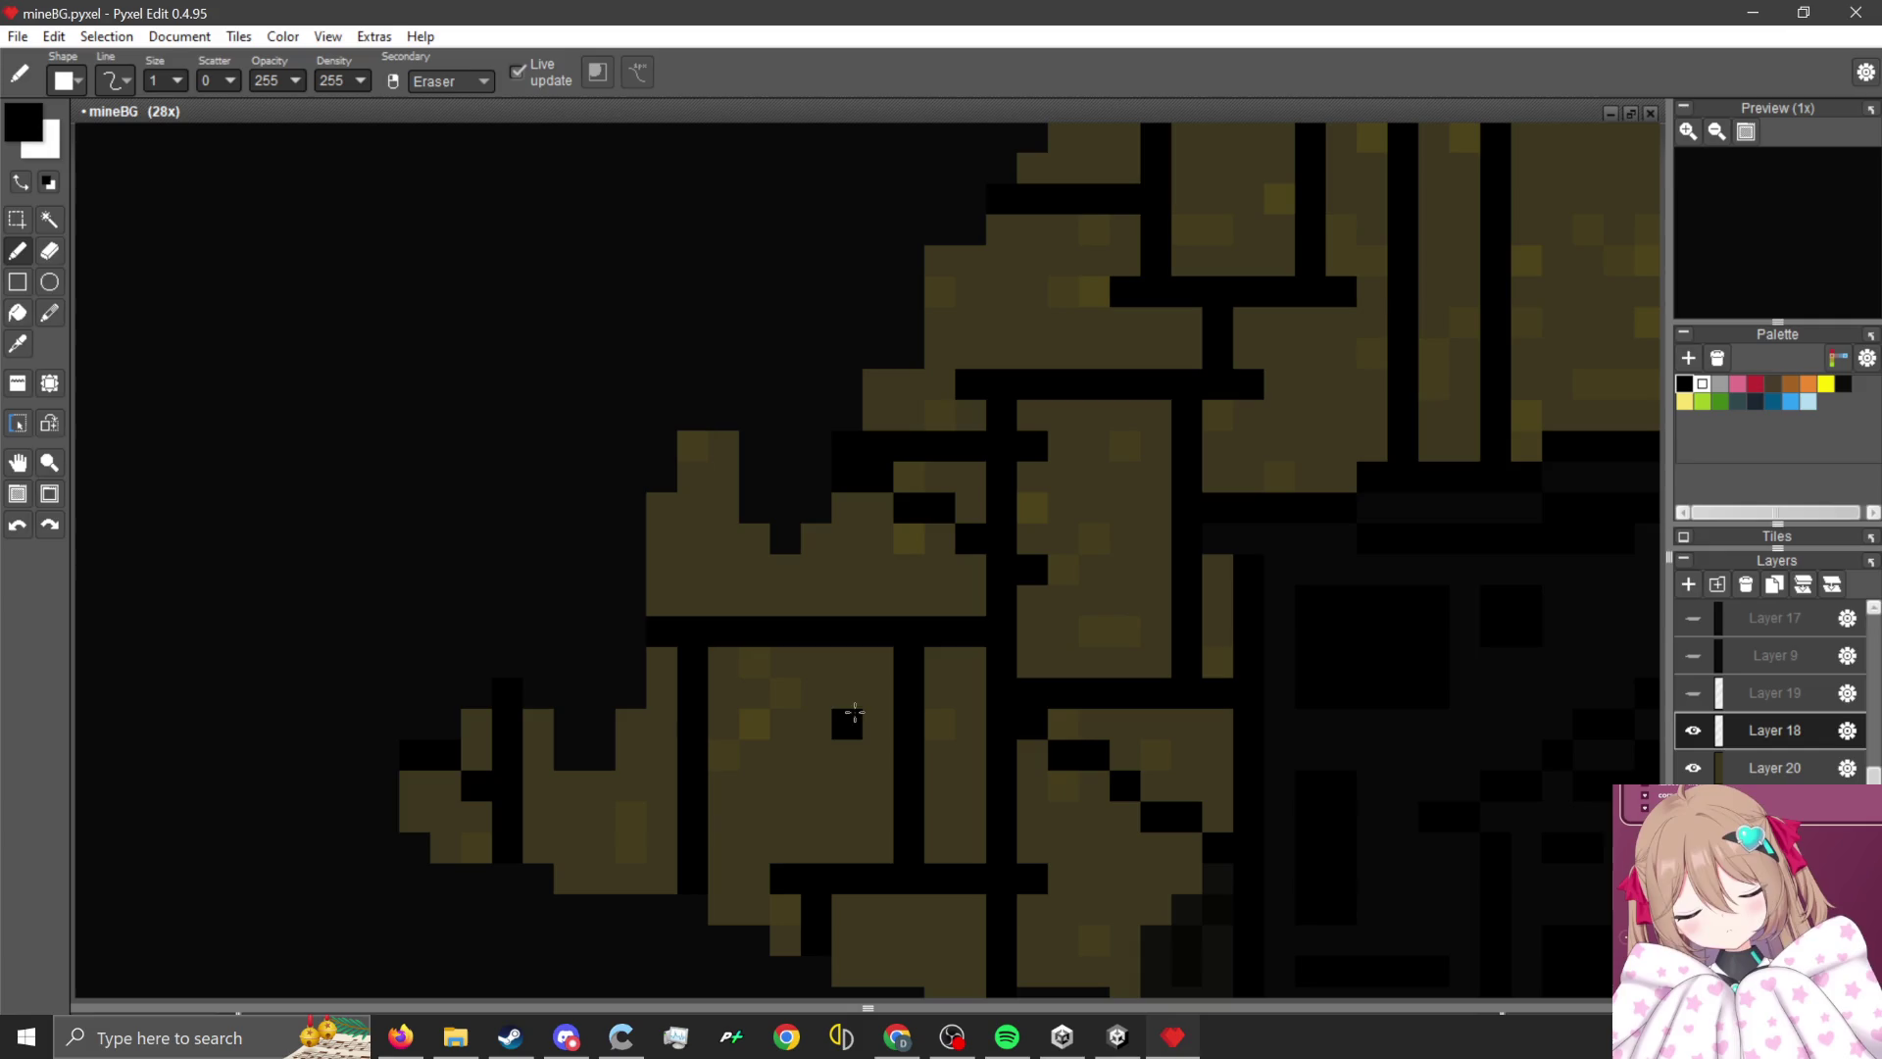
# - Draw several diagonal black cracks running down-left through the rock
pyautogui.moveTo(694, 786)
pyautogui.mouseDown()
pyautogui.moveTo(864, 704)
pyautogui.moveTo(941, 701)
pyautogui.mouseUp()
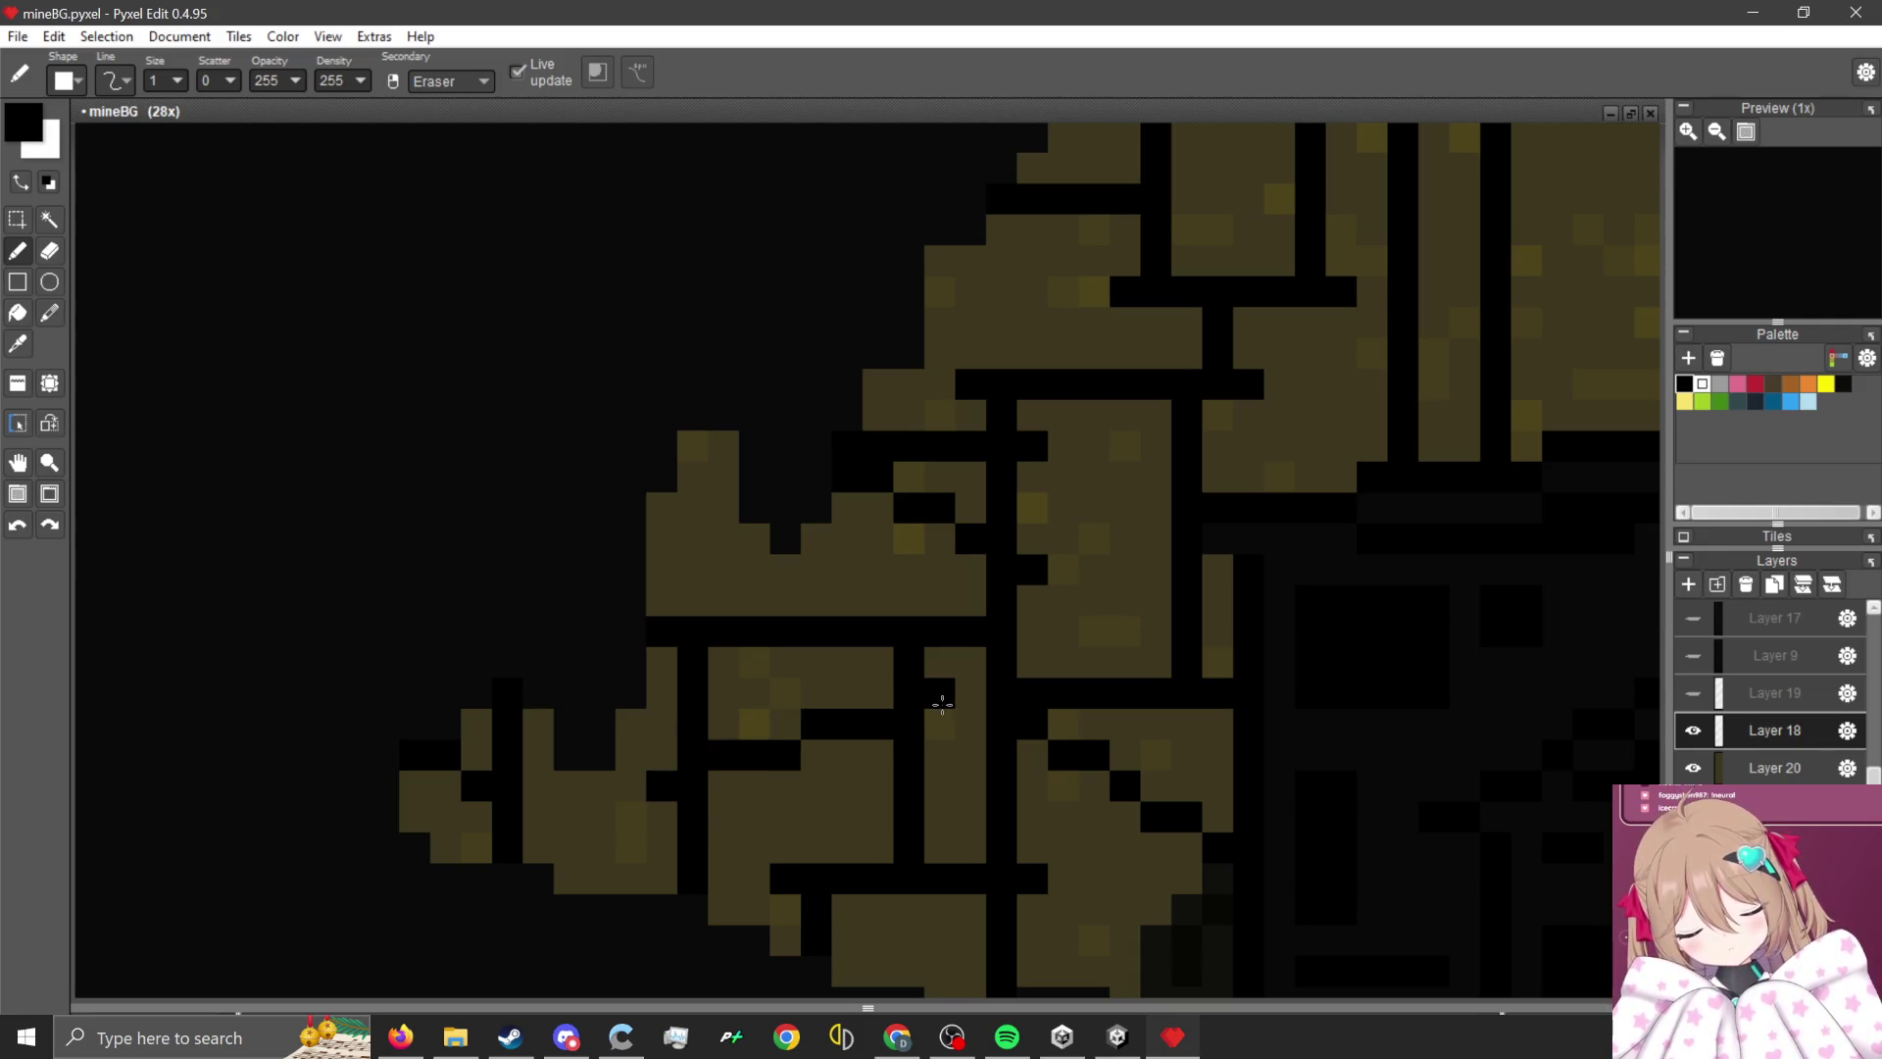
pyautogui.click(786, 788)
pyautogui.scroll(-3, 961, 672)
pyautogui.scroll(2, 836, 642)
pyautogui.scroll(2, 836, 642)
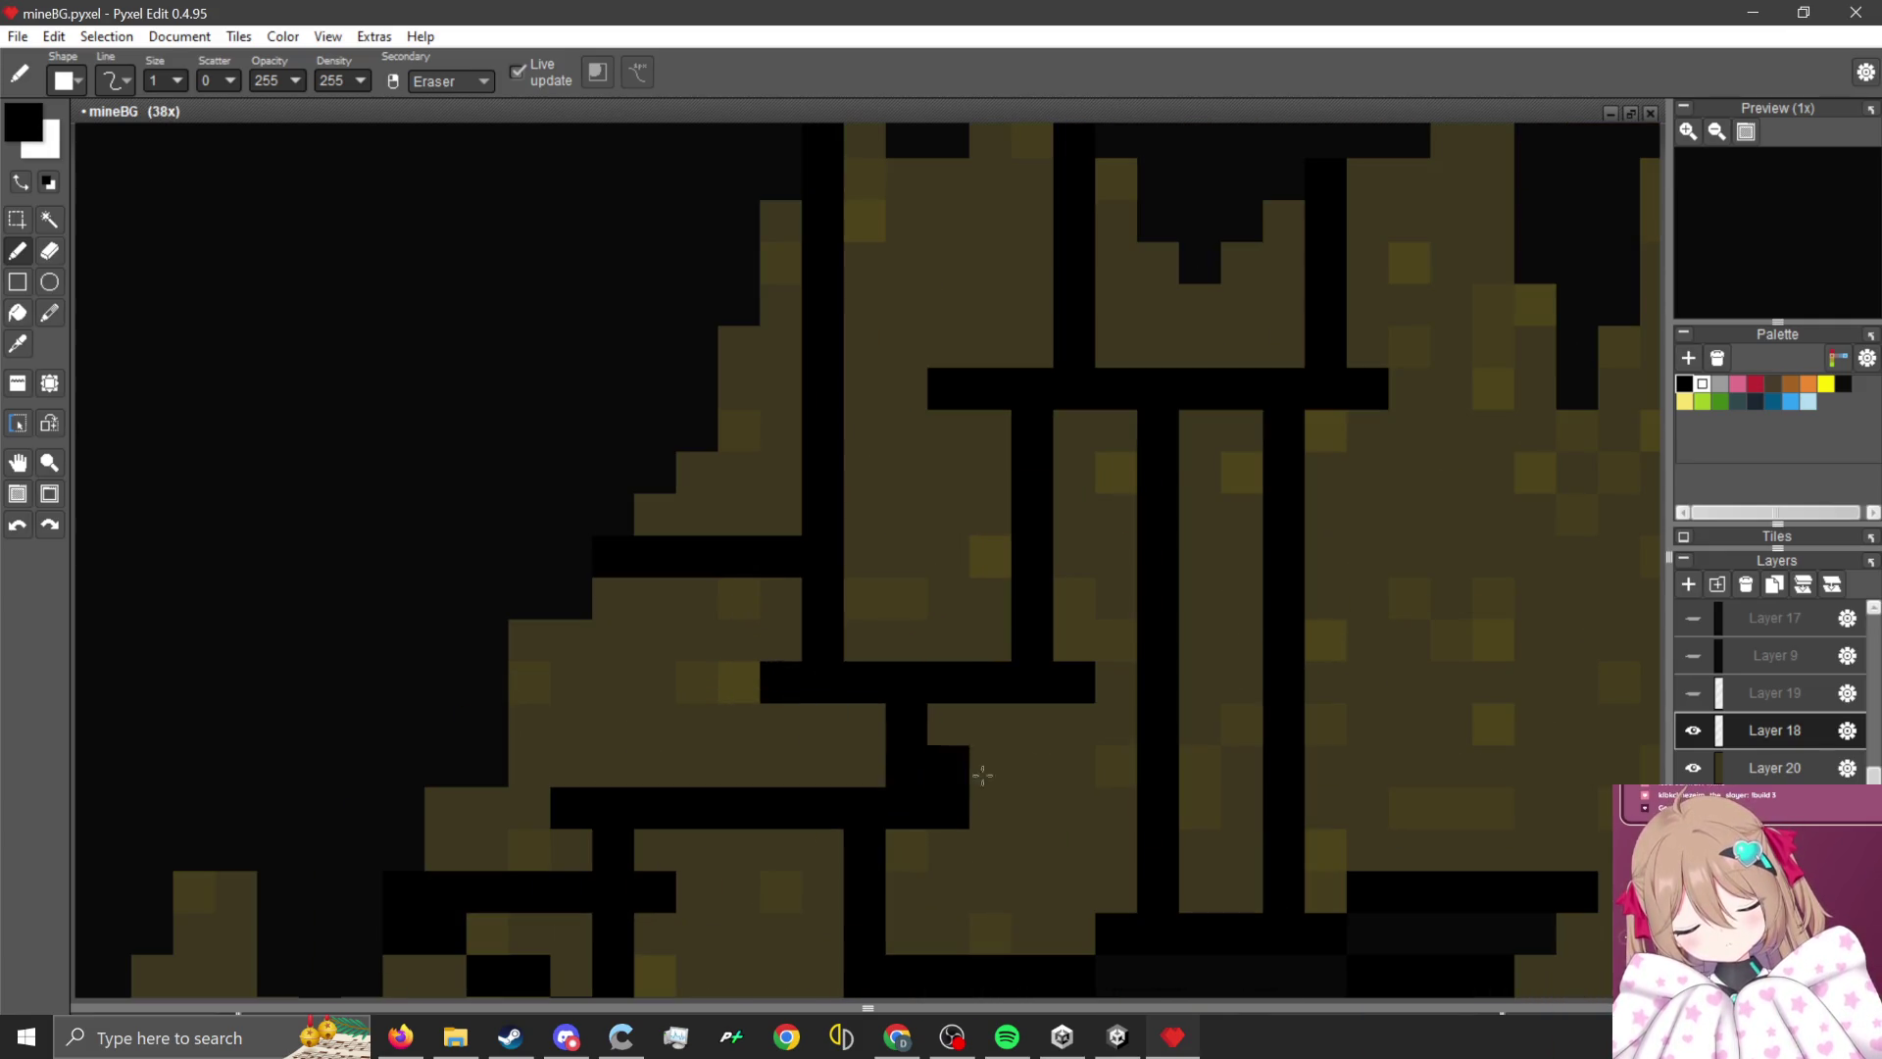
pyautogui.scroll(-3, 971, 725)
pyautogui.scroll(3, 979, 720)
pyautogui.moveTo(934, 389); pyautogui.dragTo(822, 482)
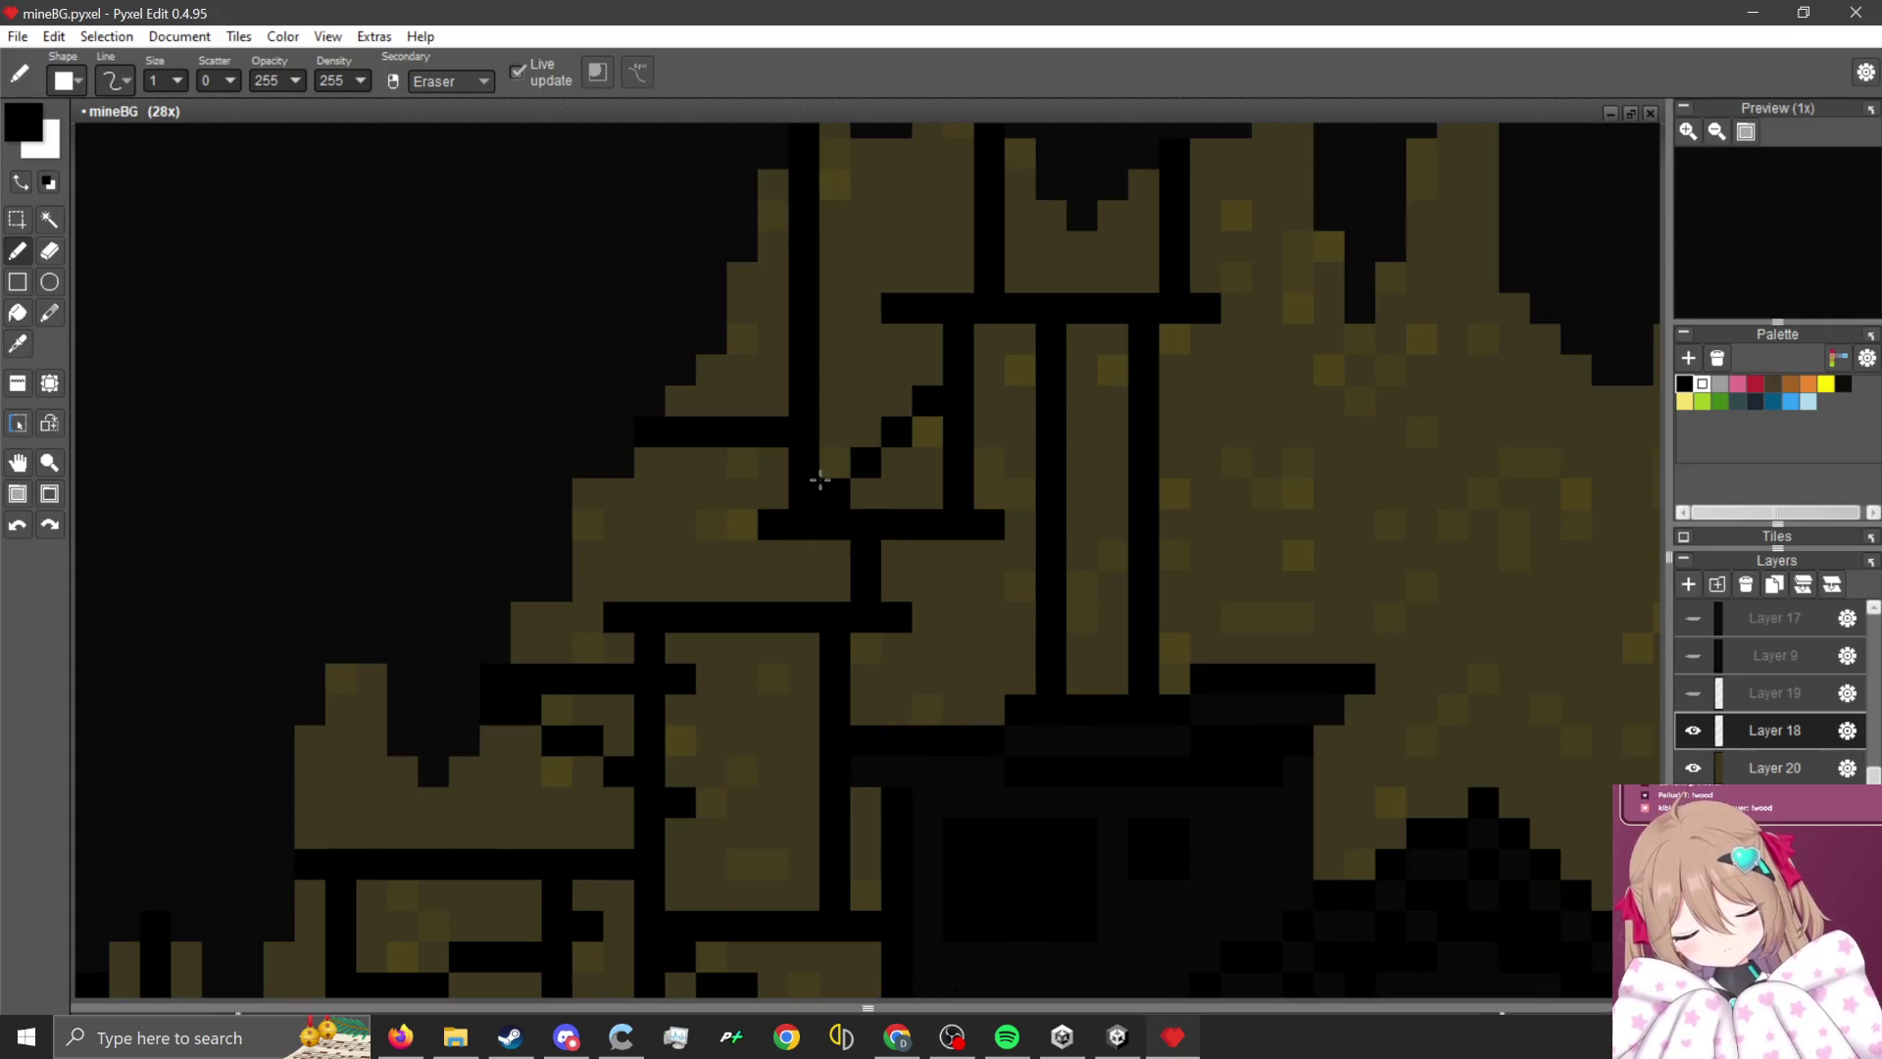
pyautogui.scroll(-3, 821, 482)
pyautogui.scroll(3, 980, 538)
pyautogui.moveTo(1111, 468); pyautogui.dragTo(1175, 537)
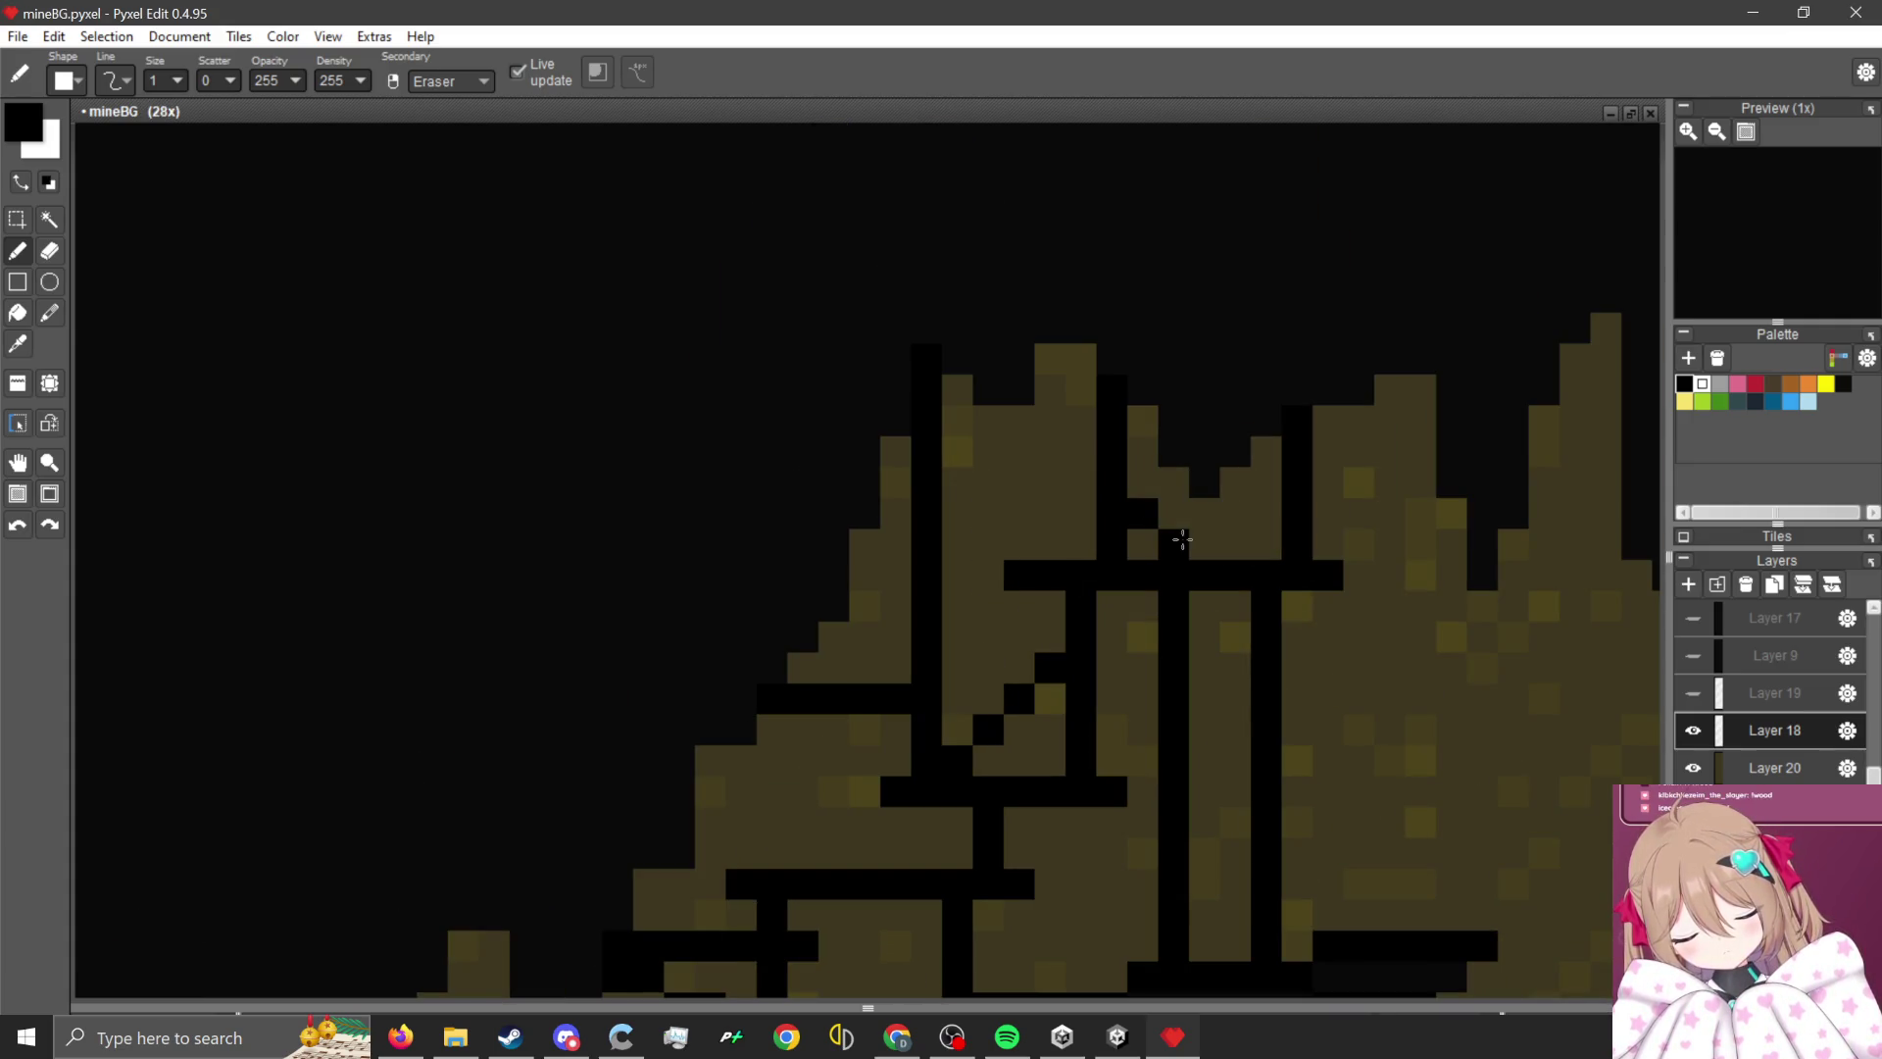
pyautogui.moveTo(898, 543); pyautogui.dragTo(832, 674)
pyautogui.scroll(-4, 832, 674)
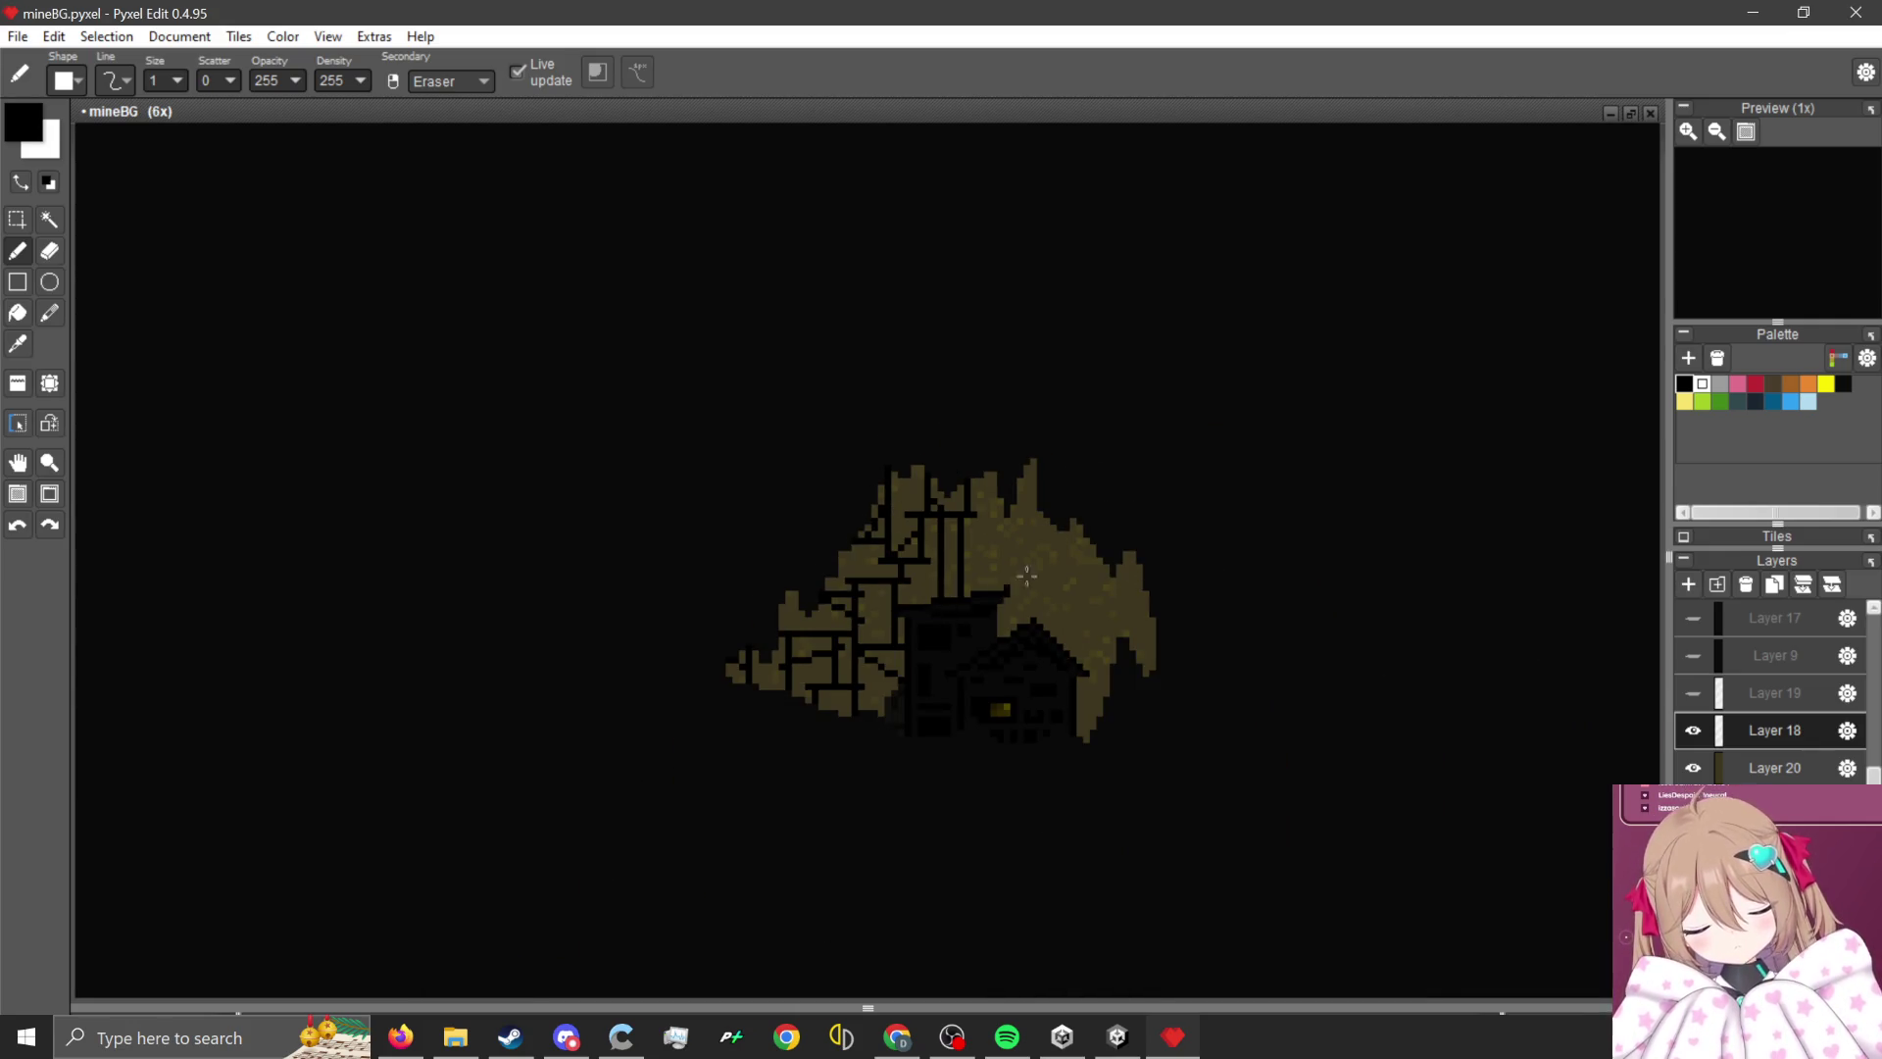
# - Draw a horizontal crack on the right rock with a vertical crack rising from it
pyautogui.scroll(4, 949, 582)
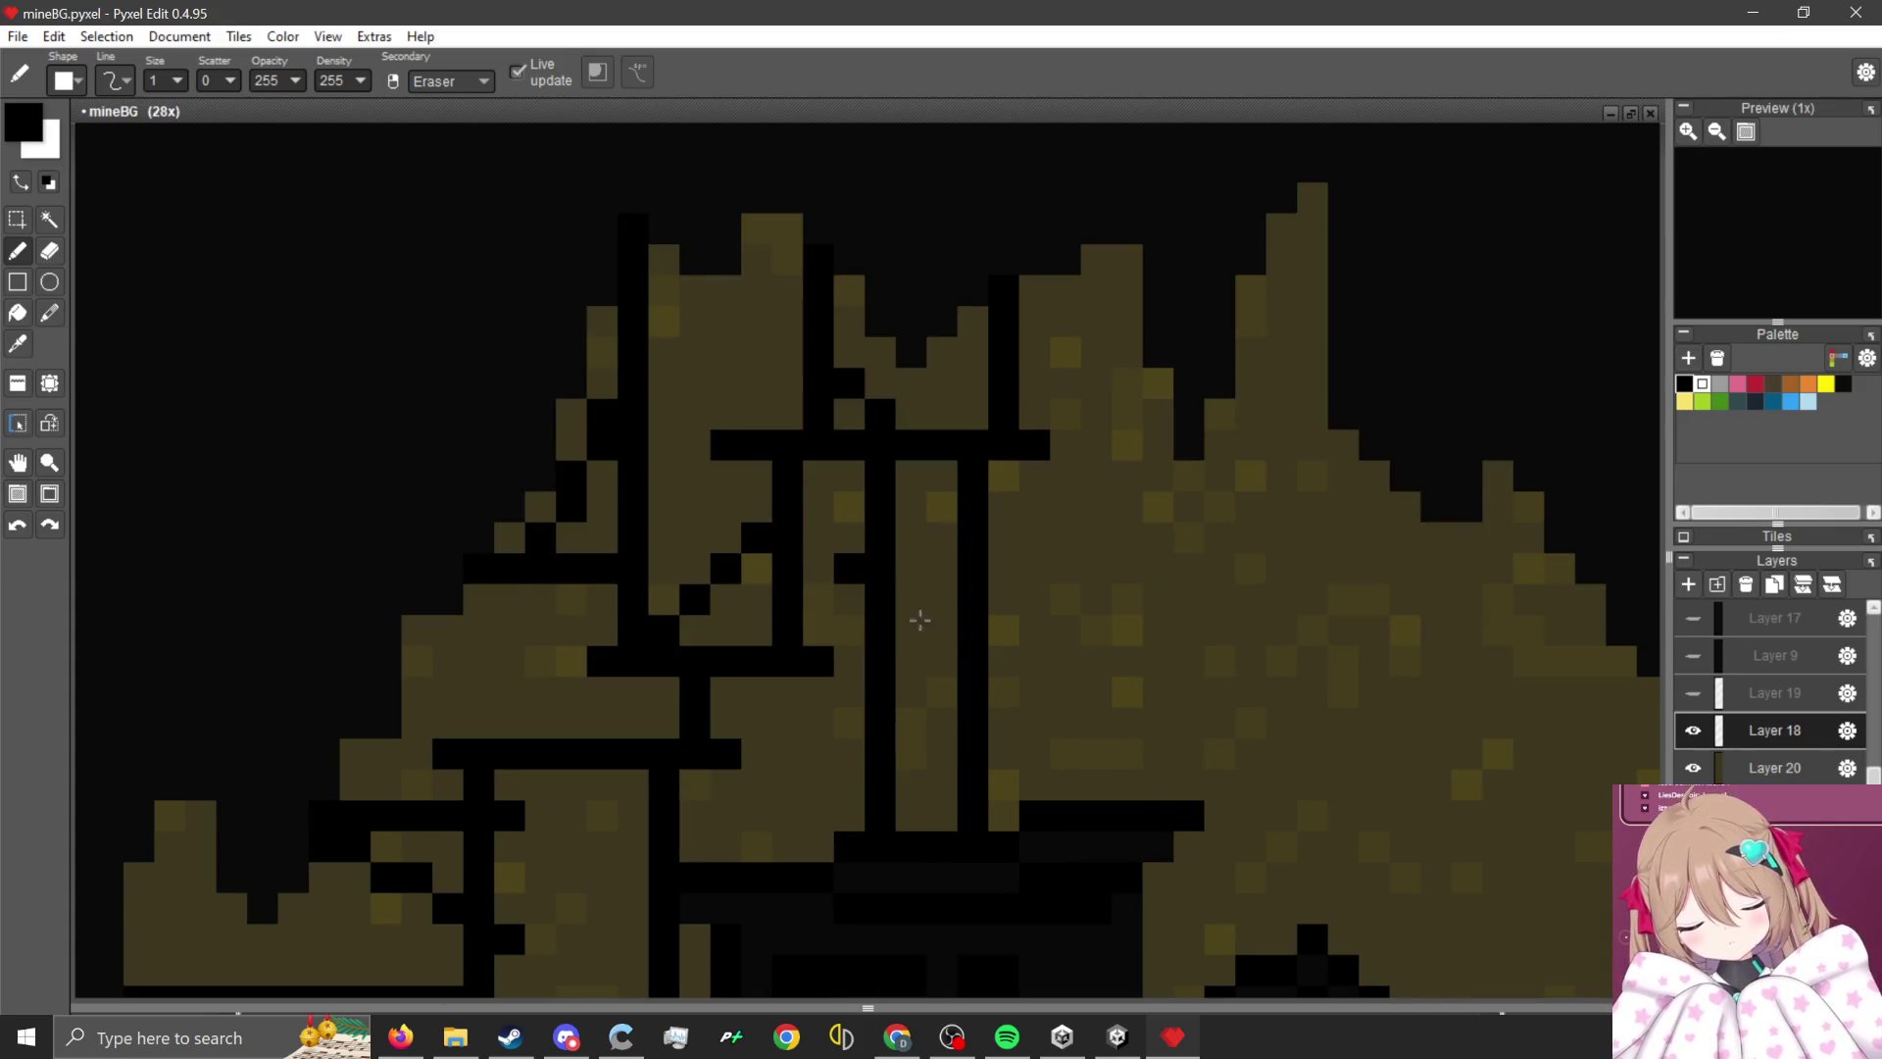
pyautogui.scroll(-4, 994, 653)
pyautogui.scroll(2, 1025, 568)
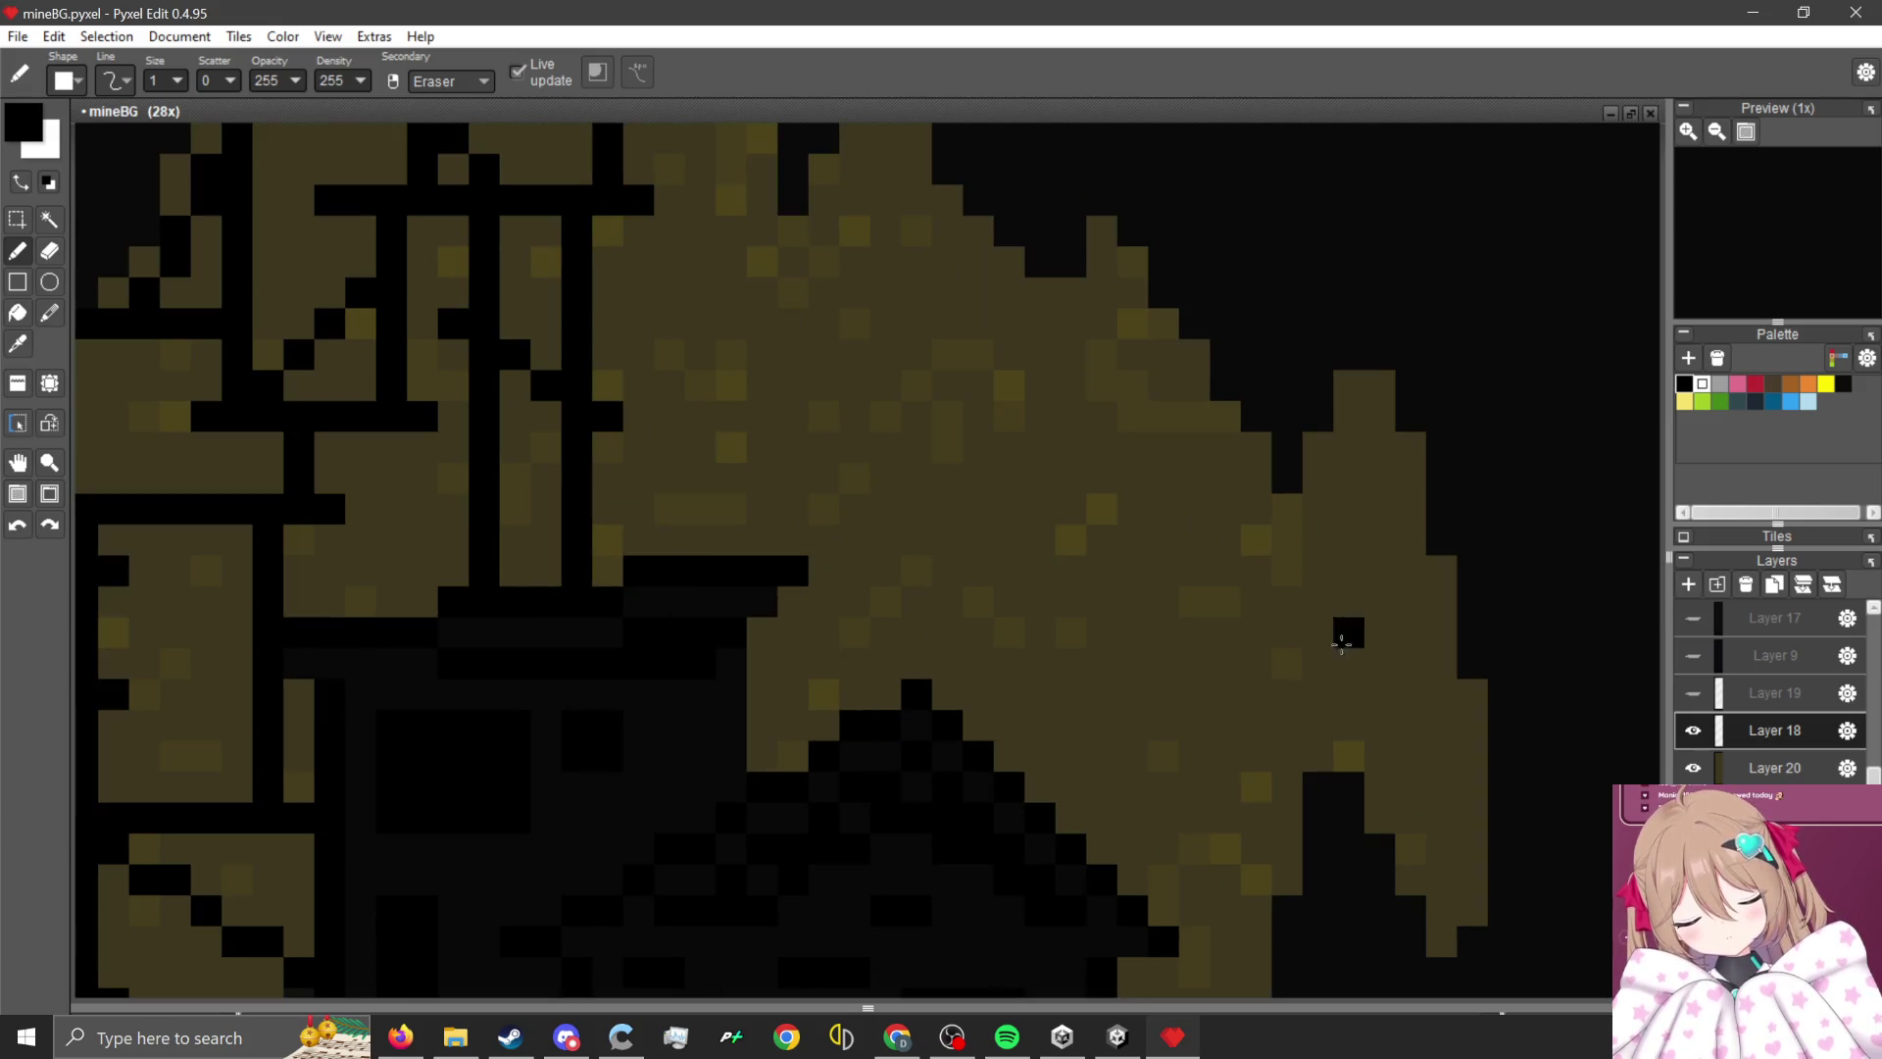
pyautogui.scroll(1, 1343, 630)
pyautogui.scroll(-1, 1164, 597)
pyautogui.scroll(2, 1325, 637)
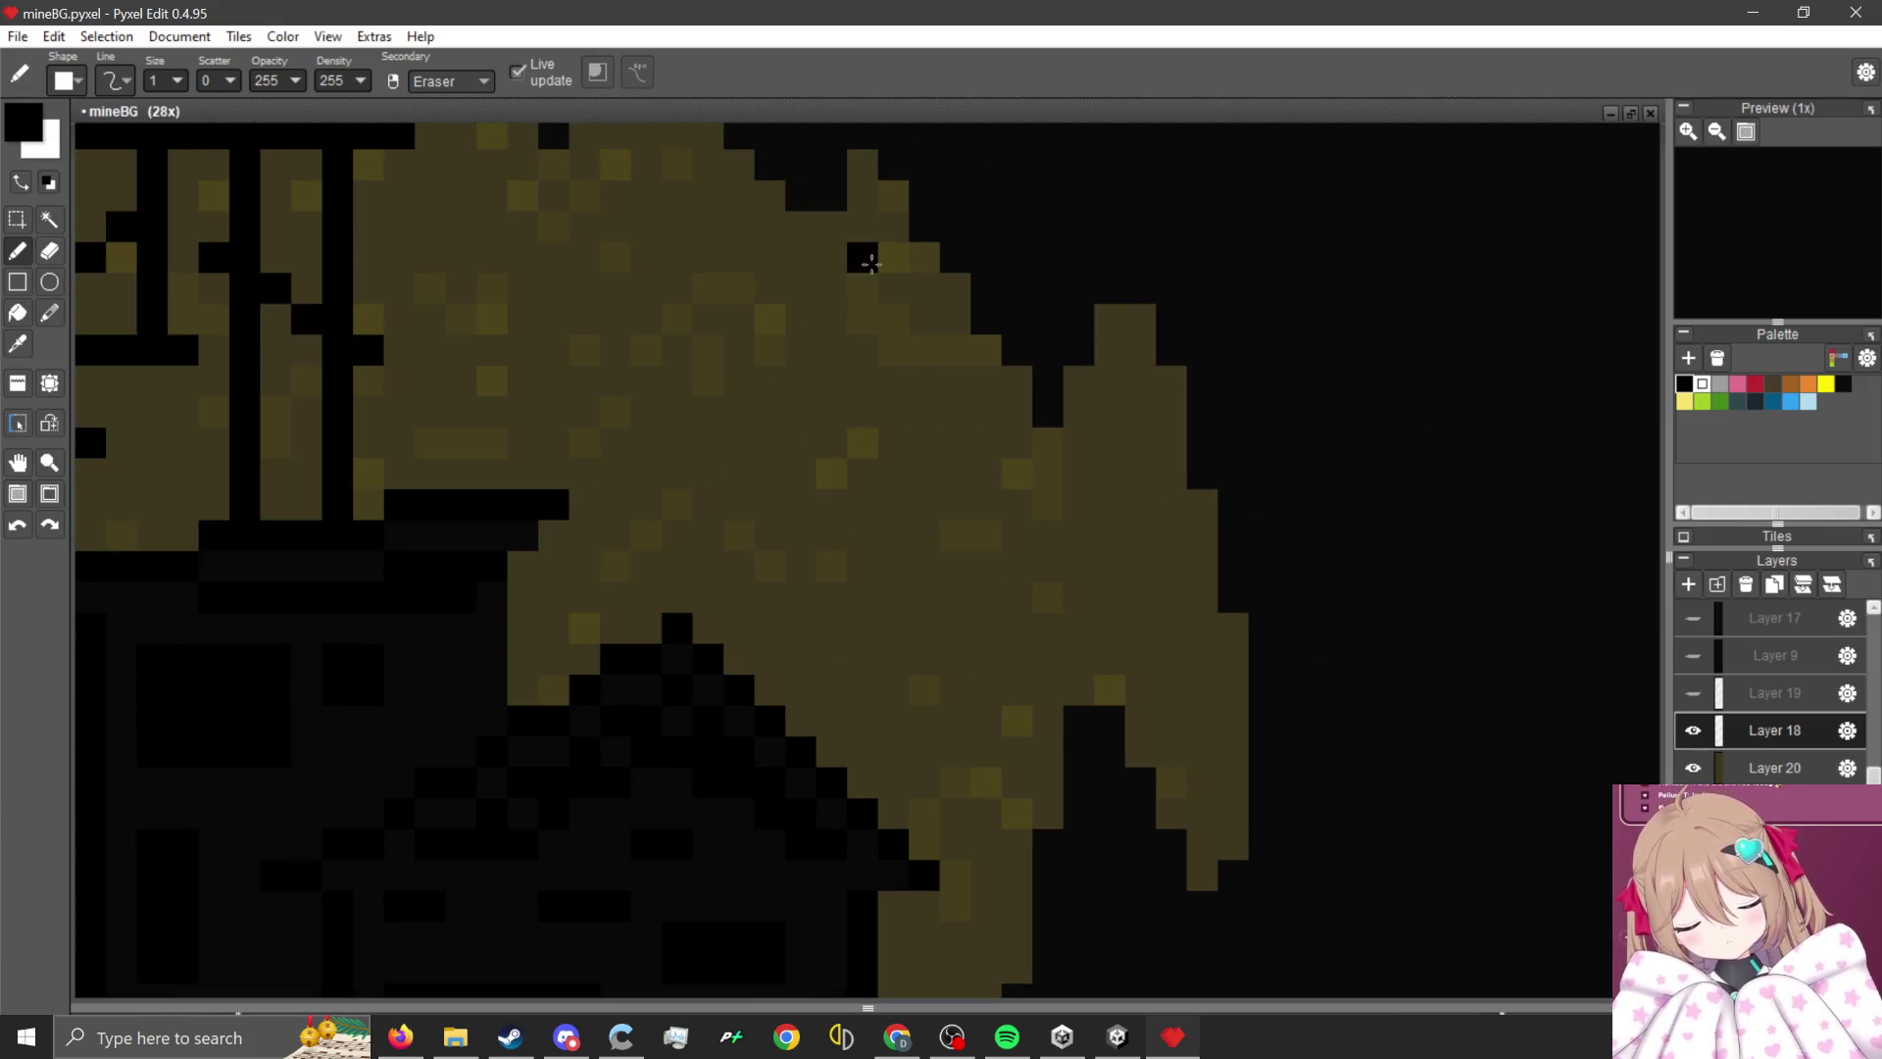
pyautogui.moveTo(831, 474)
pyautogui.mouseDown()
pyautogui.moveTo(1043, 497)
pyautogui.moveTo(1078, 473)
pyautogui.mouseUp()
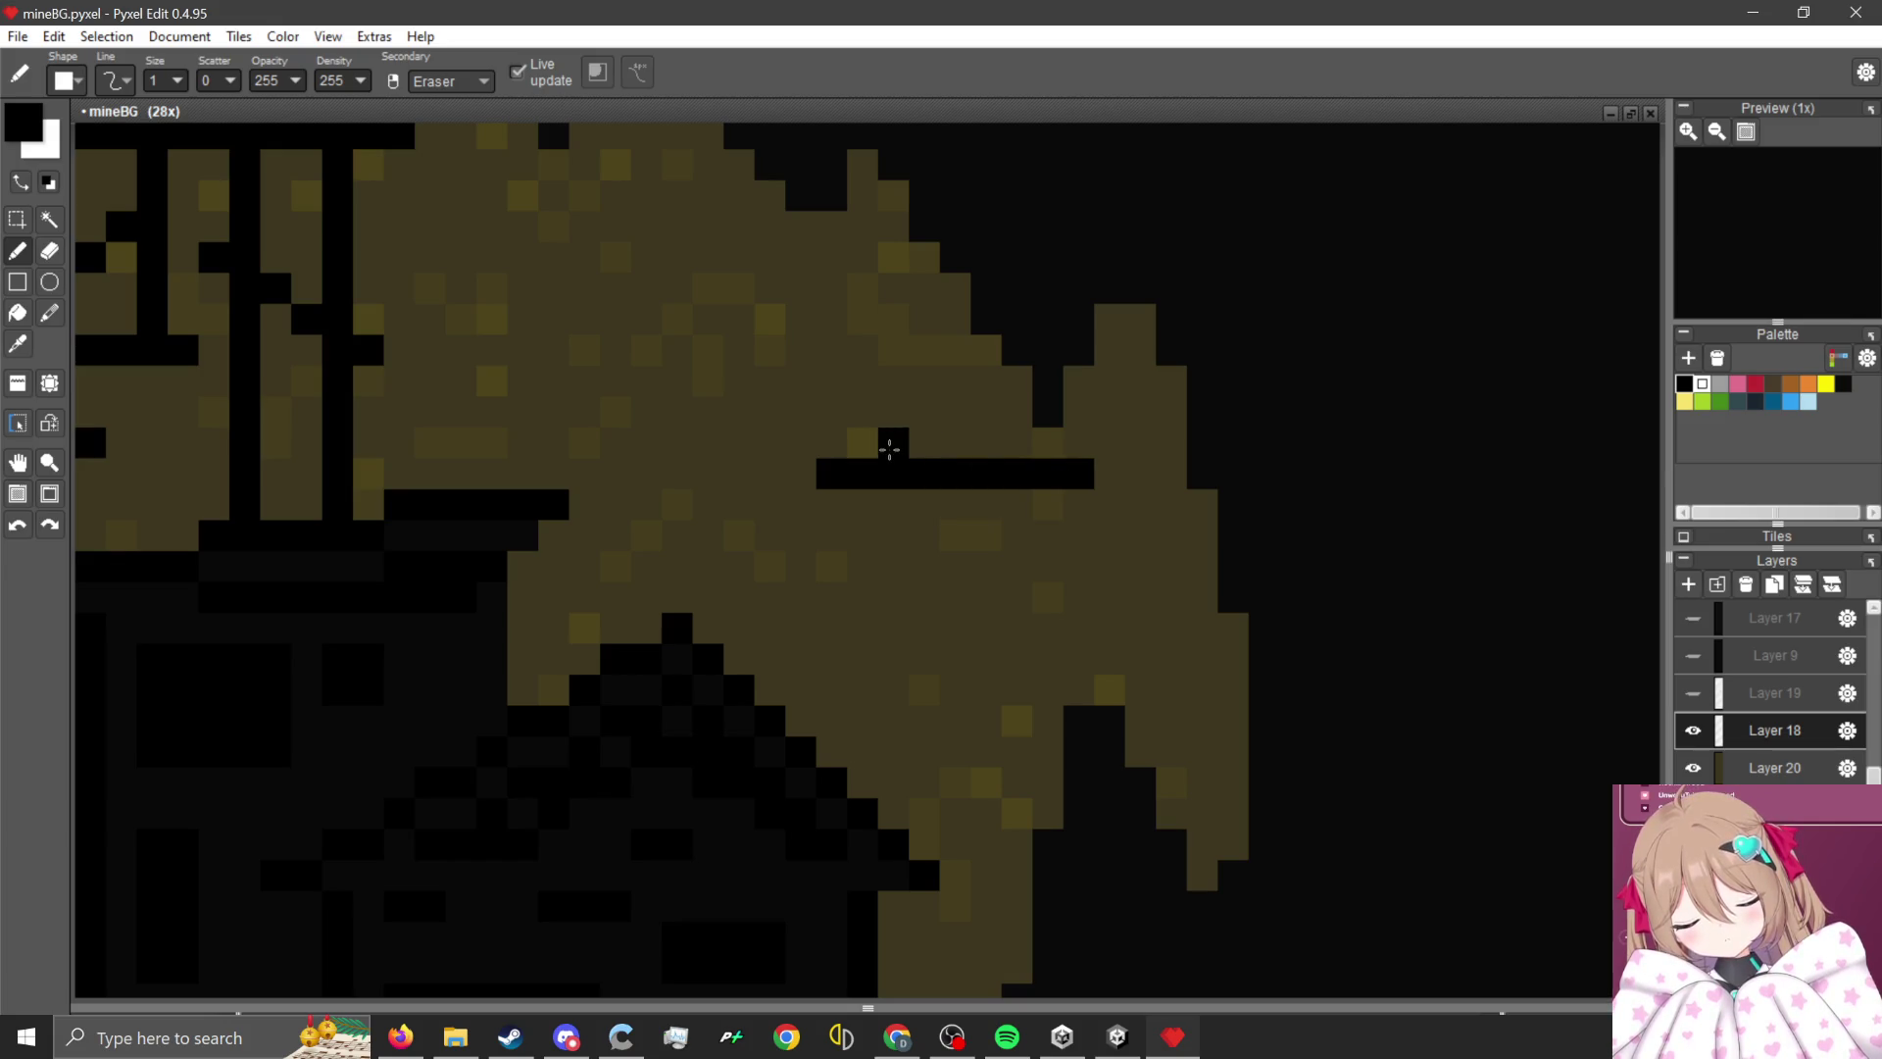
pyautogui.moveTo(892, 446)
pyautogui.mouseDown()
pyautogui.moveTo(887, 161)
pyautogui.moveTo(901, 204)
pyautogui.mouseUp()
pyautogui.click(902, 204)
# - Add a lower horizontal crack, a connecting vertical, and diagonal and stepped cracks toward the upper right
pyautogui.moveTo(1015, 628)
pyautogui.mouseDown()
pyautogui.moveTo(1226, 621)
pyautogui.moveTo(1183, 659)
pyautogui.moveTo(1231, 748)
pyautogui.mouseUp()
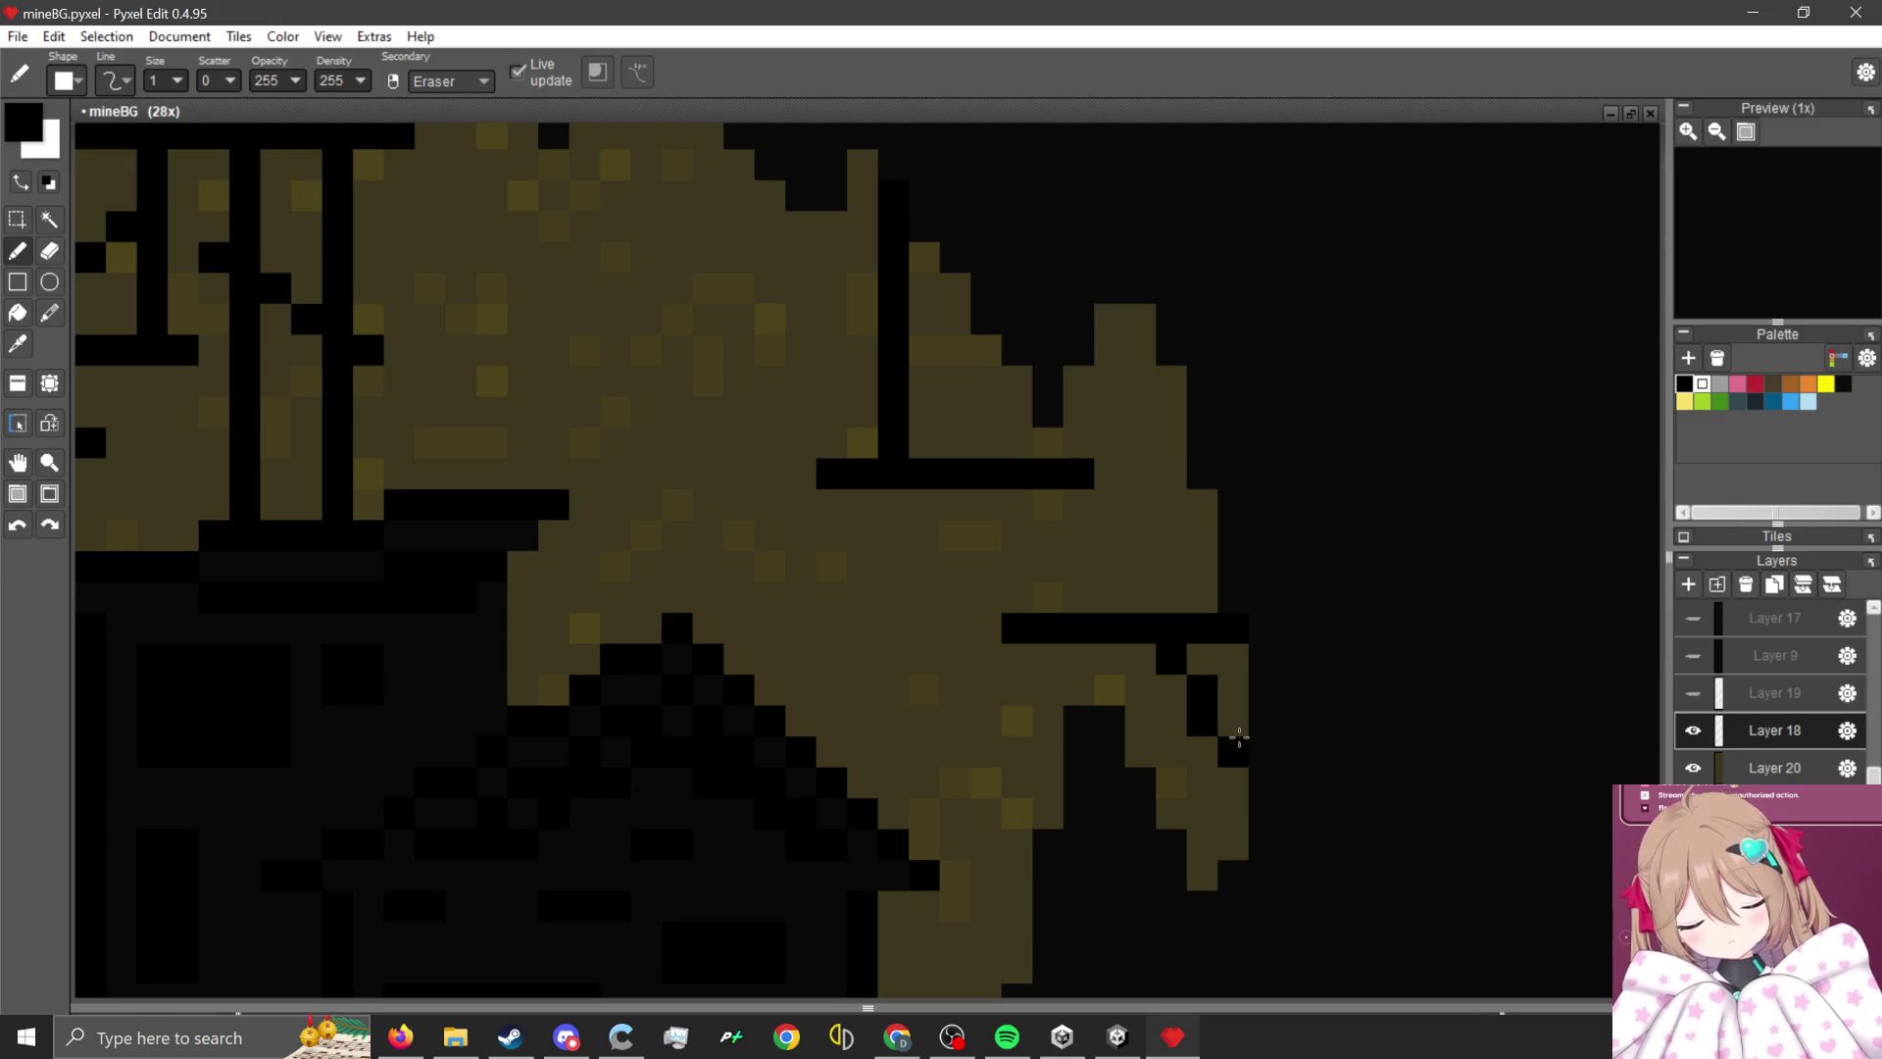
pyautogui.moveTo(1065, 598)
pyautogui.mouseDown()
pyautogui.moveTo(1059, 496)
pyautogui.moveTo(1104, 470)
pyautogui.moveTo(1020, 431)
pyautogui.moveTo(1016, 378)
pyautogui.mouseUp()
pyautogui.rightClick(1048, 443)
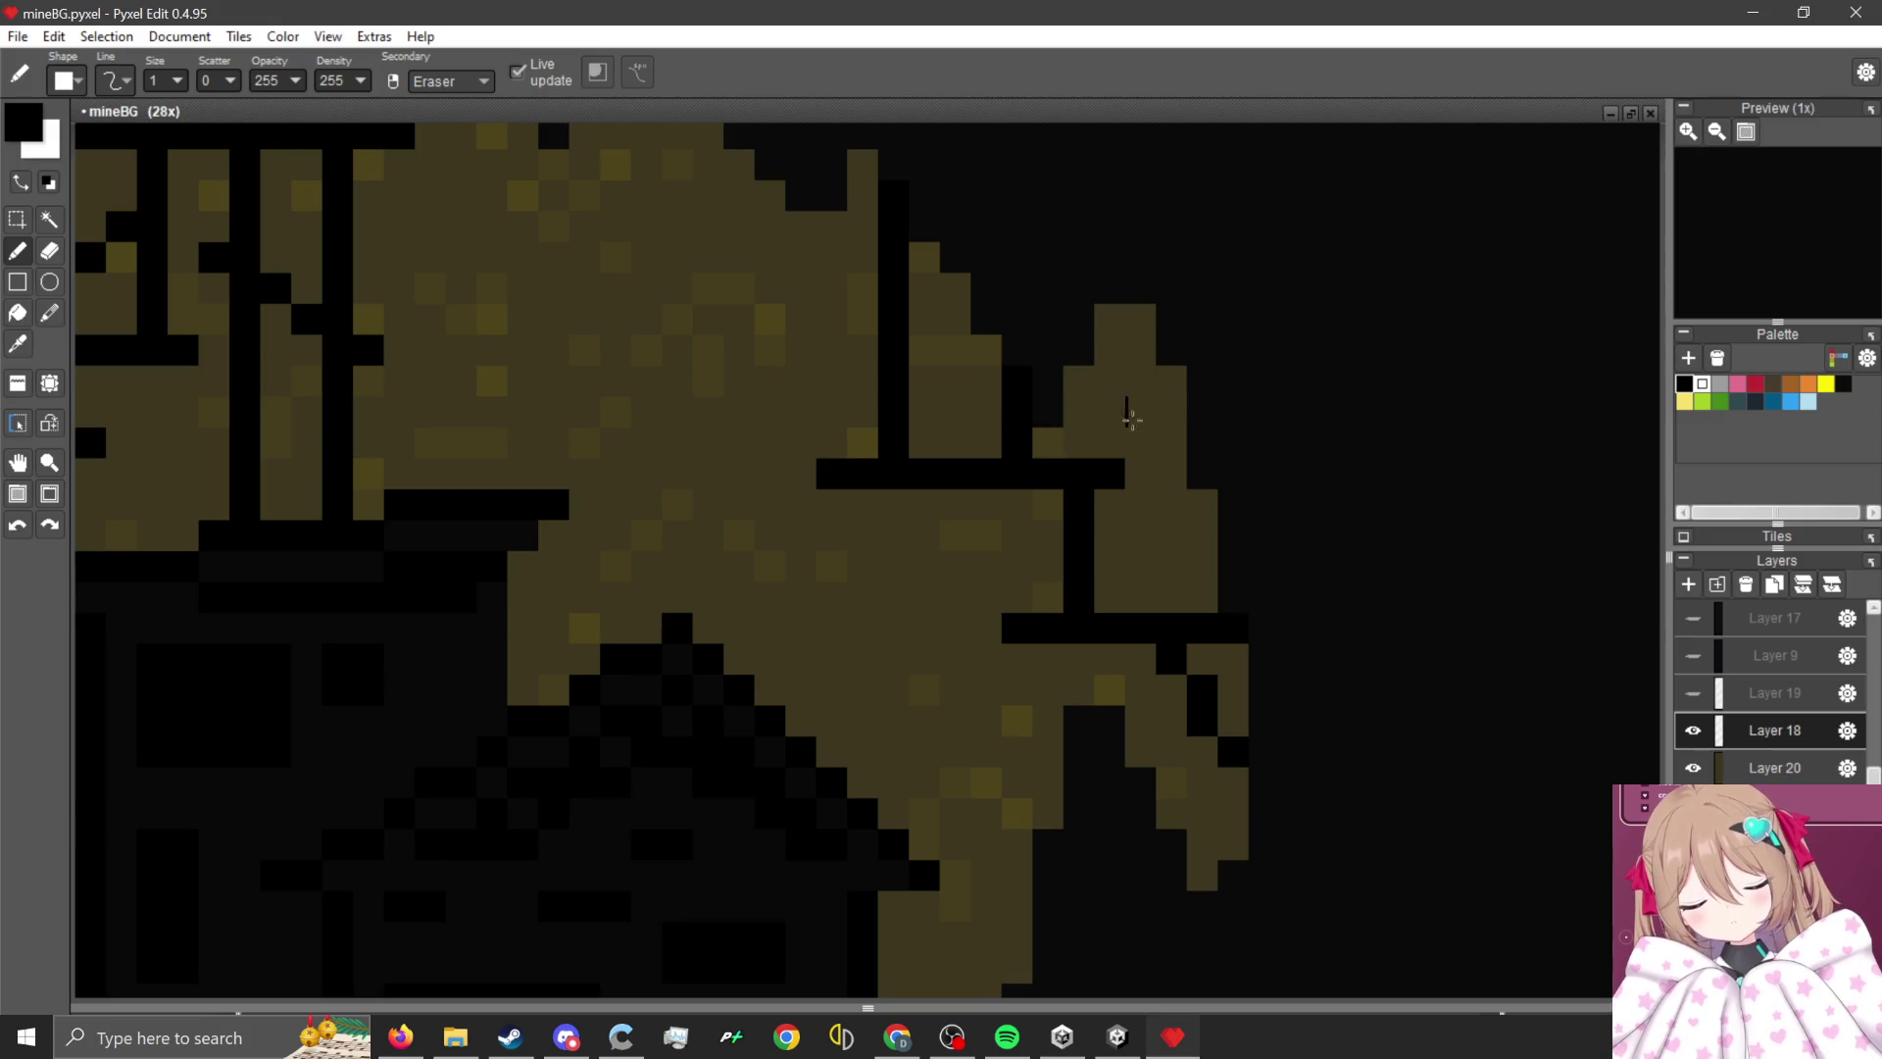
pyautogui.click(1113, 560)
pyautogui.rightClick(1113, 561)
pyautogui.moveTo(1109, 594); pyautogui.dragTo(1200, 510)
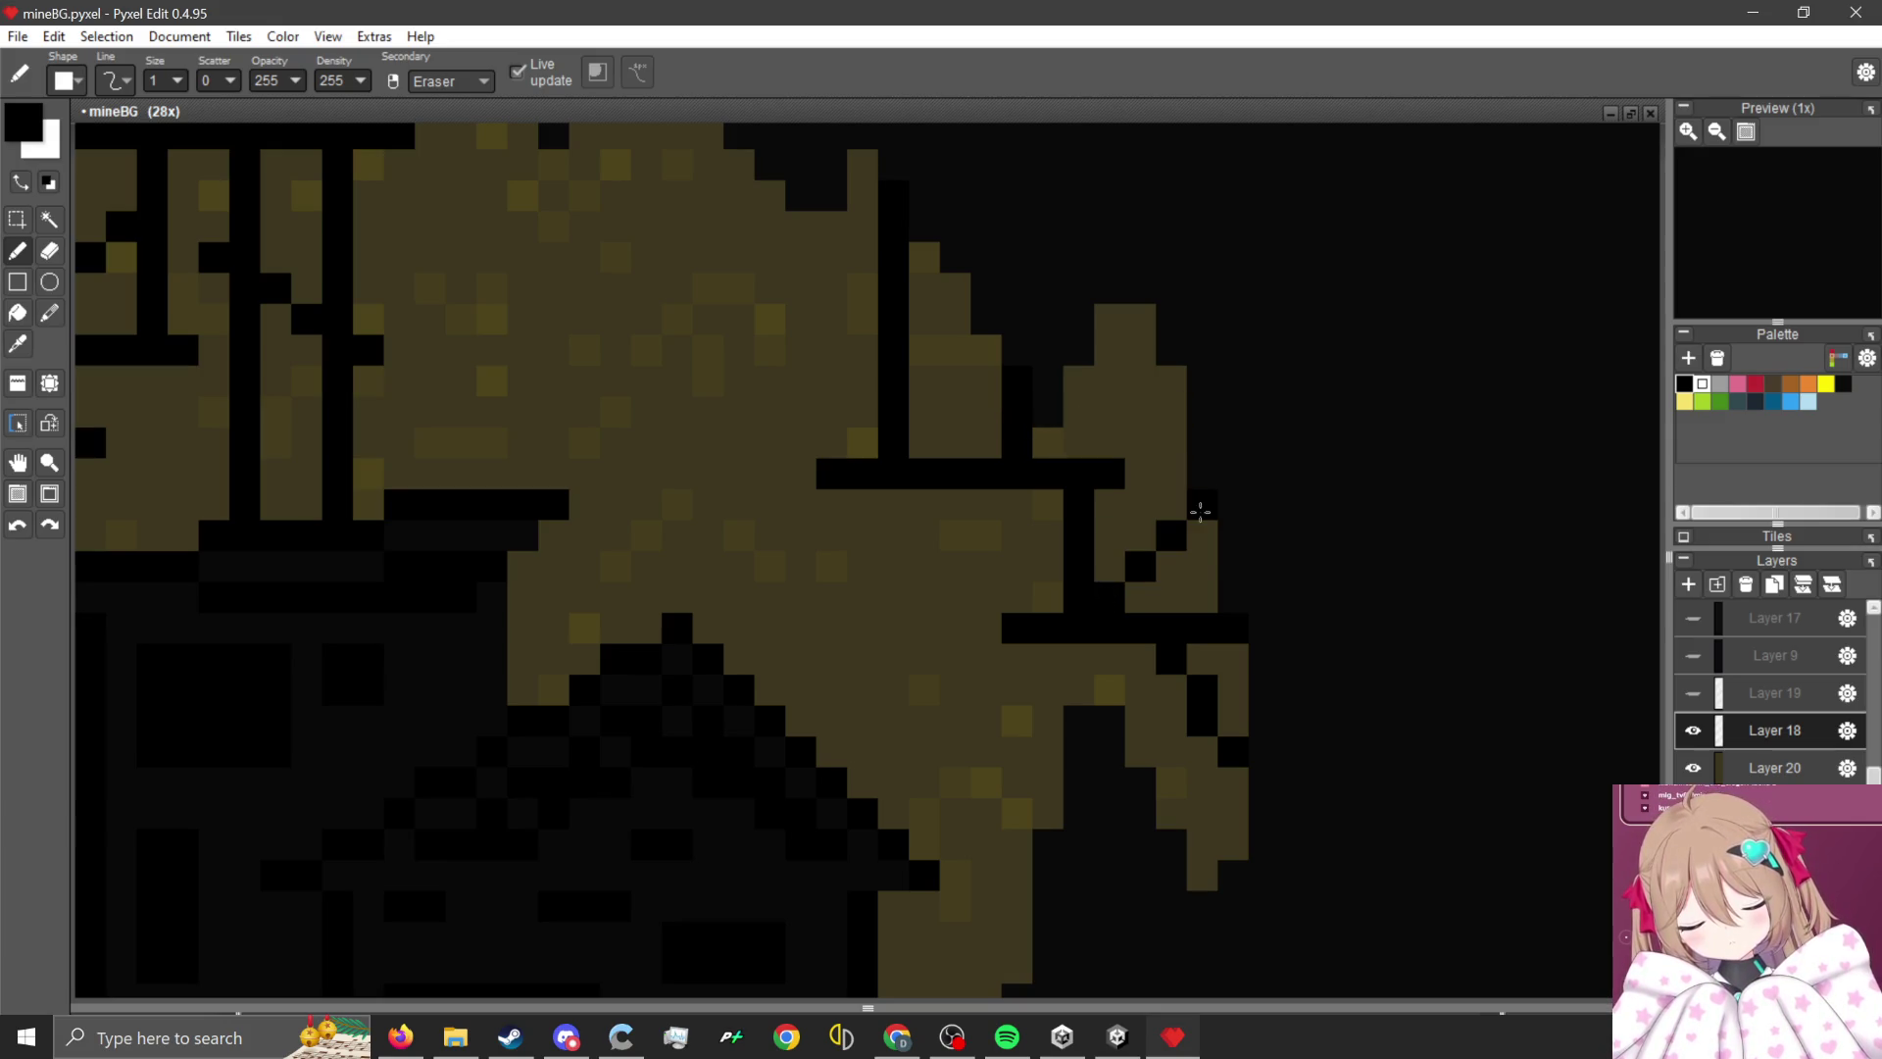
pyautogui.moveTo(1137, 382)
pyautogui.mouseDown()
pyautogui.moveTo(1163, 387)
pyautogui.moveTo(1078, 388)
pyautogui.mouseUp()
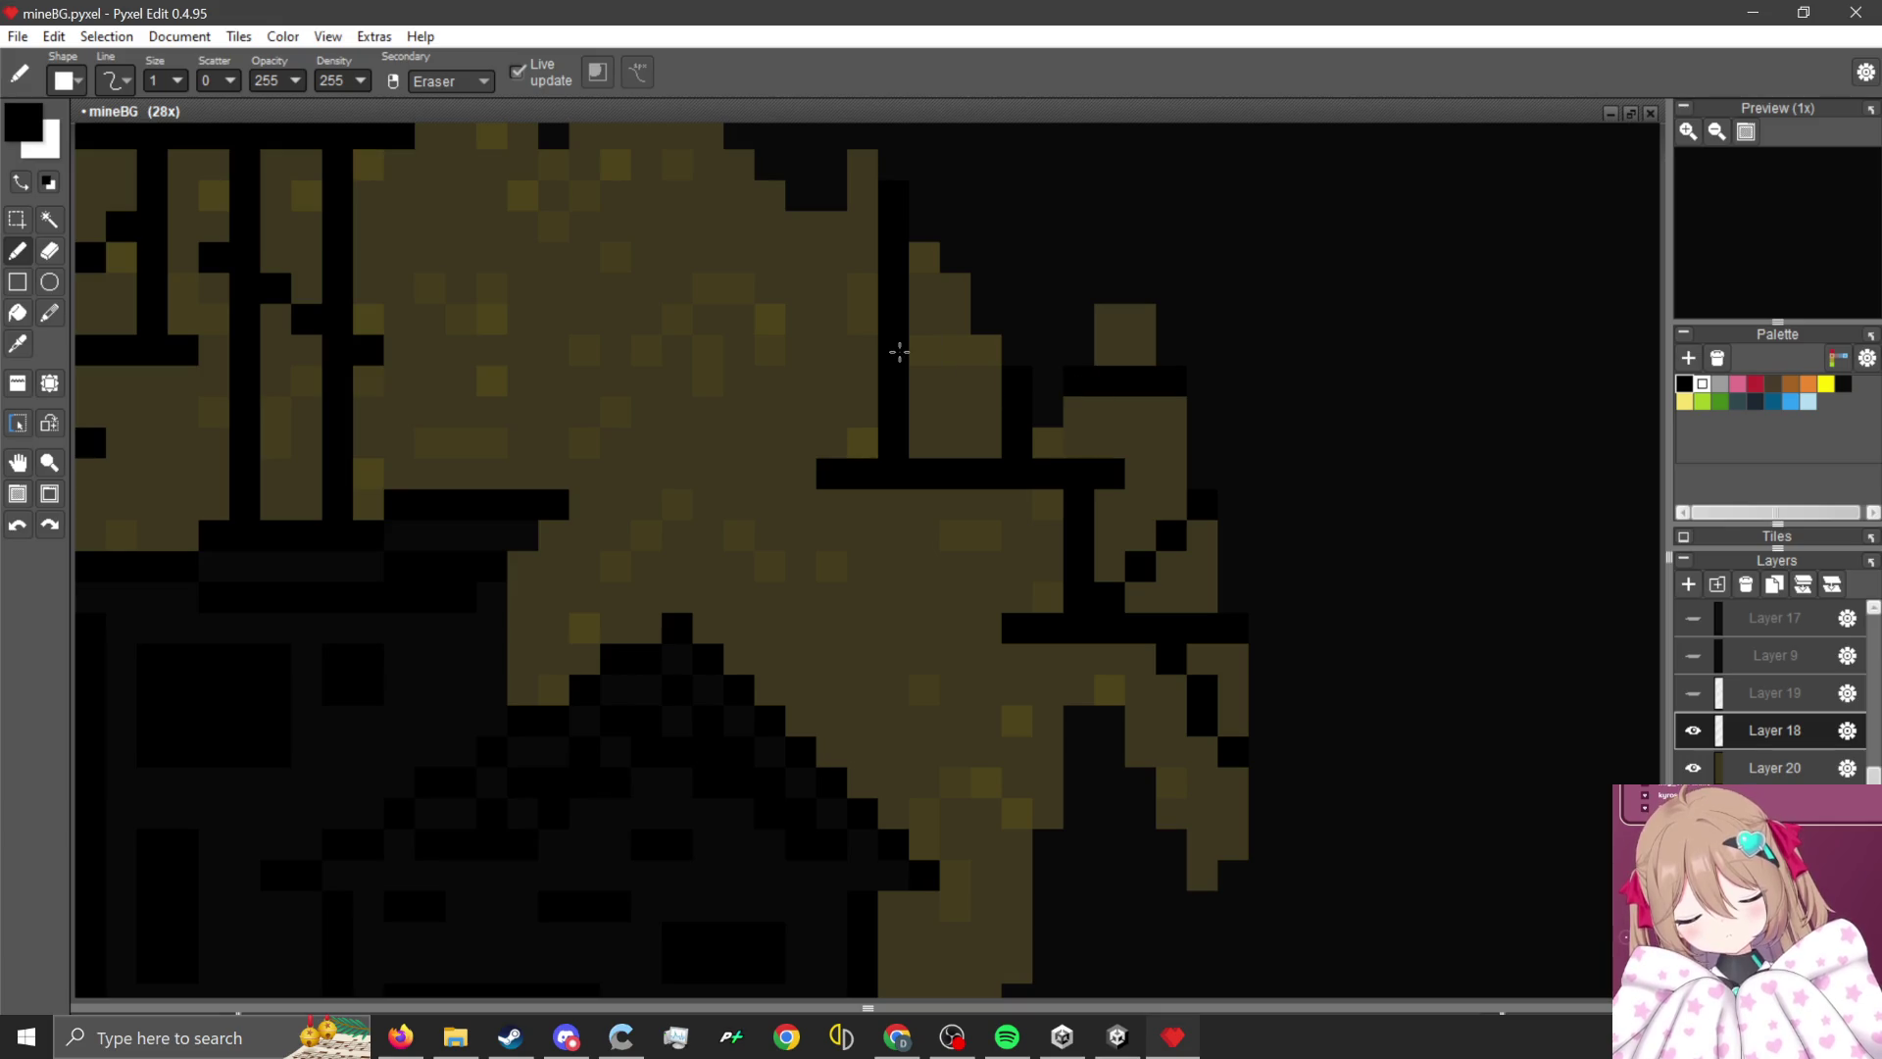
pyautogui.moveTo(863, 318); pyautogui.dragTo(979, 389)
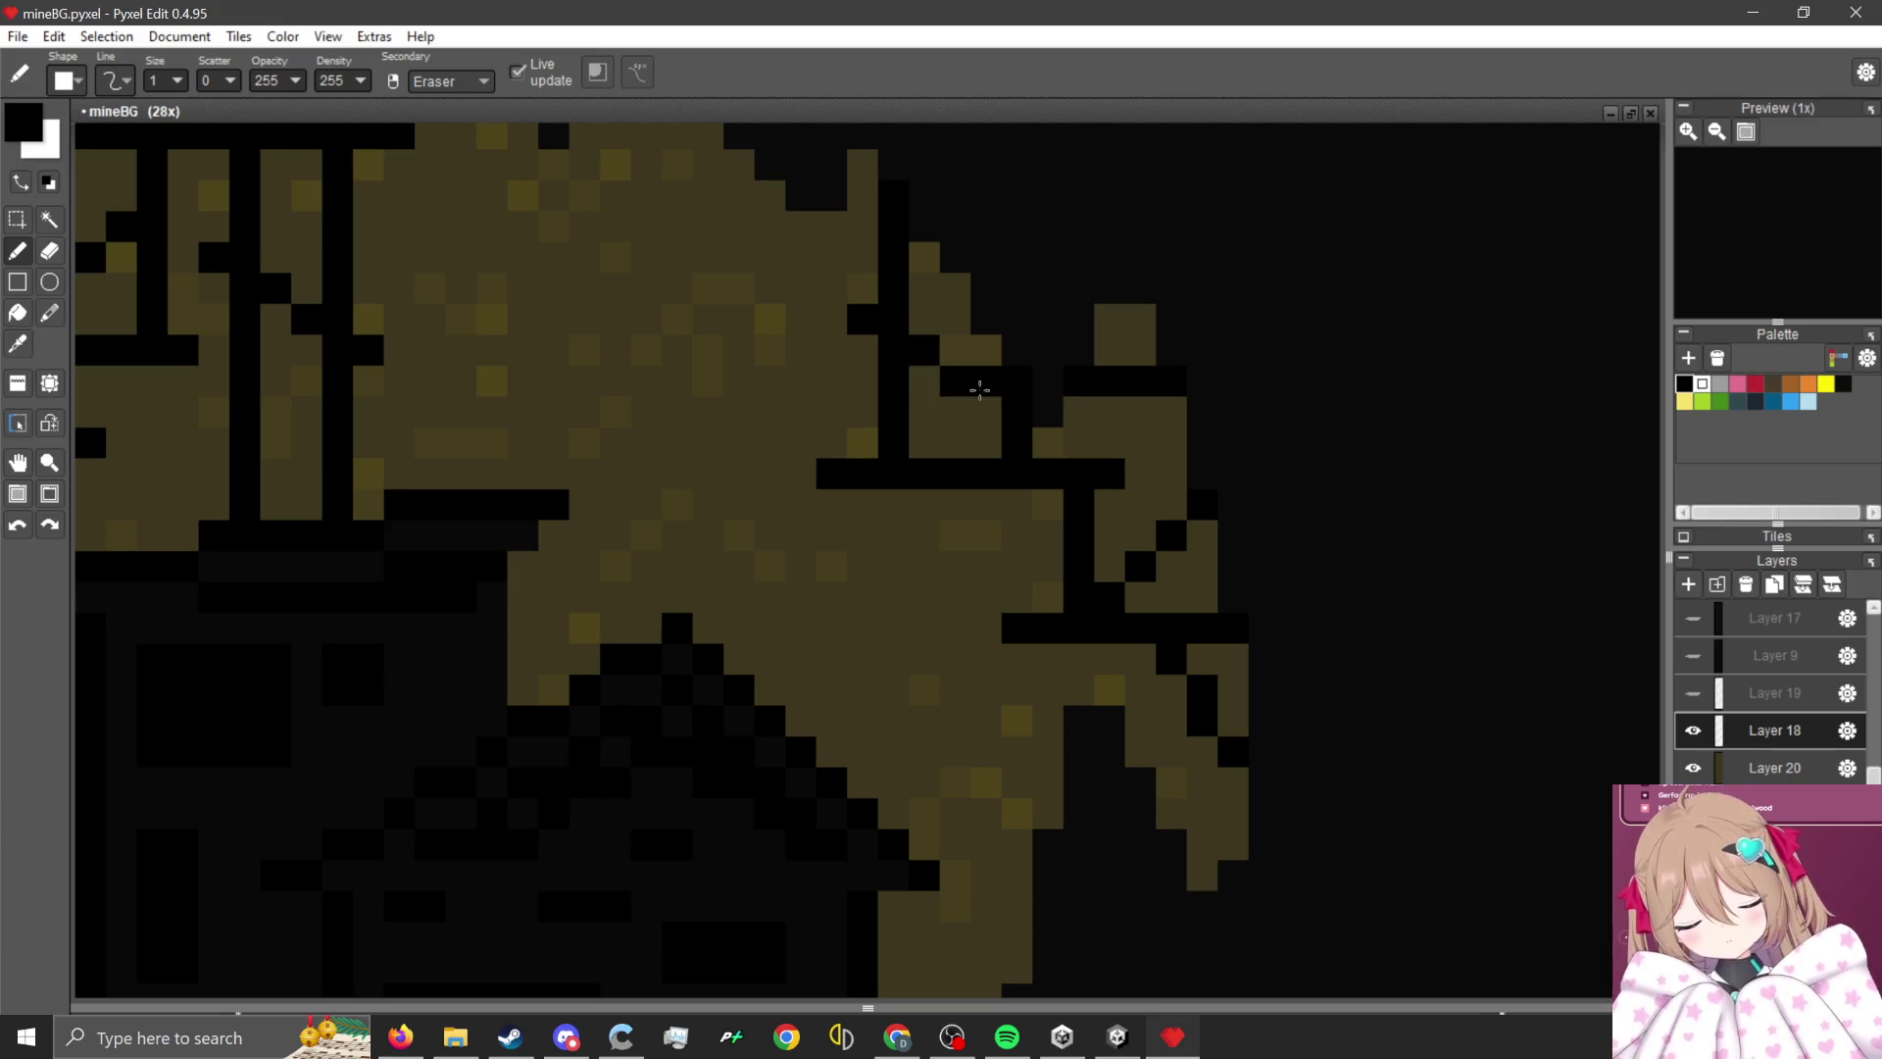
pyautogui.scroll(-5, 1033, 484)
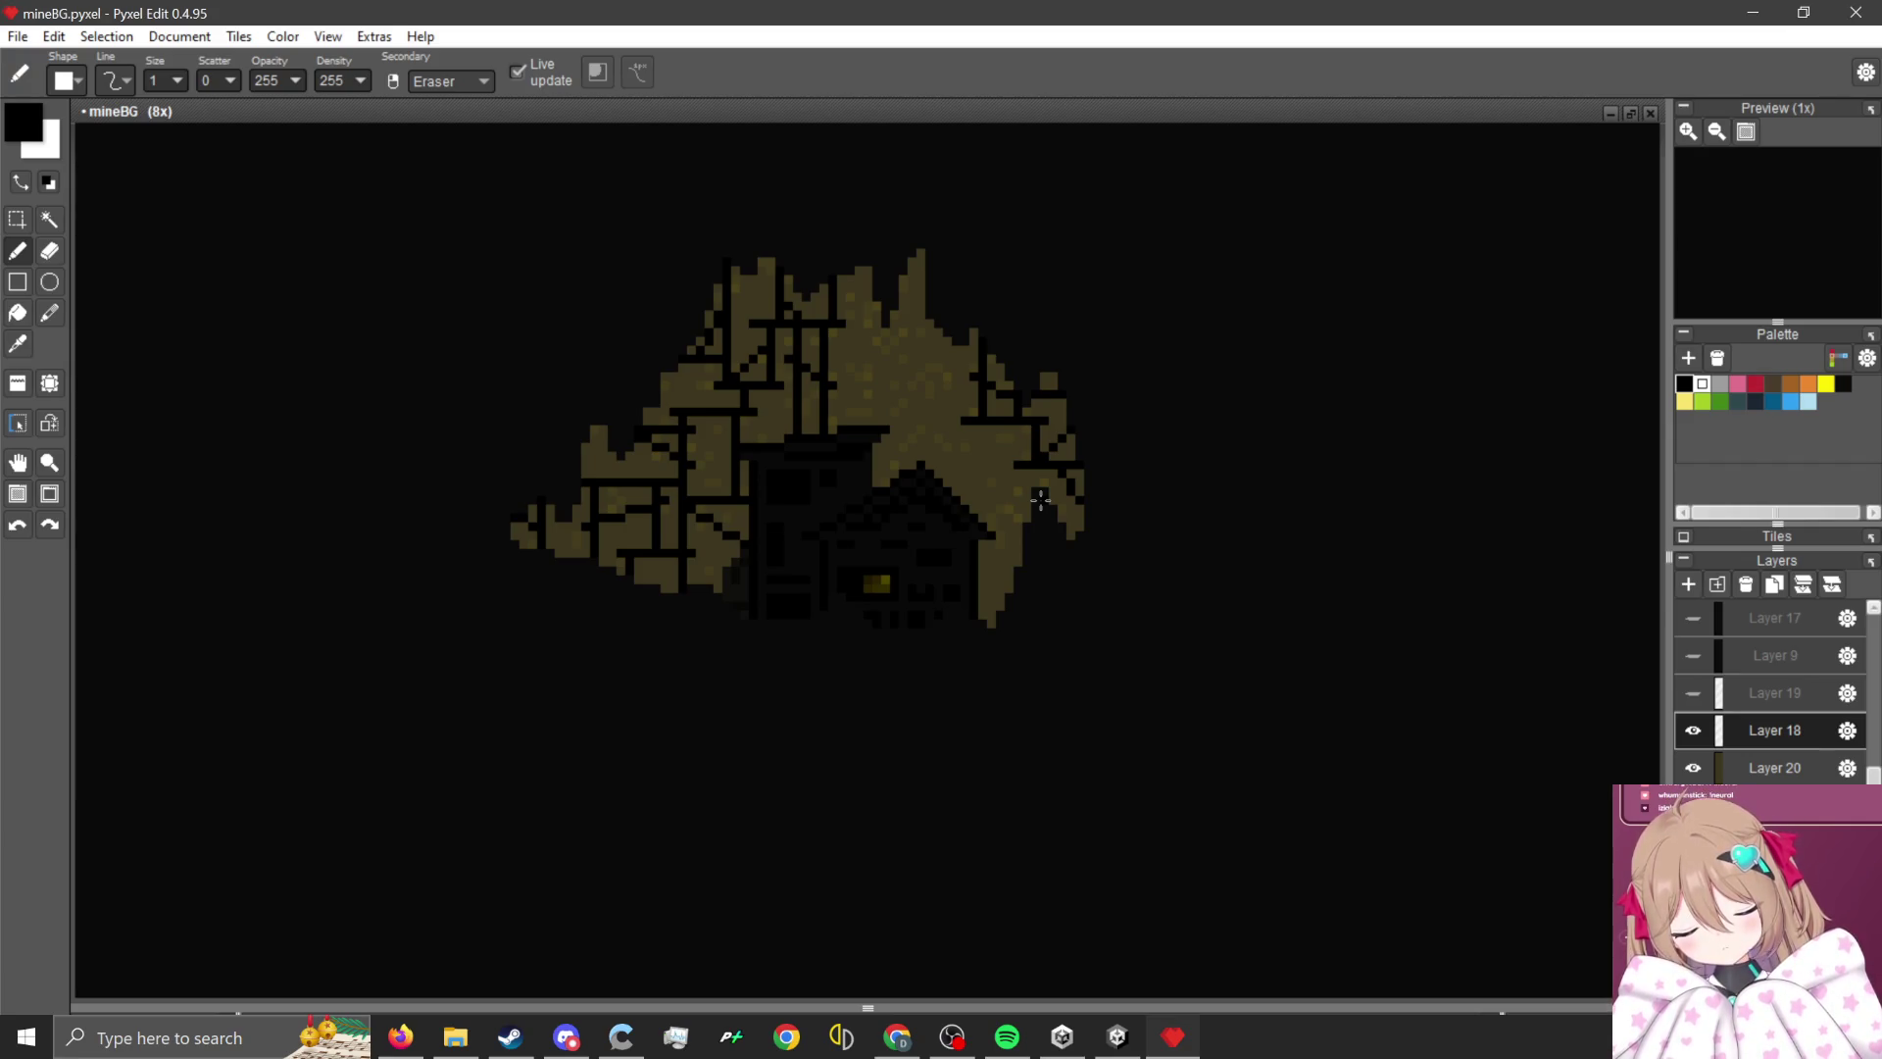
pyautogui.scroll(1, 944, 270)
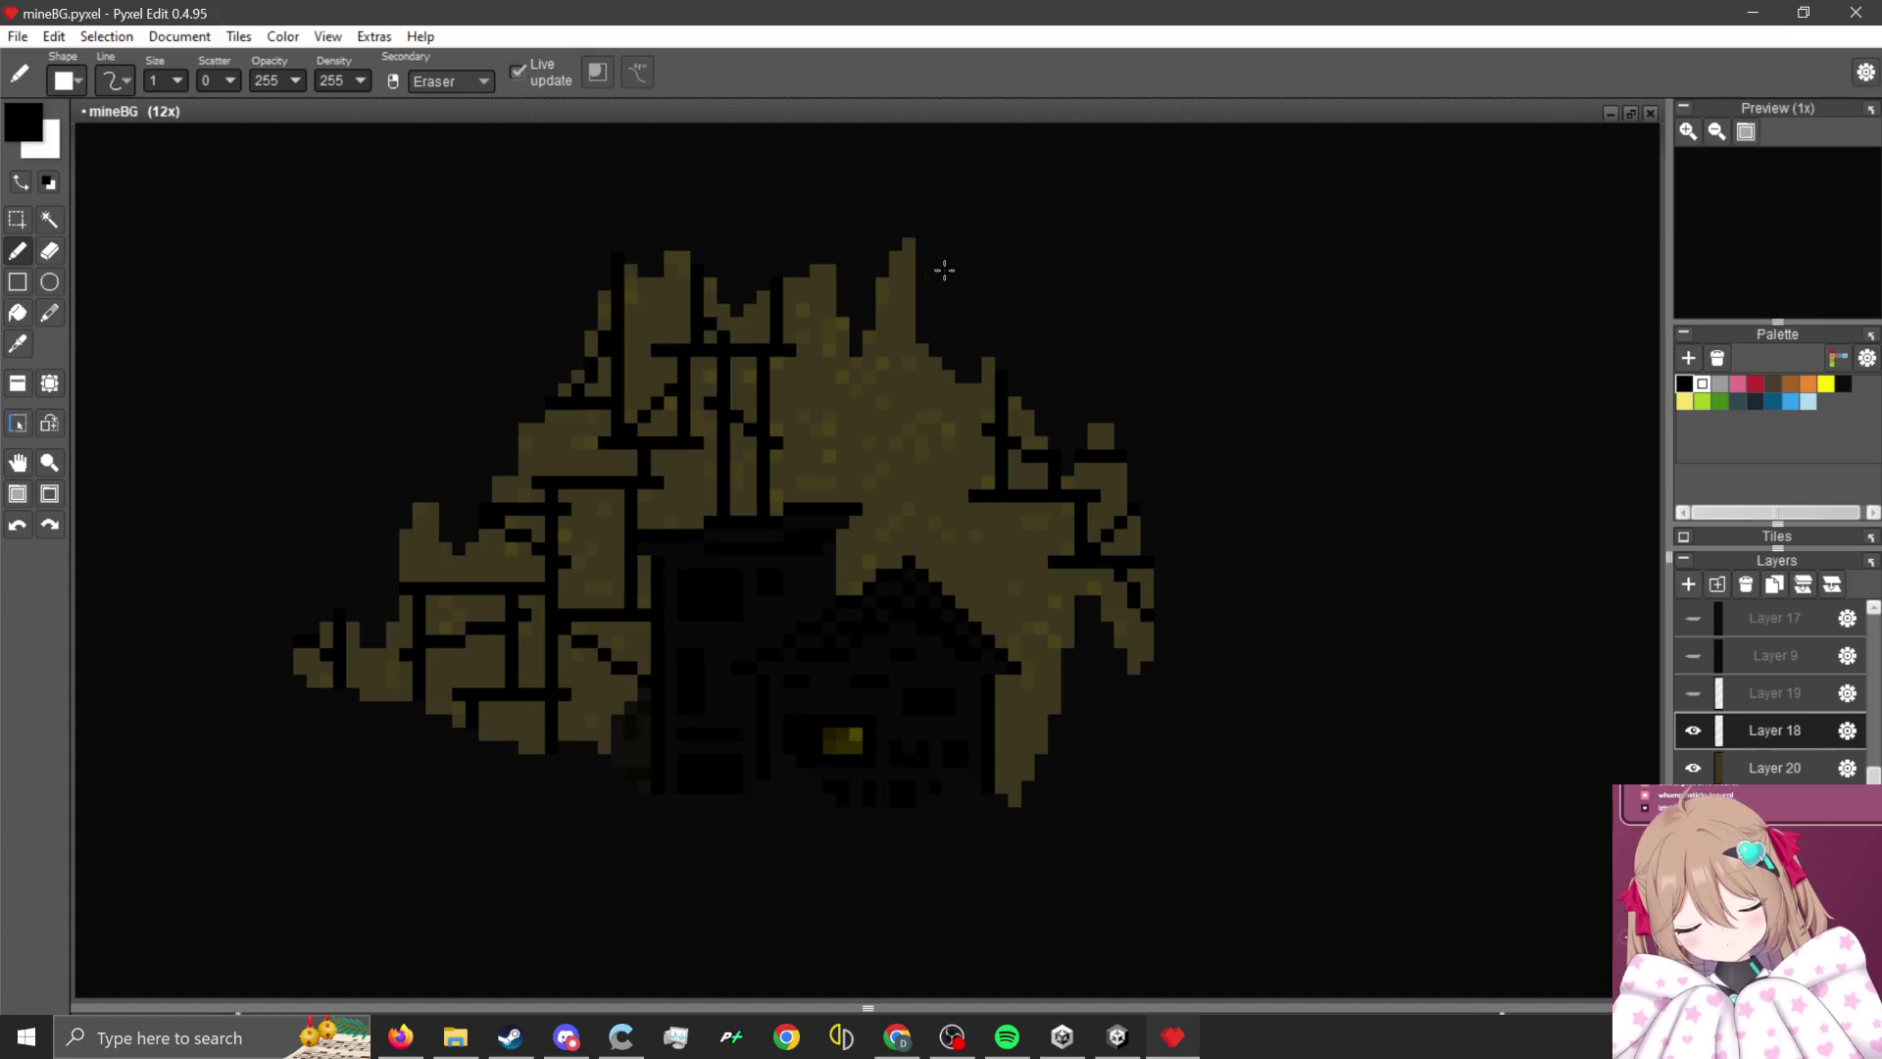
pyautogui.scroll(1, 909, 362)
pyautogui.scroll(-1, 886, 500)
pyautogui.scroll(1, 913, 428)
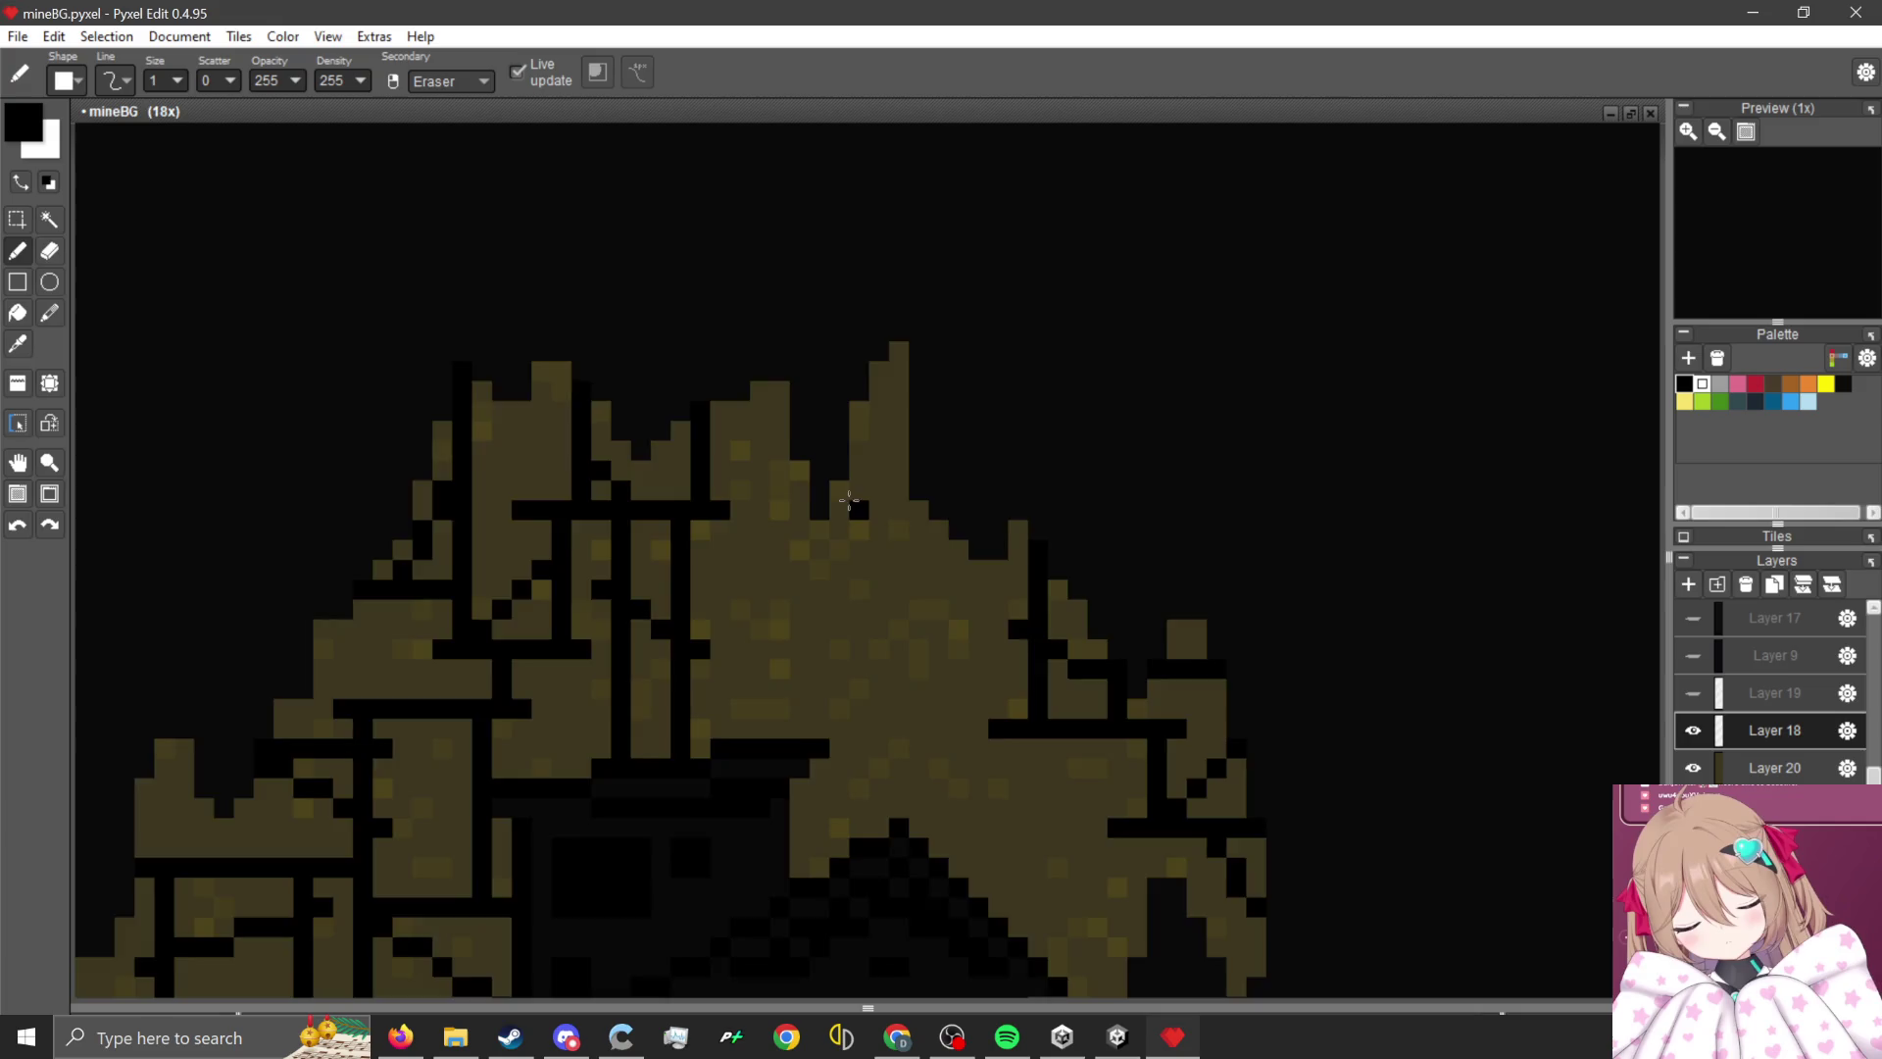
pyautogui.scroll(2, 851, 505)
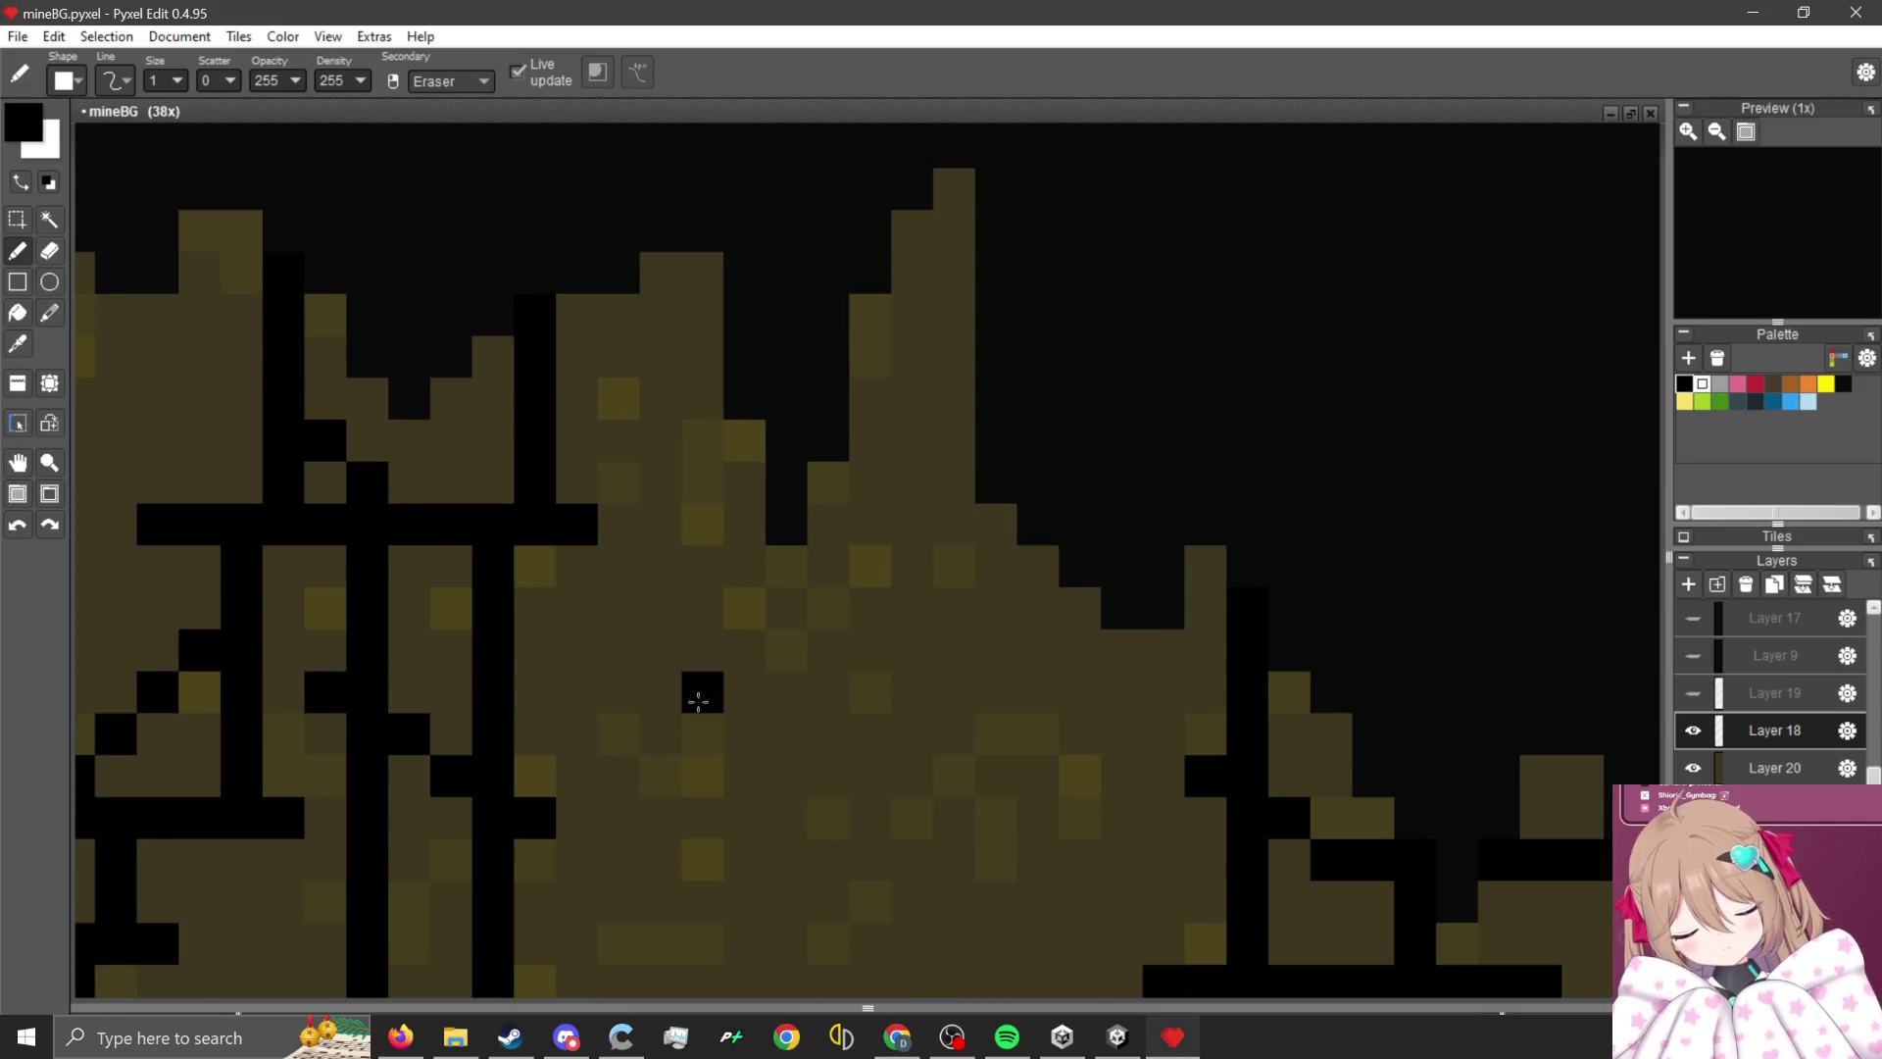
pyautogui.scroll(-2, 695, 692)
pyautogui.scroll(-2, 848, 667)
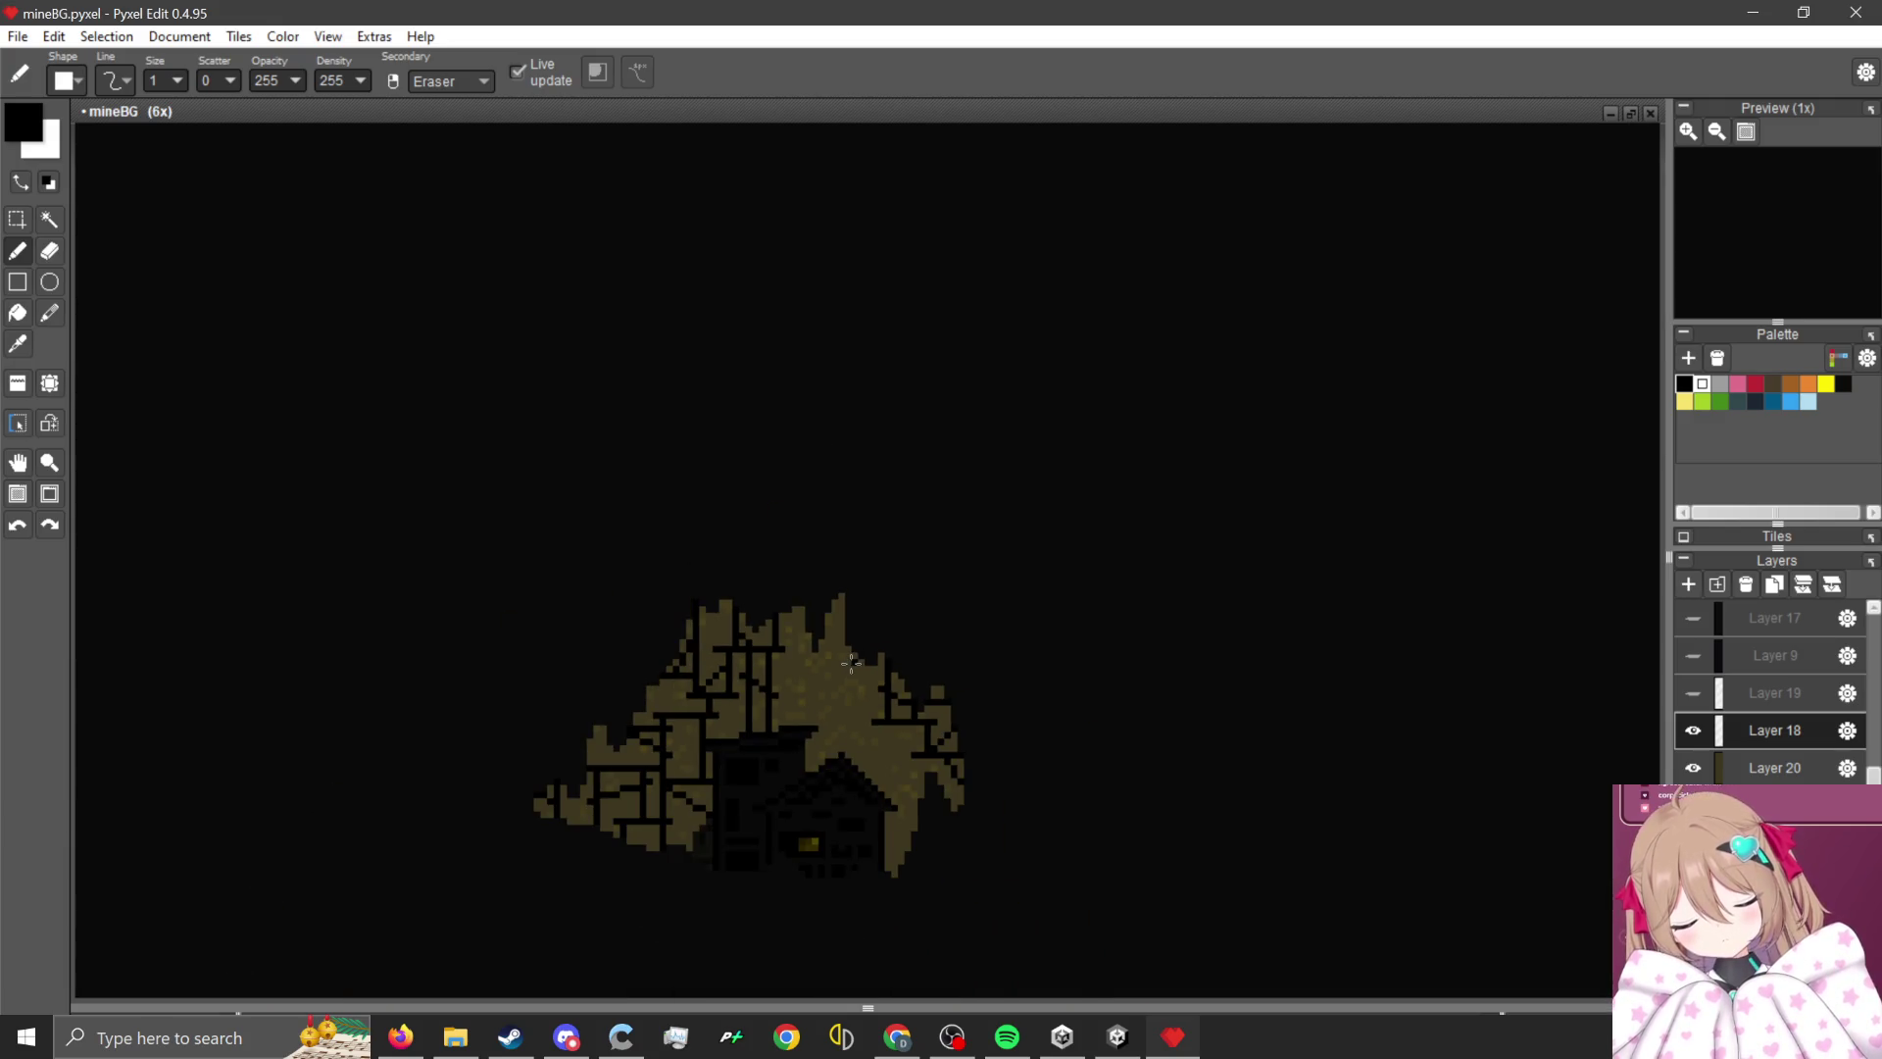
pyautogui.scroll(2, 832, 667)
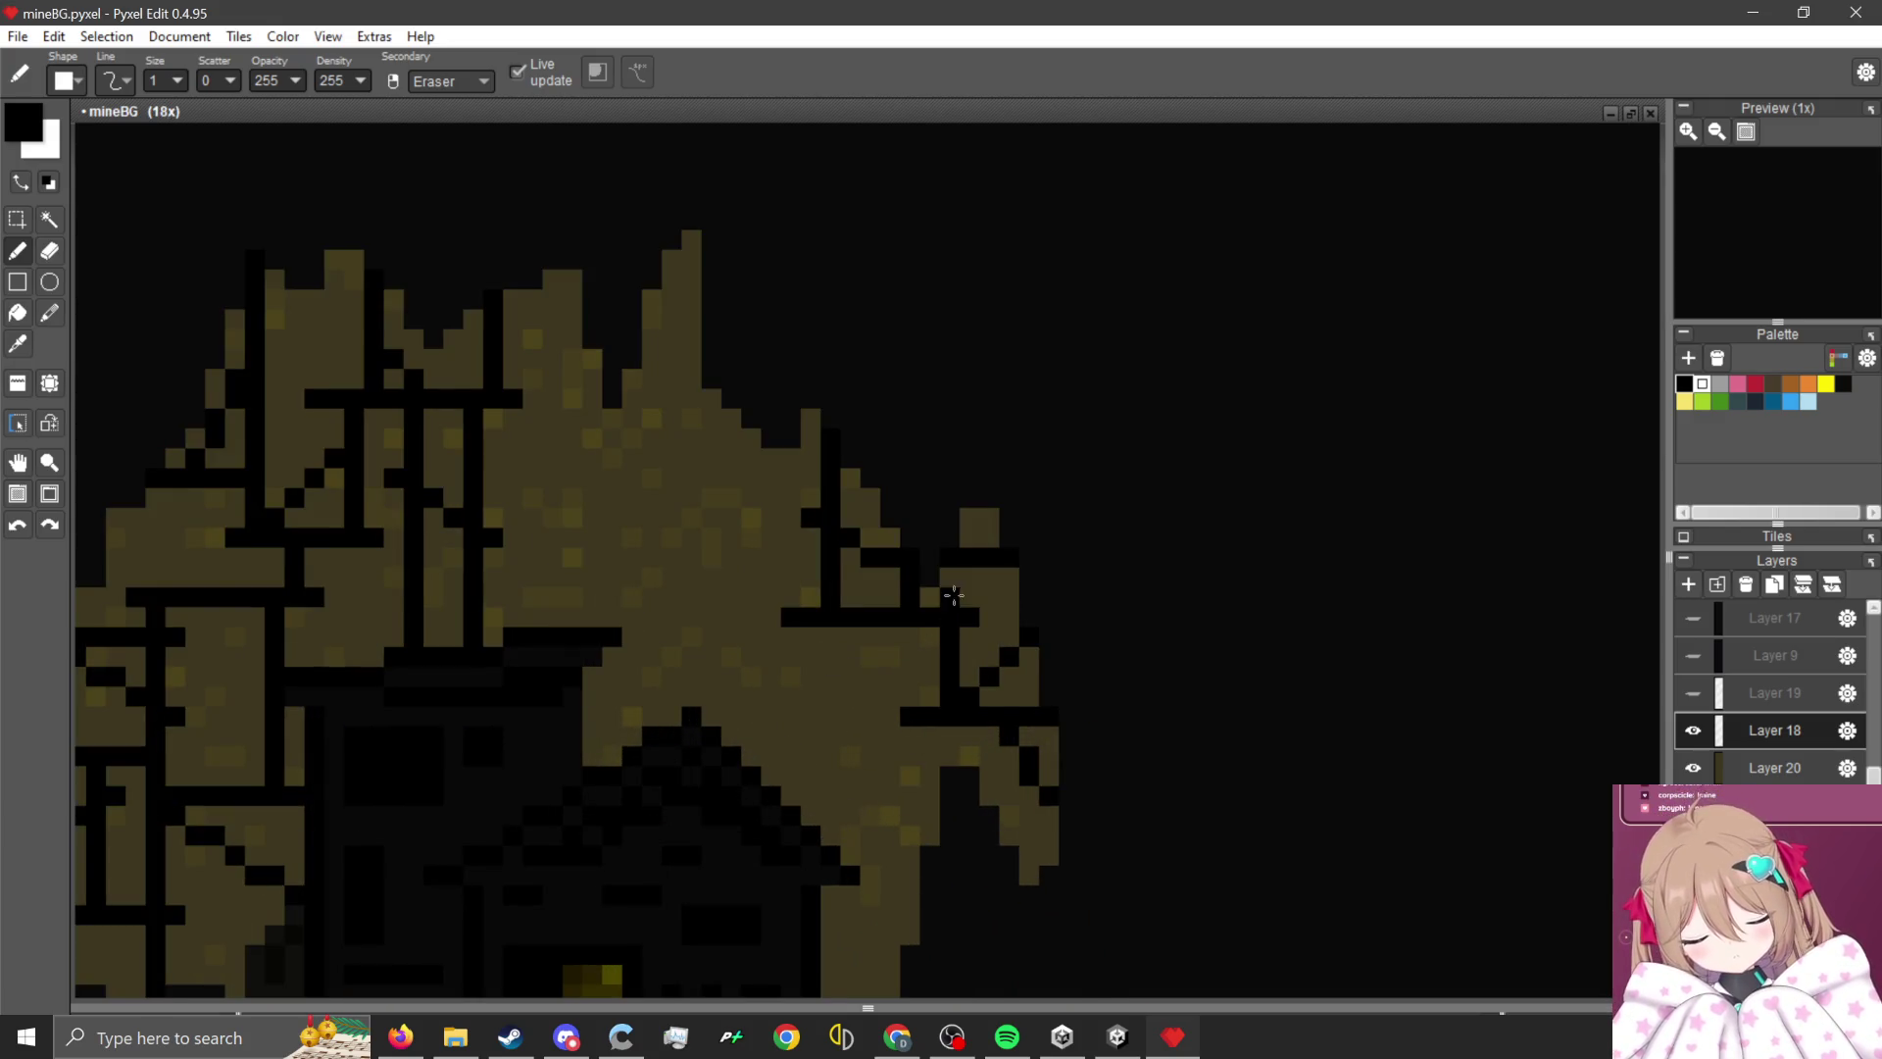
pyautogui.scroll(2, 957, 601)
pyautogui.scroll(-3, 1043, 644)
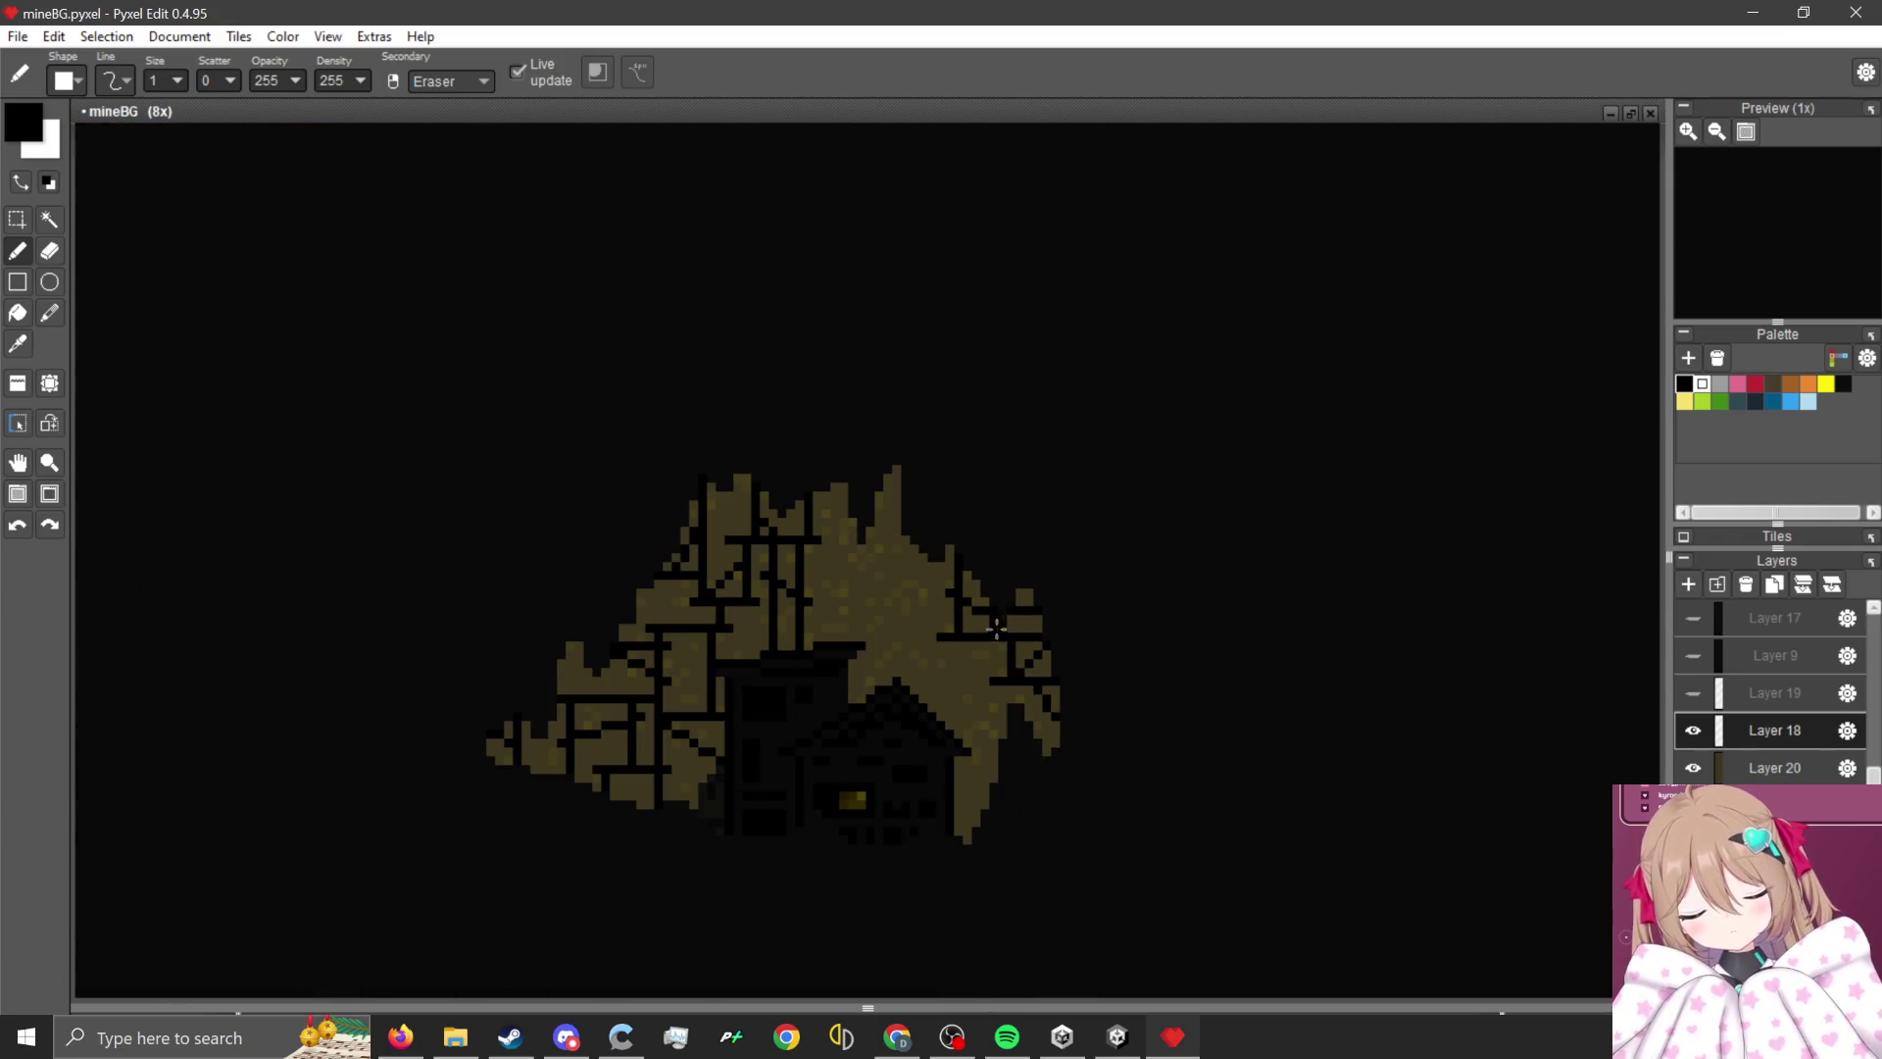
pyautogui.scroll(3, 996, 627)
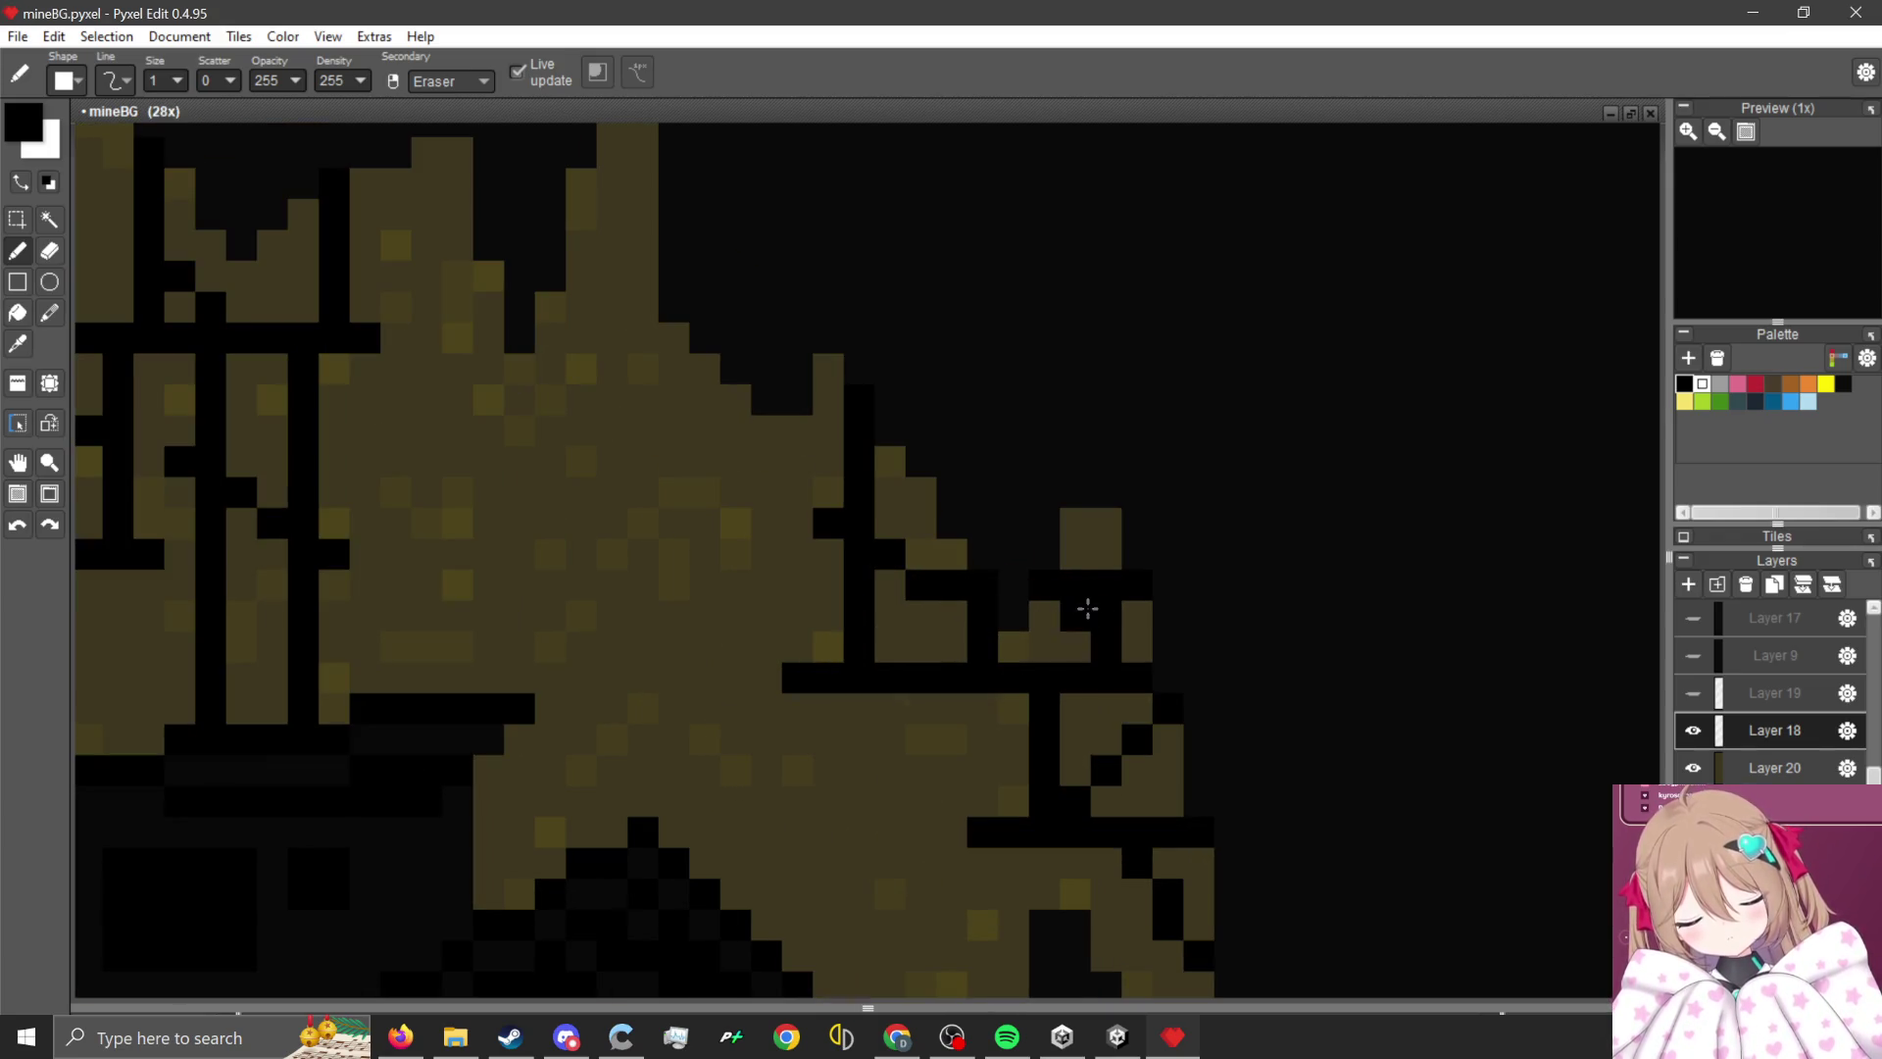
pyautogui.scroll(-2, 927, 558)
pyautogui.scroll(-2, 924, 555)
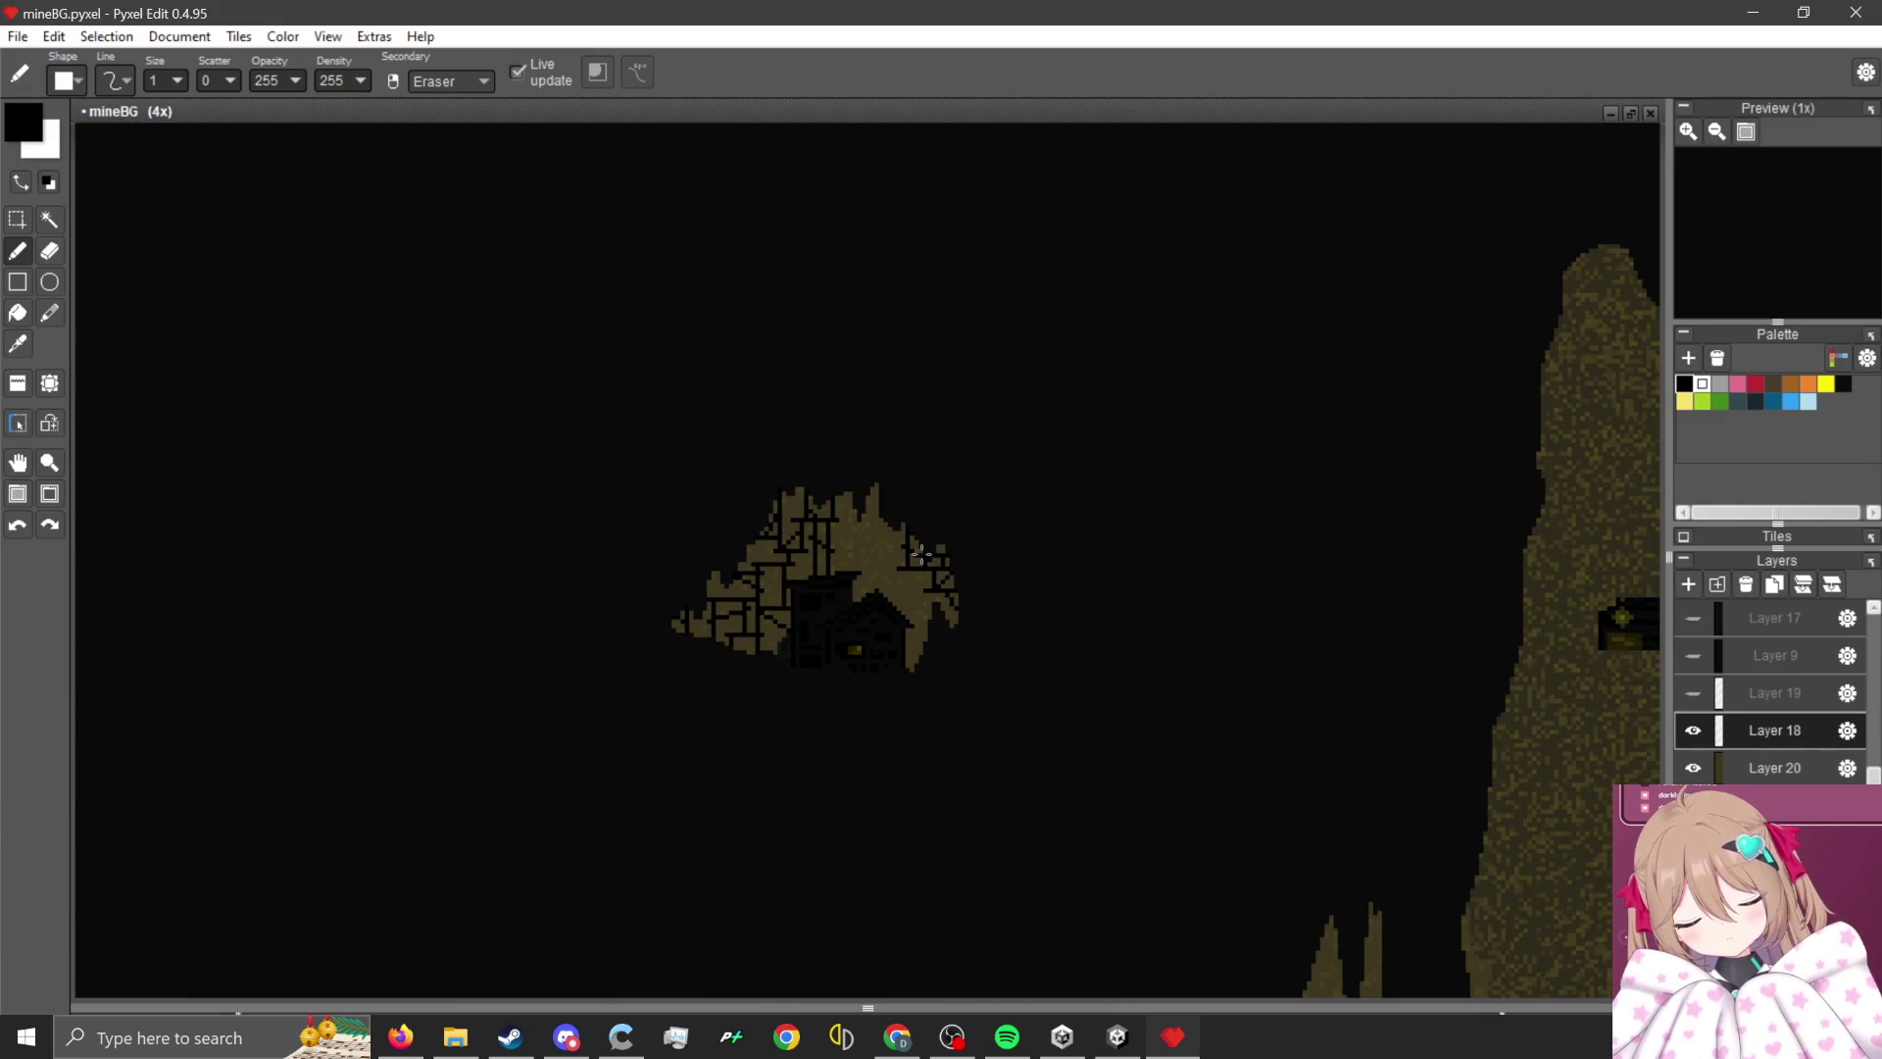
pyautogui.scroll(3, 921, 549)
pyautogui.scroll(-3, 863, 622)
pyautogui.scroll(1, 860, 628)
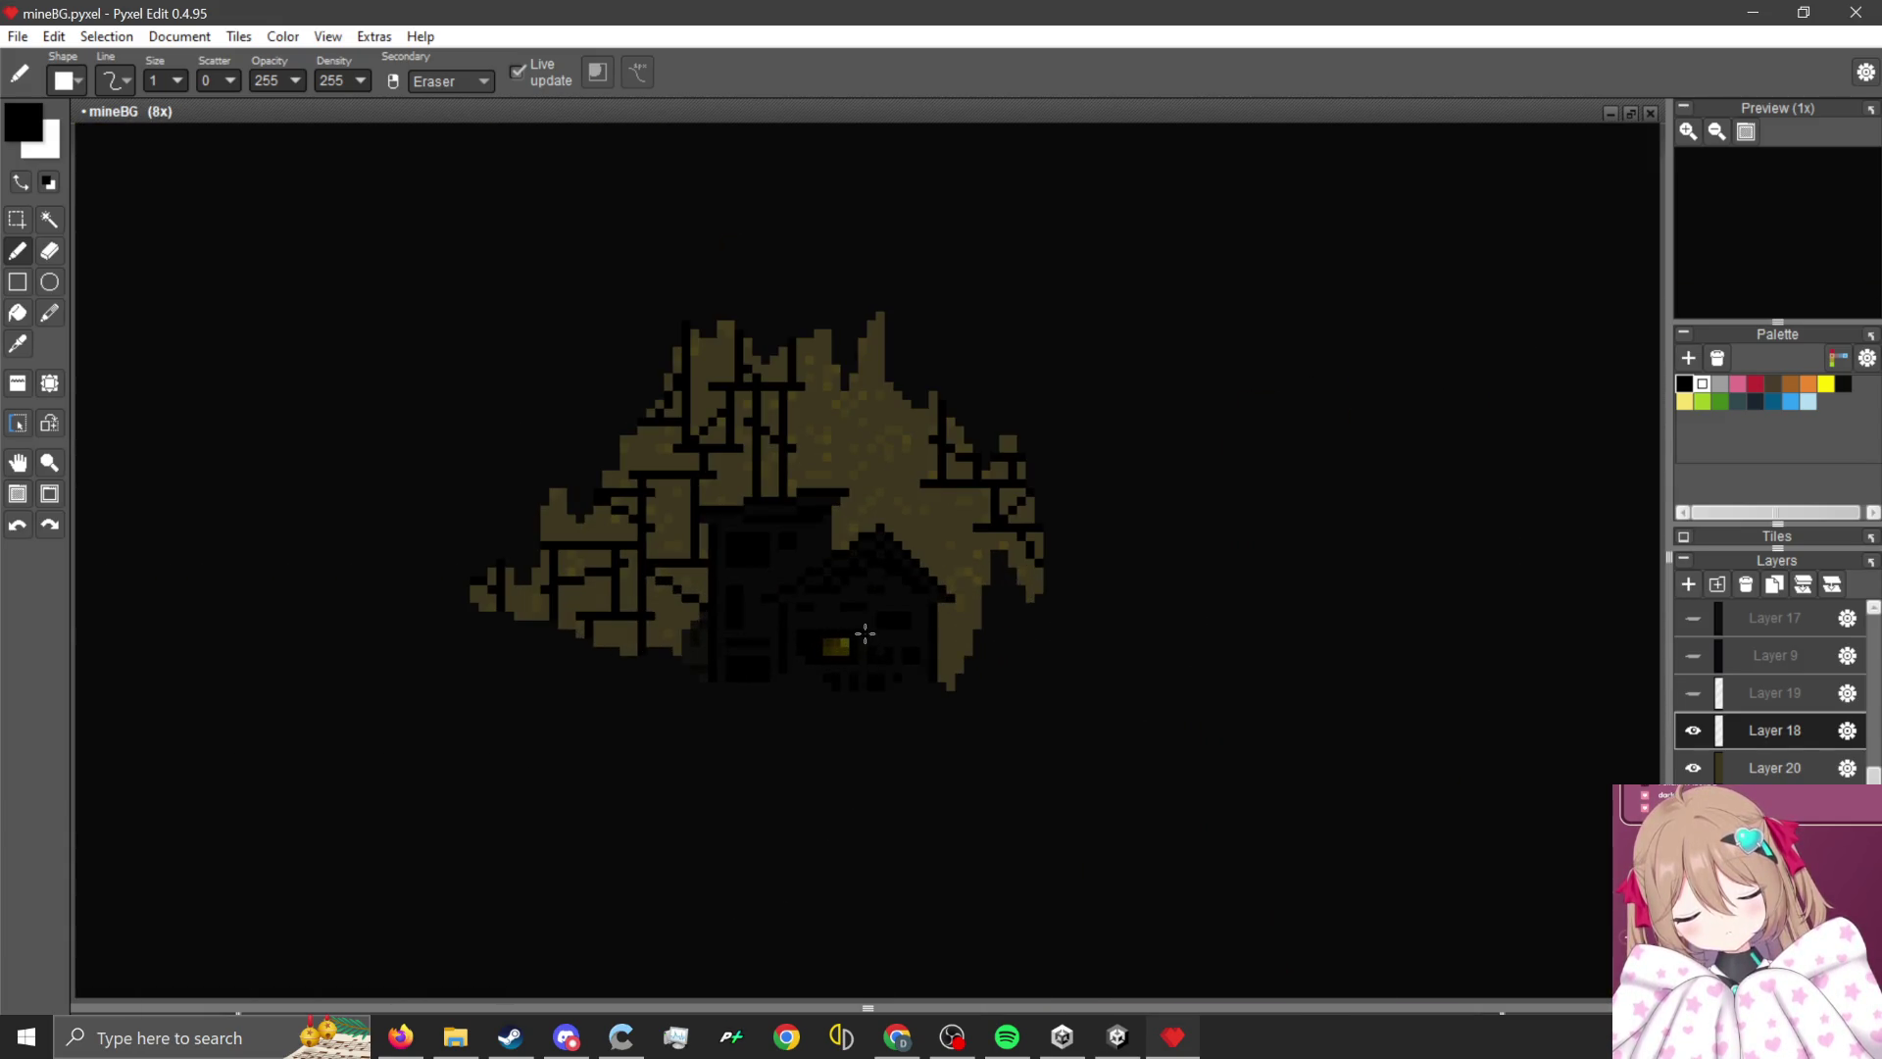
pyautogui.scroll(-1, 748, 499)
pyautogui.scroll(6, 747, 499)
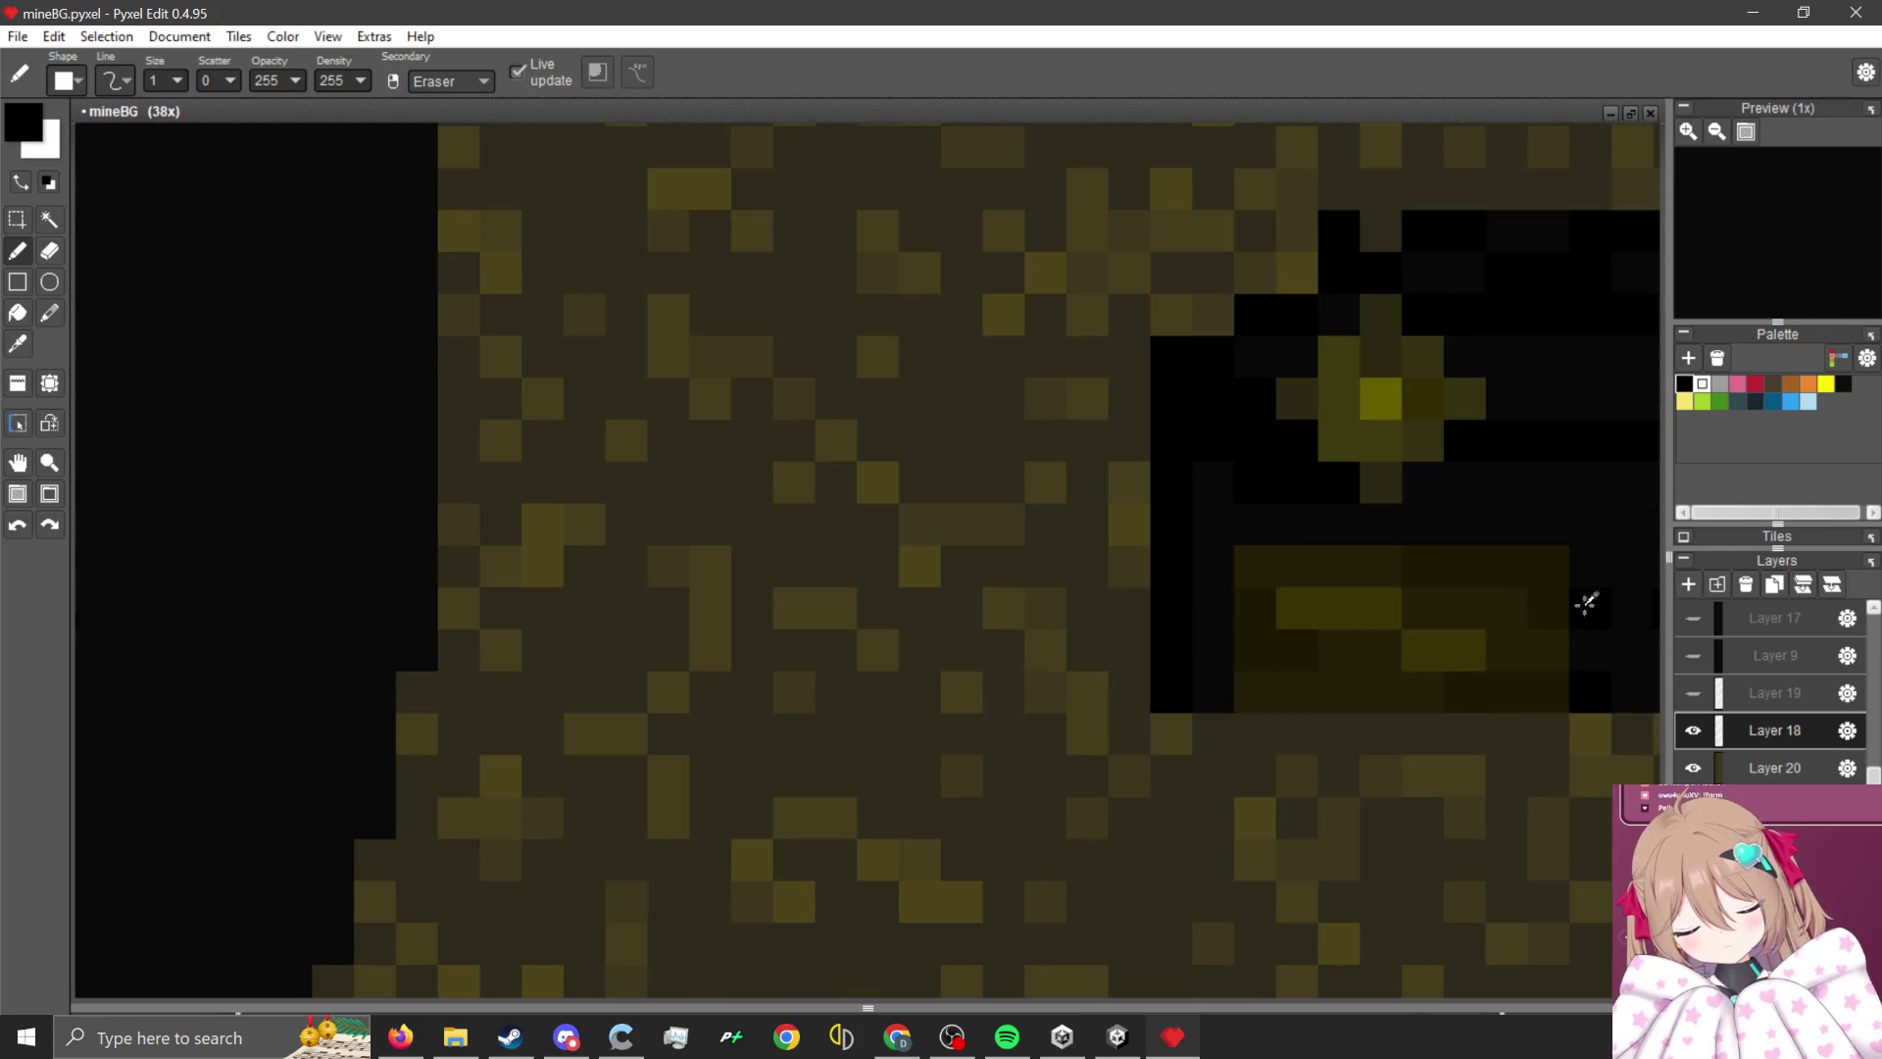
# - Sample the dark olive lamp glow and paint it over the small yellow lower window
pyautogui.keyDown('alt'); pyautogui.click(1547, 561); pyautogui.keyUp('alt')
pyautogui.scroll(-4, 777, 589)
pyautogui.scroll(3, 349, 609)
pyautogui.scroll(2, 420, 559)
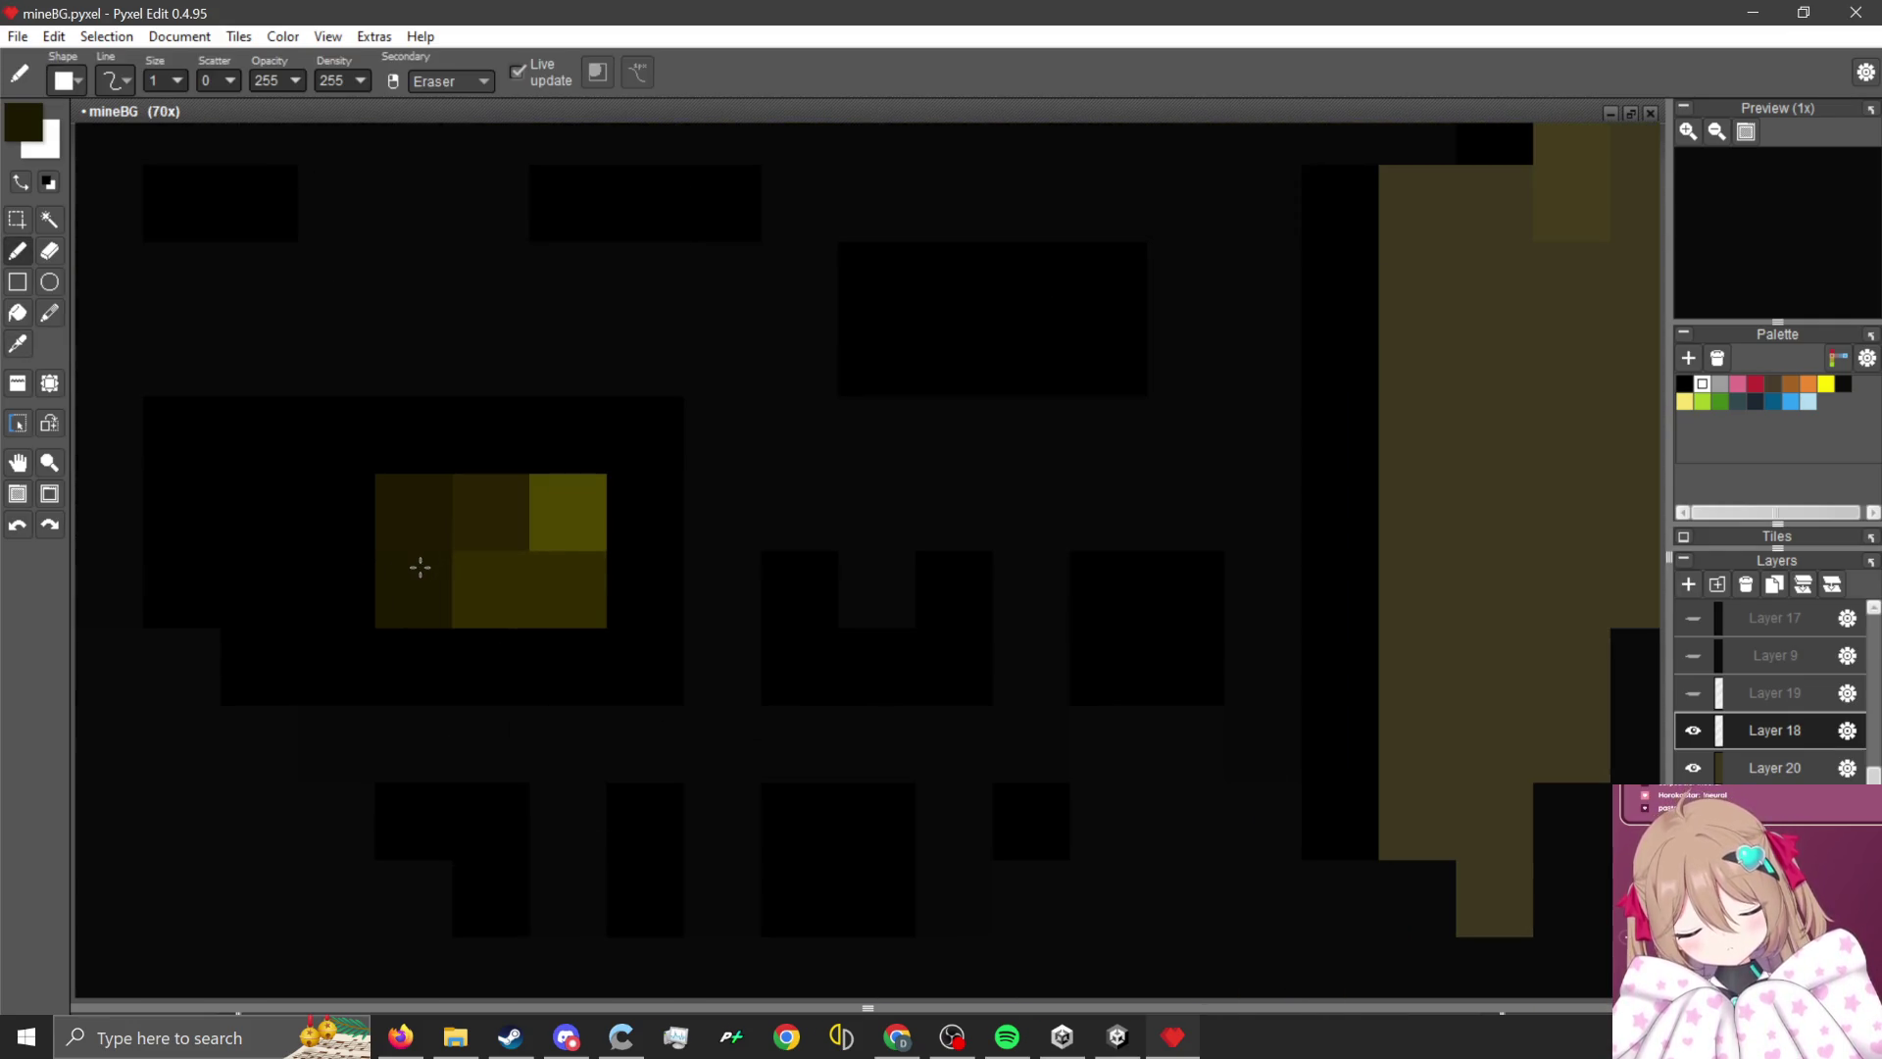
pyautogui.moveTo(434, 522)
pyautogui.mouseDown()
pyautogui.moveTo(555, 542)
pyautogui.moveTo(261, 660)
pyautogui.moveTo(555, 646)
pyautogui.moveTo(601, 487)
pyautogui.moveTo(378, 461)
pyautogui.moveTo(338, 527)
pyautogui.mouseUp()
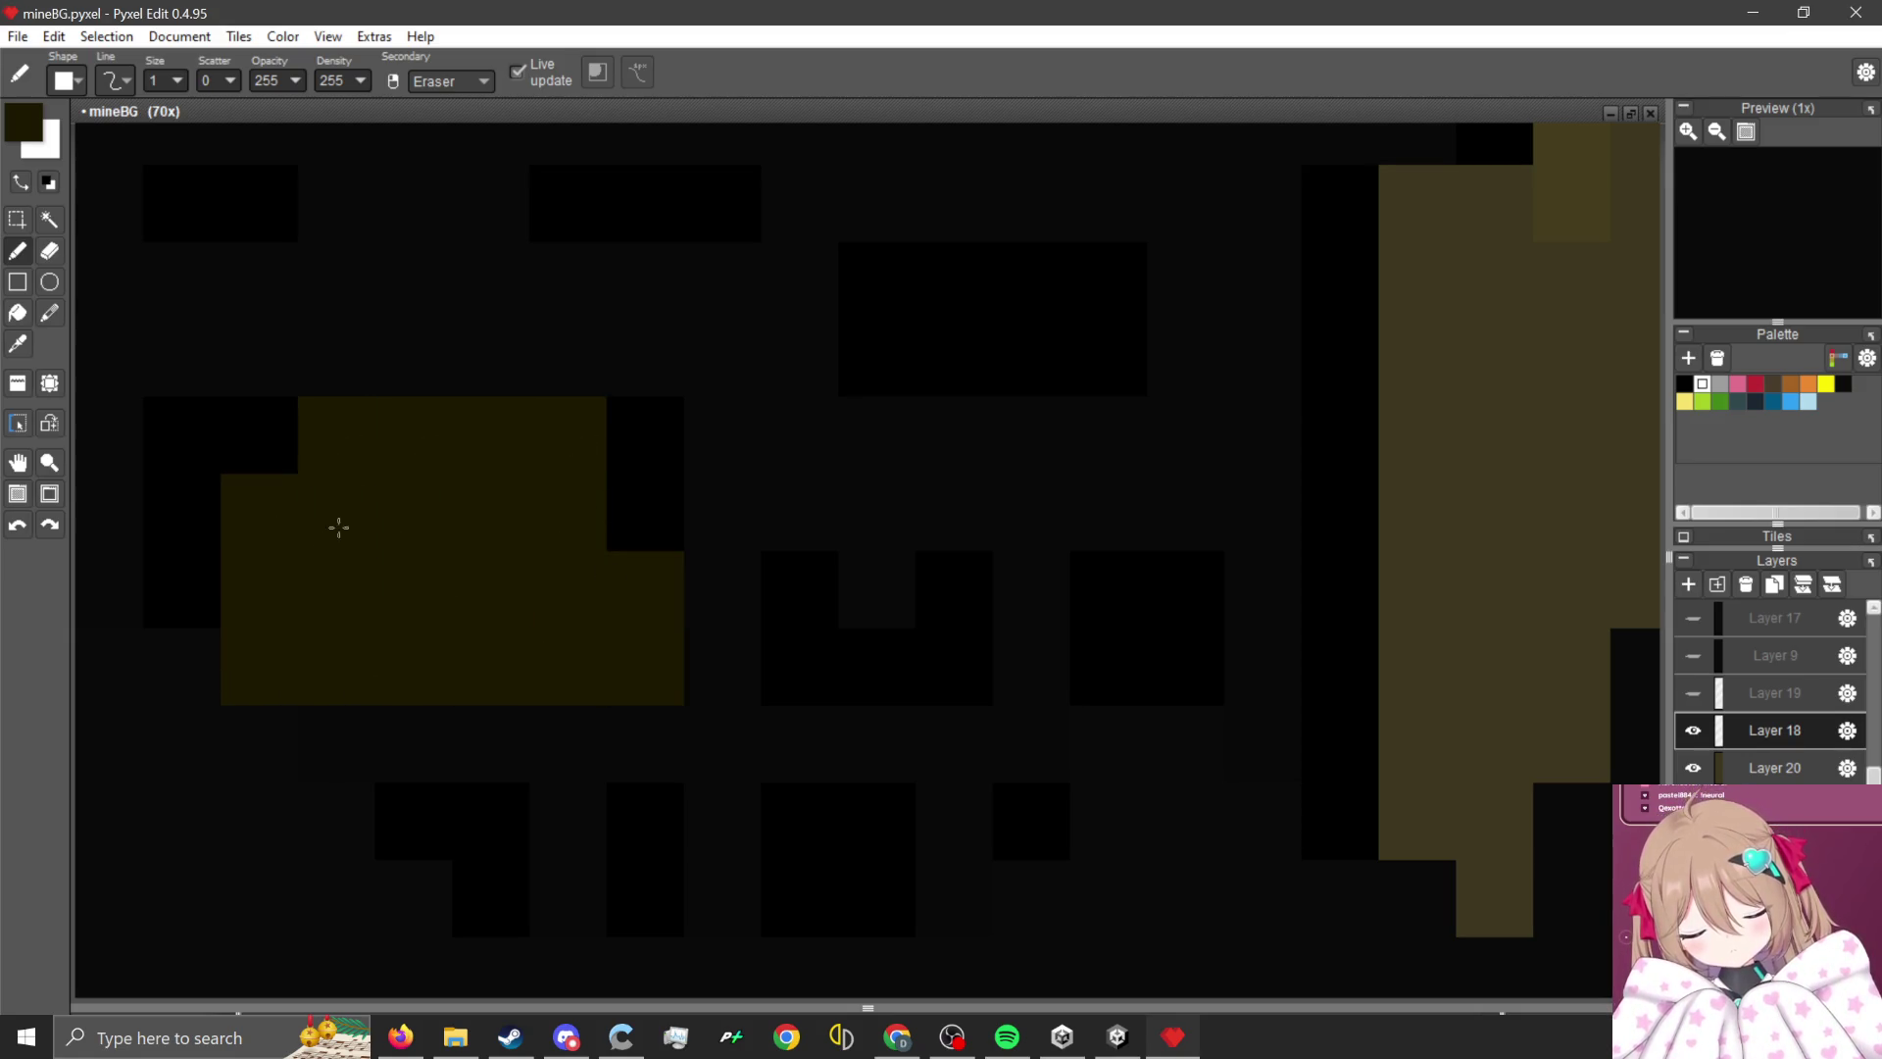
pyautogui.moveTo(481, 413)
pyautogui.mouseDown()
pyautogui.moveTo(604, 508)
pyautogui.moveTo(248, 461)
pyautogui.mouseUp()
pyautogui.scroll(-10, 445, 567)
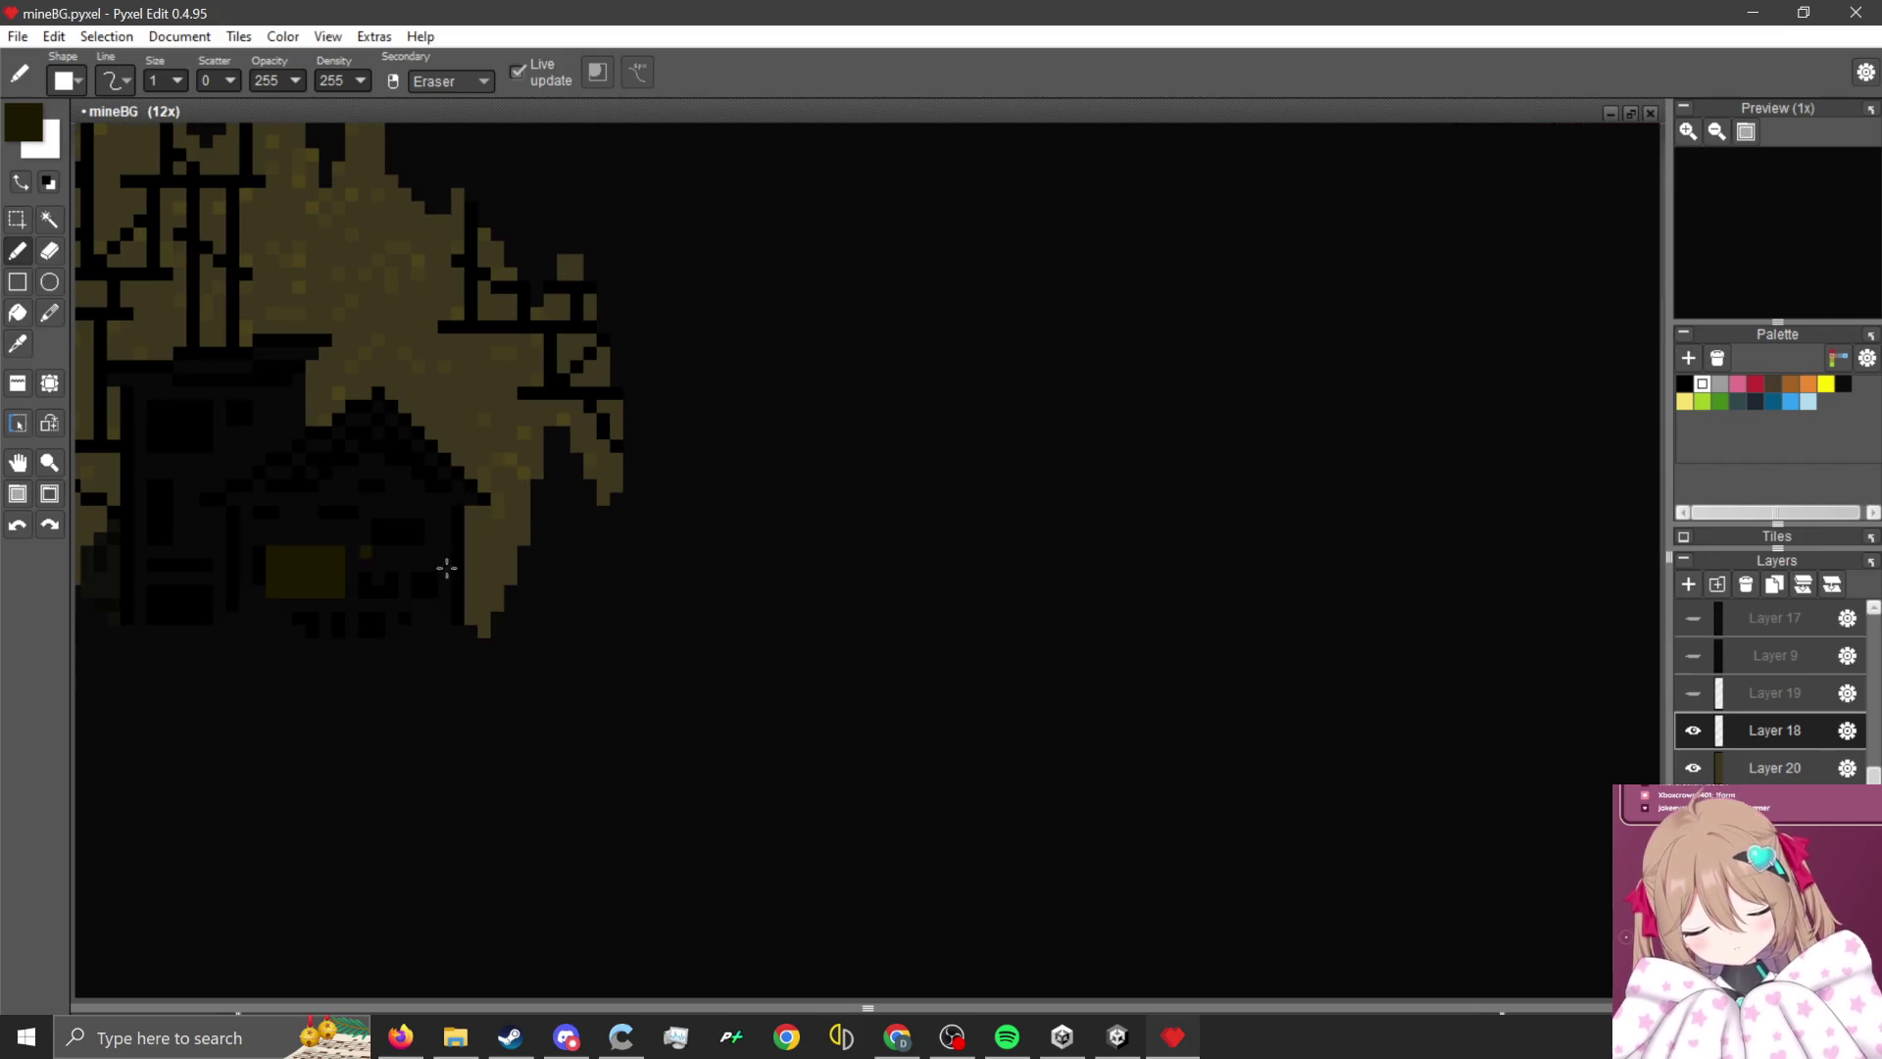
pyautogui.scroll(10, 1294, 496)
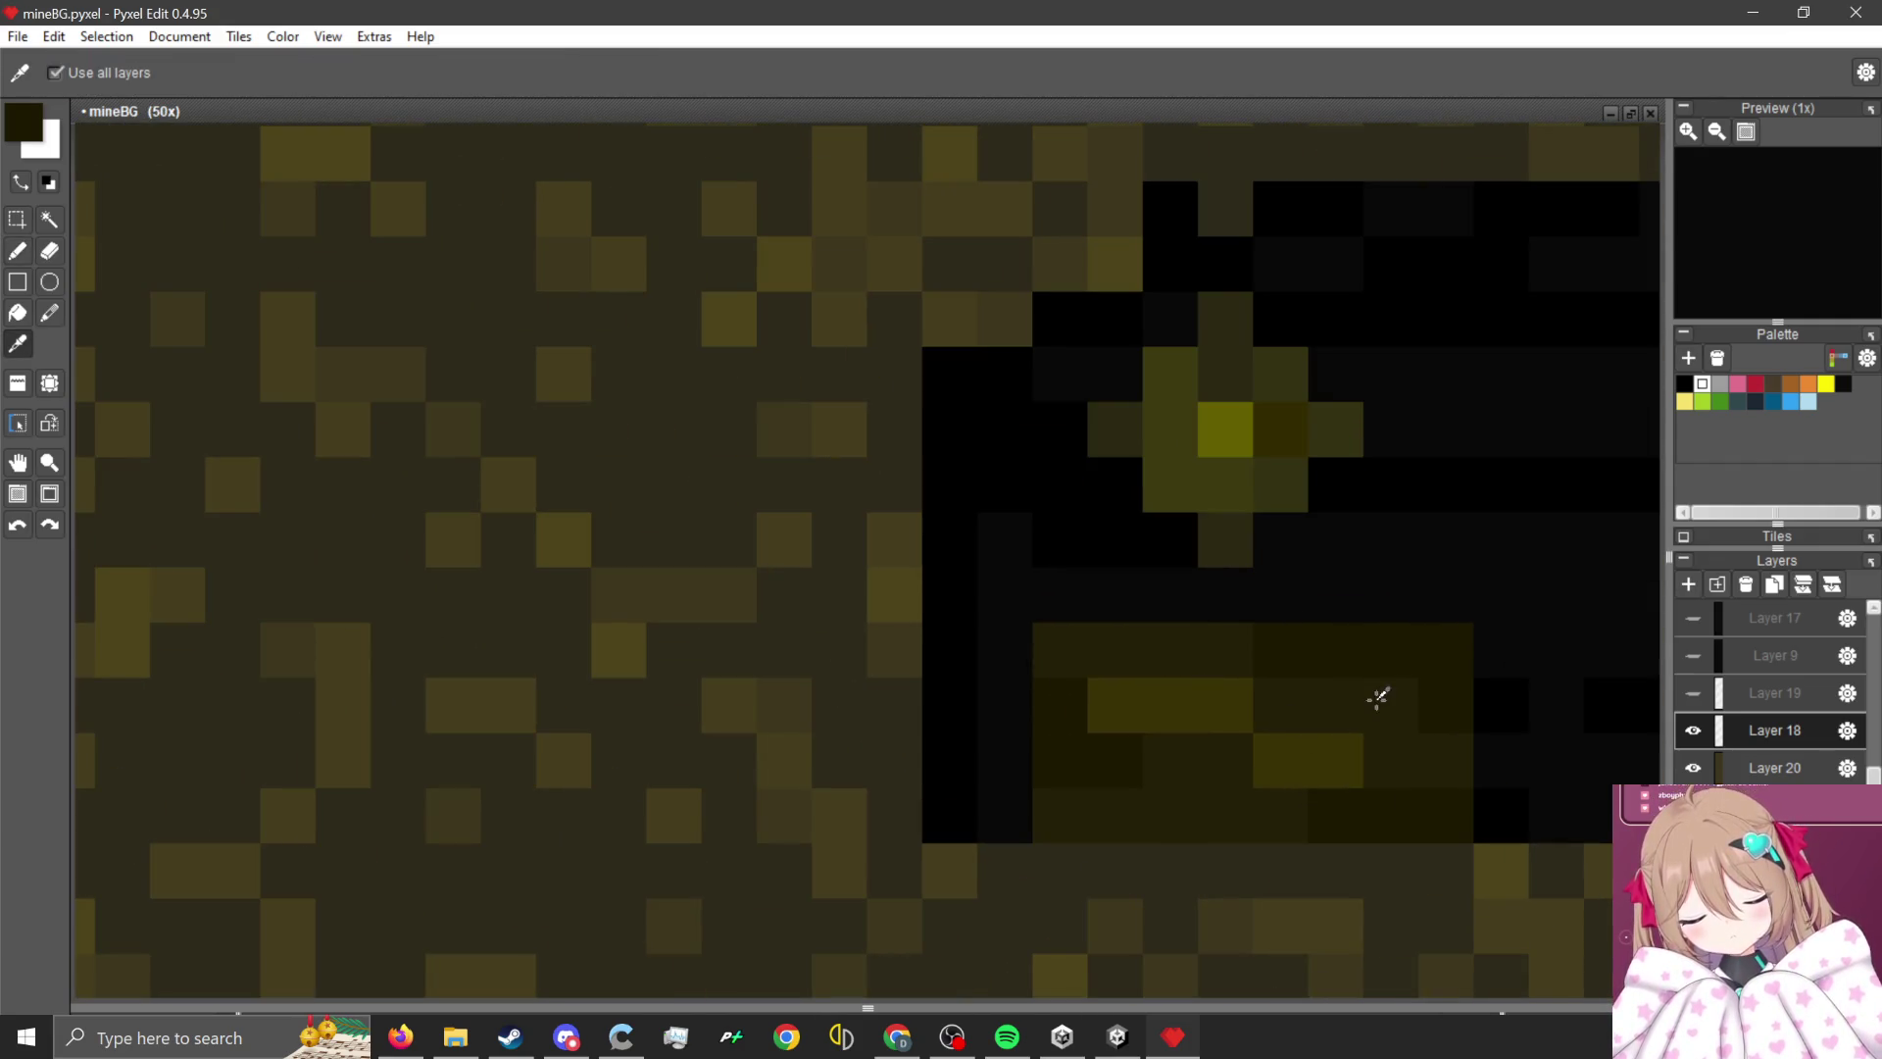
pyautogui.scroll(-9, 1491, 655)
pyautogui.scroll(-1, 1492, 655)
pyautogui.scroll(10, 491, 639)
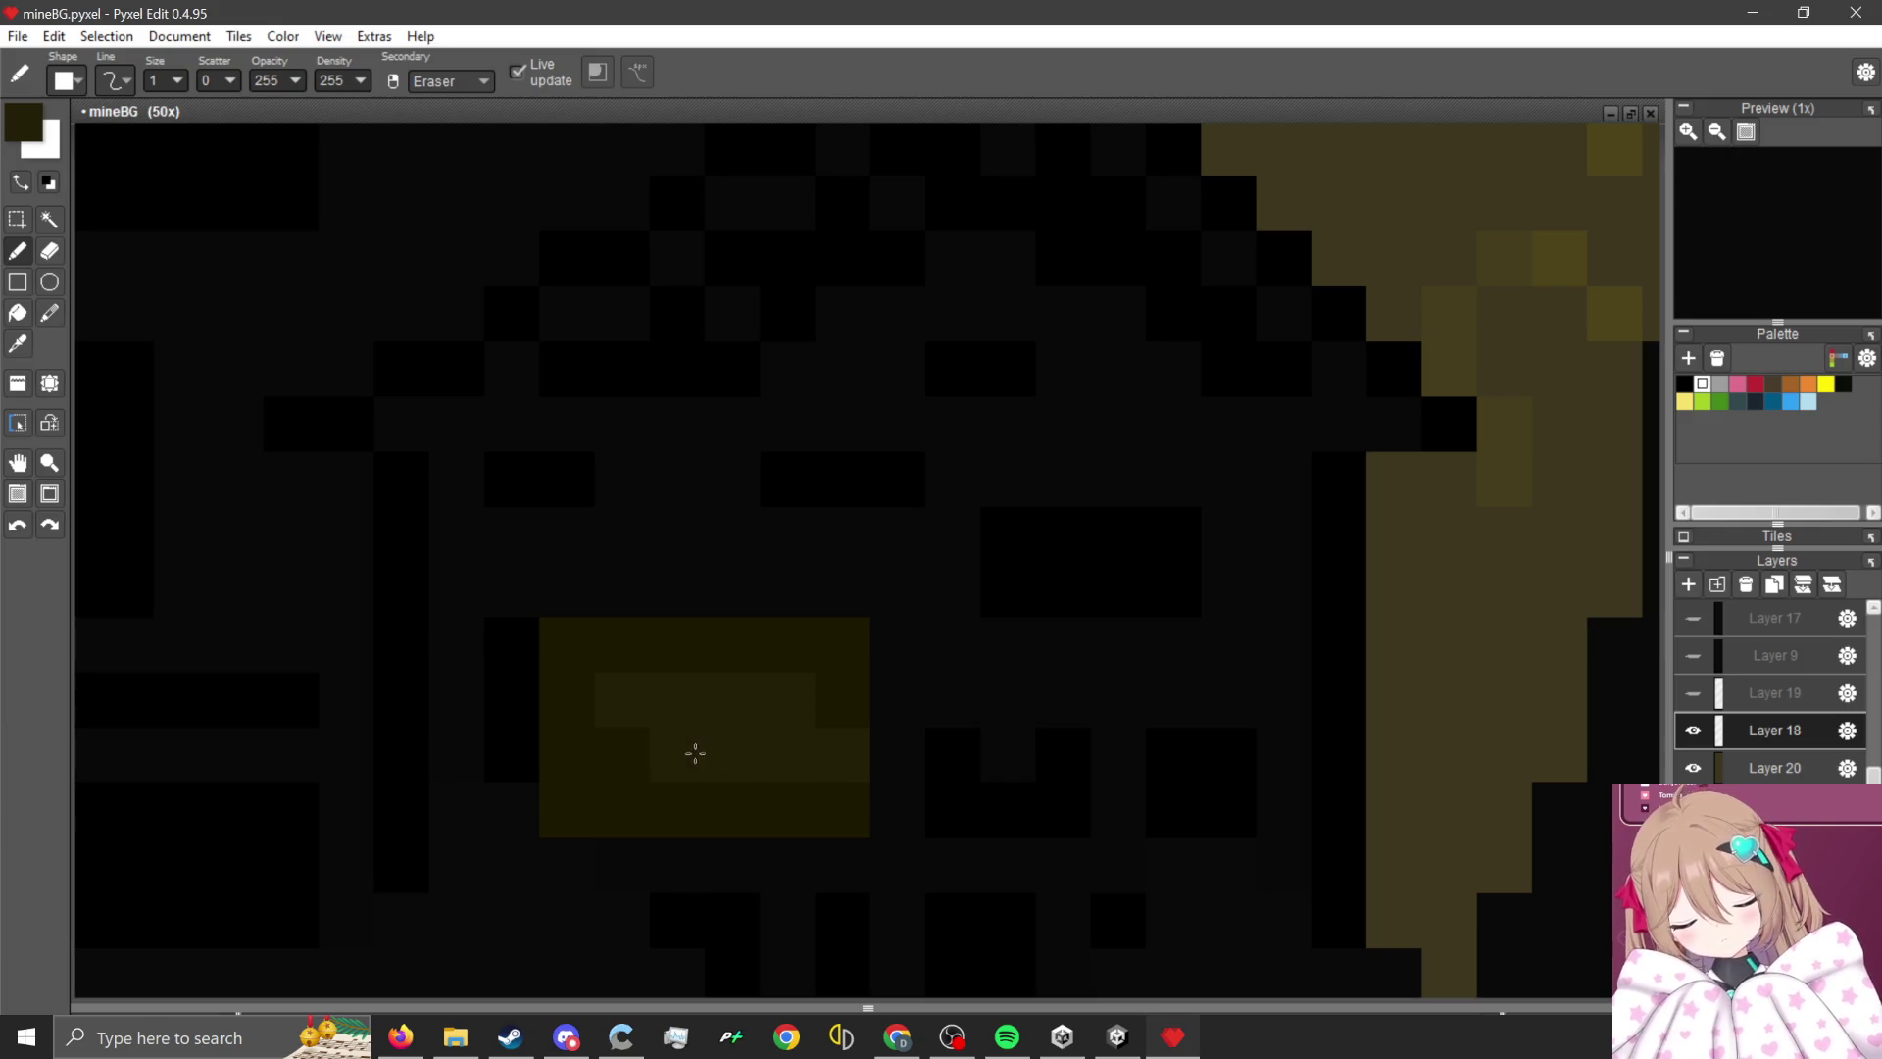
pyautogui.scroll(-8, 726, 798)
pyautogui.scroll(8, 1282, 659)
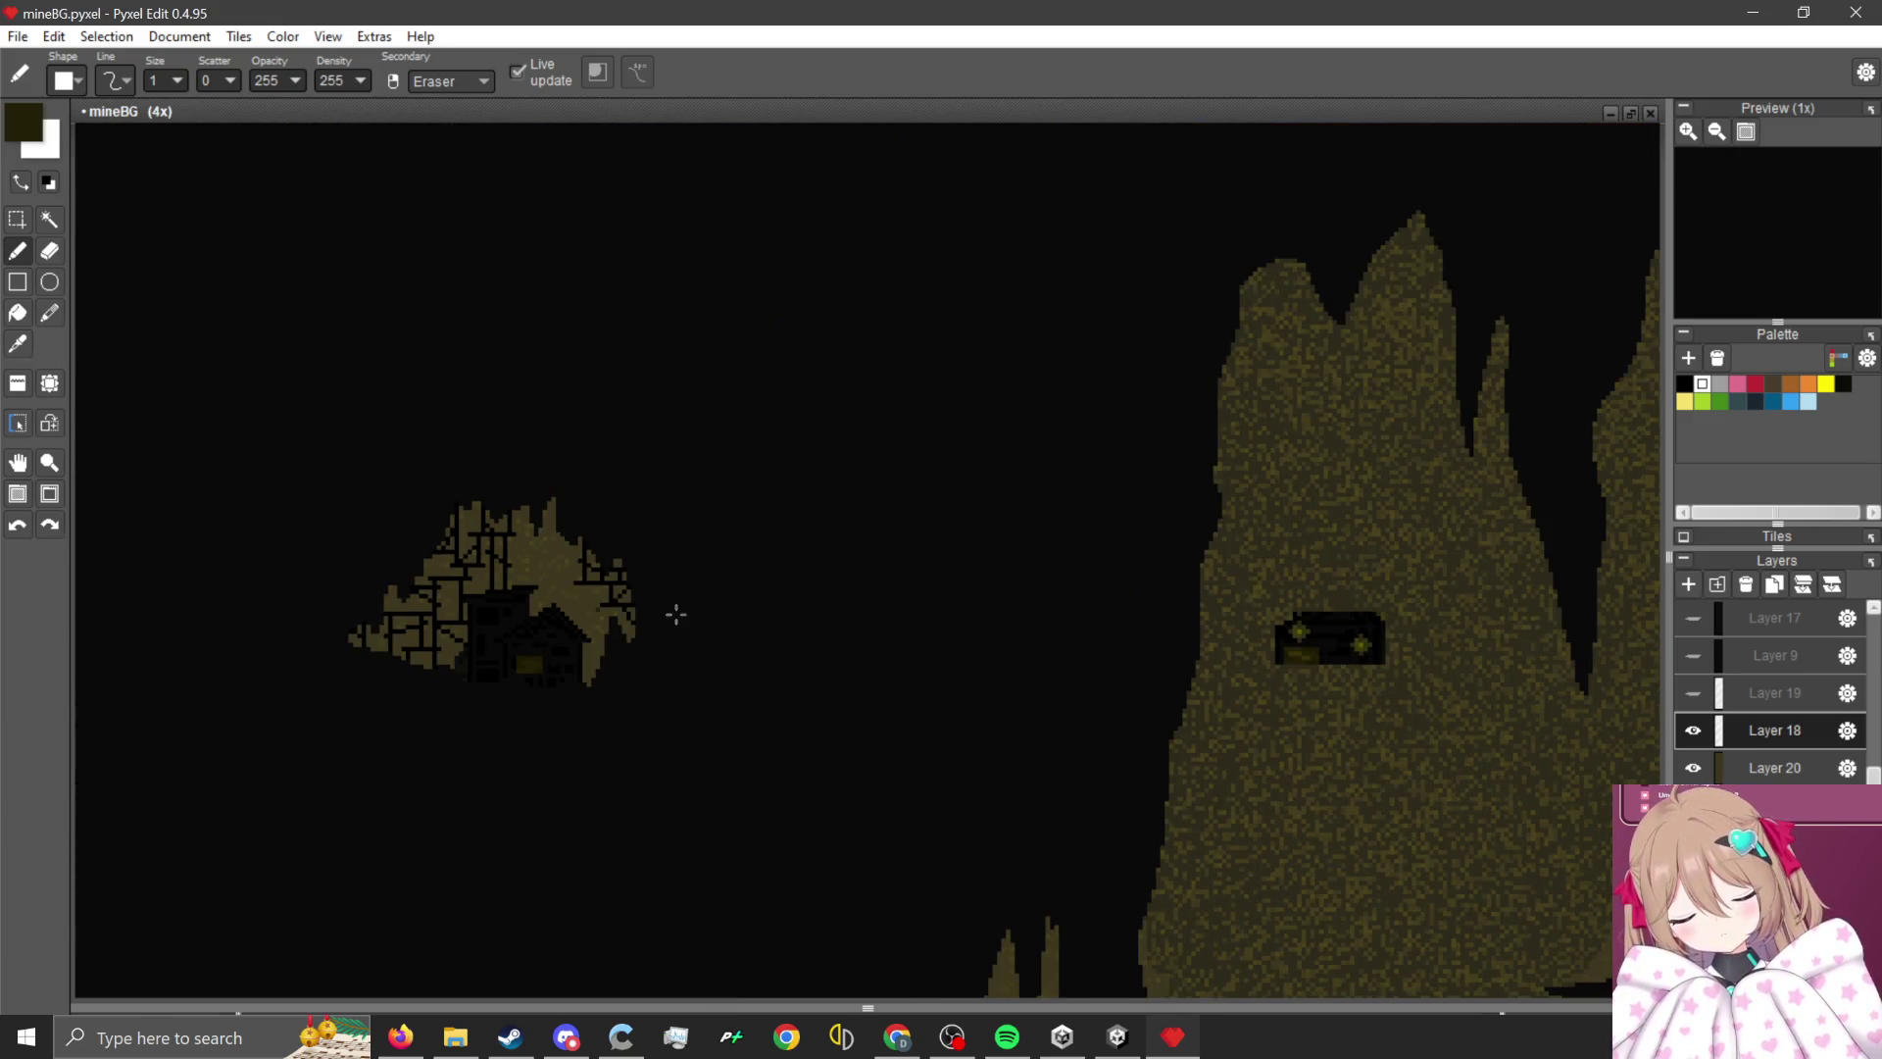
# - Pick a lighter olive from the rock's window and add a brighter glint to the lower window
pyautogui.press('i')
pyautogui.keyDown('alt'); pyautogui.click(1318, 597); pyautogui.keyUp('alt')
pyautogui.scroll(-2, 1318, 596)
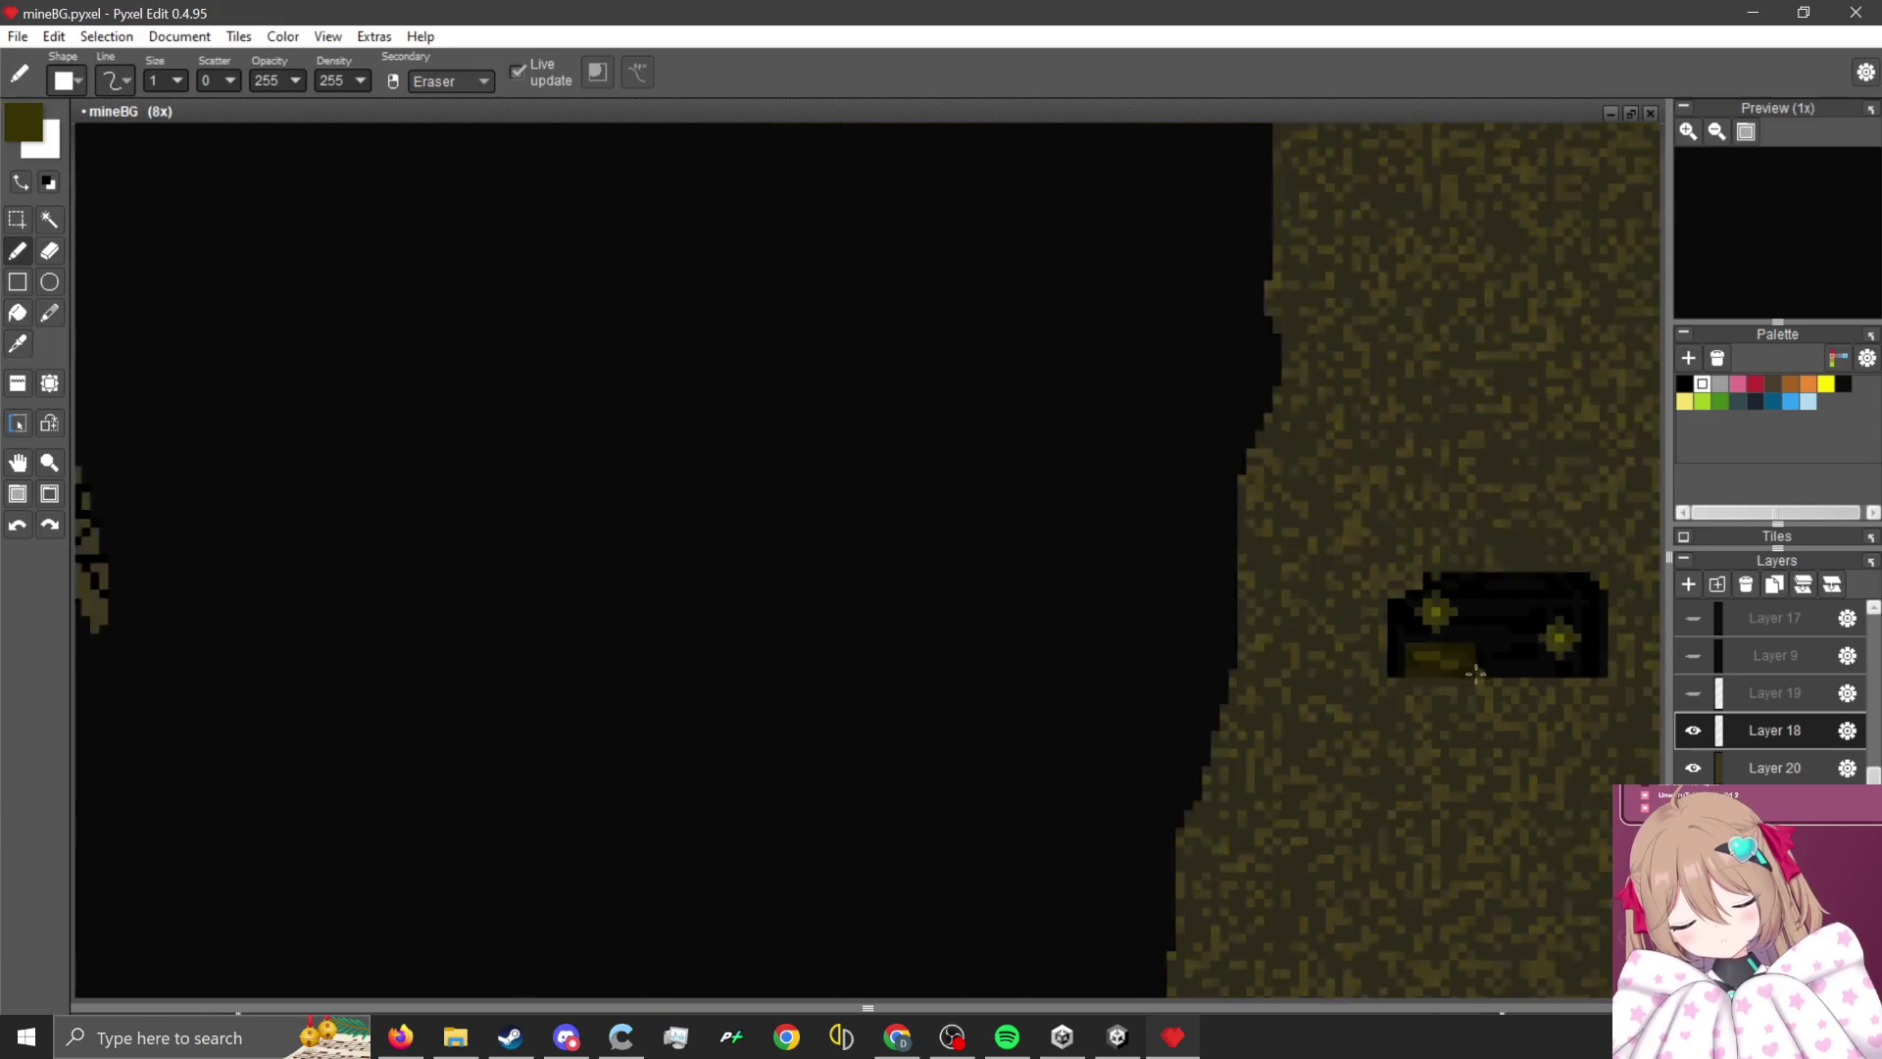
pyautogui.scroll(4, 443, 571)
pyautogui.scroll(1, 774, 490)
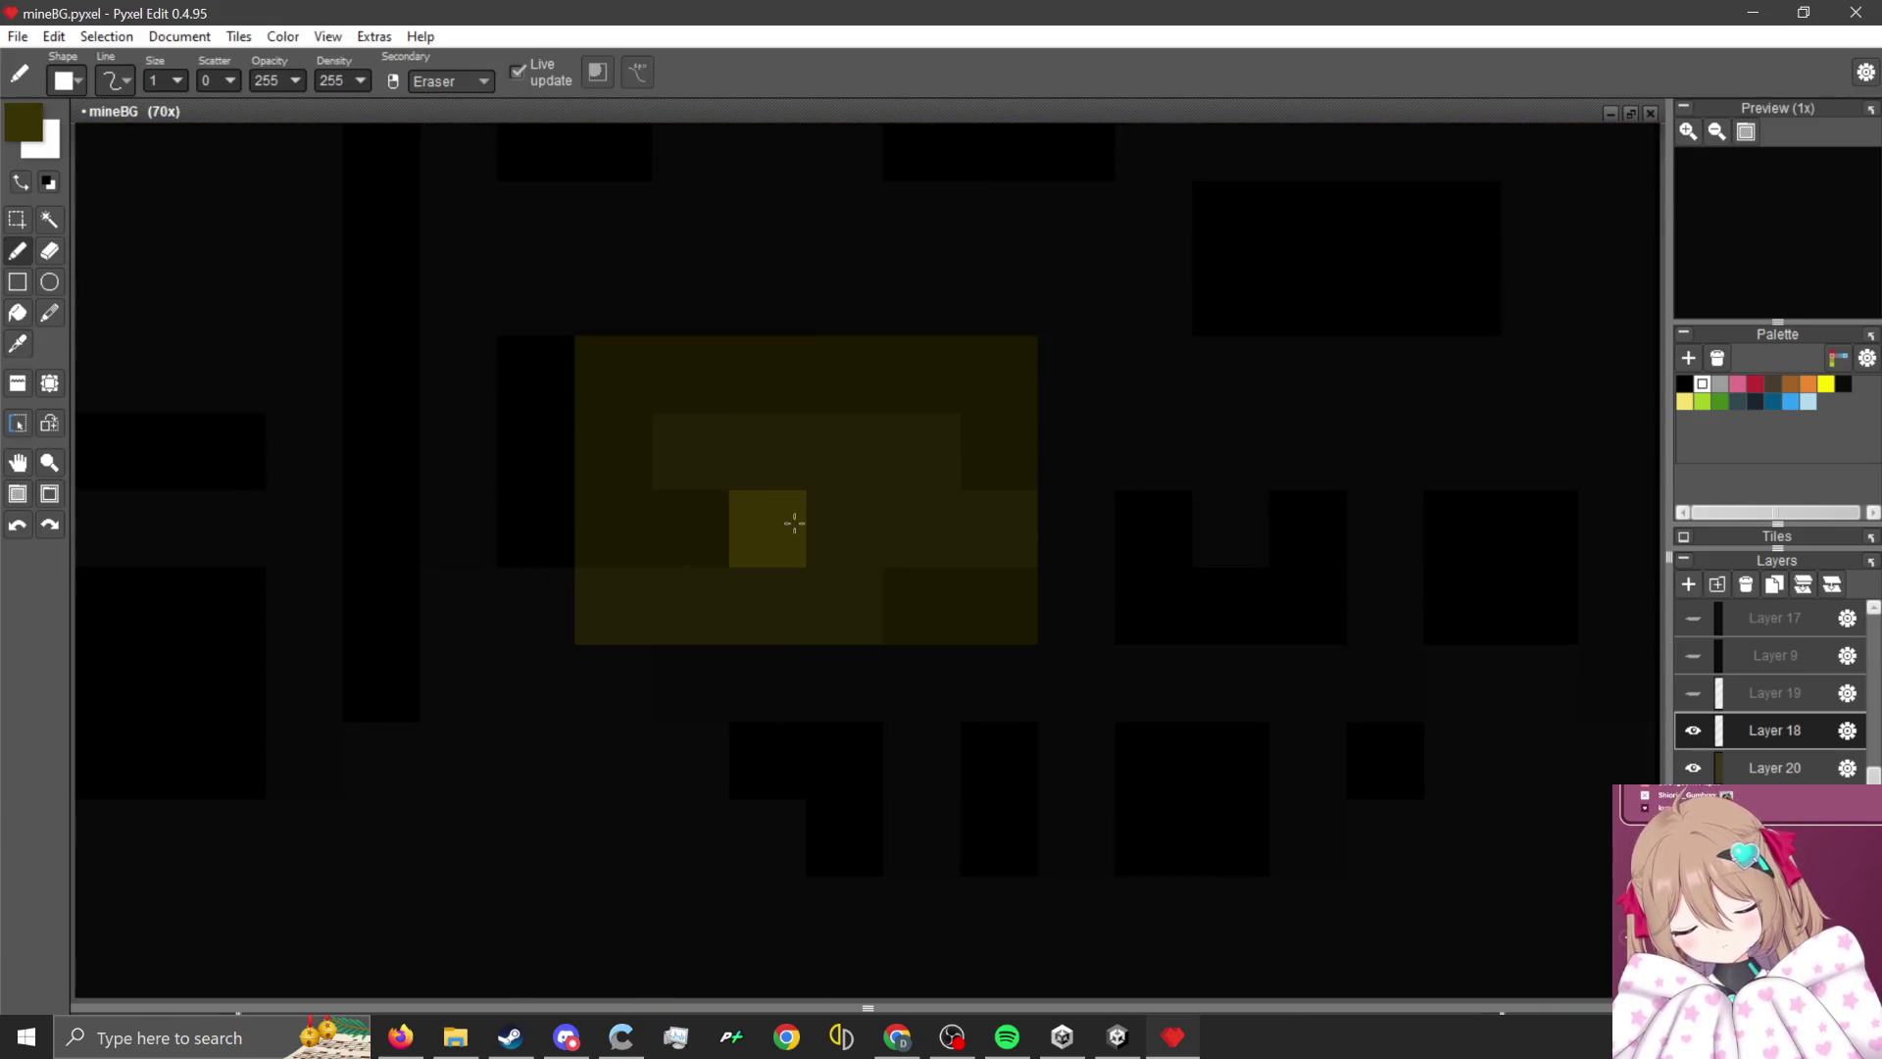
pyautogui.moveTo(790, 517)
pyautogui.mouseDown()
pyautogui.moveTo(782, 463)
pyautogui.moveTo(736, 471)
pyautogui.mouseUp()
pyautogui.scroll(-3, 841, 513)
pyautogui.scroll(-2, 784, 520)
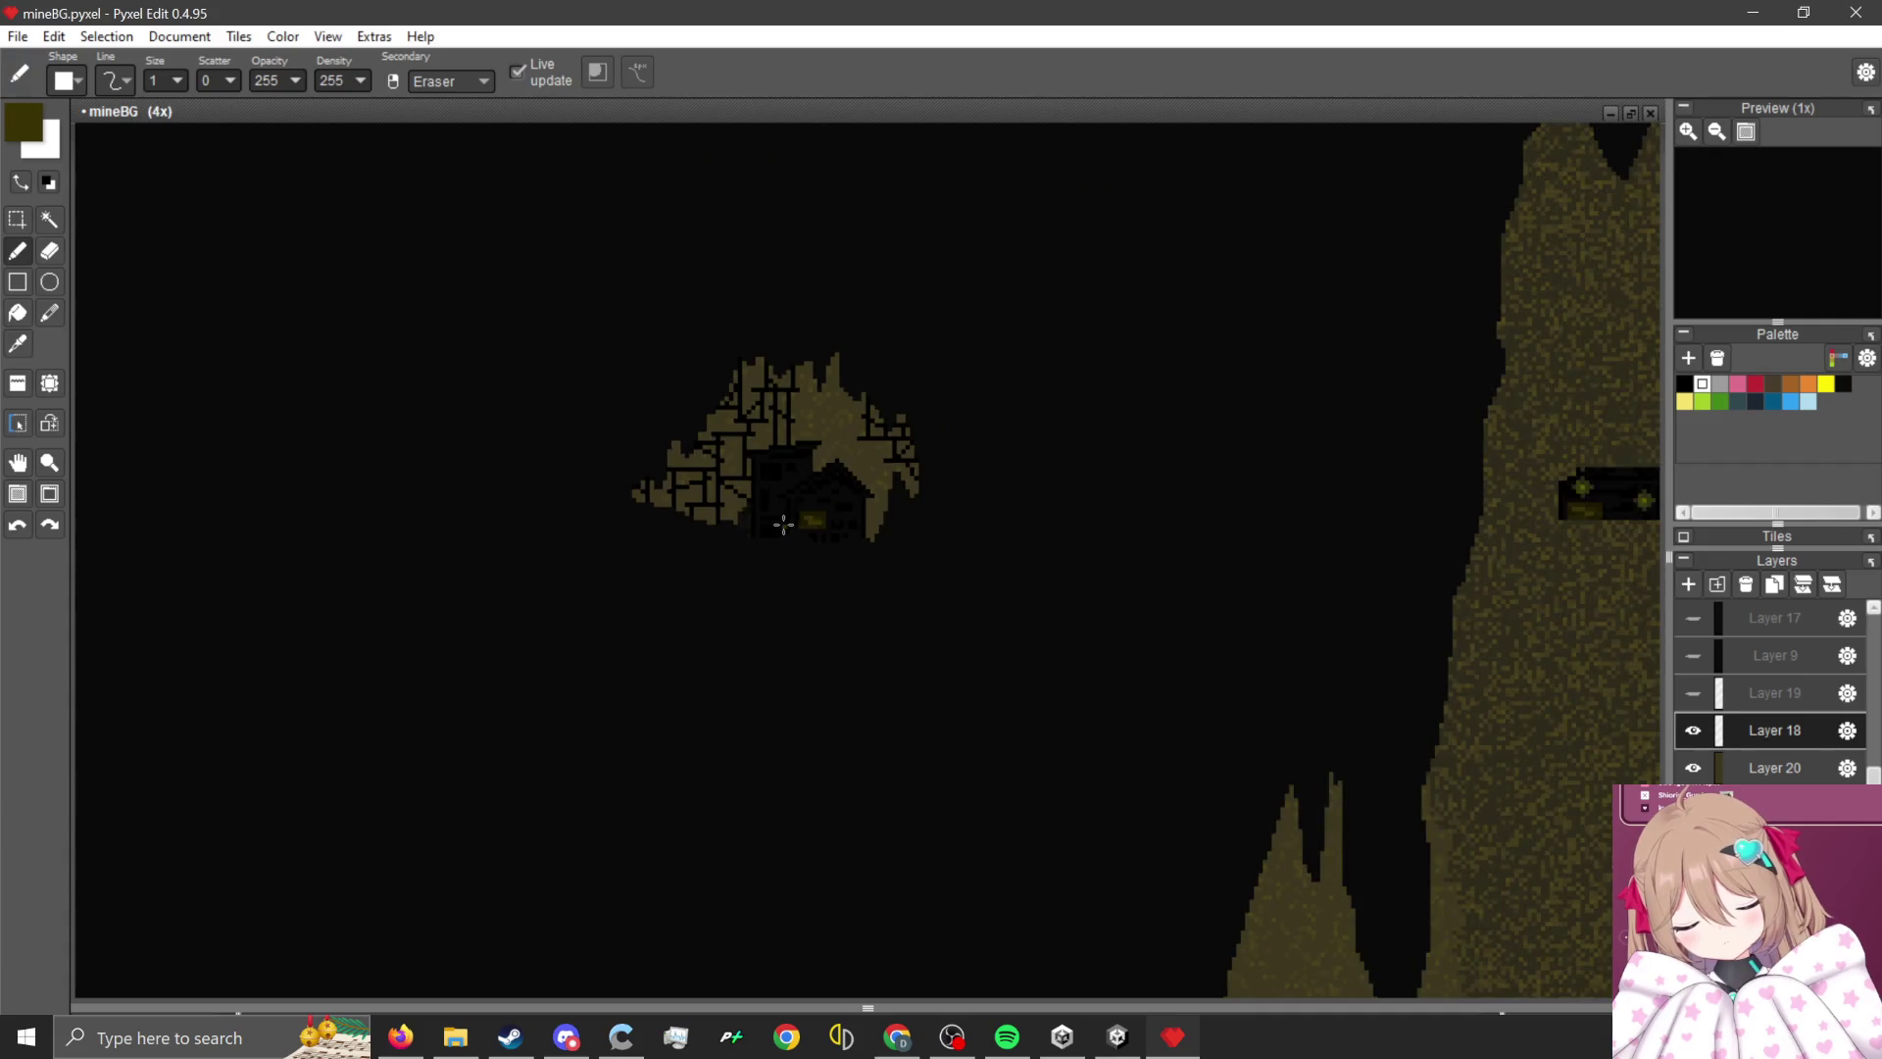
pyautogui.scroll(2, 773, 521)
pyautogui.scroll(3, 775, 519)
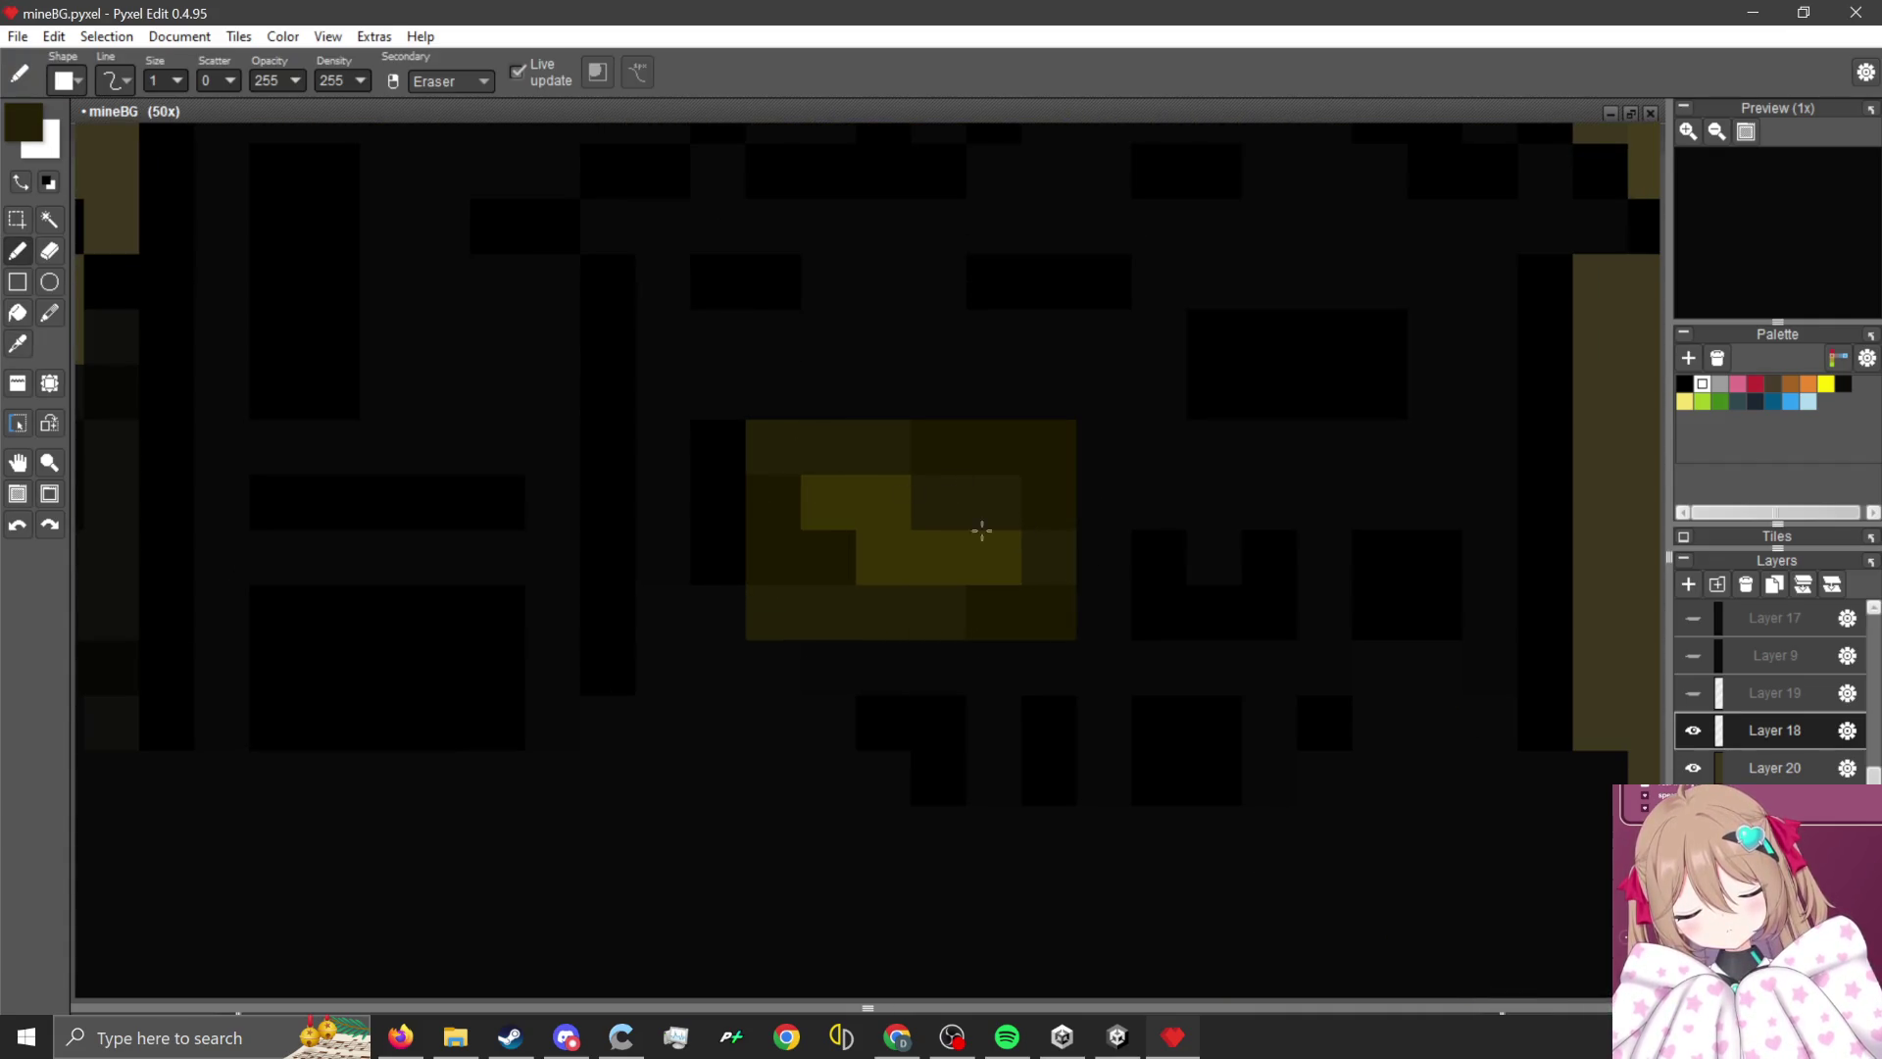
pyautogui.scroll(-5, 981, 530)
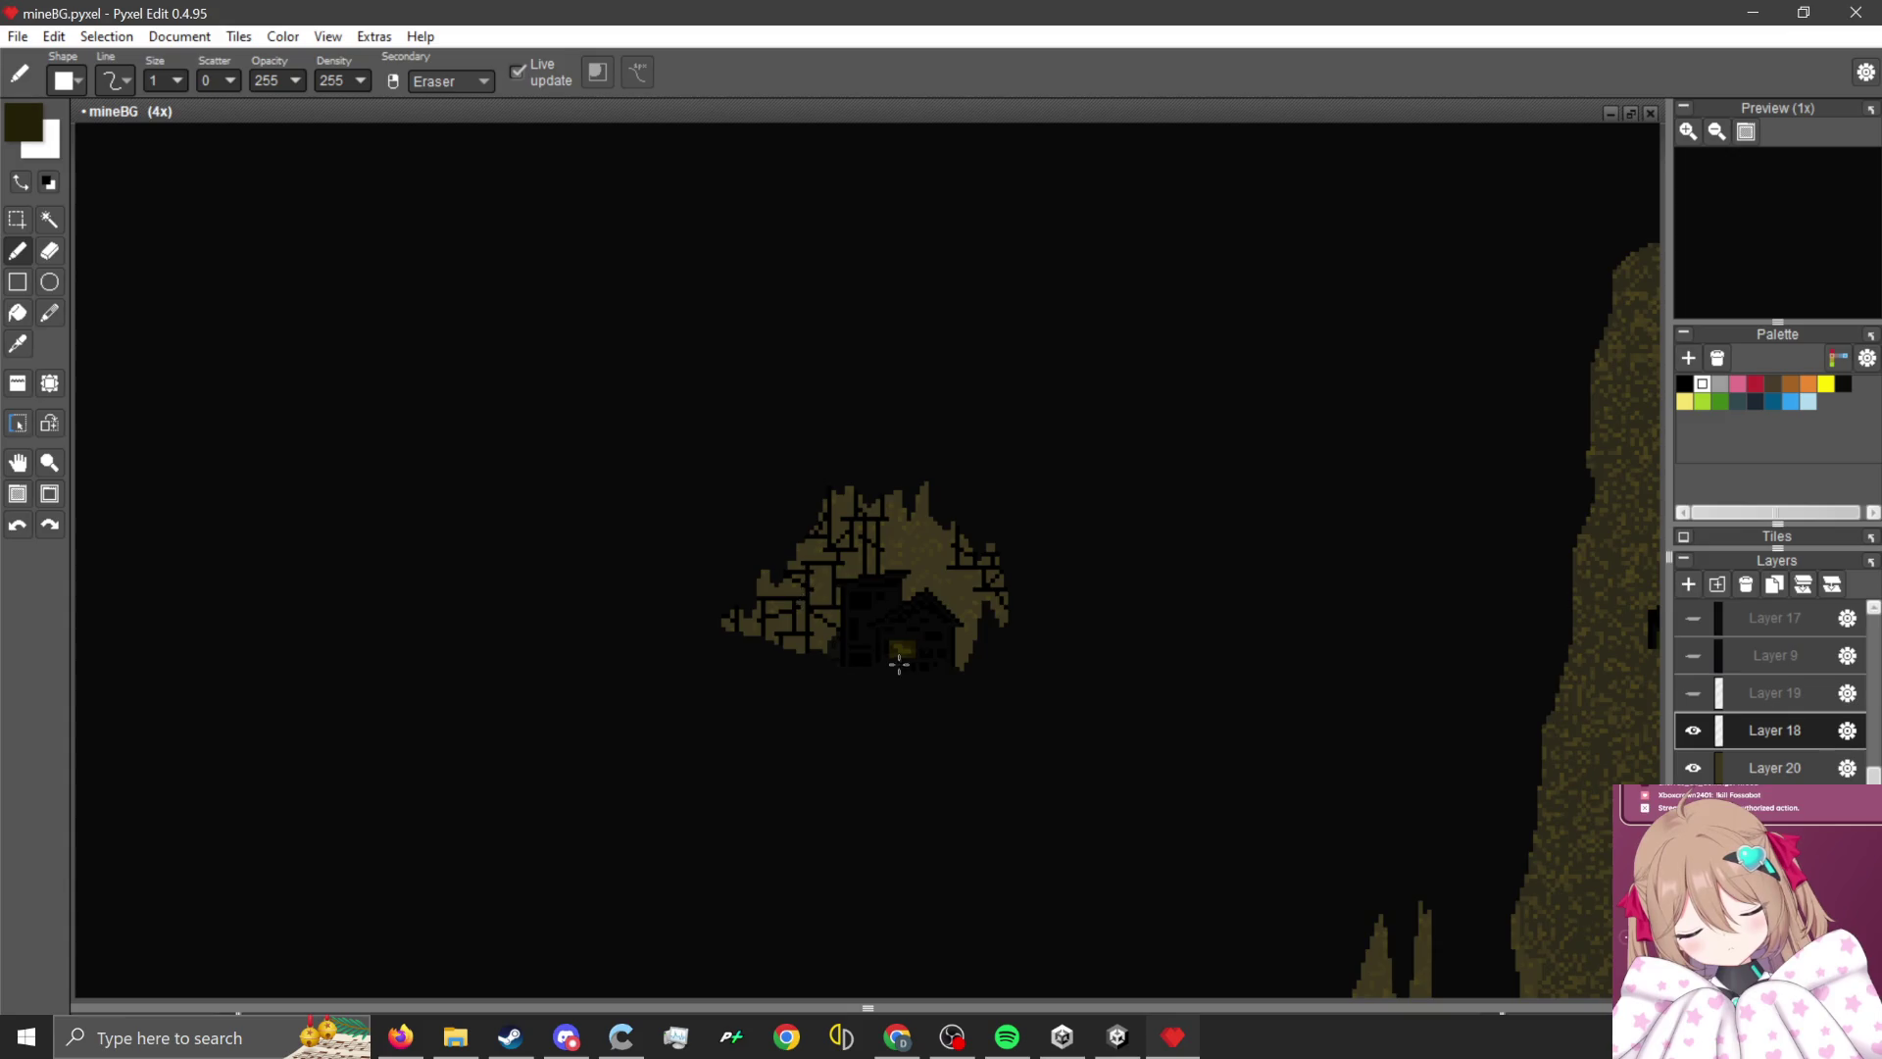
pyautogui.scroll(5, 898, 664)
# - Paint the upper window dark olive and add brighter olive glints inside it
pyautogui.press('i')
pyautogui.press('b')
pyautogui.scroll(-5, 849, 584)
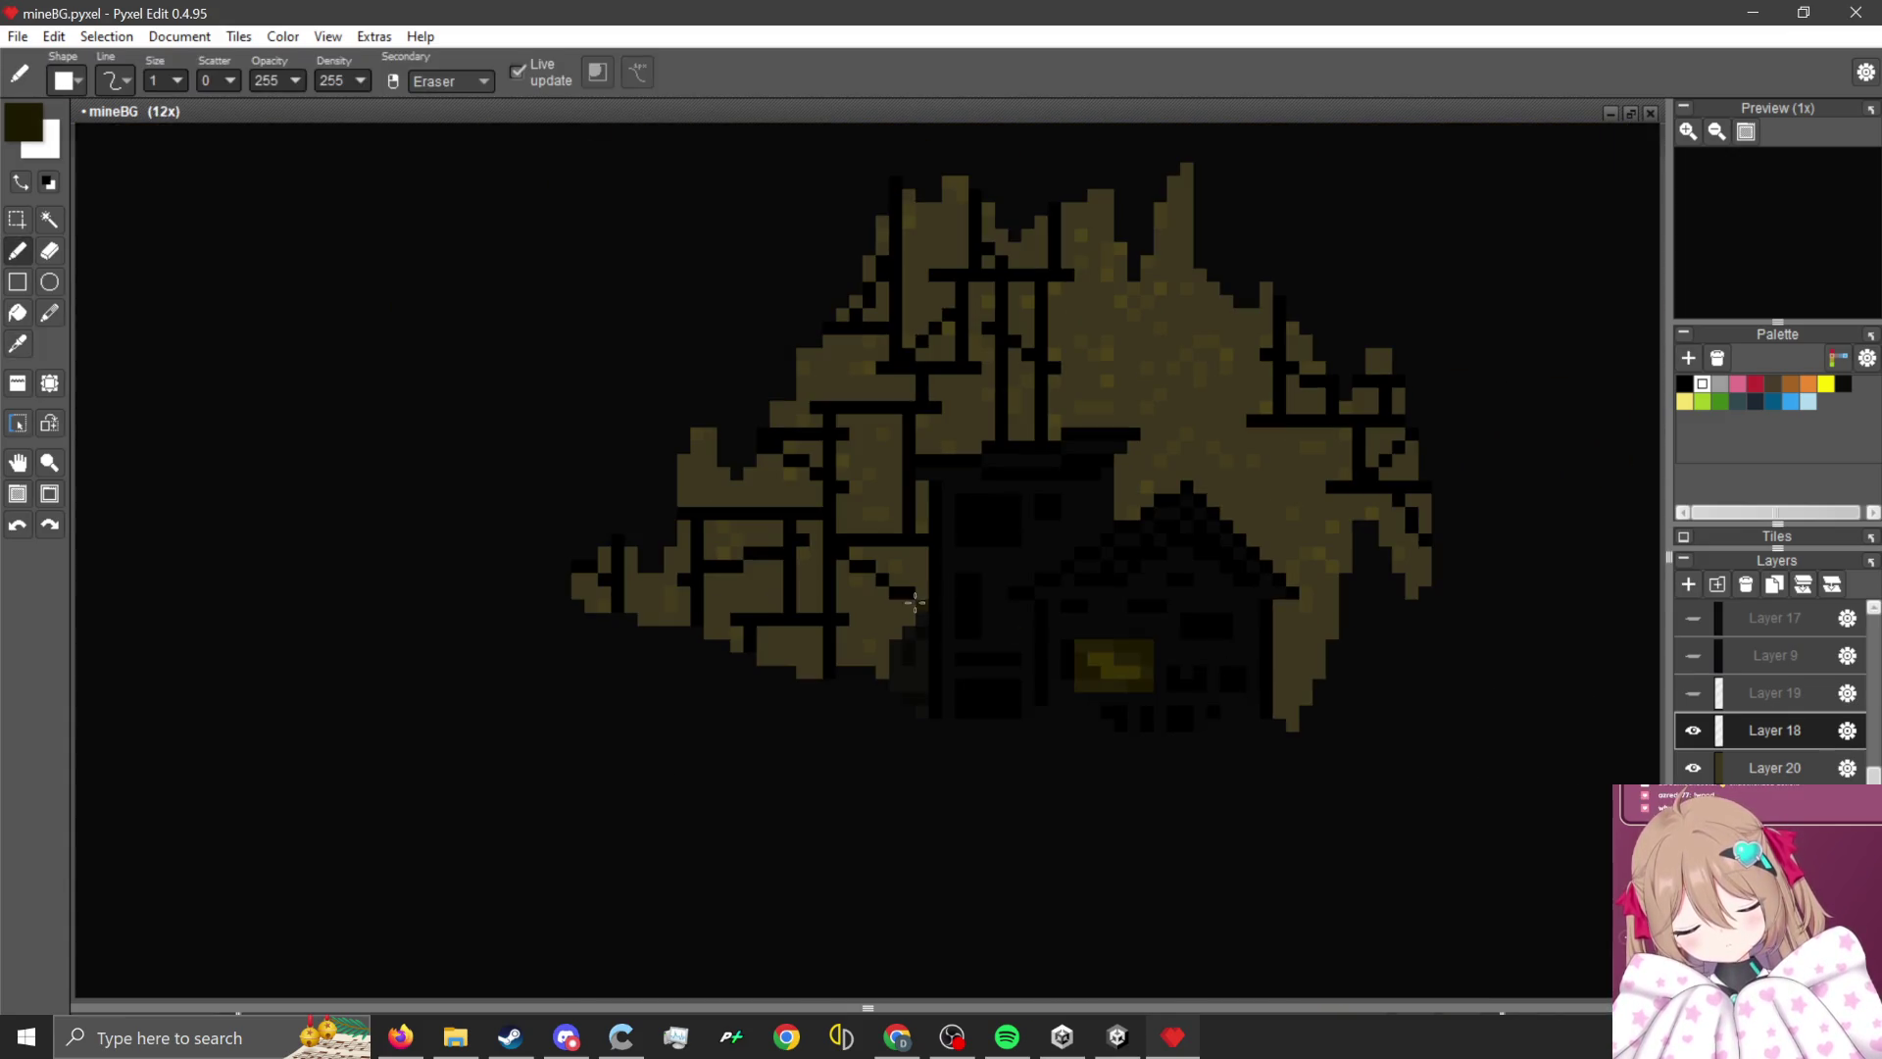
pyautogui.scroll(5, 978, 546)
pyautogui.moveTo(954, 353)
pyautogui.mouseDown()
pyautogui.moveTo(997, 458)
pyautogui.moveTo(1101, 374)
pyautogui.moveTo(1013, 424)
pyautogui.moveTo(1046, 352)
pyautogui.moveTo(994, 443)
pyautogui.moveTo(949, 465)
pyautogui.mouseUp()
pyautogui.press('i')
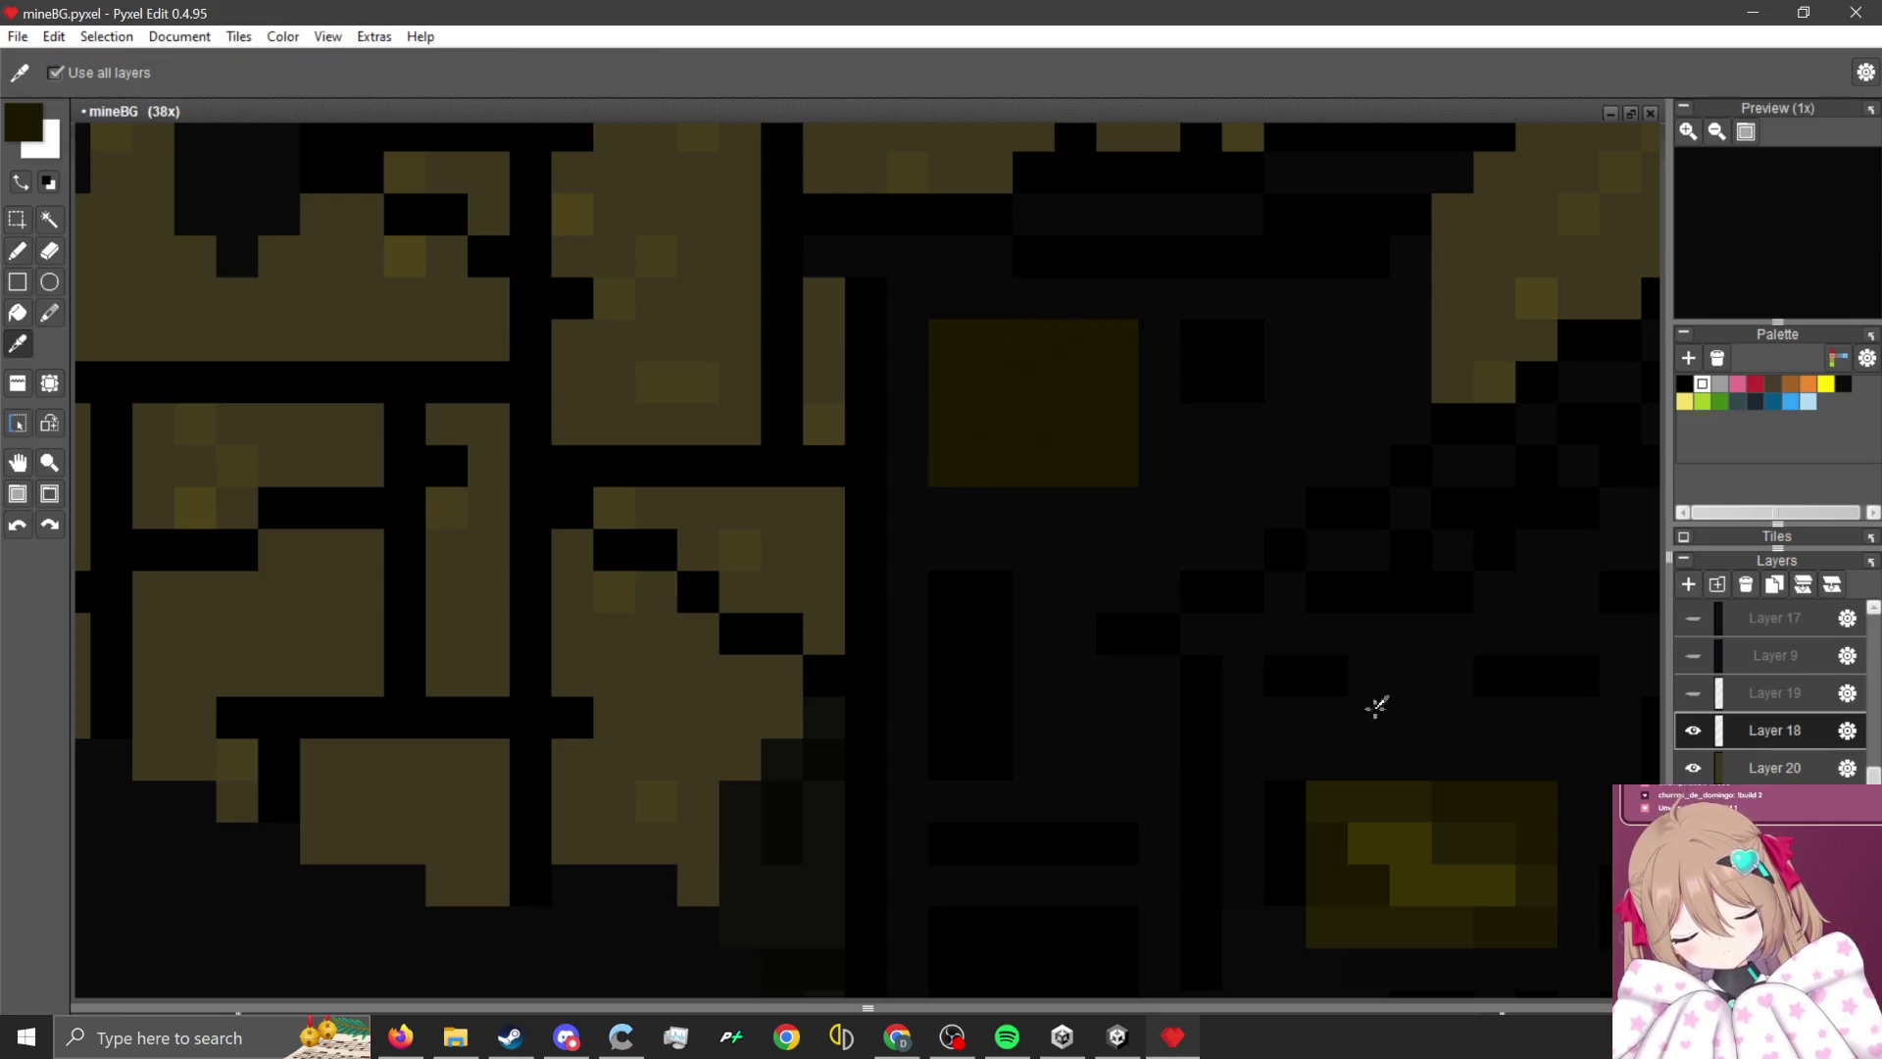
pyautogui.click(1377, 866)
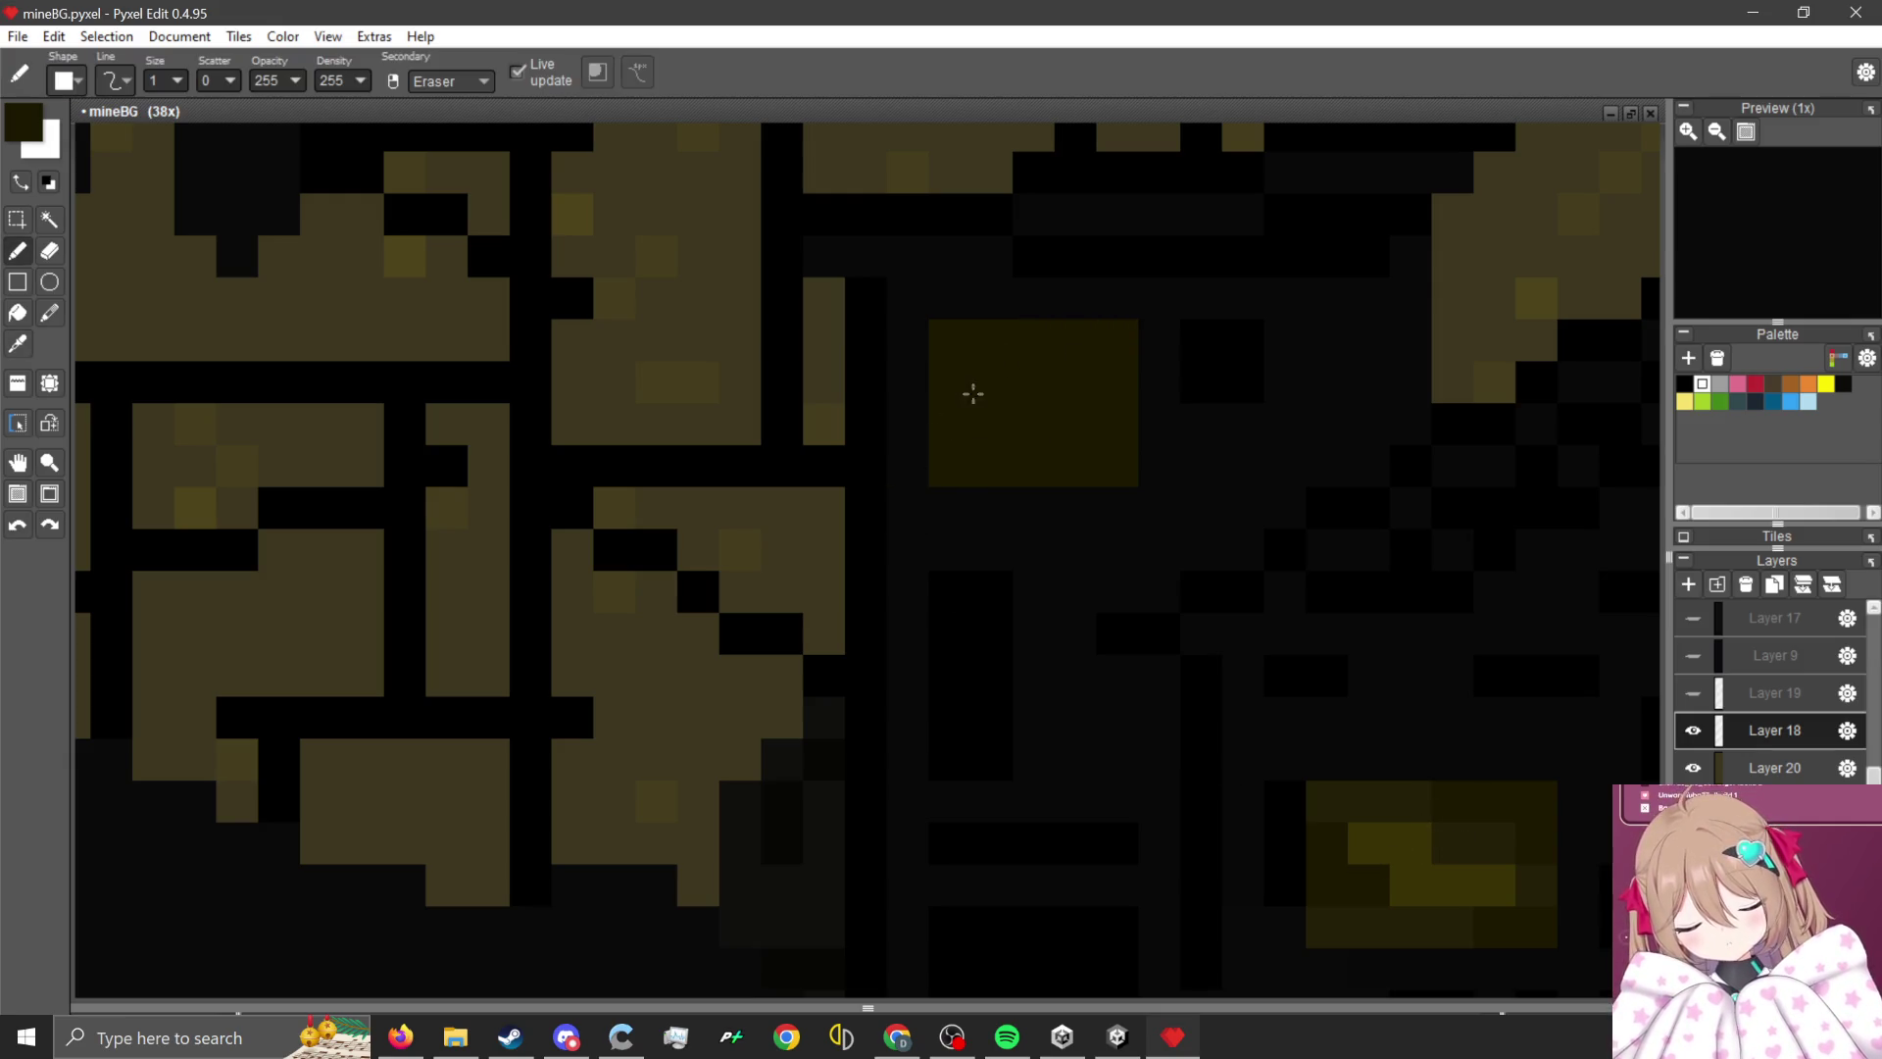
pyautogui.press('i')
pyautogui.click(1457, 836)
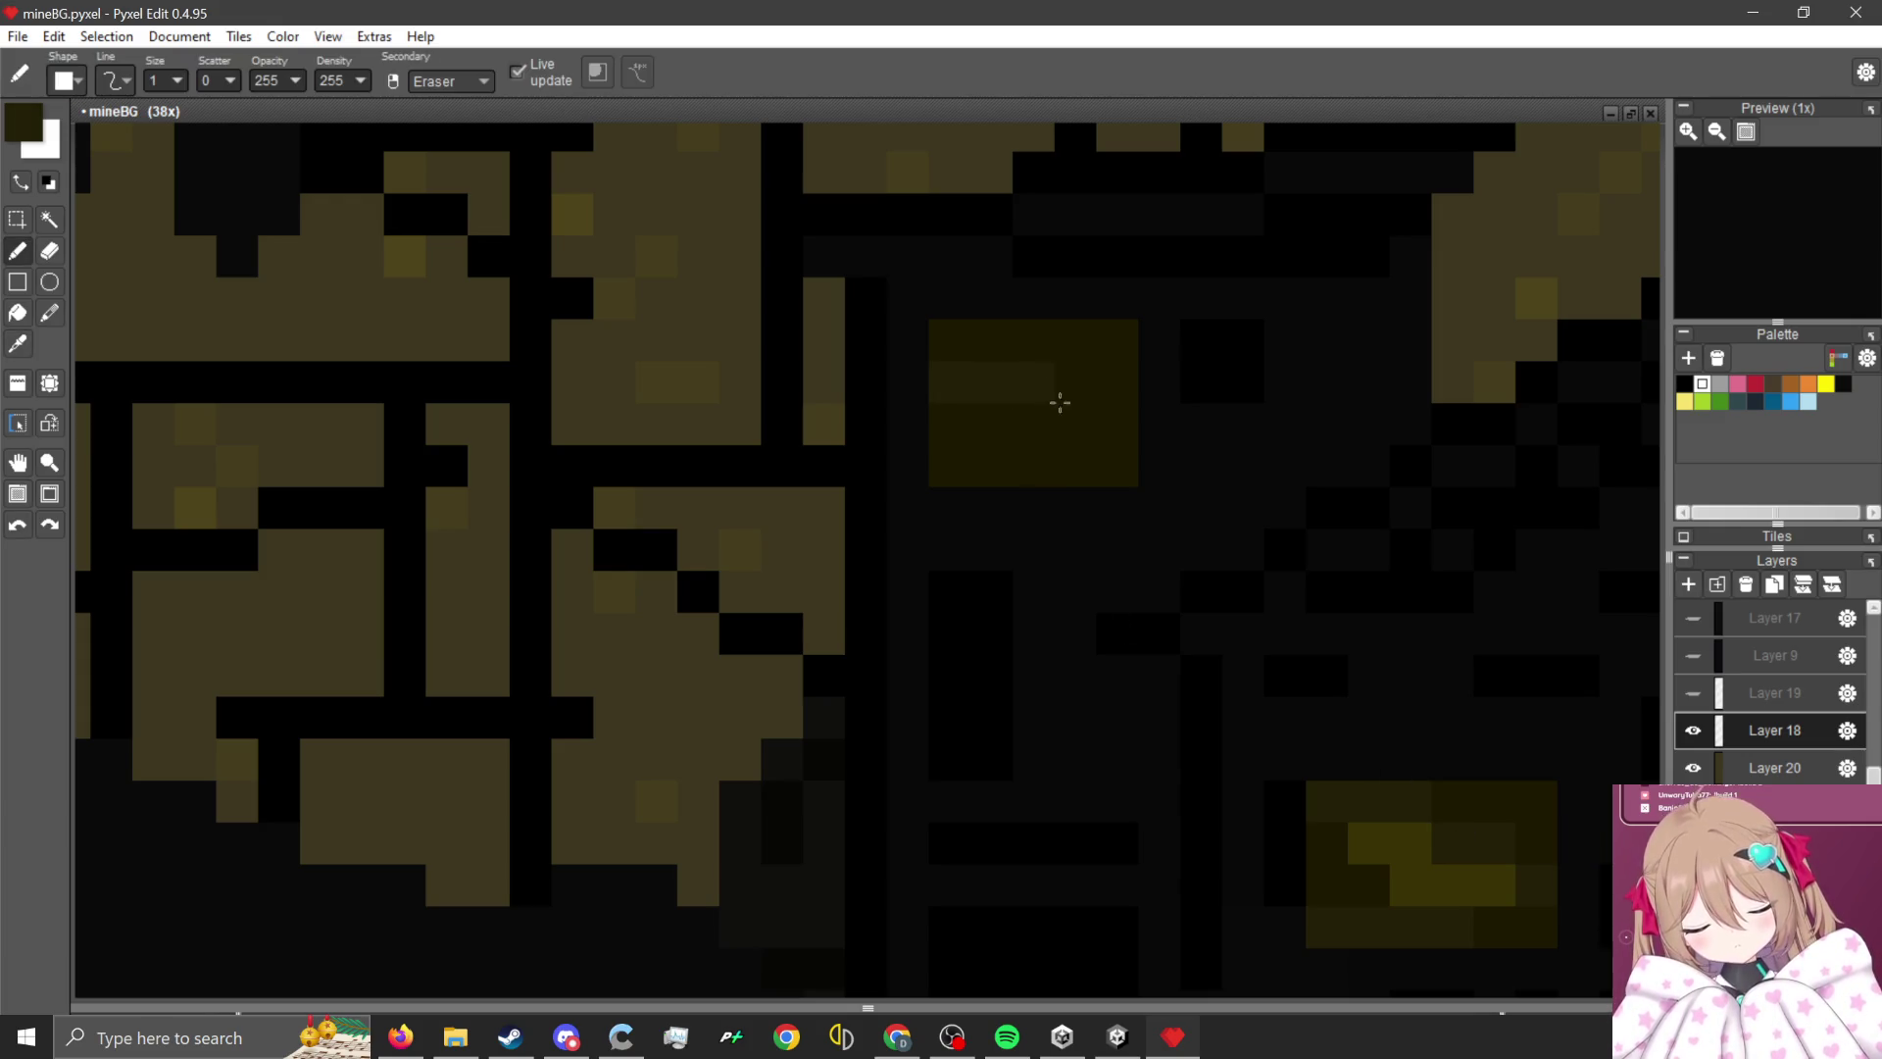
pyautogui.scroll(3, 1059, 402)
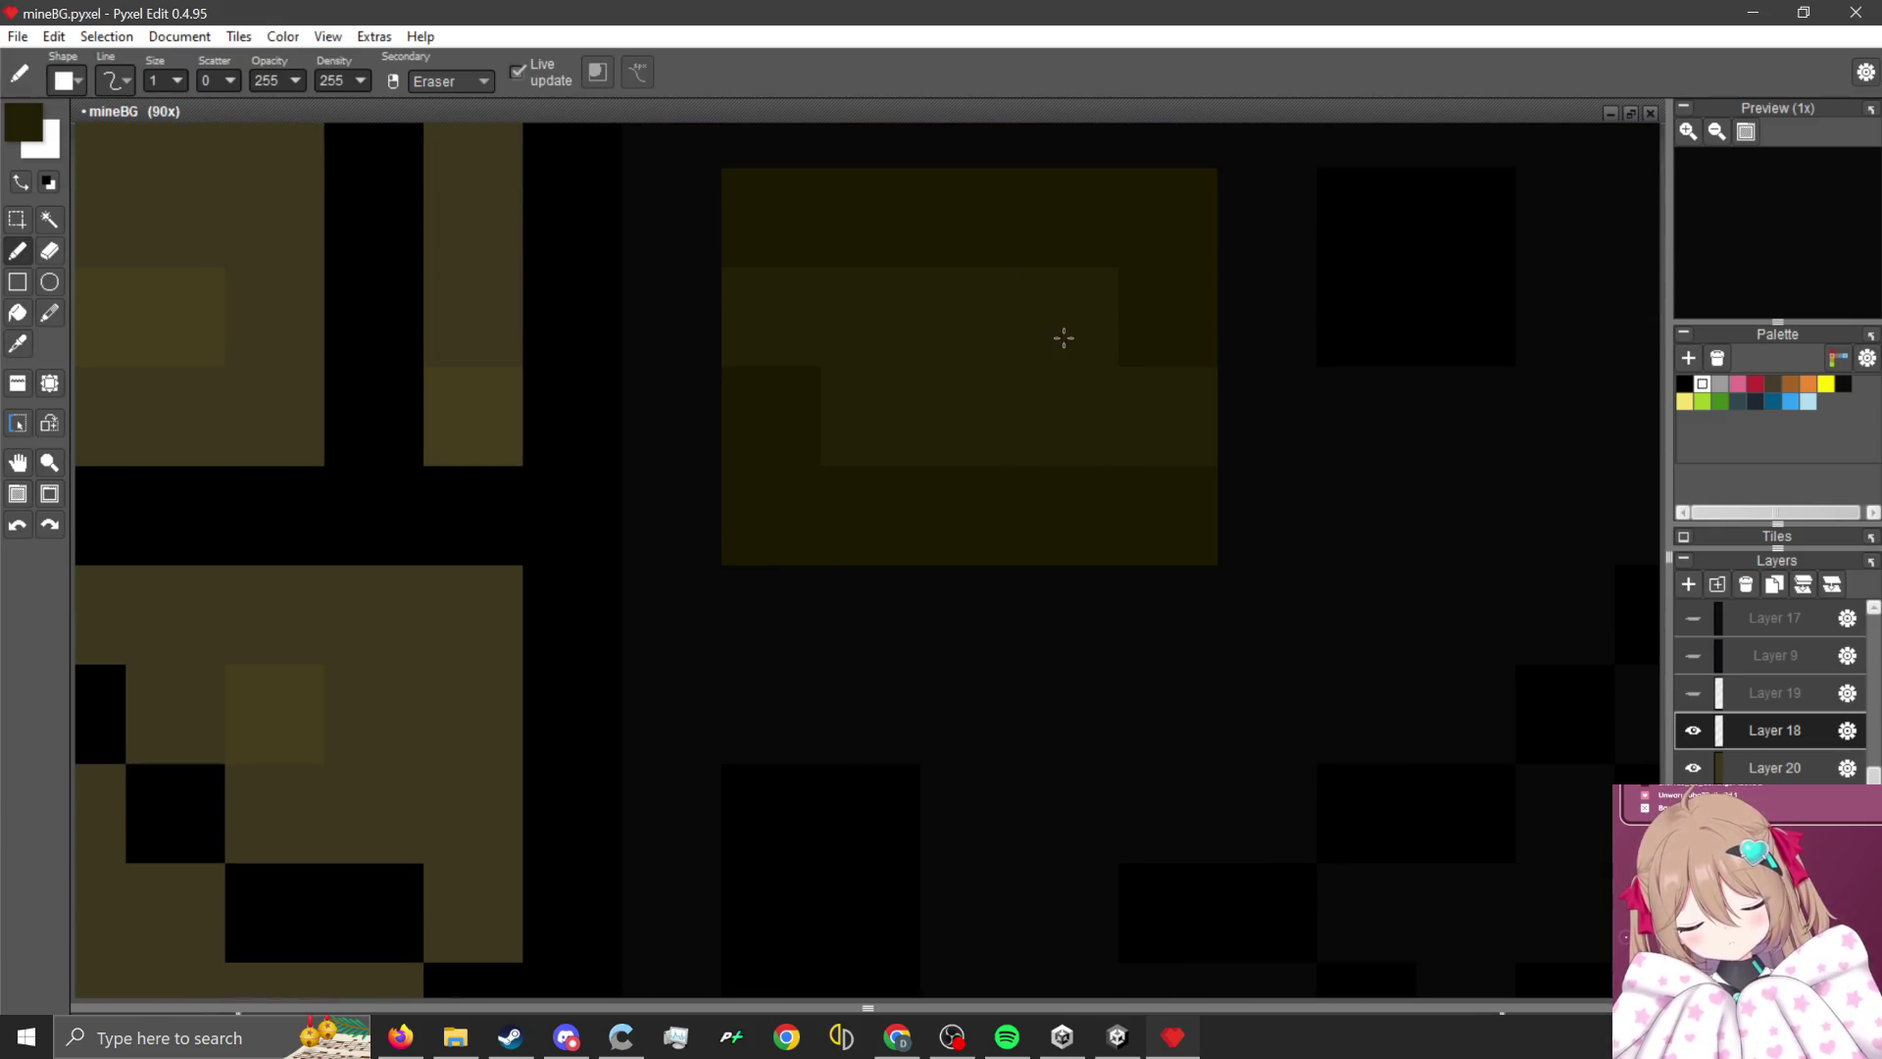
pyautogui.scroll(-3, 934, 400)
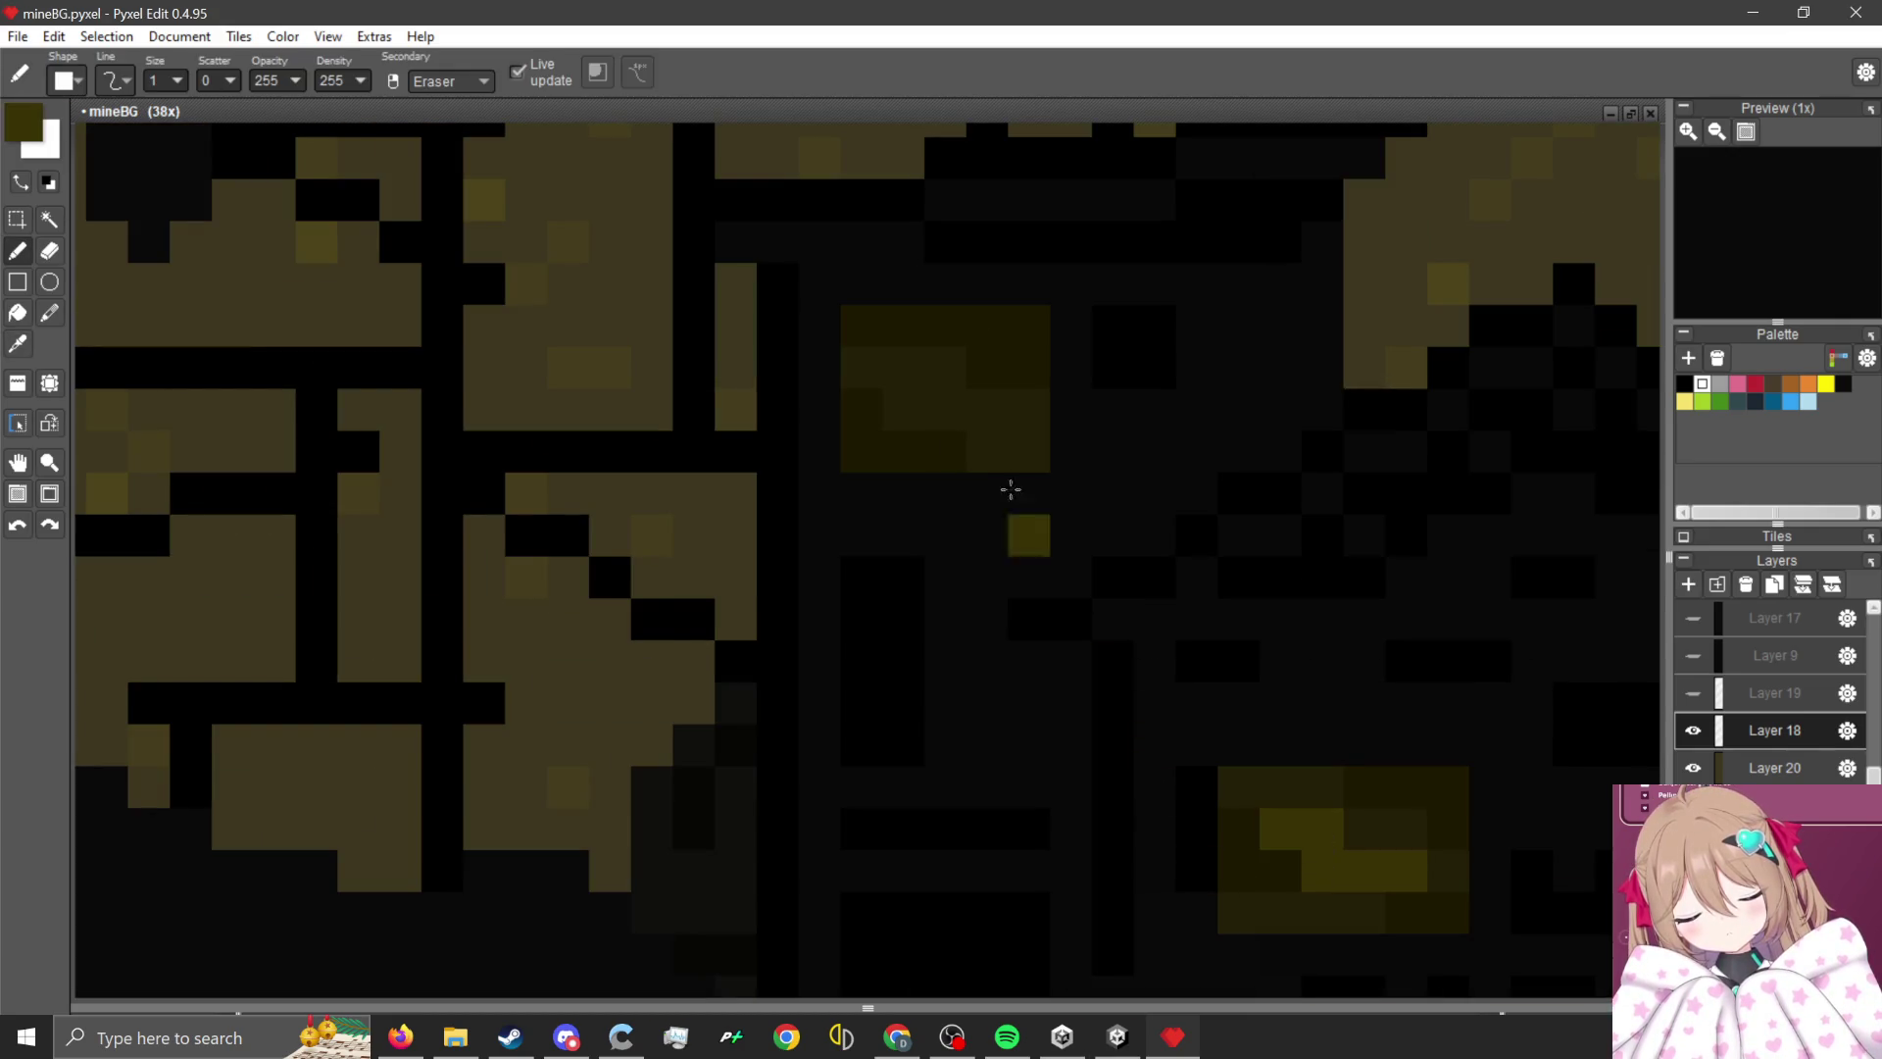
pyautogui.scroll(2, 1009, 491)
pyautogui.moveTo(980, 373)
pyautogui.mouseDown()
pyautogui.moveTo(957, 378)
pyautogui.moveTo(1032, 457)
pyautogui.moveTo(1082, 451)
pyautogui.mouseUp()
pyautogui.scroll(-2, 1078, 452)
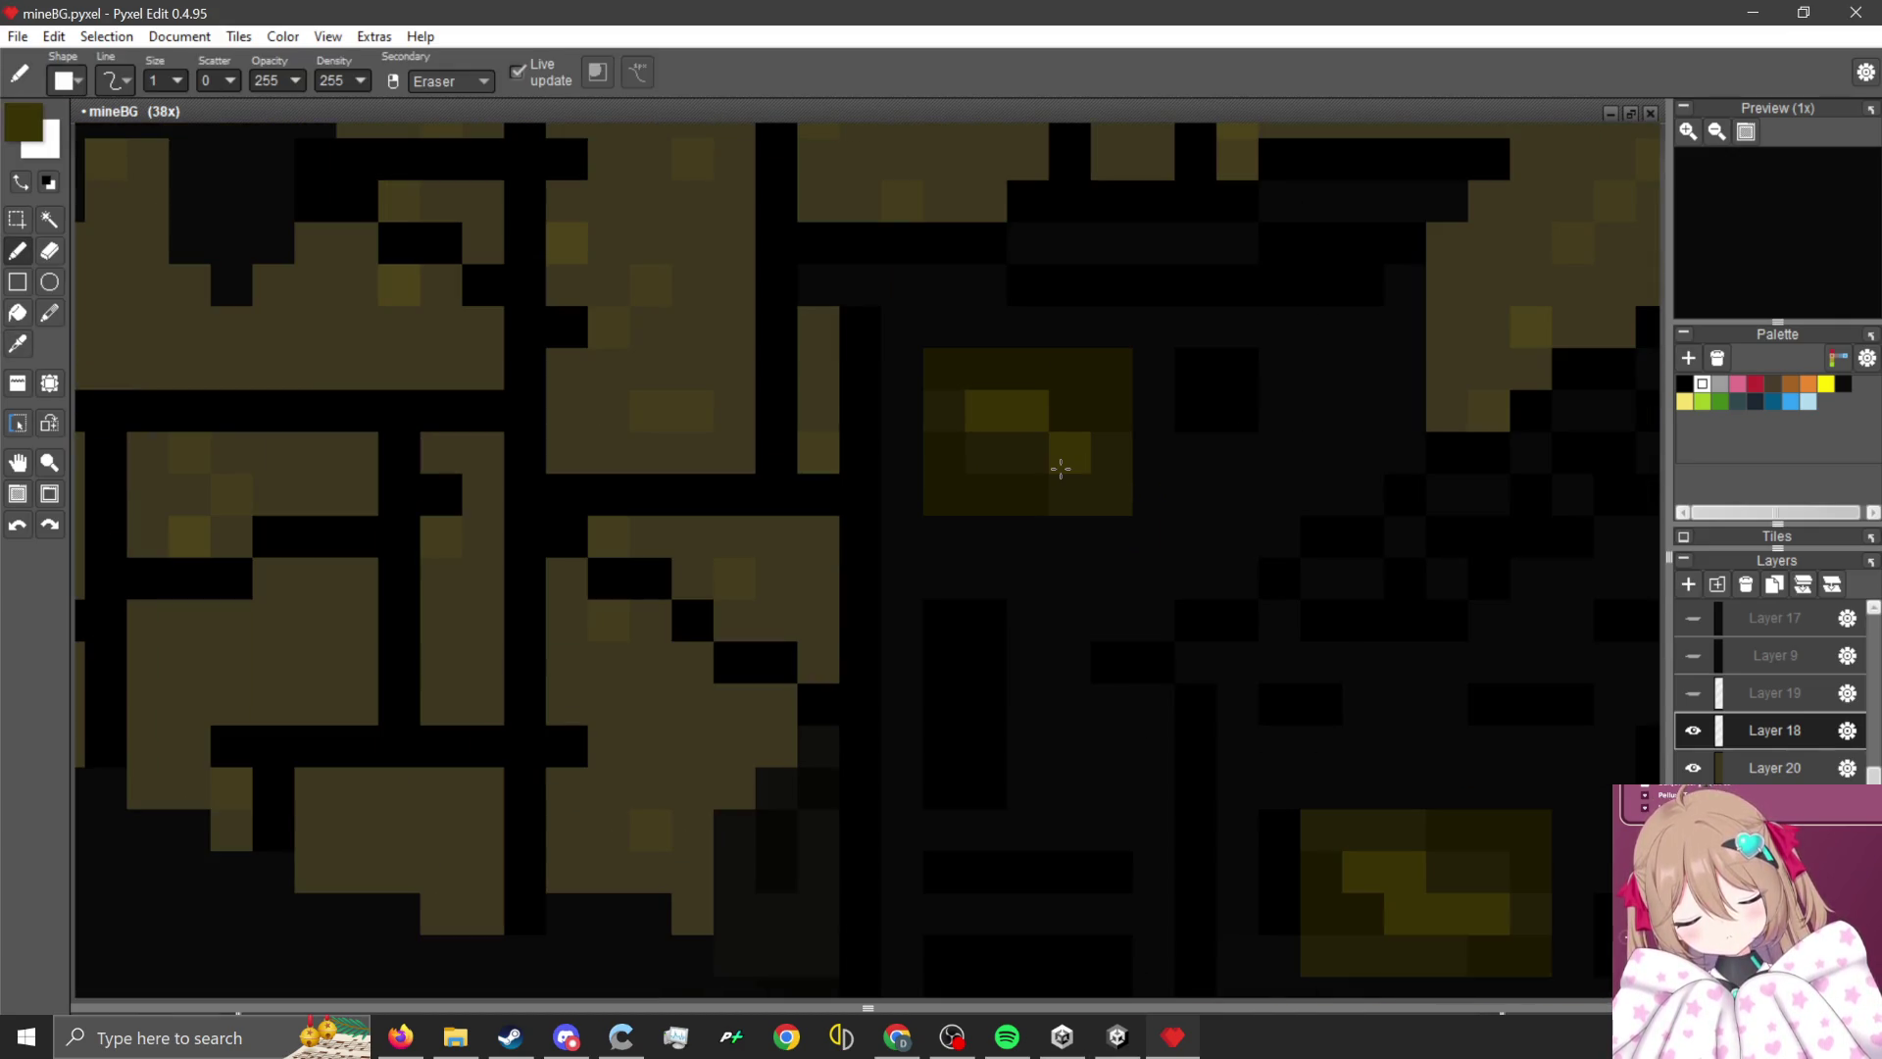
pyautogui.scroll(2, 1048, 385)
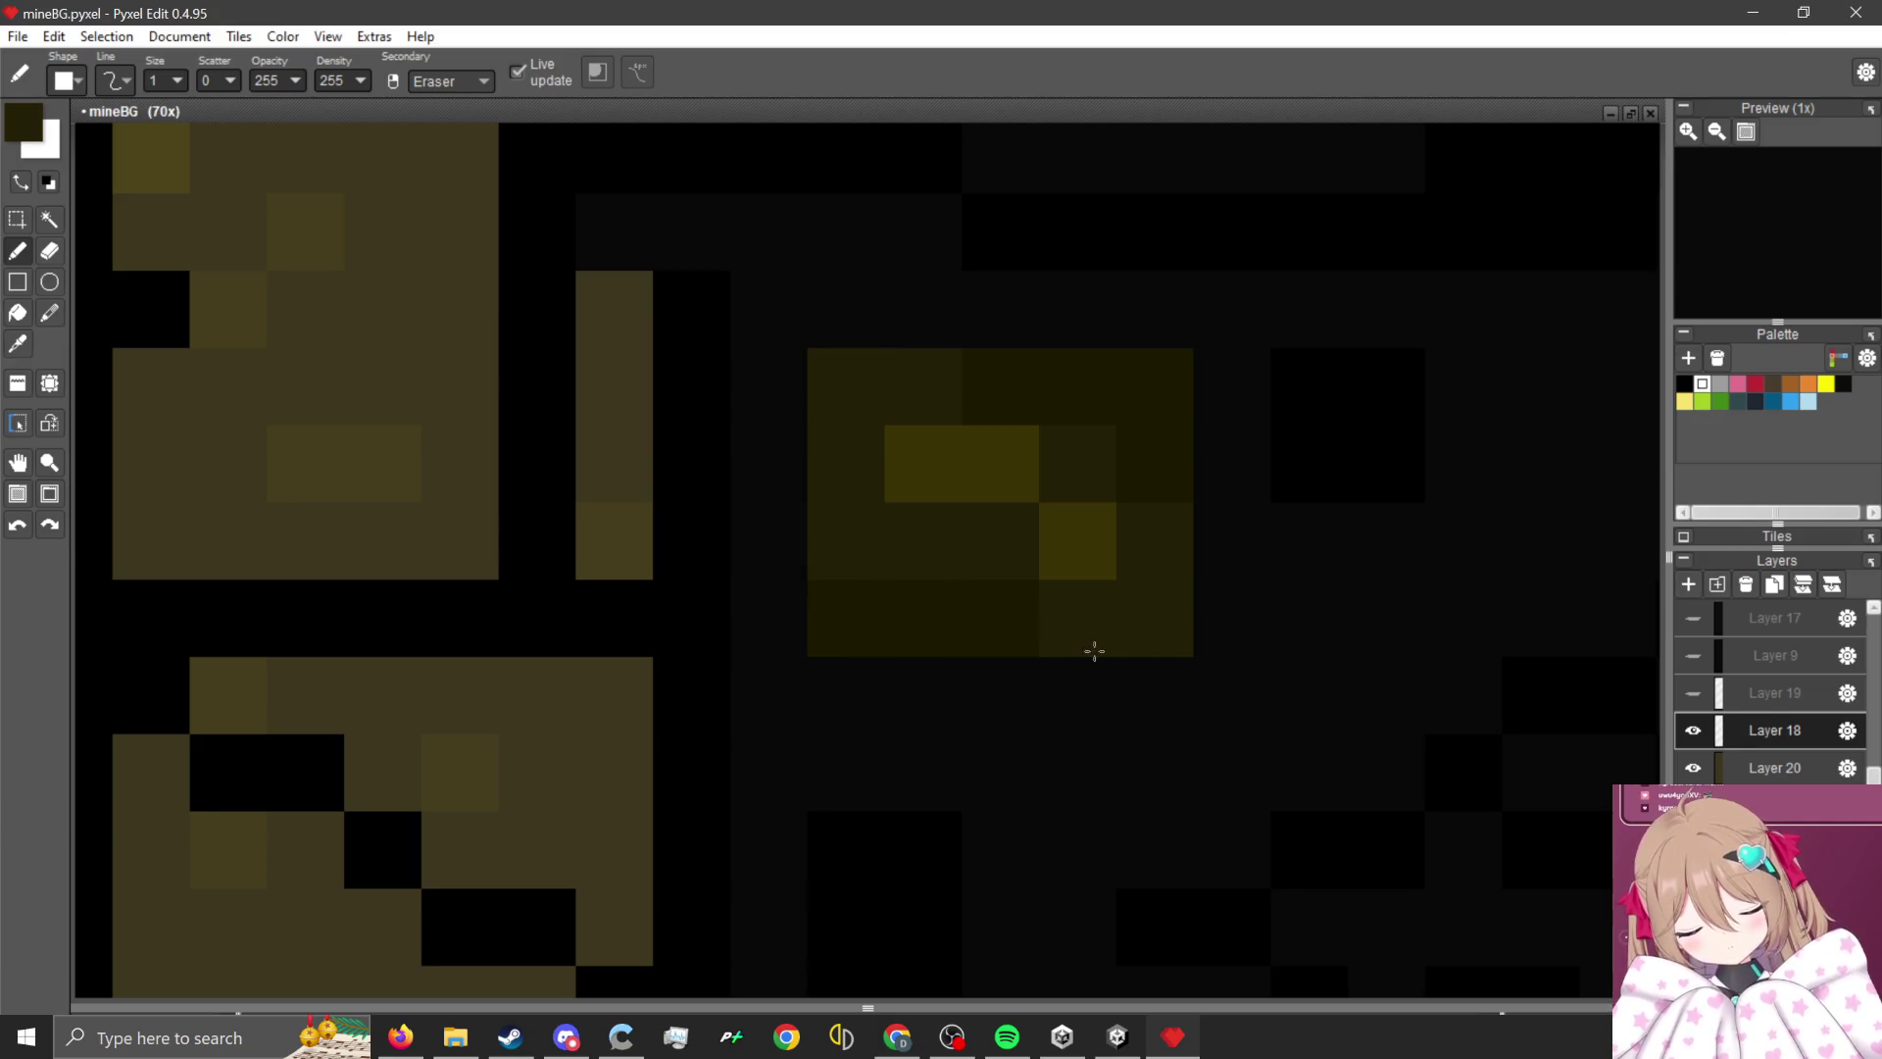
pyautogui.scroll(-4, 981, 551)
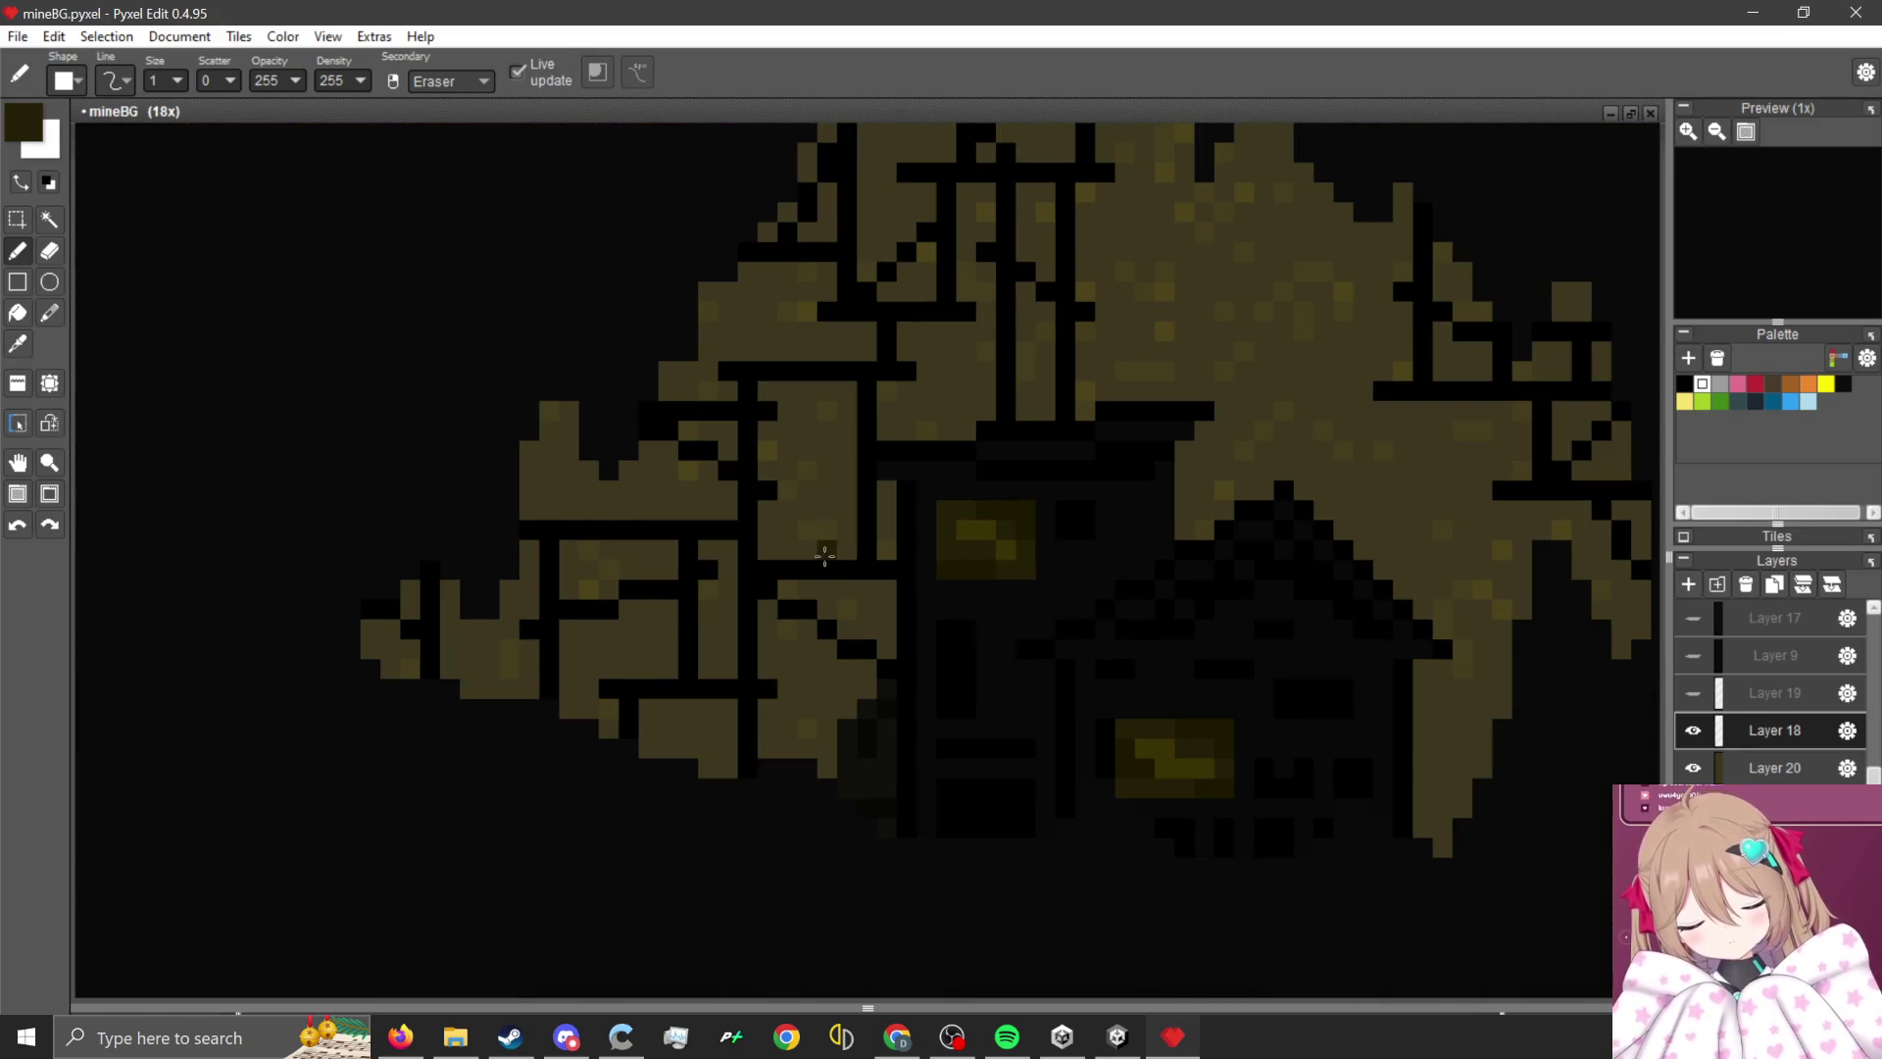
pyautogui.scroll(1, 875, 797)
pyautogui.scroll(-1, 894, 643)
pyautogui.scroll(-3, 745, 591)
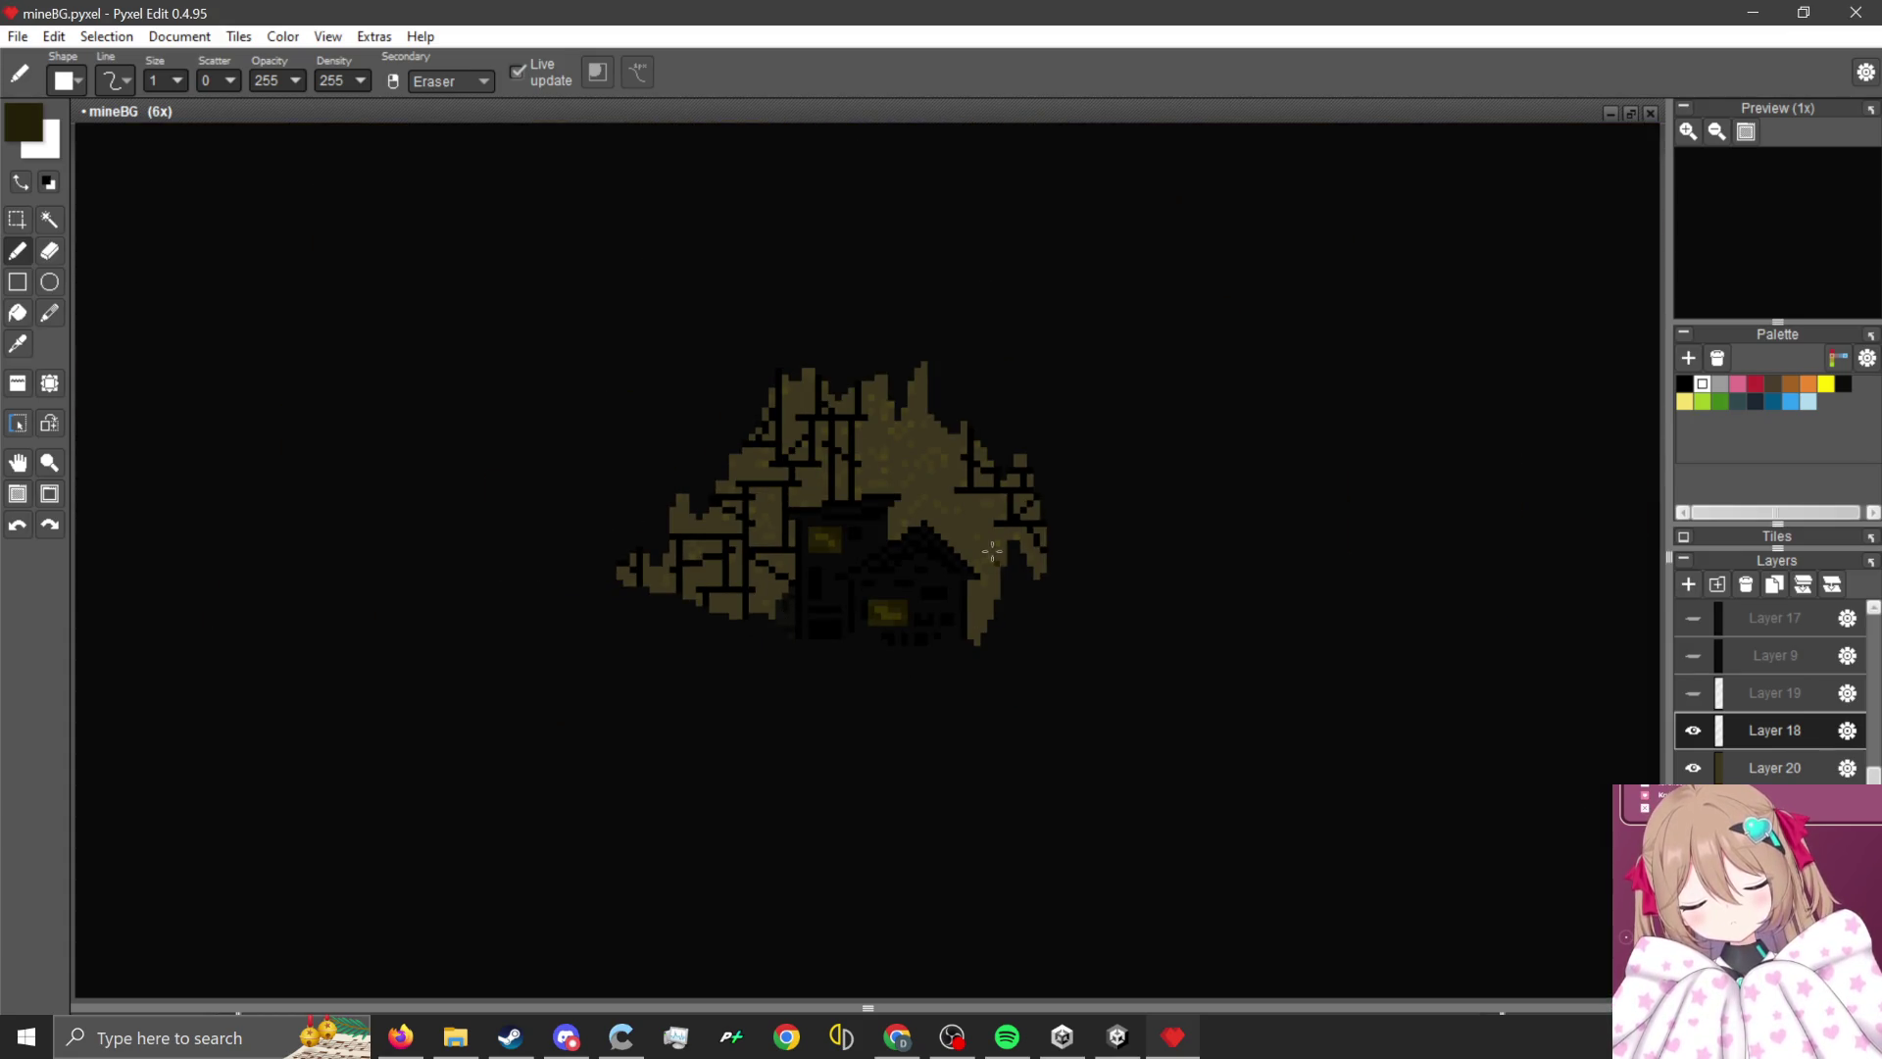
pyautogui.scroll(3, 820, 609)
pyautogui.scroll(-6, 756, 608)
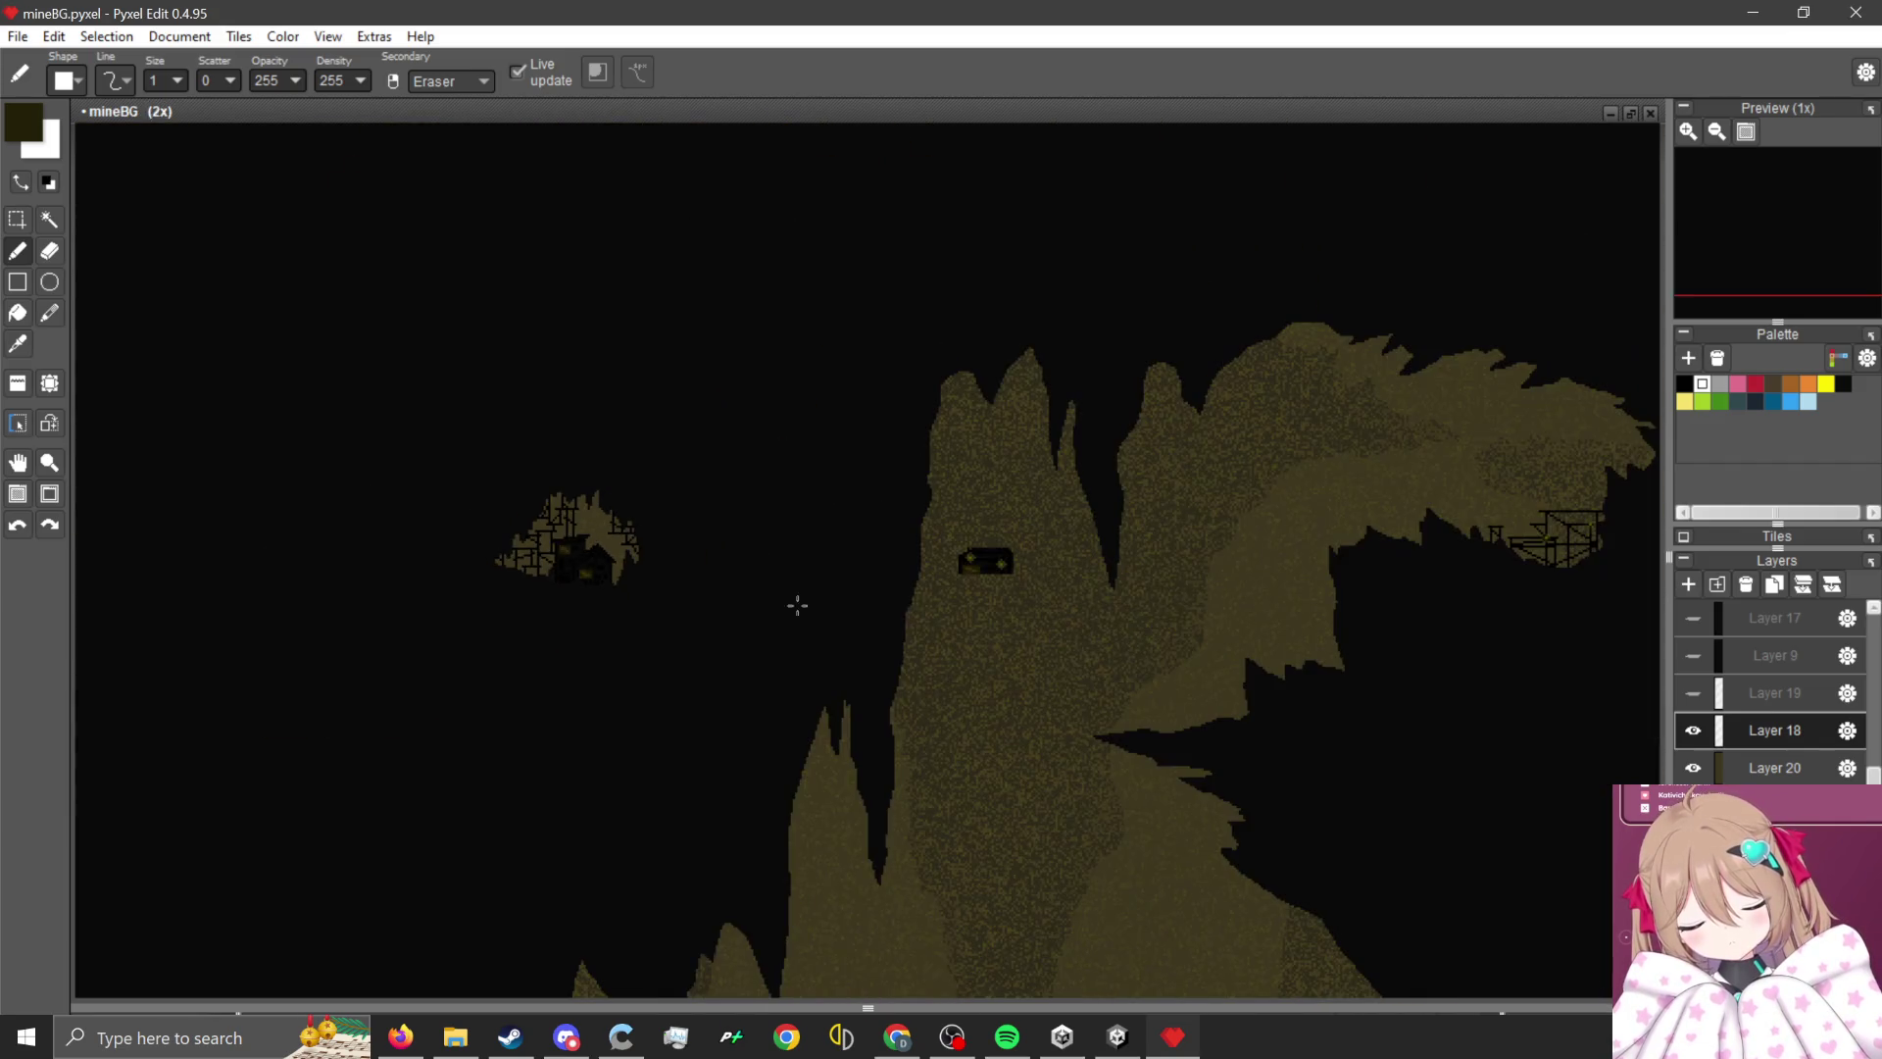
pyautogui.scroll(10, 921, 532)
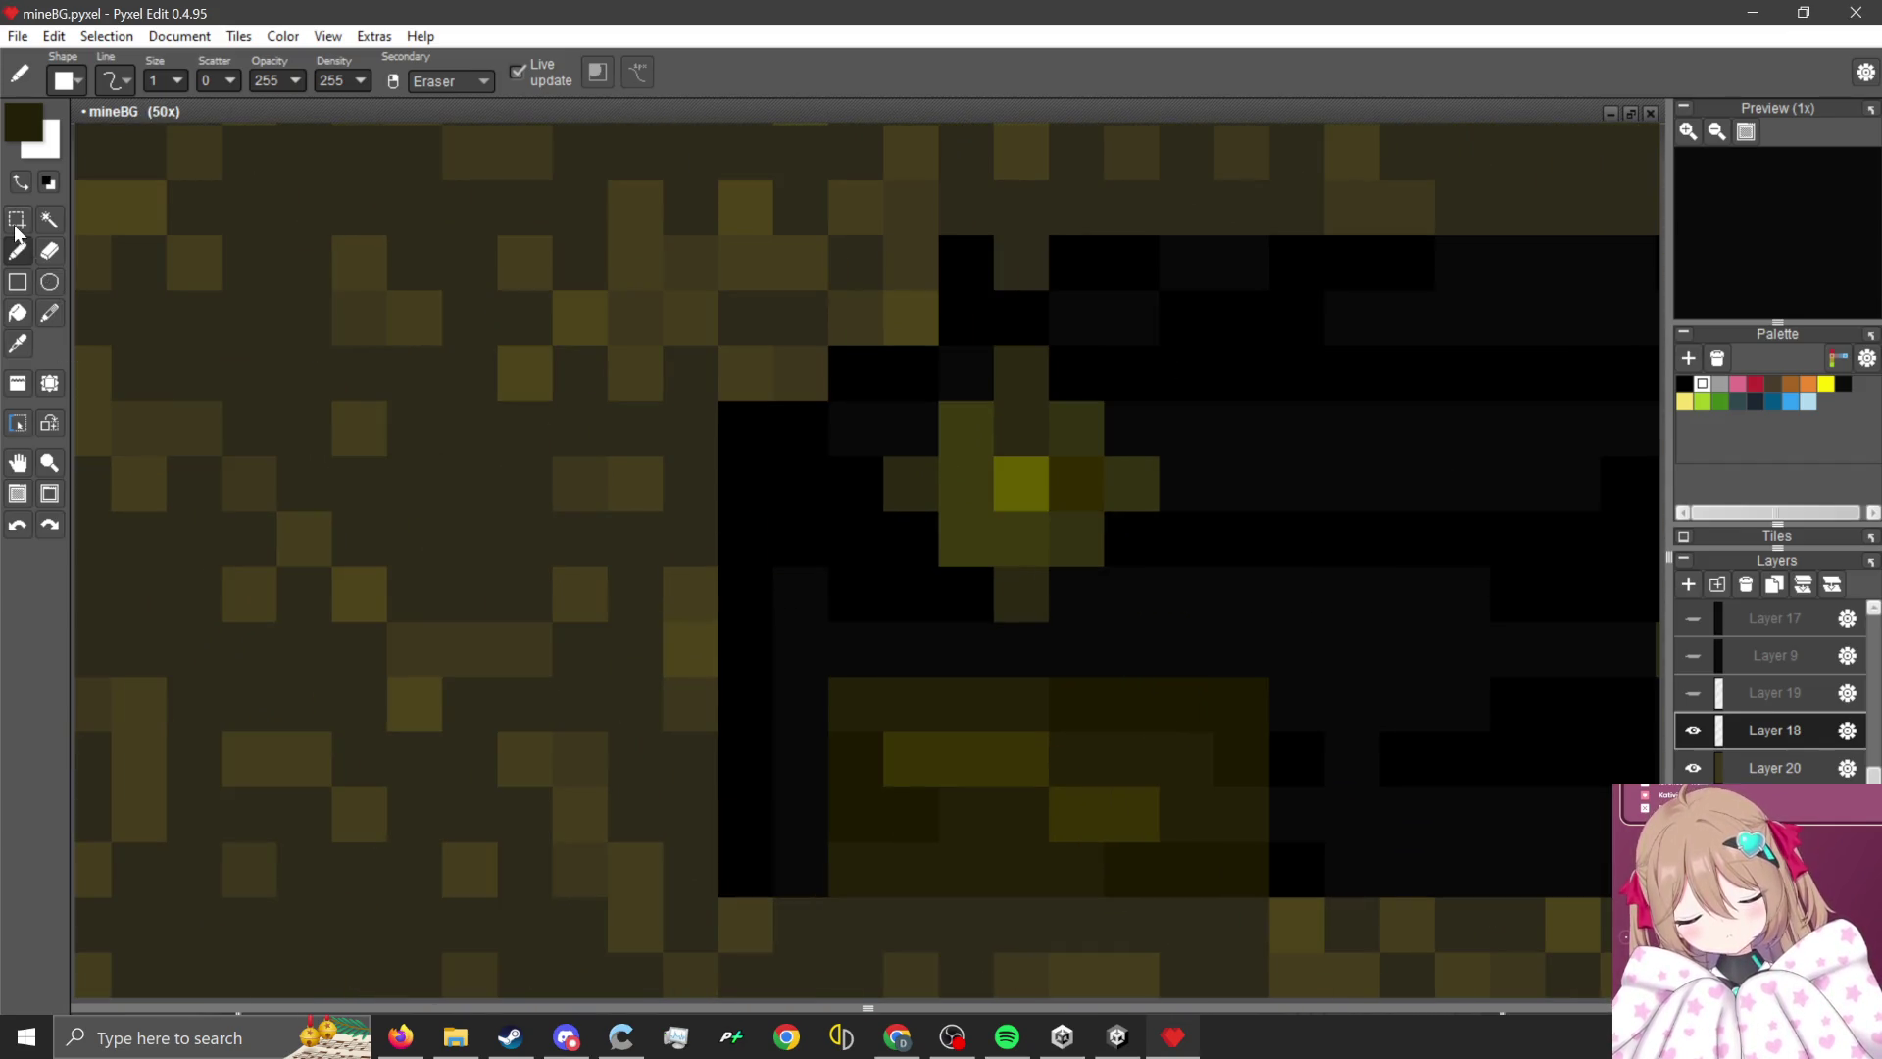
# - Select the lamp glow as a plus-shaped rectangular selection
pyautogui.click(17, 221)
pyautogui.scroll(1, 1049, 392)
pyautogui.moveTo(1016, 357); pyautogui.dragTo(996, 647)
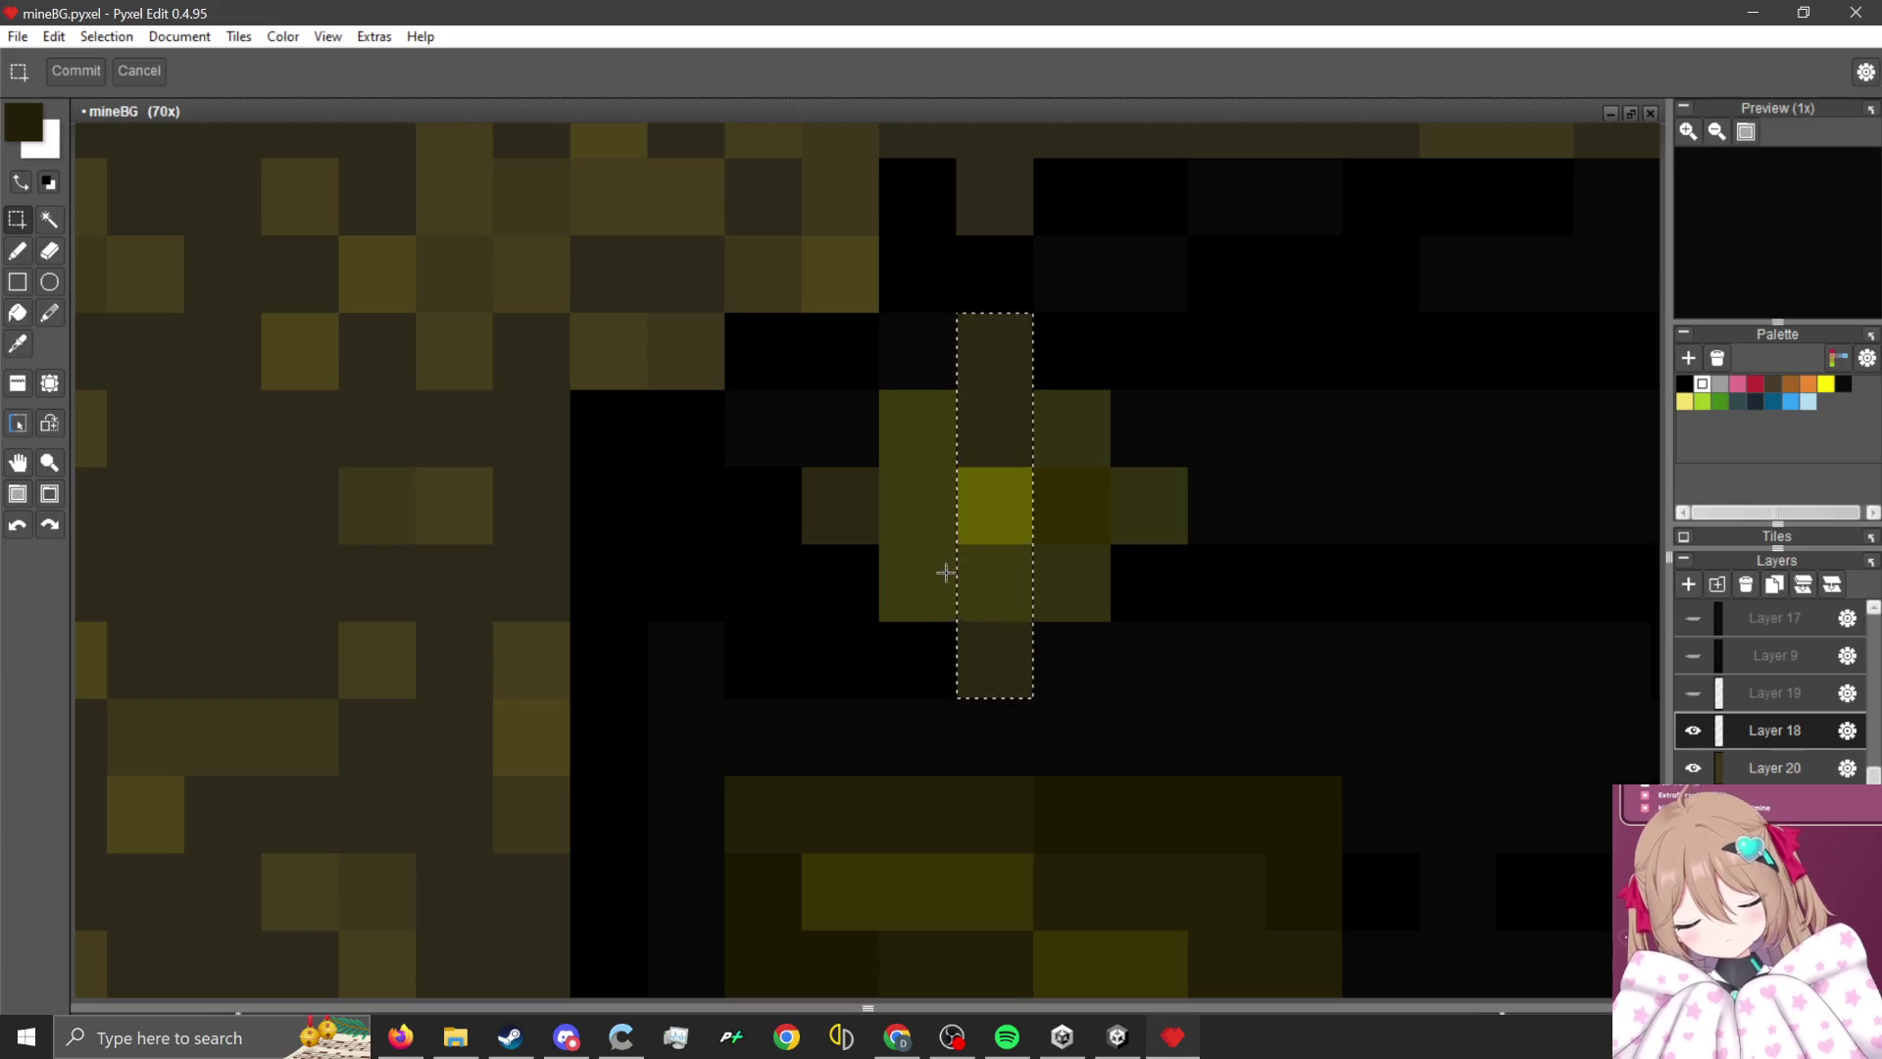
pyautogui.moveTo(946, 573)
pyautogui.mouseDown()
pyautogui.moveTo(1101, 441)
pyautogui.moveTo(805, 516)
pyautogui.mouseUp()
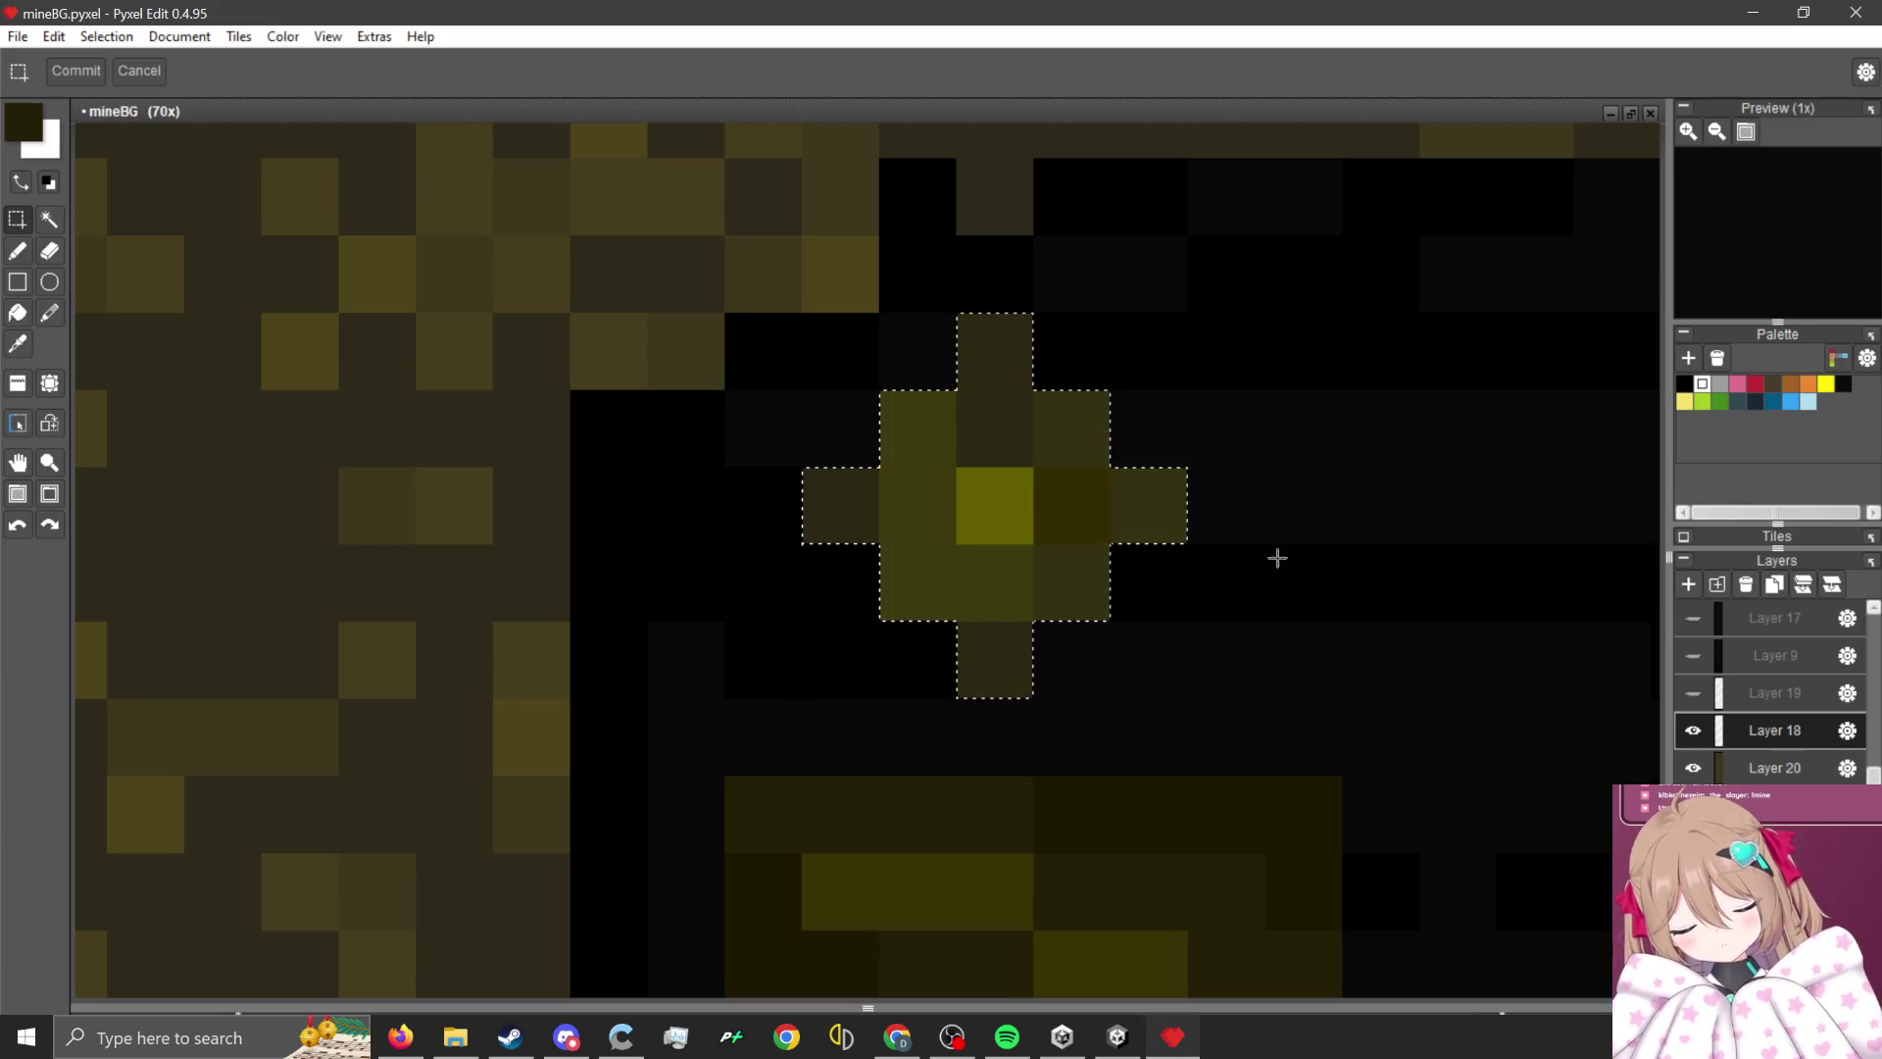
pyautogui.scroll(-6, 1331, 544)
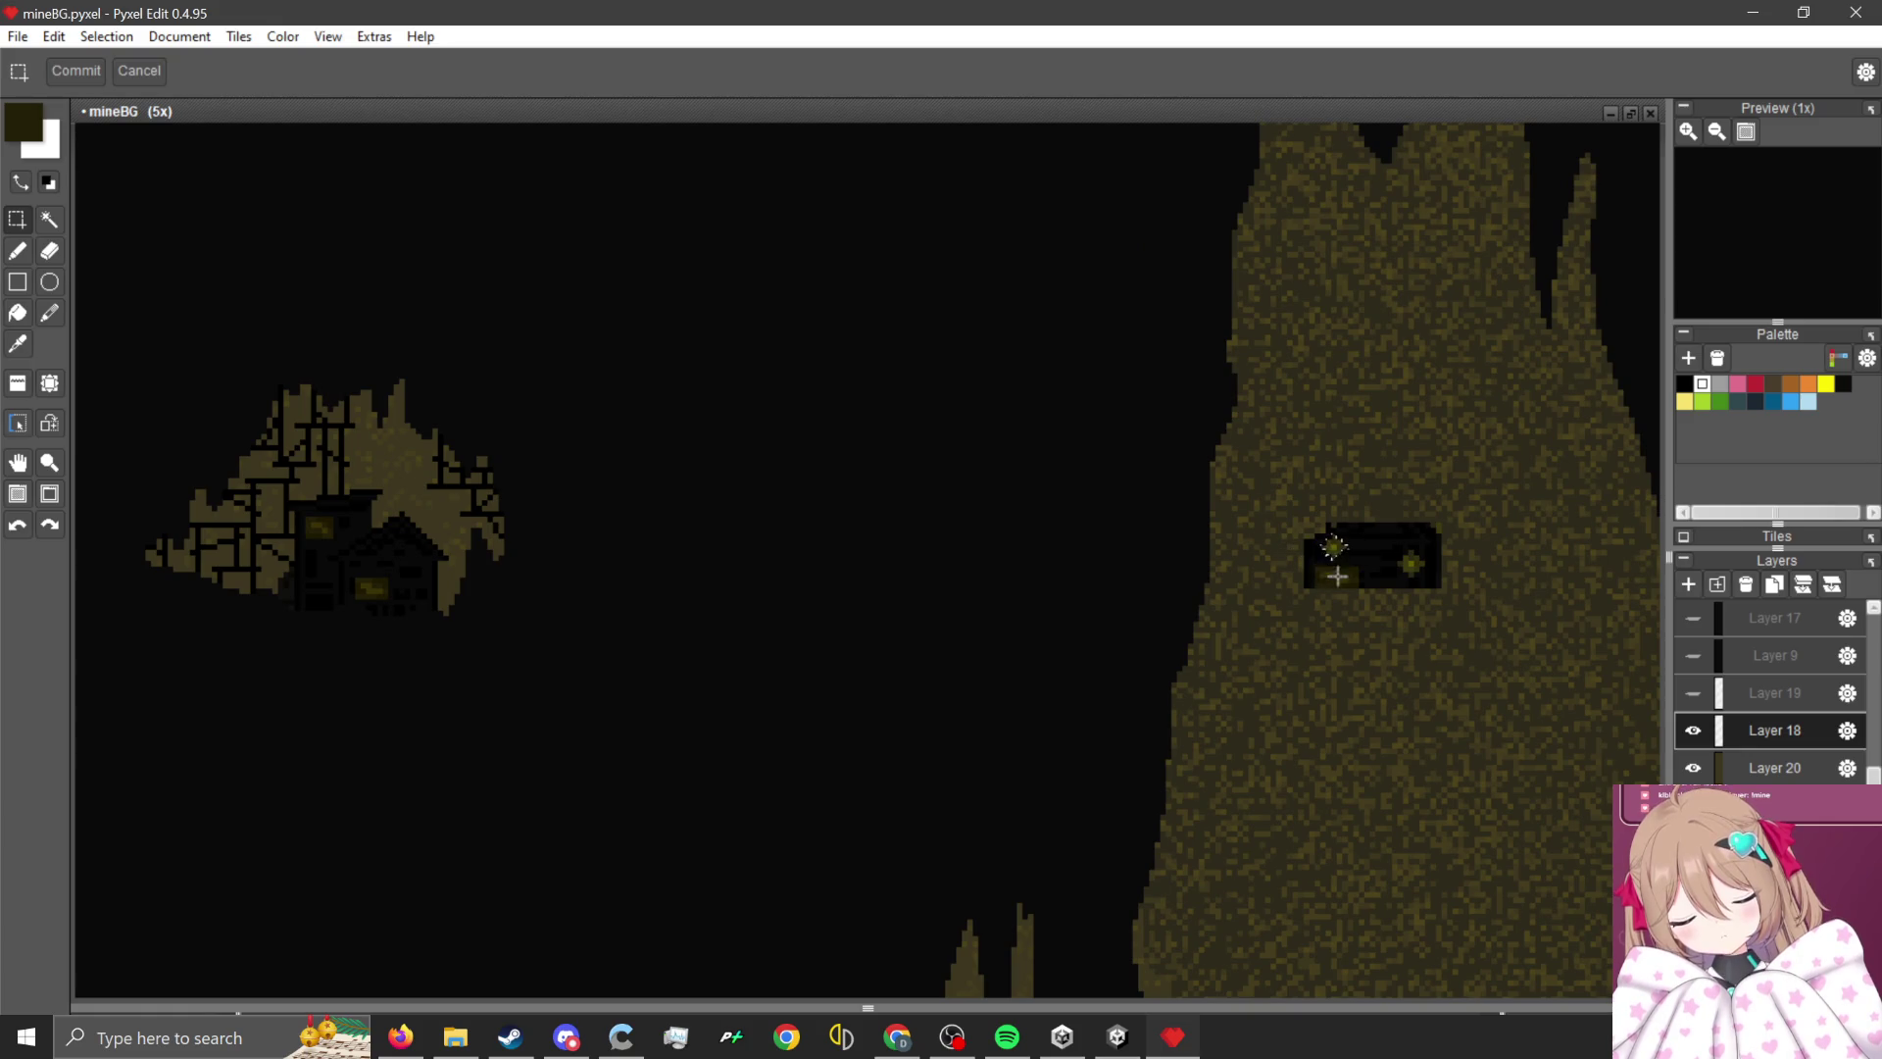
pyautogui.scroll(-1, 1347, 669)
pyautogui.scroll(1, 684, 596)
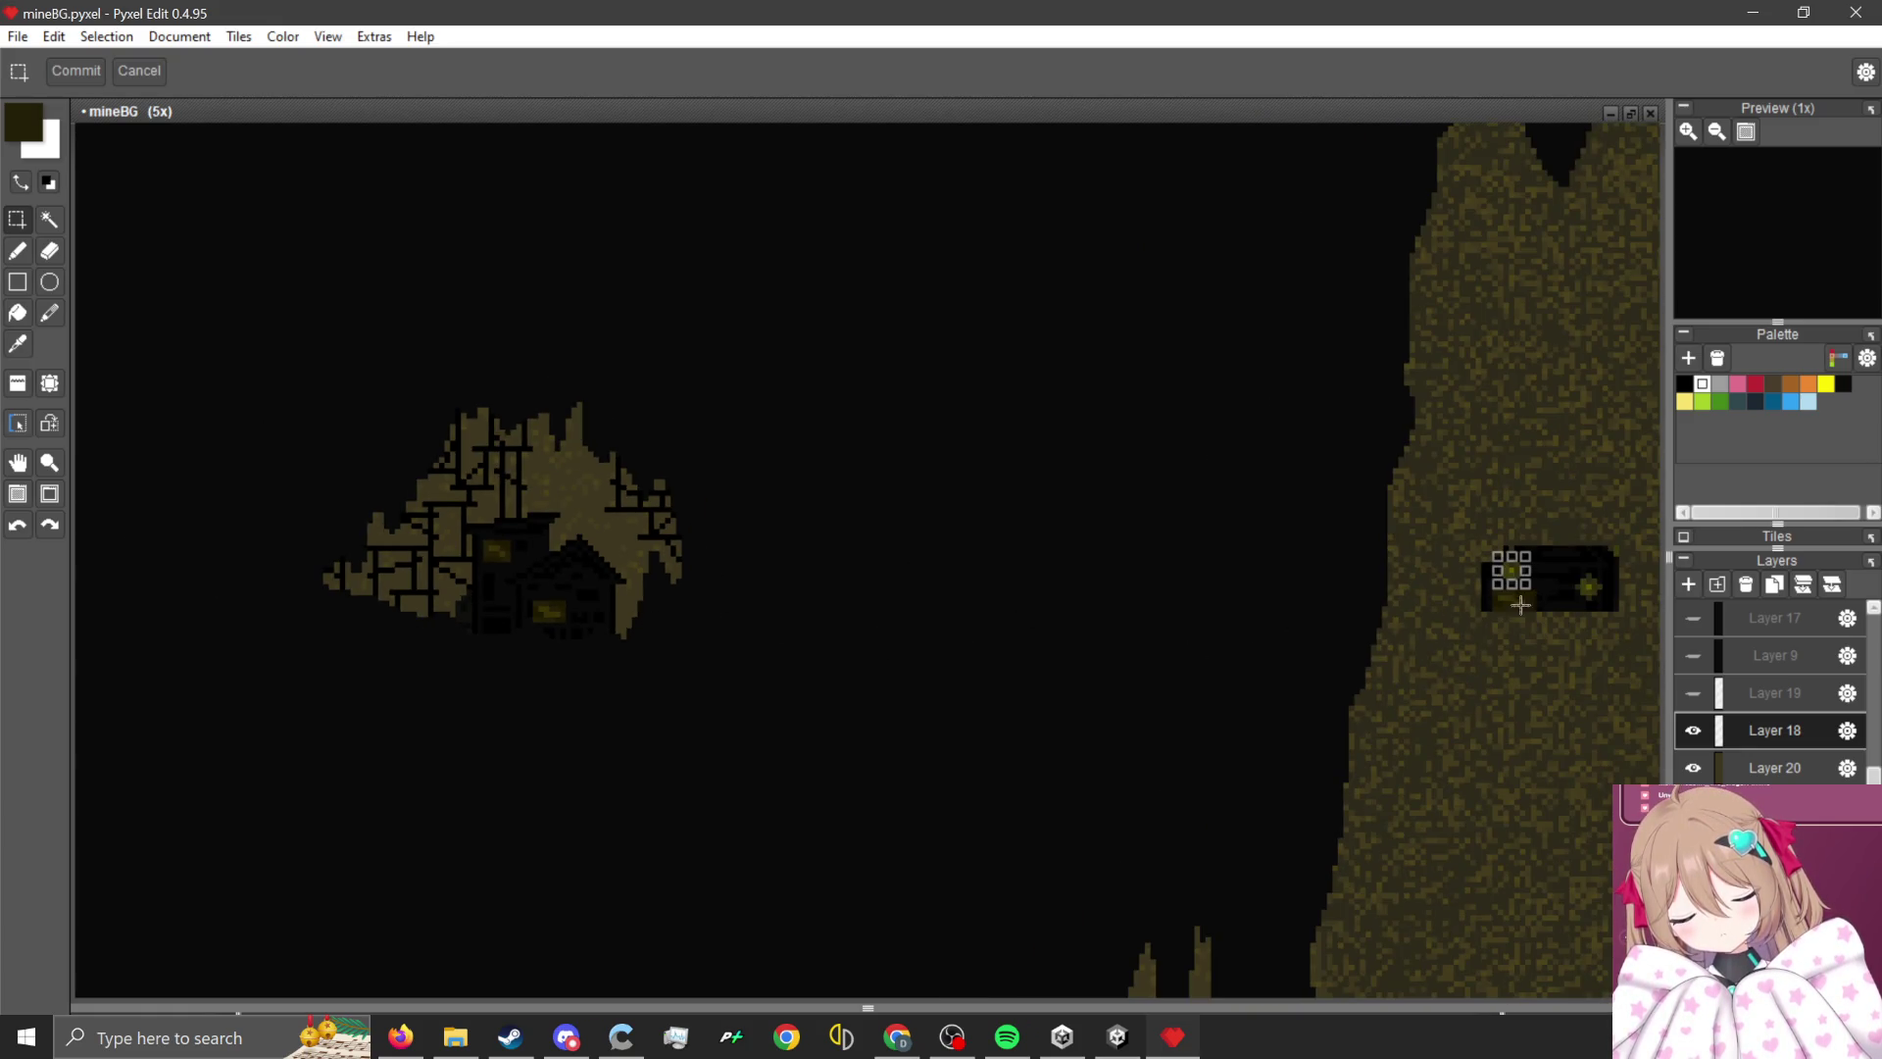
# - Drop lamp copies onto the house, its wall and the island's right side, then commit
pyautogui.moveTo(1506, 572)
pyautogui.mouseDown()
pyautogui.moveTo(627, 544)
pyautogui.moveTo(561, 584)
pyautogui.moveTo(767, 600)
pyautogui.mouseUp()
pyautogui.scroll(2, 561, 584)
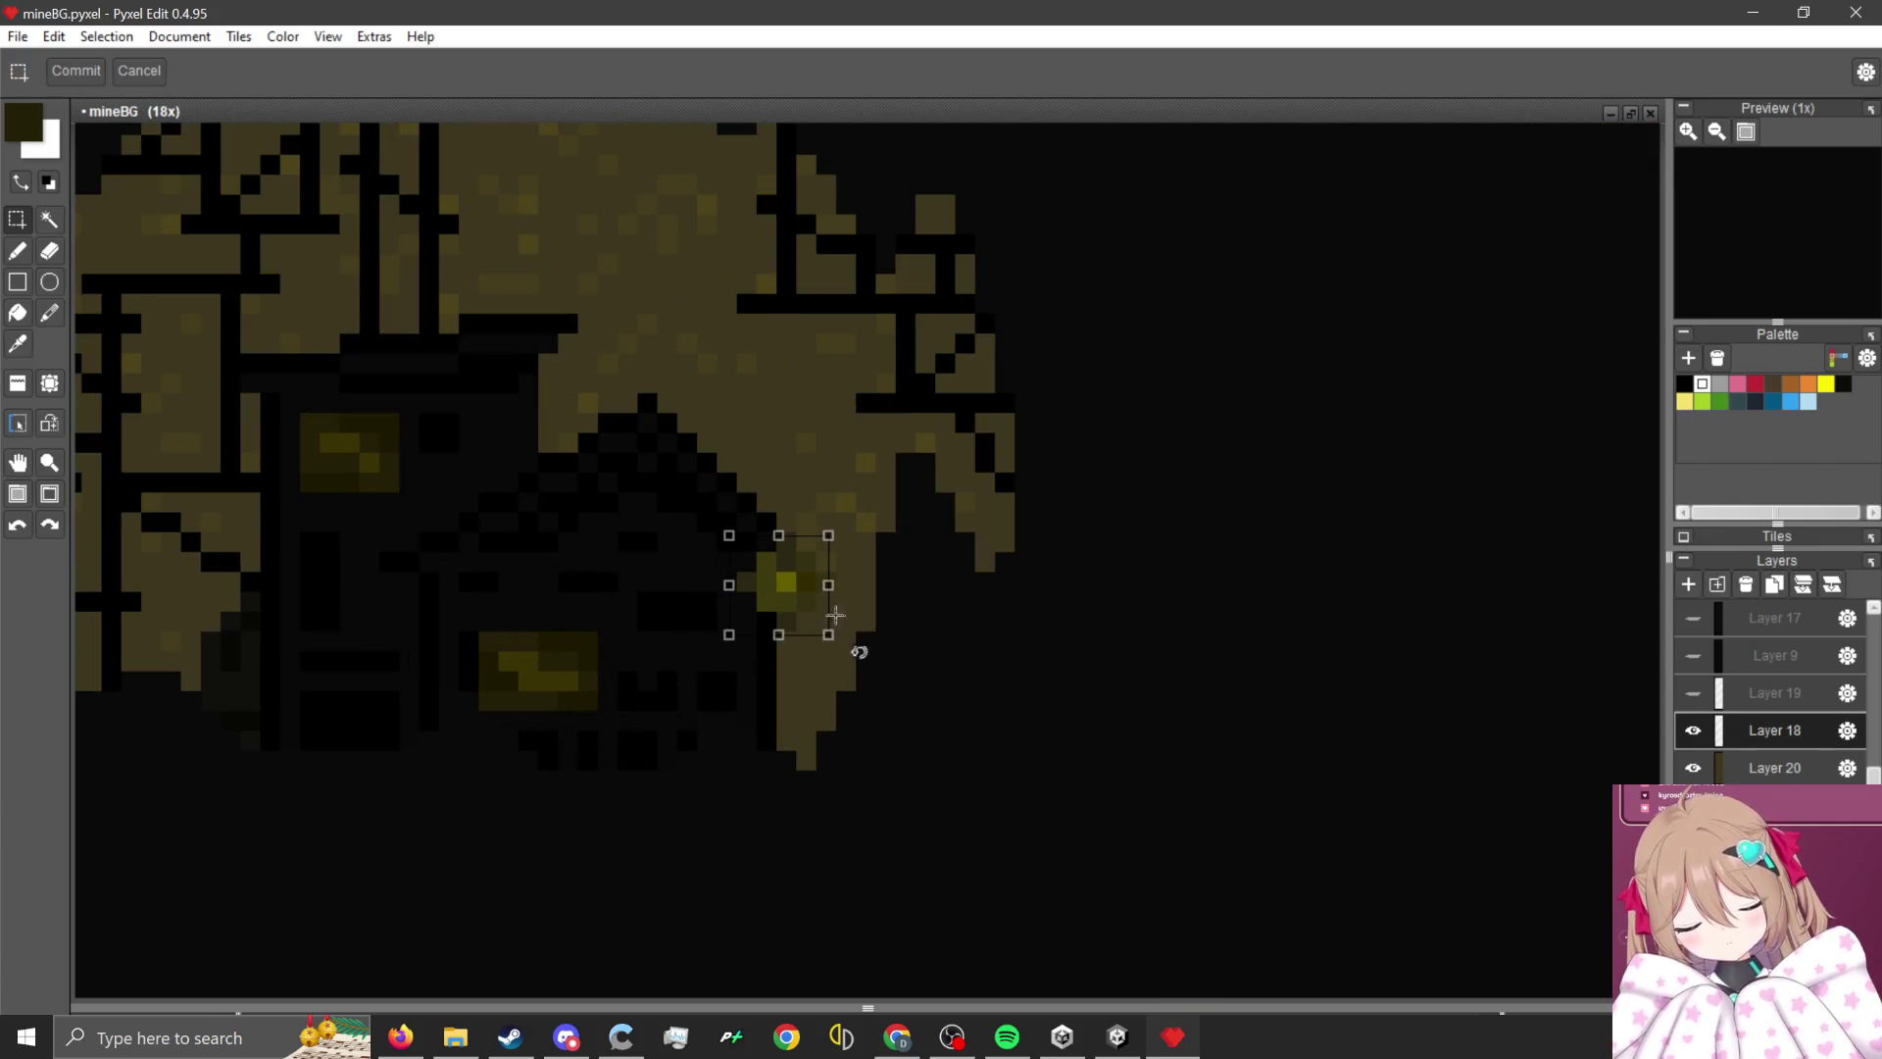
pyautogui.moveTo(859, 652); pyautogui.dragTo(816, 624)
pyautogui.scroll(-2, 817, 624)
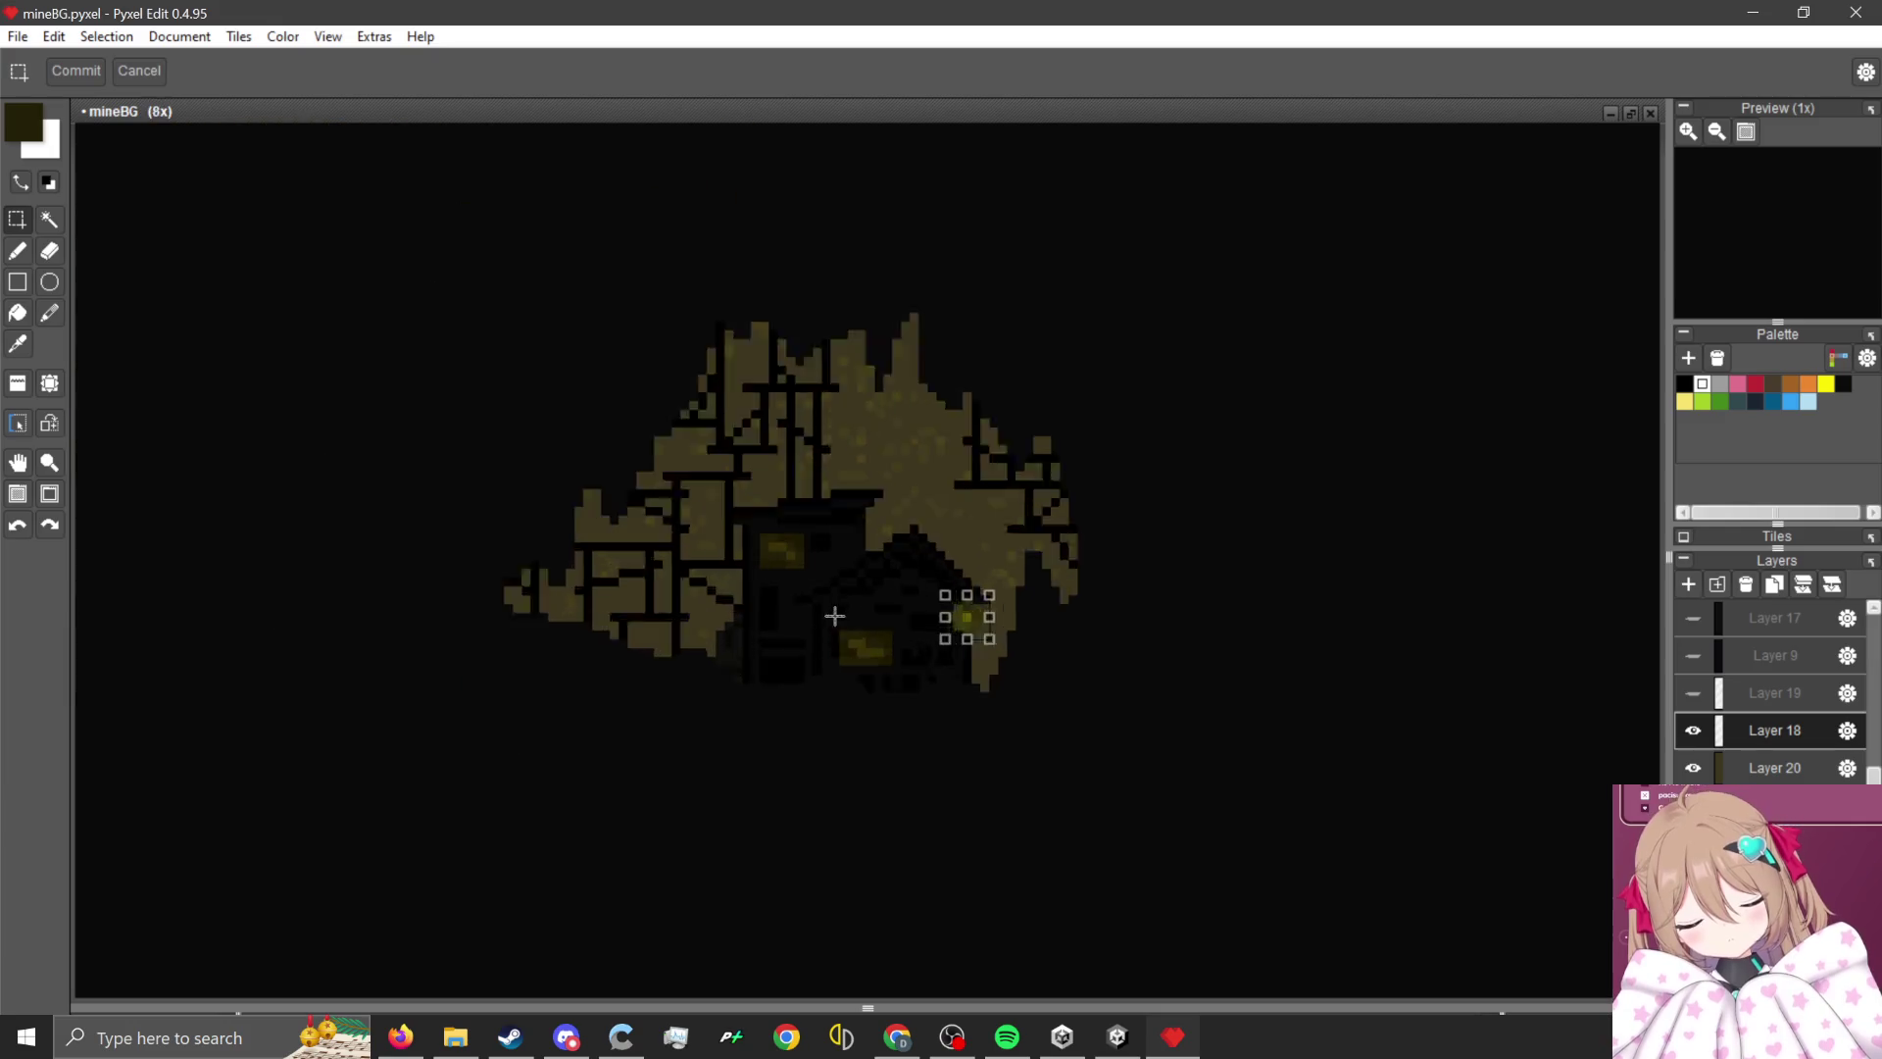
pyautogui.scroll(3, 1313, 649)
pyautogui.moveTo(1313, 649)
pyautogui.mouseDown()
pyautogui.moveTo(1033, 594)
pyautogui.moveTo(1019, 558)
pyautogui.moveTo(843, 412)
pyautogui.moveTo(856, 332)
pyautogui.moveTo(551, 715)
pyautogui.mouseUp()
pyautogui.scroll(-3, 958, 638)
pyautogui.scroll(3, 773, 601)
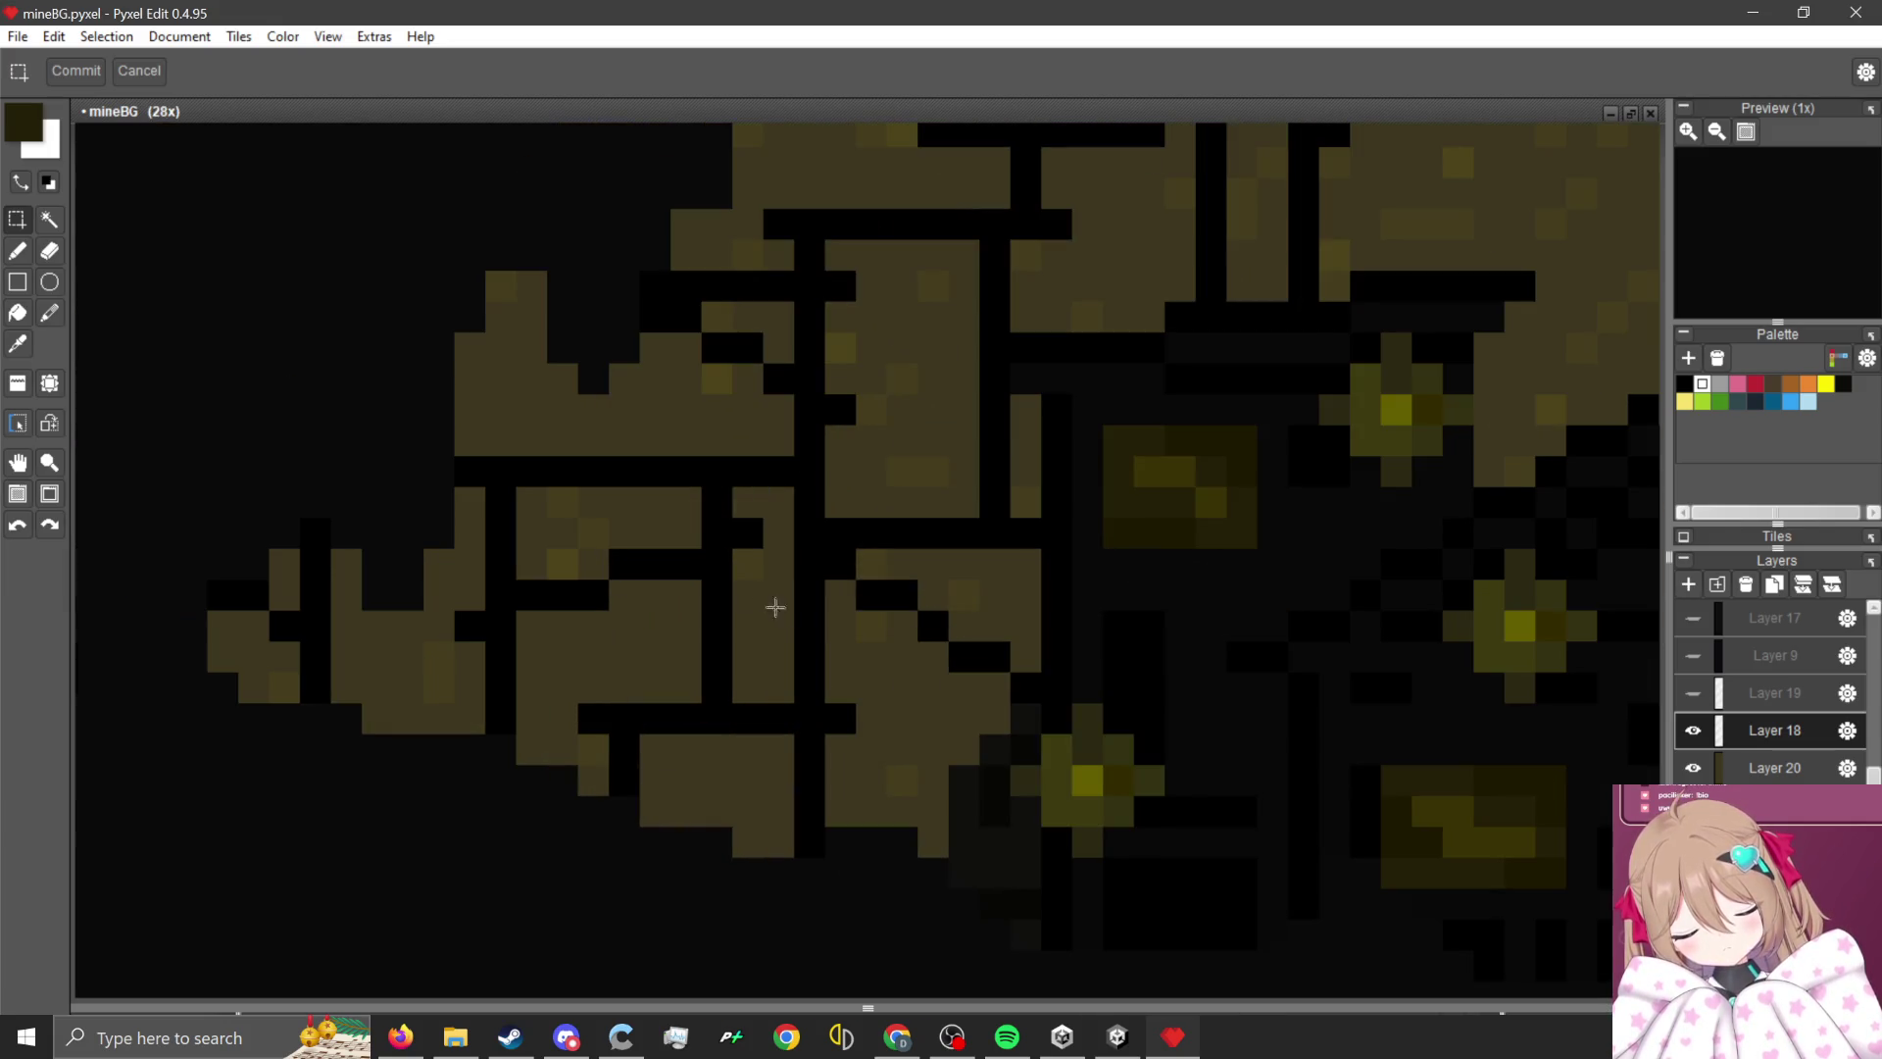
pyautogui.moveTo(774, 601)
pyautogui.mouseDown()
pyautogui.moveTo(891, 557)
pyautogui.moveTo(764, 546)
pyautogui.moveTo(1097, 207)
pyautogui.mouseUp()
pyautogui.scroll(-2, 1164, 481)
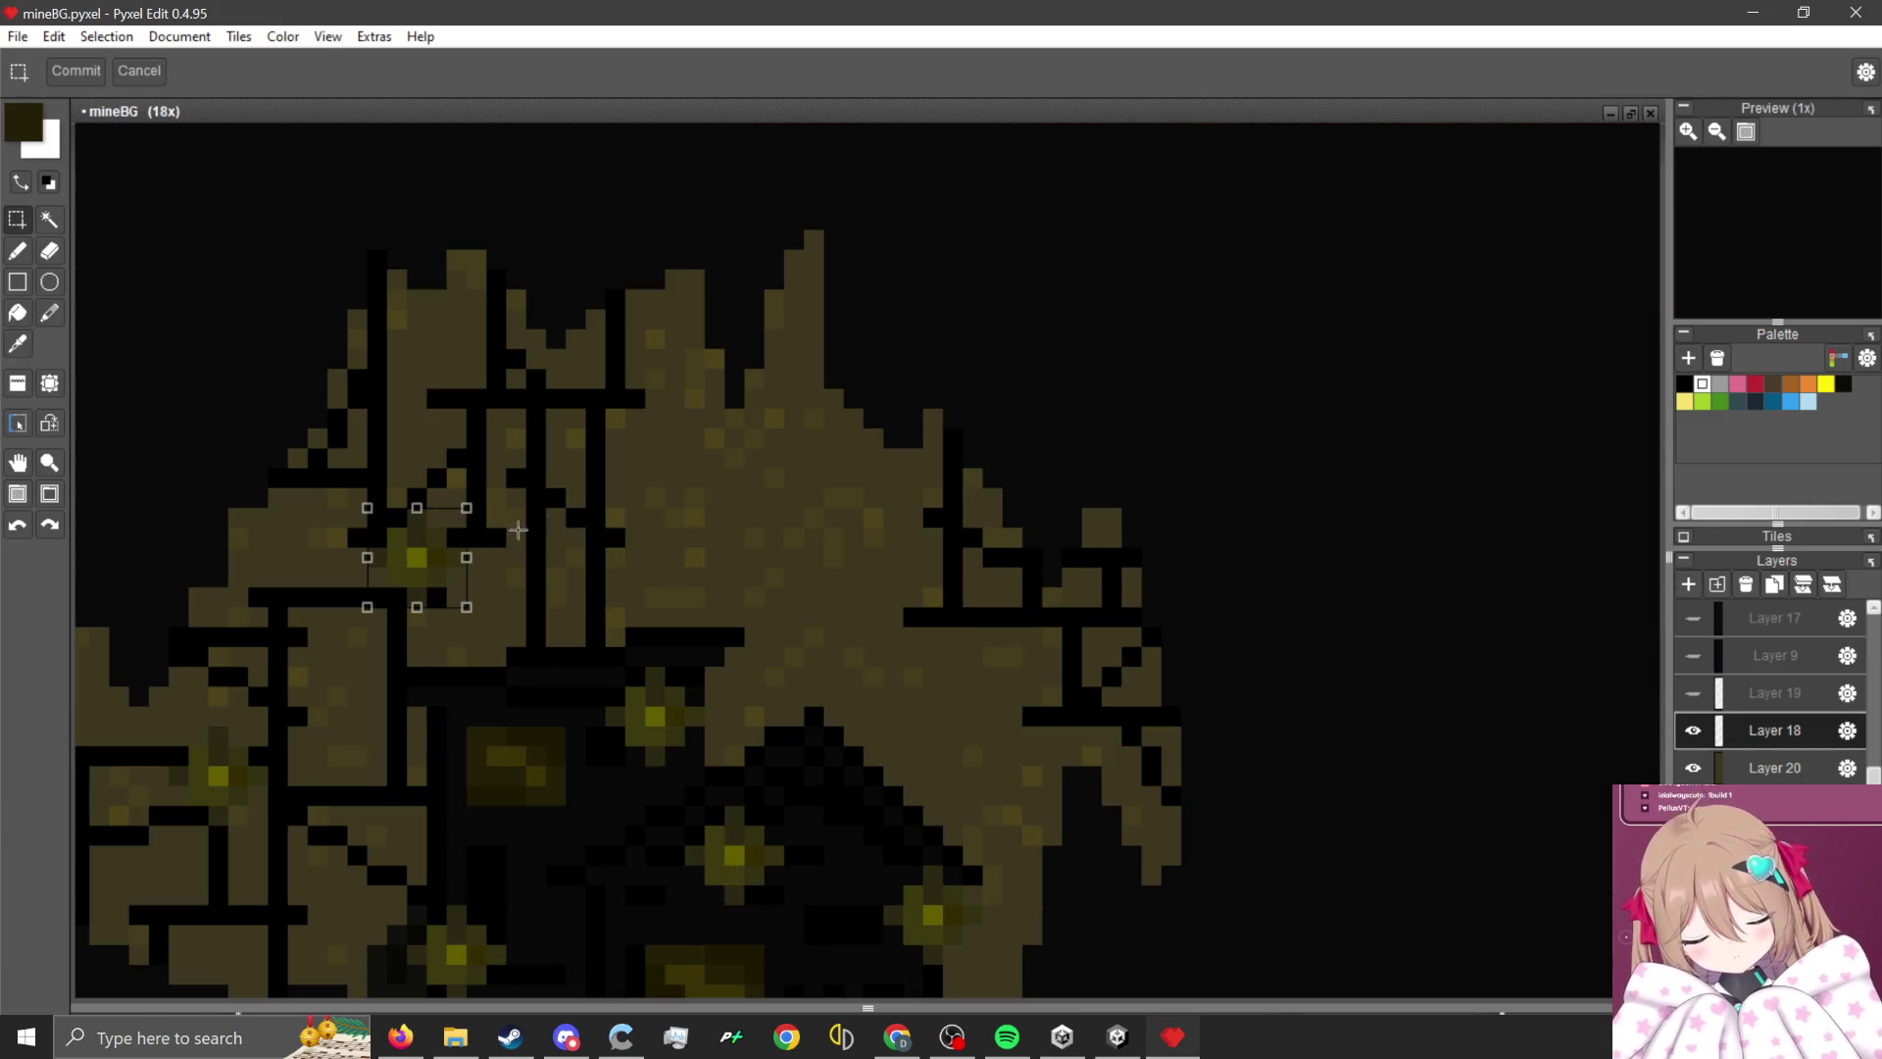
pyautogui.moveTo(519, 529); pyautogui.dragTo(1092, 664)
pyautogui.scroll(-3, 1038, 549)
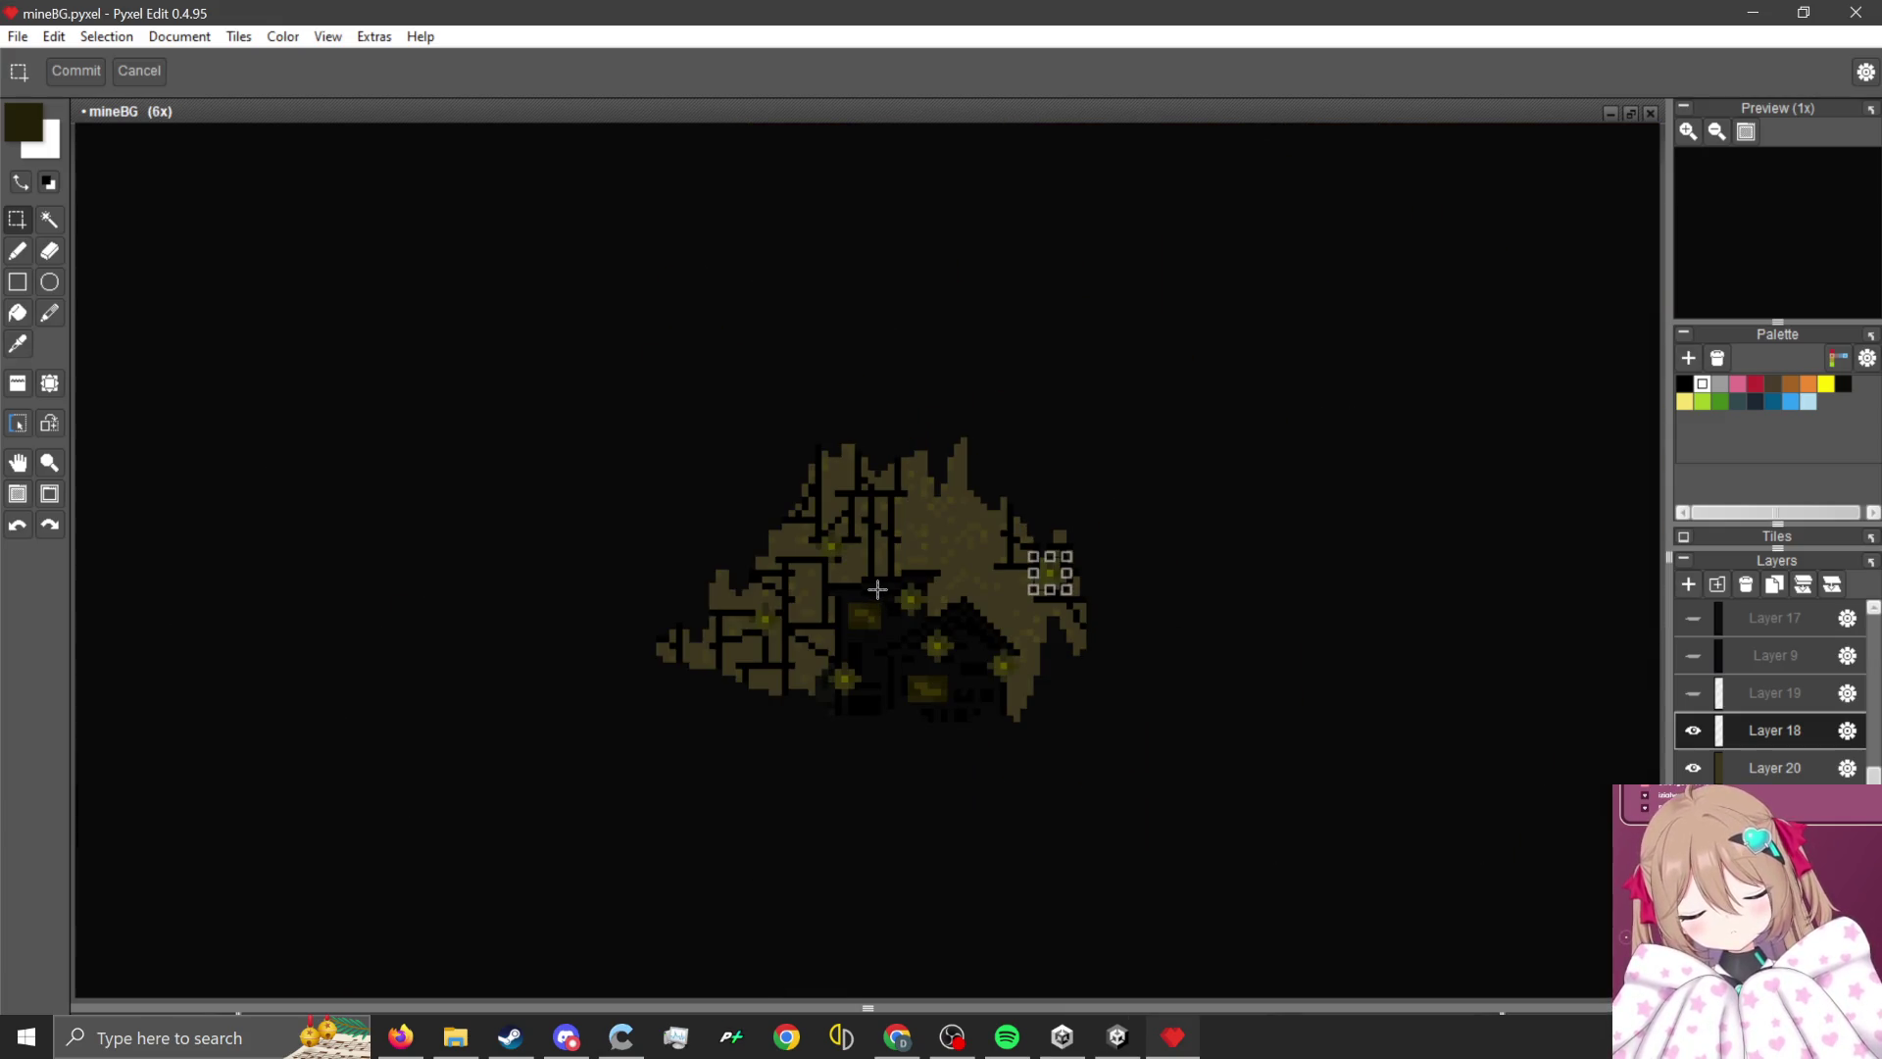
pyautogui.click(877, 590)
# - Draw a textured tan rectangle below the floating island
pyautogui.scroll(-2, 923, 507)
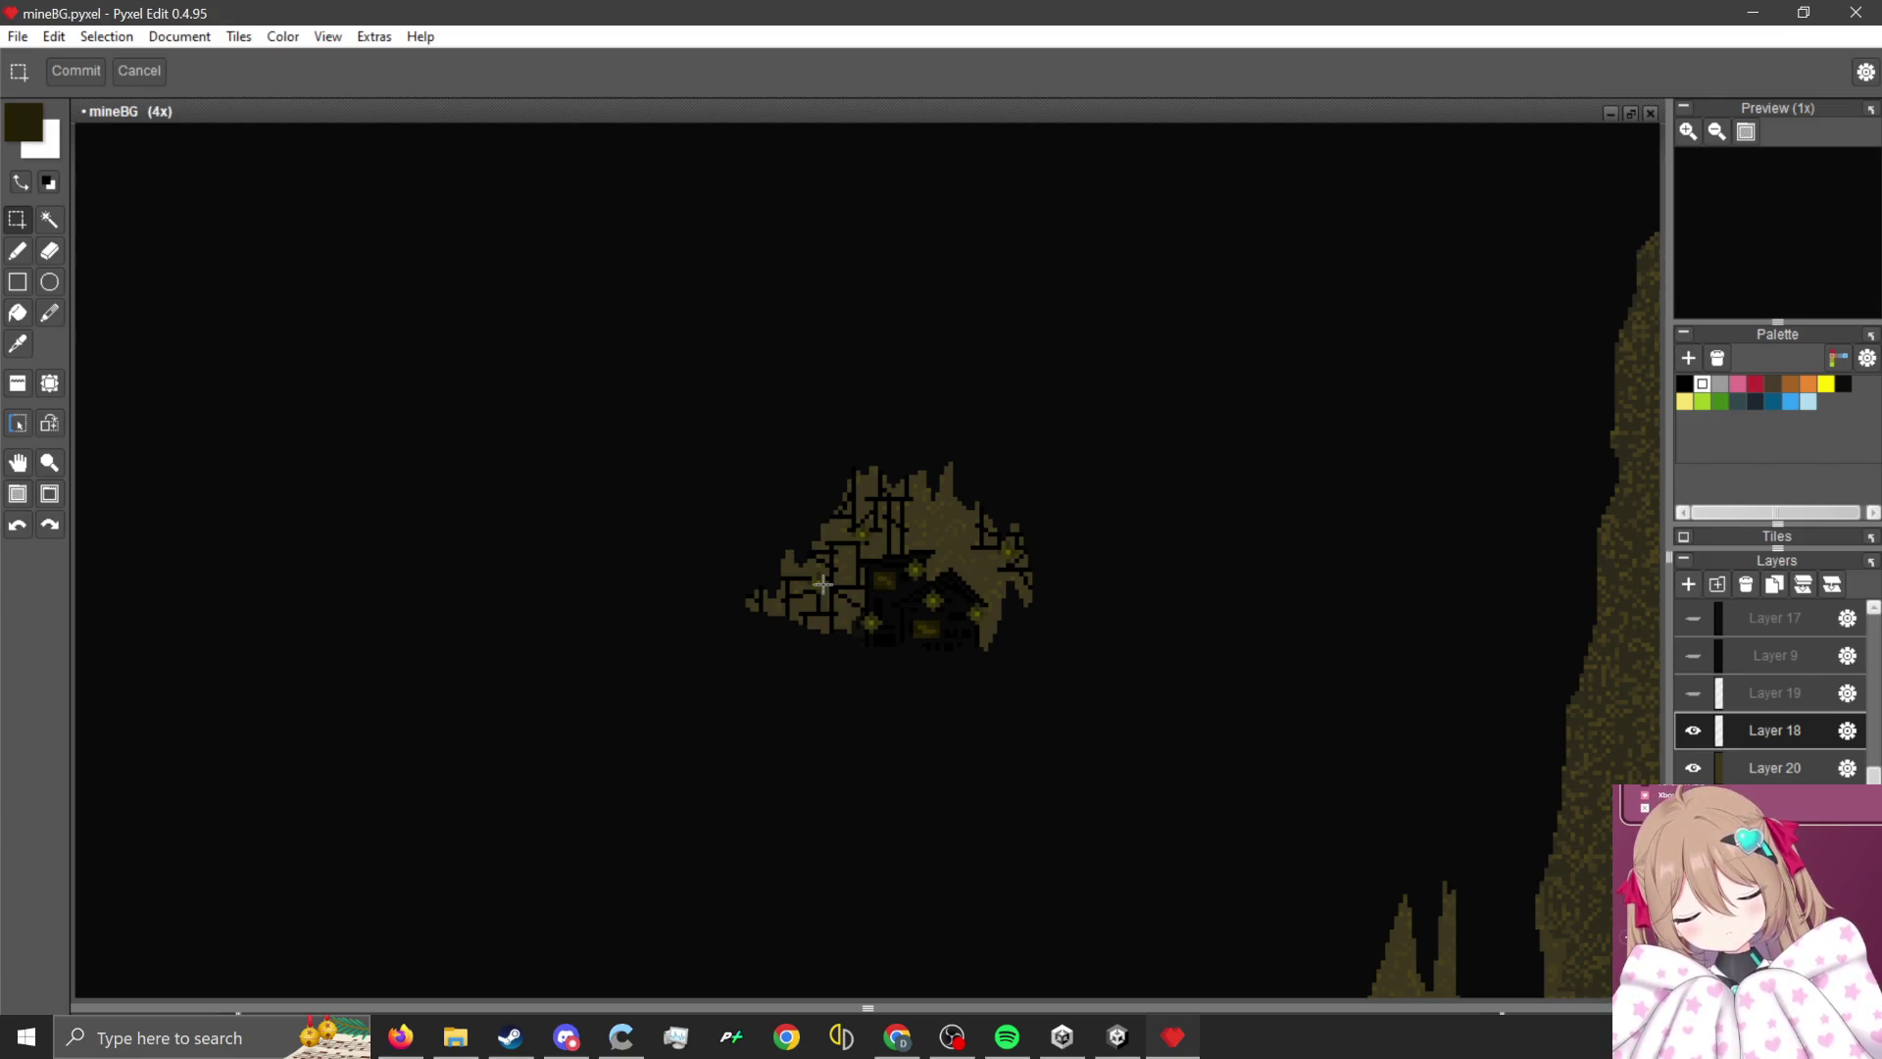
pyautogui.scroll(-3, 828, 584)
pyautogui.scroll(1, 872, 661)
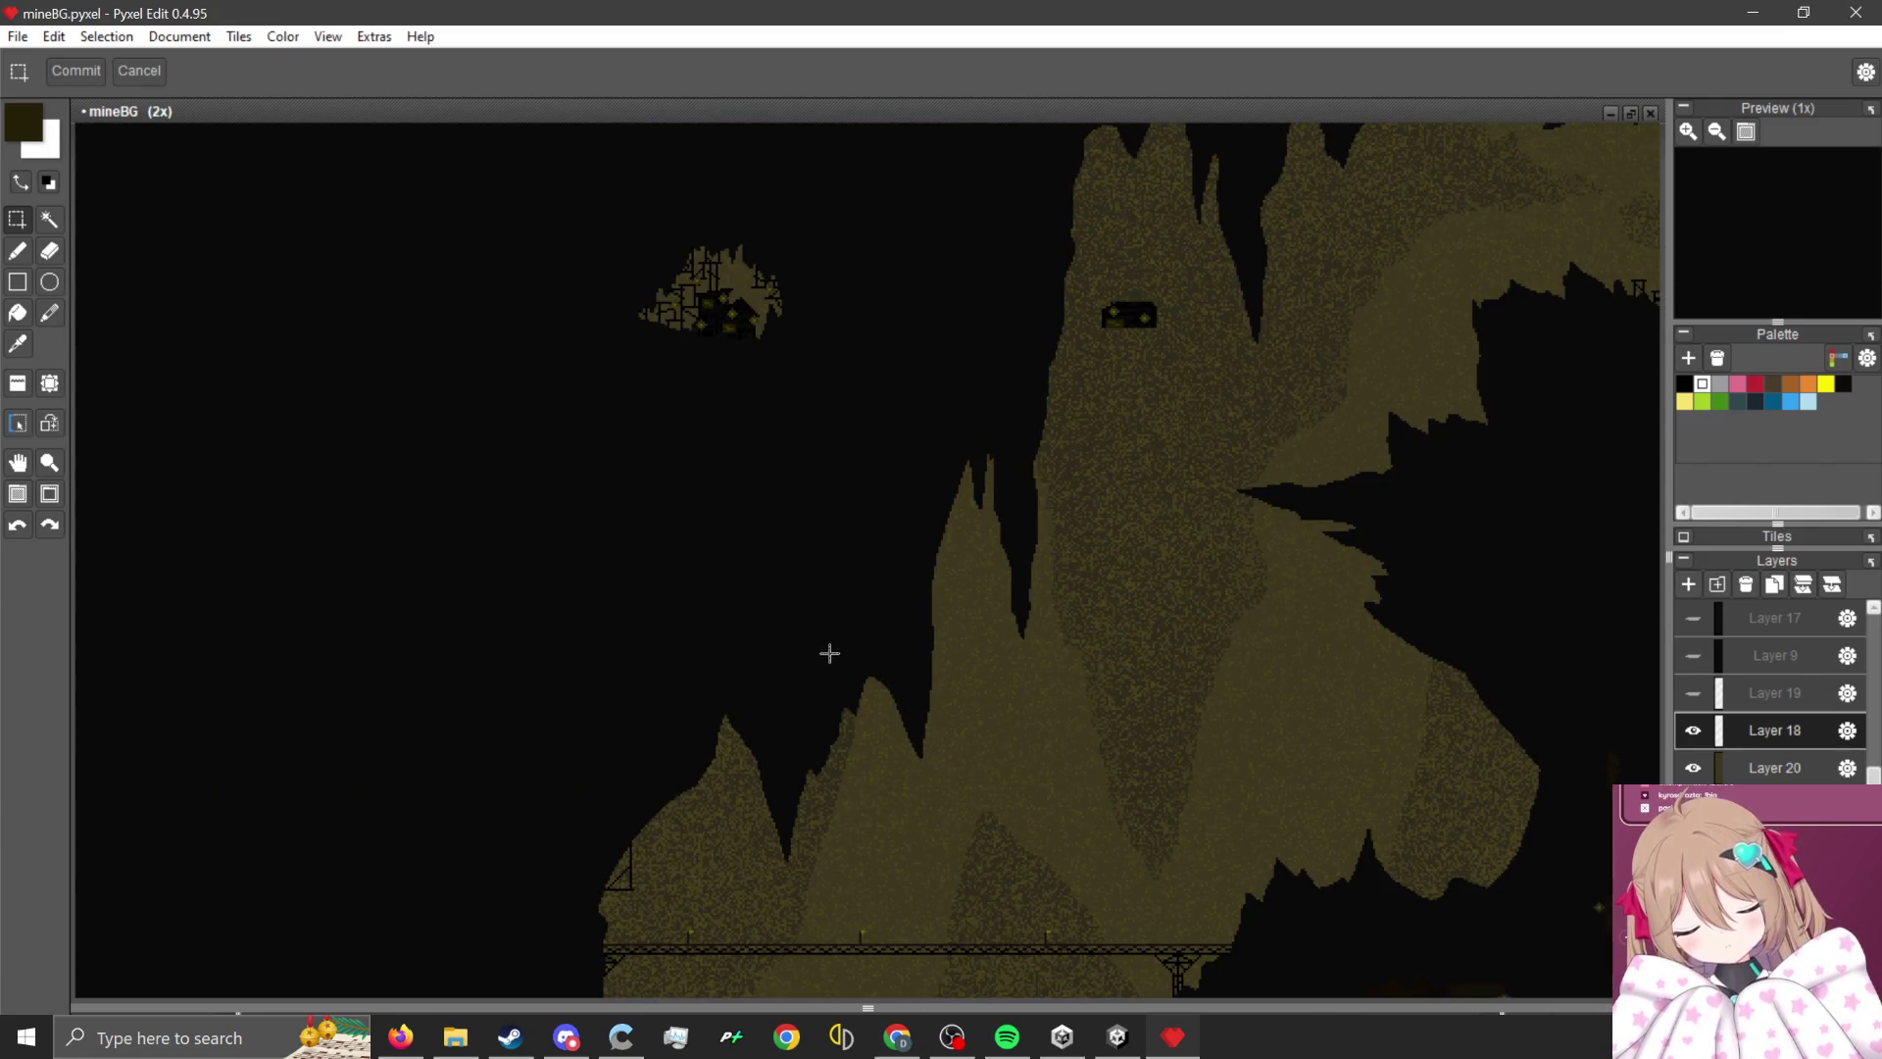
pyautogui.scroll(2, 771, 283)
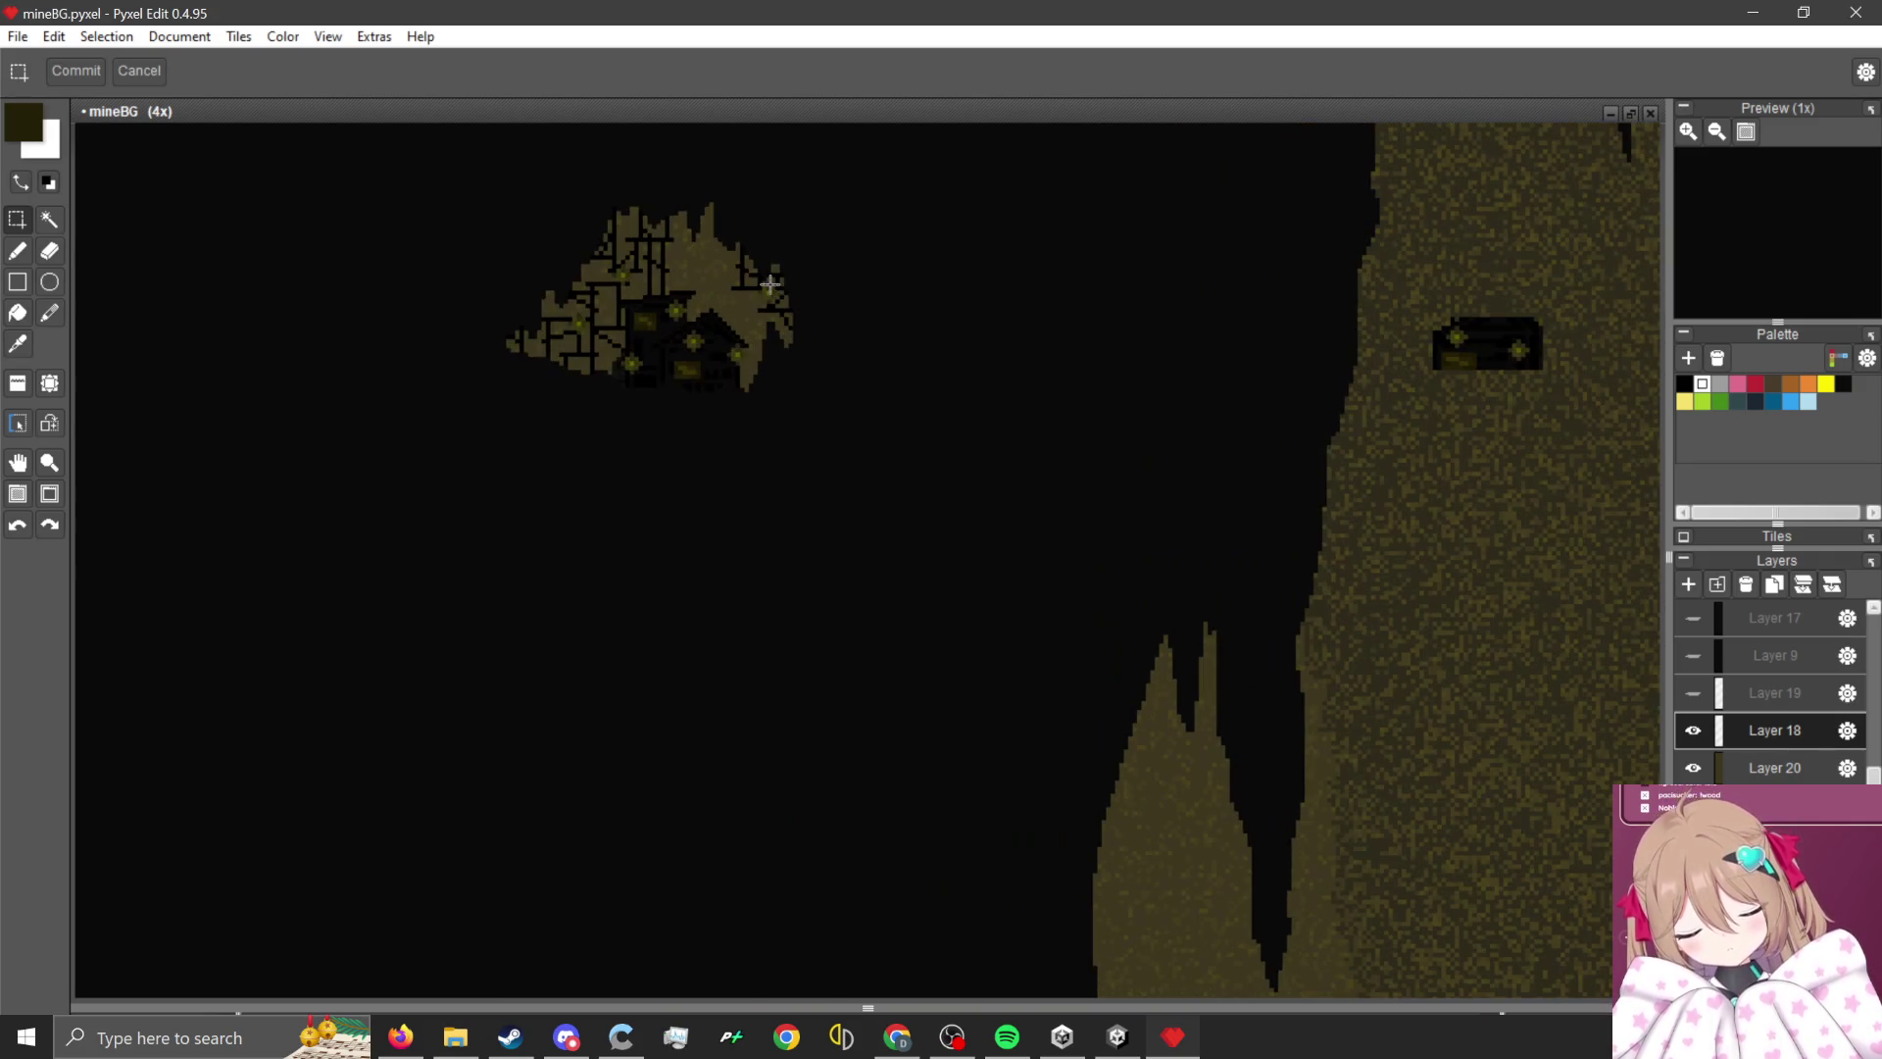
pyautogui.scroll(-2, 480, 225)
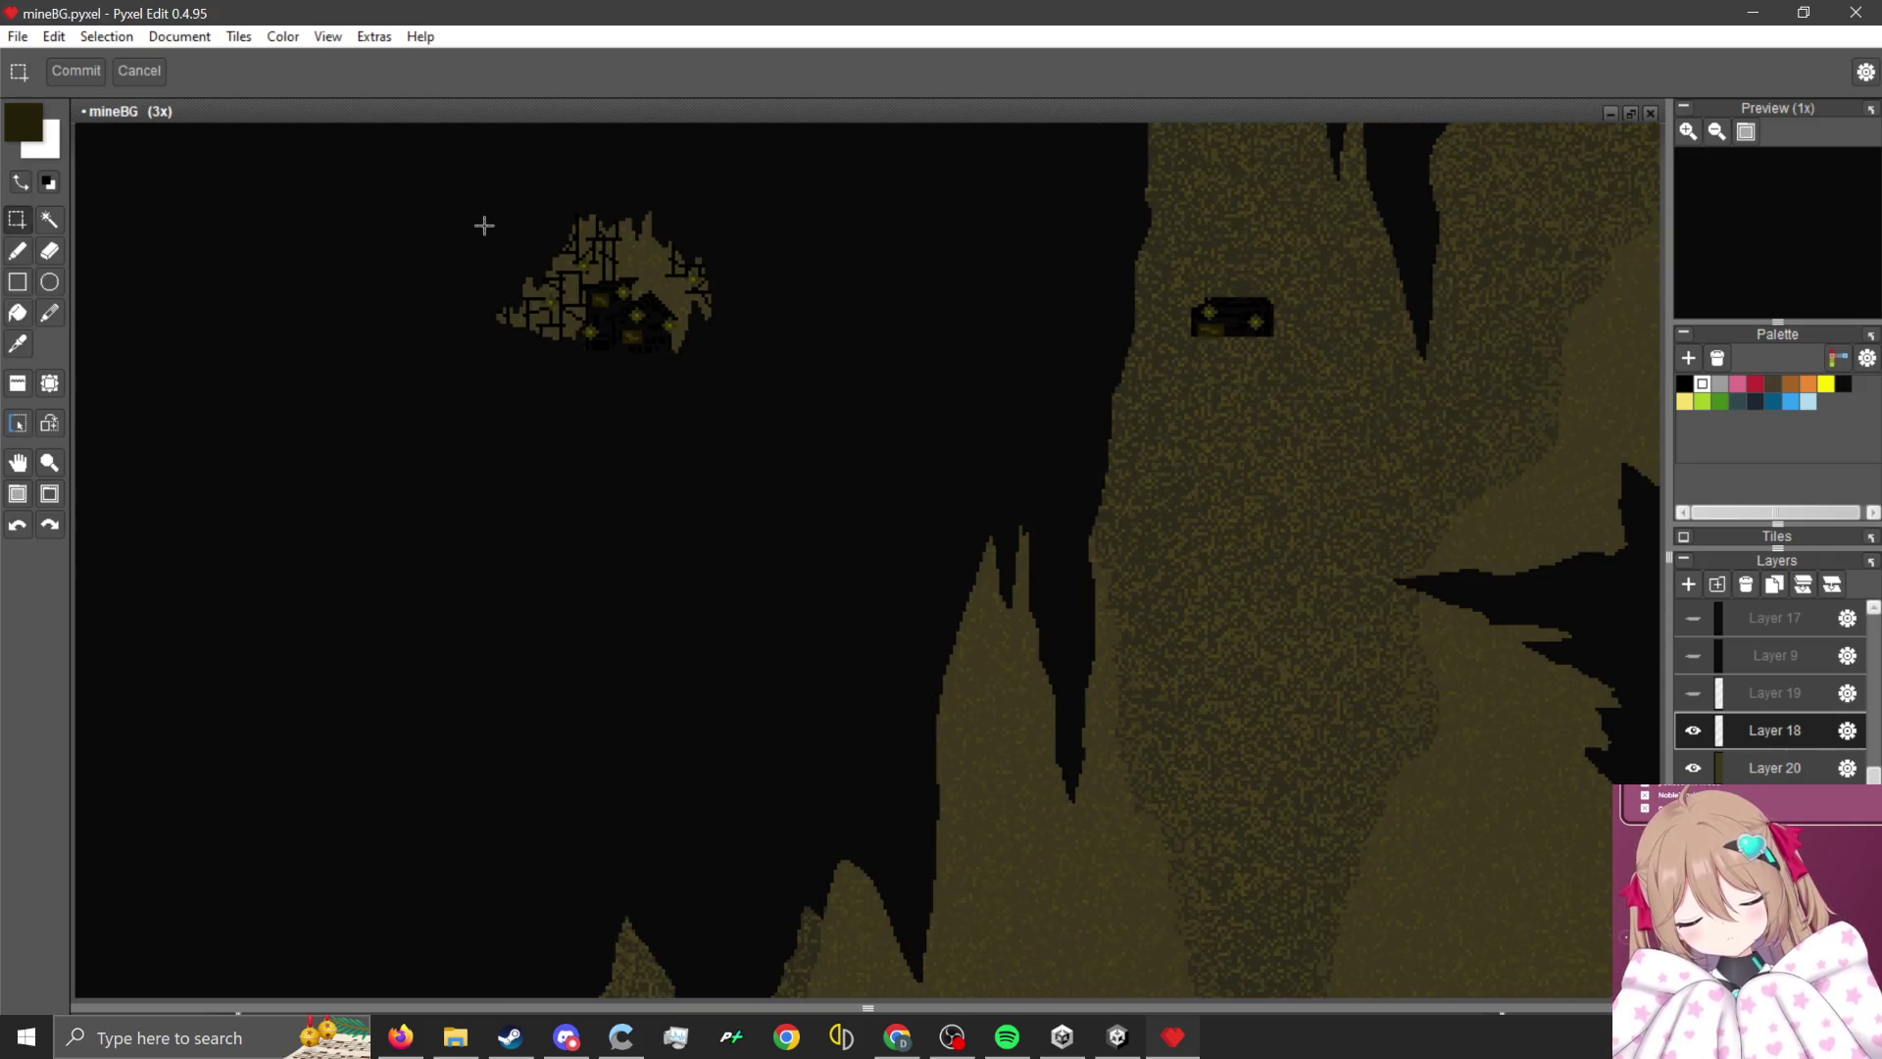
pyautogui.scroll(2, 445, 321)
pyautogui.moveTo(401, 306); pyautogui.dragTo(719, 534)
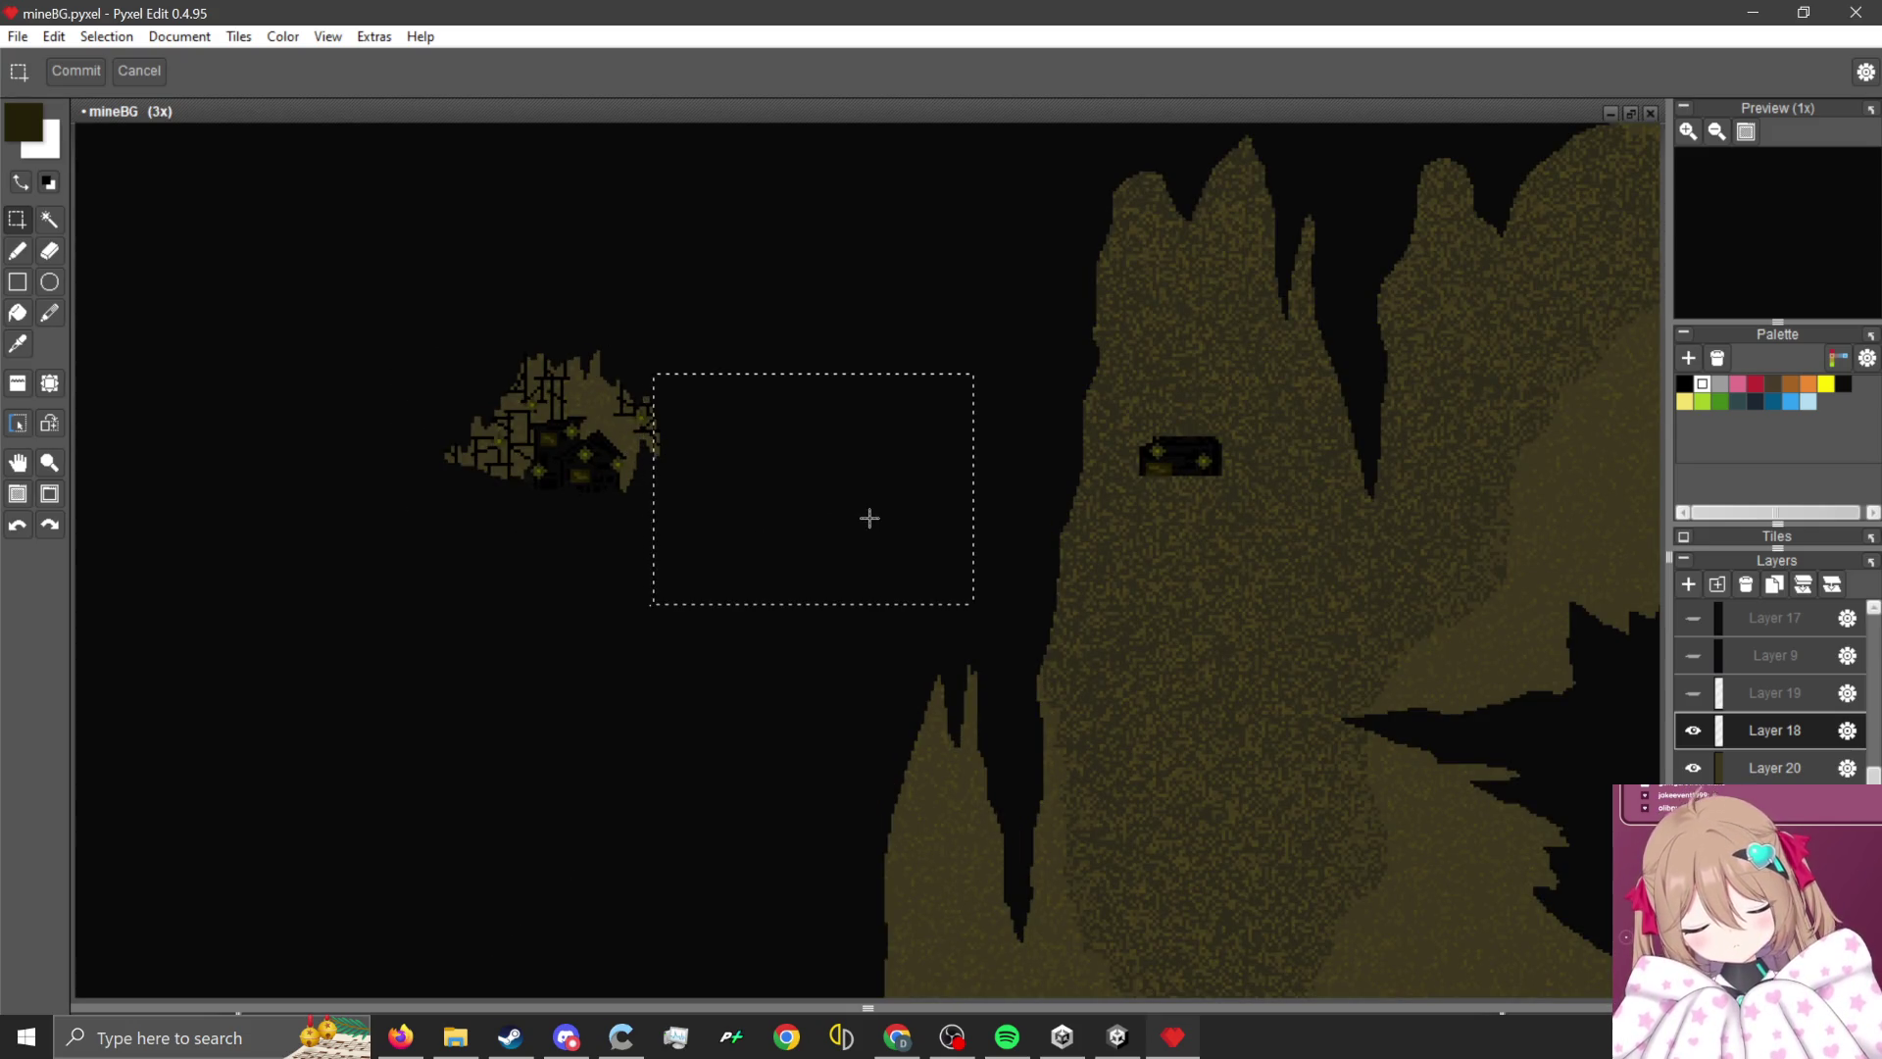
pyautogui.moveTo(869, 518)
pyautogui.mouseDown()
pyautogui.moveTo(866, 496)
pyautogui.moveTo(769, 507)
pyautogui.mouseUp()
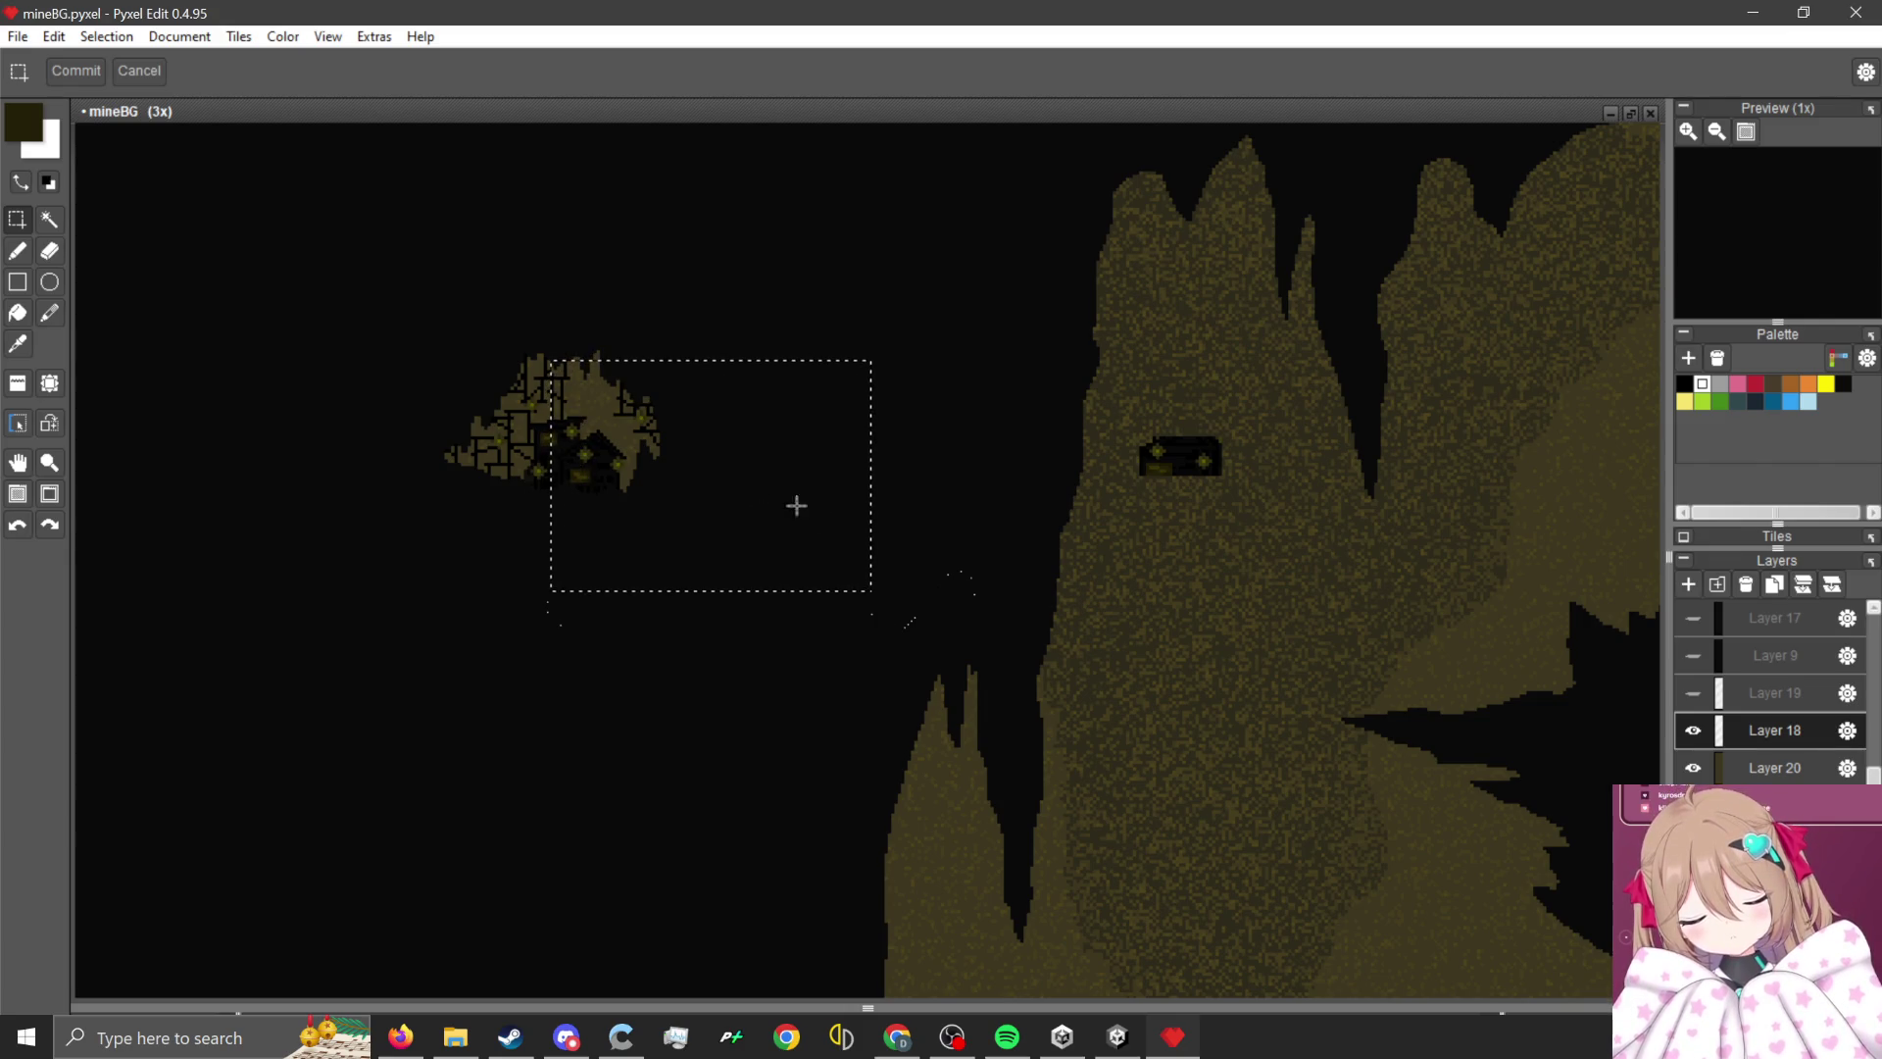
pyautogui.scroll(-2, 835, 431)
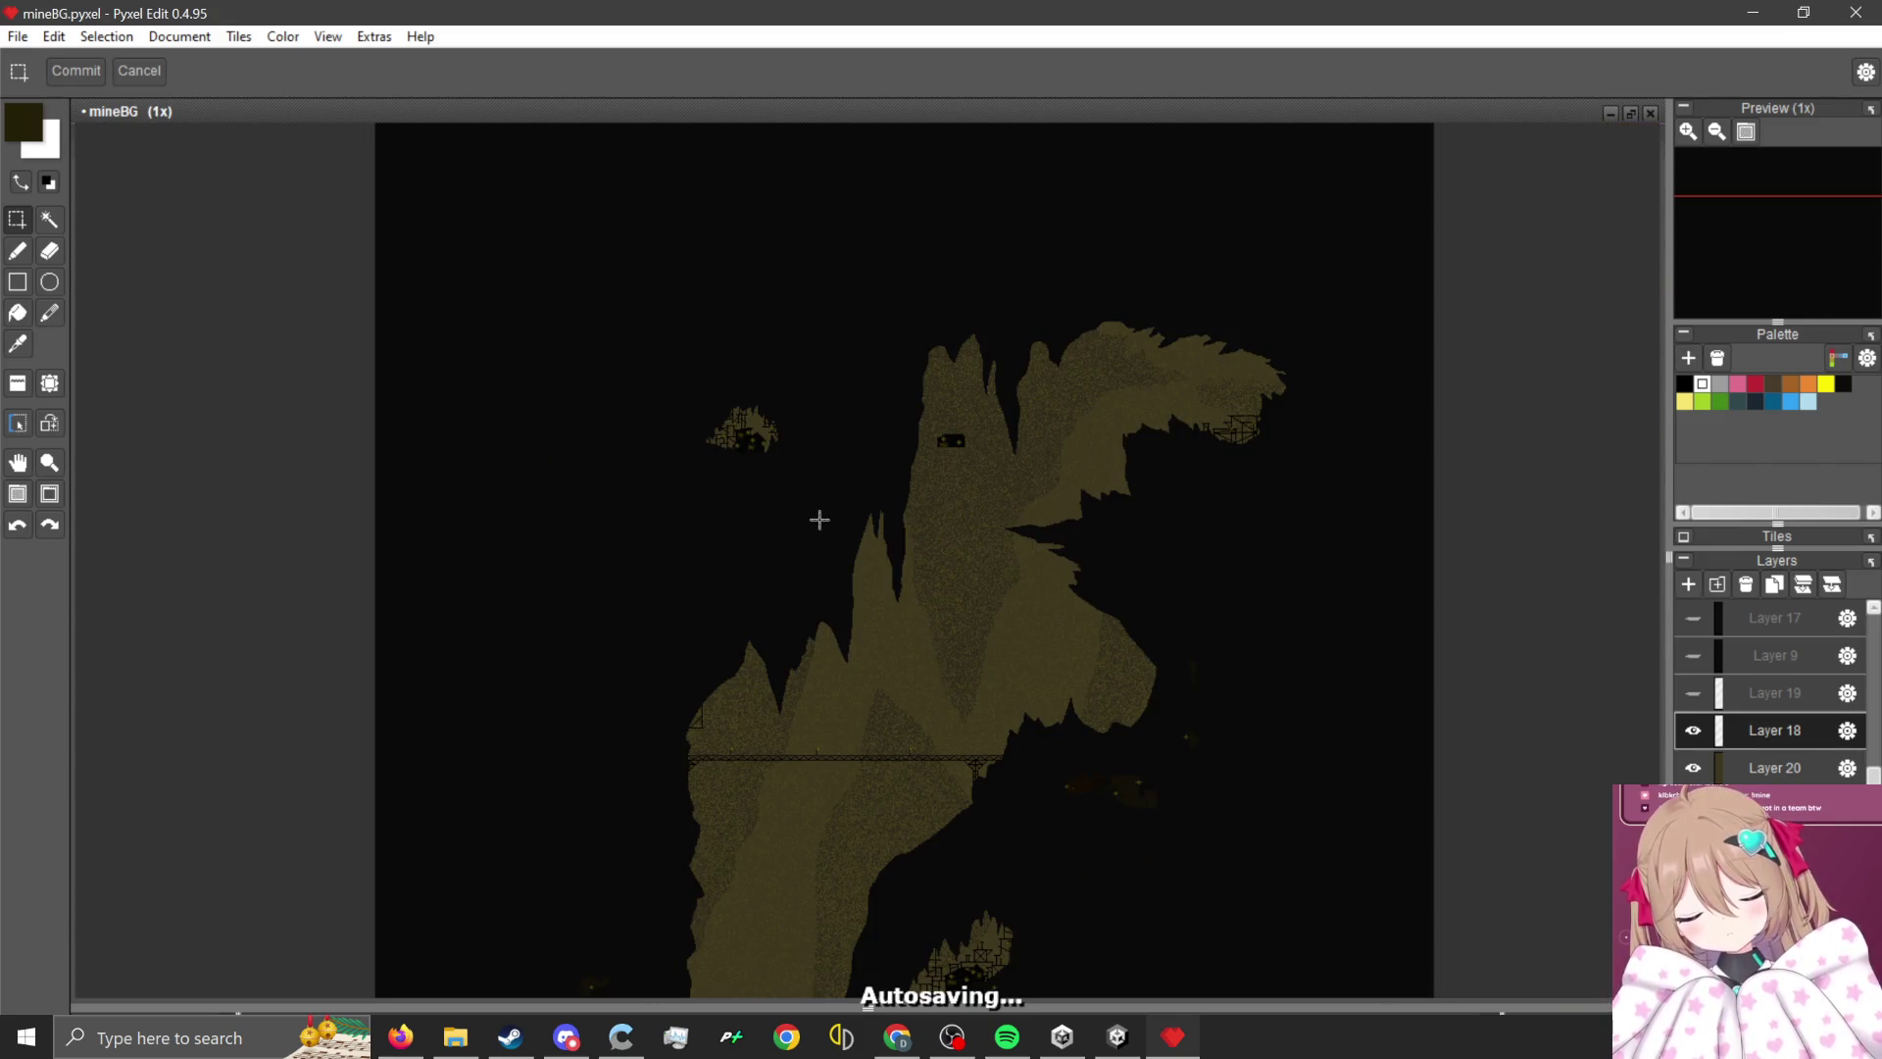
pyautogui.scroll(1, 820, 550)
pyautogui.scroll(1, 760, 529)
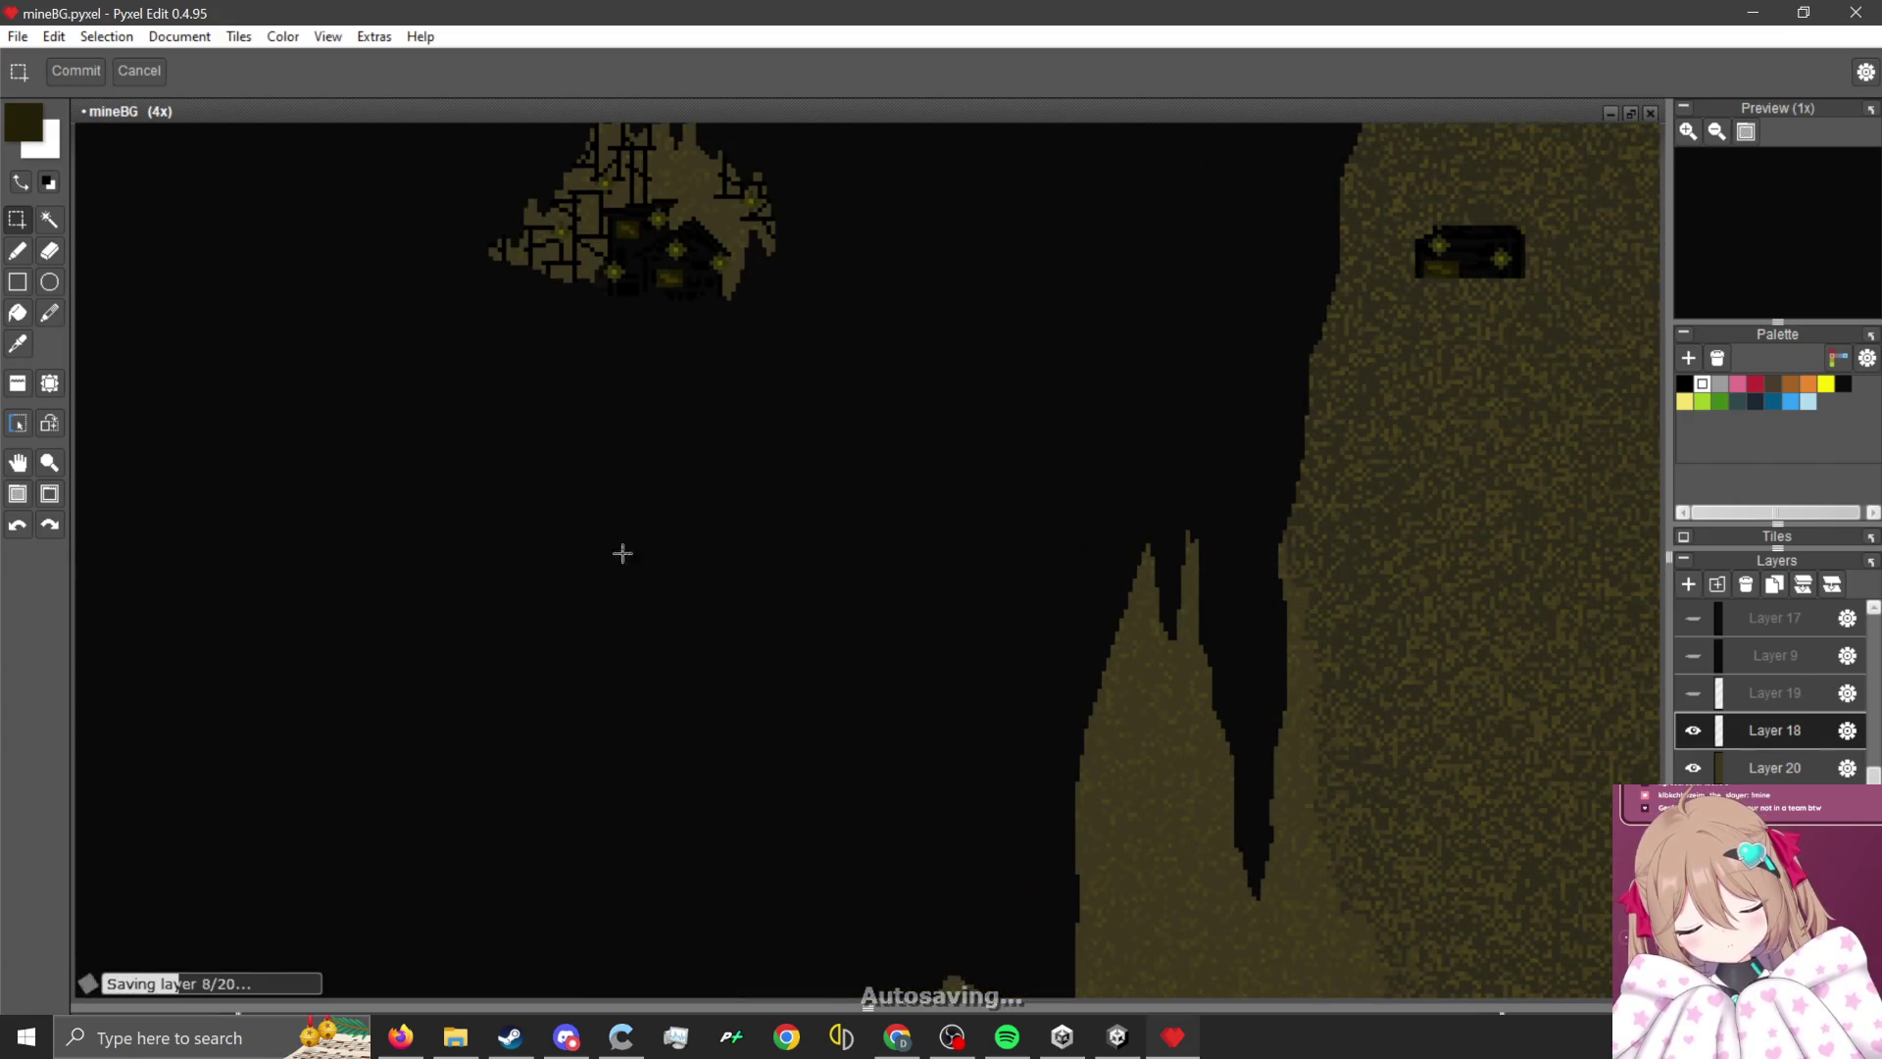
pyautogui.moveTo(617, 654); pyautogui.dragTo(977, 878)
pyautogui.scroll(-1, 728, 527)
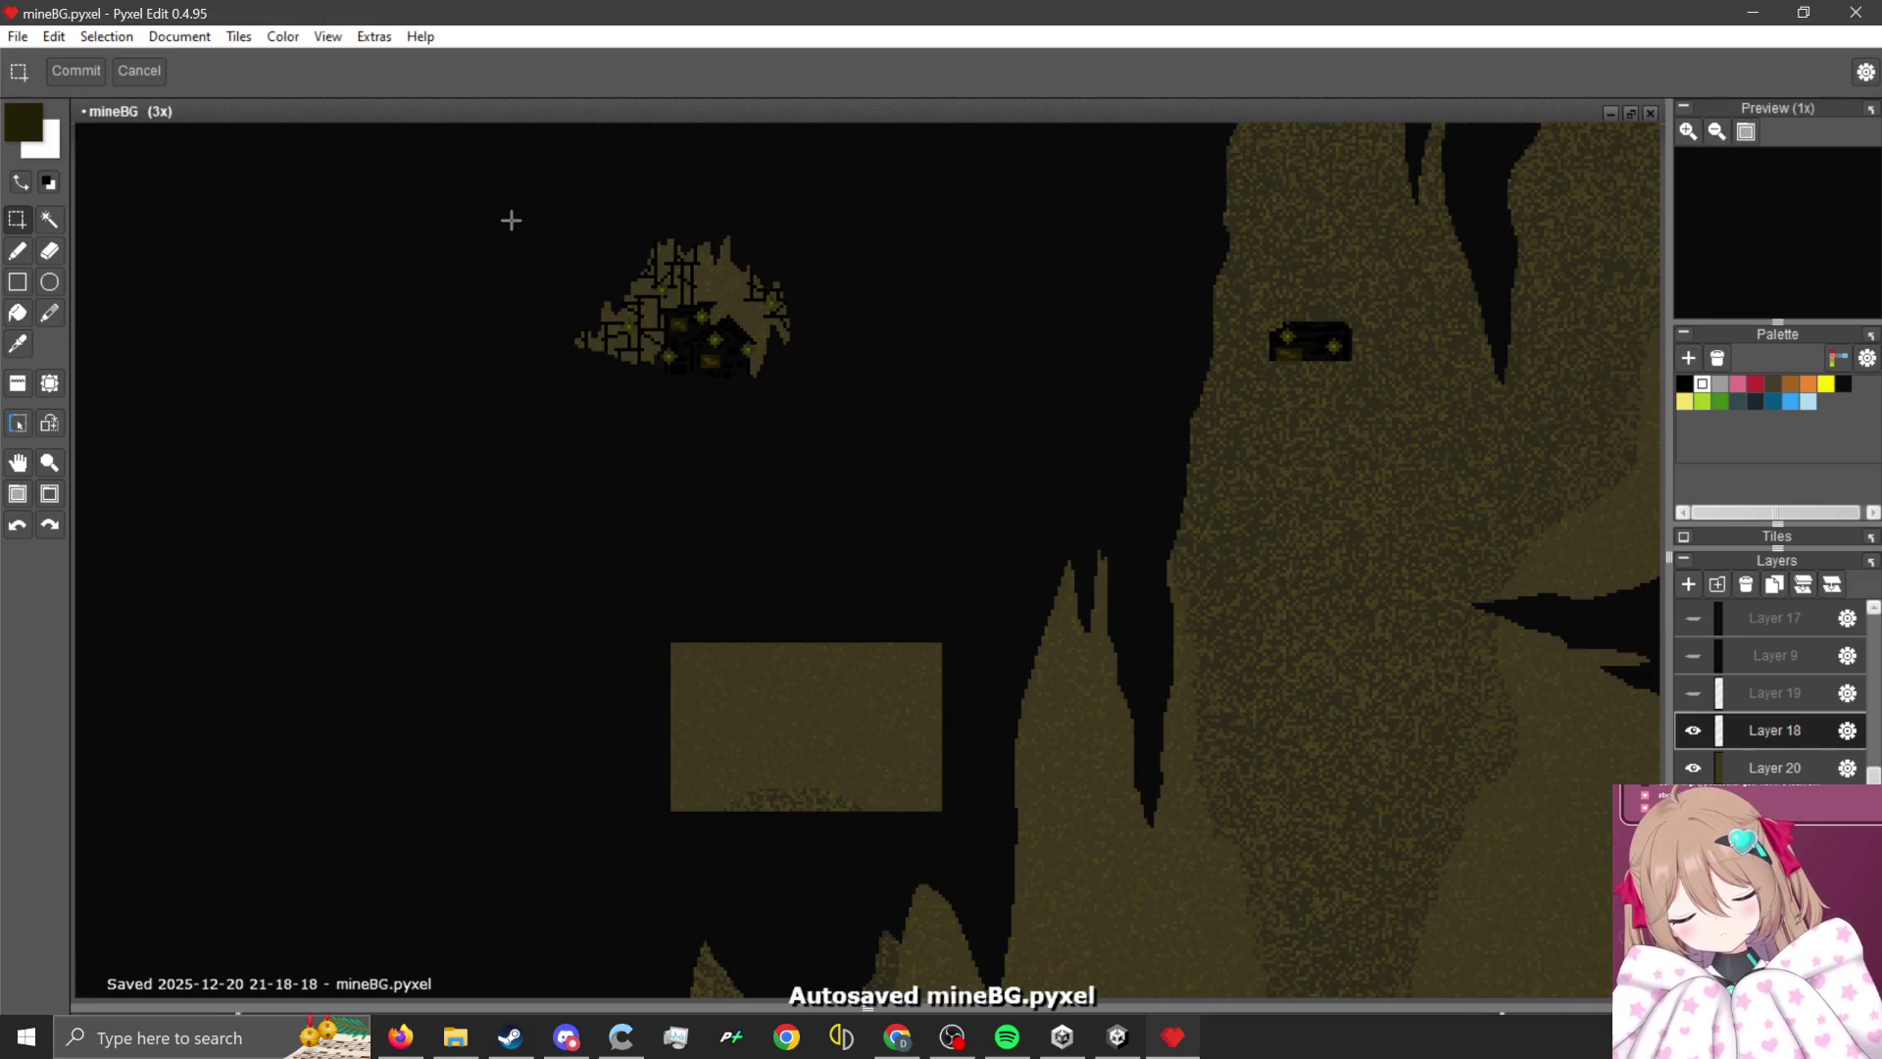
# - Select the floating island and place a copy of it over the rectangle
pyautogui.moveTo(489, 181); pyautogui.dragTo(873, 456)
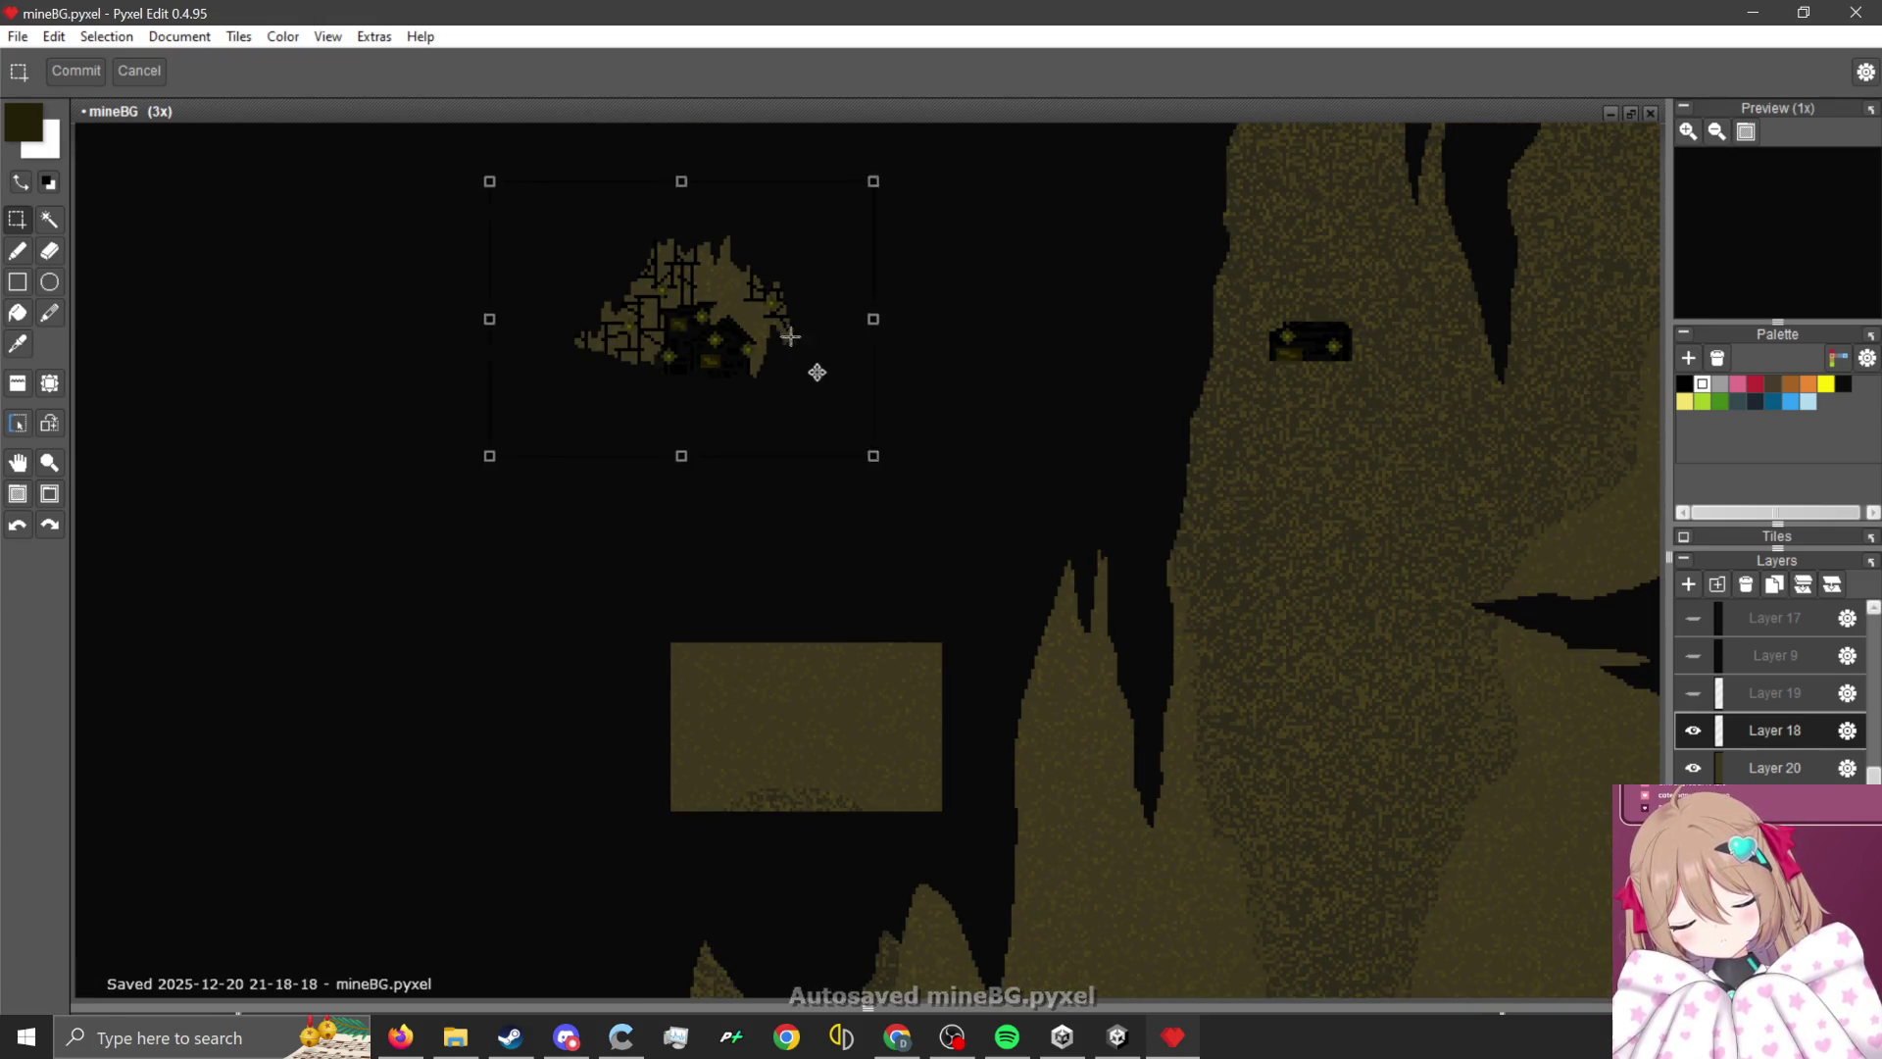
pyautogui.moveTo(790, 337)
pyautogui.mouseDown()
pyautogui.moveTo(931, 730)
pyautogui.moveTo(903, 746)
pyautogui.mouseUp()
pyautogui.scroll(-2, 810, 408)
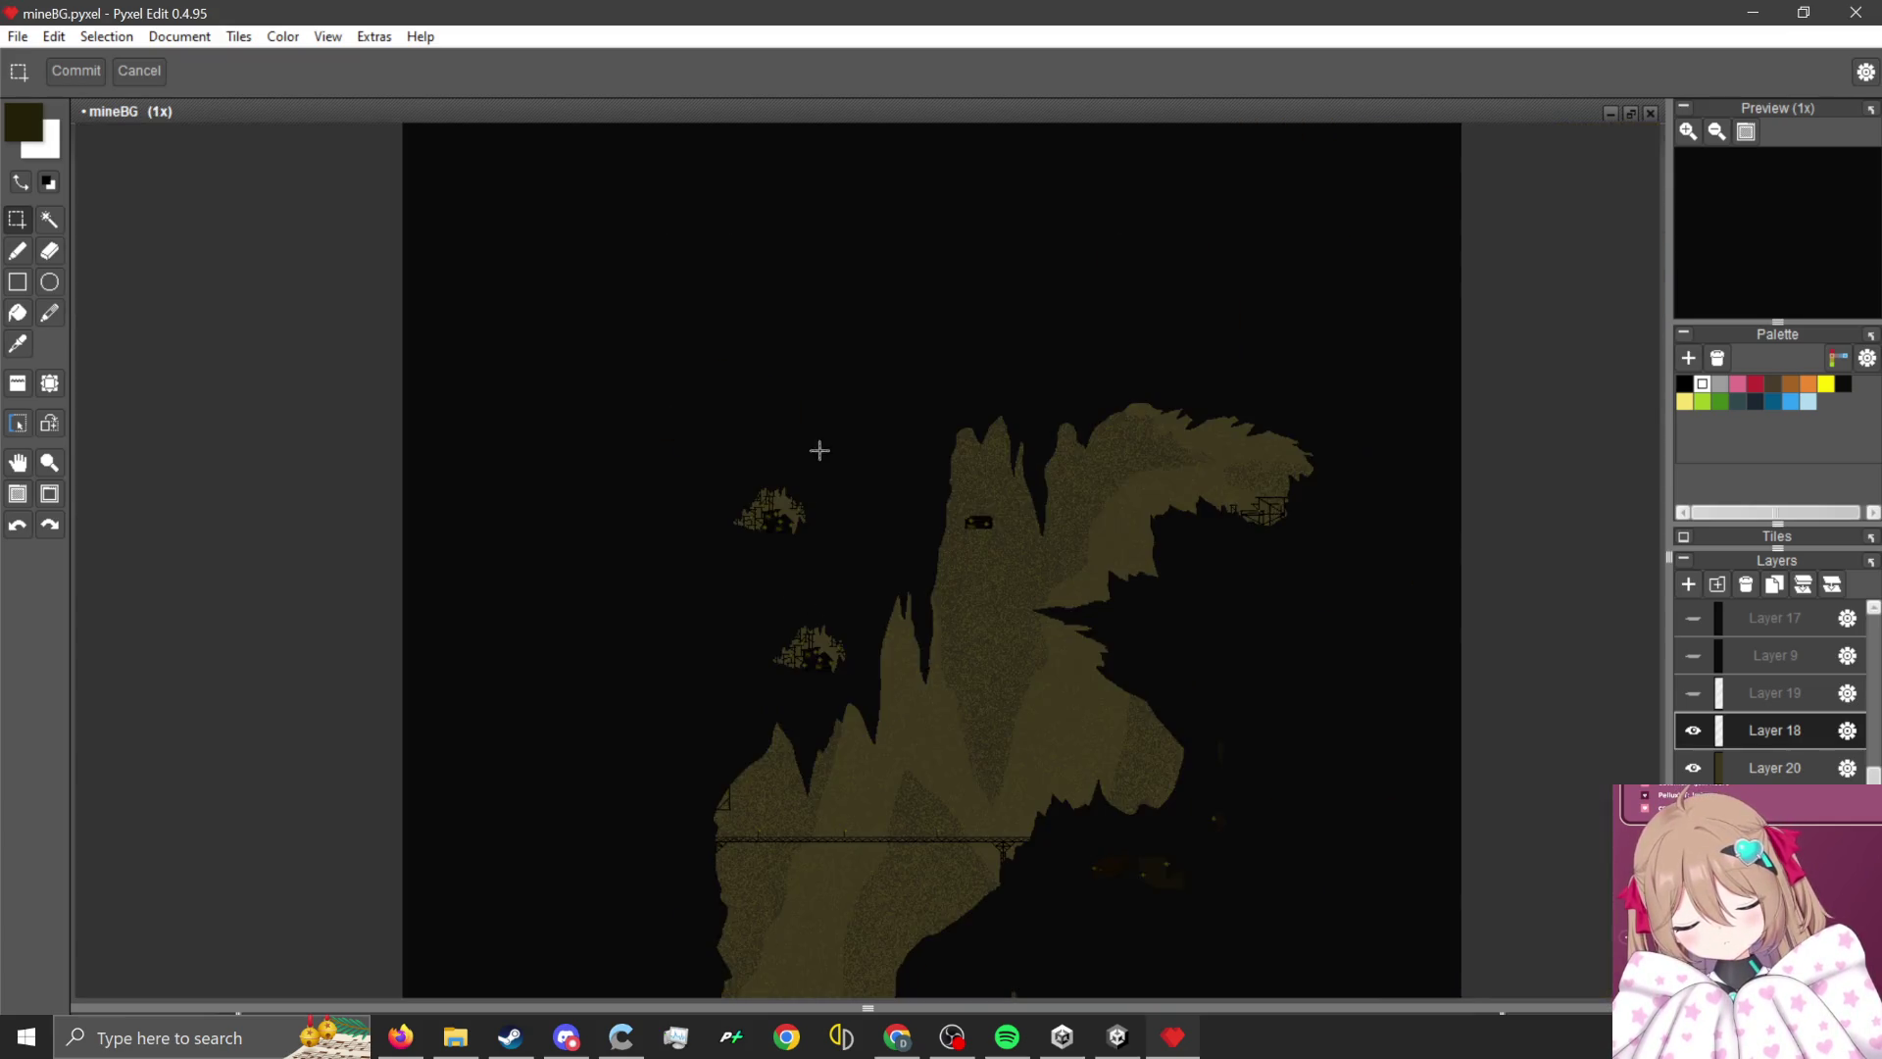
pyautogui.scroll(1, 819, 445)
pyautogui.scroll(-1, 758, 418)
pyautogui.scroll(1, 674, 564)
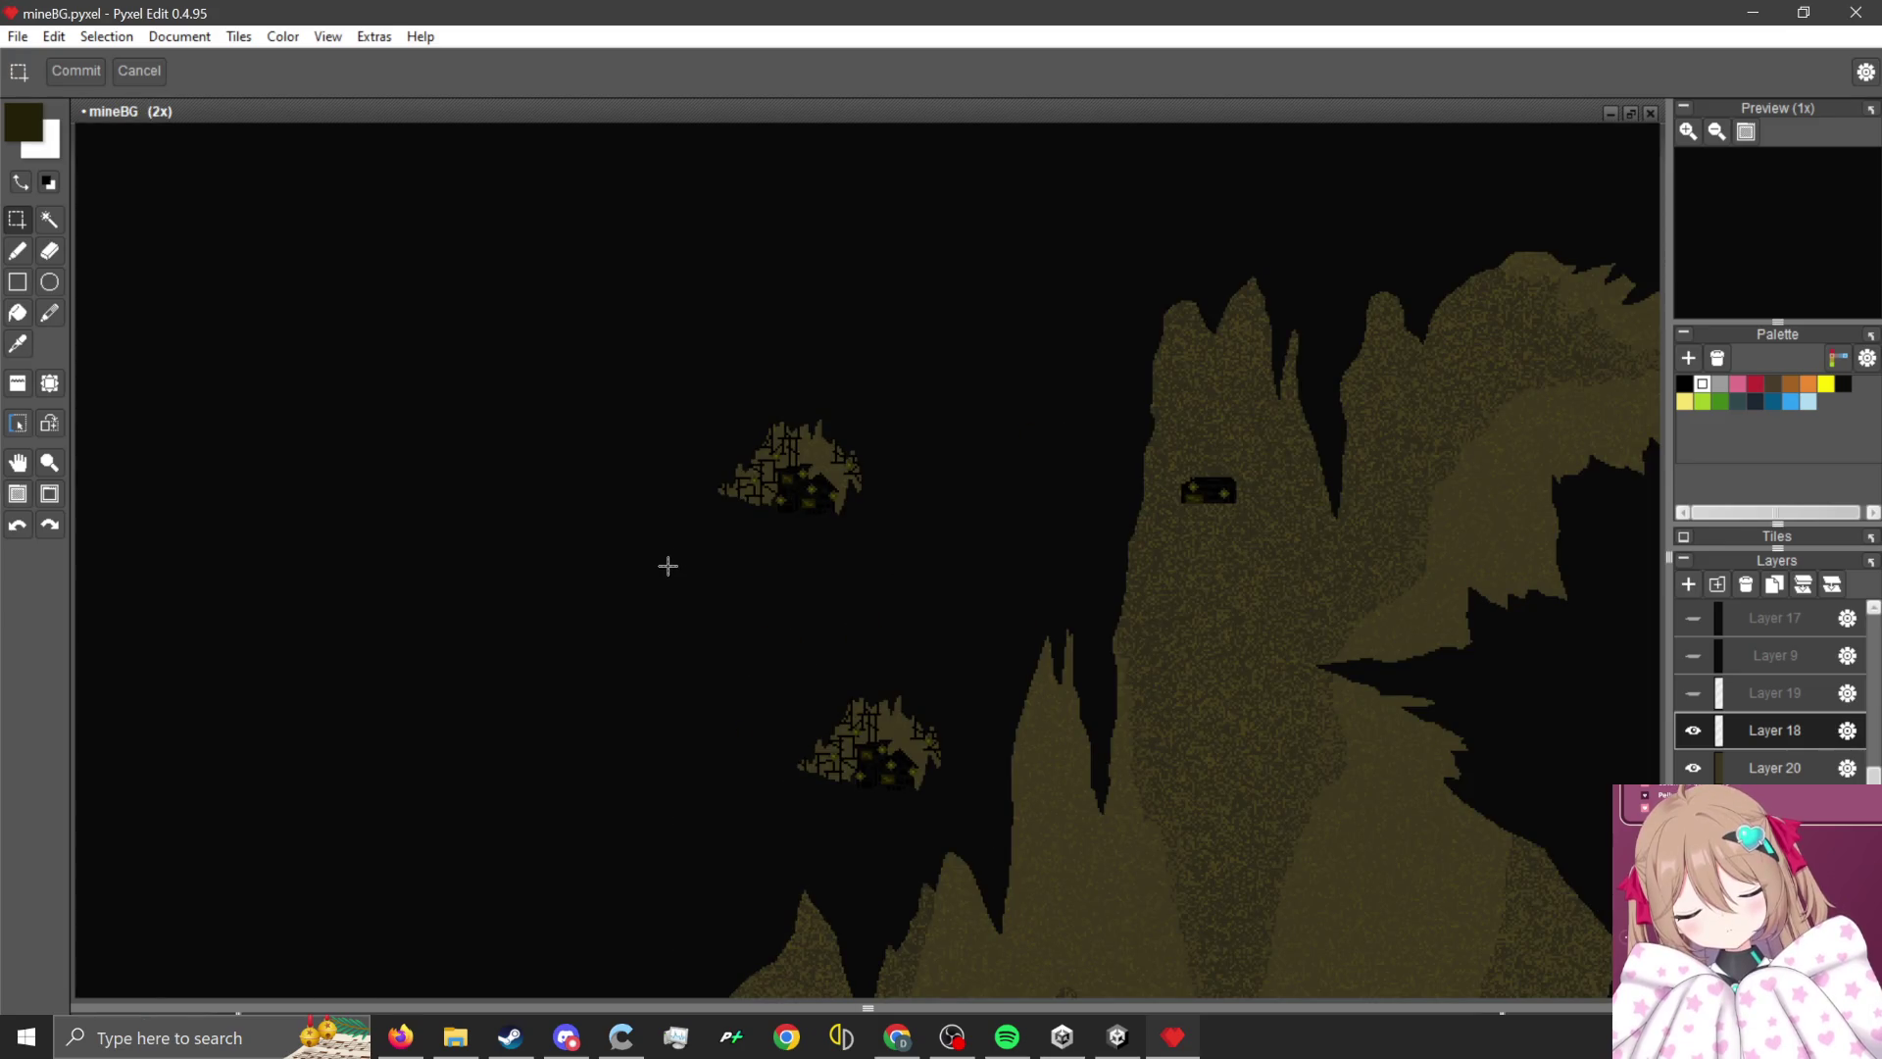
# - Select one of the floating islands, delete its pixels and clear the selection
pyautogui.moveTo(521, 554)
pyautogui.mouseDown()
pyautogui.moveTo(638, 706)
pyautogui.moveTo(654, 701)
pyautogui.moveTo(613, 664)
pyautogui.moveTo(824, 529)
pyautogui.moveTo(836, 470)
pyautogui.moveTo(966, 491)
pyautogui.moveTo(1163, 572)
pyautogui.mouseUp()
pyautogui.click(967, 491)
pyautogui.scroll(2, 1071, 491)
pyautogui.press('Delete')
pyautogui.hotkey('ctrl', 'd')
pyautogui.scroll(-2, 1068, 462)
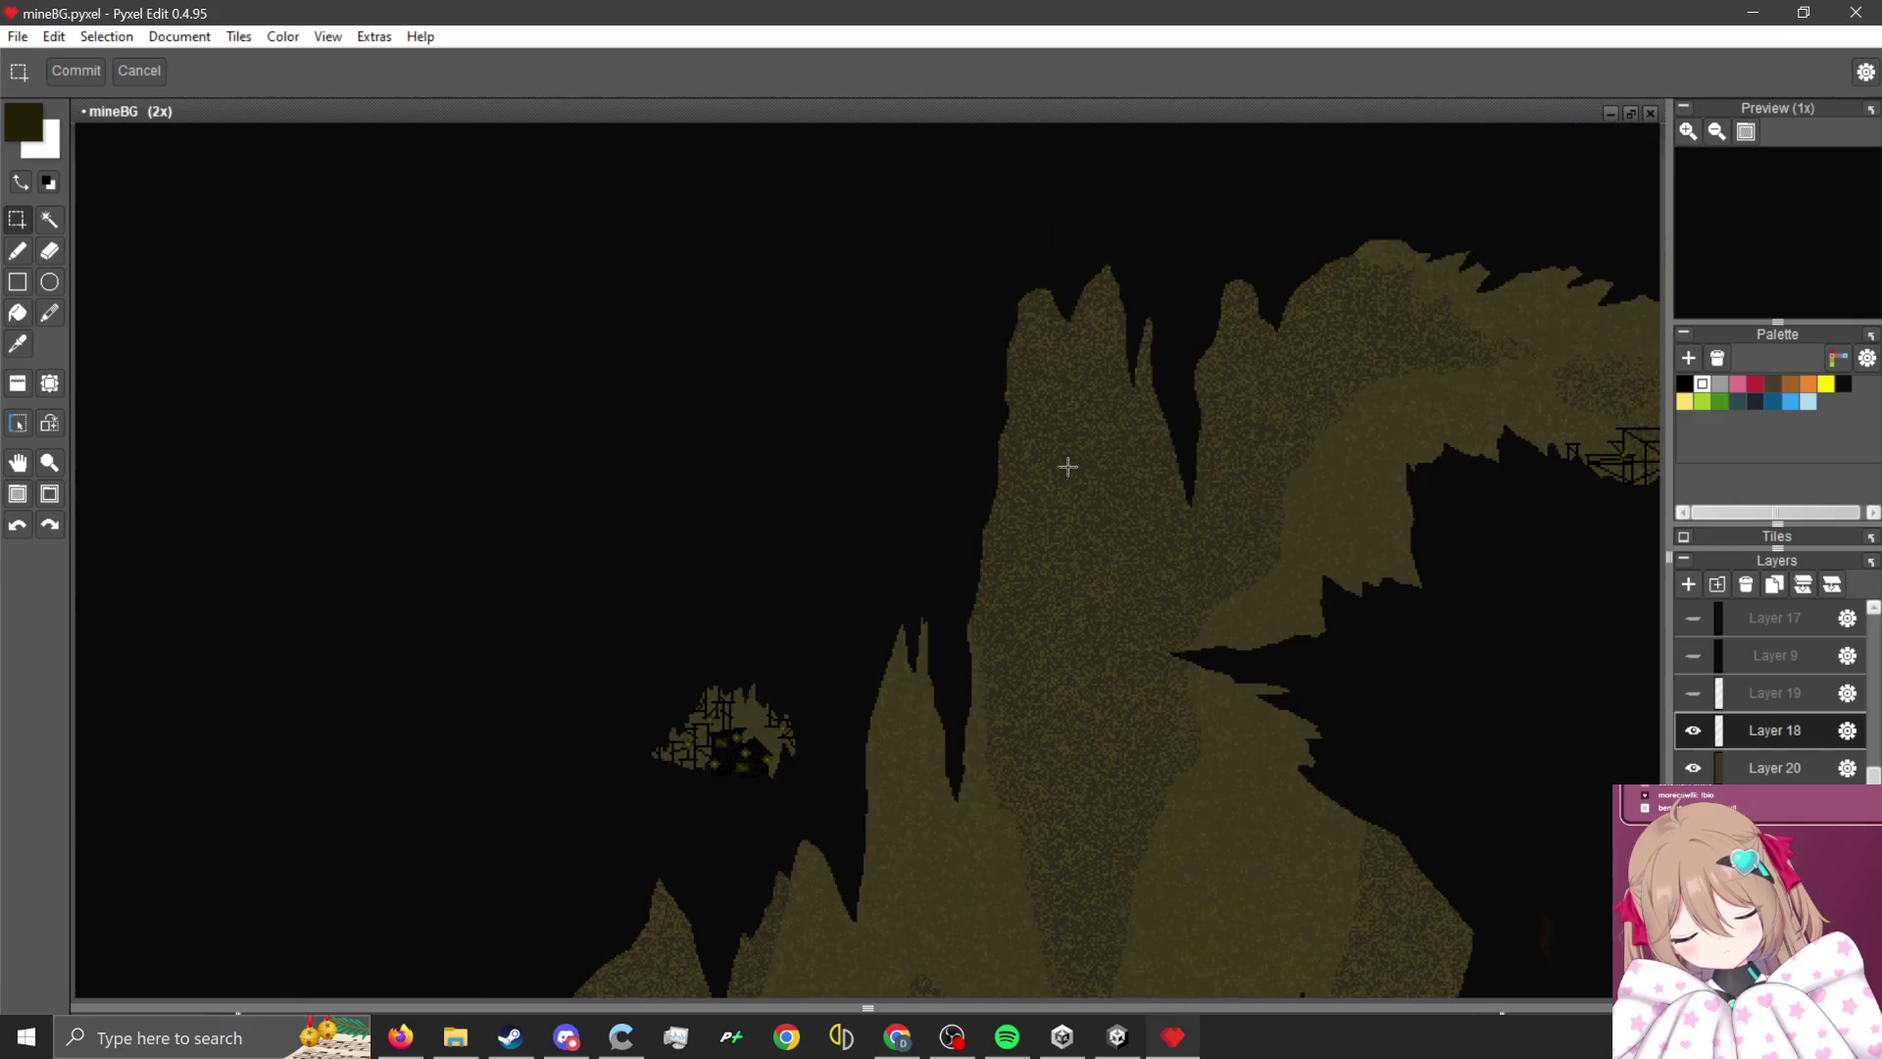
pyautogui.scroll(3, 1075, 458)
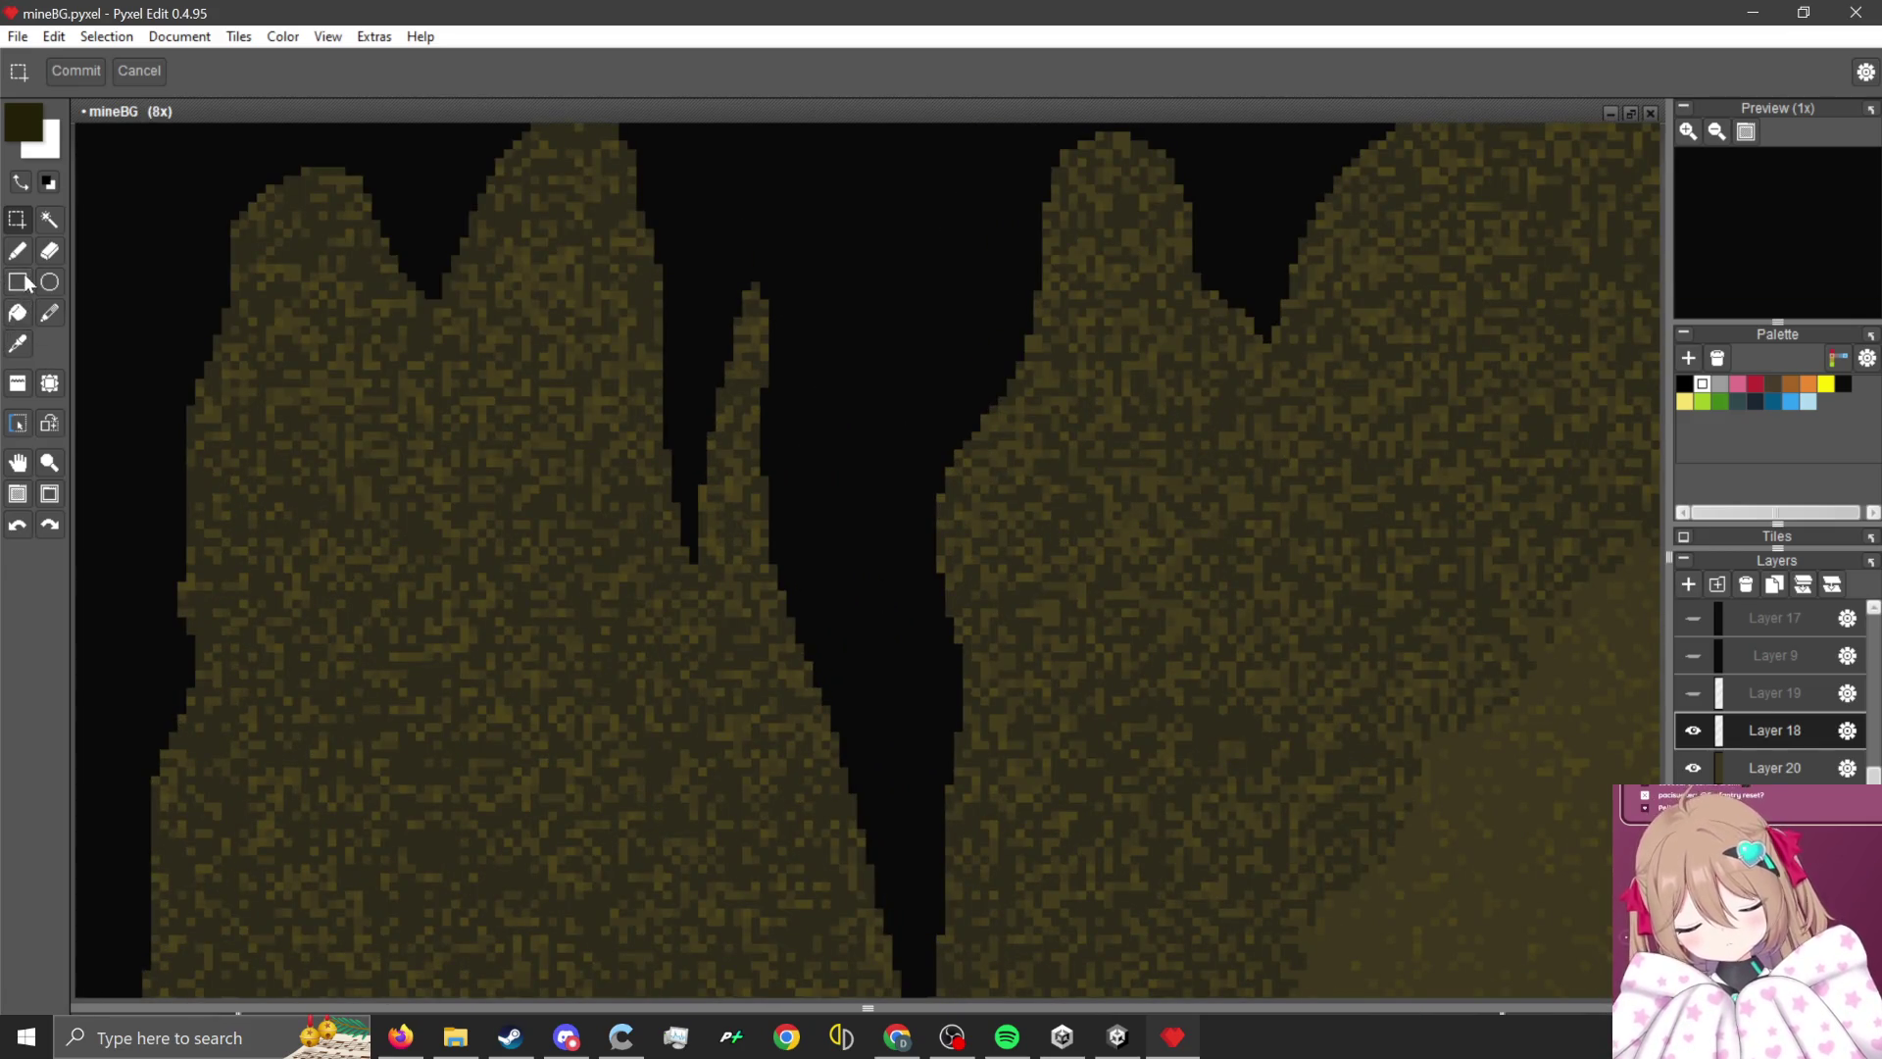
# - Draw a black crevice with the pencil between the two rock spires
pyautogui.click(18, 251)
pyautogui.keyDown('alt'); pyautogui.click(810, 547); pyautogui.keyUp('alt')
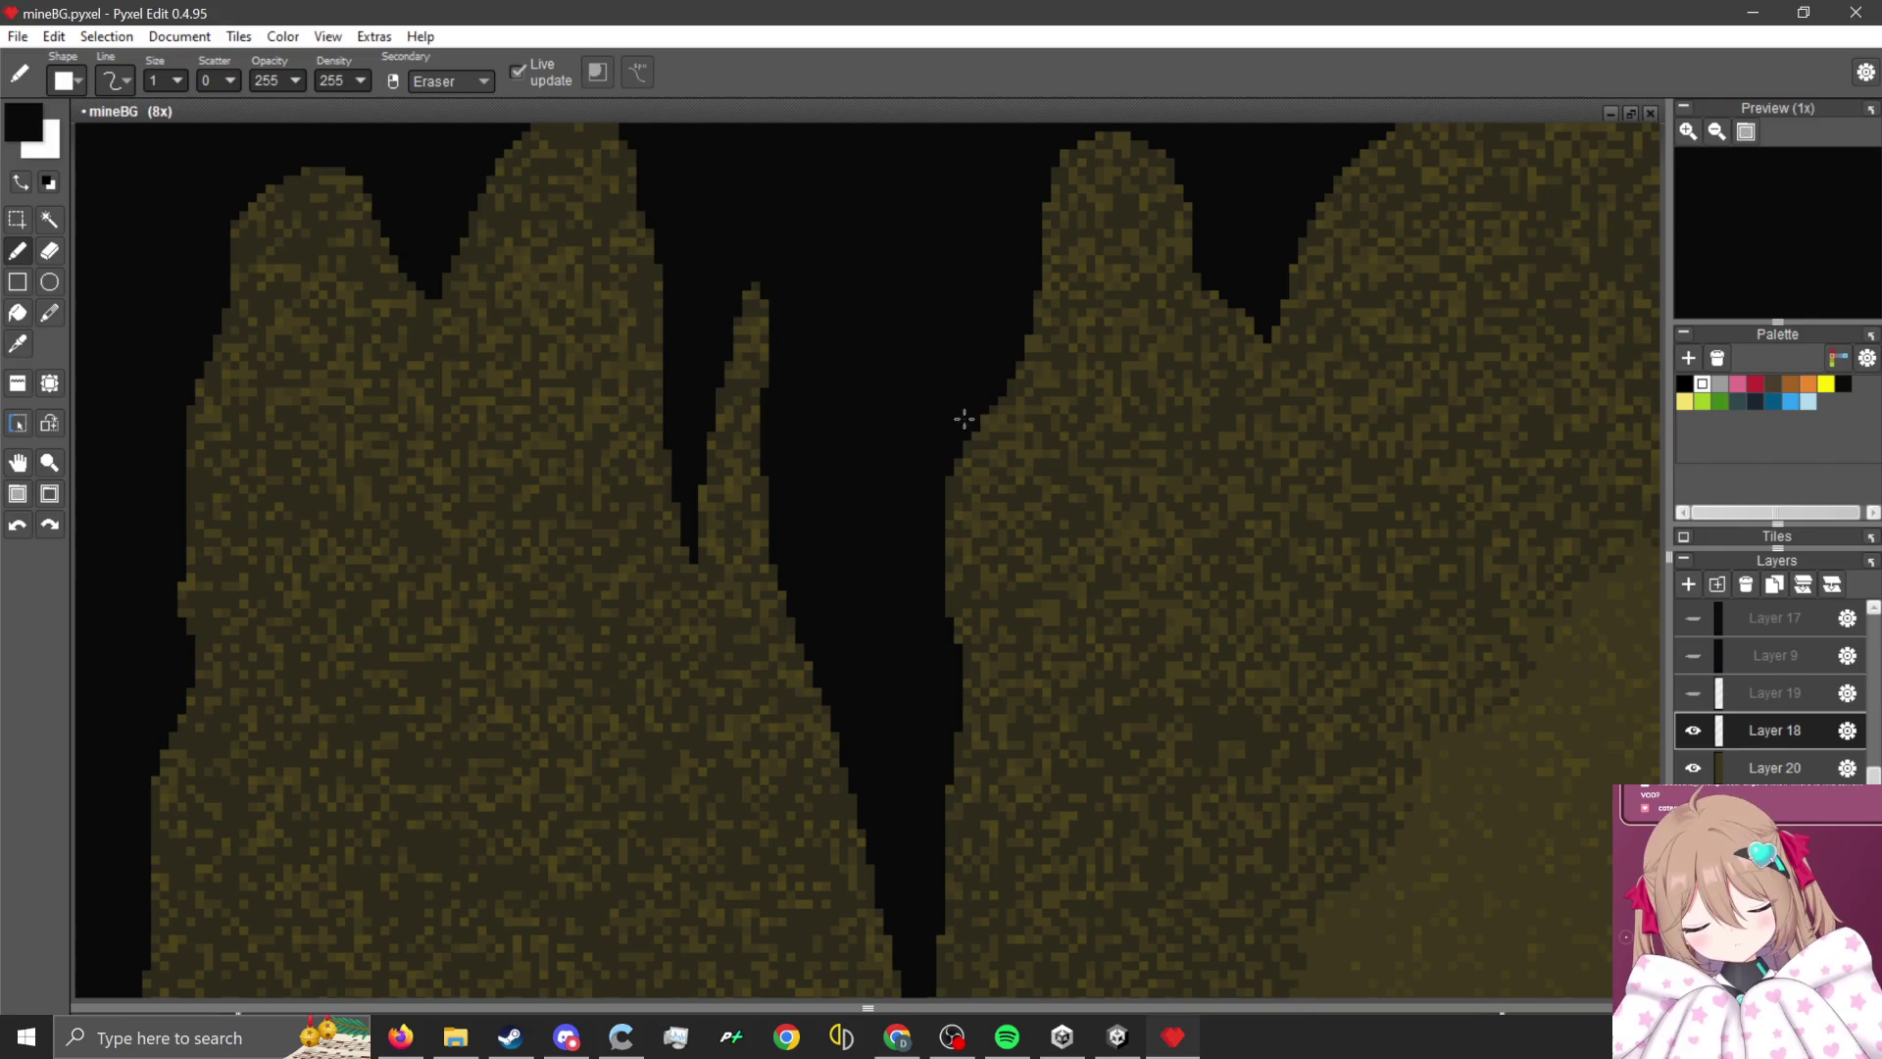
pyautogui.scroll(-1, 991, 536)
pyautogui.scroll(1, 1154, 408)
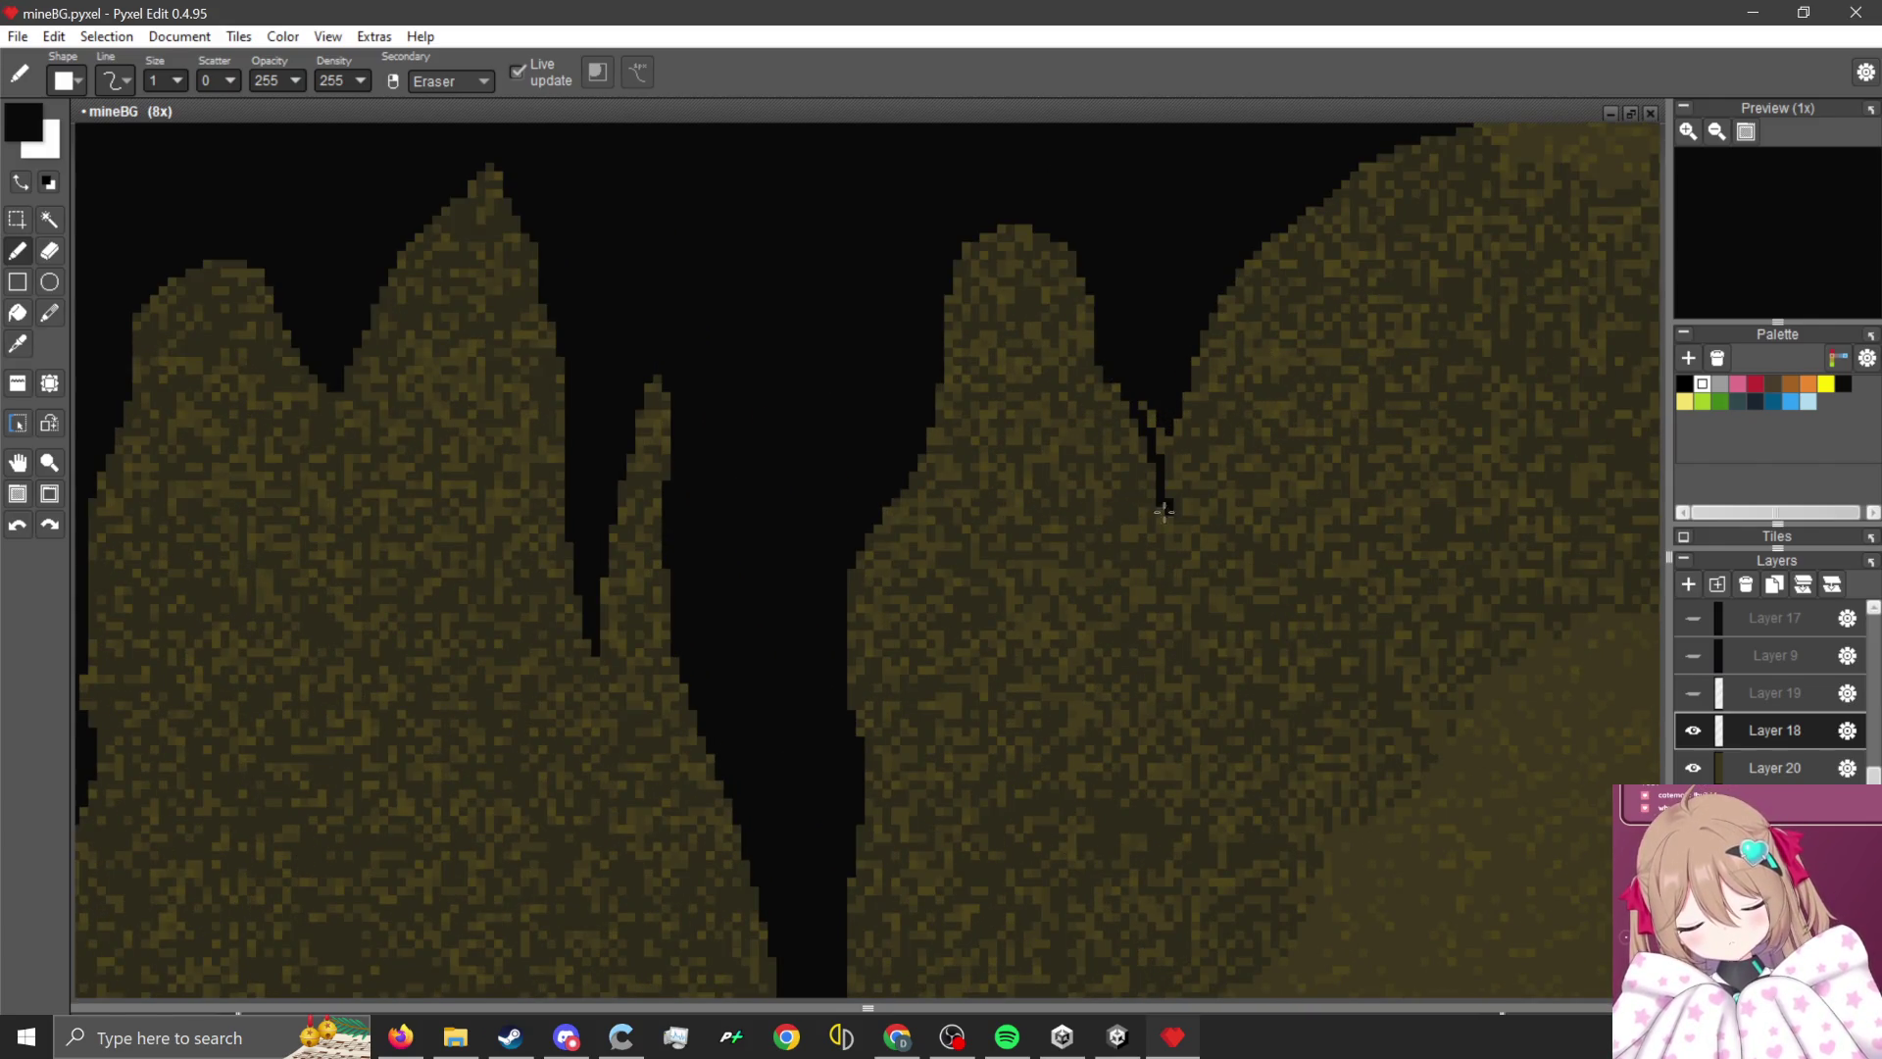
pyautogui.moveTo(1193, 506); pyautogui.dragTo(1216, 279)
pyautogui.moveTo(1191, 367); pyautogui.dragTo(1154, 554)
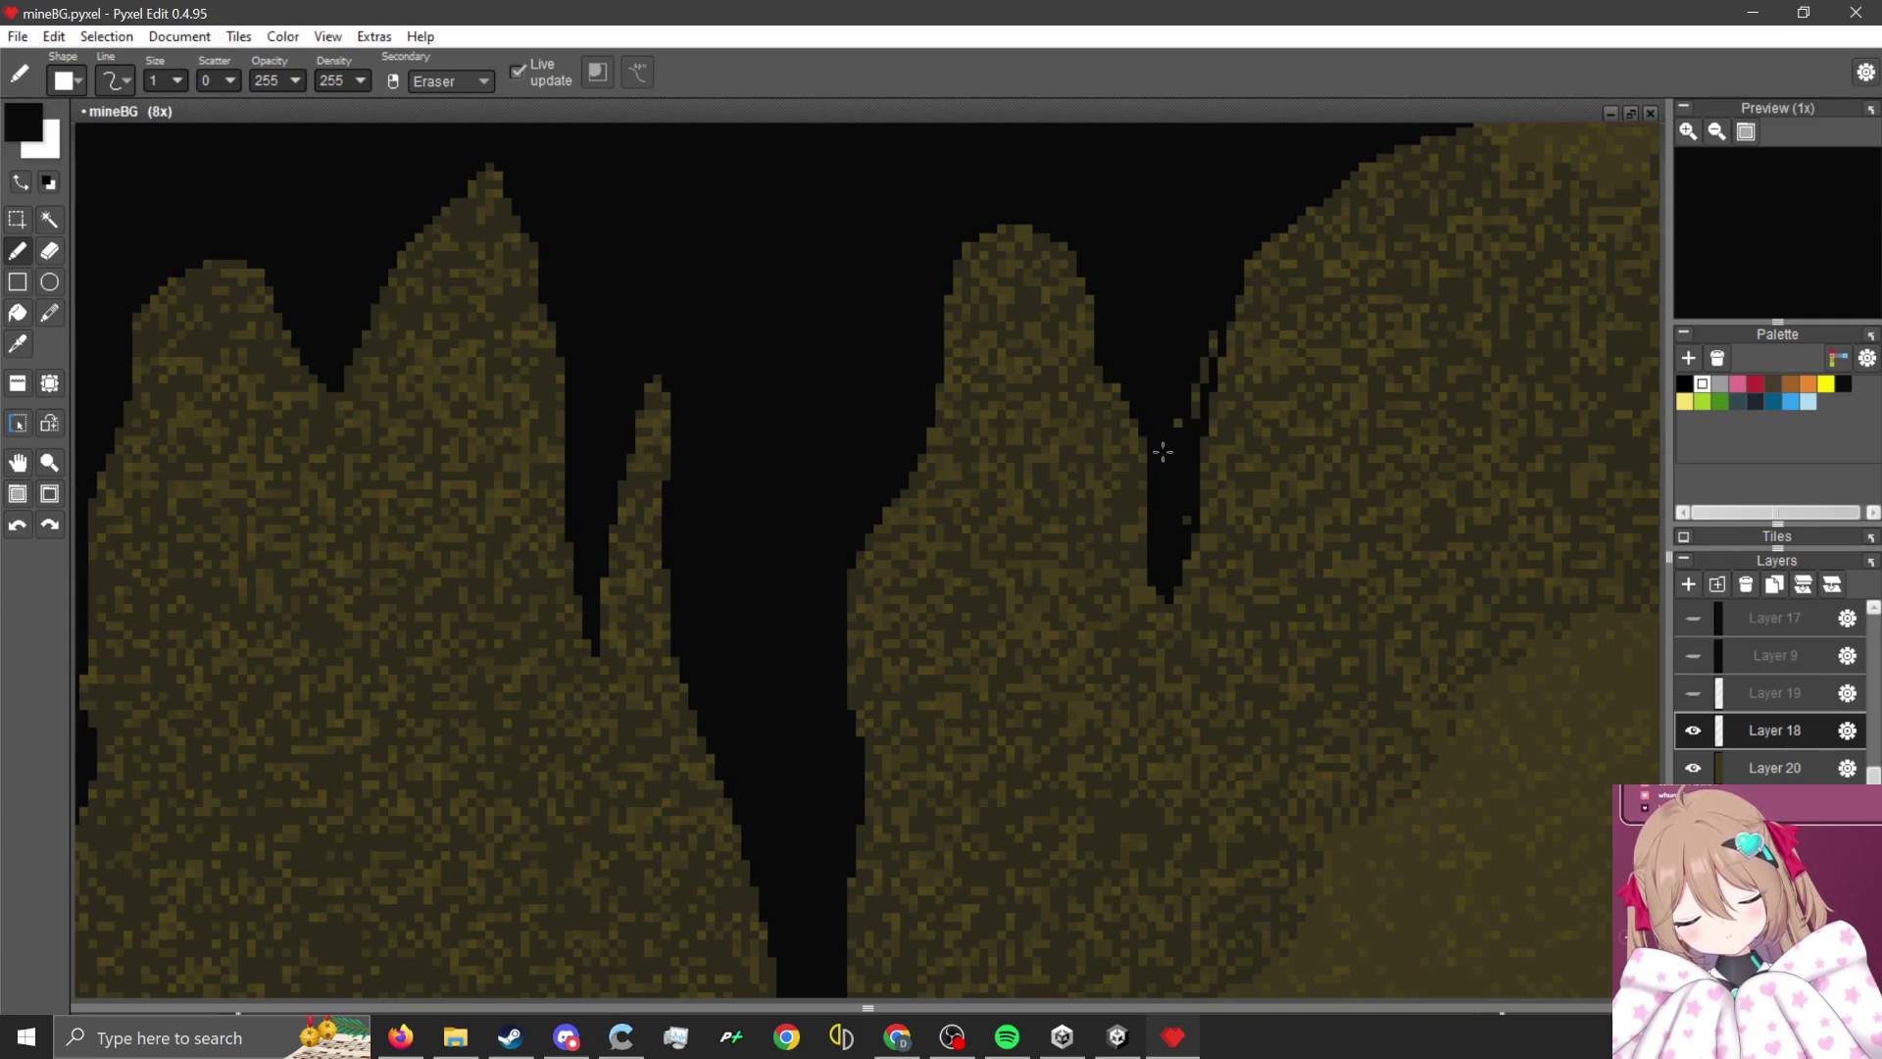
# - Marquee-select the yellow lamp glow pixels on the right-hand scaffolding, undoing an accidental delete
pyautogui.scroll(-3, 1187, 412)
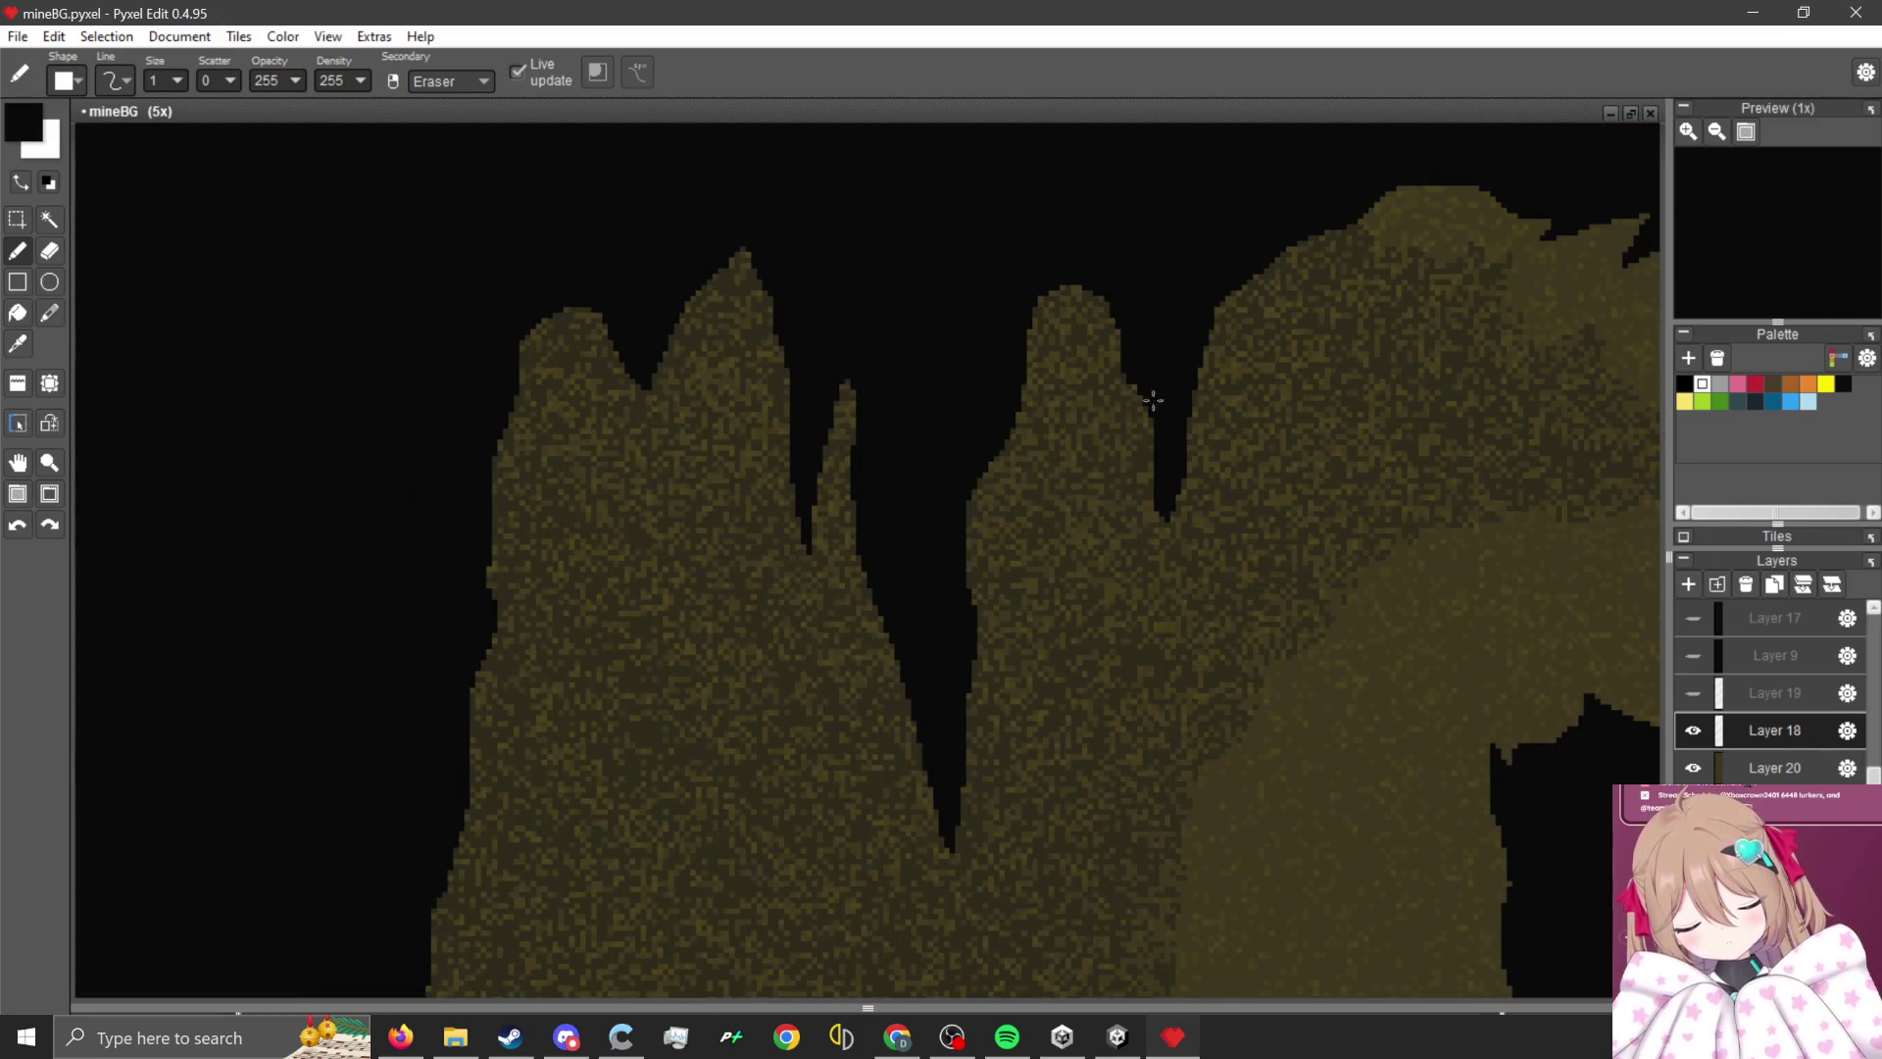
pyautogui.scroll(-4, 1085, 476)
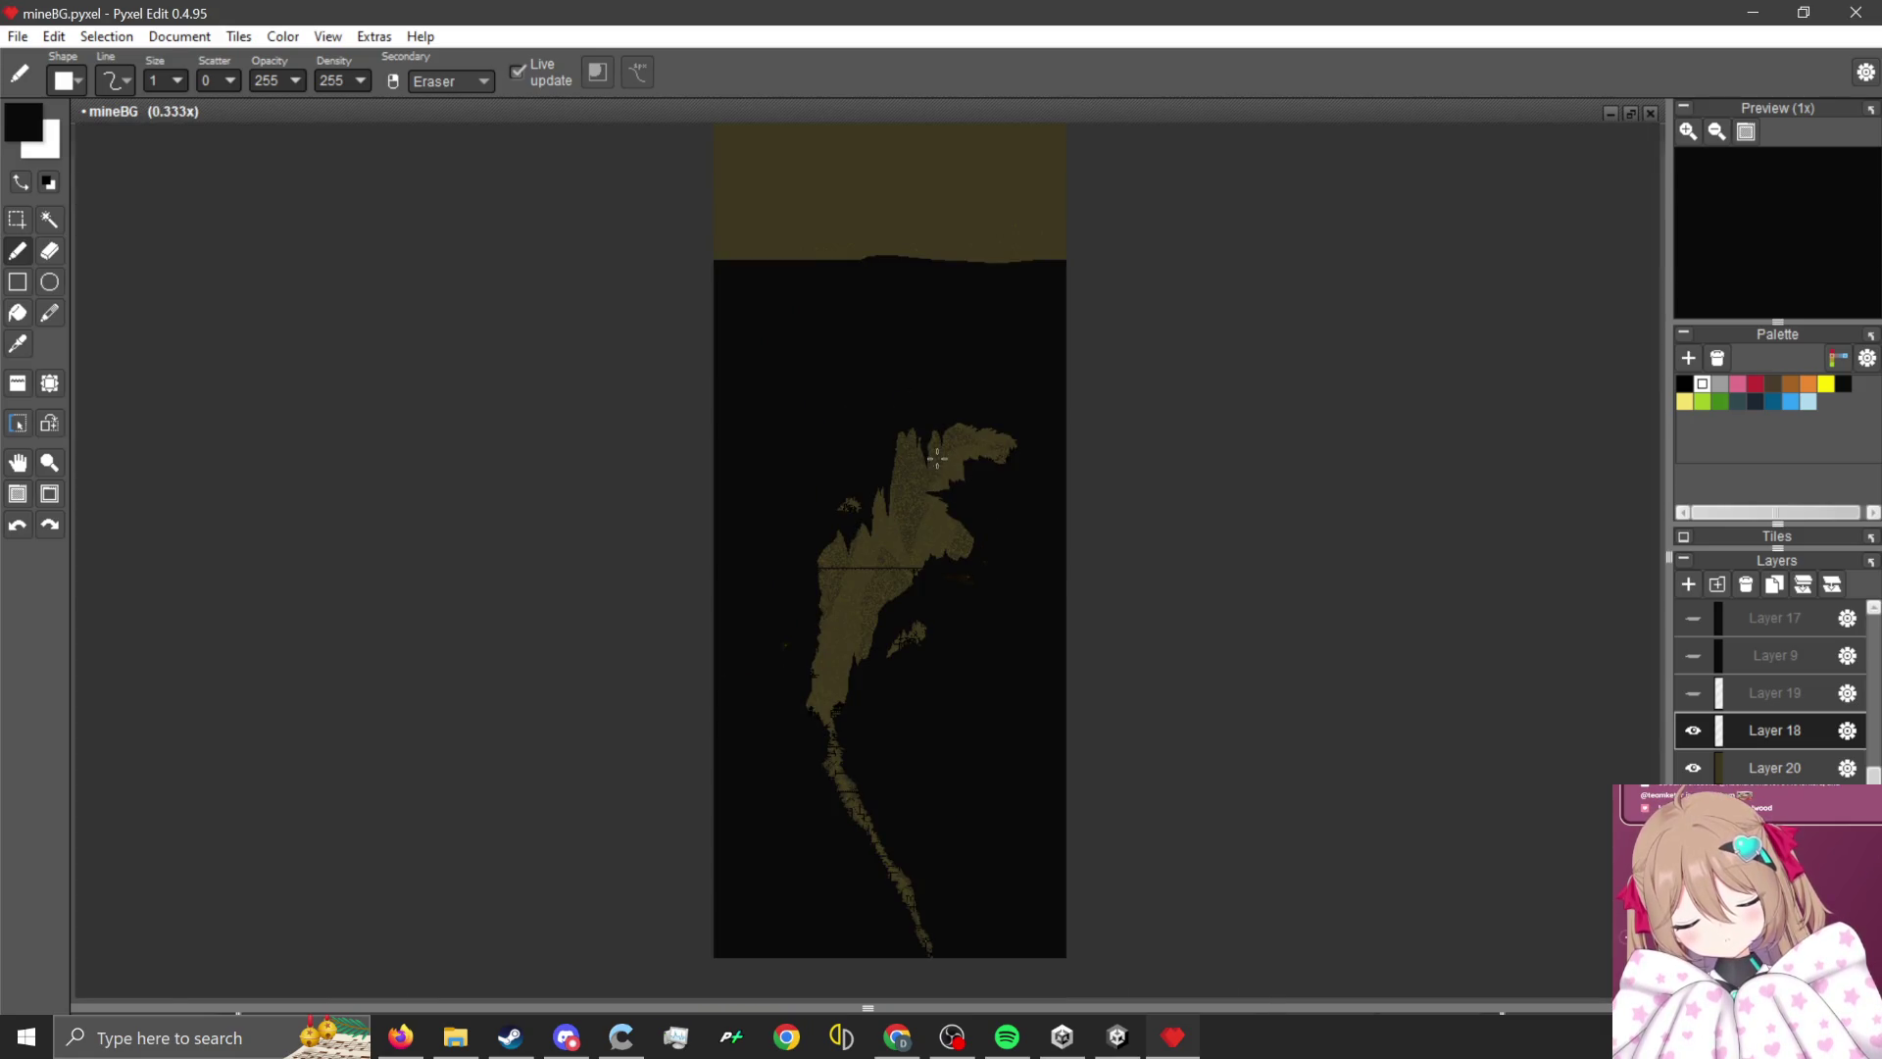
pyautogui.scroll(5, 936, 458)
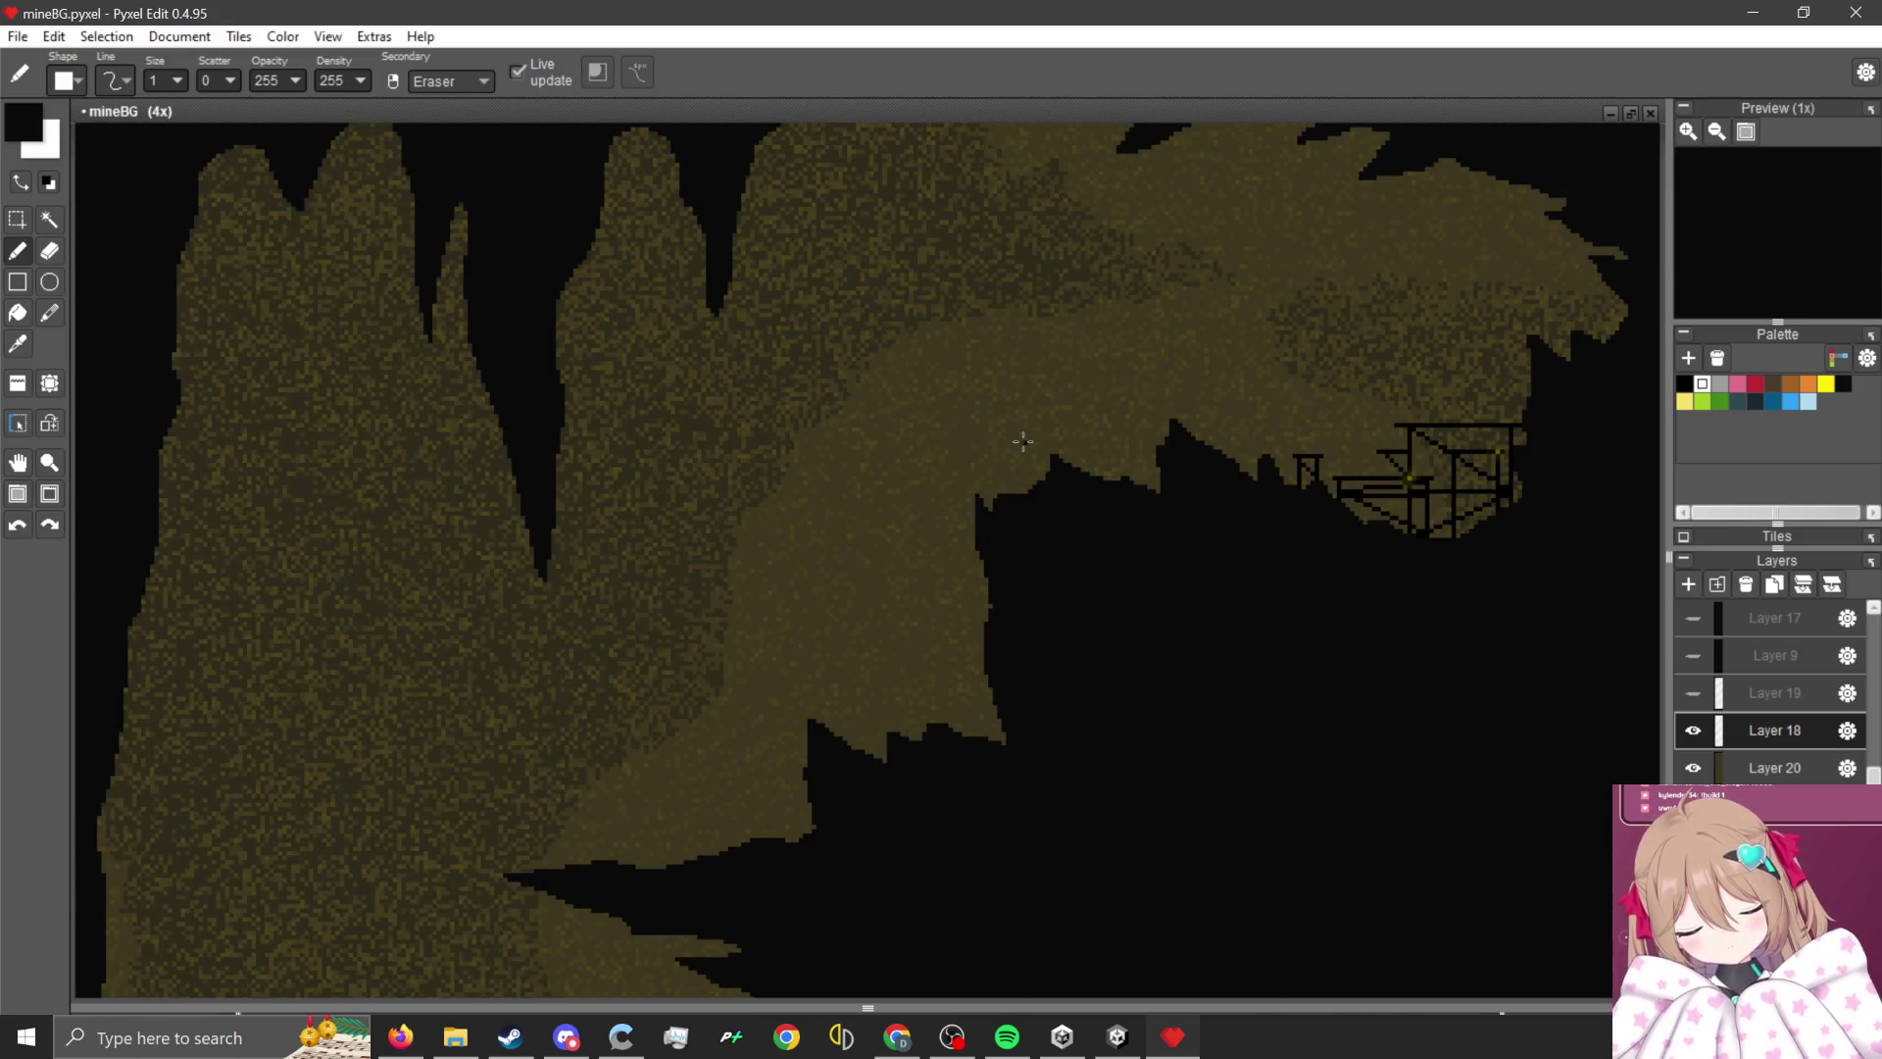
pyautogui.scroll(-3, 1586, 524)
pyautogui.scroll(2, 1094, 700)
pyautogui.scroll(-2, 738, 674)
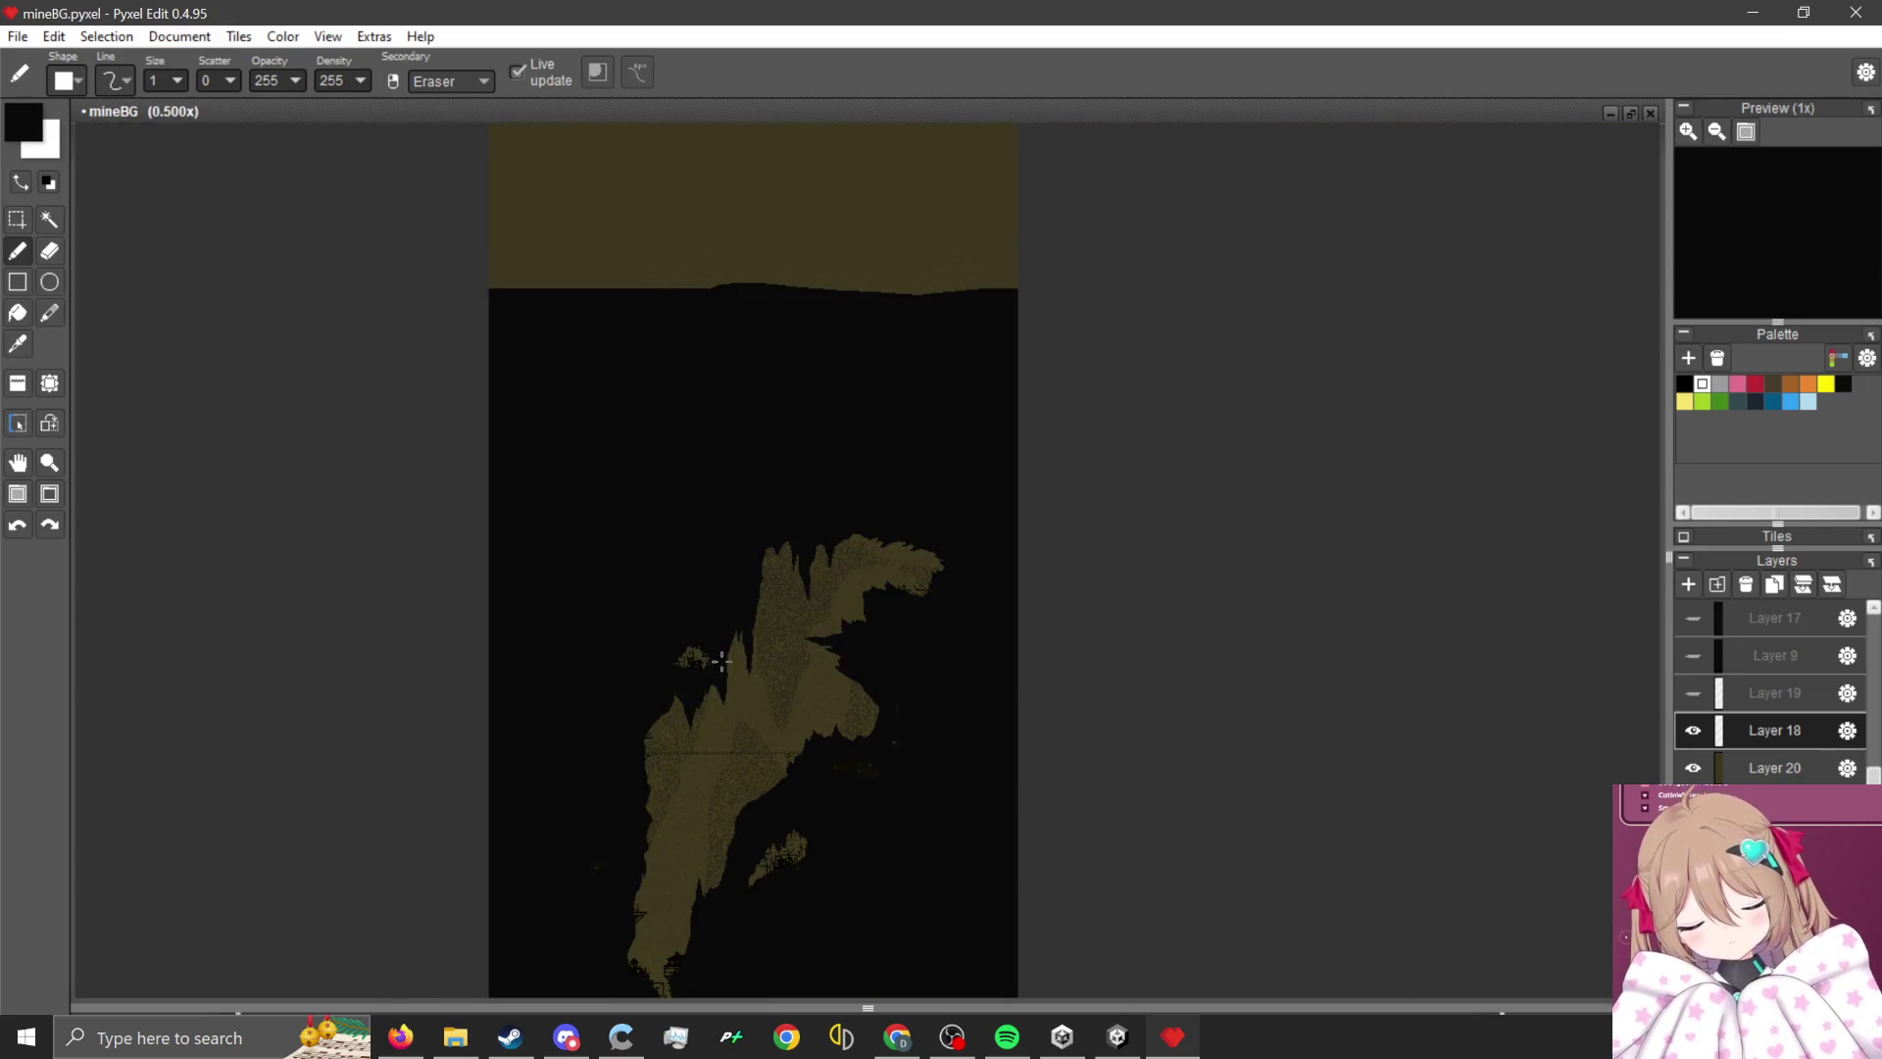
pyautogui.scroll(3, 921, 633)
pyautogui.scroll(7, 927, 563)
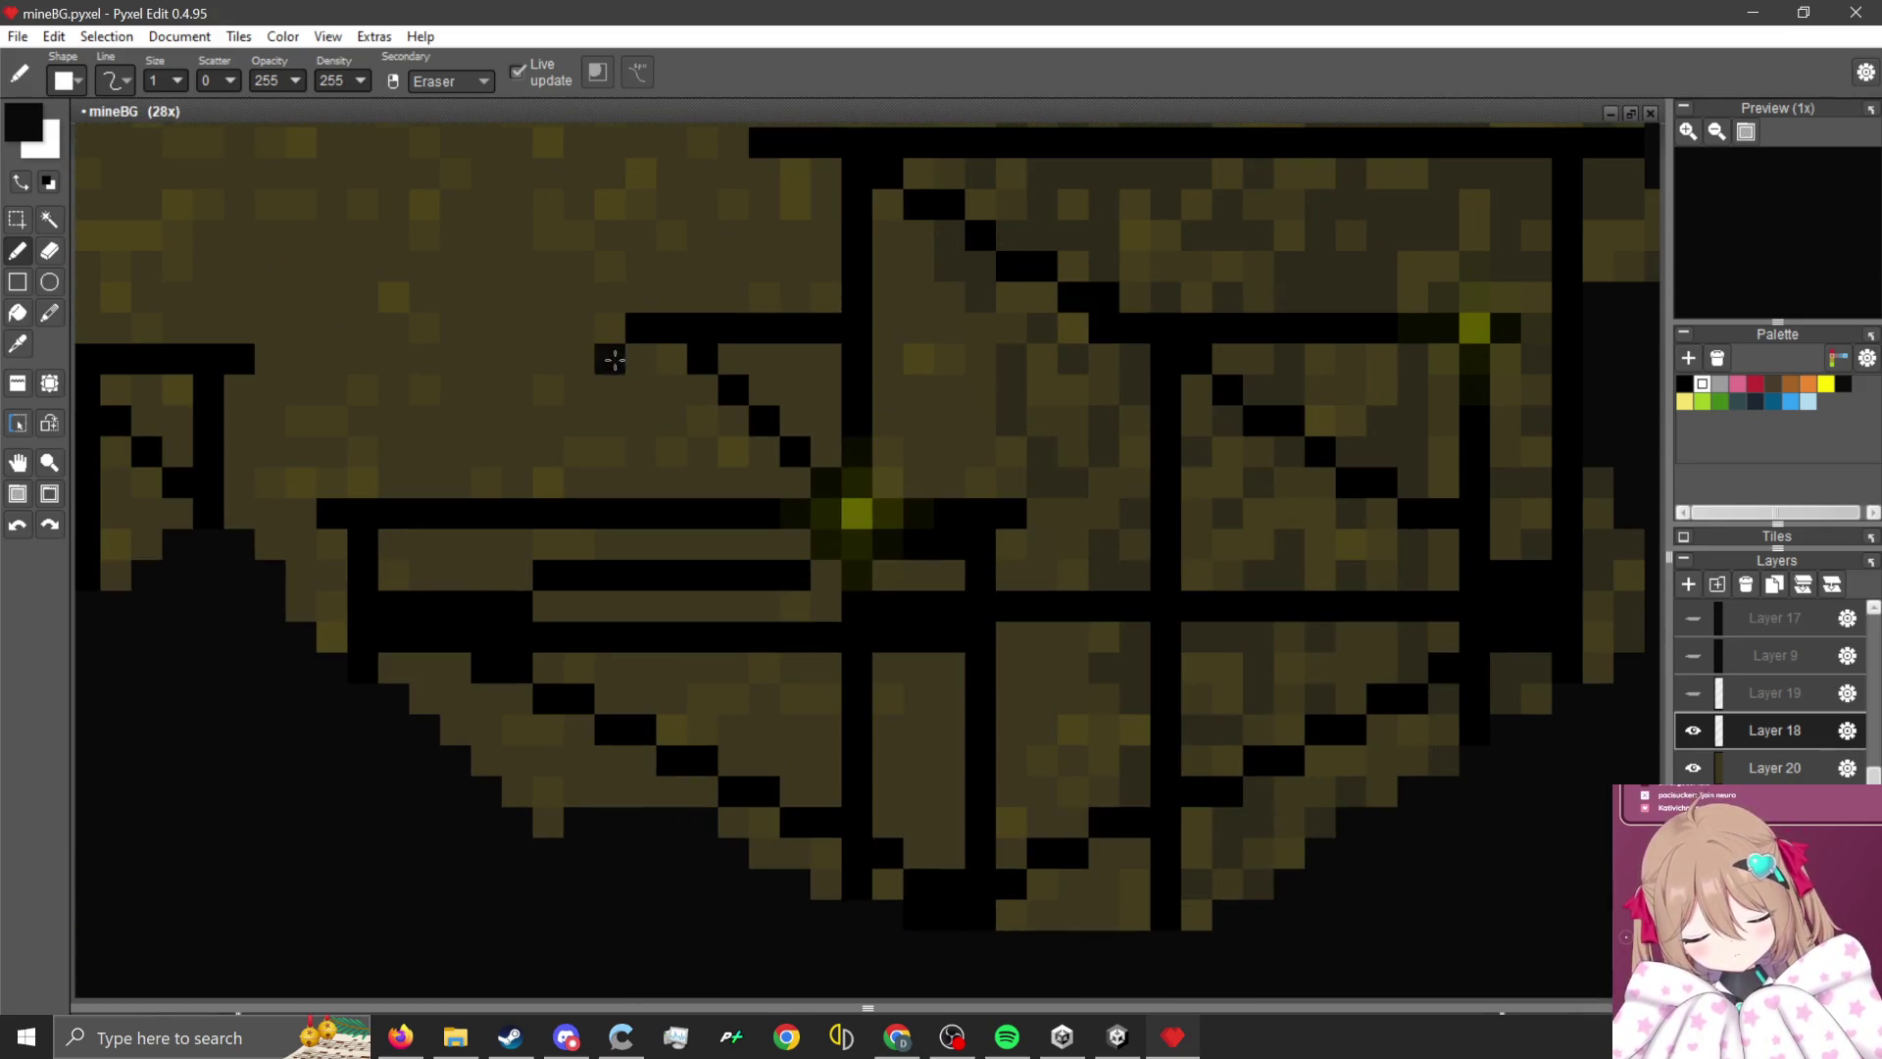
pyautogui.click(29, 224)
pyautogui.press('Delete')
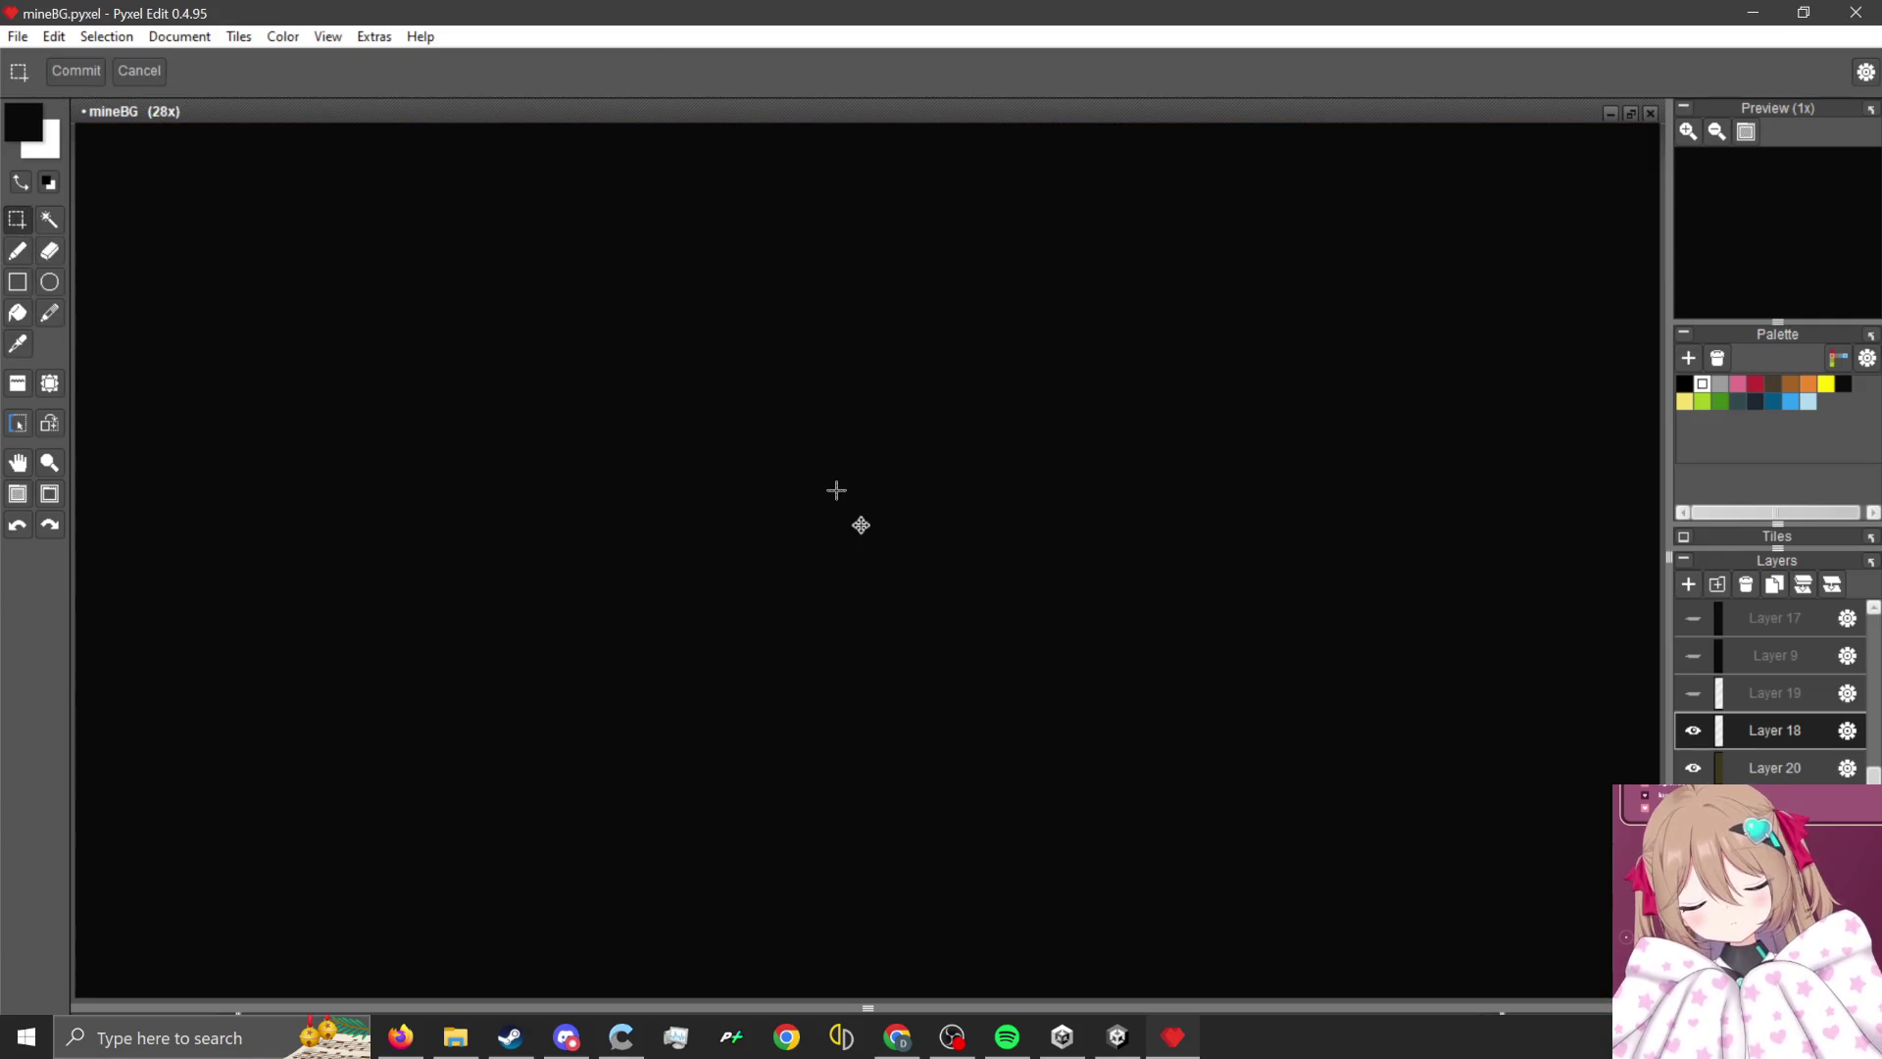
pyautogui.hotkey('ctrl', 'z')
pyautogui.scroll(-8, 1097, 537)
pyautogui.scroll(-1, 1107, 537)
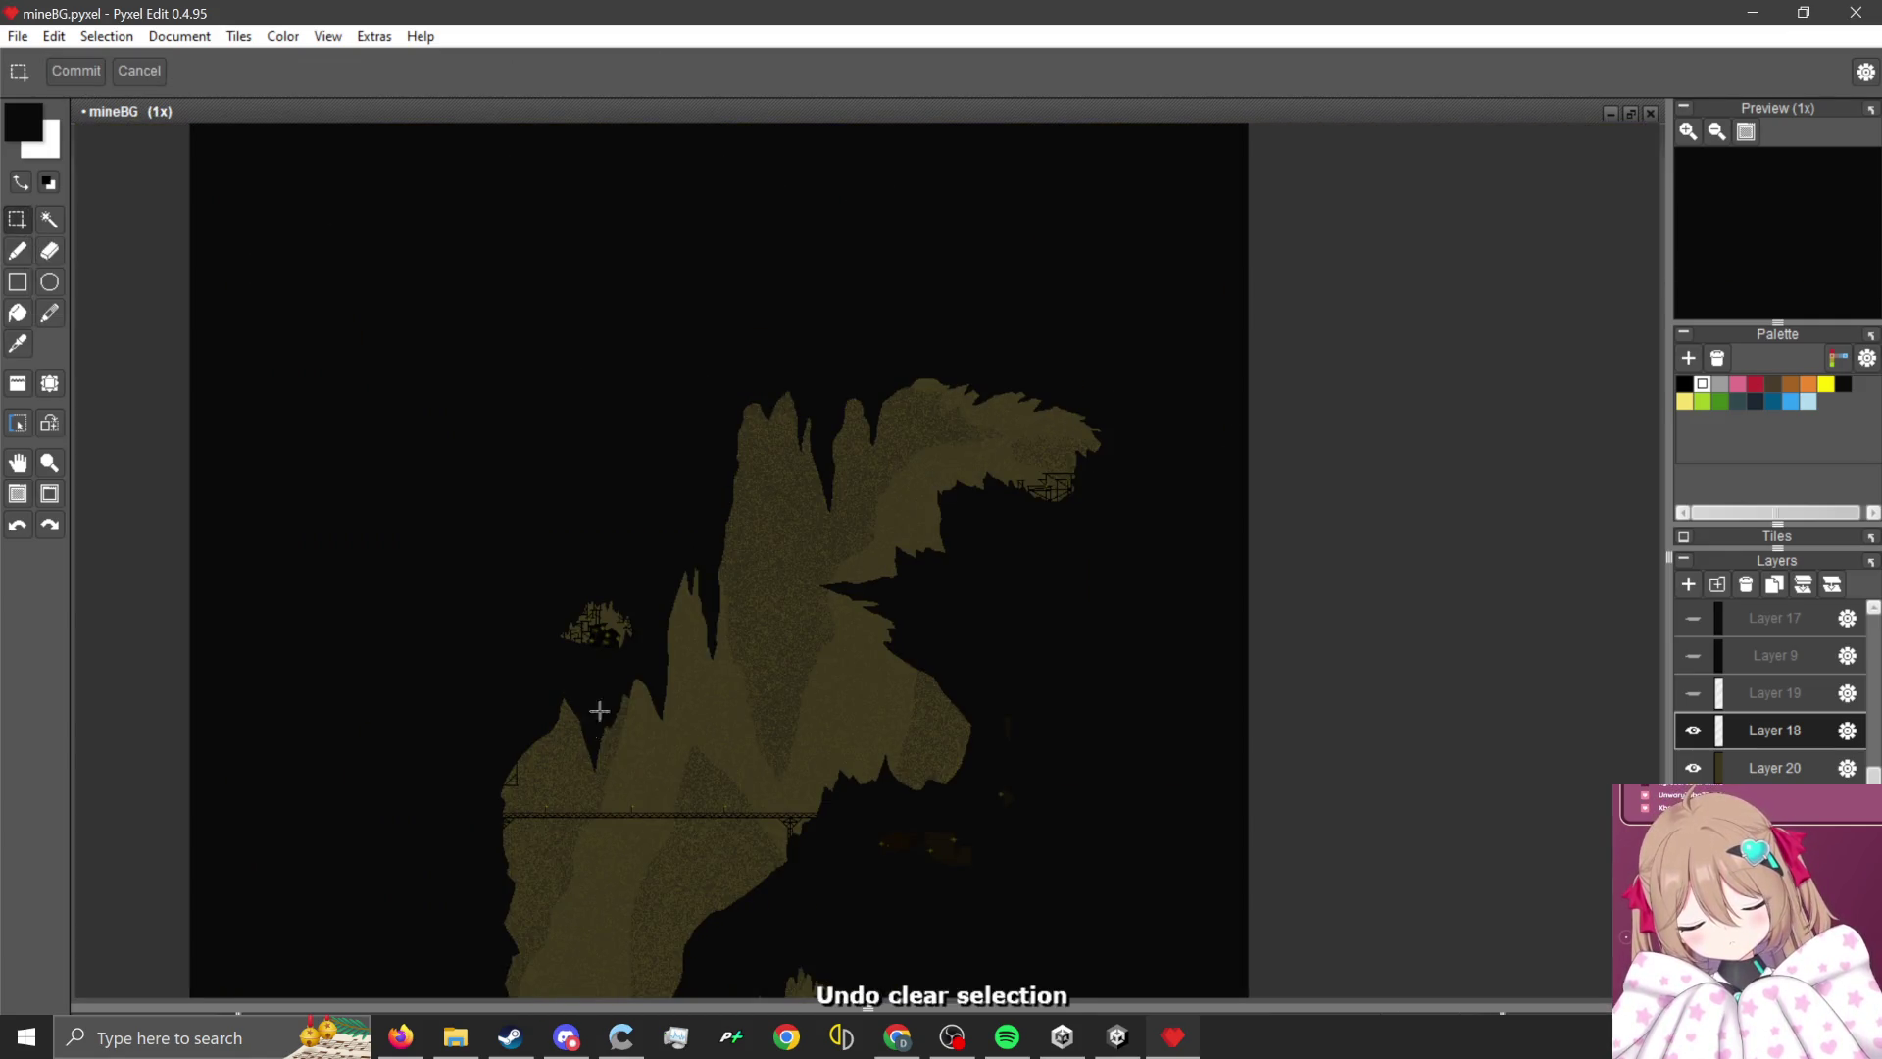
pyautogui.scroll(9, 569, 630)
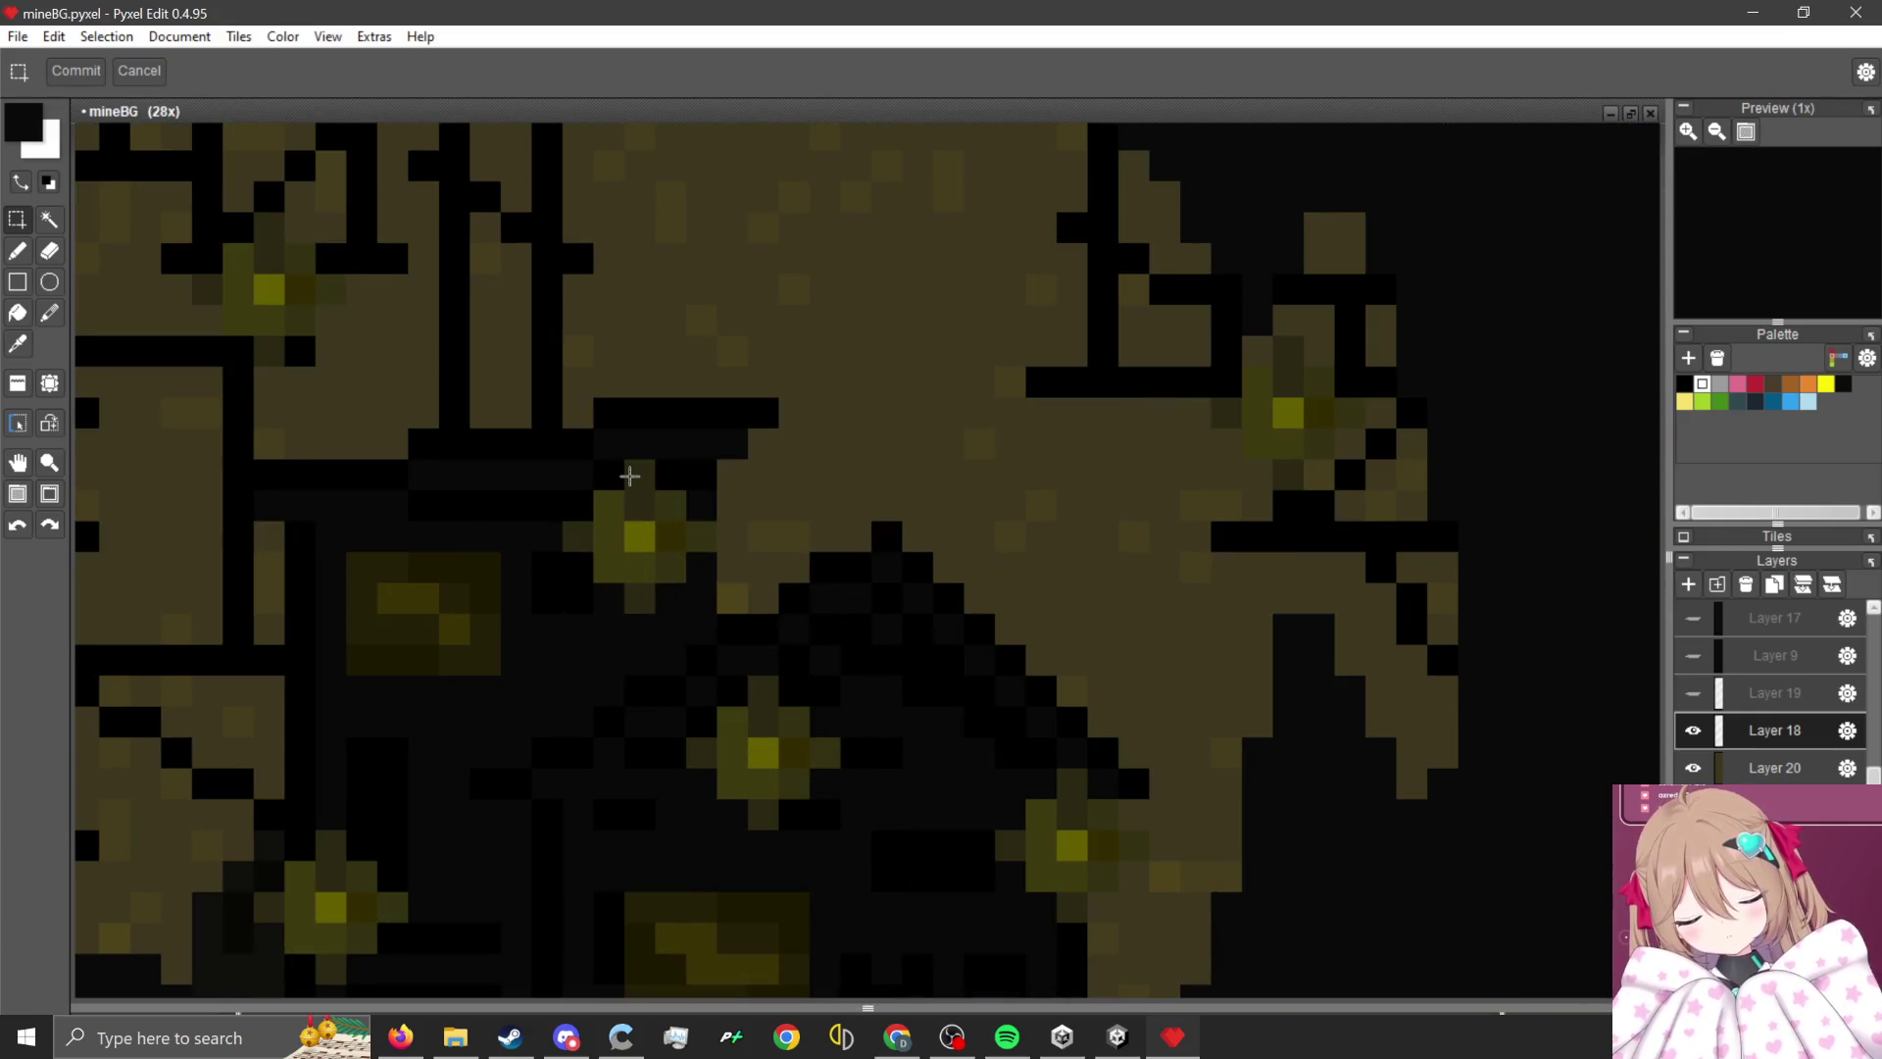
pyautogui.moveTo(629, 475)
pyautogui.mouseDown()
pyautogui.moveTo(638, 593)
pyautogui.moveTo(676, 502)
pyautogui.moveTo(570, 547)
pyautogui.mouseUp()
pyautogui.scroll(-10, 570, 547)
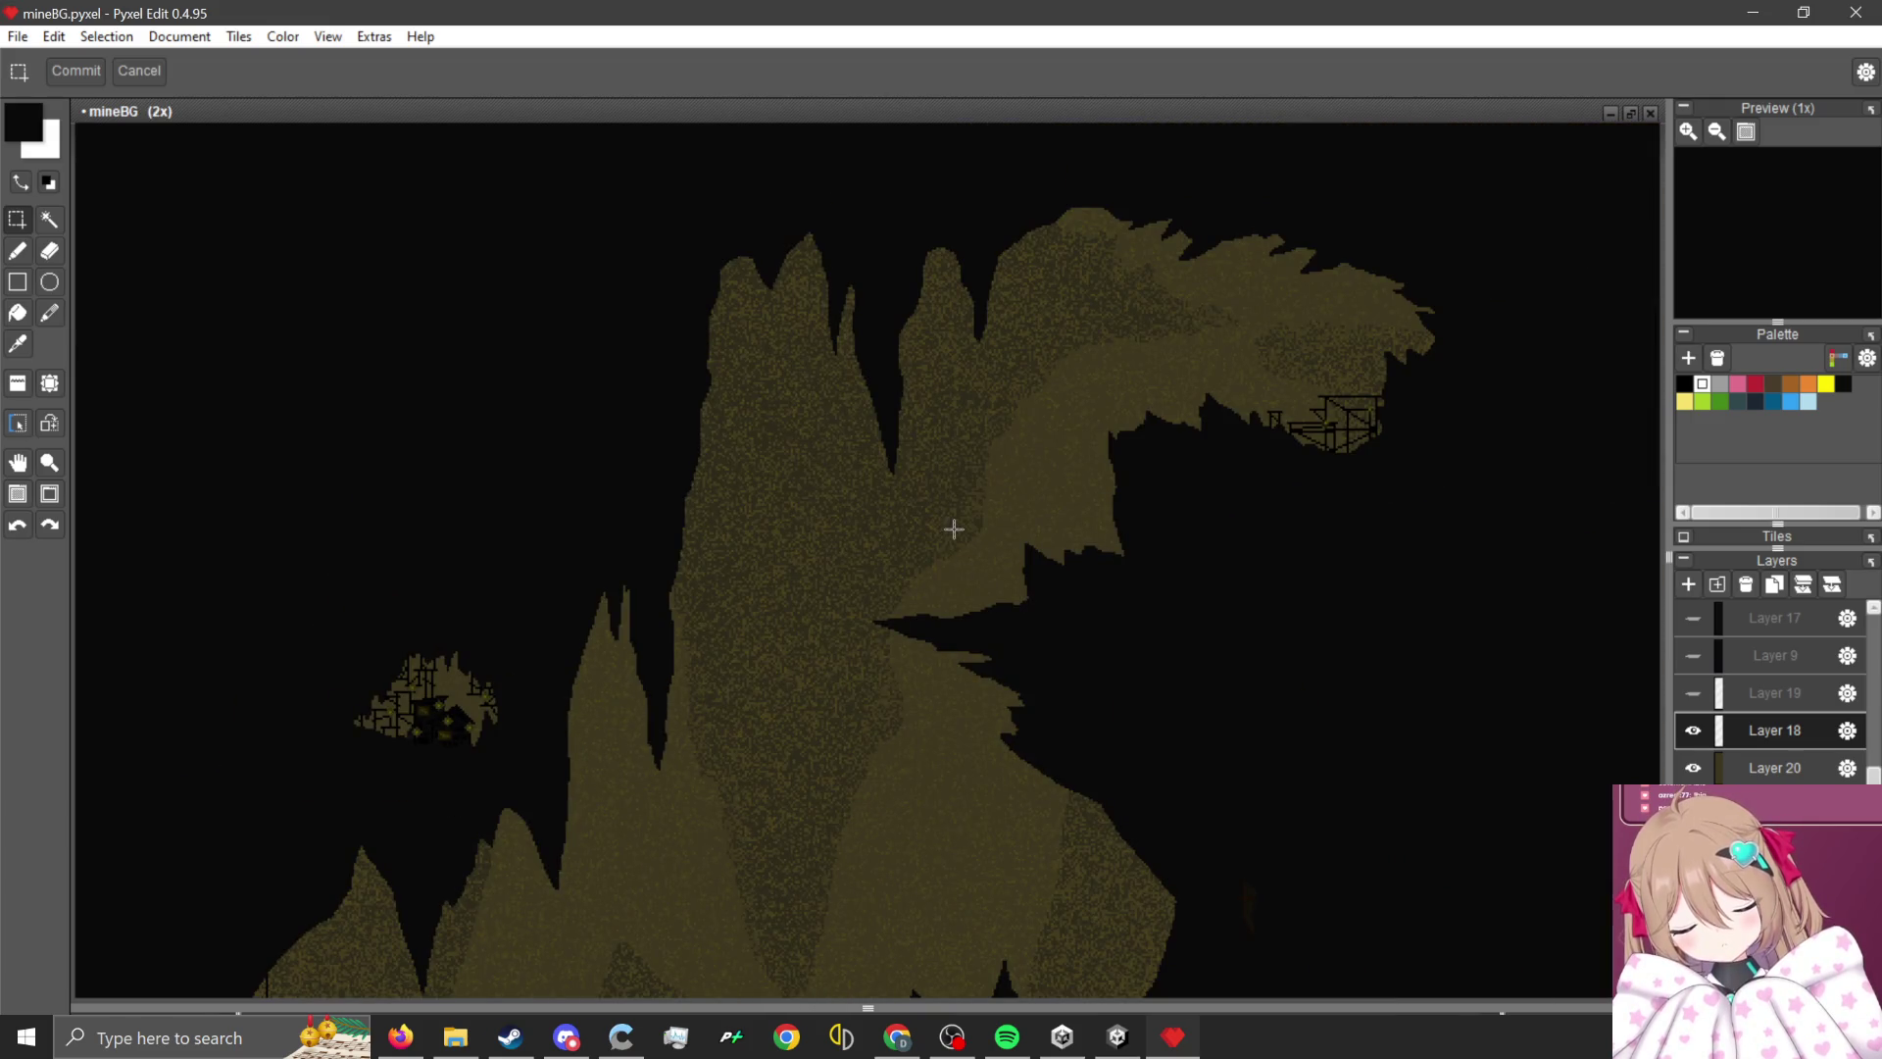
pyautogui.scroll(10, 1264, 405)
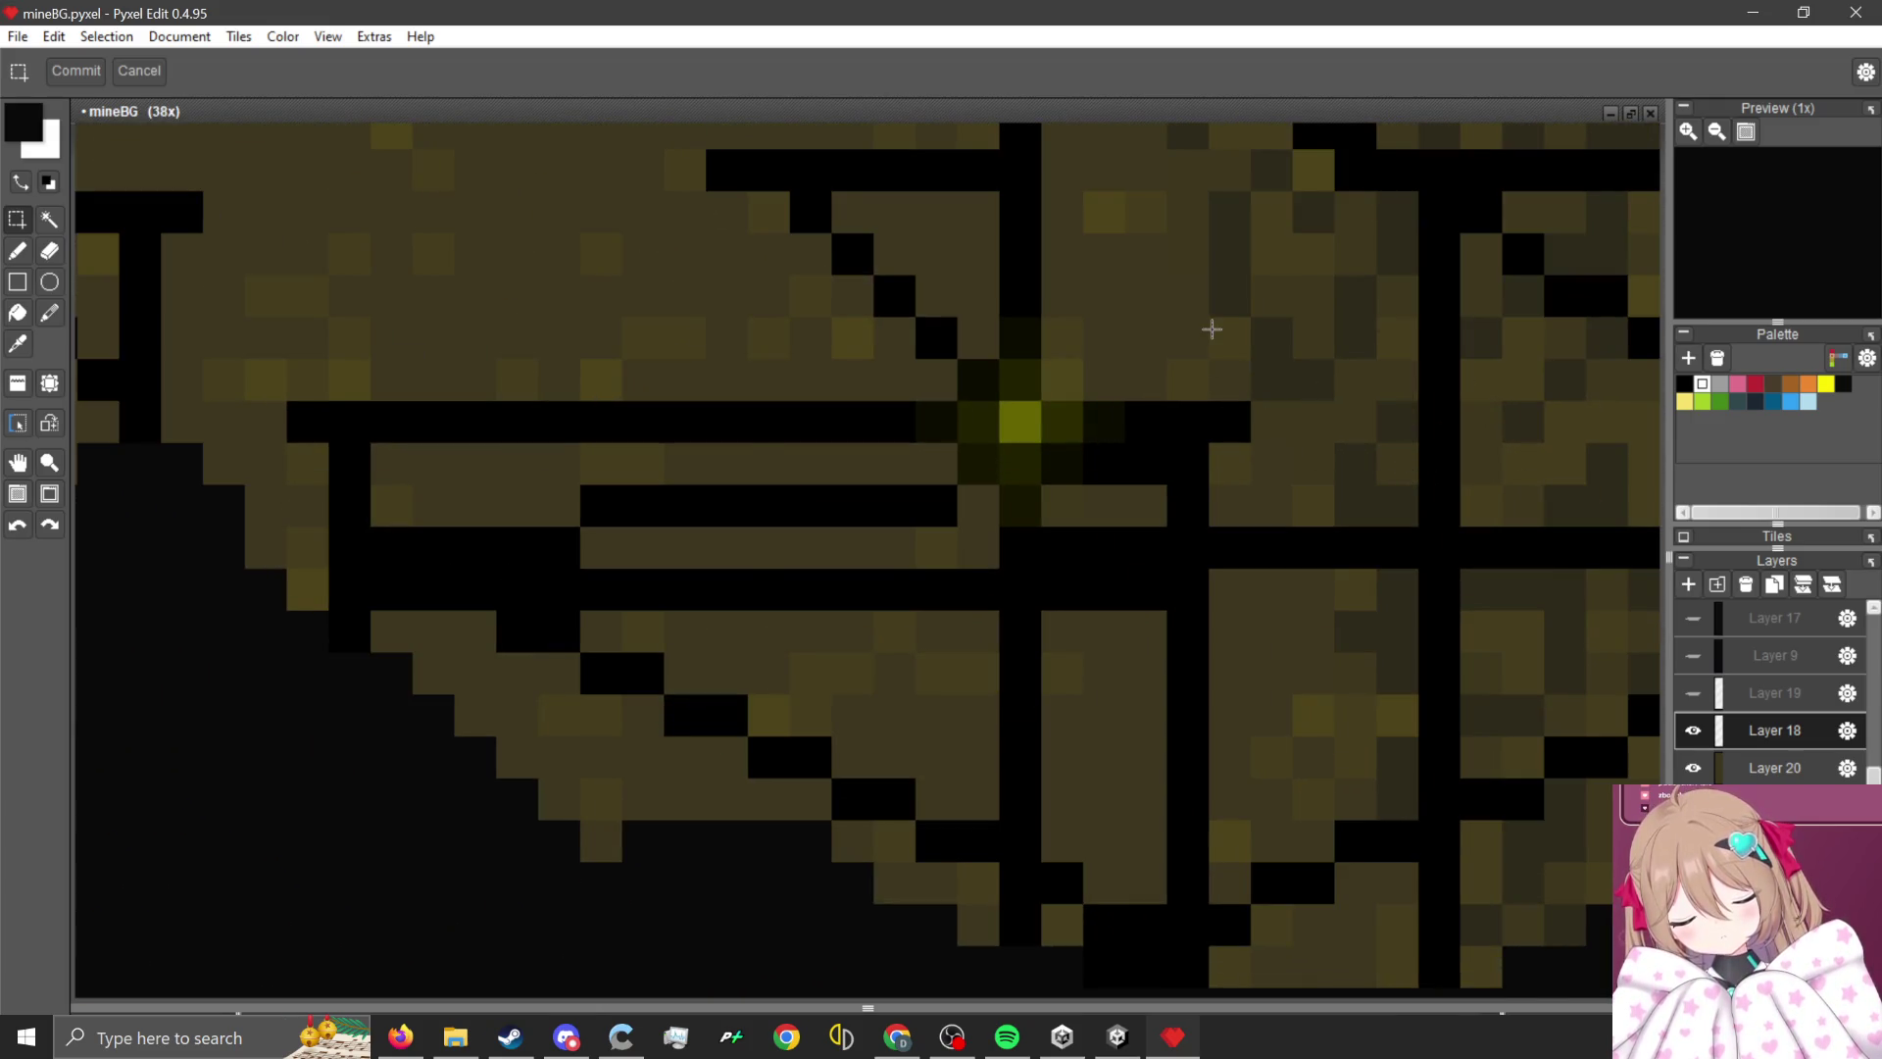
# - Drag the selected lamp glow left to sit beside the small ladder
pyautogui.moveTo(1019, 422)
pyautogui.mouseDown()
pyautogui.moveTo(941, 496)
pyautogui.moveTo(1050, 470)
pyautogui.mouseUp()
pyautogui.scroll(-1, 990, 503)
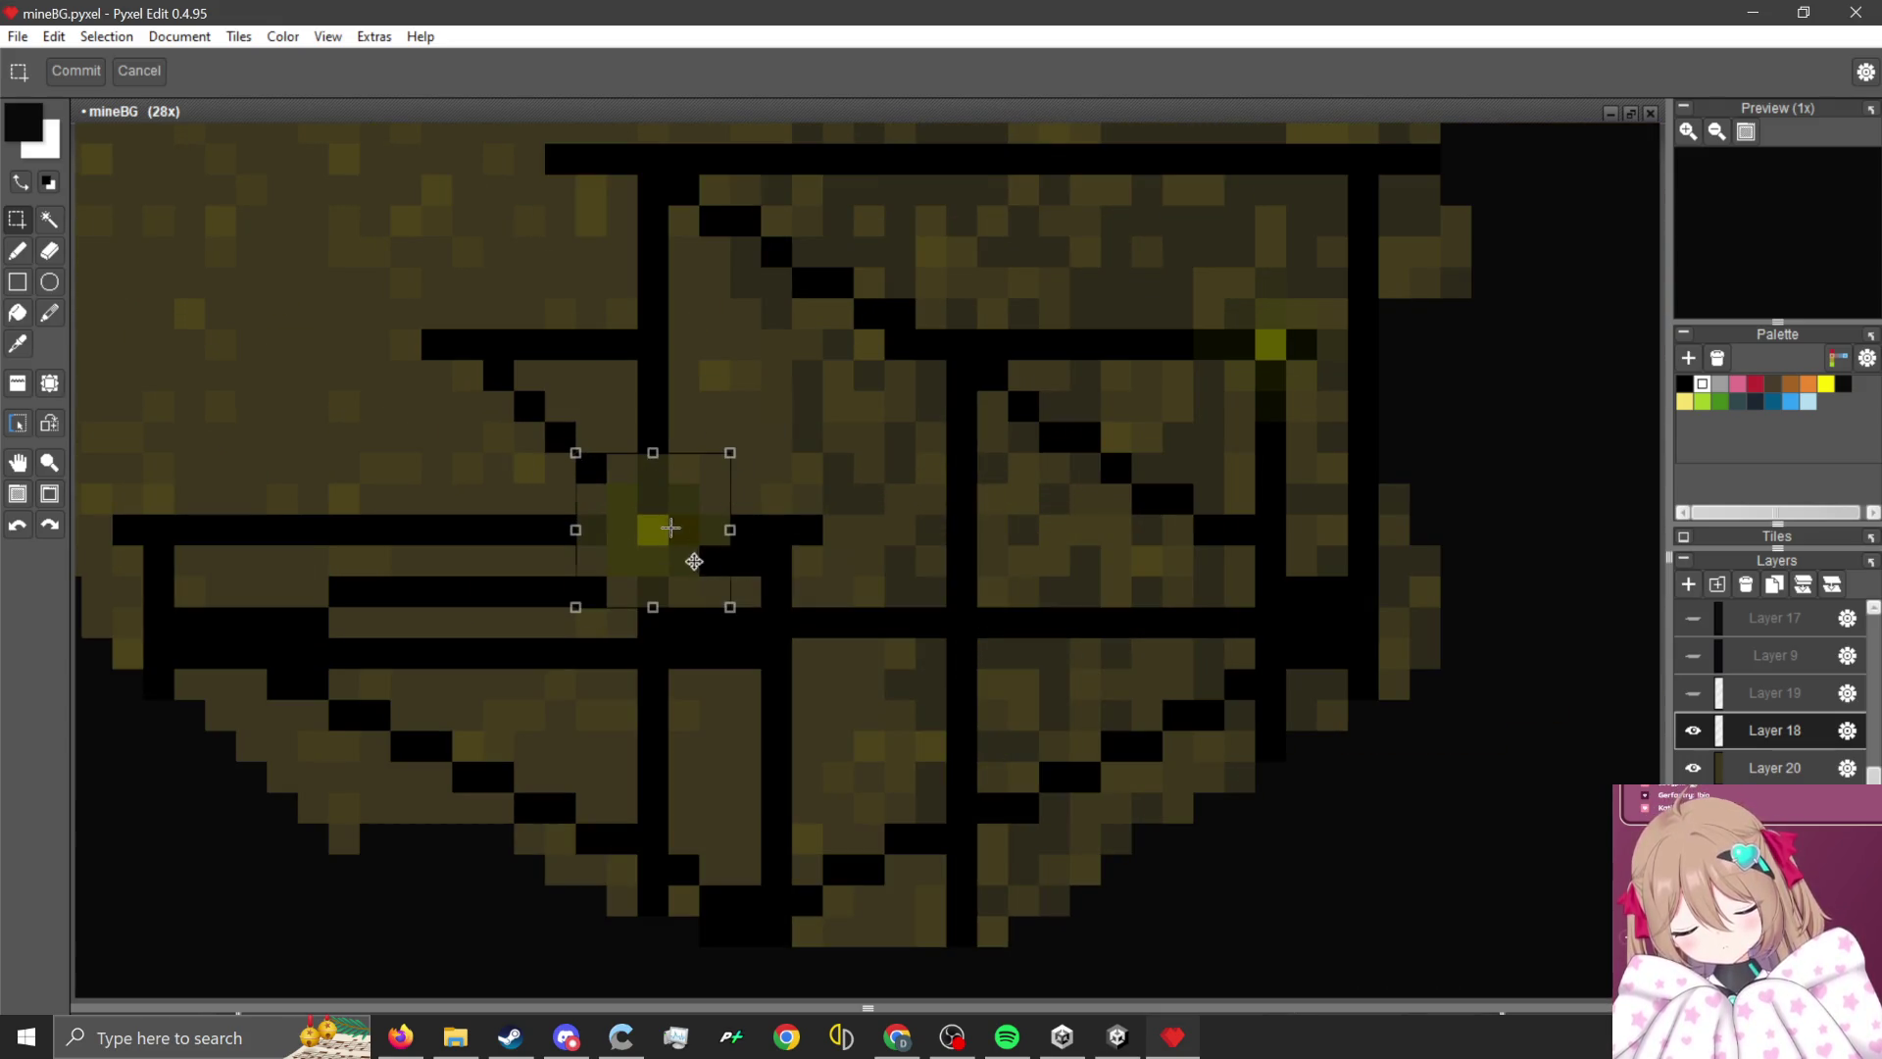
pyautogui.moveTo(671, 527)
pyautogui.mouseDown()
pyautogui.moveTo(1350, 367)
pyautogui.moveTo(1303, 333)
pyautogui.moveTo(1261, 510)
pyautogui.moveTo(1046, 419)
pyautogui.moveTo(1017, 355)
pyautogui.mouseUp()
pyautogui.scroll(-2, 1067, 522)
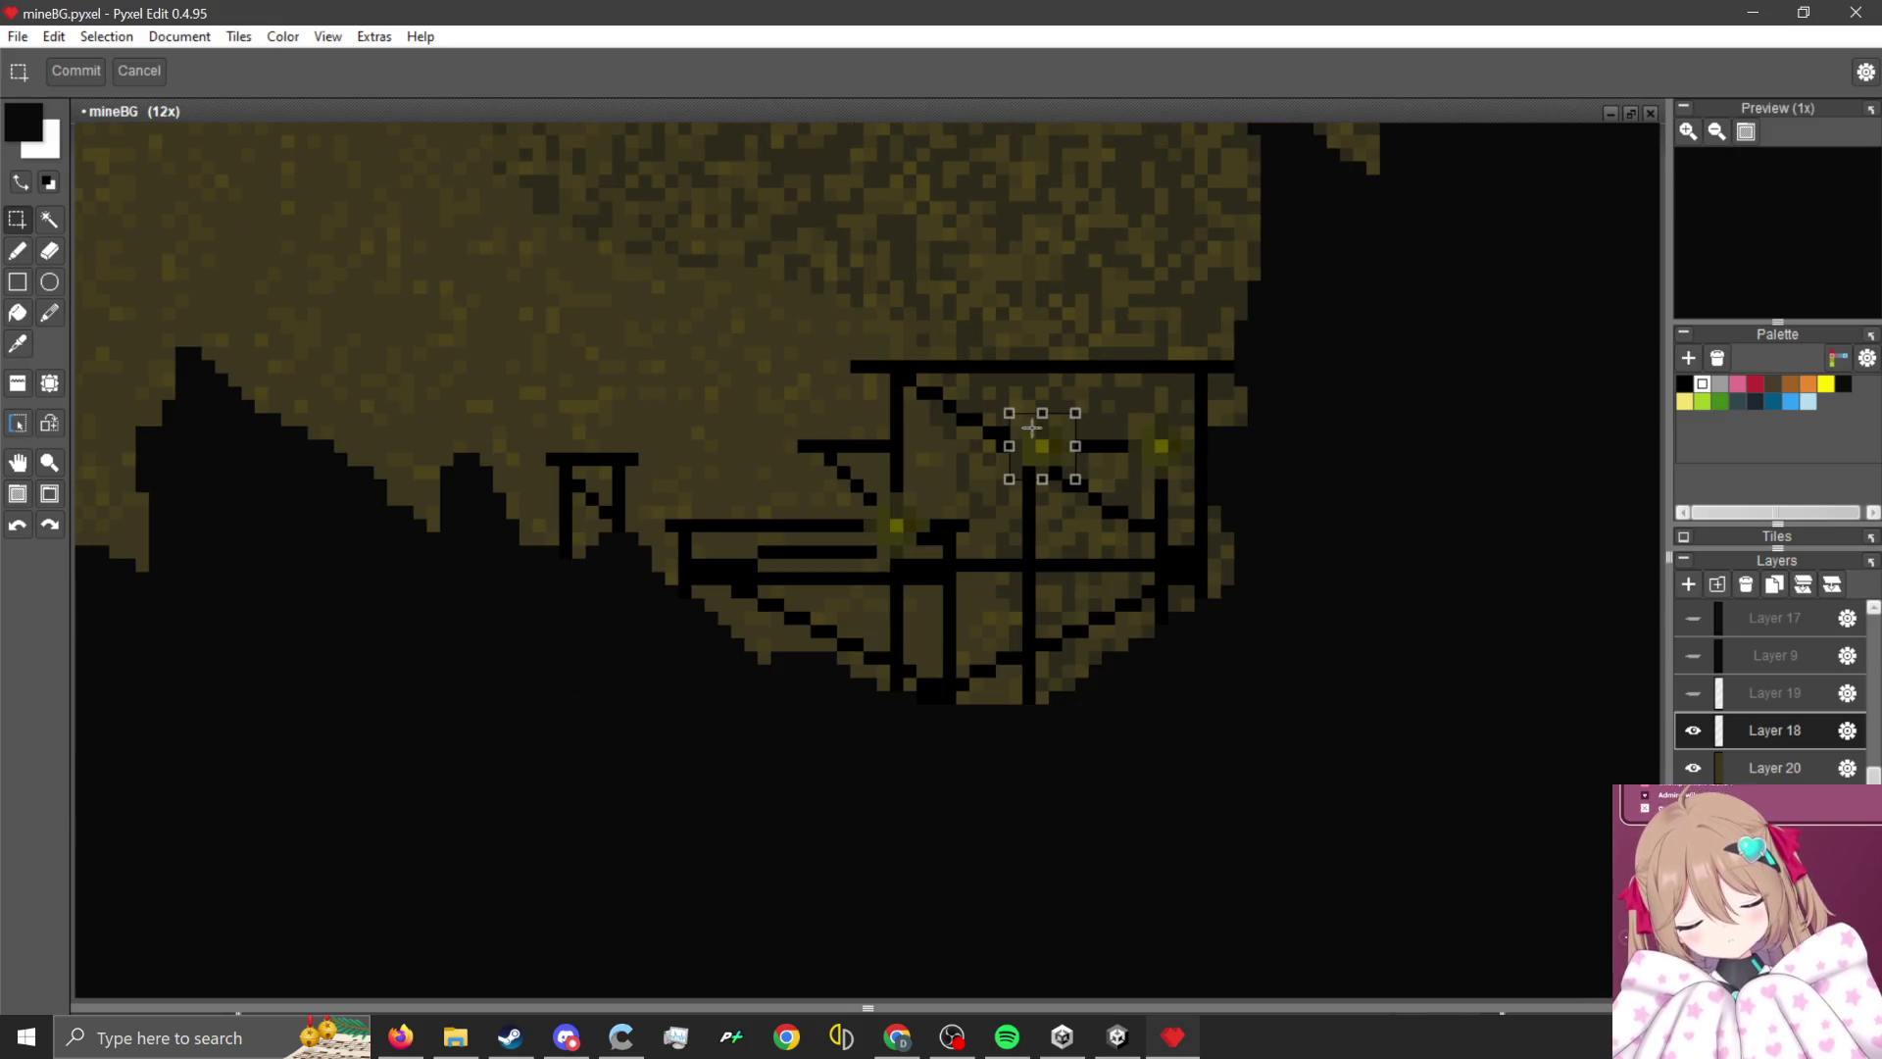
pyautogui.moveTo(1031, 427)
pyautogui.mouseDown()
pyautogui.moveTo(647, 421)
pyautogui.moveTo(613, 456)
pyautogui.moveTo(626, 486)
pyautogui.mouseUp()
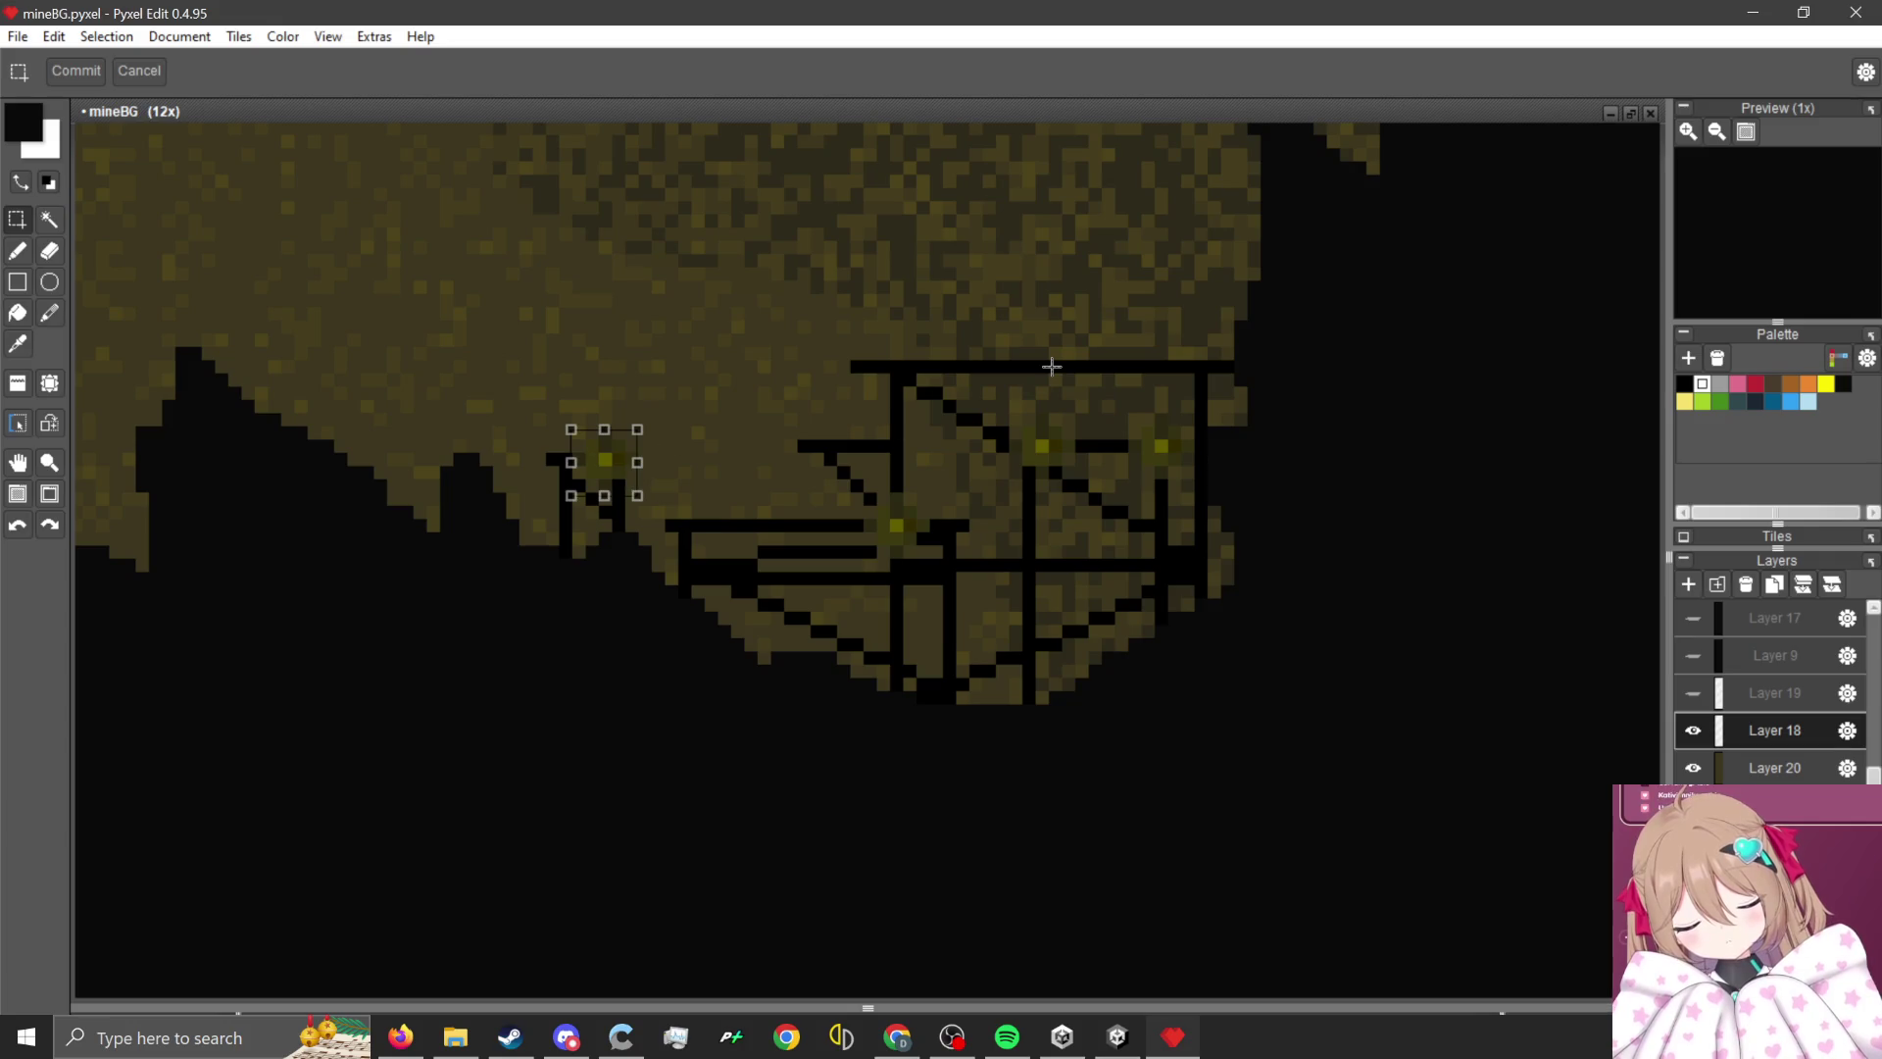
pyautogui.scroll(-2, 1044, 415)
# - Switch to the Pen tool and adjust its brush size
pyautogui.scroll(-2, 980, 614)
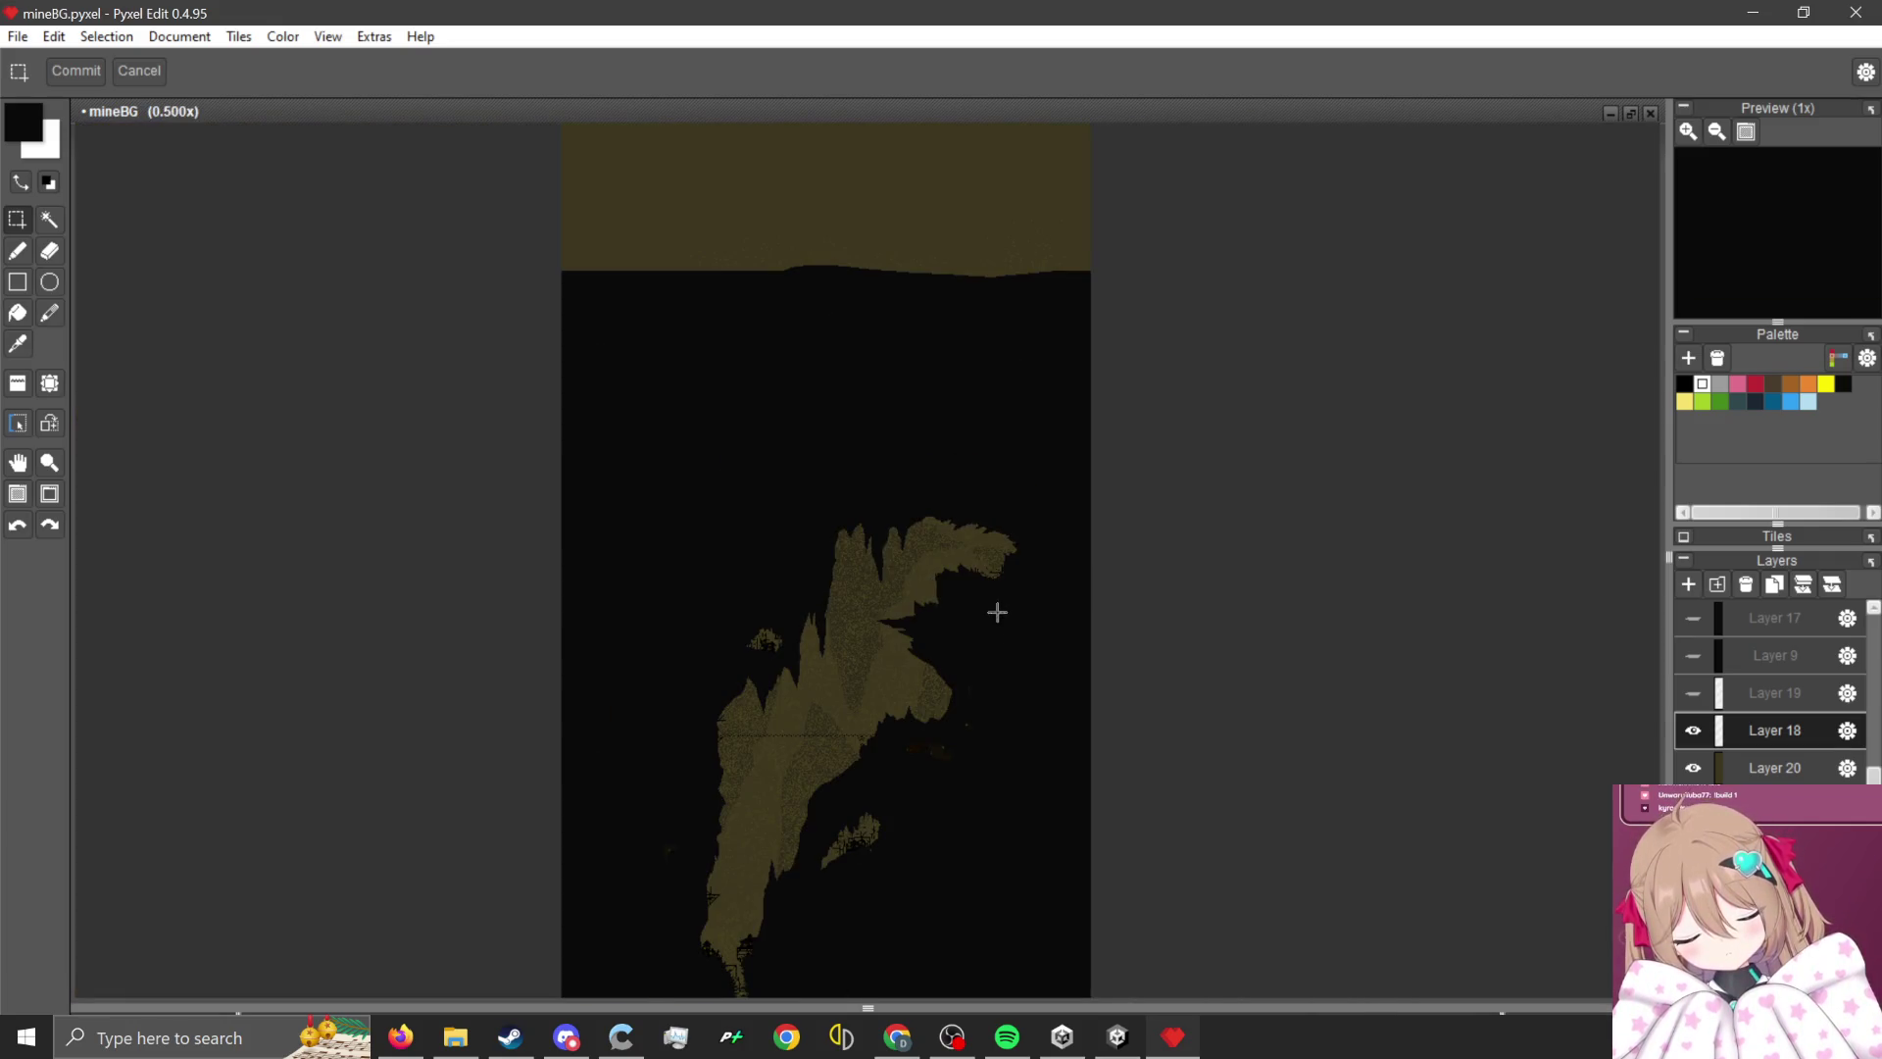
pyautogui.scroll(2, 975, 656)
pyautogui.scroll(-2, 990, 806)
pyautogui.scroll(2, 859, 709)
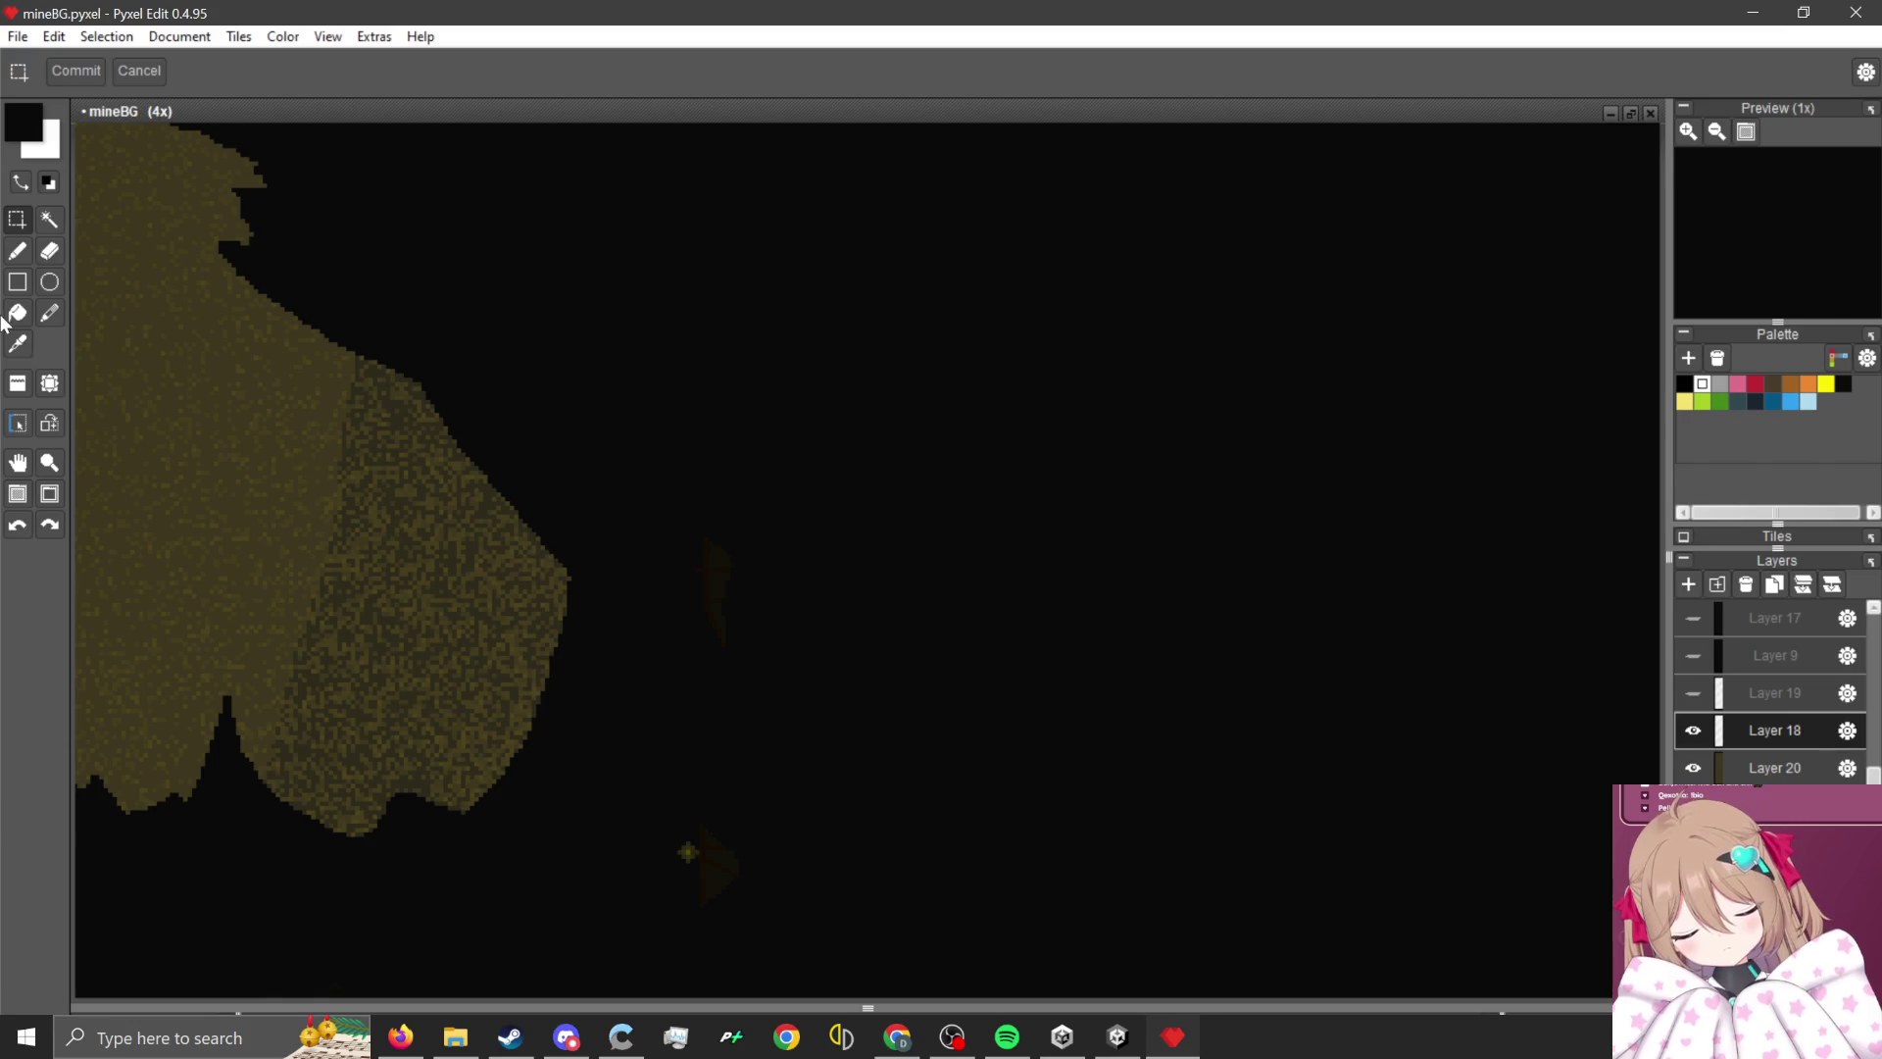
pyautogui.click(17, 251)
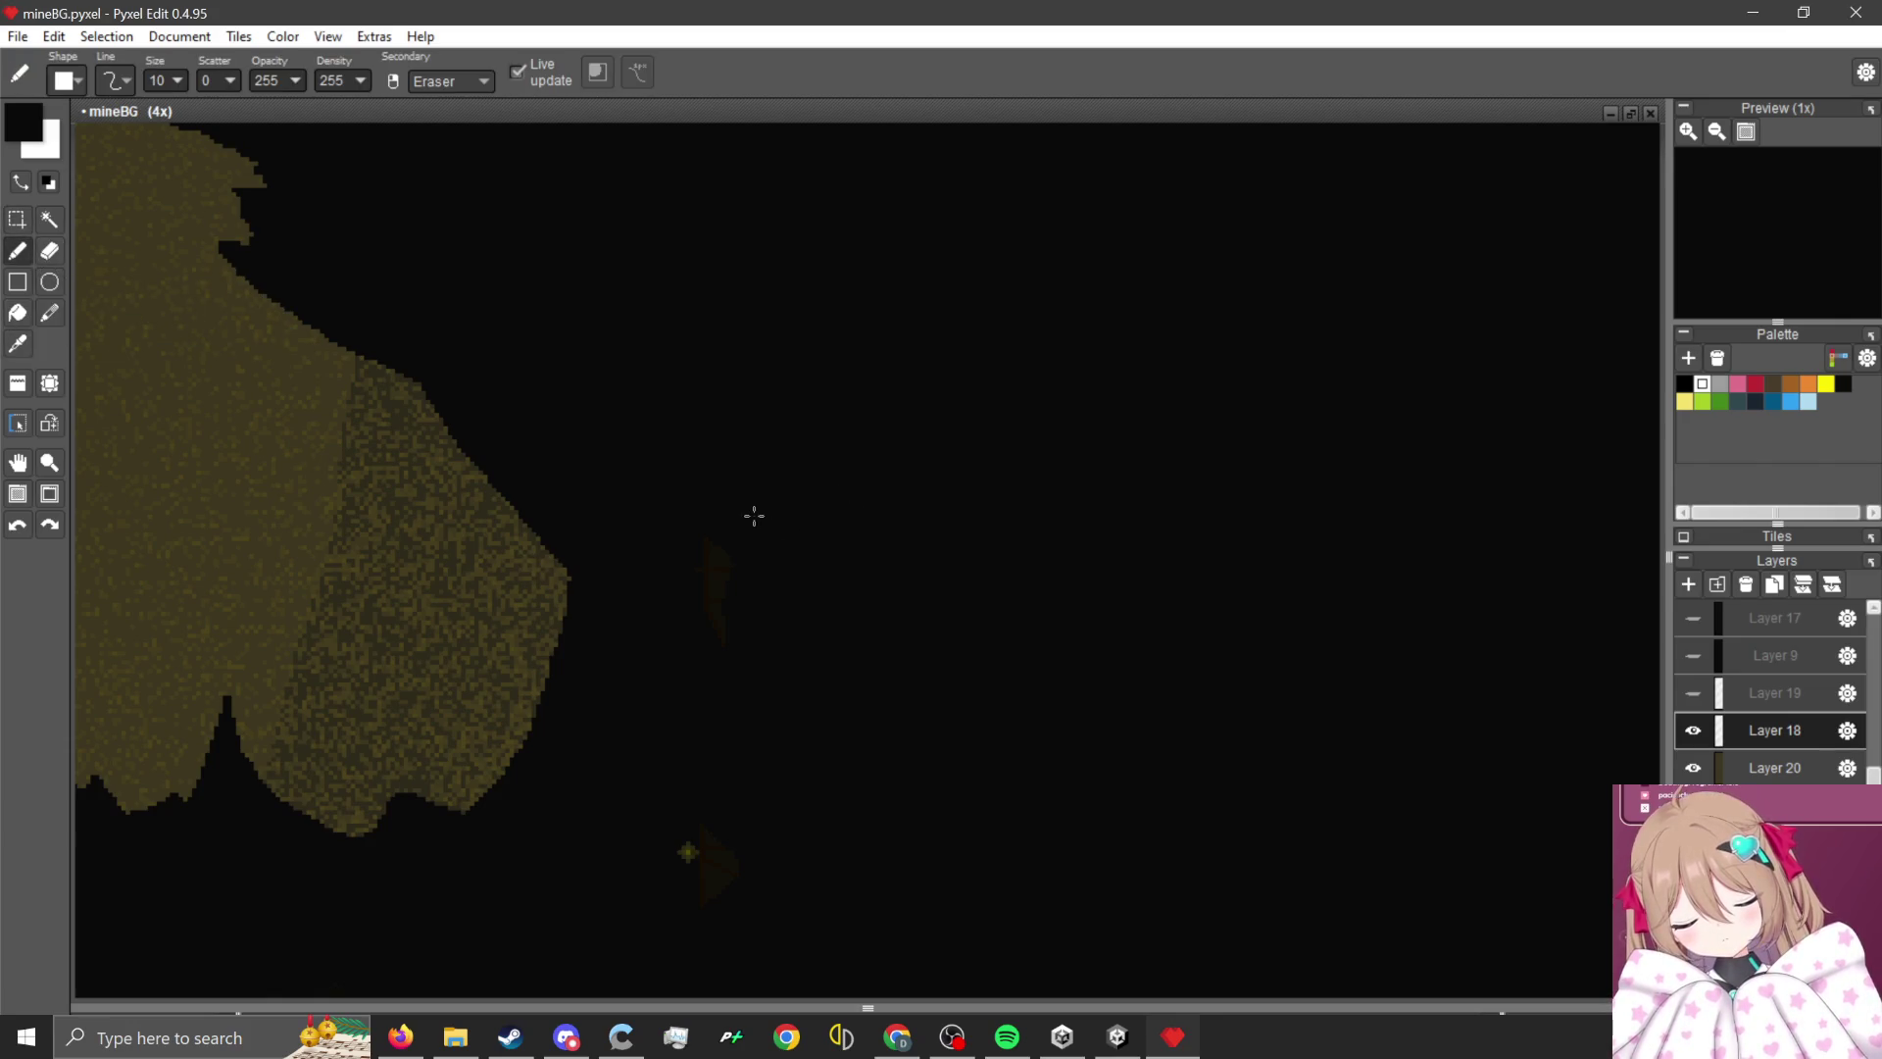
pyautogui.scroll(-2, 752, 470)
pyautogui.scroll(2, 761, 768)
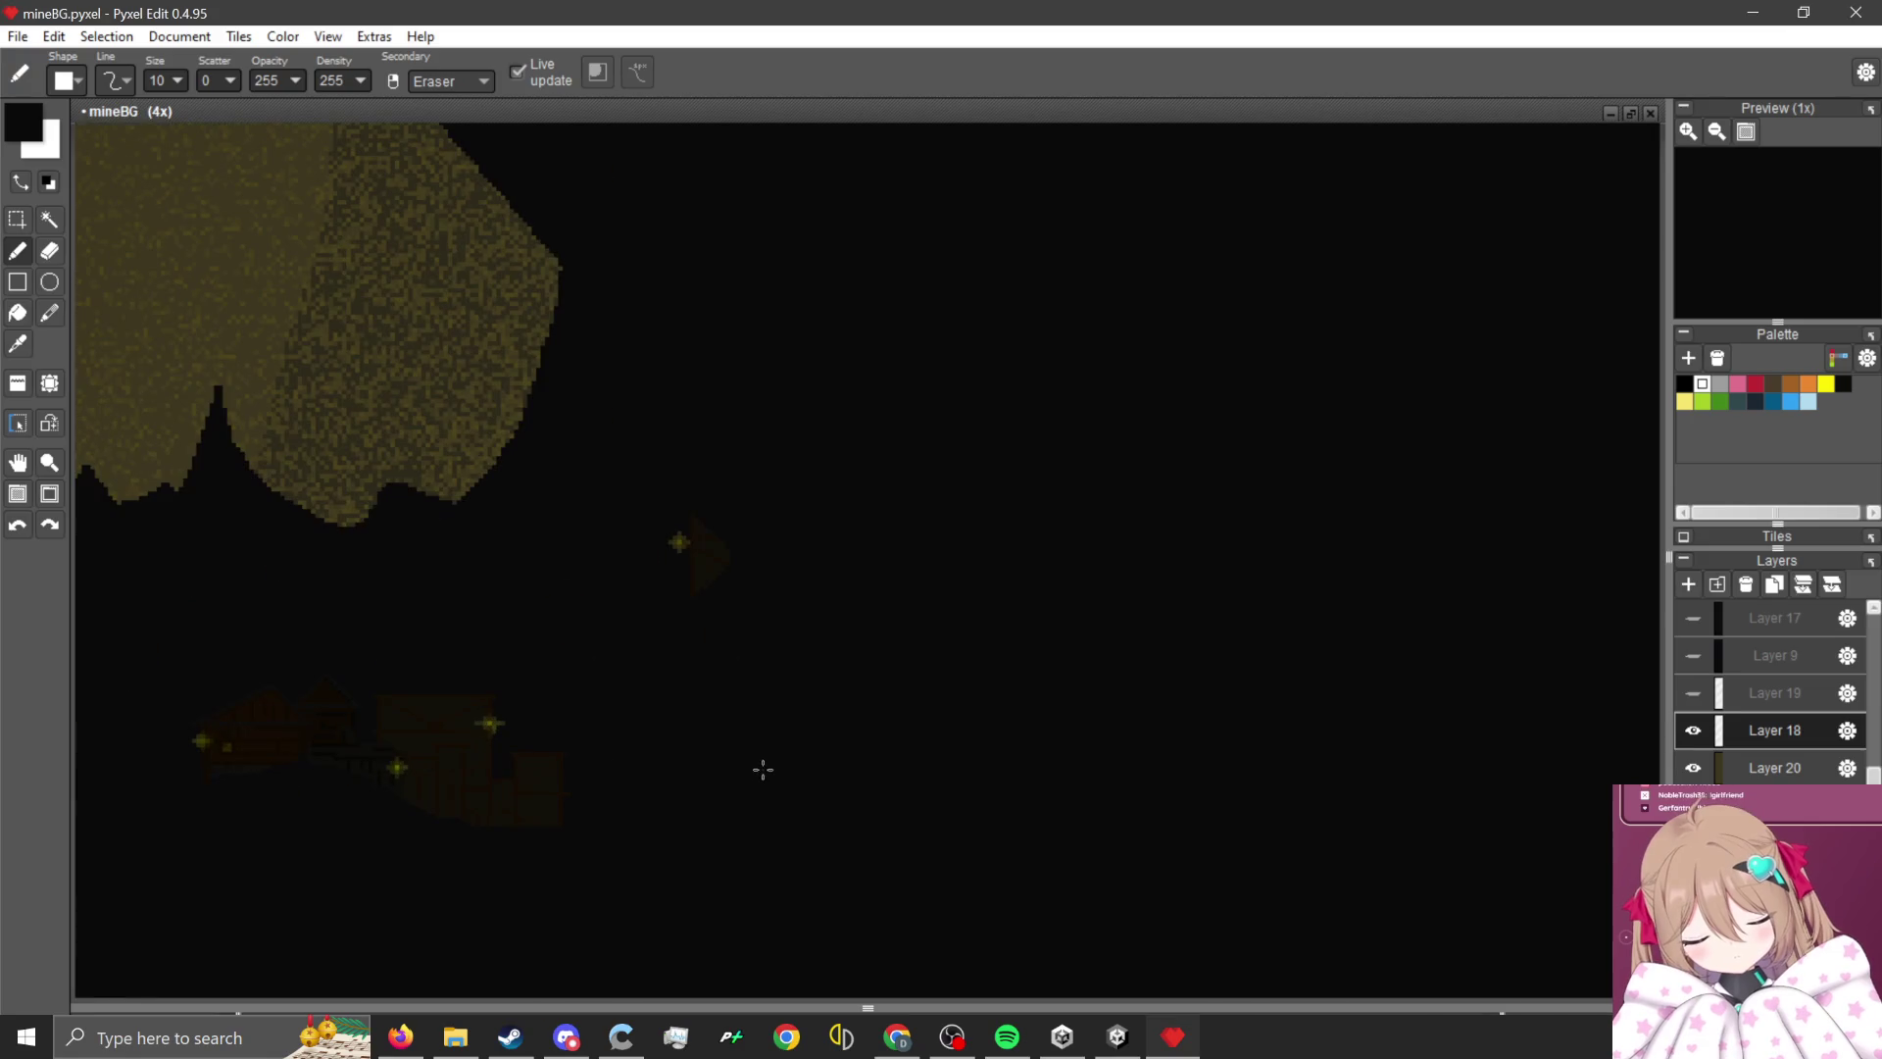
pyautogui.scroll(1, 690, 516)
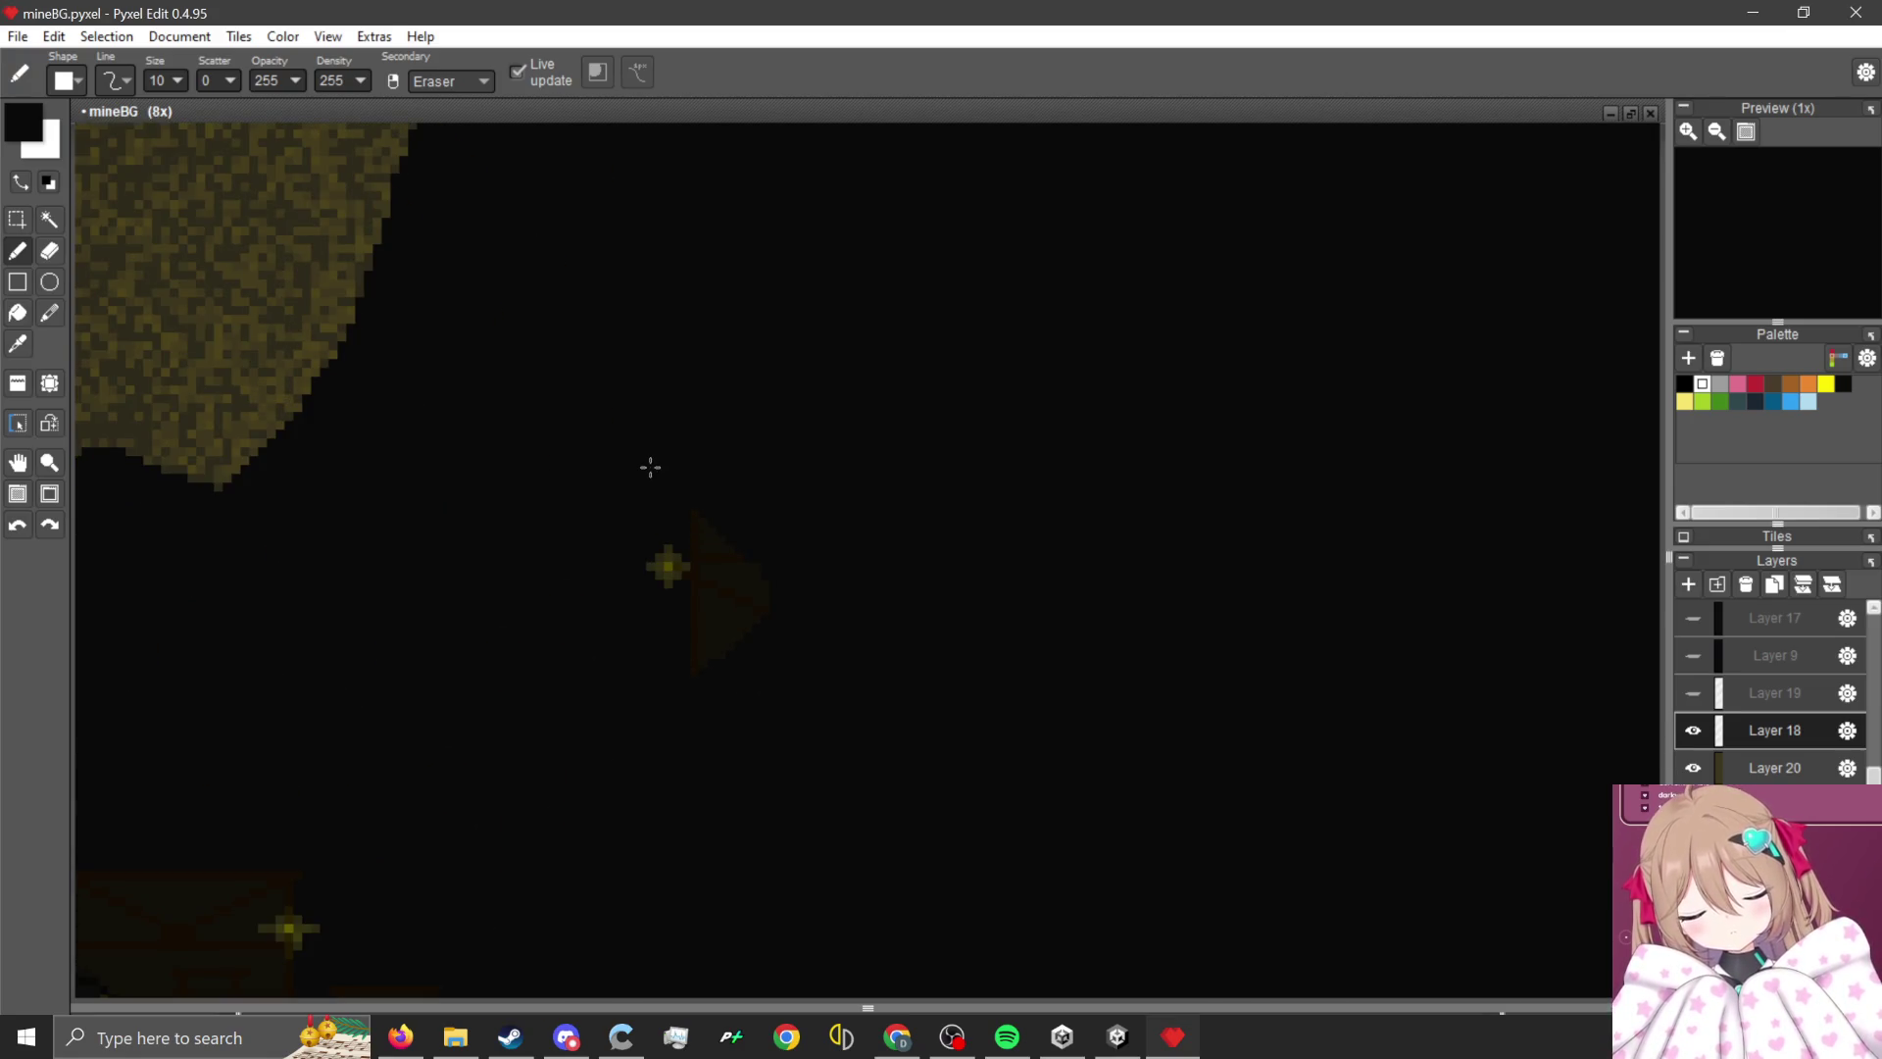
pyautogui.scroll(-1, 655, 689)
pyautogui.scroll(-1, 709, 647)
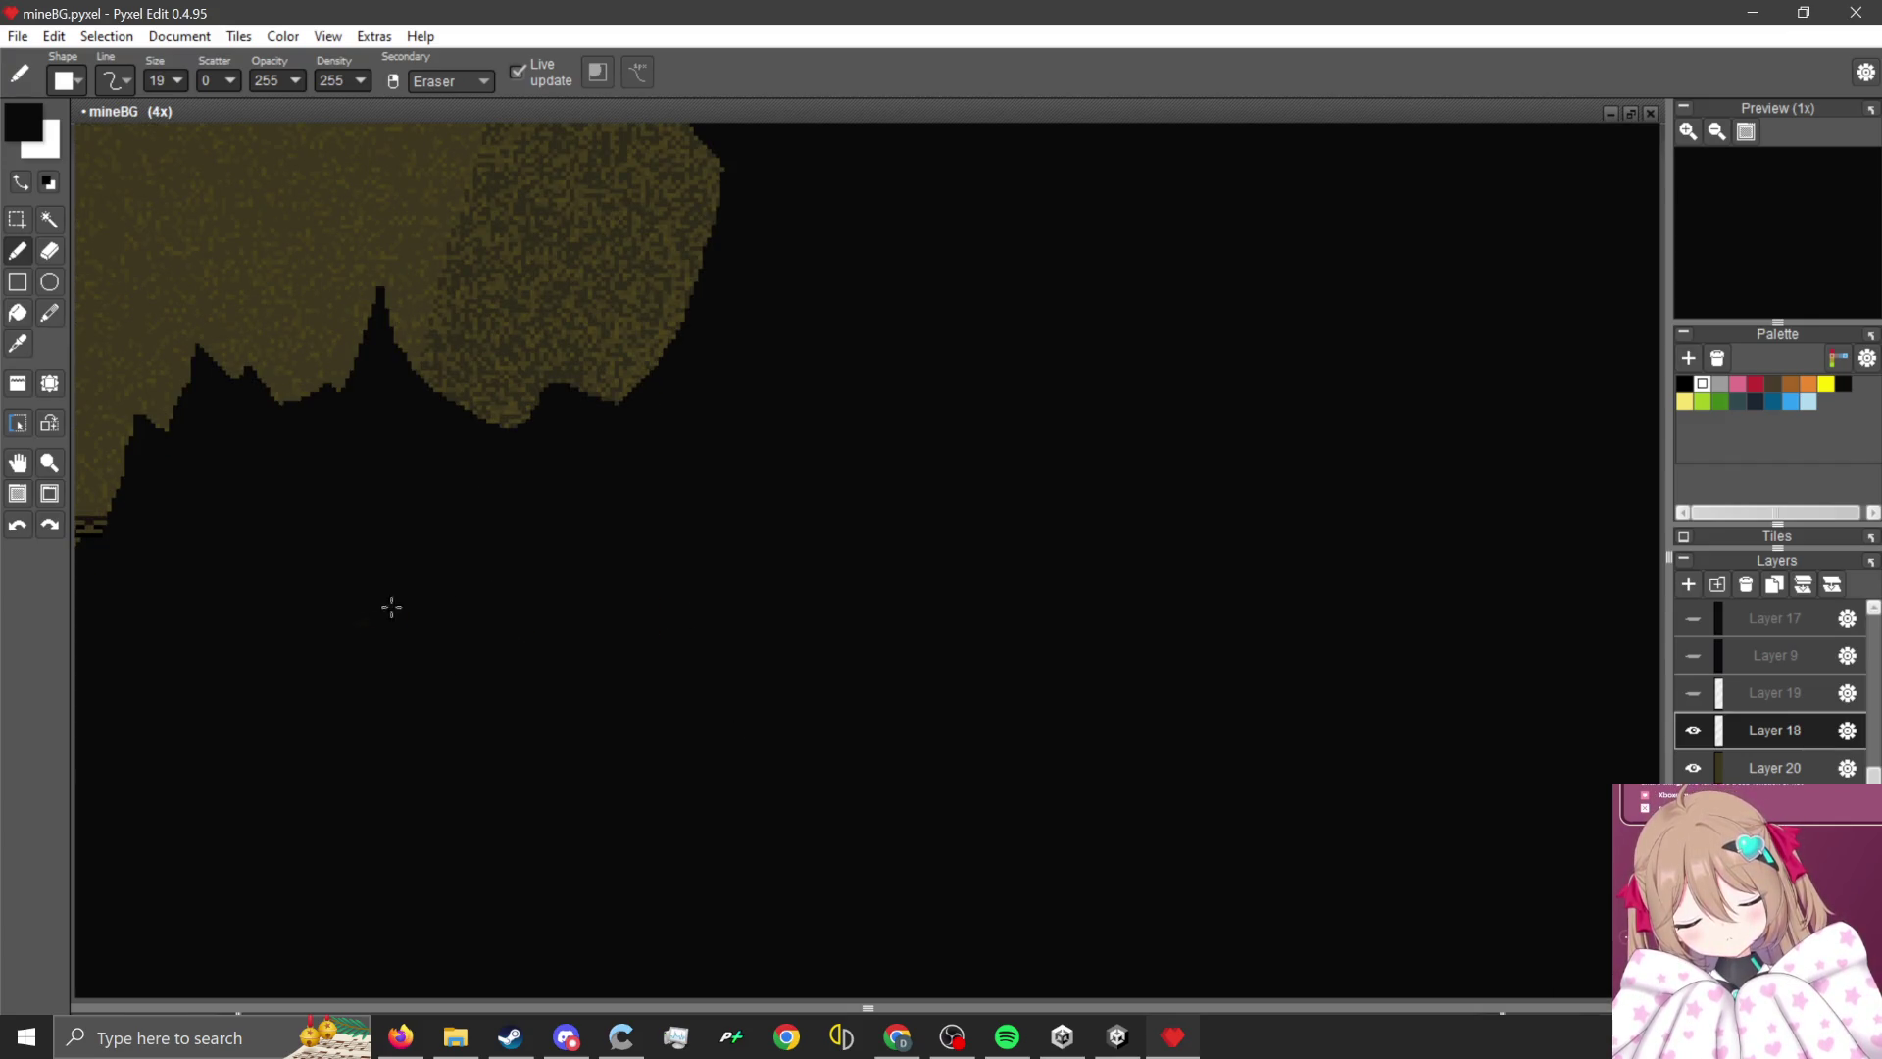
pyautogui.scroll(-3, 840, 562)
pyautogui.scroll(2, 732, 686)
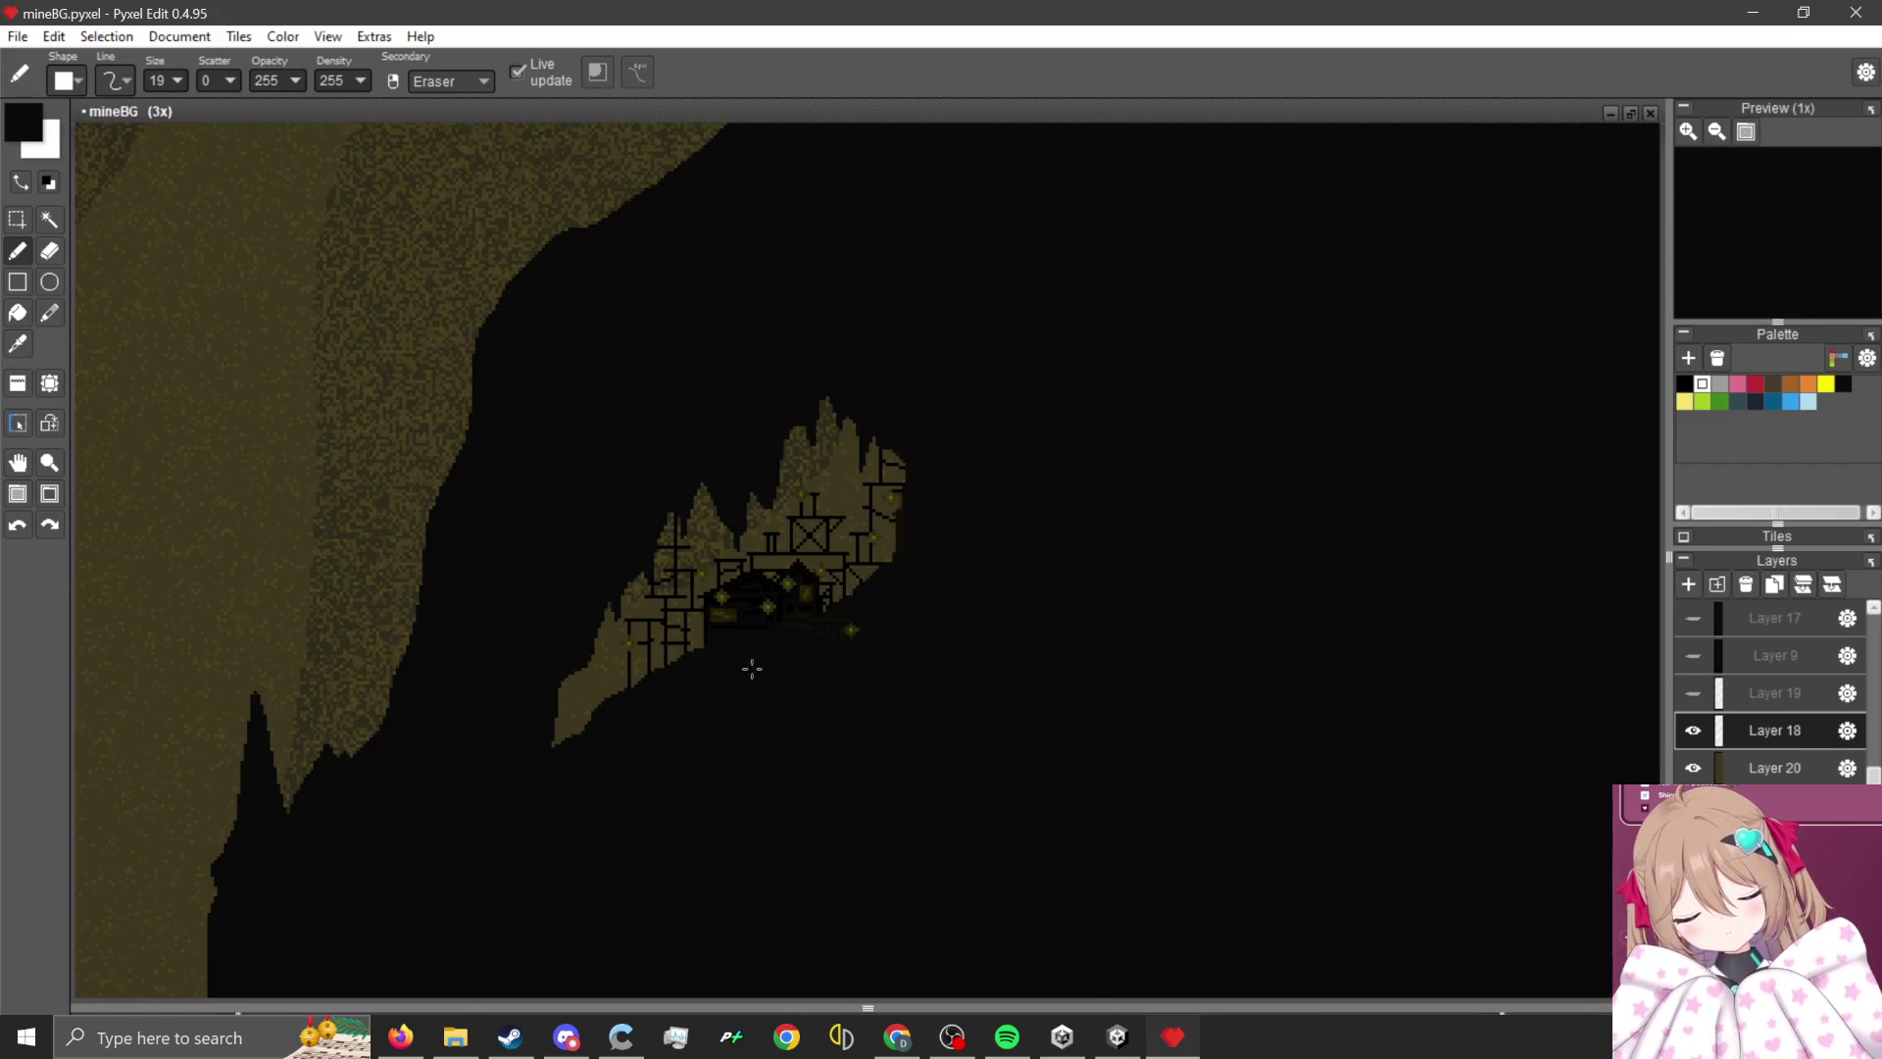
pyautogui.scroll(-4, 752, 668)
pyautogui.scroll(2, 831, 643)
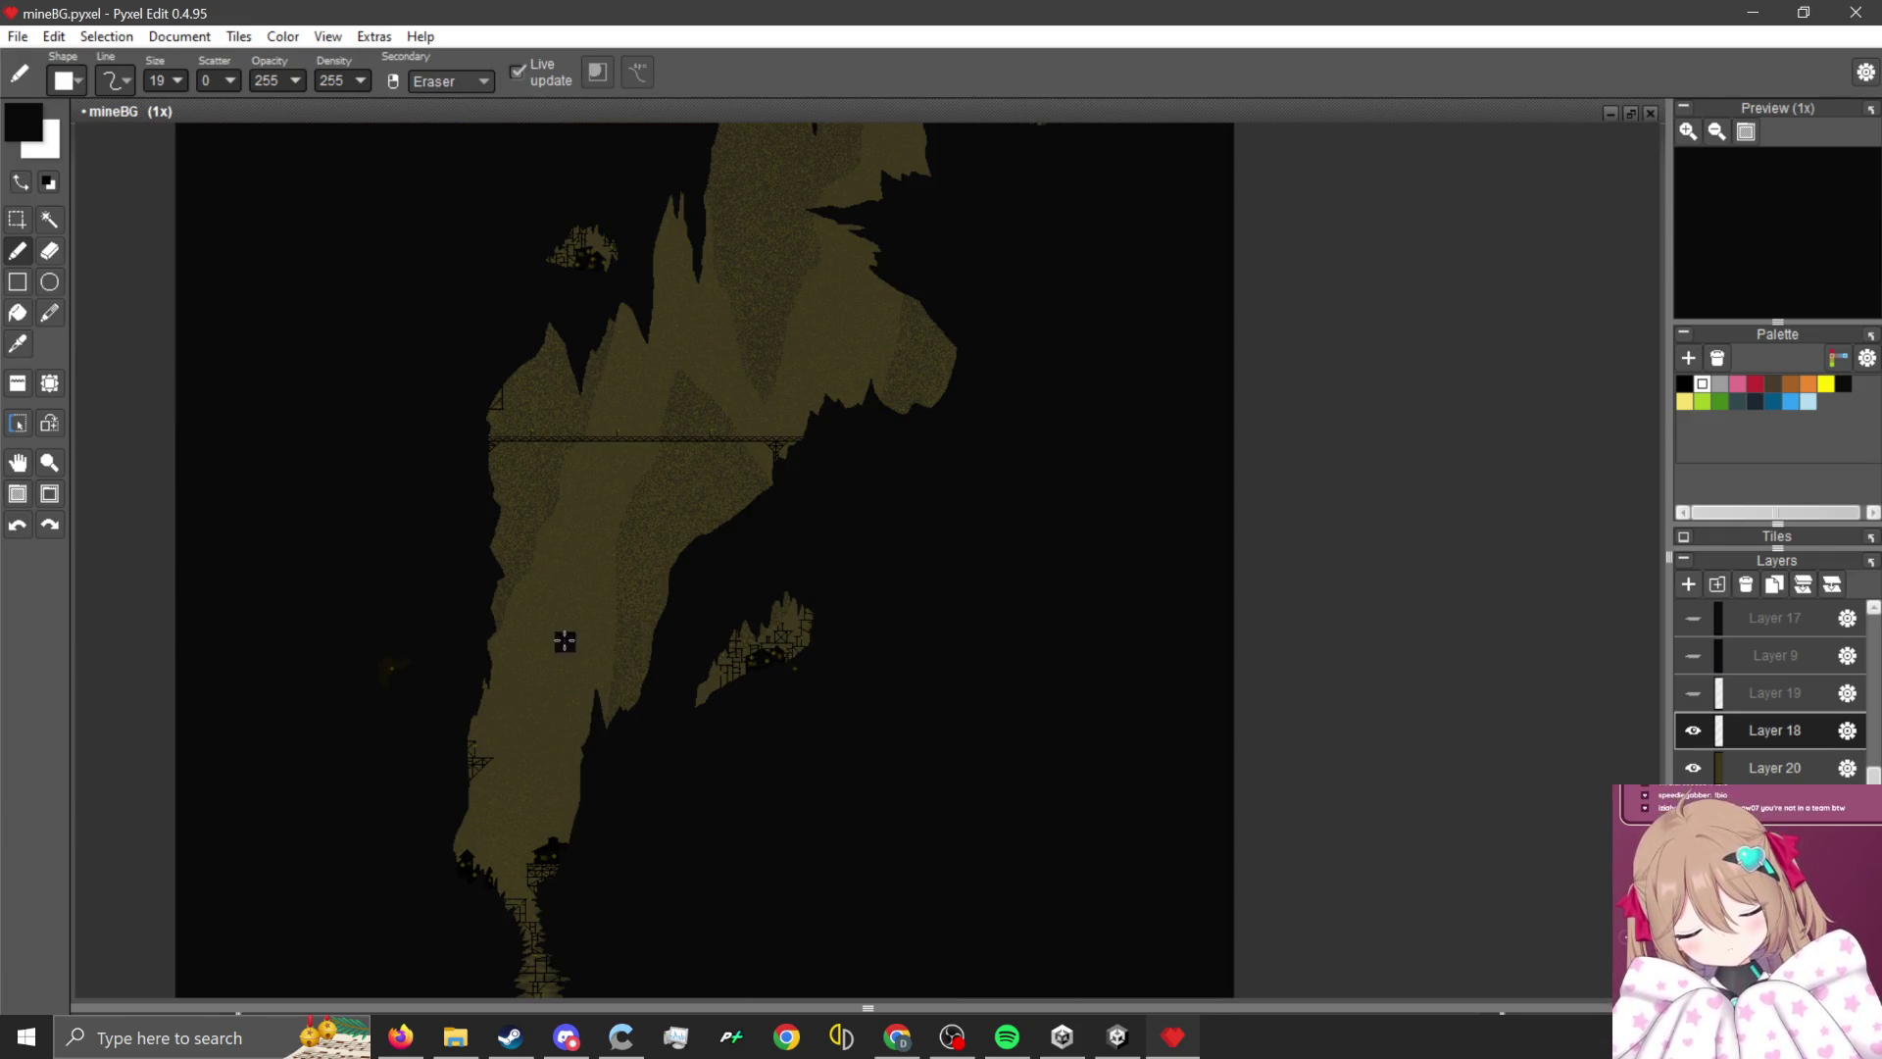
pyautogui.scroll(3, 723, 314)
pyautogui.scroll(-2, 739, 433)
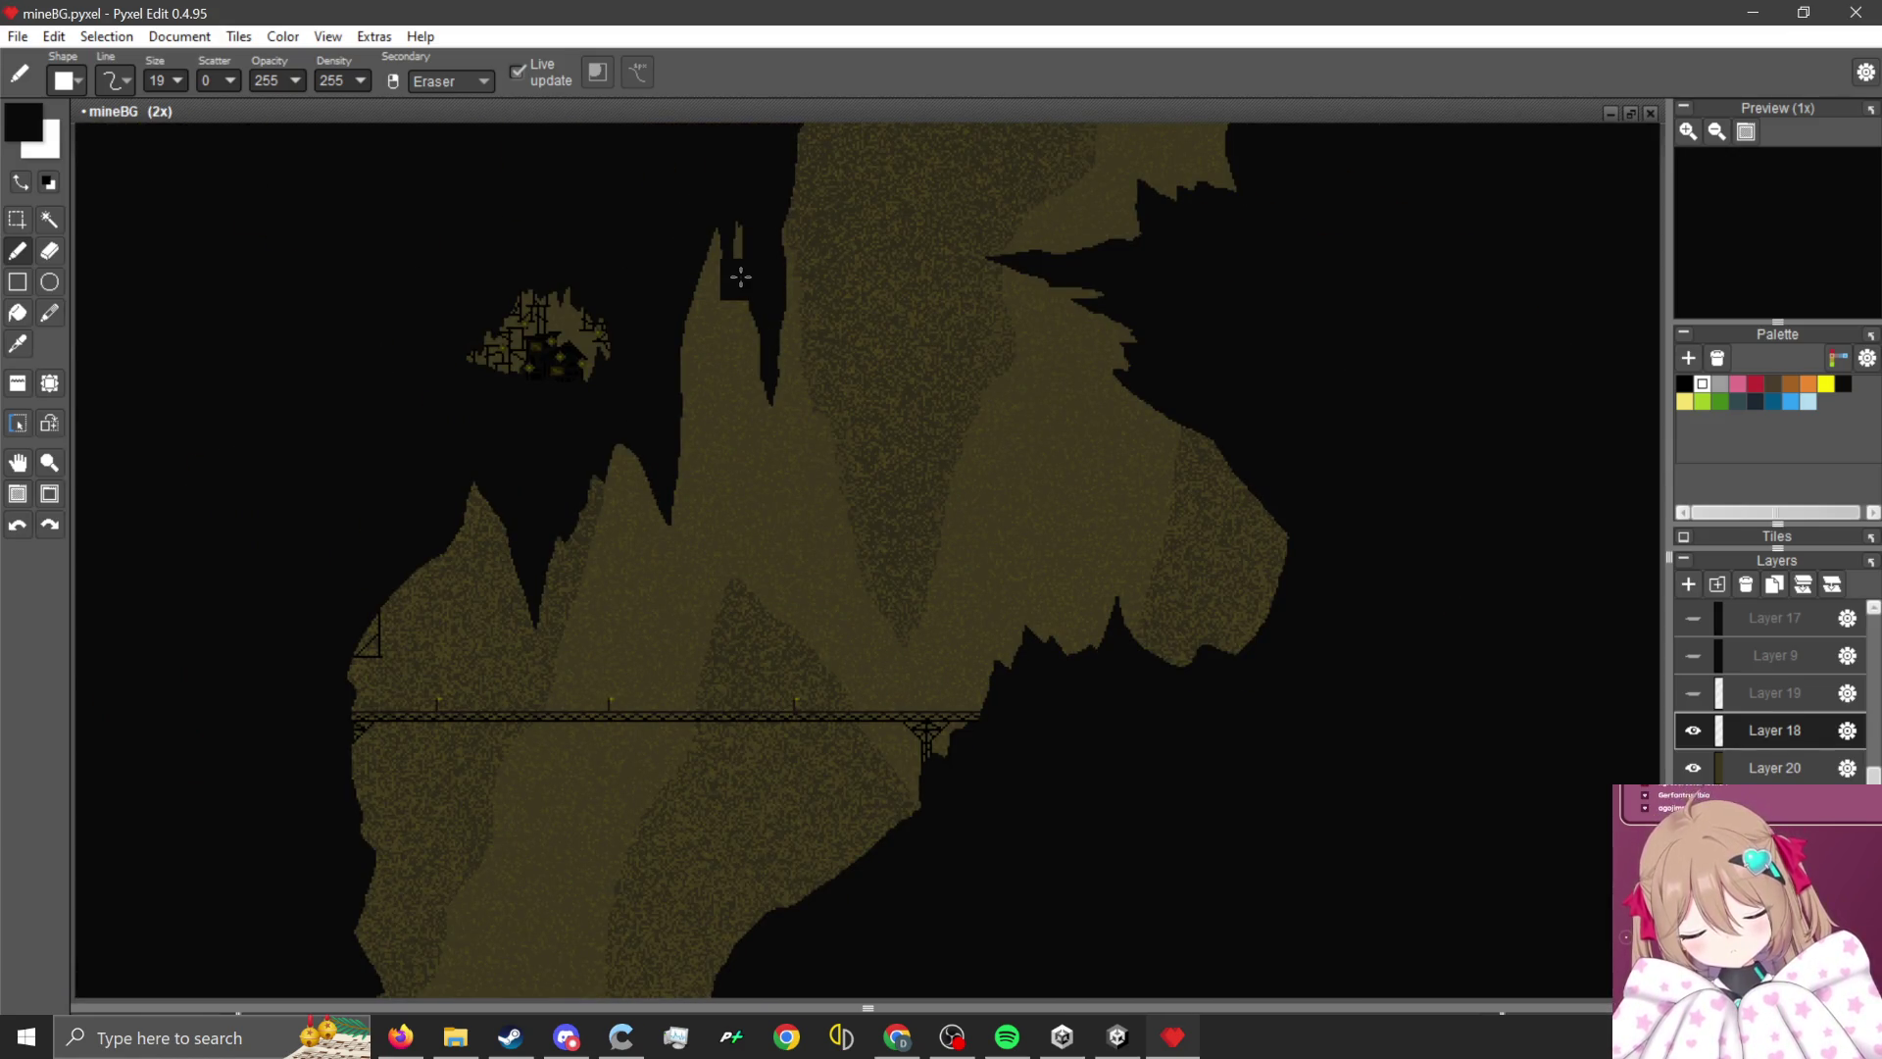
pyautogui.scroll(3, 761, 226)
pyautogui.scroll(3, 761, 227)
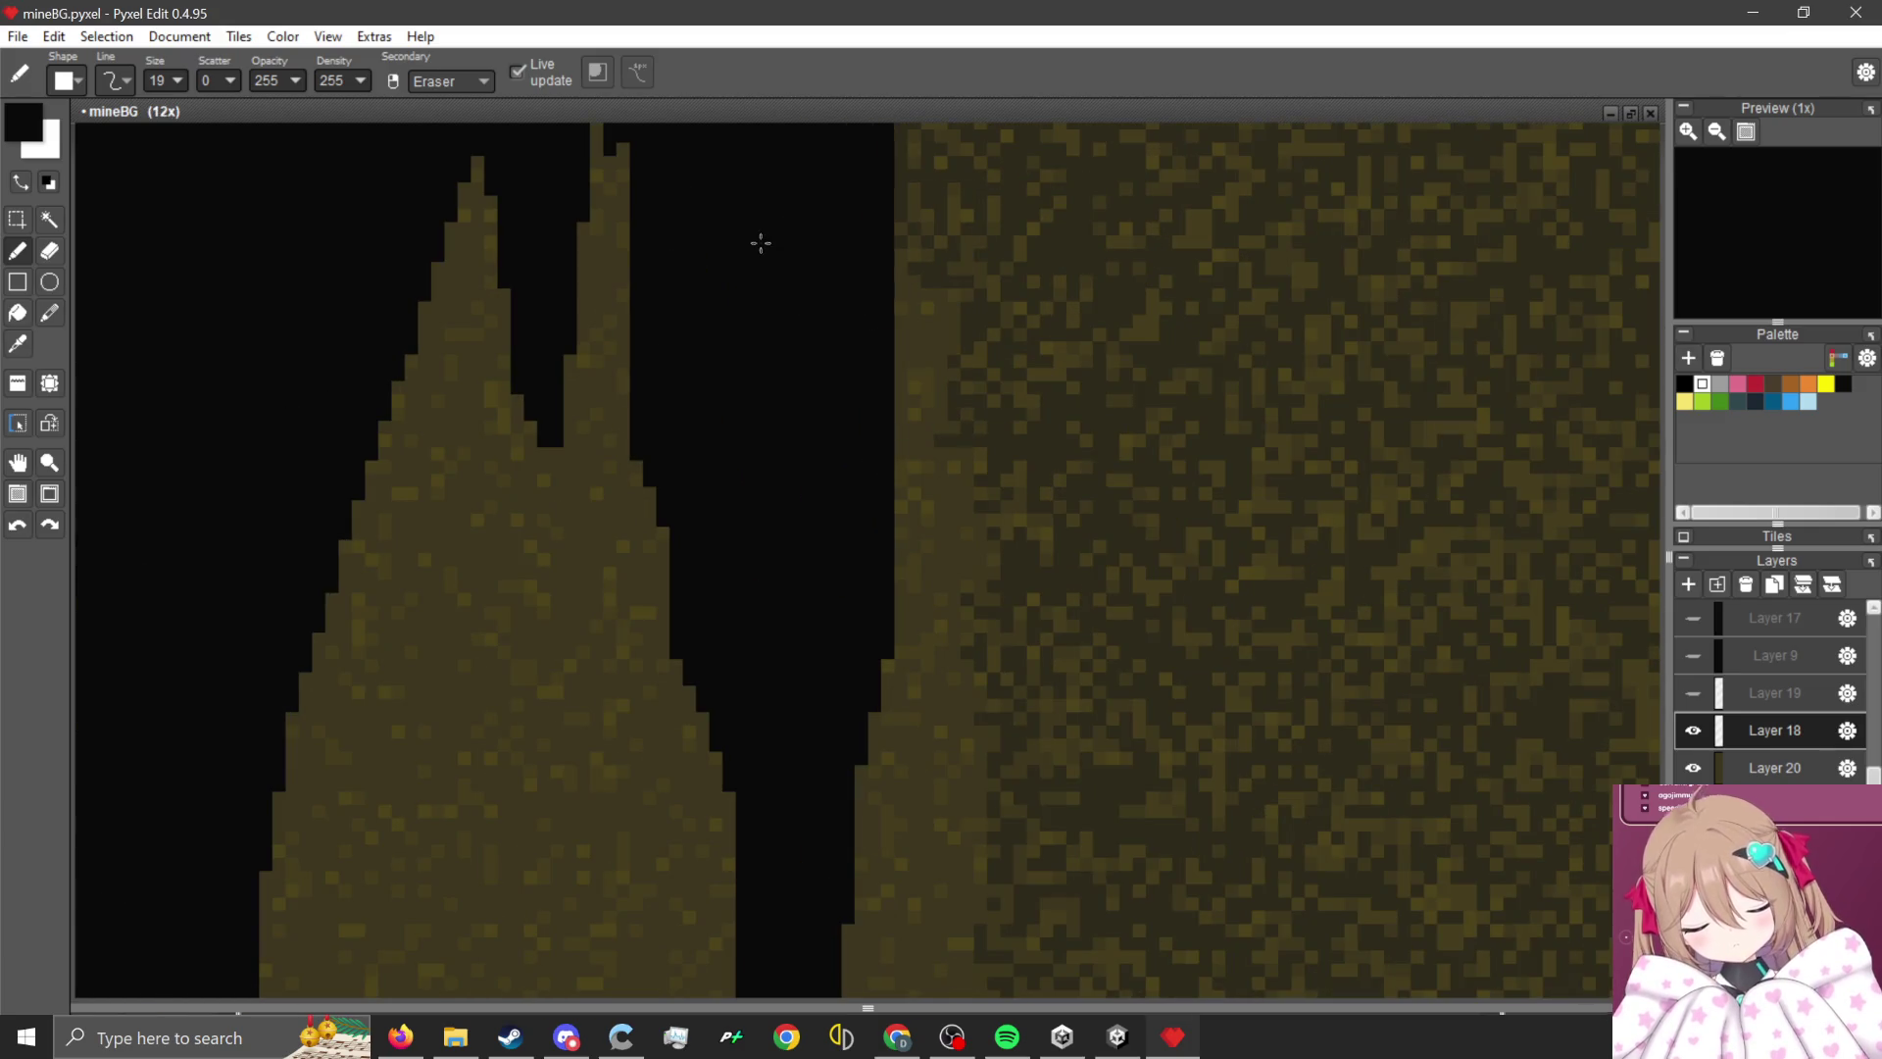
pyautogui.scroll(-5, 732, 685)
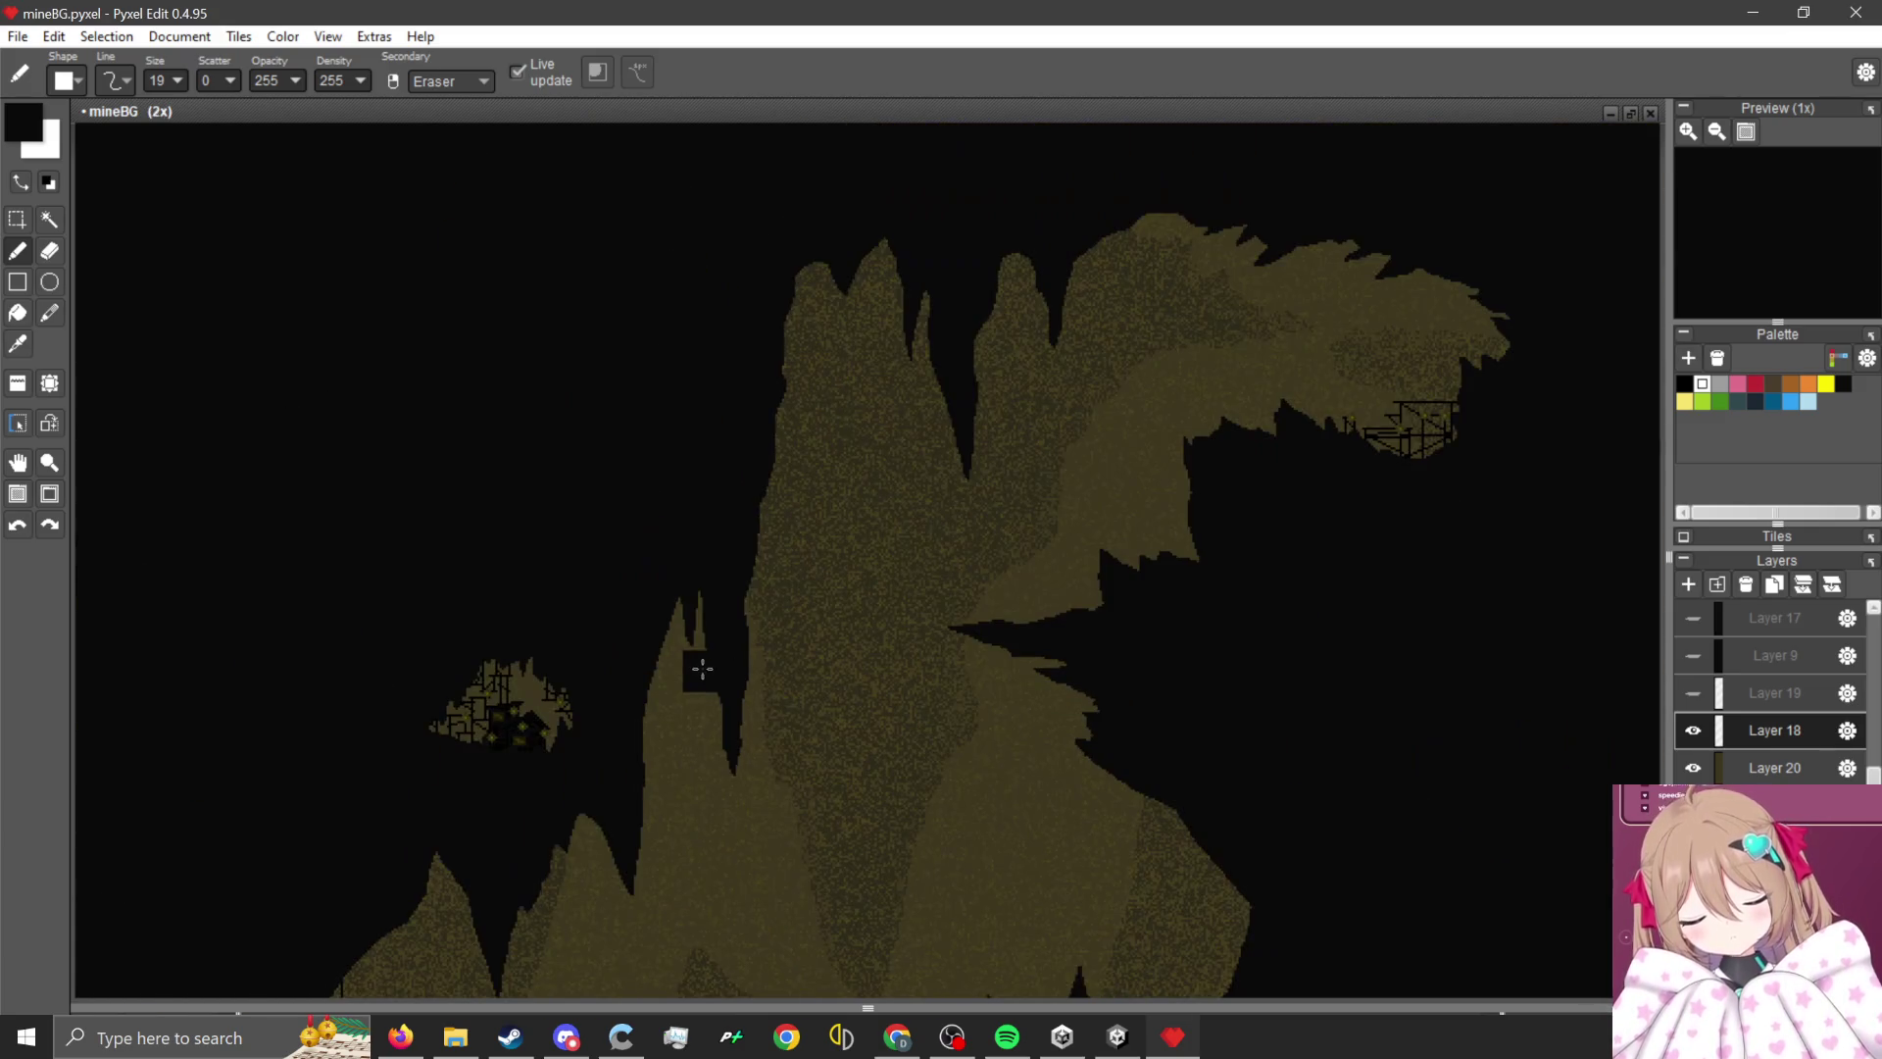
pyautogui.scroll(-4, 901, 459)
pyautogui.scroll(3, 941, 471)
pyautogui.scroll(-2, 977, 441)
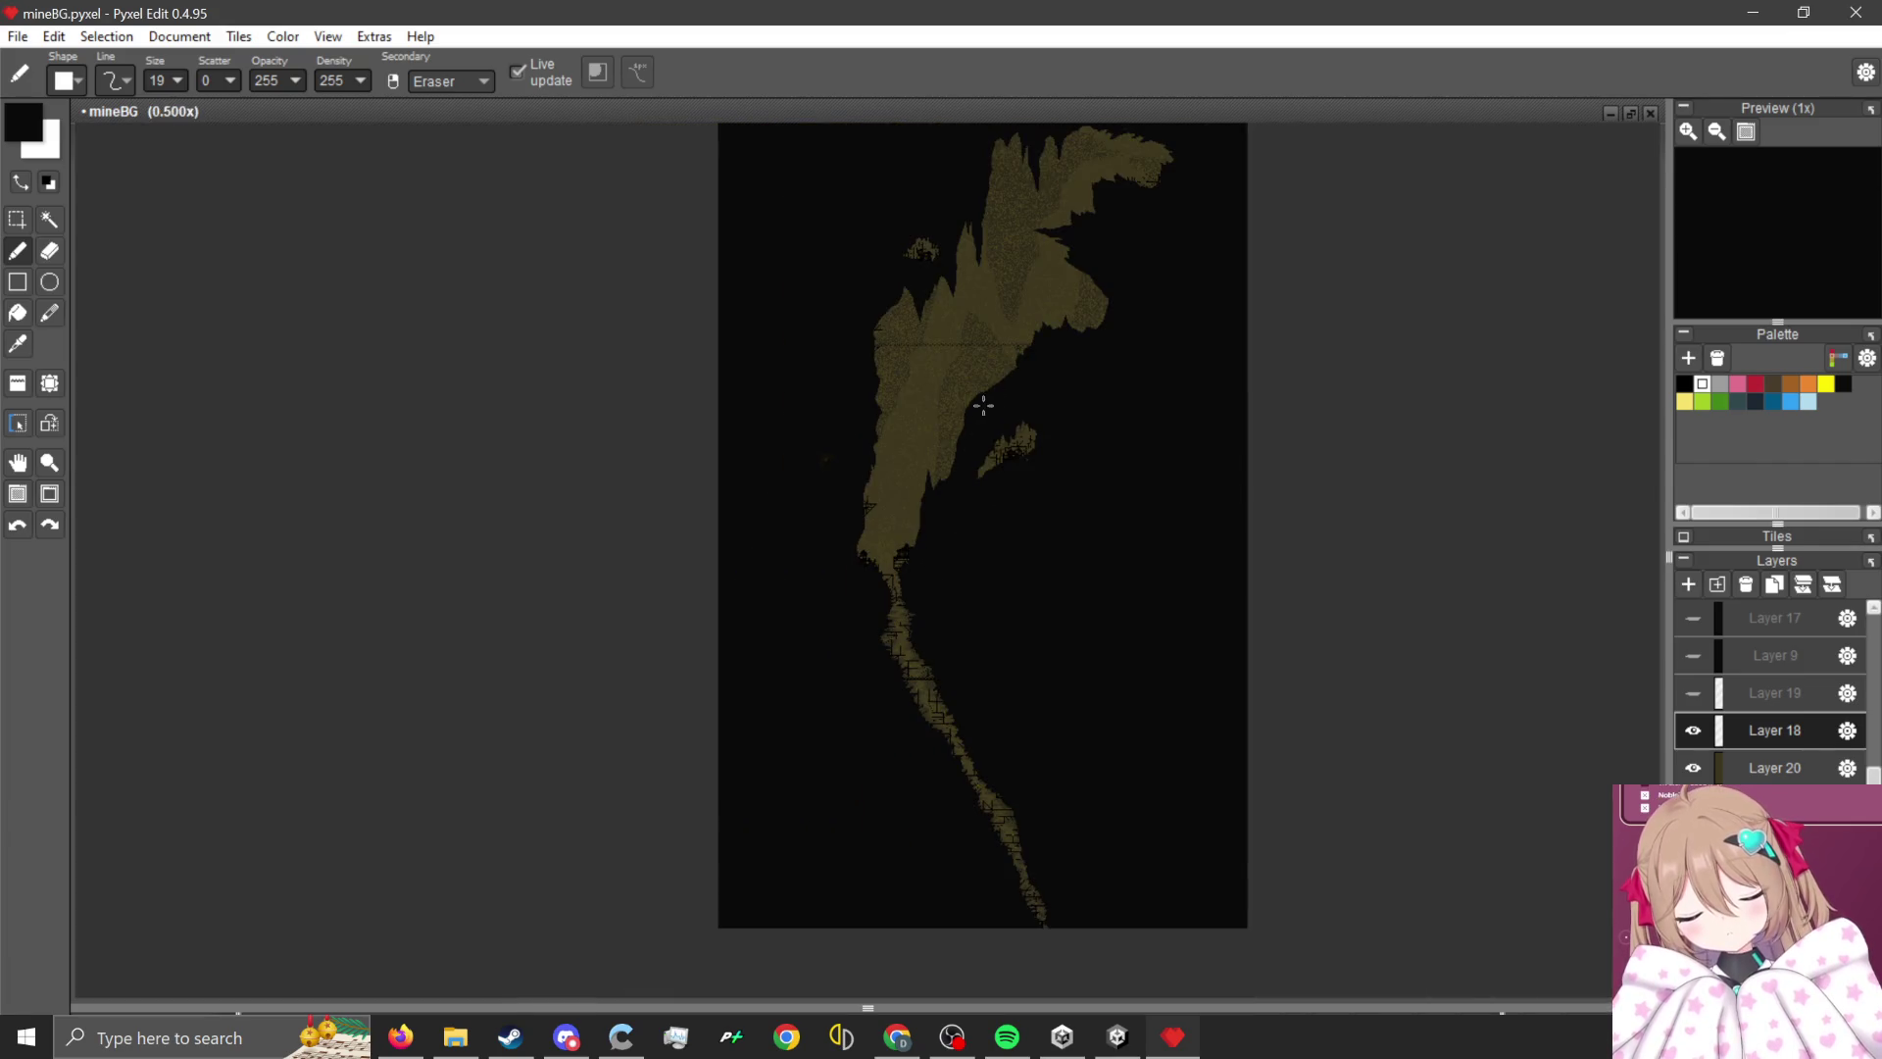
pyautogui.scroll(2, 990, 382)
pyautogui.scroll(-13, 796, 678)
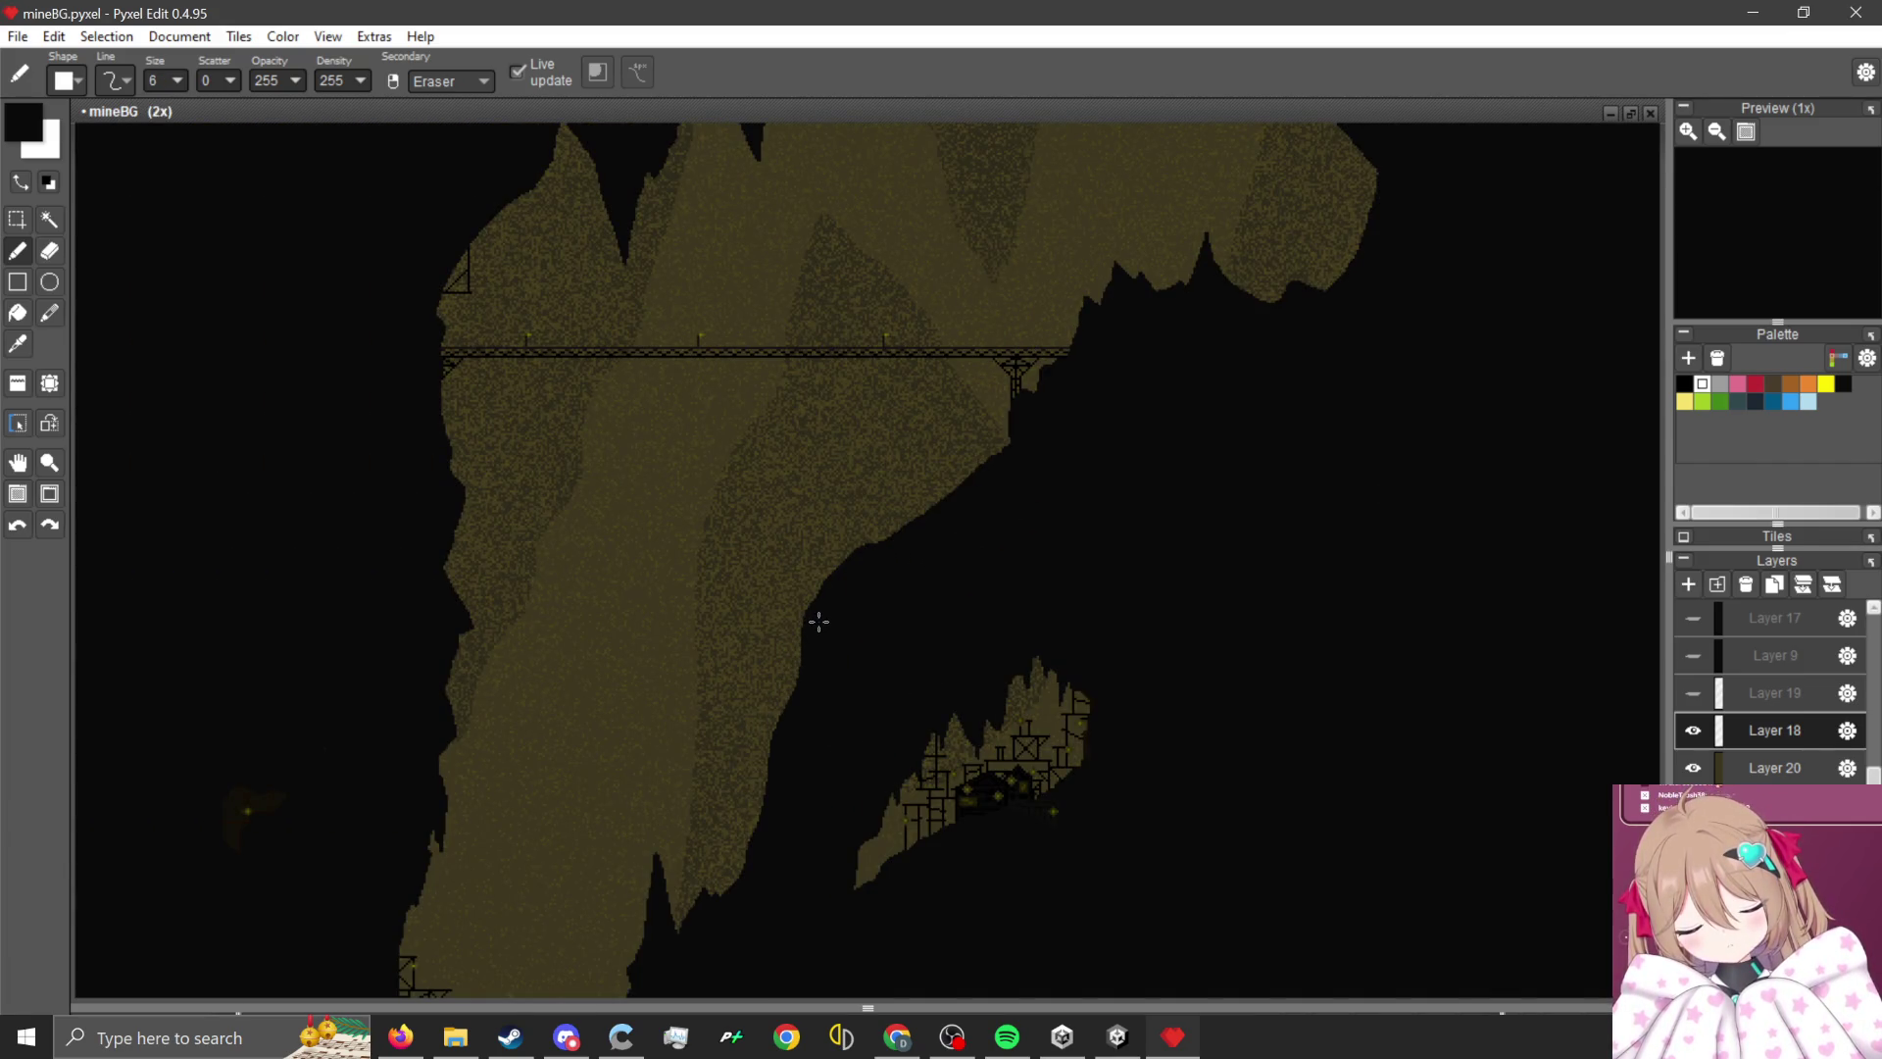
pyautogui.scroll(3, 782, 471)
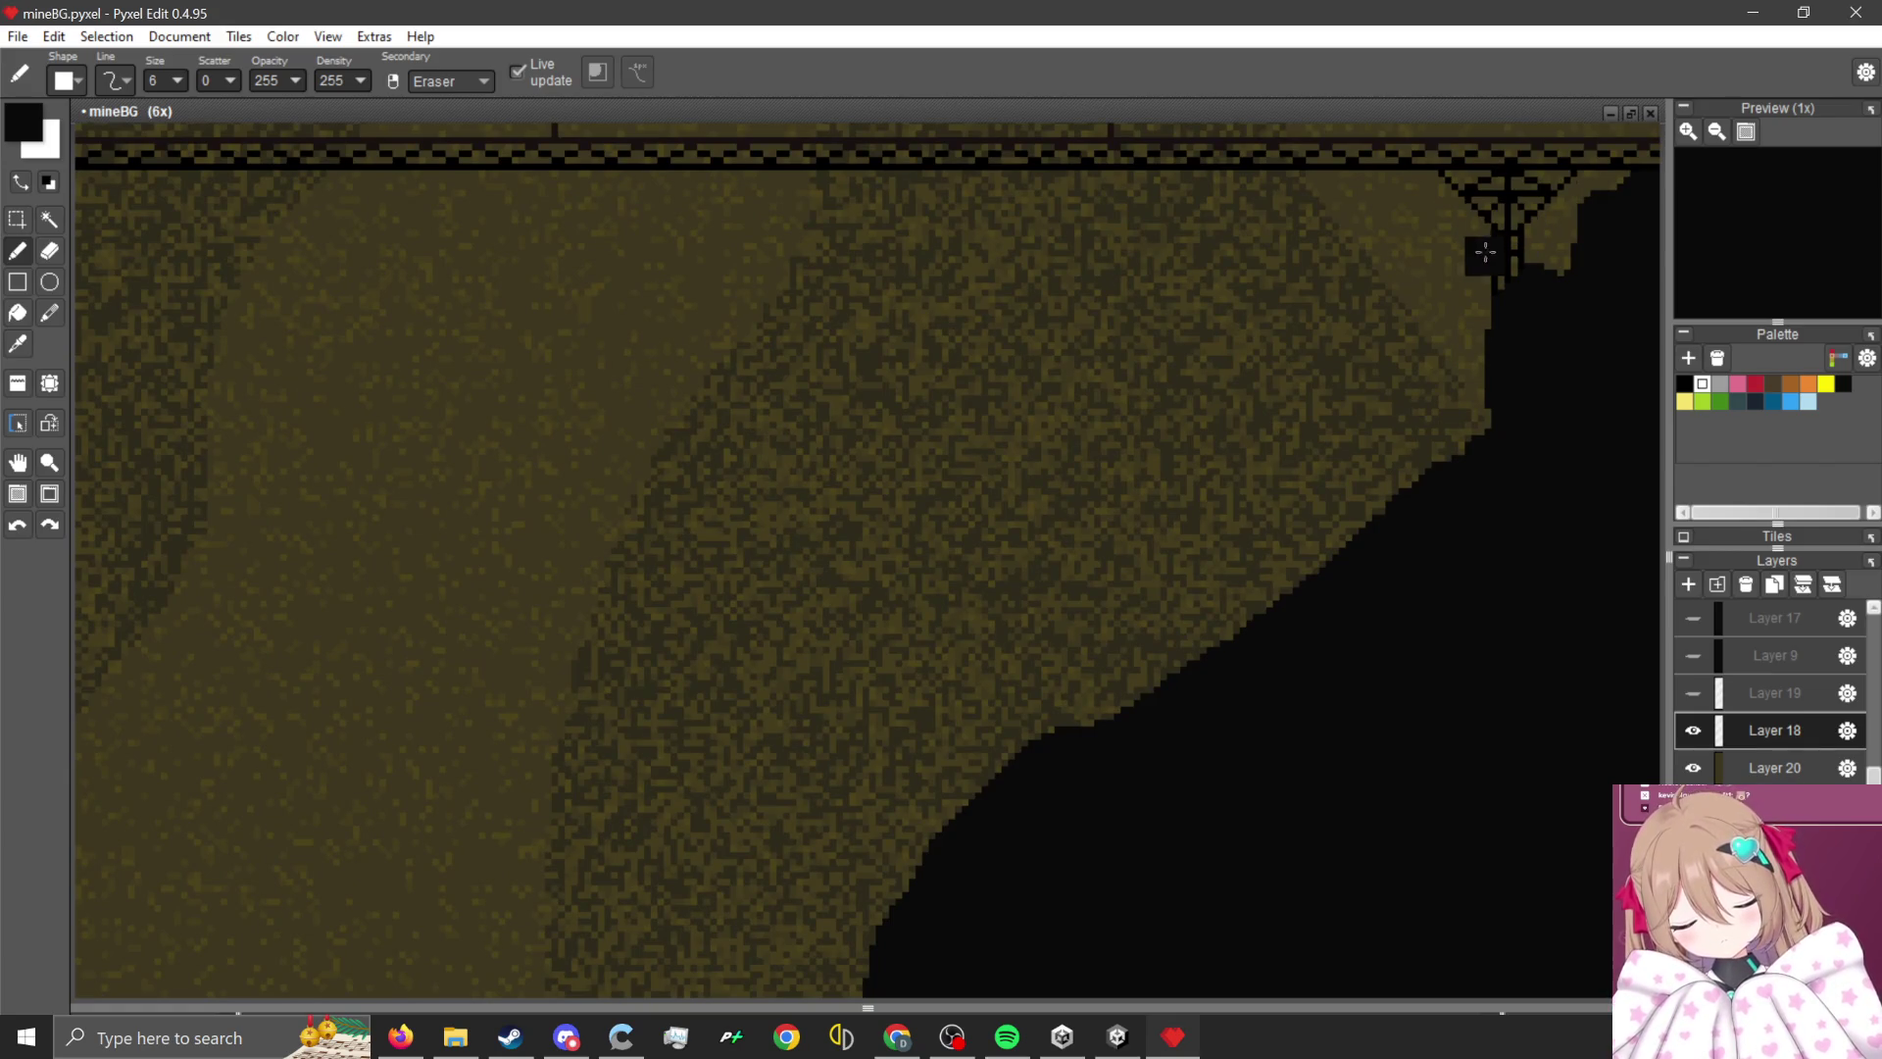
# - Sample the dark background colour near the support beams, then return to the Pen
pyautogui.press('i')
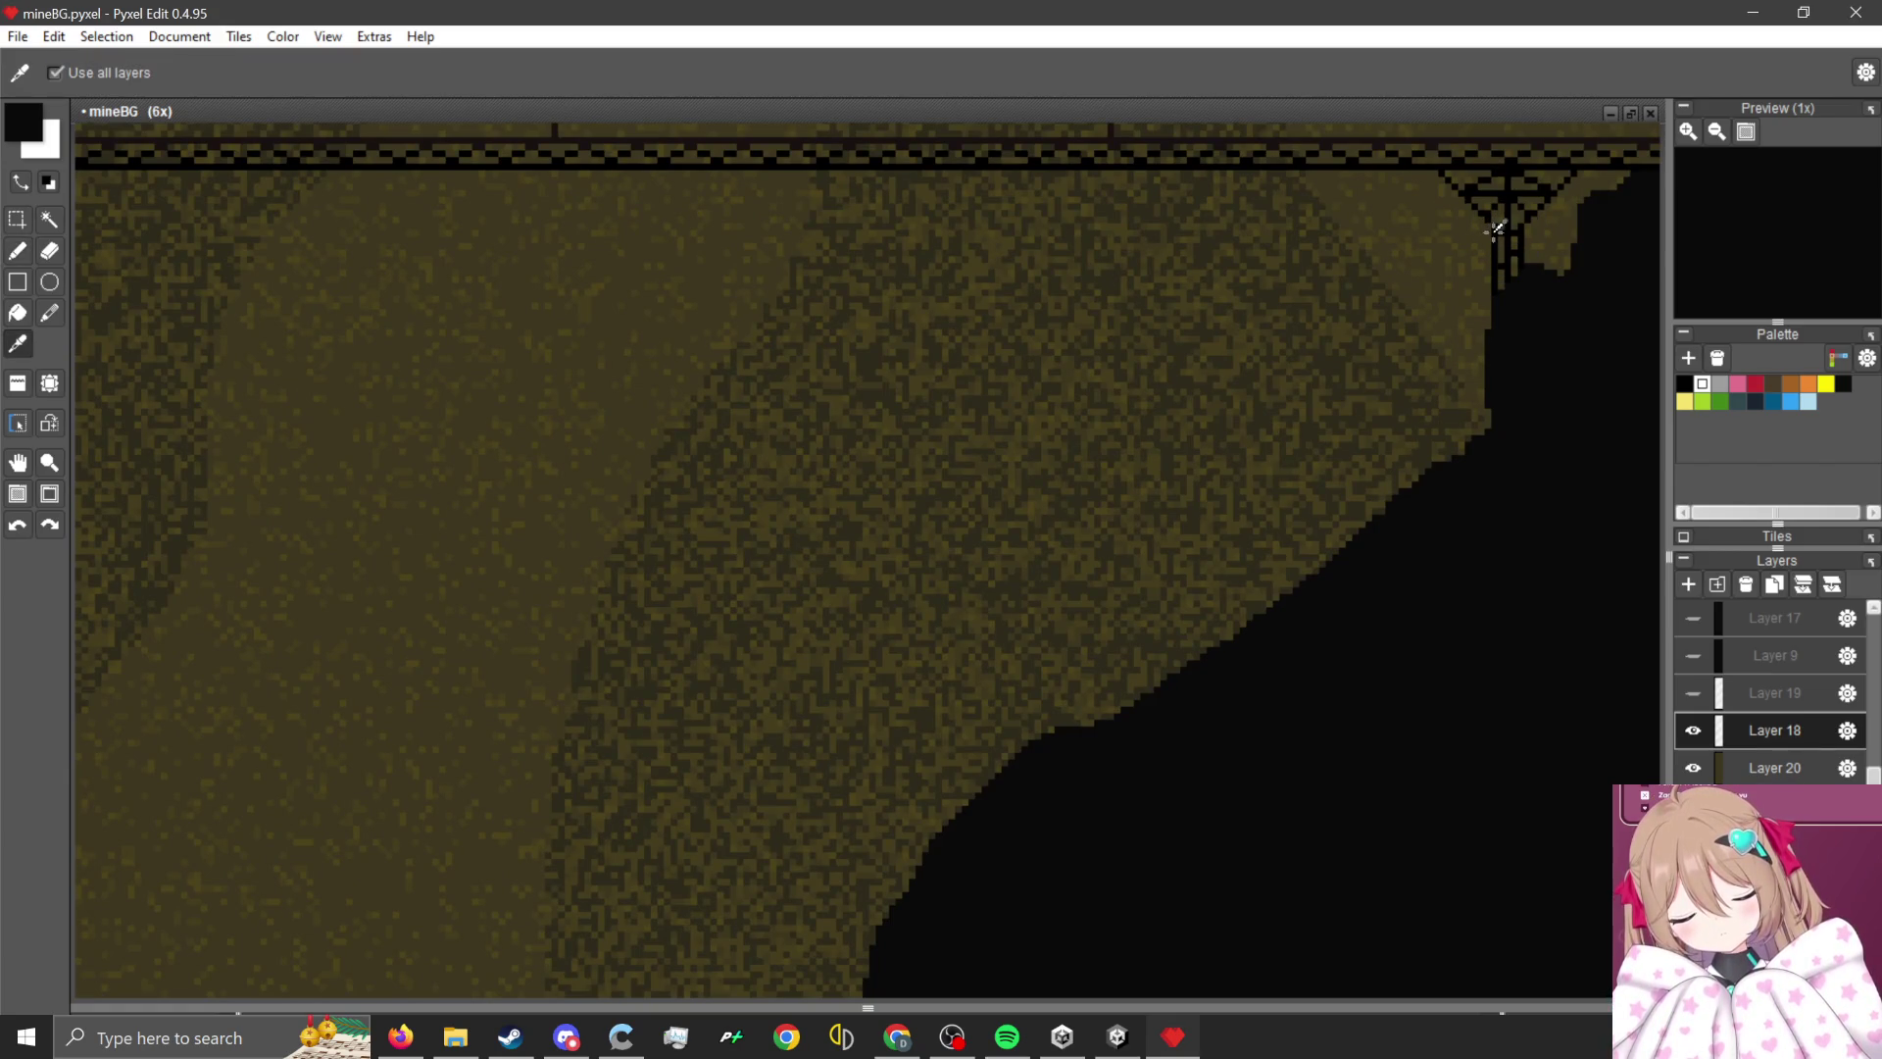
pyautogui.click(1490, 232)
pyautogui.press('b')
# - Hide Layer 18 and the Layer 20 rock texture
pyautogui.scroll(-1, 1041, 521)
pyautogui.scroll(-1, 1041, 520)
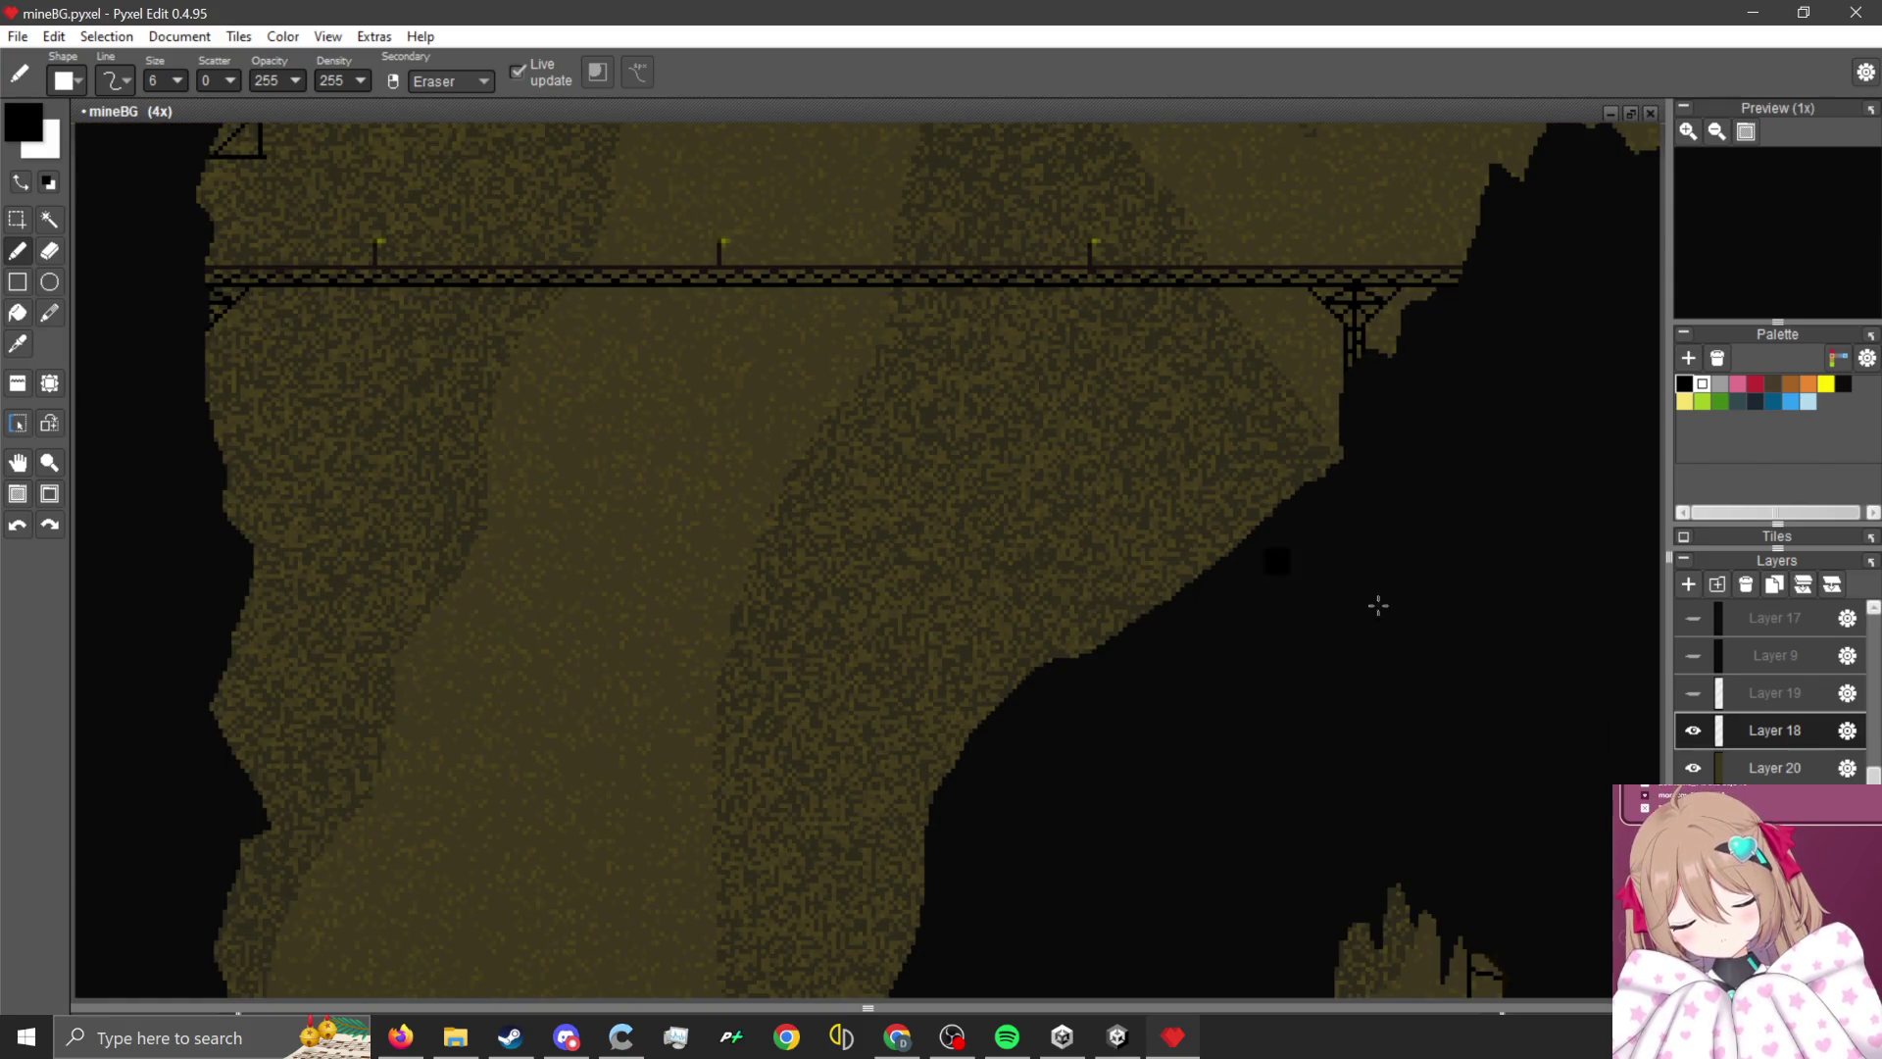
pyautogui.click(1693, 730)
pyautogui.click(1693, 767)
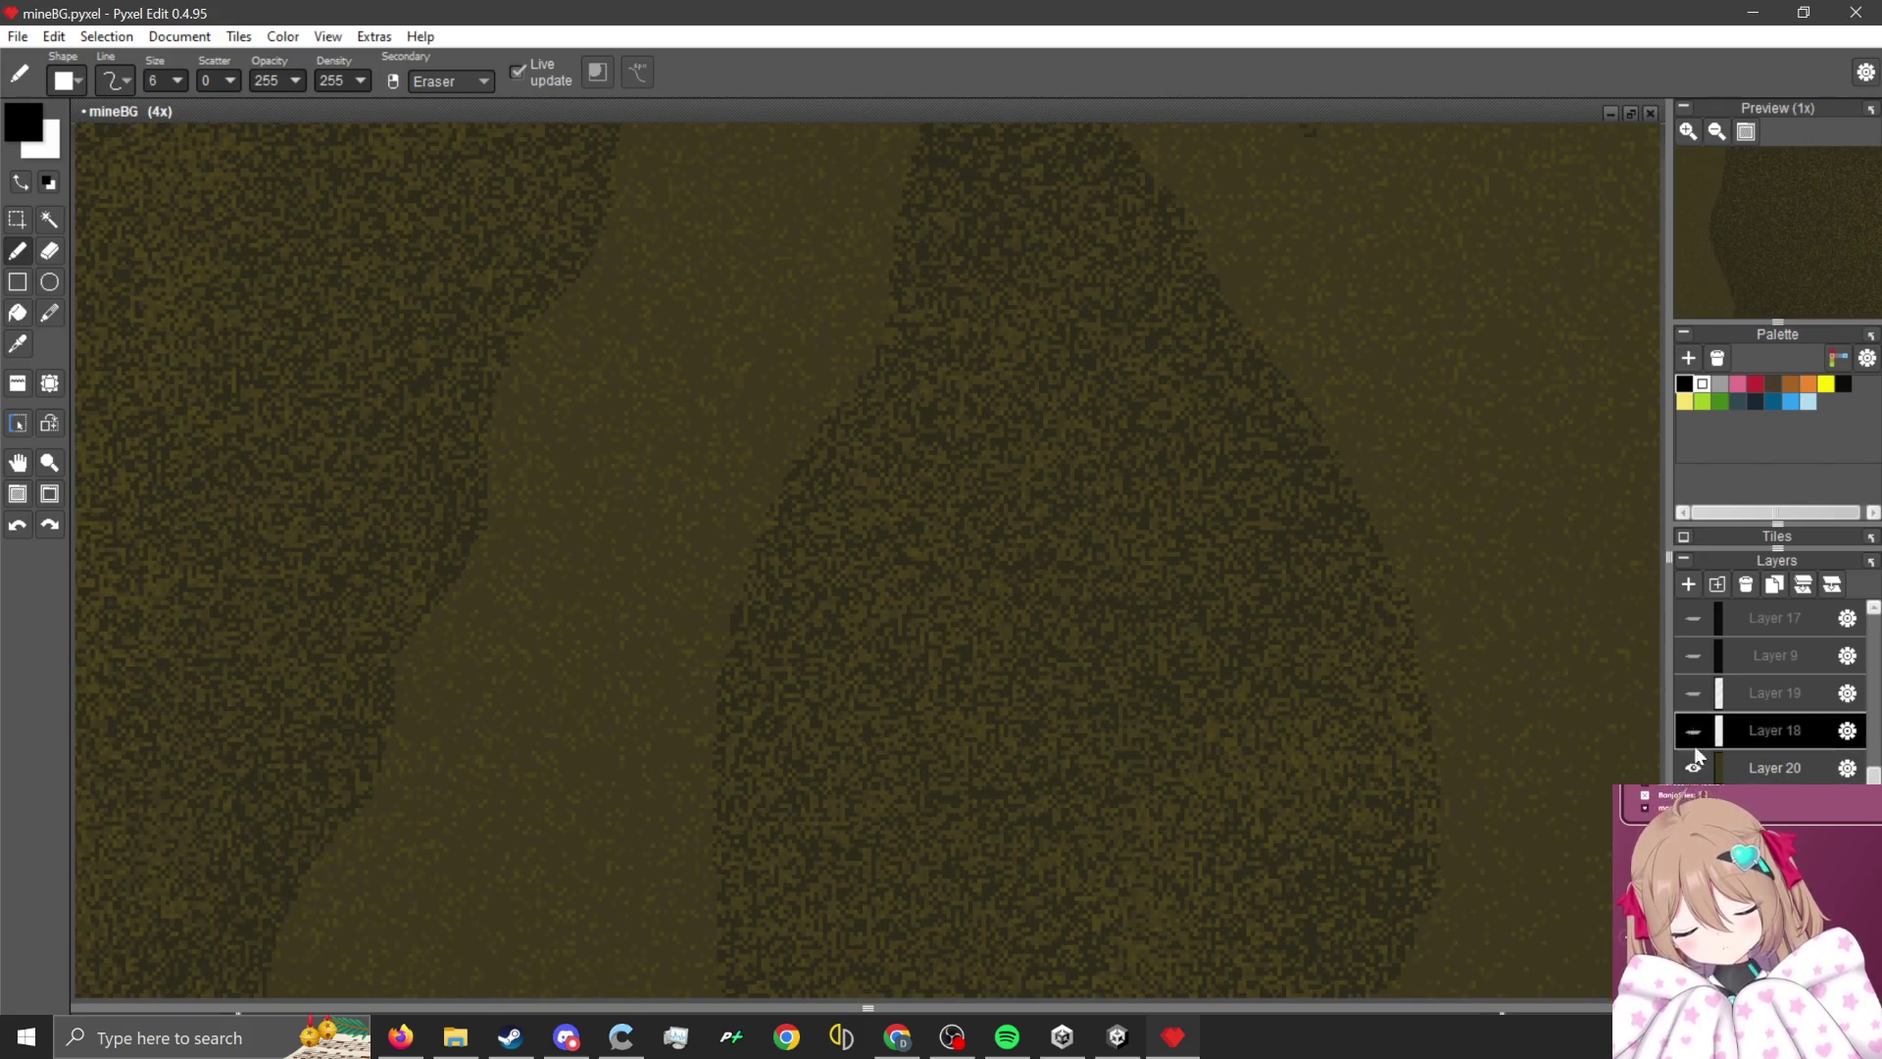
# - Show Layer 18's yellow speckles again to compare, then hide it to reveal the rock layers
pyautogui.click(1692, 730)
pyautogui.scroll(2, 1079, 630)
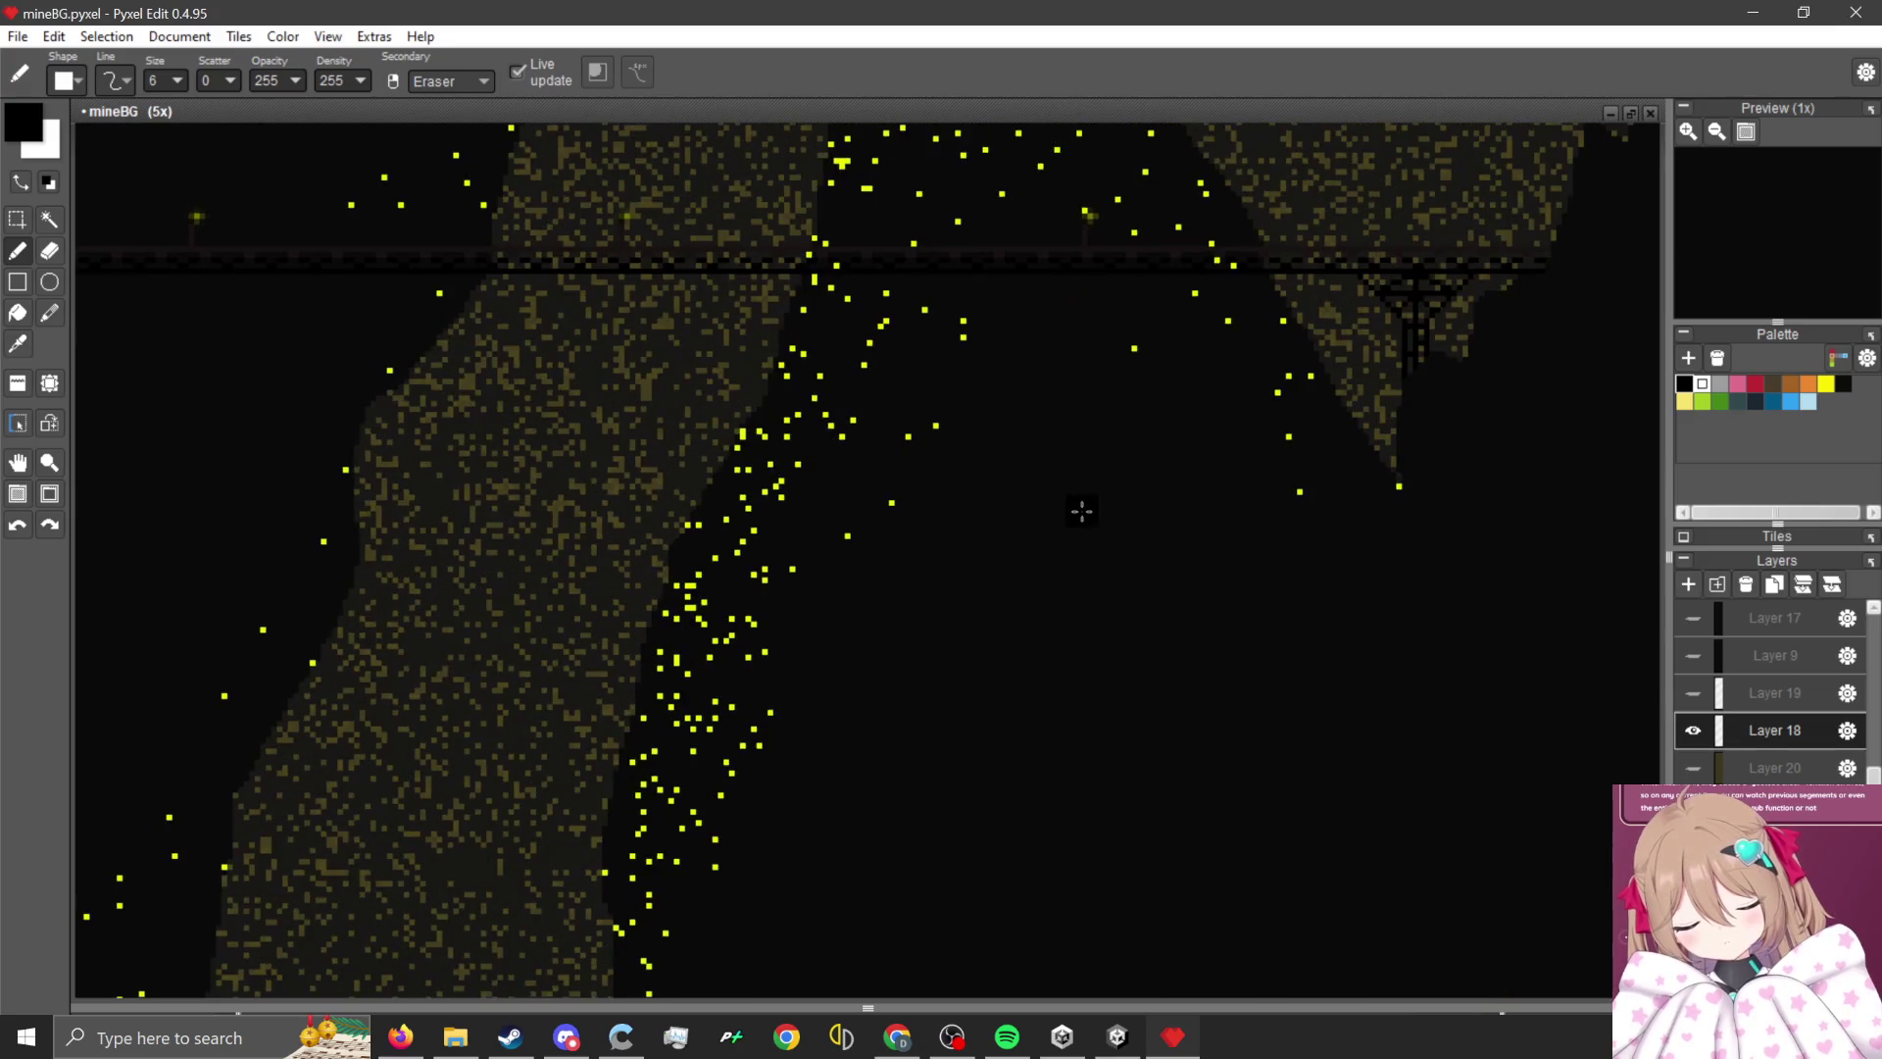
pyautogui.scroll(-1, 1079, 513)
pyautogui.scroll(4, 1033, 285)
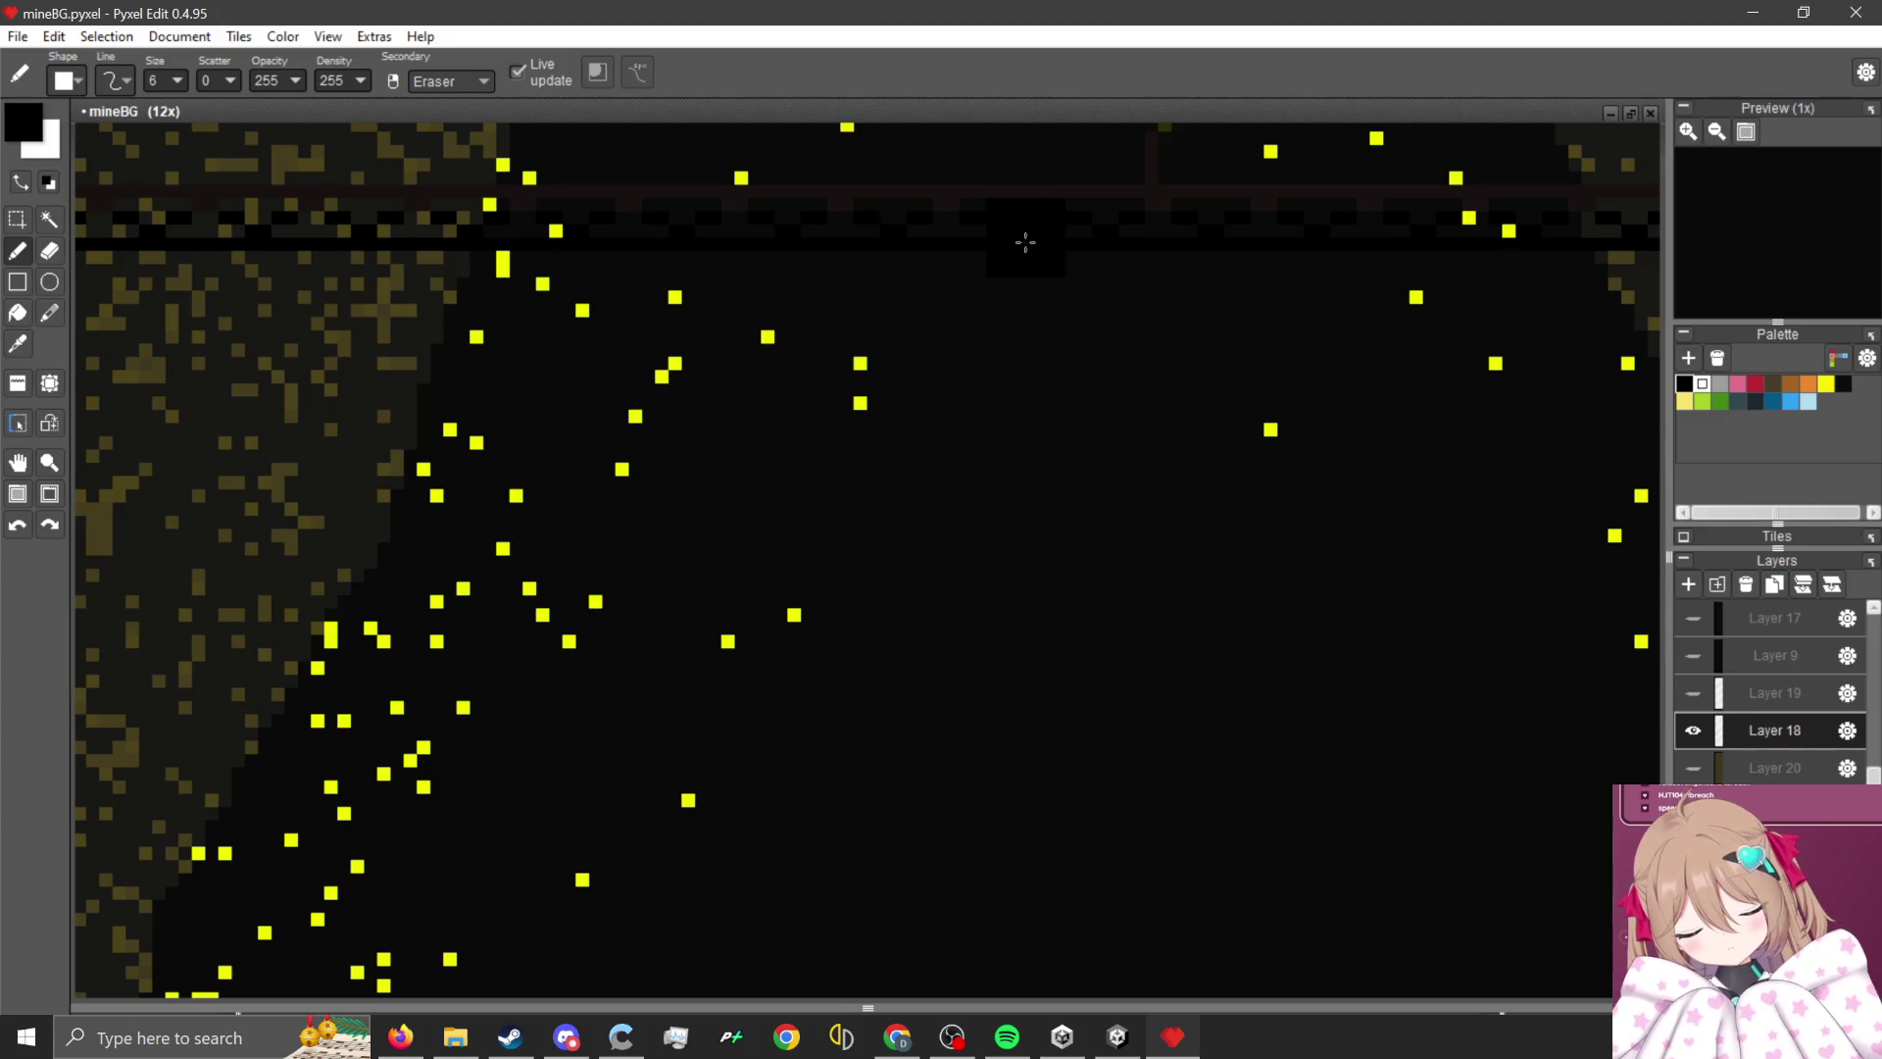
pyautogui.scroll(-3, 949, 575)
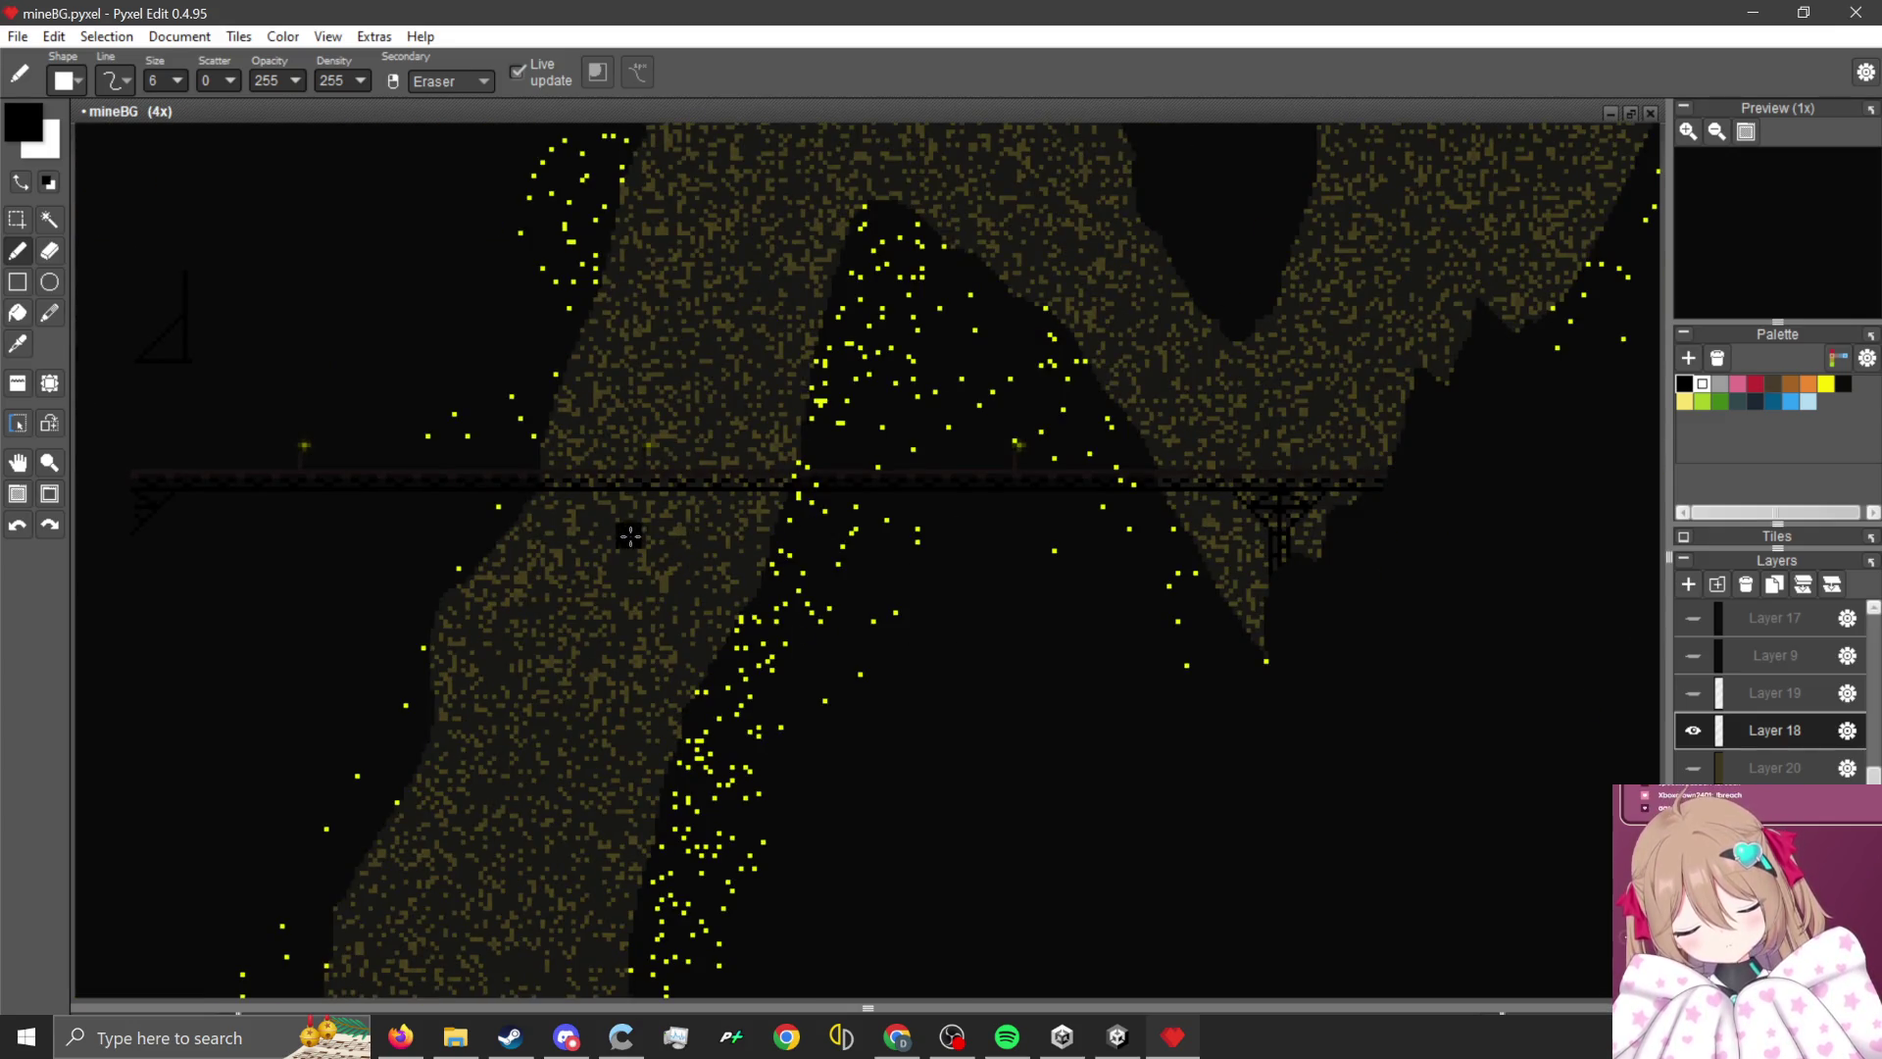
pyautogui.scroll(-1, 630, 533)
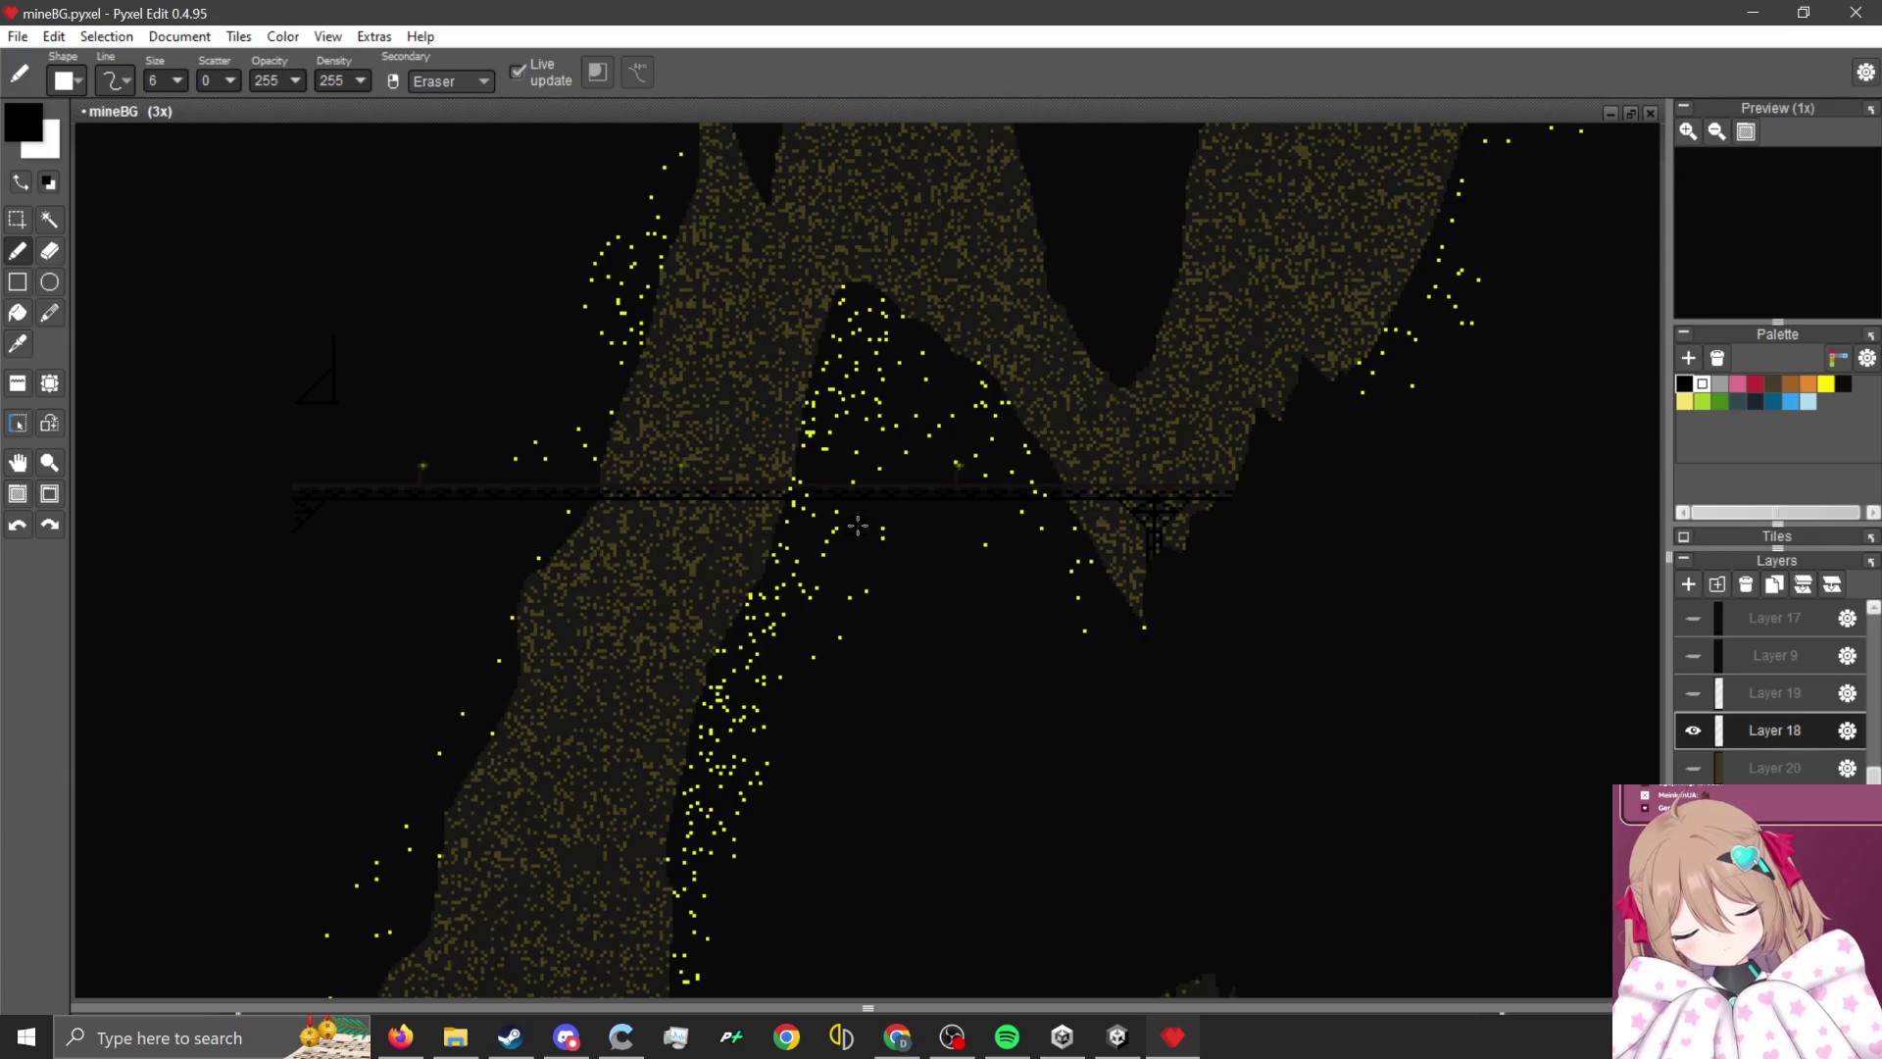
pyautogui.scroll(2, 1007, 535)
pyautogui.scroll(3, 964, 531)
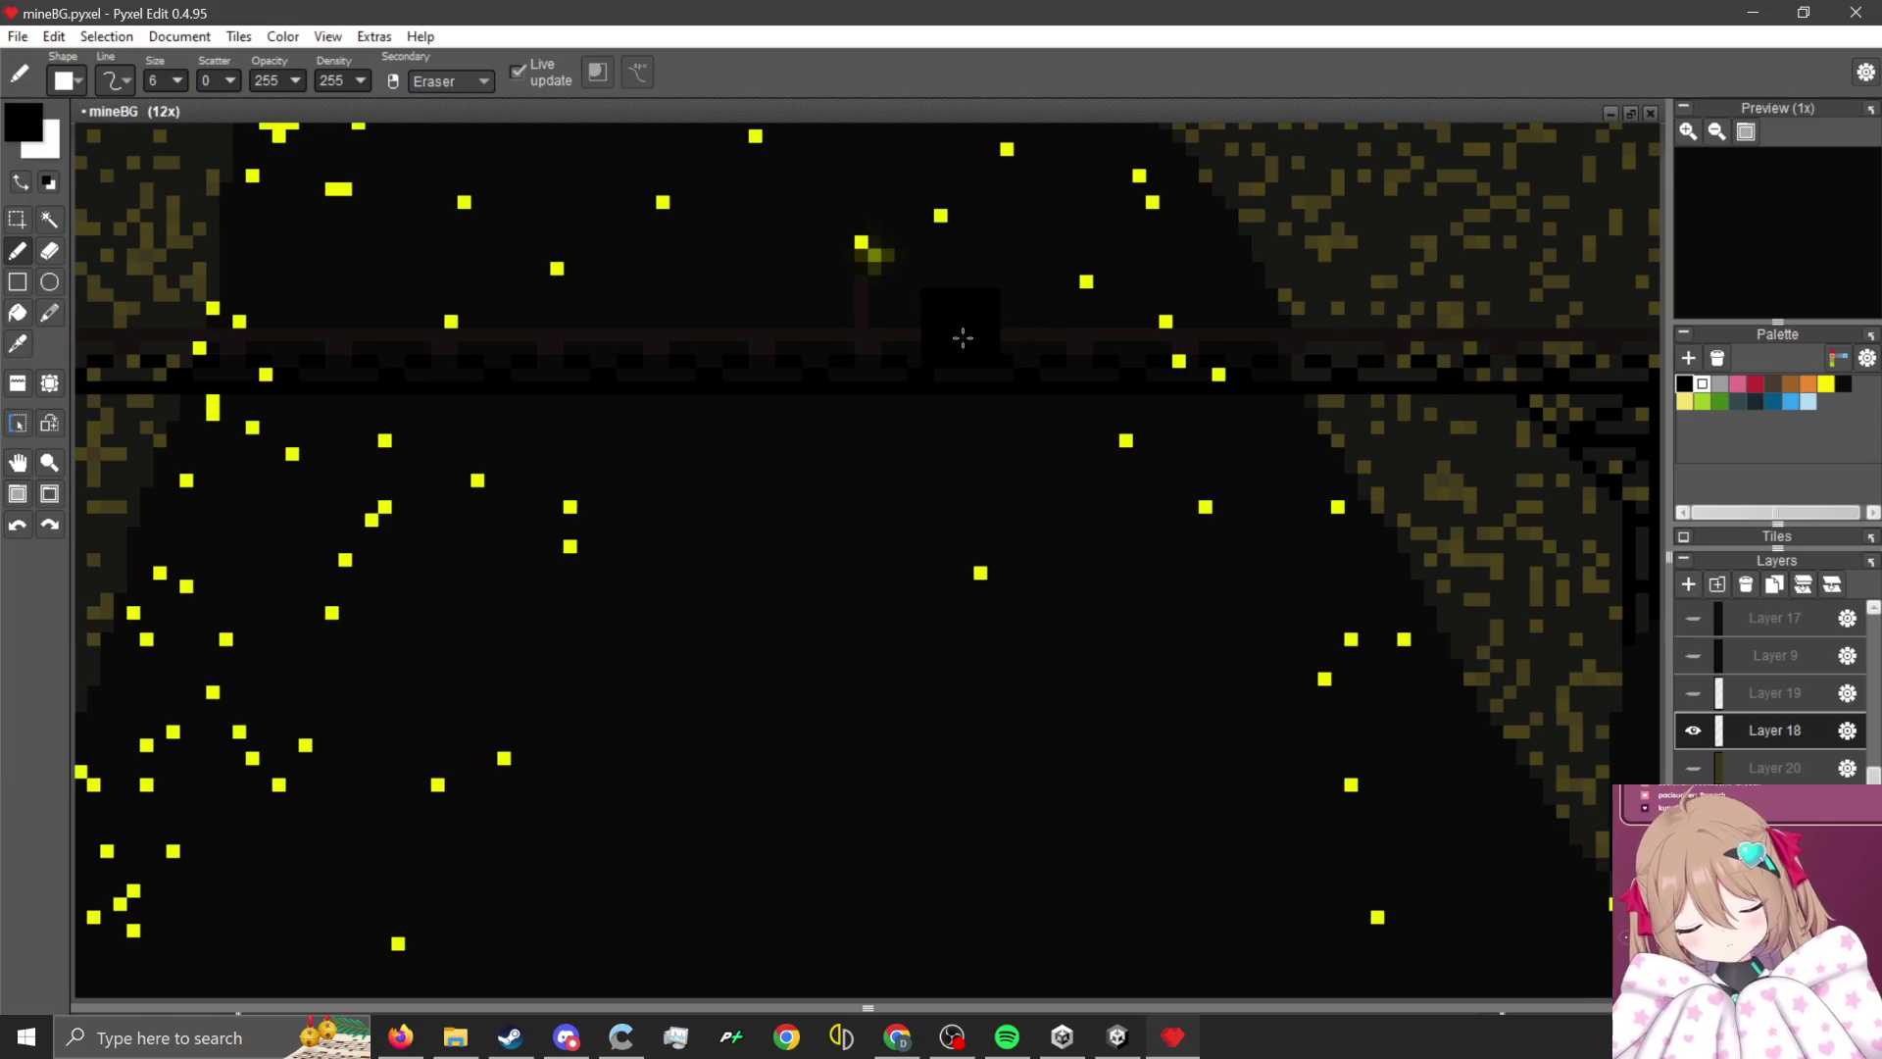
pyautogui.scroll(-6, 960, 493)
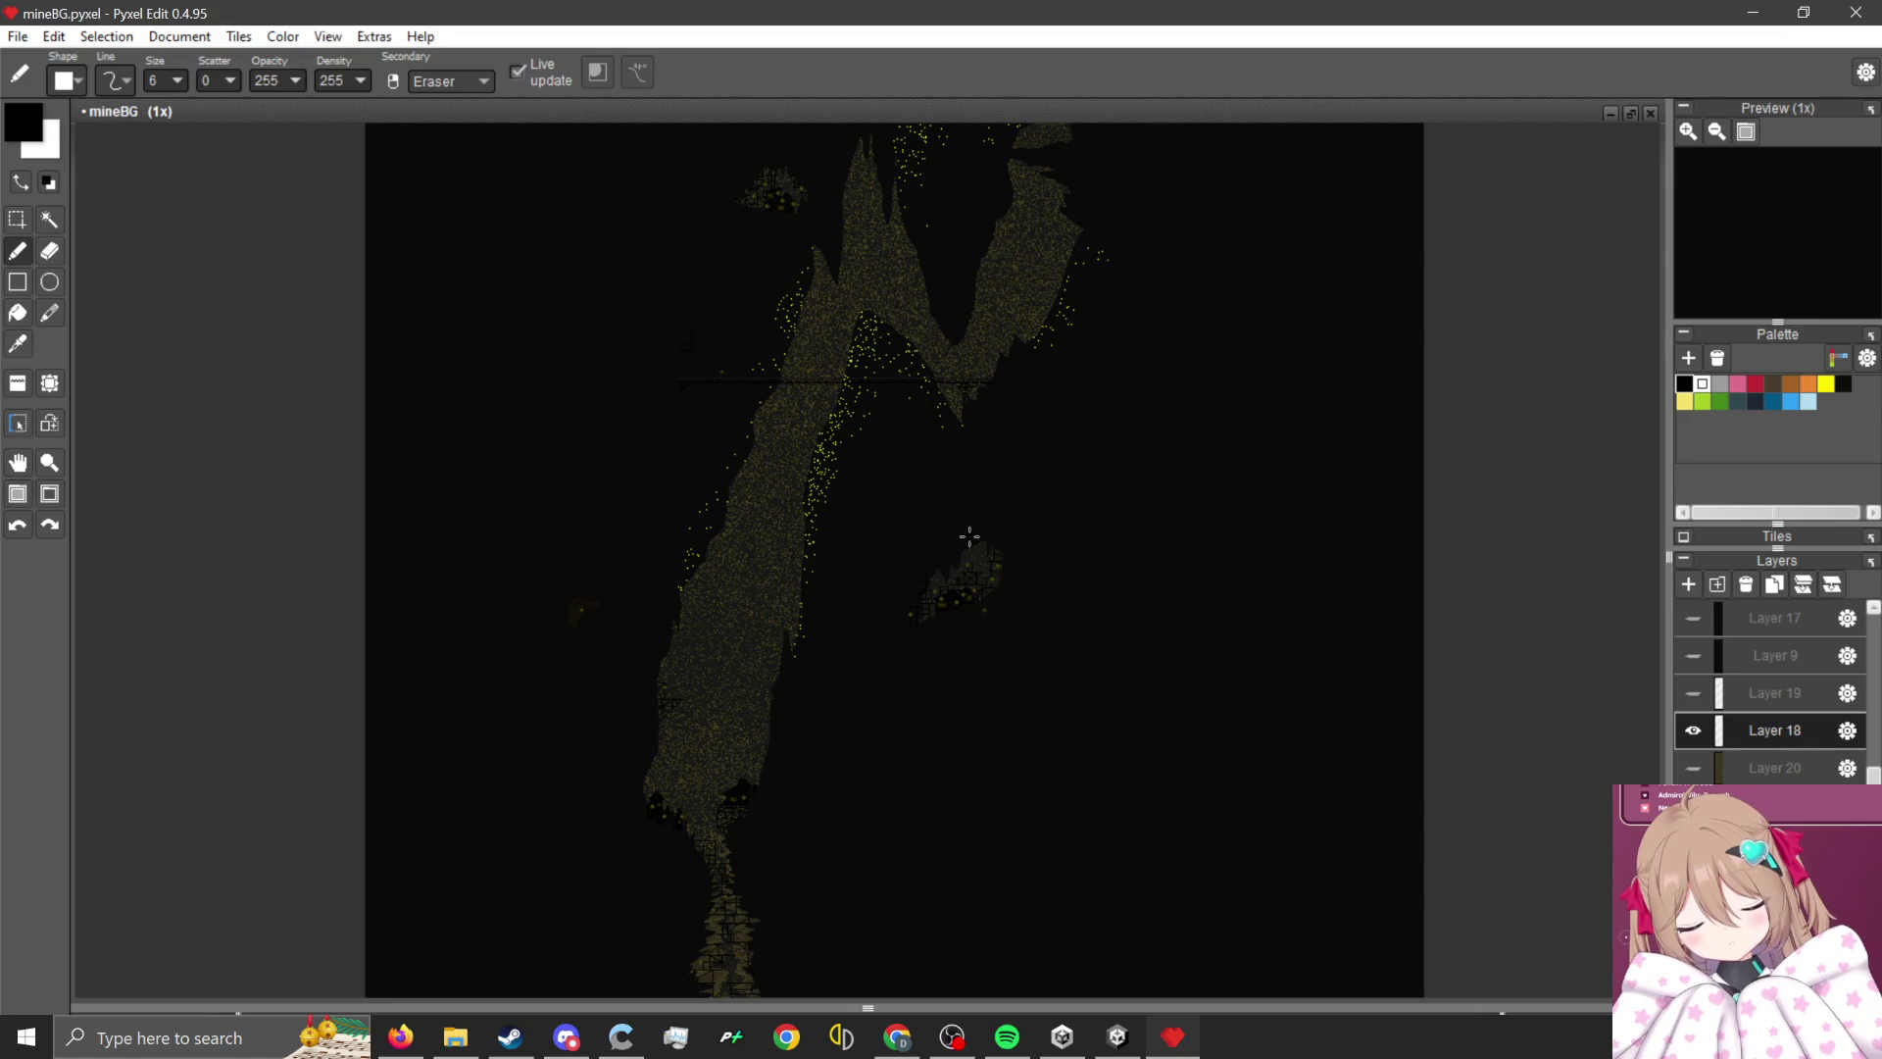
pyautogui.scroll(2, 972, 518)
pyautogui.scroll(-2, 871, 548)
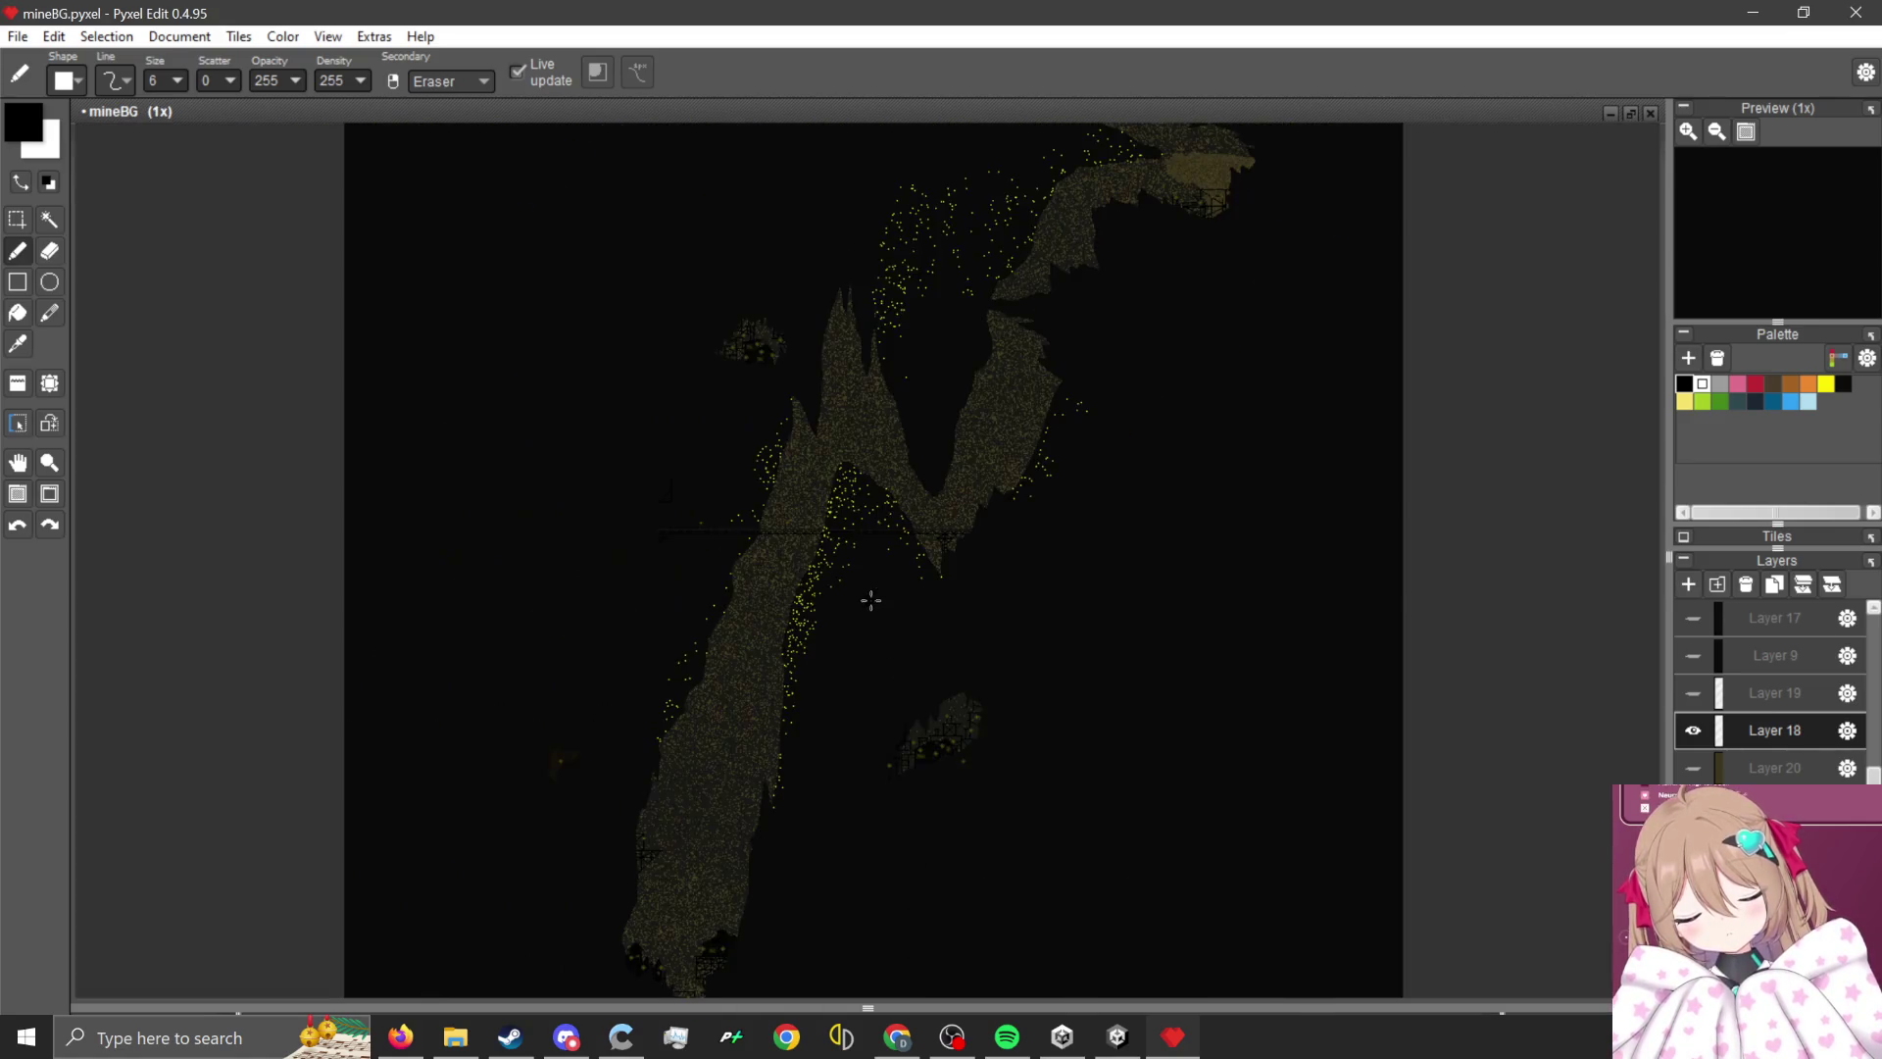
pyautogui.scroll(2, 880, 552)
pyautogui.scroll(-2, 907, 572)
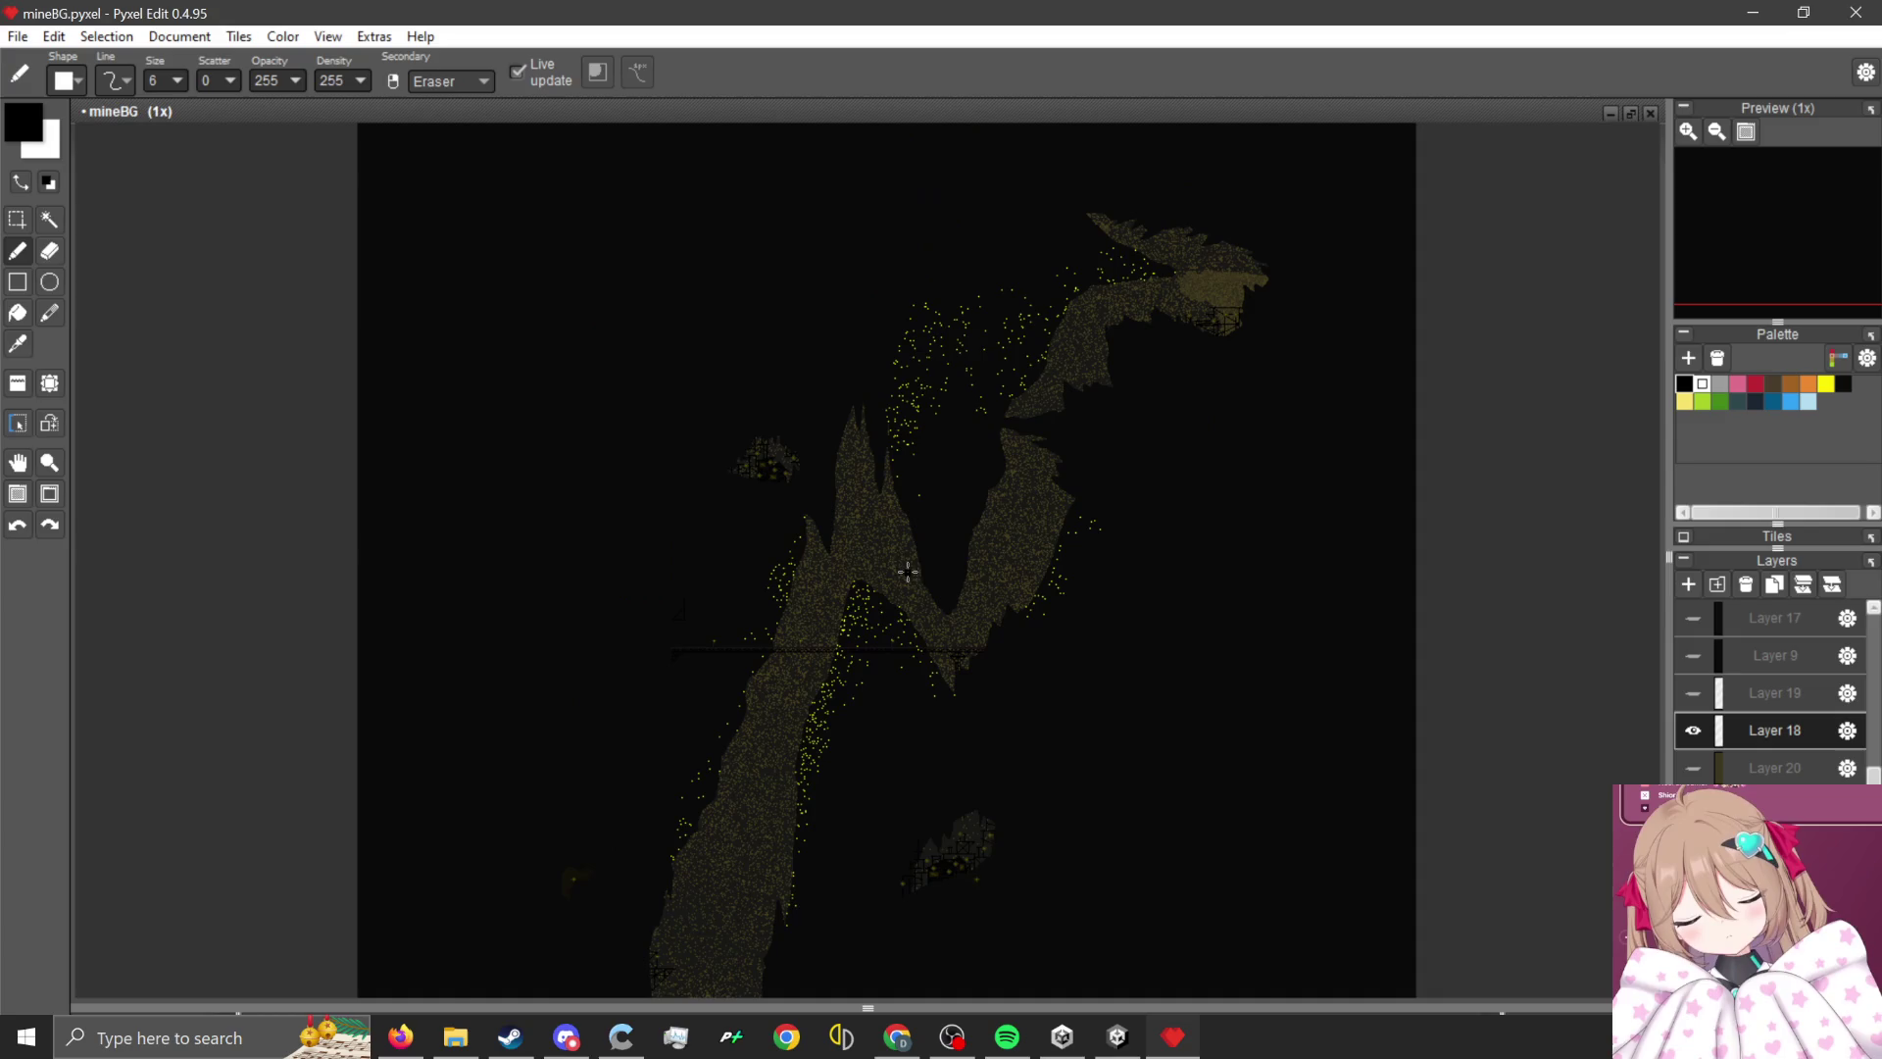
pyautogui.scroll(3, 686, 618)
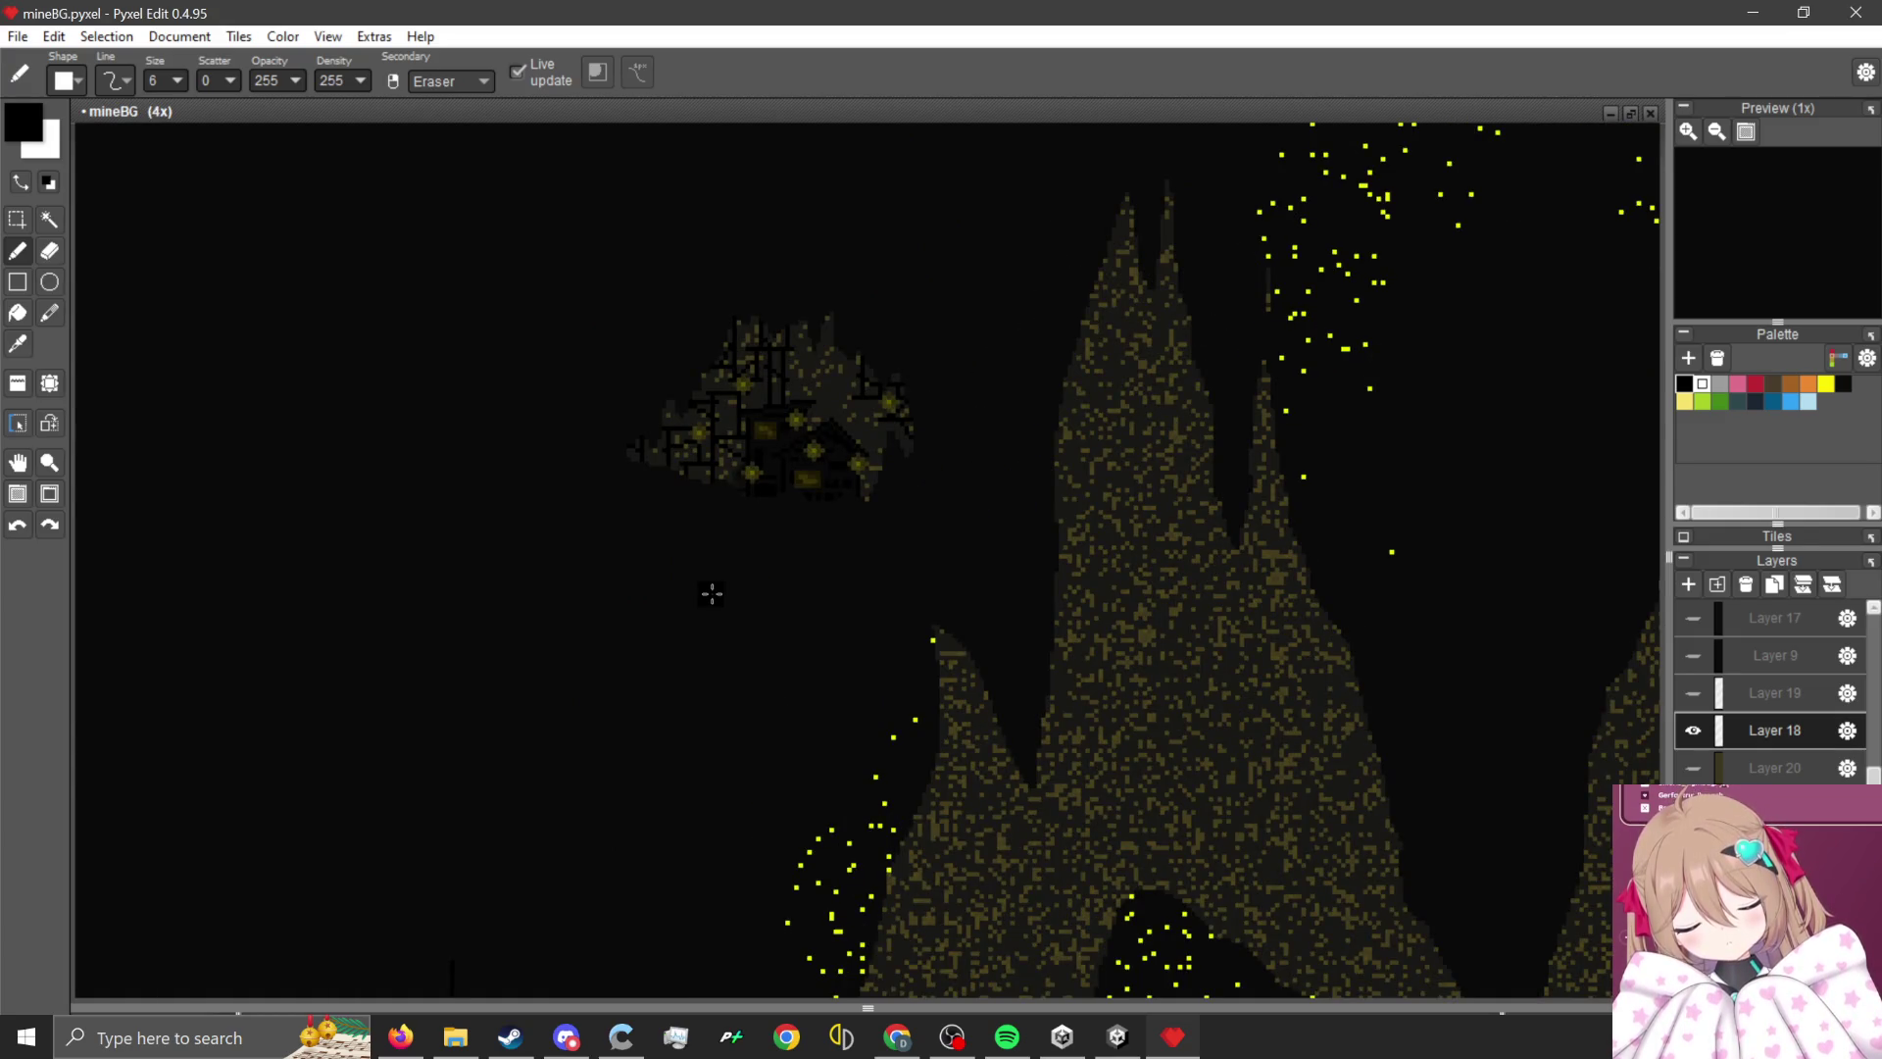
pyautogui.scroll(-4, 716, 578)
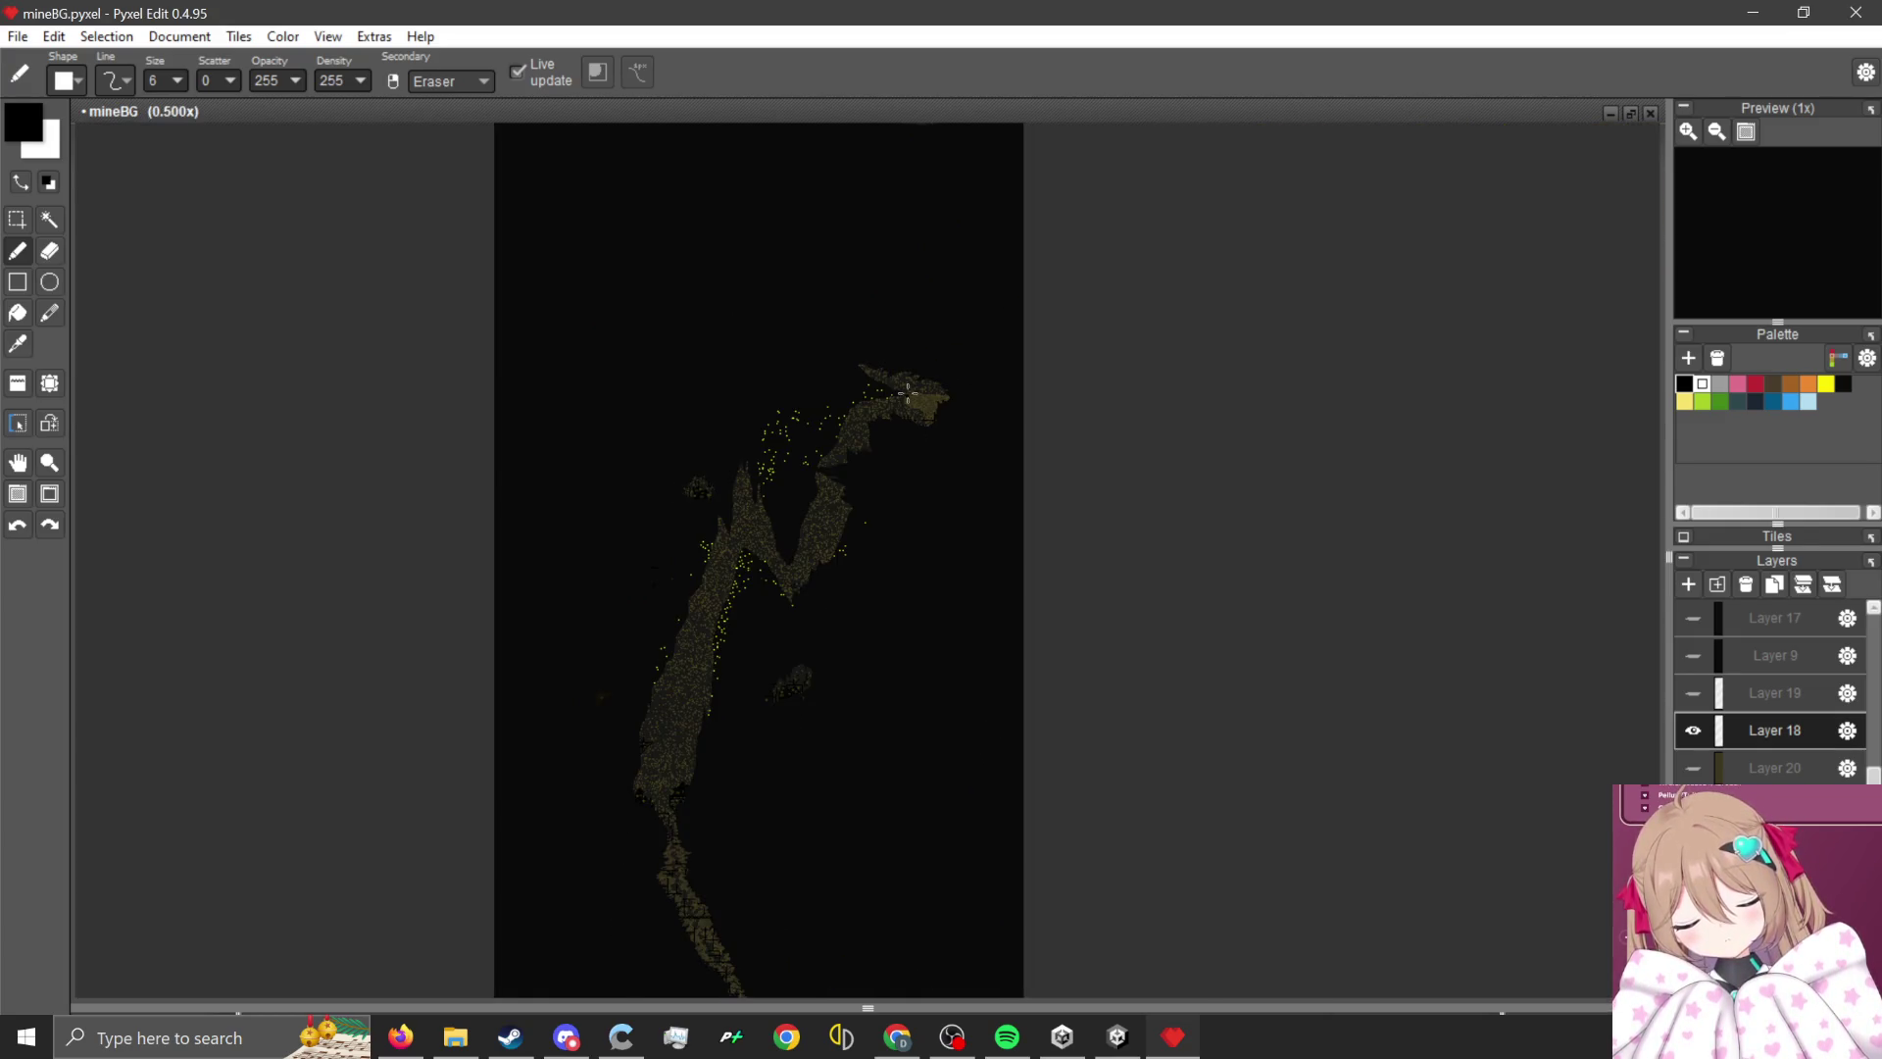
pyautogui.scroll(4, 908, 392)
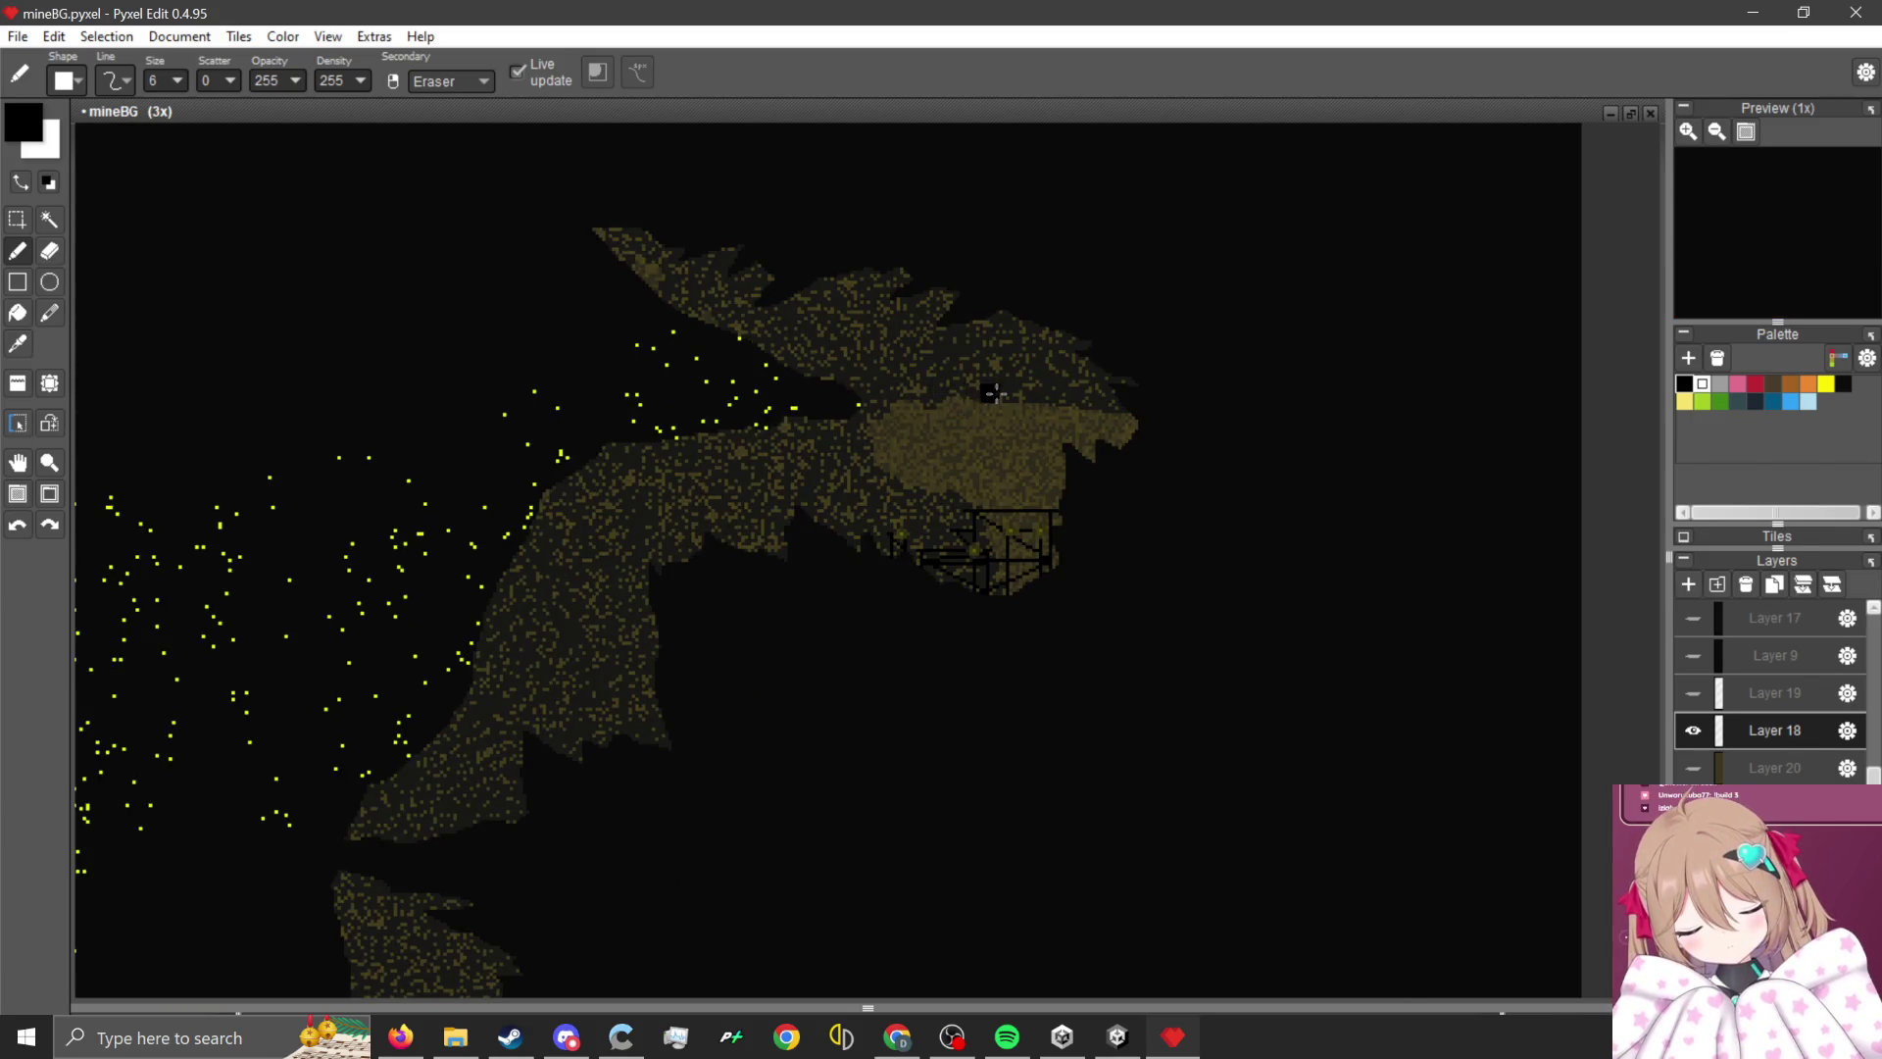
pyautogui.scroll(-1, 993, 393)
pyautogui.scroll(1, 828, 403)
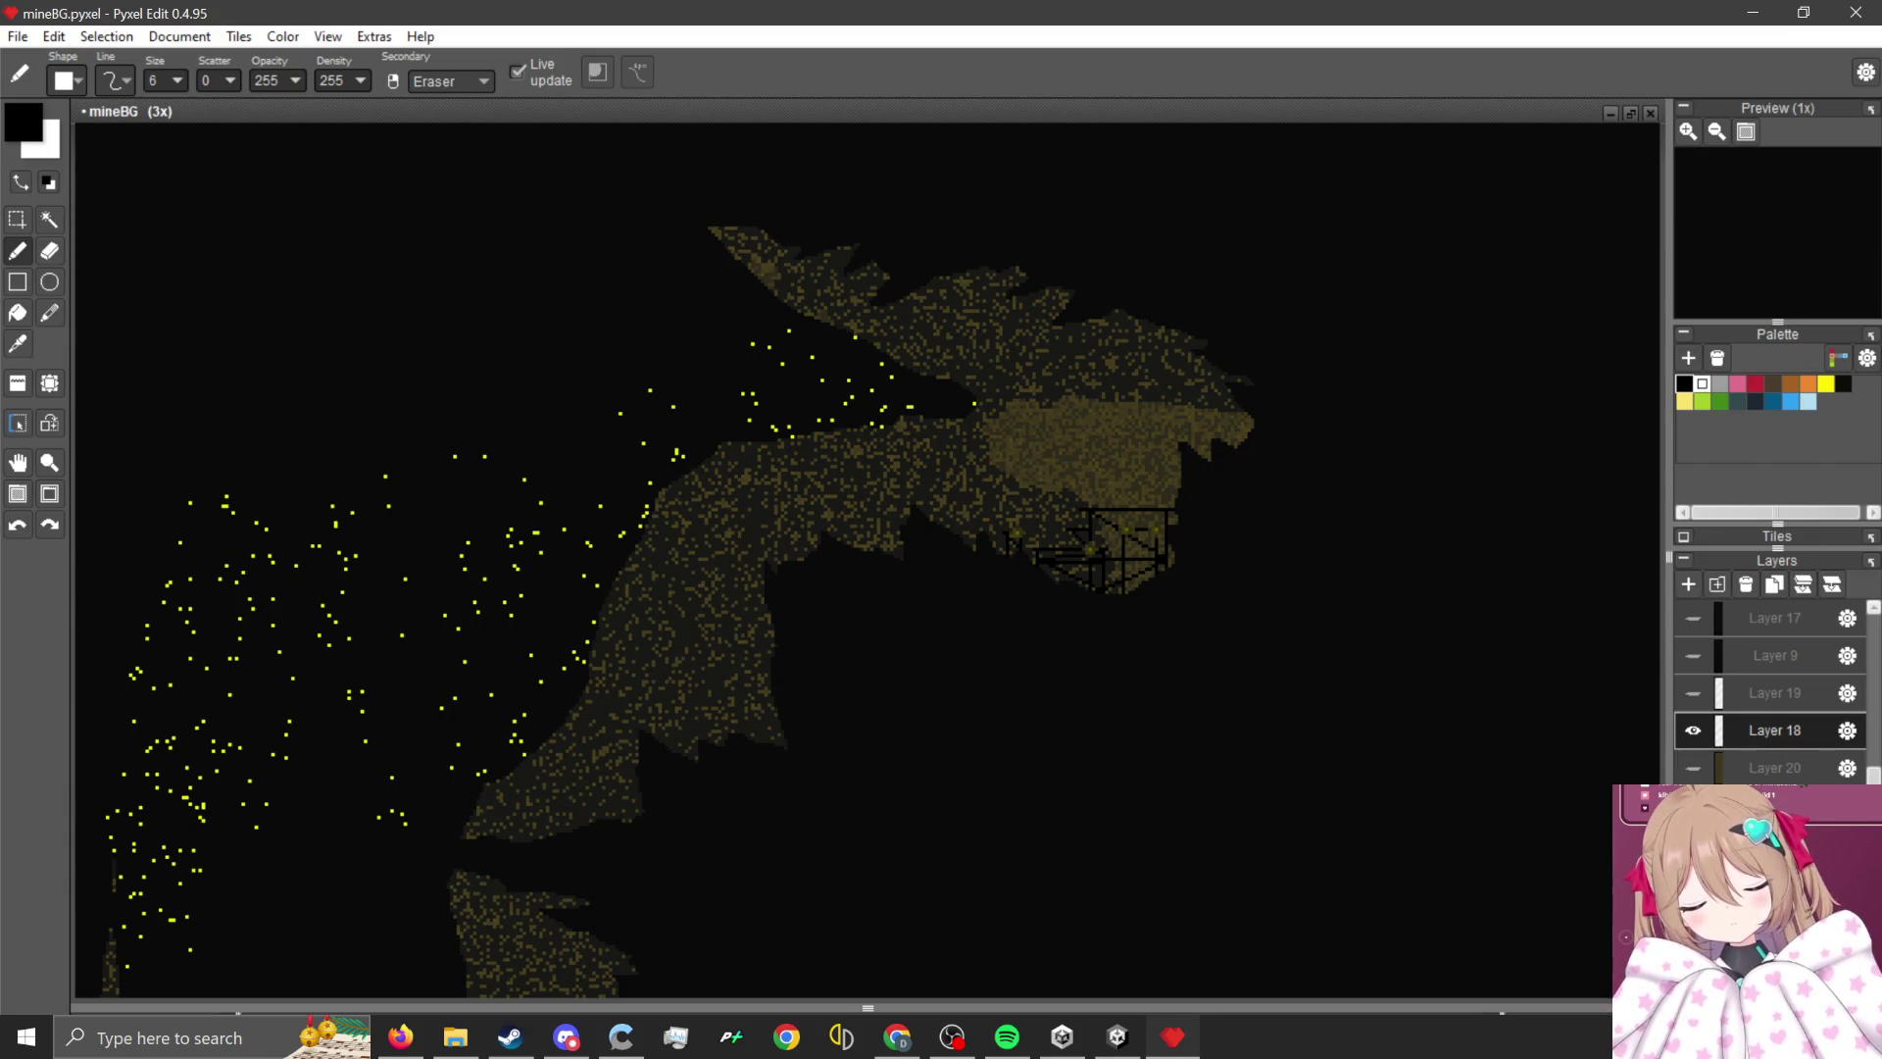
pyautogui.click(1695, 733)
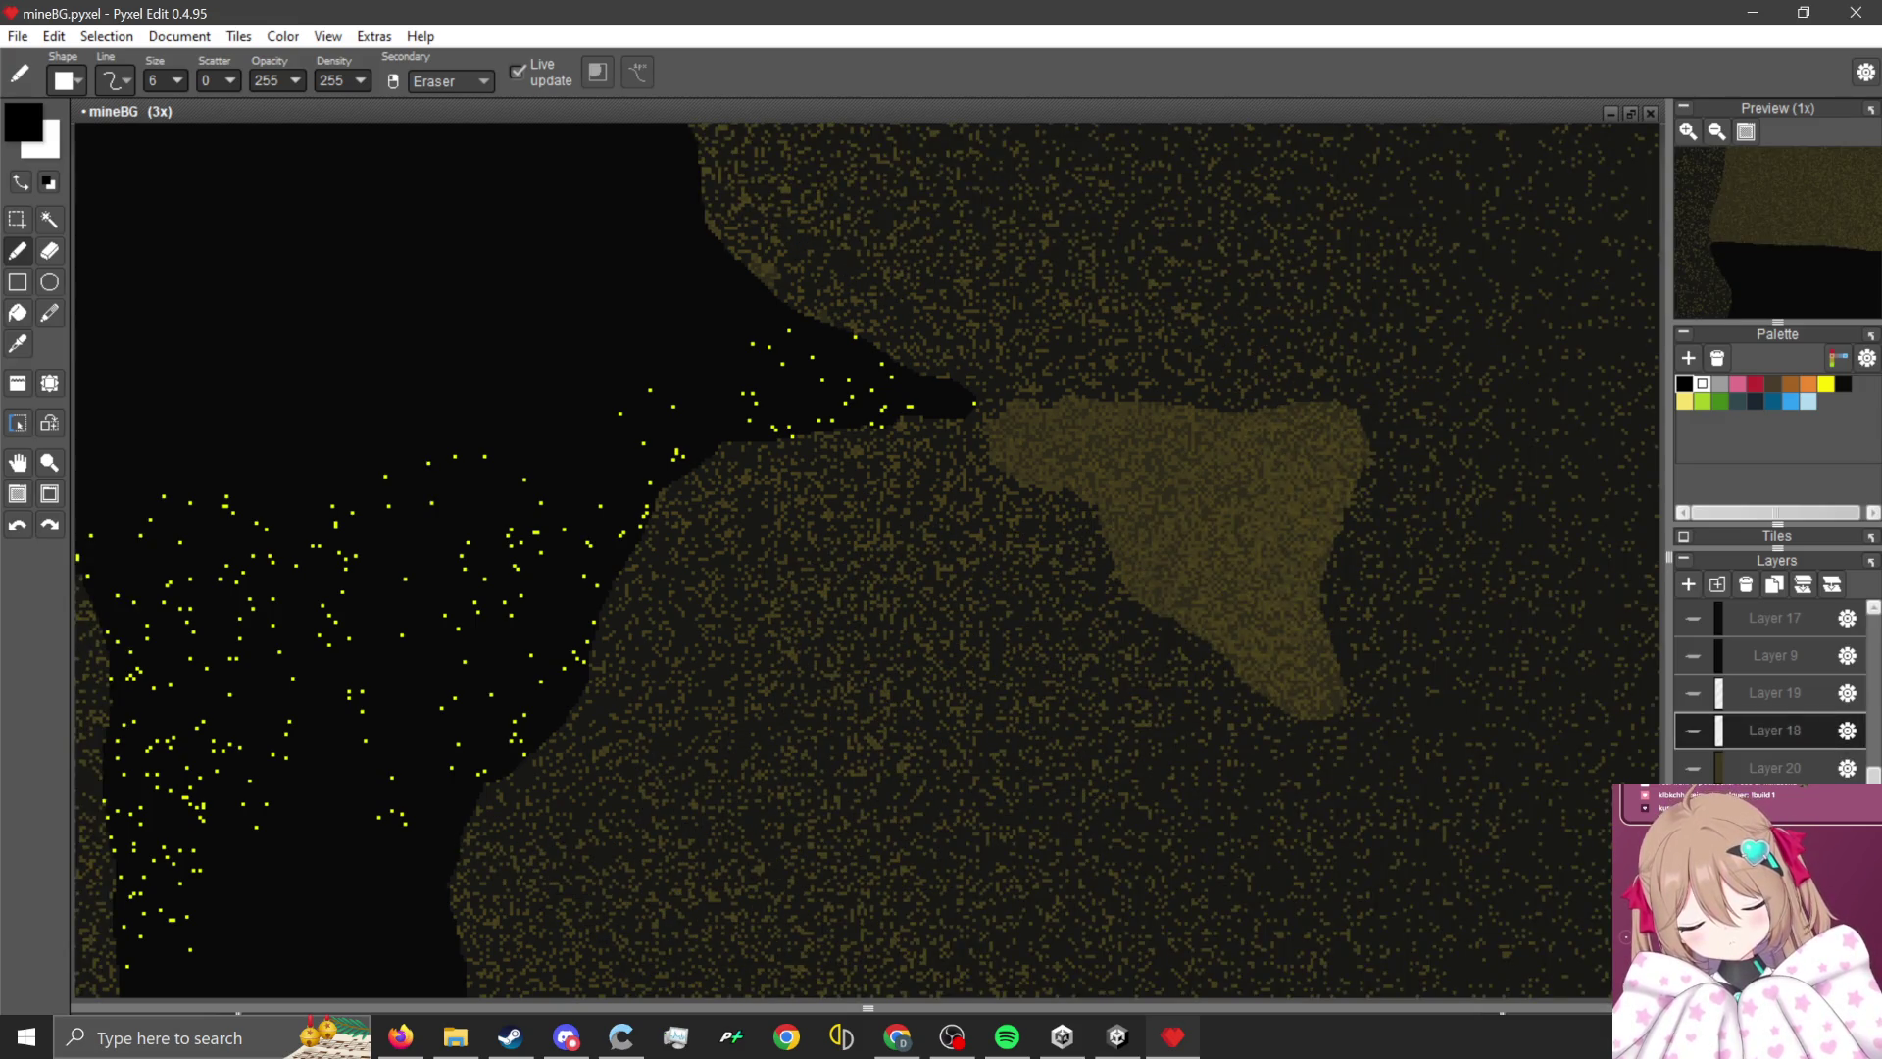
# - Paint a small black patch into the narrow gap between the rocks
pyautogui.moveTo(933, 223); pyautogui.dragTo(787, 552)
pyautogui.scroll(8, 776, 676)
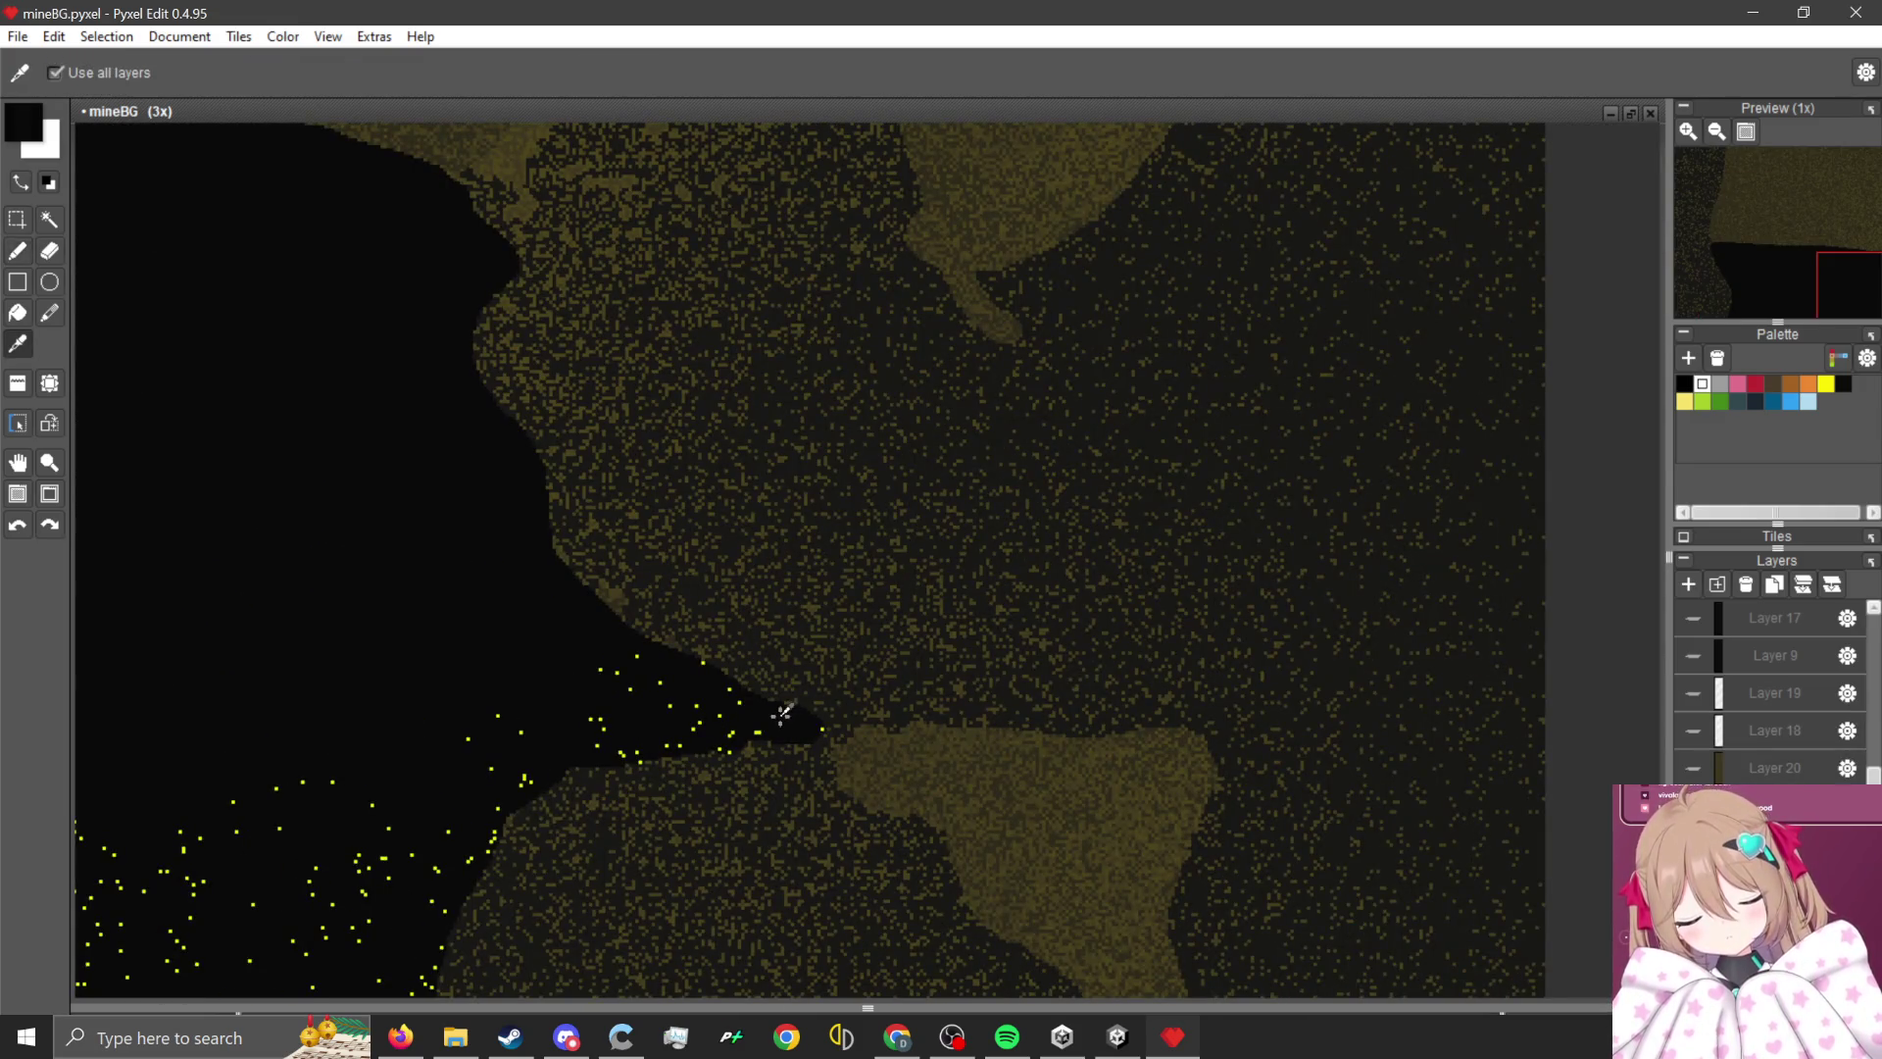
pyautogui.click(796, 723)
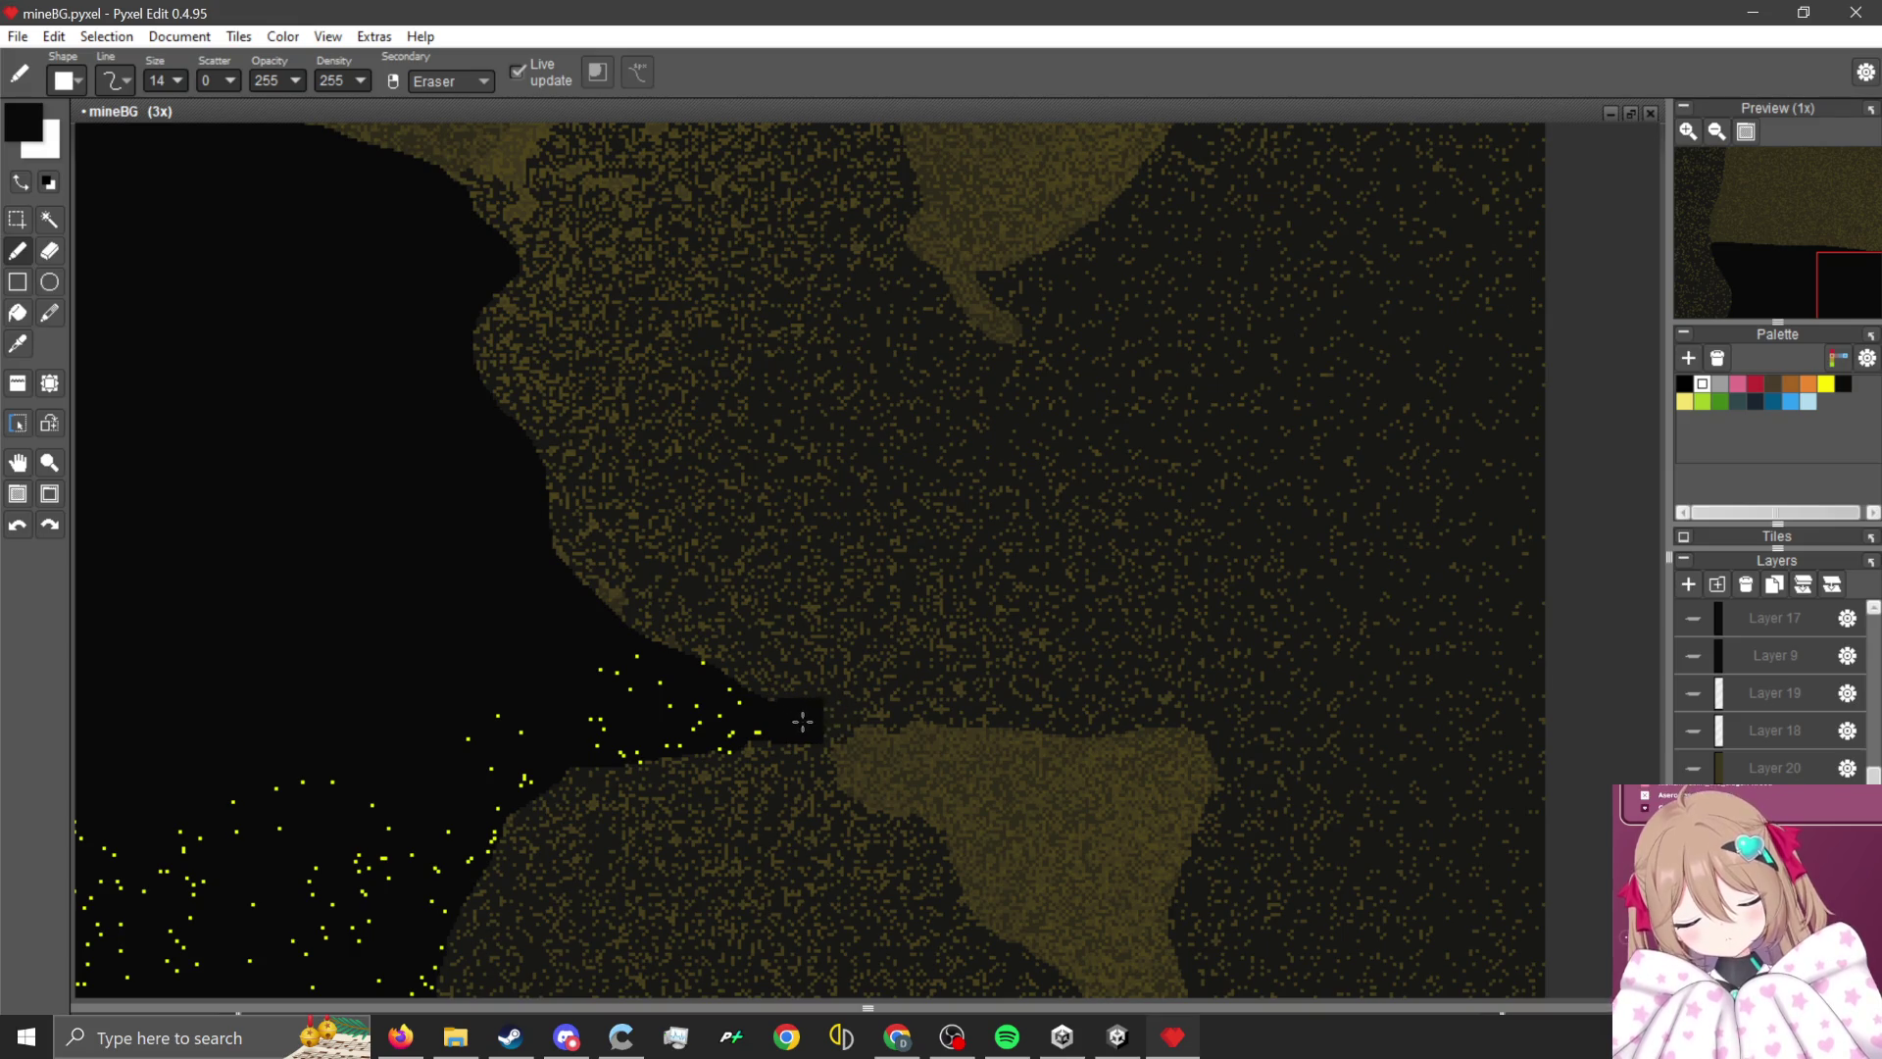
pyautogui.click(801, 716)
pyautogui.moveTo(801, 717); pyautogui.dragTo(849, 738)
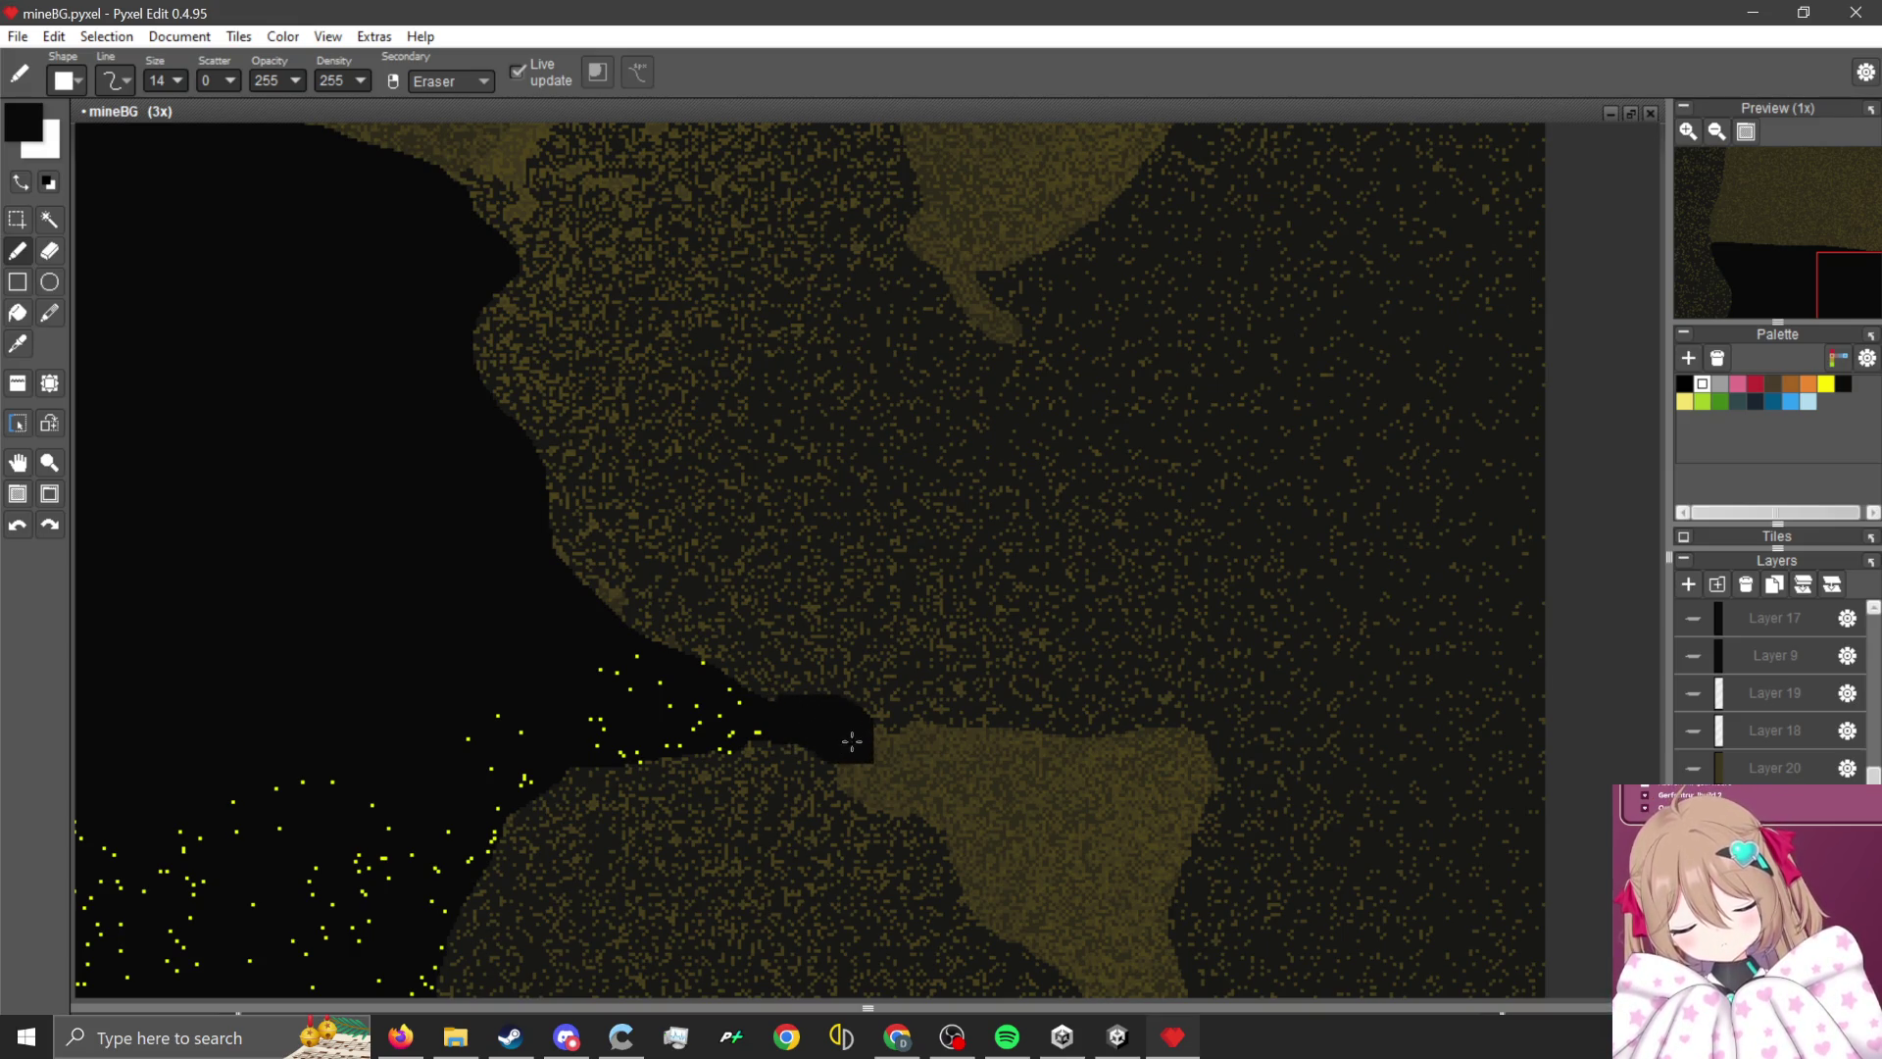
# - With a round brush tip, paint a winding black tunnel with branches through the rock
pyautogui.click(65, 81)
pyautogui.click(78, 143)
pyautogui.scroll(-1, 814, 628)
pyautogui.scroll(2, 819, 629)
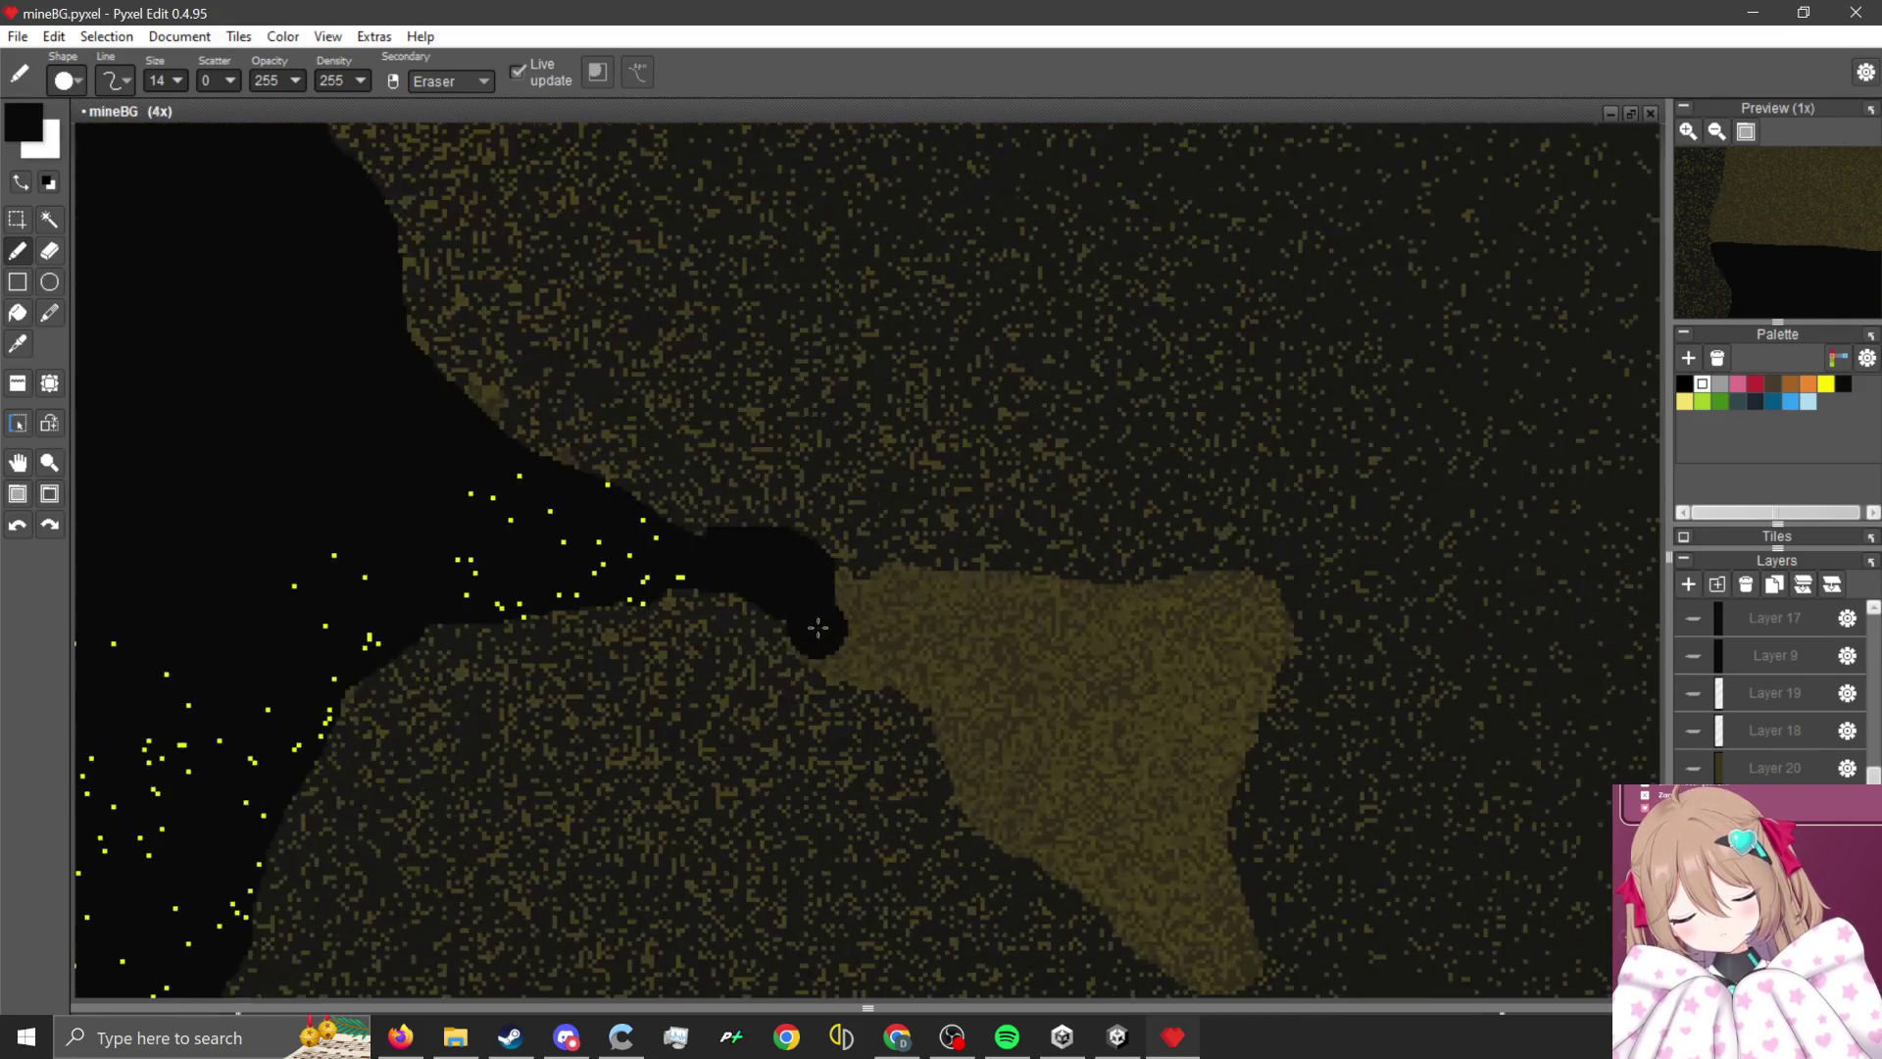
pyautogui.moveTo(818, 629)
pyautogui.mouseDown()
pyautogui.moveTo(956, 769)
pyautogui.moveTo(1007, 855)
pyautogui.moveTo(1169, 952)
pyautogui.moveTo(1274, 975)
pyautogui.moveTo(1337, 858)
pyautogui.moveTo(1397, 618)
pyautogui.moveTo(1357, 398)
pyautogui.mouseUp()
pyautogui.scroll(-2, 1356, 398)
pyautogui.scroll(1, 1365, 722)
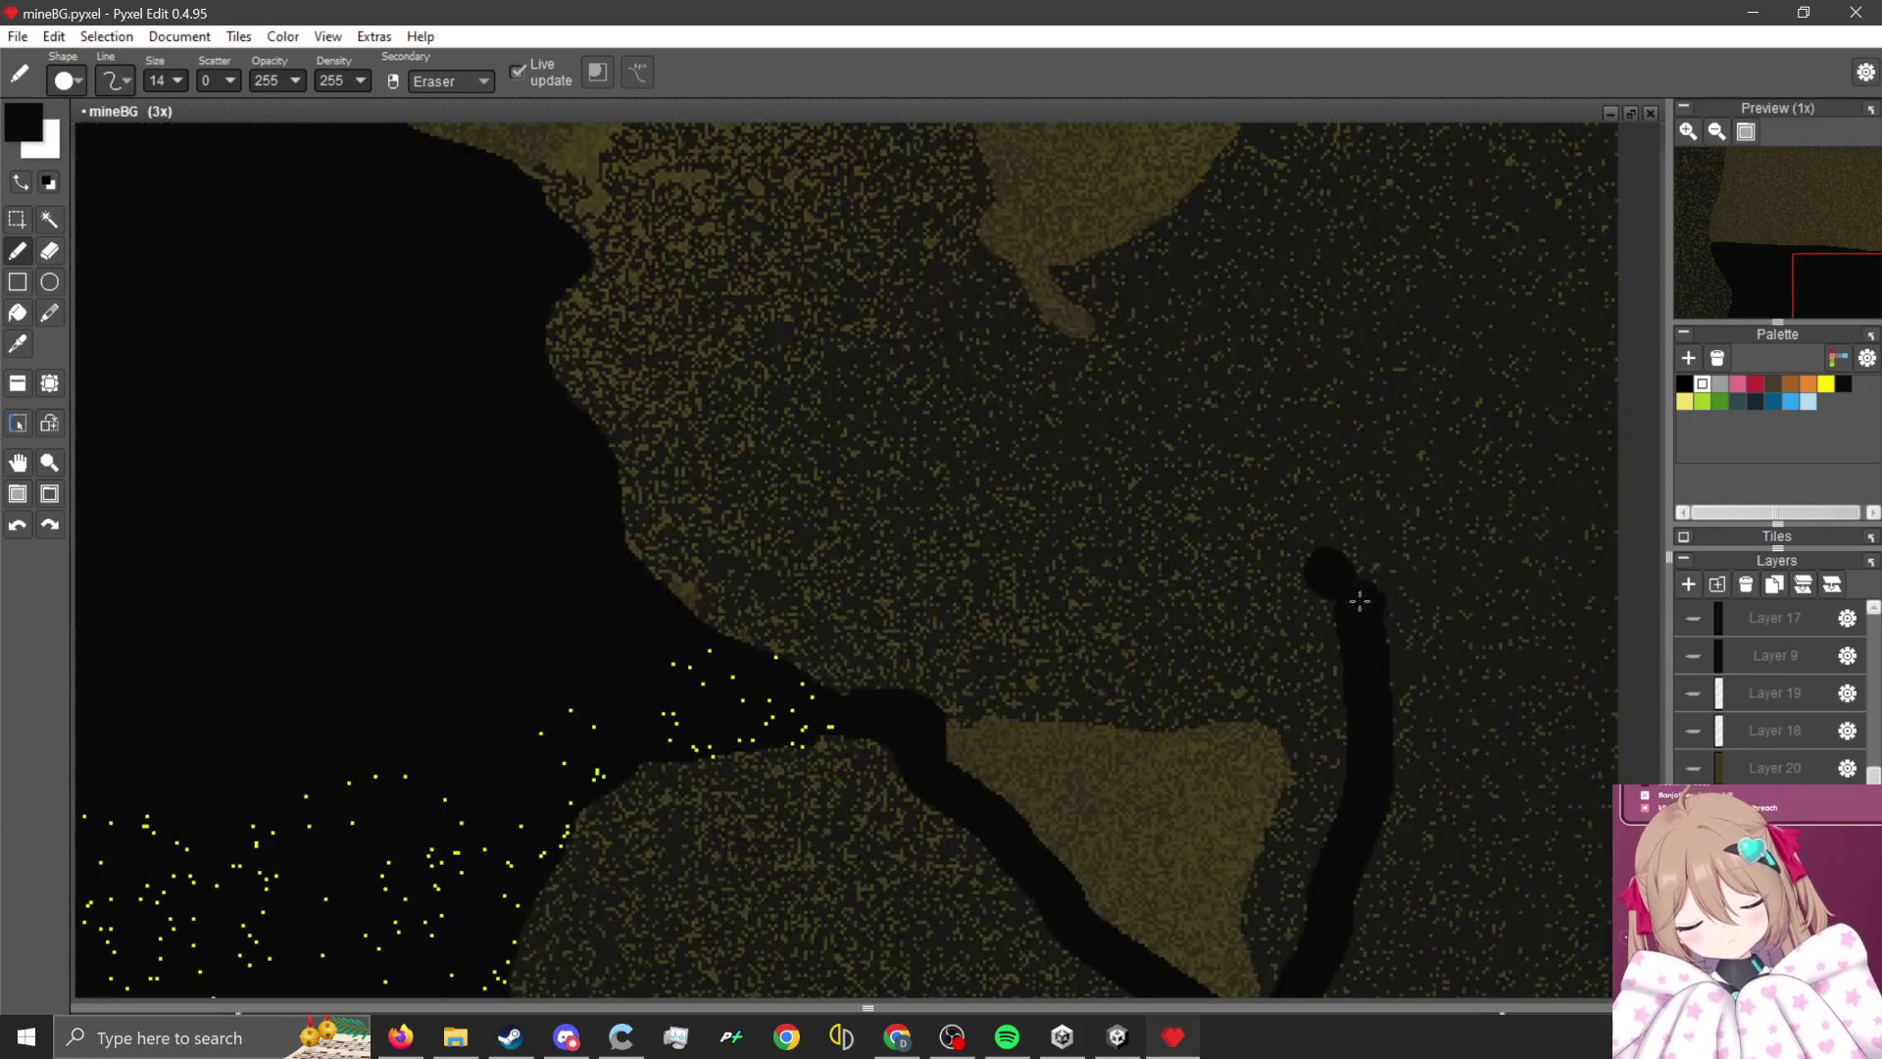
pyautogui.moveTo(1363, 588)
pyautogui.mouseDown()
pyautogui.moveTo(1218, 441)
pyautogui.moveTo(700, 233)
pyautogui.moveTo(519, 209)
pyautogui.mouseUp()
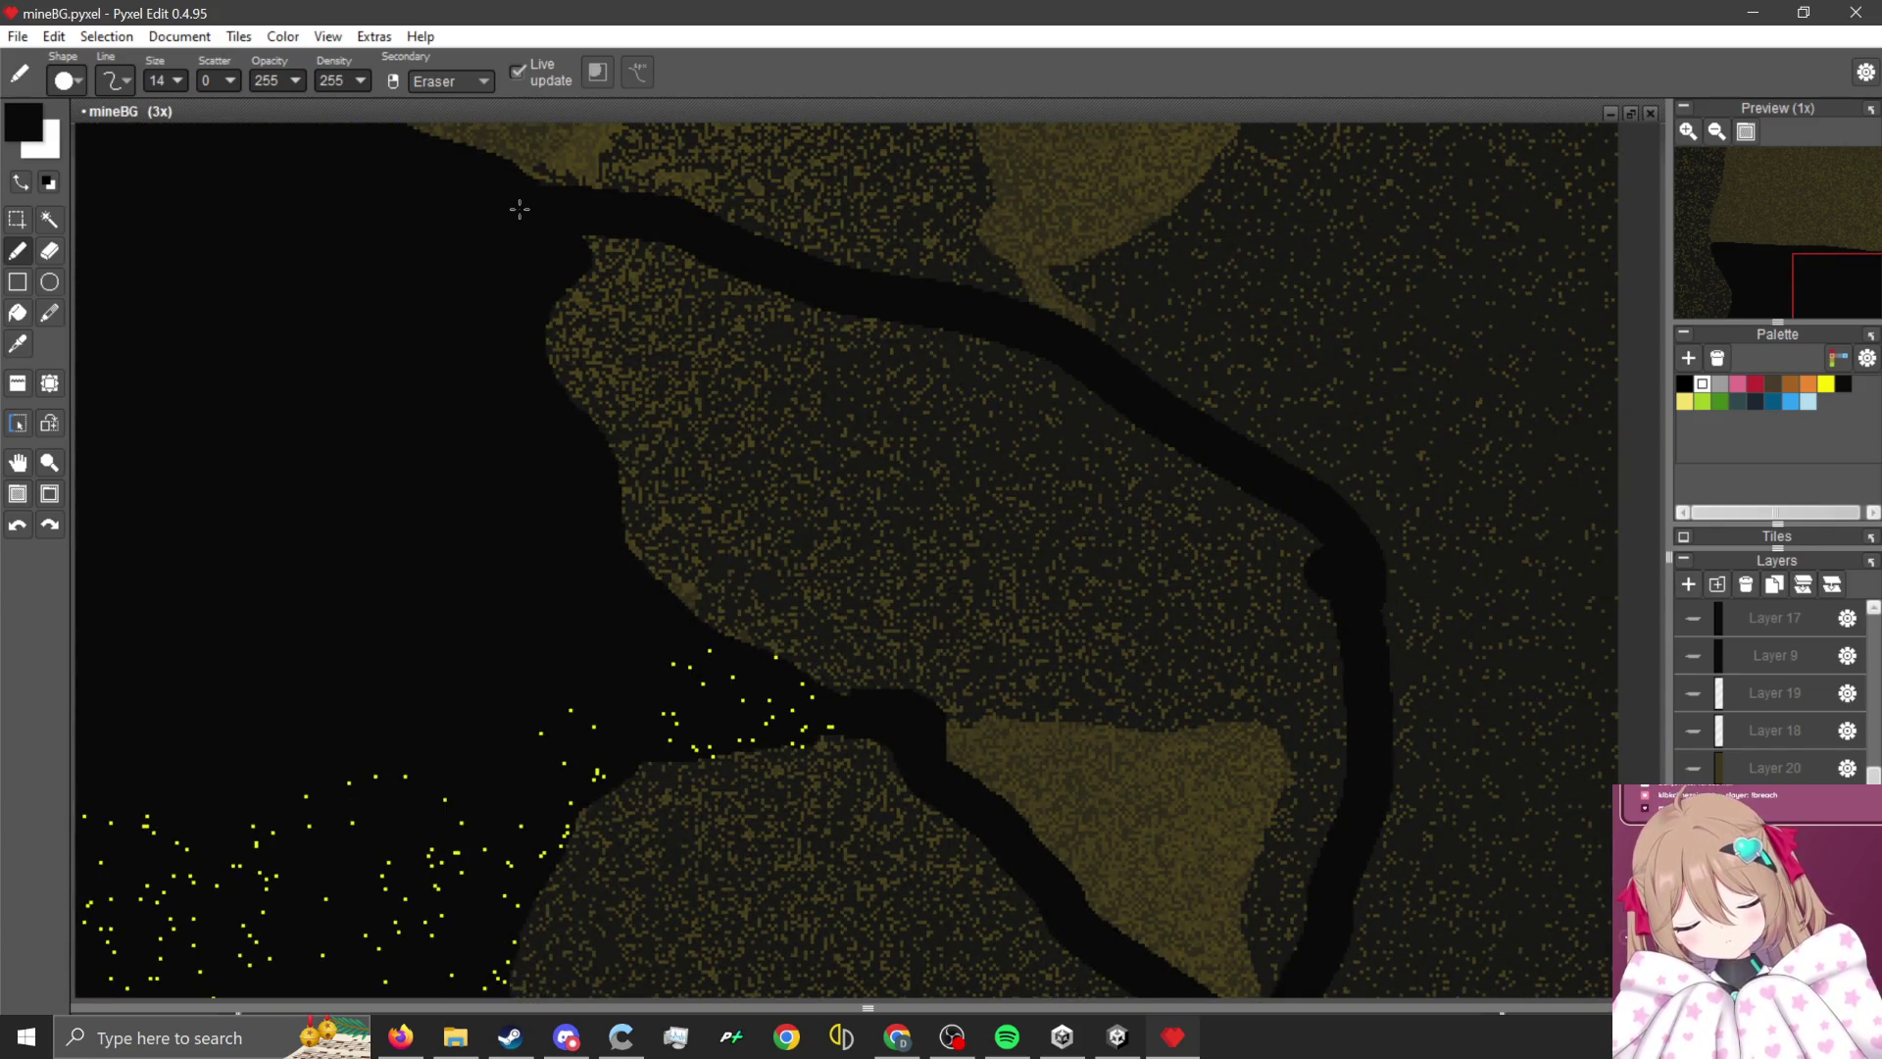
pyautogui.scroll(-1, 890, 583)
pyautogui.scroll(2, 890, 578)
pyautogui.moveTo(892, 578)
pyautogui.mouseDown()
pyautogui.moveTo(1168, 558)
pyautogui.moveTo(1385, 588)
pyautogui.mouseUp()
pyautogui.scroll(-2, 1324, 504)
pyautogui.scroll(1, 1102, 364)
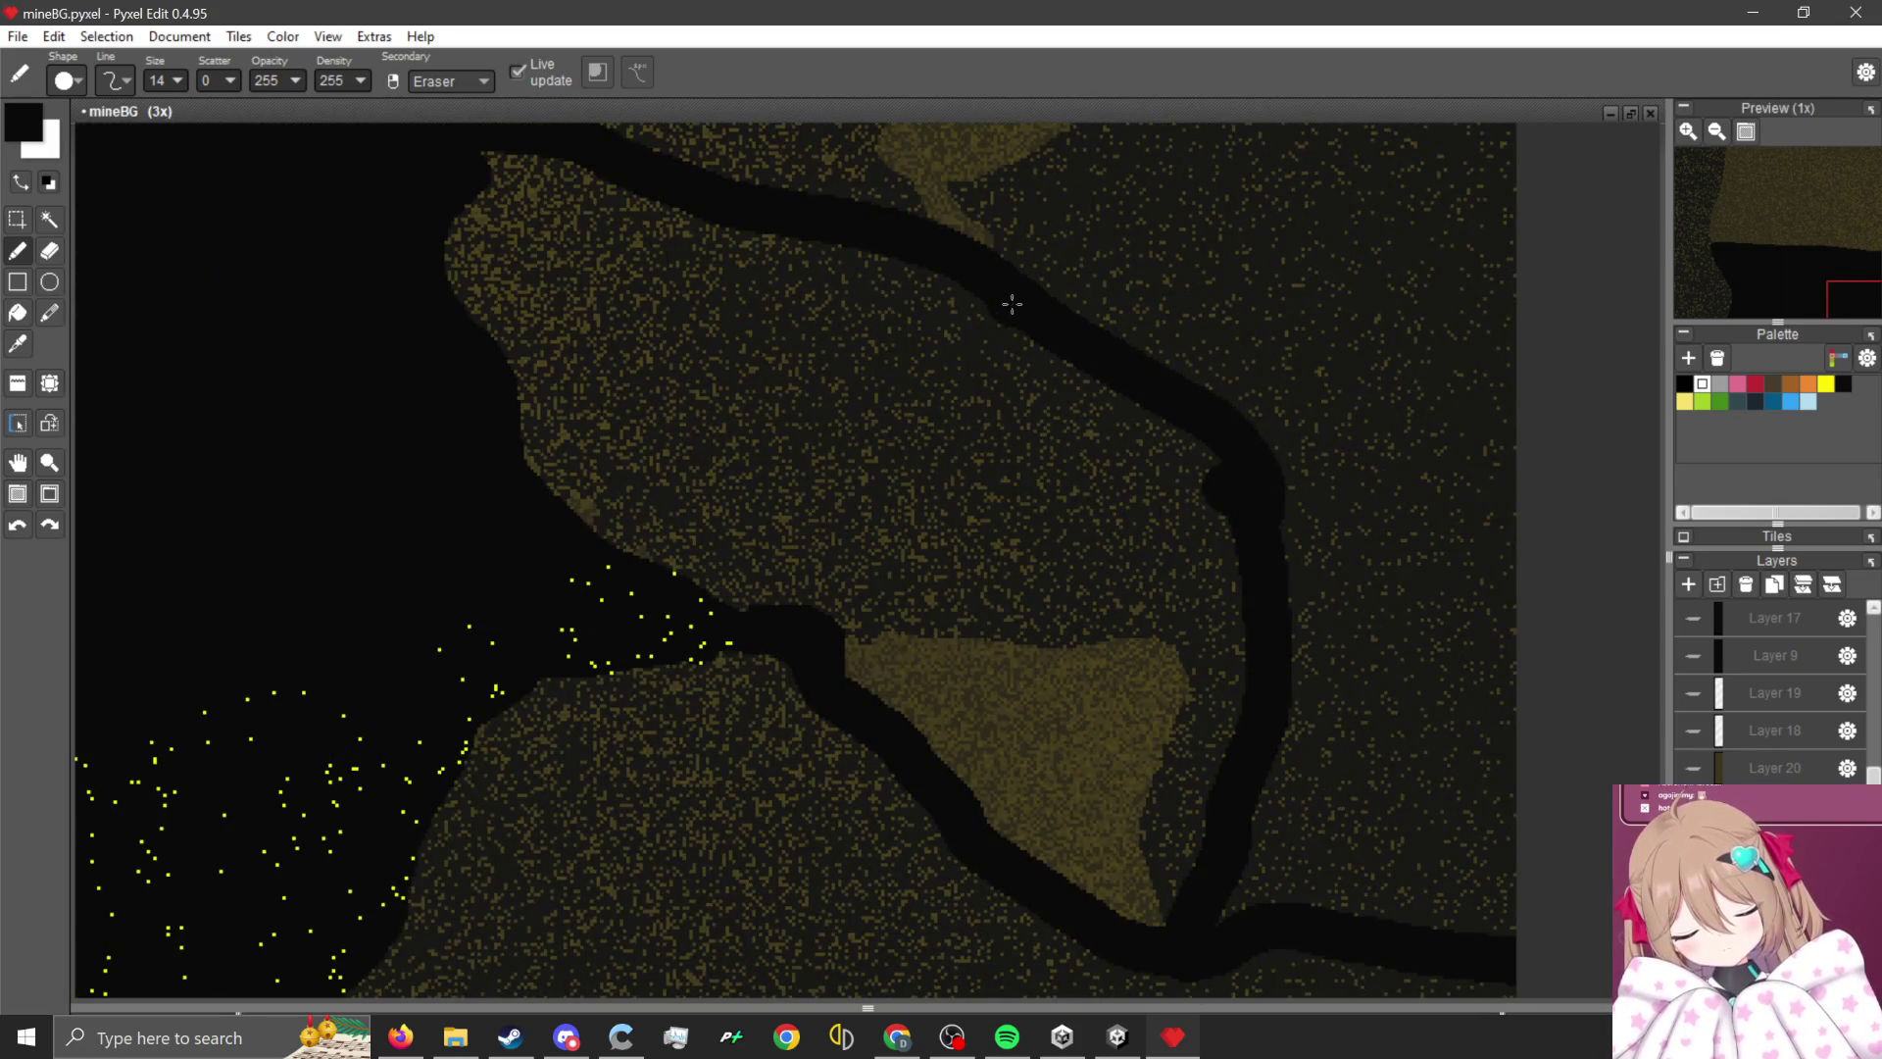
pyautogui.moveTo(1011, 305); pyautogui.dragTo(1474, 343)
# - Raise the brush size to 26 and black out a large open cave area
pyautogui.press(']')
pyautogui.press(']')
pyautogui.press(']')
pyautogui.moveTo(1511, 907)
pyautogui.mouseDown()
pyautogui.moveTo(1300, 905)
pyautogui.moveTo(1225, 774)
pyautogui.moveTo(1440, 702)
pyautogui.moveTo(1521, 561)
pyautogui.moveTo(1479, 513)
pyautogui.moveTo(1491, 471)
pyautogui.moveTo(1134, 399)
pyautogui.moveTo(1545, 394)
pyautogui.moveTo(1007, 370)
pyautogui.mouseUp()
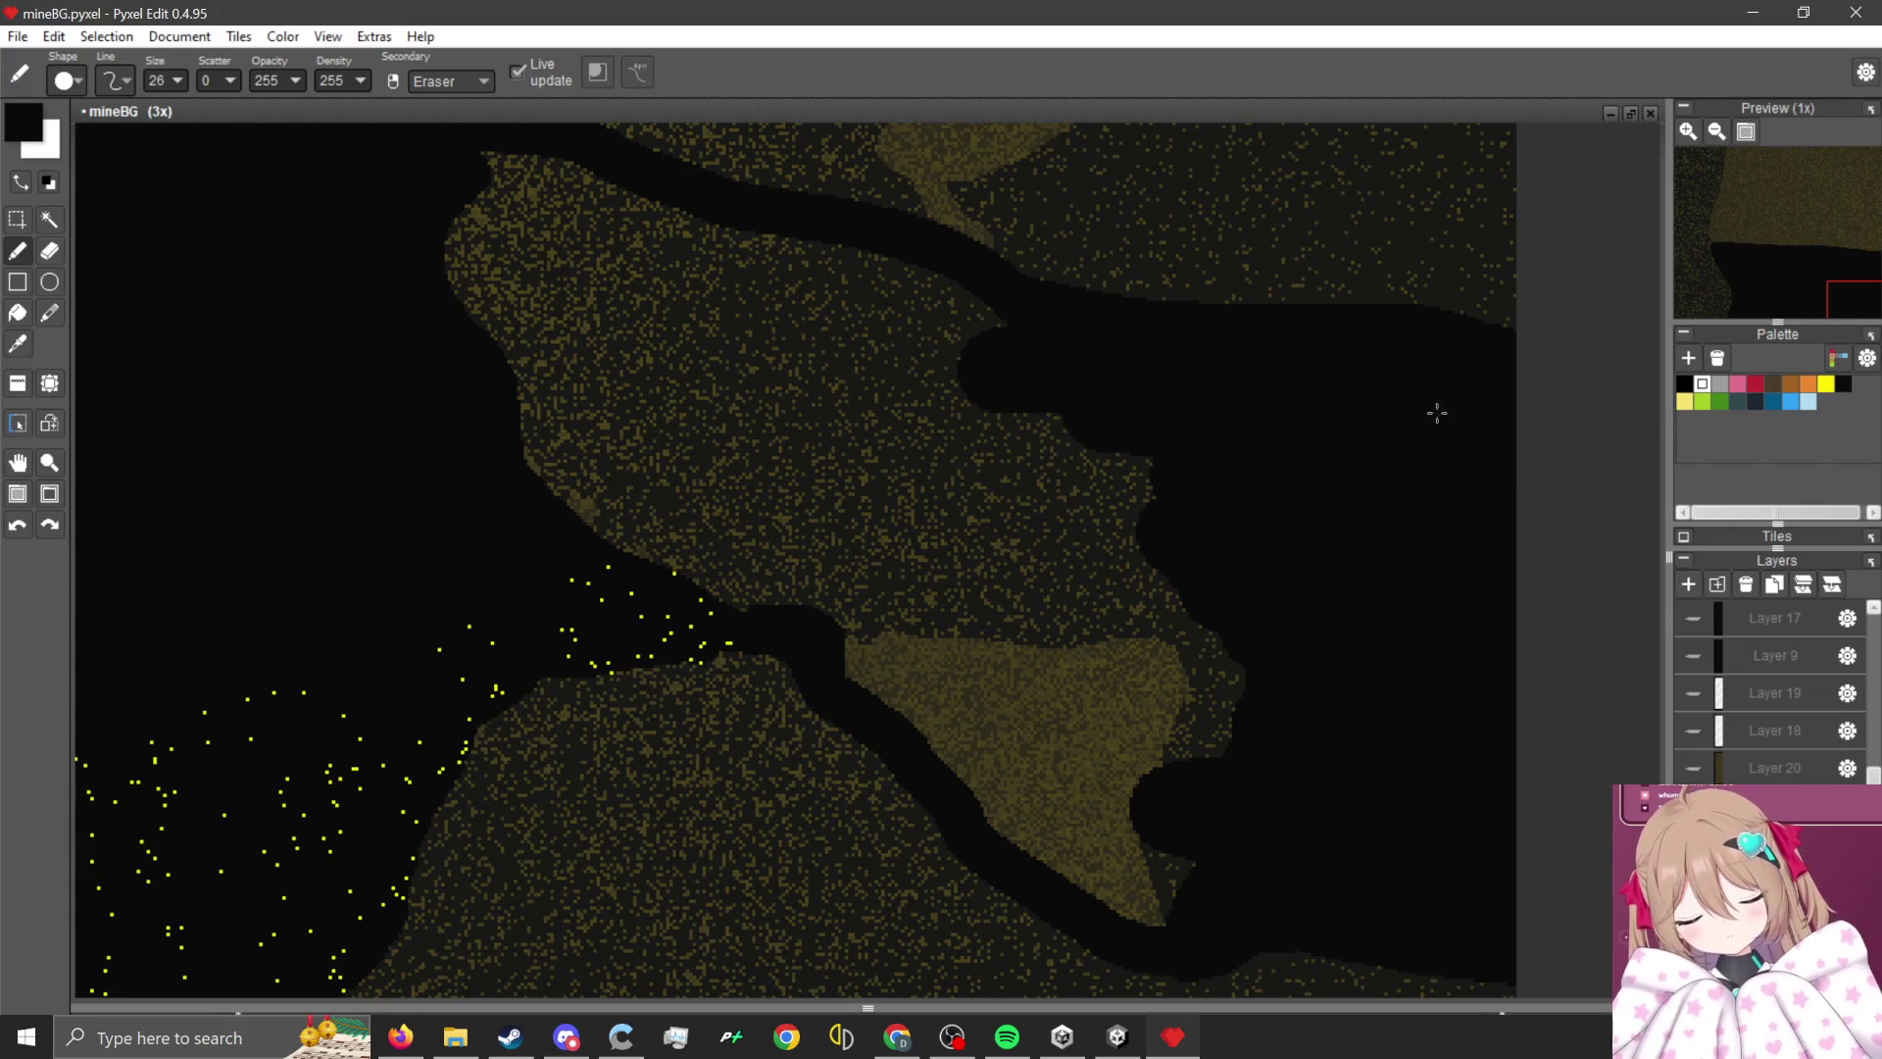
pyautogui.moveTo(1437, 413)
pyautogui.mouseDown()
pyautogui.moveTo(1220, 701)
pyautogui.moveTo(1168, 891)
pyautogui.moveTo(807, 659)
pyautogui.moveTo(948, 704)
pyautogui.moveTo(1284, 735)
pyautogui.moveTo(961, 588)
pyautogui.moveTo(832, 613)
pyautogui.moveTo(672, 509)
pyautogui.moveTo(1231, 521)
pyautogui.moveTo(785, 244)
pyautogui.moveTo(495, 200)
pyautogui.moveTo(478, 292)
pyautogui.moveTo(856, 488)
pyautogui.moveTo(697, 523)
pyautogui.mouseUp()
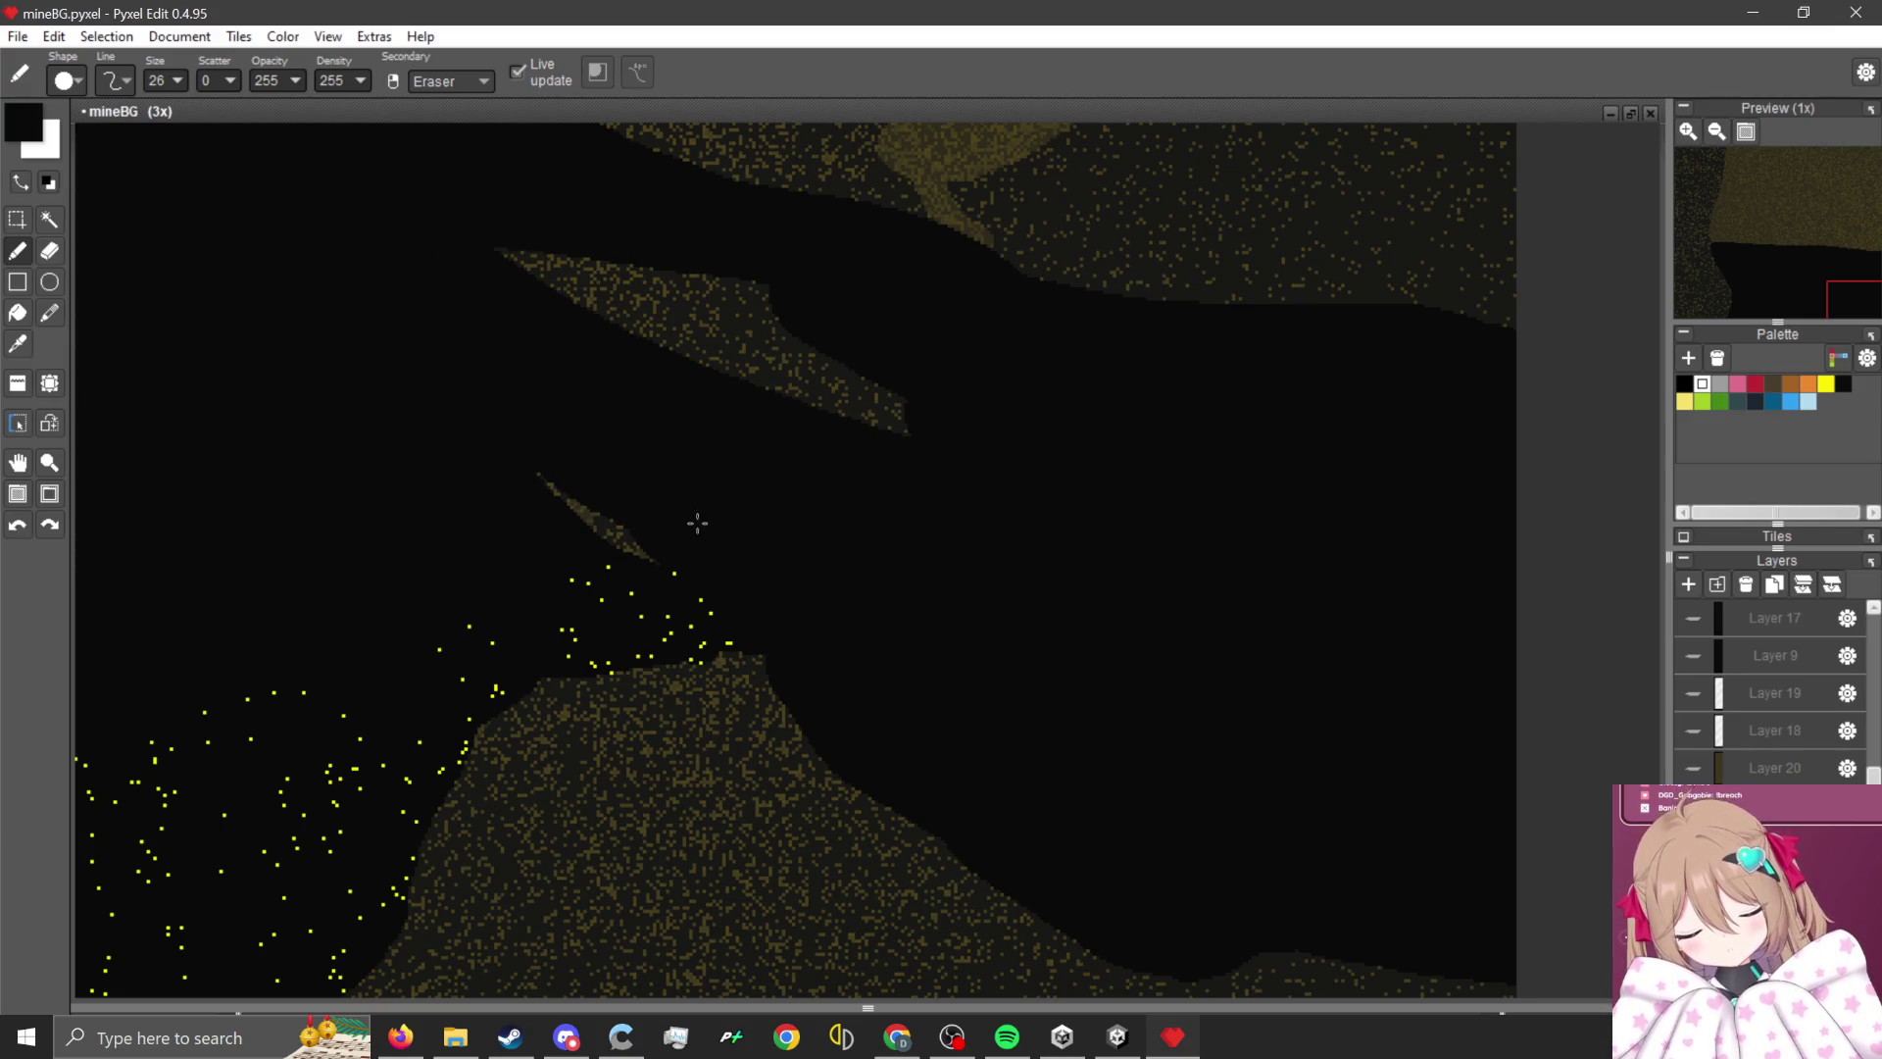
pyautogui.moveTo(932, 494)
pyautogui.mouseDown()
pyautogui.moveTo(983, 416)
pyautogui.moveTo(879, 375)
pyautogui.mouseUp()
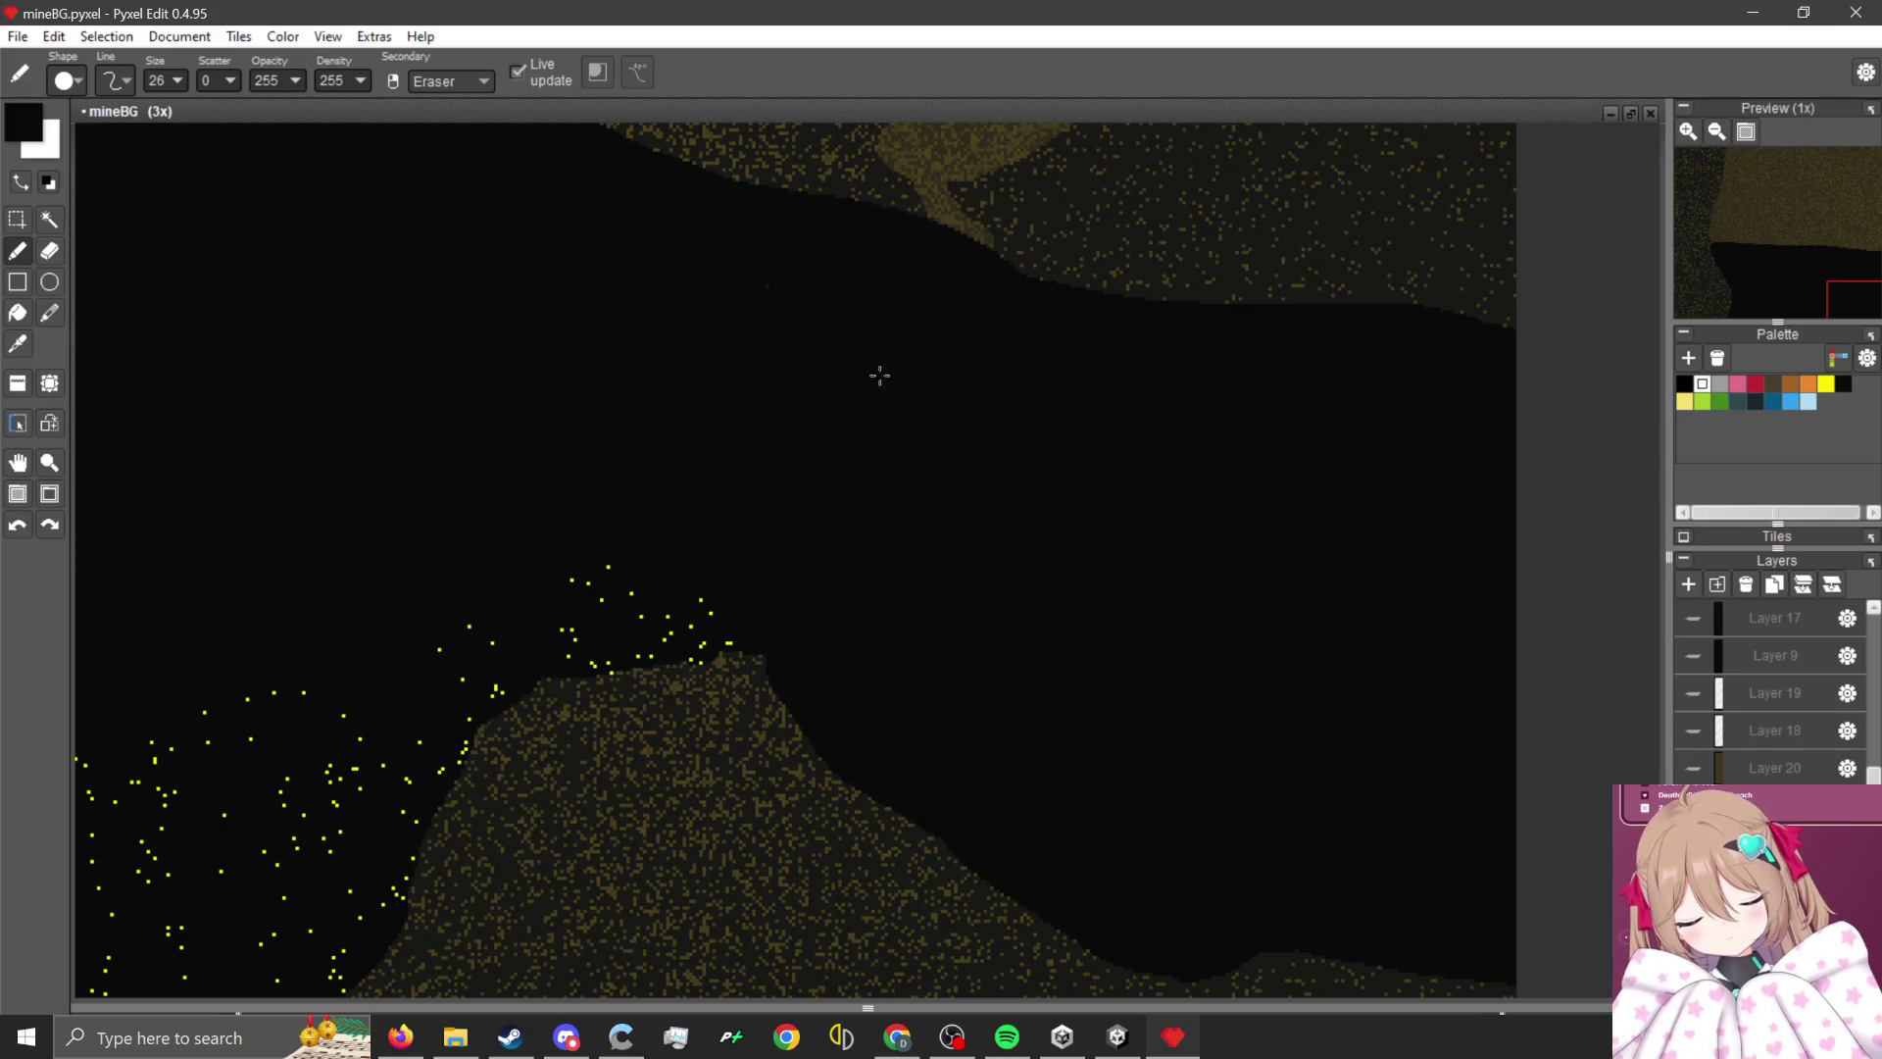
pyautogui.scroll(-3, 979, 472)
pyautogui.scroll(2, 913, 467)
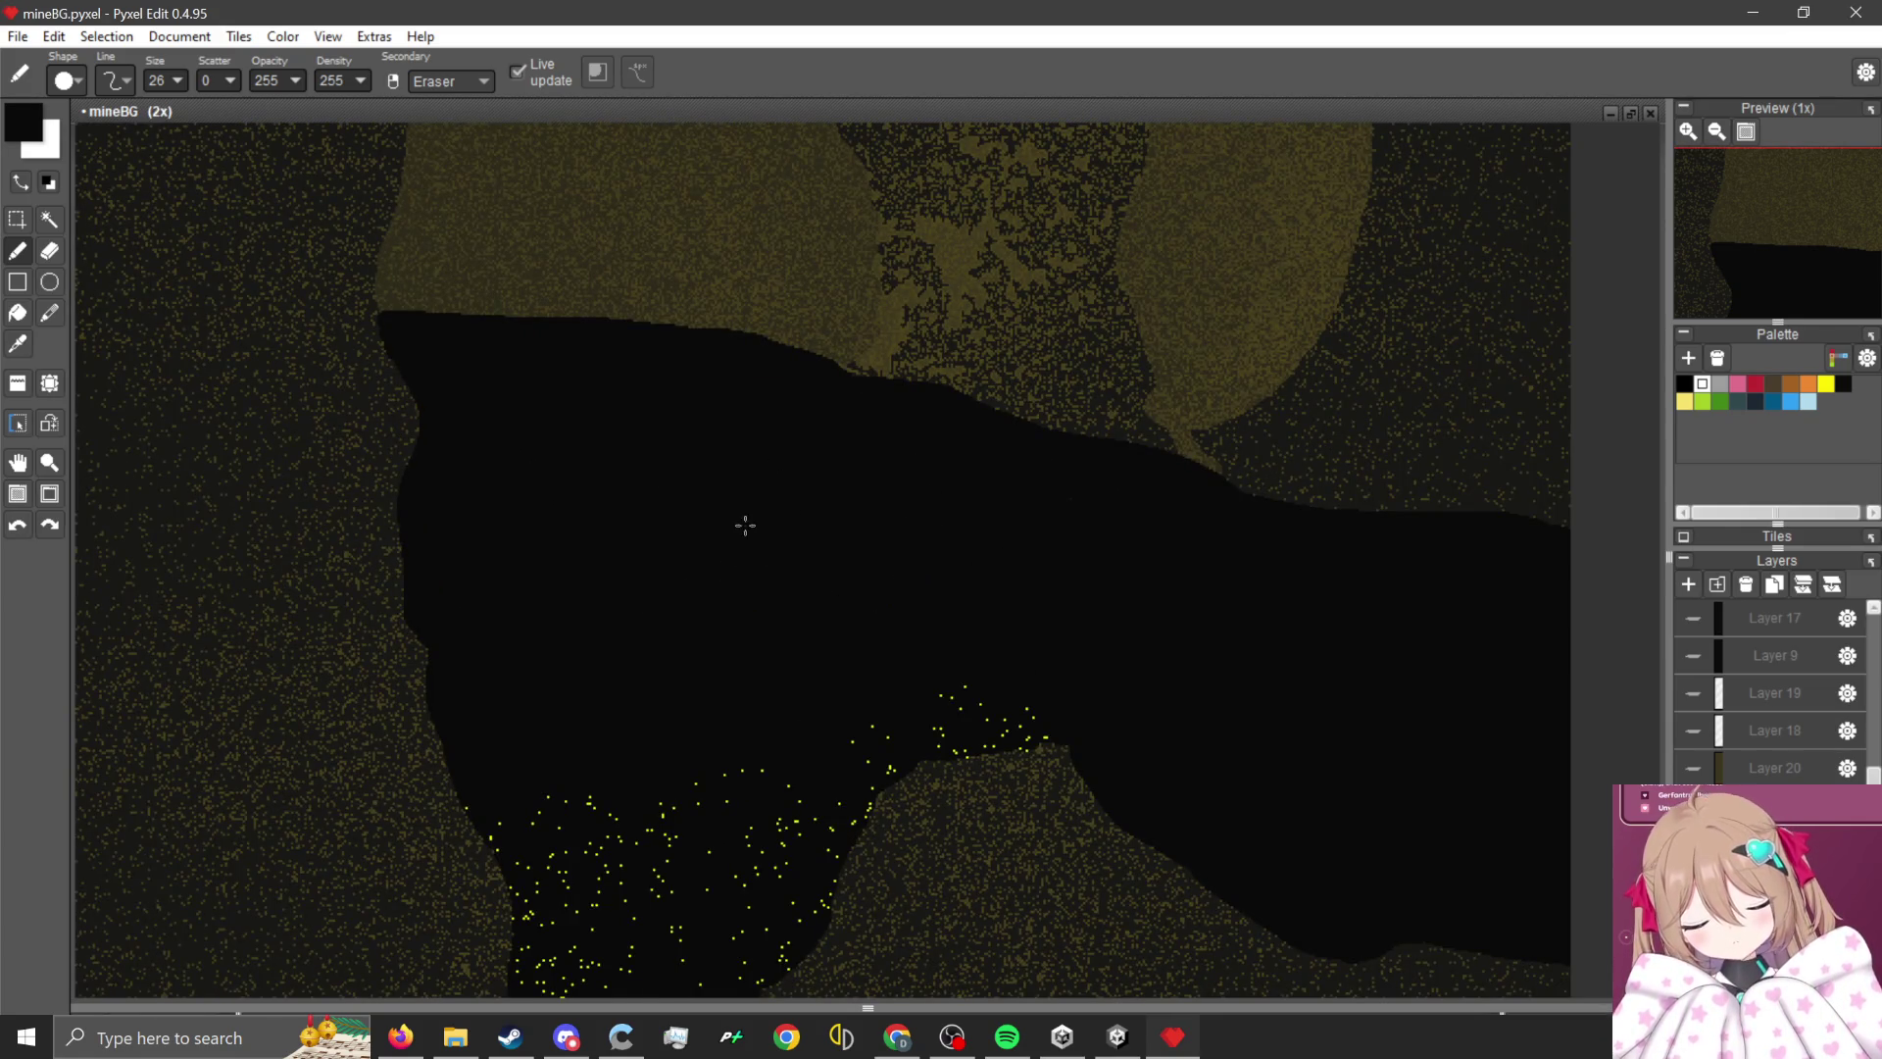
pyautogui.scroll(3, 745, 525)
pyautogui.press('alt')
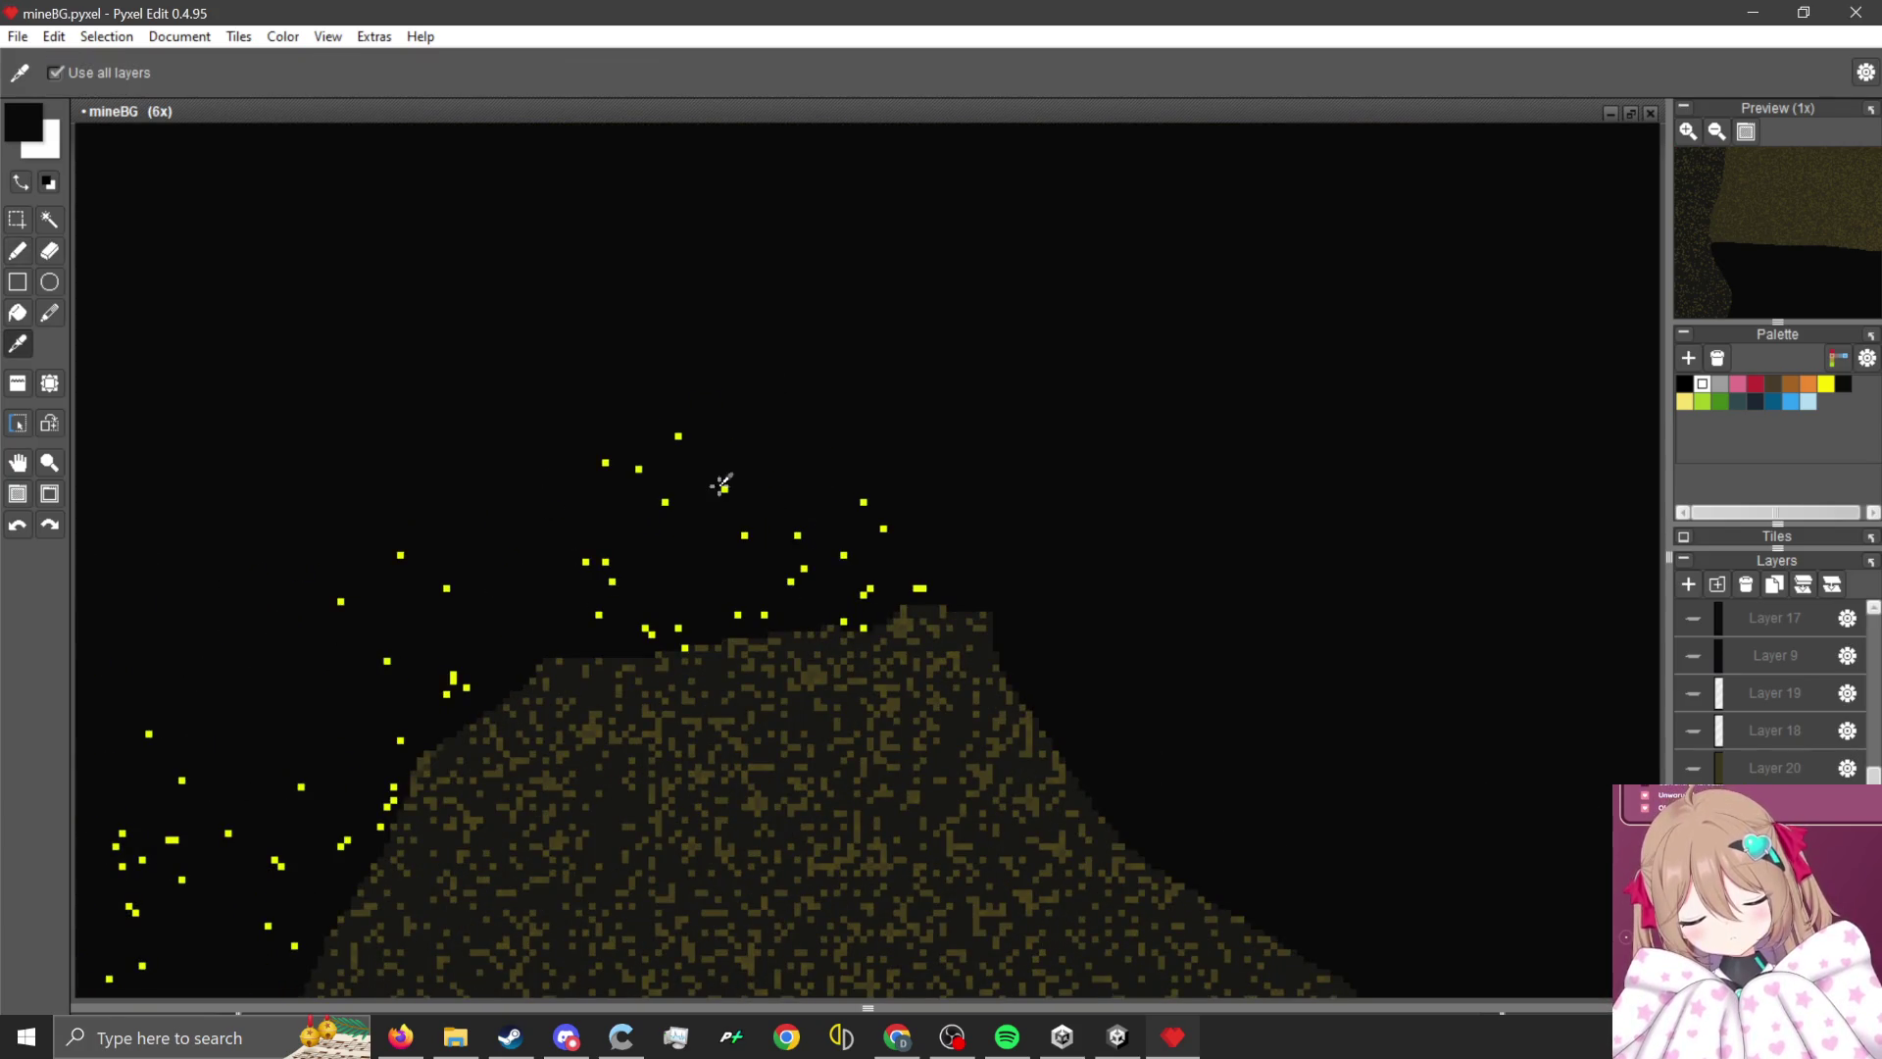
# - Pick the yellow speckle colour and magic-wand select the black area above the rock
pyautogui.click(294, 356)
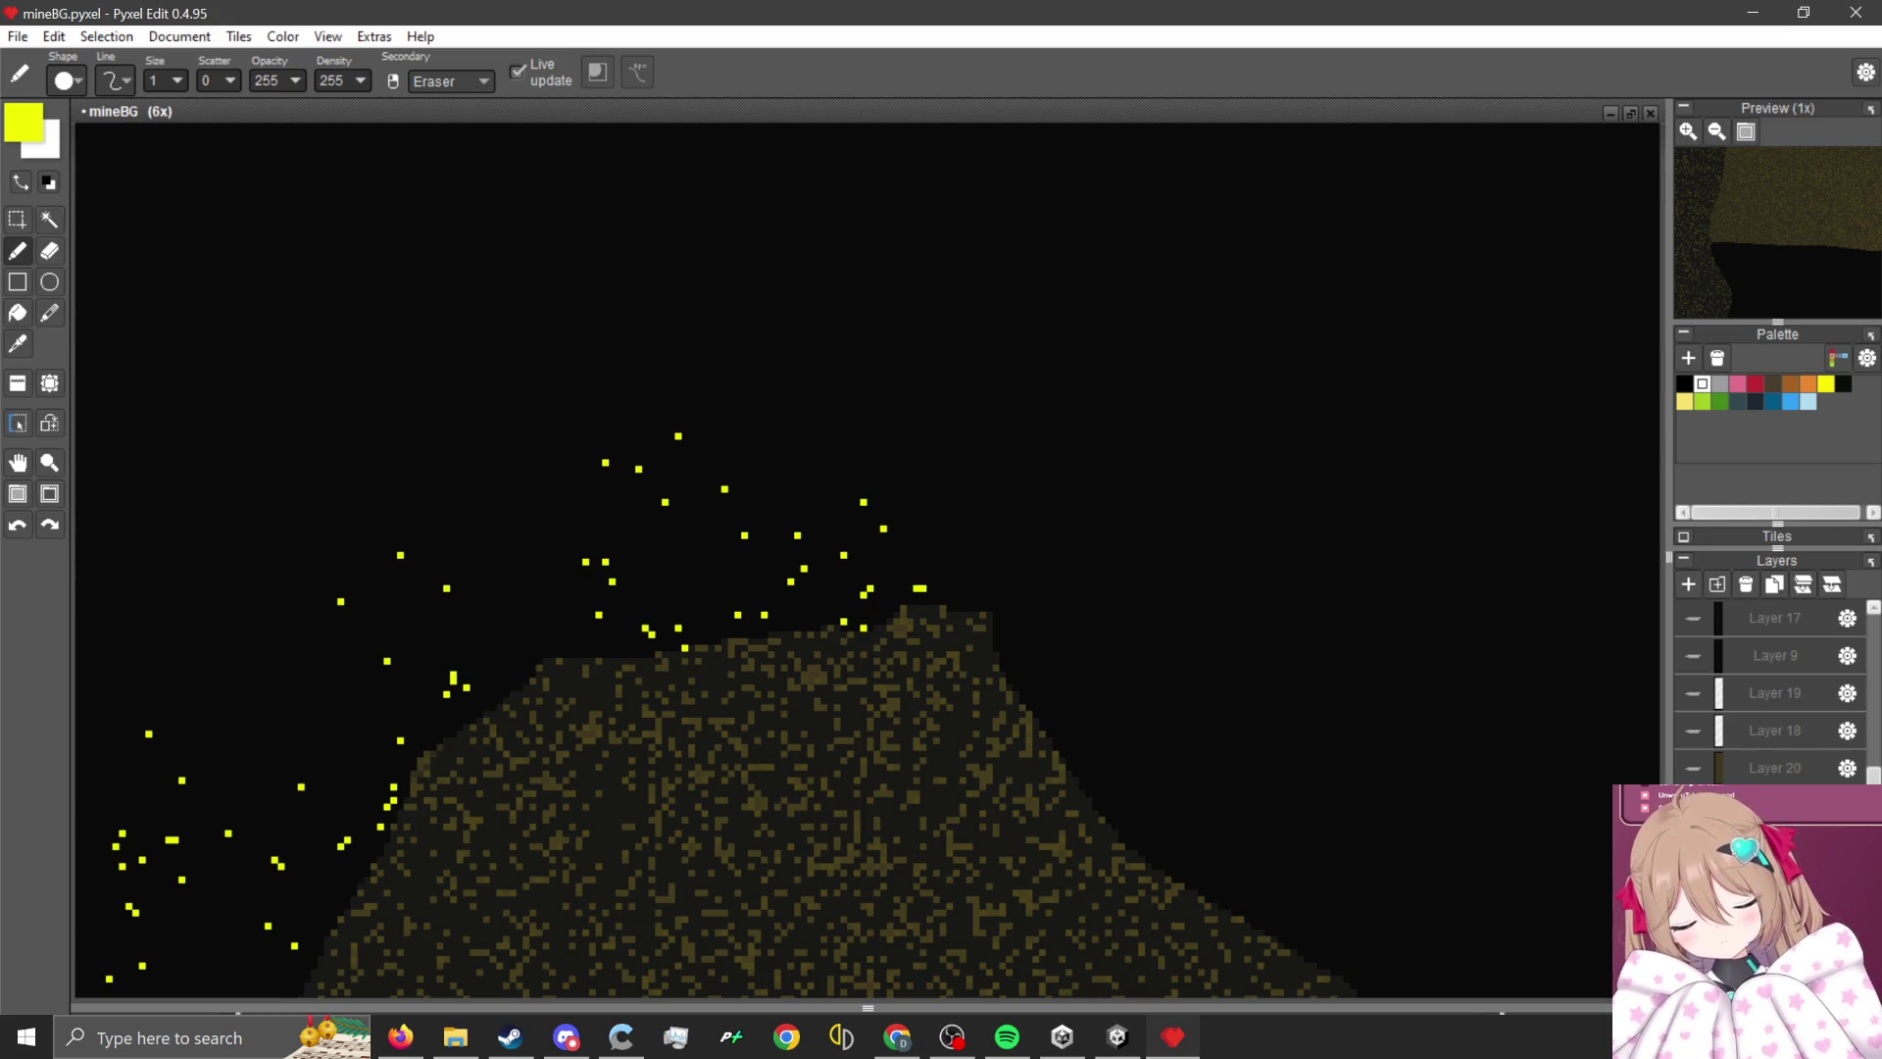
pyautogui.click(49, 219)
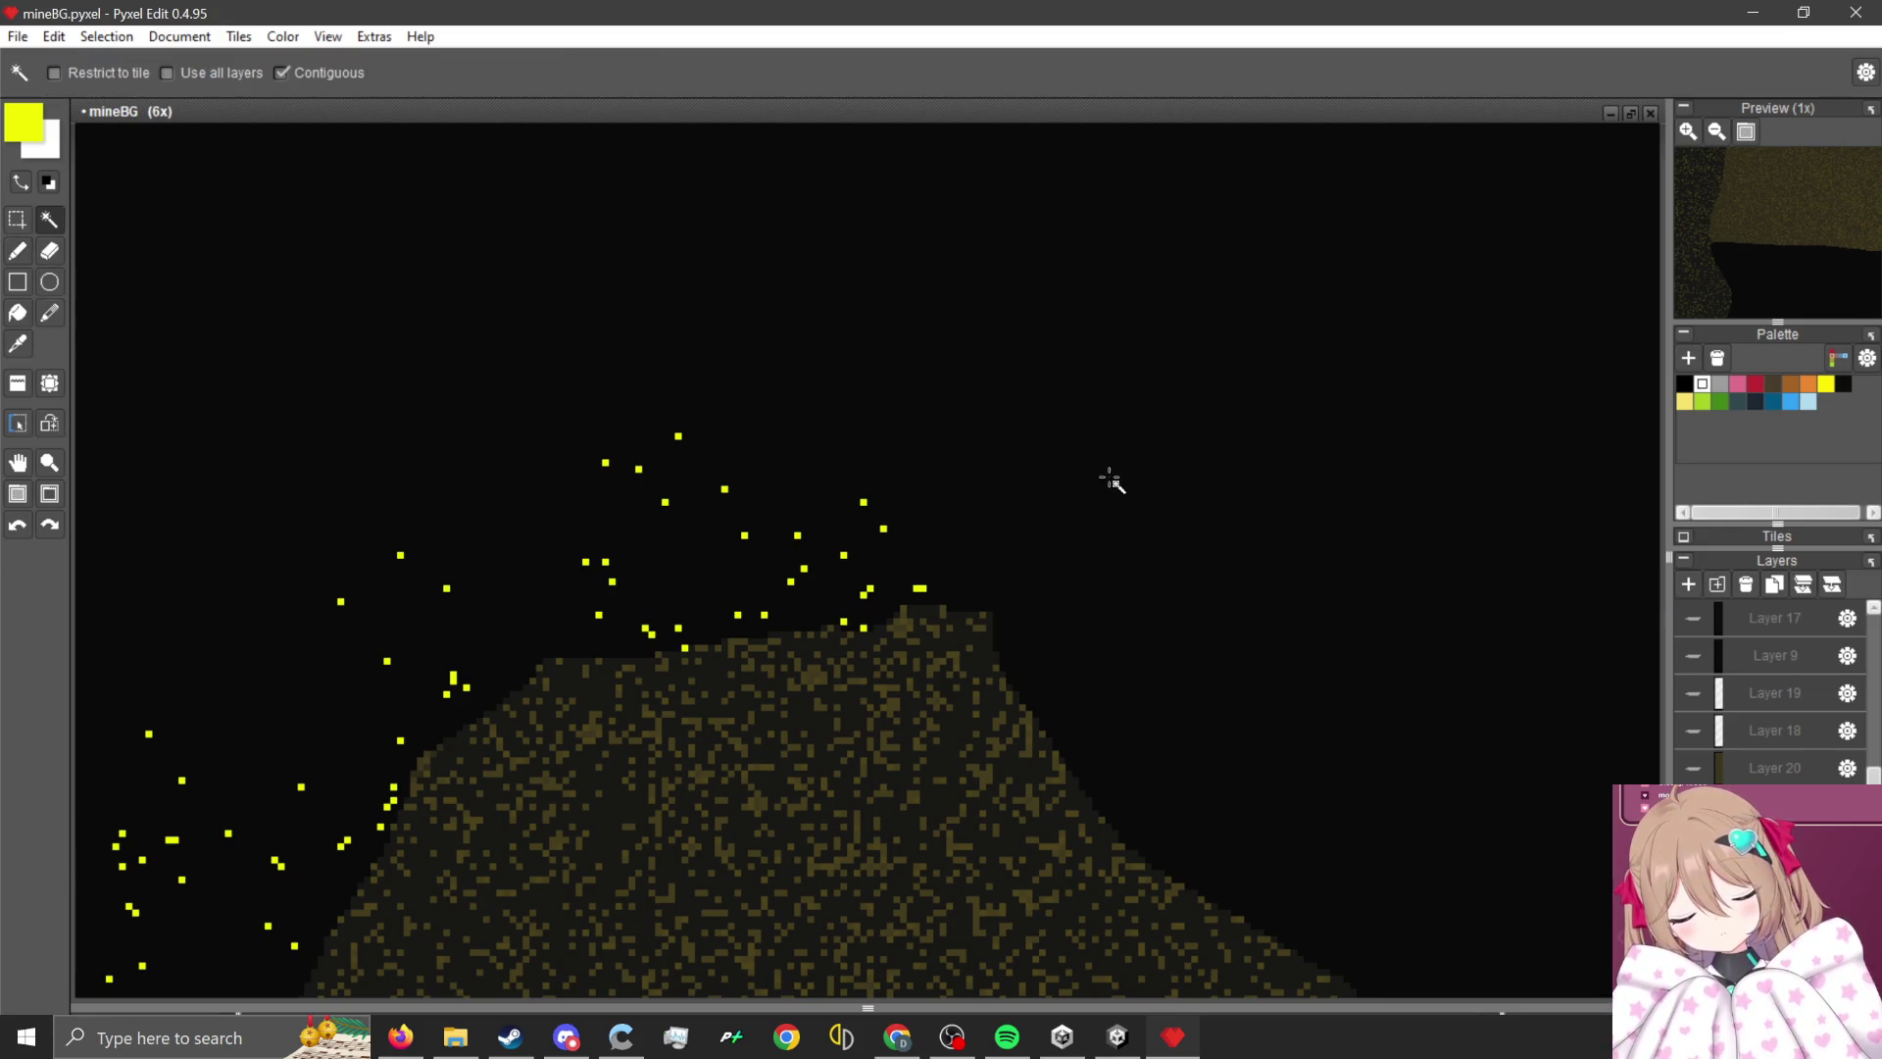
pyautogui.click(1113, 474)
pyautogui.scroll(-1, 237, 338)
# - Set the Pen's scatter to 50 and spray yellow speckles along the rock slope
pyautogui.click(15, 263)
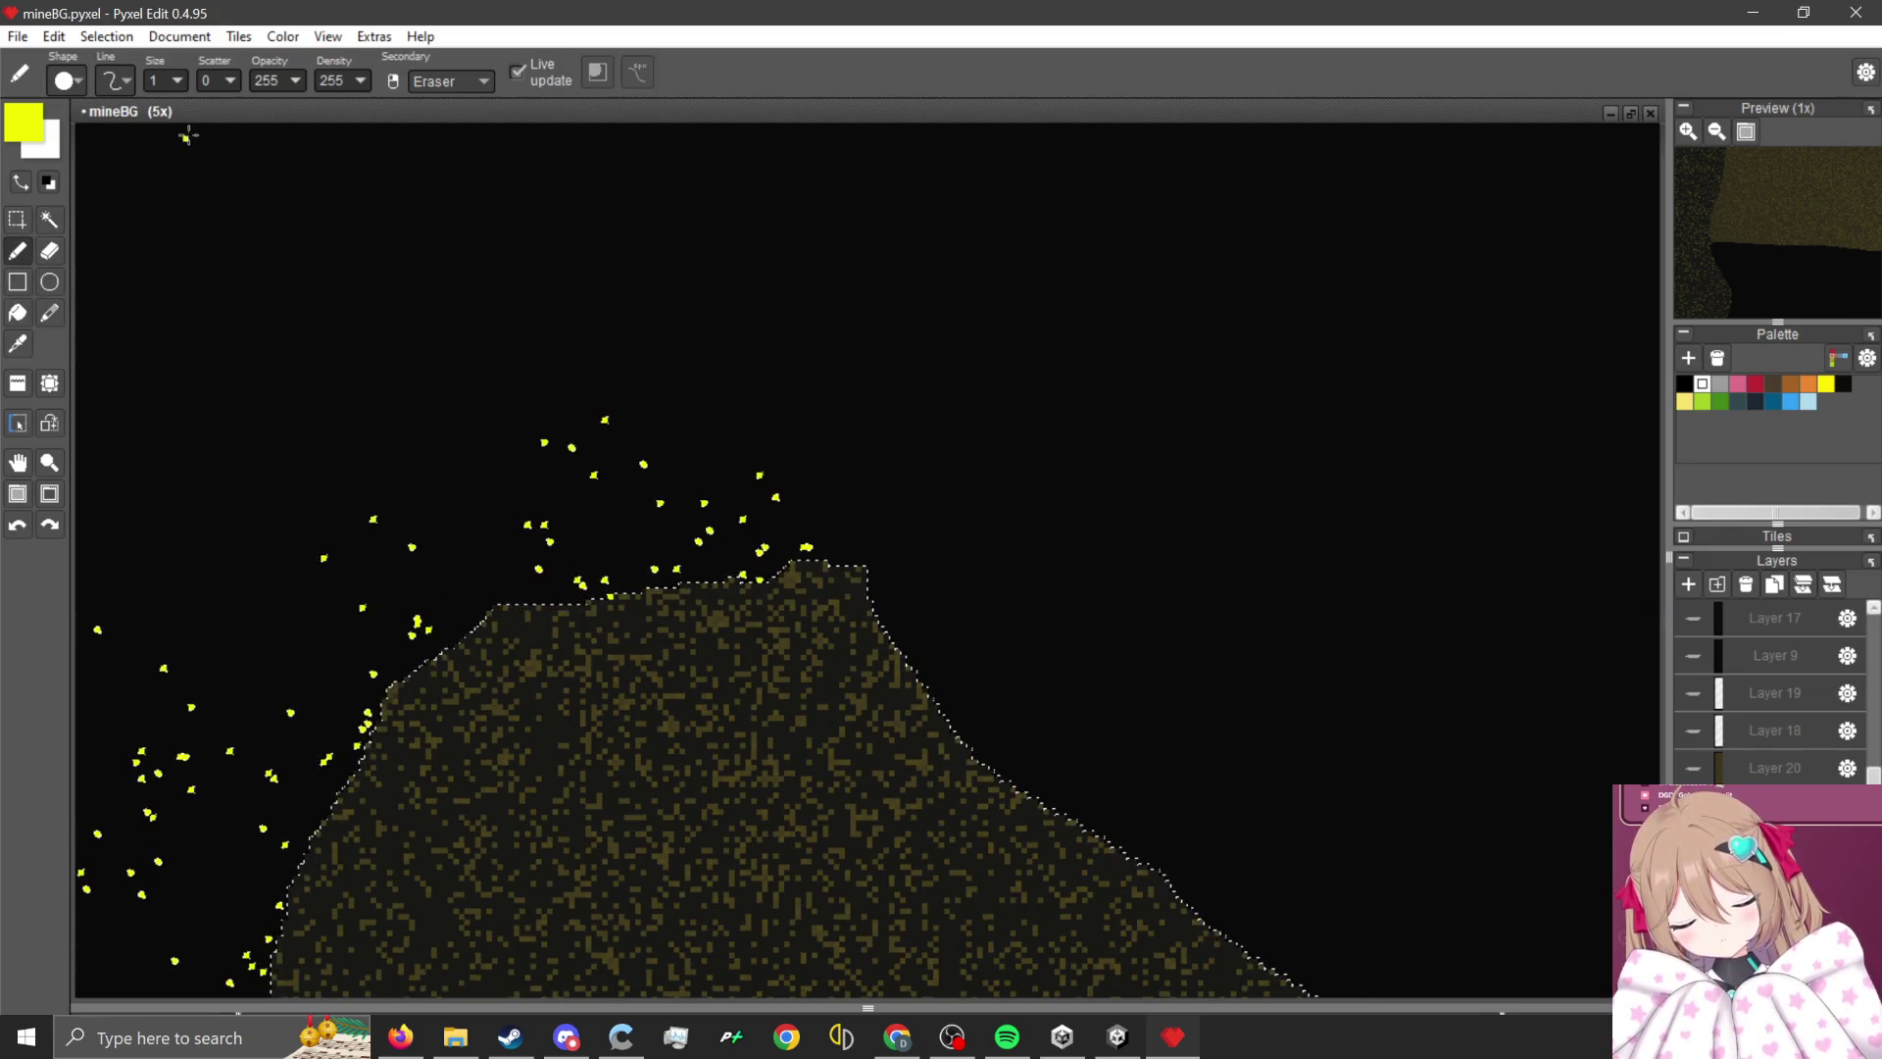
pyautogui.moveTo(239, 79); pyautogui.dragTo(247, 80)
pyautogui.scroll(-2, 659, 302)
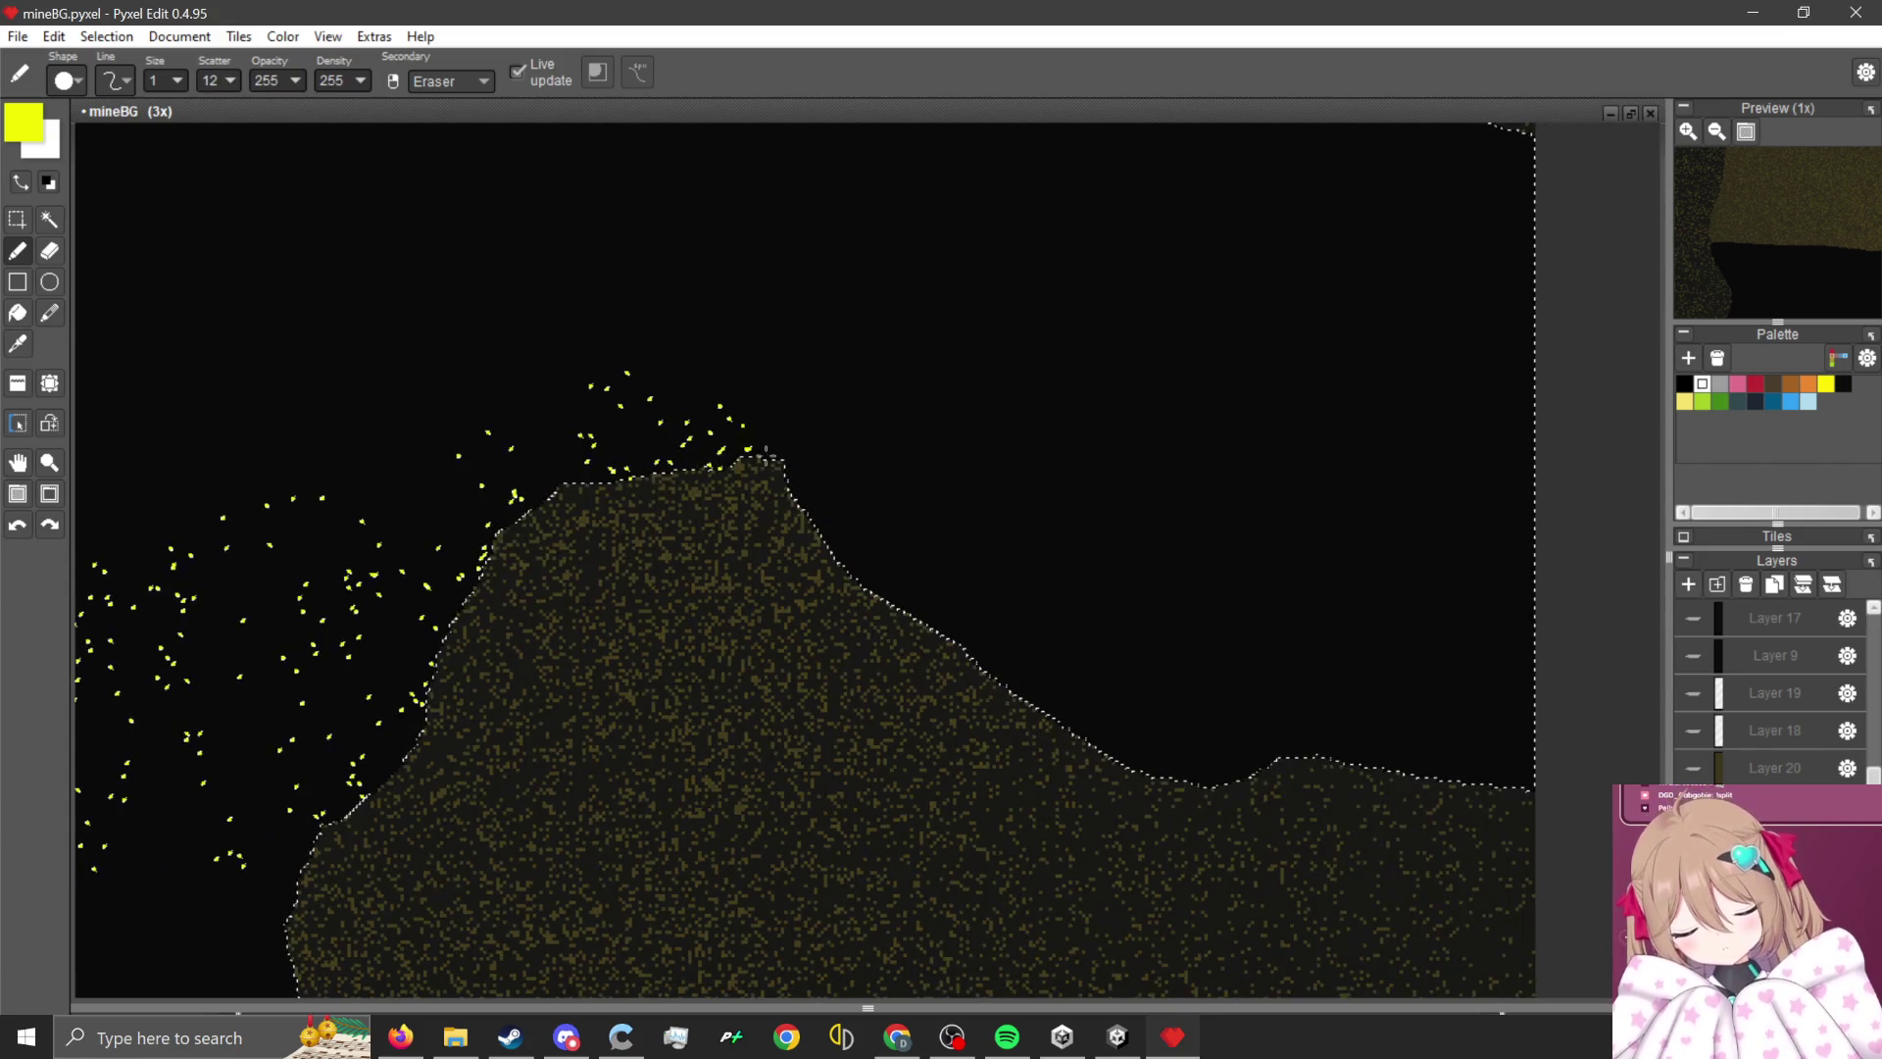
pyautogui.write('50')
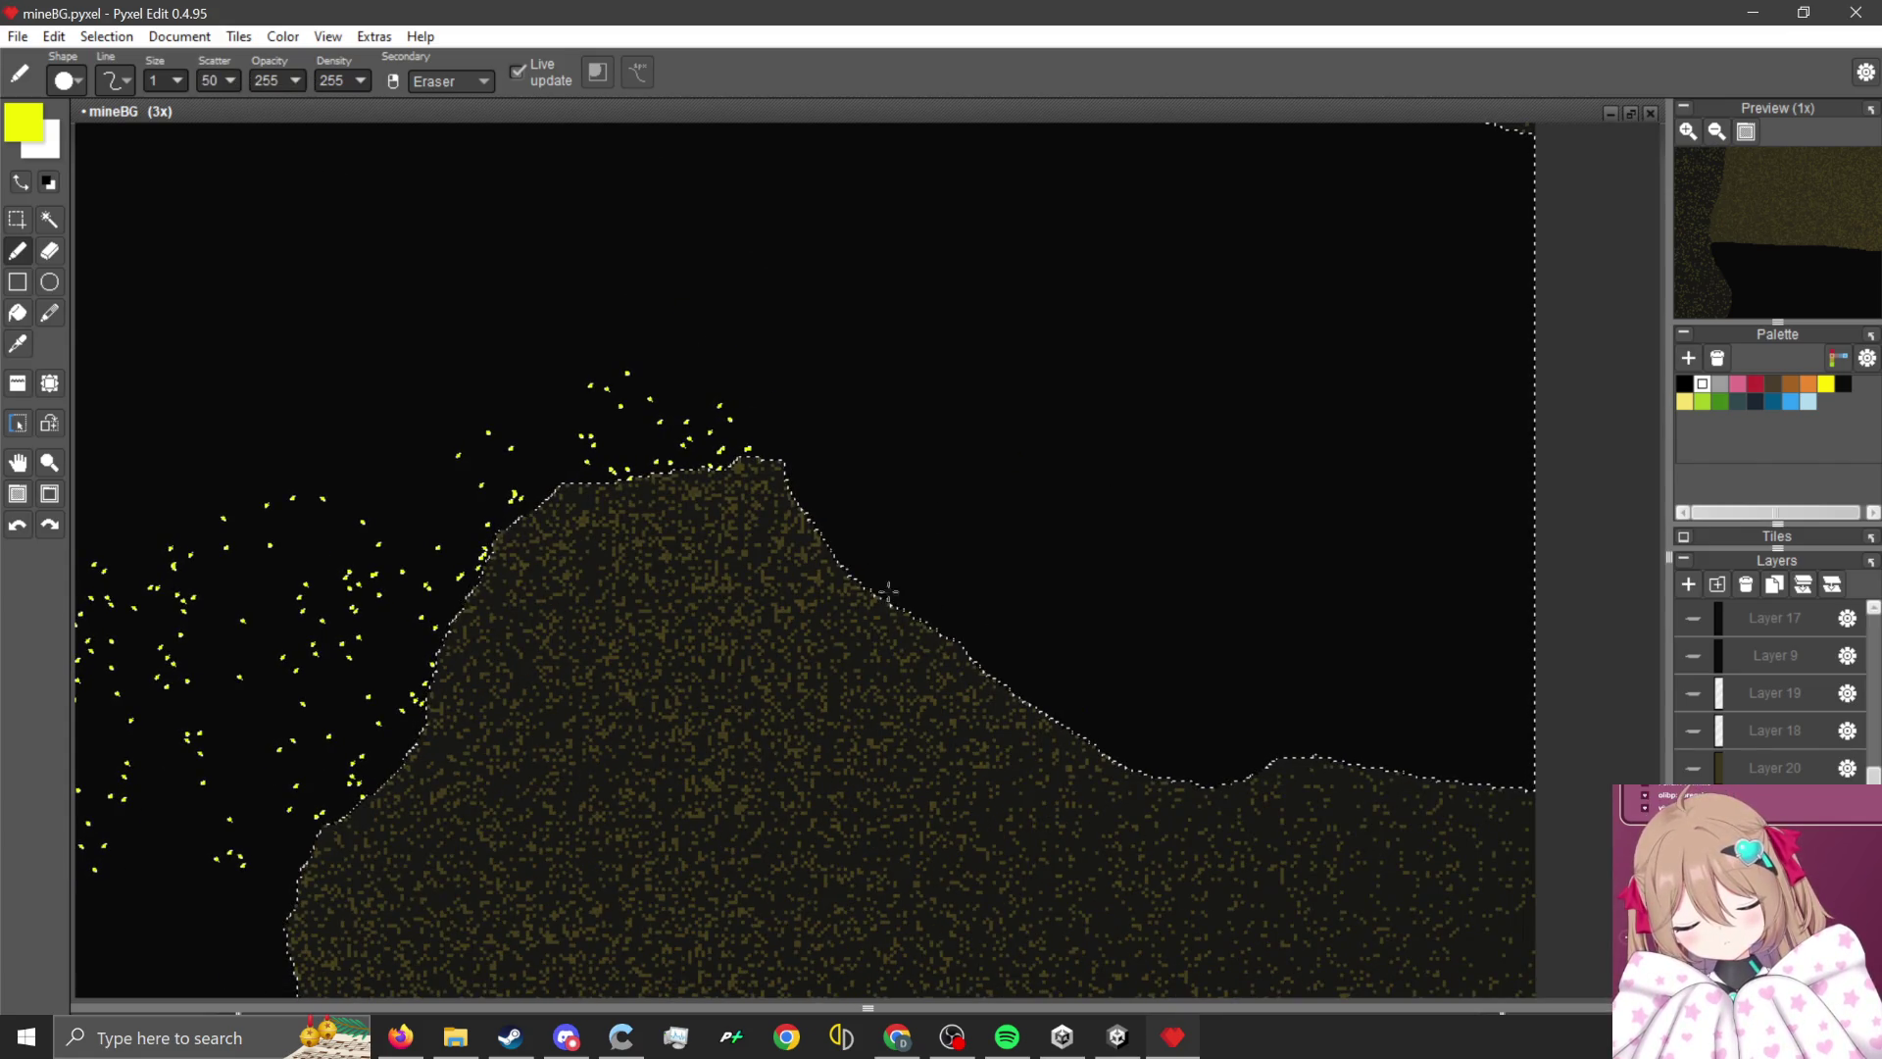
pyautogui.moveTo(1499, 755)
pyautogui.mouseDown()
pyautogui.moveTo(1176, 686)
pyautogui.moveTo(742, 500)
pyautogui.mouseUp()
pyautogui.click(17, 219)
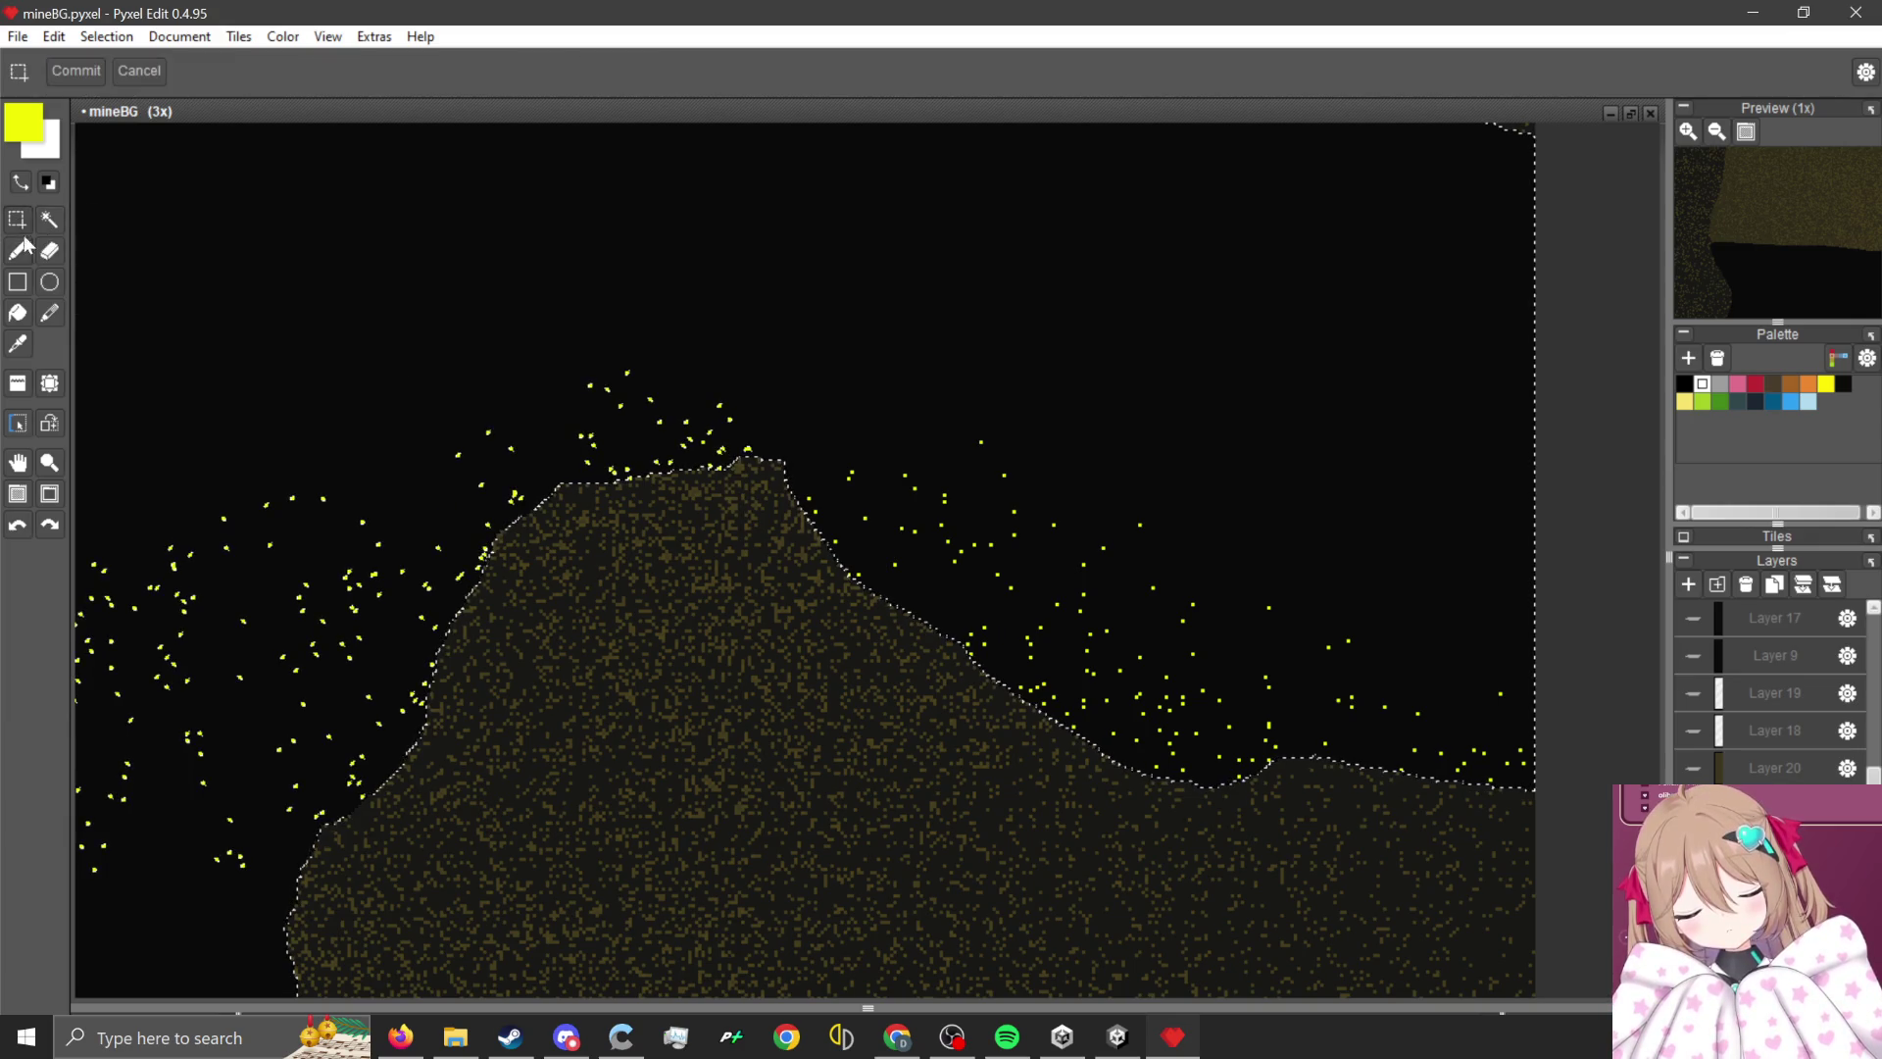
pyautogui.scroll(-5, 780, 543)
pyautogui.scroll(2, 807, 514)
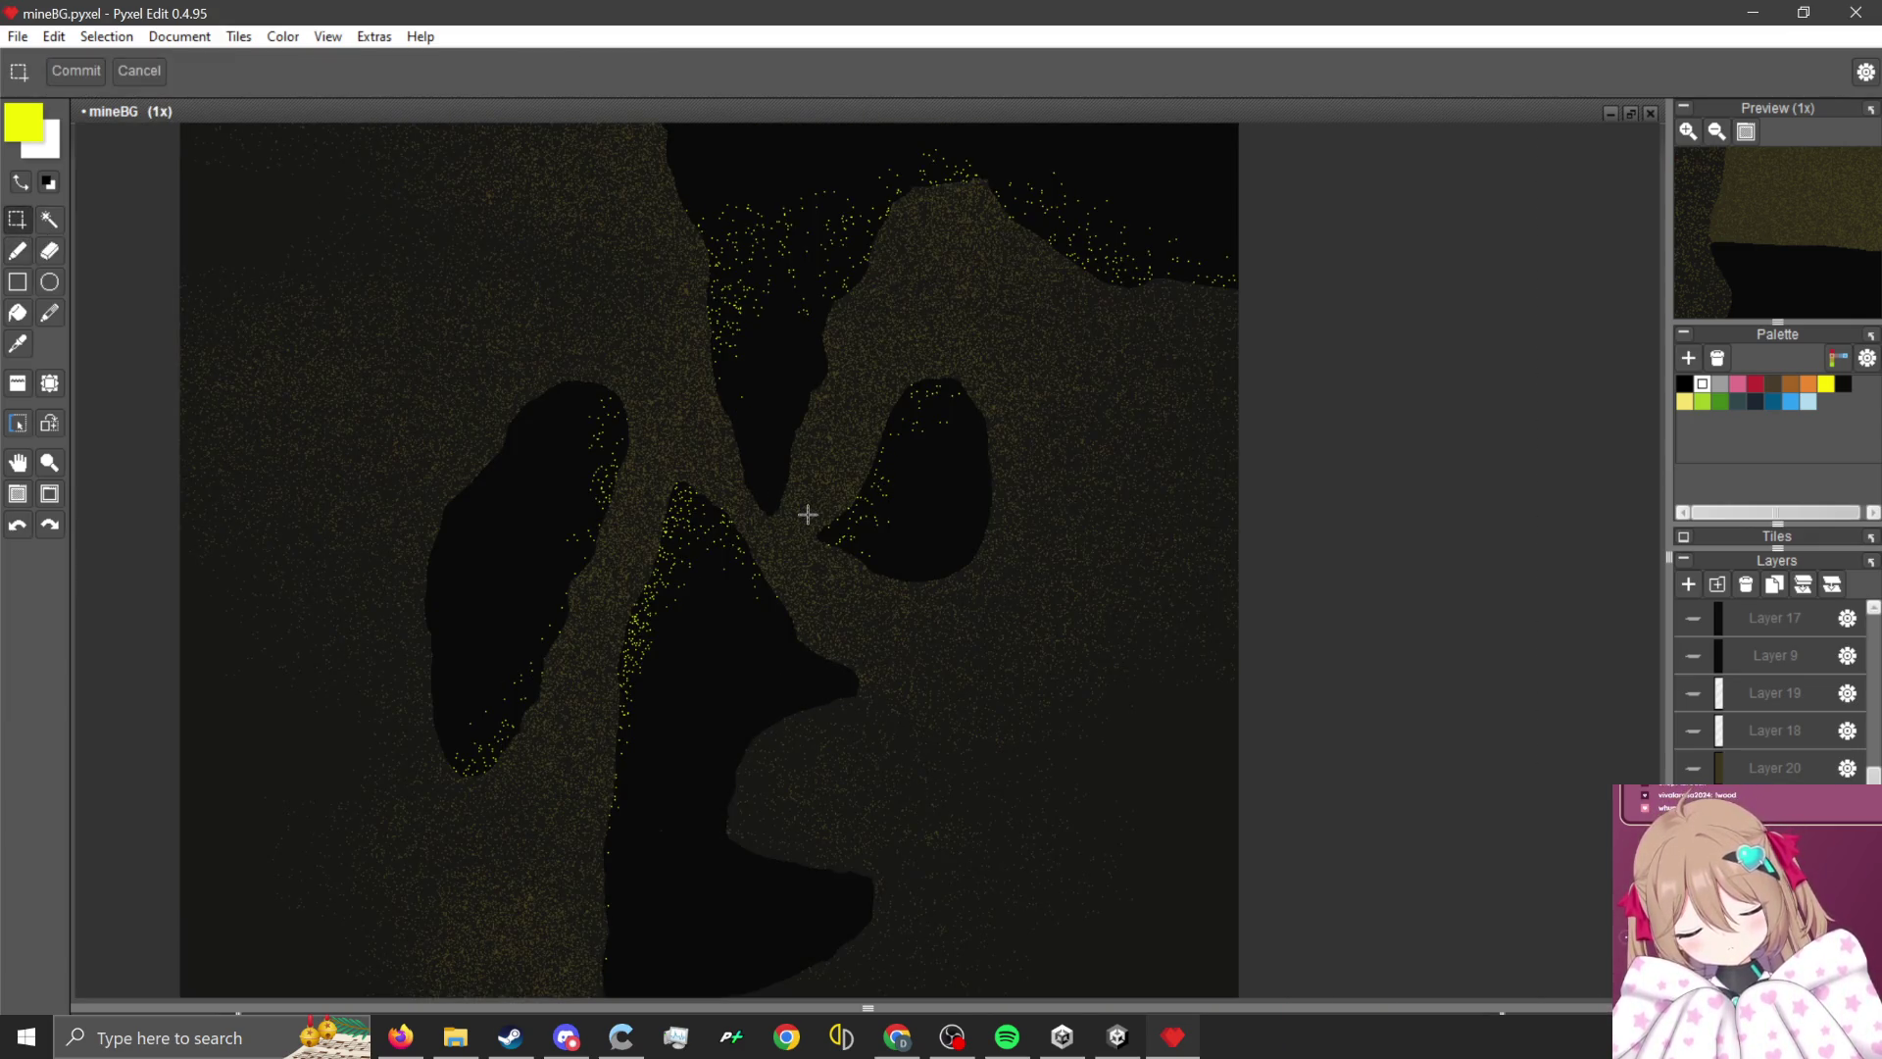
# - Show Layer 18 again and look over the cave
pyautogui.scroll(-1, 1014, 597)
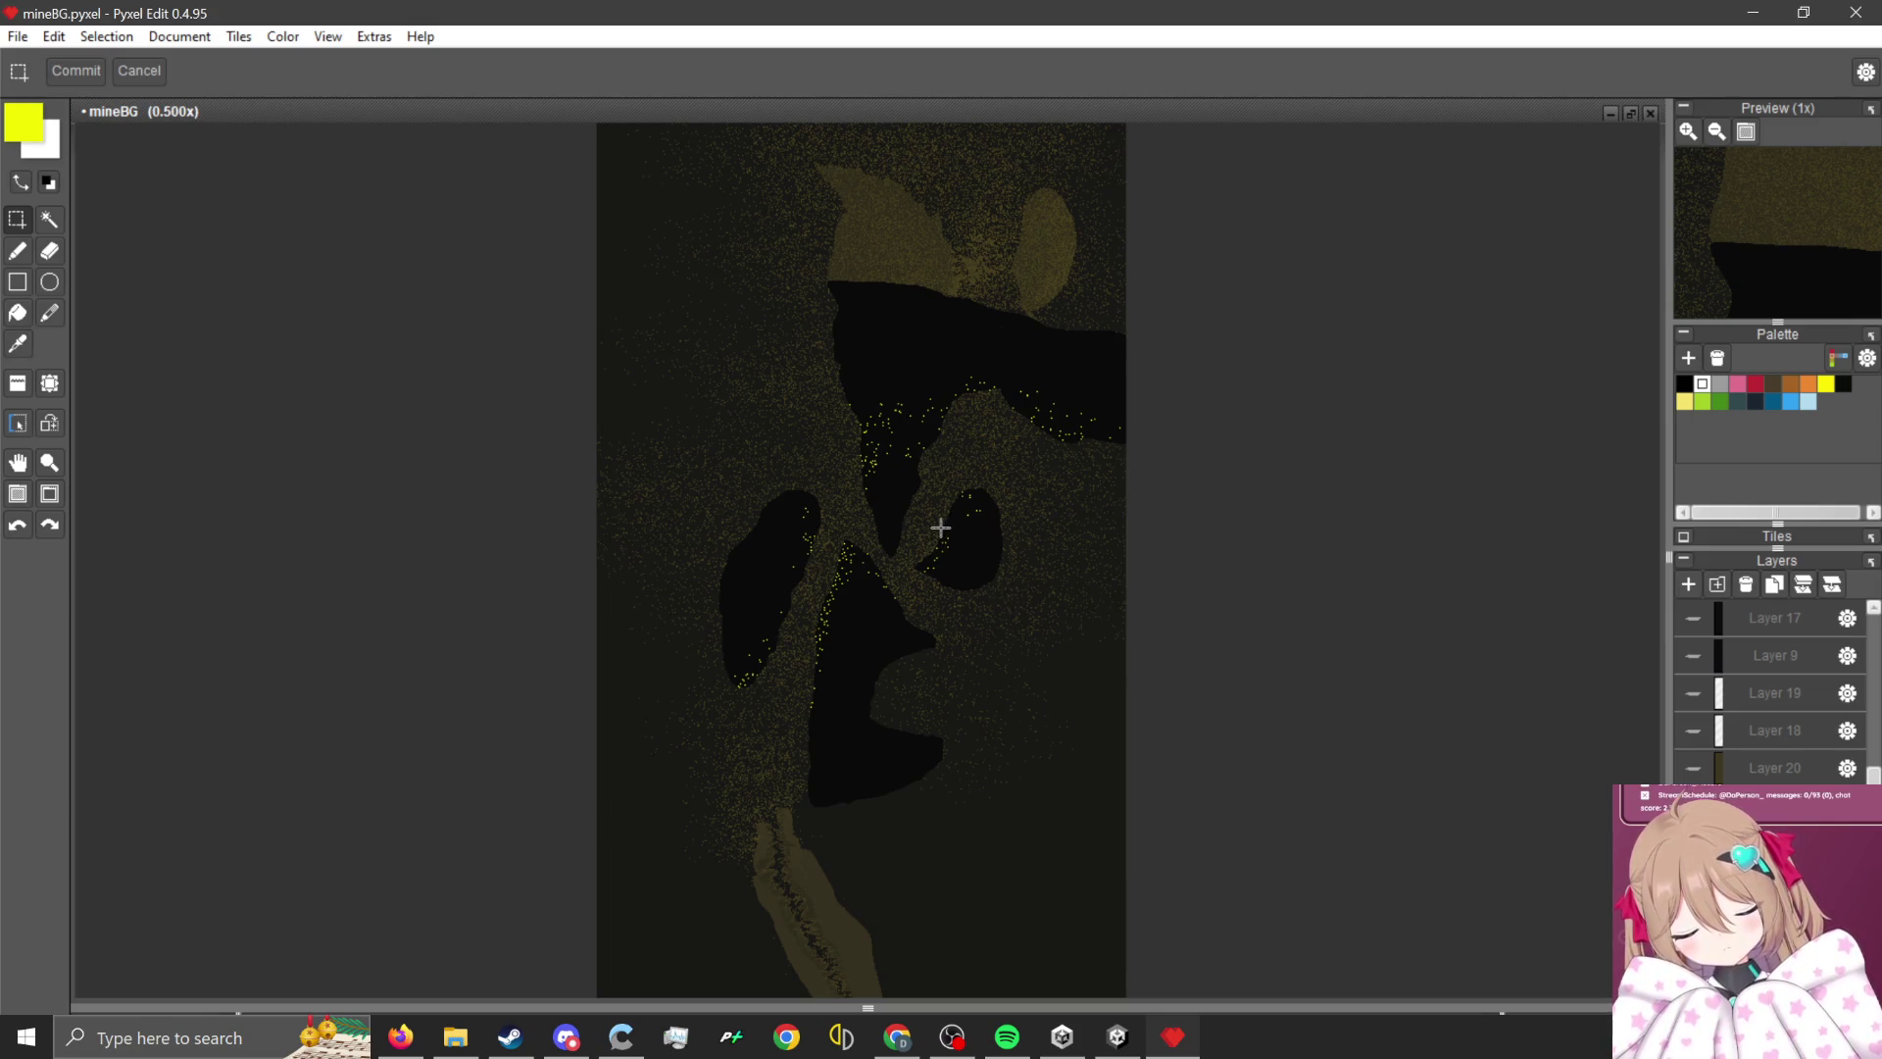
pyautogui.scroll(2, 985, 503)
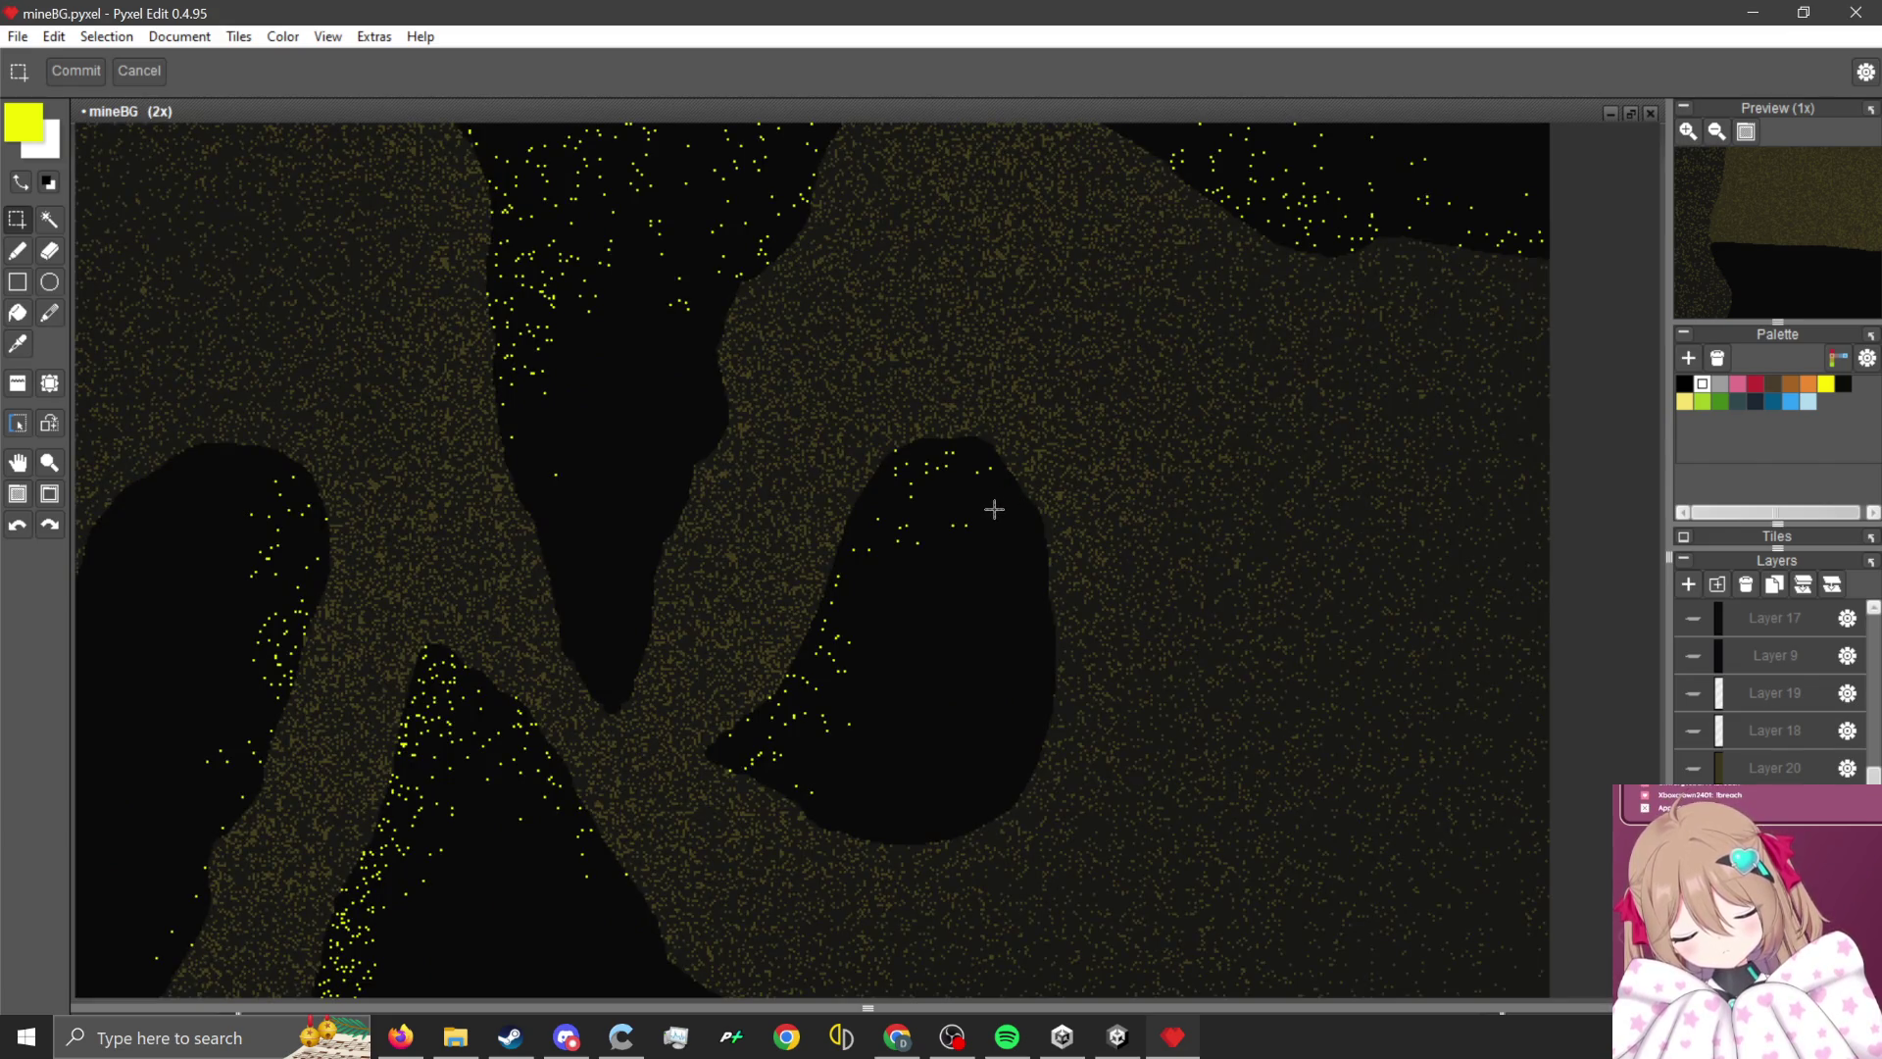
pyautogui.scroll(-2, 993, 508)
pyautogui.scroll(1, 1013, 598)
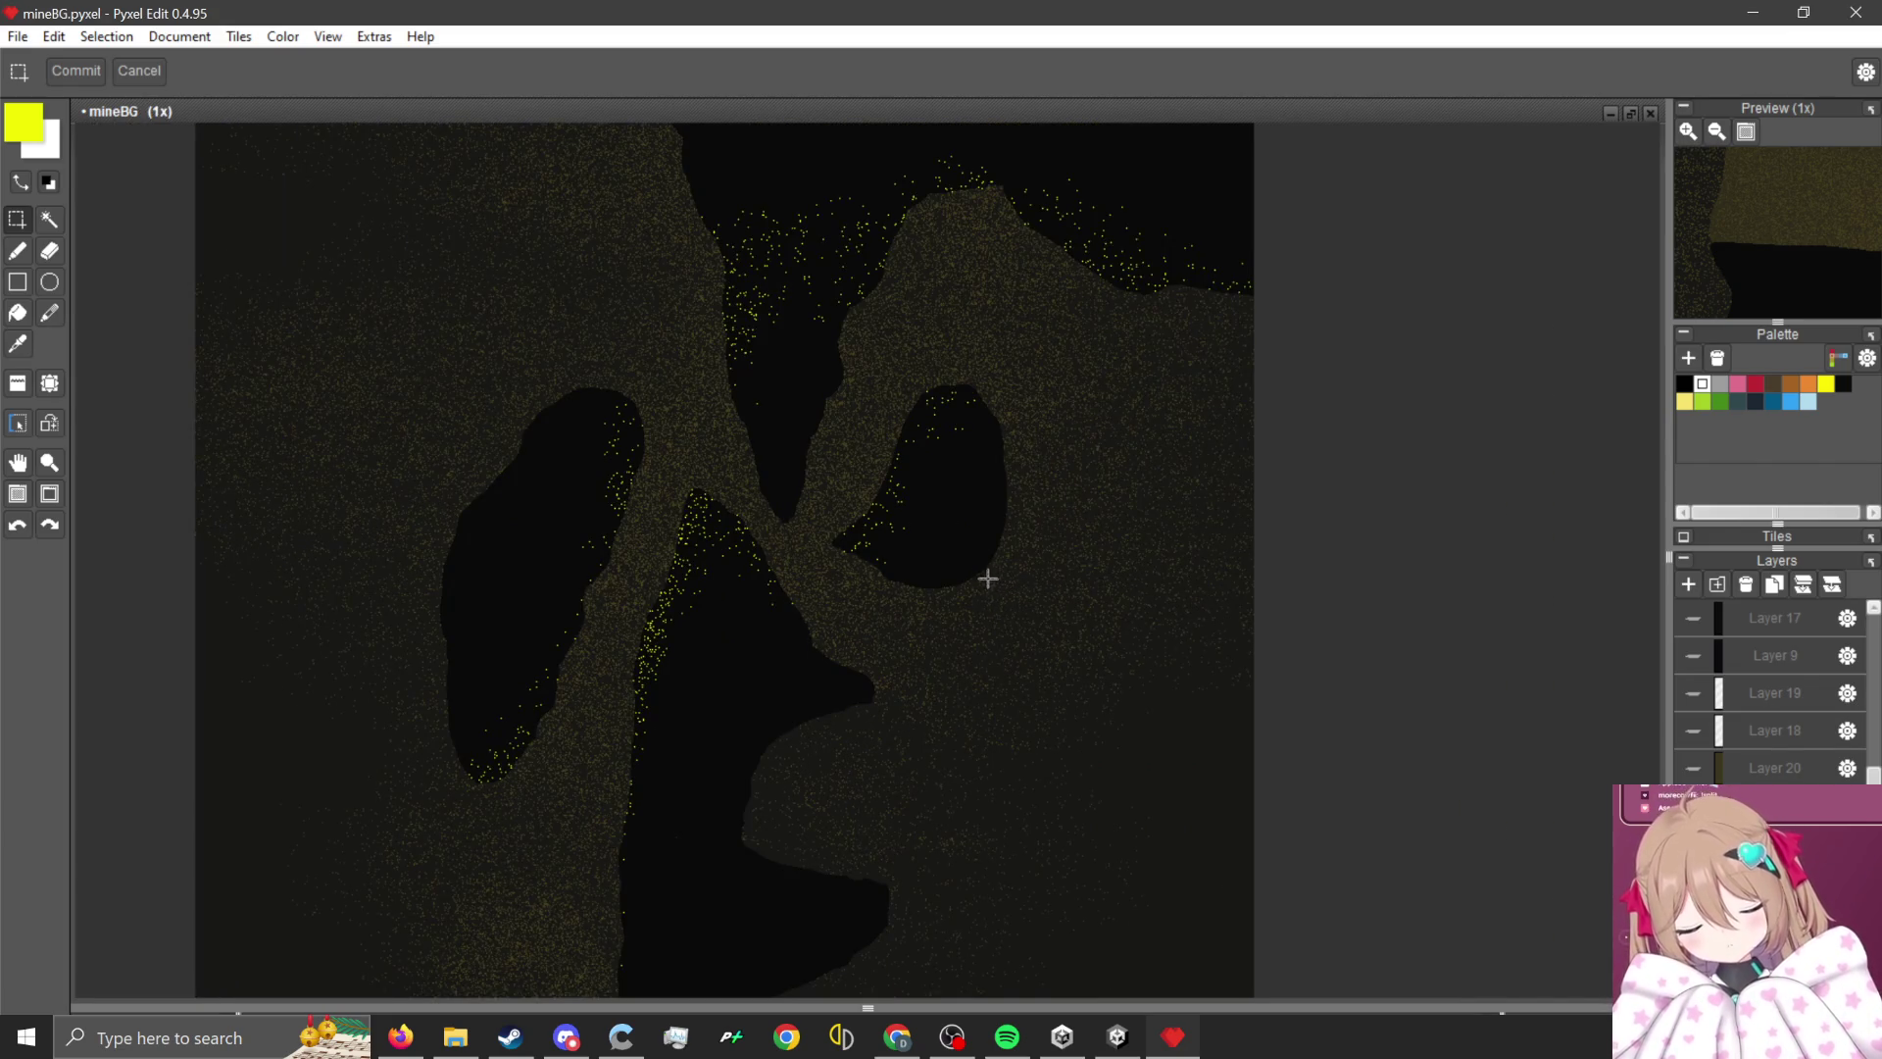
pyautogui.scroll(1, 988, 579)
pyautogui.scroll(-2, 1020, 387)
pyautogui.scroll(1, 1012, 630)
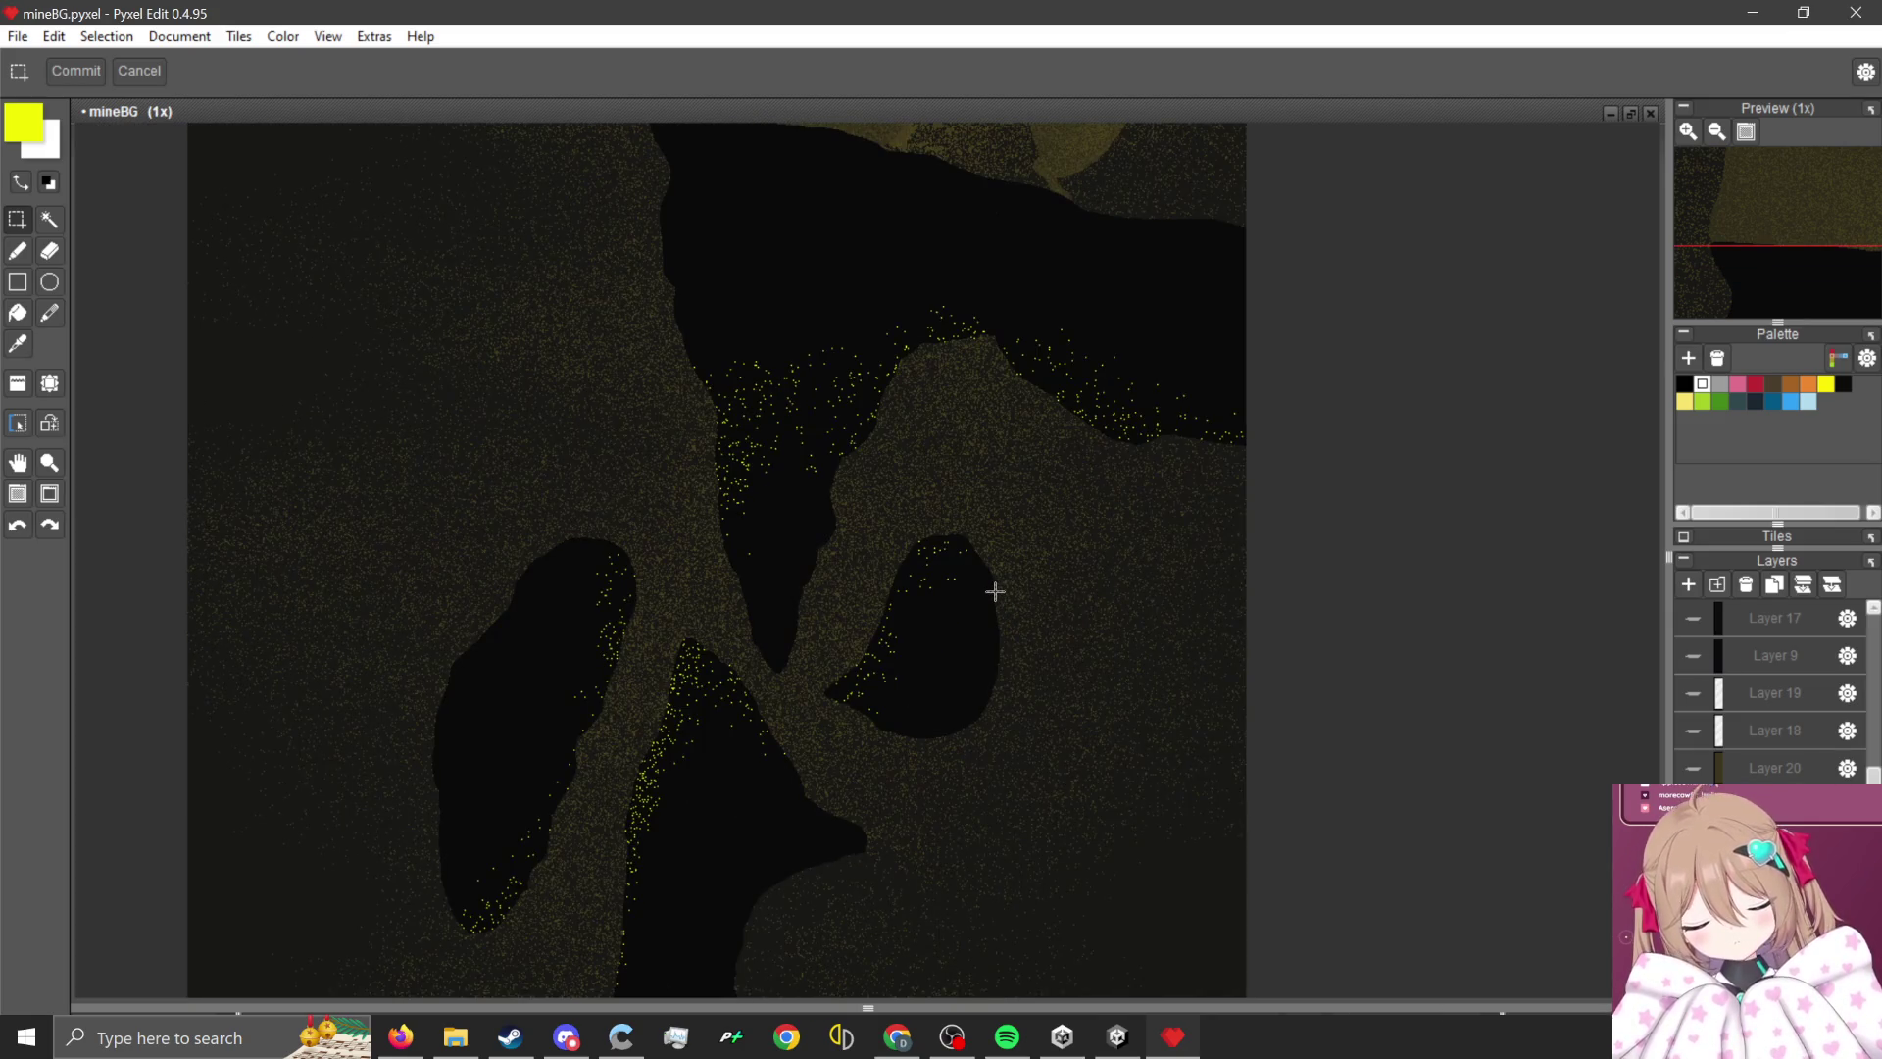
pyautogui.keyDown('alt'); pyautogui.click(1691, 732); pyautogui.keyUp('alt')
pyautogui.scroll(2, 1044, 501)
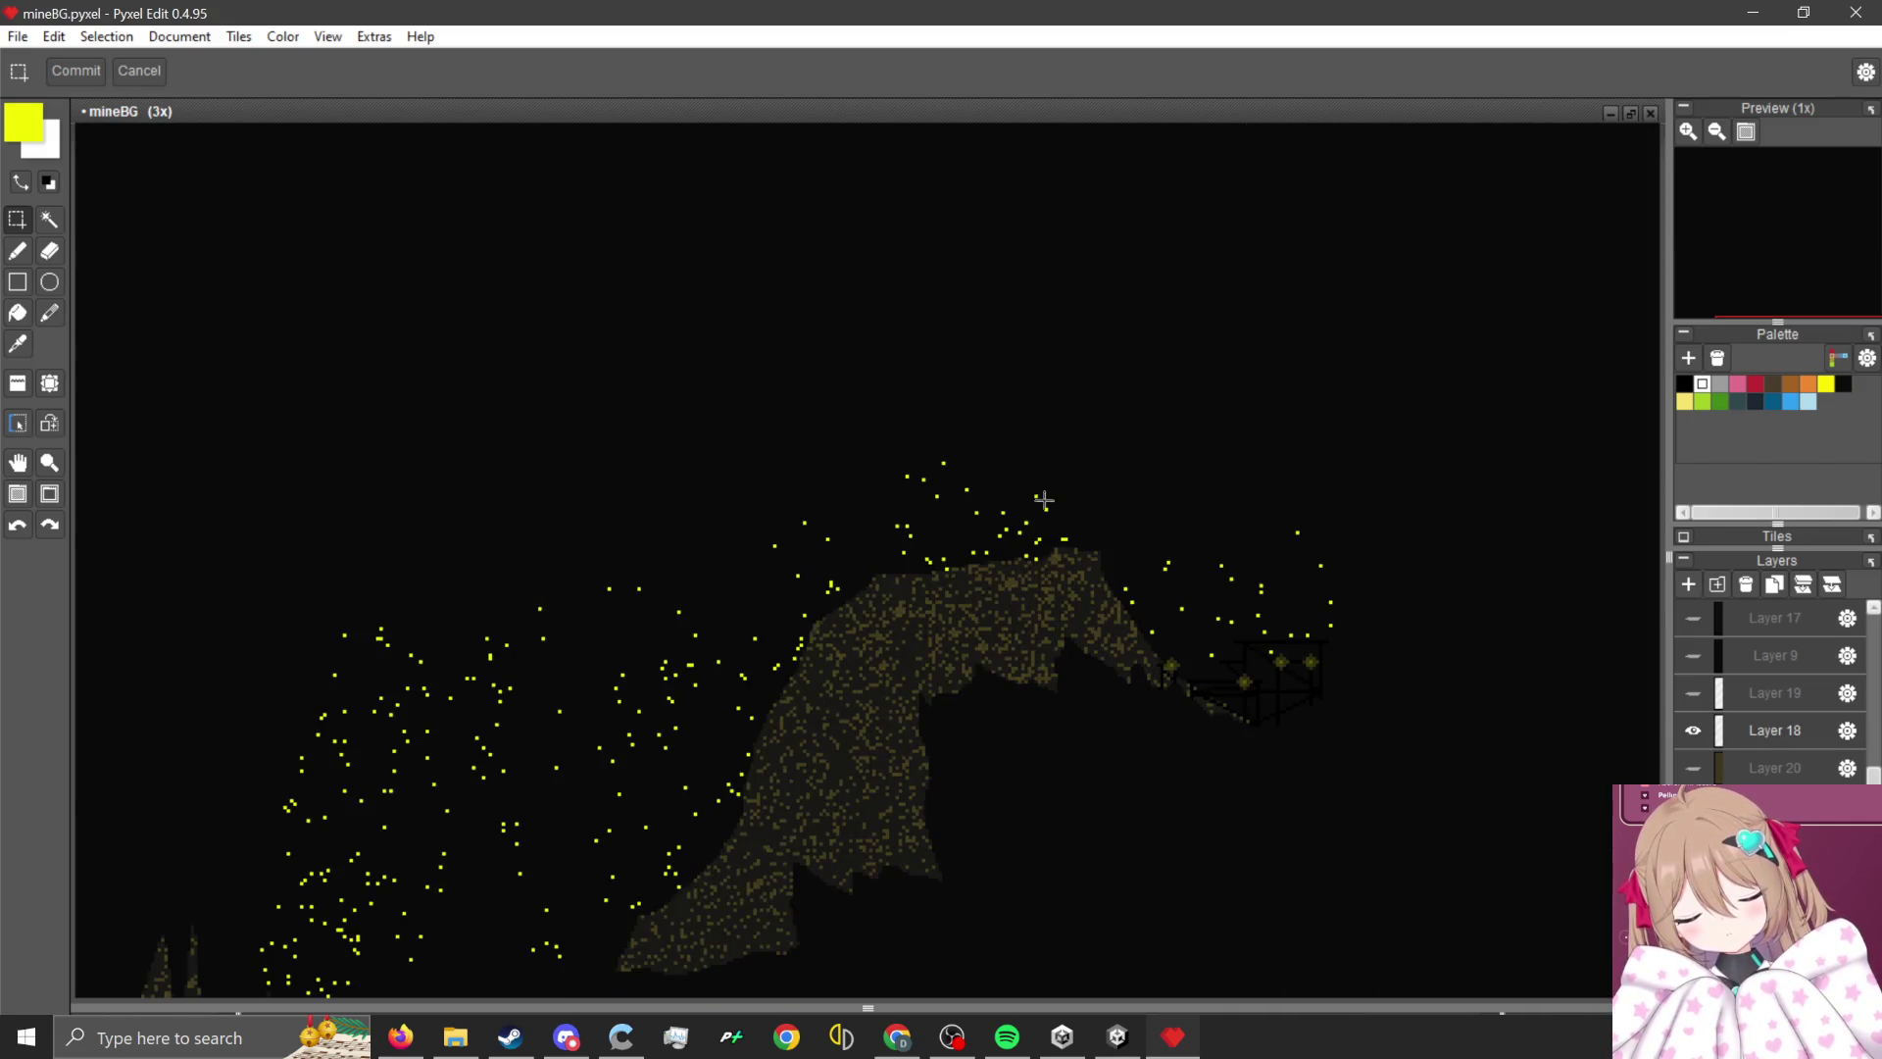
pyautogui.scroll(-1, 921, 571)
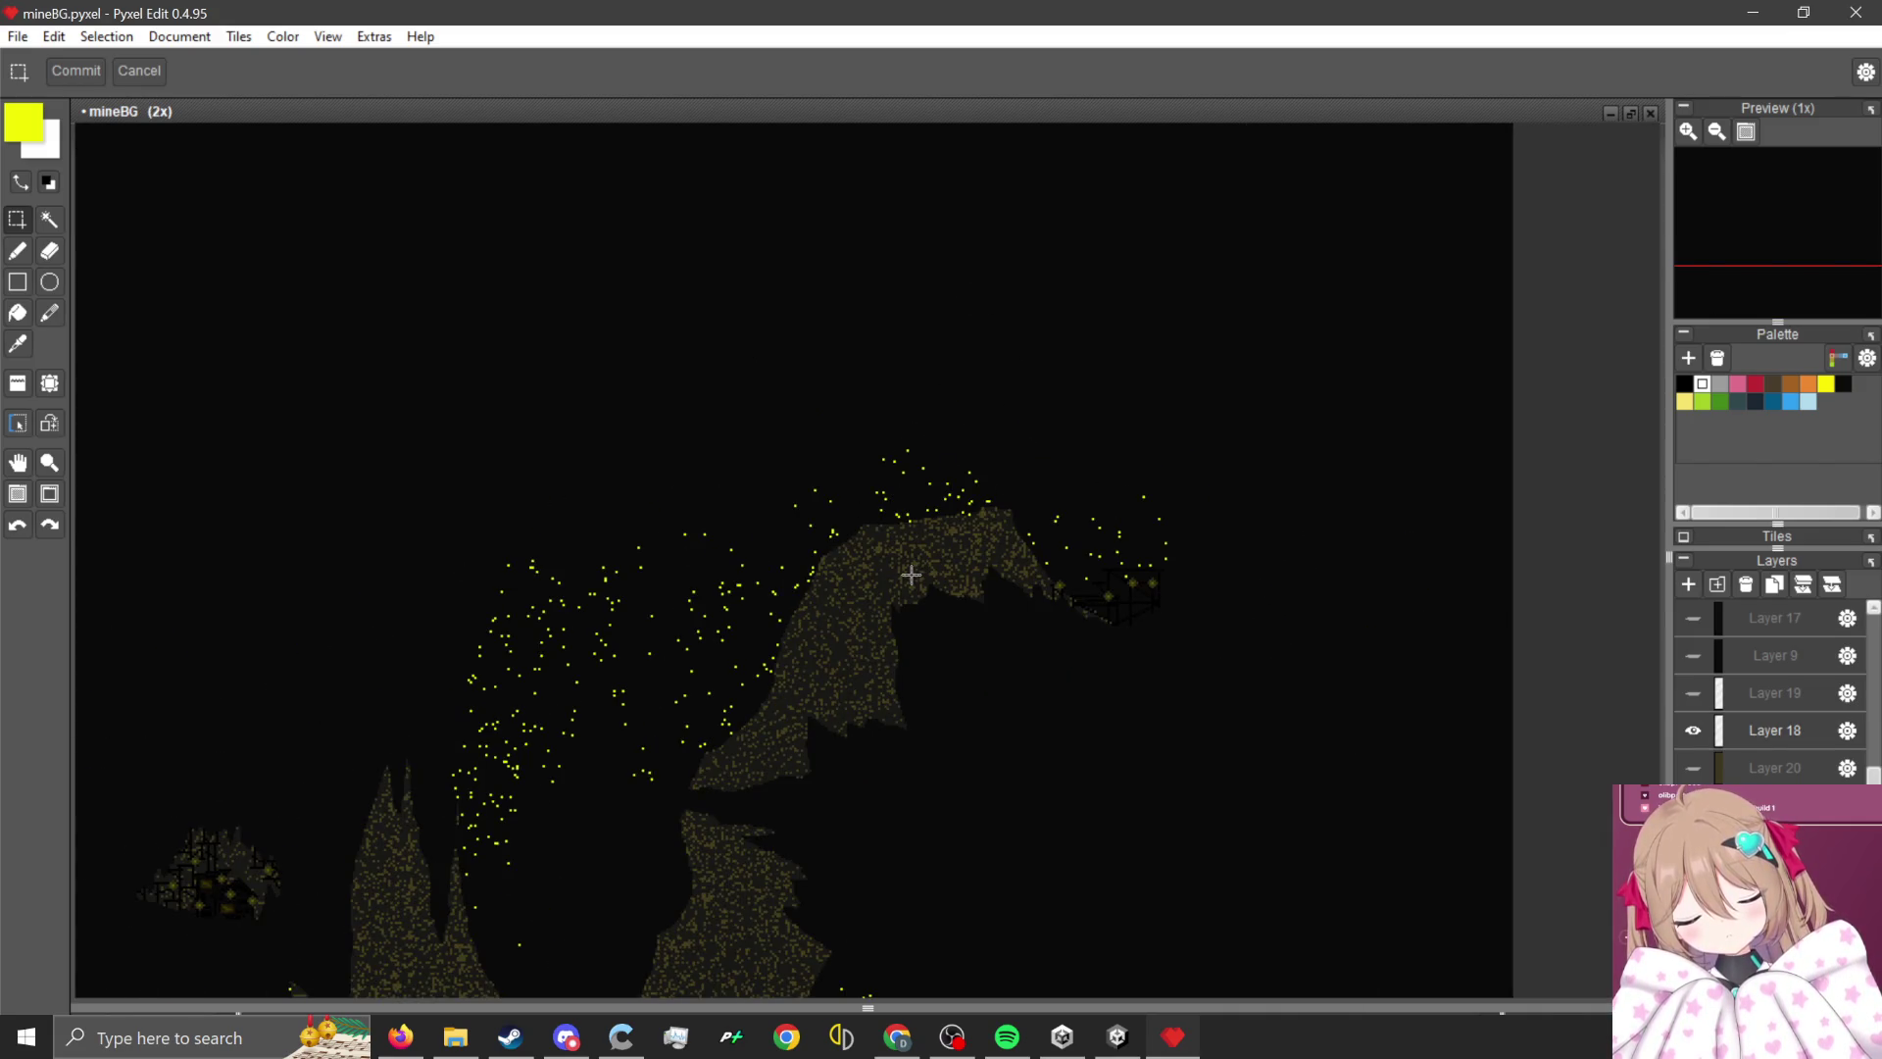
pyautogui.scroll(-1, 855, 792)
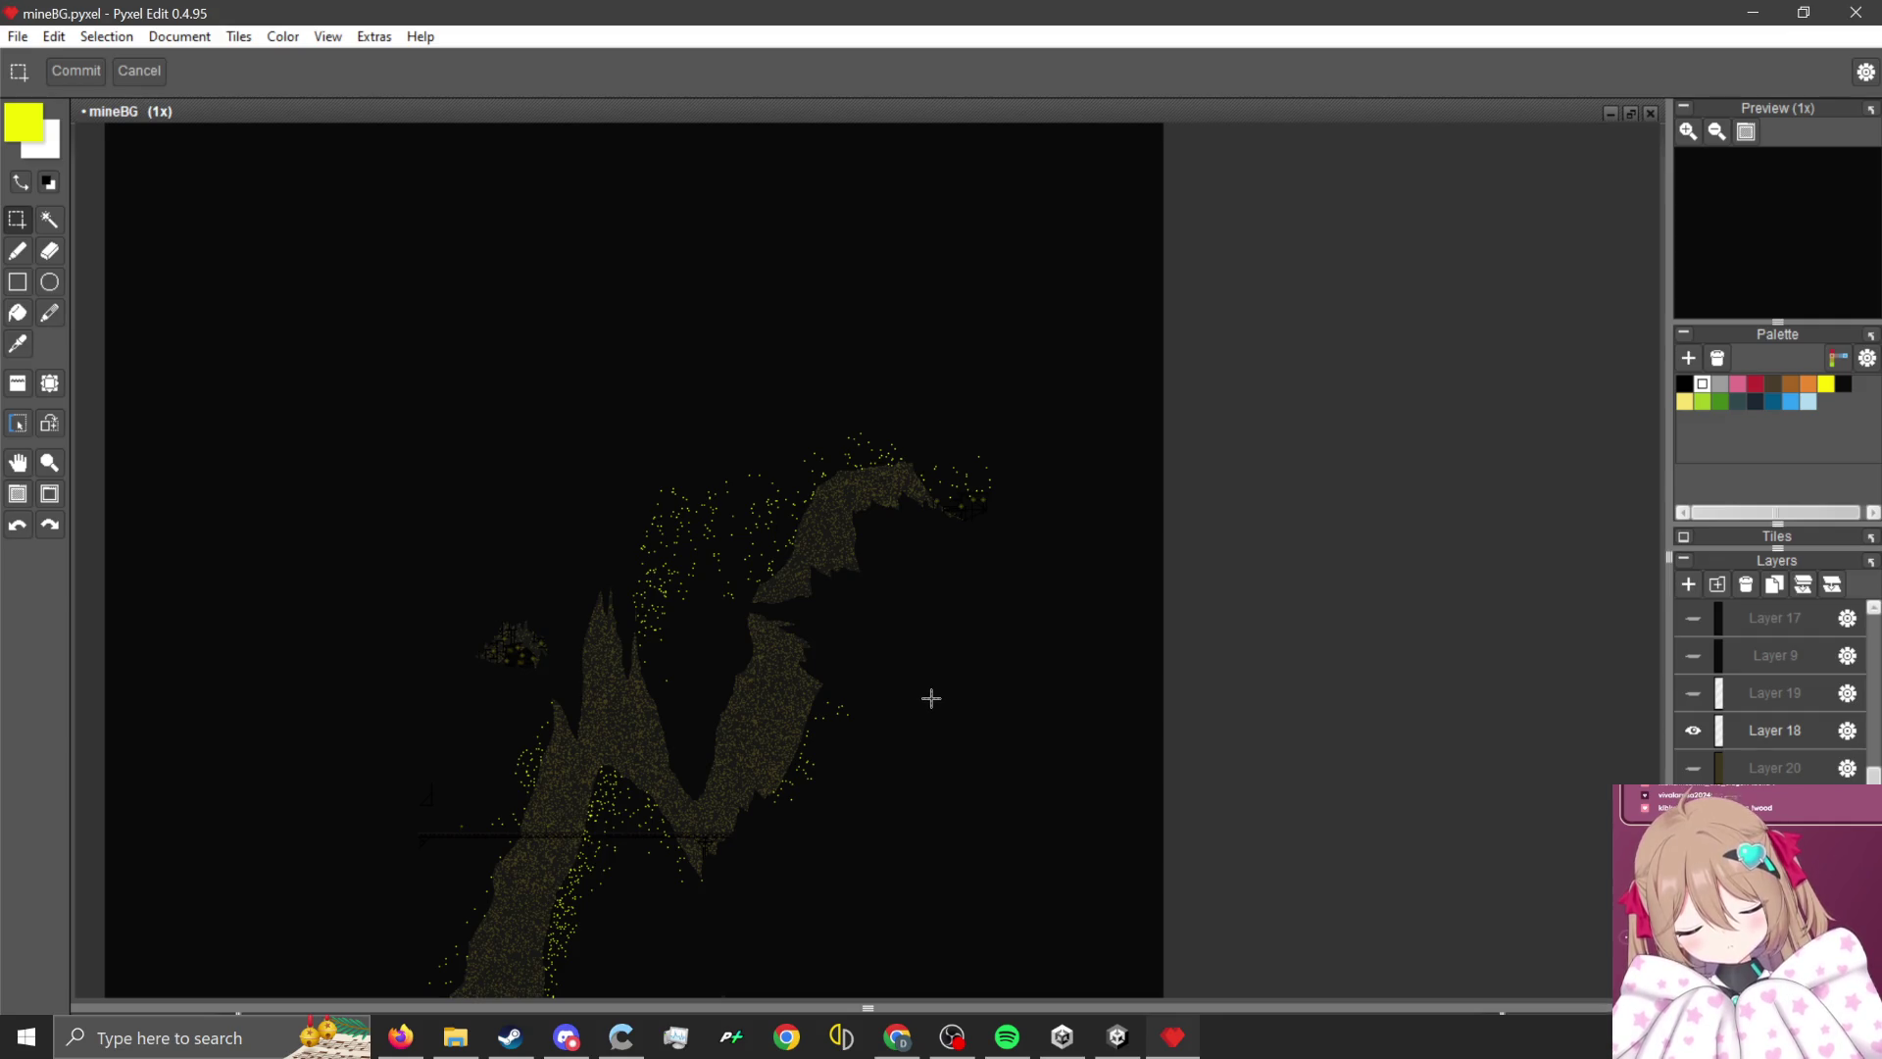
pyautogui.scroll(2, 929, 696)
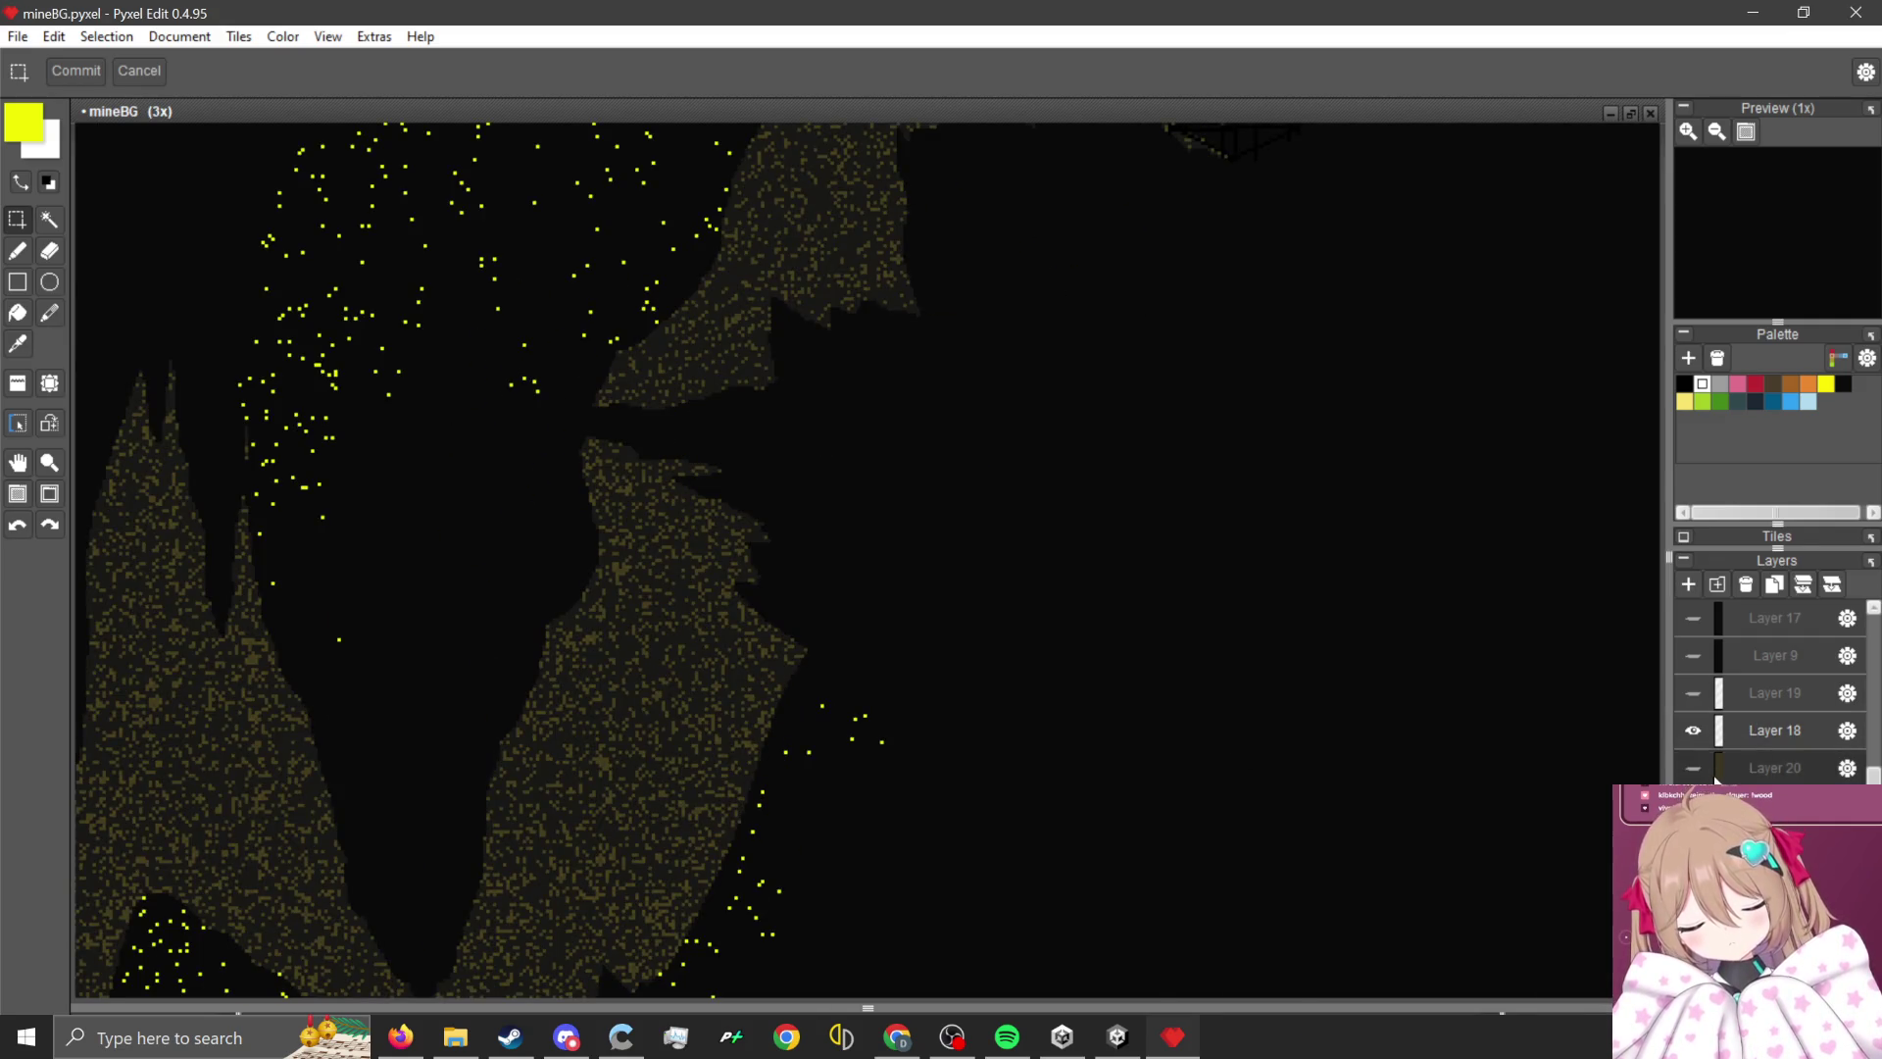
# - Toggle the gold-speckled layer and Layer 18 to compare, leaving Layer 18 hidden
pyautogui.click(1692, 804)
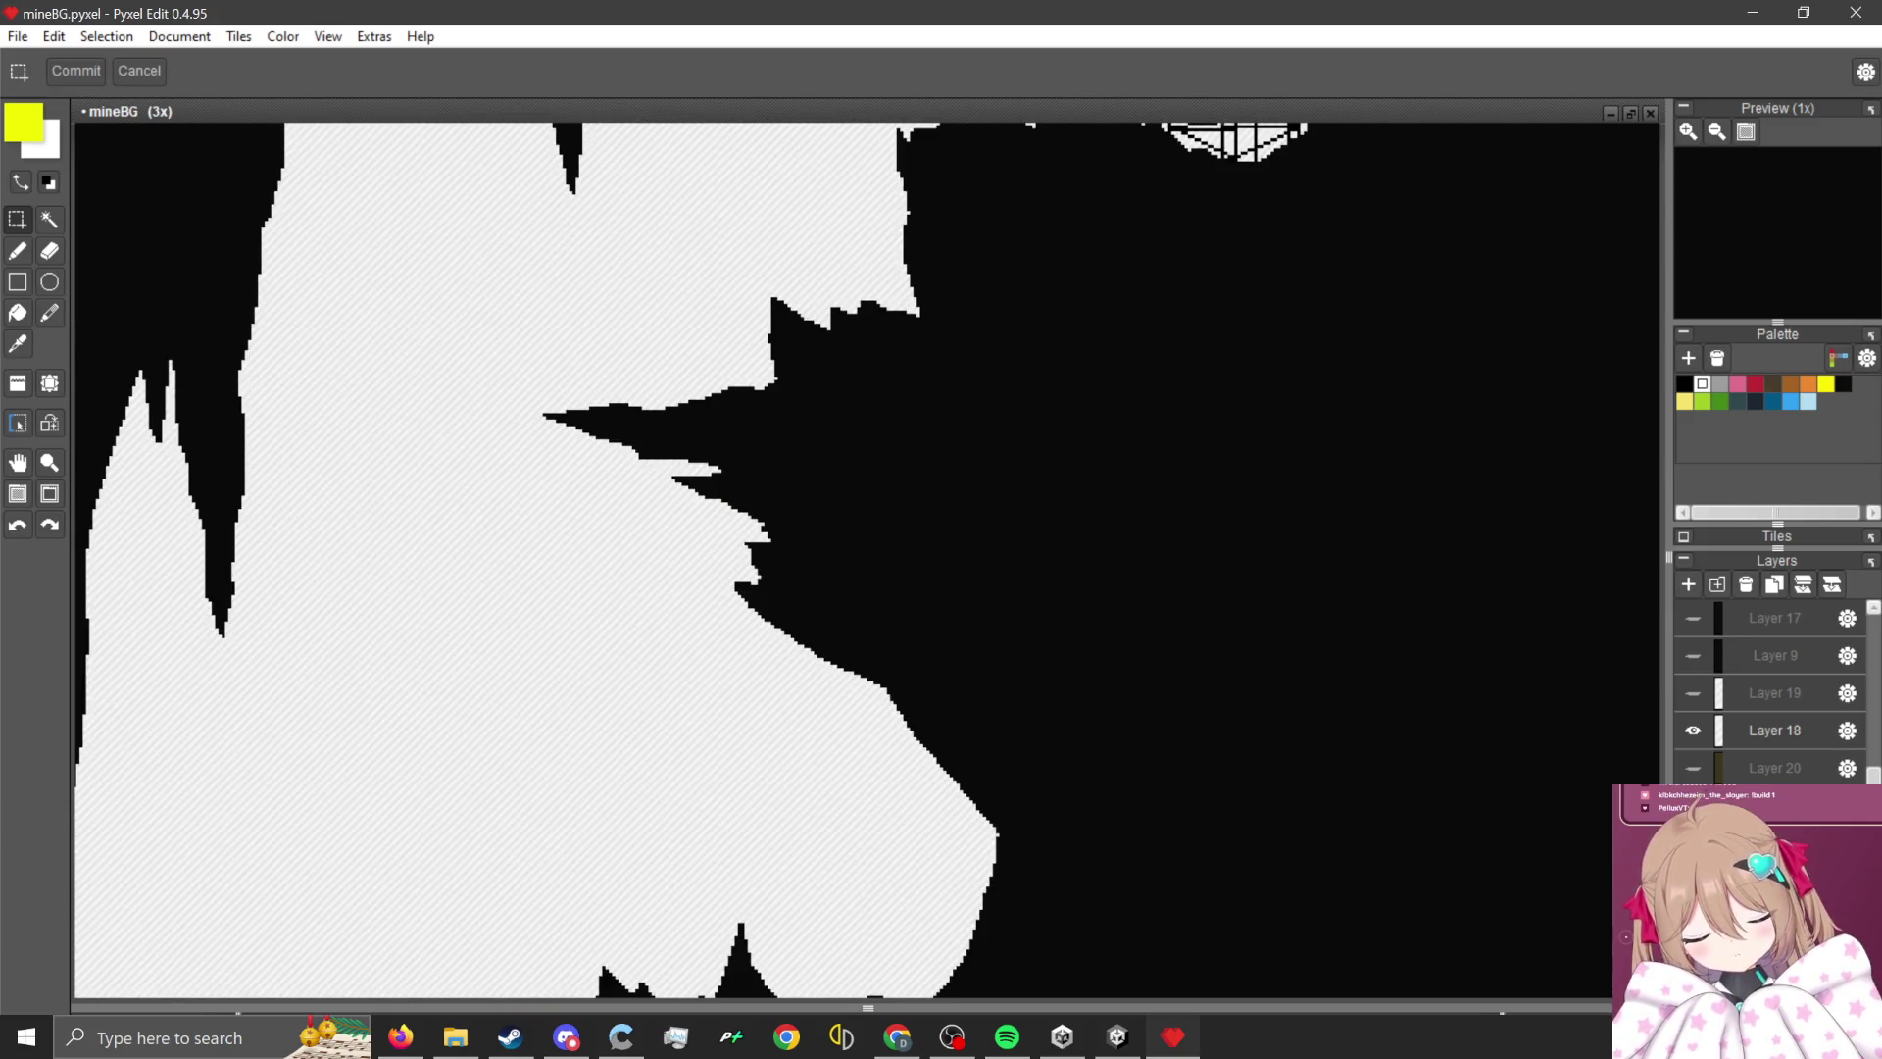
pyautogui.click(1692, 805)
pyautogui.click(1693, 730)
pyautogui.click(1692, 730)
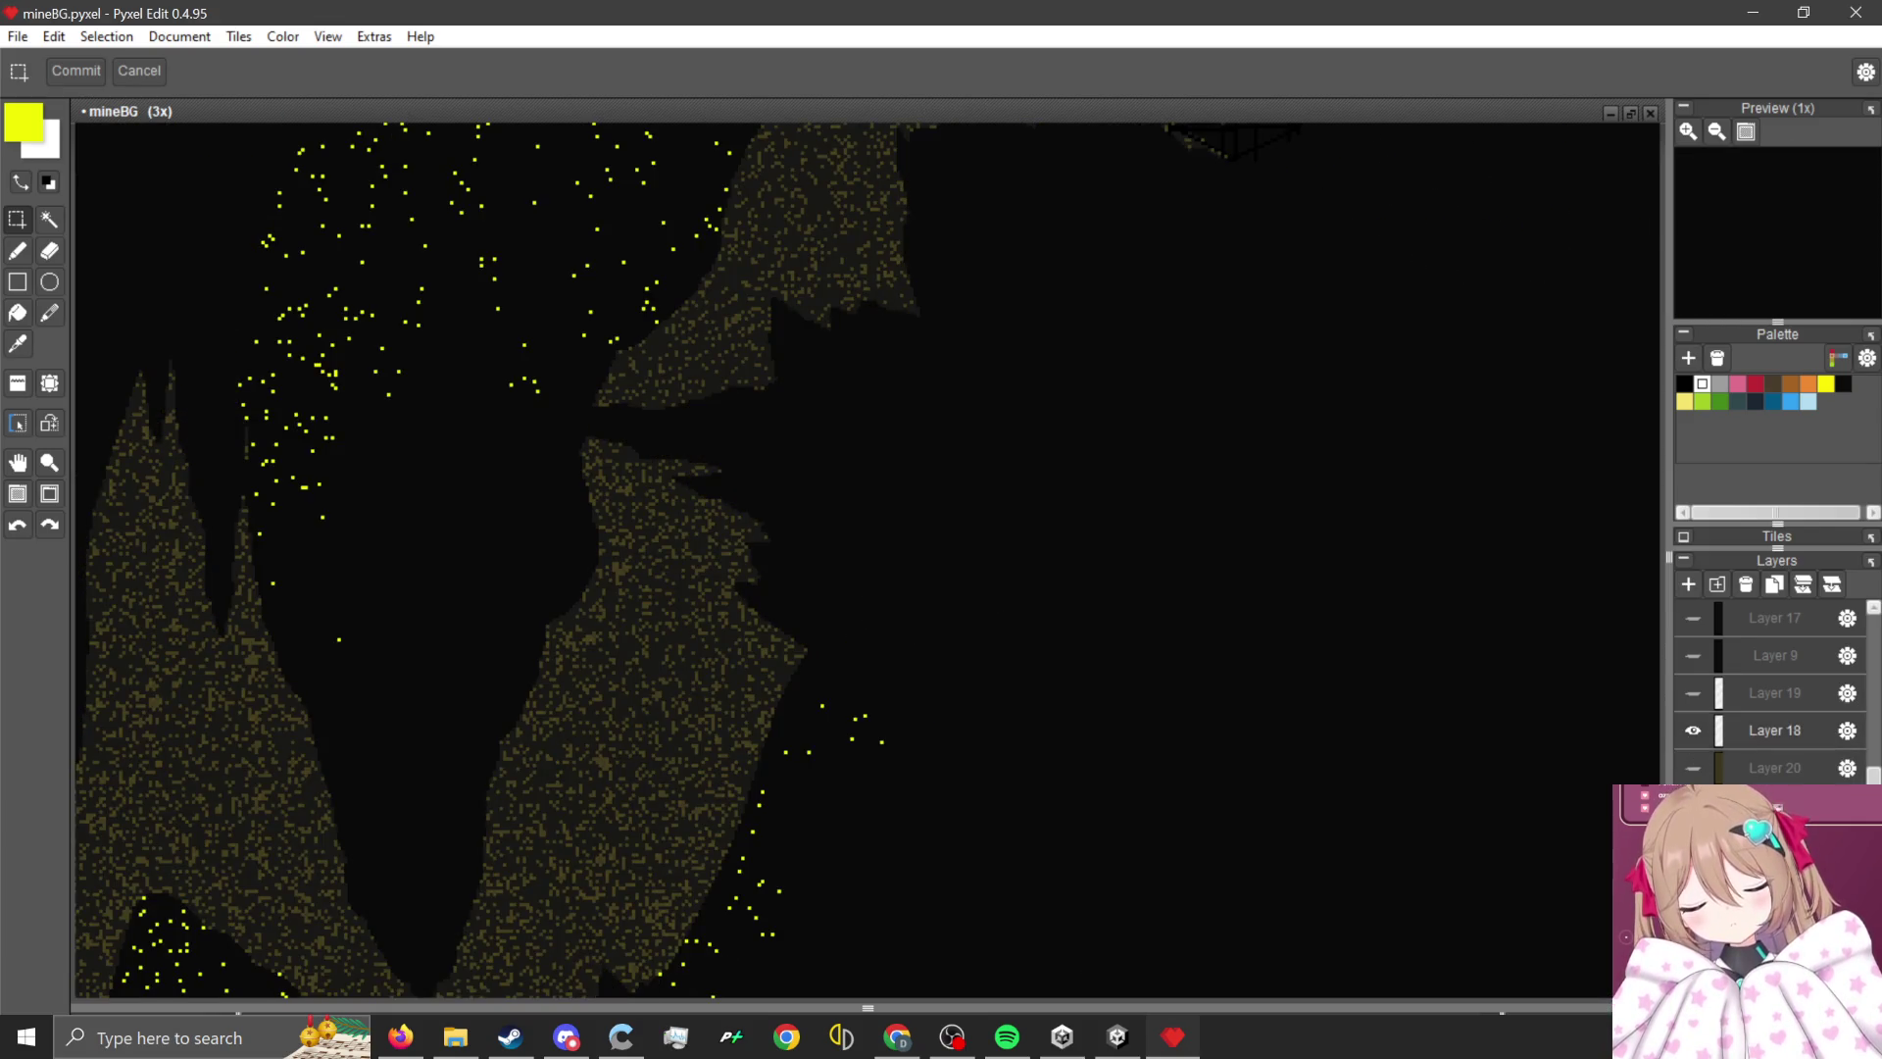
pyautogui.click(1693, 734)
pyautogui.scroll(-2, 1177, 716)
pyautogui.scroll(1, 1184, 682)
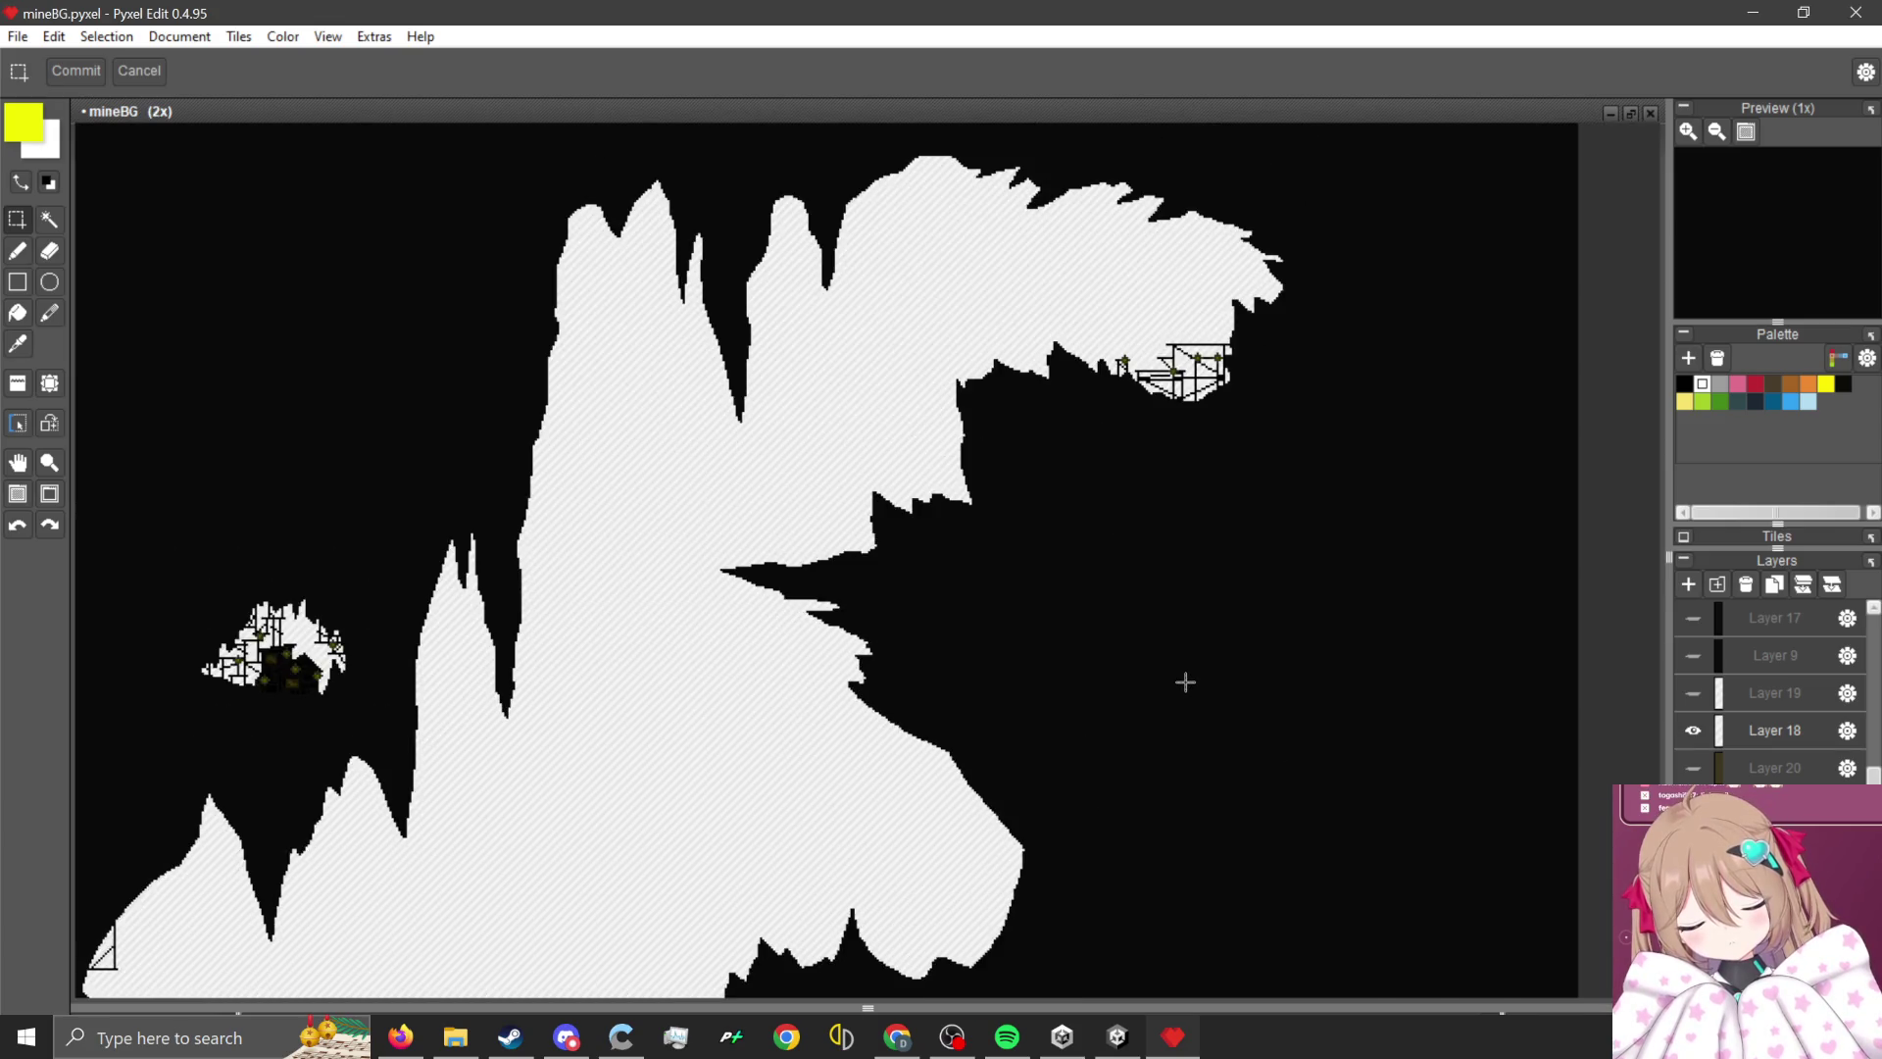
# - Select the Pencil tool and zoom out to 0.333x
pyautogui.click(18, 253)
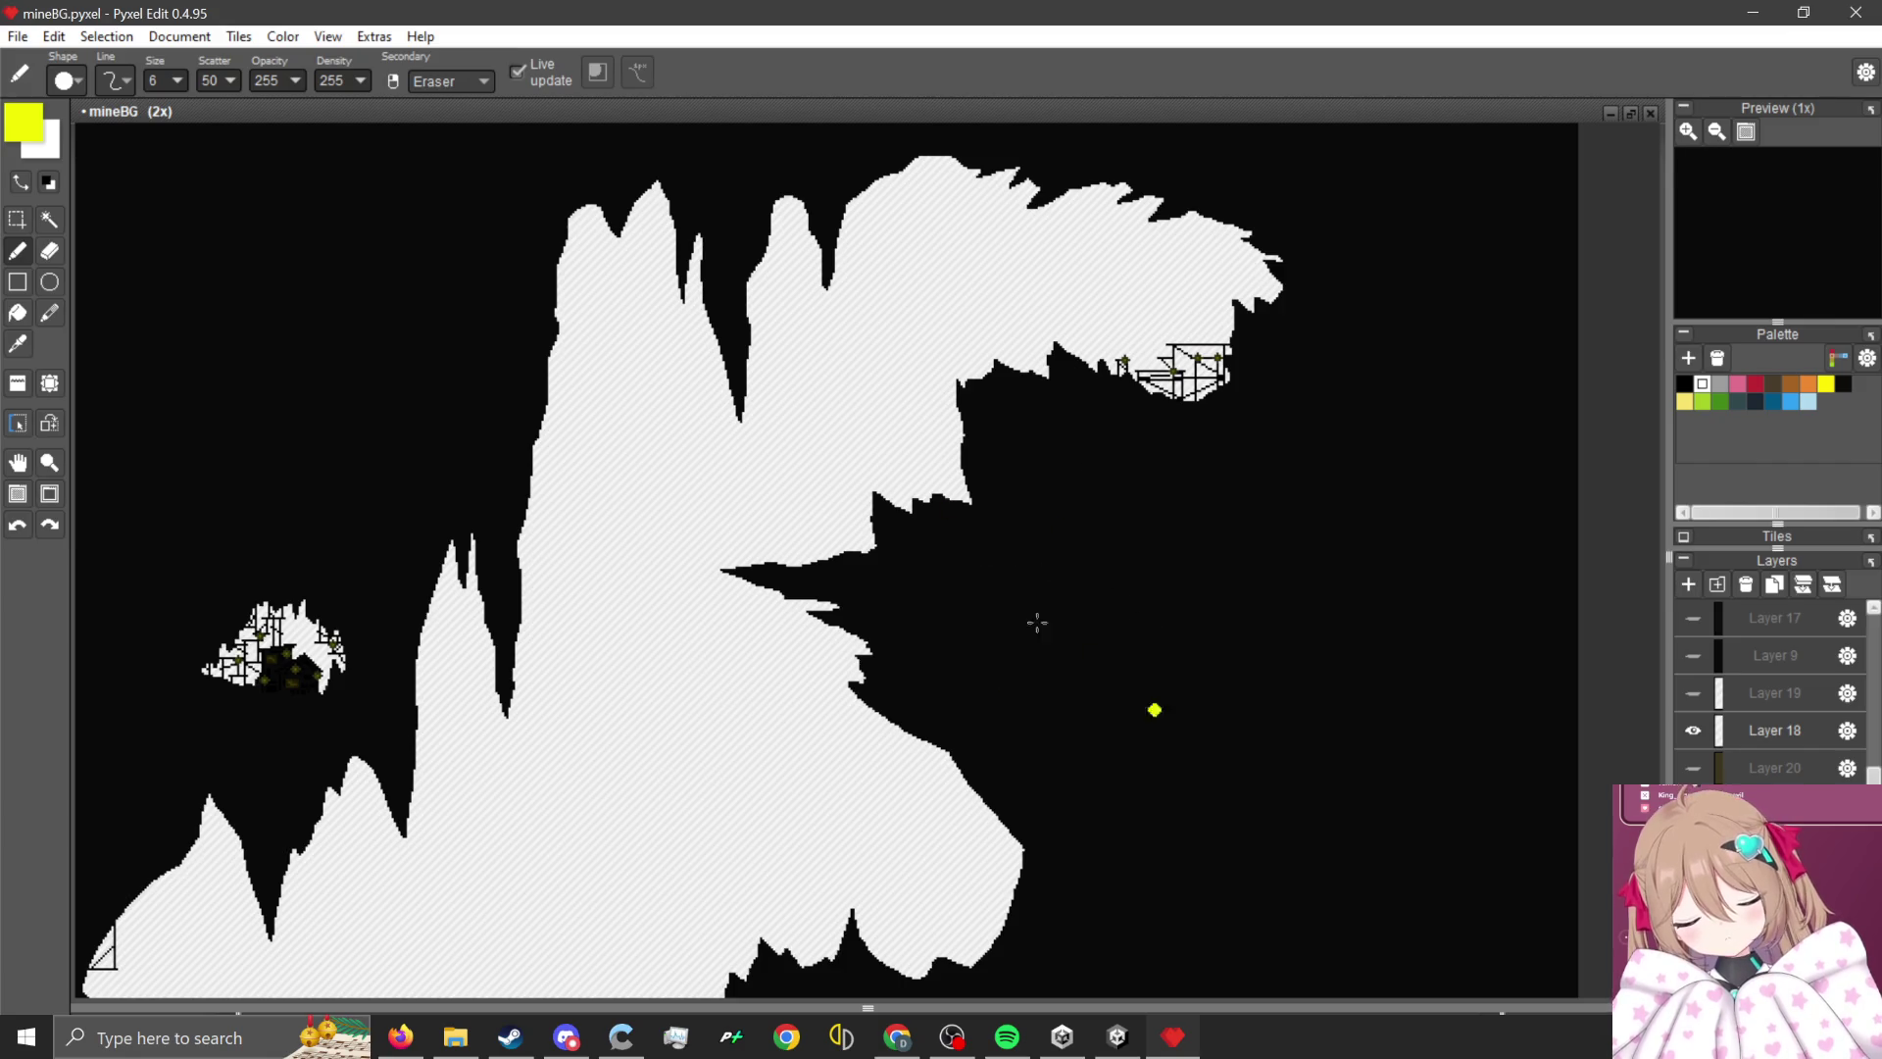
pyautogui.scroll(-2, 910, 424)
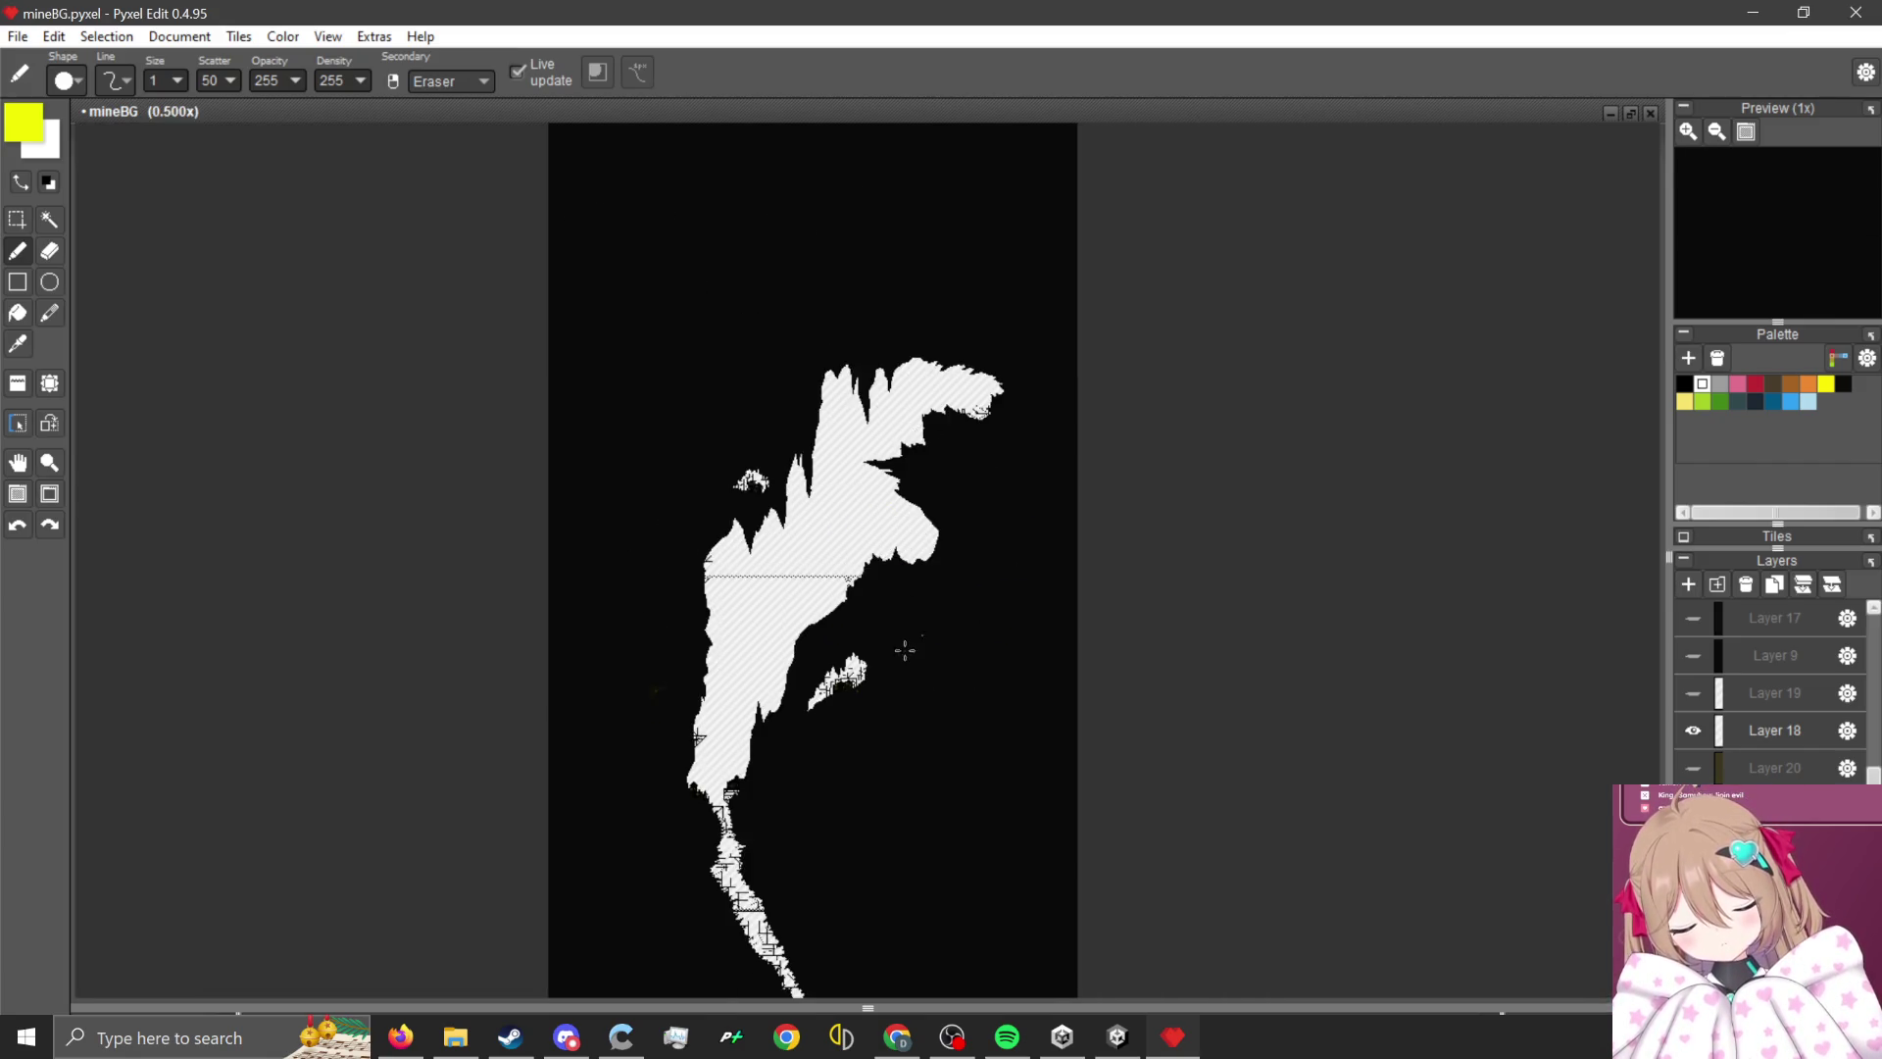
pyautogui.scroll(-1, 905, 650)
# - Export the image as MineLevelBG5 2.png, overwriting the existing file
pyautogui.click(17, 37)
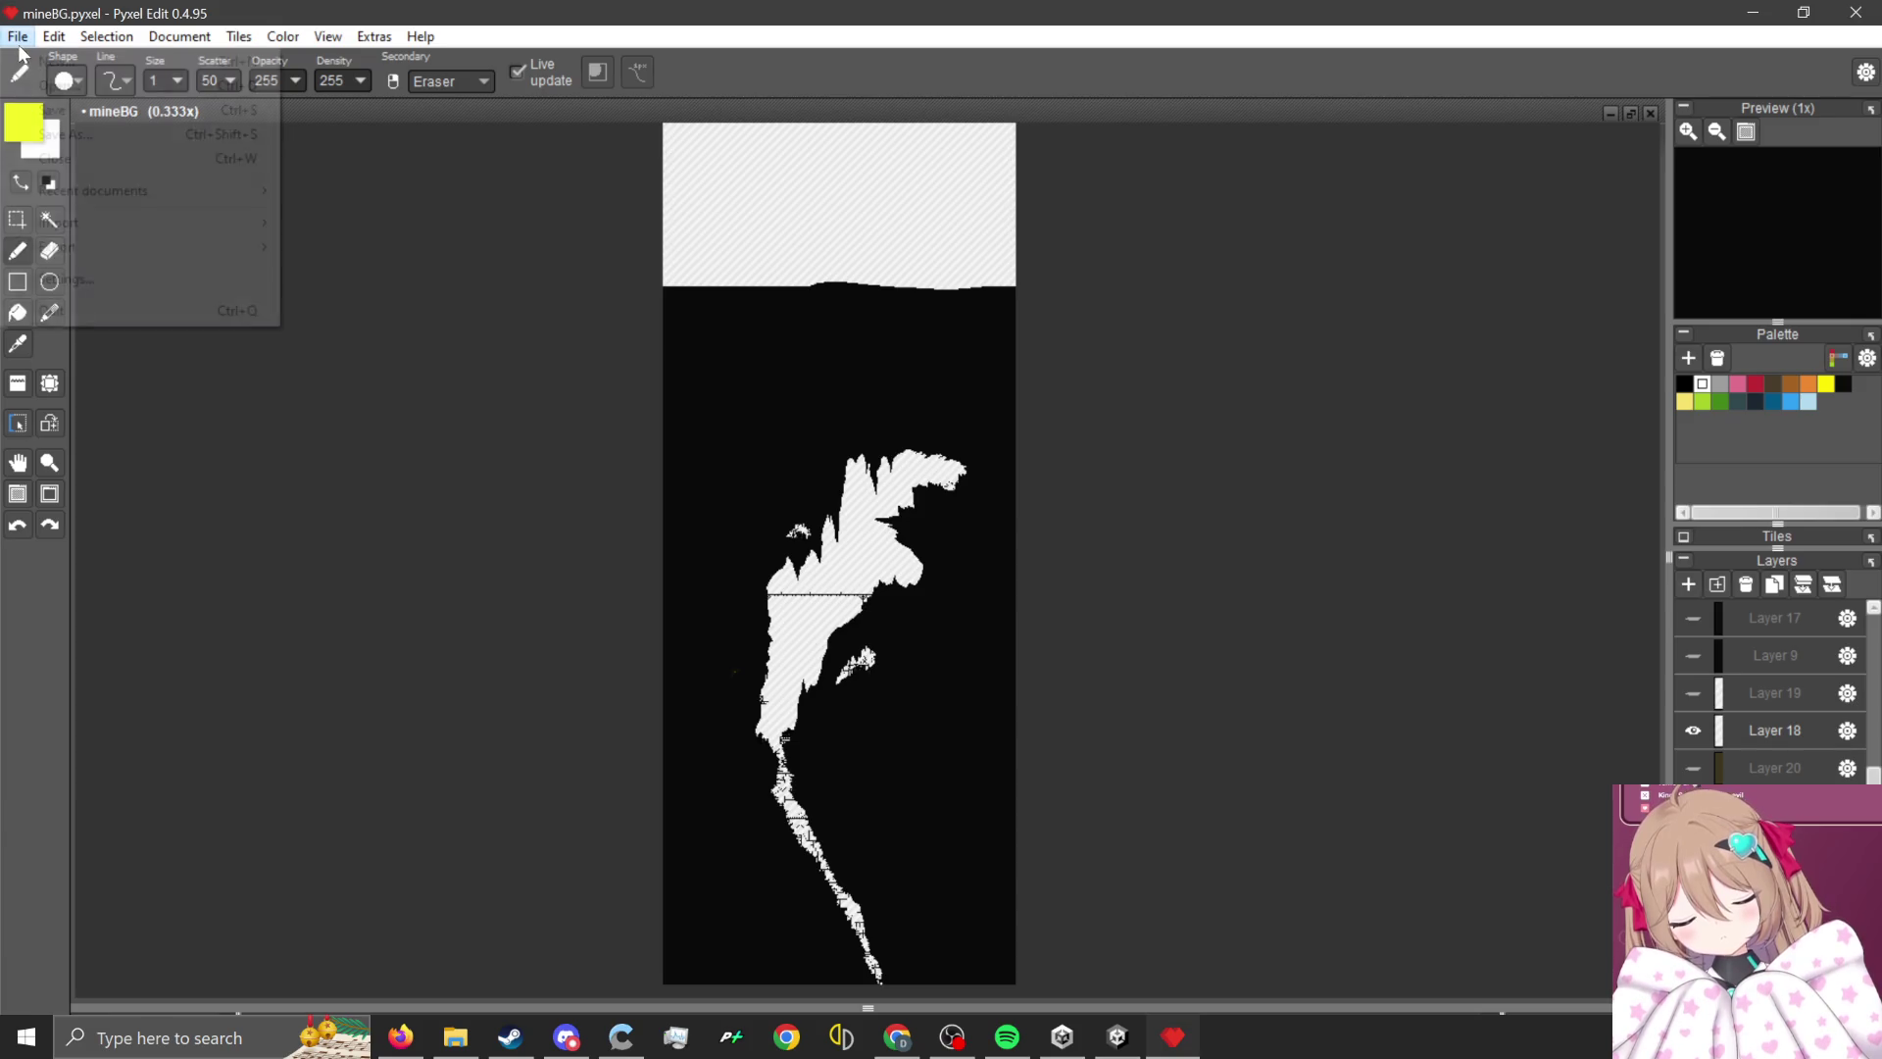
pyautogui.moveTo(128, 247)
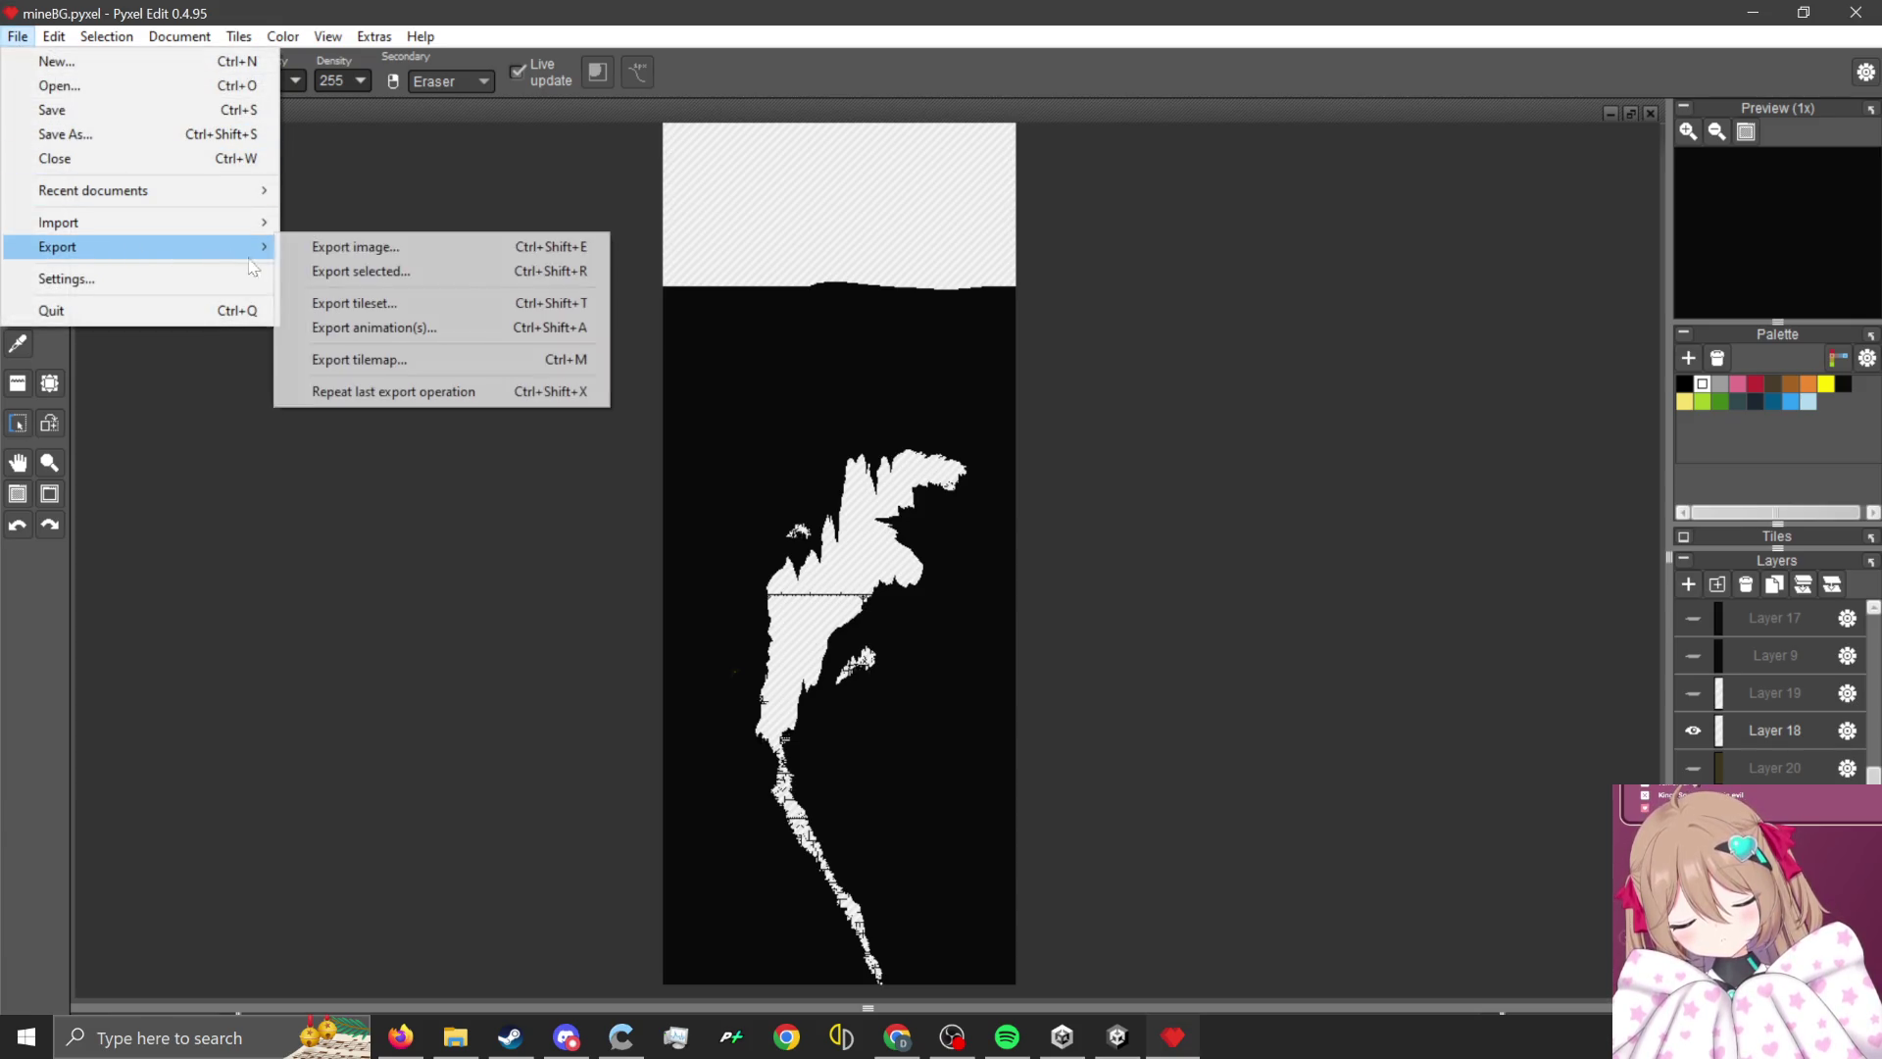
pyautogui.click(334, 252)
pyautogui.click(959, 645)
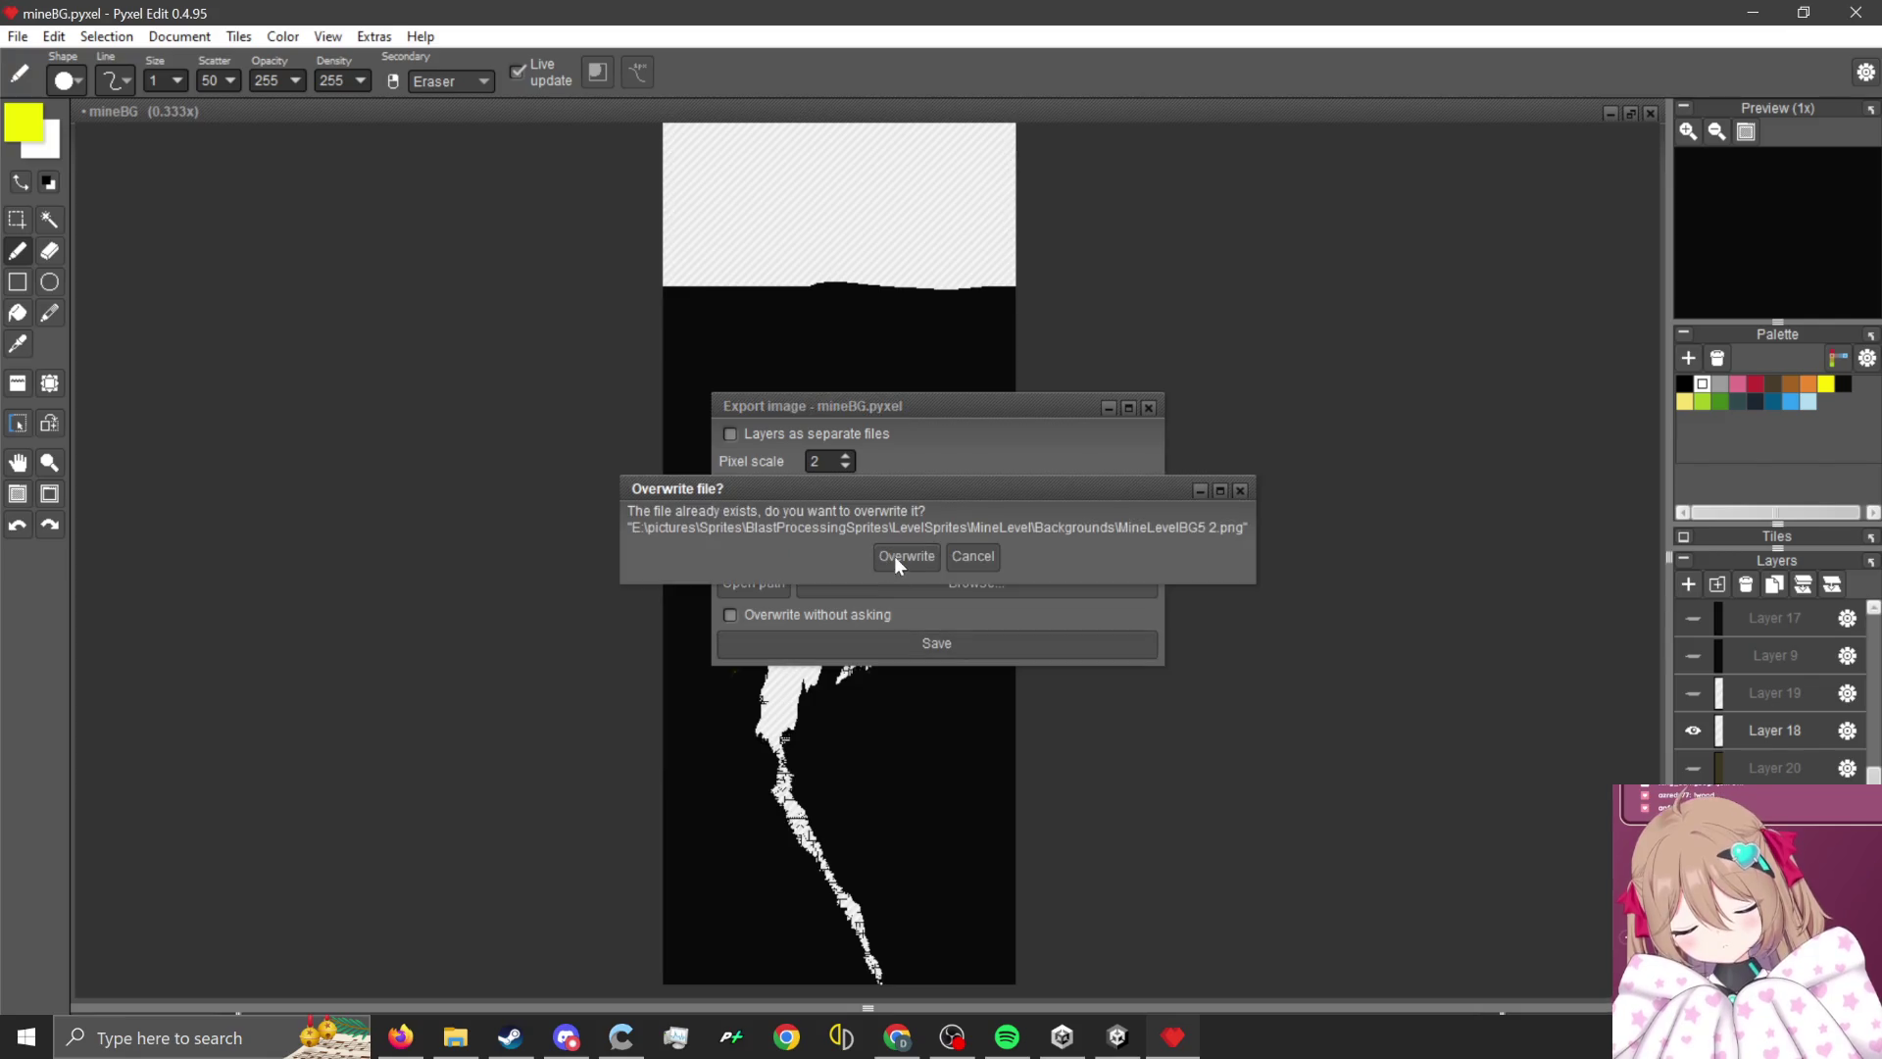
pyautogui.press('Return')
# - Hide Layer 18 and export again as MineLevelBG6 2.png, overwriting it, then return to Unity
pyautogui.click(1693, 731)
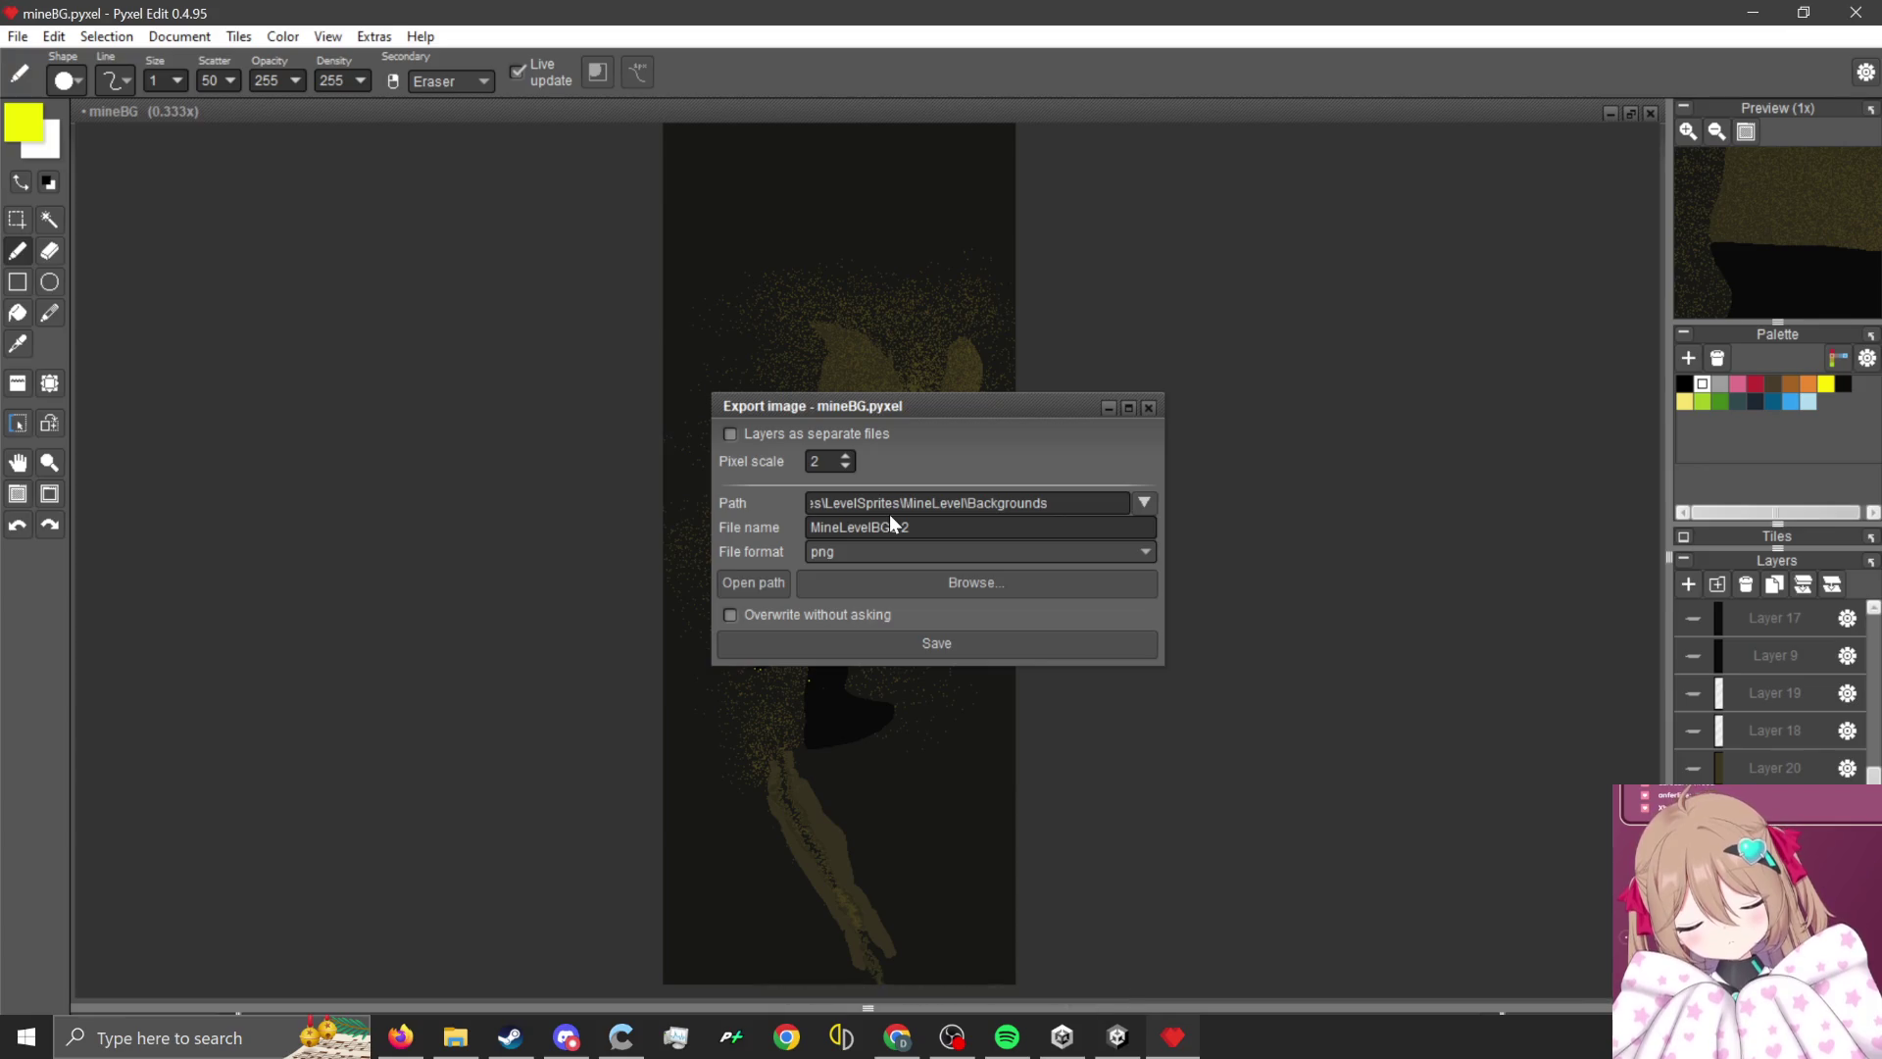
pyautogui.press('Return')
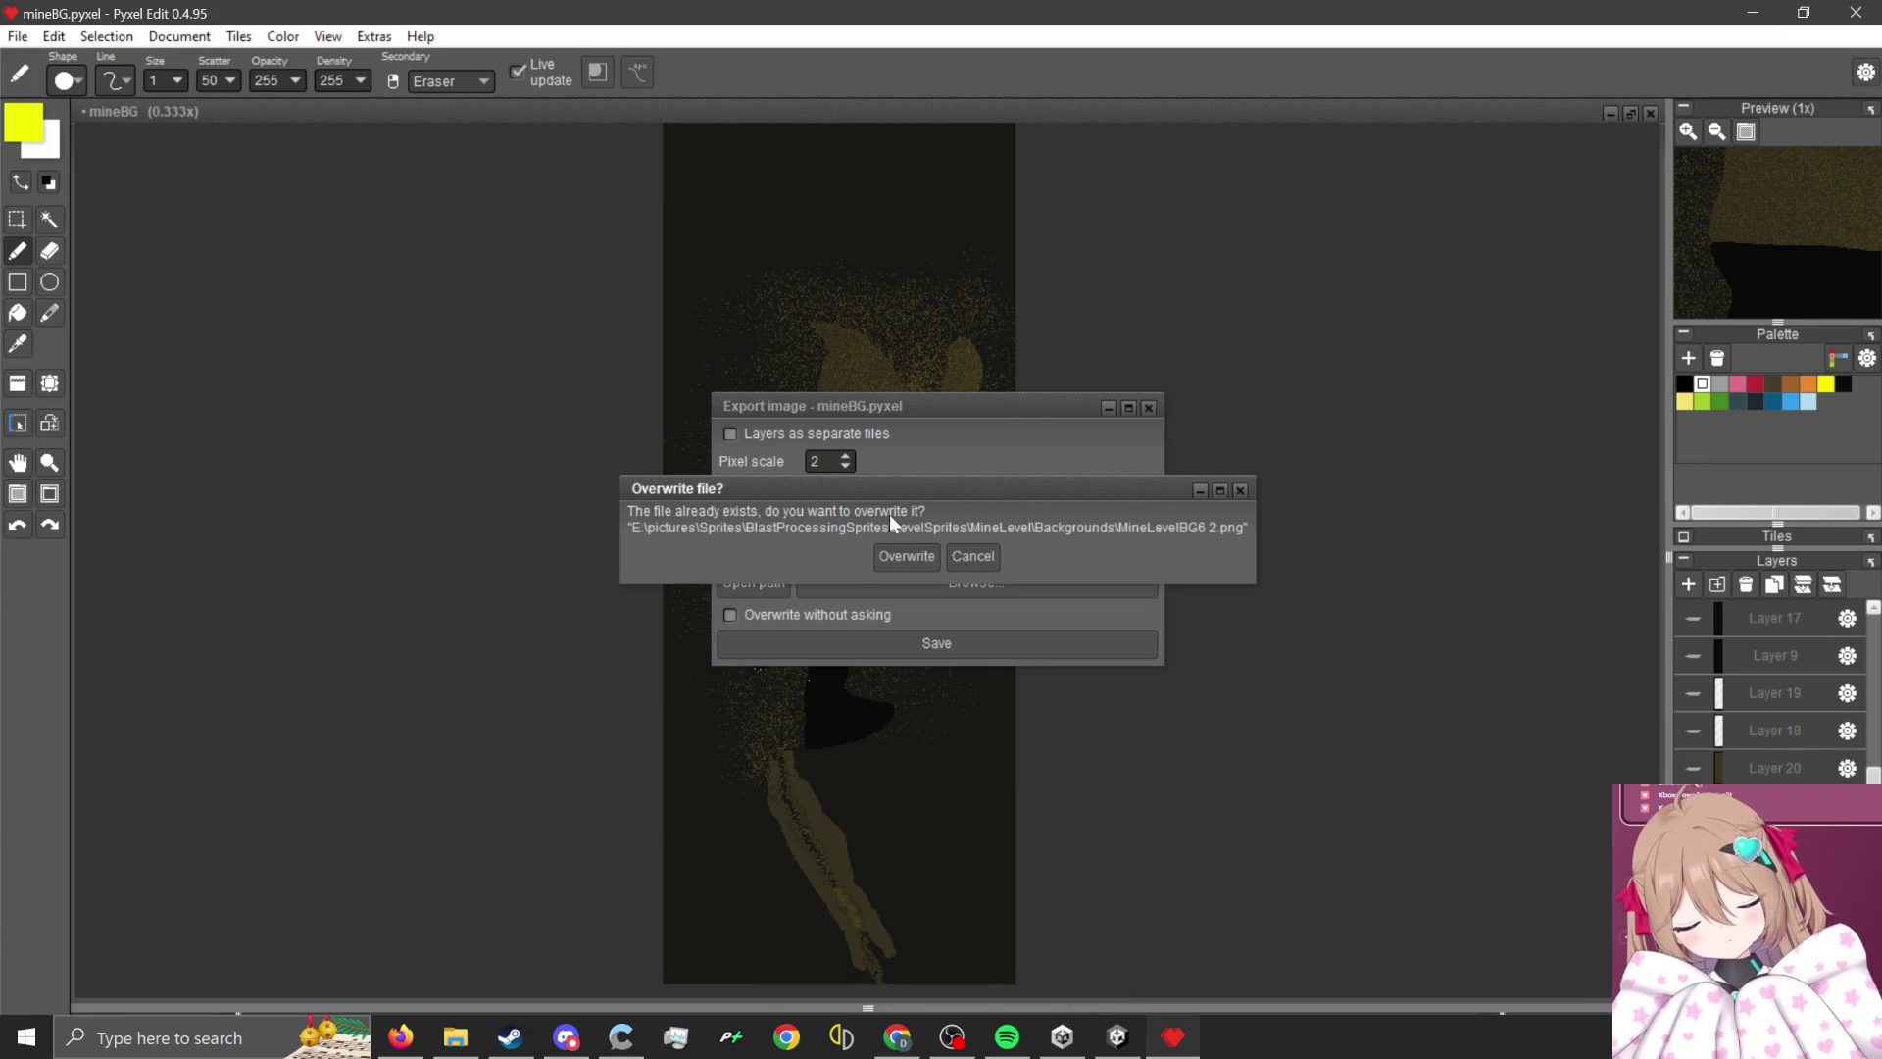
pyautogui.press('Return')
pyautogui.hotkey('alt', 'Tab')
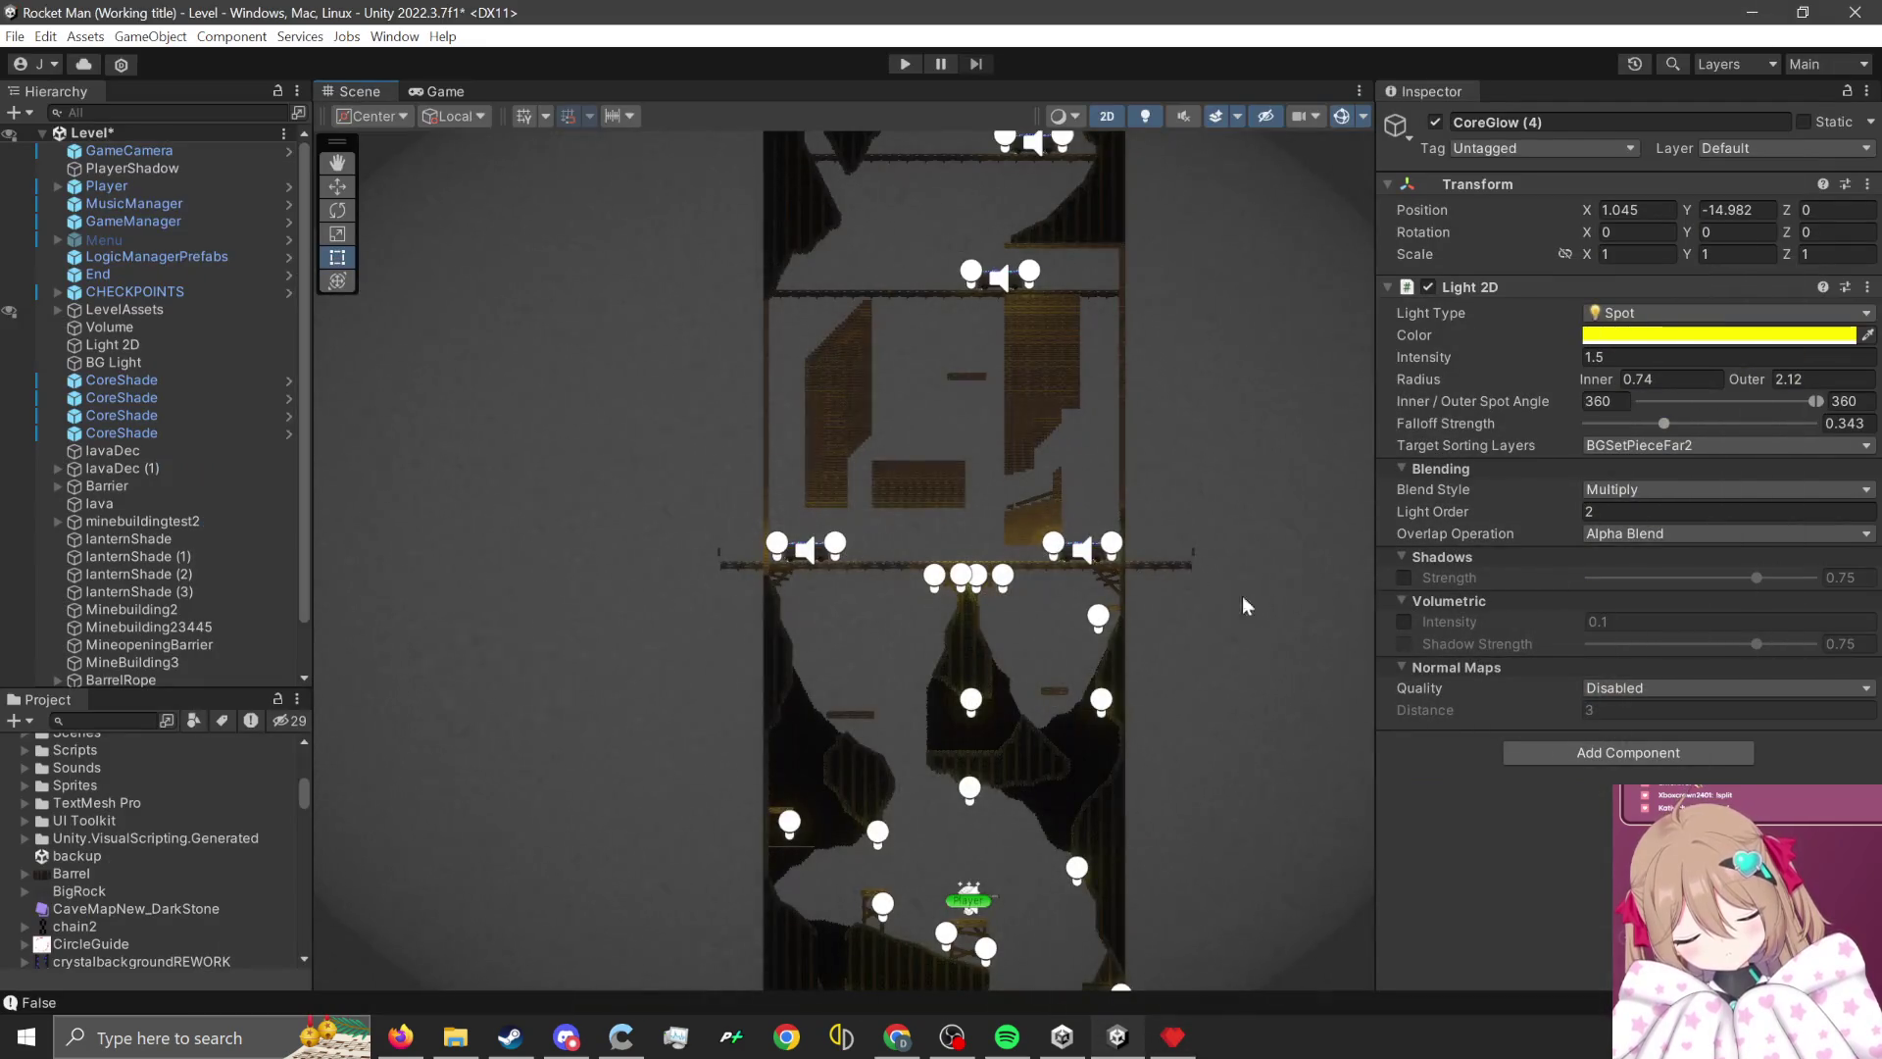
# - Select the MineLevelBG6 background sprite and import the new PNGs into the Project panel
pyautogui.scroll(-5, 1062, 542)
pyautogui.press('w')
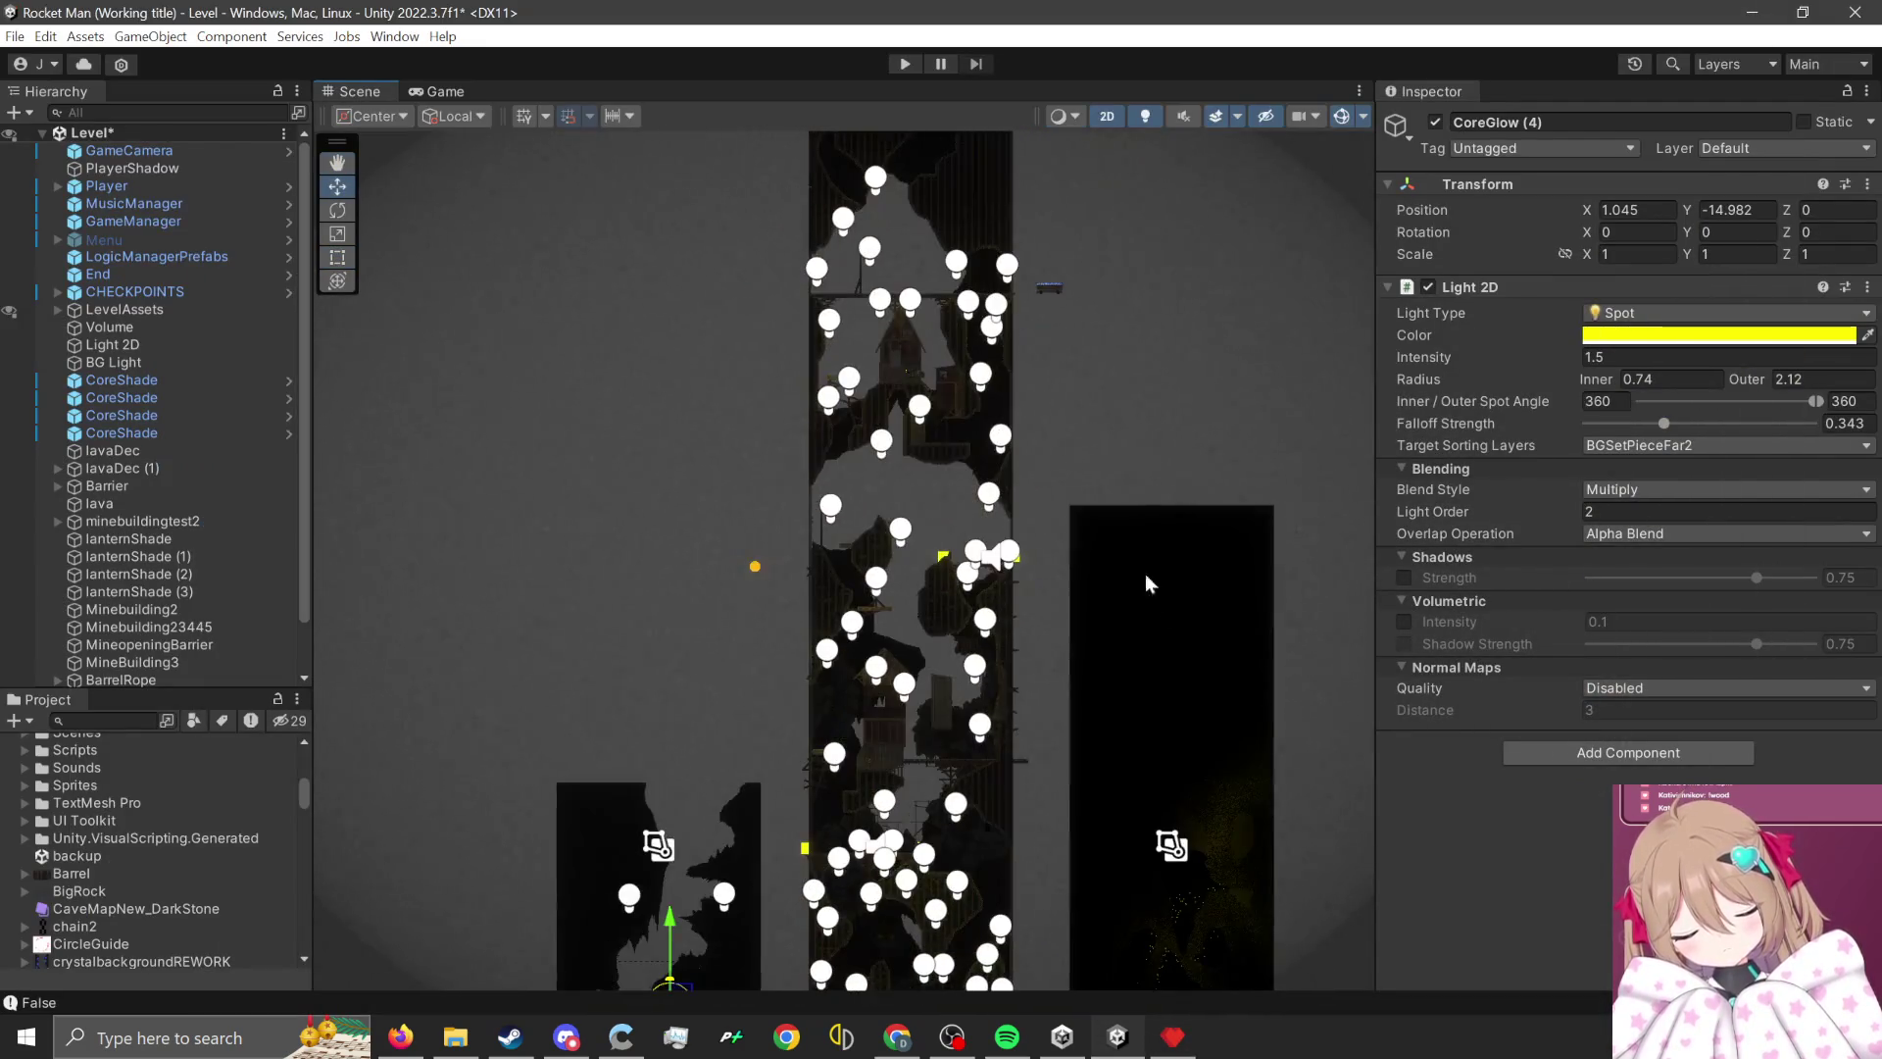
pyautogui.click(1158, 627)
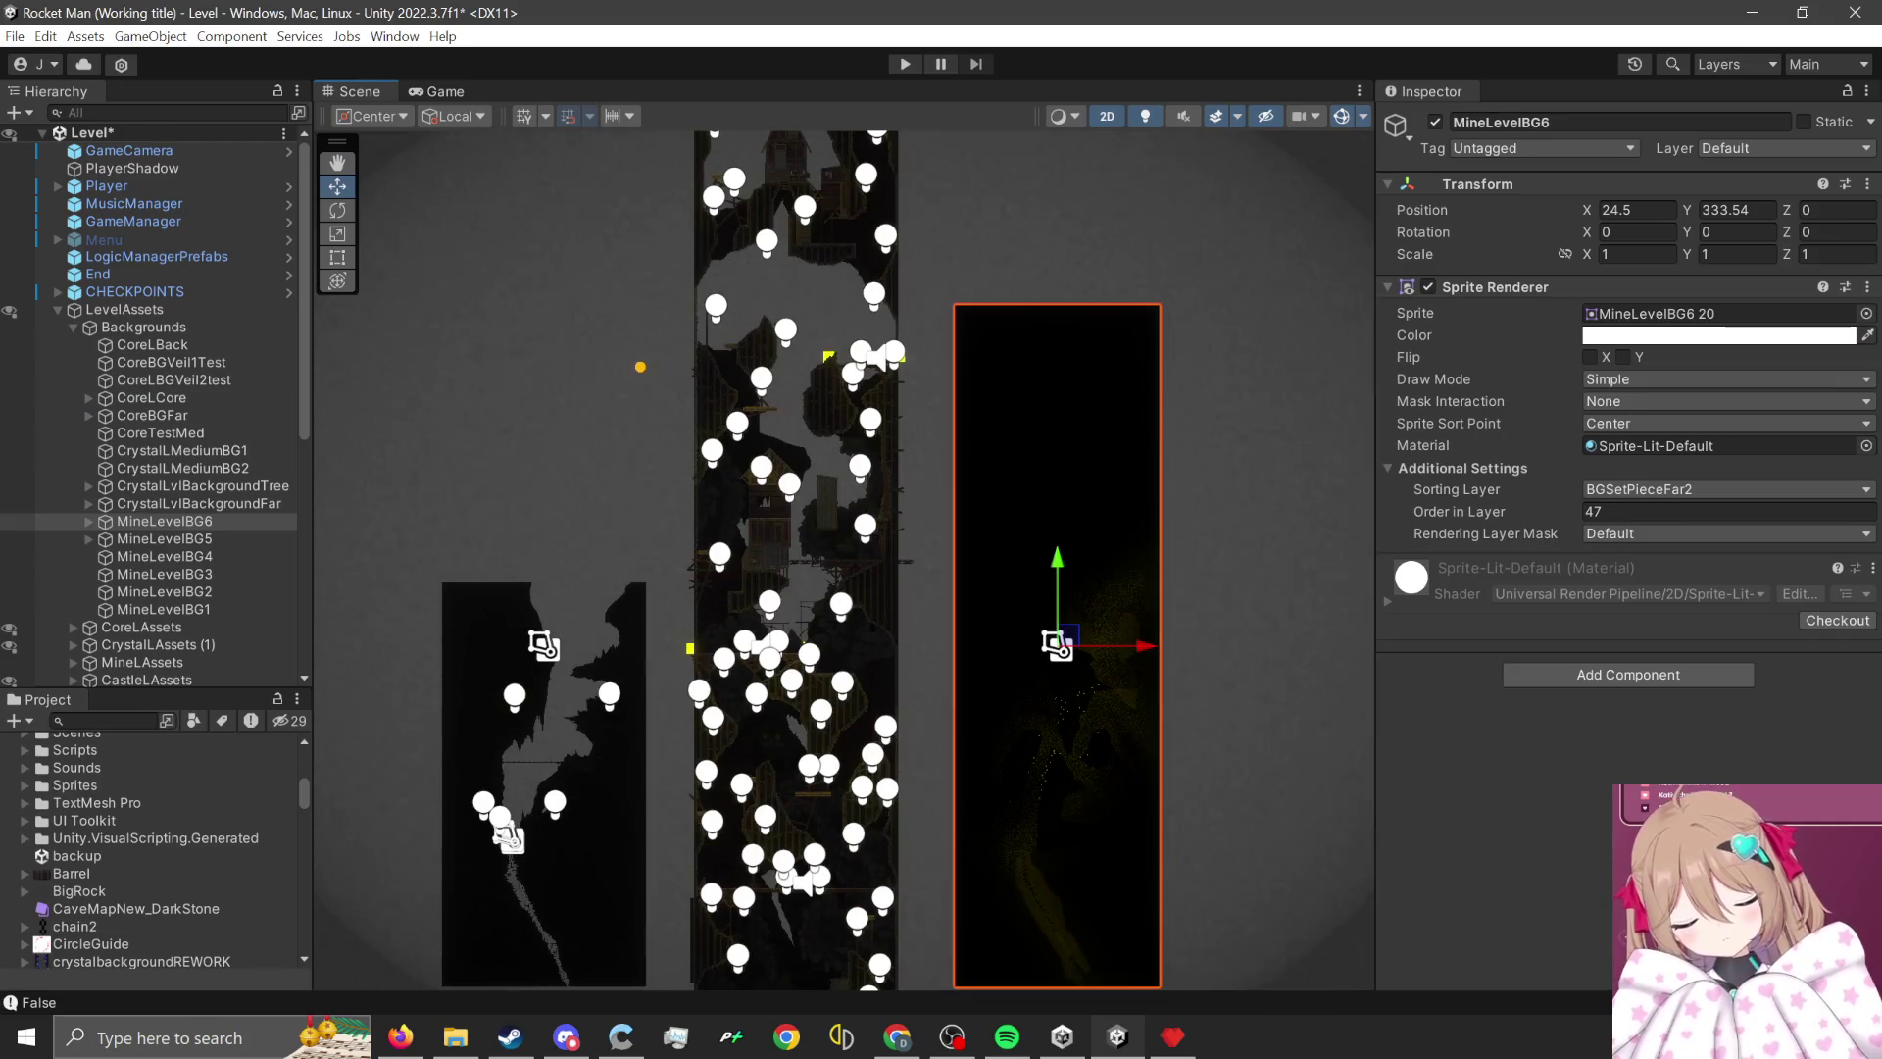
pyautogui.hotkey('alt', 'Tab')
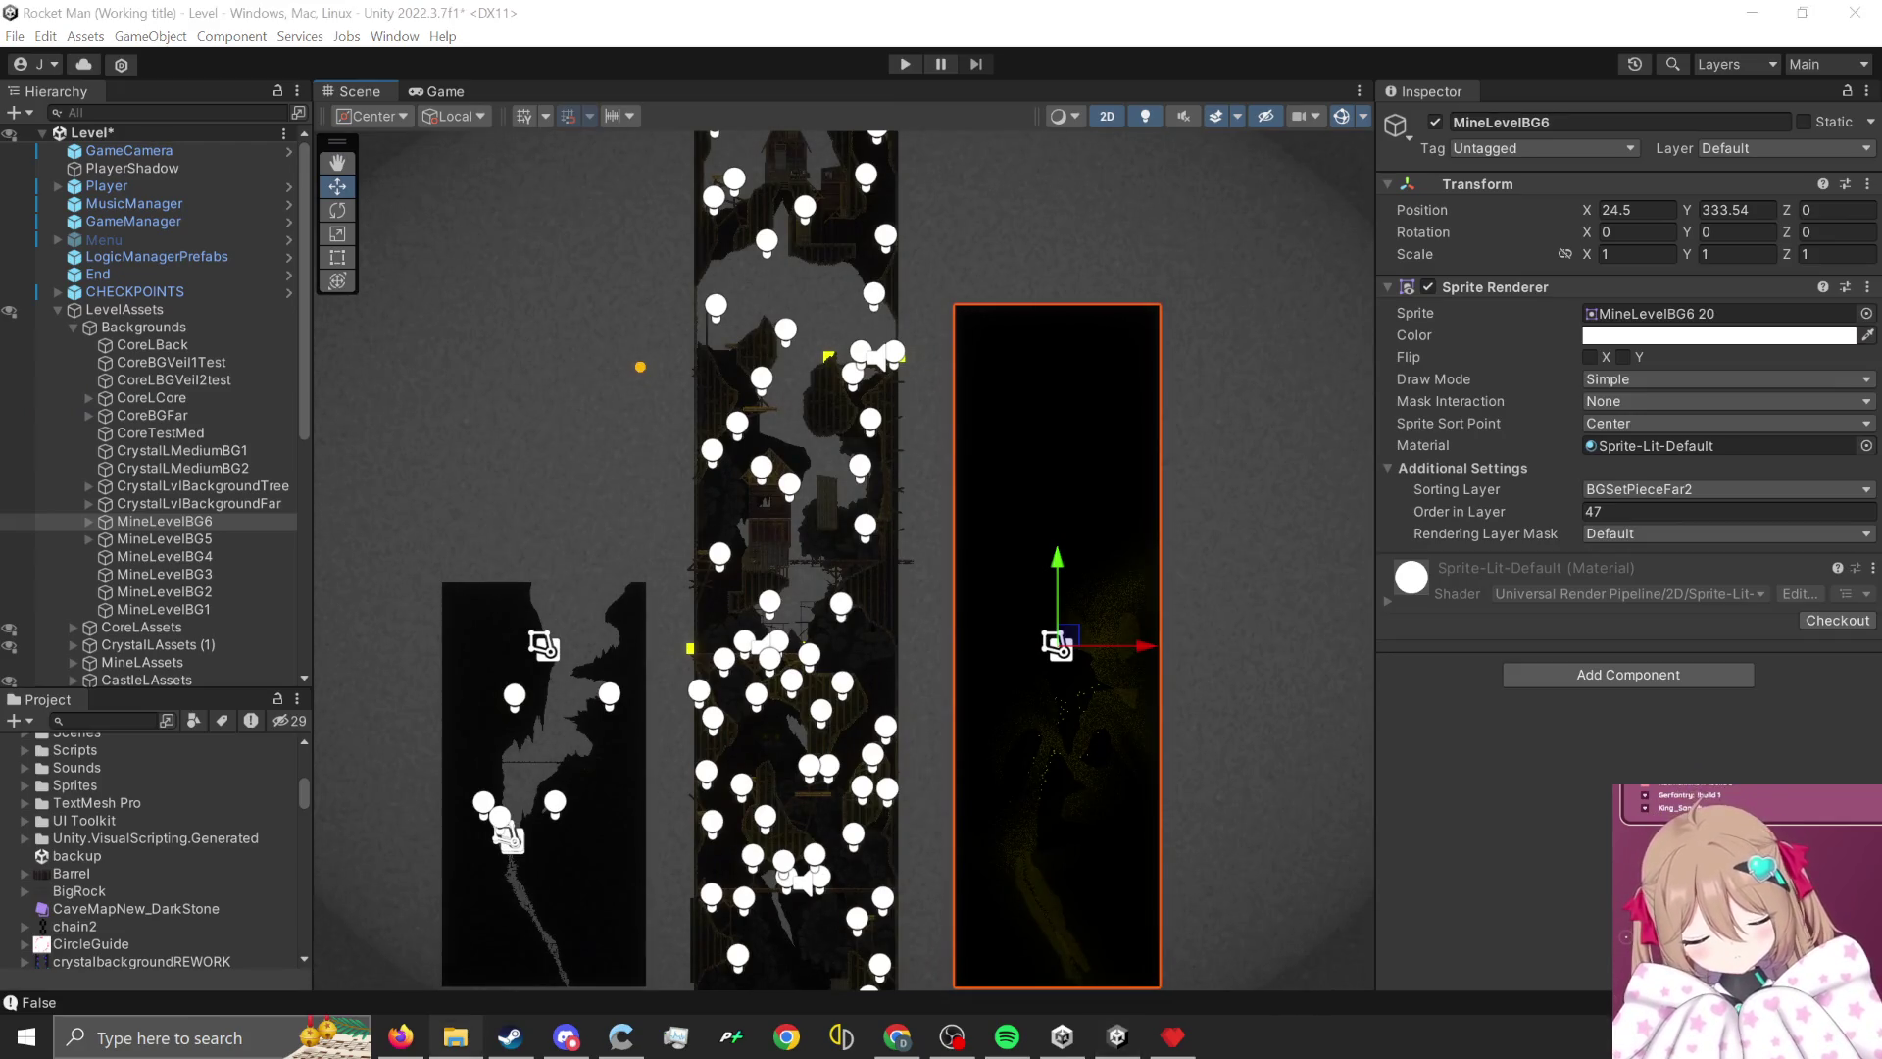
pyautogui.moveTo(119, 901)
pyautogui.mouseDown()
pyautogui.moveTo(125, 867)
pyautogui.moveTo(134, 973)
pyautogui.moveTo(114, 937)
pyautogui.mouseUp()
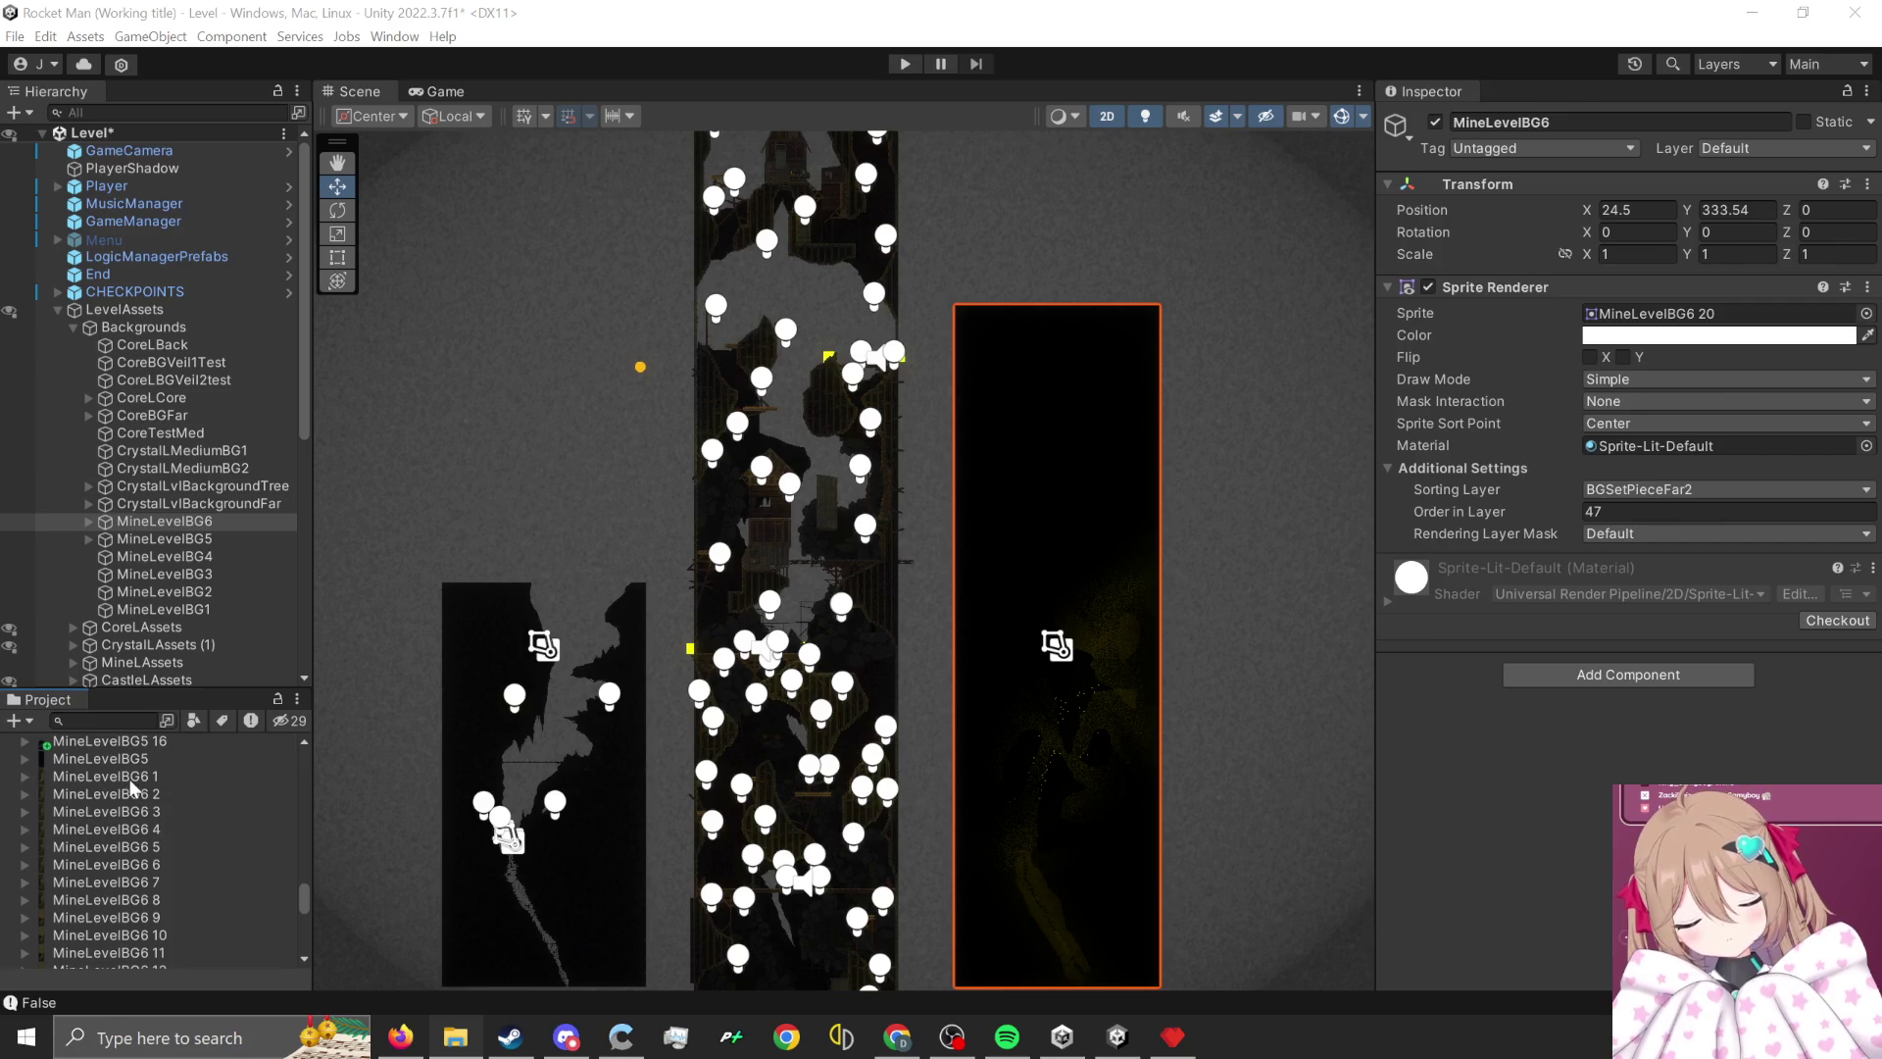
pyautogui.click(163, 886)
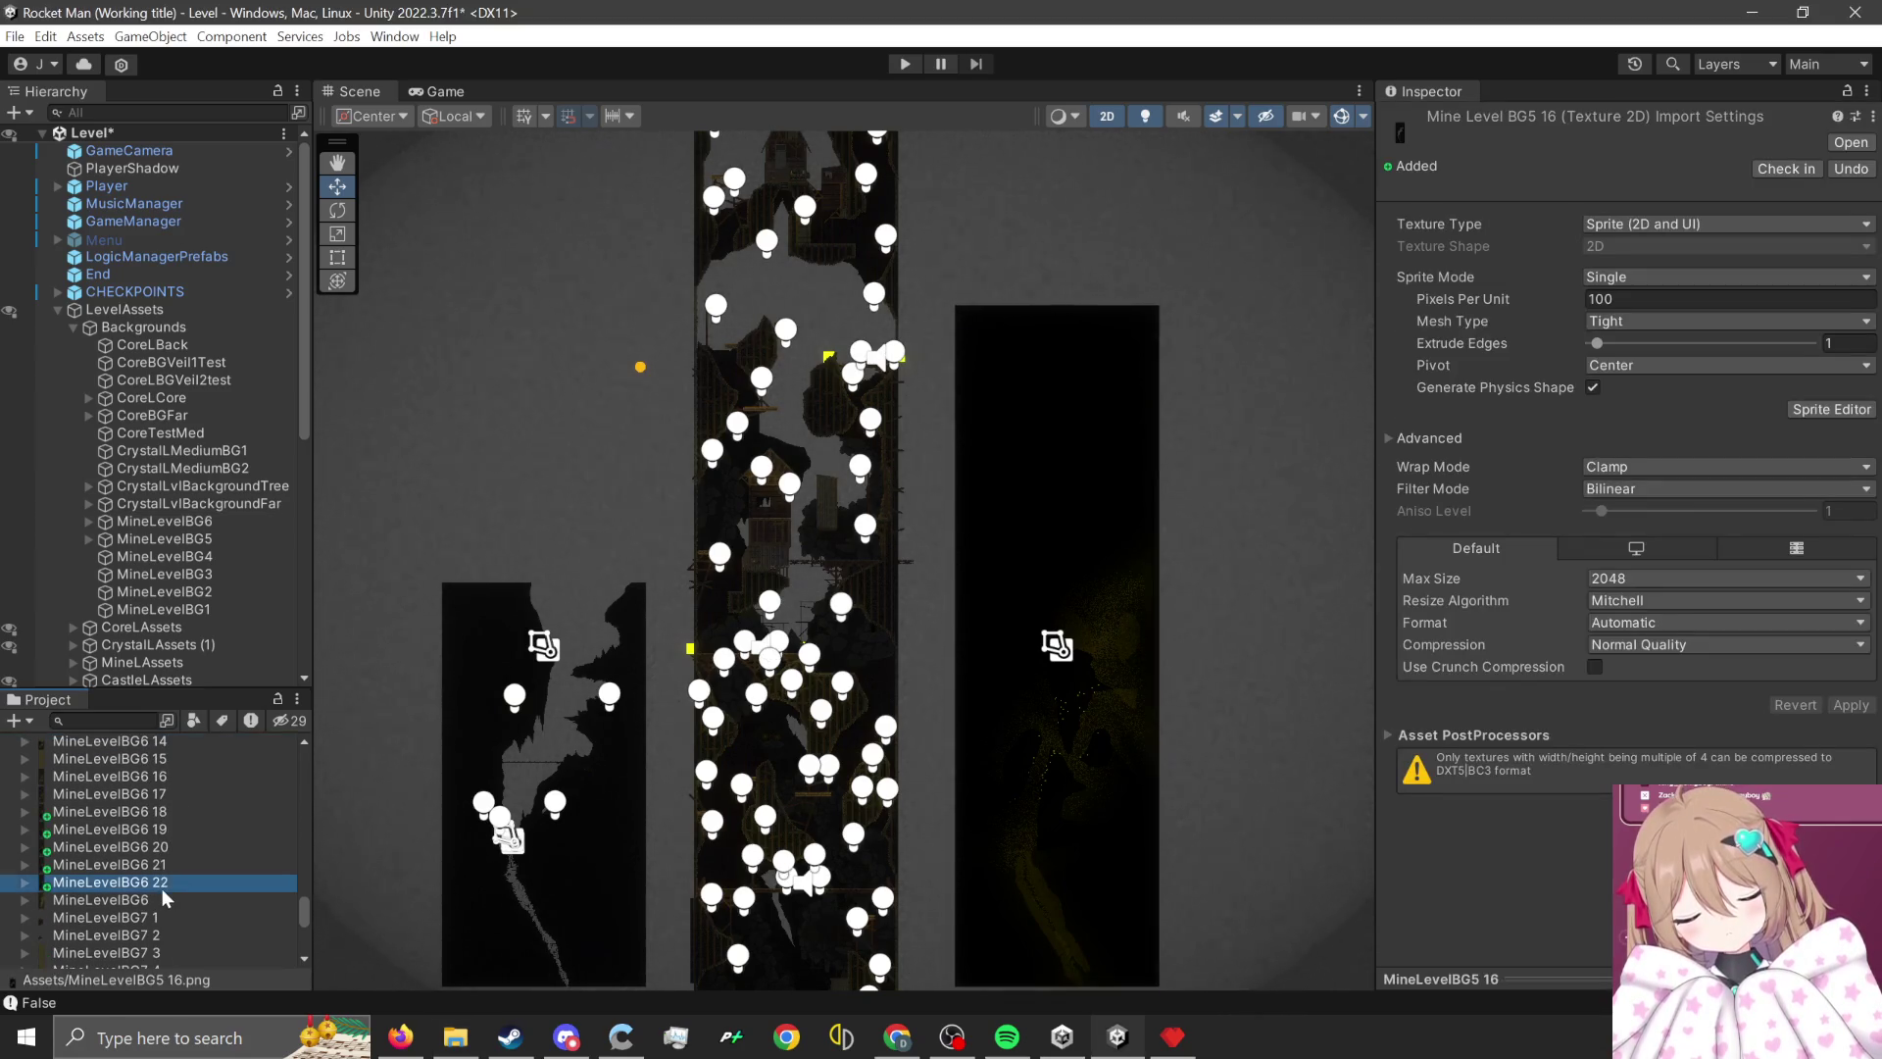
# - Give the textures Point filtering, no compression and 16384 max size, and apply
pyautogui.click(1635, 475)
pyautogui.click(1632, 493)
pyautogui.click(1656, 631)
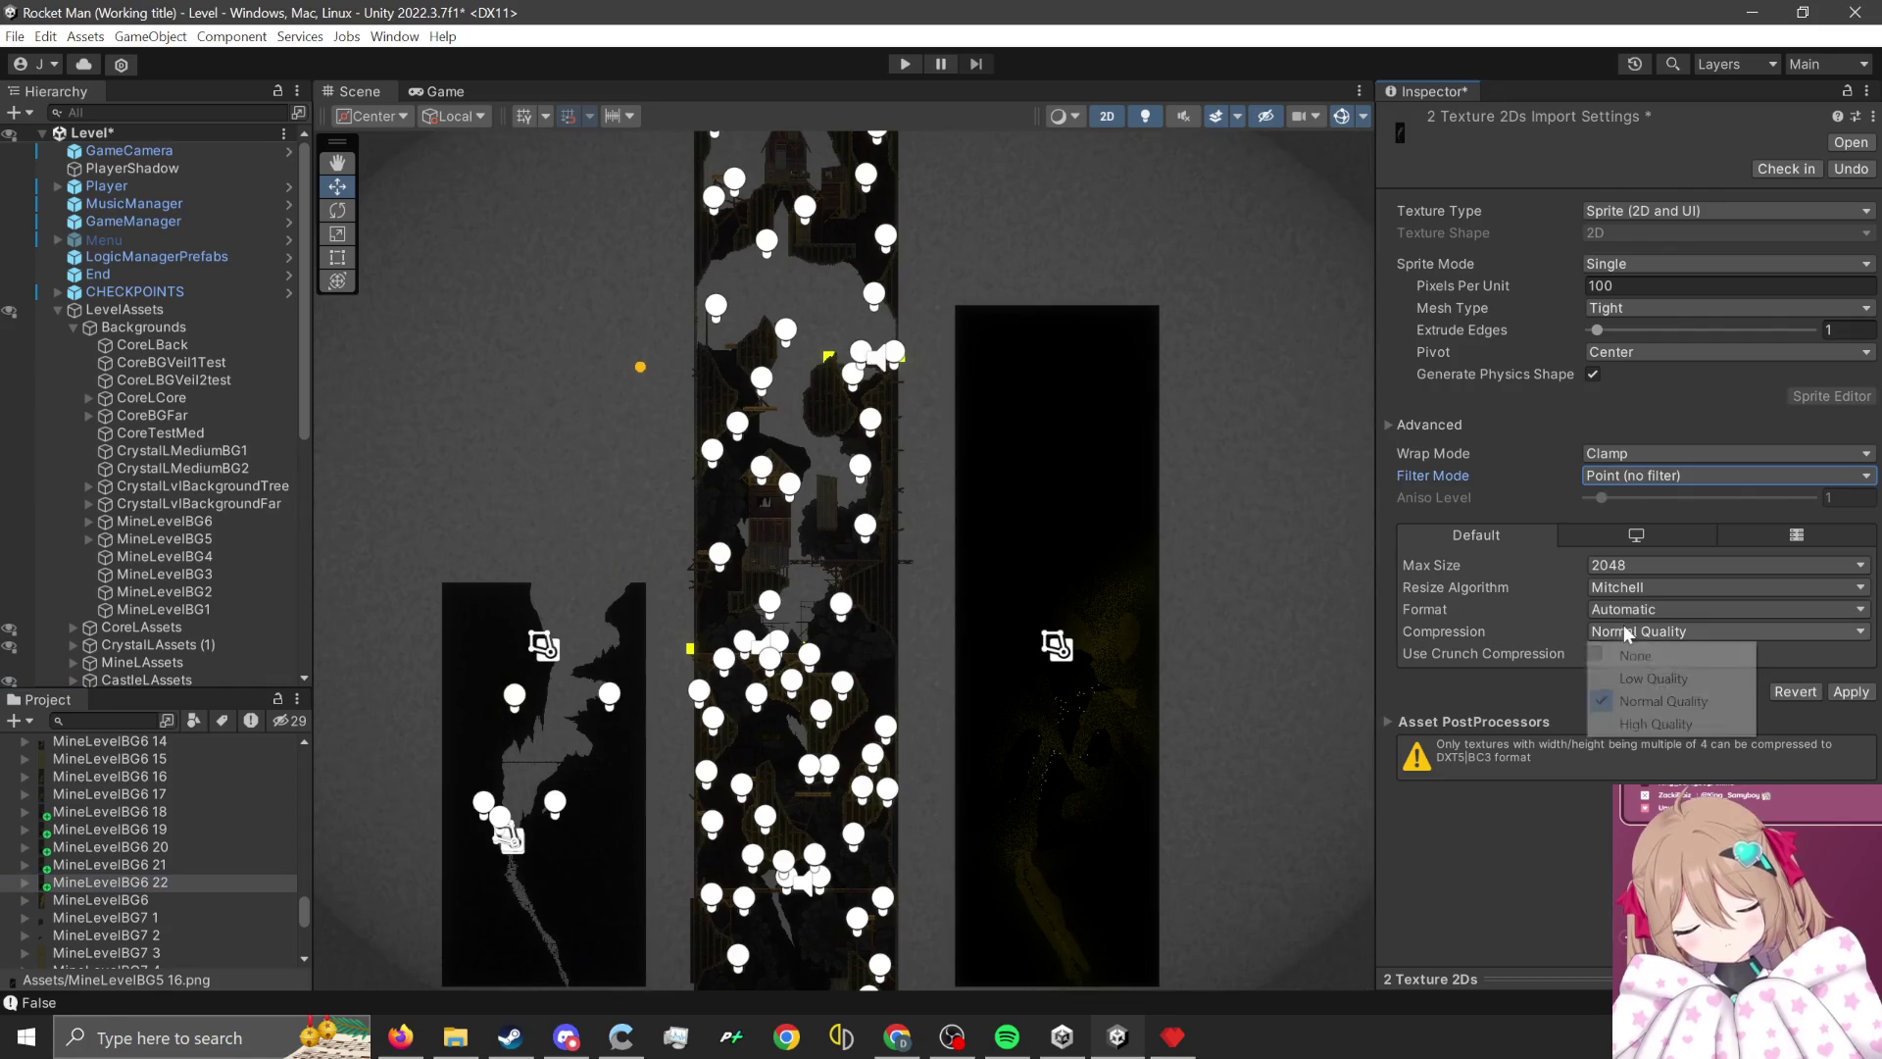
pyautogui.click(1636, 637)
pyautogui.click(1638, 566)
pyautogui.click(1631, 794)
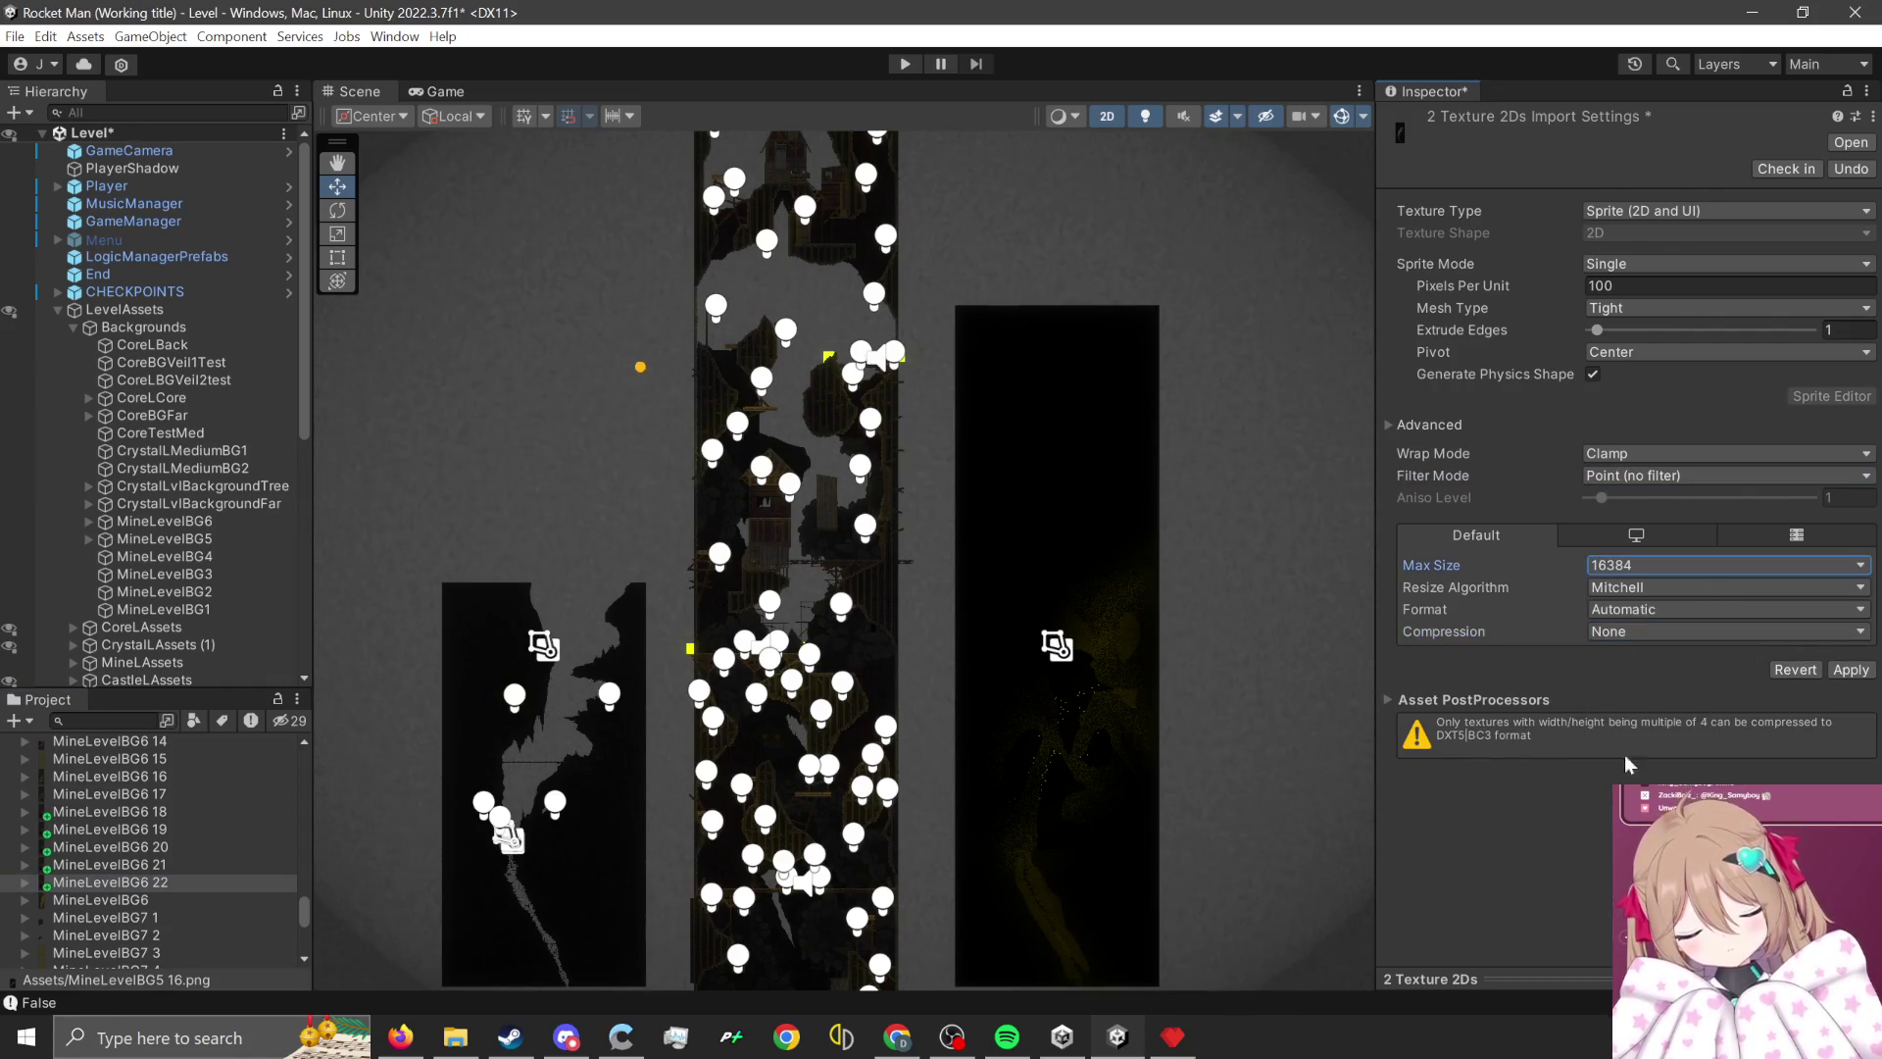
pyautogui.click(1090, 402)
pyautogui.press('f')
pyautogui.scroll(2, 1167, 661)
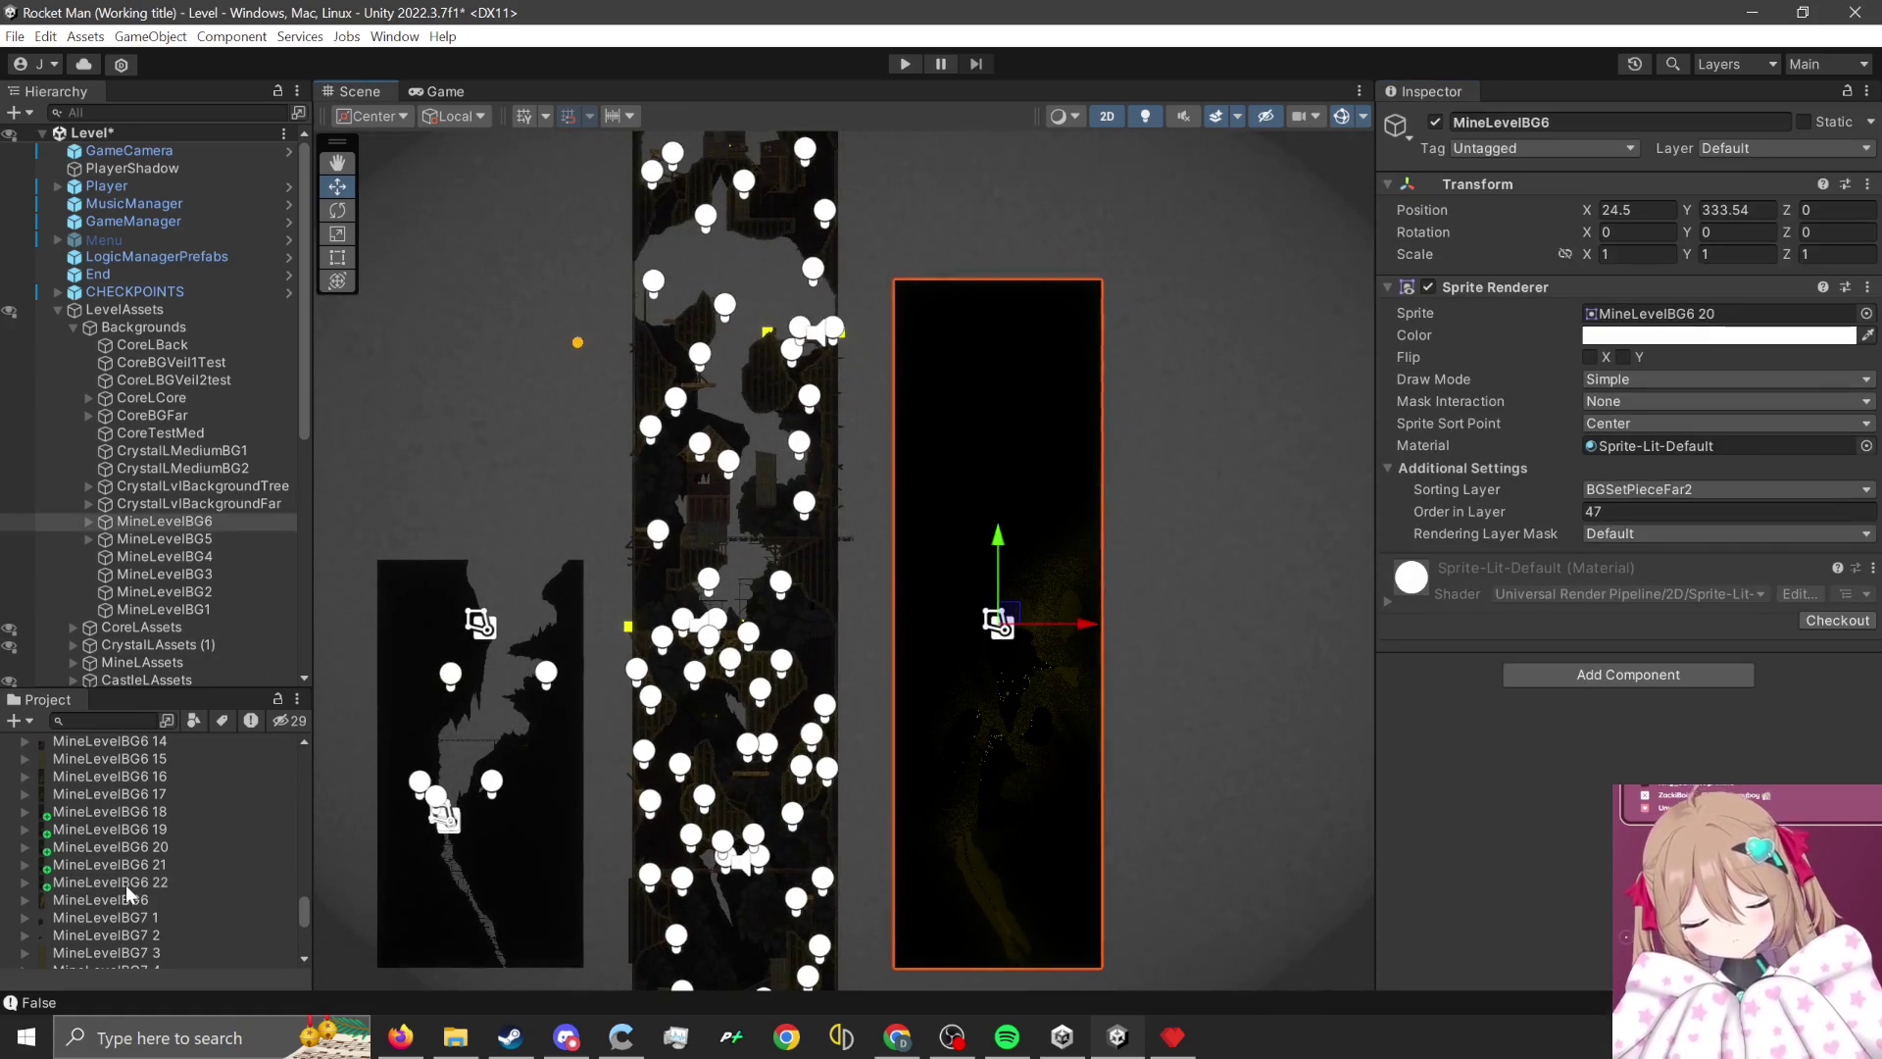
# - Set MineLevelBG6's Sprite to MineLevelBG6 22, then select the MineLevelBG5 object
pyautogui.moveTo(126, 884)
pyautogui.mouseDown()
pyautogui.moveTo(1617, 468)
pyautogui.moveTo(1666, 313)
pyautogui.mouseUp()
pyautogui.scroll(-1, 628, 815)
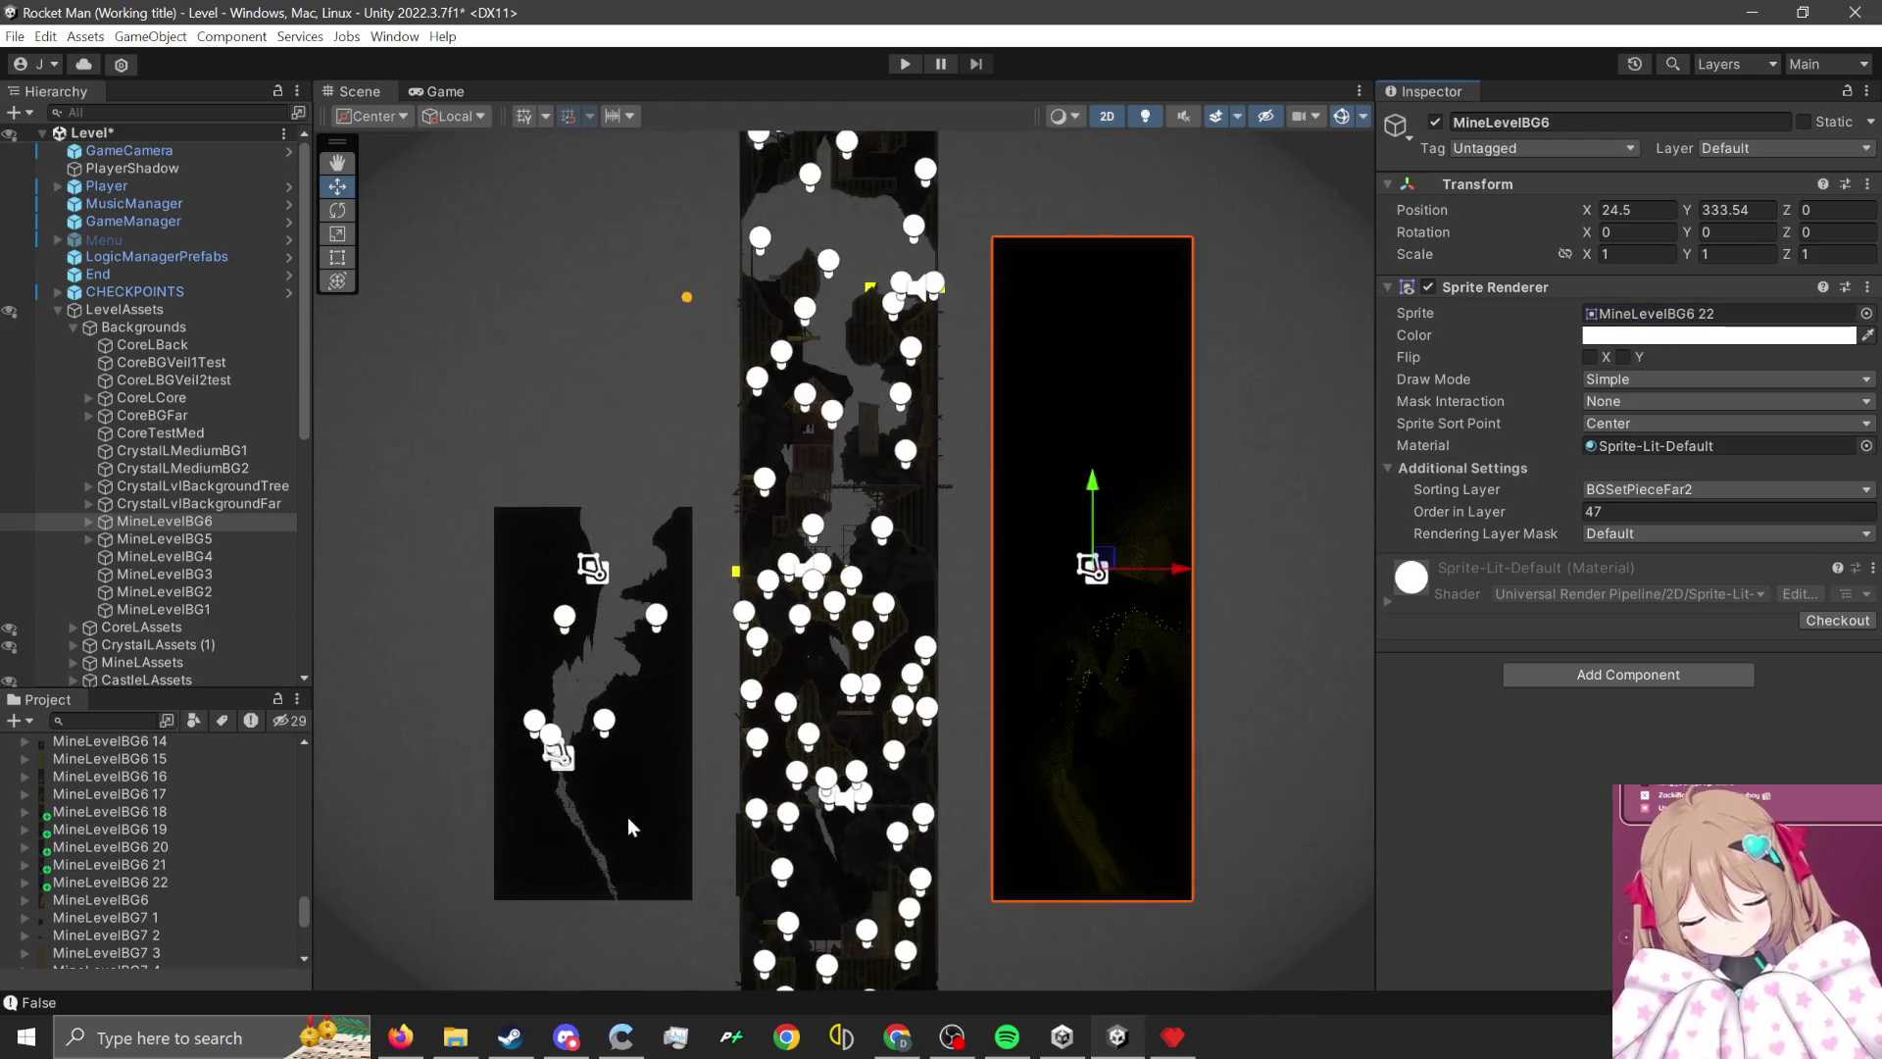
pyautogui.click(625, 766)
pyautogui.scroll(7, 235, 833)
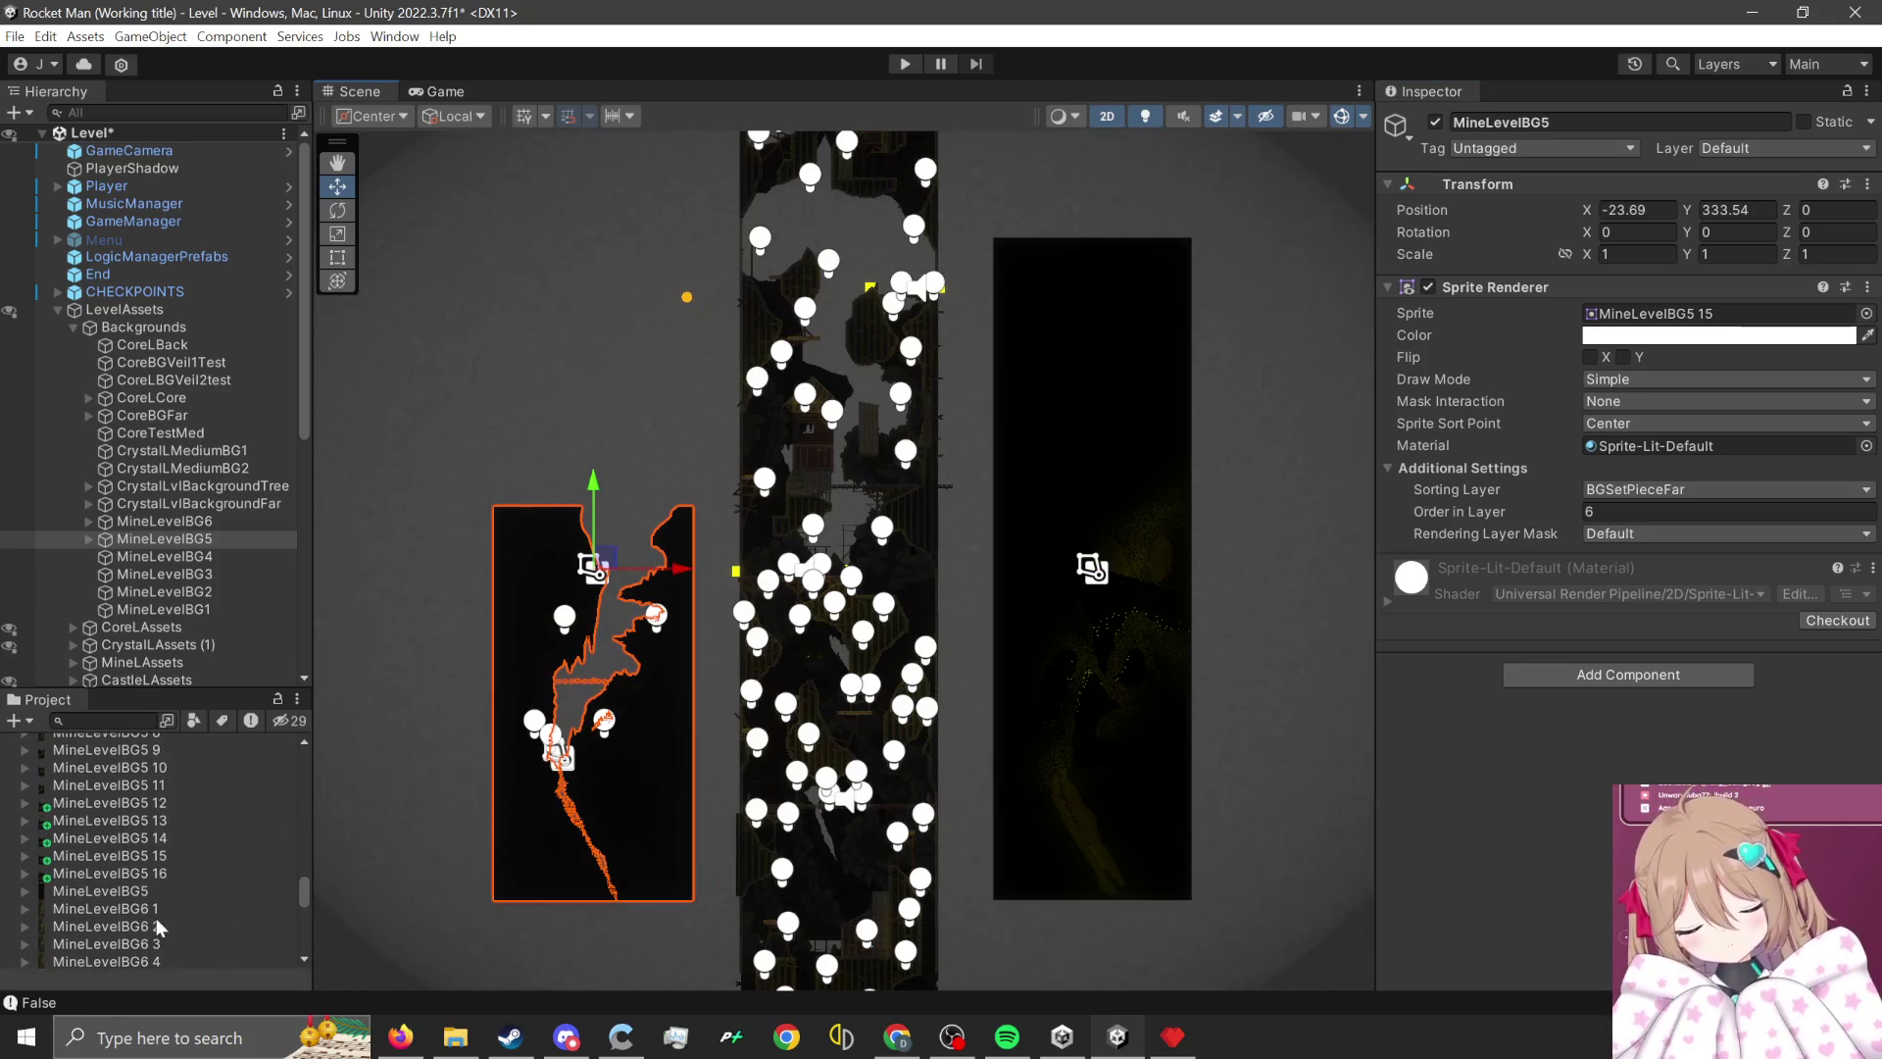
# - Assign MineLevelBG5 16 as MineLevelBG5's Sprite and enter Play mode to test the backgrounds
pyautogui.moveTo(147, 872); pyautogui.dragTo(1643, 441)
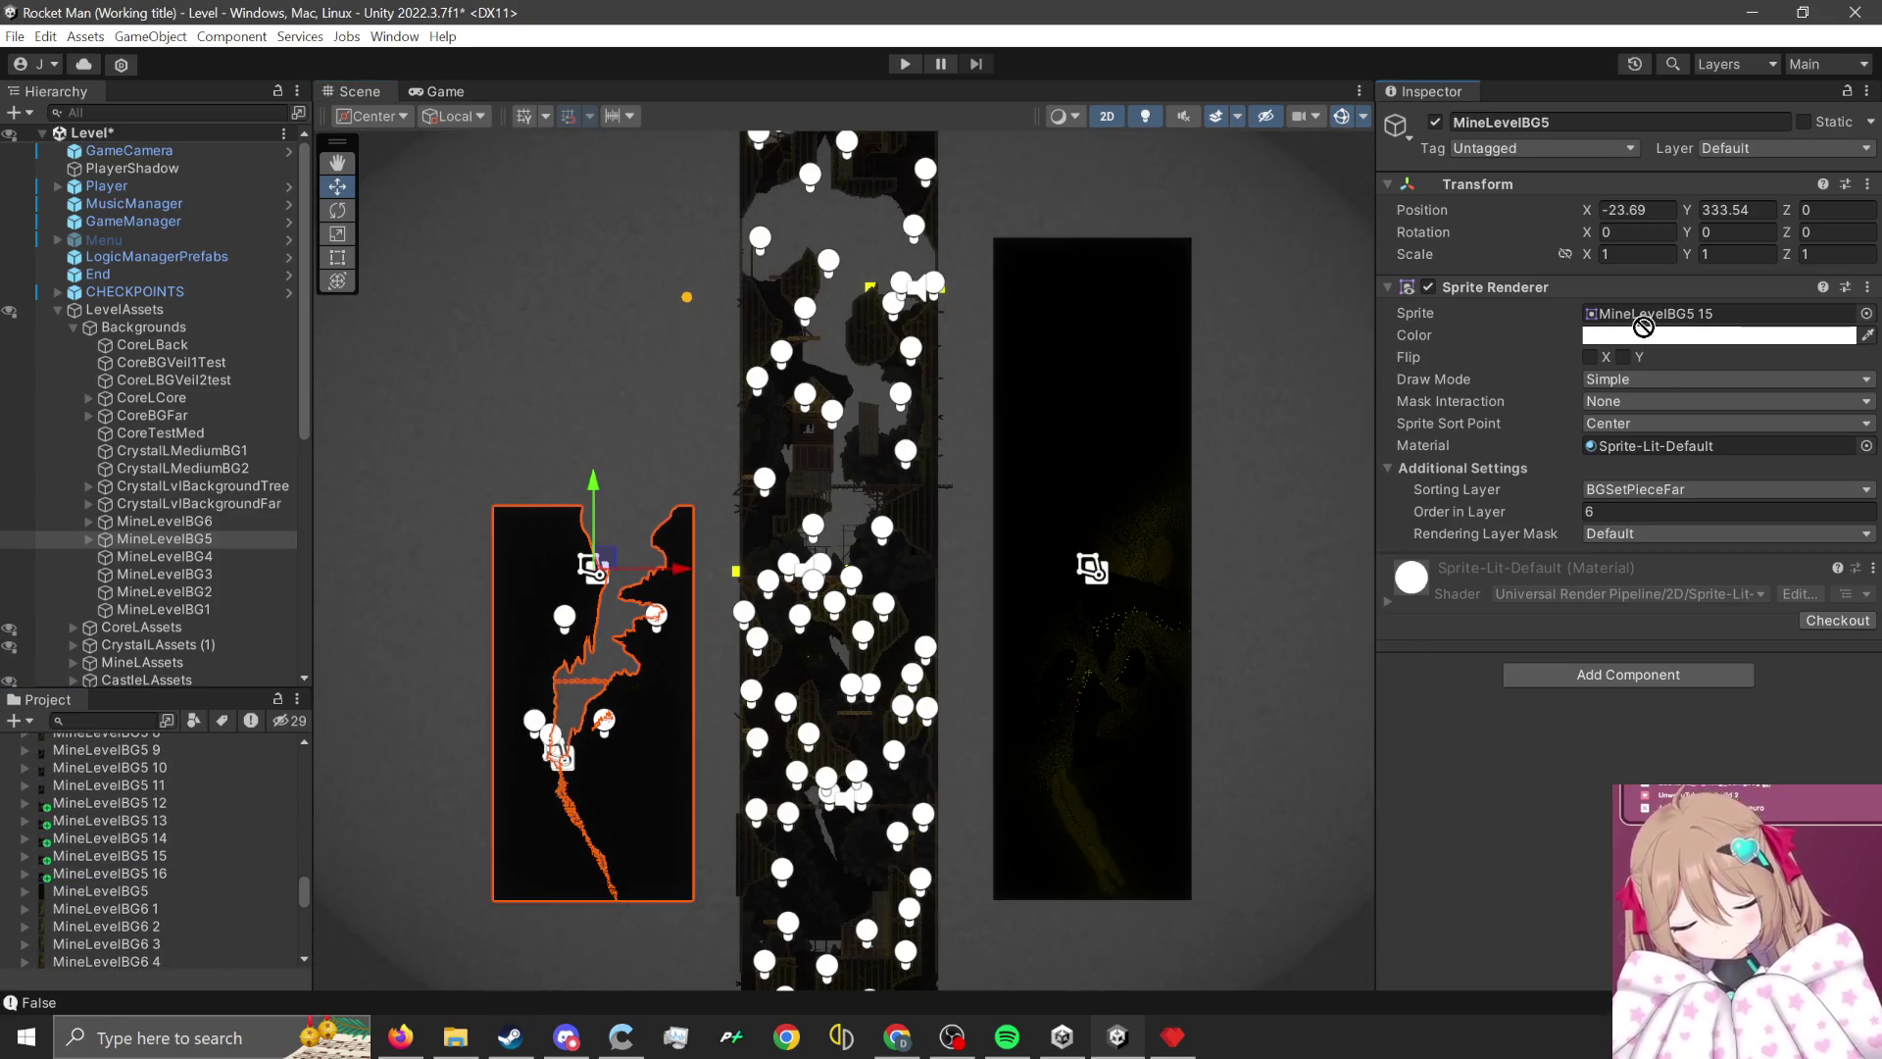
pyautogui.moveTo(1643, 326); pyautogui.dragTo(1650, 324)
pyautogui.scroll(1, 975, 559)
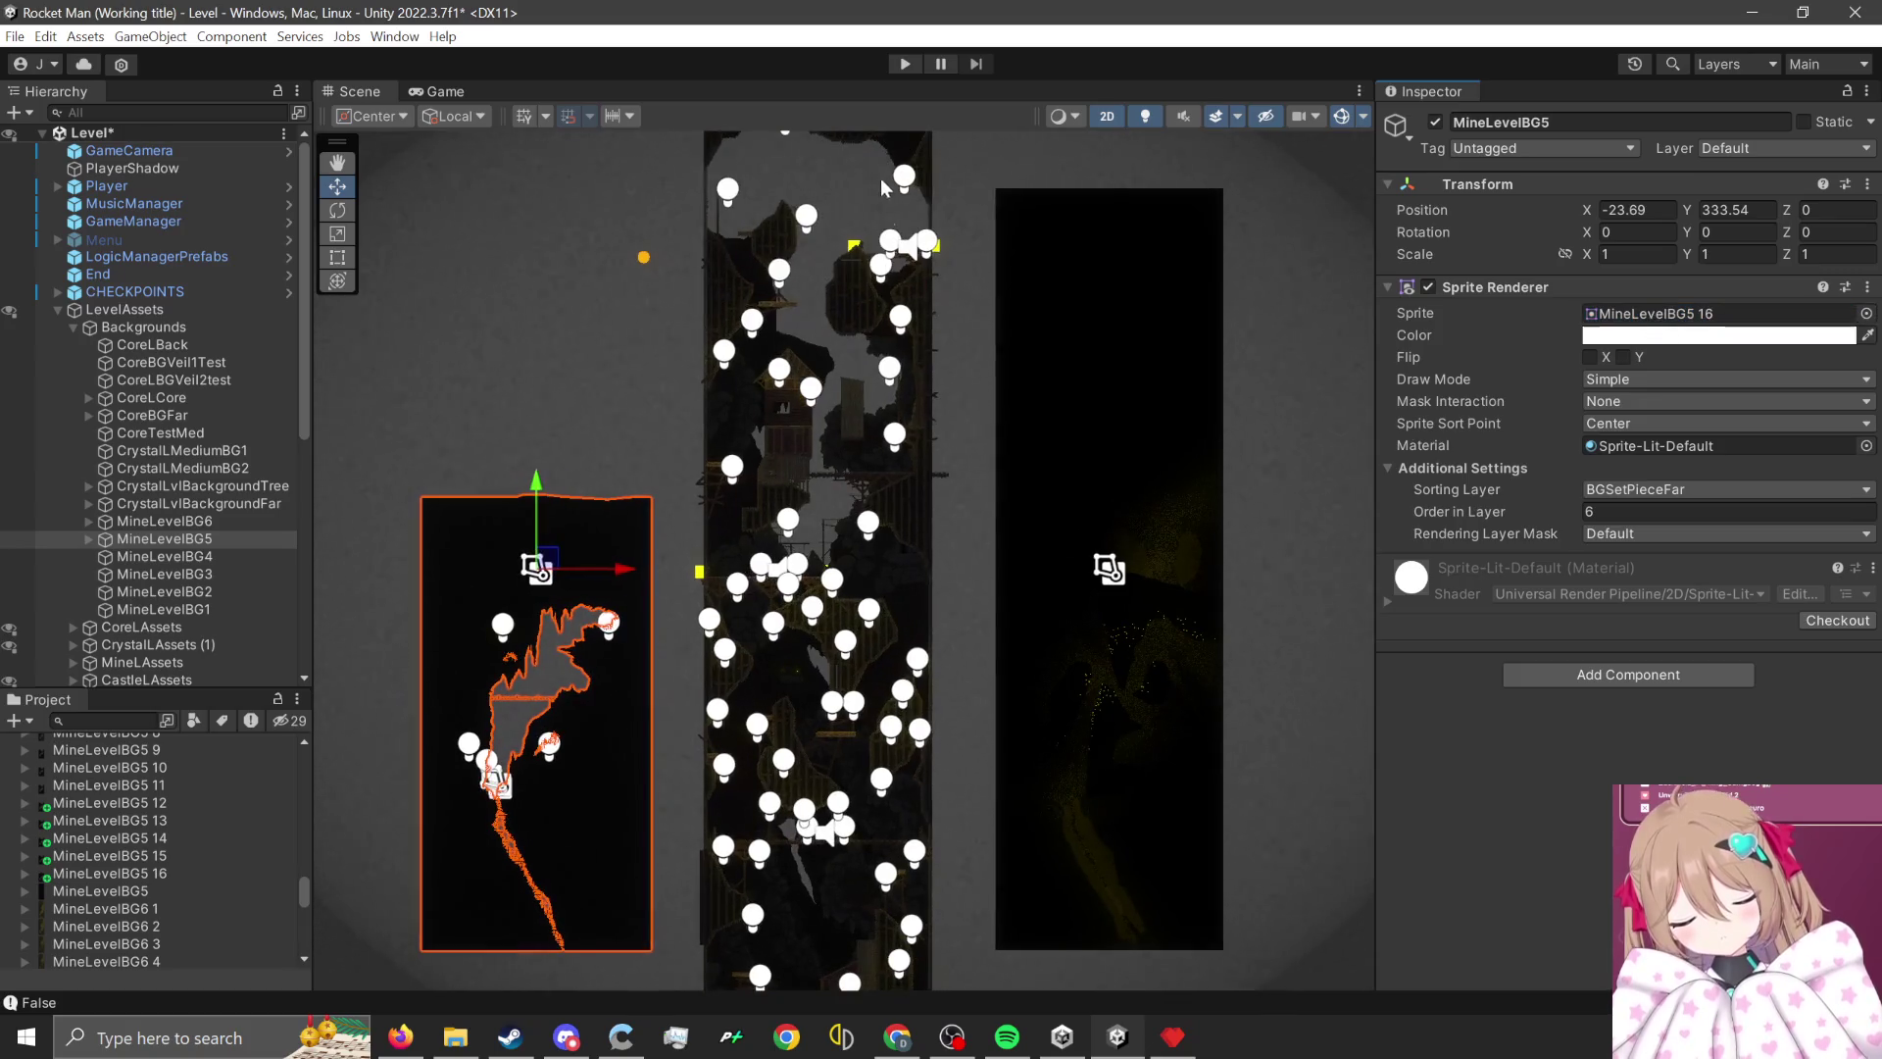
pyautogui.click(906, 66)
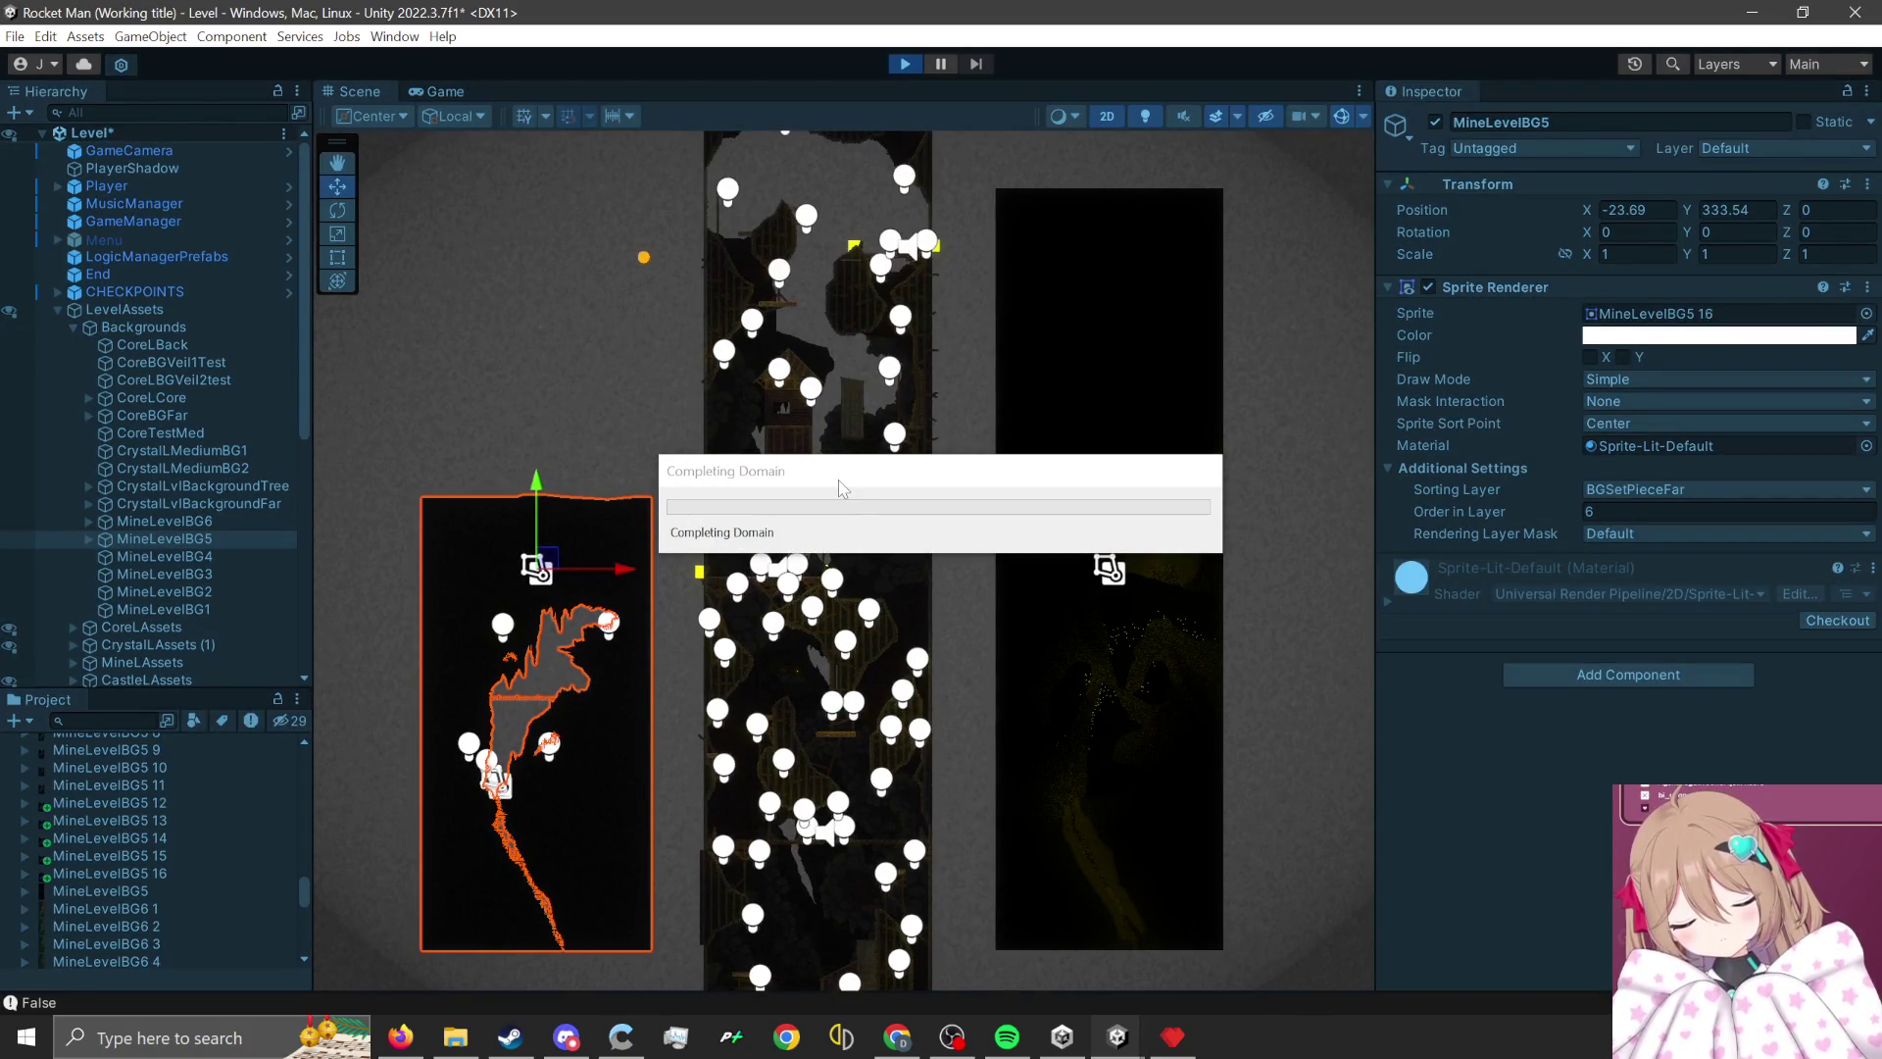
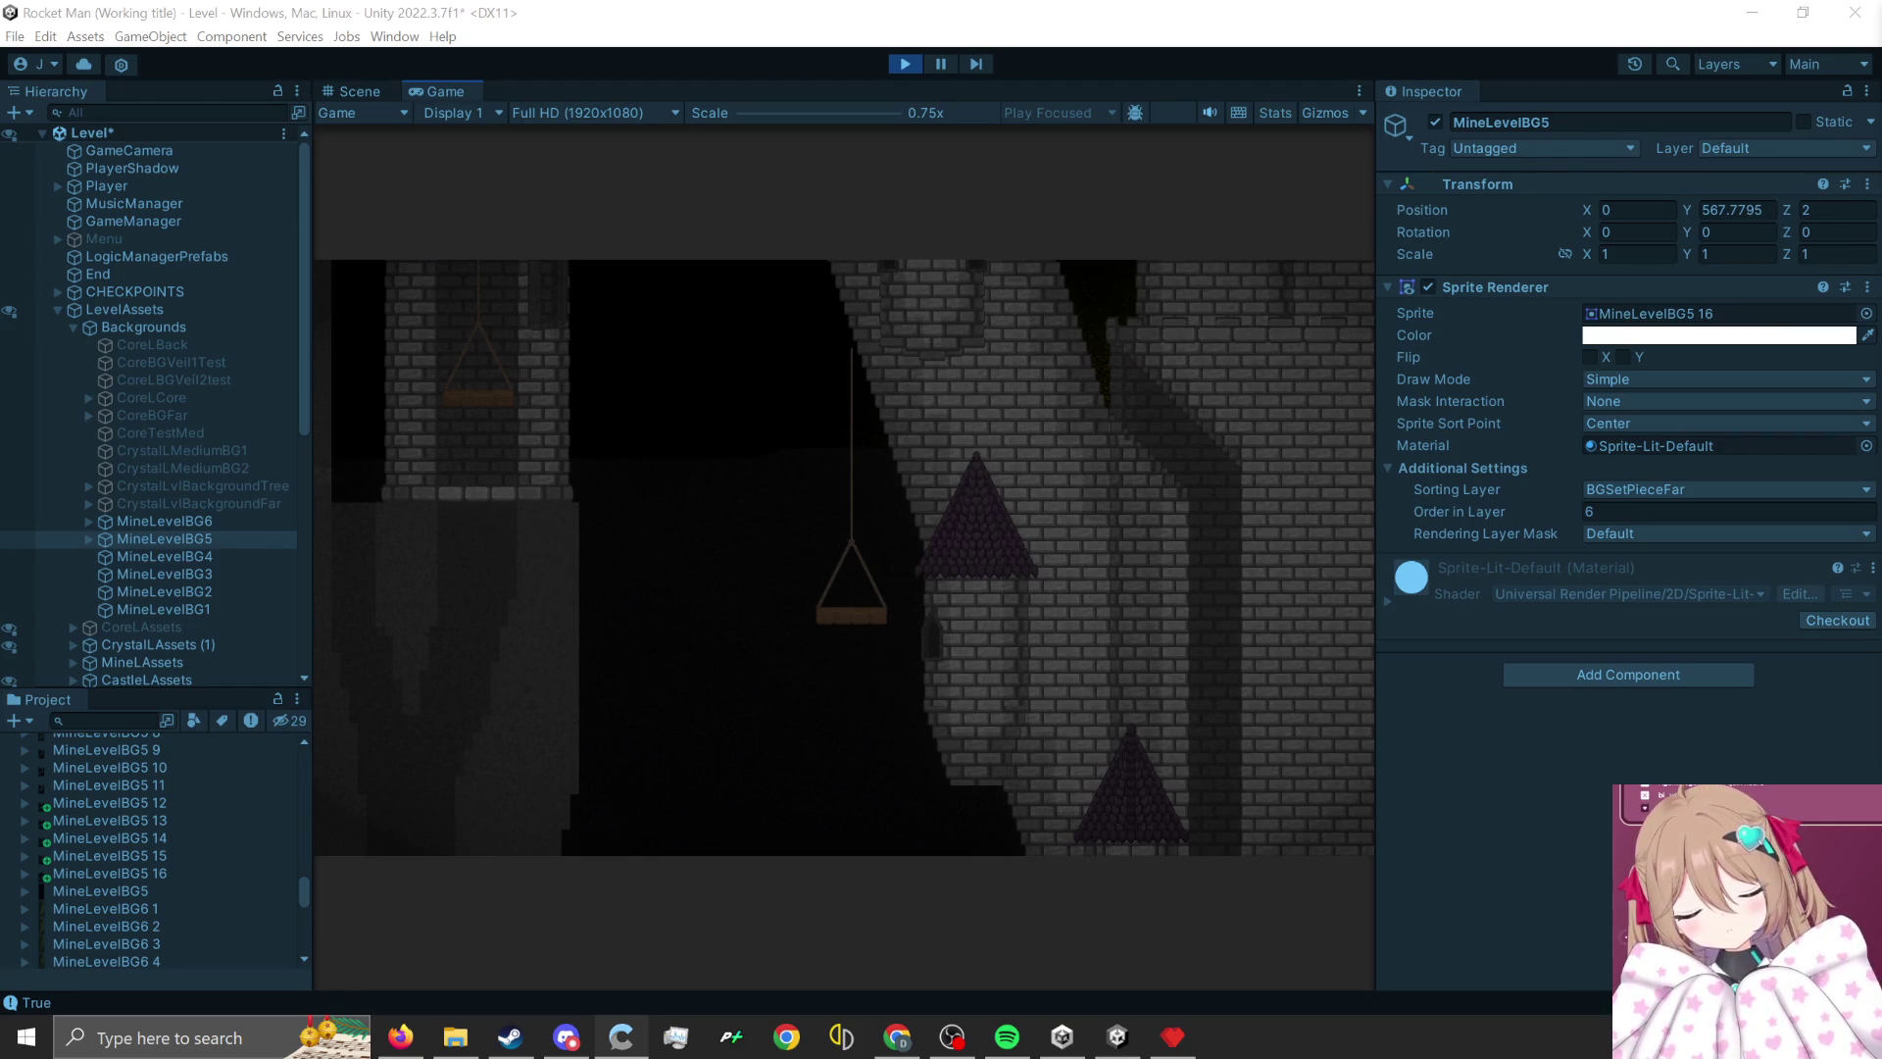
# - Rocket-jump the character up through the cave platforms in the running game
pyautogui.click(1001, 433)
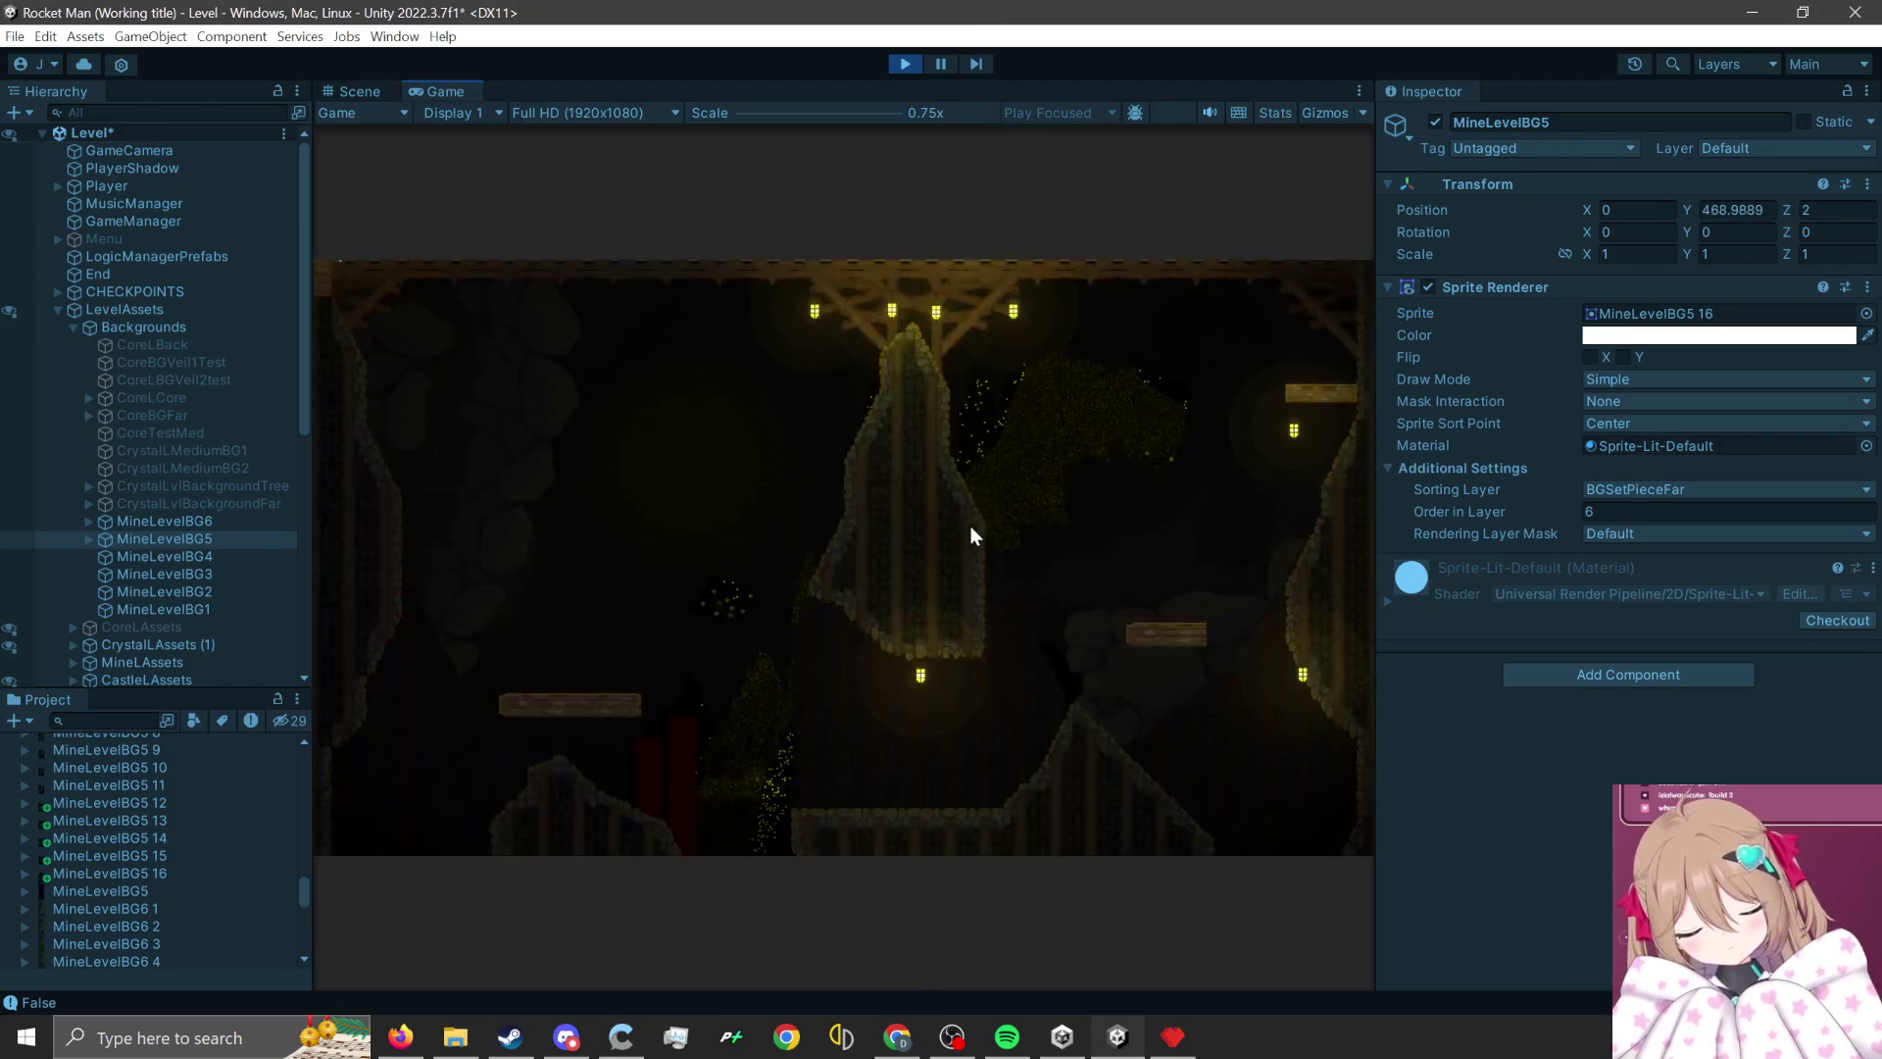
pyautogui.click(968, 525)
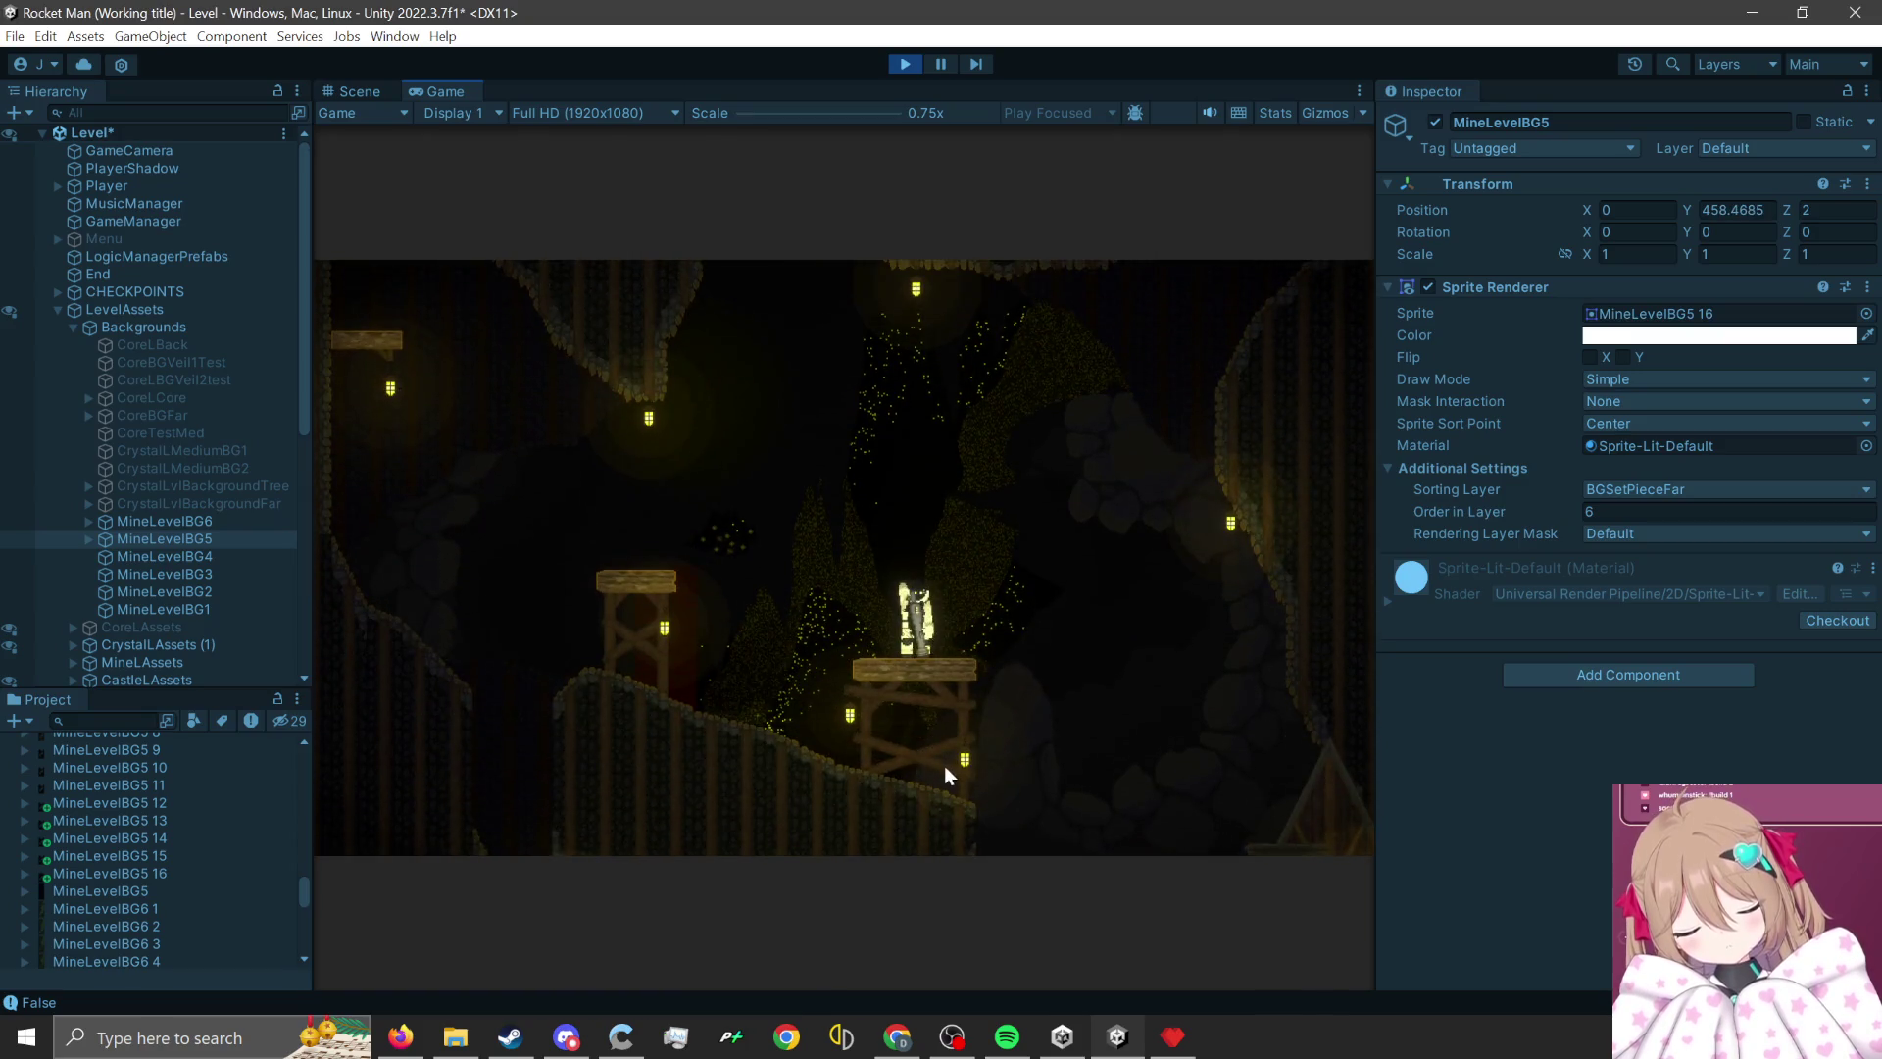
pyautogui.click(944, 785)
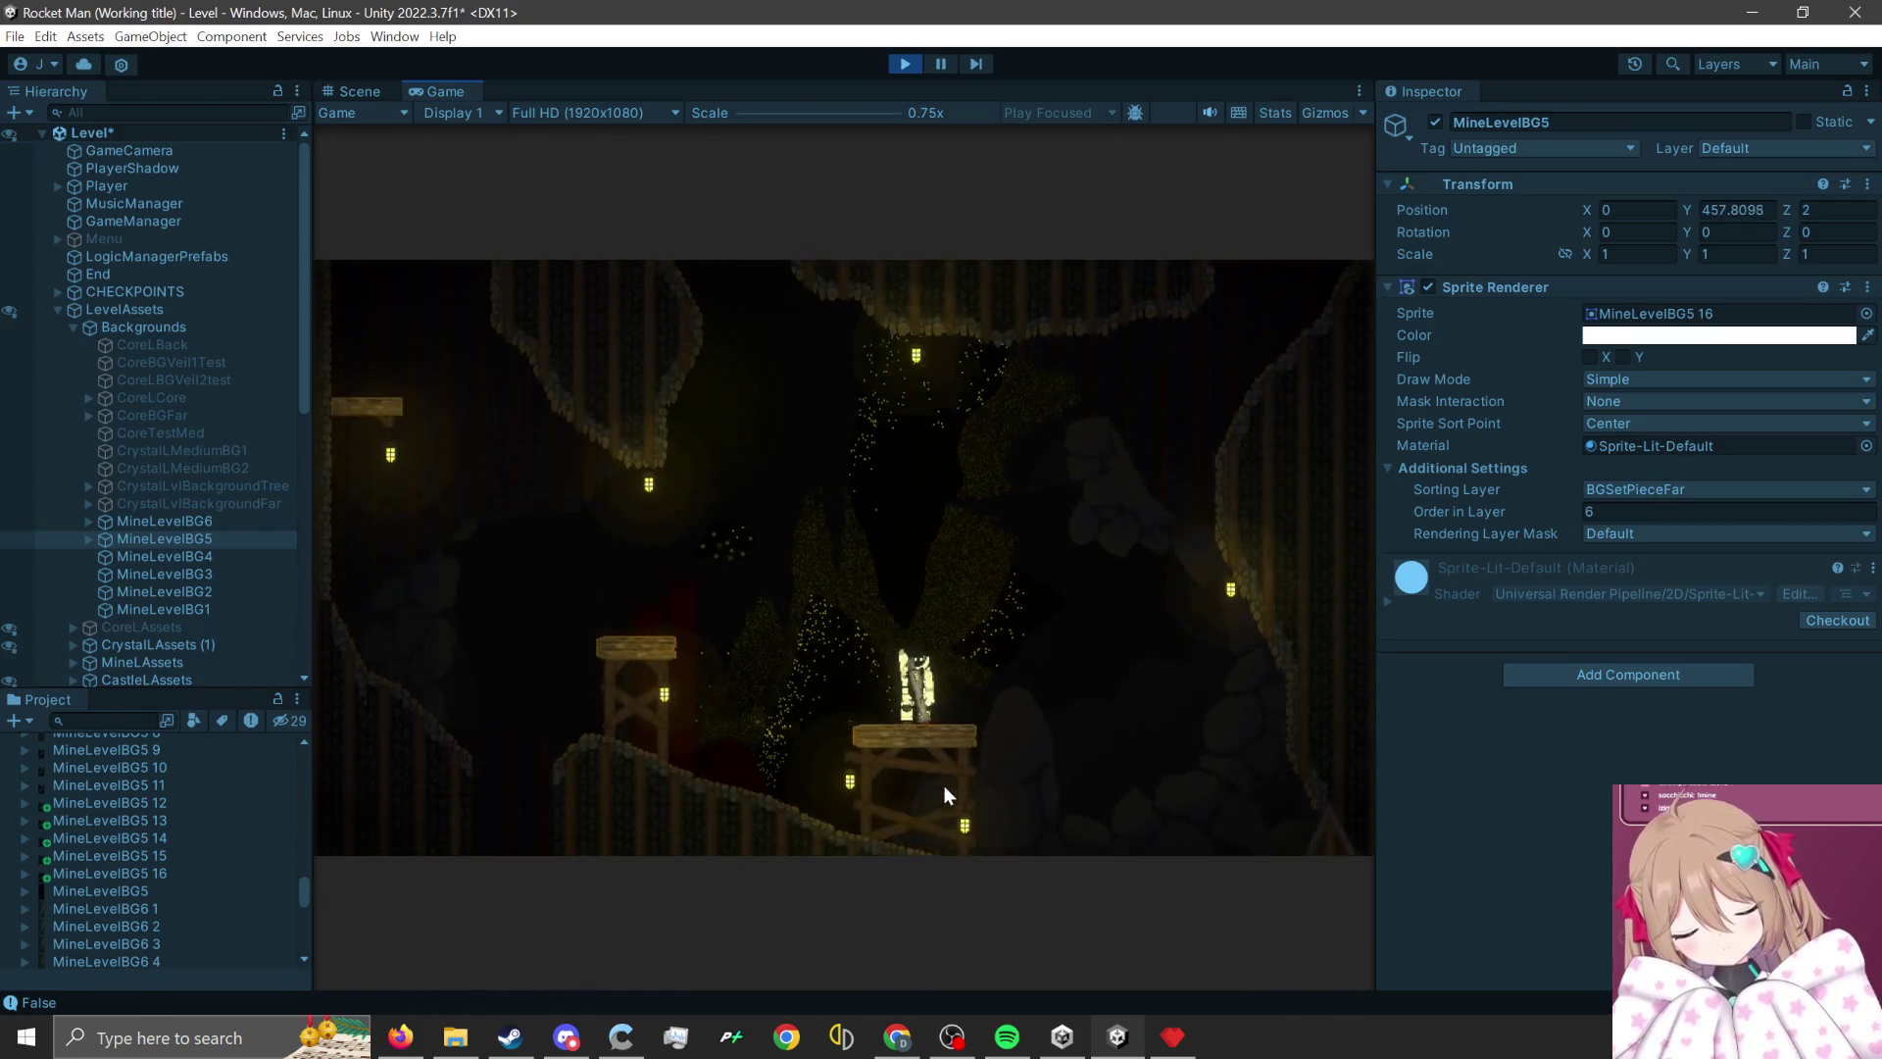
pyautogui.click(944, 785)
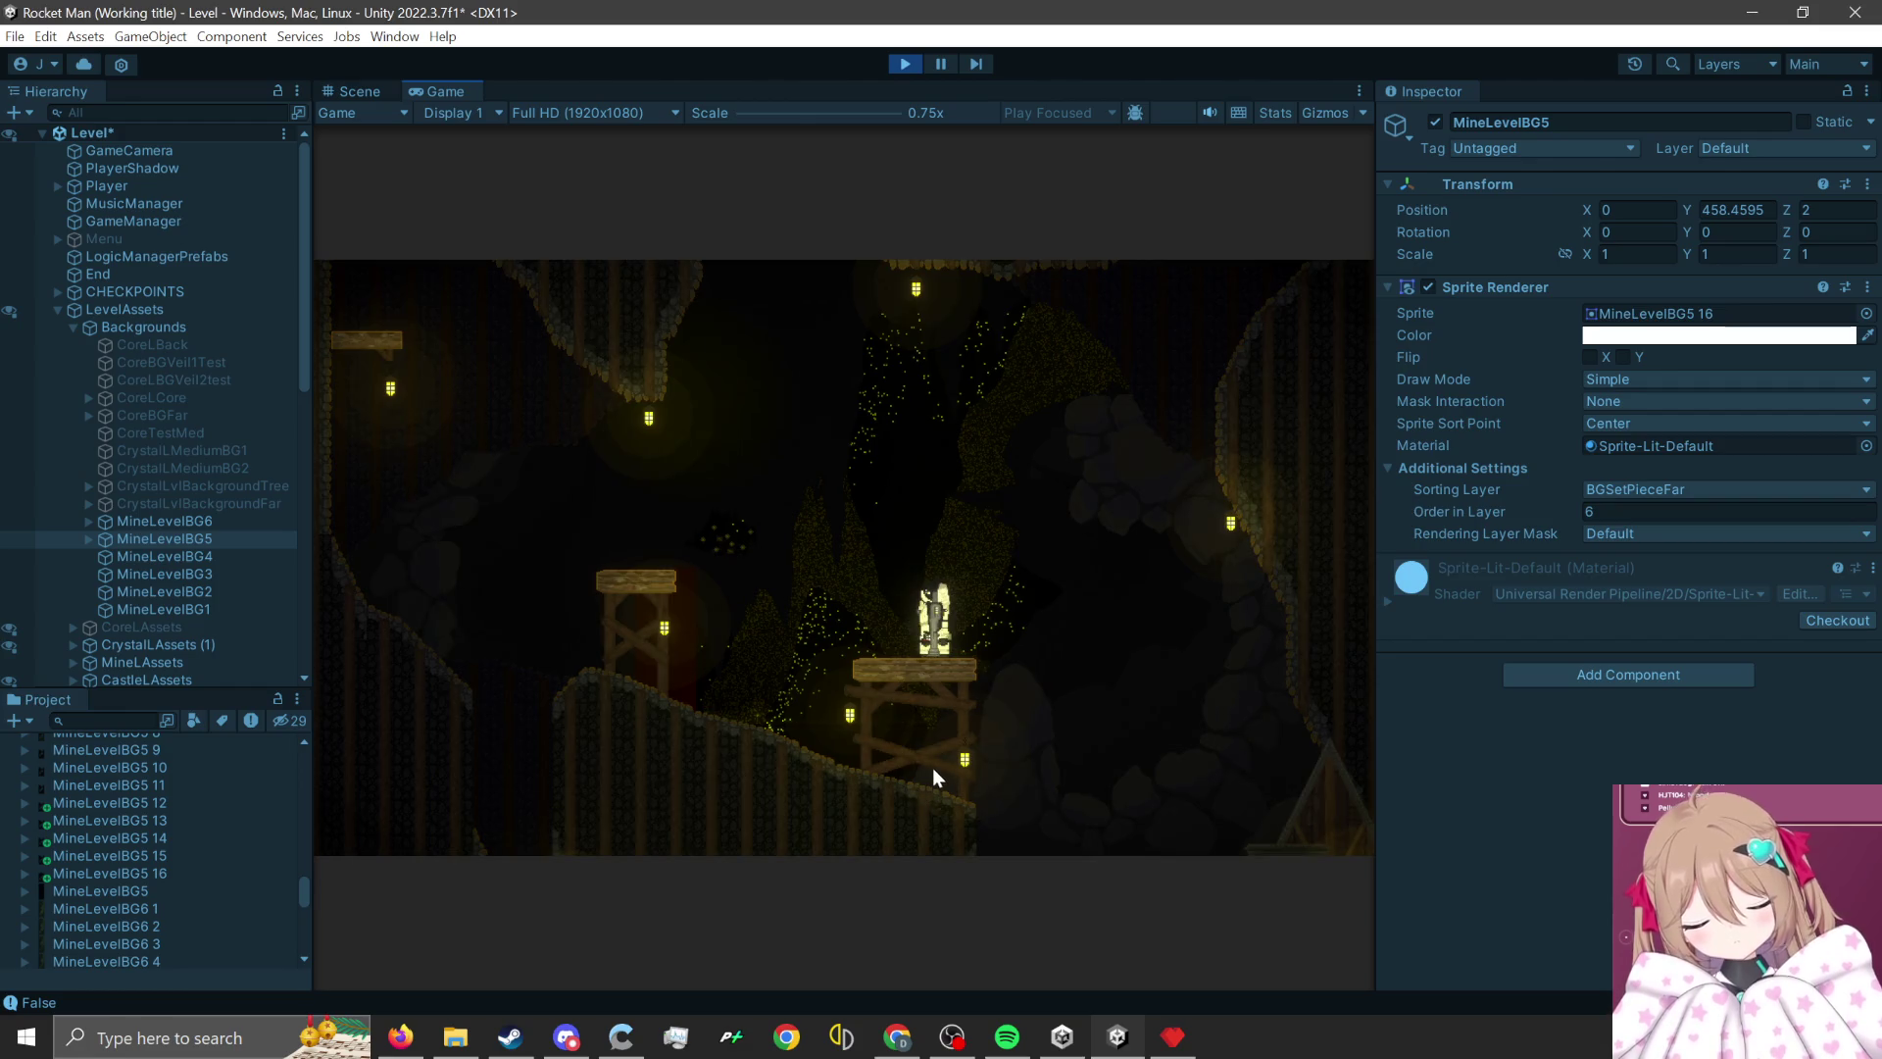
pyautogui.click(933, 769)
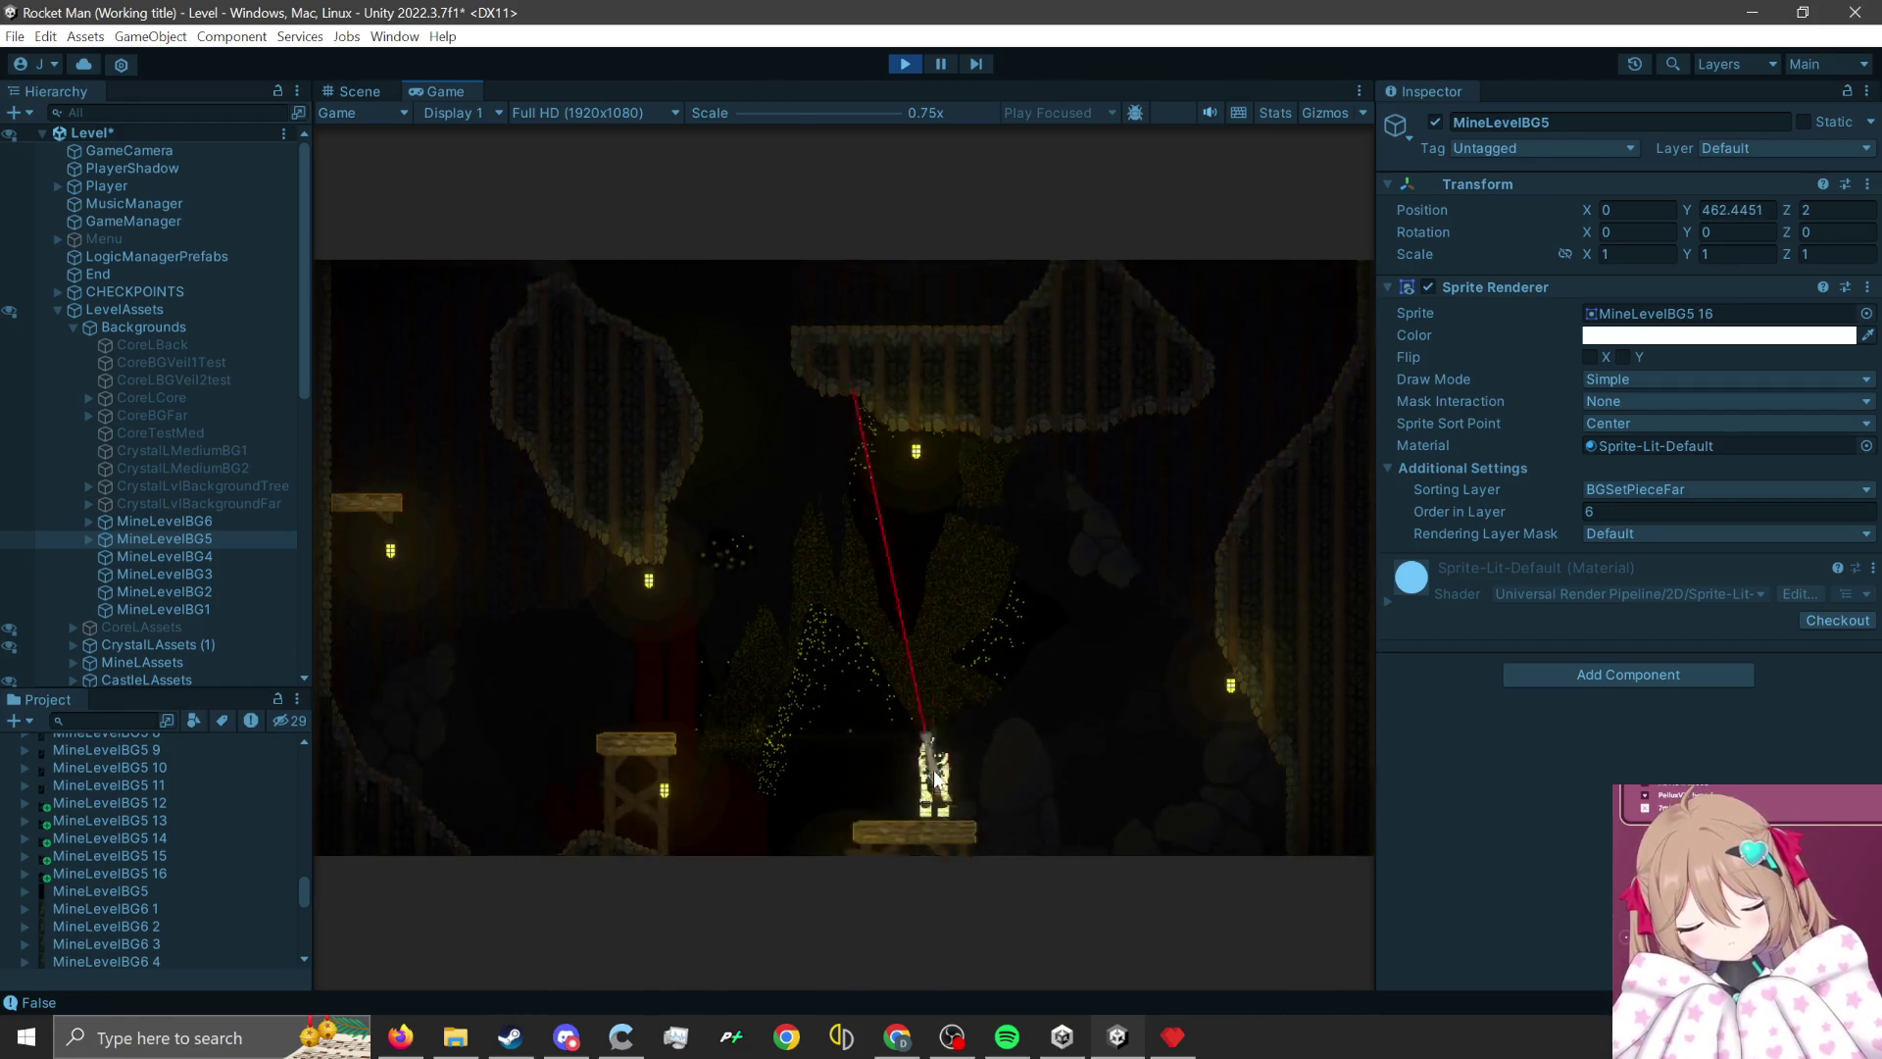
pyautogui.click(936, 768)
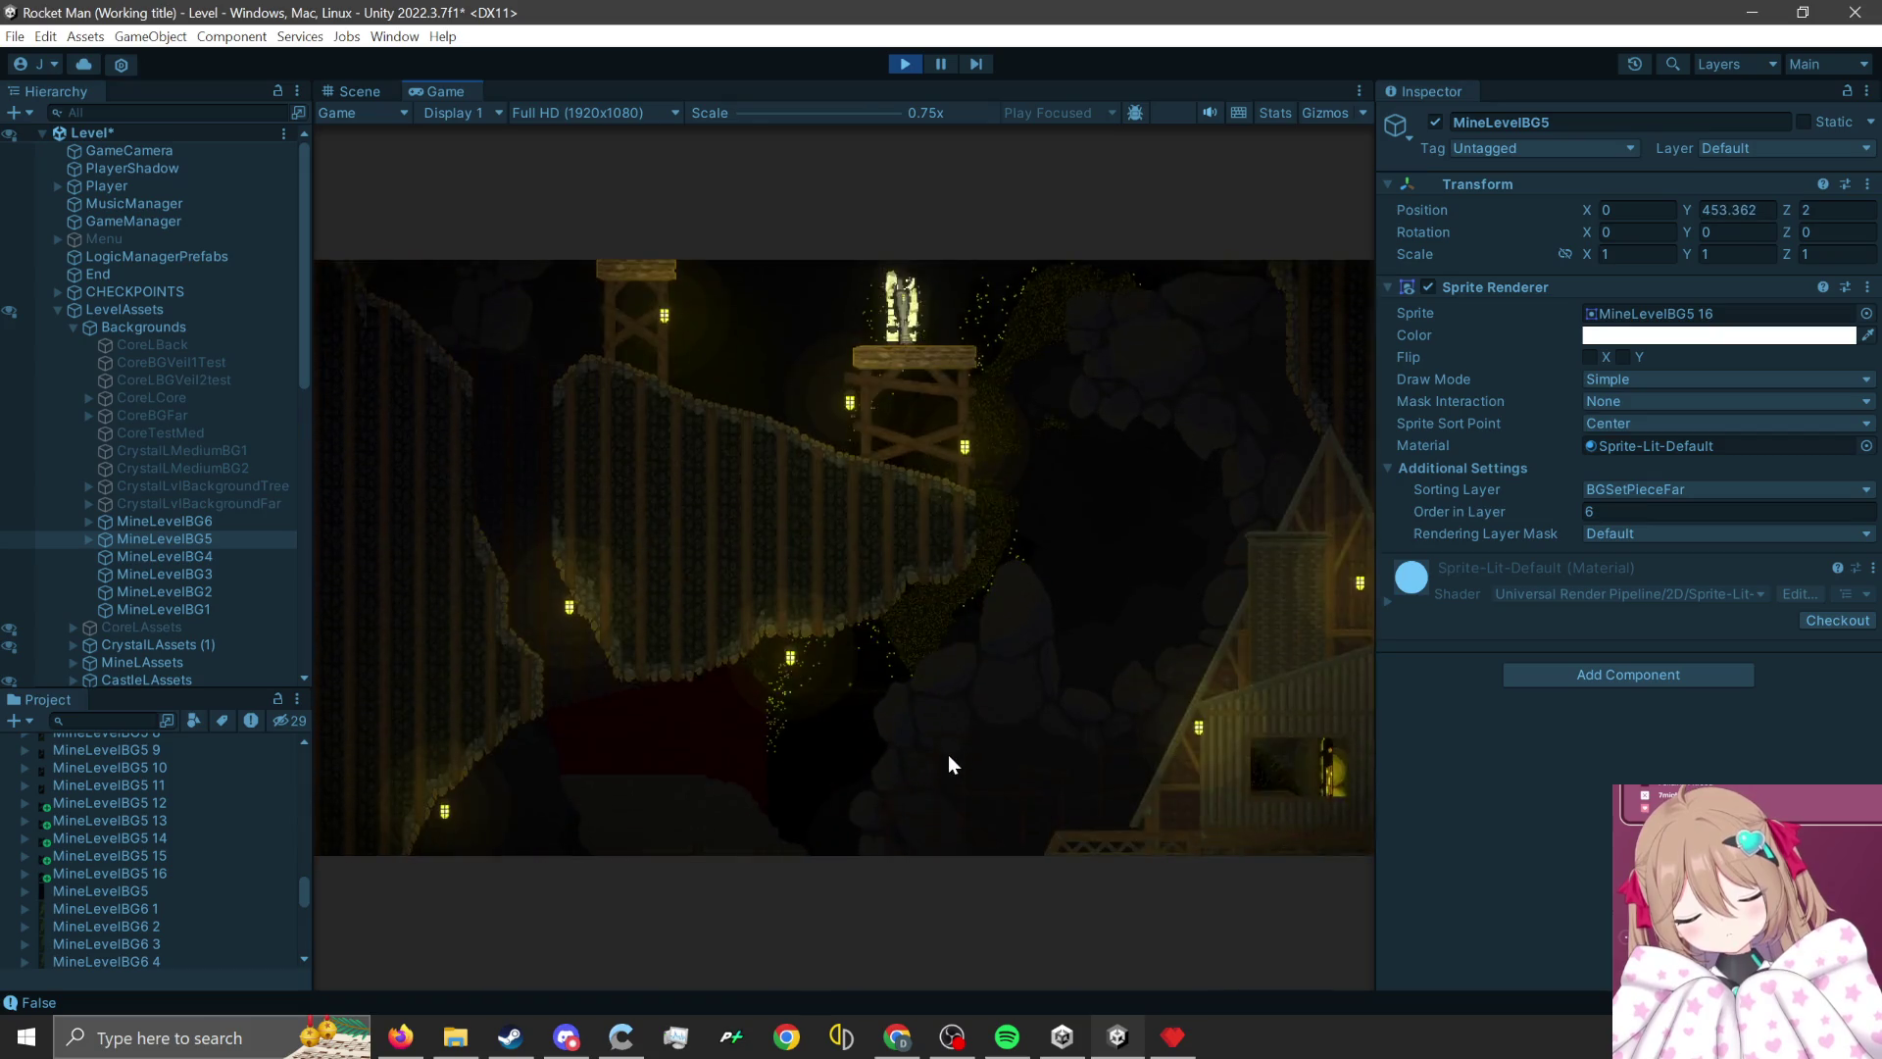
pyautogui.press('space')
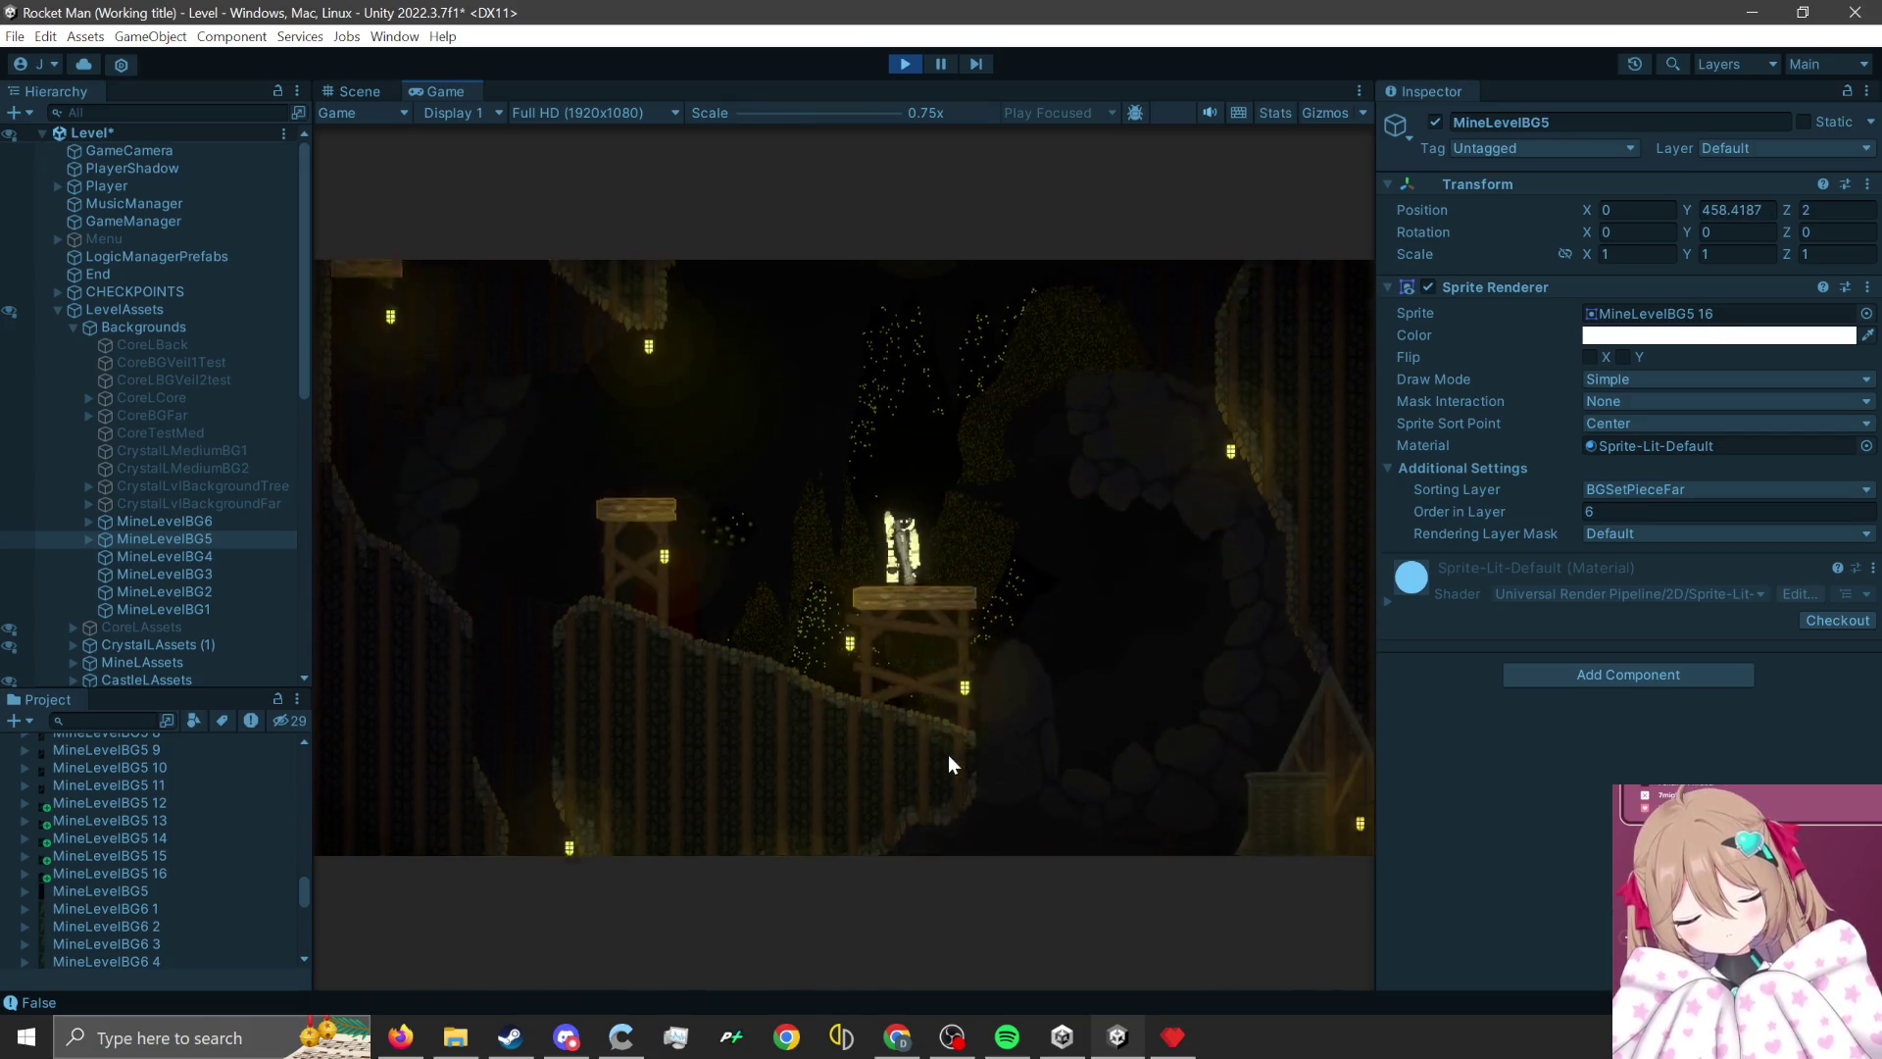
pyautogui.click(961, 750)
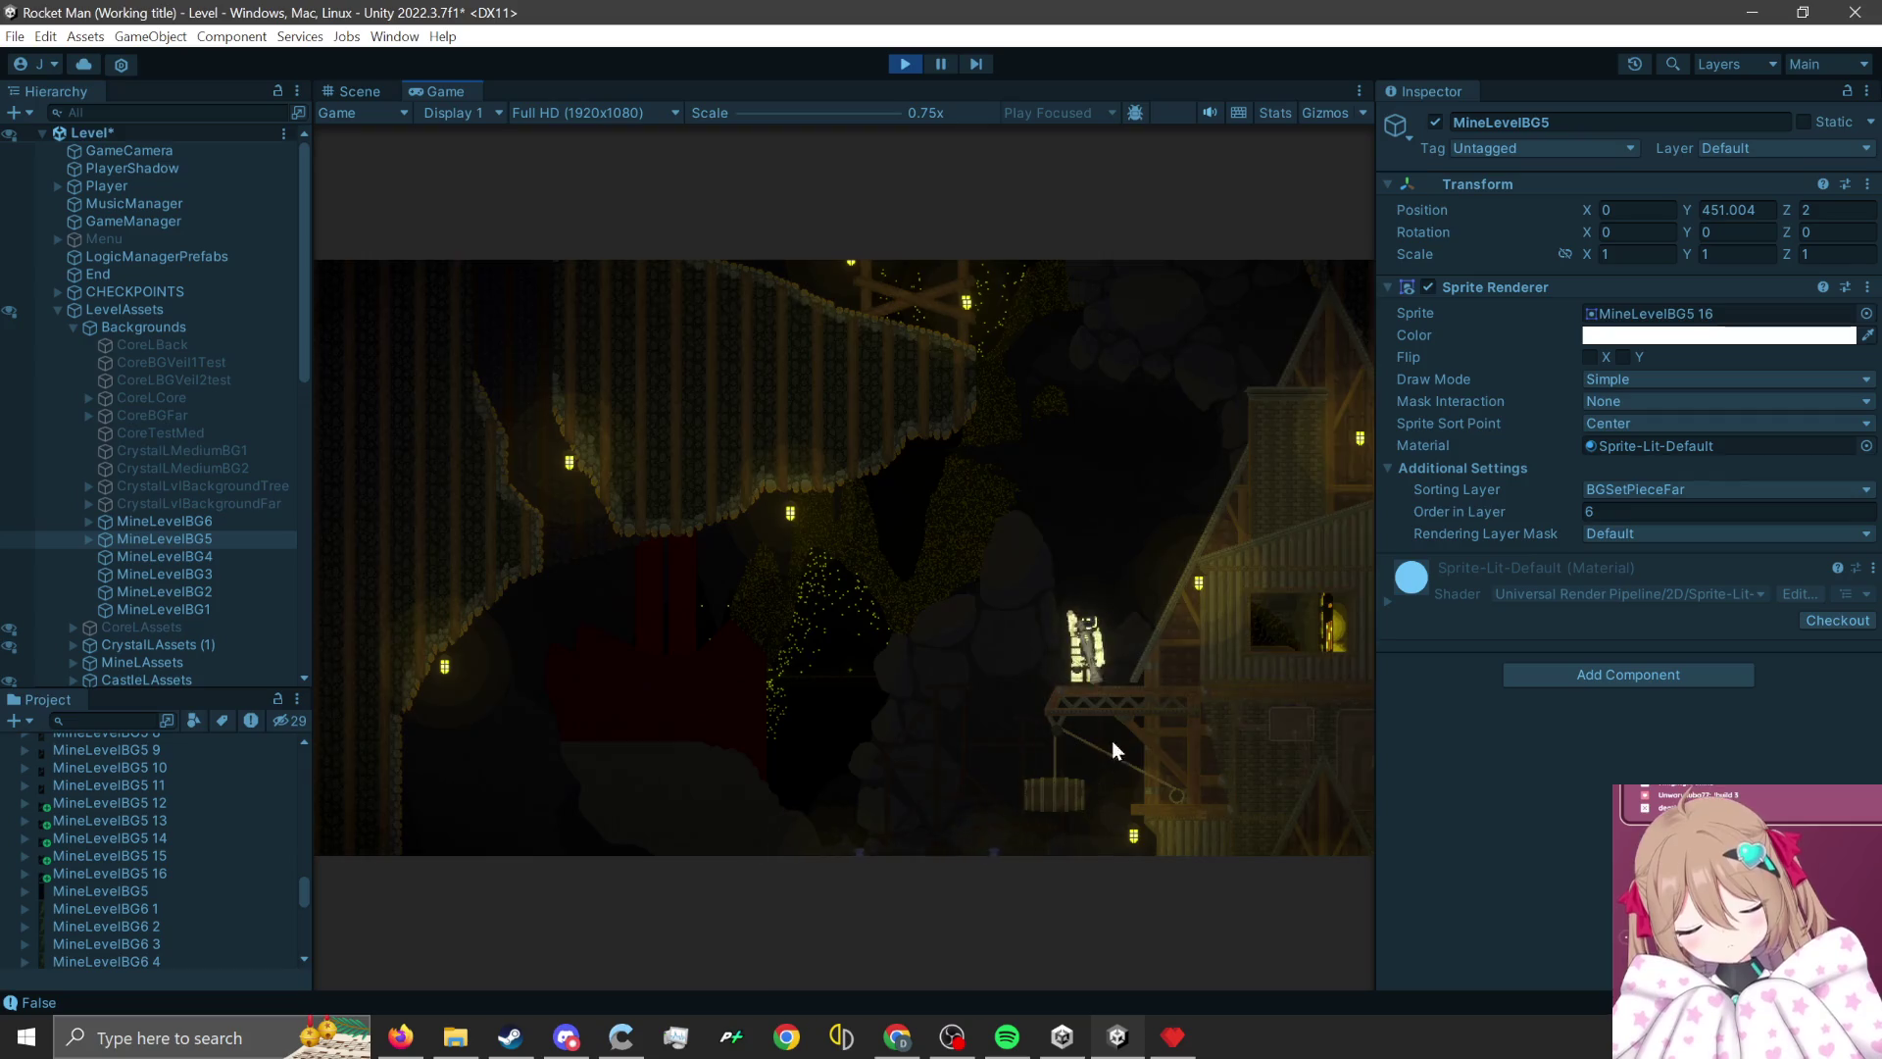
# - Rocket-jump across the crane platforms and onto the mine ledge, then stop the game
pyautogui.click(1127, 774)
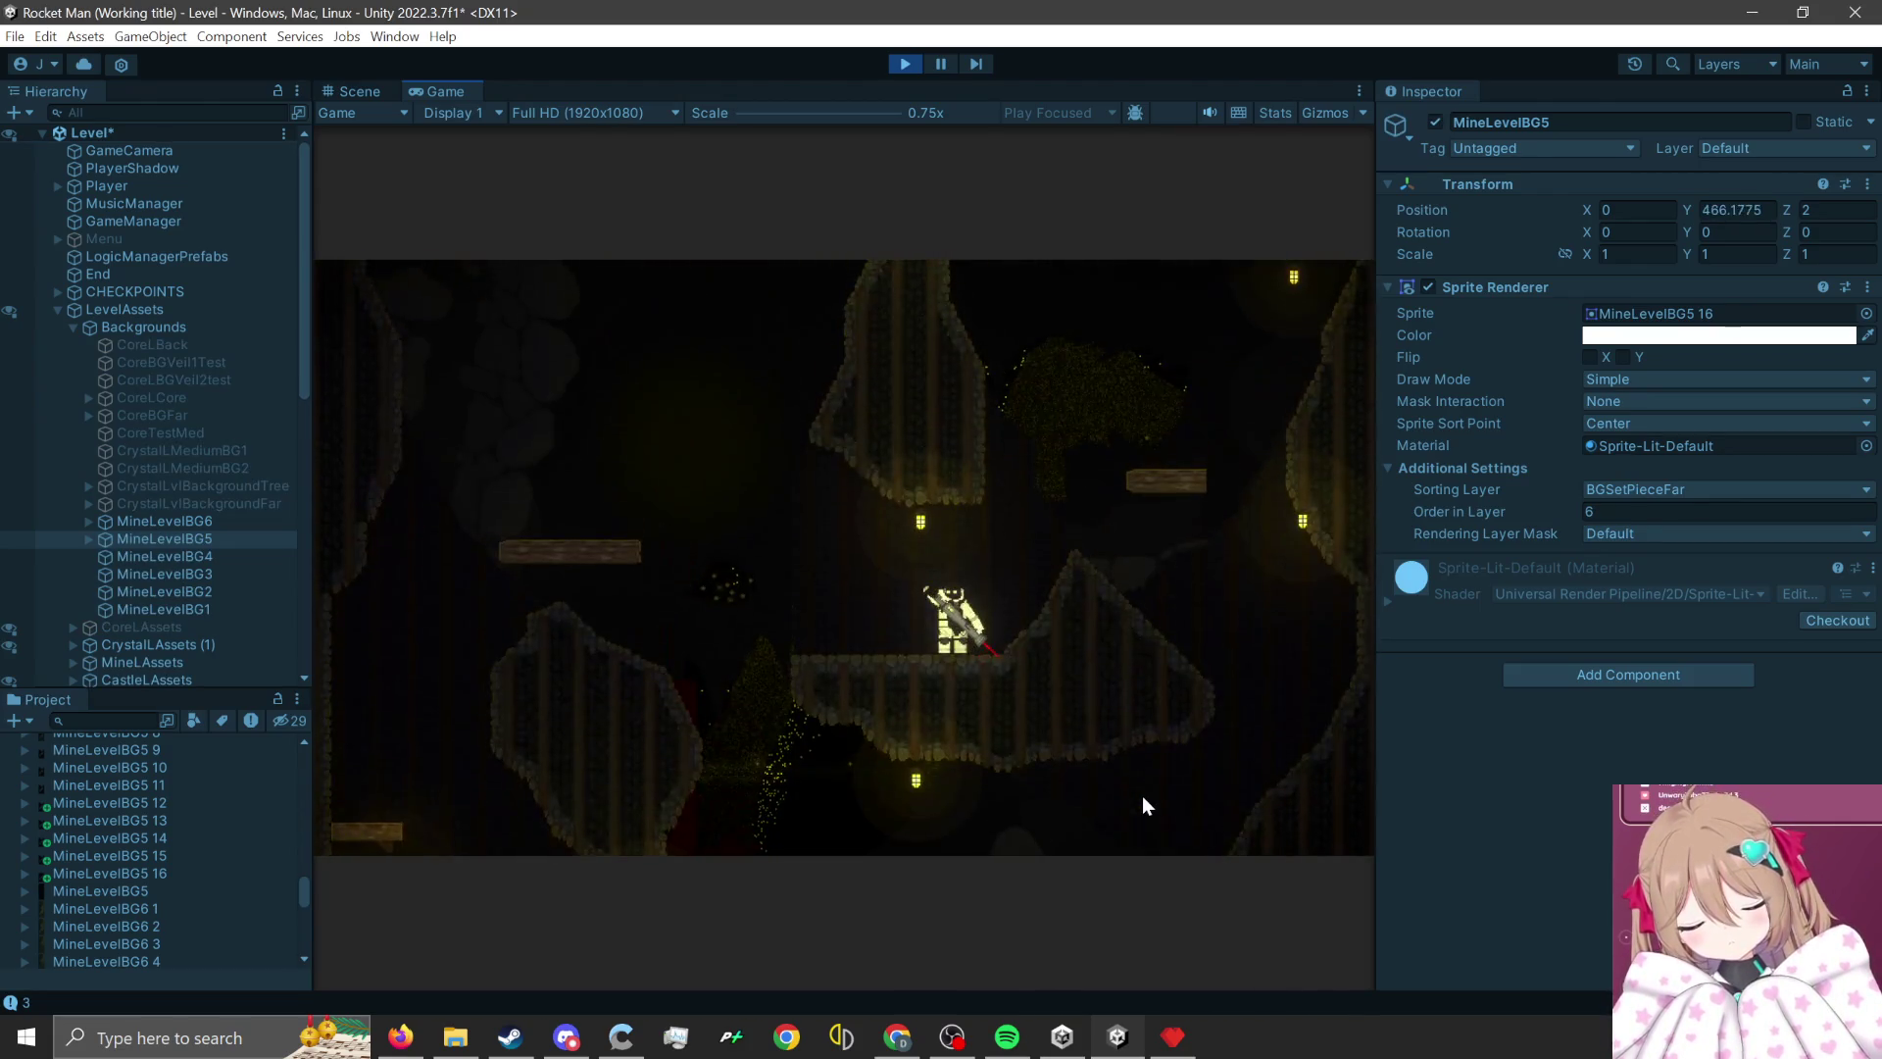
pyautogui.click(932, 849)
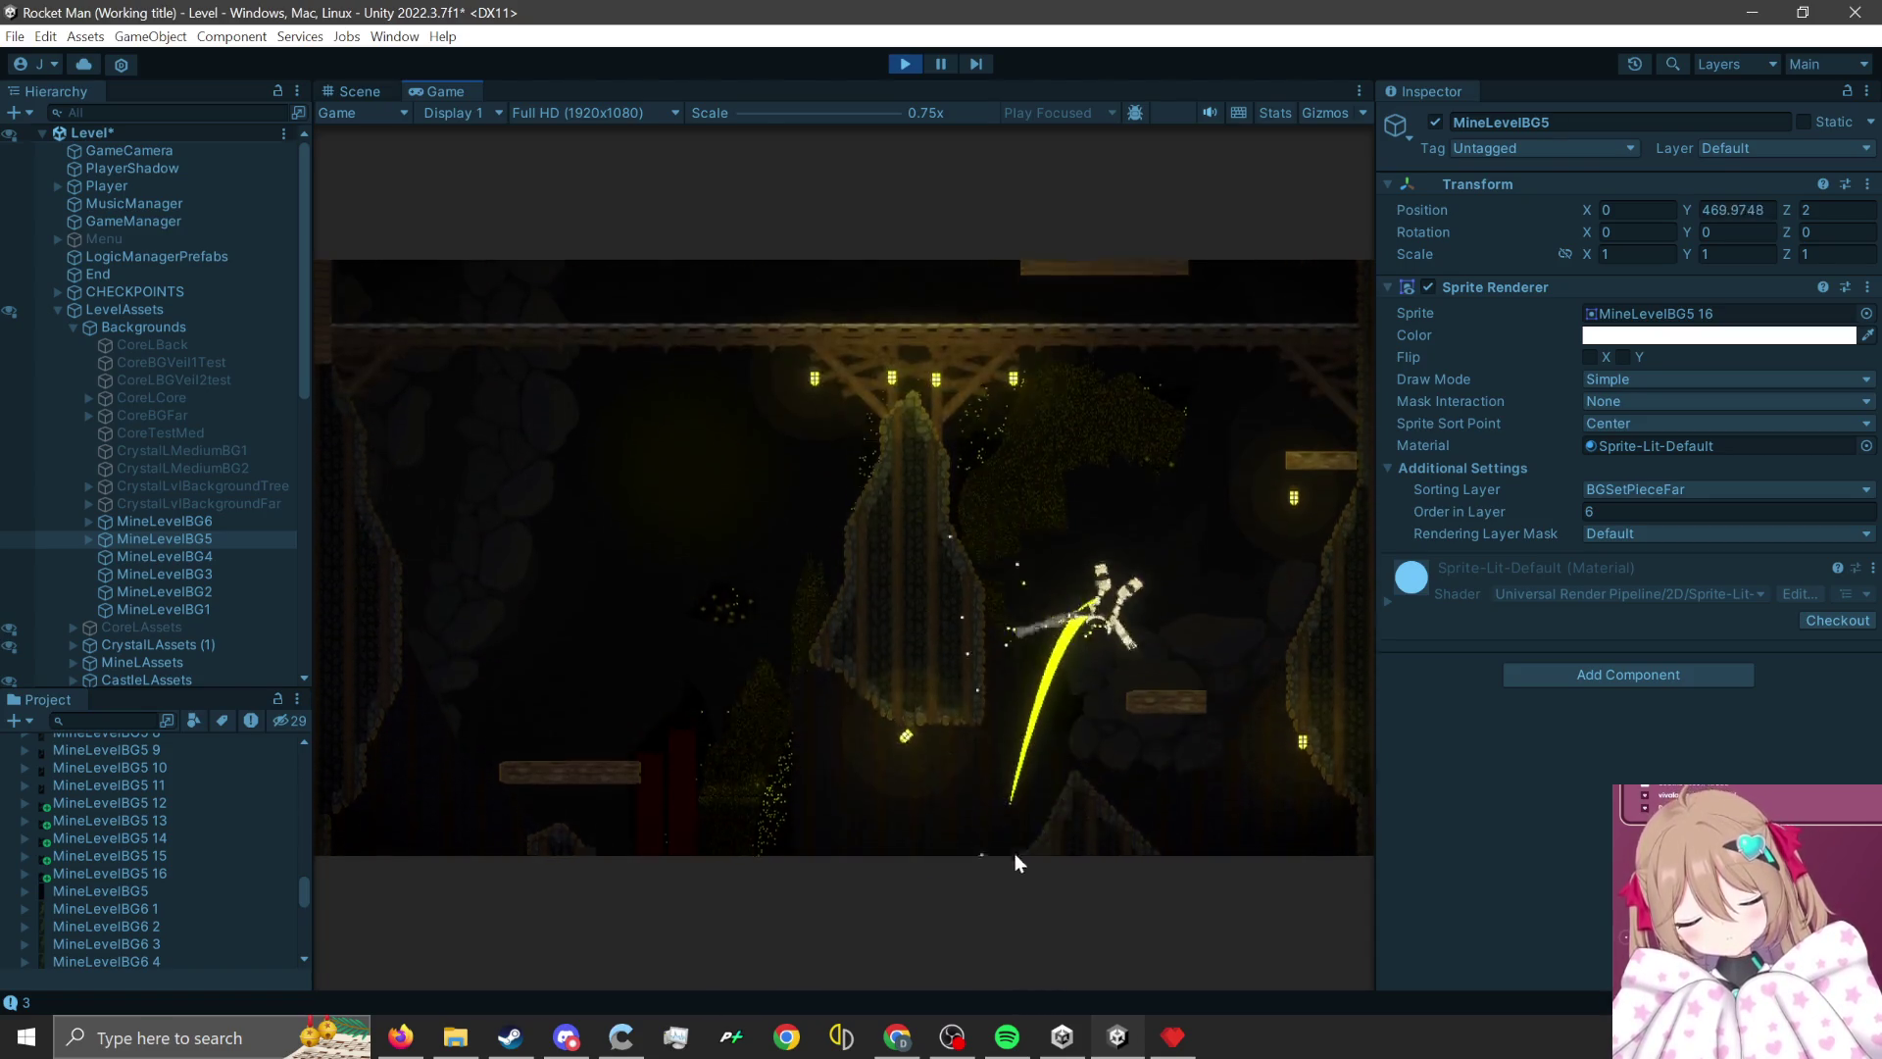
pyautogui.click(1149, 796)
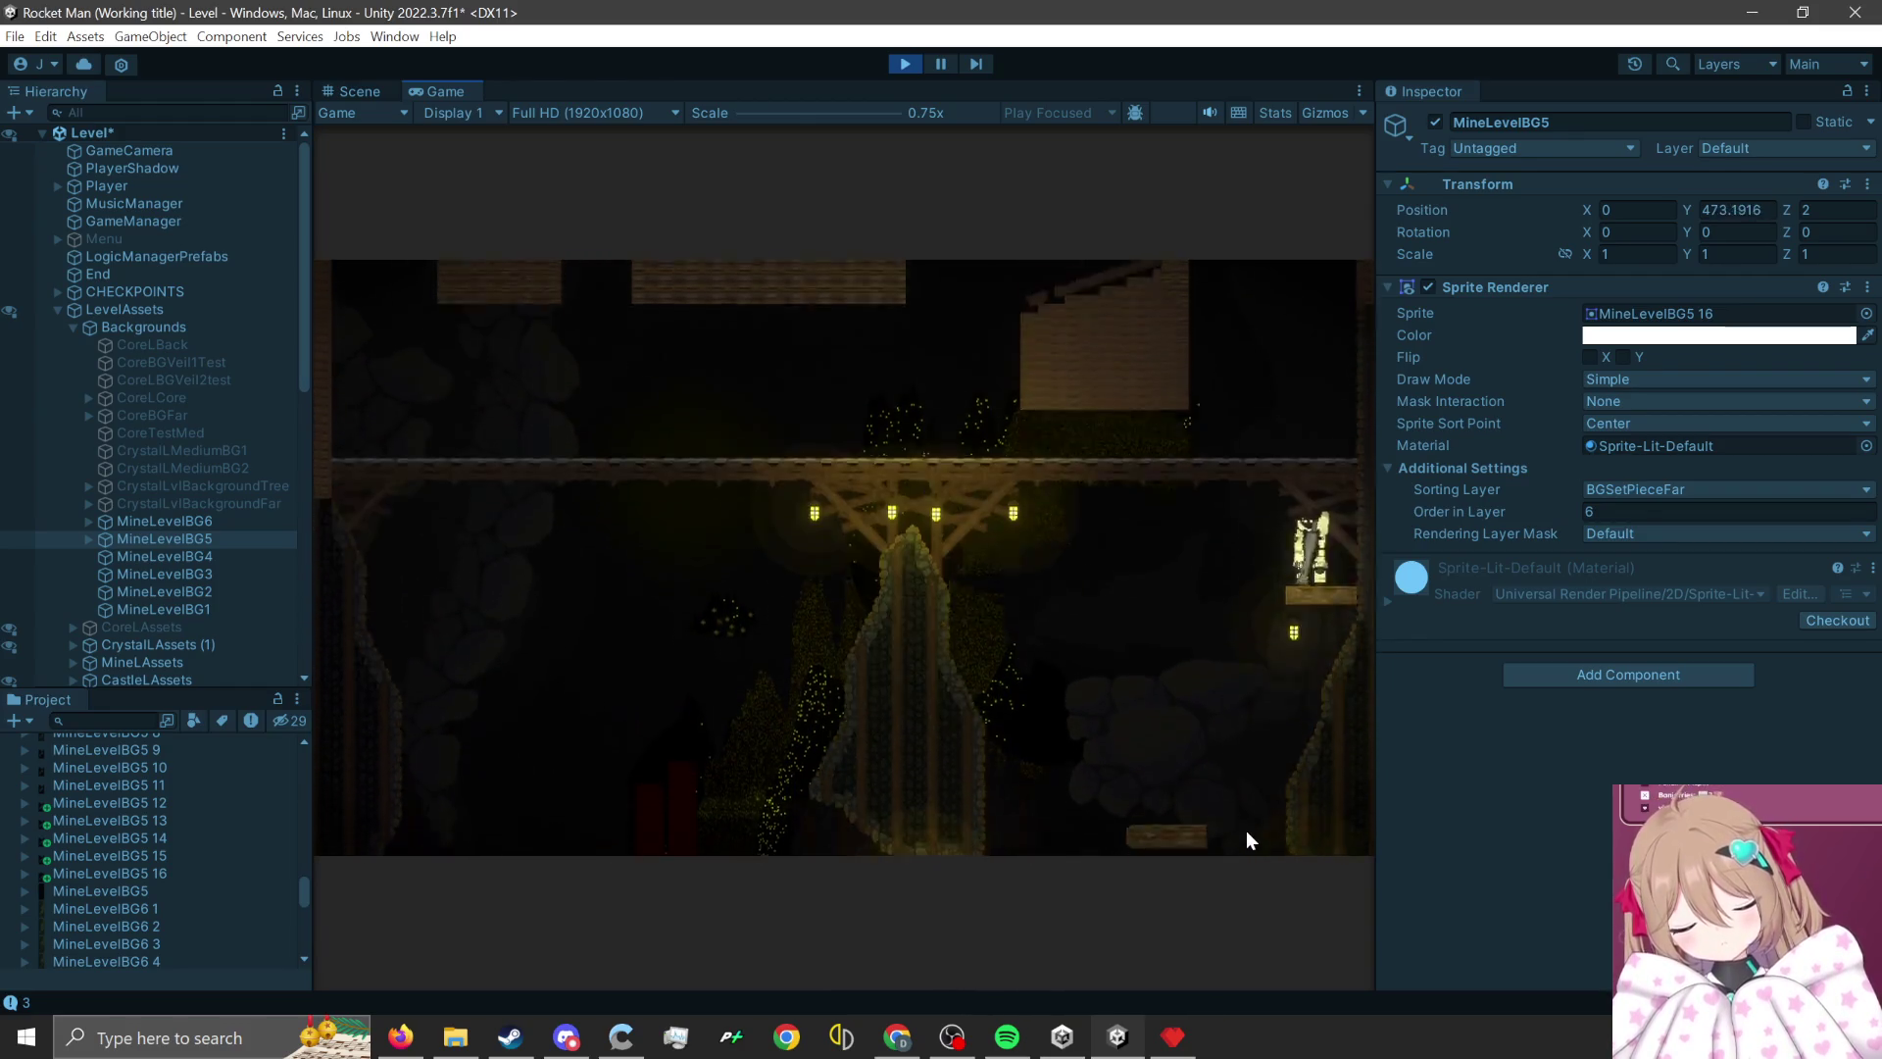
pyautogui.click(1369, 755)
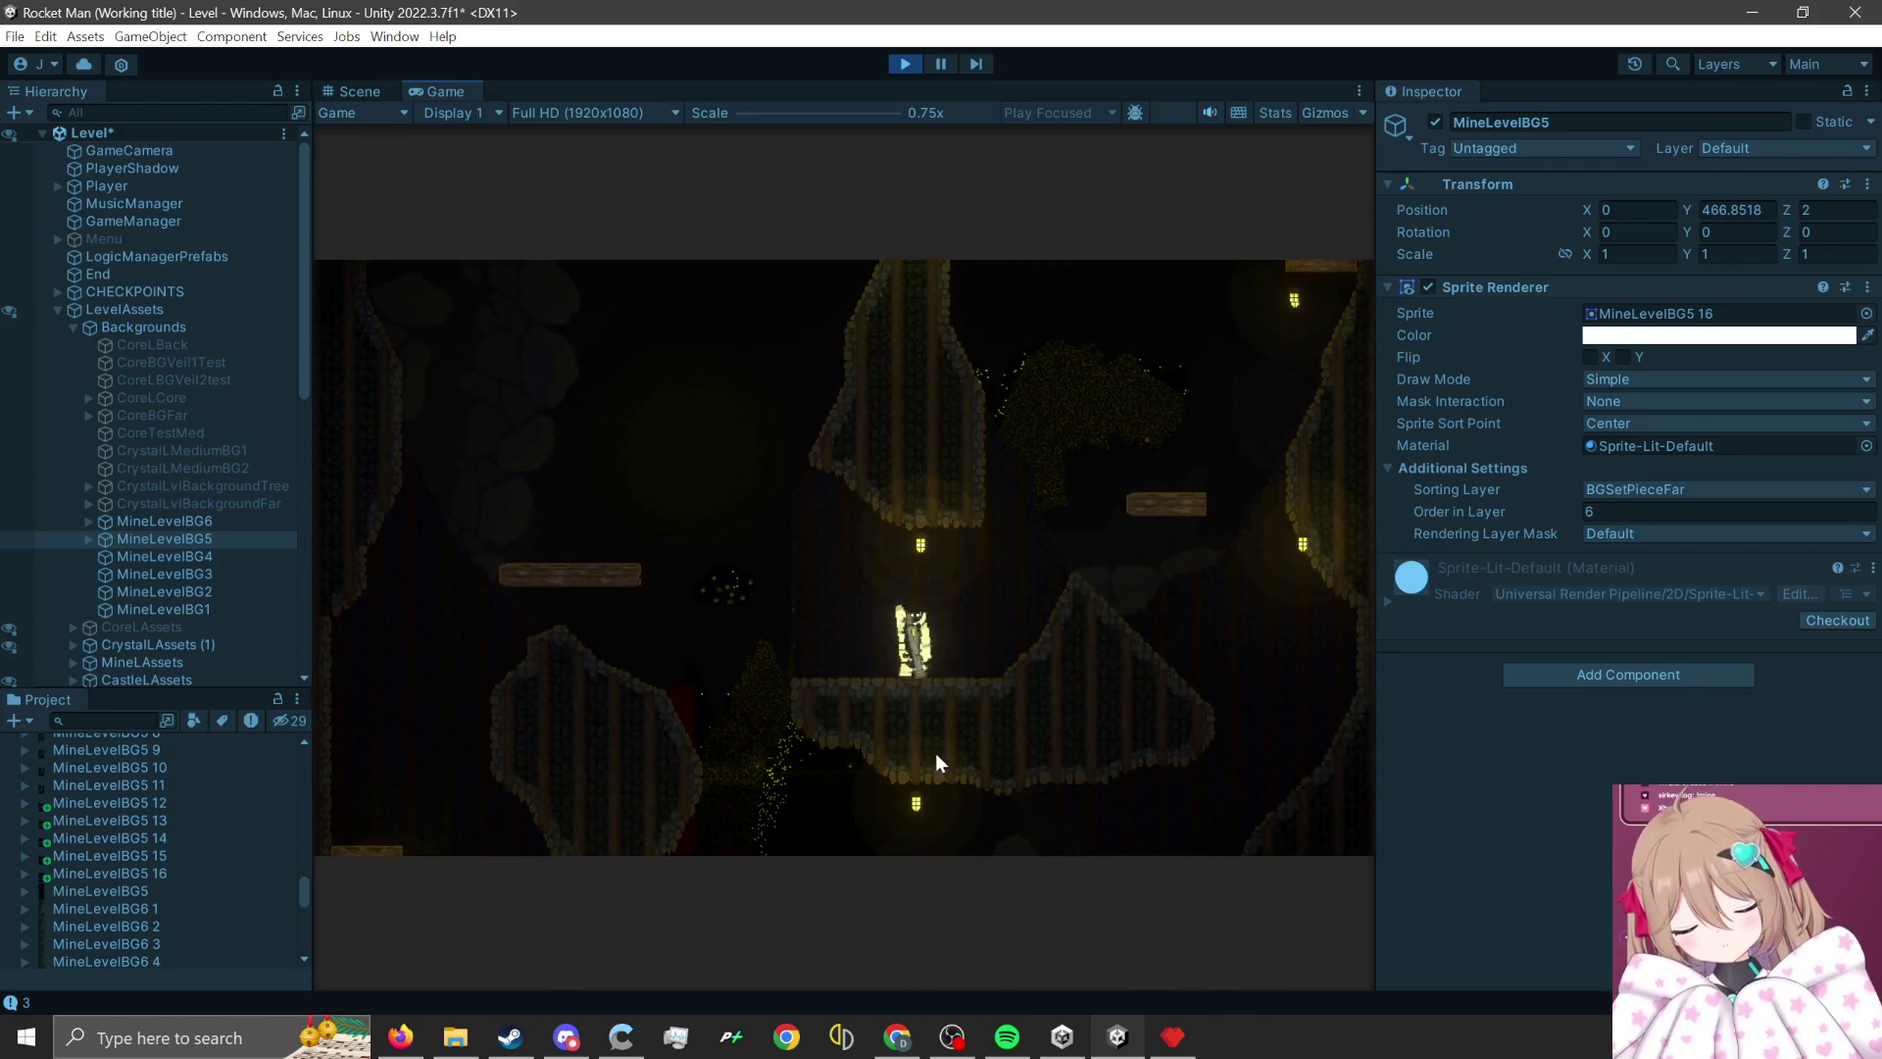
pyautogui.click(935, 755)
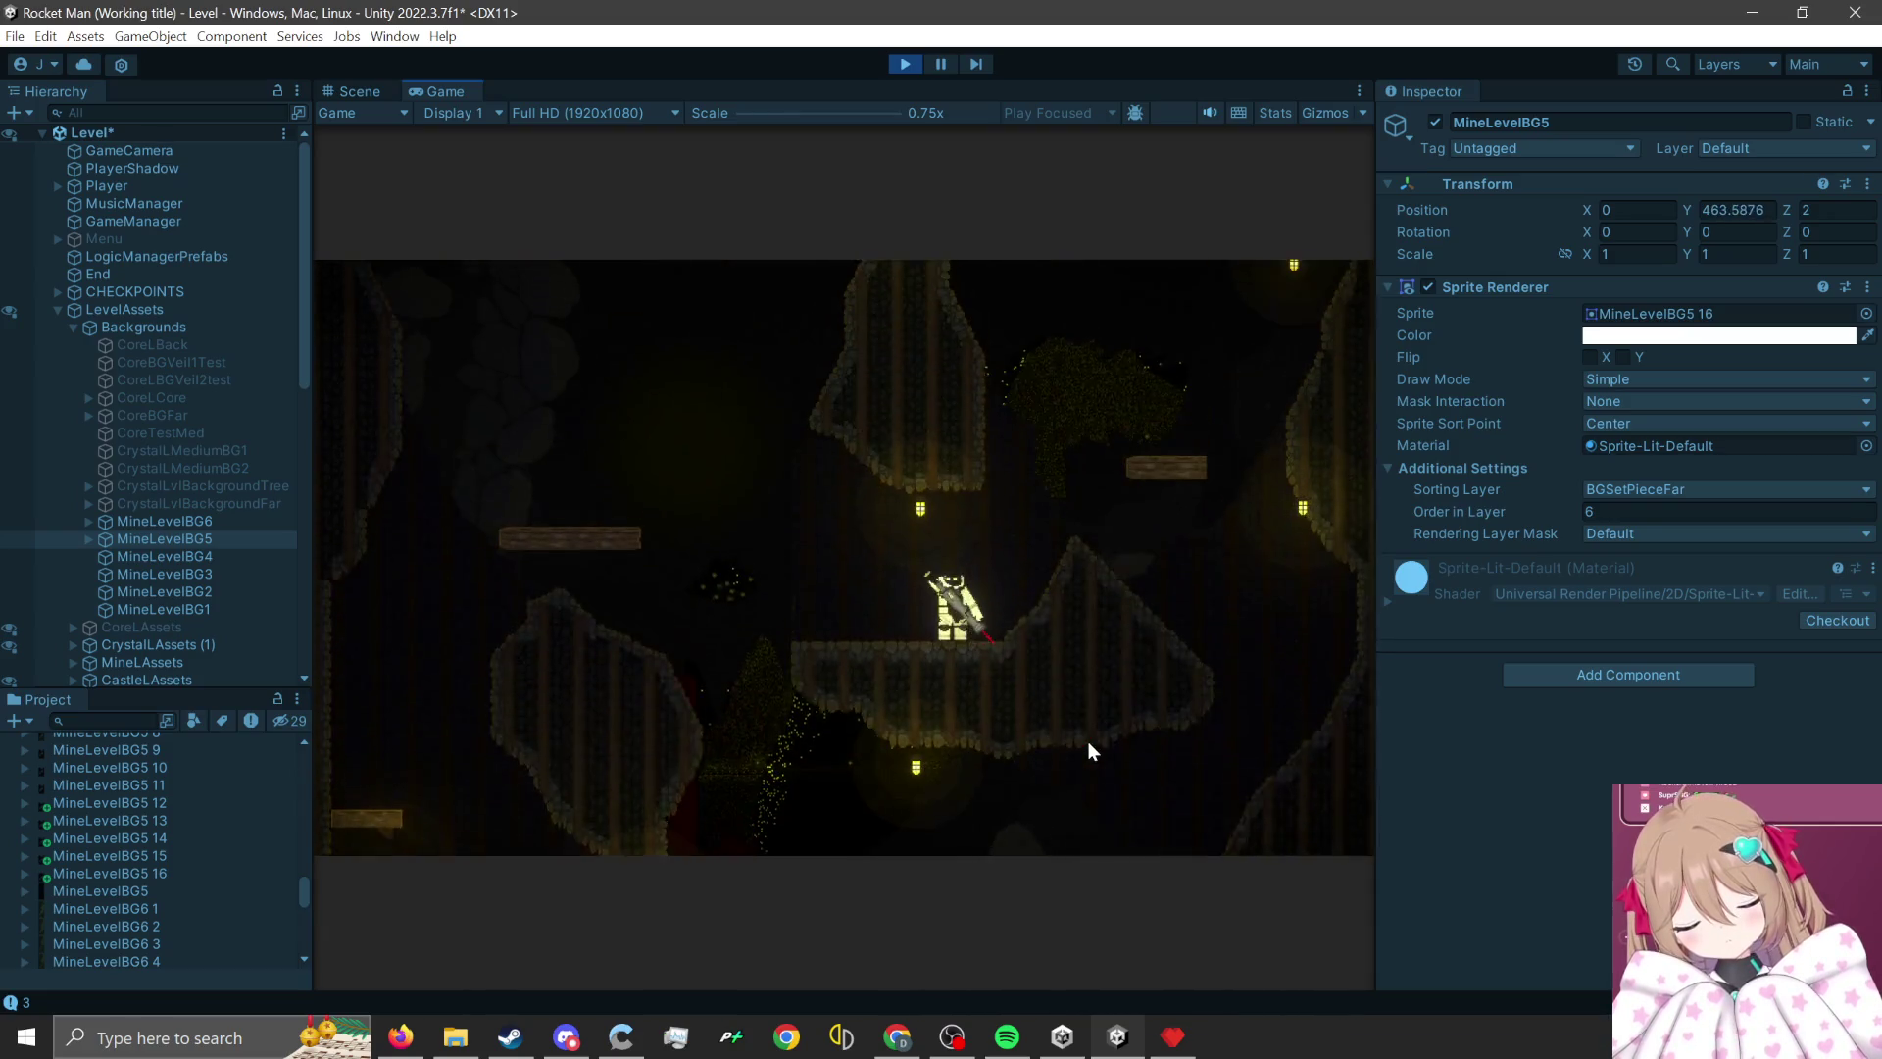
pyautogui.click(1079, 753)
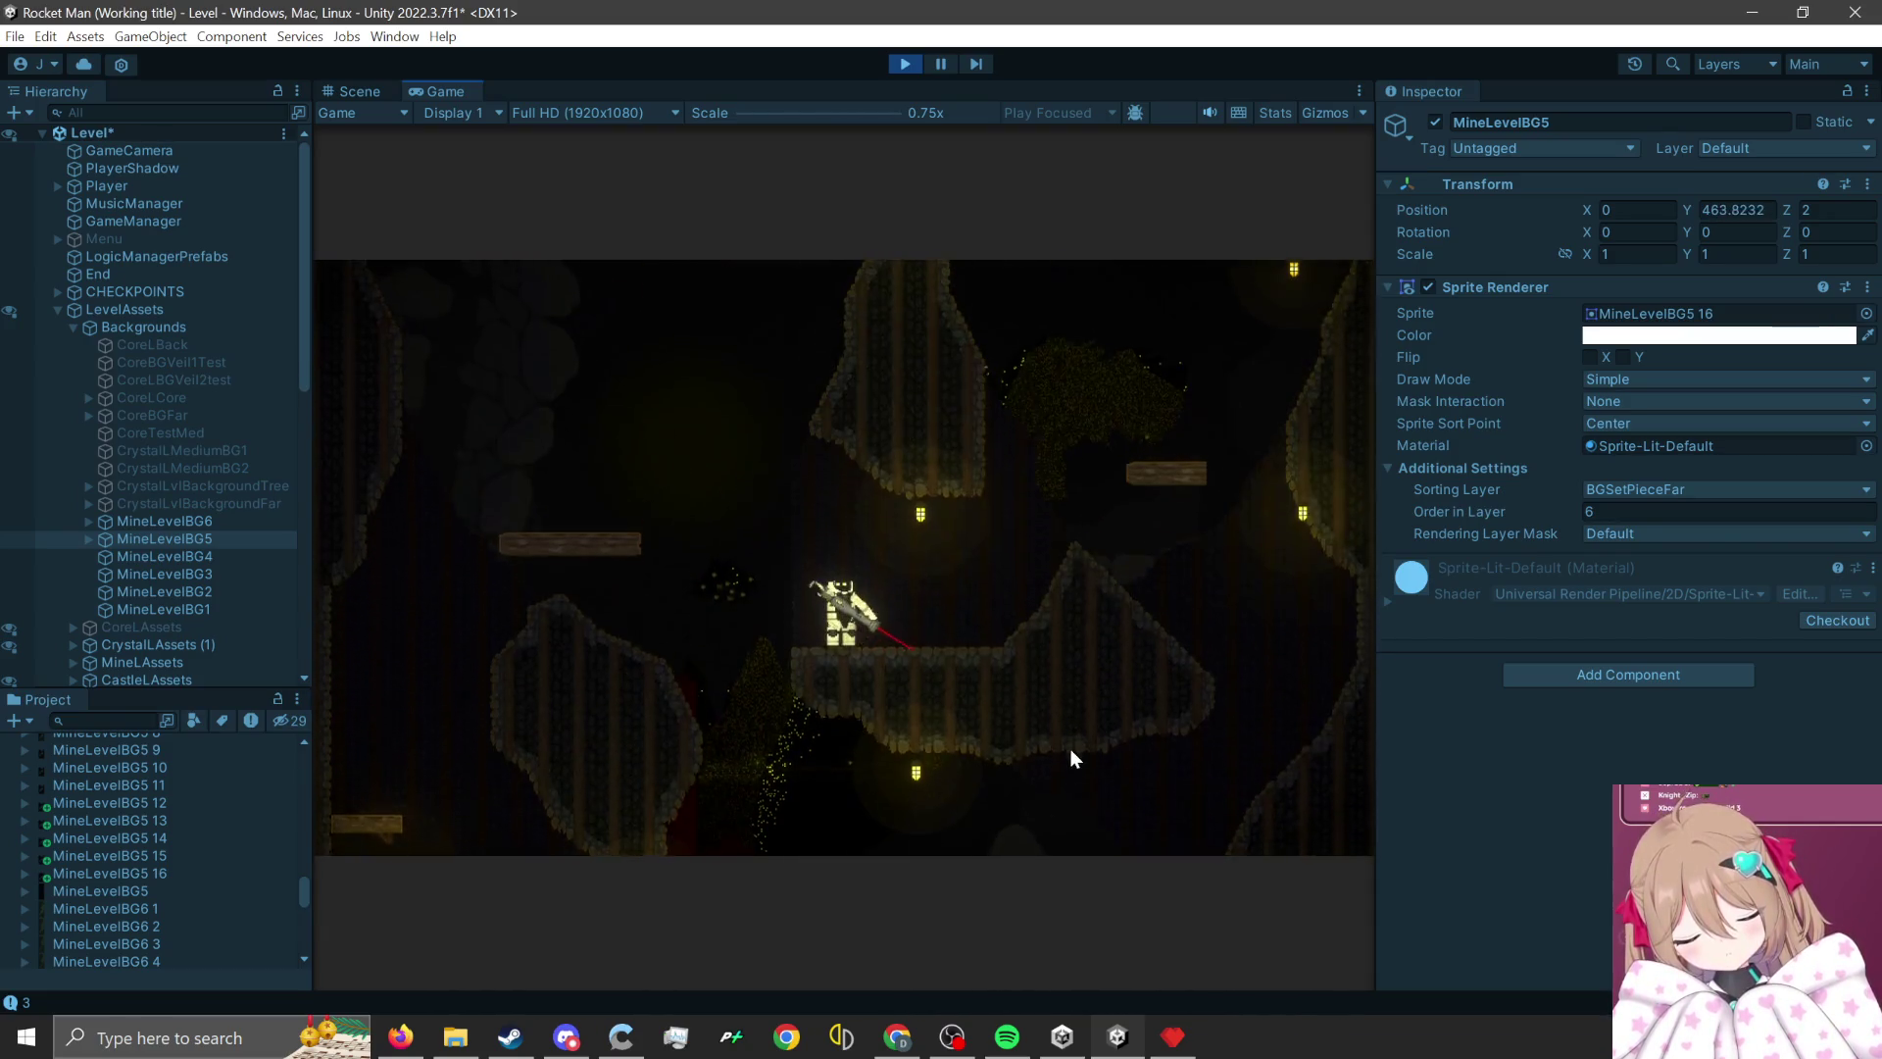
pyautogui.click(1071, 749)
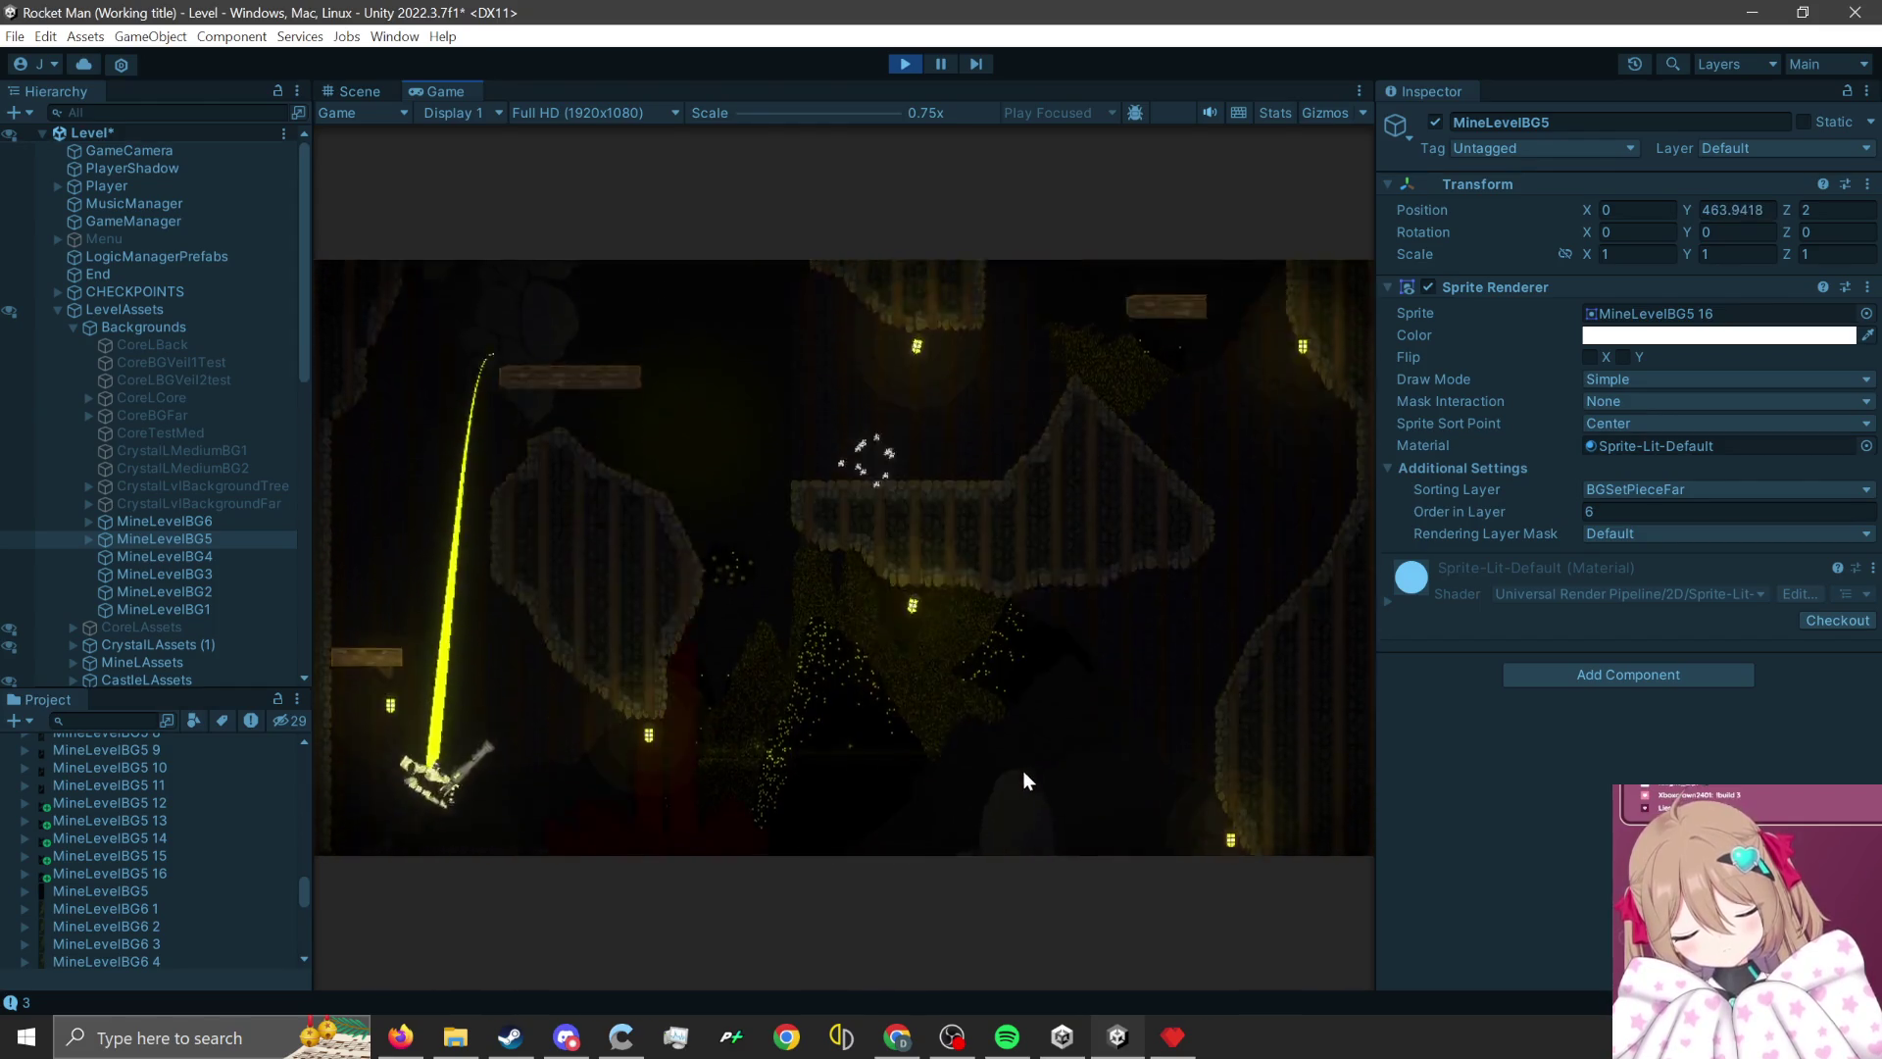
pyautogui.click(1022, 770)
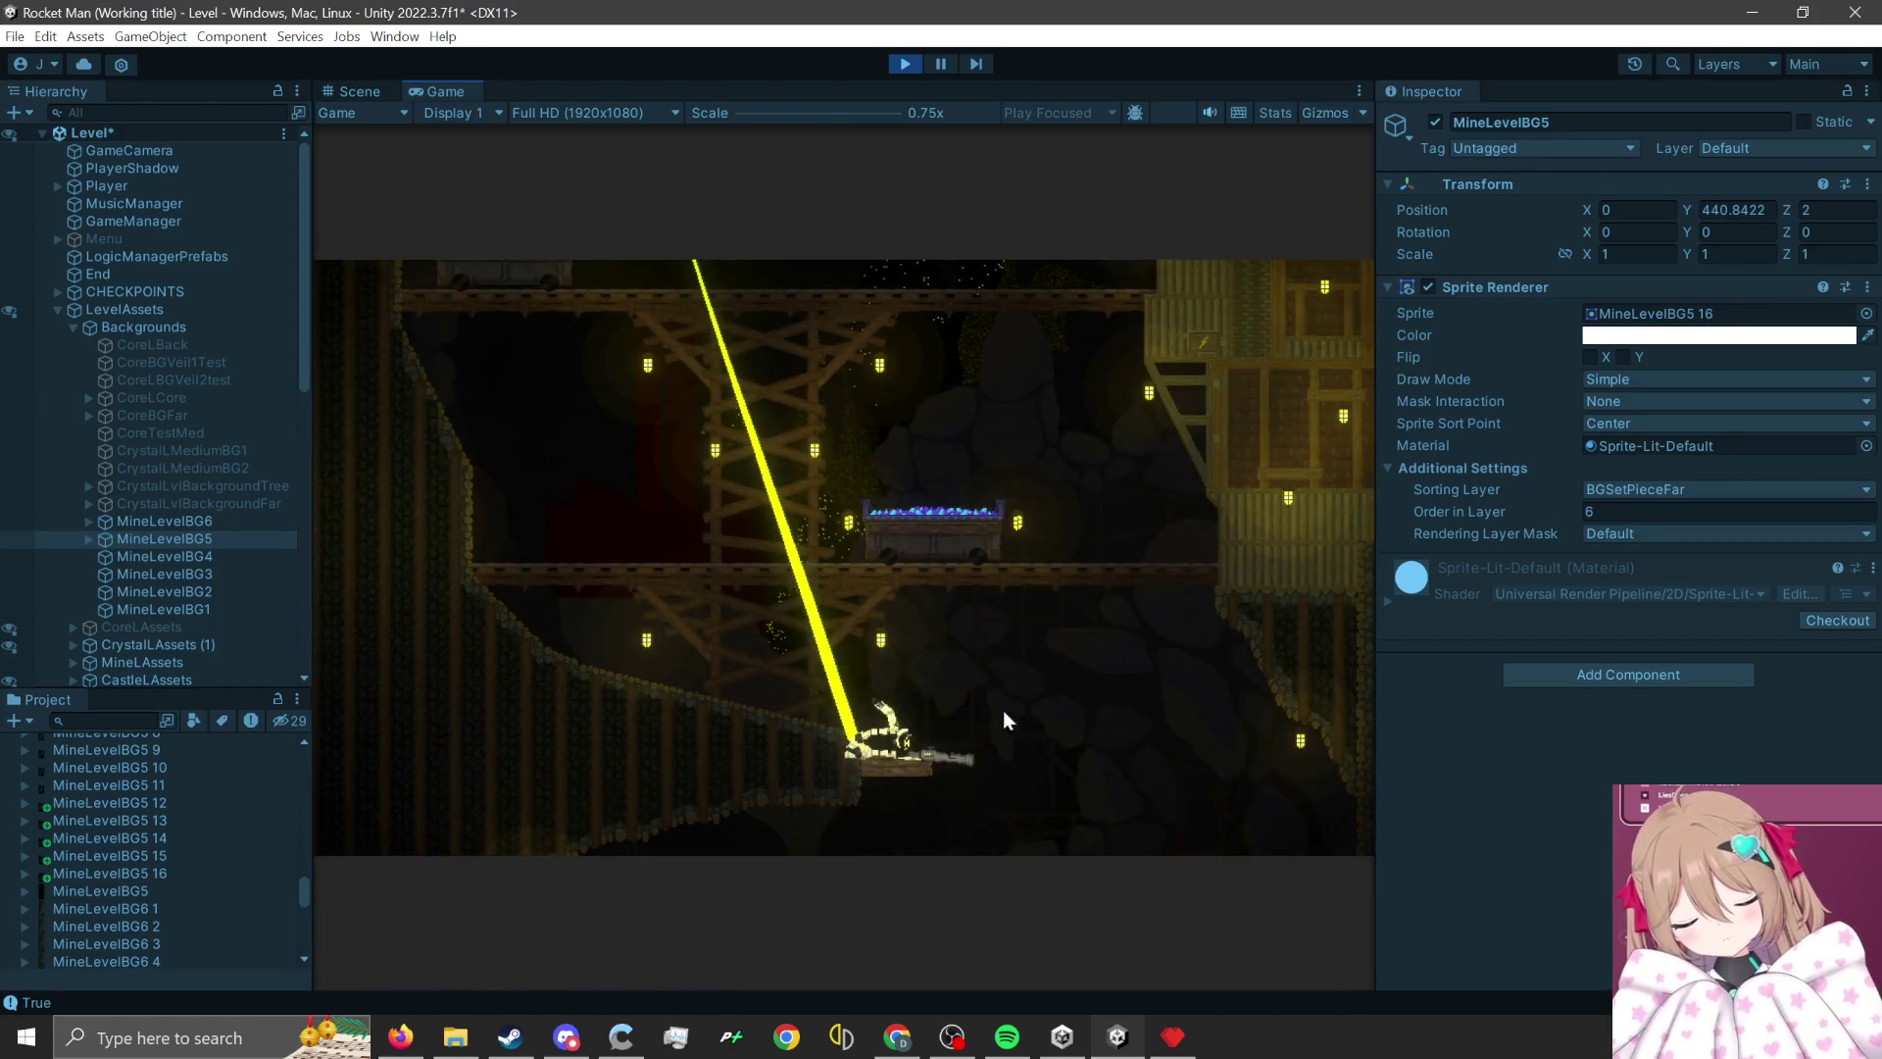
pyautogui.click(907, 61)
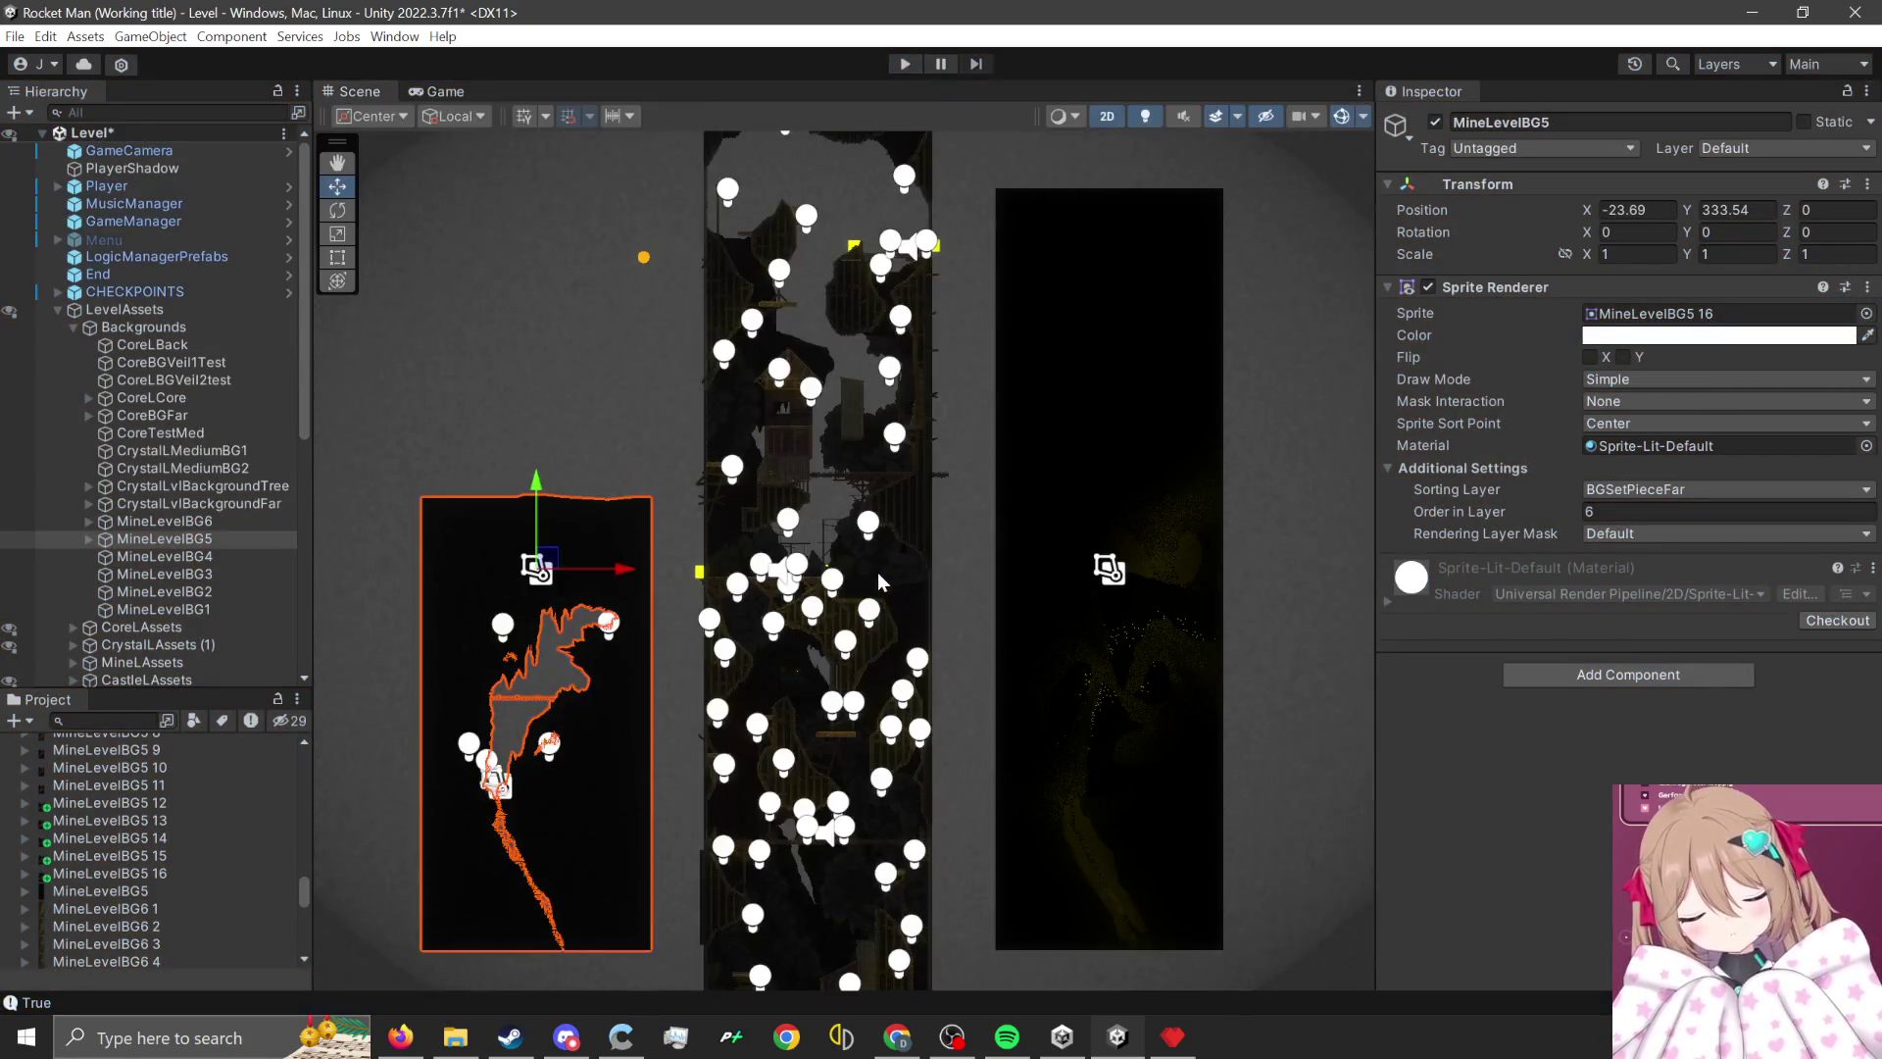
# - Duplicate the CoreGlow (4) light and move the copy up-left onto the crystal patch
pyautogui.scroll(8, 603, 632)
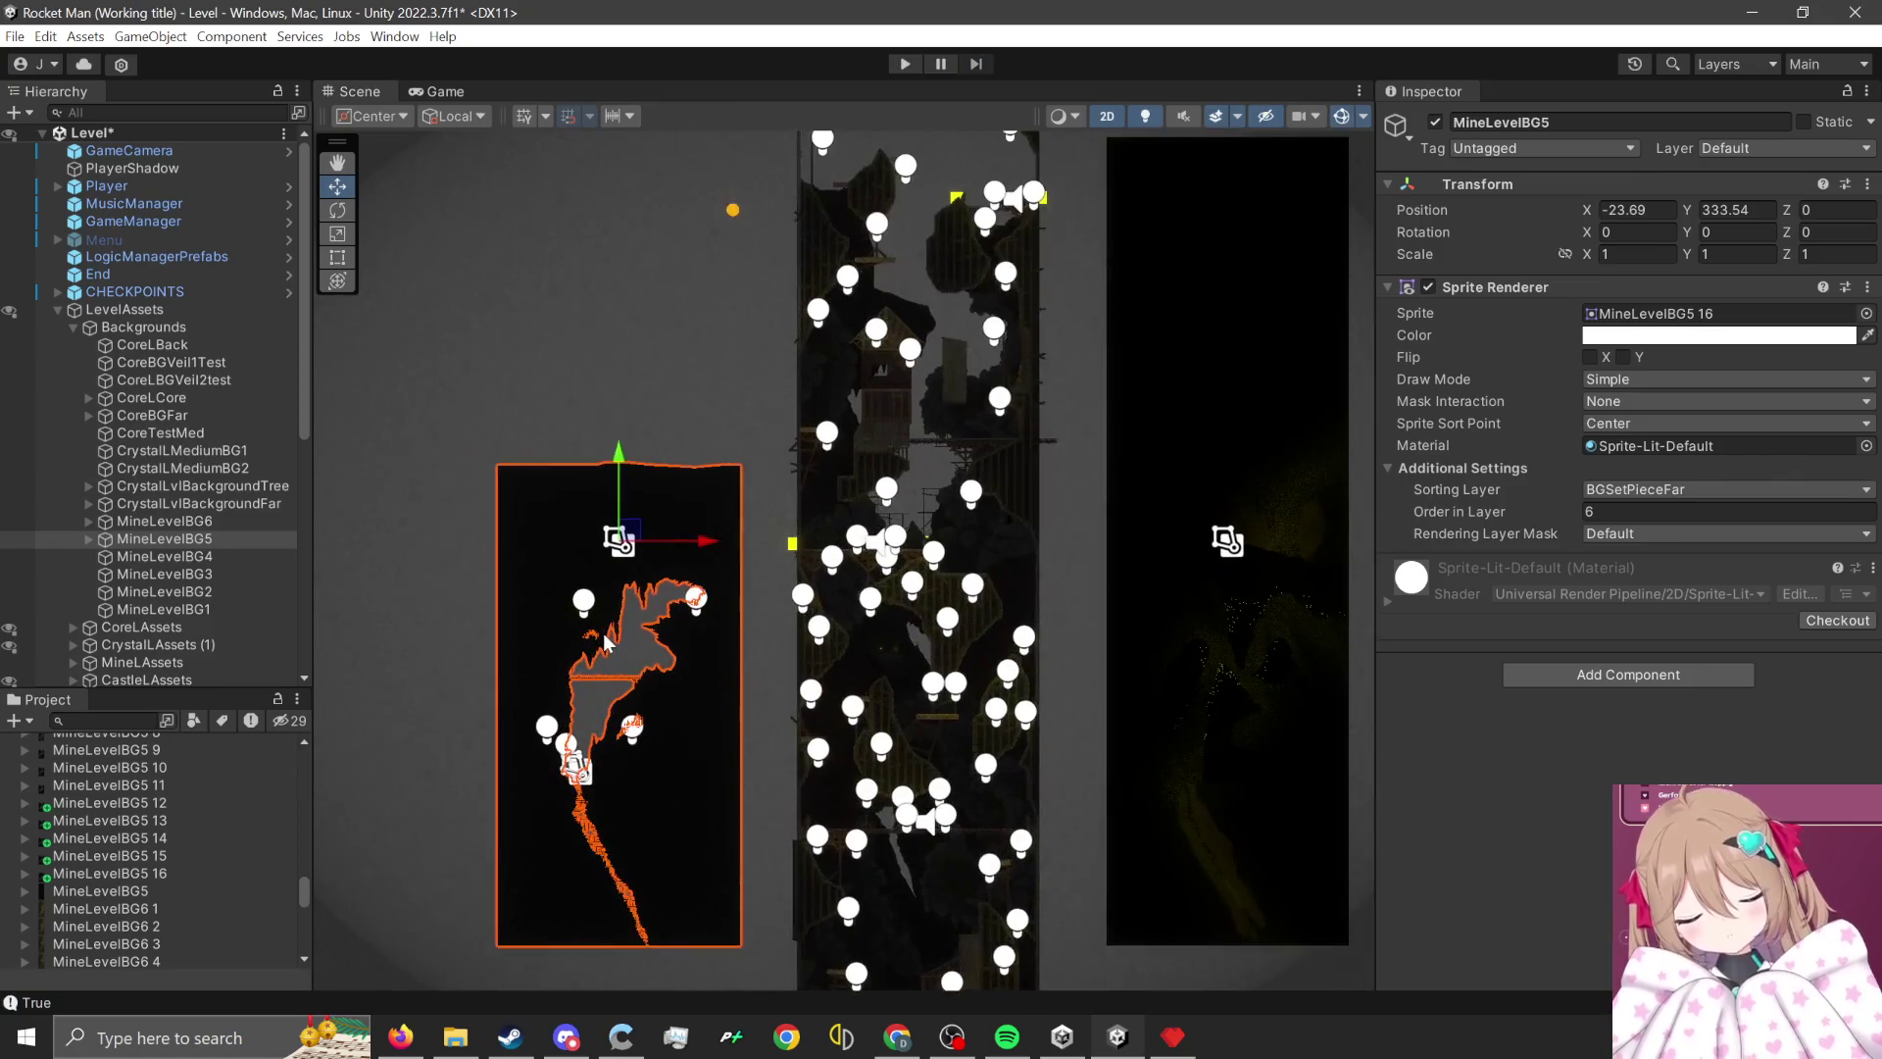
pyautogui.scroll(4, 572, 766)
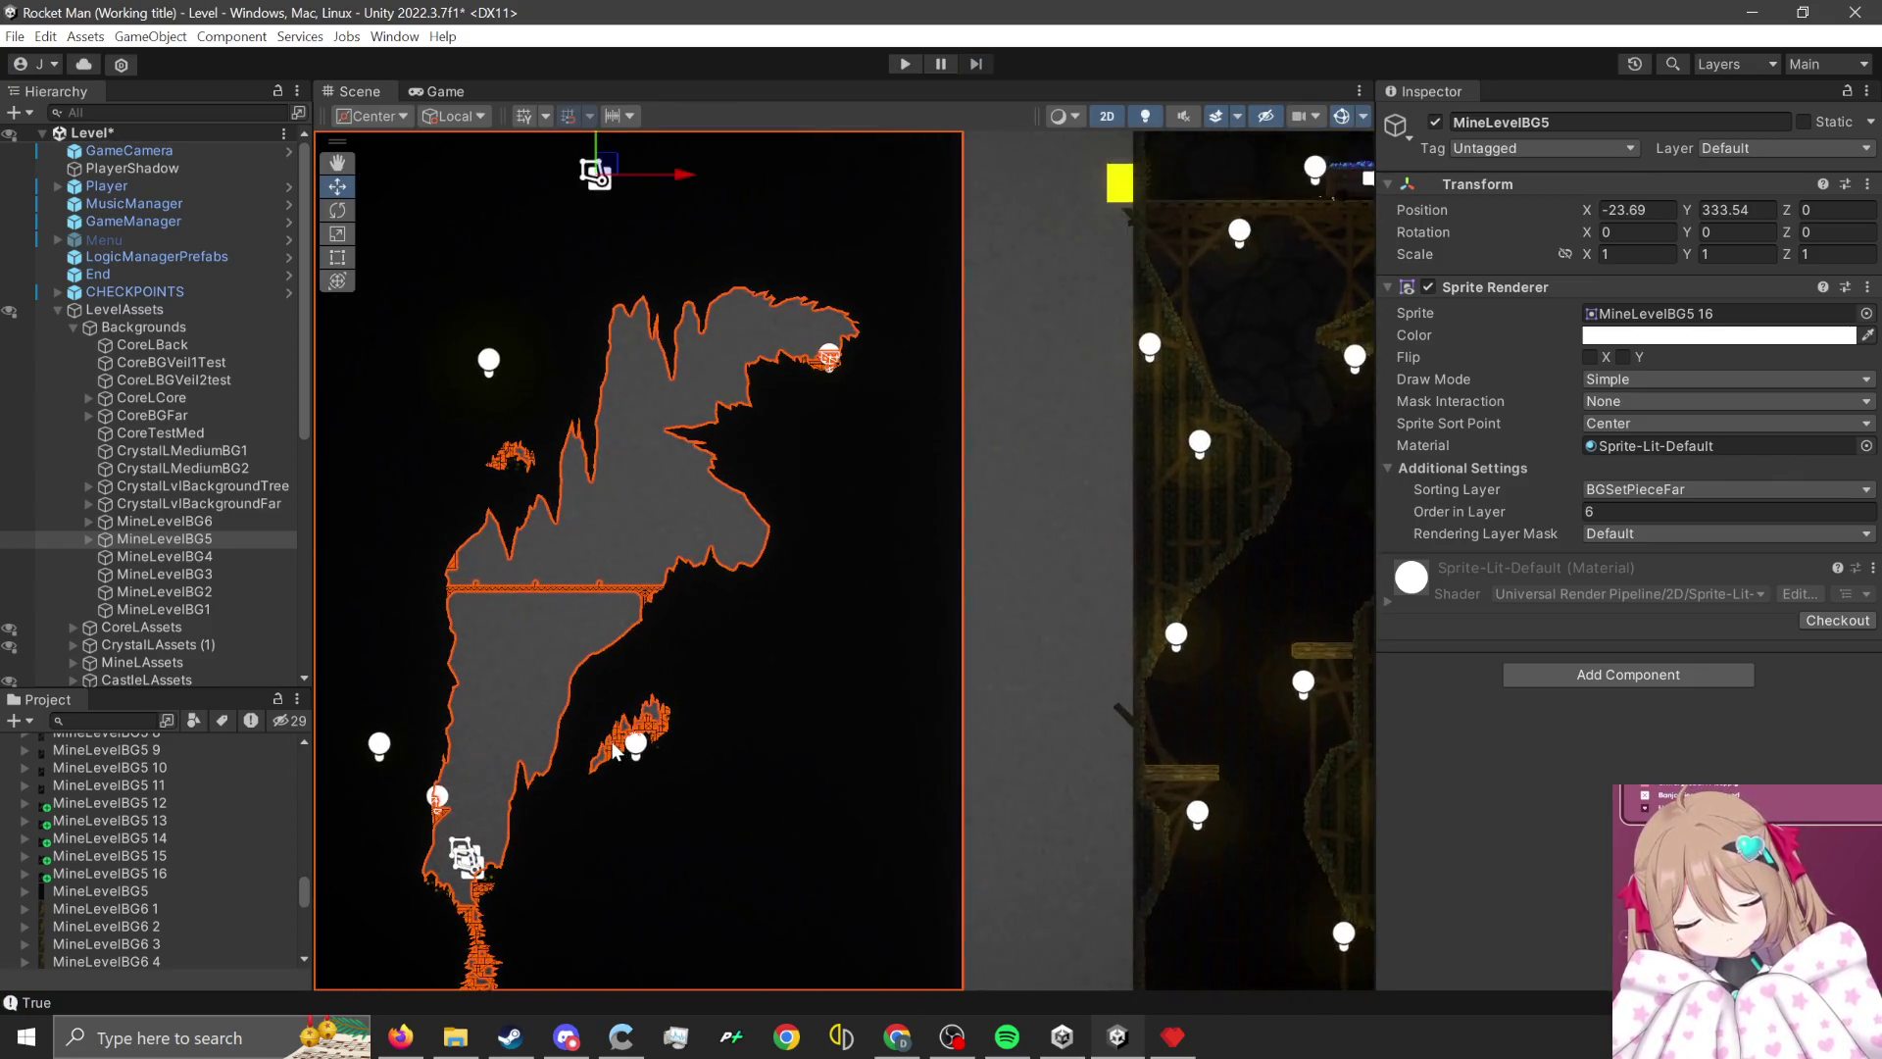
pyautogui.click(640, 741)
pyautogui.scroll(-2, 1091, 798)
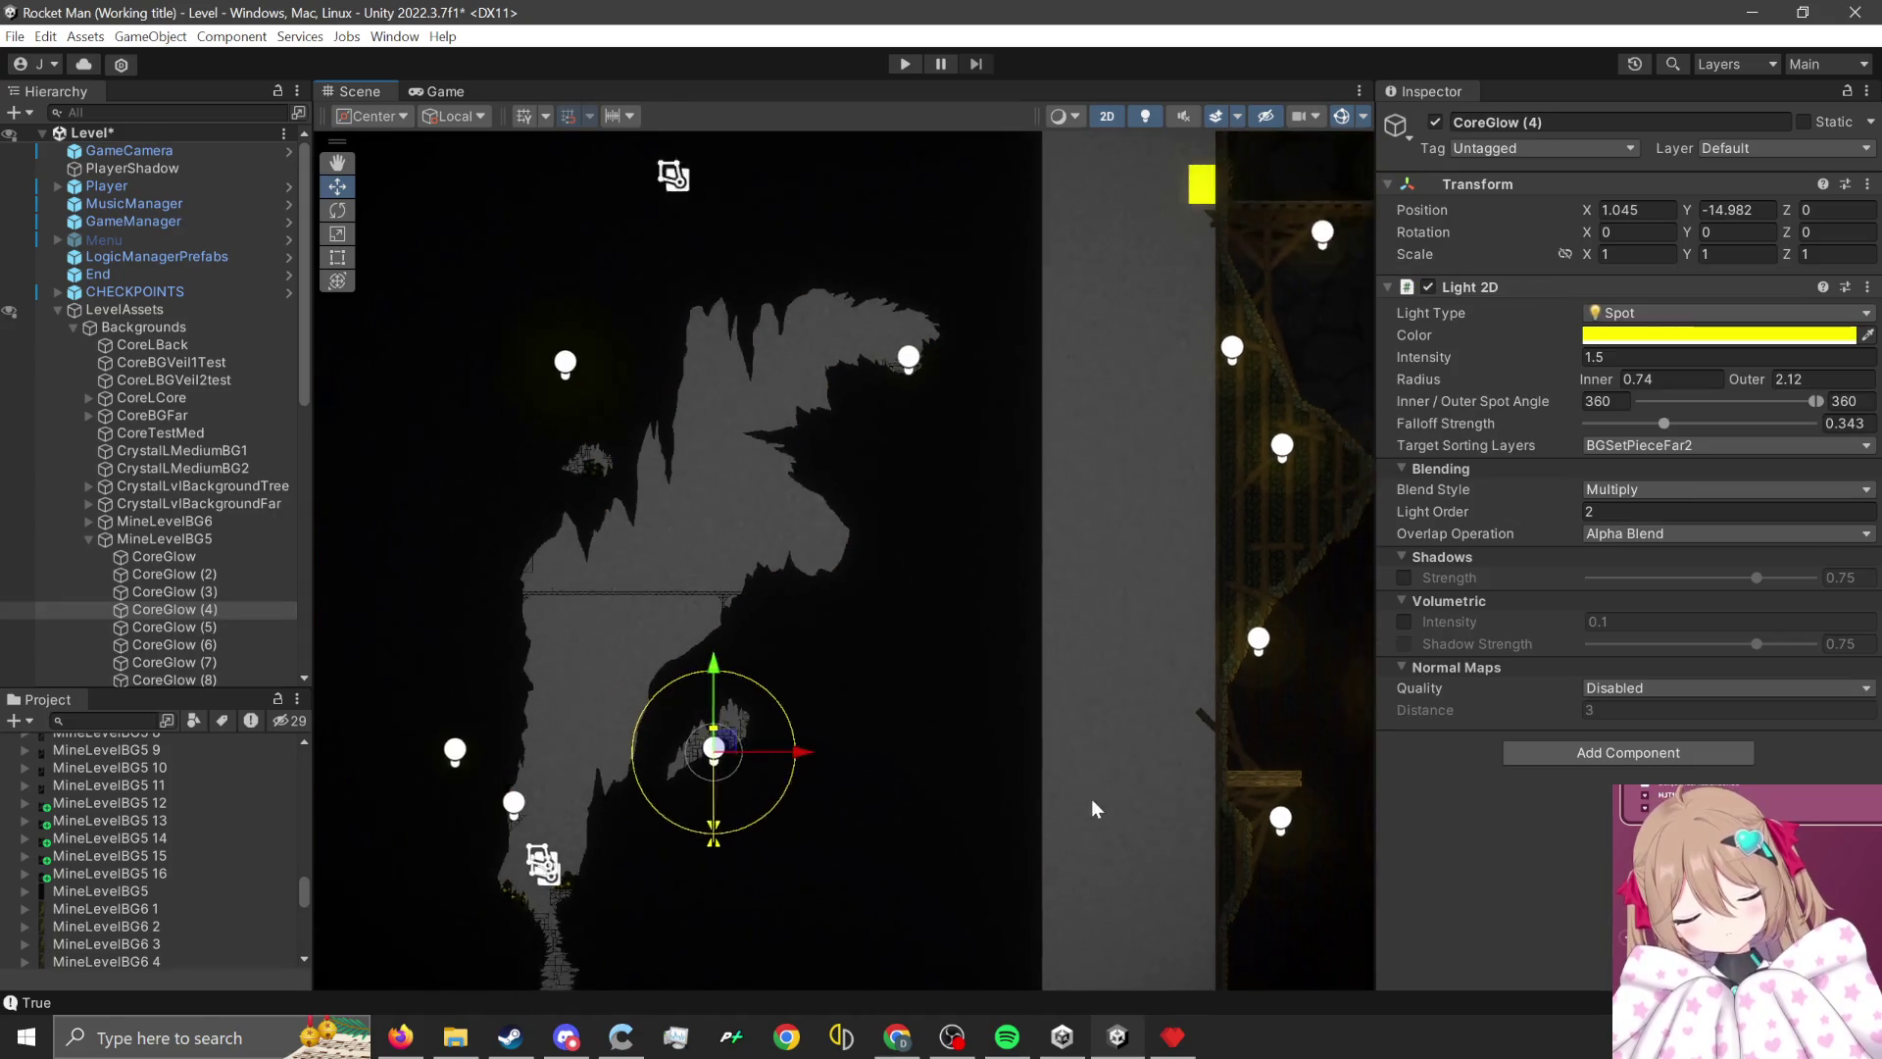
pyautogui.hotkey('ctrl', 'd')
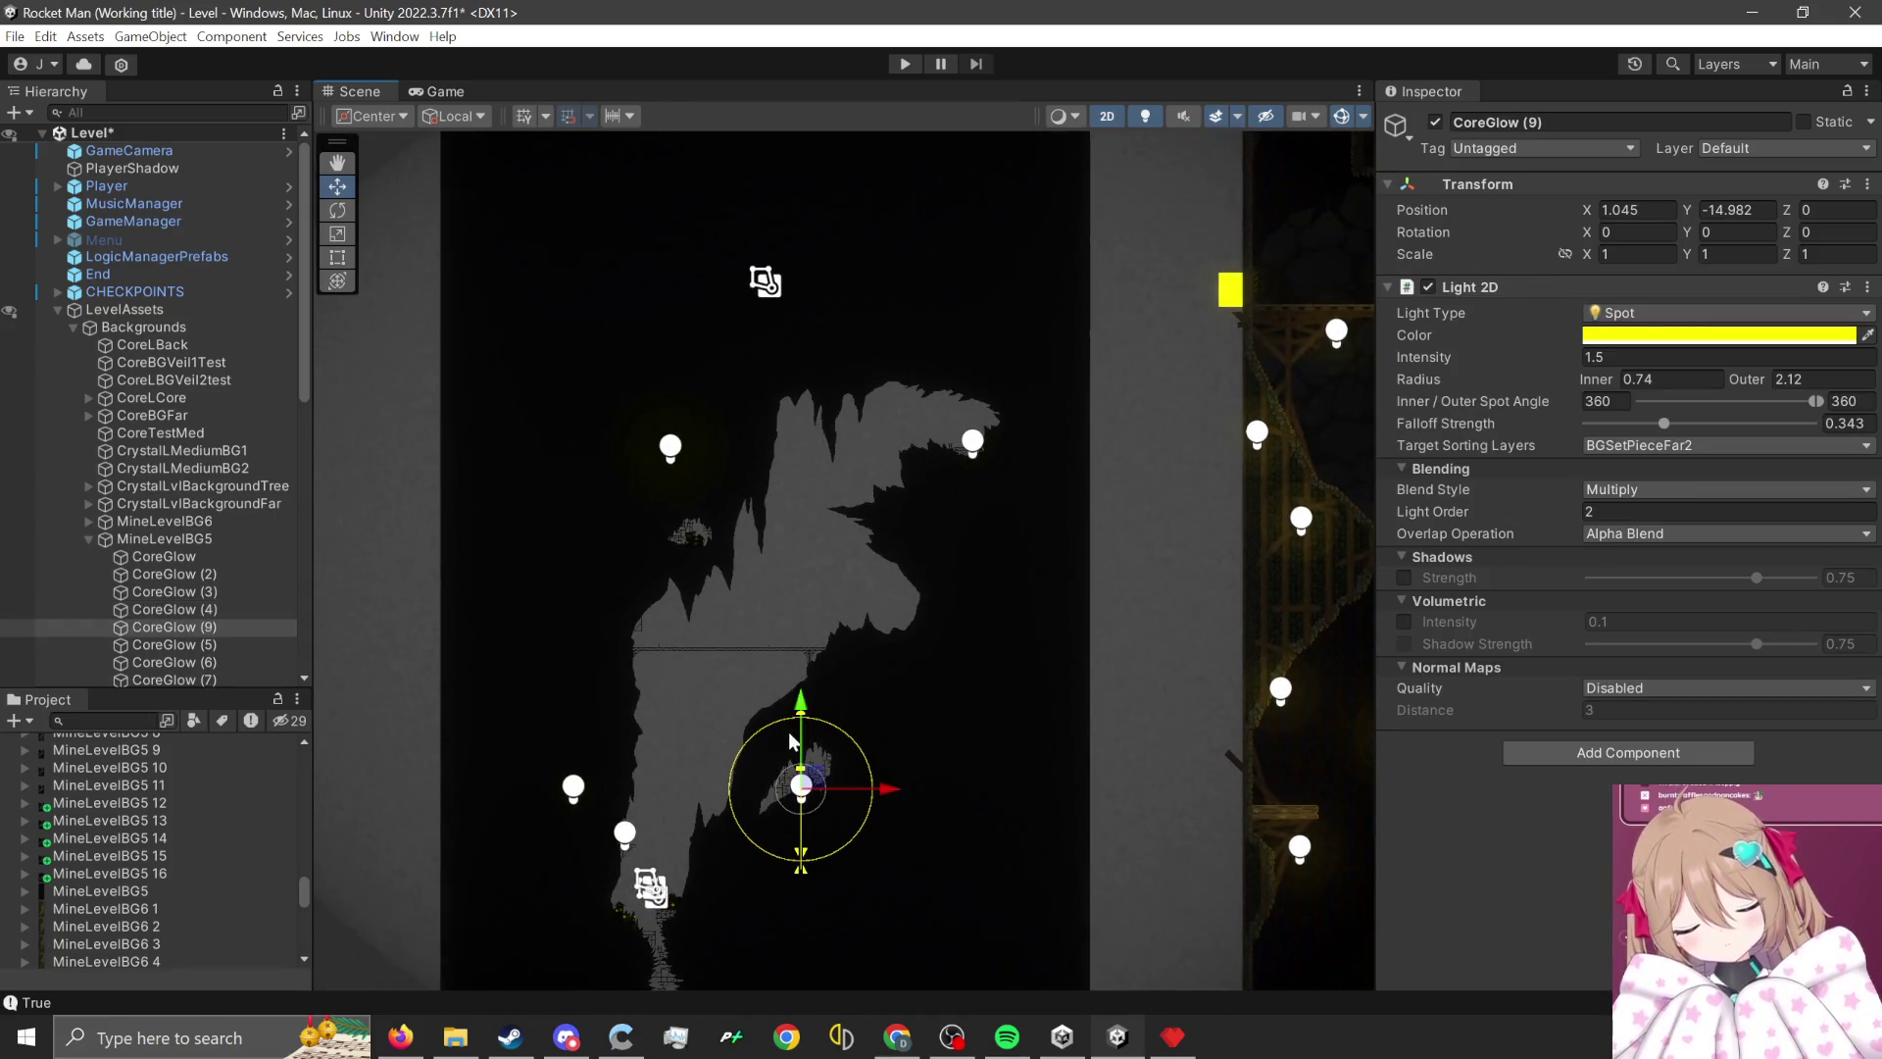
pyautogui.moveTo(824, 783); pyautogui.dragTo(713, 511)
# - Reduce the new light's Light 2D outer radius from 2.12 to 1.13
pyautogui.scroll(5, 696, 530)
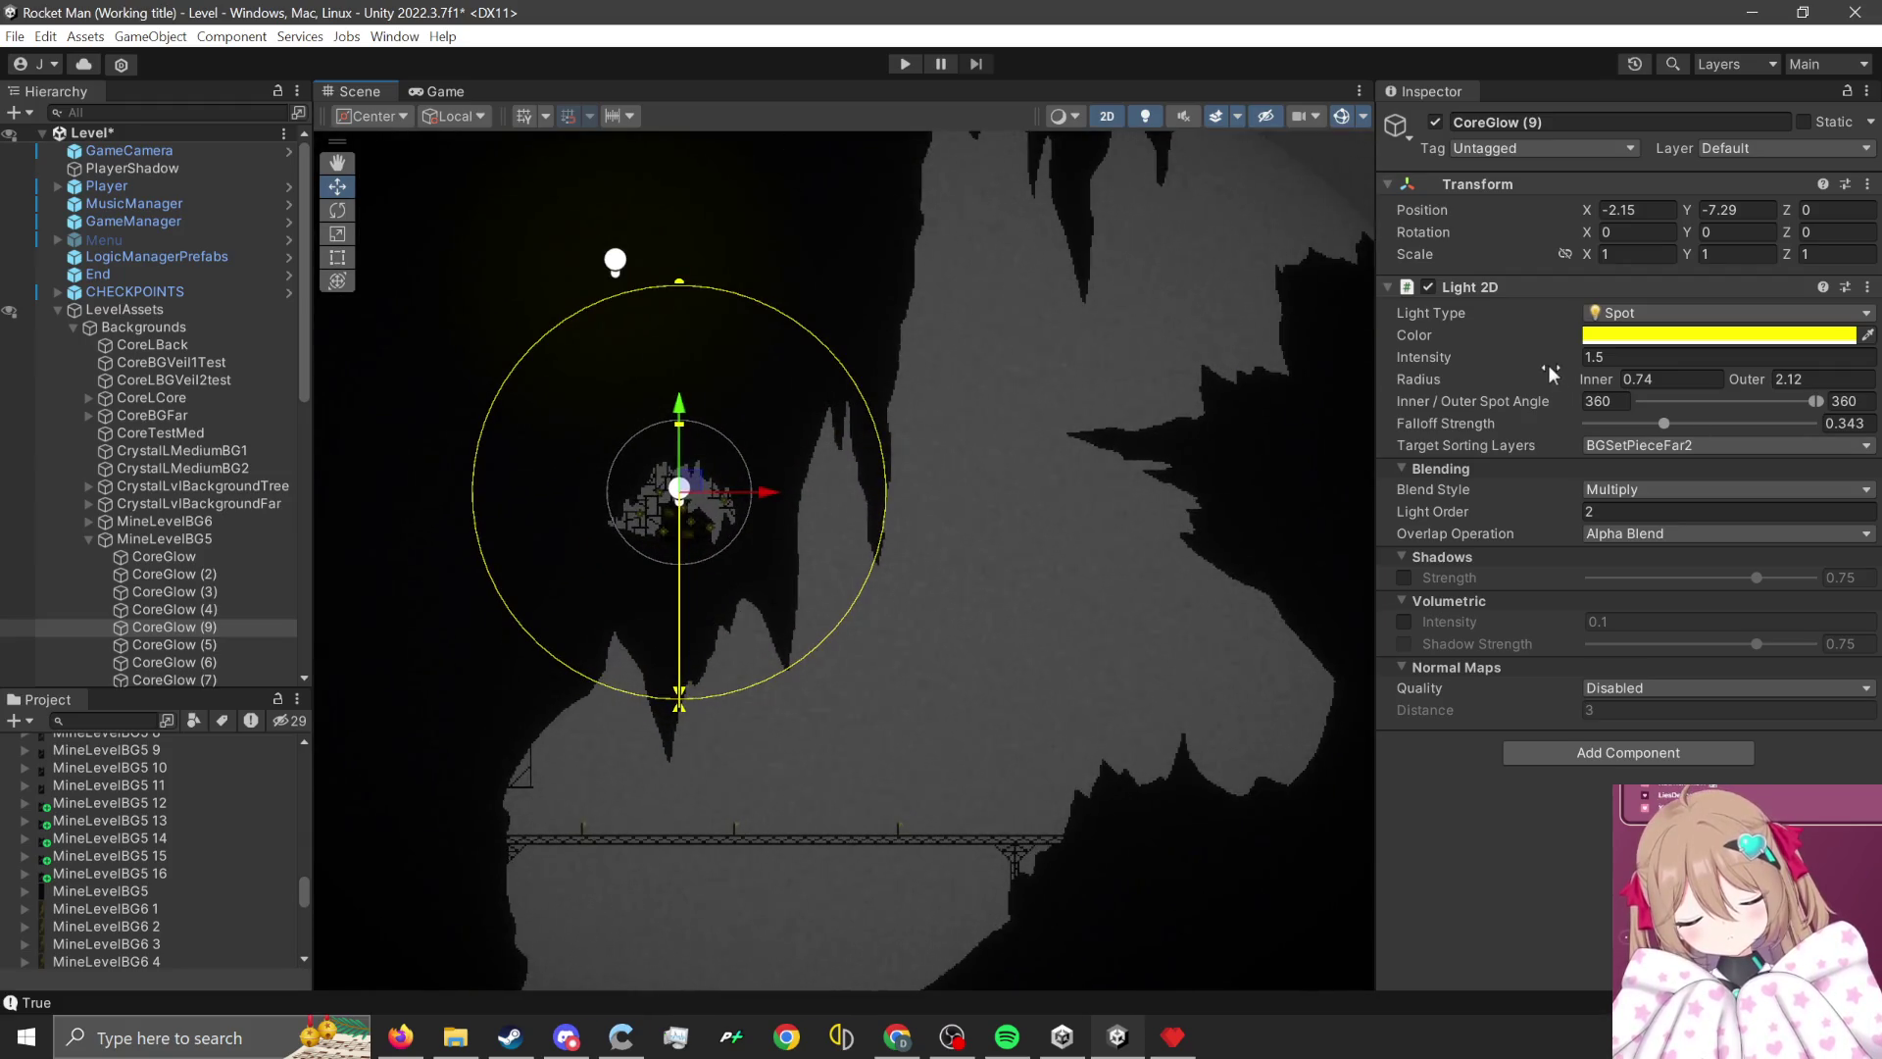
pyautogui.scroll(-3, 918, 647)
pyautogui.scroll(1, 739, 508)
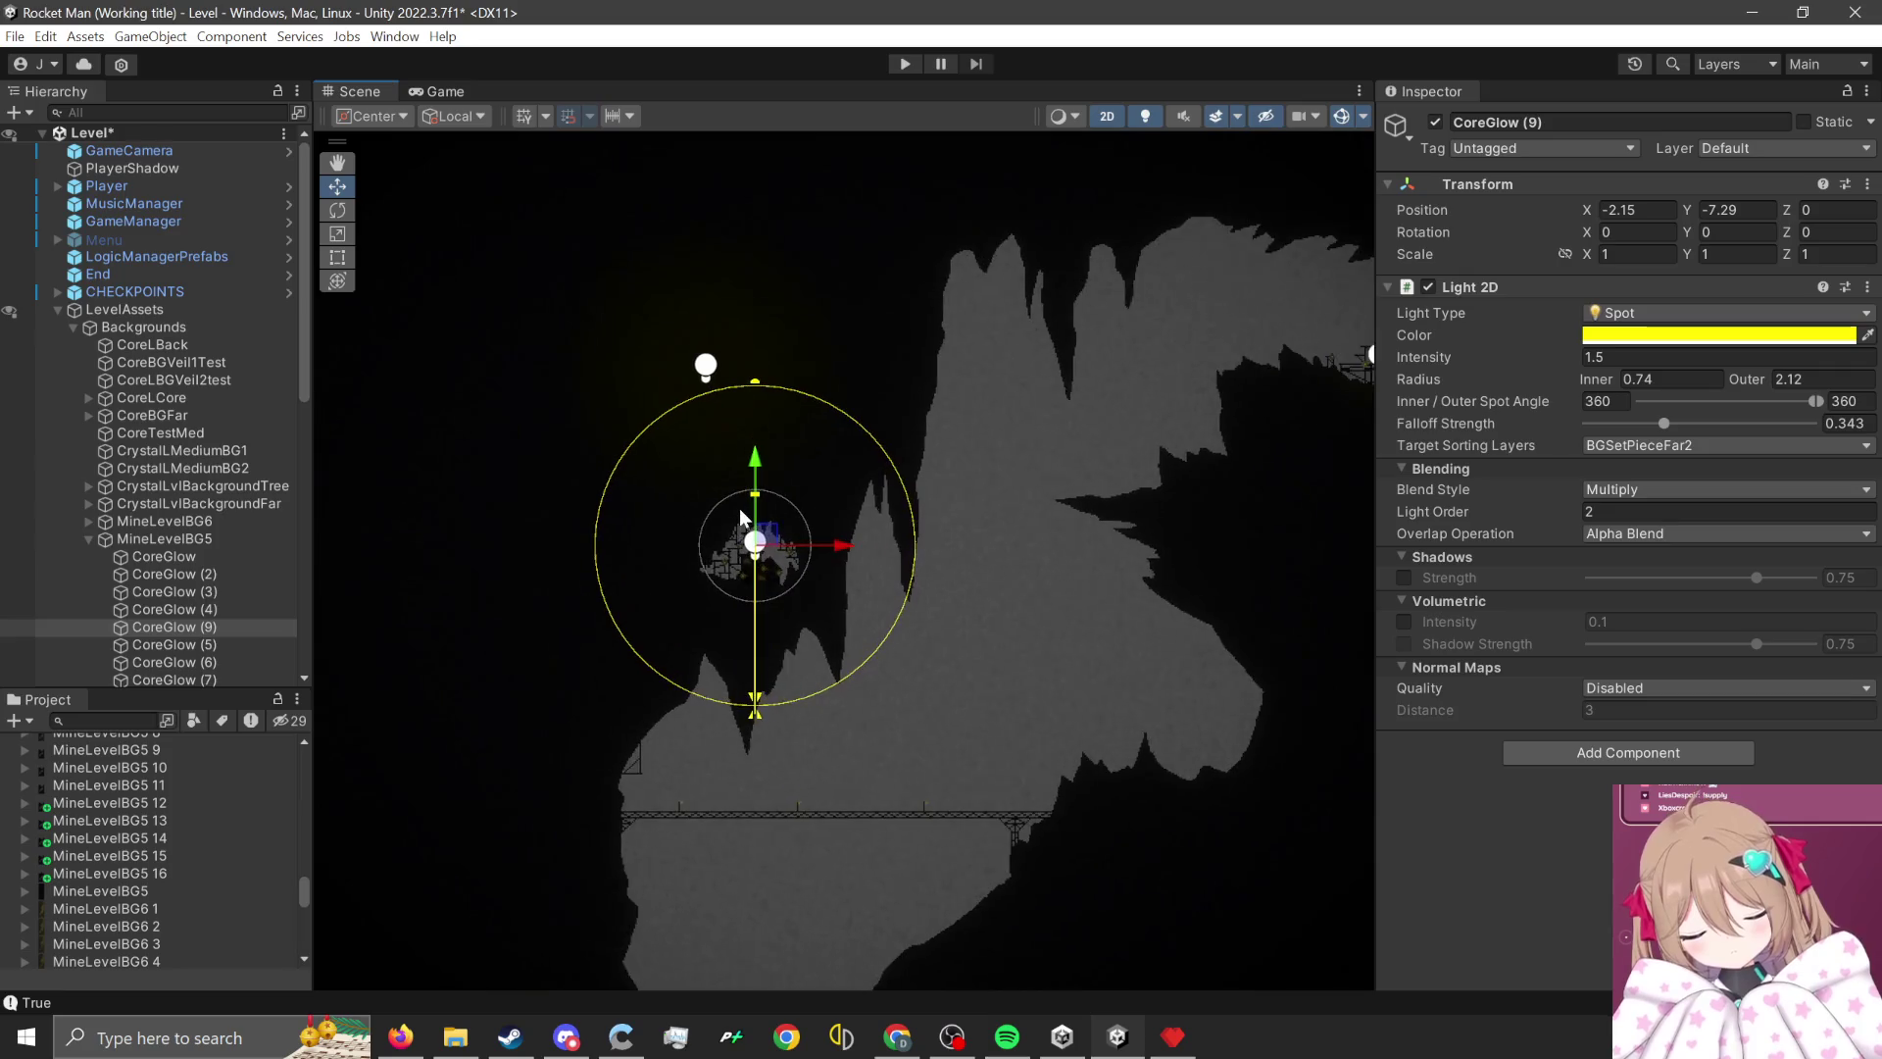
pyautogui.scroll(2, 890, 498)
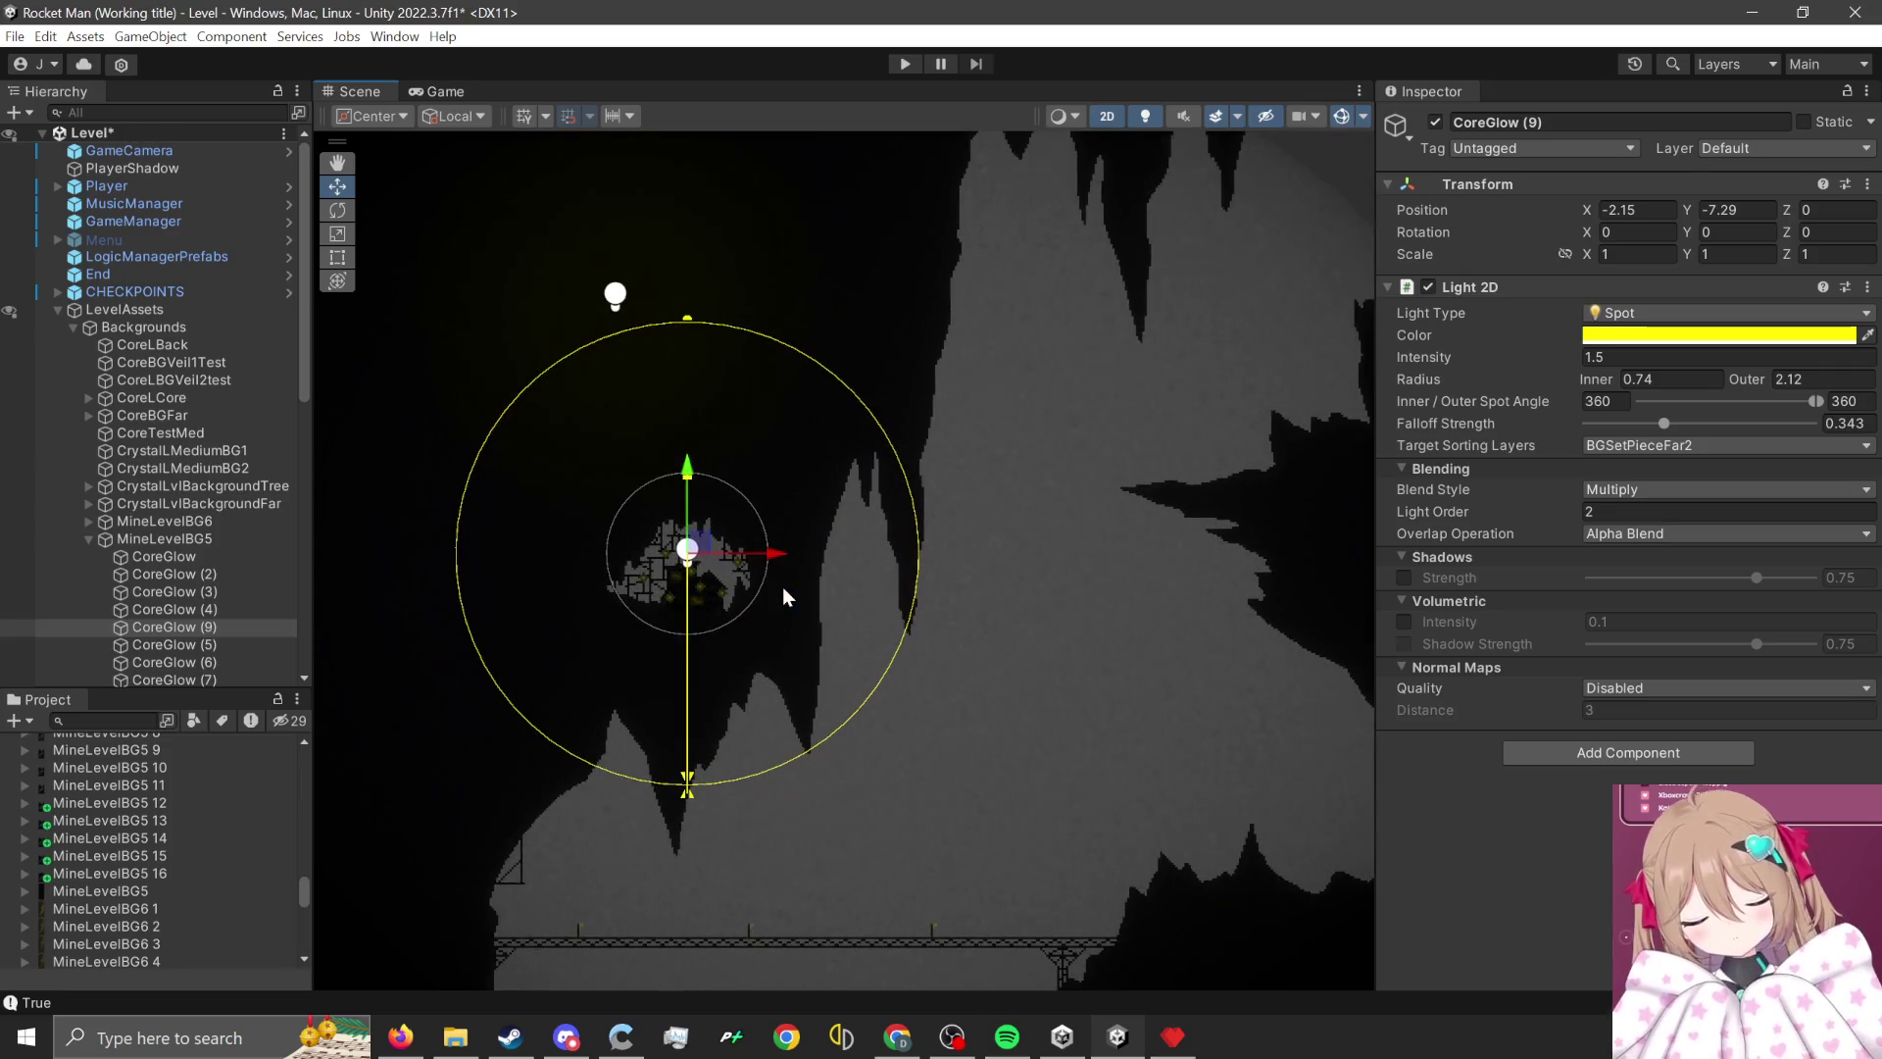
pyautogui.scroll(-1, 782, 586)
pyautogui.scroll(1, 782, 586)
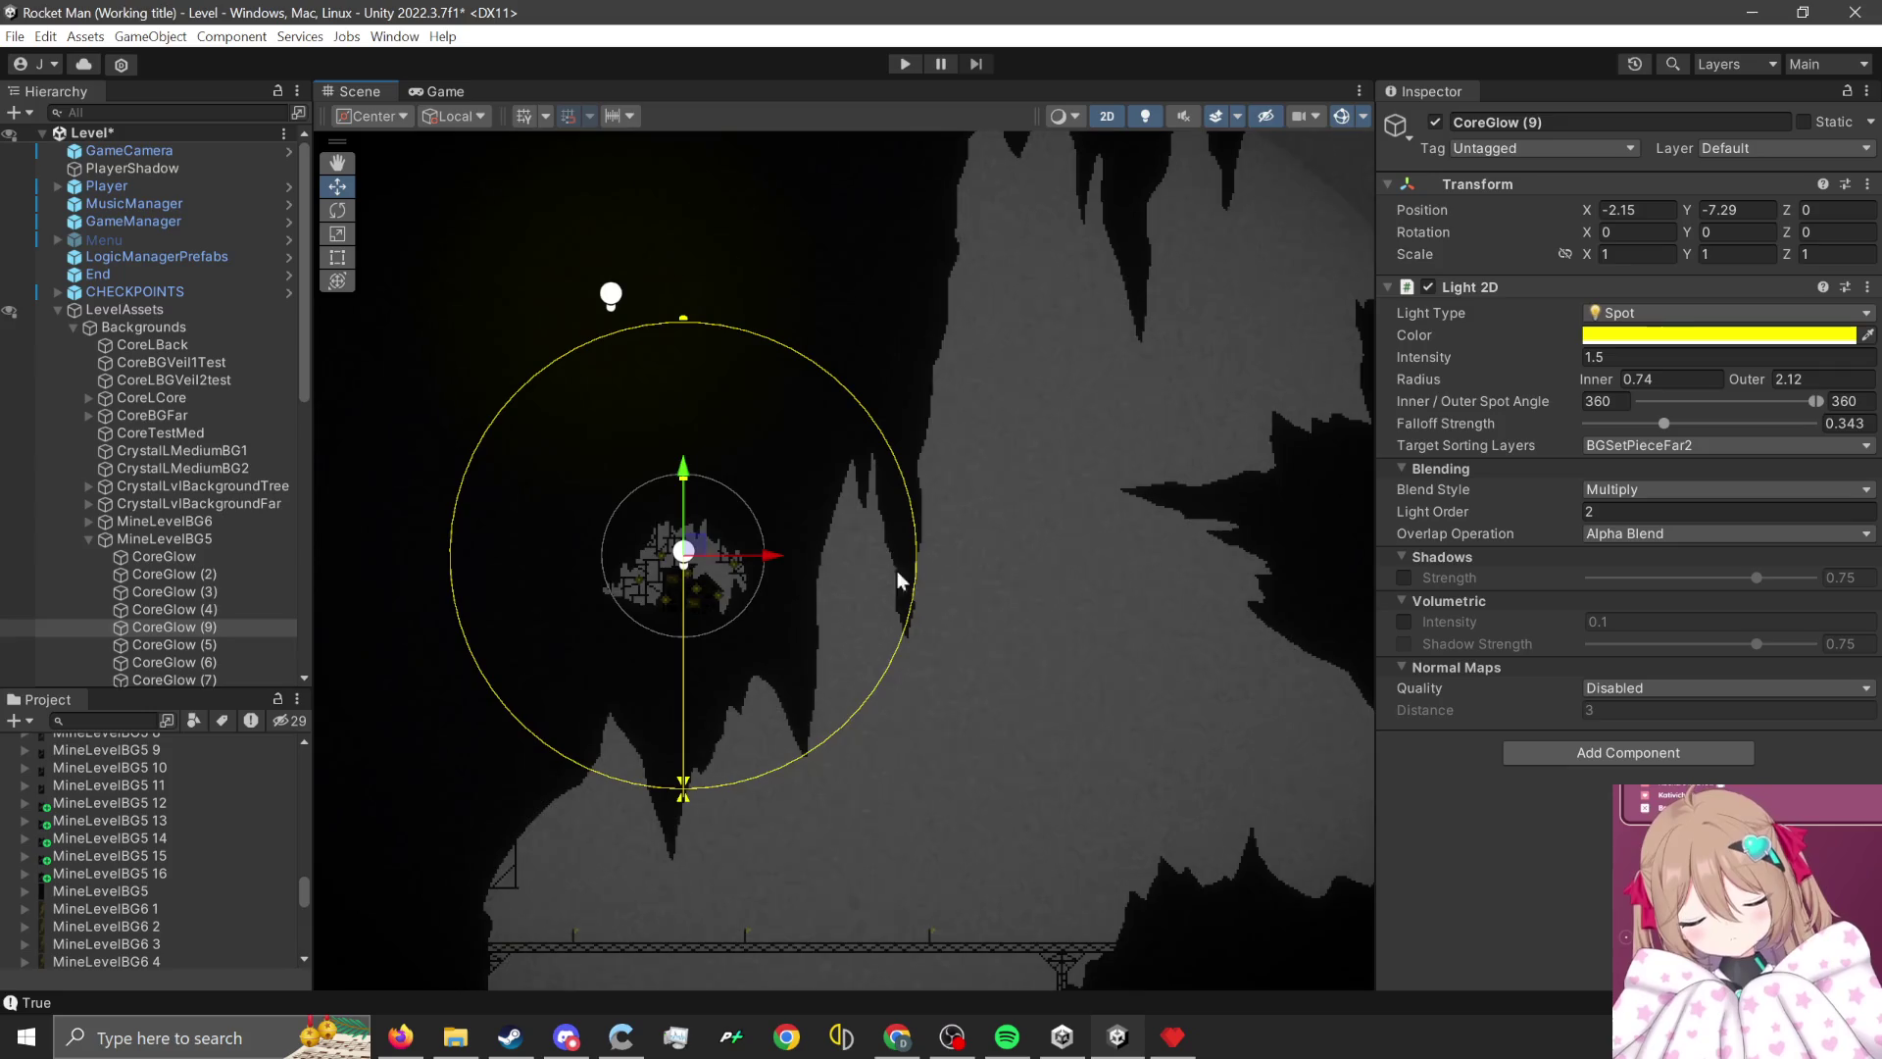
pyautogui.scroll(1, 735, 592)
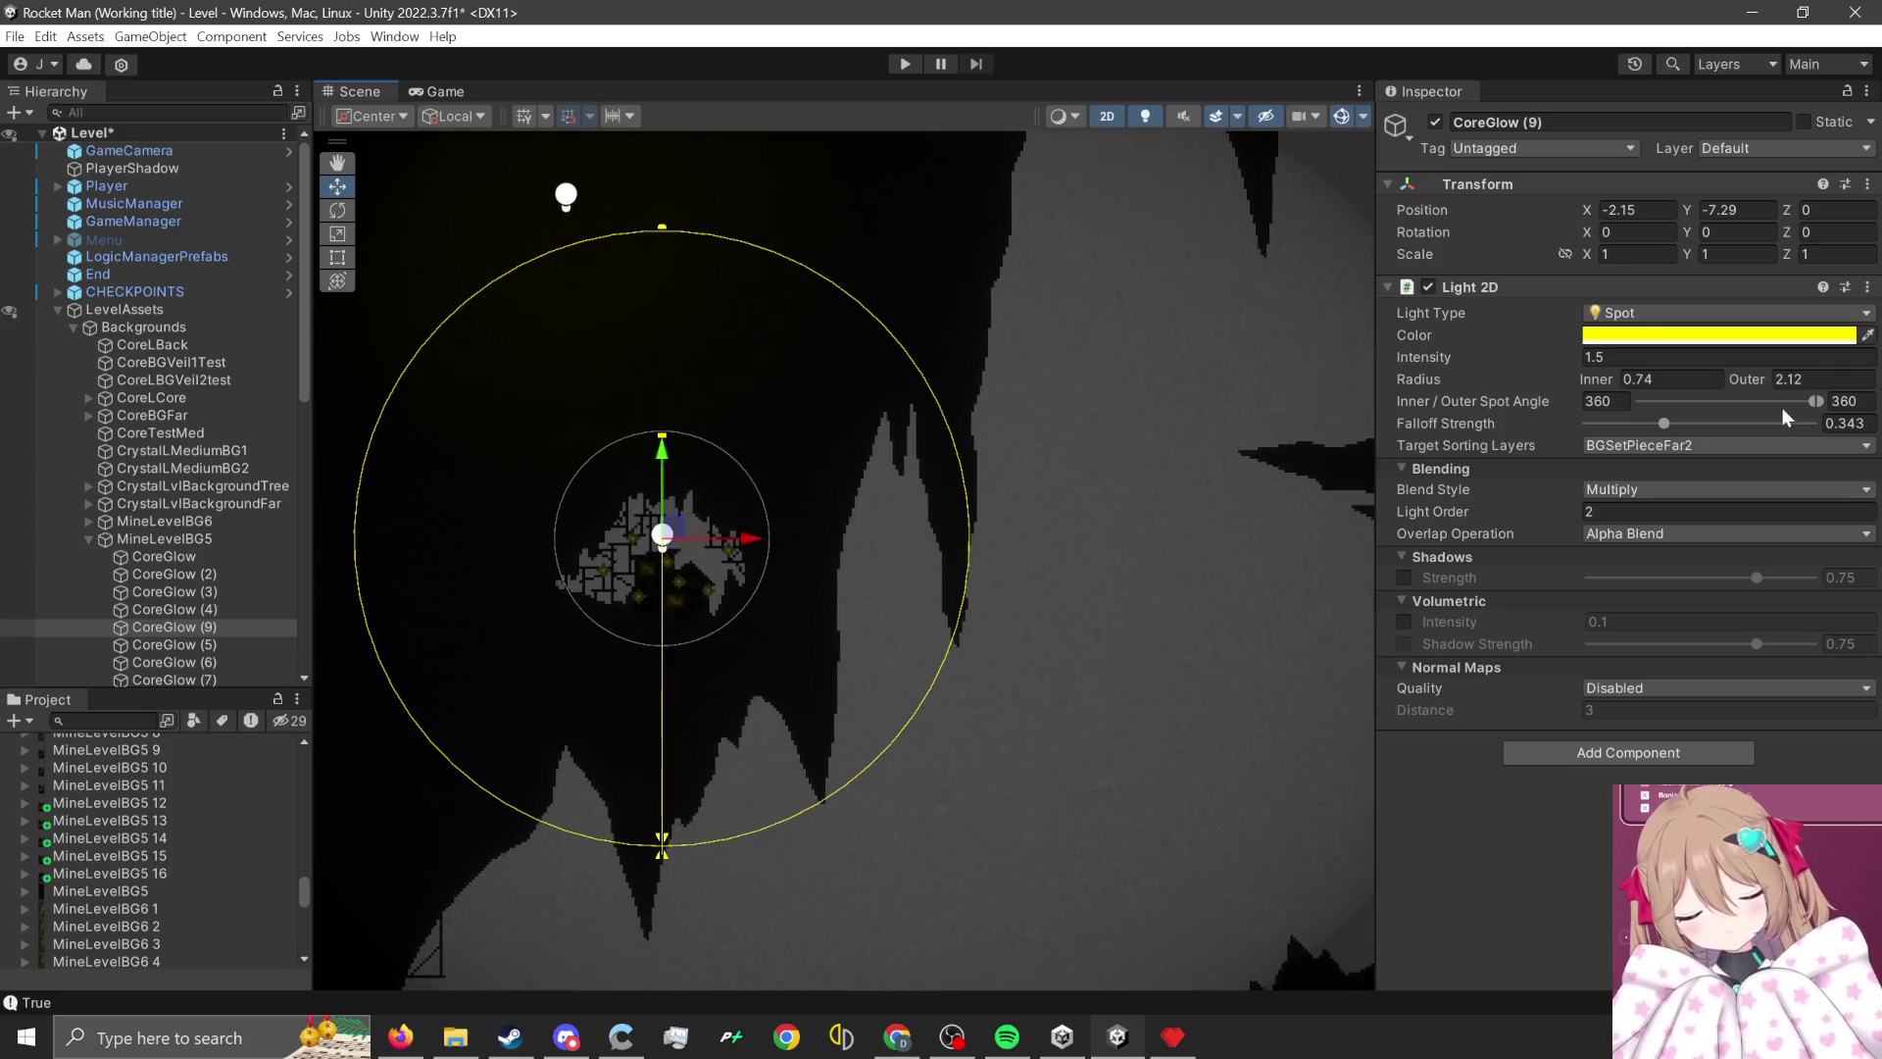
pyautogui.moveTo(1739, 380); pyautogui.dragTo(1686, 362)
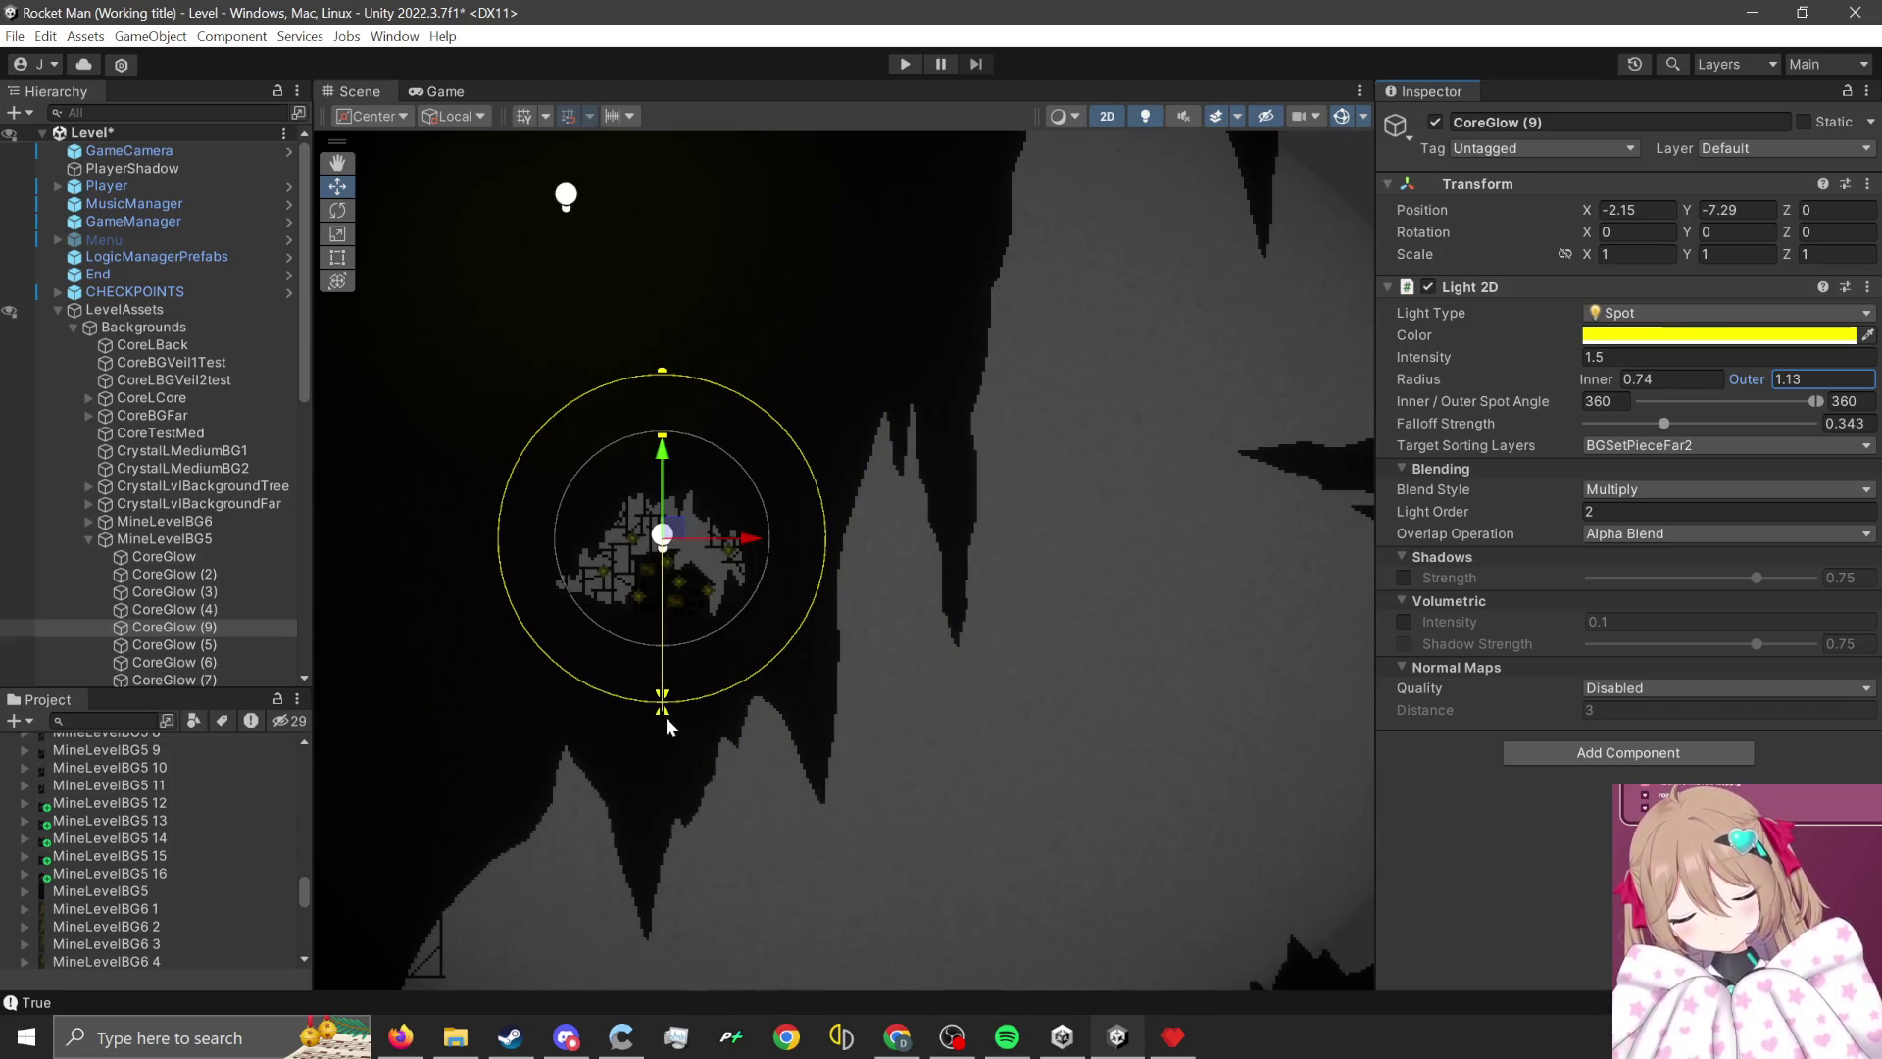
pyautogui.scroll(-4, 472, 739)
# - Inspect the CoreGlow (8) and CoreGlow (4) lights in the Scene view
pyautogui.scroll(1, 1068, 529)
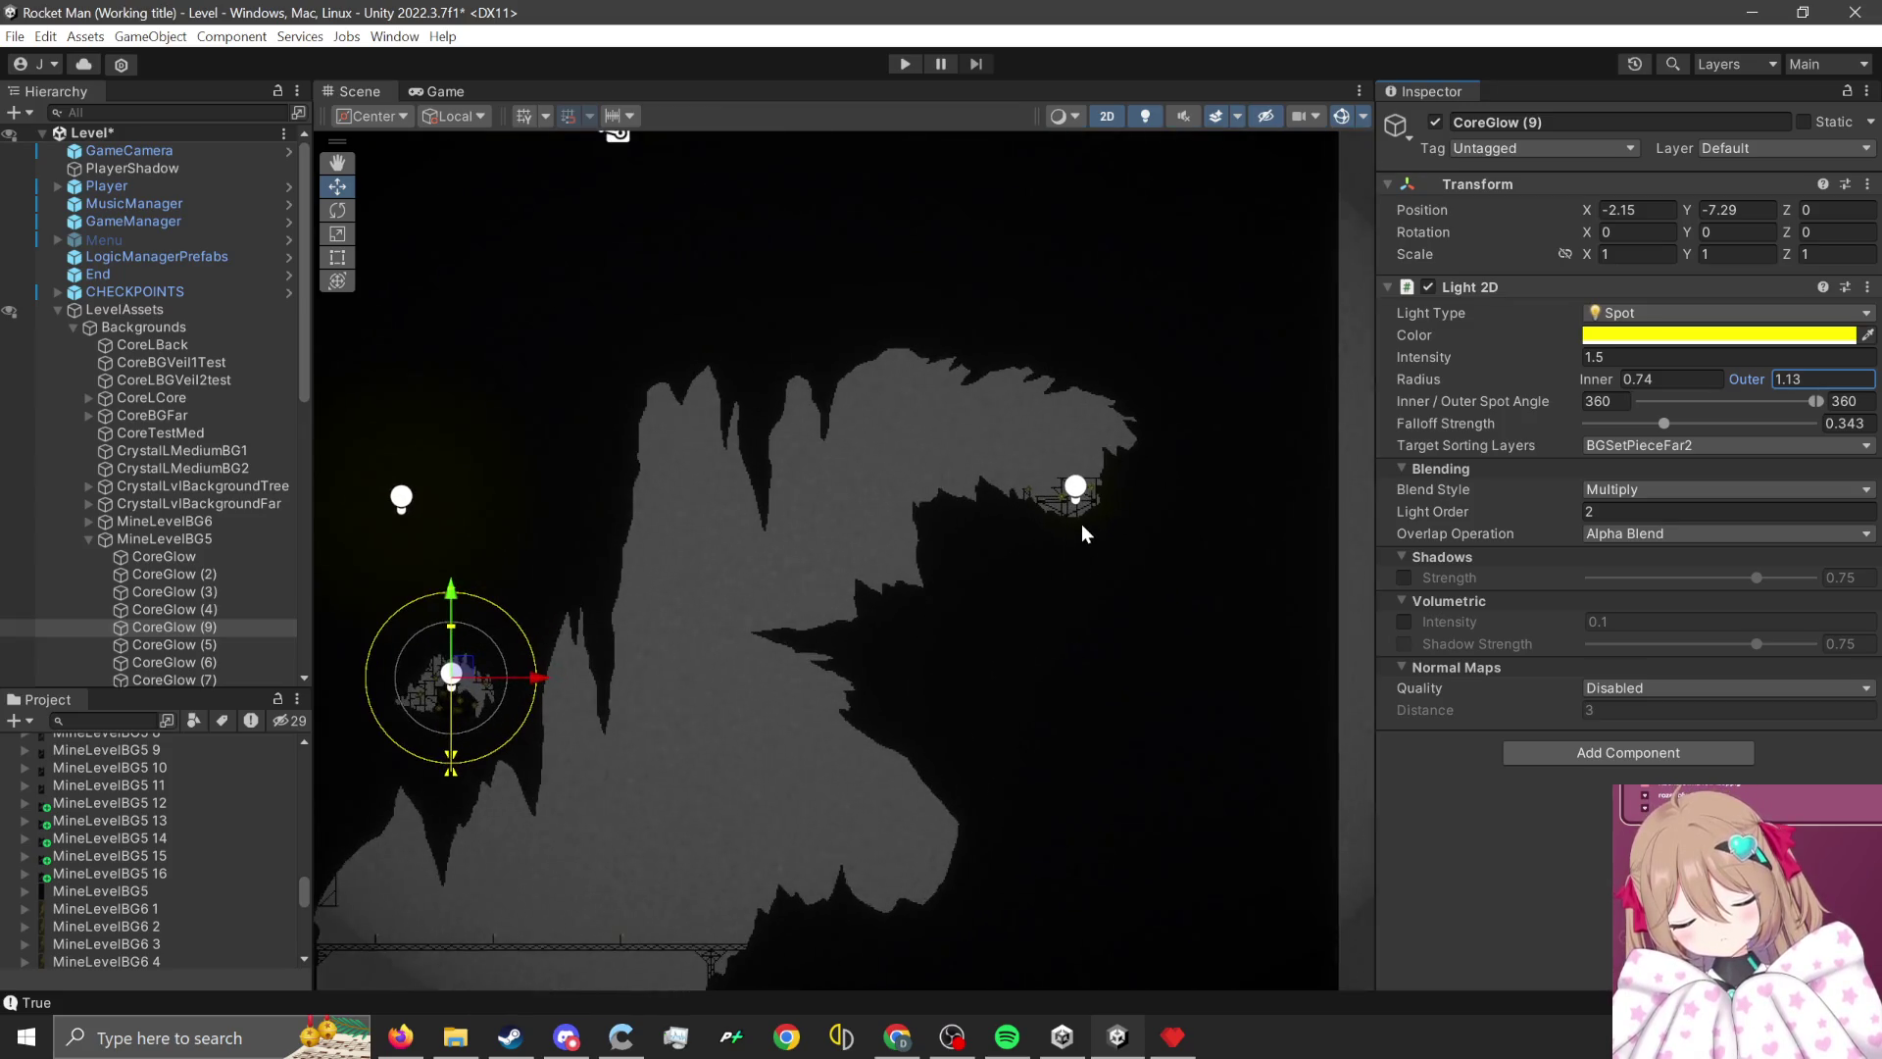
pyautogui.click(1075, 491)
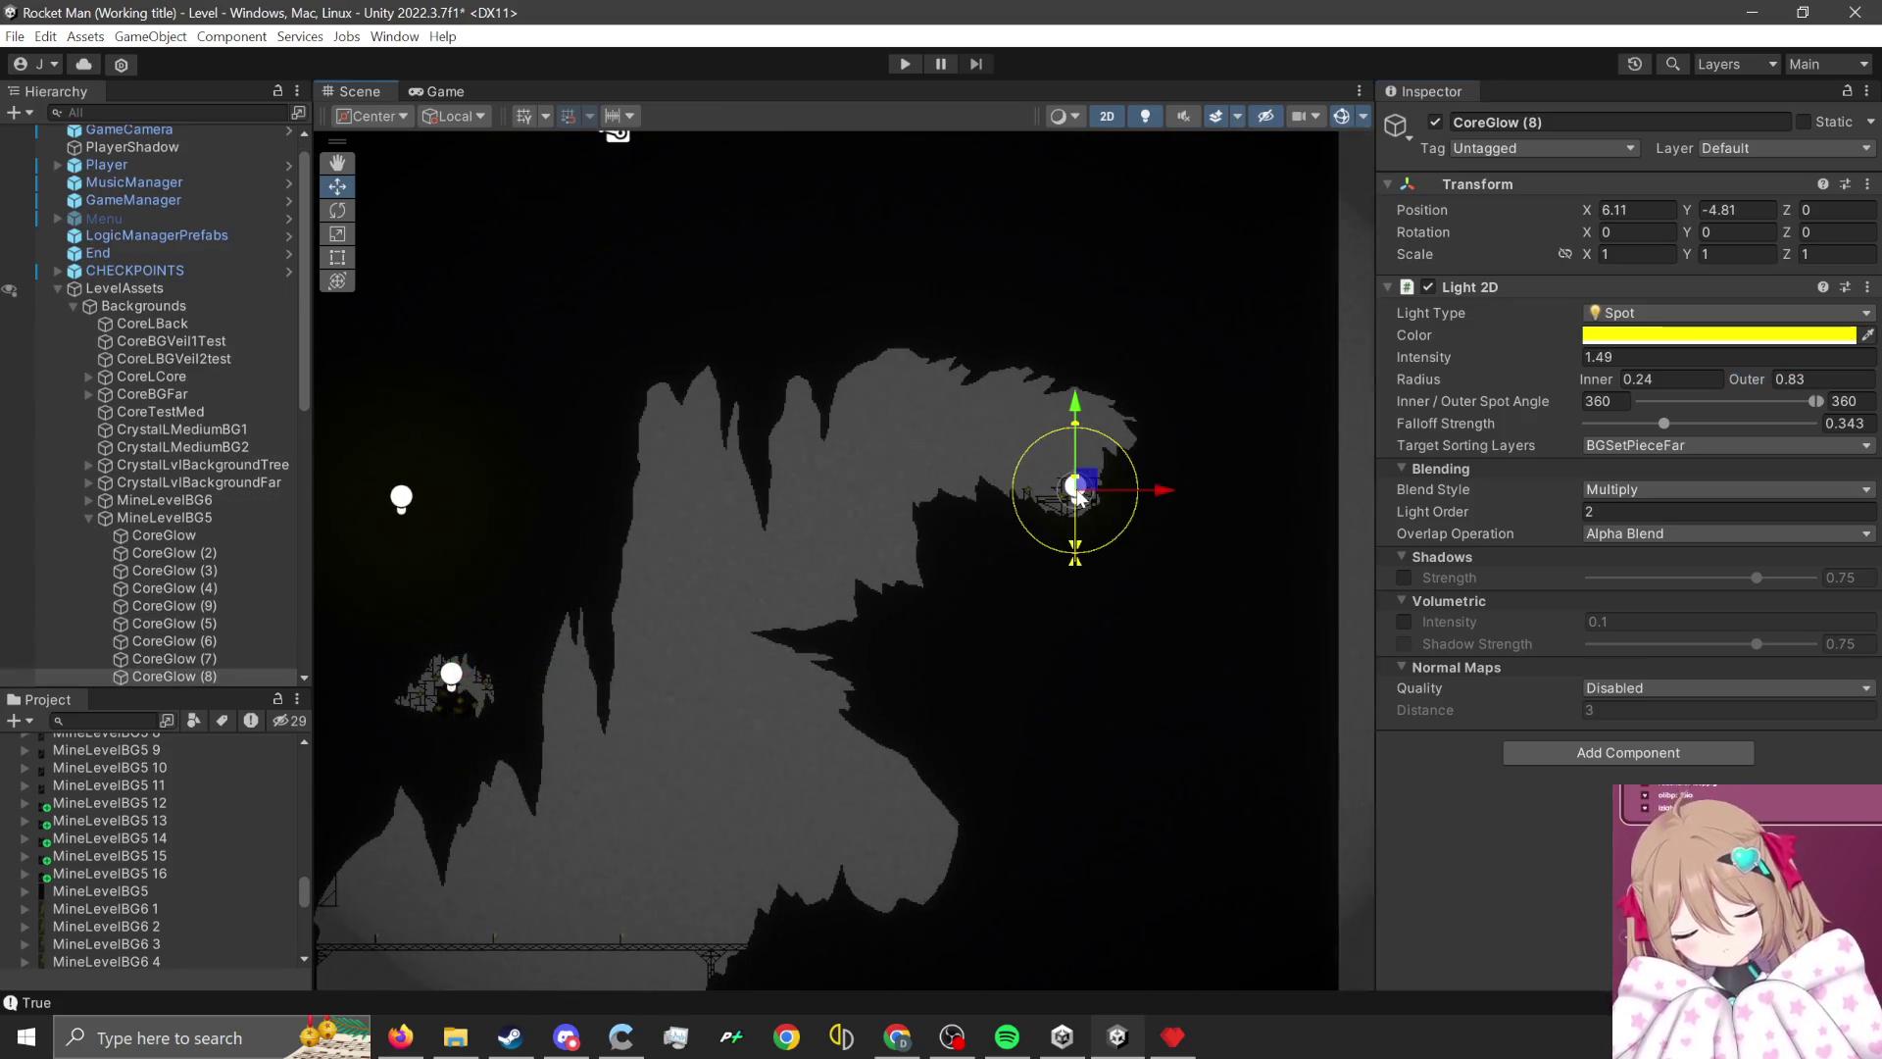
pyautogui.scroll(1, 1273, 508)
pyautogui.scroll(1, 1273, 508)
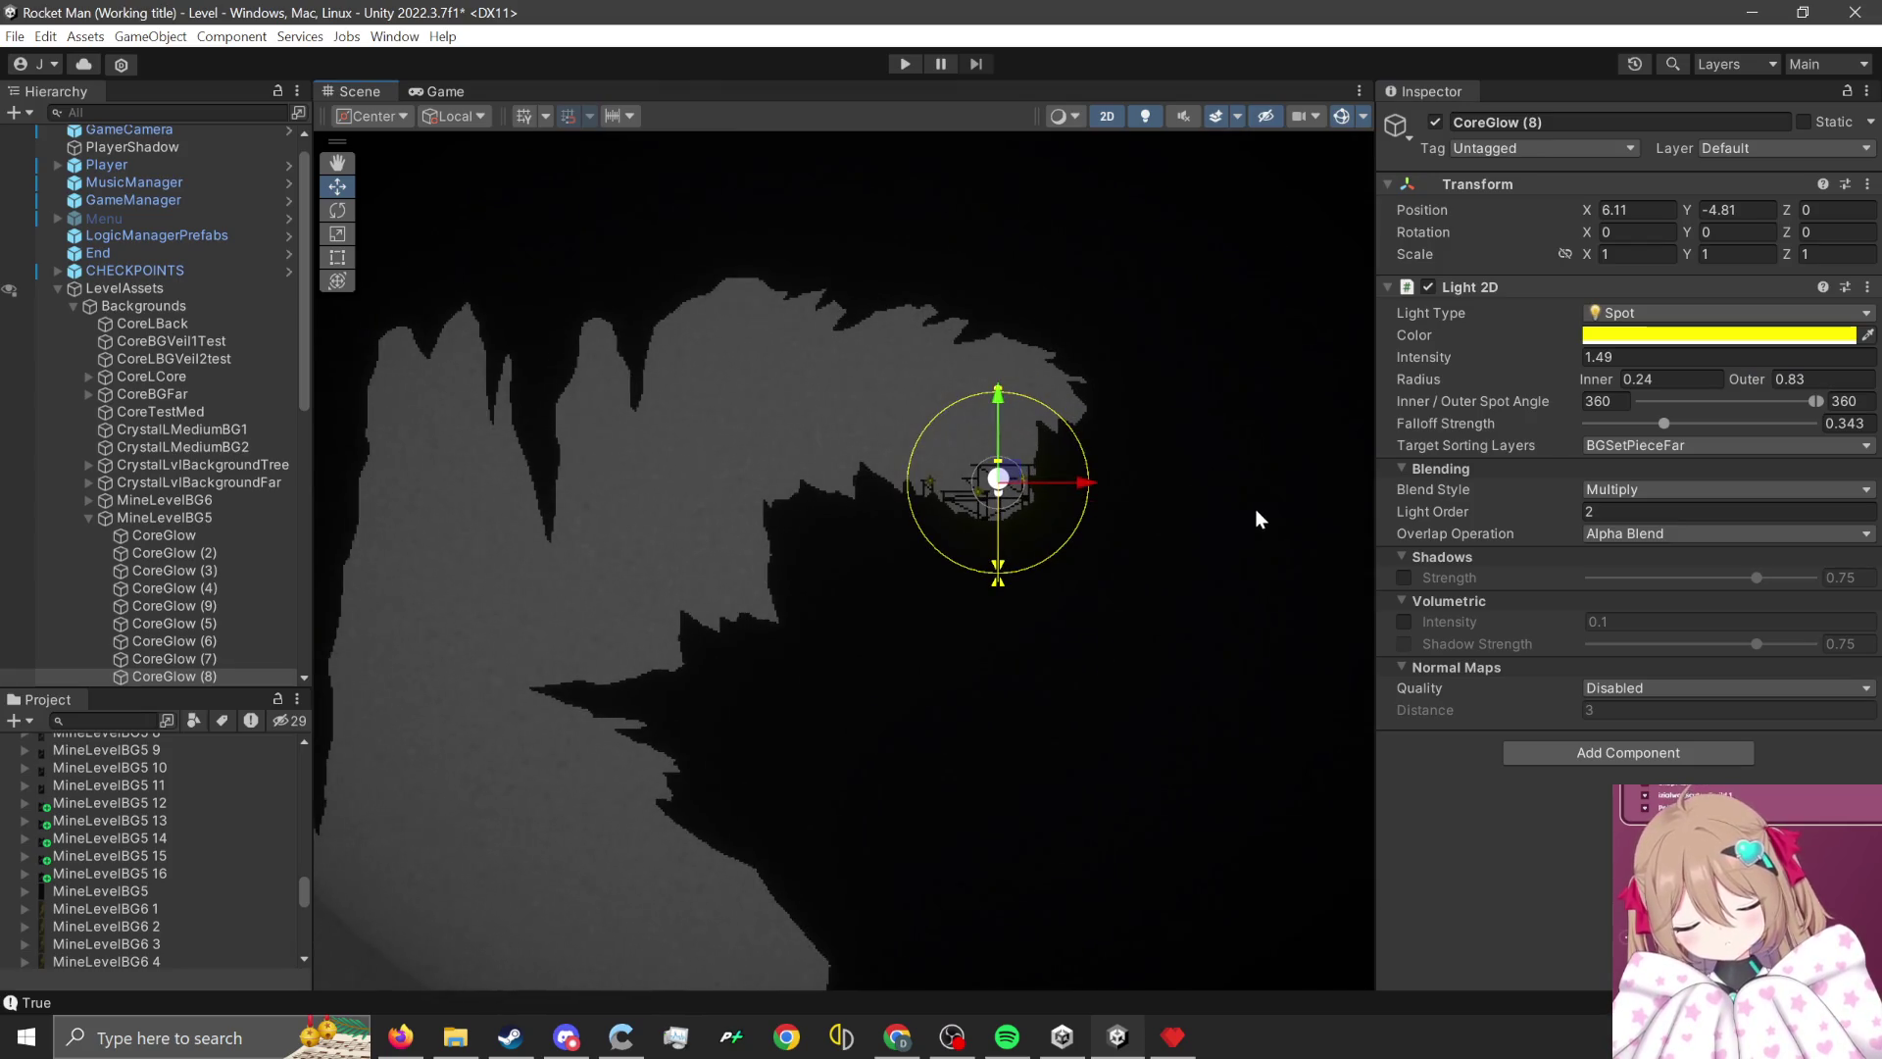
pyautogui.click(1254, 508)
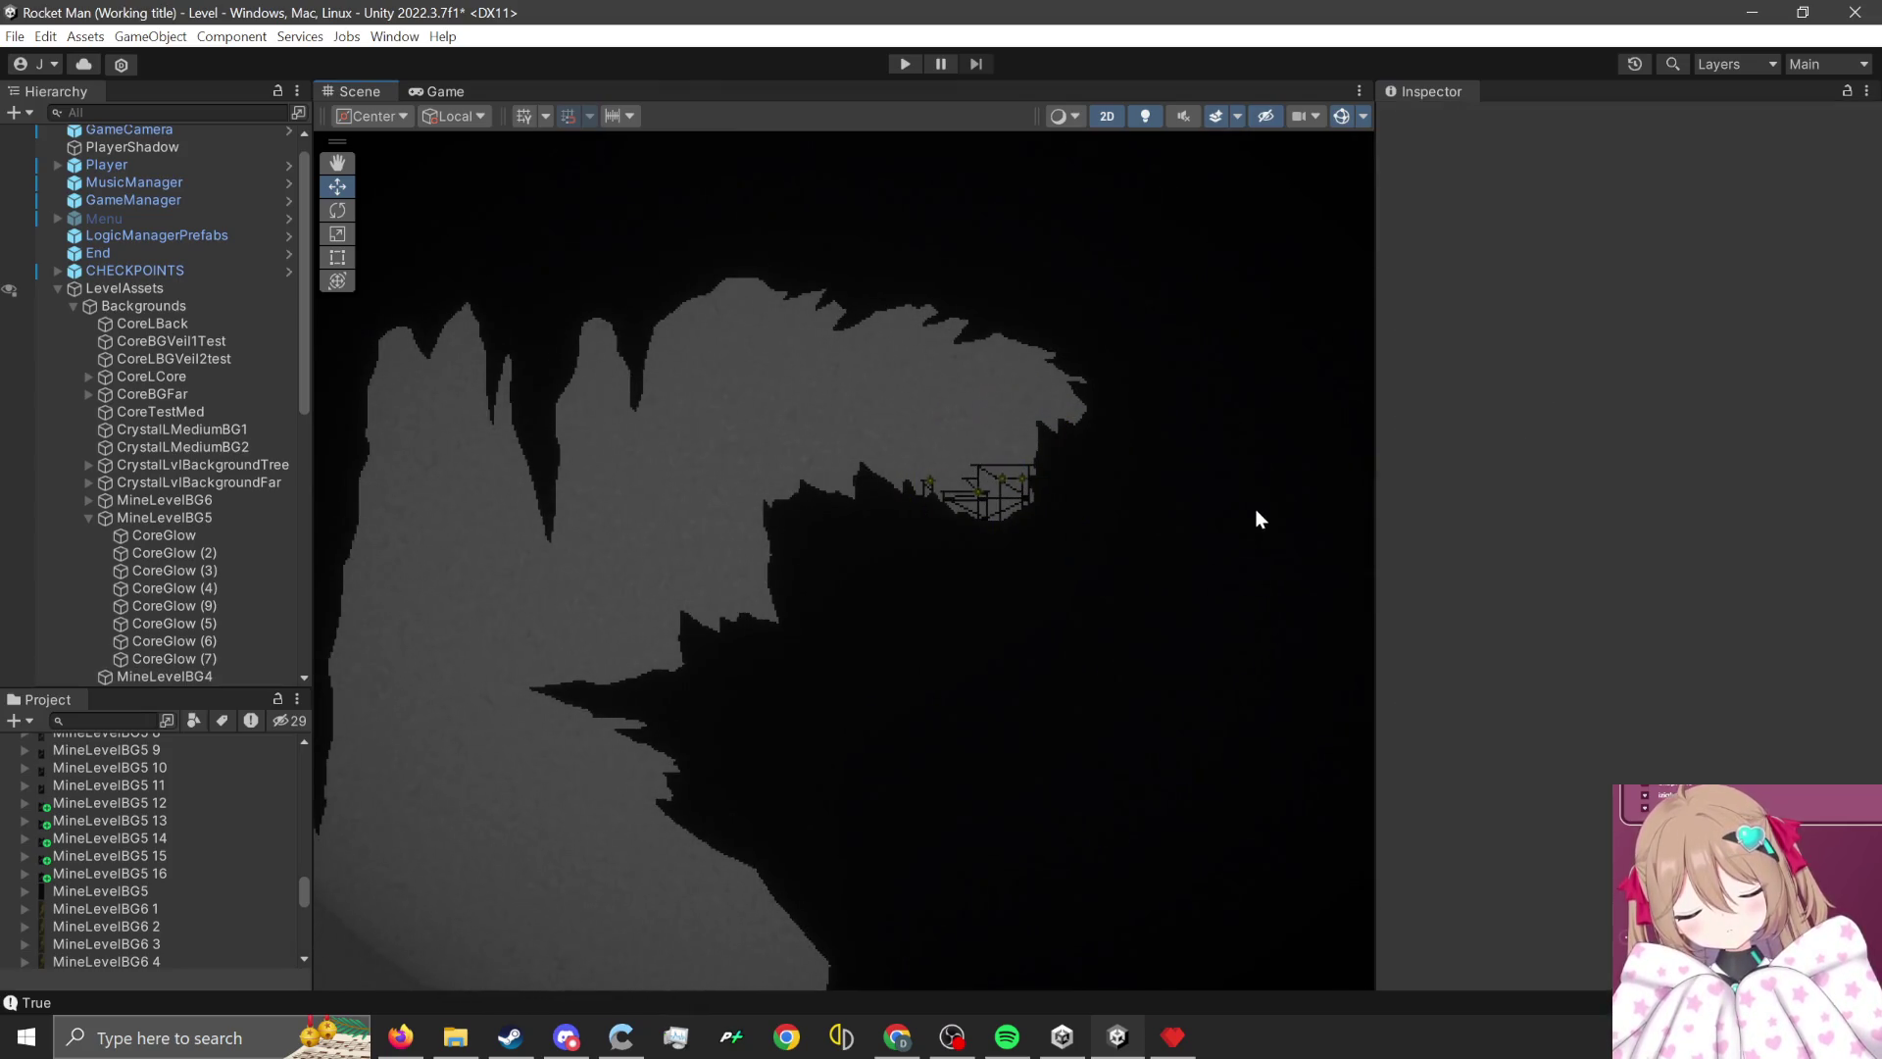
pyautogui.click(1255, 508)
pyautogui.scroll(-2, 1288, 544)
pyautogui.scroll(-2, 686, 555)
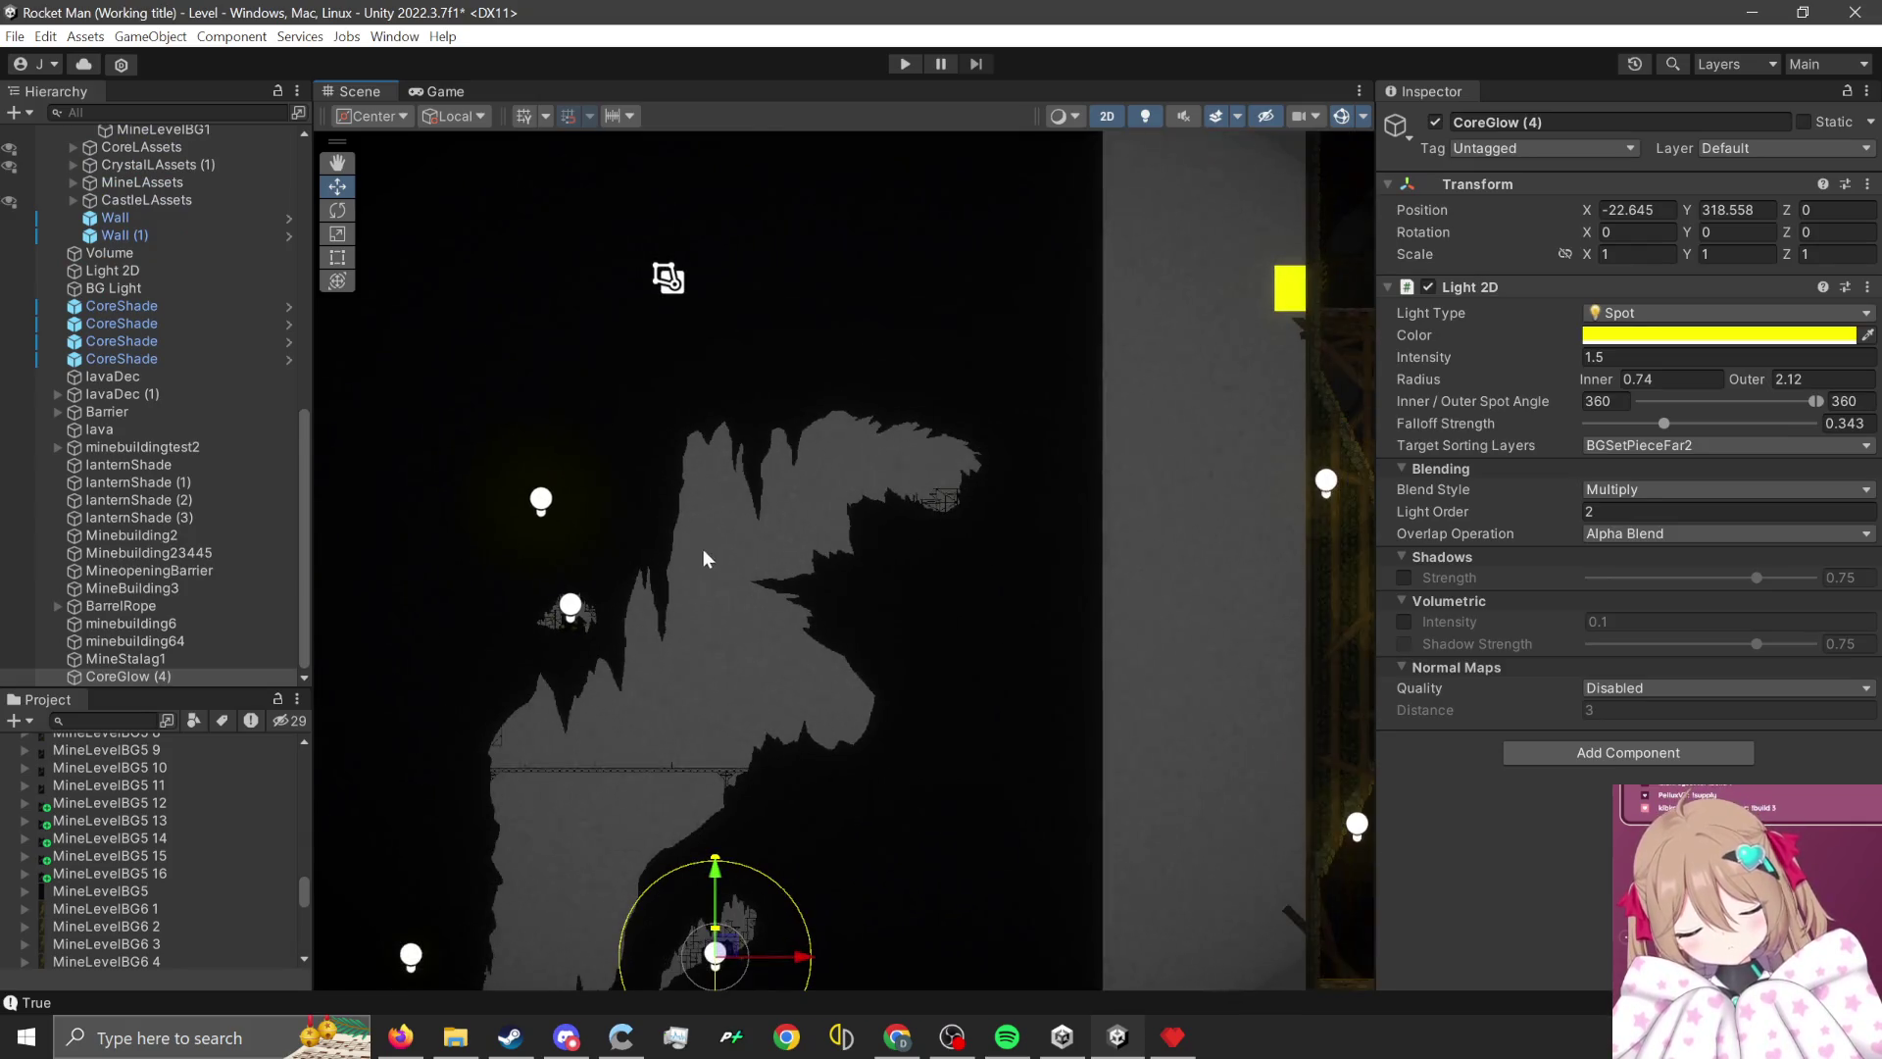
# - Duplicate CoreGlow (9) as CoreGlow (10) and place it at X 5.981, Y -4.89 in the cave's upper right
pyautogui.click(572, 609)
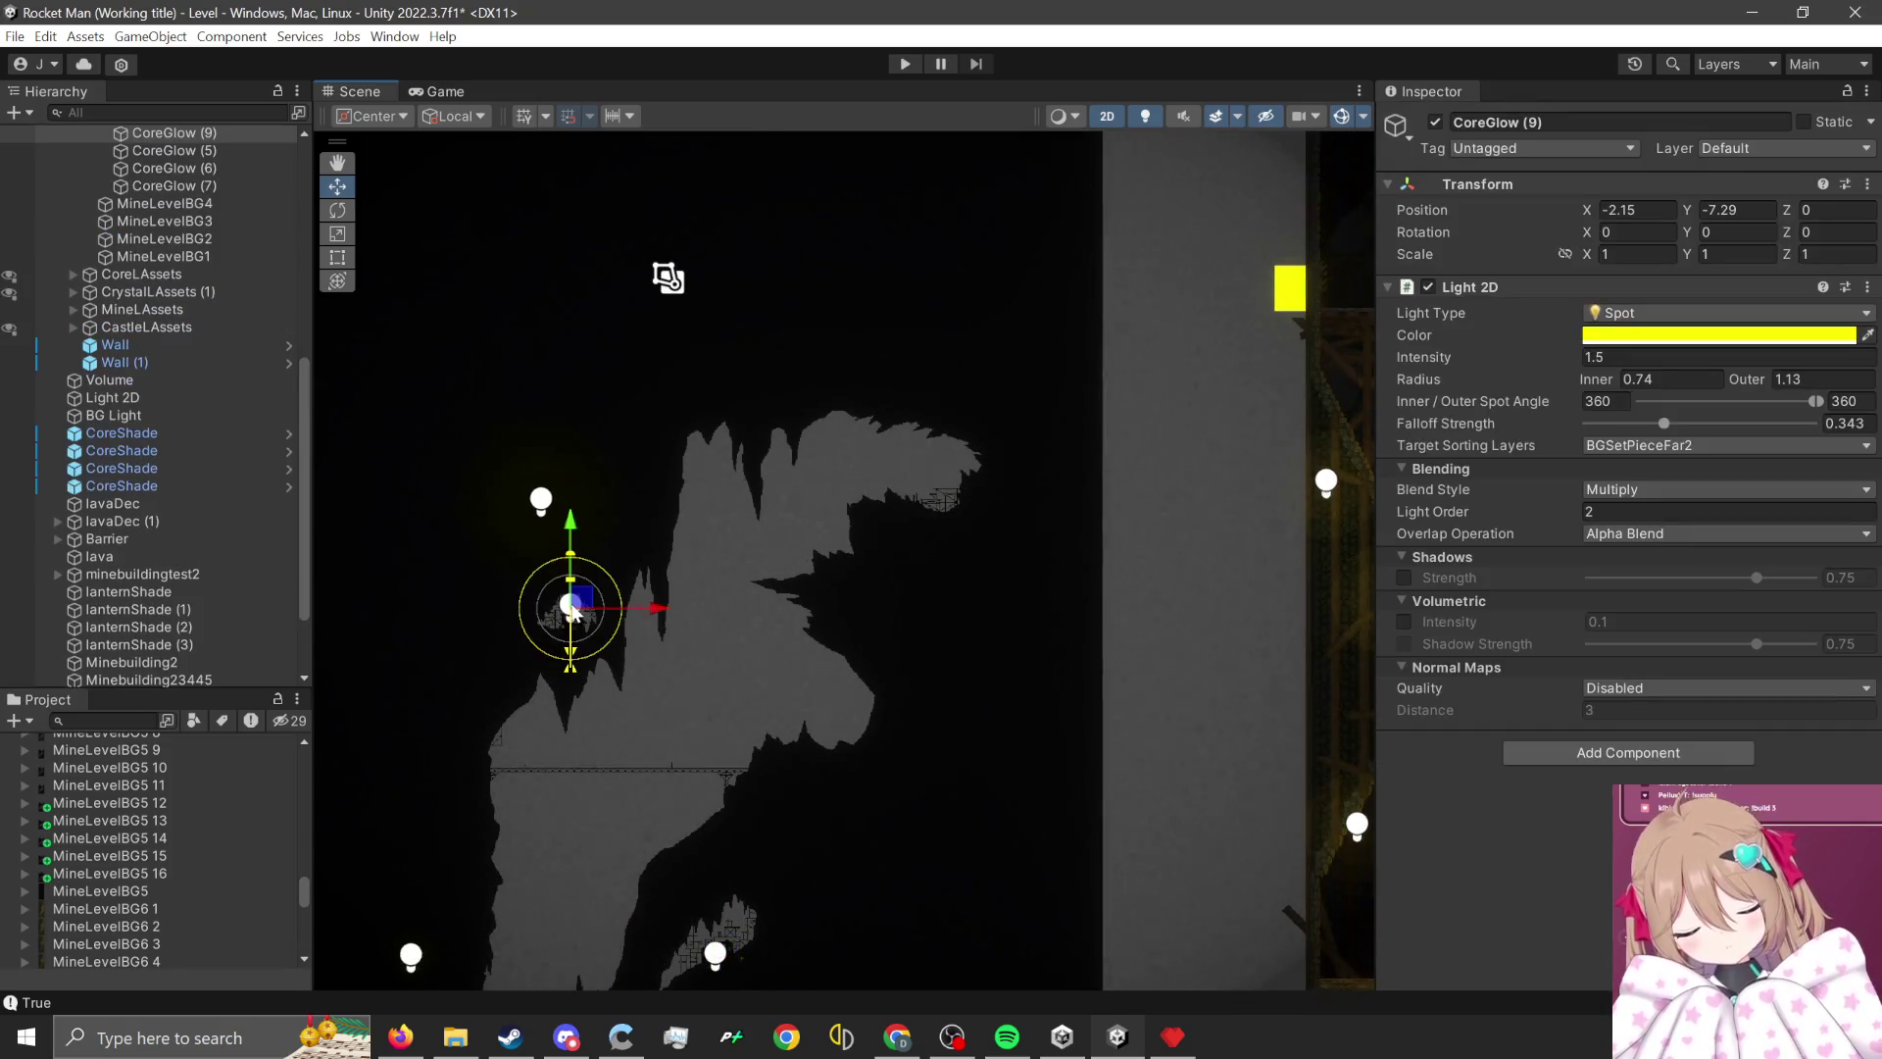
pyautogui.hotkey('ctrl', 'd')
pyautogui.moveTo(572, 609)
pyautogui.mouseDown()
pyautogui.moveTo(676, 554)
pyautogui.moveTo(961, 474)
pyautogui.moveTo(956, 493)
pyautogui.mouseUp()
pyautogui.scroll(5, 956, 493)
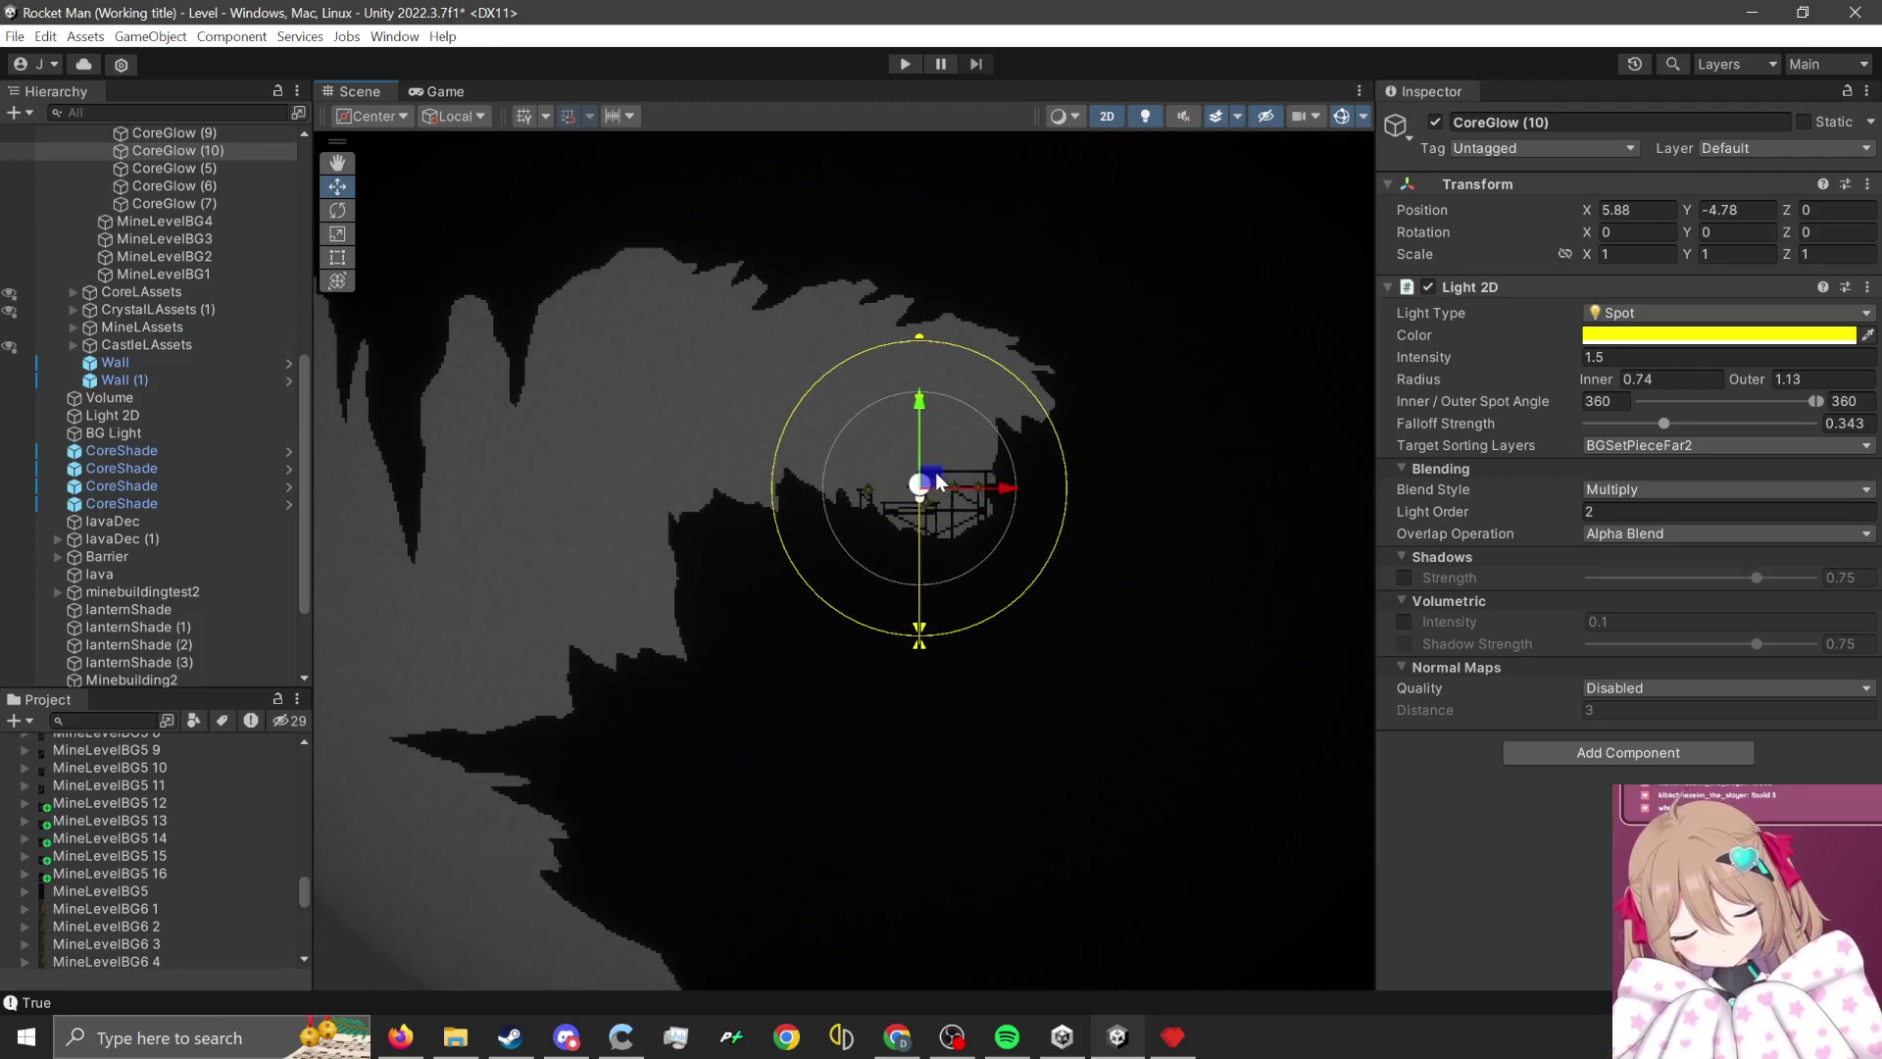
pyautogui.scroll(-6, 1016, 441)
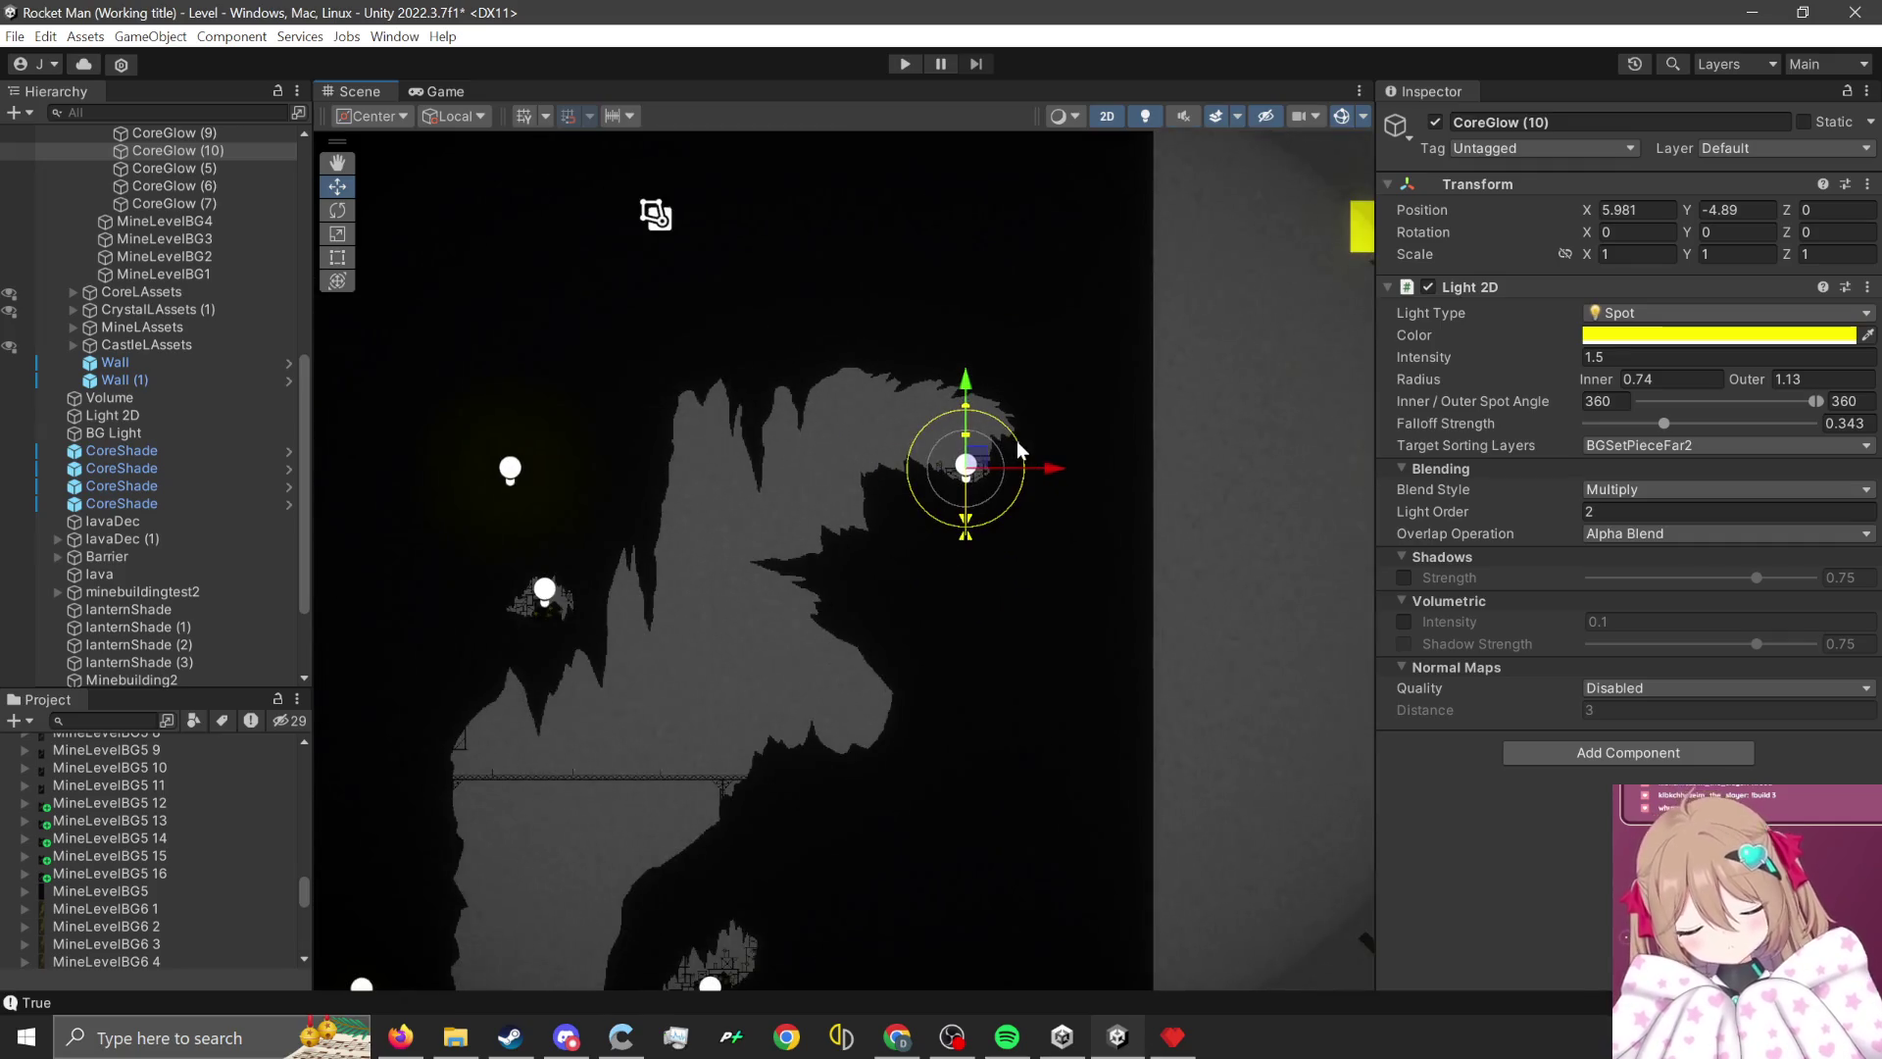
pyautogui.scroll(2, 700, 667)
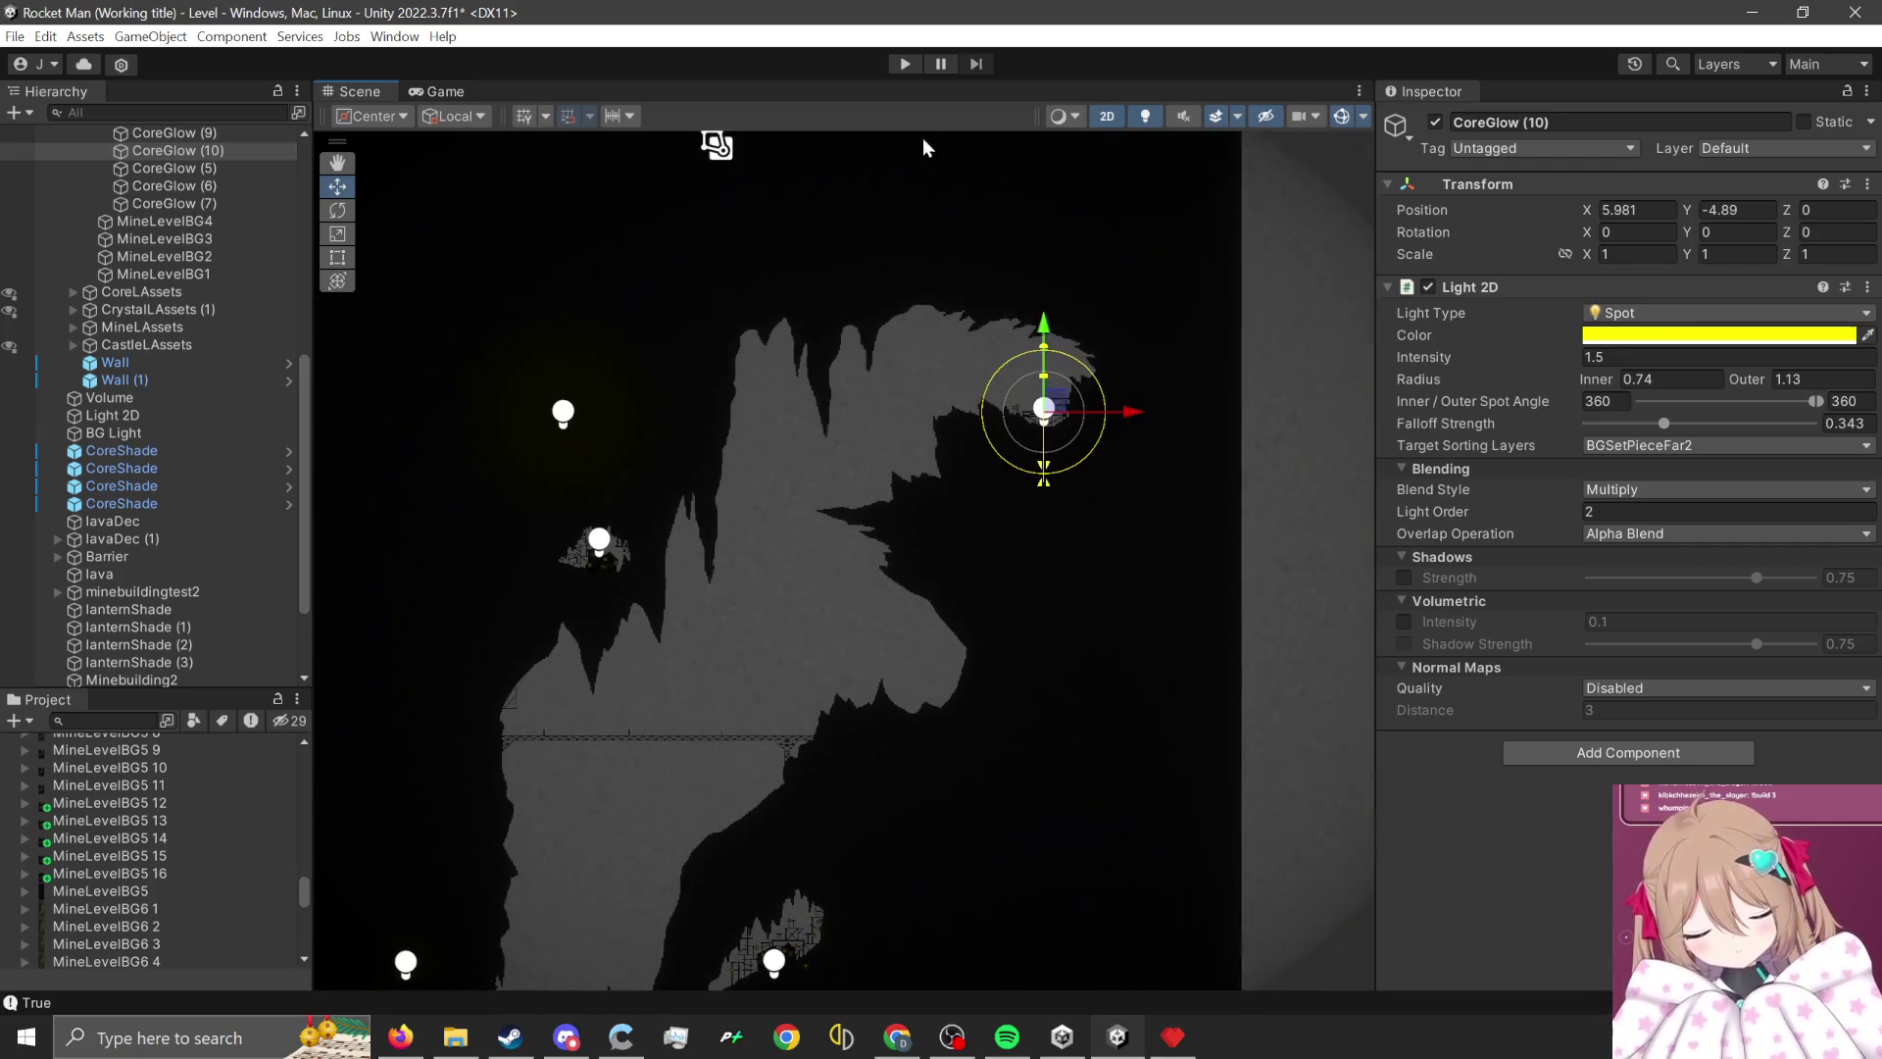
# - Start play mode and rocket-jump the player onto the left slope and off the right structure
pyautogui.click(902, 66)
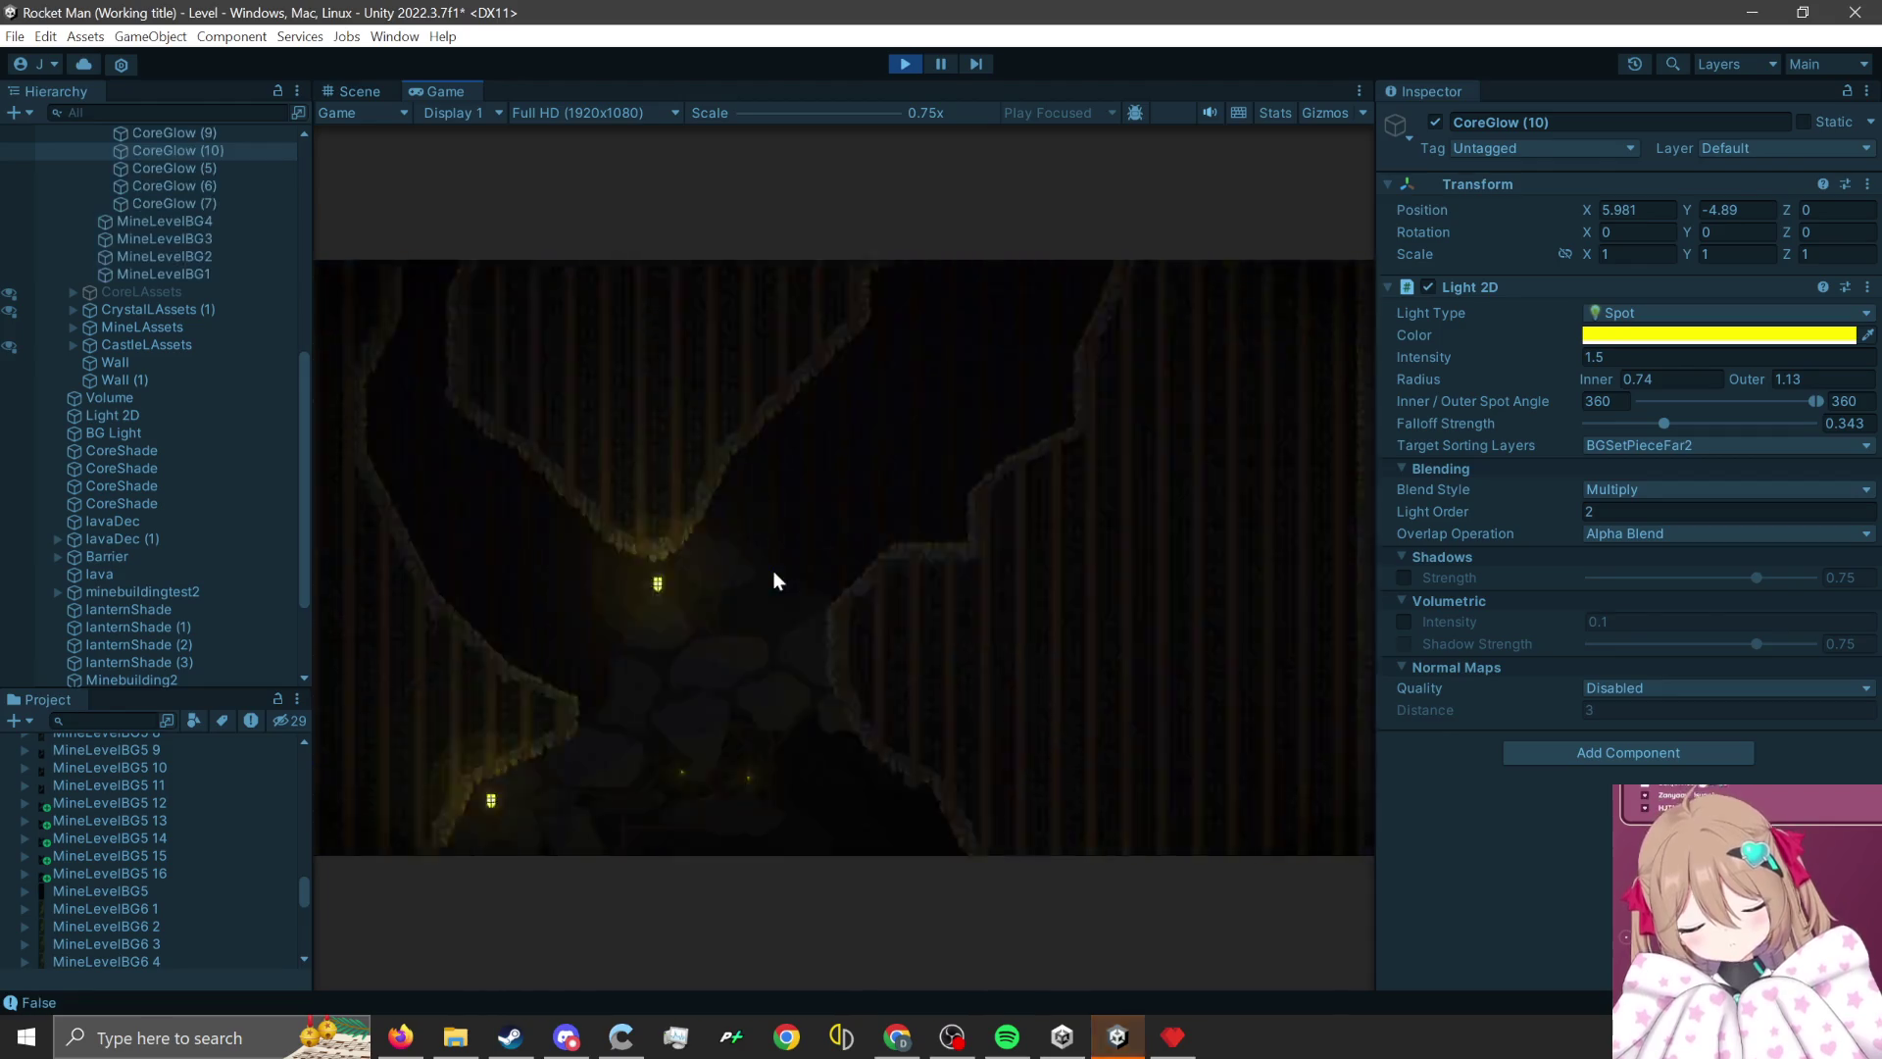
pyautogui.click(773, 571)
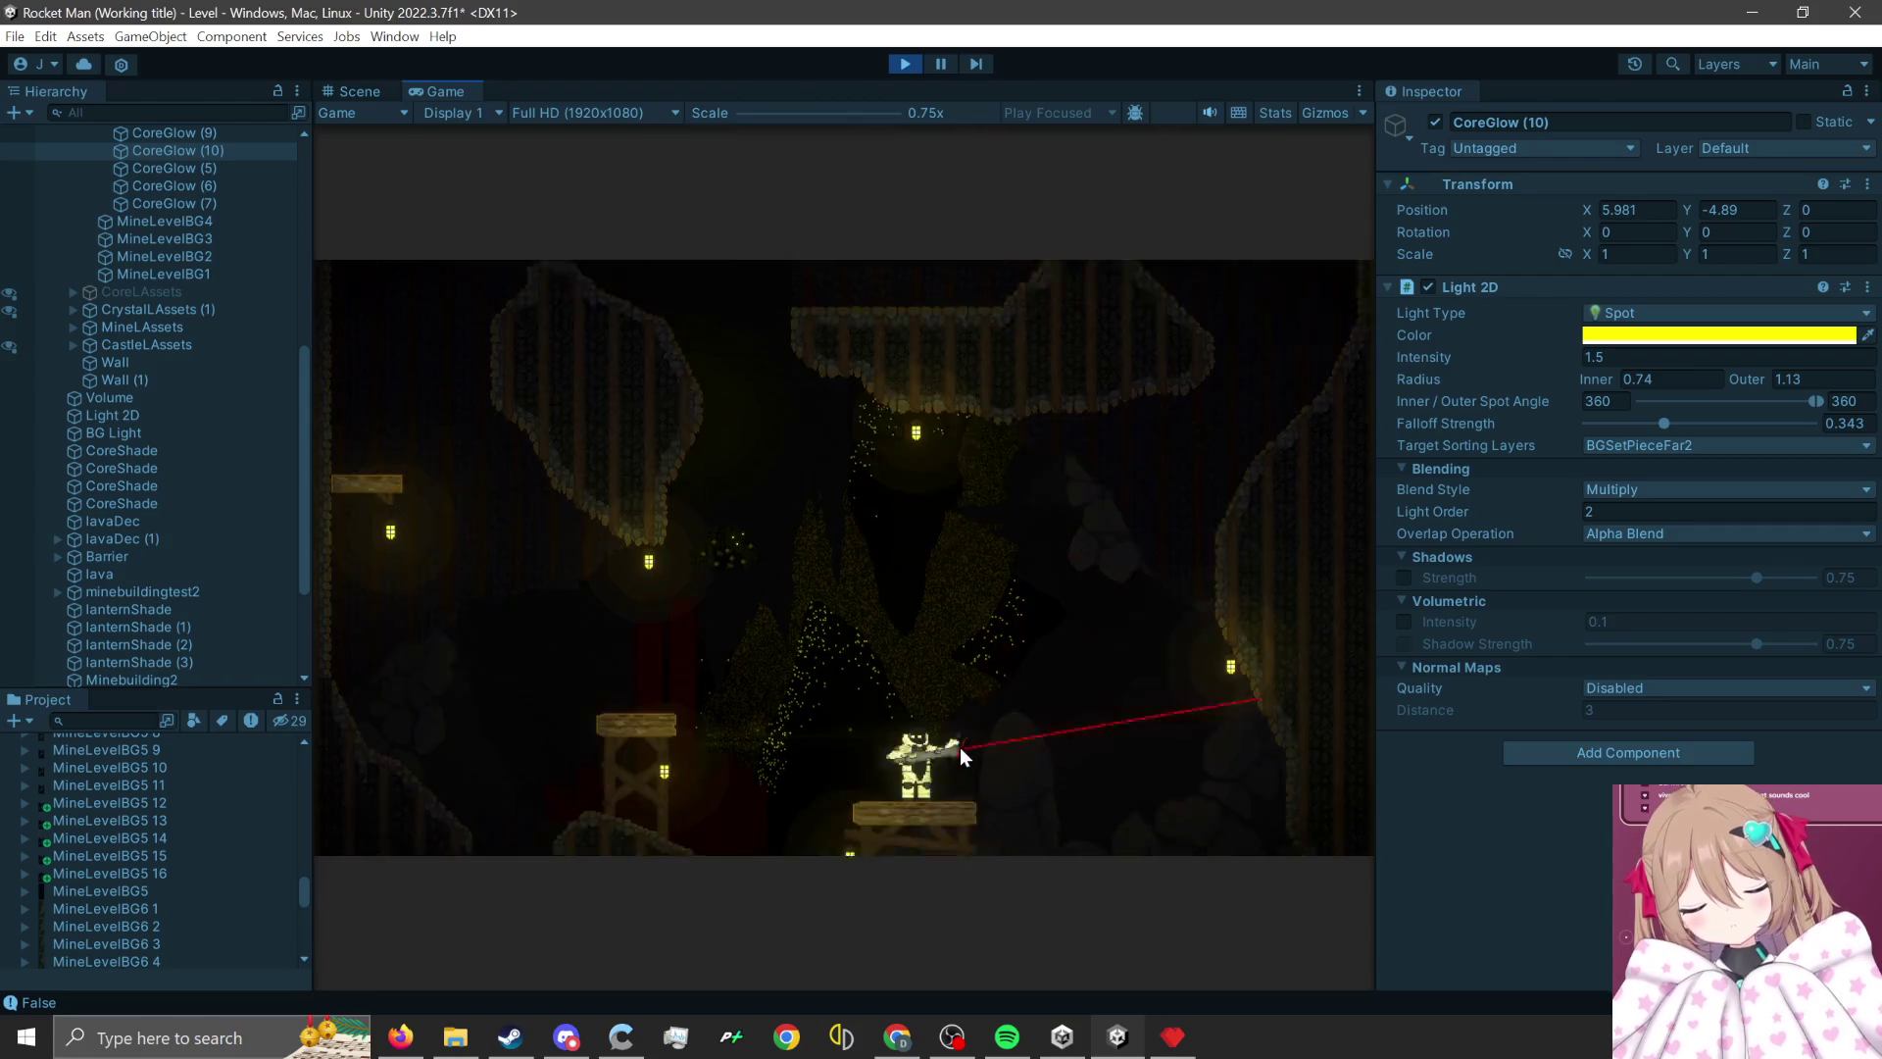
pyautogui.click(960, 747)
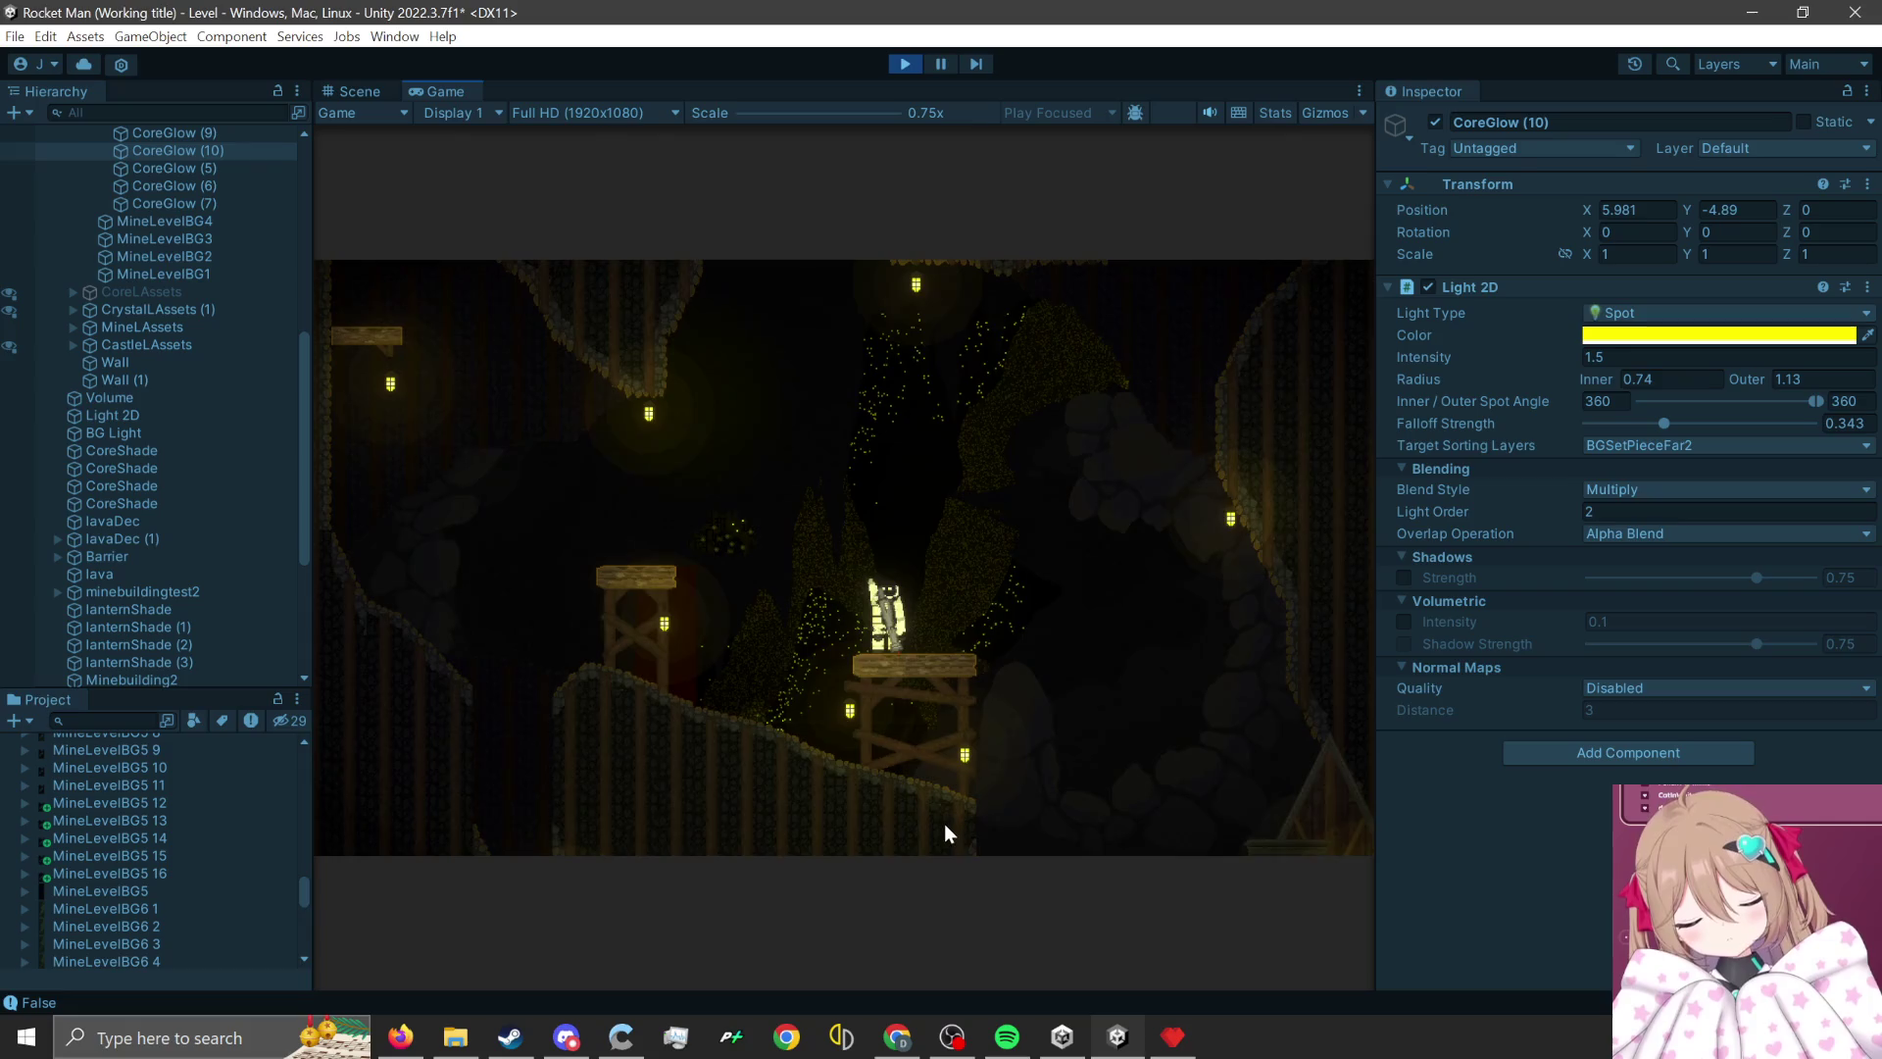
pyautogui.click(943, 831)
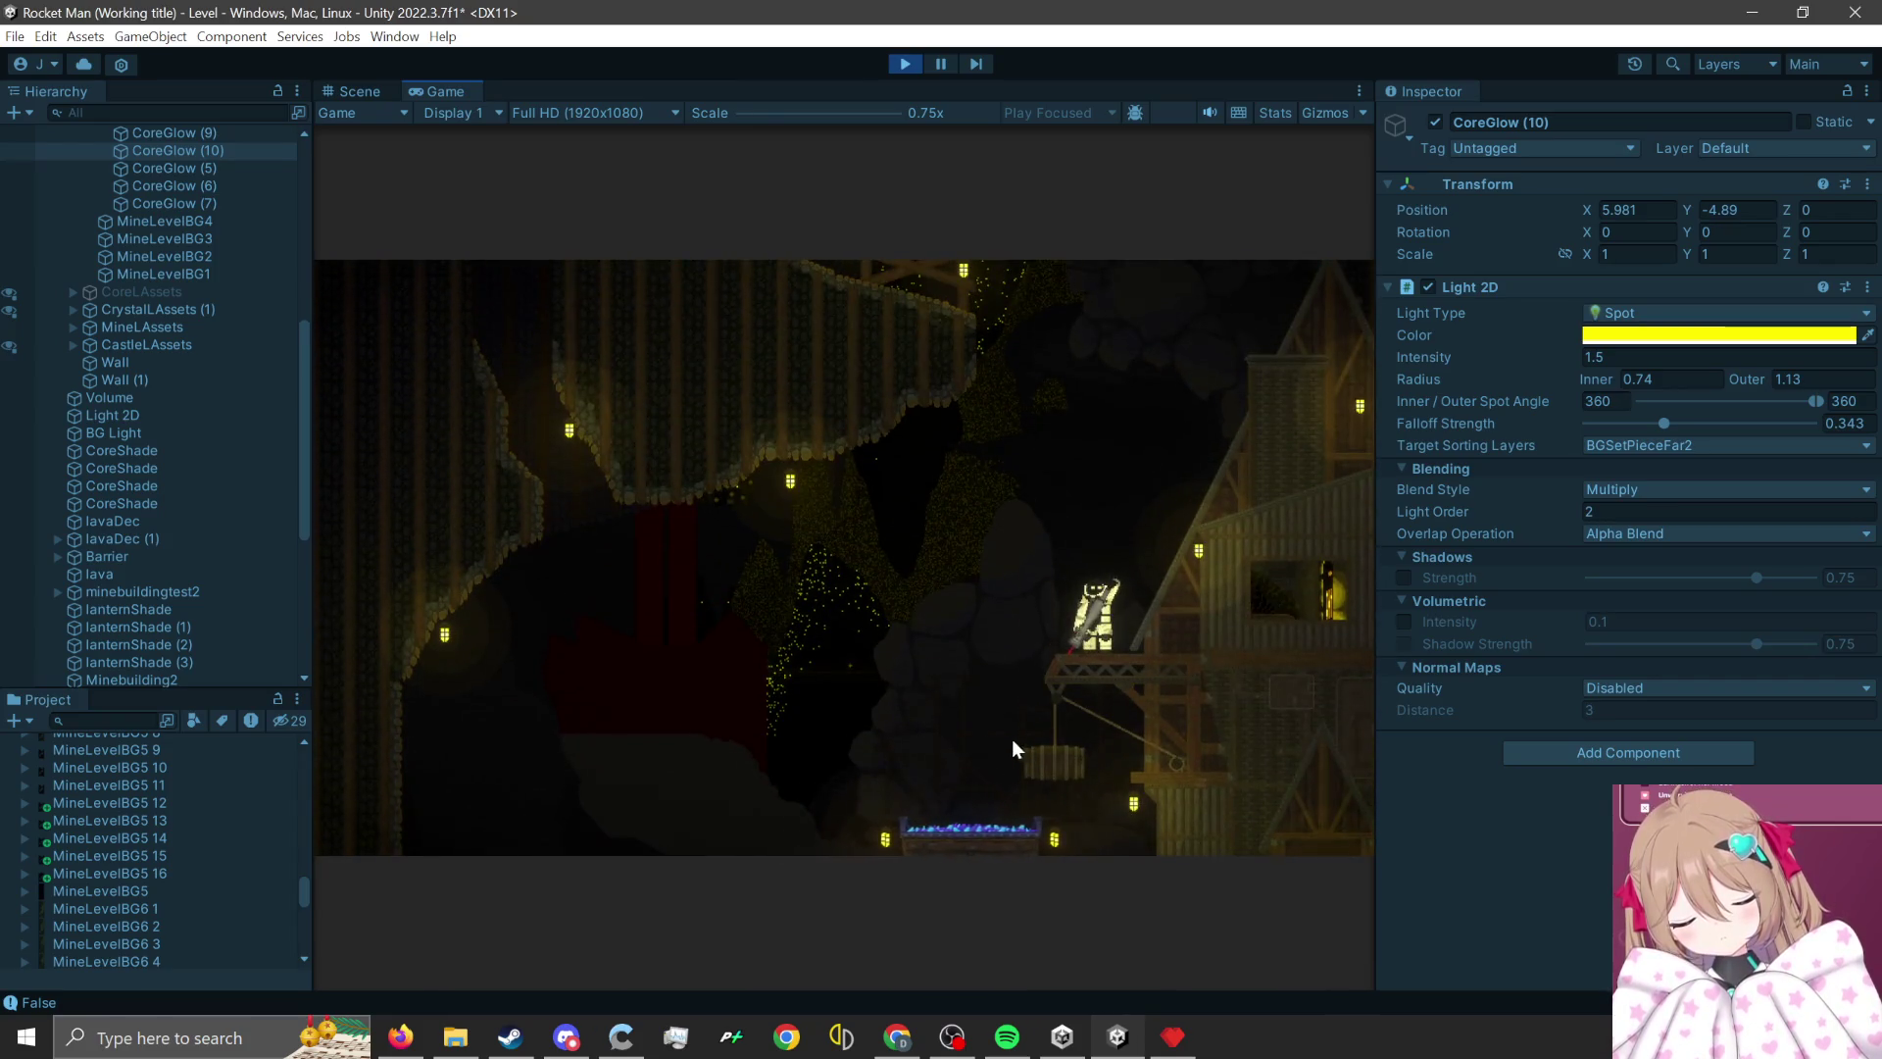
pyautogui.click(1006, 797)
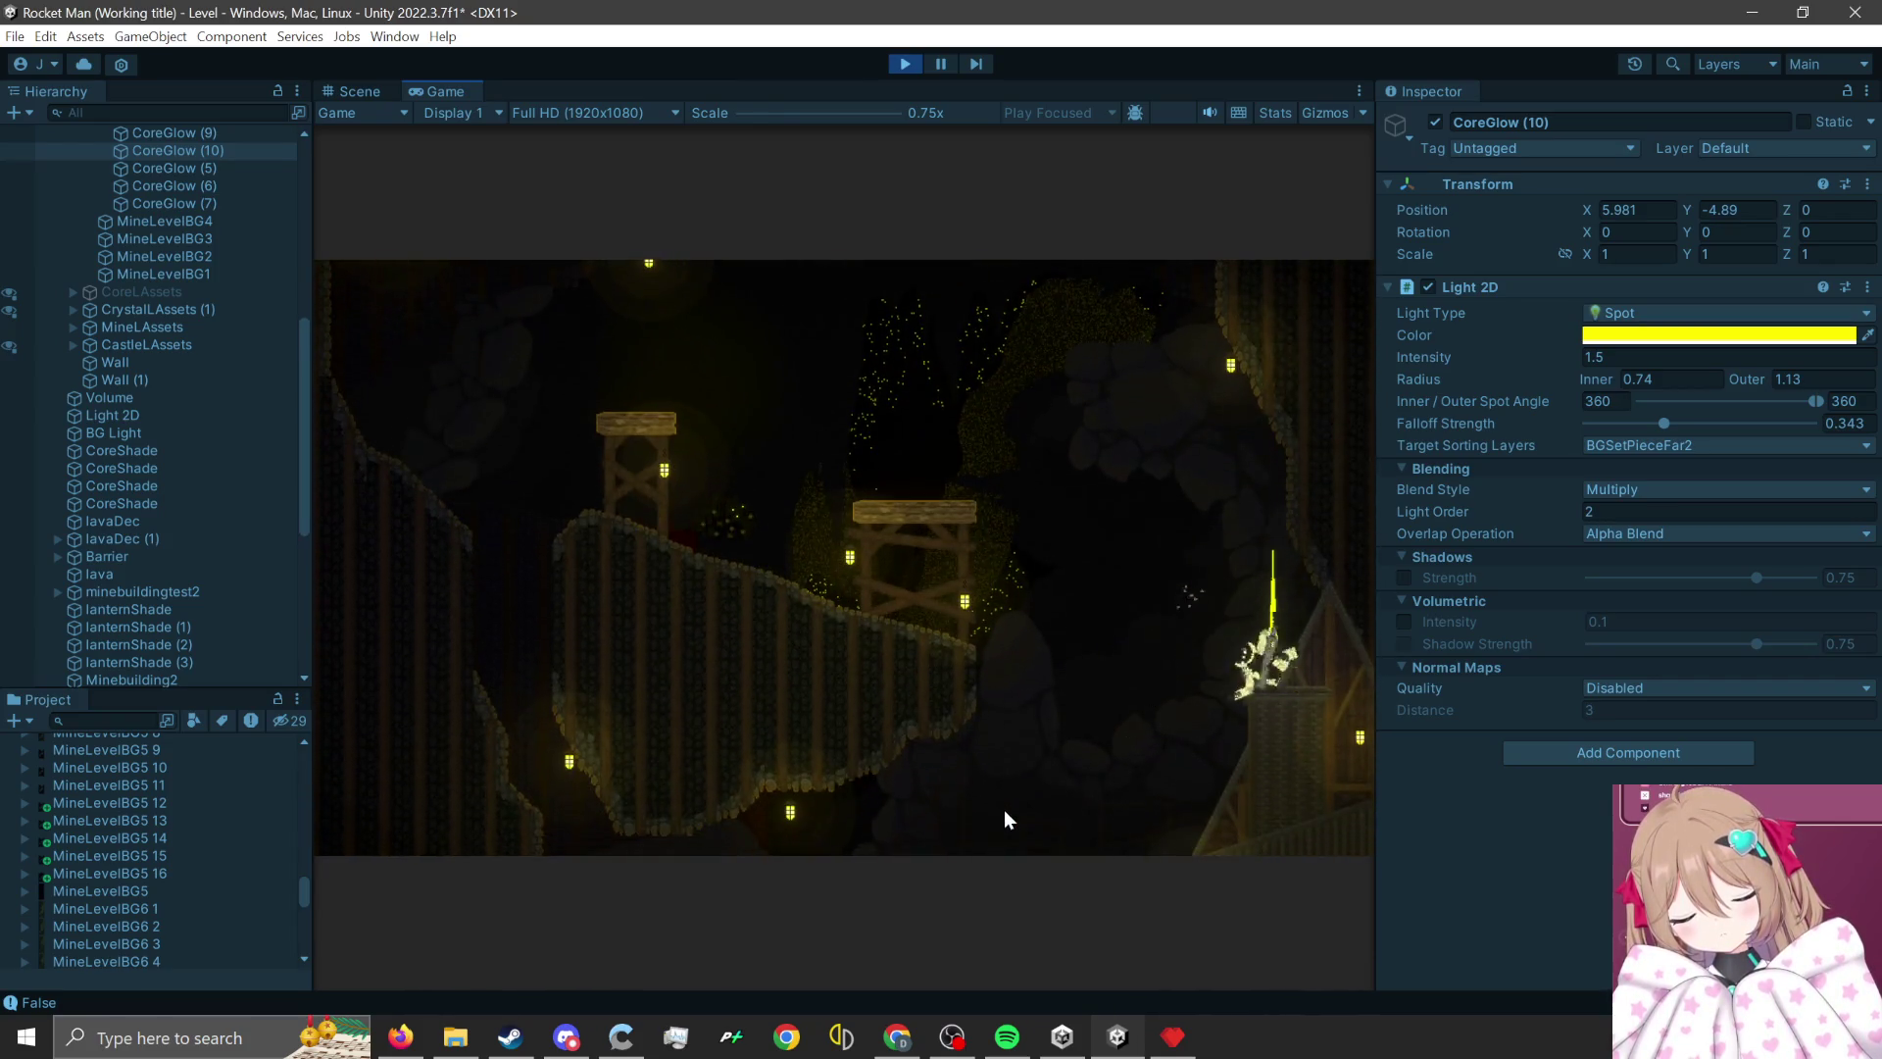
pyautogui.click(1359, 737)
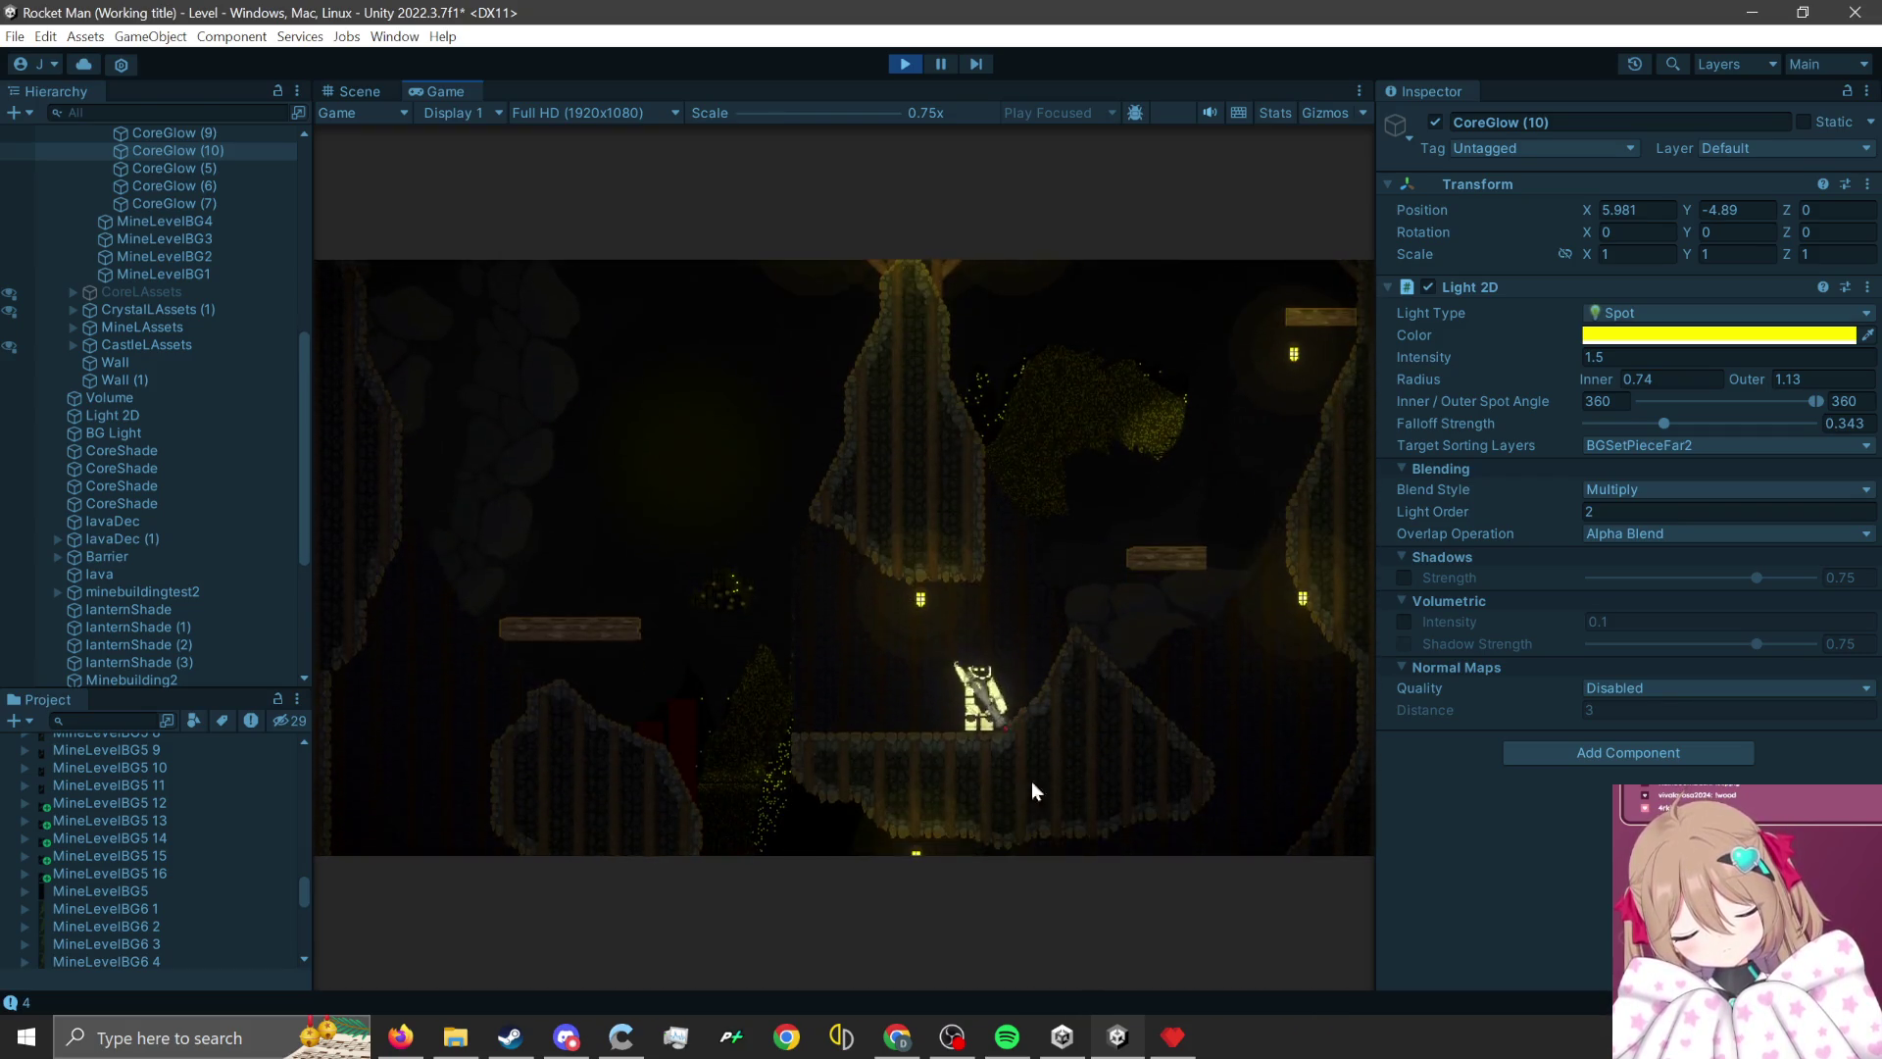
pyautogui.click(972, 831)
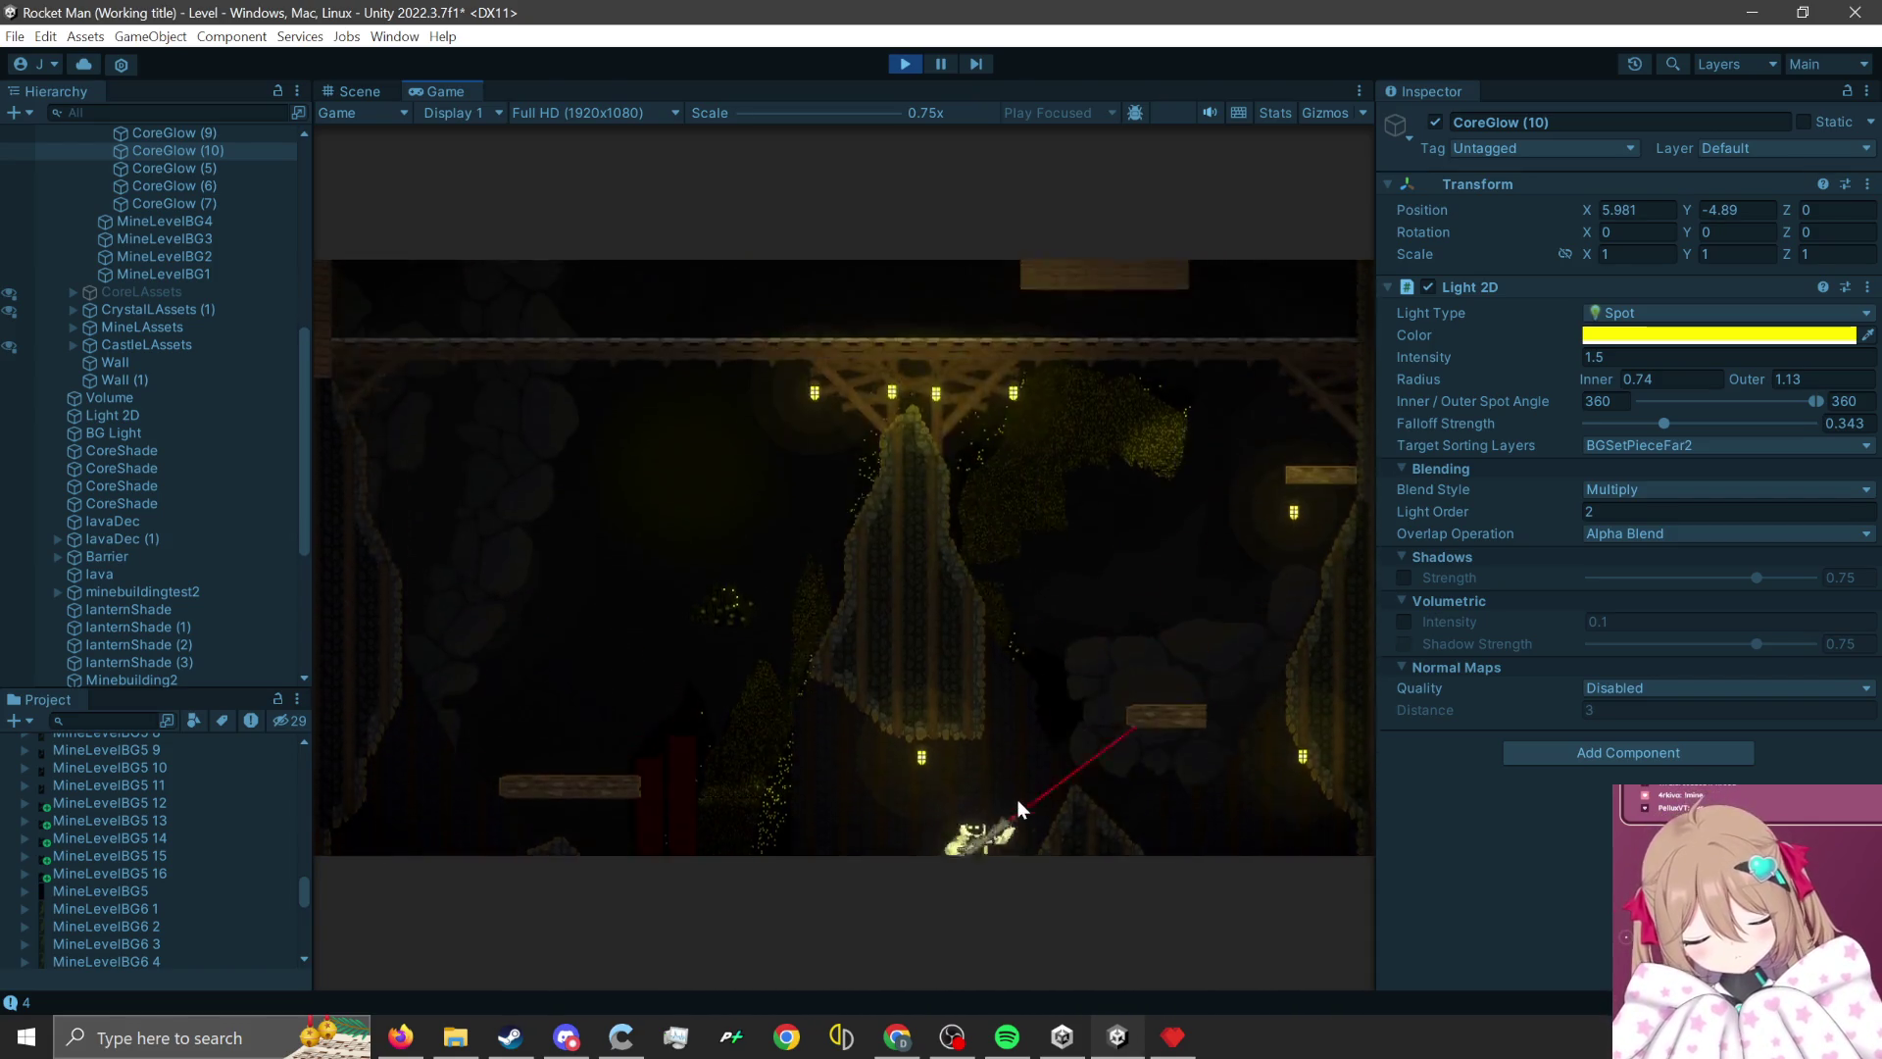
# - Keep rocket-jumping up and right off the platforms, then stop the game
pyautogui.click(930, 839)
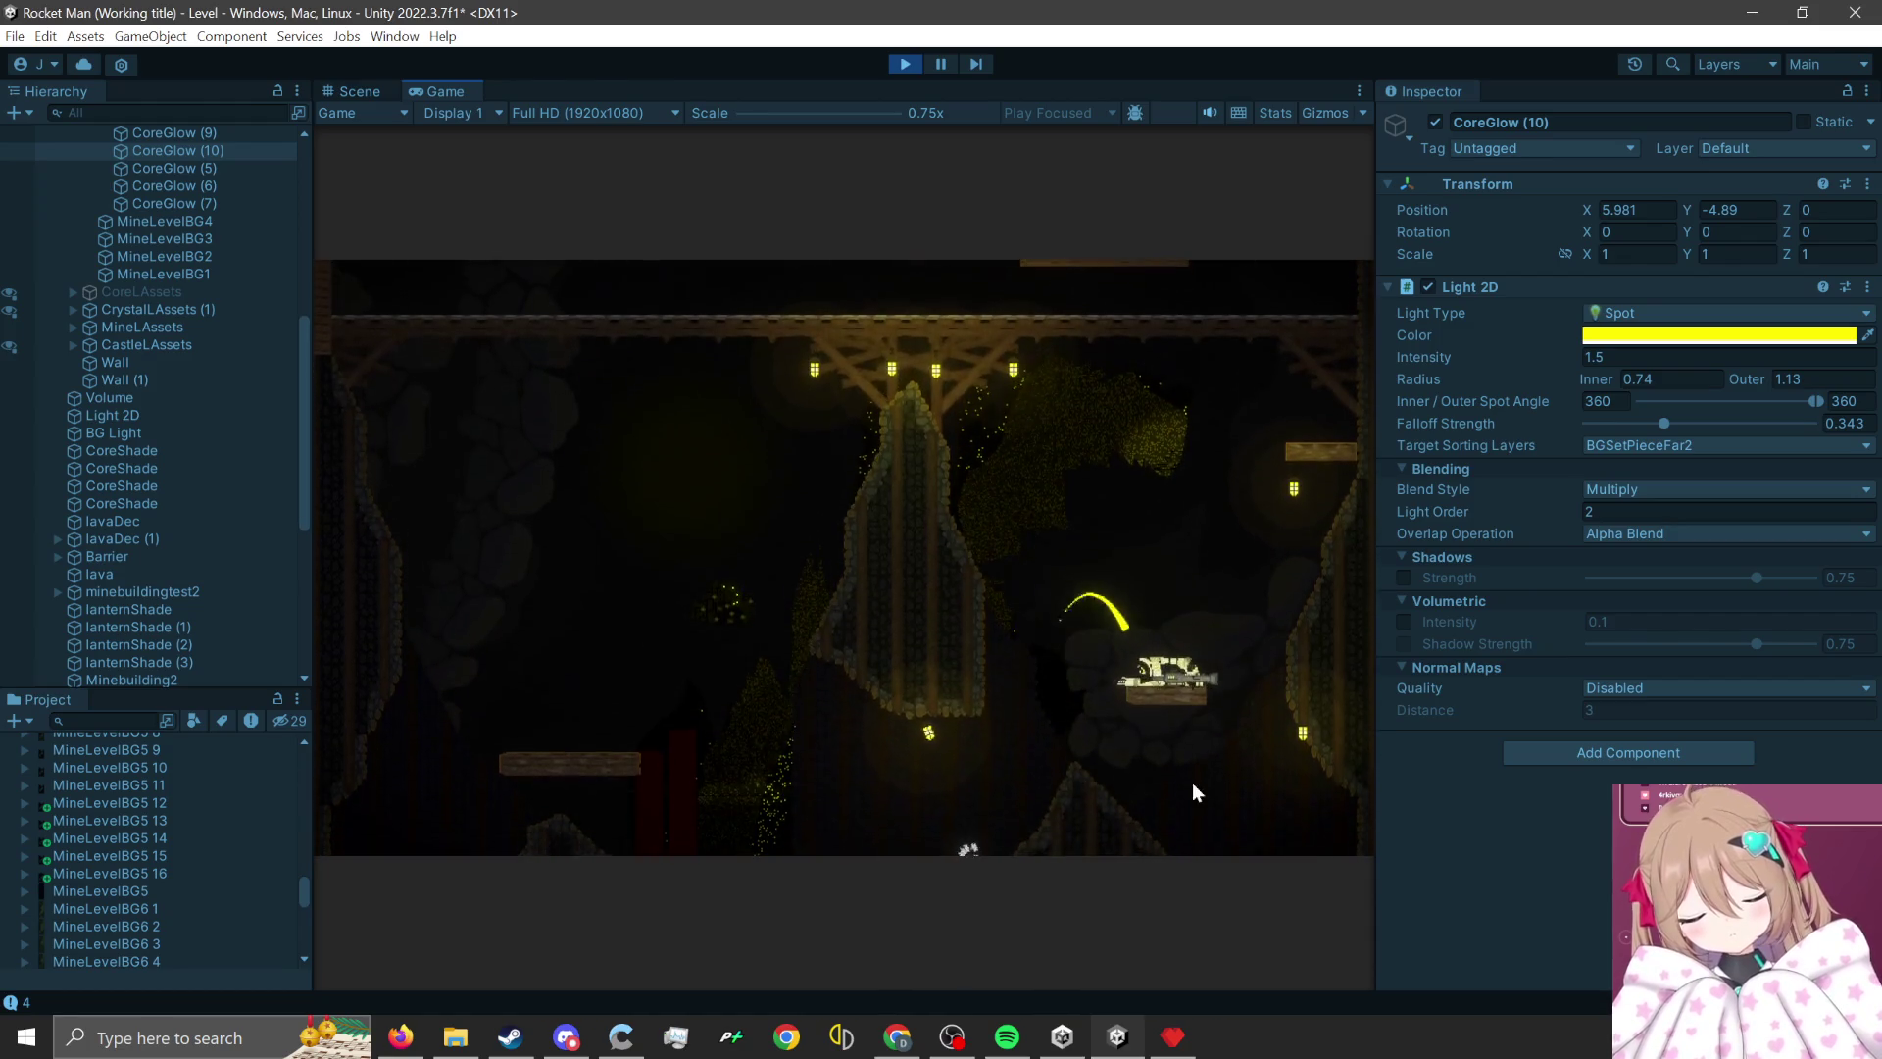
pyautogui.click(1104, 790)
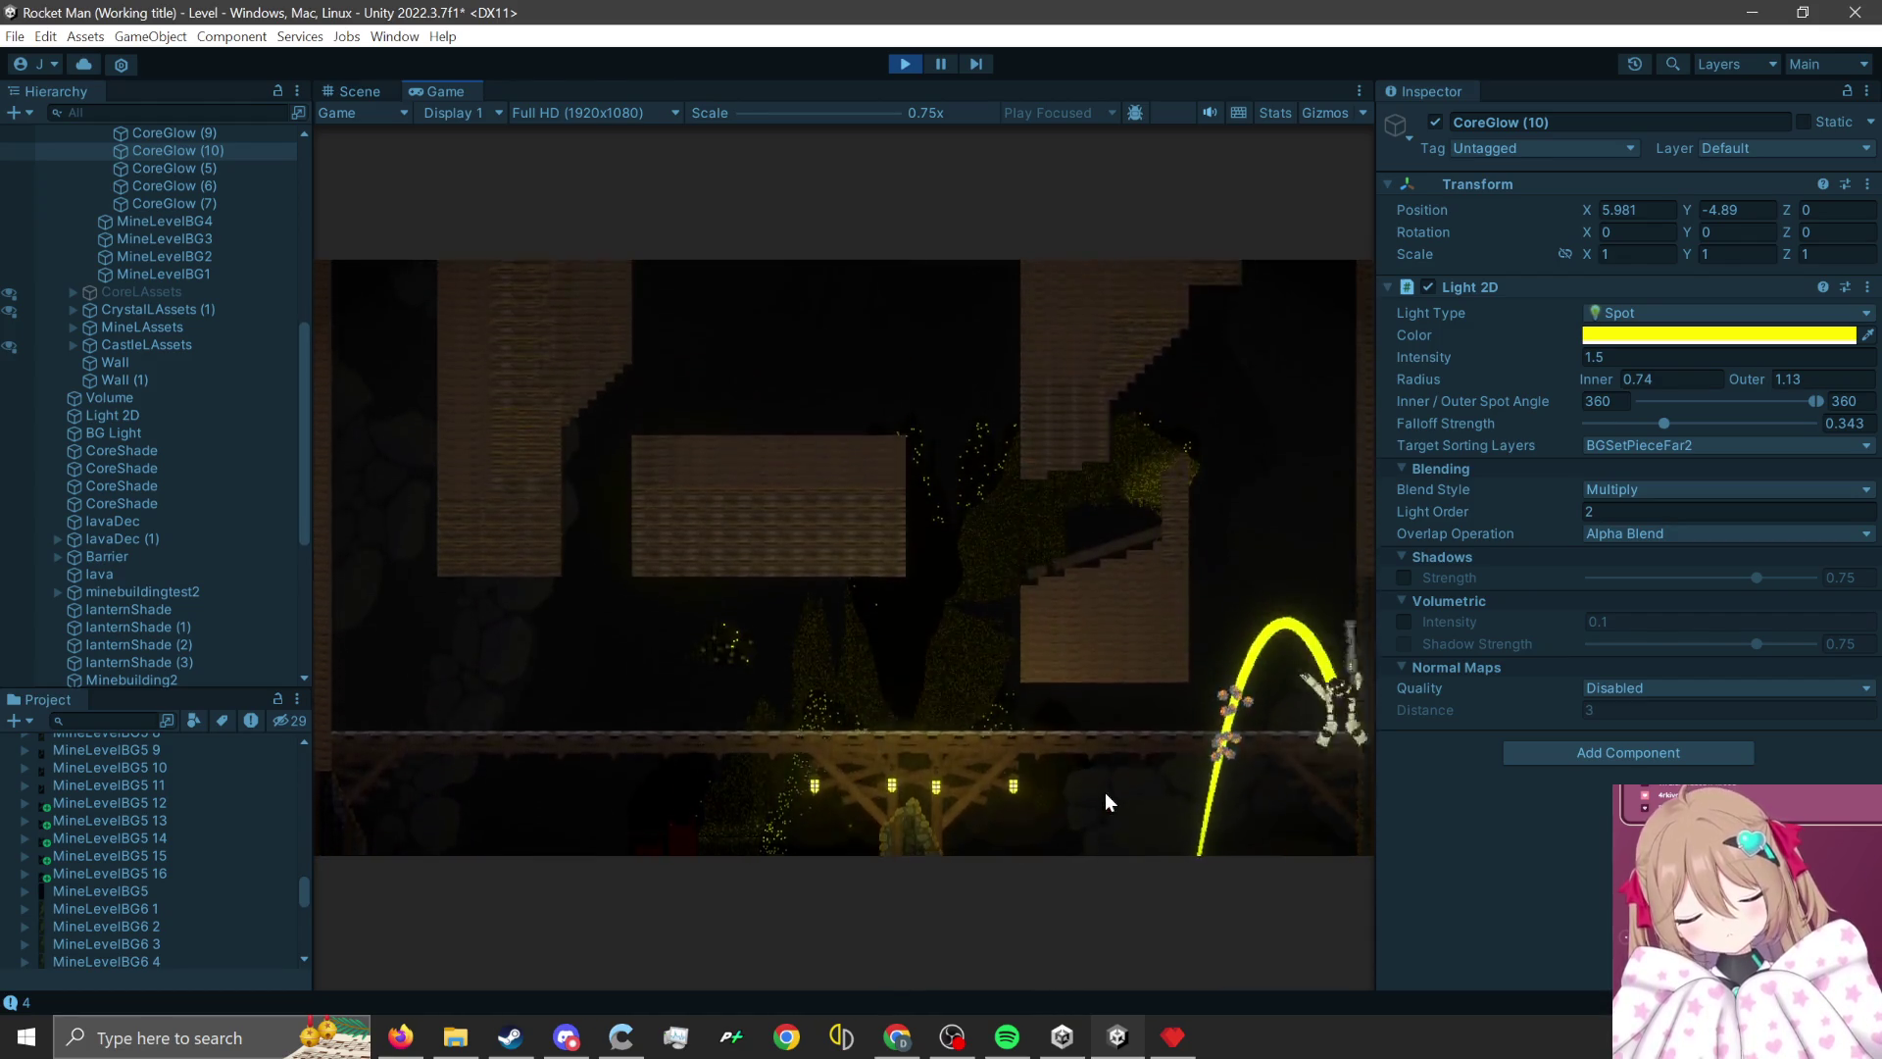
pyautogui.click(1292, 784)
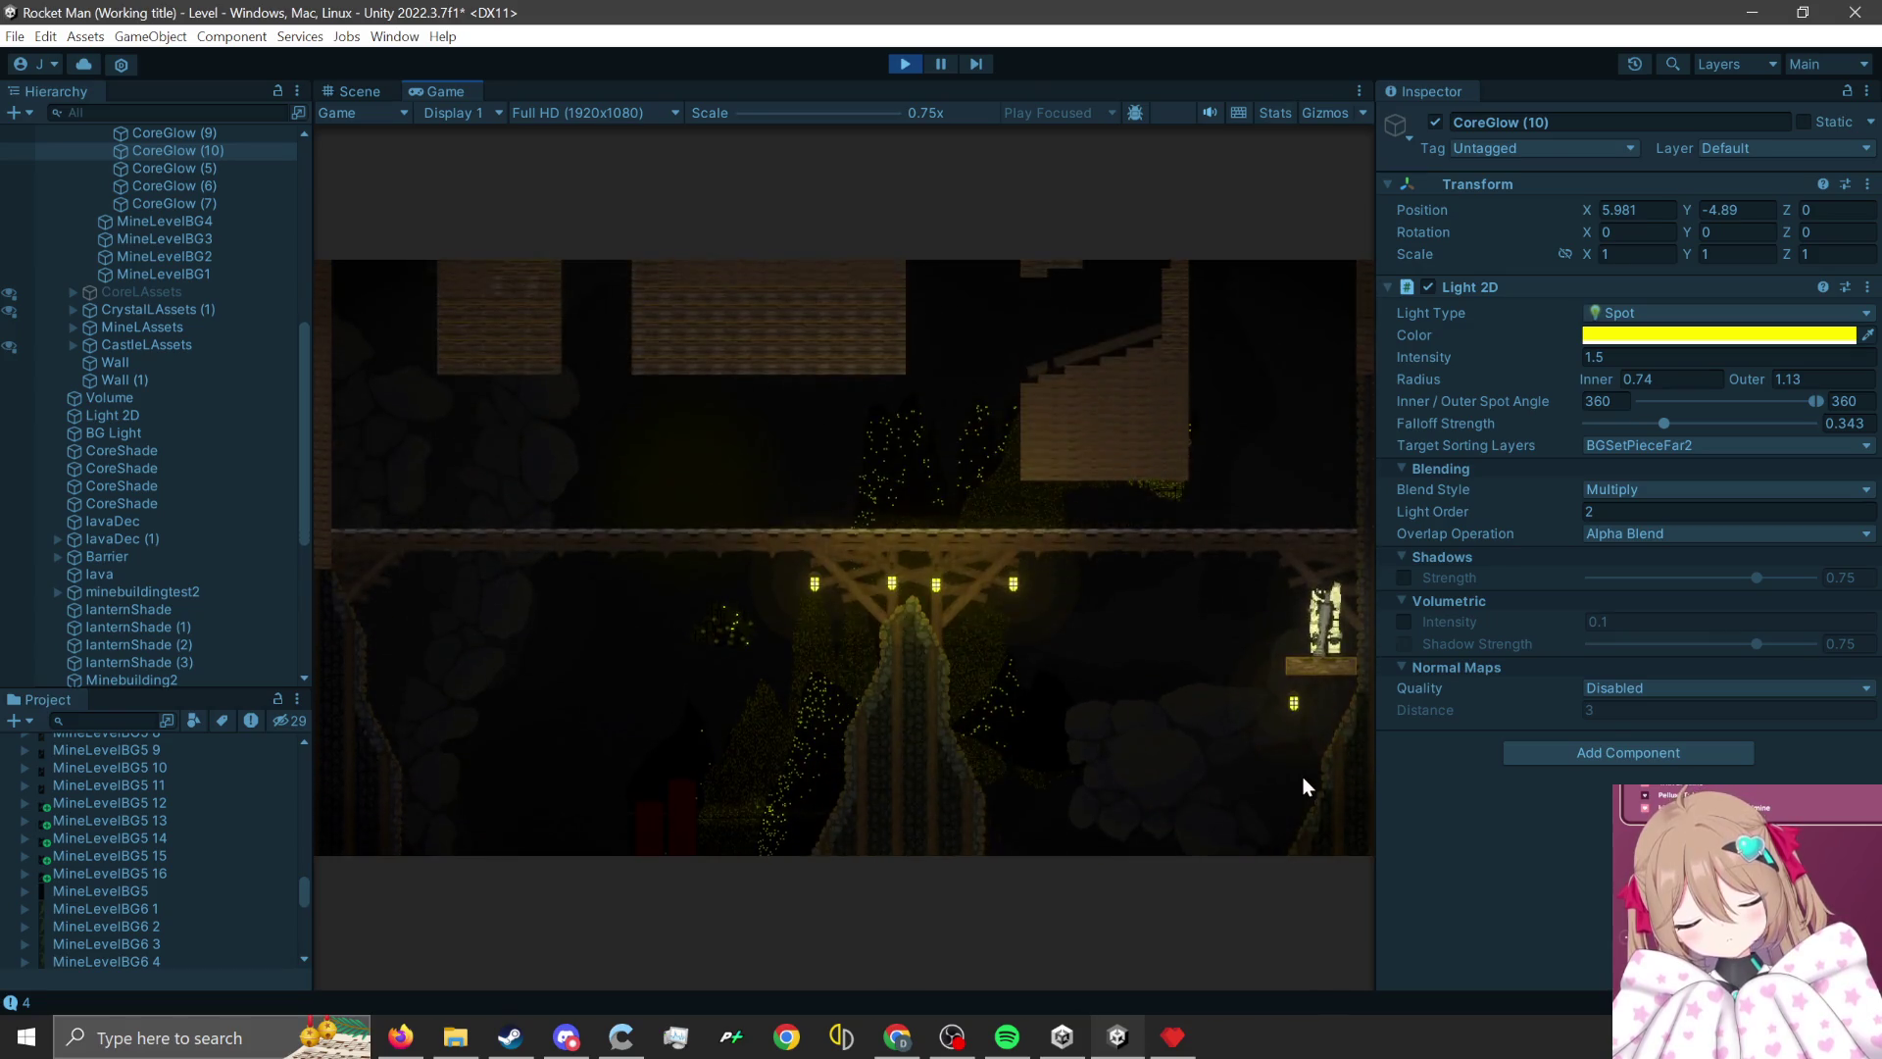
pyautogui.click(1355, 676)
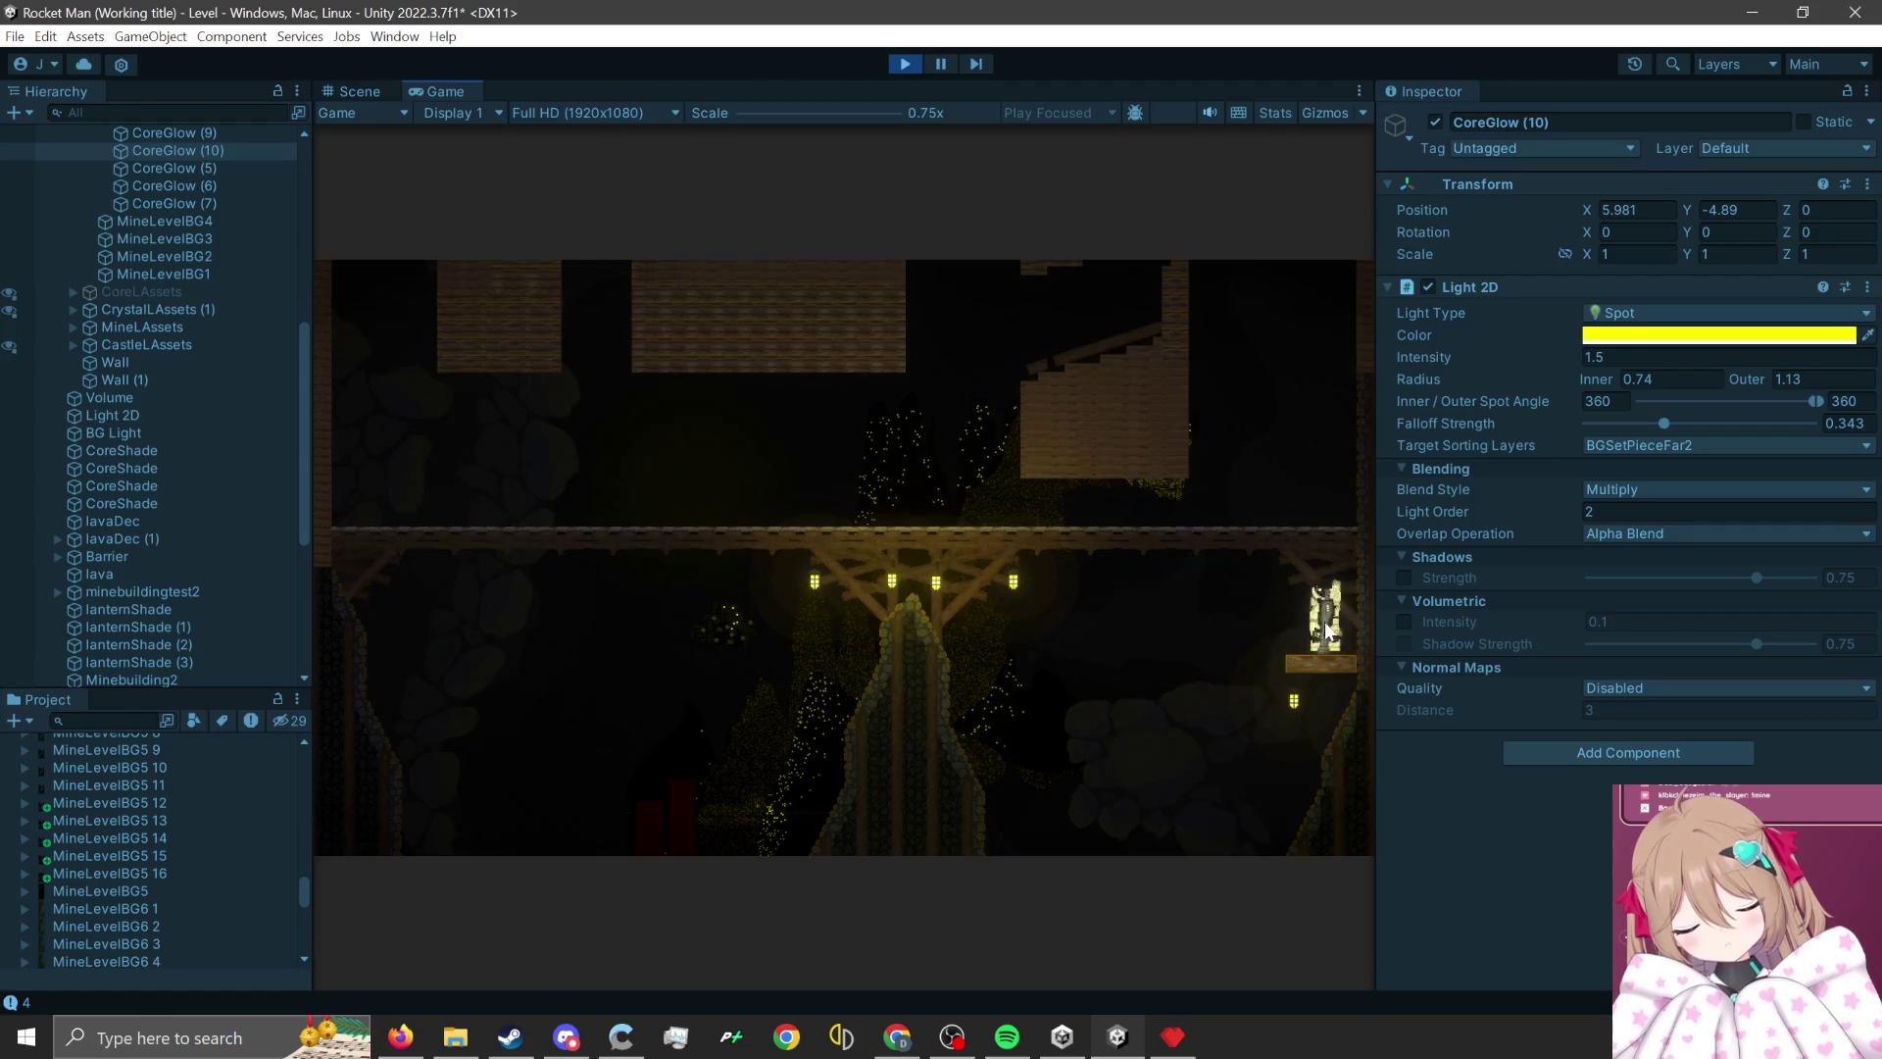
pyautogui.click(1341, 677)
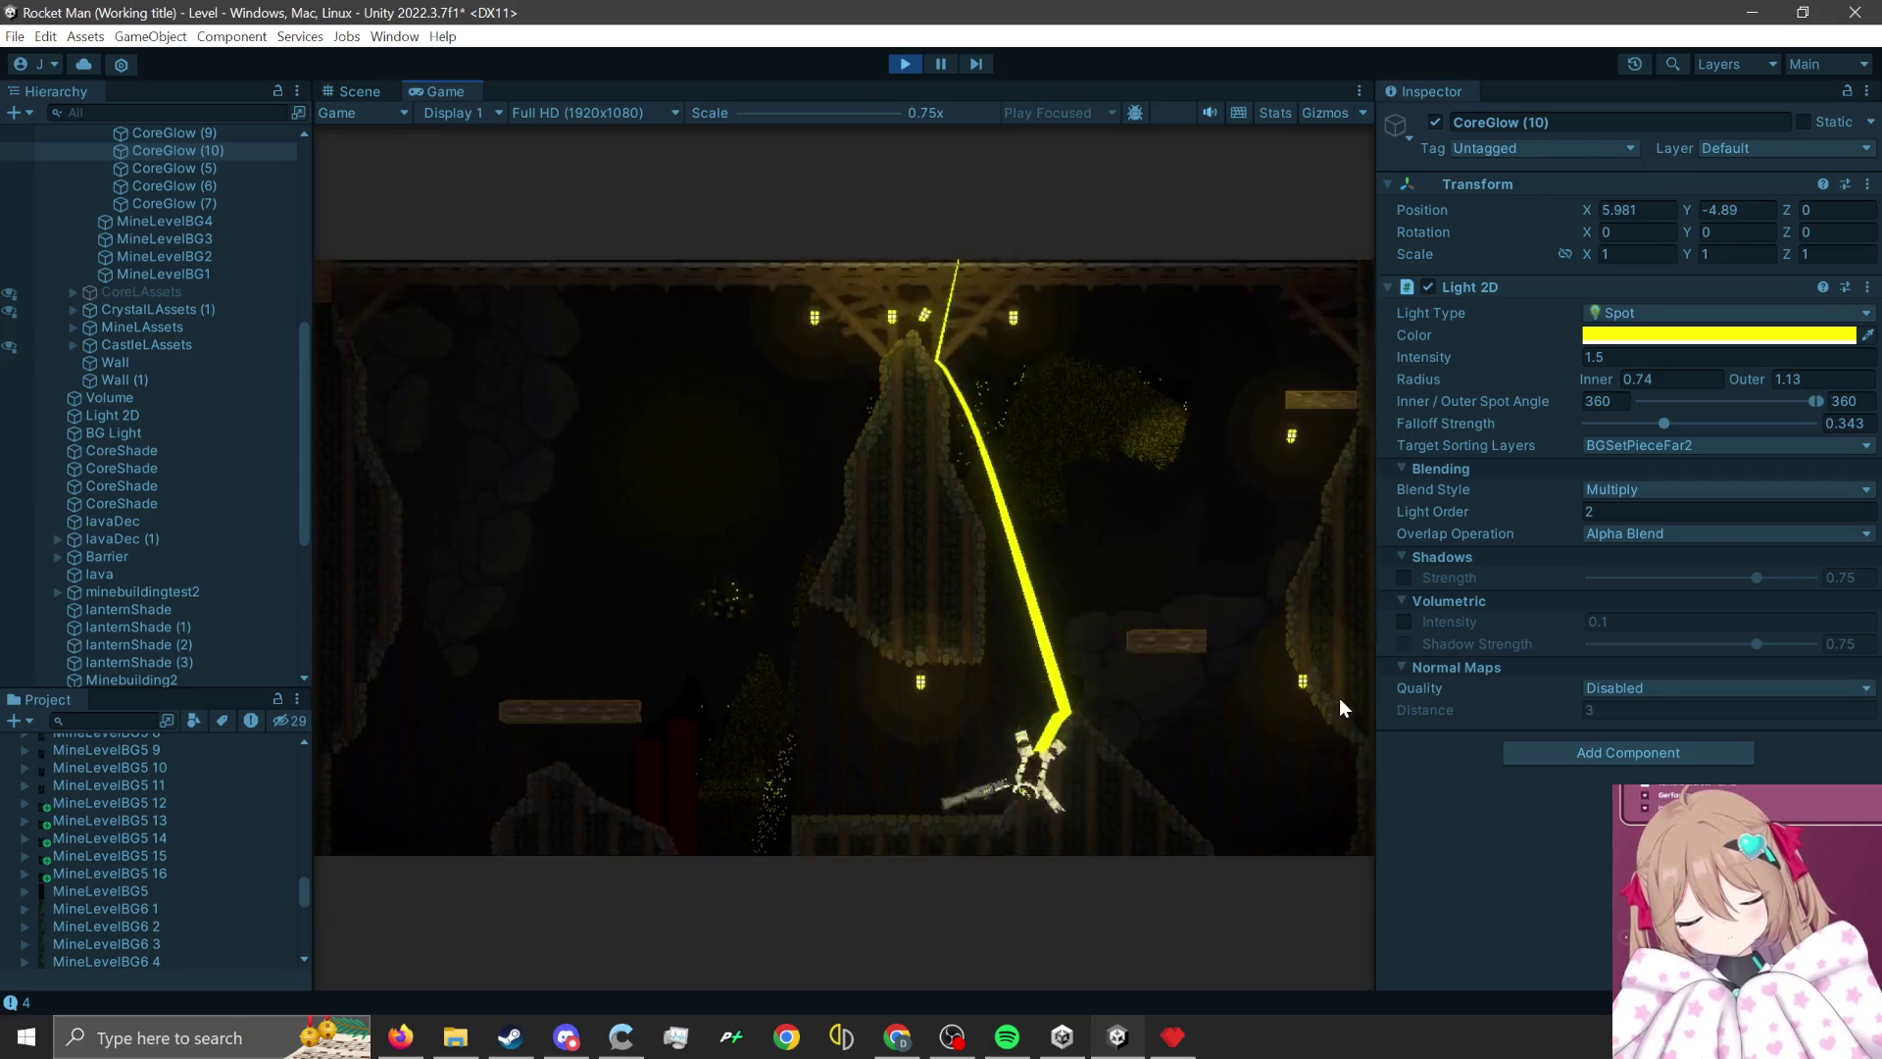
pyautogui.click(949, 724)
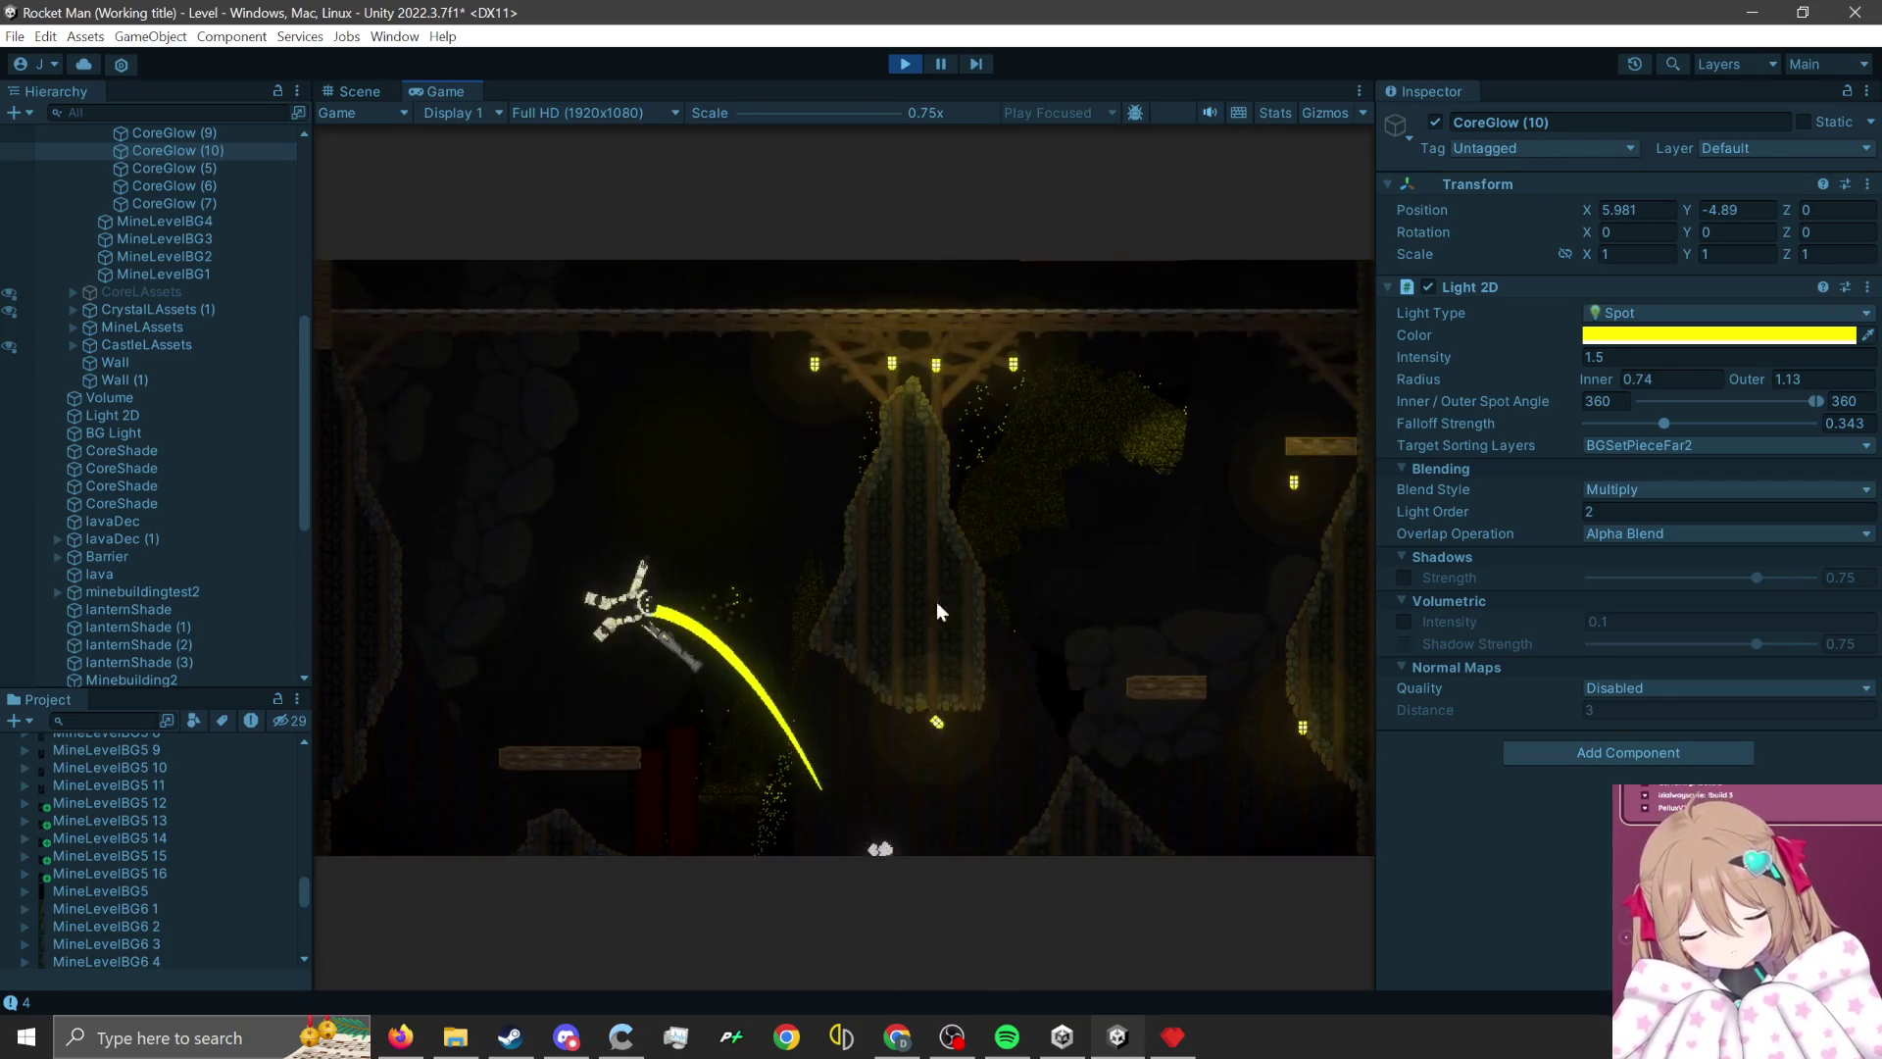
pyautogui.click(904, 65)
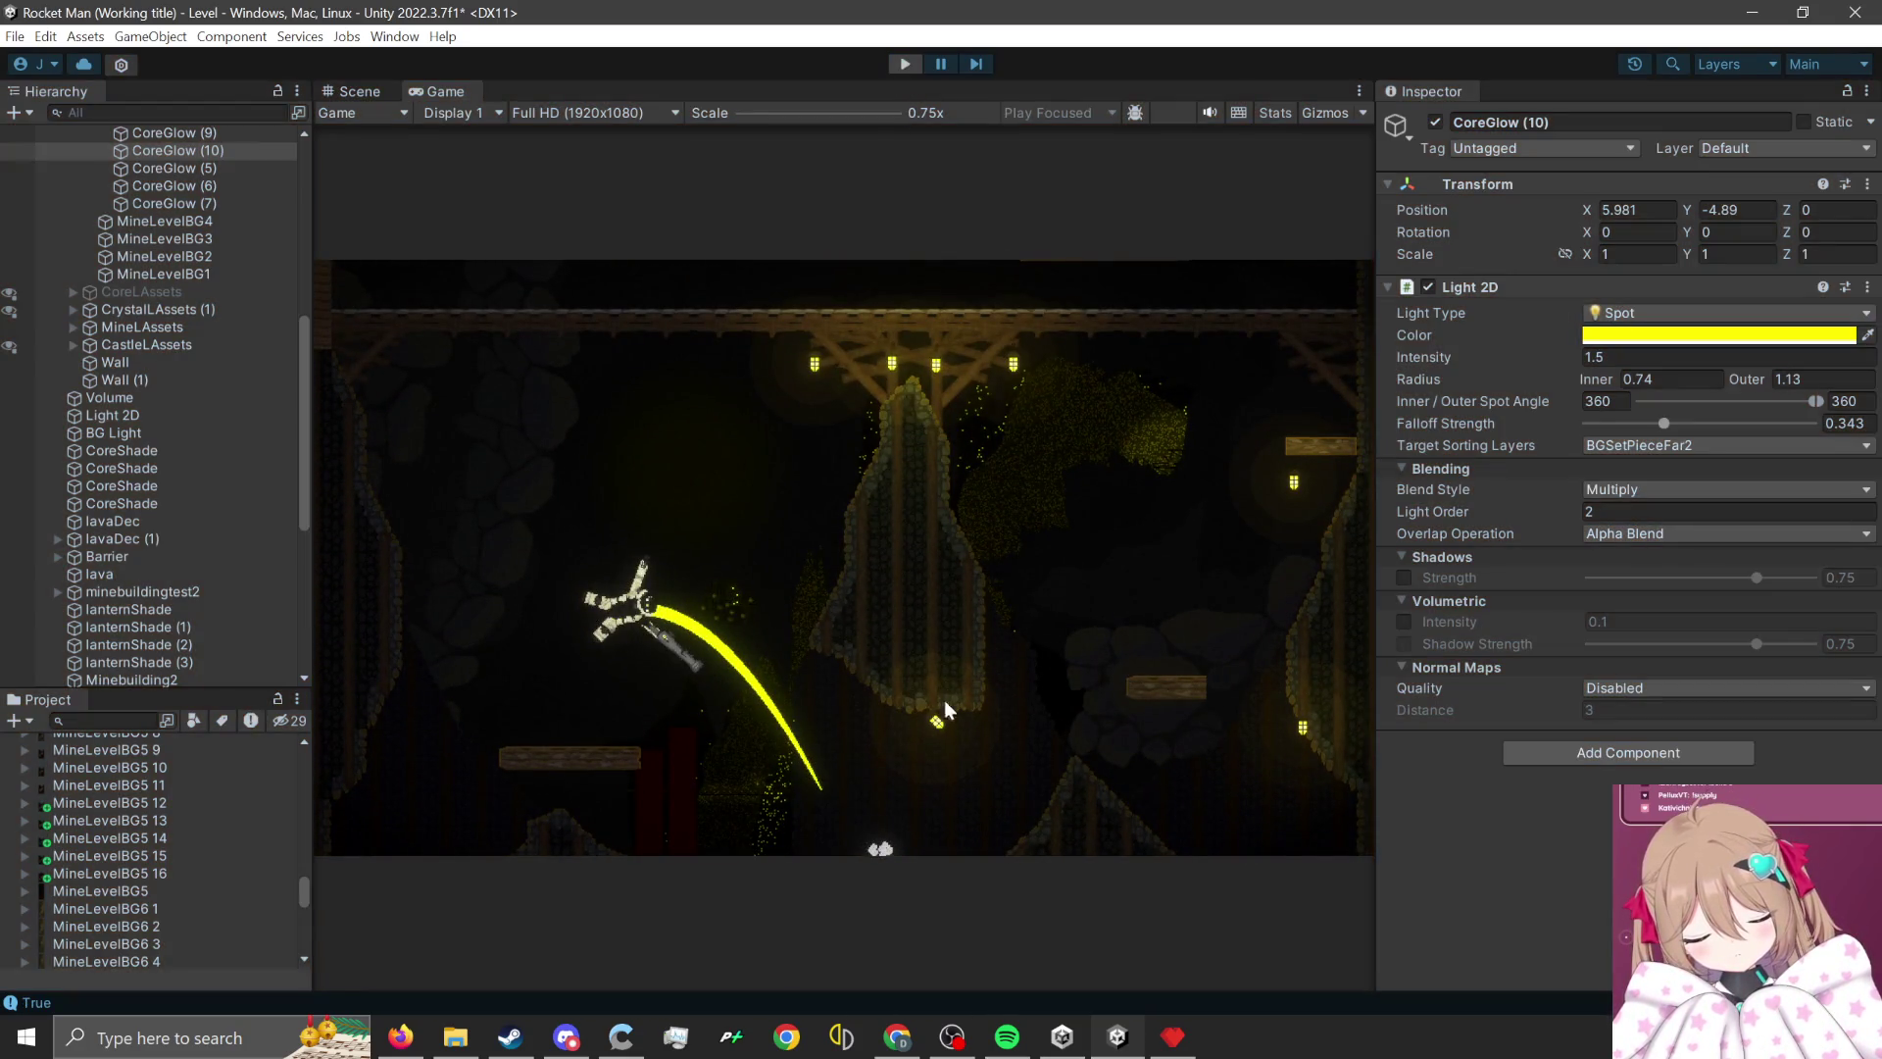
# - Switch to Pyxel Edit, dismiss the Export image dialog, and show the mineBG.pyxel background
pyautogui.click(1172, 1031)
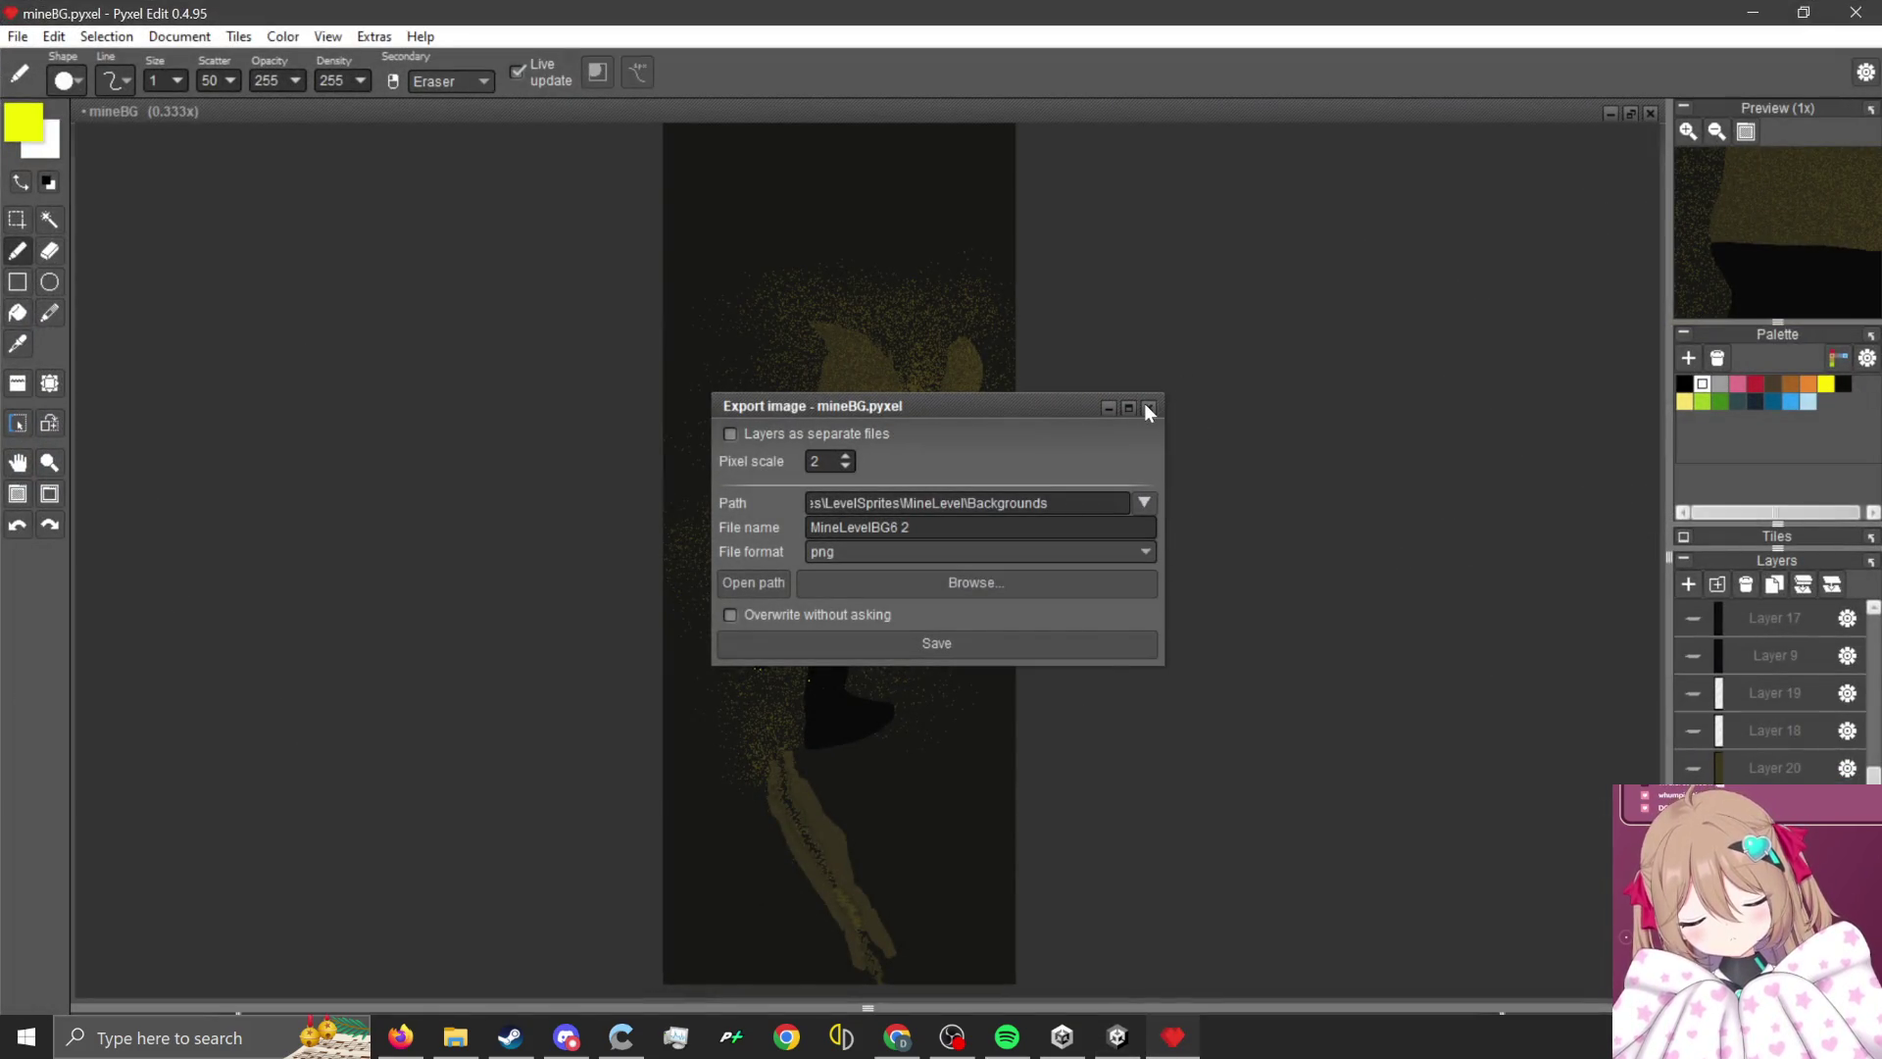
pyautogui.click(1146, 408)
pyautogui.scroll(3, 898, 539)
pyautogui.scroll(-2, 898, 539)
pyautogui.scroll(1, 904, 462)
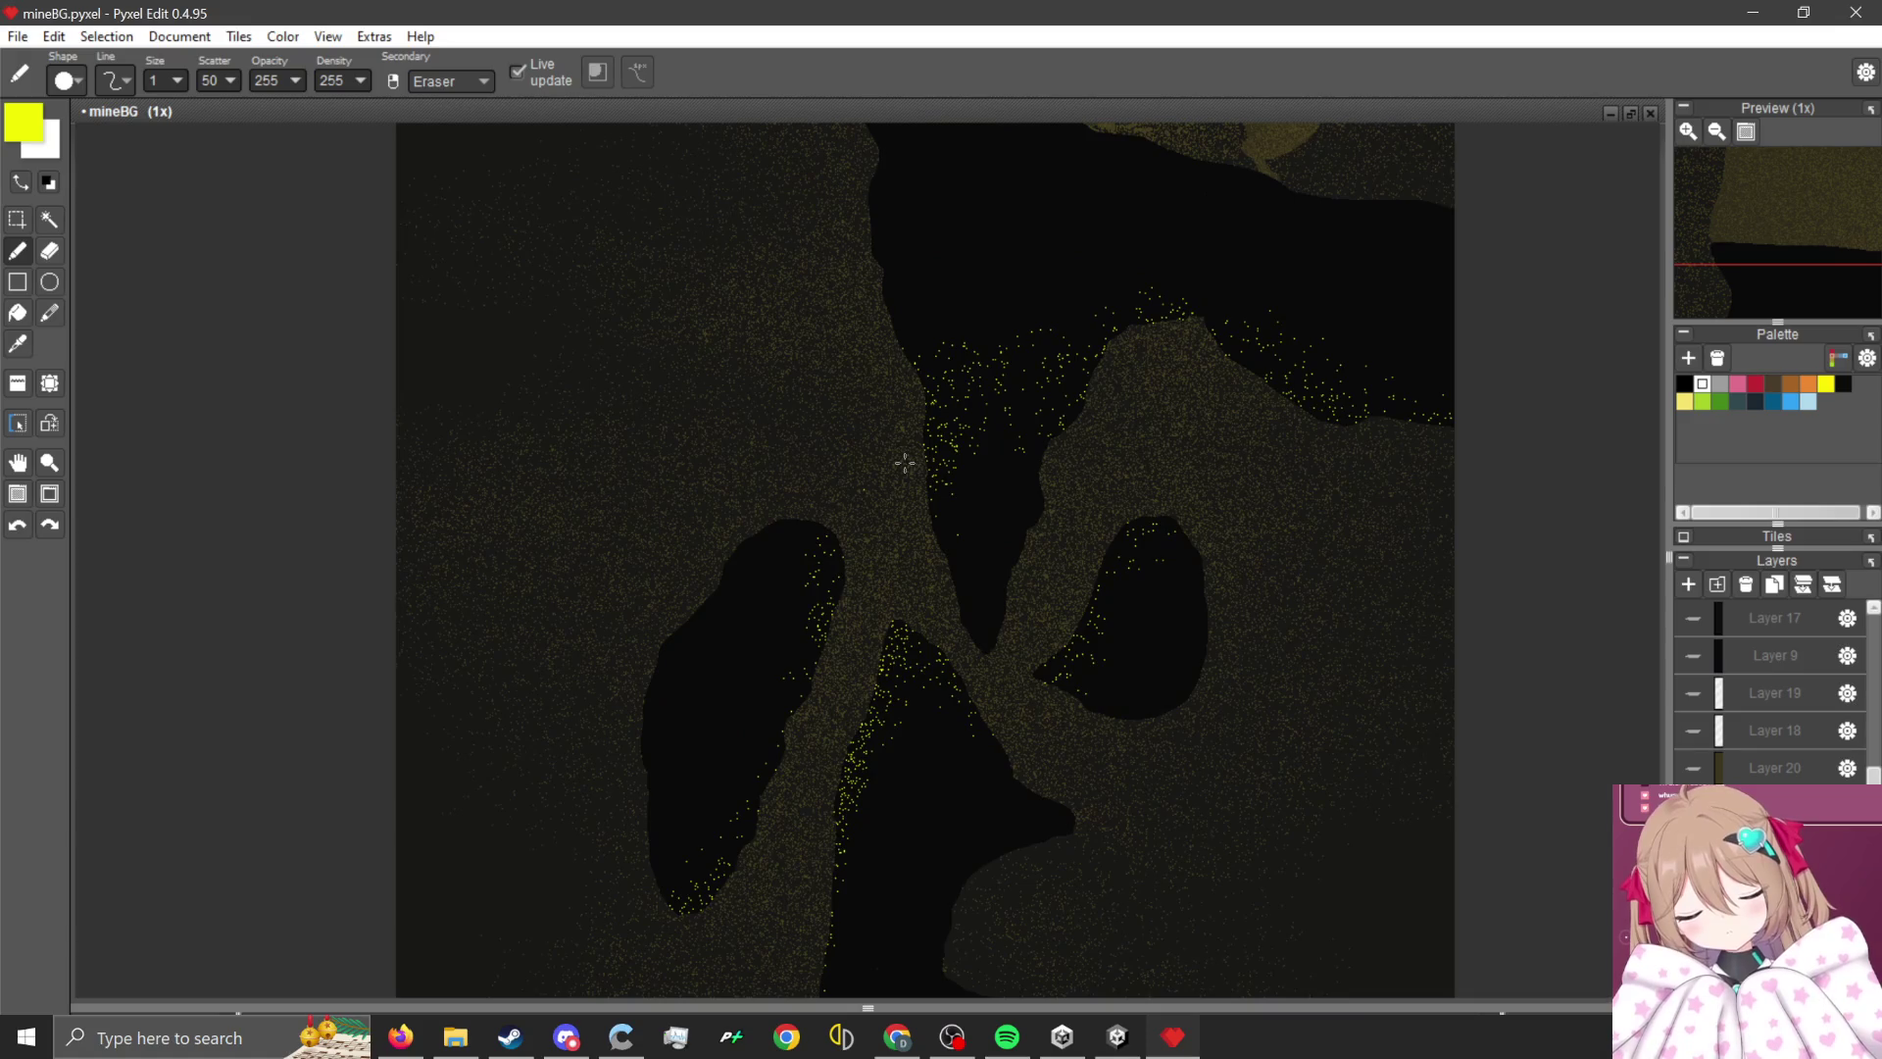
pyautogui.scroll(1, 855, 492)
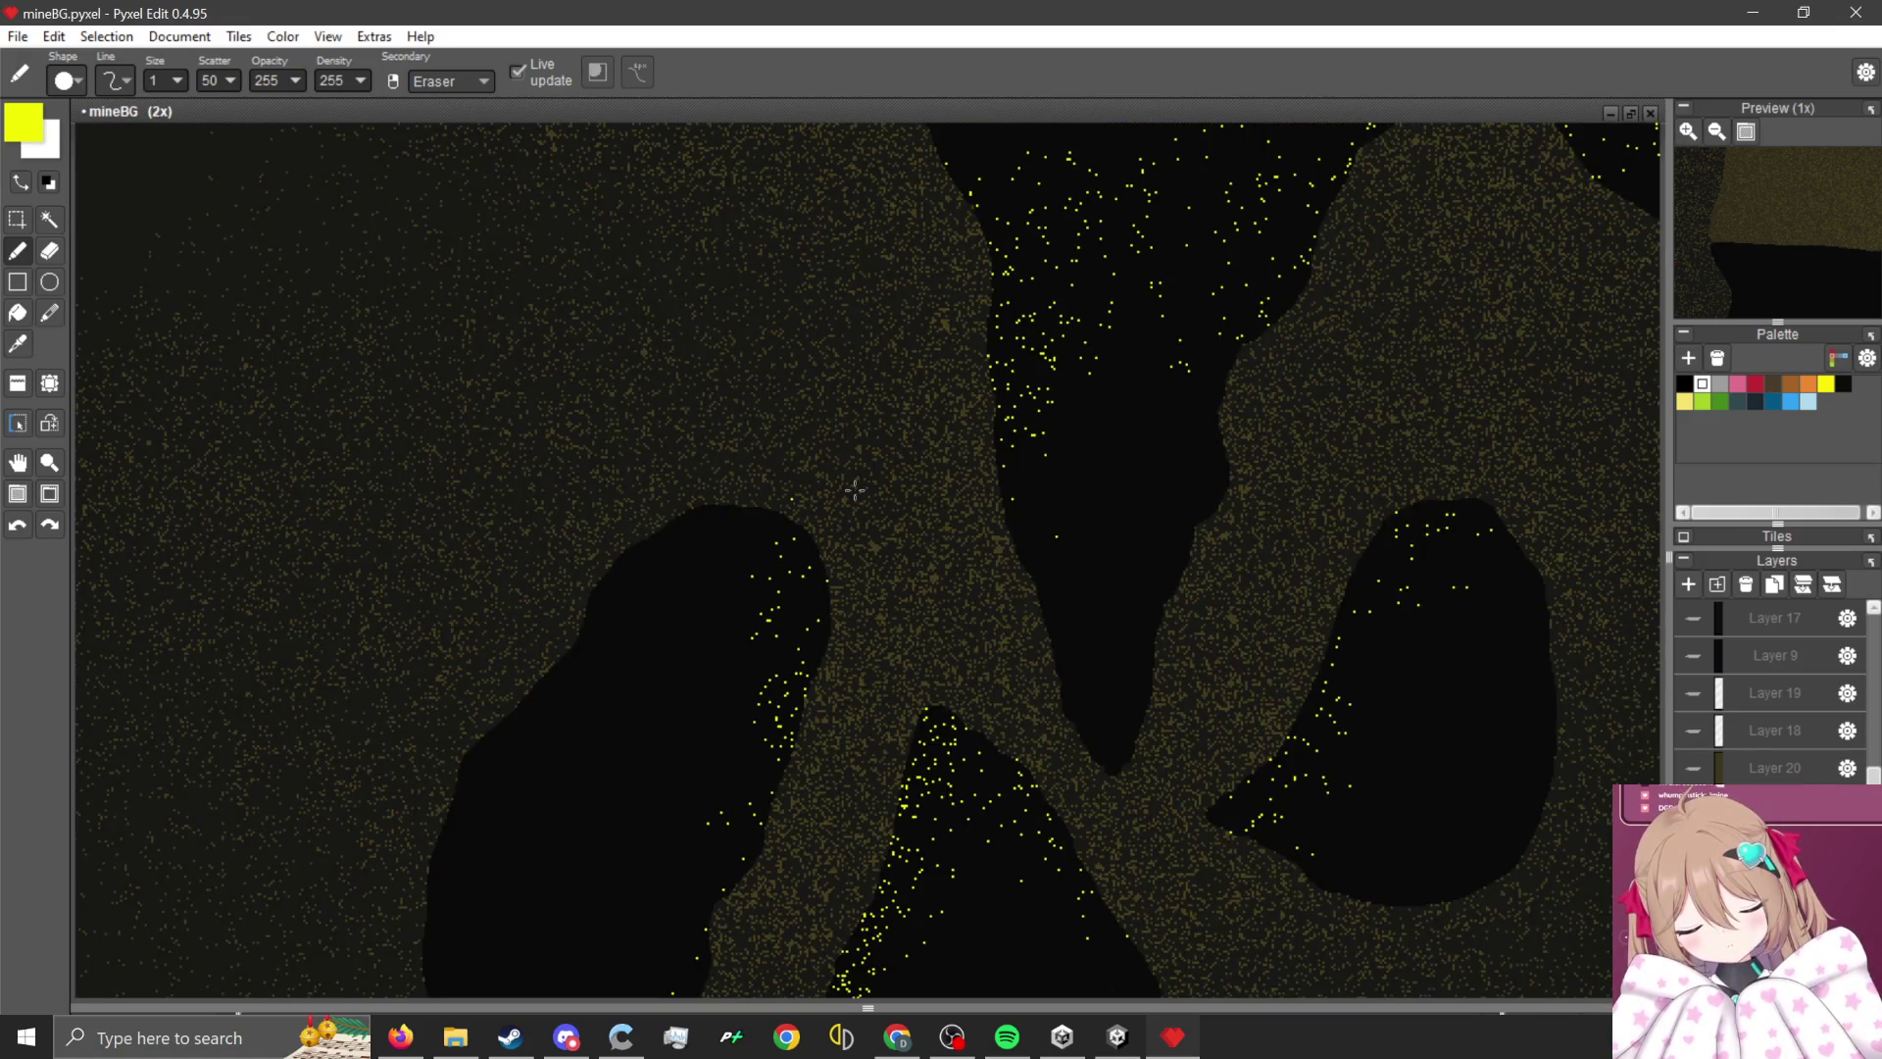
pyautogui.scroll(-1, 968, 663)
pyautogui.hotkey('alt', 'Tab')
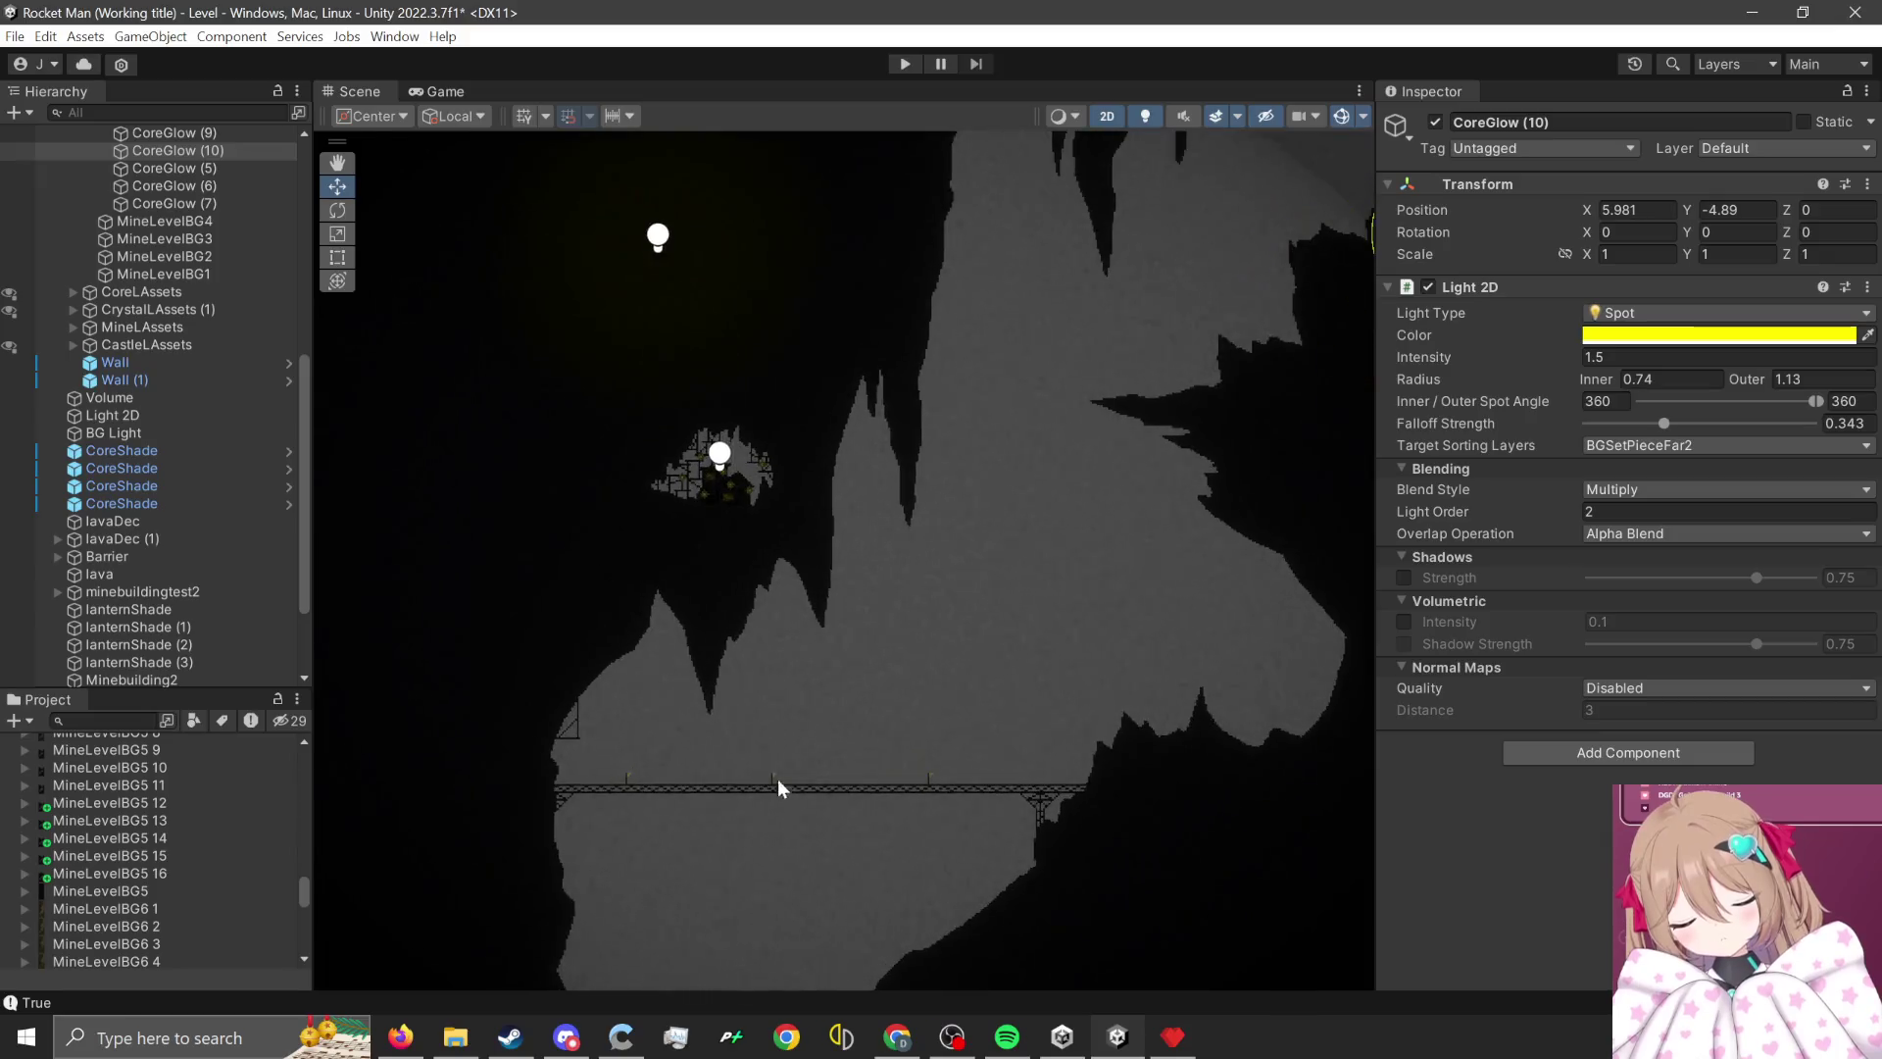
pyautogui.scroll(2, 812, 574)
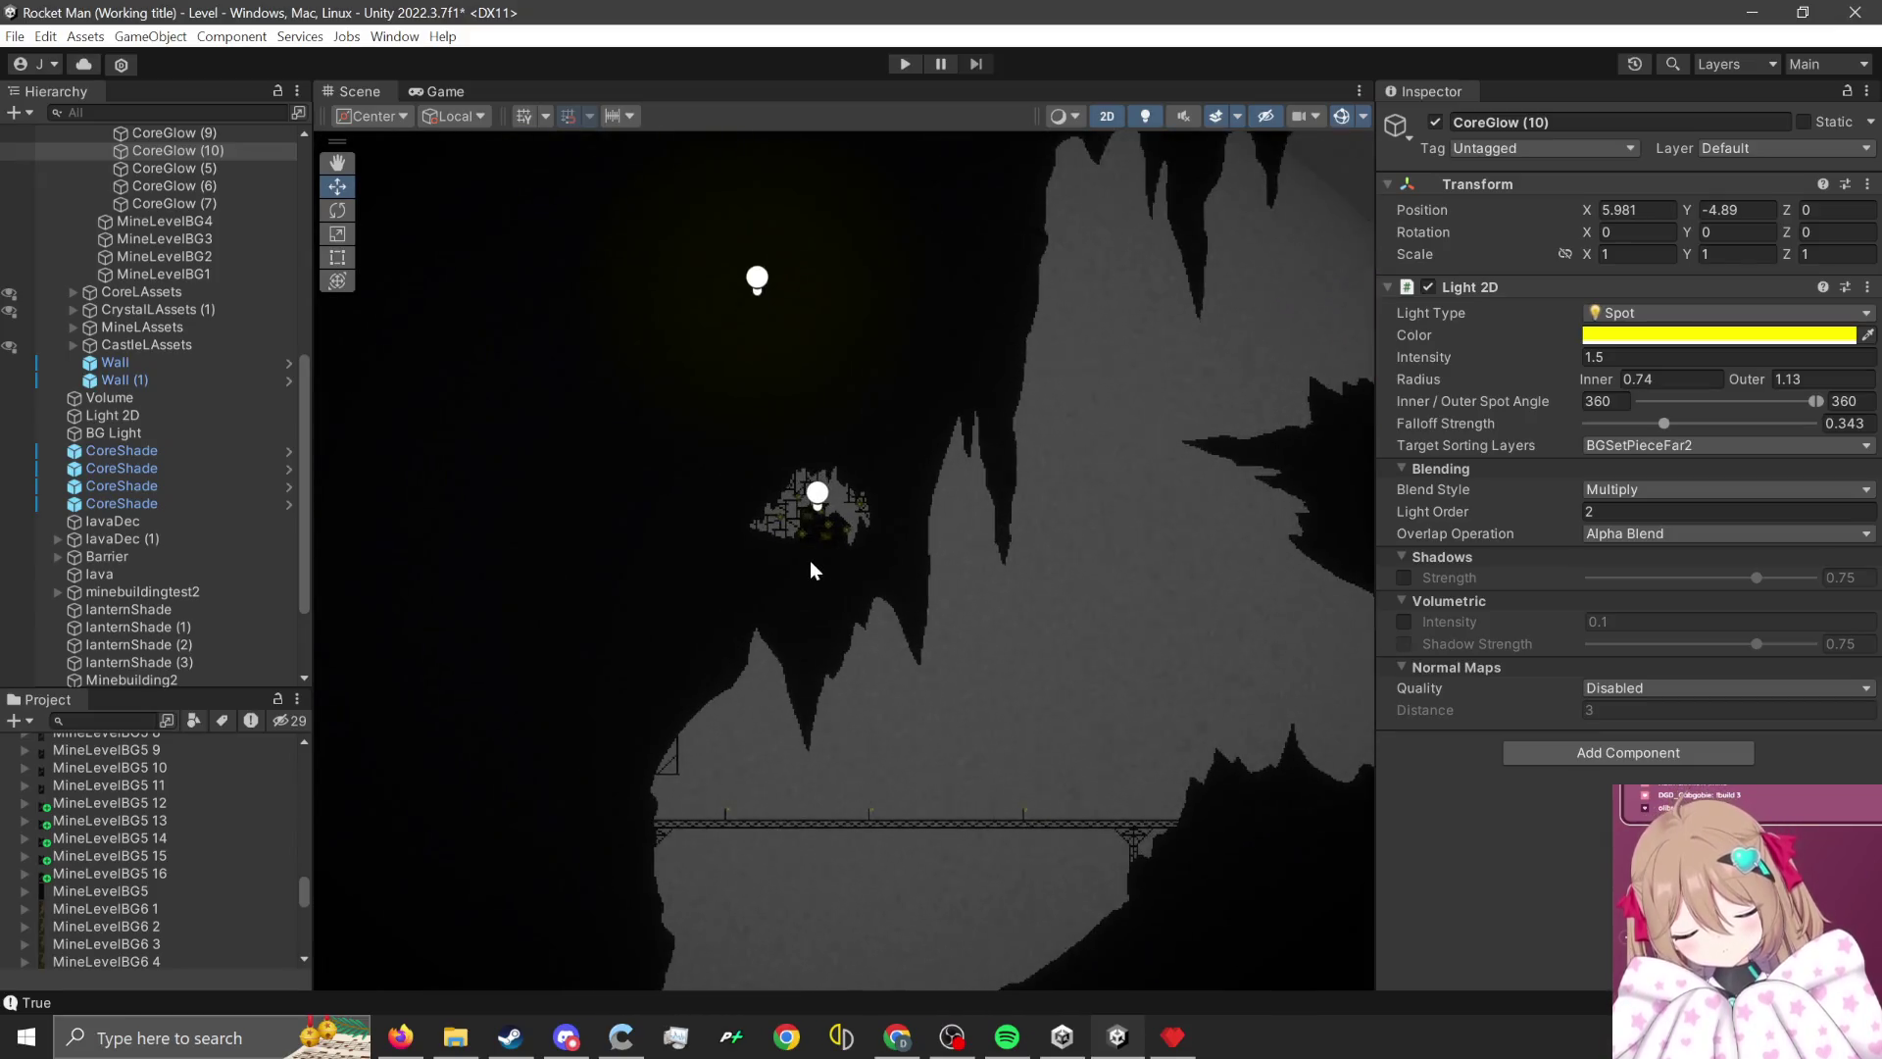
pyautogui.hotkey('alt', 'Tab')
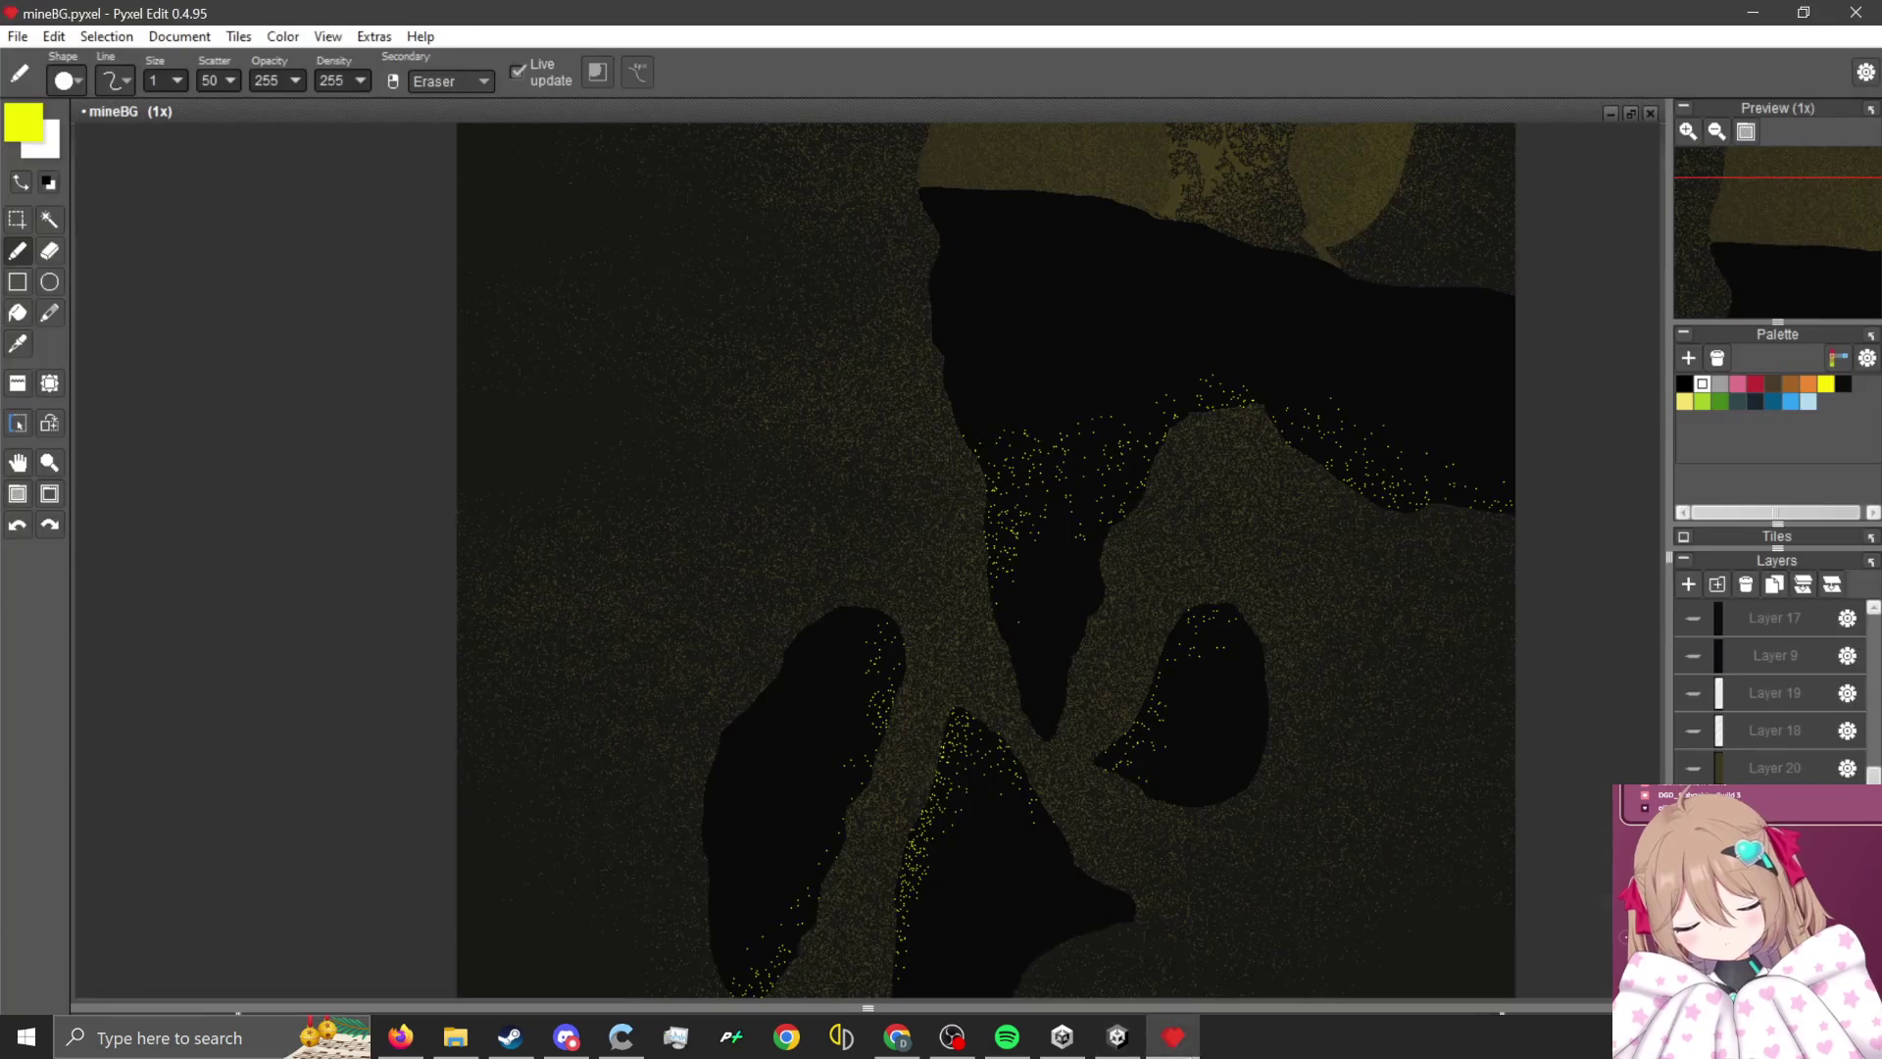
# - With black at Size 22 and Scatter 0, paint a dark band over the left cave top
pyautogui.scroll(2, 973, 623)
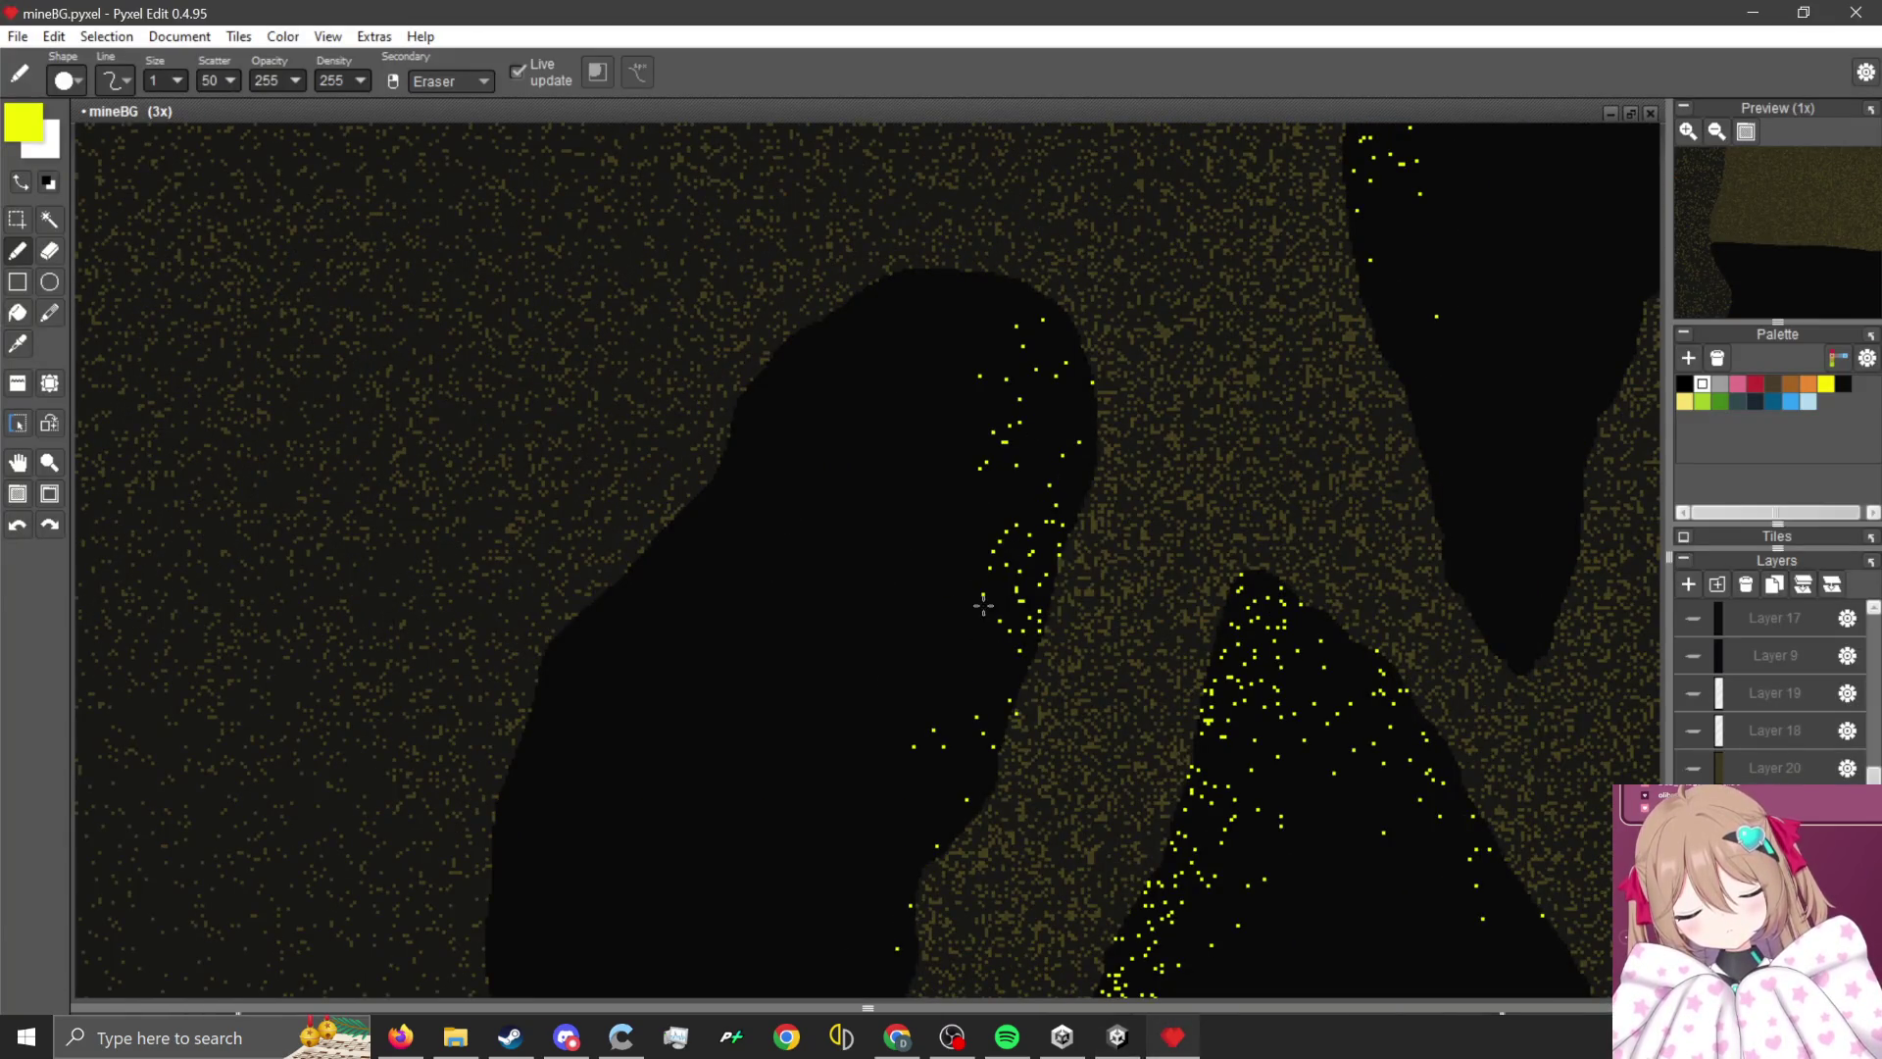
pyautogui.scroll(2, 1076, 402)
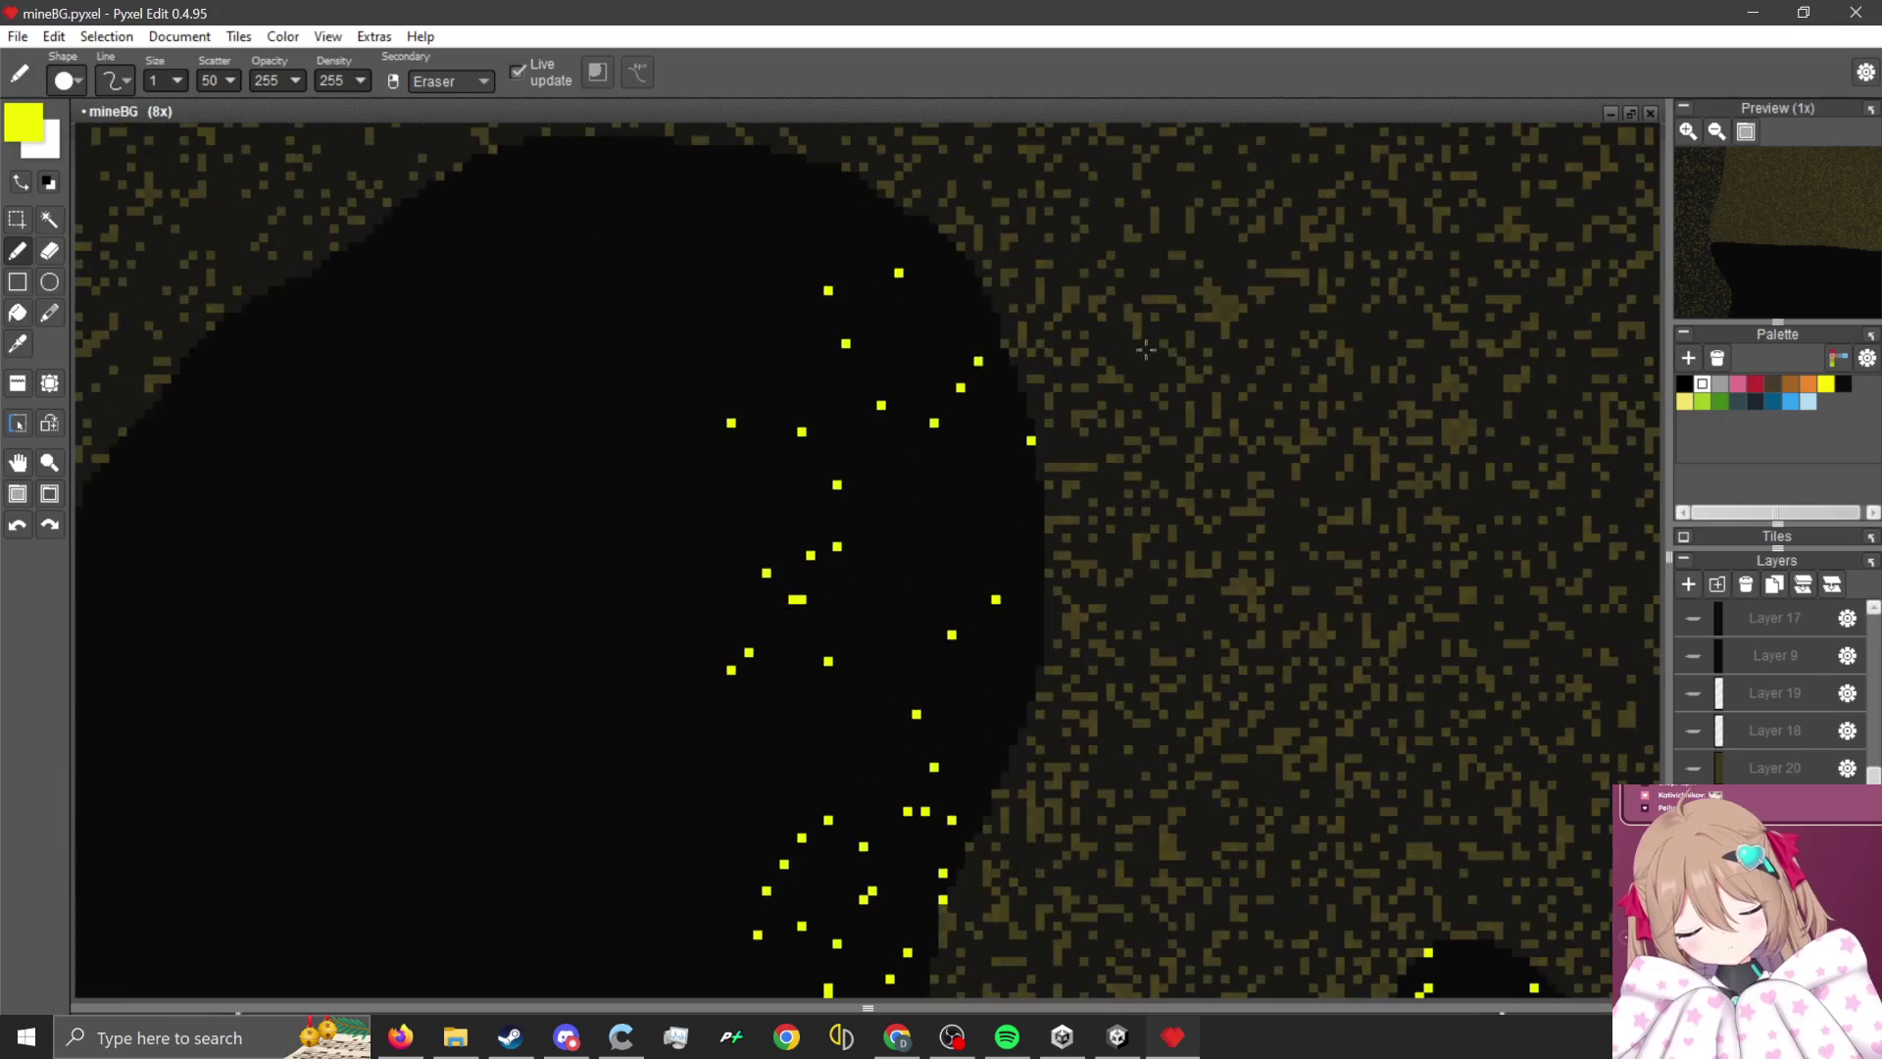
pyautogui.keyDown('alt'); pyautogui.click(1279, 312); pyautogui.keyUp('alt')
pyautogui.scroll(-2, 999, 473)
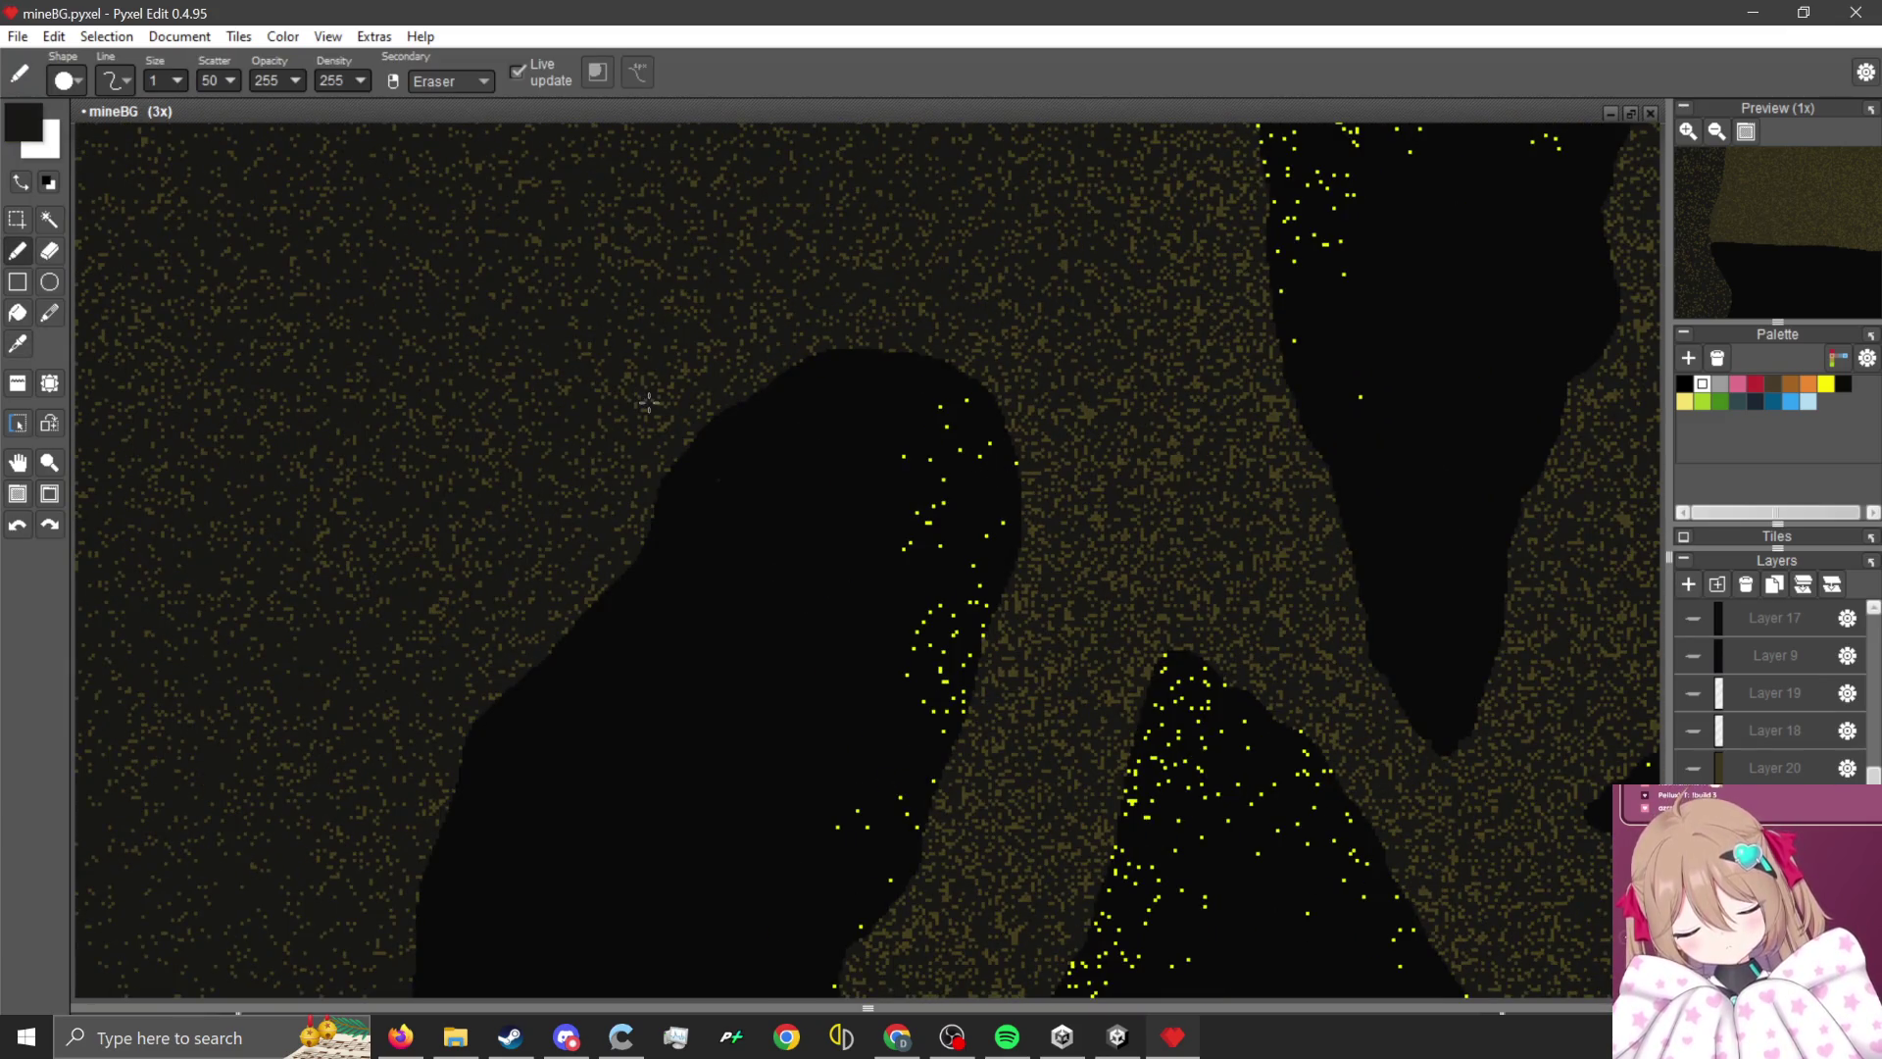
pyautogui.scroll(-5, 232, 79)
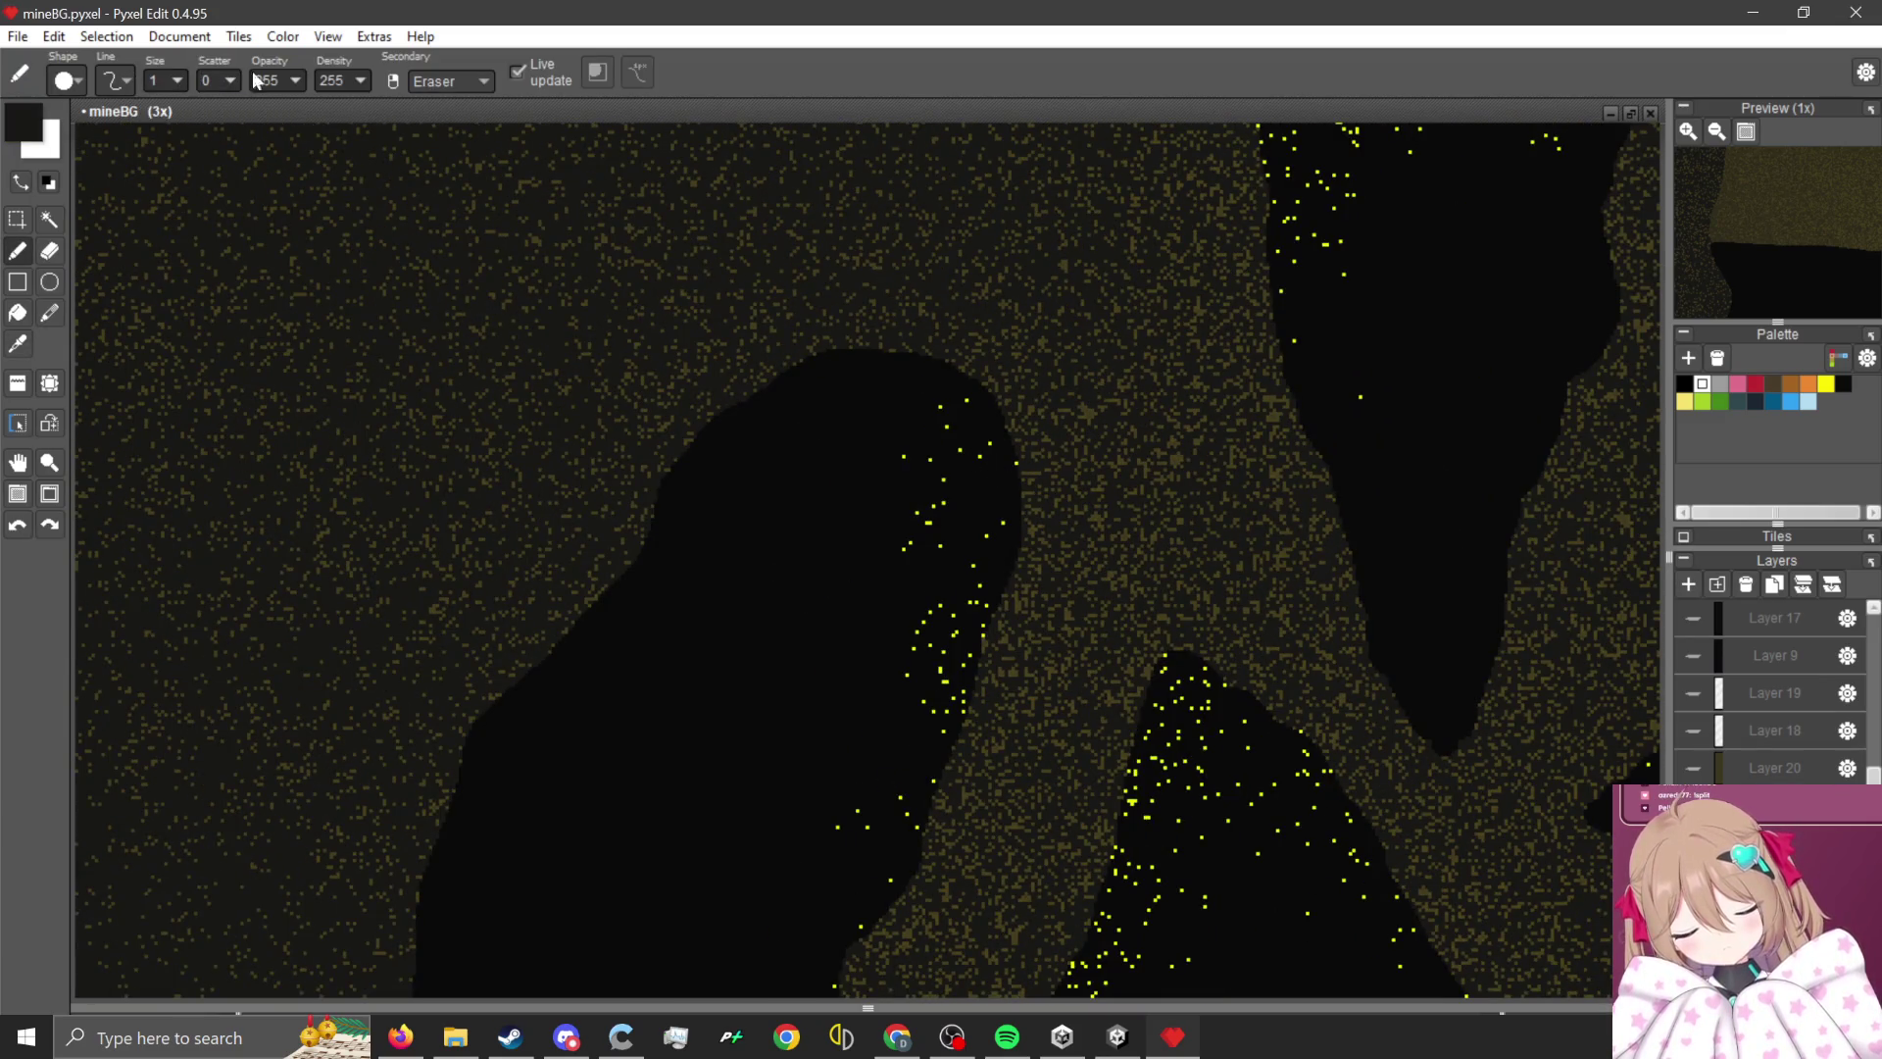
pyautogui.scroll(20, 182, 79)
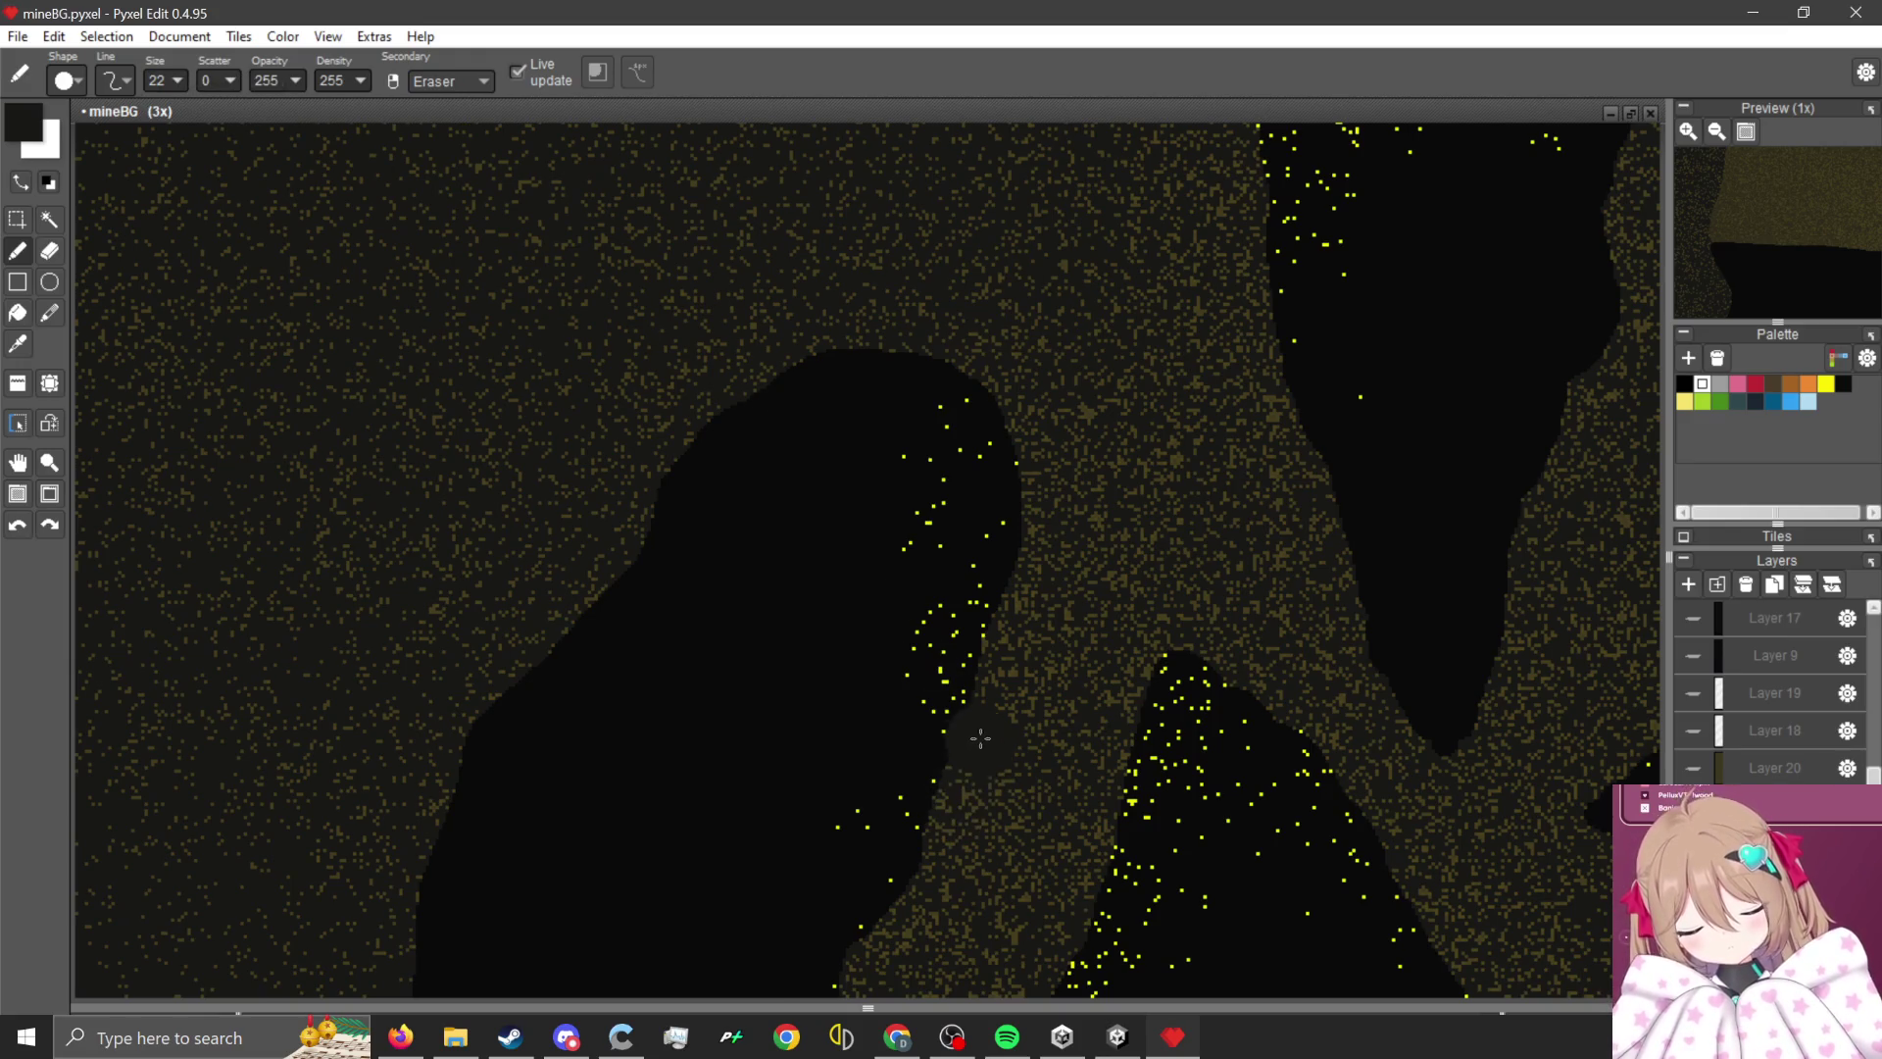
pyautogui.moveTo(961, 734)
pyautogui.mouseDown()
pyautogui.moveTo(895, 505)
pyautogui.moveTo(726, 366)
pyautogui.moveTo(987, 630)
pyautogui.moveTo(829, 342)
pyautogui.mouseUp()
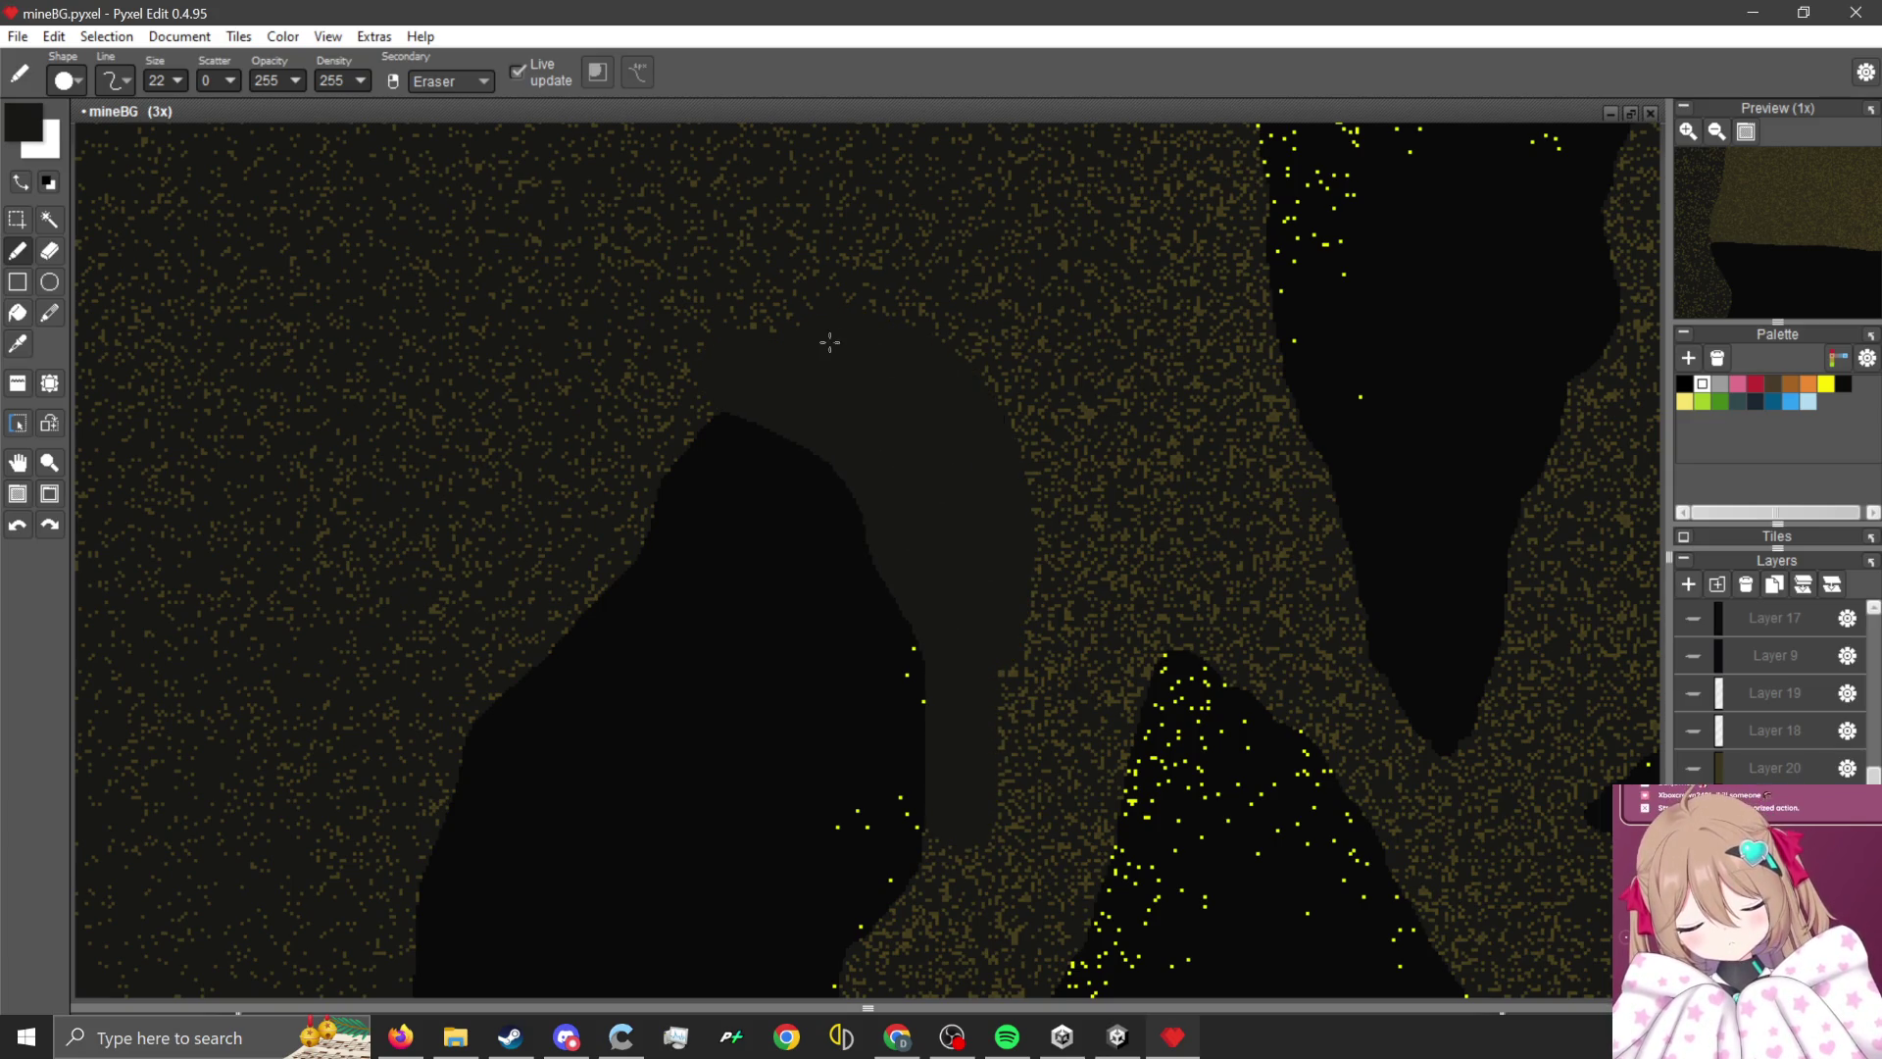
# - Magic-wand select the rock area around the cave
pyautogui.scroll(2, 1028, 484)
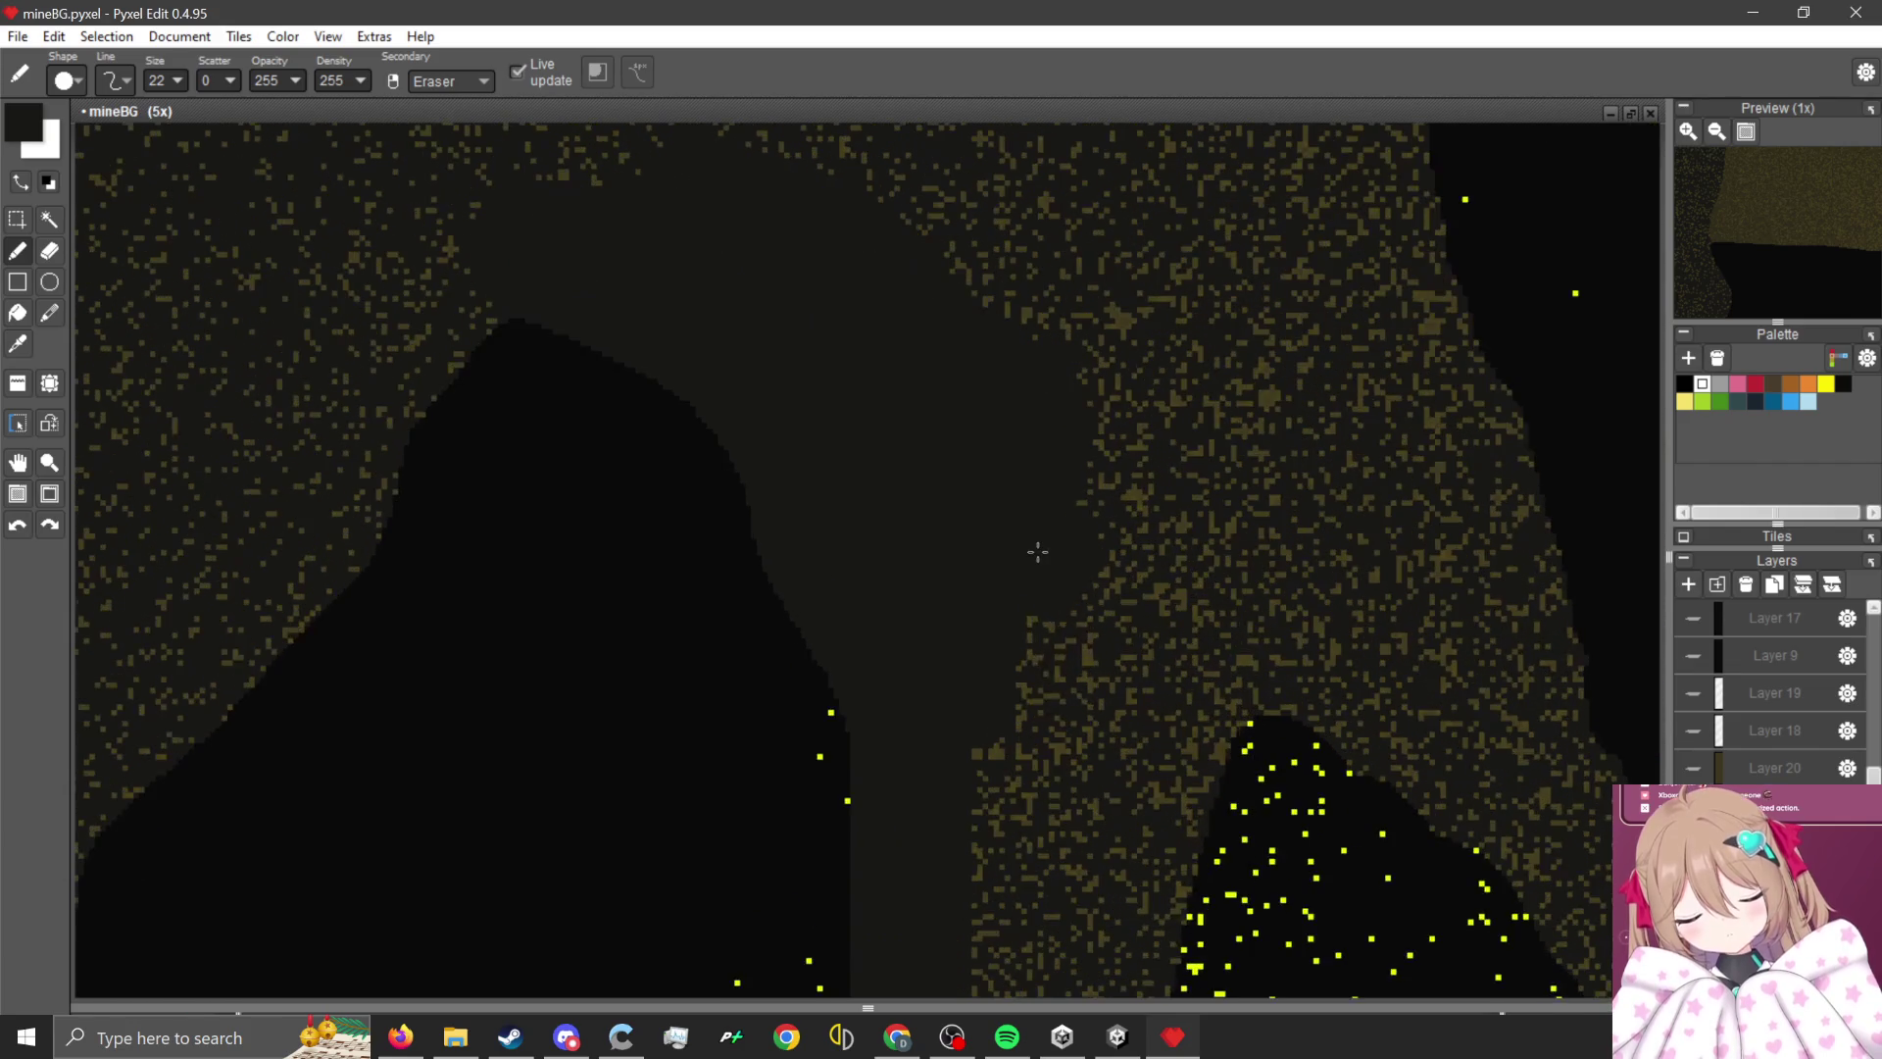
pyautogui.click(44, 223)
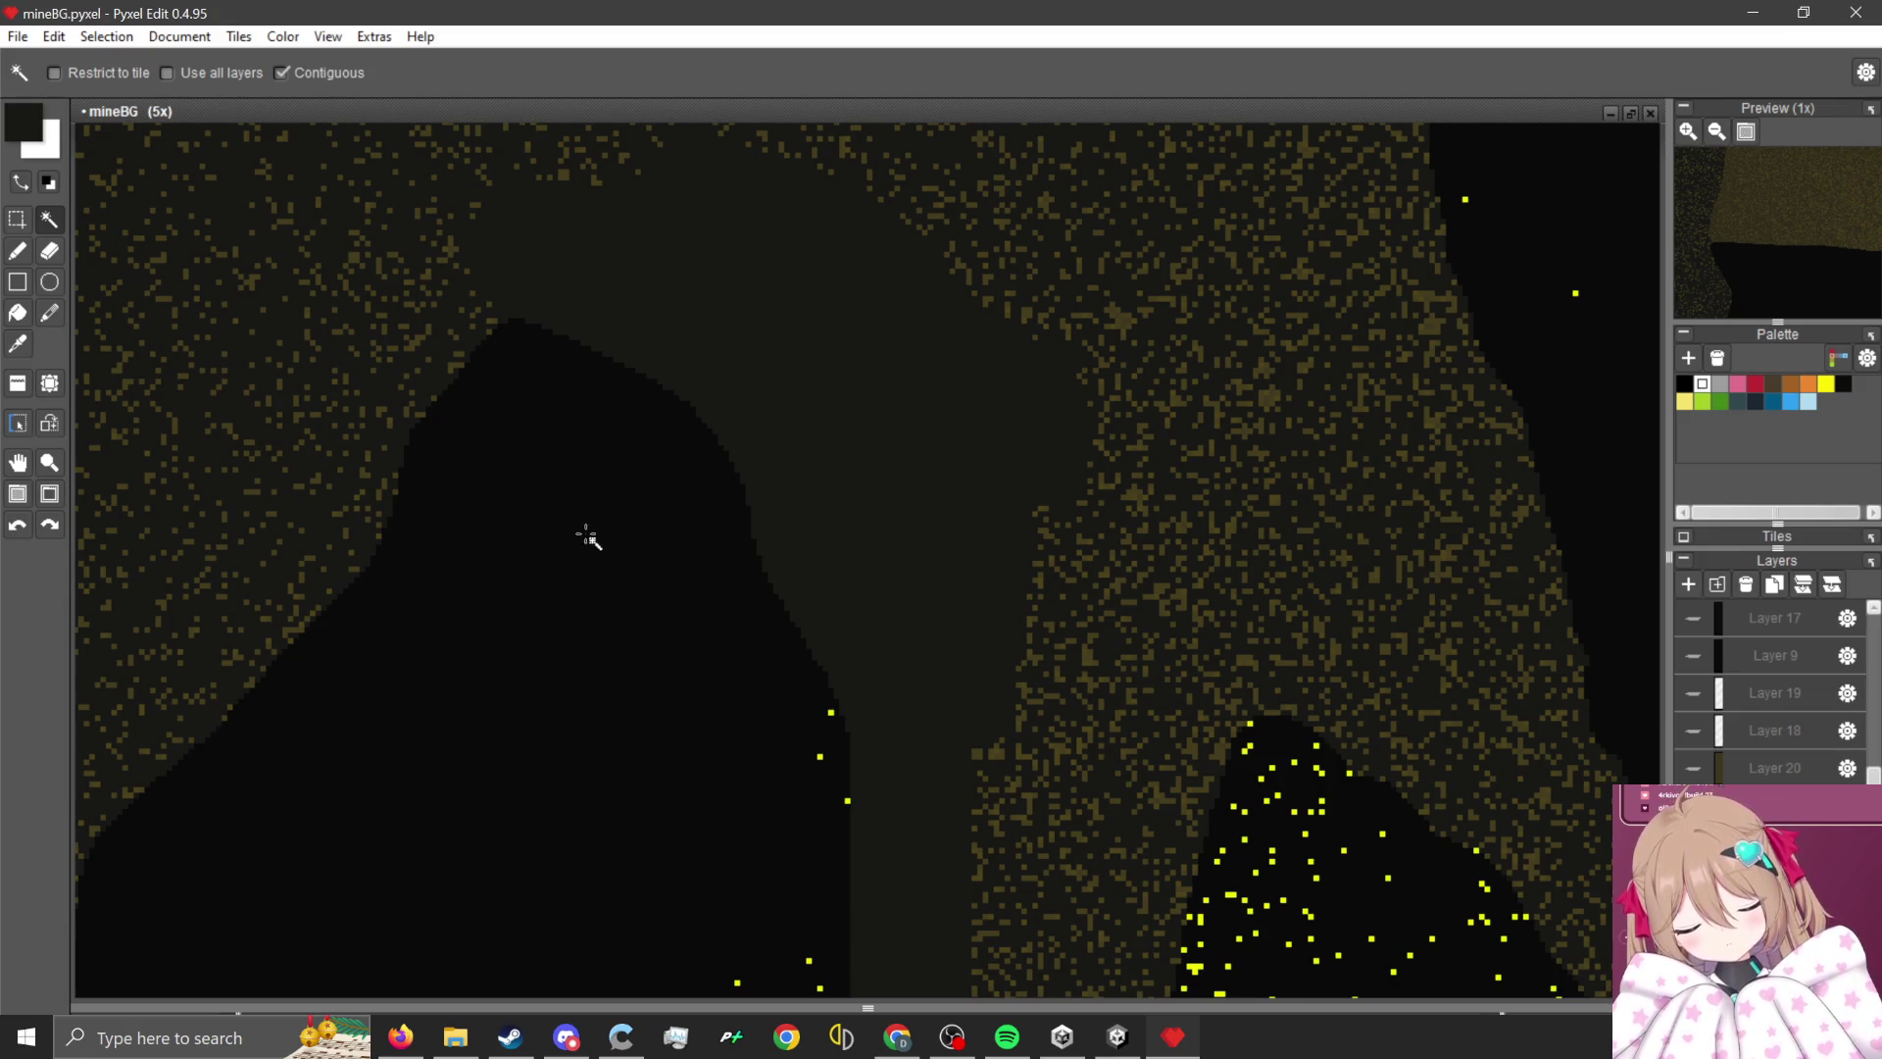
pyautogui.click(940, 324)
# - Switch to the brush with the brown rock colour at Size 1
pyautogui.press('b')
pyautogui.scroll(3, 1098, 257)
pyautogui.scroll(2, 1252, 411)
pyautogui.keyDown('alt'); pyautogui.click(1251, 420); pyautogui.keyUp('alt')
pyautogui.click(1257, 422)
pyautogui.scroll(-4, 1037, 443)
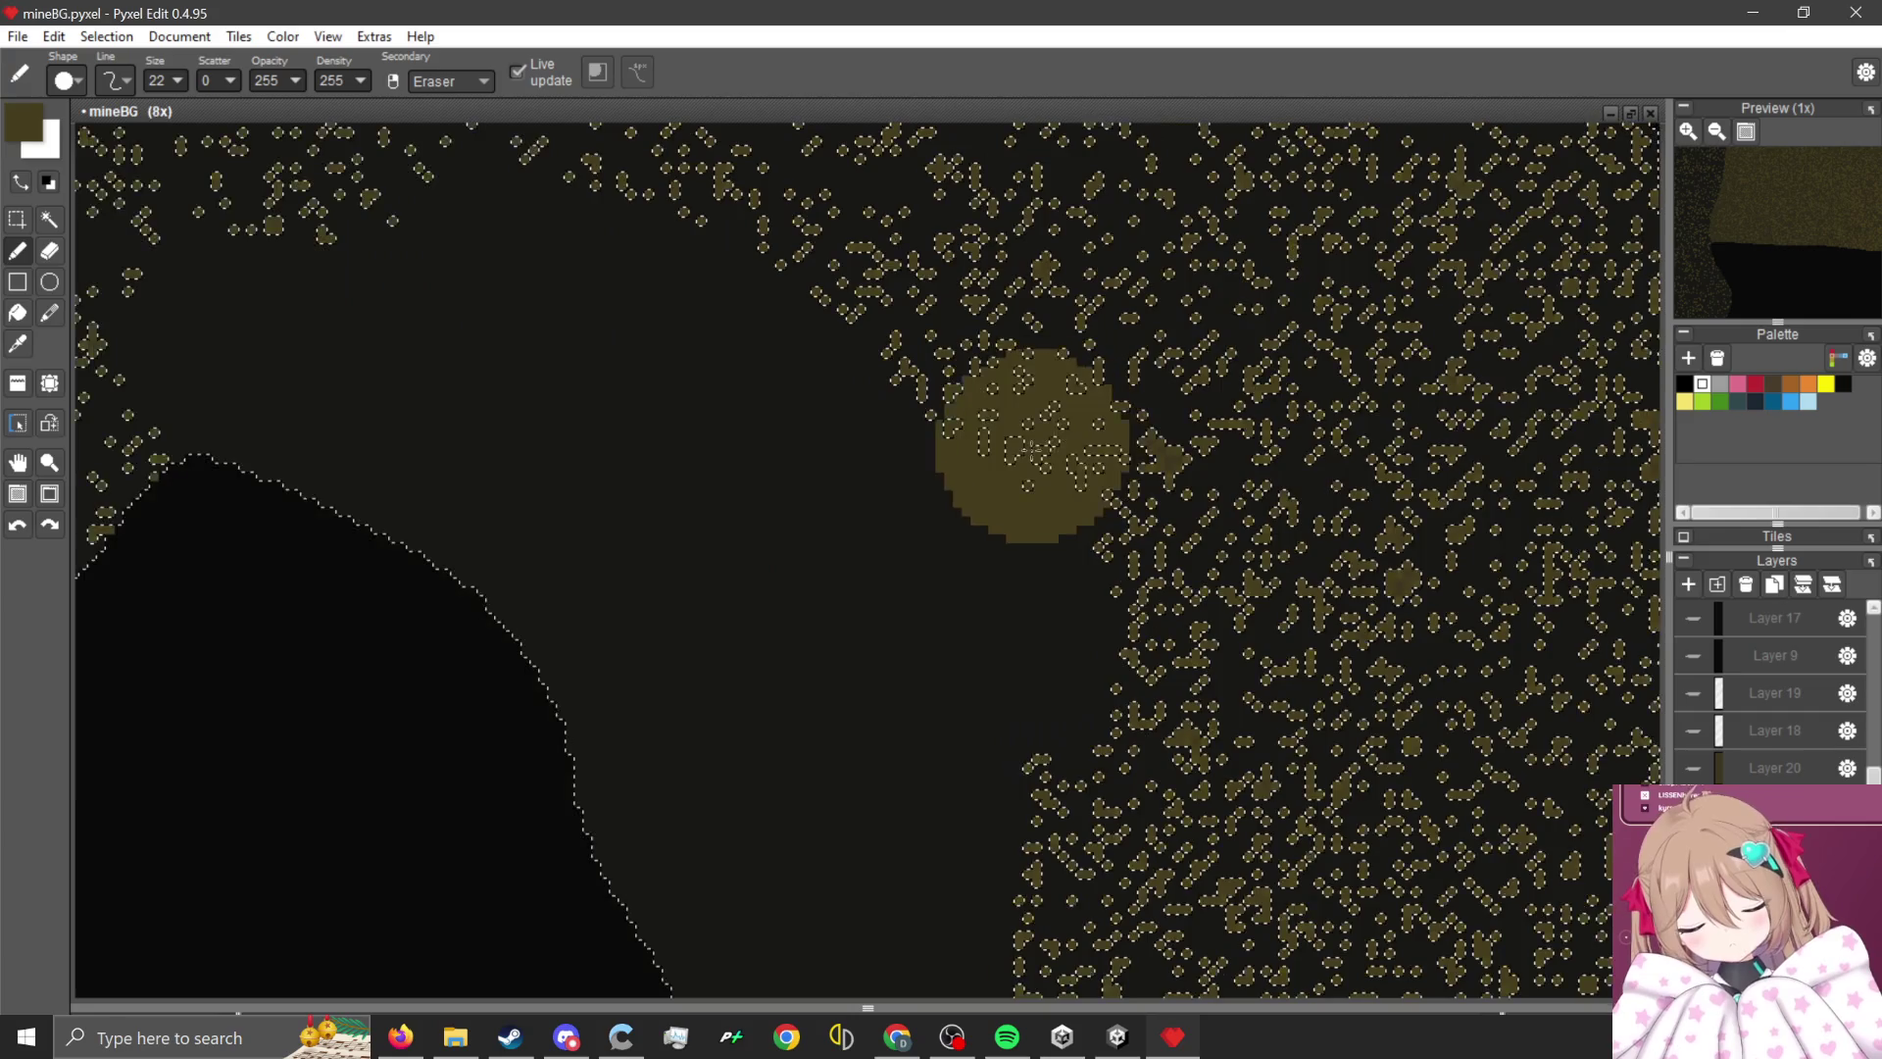
pyautogui.press('1')
# - Set Scatter 50, adjust opacity, and speckle brown pixels over the dark band, then drop the selection
pyautogui.scroll(5, 209, 80)
pyautogui.scroll(-2, 763, 732)
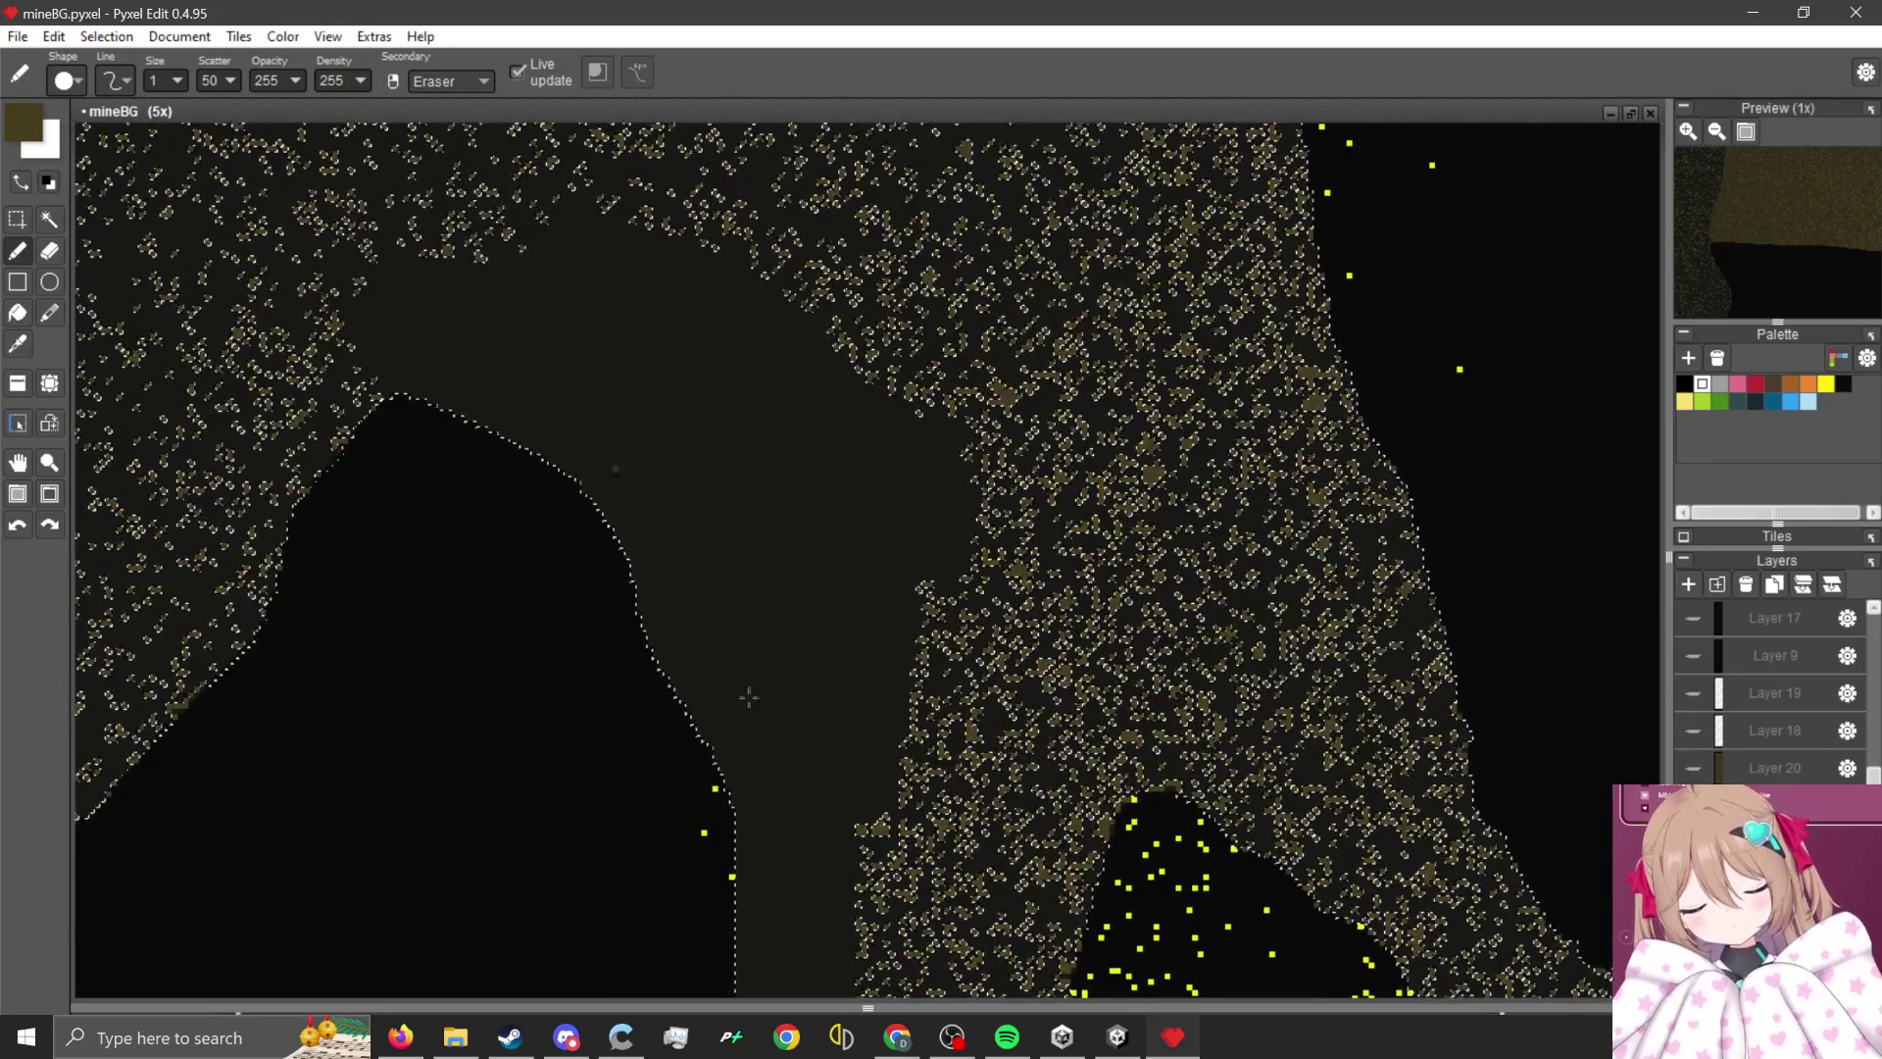
pyautogui.scroll(-3, 764, 732)
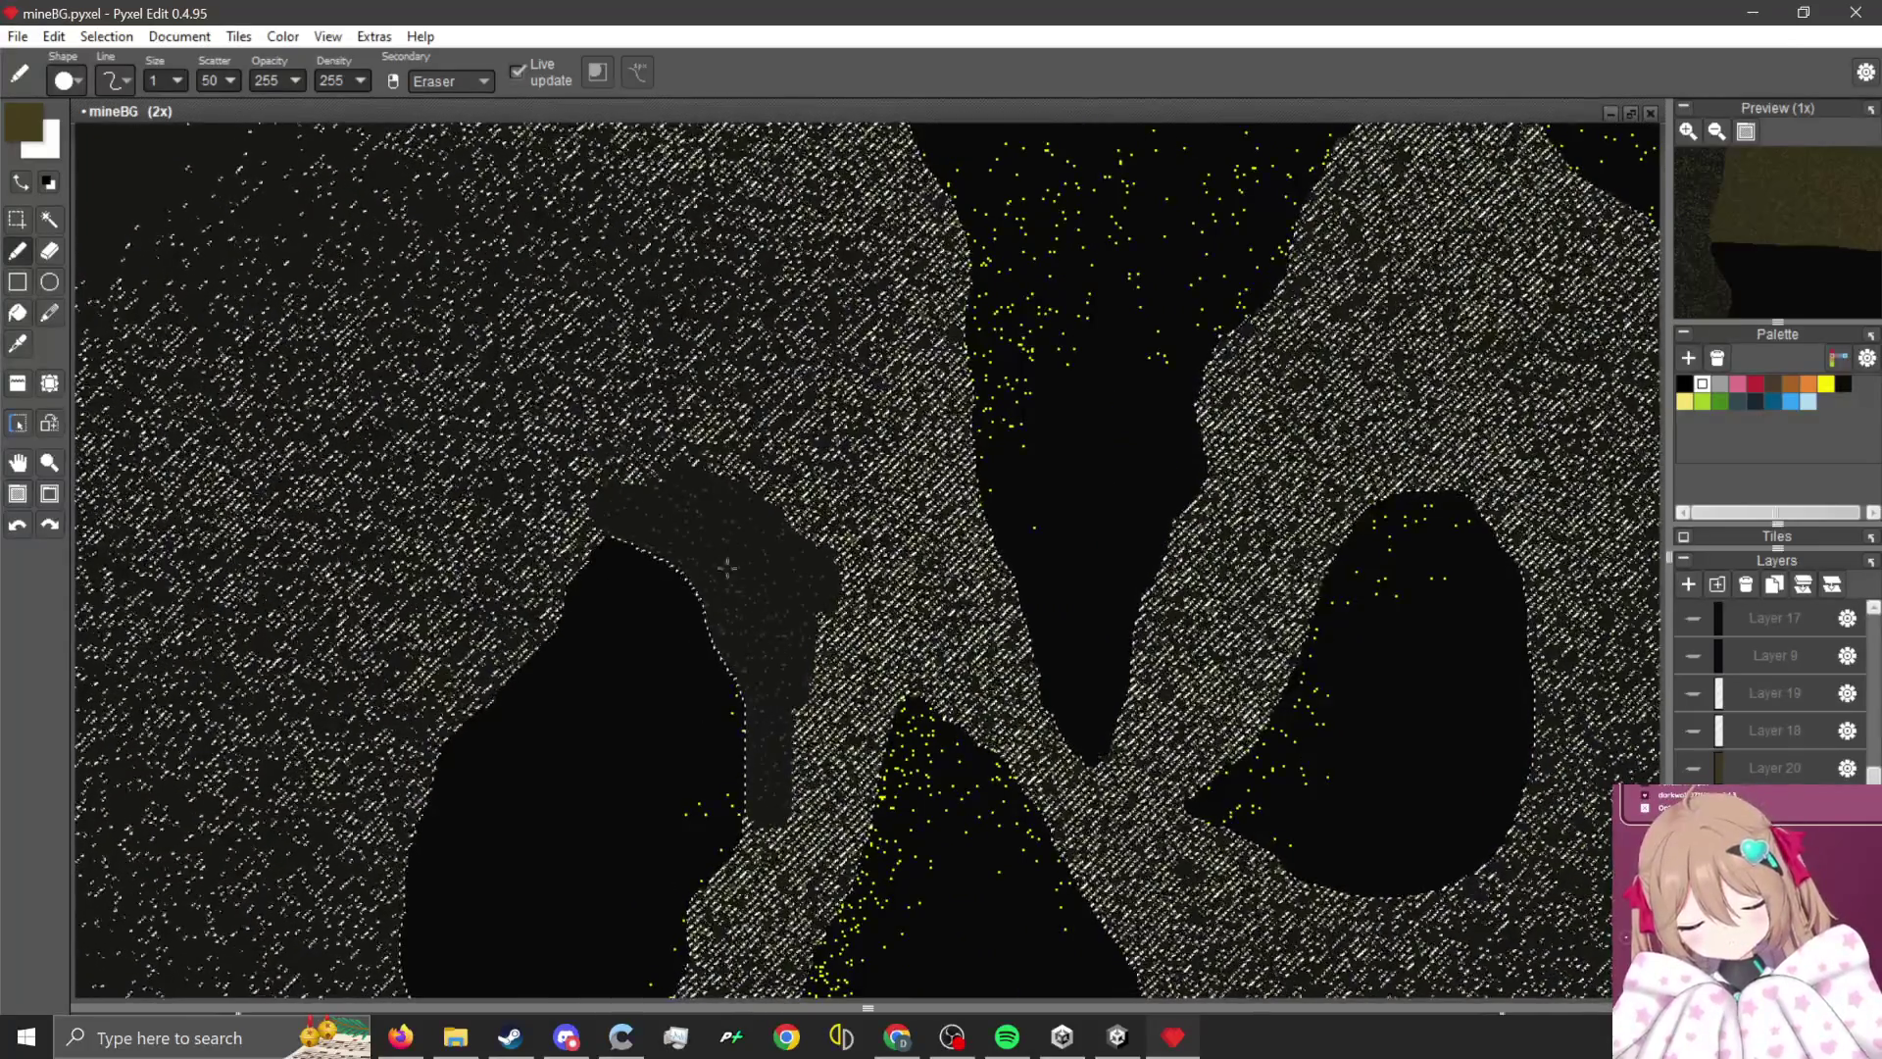
pyautogui.scroll(2, 753, 537)
pyautogui.scroll(5, 815, 502)
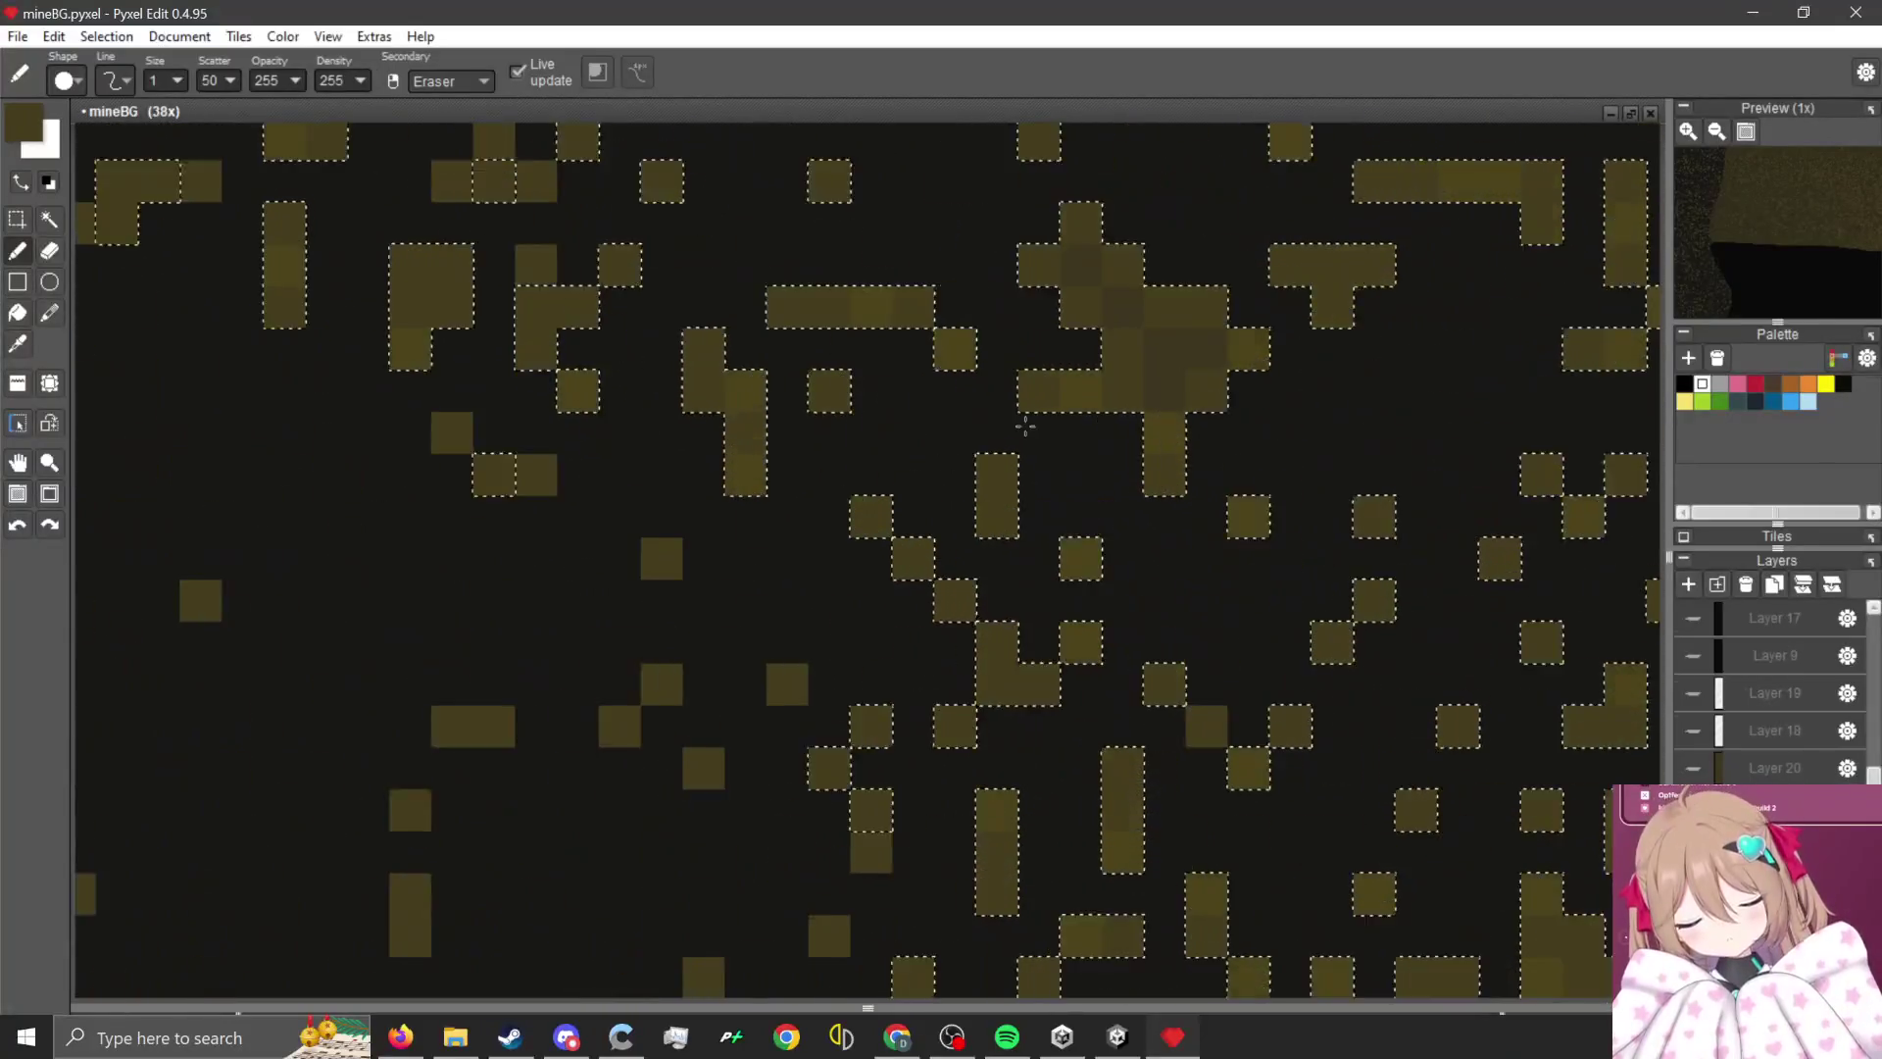
pyautogui.scroll(-3, 728, 540)
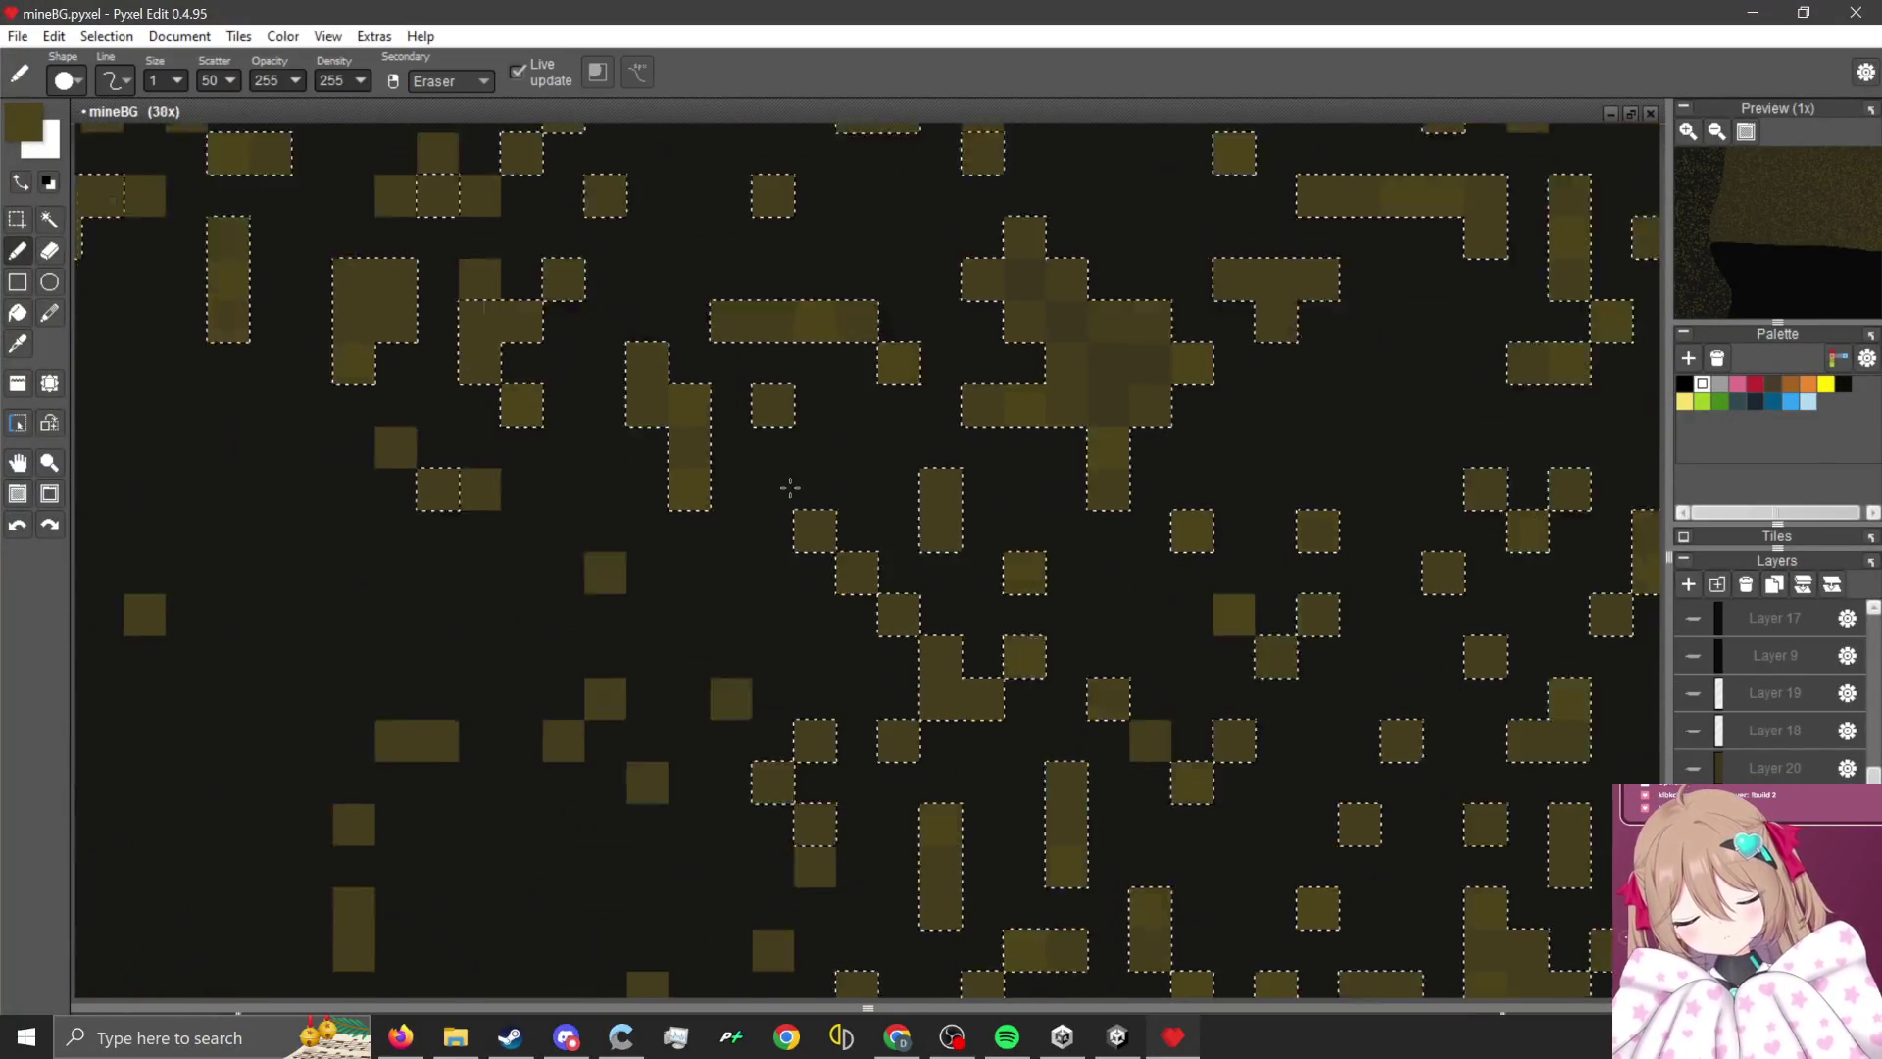
pyautogui.click(230, 80)
pyautogui.click(210, 106)
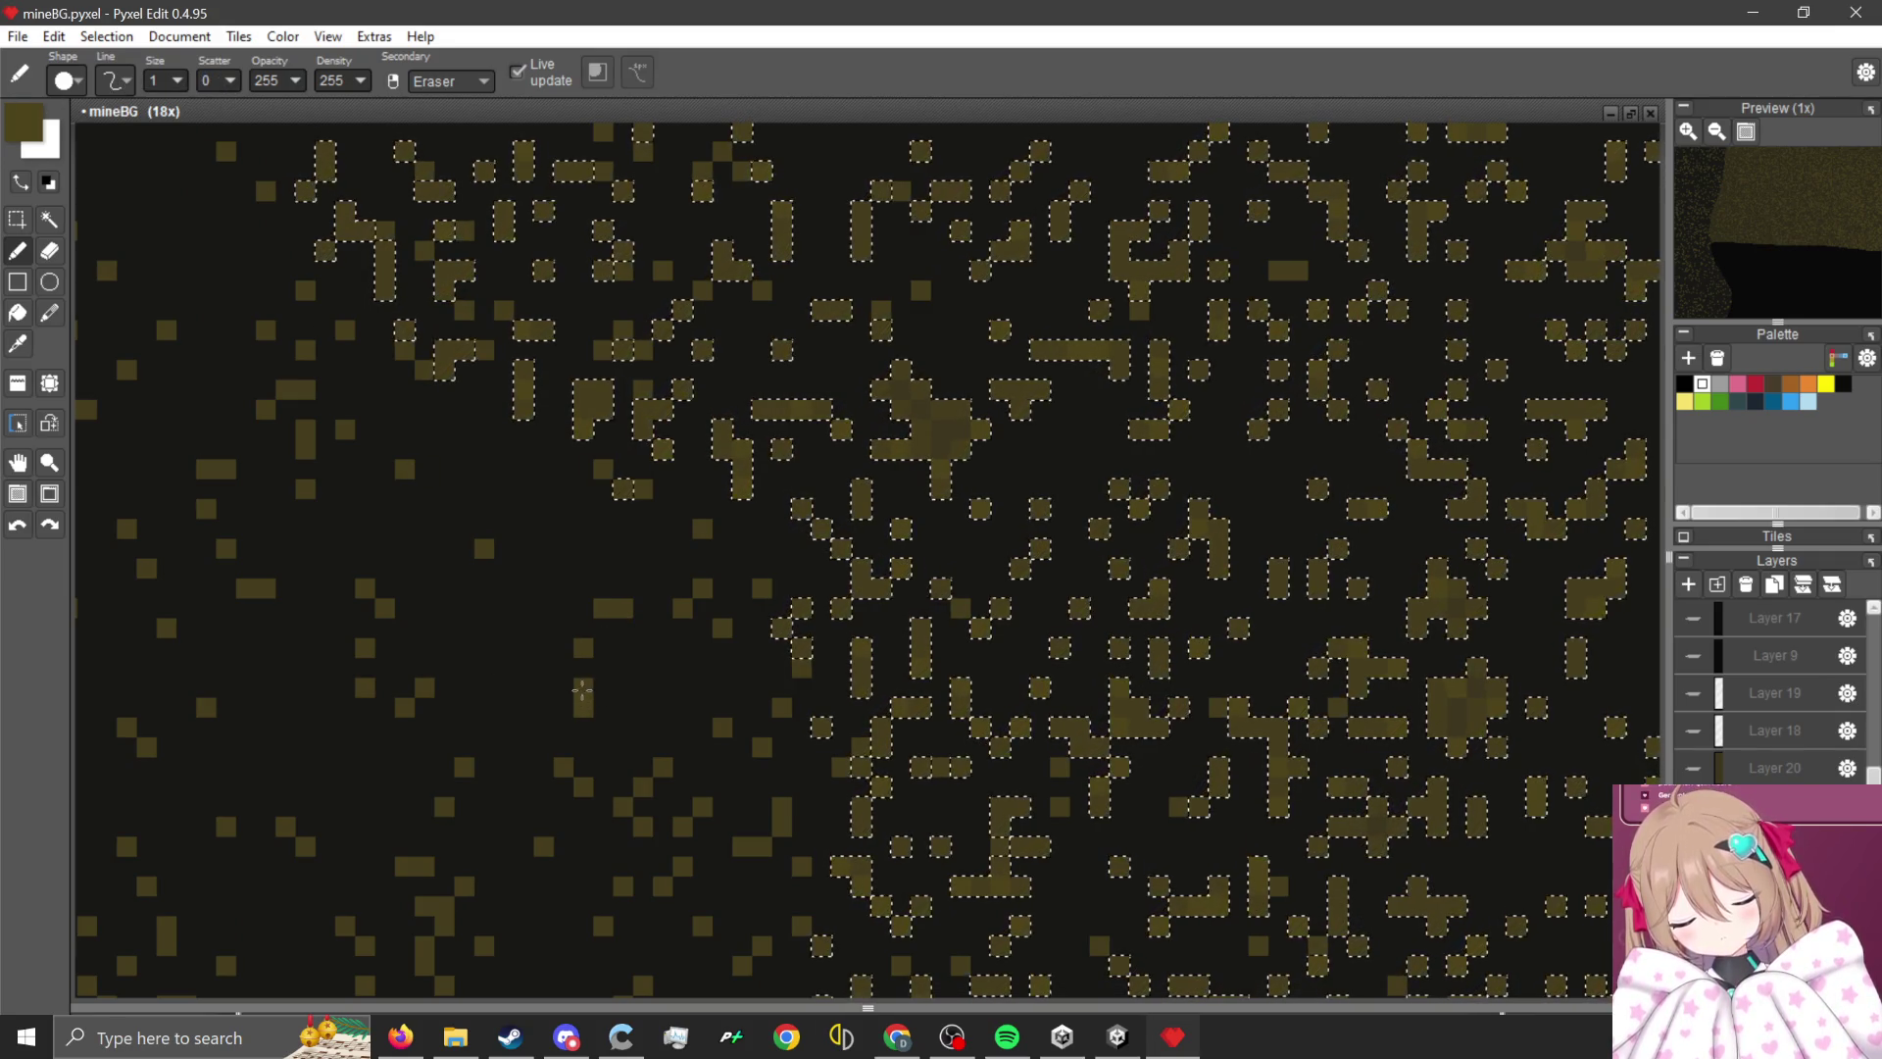
pyautogui.click(285, 82)
pyautogui.scroll(-5, 919, 549)
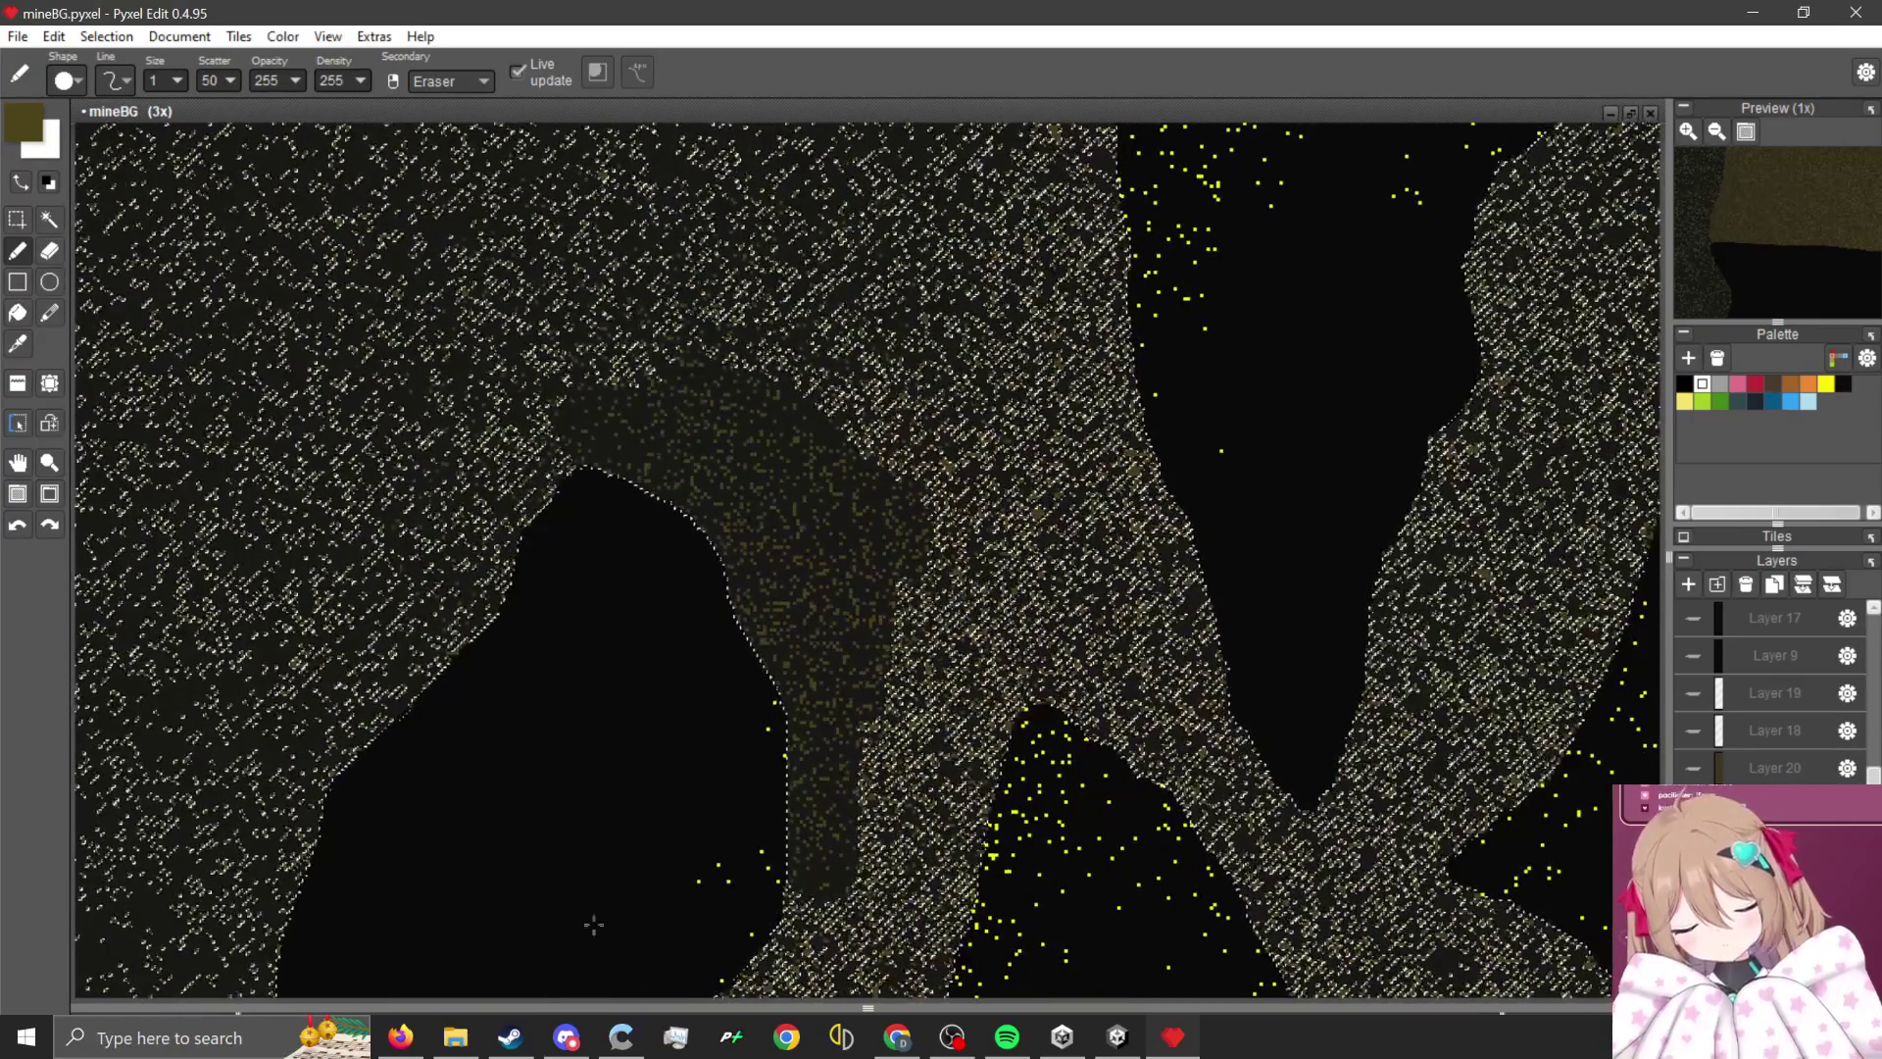
pyautogui.click(40, 218)
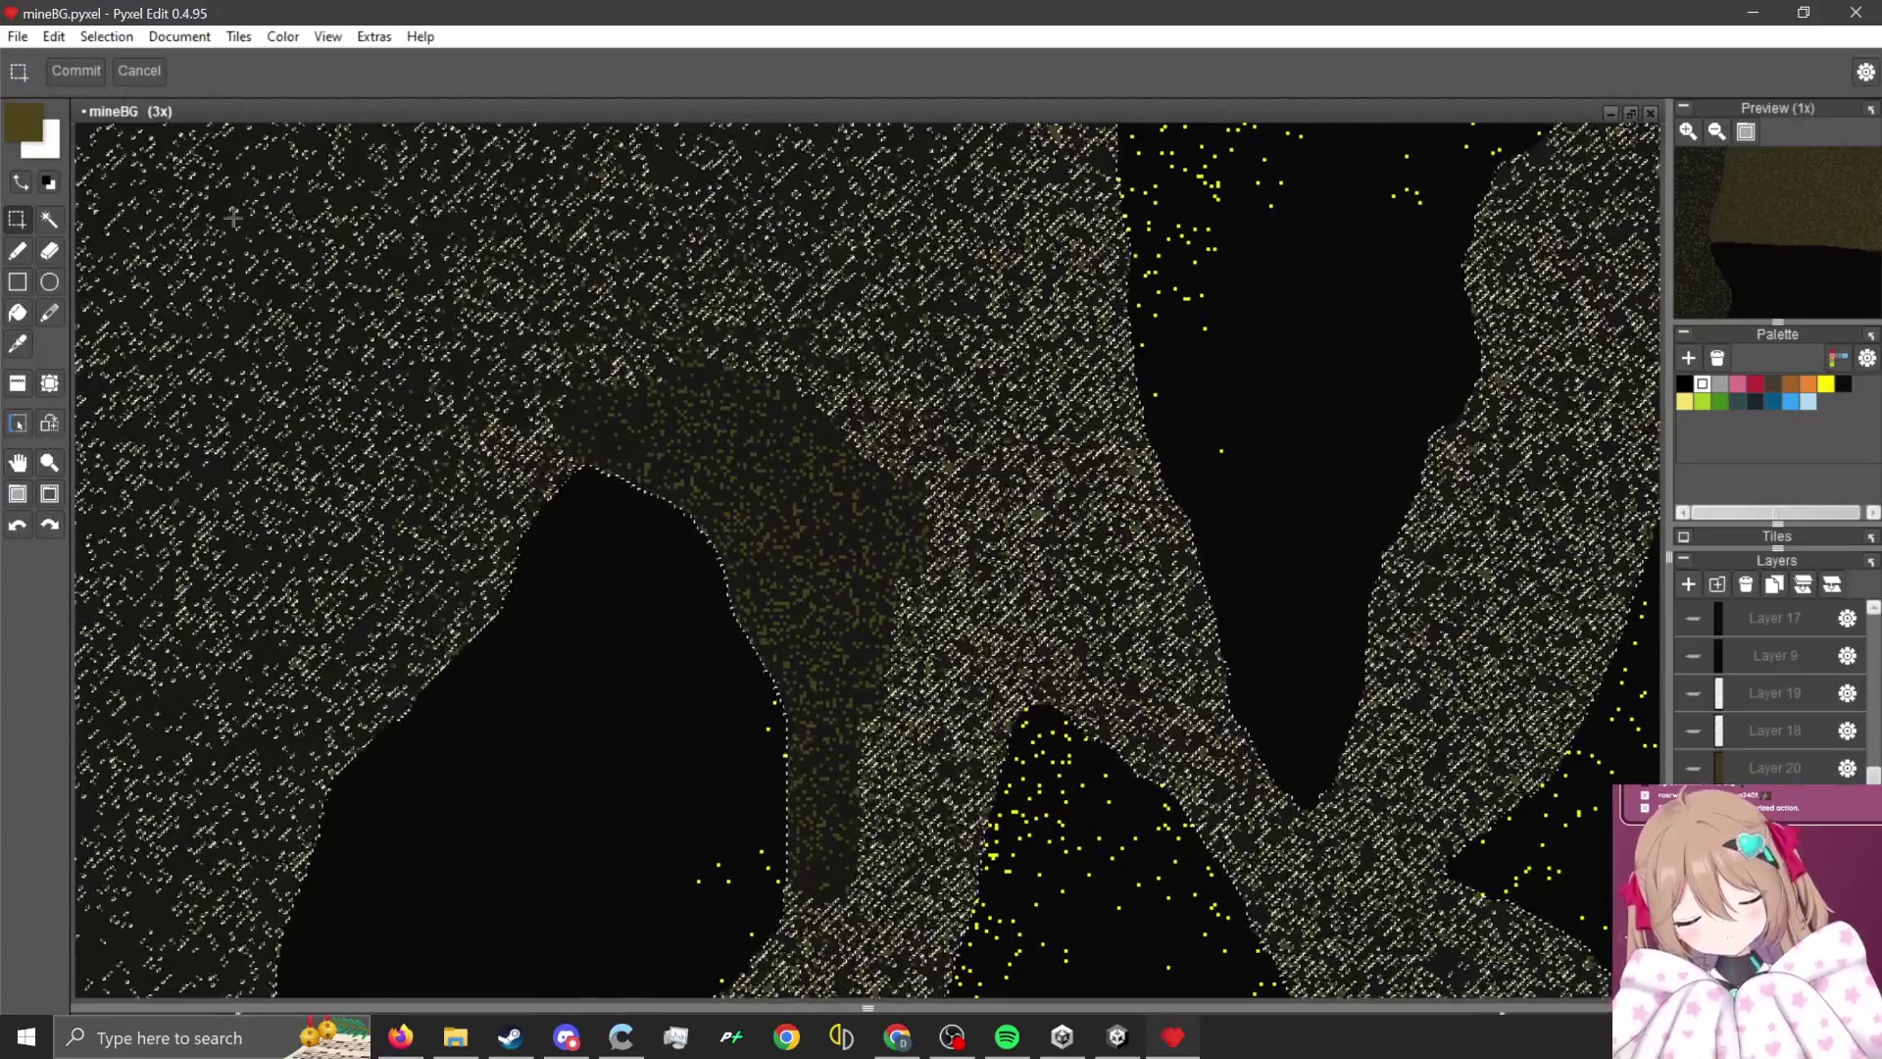
# - Zoom out to review the full mineBG image, then turn Layer 18 and Layer 20 visibility back on
pyautogui.scroll(-2, 621, 741)
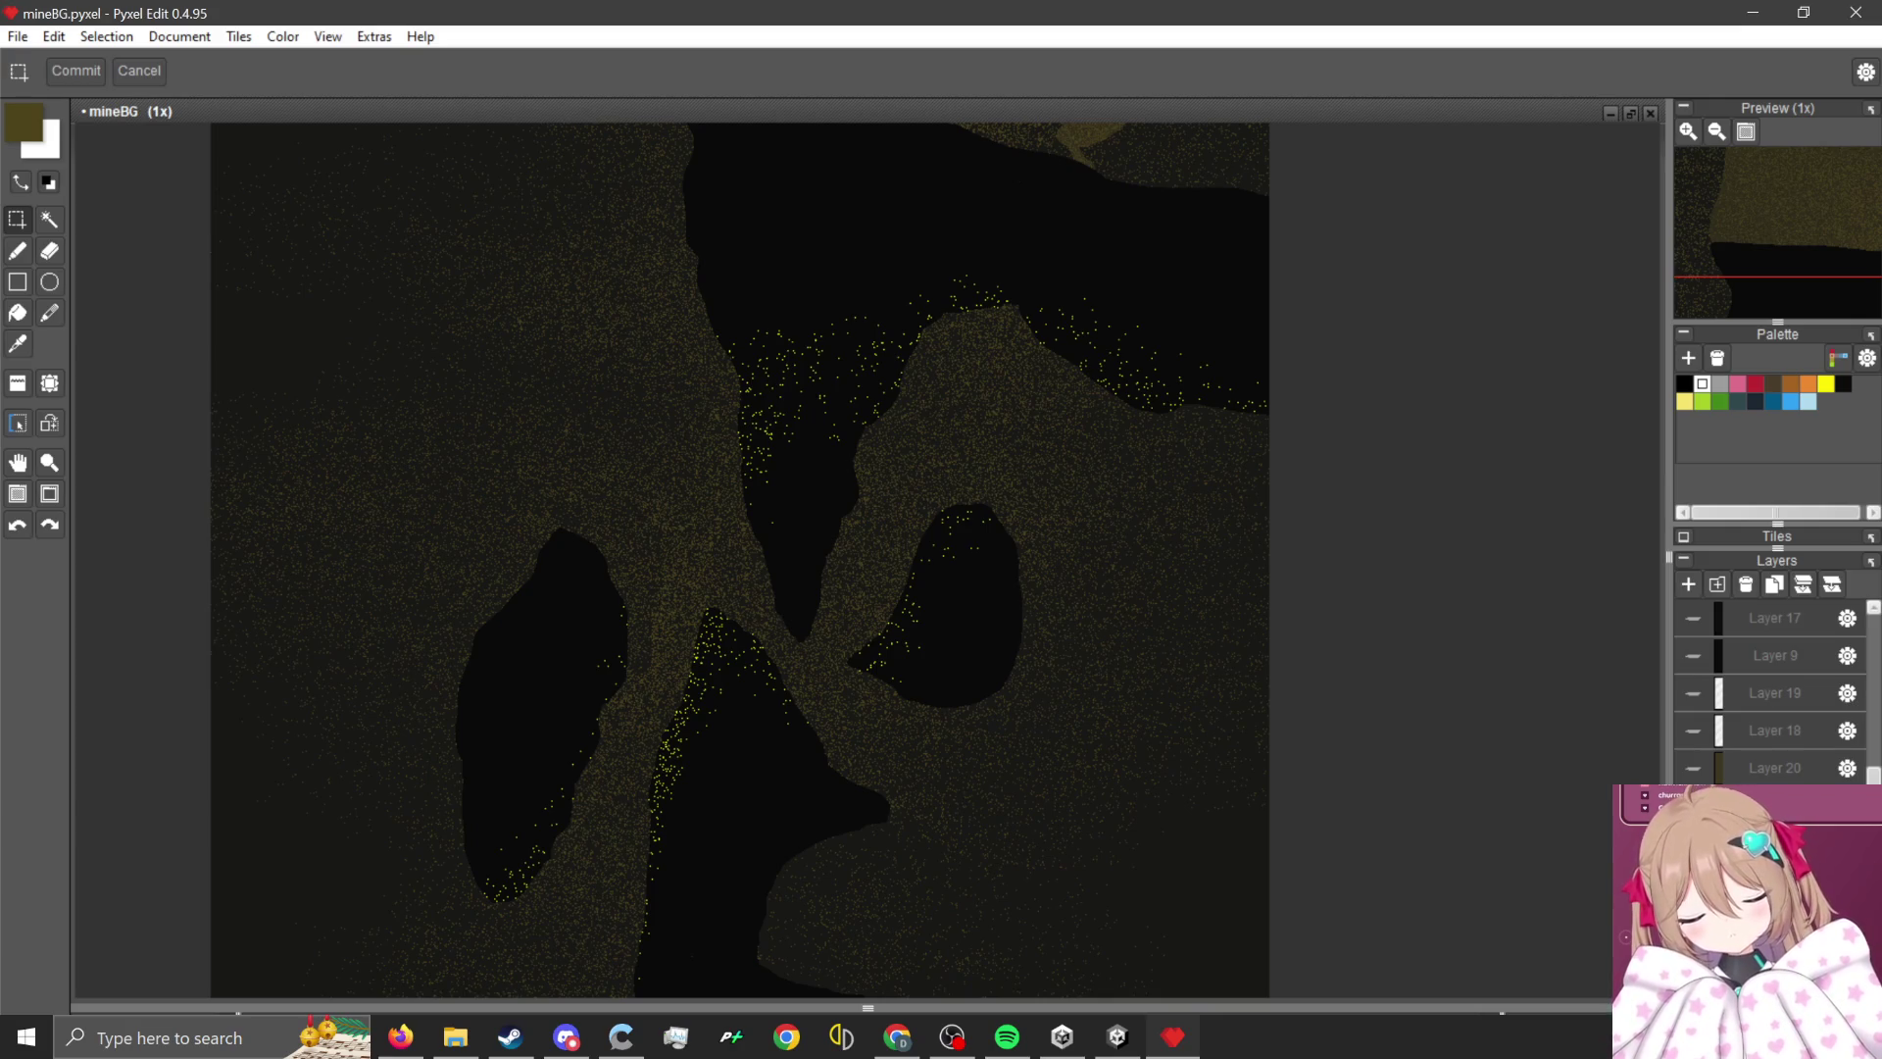
pyautogui.scroll(-2, 681, 534)
pyautogui.scroll(2, 726, 601)
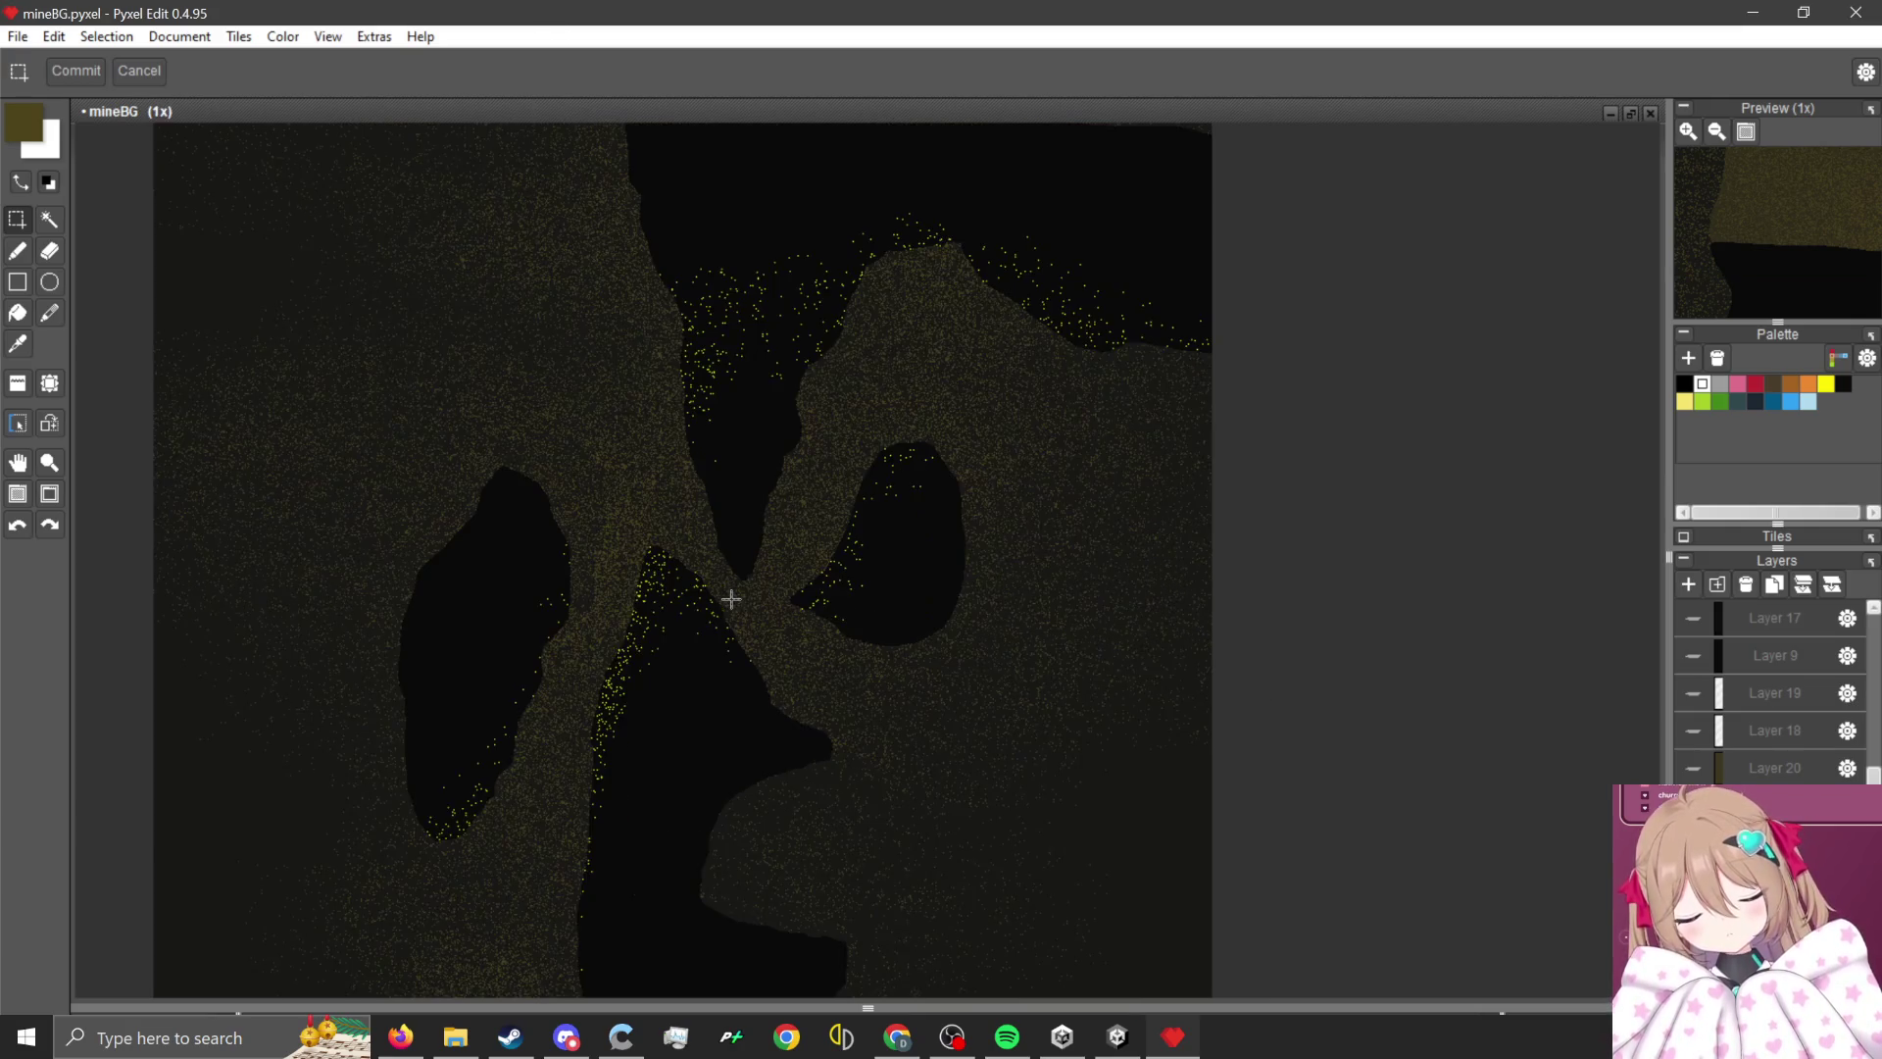
pyautogui.scroll(-2, 736, 595)
pyautogui.scroll(2, 684, 684)
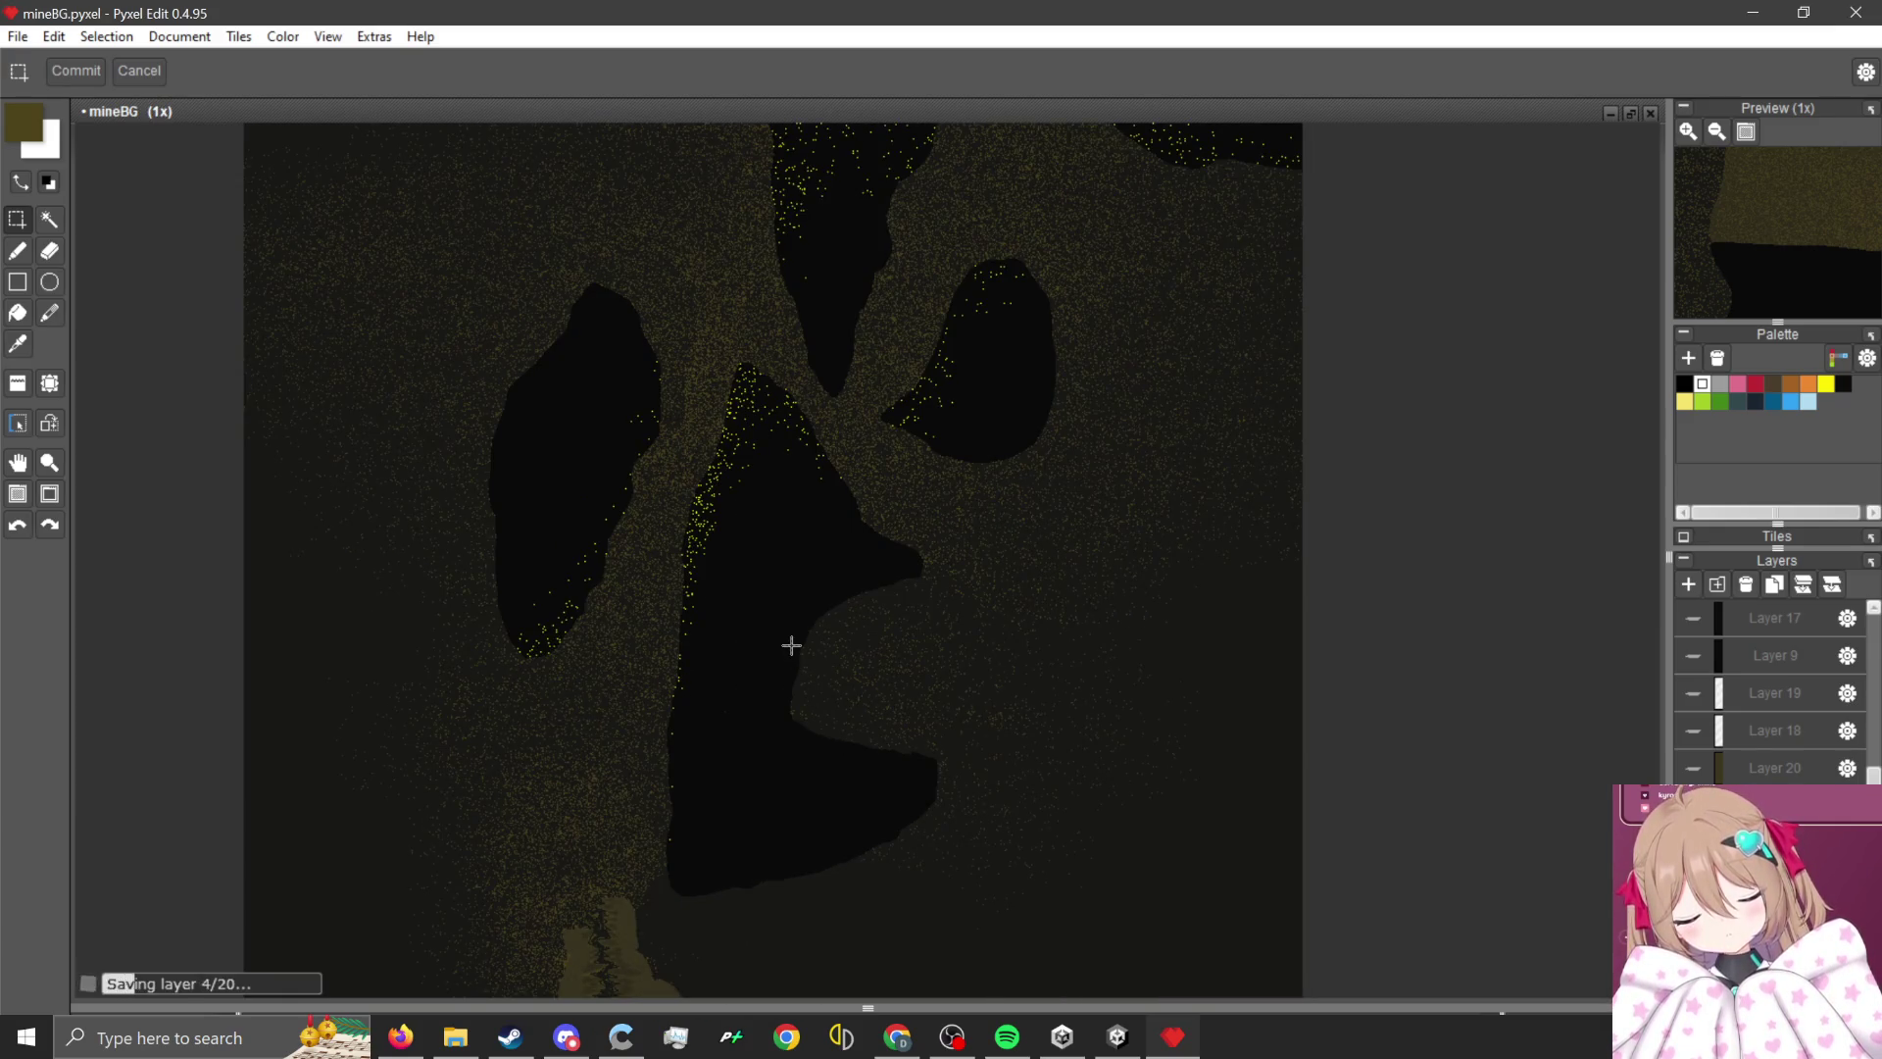
pyautogui.scroll(-1, 934, 867)
pyautogui.click(1694, 762)
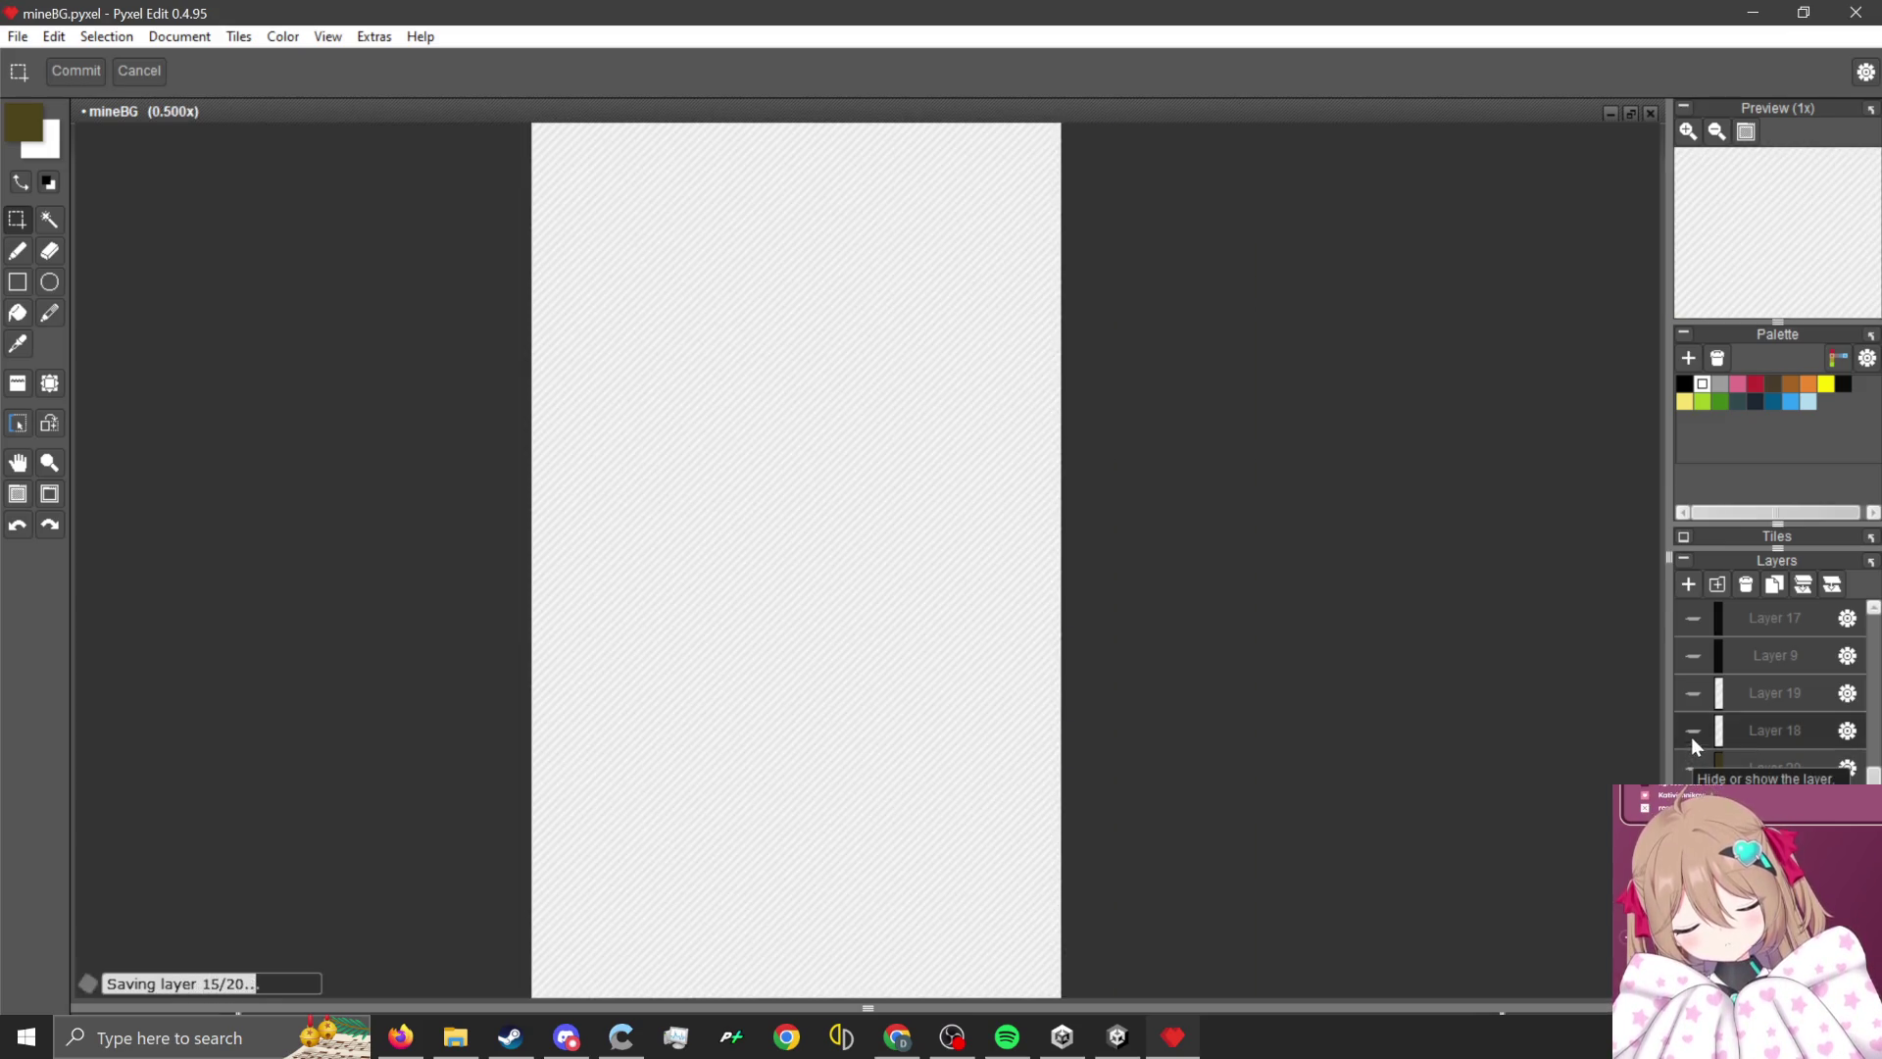
pyautogui.click(1692, 732)
pyautogui.click(1693, 767)
# - Delete the dark shape around the jagged edge on Layer 18
pyautogui.scroll(4, 1009, 461)
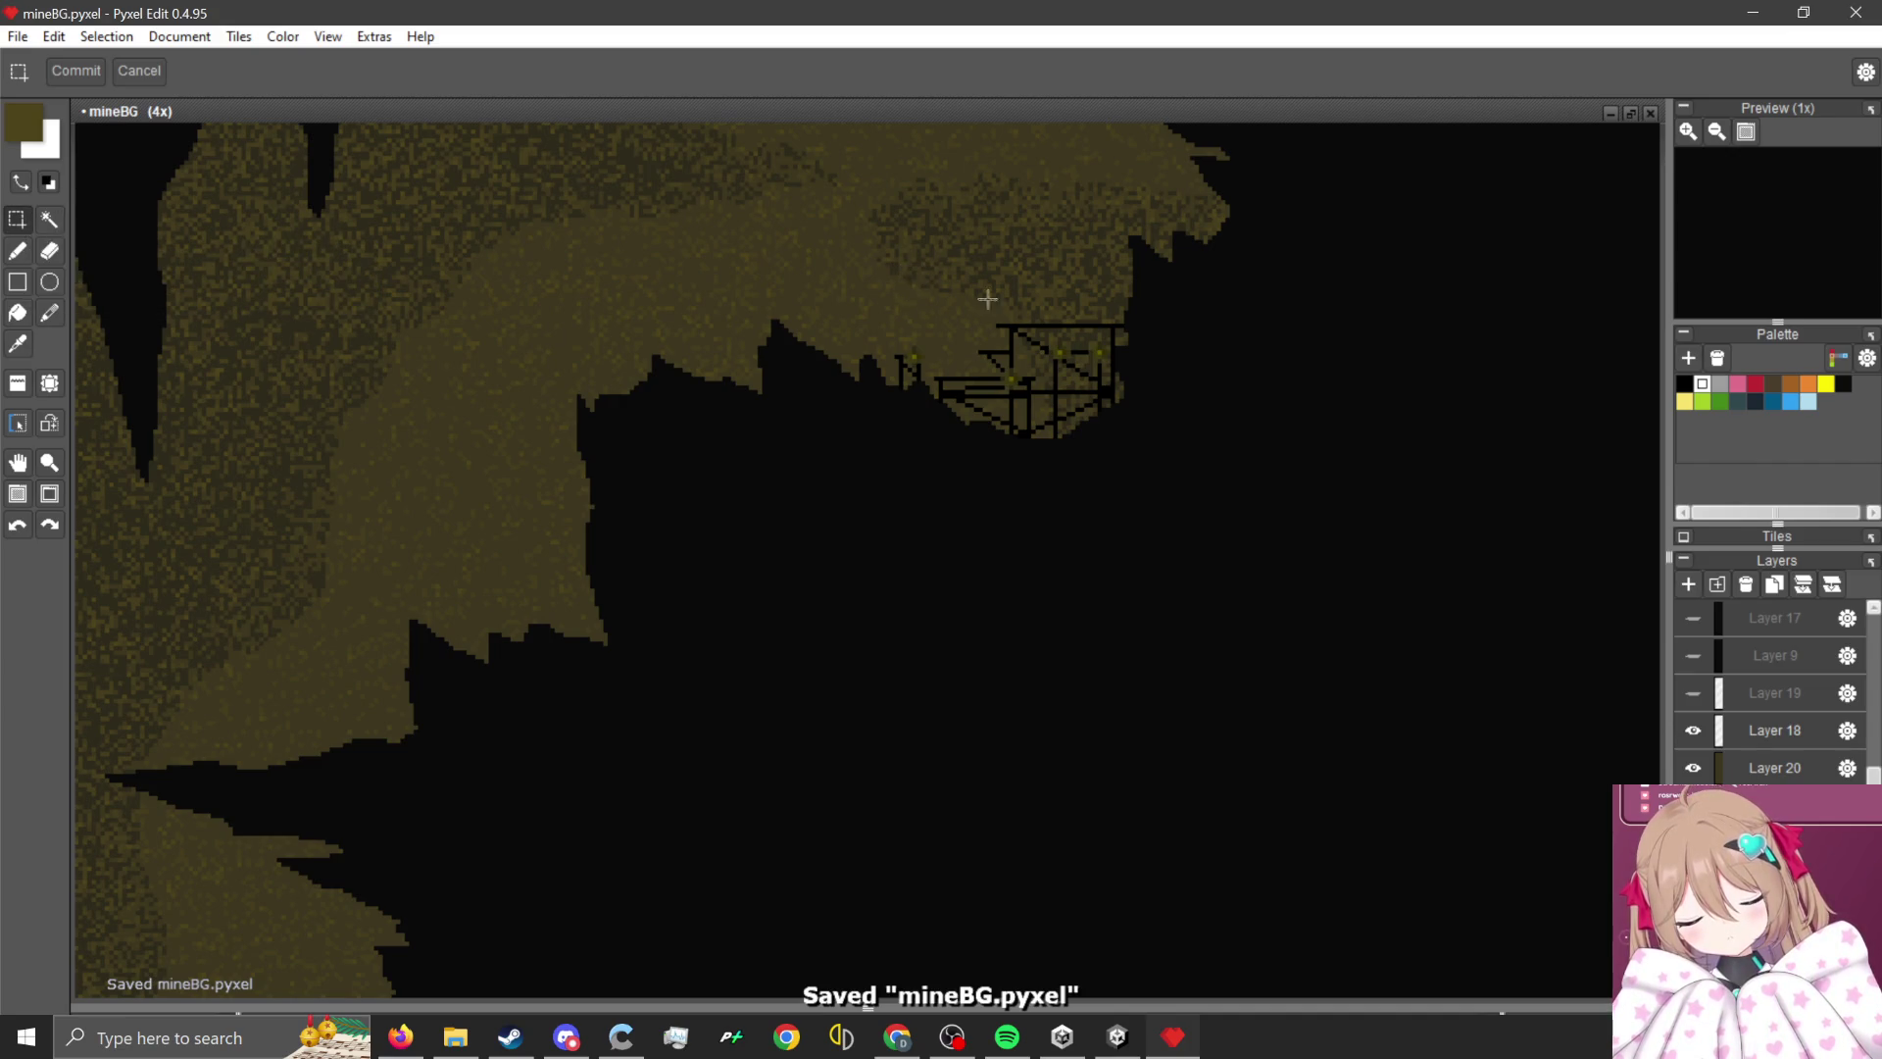
pyautogui.moveTo(484, 235)
pyautogui.mouseDown()
pyautogui.moveTo(722, 383)
pyautogui.moveTo(861, 546)
pyautogui.moveTo(655, 420)
pyautogui.moveTo(650, 379)
pyautogui.mouseUp()
pyautogui.scroll(-2, 651, 335)
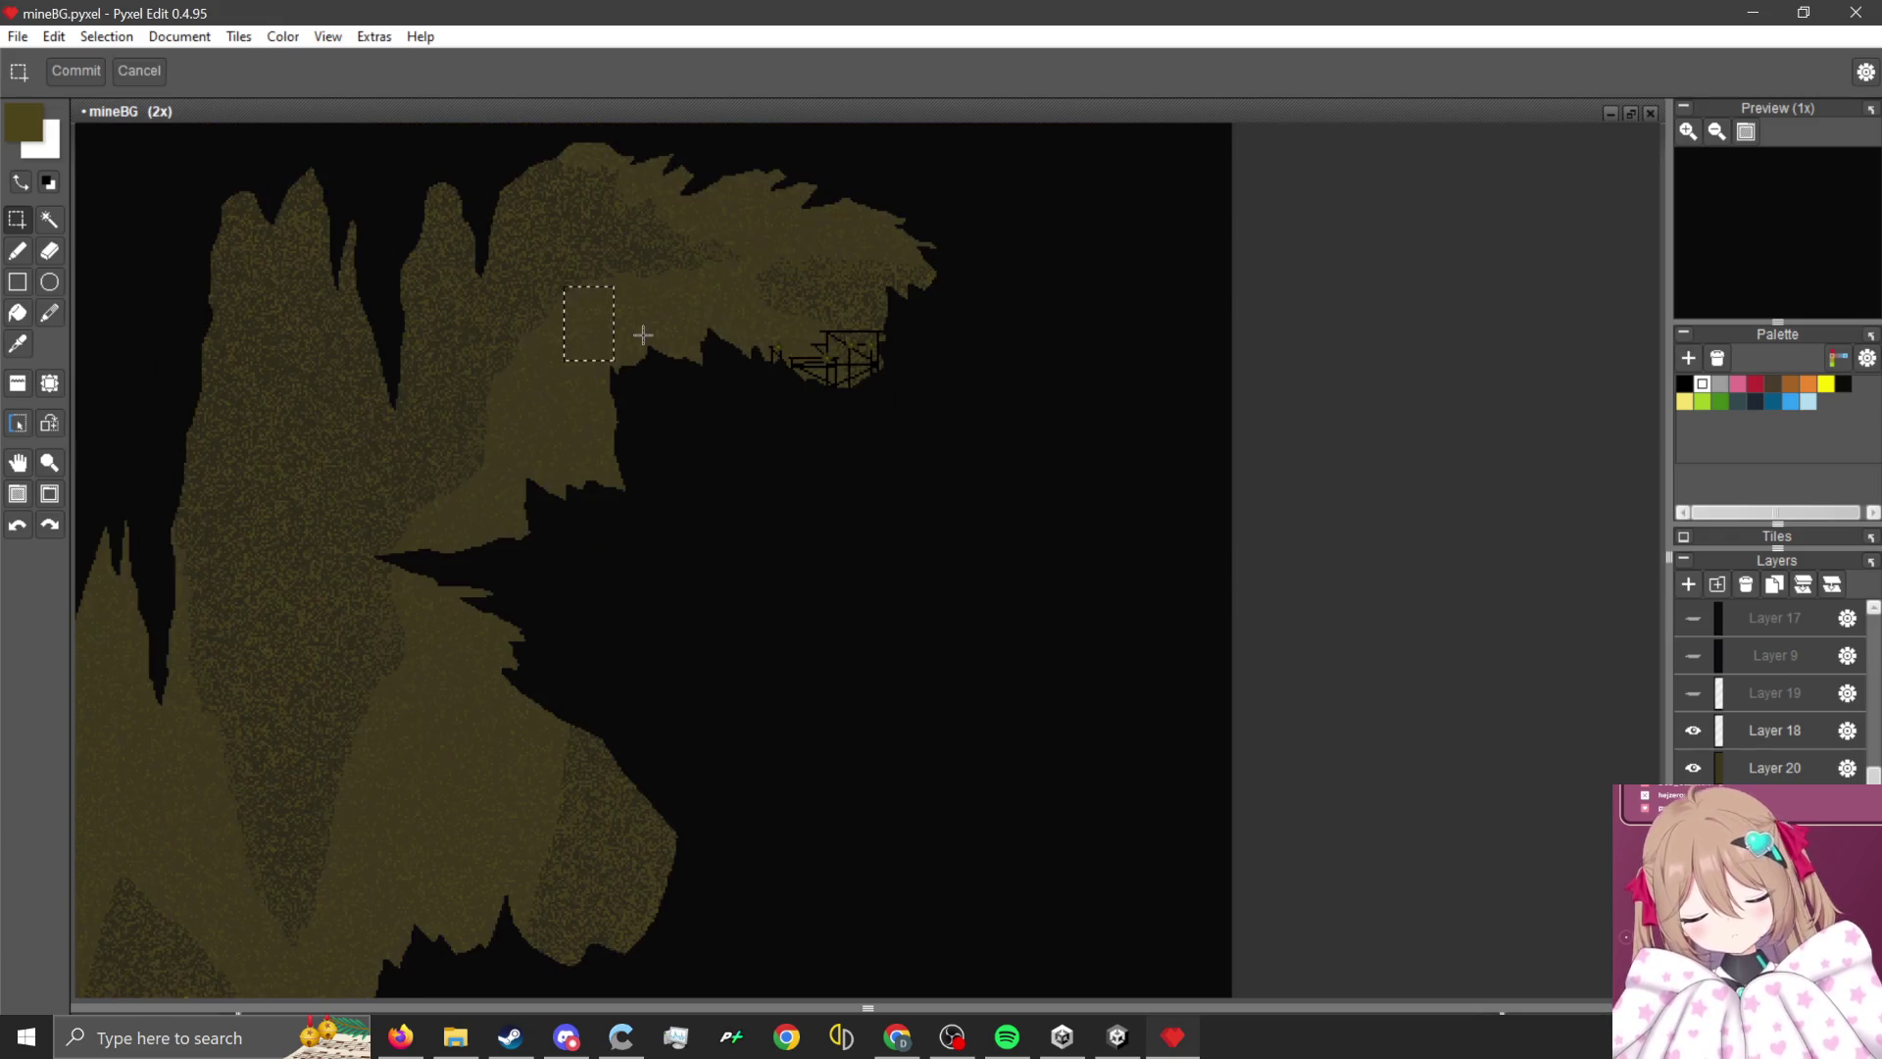
pyautogui.scroll(2, 514, 433)
pyautogui.scroll(-1, 407, 408)
pyautogui.moveTo(242, 451)
pyautogui.mouseDown()
pyautogui.moveTo(610, 948)
pyautogui.moveTo(638, 939)
pyautogui.mouseUp()
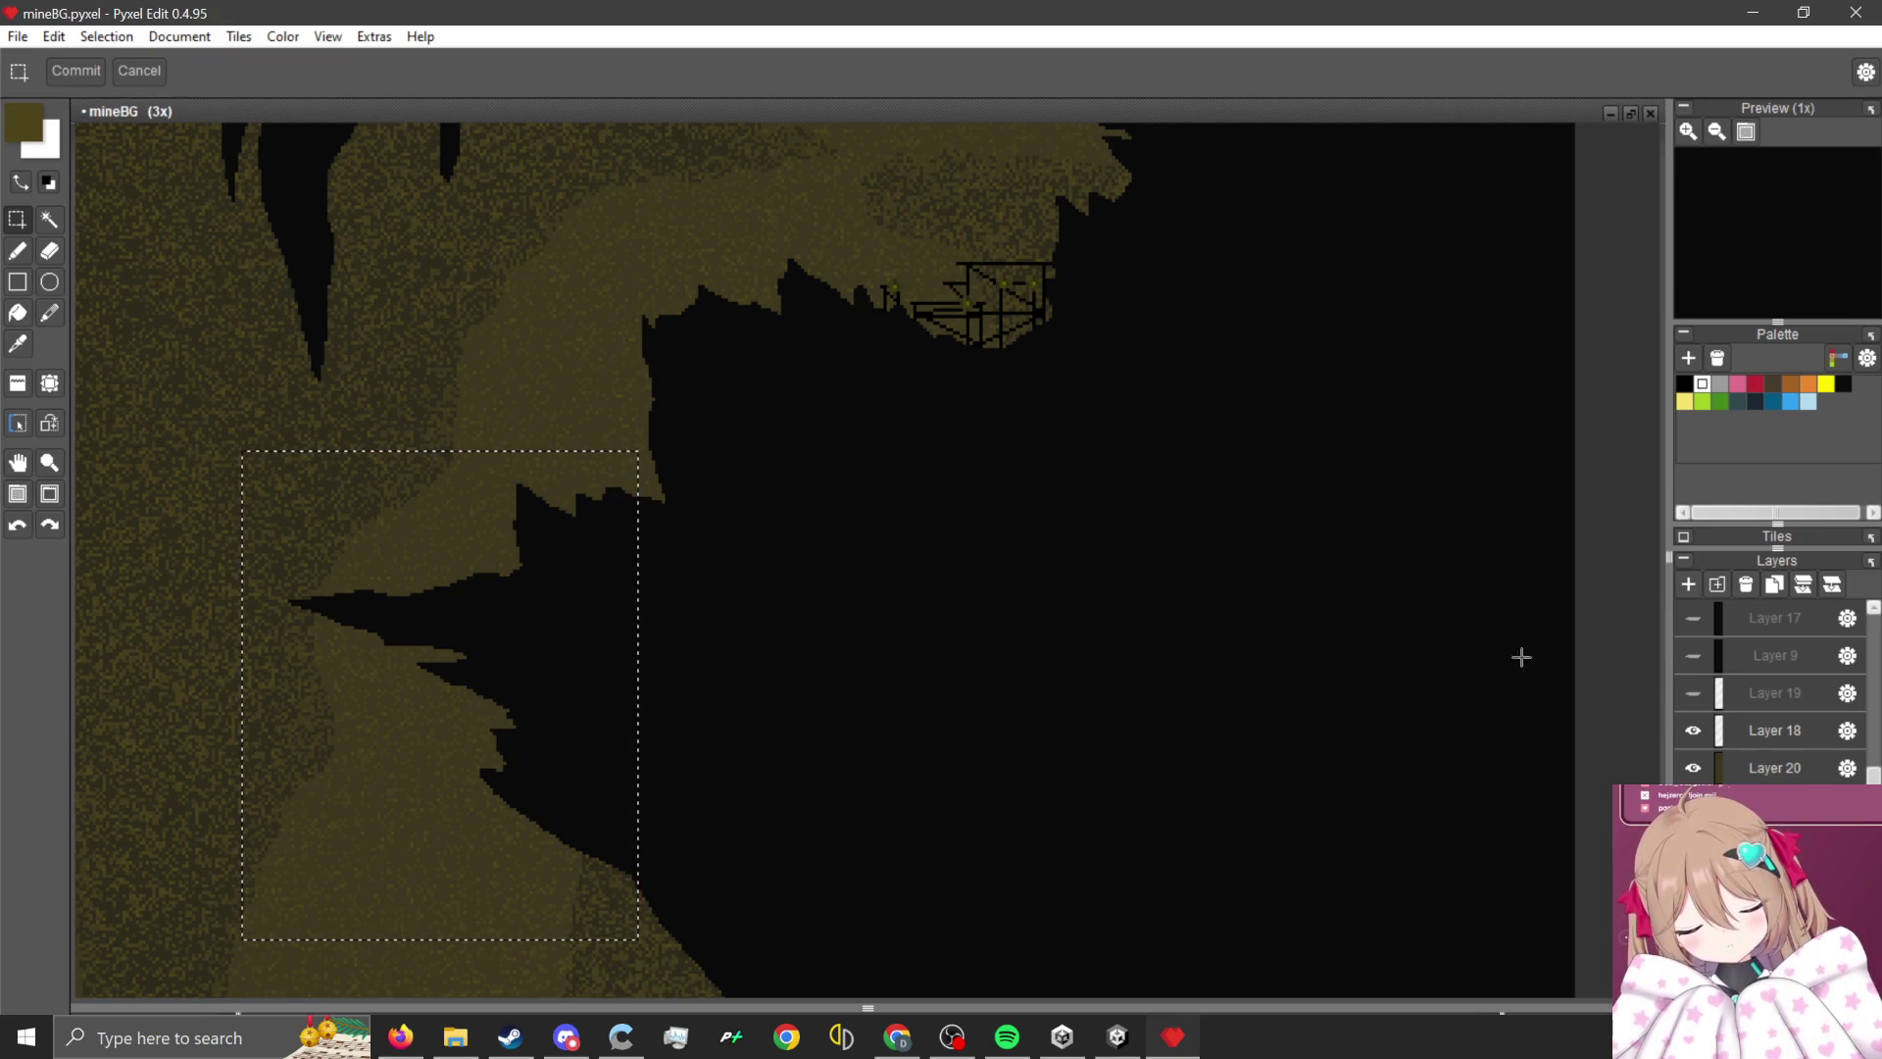
pyautogui.click(1774, 726)
pyautogui.press('Delete')
pyautogui.hotkey('ctrl', 'd')
# - Shift the dark overhang block near the top slightly to the right
pyautogui.scroll(-1, 823, 571)
pyautogui.scroll(2, 823, 491)
pyautogui.scroll(1, 840, 445)
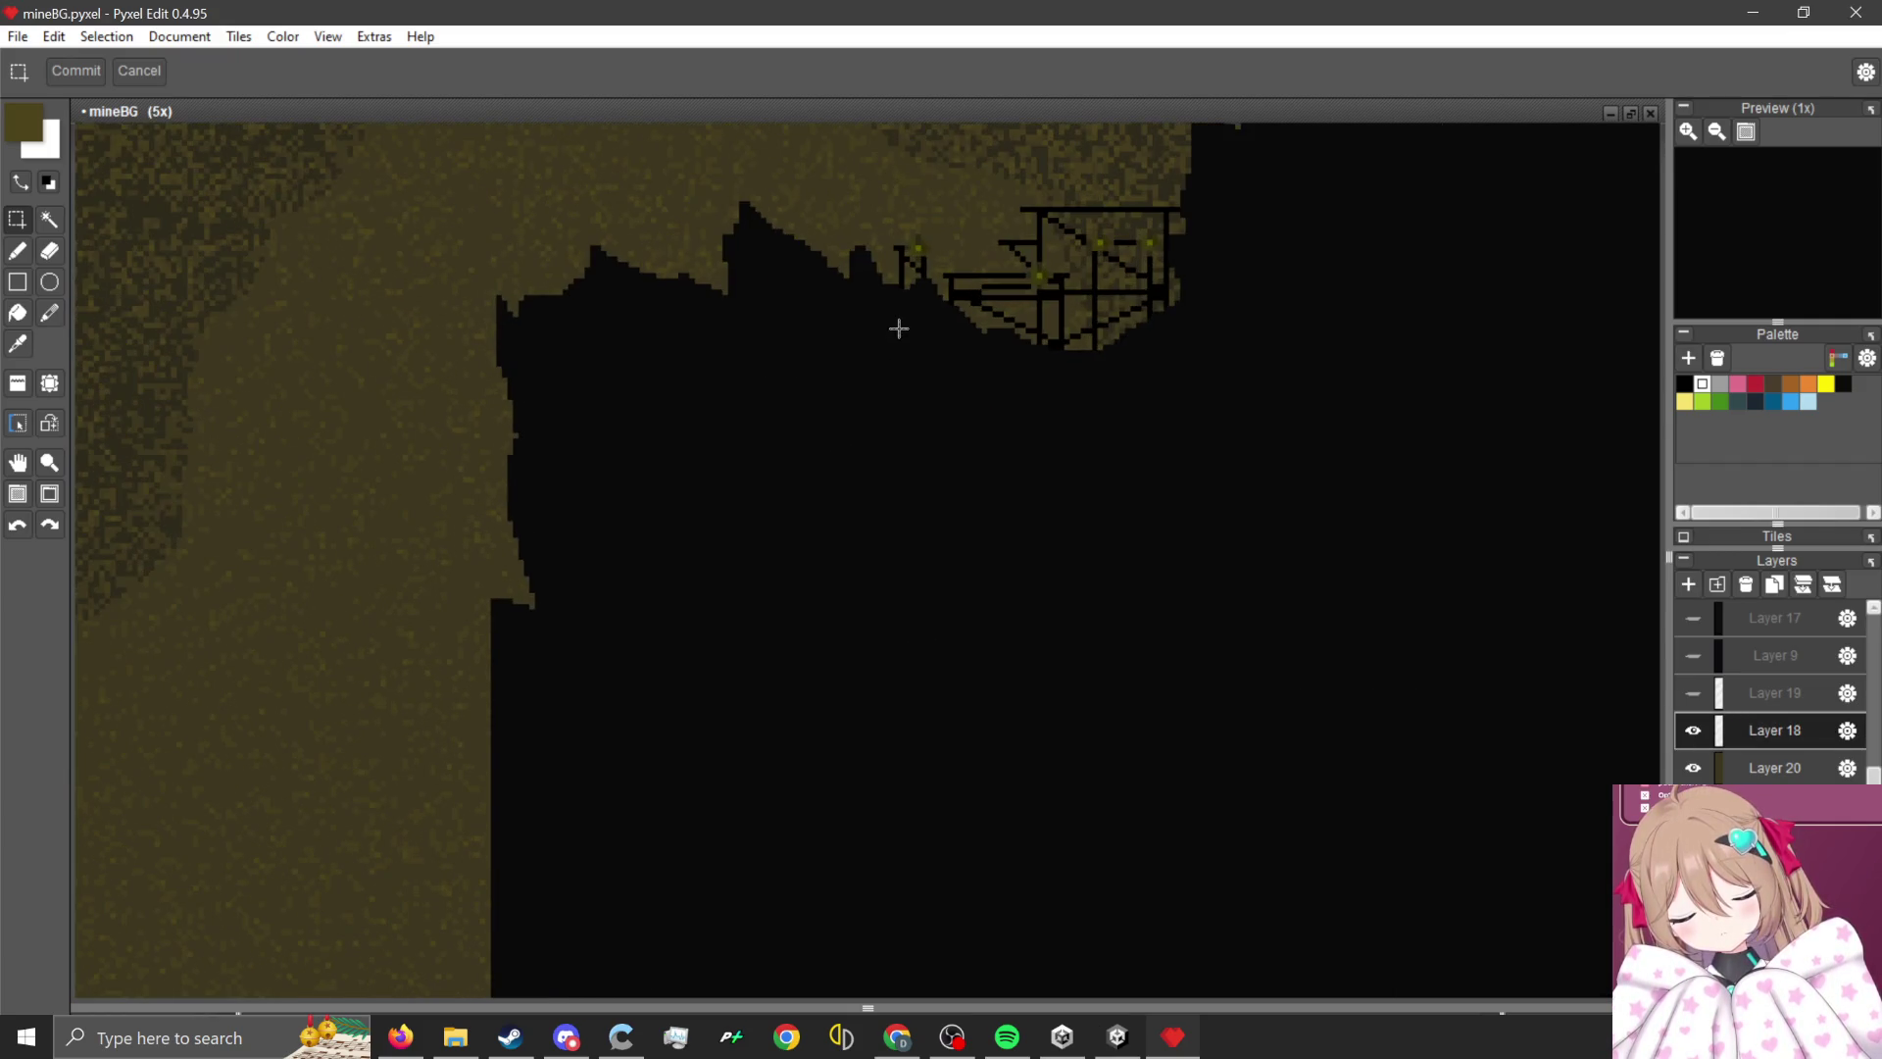
pyautogui.scroll(-1, 895, 328)
pyautogui.scroll(2, 1069, 328)
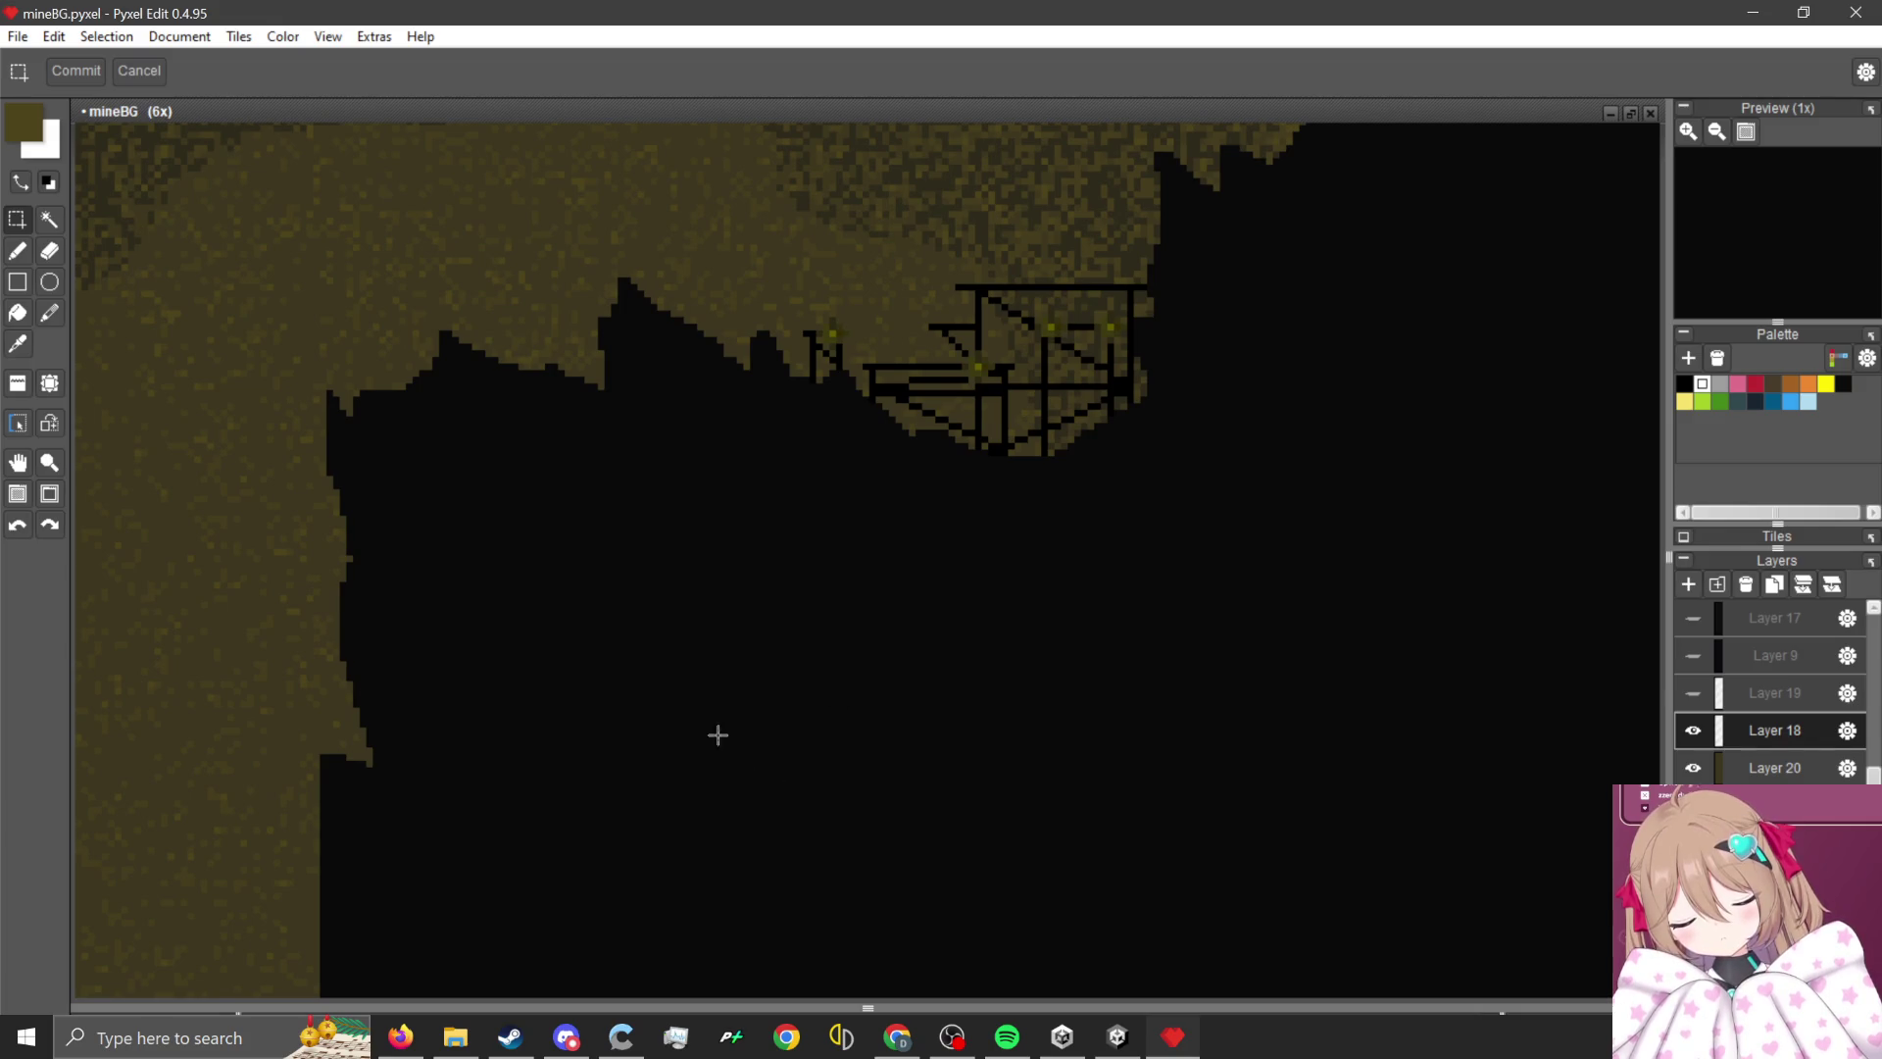
pyautogui.scroll(-2, 702, 595)
pyautogui.scroll(-1, 944, 647)
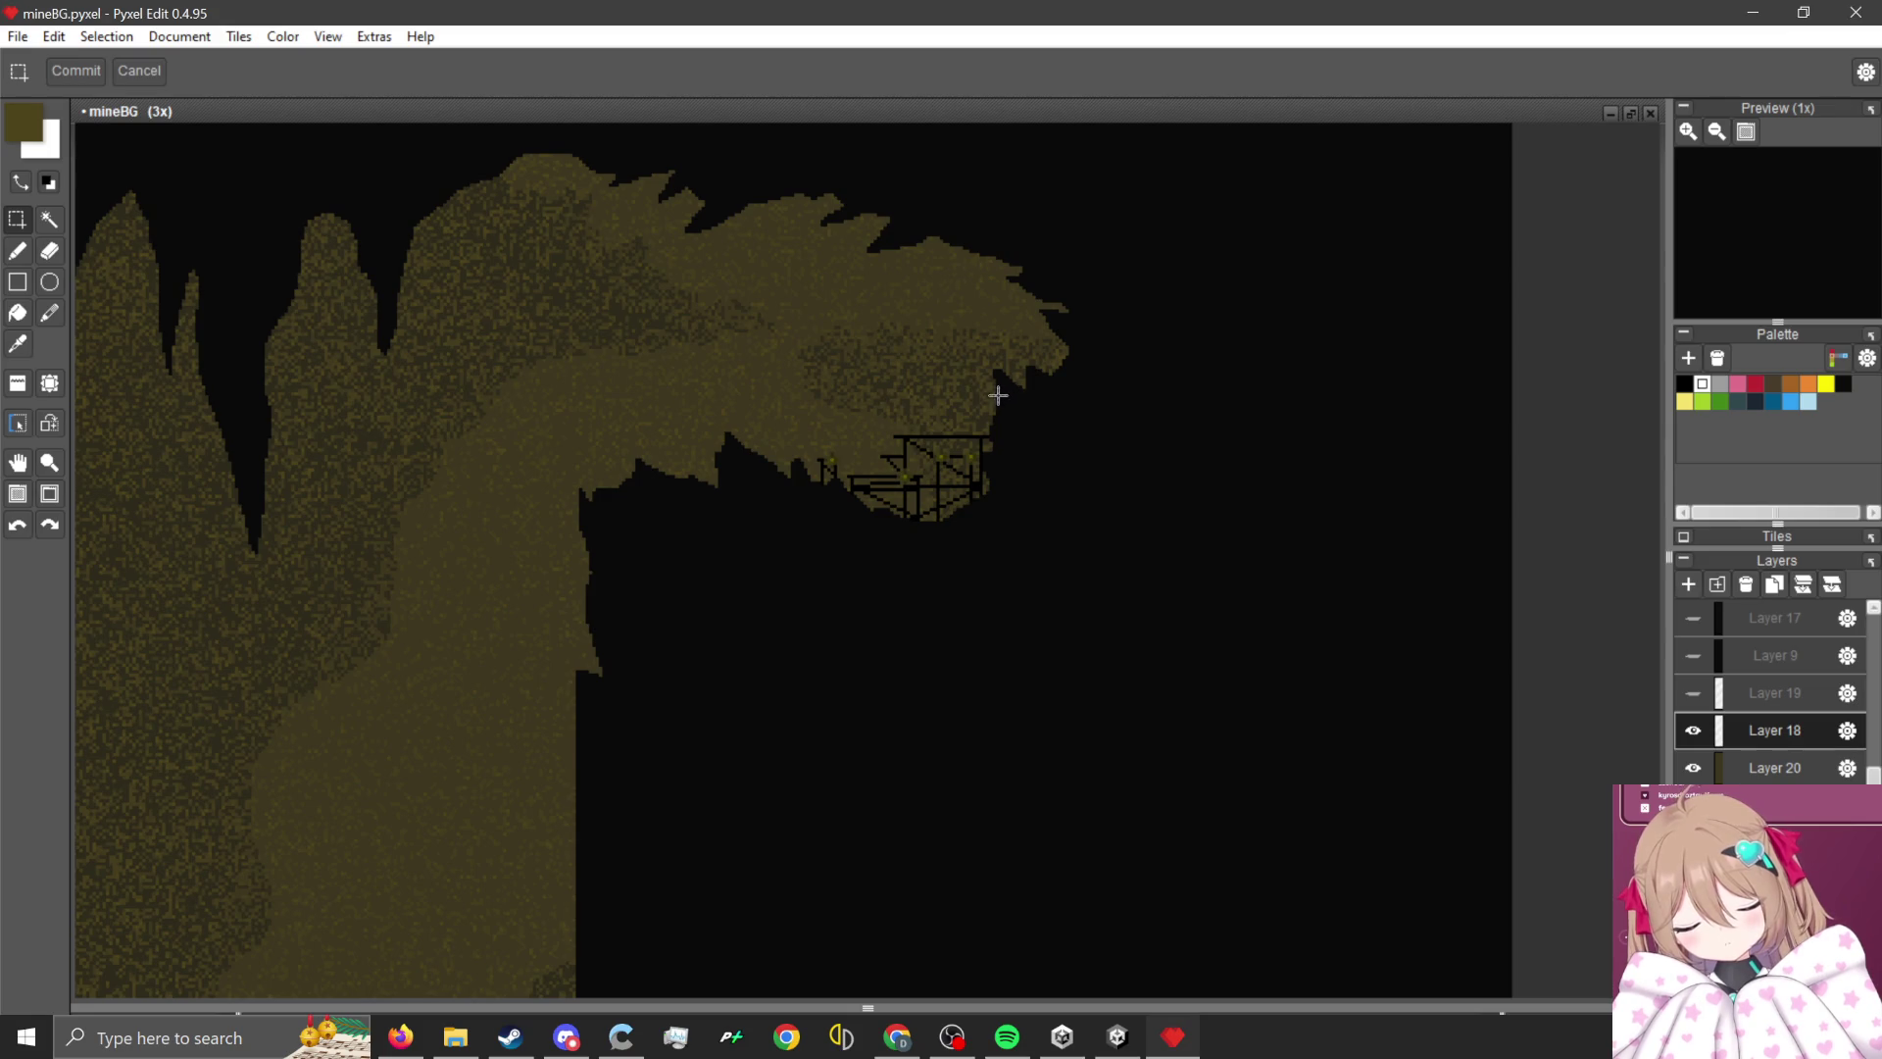
pyautogui.moveTo(1023, 352)
pyautogui.mouseDown()
pyautogui.moveTo(719, 735)
pyautogui.moveTo(546, 739)
pyautogui.moveTo(570, 668)
pyautogui.mouseUp()
pyautogui.moveTo(576, 393)
pyautogui.mouseDown()
pyautogui.moveTo(702, 607)
pyautogui.moveTo(538, 424)
pyautogui.moveTo(731, 651)
pyautogui.moveTo(706, 673)
pyautogui.moveTo(702, 651)
pyautogui.moveTo(715, 670)
pyautogui.mouseUp()
pyautogui.scroll(-3, 664, 663)
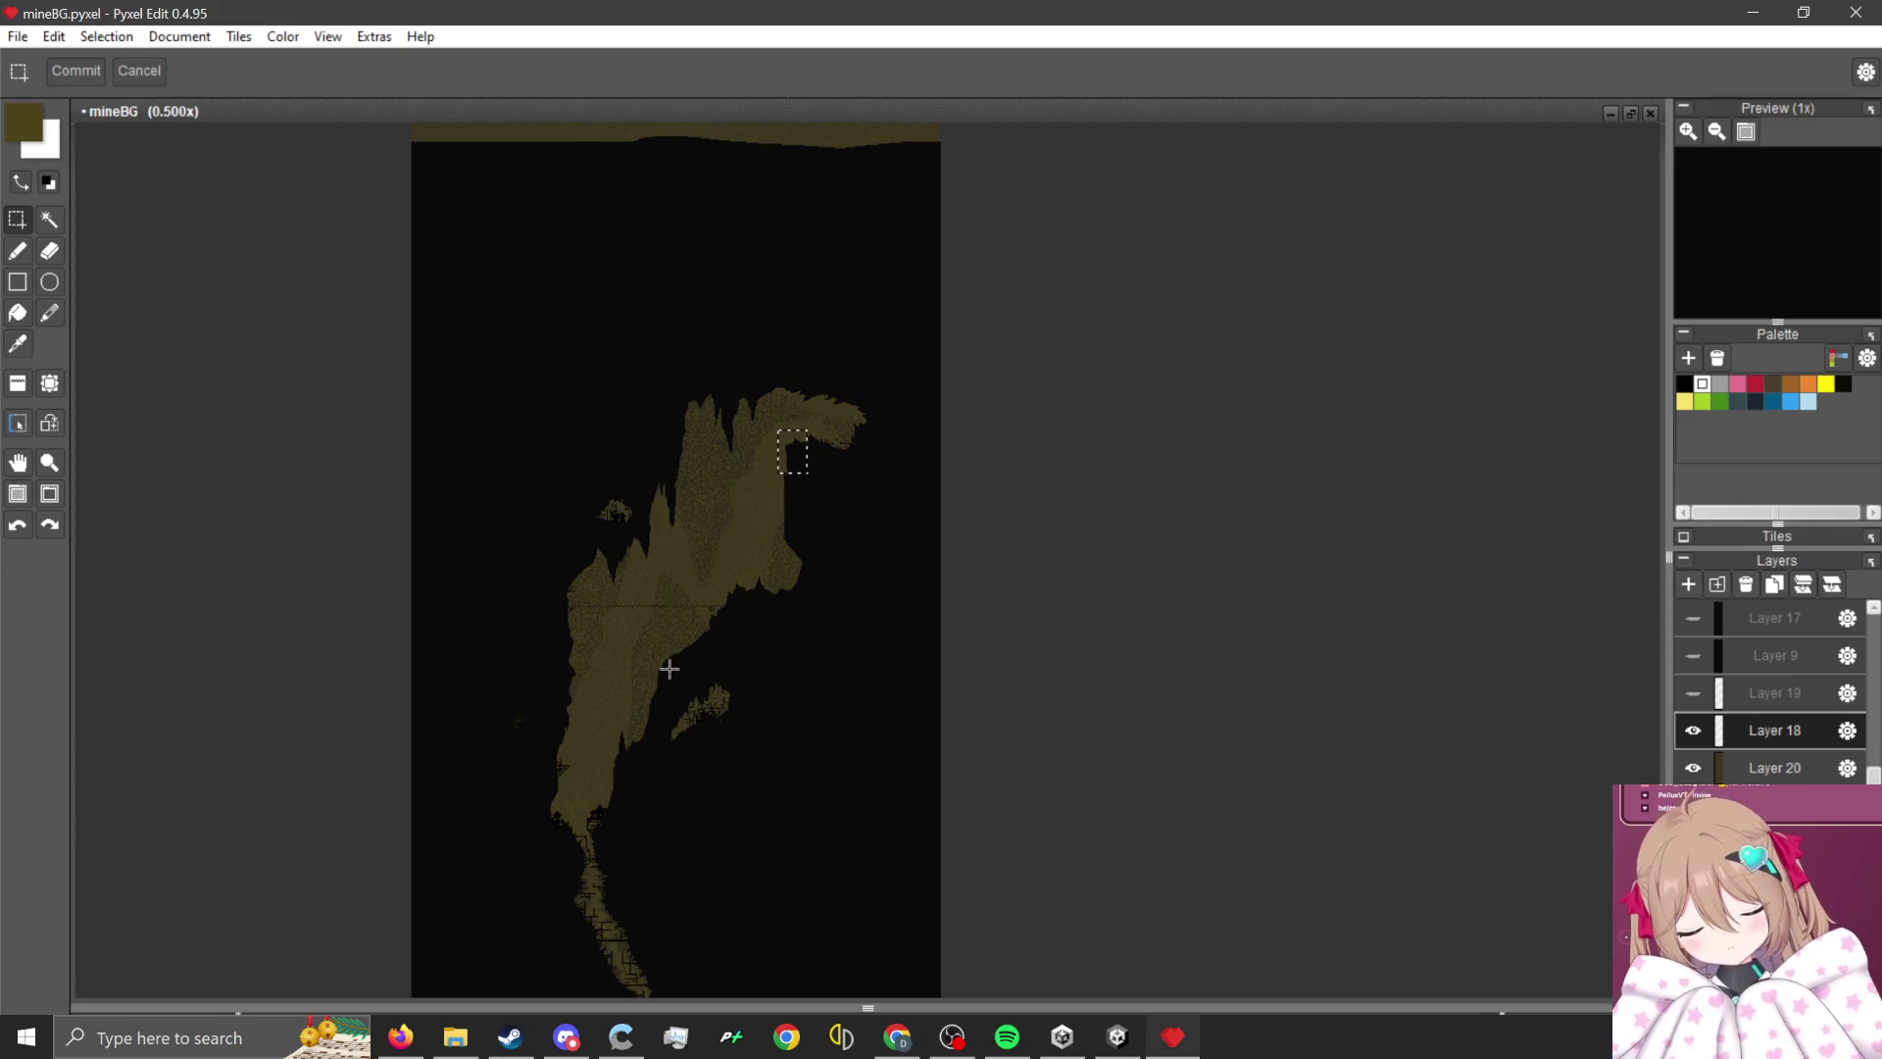
pyautogui.scroll(3, 1239, 584)
pyautogui.scroll(-3, 855, 539)
pyautogui.scroll(5, 937, 362)
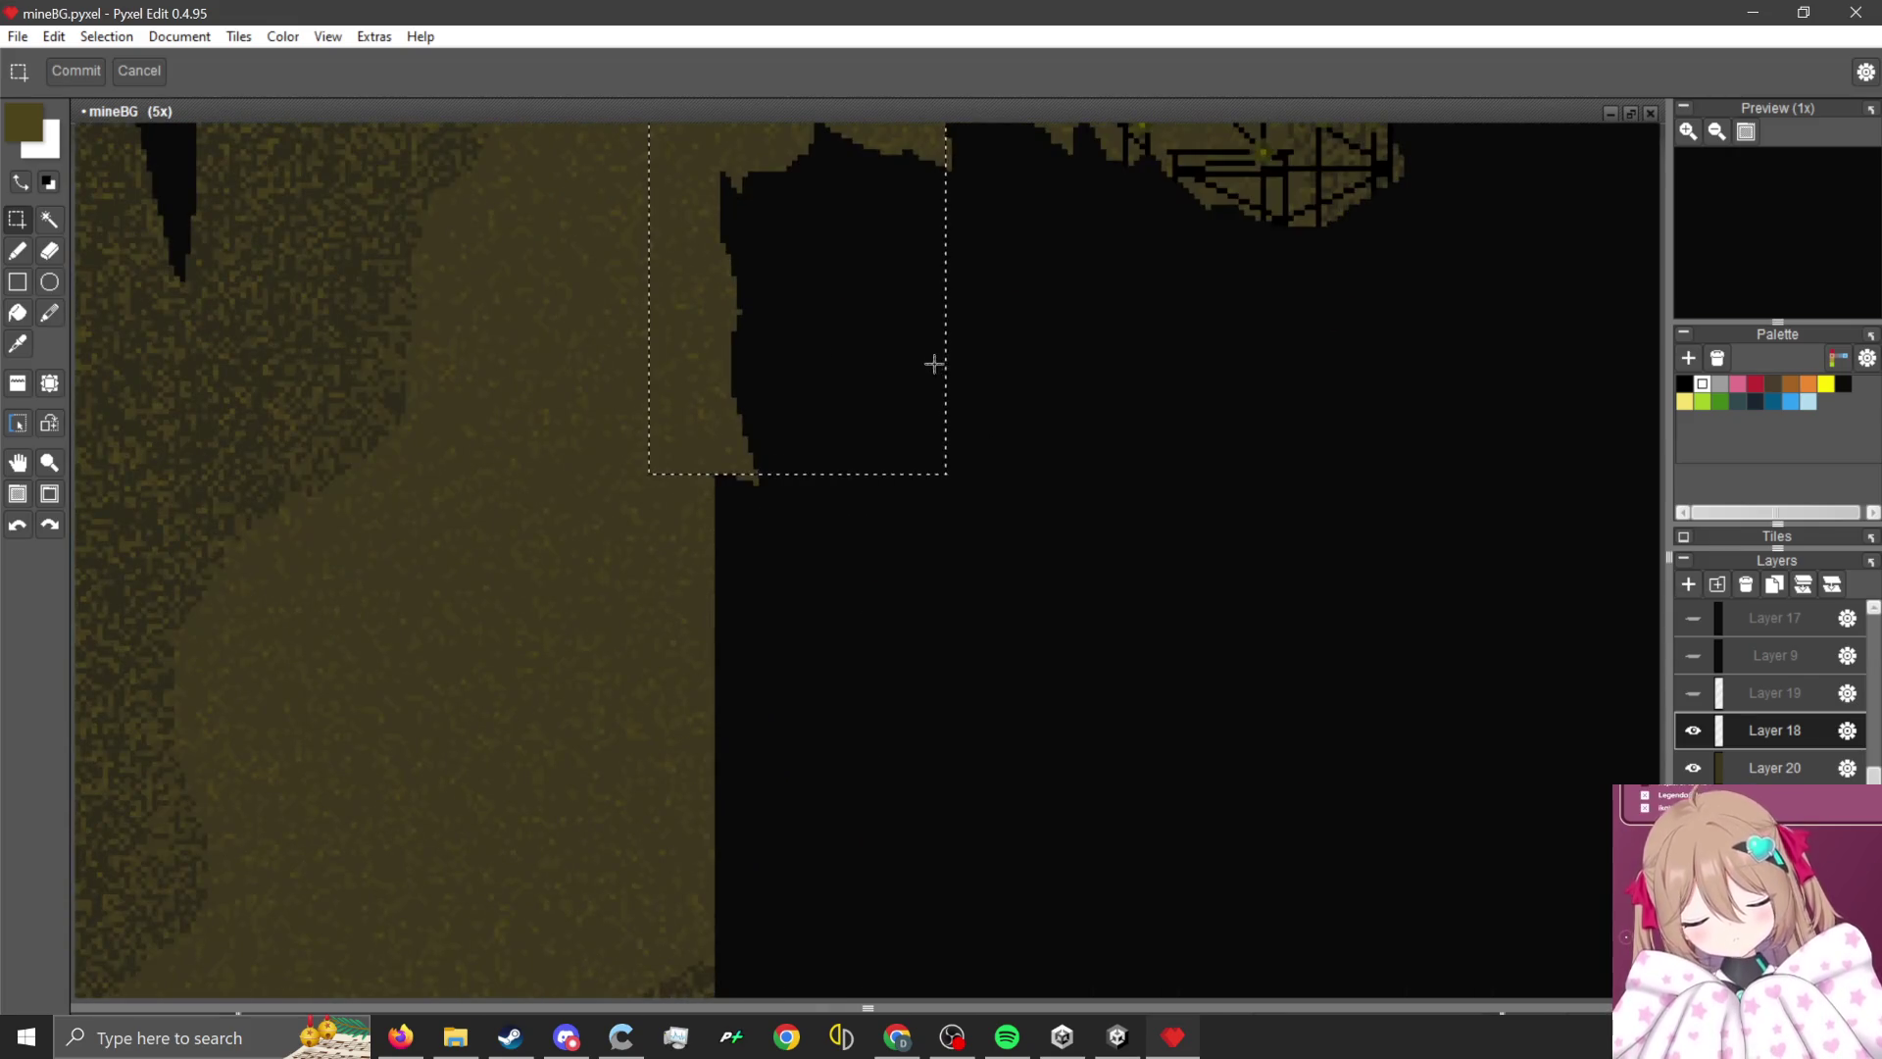
pyautogui.scroll(-1, 907, 349)
pyautogui.moveTo(711, 585); pyautogui.dragTo(760, 563)
pyautogui.click(1075, 461)
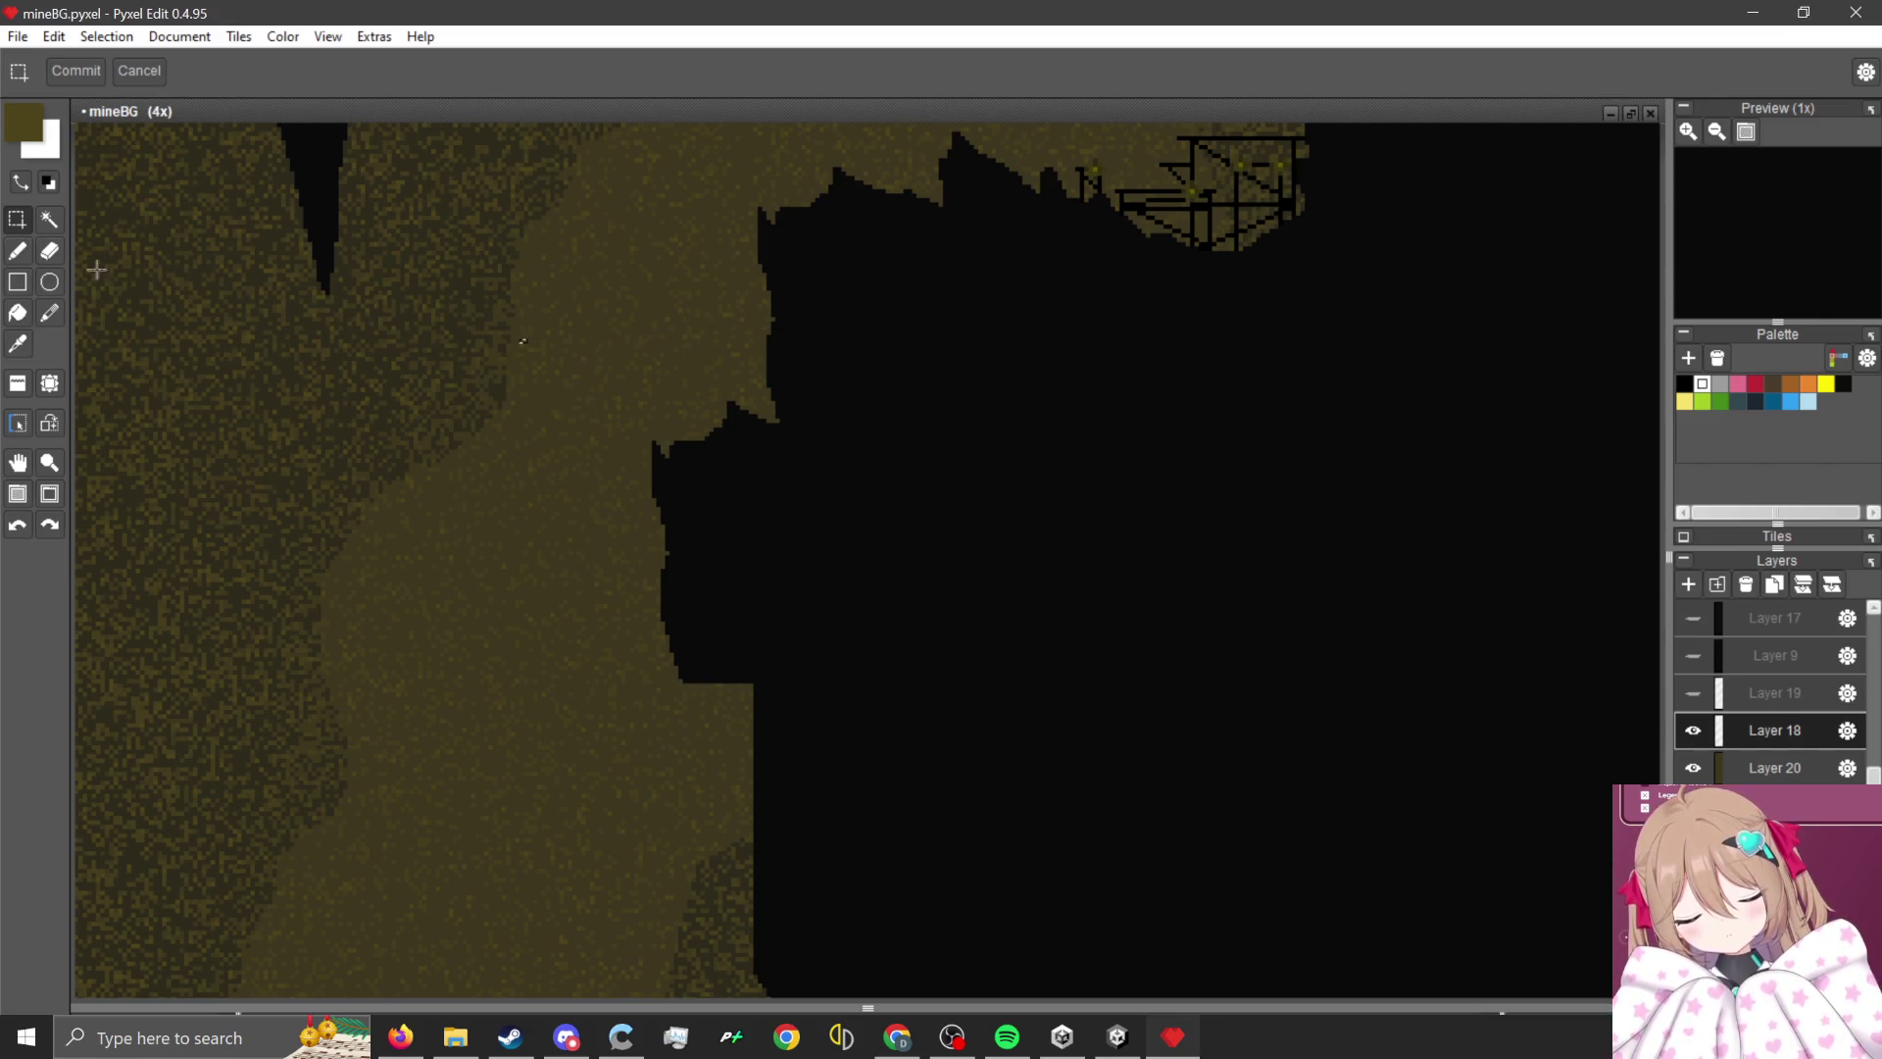
# - Paint over the dark triangle and its leftover fragments in brown with the pencil
pyautogui.click(17, 281)
pyautogui.click(18, 251)
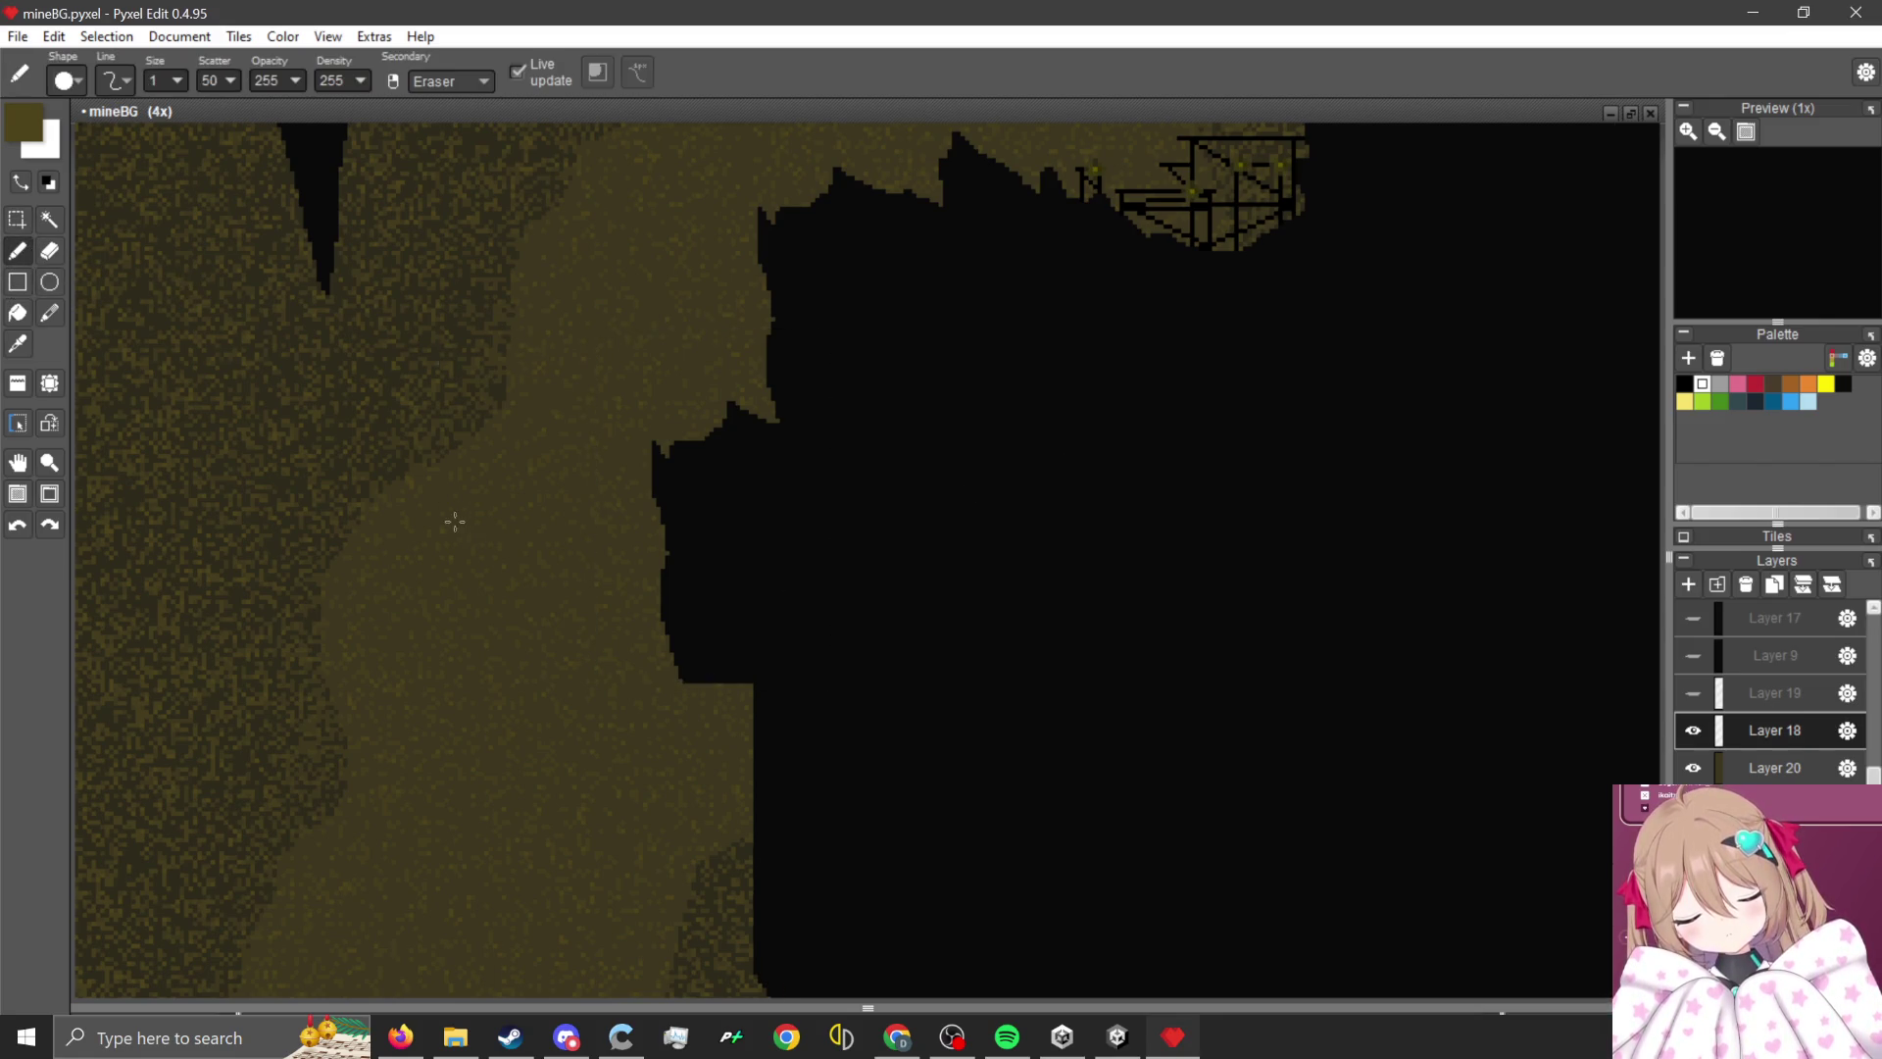
pyautogui.scroll(-1, 454, 519)
pyautogui.scroll(1, 602, 333)
pyautogui.scroll(-5, 210, 81)
pyautogui.scroll(2, 653, 541)
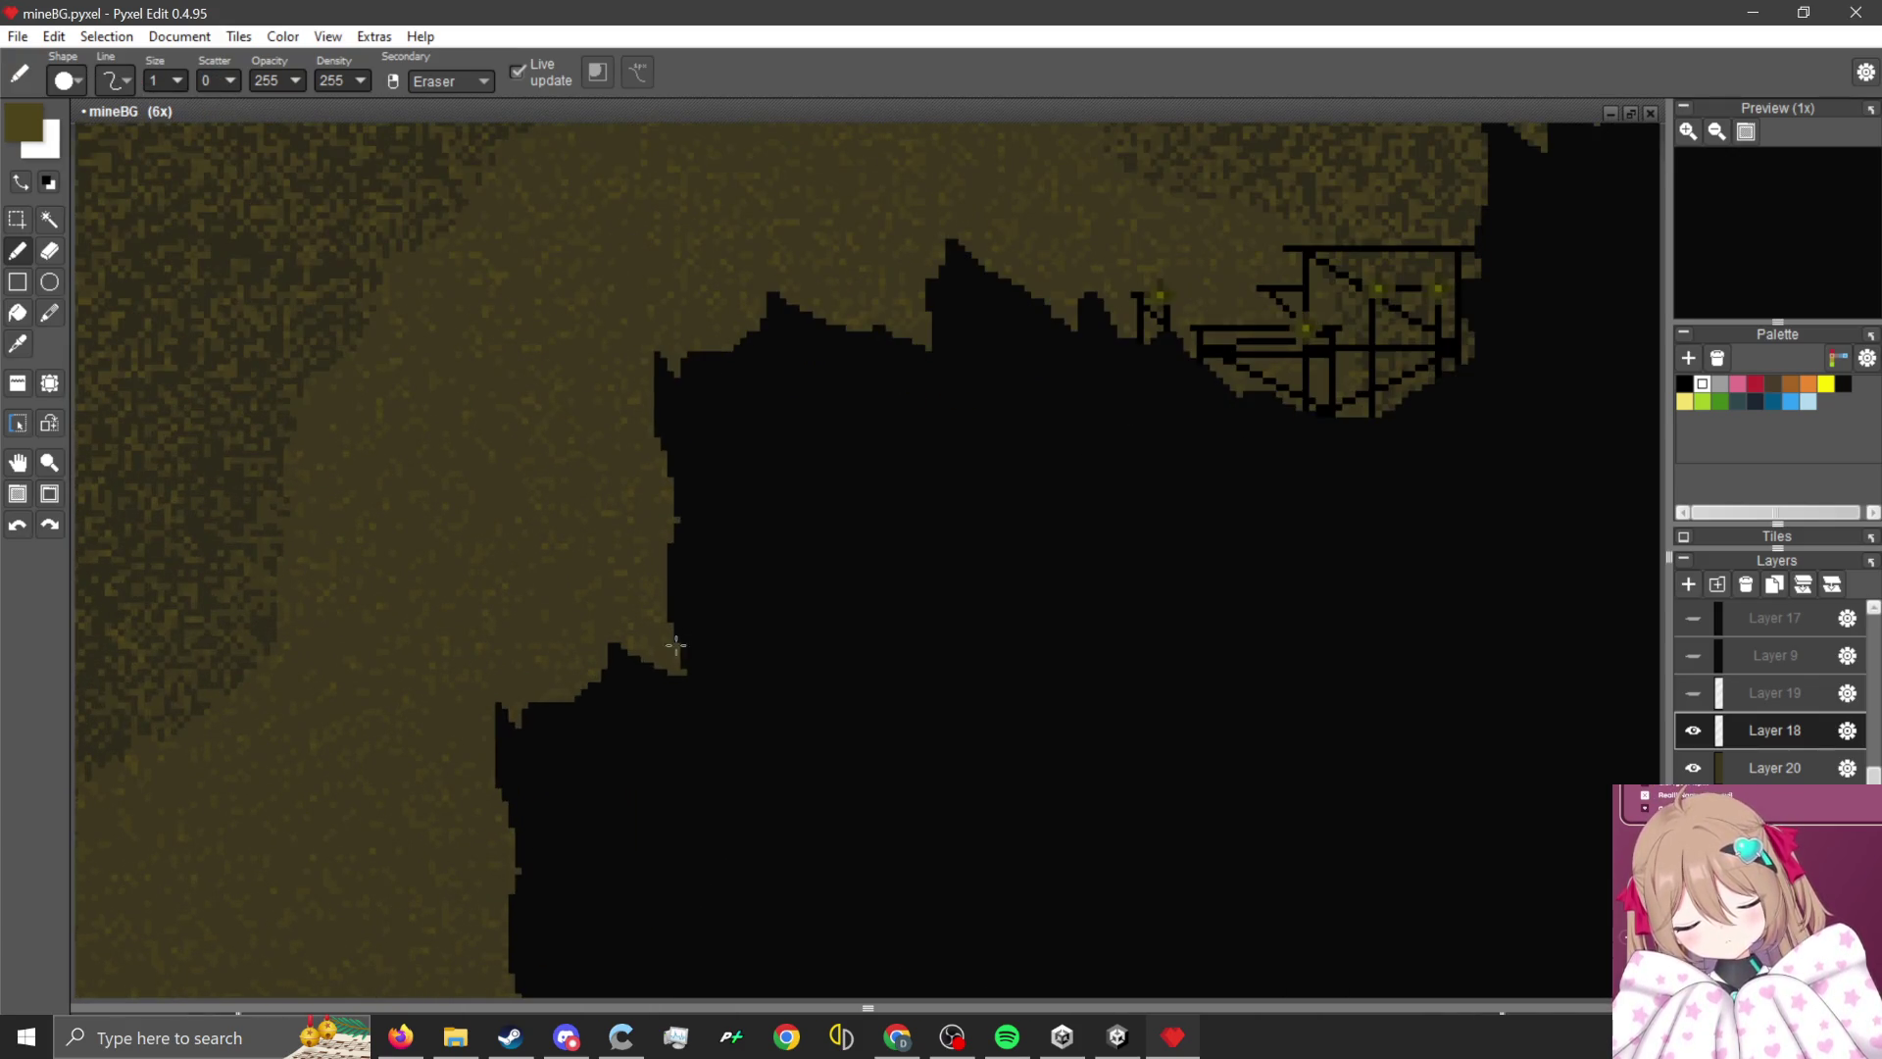
pyautogui.moveTo(1232, 592); pyautogui.dragTo(1119, 489)
pyautogui.moveTo(1109, 569)
pyautogui.mouseDown()
pyautogui.moveTo(1189, 567)
pyautogui.moveTo(1163, 567)
pyautogui.moveTo(1029, 344)
pyautogui.moveTo(1066, 470)
pyautogui.moveTo(1043, 326)
pyautogui.moveTo(1101, 546)
pyautogui.moveTo(1025, 513)
pyautogui.moveTo(914, 266)
pyautogui.mouseUp()
pyautogui.moveTo(1111, 555)
pyautogui.mouseDown()
pyautogui.moveTo(827, 592)
pyautogui.moveTo(1050, 579)
pyautogui.moveTo(693, 655)
pyautogui.moveTo(626, 353)
pyautogui.moveTo(744, 491)
pyautogui.moveTo(722, 465)
pyautogui.moveTo(840, 349)
pyautogui.moveTo(823, 470)
pyautogui.moveTo(960, 539)
pyautogui.mouseUp()
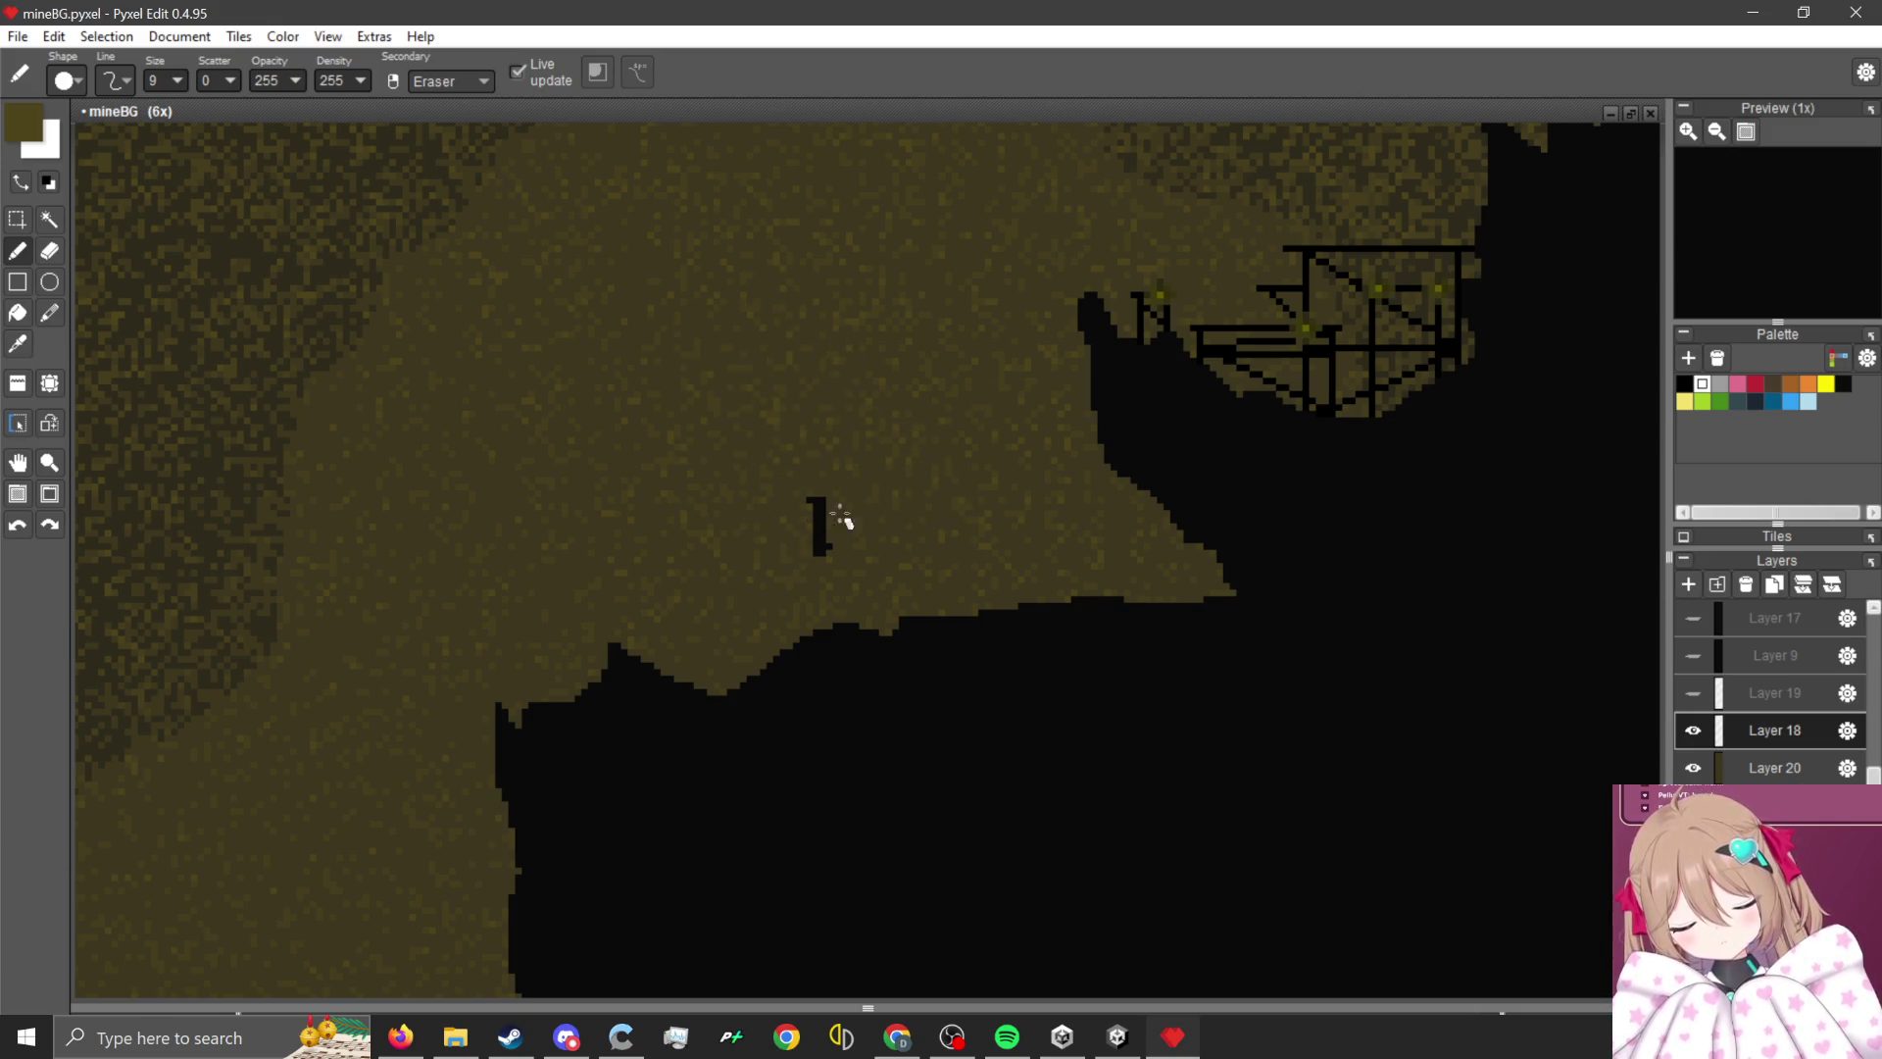
pyautogui.moveTo(854, 513); pyautogui.dragTo(773, 476)
pyautogui.scroll(-2, 1020, 448)
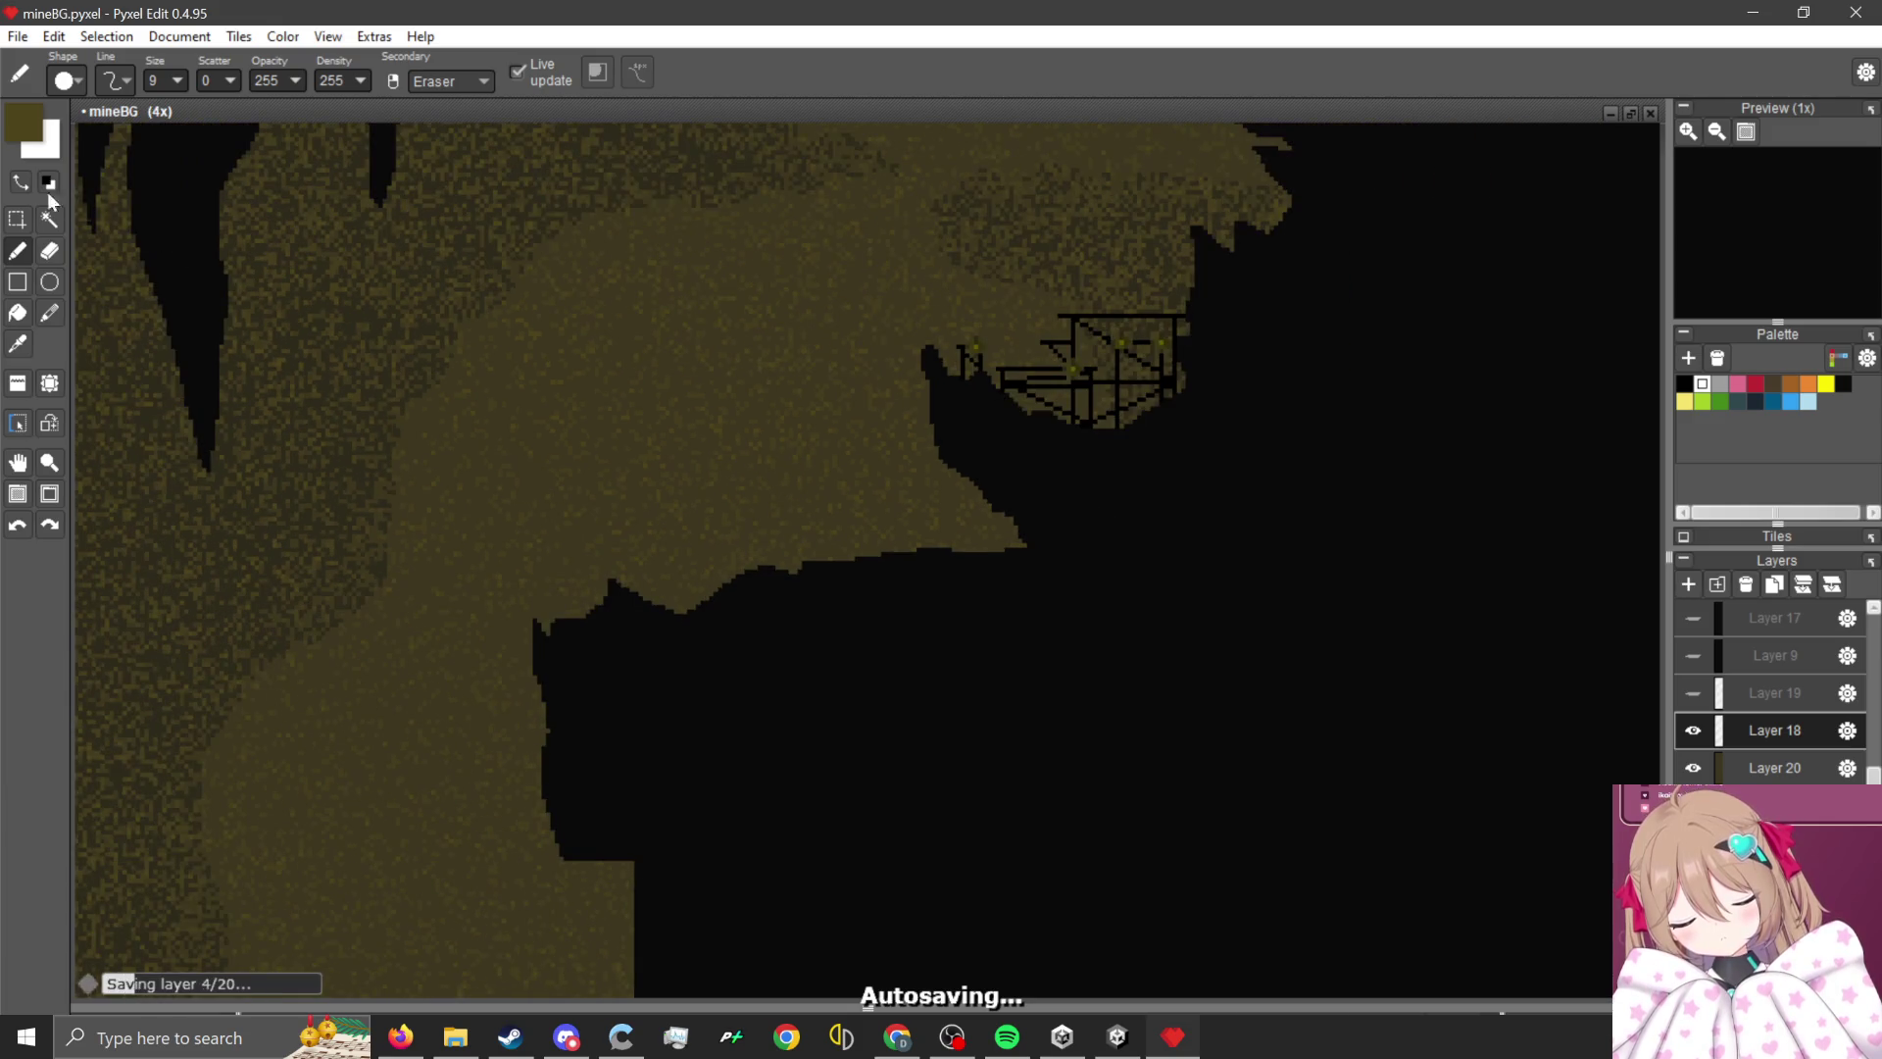
# - Duplicate the scaffold section and place the copy lower and to the left
pyautogui.click(24, 220)
pyautogui.scroll(1, 1008, 327)
pyautogui.moveTo(848, 239)
pyautogui.mouseDown()
pyautogui.moveTo(1222, 475)
pyautogui.moveTo(1300, 595)
pyautogui.mouseUp()
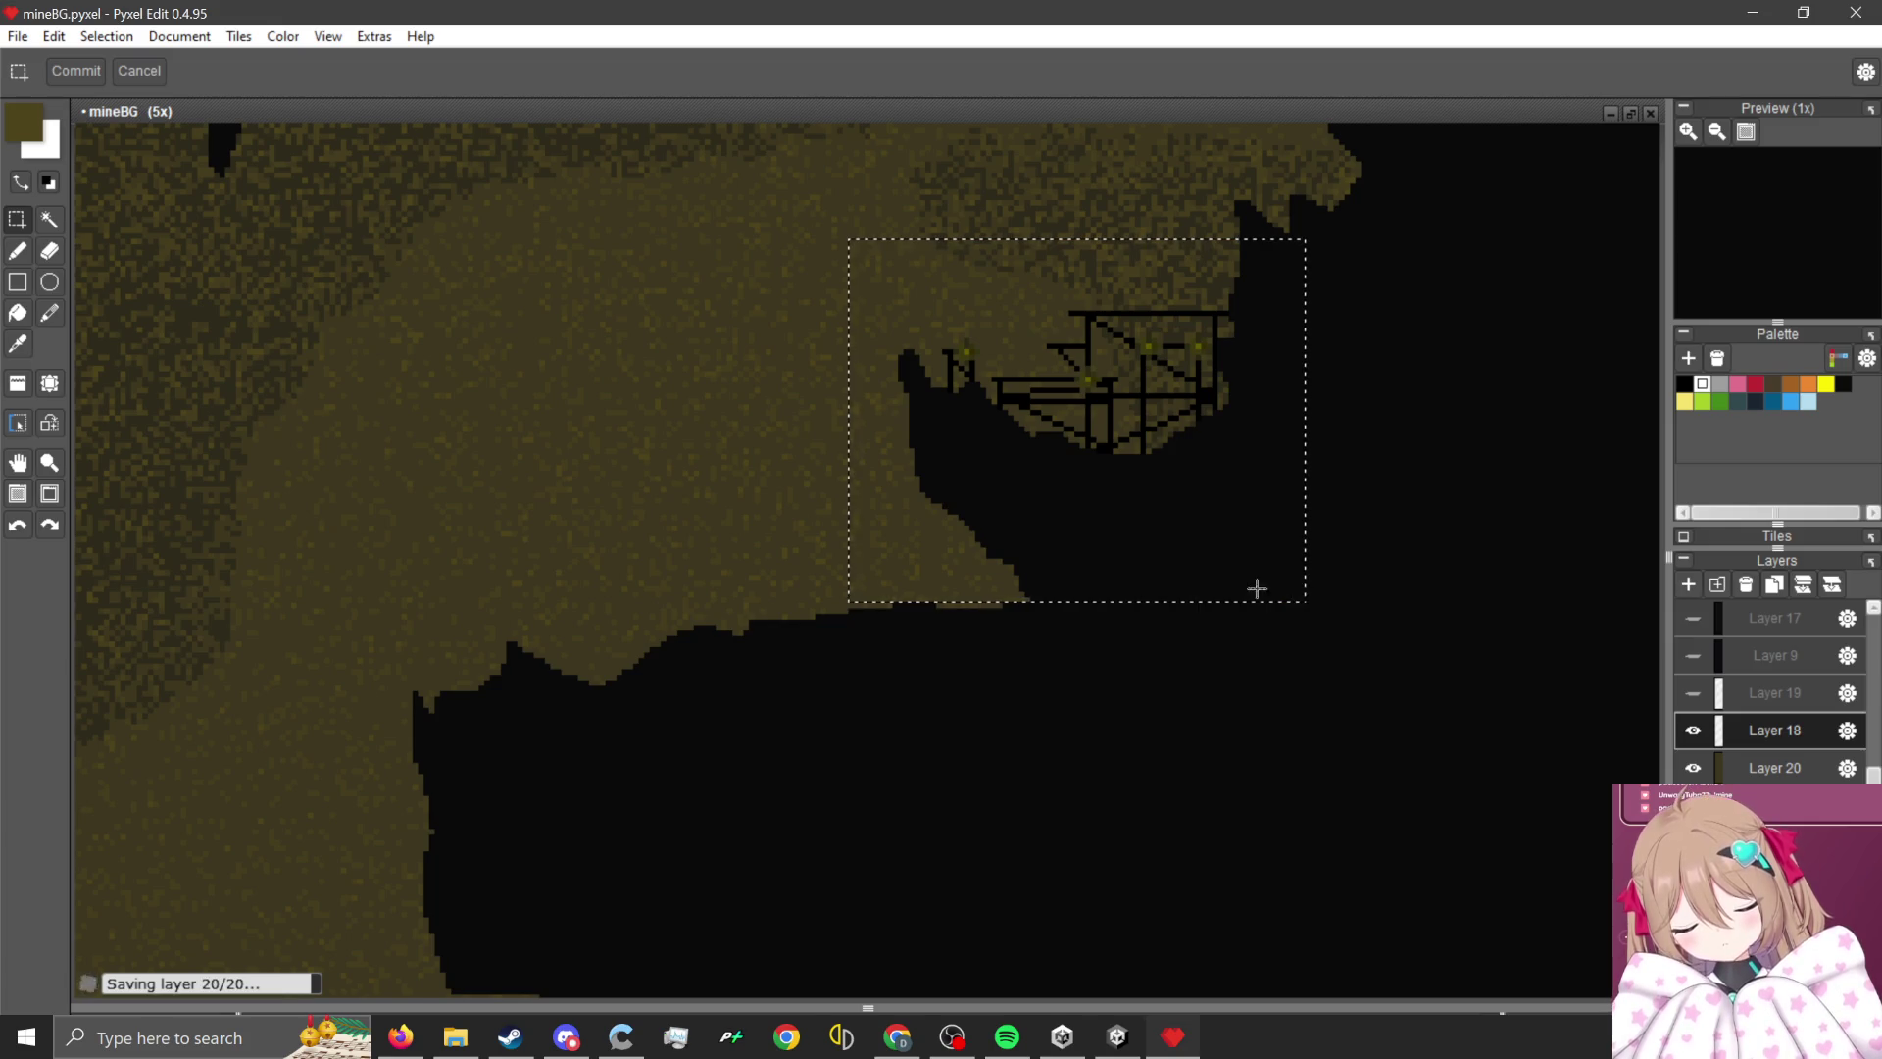
pyautogui.hotkey('ctrl', 'c')
pyautogui.hotkey('ctrl', 'v')
pyautogui.moveTo(1033, 550)
pyautogui.mouseDown()
pyautogui.moveTo(815, 788)
pyautogui.moveTo(814, 705)
pyautogui.moveTo(824, 675)
pyautogui.moveTo(844, 680)
pyautogui.mouseUp()
pyautogui.press('Return')
pyautogui.hotkey('ctrl', 'd')
pyautogui.scroll(-1, 1049, 471)
pyautogui.scroll(1, 1022, 547)
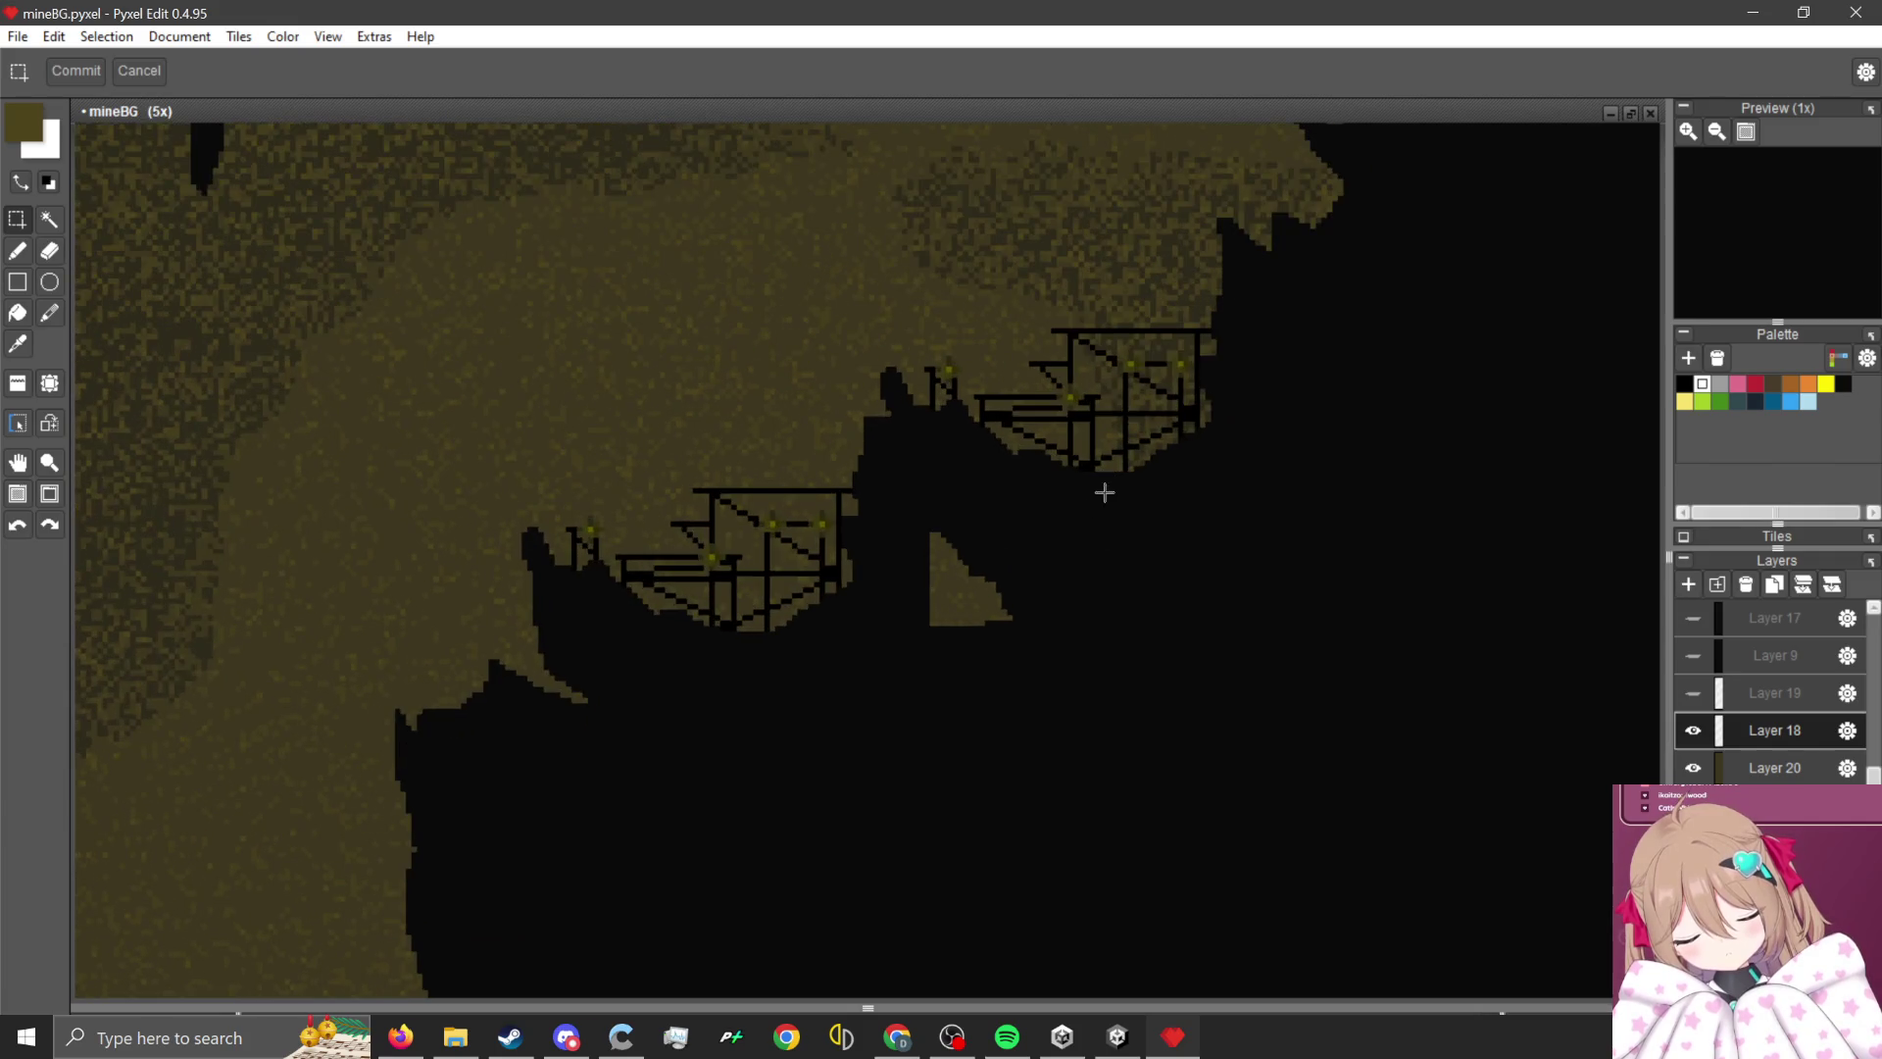
pyautogui.scroll(-1, 1089, 578)
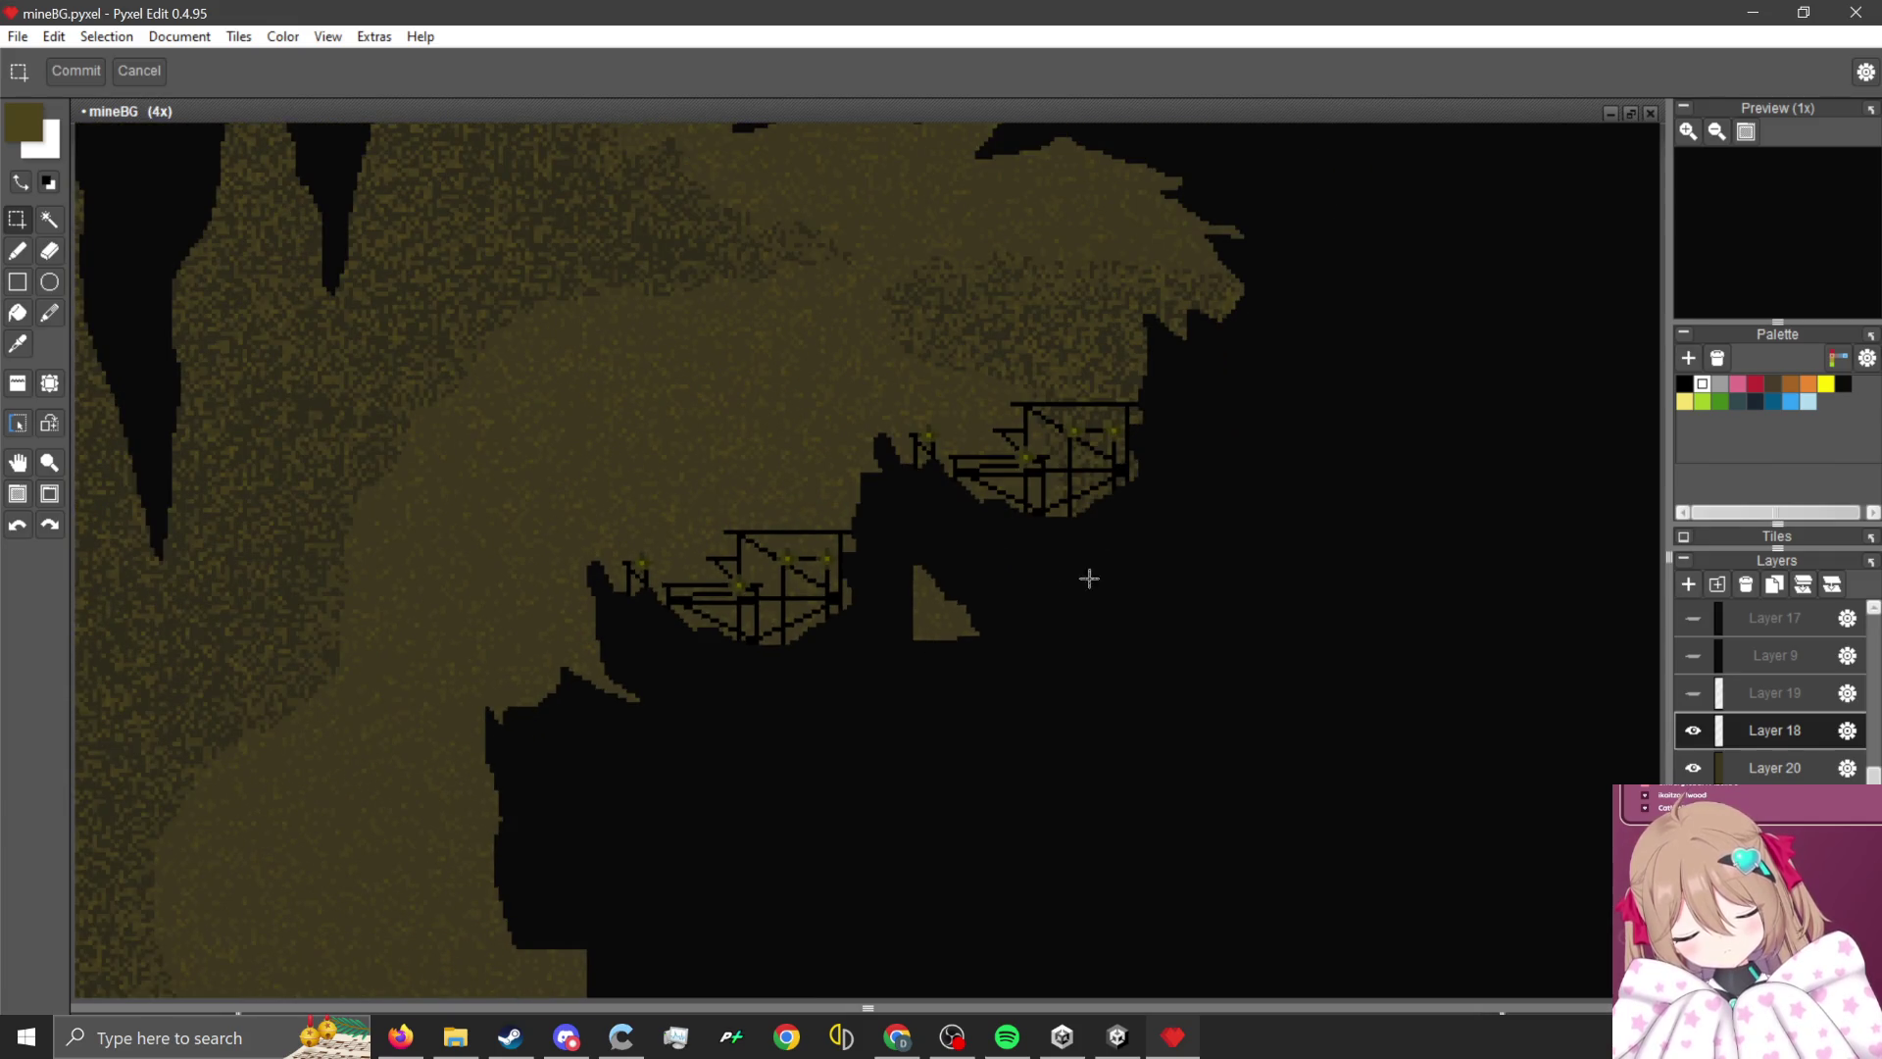
# - Switch to the pencil with black as the drawing colour
pyautogui.click(19, 257)
pyautogui.scroll(-1, 878, 525)
pyautogui.scroll(1, 798, 643)
pyautogui.scroll(2, 990, 789)
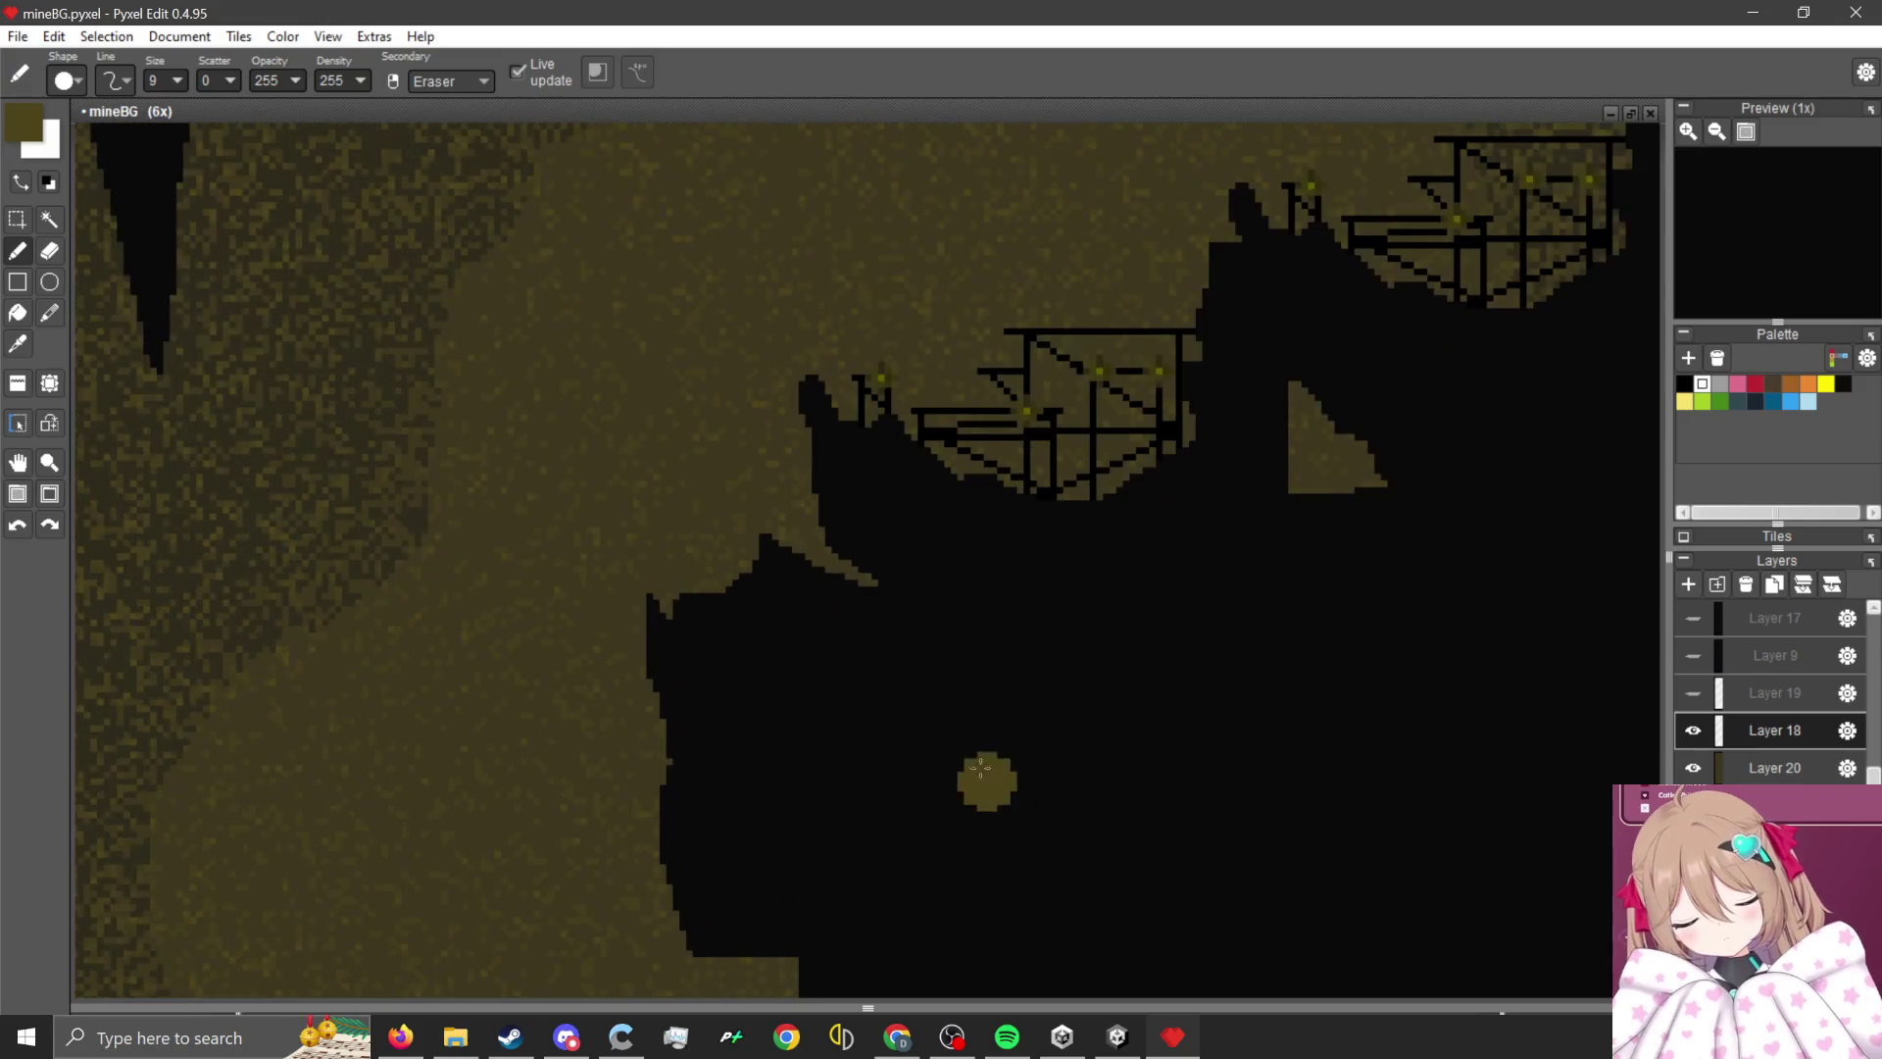
pyautogui.scroll(2, 990, 789)
pyautogui.keyDown('alt'); pyautogui.click(672, 617); pyautogui.keyUp('alt')
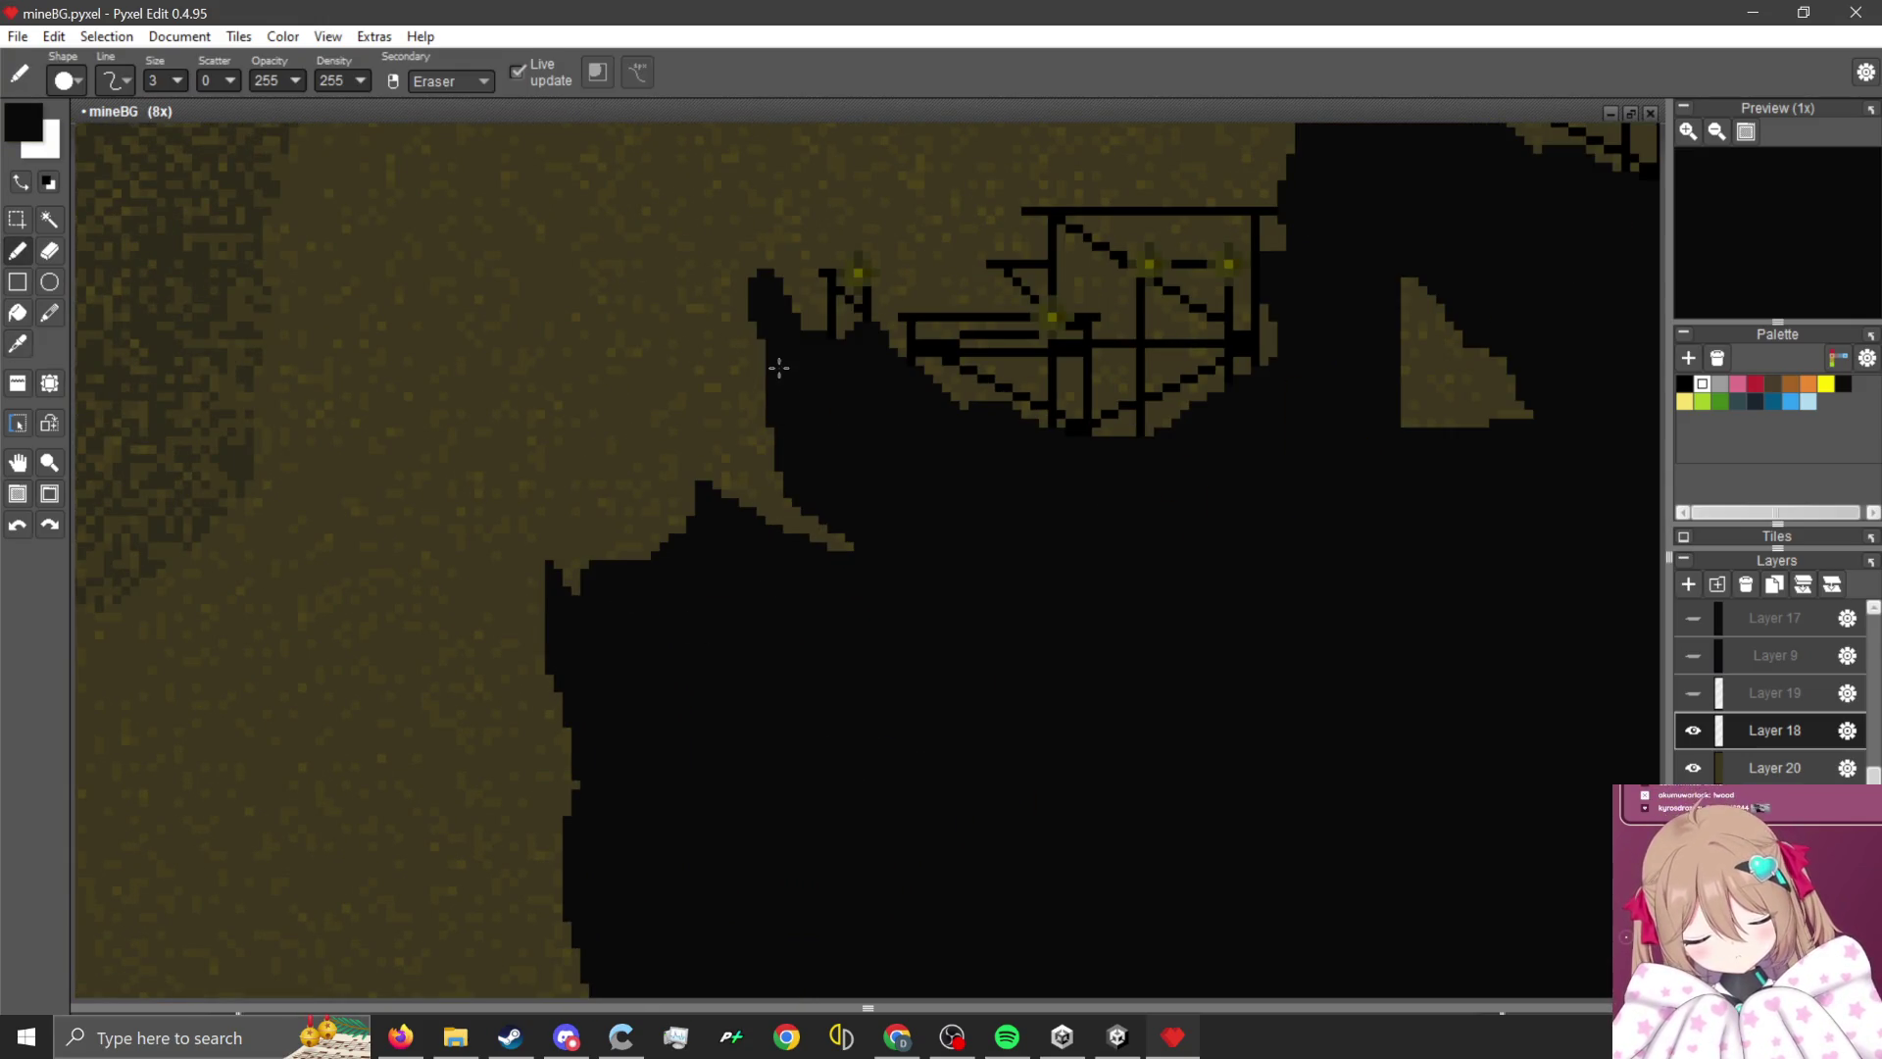
# - Blacken the brown cliff edge and add jagged black spikes along it
pyautogui.moveTo(715, 527); pyautogui.dragTo(750, 474)
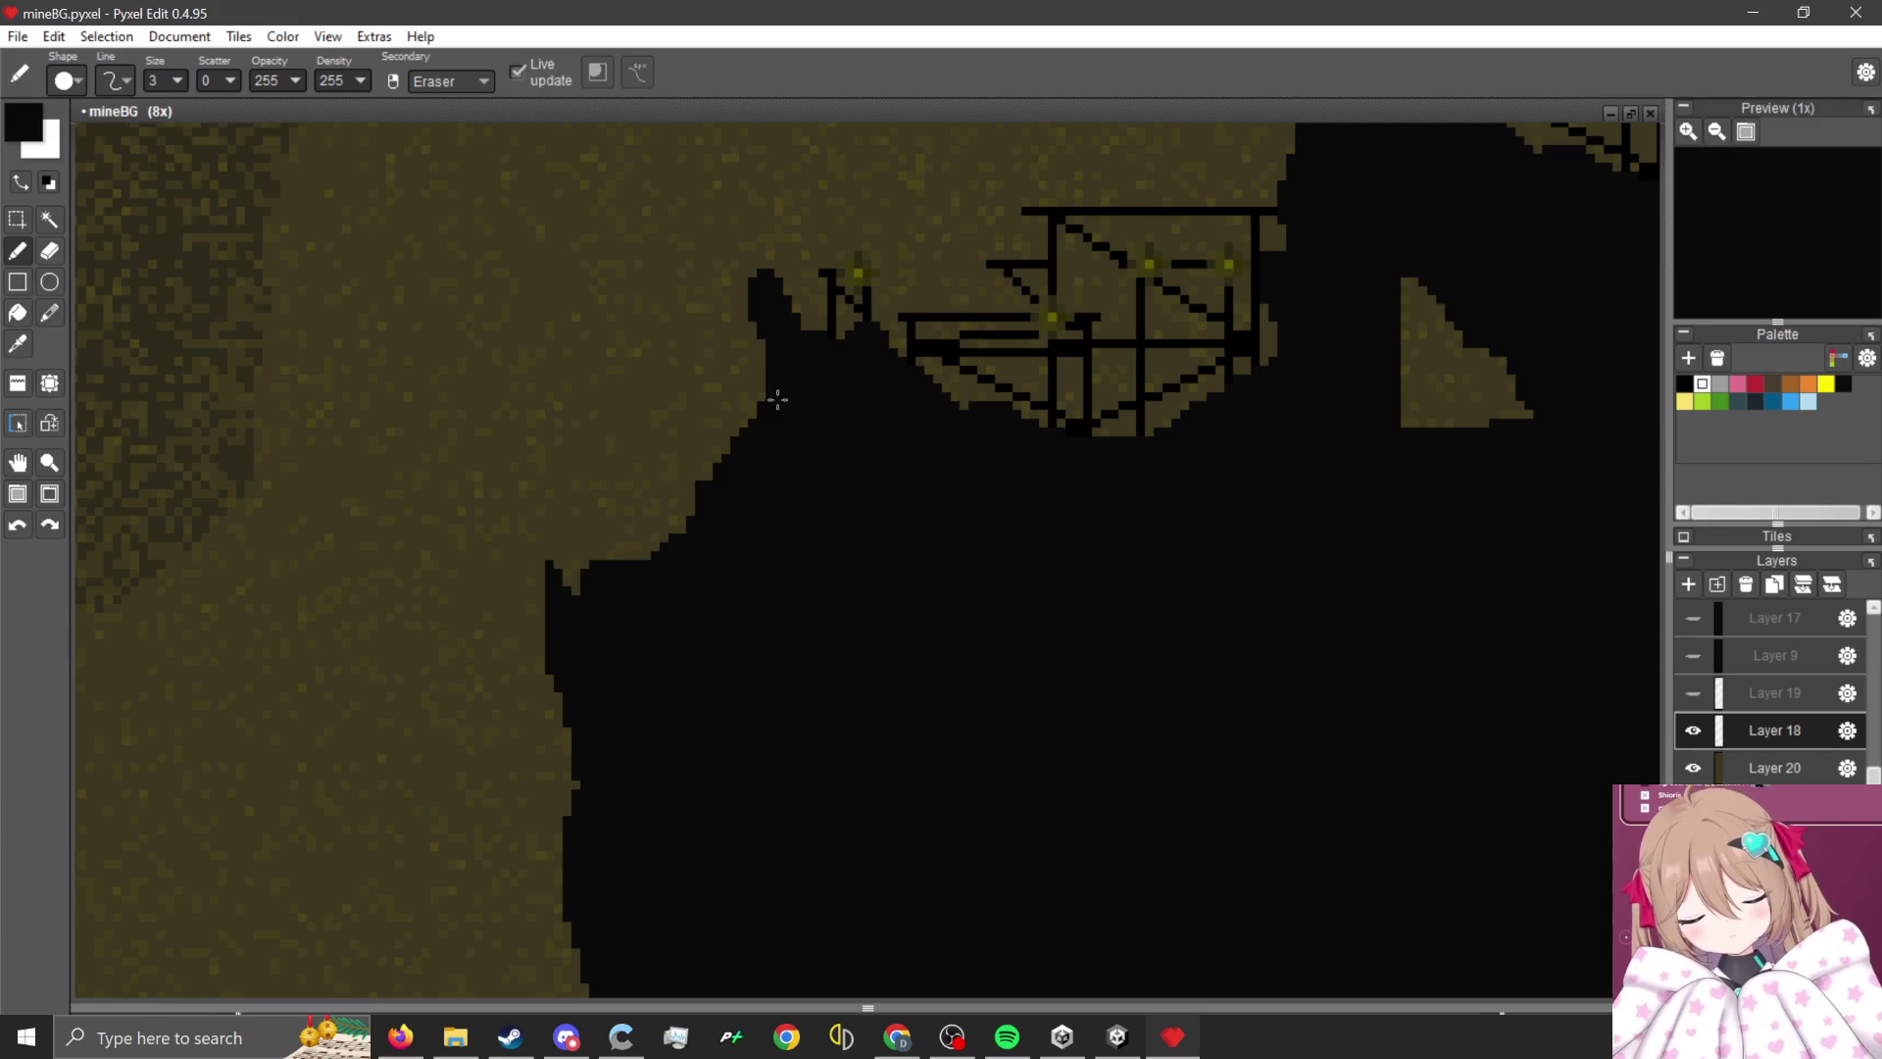
pyautogui.moveTo(765, 334); pyautogui.dragTo(746, 391)
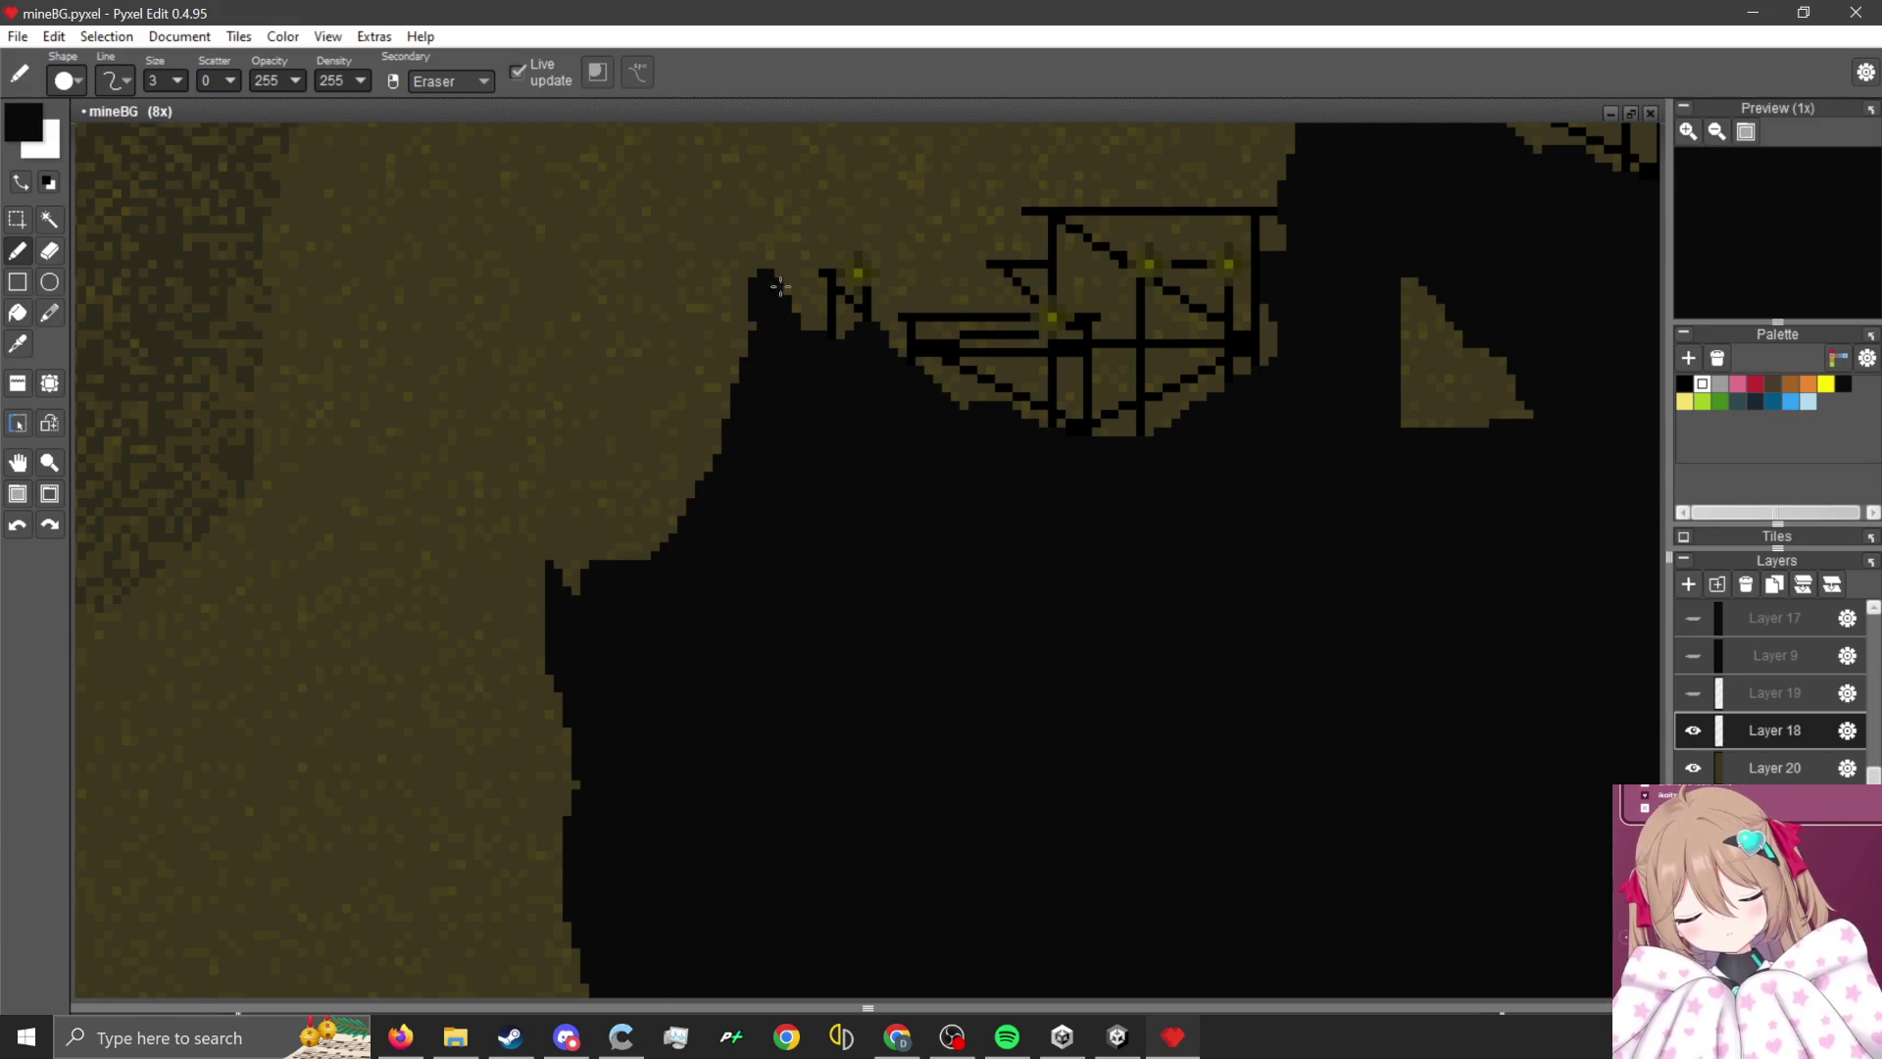
pyautogui.scroll(3, 796, 334)
pyautogui.moveTo(715, 308)
pyautogui.mouseDown()
pyautogui.moveTo(601, 621)
pyautogui.moveTo(693, 305)
pyautogui.mouseUp()
pyautogui.scroll(-2, 774, 585)
pyautogui.scroll(2, 773, 568)
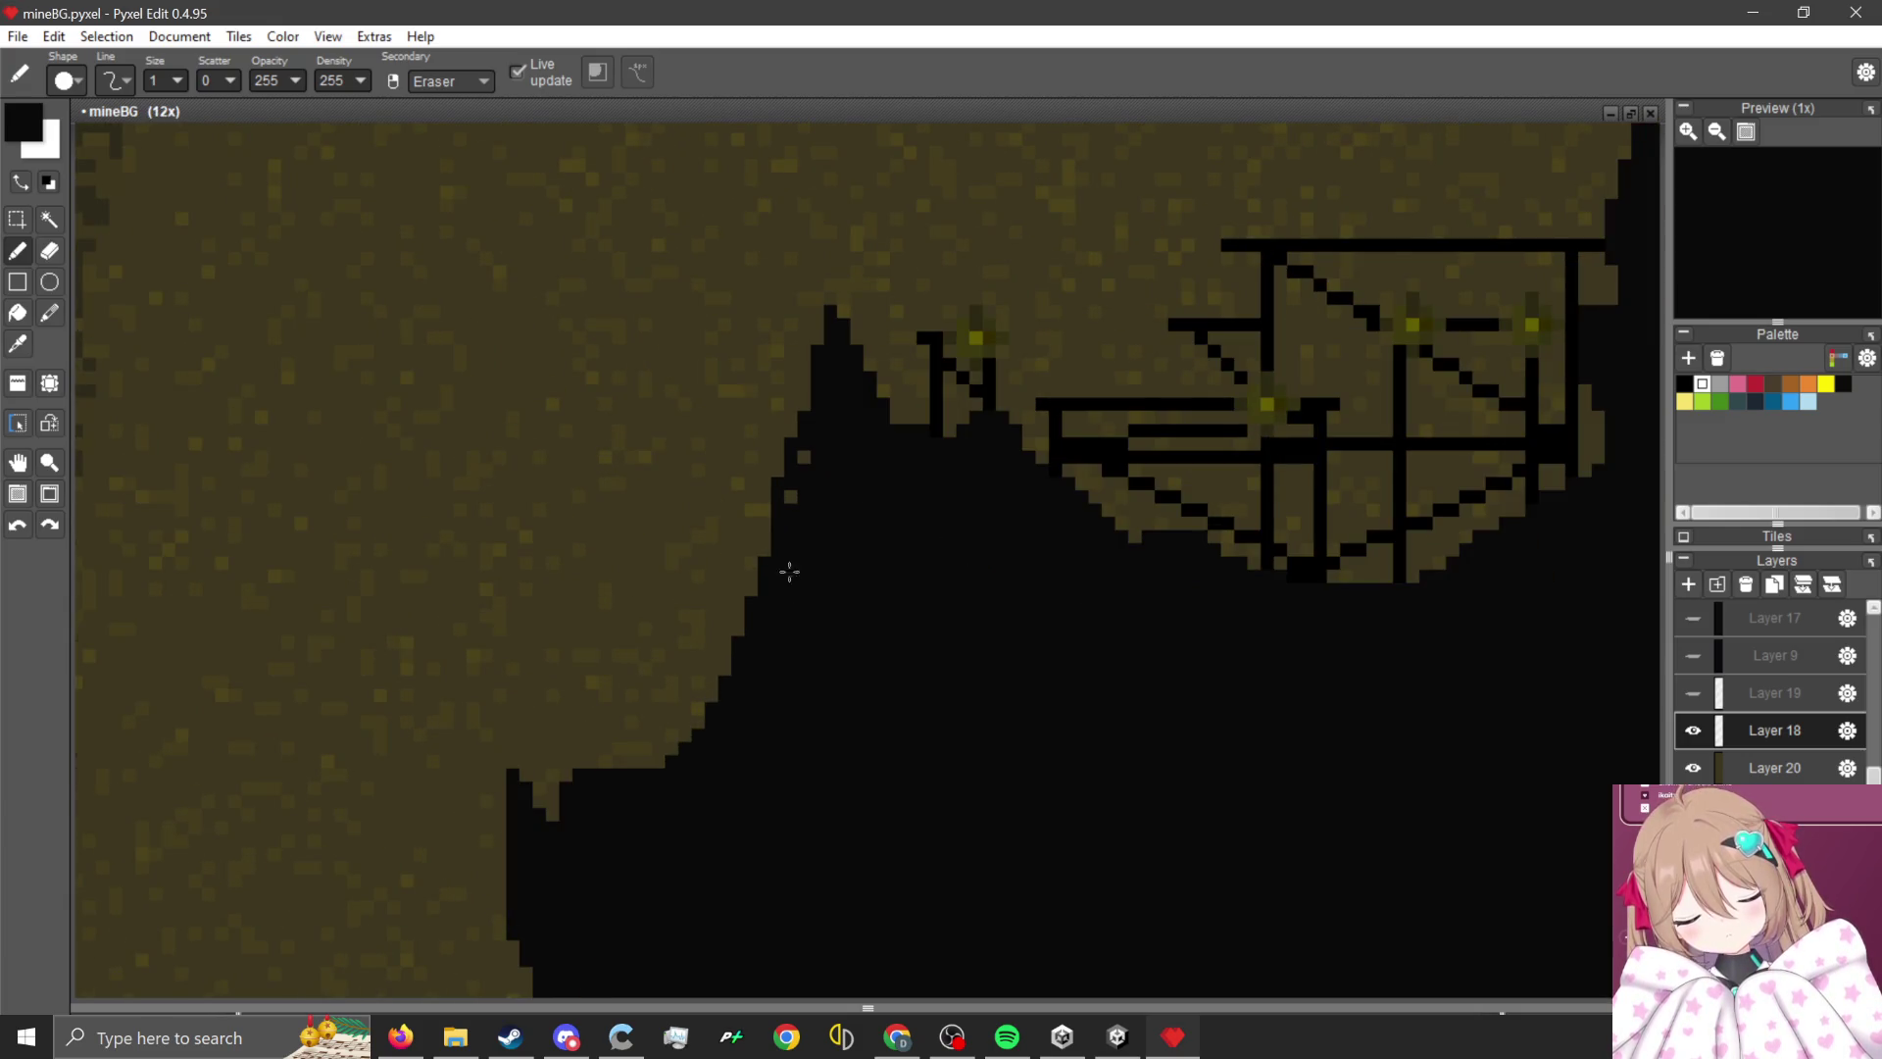
pyautogui.moveTo(792, 456)
pyautogui.mouseDown()
pyautogui.moveTo(704, 436)
pyautogui.moveTo(684, 788)
pyautogui.mouseUp()
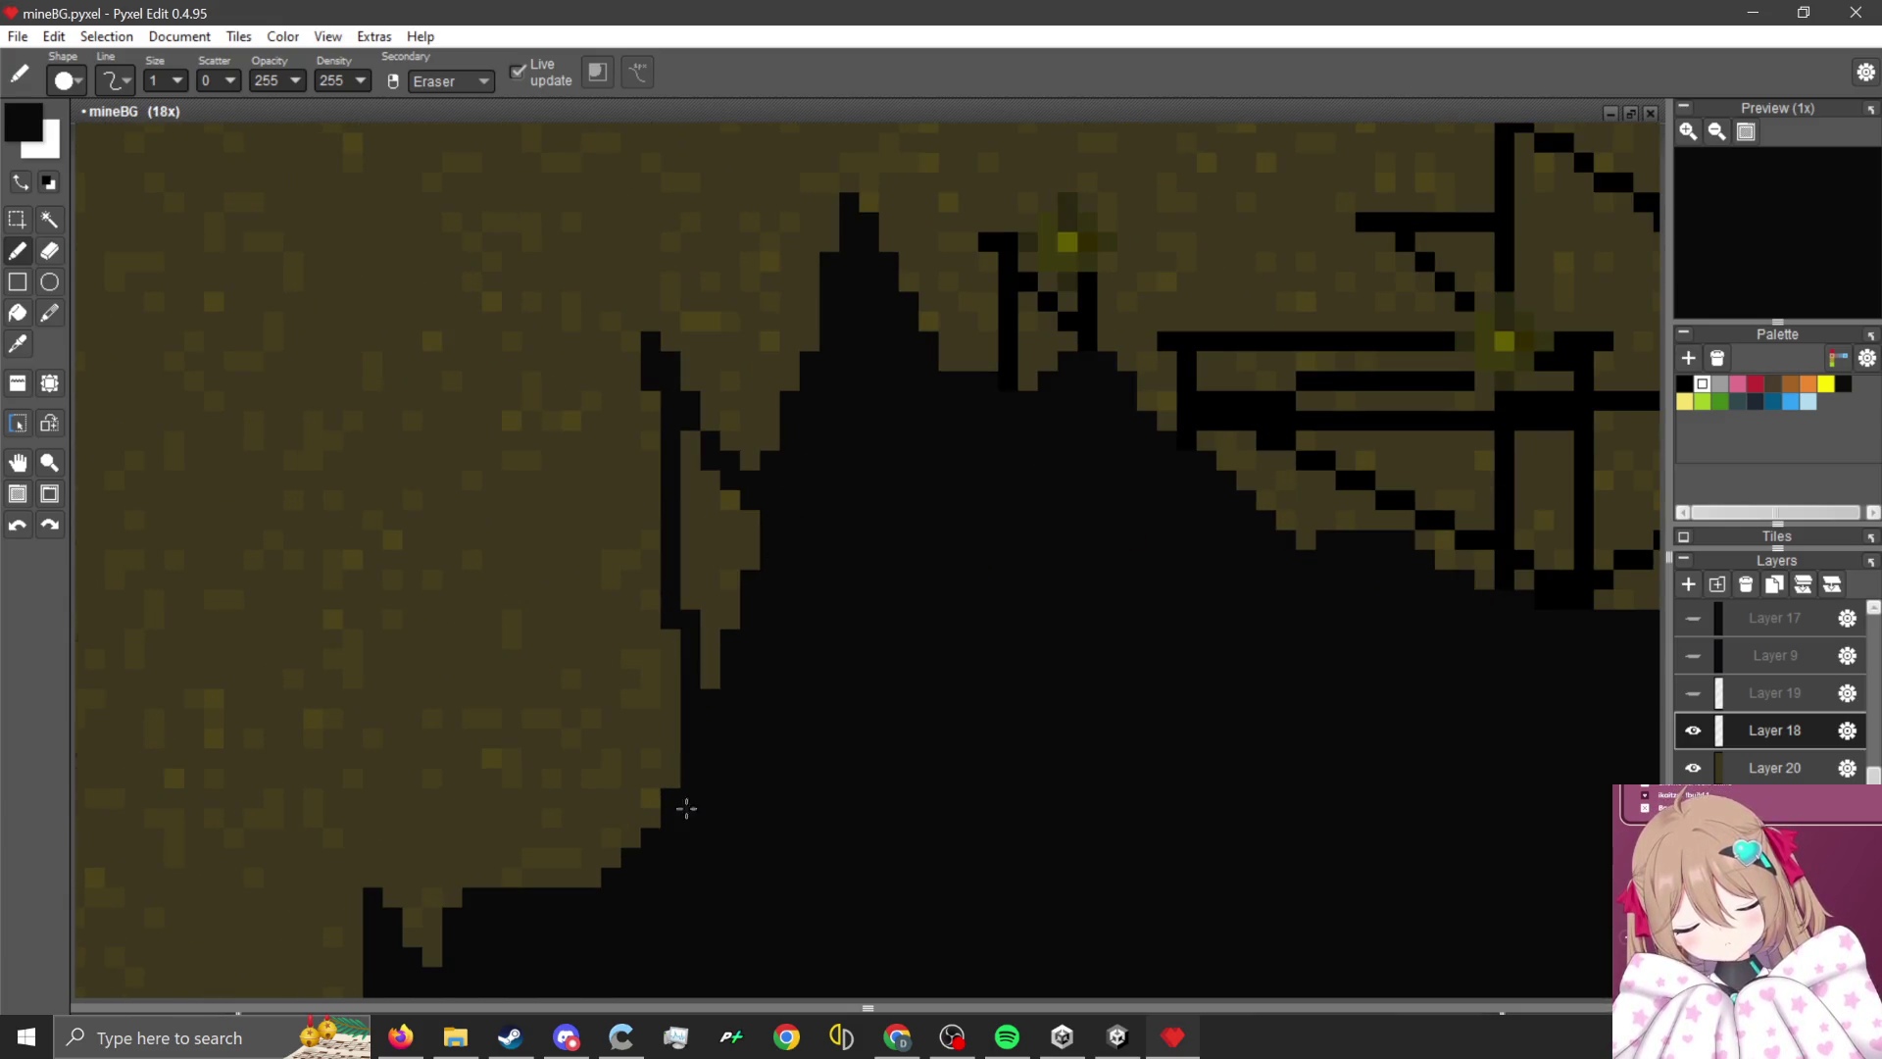
pyautogui.moveTo(678, 508)
pyautogui.mouseDown()
pyautogui.moveTo(714, 630)
pyautogui.moveTo(717, 456)
pyautogui.mouseUp()
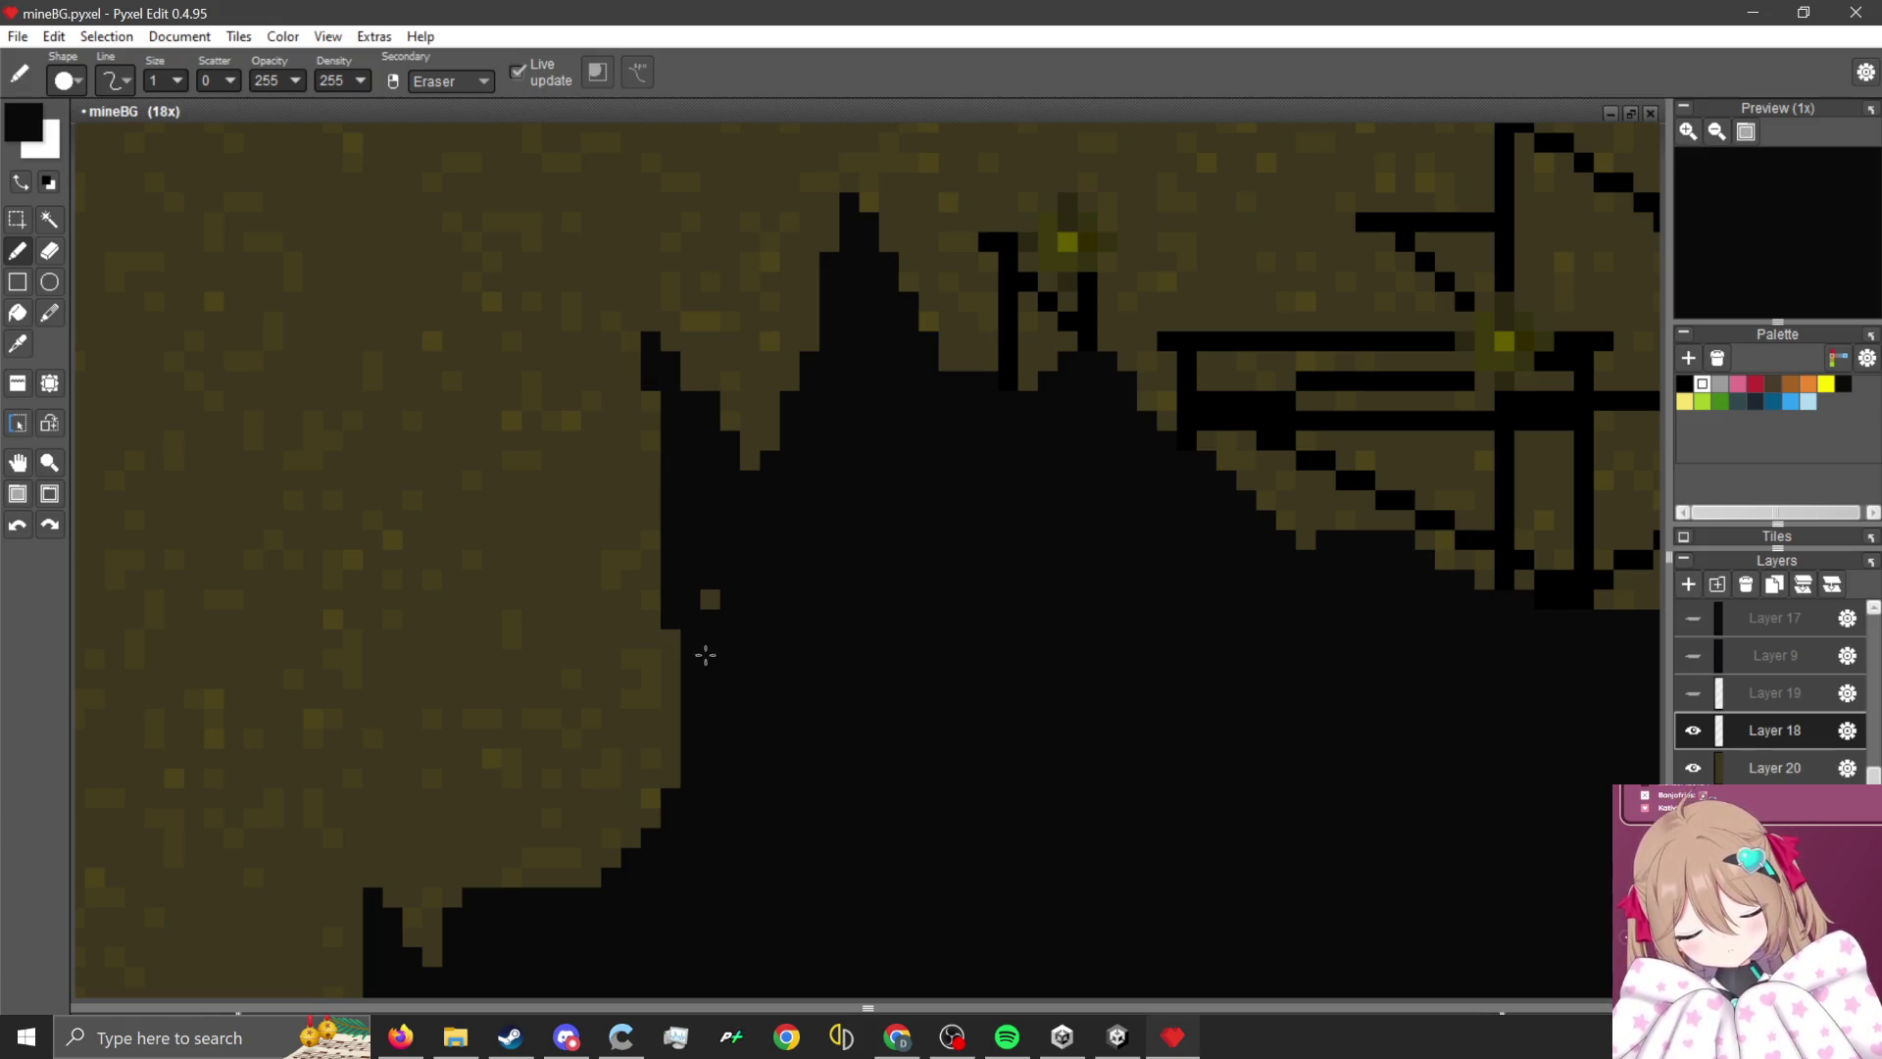
pyautogui.moveTo(665, 556)
pyautogui.mouseDown()
pyautogui.moveTo(660, 823)
pyautogui.moveTo(632, 833)
pyautogui.moveTo(546, 608)
pyautogui.moveTo(584, 789)
pyautogui.mouseUp()
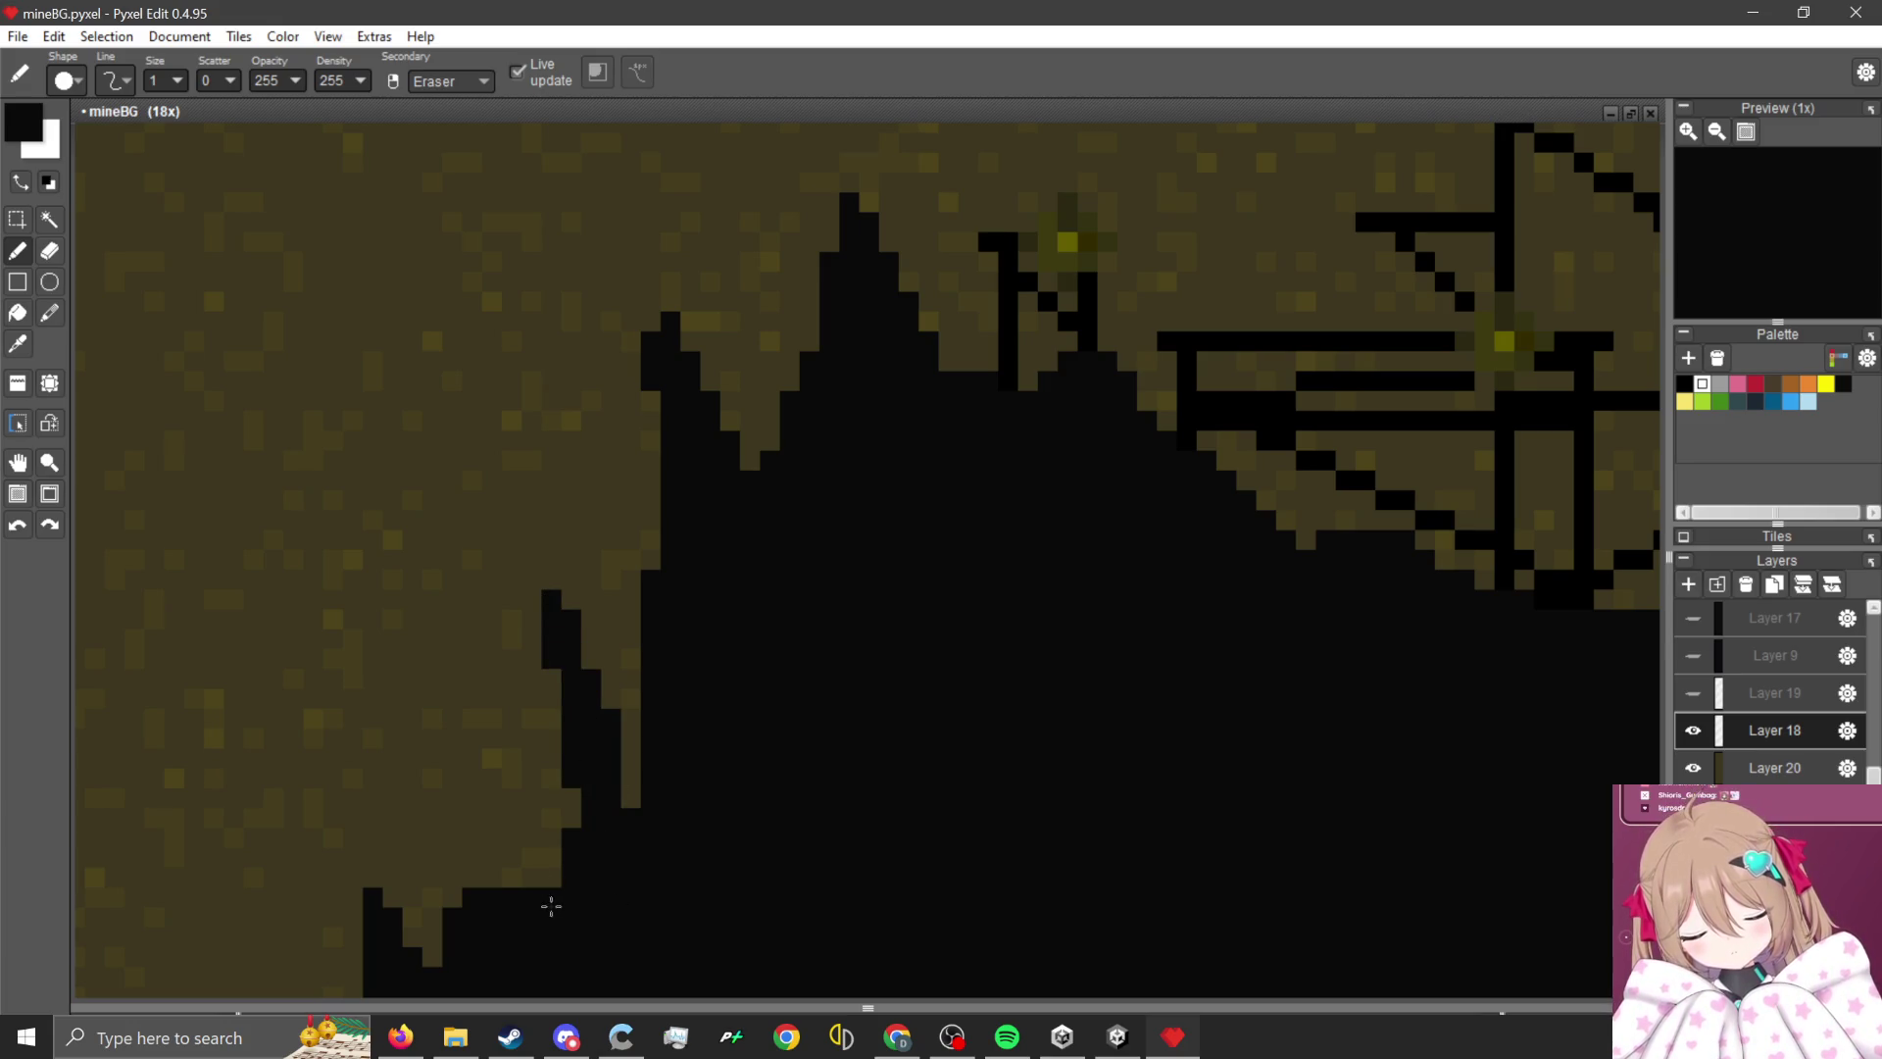
pyautogui.moveTo(552, 906); pyautogui.dragTo(551, 742)
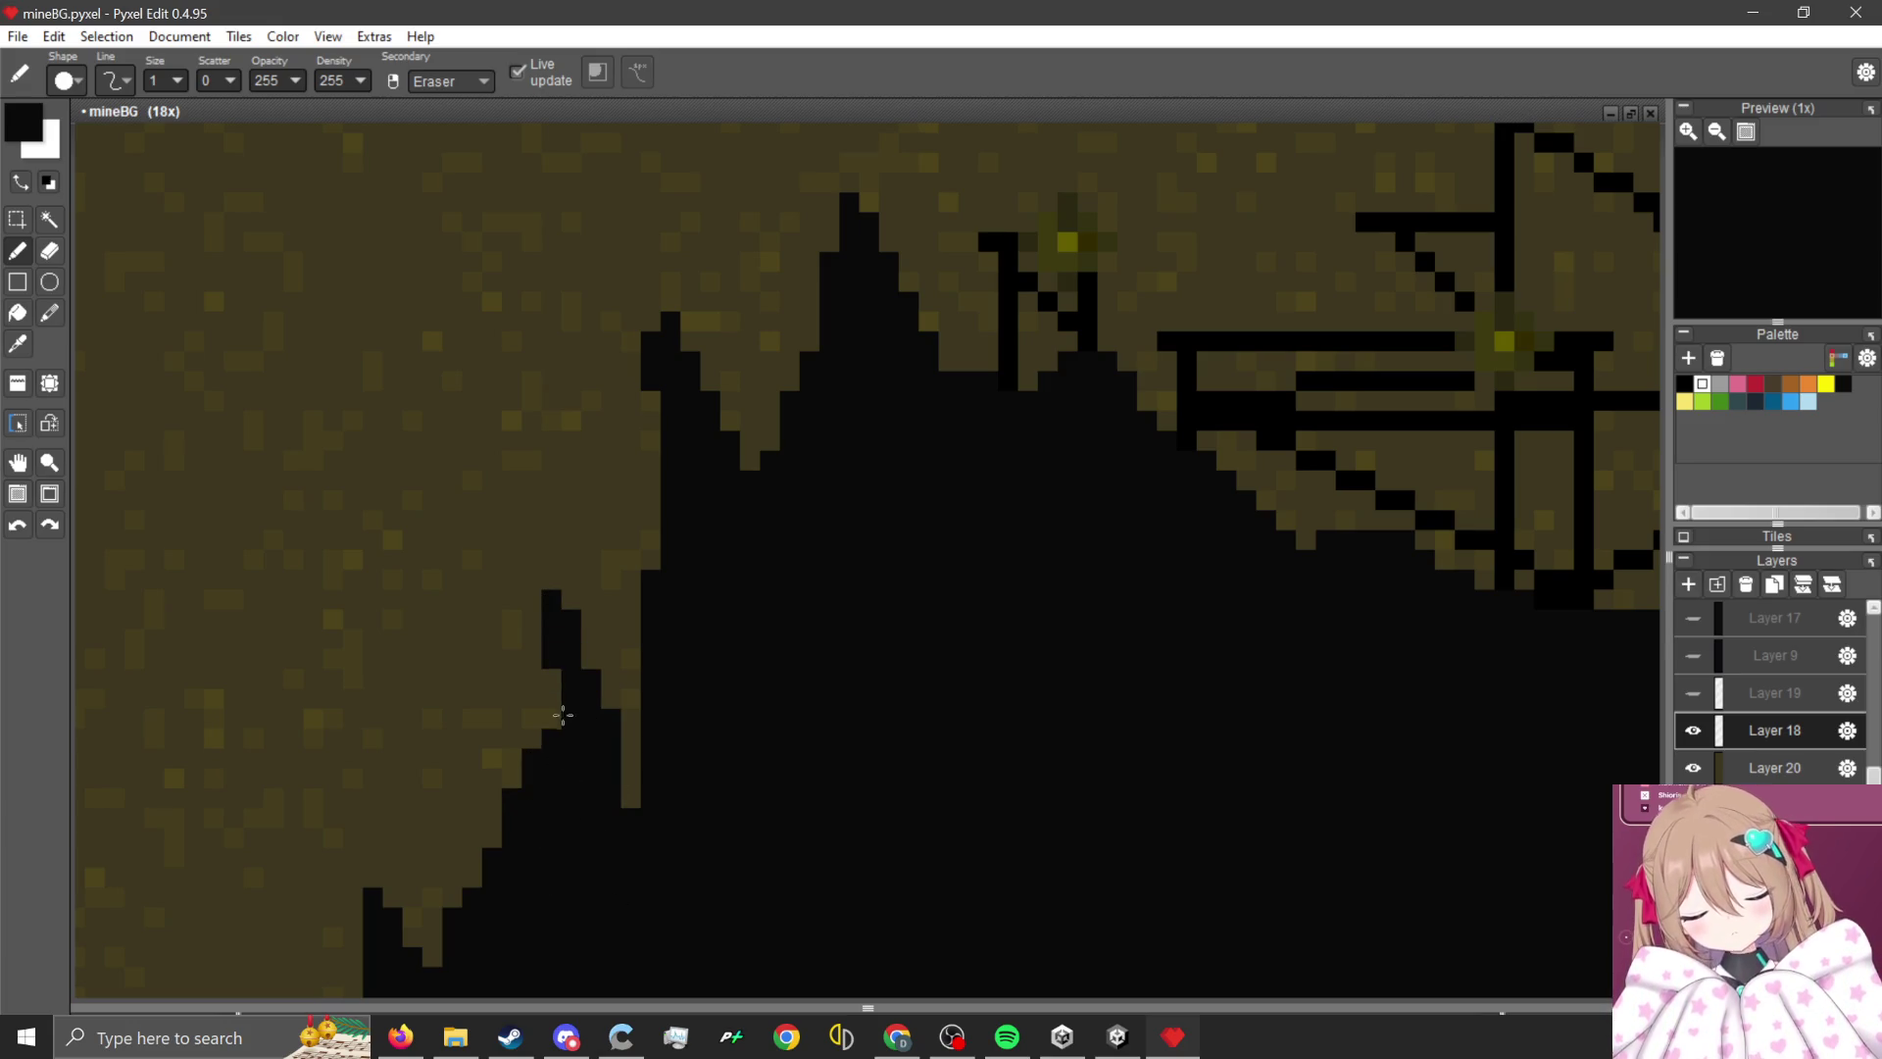
pyautogui.moveTo(666, 416)
pyautogui.mouseDown()
pyautogui.moveTo(617, 712)
pyautogui.moveTo(636, 436)
pyautogui.mouseUp()
# - Paint out the brown triangle below the cliff in black
pyautogui.scroll(-5, 544, 641)
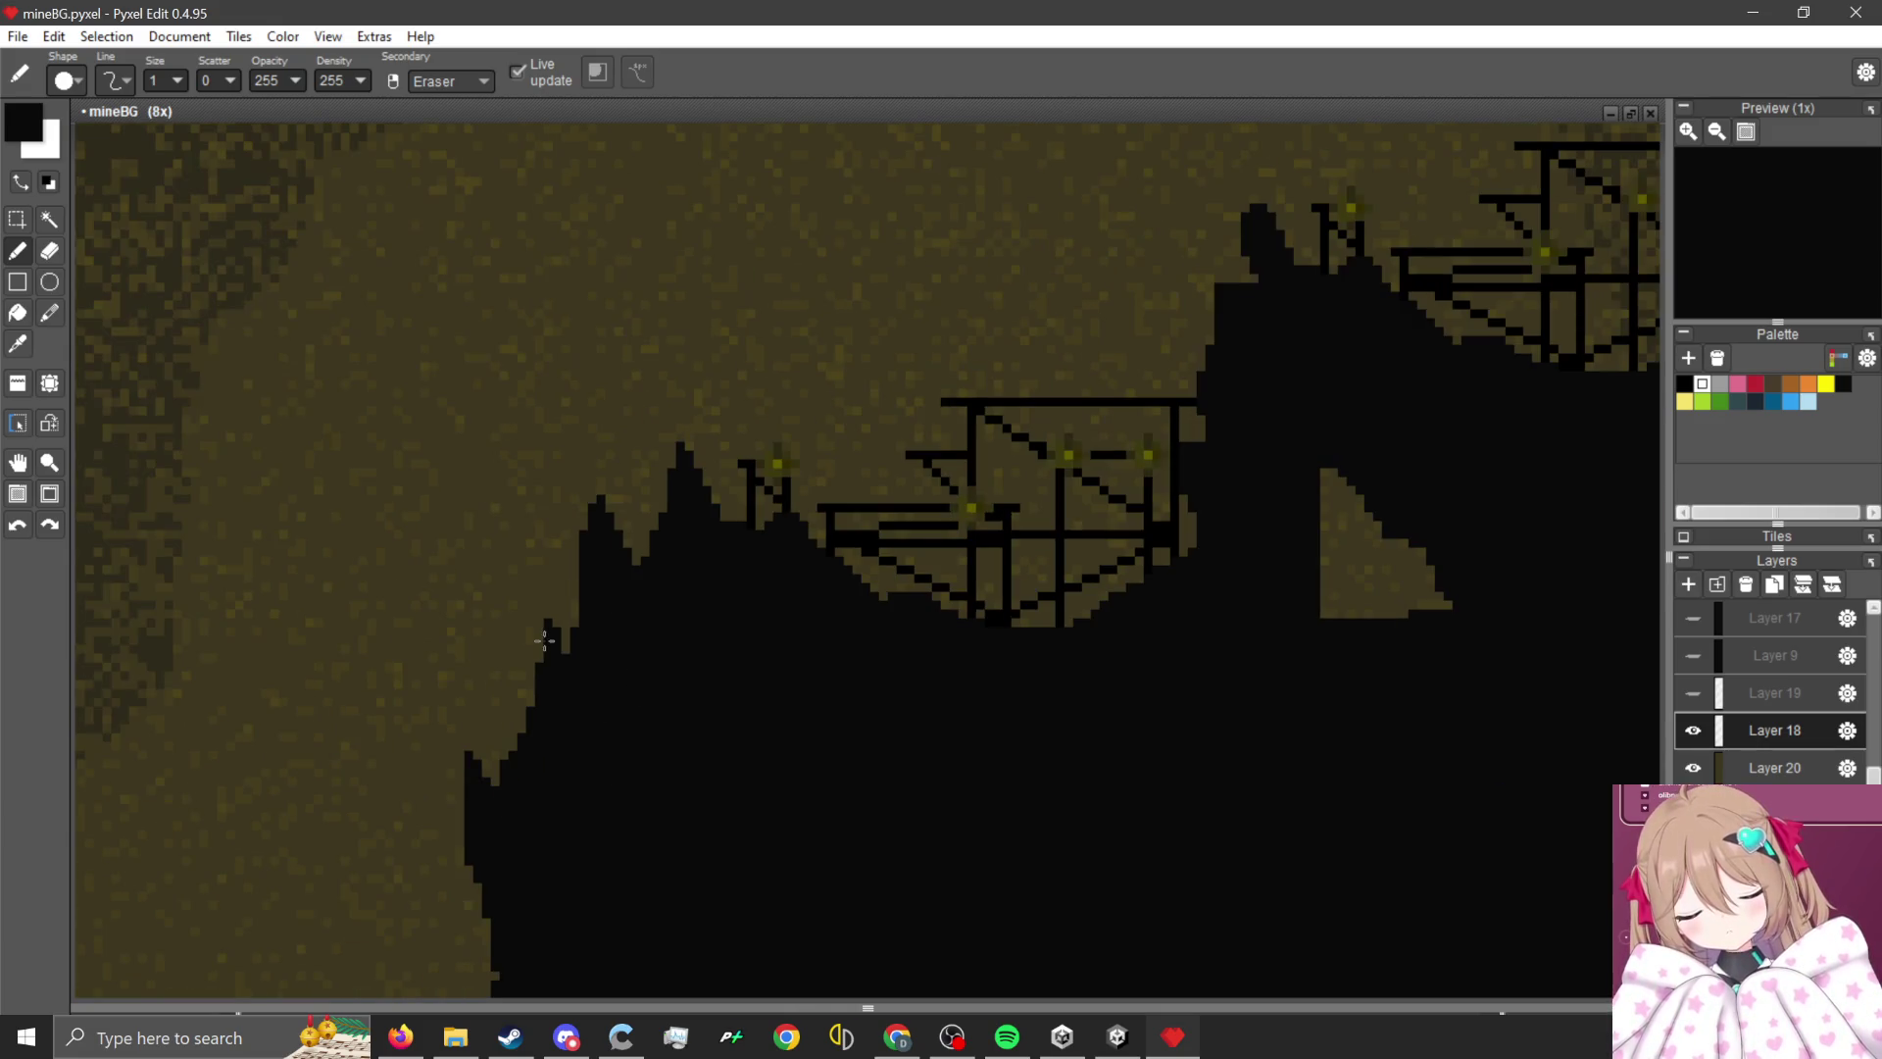
pyautogui.scroll(2, 843, 606)
pyautogui.scroll(-2, 1019, 632)
pyautogui.scroll(2, 1029, 621)
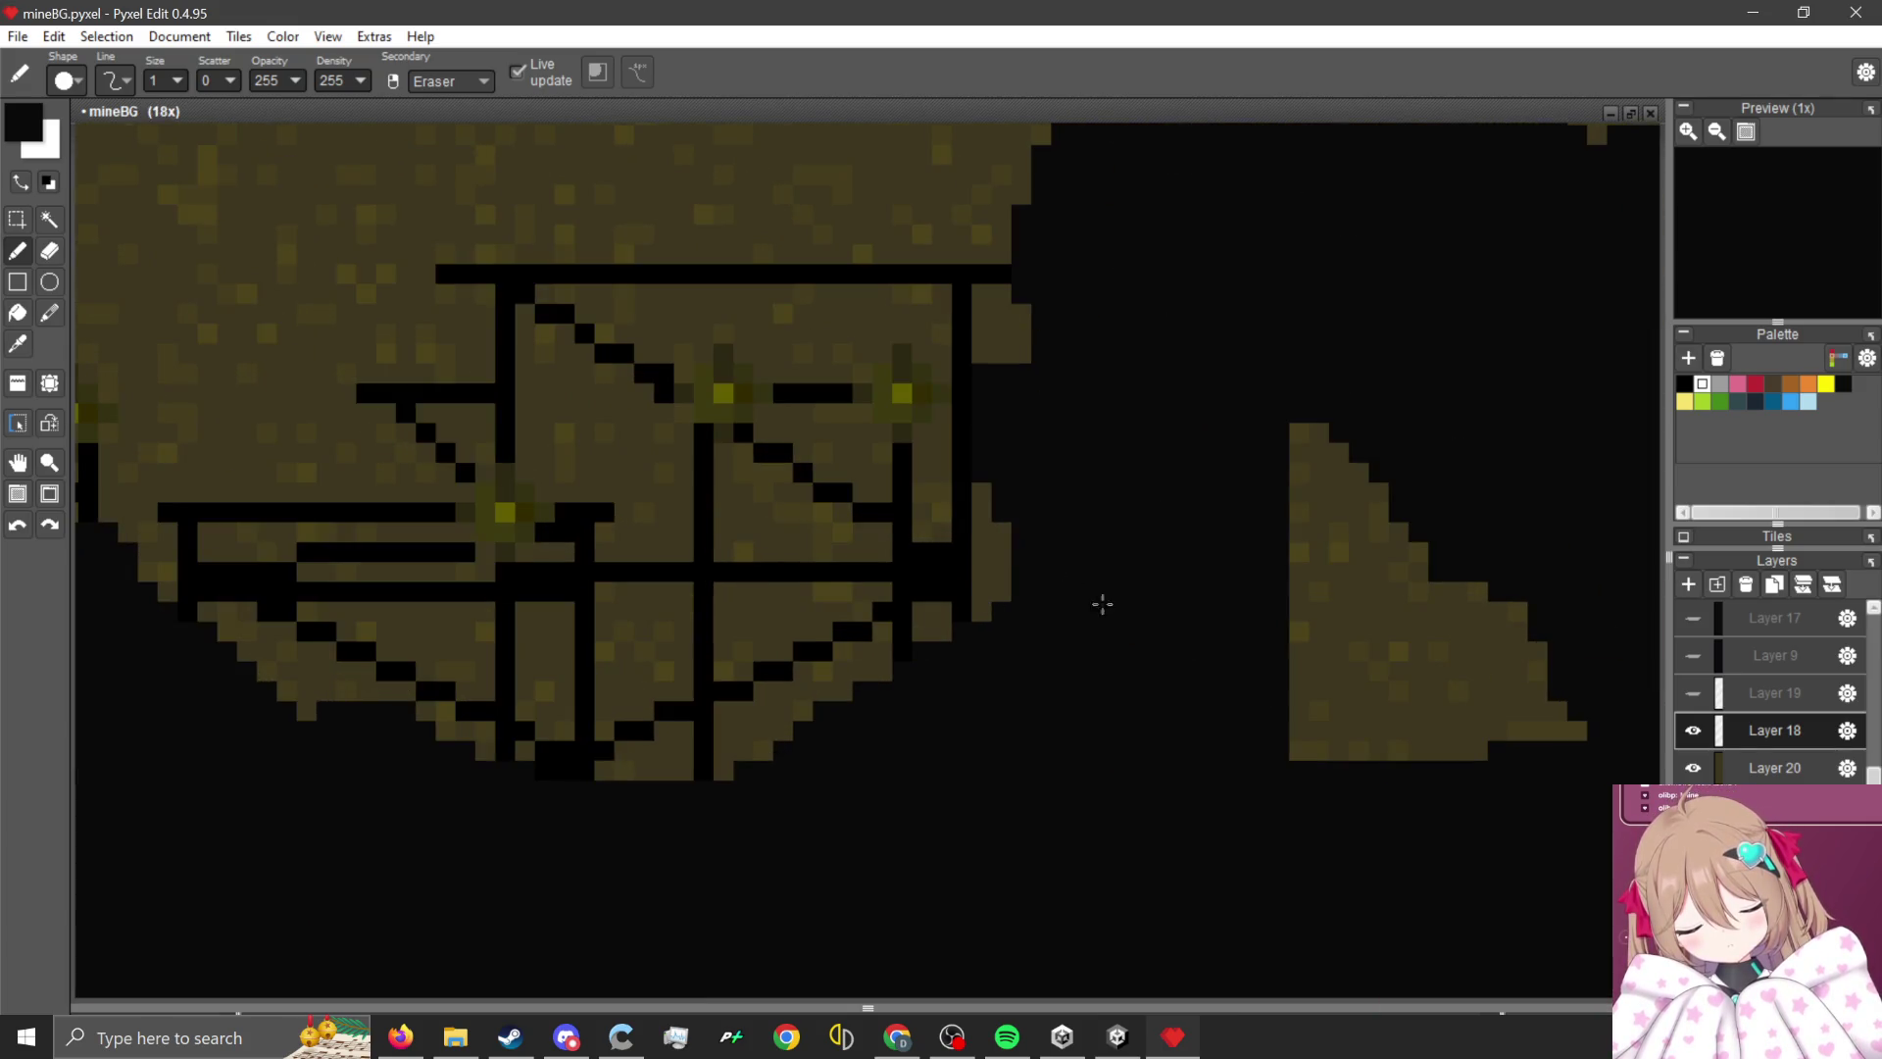
pyautogui.scroll(-3, 1148, 626)
pyautogui.moveTo(1109, 556); pyautogui.dragTo(1075, 703)
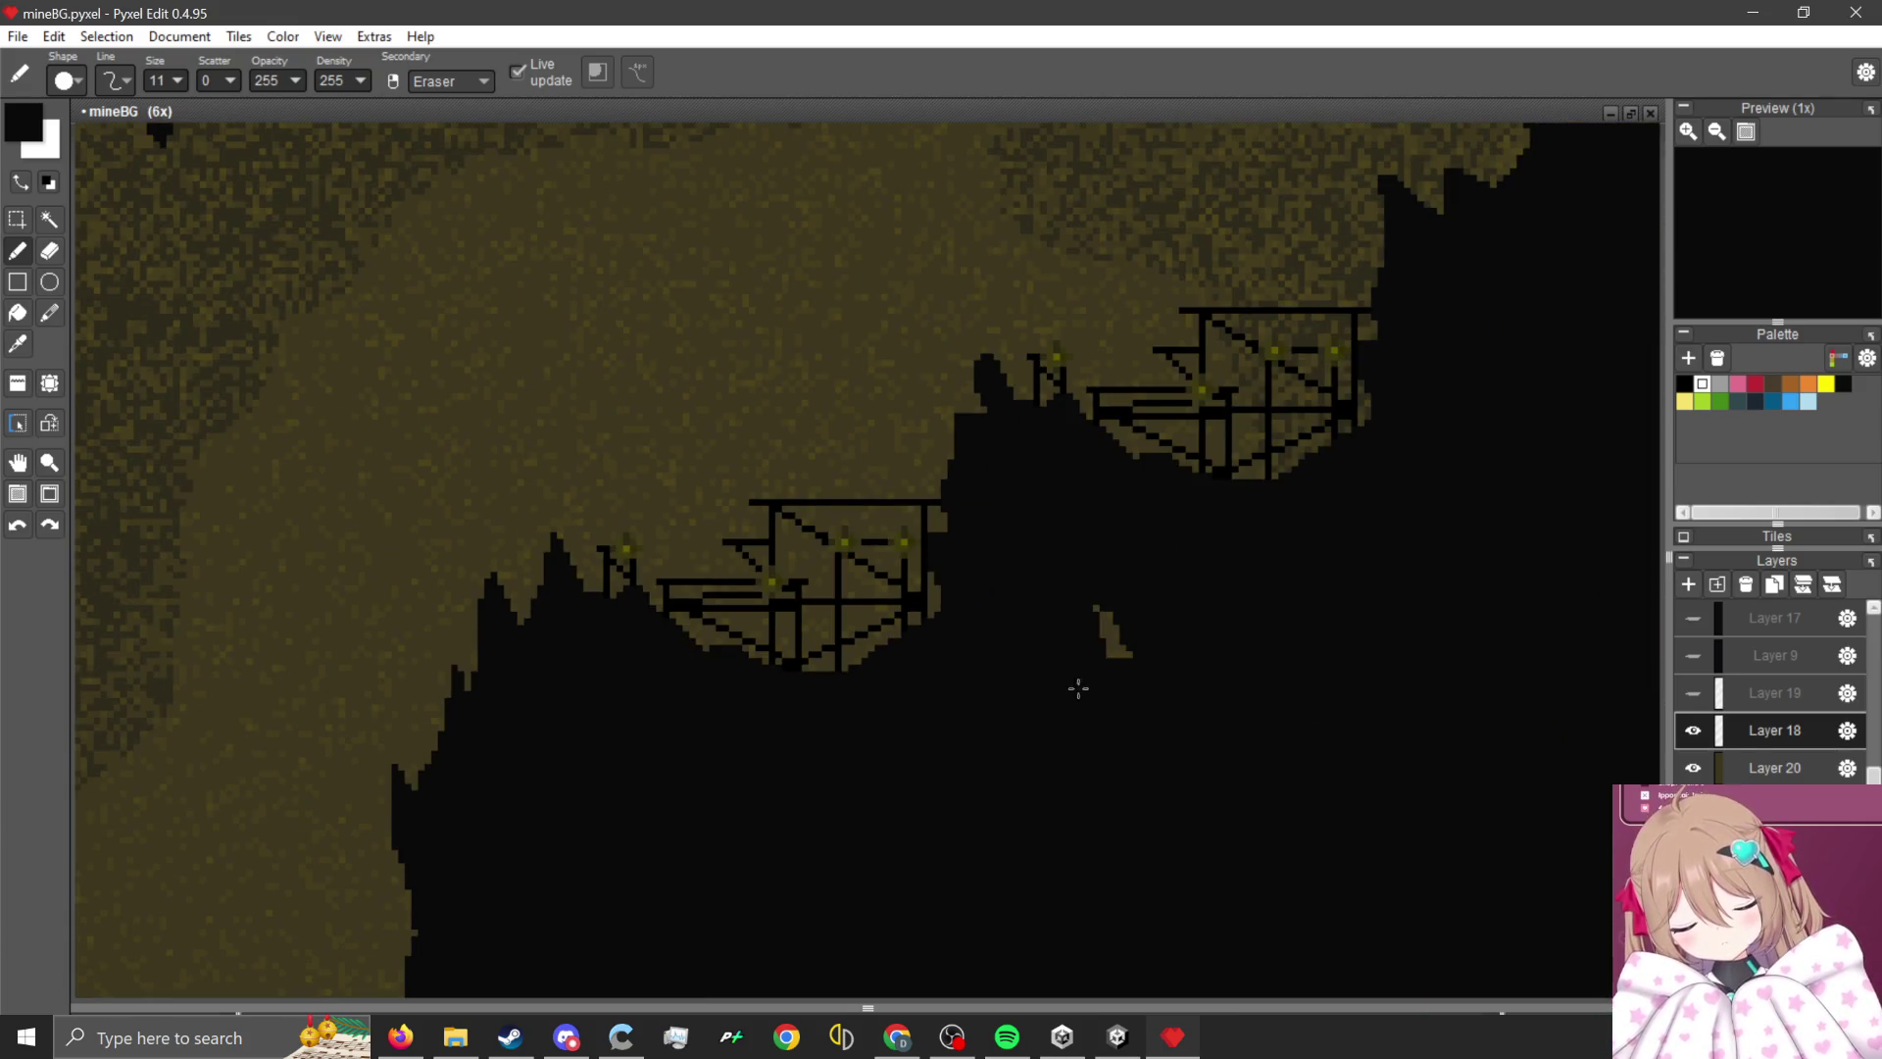
# - Clear the upper cliff's left side and paint a black channel up-left into the rock
pyautogui.scroll(-2, 1148, 679)
pyautogui.scroll(2, 1137, 588)
pyautogui.moveTo(849, 437)
pyautogui.mouseDown()
pyautogui.moveTo(1107, 593)
pyautogui.moveTo(1126, 450)
pyautogui.moveTo(883, 461)
pyautogui.moveTo(1159, 475)
pyautogui.moveTo(1043, 527)
pyautogui.mouseUp()
pyautogui.scroll(-3, 1044, 527)
pyautogui.scroll(2, 887, 597)
pyautogui.moveTo(811, 630)
pyautogui.mouseDown()
pyautogui.moveTo(901, 495)
pyautogui.moveTo(895, 344)
pyautogui.moveTo(852, 294)
pyautogui.mouseUp()
pyautogui.scroll(-1, 1059, 693)
pyautogui.scroll(2, 912, 474)
pyautogui.moveTo(1003, 510)
pyautogui.mouseDown()
pyautogui.moveTo(622, 239)
pyautogui.moveTo(525, 202)
pyautogui.mouseUp()
# - Paint out the floating blobs and horn-shaped rock pieces on the right in black
pyautogui.scroll(-1, 807, 521)
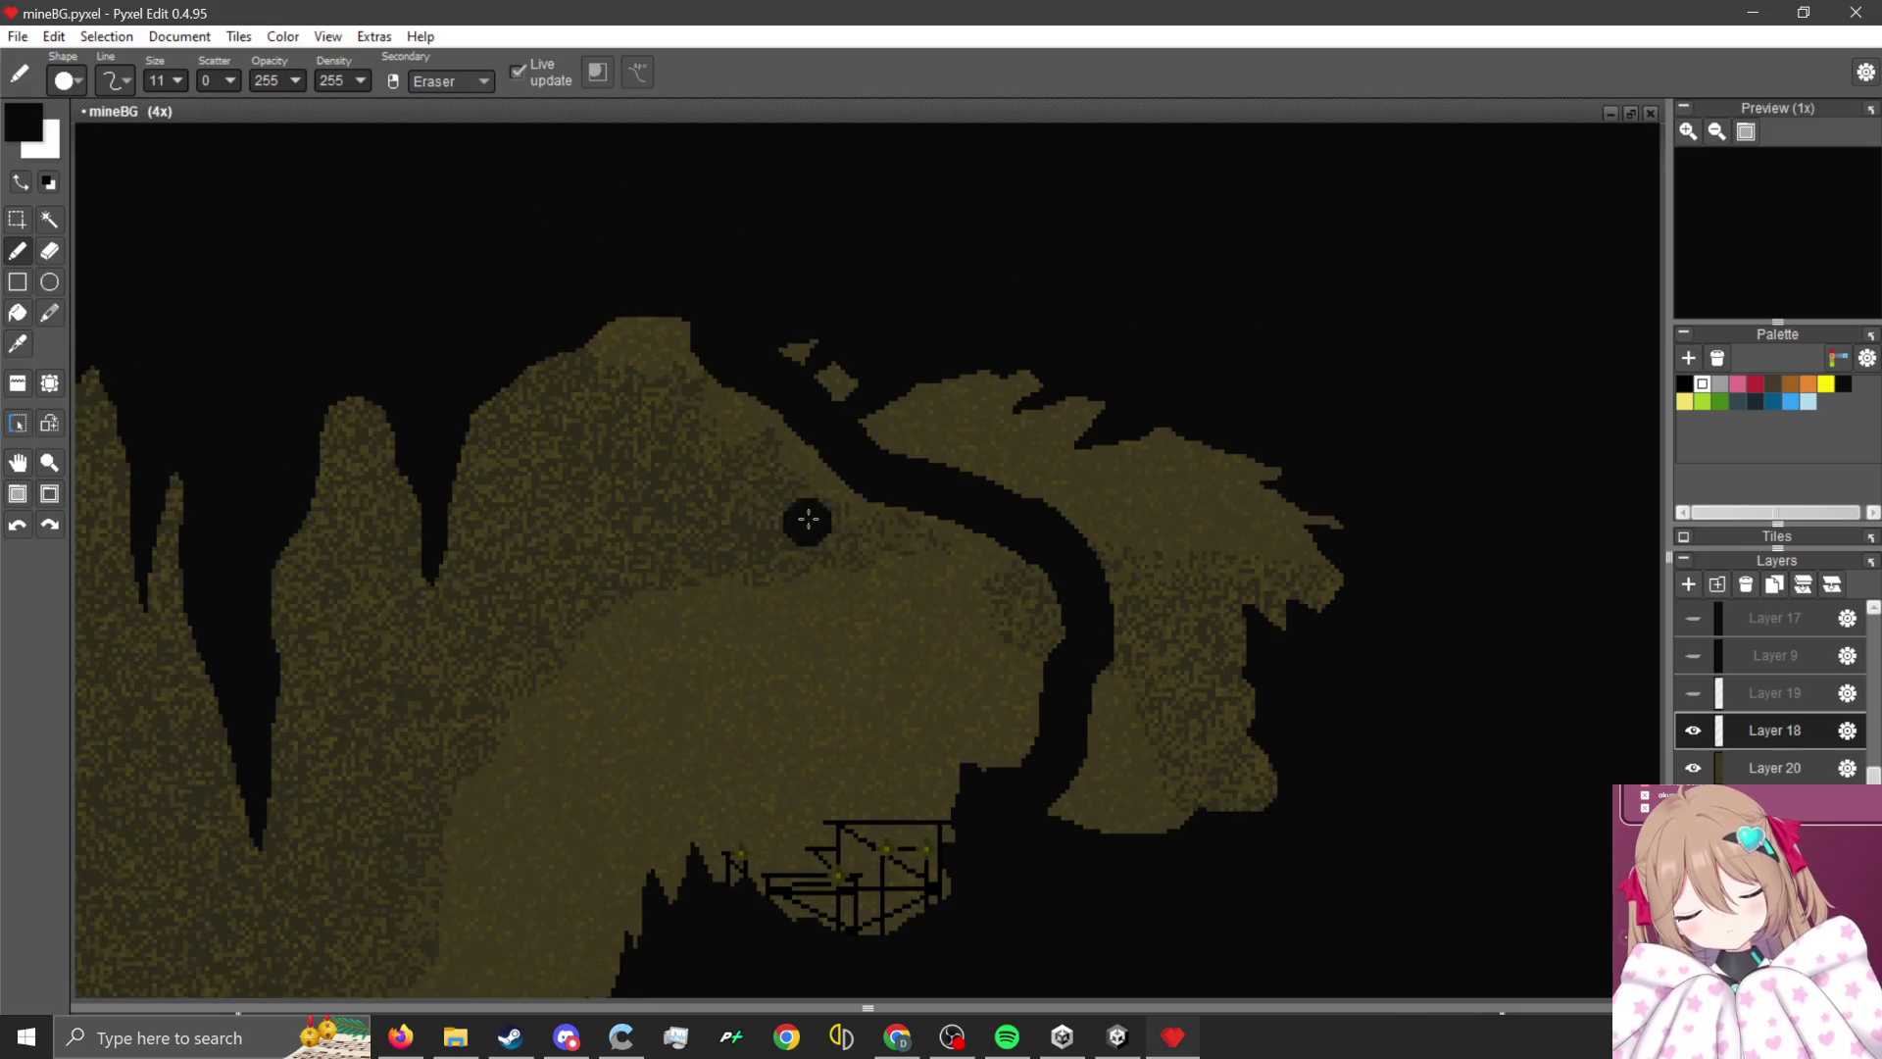
pyautogui.scroll(2, 700, 265)
pyautogui.moveTo(772, 340)
pyautogui.mouseDown()
pyautogui.moveTo(907, 353)
pyautogui.moveTo(892, 261)
pyautogui.mouseUp()
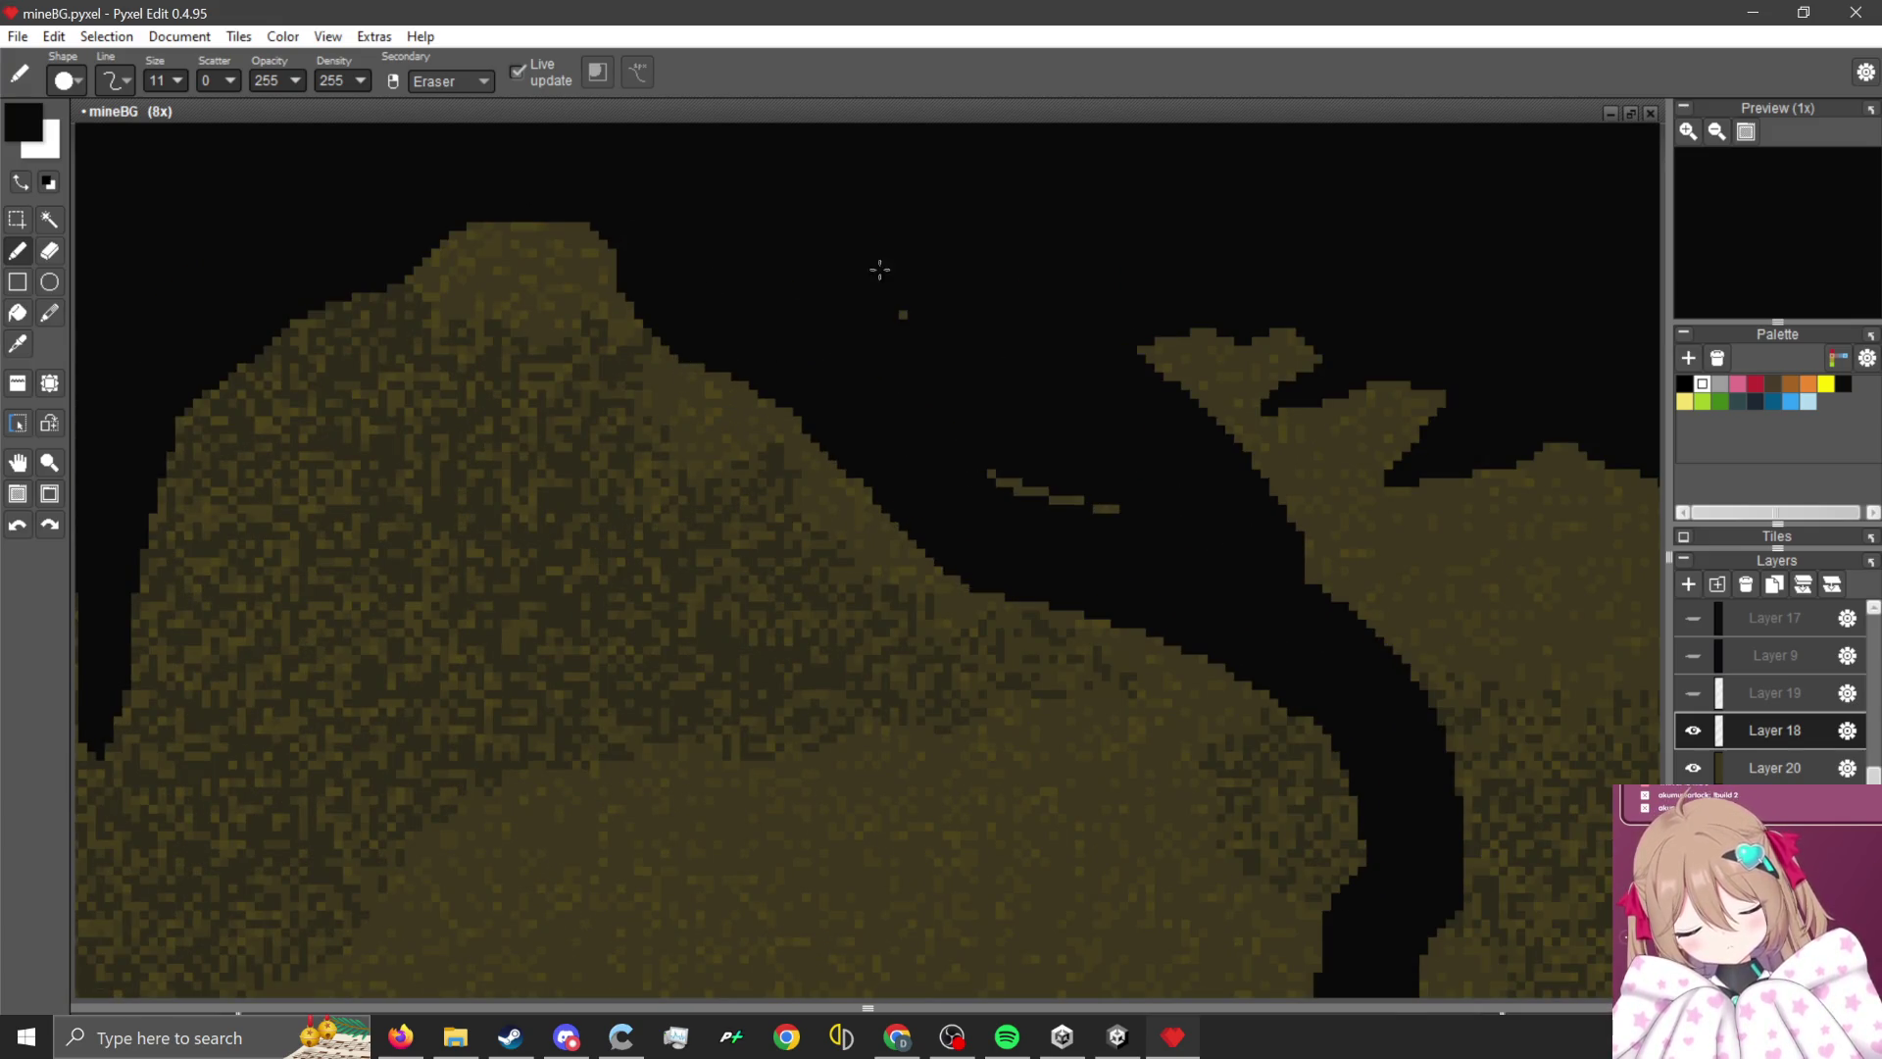
pyautogui.scroll(-2, 874, 405)
pyautogui.moveTo(1260, 575)
pyautogui.mouseDown()
pyautogui.moveTo(996, 373)
pyautogui.moveTo(1274, 470)
pyautogui.moveTo(1306, 429)
pyautogui.mouseUp()
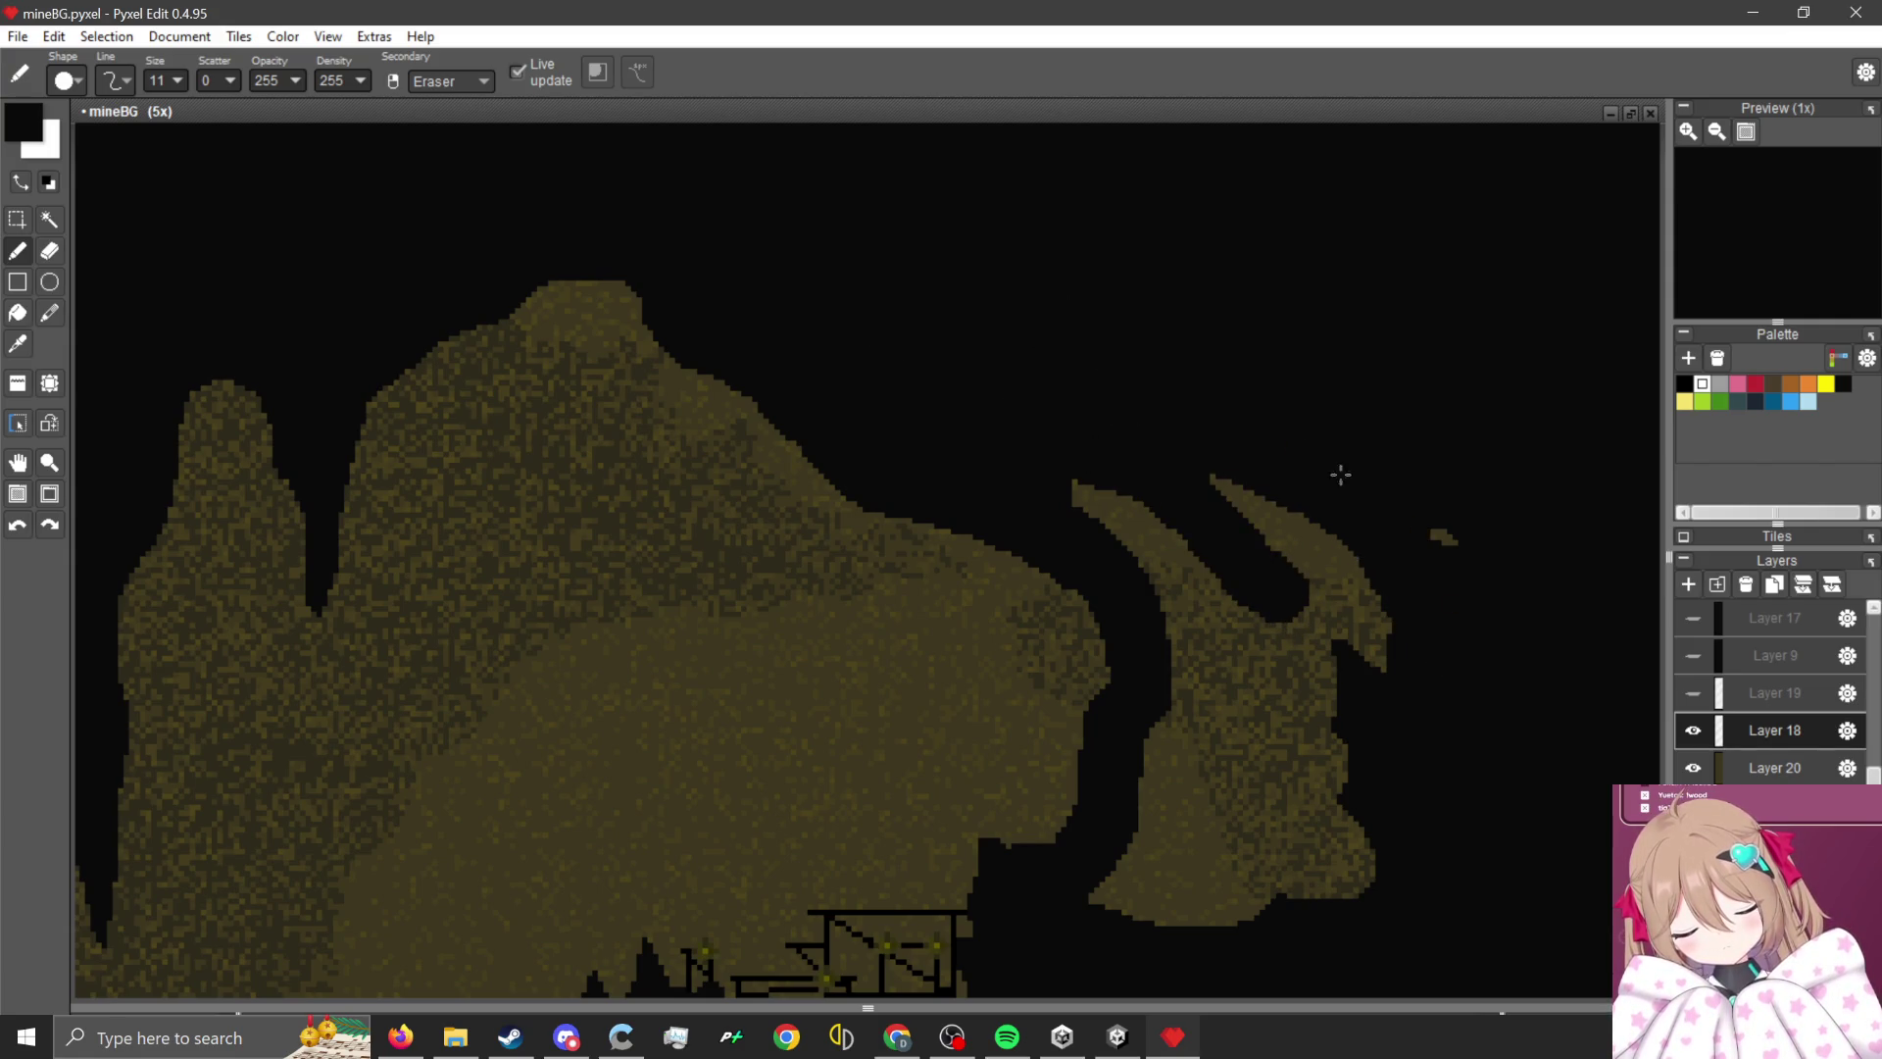
pyautogui.moveTo(1451, 635)
pyautogui.mouseDown()
pyautogui.moveTo(1428, 811)
pyautogui.moveTo(1332, 843)
pyautogui.moveTo(1283, 482)
pyautogui.mouseUp()
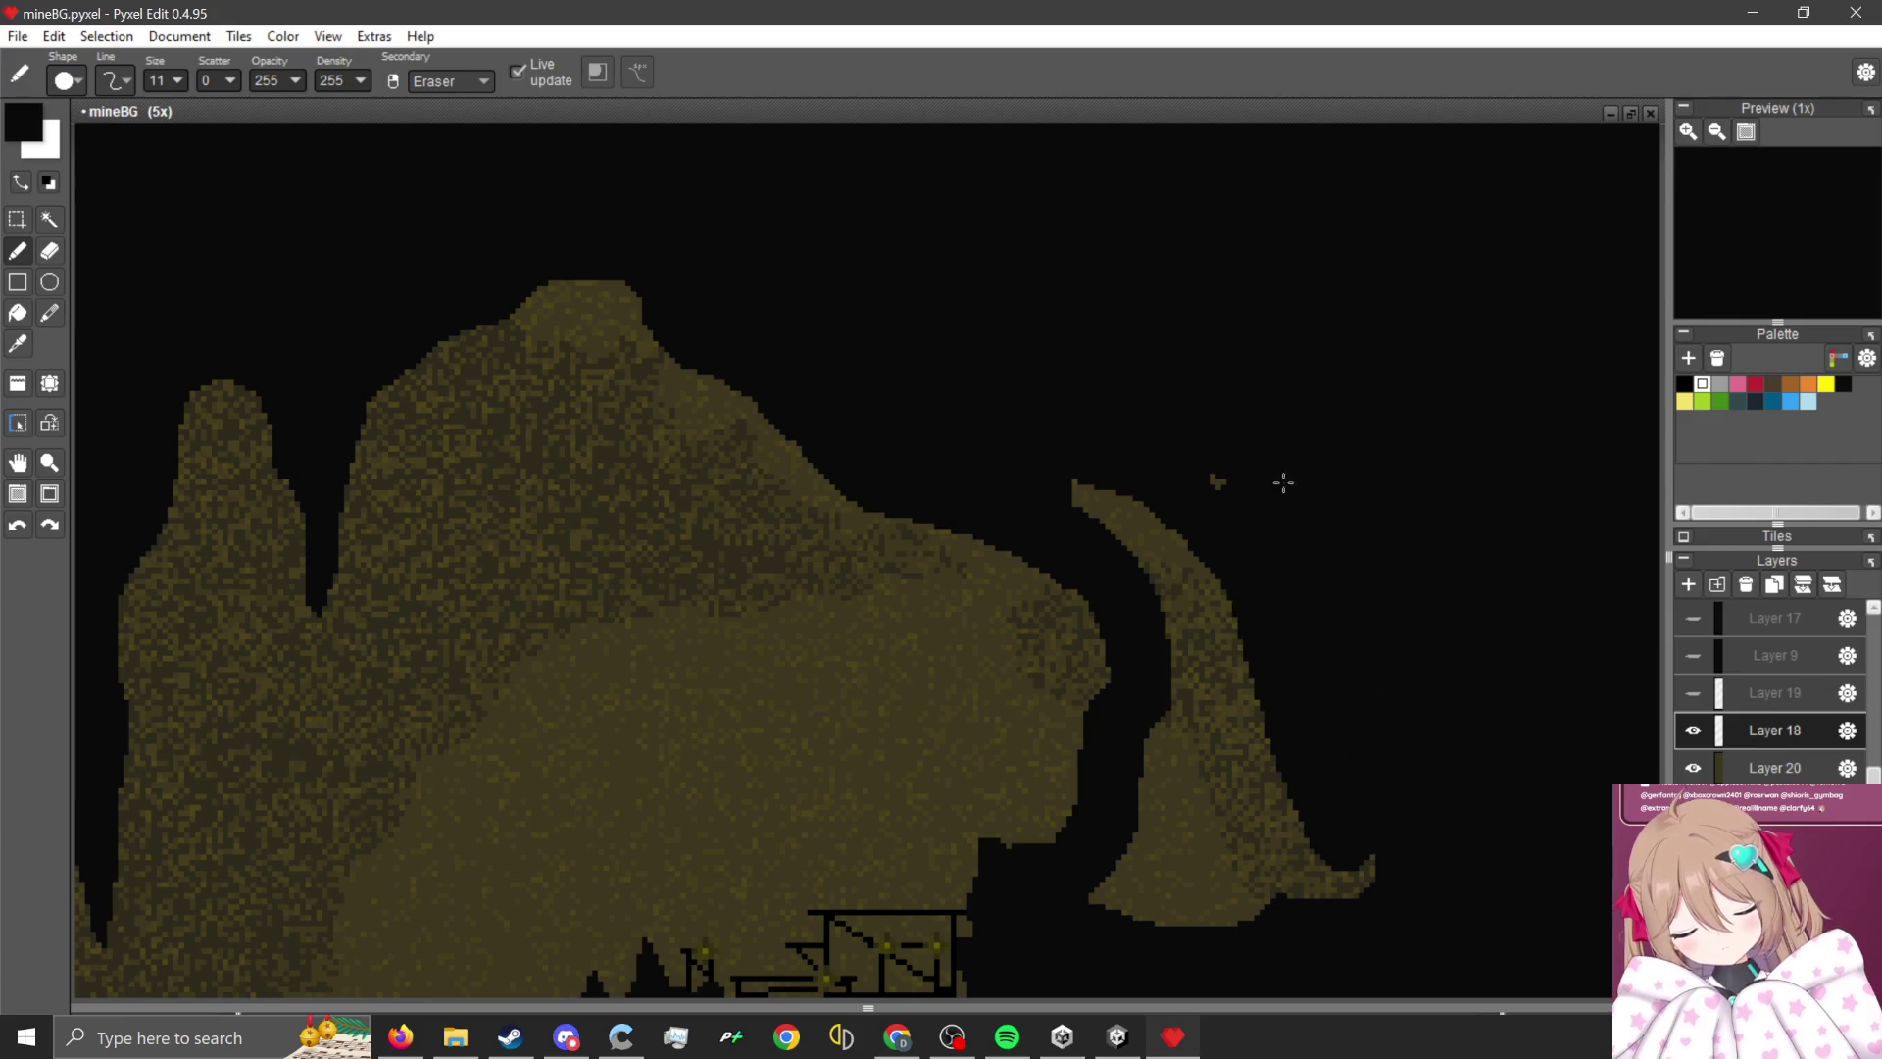
pyautogui.moveTo(1143, 494)
pyautogui.mouseDown()
pyautogui.moveTo(1154, 660)
pyautogui.moveTo(1222, 616)
pyautogui.mouseUp()
pyautogui.moveTo(1314, 778)
pyautogui.mouseDown()
pyautogui.moveTo(1180, 621)
pyautogui.moveTo(1201, 895)
pyautogui.moveTo(1147, 861)
pyautogui.moveTo(1126, 773)
pyautogui.mouseUp()
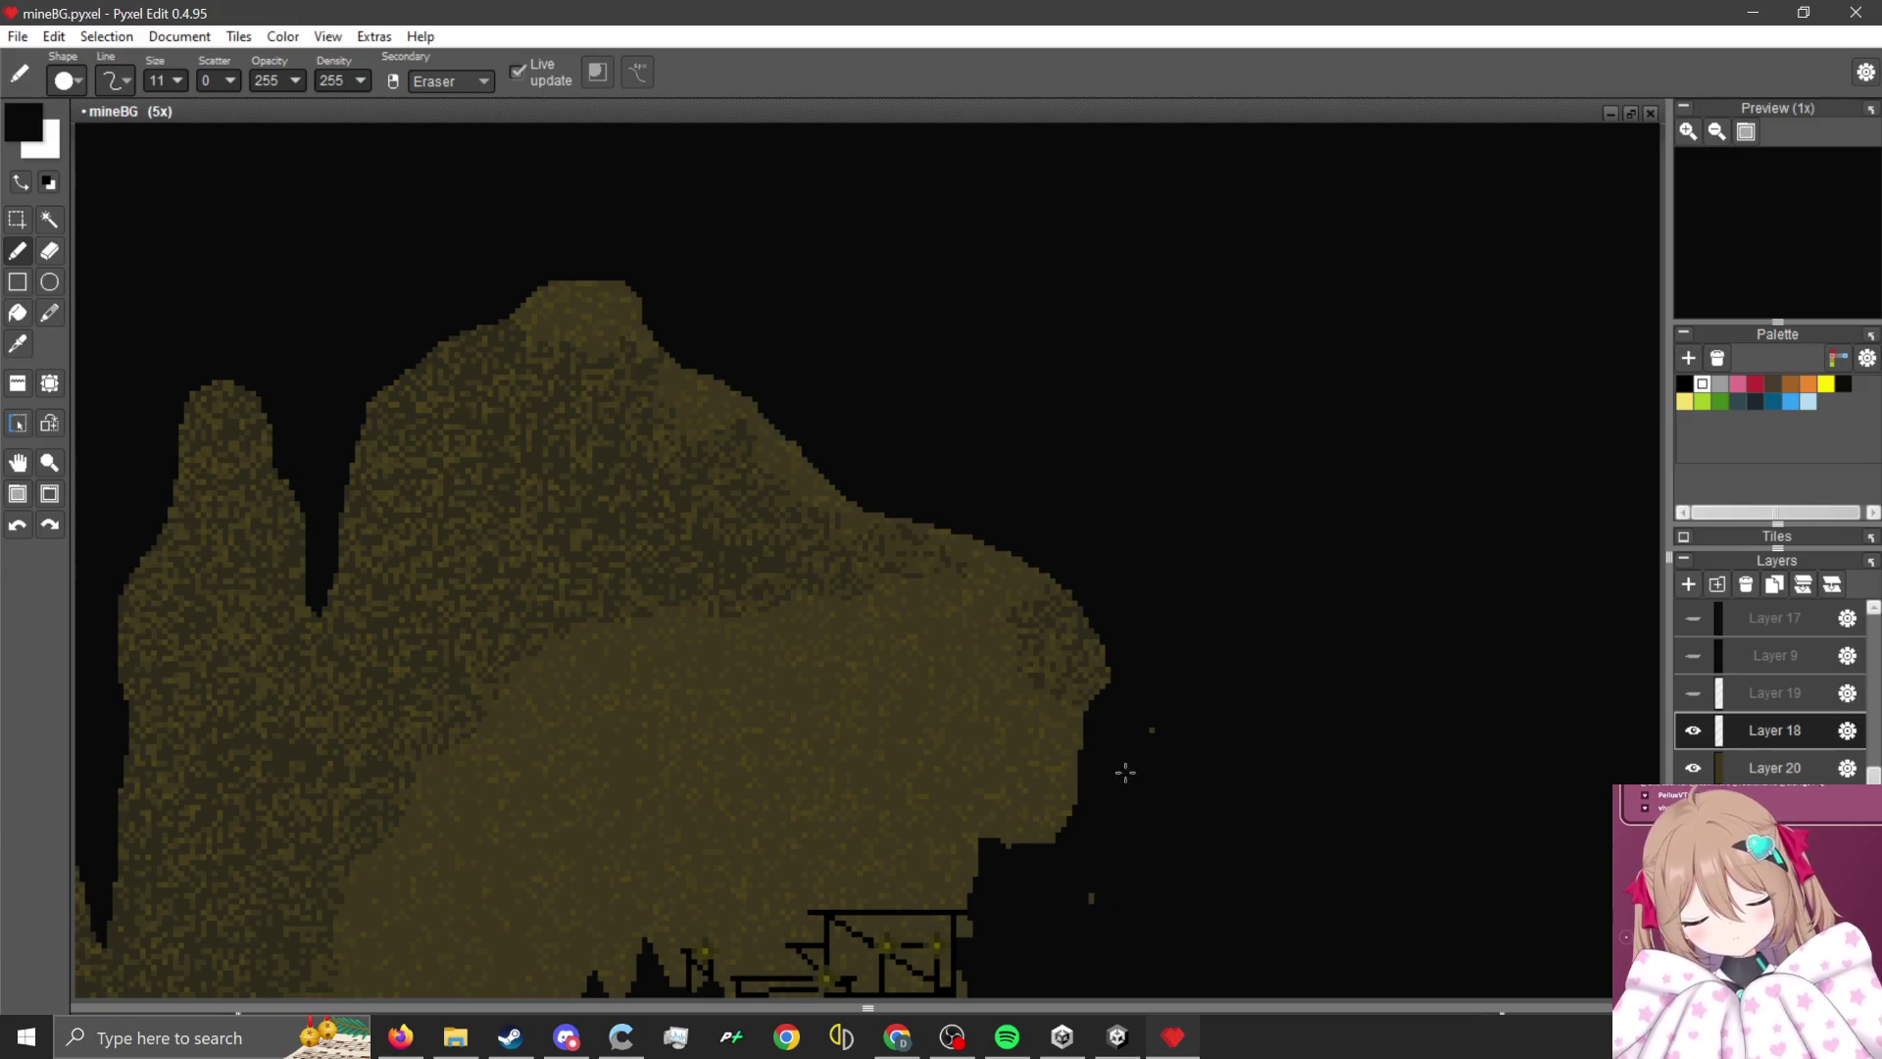
# - Trim the mountain's edge and carve a wide black channel along the horn's edge
pyautogui.scroll(4, 1000, 799)
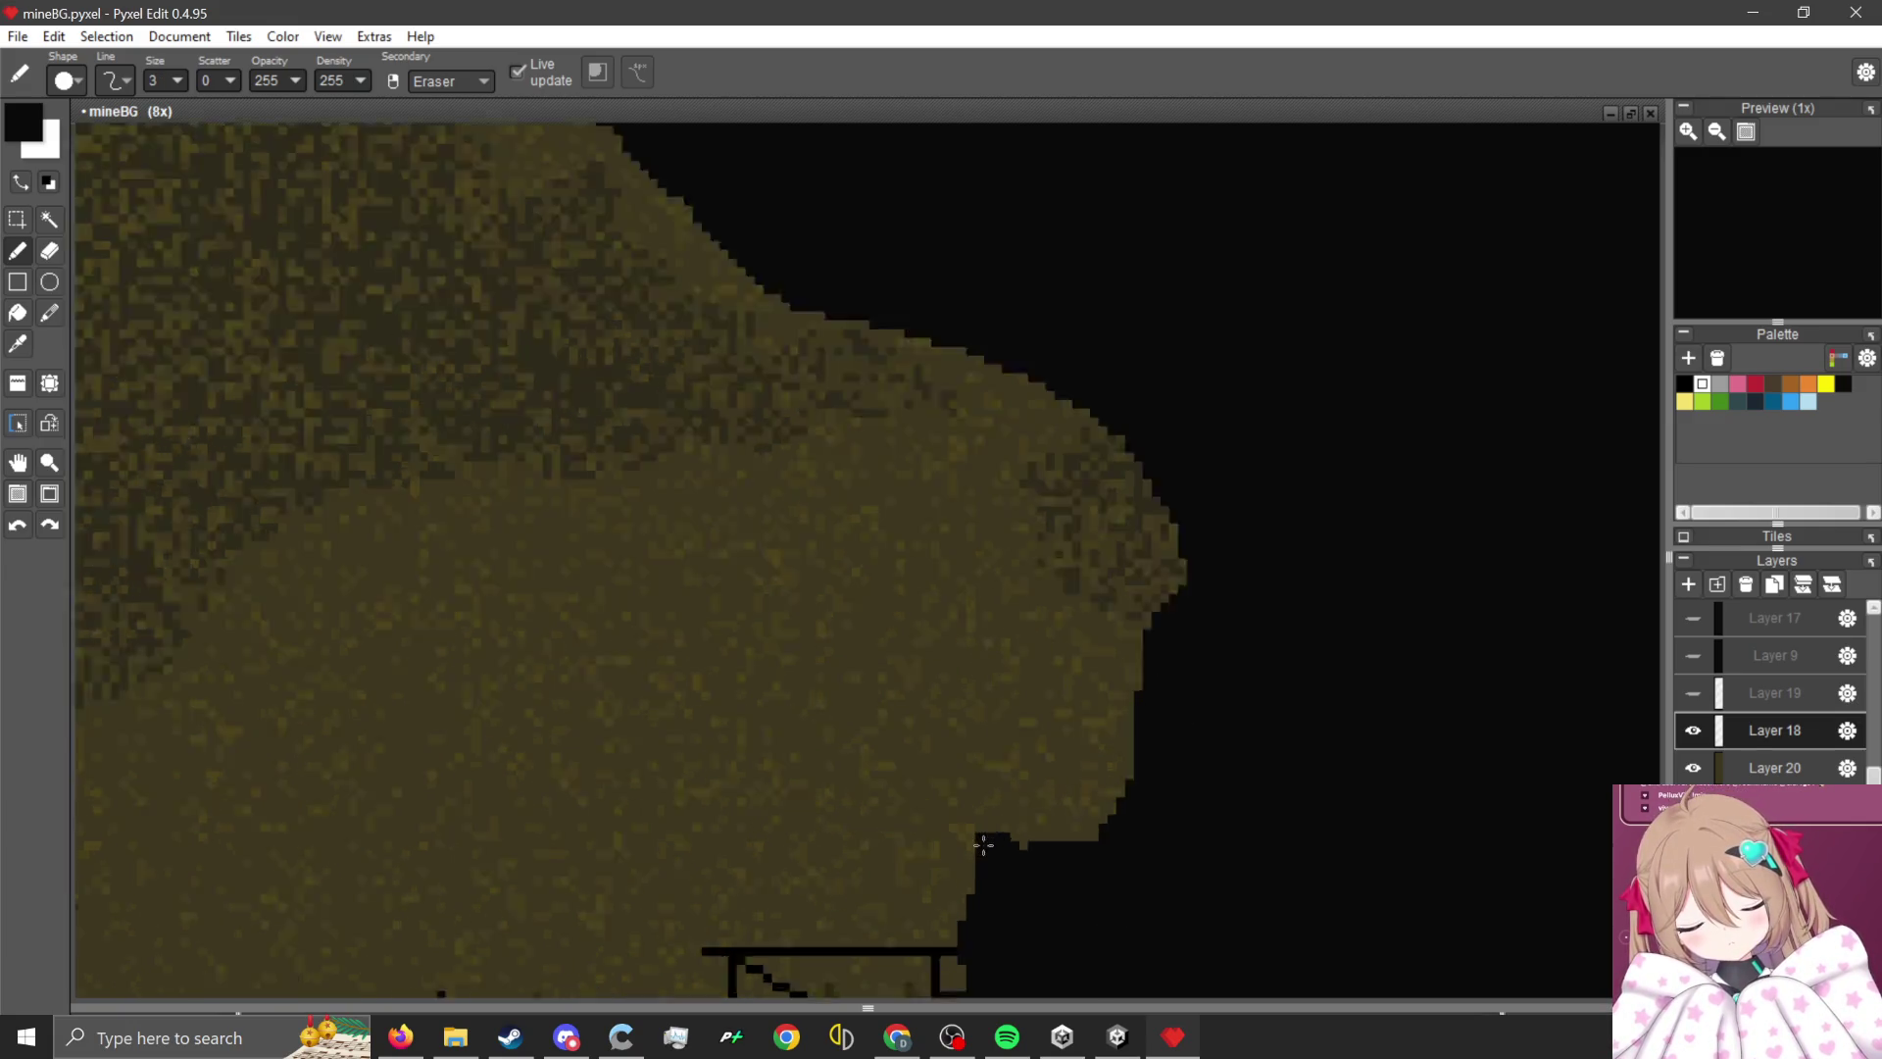
pyautogui.moveTo(1010, 828)
pyautogui.mouseDown()
pyautogui.moveTo(996, 626)
pyautogui.moveTo(1135, 825)
pyautogui.moveTo(1020, 715)
pyautogui.moveTo(1032, 861)
pyautogui.moveTo(941, 627)
pyautogui.moveTo(1005, 695)
pyautogui.mouseUp()
pyautogui.scroll(2, 1287, 839)
pyautogui.moveTo(1290, 739)
pyautogui.mouseDown()
pyautogui.moveTo(1189, 638)
pyautogui.moveTo(1078, 437)
pyautogui.moveTo(953, 438)
pyautogui.moveTo(768, 157)
pyautogui.mouseUp()
pyautogui.scroll(-1, 882, 465)
pyautogui.scroll(1, 1074, 499)
pyautogui.moveTo(1074, 499)
pyautogui.mouseDown()
pyautogui.moveTo(941, 369)
pyautogui.moveTo(891, 352)
pyautogui.moveTo(844, 268)
pyautogui.moveTo(956, 397)
pyautogui.moveTo(1030, 362)
pyautogui.moveTo(1052, 497)
pyautogui.moveTo(1092, 412)
pyautogui.moveTo(1332, 824)
pyautogui.moveTo(1221, 392)
pyautogui.mouseUp()
# - Carve thin dark gaps down the mountain slope and remove the floating brown sliver
pyautogui.scroll(-1, 1091, 474)
pyautogui.scroll(-1, 1091, 474)
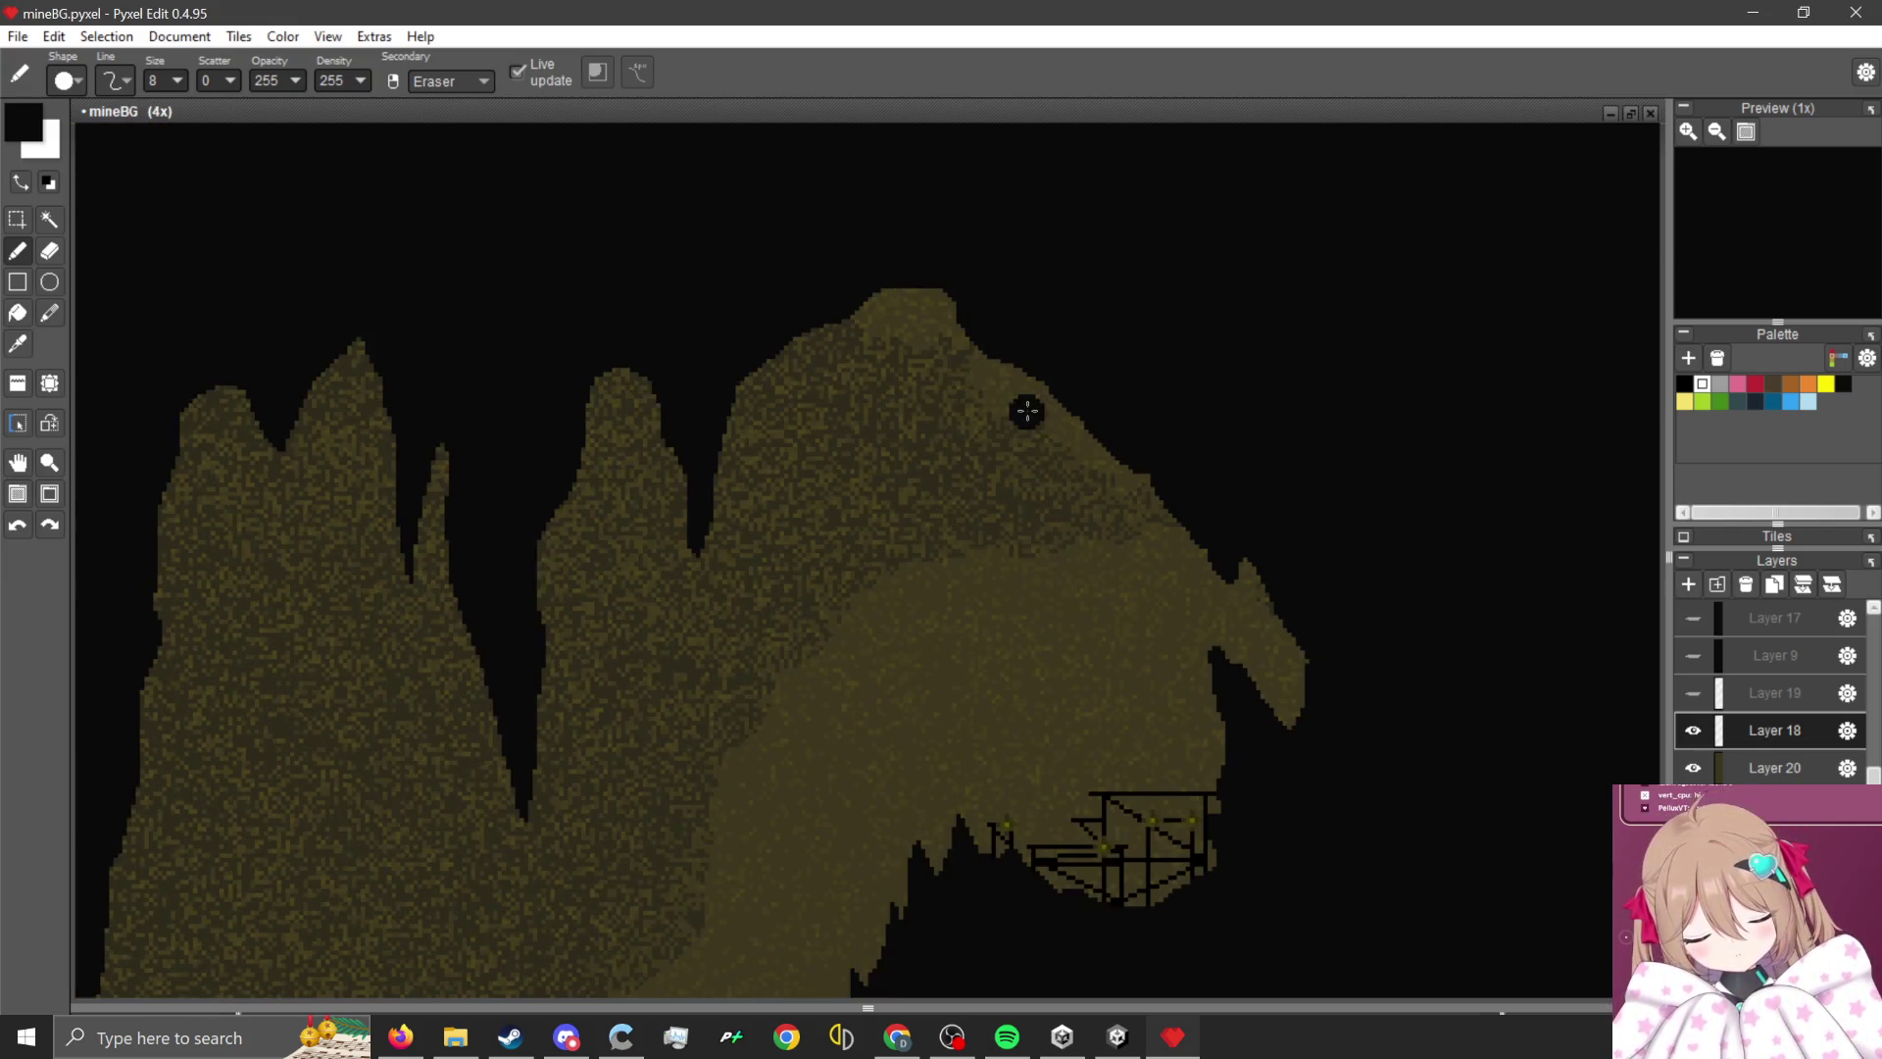
pyautogui.scroll(2, 1025, 408)
pyautogui.moveTo(1225, 613)
pyautogui.mouseDown()
pyautogui.moveTo(1083, 676)
pyautogui.moveTo(1122, 641)
pyautogui.mouseUp()
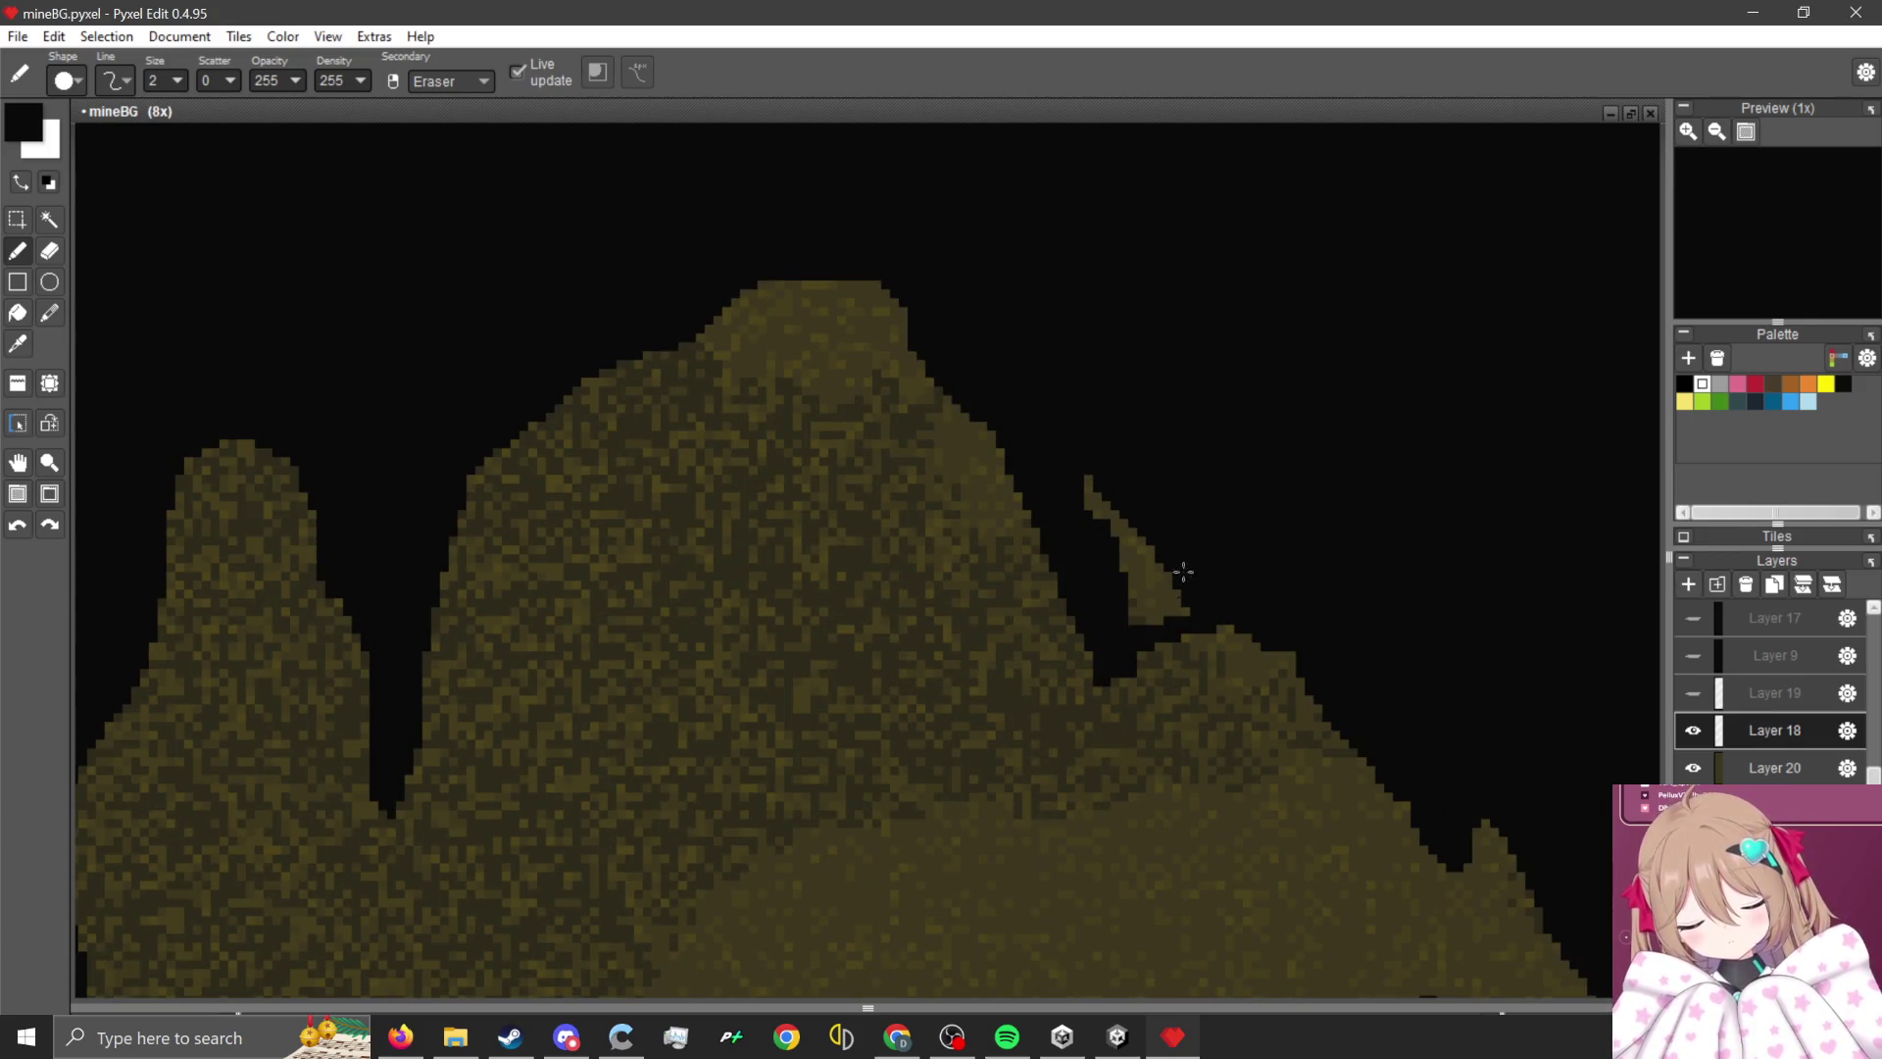
pyautogui.moveTo(1196, 603); pyautogui.dragTo(1166, 561)
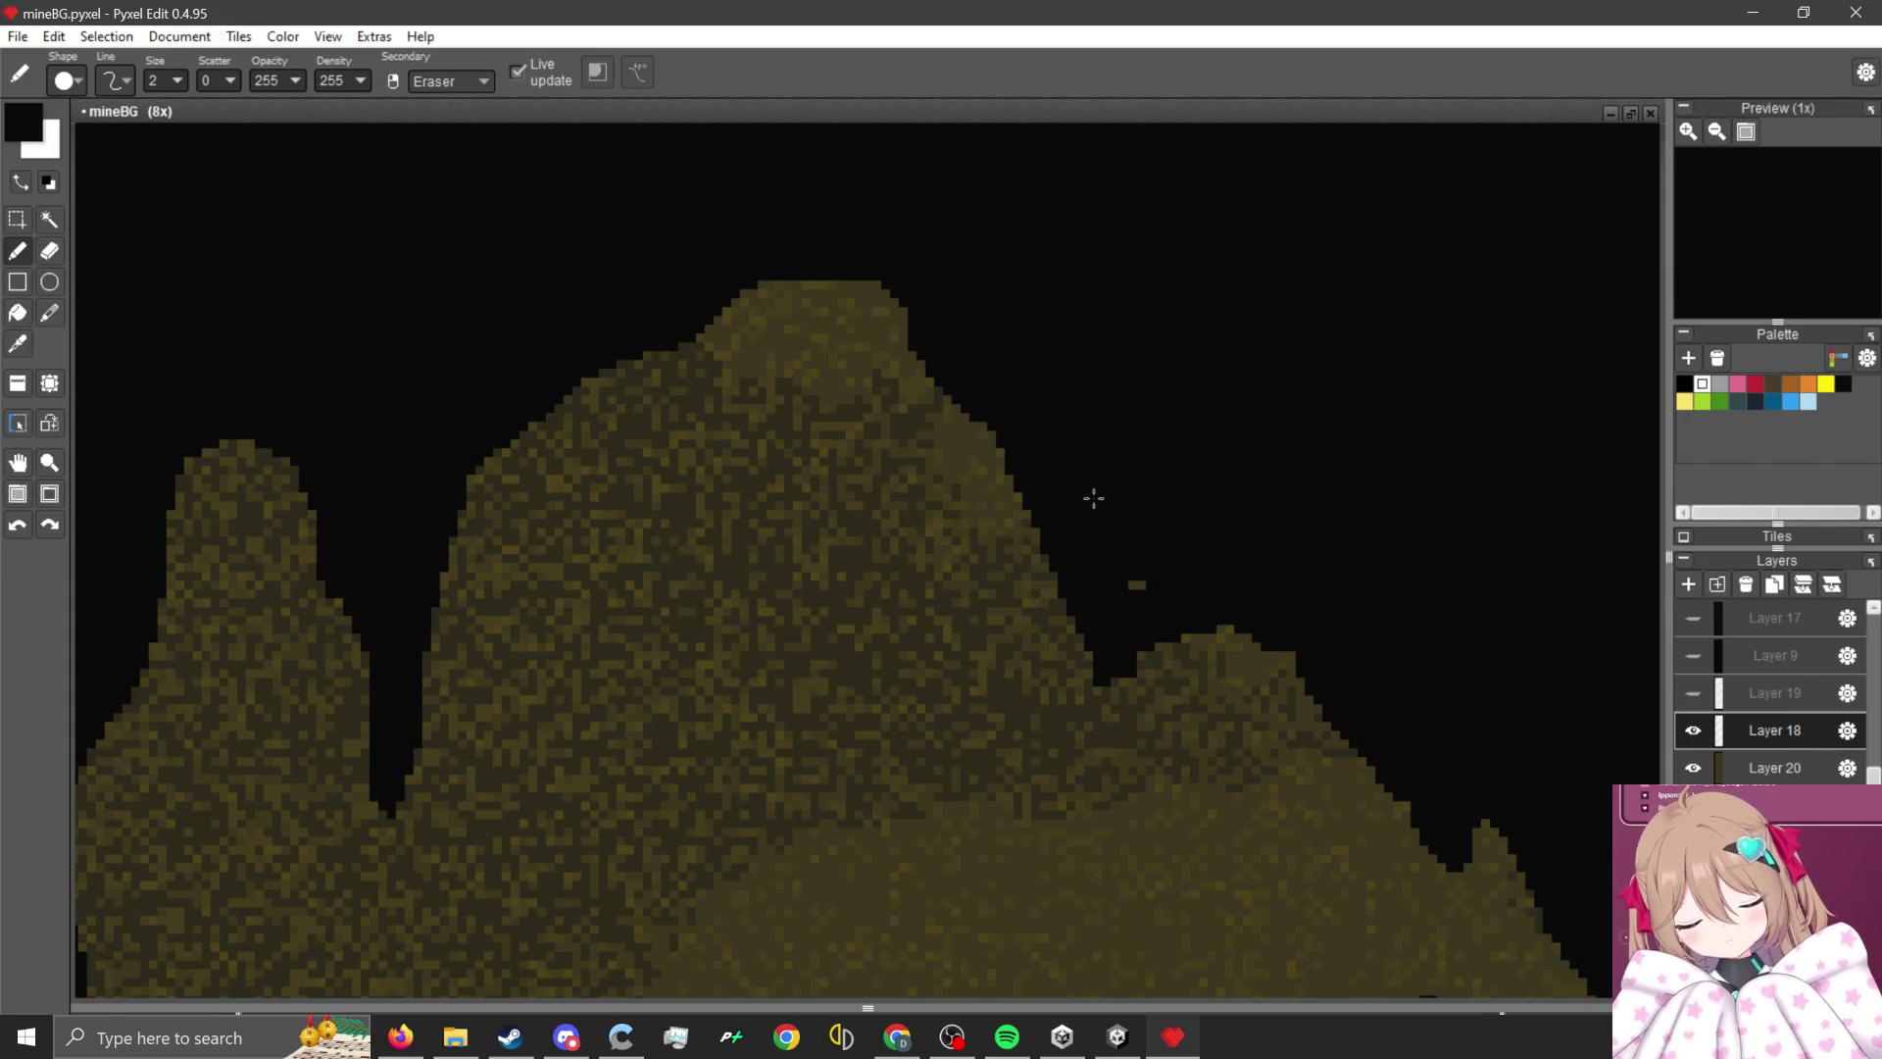
pyautogui.scroll(1, 1121, 659)
pyautogui.scroll(1, 1113, 723)
pyautogui.moveTo(1114, 722); pyautogui.dragTo(996, 450)
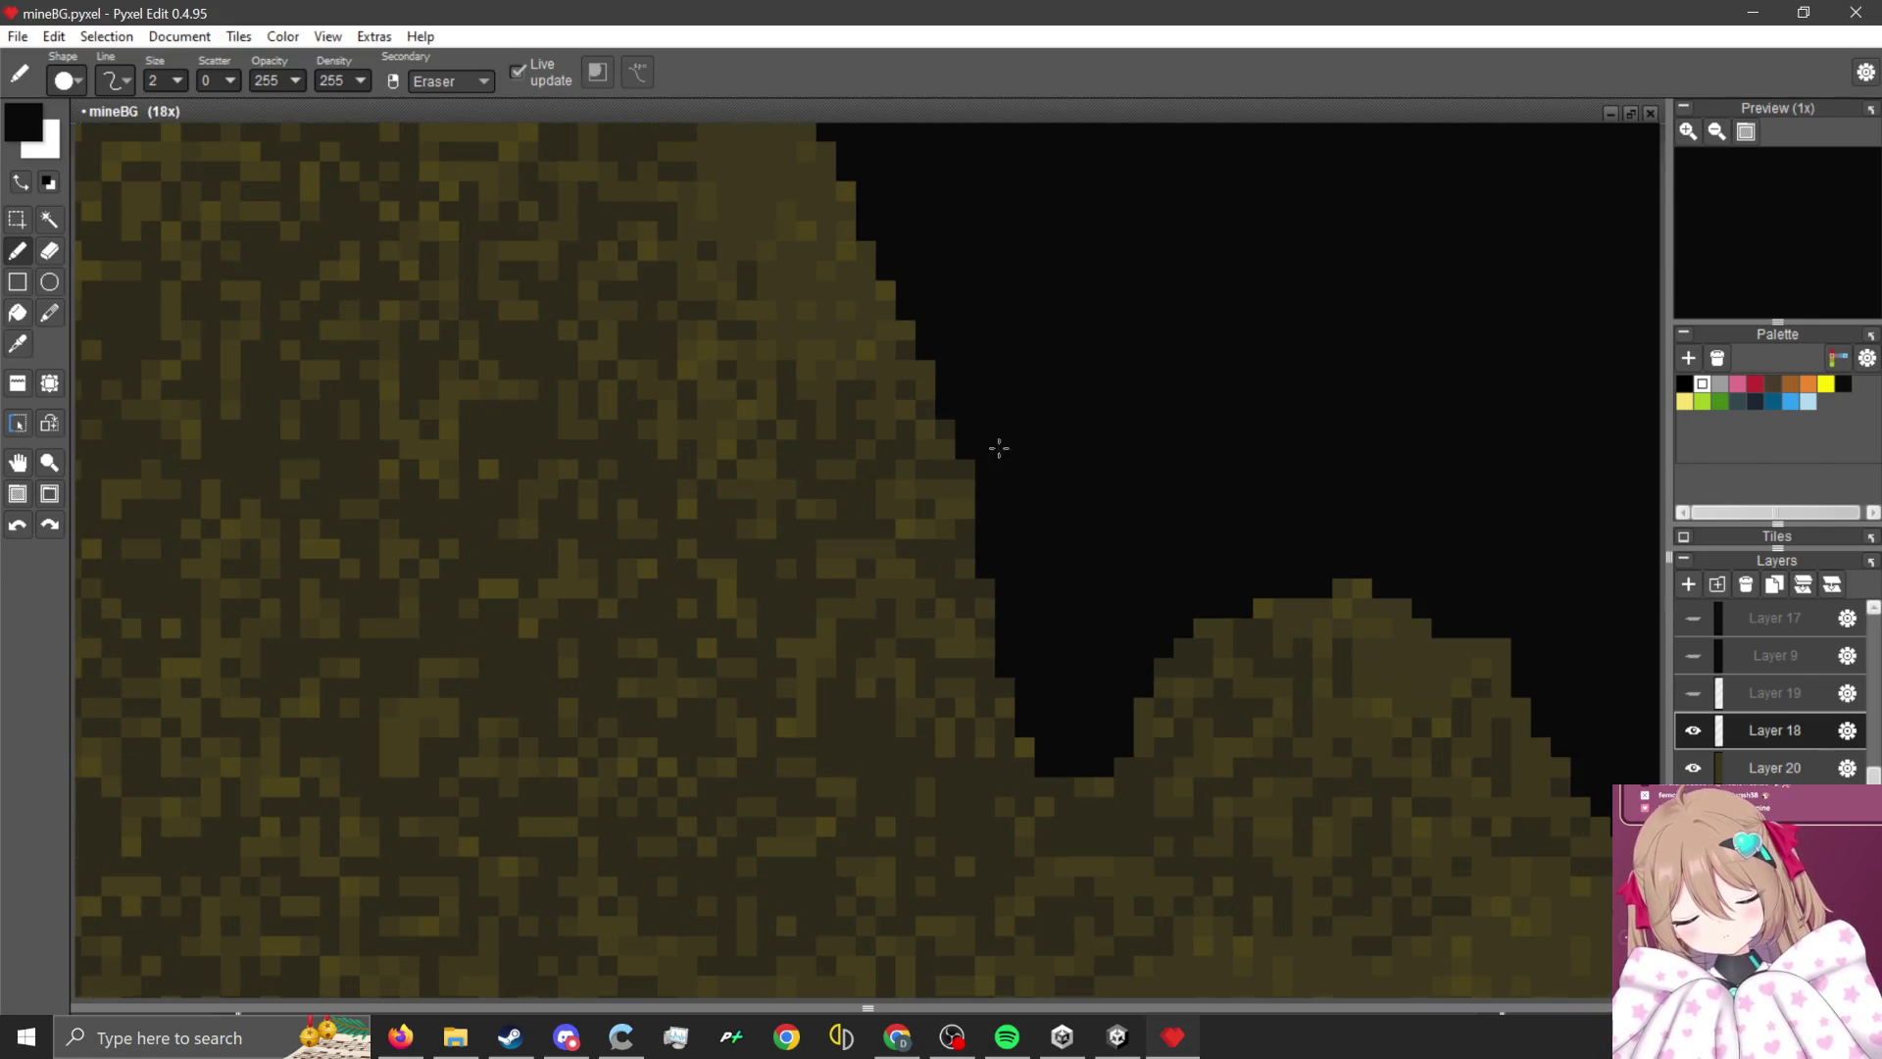
pyautogui.scroll(-3, 1116, 722)
pyautogui.scroll(2, 1079, 758)
pyautogui.moveTo(1084, 744)
pyautogui.mouseDown()
pyautogui.moveTo(1101, 882)
pyautogui.moveTo(1075, 608)
pyautogui.mouseUp()
pyautogui.scroll(-2, 1074, 642)
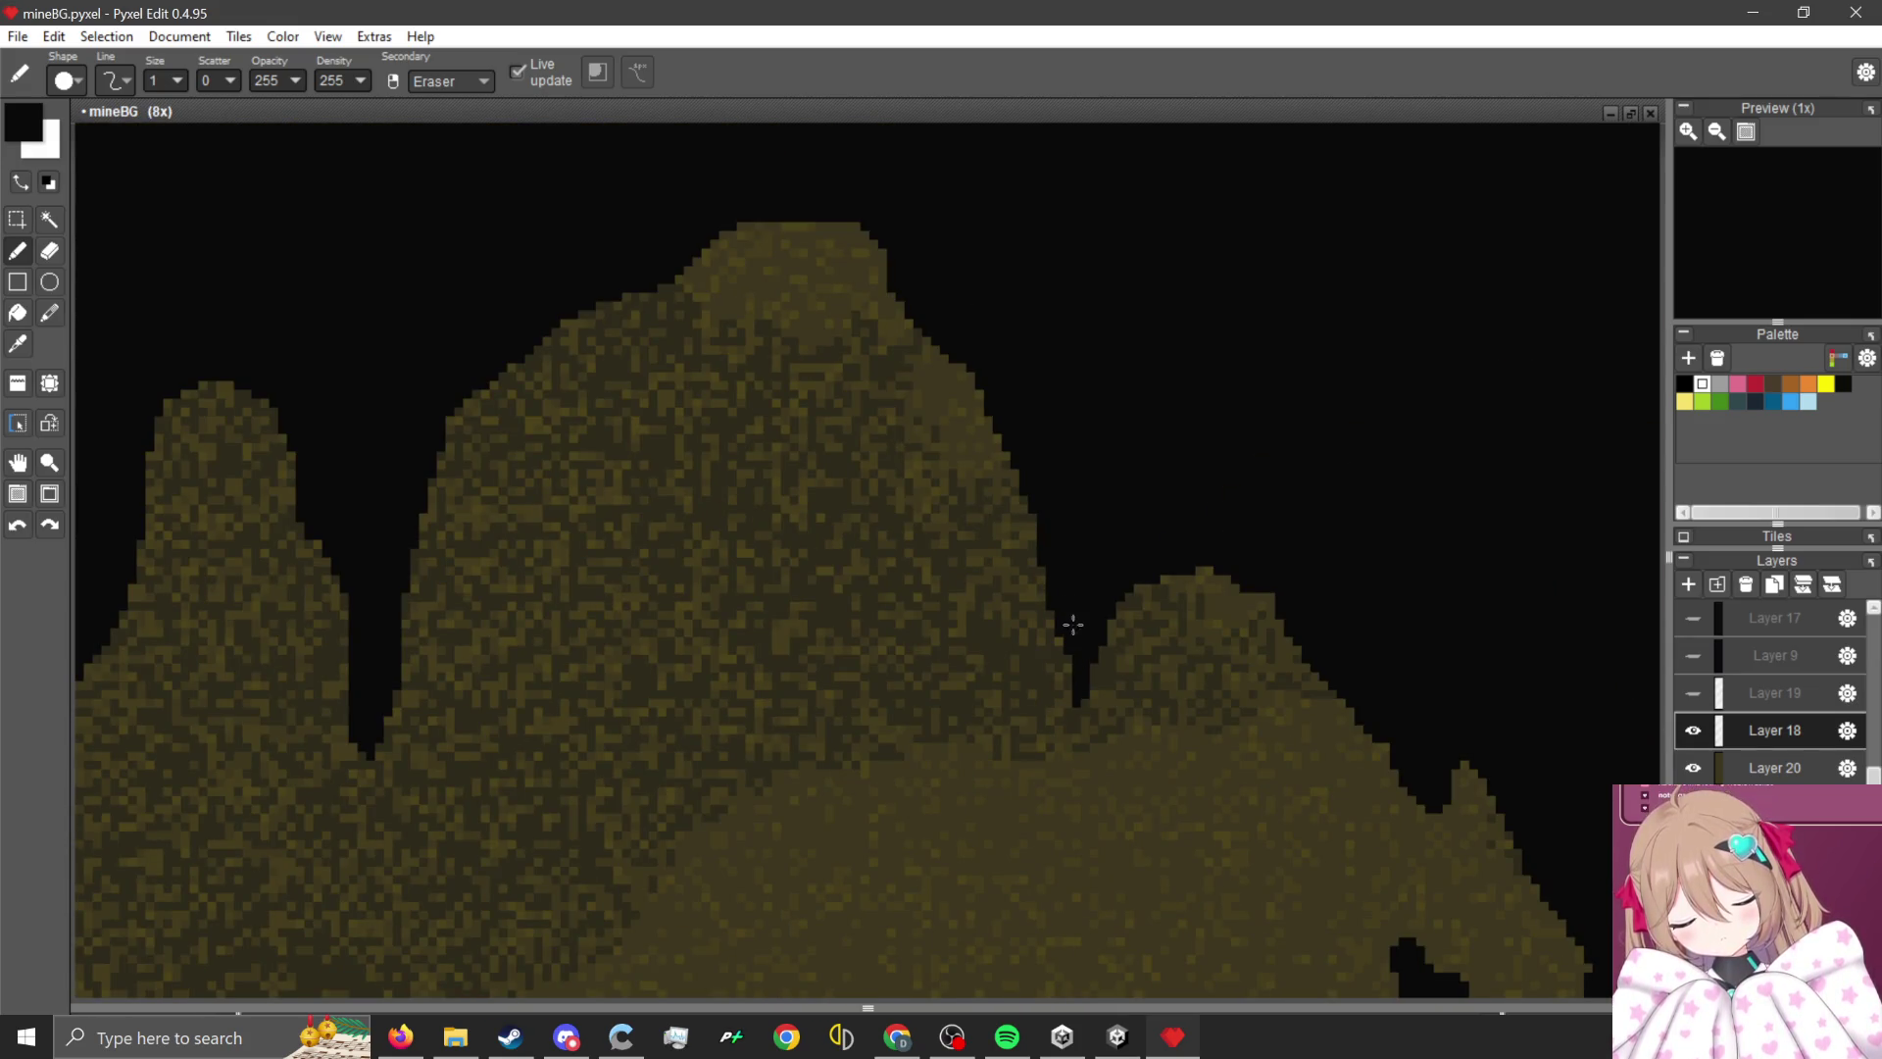
pyautogui.scroll(-4, 834, 470)
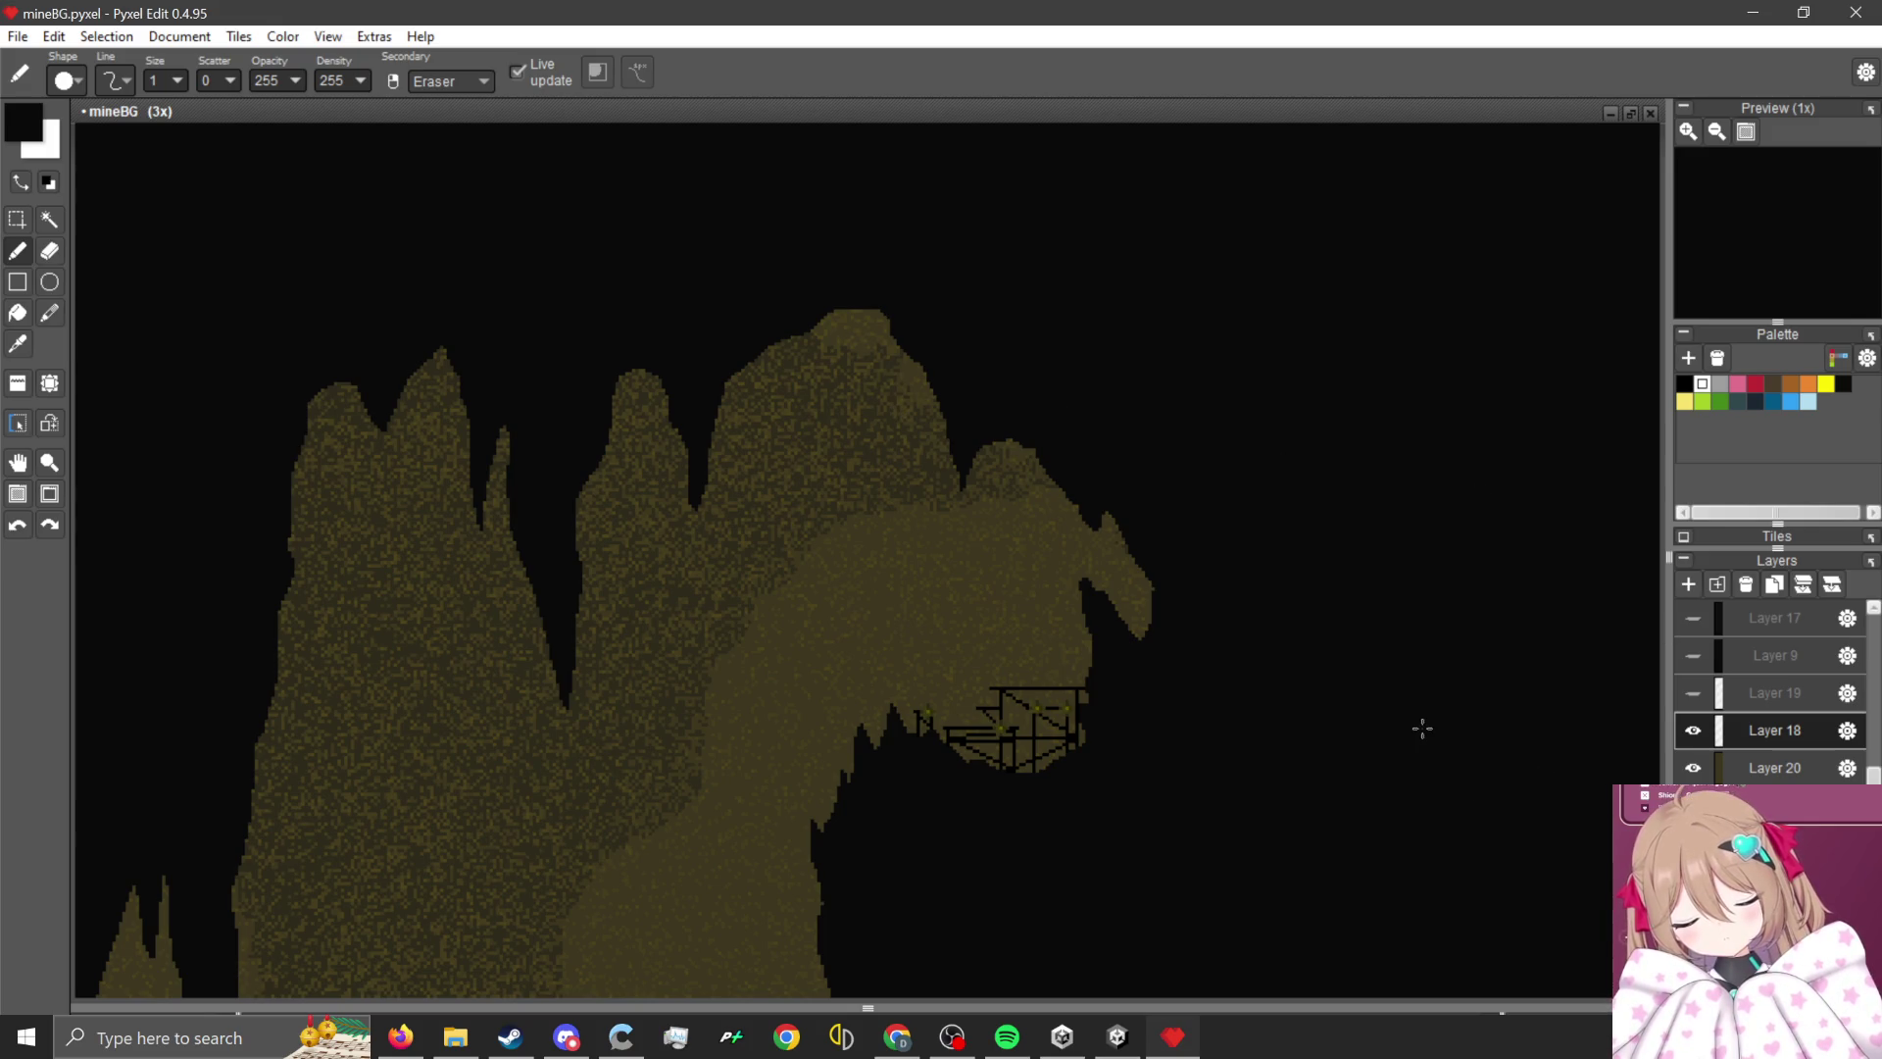
# - Hide Layer 20 to inspect the painted layer underneath
pyautogui.click(1693, 768)
pyautogui.scroll(-2, 990, 618)
pyautogui.scroll(-2, 990, 617)
pyautogui.scroll(4, 992, 620)
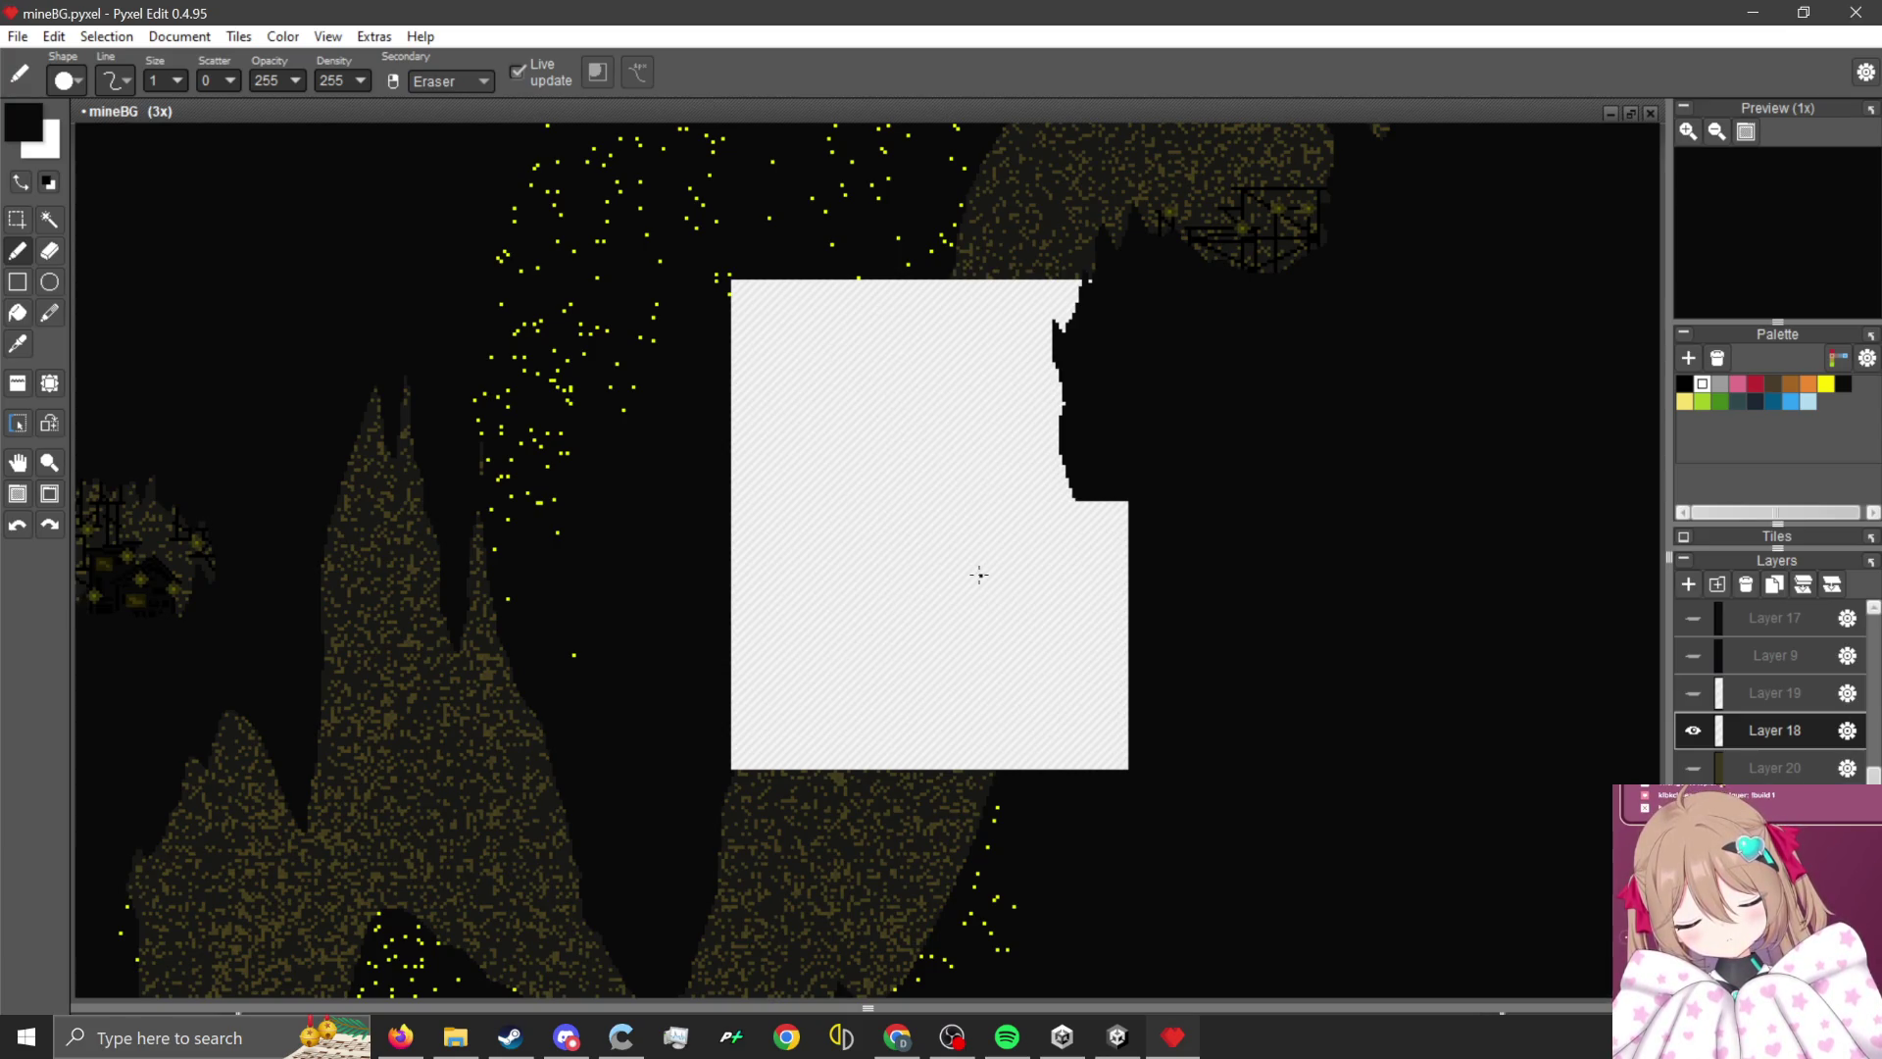
pyautogui.scroll(-2, 920, 653)
pyautogui.scroll(2, 920, 658)
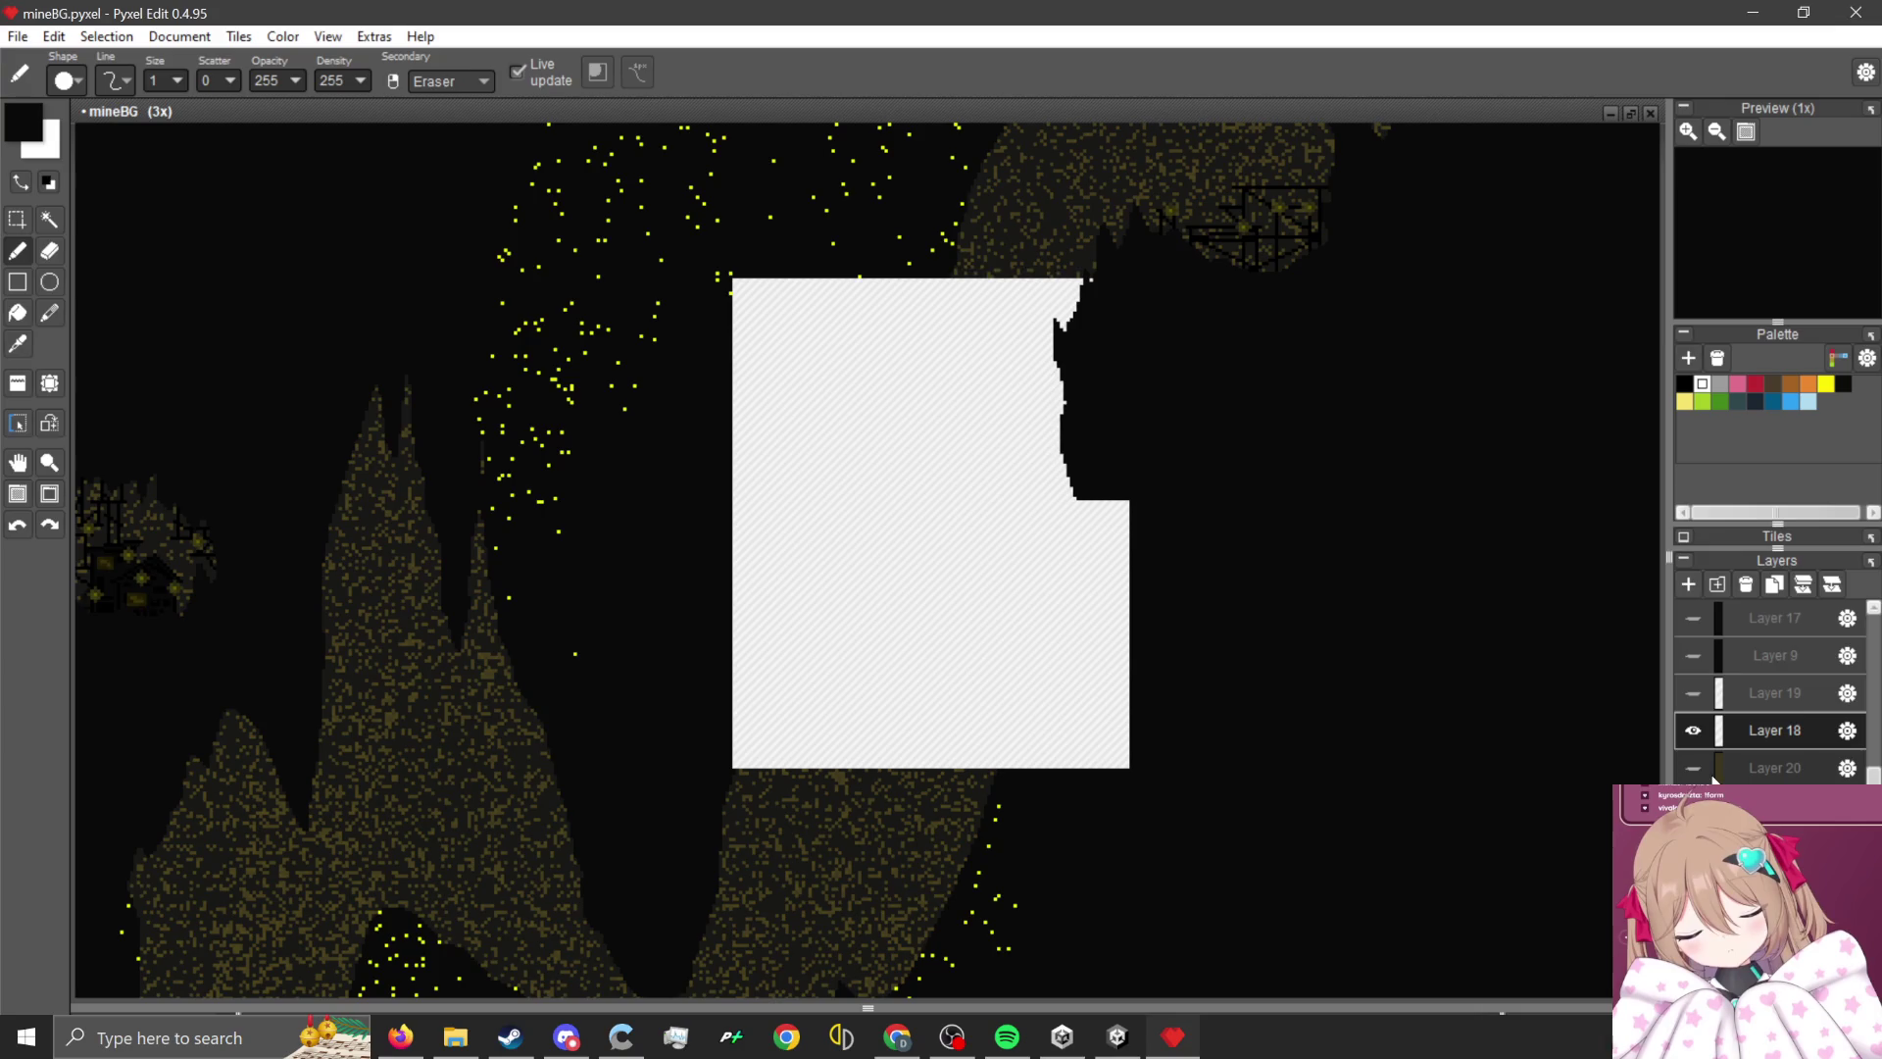
# - Toggle Layer 18 and Layer 20 on and off to compare, leaving both hidden
pyautogui.click(1694, 730)
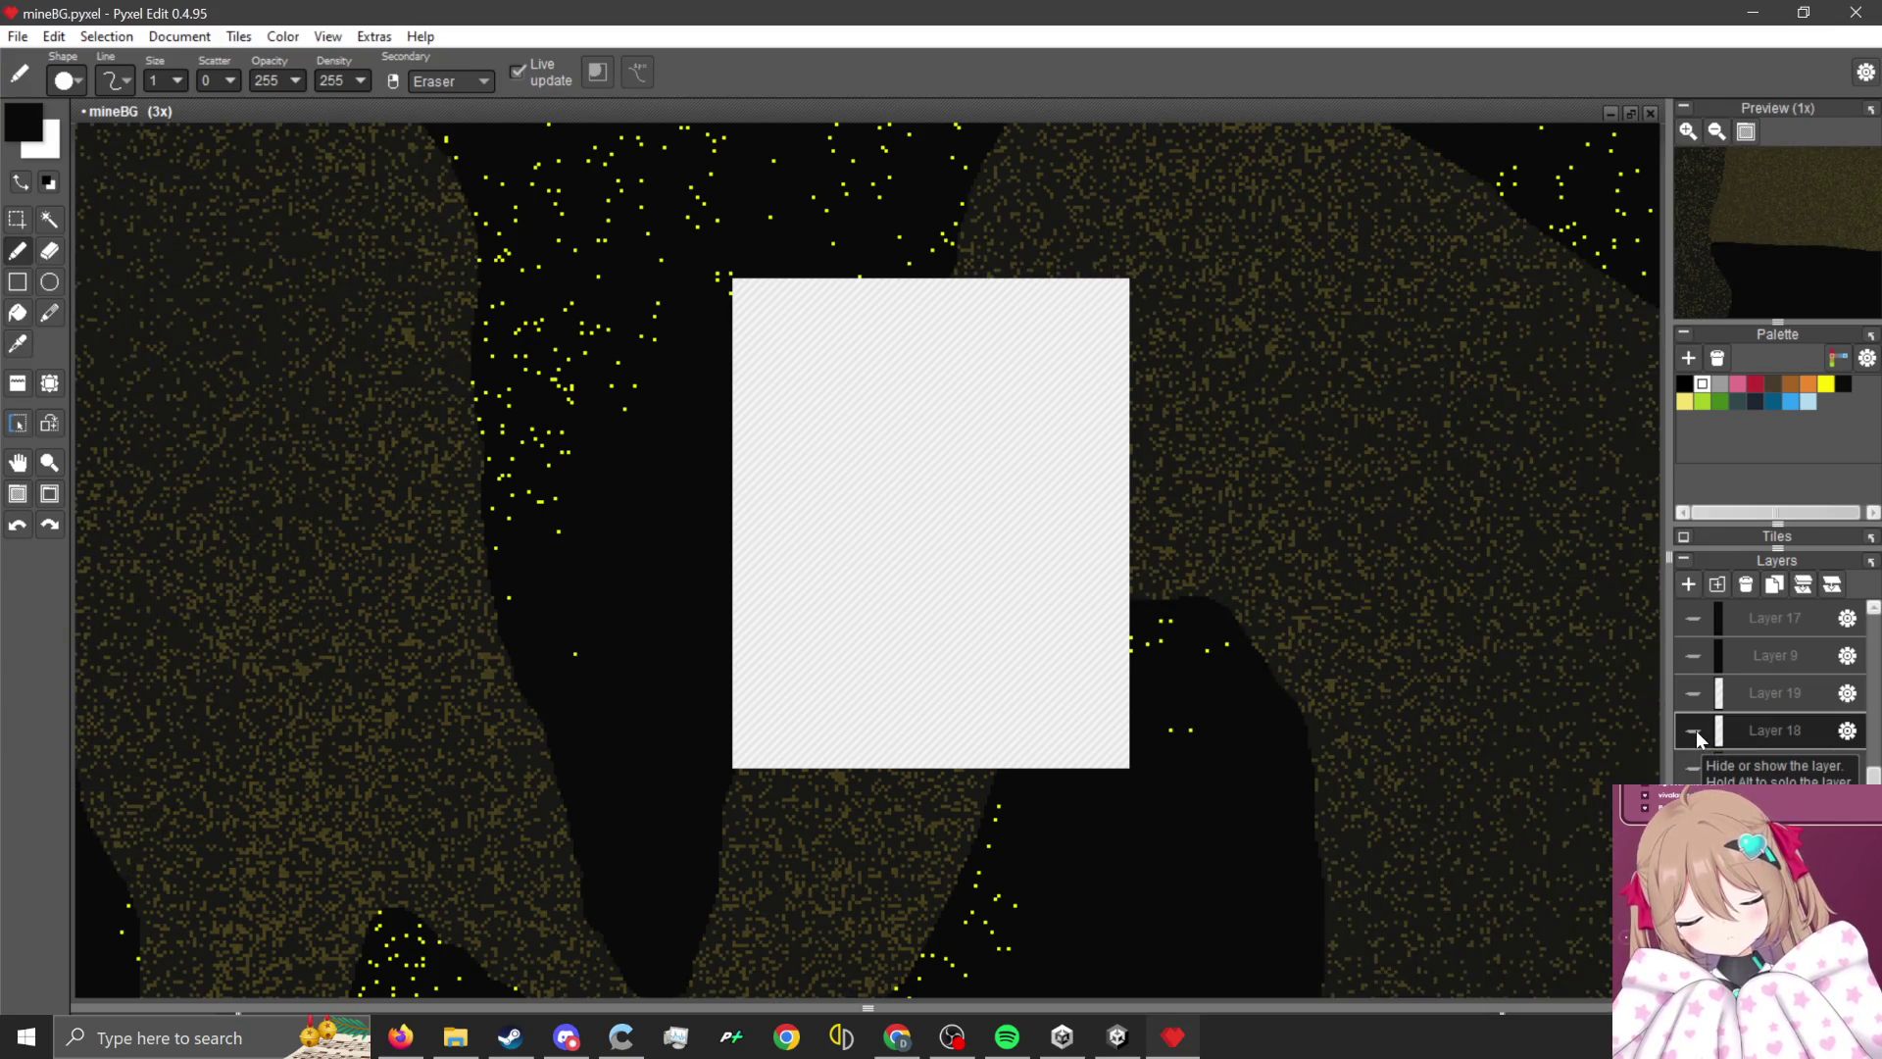
pyautogui.click(1693, 731)
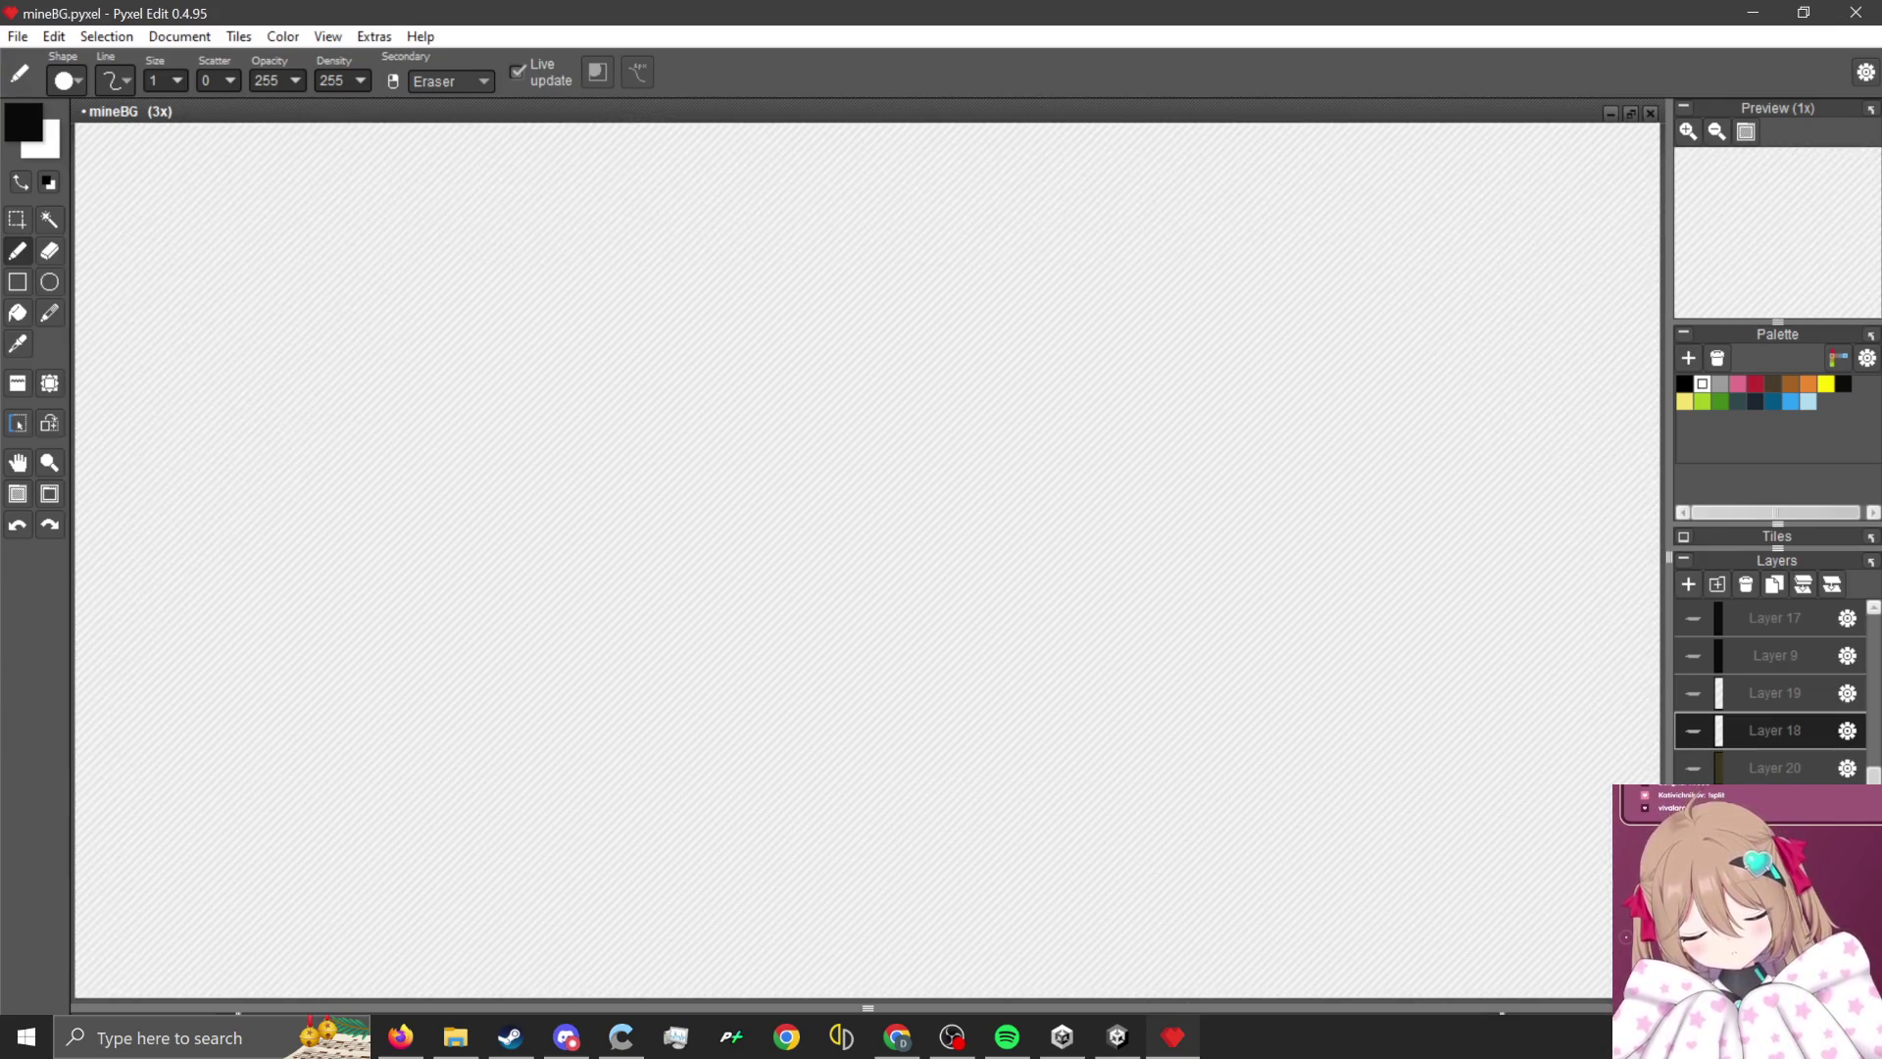
pyautogui.click(1694, 730)
pyautogui.click(1691, 731)
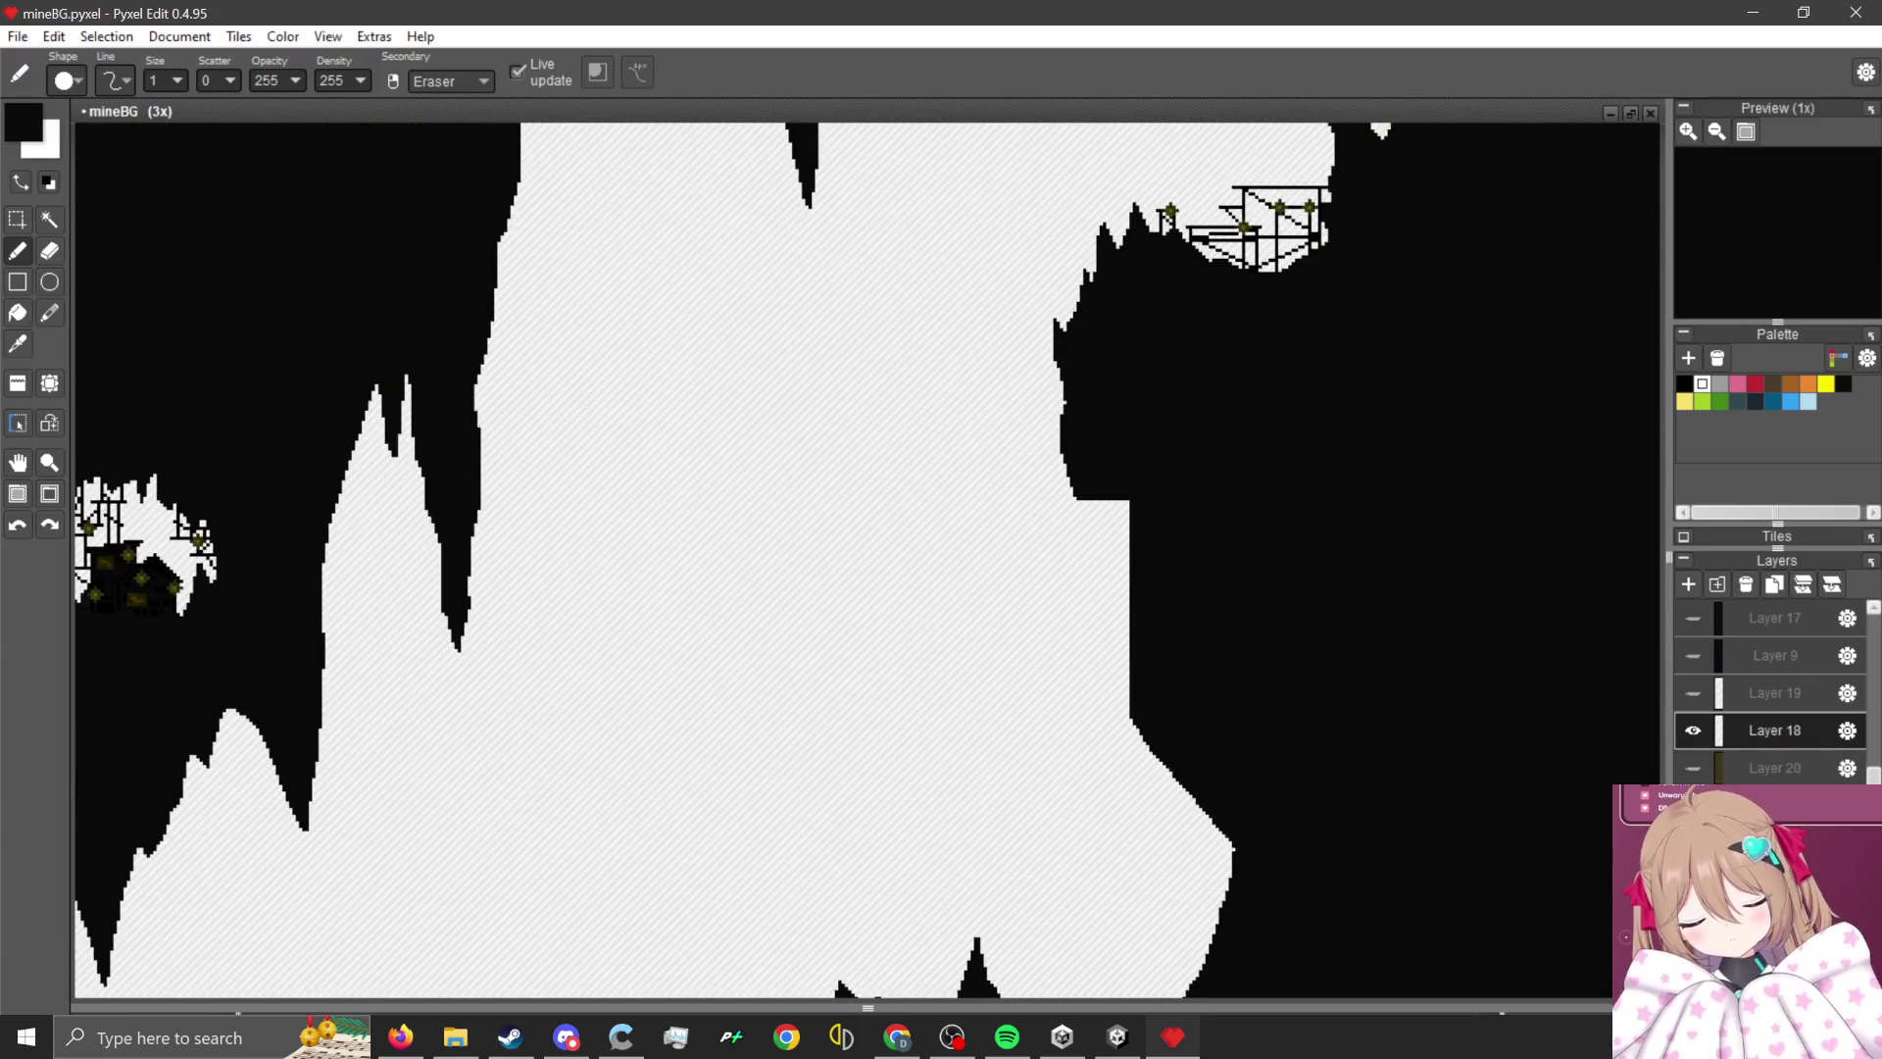
pyautogui.click(1702, 767)
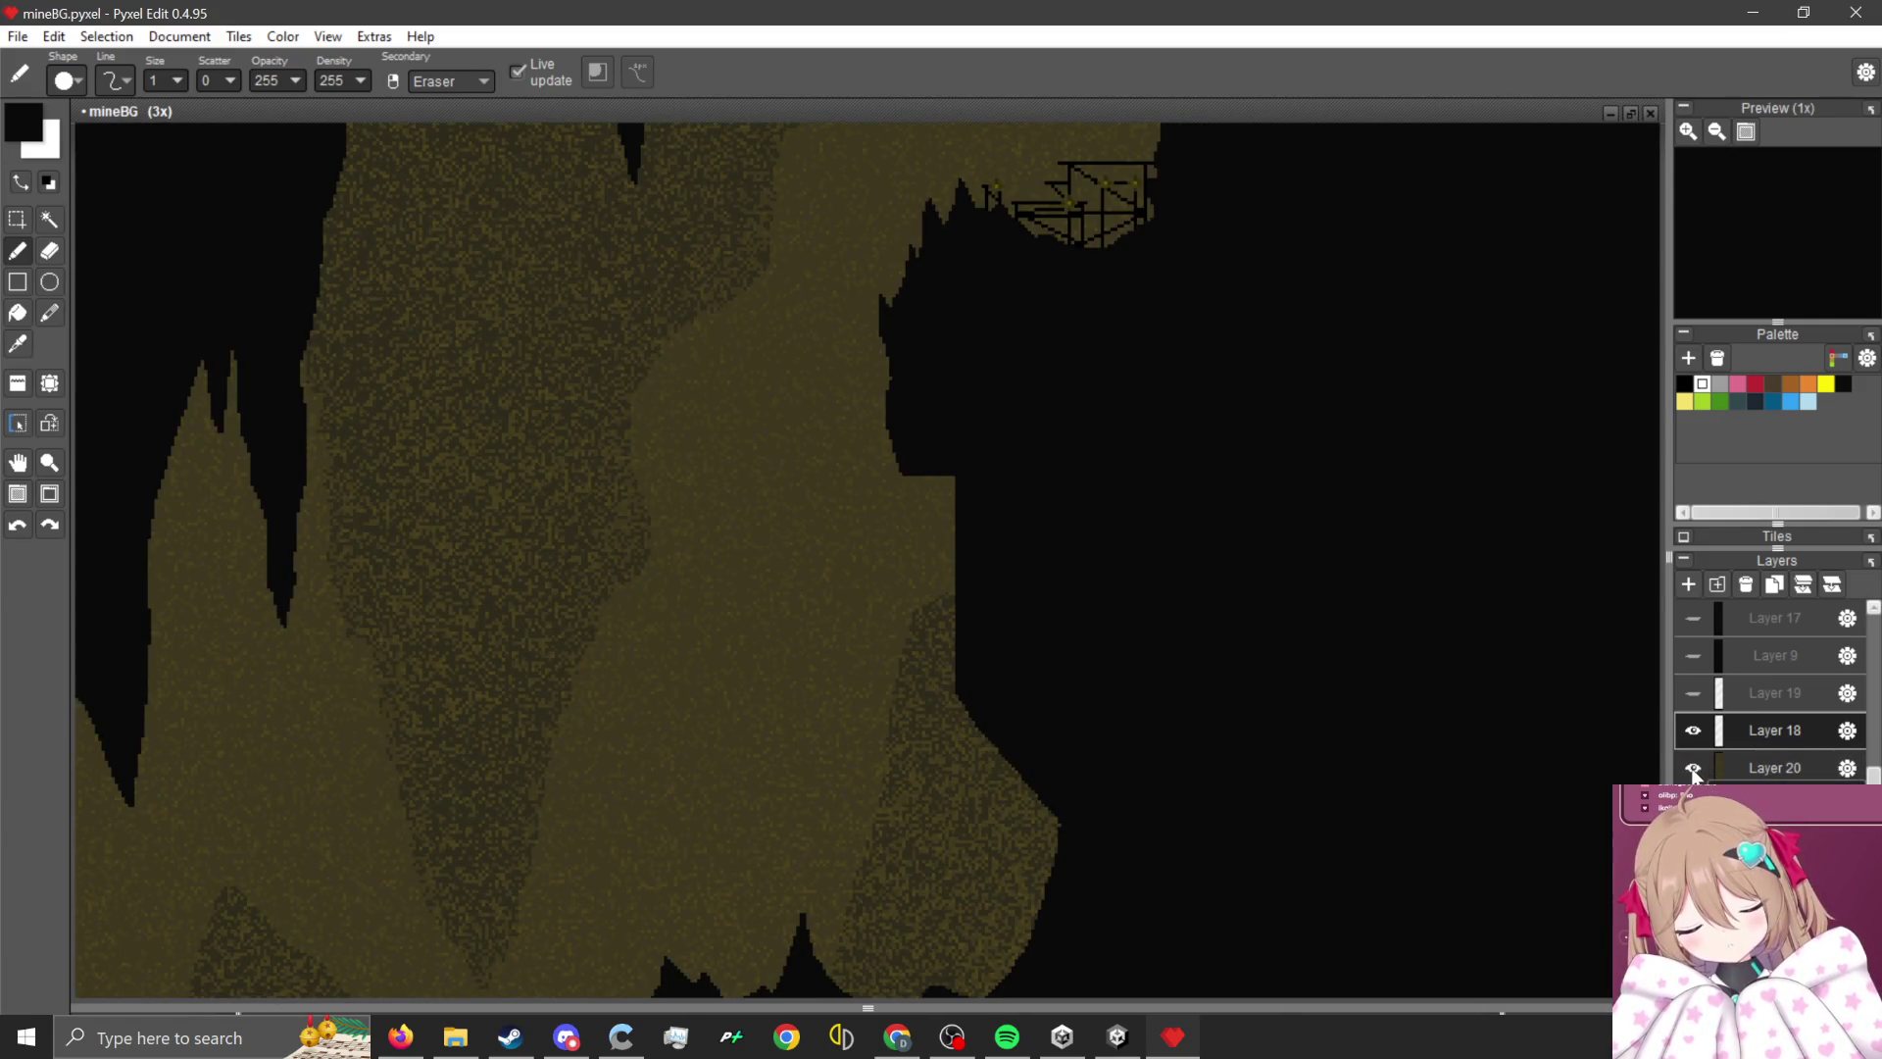
pyautogui.click(1692, 767)
pyautogui.click(1693, 730)
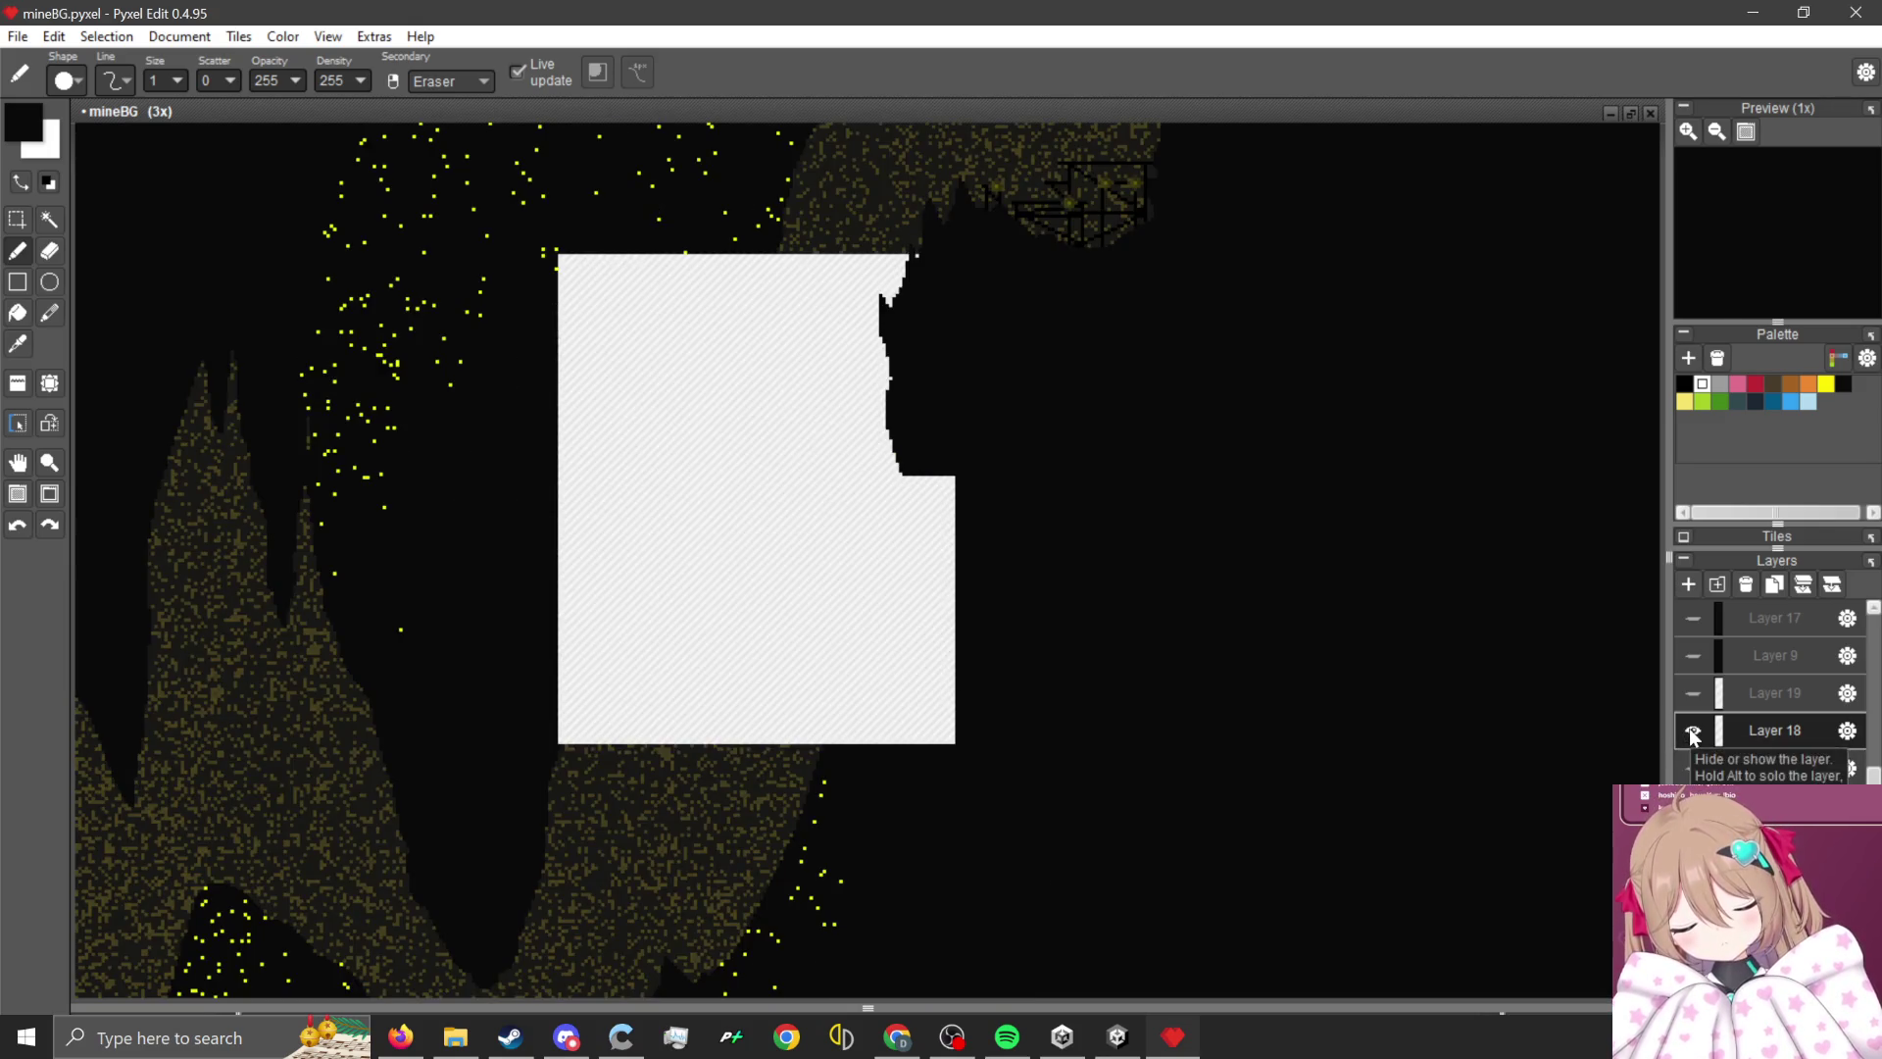
# - Sample a colour from the canvas with the eyedropper and return to pixel drawing
pyautogui.scroll(1, 595, 353)
pyautogui.scroll(-3, 691, 436)
pyautogui.scroll(2, 664, 436)
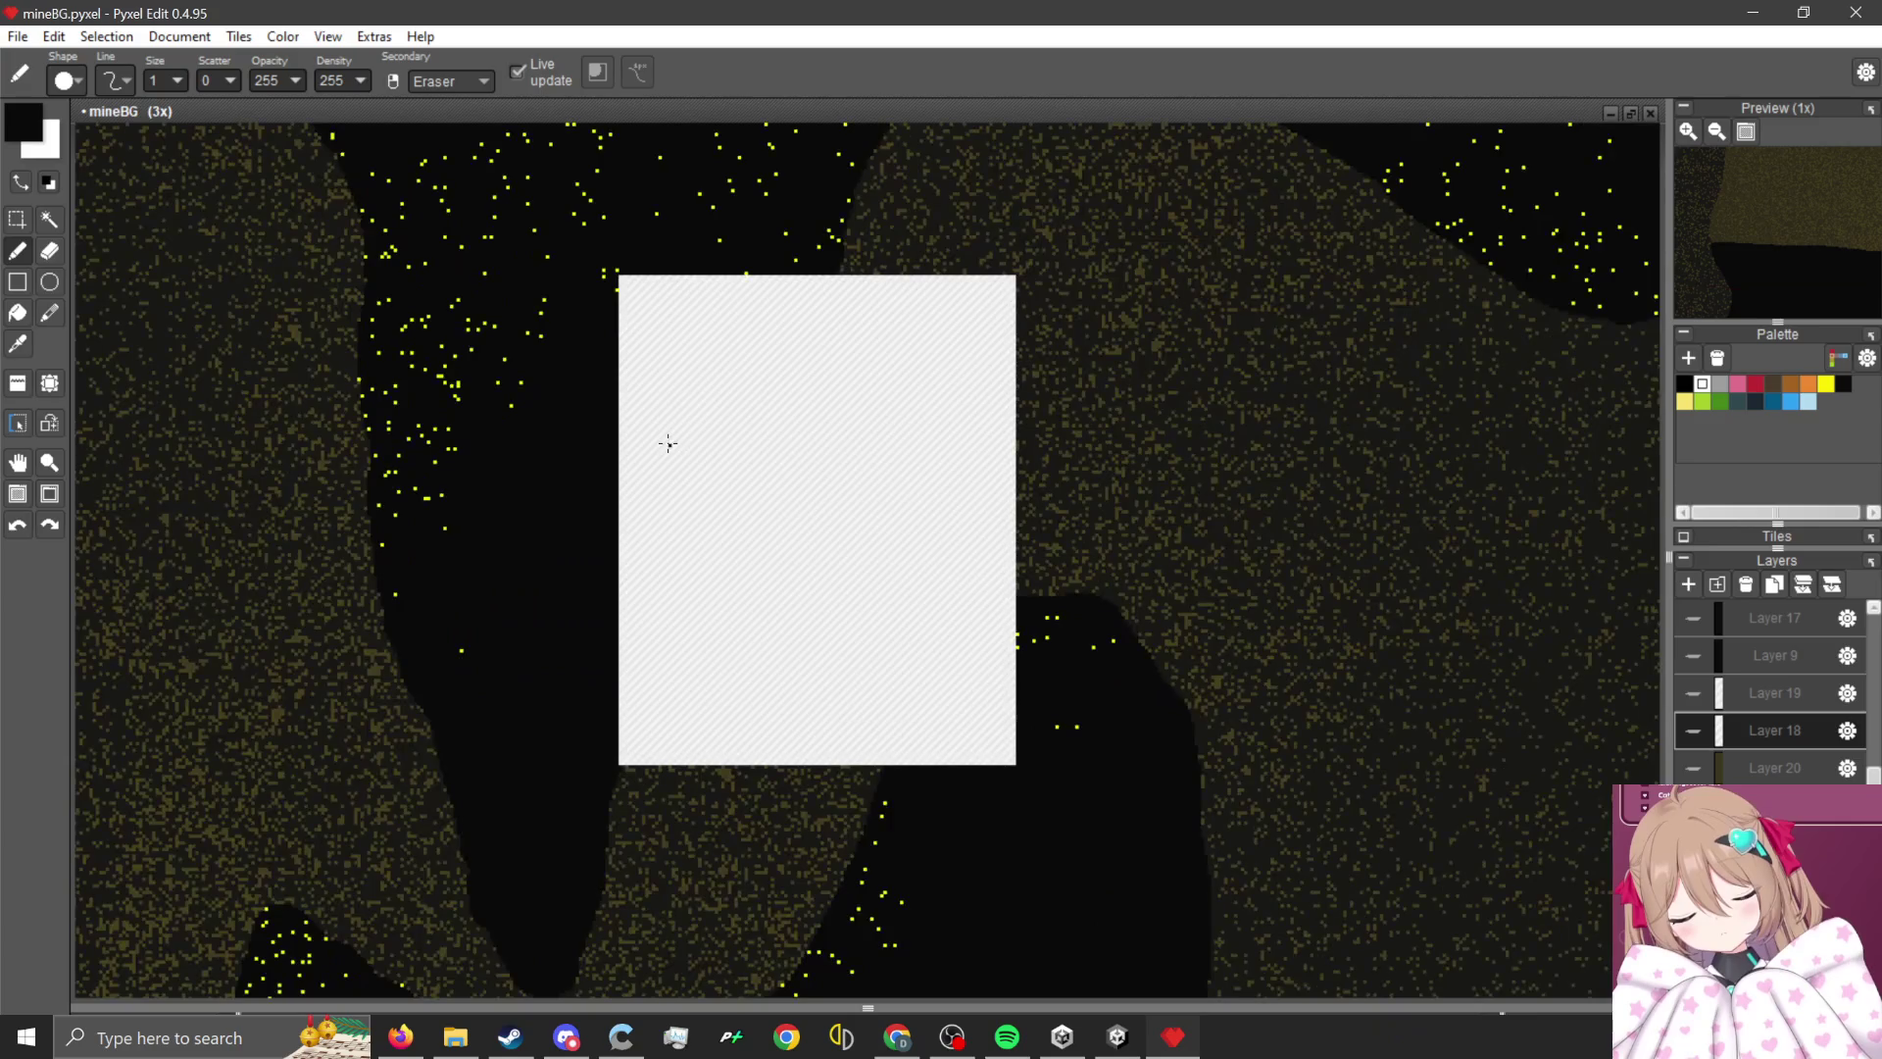
pyautogui.press('i')
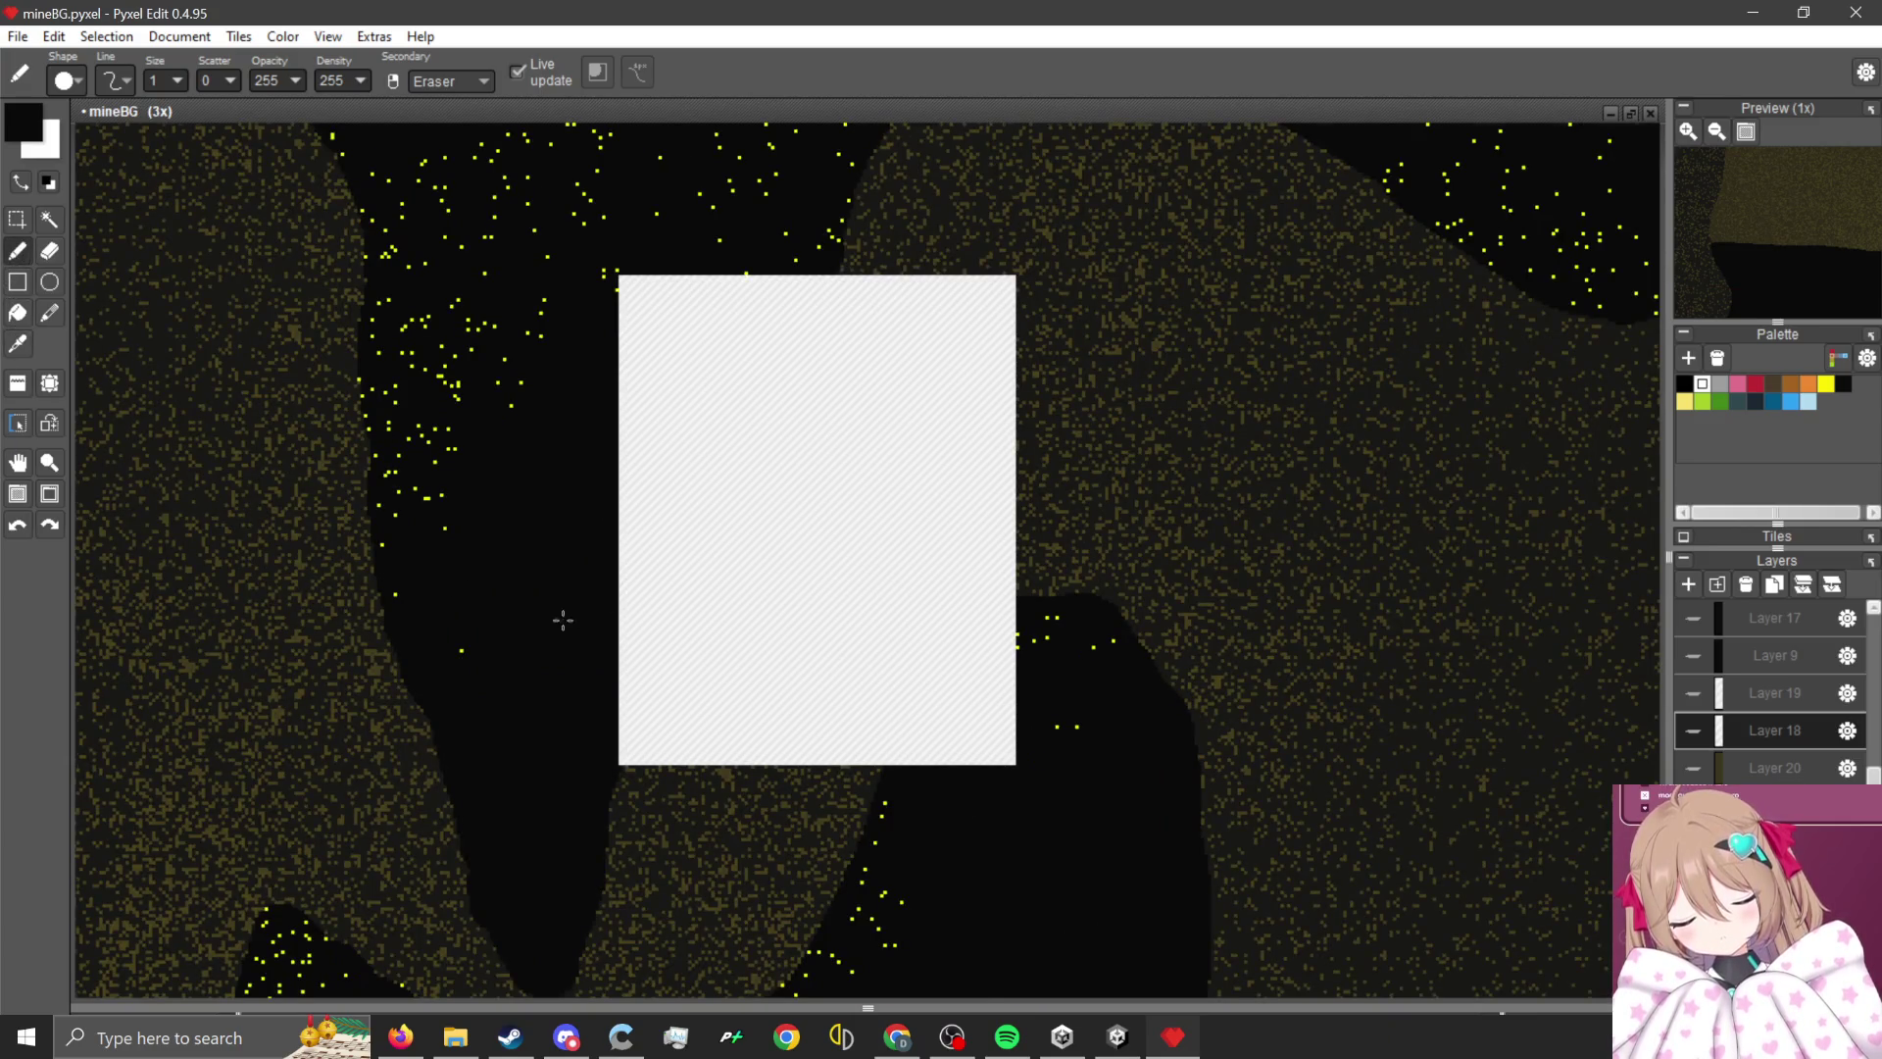
pyautogui.scroll(1, 559, 622)
pyautogui.click(579, 800)
pyautogui.scroll(-1, 656, 815)
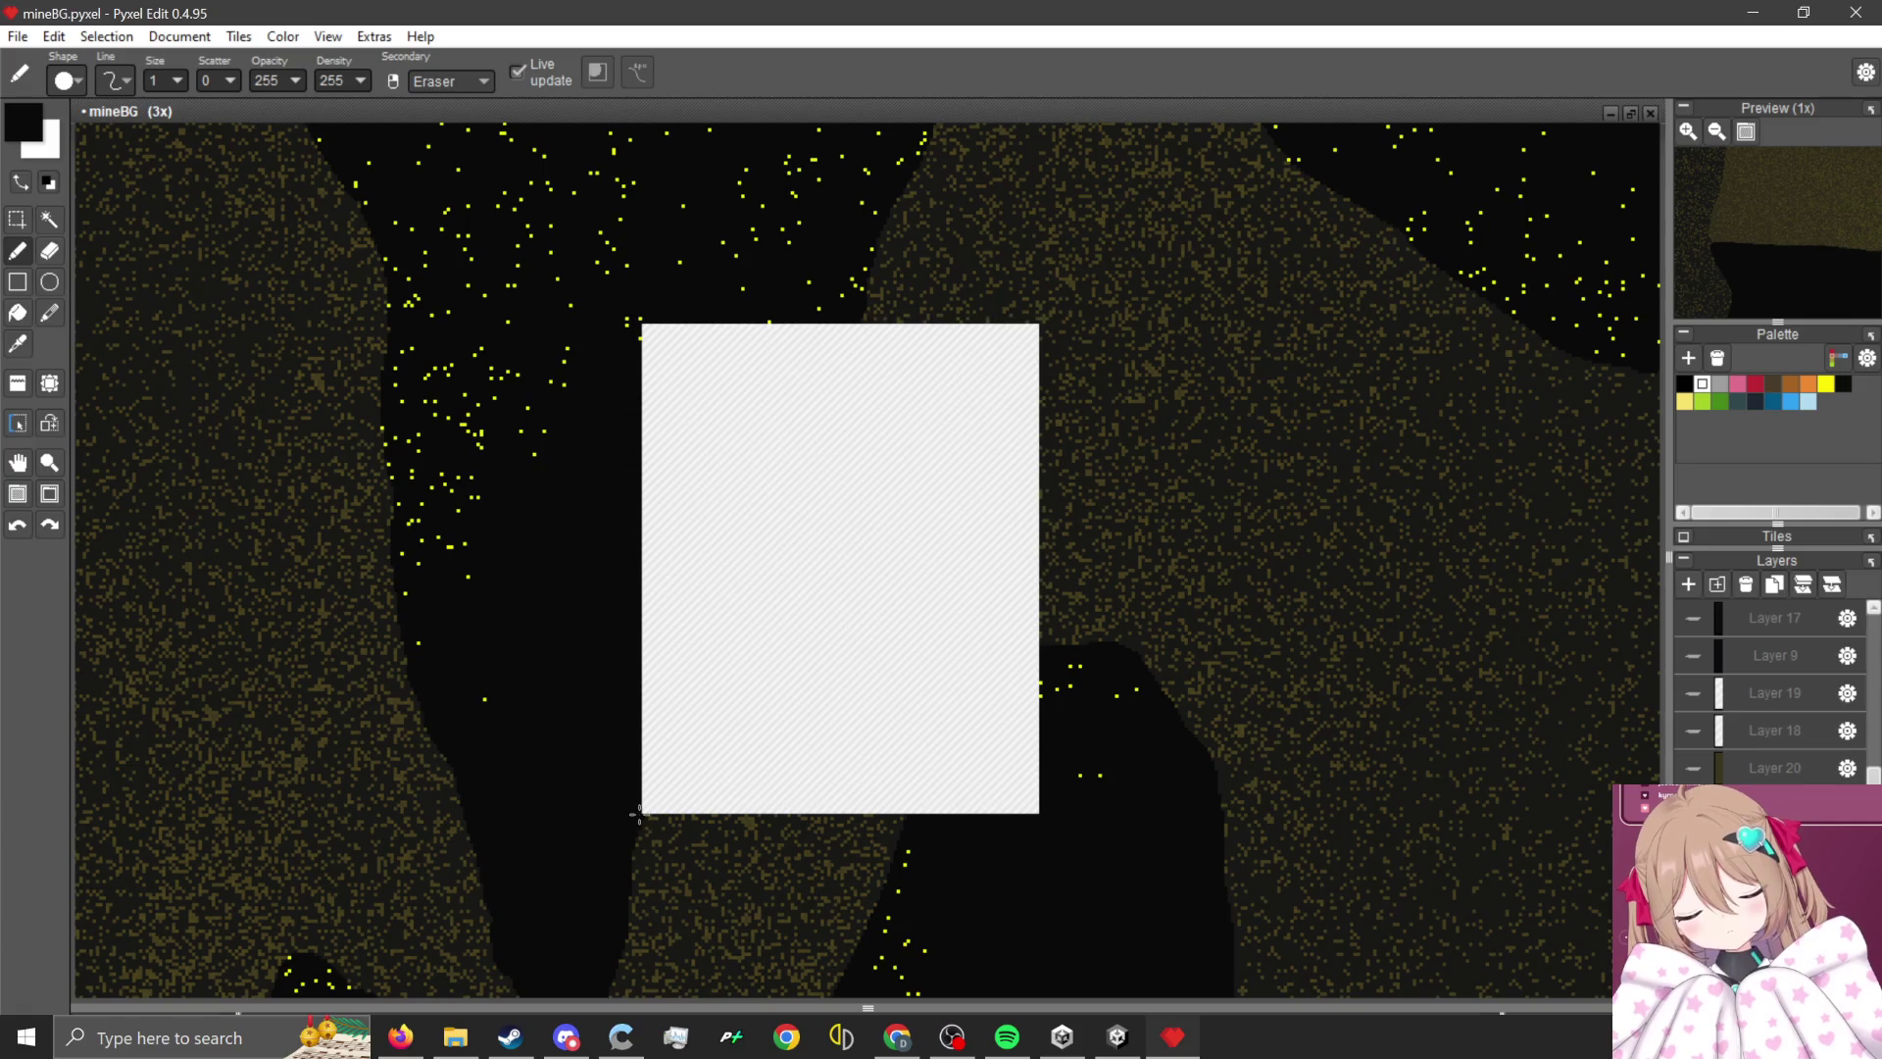
# - Draw two cliff edge lines up the white patch and paint over the white corner below
pyautogui.moveTo(652, 810); pyautogui.dragTo(699, 675)
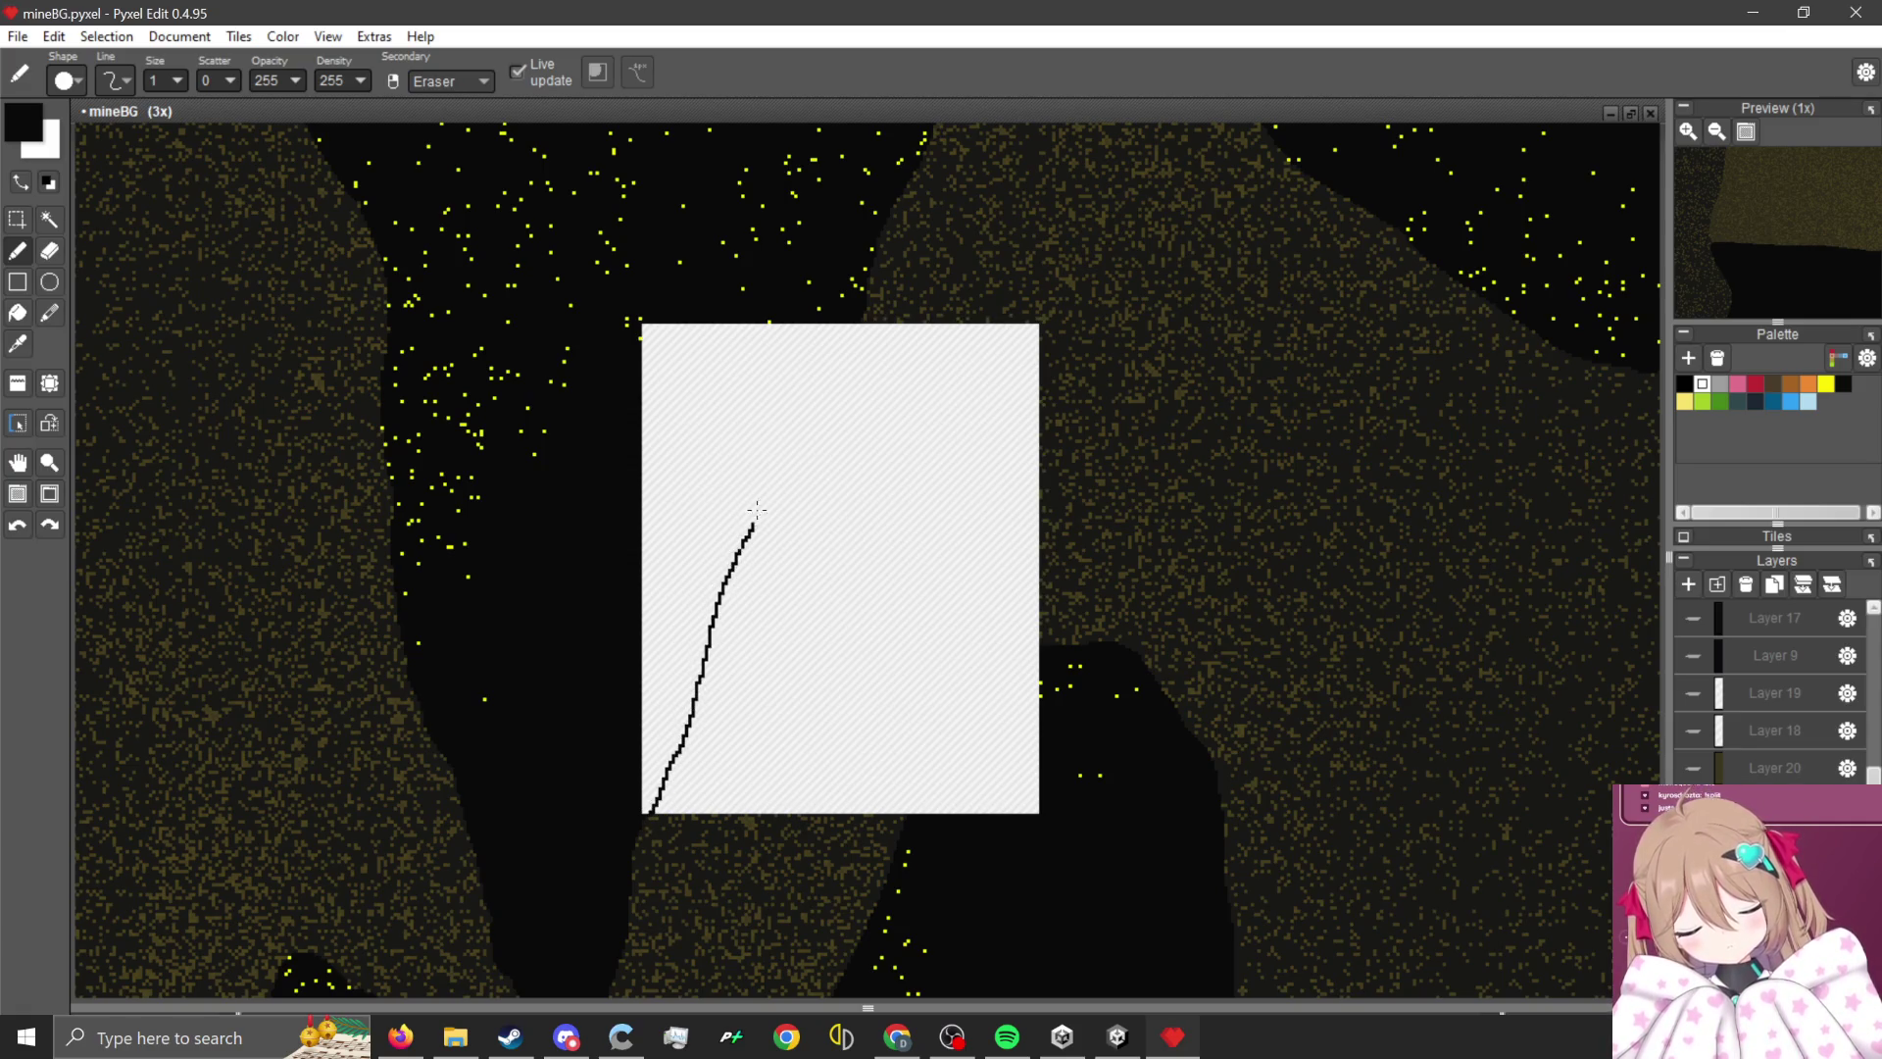
pyautogui.scroll(3, 854, 314)
pyautogui.moveTo(872, 325)
pyautogui.mouseDown()
pyautogui.moveTo(696, 667)
pyautogui.moveTo(620, 766)
pyautogui.moveTo(613, 701)
pyautogui.moveTo(705, 588)
pyautogui.moveTo(848, 343)
pyautogui.mouseUp()
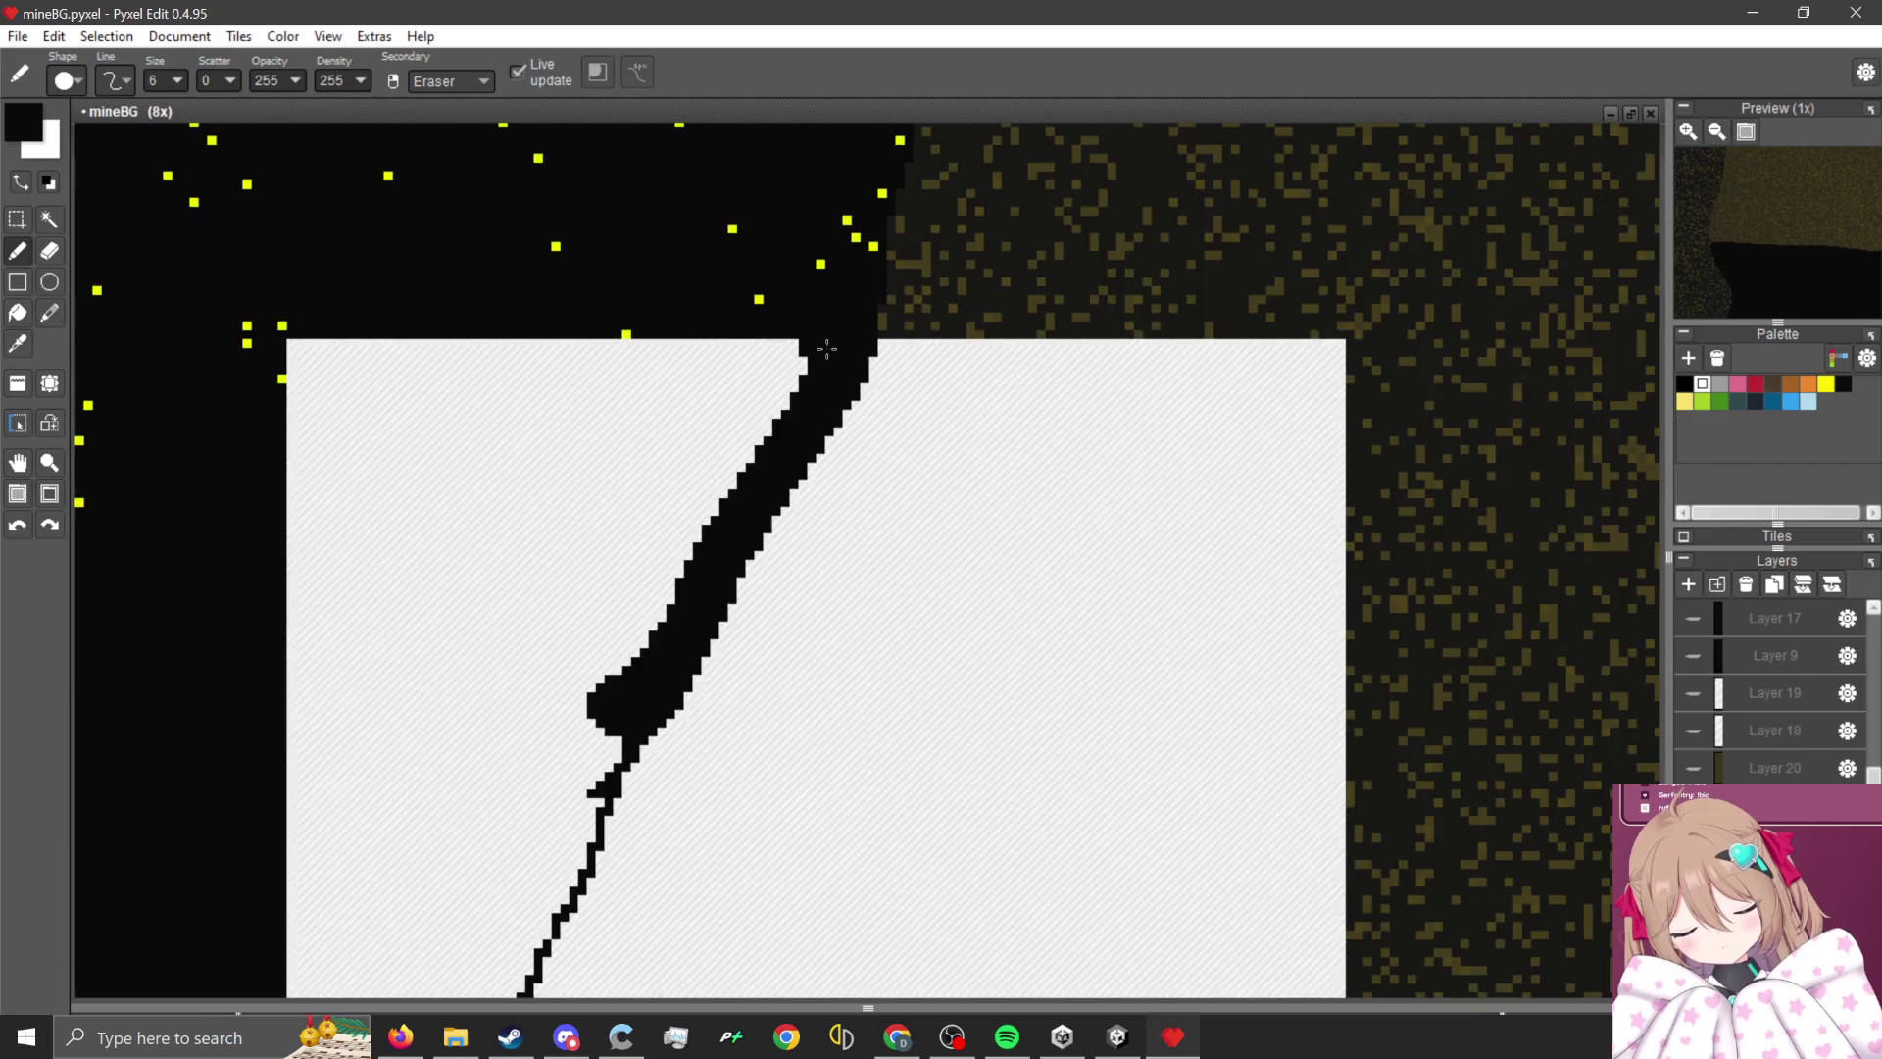
pyautogui.scroll(-4, 828, 358)
pyautogui.scroll(2, 750, 554)
pyautogui.scroll(6, 595, 691)
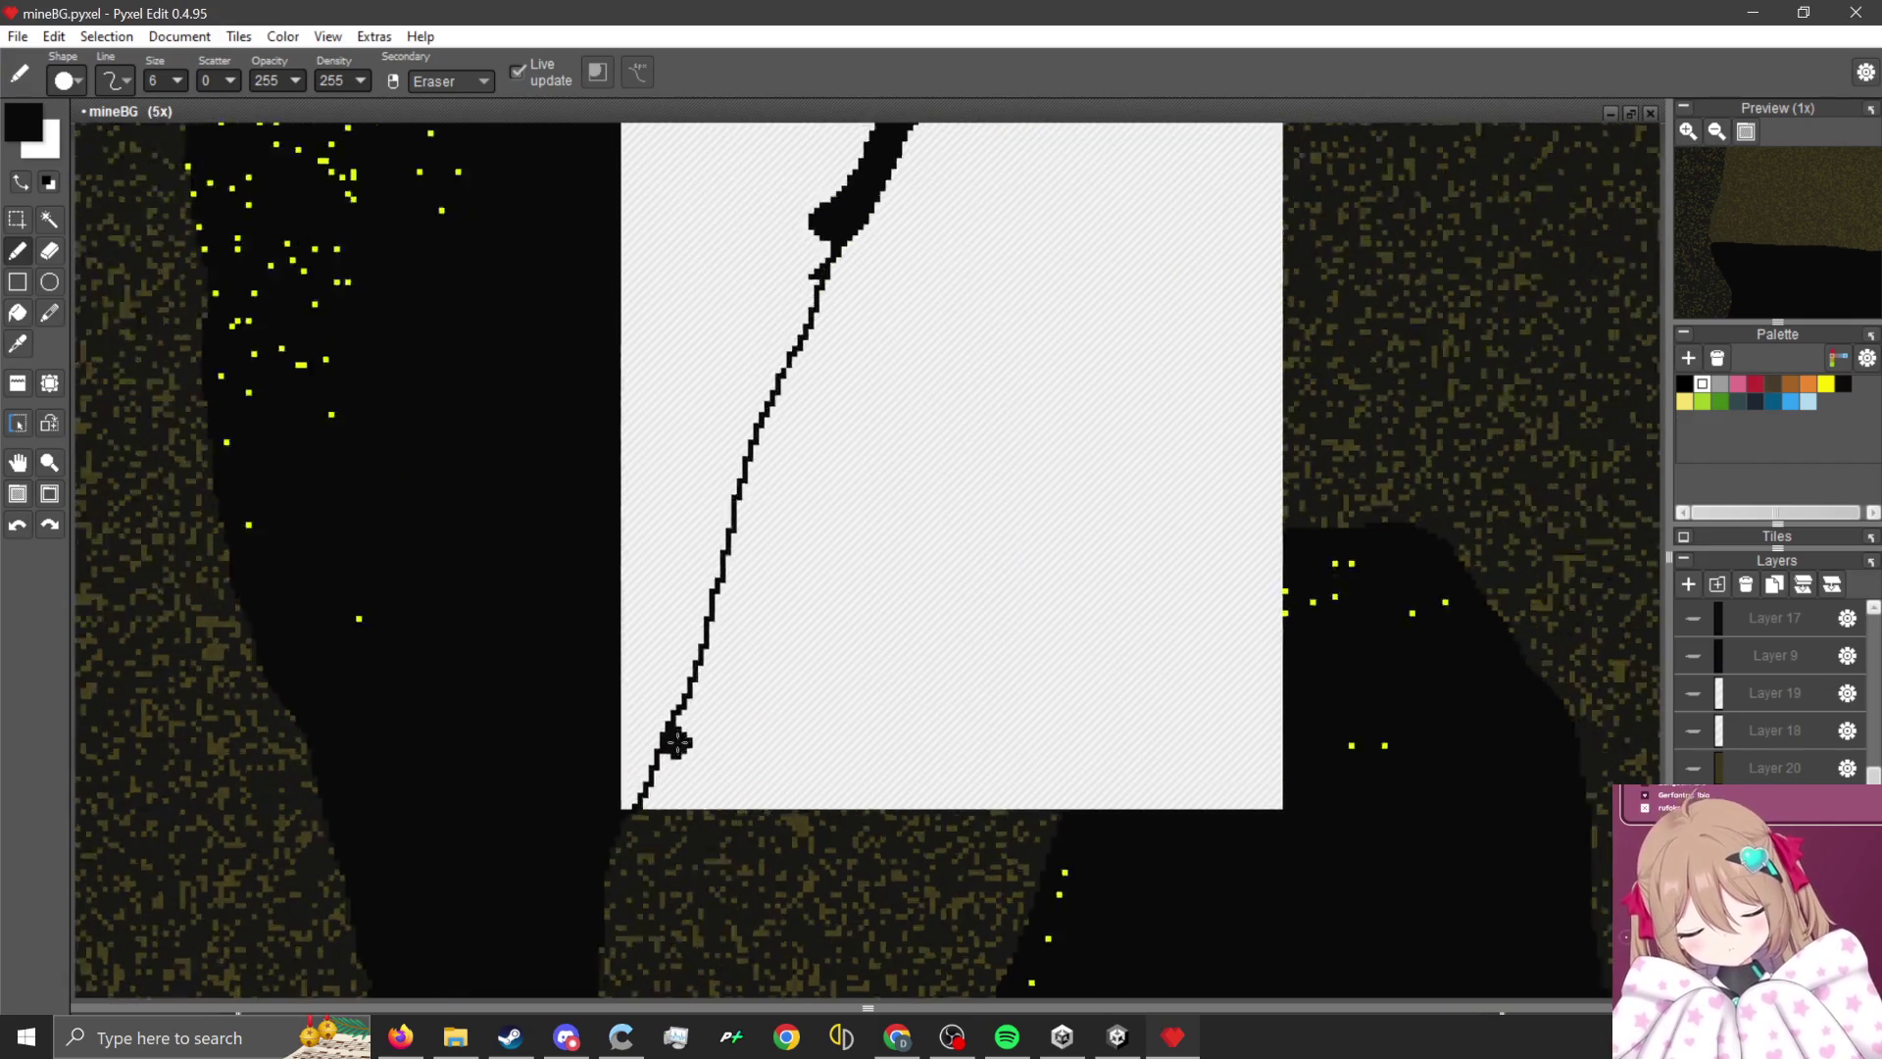
pyautogui.moveTo(488, 724); pyautogui.dragTo(465, 838)
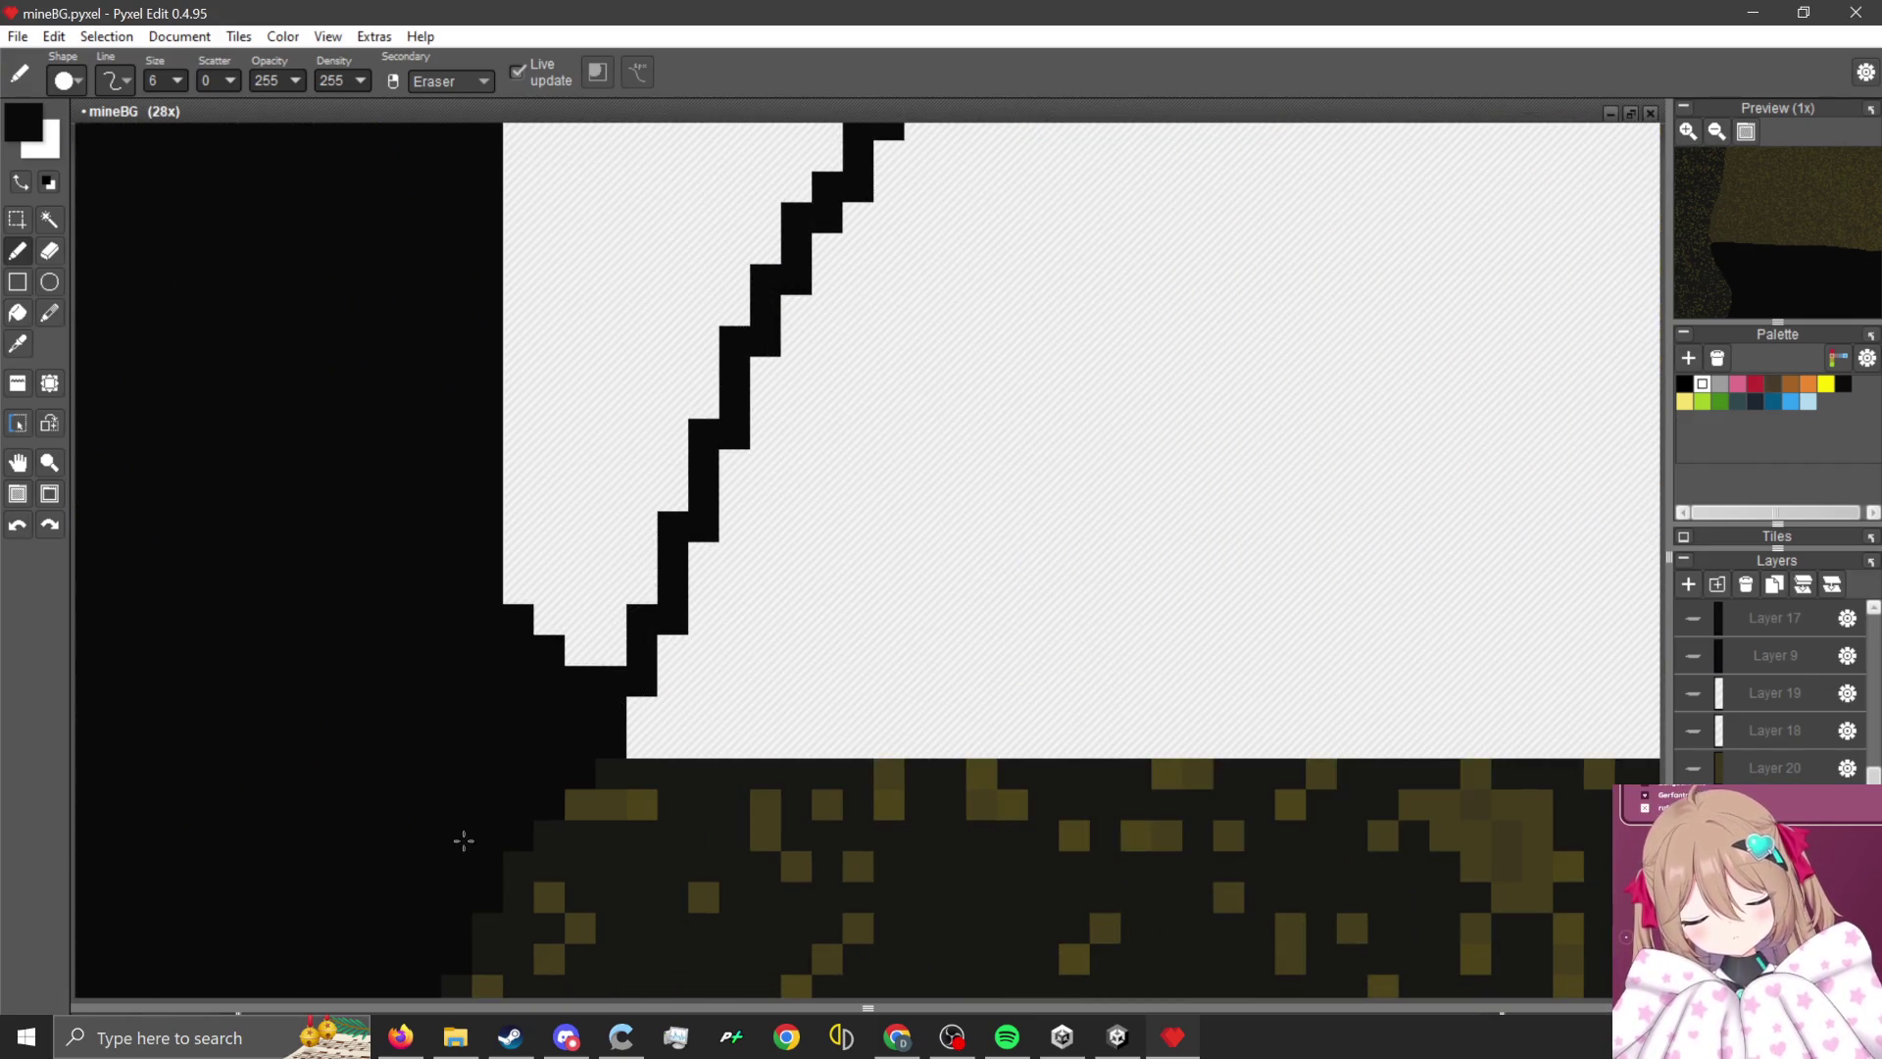
# - Bucket-fill the white area left of the edge line with black
pyautogui.click(18, 313)
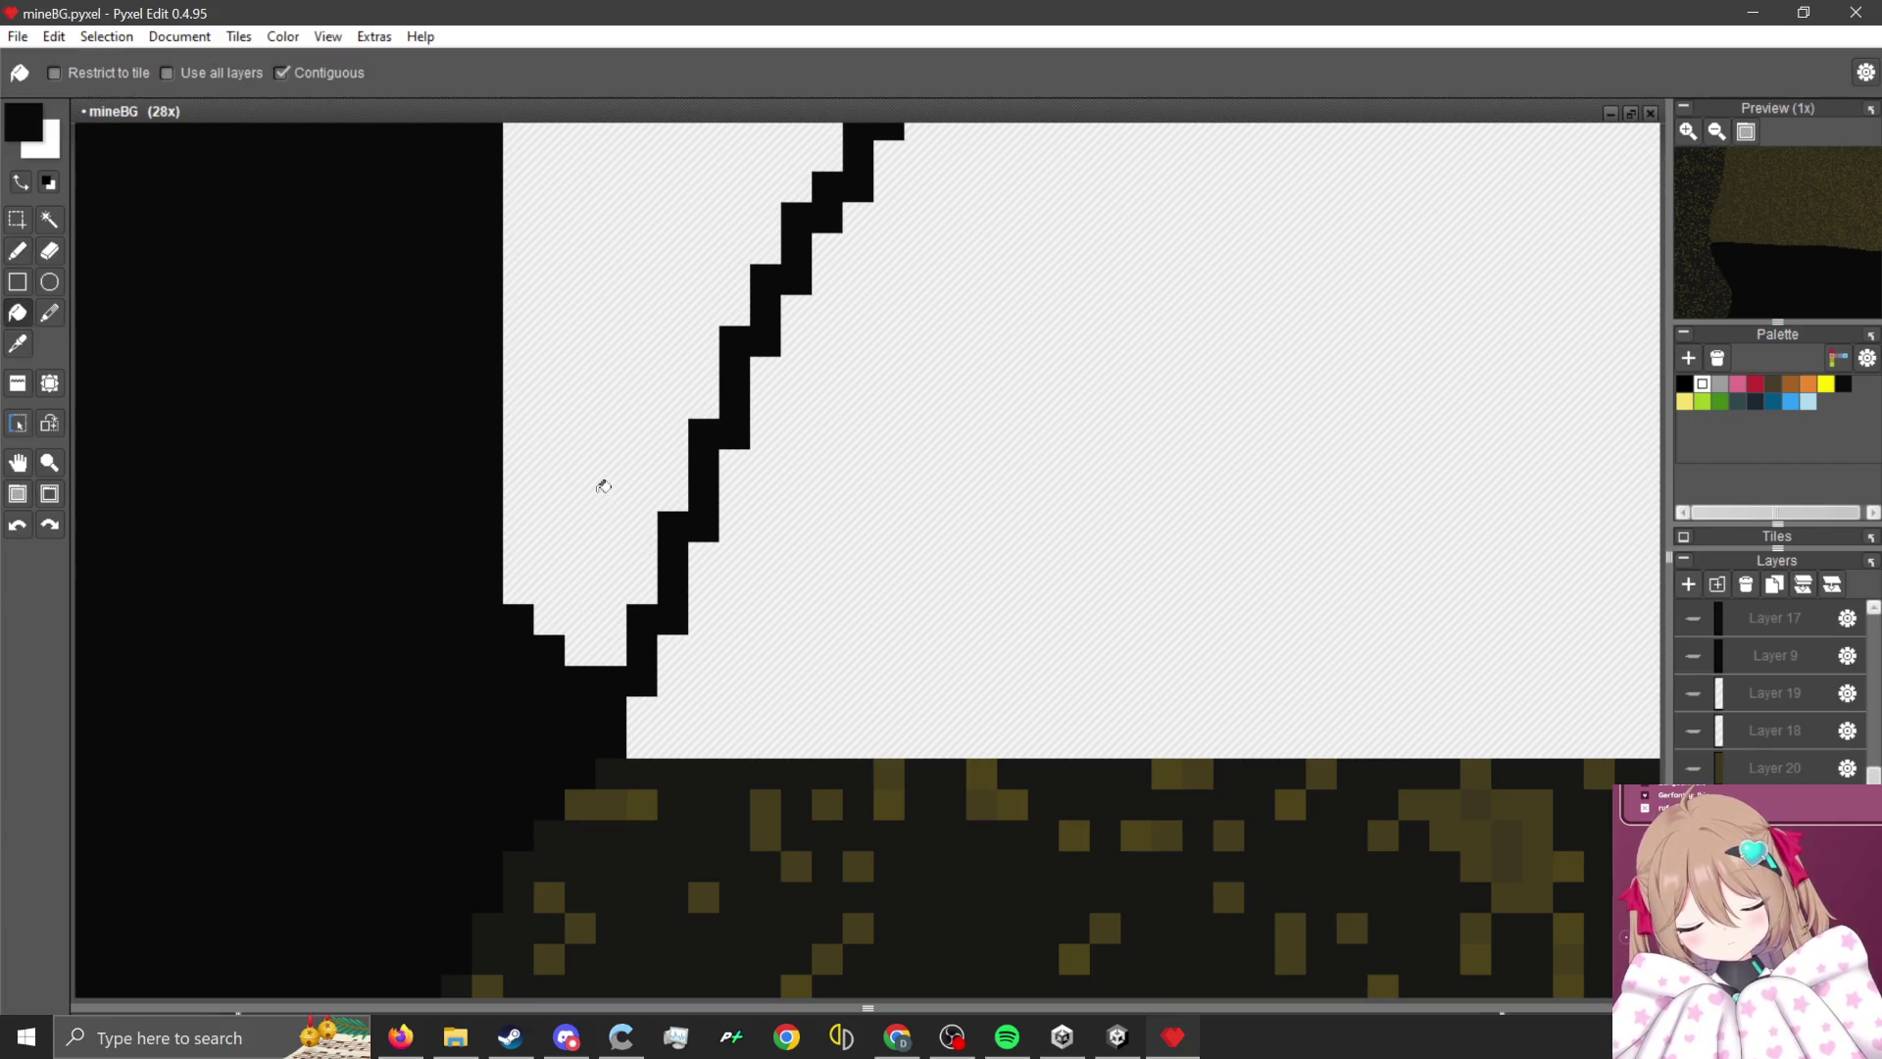
pyautogui.click(602, 486)
pyautogui.scroll(-8, 568, 823)
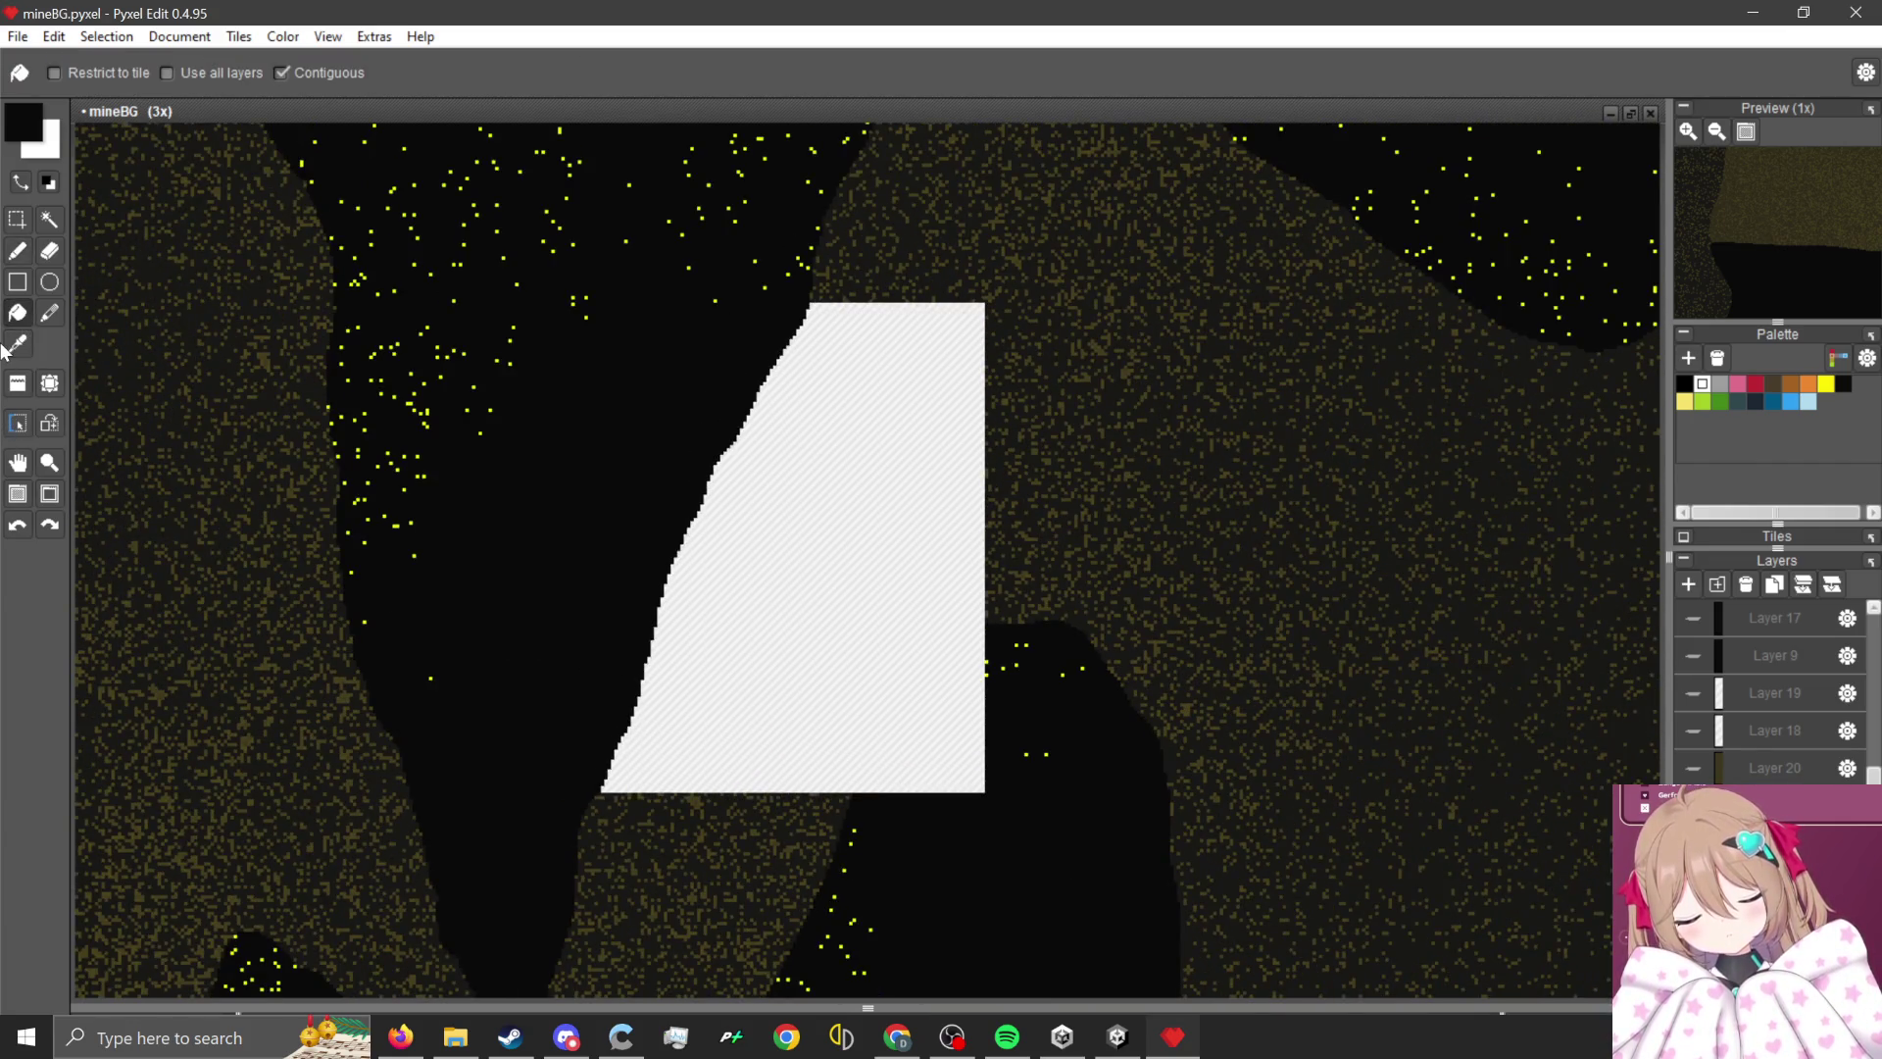
pyautogui.scroll(2, 1071, 388)
# - Pick the dark rock colour from the background and bucket-fill the remaining white patch with it
pyautogui.press('i')
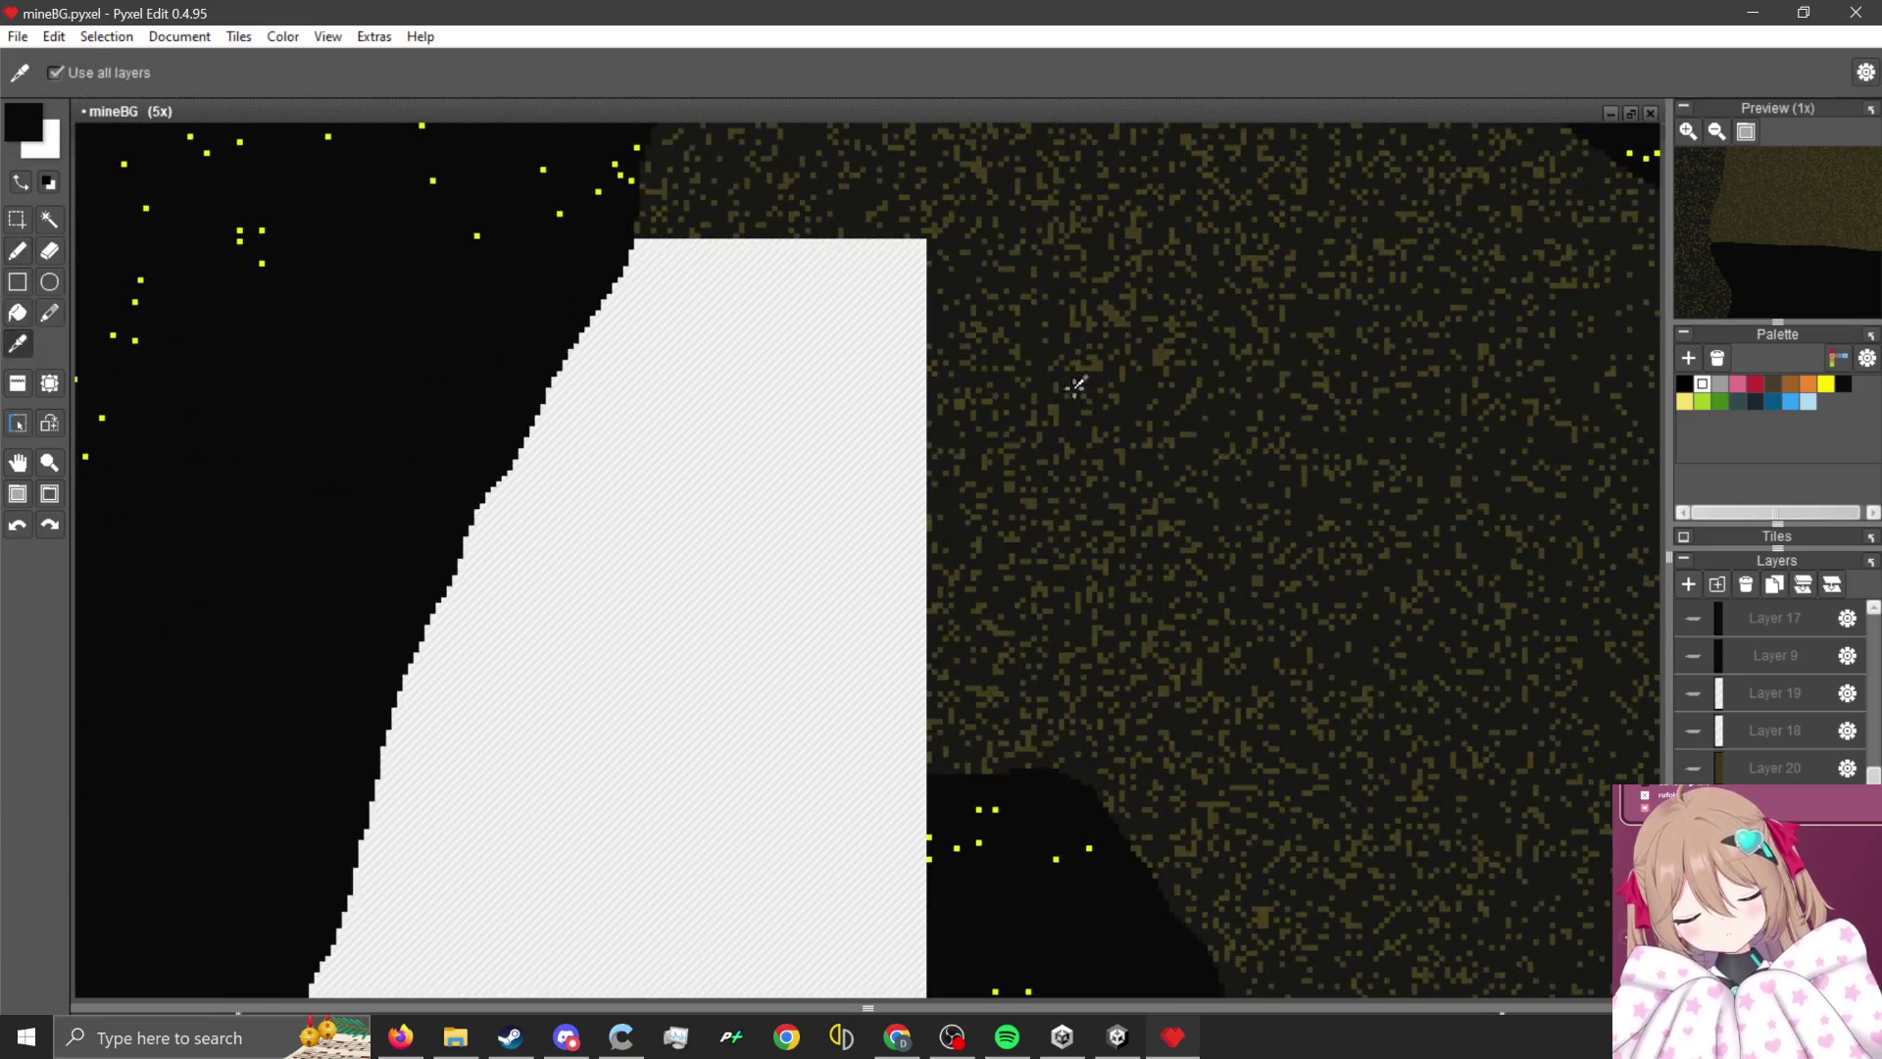
pyautogui.click(1079, 376)
pyautogui.press('b')
pyautogui.click(24, 311)
pyautogui.click(735, 421)
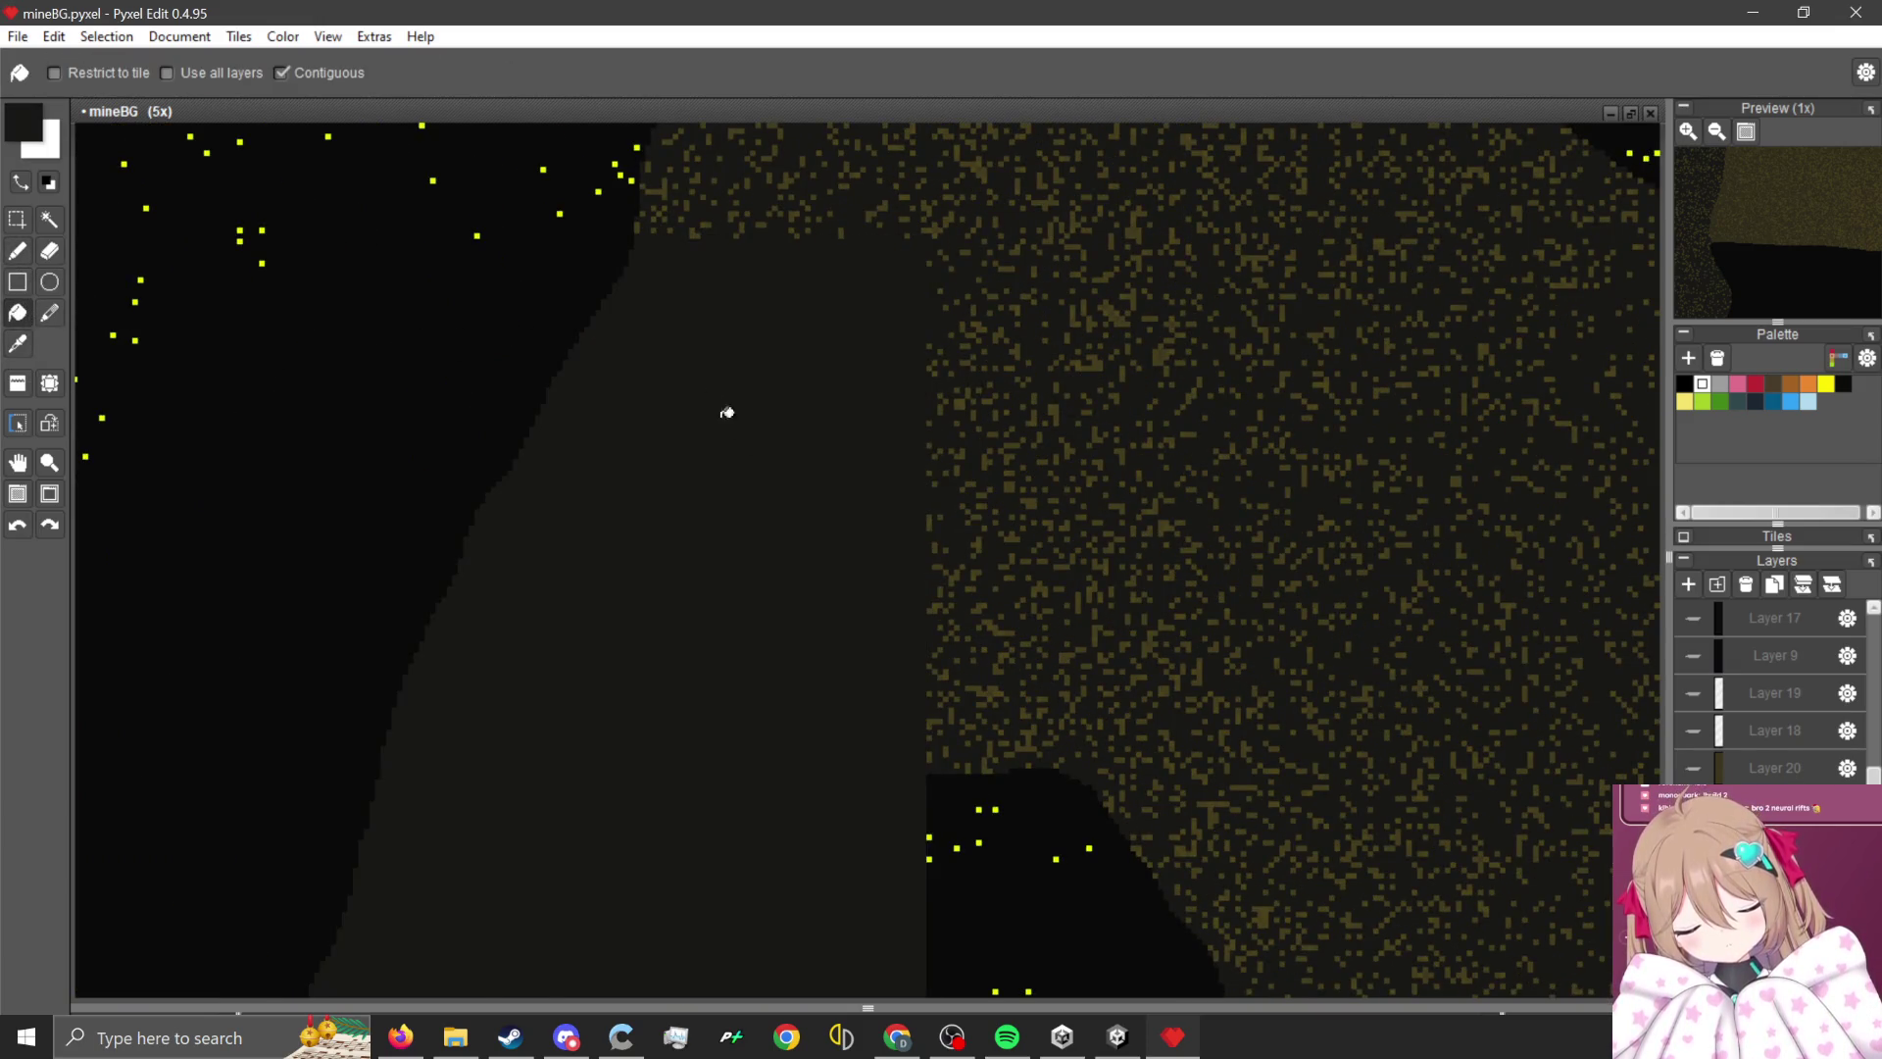
pyautogui.scroll(-1, 769, 709)
# - Draw a diagonal dark edge across the patch and blacken the lighter triangle
pyautogui.click(33, 255)
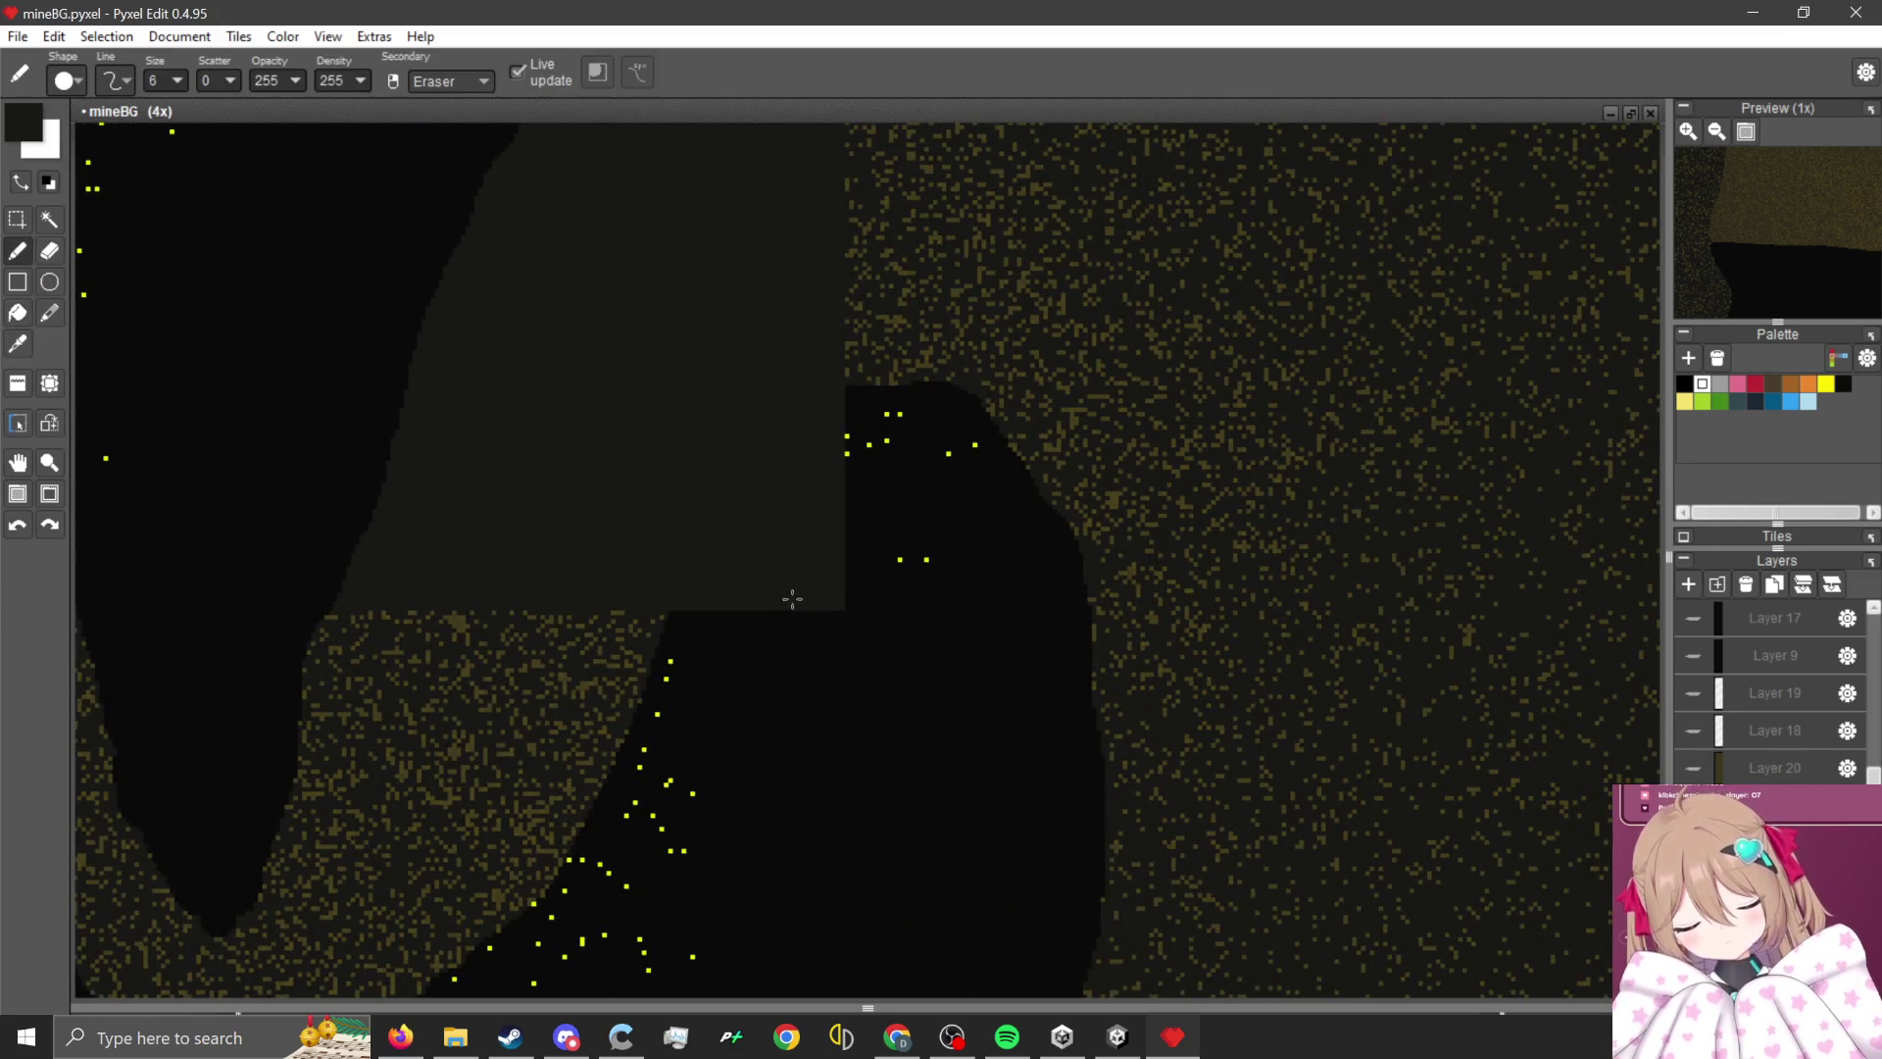
pyautogui.scroll(2, 794, 598)
pyautogui.moveTo(623, 632)
pyautogui.mouseDown()
pyautogui.moveTo(874, 311)
pyautogui.moveTo(884, 567)
pyautogui.mouseUp()
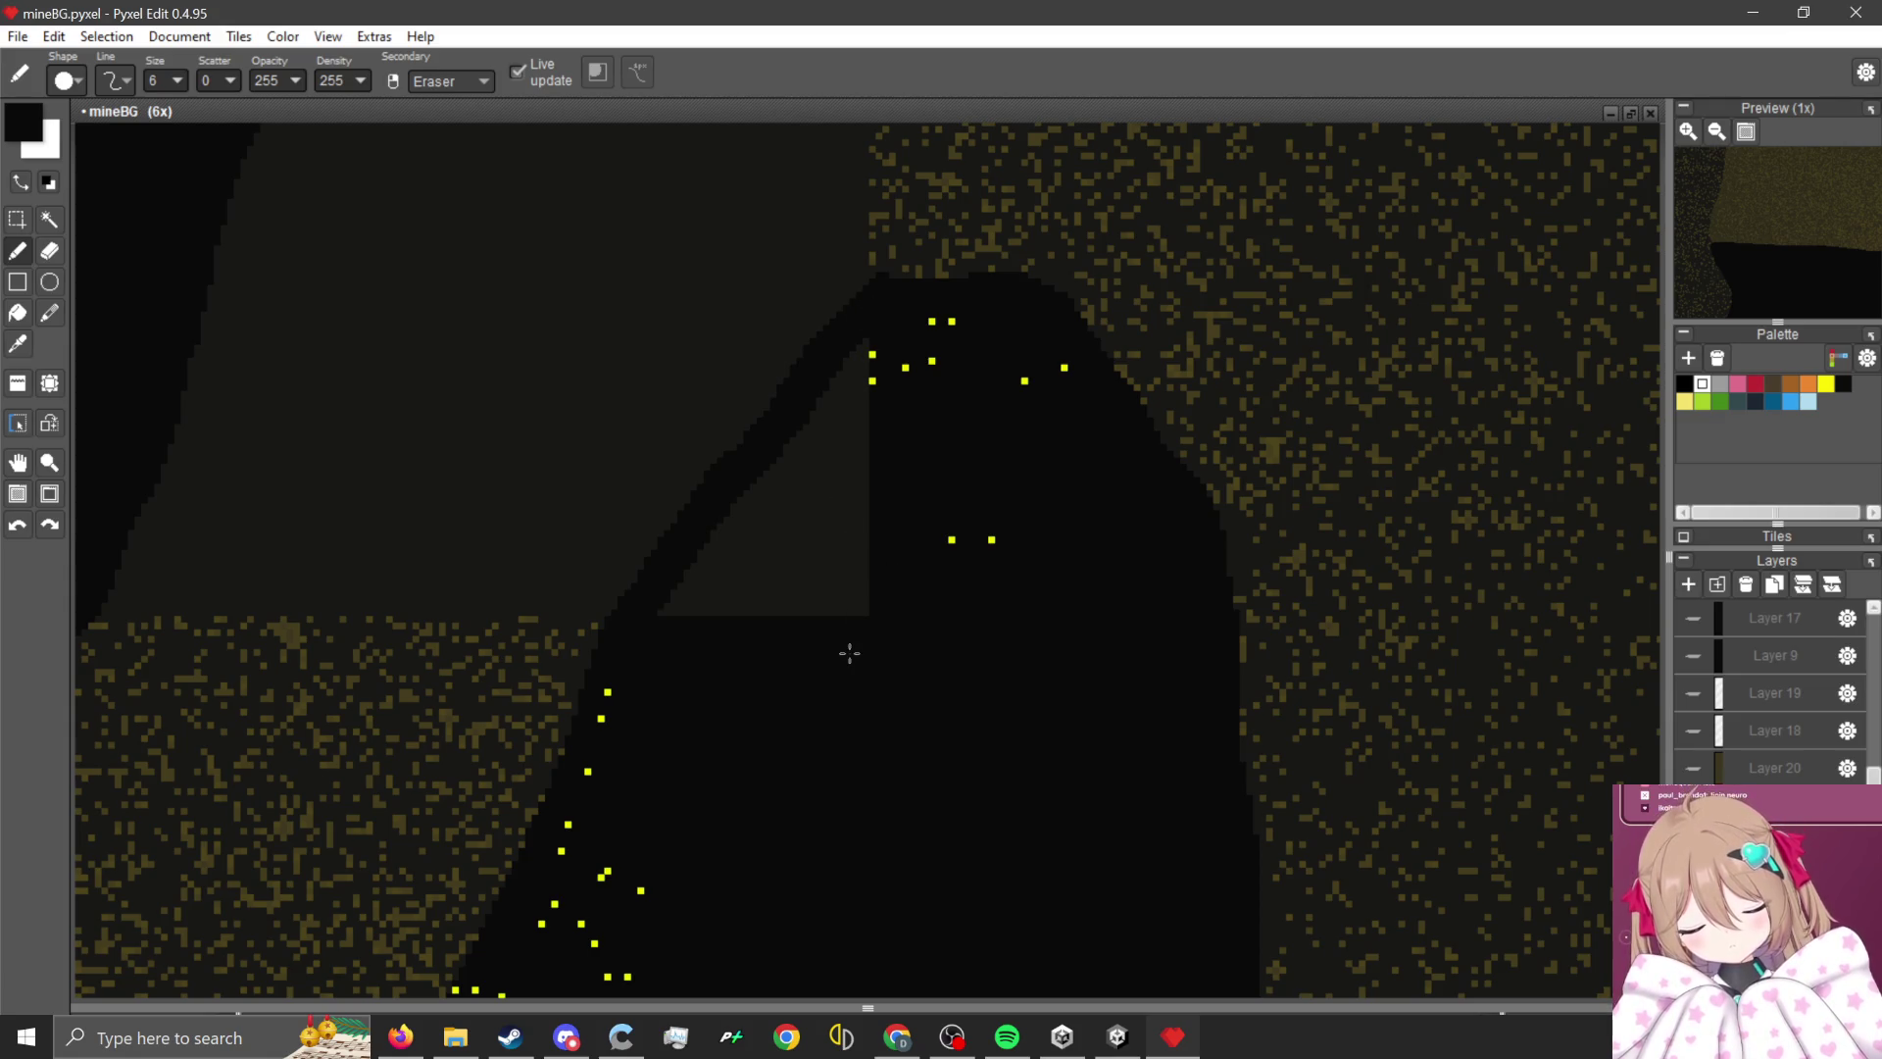
pyautogui.moveTo(861, 632)
pyautogui.mouseDown()
pyautogui.moveTo(686, 601)
pyautogui.moveTo(852, 391)
pyautogui.moveTo(803, 609)
pyautogui.mouseUp()
pyautogui.scroll(-1, 848, 609)
pyautogui.scroll(2, 530, 672)
# - Sample the brown speckle colour from the rock for the speckled areas
pyautogui.press('alt')
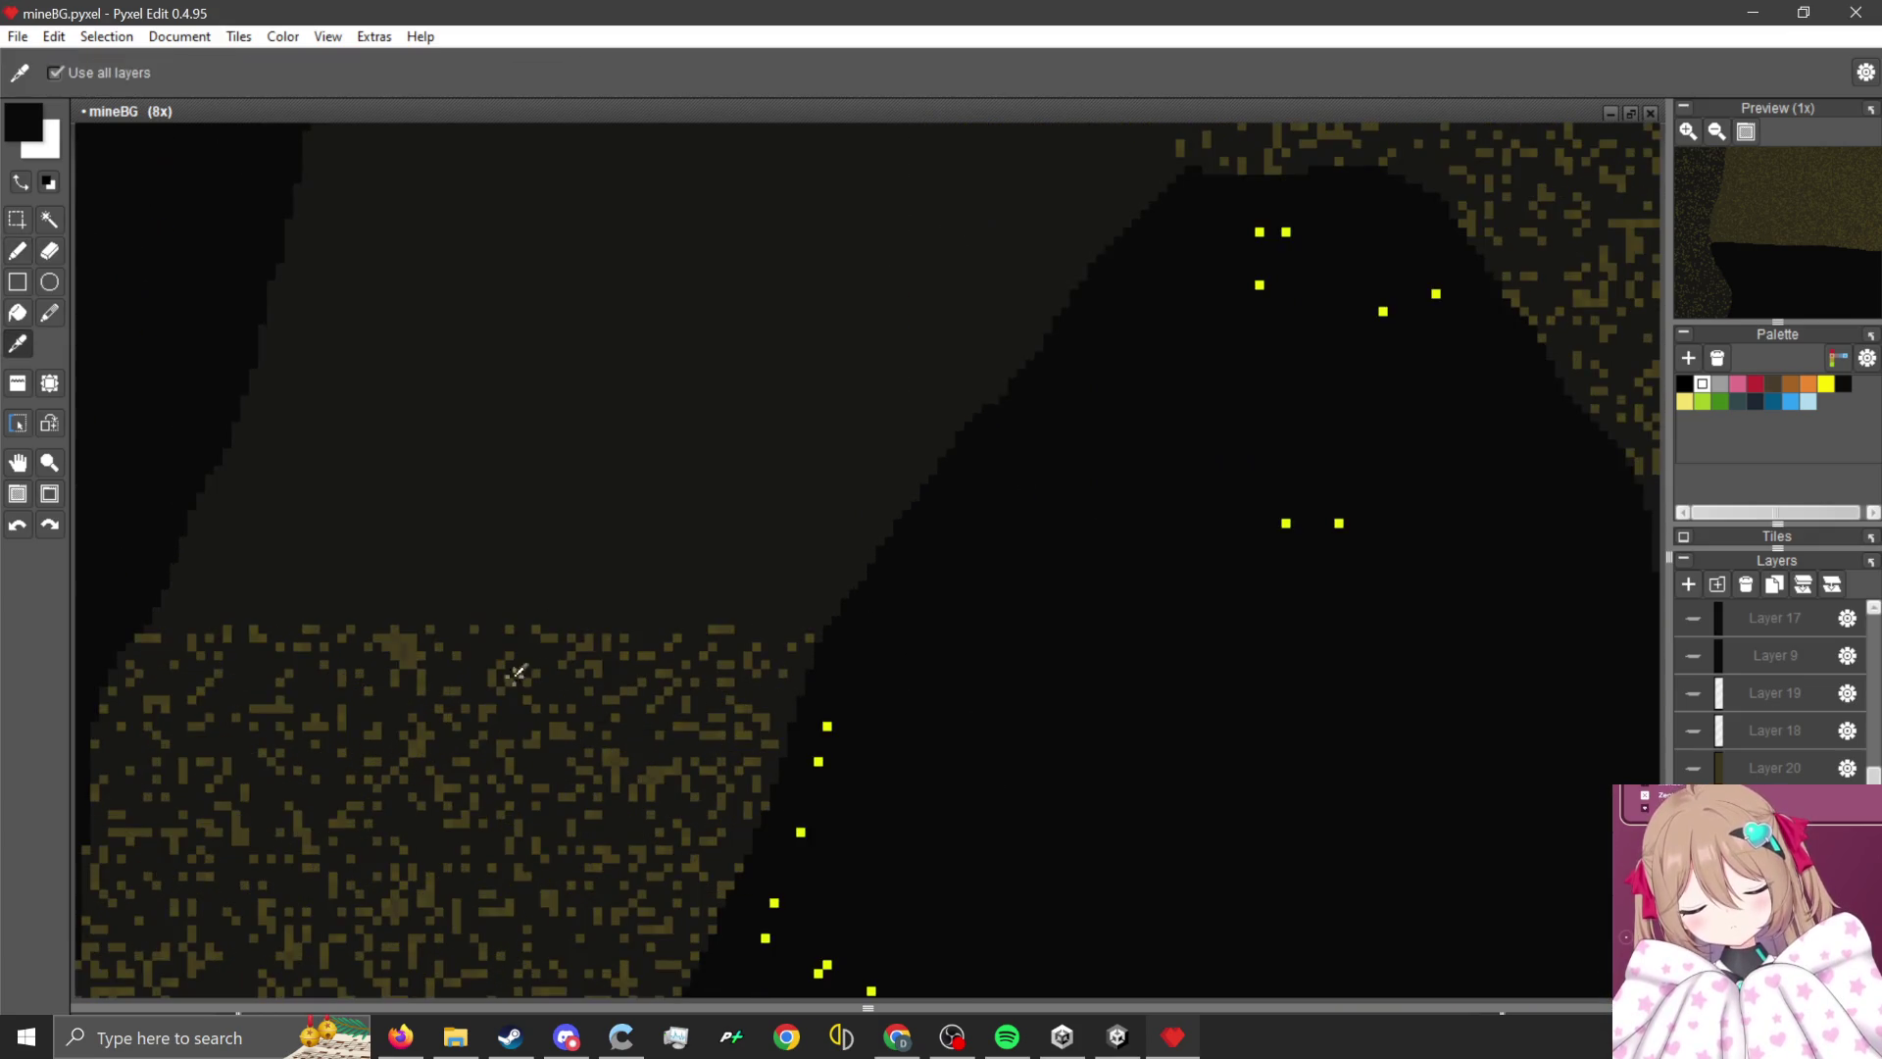
pyautogui.click(409, 645)
pyautogui.scroll(-2, 437, 454)
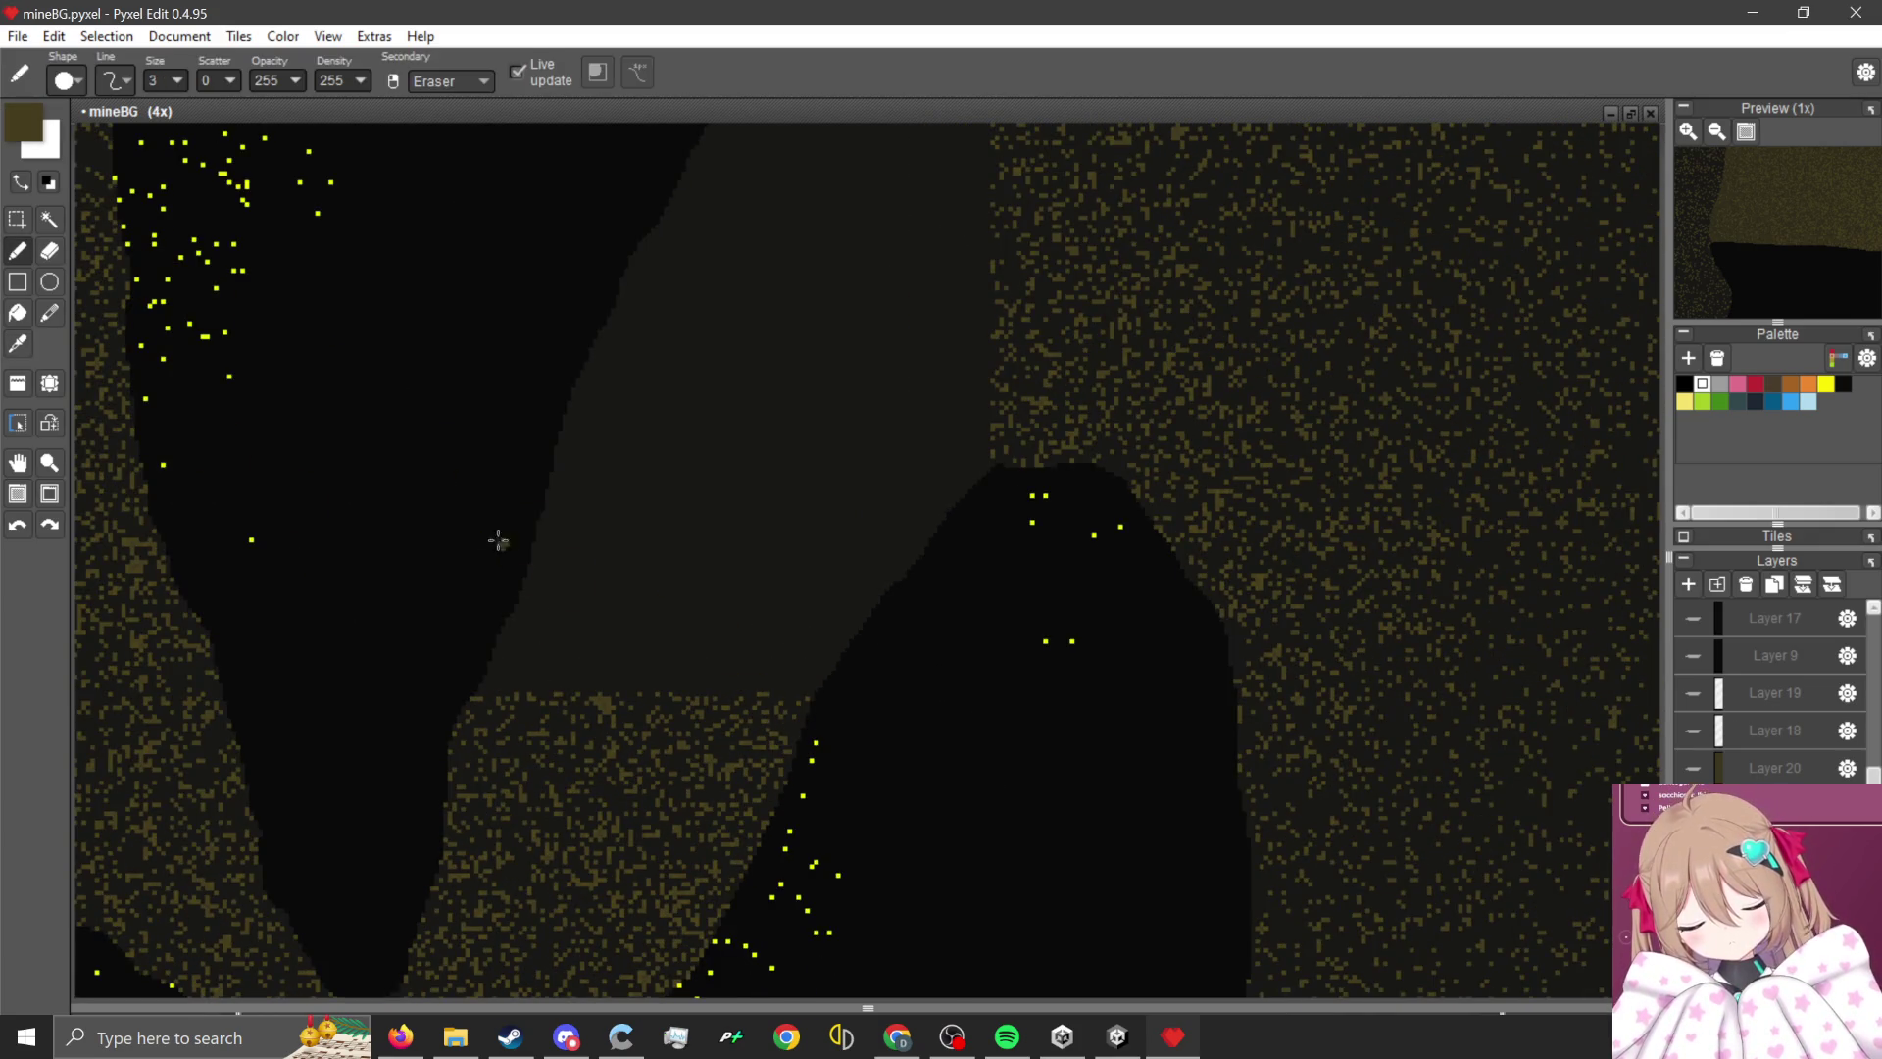
pyautogui.click(49, 218)
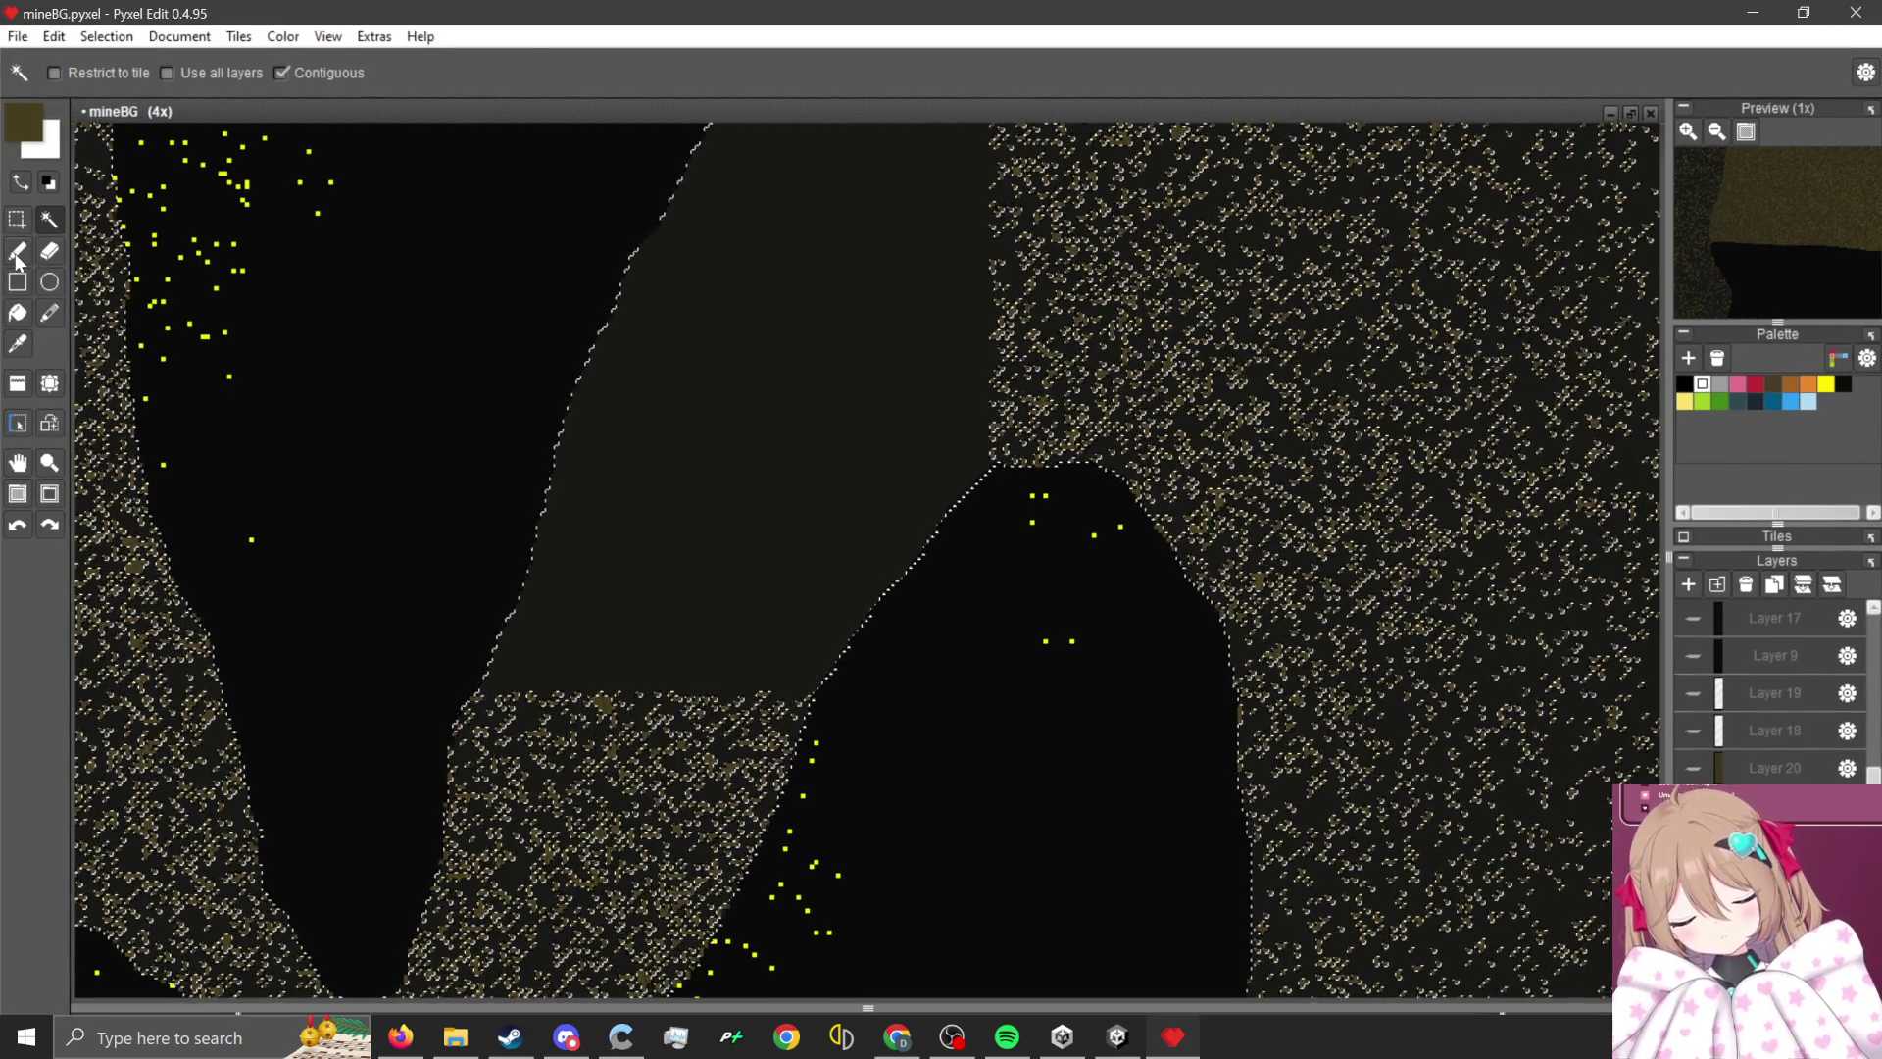
# - Select the speckled regions and speckle the flat dark patch with brown dots at brush size 1, scatter 50
pyautogui.click(18, 252)
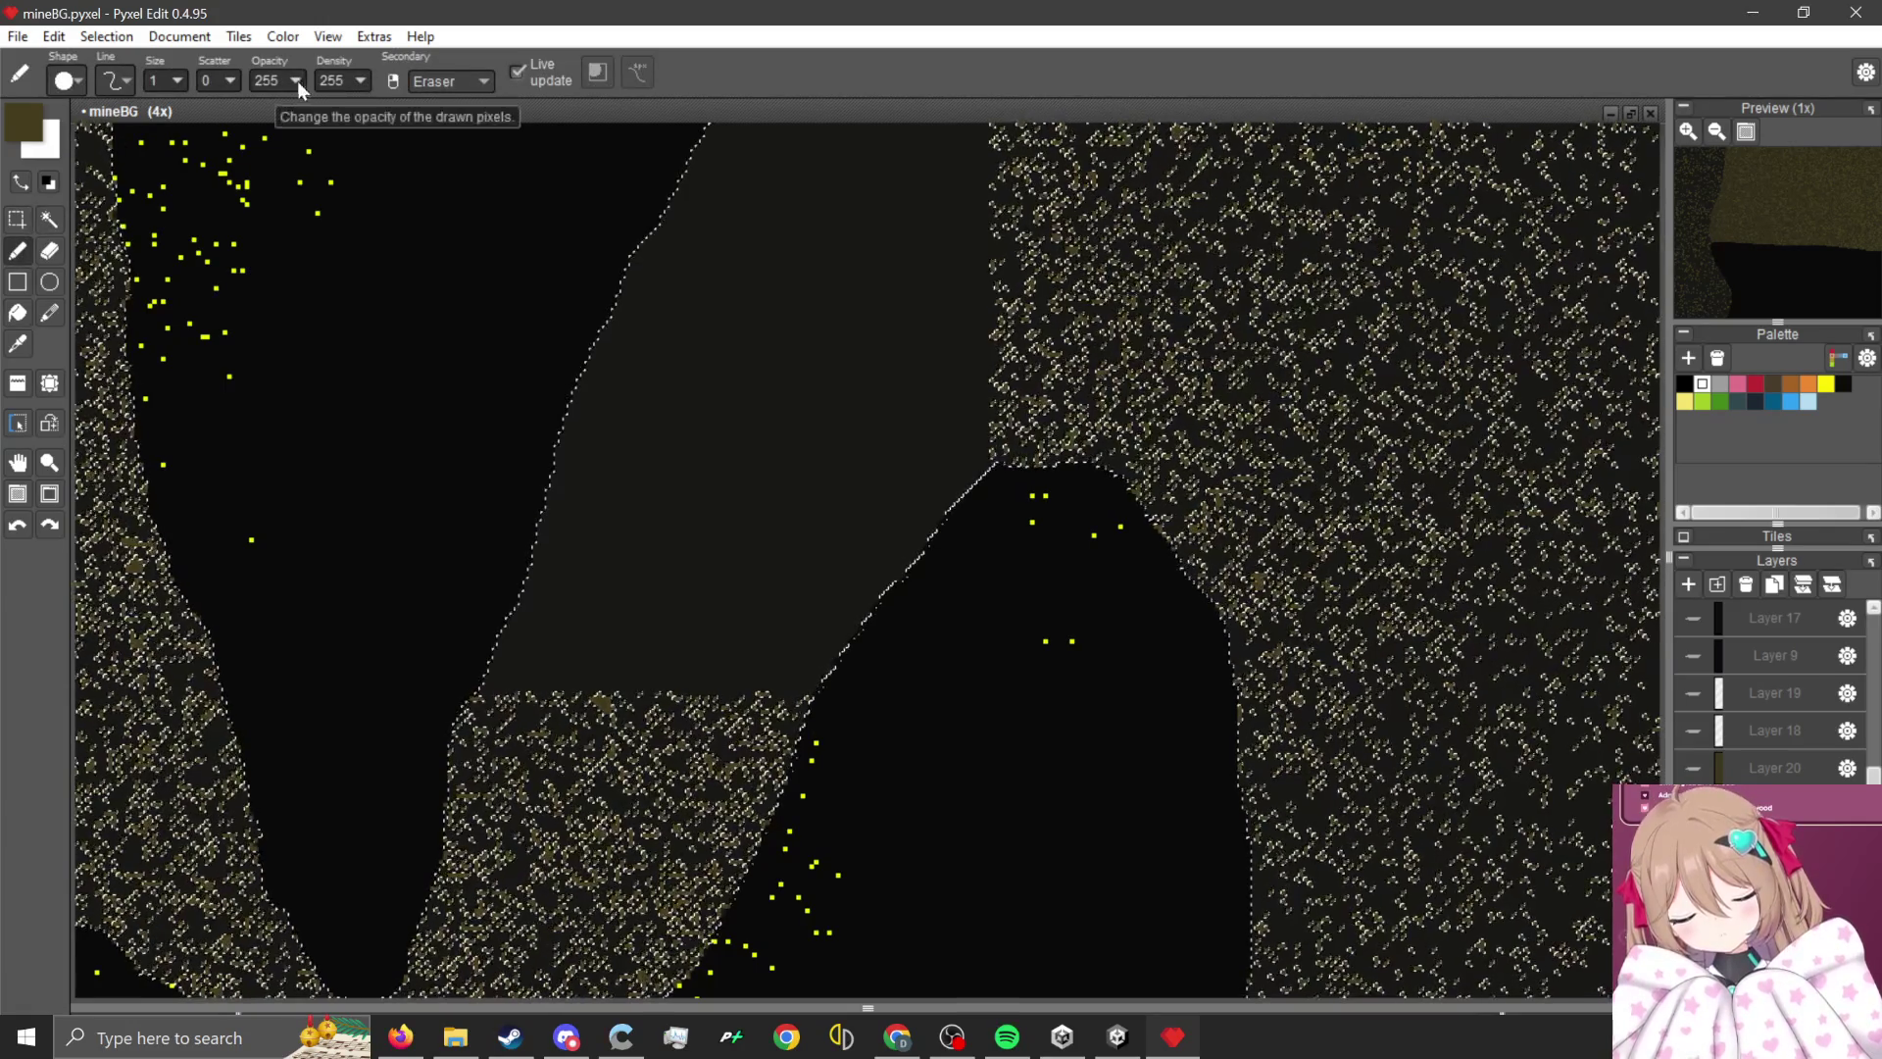
pyautogui.moveTo(178, 80); pyautogui.dragTo(382, 100)
pyautogui.scroll(-2, 660, 618)
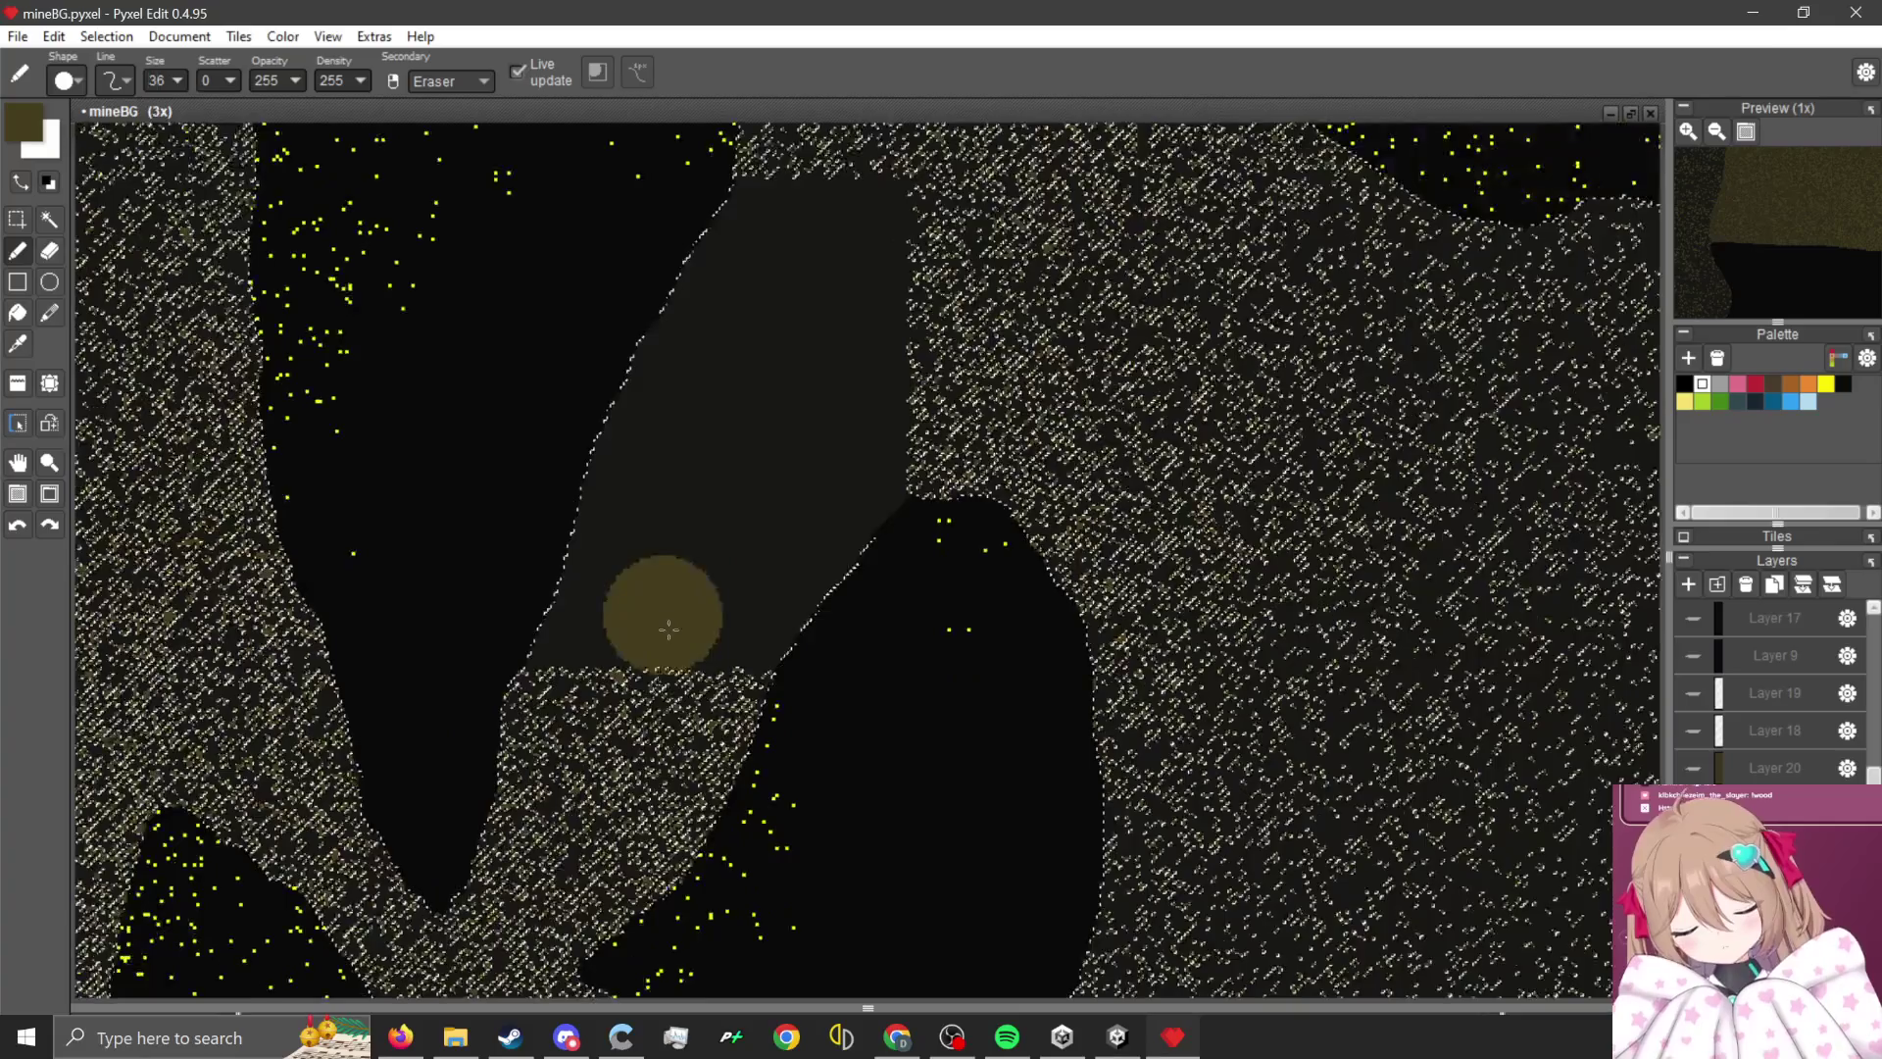
pyautogui.moveTo(178, 81)
pyautogui.mouseDown()
pyautogui.moveTo(147, 100)
pyautogui.moveTo(294, 100)
pyautogui.mouseUp()
pyautogui.moveTo(761, 533)
pyautogui.mouseDown()
pyautogui.moveTo(725, 412)
pyautogui.moveTo(787, 360)
pyautogui.mouseUp()
# - Clear the speckle selection and lower the pencil scatter to 23
pyautogui.scroll(3, 787, 359)
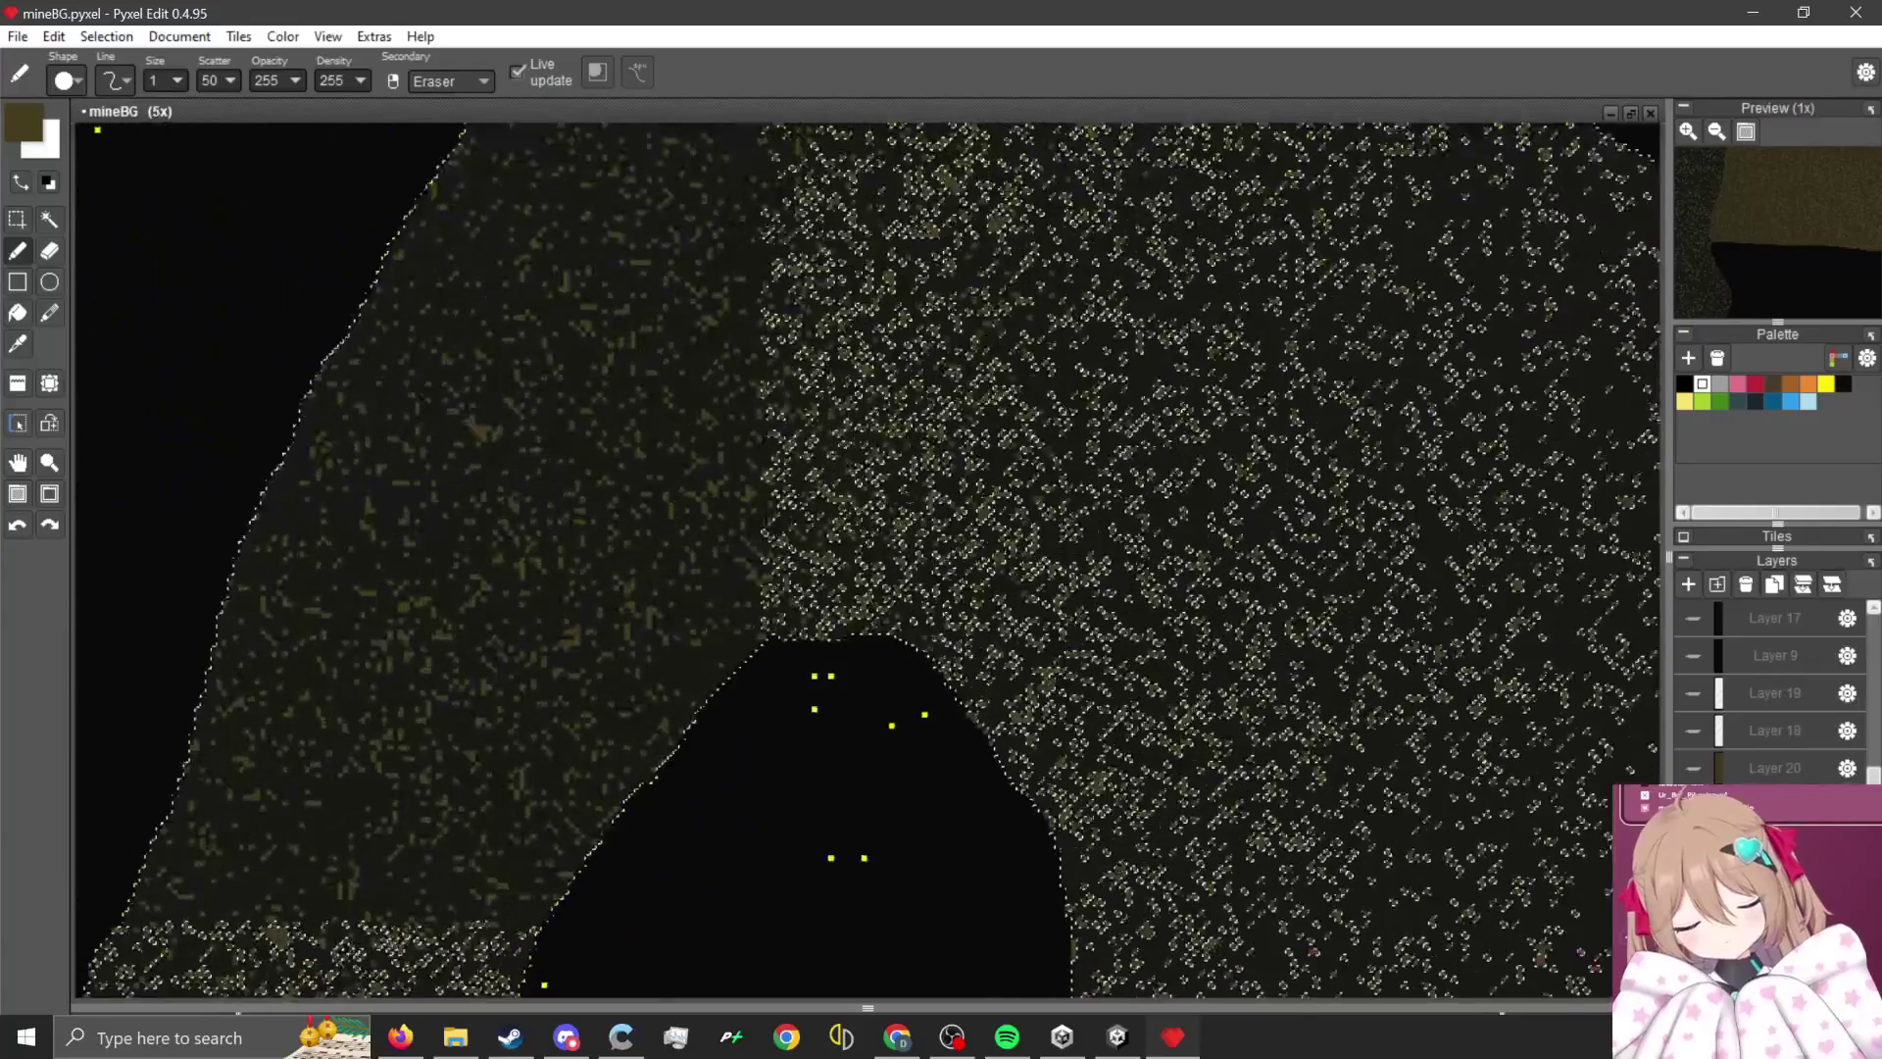
pyautogui.scroll(2, 855, 504)
pyautogui.scroll(3, 855, 504)
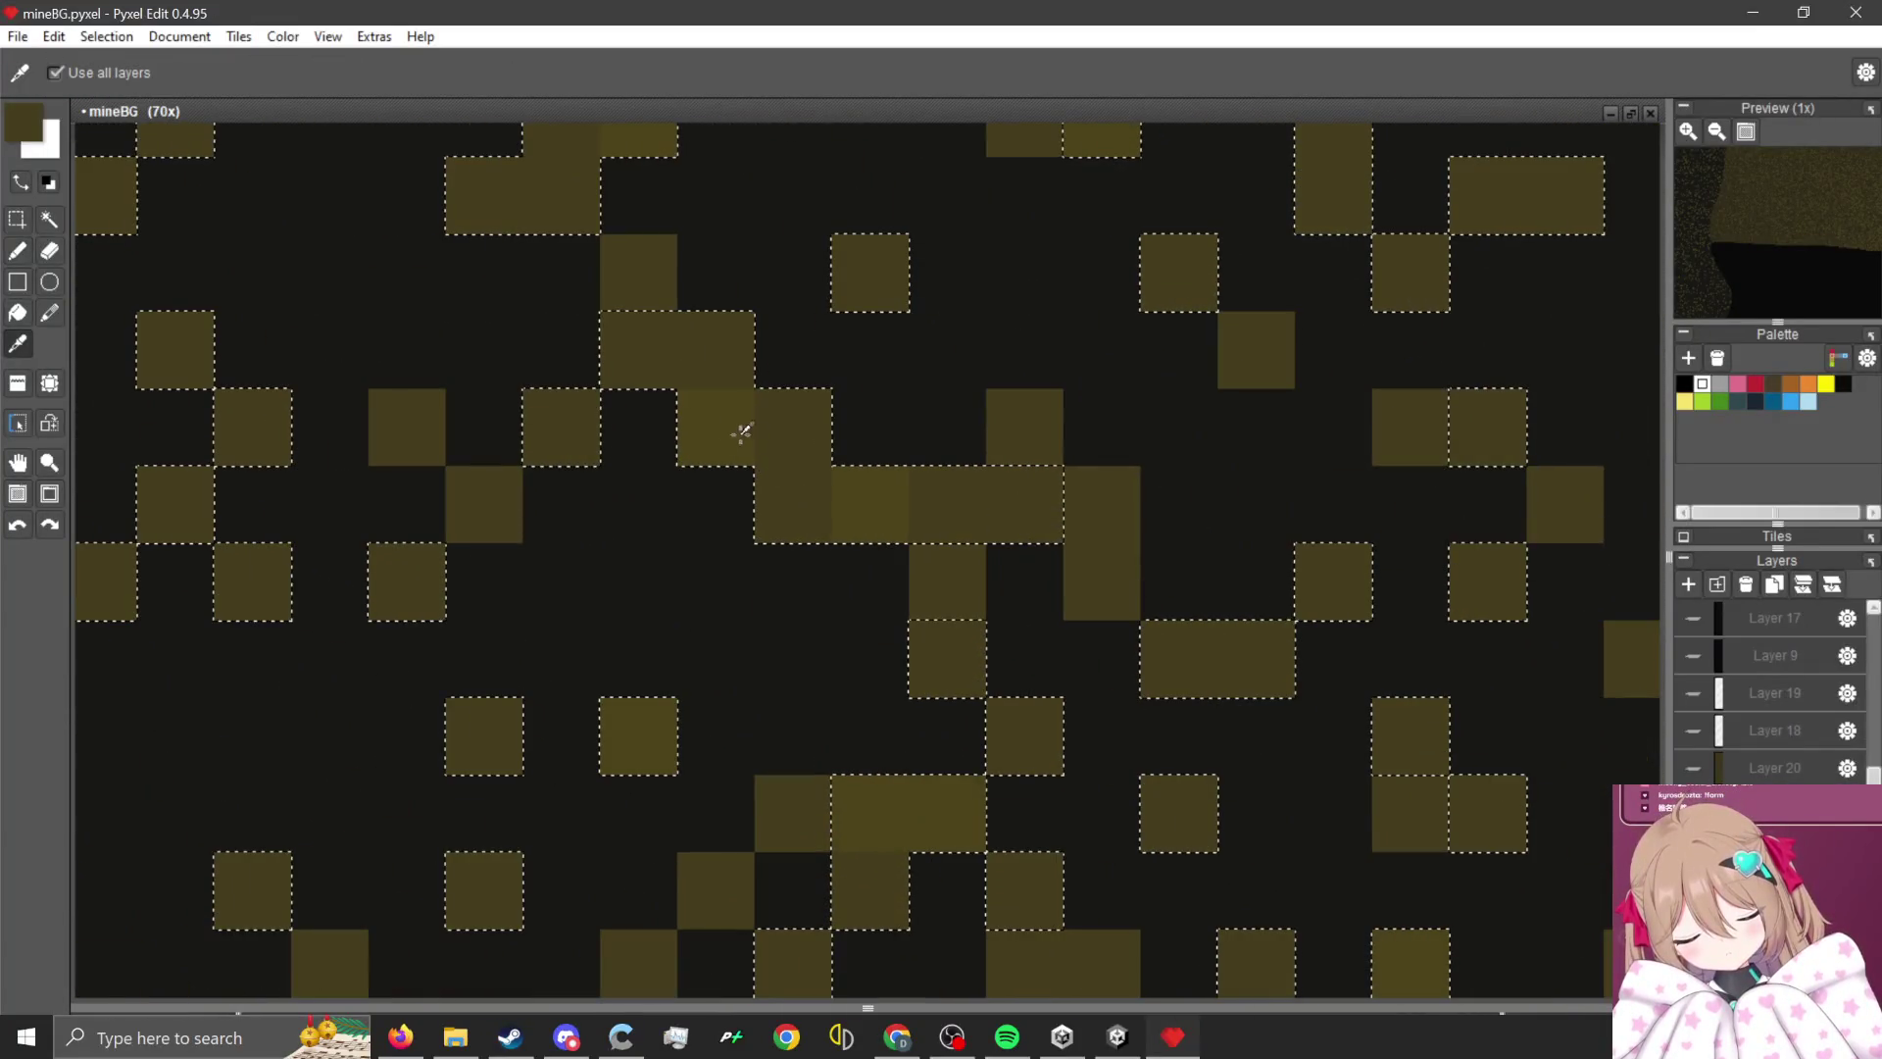
pyautogui.scroll(-2, 355, 616)
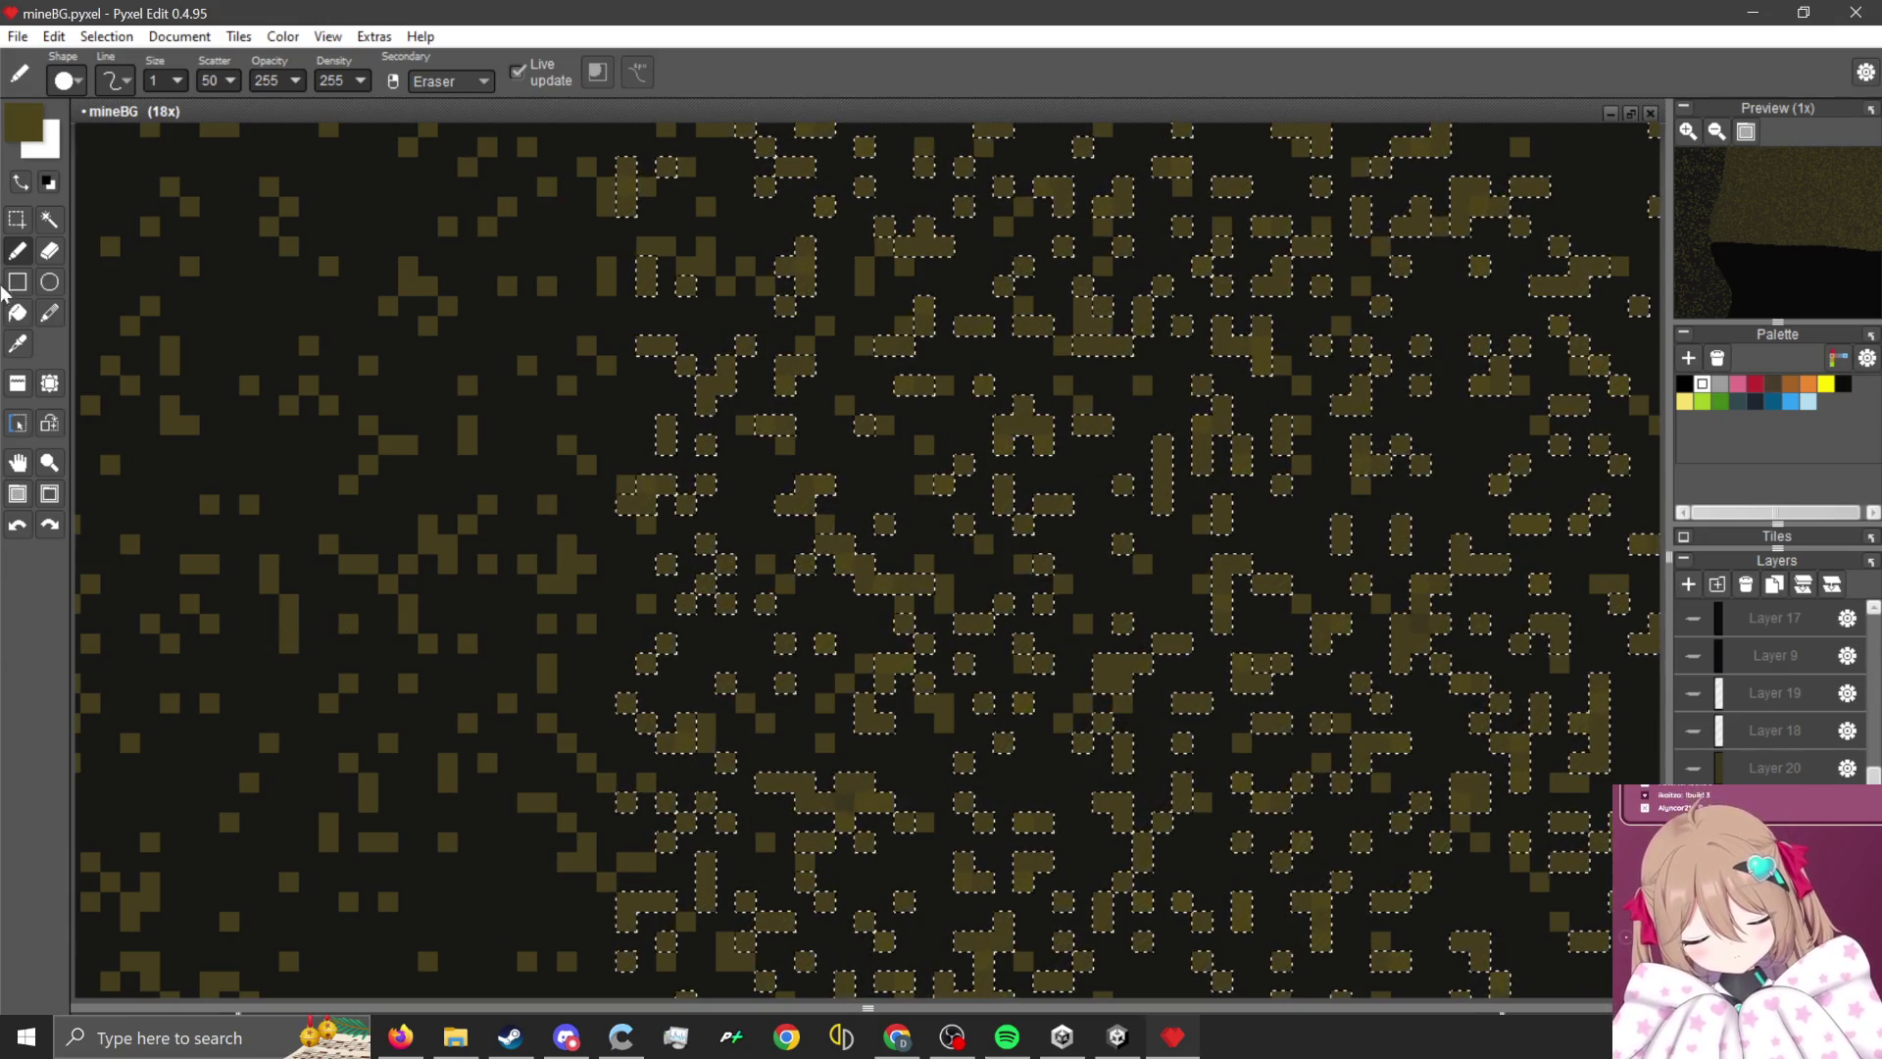
pyautogui.scroll(-5, 218, 81)
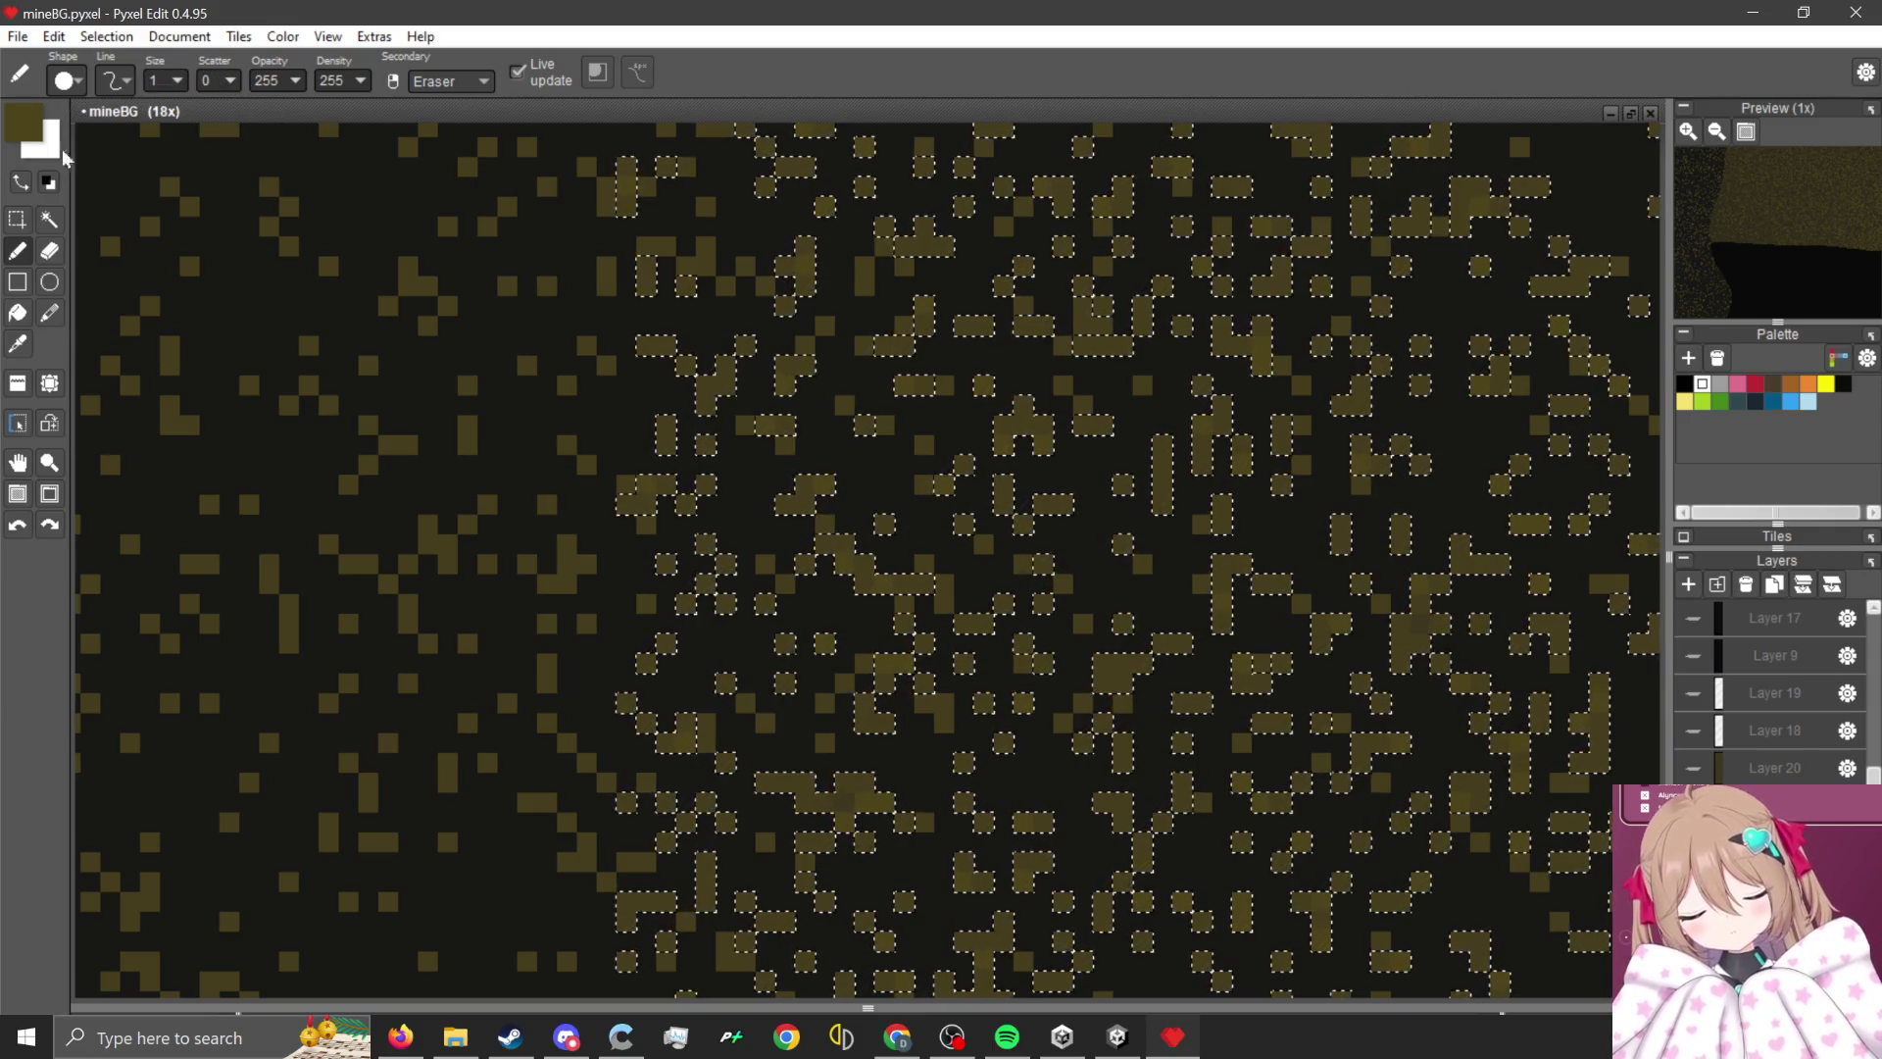
pyautogui.click(231, 81)
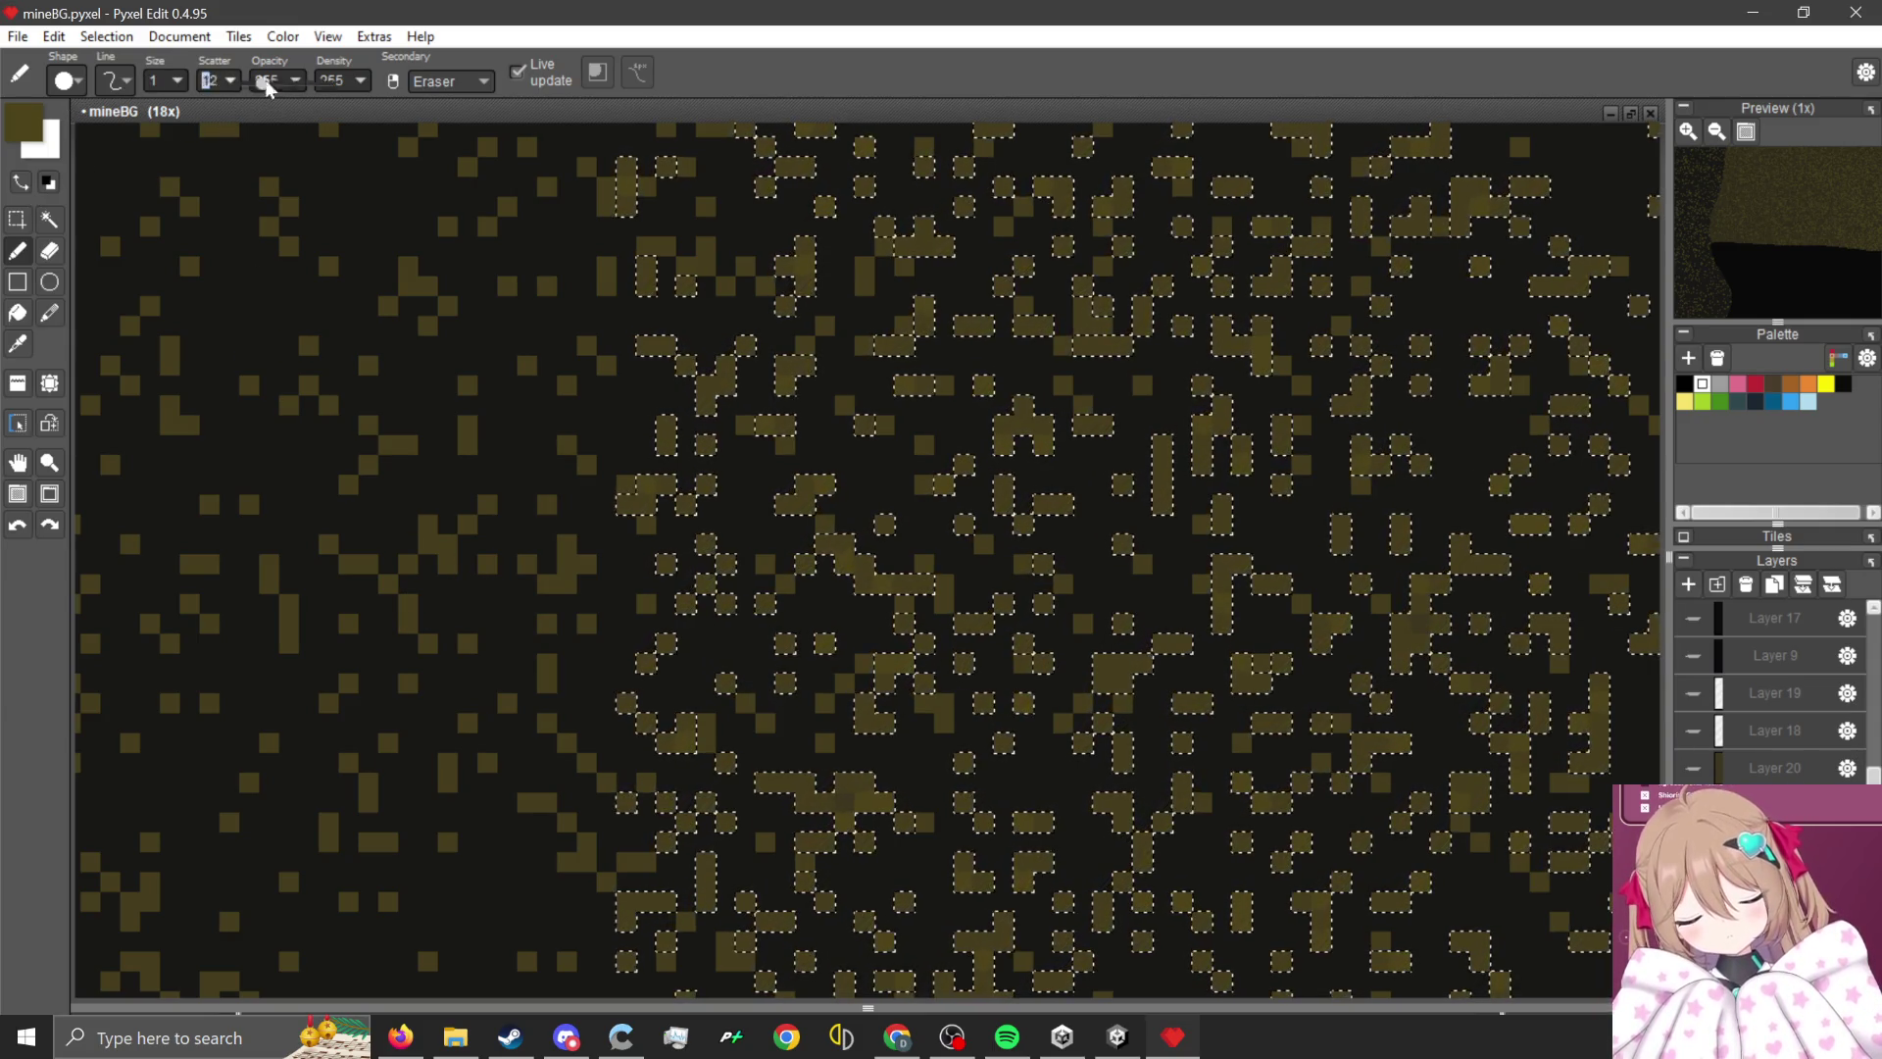
pyautogui.scroll(-5, 920, 489)
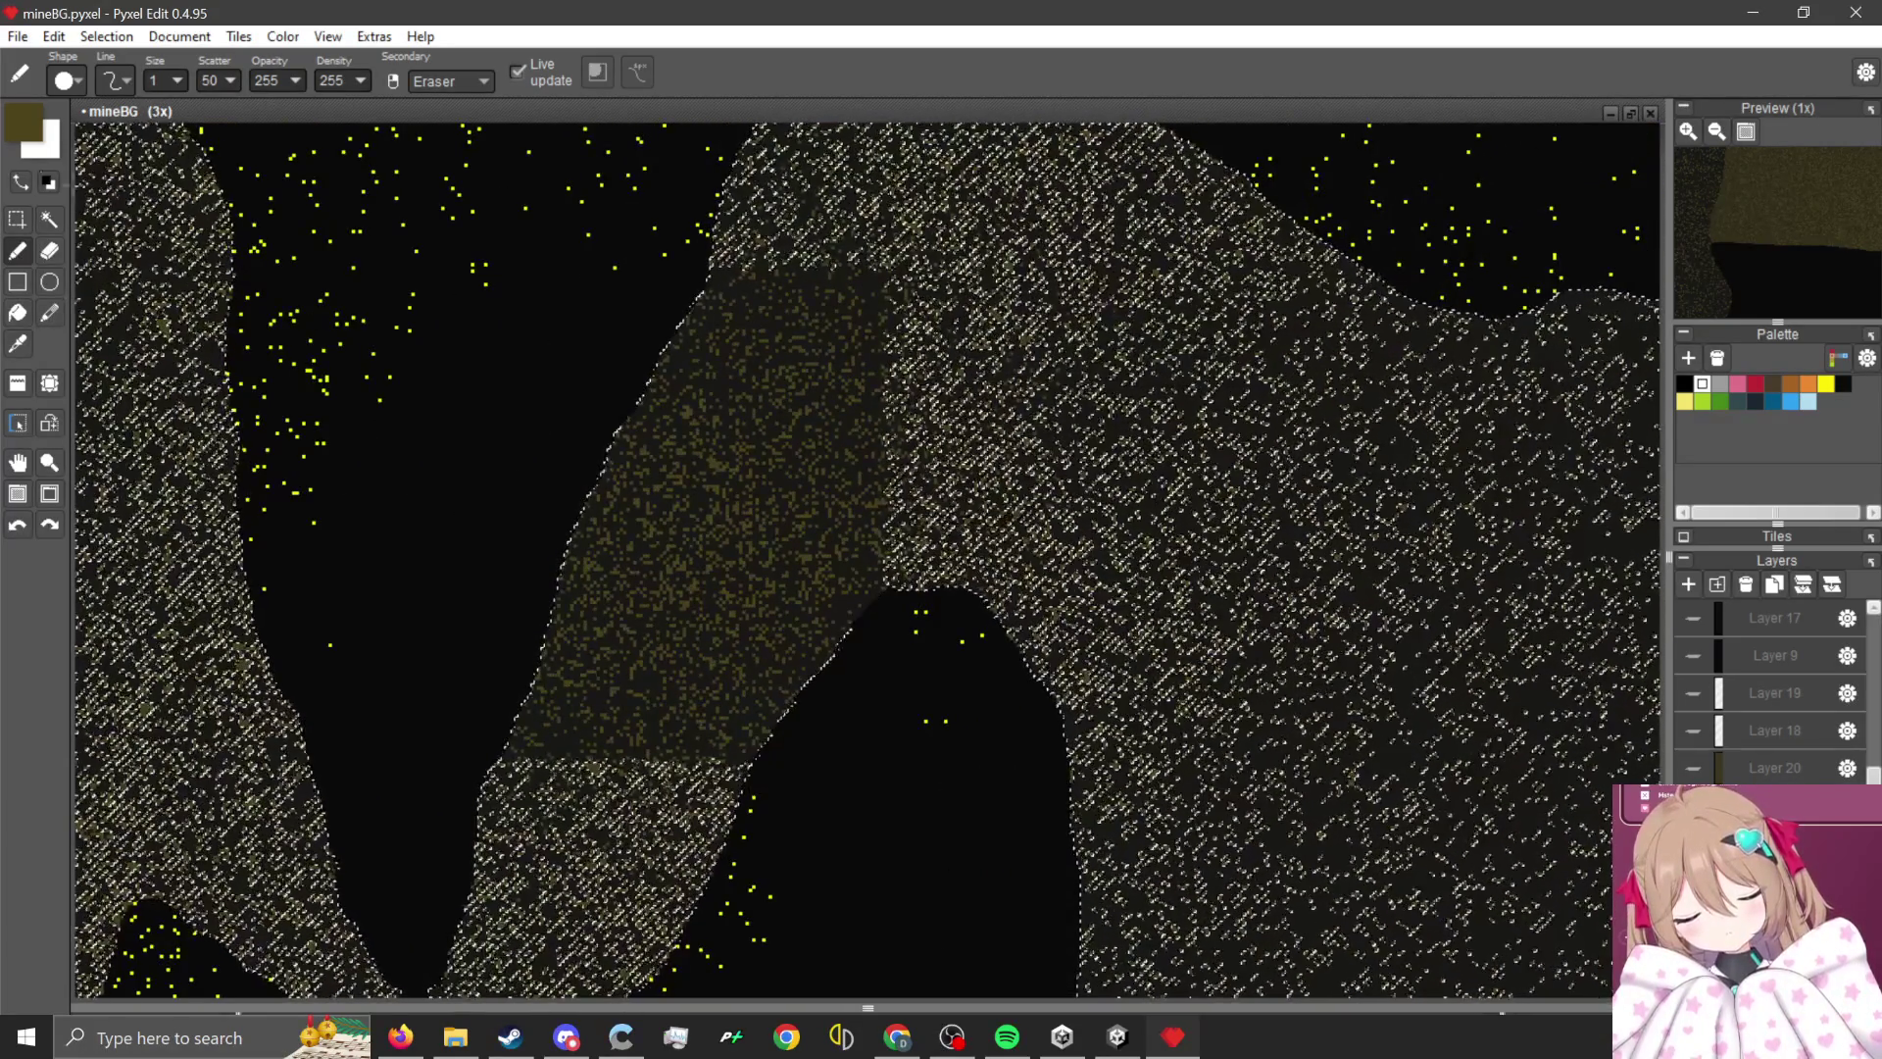
pyautogui.click(14, 227)
pyautogui.click(610, 450)
pyautogui.scroll(1, 705, 496)
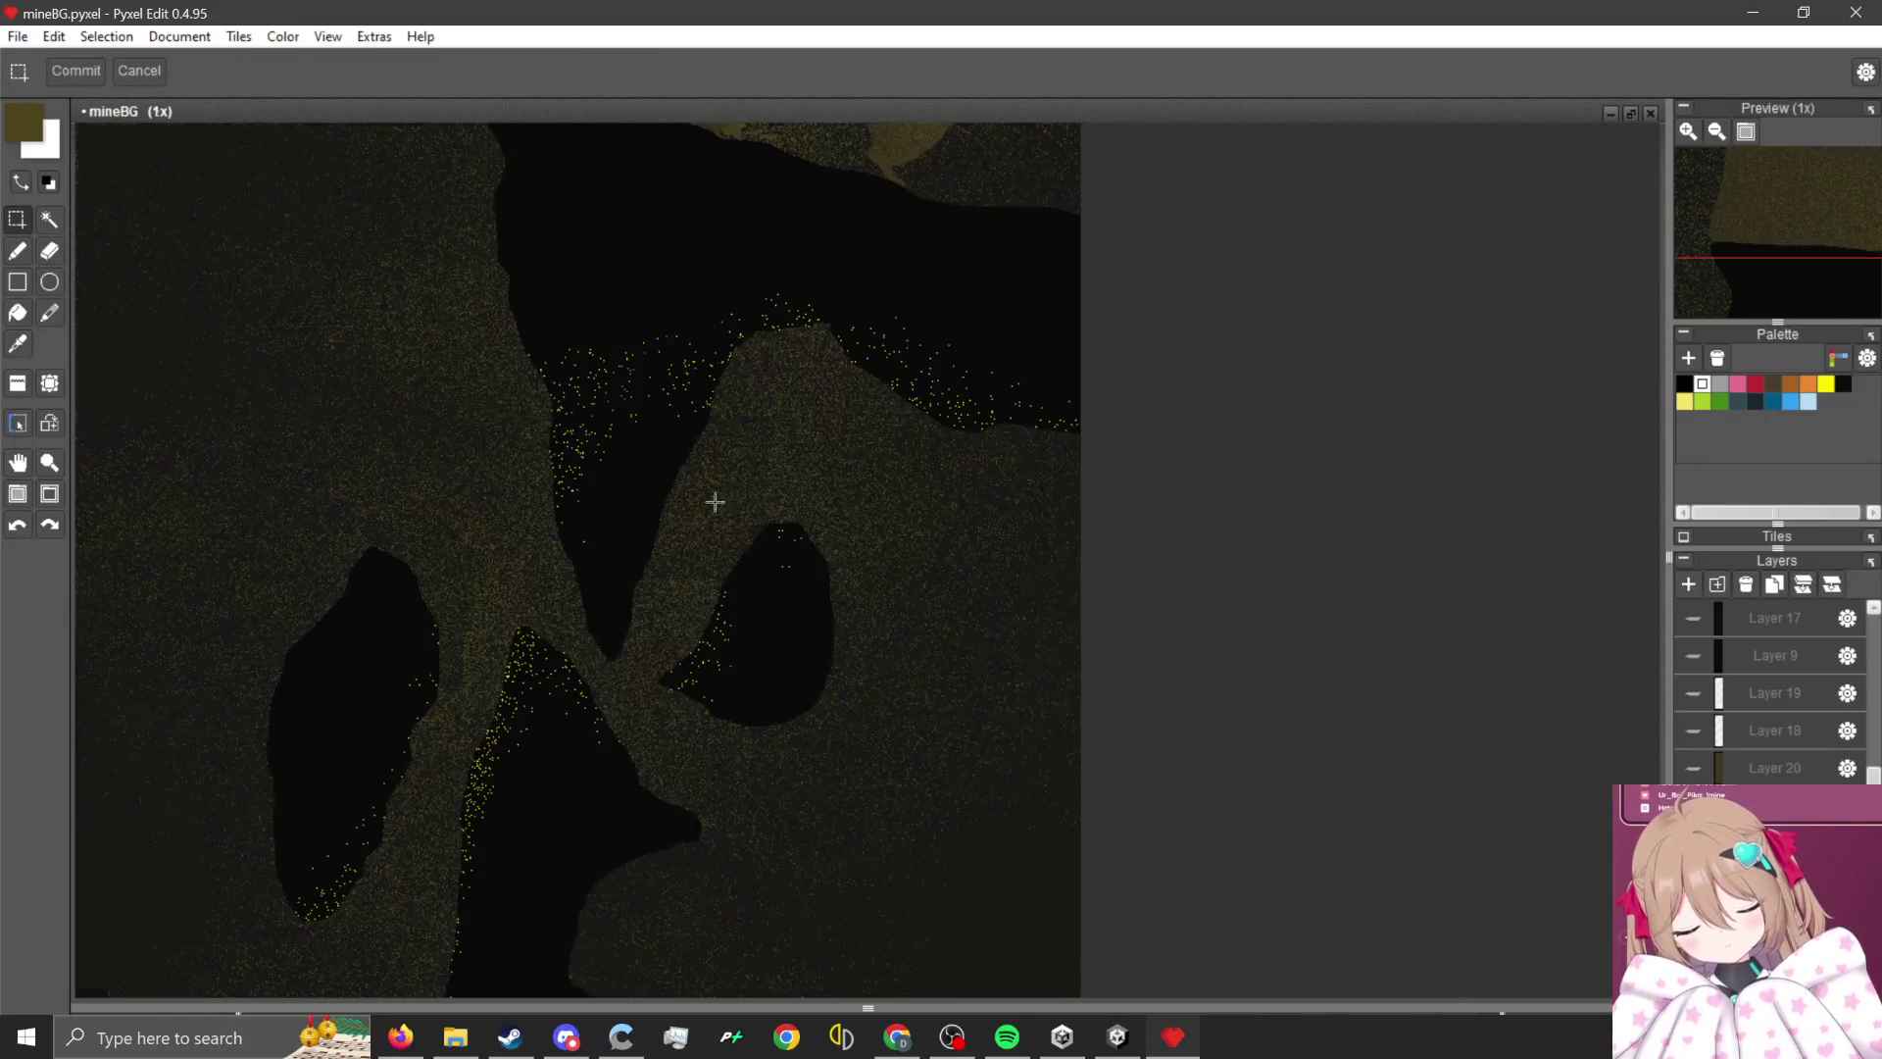
pyautogui.scroll(1, 760, 486)
pyautogui.click(17, 251)
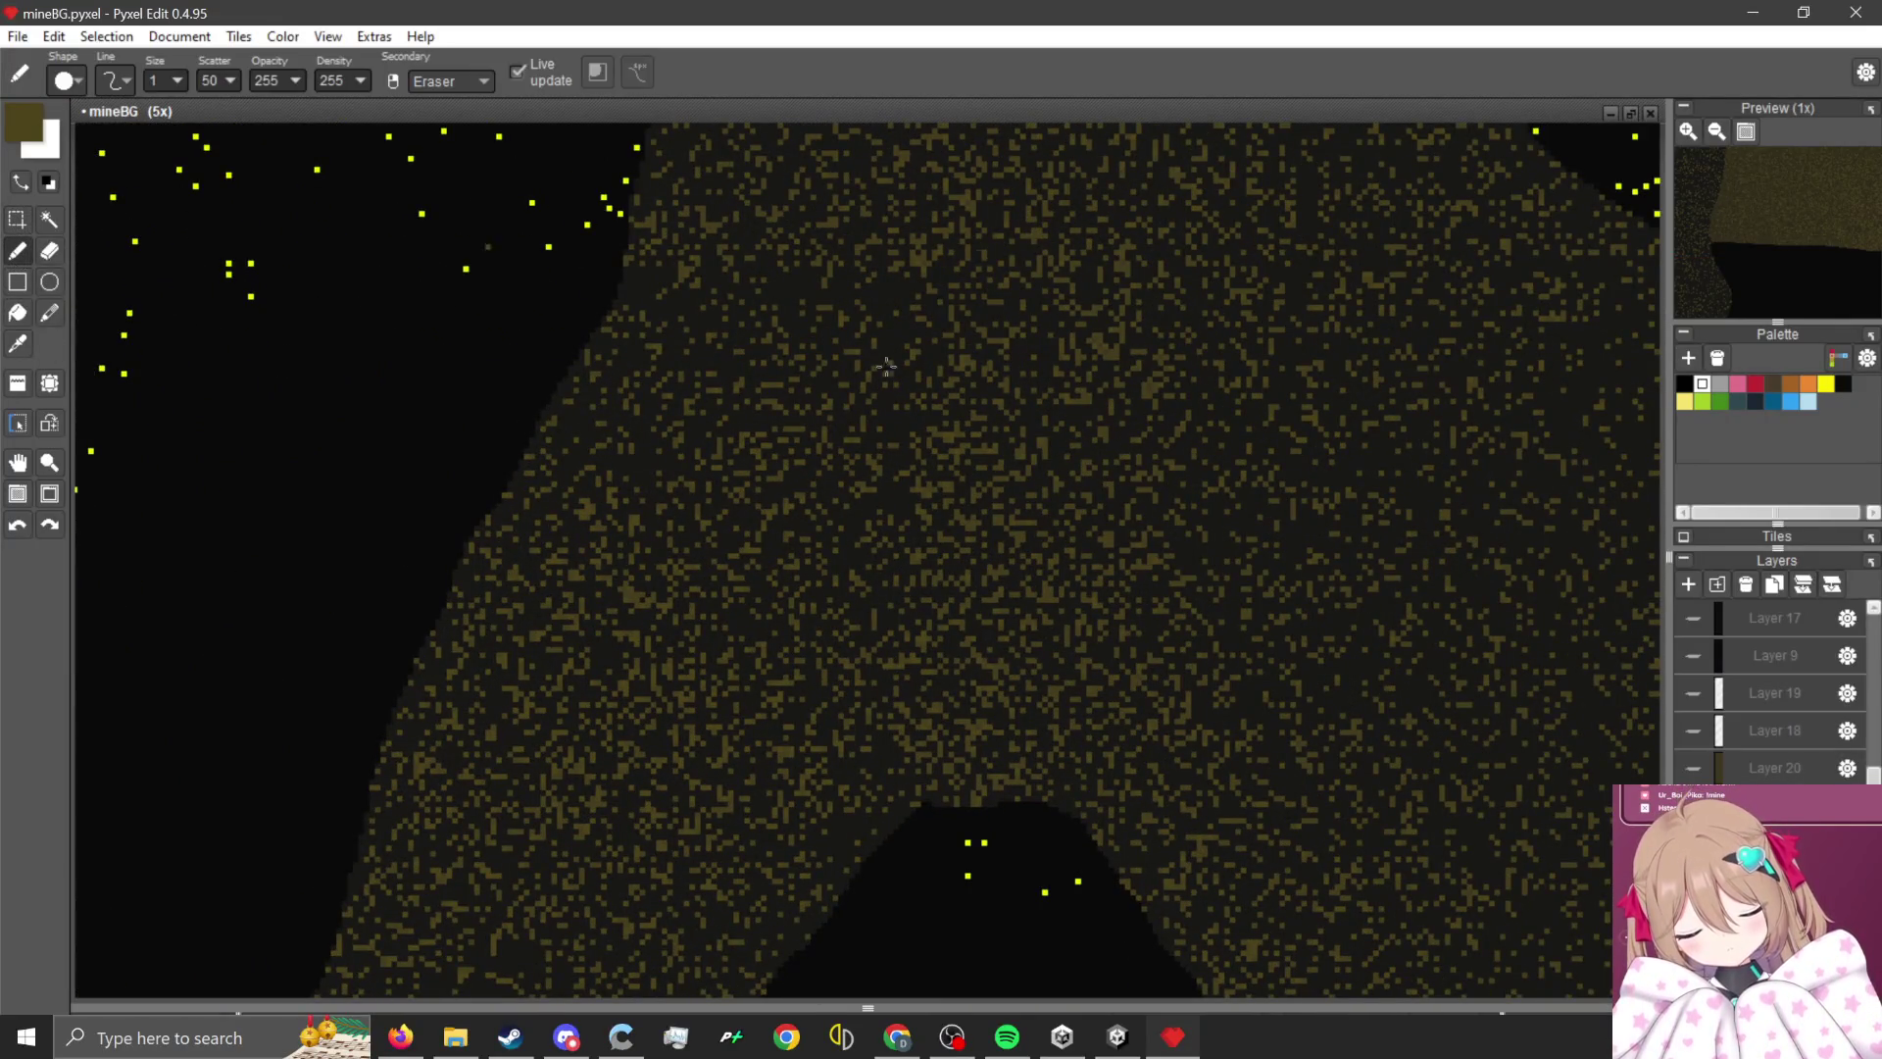
pyautogui.moveTo(231, 80); pyautogui.dragTo(168, 92)
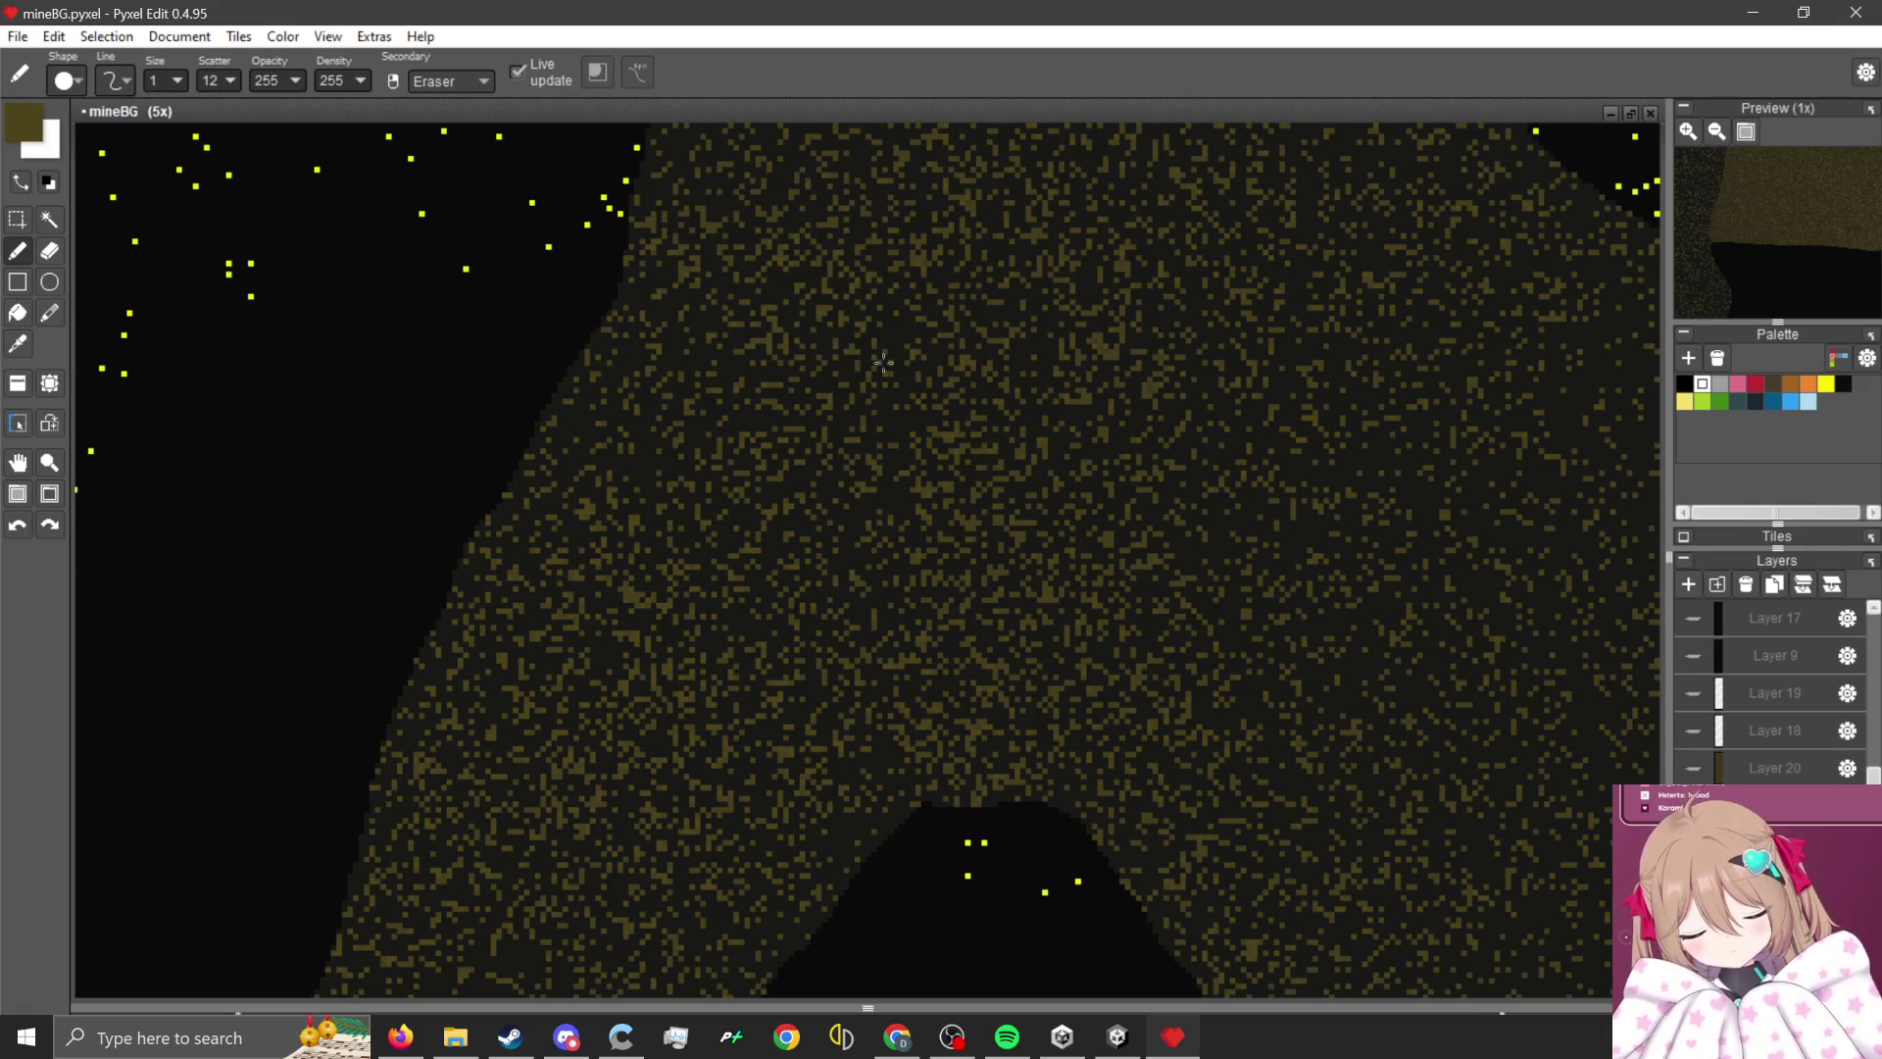
# - Look over the cave background and sample the yellow from a speckle pixel
pyautogui.scroll(-3, 857, 482)
pyautogui.scroll(4, 722, 546)
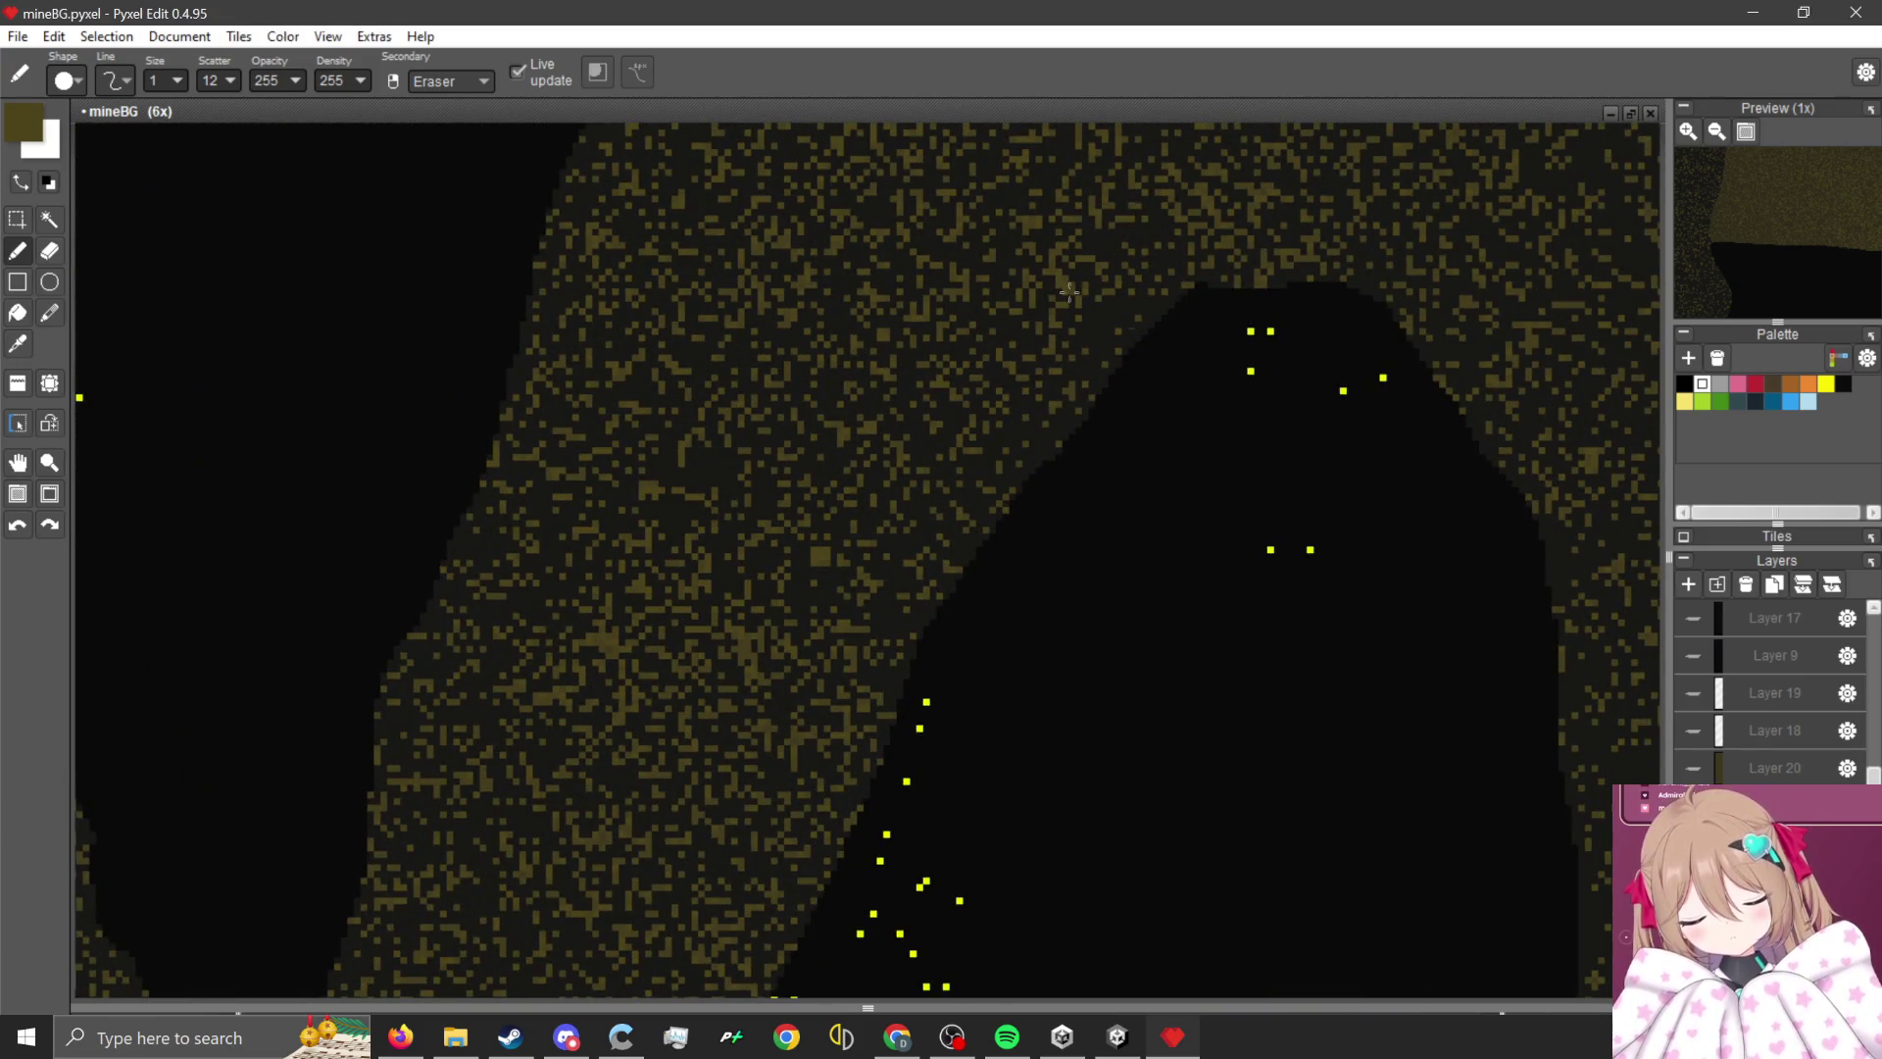
pyautogui.scroll(-5, 1078, 281)
pyautogui.scroll(1, 951, 585)
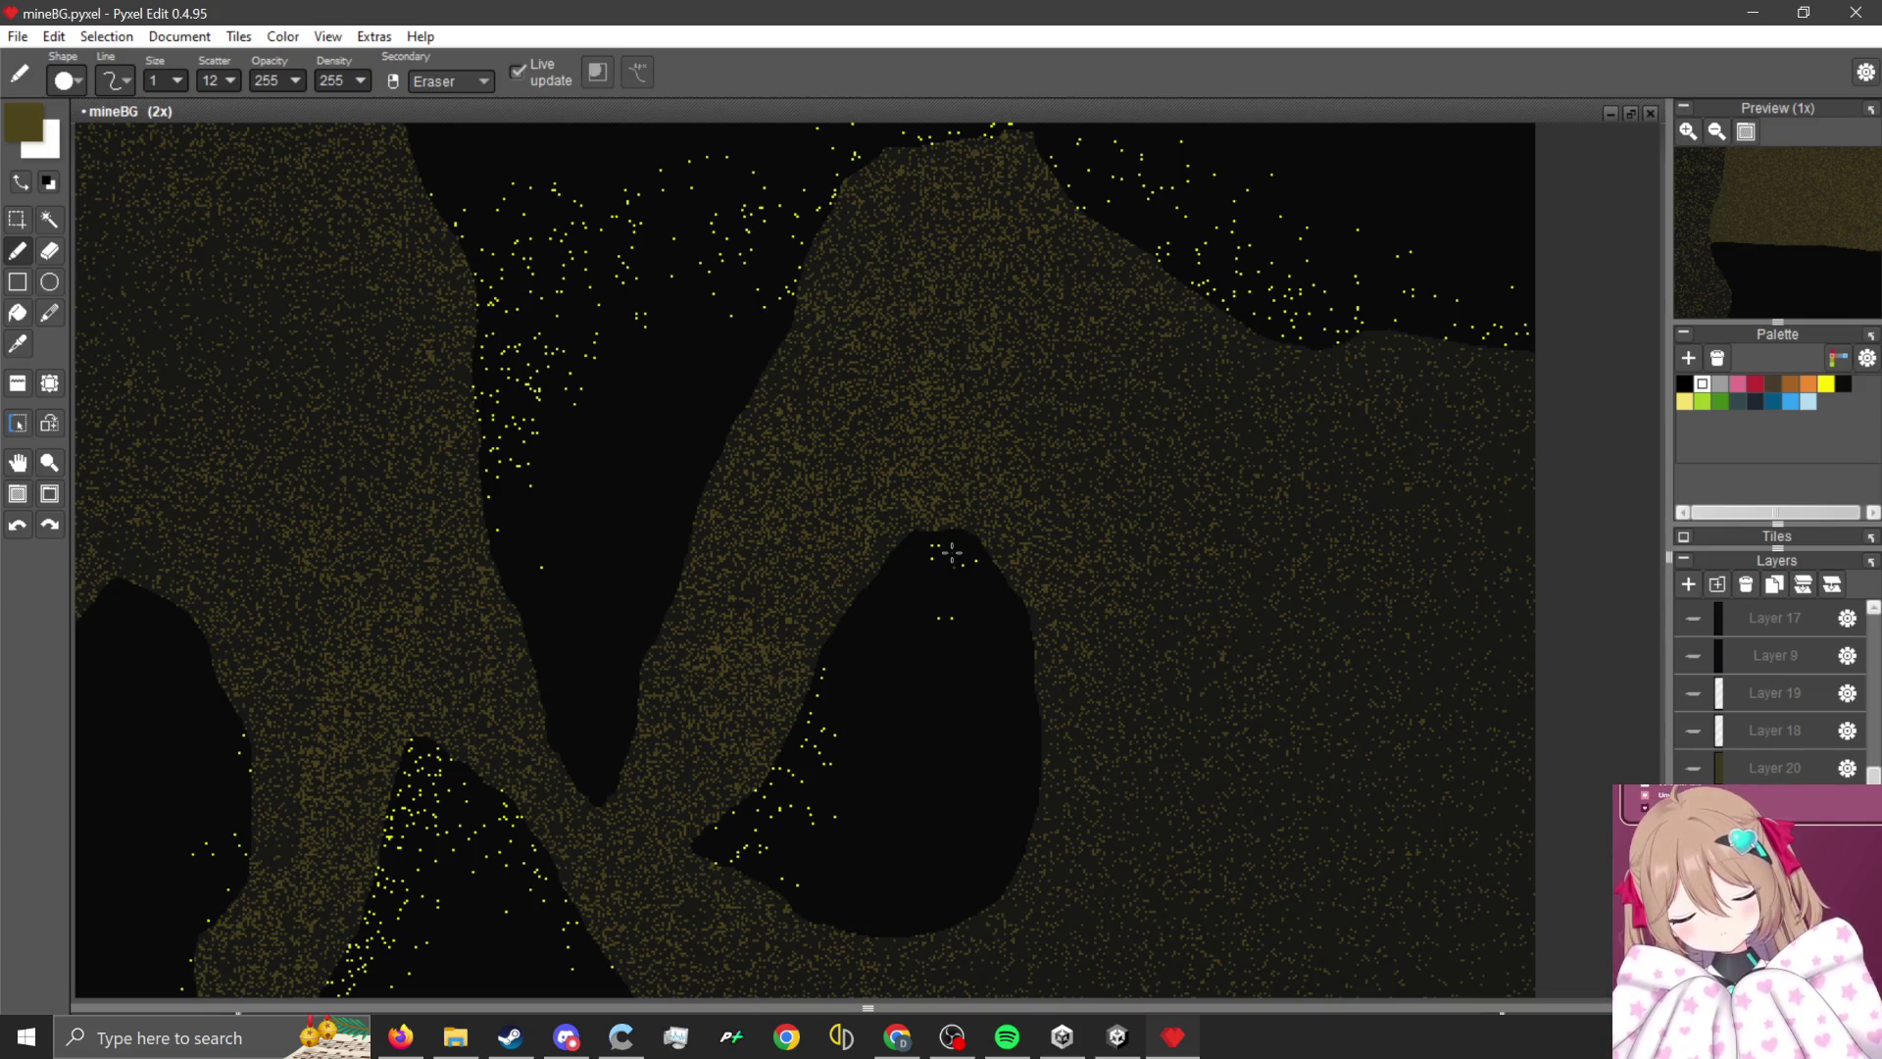
pyautogui.scroll(-1, 833, 474)
pyautogui.scroll(1, 798, 491)
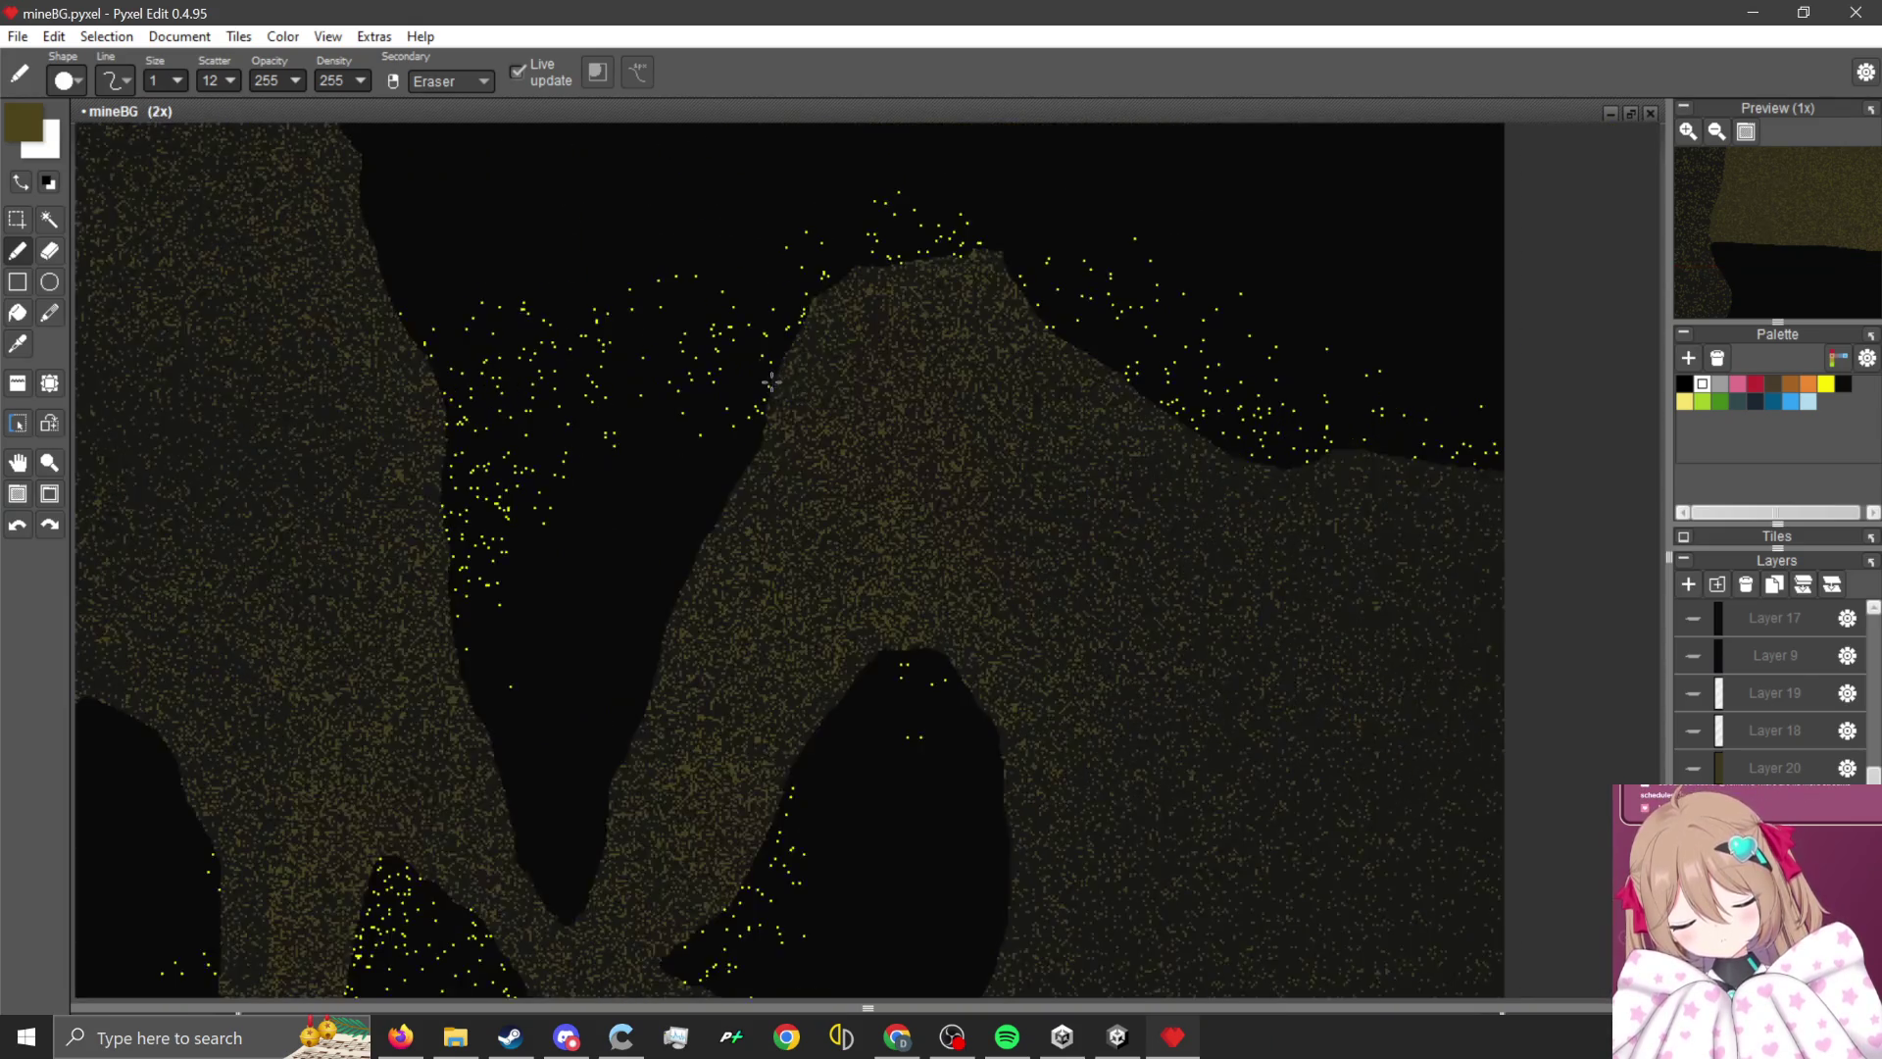
pyautogui.scroll(-3, 804, 480)
pyautogui.scroll(1, 810, 475)
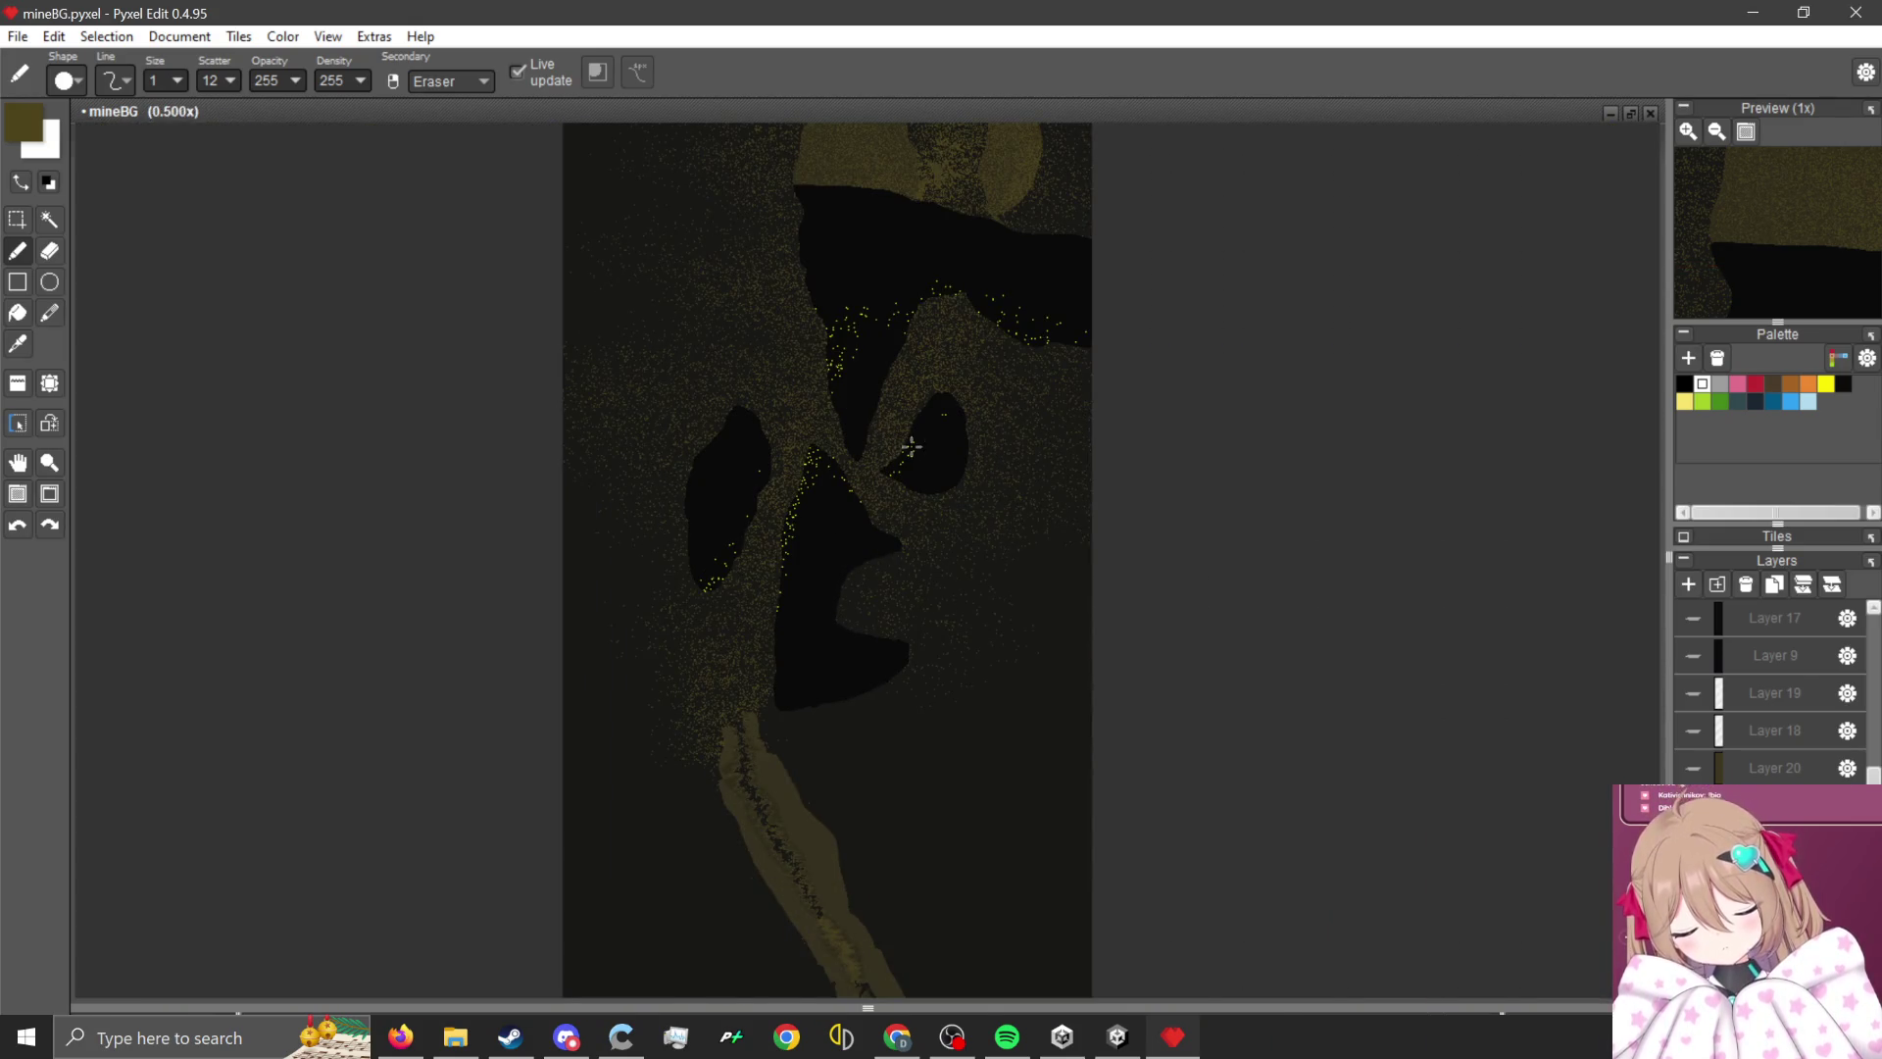
pyautogui.scroll(6, 901, 443)
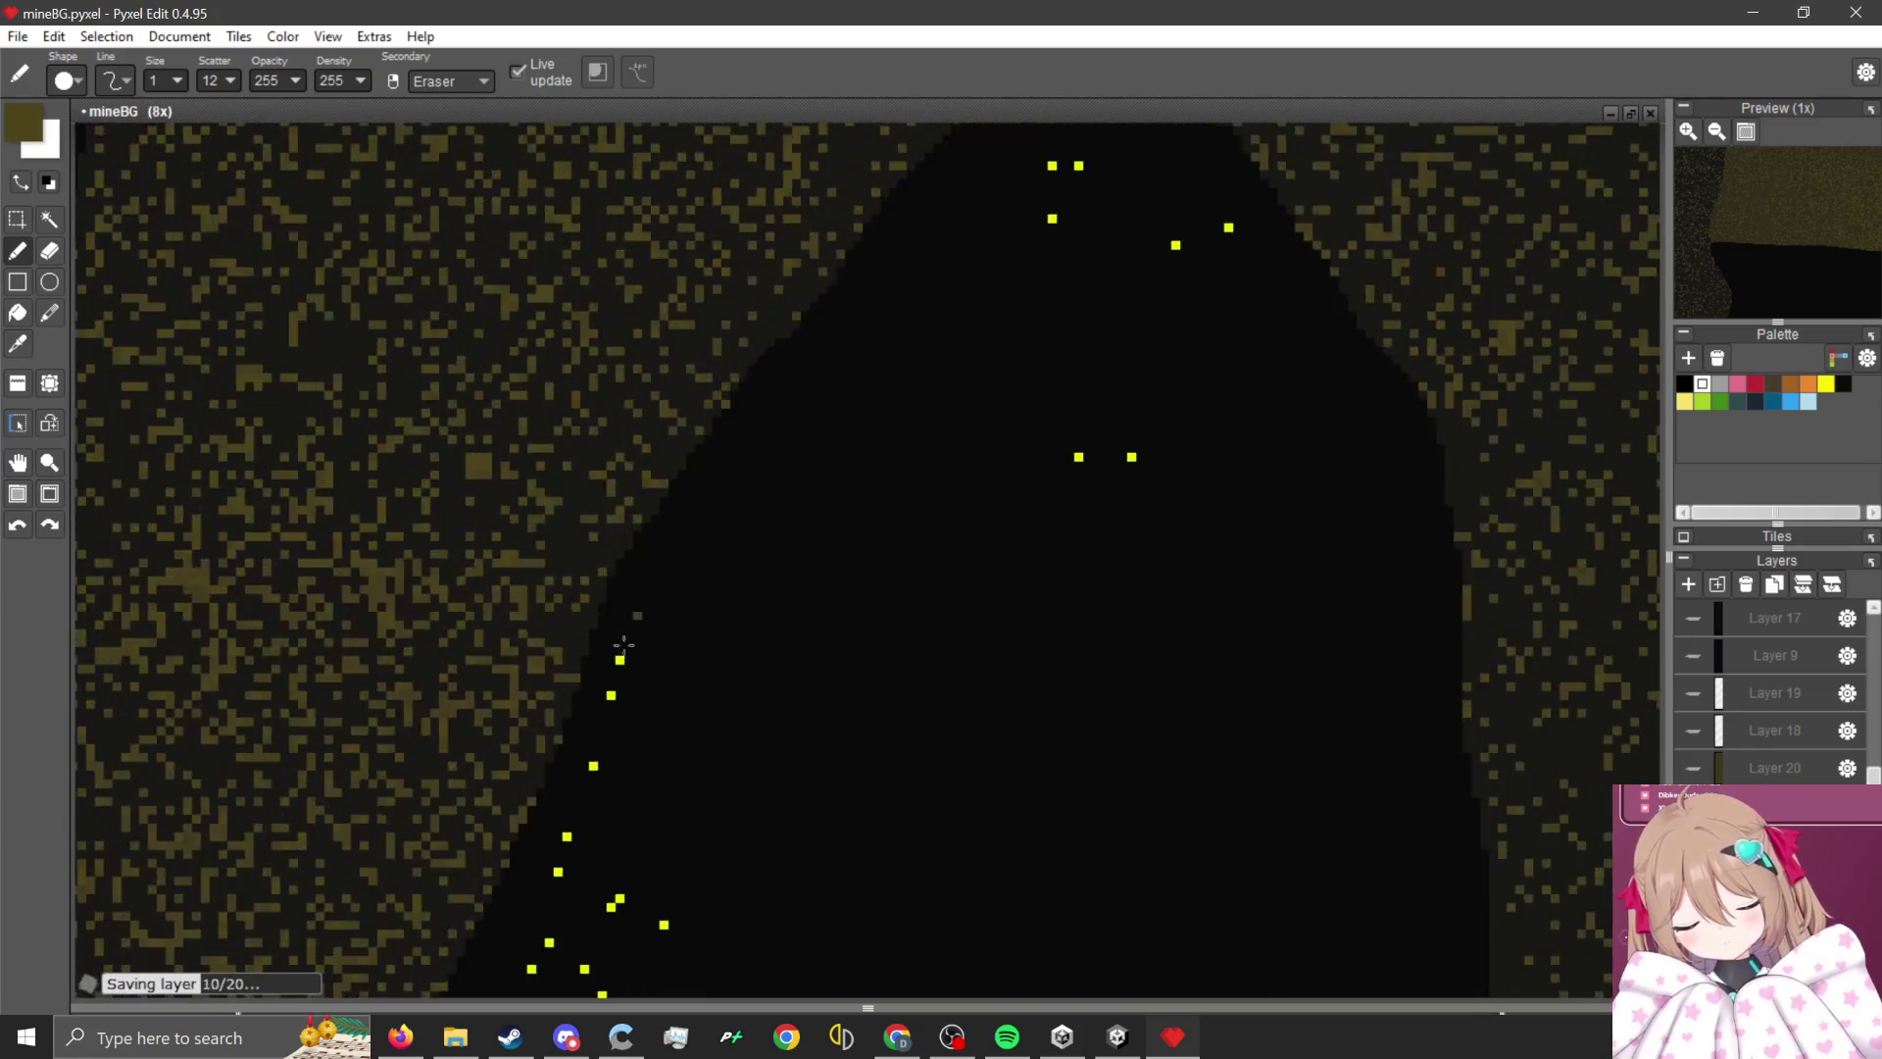
pyautogui.scroll(2, 625, 634)
pyautogui.keyDown('alt'); pyautogui.click(627, 666); pyautogui.keyUp('alt')
# - Magic-wand the black hollow and spray dense yellow speckles across it at scatter 50
pyautogui.scroll(-2, 533, 621)
pyautogui.press('w')
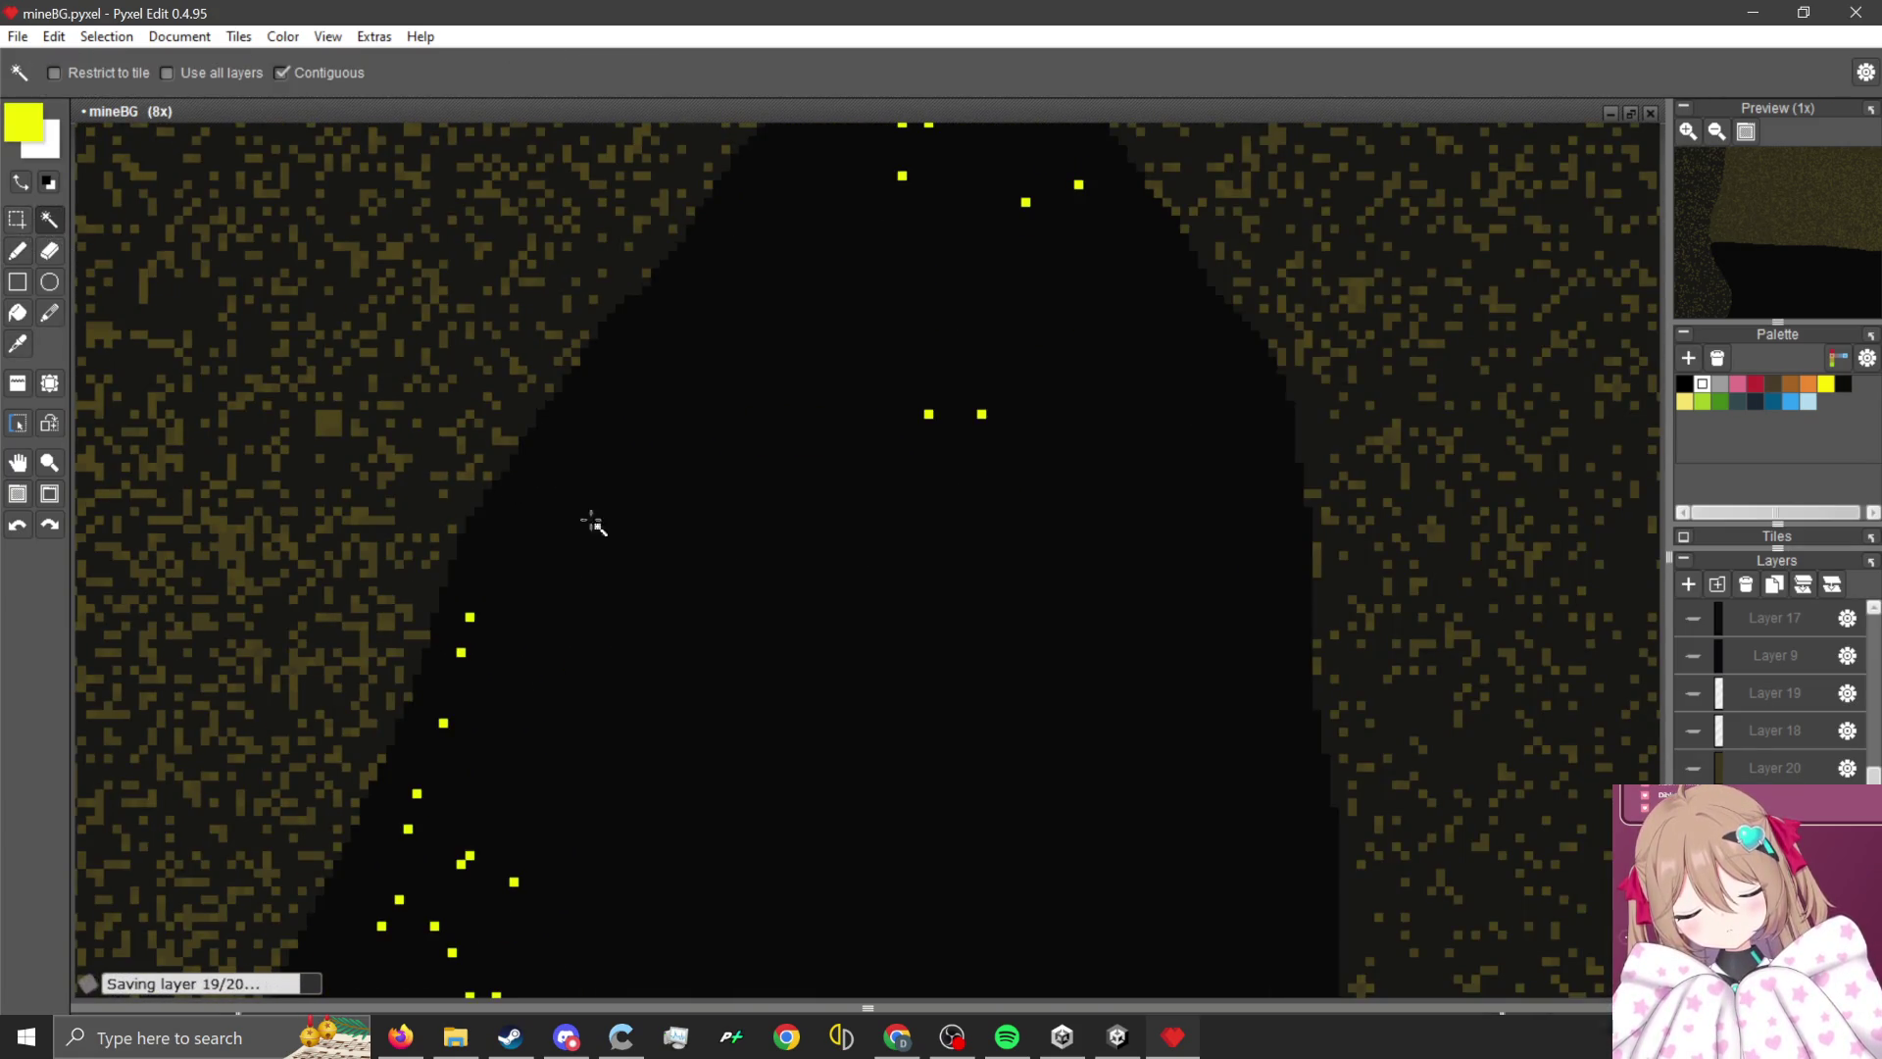
pyautogui.click(688, 541)
pyautogui.scroll(-1, 774, 627)
pyautogui.press('b')
pyautogui.click(623, 554)
pyautogui.moveTo(624, 554); pyautogui.dragTo(666, 490)
pyautogui.hotkey('ctrl', 'z')
pyautogui.write('50')
pyautogui.press('Return')
pyautogui.moveTo(790, 601)
pyautogui.mouseDown()
pyautogui.moveTo(745, 441)
pyautogui.moveTo(1098, 310)
pyautogui.mouseUp()
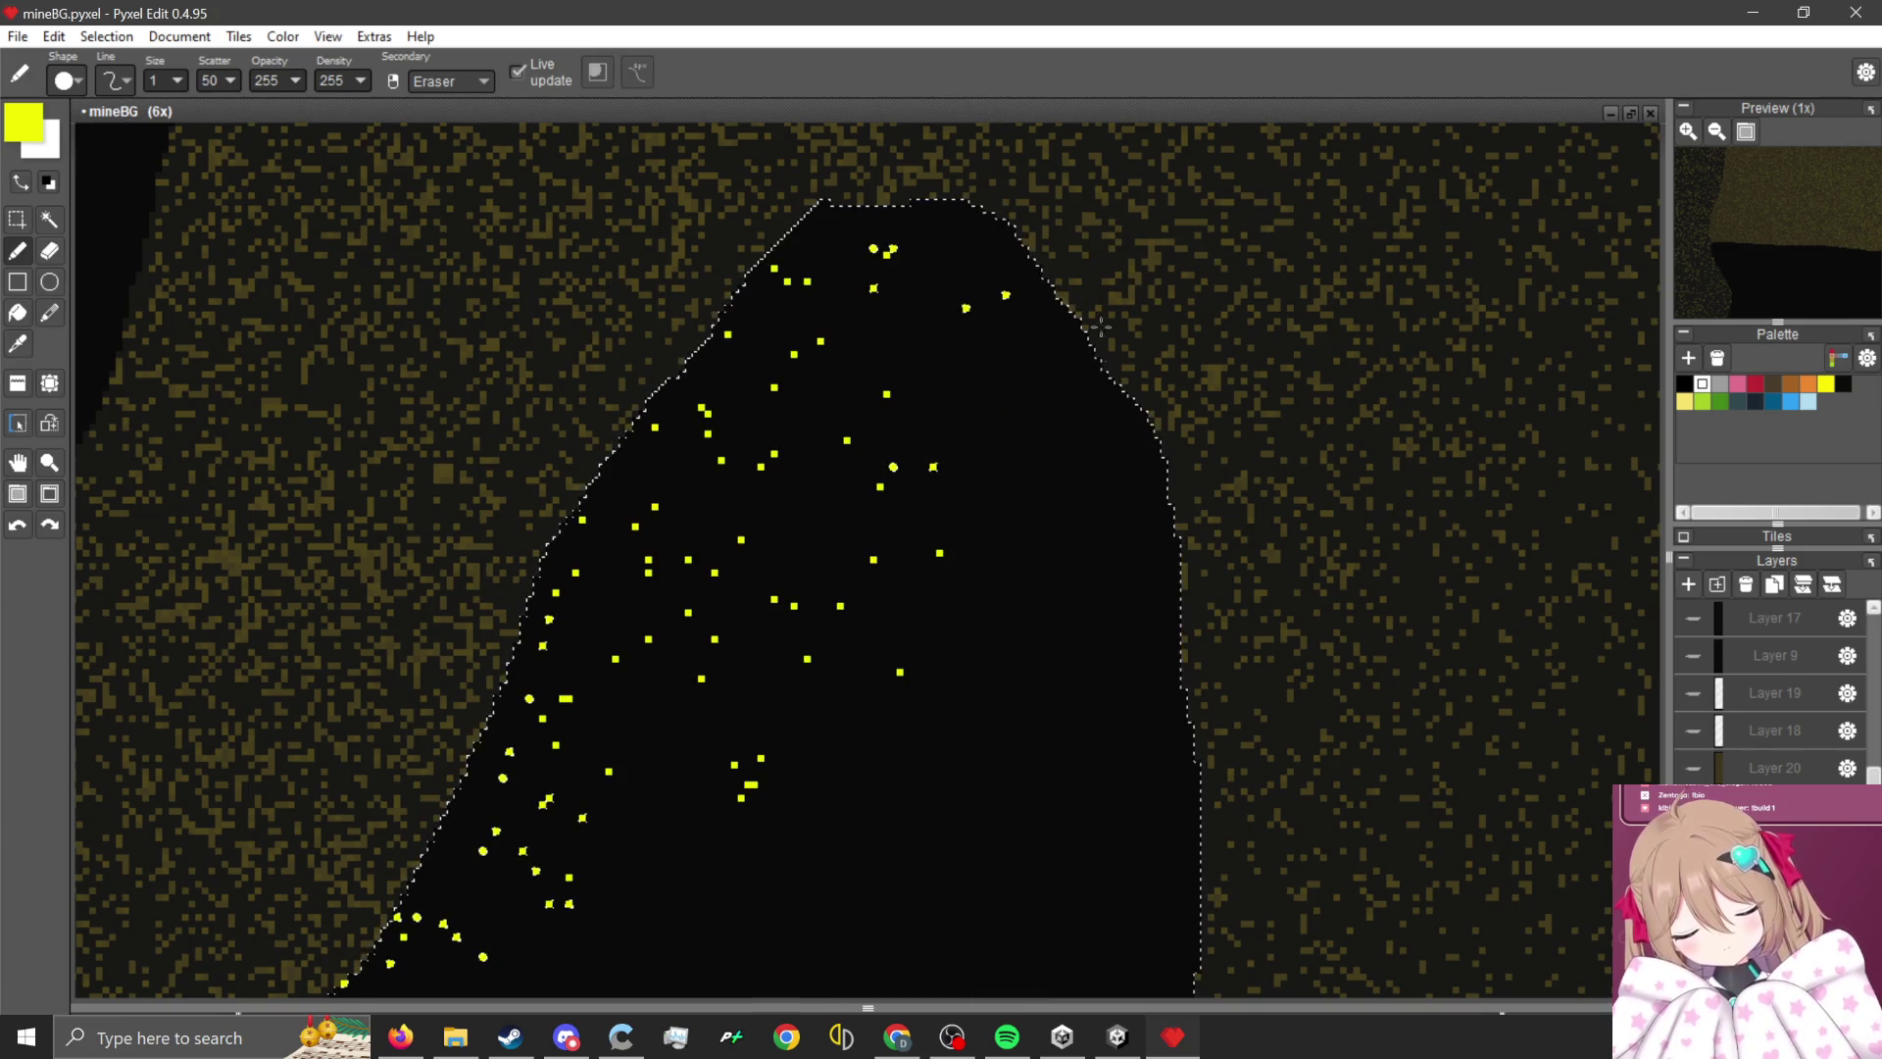
# - Drop the hollow selection by drawing a tiny rectangle selection elsewhere
pyautogui.scroll(-2, 998, 767)
pyautogui.scroll(-2, 1023, 683)
pyautogui.scroll(1, 961, 637)
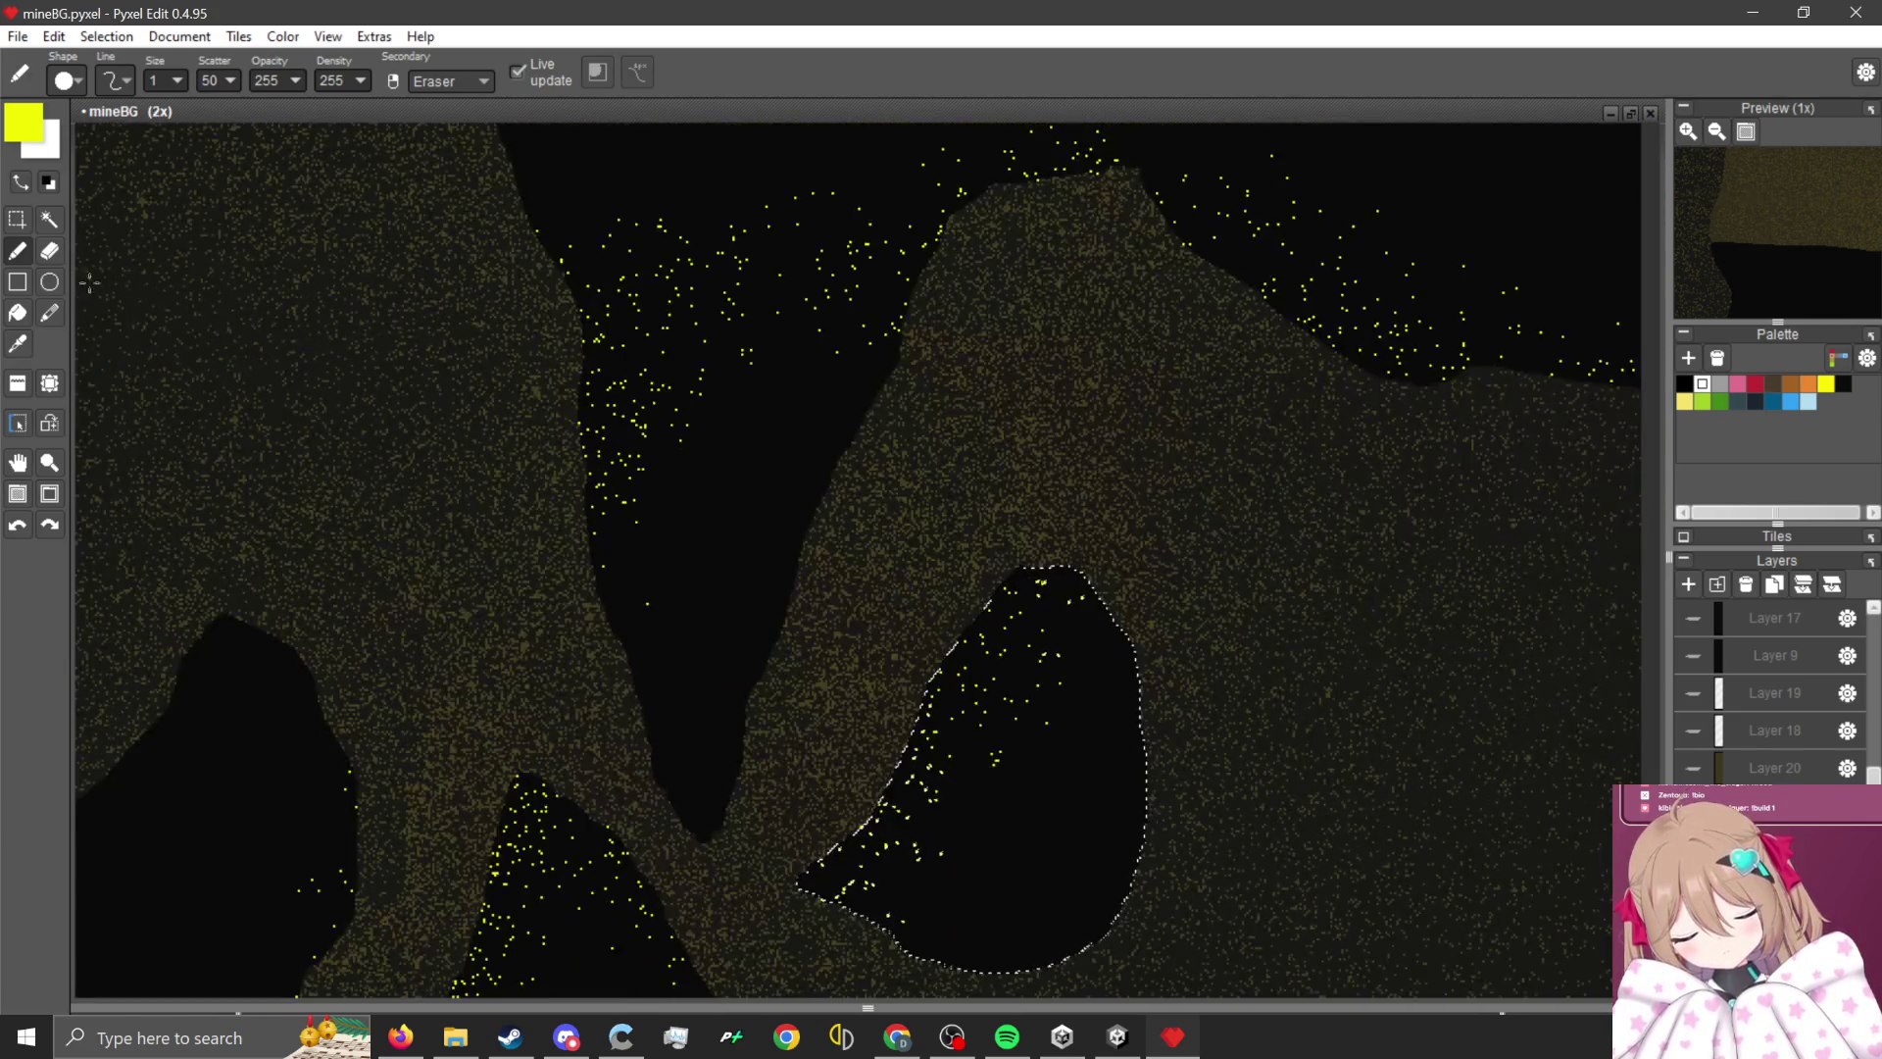
pyautogui.click(17, 219)
pyautogui.moveTo(423, 398); pyautogui.dragTo(425, 398)
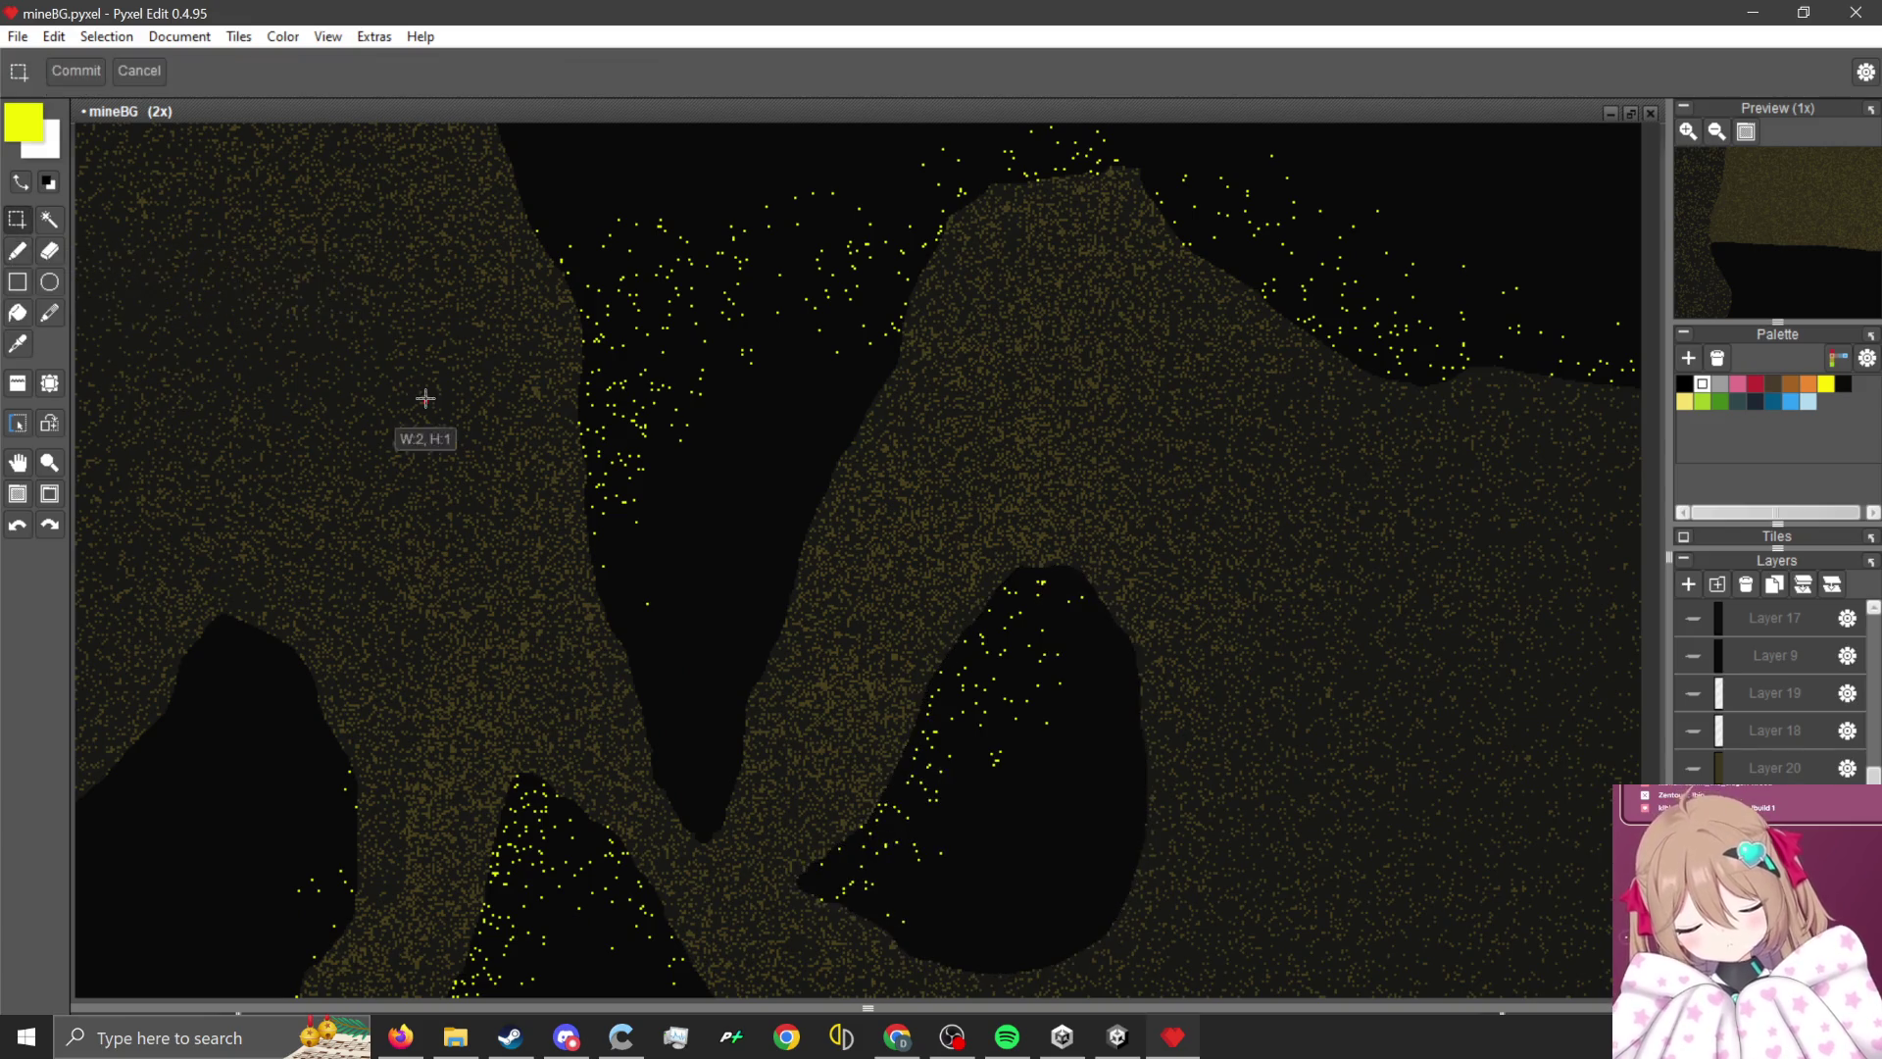
# - Zoom around to inspect the yellow-speckled cave backdrop before exporting
pyautogui.scroll(-2, 951, 487)
pyautogui.scroll(1, 1009, 465)
pyautogui.scroll(-2, 1088, 539)
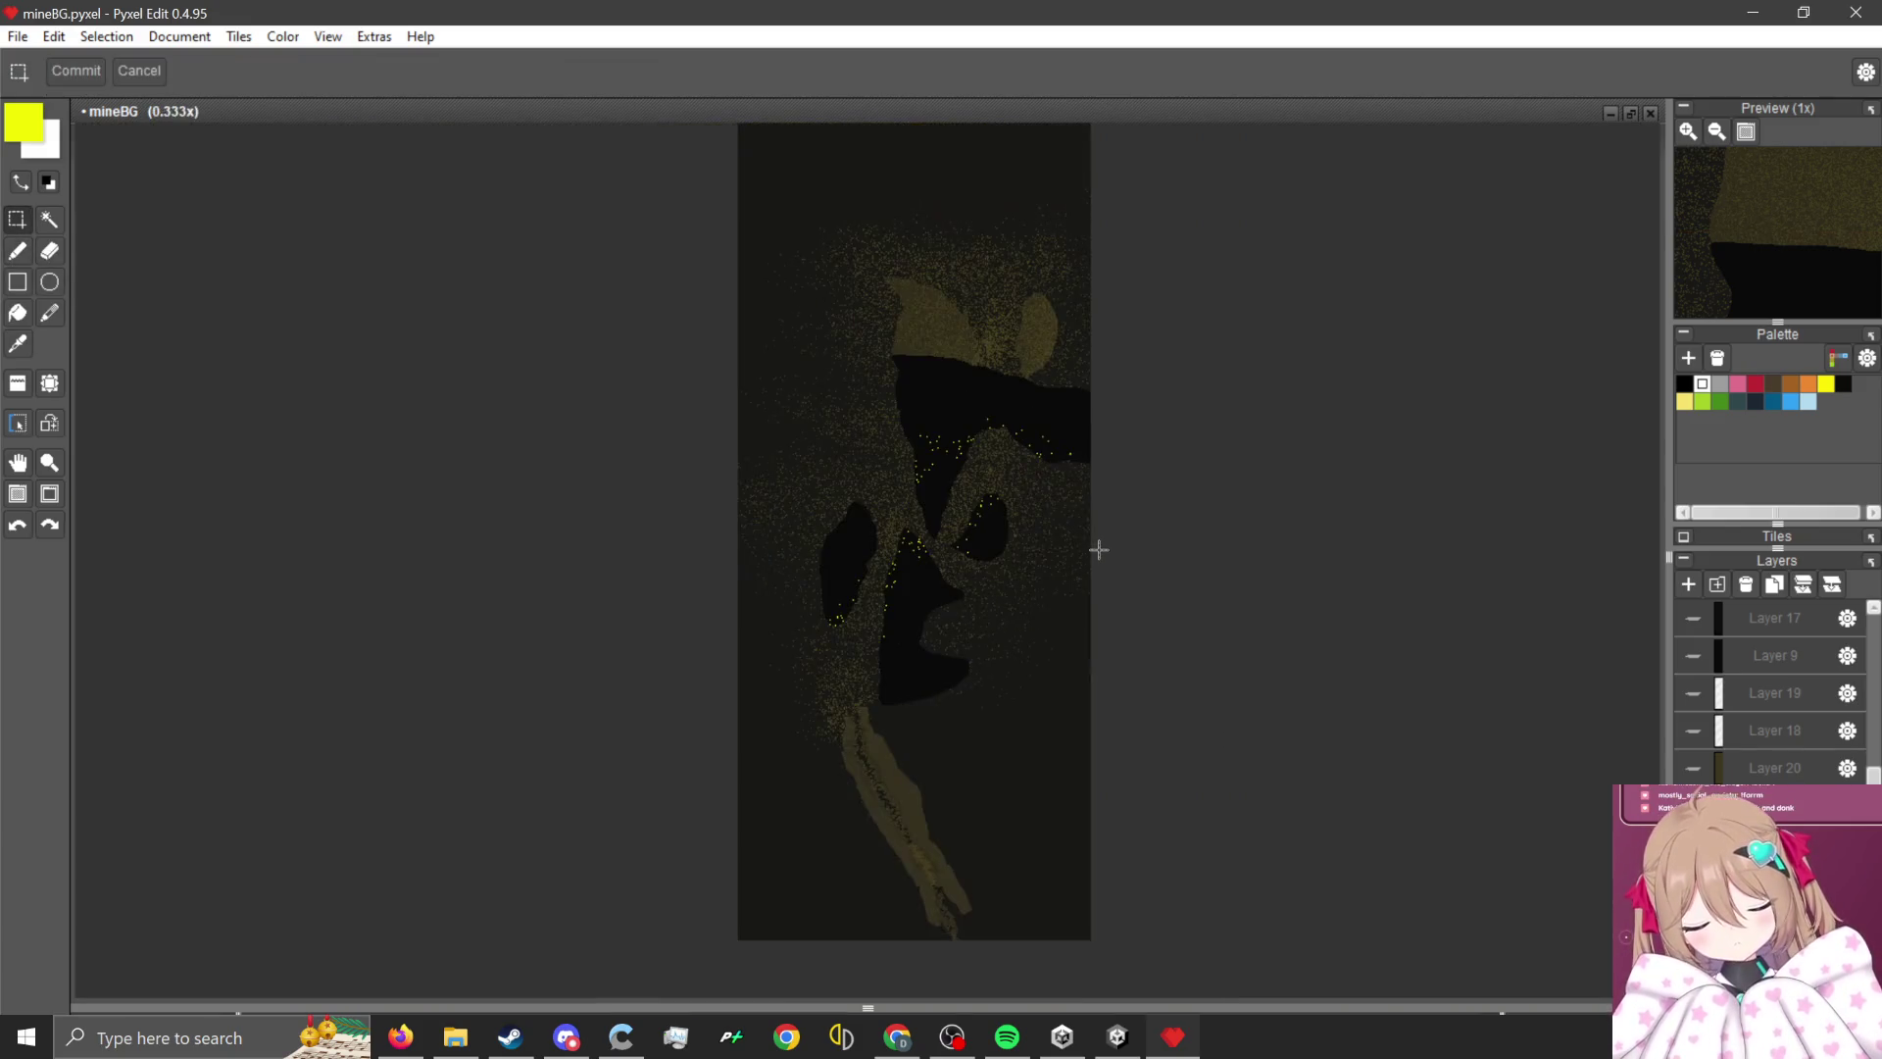
pyautogui.scroll(1, 609, 588)
pyautogui.scroll(-1, 633, 665)
pyautogui.scroll(-1, 780, 600)
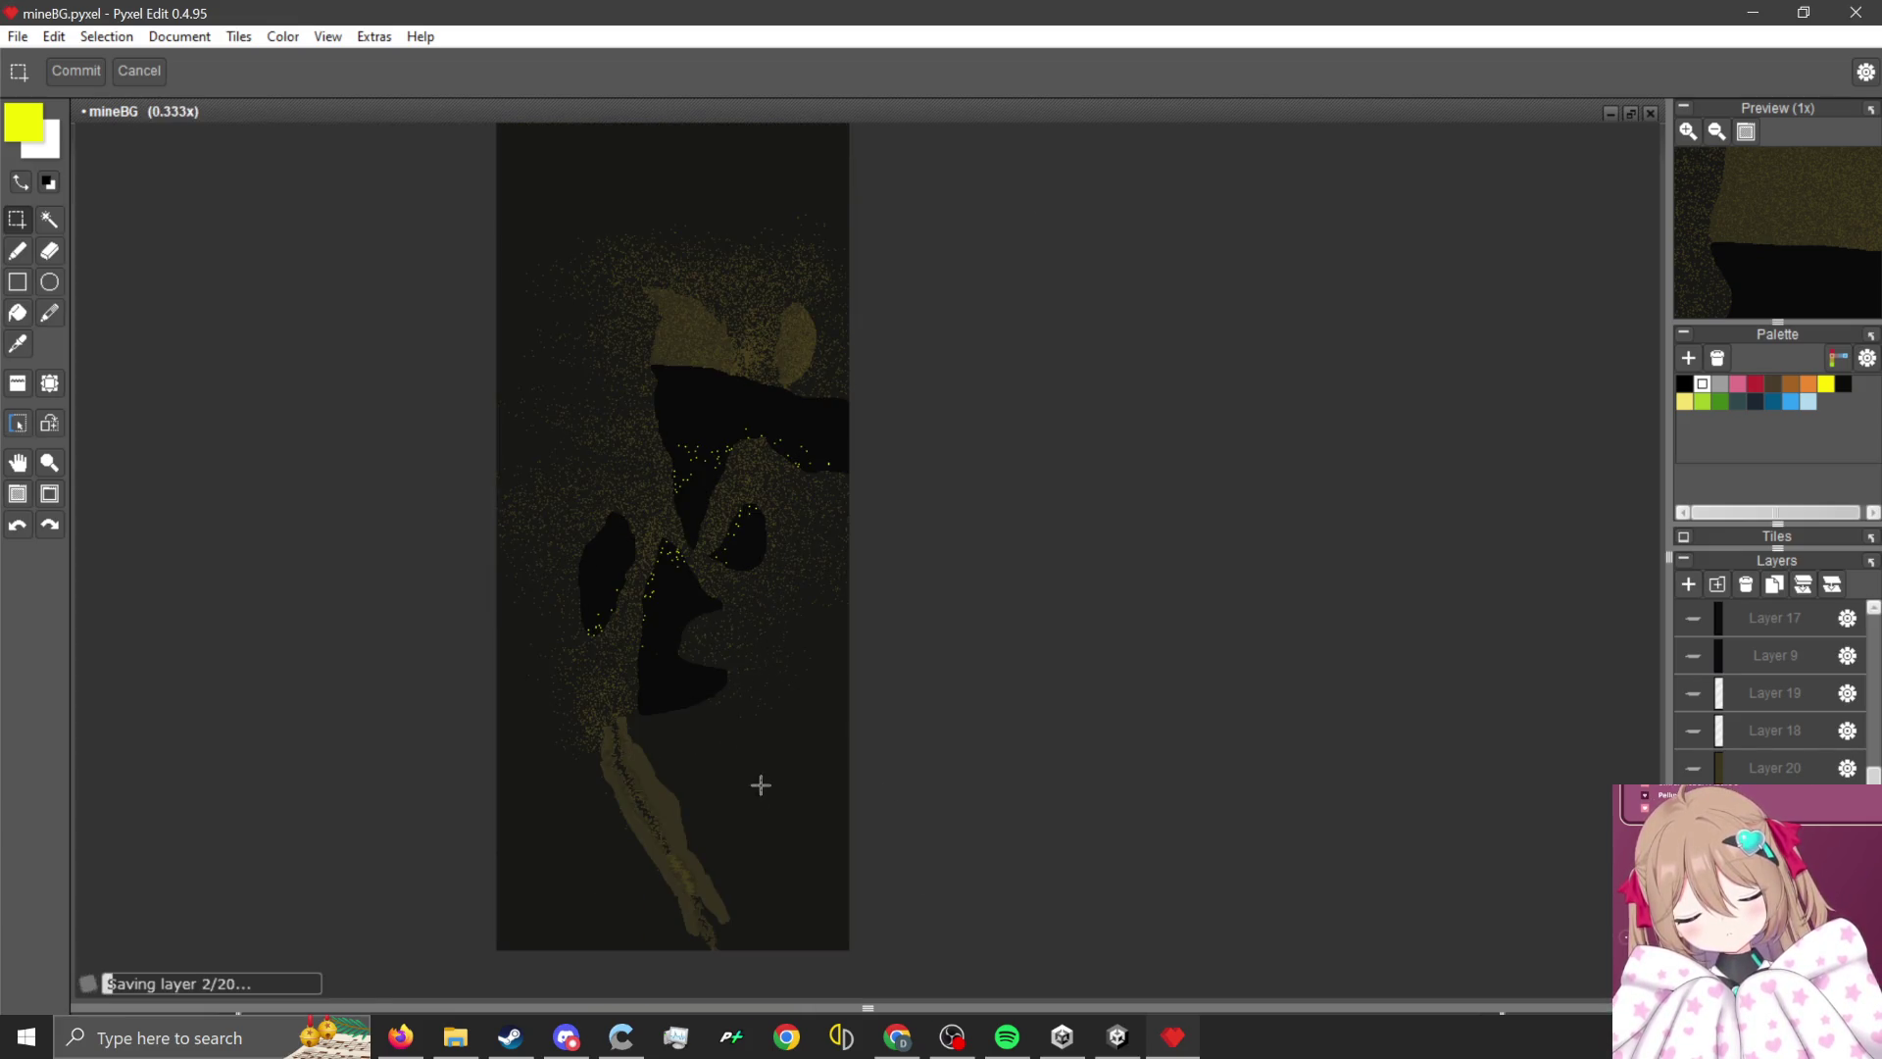
pyautogui.scroll(2, 899, 601)
pyautogui.scroll(-2, 731, 534)
pyautogui.scroll(2, 795, 462)
pyautogui.scroll(-2, 840, 465)
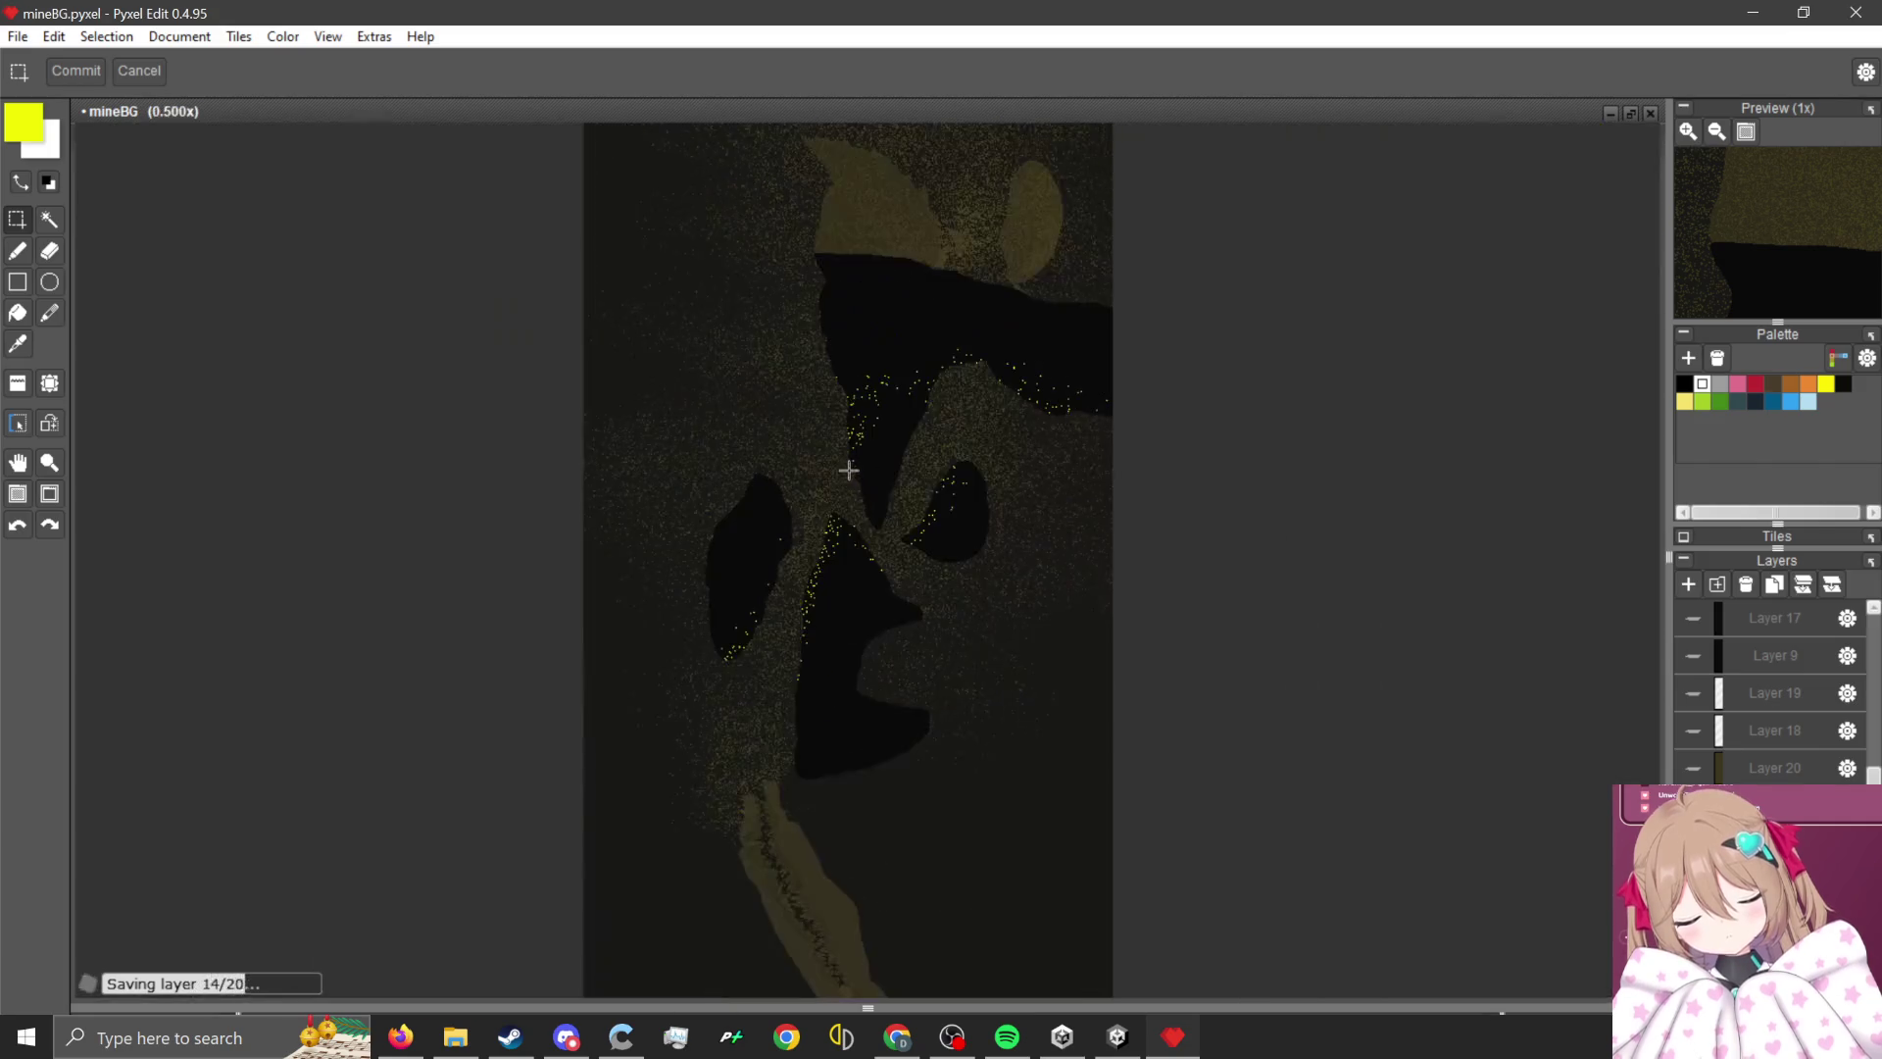
pyautogui.scroll(2, 958, 312)
pyautogui.scroll(-2, 910, 298)
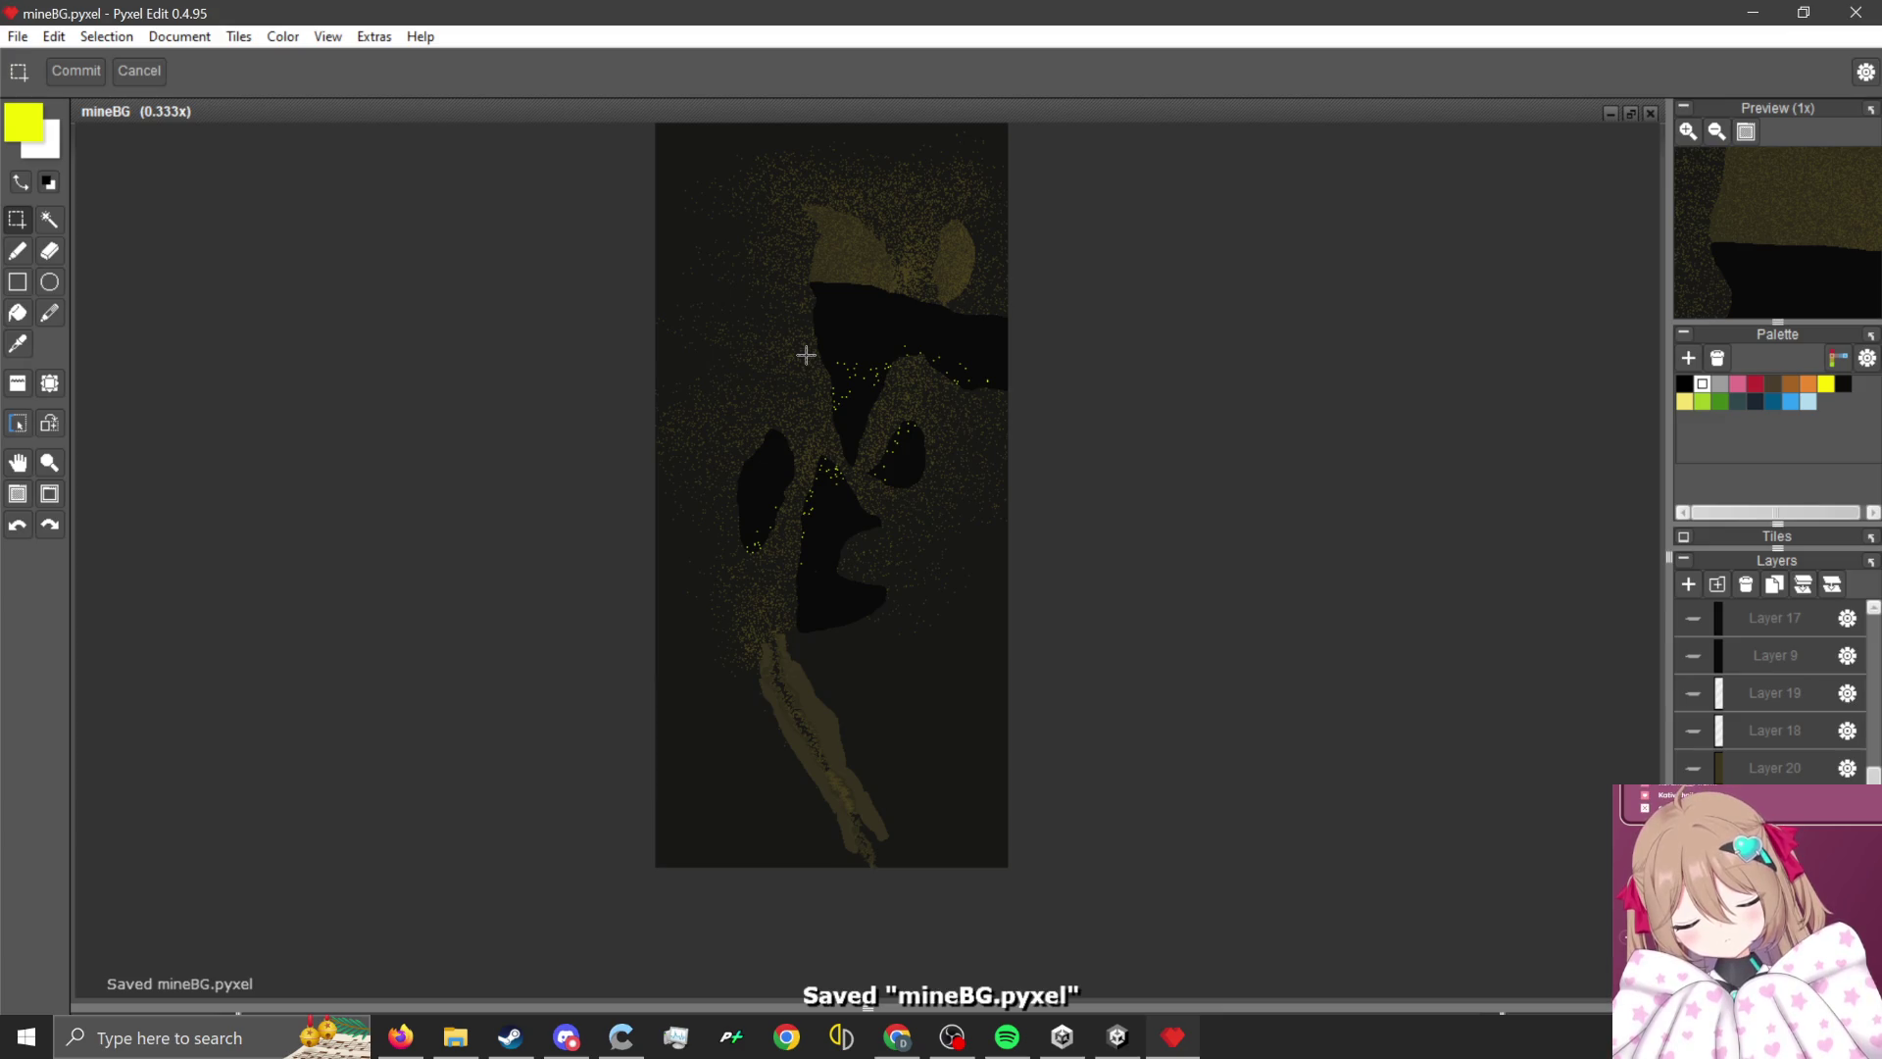
pyautogui.scroll(2, 929, 483)
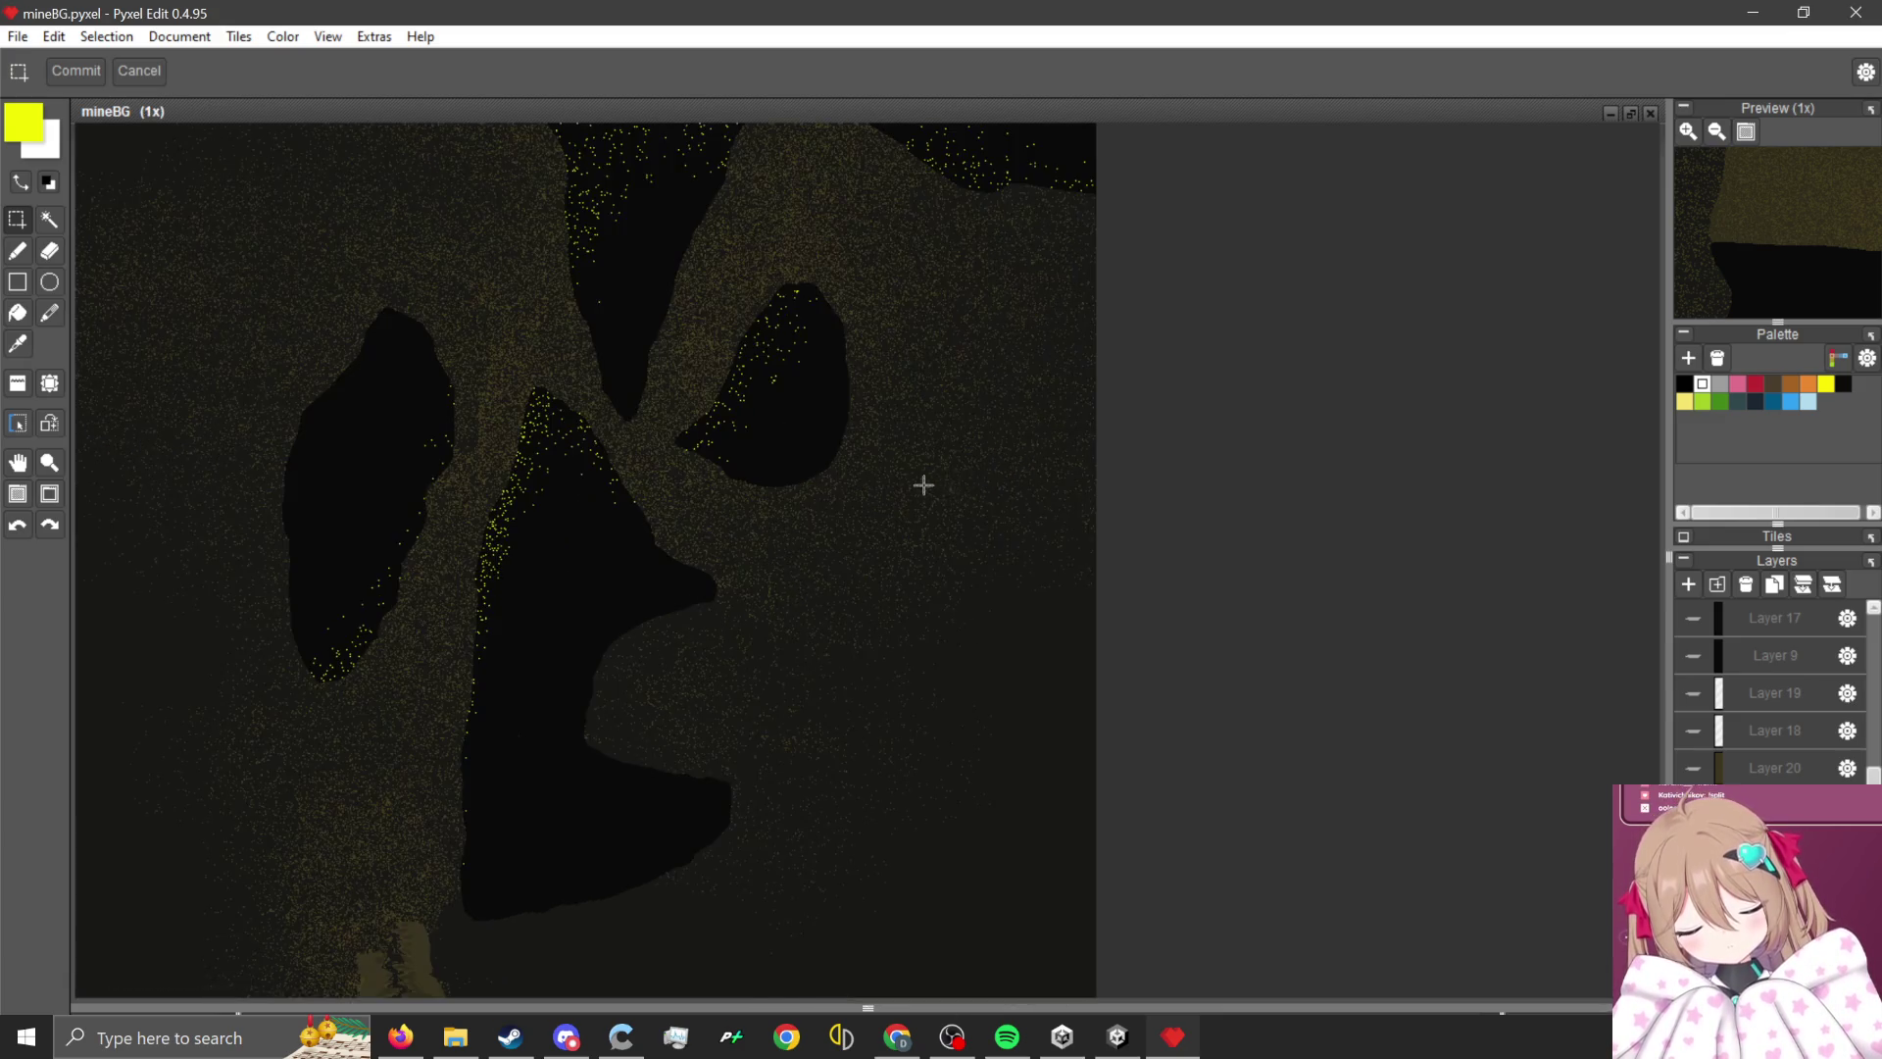
pyautogui.scroll(-1, 901, 479)
pyautogui.scroll(-1, 833, 431)
pyautogui.scroll(1, 855, 505)
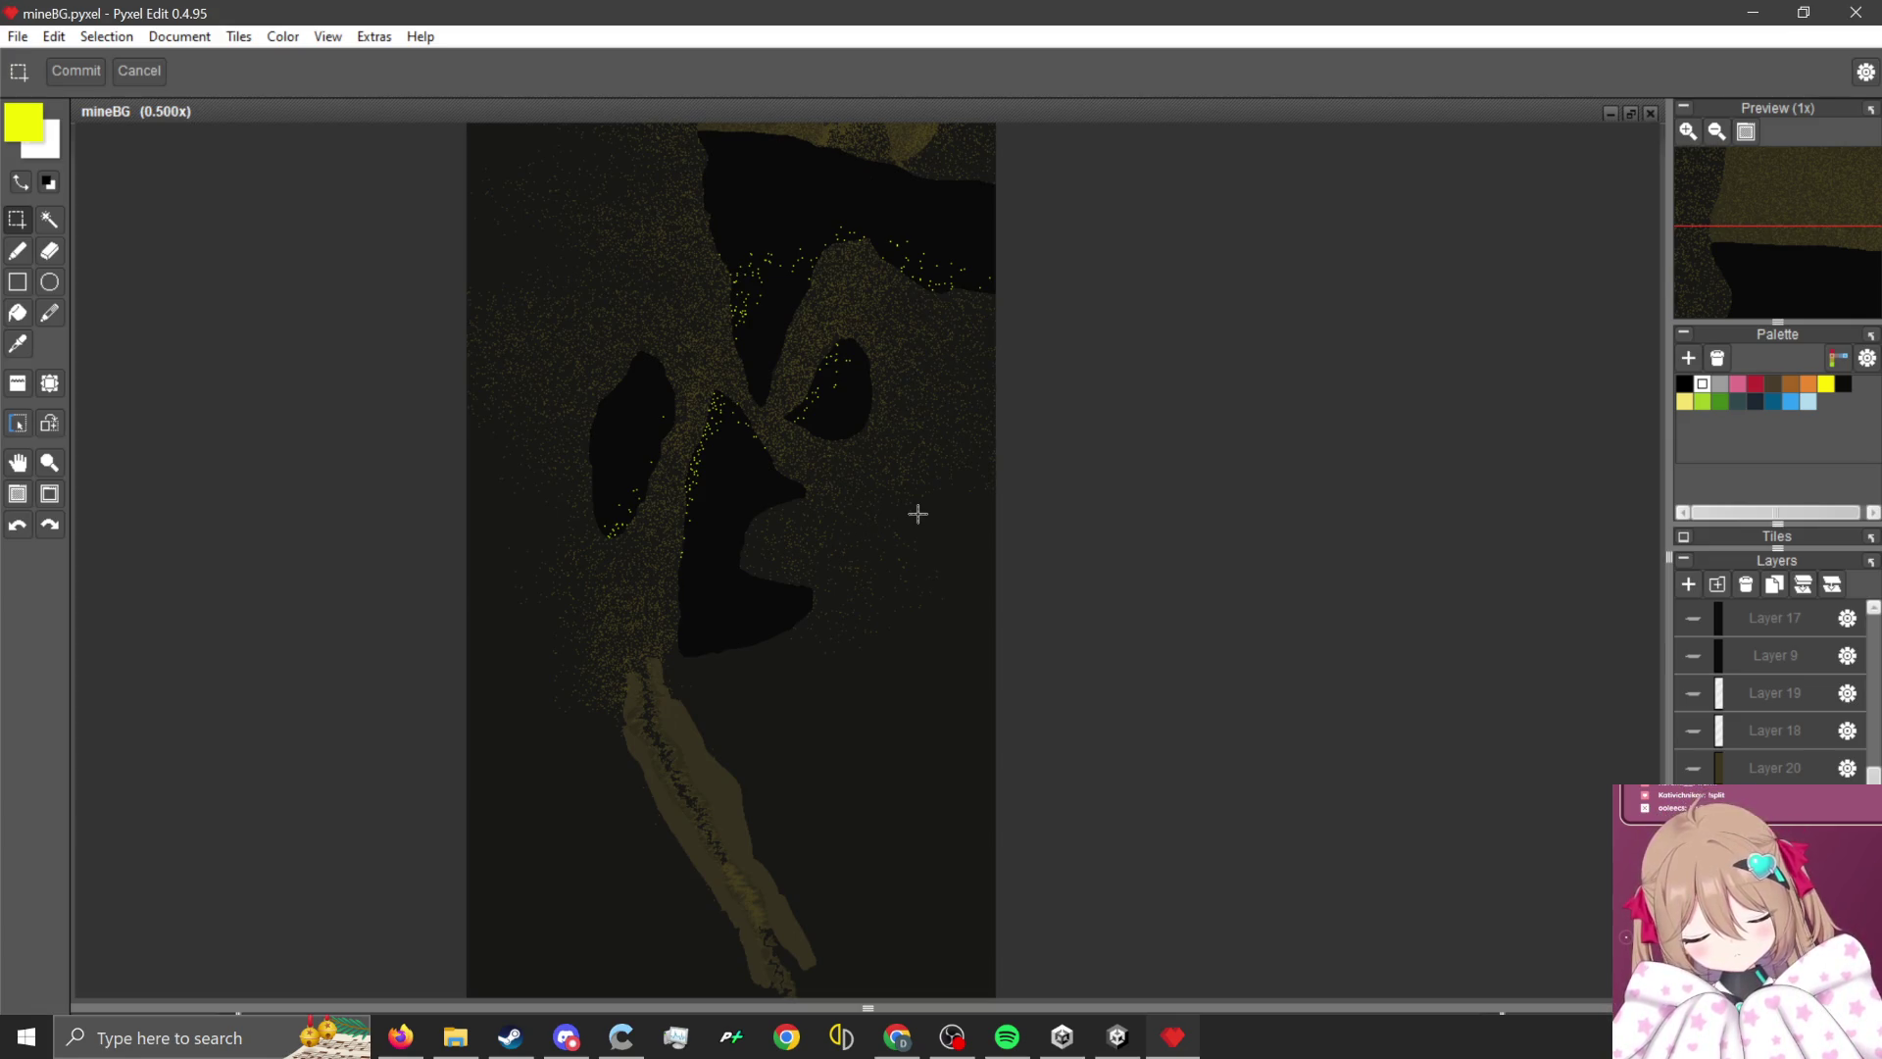
pyautogui.scroll(1, 784, 541)
pyautogui.scroll(-2, 787, 538)
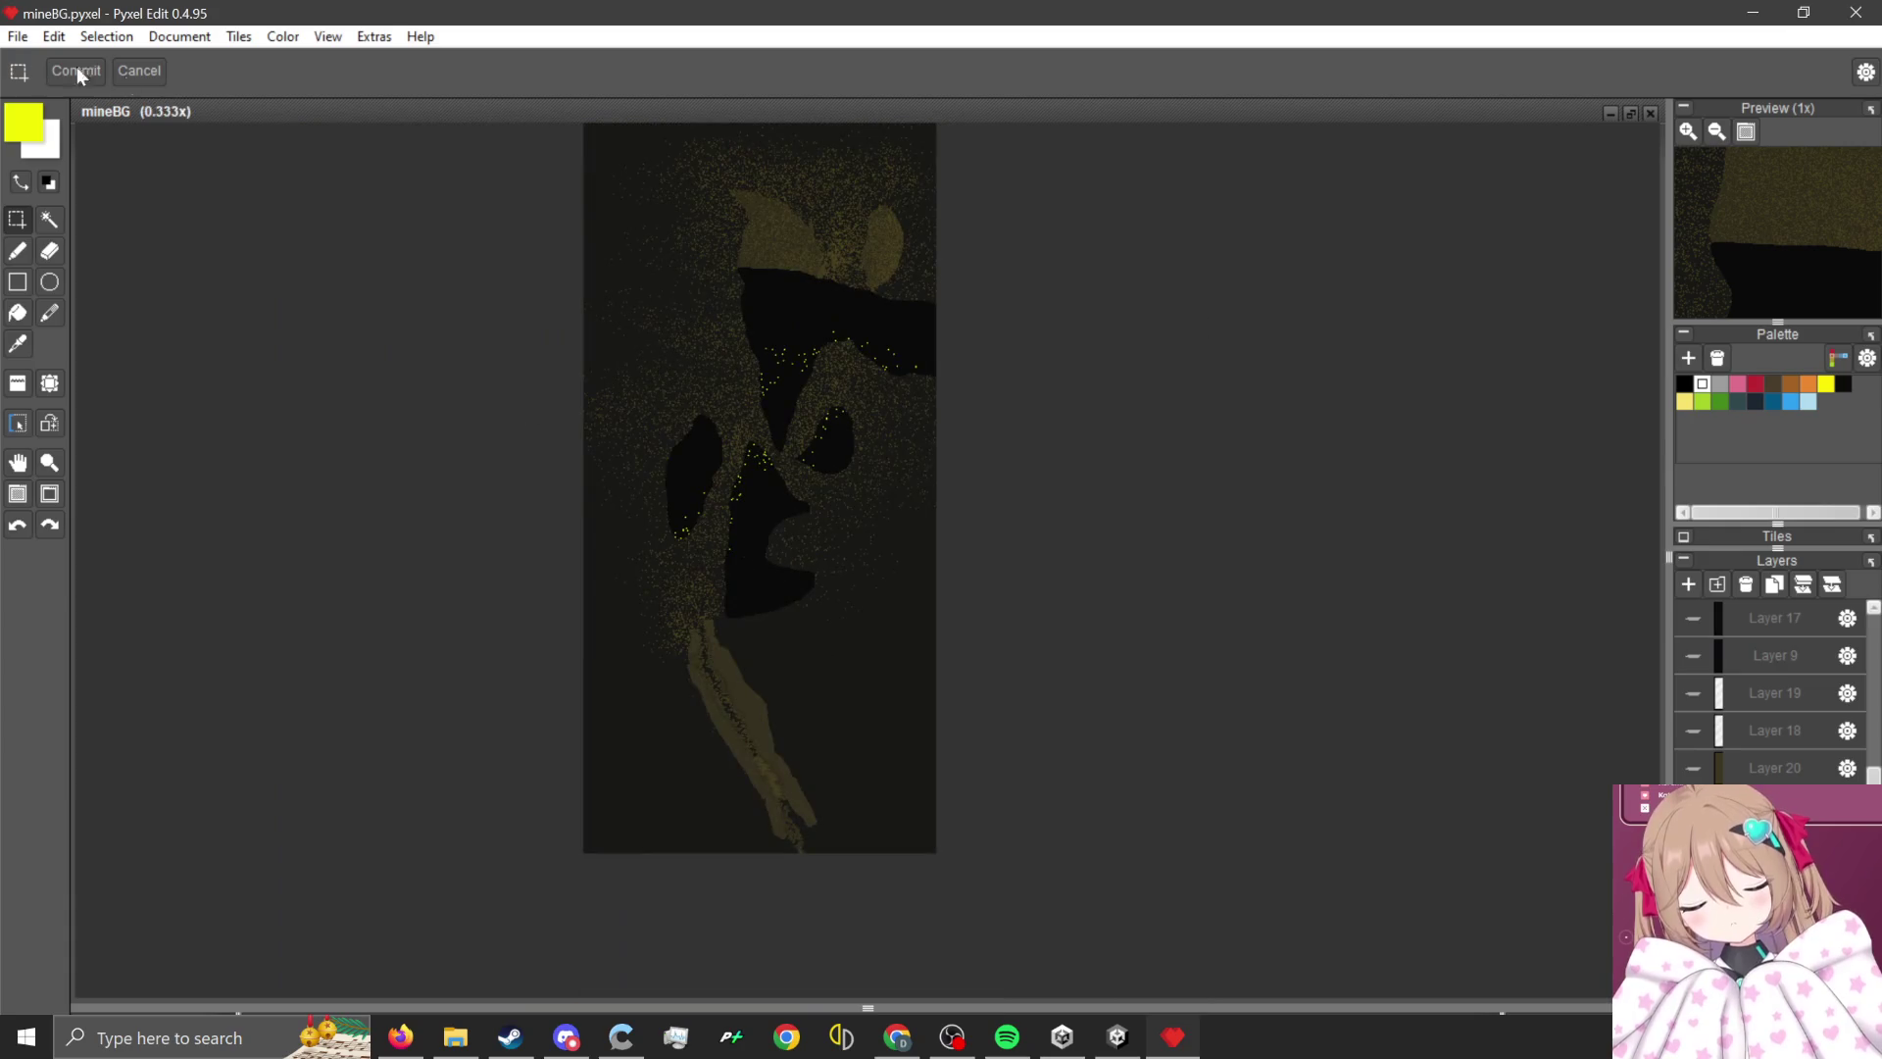
pyautogui.click(20, 41)
pyautogui.moveTo(113, 249)
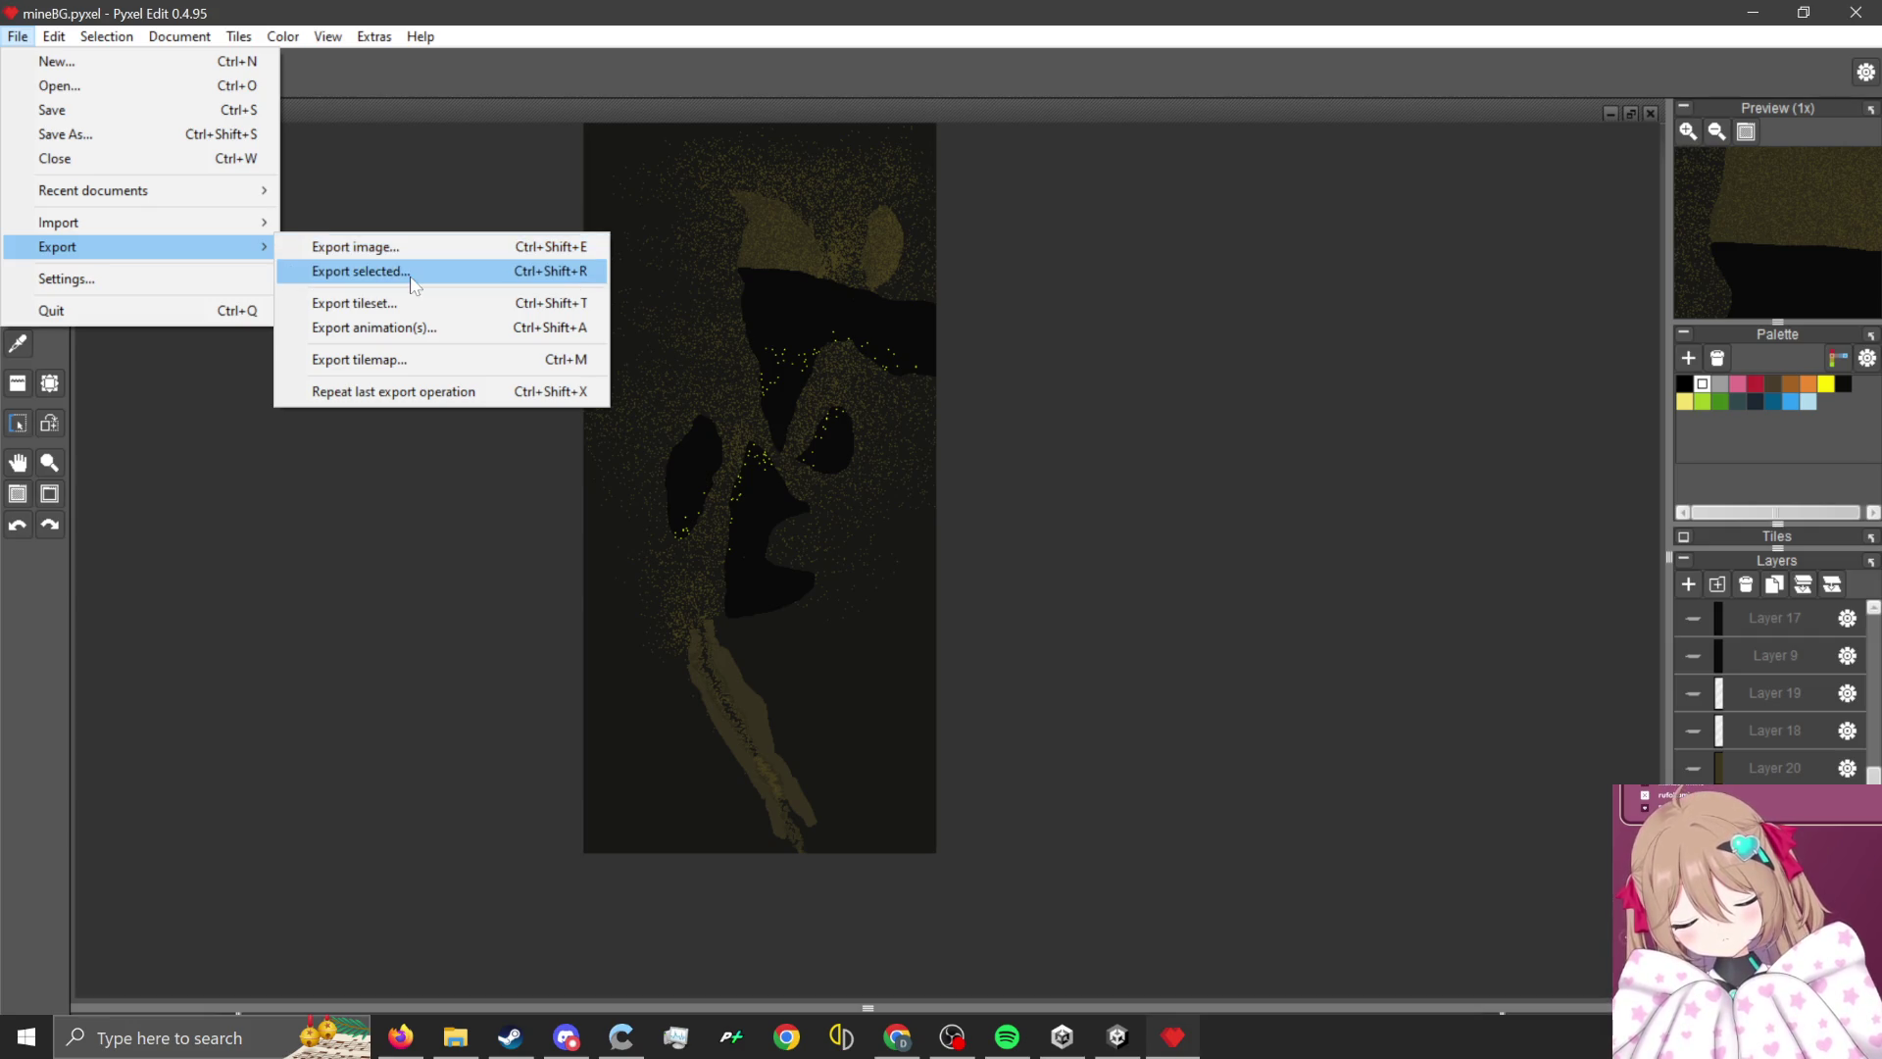
pyautogui.click(438, 253)
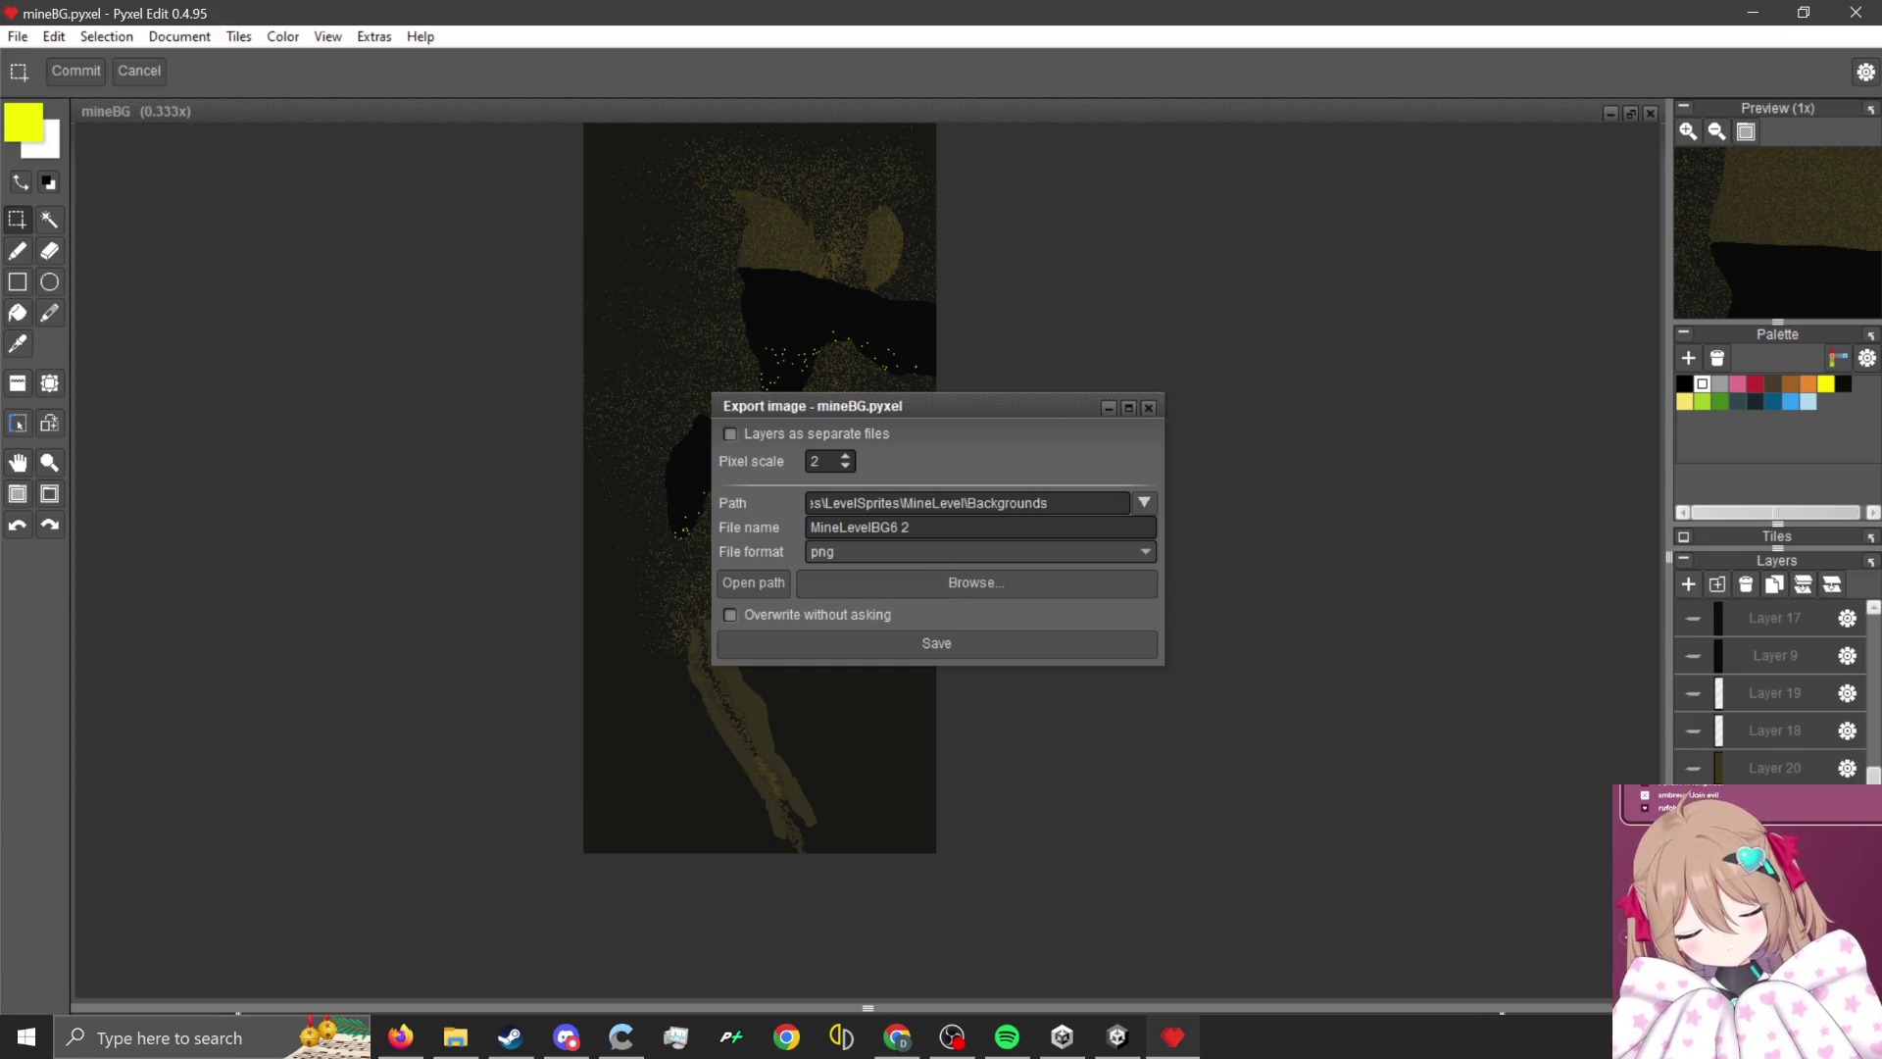
pyautogui.moveTo(1063, 413); pyautogui.dragTo(1400, 367)
pyautogui.scroll(3, 764, 441)
pyautogui.scroll(-2, 746, 412)
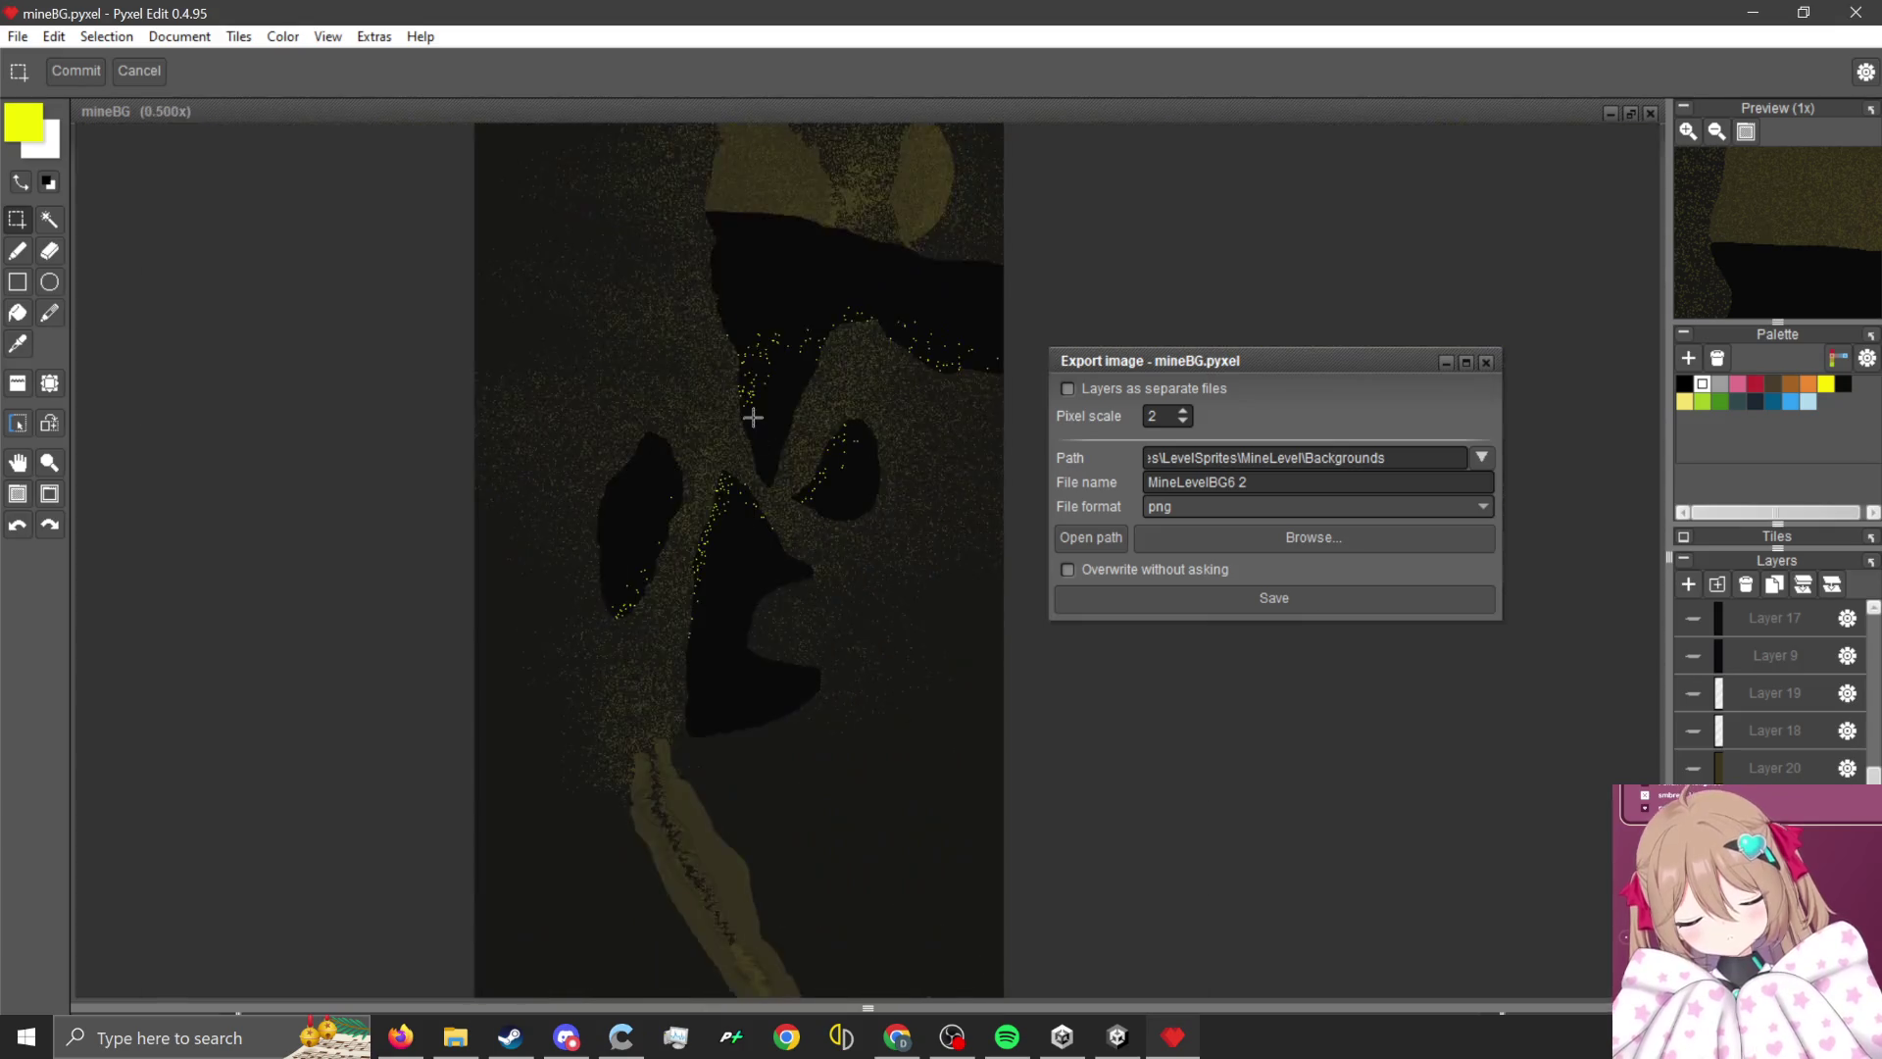
pyautogui.scroll(2, 809, 637)
pyautogui.scroll(-1, 944, 588)
pyautogui.scroll(1, 944, 589)
pyautogui.scroll(-1, 939, 557)
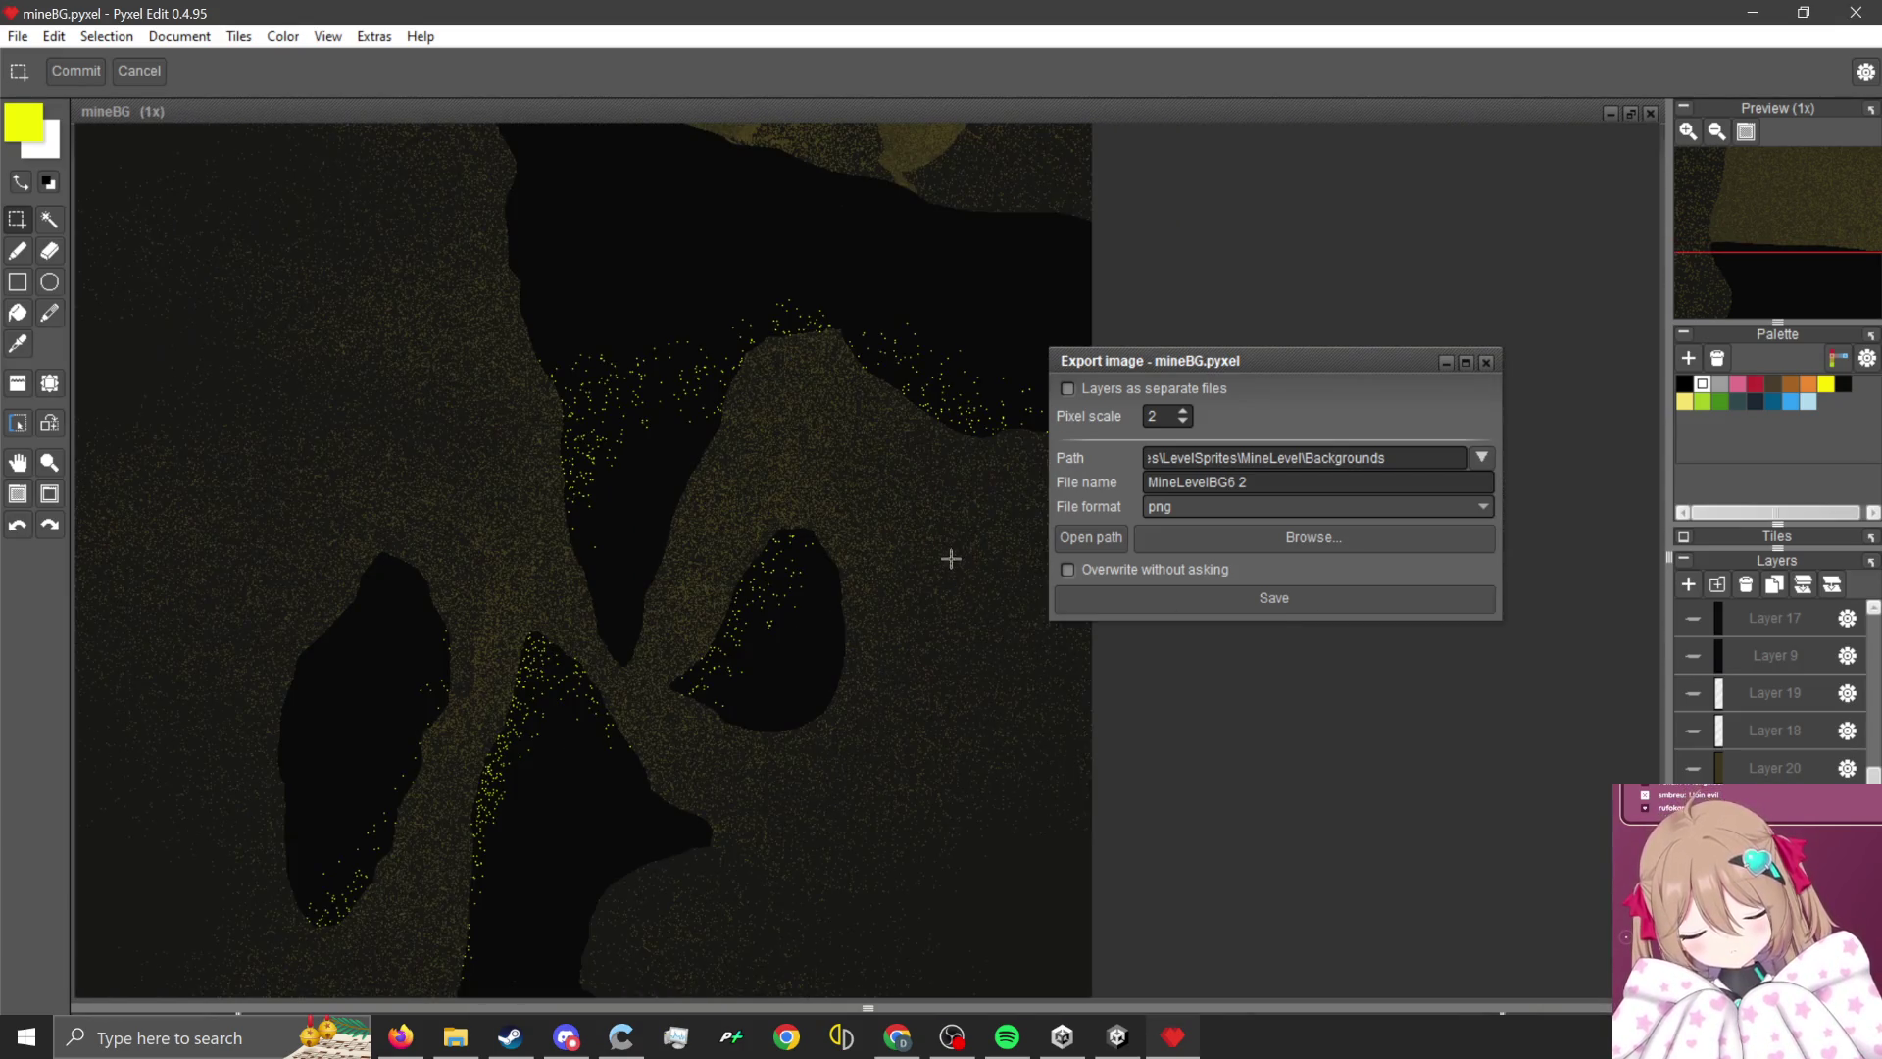
pyautogui.click(1483, 362)
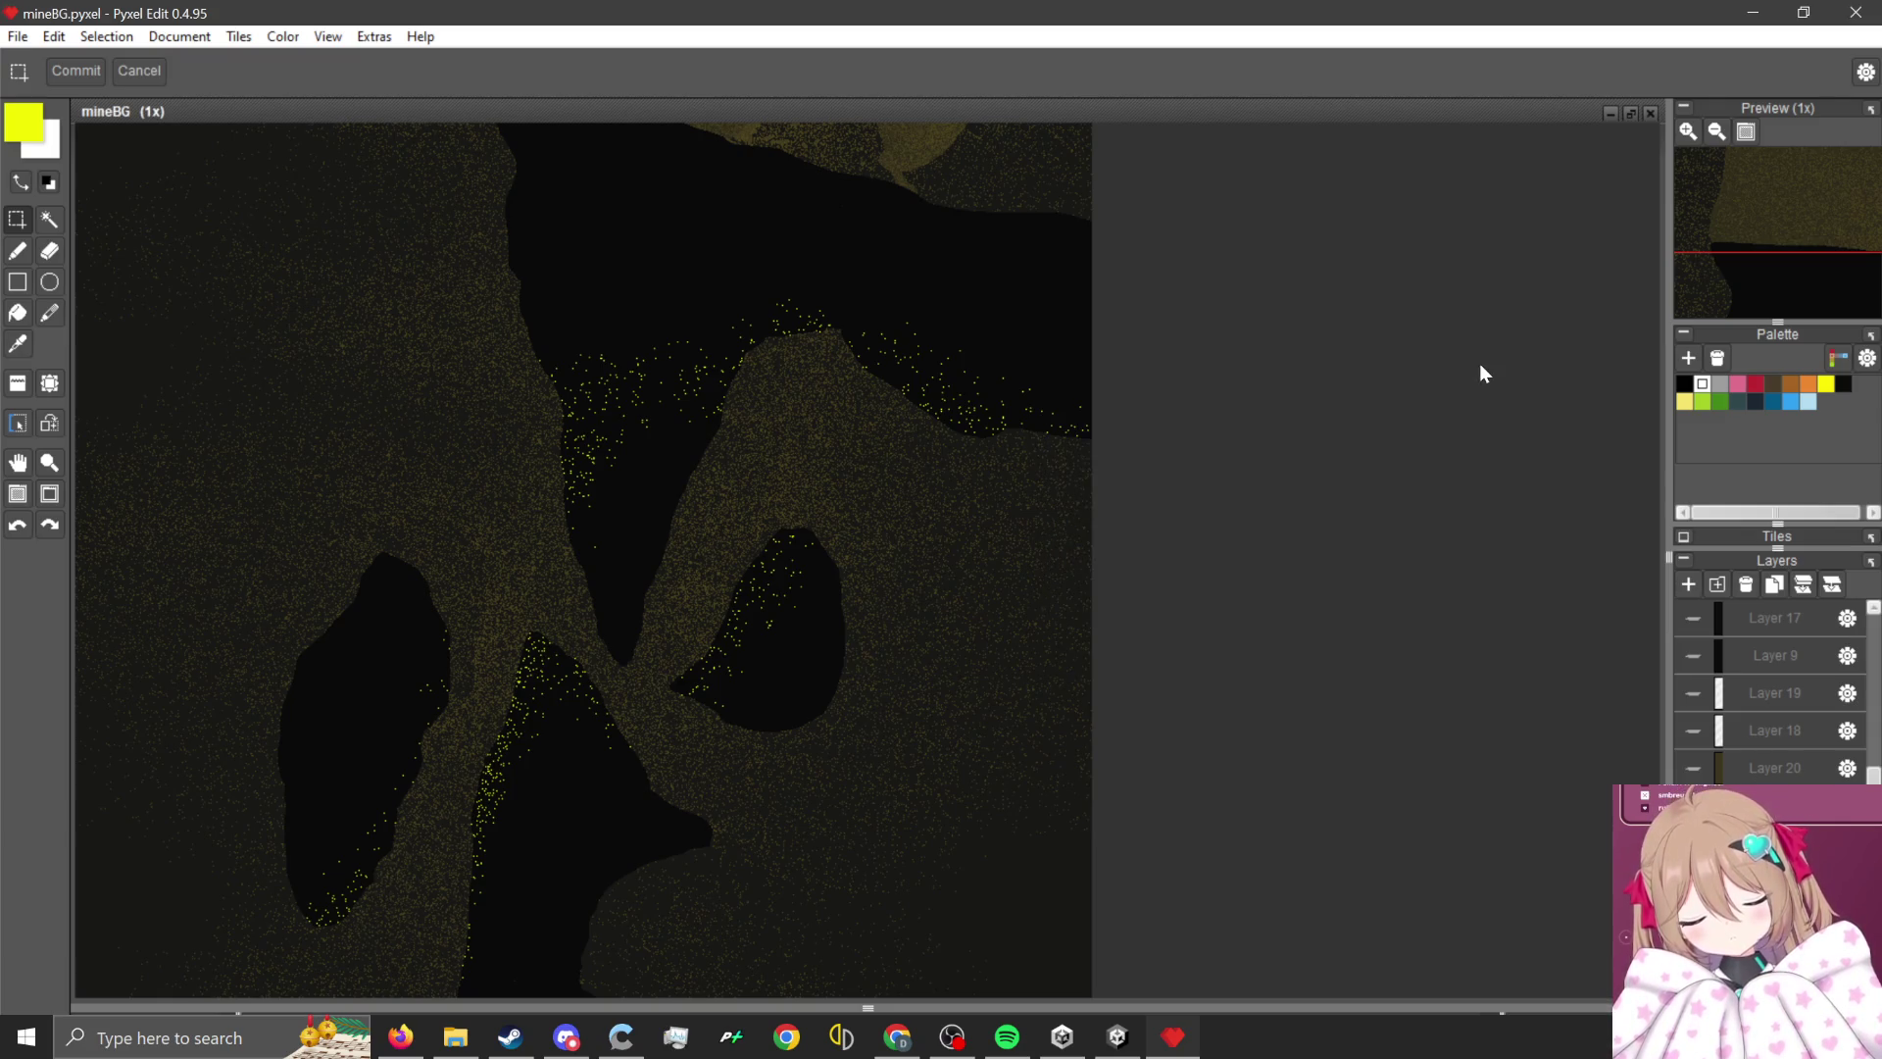
pyautogui.click(1692, 730)
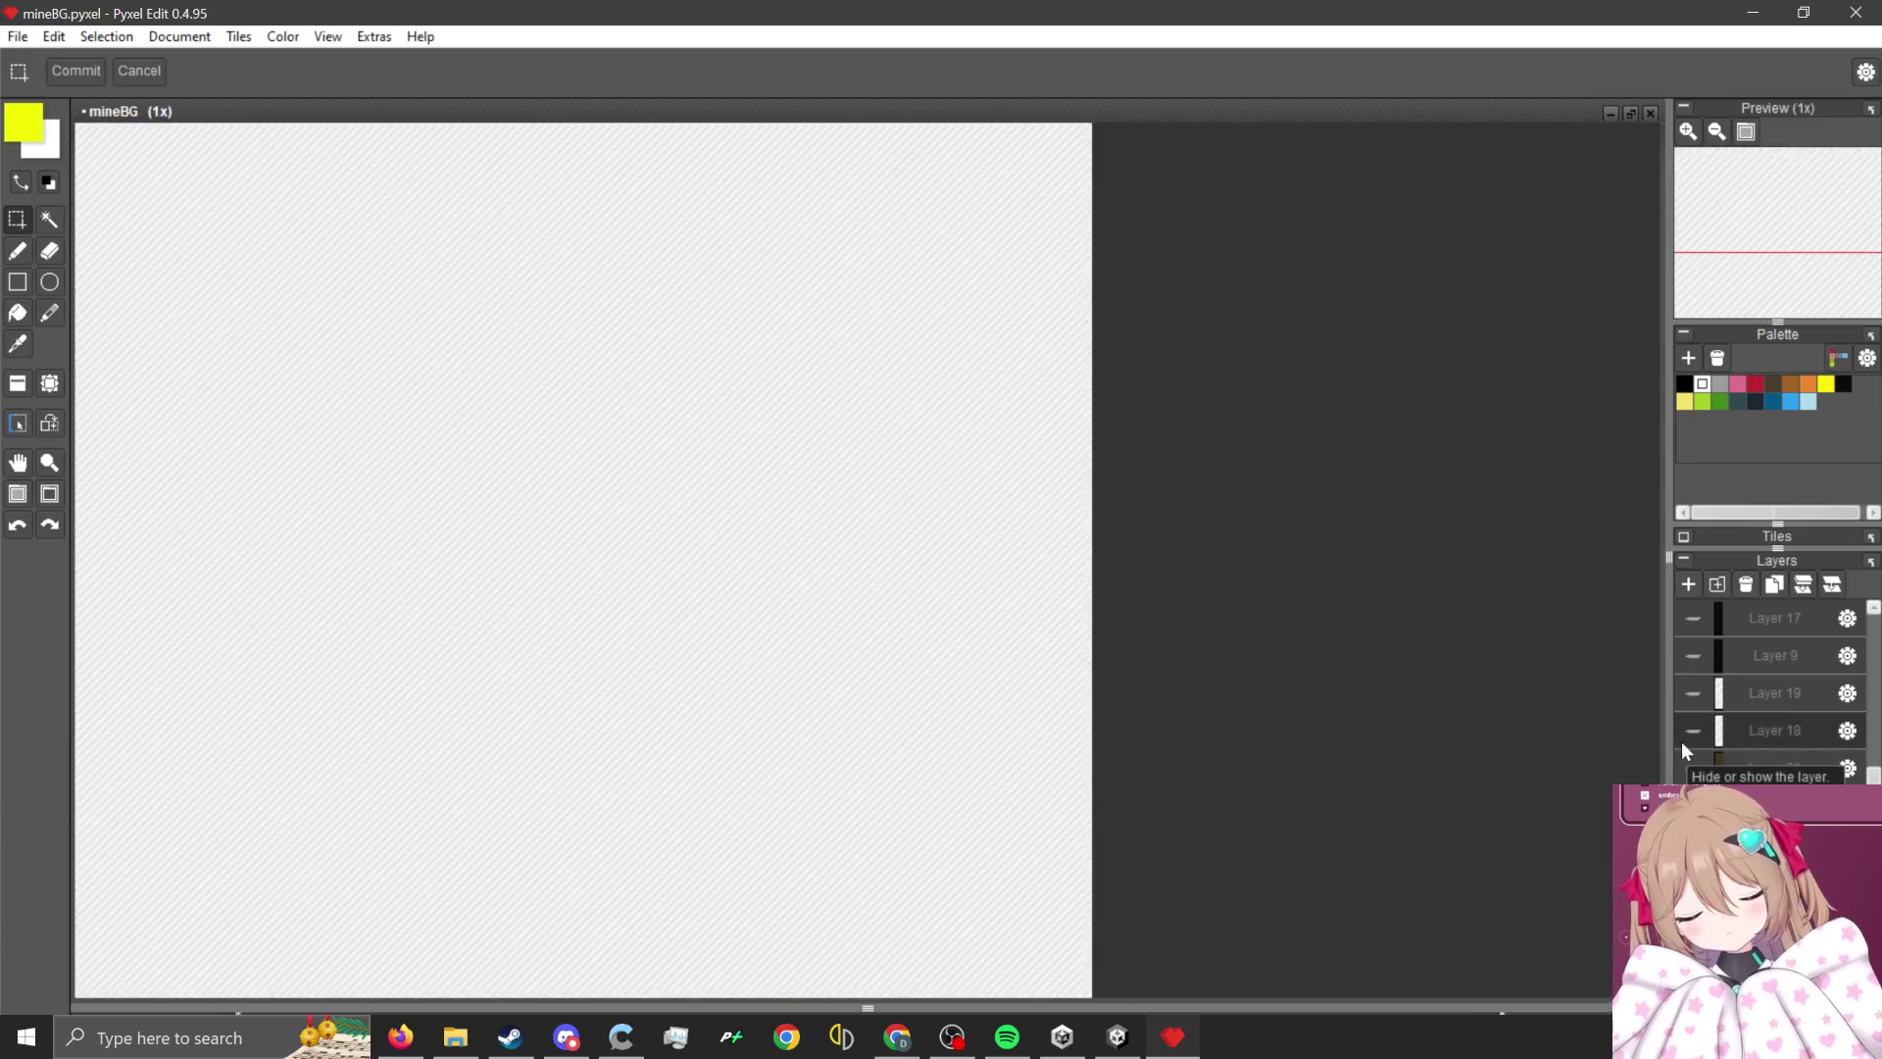
pyautogui.scroll(1, 1235, 580)
pyautogui.scroll(-2, 843, 499)
pyautogui.scroll(3, 886, 525)
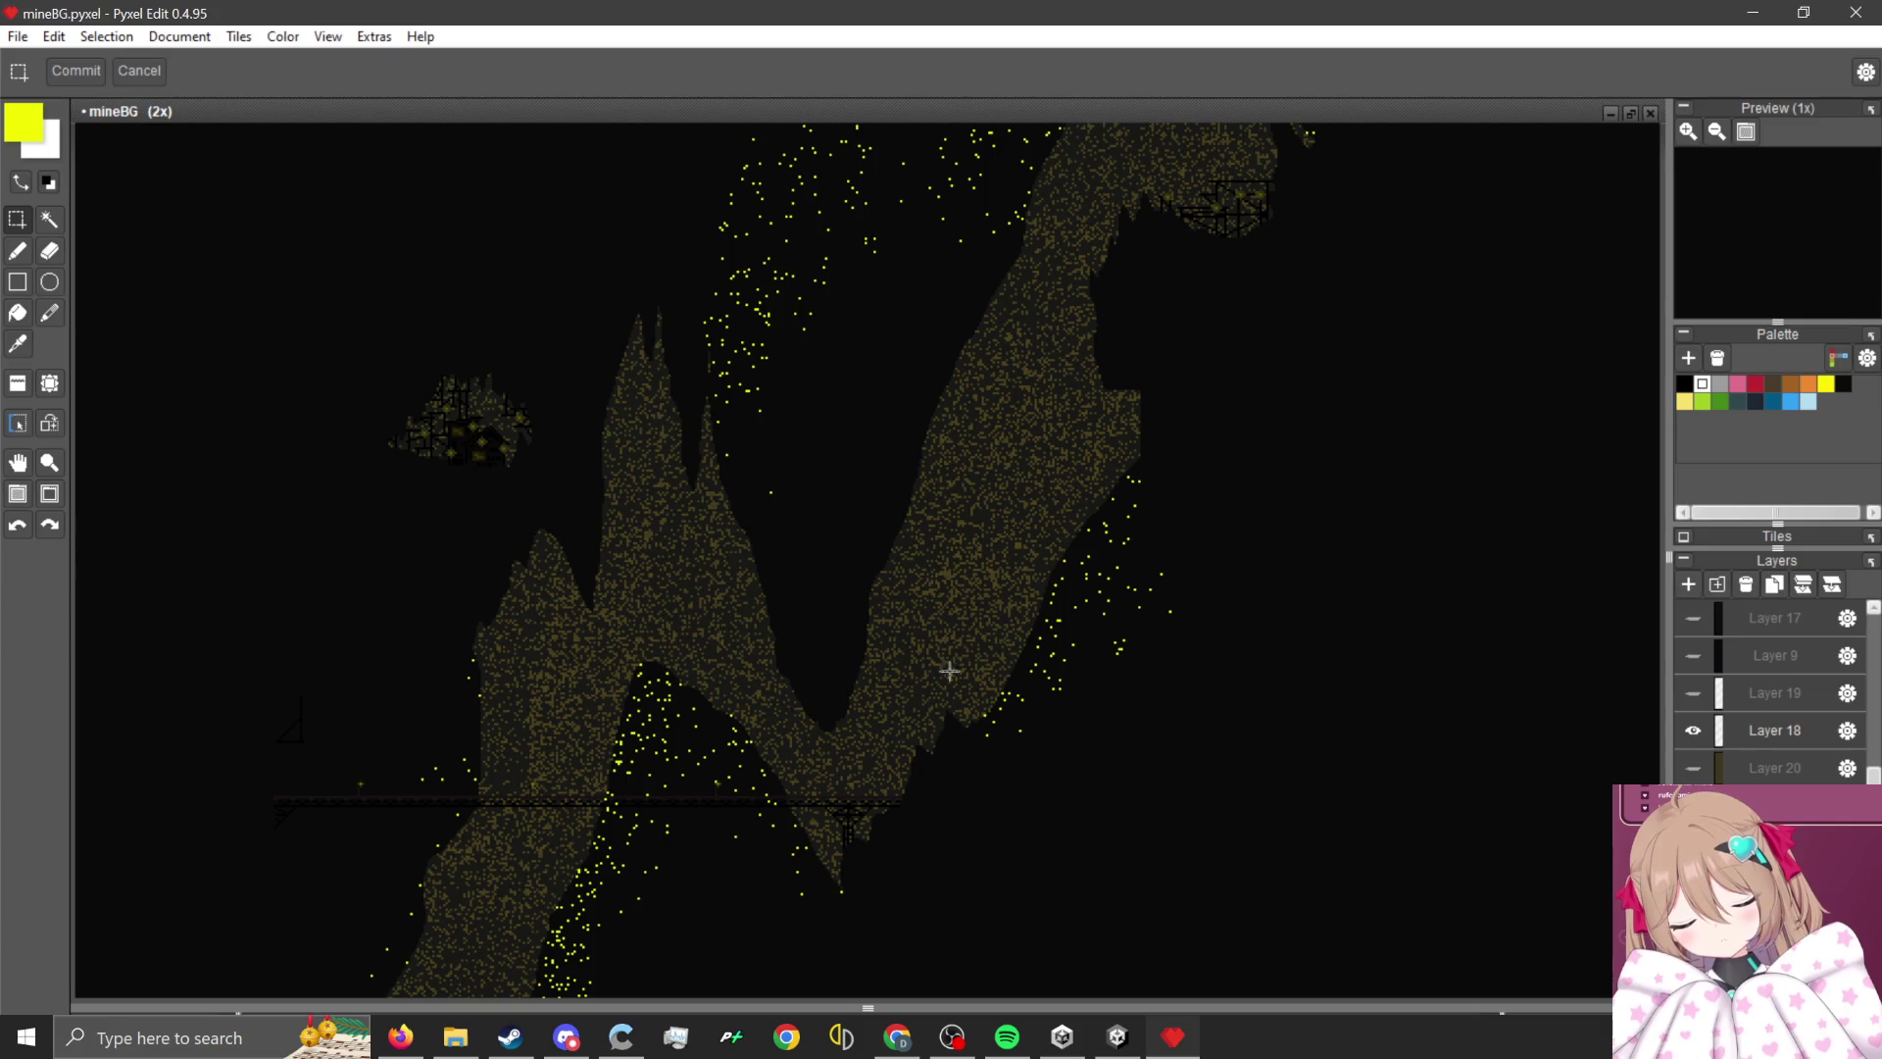
pyautogui.scroll(-2, 841, 652)
pyautogui.scroll(-1, 863, 518)
pyautogui.scroll(2, 864, 564)
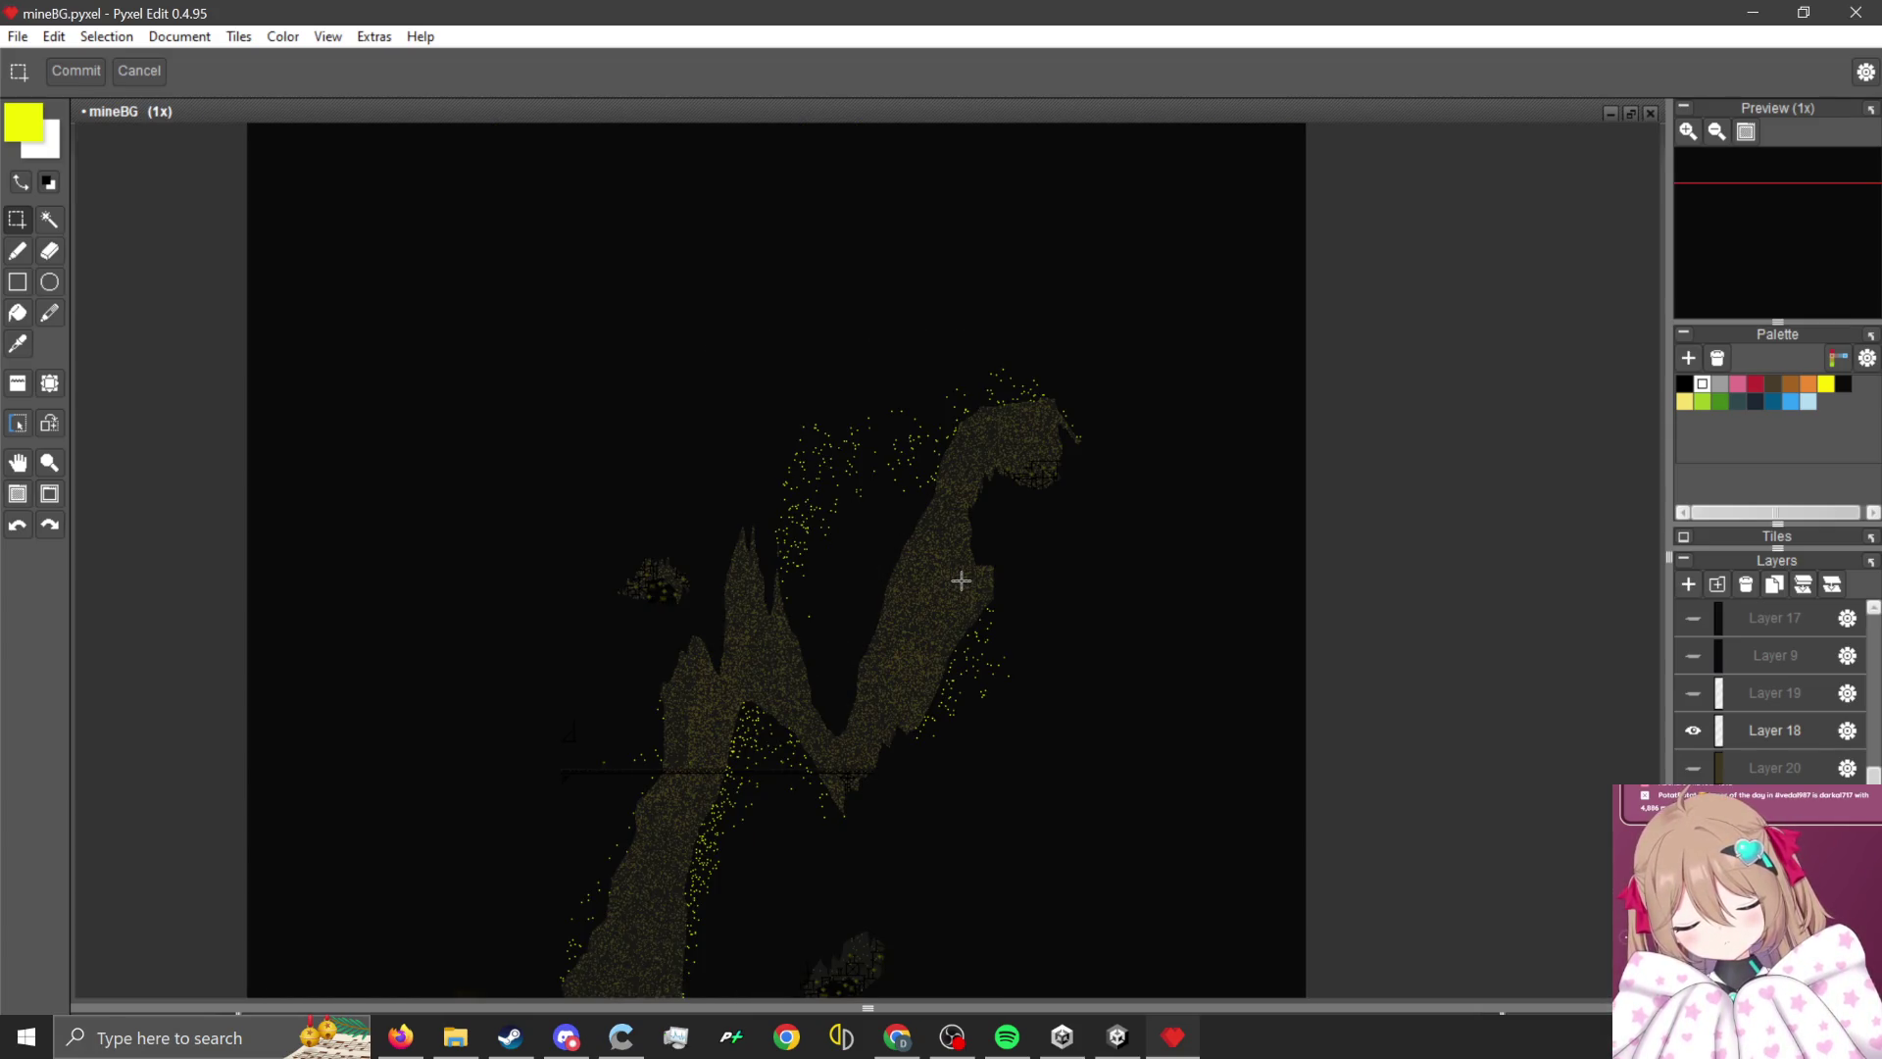
pyautogui.scroll(1, 898, 558)
pyautogui.scroll(-2, 882, 454)
pyautogui.scroll(1, 948, 517)
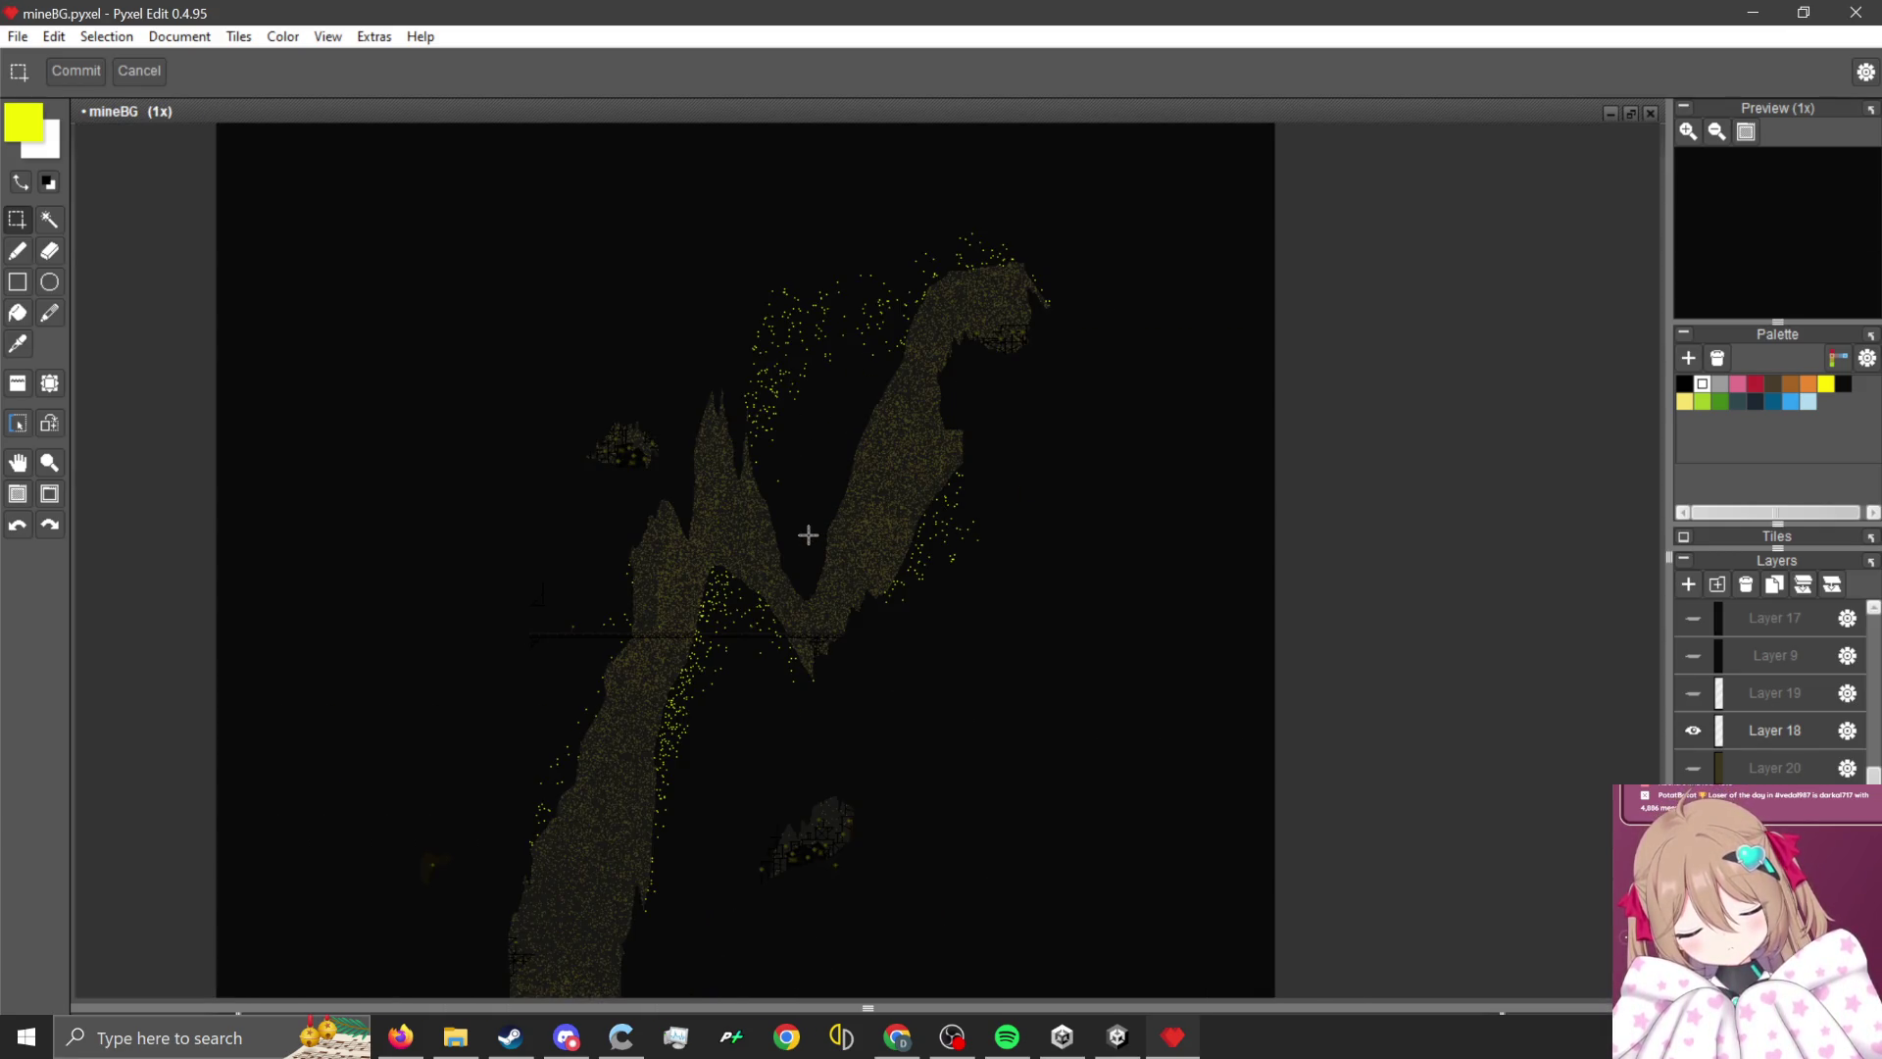
pyautogui.scroll(-2, 807, 536)
pyautogui.scroll(2, 799, 546)
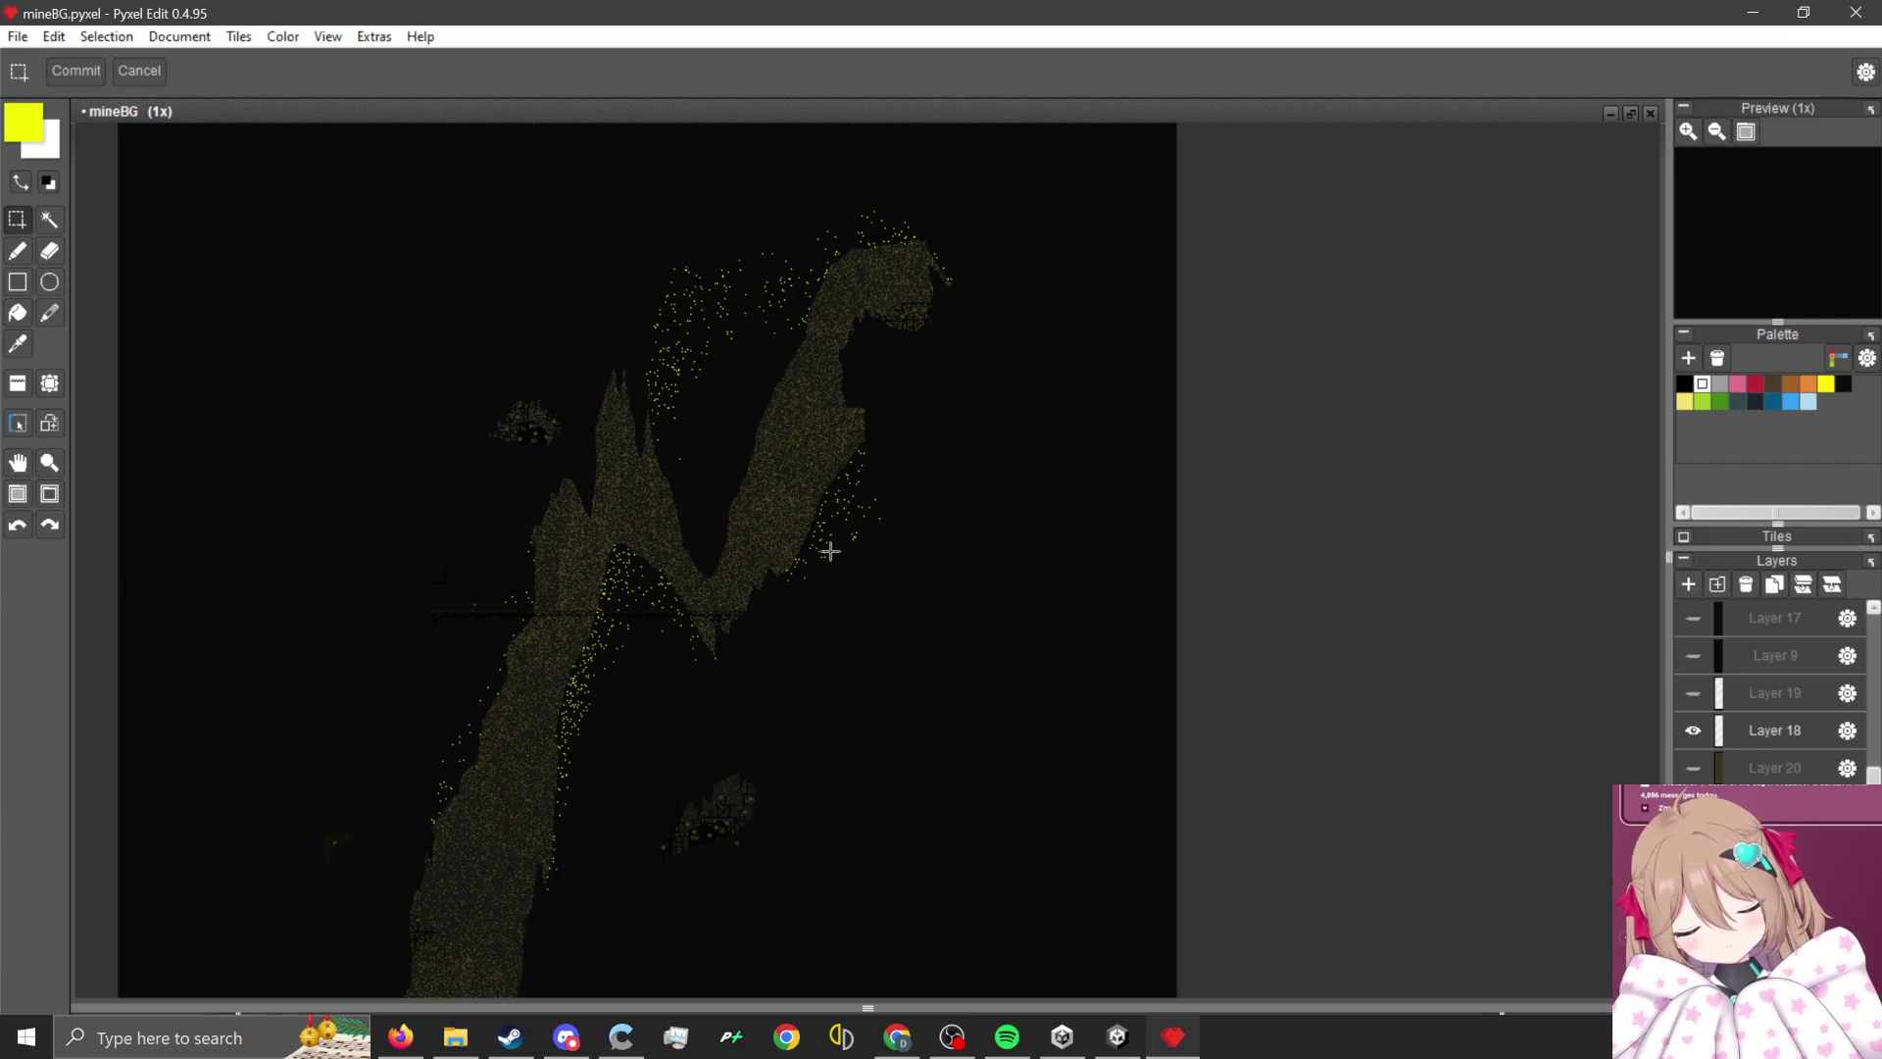
pyautogui.scroll(-1, 815, 545)
pyautogui.scroll(2, 785, 735)
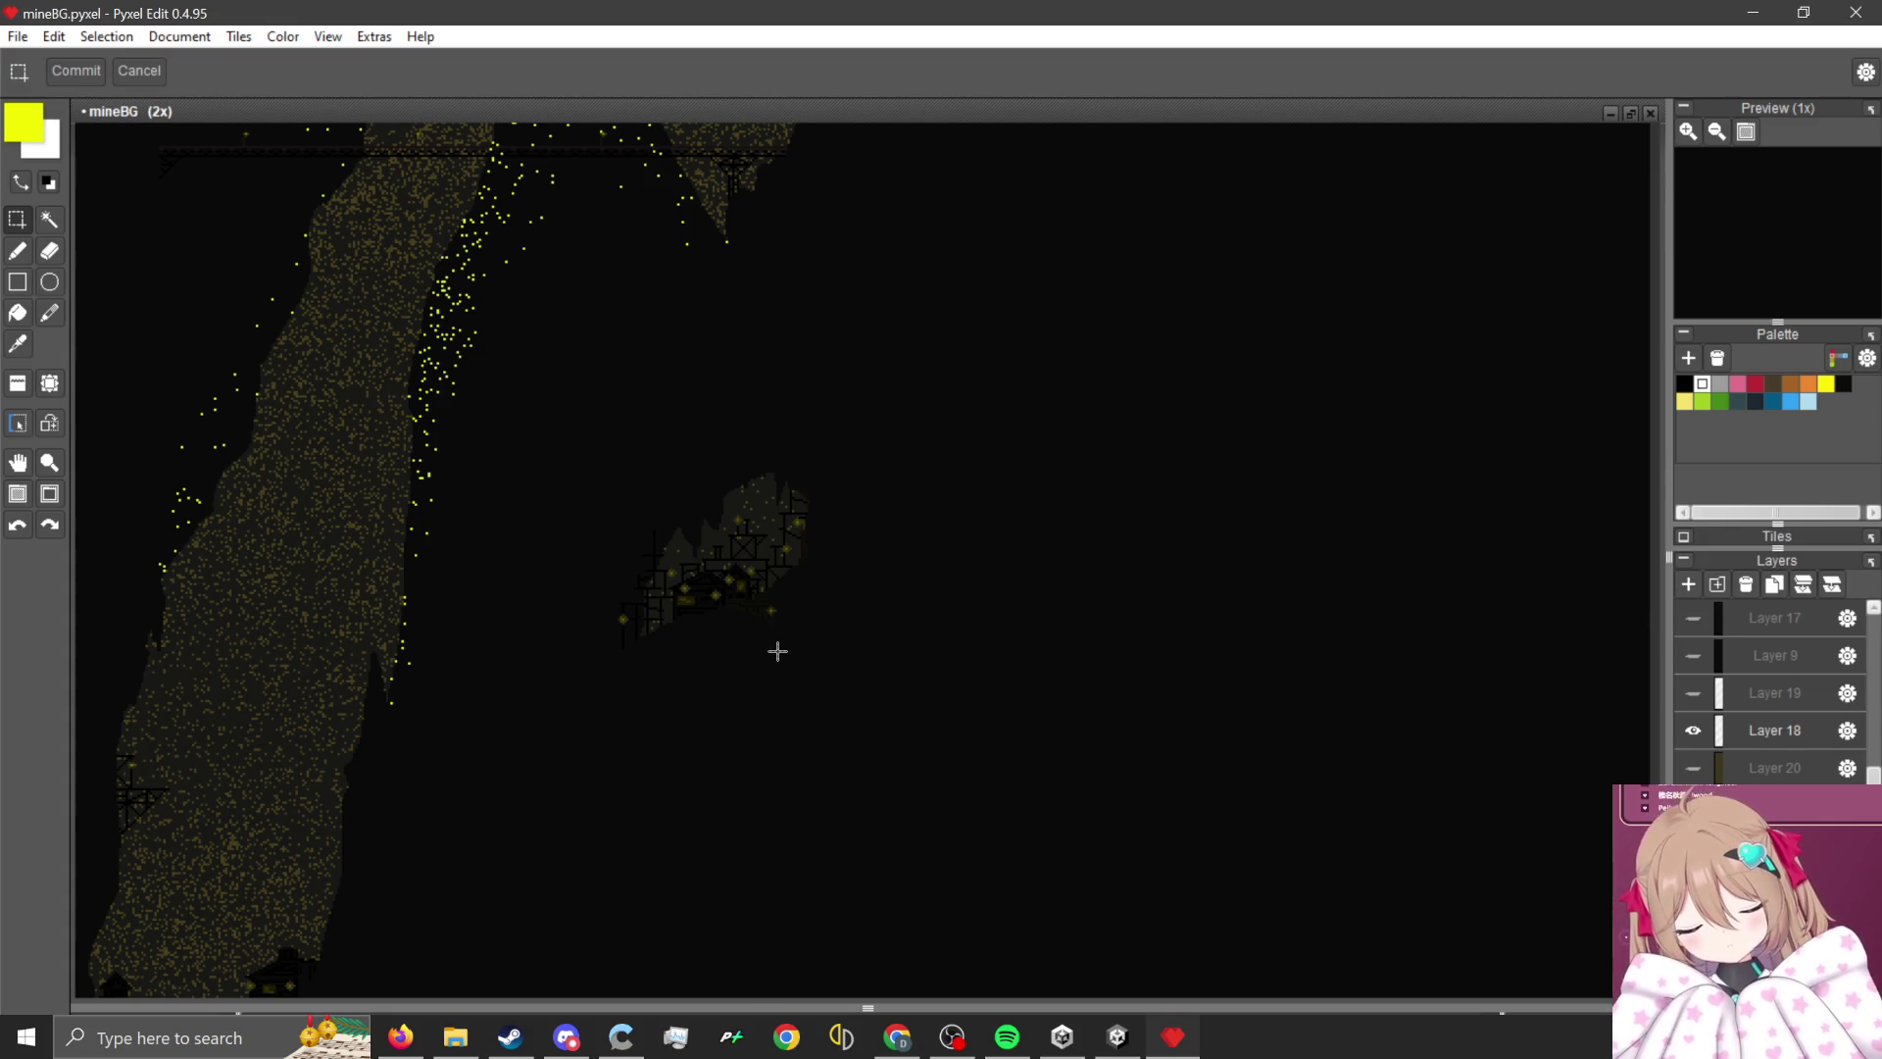
pyautogui.scroll(-2, 768, 646)
pyautogui.scroll(1, 664, 356)
pyautogui.scroll(1, 618, 408)
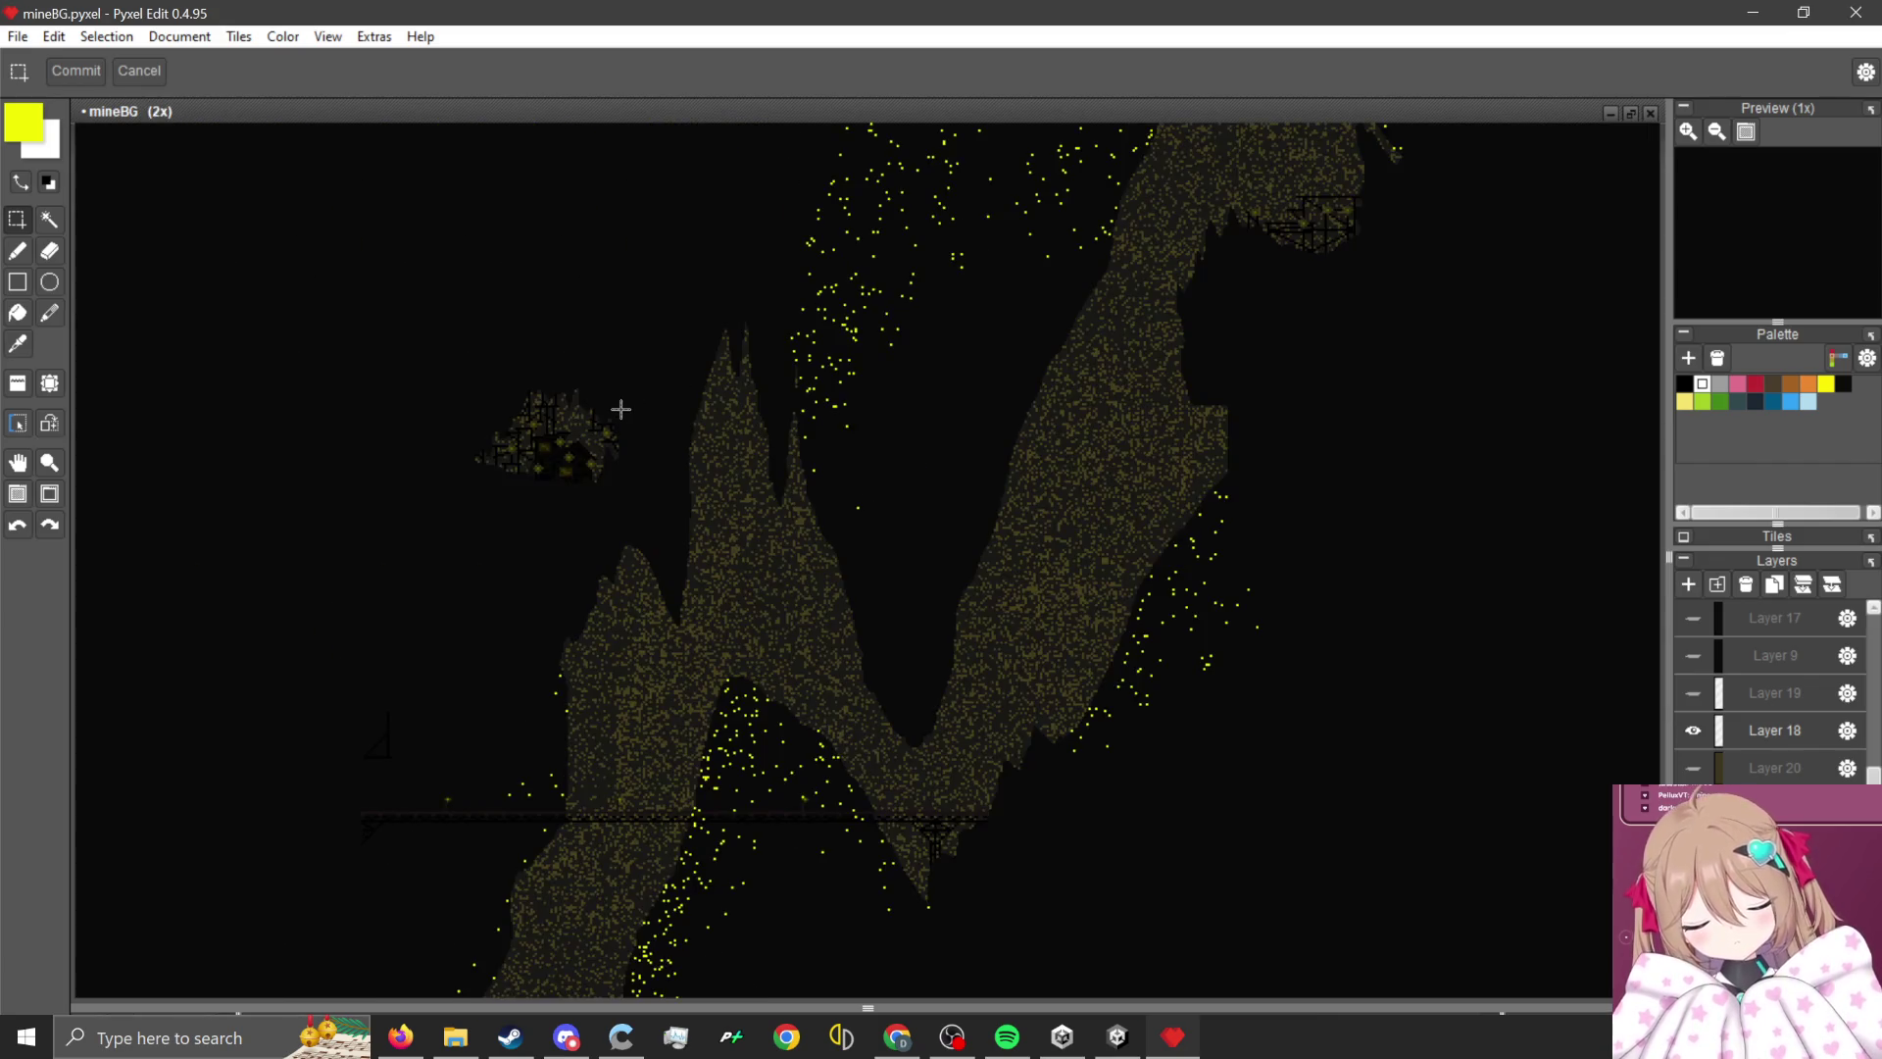
pyautogui.scroll(-2, 723, 592)
pyautogui.scroll(2, 803, 328)
pyautogui.scroll(-2, 820, 481)
pyautogui.scroll(2, 713, 576)
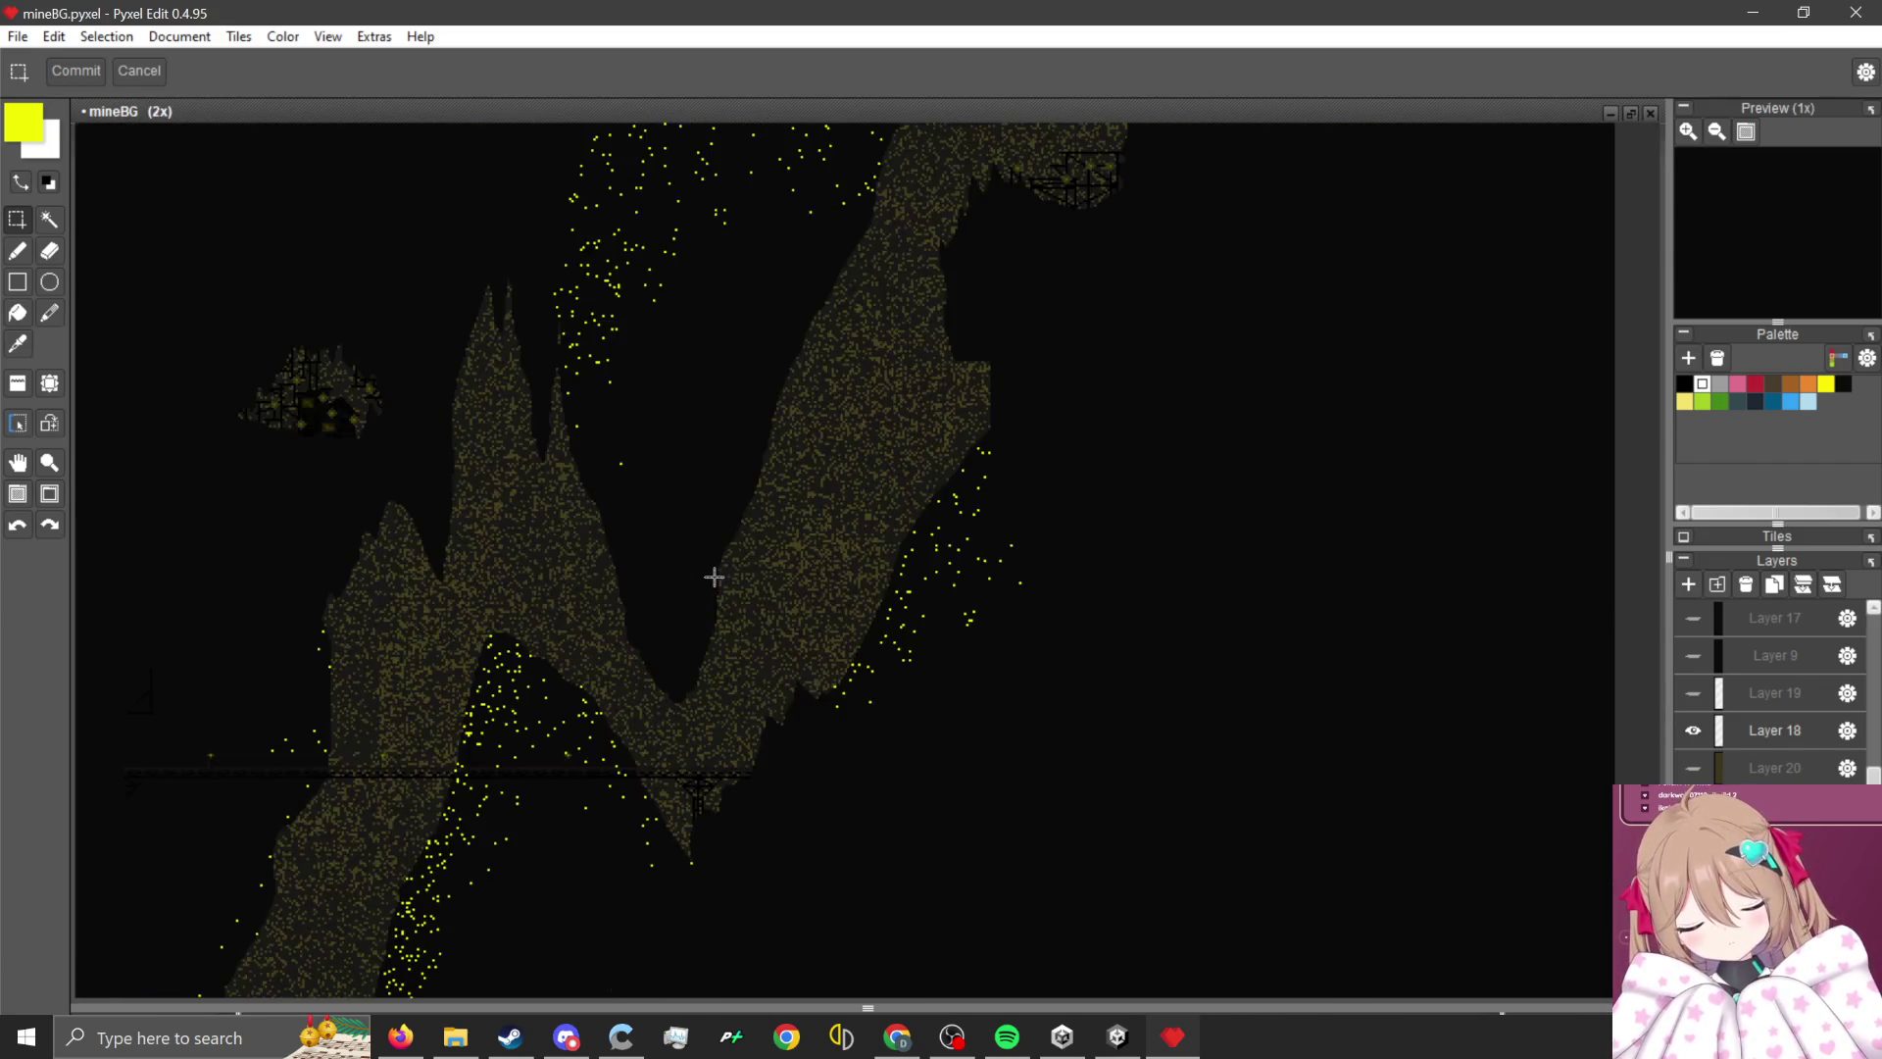
pyautogui.scroll(-2, 829, 552)
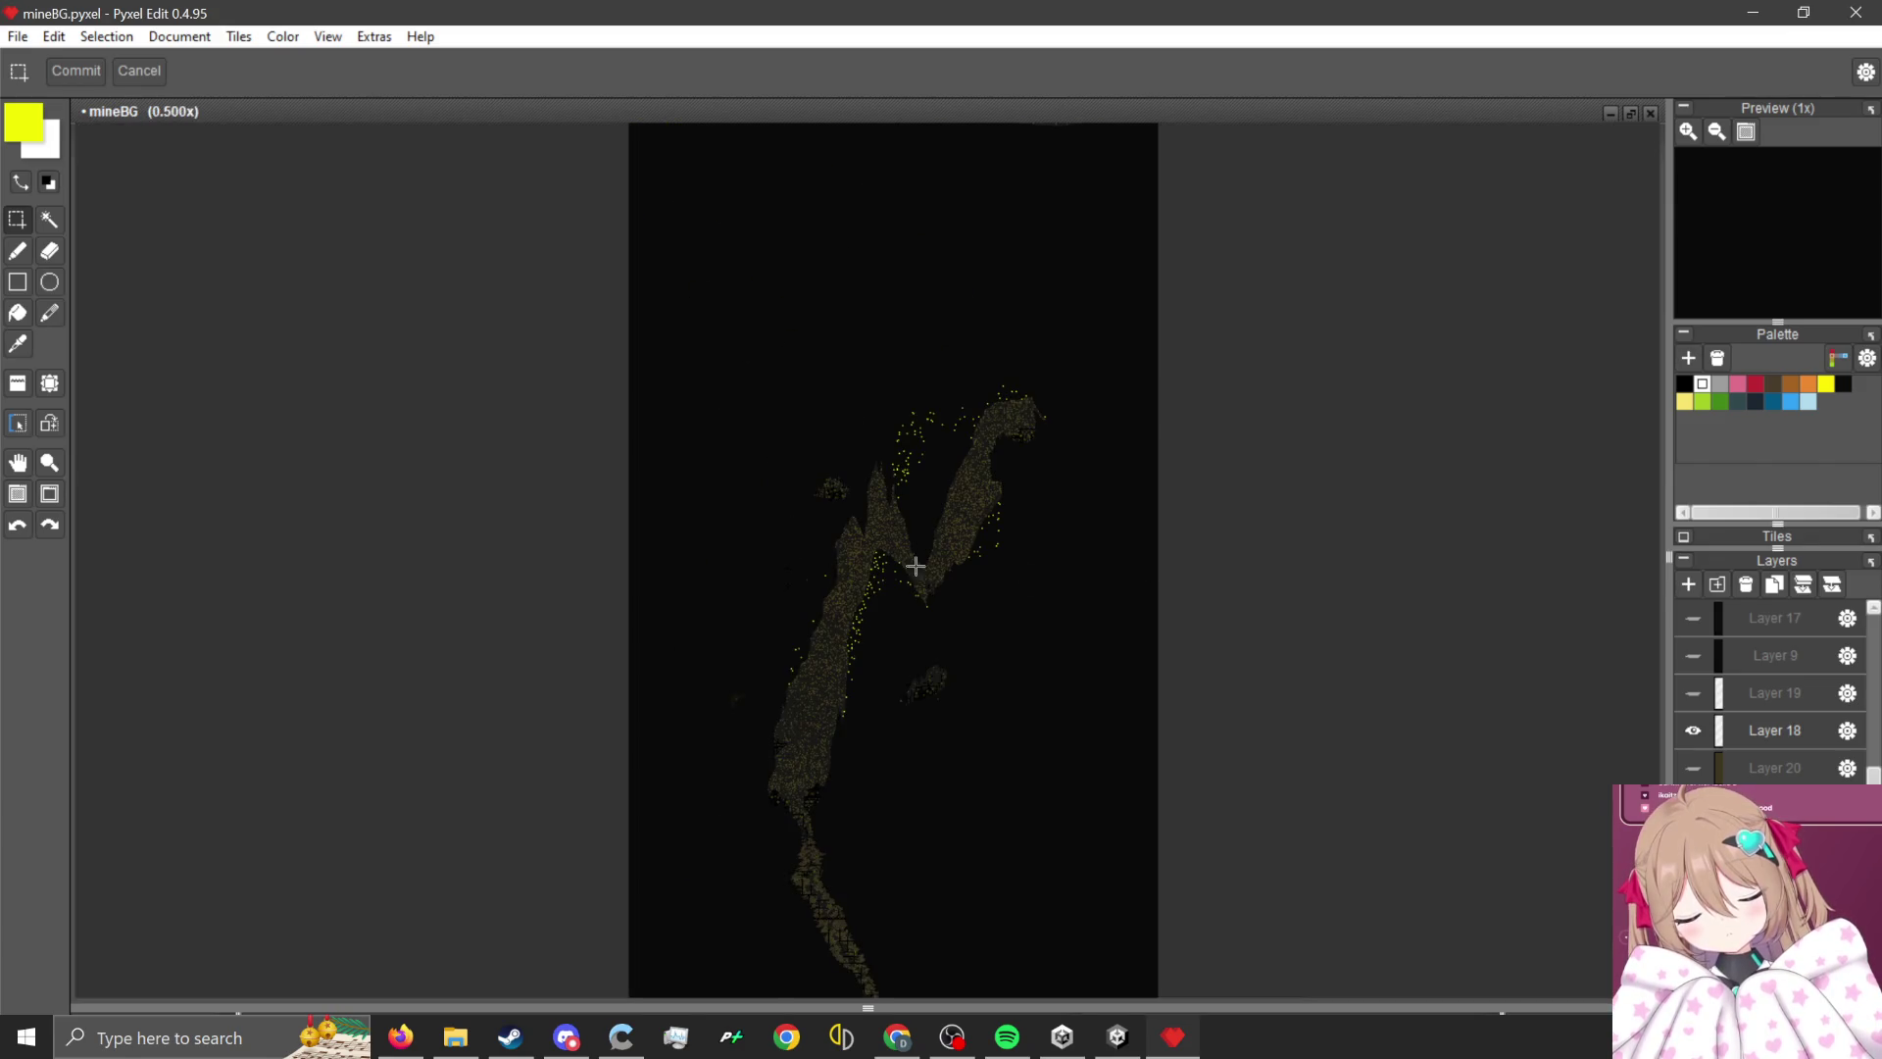
pyautogui.scroll(3, 895, 685)
pyautogui.scroll(-3, 958, 601)
pyautogui.scroll(3, 931, 588)
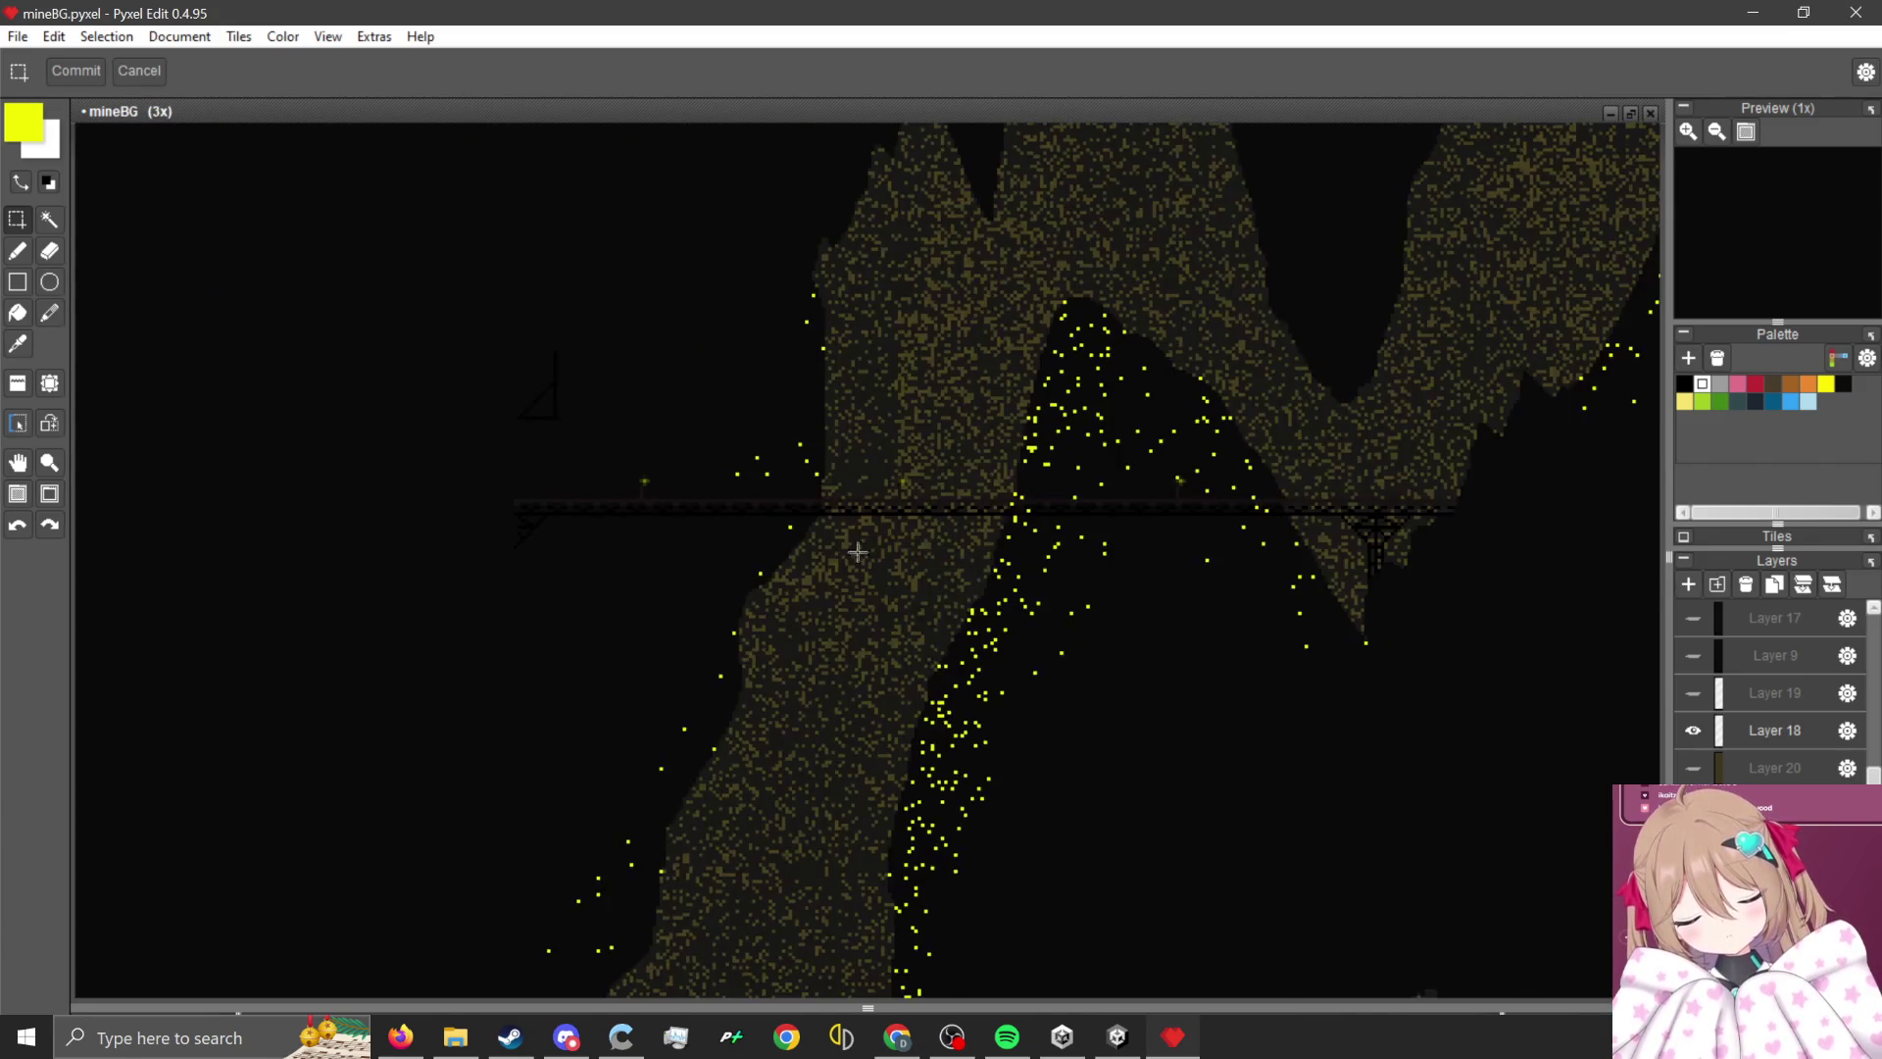
pyautogui.scroll(1, 840, 586)
pyautogui.scroll(-1, 840, 586)
pyautogui.scroll(-2, 852, 571)
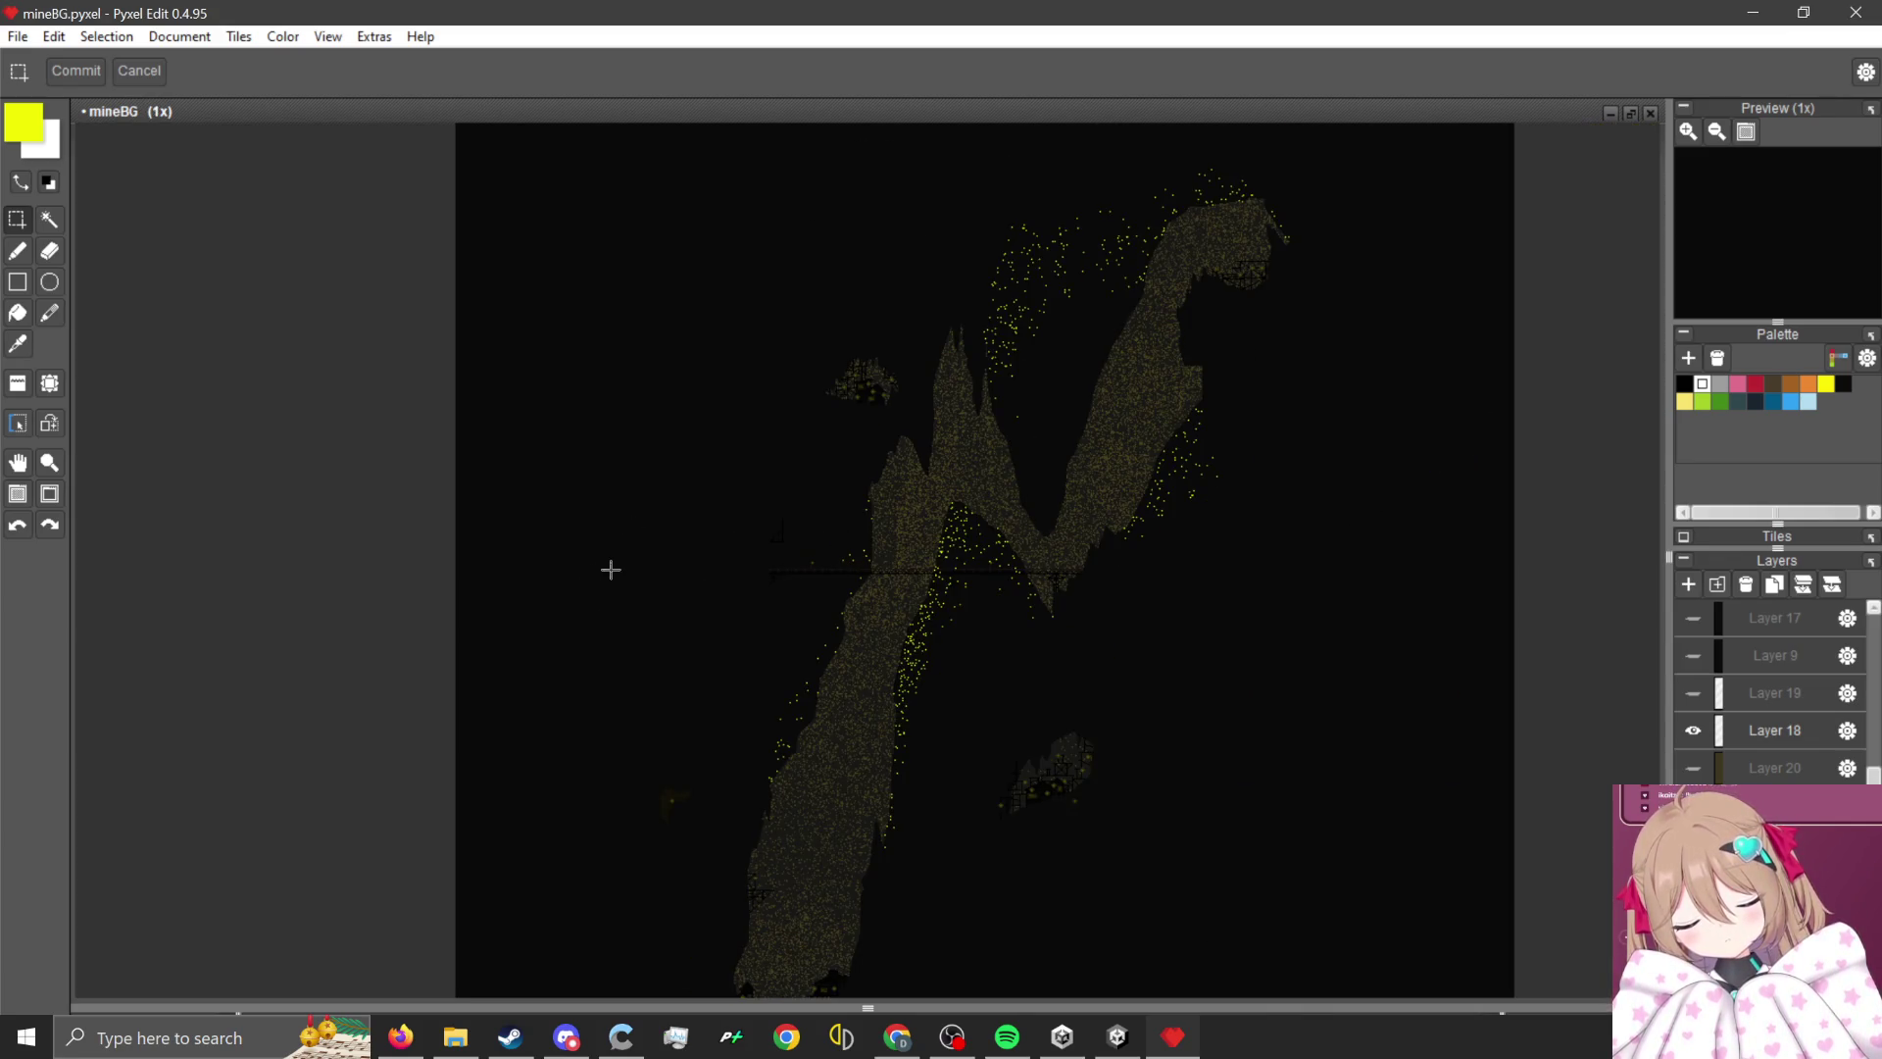
# - Export the image over MineLevelBG5 2.png at pixel scale 2, then minimise Pyxel Edit
pyautogui.click(20, 35)
pyautogui.moveTo(112, 246)
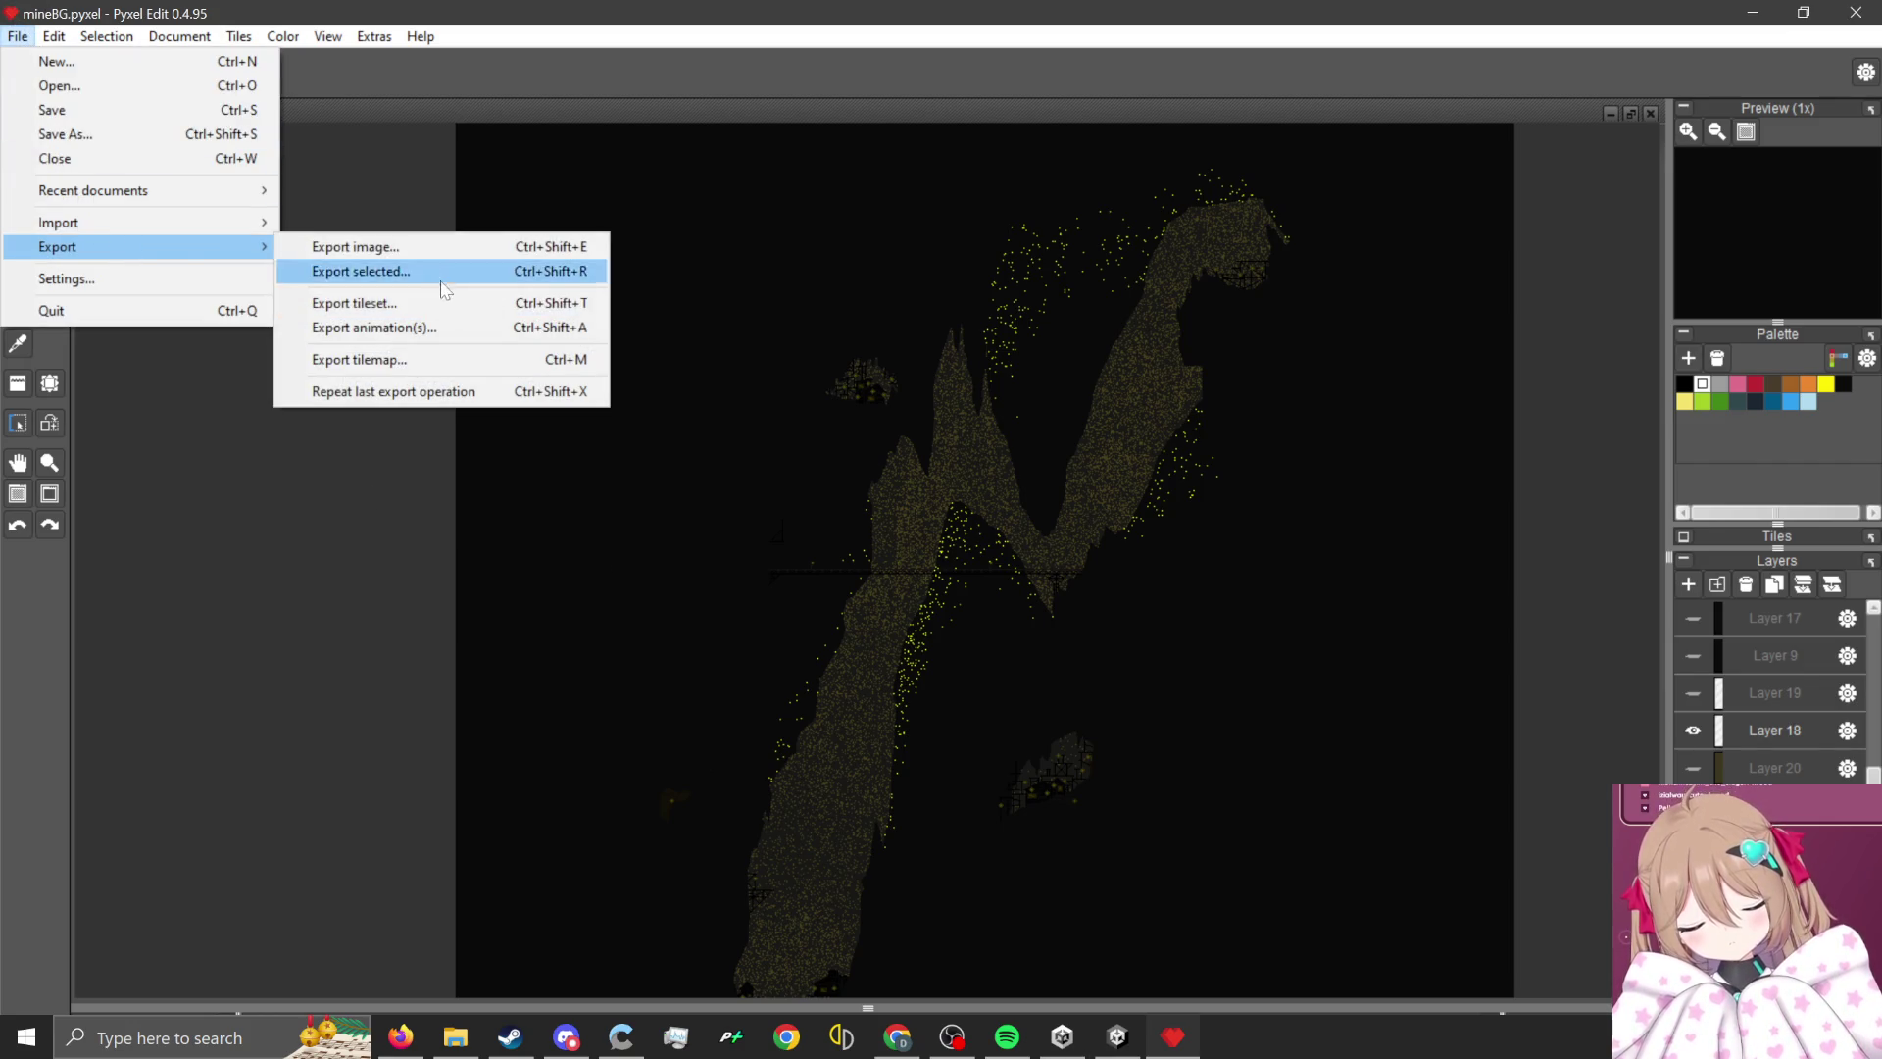
pyautogui.click(266, 366)
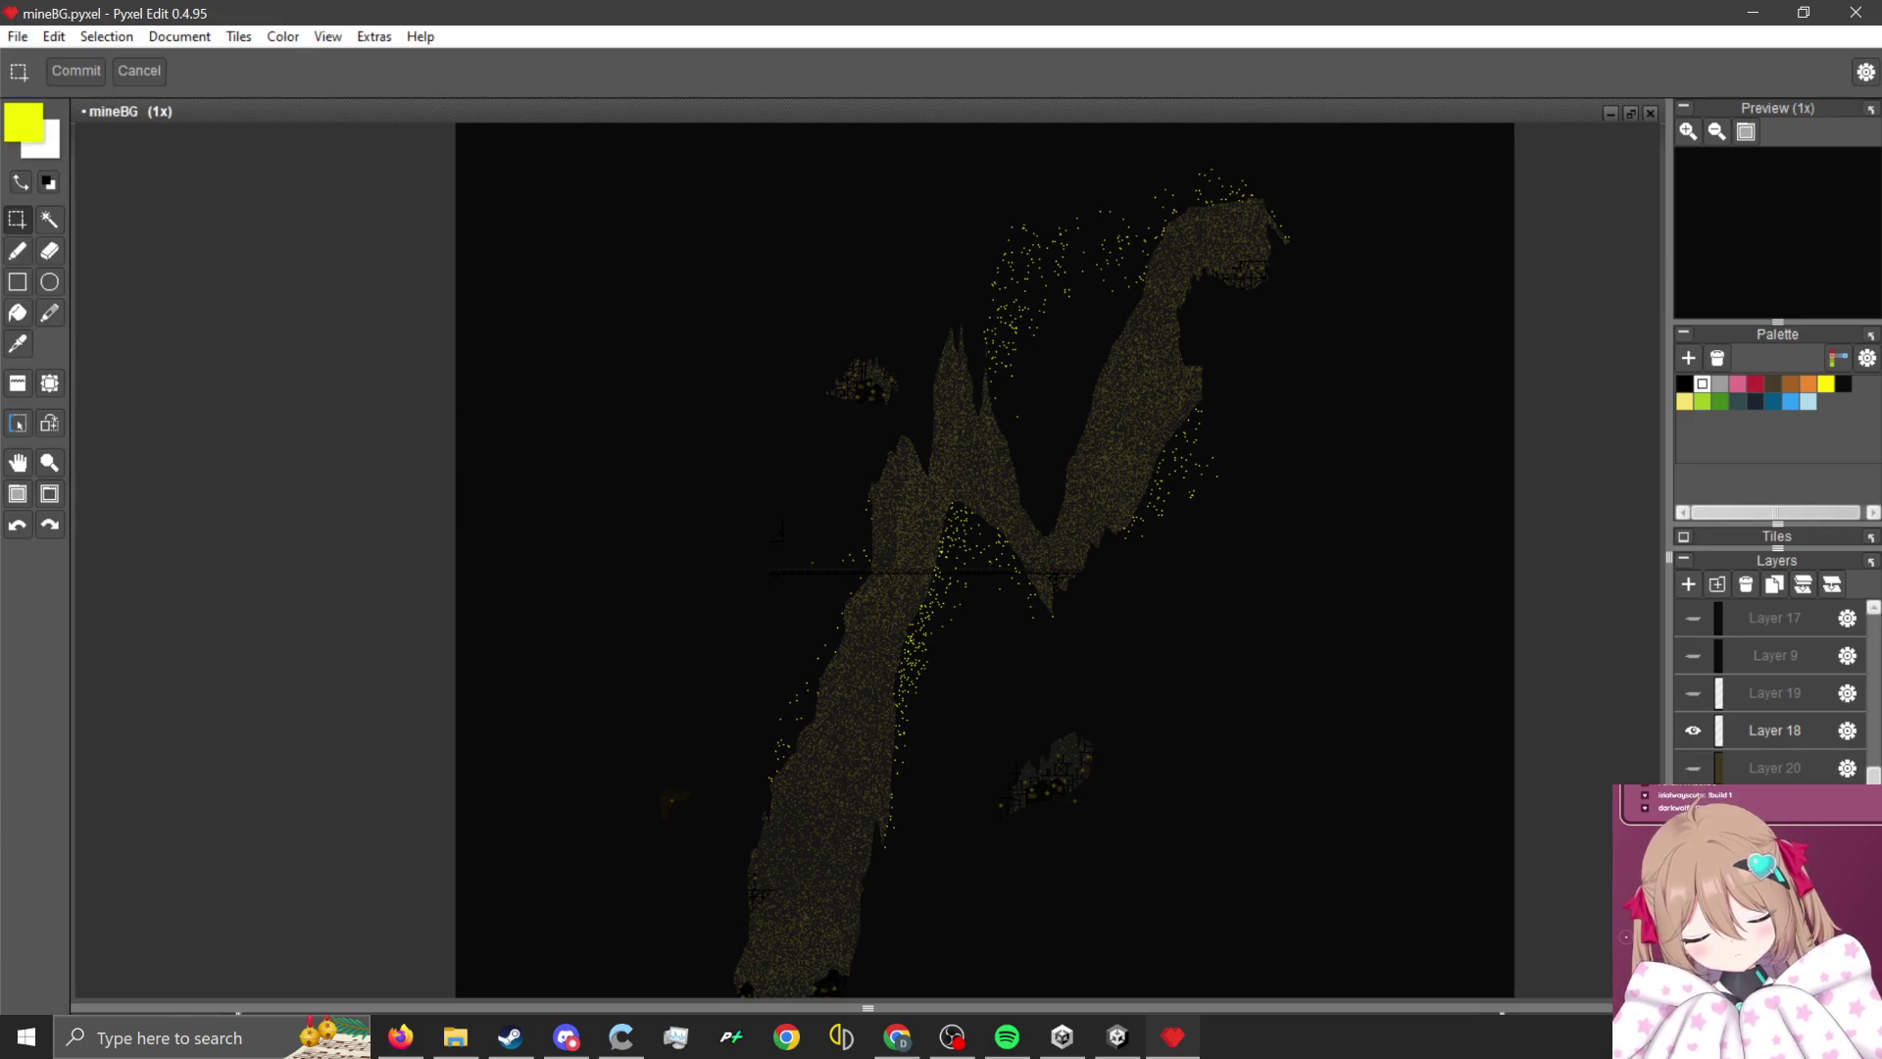
pyautogui.click(22, 39)
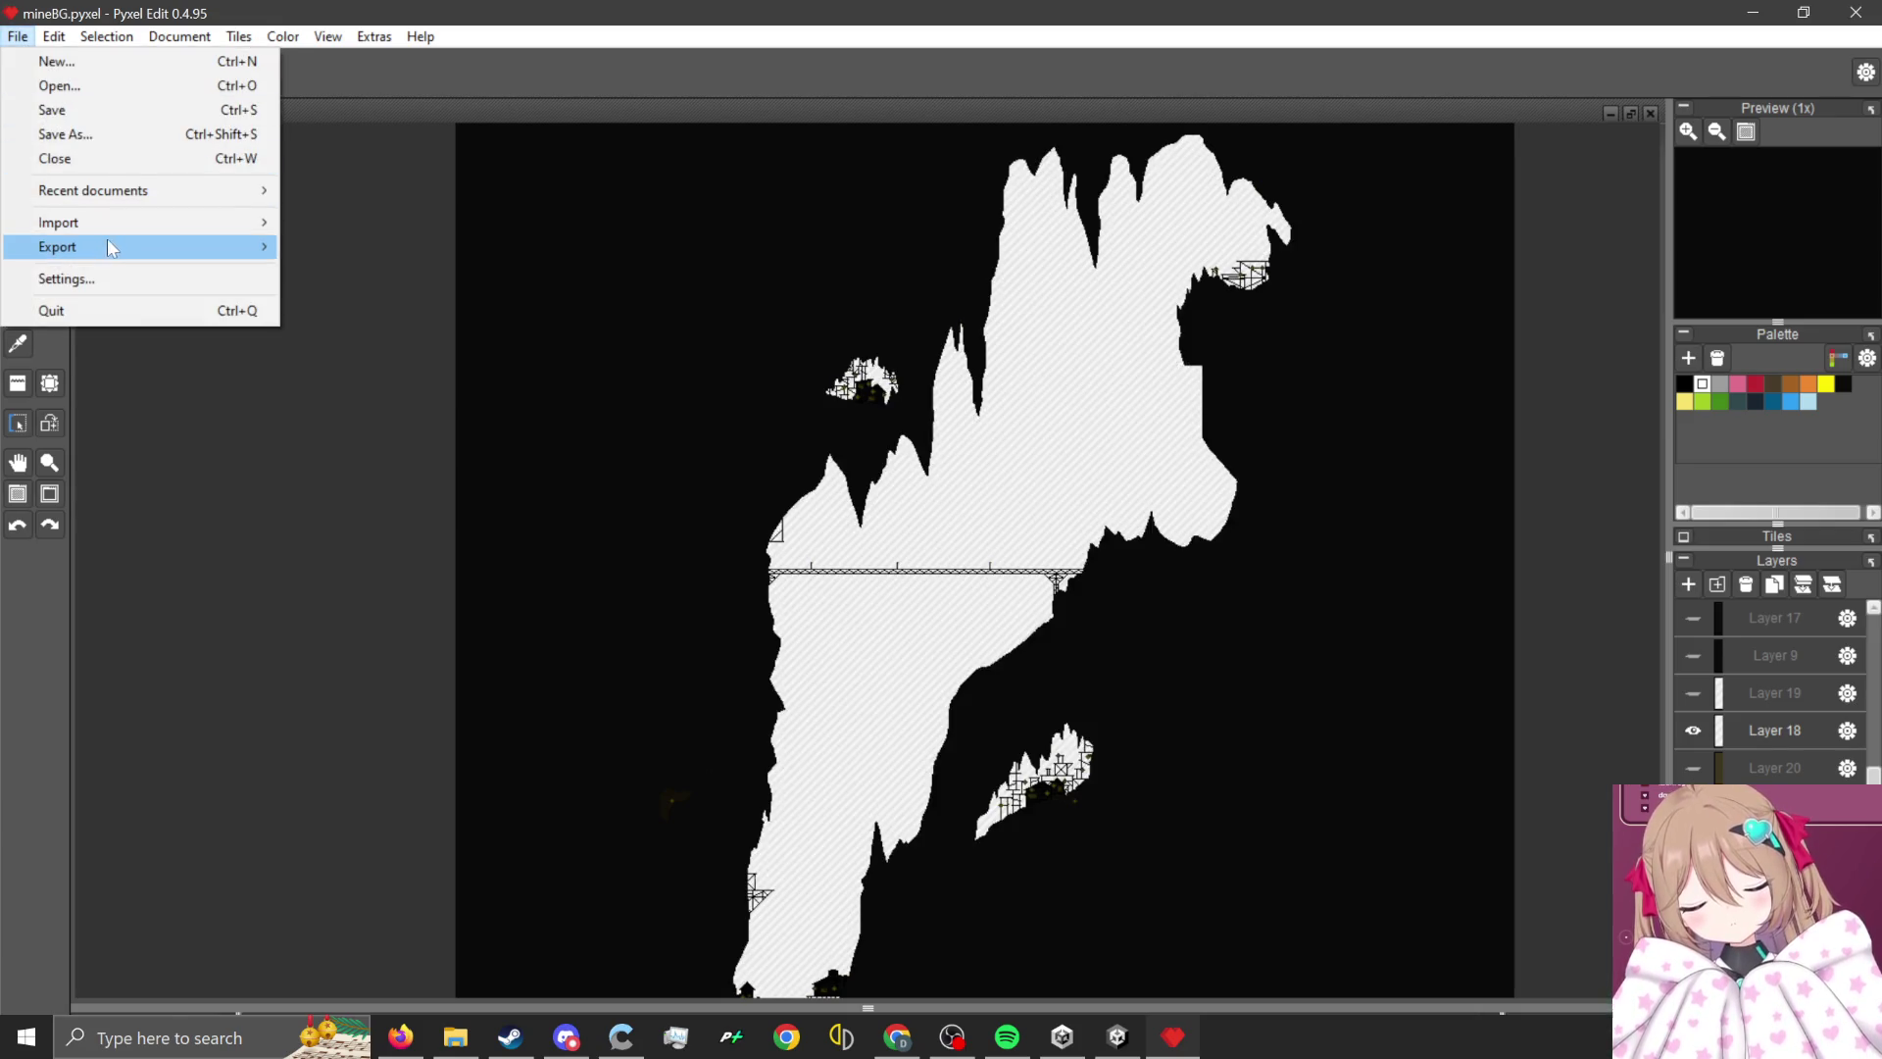
pyautogui.moveTo(250, 253)
pyautogui.click(348, 252)
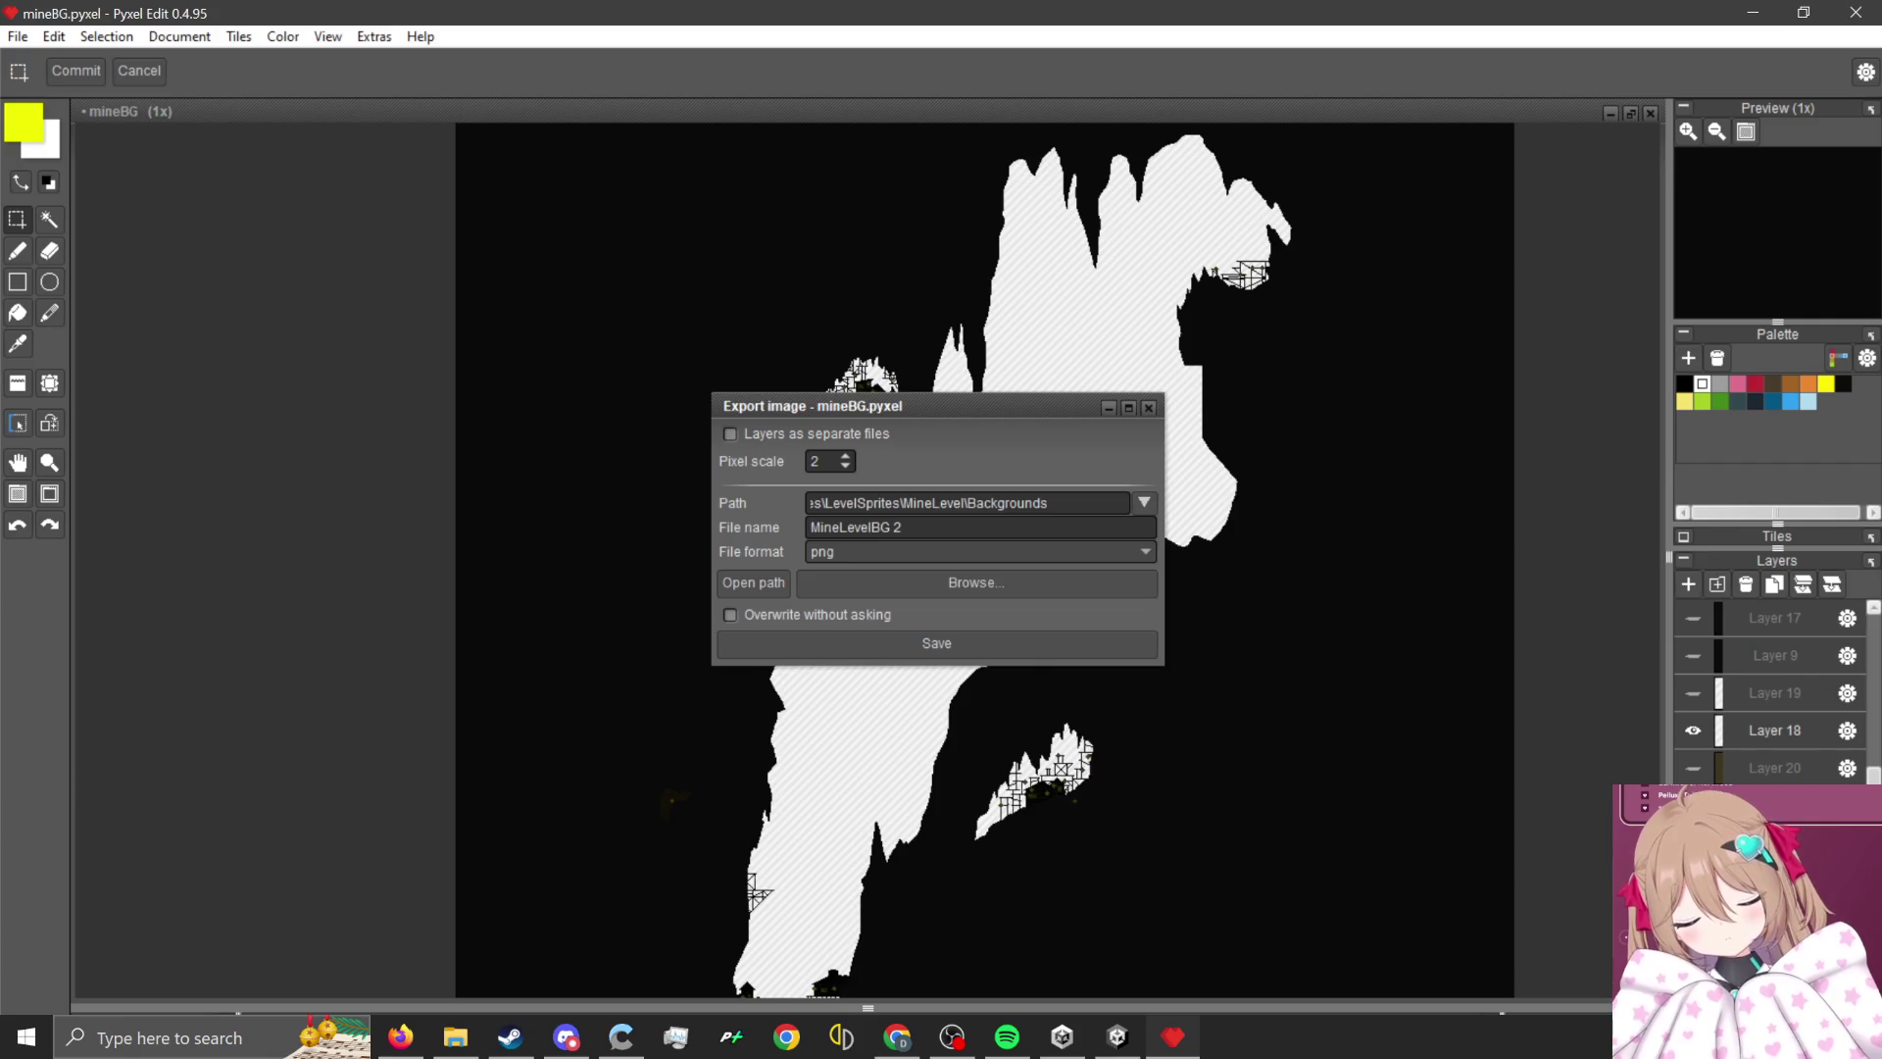
pyautogui.click(983, 643)
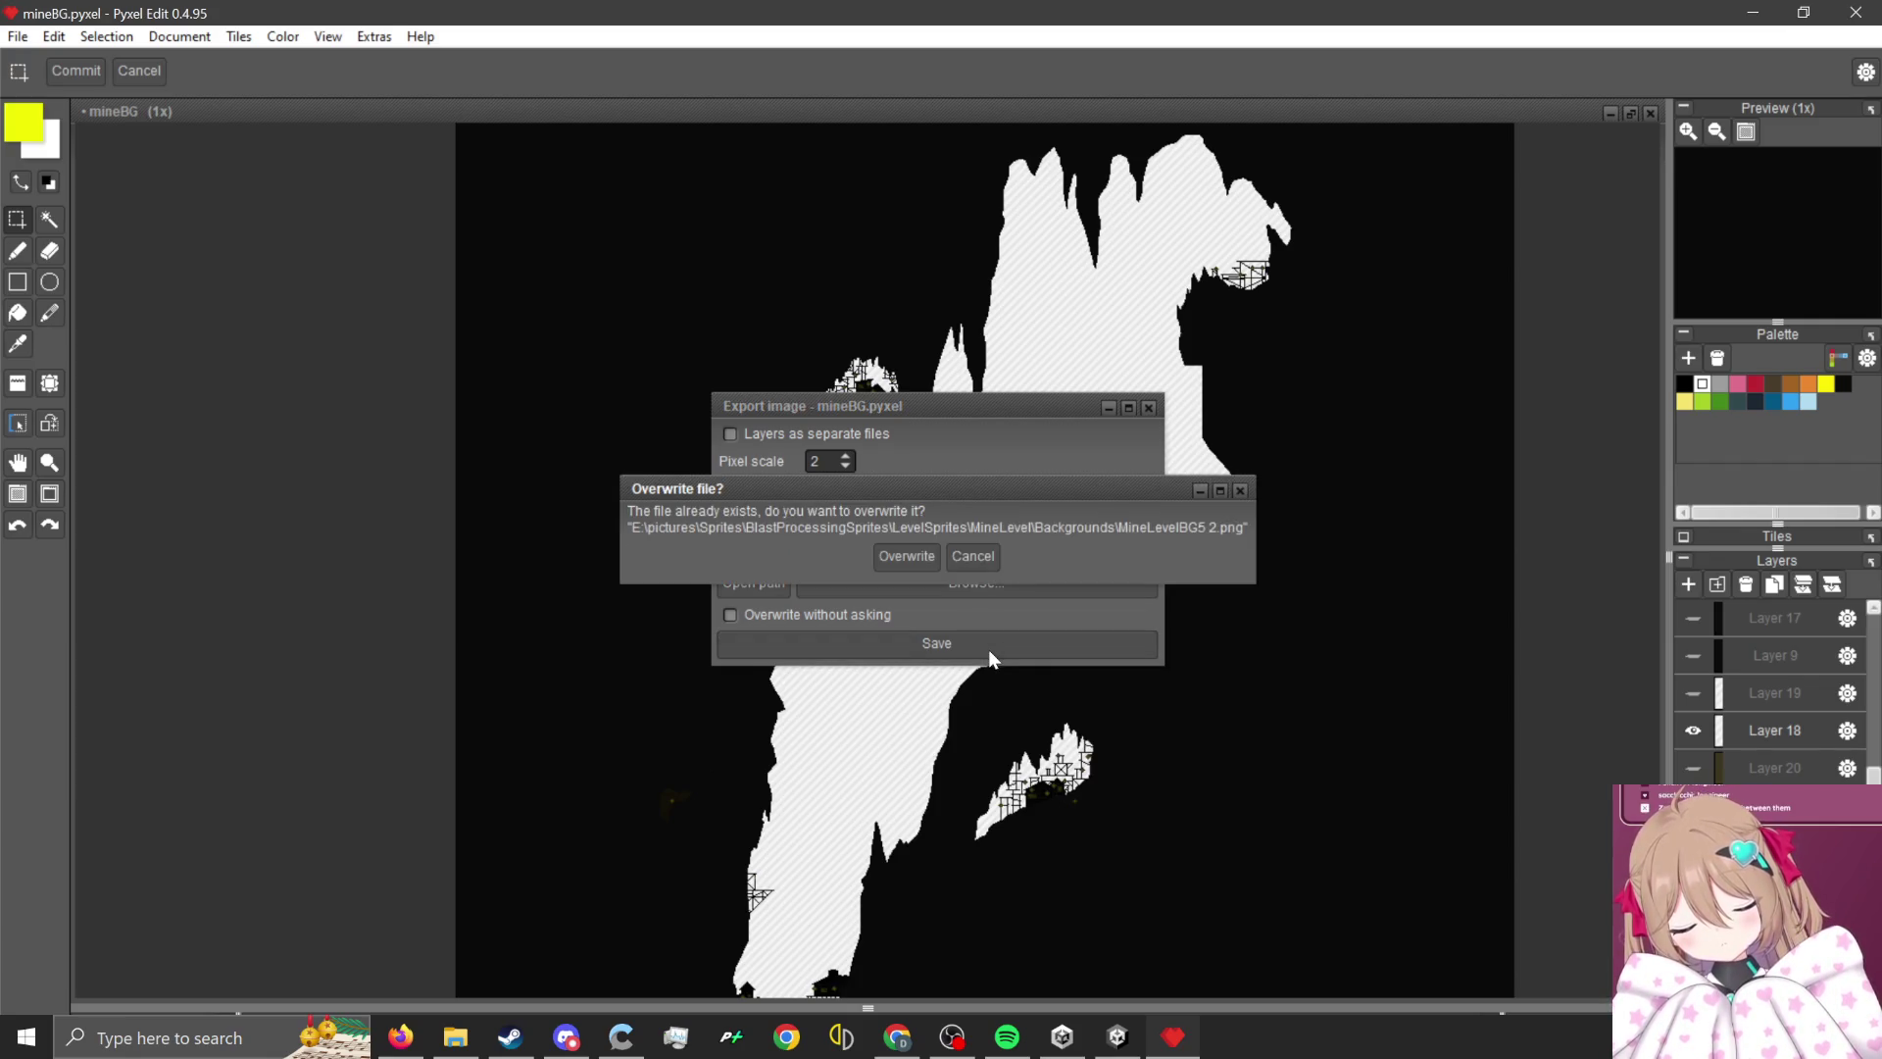
pyautogui.click(914, 561)
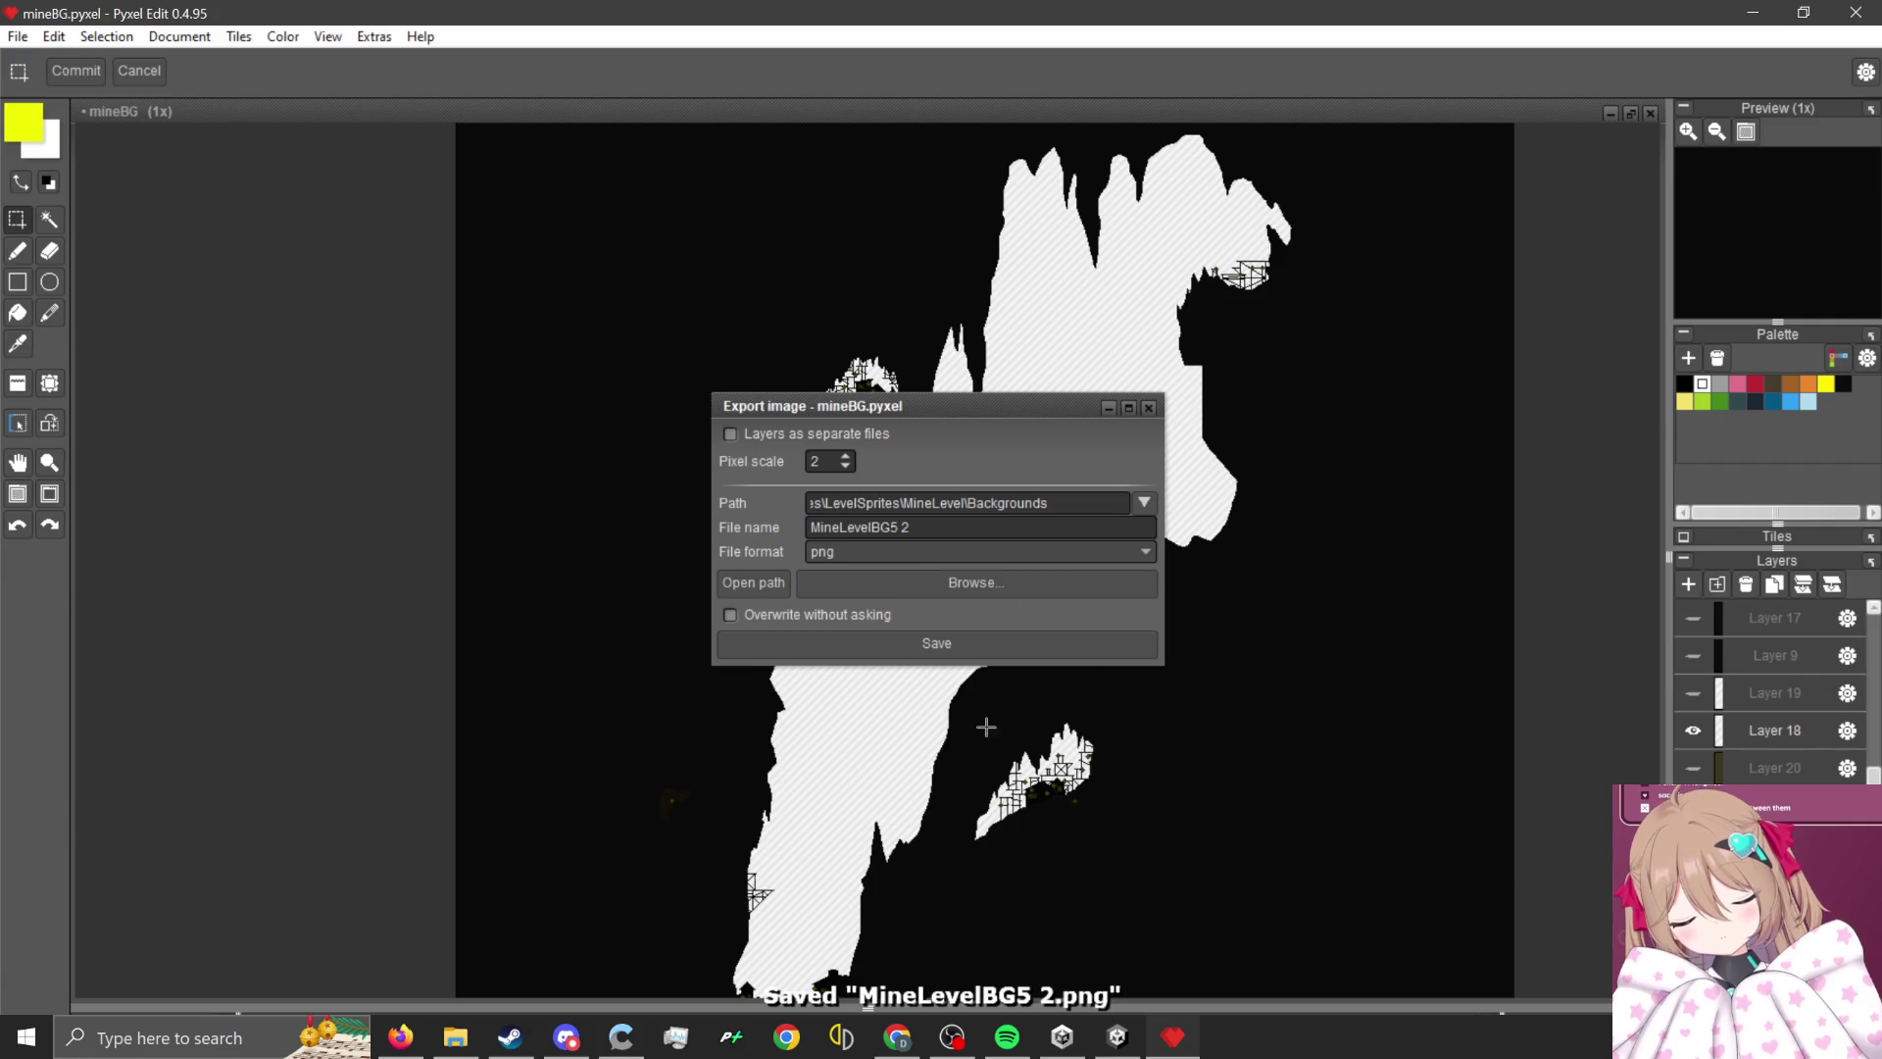
pyautogui.click(1148, 407)
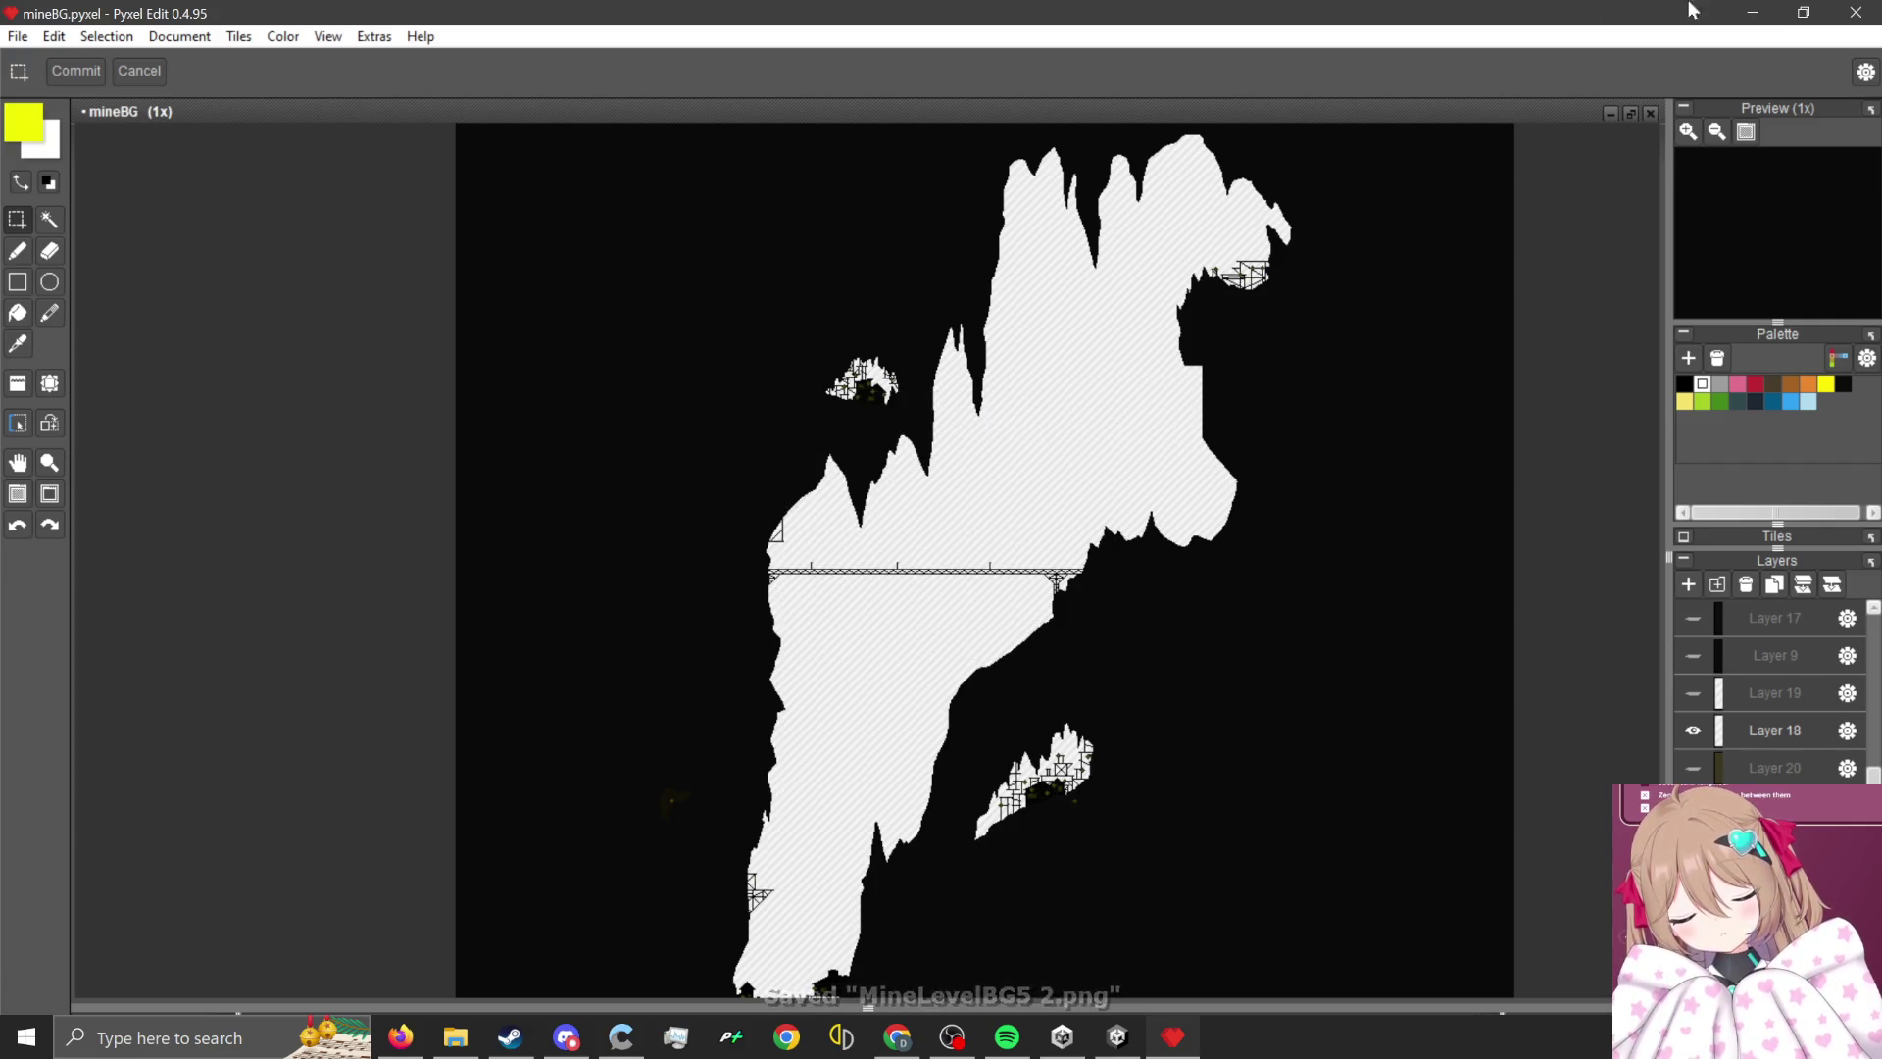
pyautogui.click(1735, 12)
# - Drag the exported PNG from Explorer into the project's background assets as MineLevelBG5 17
pyautogui.scroll(-5, 957, 402)
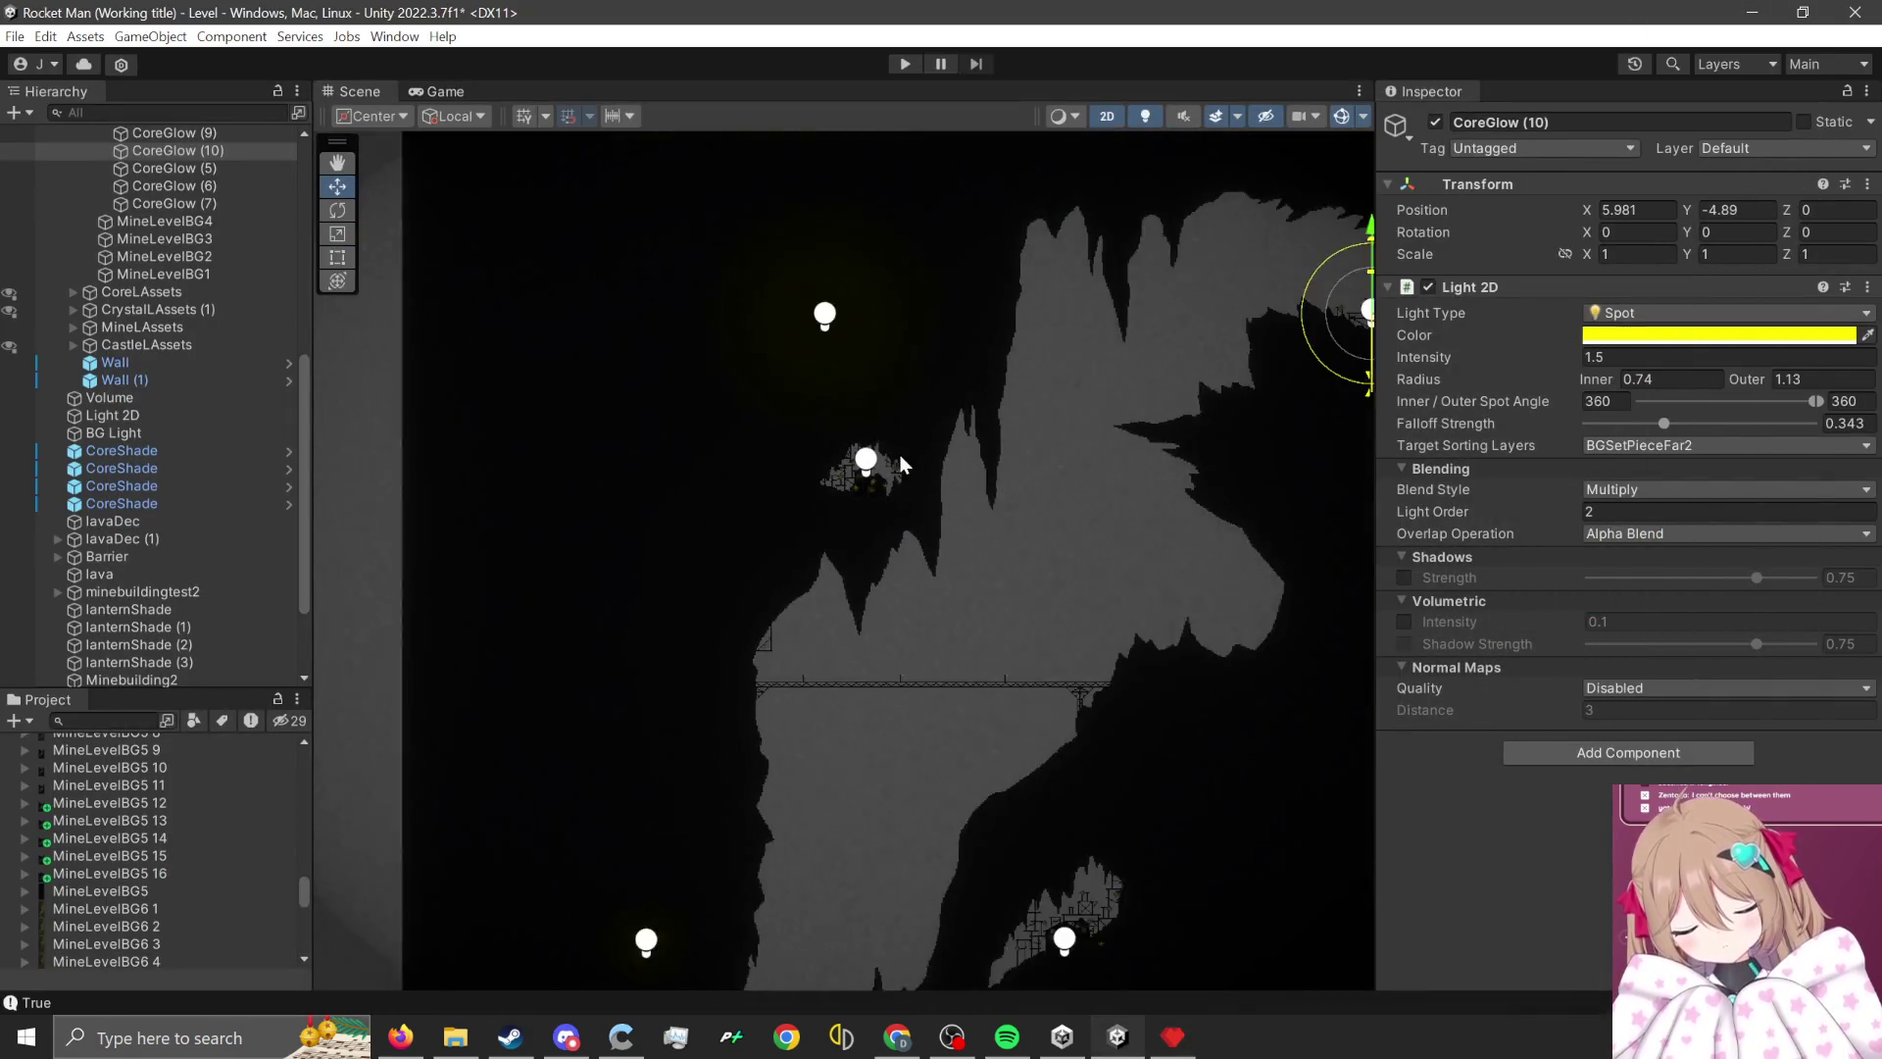
pyautogui.click(741, 548)
pyautogui.scroll(-3, 741, 548)
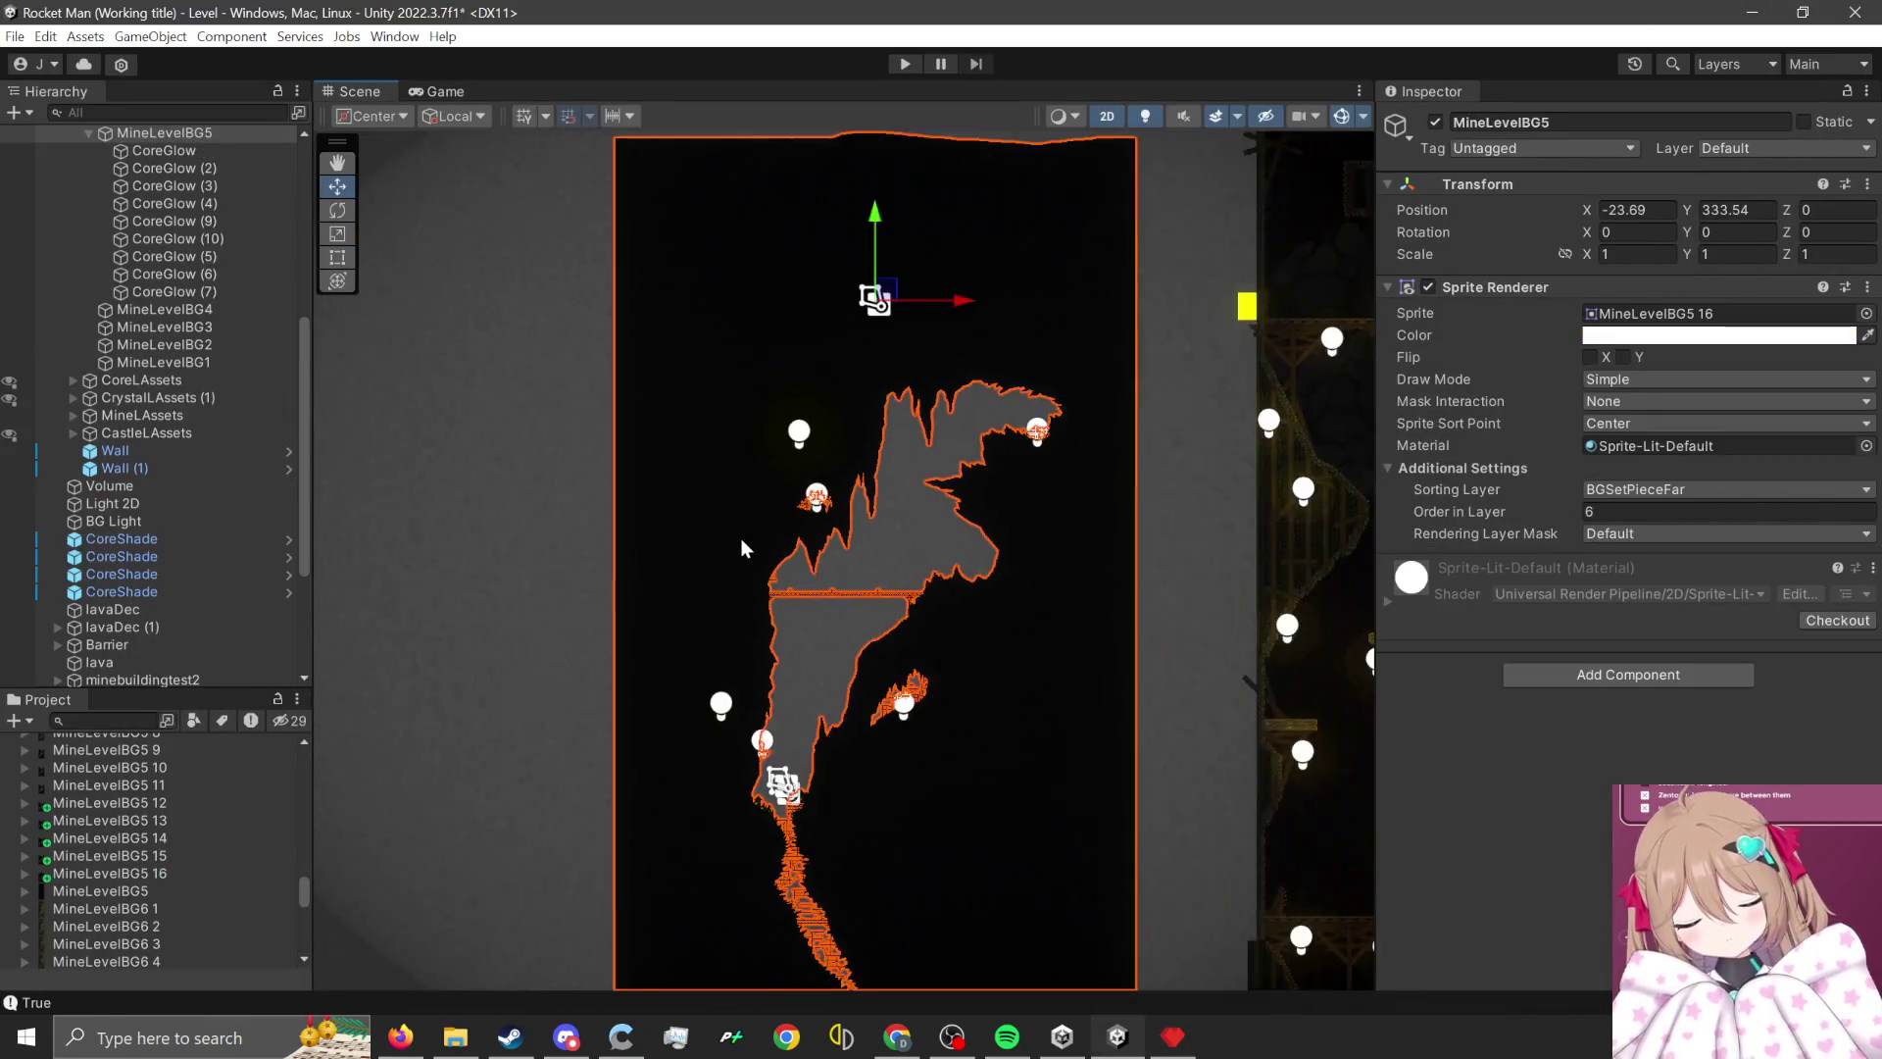
pyautogui.click(456, 1037)
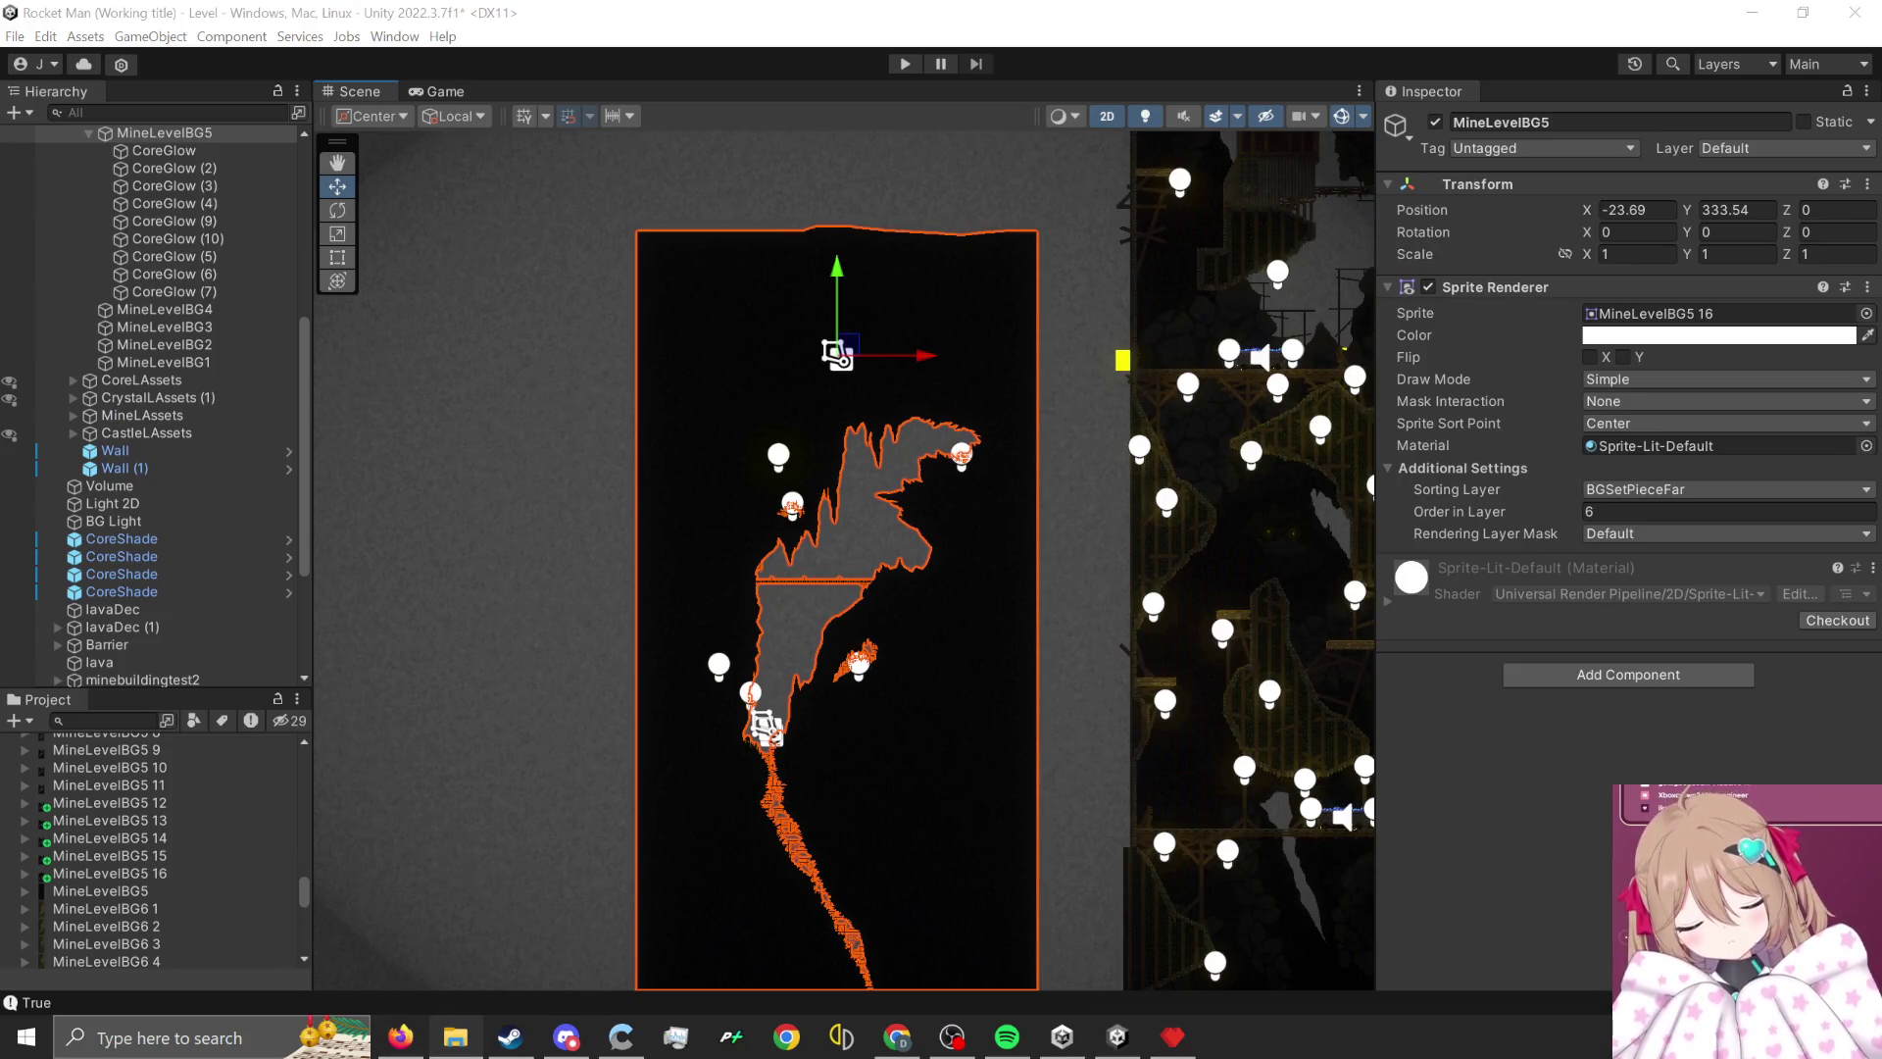
pyautogui.moveTo(263, 733); pyautogui.dragTo(180, 838)
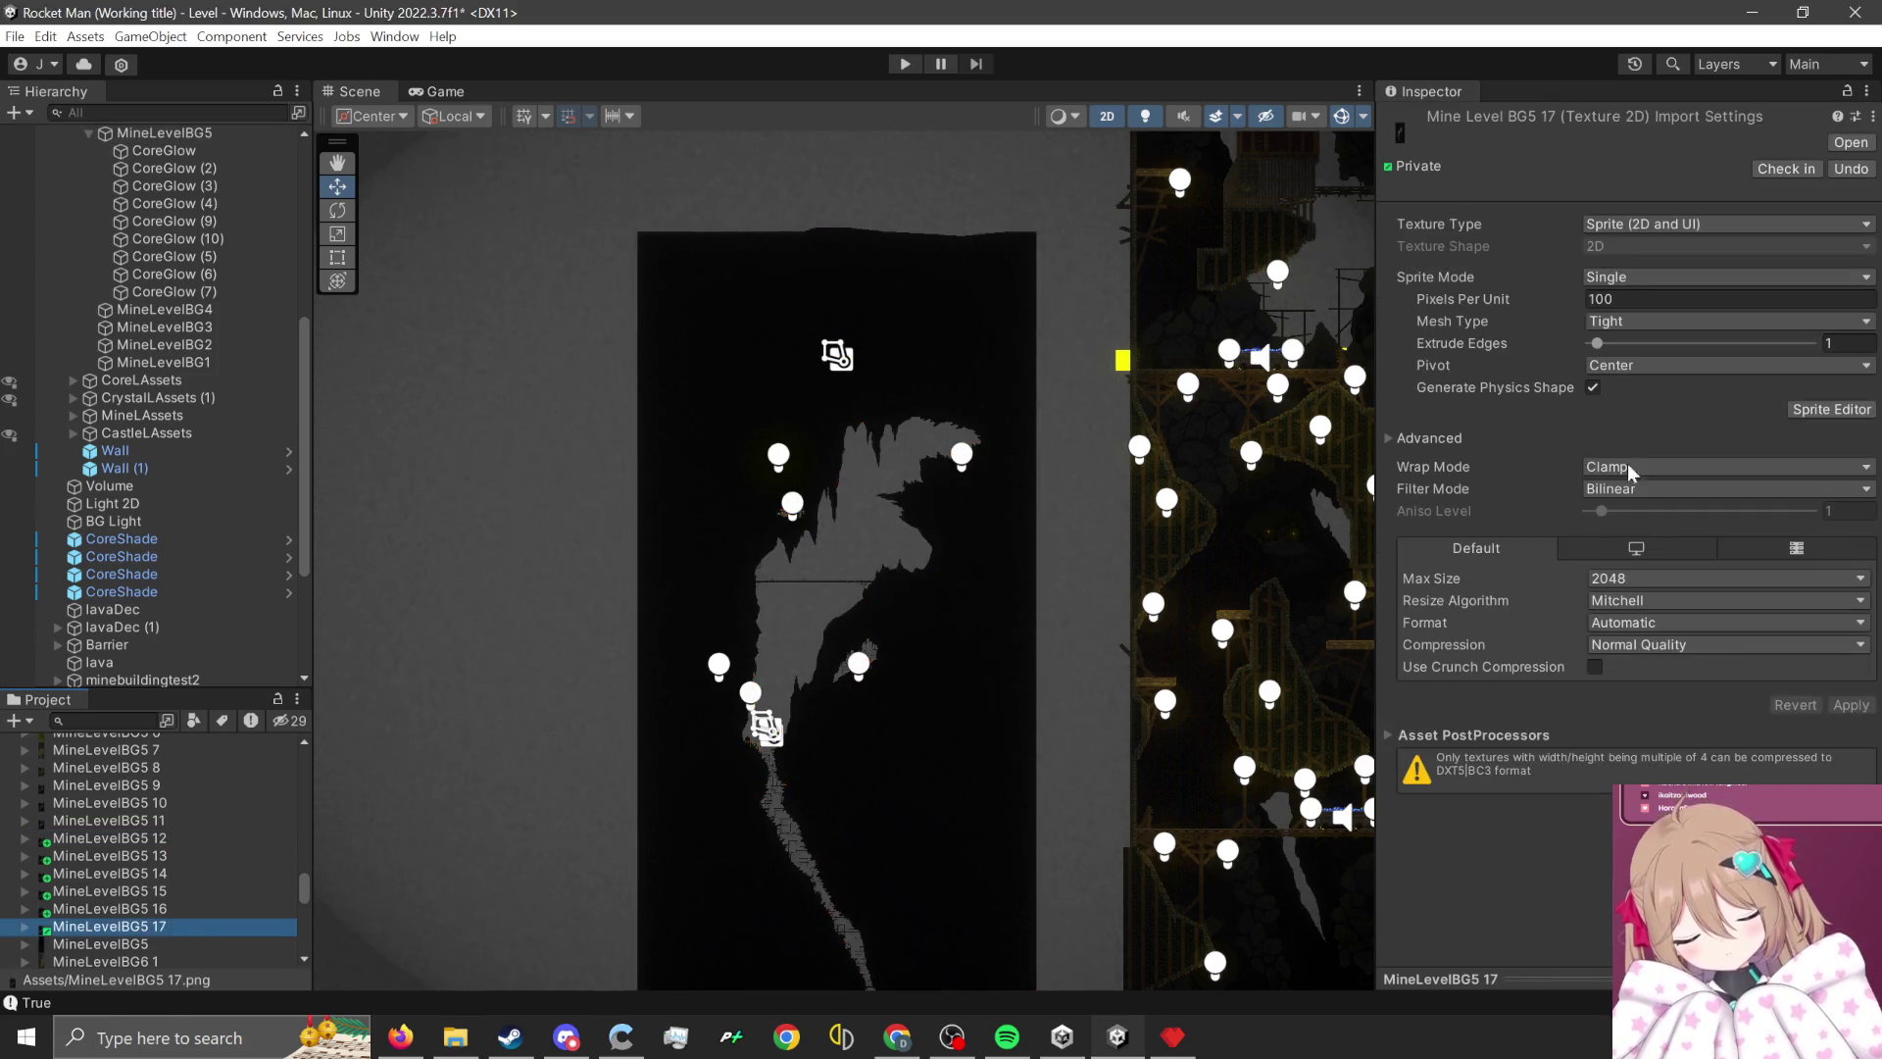
# - Set the texture to Point filtering, 16384 max size and no compression
pyautogui.click(1652, 497)
pyautogui.click(1627, 509)
pyautogui.click(1666, 579)
pyautogui.click(1627, 741)
pyautogui.click(1616, 644)
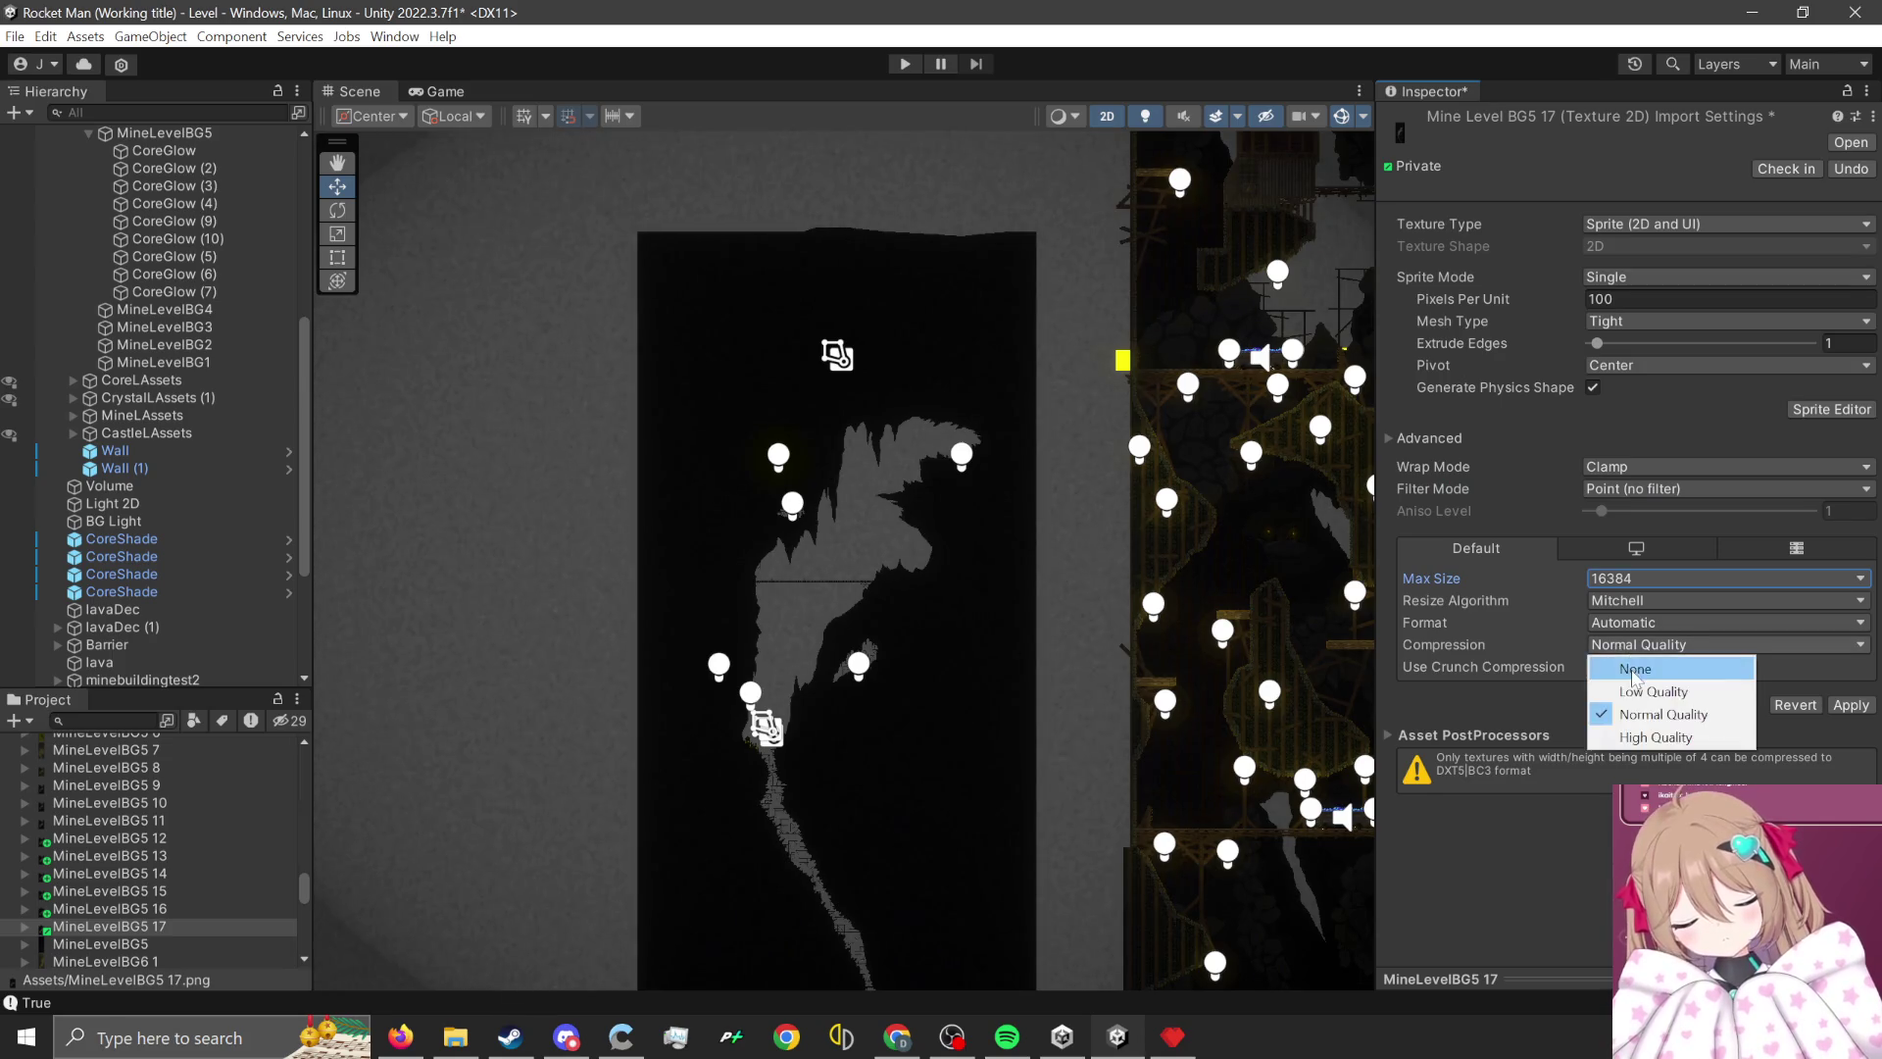
pyautogui.click(1627, 666)
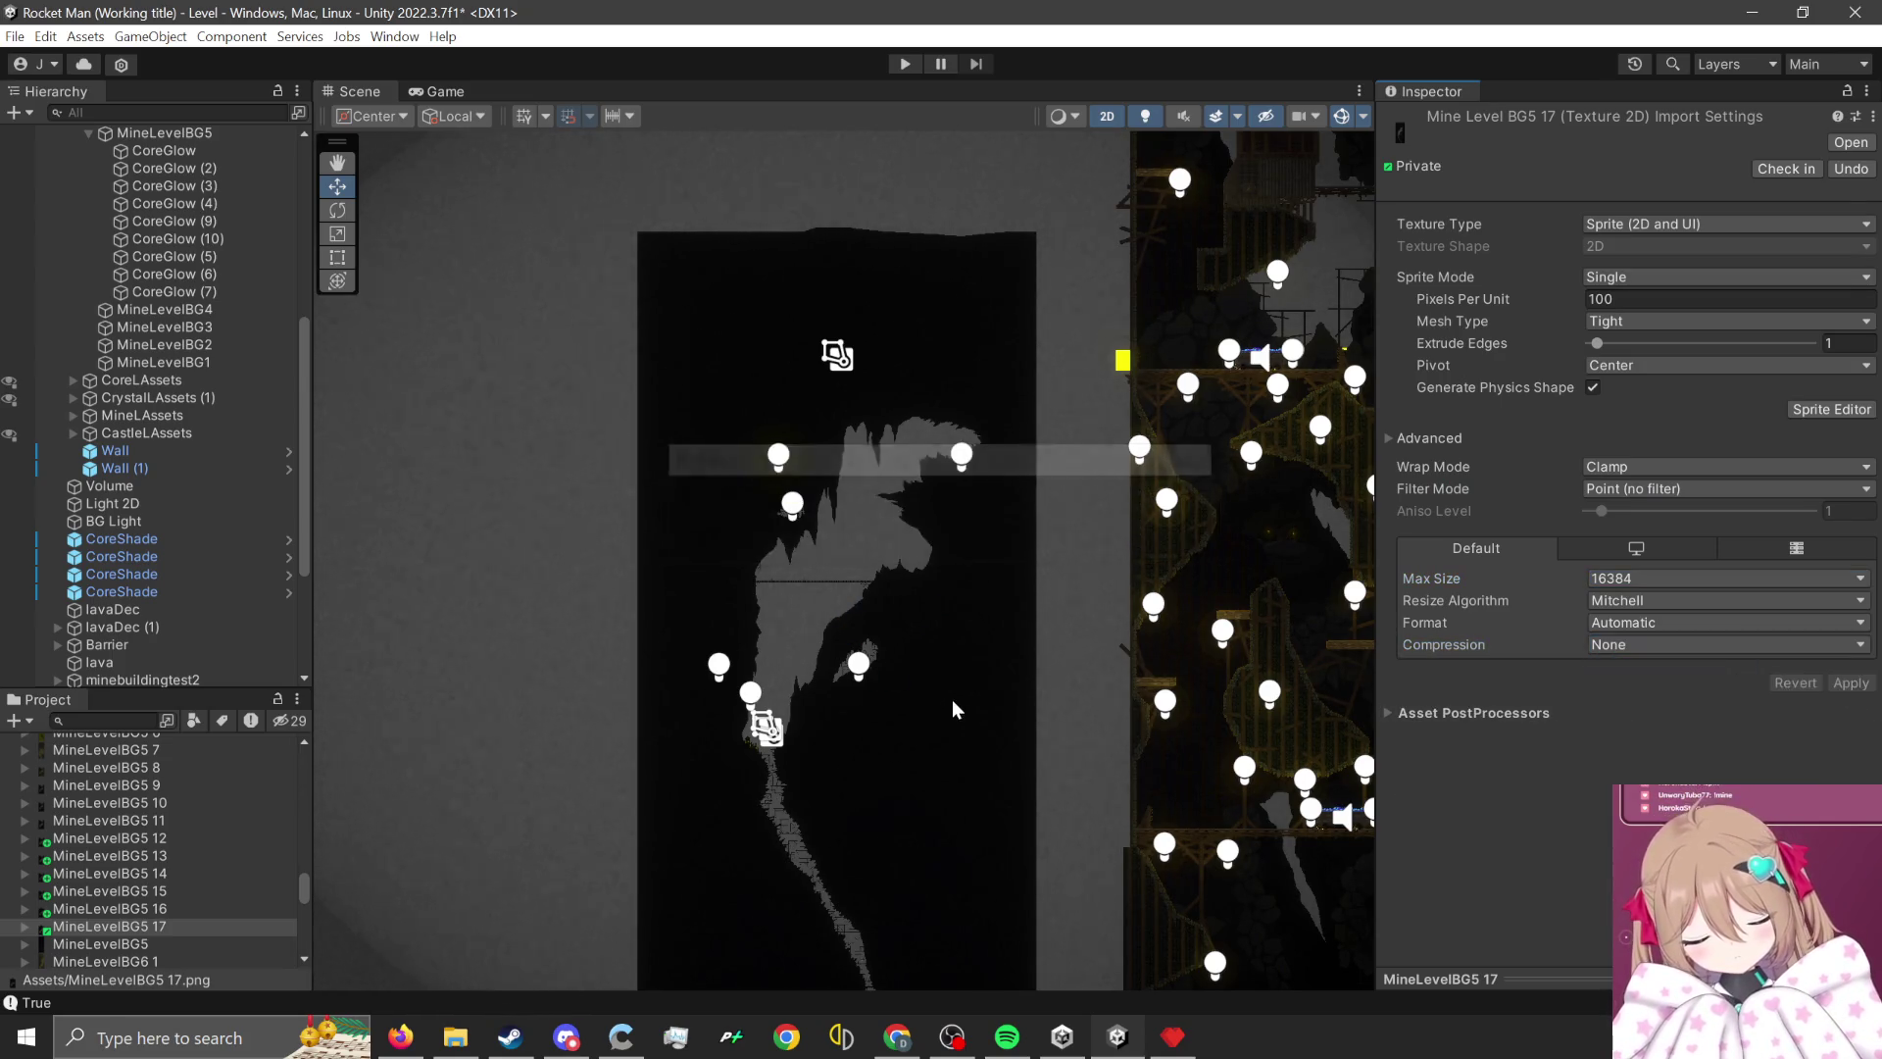
# - Assign MineLevelBG5 17 as MineLevelBG5's sprite and start play mode
pyautogui.click(951, 698)
pyautogui.moveTo(164, 931); pyautogui.dragTo(1680, 316)
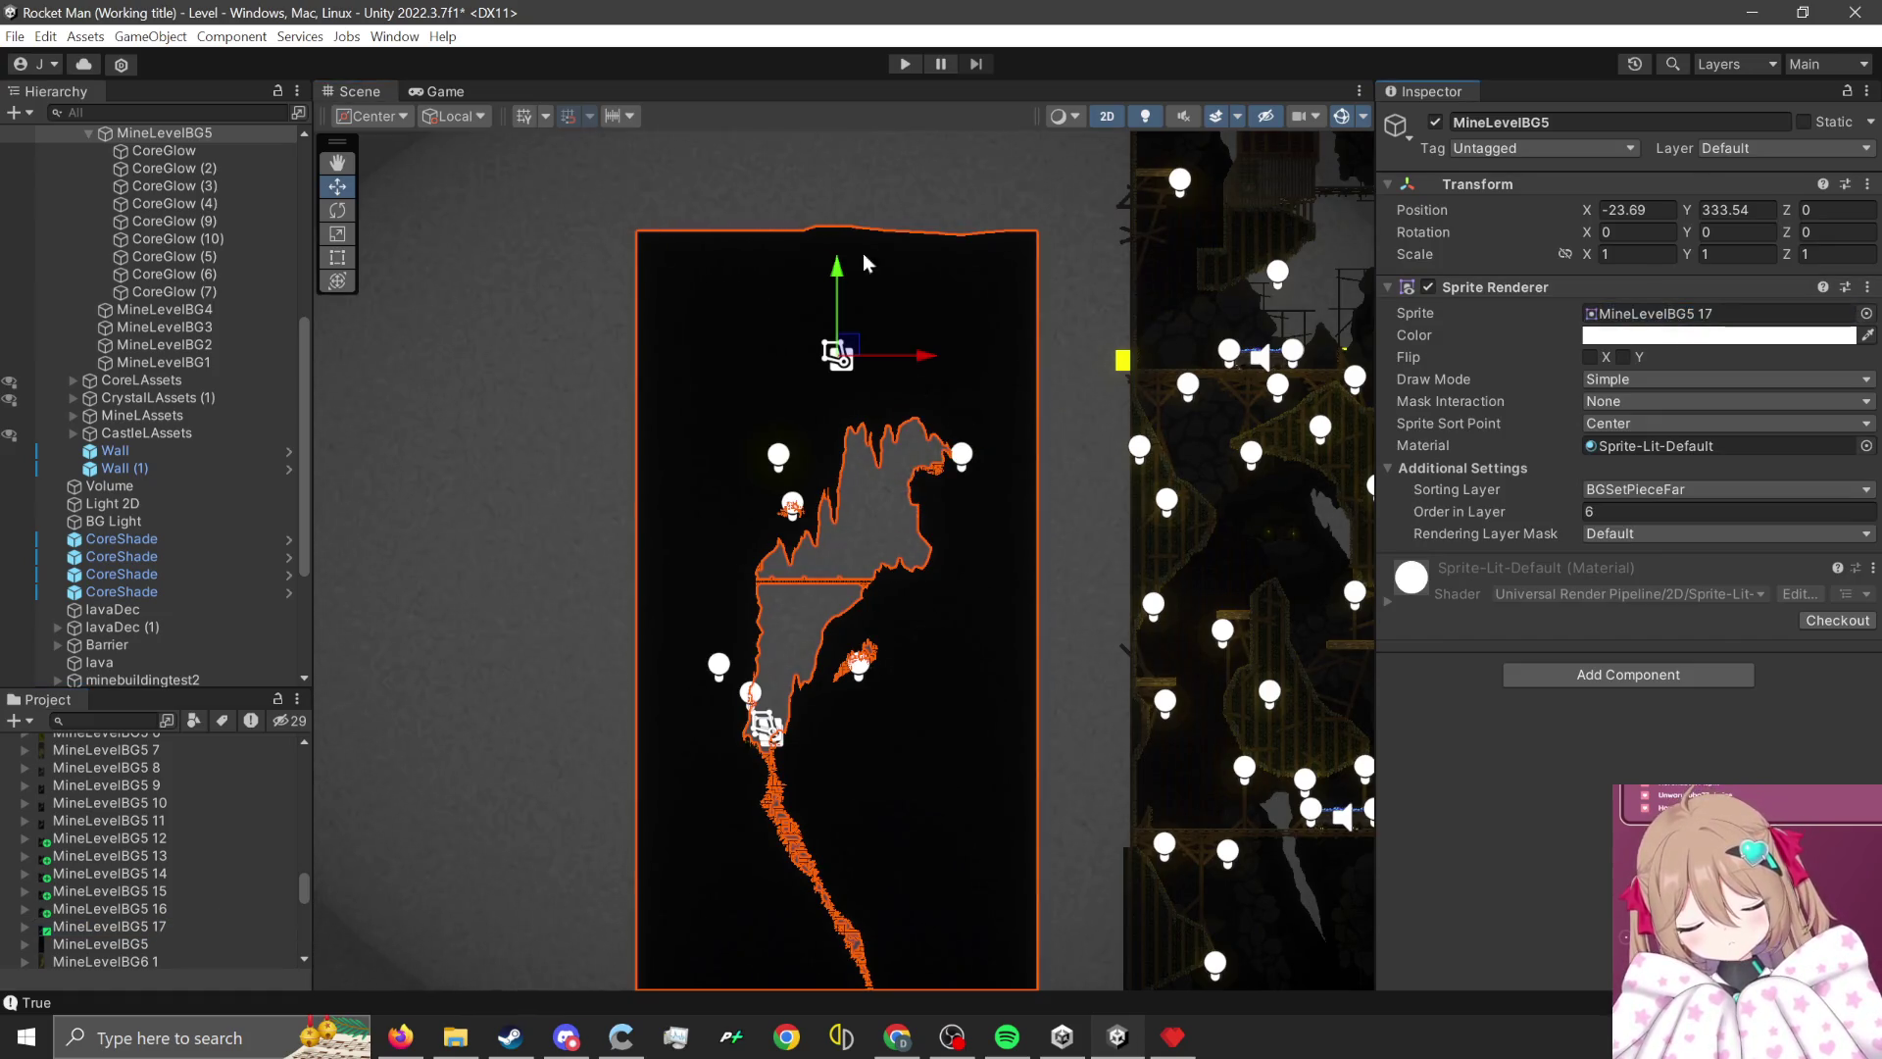
pyautogui.click(917, 69)
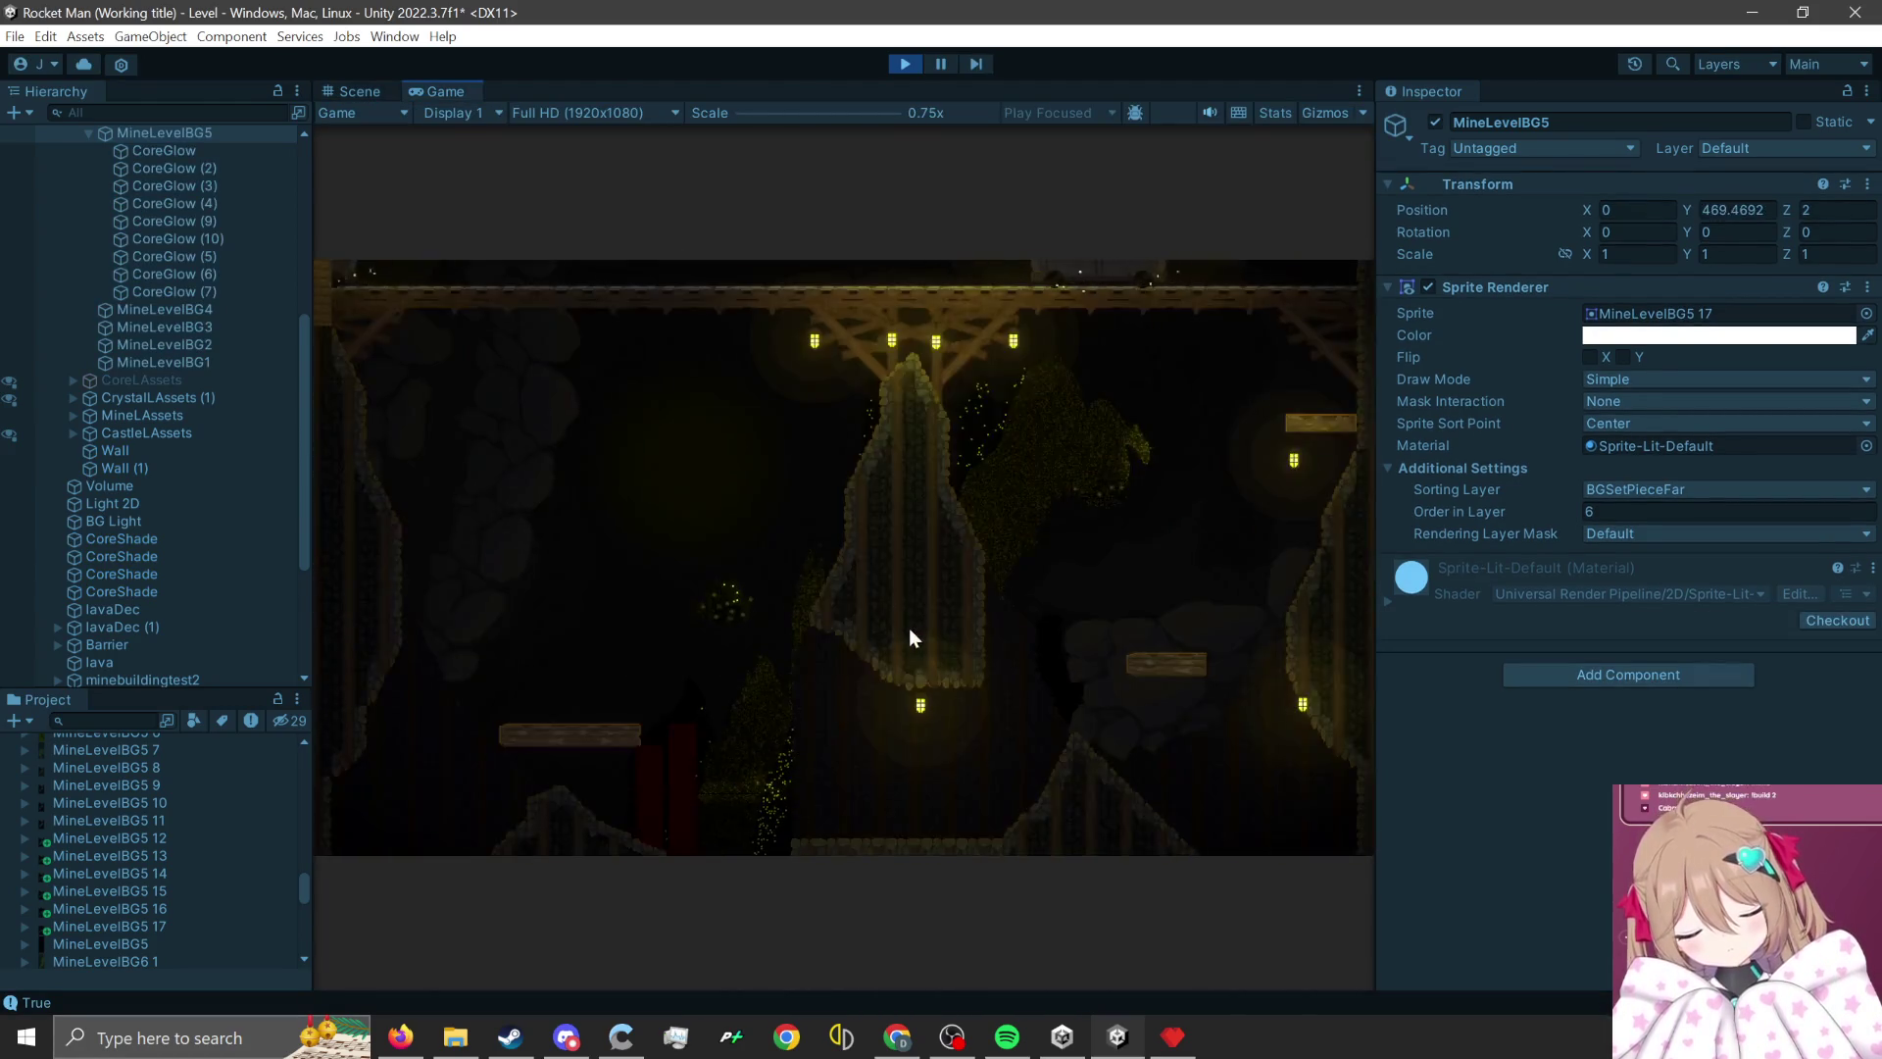
# - Jump the player up onto higher ledges, stop the play-test, and return to Pyxel Edit
pyautogui.click(909, 635)
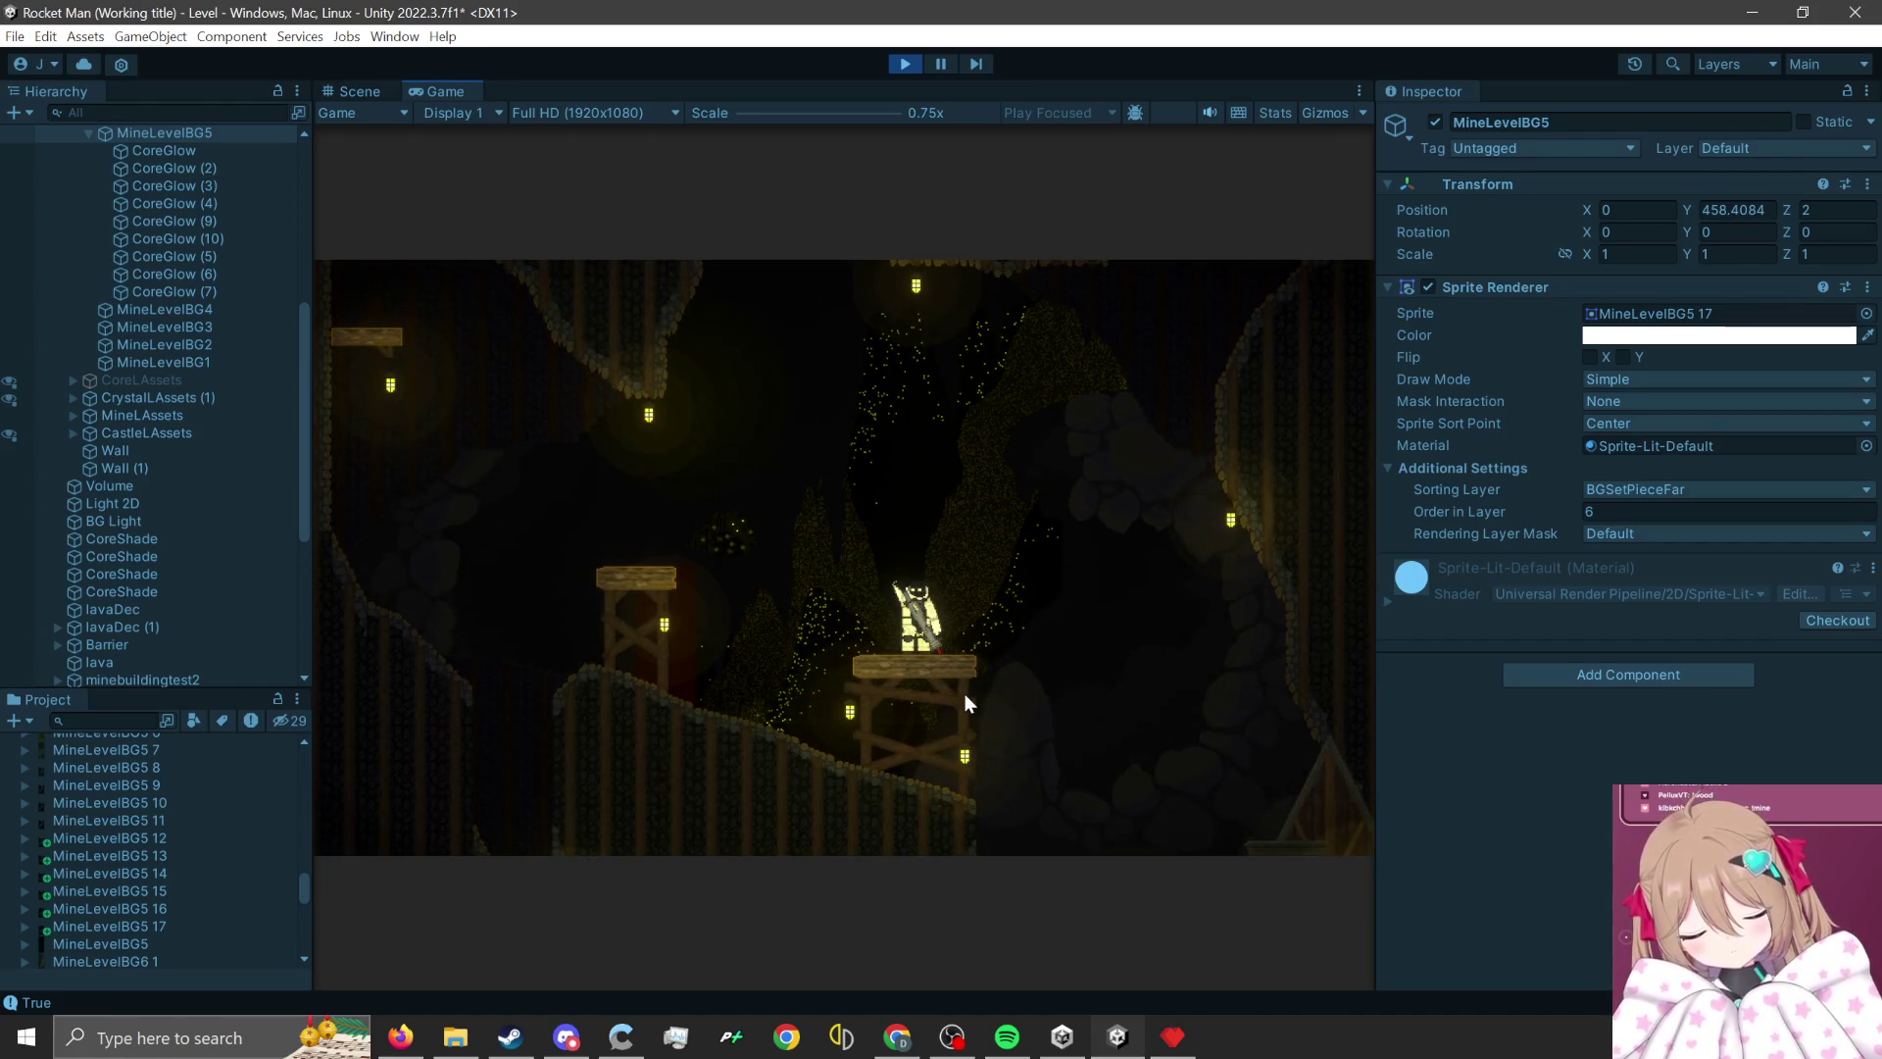
pyautogui.click(832, 666)
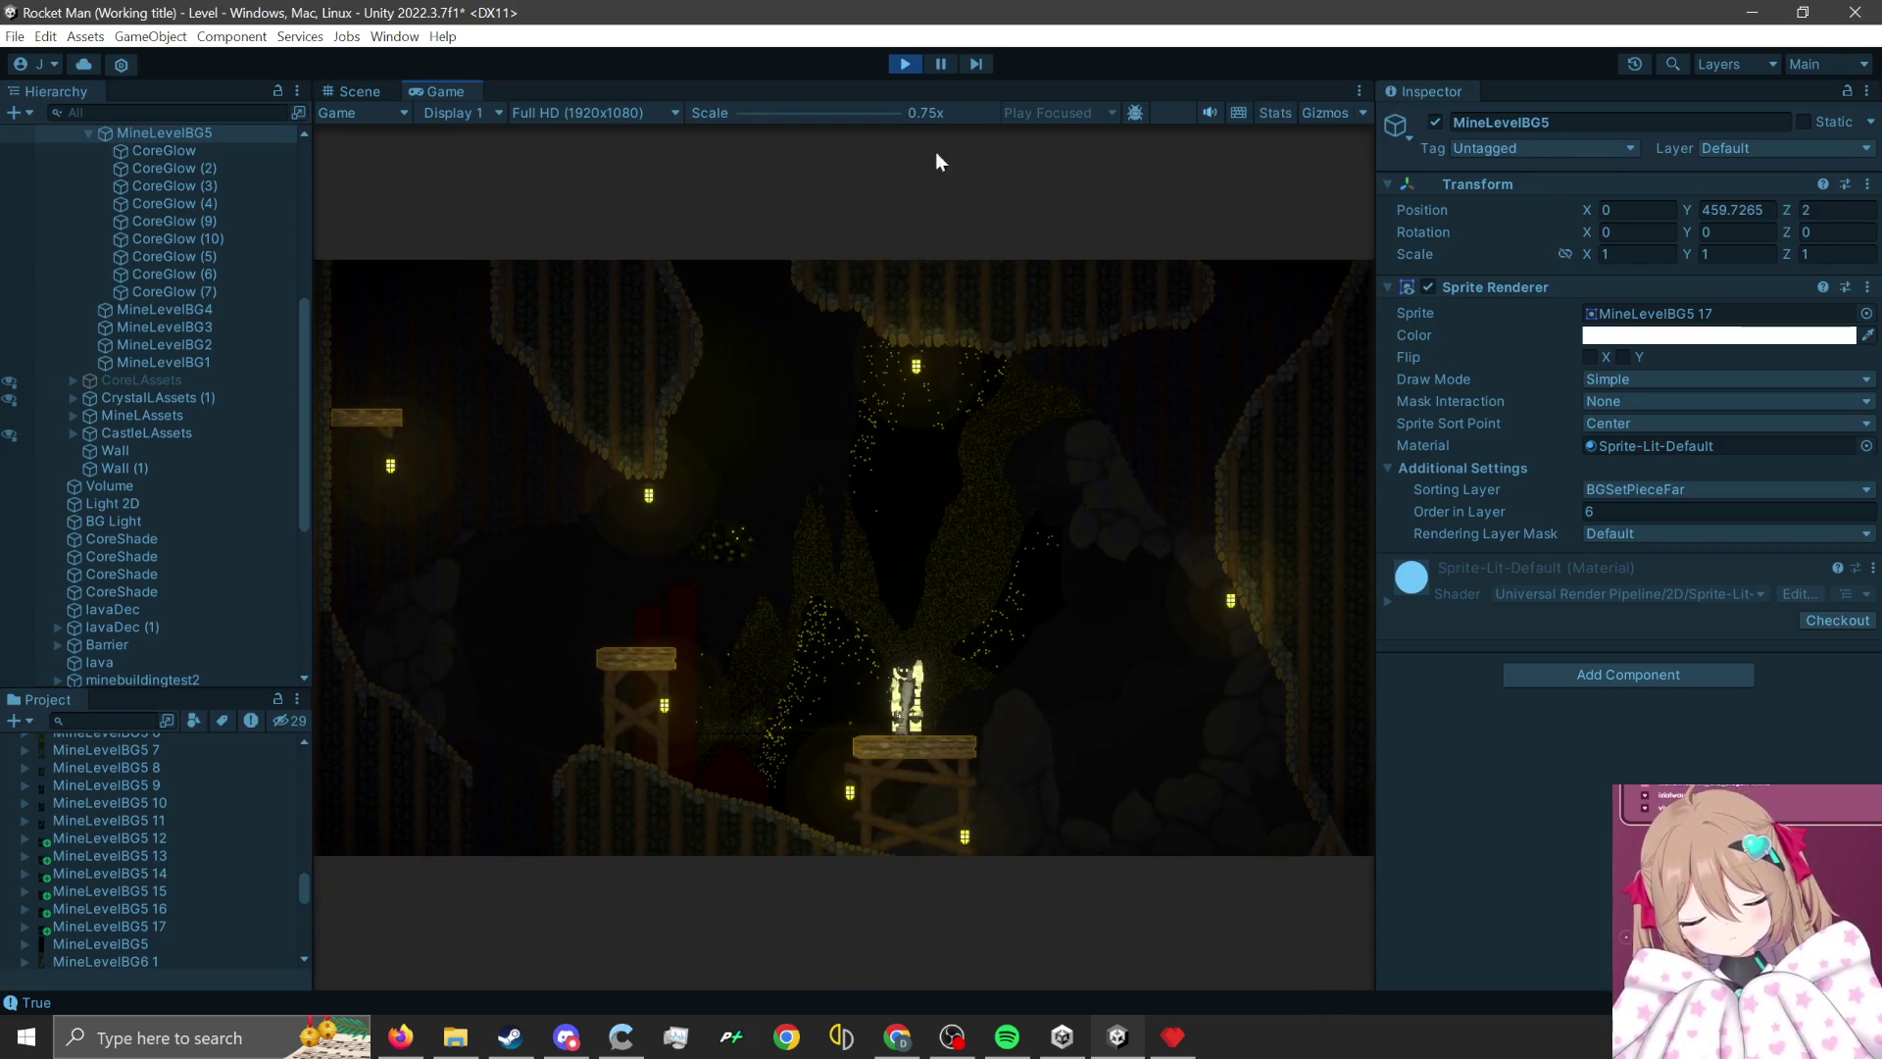
pyautogui.click(902, 64)
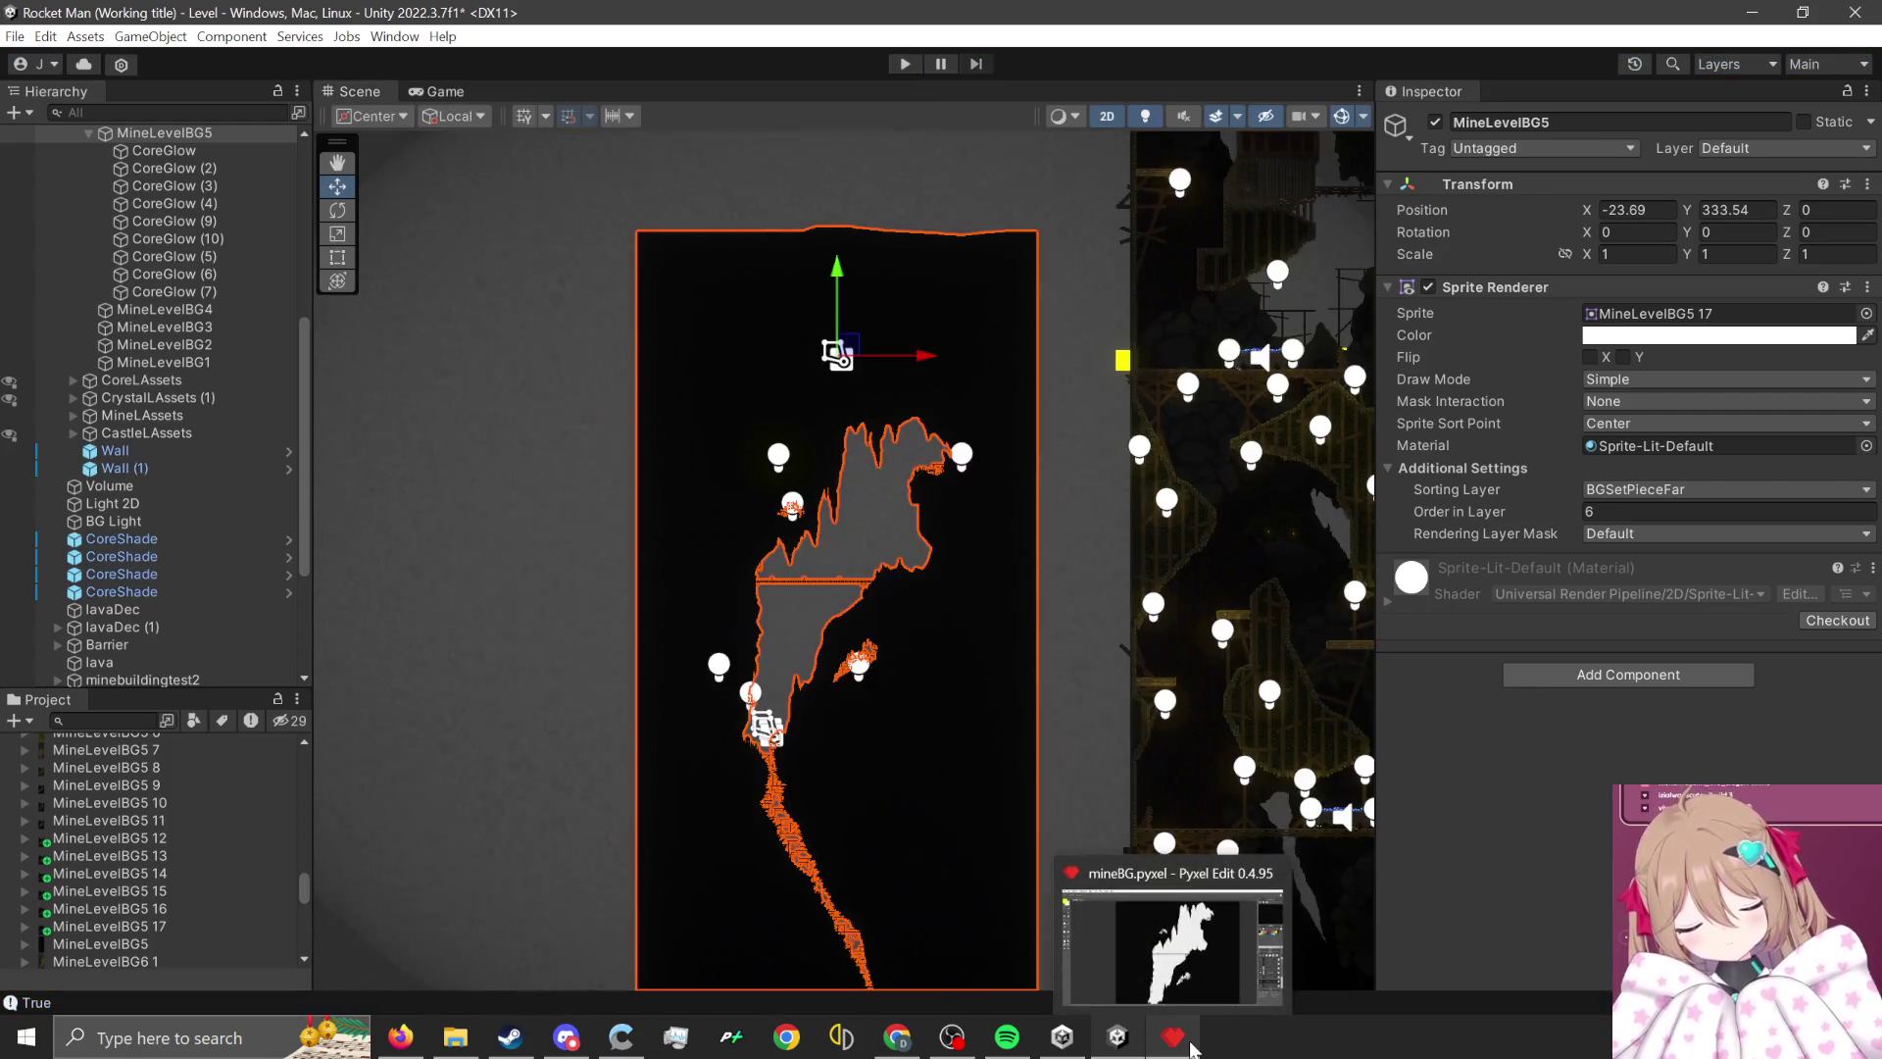
pyautogui.click(1192, 1047)
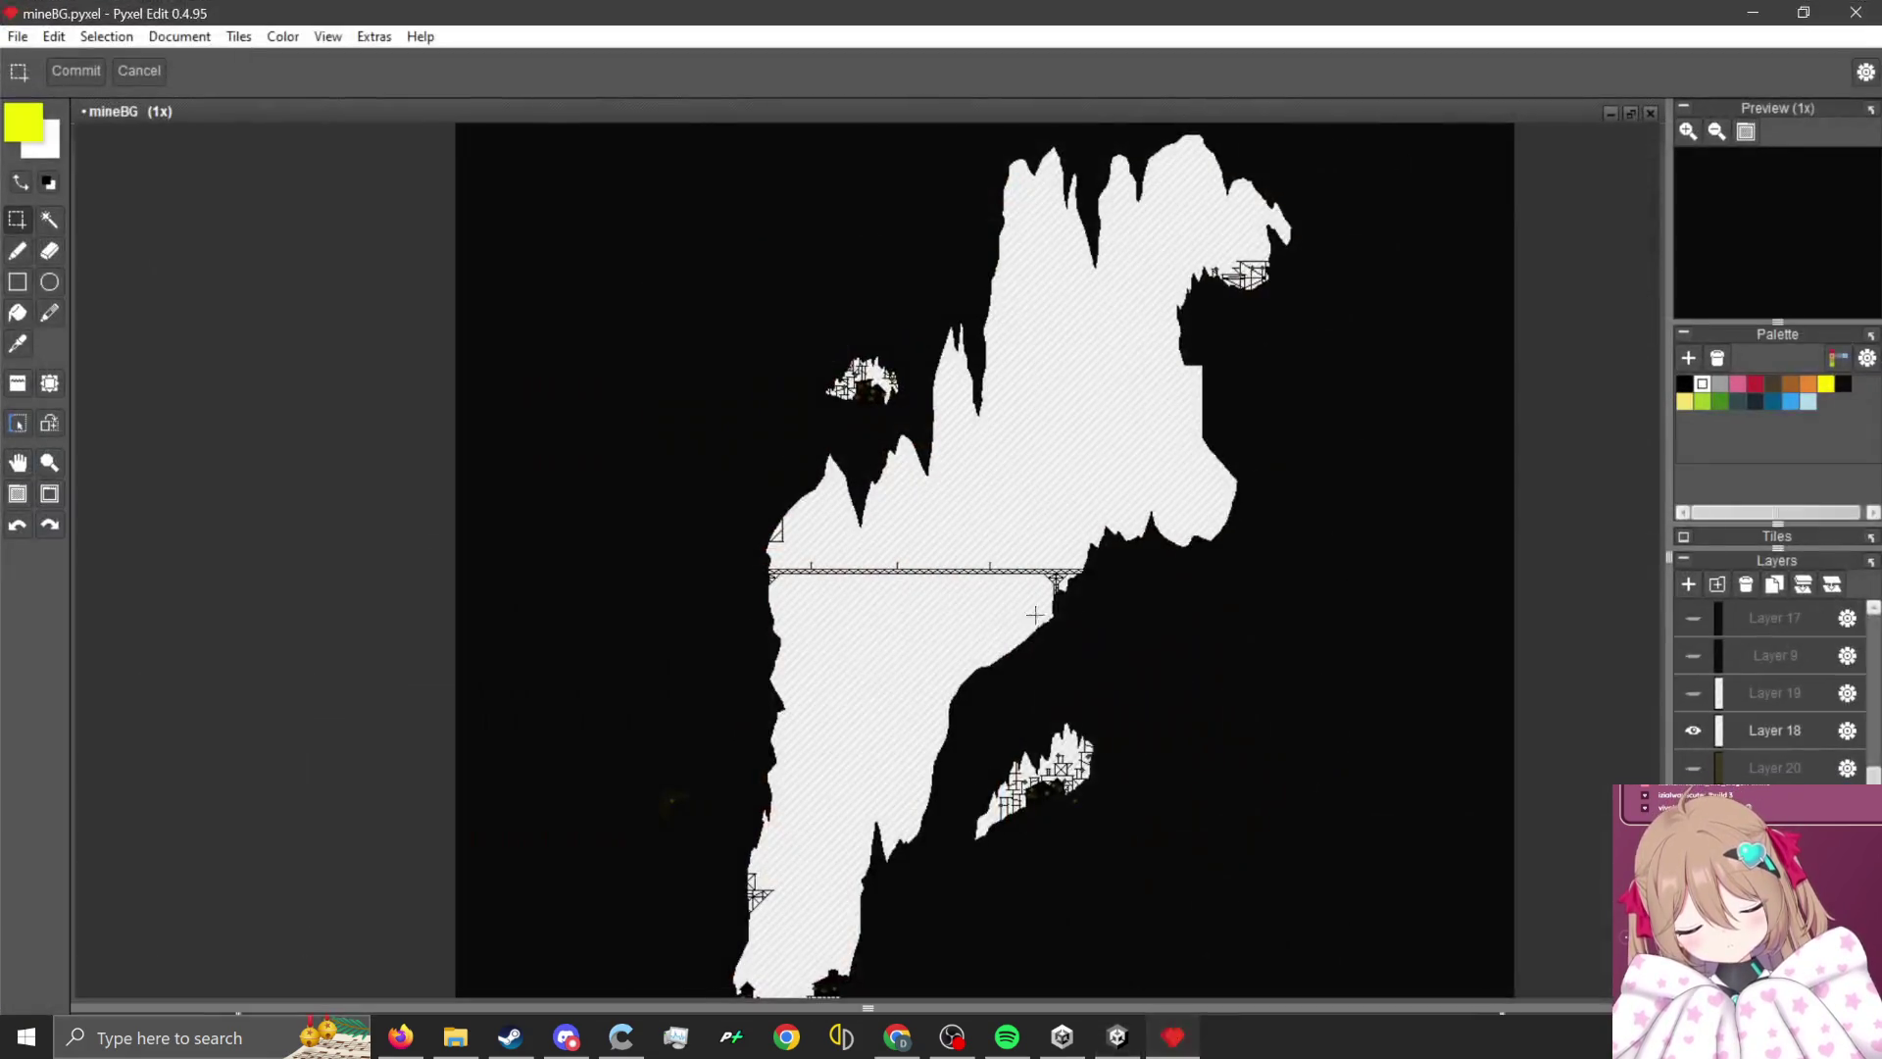
pyautogui.scroll(4, 1231, 294)
pyautogui.press('b')
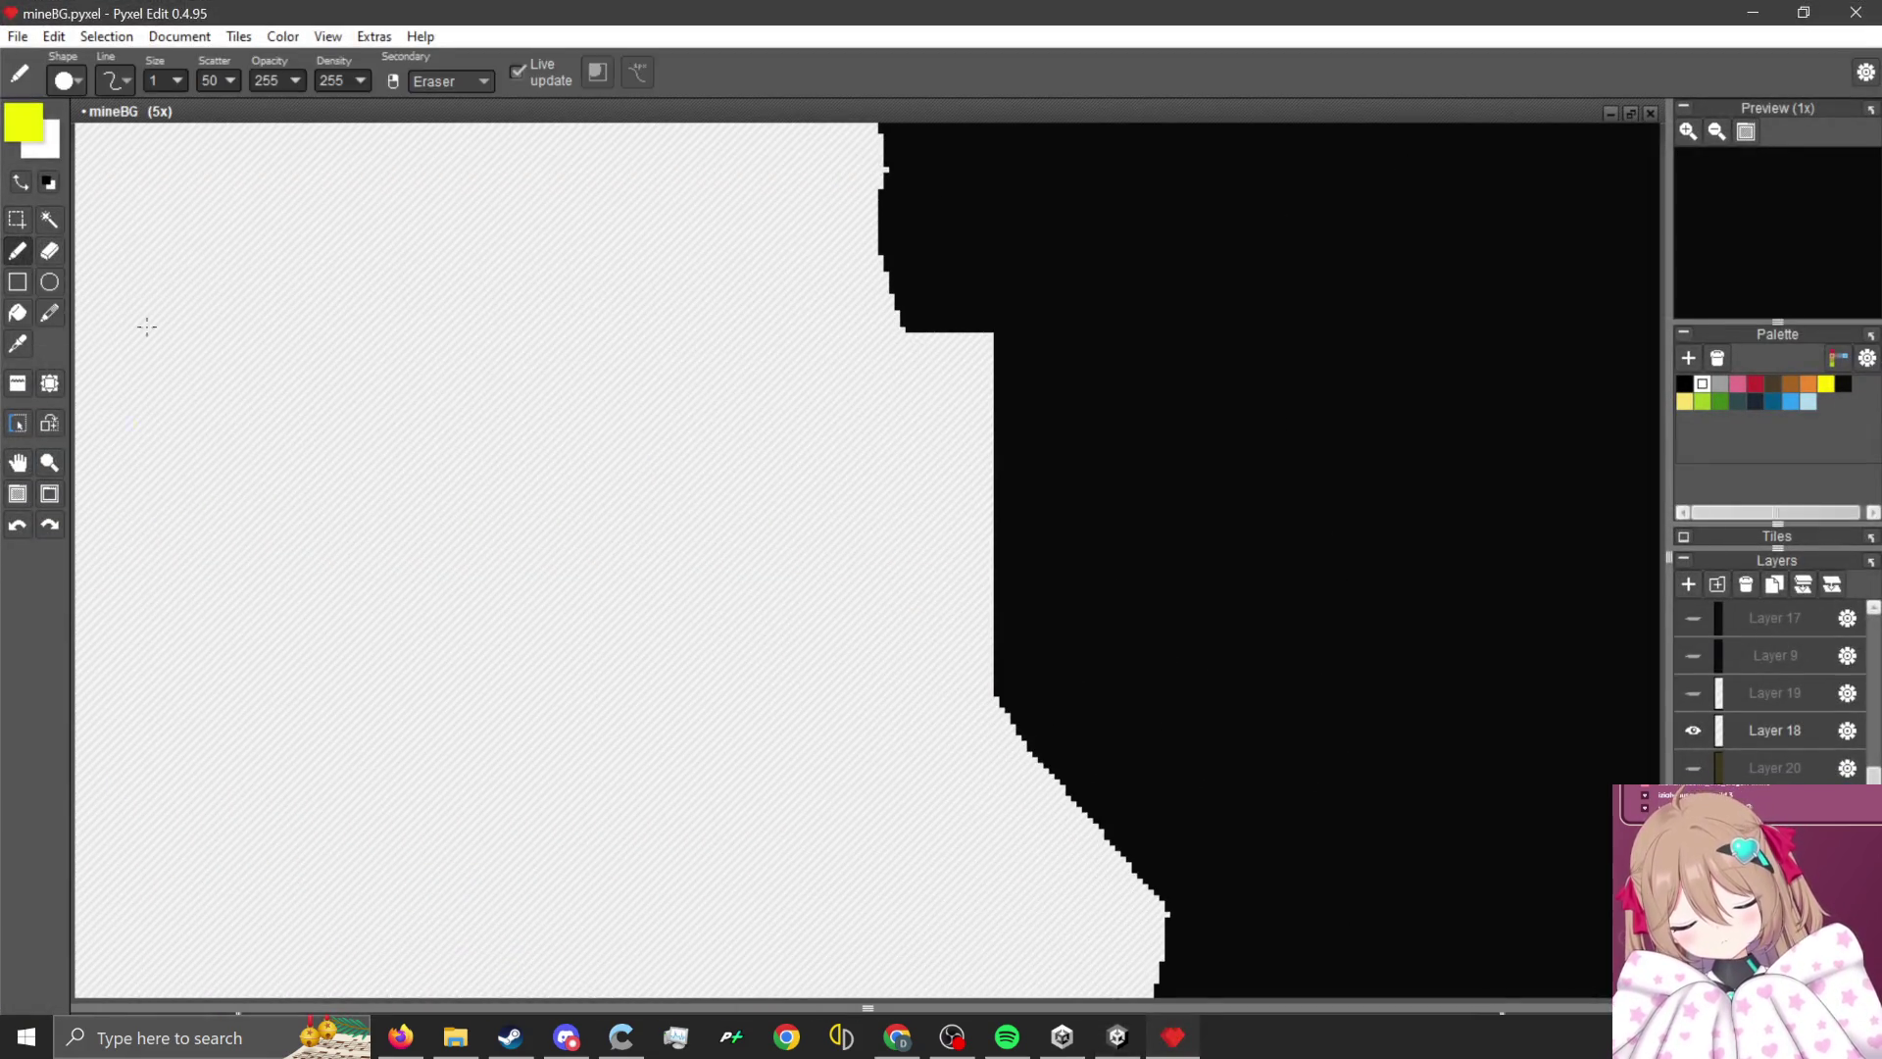
pyautogui.keyDown('alt'); pyautogui.click(1082, 539); pyautogui.keyUp('alt')
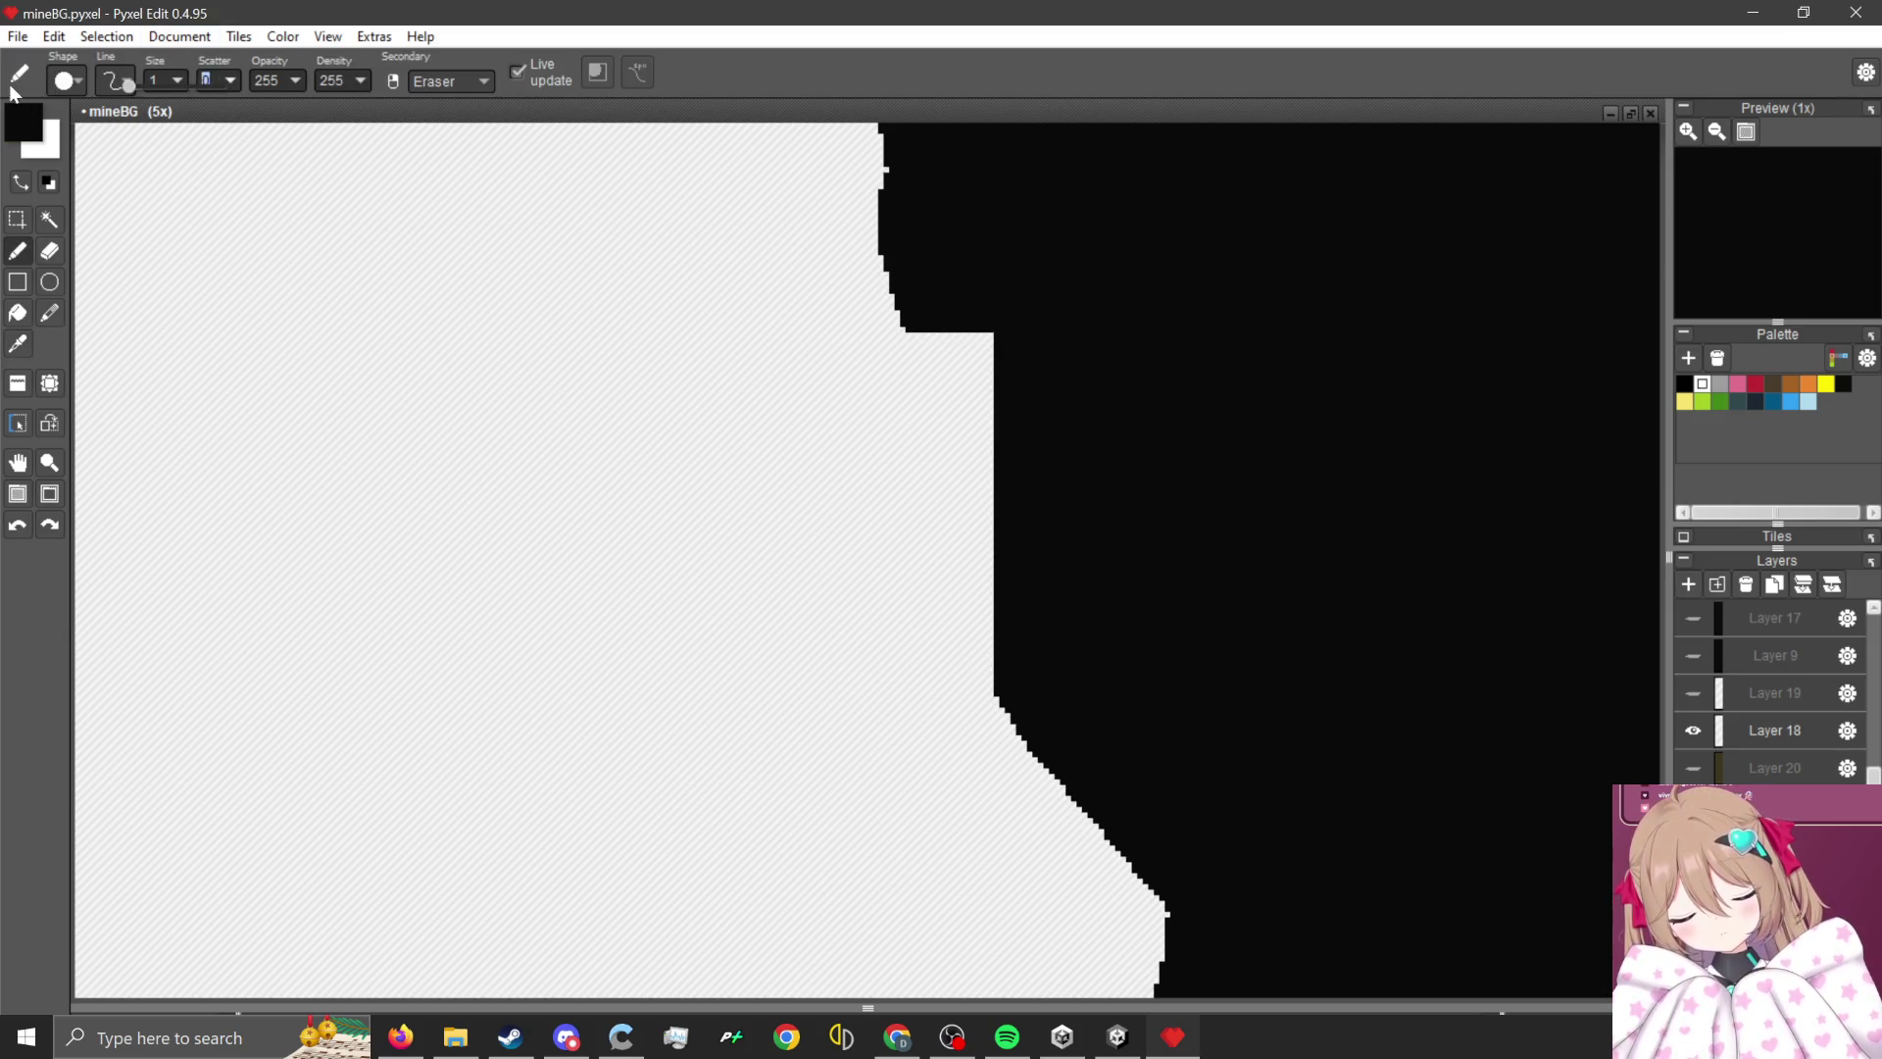
pyautogui.click(880, 461)
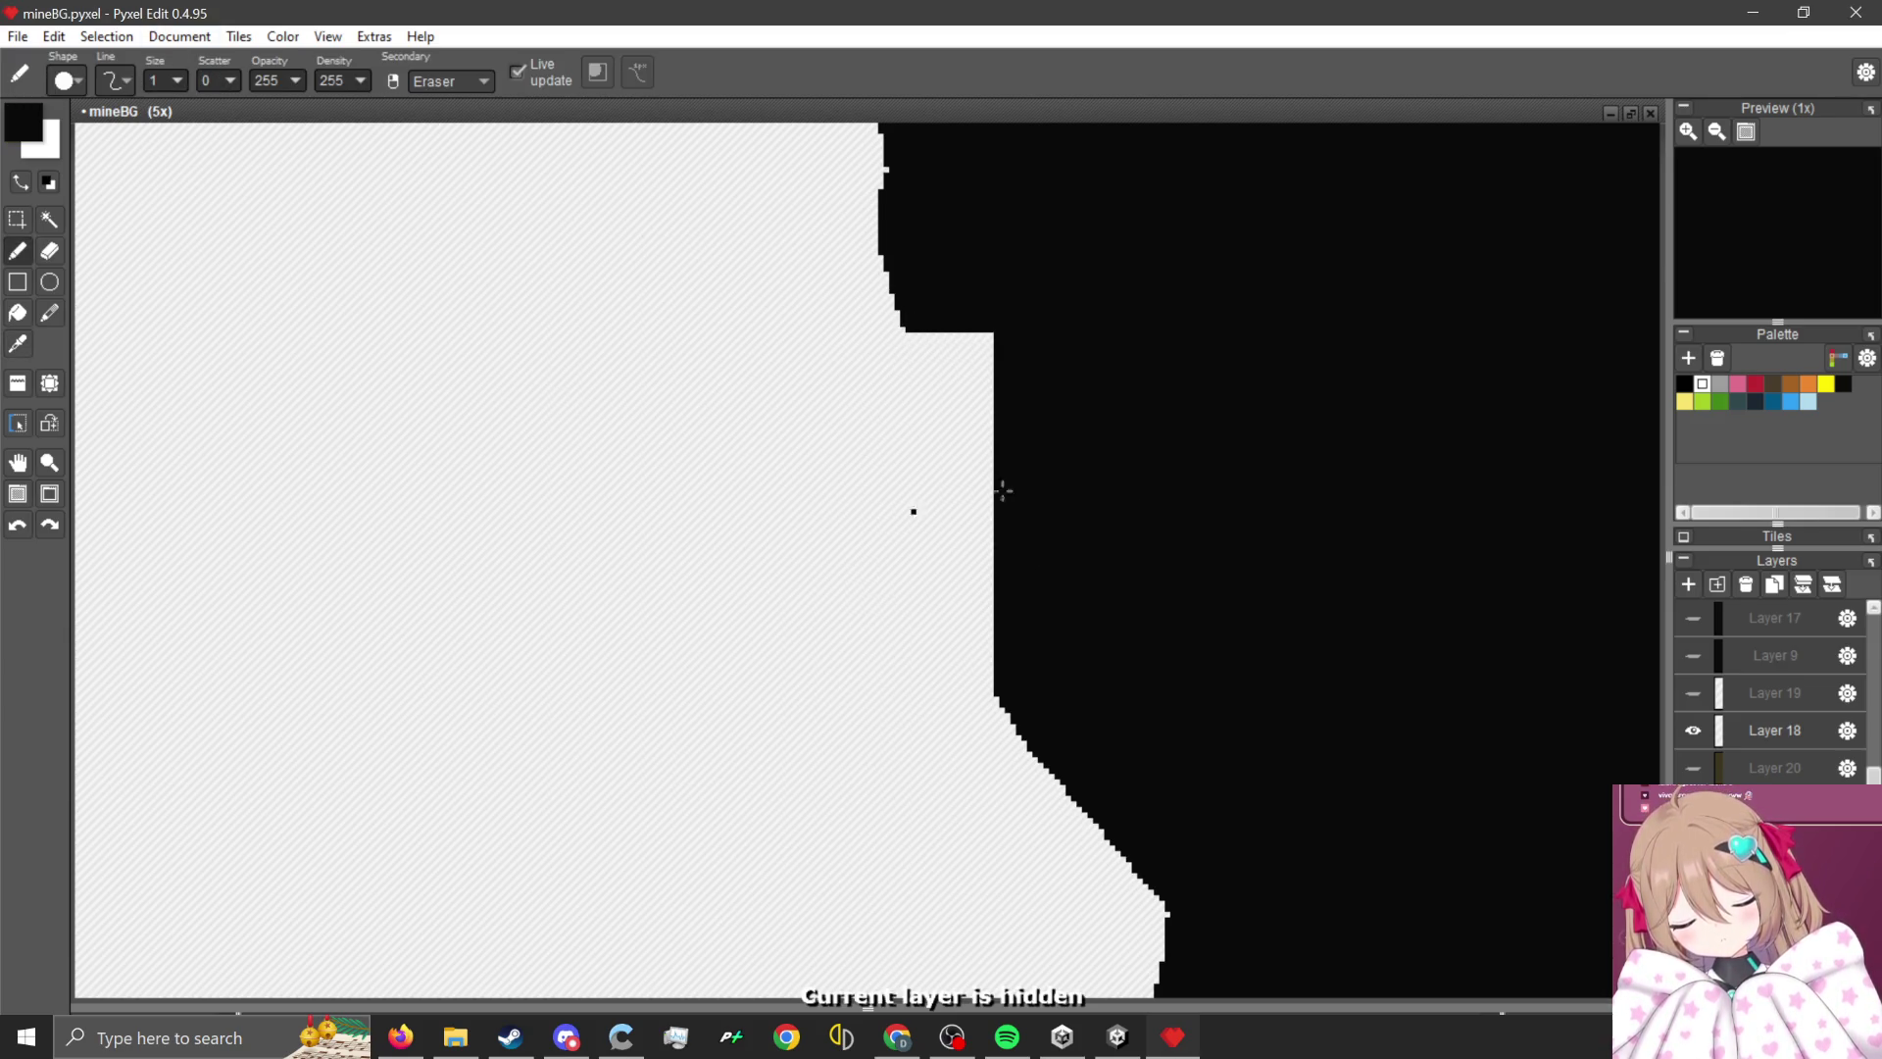
pyautogui.click(1705, 733)
pyautogui.moveTo(920, 319)
pyautogui.mouseDown()
pyautogui.moveTo(882, 368)
pyautogui.moveTo(931, 647)
pyautogui.moveTo(1024, 748)
pyautogui.mouseUp()
pyautogui.moveTo(1115, 790)
pyautogui.mouseDown()
pyautogui.moveTo(1000, 722)
pyautogui.moveTo(966, 639)
pyautogui.mouseUp()
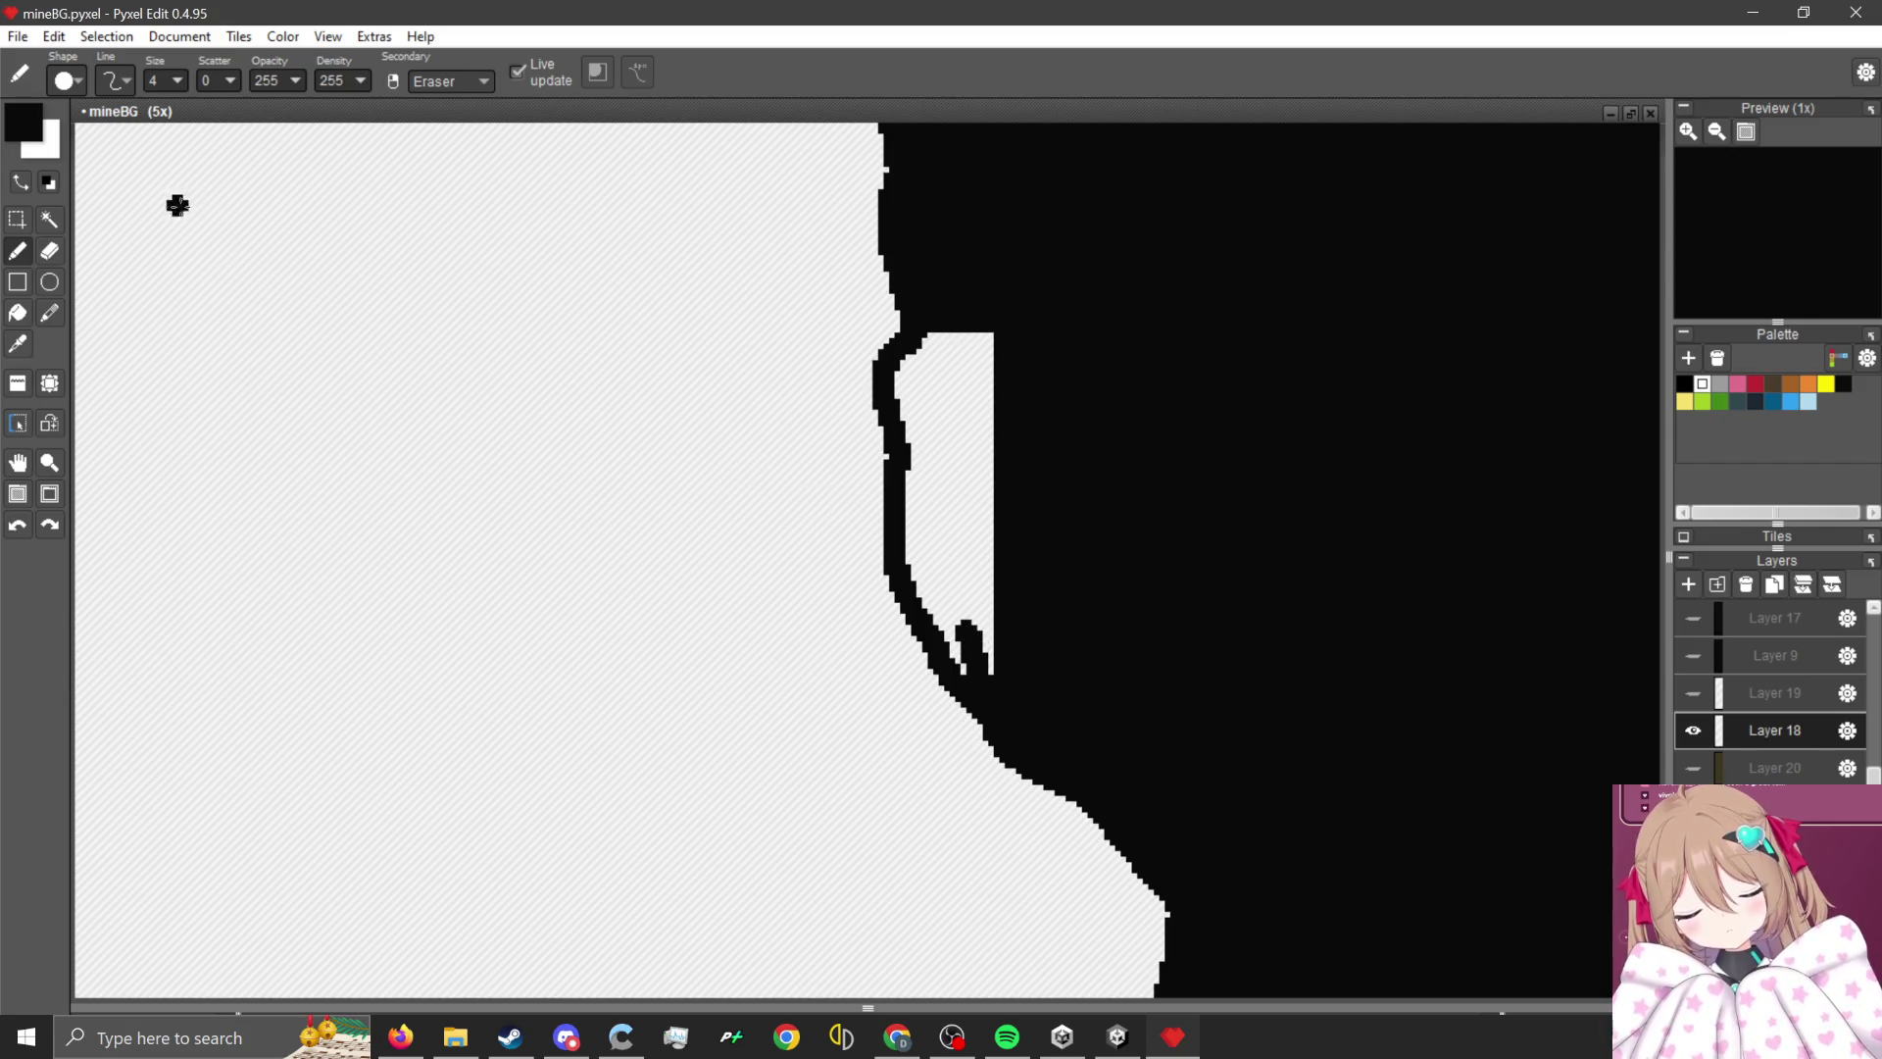
pyautogui.press('f')
pyautogui.click(968, 456)
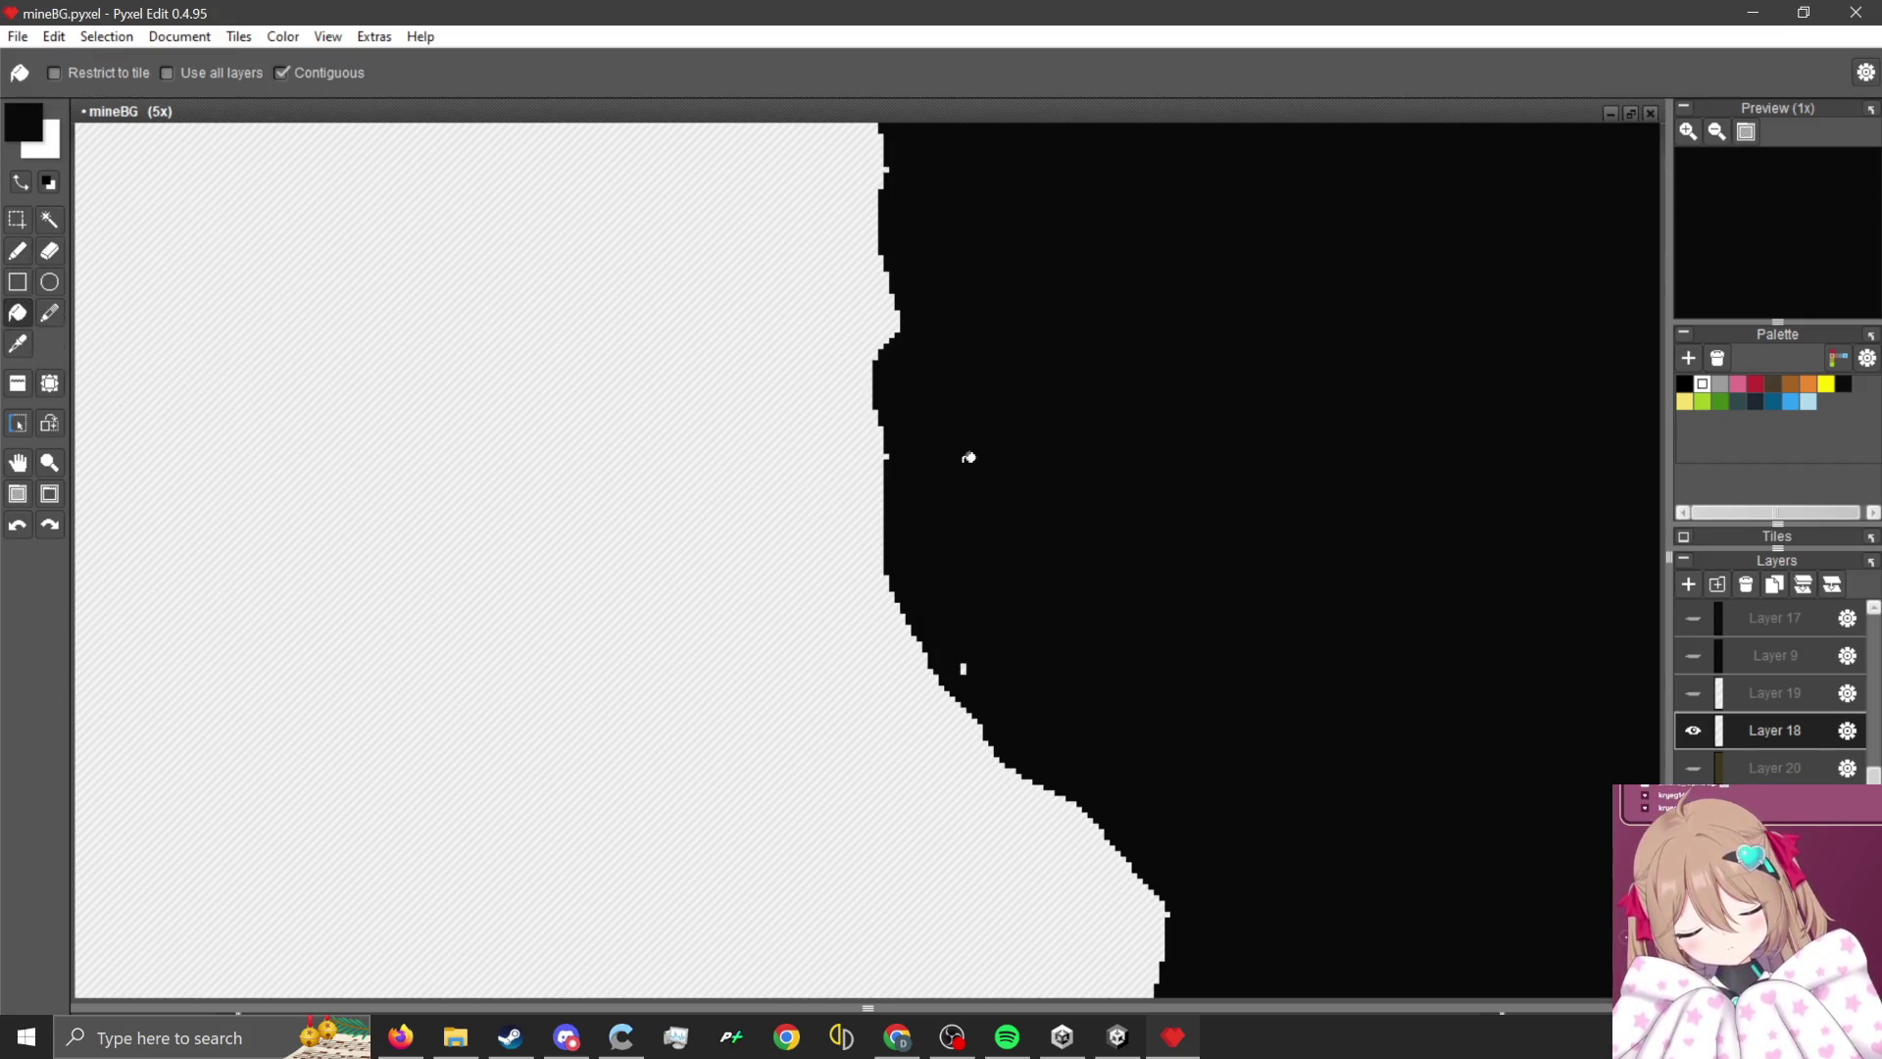
pyautogui.scroll(5, 952, 650)
pyautogui.click(991, 718)
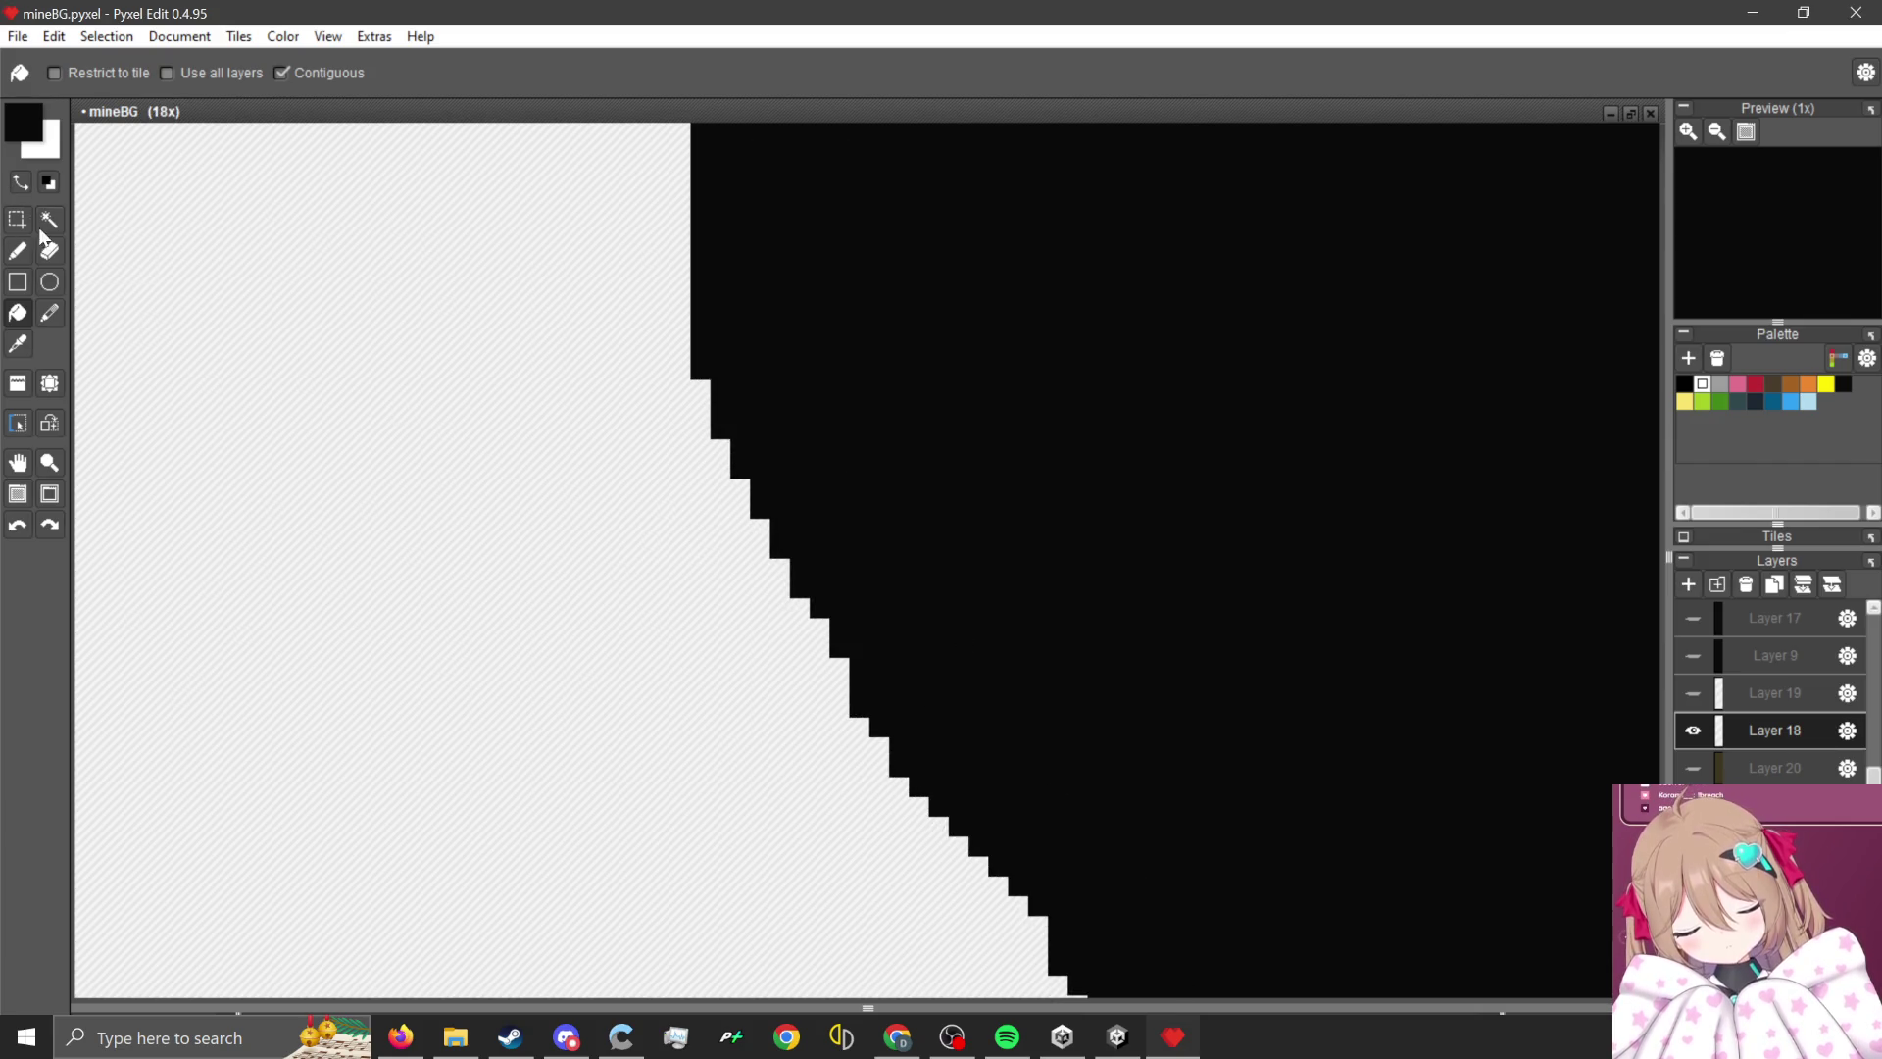
pyautogui.click(16, 249)
pyautogui.scroll(-2, 882, 549)
pyautogui.scroll(-3, 991, 377)
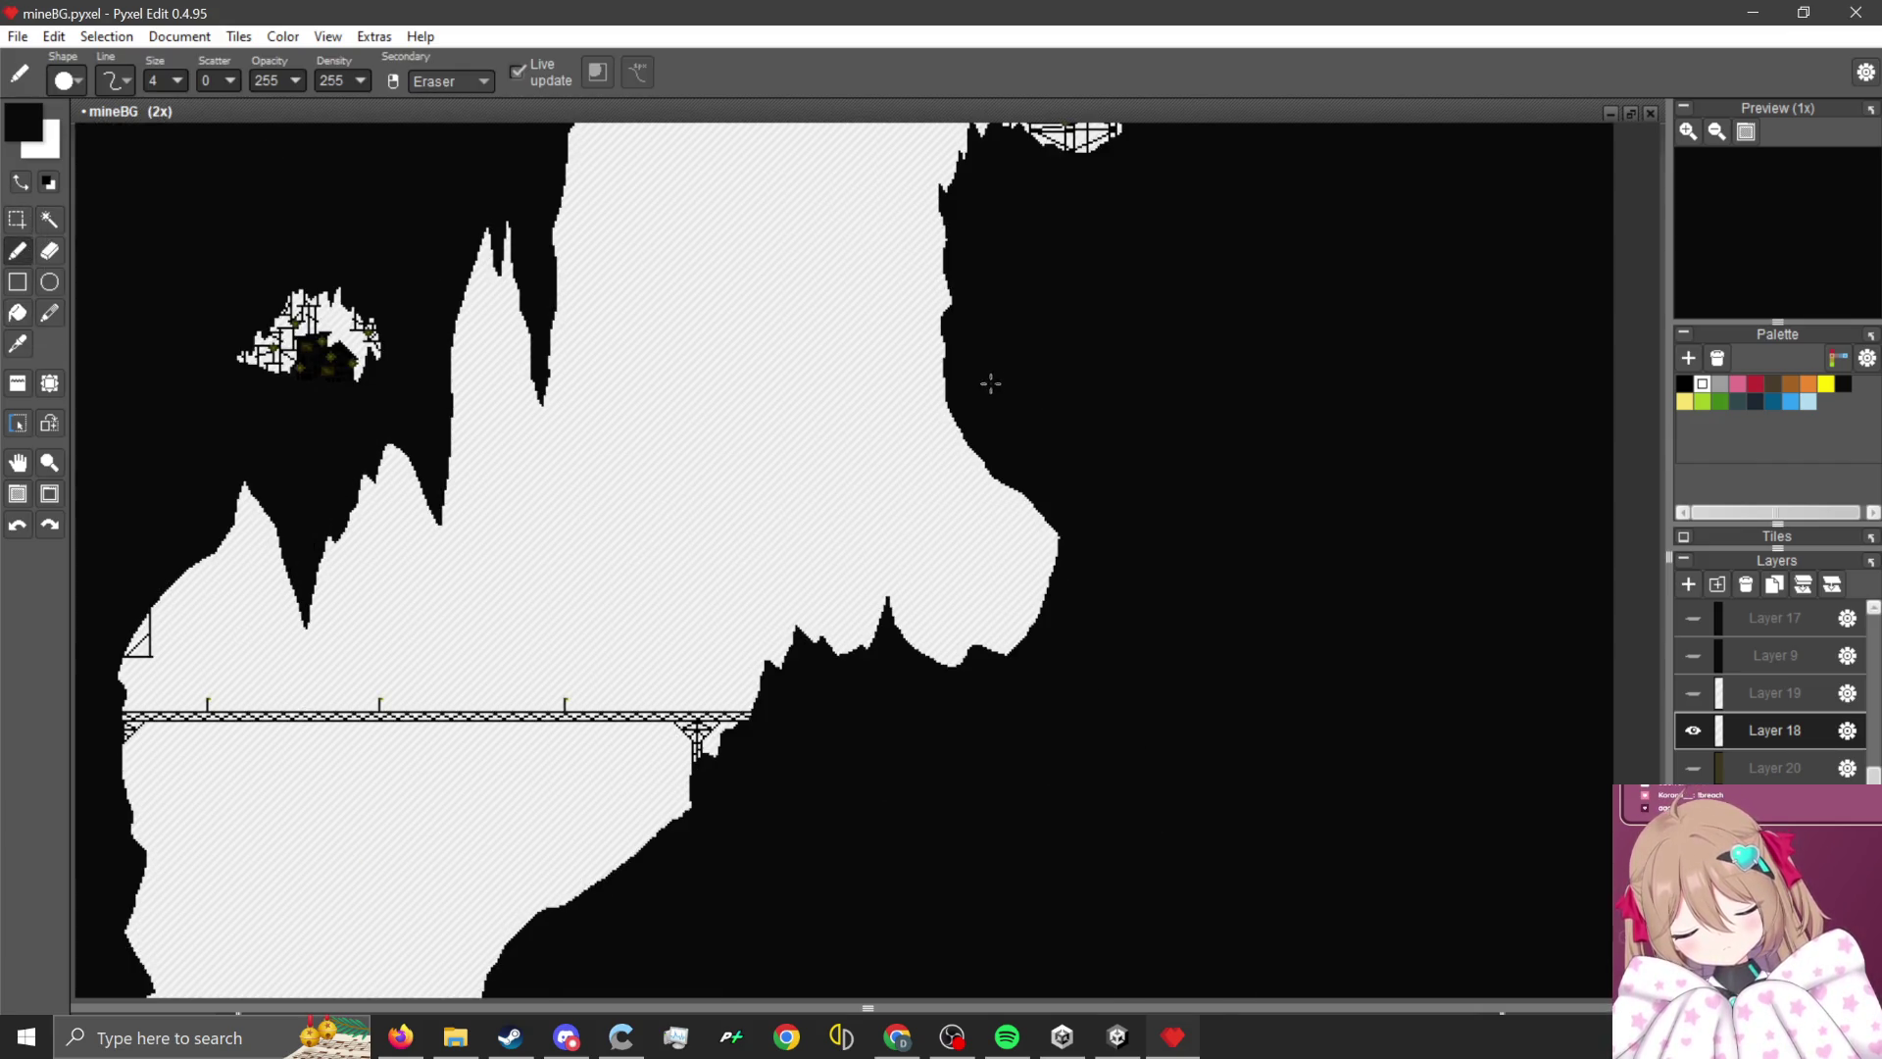
pyautogui.scroll(-1, 1019, 437)
pyautogui.scroll(2, 1025, 523)
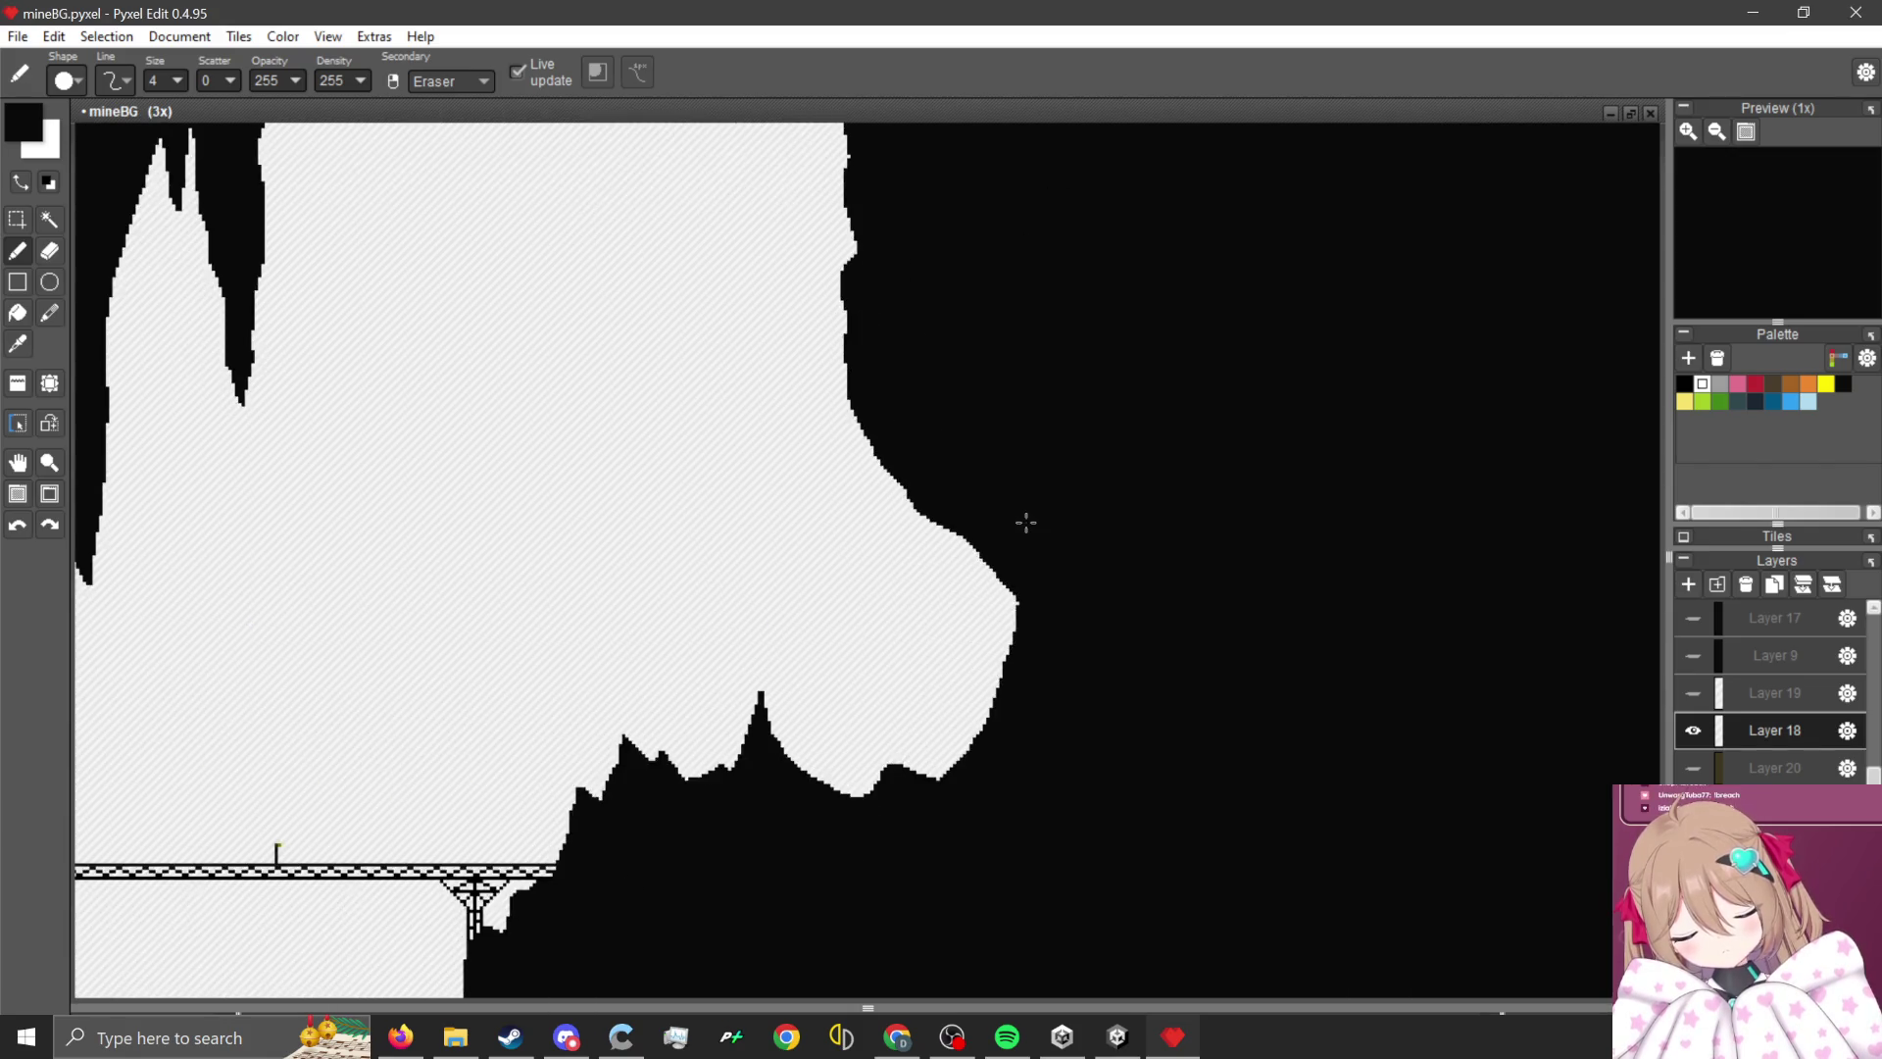
pyautogui.scroll(-3, 1025, 523)
pyautogui.scroll(2, 985, 533)
pyautogui.scroll(-2, 956, 553)
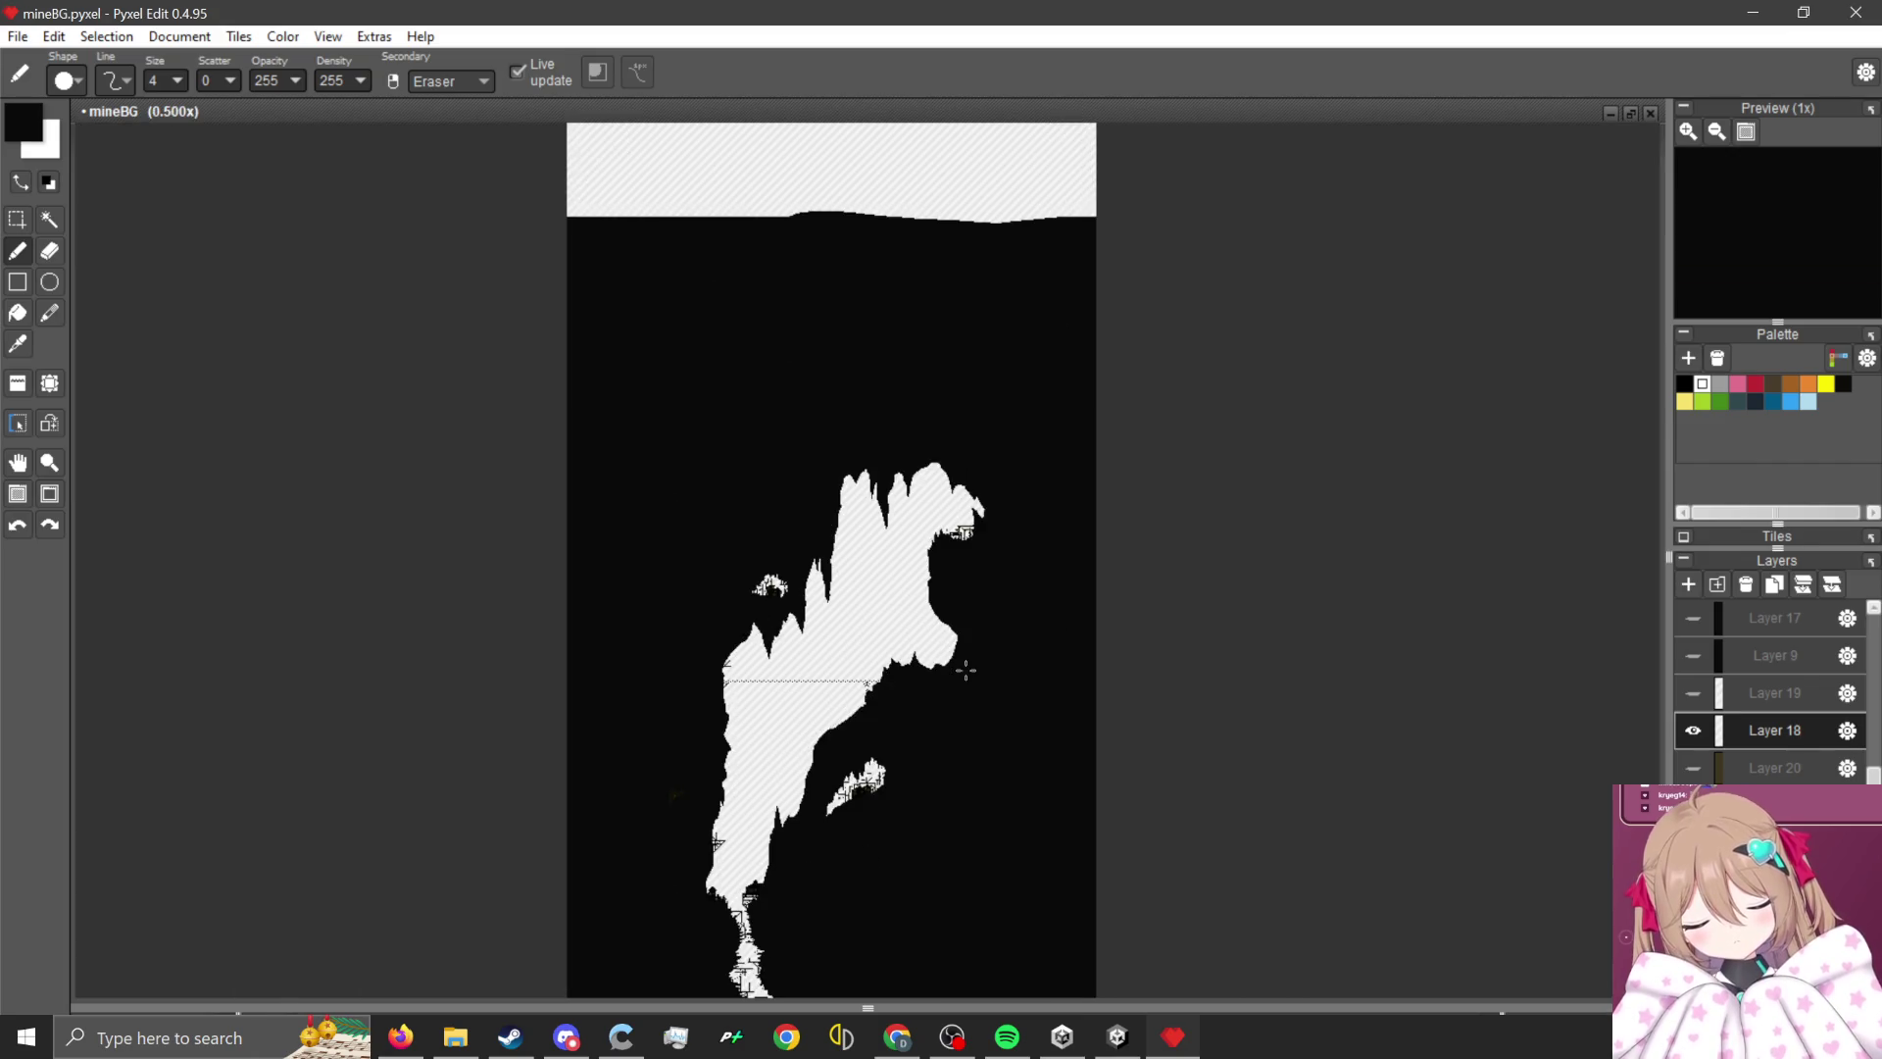
pyautogui.scroll(1, 966, 669)
pyautogui.scroll(1, 877, 588)
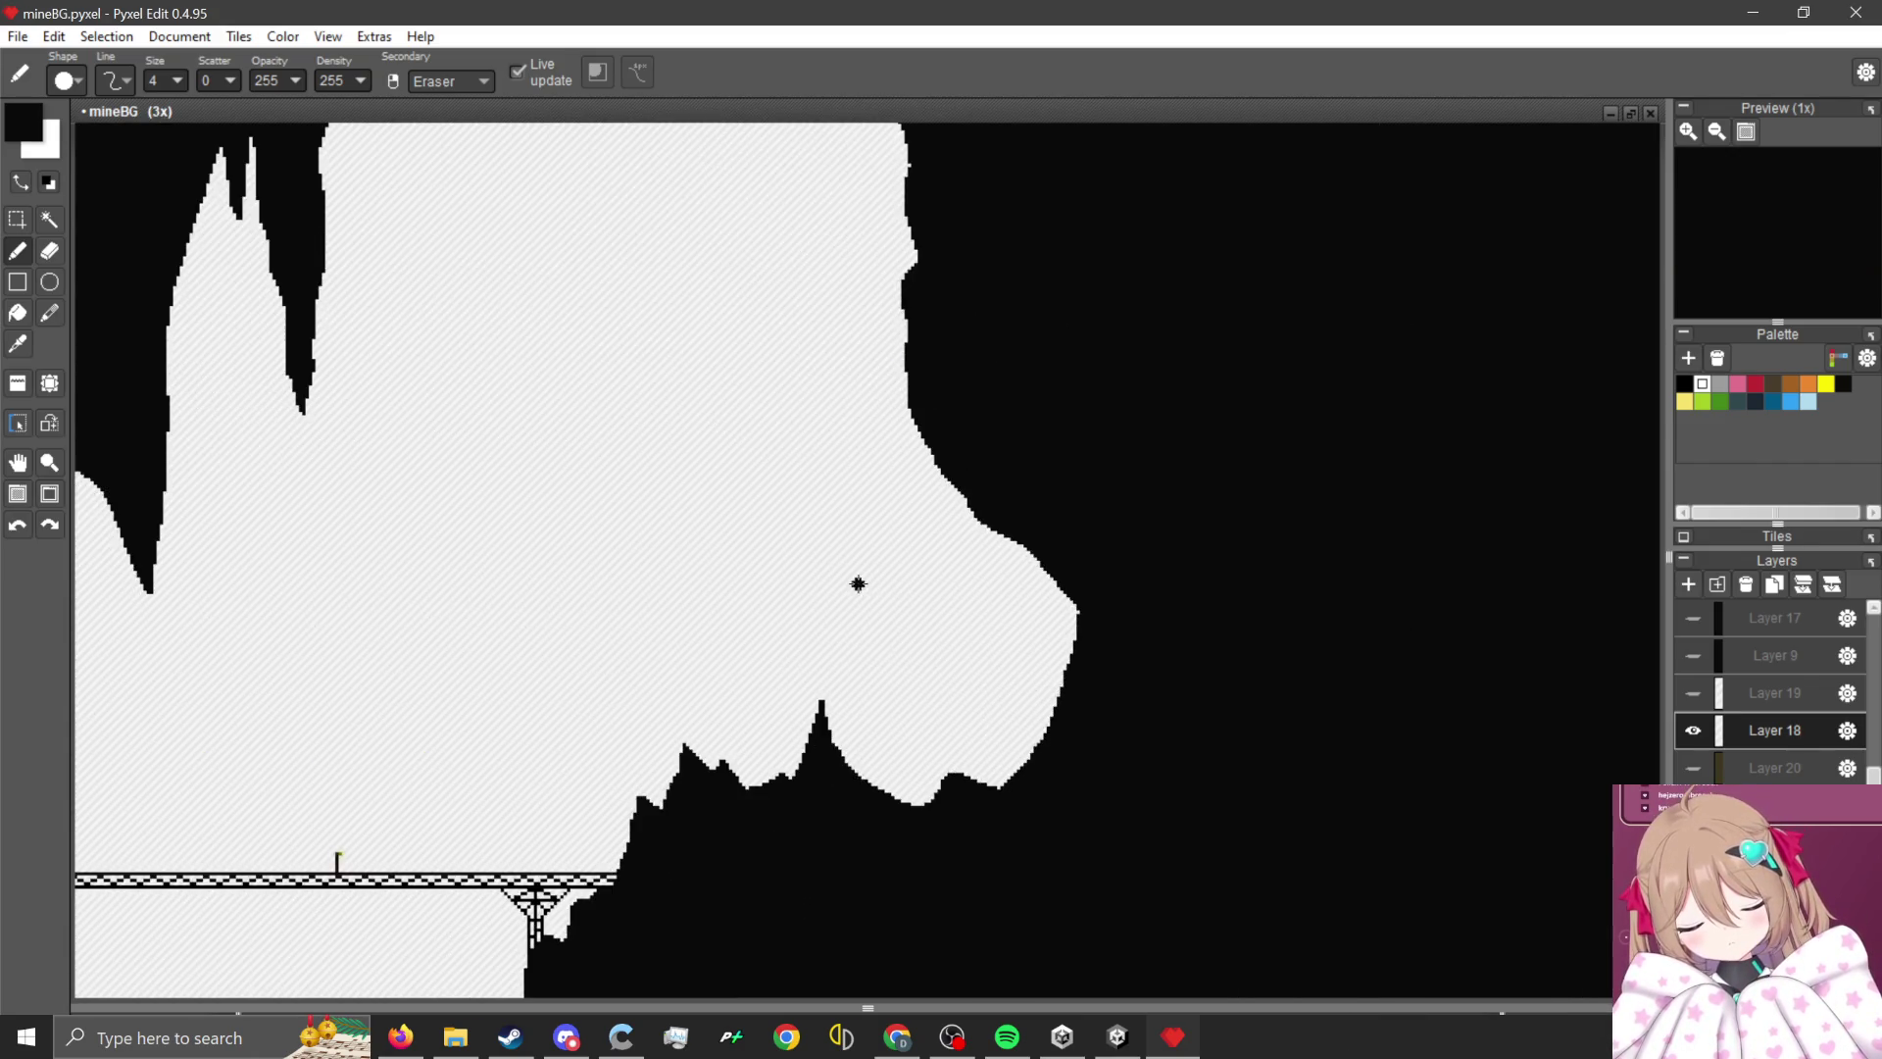
pyautogui.scroll(-2, 857, 584)
pyautogui.scroll(2, 792, 588)
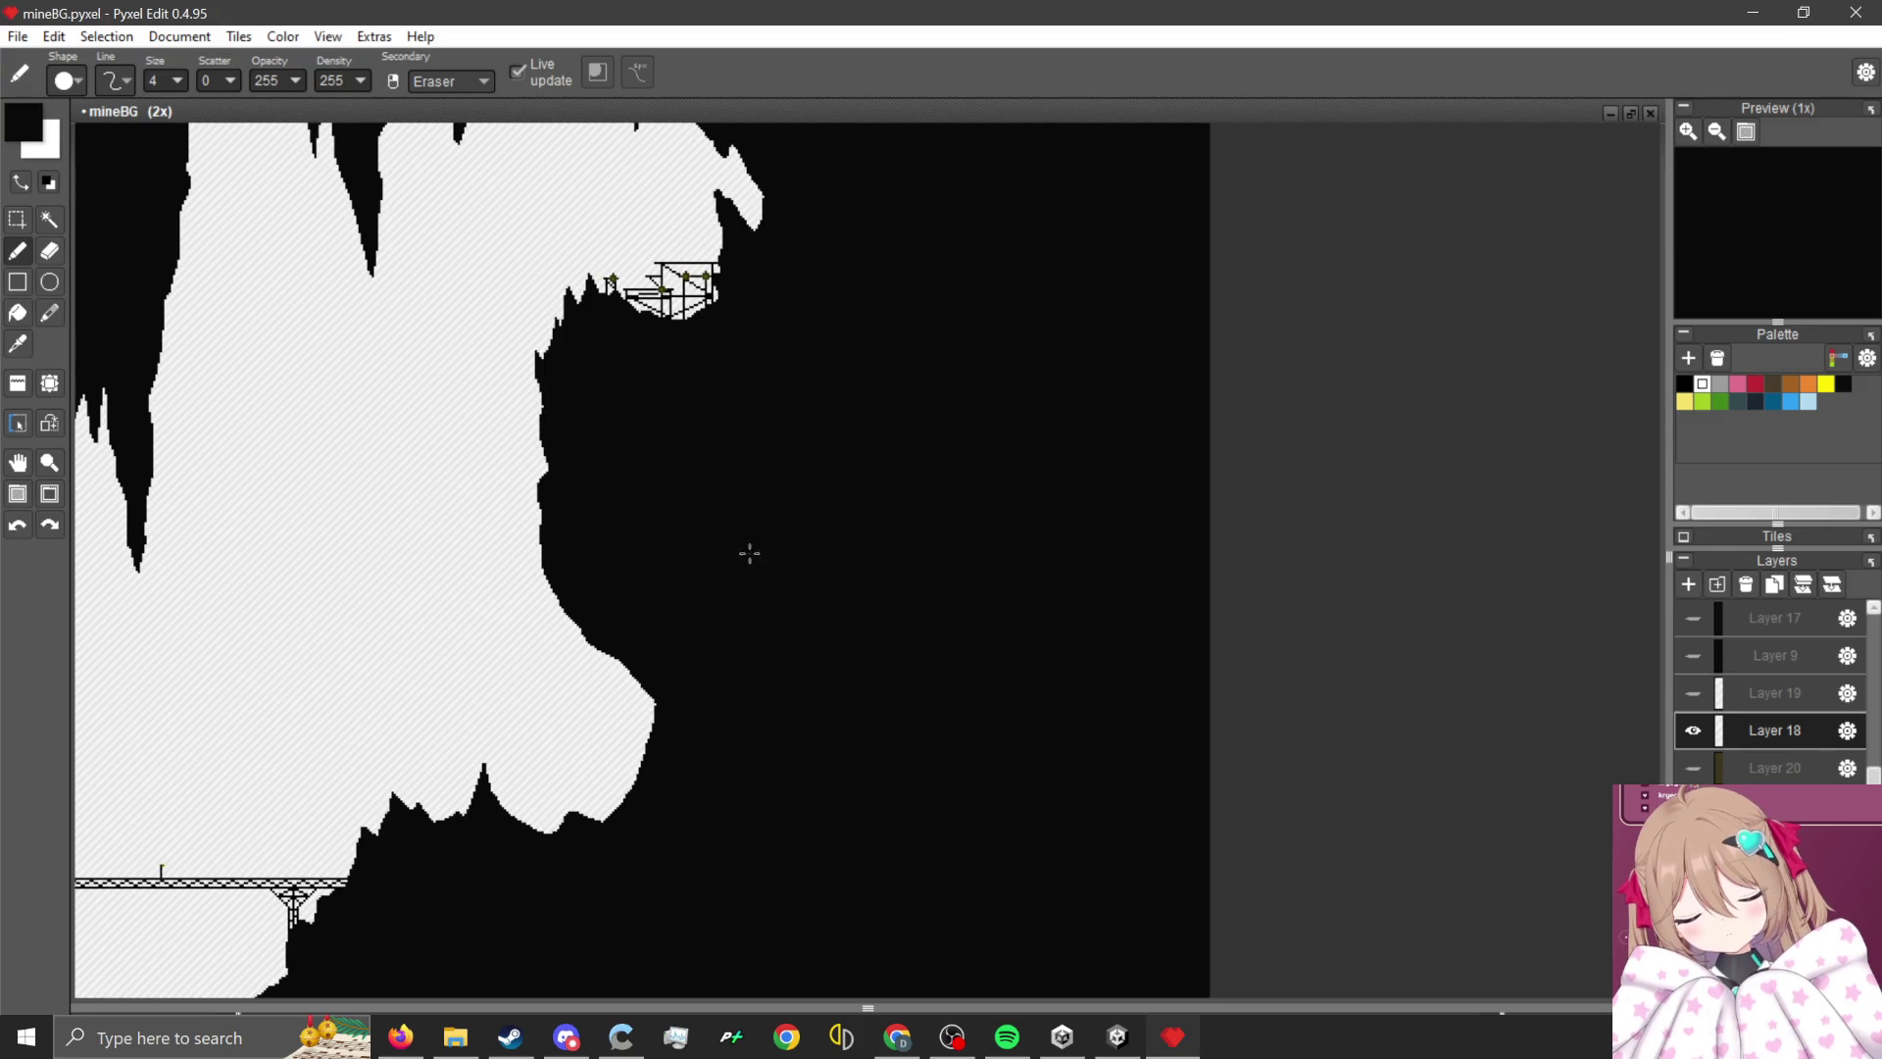
pyautogui.scroll(2, 756, 551)
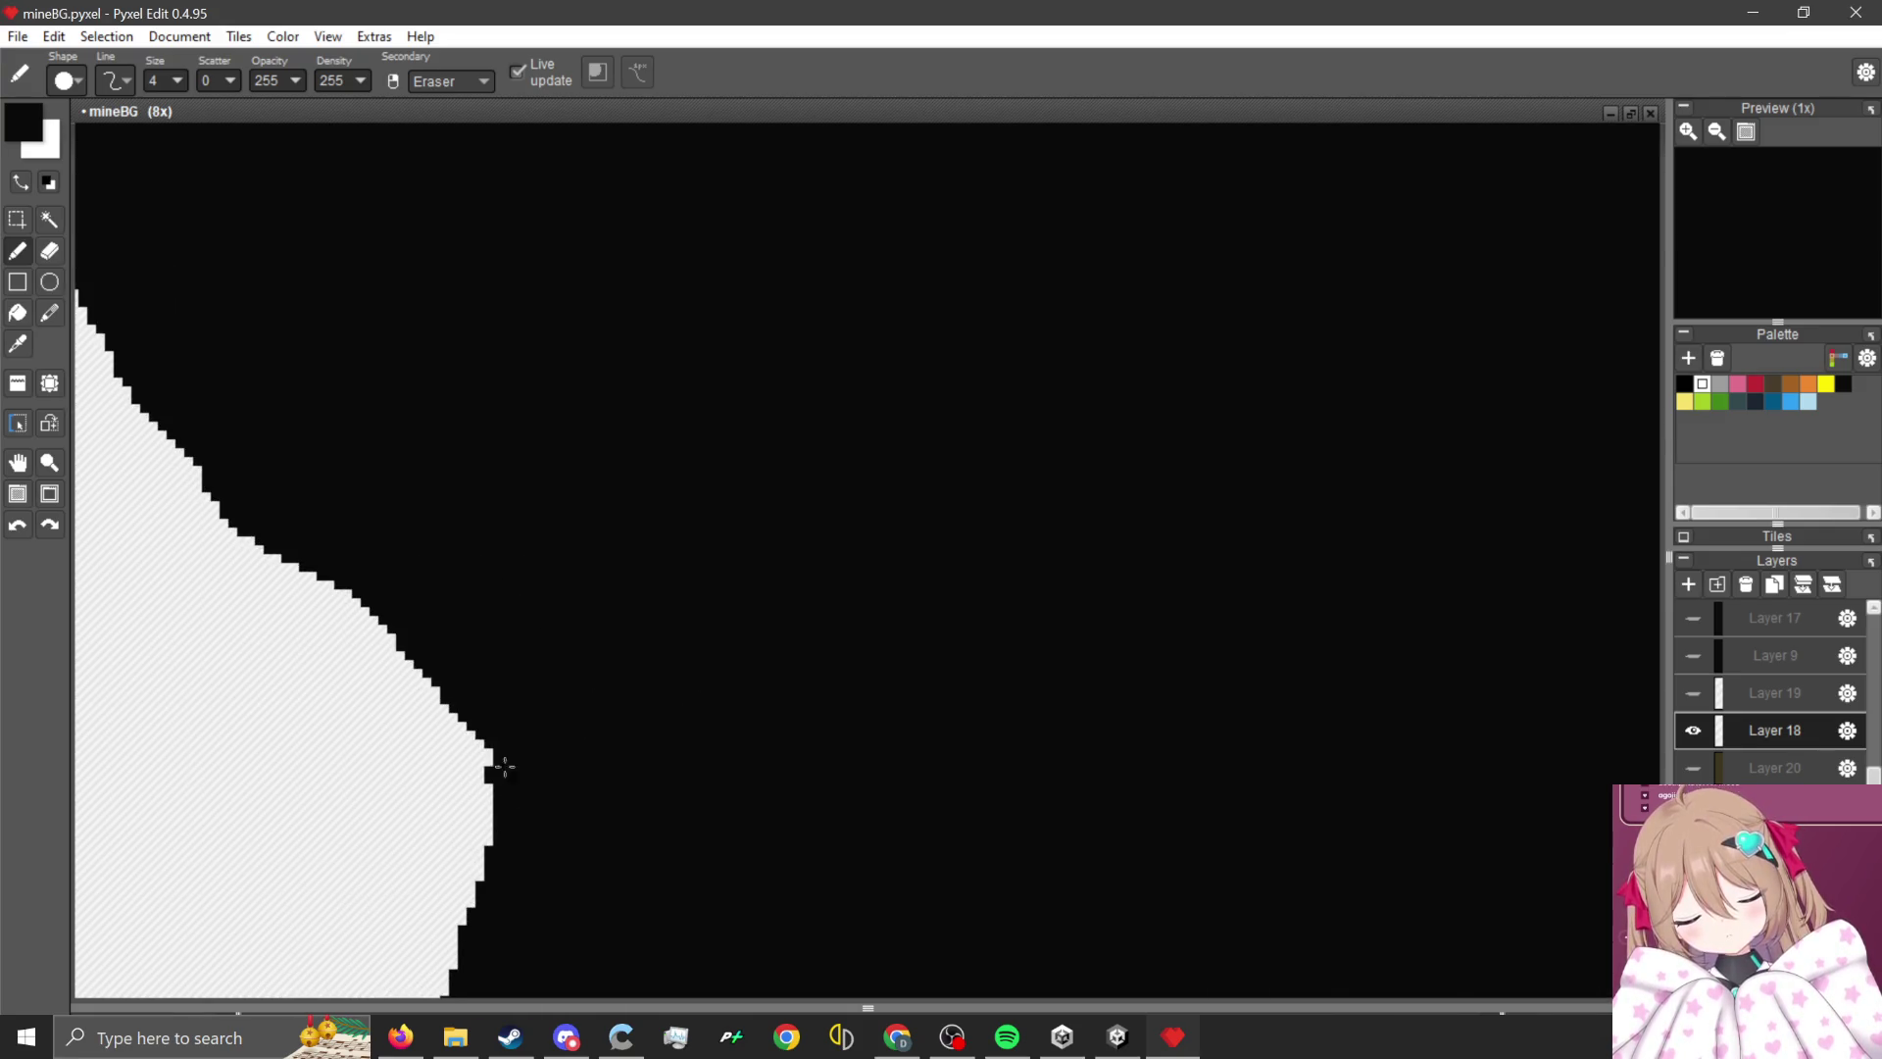
pyautogui.scroll(-1, 523, 734)
pyautogui.scroll(-2, 672, 777)
pyautogui.scroll(1, 723, 774)
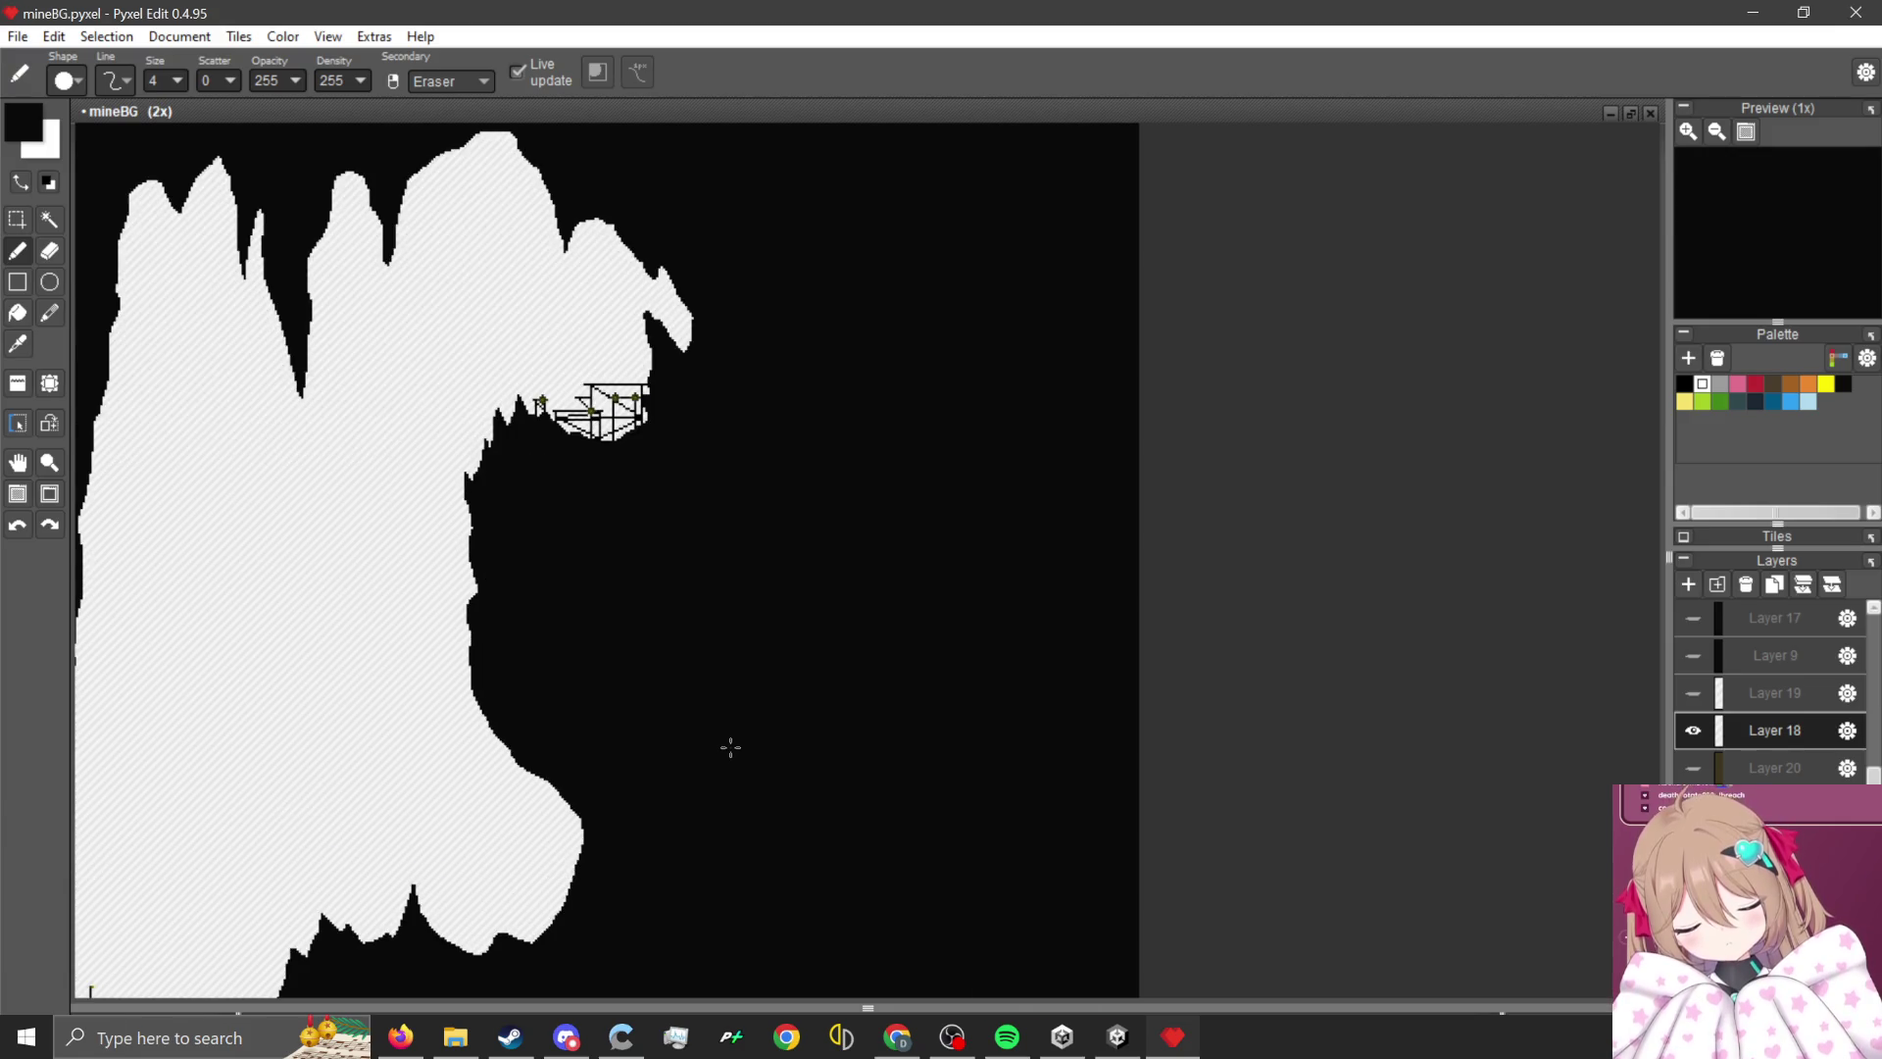
pyautogui.scroll(-2, 761, 672)
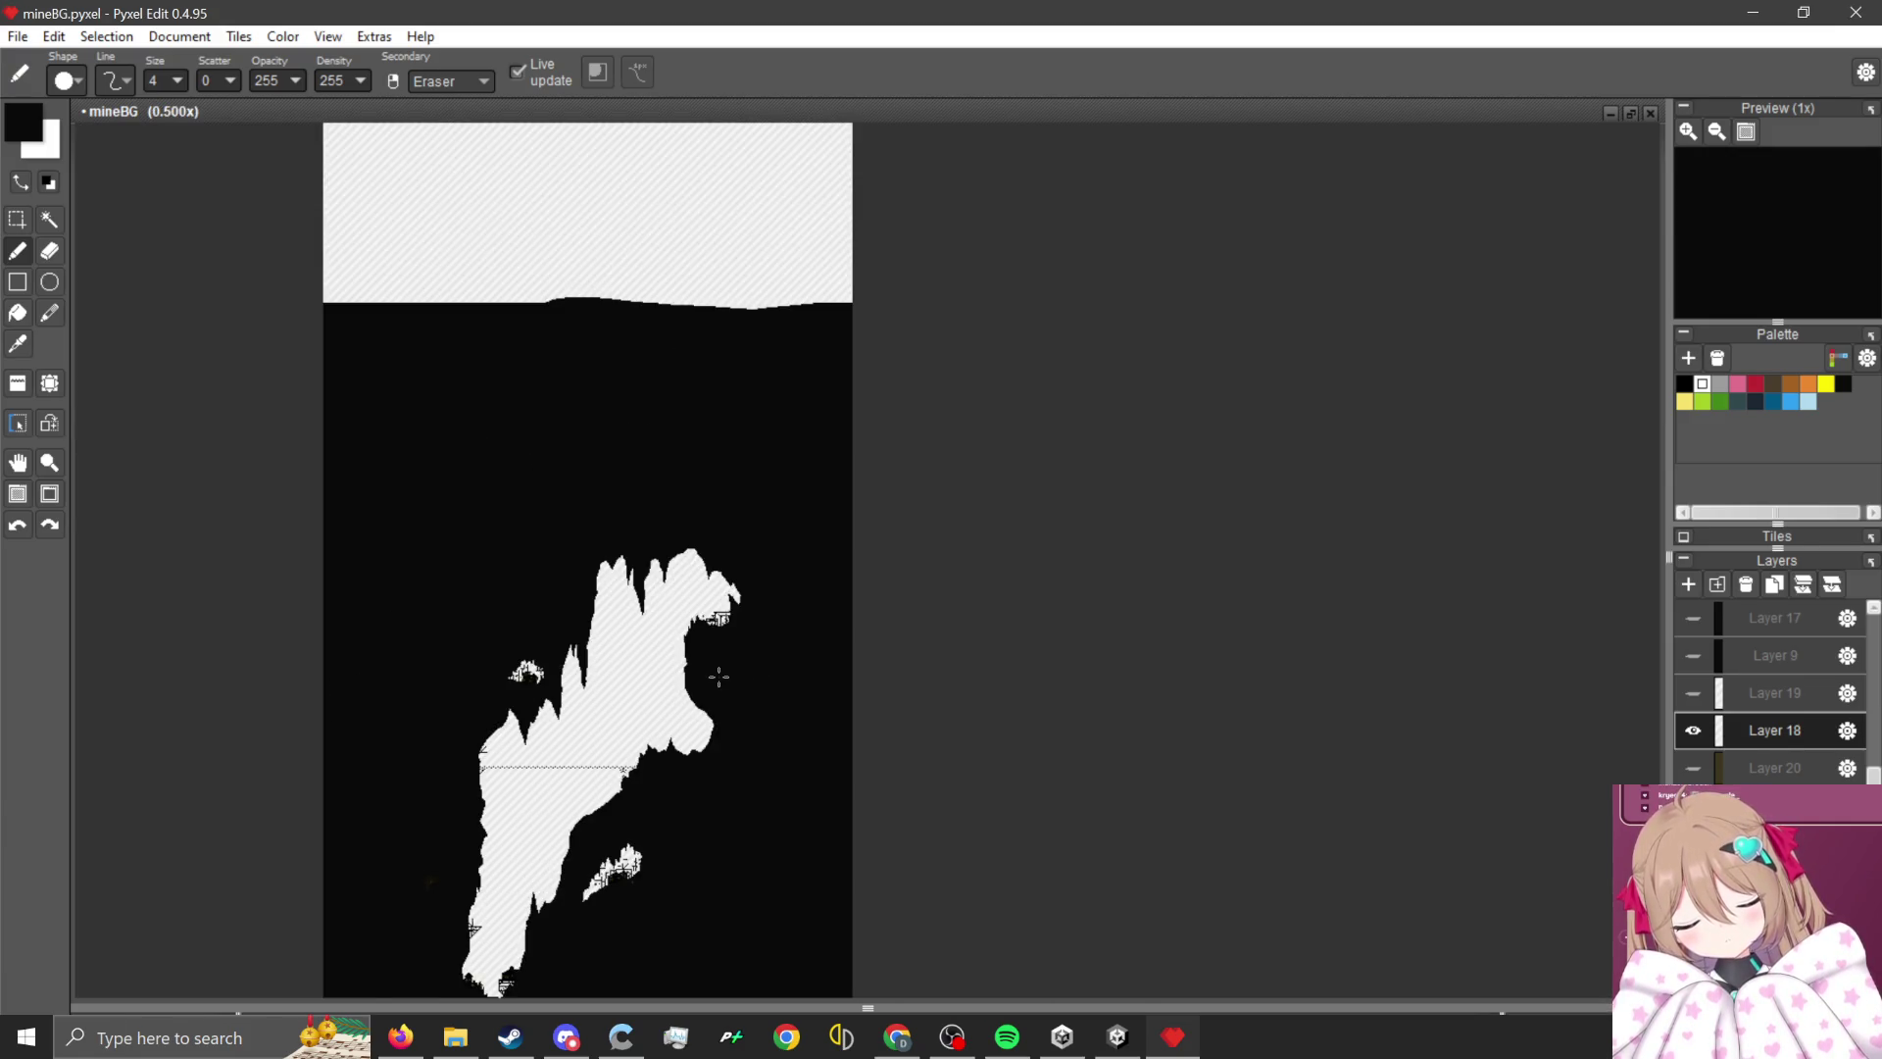
pyautogui.scroll(-1, 718, 677)
pyautogui.scroll(2, 719, 676)
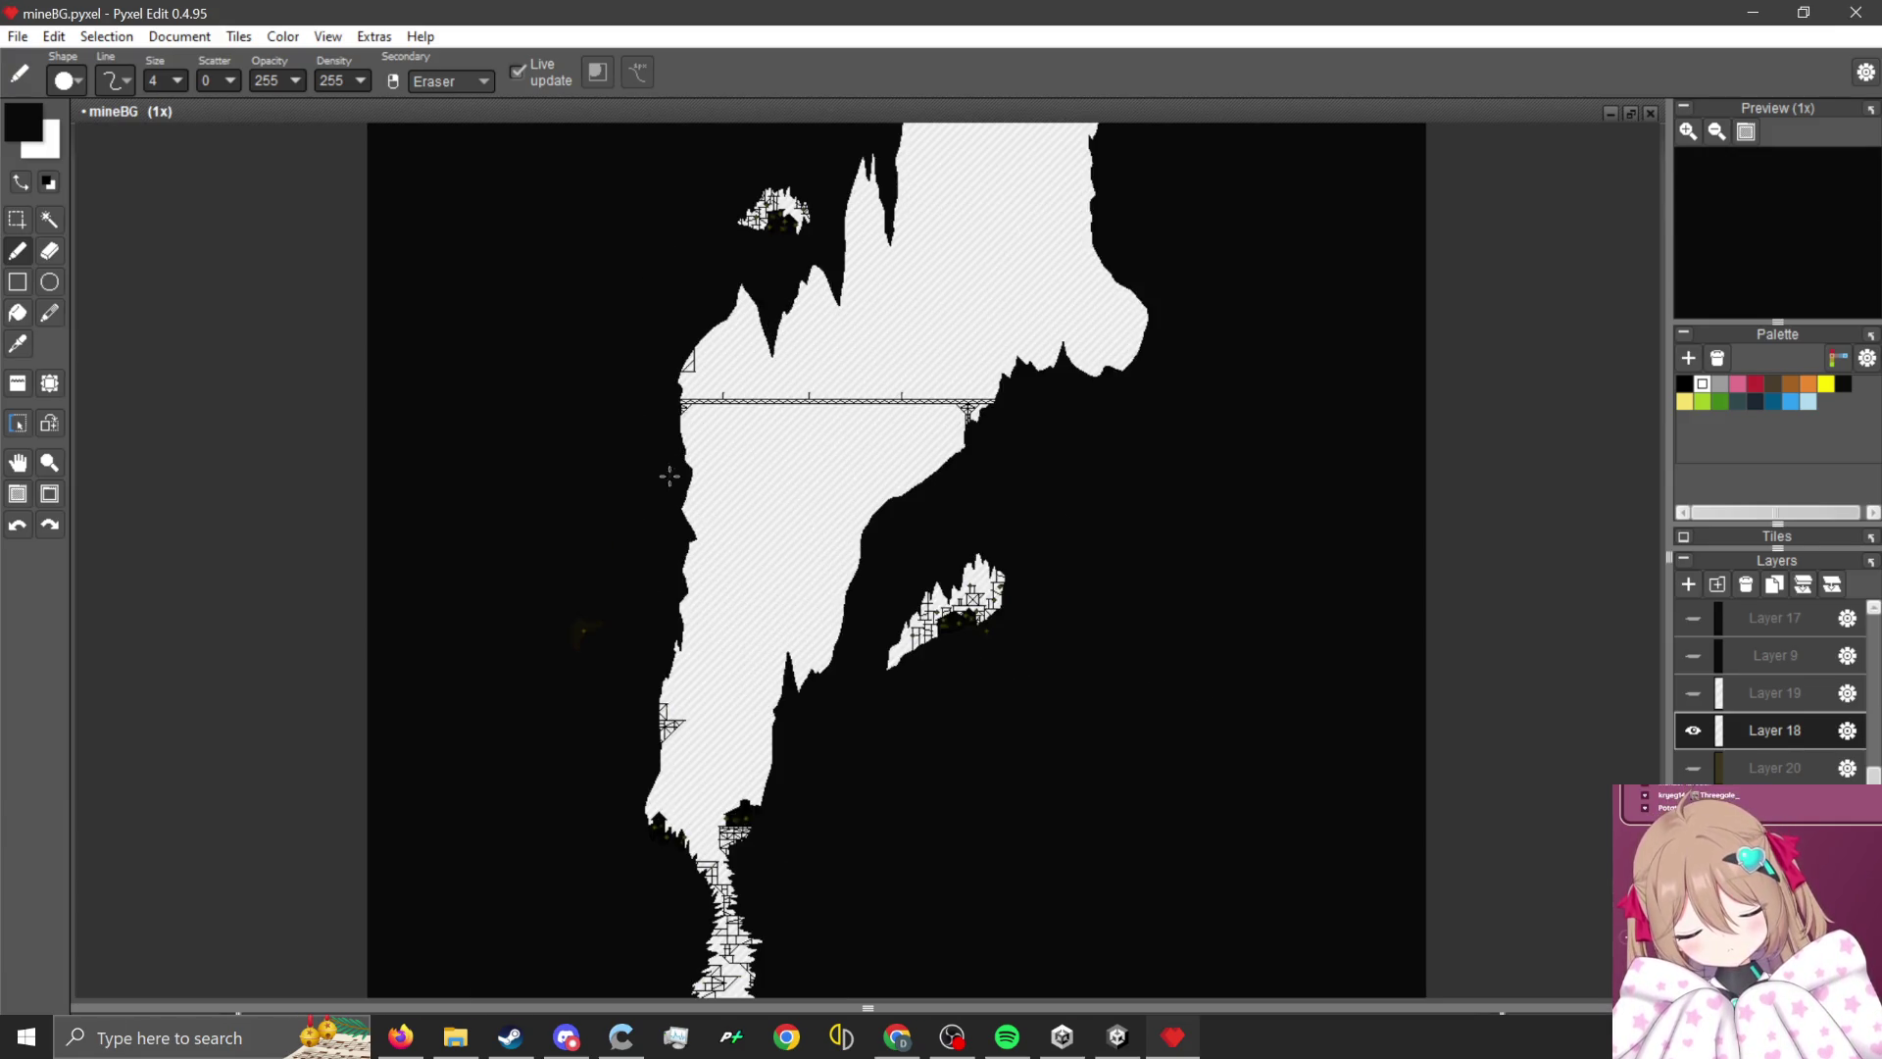
# - Export the cliff art, overwriting MineLevelBG5 2.png
pyautogui.click(20, 36)
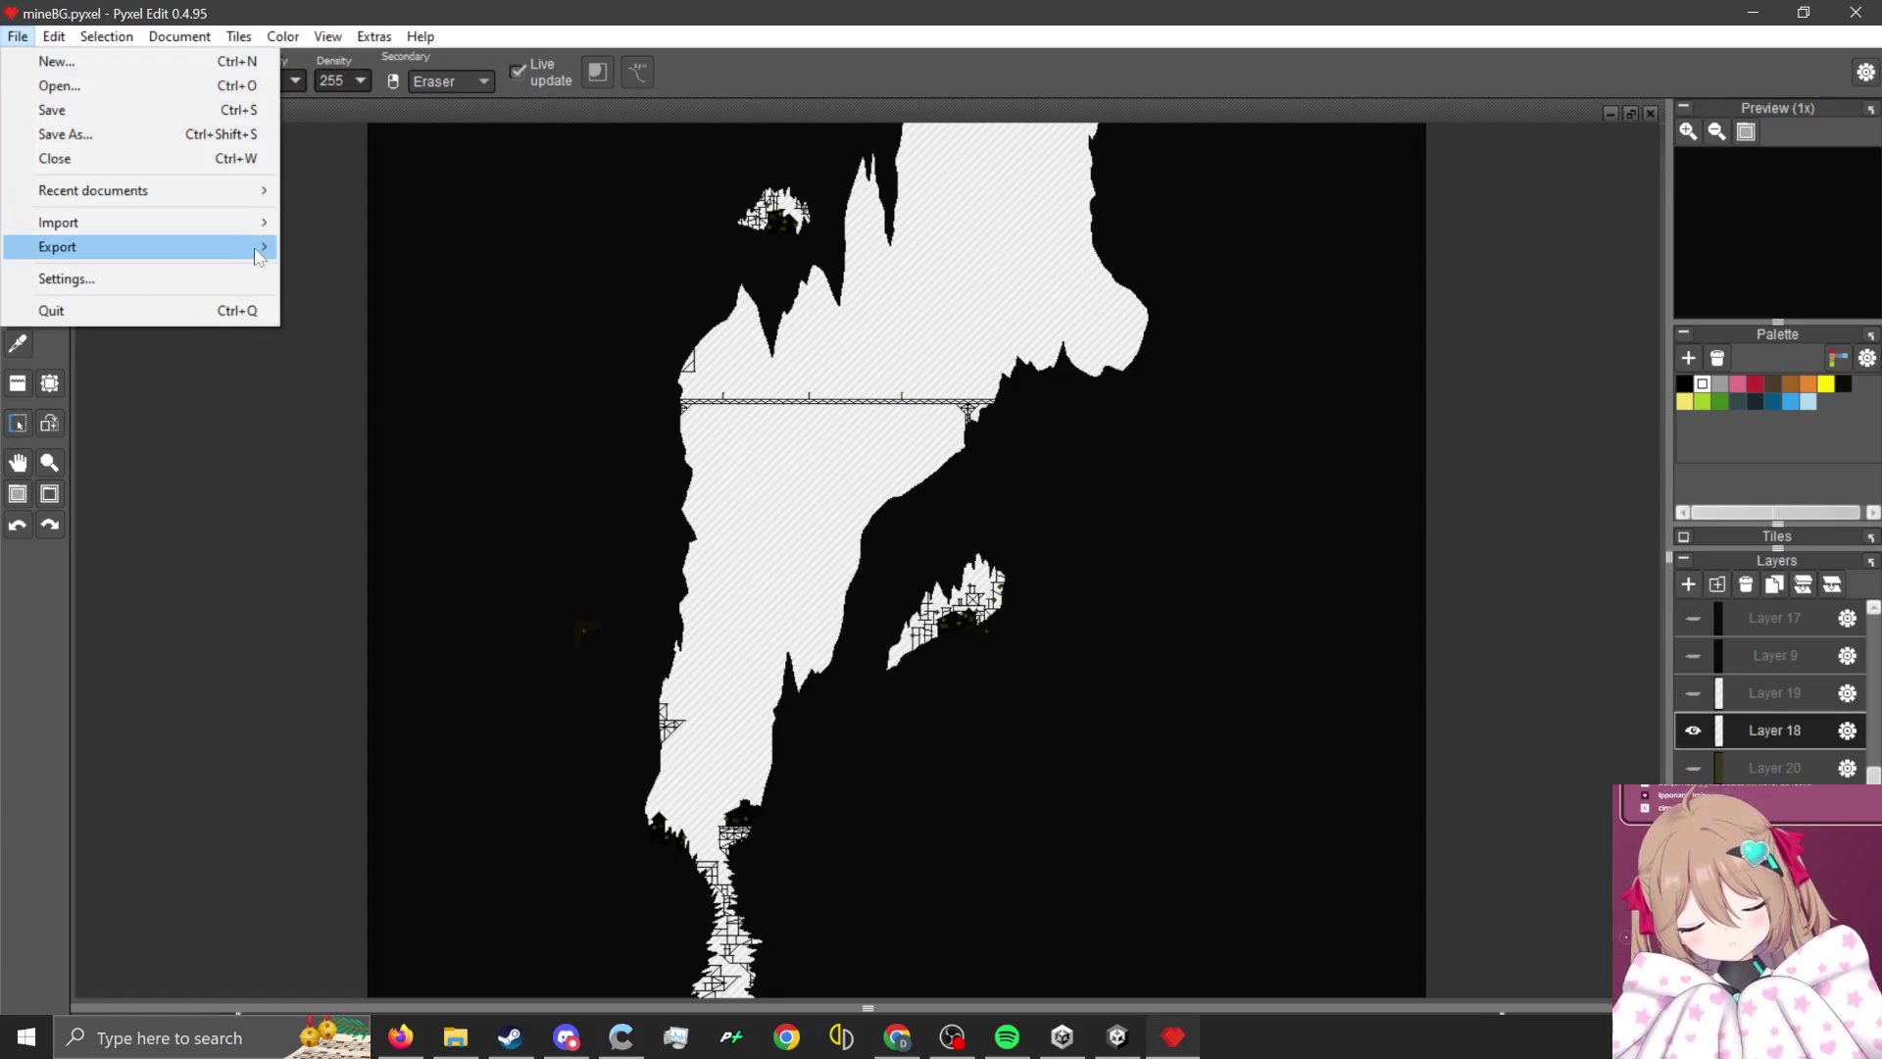
pyautogui.moveTo(258, 256)
pyautogui.click(377, 249)
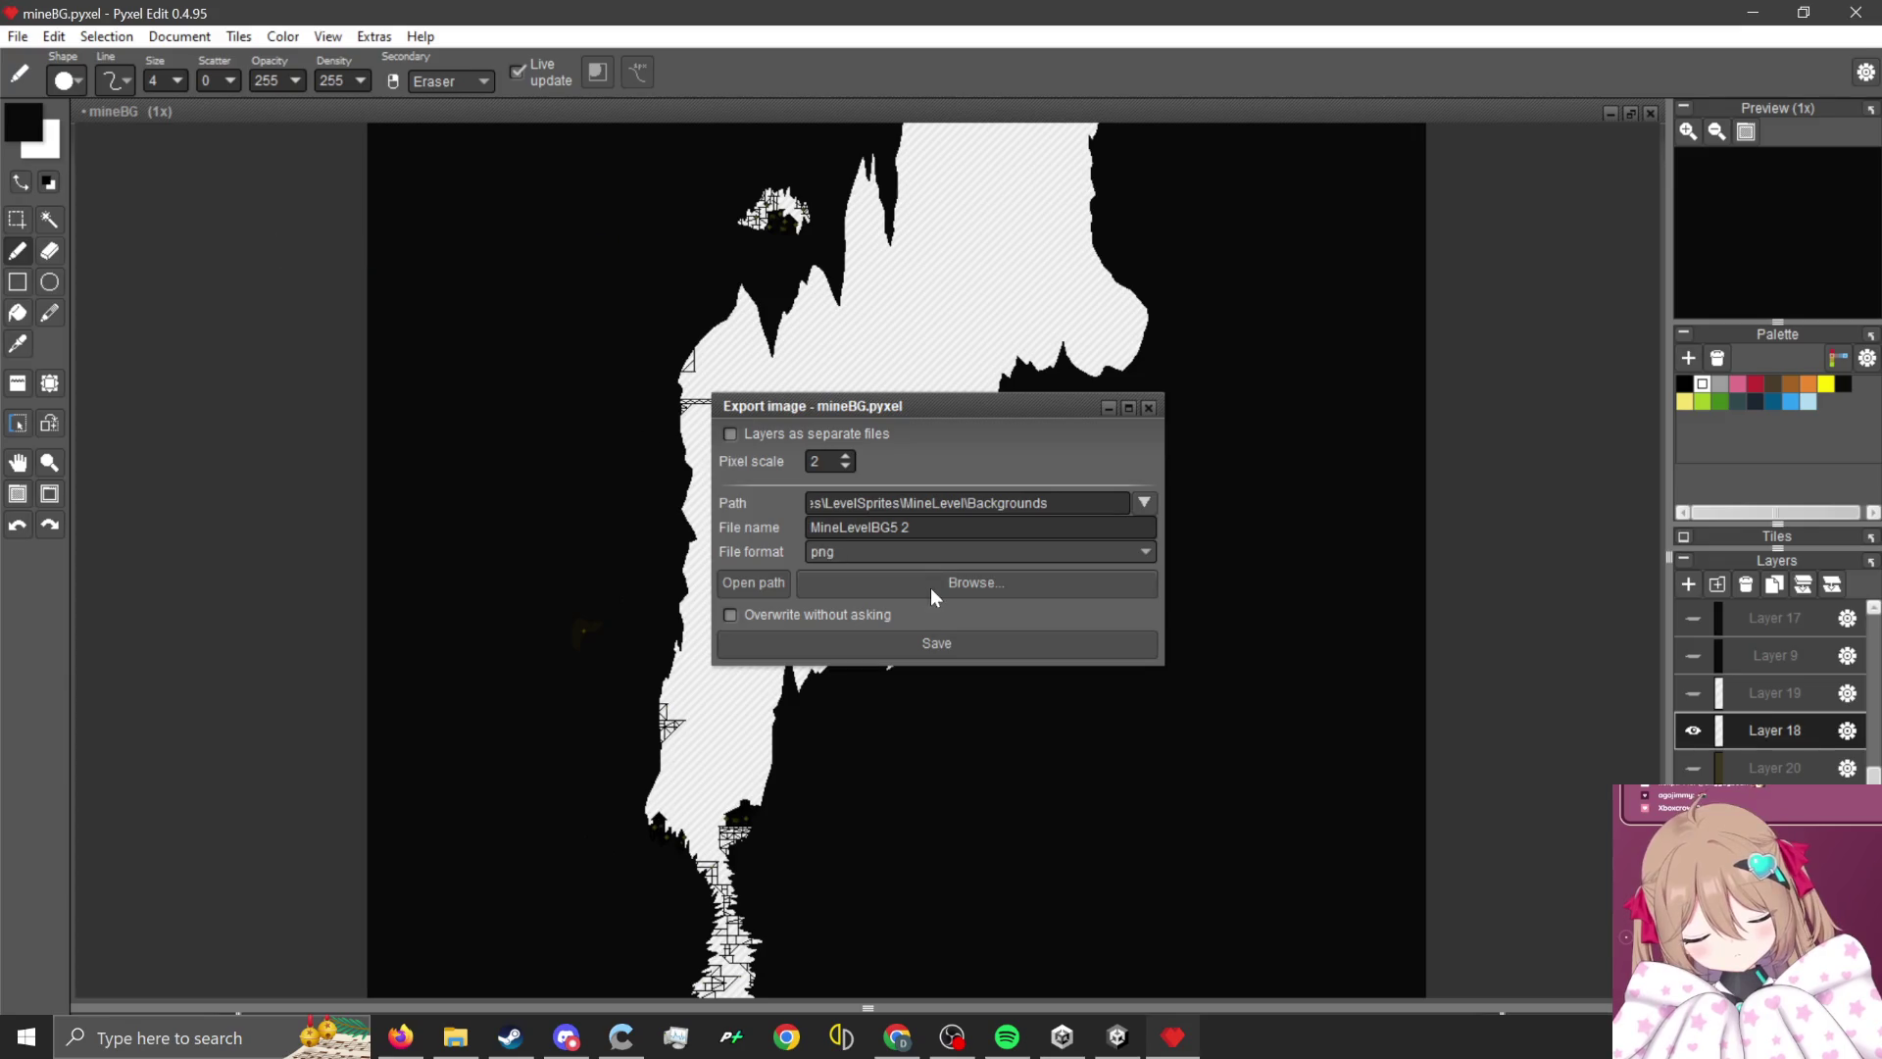
pyautogui.click(957, 640)
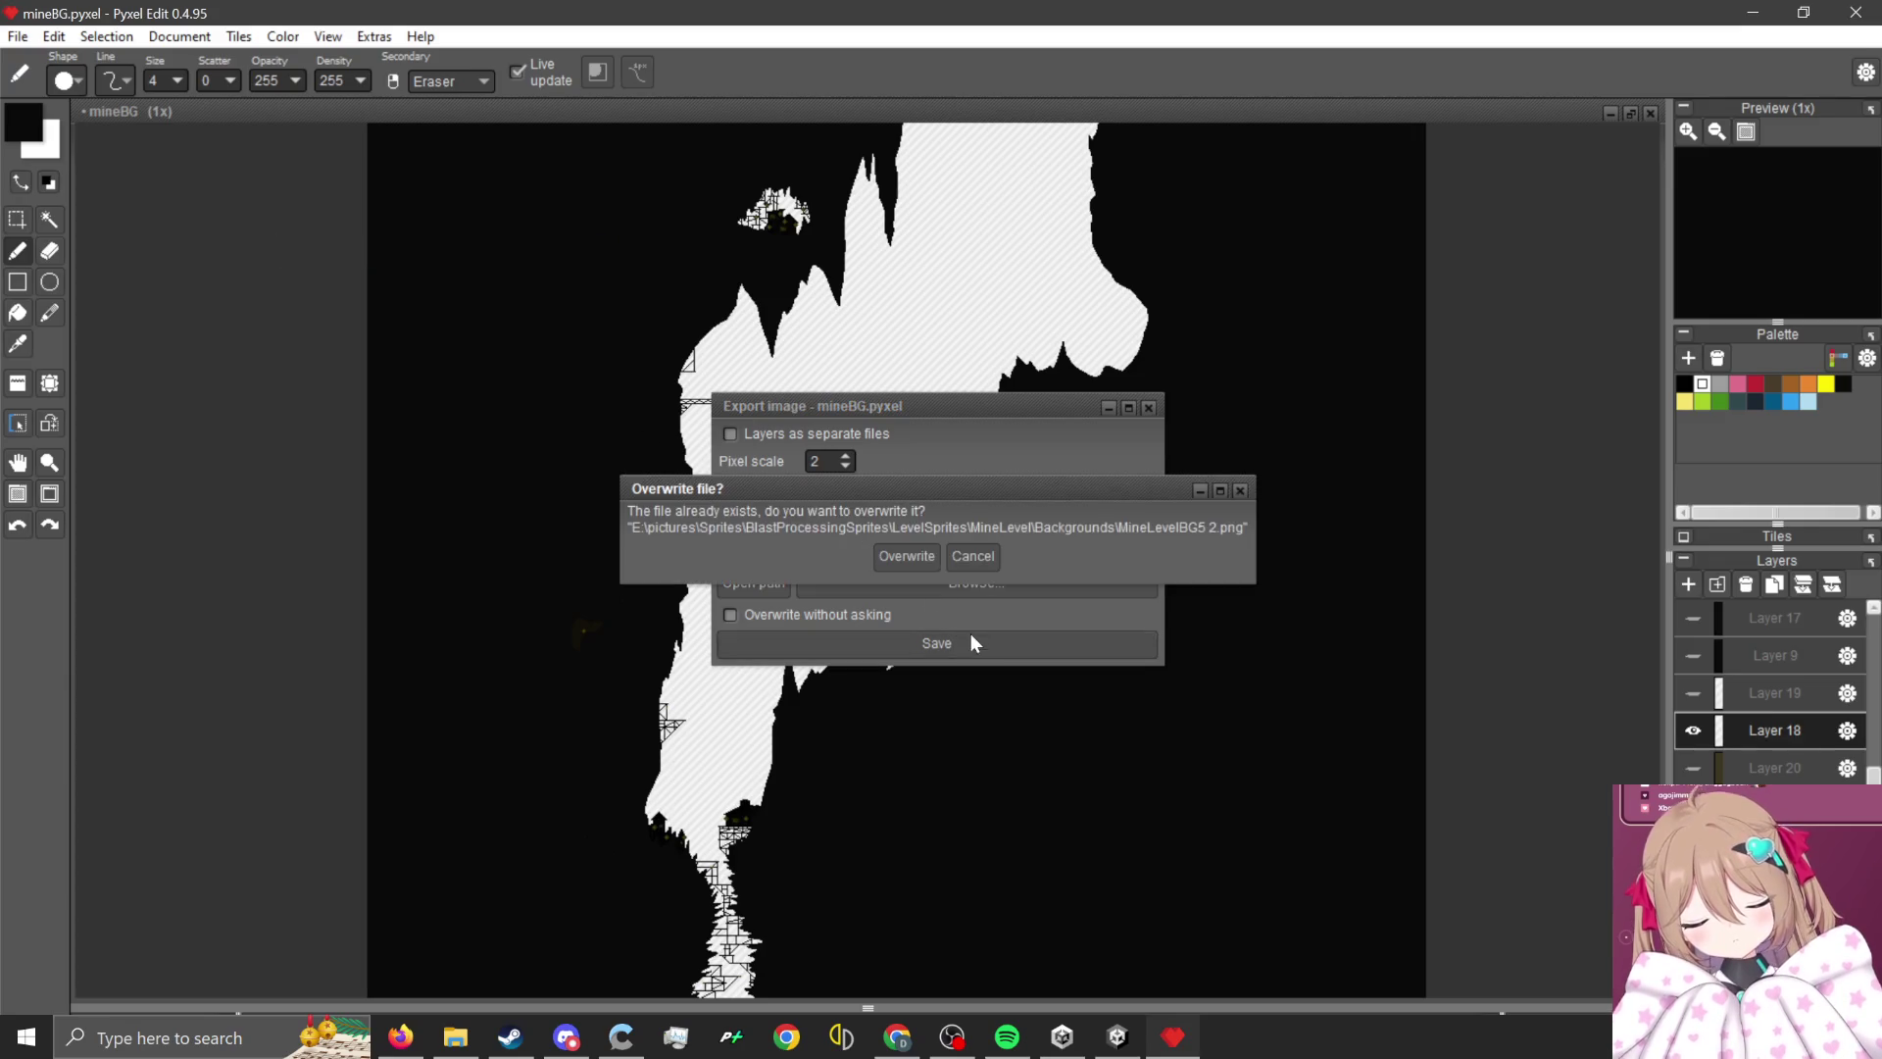
pyautogui.click(929, 563)
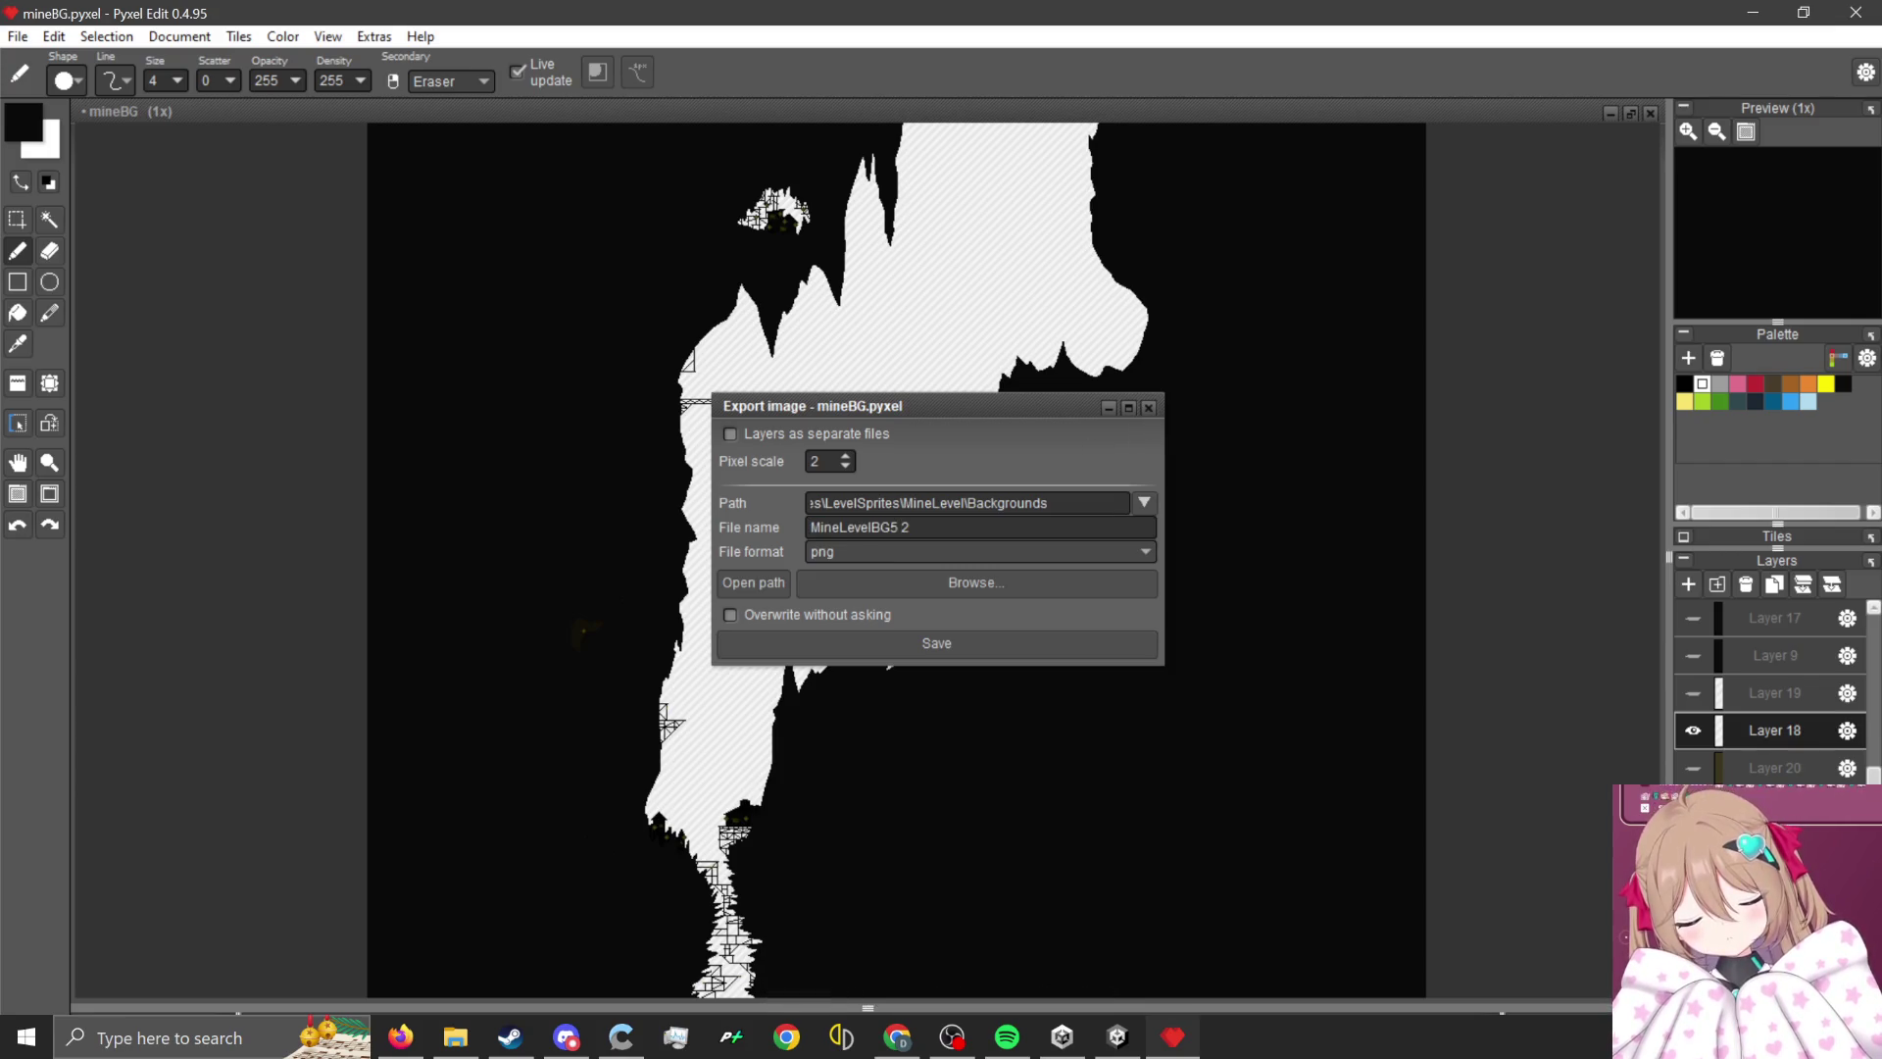
# - Hide Layer 18, export the cave layer over MineLevelBG6 2.png, and switch to Unity
pyautogui.click(1693, 731)
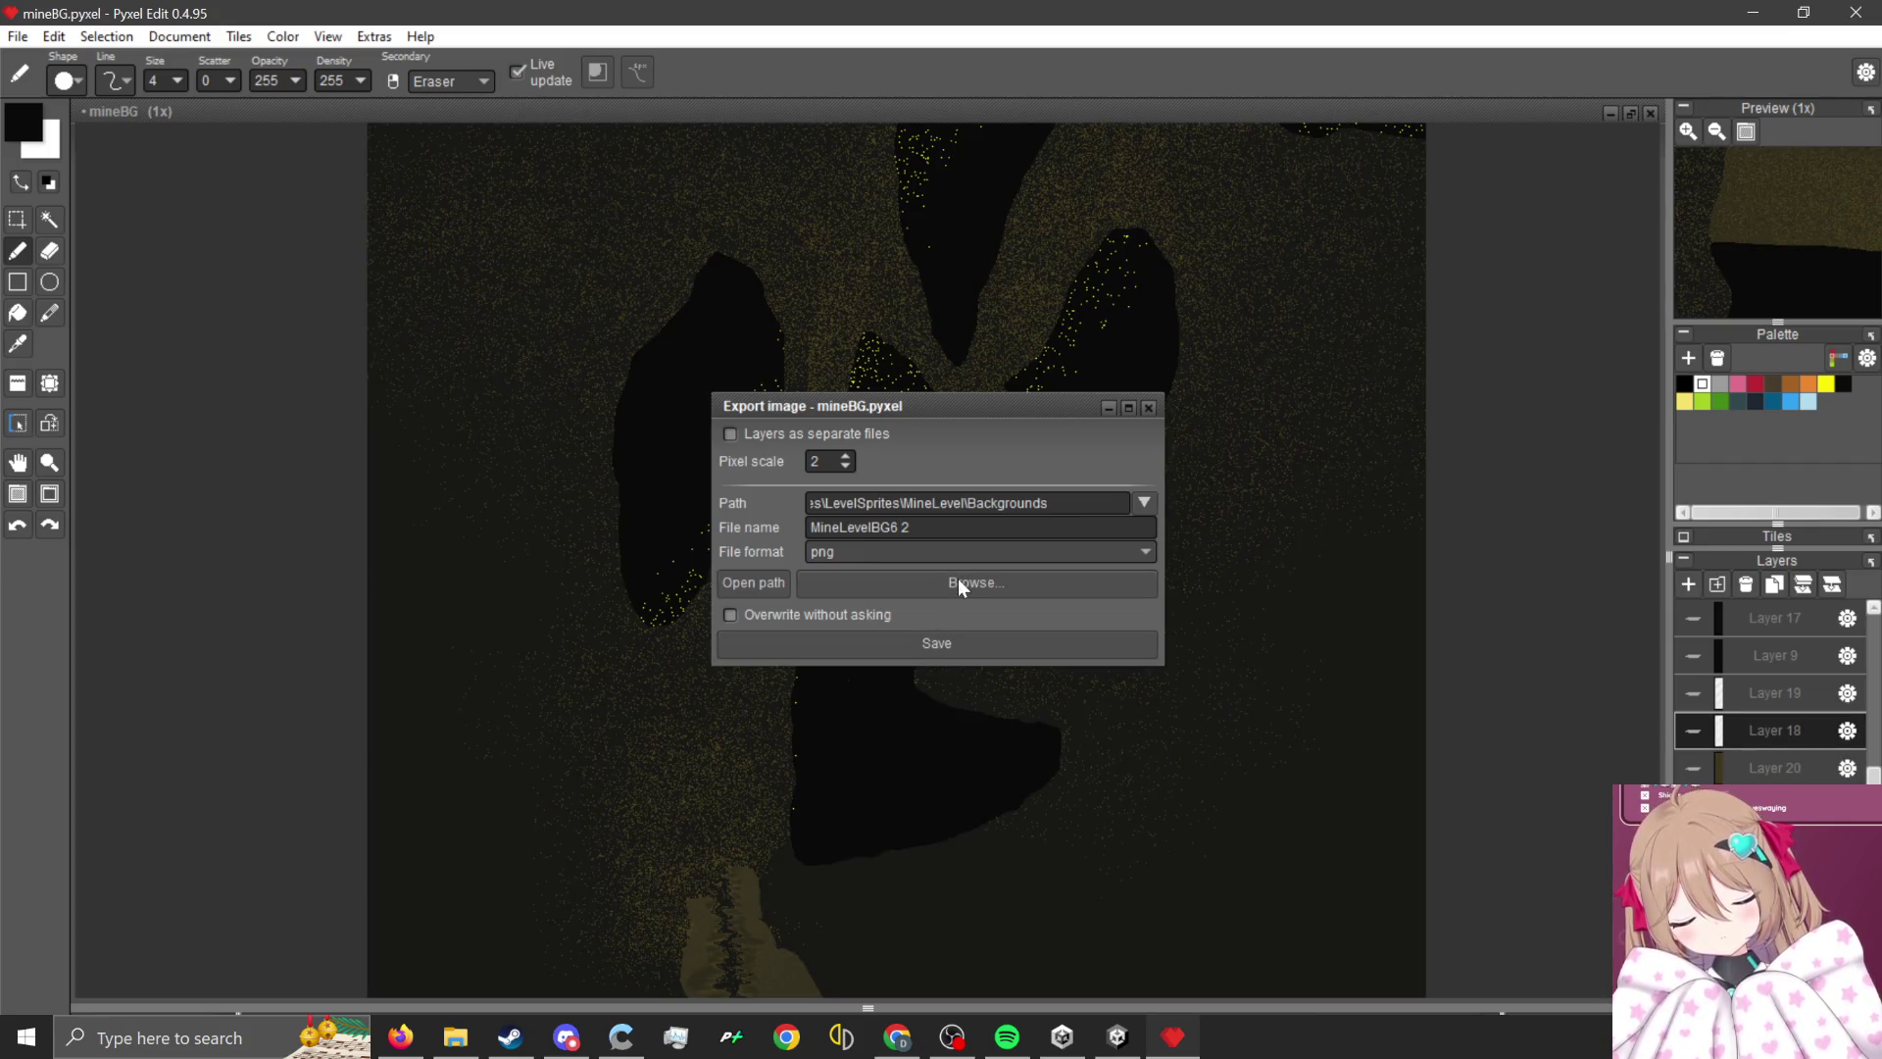
pyautogui.click(961, 652)
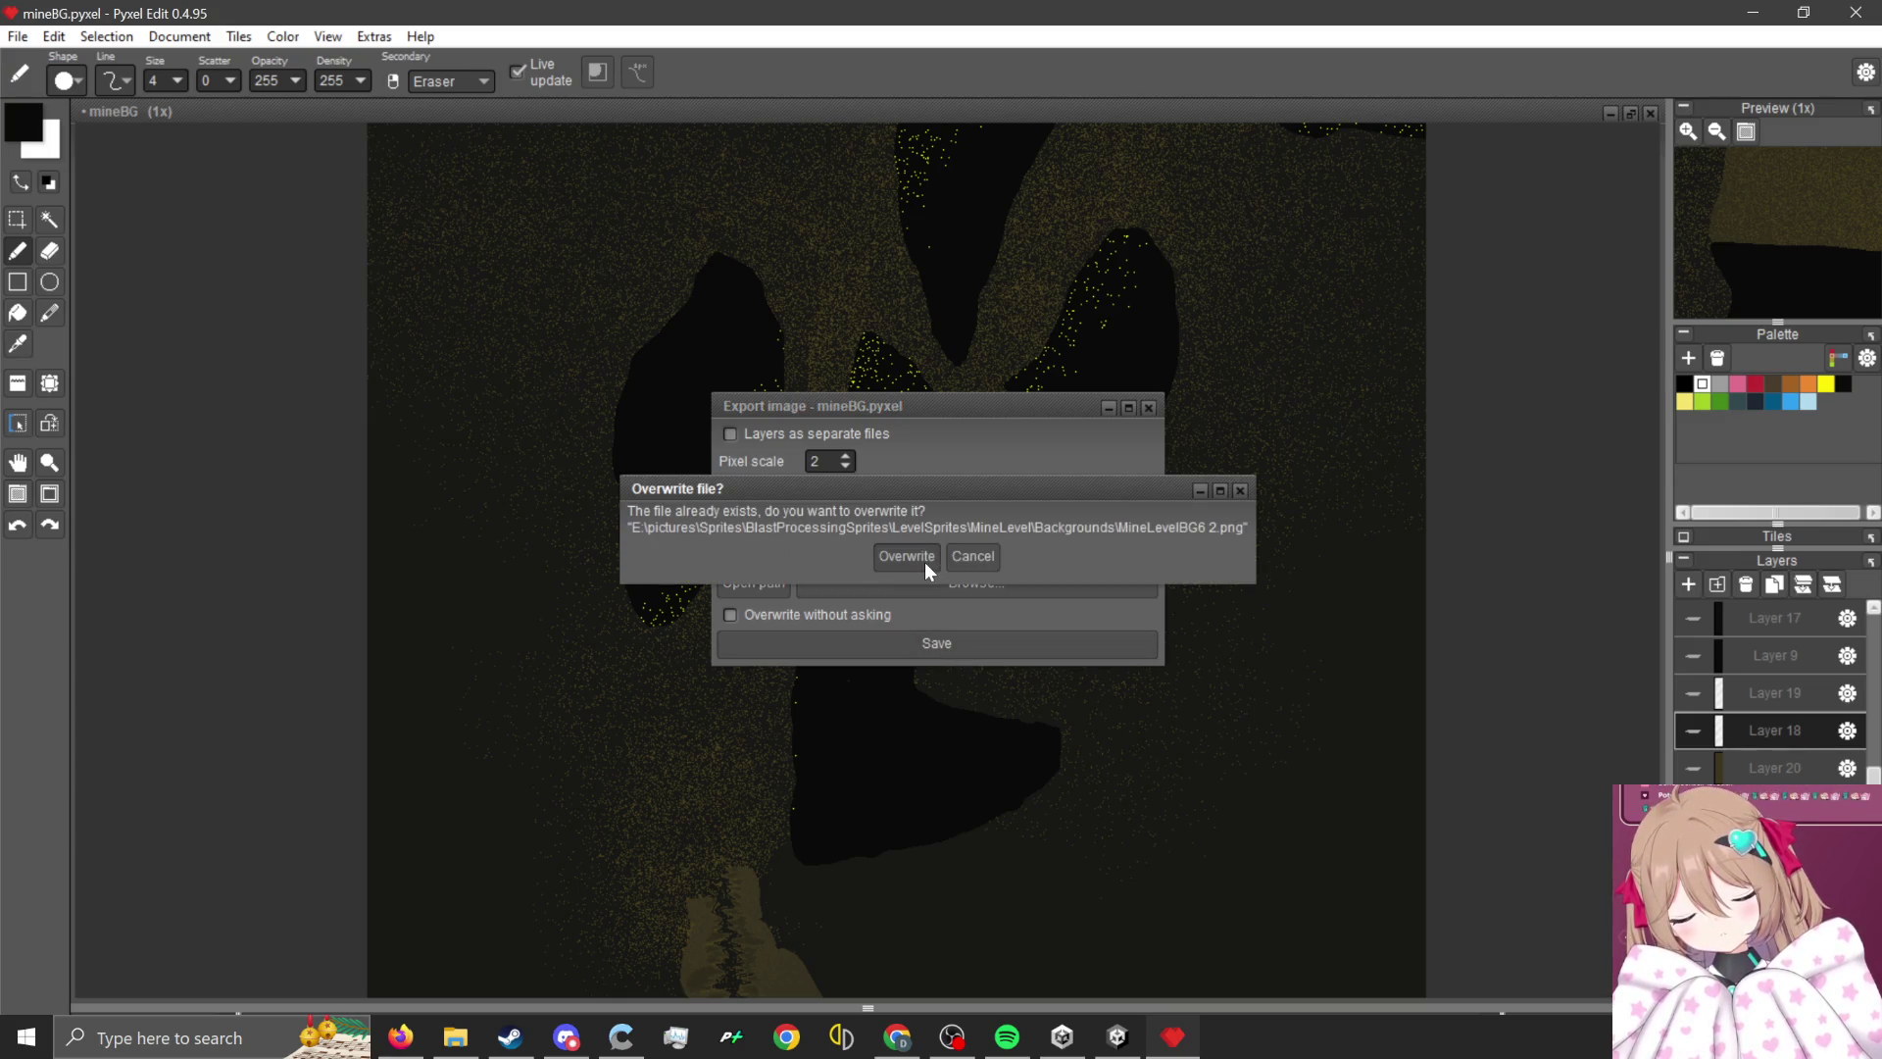
pyautogui.click(926, 563)
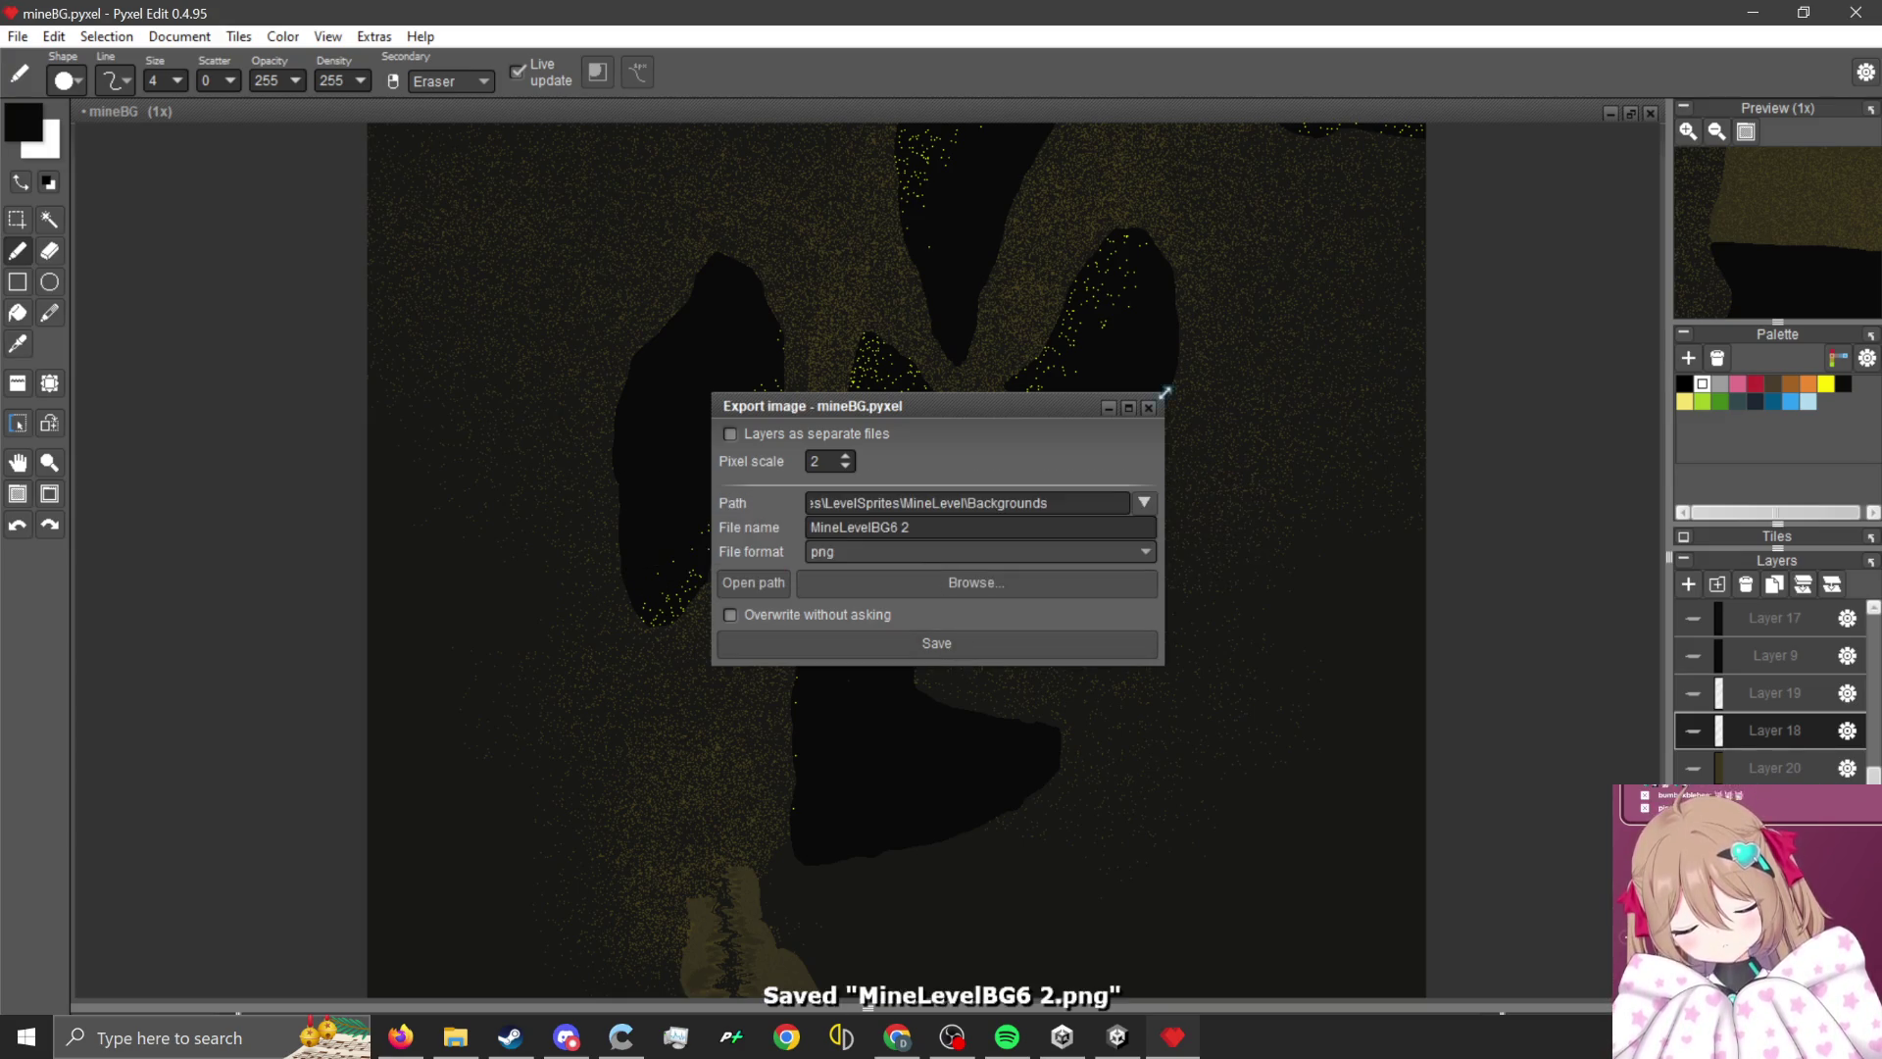
pyautogui.moveTo(990, 405); pyautogui.dragTo(1176, 526)
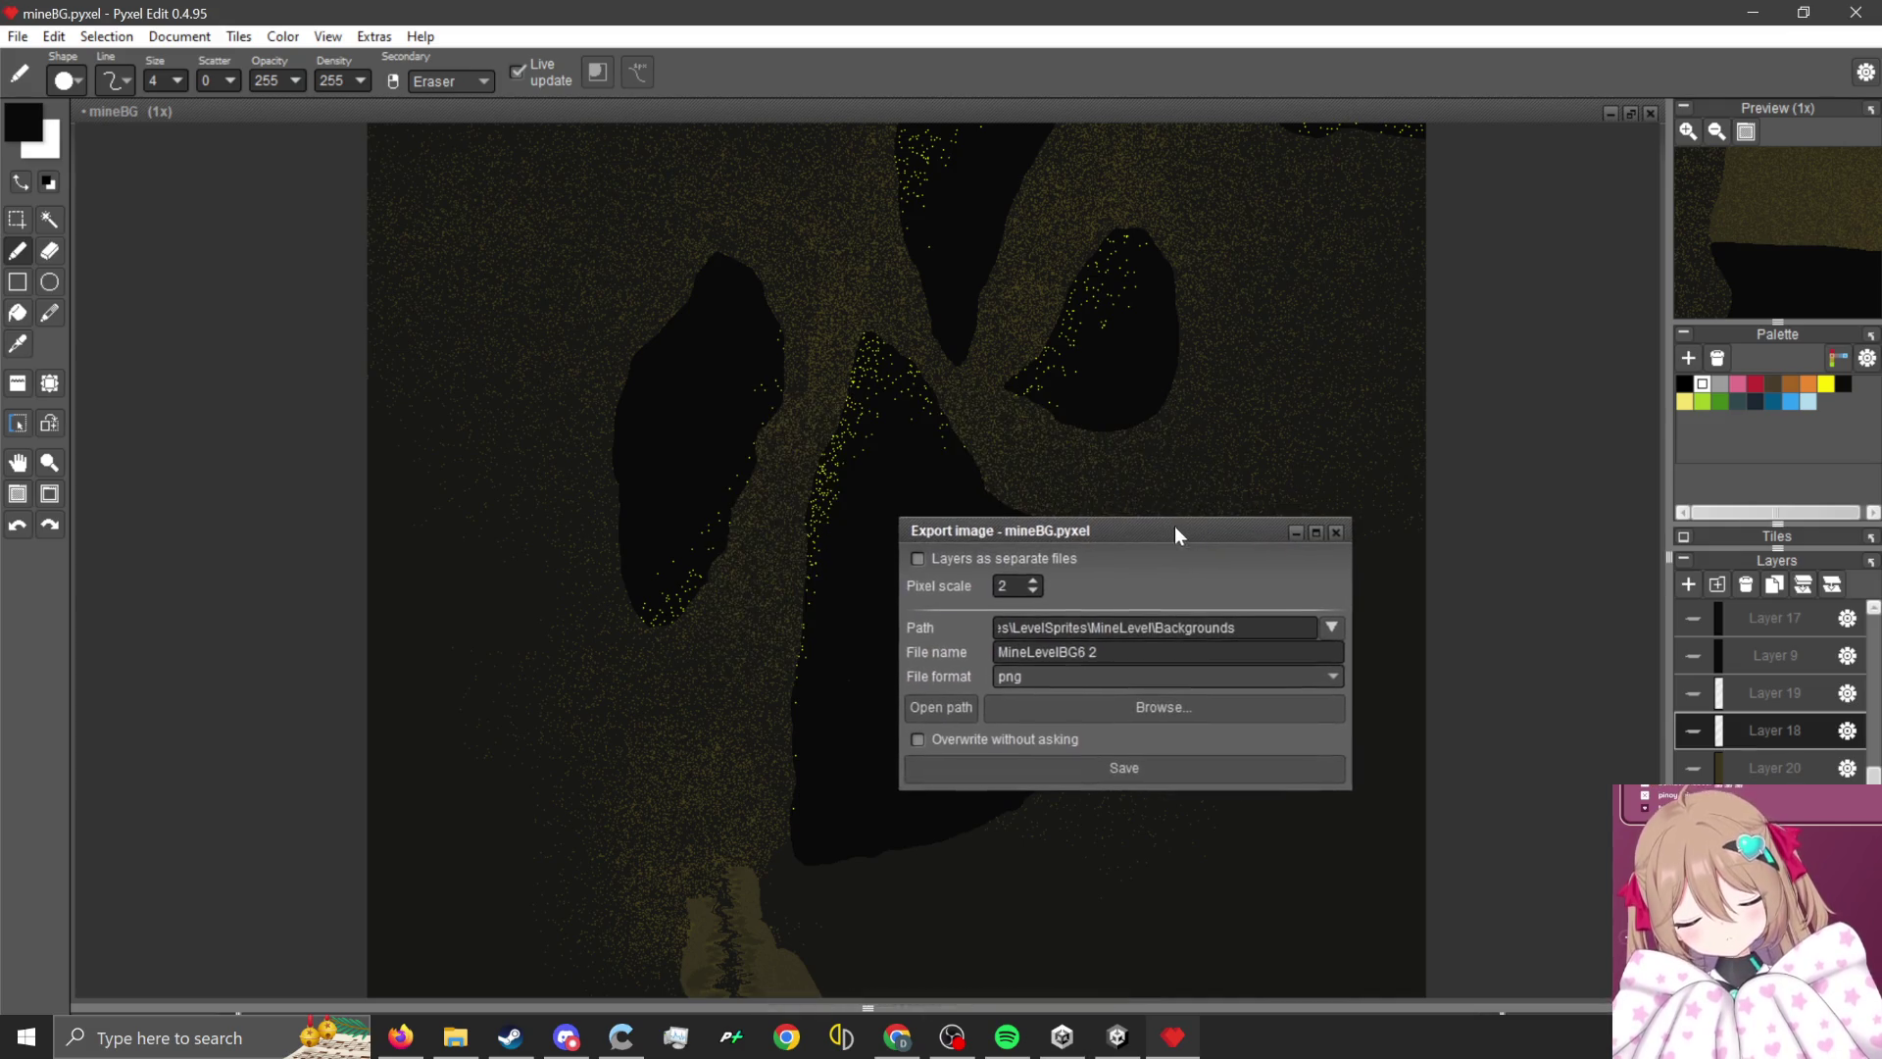
pyautogui.scroll(1, 758, 593)
pyautogui.scroll(1, 758, 593)
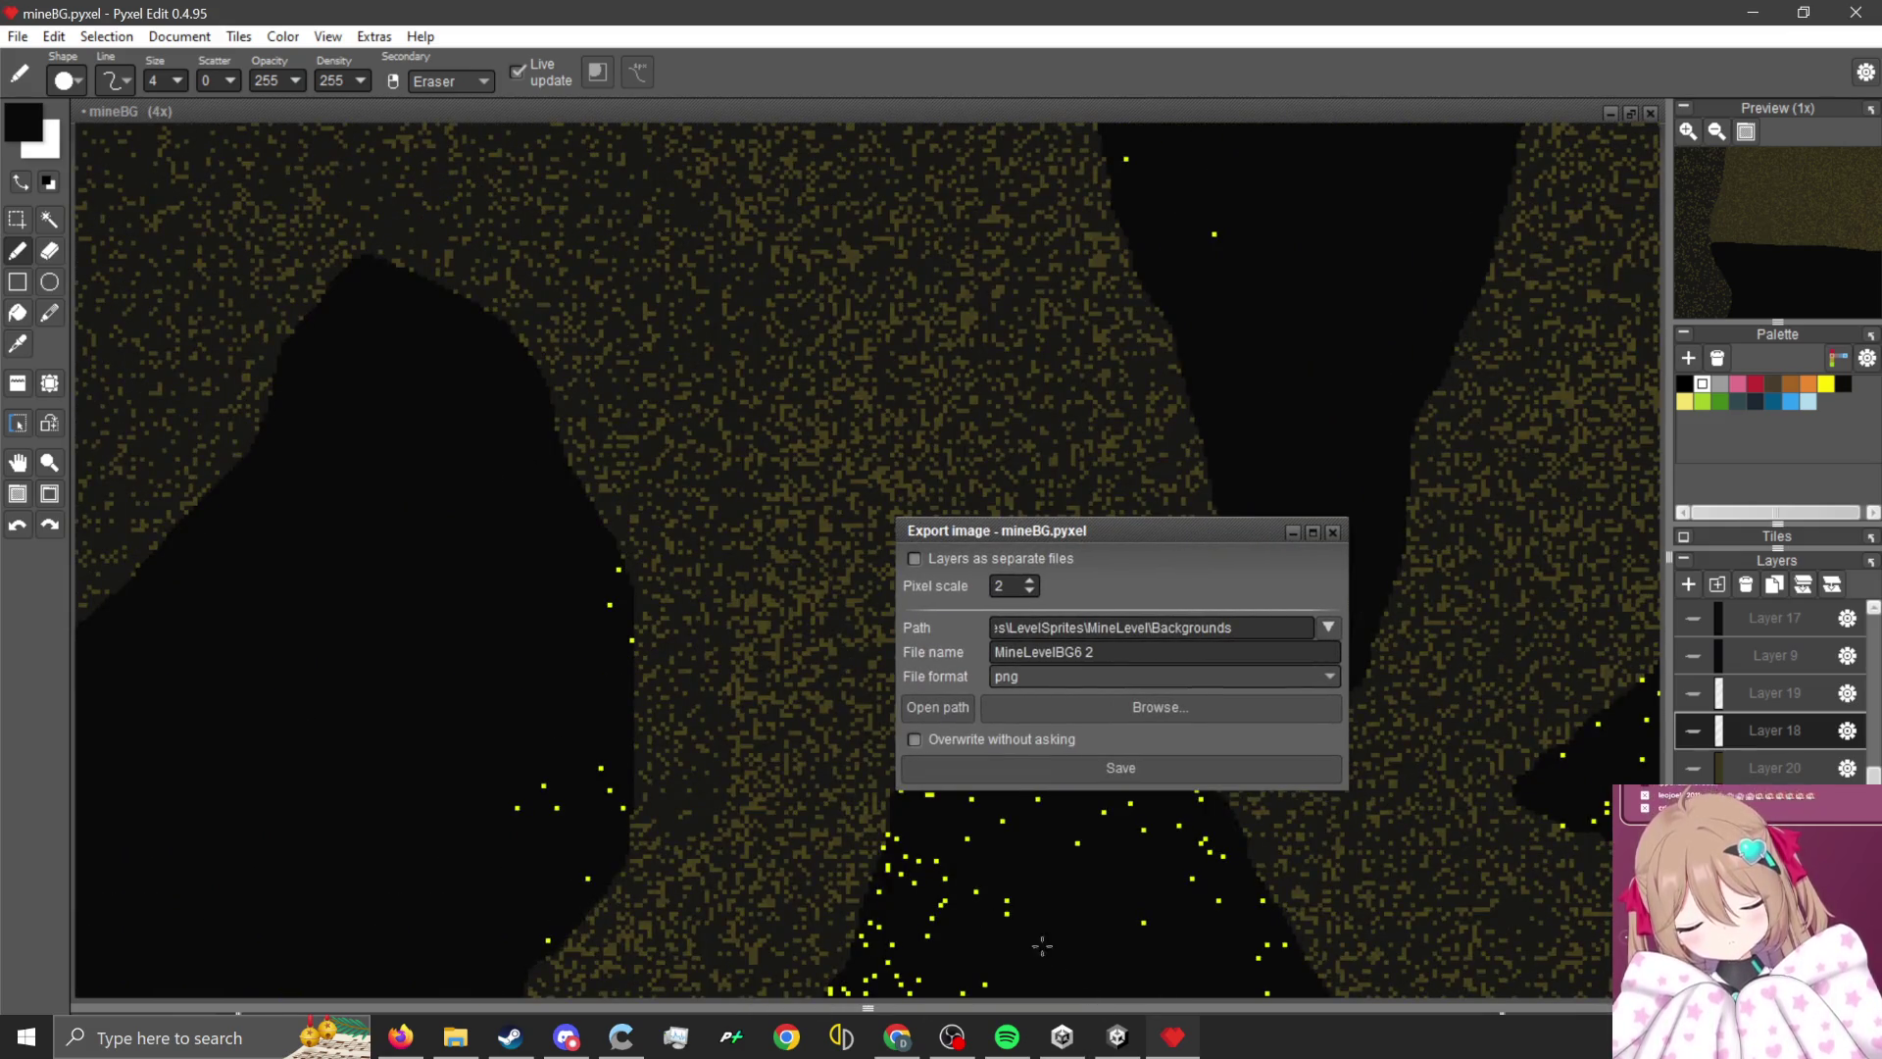
pyautogui.scroll(-1, 684, 554)
pyautogui.click(1119, 1037)
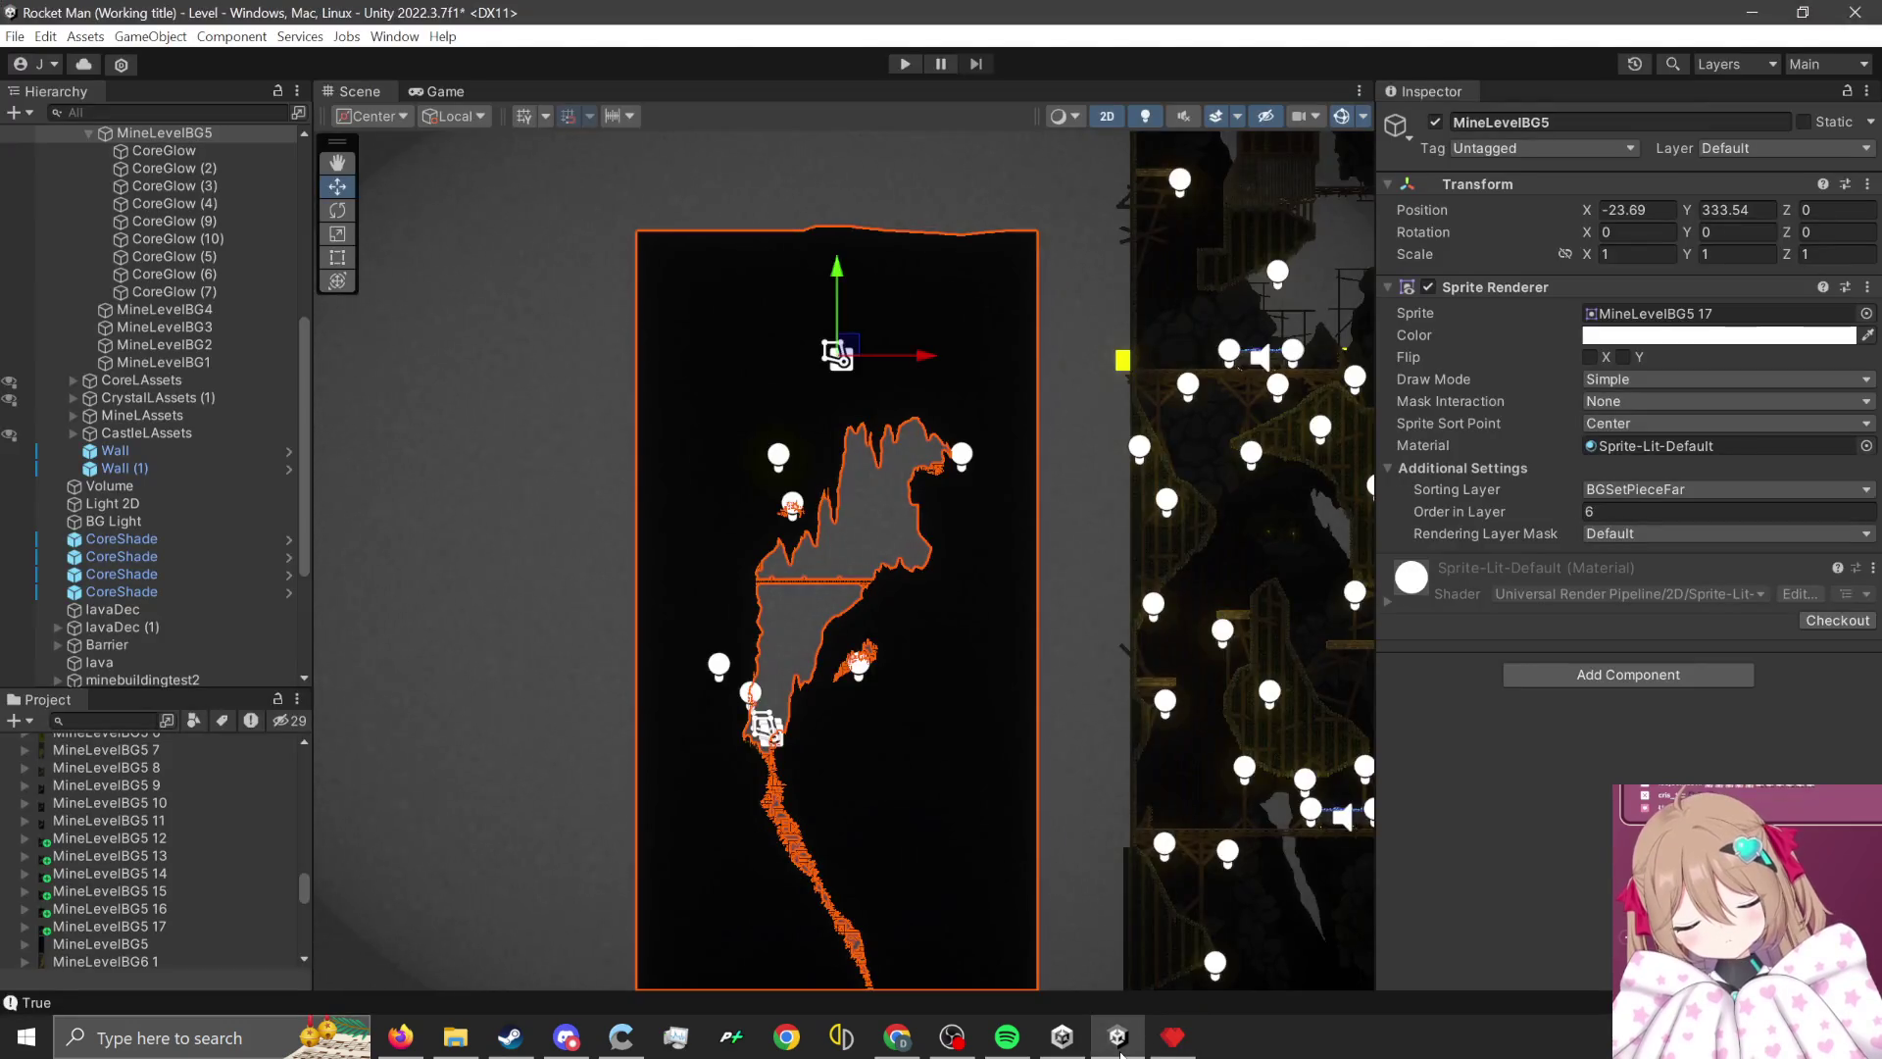
# - Import the exported MineLevelBG5 18 PNG into the Unity project
pyautogui.click(1173, 1037)
pyautogui.scroll(-1, 659, 609)
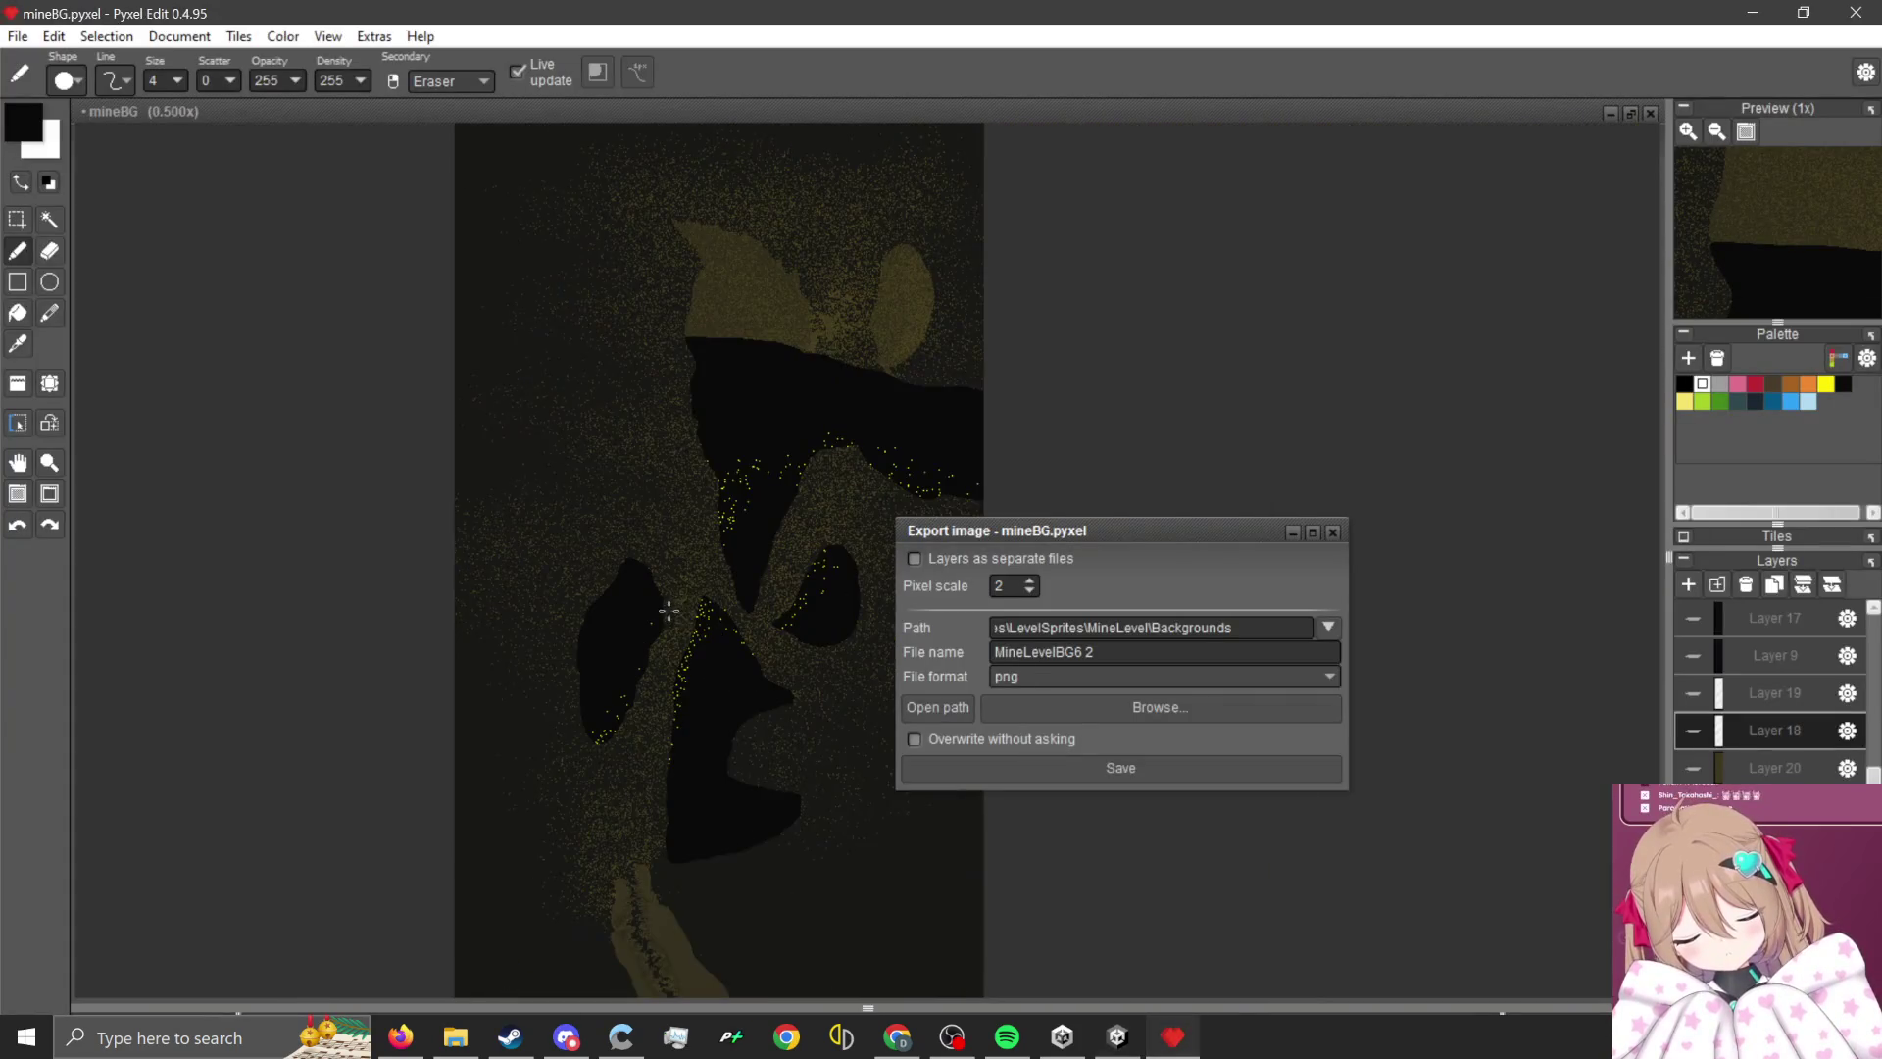
pyautogui.scroll(1, 644, 606)
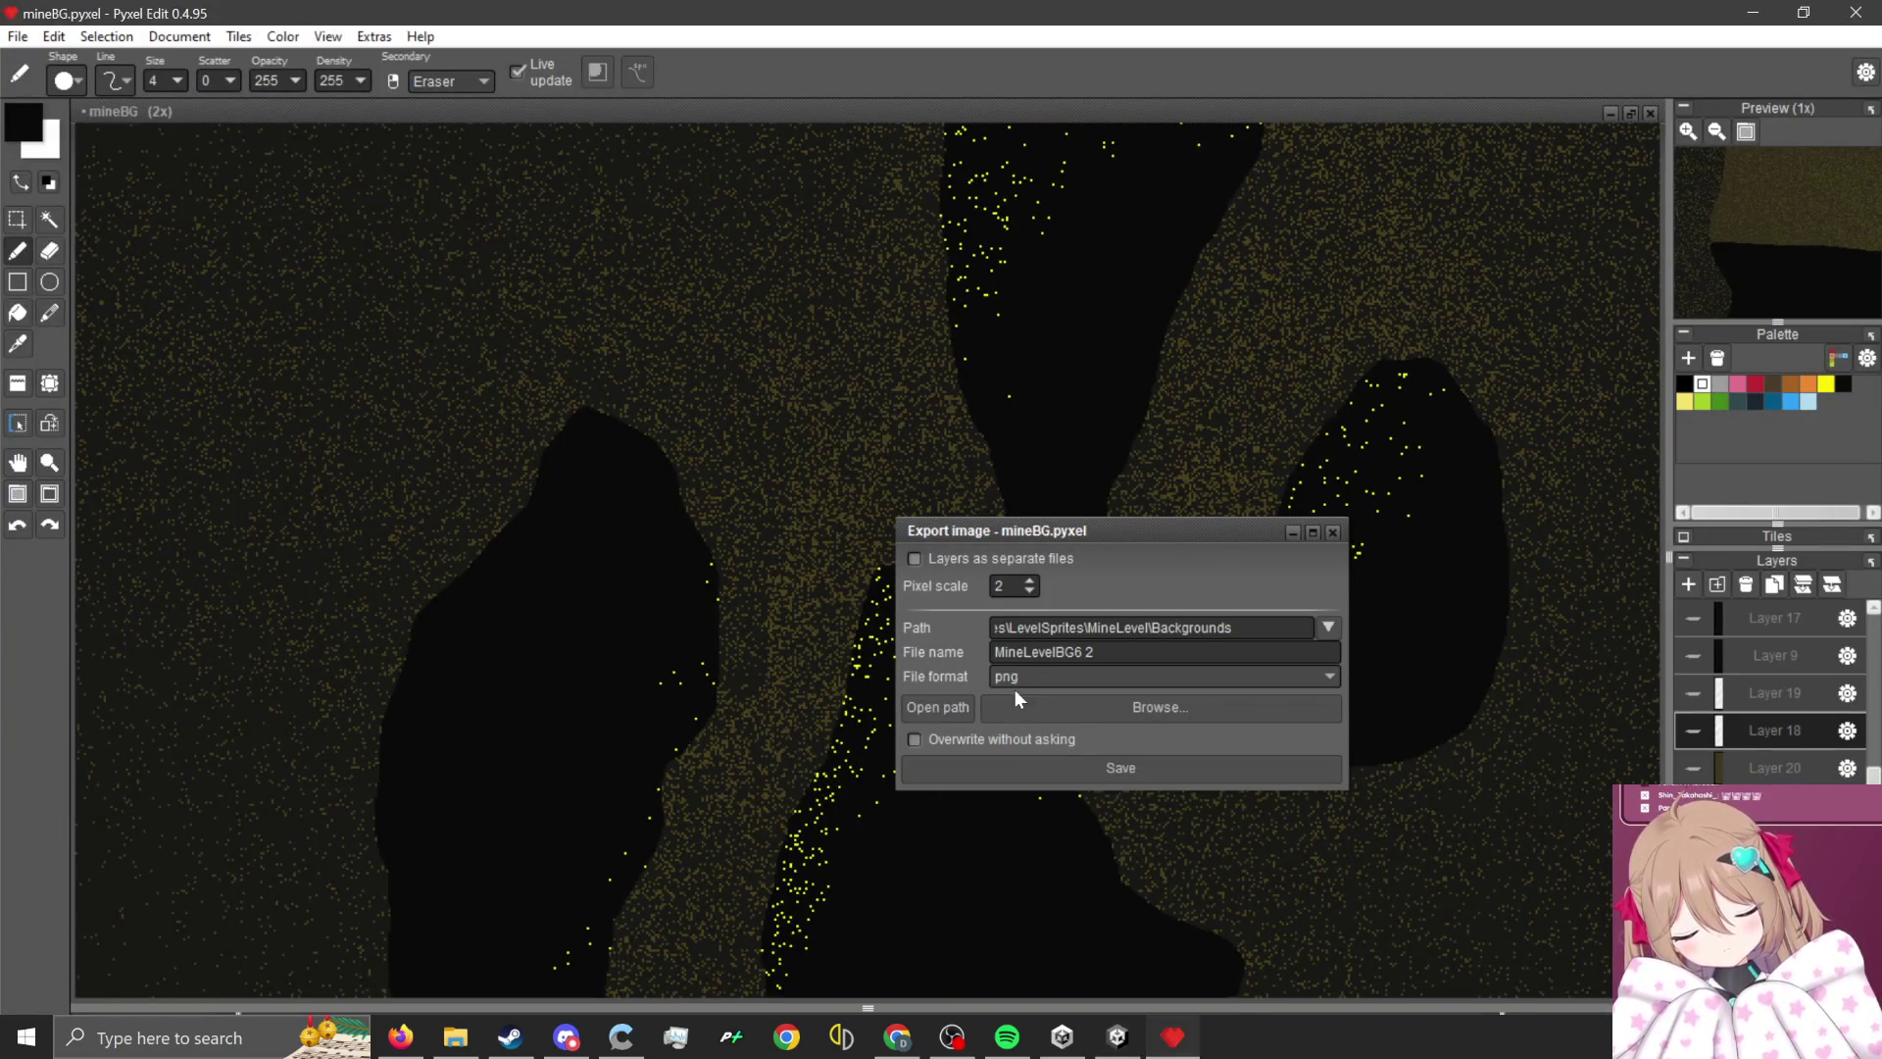
pyautogui.click(1752, 12)
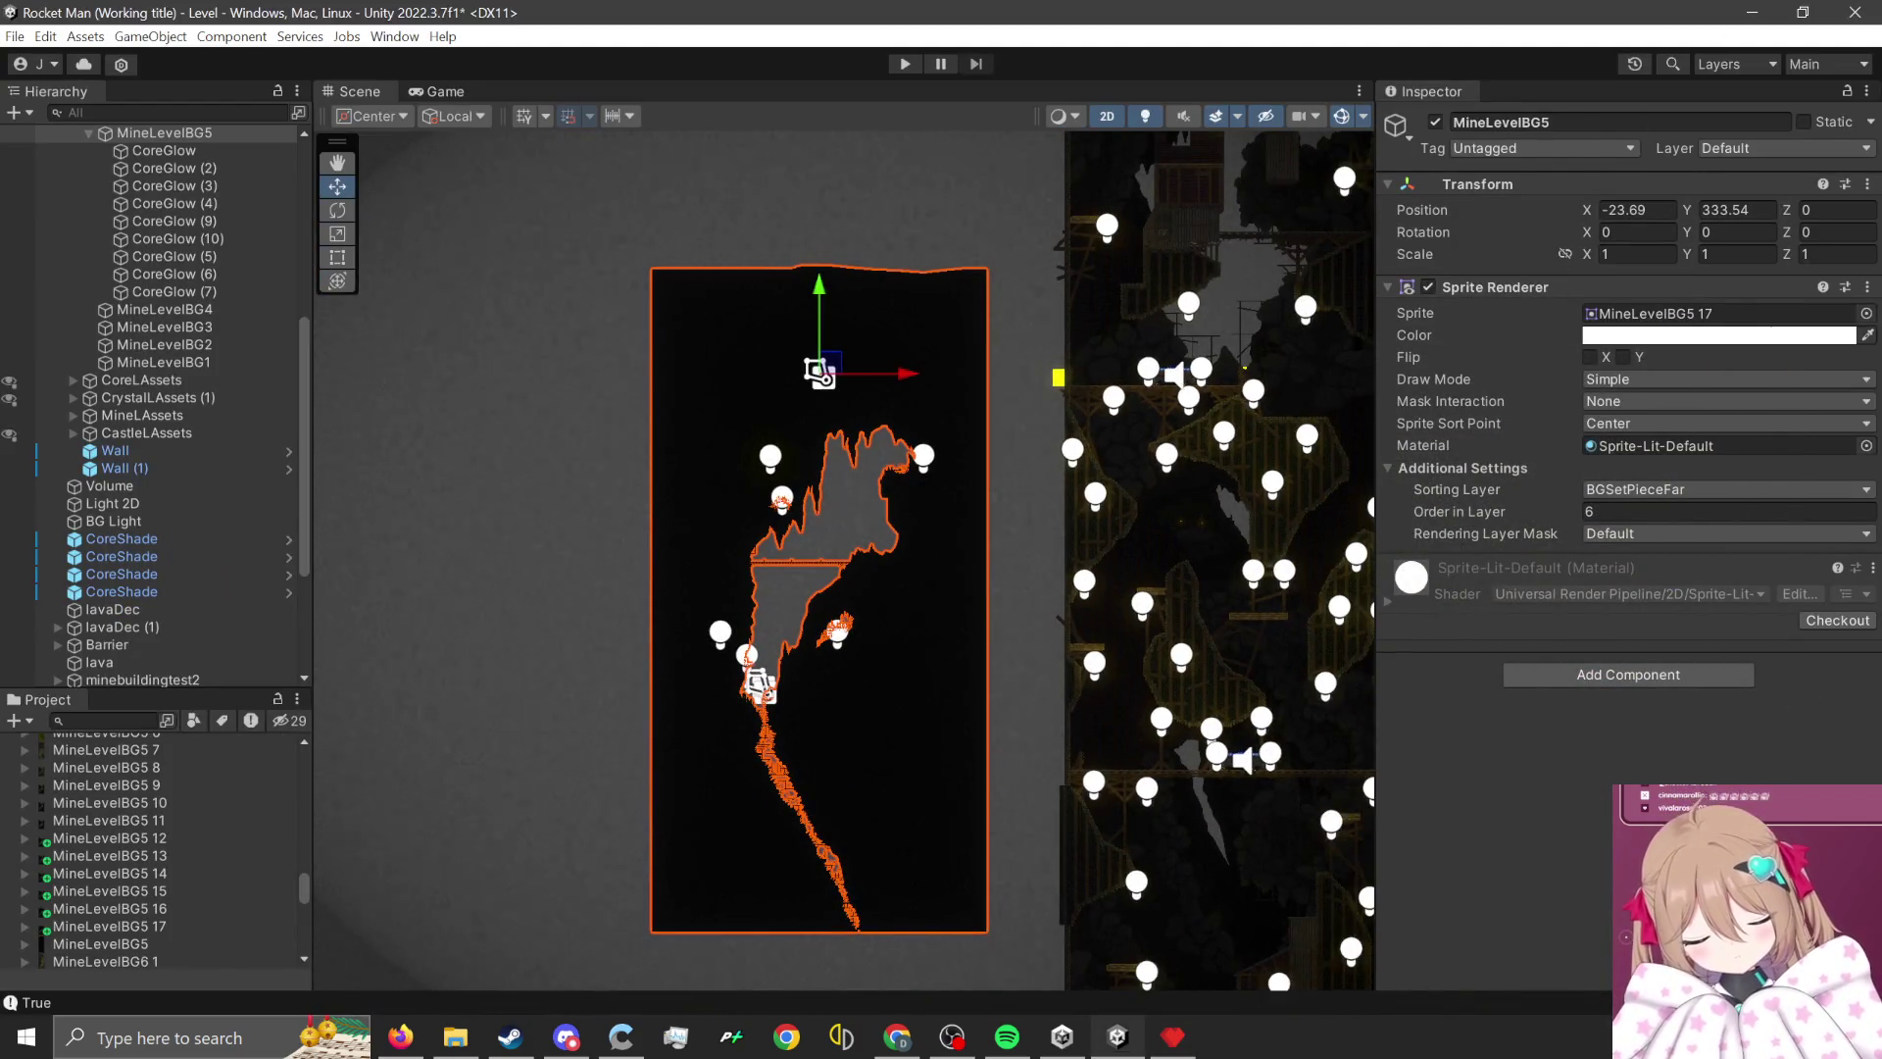
pyautogui.moveTo(142, 844); pyautogui.dragTo(143, 845)
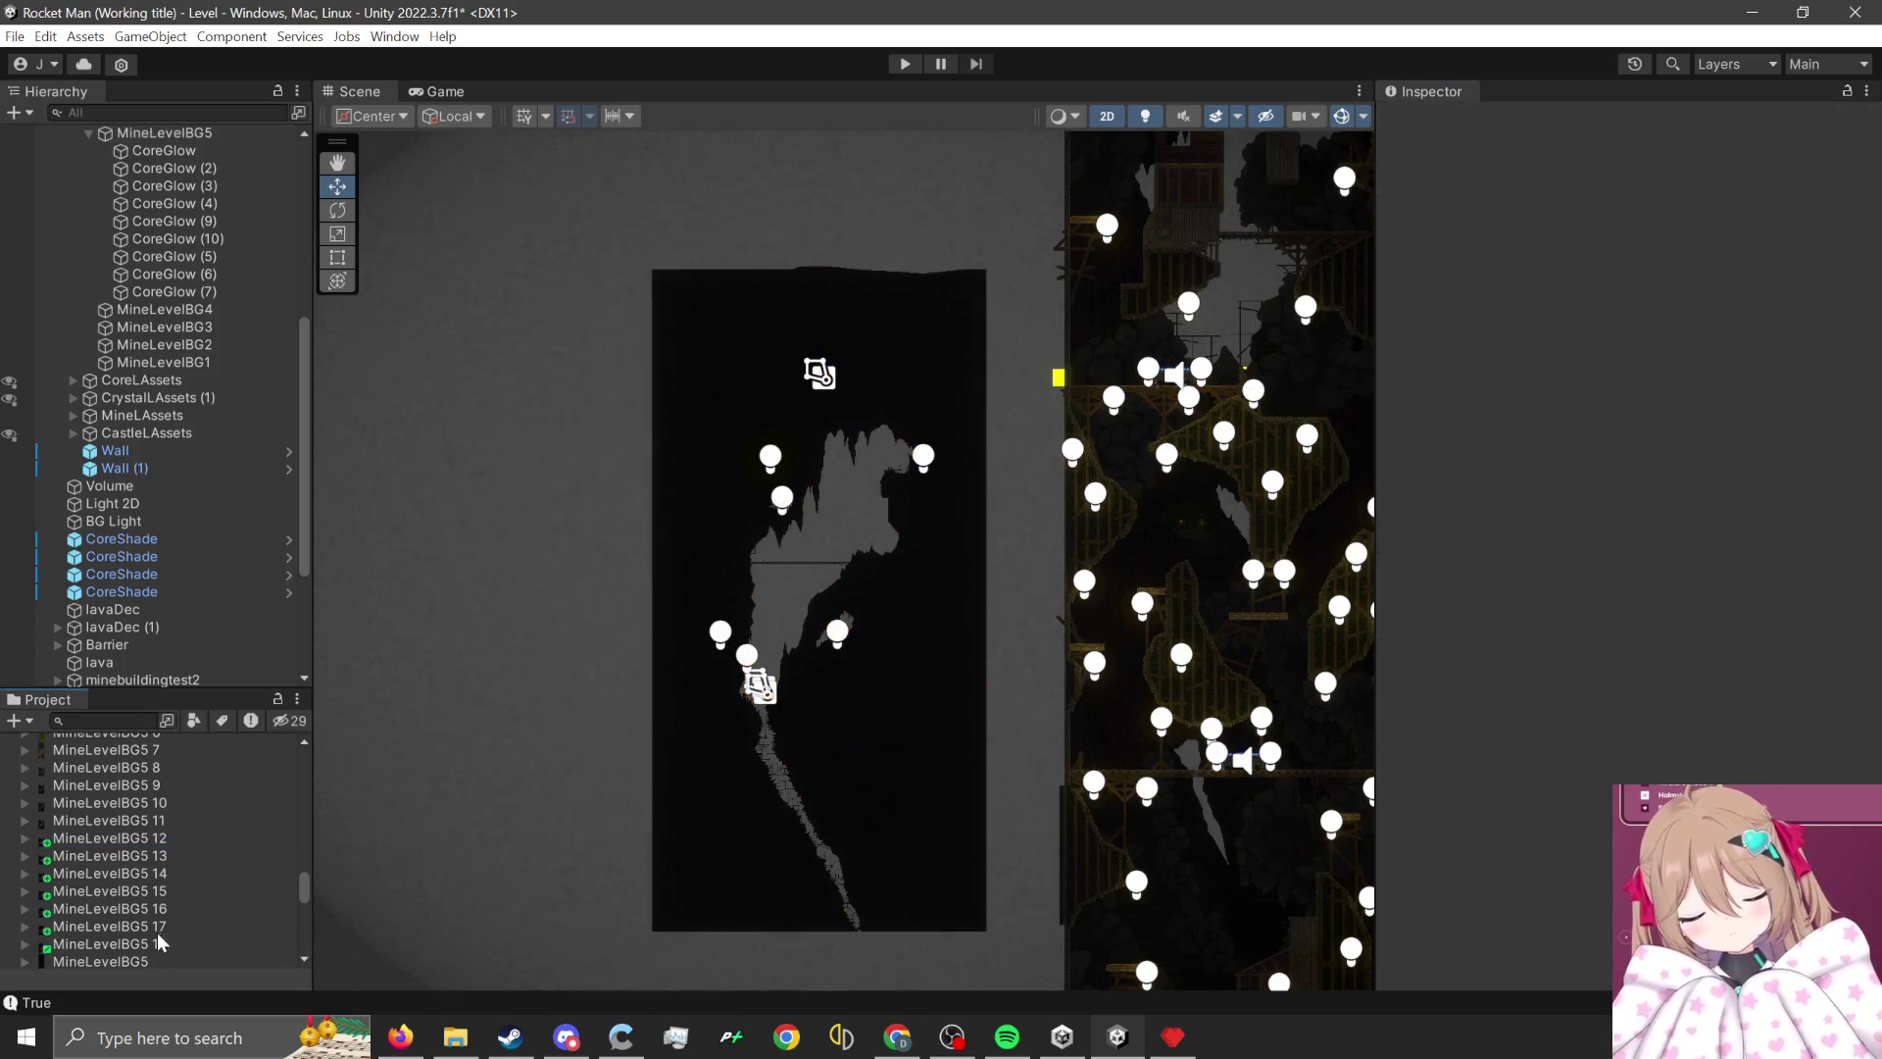
# - Give MineLevelBG5 18 and MineLevelBG6 24 Point filtering, no compression and 16384 max size
pyautogui.scroll(-10, 167, 888)
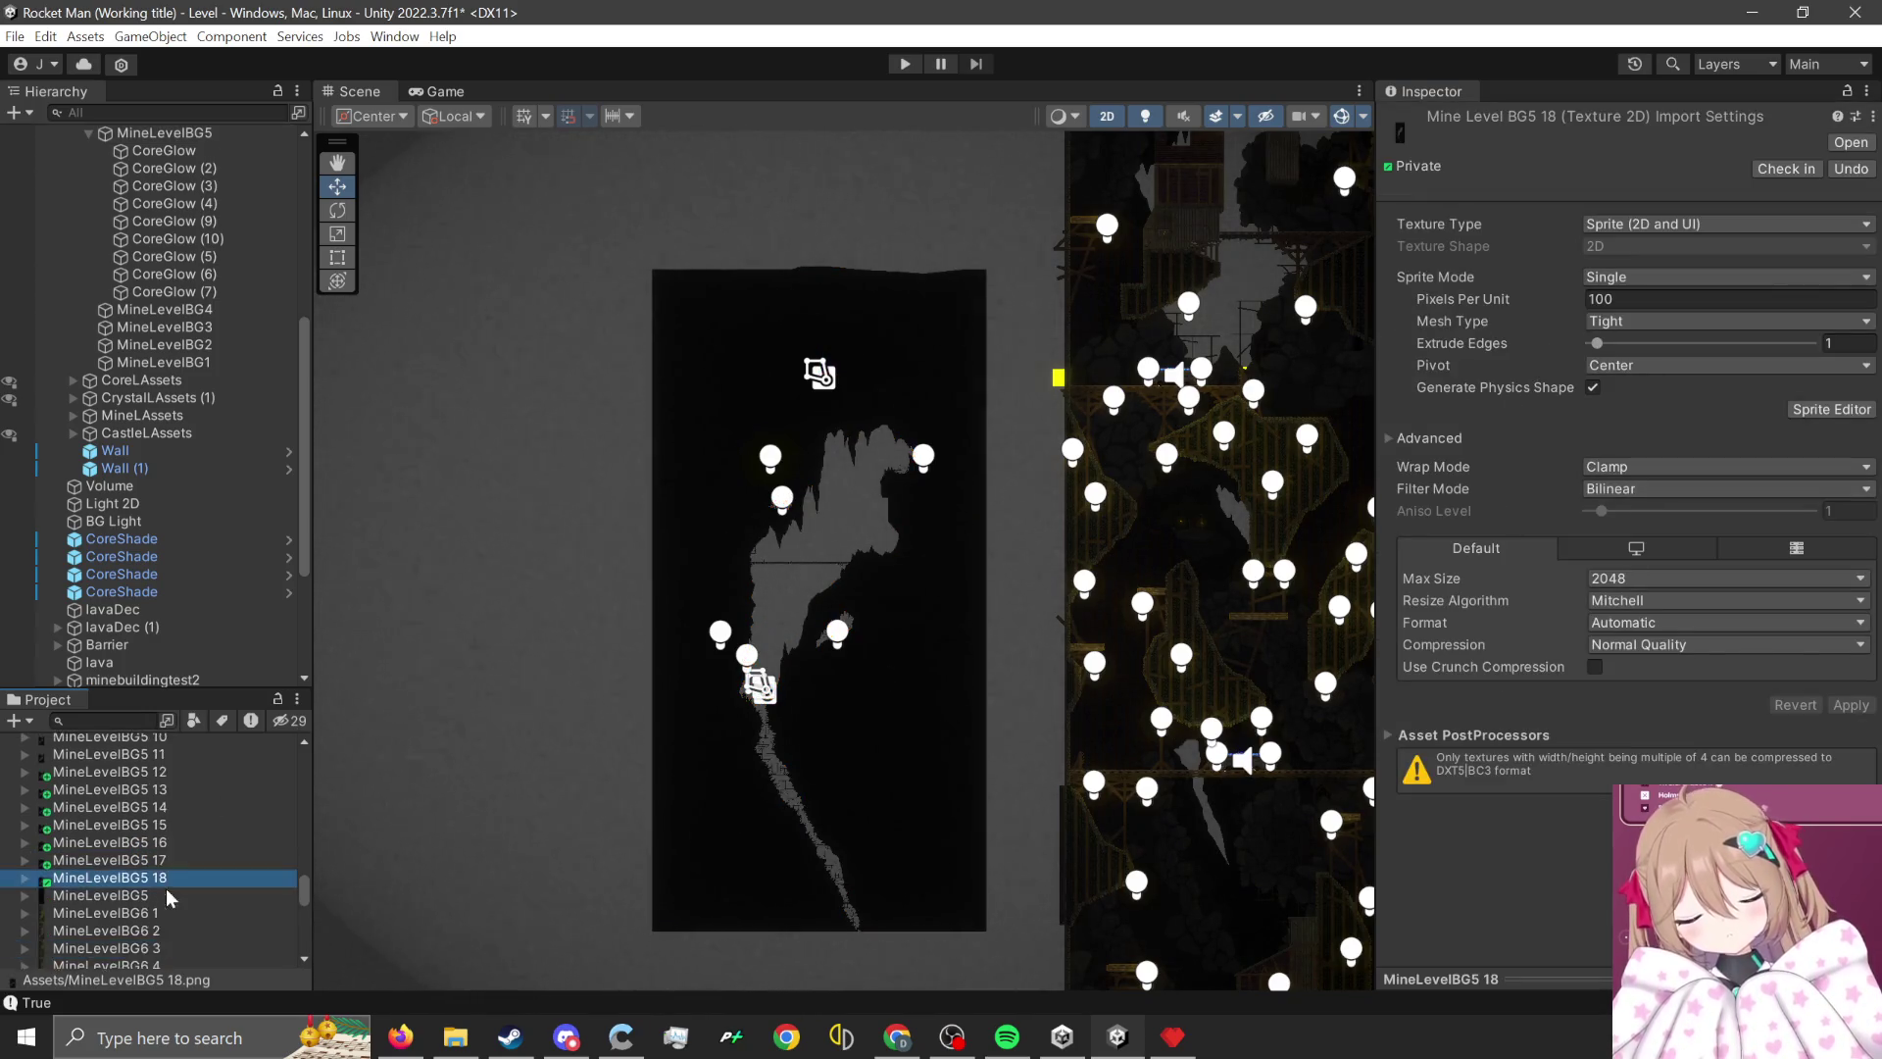
pyautogui.keyDown('ctrl'); pyautogui.click(145, 922); pyautogui.keyUp('ctrl')
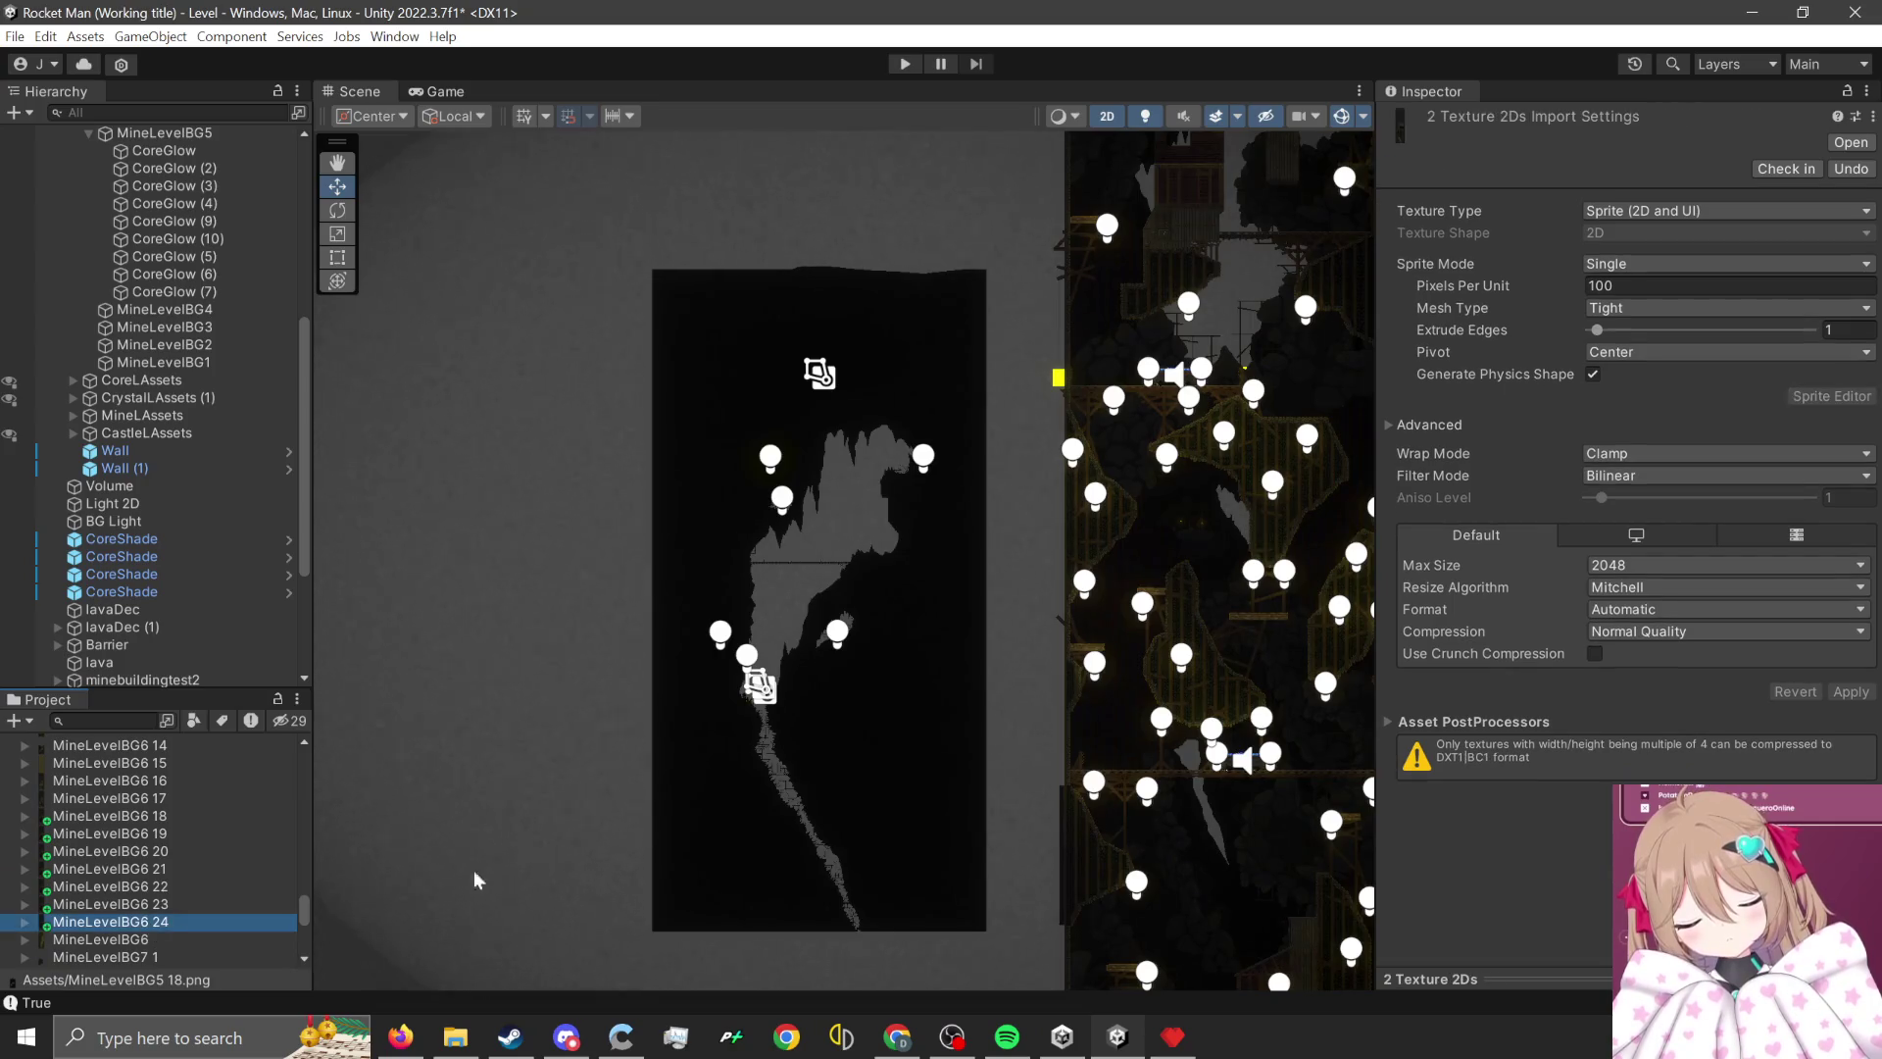
pyautogui.click(1656, 472)
pyautogui.click(1667, 496)
pyautogui.click(1638, 630)
pyautogui.click(1652, 654)
pyautogui.click(1632, 565)
pyautogui.click(1634, 771)
pyautogui.click(1702, 580)
pyautogui.click(1666, 743)
pyautogui.click(1851, 669)
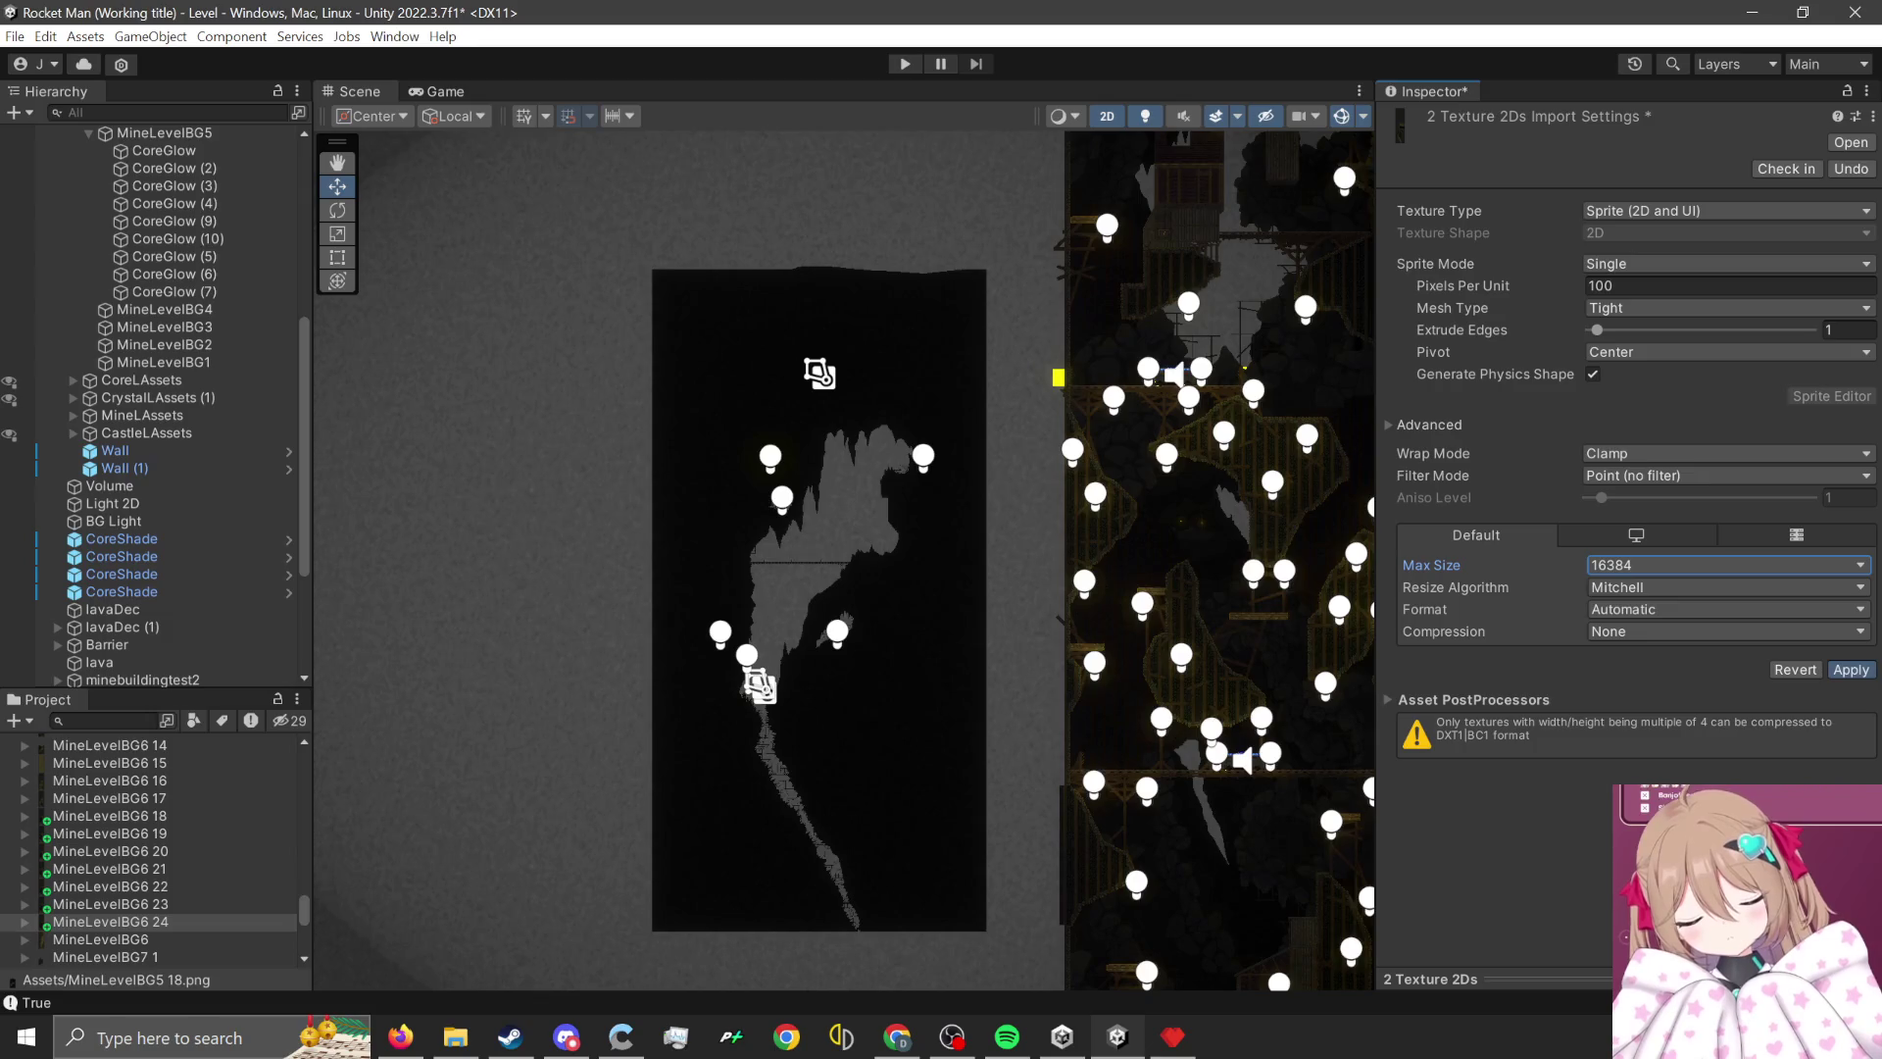
# - Select the MineLevelBG5 background object in the scene
pyautogui.scroll(2, 869, 704)
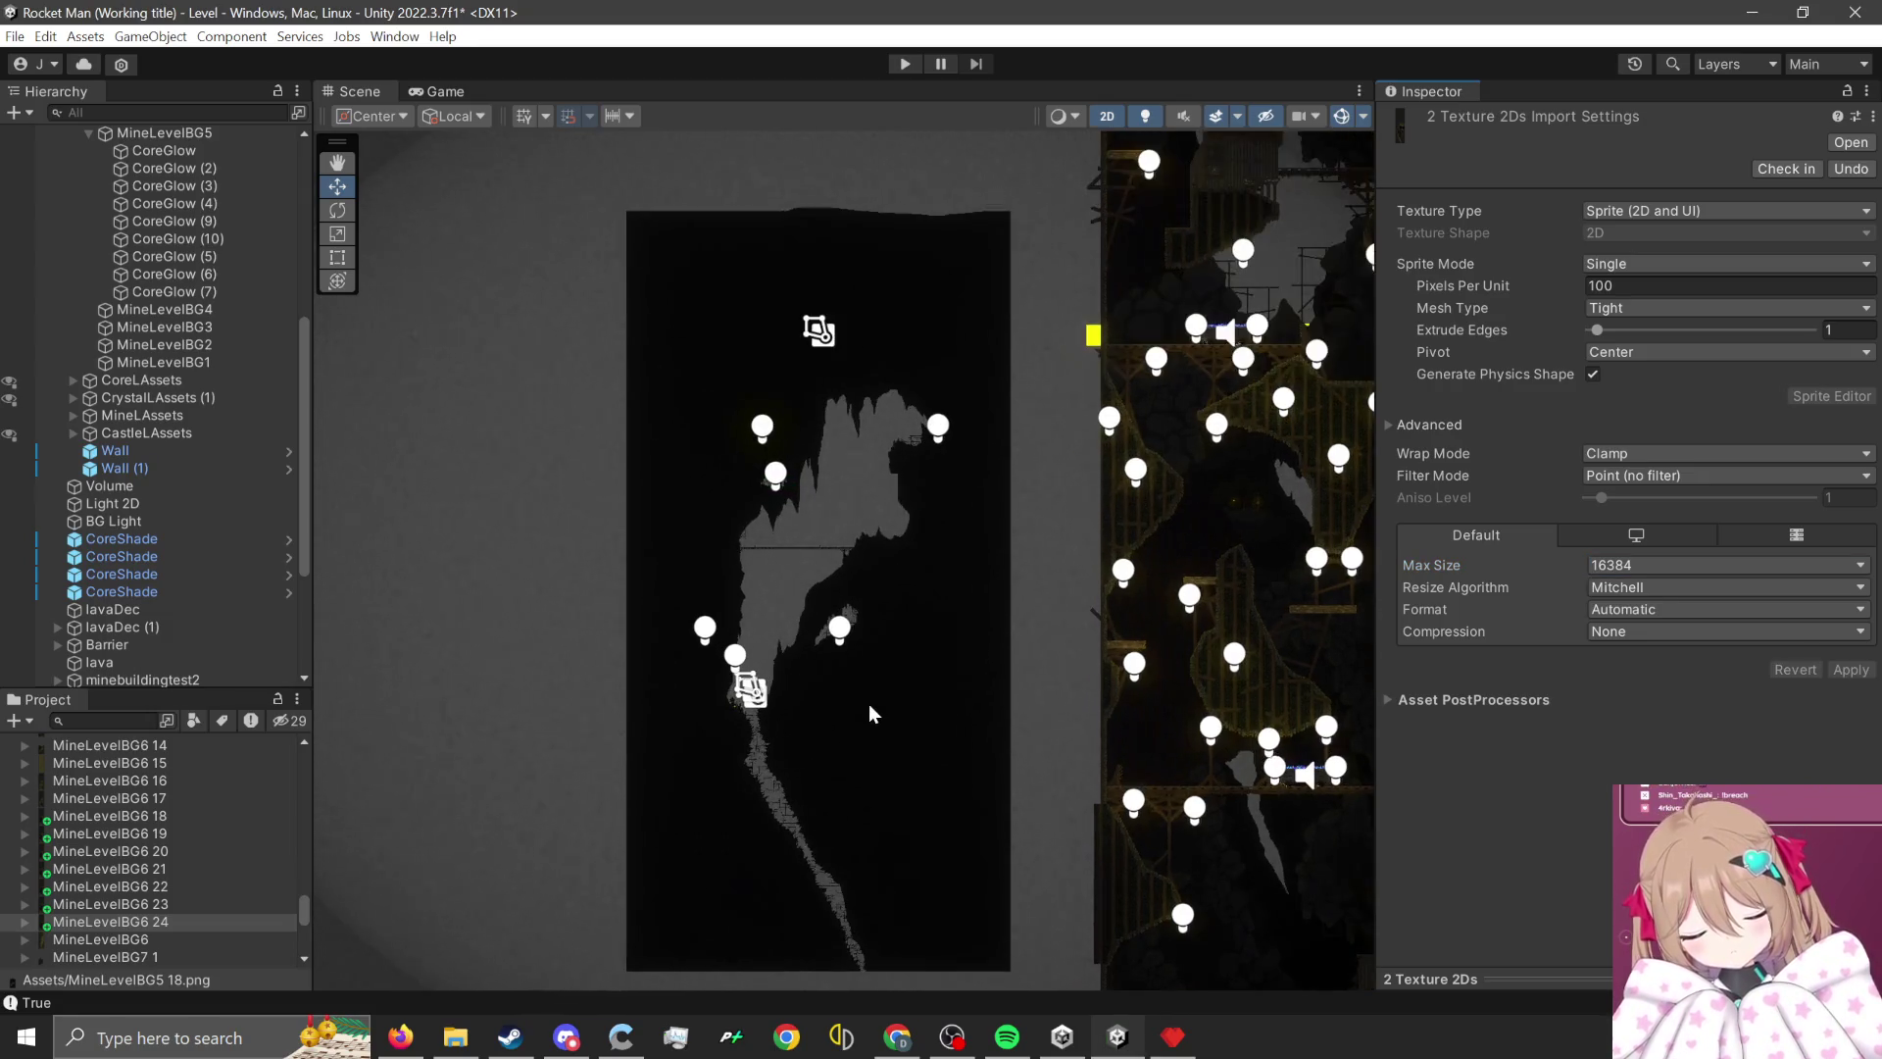
pyautogui.click(869, 704)
pyautogui.scroll(3, 170, 903)
pyautogui.scroll(5, 171, 902)
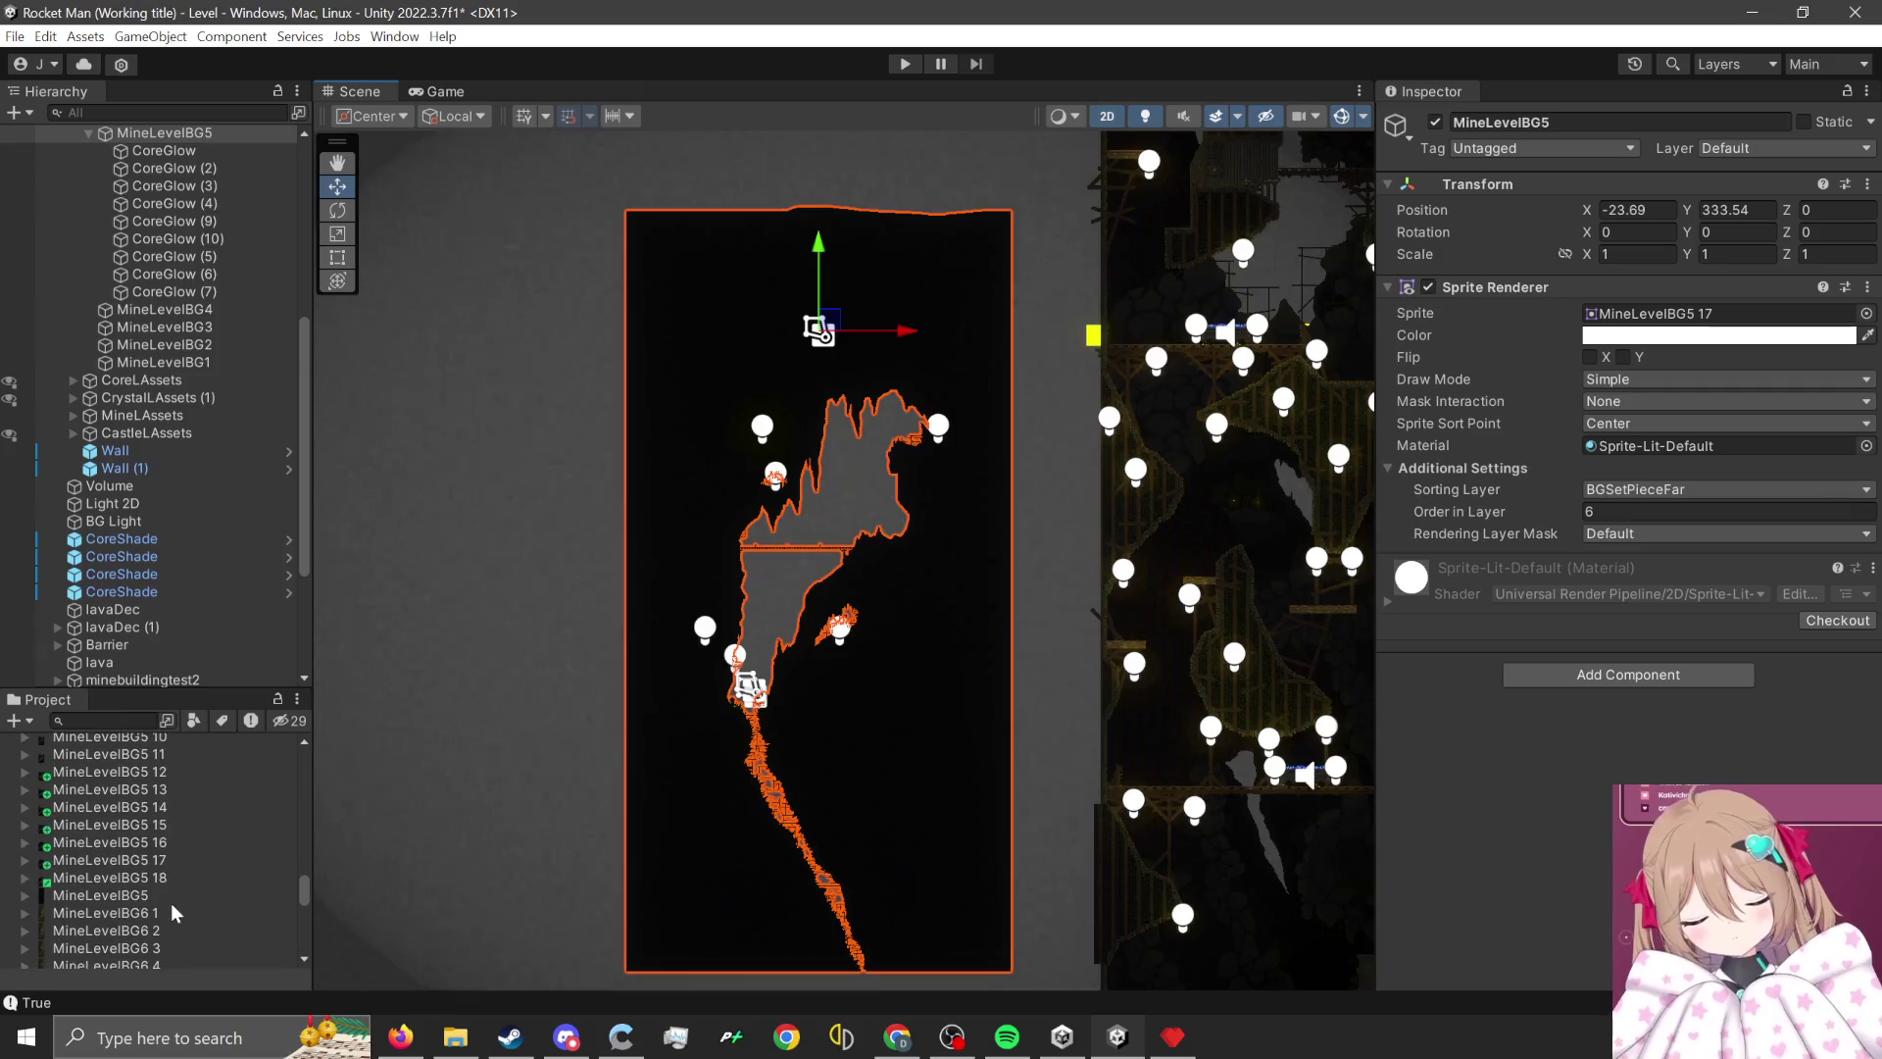
# - Assign MineLevelBG5 18 and MineLevelBG6 24 as the backgrounds' sprites, then start play mode
pyautogui.moveTo(149, 880)
pyautogui.mouseDown()
pyautogui.moveTo(1696, 476)
pyautogui.moveTo(1689, 323)
pyautogui.mouseUp()
pyautogui.scroll(-1, 784, 768)
pyautogui.moveTo(784, 769); pyautogui.dragTo(374, 752)
pyautogui.click(1198, 698)
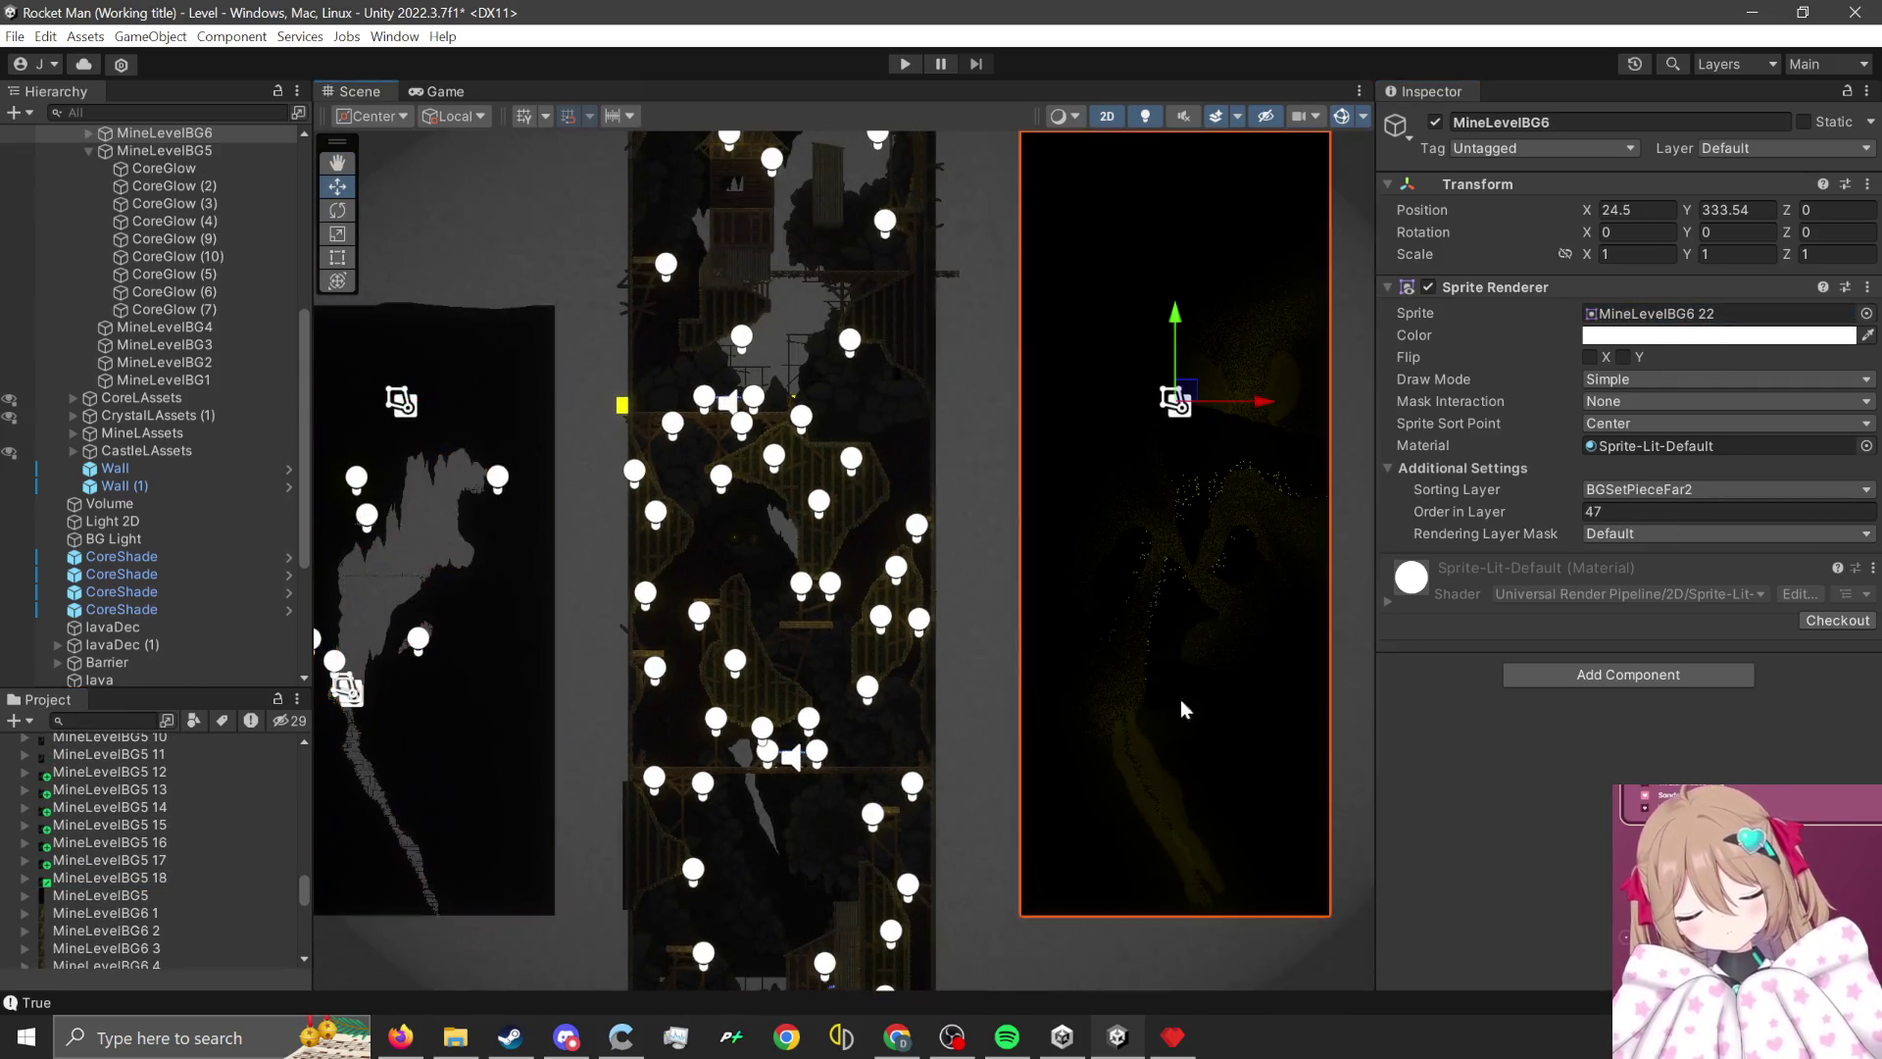
pyautogui.scroll(-8, 179, 891)
pyautogui.moveTo(161, 925)
pyautogui.mouseDown()
pyautogui.moveTo(424, 879)
pyautogui.moveTo(1699, 327)
pyautogui.mouseUp()
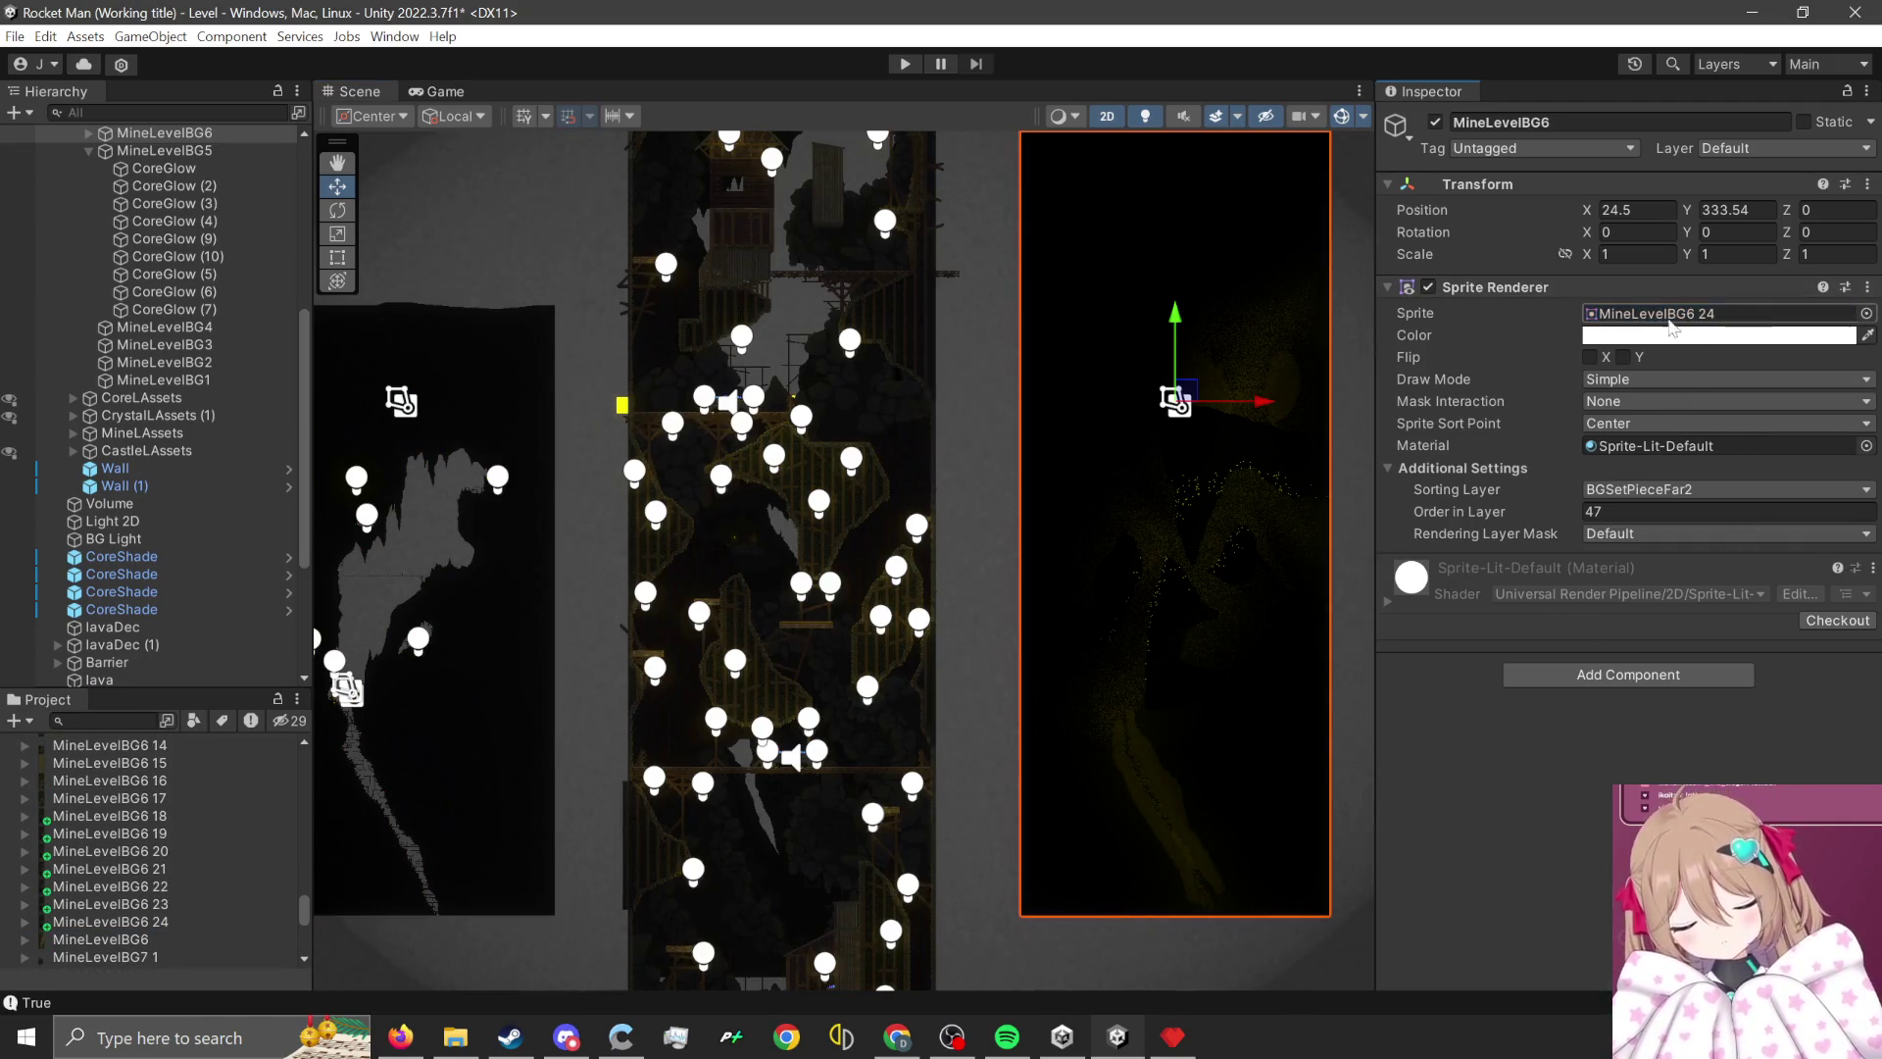
pyautogui.click(905, 64)
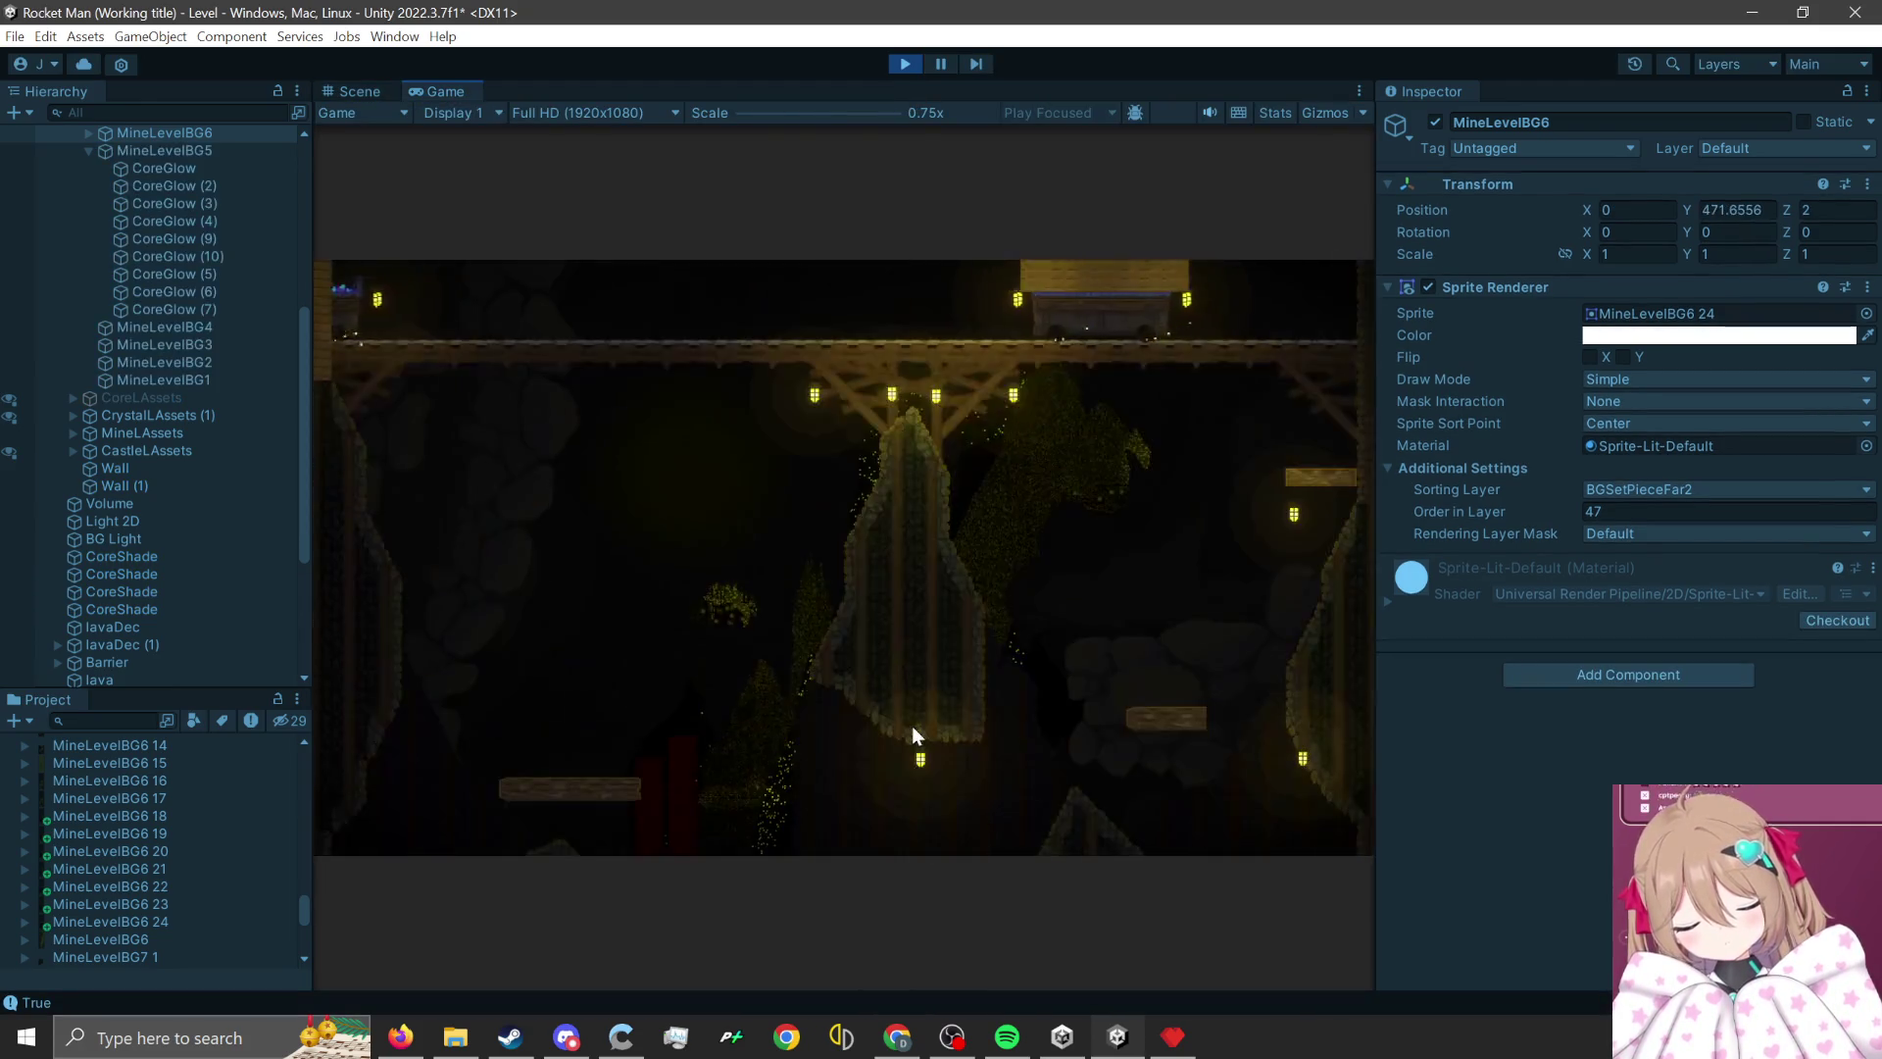
# - Rocket-jump the character across the mine platforms, then stop play mode from the Scene view
pyautogui.click(912, 725)
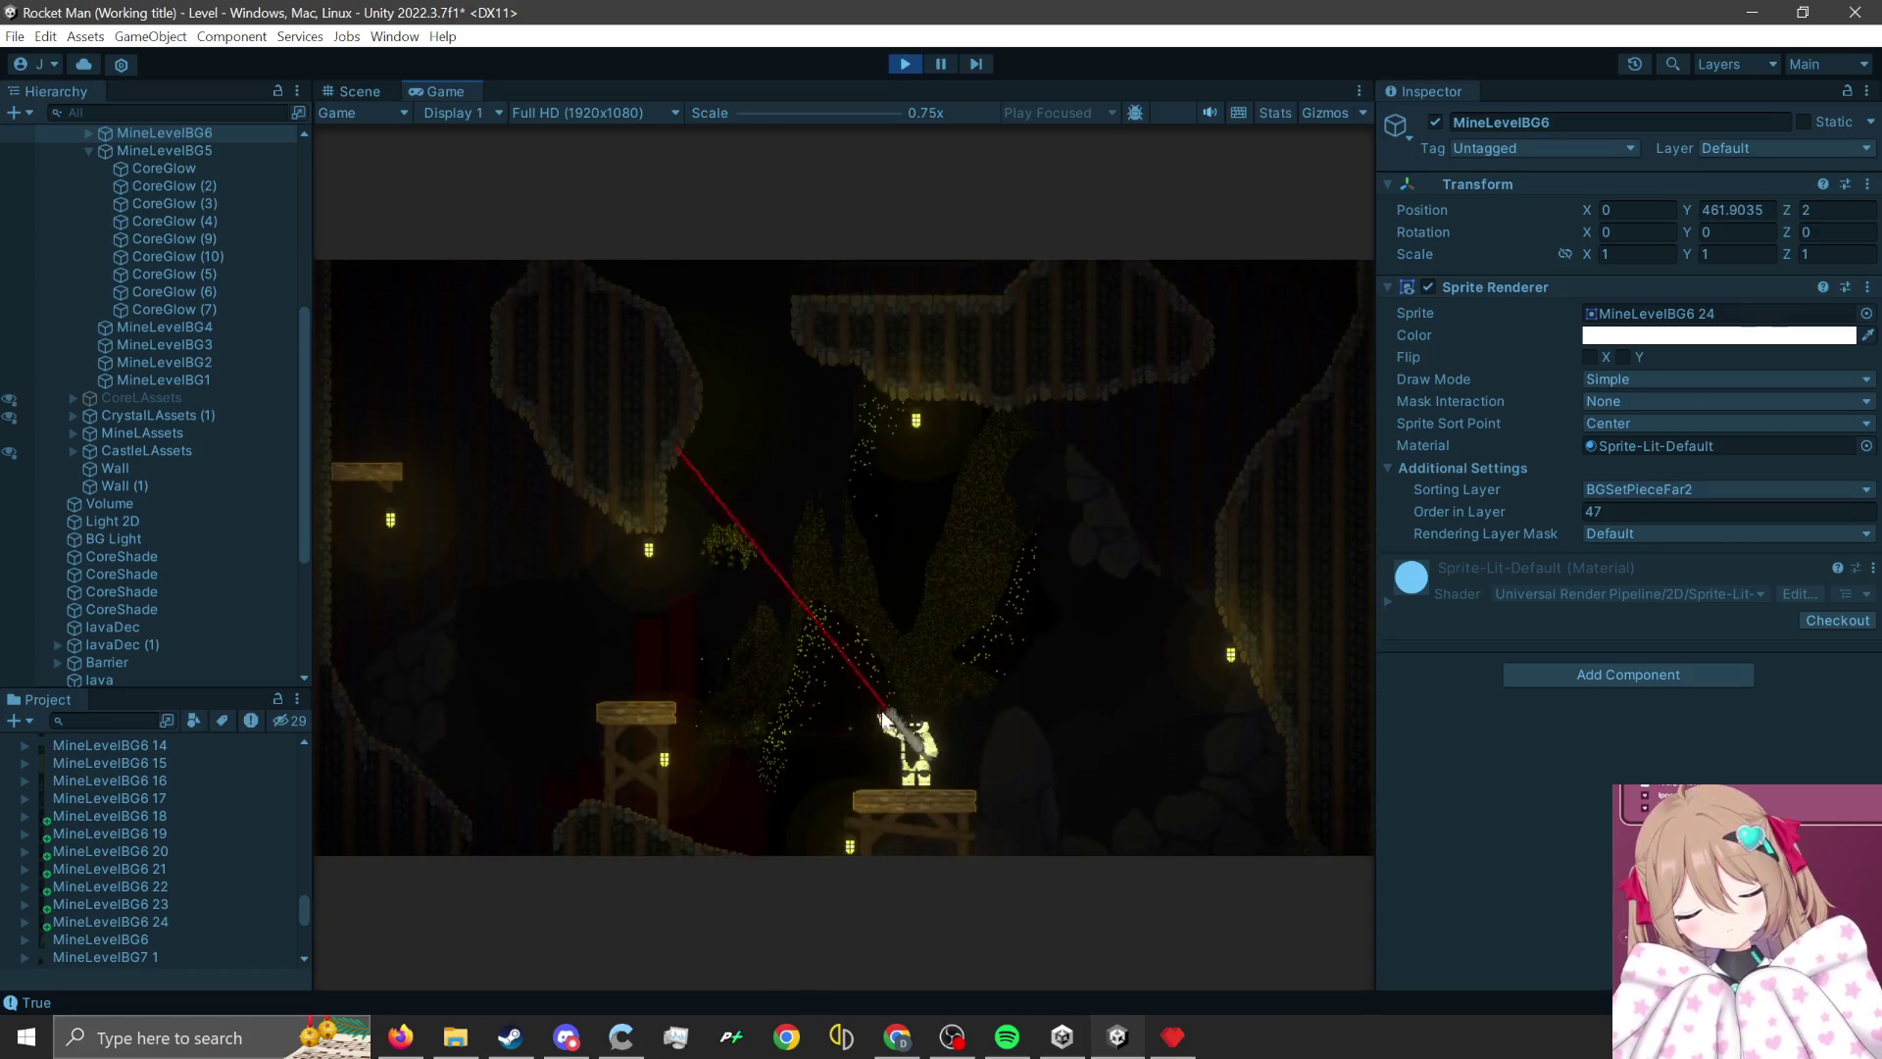
pyautogui.press('d')
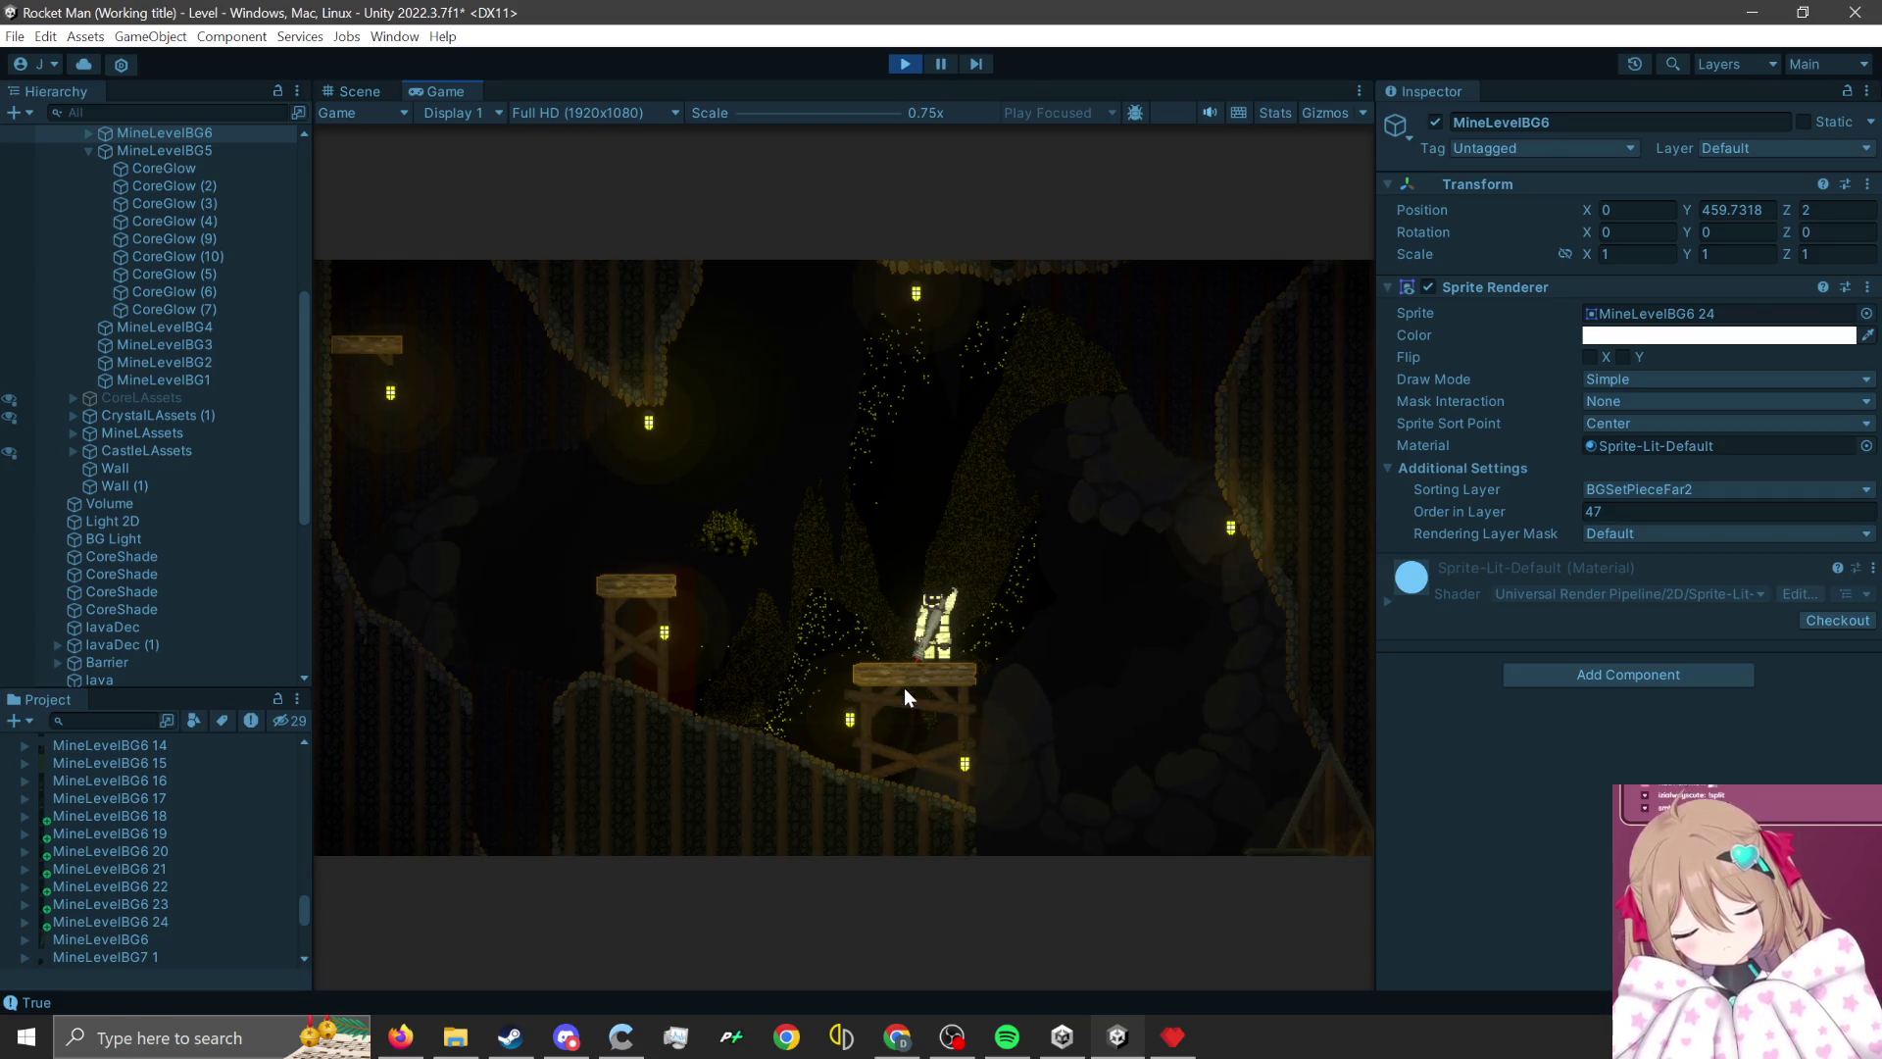
pyautogui.click(910, 726)
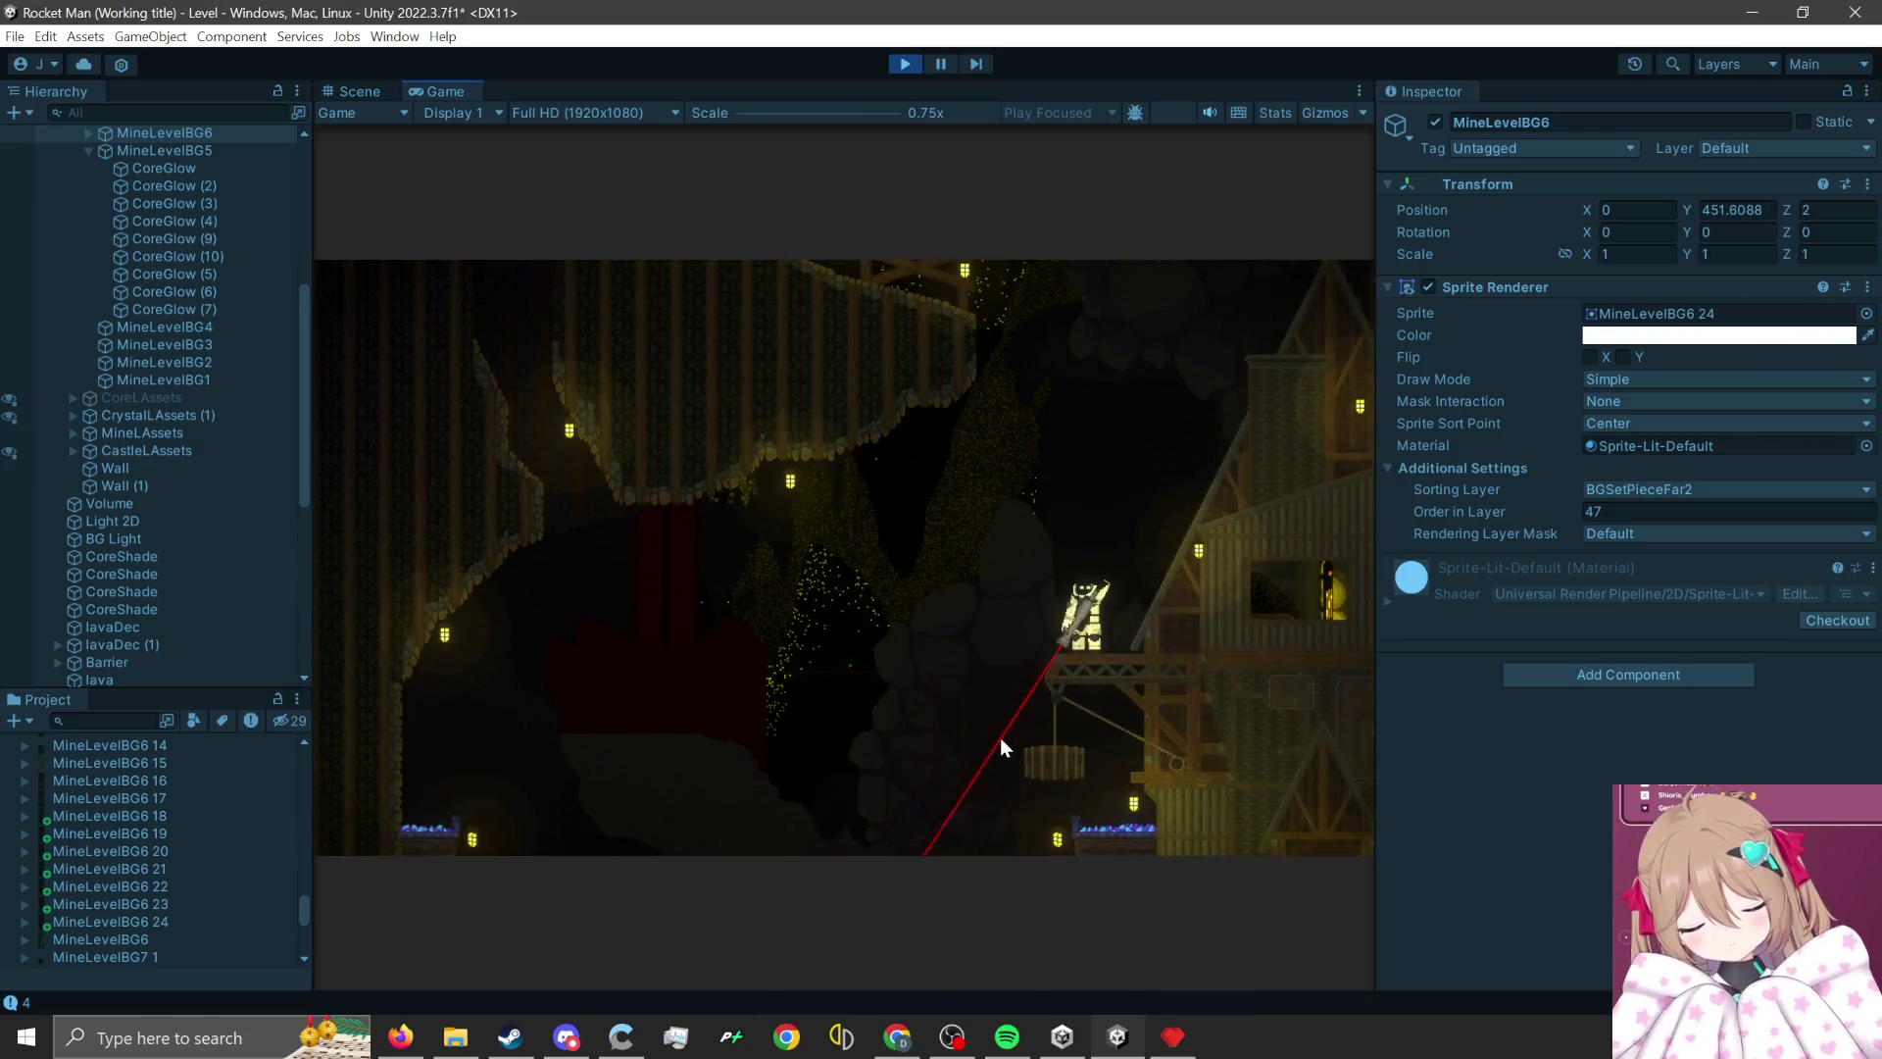
pyautogui.click(1005, 768)
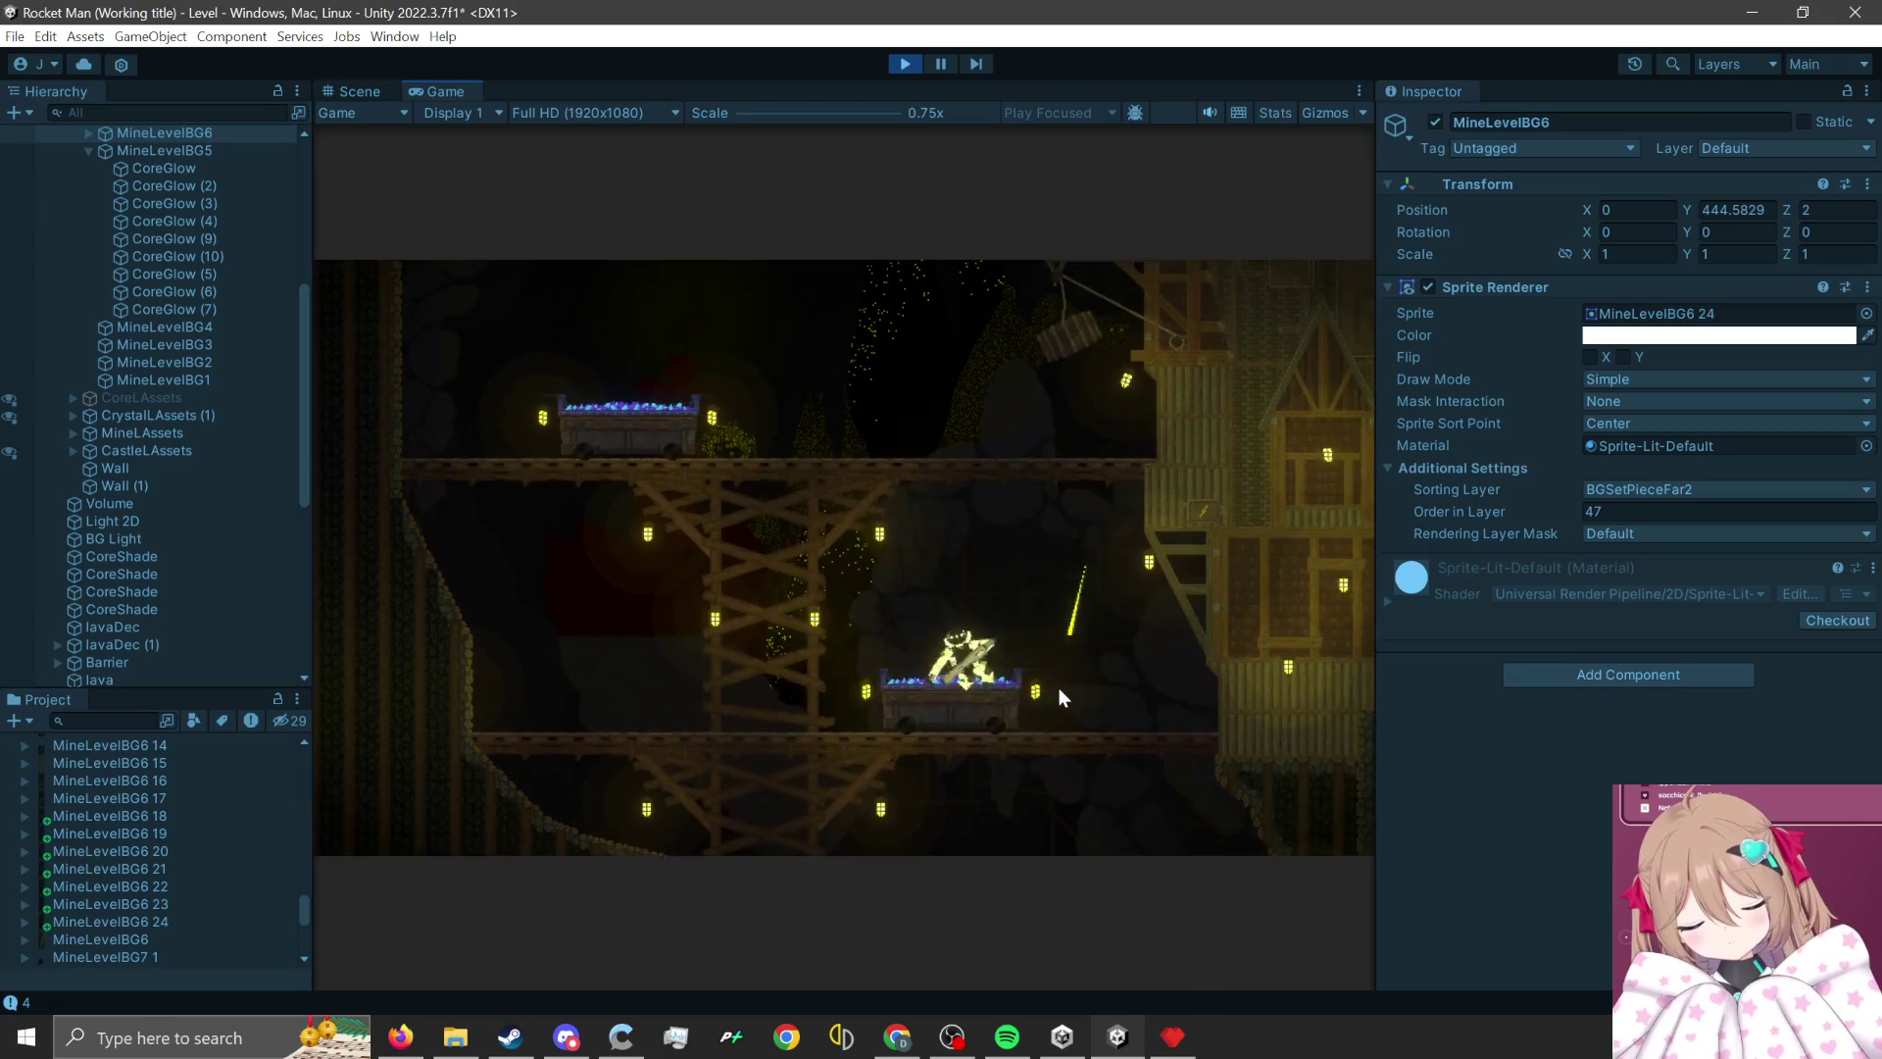
pyautogui.click(716, 852)
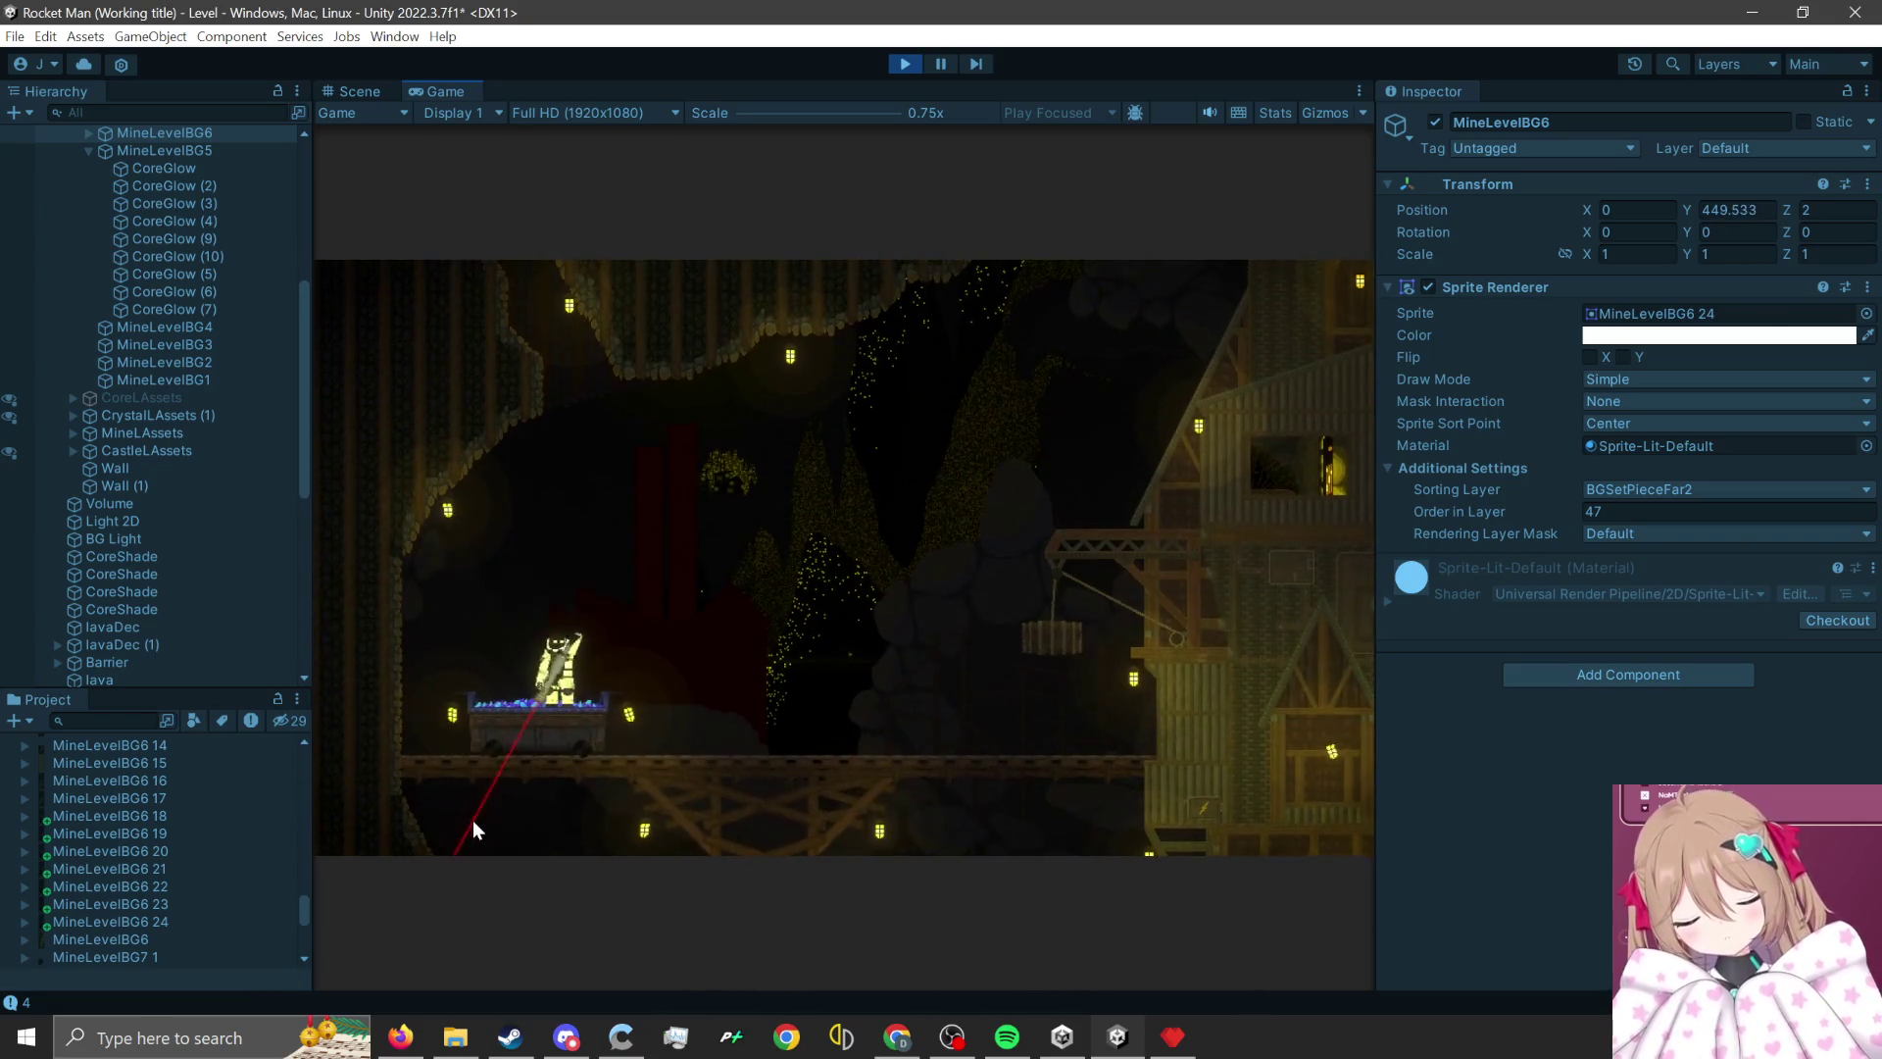
pyautogui.click(589, 855)
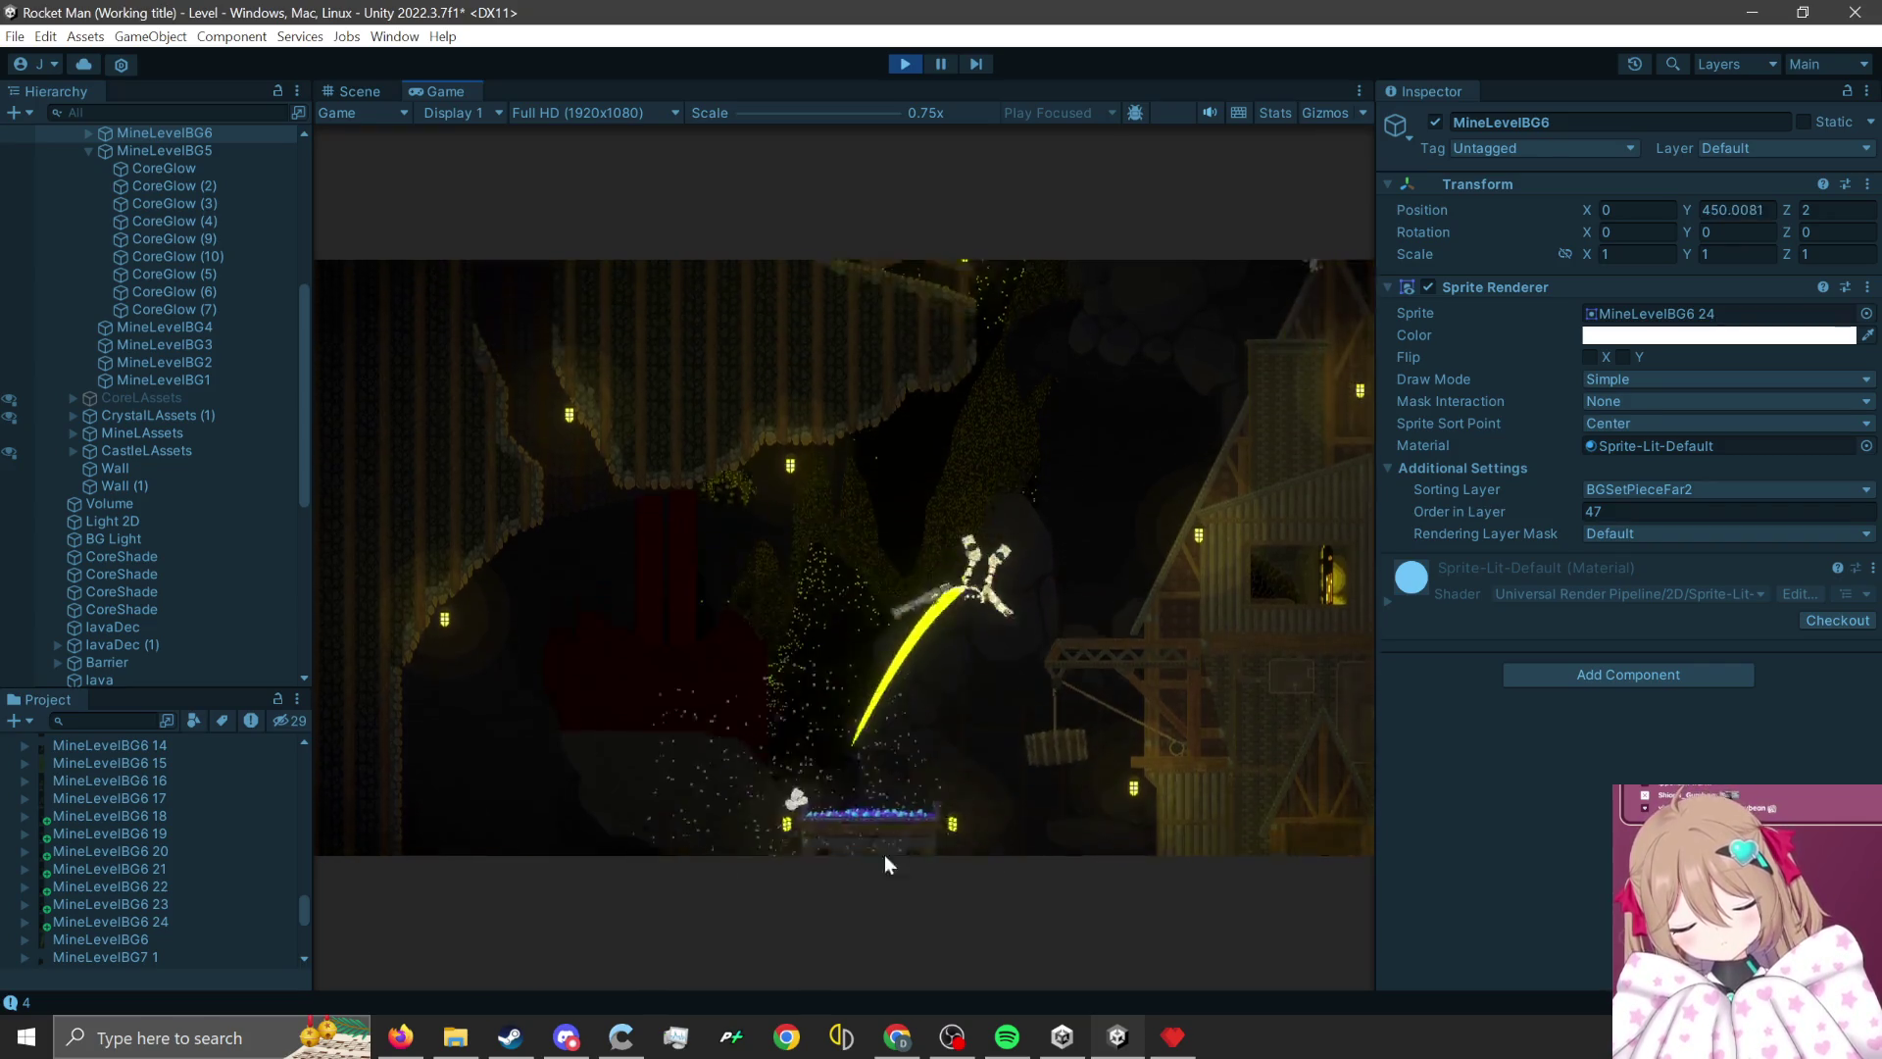
pyautogui.click(1035, 855)
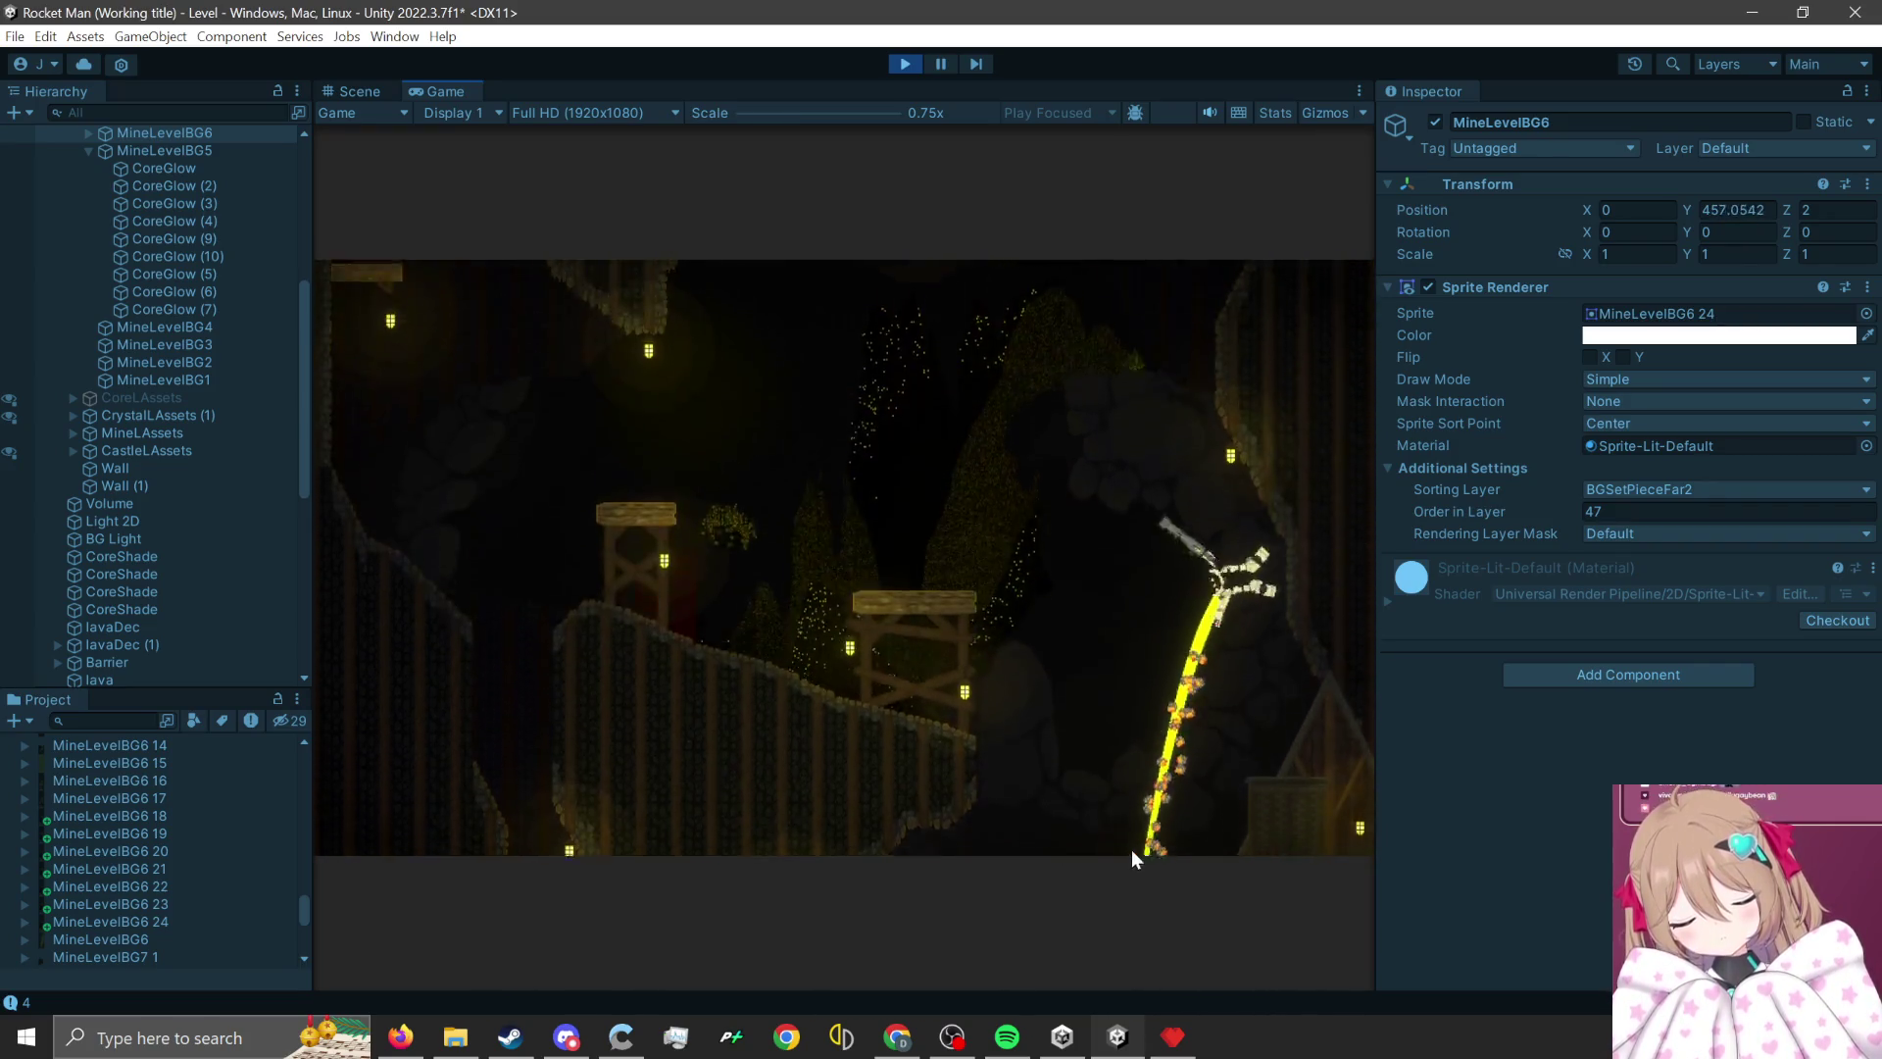
pyautogui.click(1203, 686)
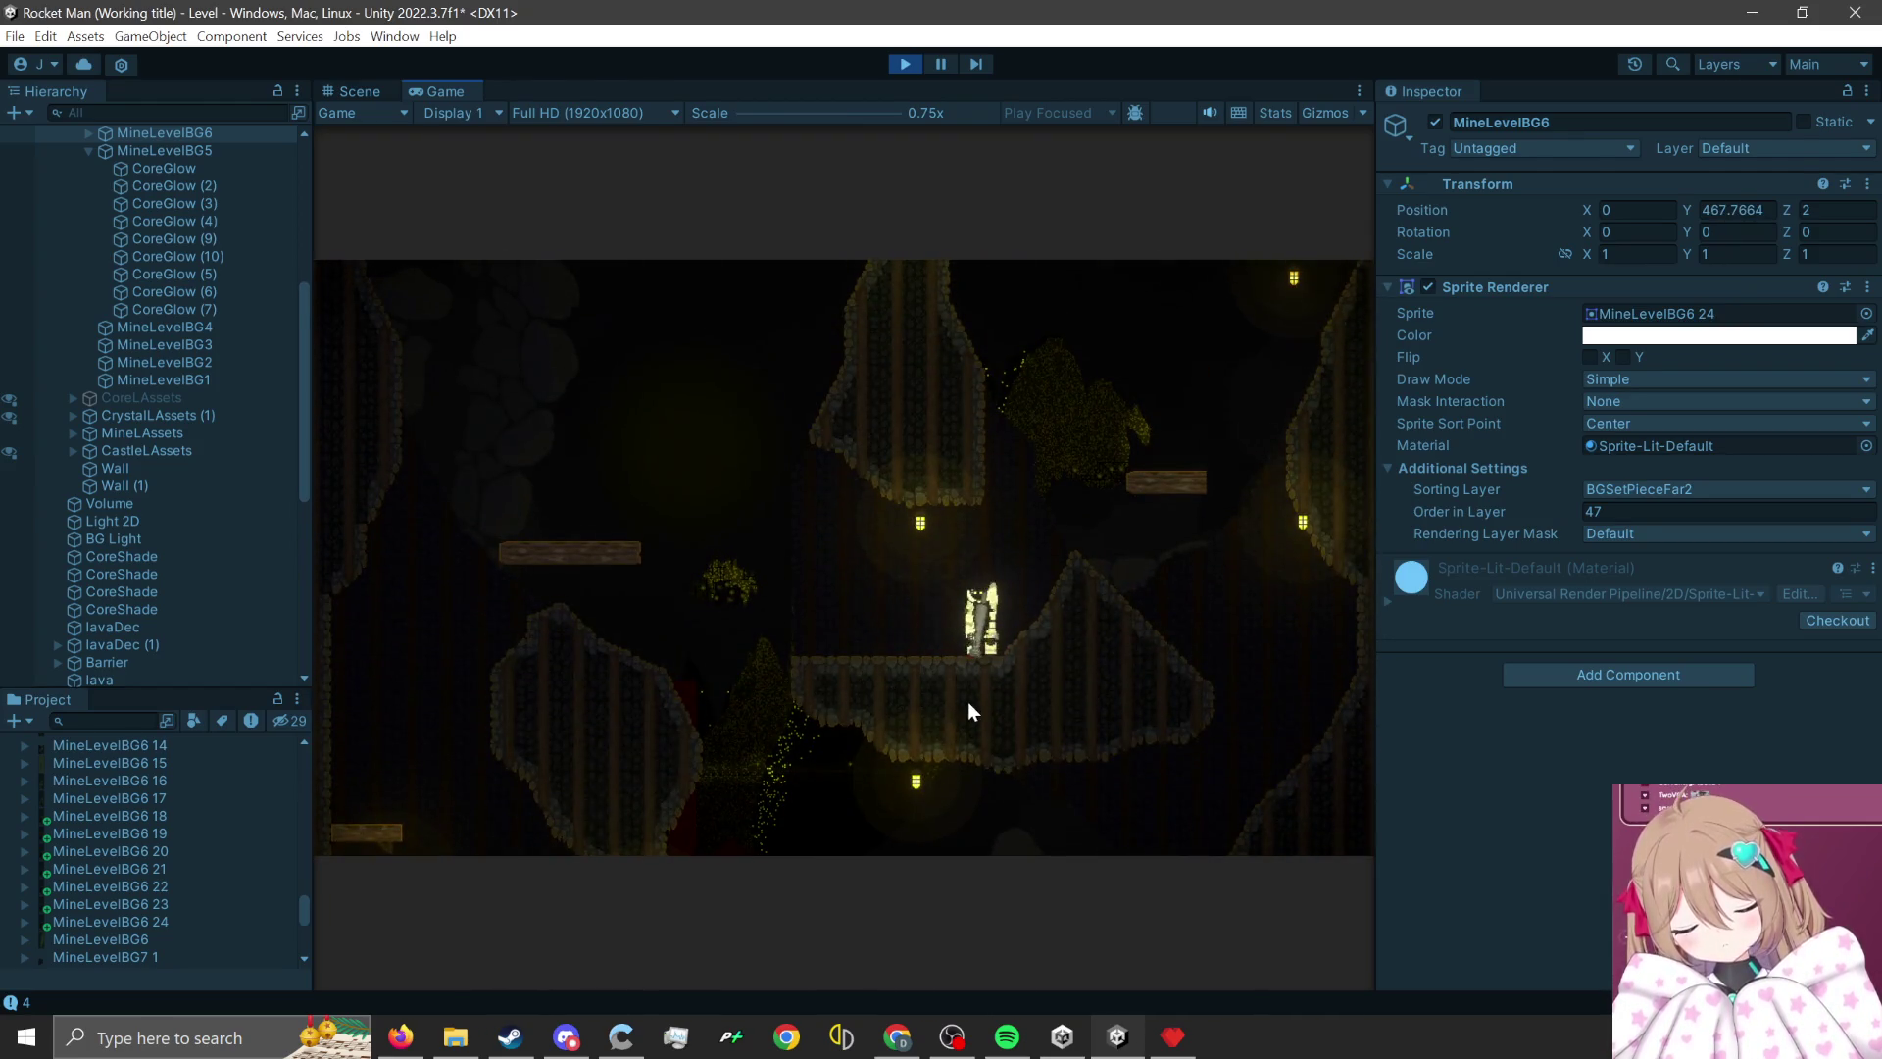
pyautogui.click(926, 786)
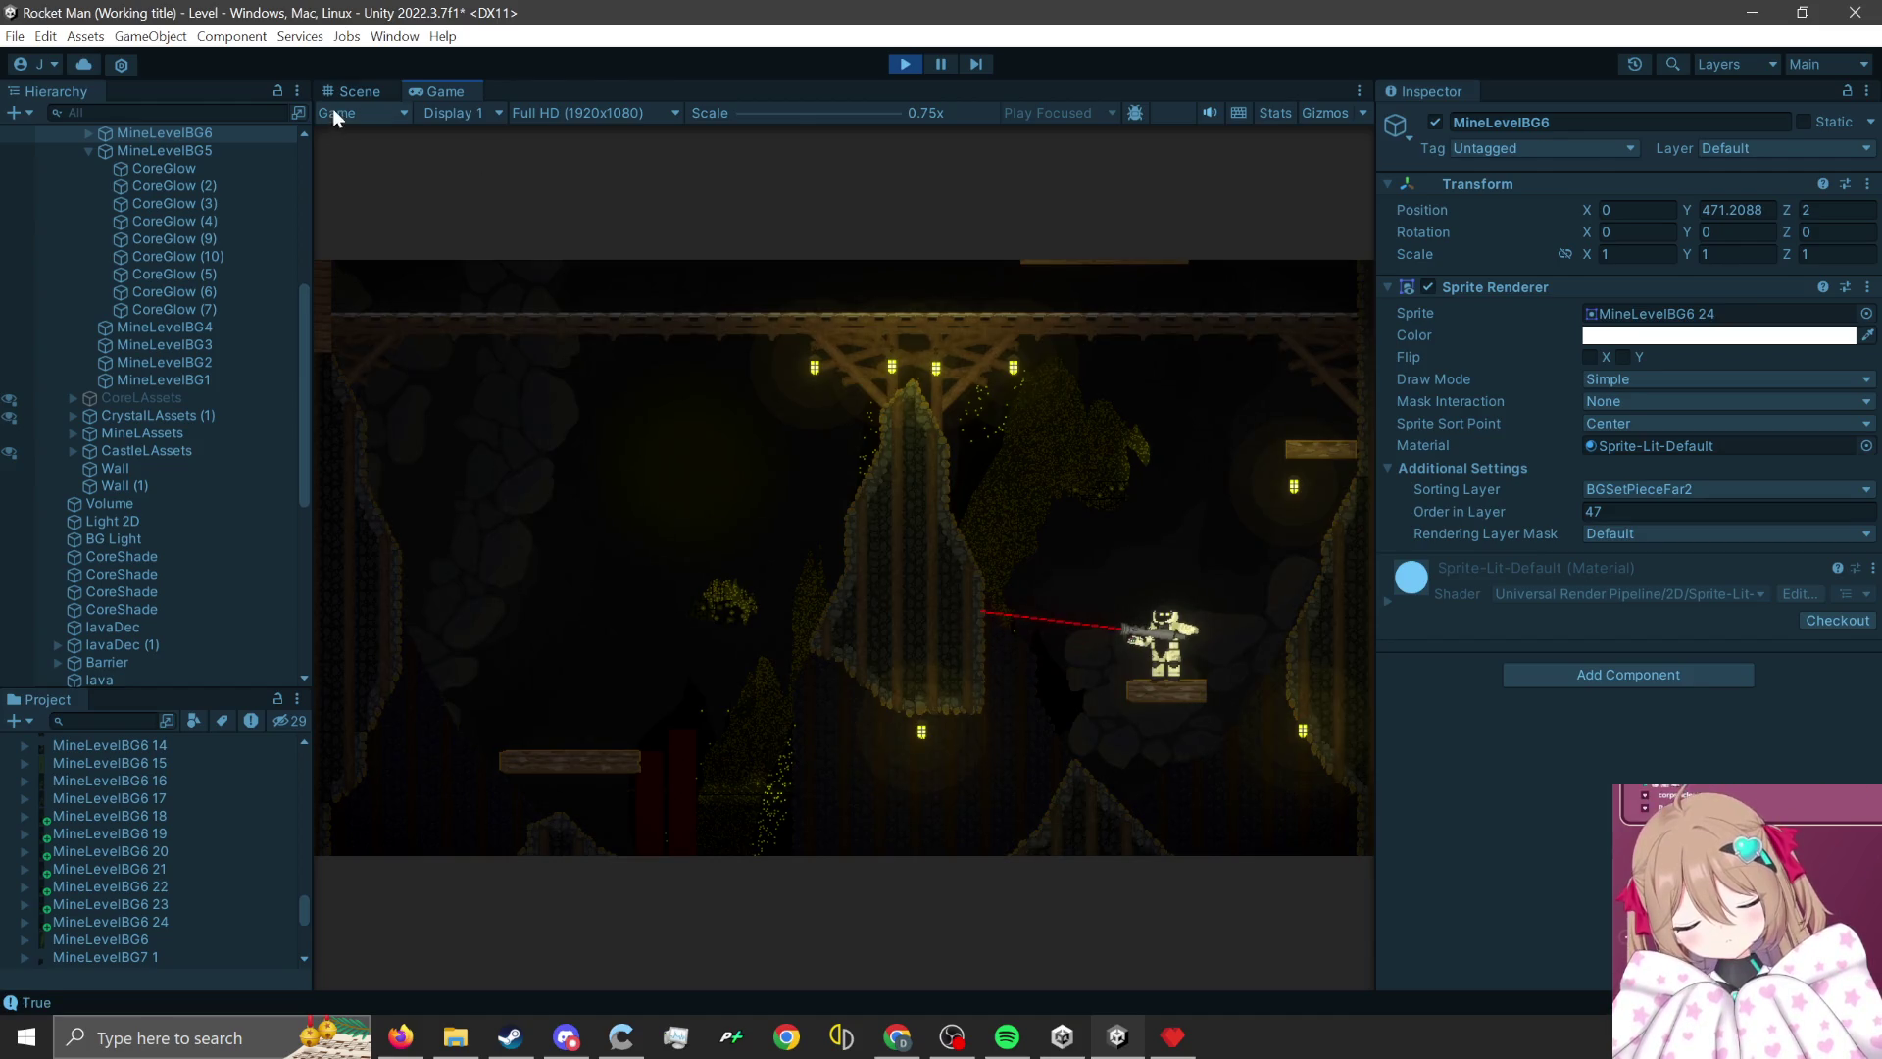
pyautogui.click(363, 92)
pyautogui.click(903, 64)
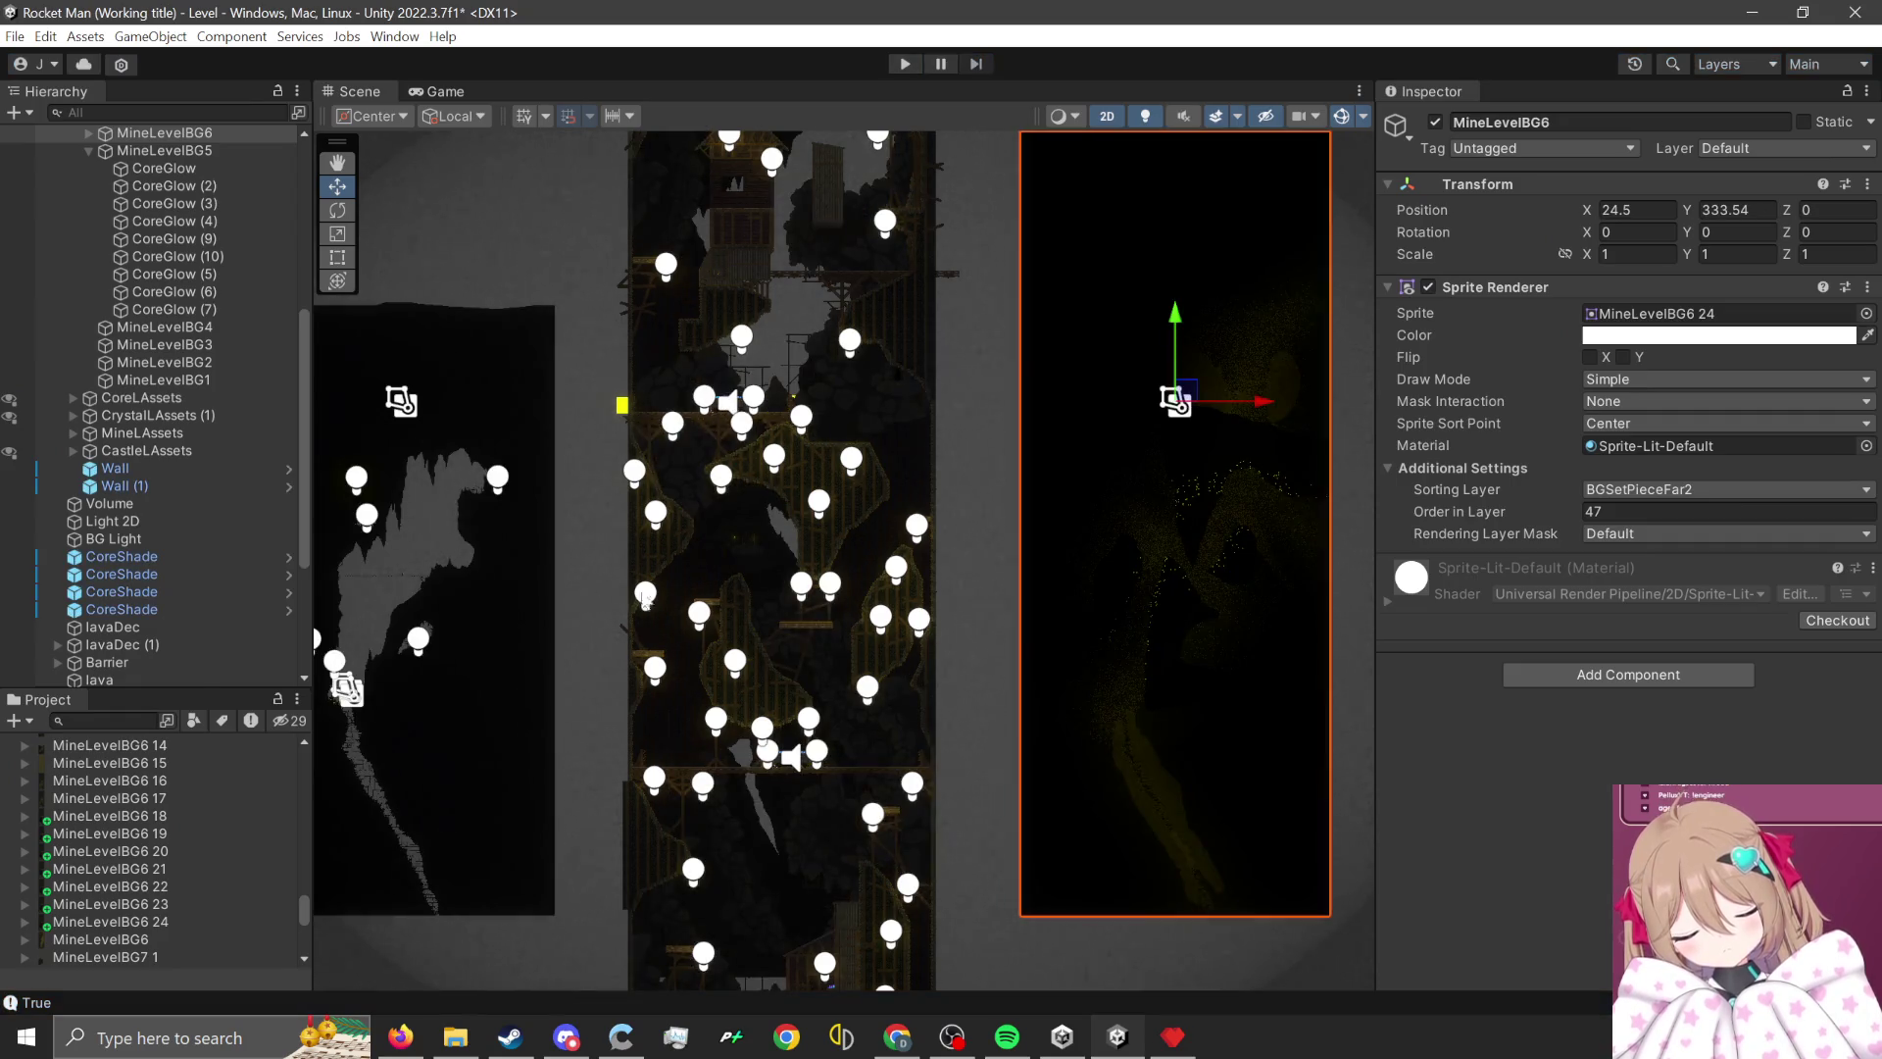
# - Nudge the CoreGlow (10) light slightly left and down on the cave rock
pyautogui.click(506, 480)
pyautogui.scroll(2, 505, 480)
pyautogui.scroll(3, 421, 485)
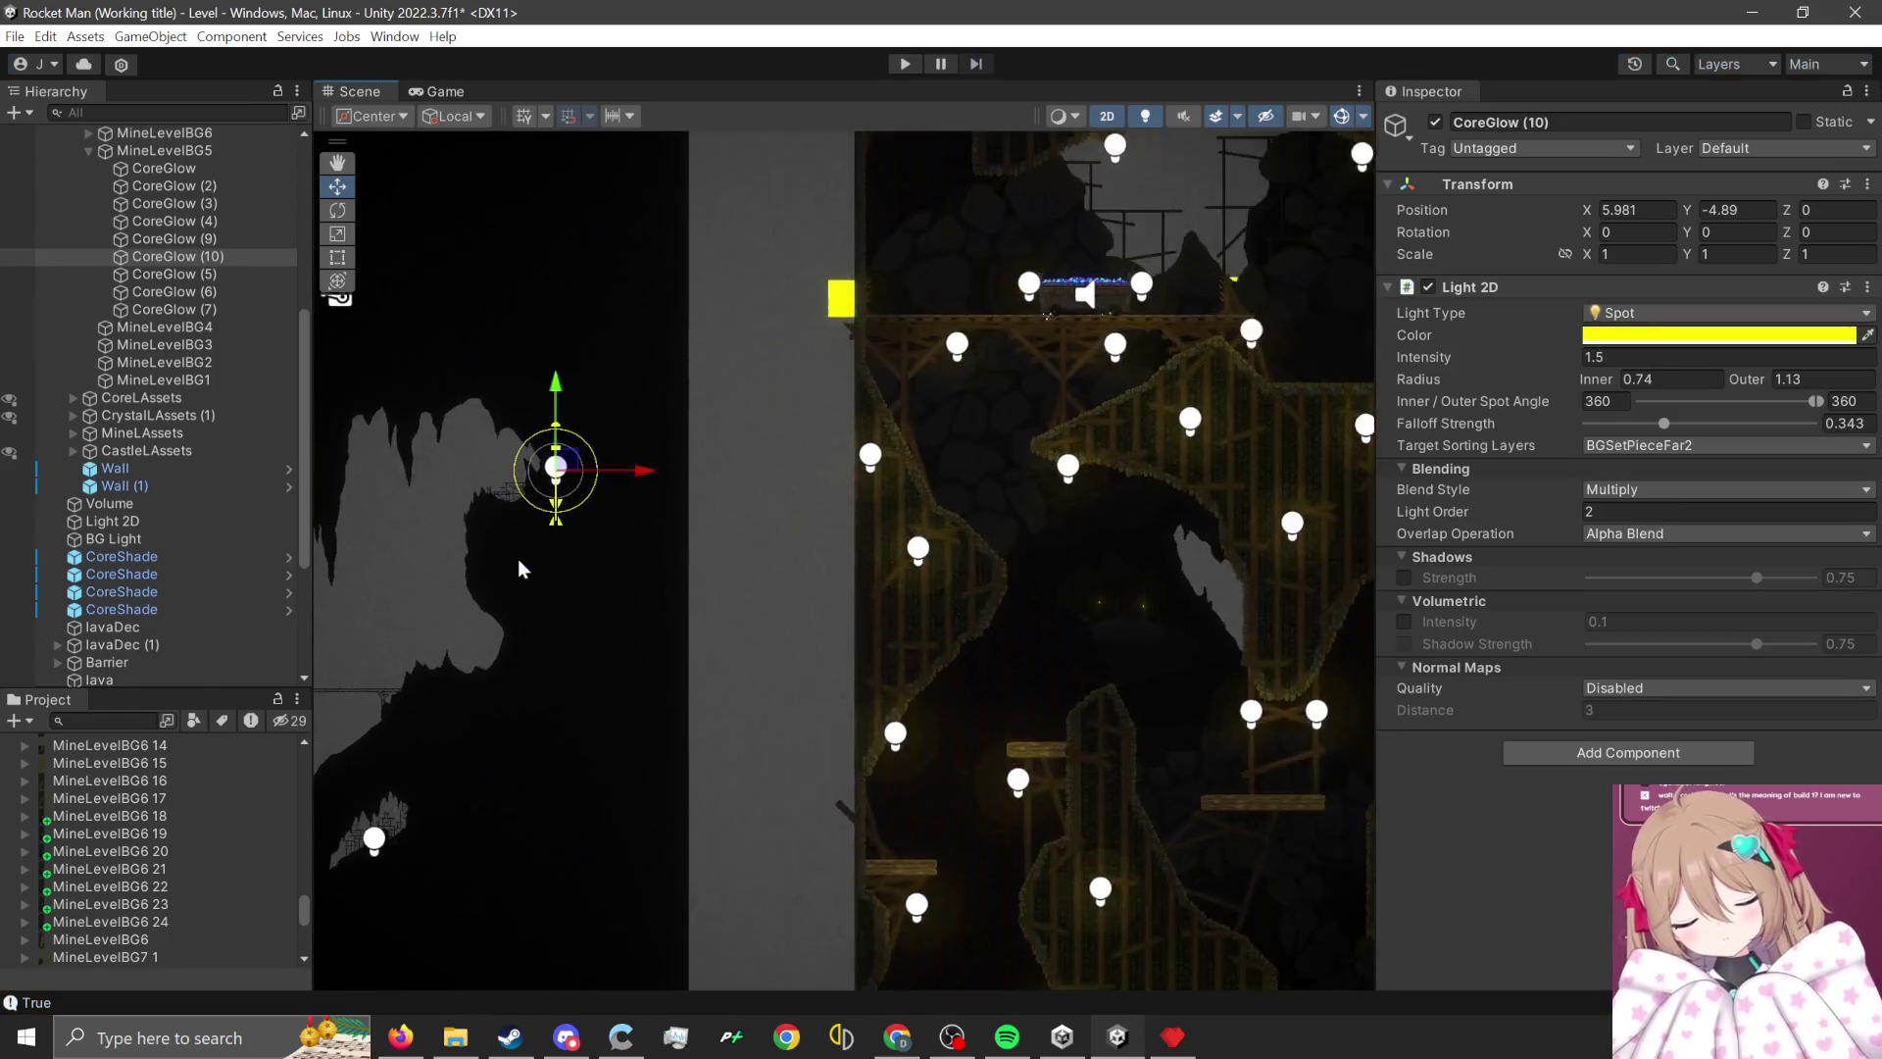
pyautogui.moveTo(602, 474); pyautogui.dragTo(551, 505)
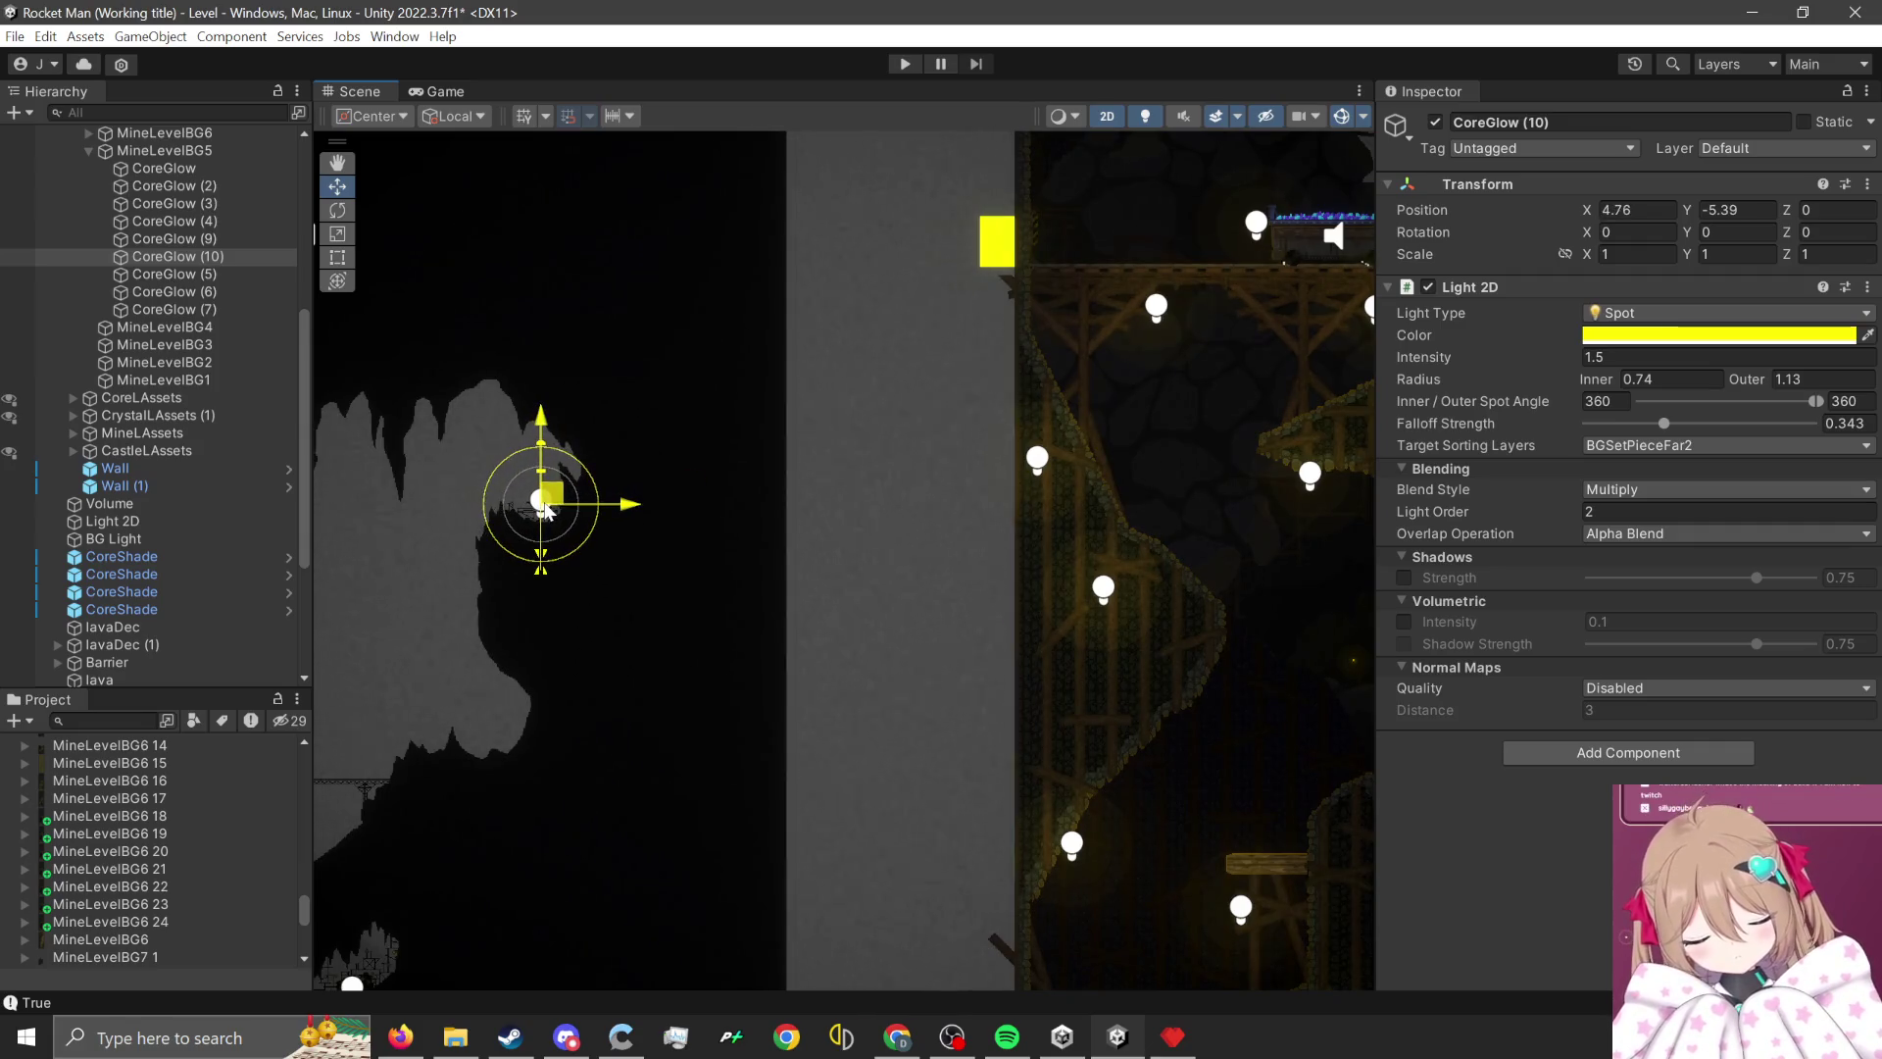
pyautogui.scroll(3, 469, 596)
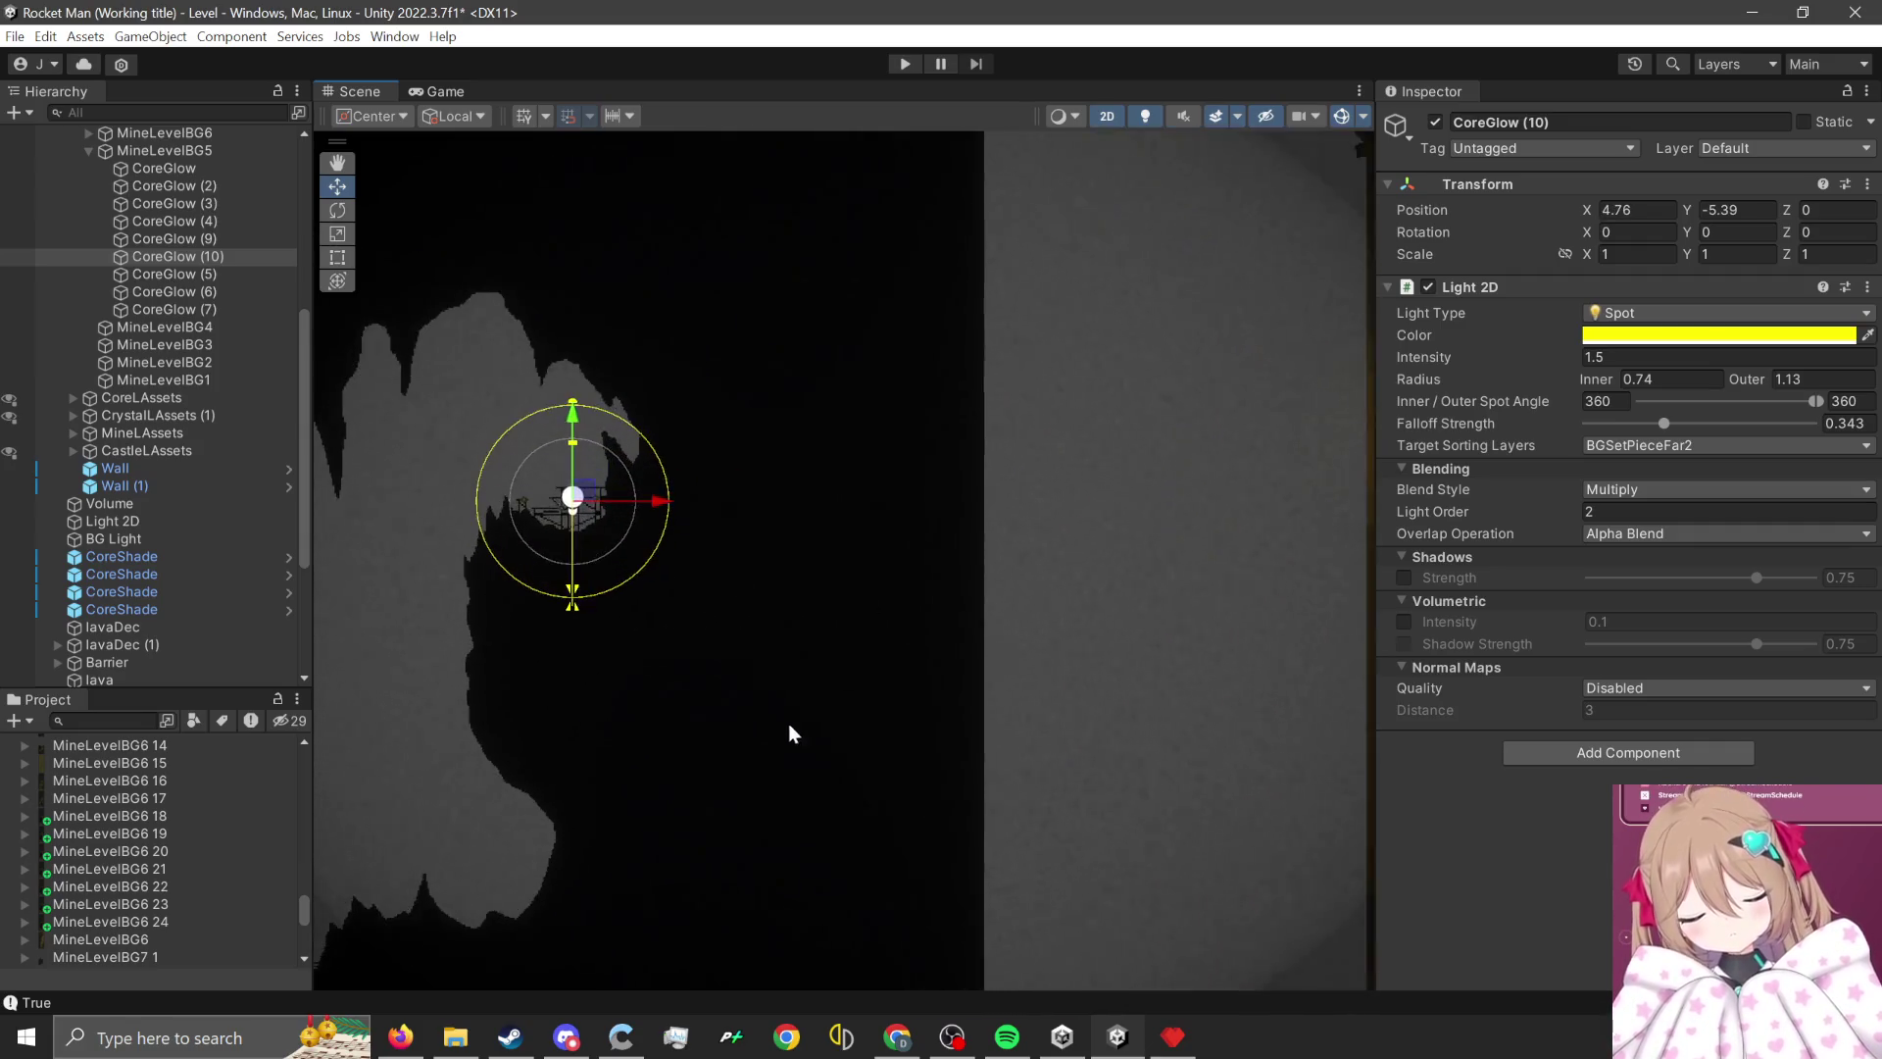
# - Inspect the repositioned light around the cave, then pause the Spotify music
pyautogui.press('Left')
pyautogui.press('Down')
pyautogui.scroll(3, 648, 633)
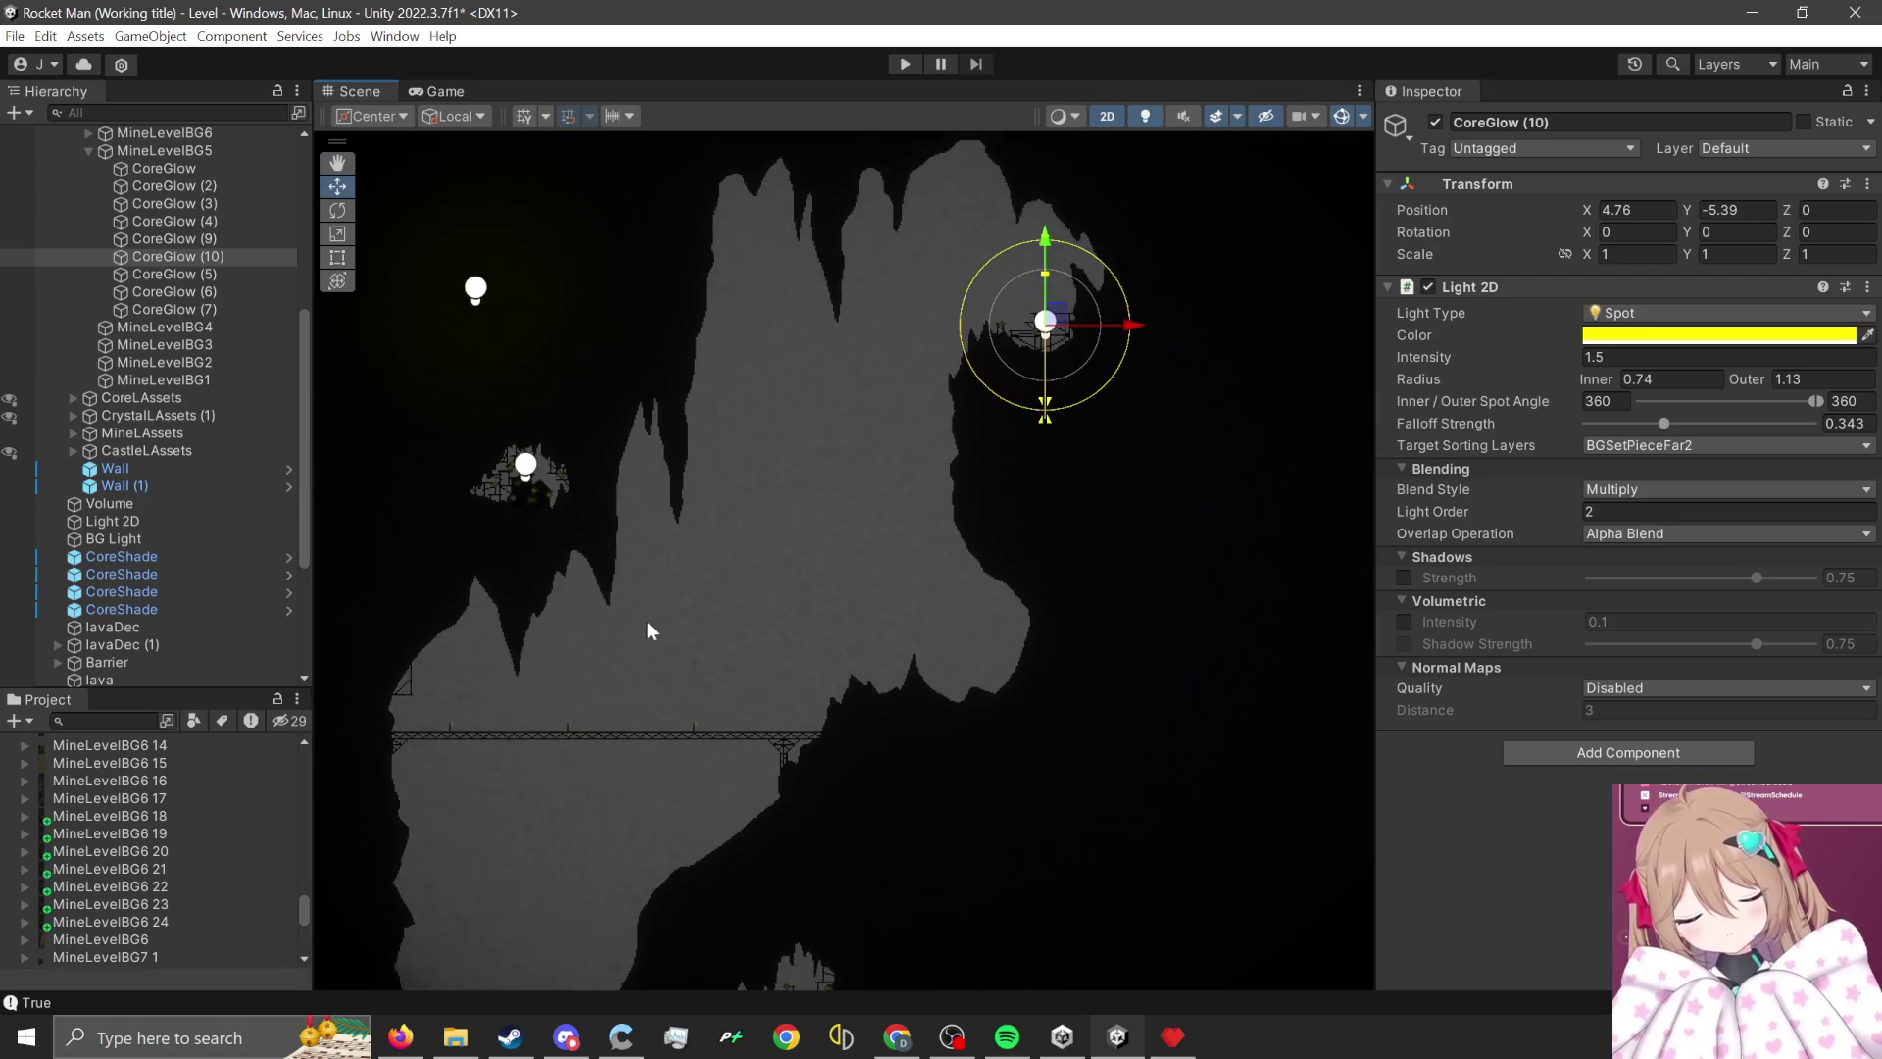
pyautogui.scroll(5, 496, 528)
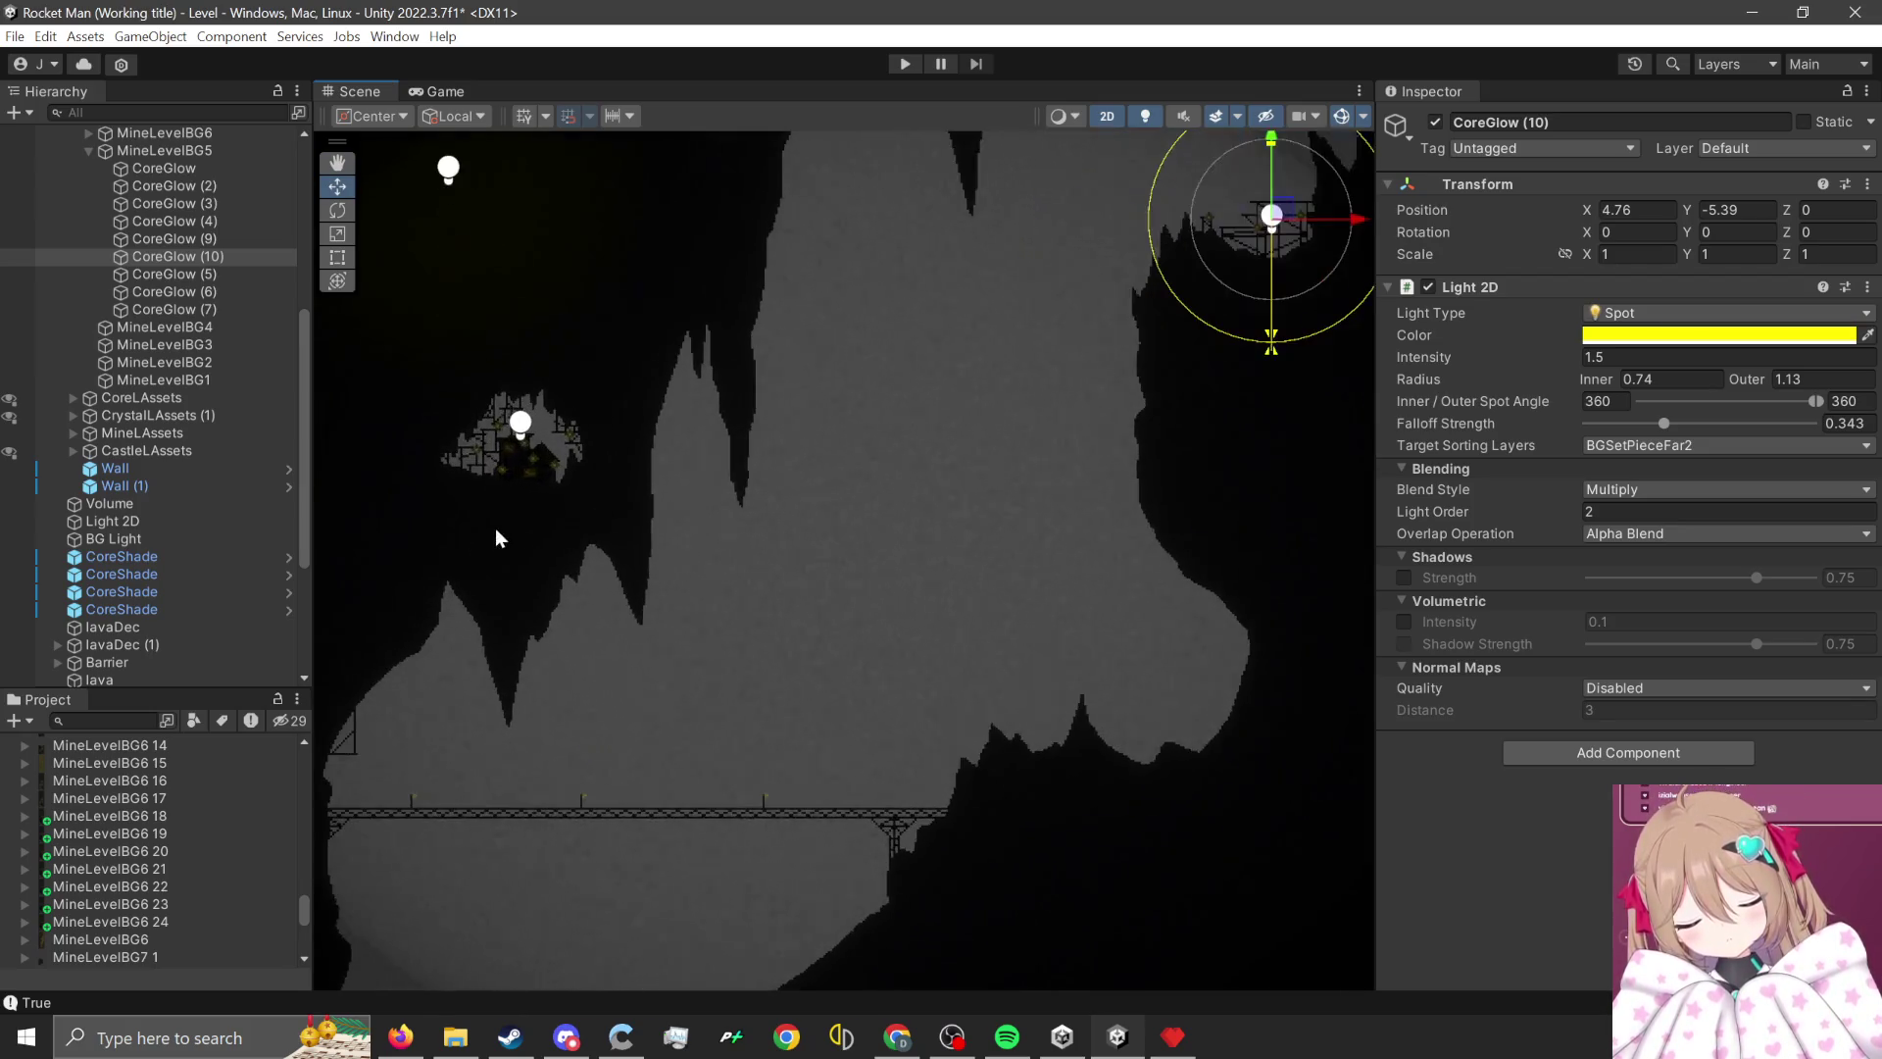
pyautogui.scroll(-5, 607, 450)
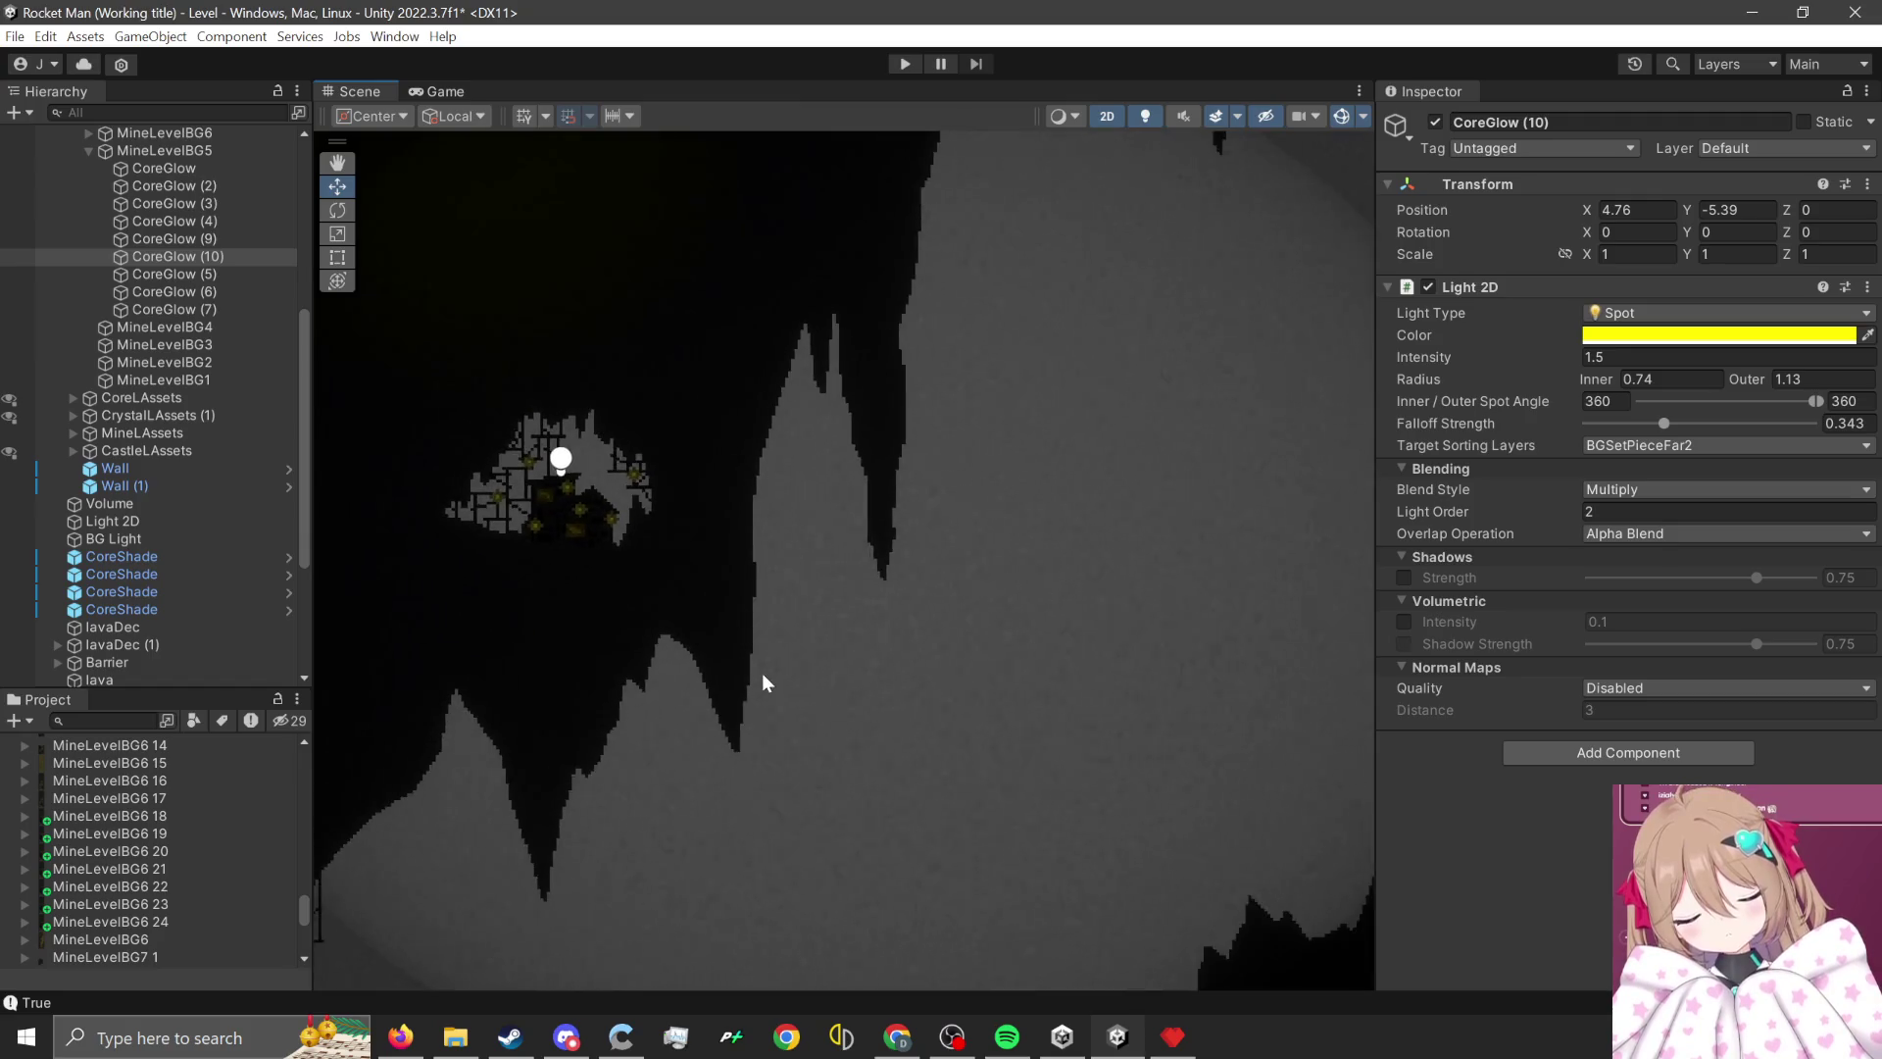
pyautogui.scroll(3, 761, 425)
pyautogui.scroll(-4, 979, 817)
pyautogui.scroll(5, 966, 781)
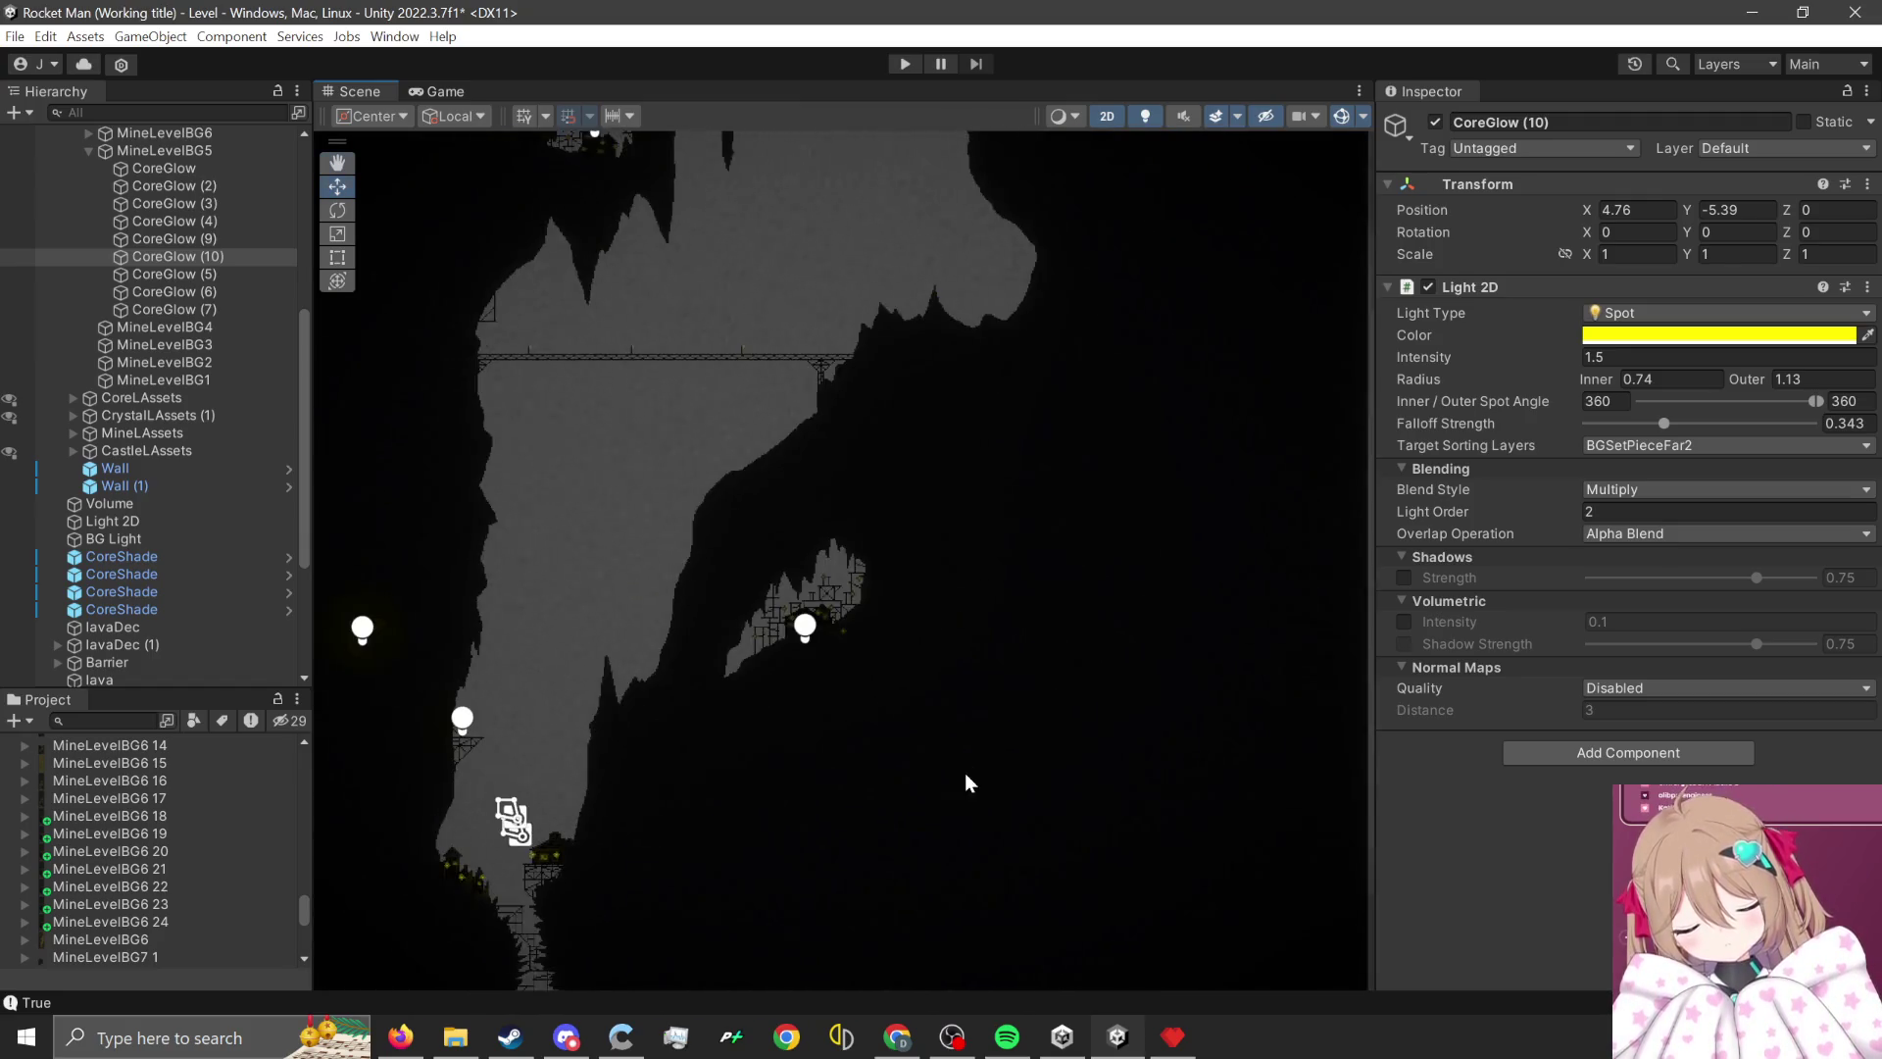
pyautogui.press('f')
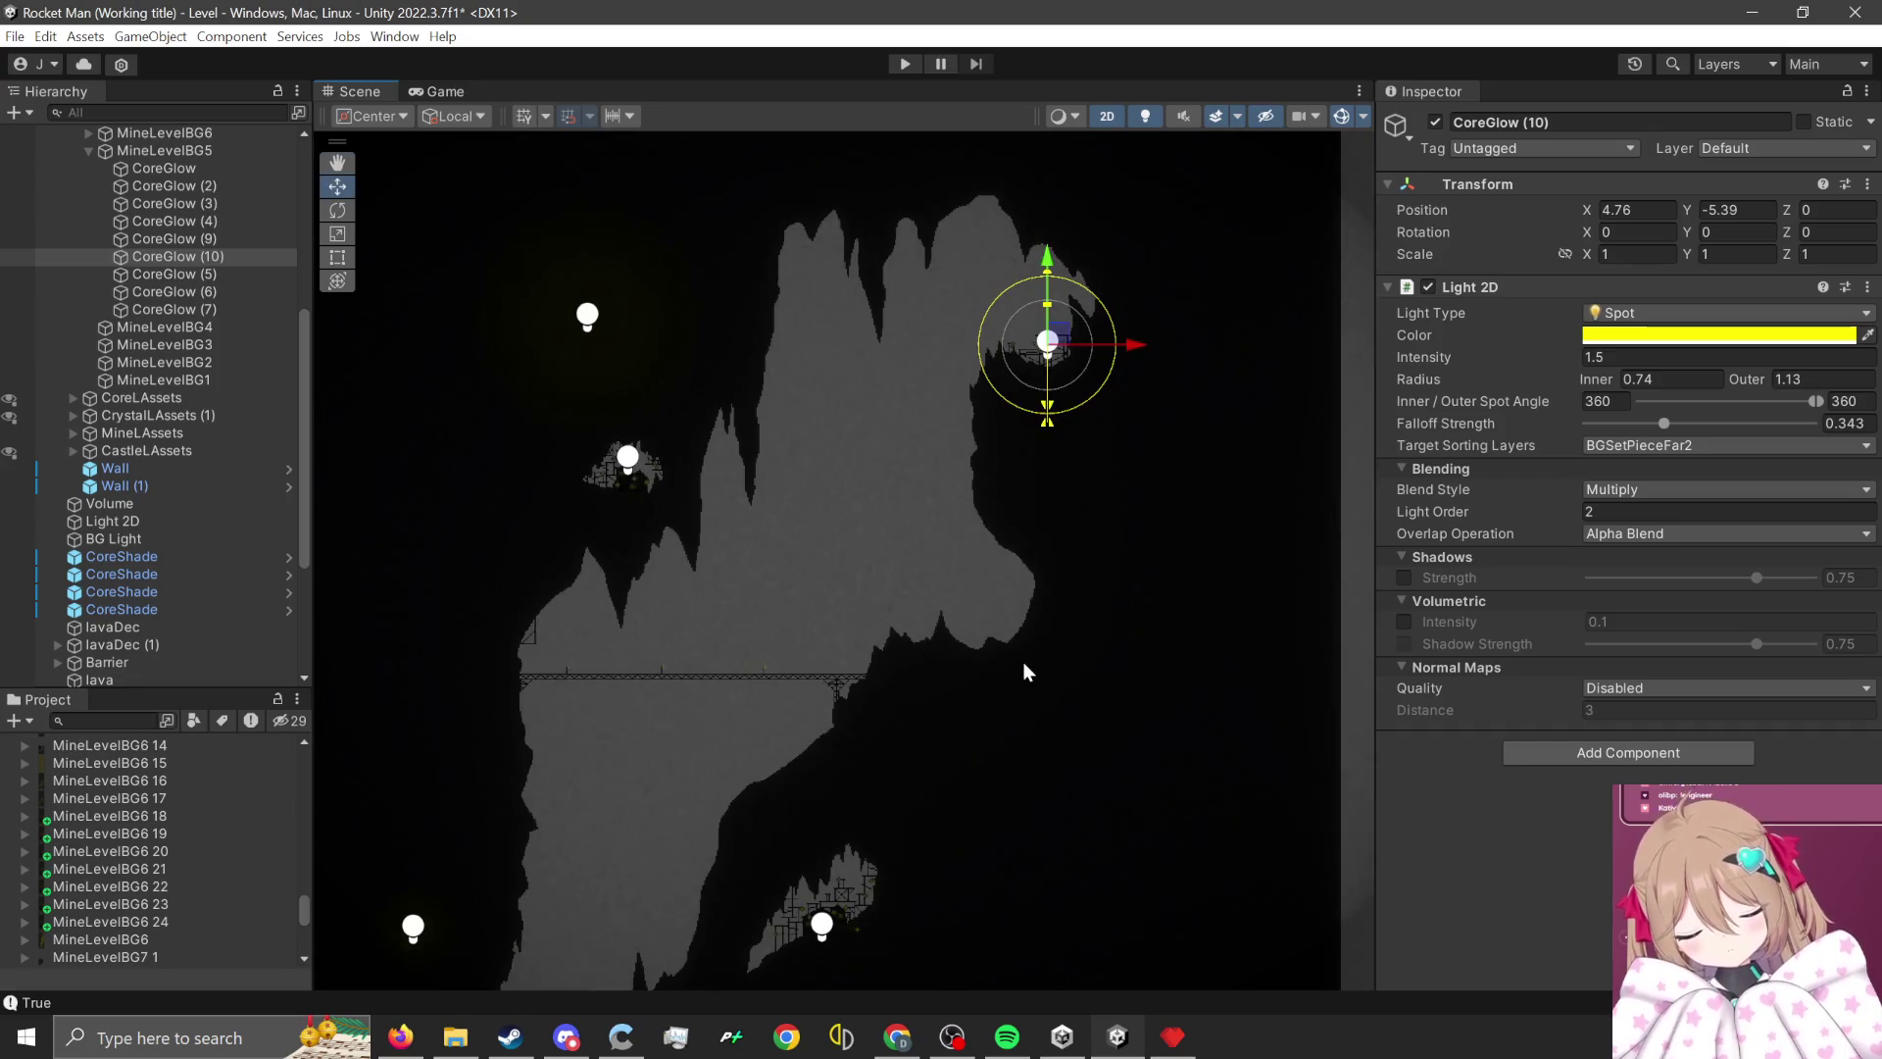
pyautogui.scroll(4, 1013, 657)
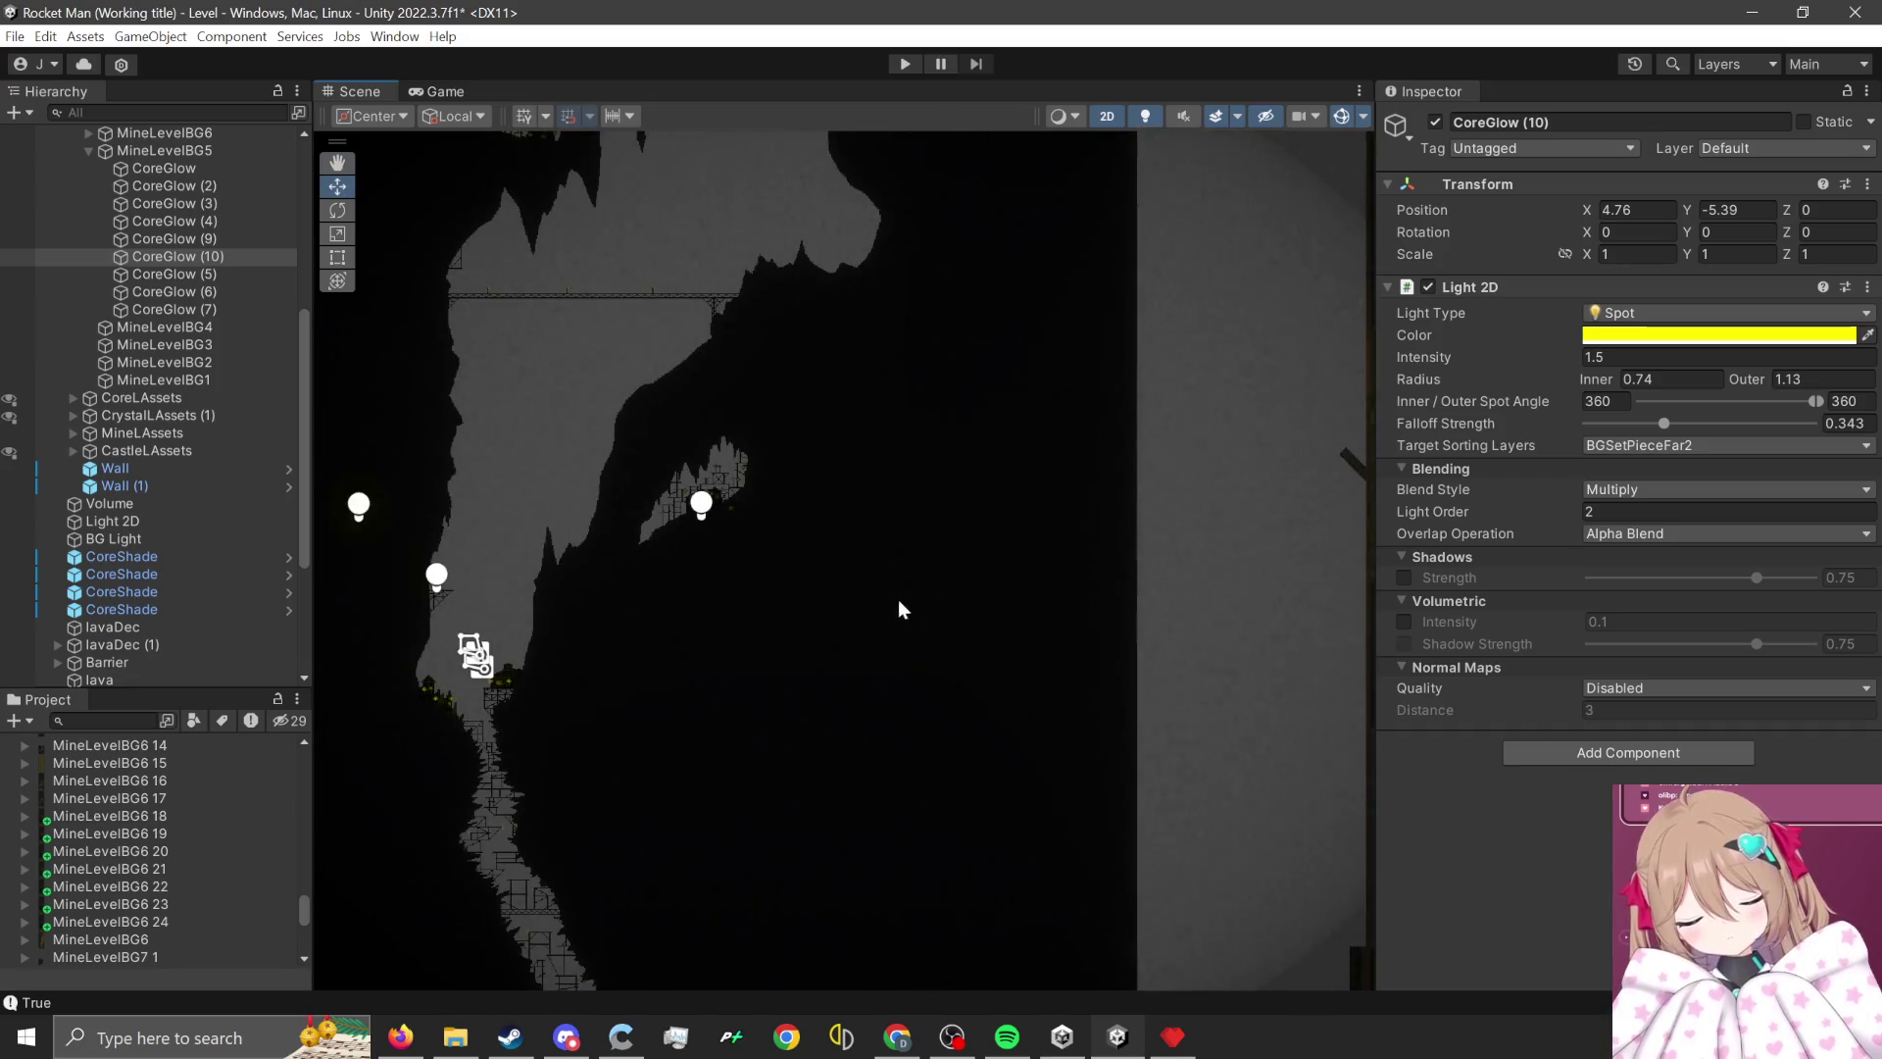
pyautogui.scroll(-4, 882, 568)
pyautogui.scroll(5, 837, 466)
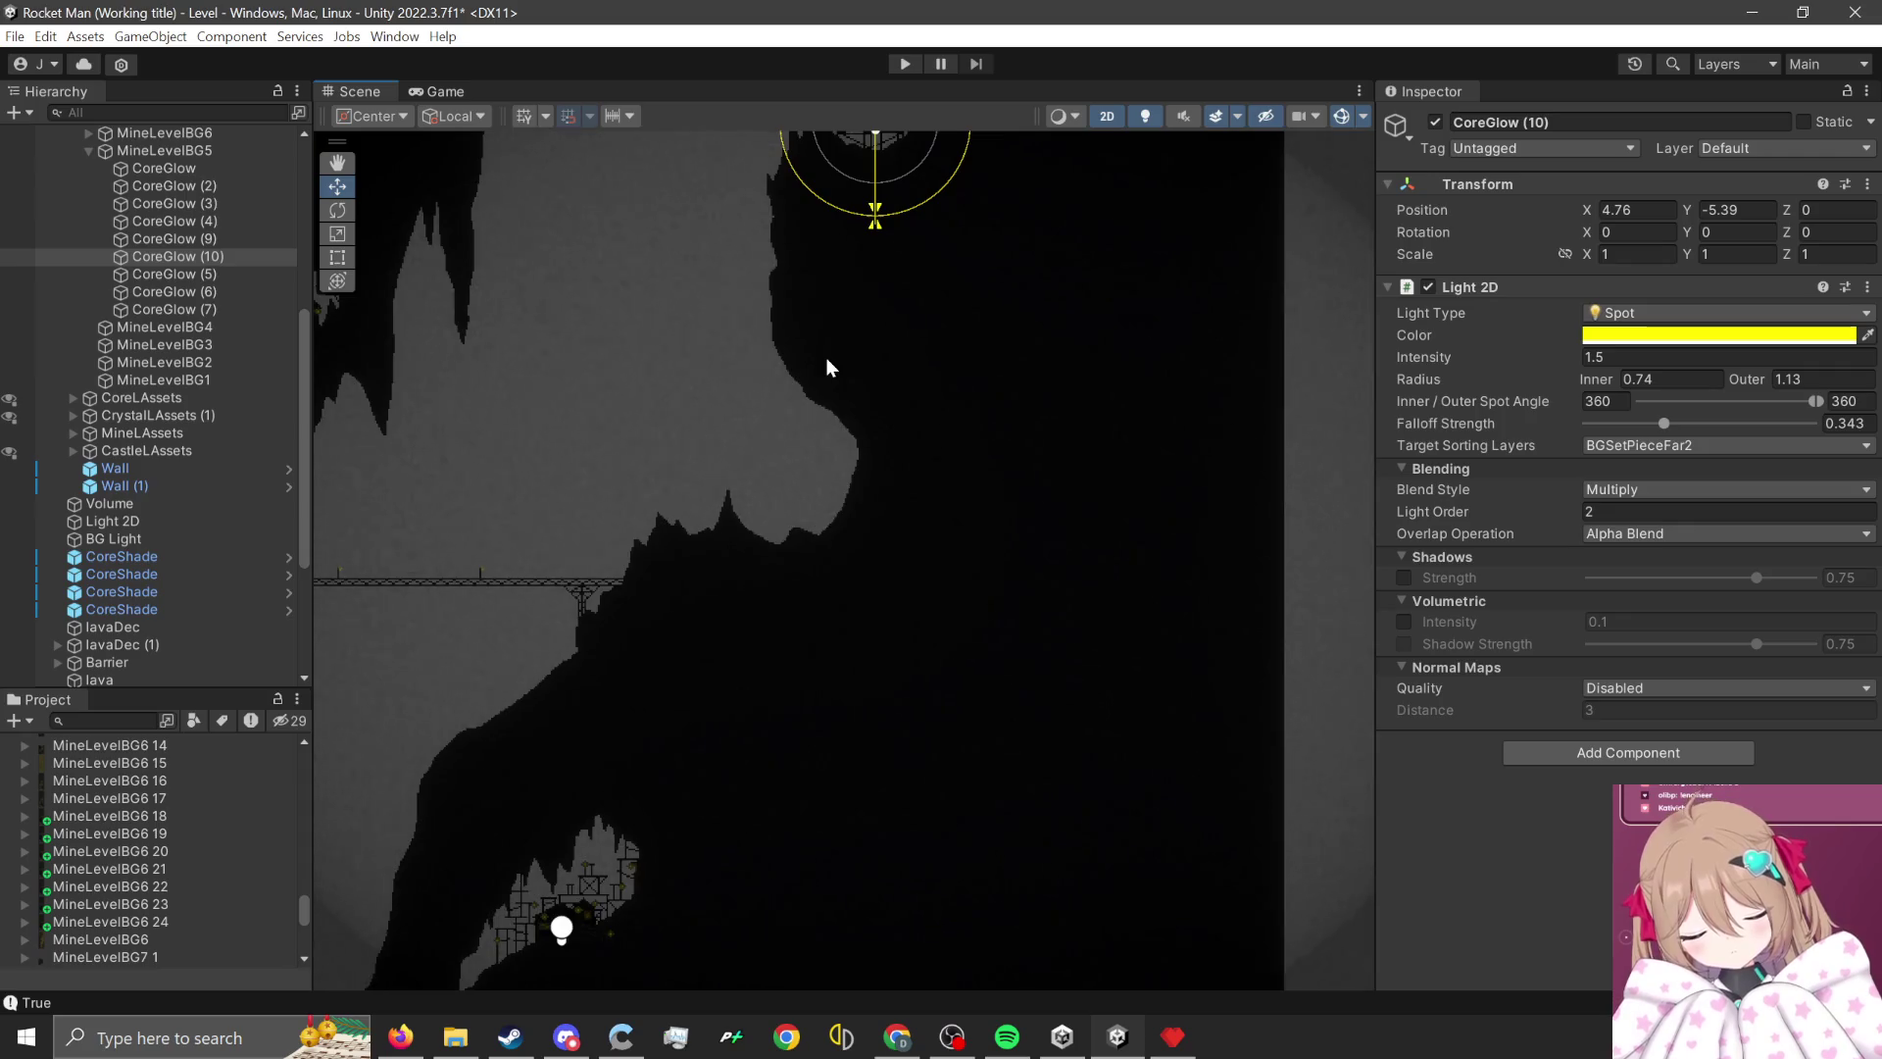
pyautogui.scroll(-3, 659, 867)
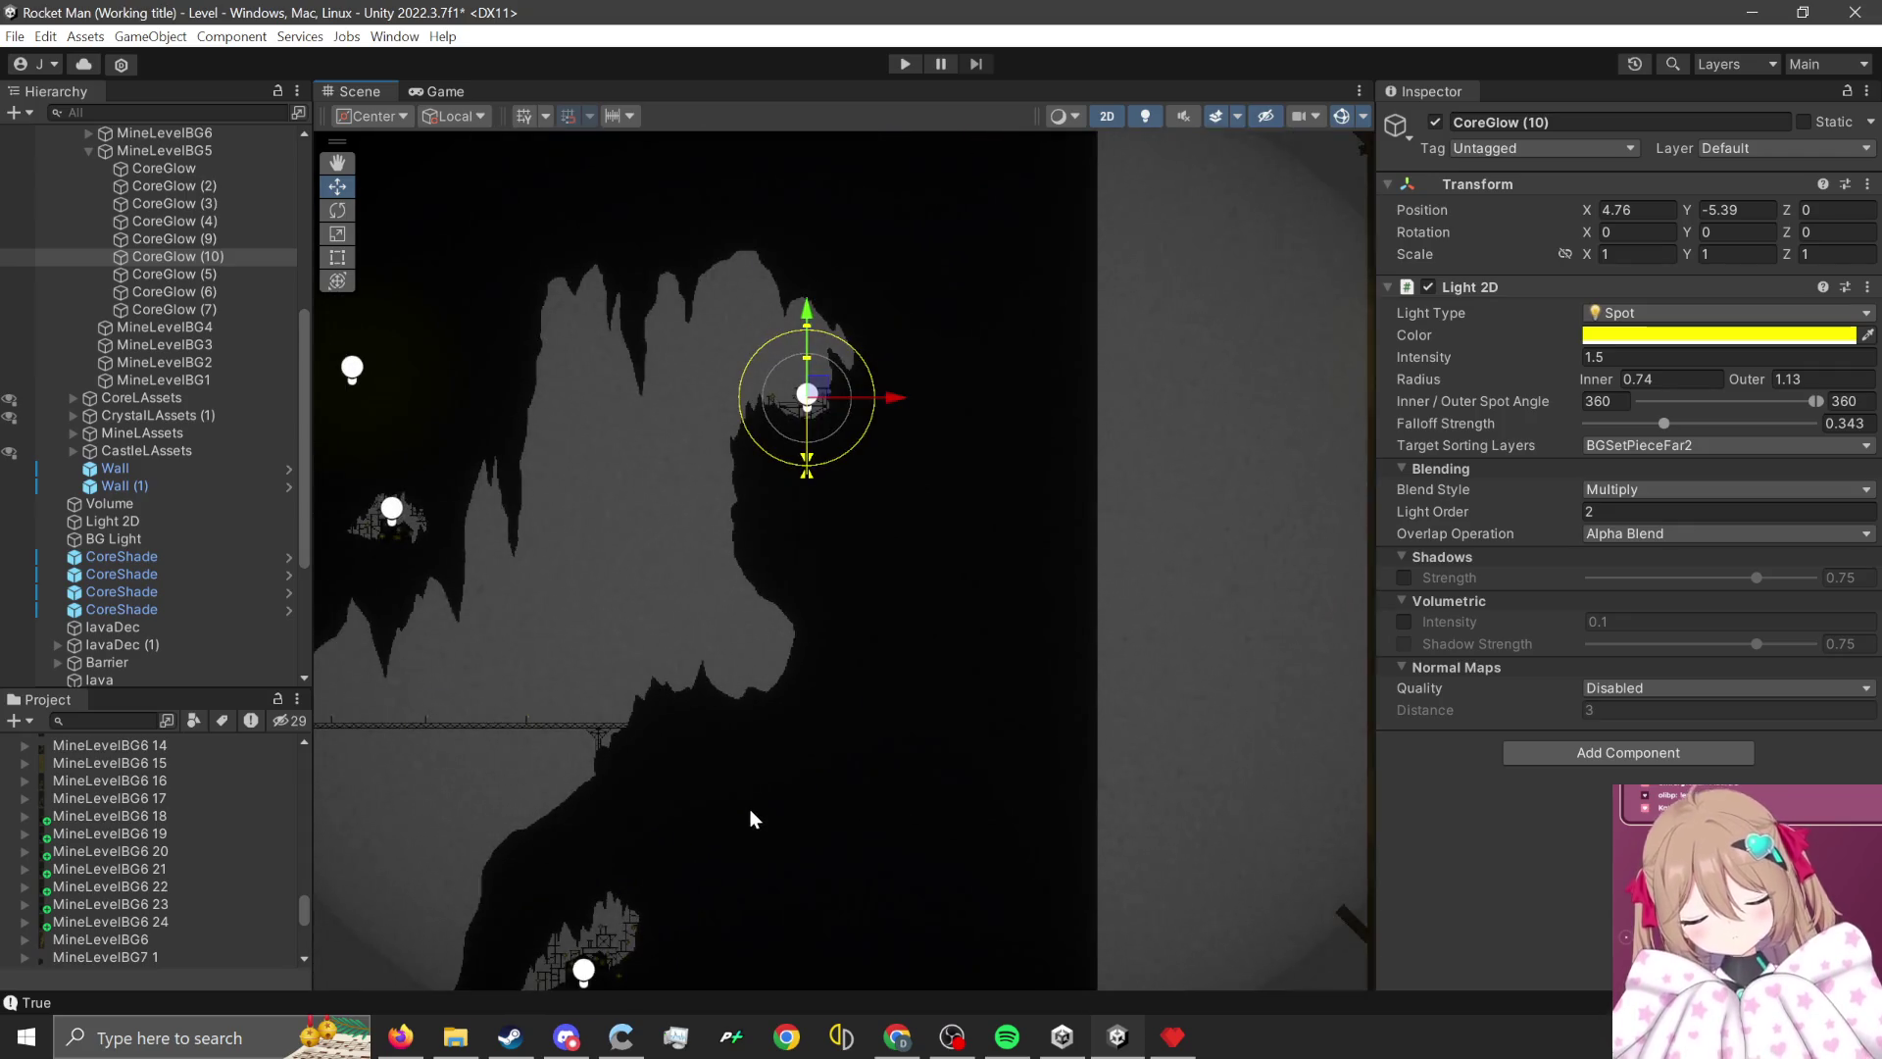
pyautogui.scroll(-2, 750, 809)
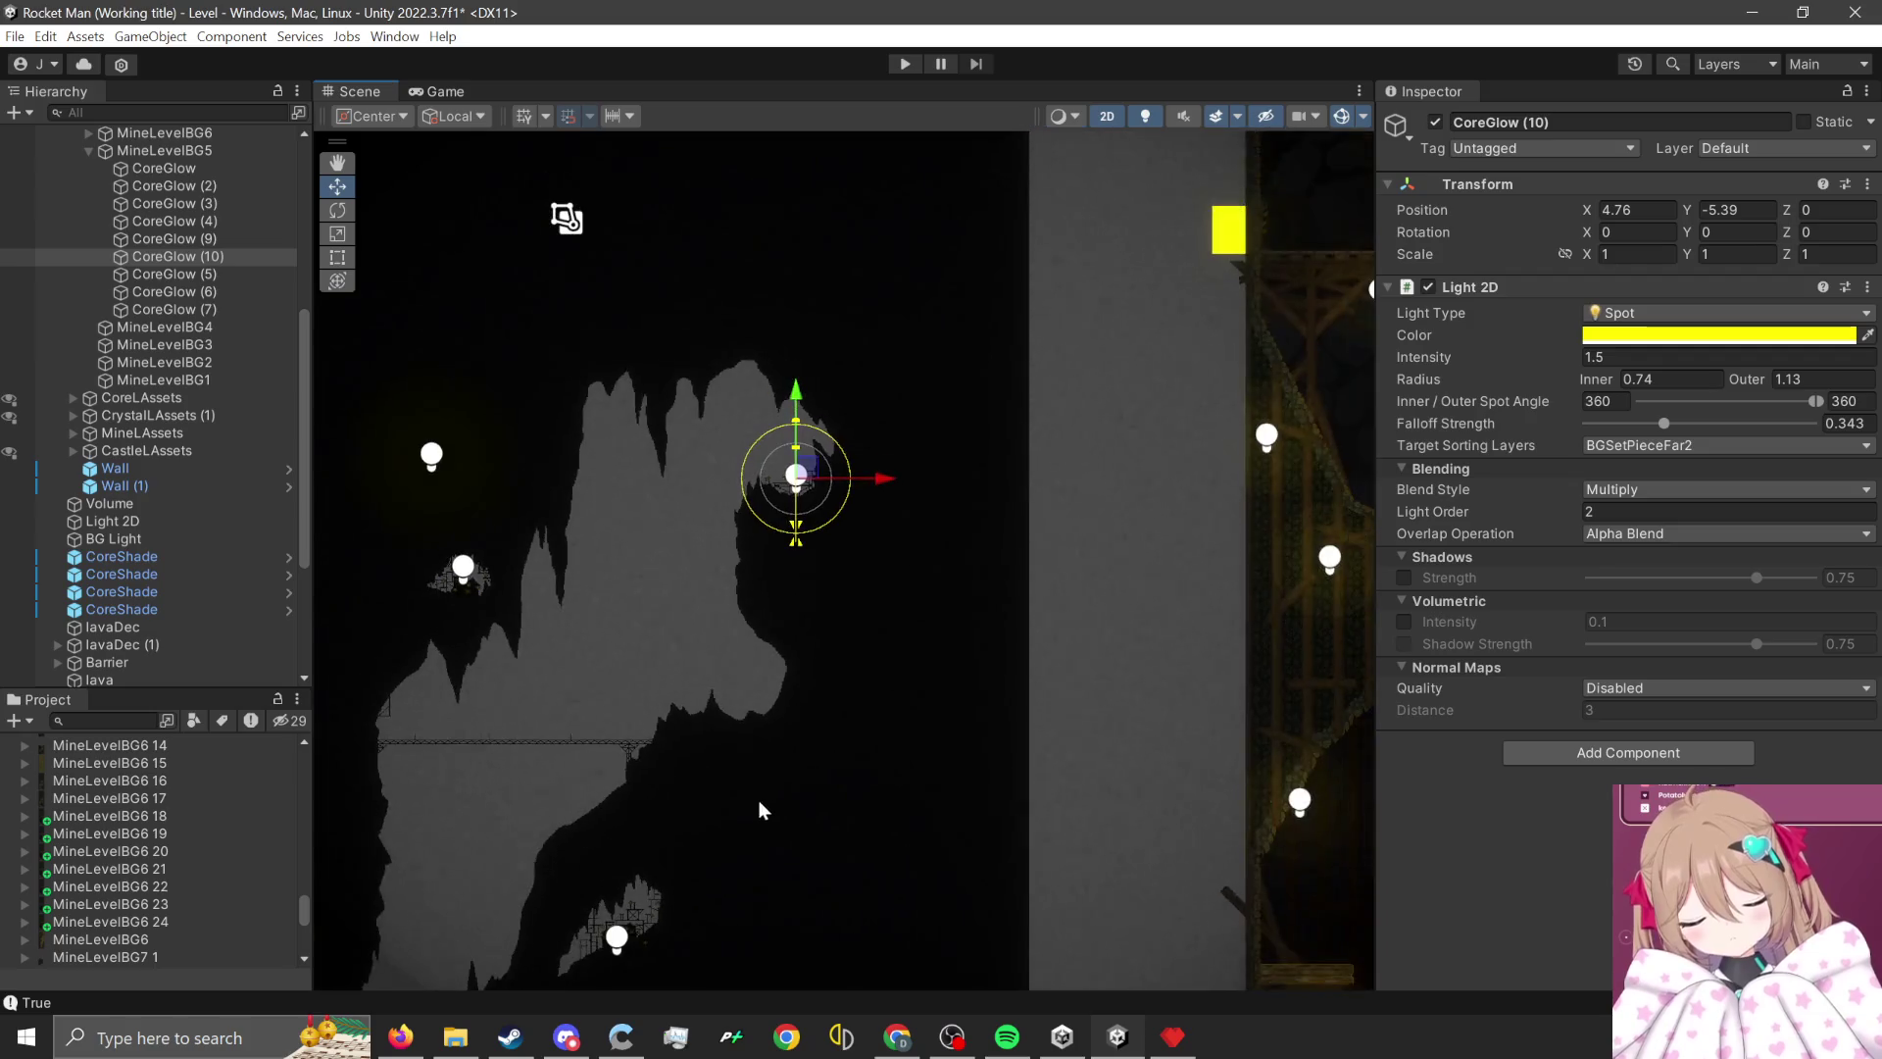
pyautogui.moveTo(820, 760); pyautogui.dragTo(945, 686)
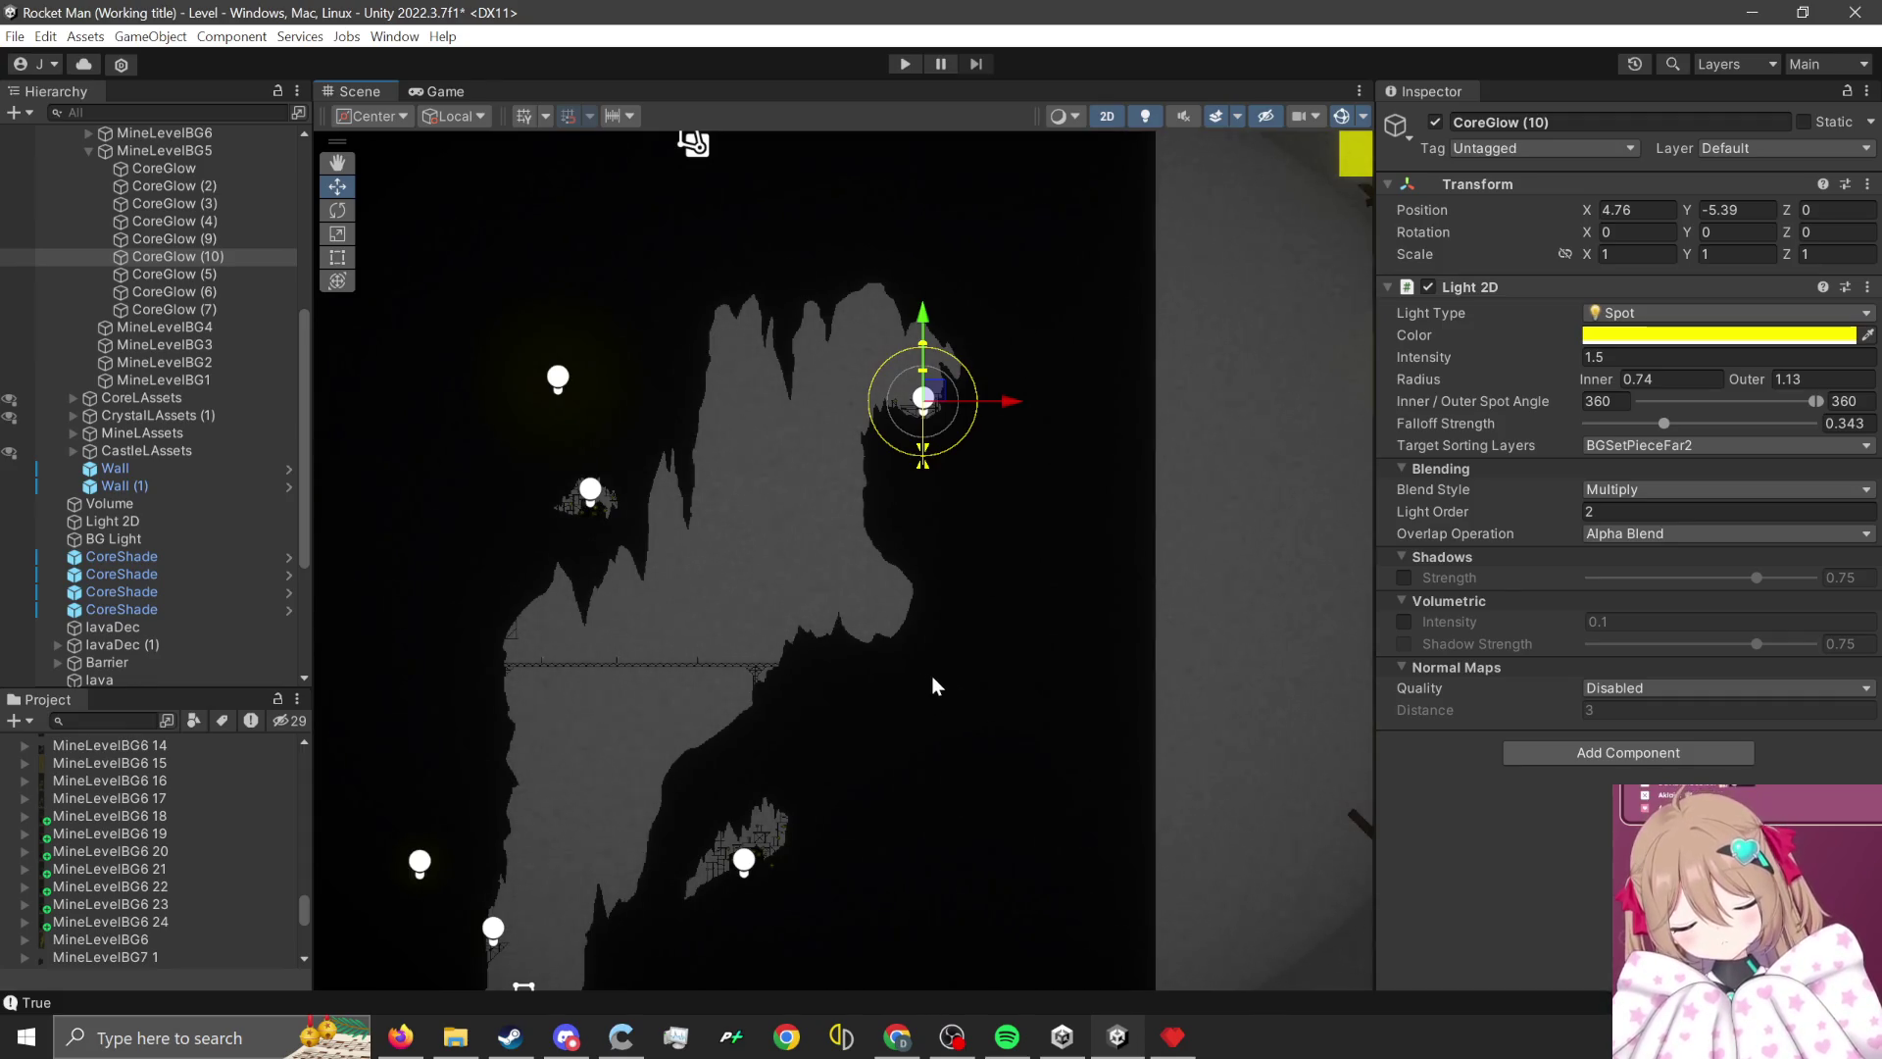
pyautogui.moveTo(1007, 1036)
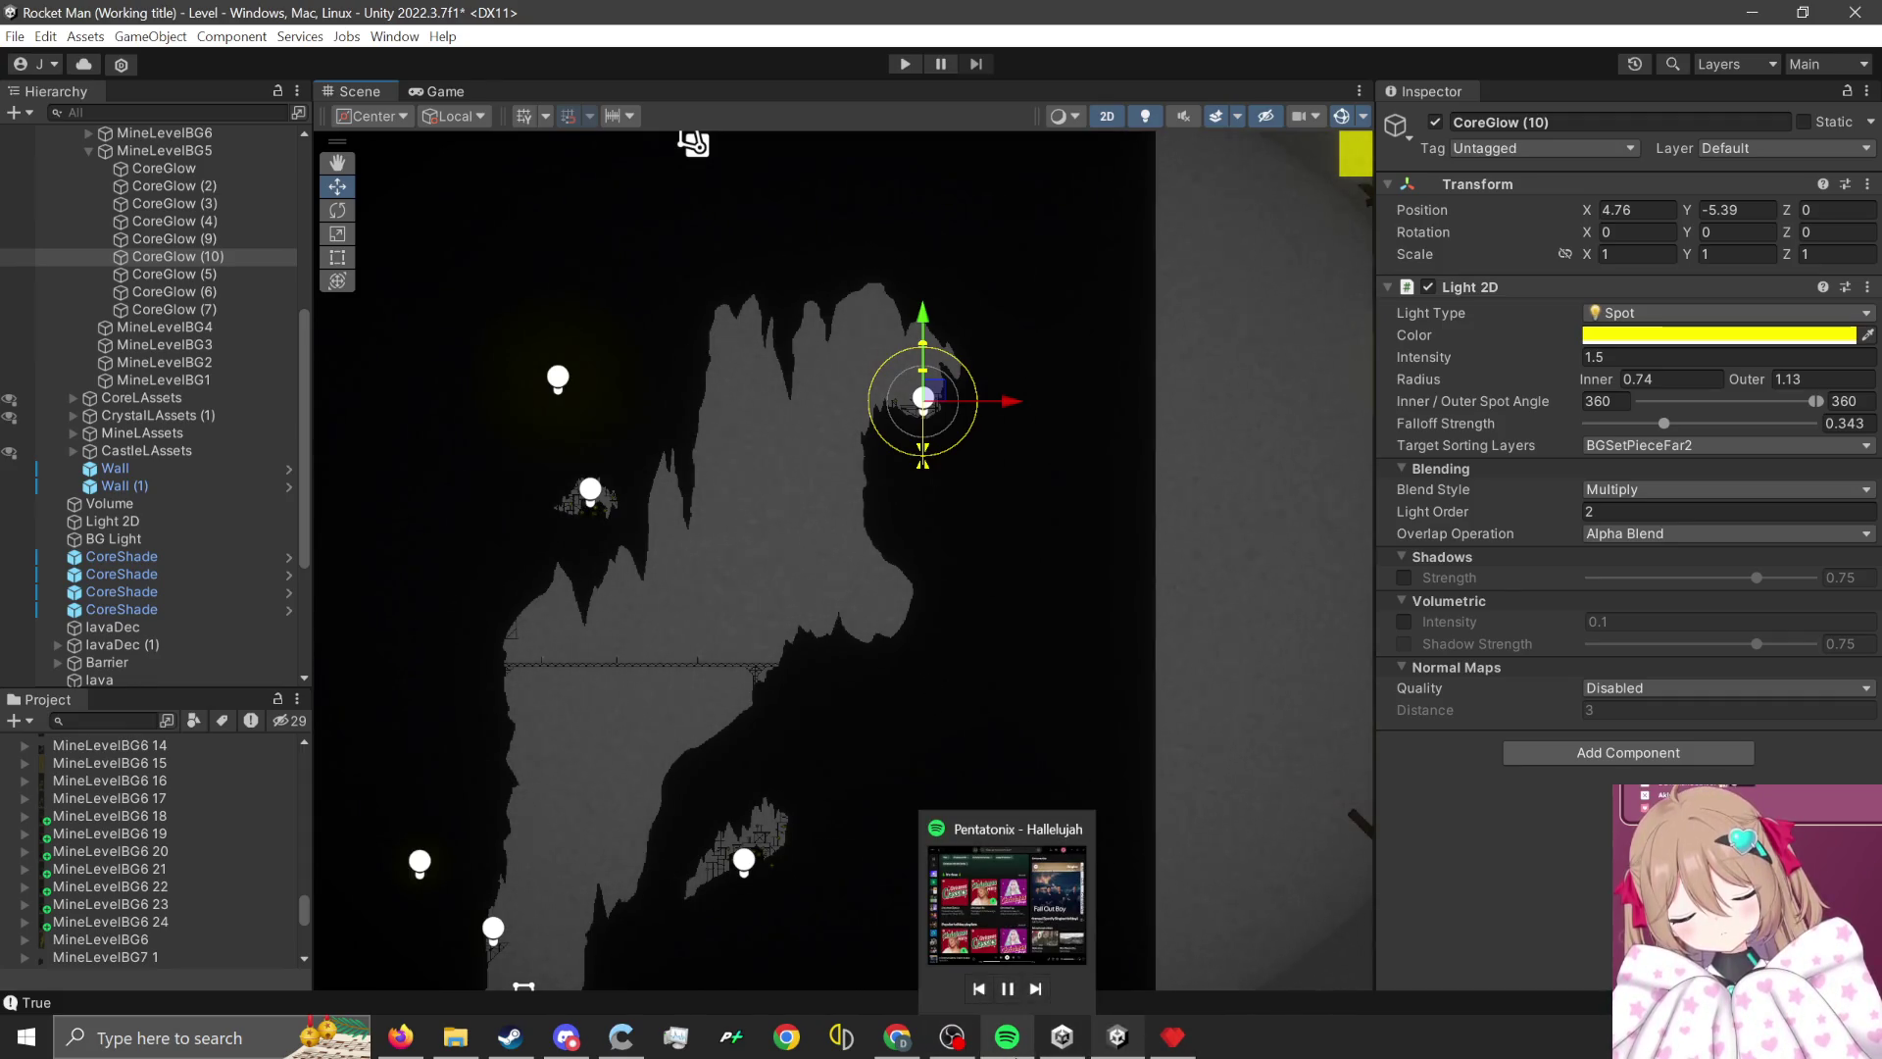
pyautogui.click(1007, 988)
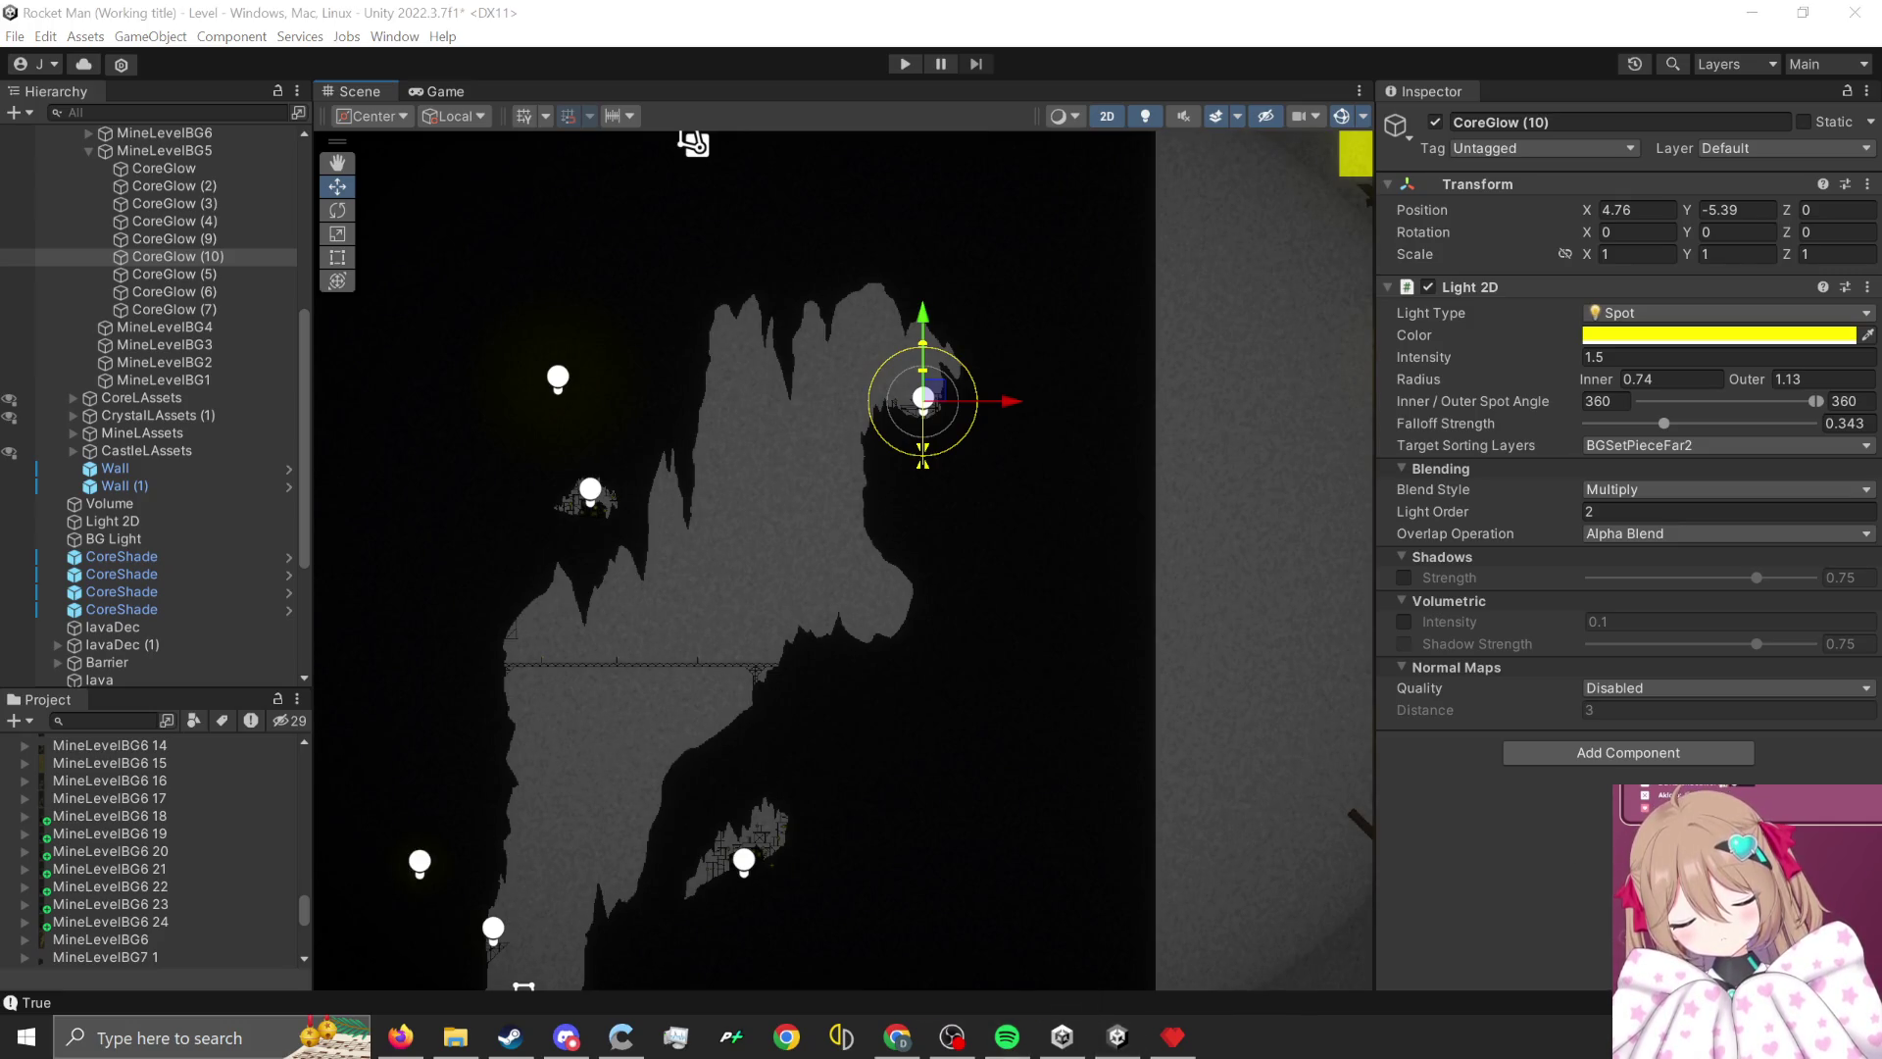
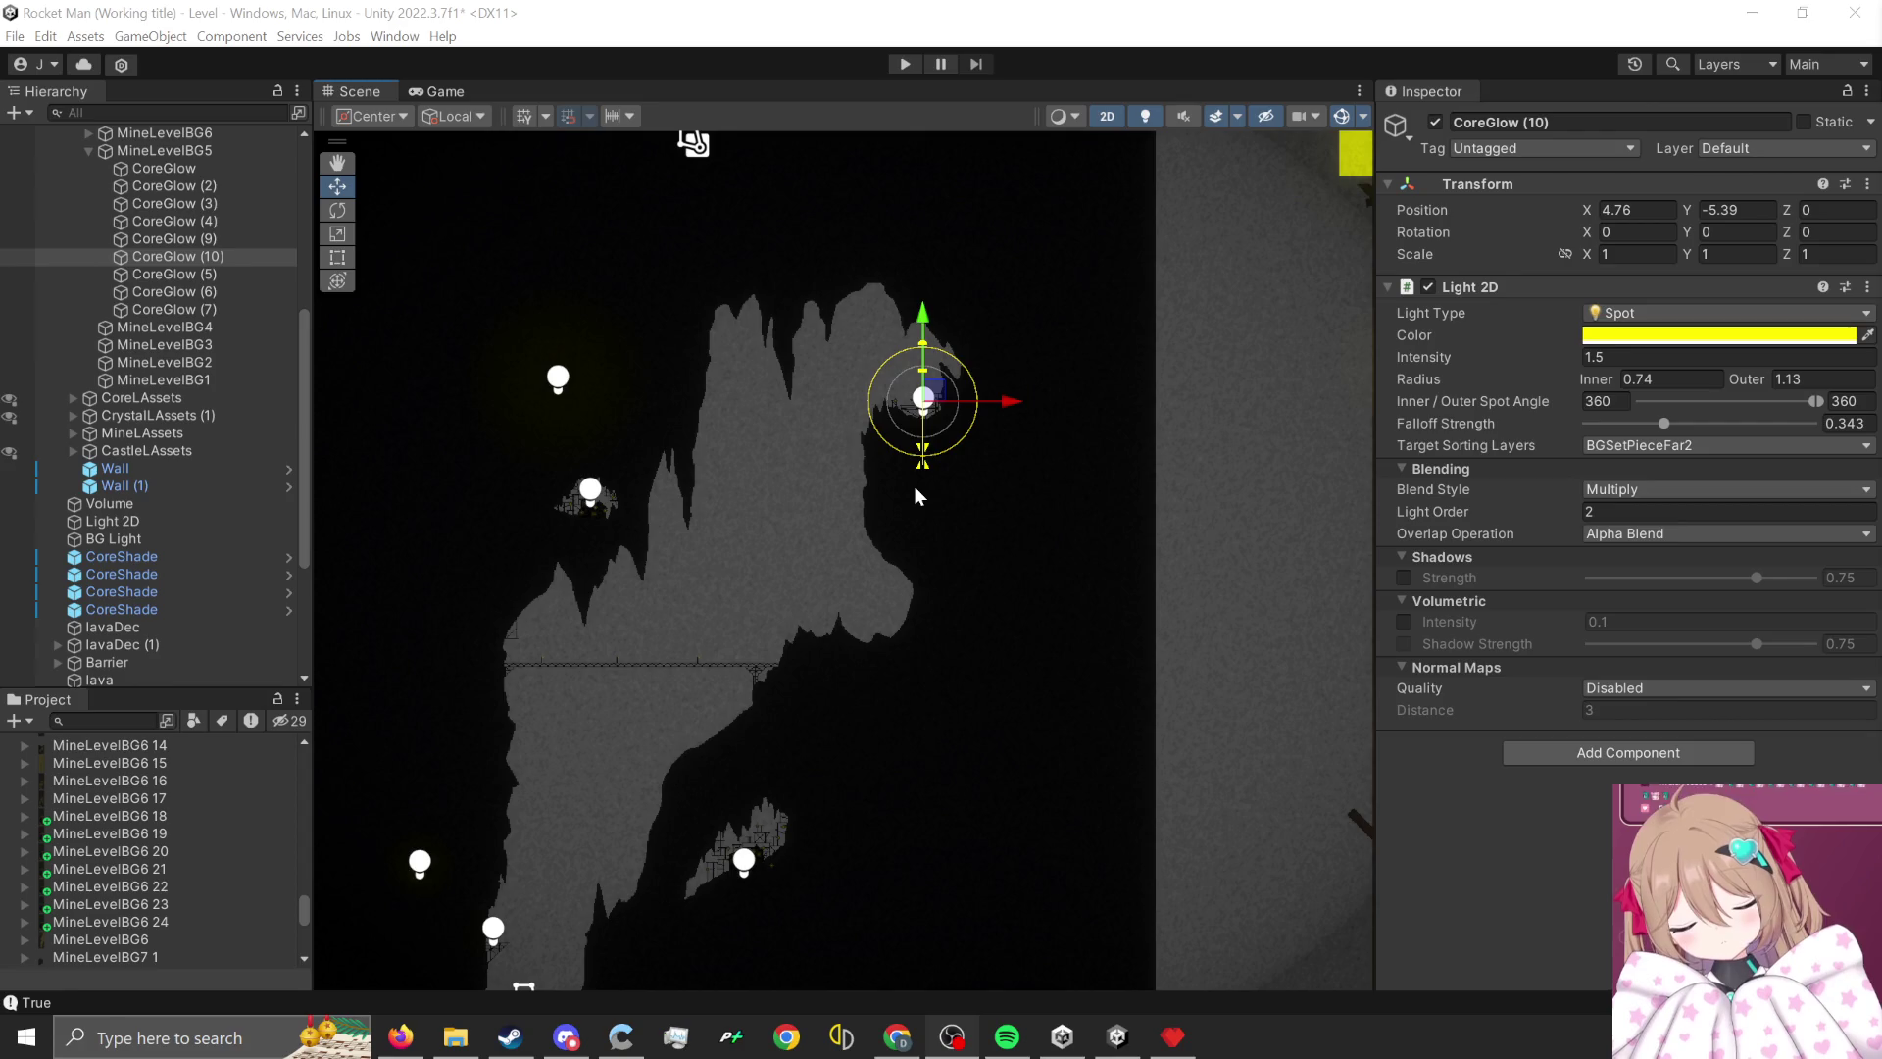
# - Pan and zoom the Scene view across the cave, bridge and CoreGlow (10) light
pyautogui.scroll(3, 896, 377)
pyautogui.scroll(2, 858, 392)
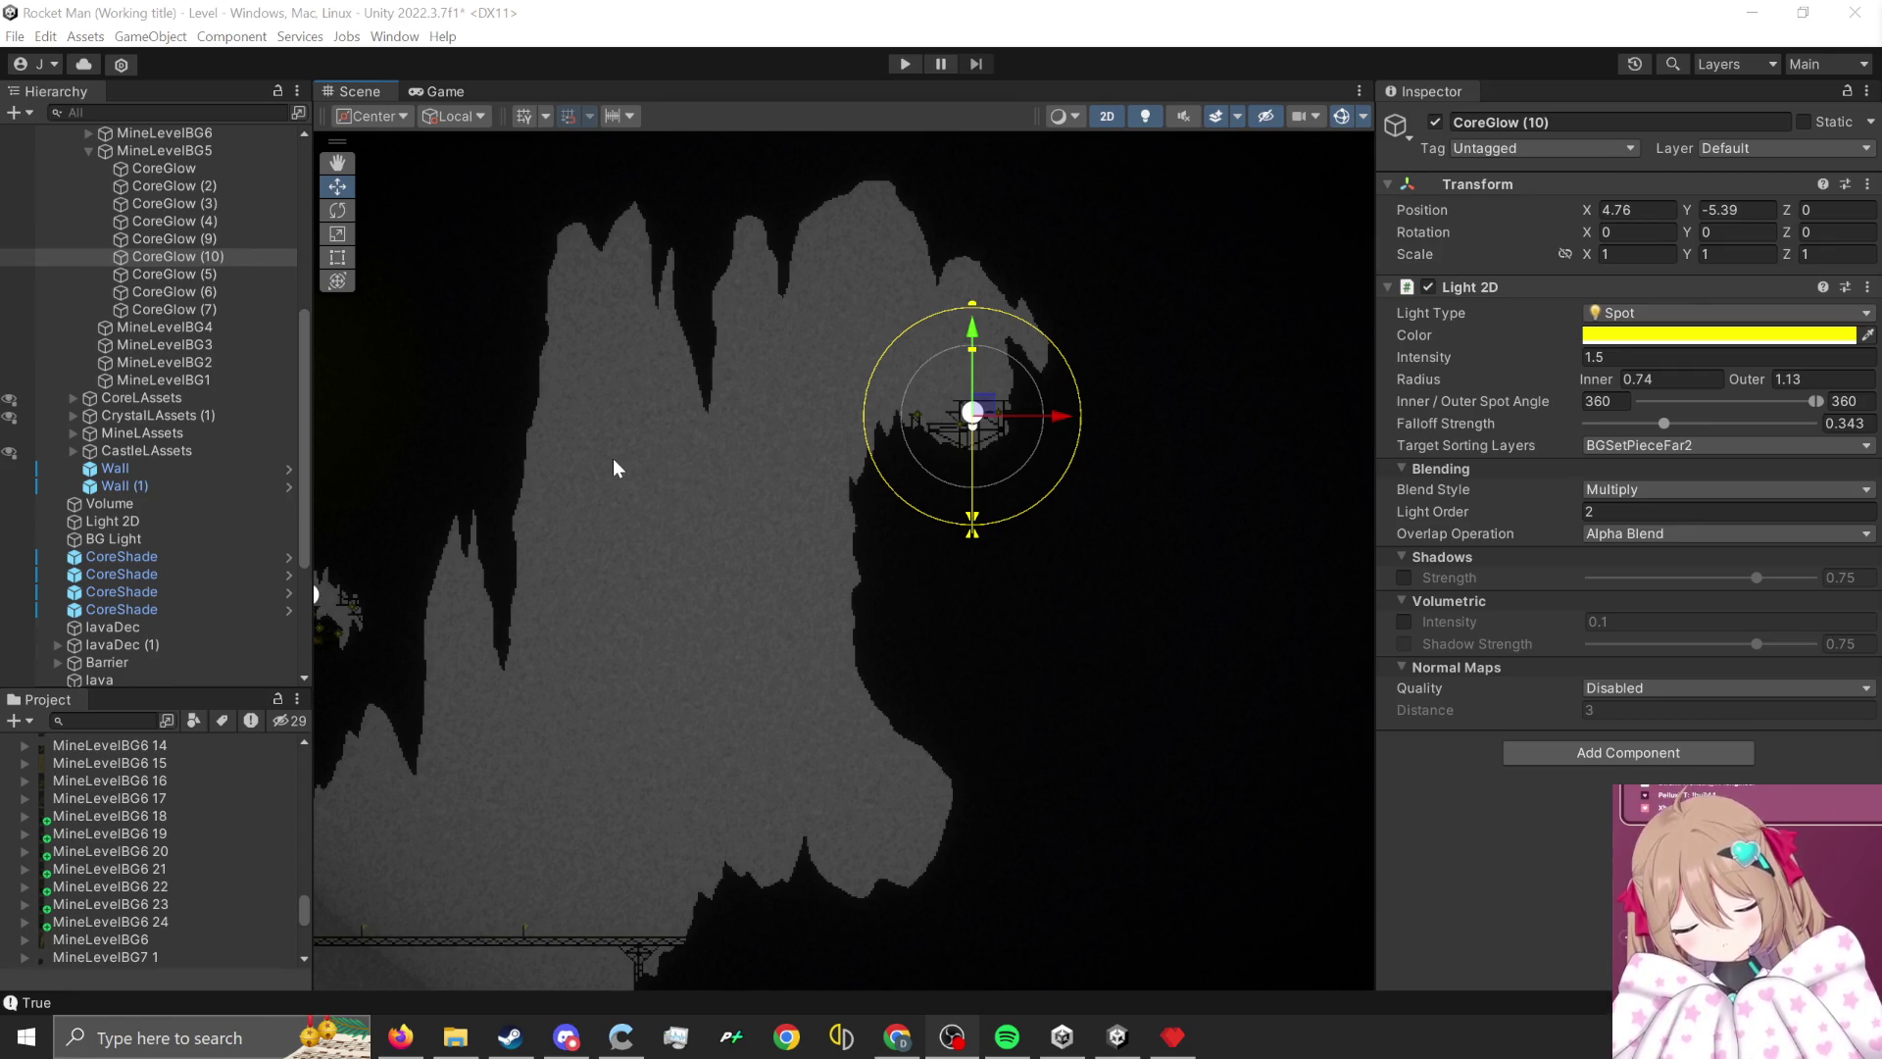
pyautogui.scroll(2, 656, 481)
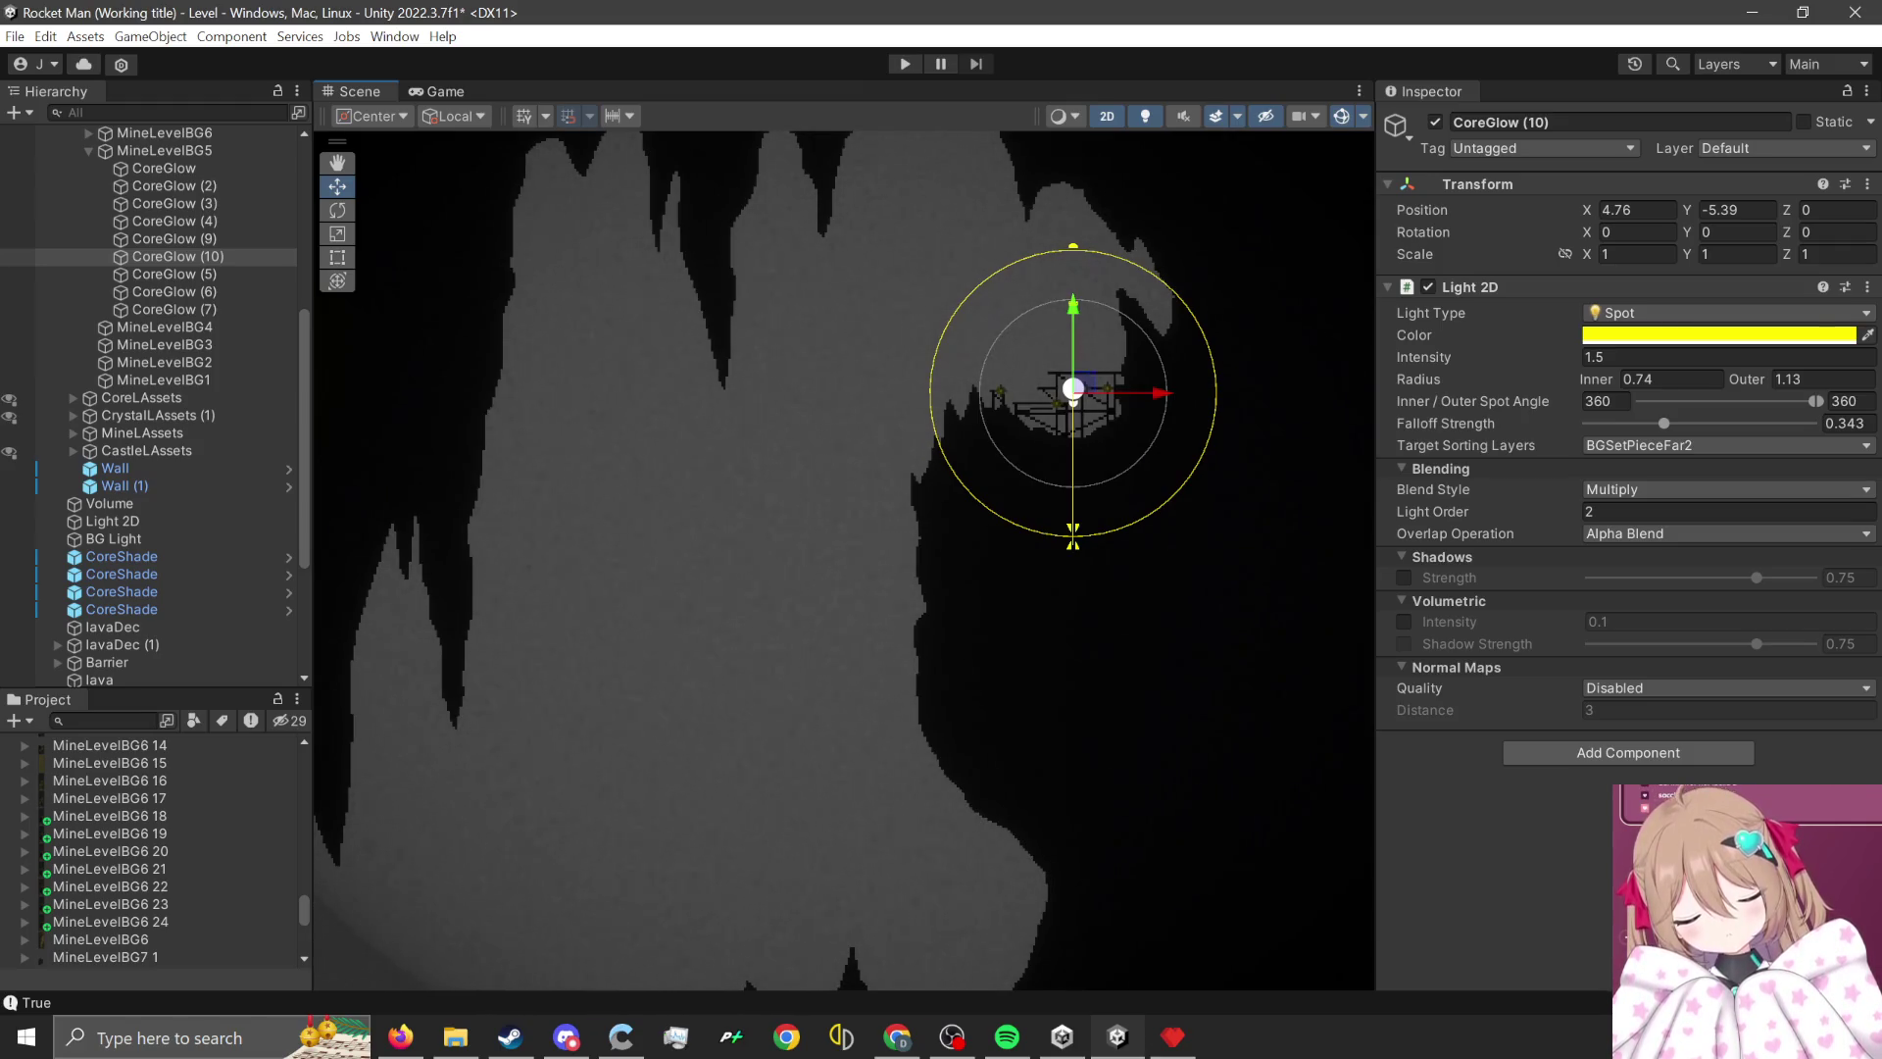
pyautogui.scroll(-1, 1041, 558)
pyautogui.scroll(-2, 1041, 567)
pyautogui.moveTo(974, 630)
pyautogui.mouseDown()
pyautogui.moveTo(916, 698)
pyautogui.moveTo(974, 626)
pyautogui.mouseUp()
pyautogui.scroll(-1, 974, 626)
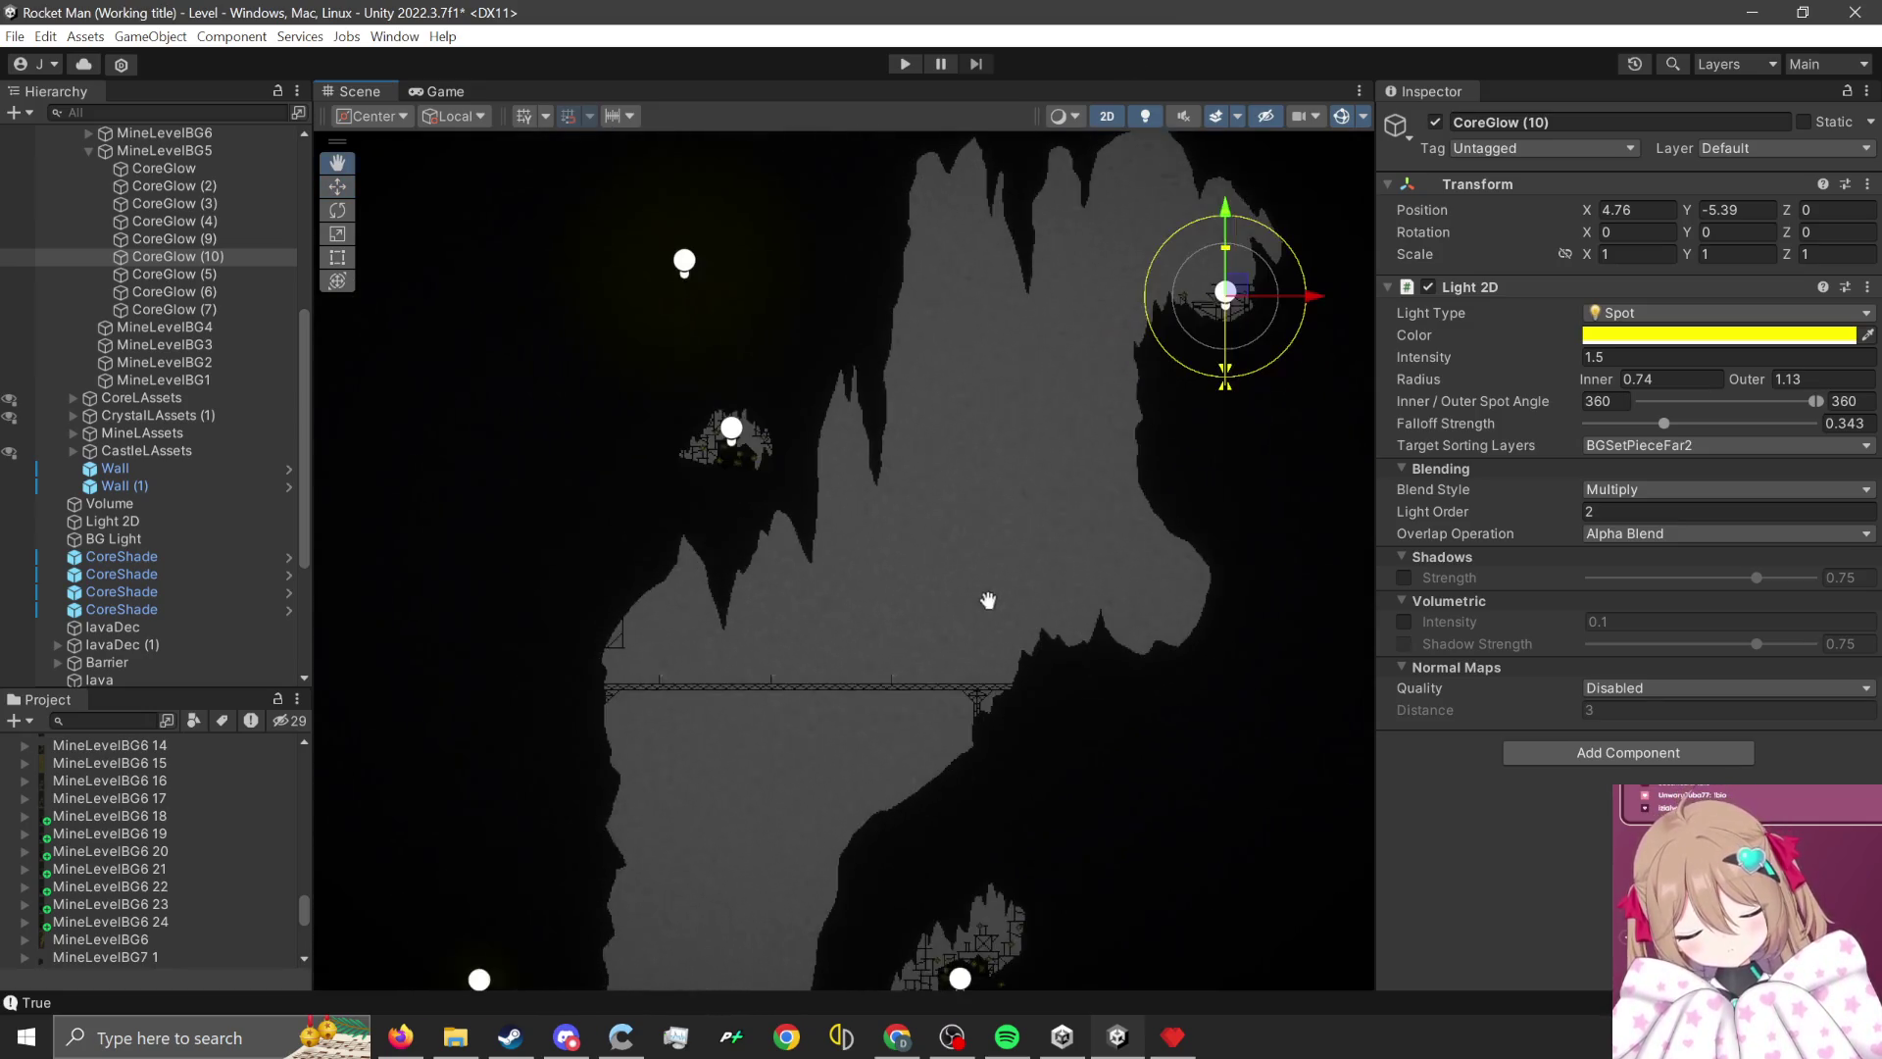
pyautogui.scroll(-1, 920, 664)
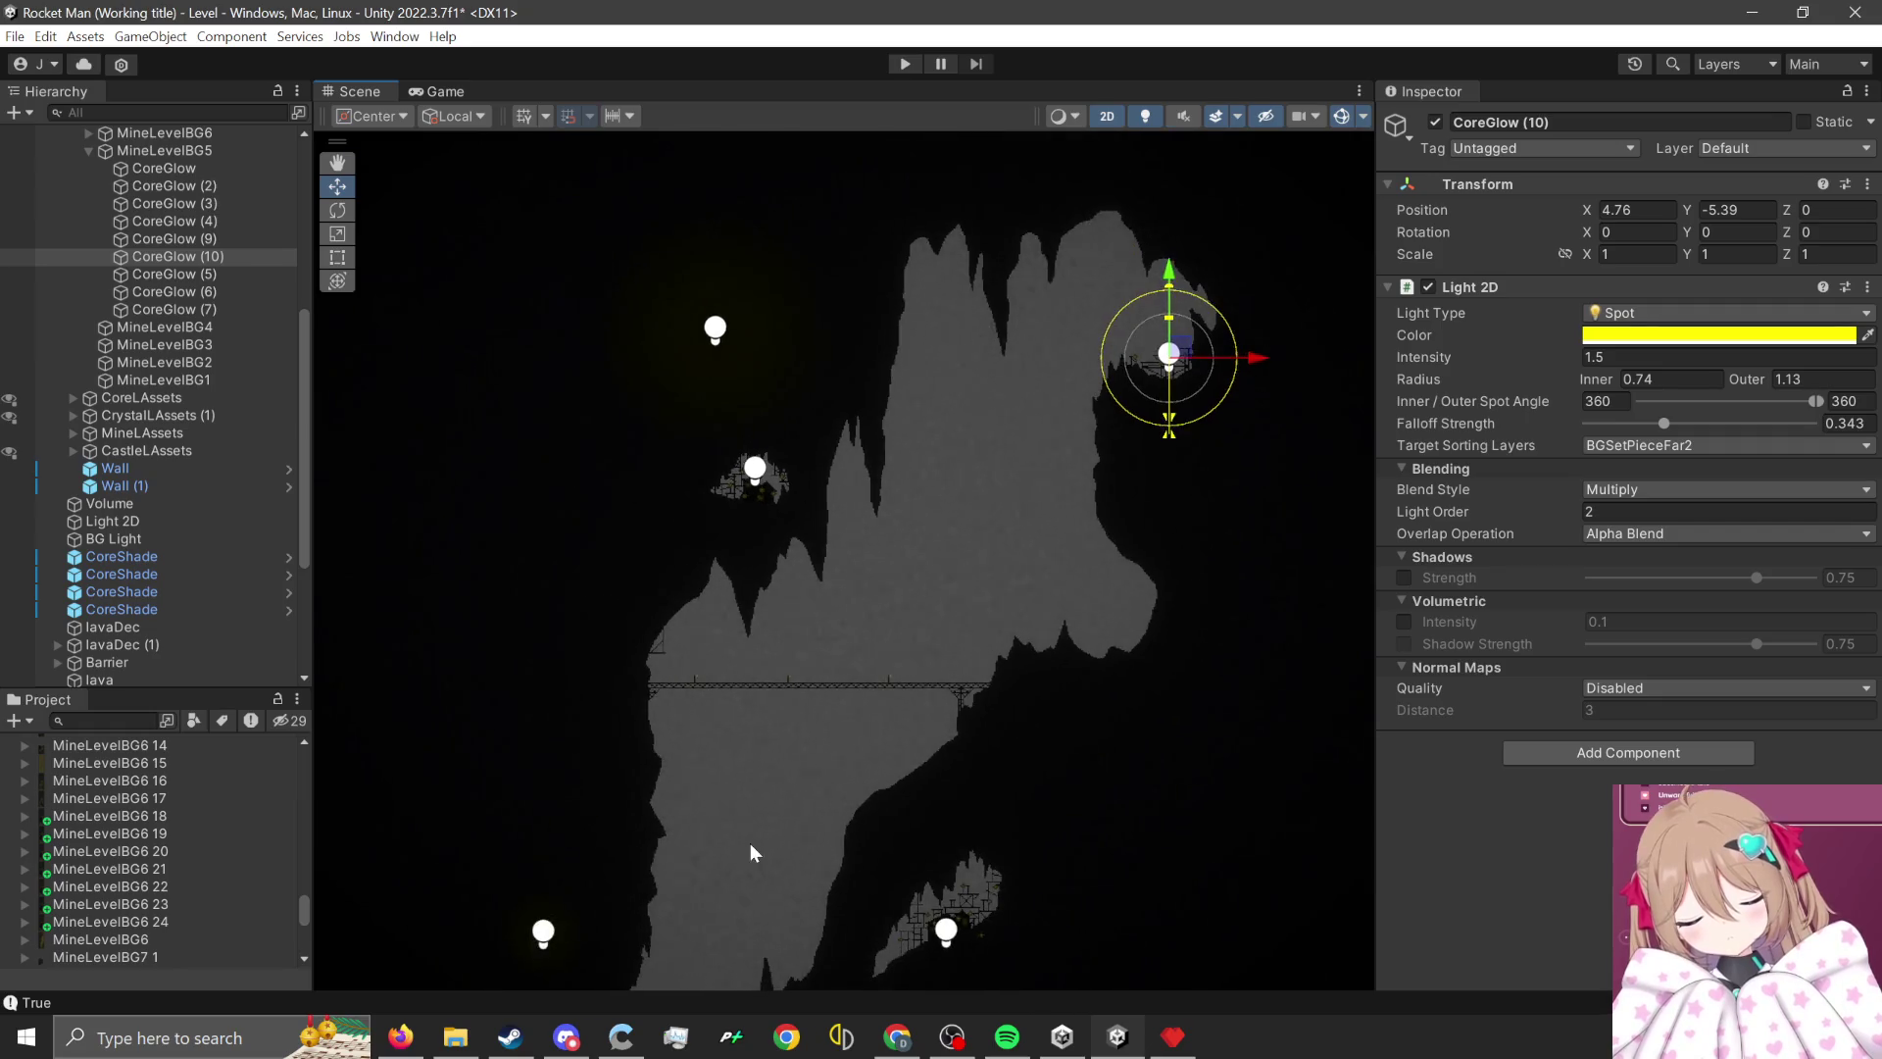
pyautogui.scroll(1, 750, 843)
pyautogui.moveTo(787, 861)
pyautogui.mouseDown()
pyautogui.moveTo(824, 660)
pyautogui.moveTo(595, 705)
pyautogui.mouseUp()
pyautogui.scroll(1, 804, 696)
pyautogui.scroll(-1, 813, 768)
pyautogui.moveTo(945, 632)
pyautogui.mouseDown()
pyautogui.moveTo(879, 781)
pyautogui.moveTo(984, 351)
pyautogui.mouseUp()
pyautogui.scroll(-1, 900, 715)
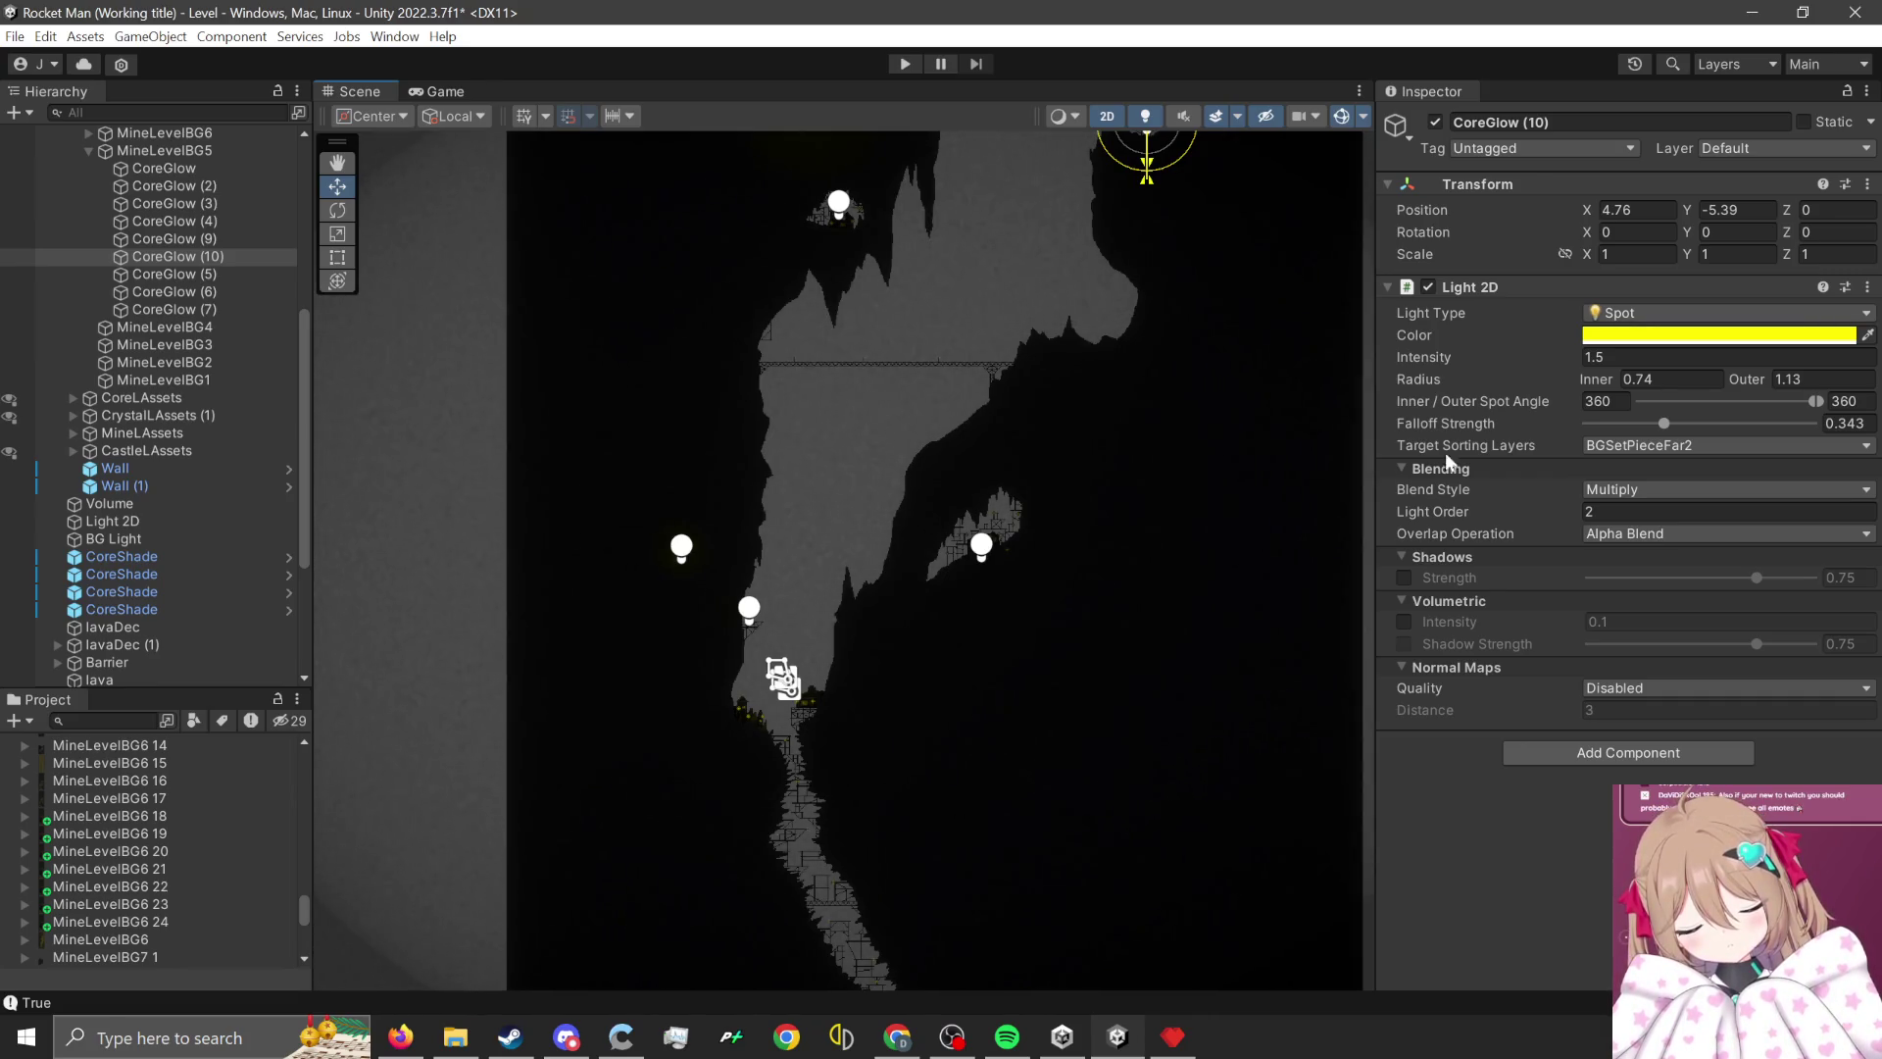
pyautogui.scroll(-5, 937, 651)
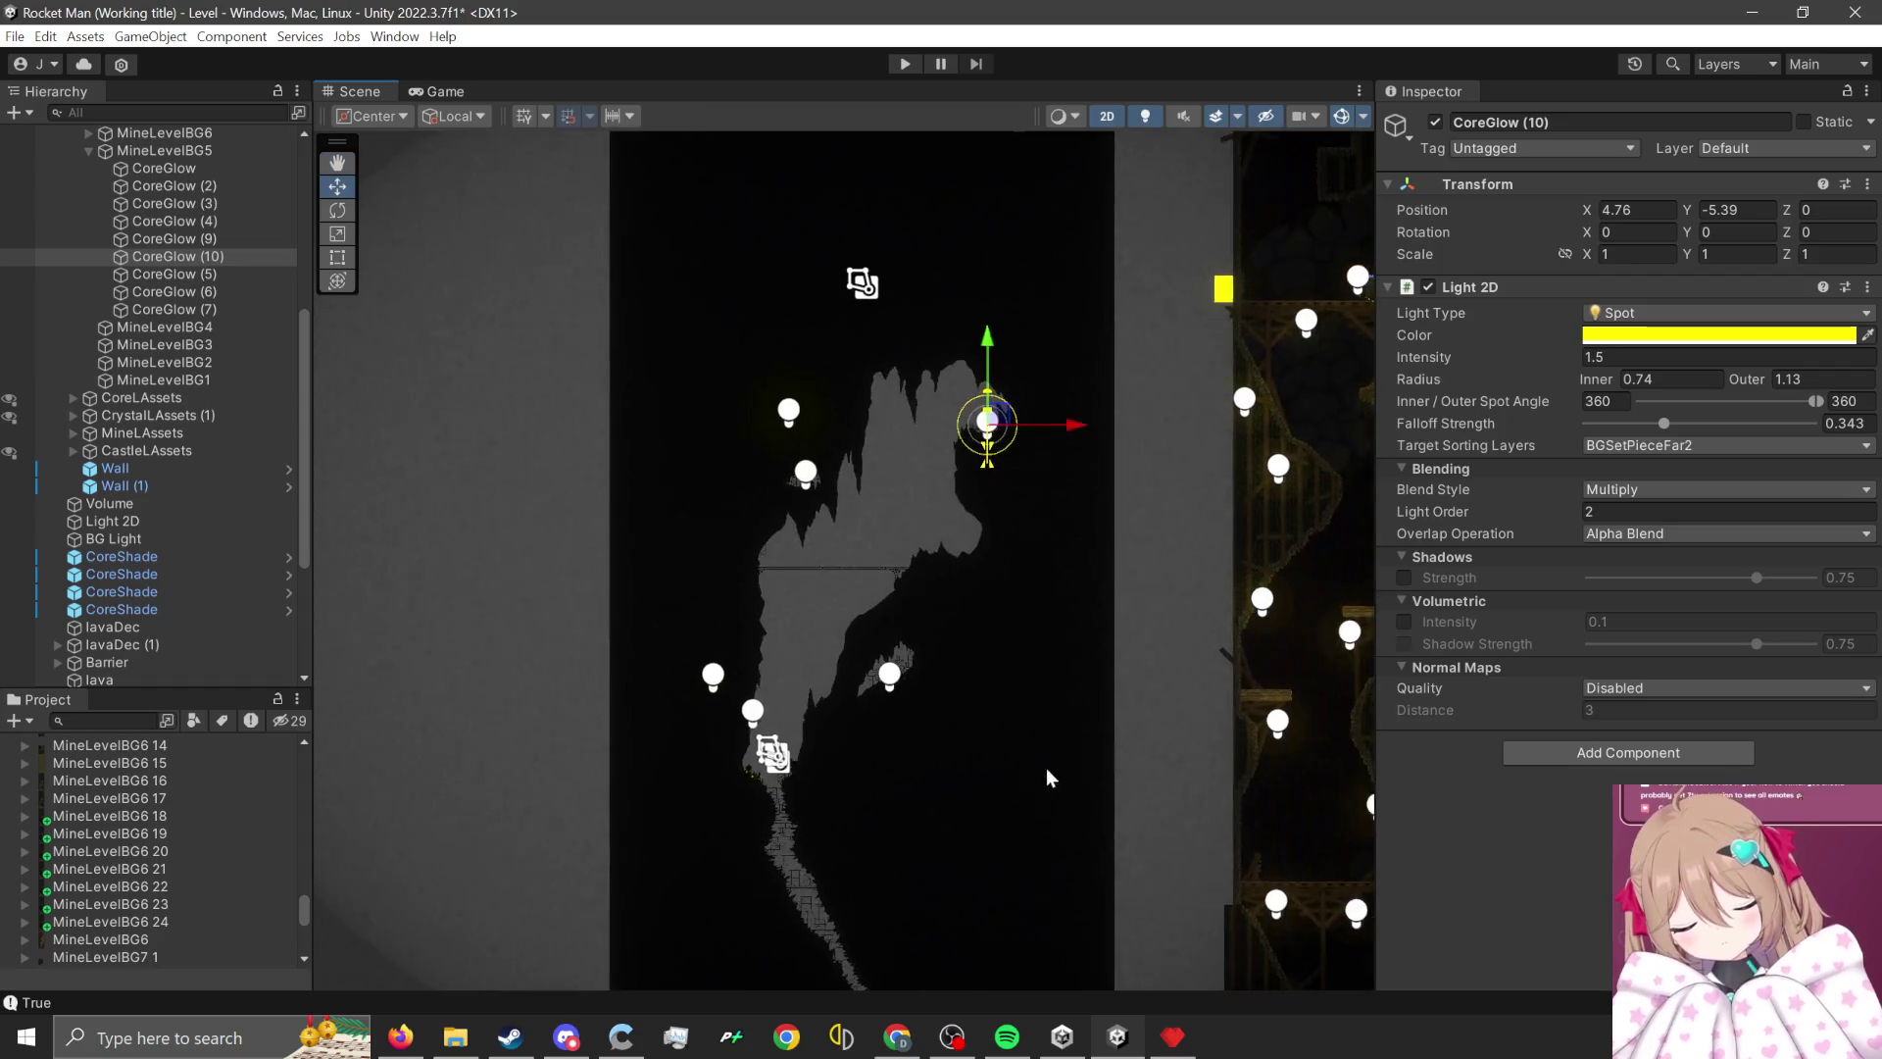
pyautogui.scroll(-3, 930, 796)
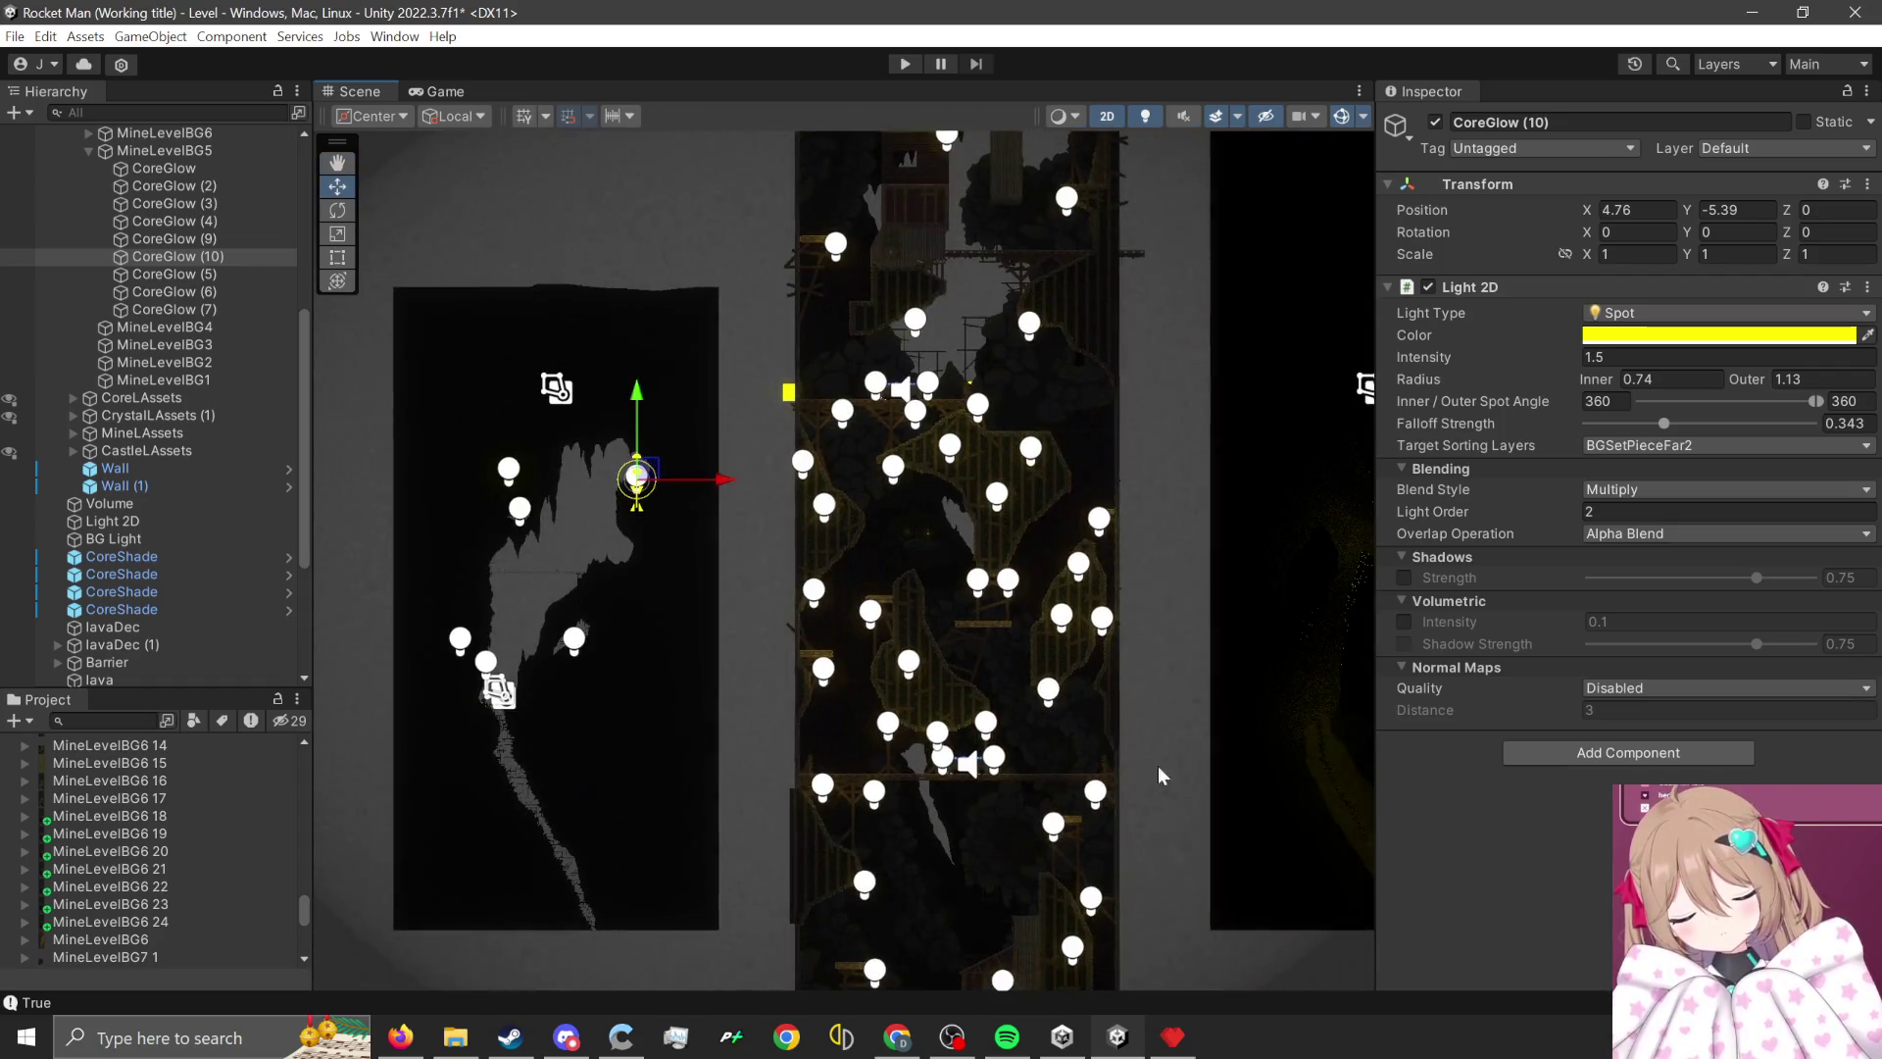
pyautogui.scroll(2, 1266, 485)
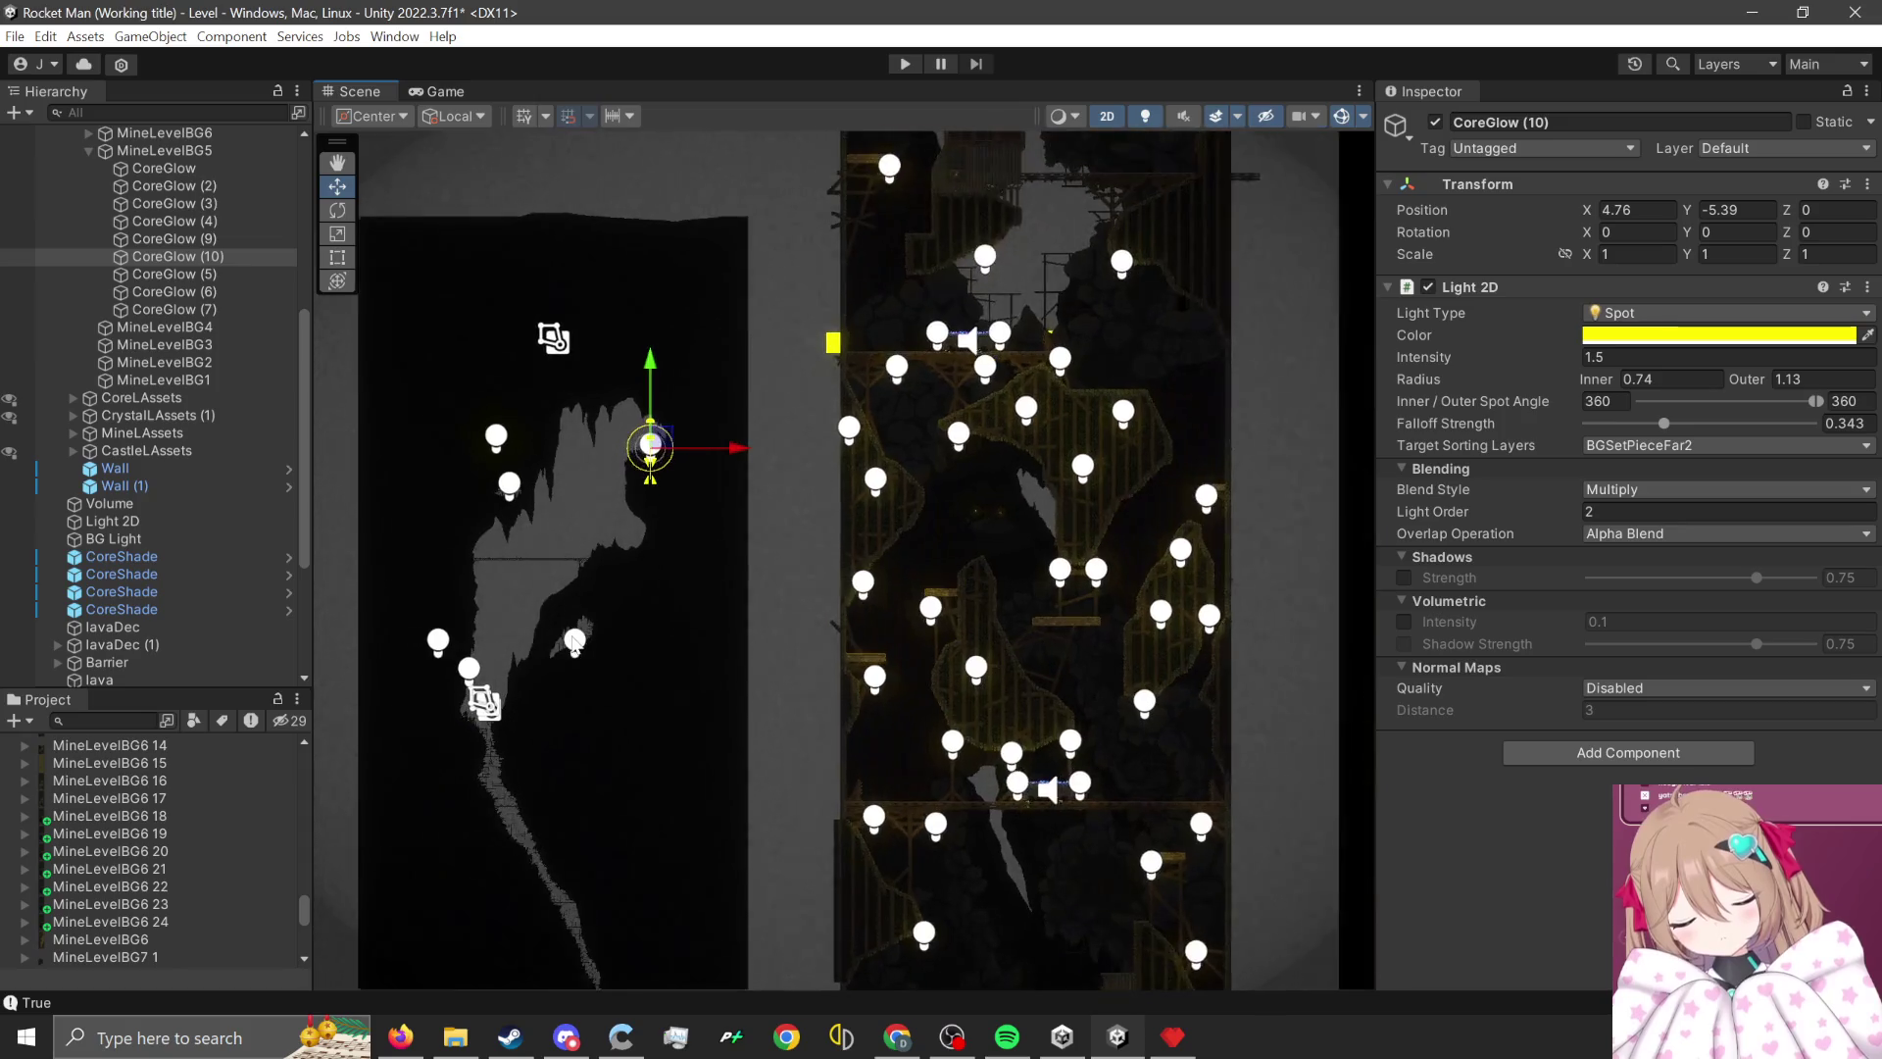
# - Switch Unity to the DEMO layout and start Play mode
pyautogui.click(1806, 64)
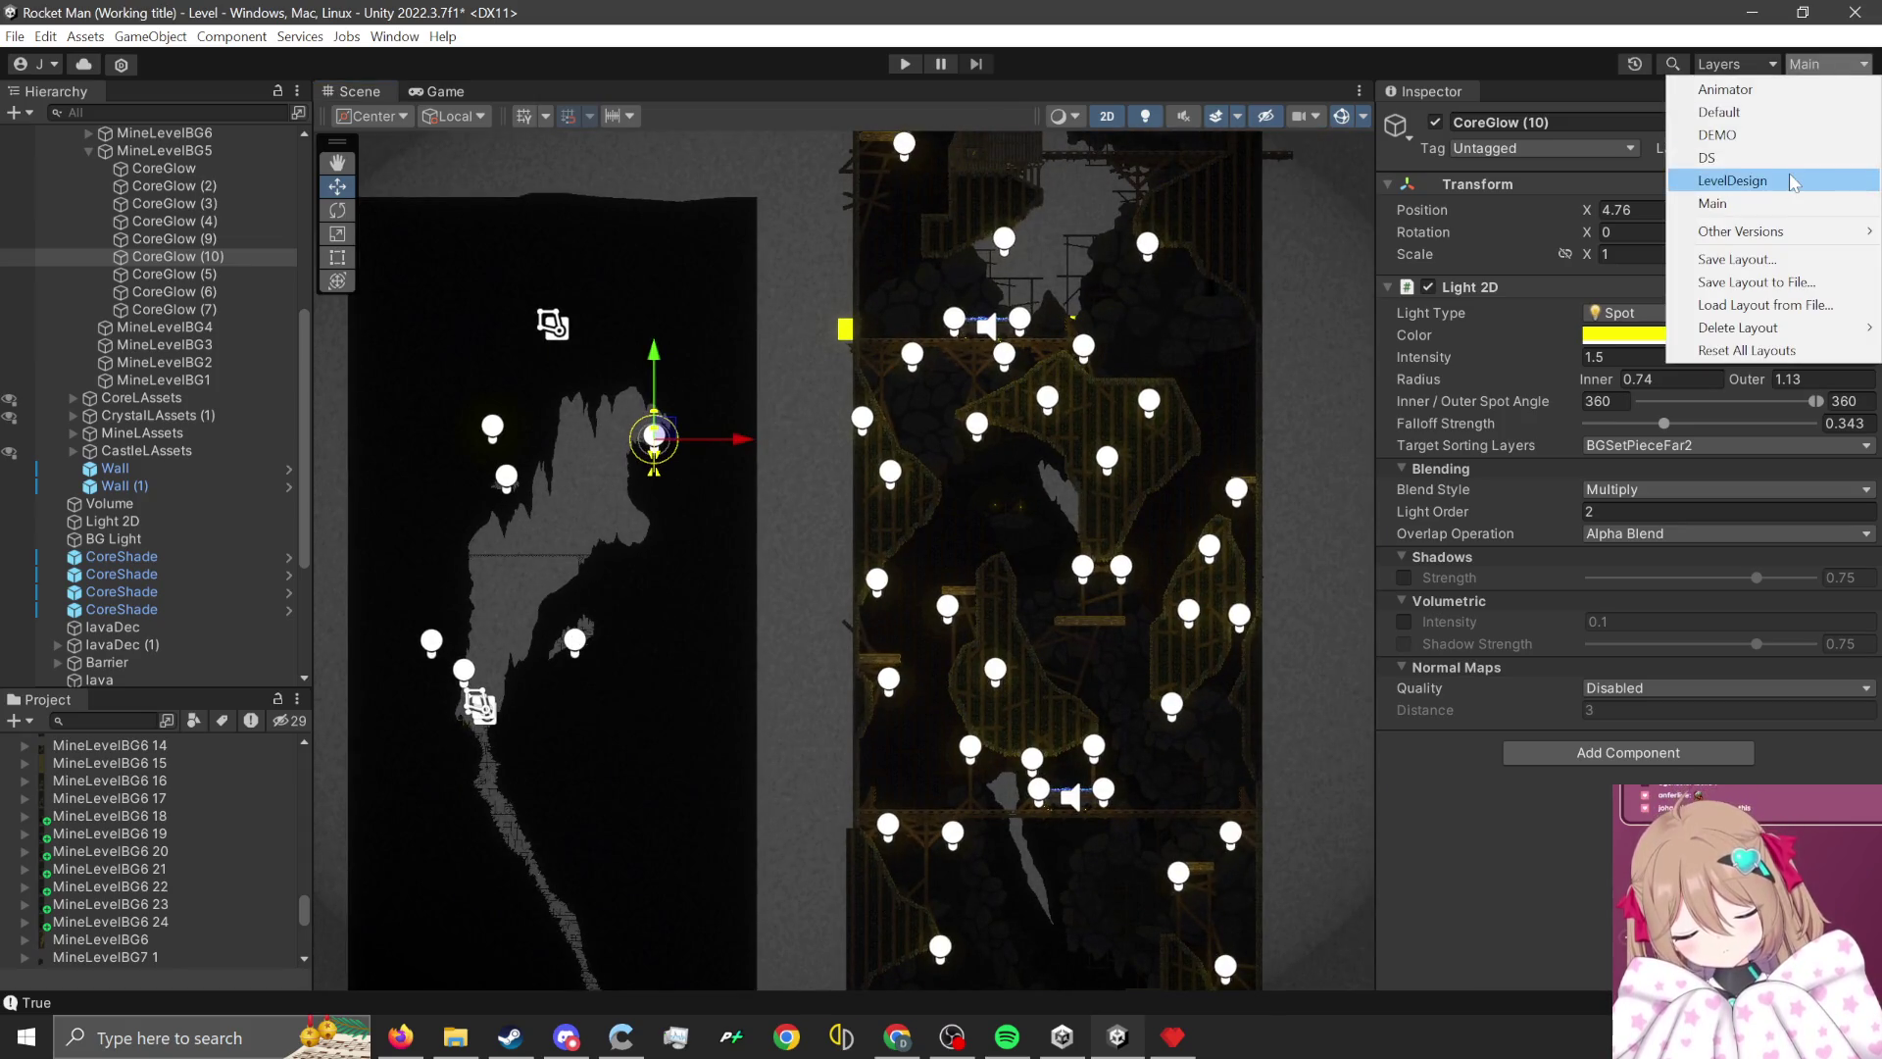
pyautogui.click(1754, 134)
pyautogui.click(891, 67)
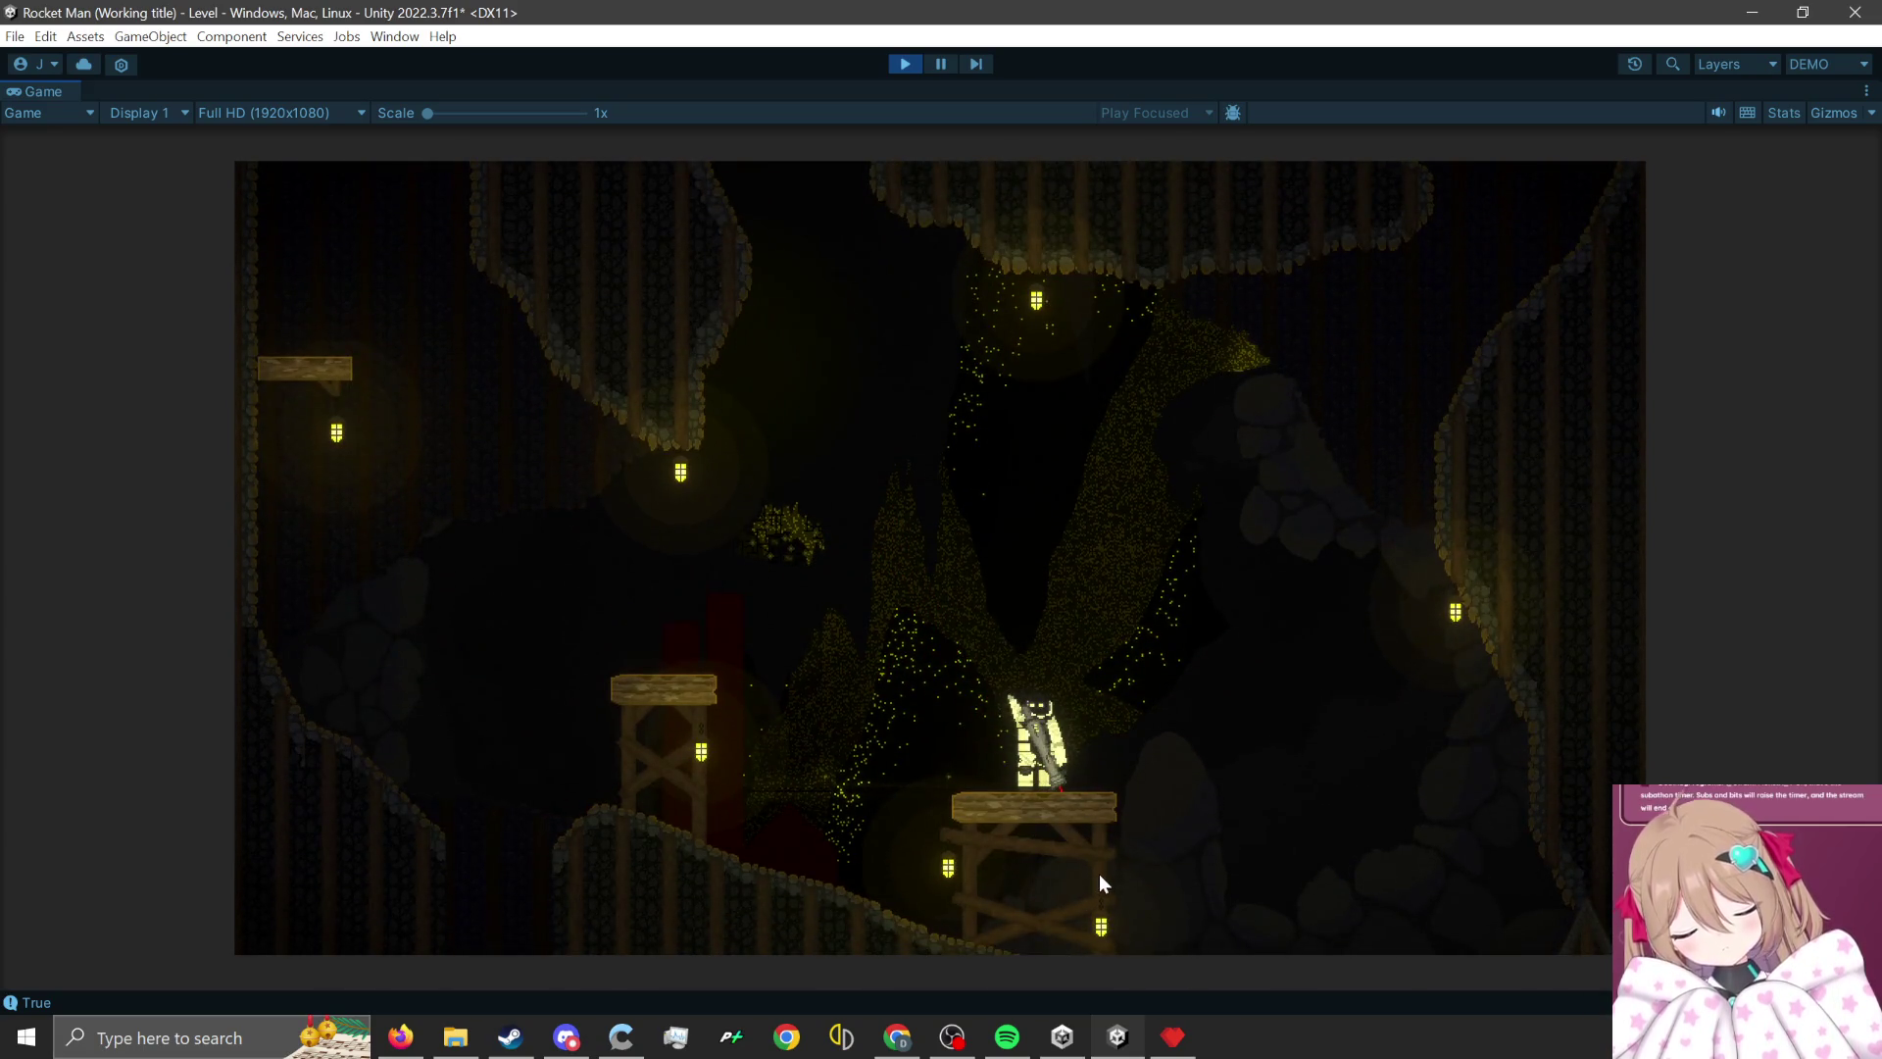
# - Rocket-jump the character to the far-left platform, a wooden platform and the right rock ledge
pyautogui.click(1114, 873)
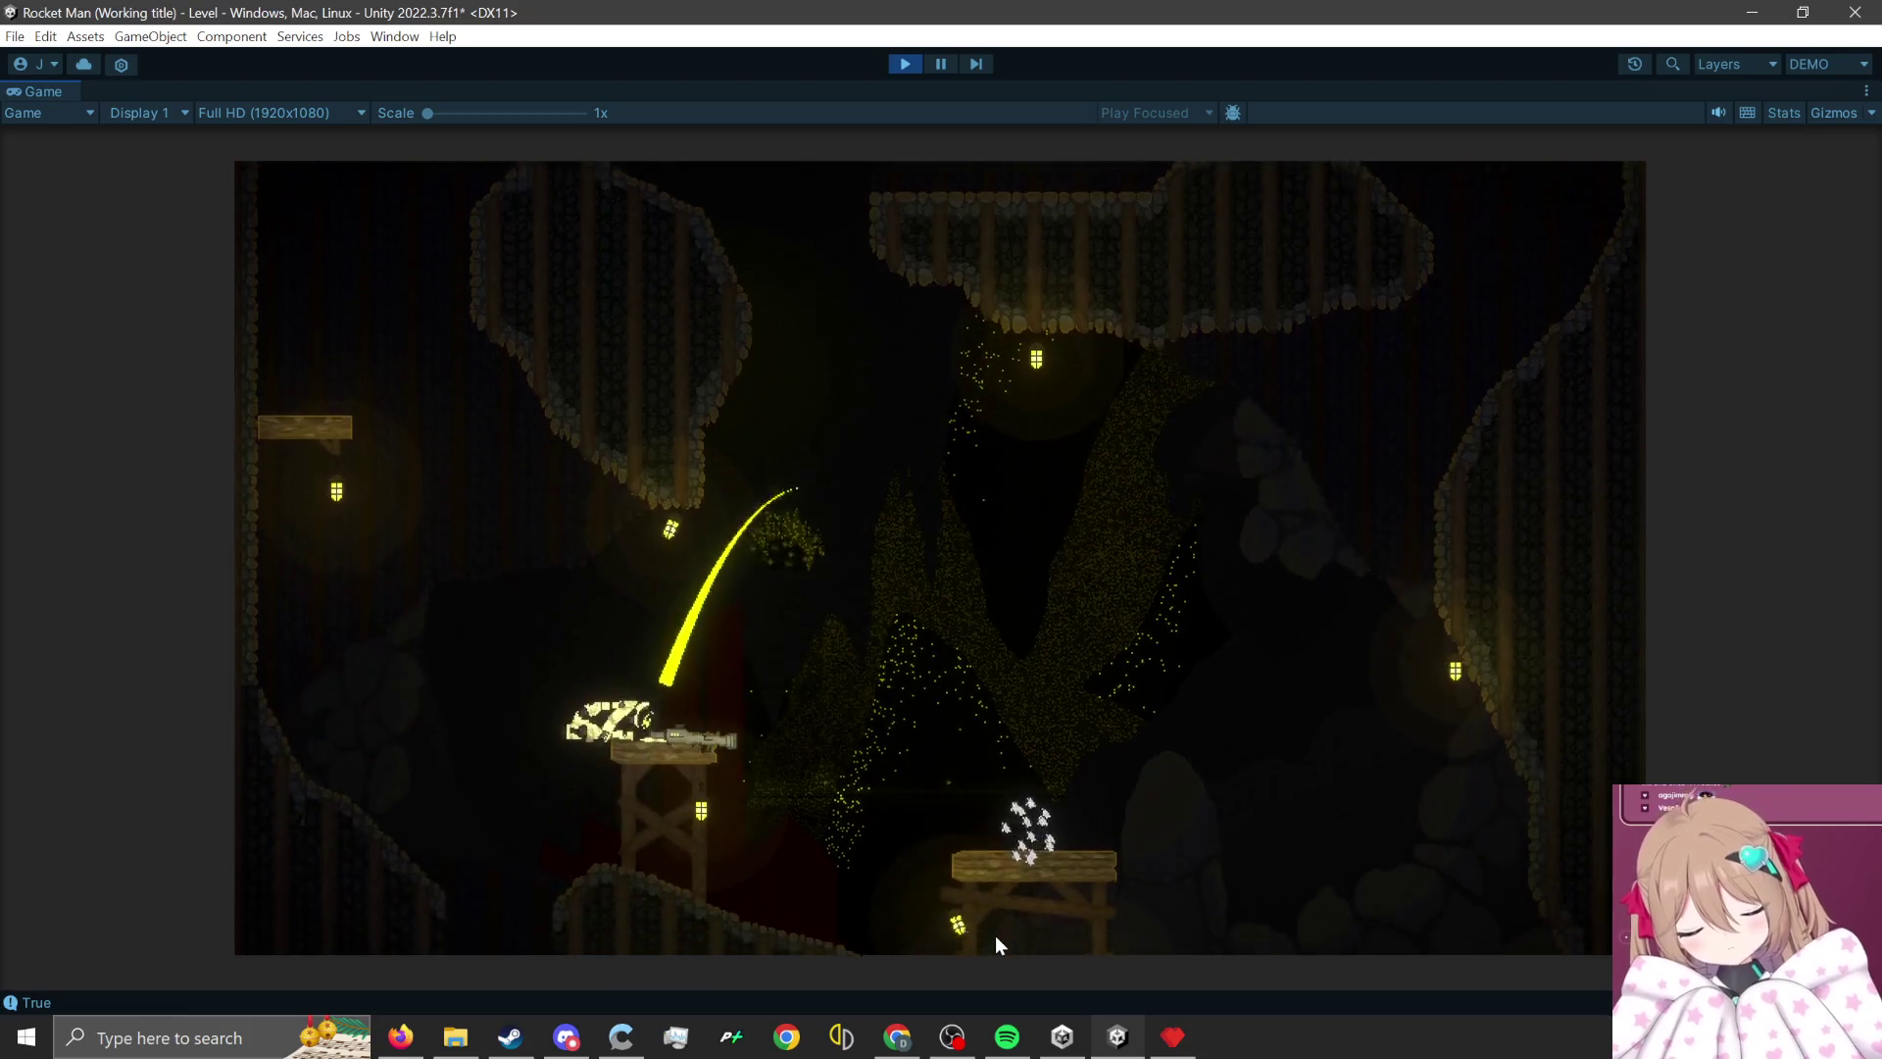
pyautogui.click(820, 904)
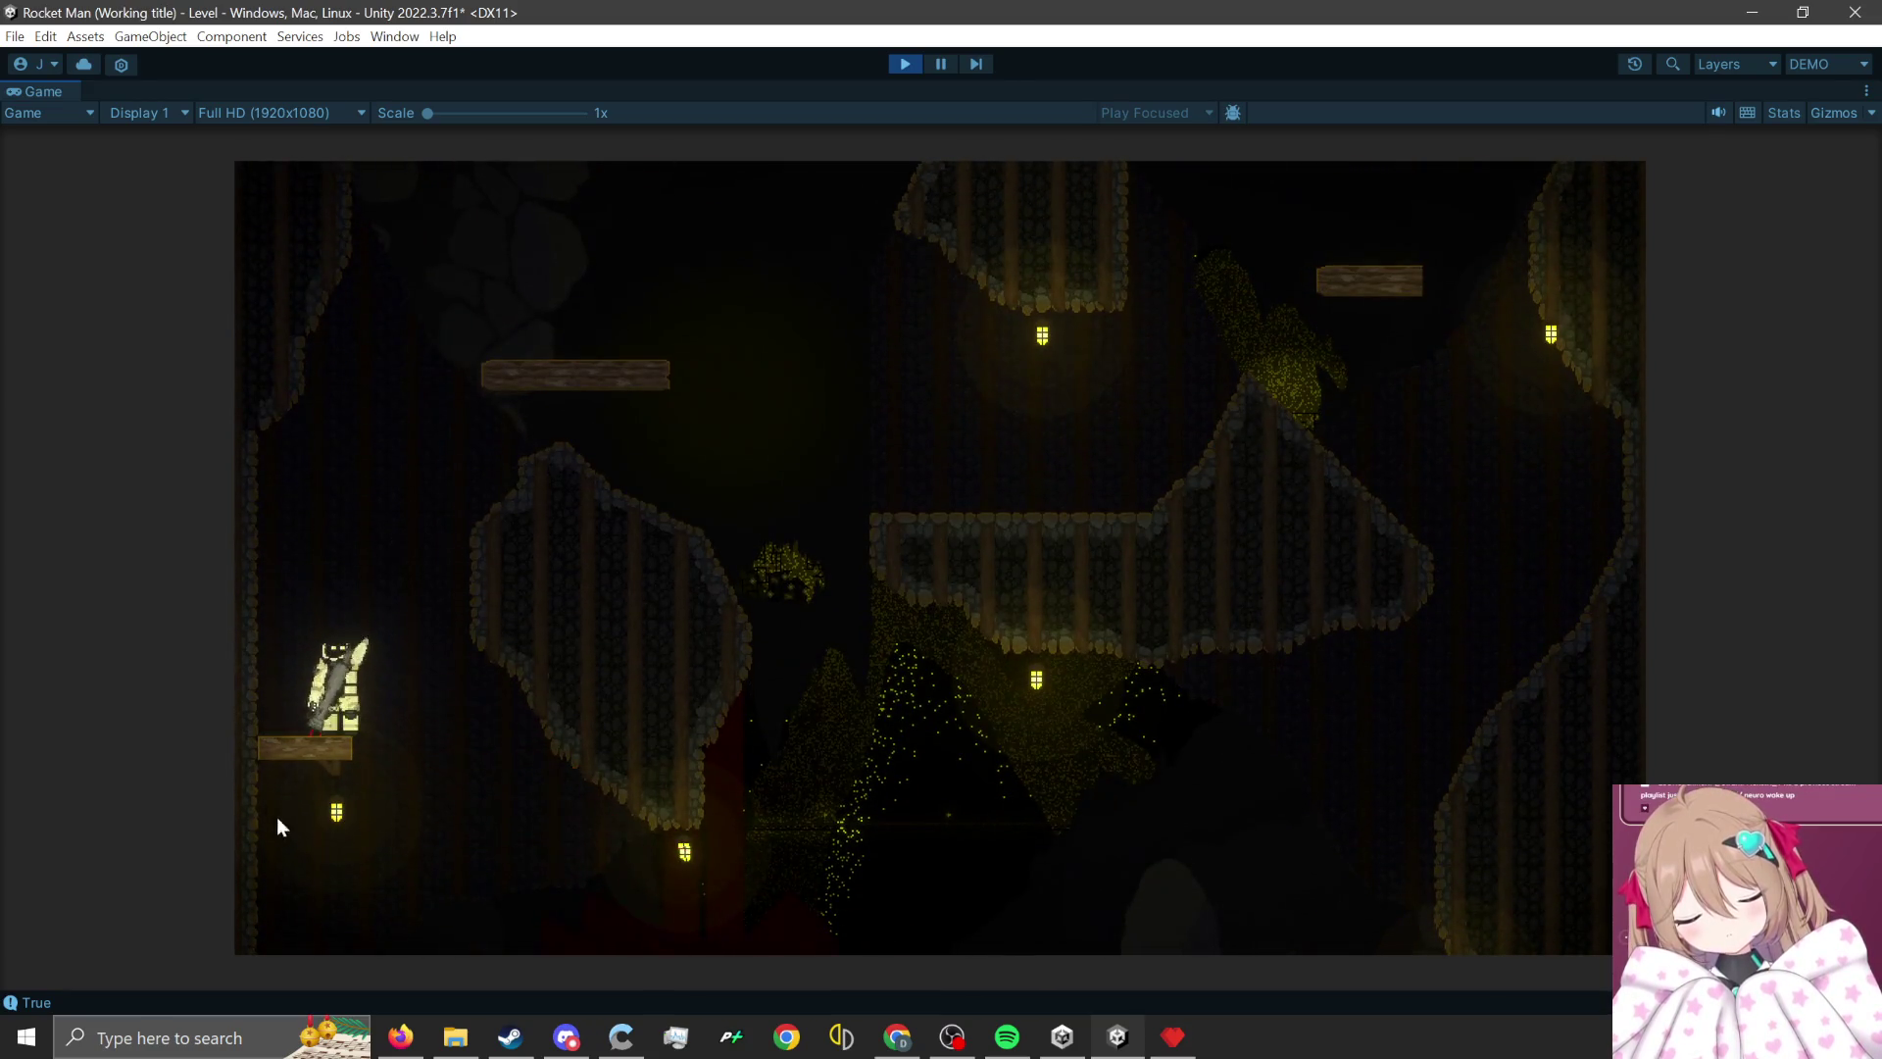
pyautogui.click(253, 900)
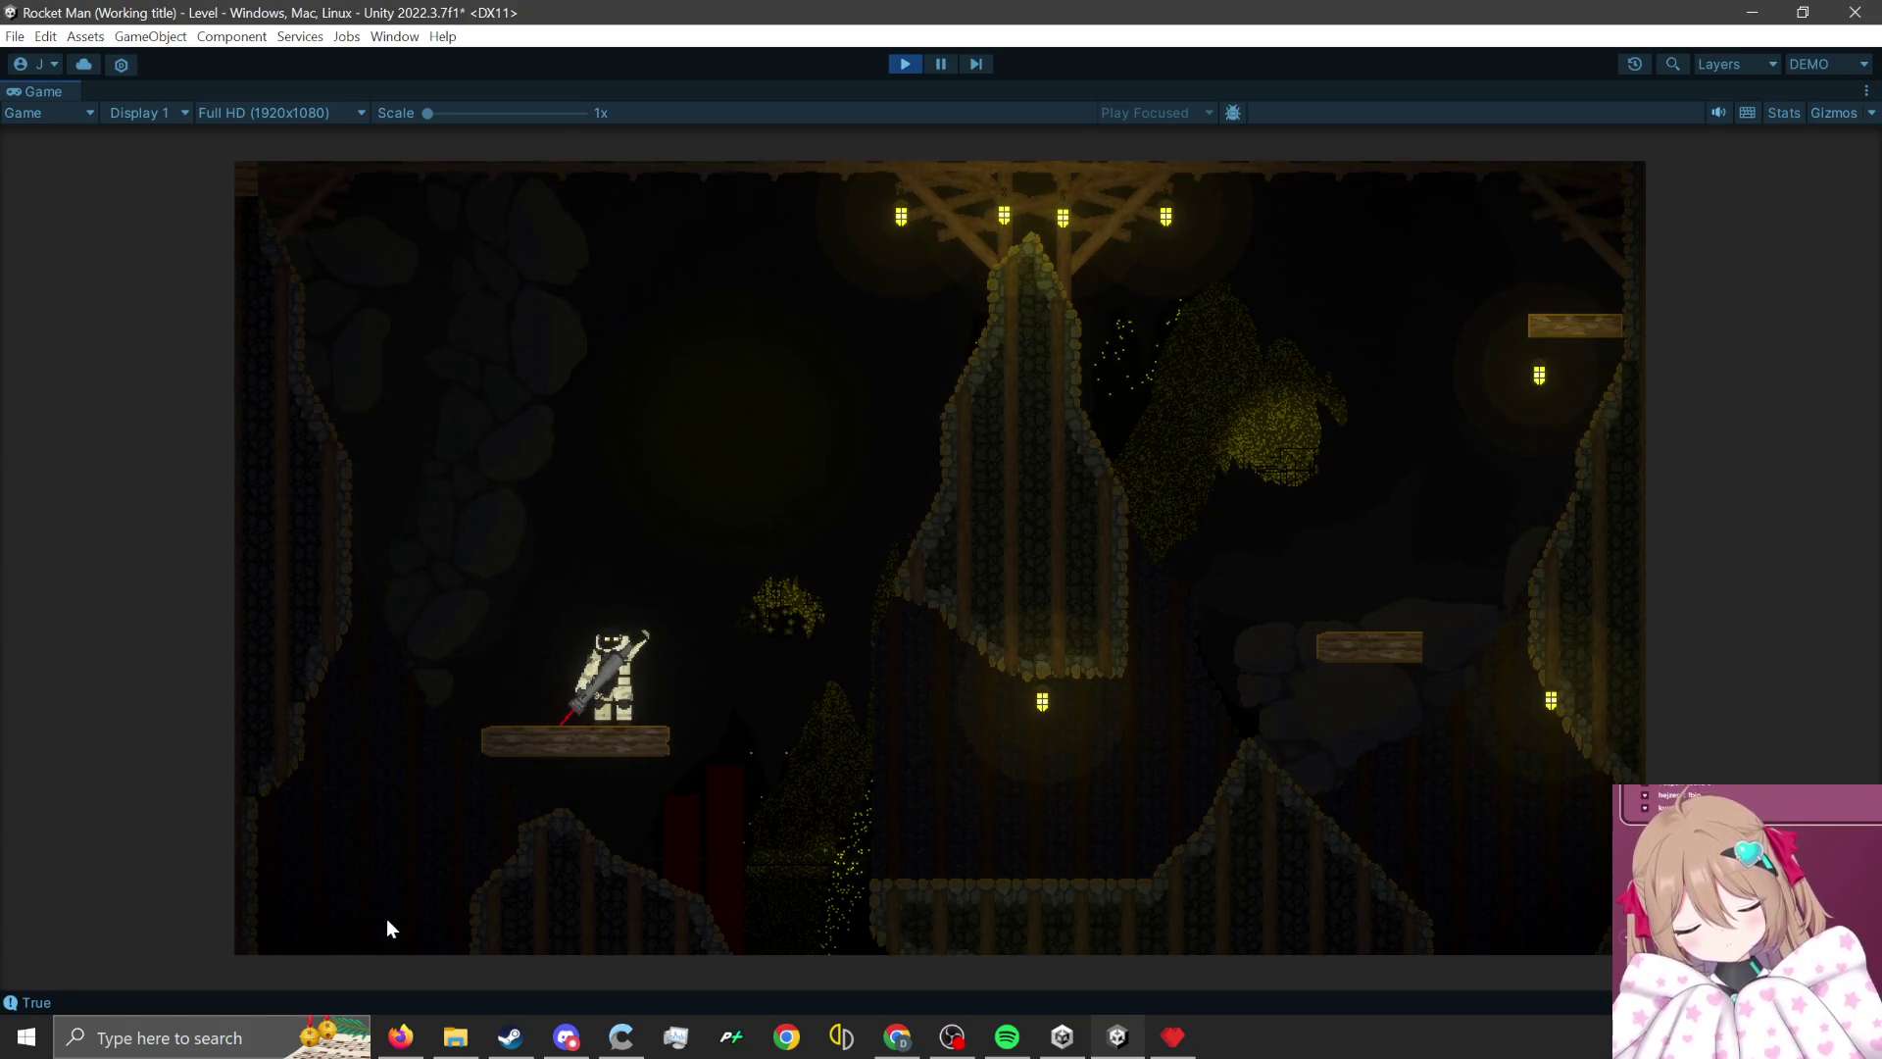
pyautogui.click(485, 933)
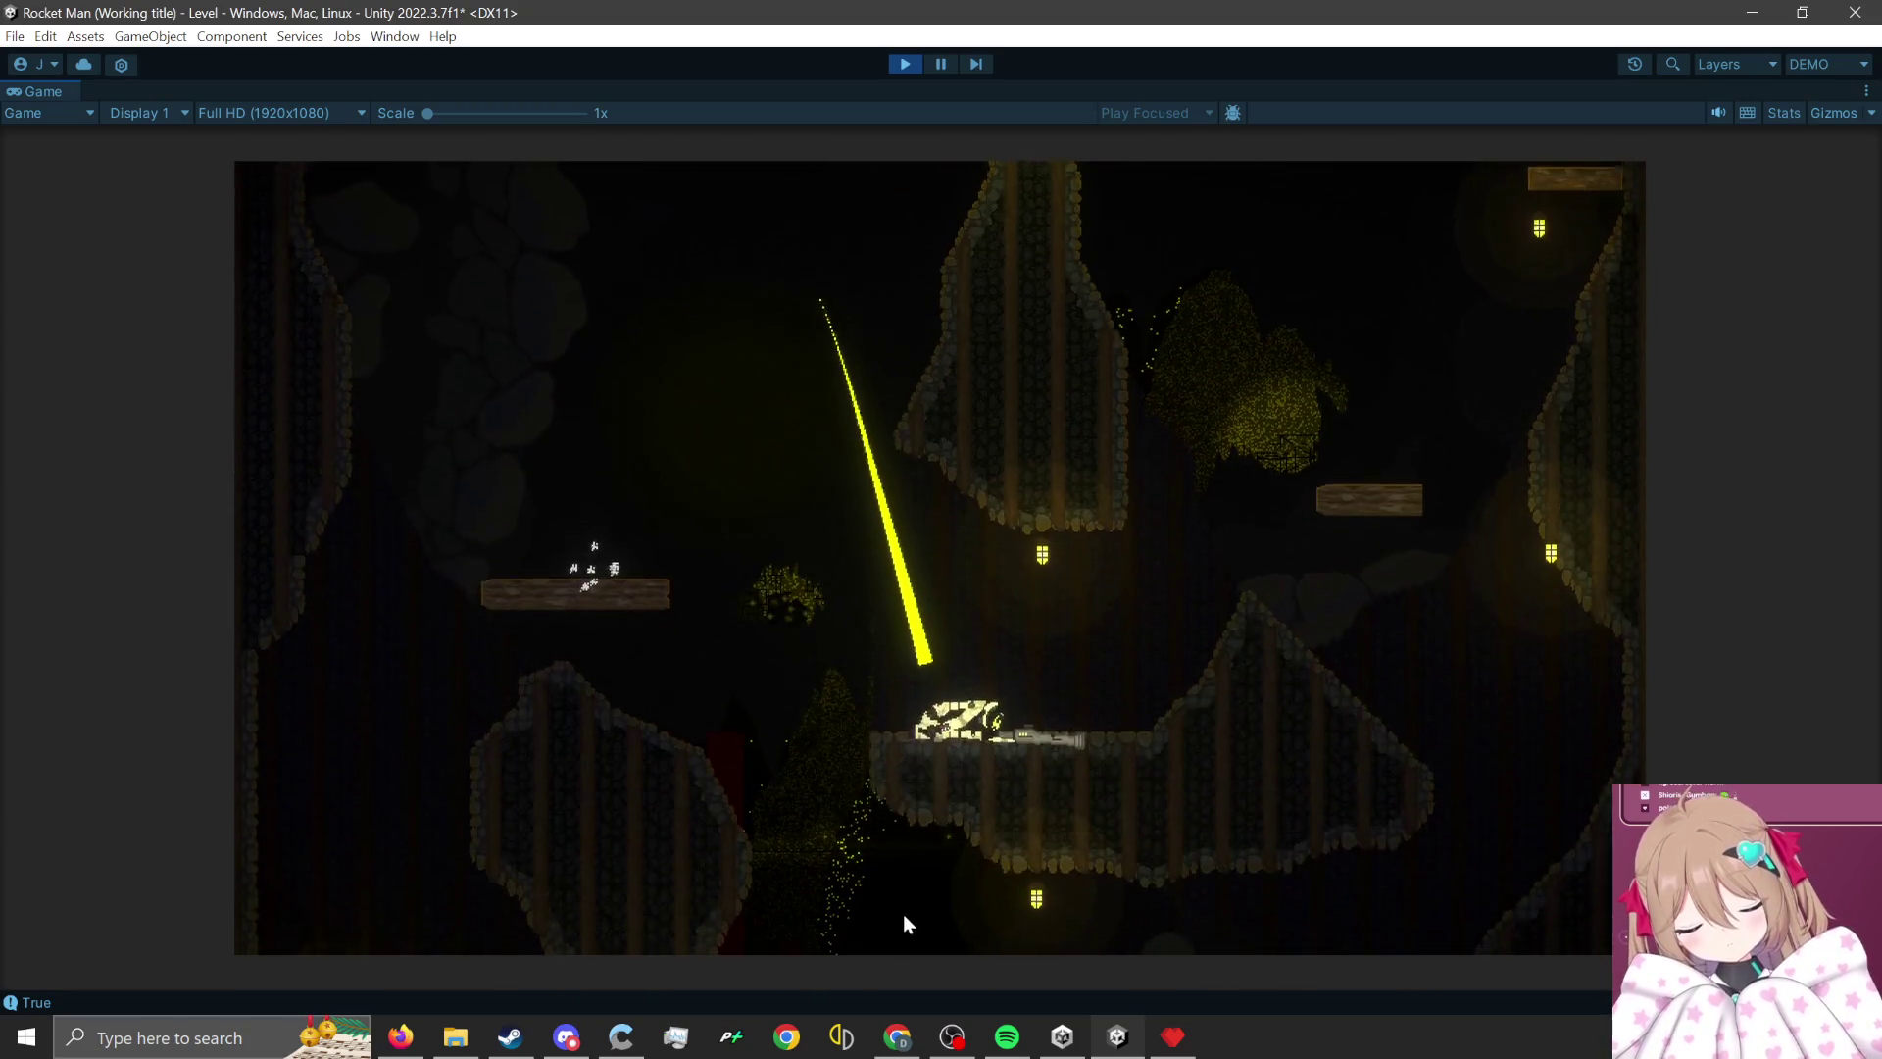
pyautogui.click(990, 882)
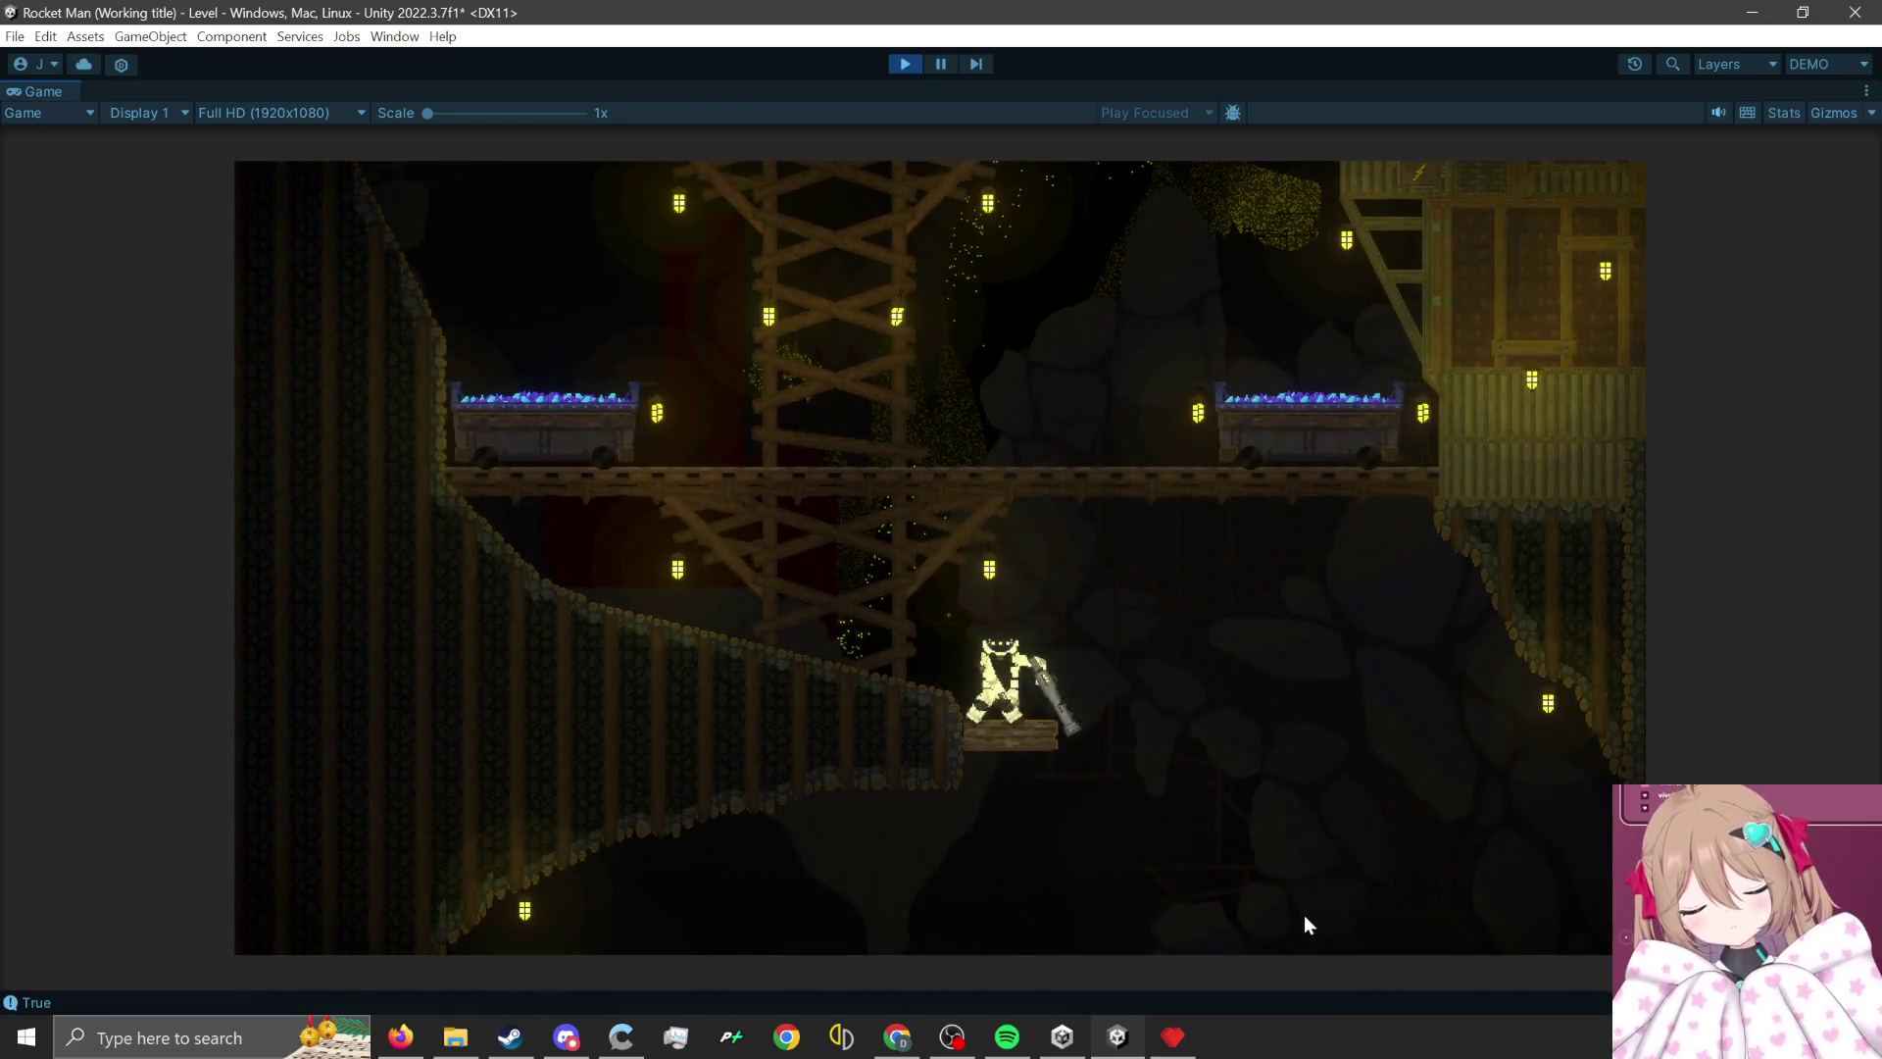
pyautogui.click(1304, 914)
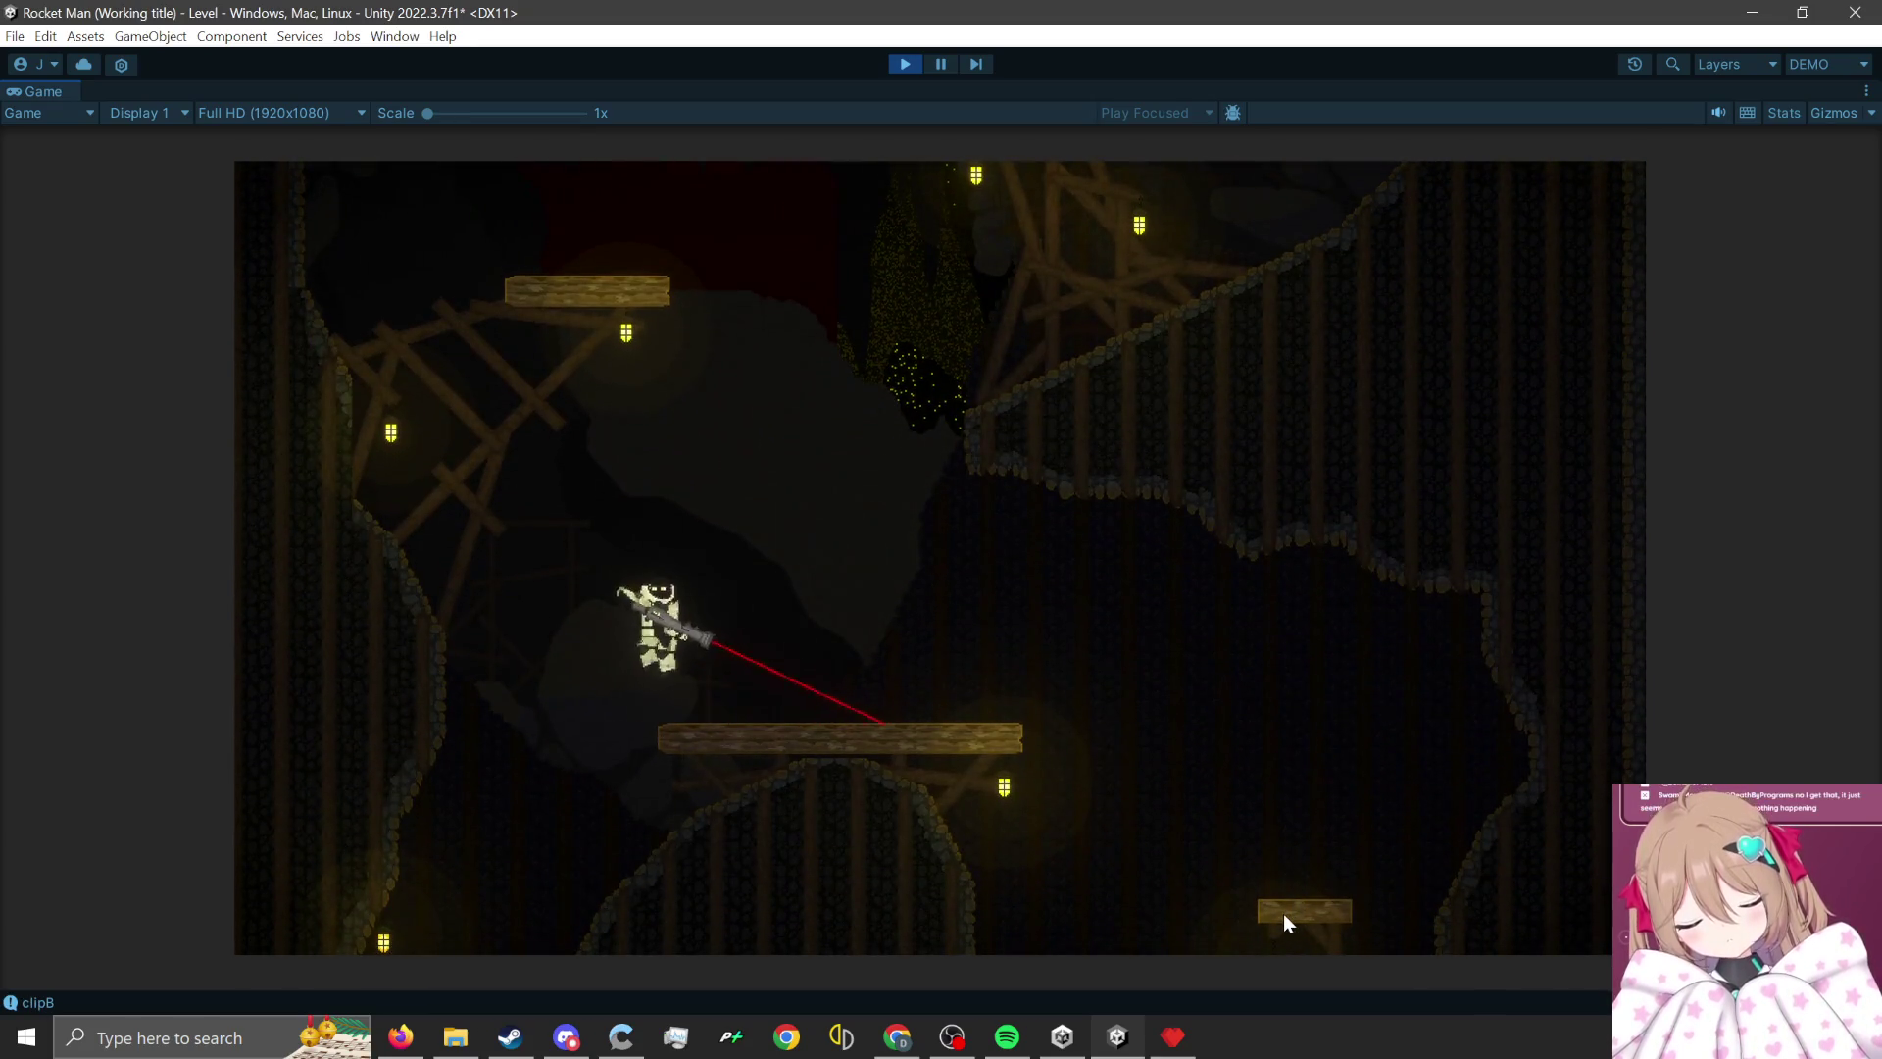
pyautogui.click(1284, 914)
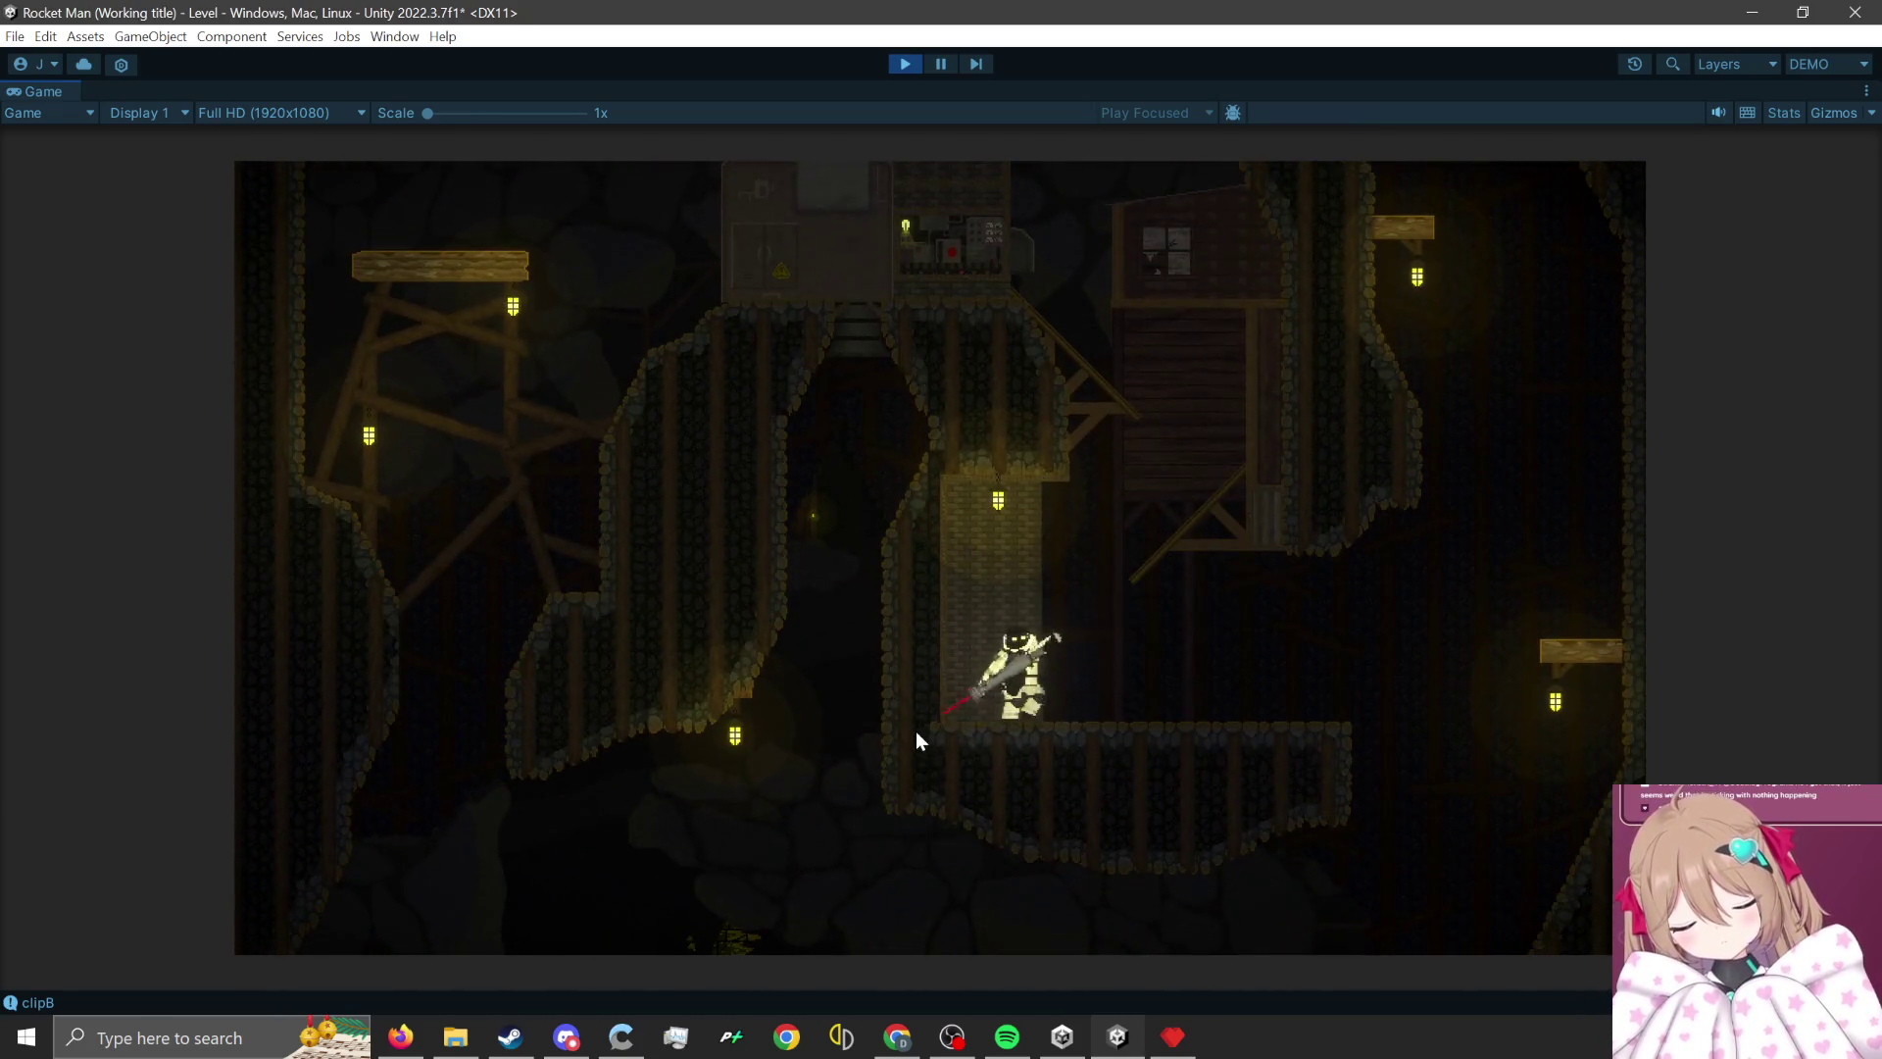
# - Keep rocket-jumping the character right, down-left and up onto a ledge, then off it
pyautogui.click(915, 741)
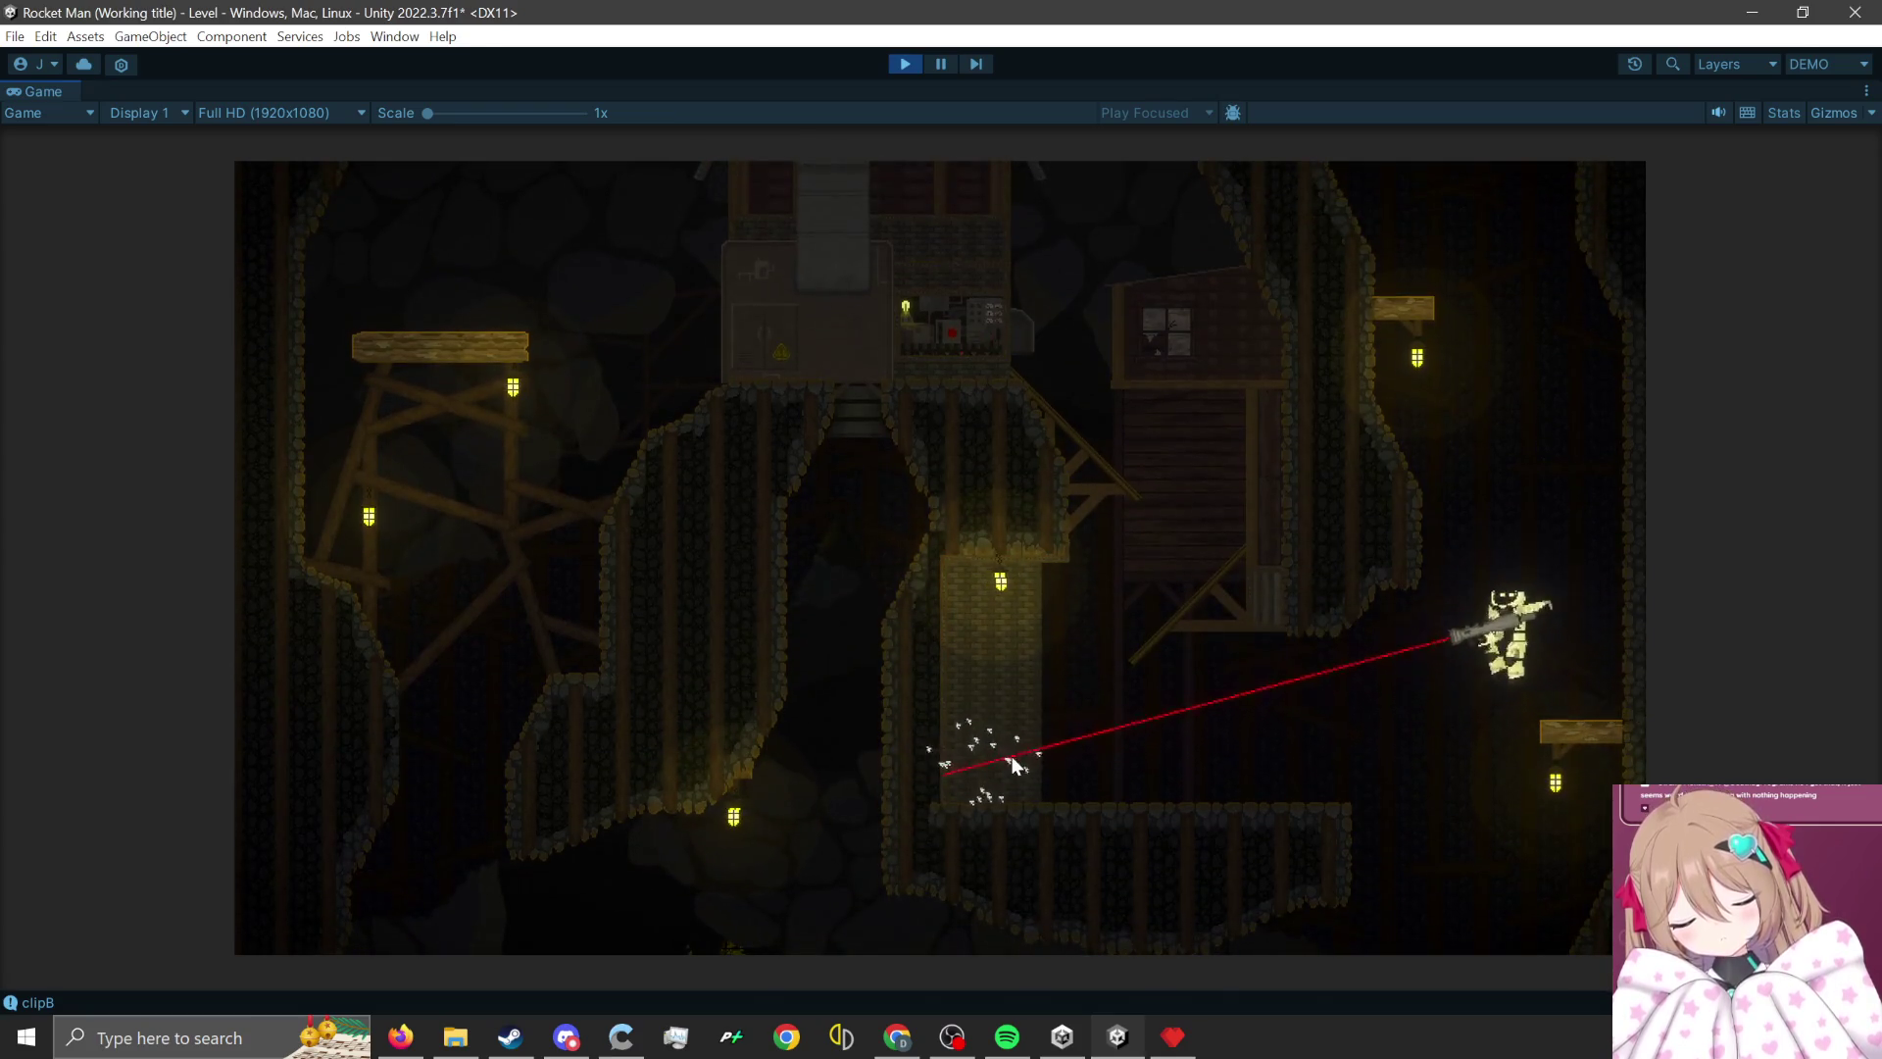
pyautogui.click(1011, 756)
pyautogui.click(1607, 652)
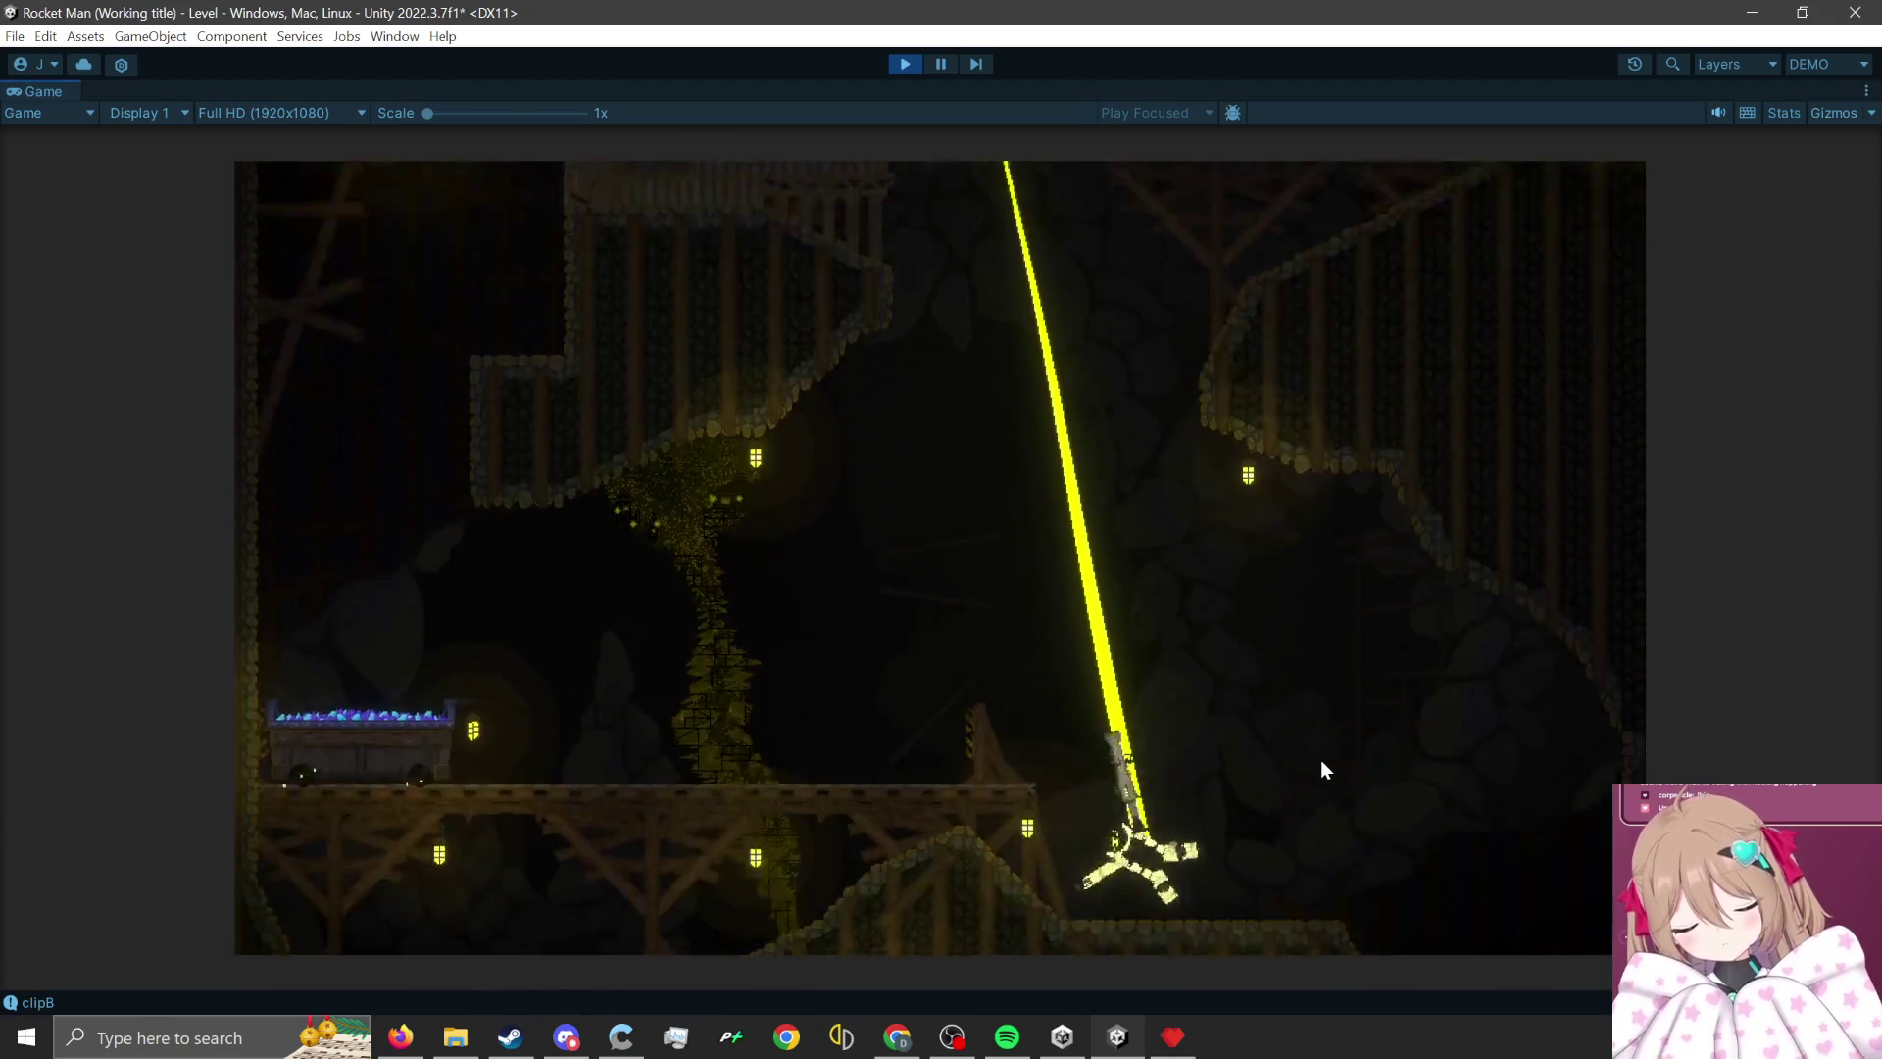
pyautogui.click(1254, 856)
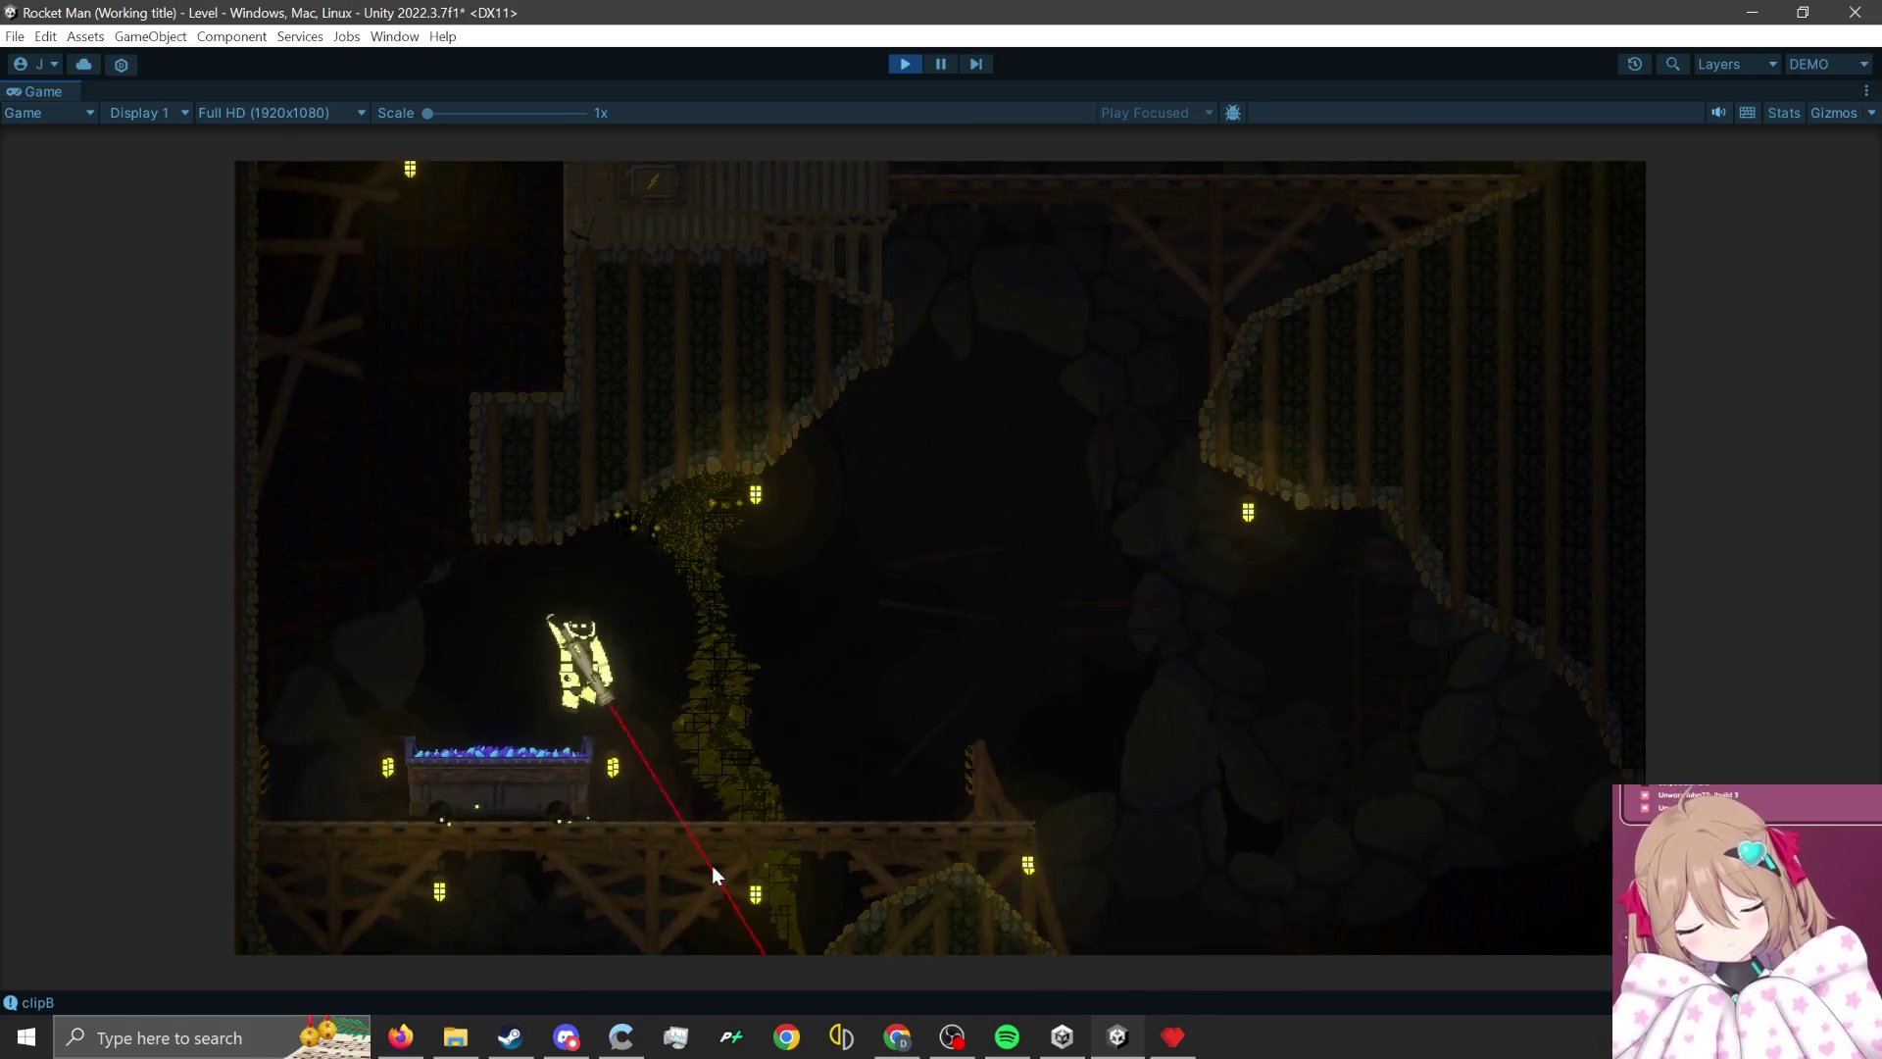
pyautogui.click(711, 867)
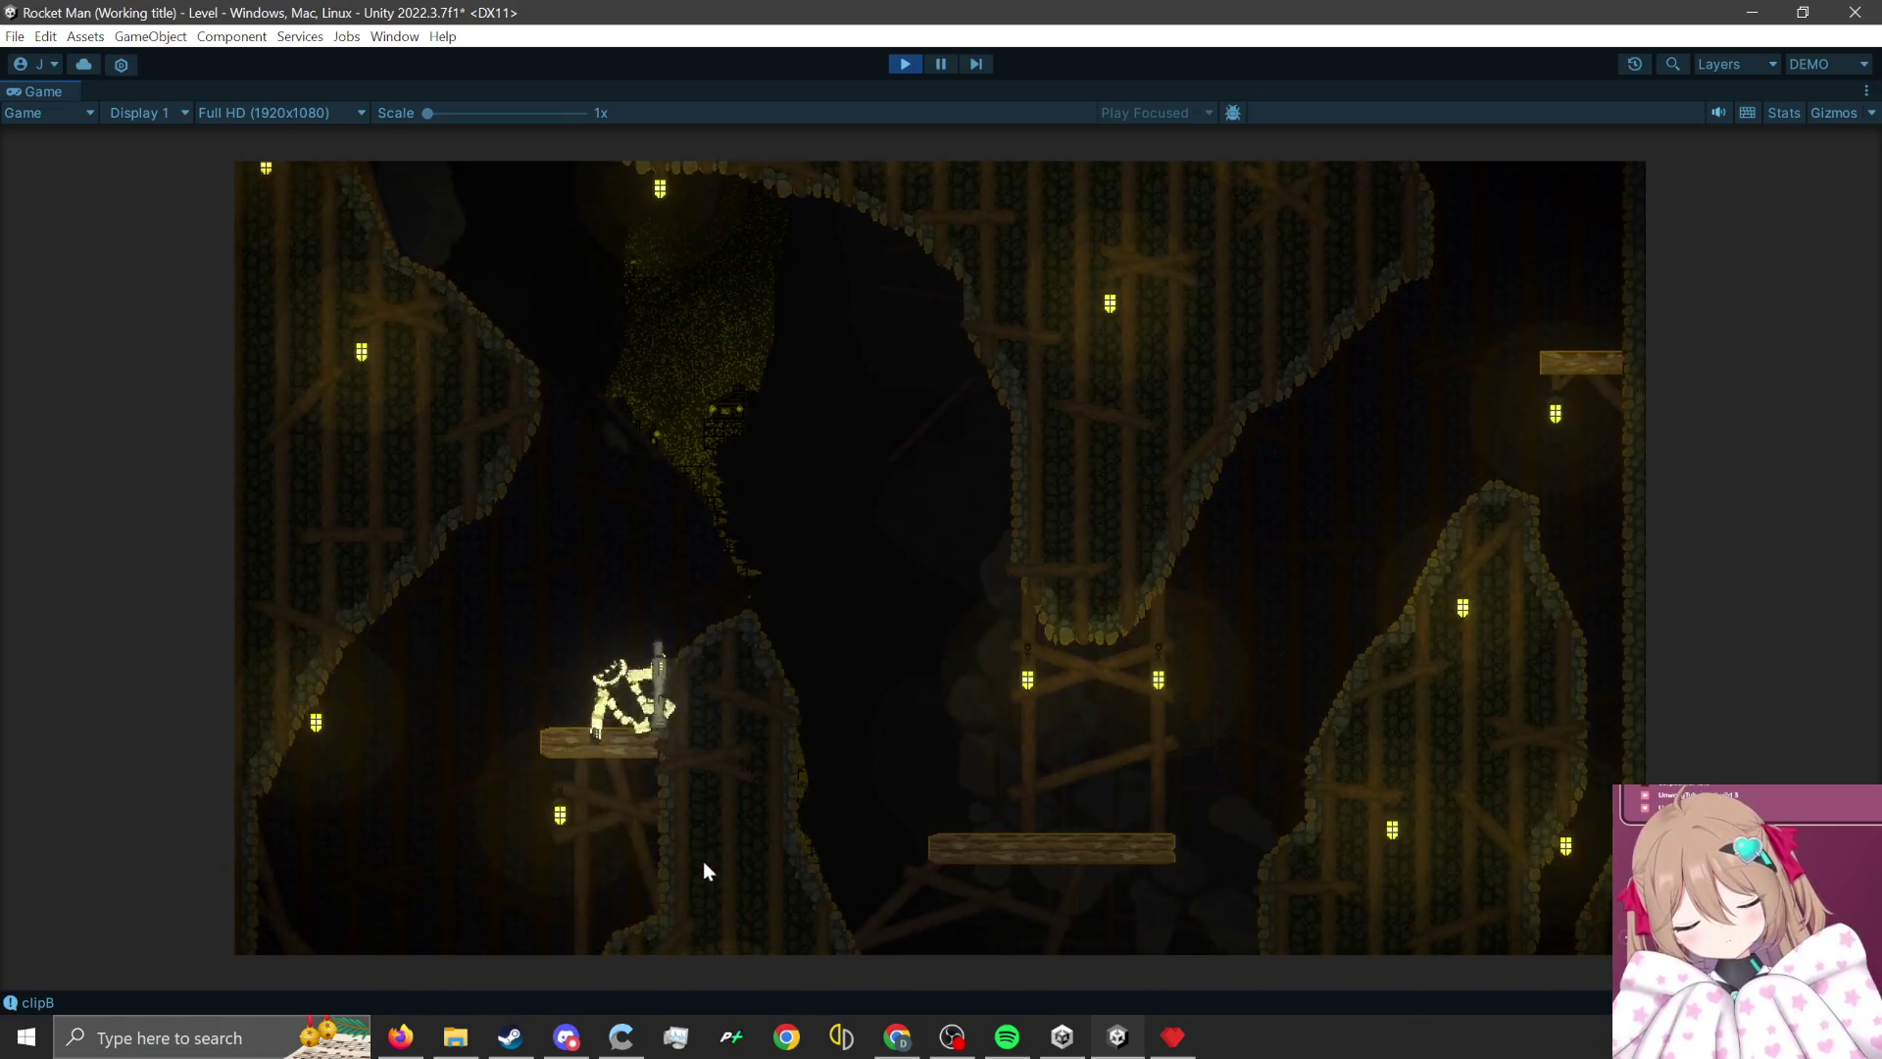
pyautogui.click(547, 824)
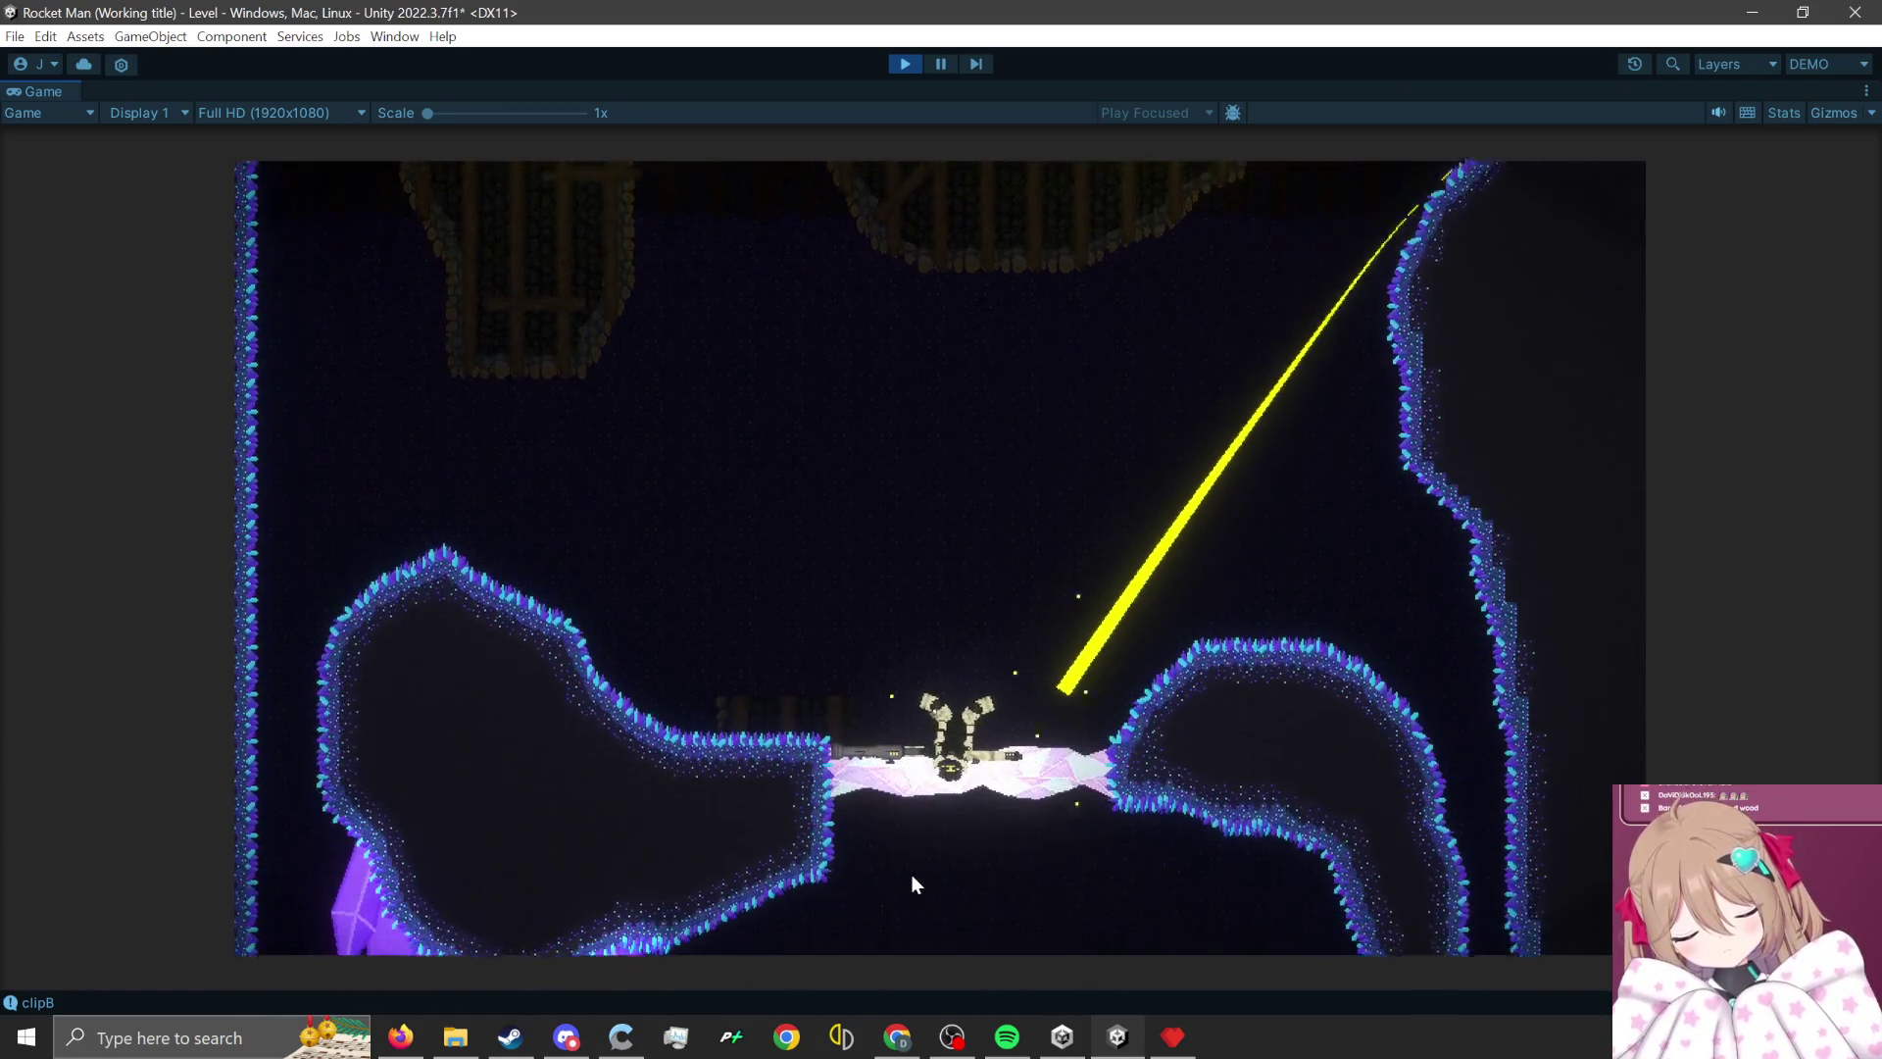
# - Walk left along the crystal bridge and rocket-jump up into the wooden area
pyautogui.press('a')
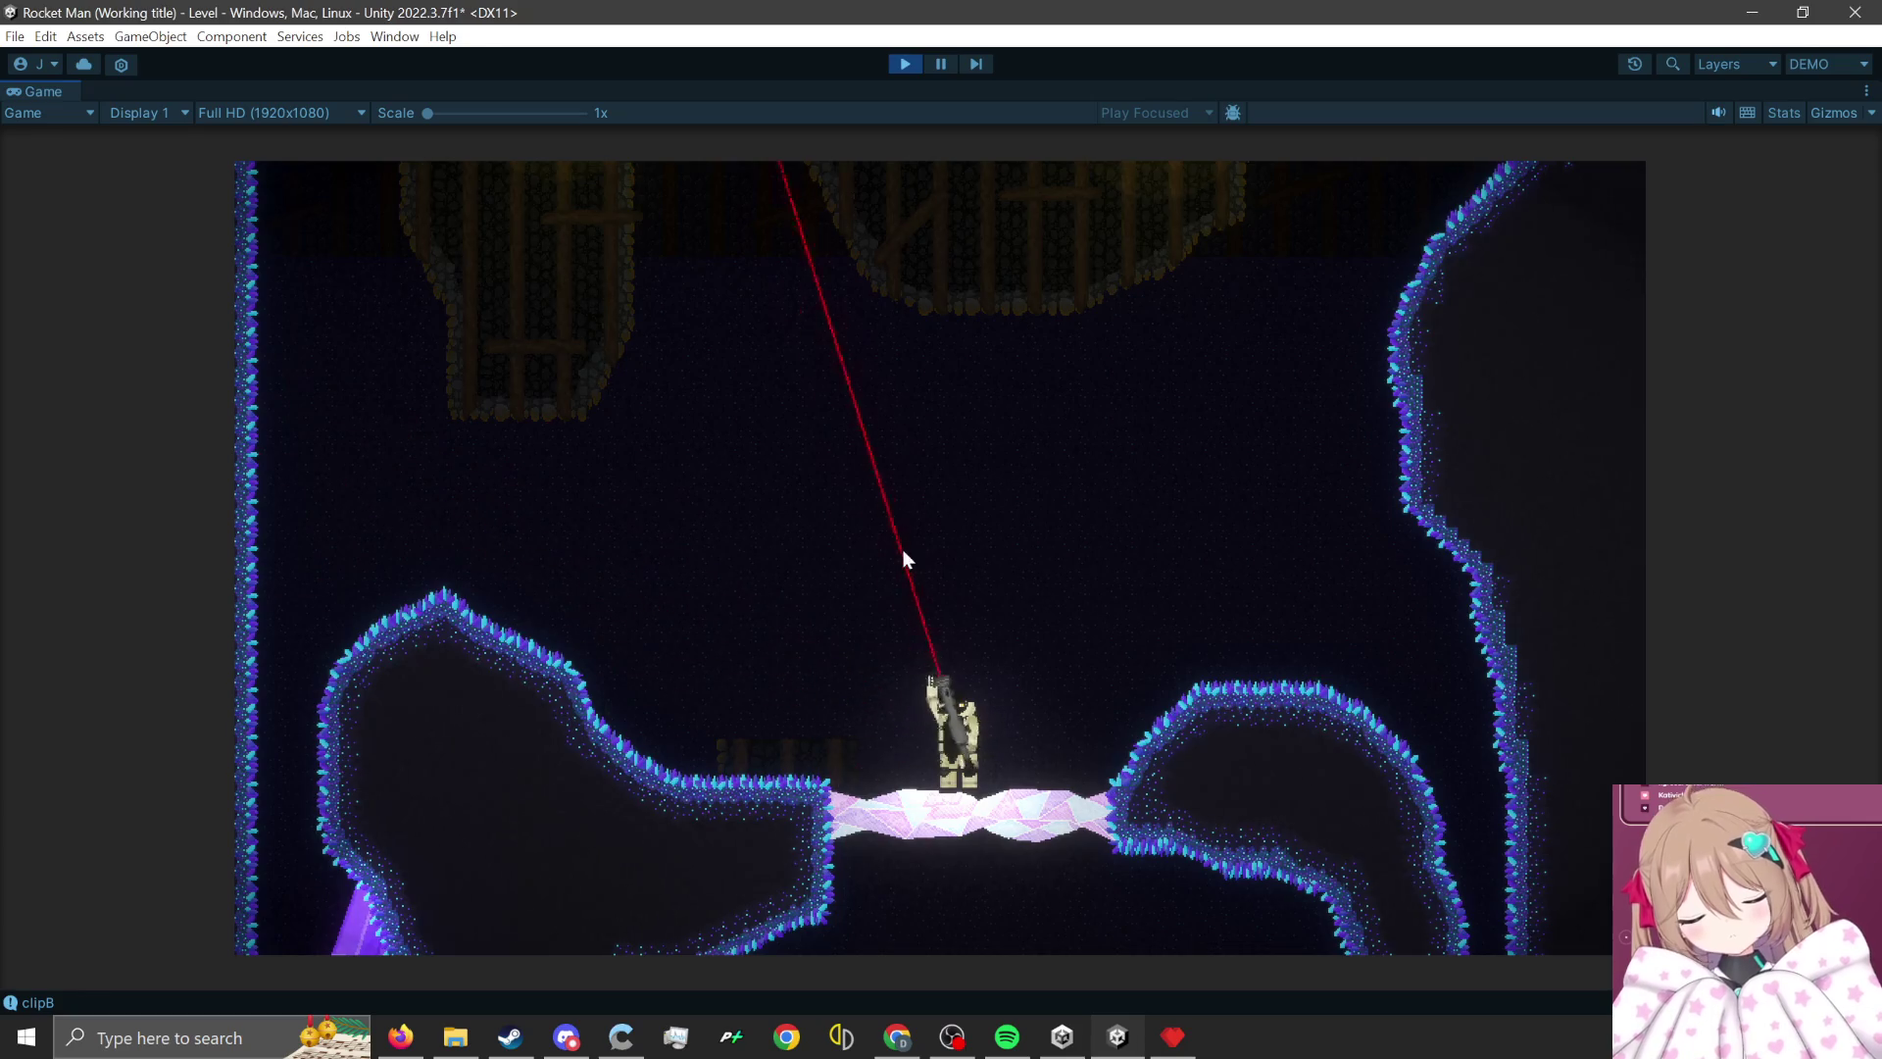
pyautogui.click(1044, 955)
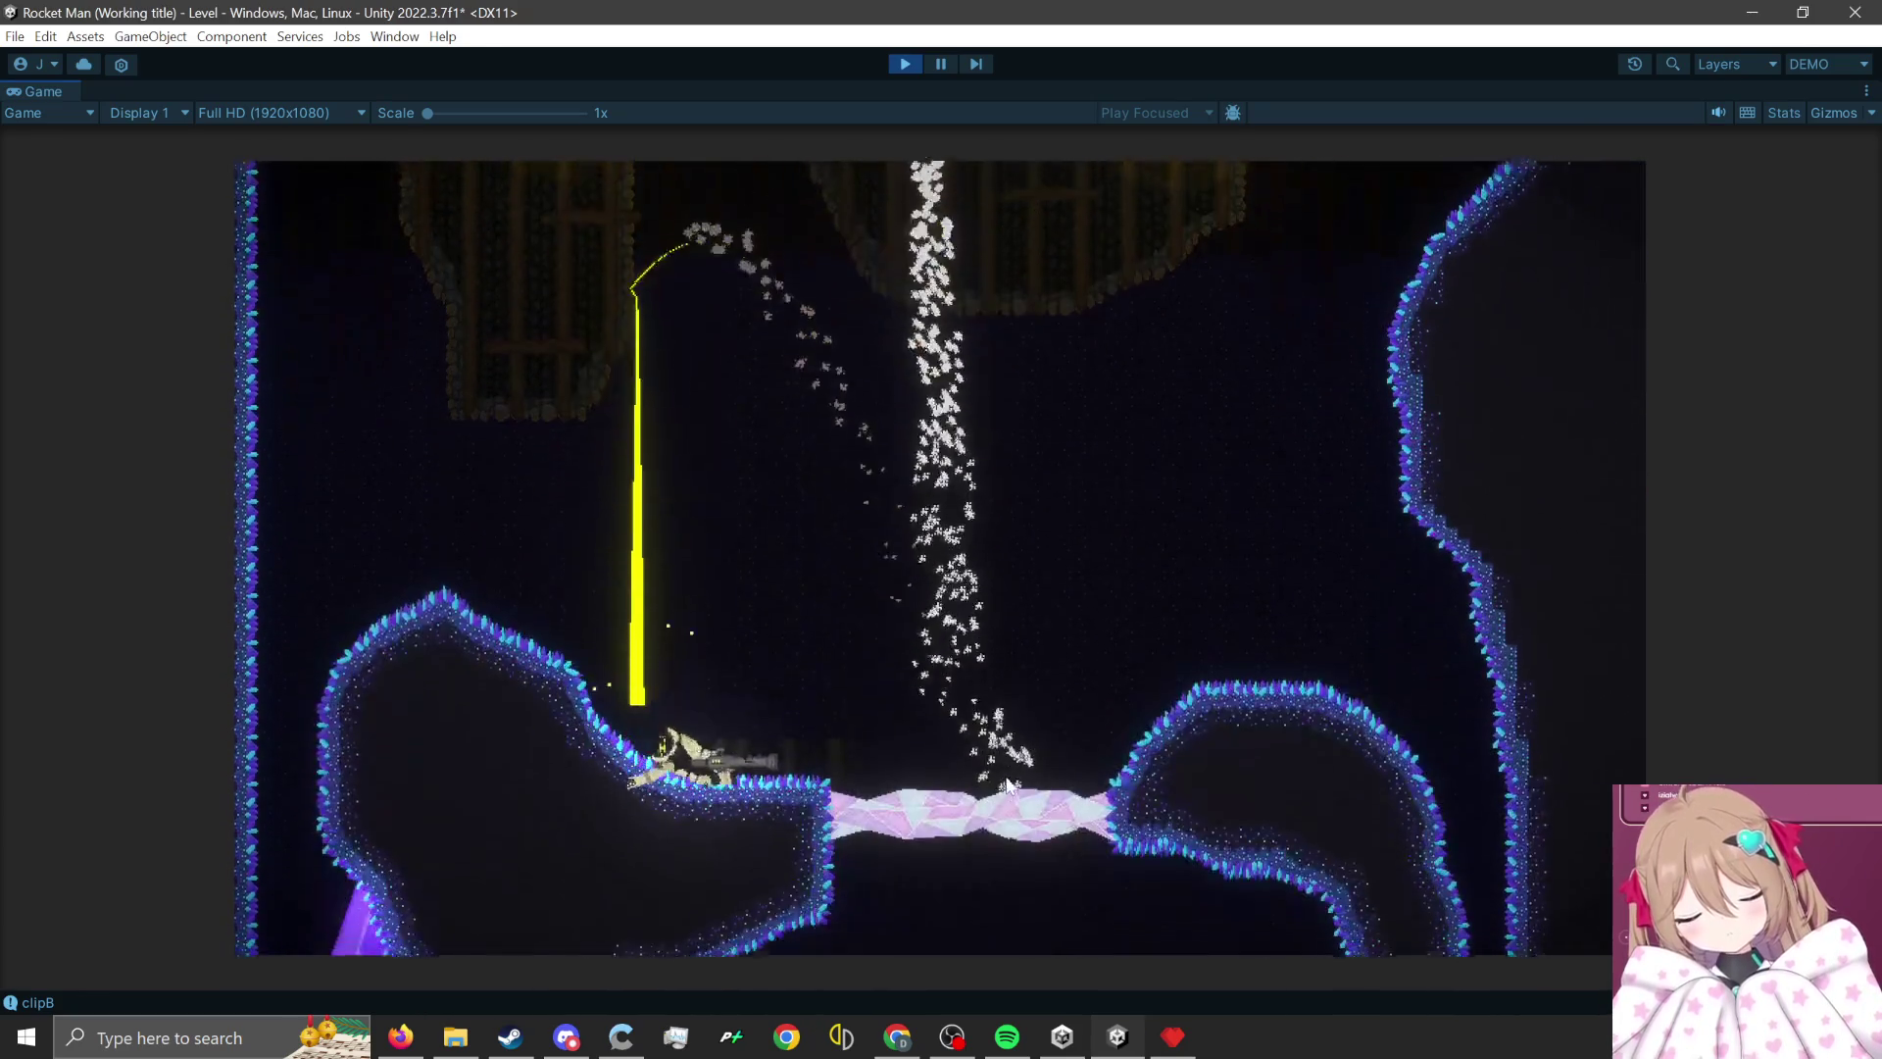
pyautogui.click(710, 954)
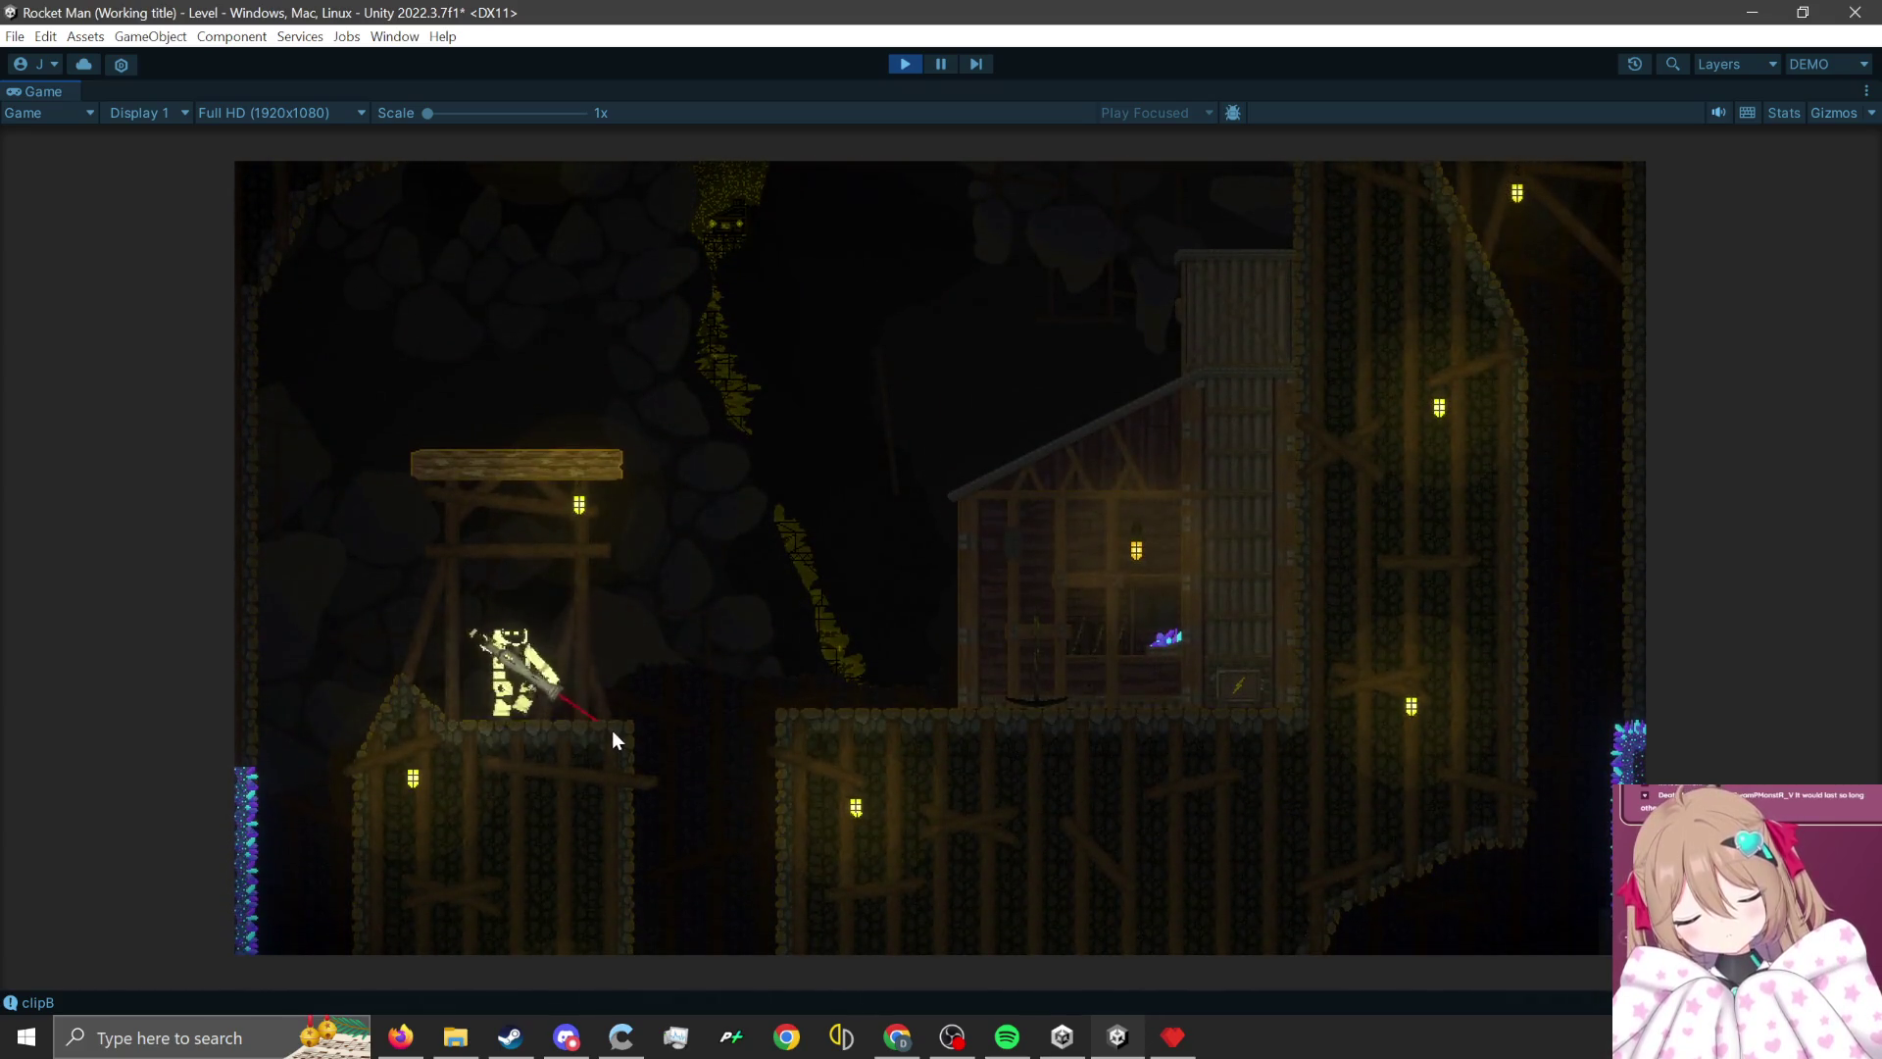
pyautogui.click(436, 954)
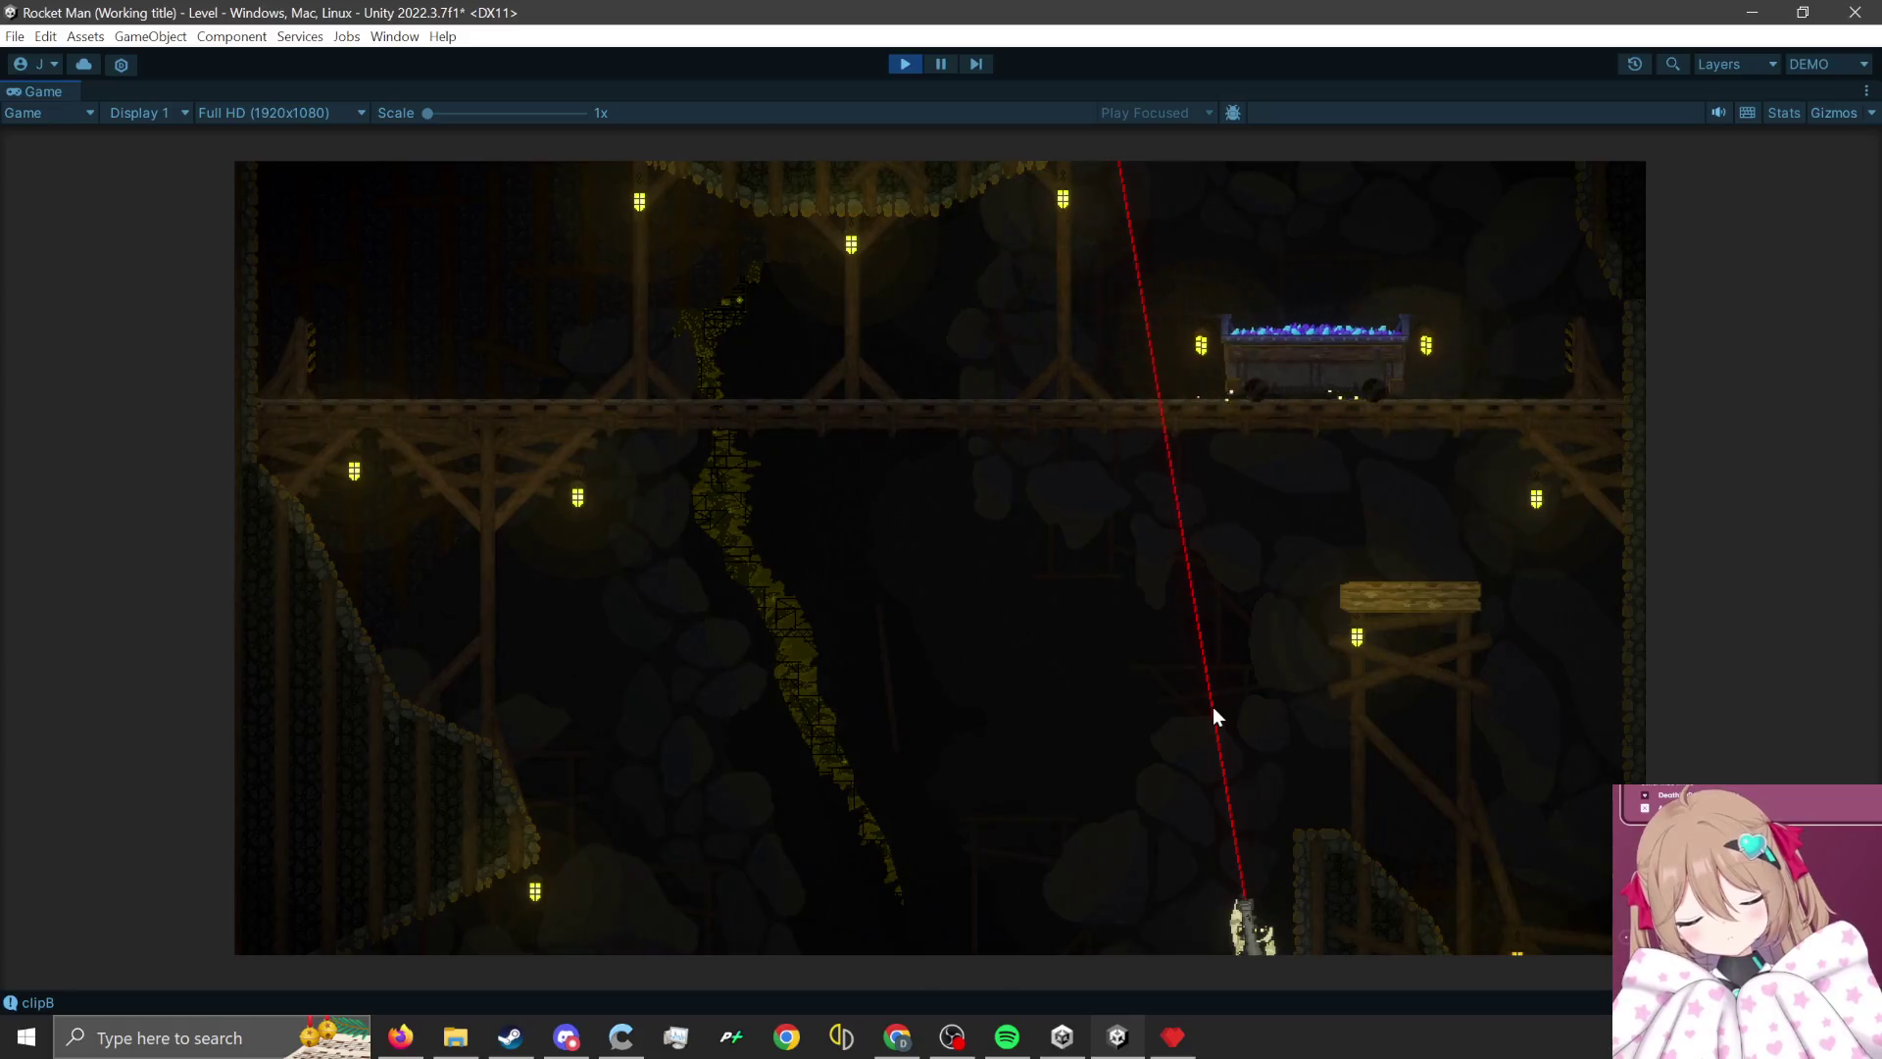
pyautogui.click(903, 613)
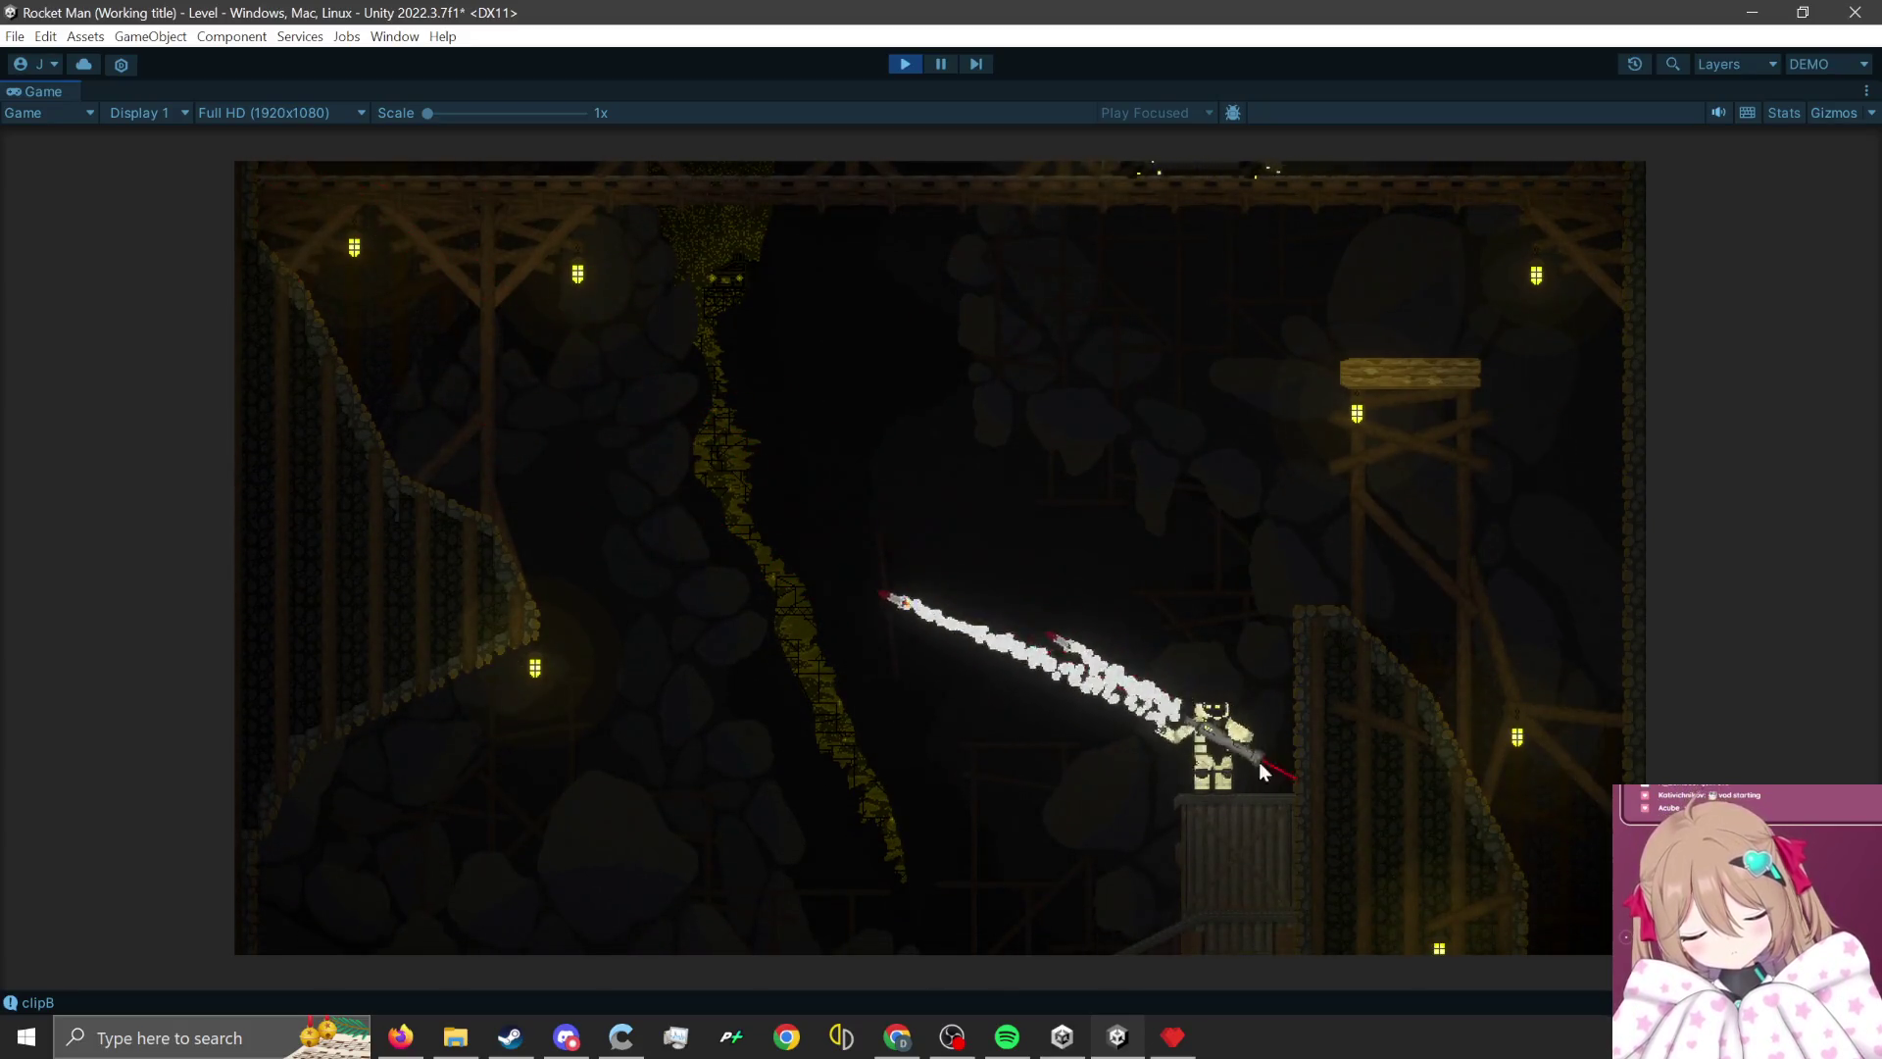
pyautogui.click(1398, 924)
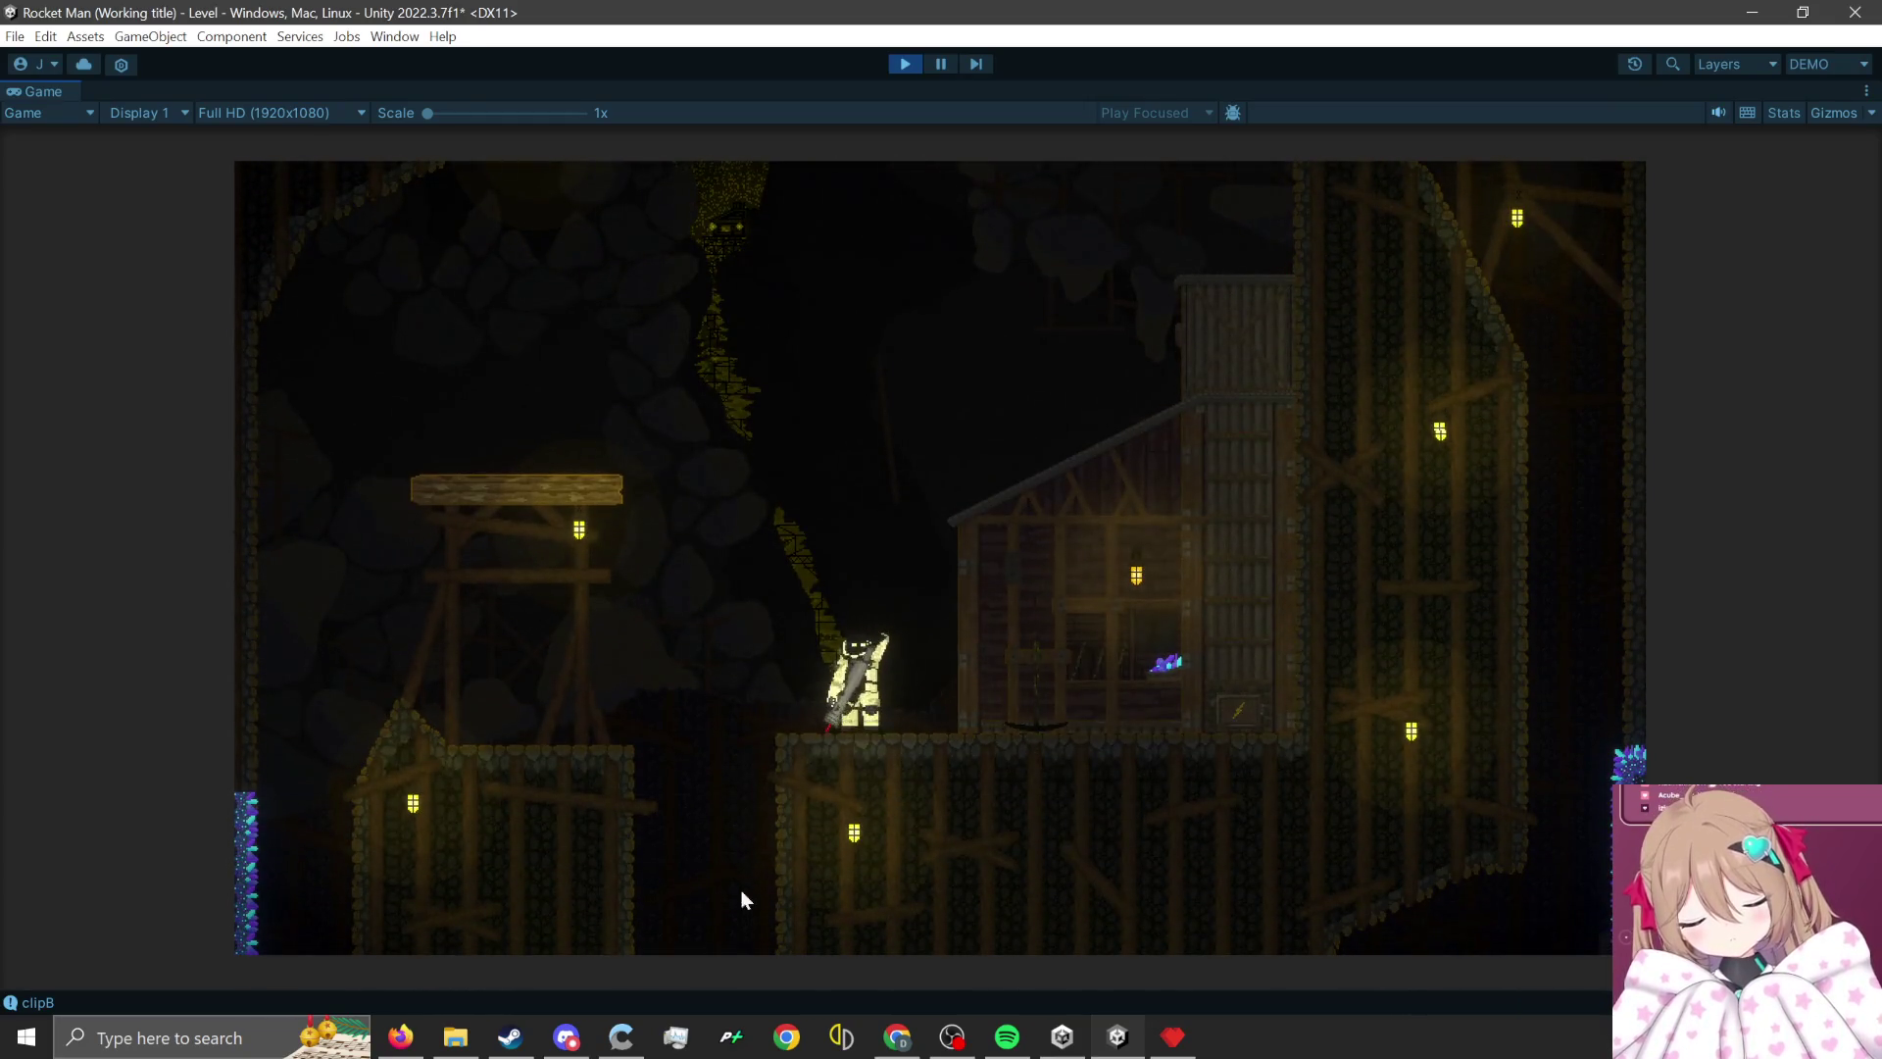
# - Rocket-jump up through the new area onto the upper scaffold platform
pyautogui.click(735, 912)
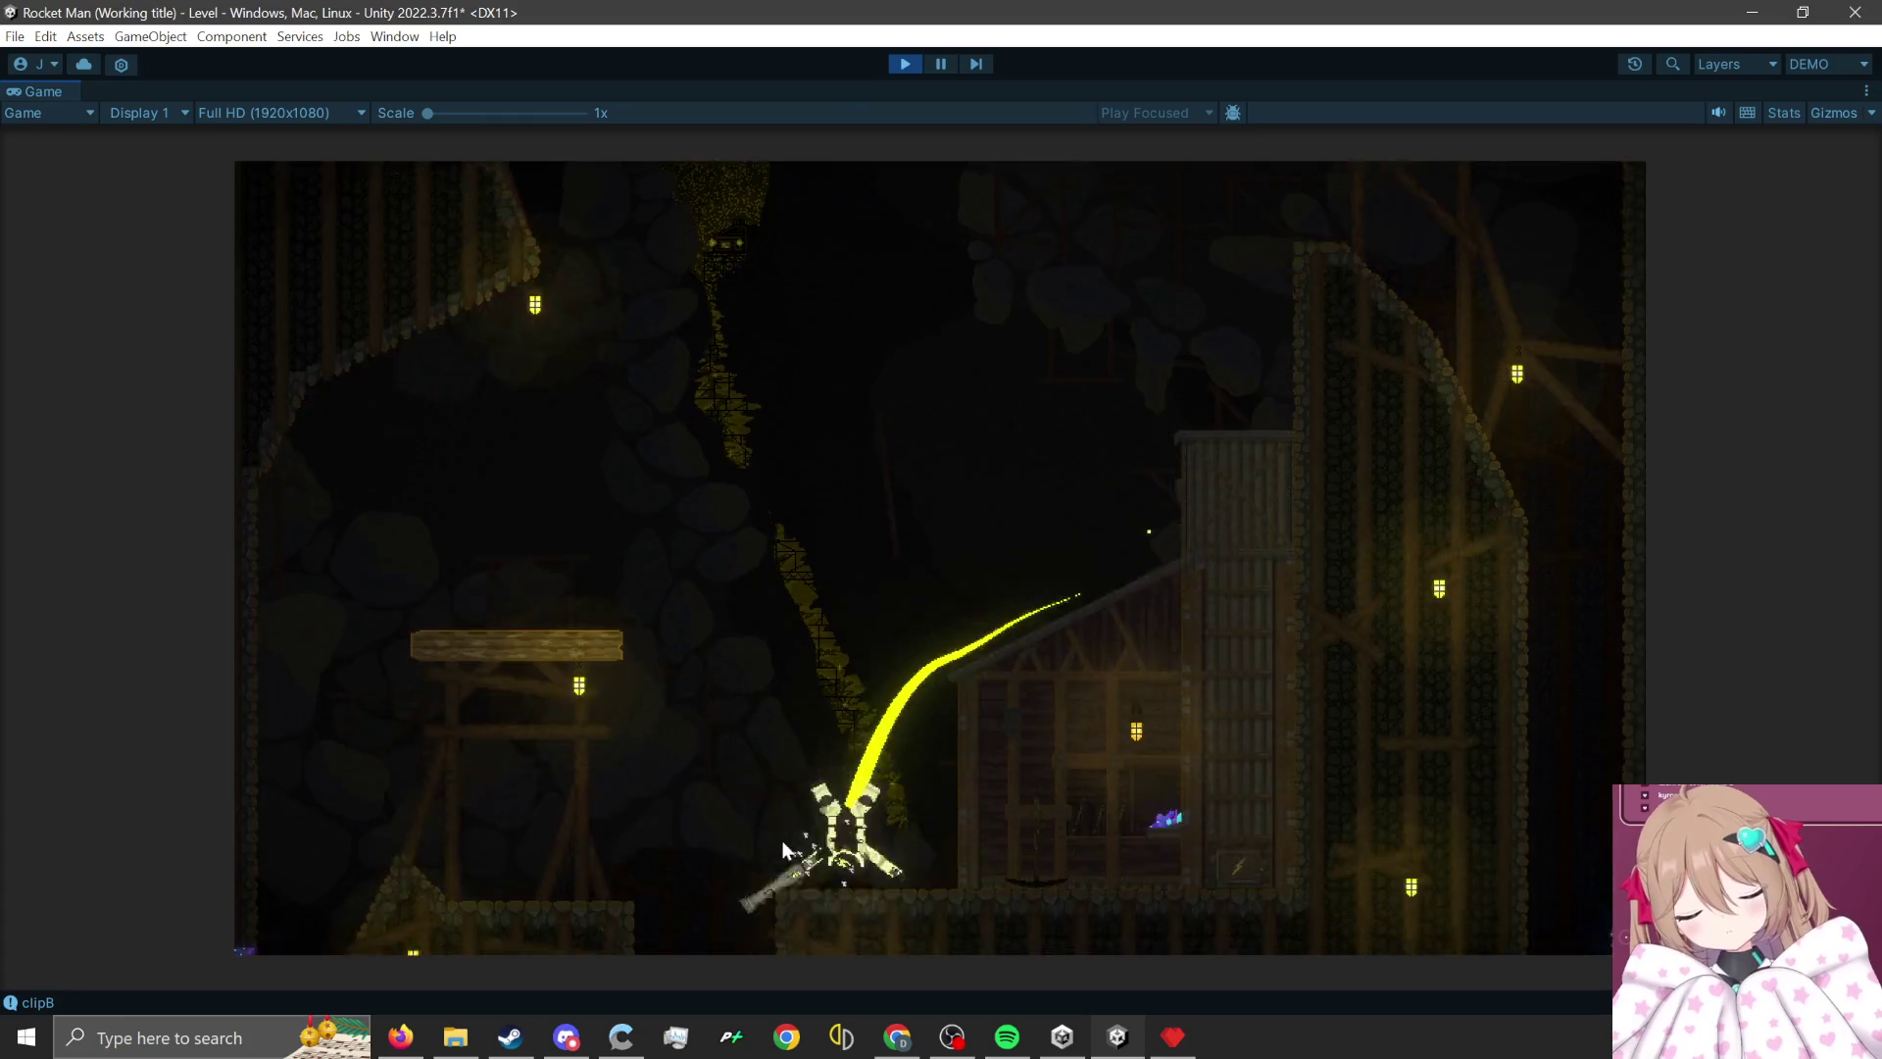
pyautogui.click(701, 936)
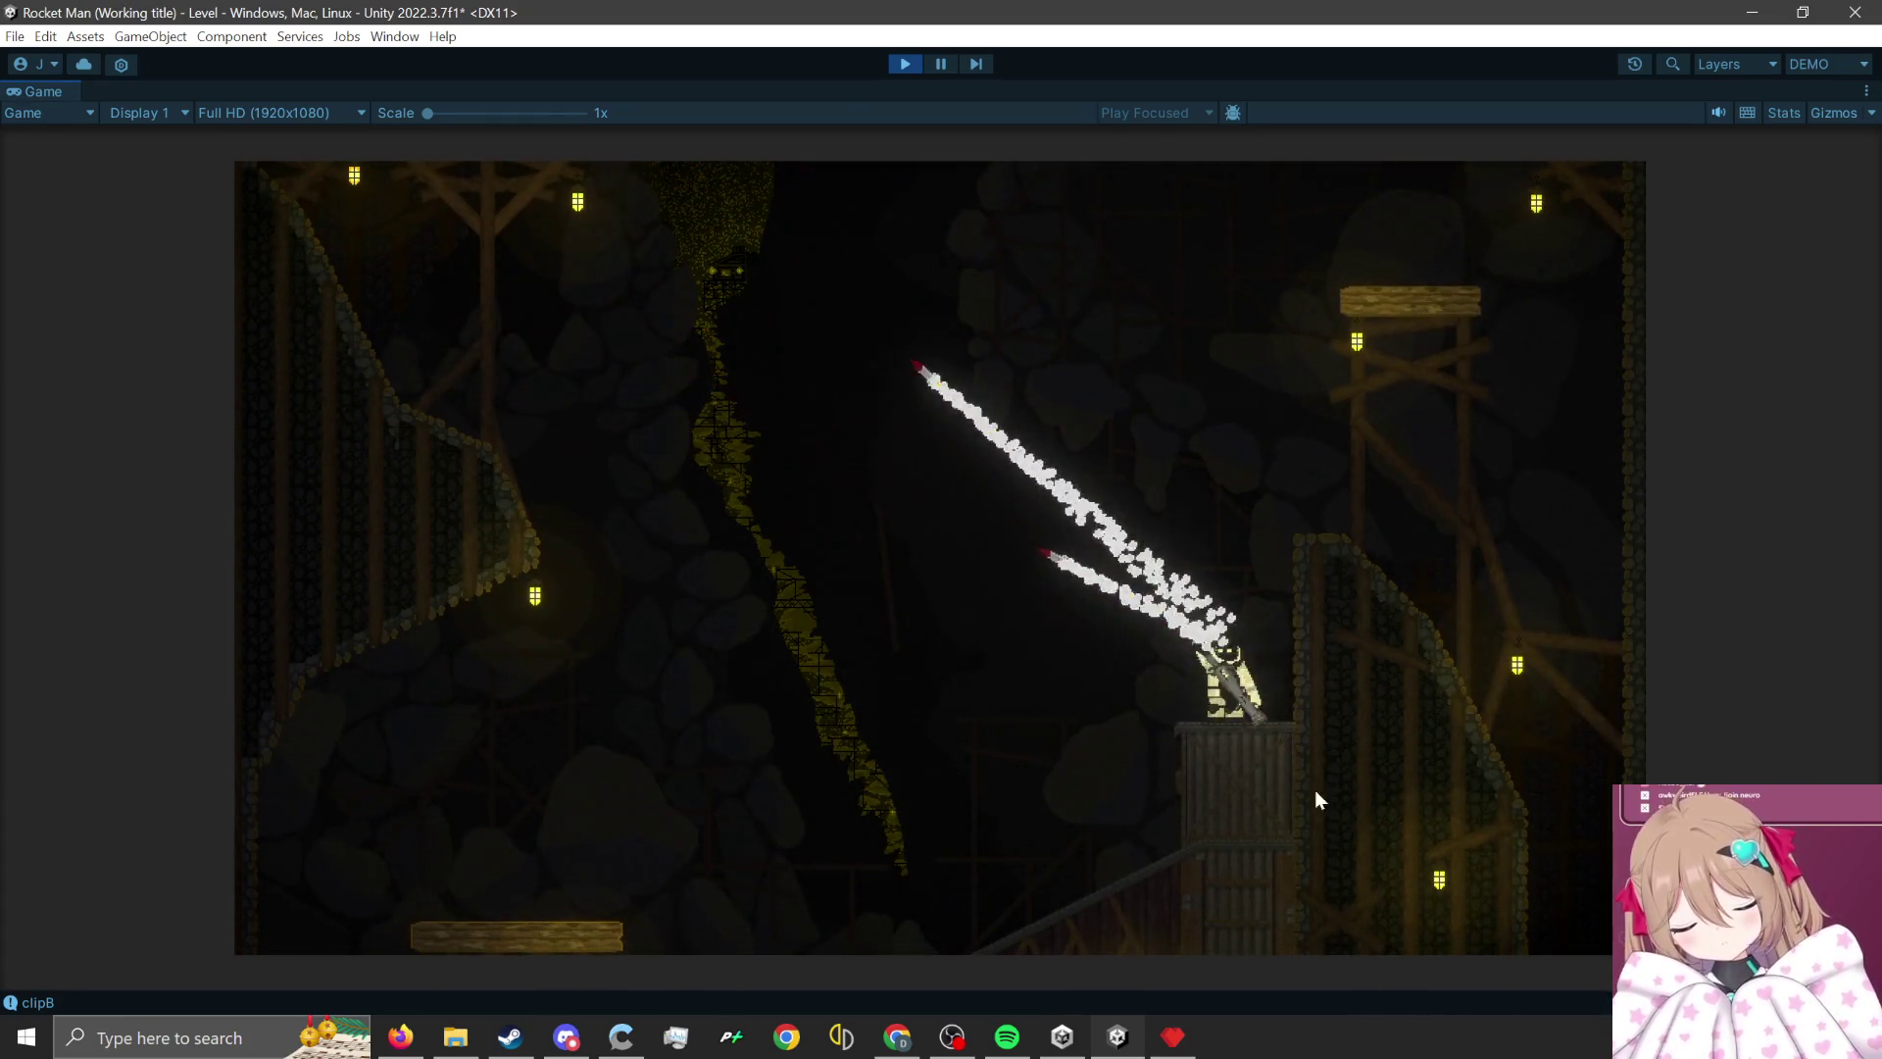
pyautogui.click(1348, 824)
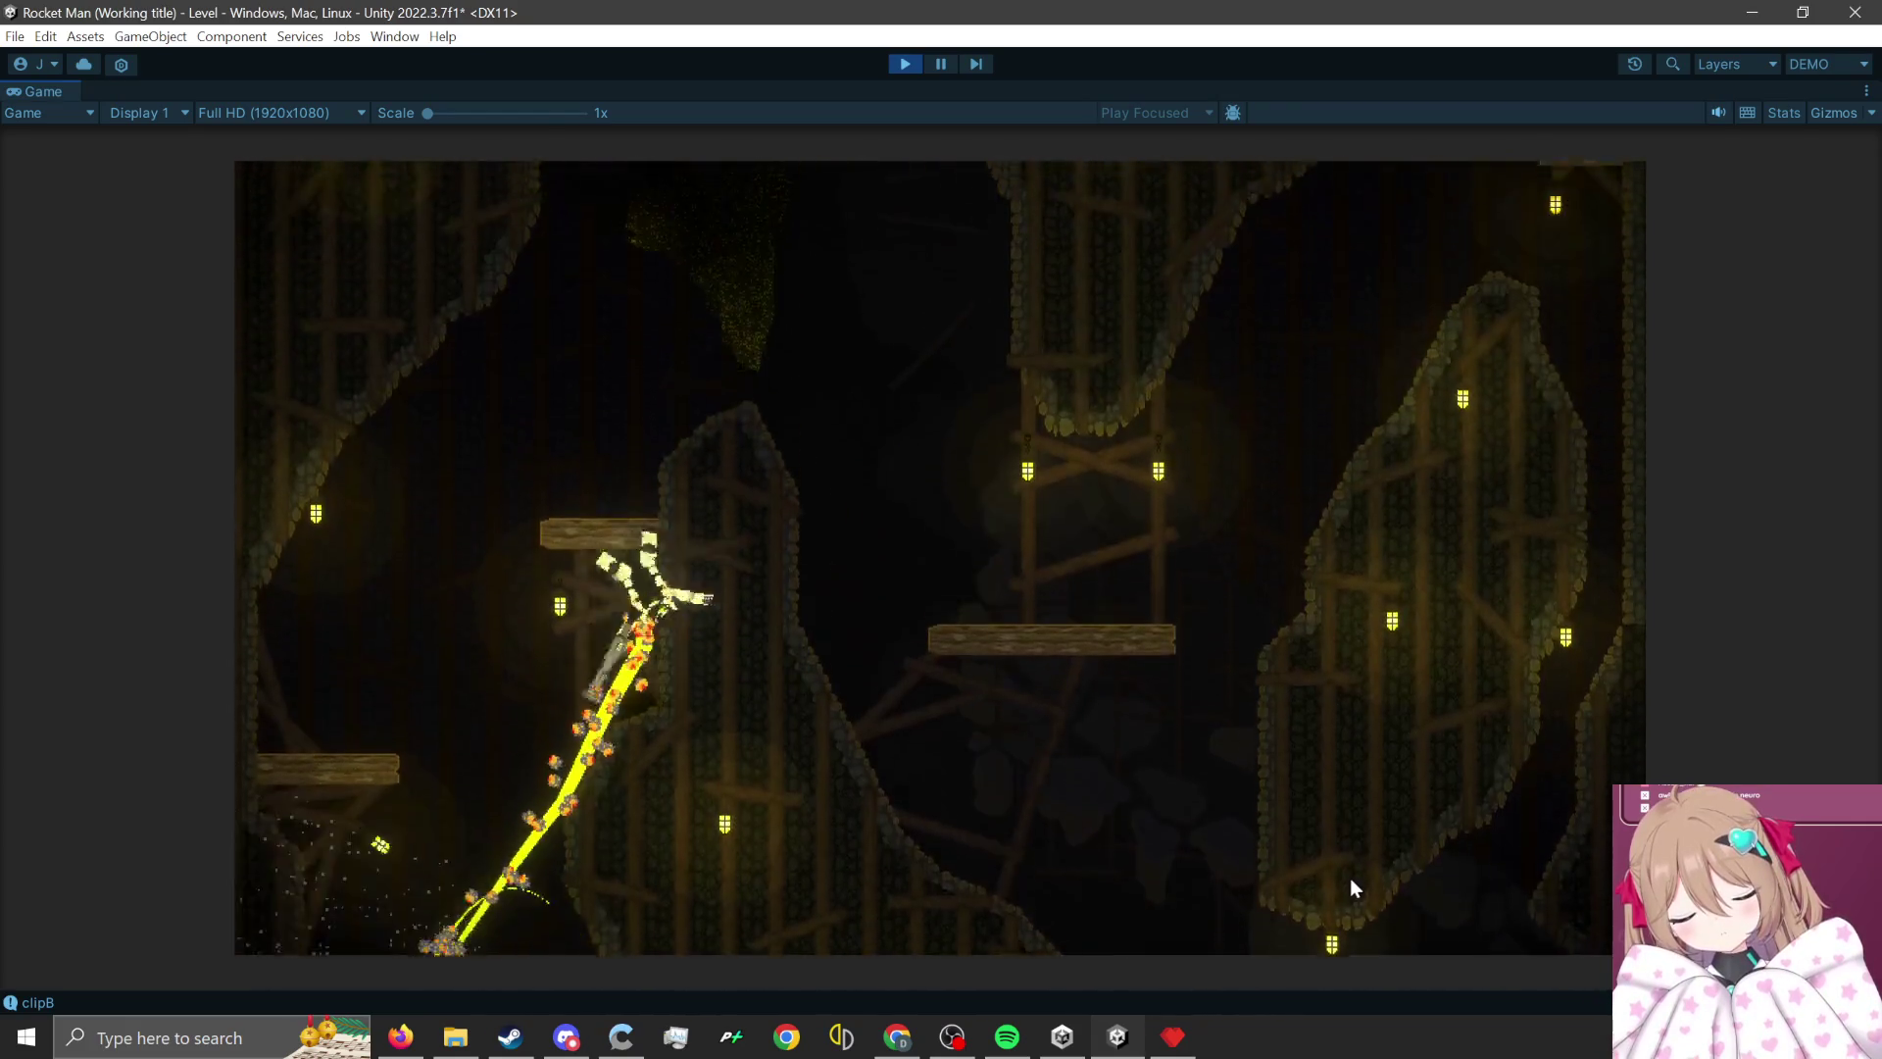
pyautogui.click(549, 912)
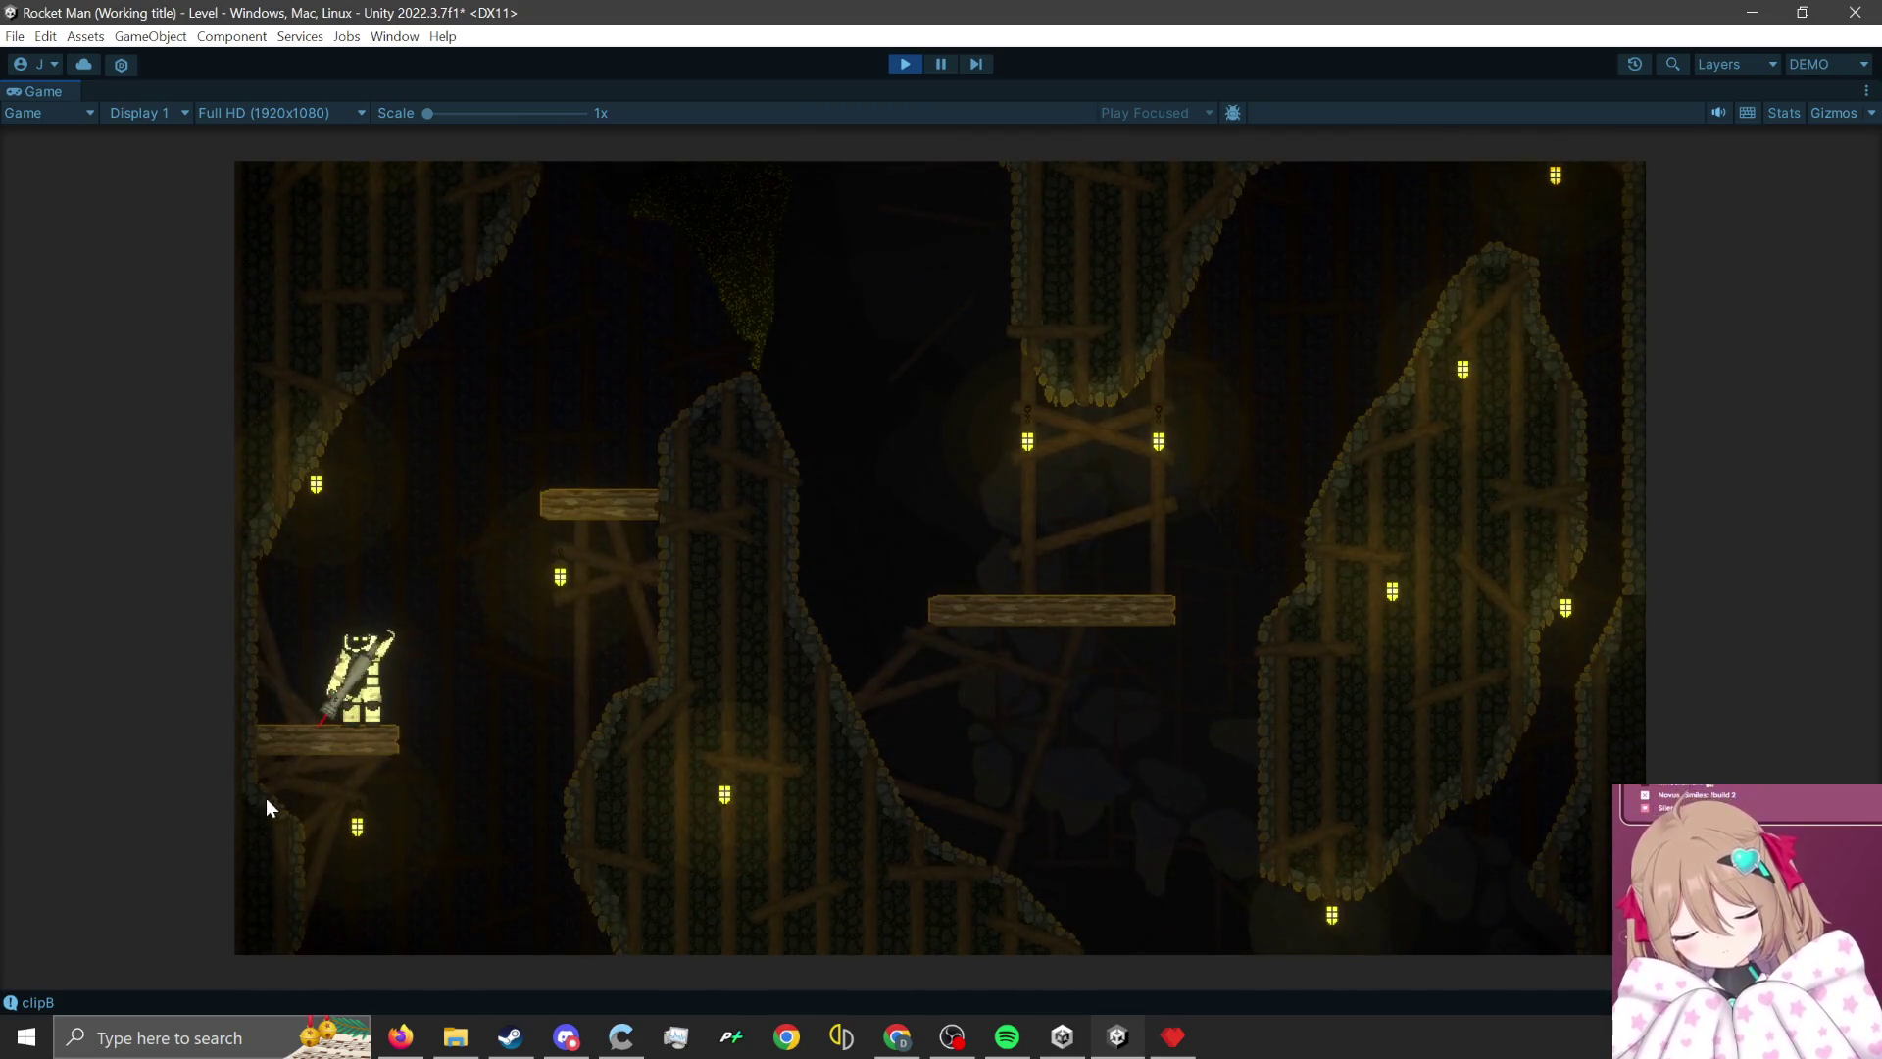
pyautogui.click(267, 800)
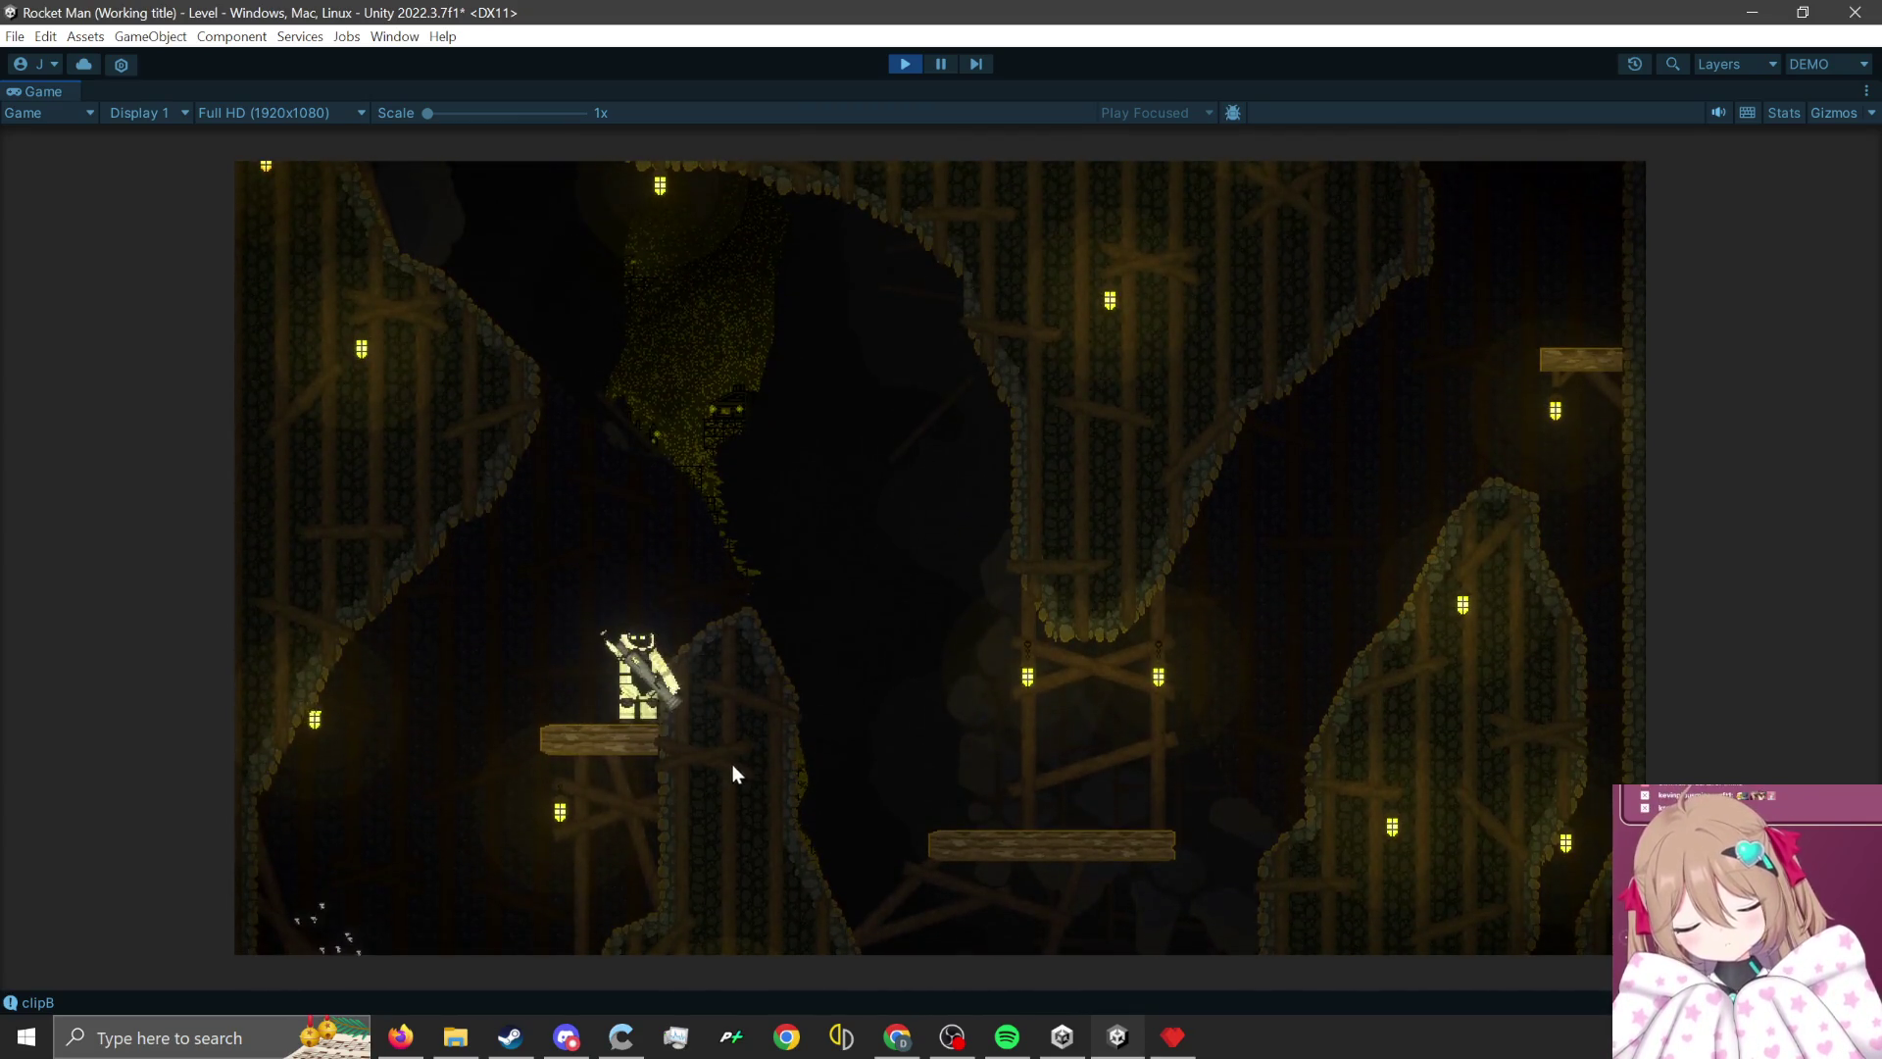
pyautogui.click(485, 836)
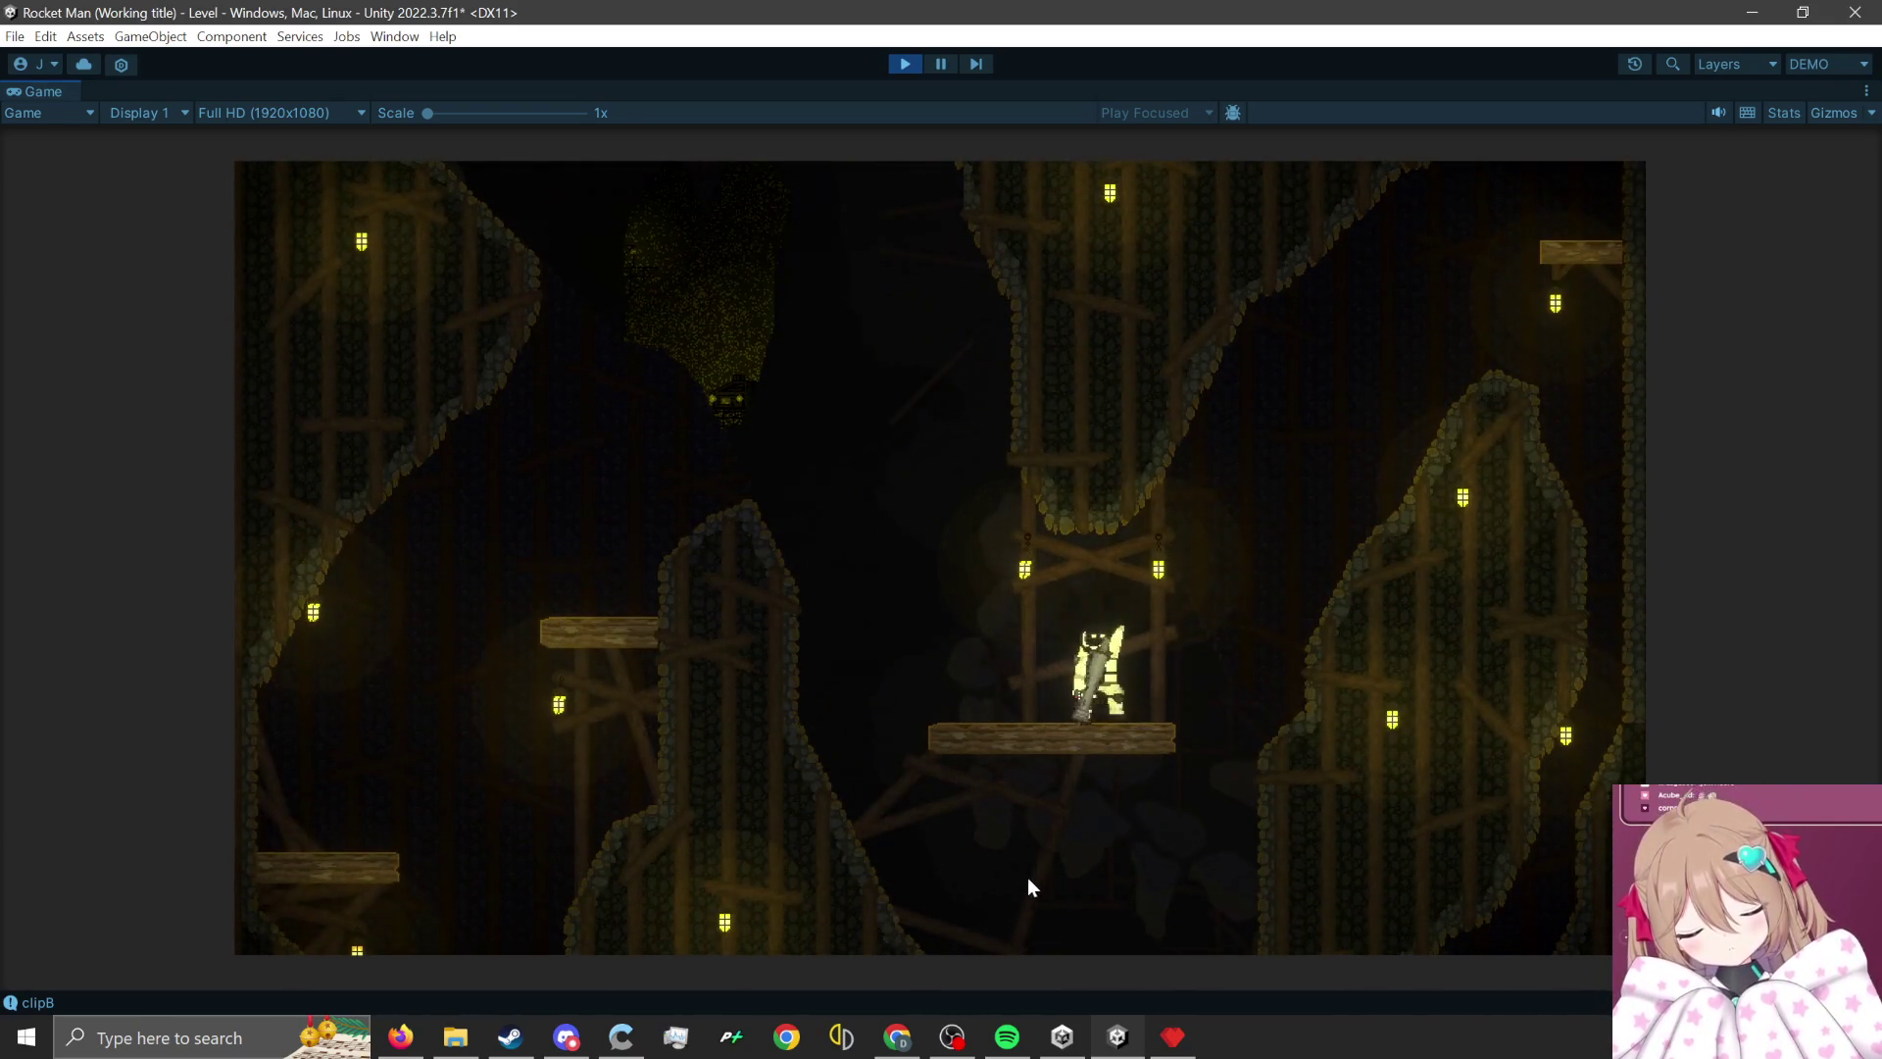
pyautogui.click(1021, 907)
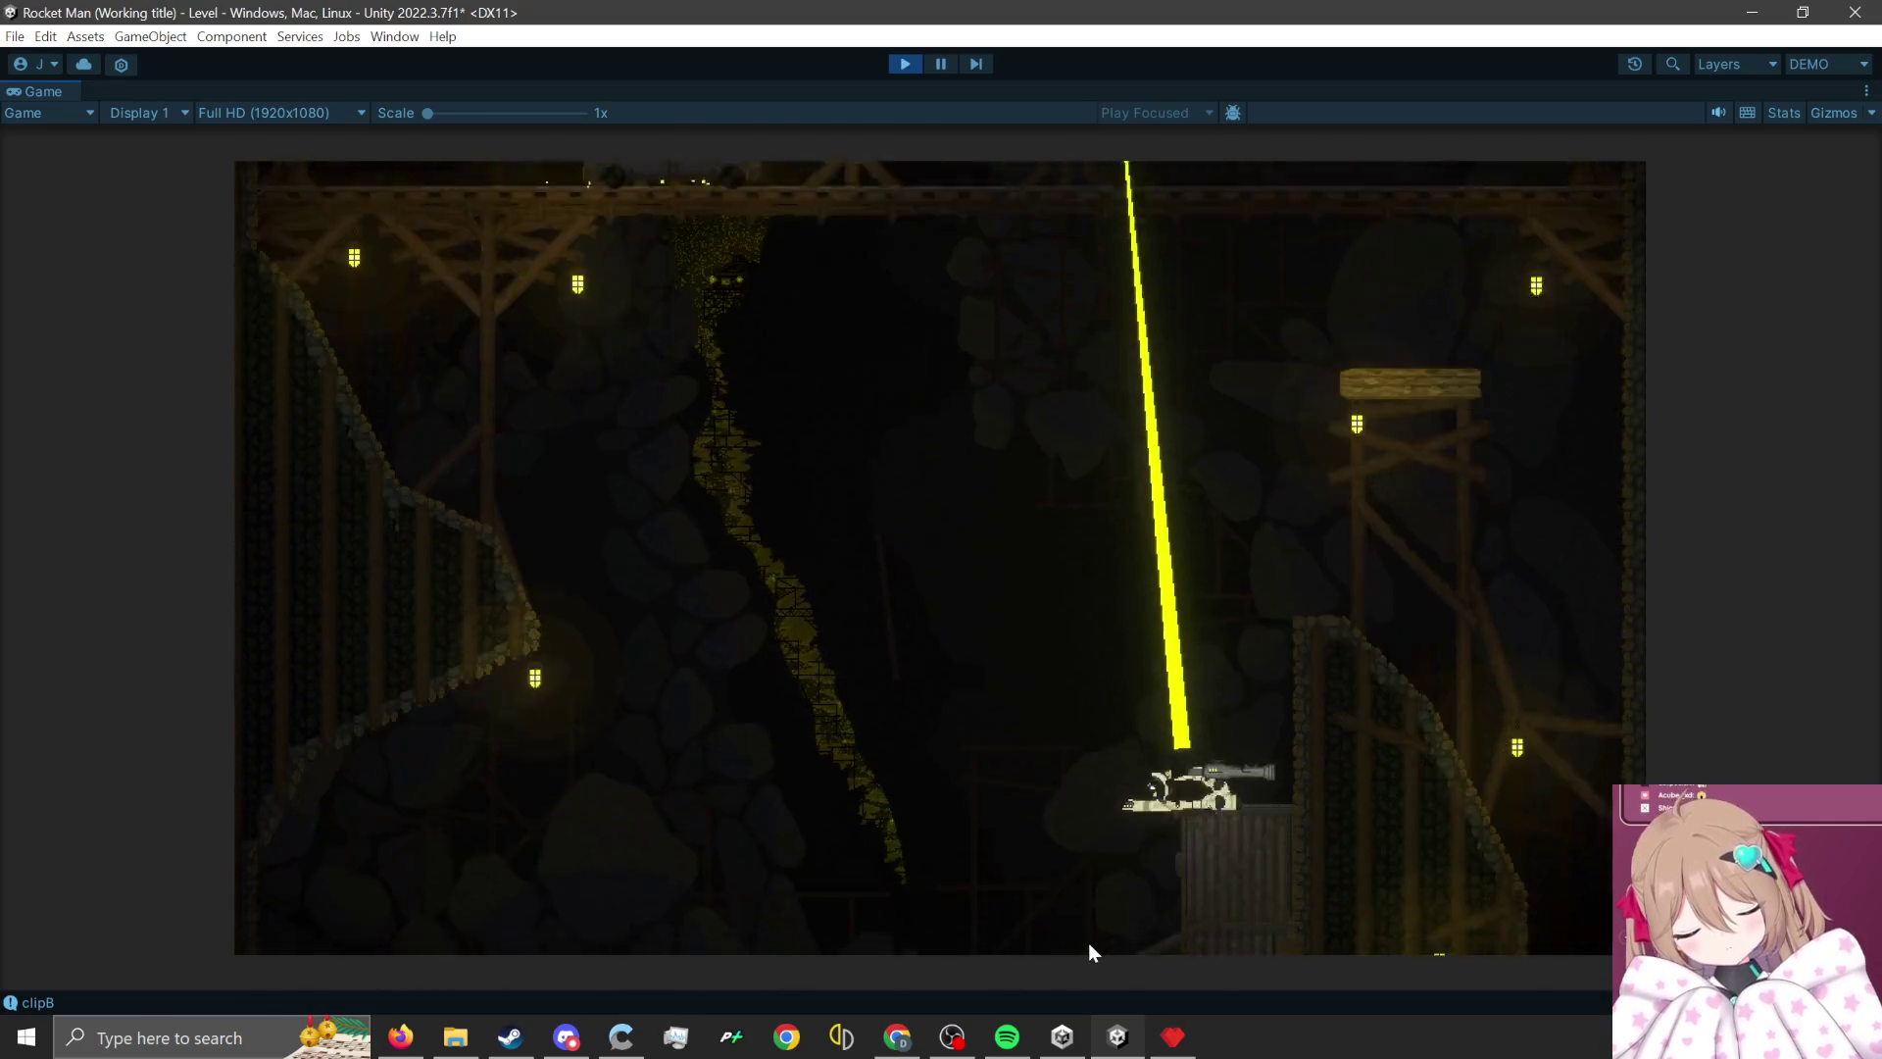
pyautogui.click(1135, 951)
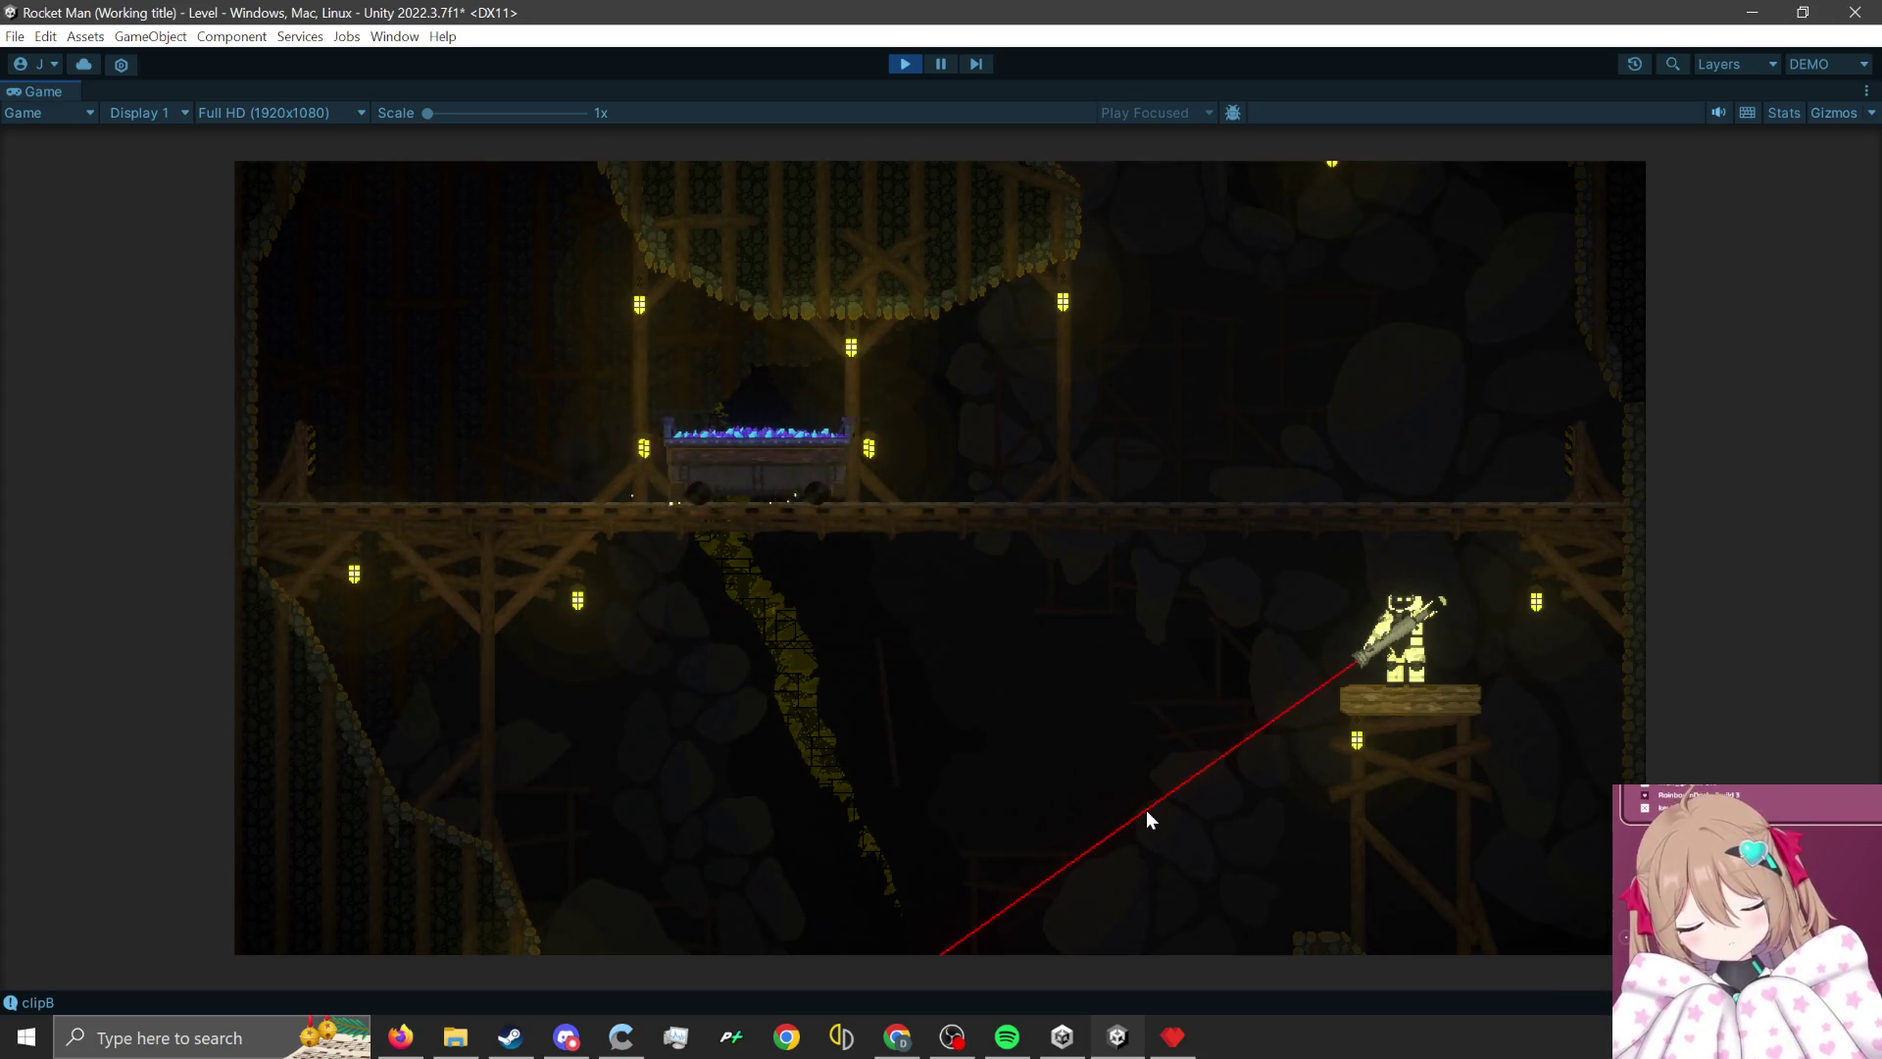
# - Rocket-jump onto the mine cart, across the next platforms and down into a new area
pyautogui.click(1498, 802)
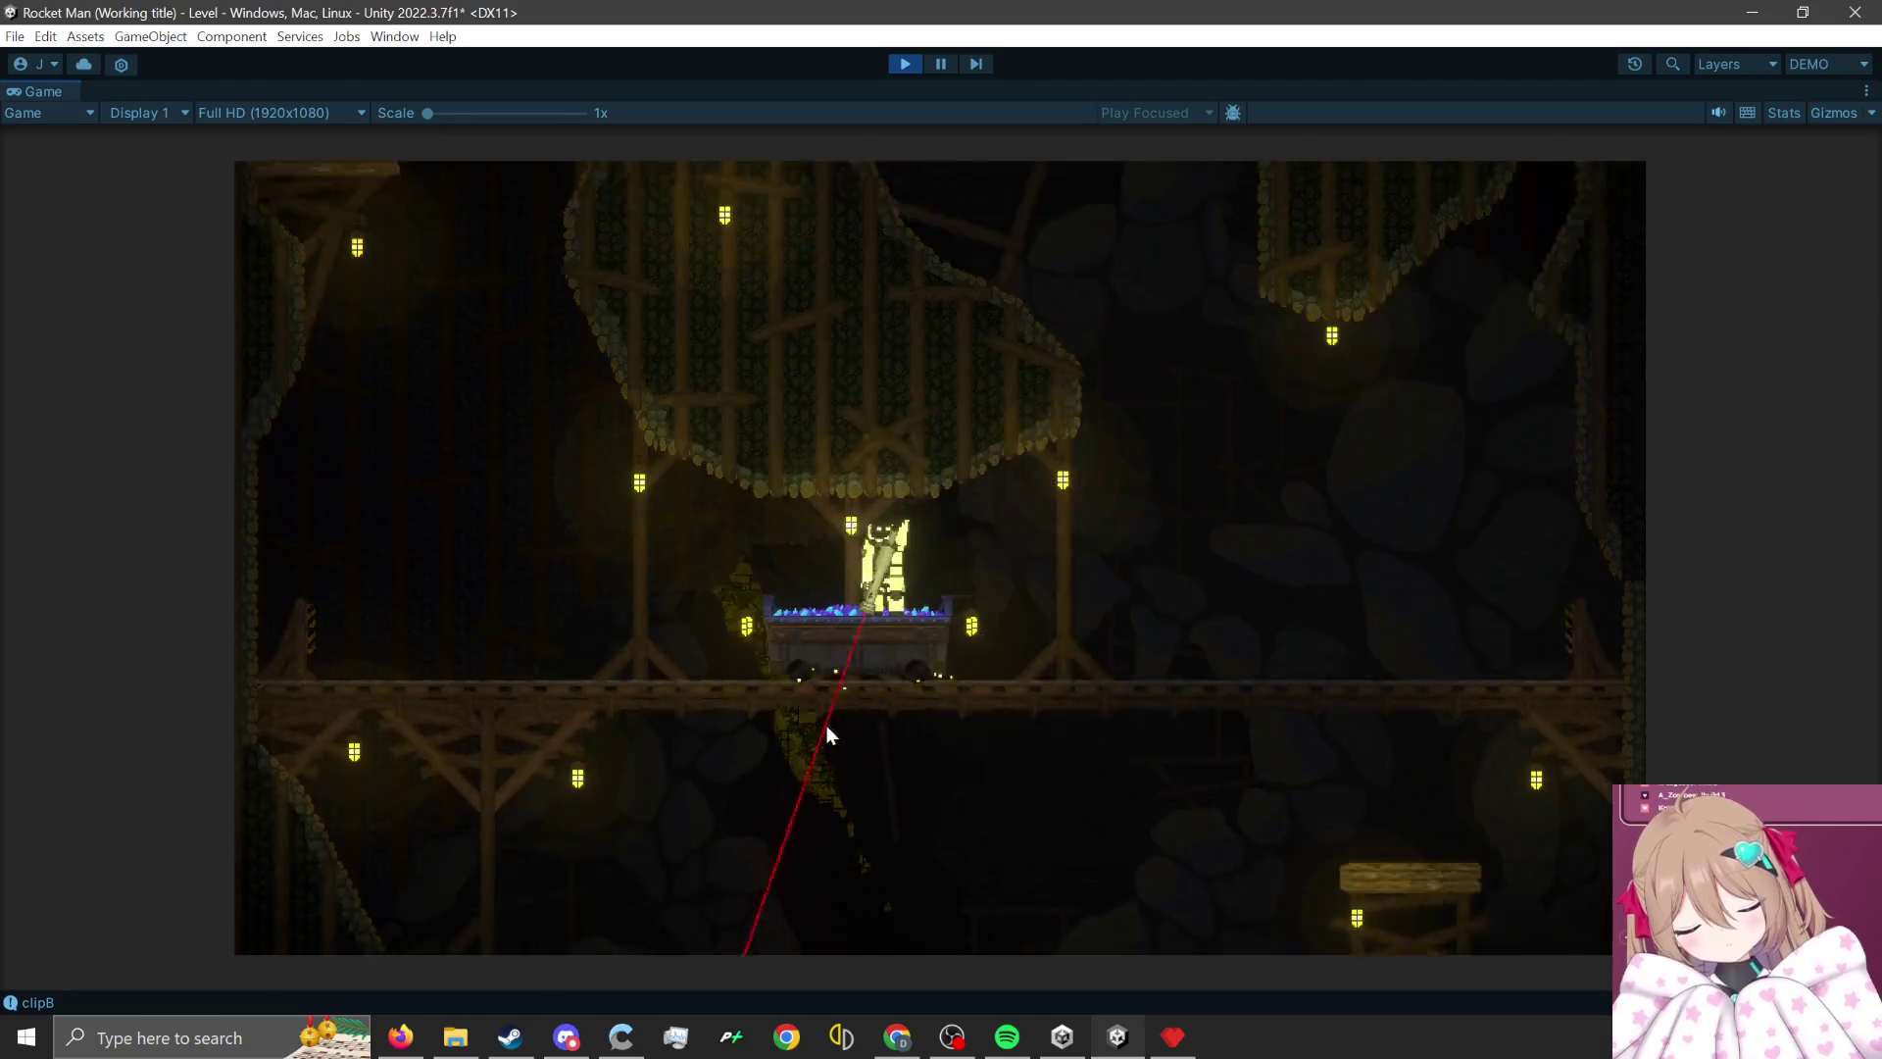
pyautogui.click(706, 866)
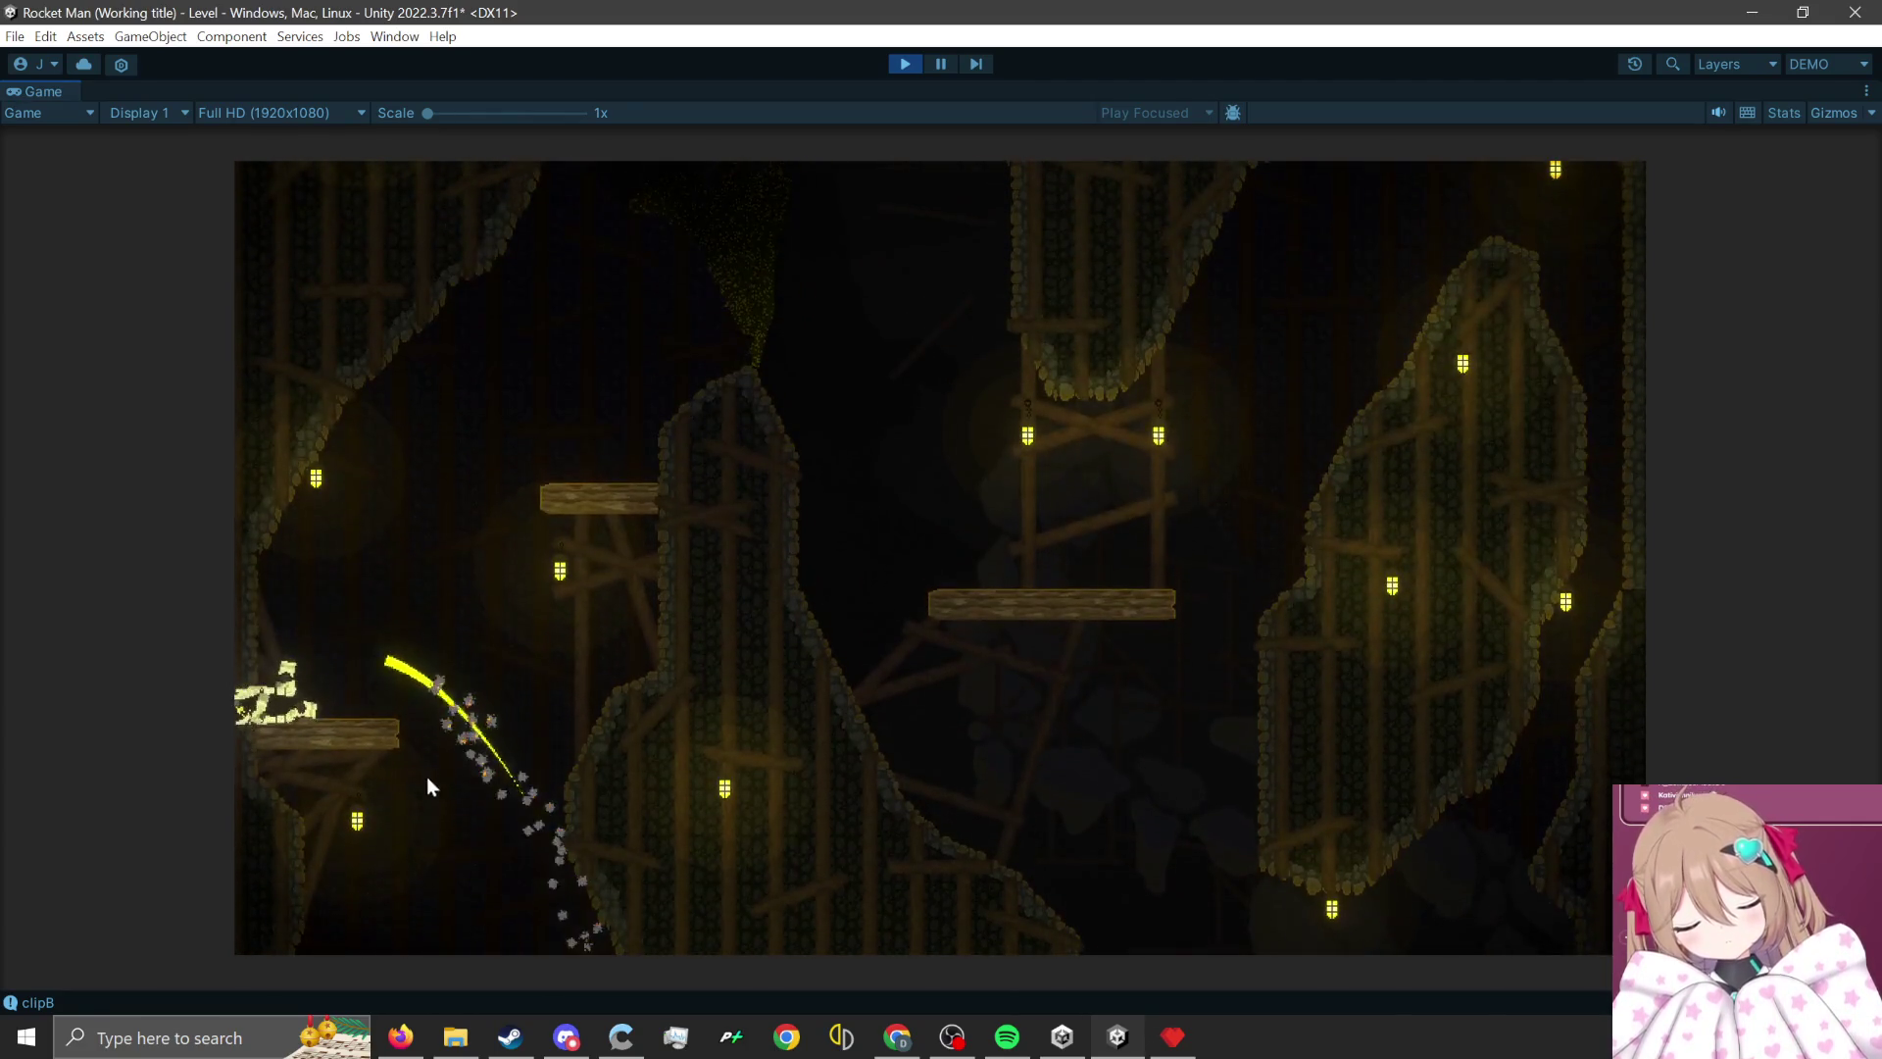
pyautogui.click(343, 802)
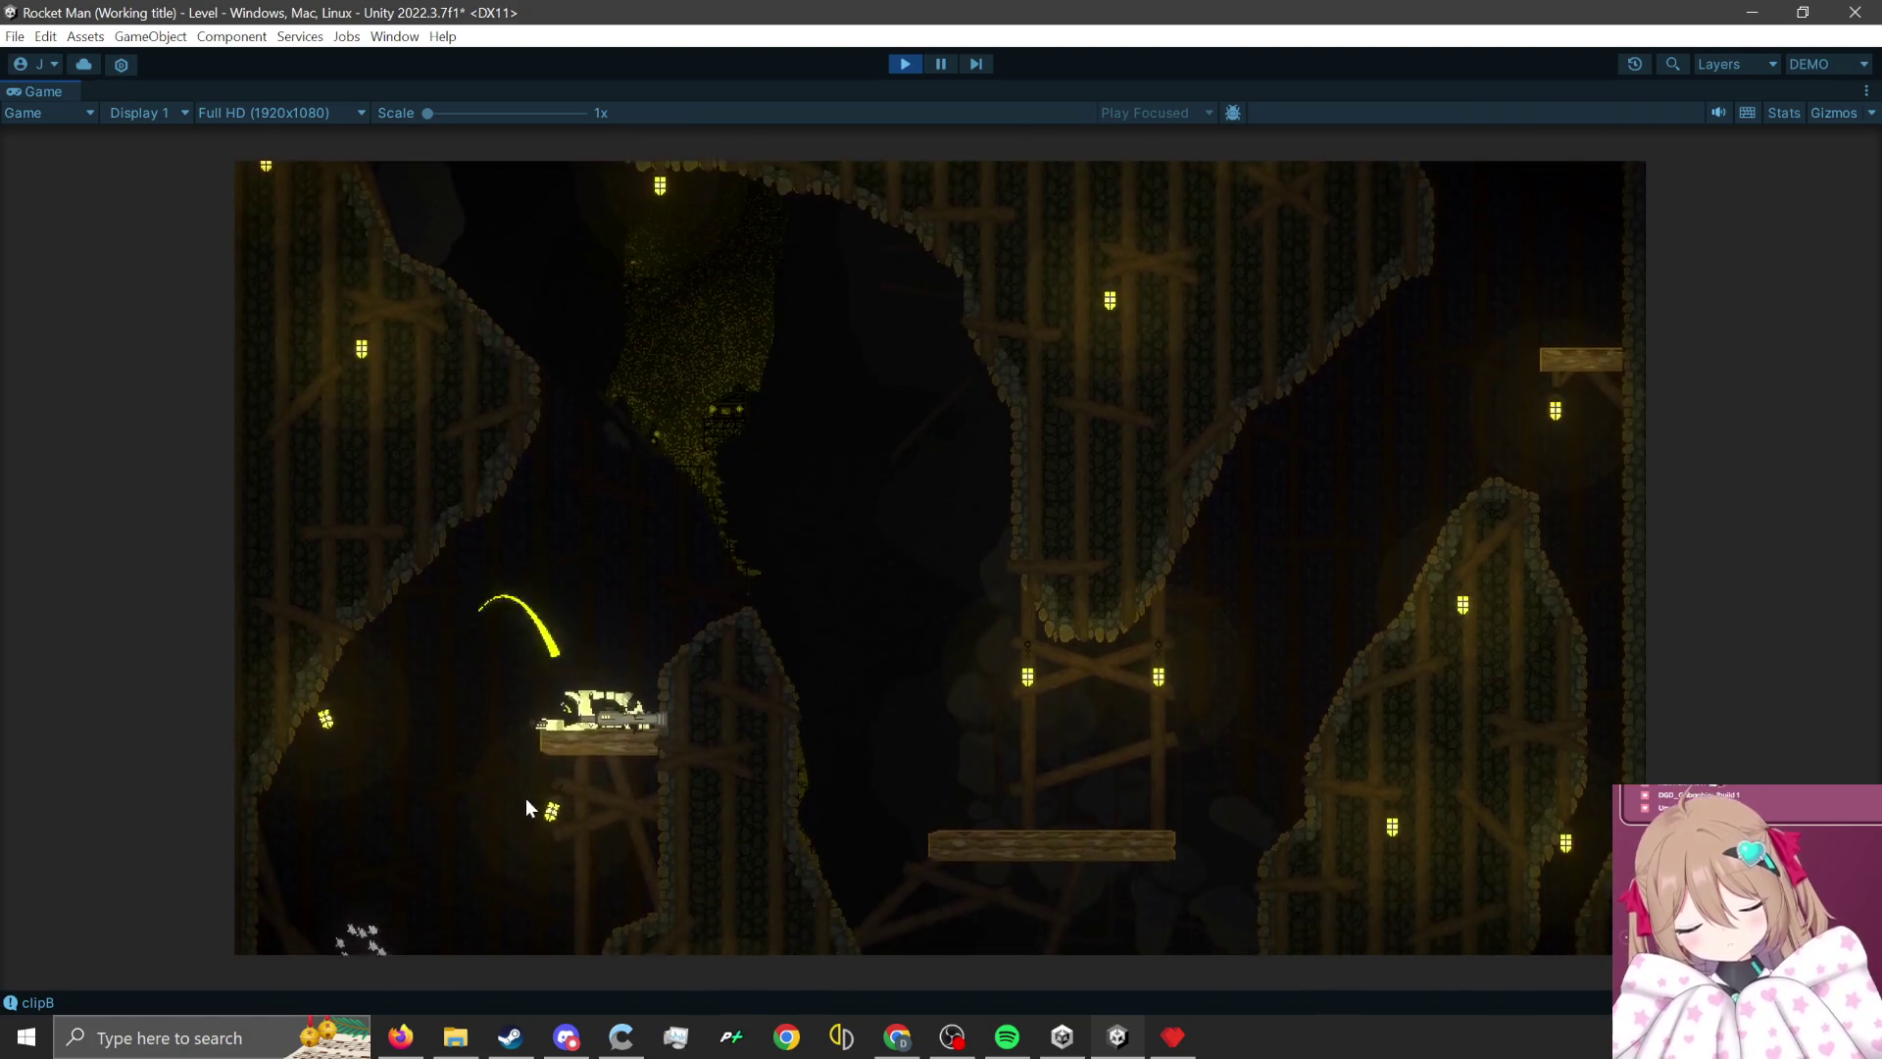
pyautogui.click(485, 779)
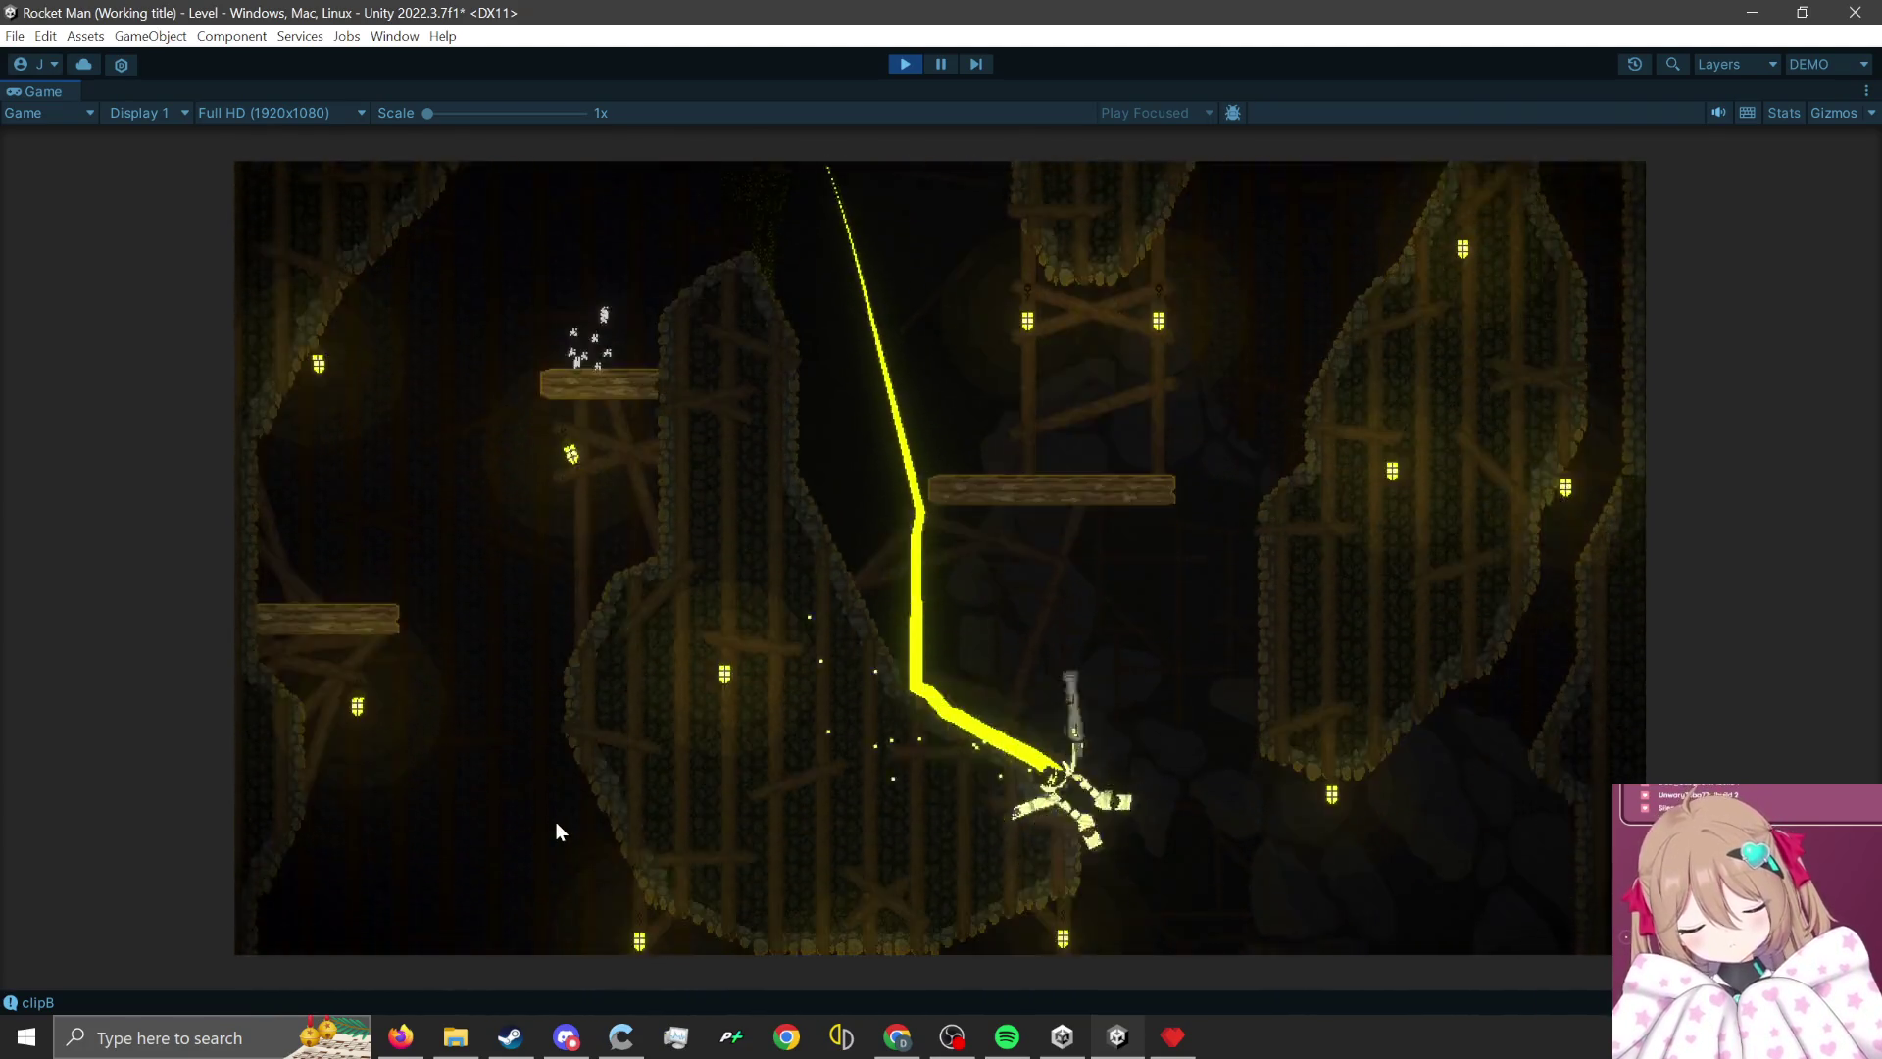
pyautogui.click(1206, 849)
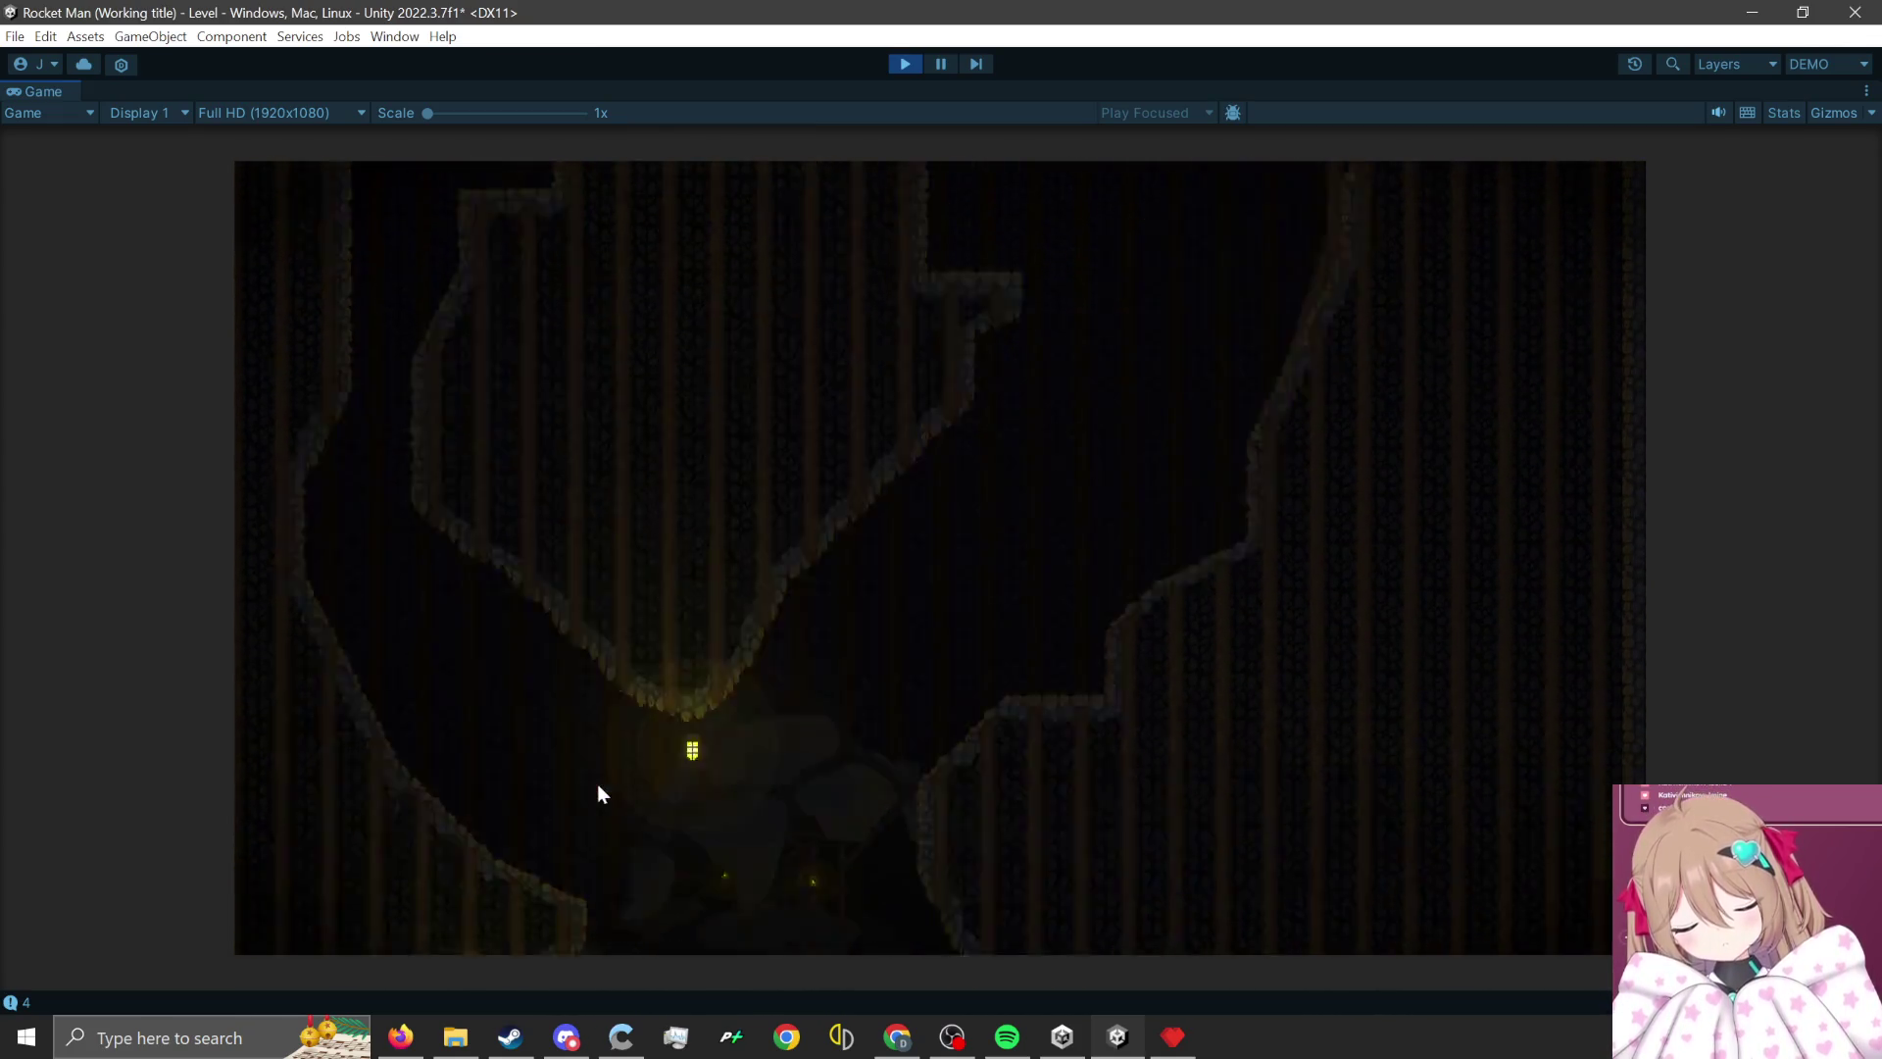
pyautogui.click(1392, 753)
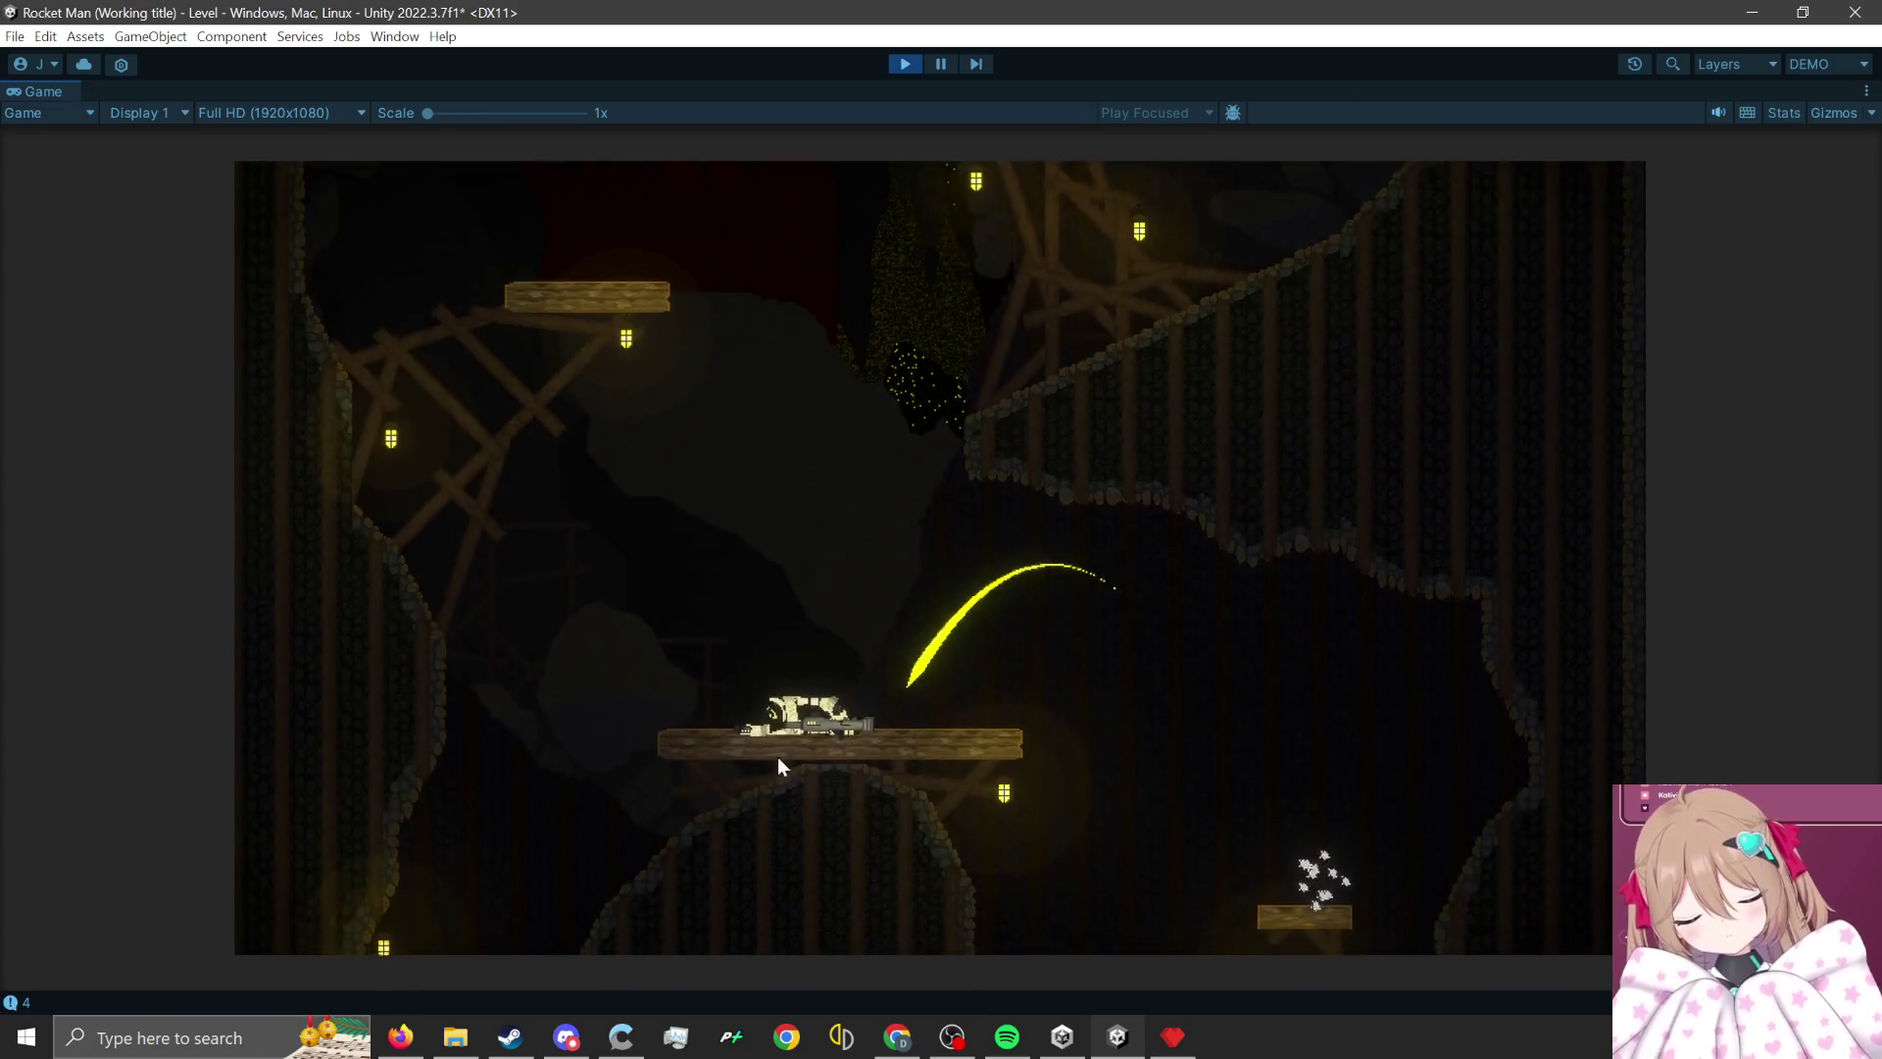
pyautogui.click(859, 855)
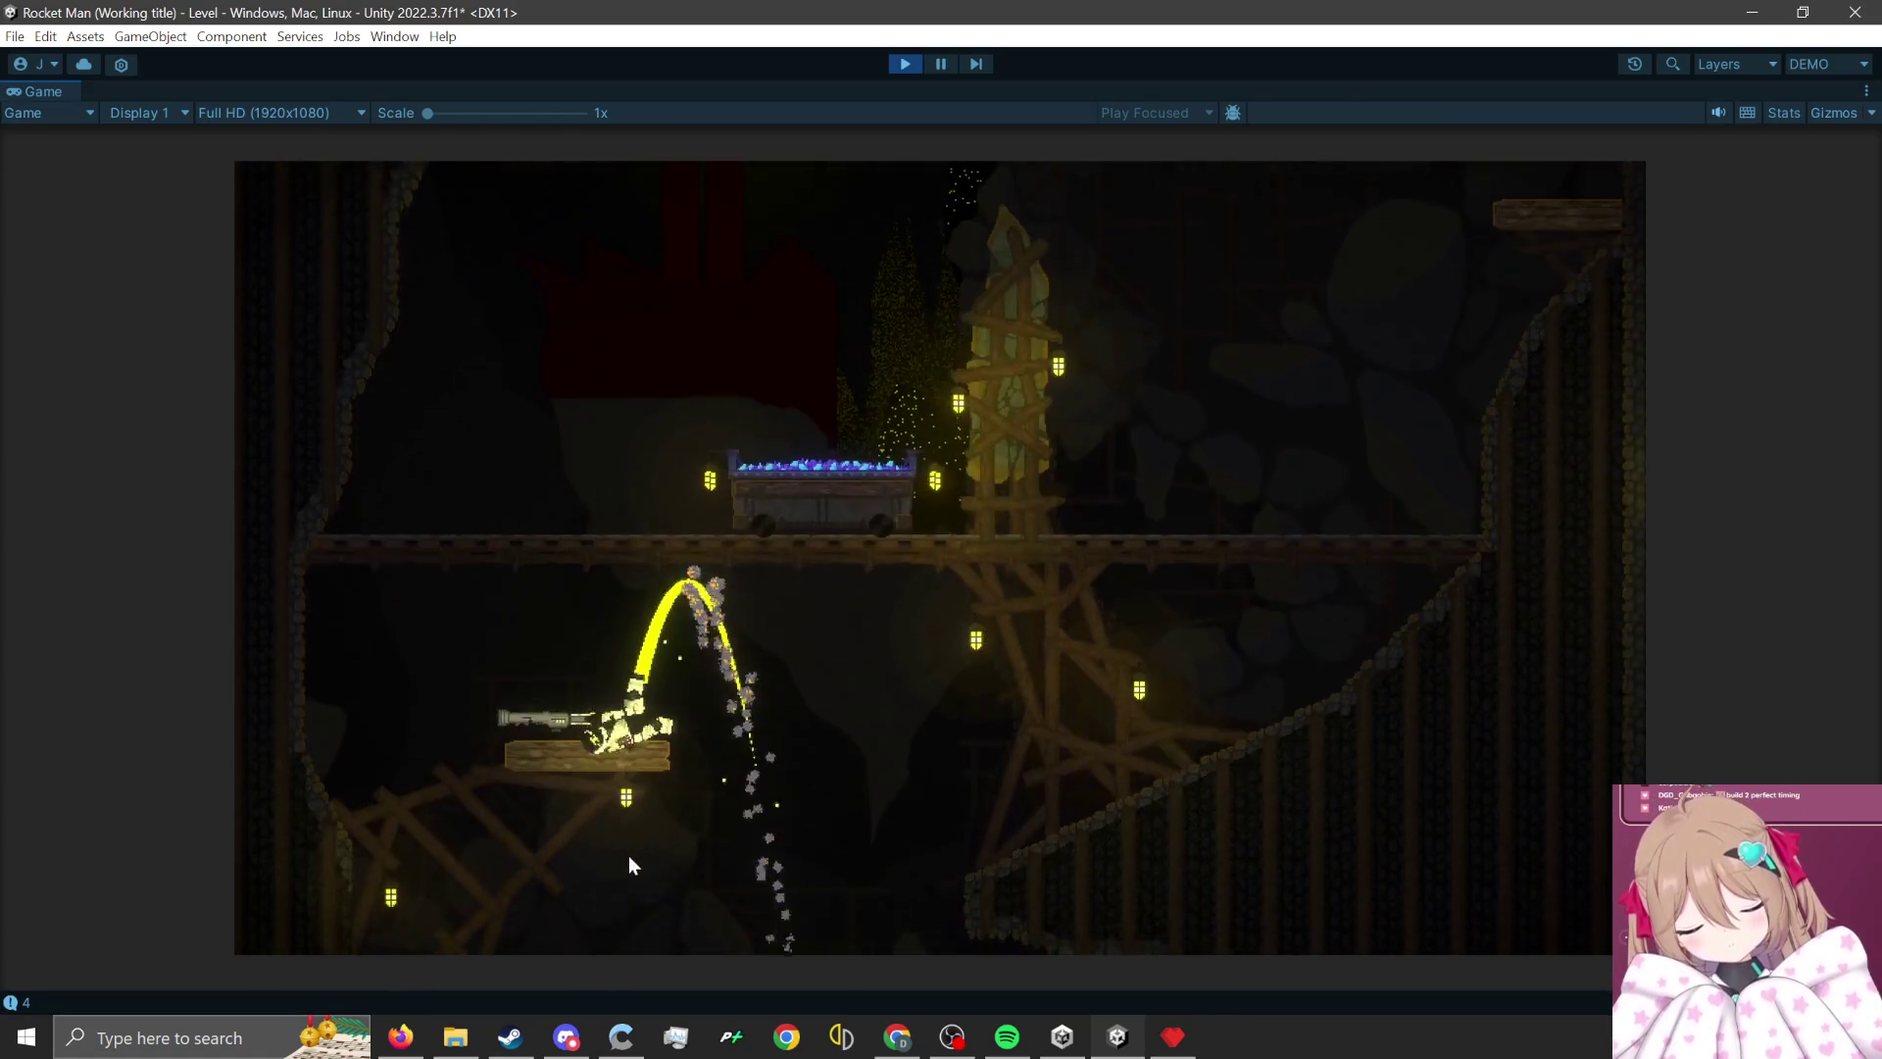
pyautogui.click(536, 841)
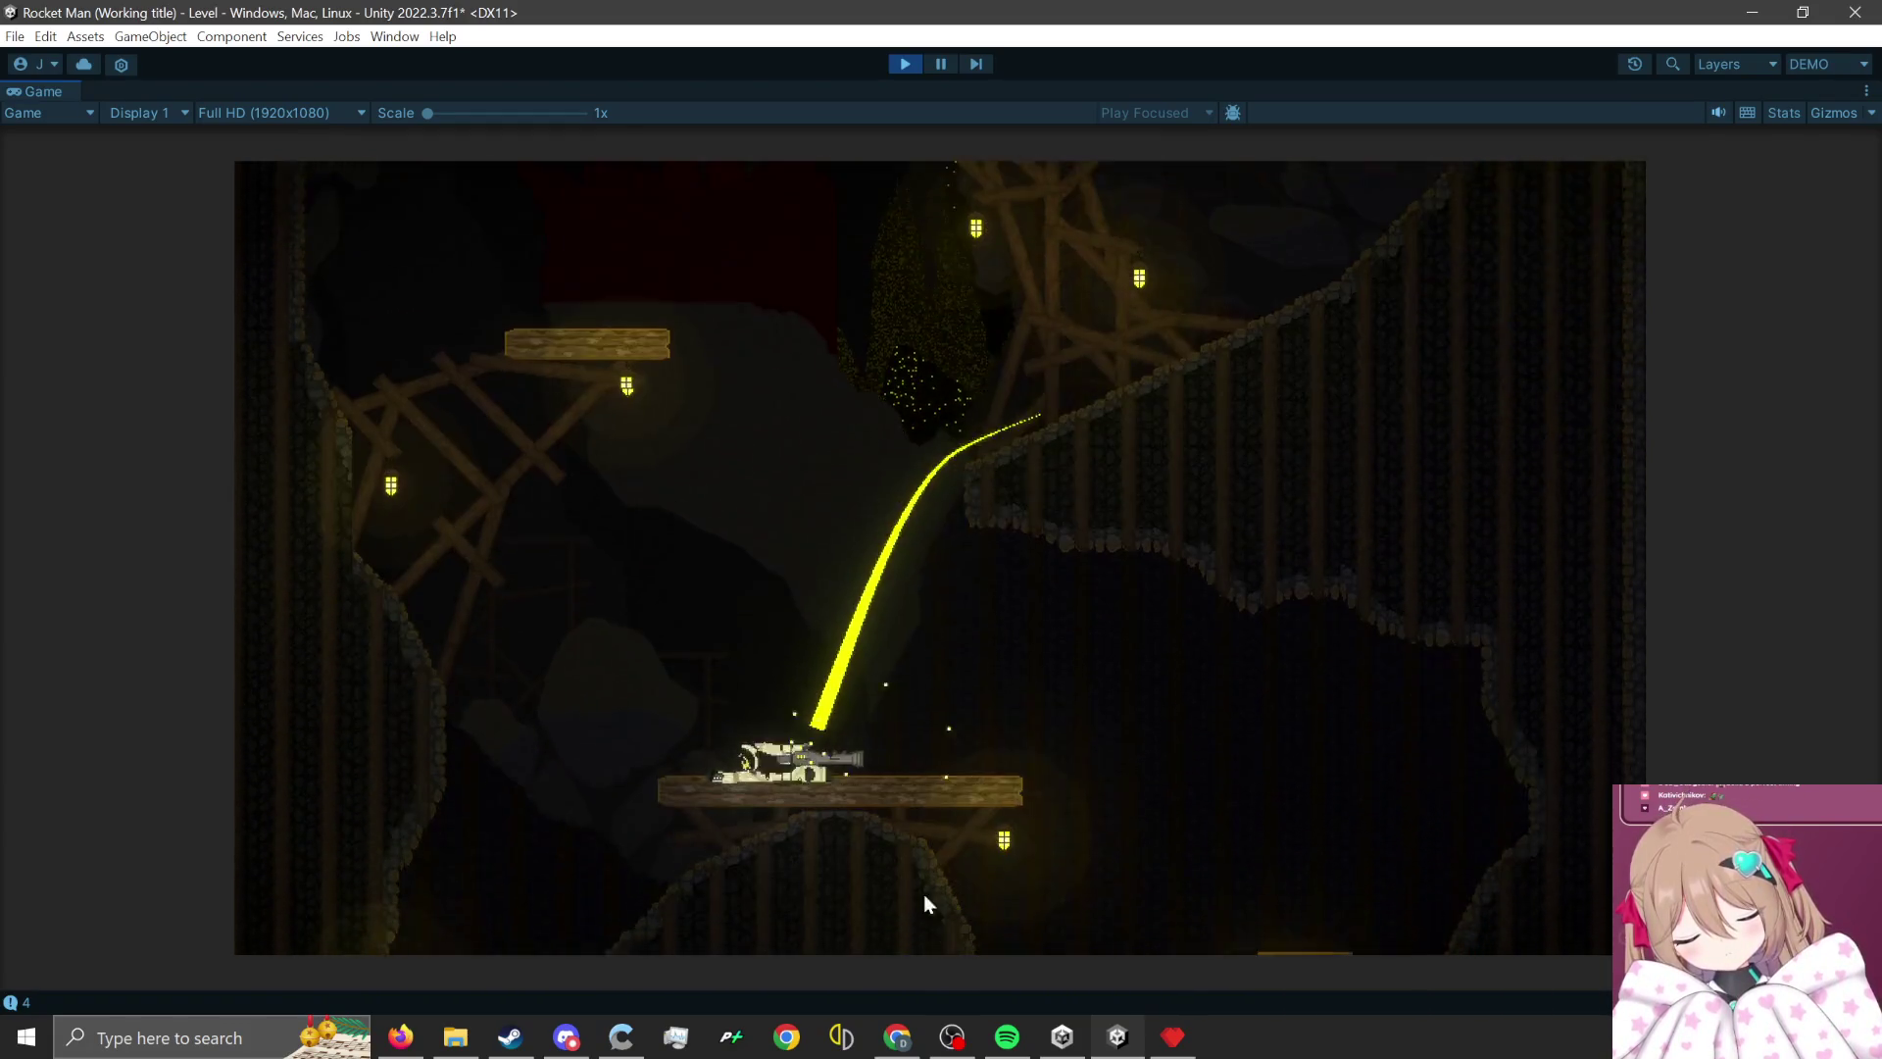
# - Chain rocket jumps across platforms and up onto the higher mine carts and scaffold
pyautogui.click(884, 917)
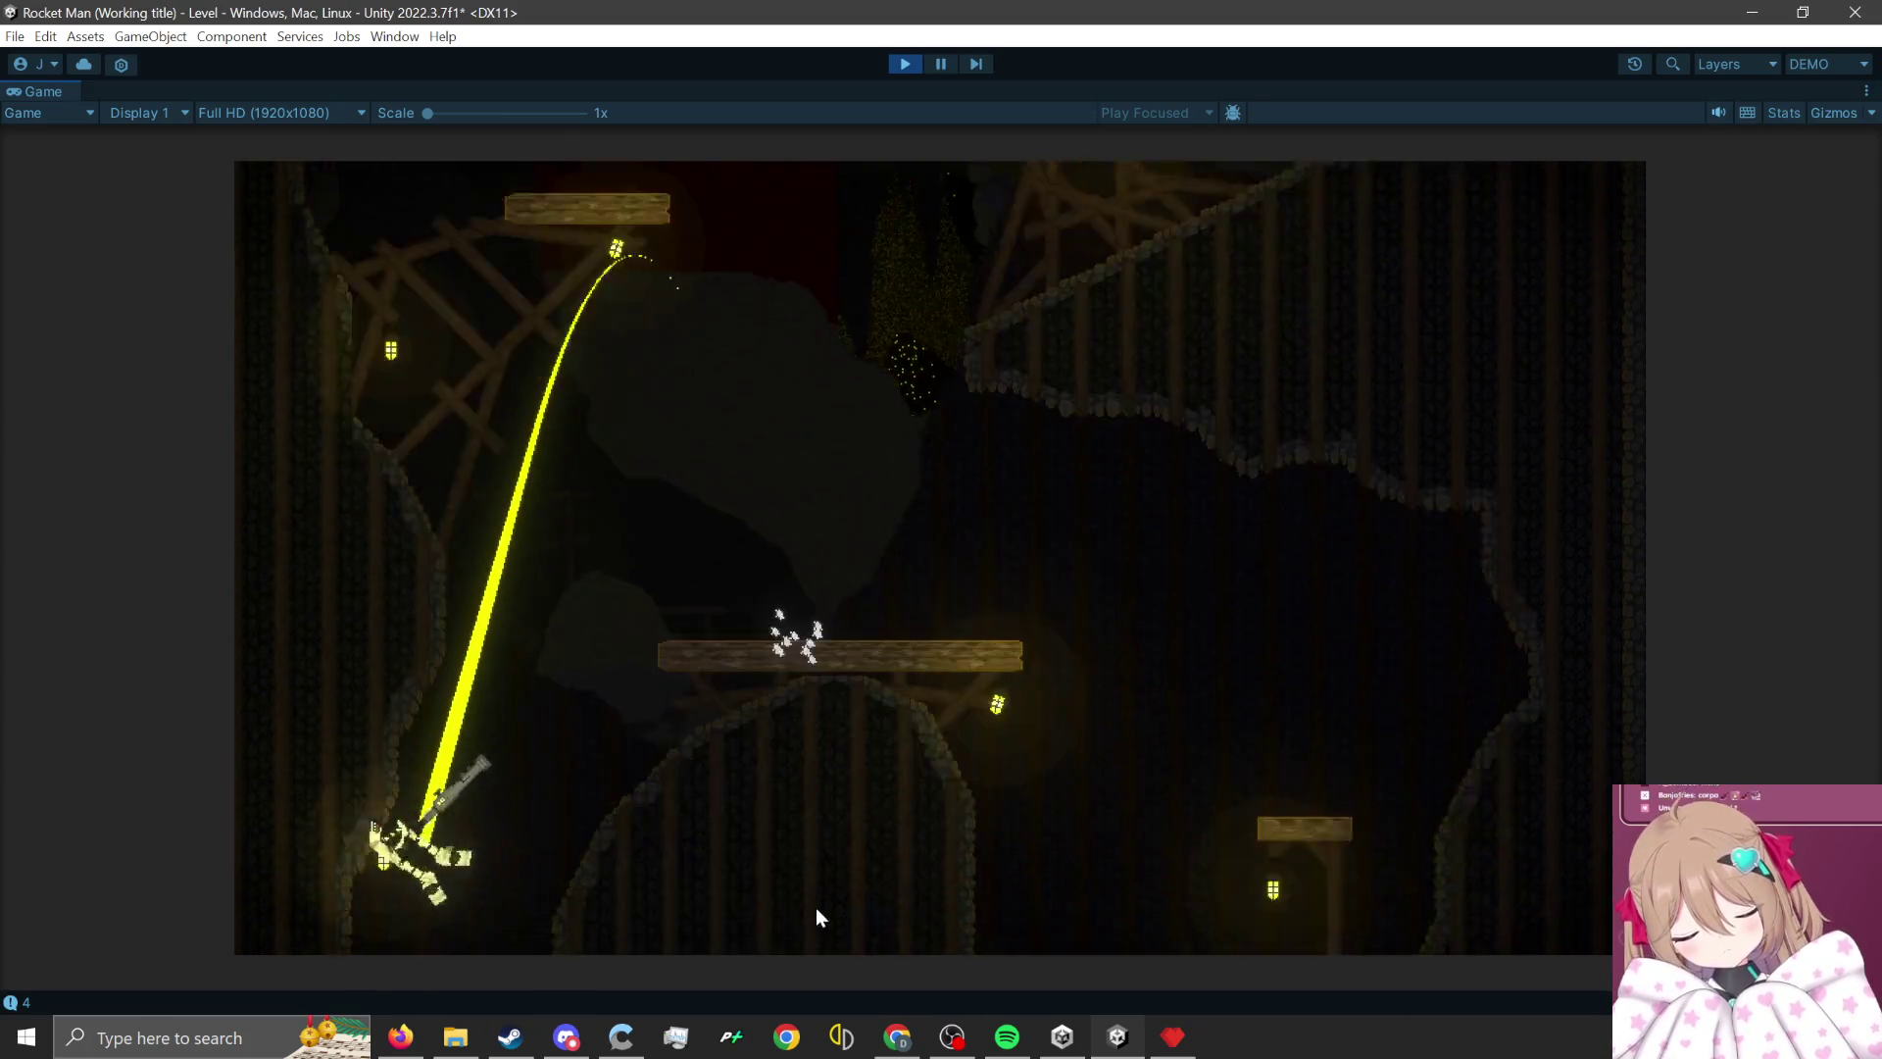
pyautogui.click(798, 832)
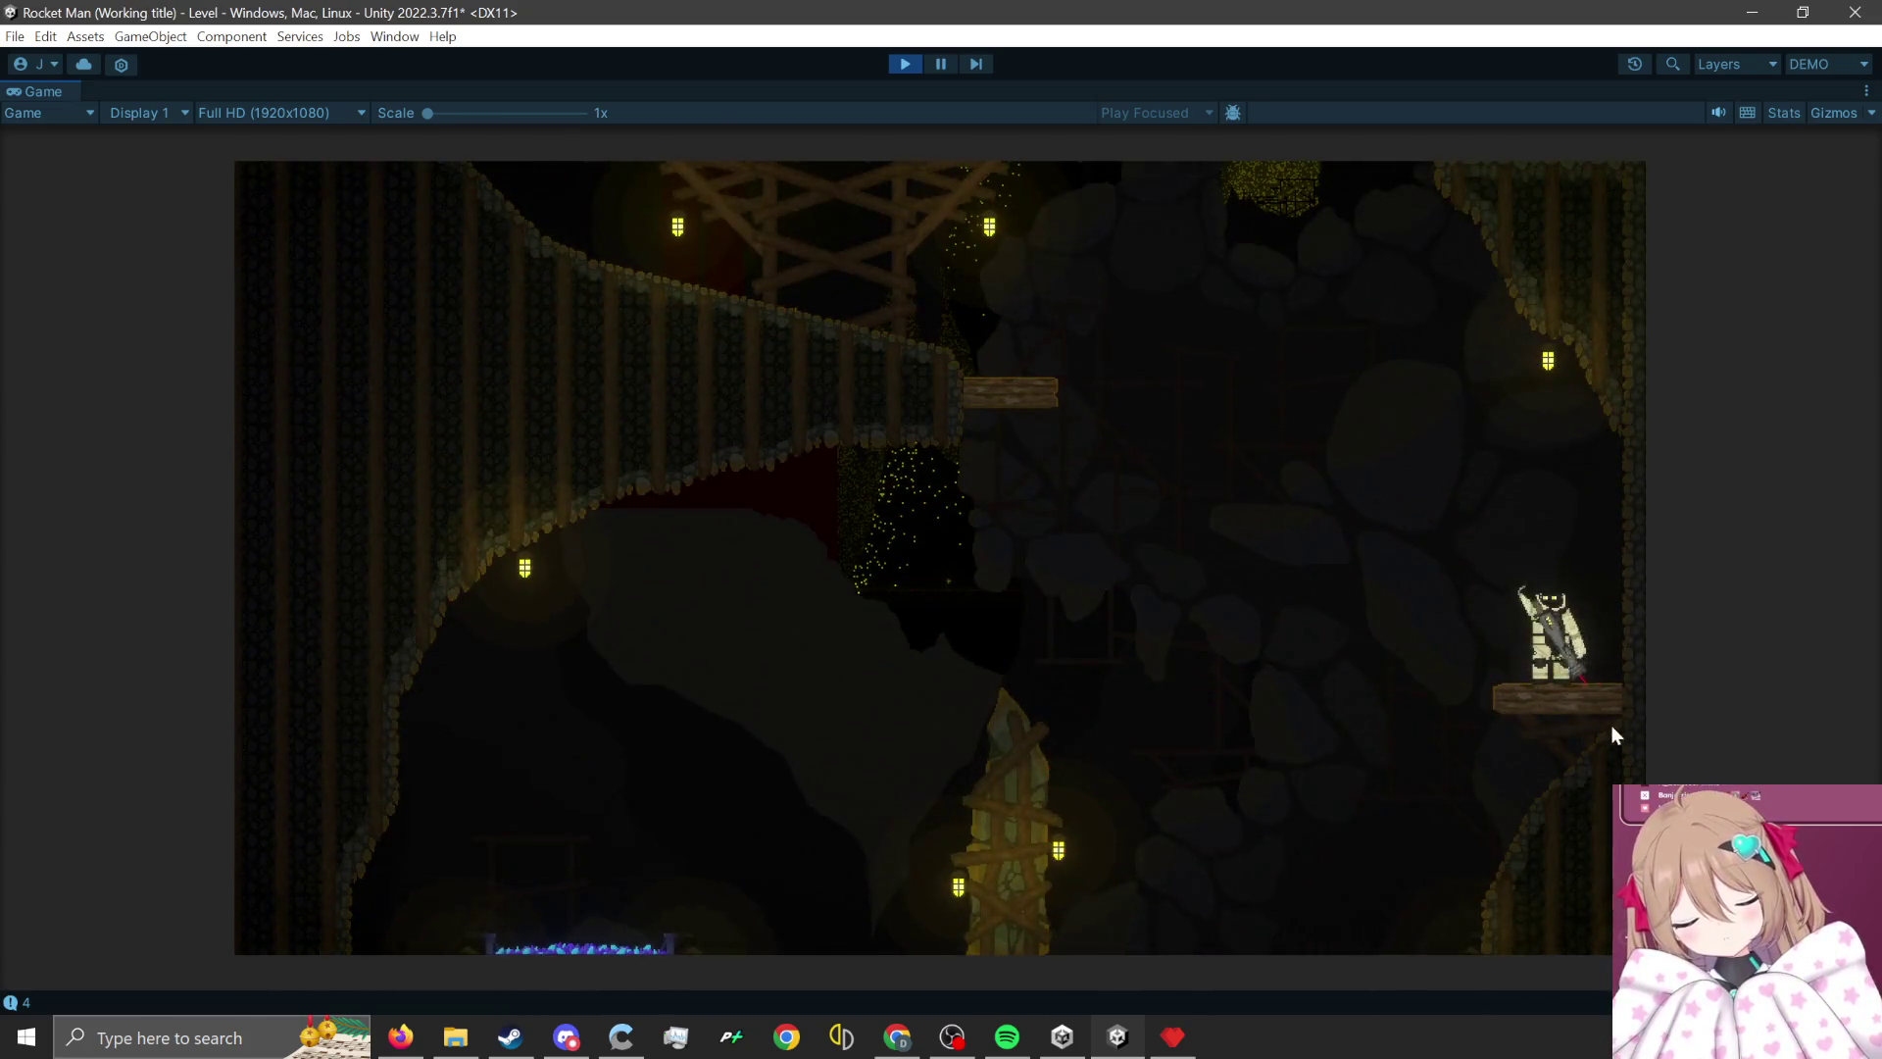
pyautogui.click(1611, 735)
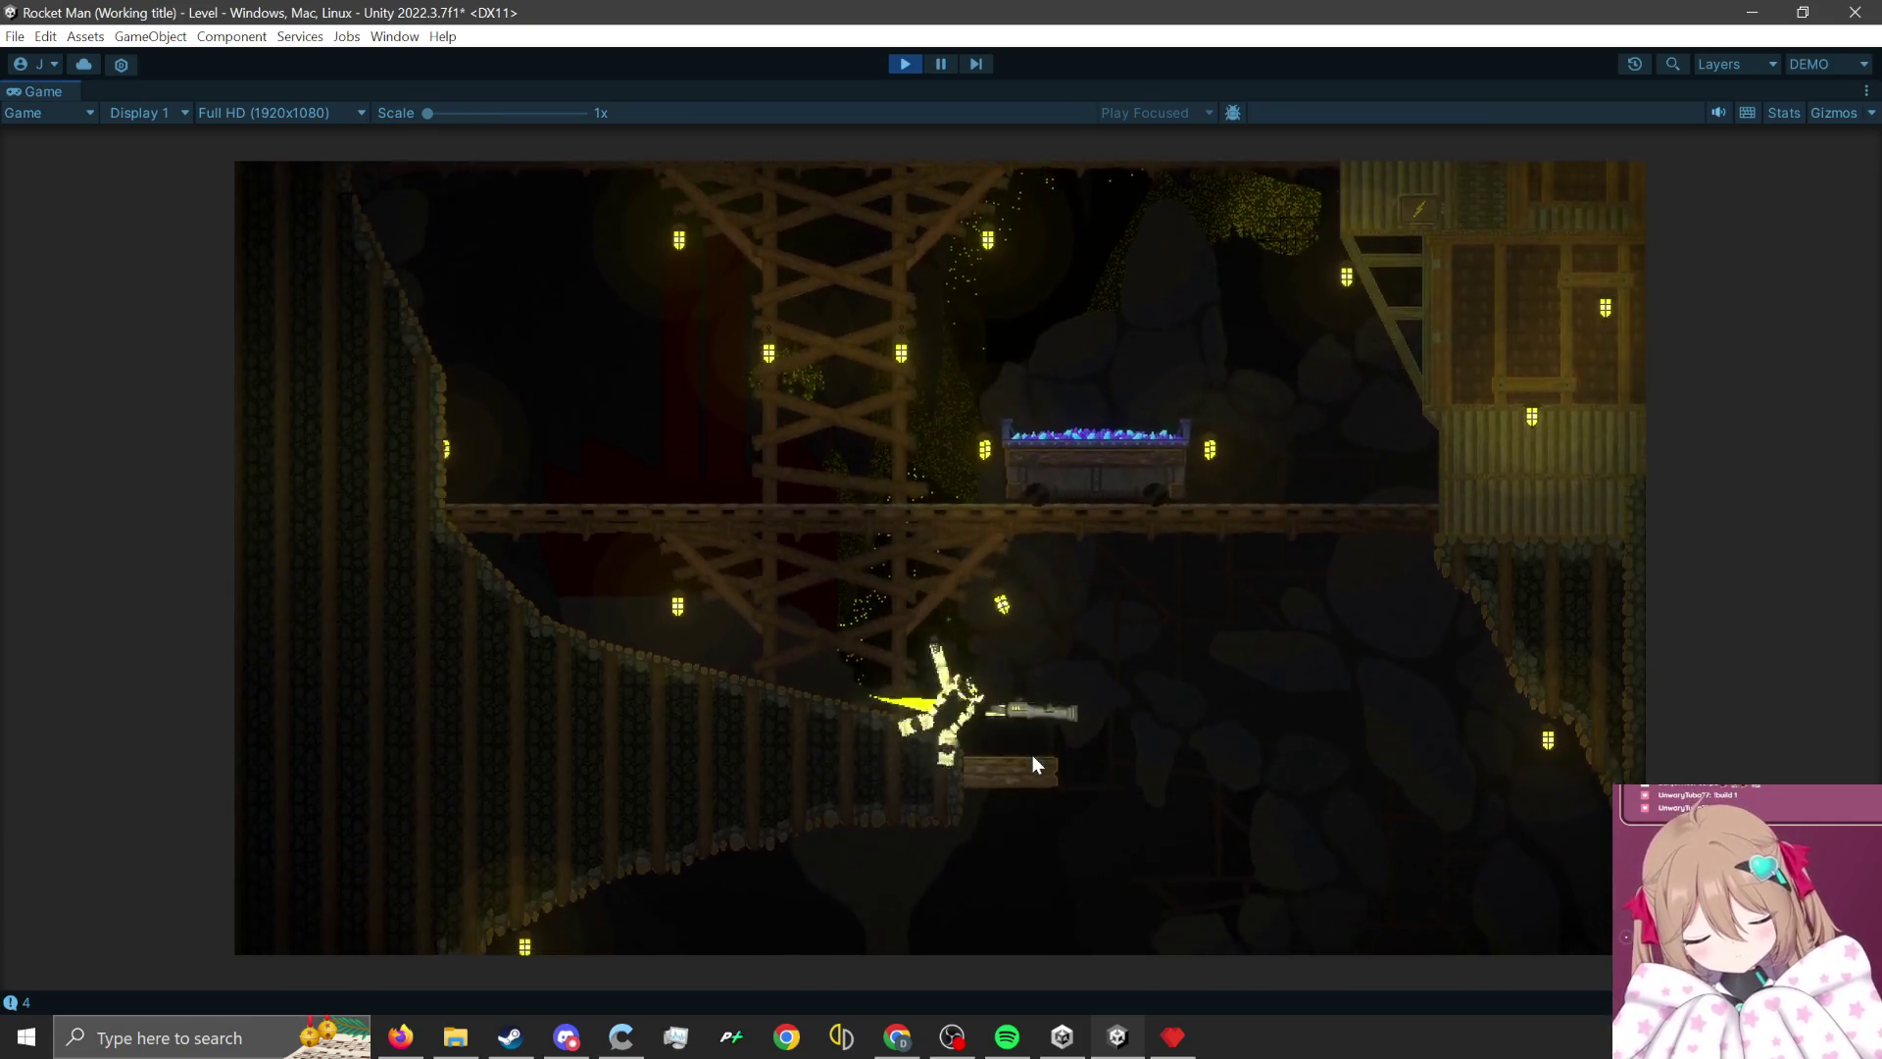
pyautogui.click(979, 826)
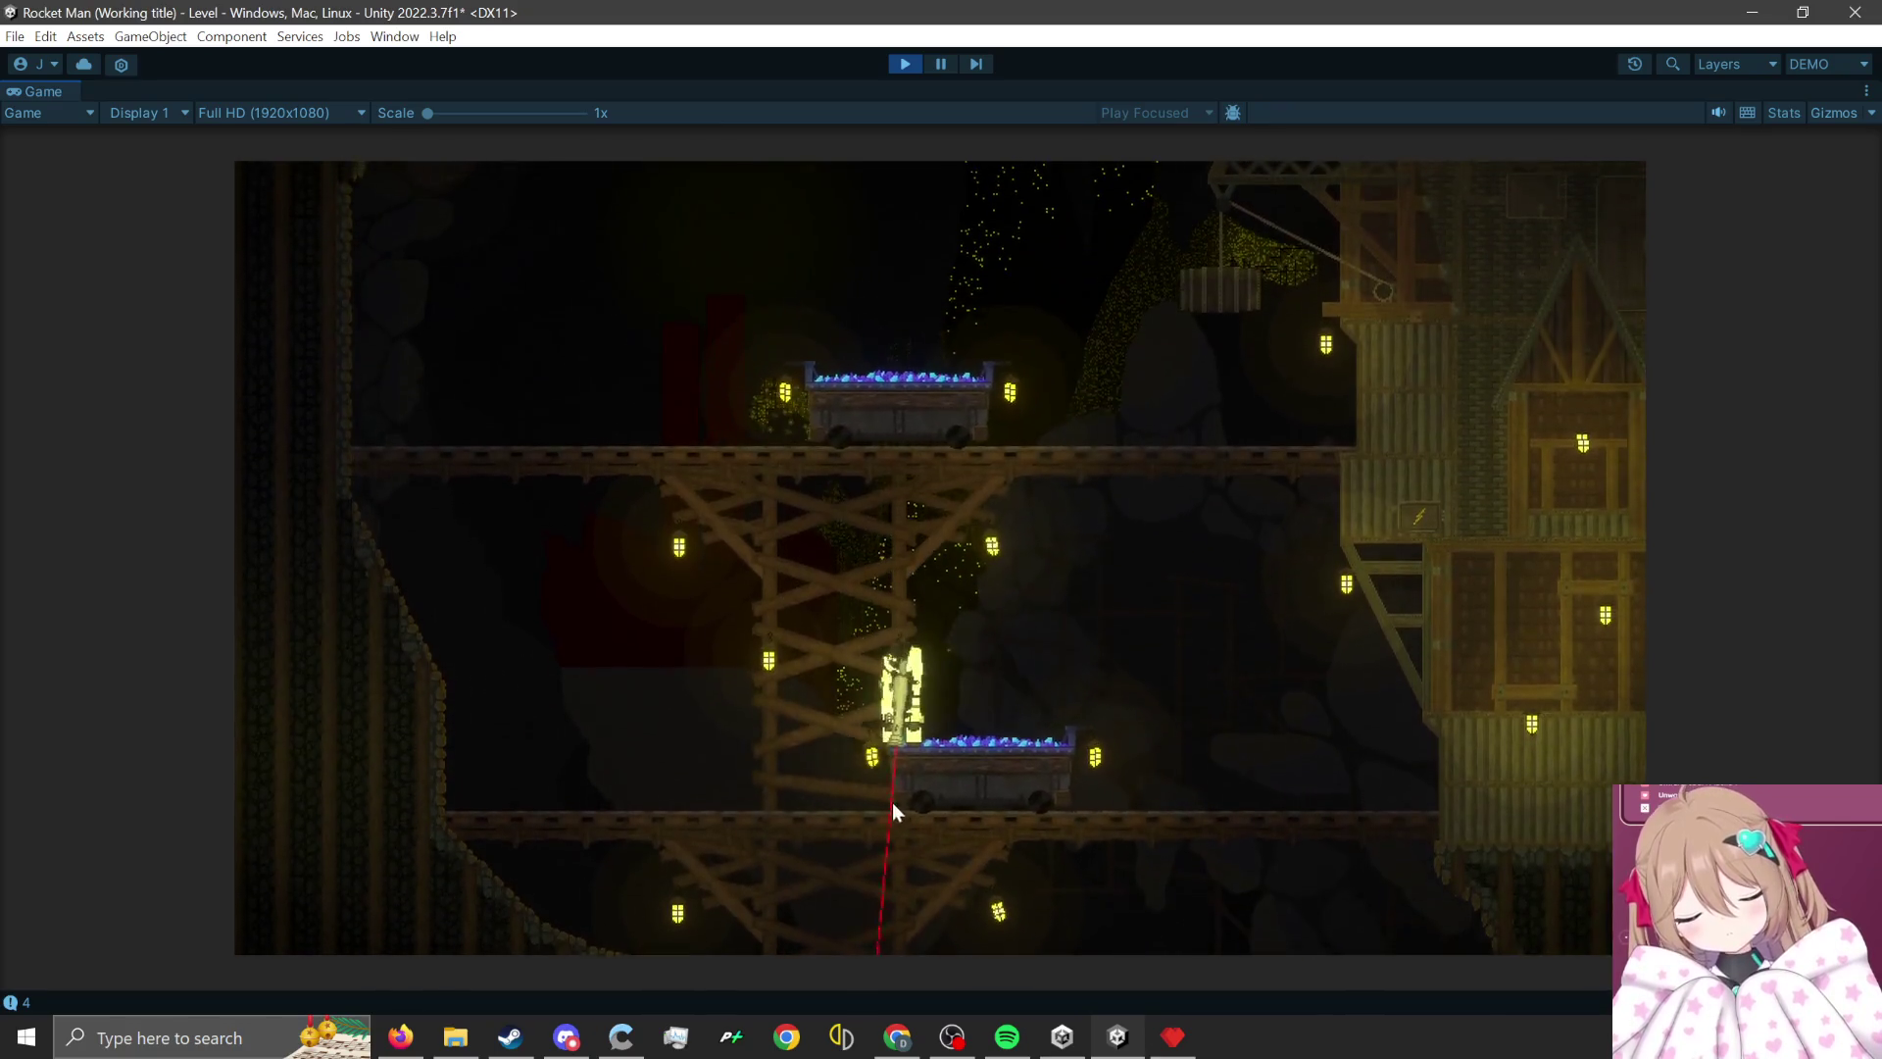
pyautogui.click(788, 866)
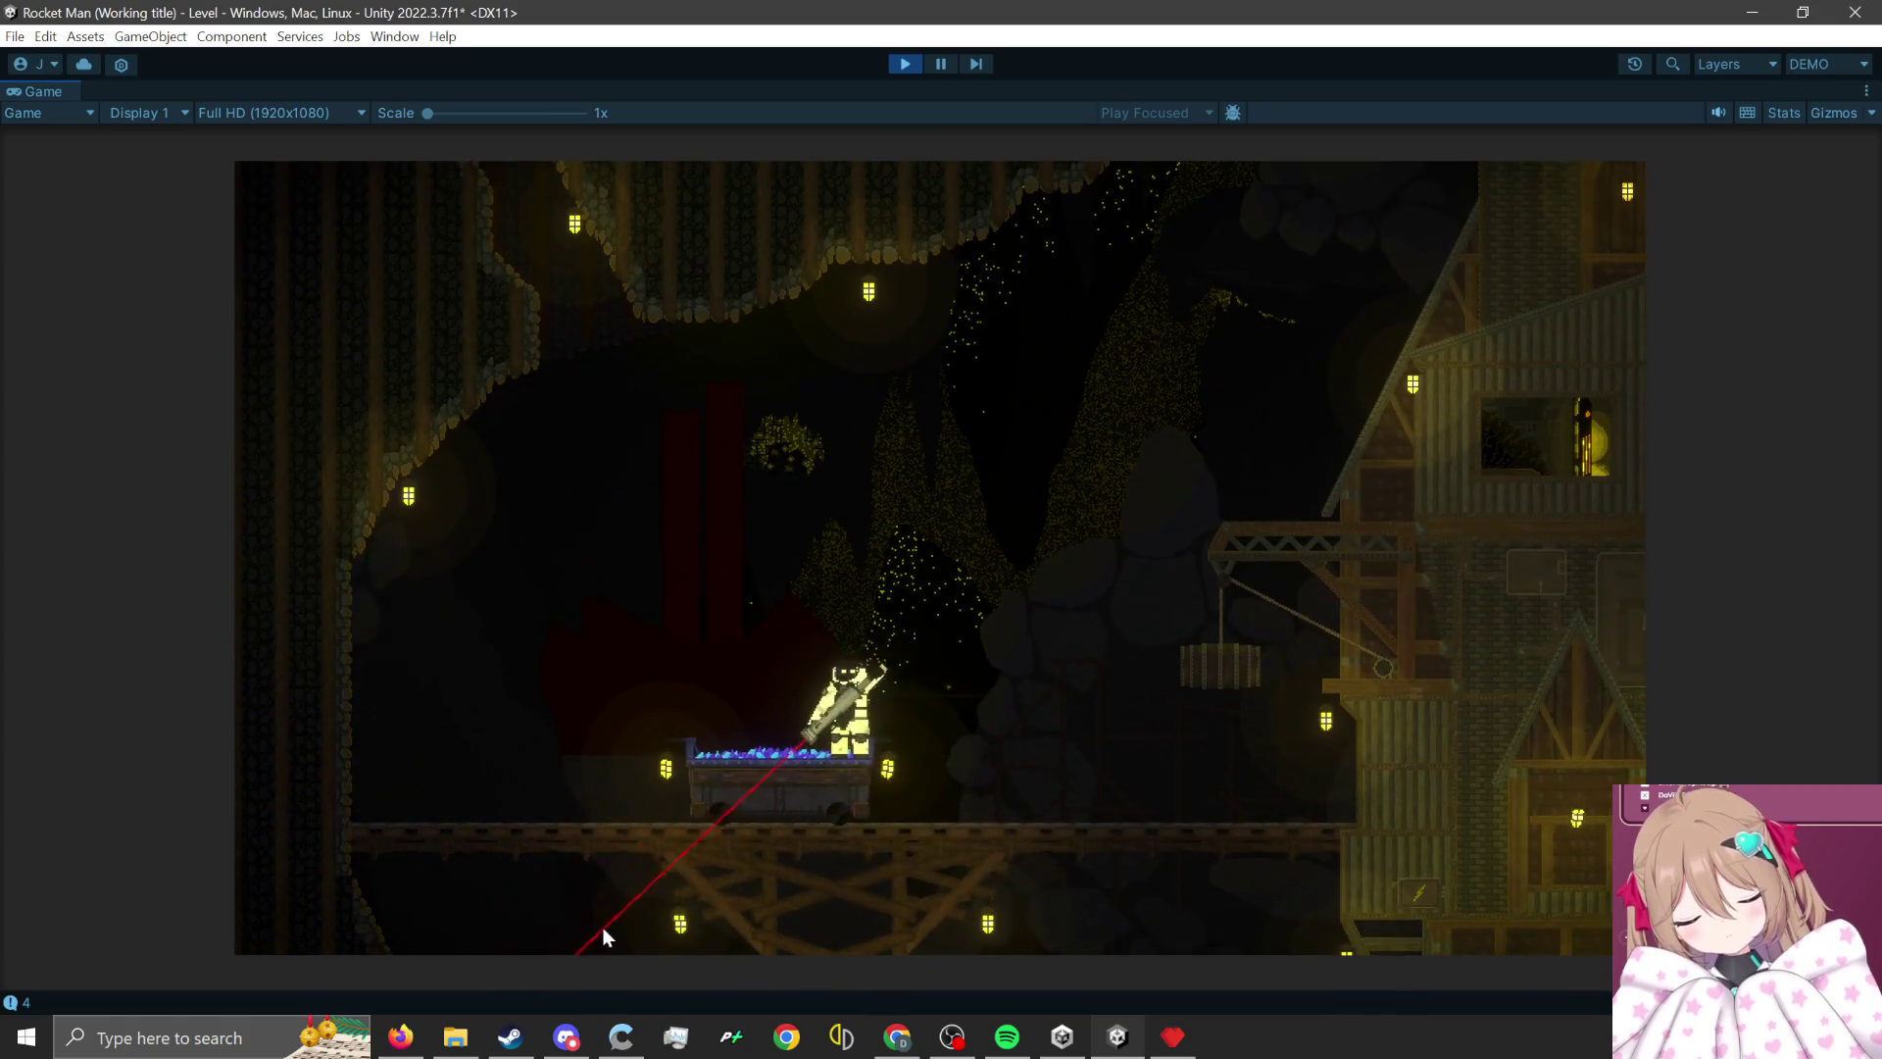
pyautogui.click(602, 925)
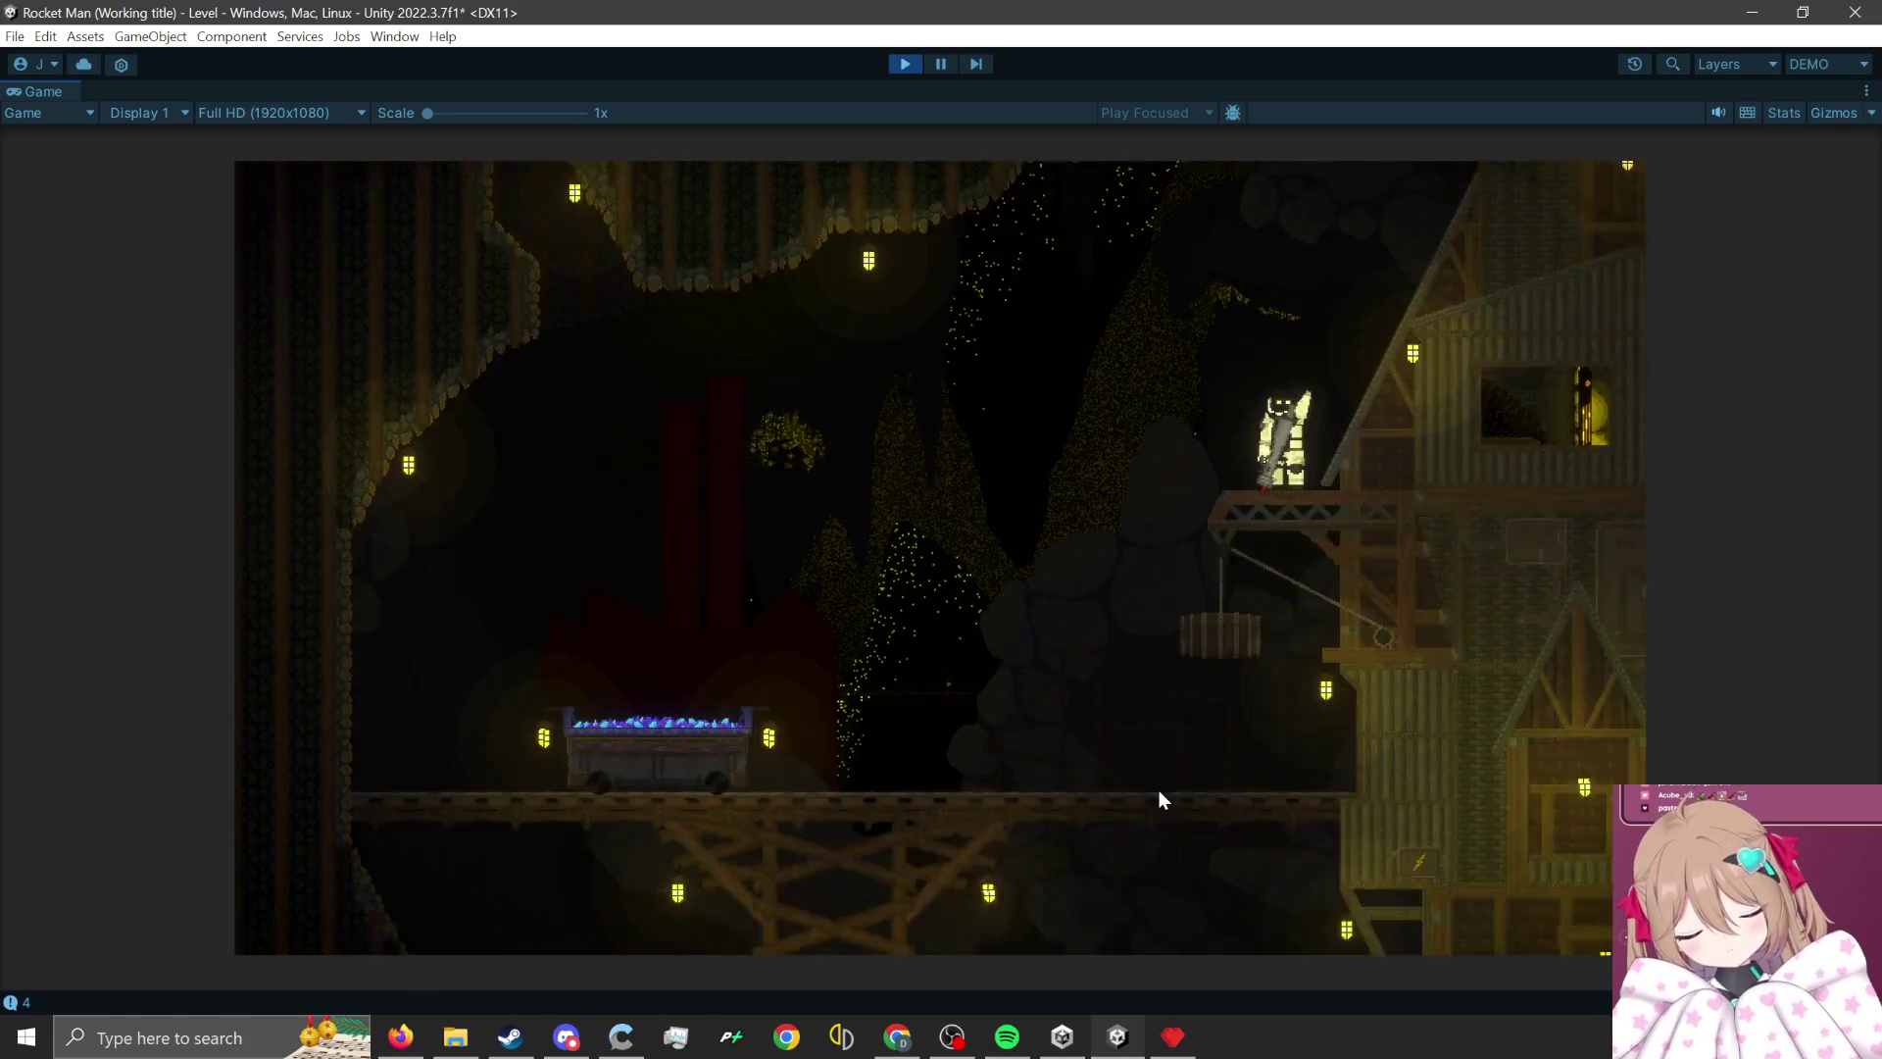
# - Rocket-jump from the right tower across the middle and left scaffolds, landing on the central rock ledge
pyautogui.click(1168, 814)
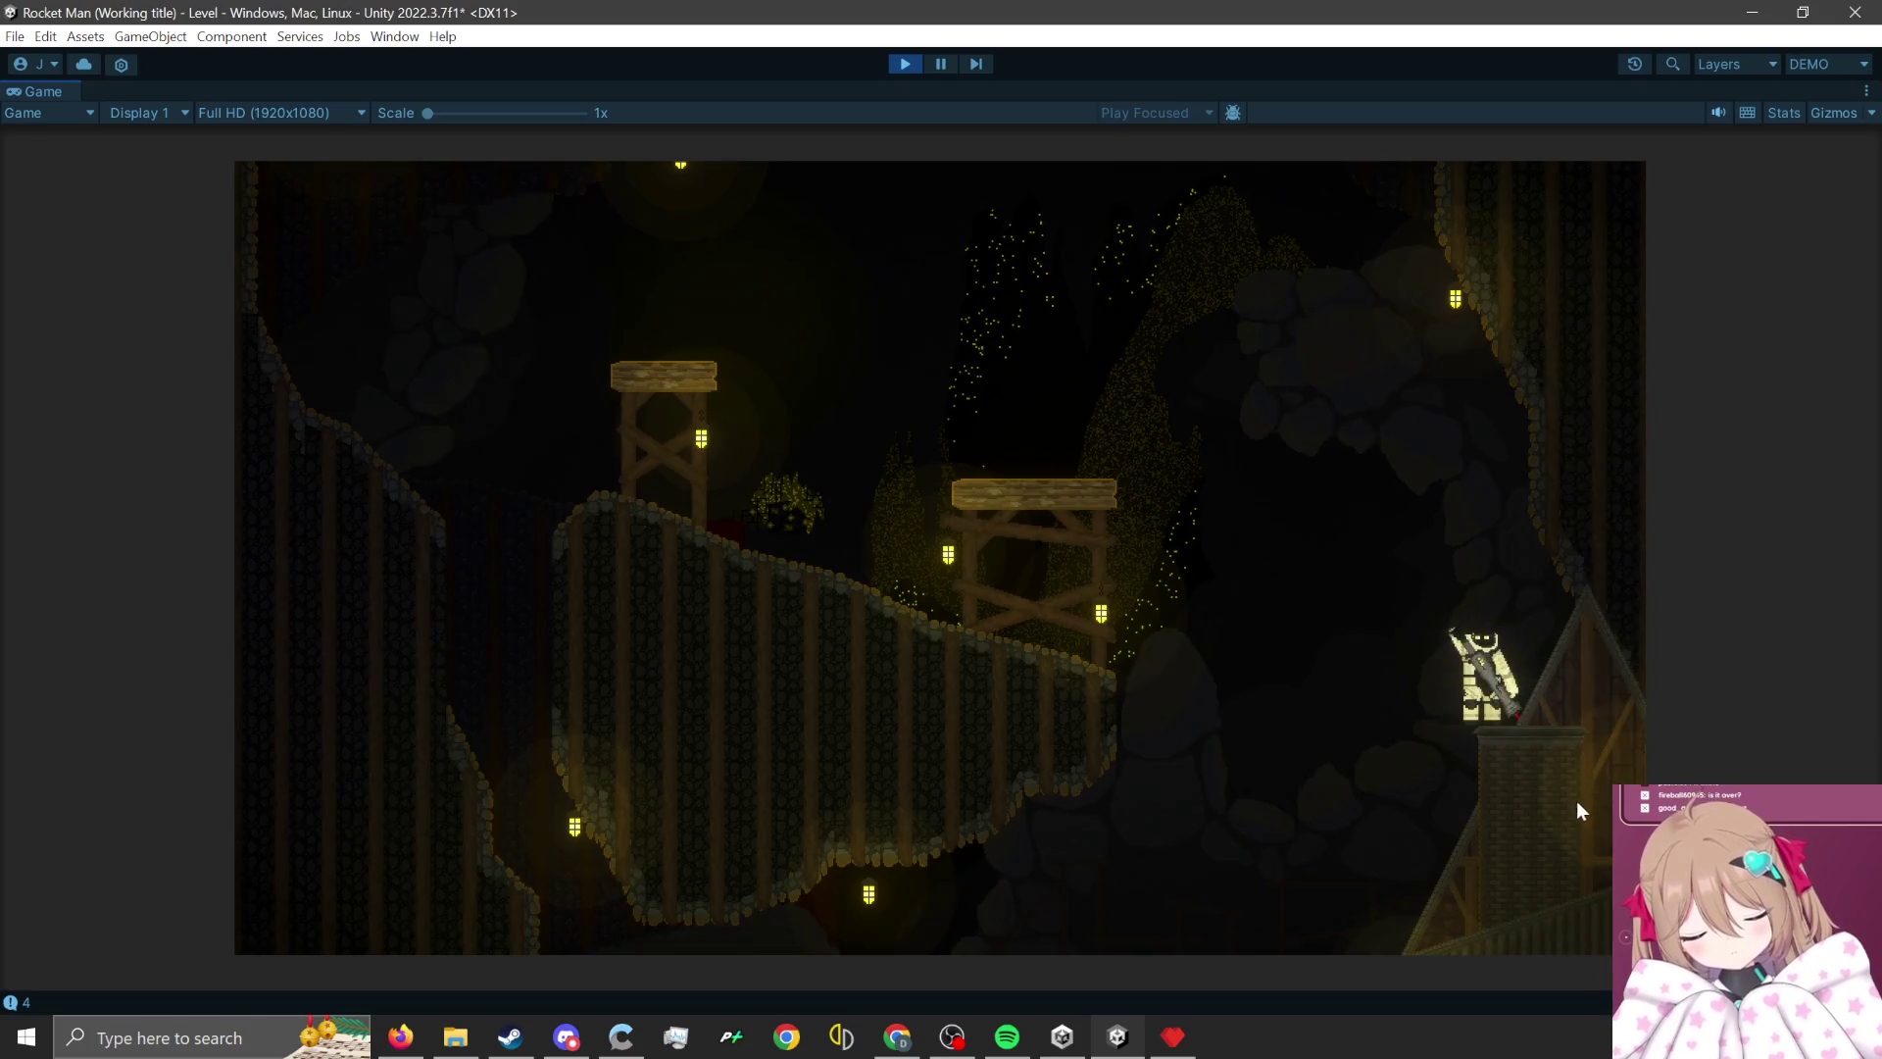
pyautogui.click(1576, 801)
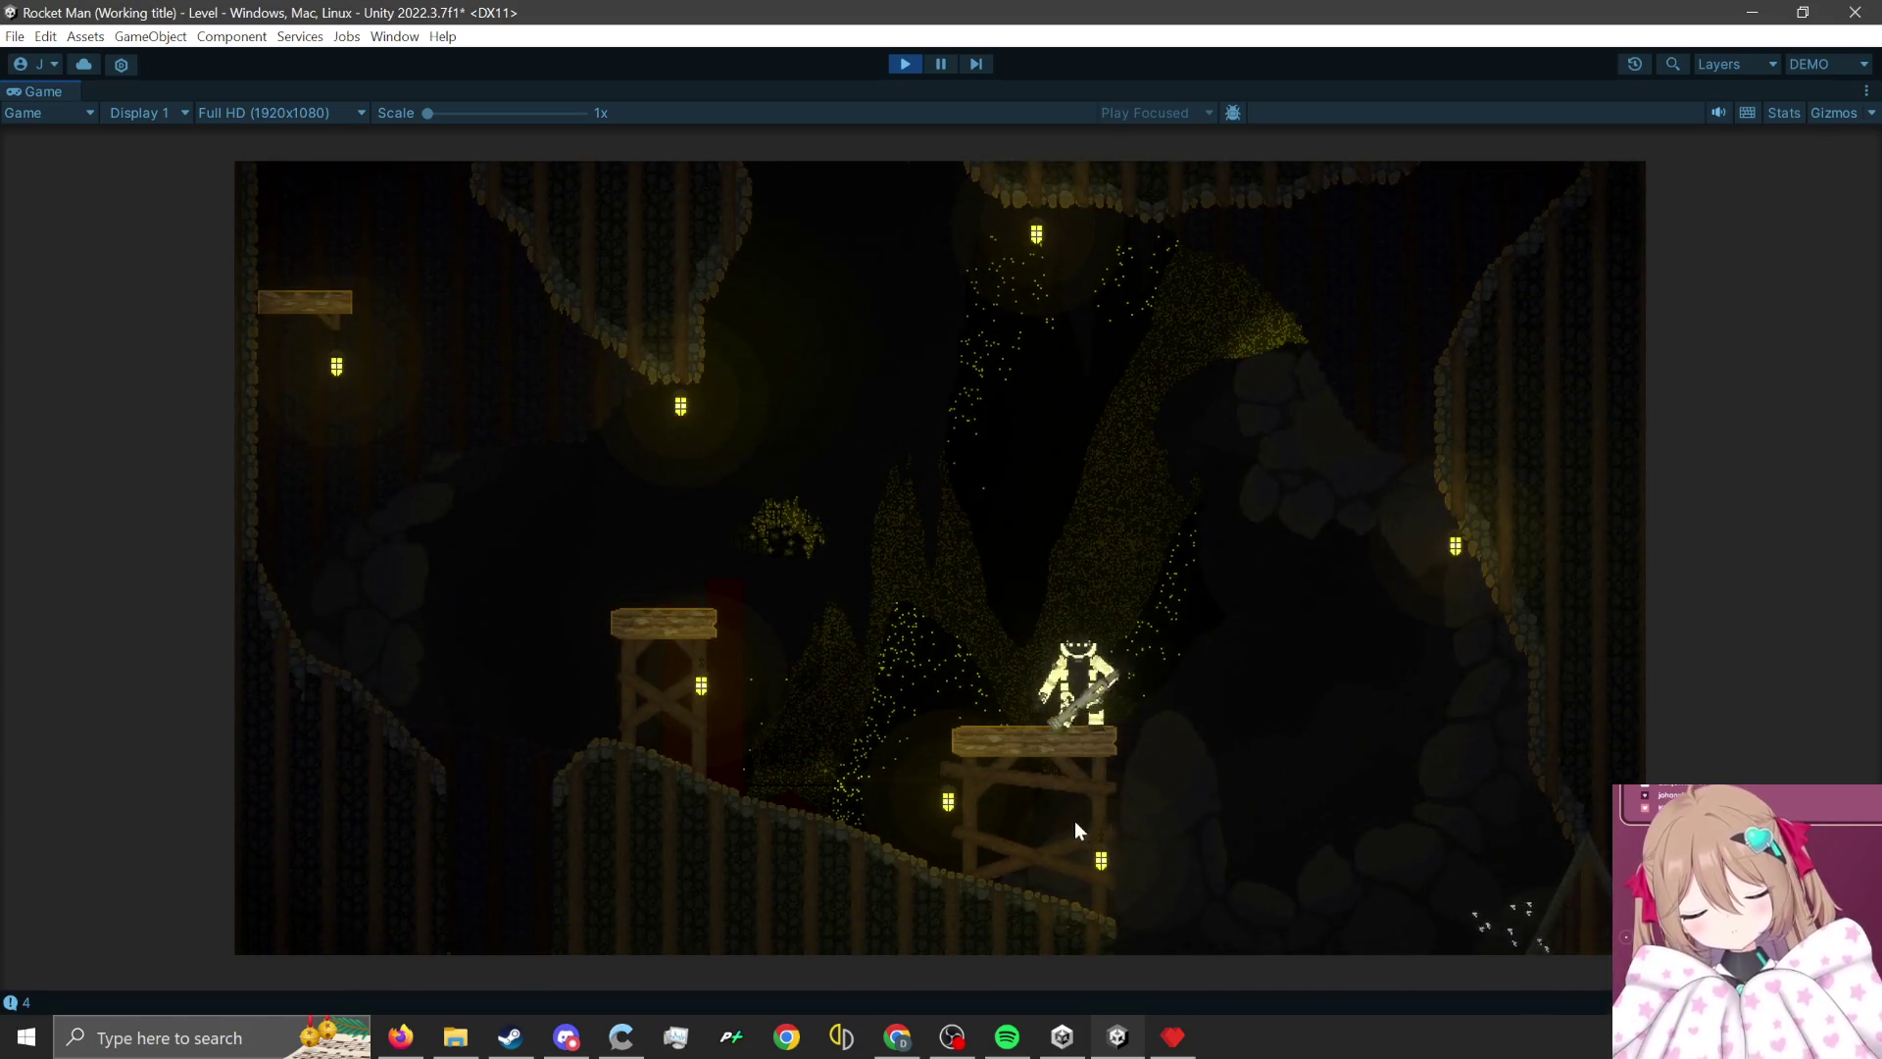
pyautogui.click(1075, 825)
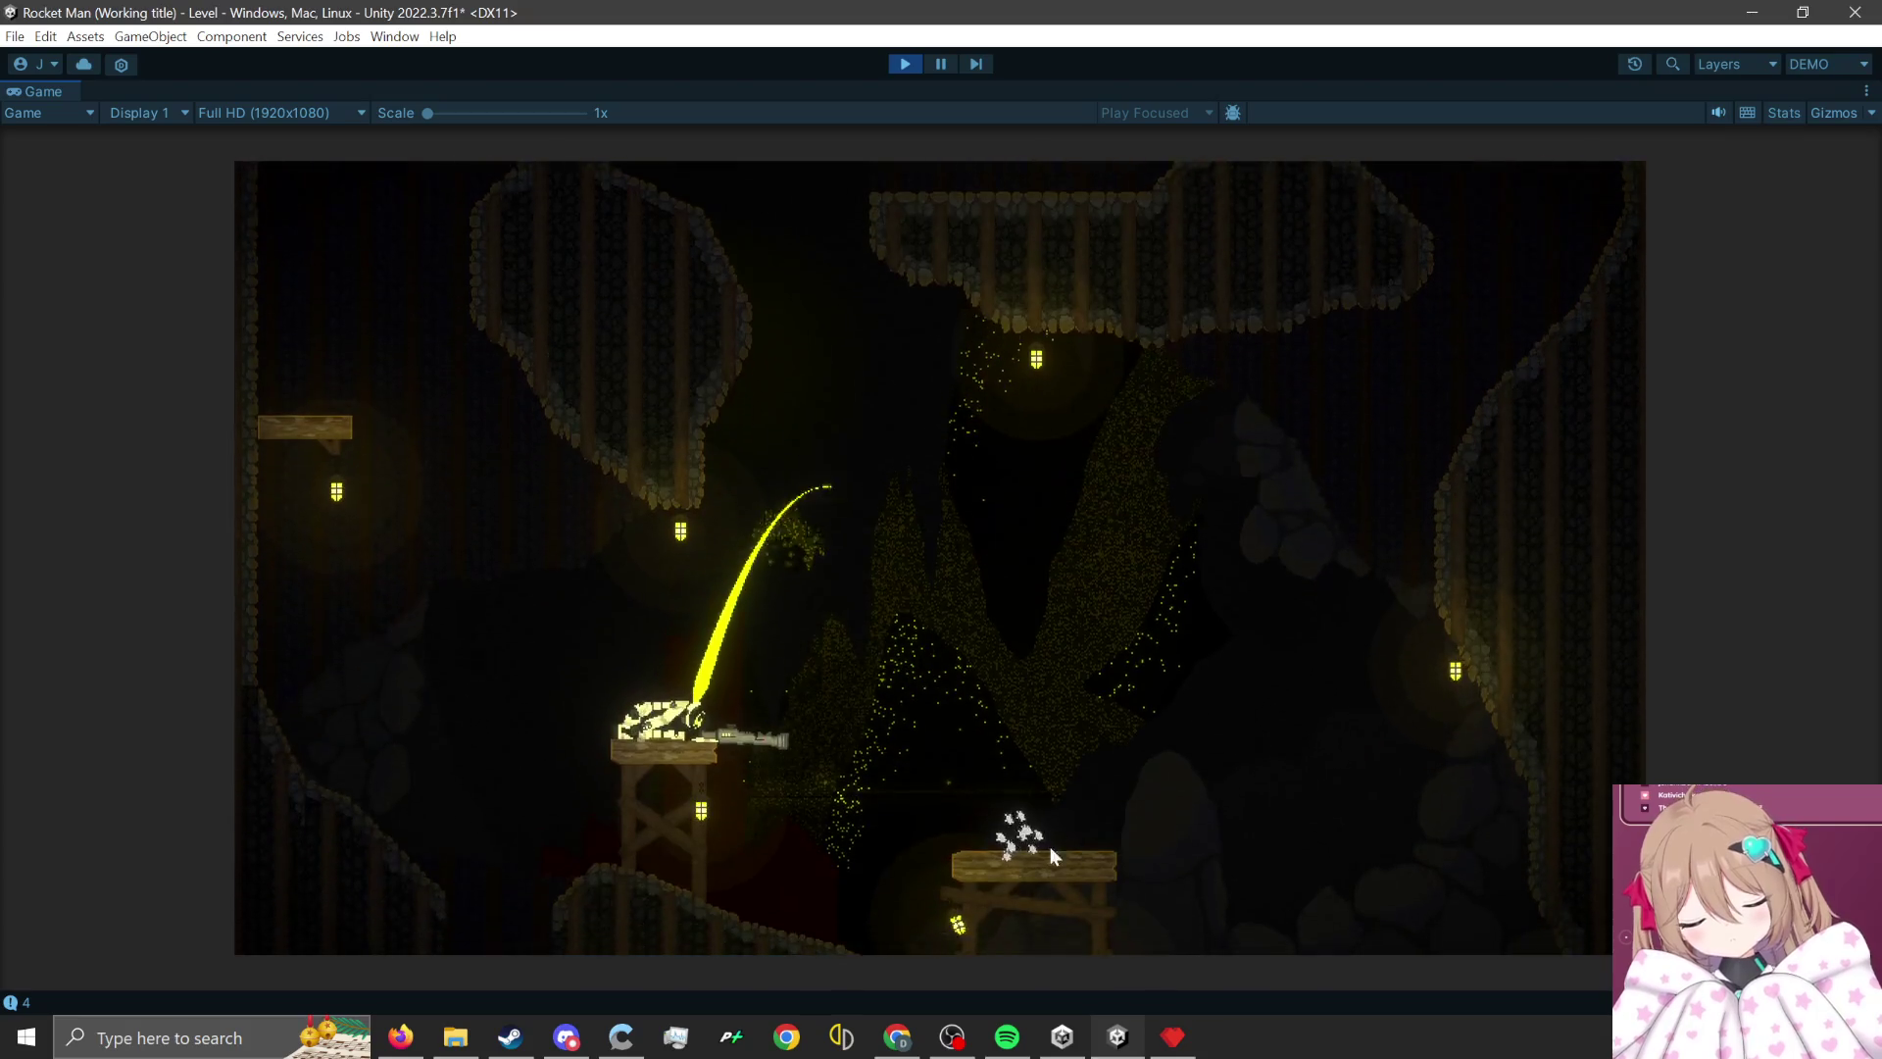
pyautogui.click(766, 833)
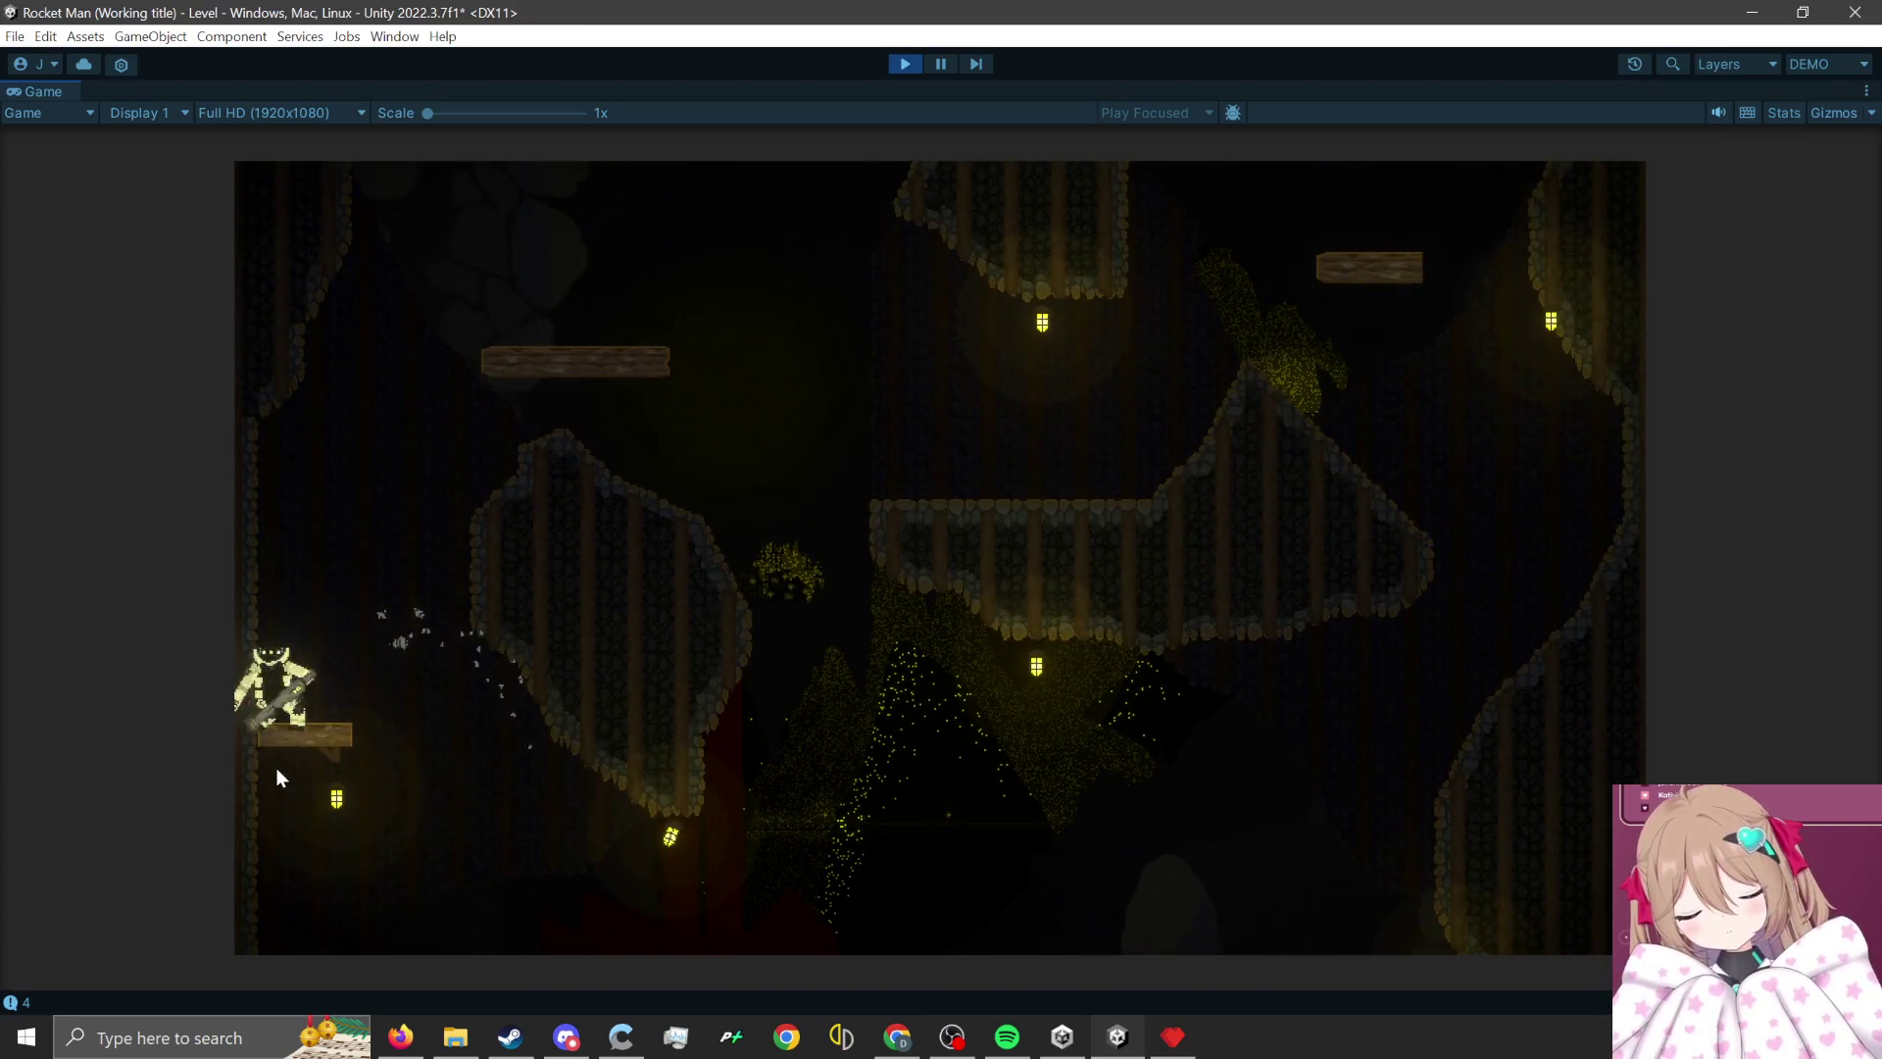
pyautogui.click(256, 792)
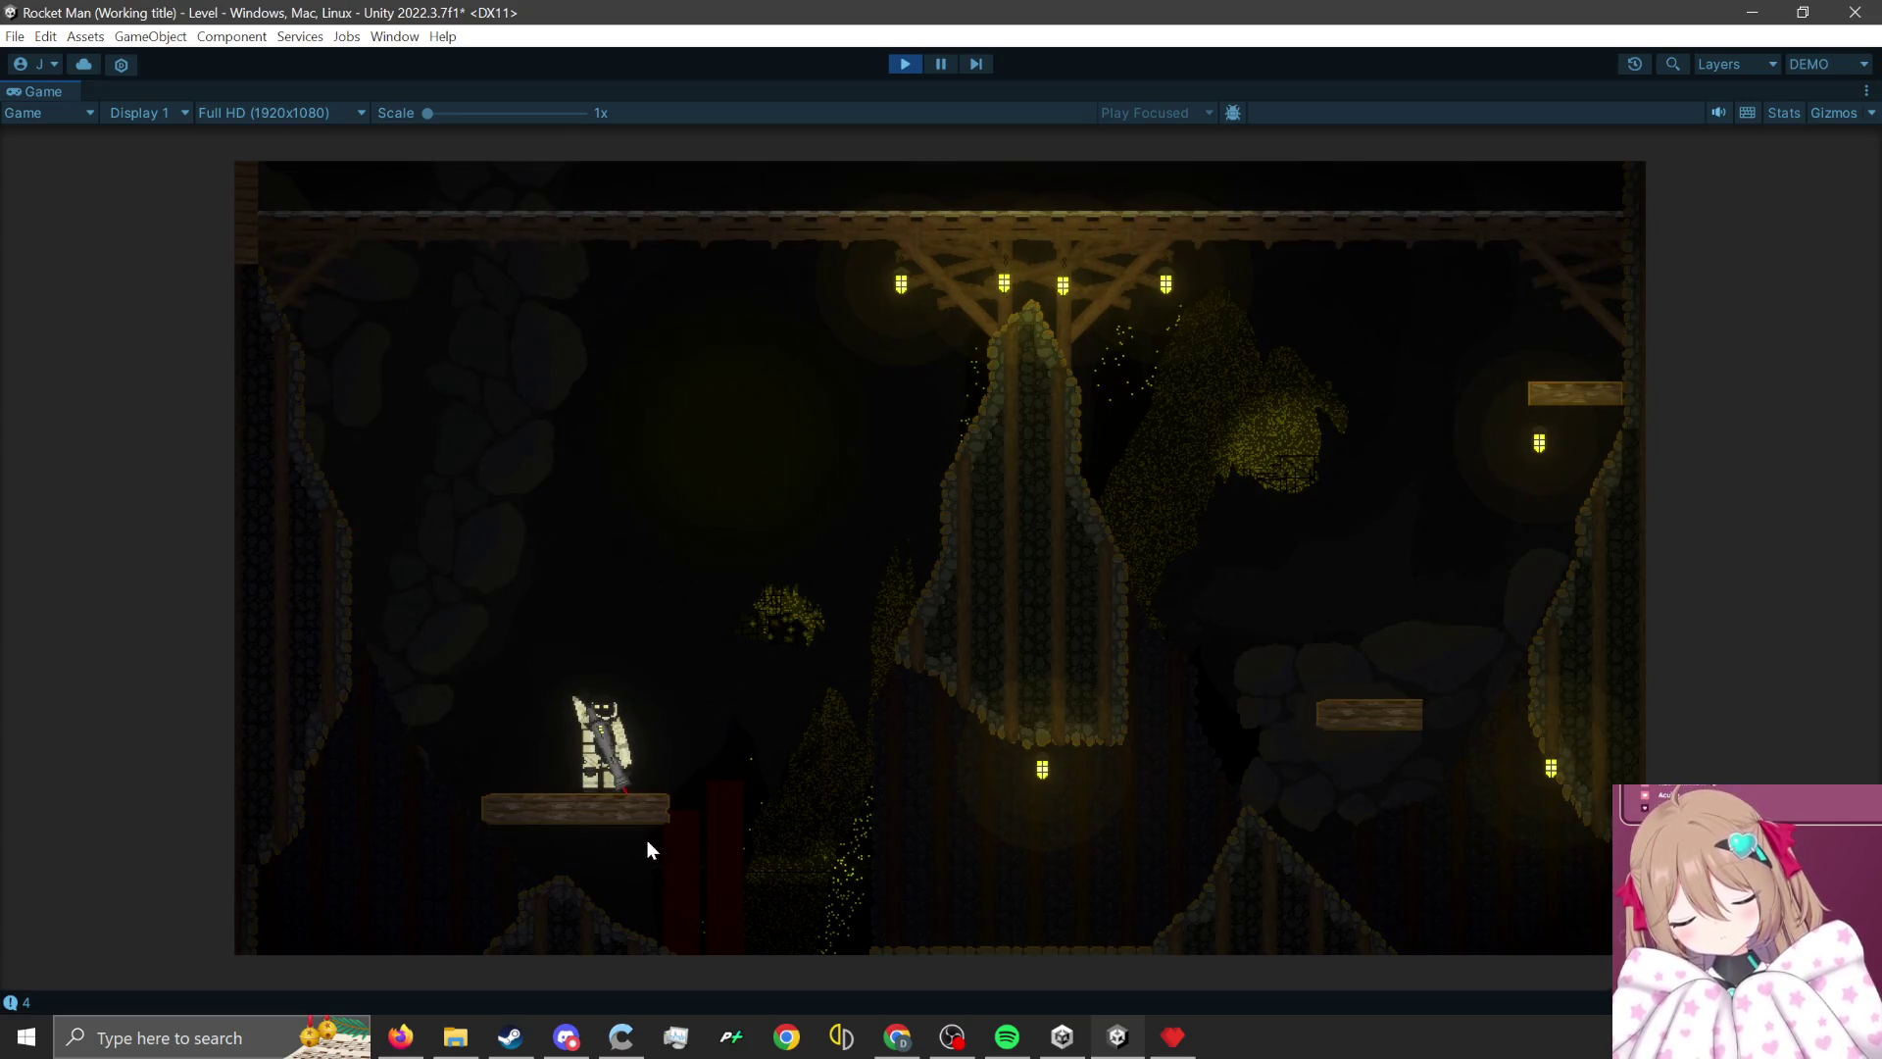
pyautogui.click(554, 853)
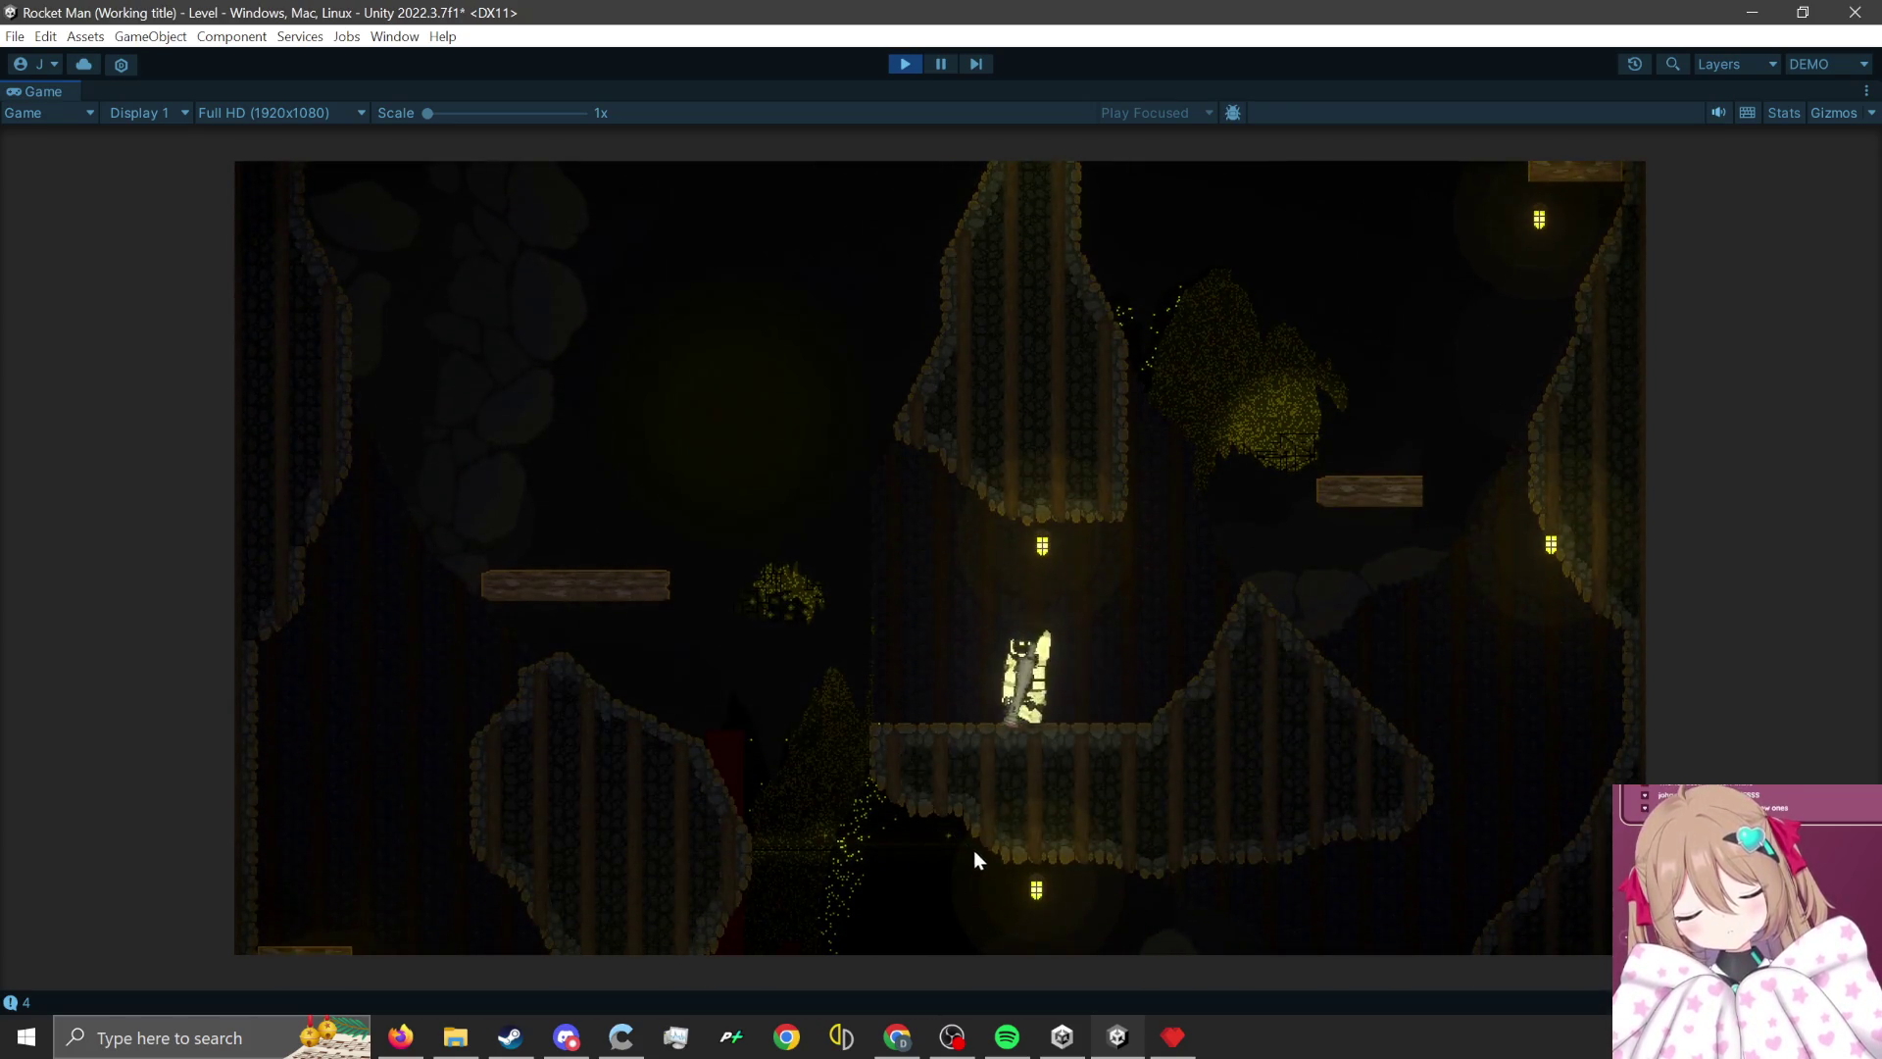
# - Rocket-jump up from the plank, ride the cart and climb the scaffolds to the middle ledge
pyautogui.click(1015, 911)
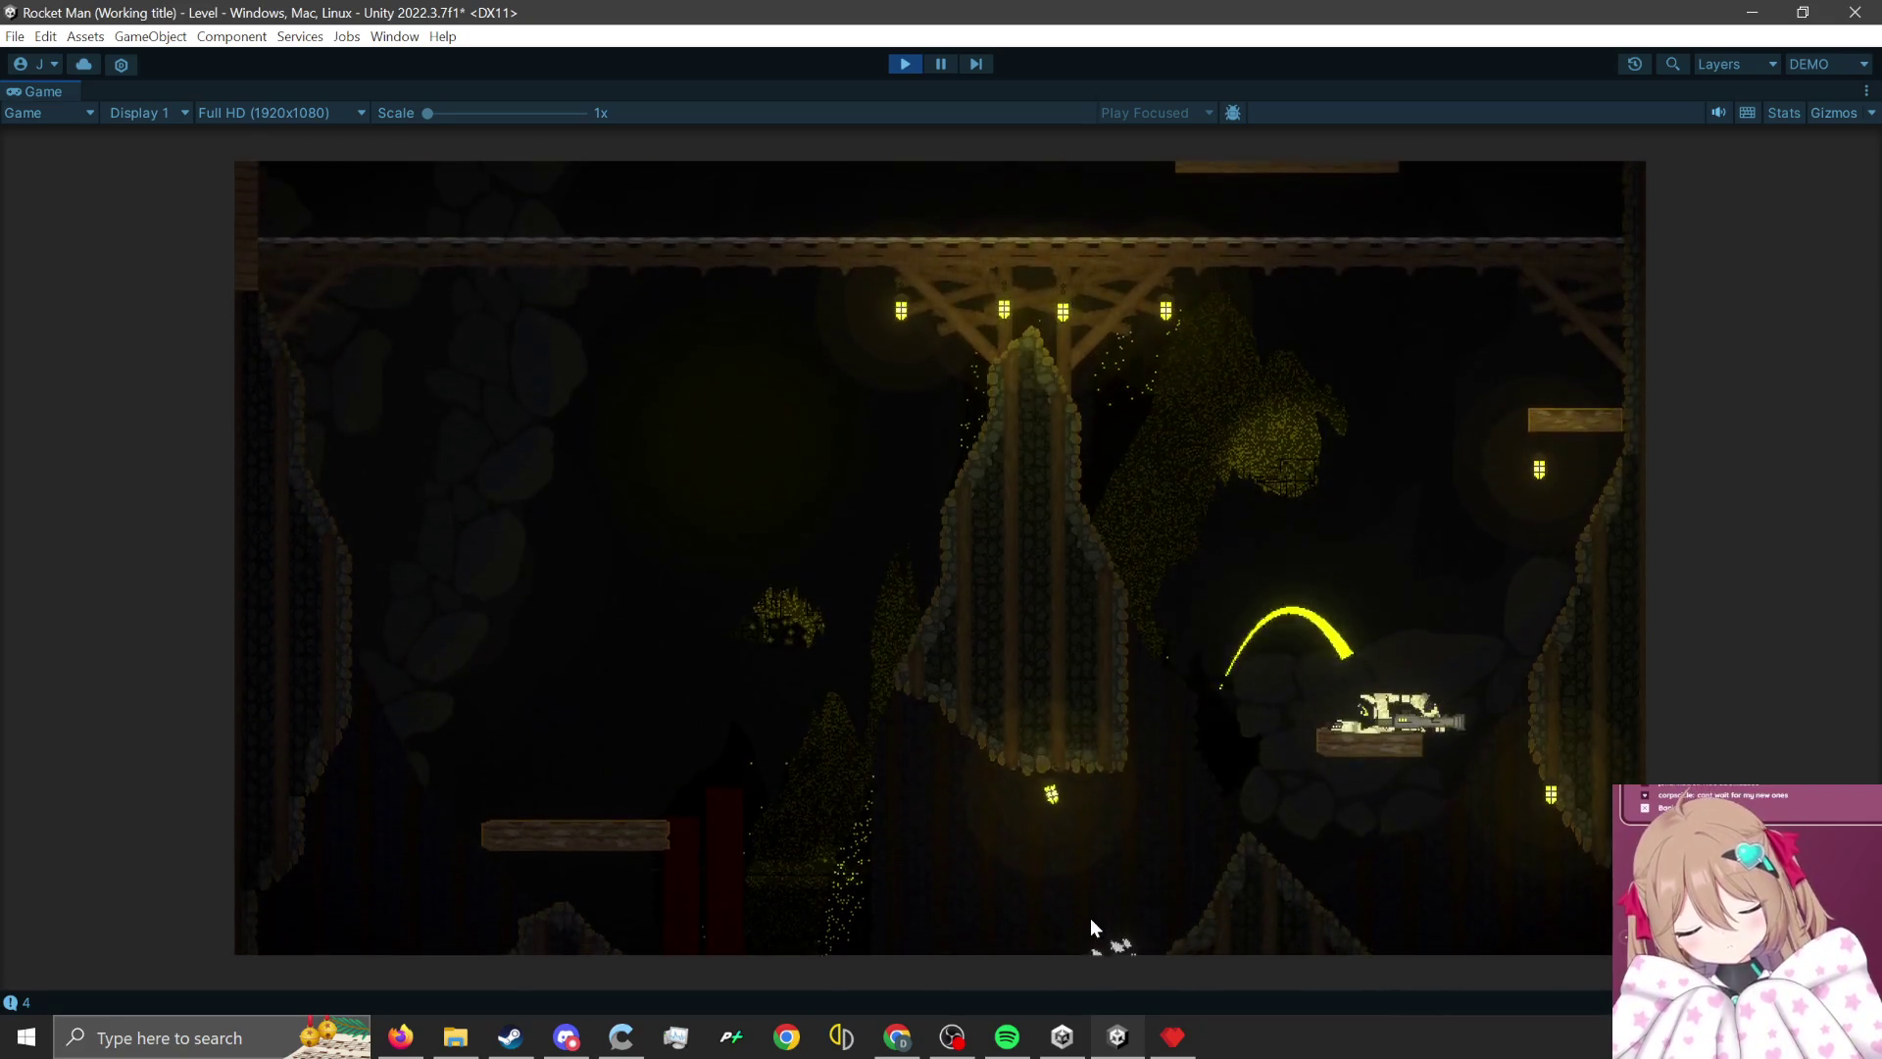
pyautogui.click(1379, 849)
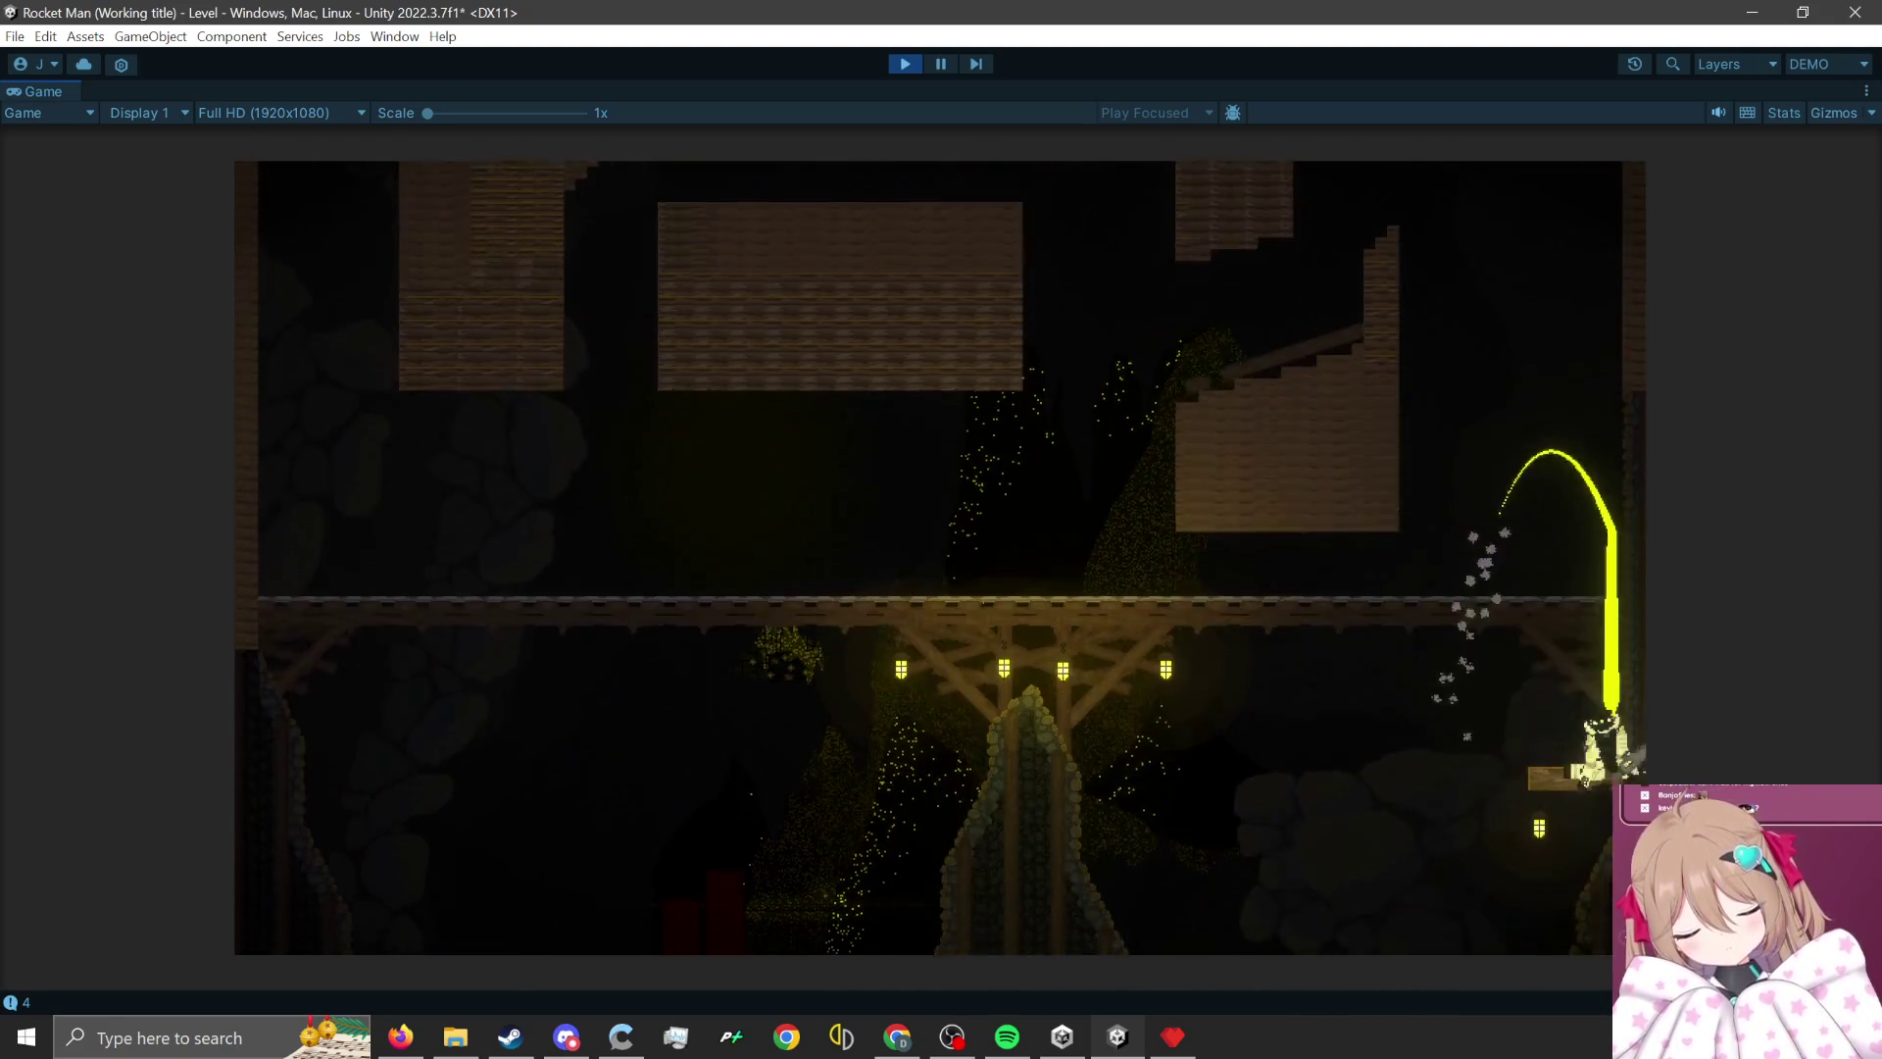
pyautogui.click(1579, 876)
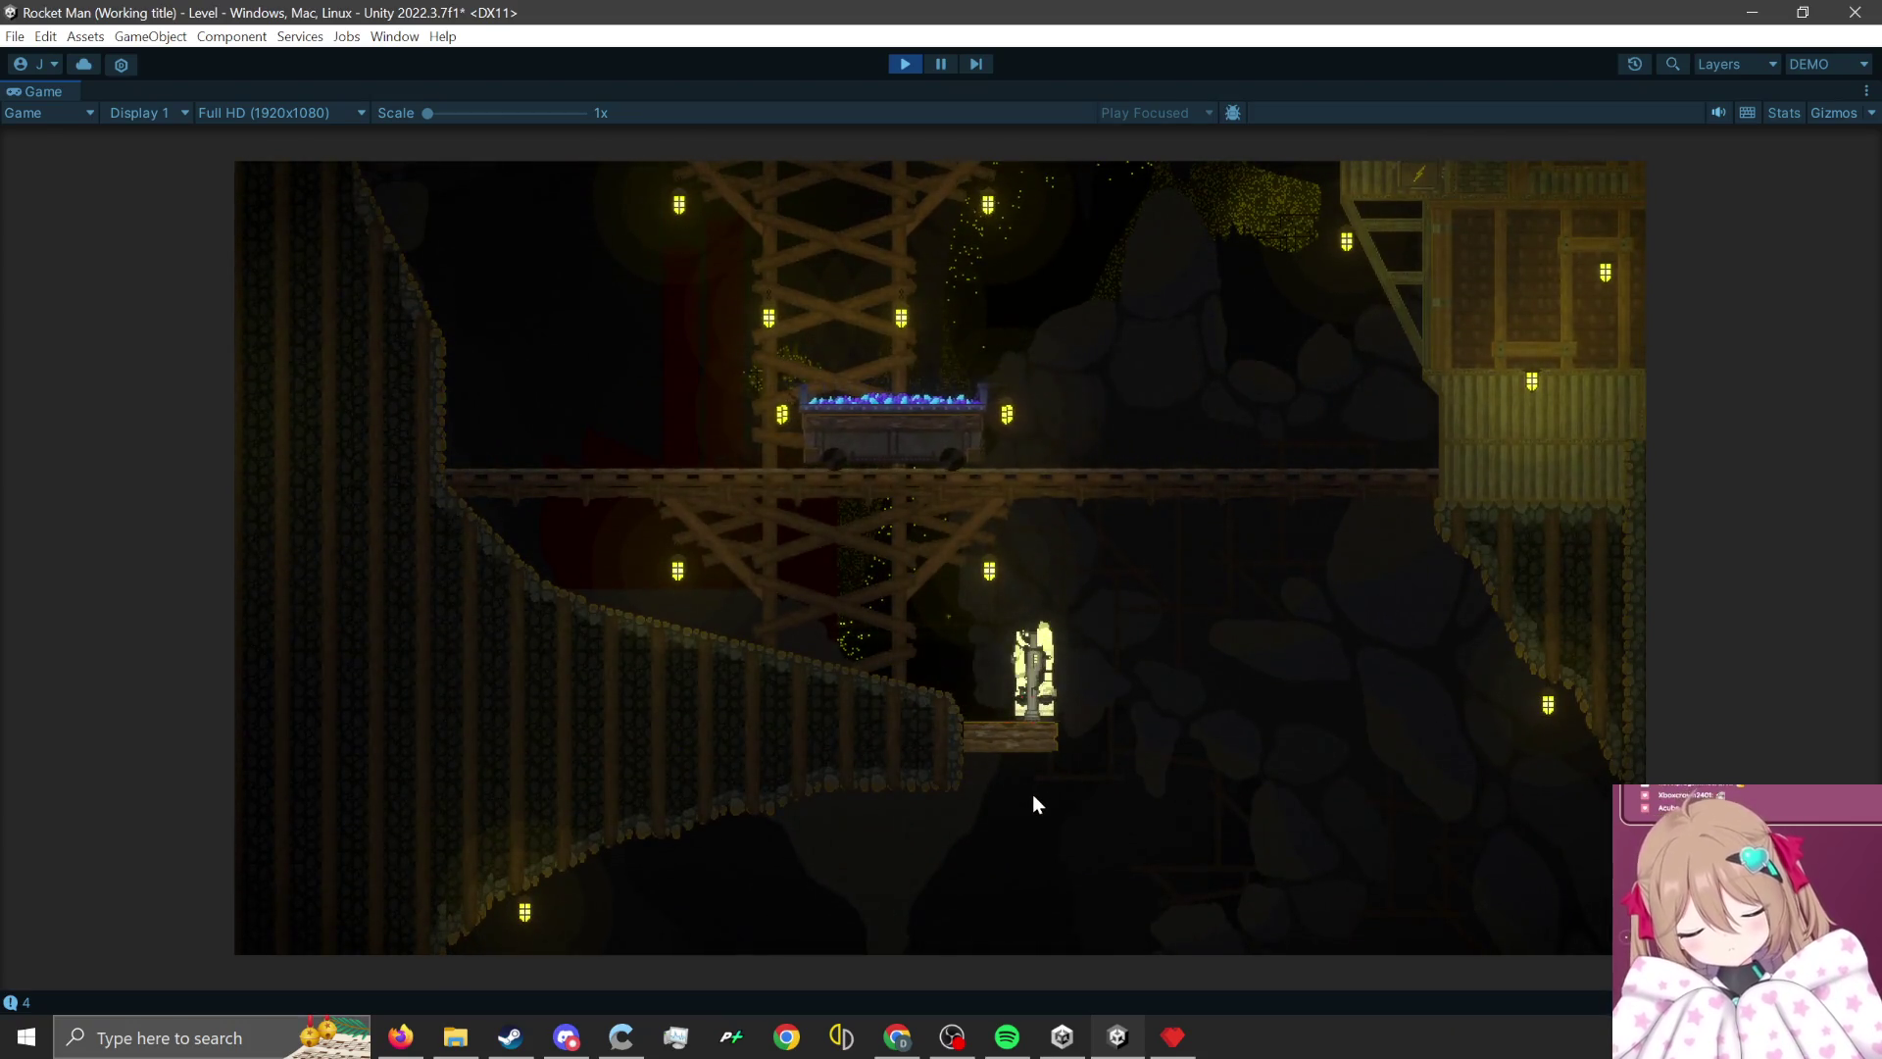
pyautogui.click(979, 832)
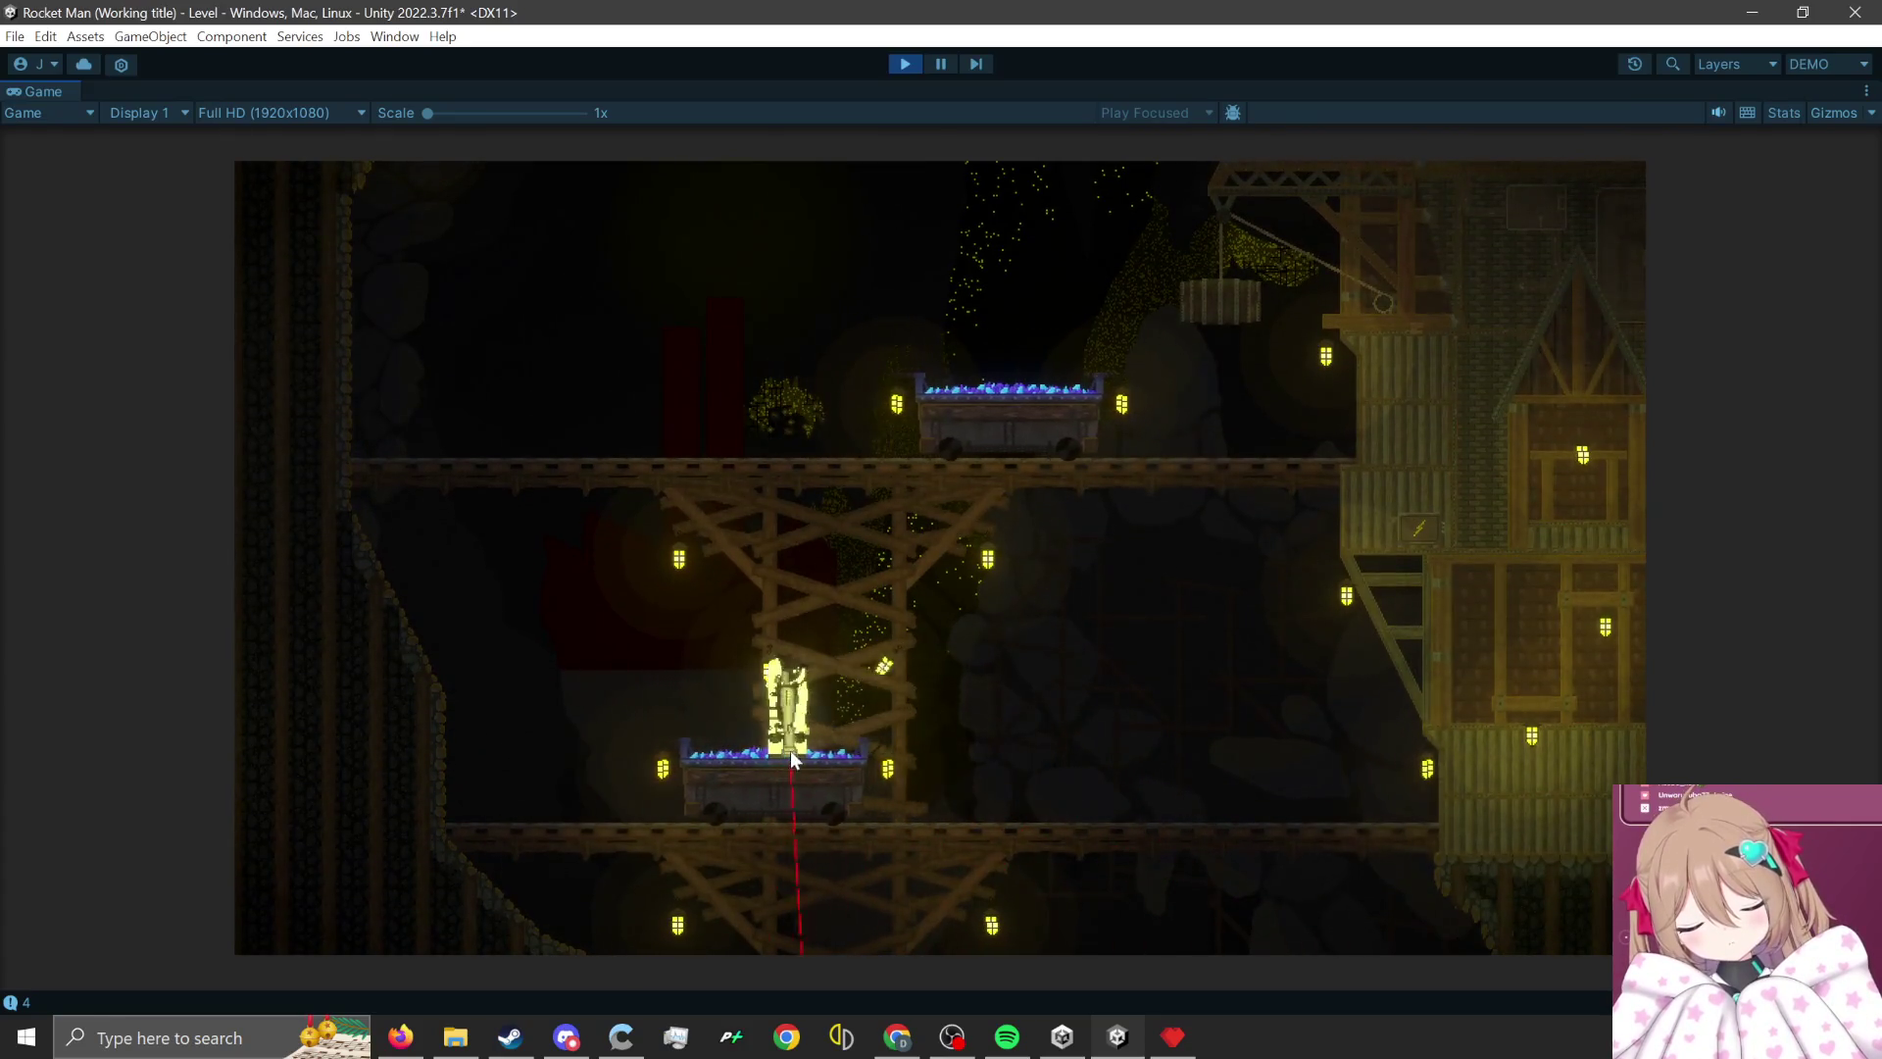
pyautogui.click(618, 892)
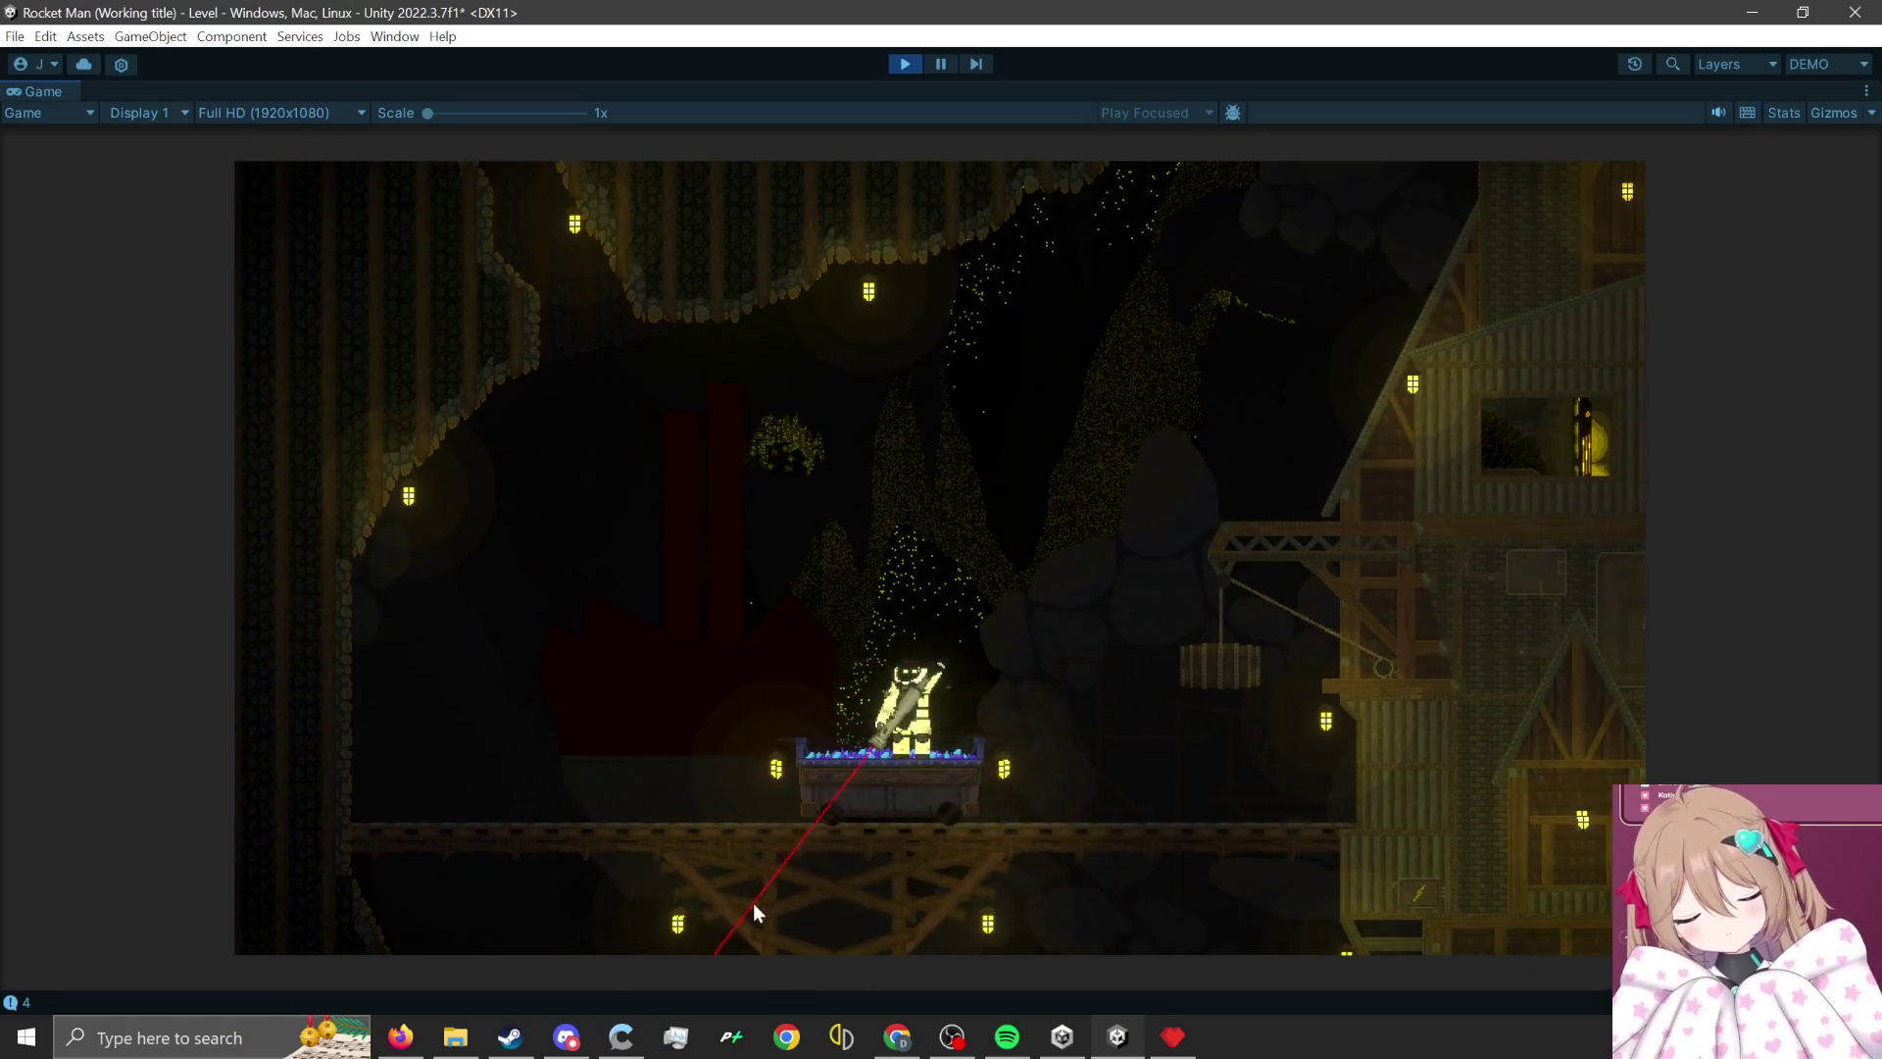
pyautogui.click(755, 904)
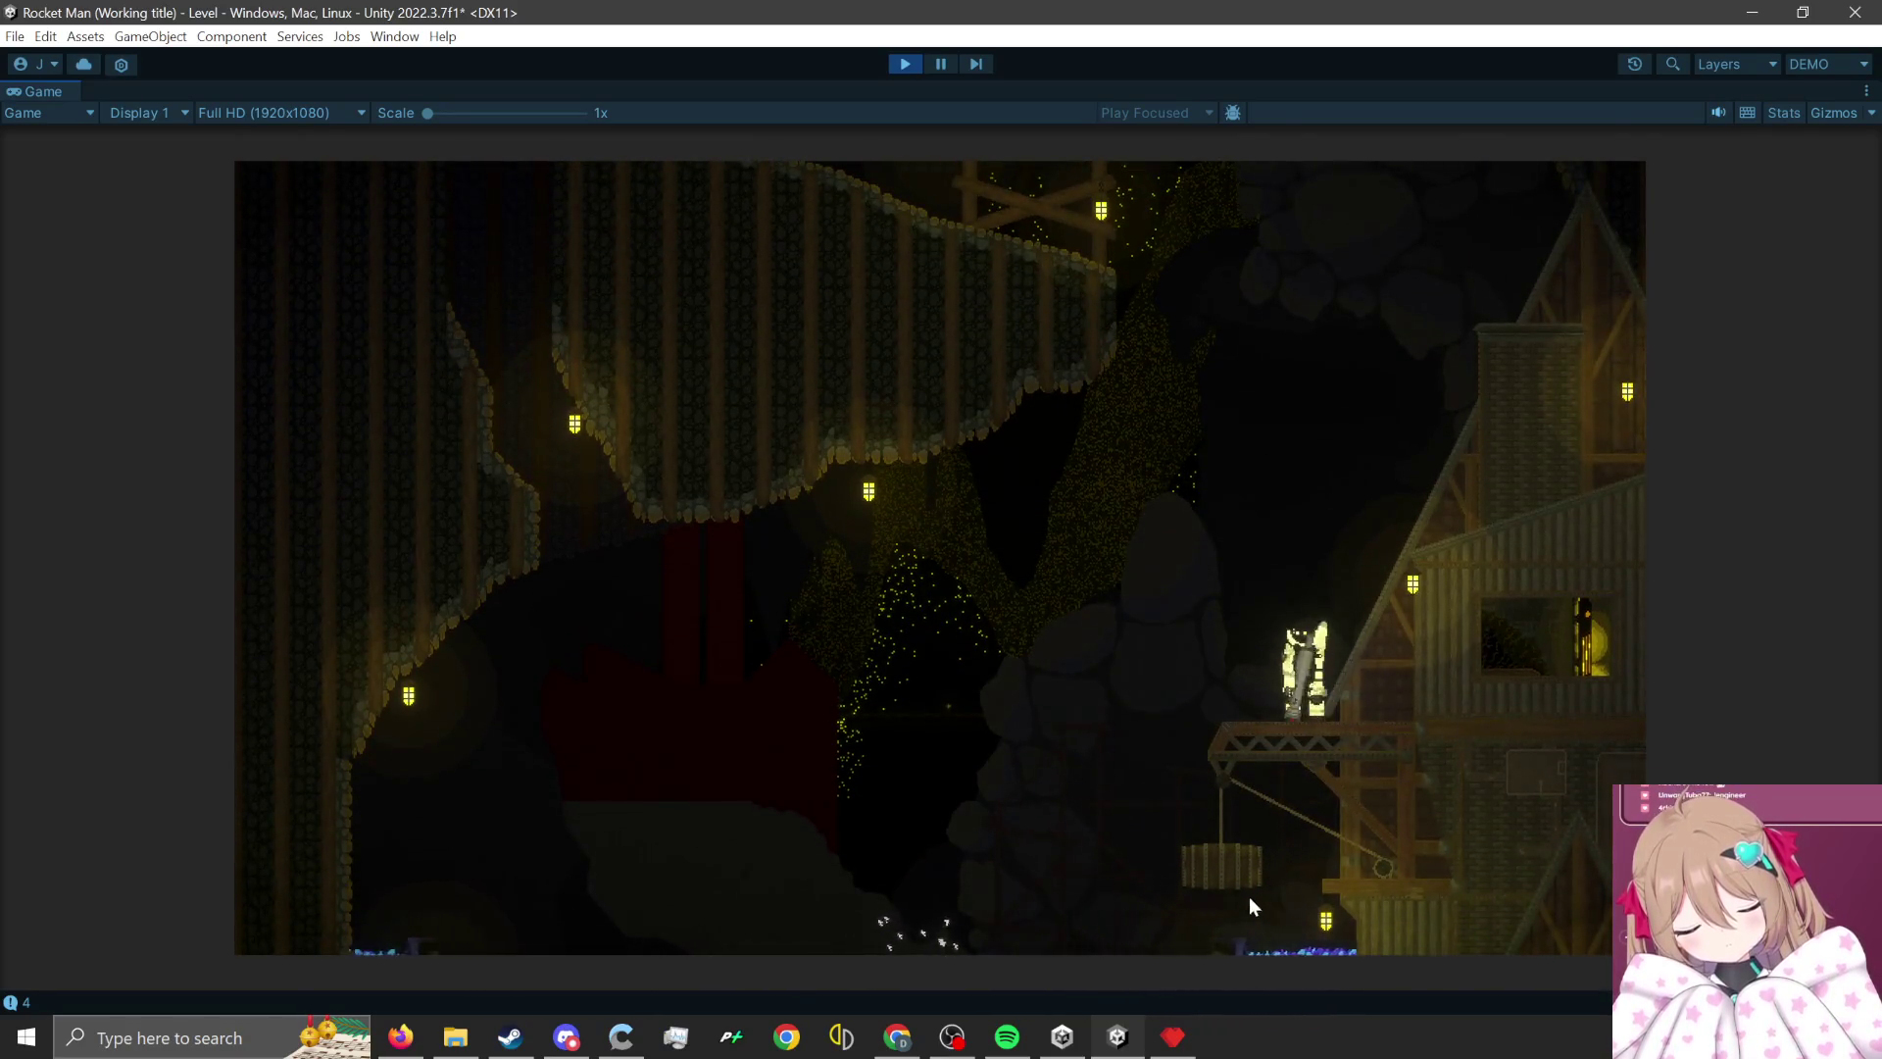
pyautogui.click(1225, 954)
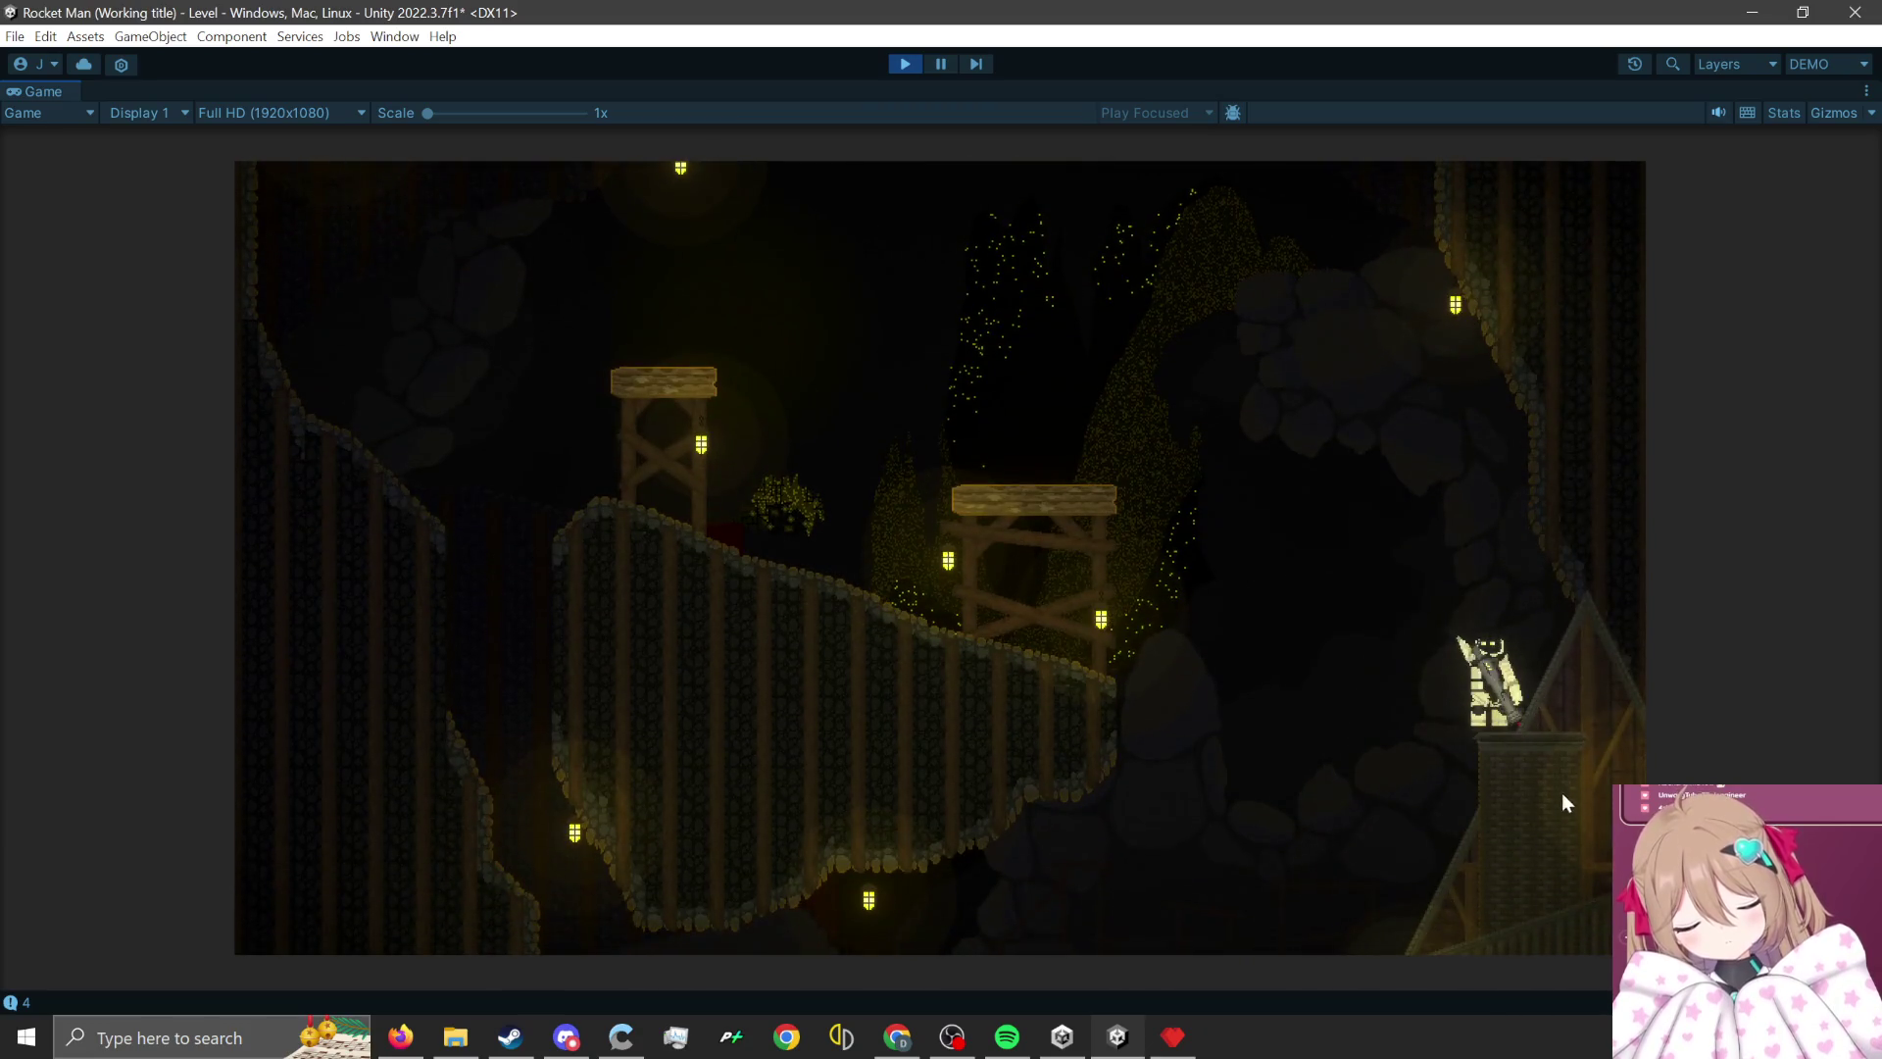
pyautogui.click(1568, 818)
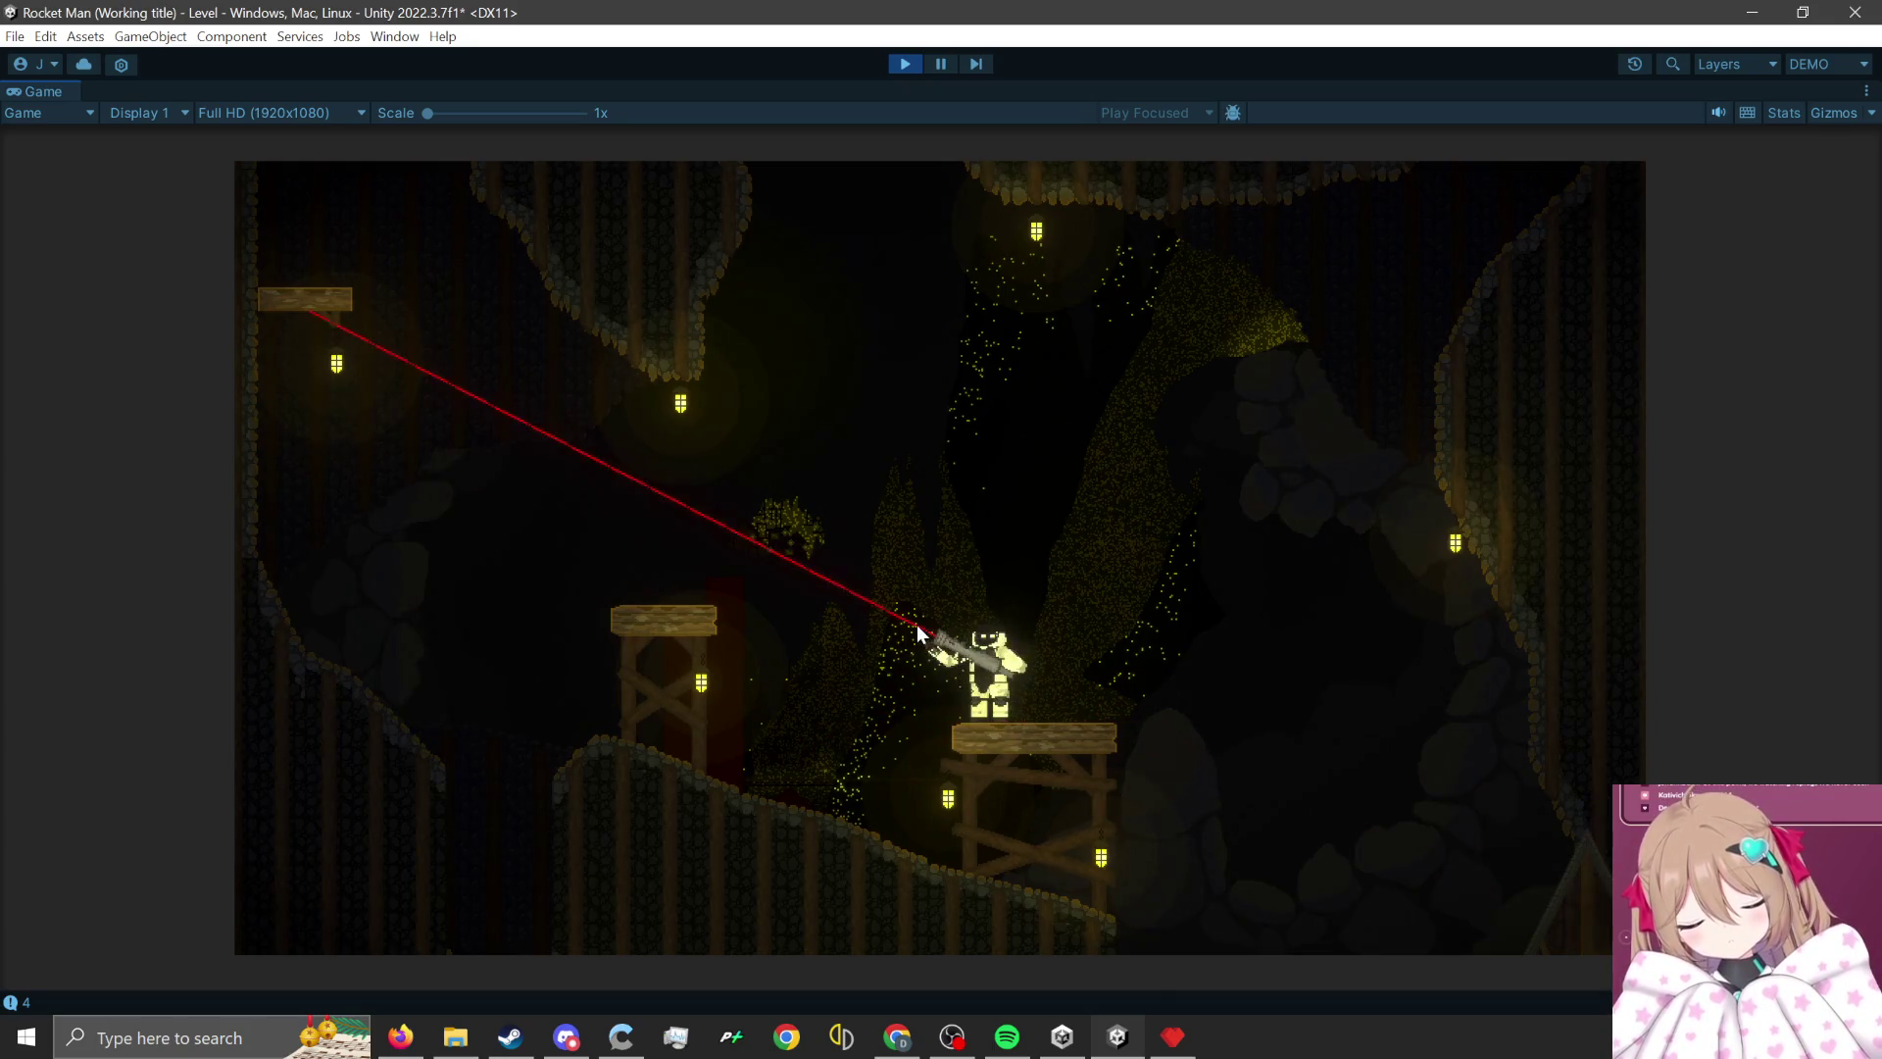
pyautogui.click(1130, 902)
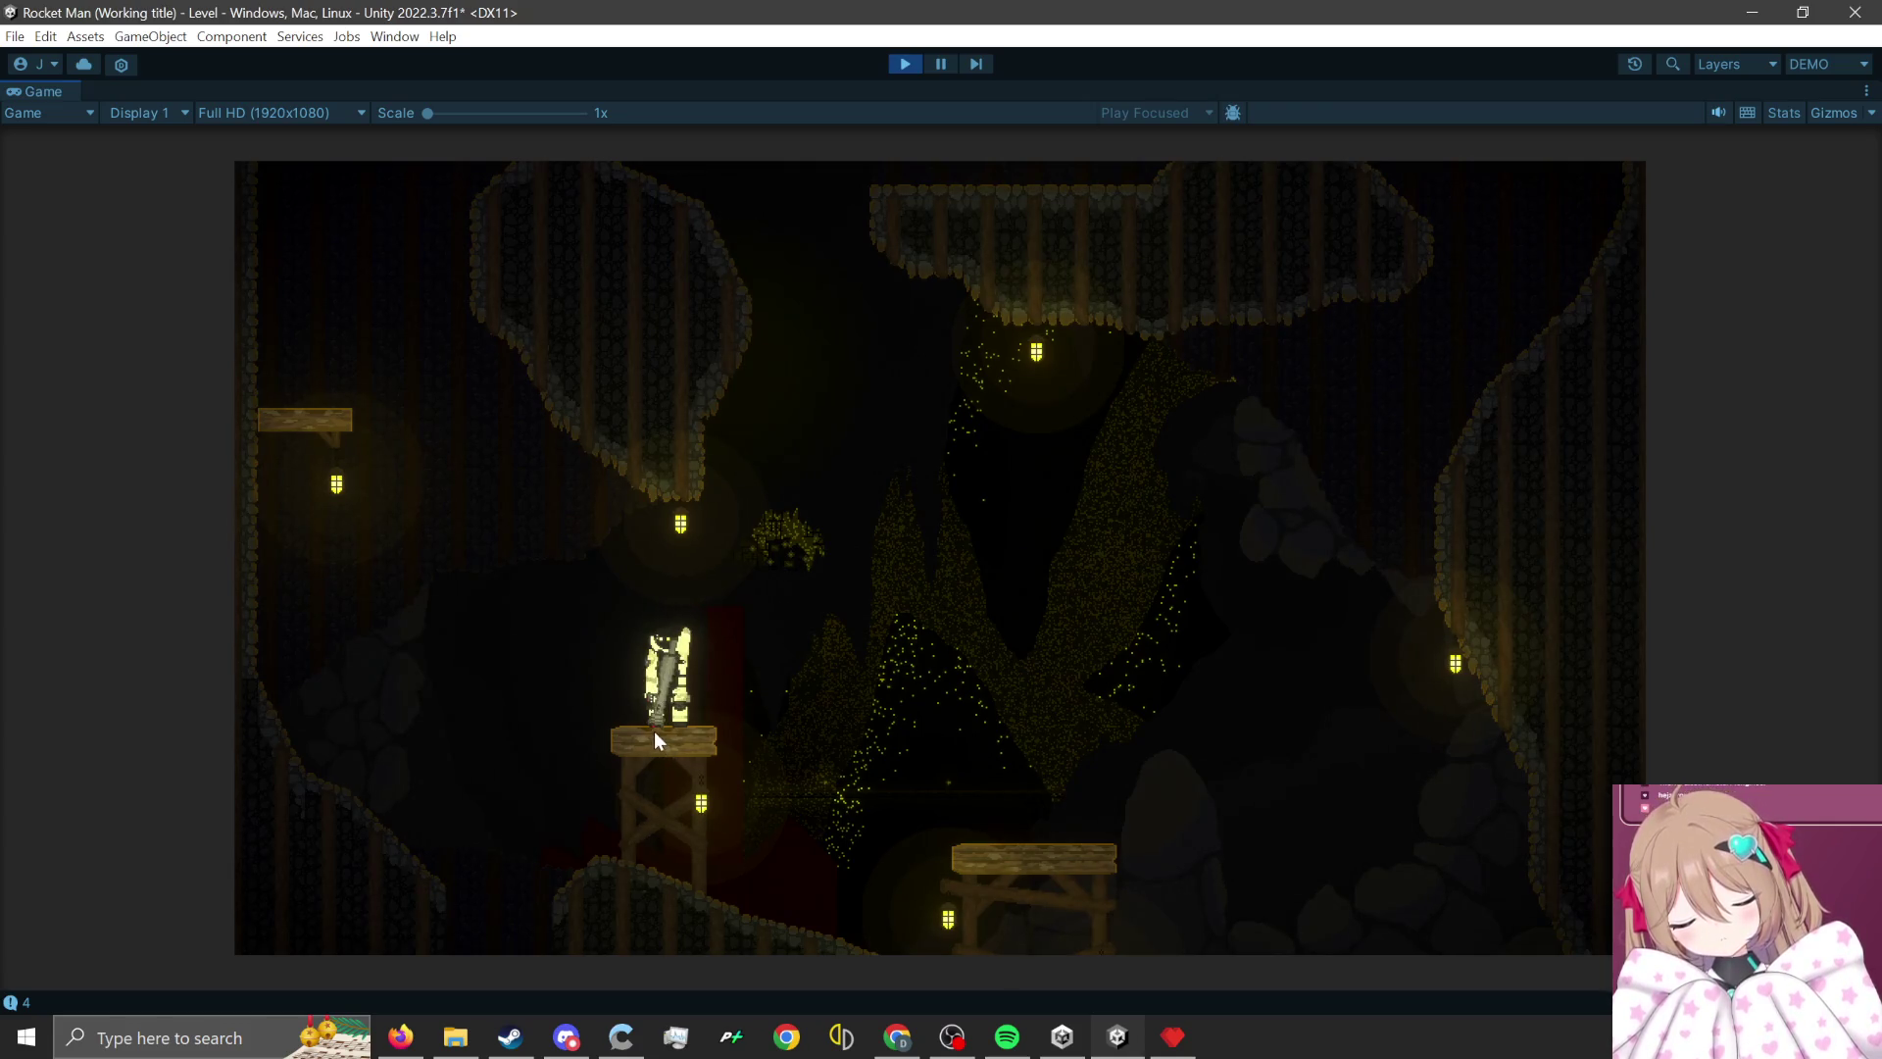
pyautogui.click(767, 838)
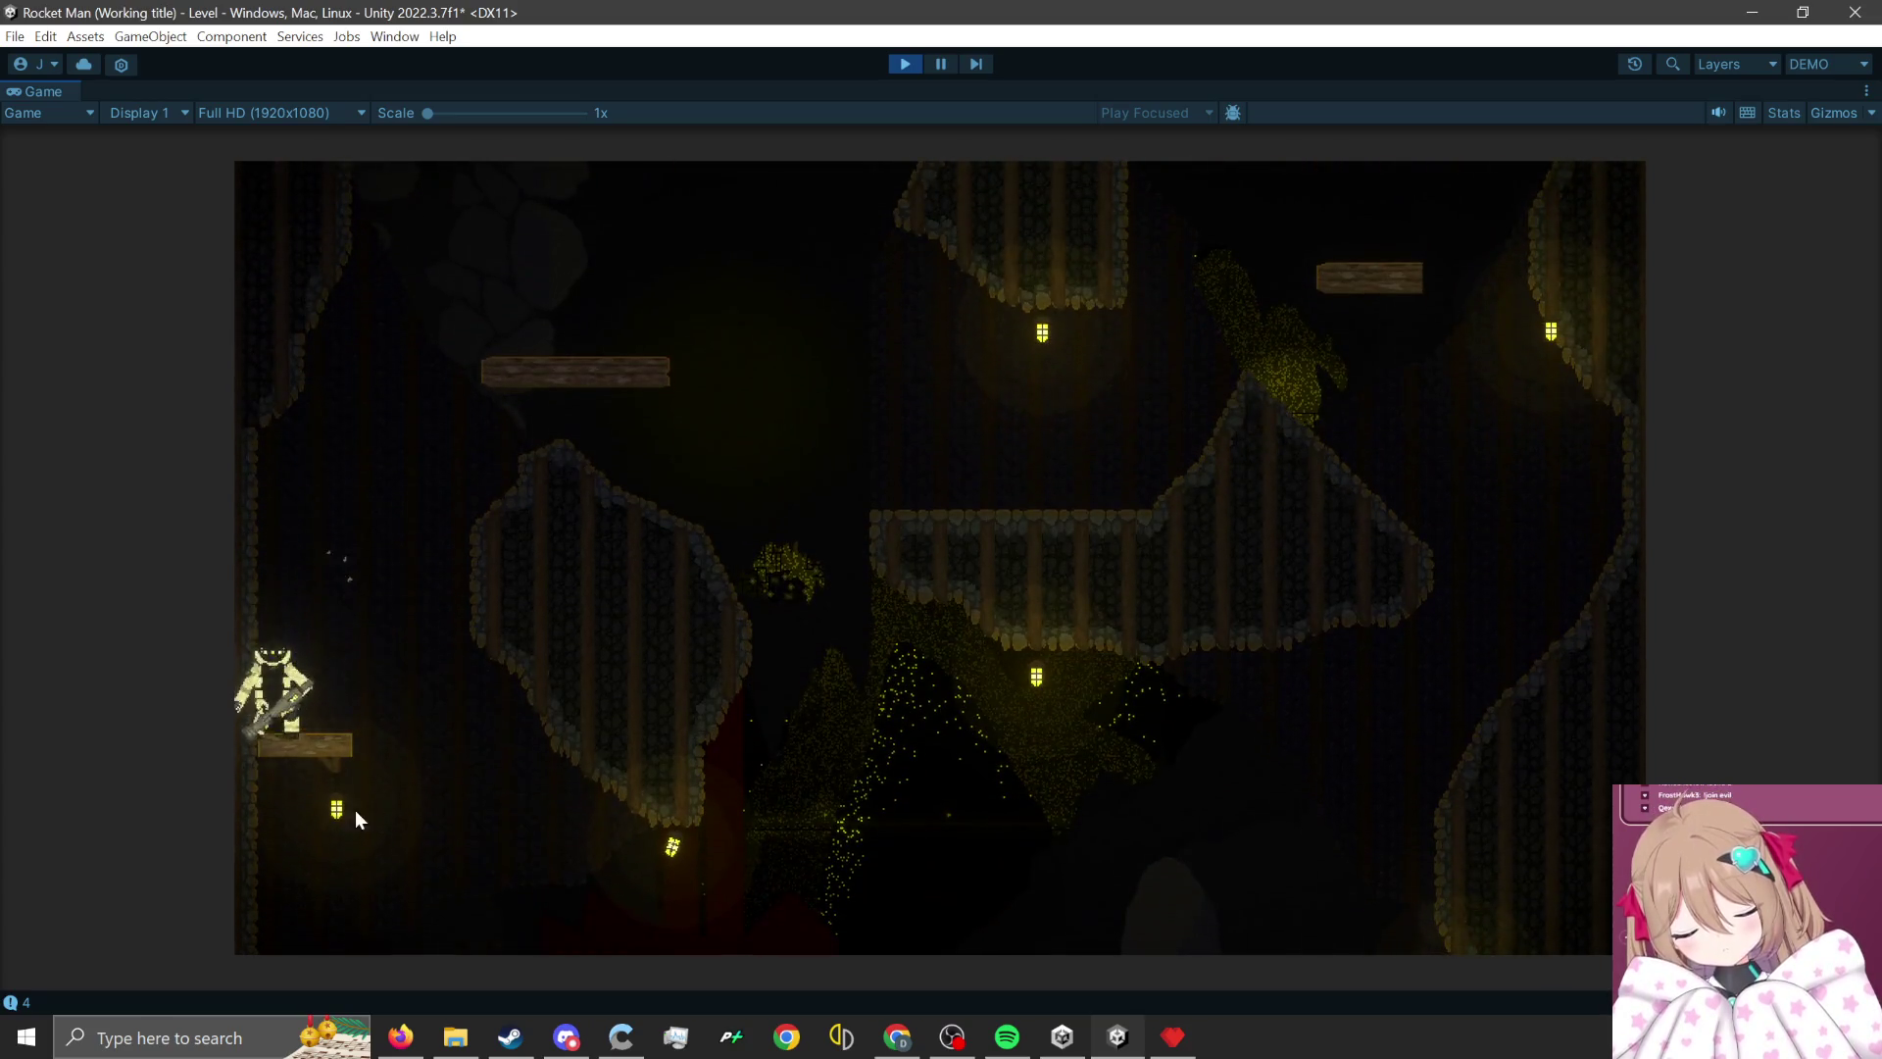
pyautogui.click(251, 892)
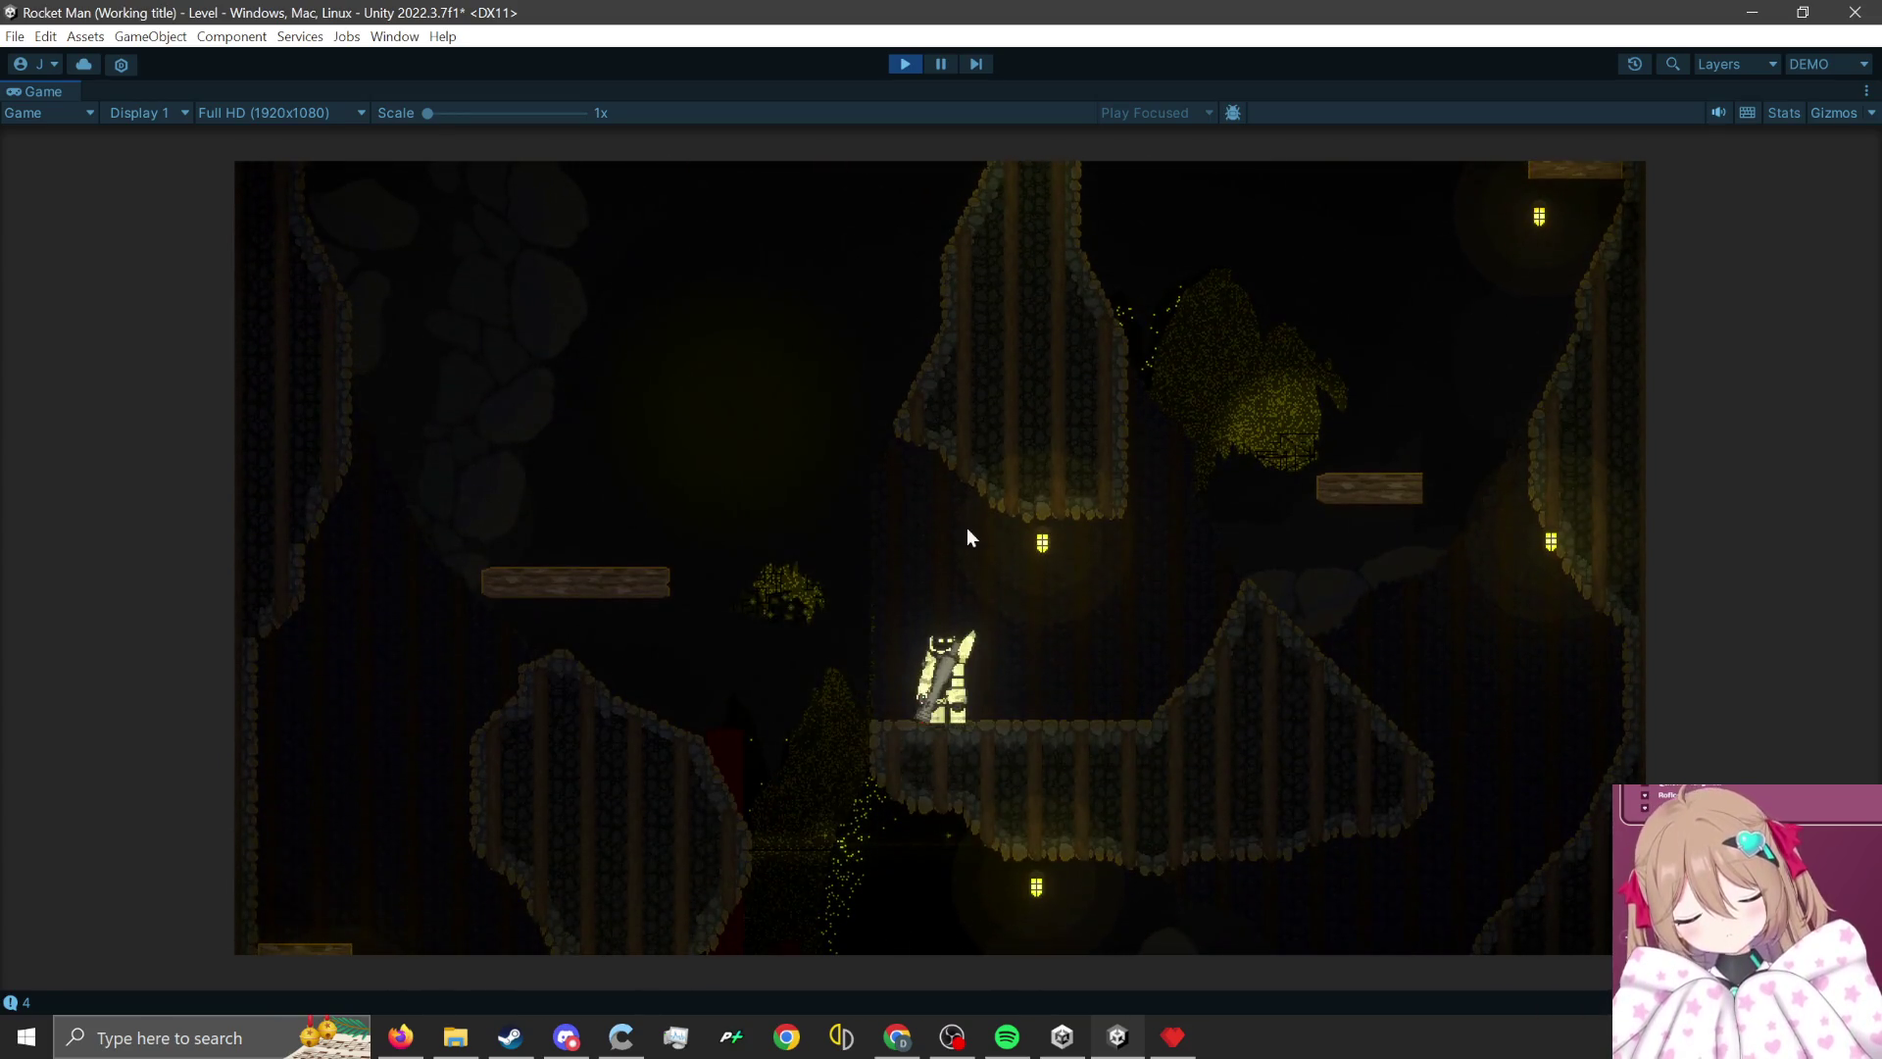
# - Stop the play-test, return to Pyxel Edit and dismiss the export settings unsaved
pyautogui.click(911, 66)
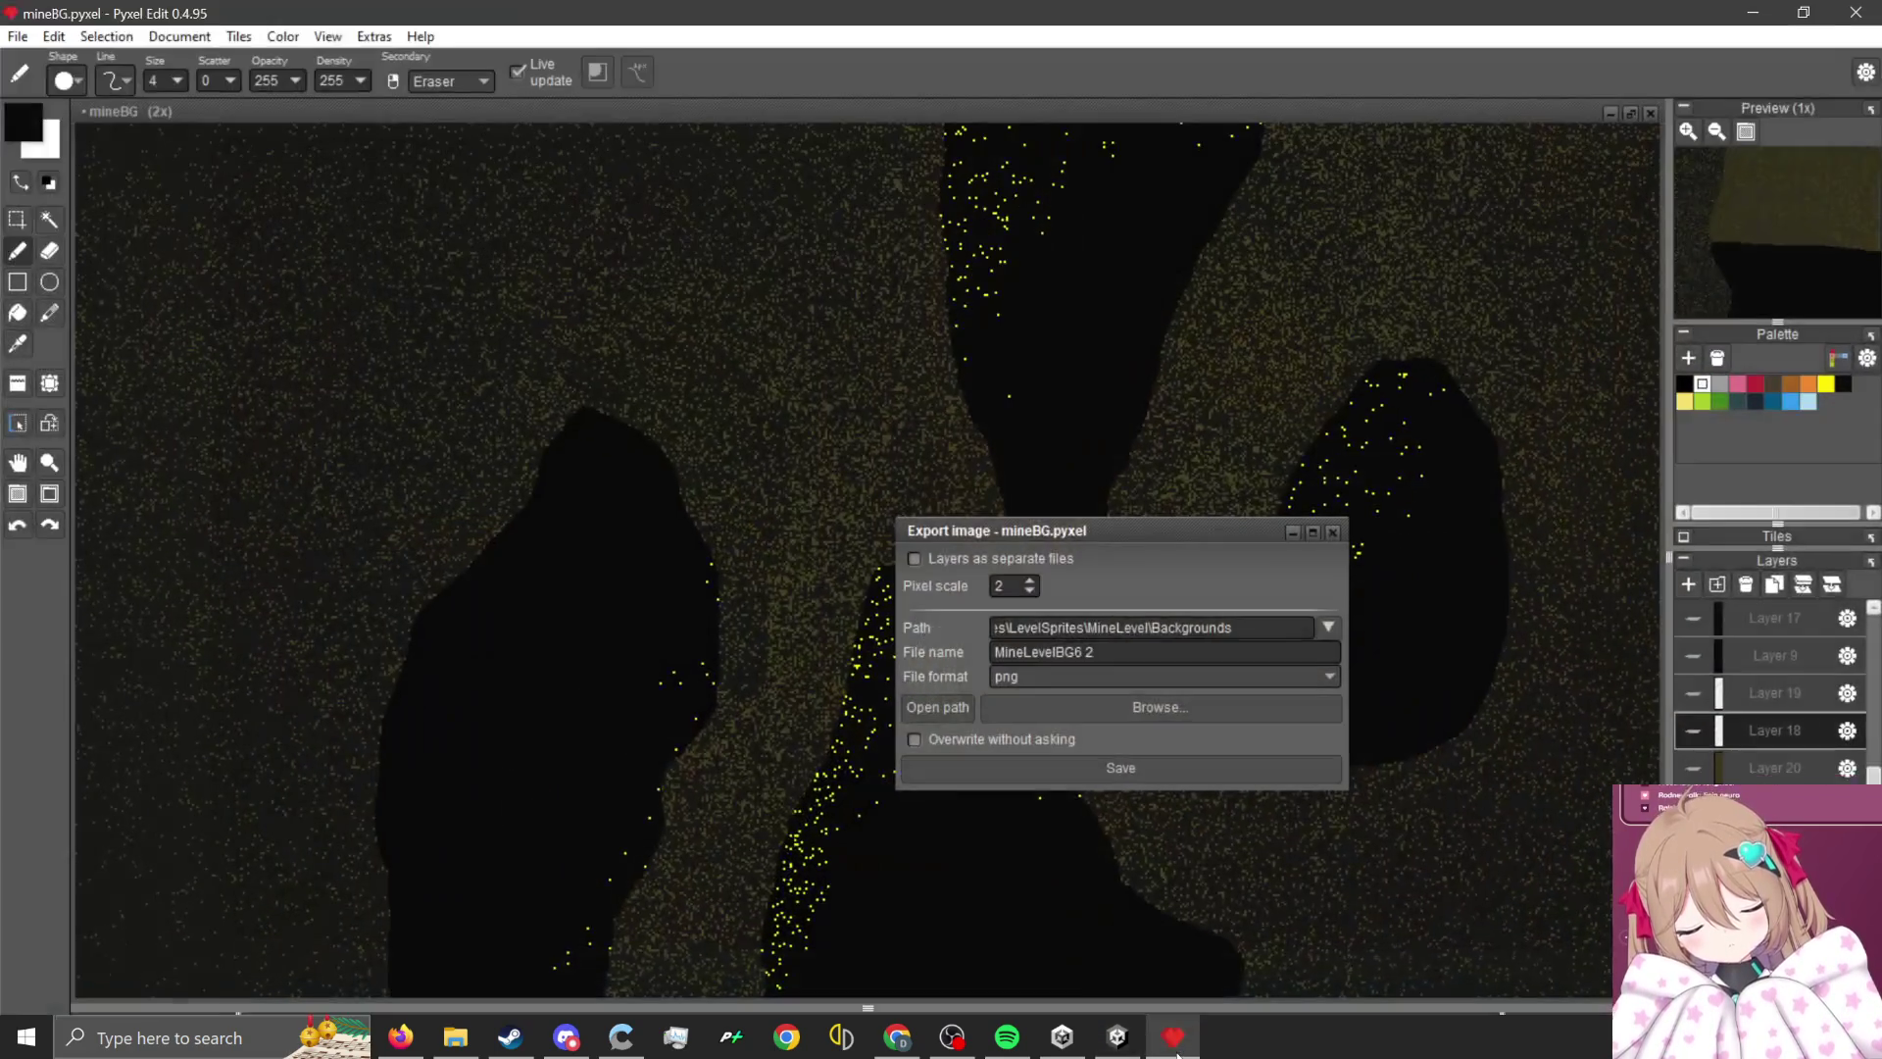
pyautogui.hotkey('alt', 'Tab')
pyautogui.click(1332, 531)
pyautogui.scroll(-1, 1428, 659)
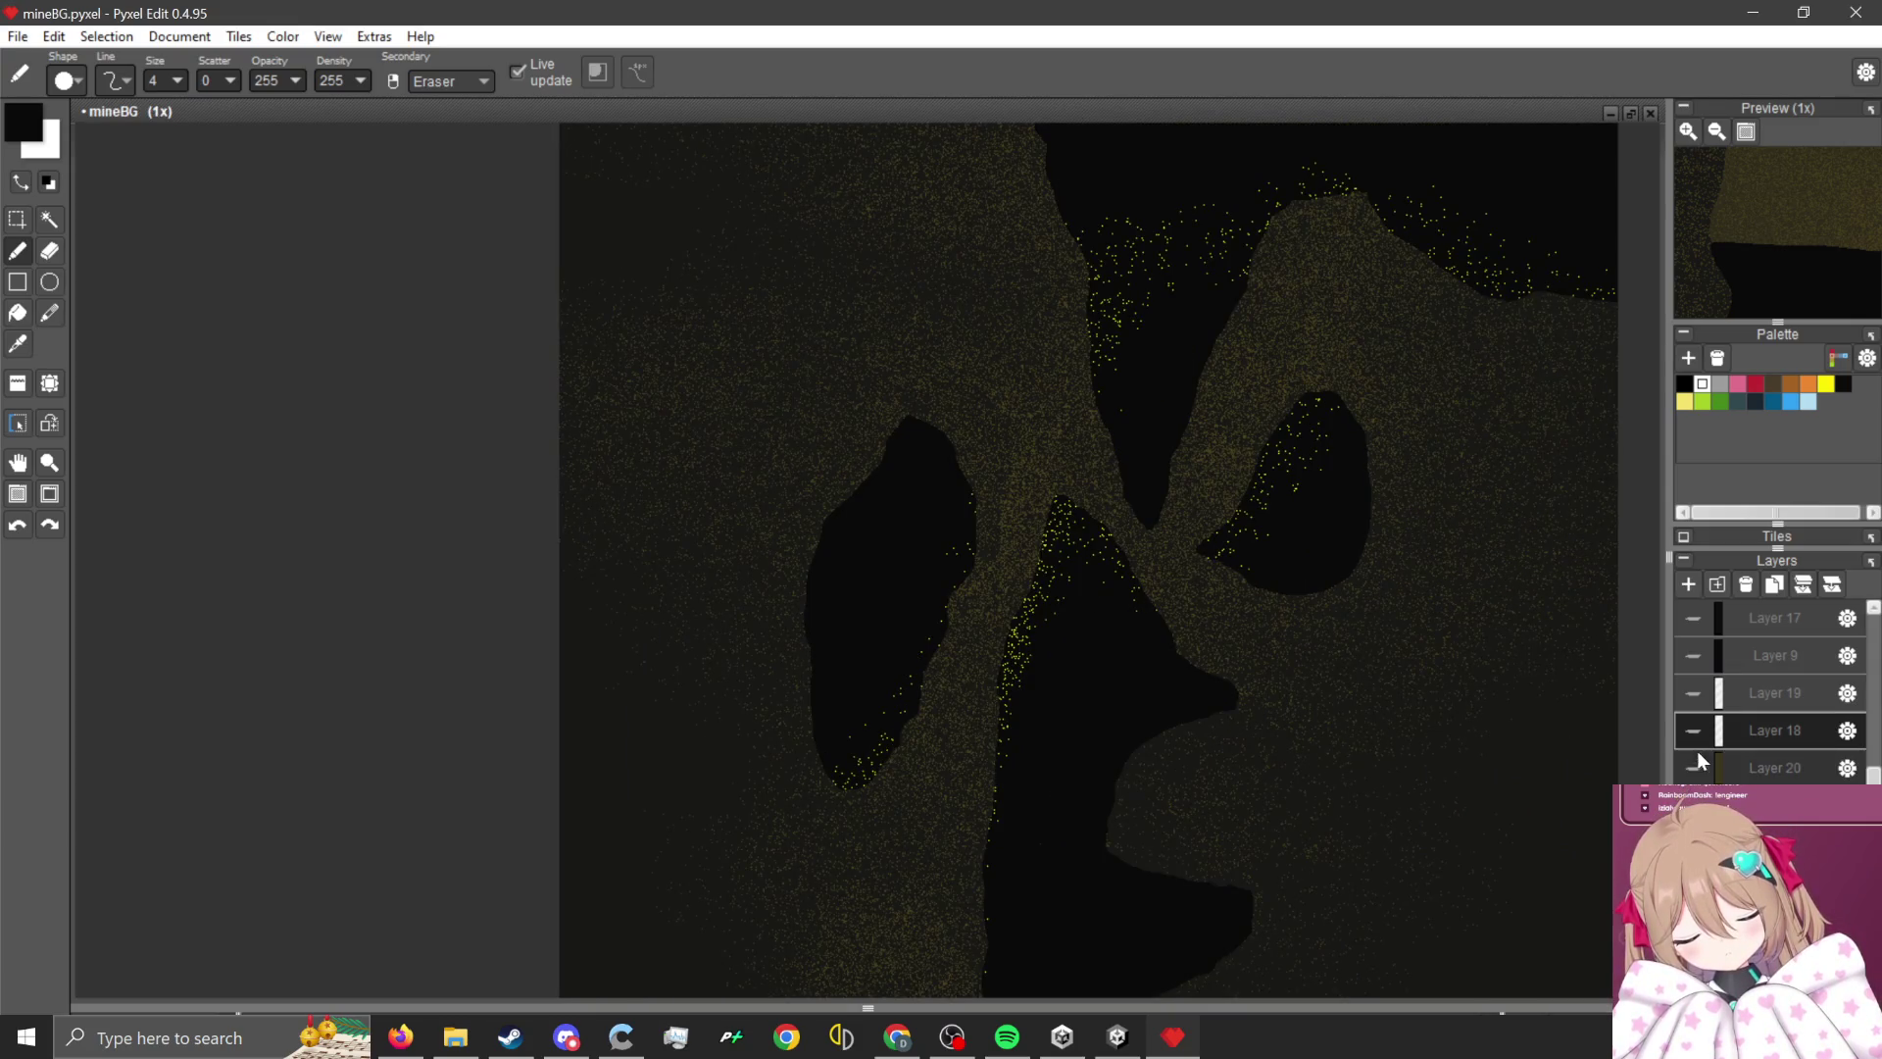
# - Make Layer 18 visible on the canvas
pyautogui.click(1692, 730)
pyautogui.scroll(-1, 980, 441)
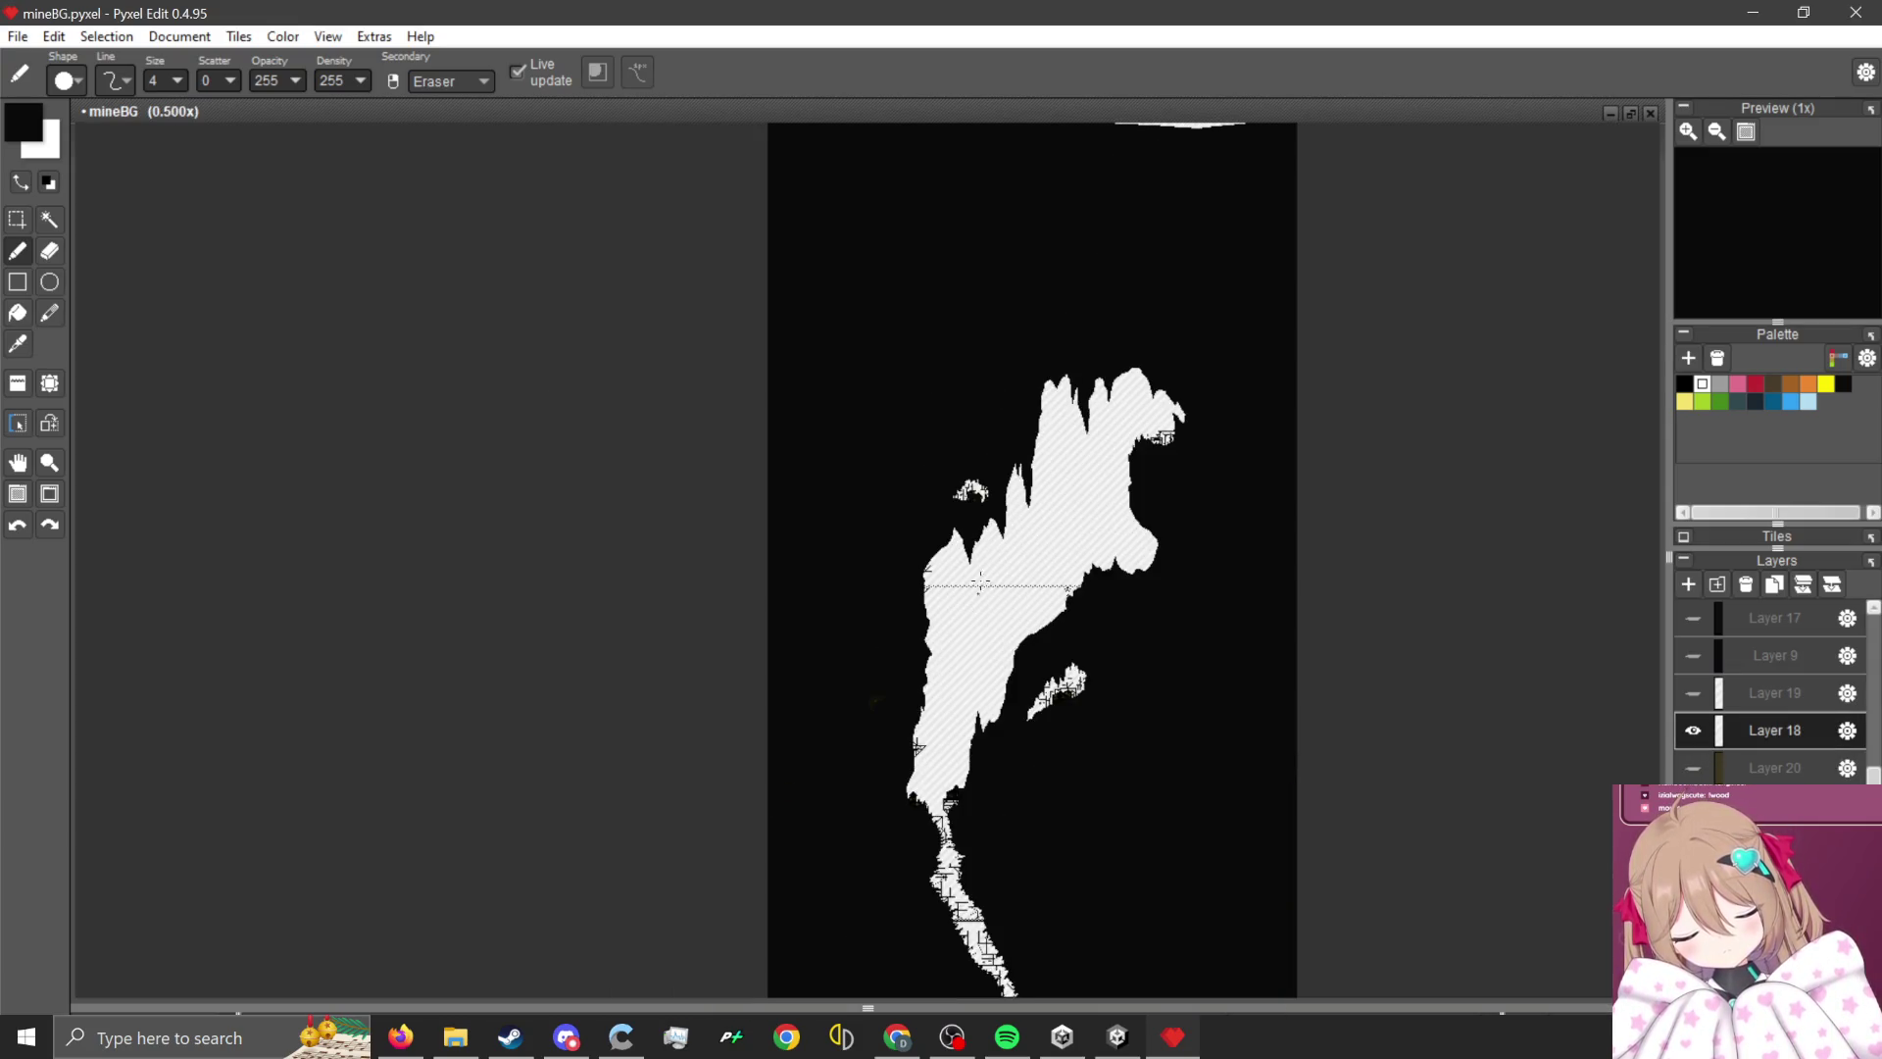
pyautogui.scroll(3, 983, 391)
pyautogui.scroll(-3, 970, 515)
pyautogui.scroll(1, 1106, 591)
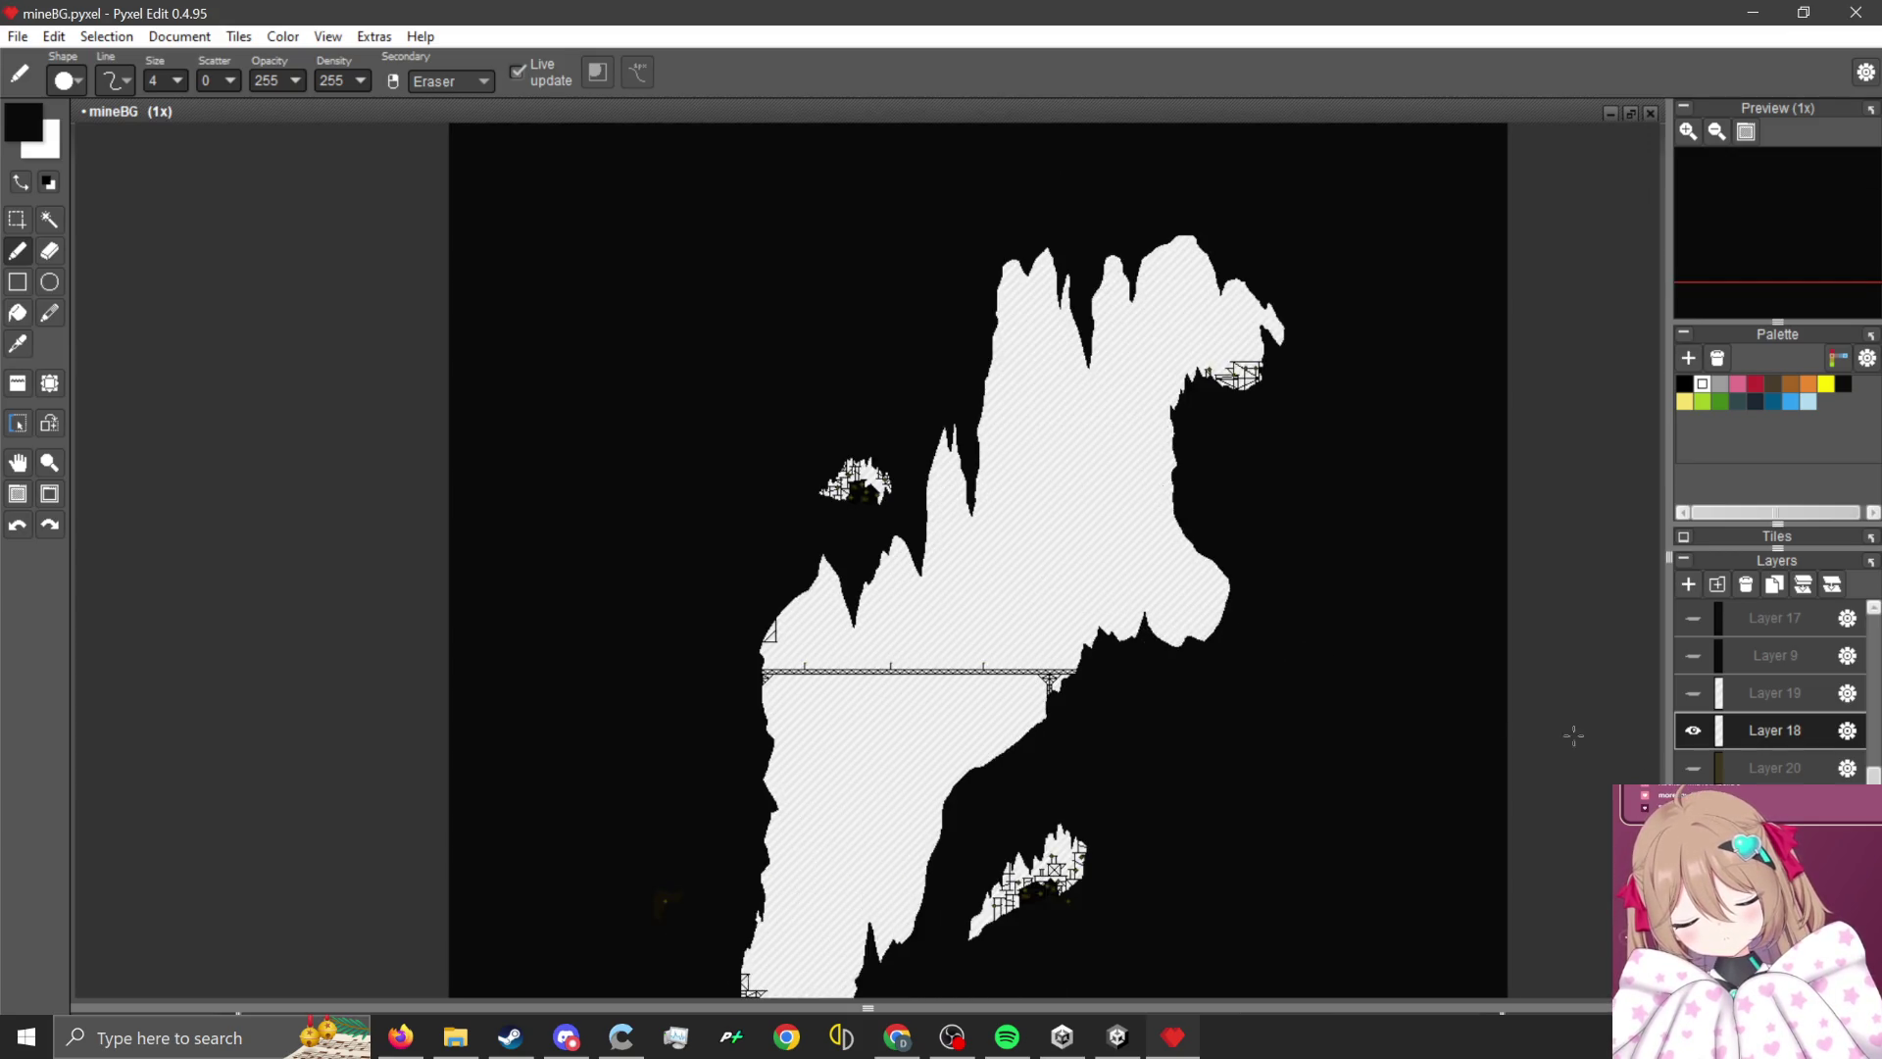
pyautogui.scroll(3, 1265, 655)
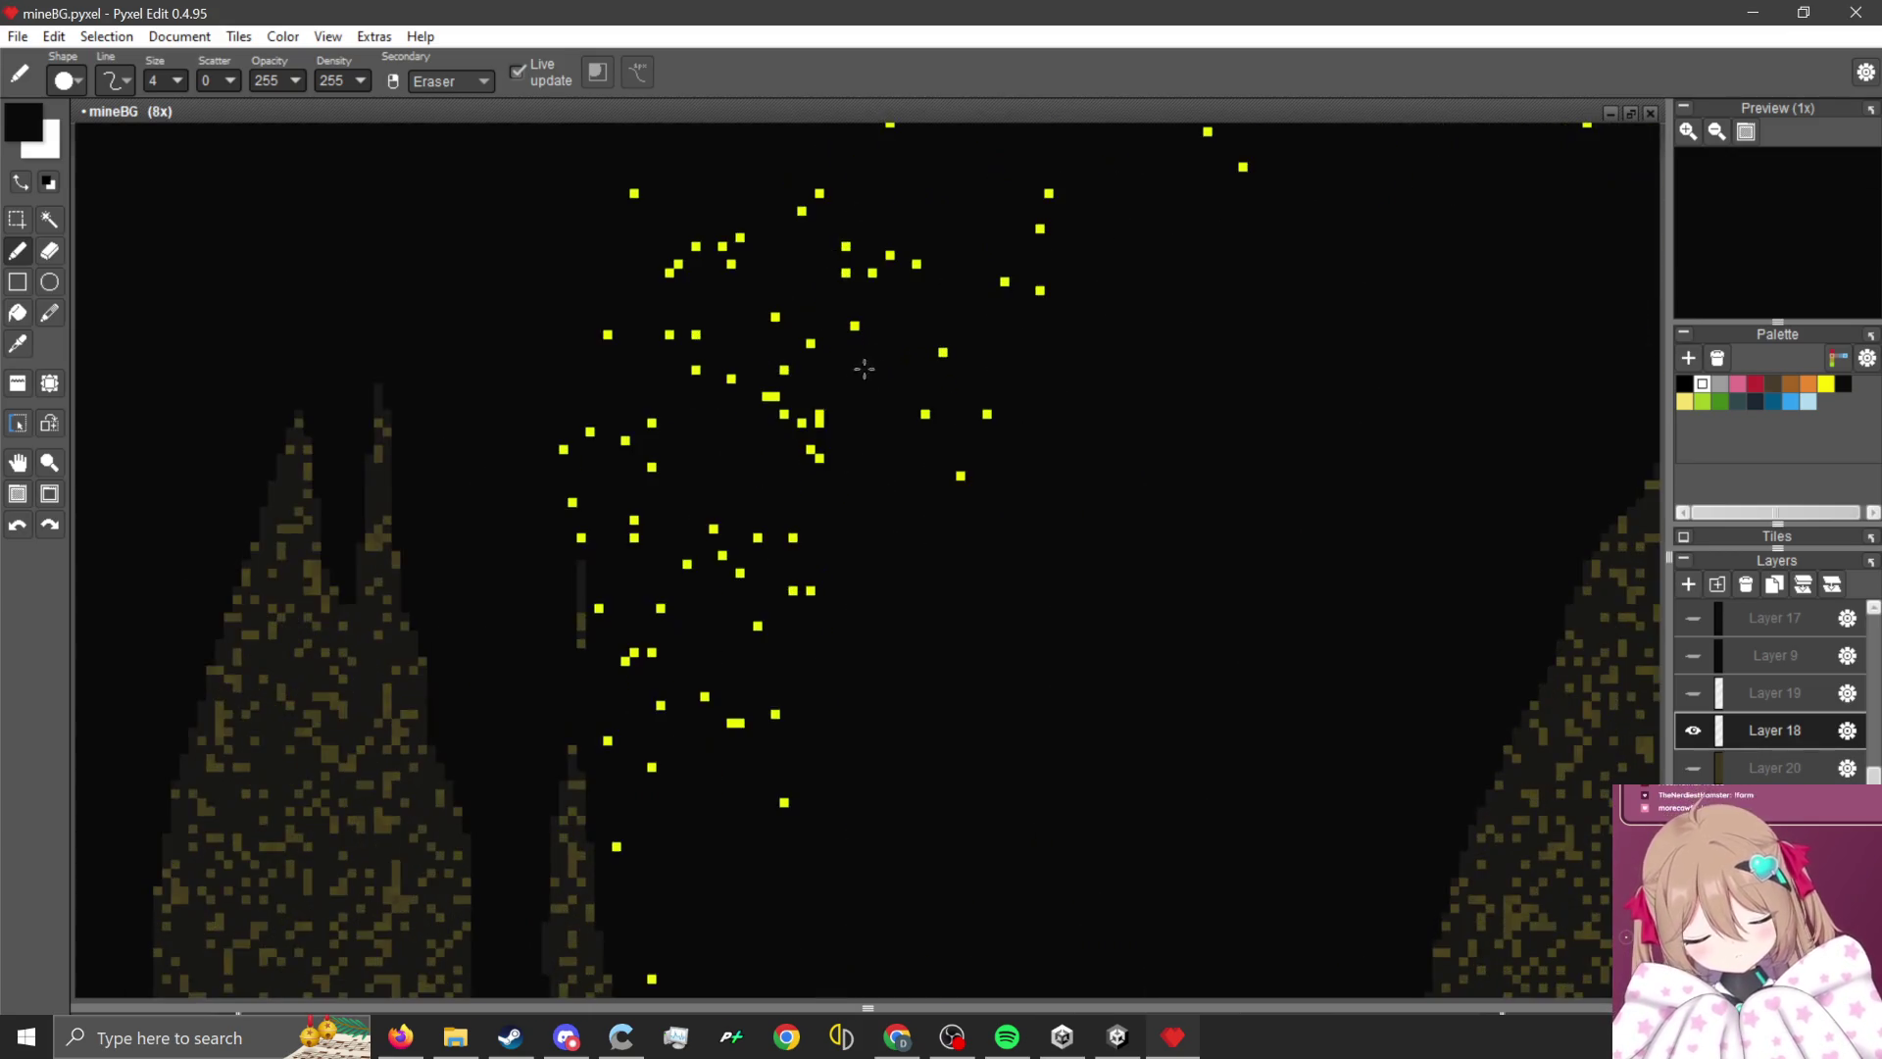
# - Sample the yellow of a dust speck as the drawing colour with the Alt eyedropper
pyautogui.press('alt')
pyautogui.click(822, 416)
pyautogui.scroll(-6, 1222, 483)
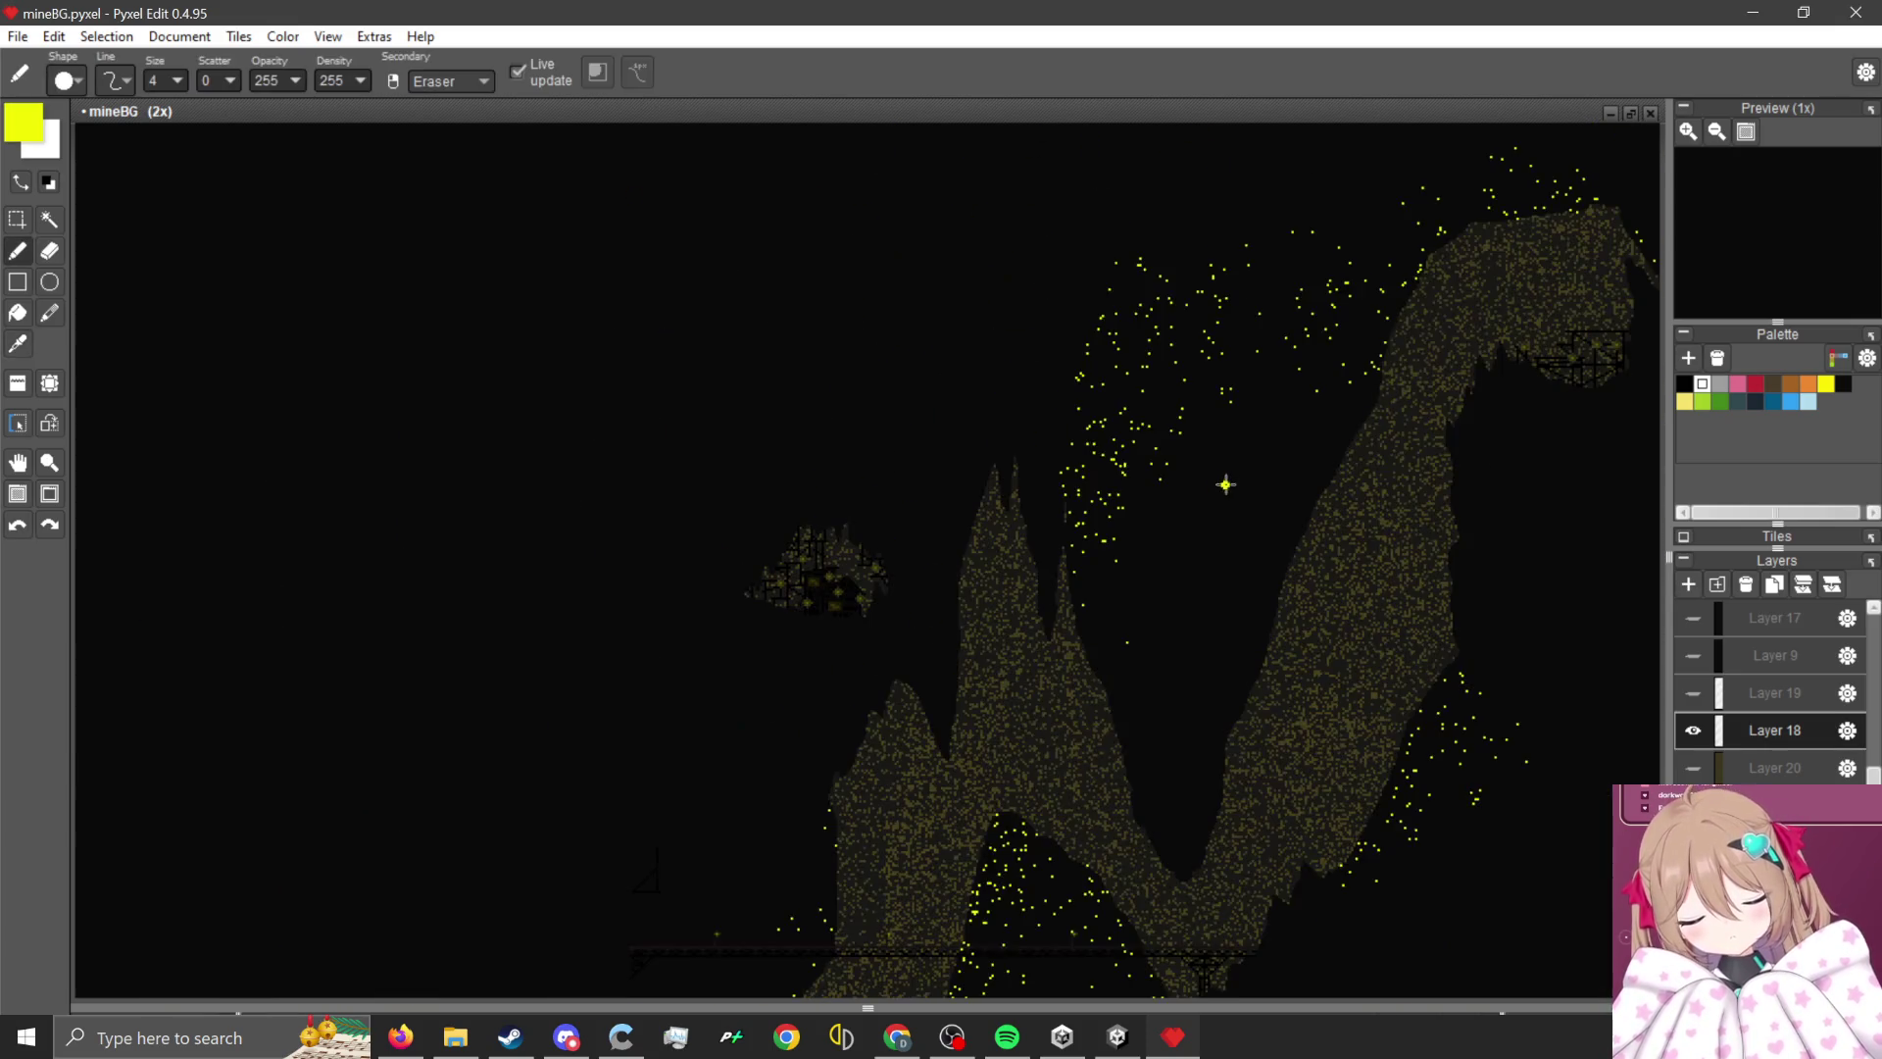
pyautogui.scroll(2, 1166, 513)
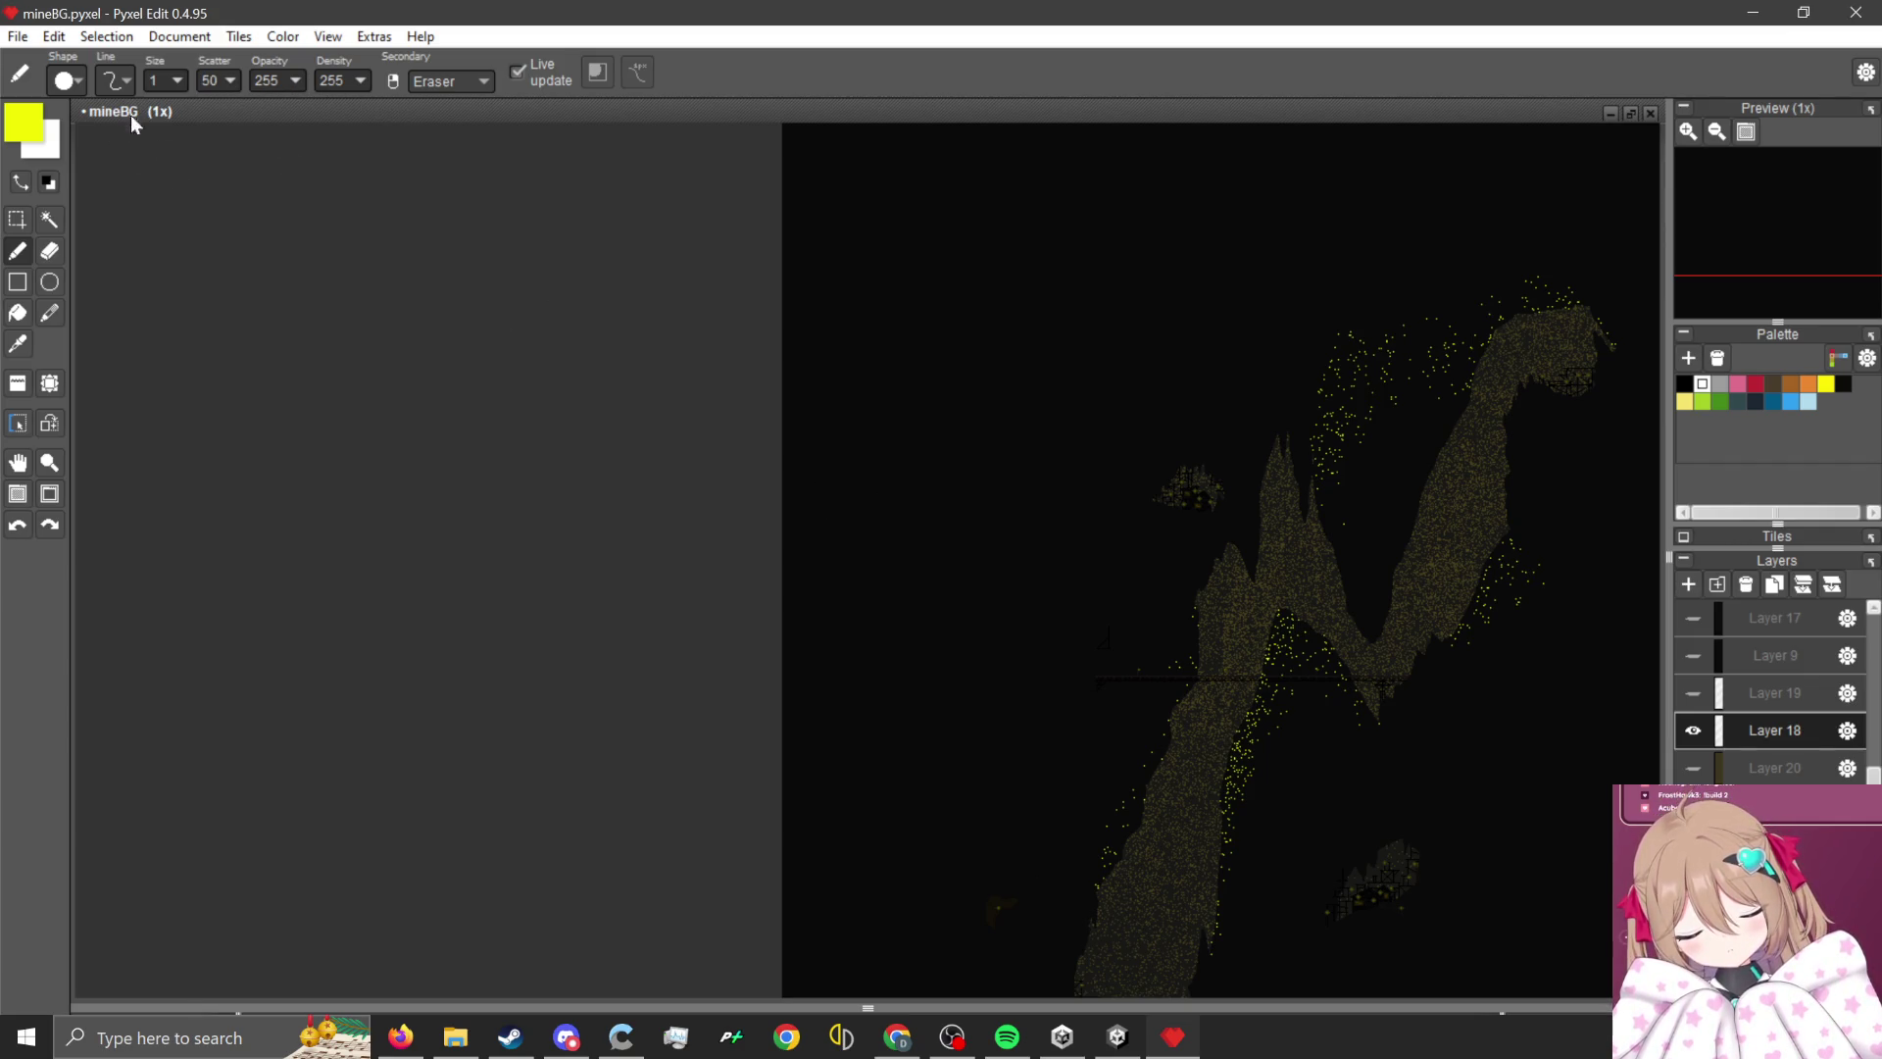
# - Zoom around while spraying size 1, scatter 50 yellow specks in an arc across the upper cave
pyautogui.scroll(-1, 672, 530)
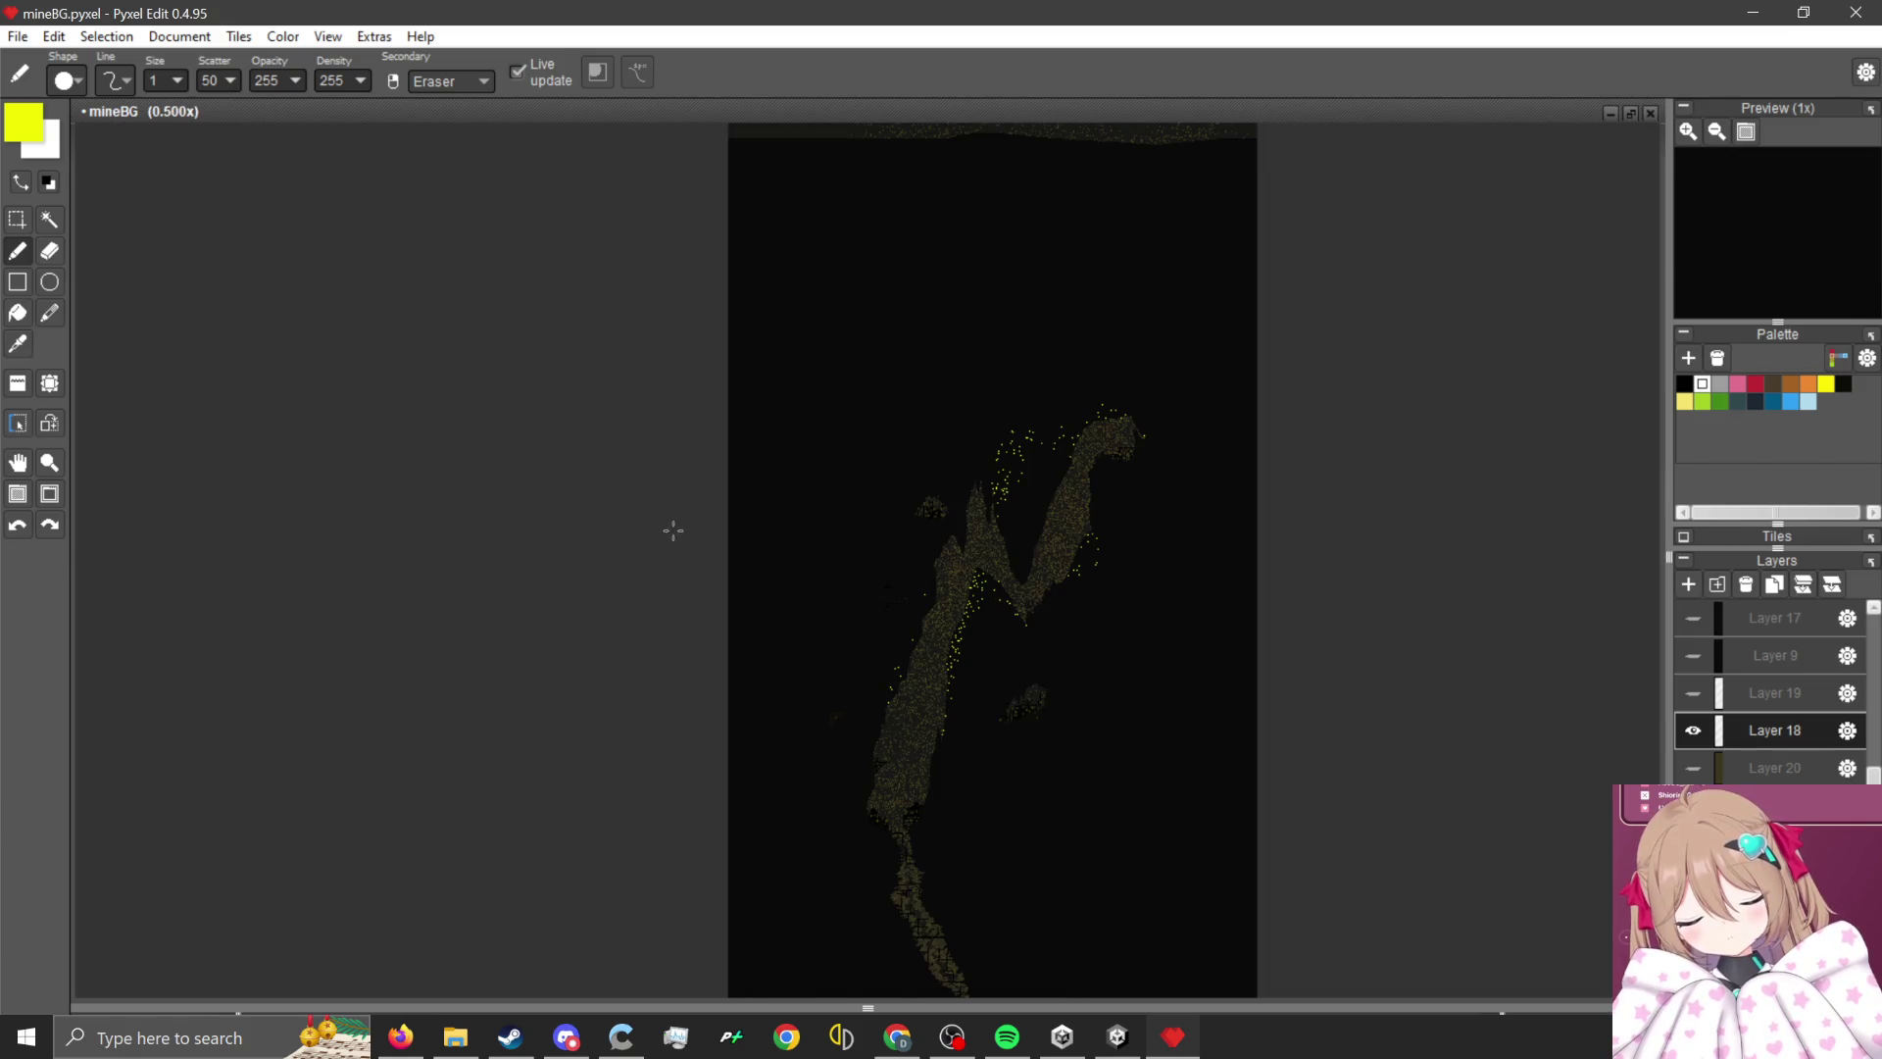
pyautogui.scroll(1, 756, 446)
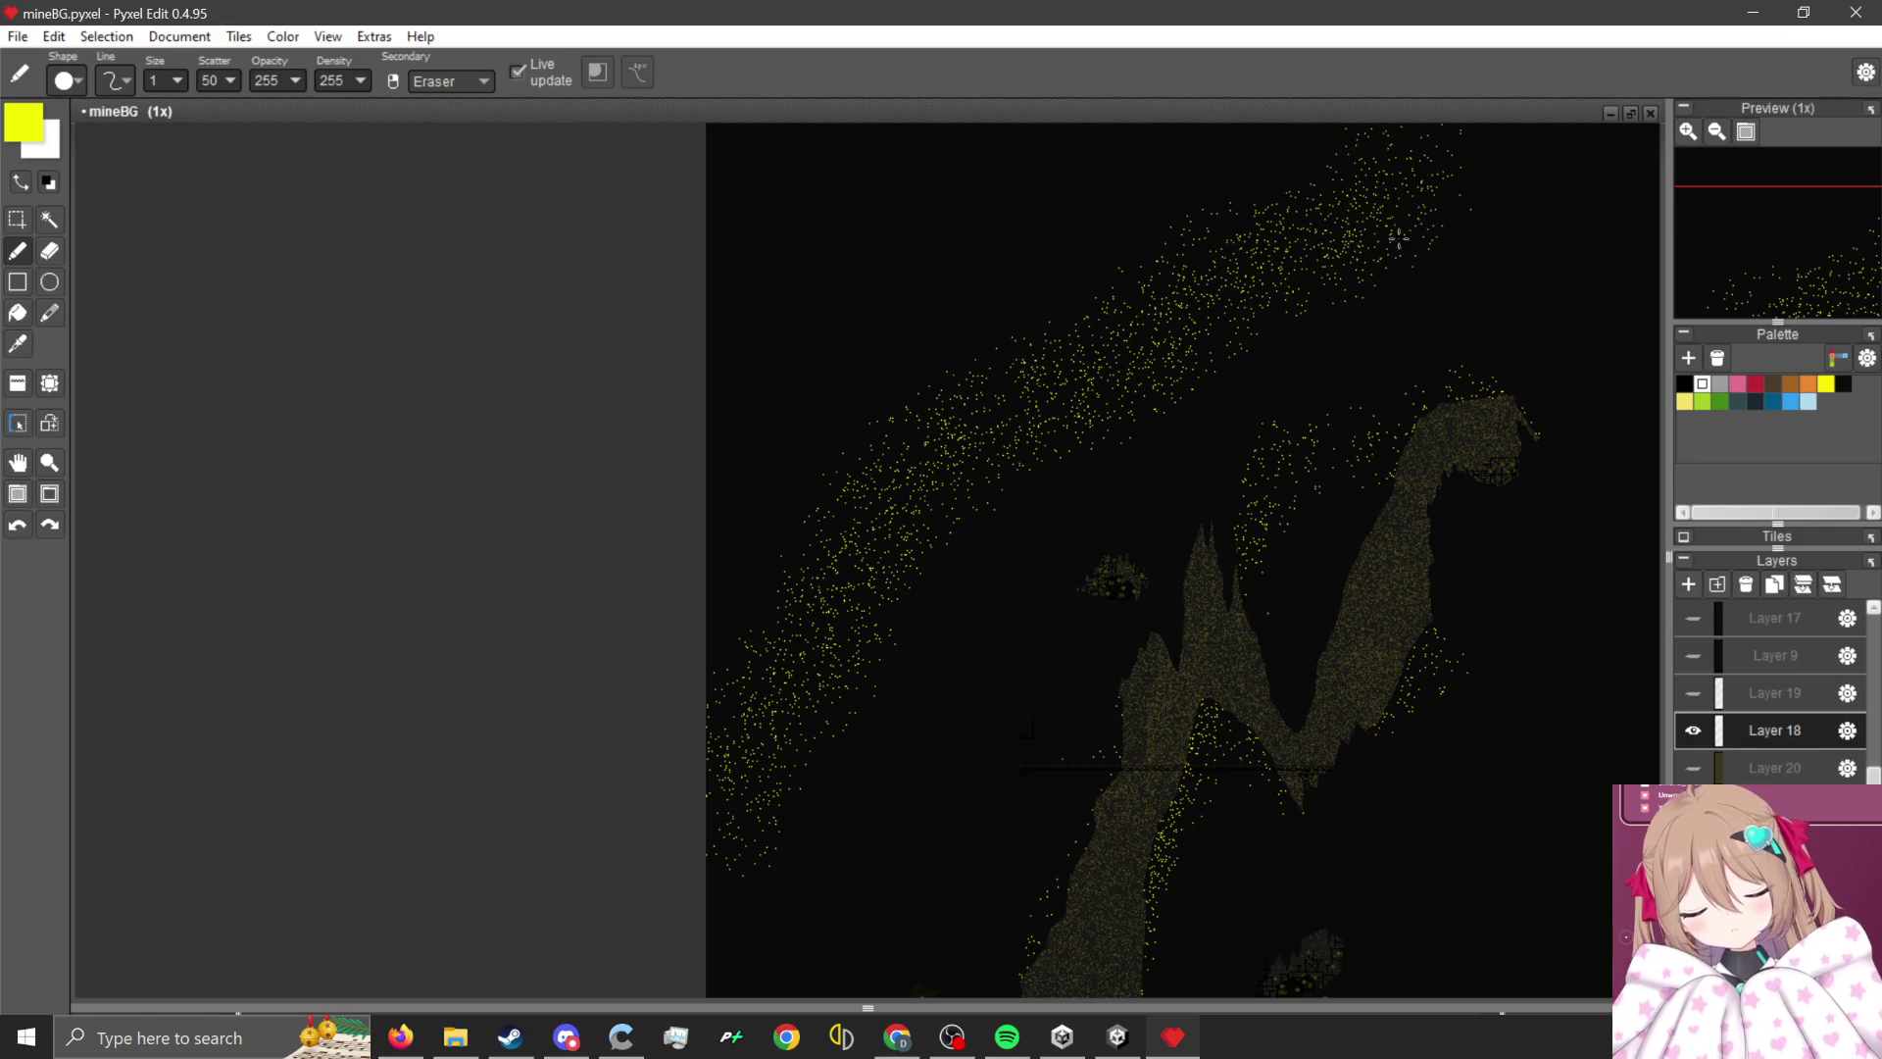
pyautogui.scroll(-1, 1420, 209)
pyautogui.scroll(2, 1139, 412)
pyautogui.scroll(-1, 745, 343)
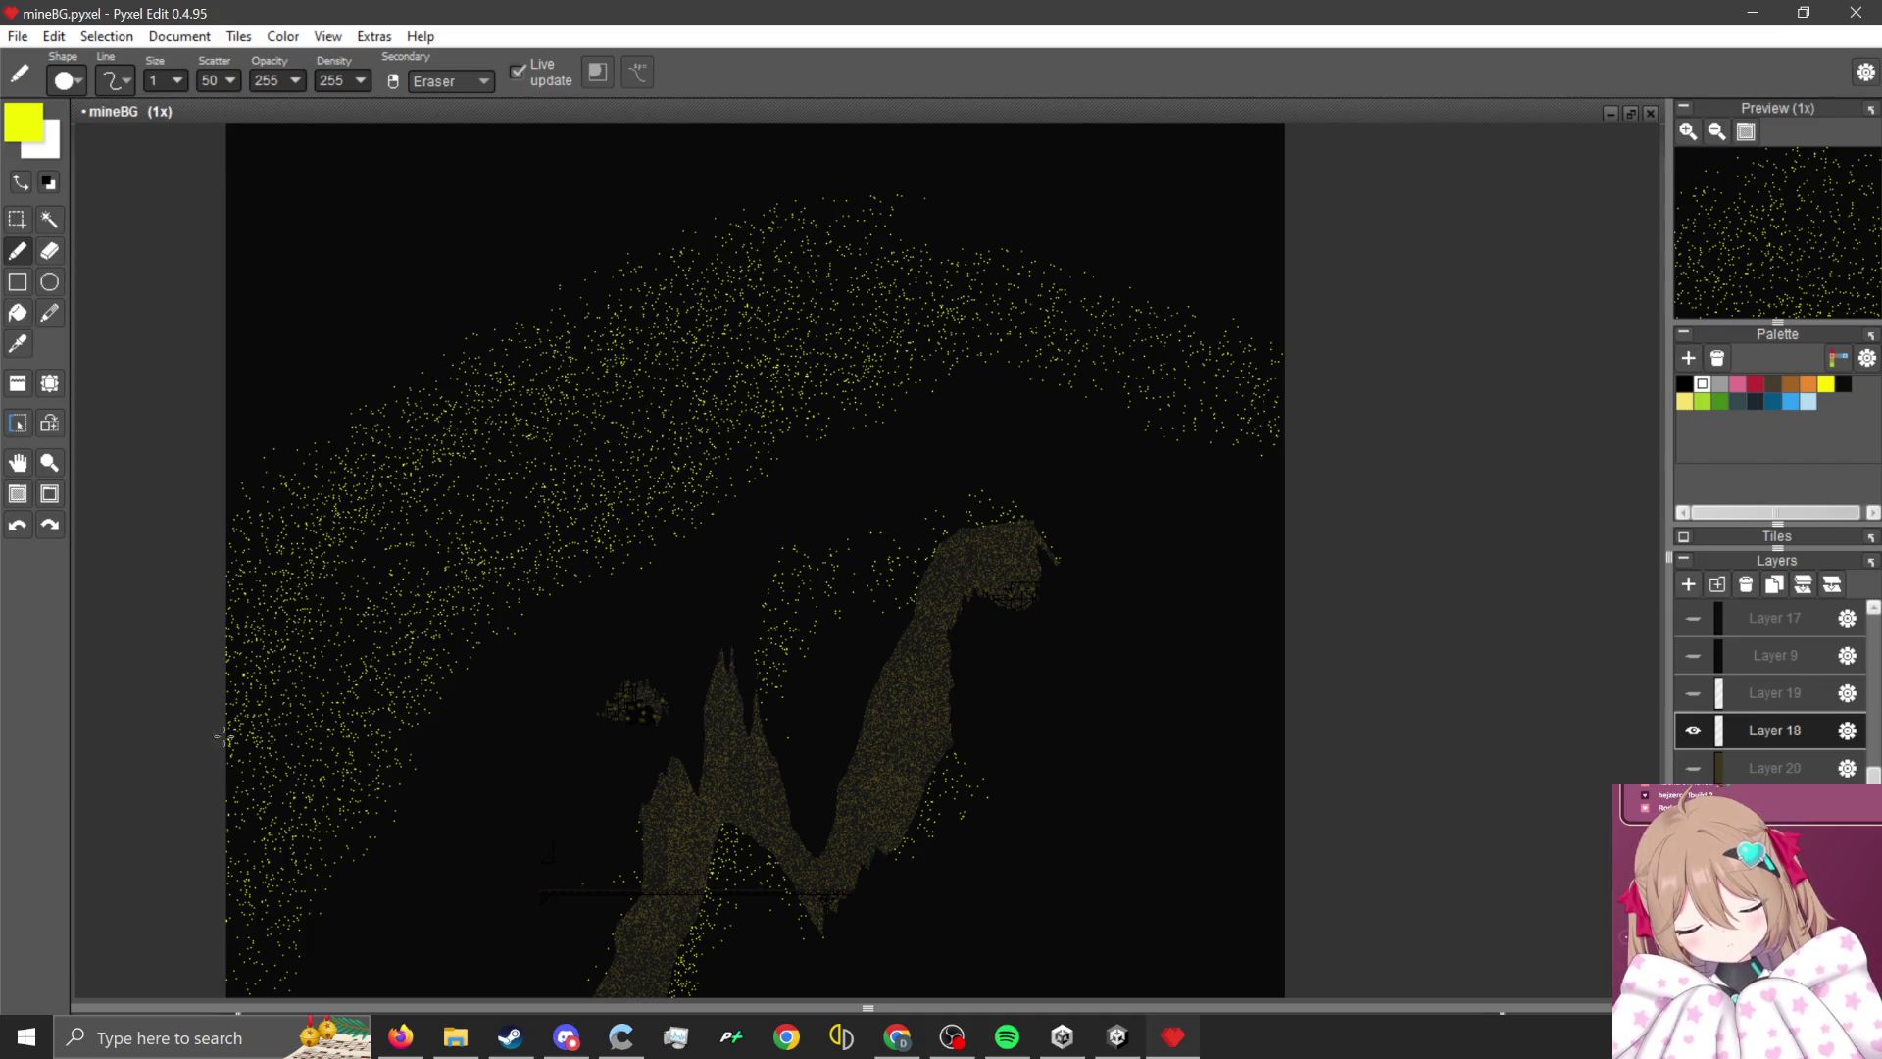
pyautogui.scroll(-2, 1063, 285)
pyautogui.scroll(1, 1075, 370)
pyautogui.scroll(1, 1071, 419)
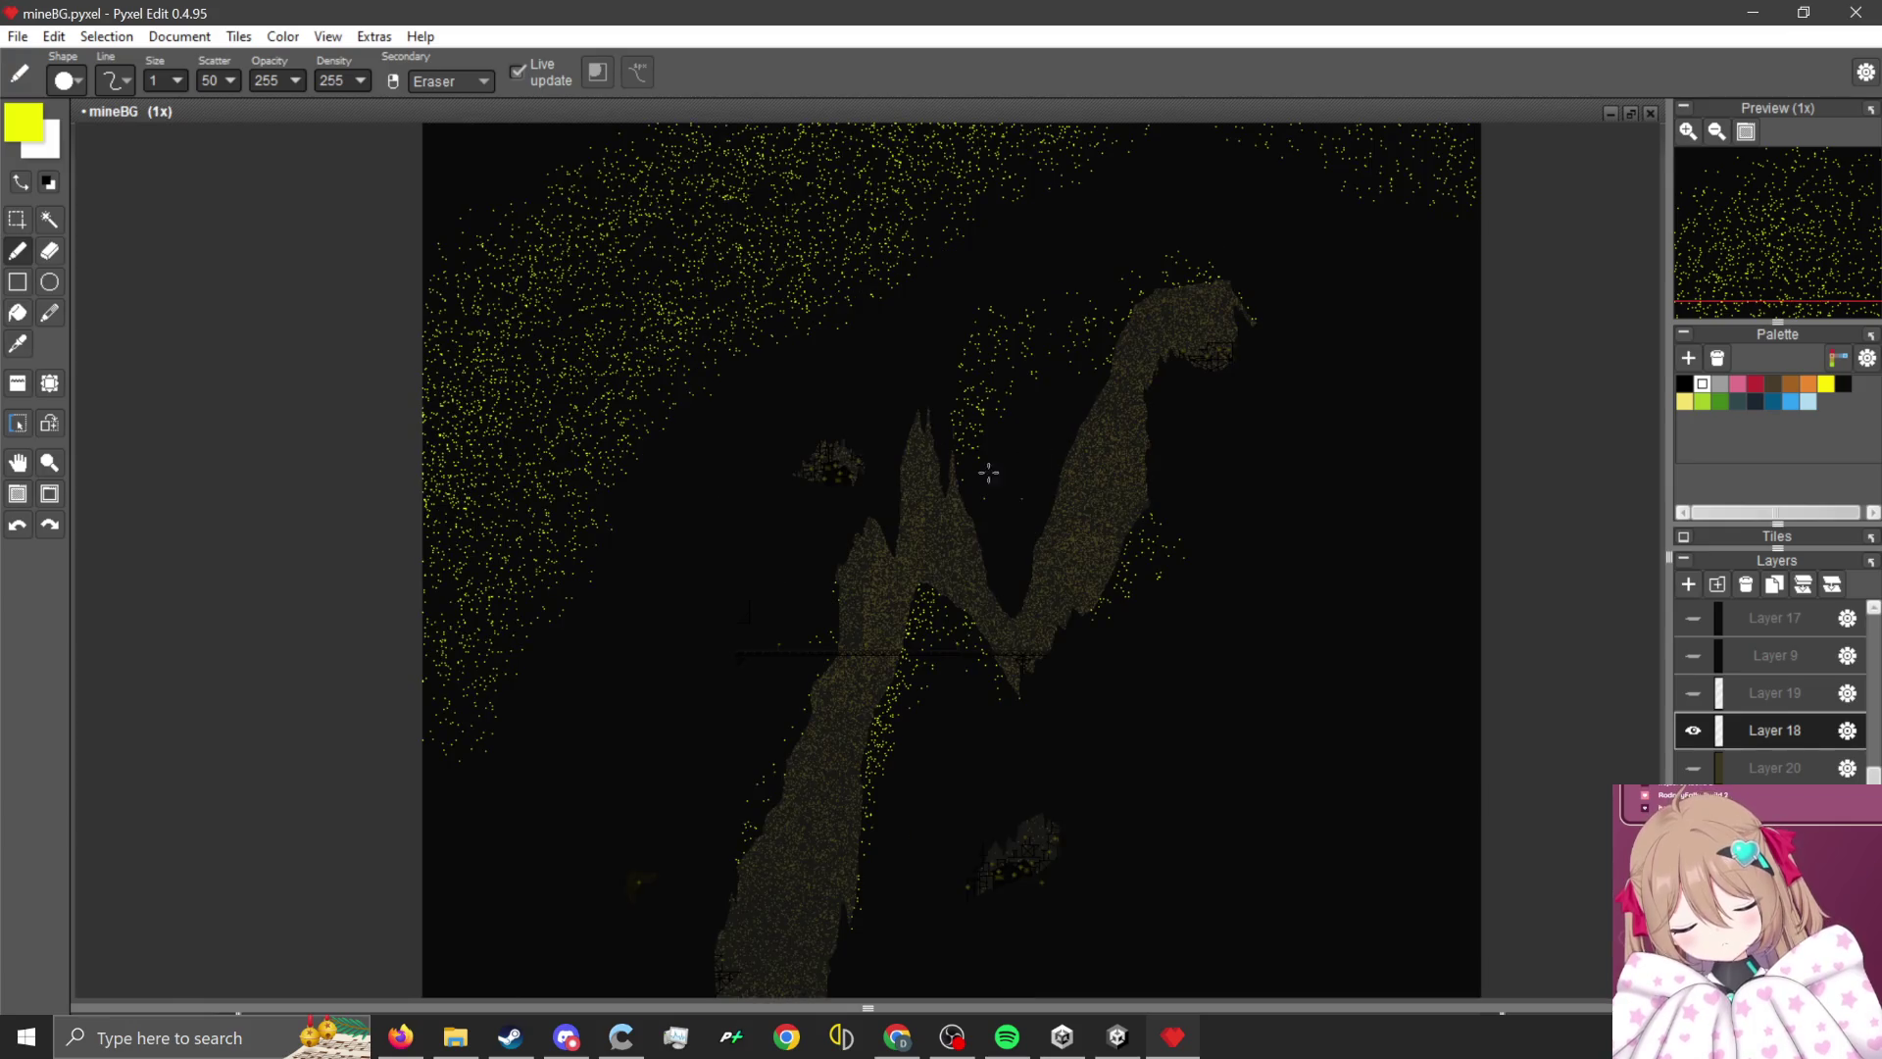
pyautogui.scroll(-1, 665, 426)
pyautogui.scroll(2, 665, 425)
pyautogui.scroll(-1, 371, 719)
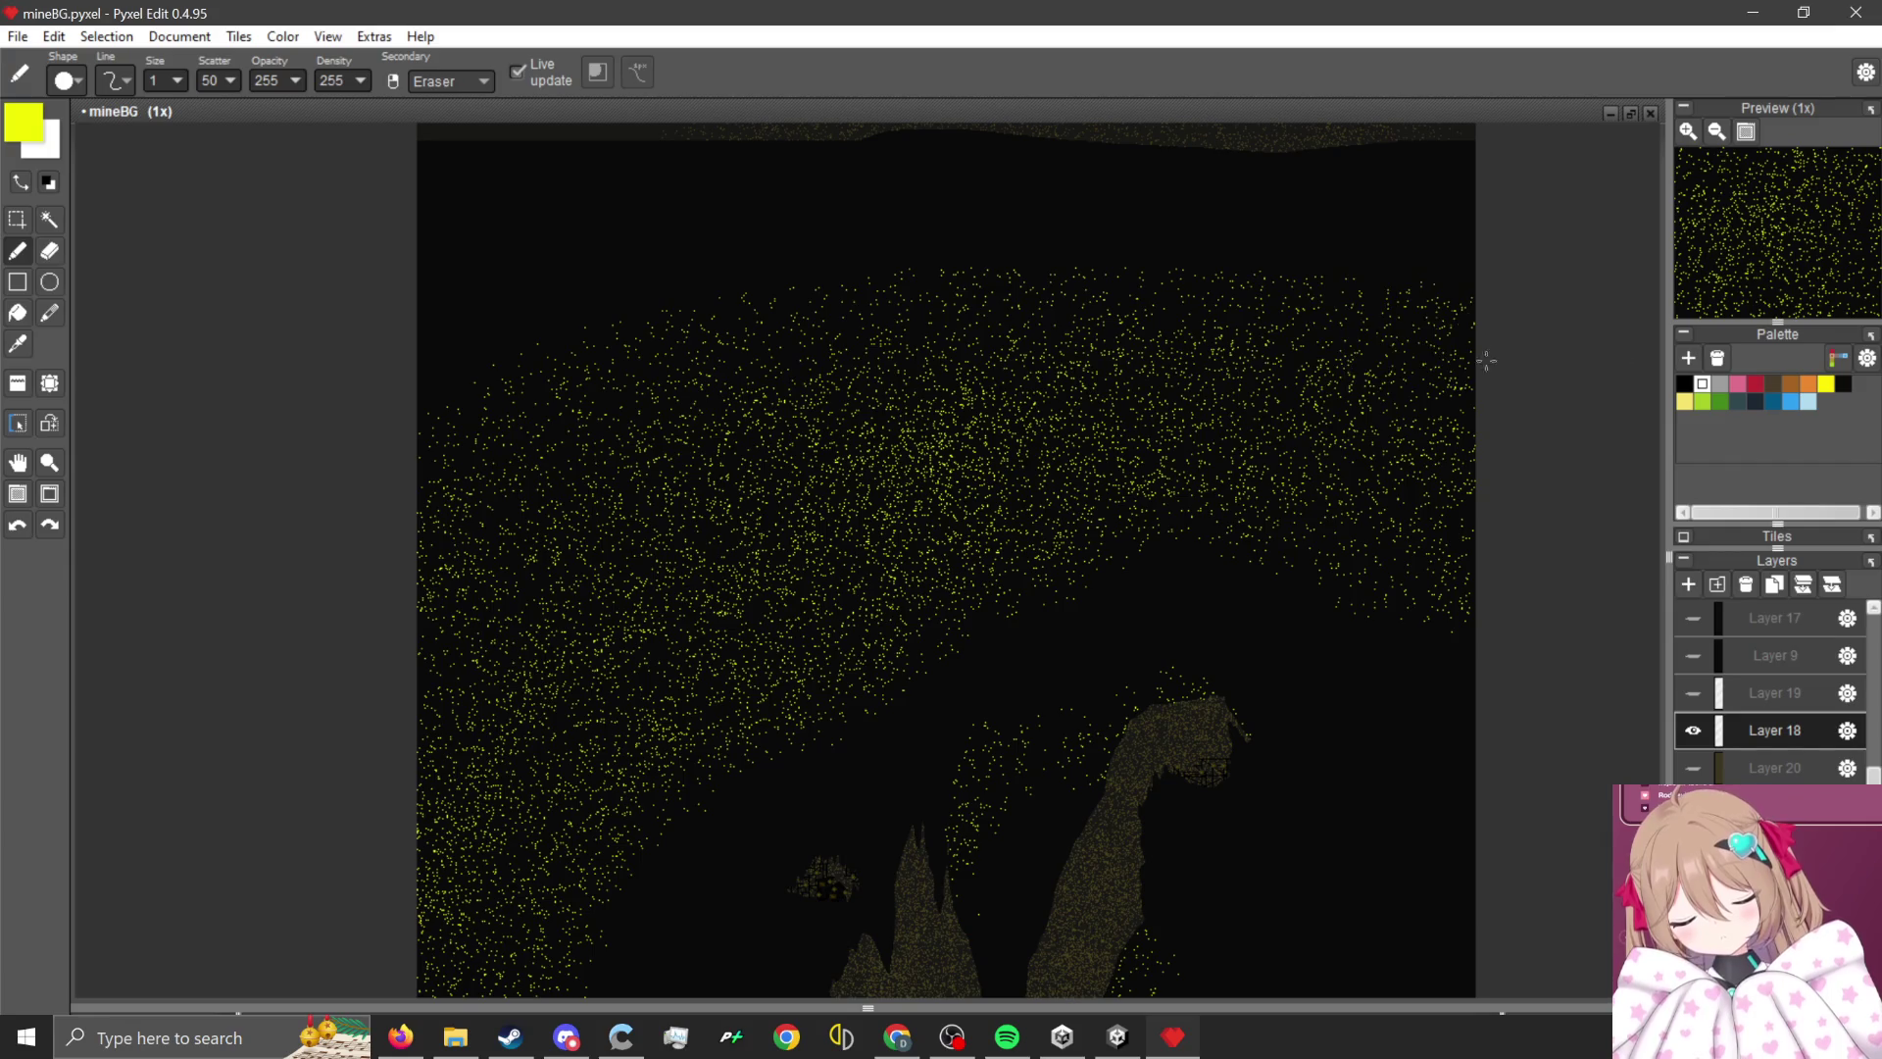
pyautogui.scroll(-1, 163, 375)
pyautogui.scroll(1, 244, 341)
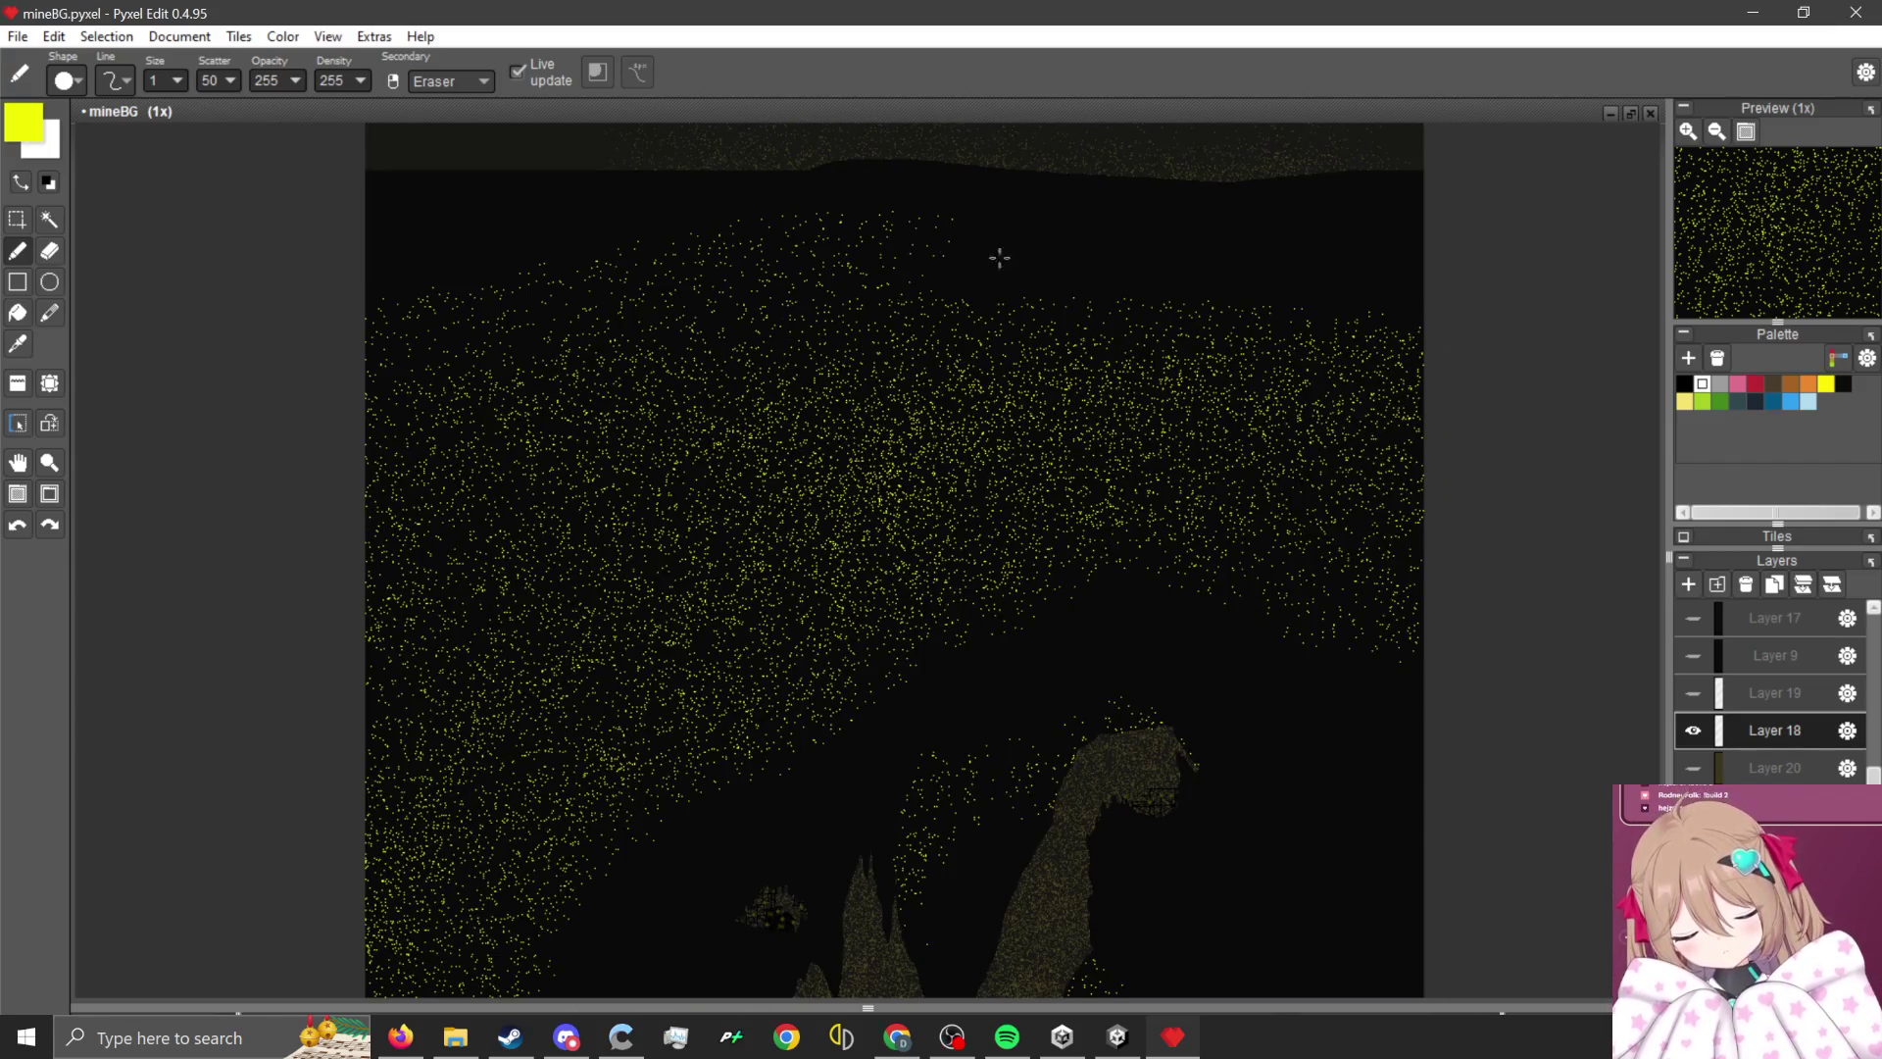
pyautogui.scroll(-1, 383, 534)
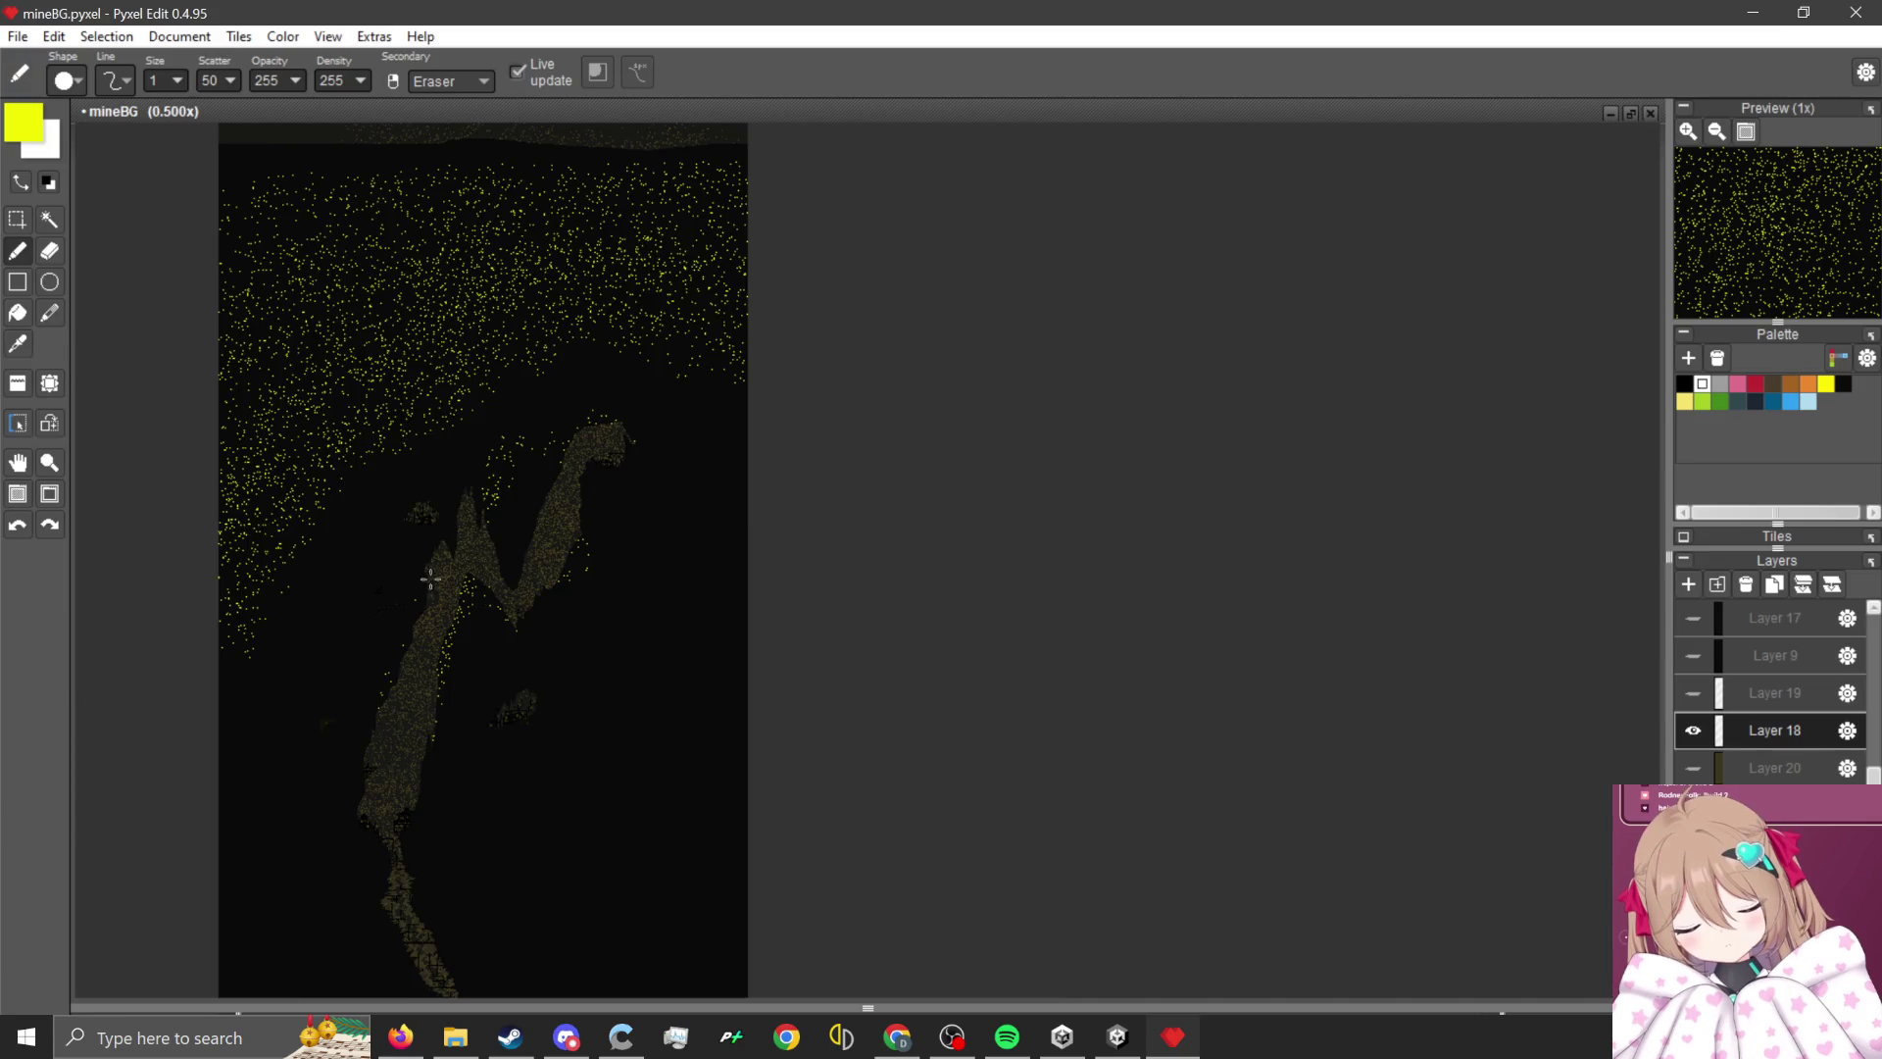
pyautogui.scroll(1, 429, 572)
pyautogui.scroll(-1, 588, 441)
pyautogui.scroll(2, 702, 355)
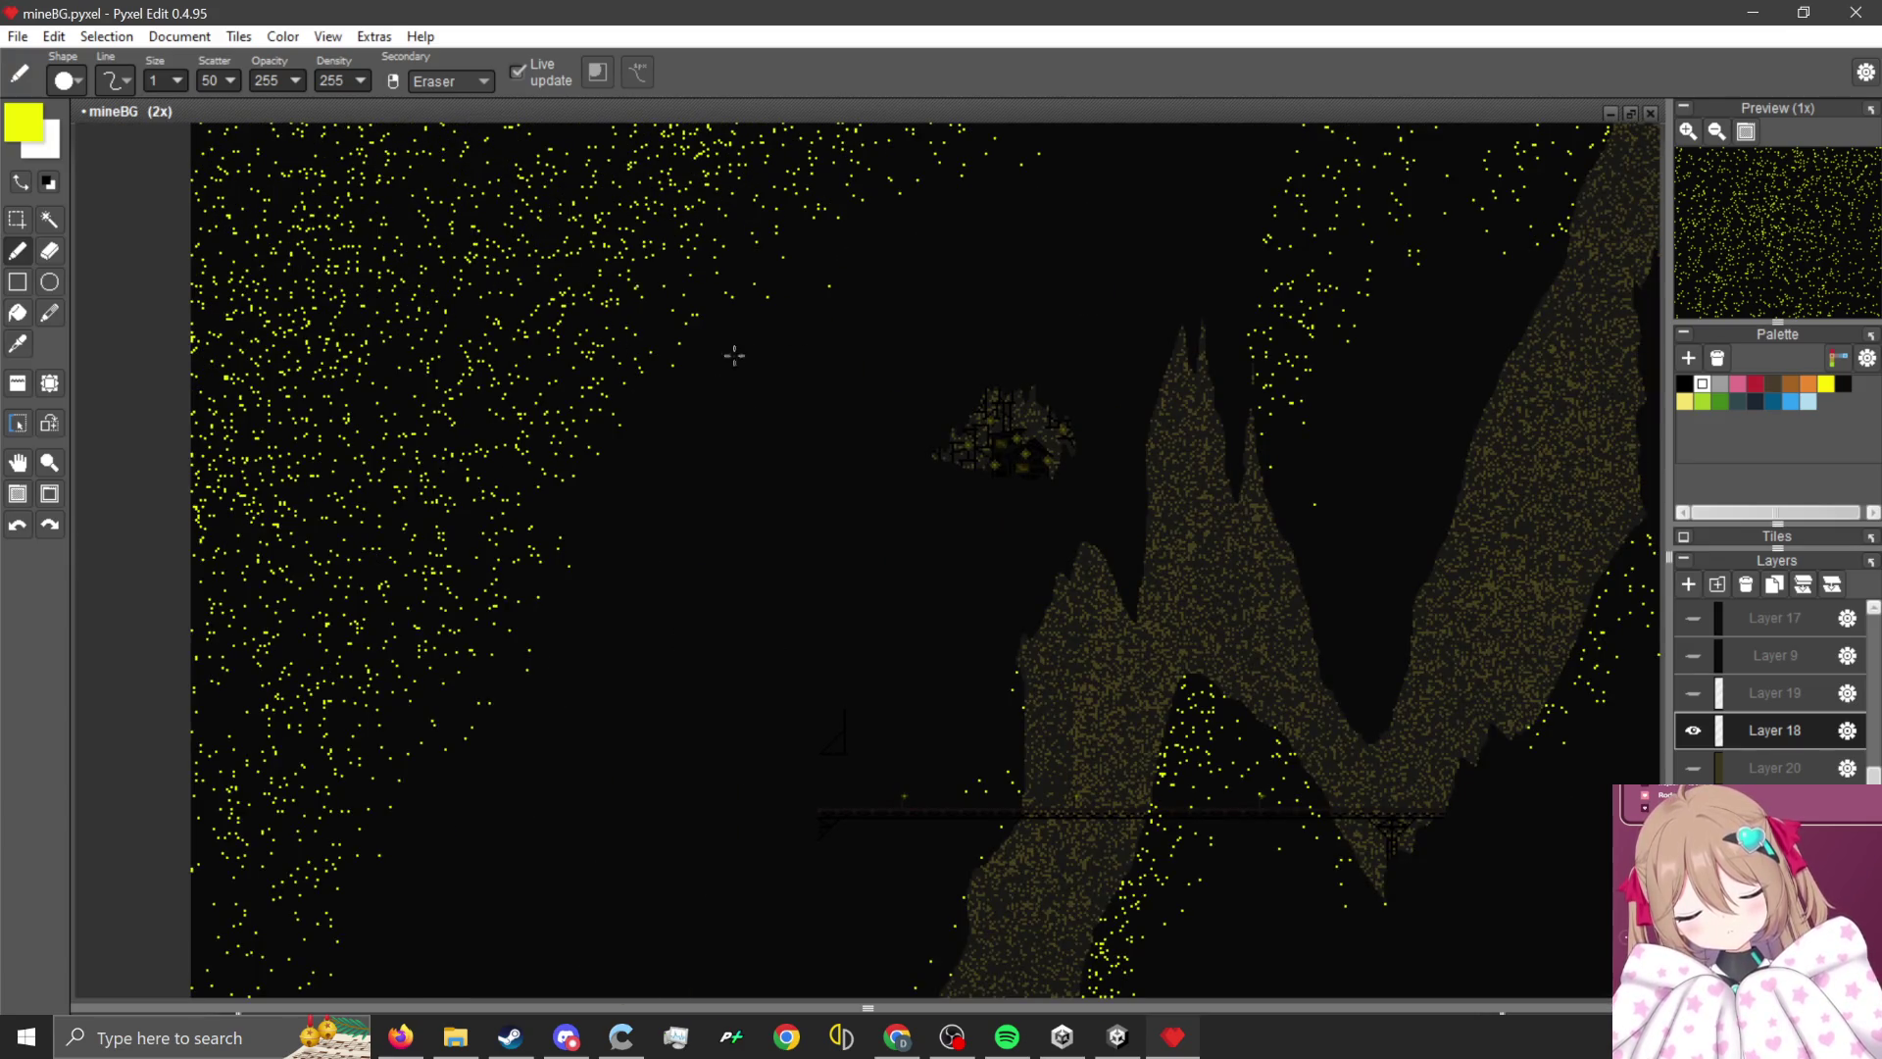
pyautogui.scroll(-1, 635, 419)
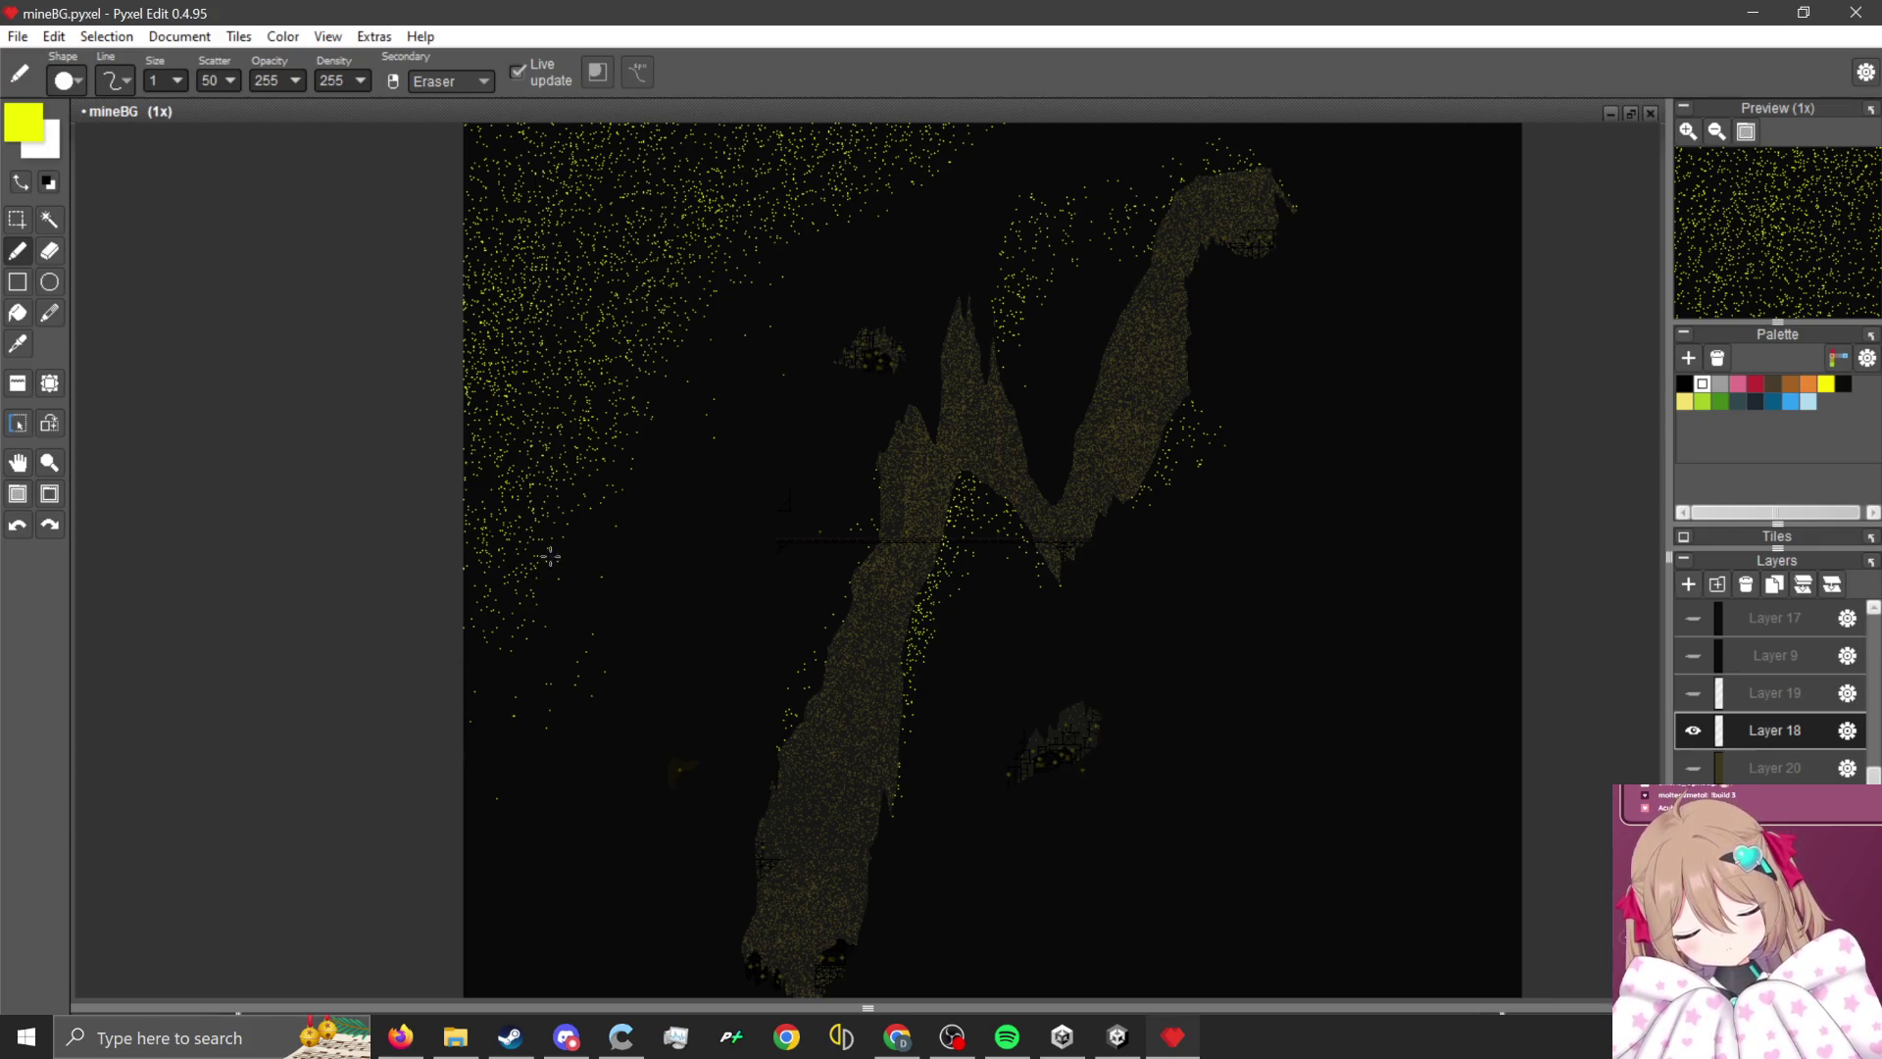
pyautogui.scroll(-1, 828, 184)
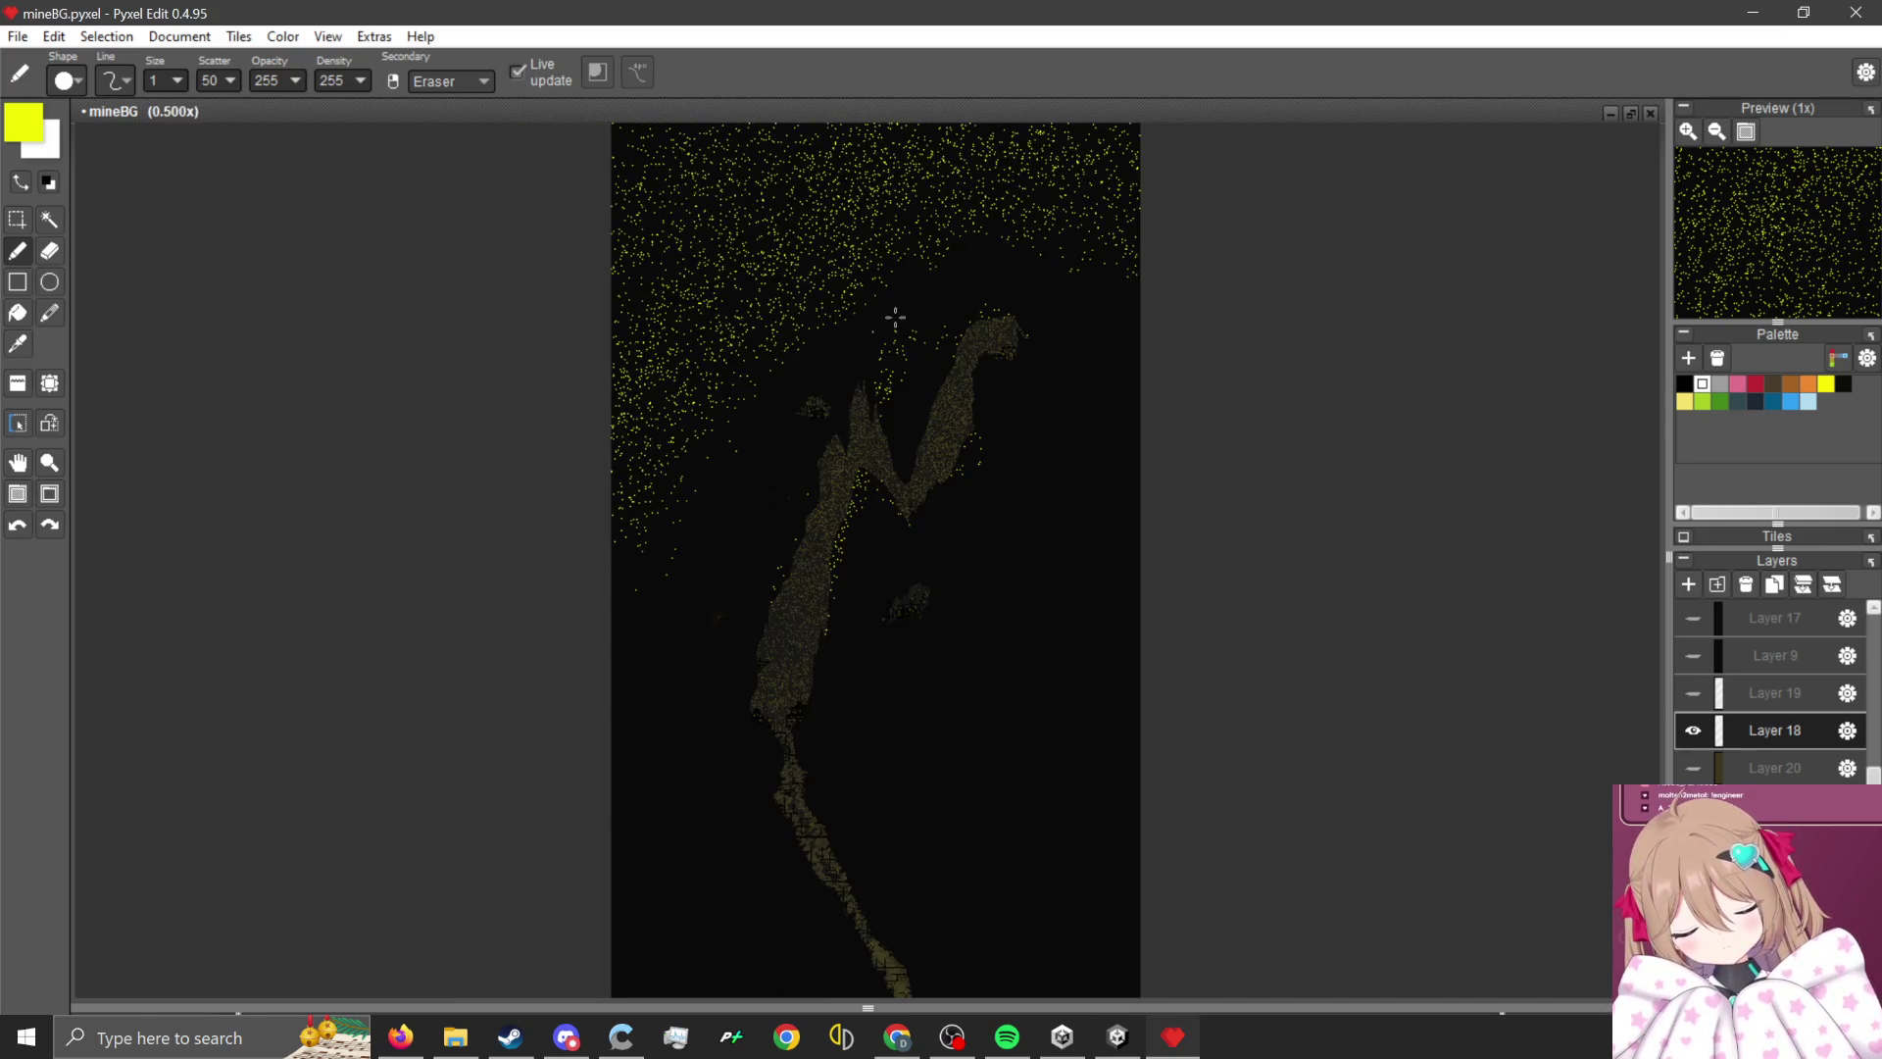
pyautogui.scroll(1, 768, 306)
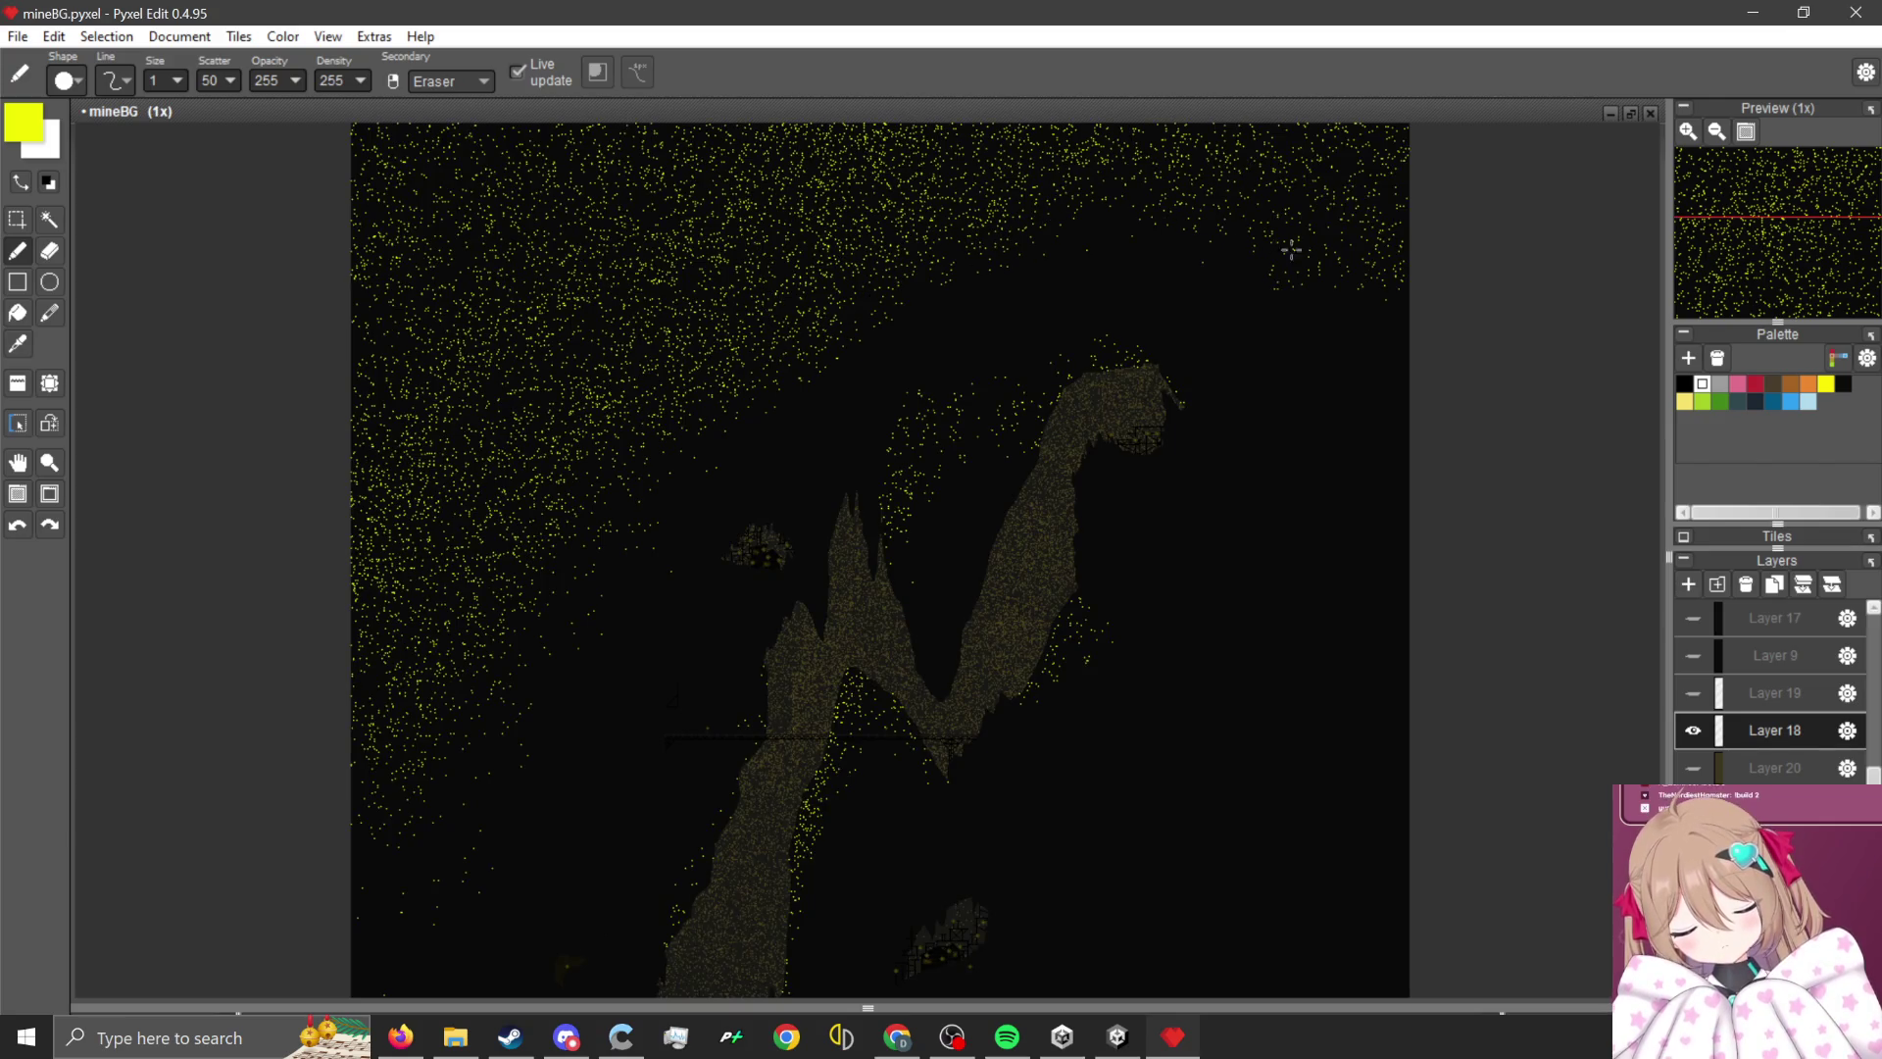
# - Export the image as MineLevelBG5 2.png, overwriting the existing file, and bring Unity back
pyautogui.scroll(-1, 1123, 281)
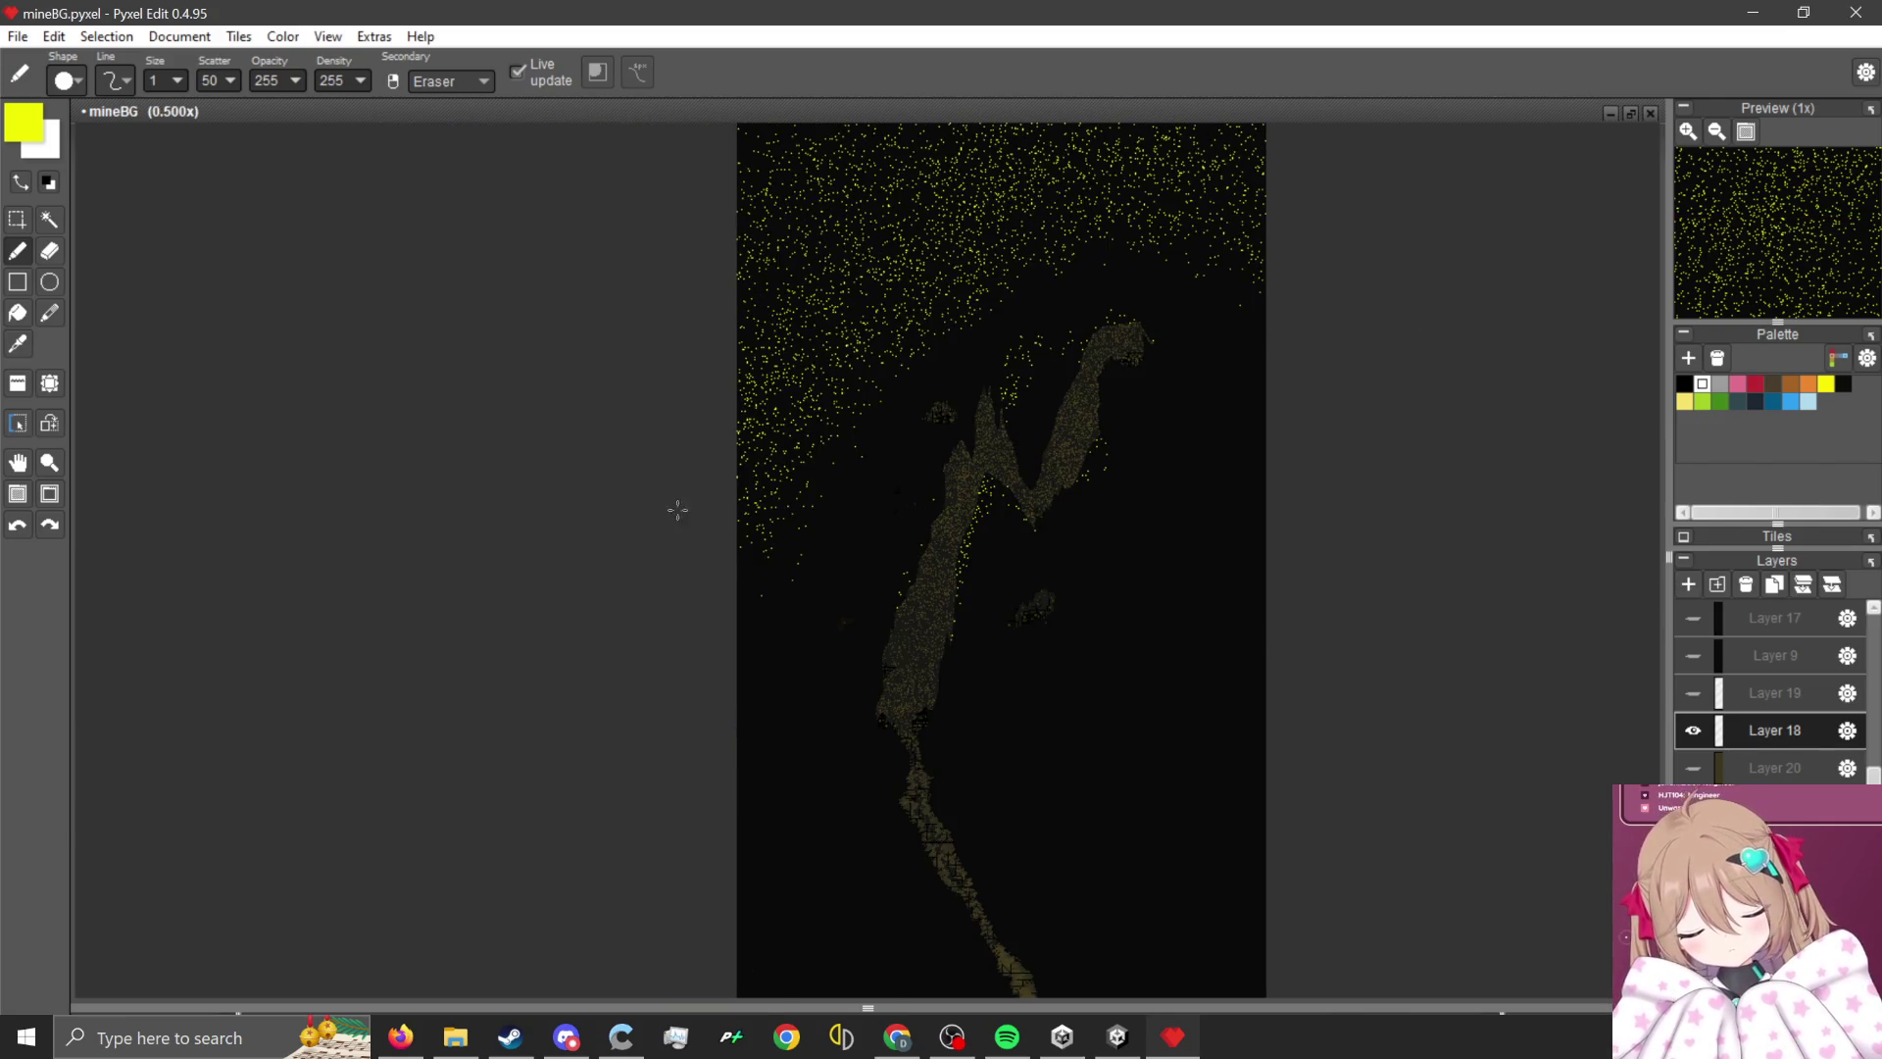
pyautogui.scroll(-1, 618, 457)
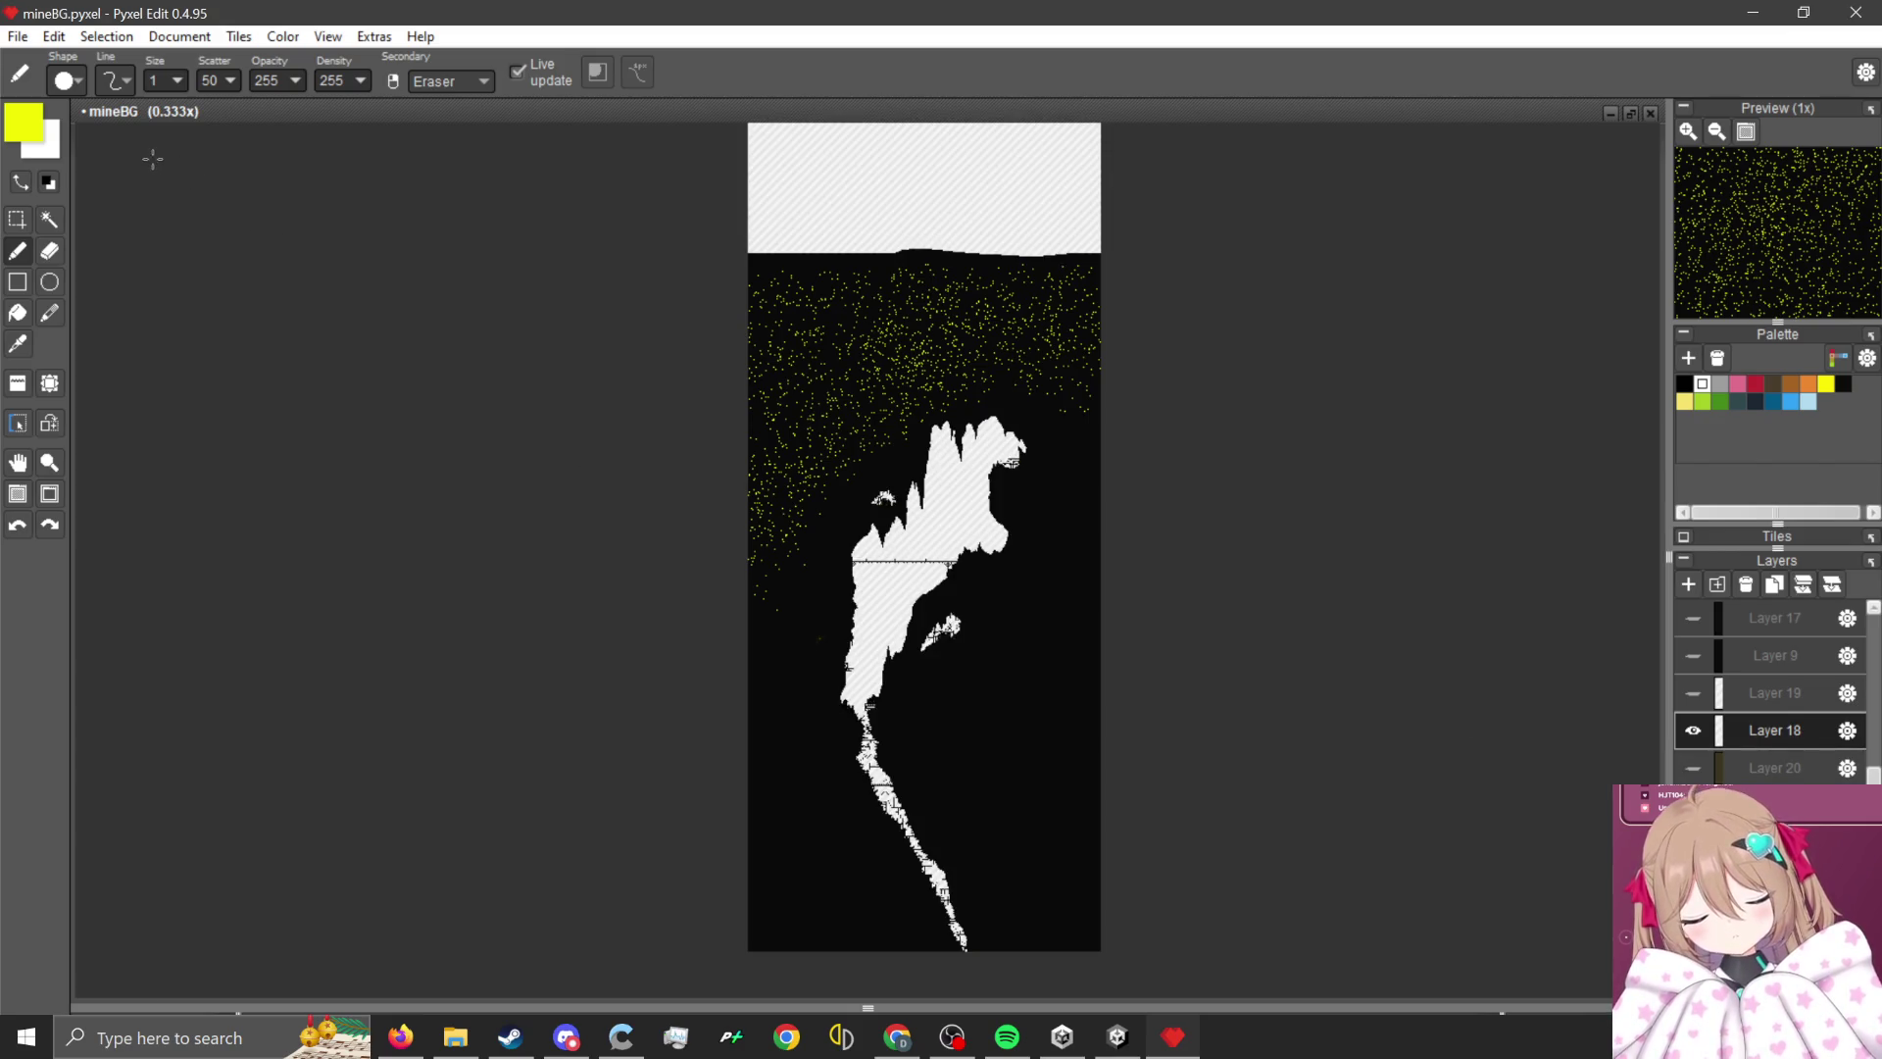
pyautogui.click(19, 39)
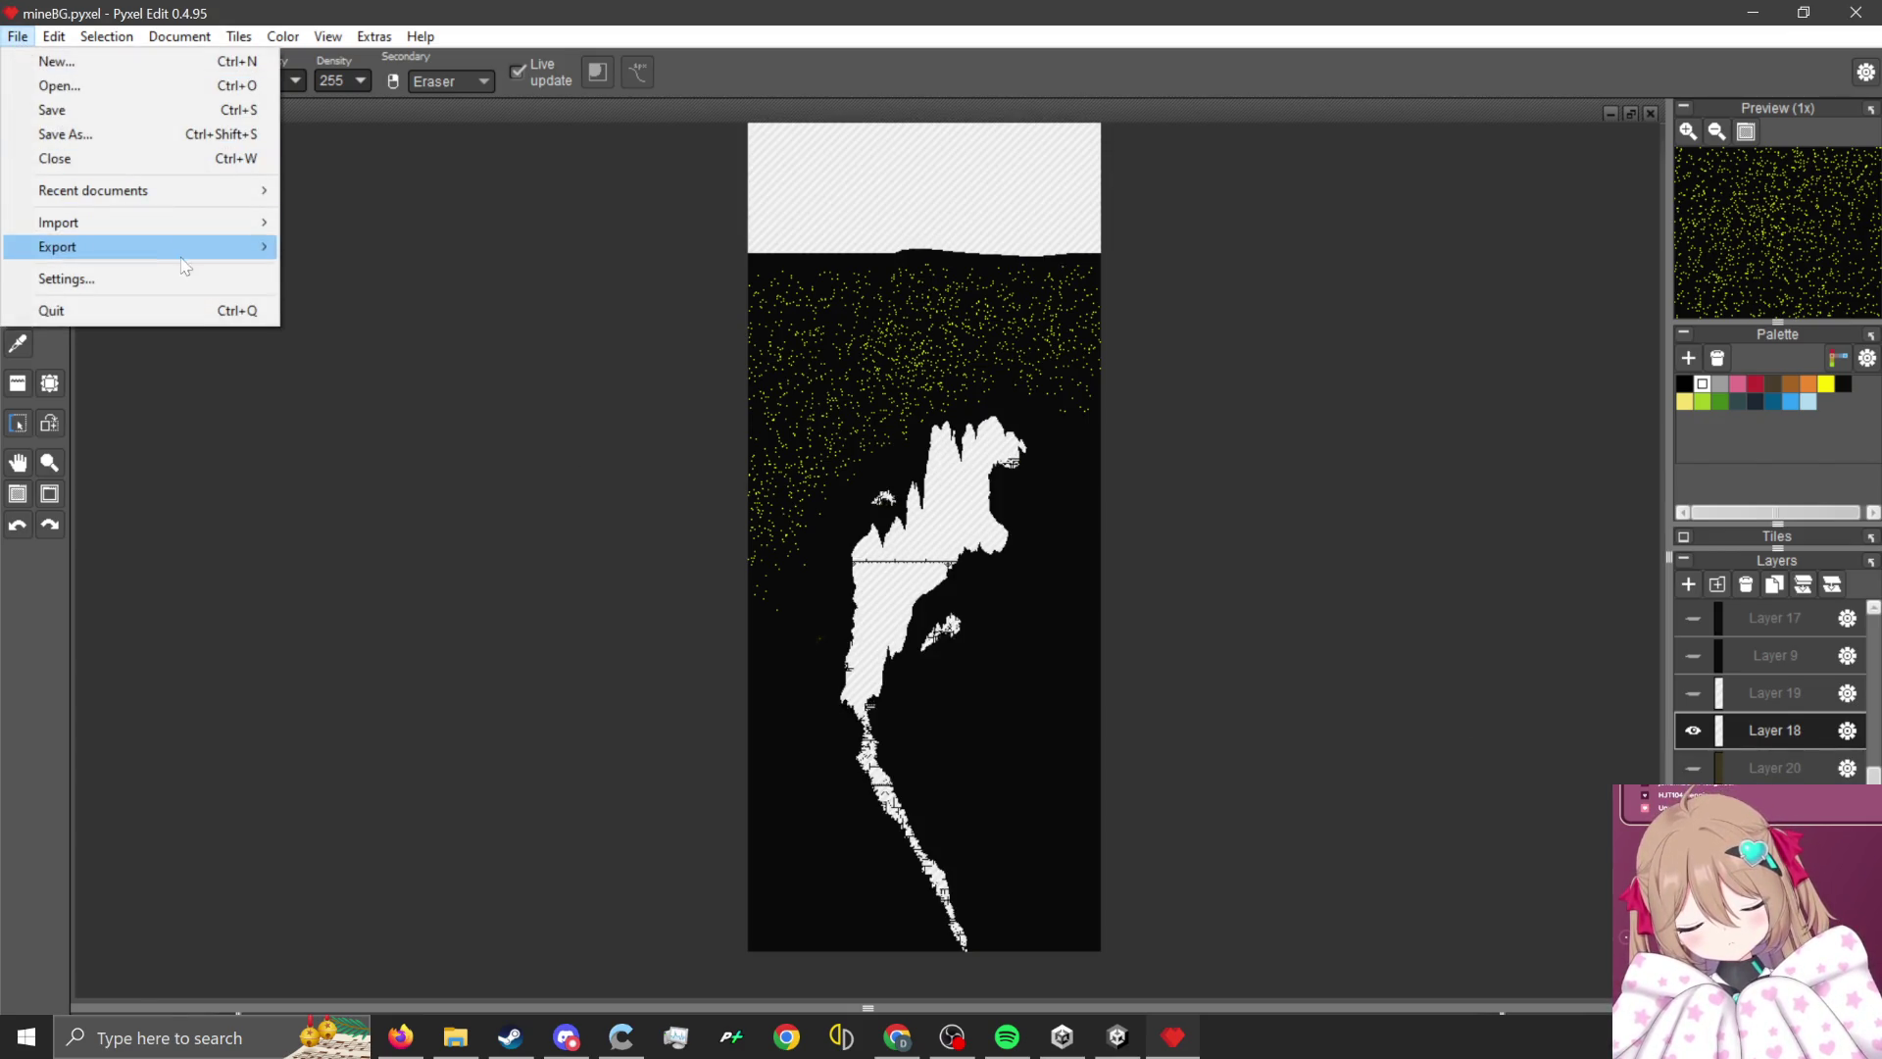
pyautogui.moveTo(253, 246)
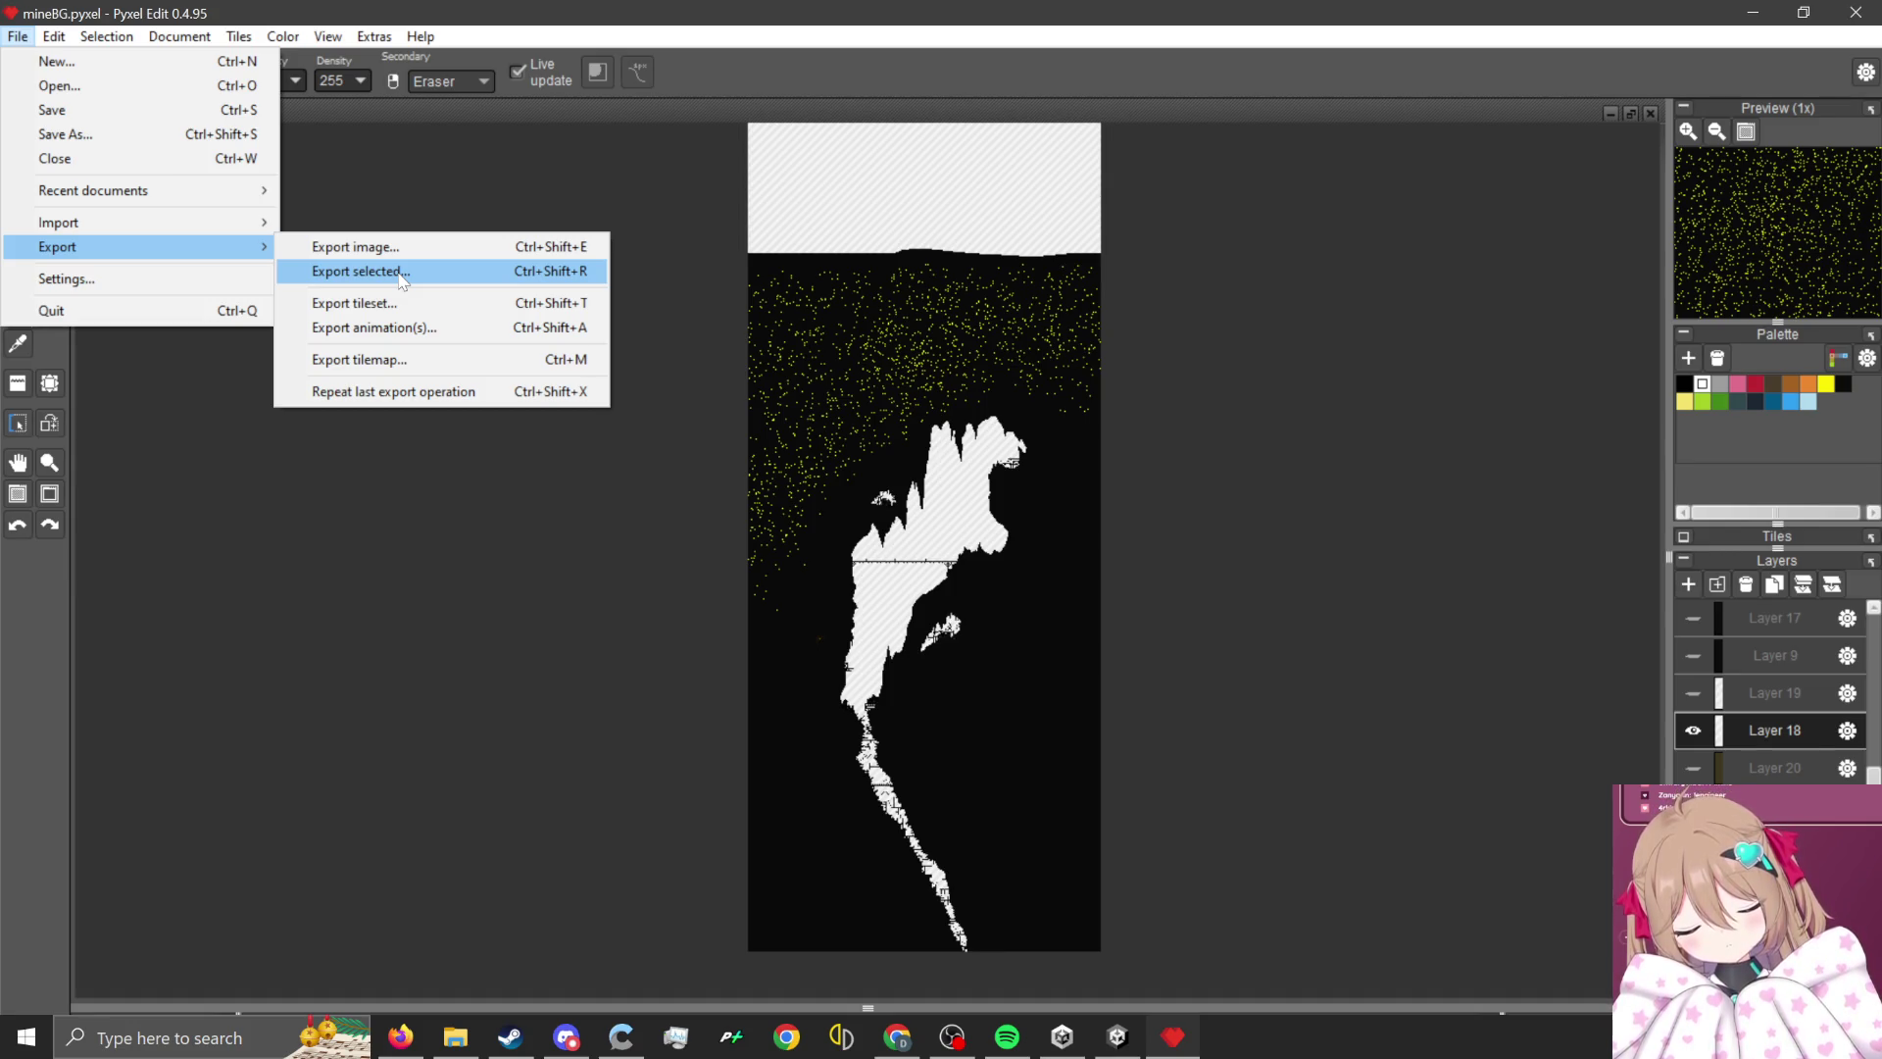
pyautogui.click(393, 246)
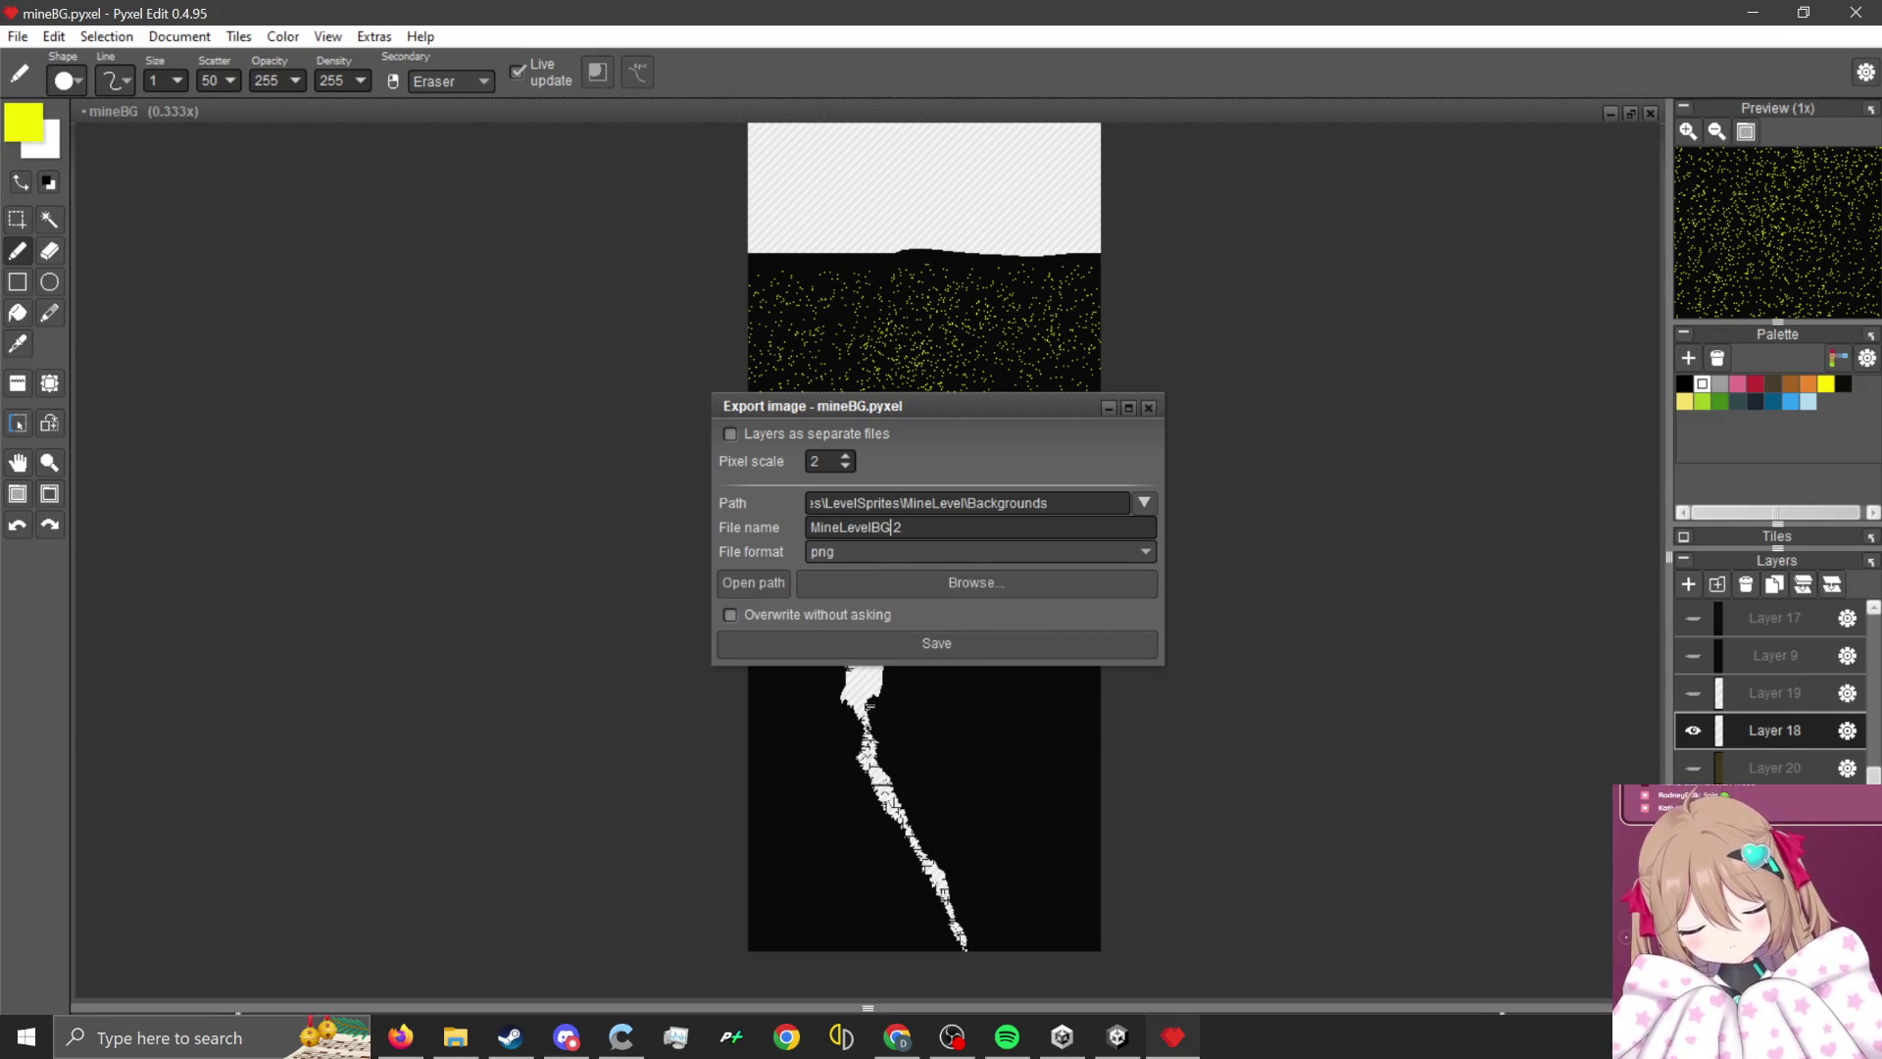
pyautogui.click(967, 642)
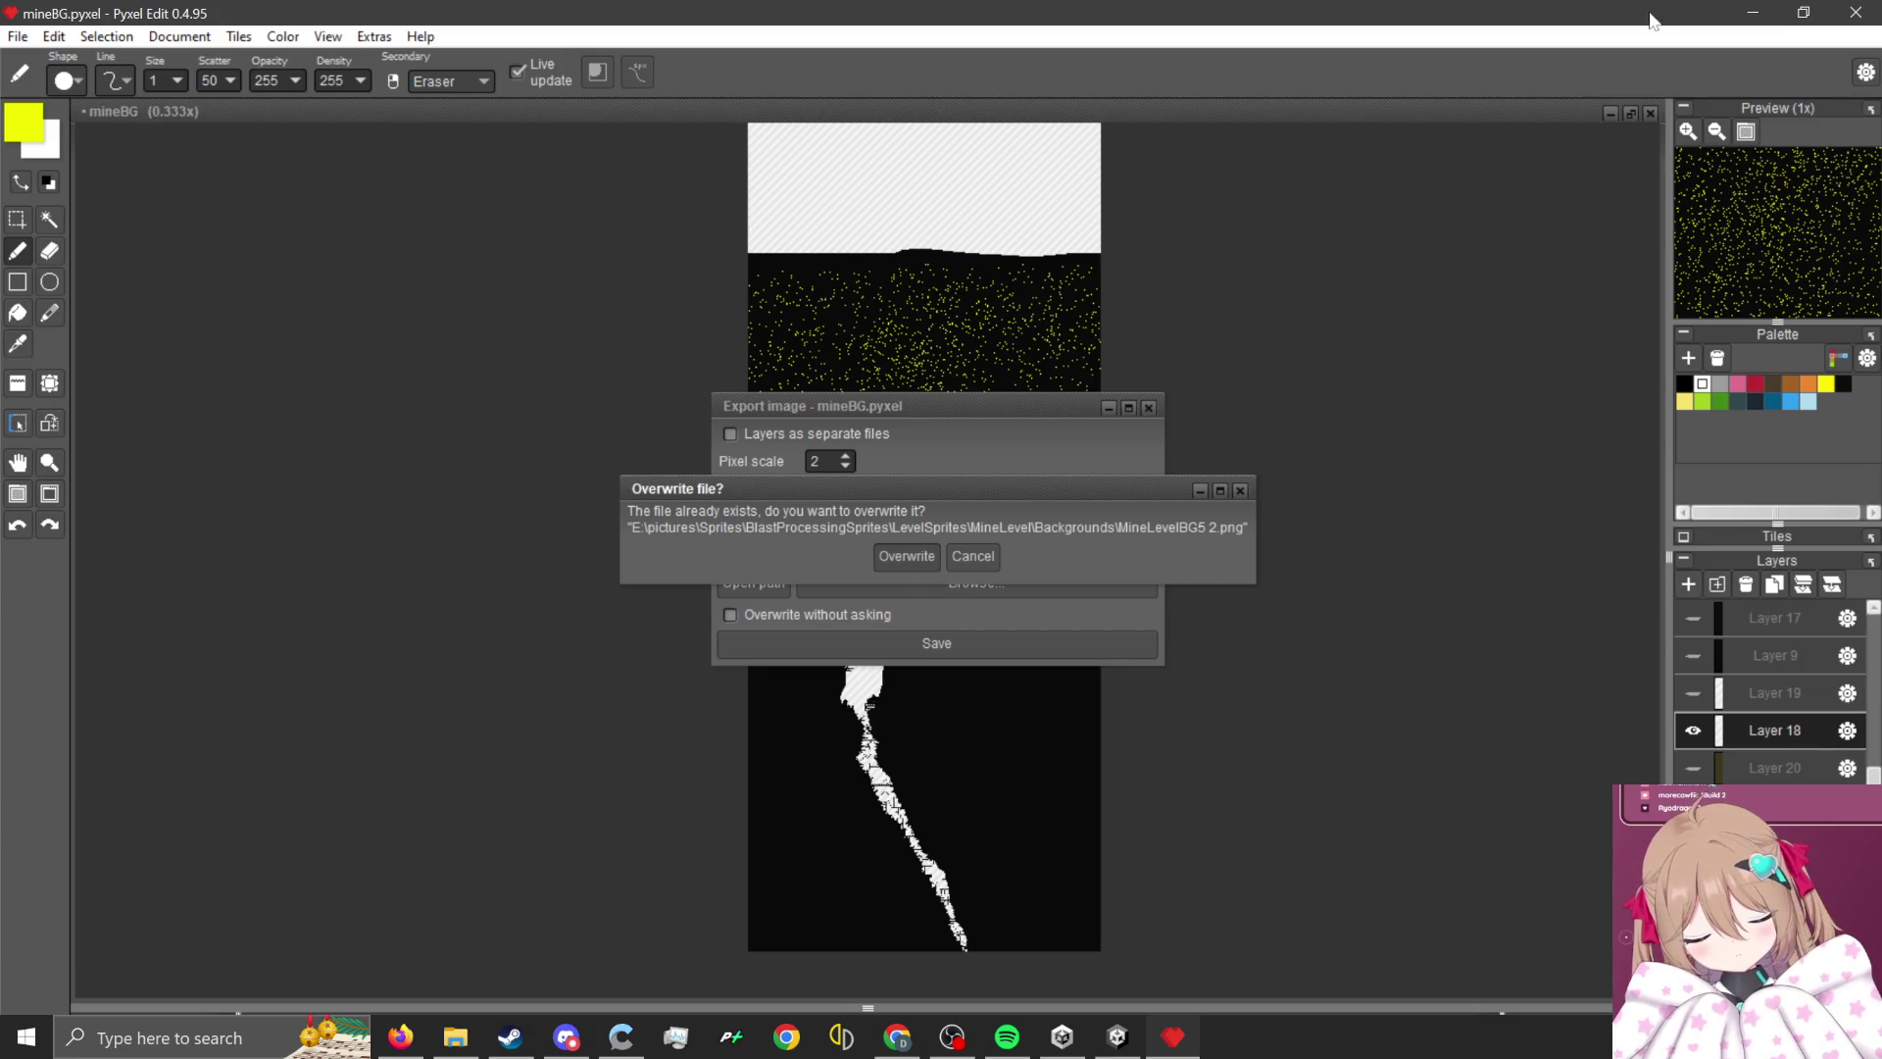
pyautogui.press('Return')
pyautogui.click(1115, 1044)
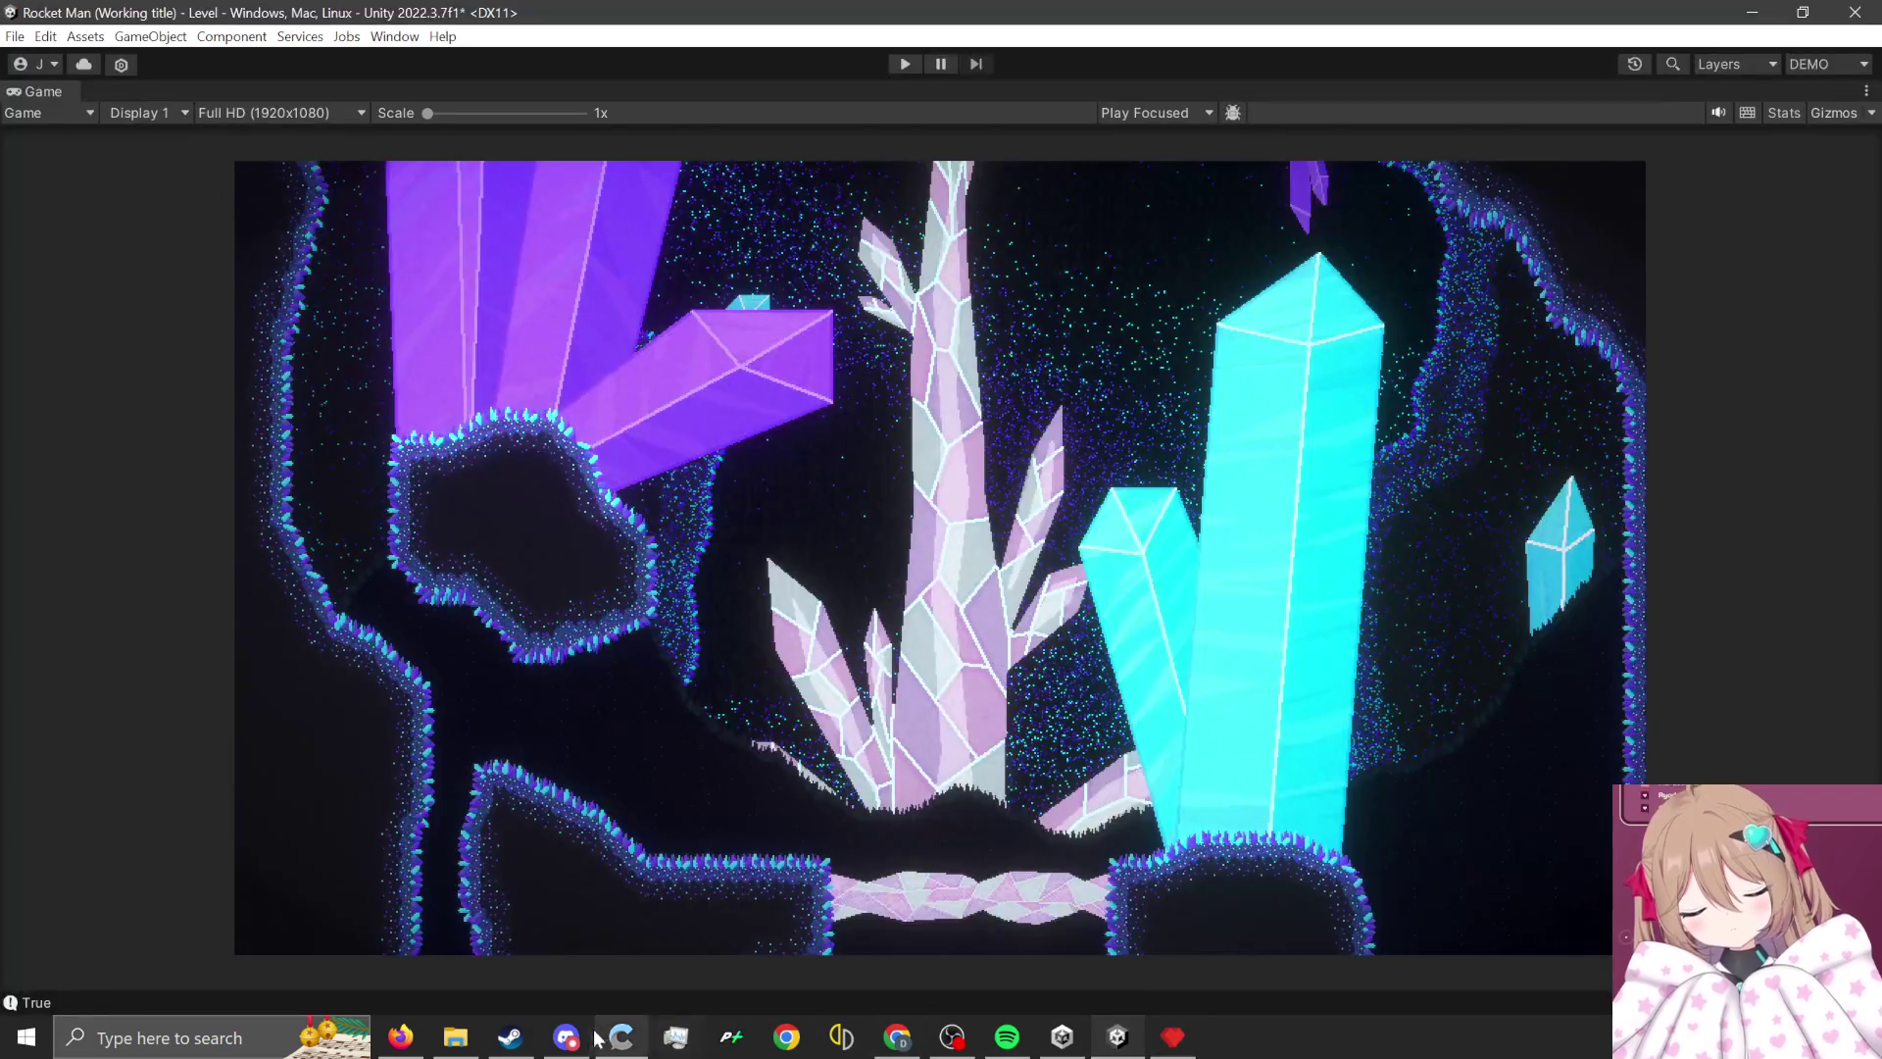
# - In the LevelDesign layout, select the MineLevelBG5 backdrop and the new MineLevelBG5 19 texture
pyautogui.click(1808, 65)
pyautogui.click(1754, 186)
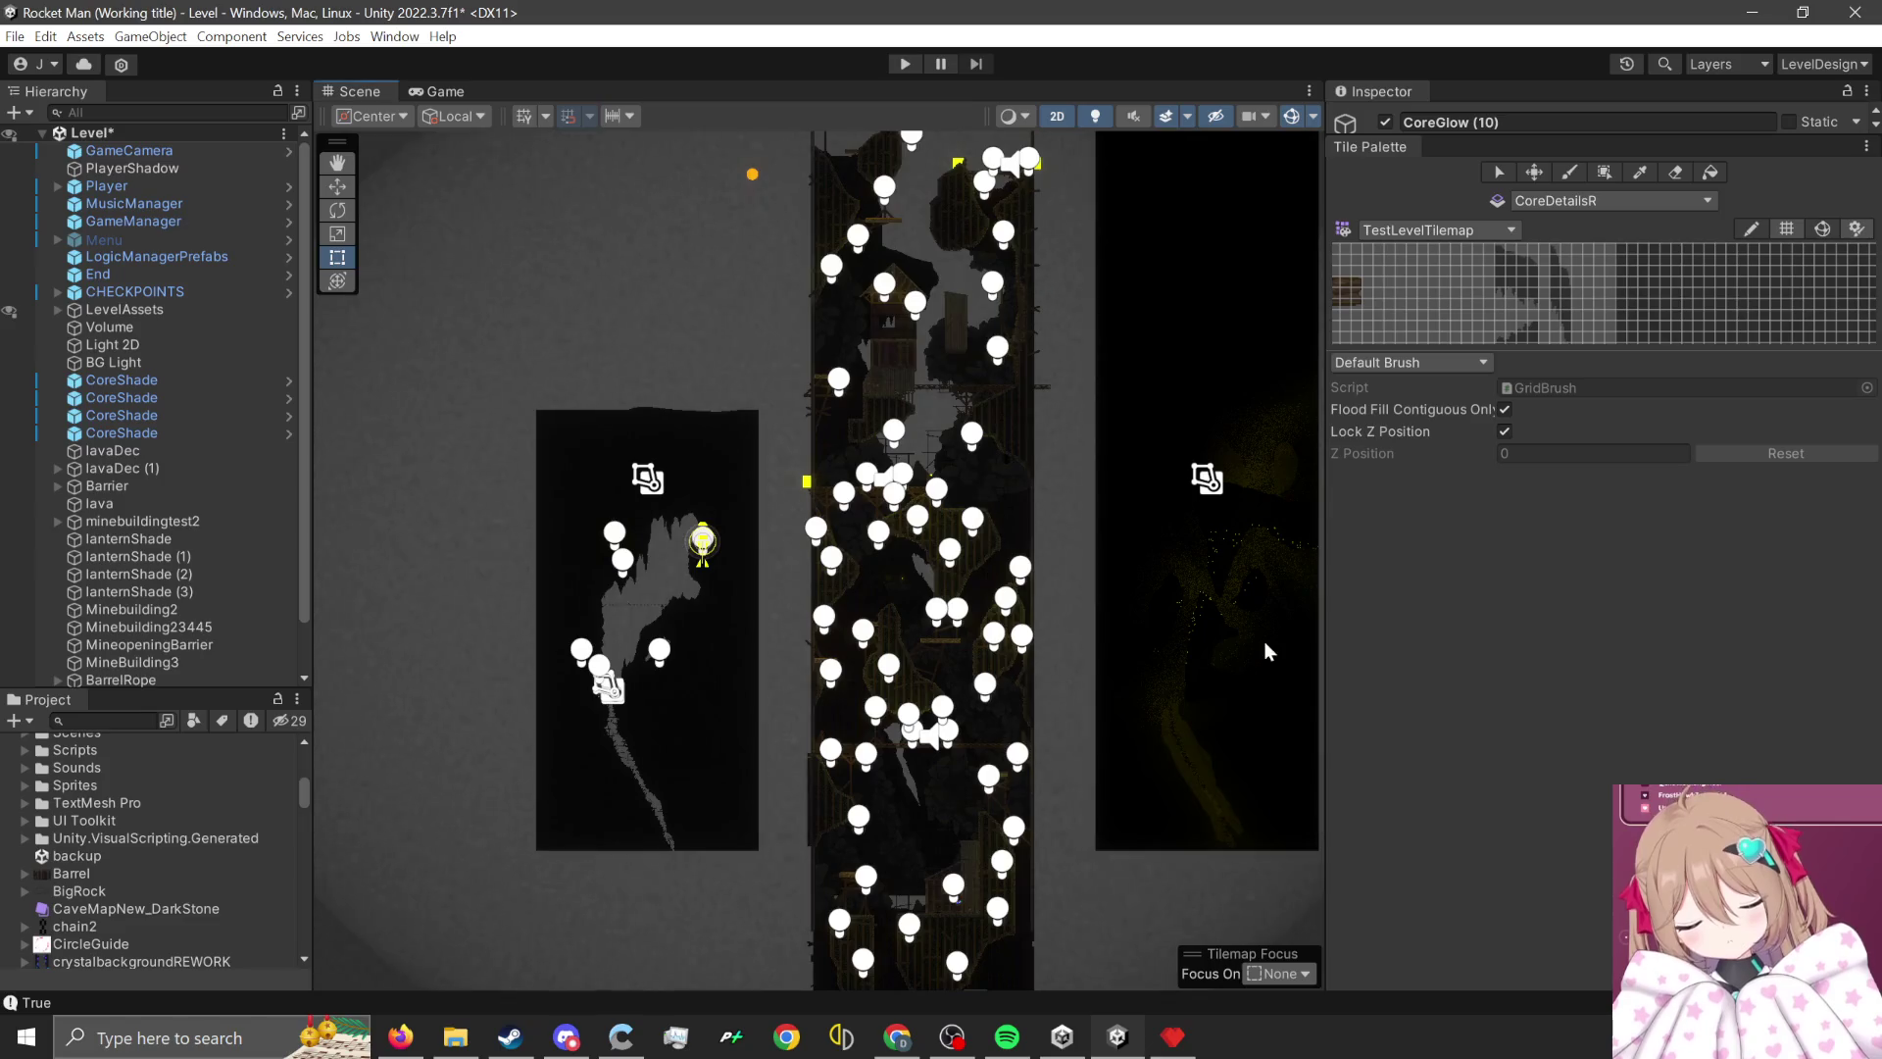
pyautogui.click(1264, 651)
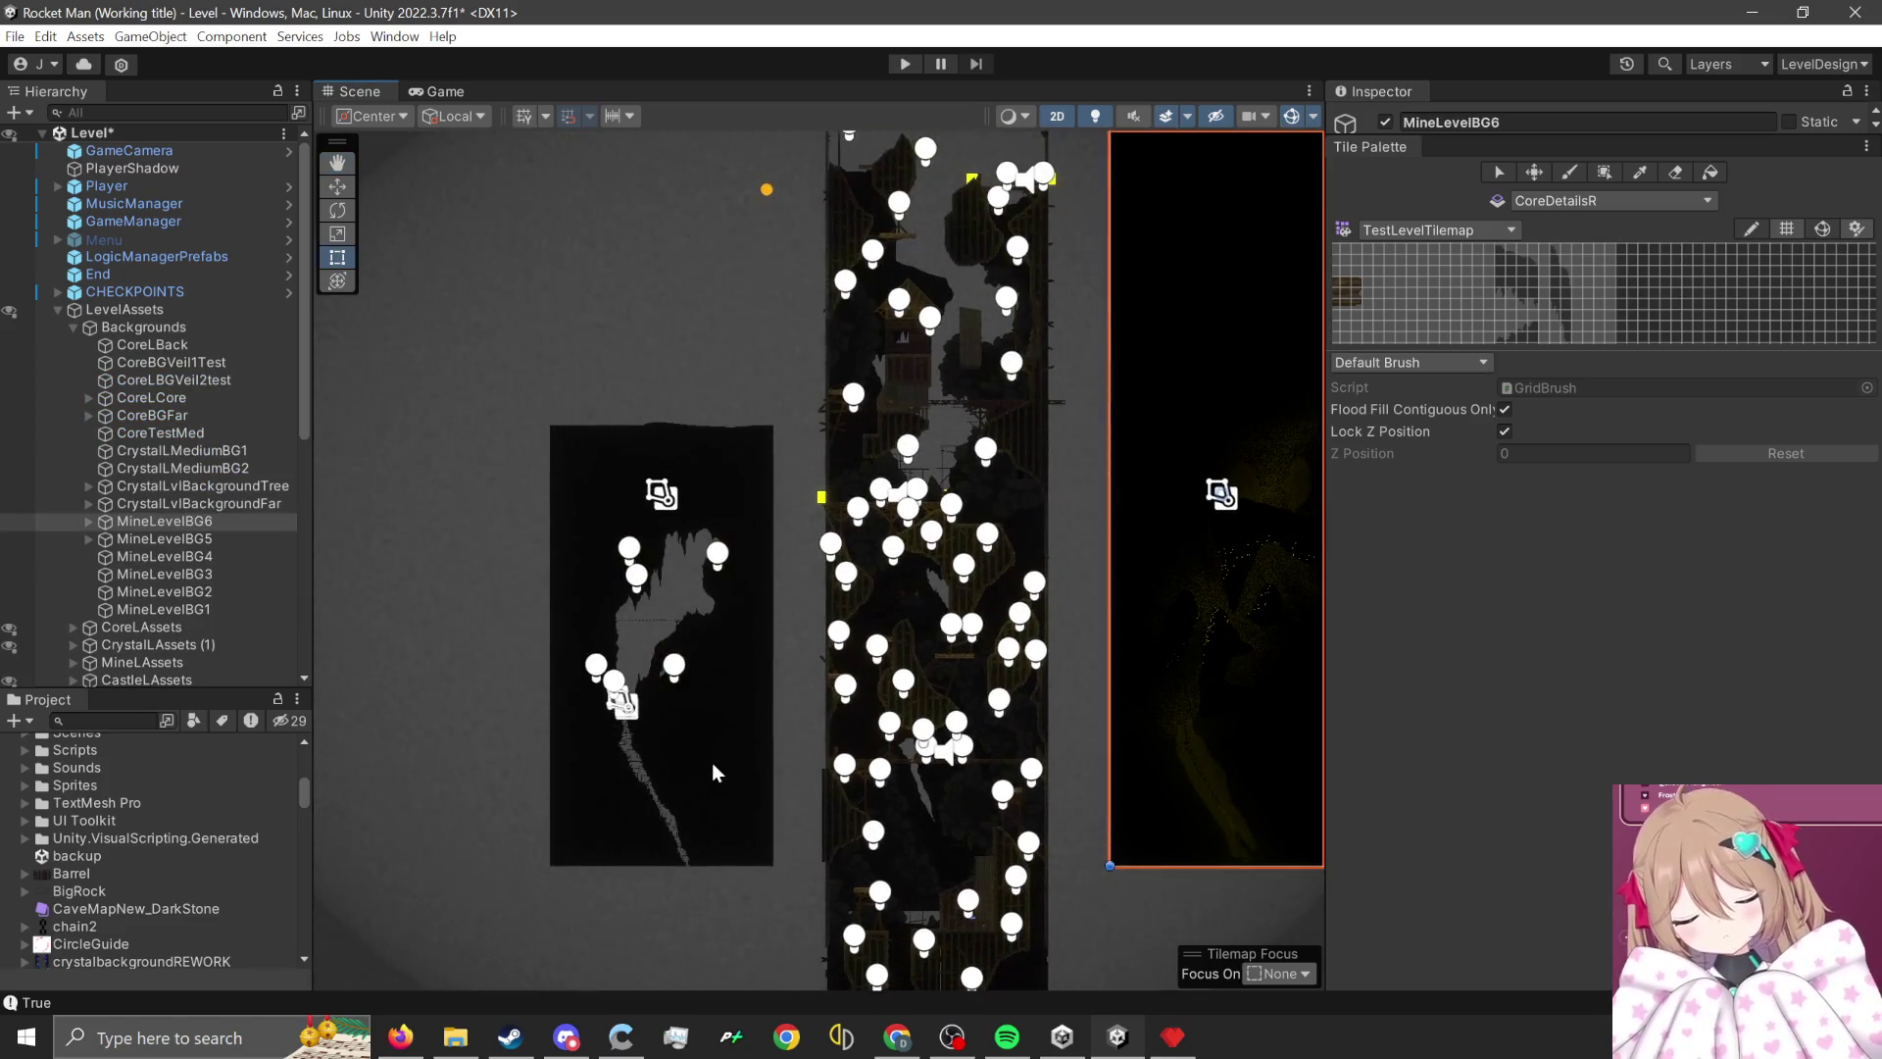
pyautogui.click(718, 766)
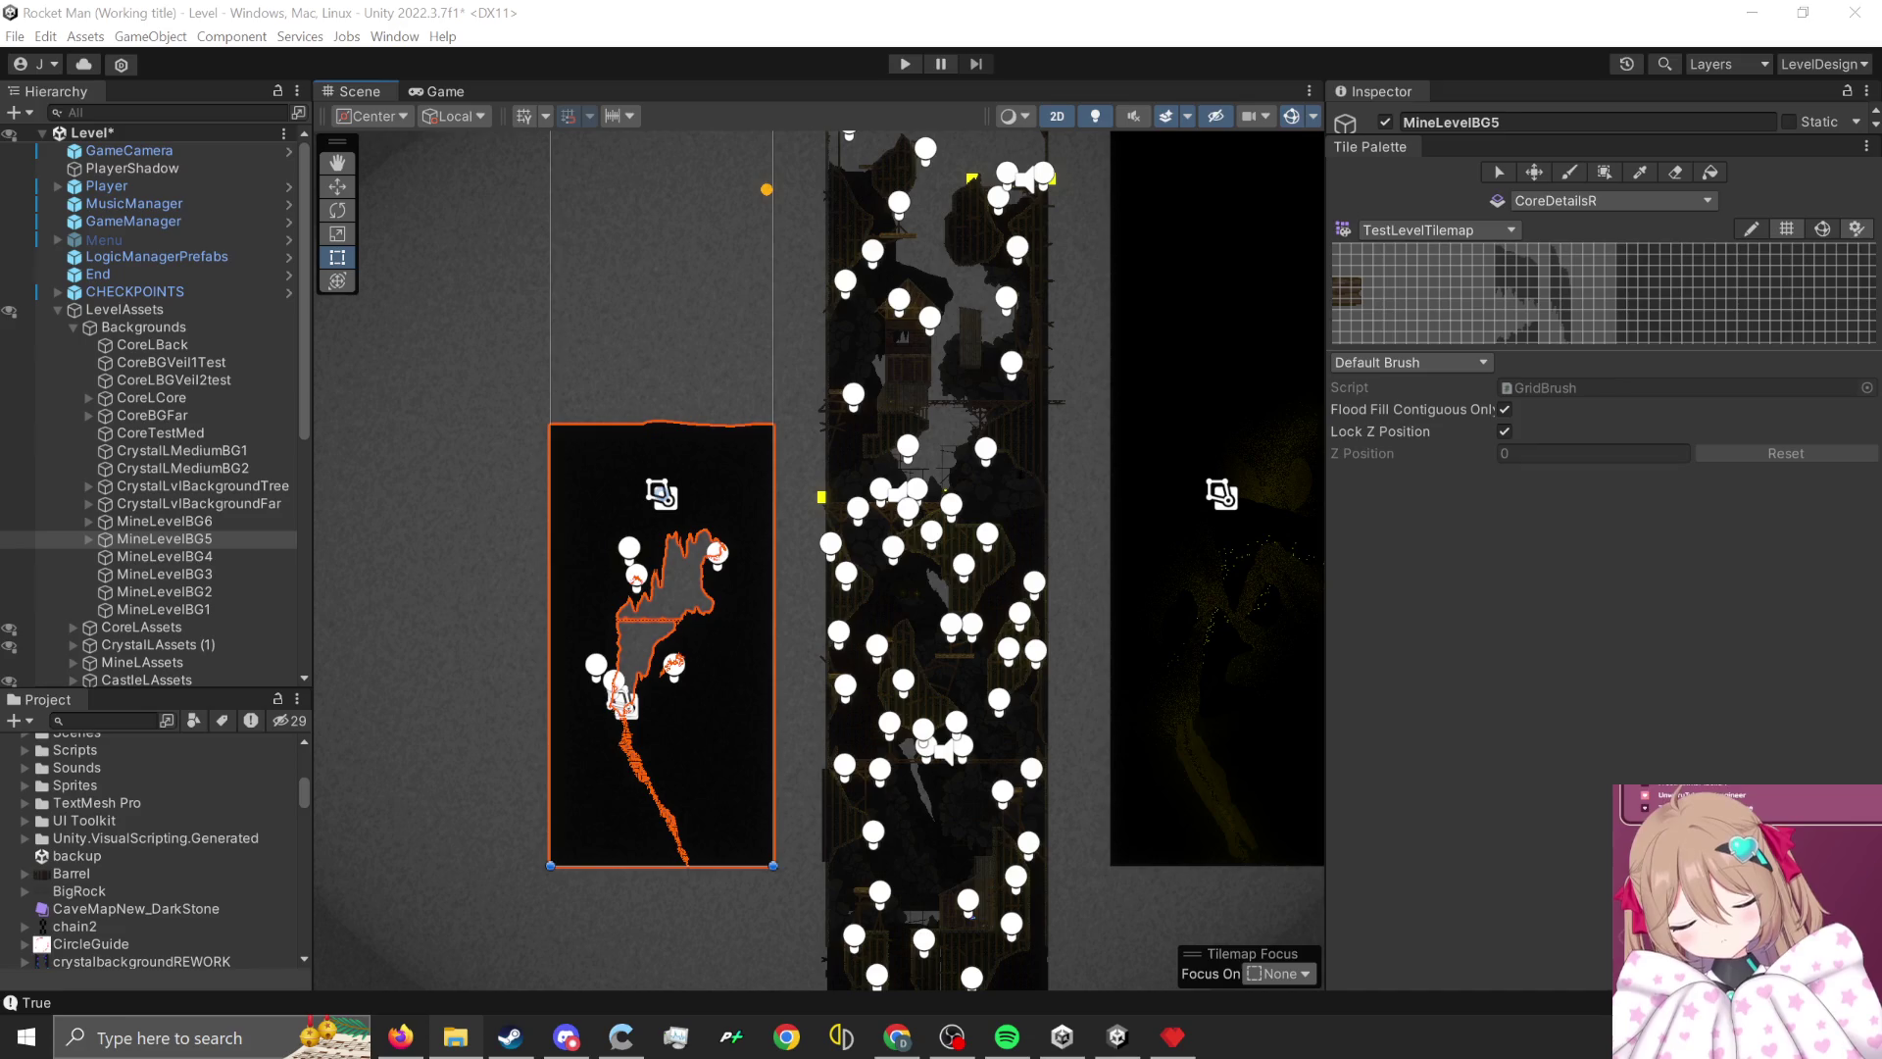
pyautogui.scroll(-2, 324, 887)
pyautogui.scroll(-10, 185, 880)
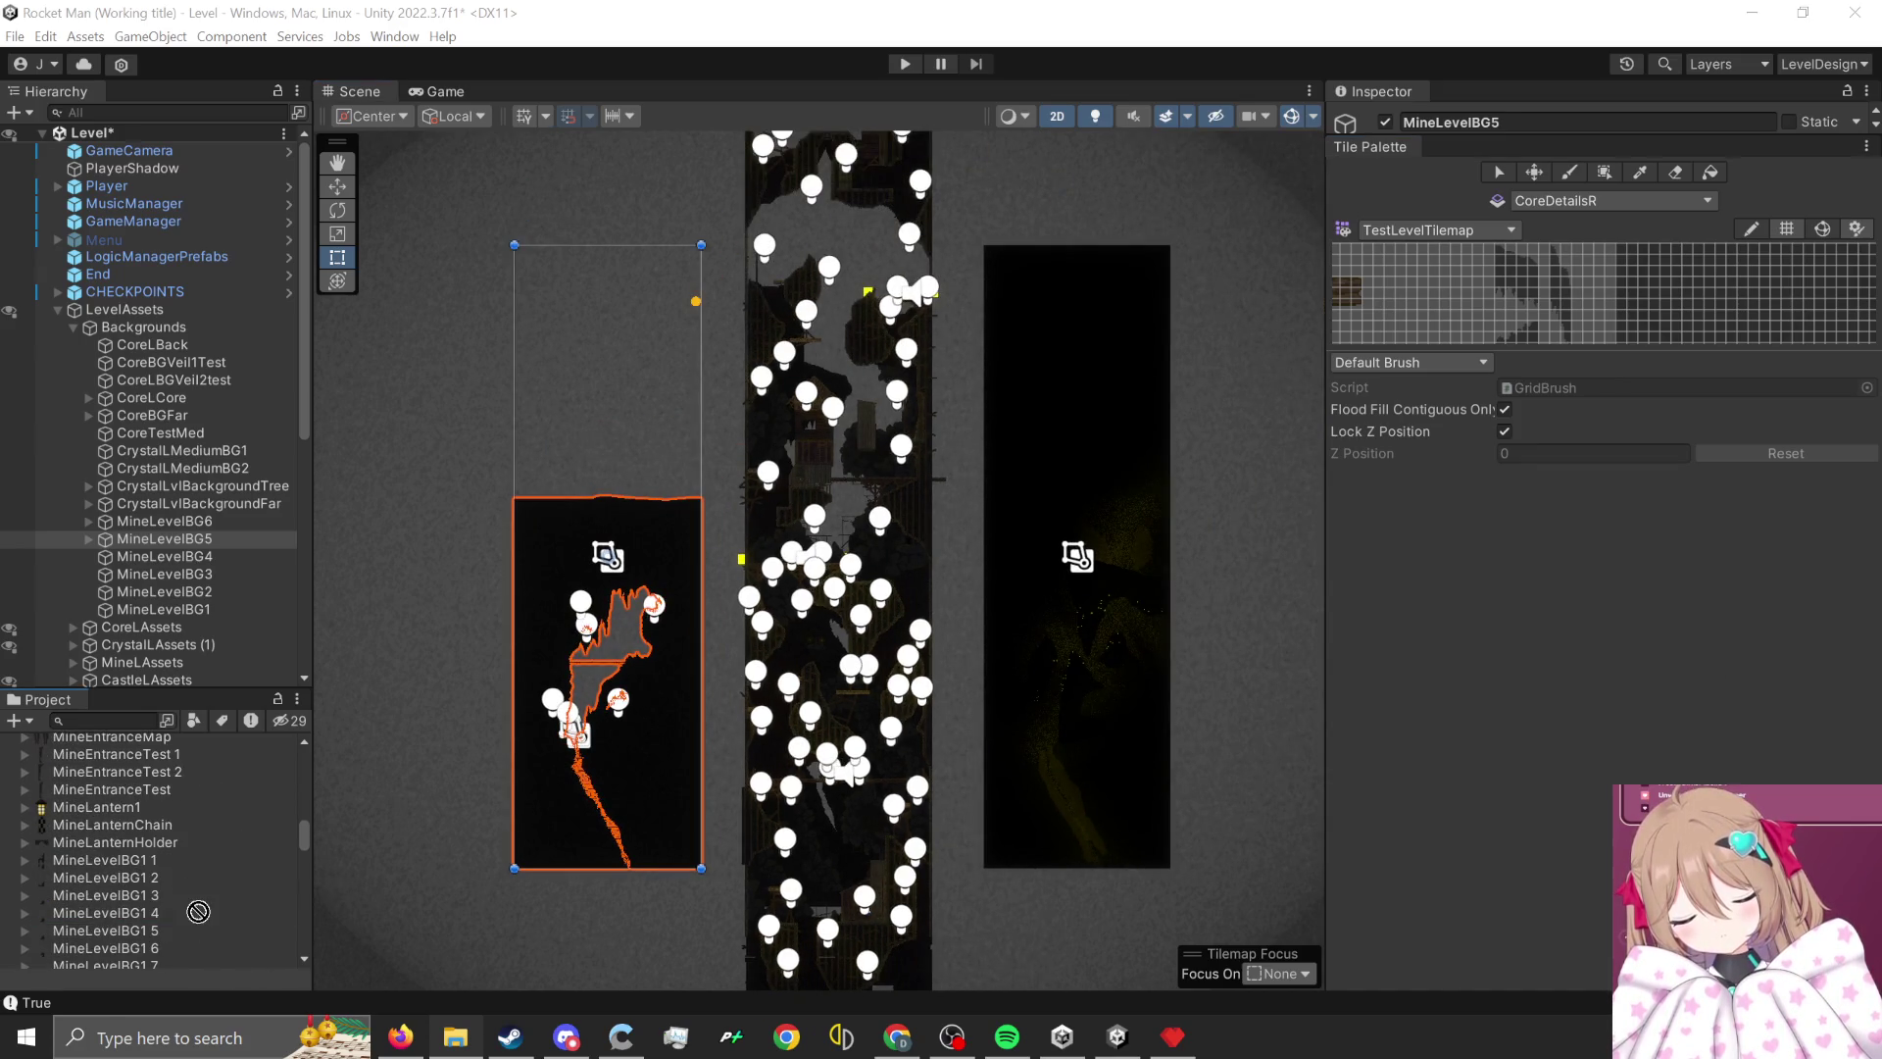
pyautogui.scroll(-15, 187, 888)
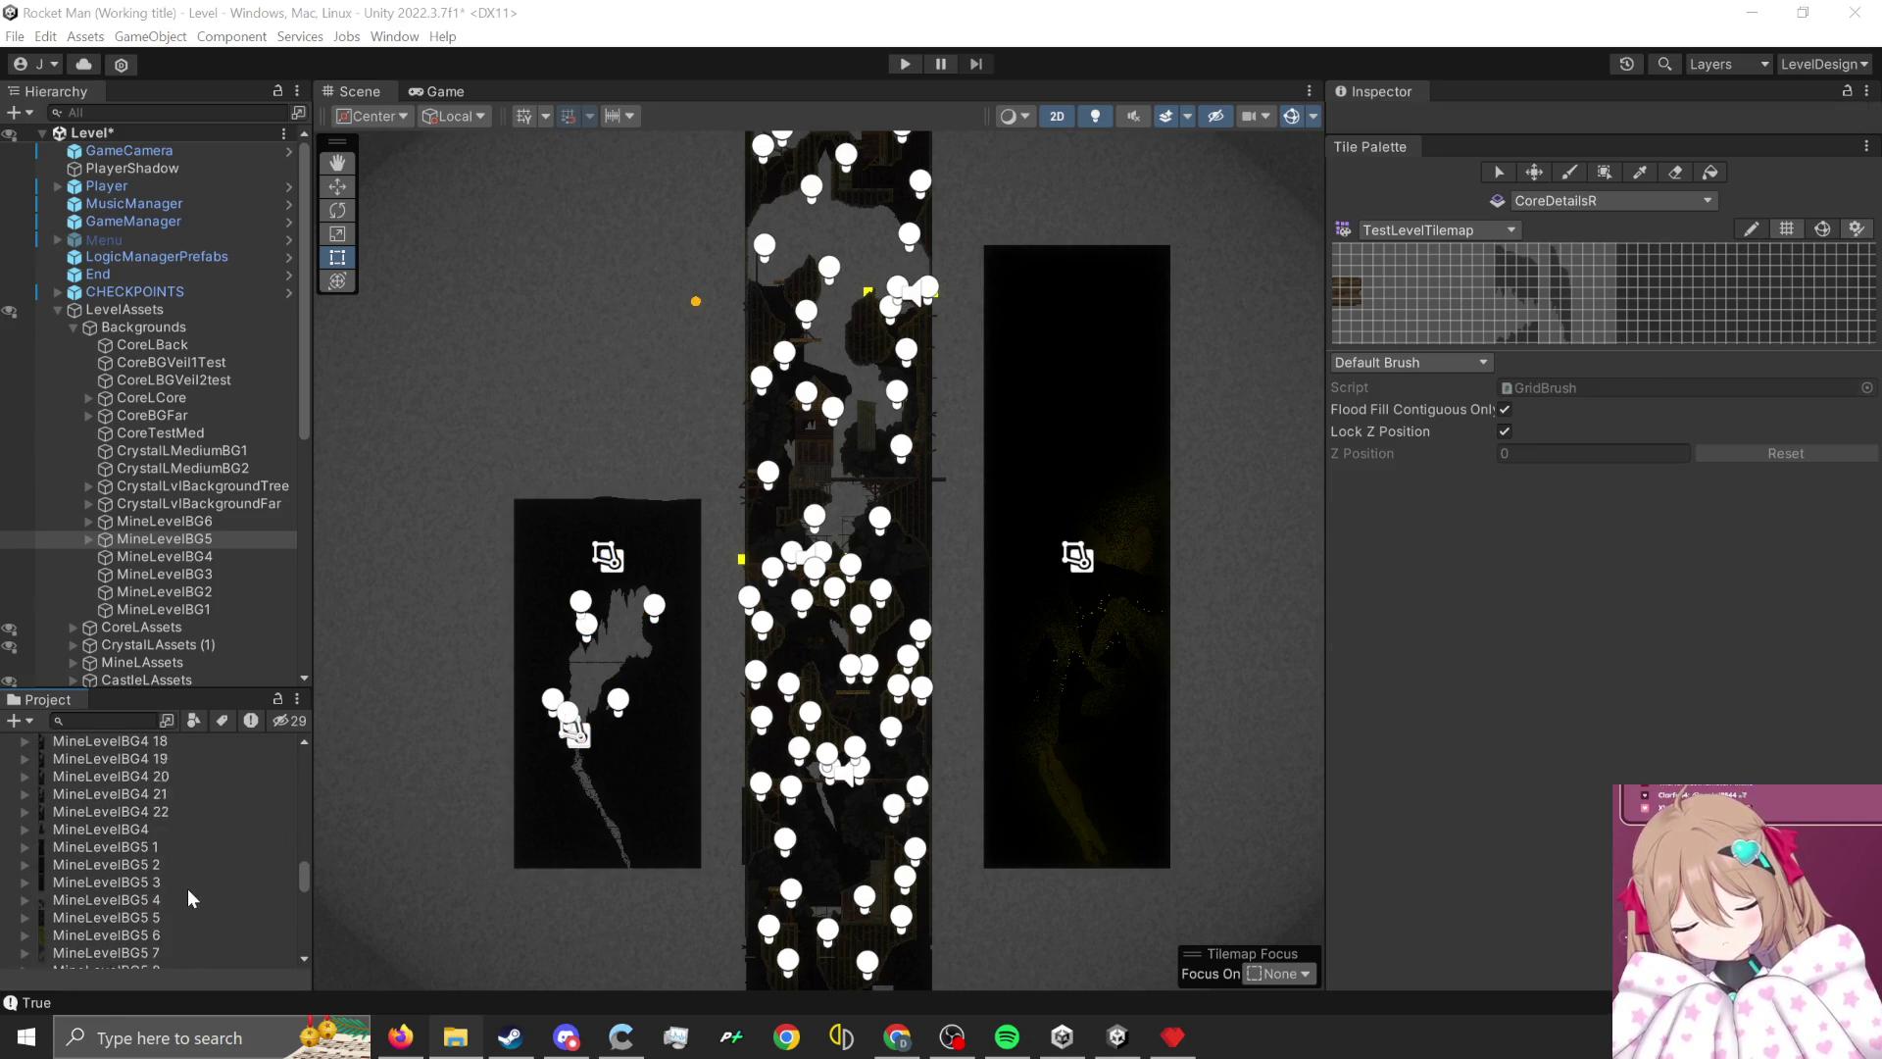
pyautogui.click(147, 833)
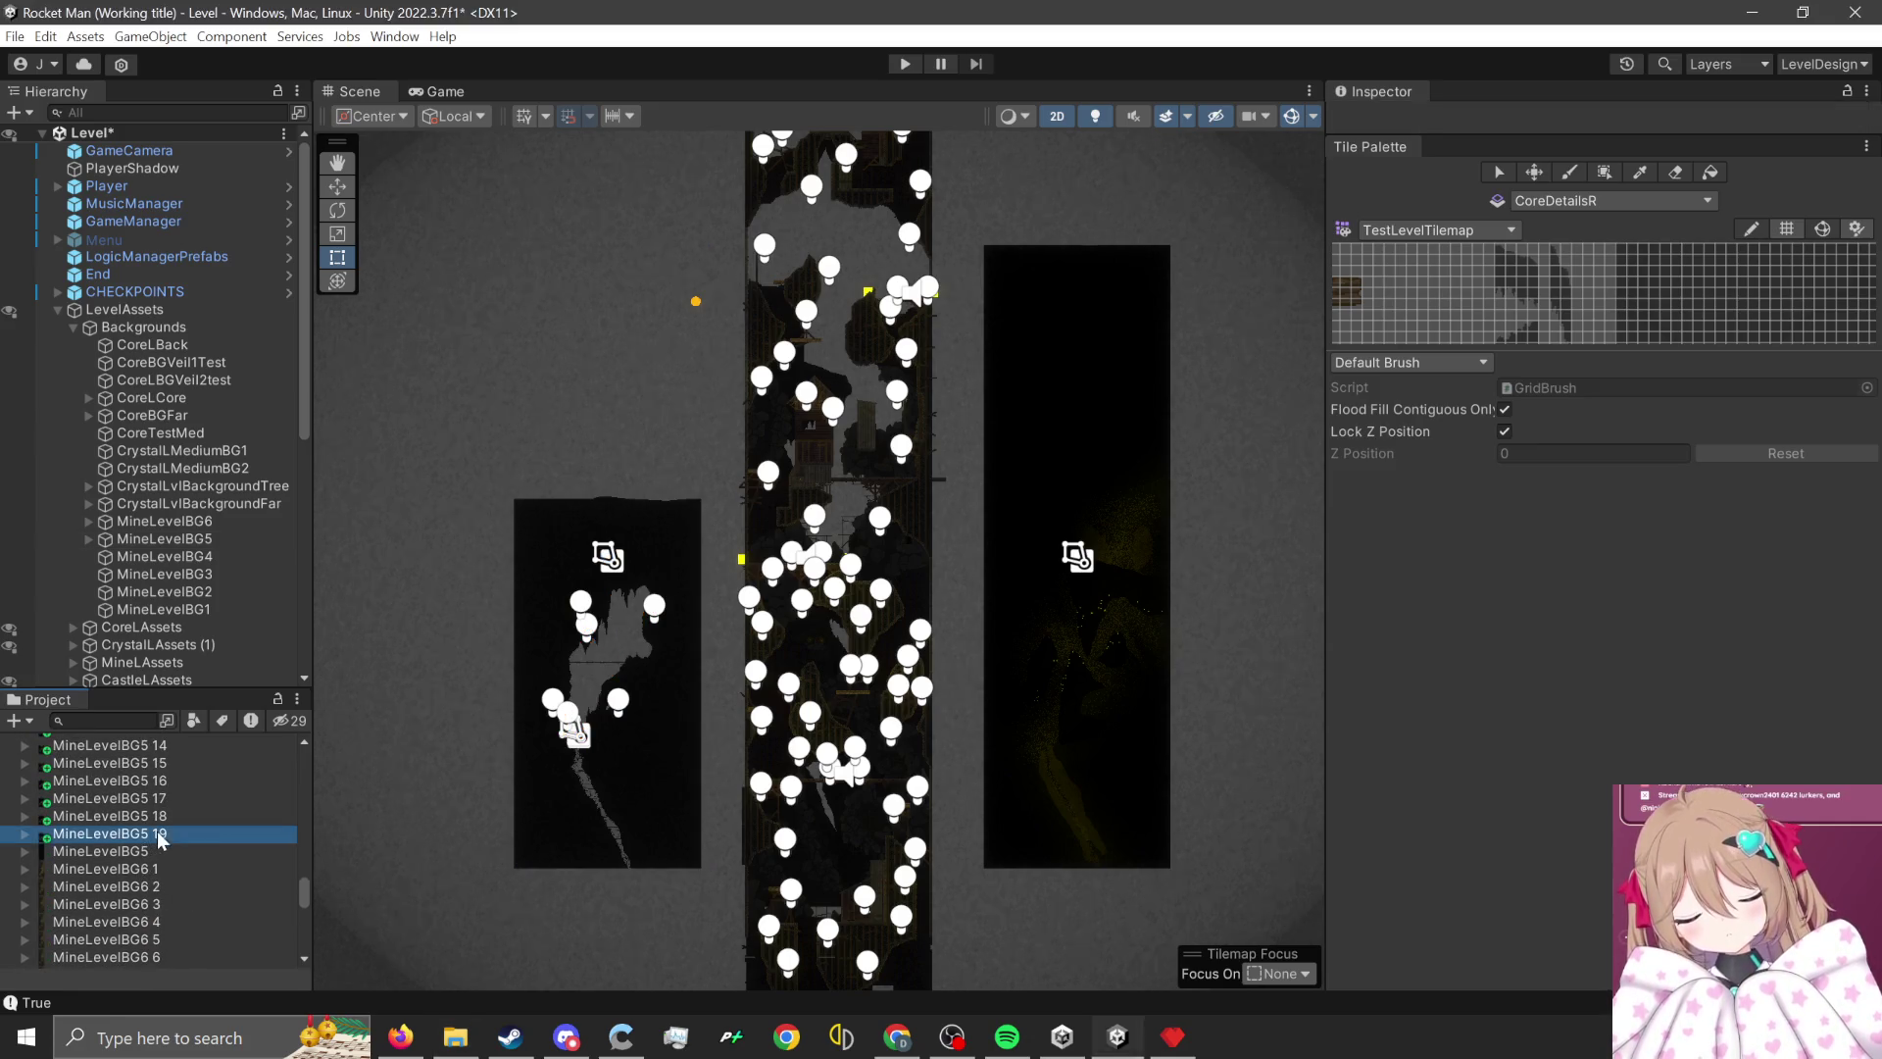
pyautogui.scroll(3, 674, 744)
# - Give MineLevelBG5 19 Max Size 16384, Compression None and Filter Mode Point in the Main layout
pyautogui.click(1823, 64)
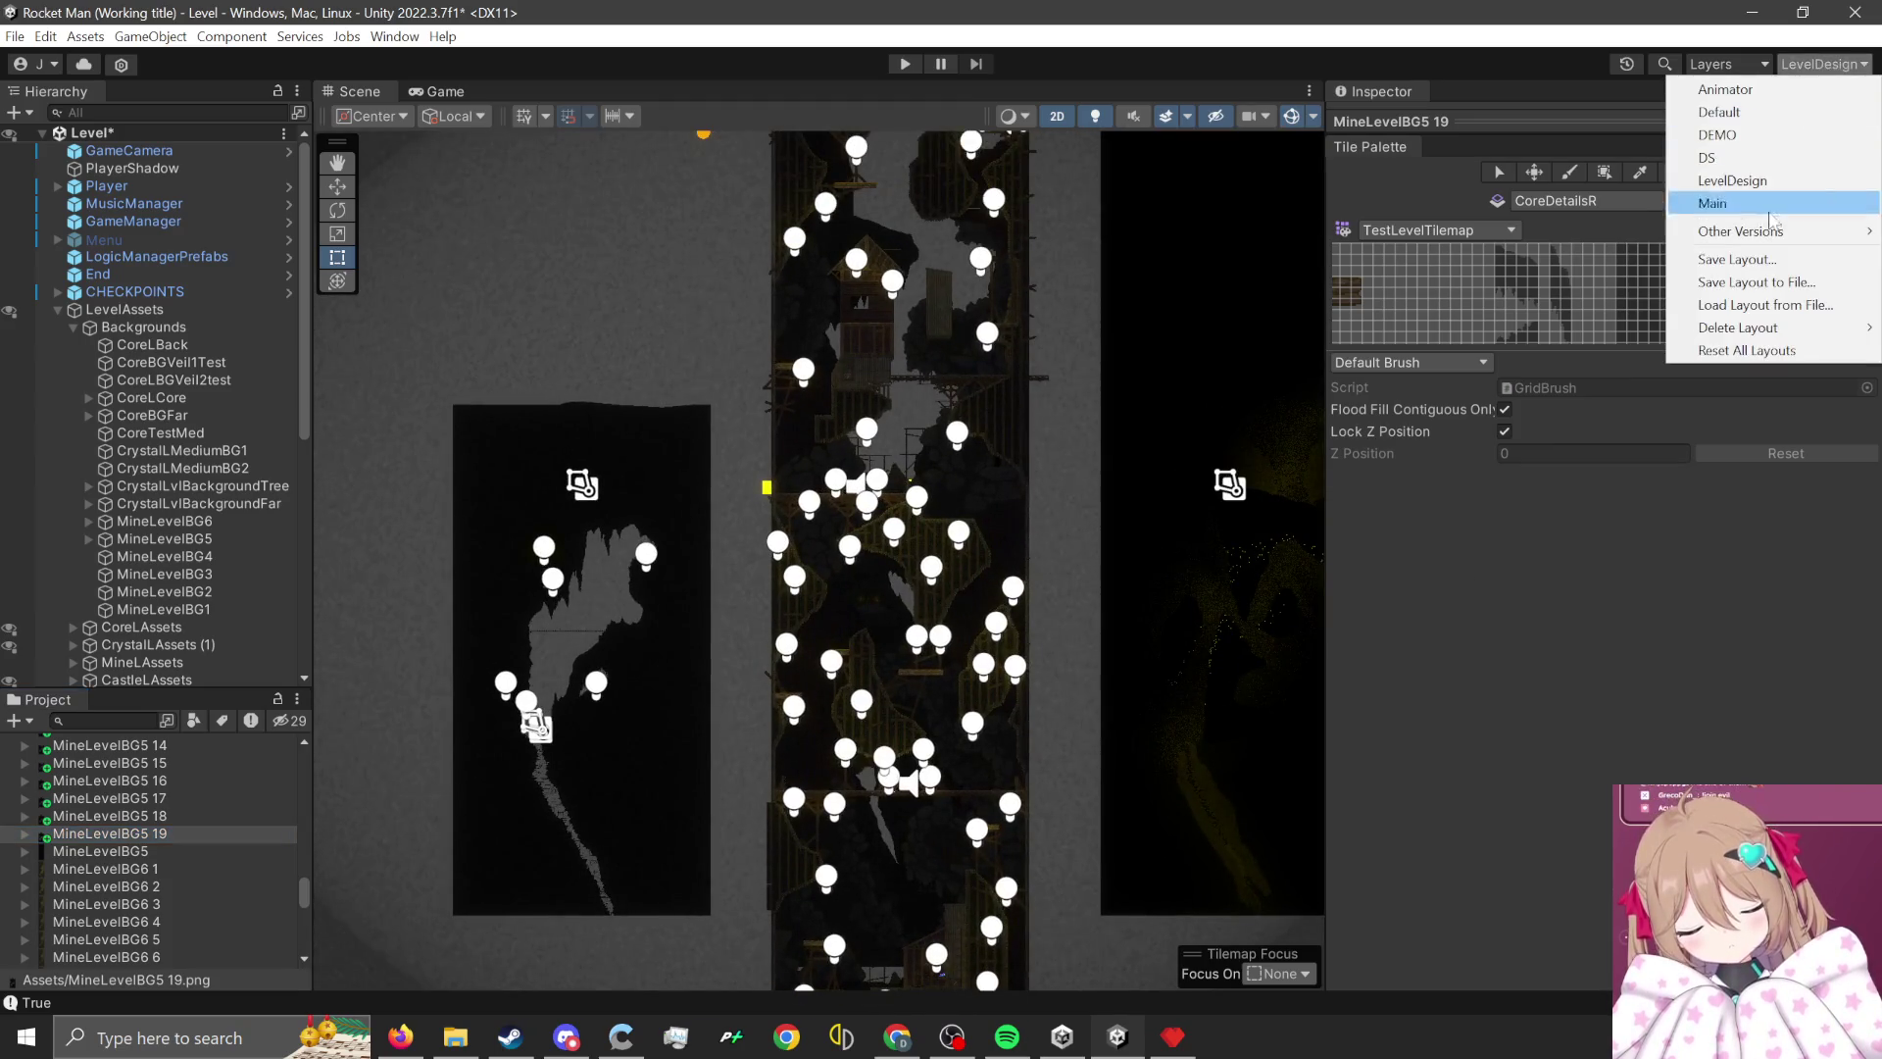
pyautogui.click(1701, 210)
pyautogui.click(1650, 644)
pyautogui.click(1647, 664)
pyautogui.click(1657, 578)
pyautogui.click(1646, 742)
pyautogui.click(1656, 488)
pyautogui.click(1647, 504)
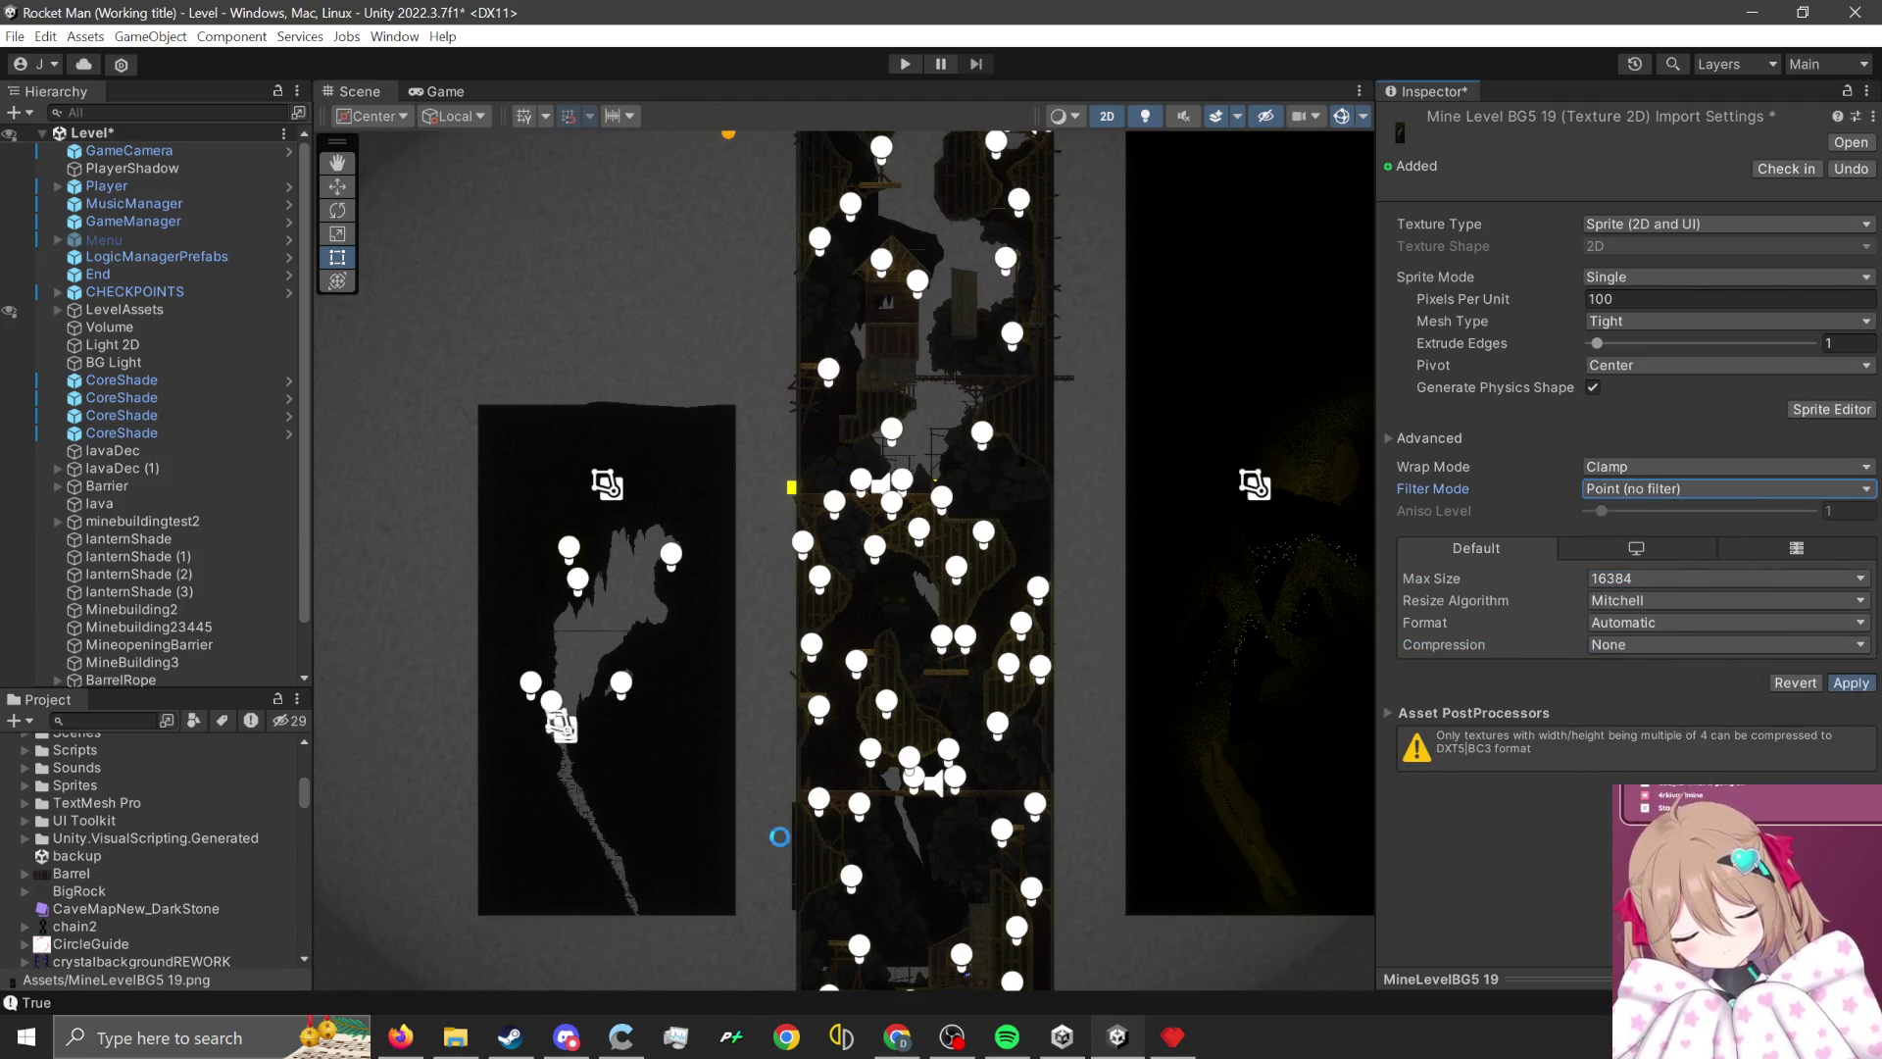
# - Make MineLevelBG5 19 the left MineLevelBG5 backdrop's sprite and start the game
pyautogui.click(685, 802)
pyautogui.scroll(-15, 137, 882)
pyautogui.scroll(-20, 142, 924)
pyautogui.scroll(-2, 175, 944)
pyautogui.moveTo(161, 902)
pyautogui.mouseDown()
pyautogui.moveTo(1476, 450)
pyautogui.moveTo(1633, 324)
pyautogui.mouseUp()
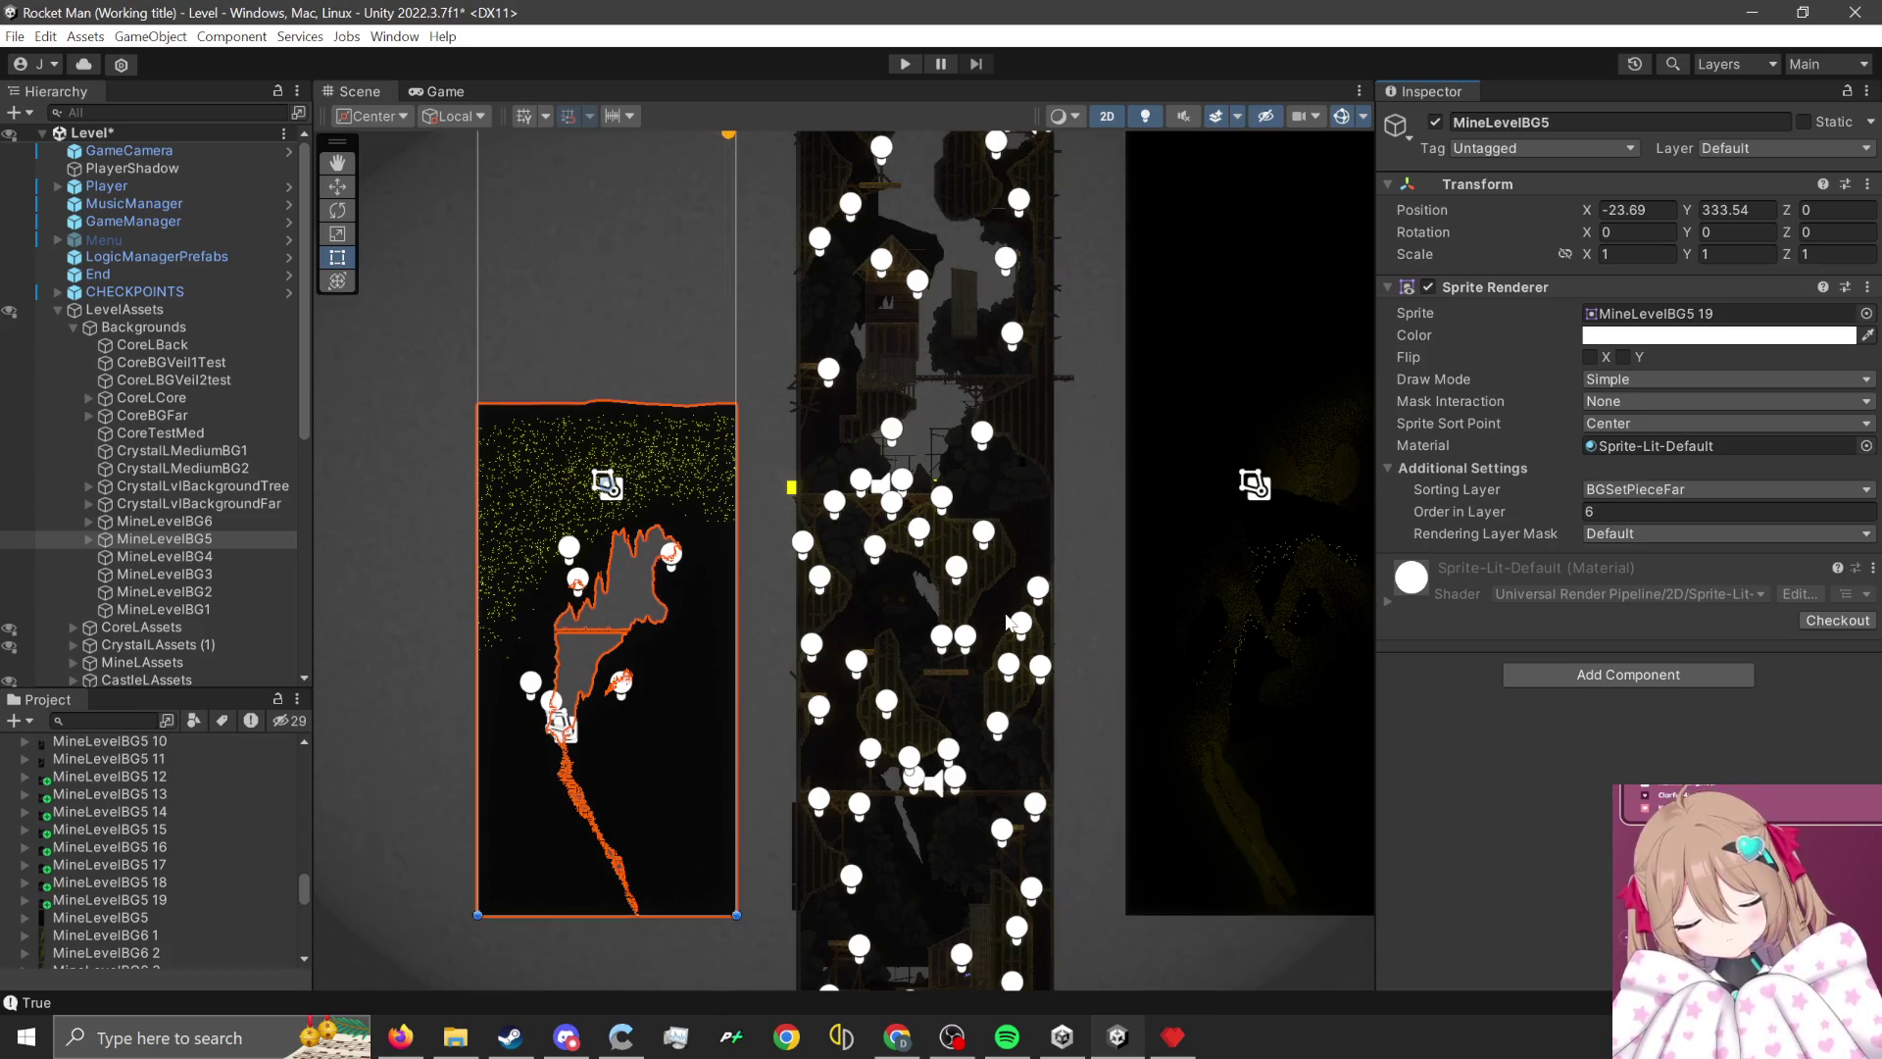
pyautogui.scroll(2, 1307, 490)
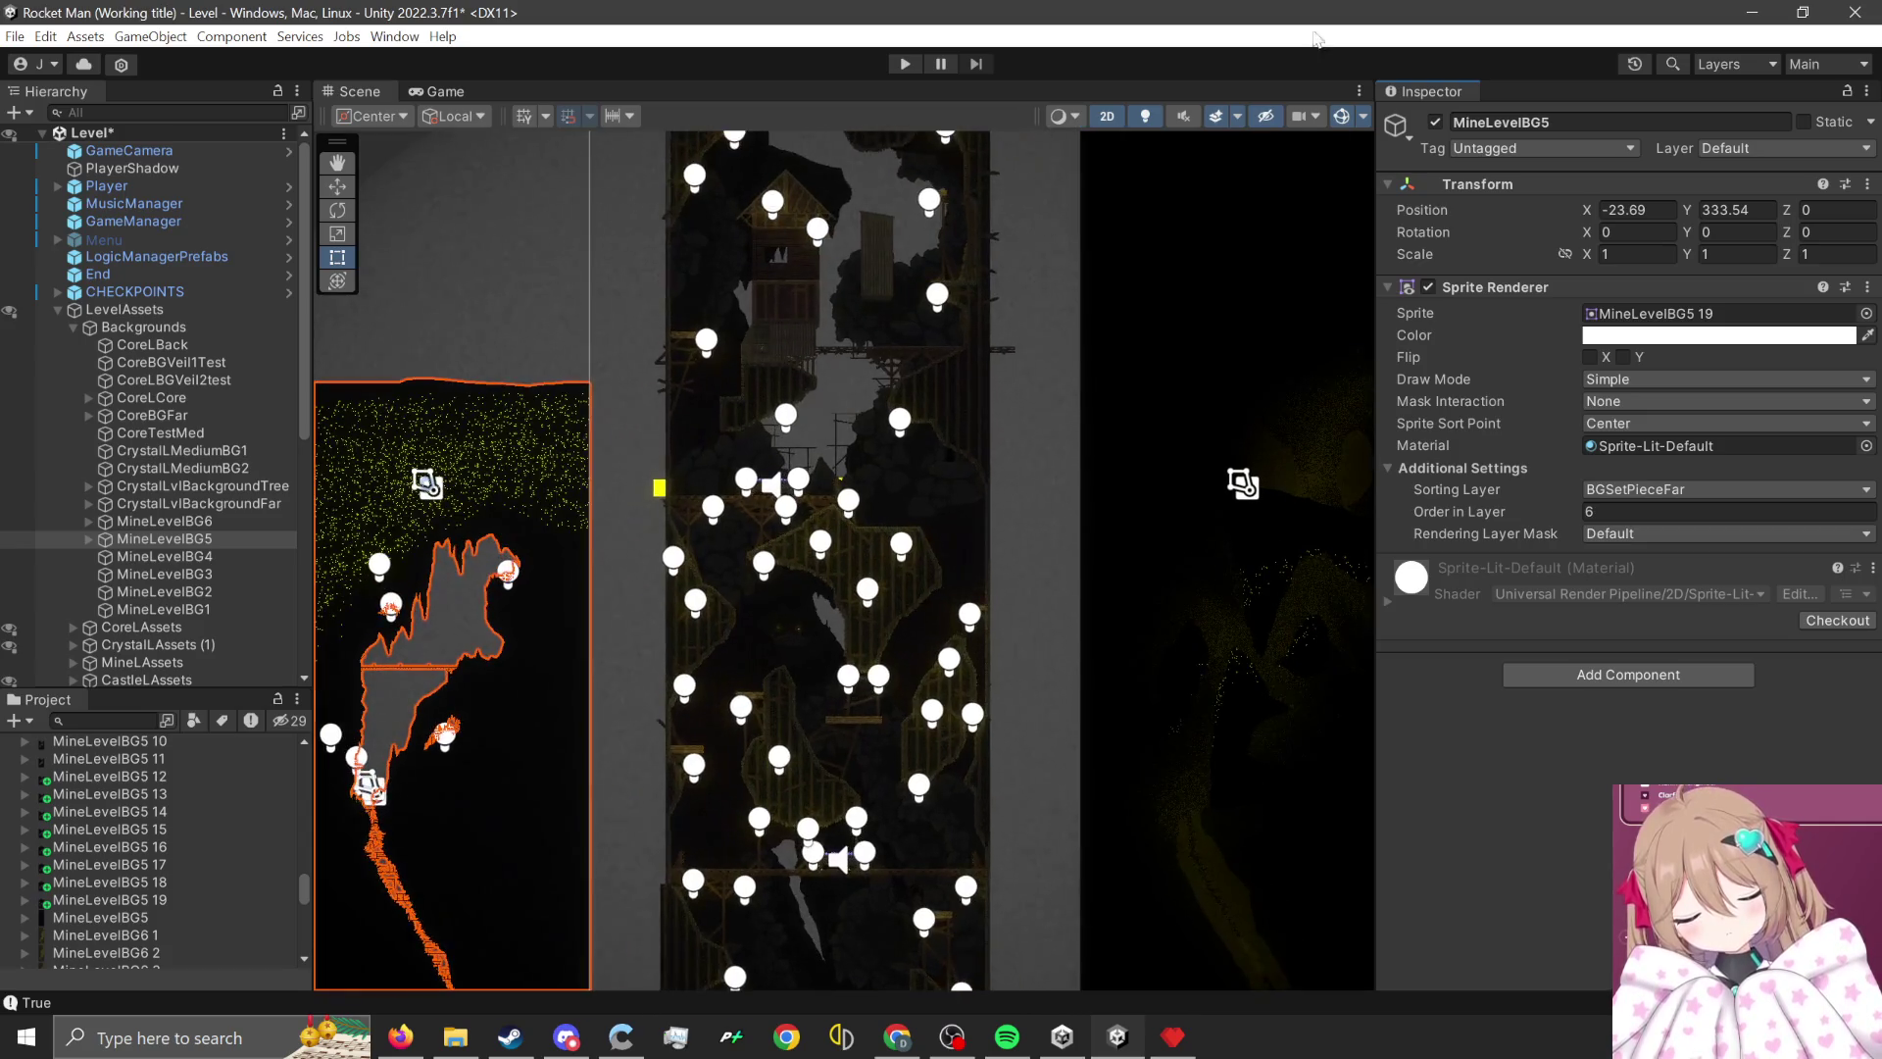
pyautogui.click(904, 65)
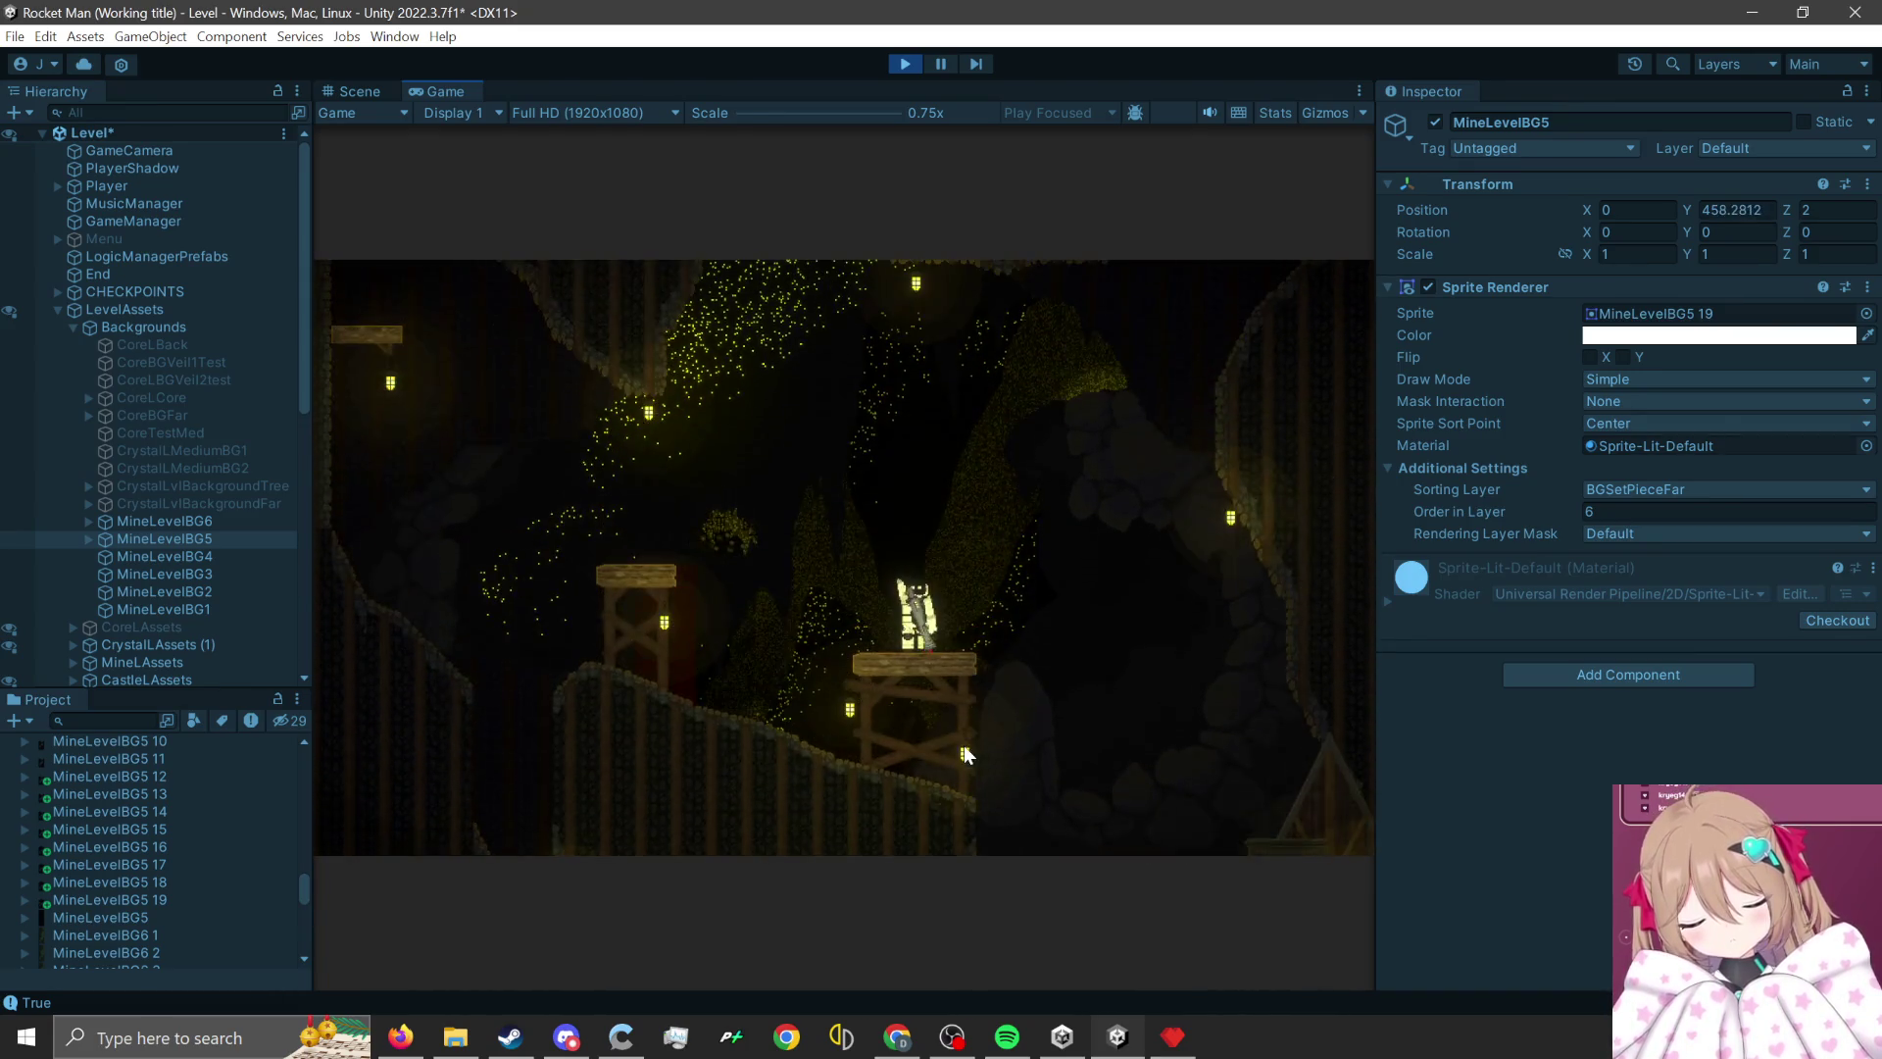
# - Fire a test rocket, then switch to the DEMO layout for a full-window Game view
pyautogui.click(966, 739)
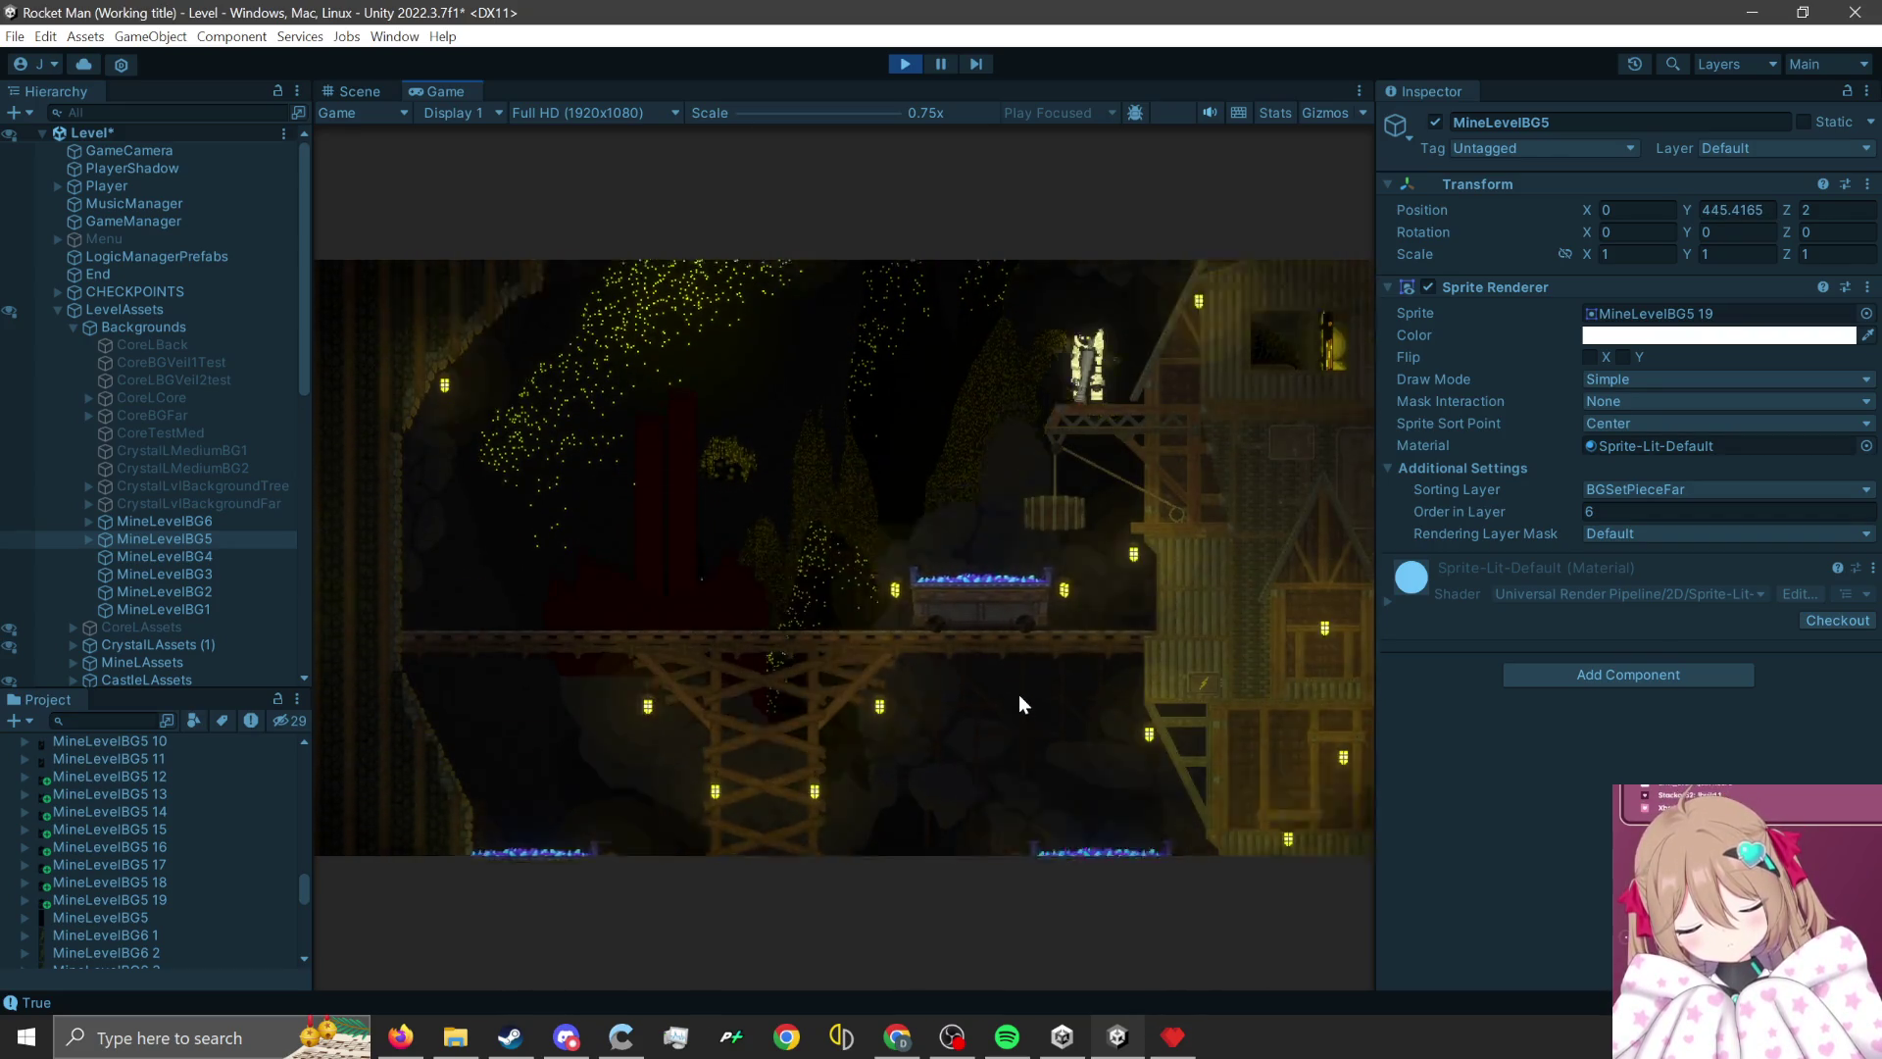
pyautogui.click(1801, 68)
pyautogui.click(1627, 134)
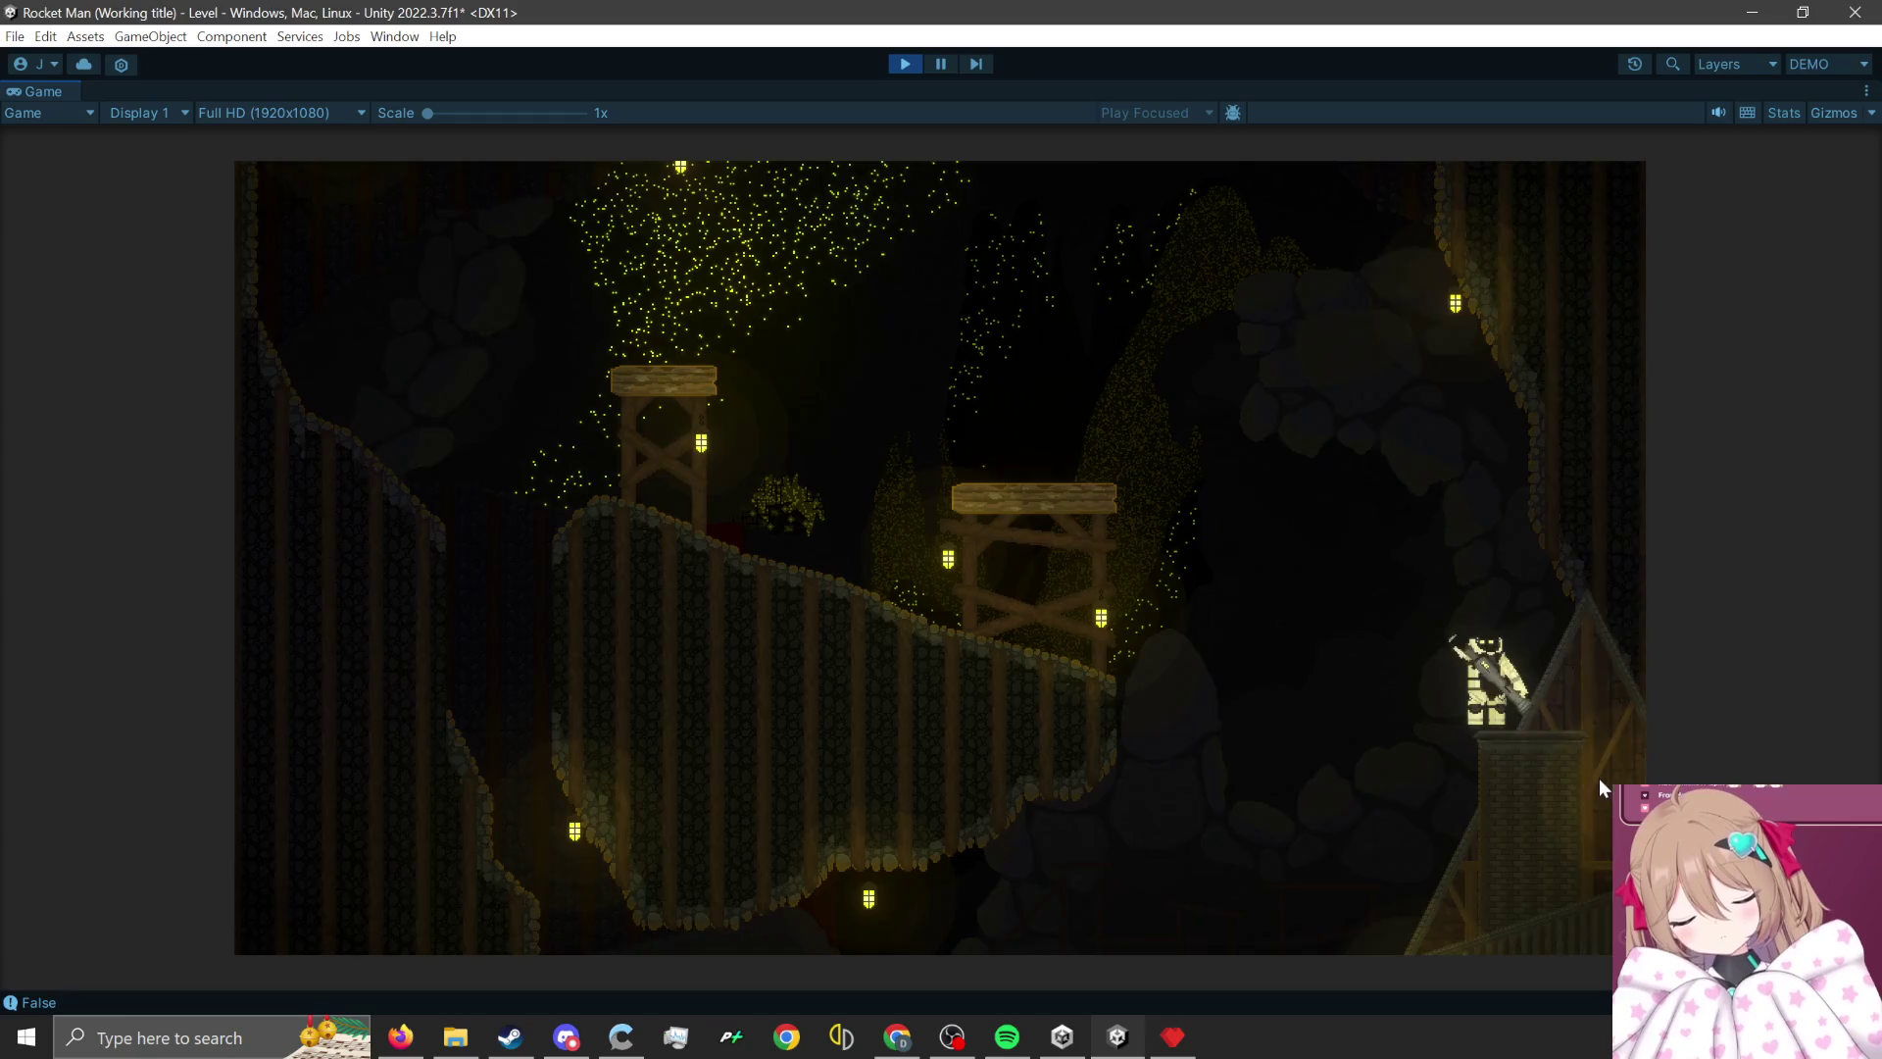
# - Rocket-jump from the cave plank via the mine cart to the crane scaffold, then walk left
pyautogui.click(1596, 778)
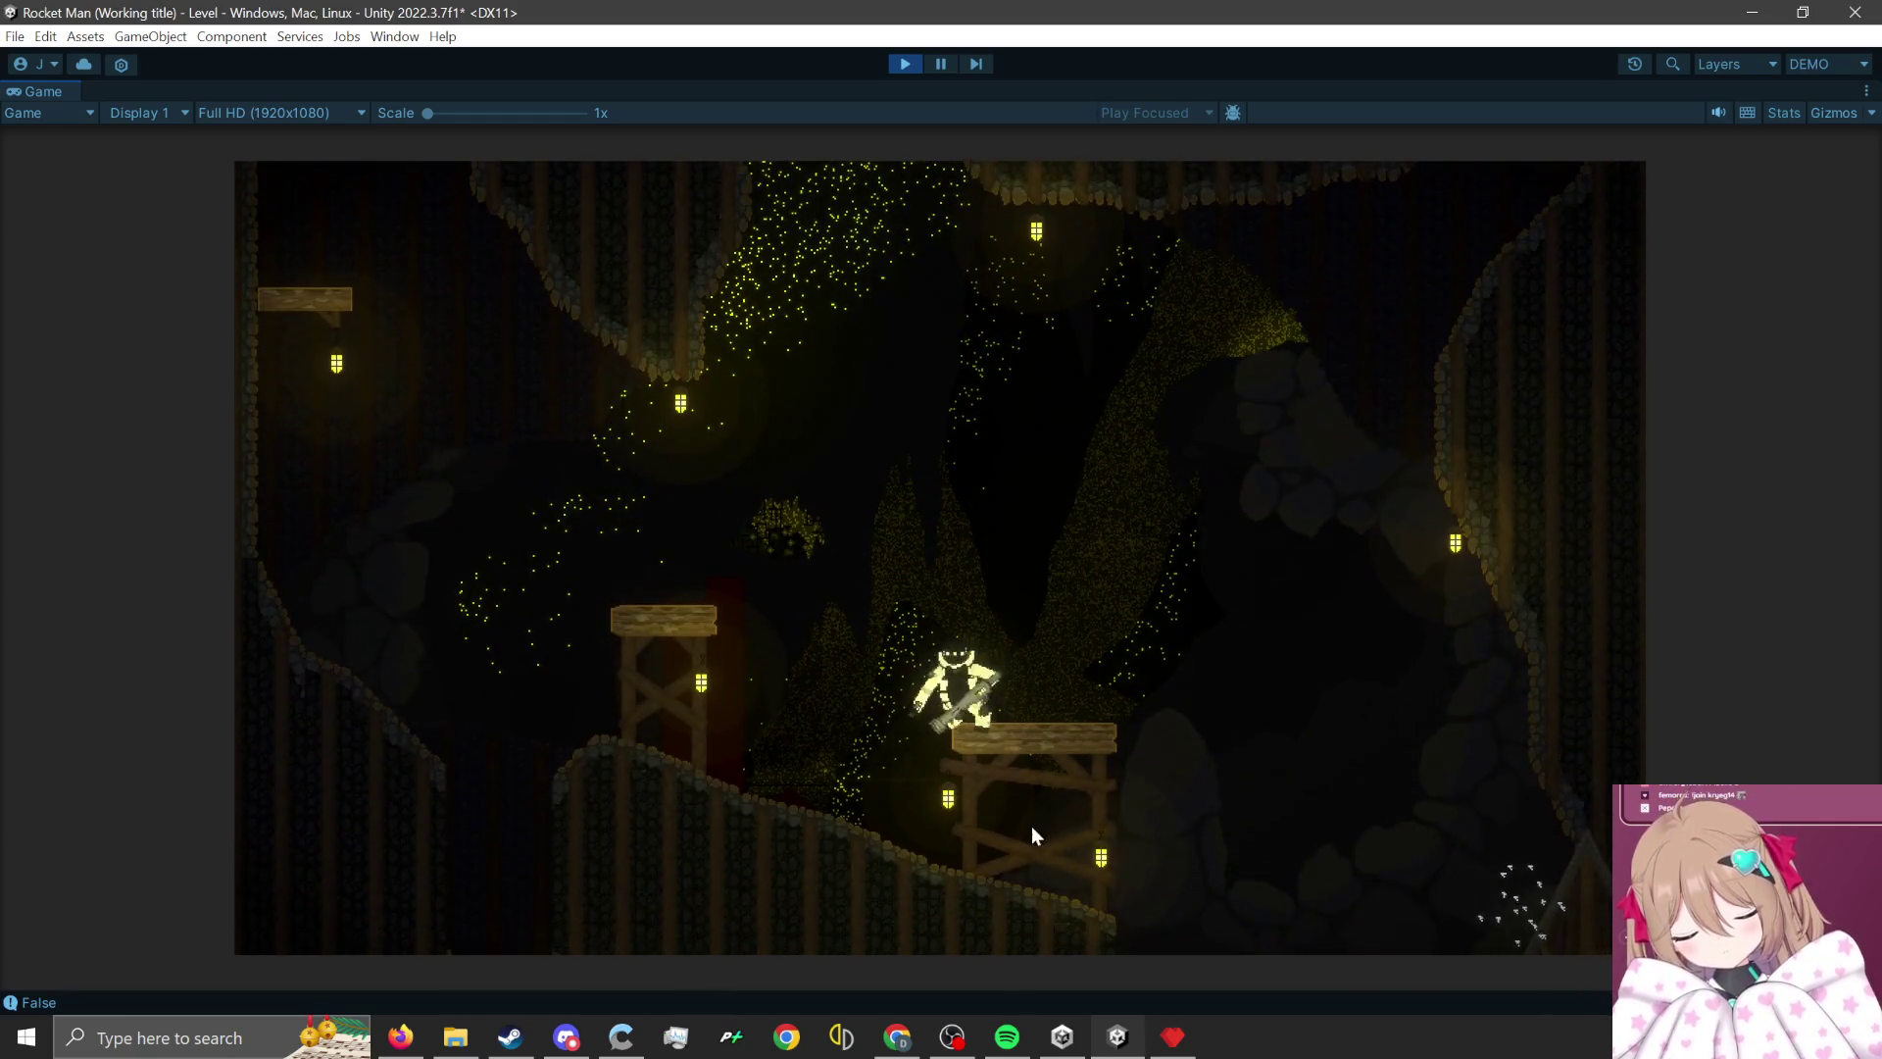
pyautogui.click(1067, 866)
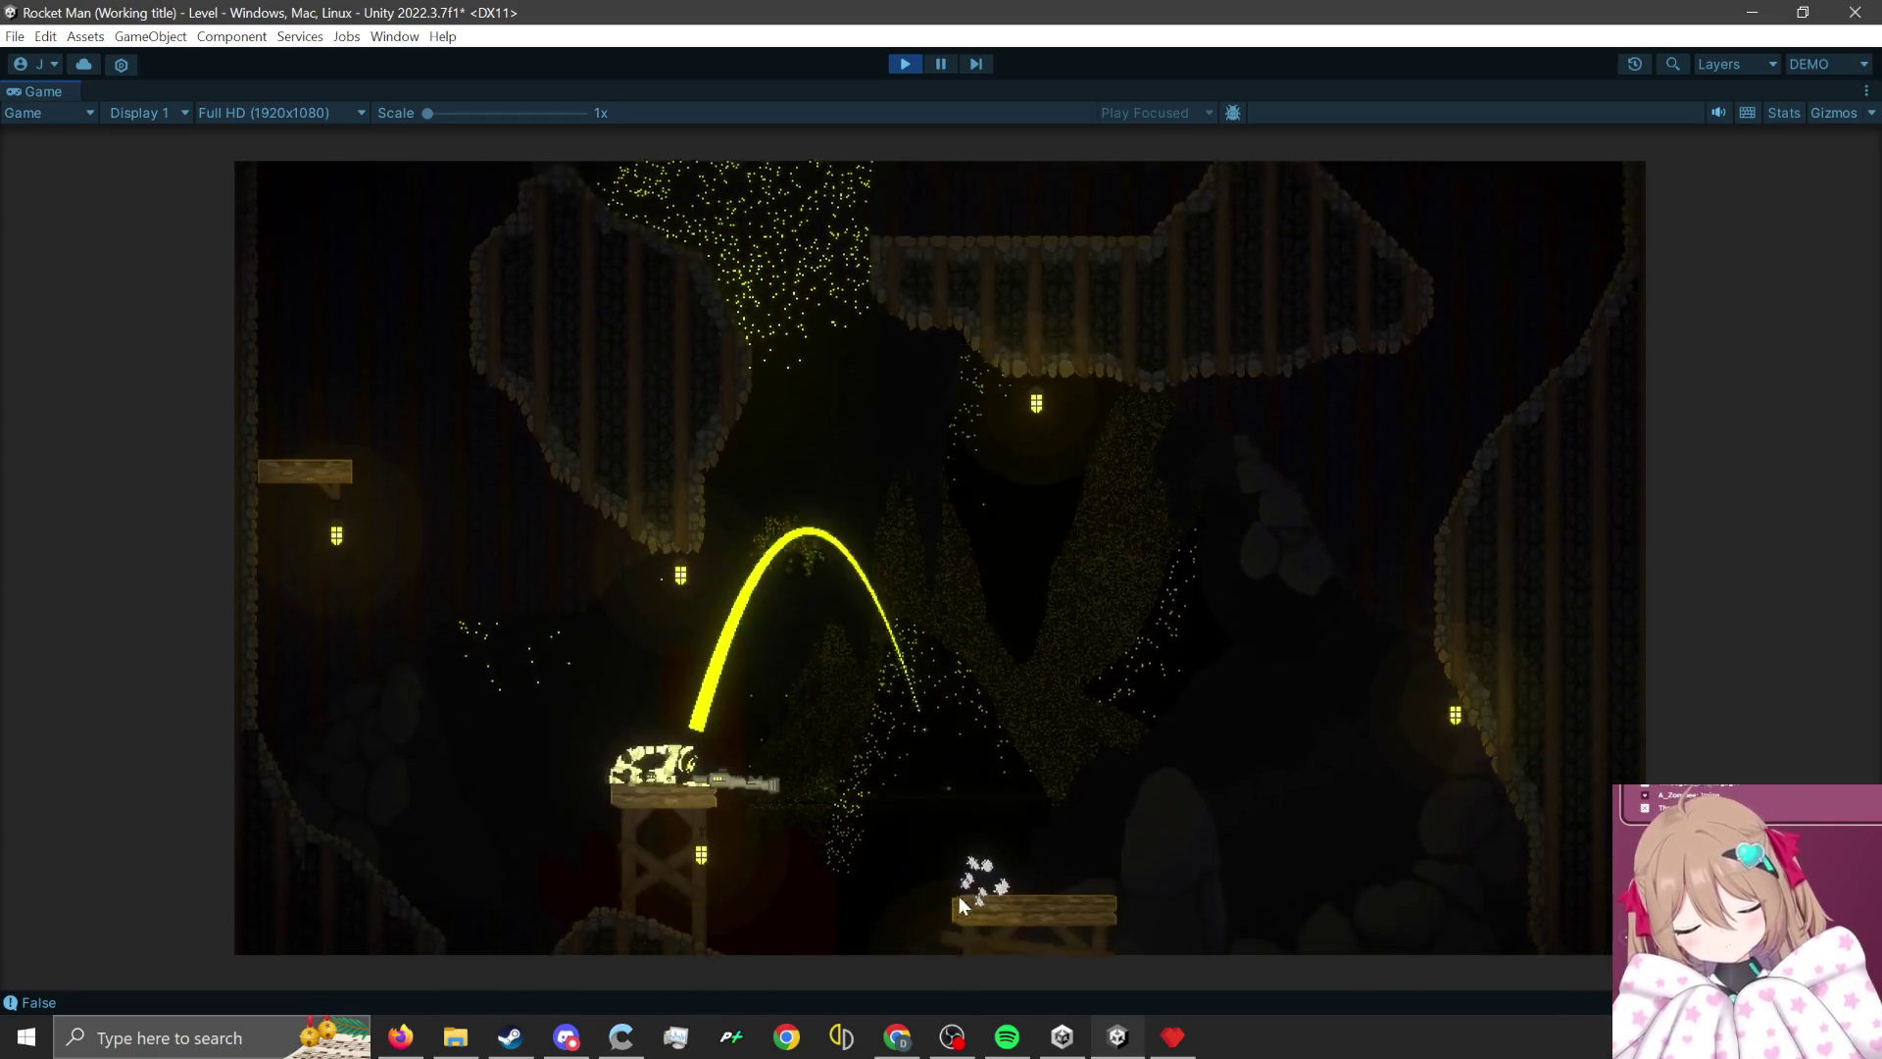
pyautogui.click(730, 811)
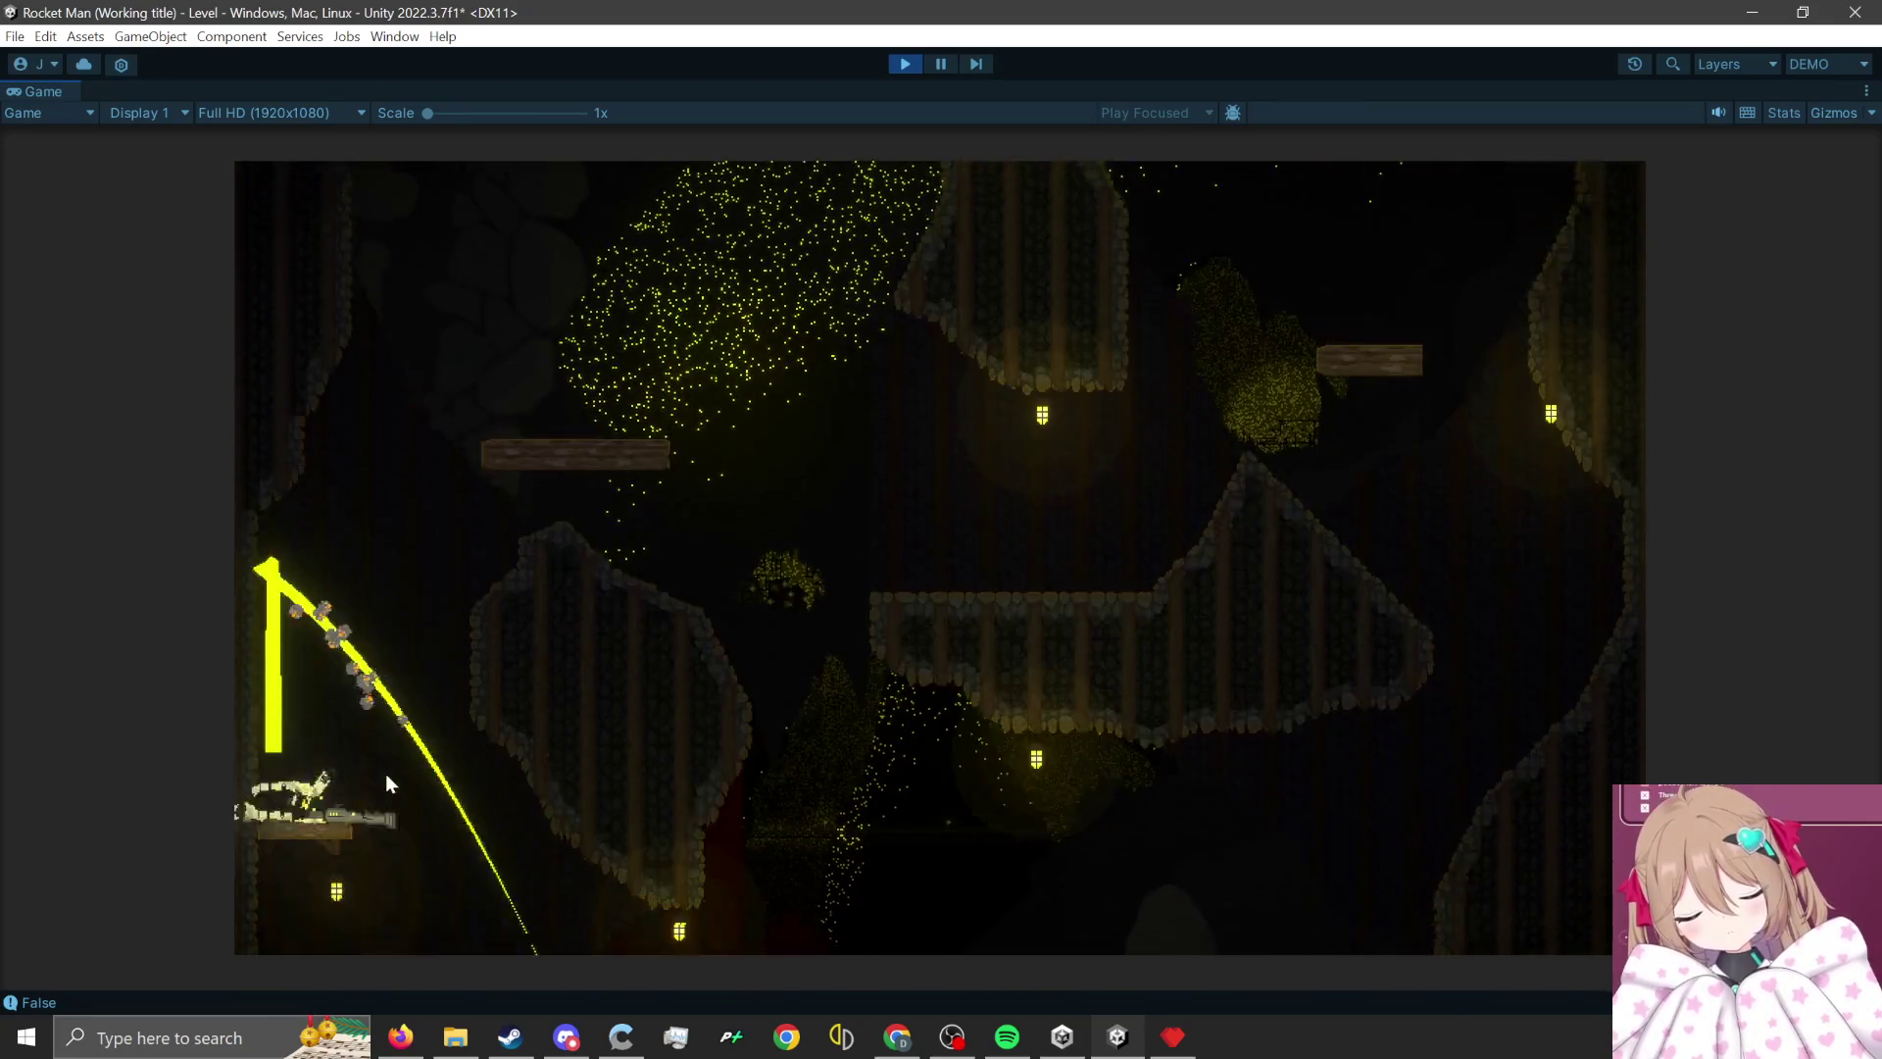
pyautogui.click(284, 882)
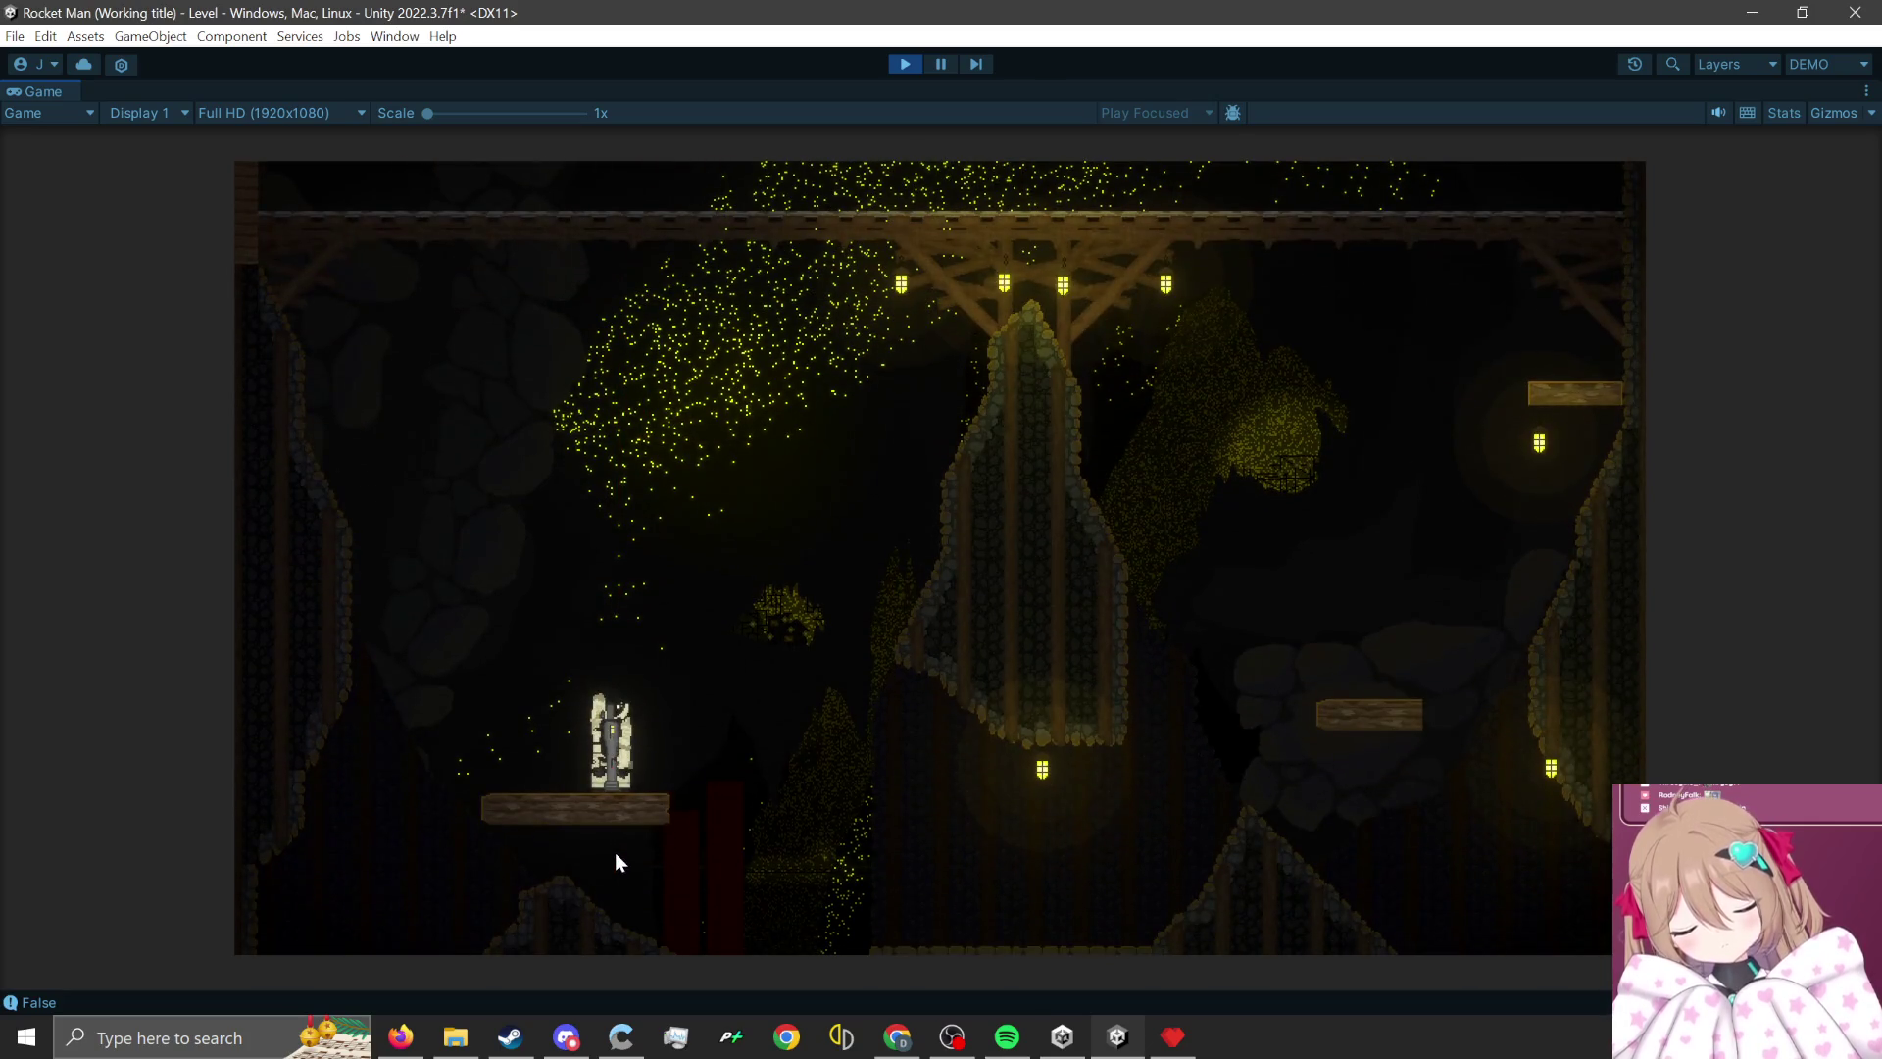
pyautogui.click(539, 852)
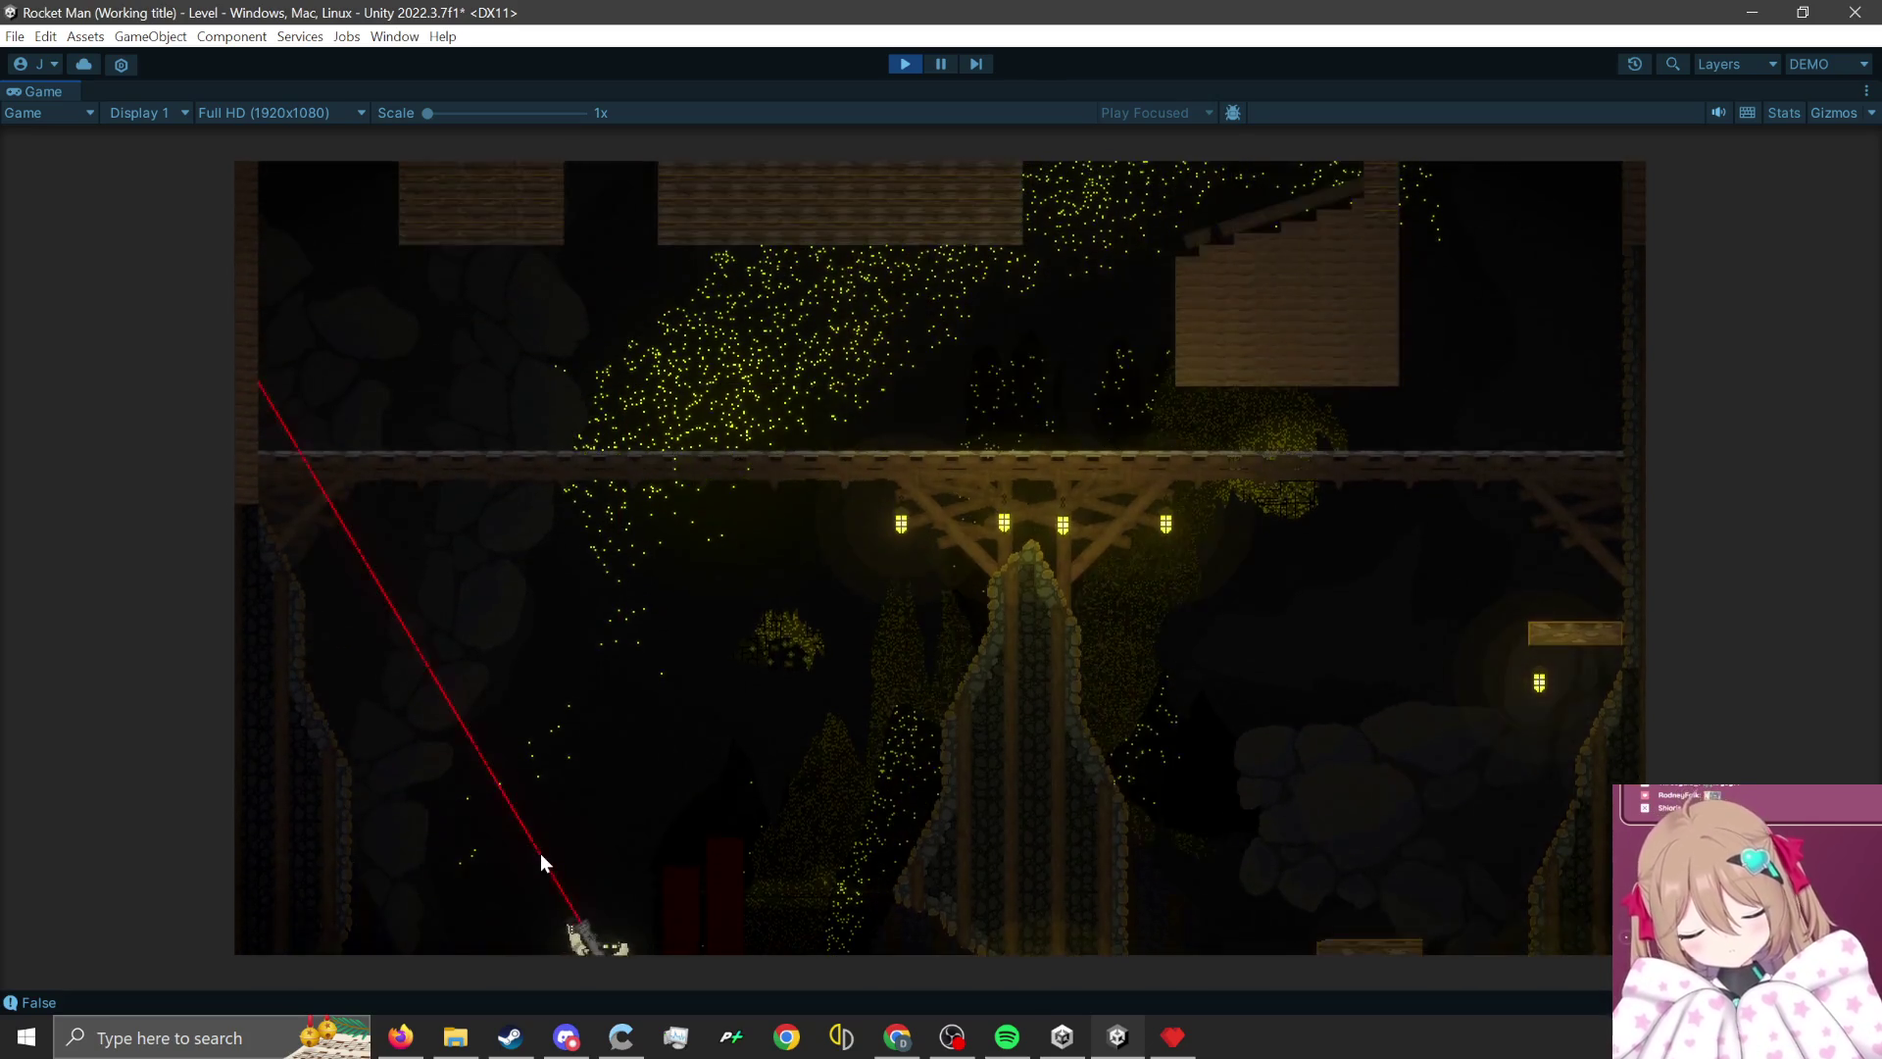
pyautogui.click(613, 610)
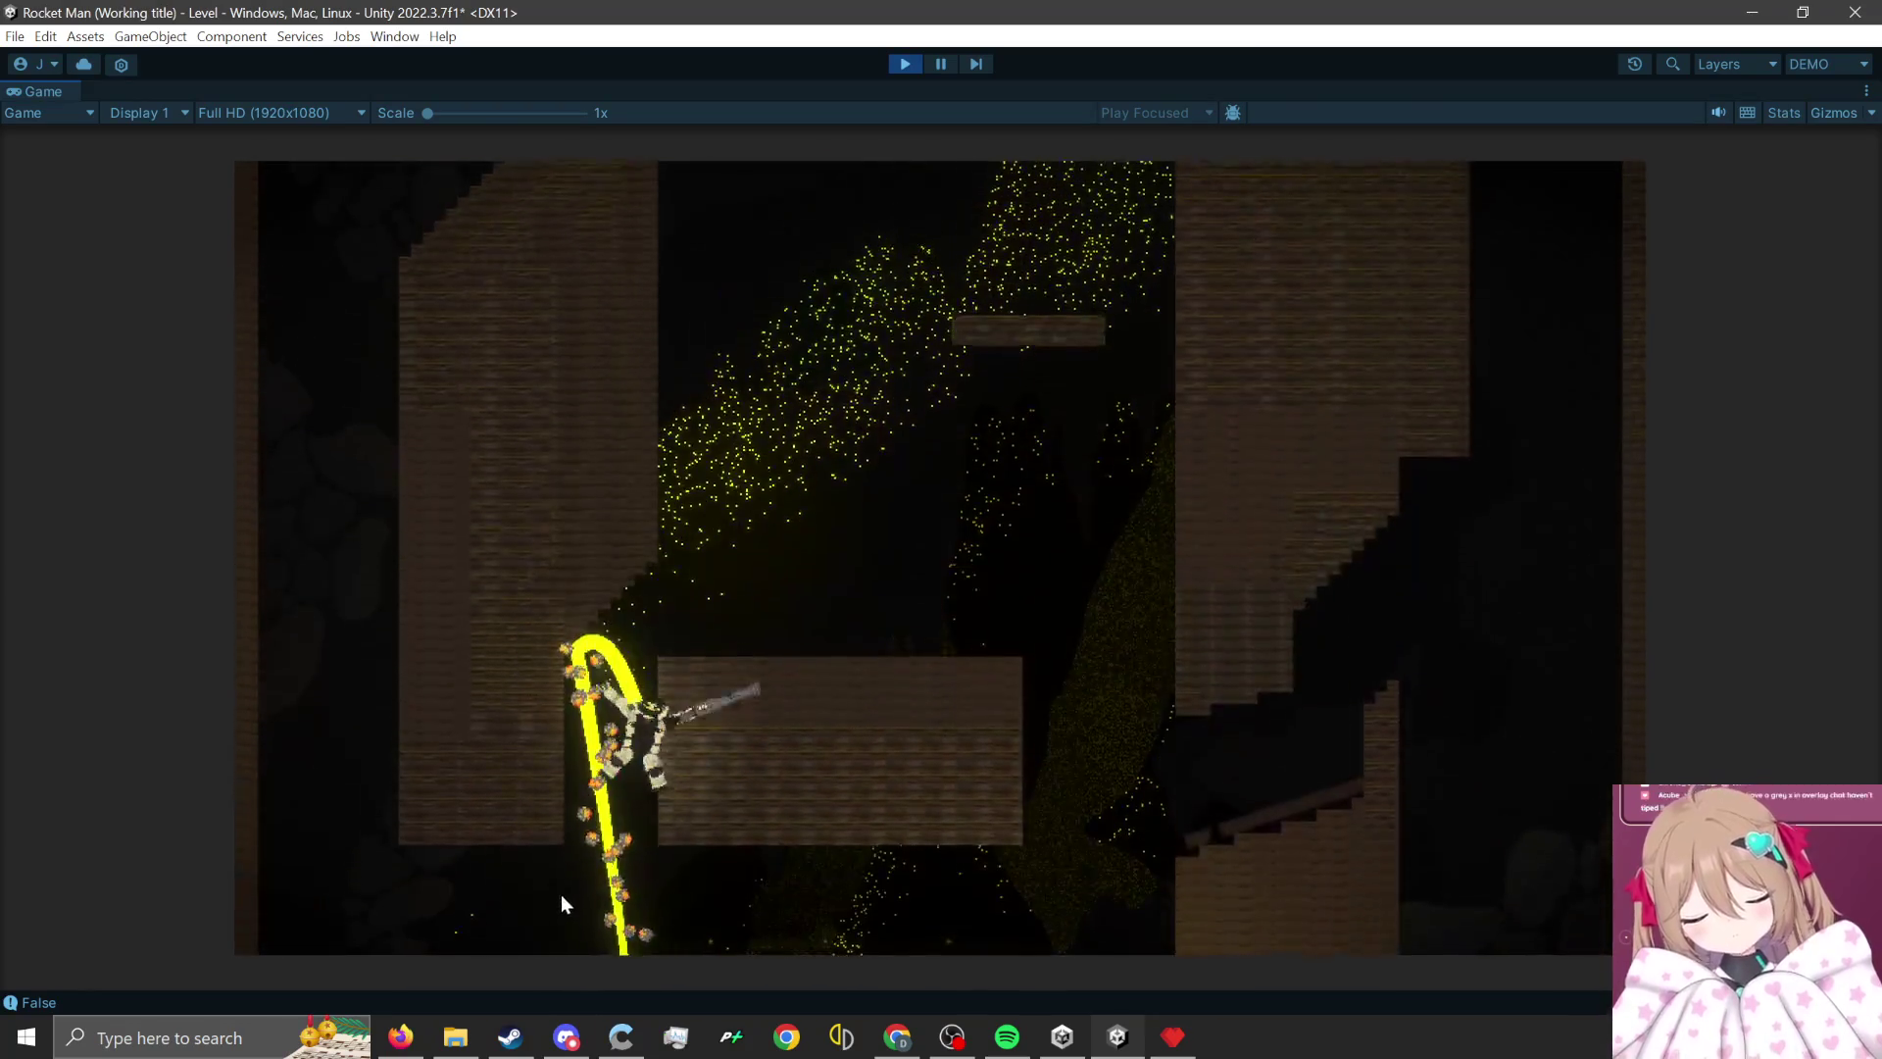
pyautogui.click(599, 299)
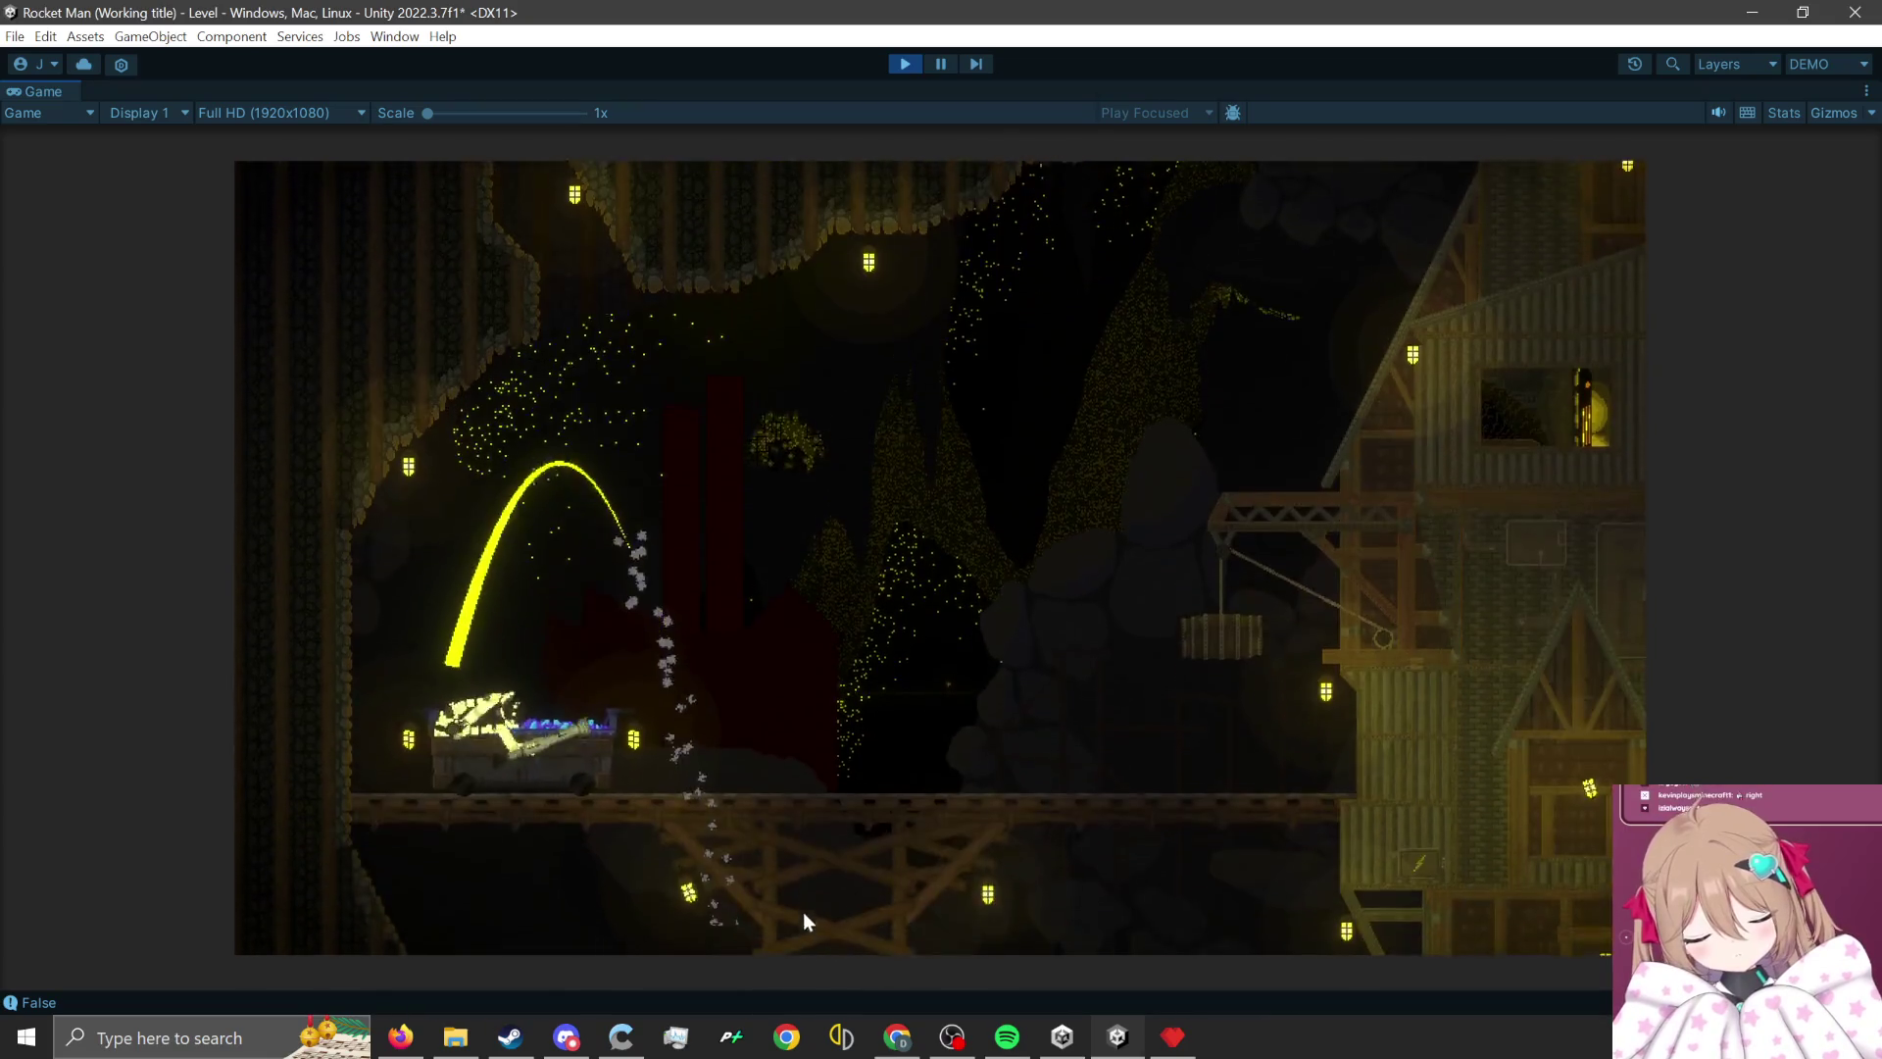
pyautogui.click(744, 891)
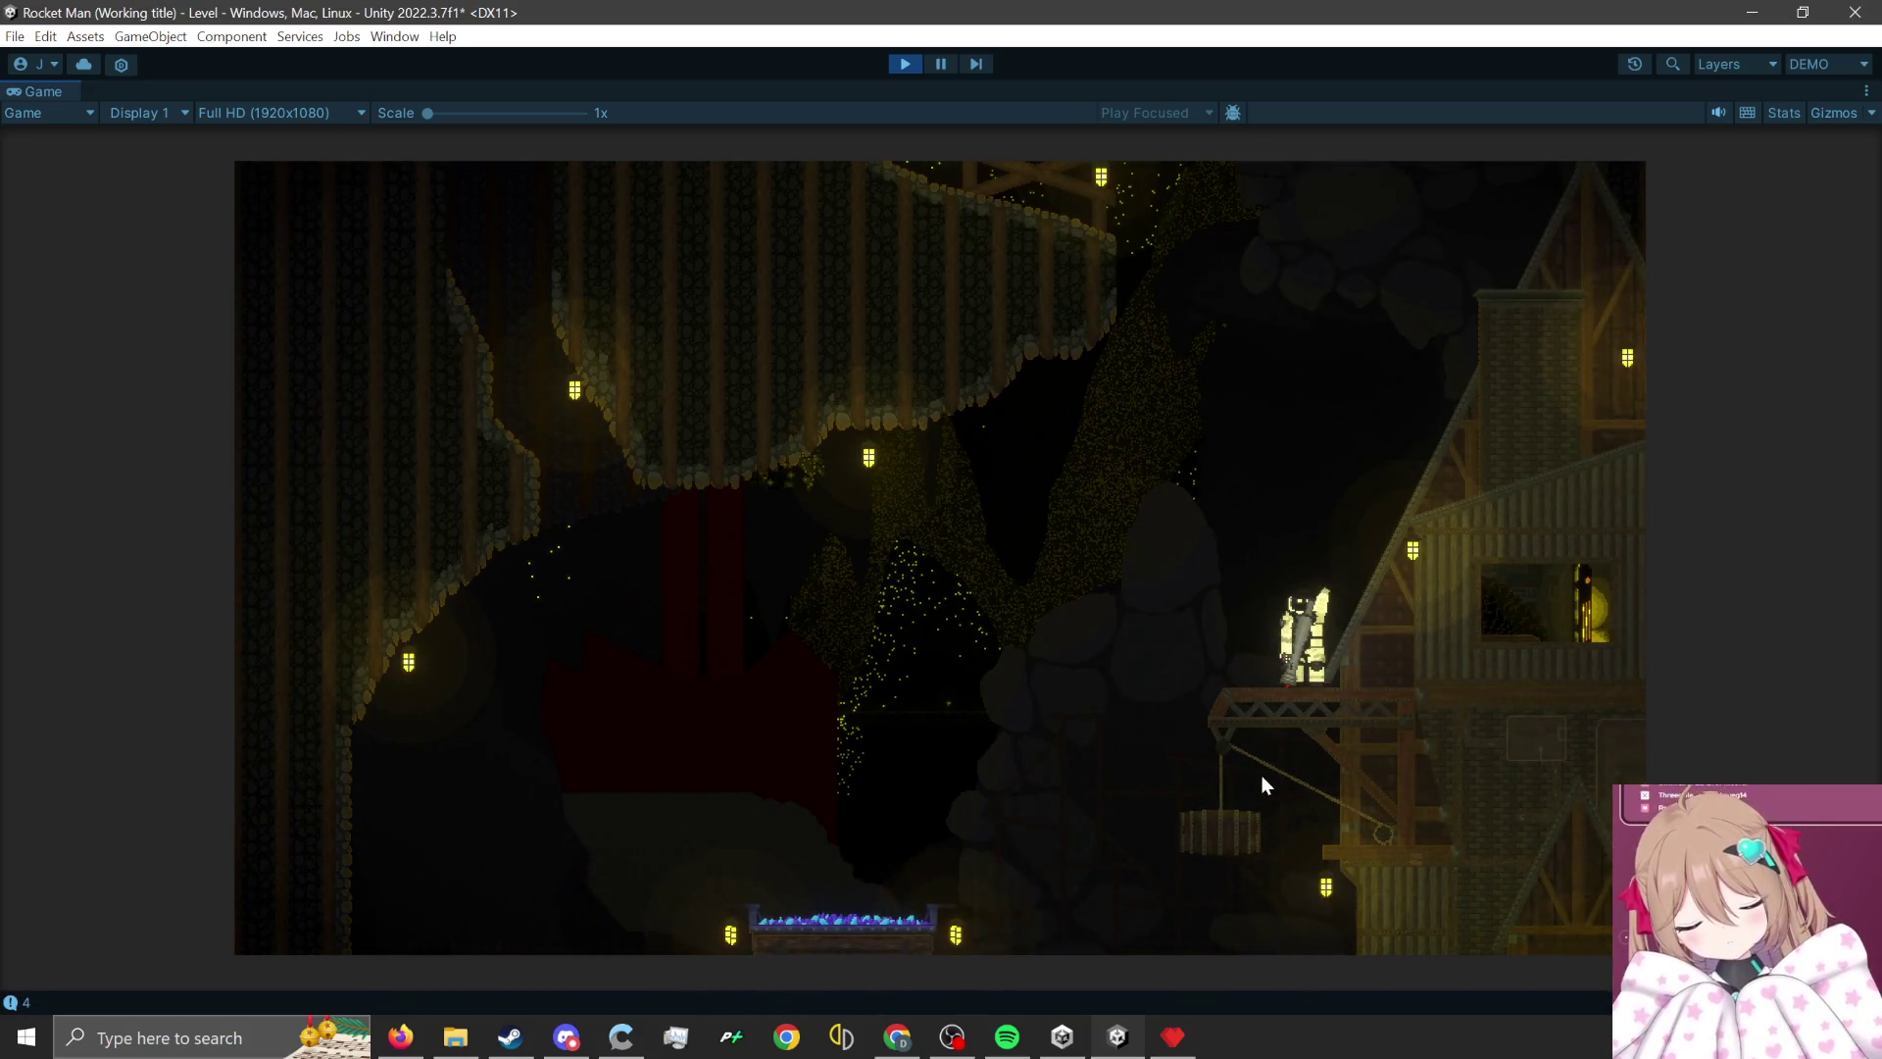
pyautogui.press('a')
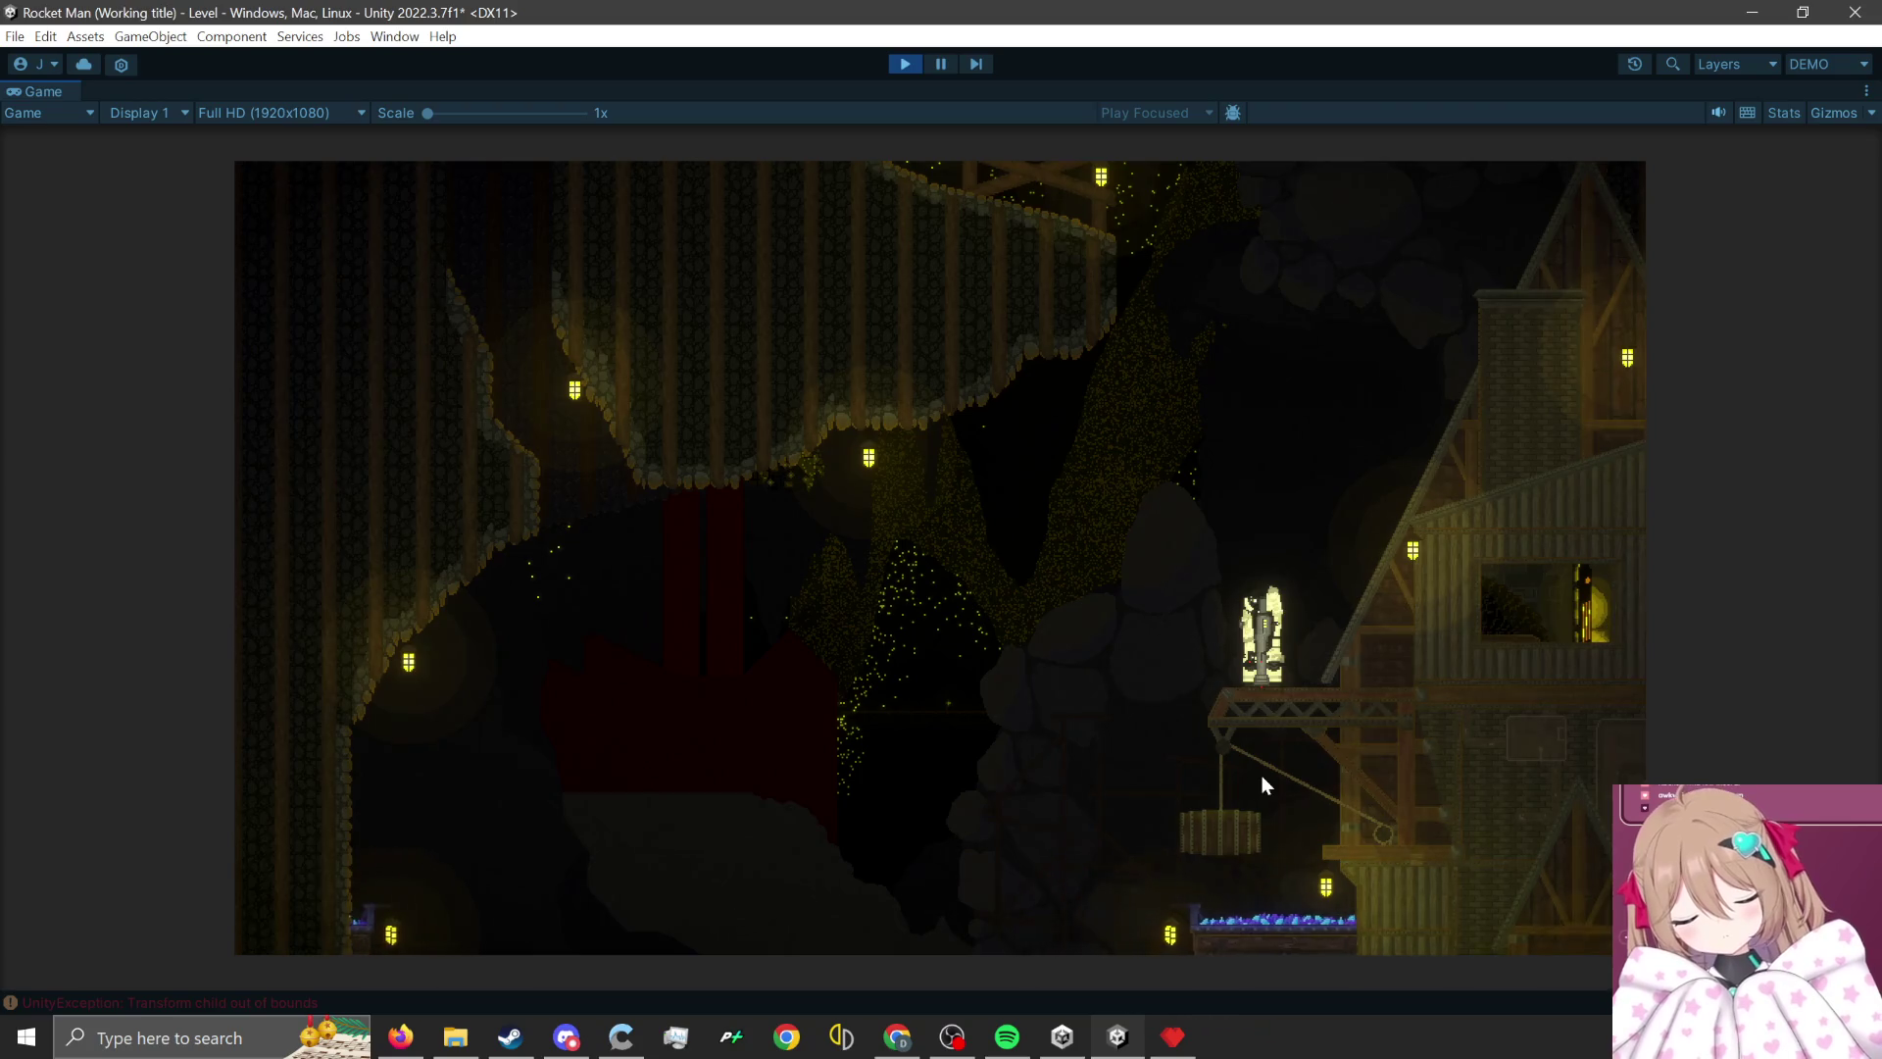
# - Reset the character, walk right and rocket-jump up through the plank ledges
pyautogui.press('r')
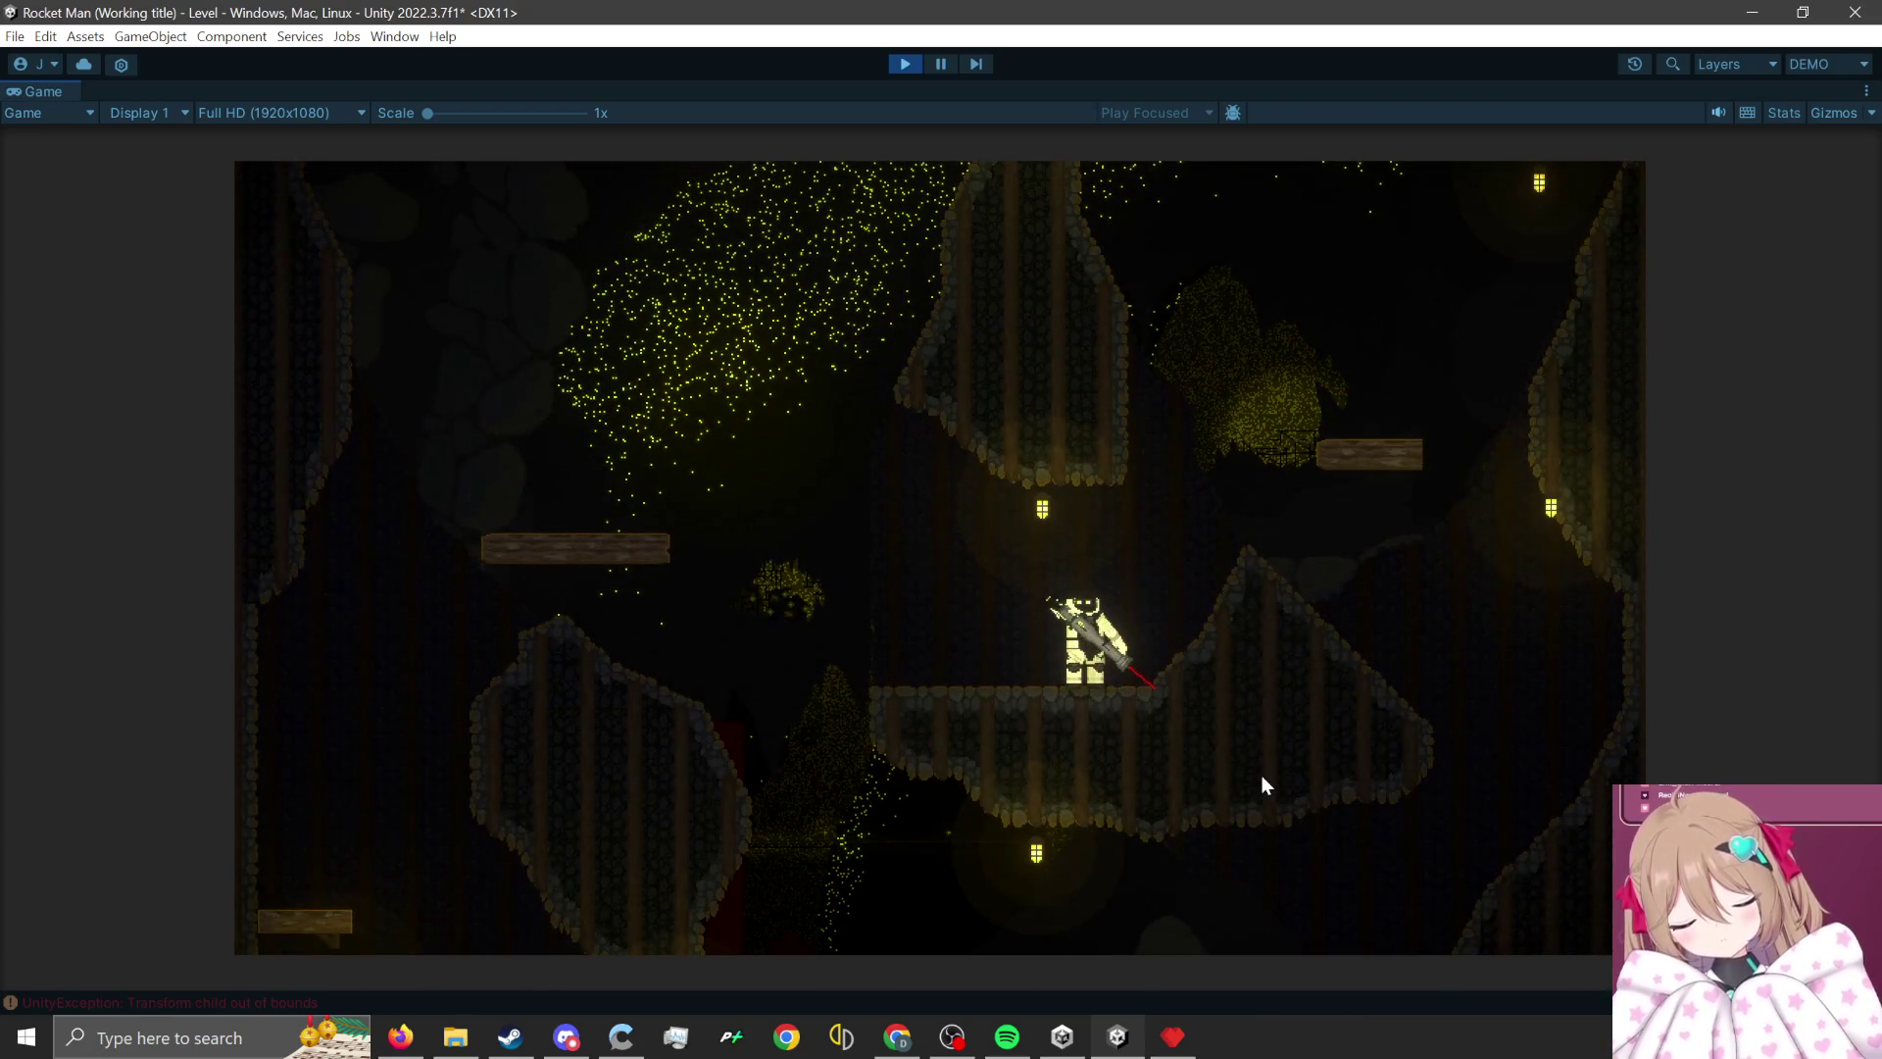
pyautogui.press('d')
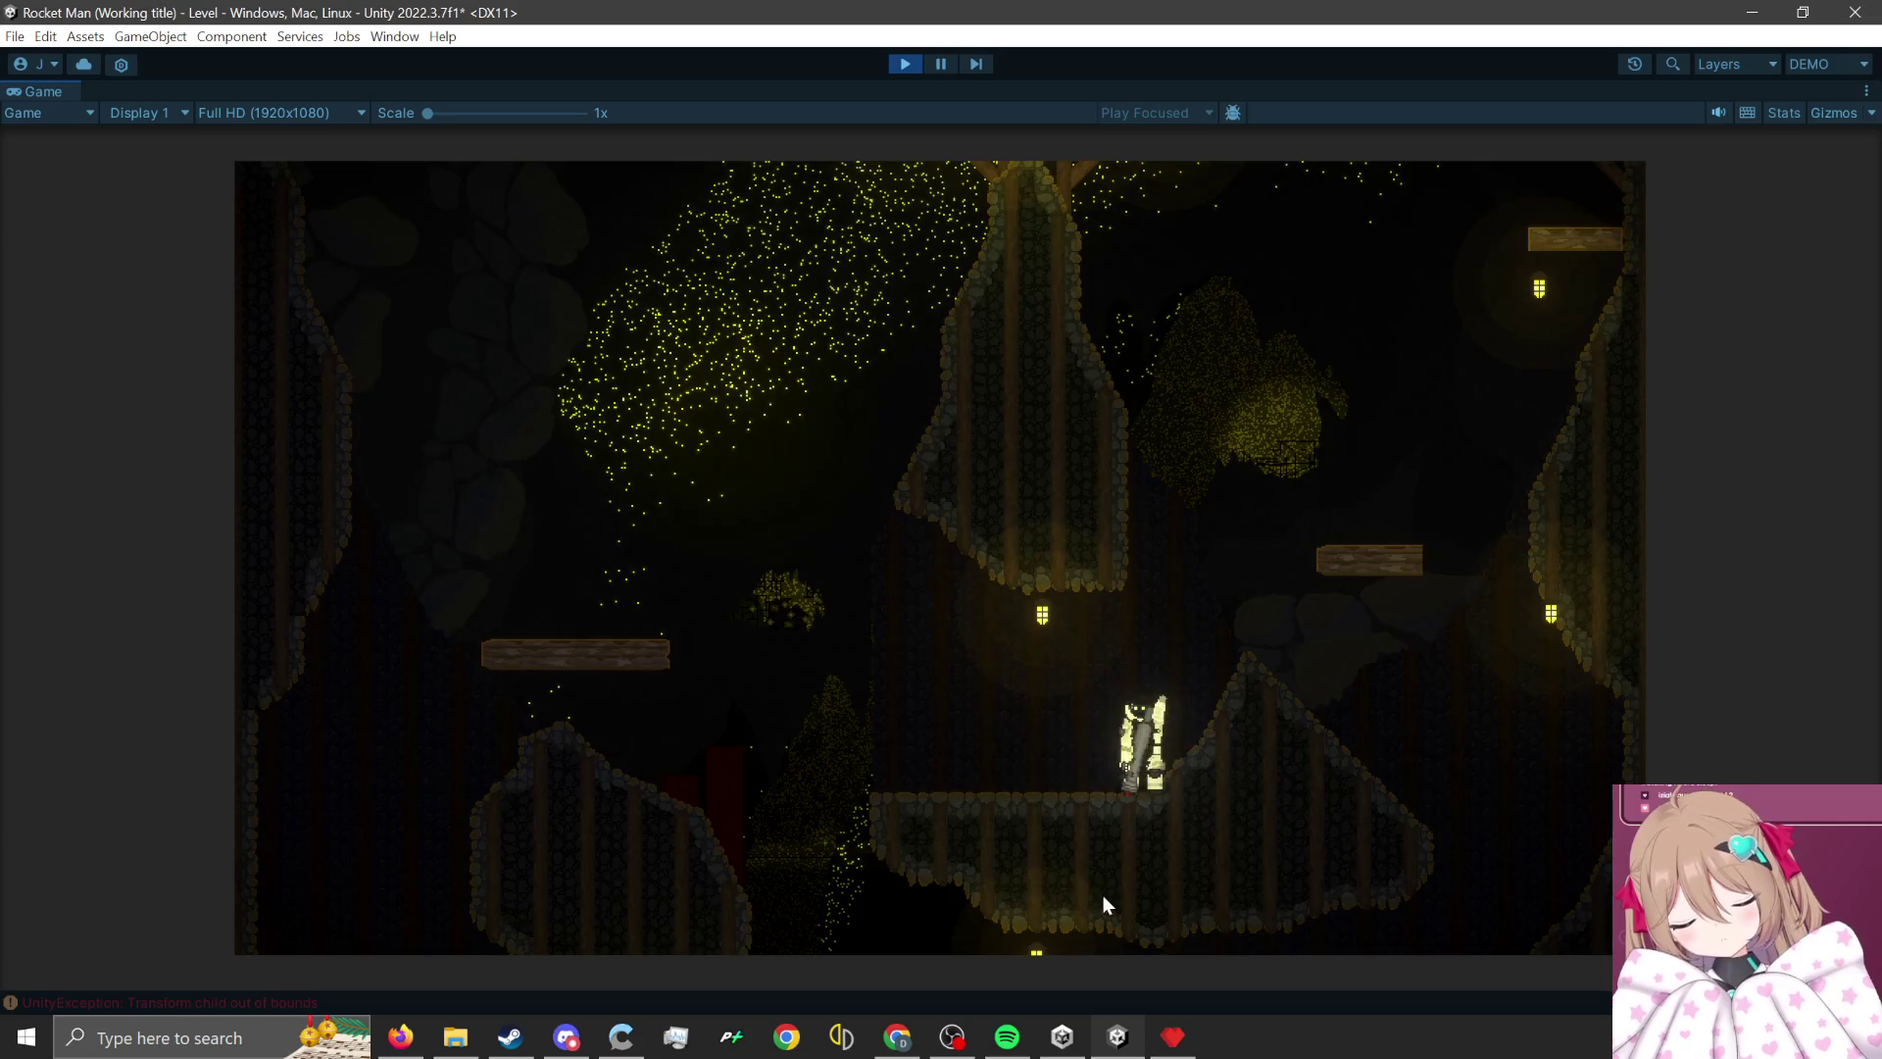
pyautogui.click(1082, 920)
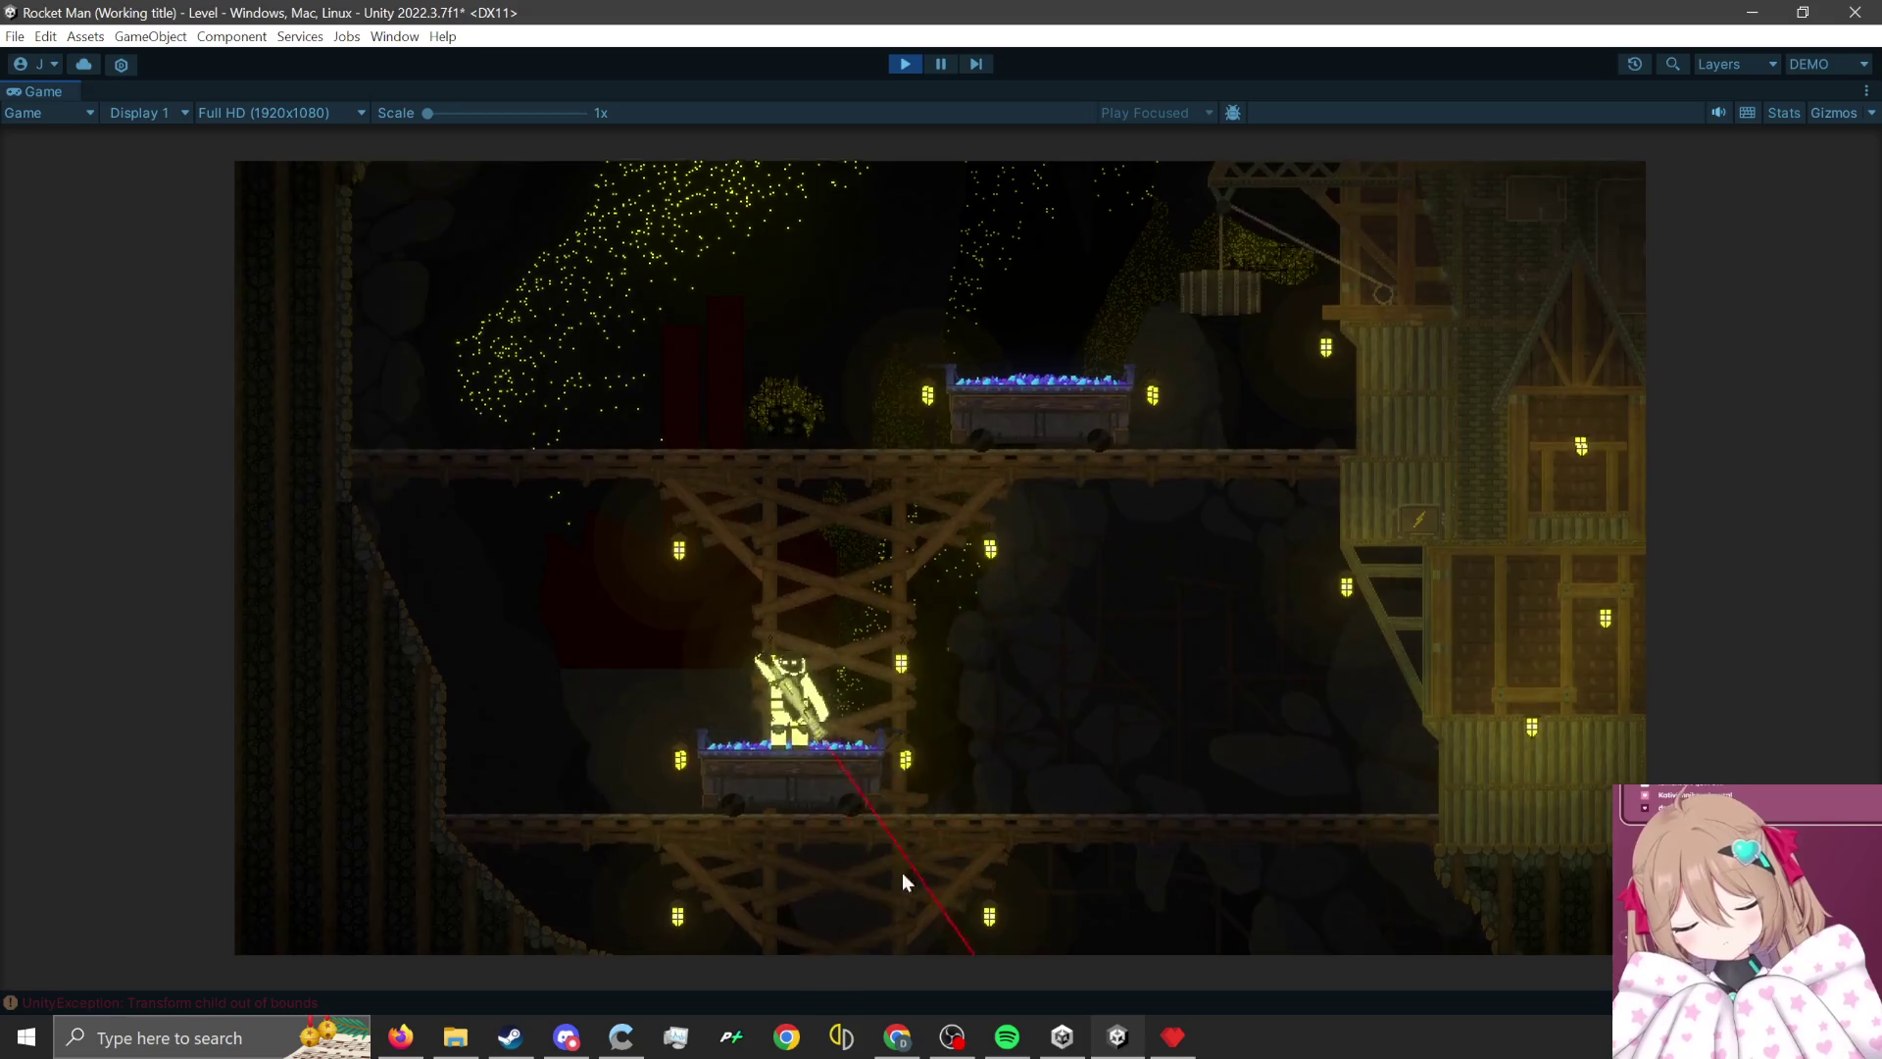
pyautogui.click(732, 892)
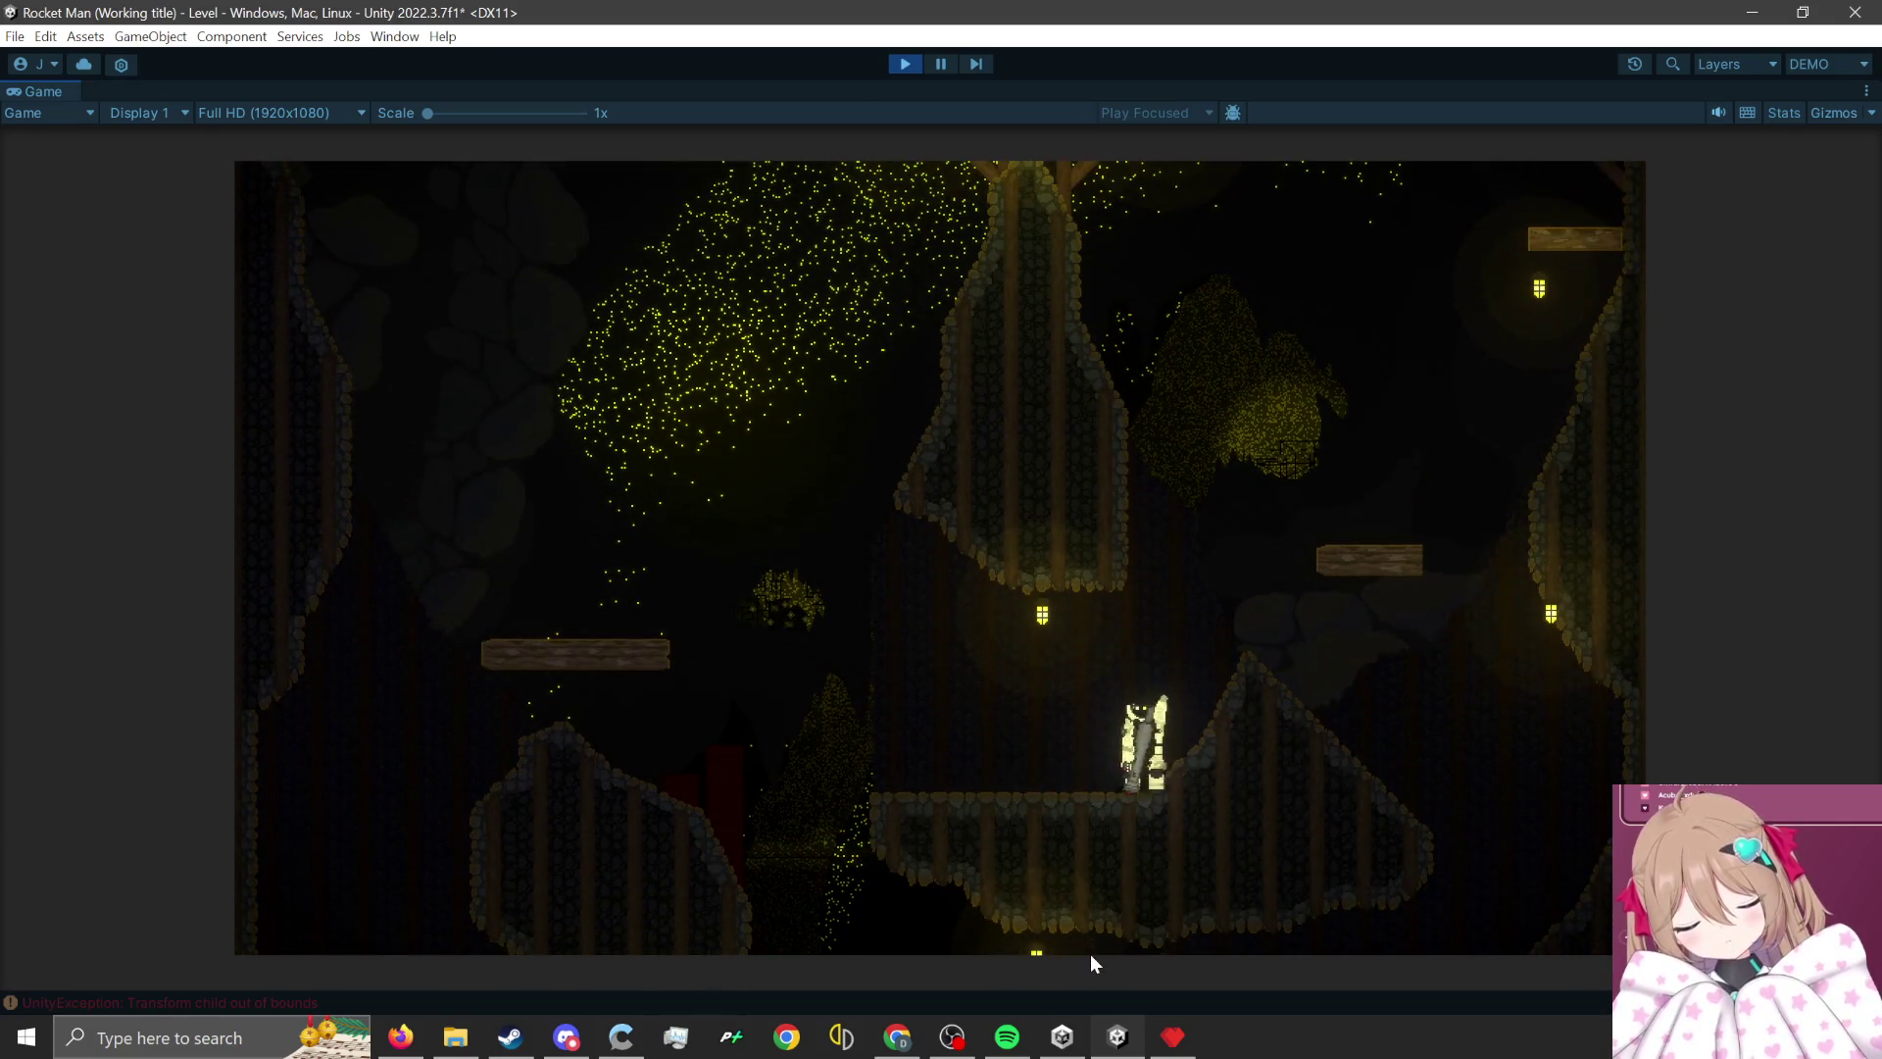
pyautogui.click(1087, 954)
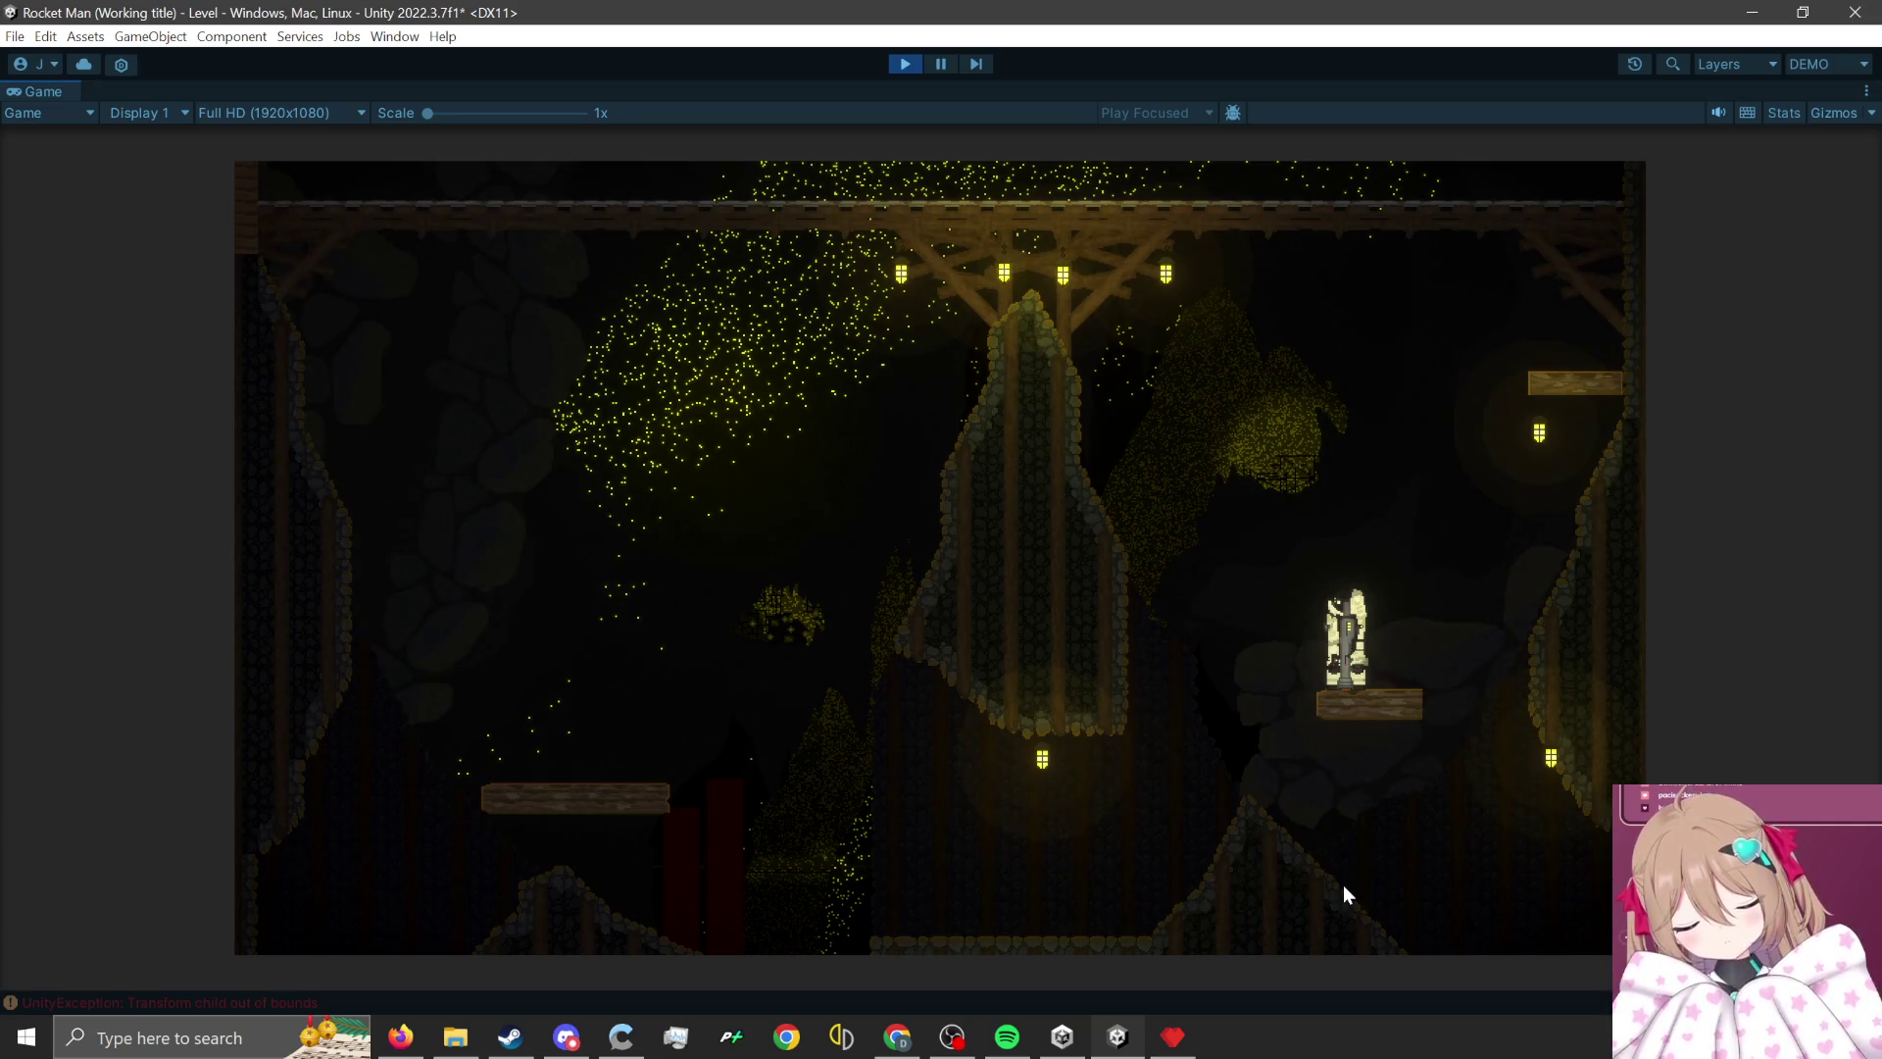
pyautogui.press('d')
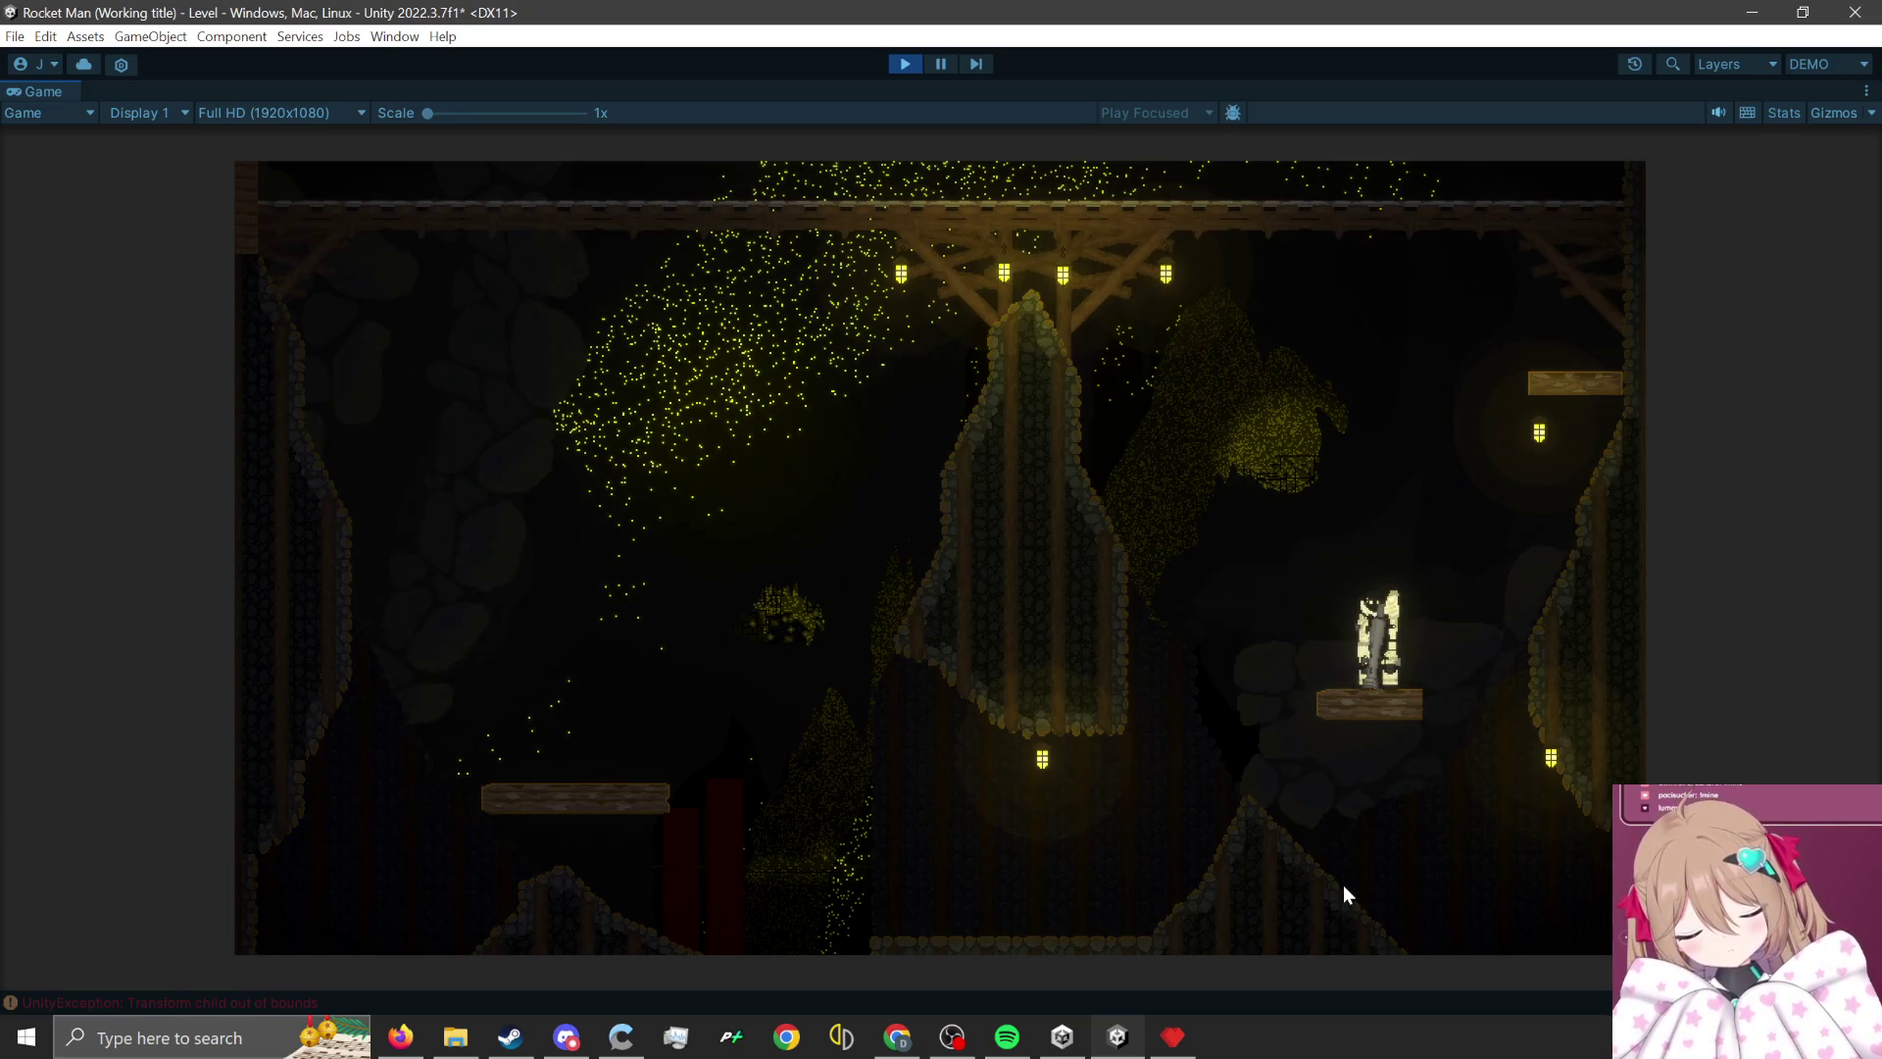
pyautogui.click(1343, 884)
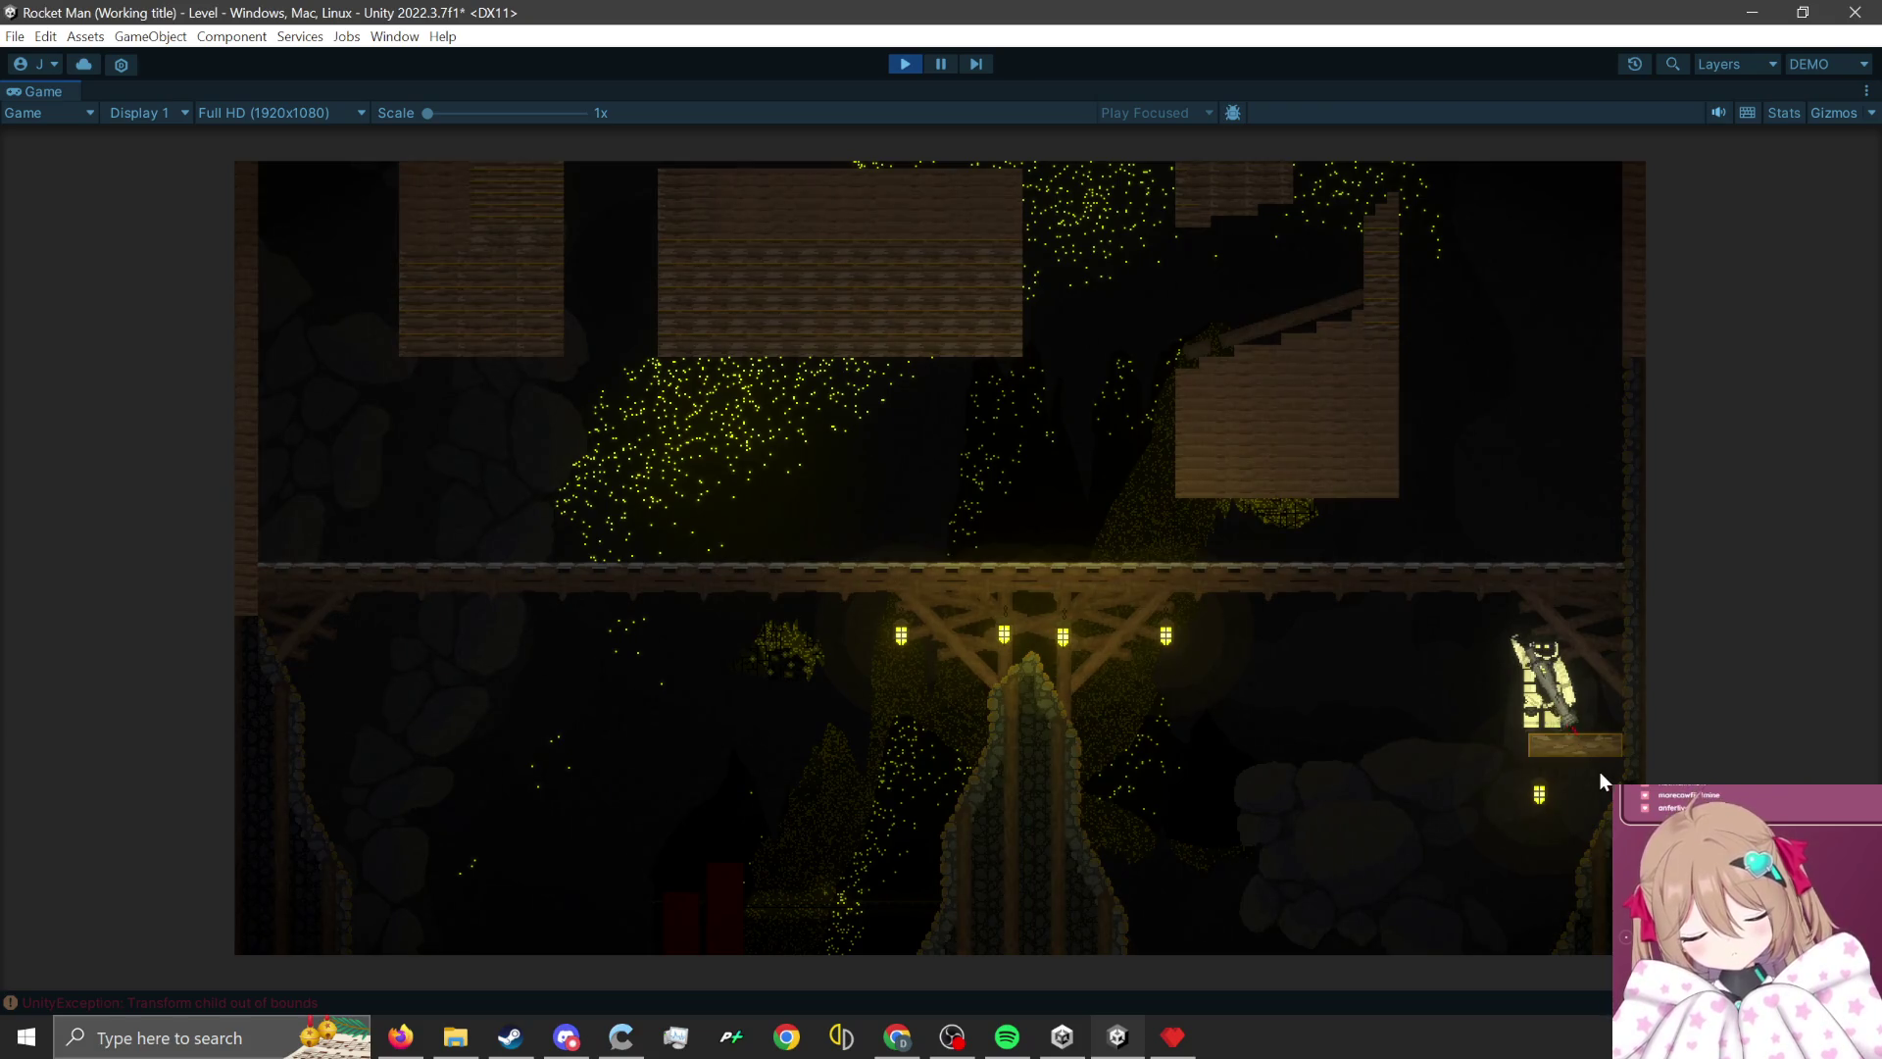
pyautogui.click(1596, 772)
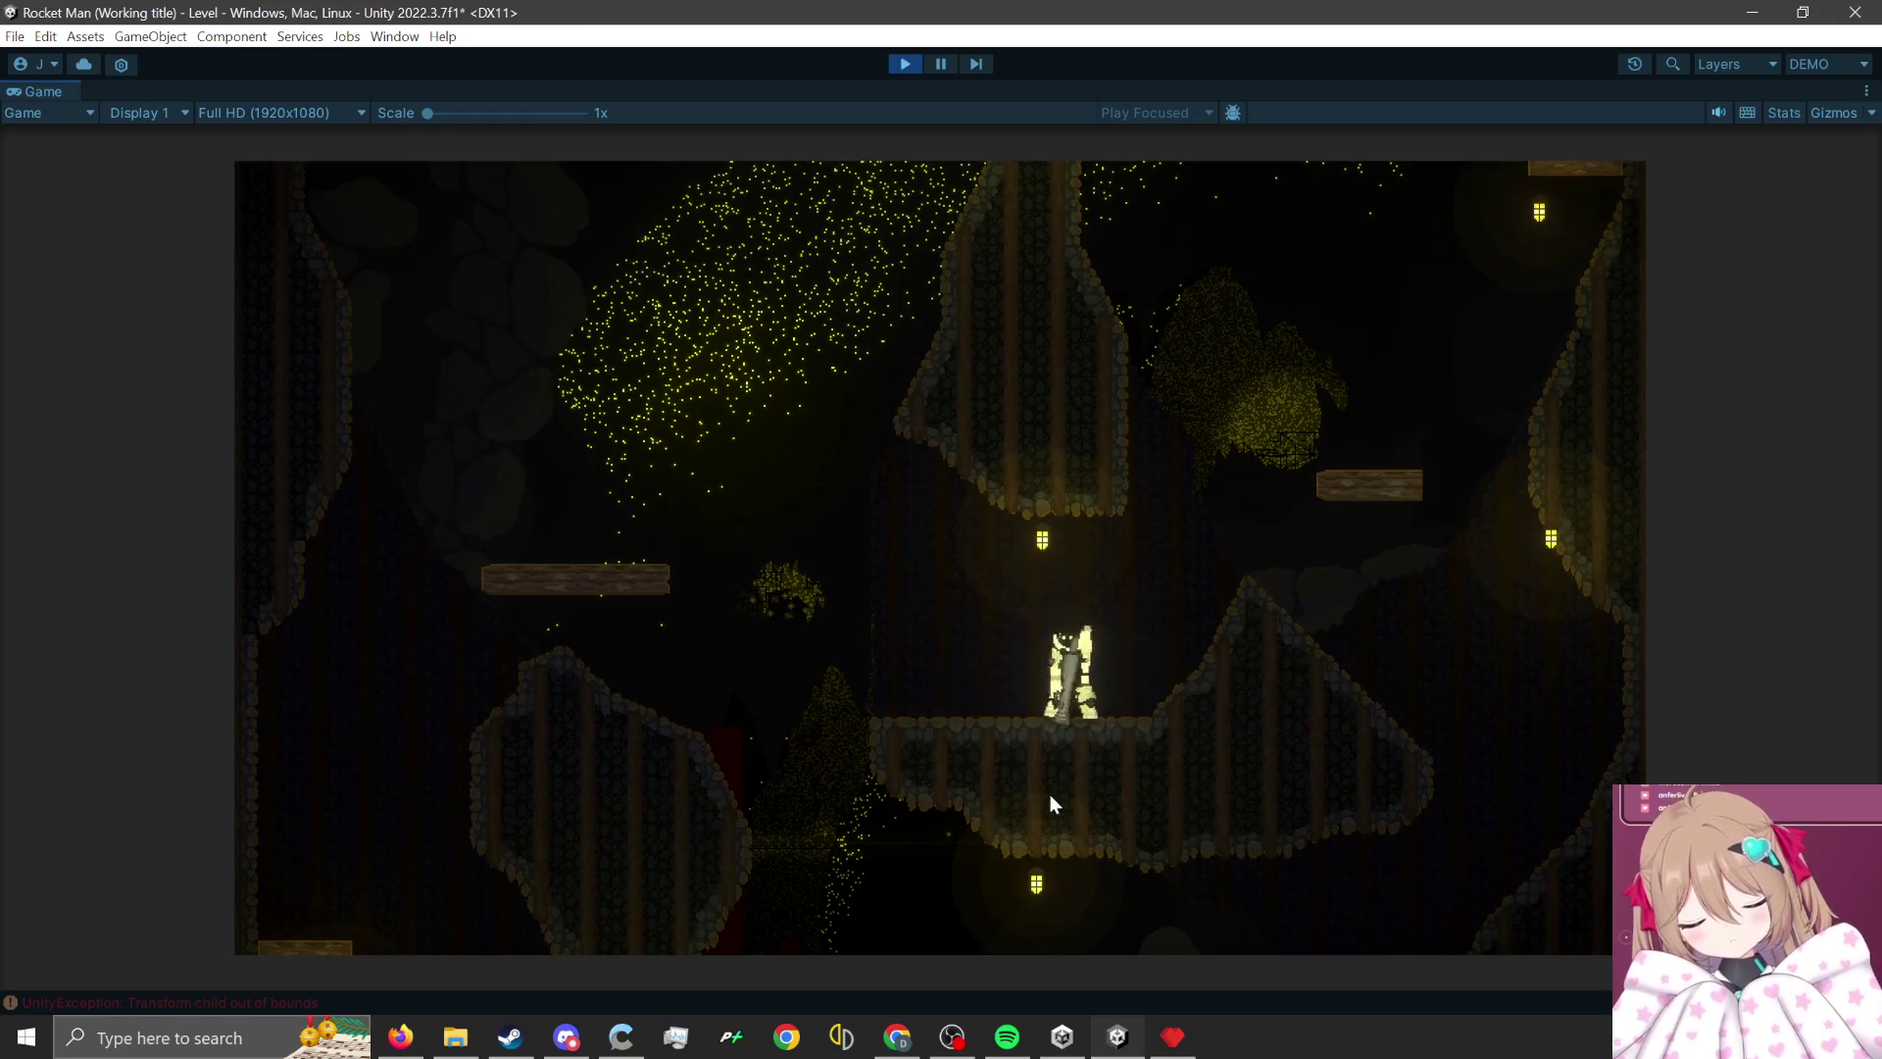
pyautogui.click(1047, 823)
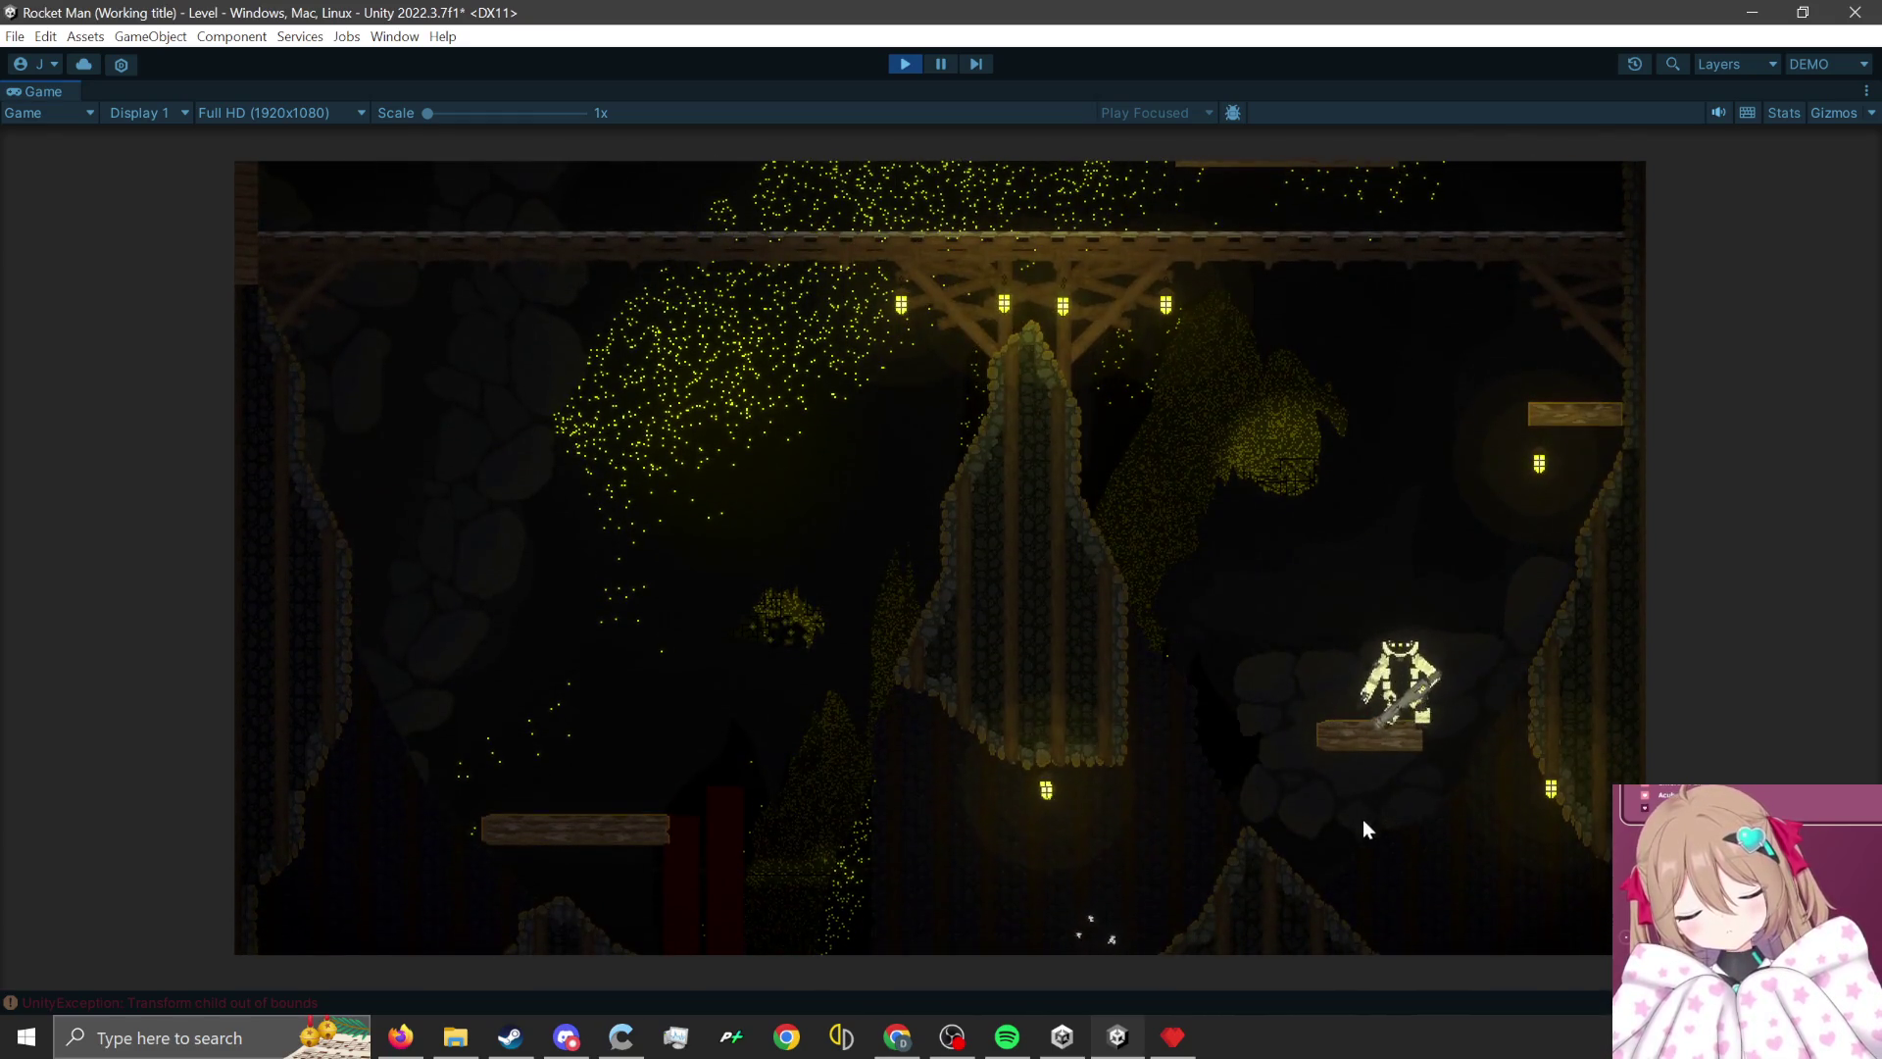
pyautogui.click(1365, 826)
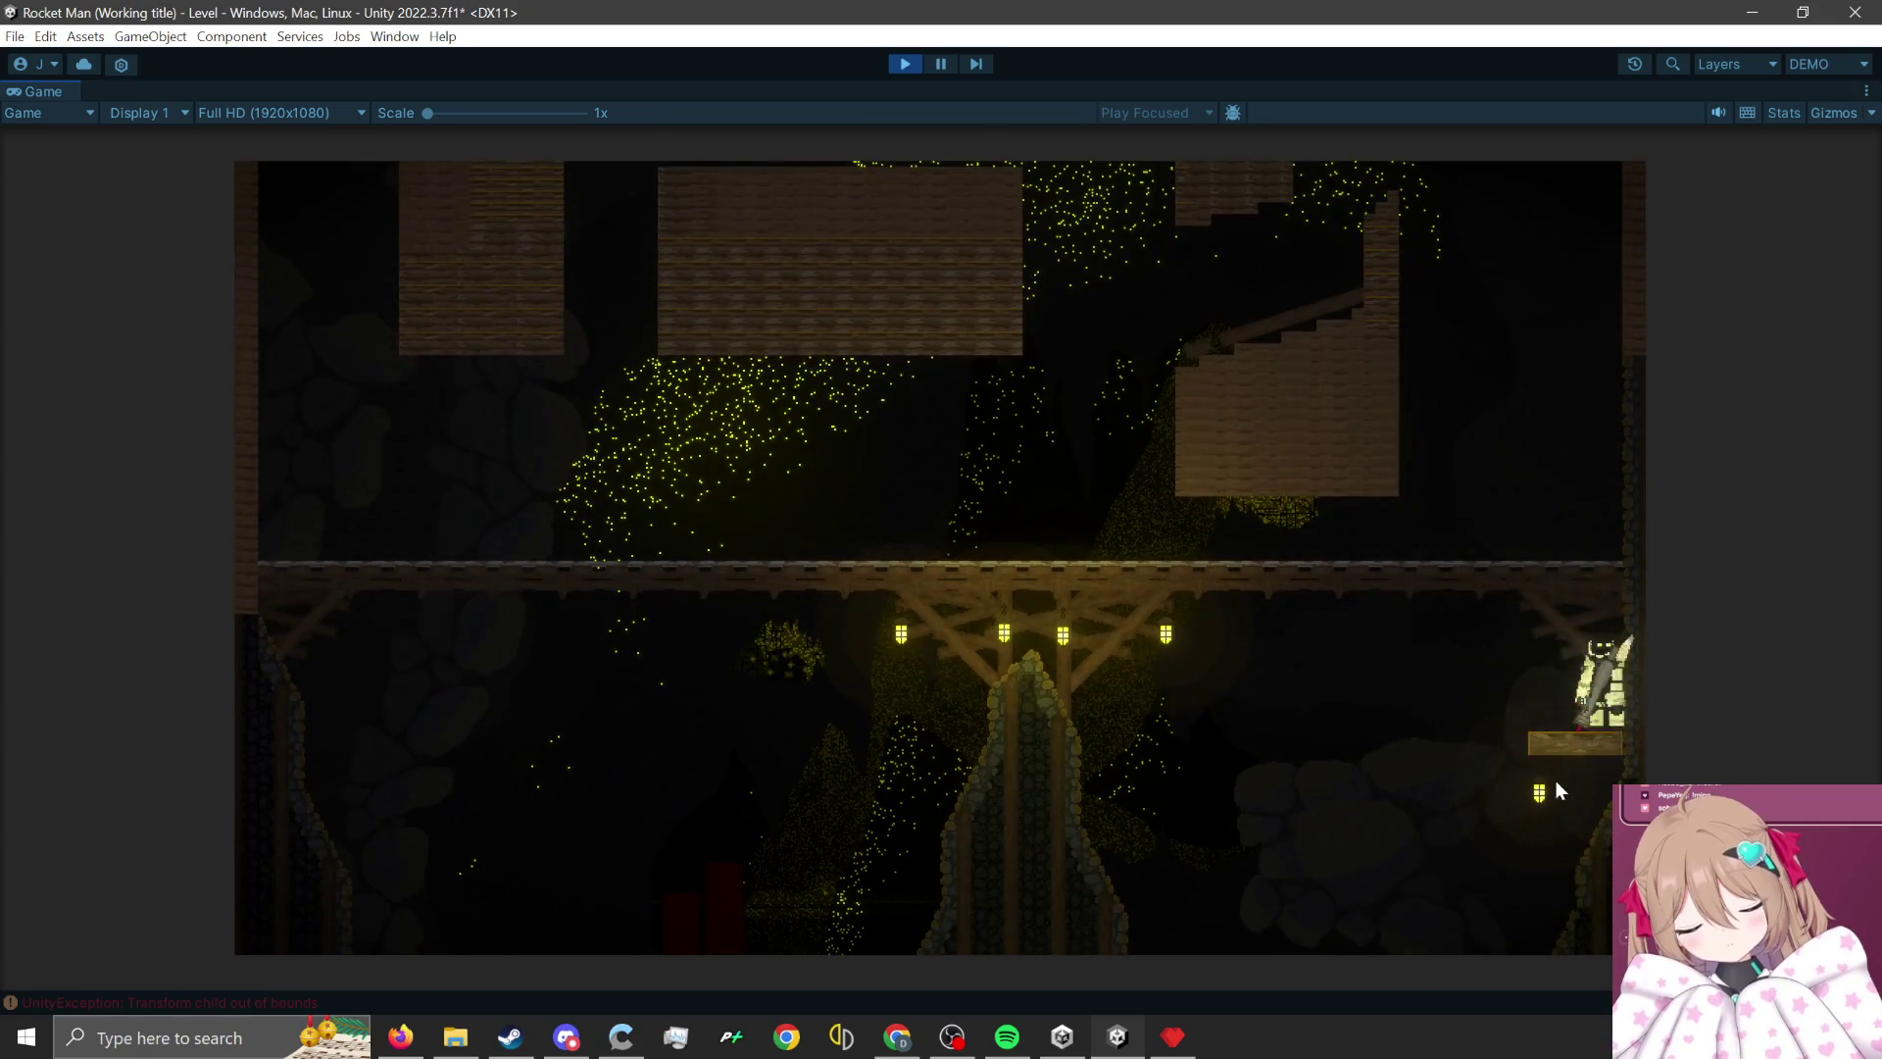
pyautogui.click(1581, 799)
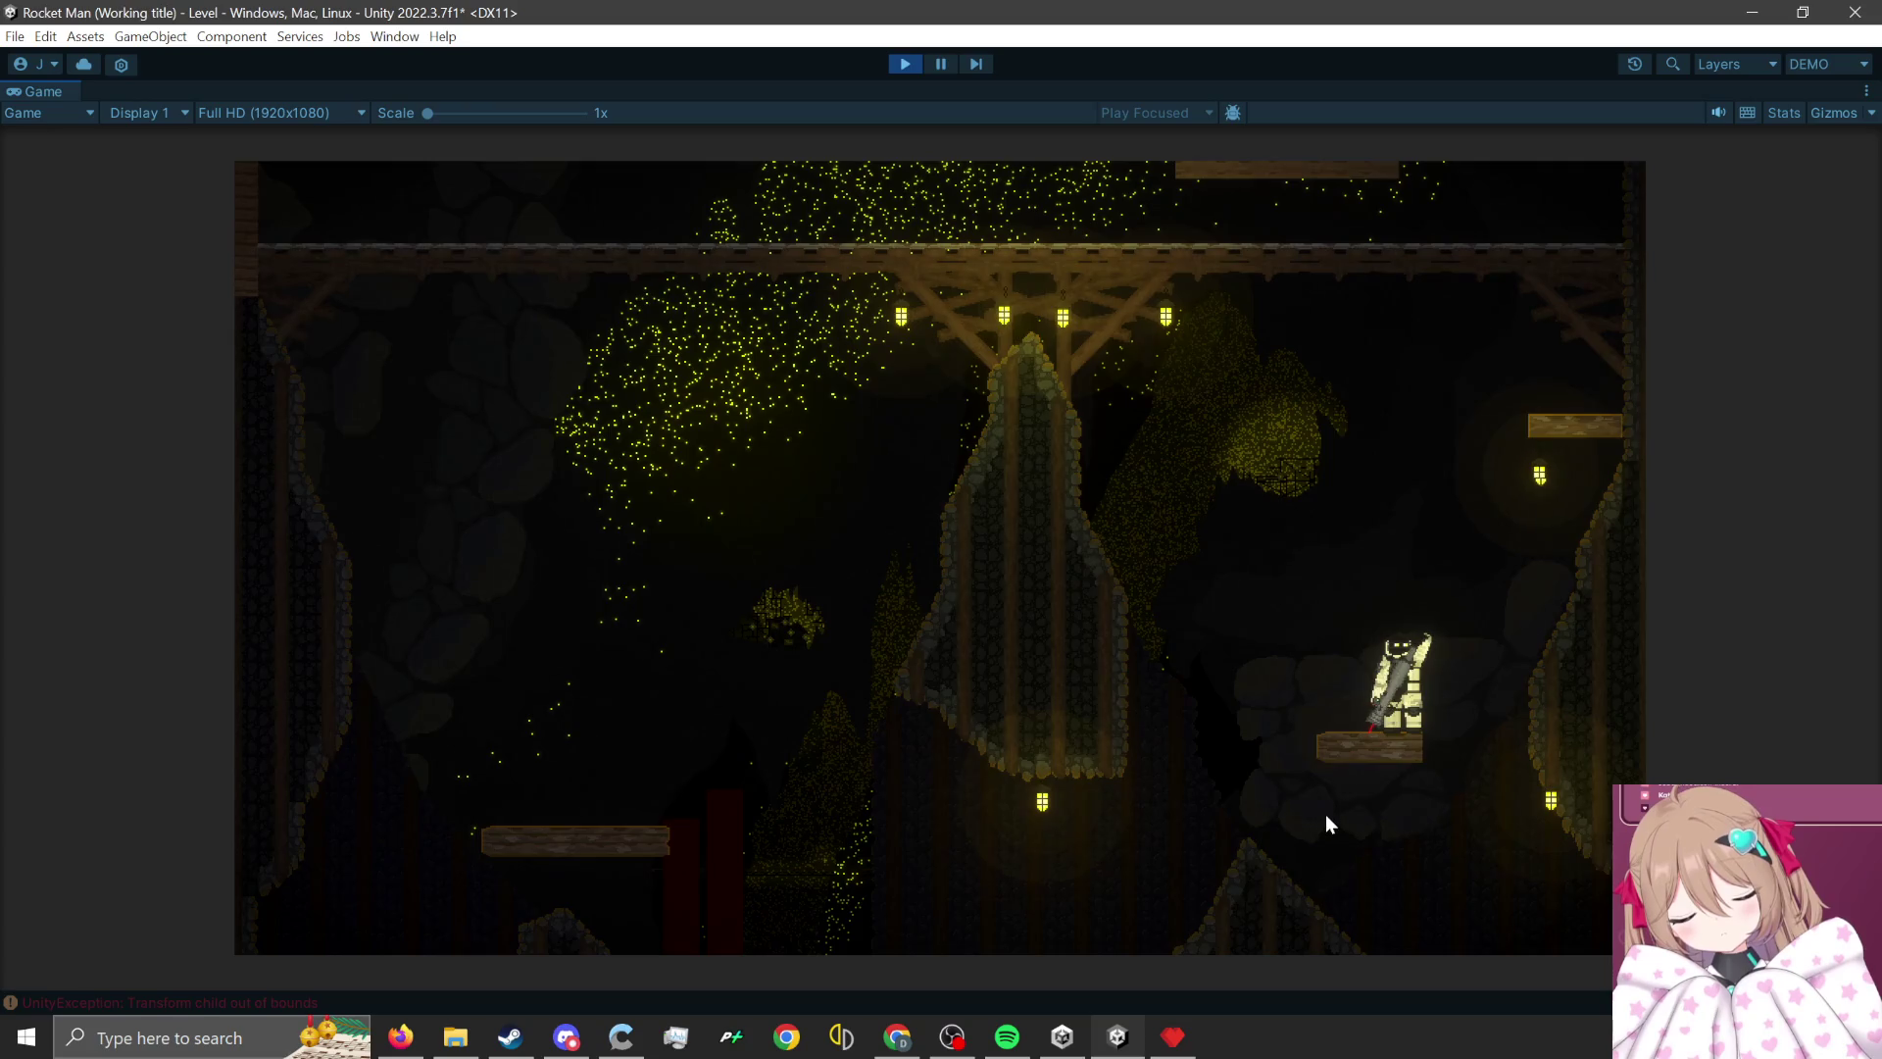
pyautogui.click(1326, 817)
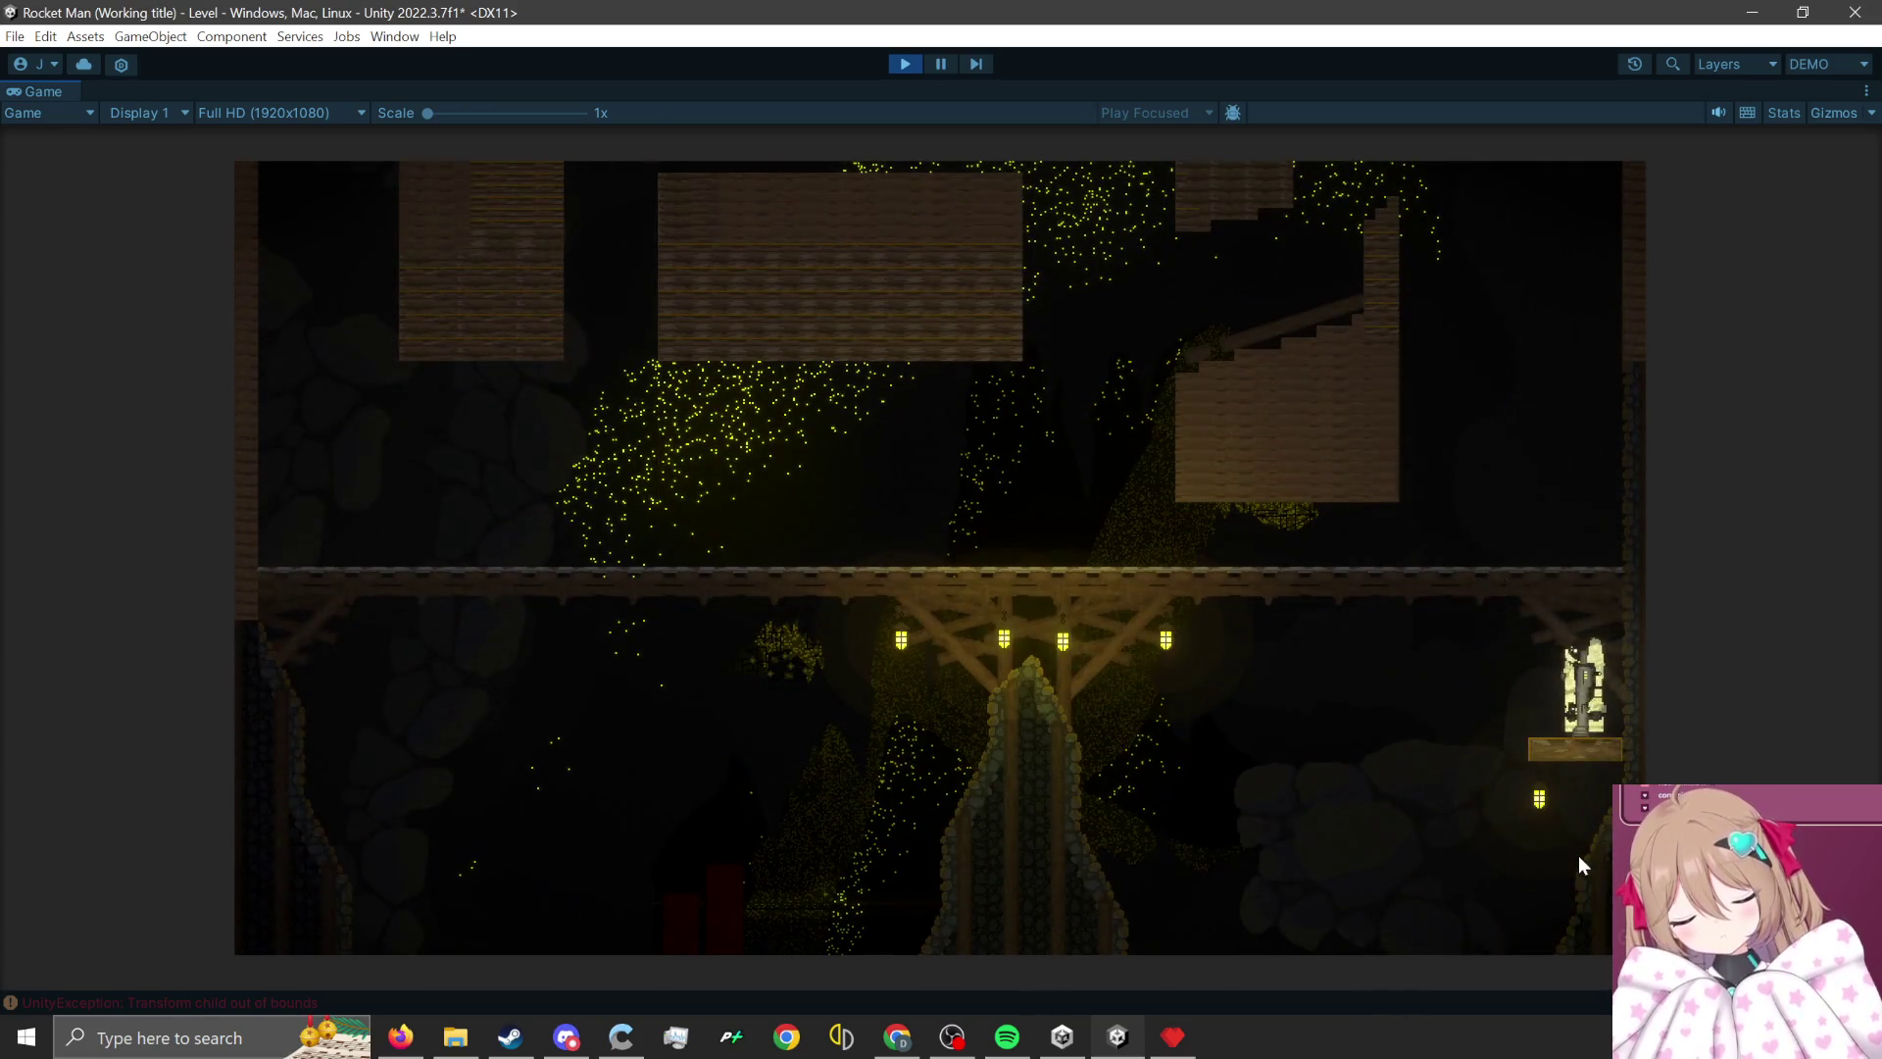
pyautogui.click(1578, 802)
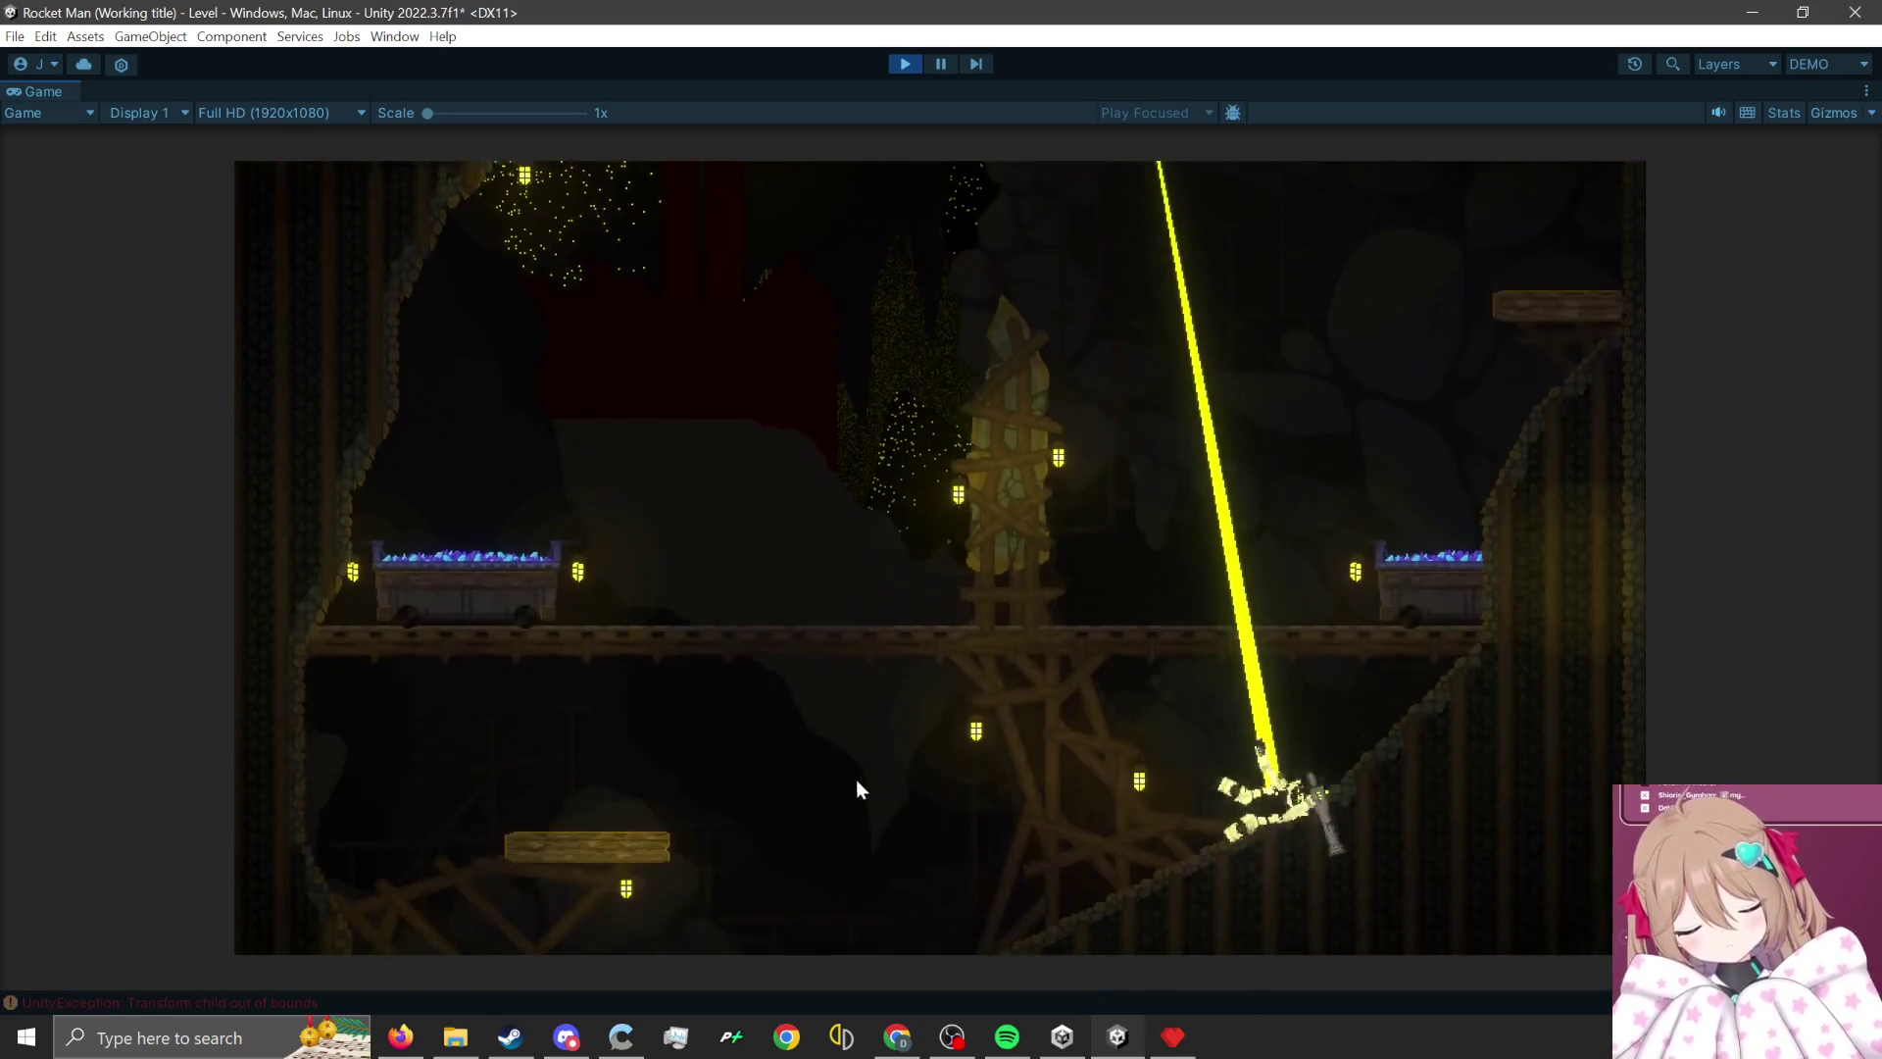
# - Rocket-jump across the wooden platforms and drop beneath the mine-cart bridge
pyautogui.click(909, 829)
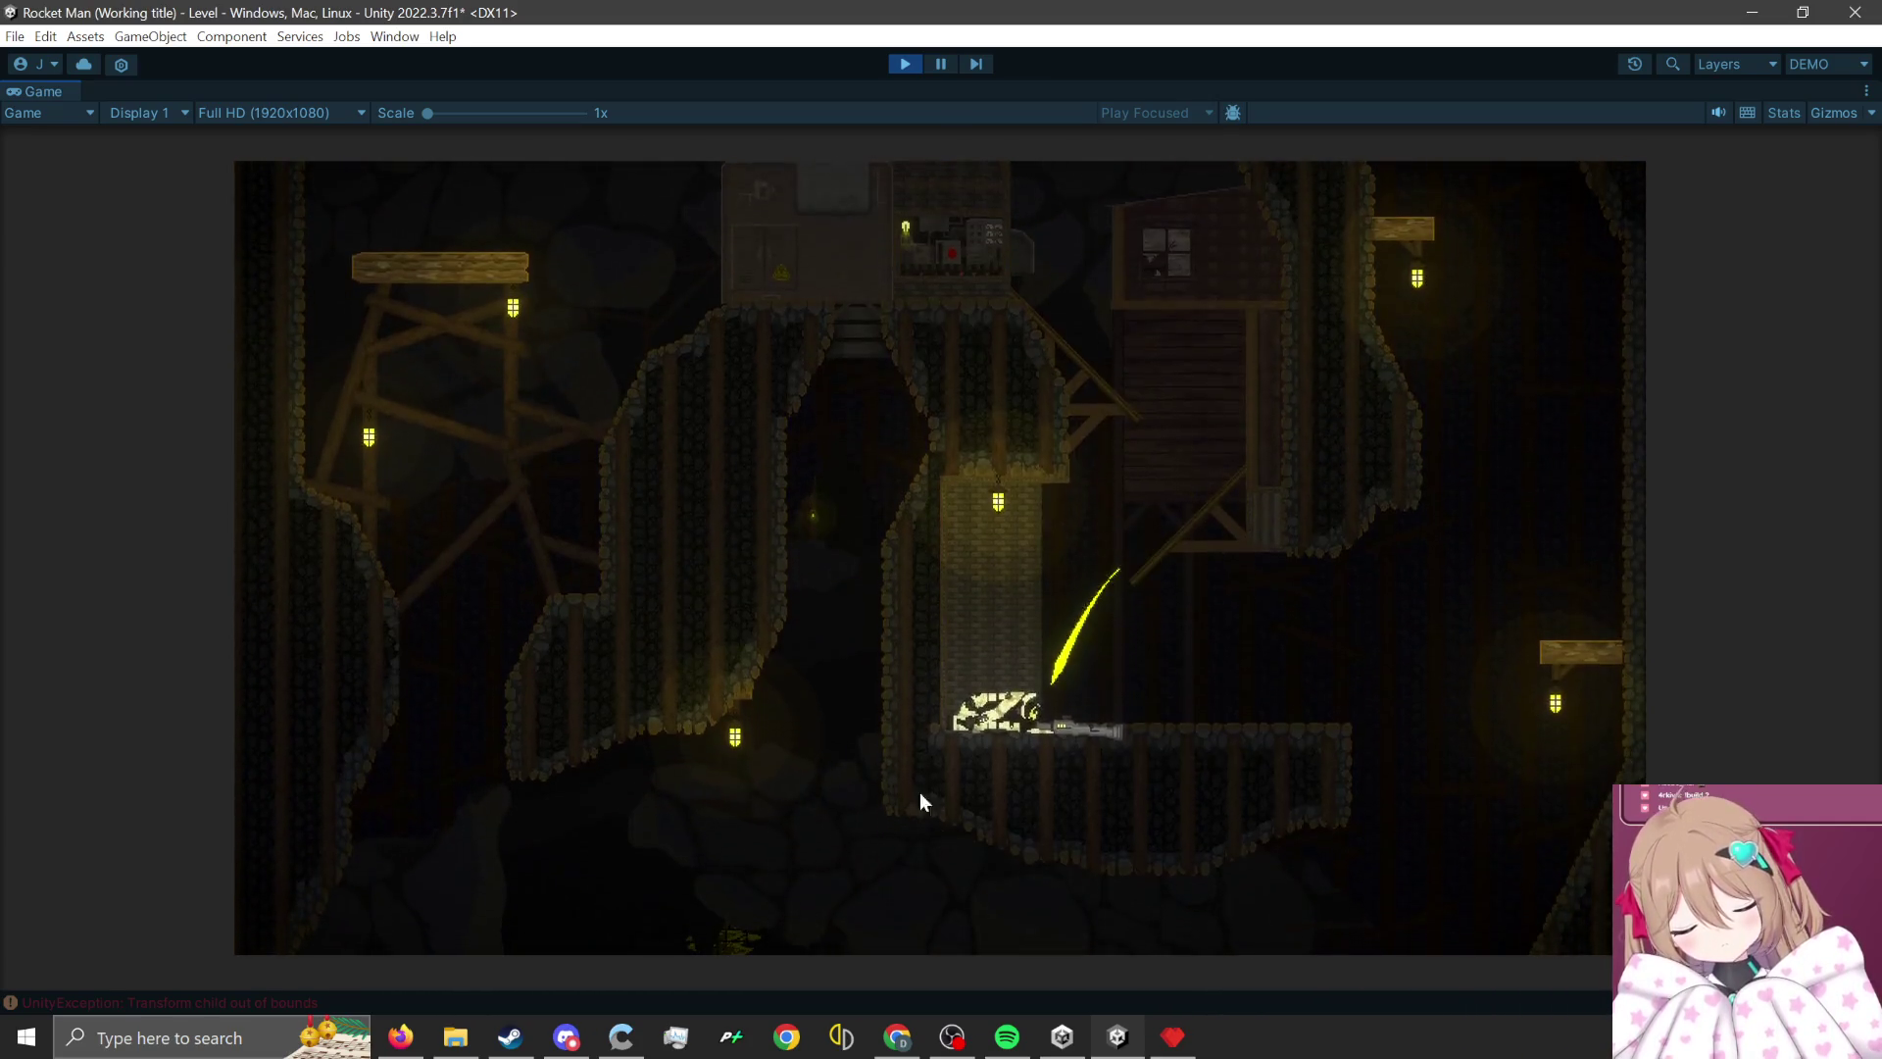
pyautogui.click(924, 806)
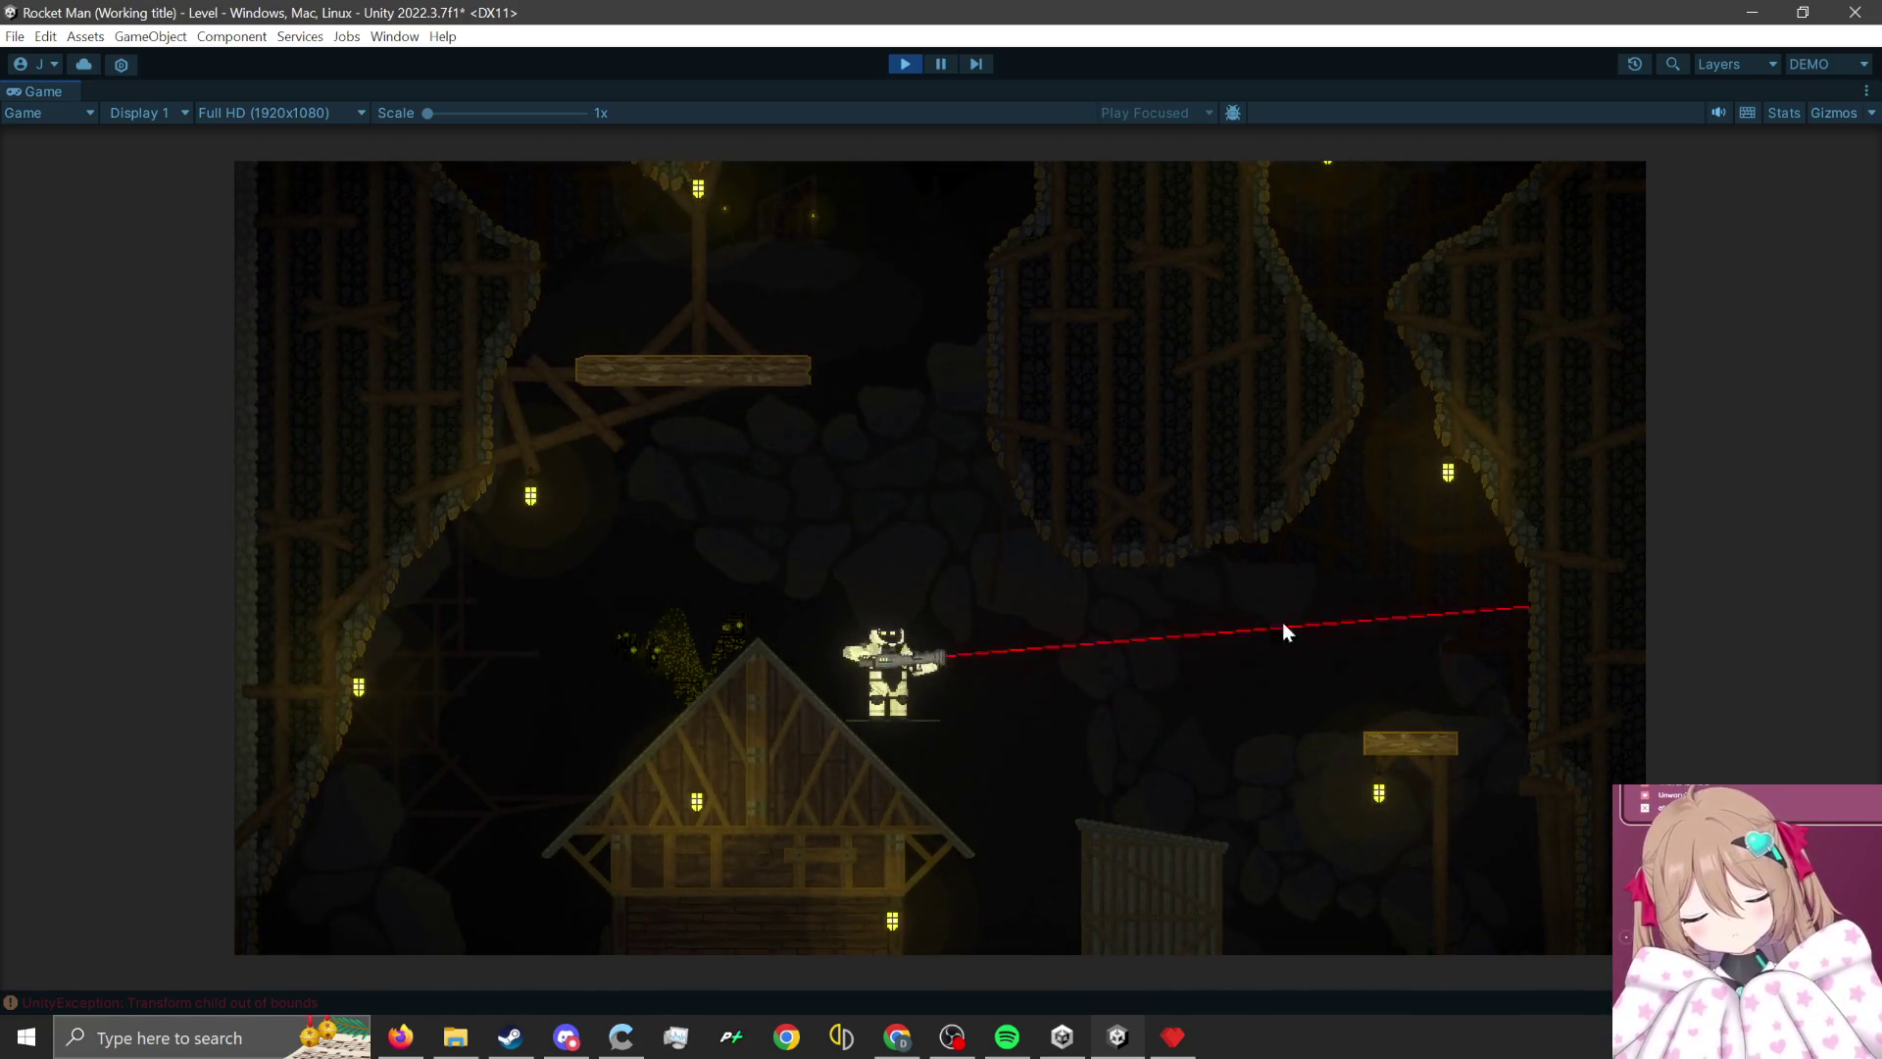
pyautogui.click(1071, 789)
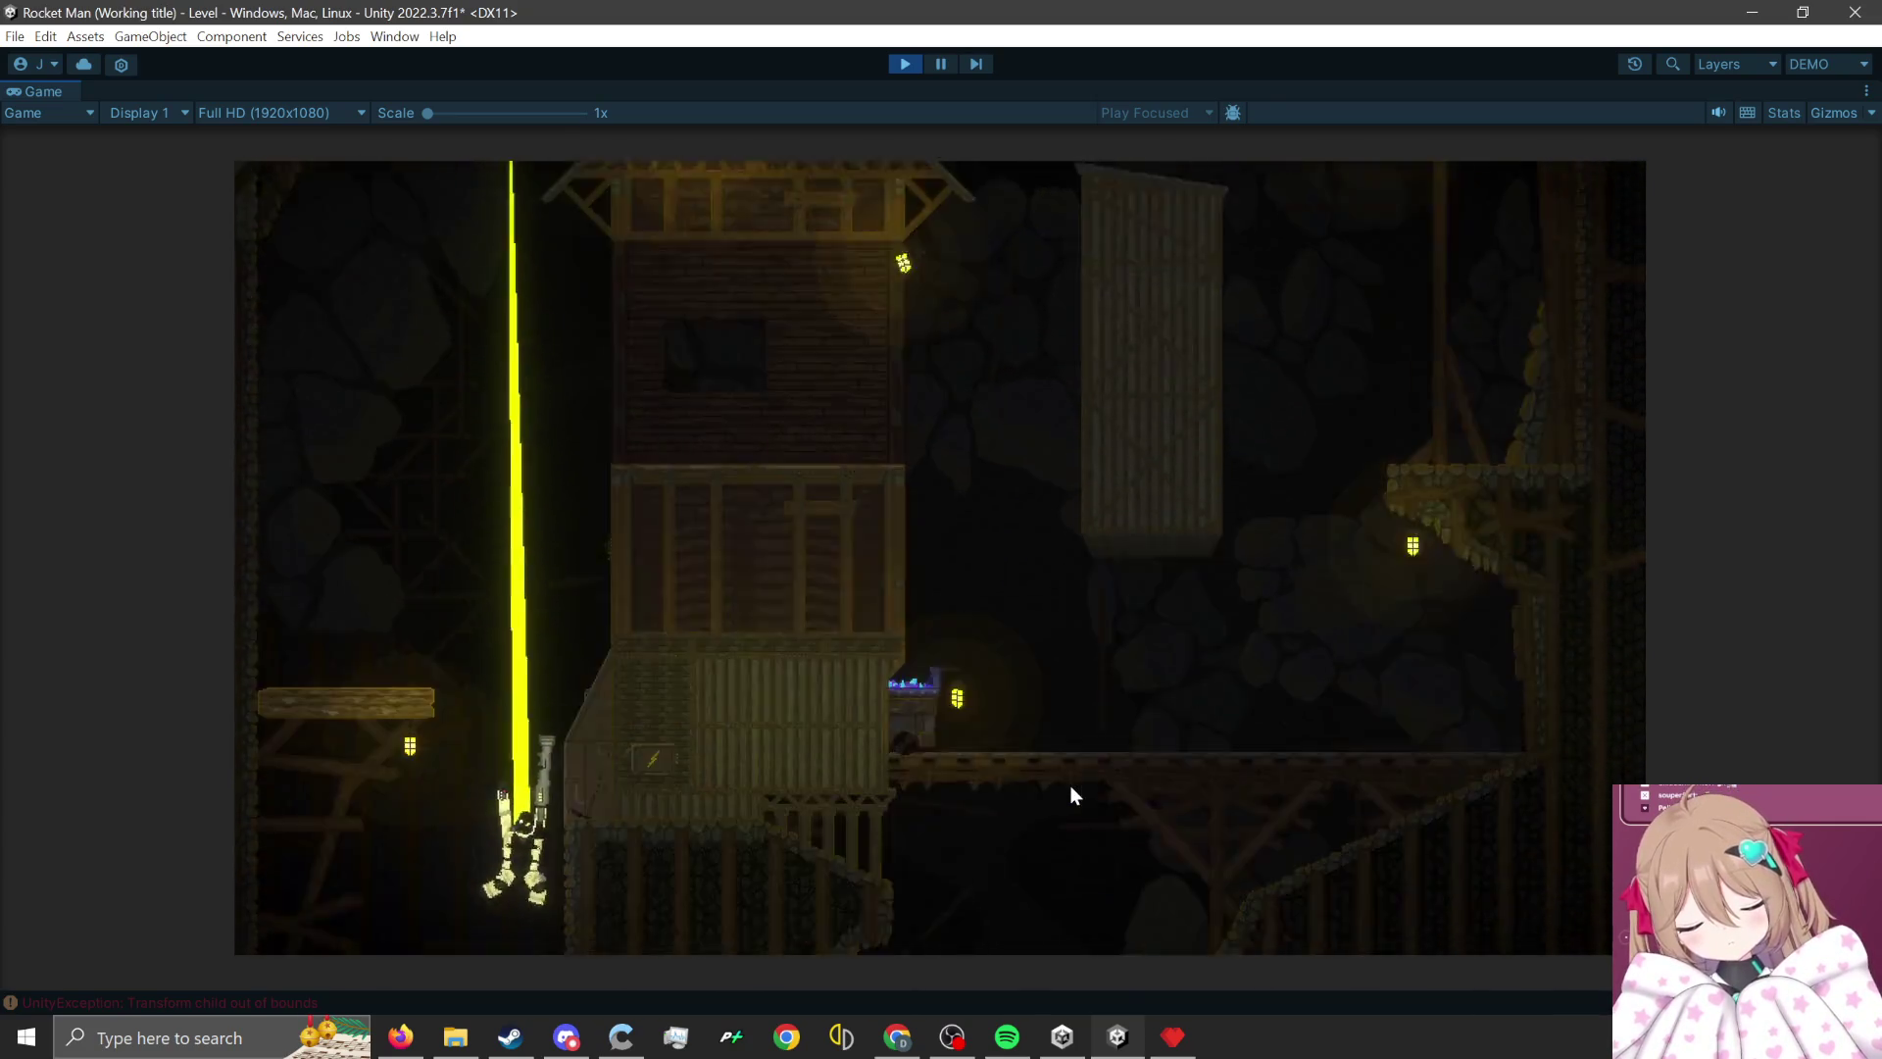
pyautogui.click(962, 804)
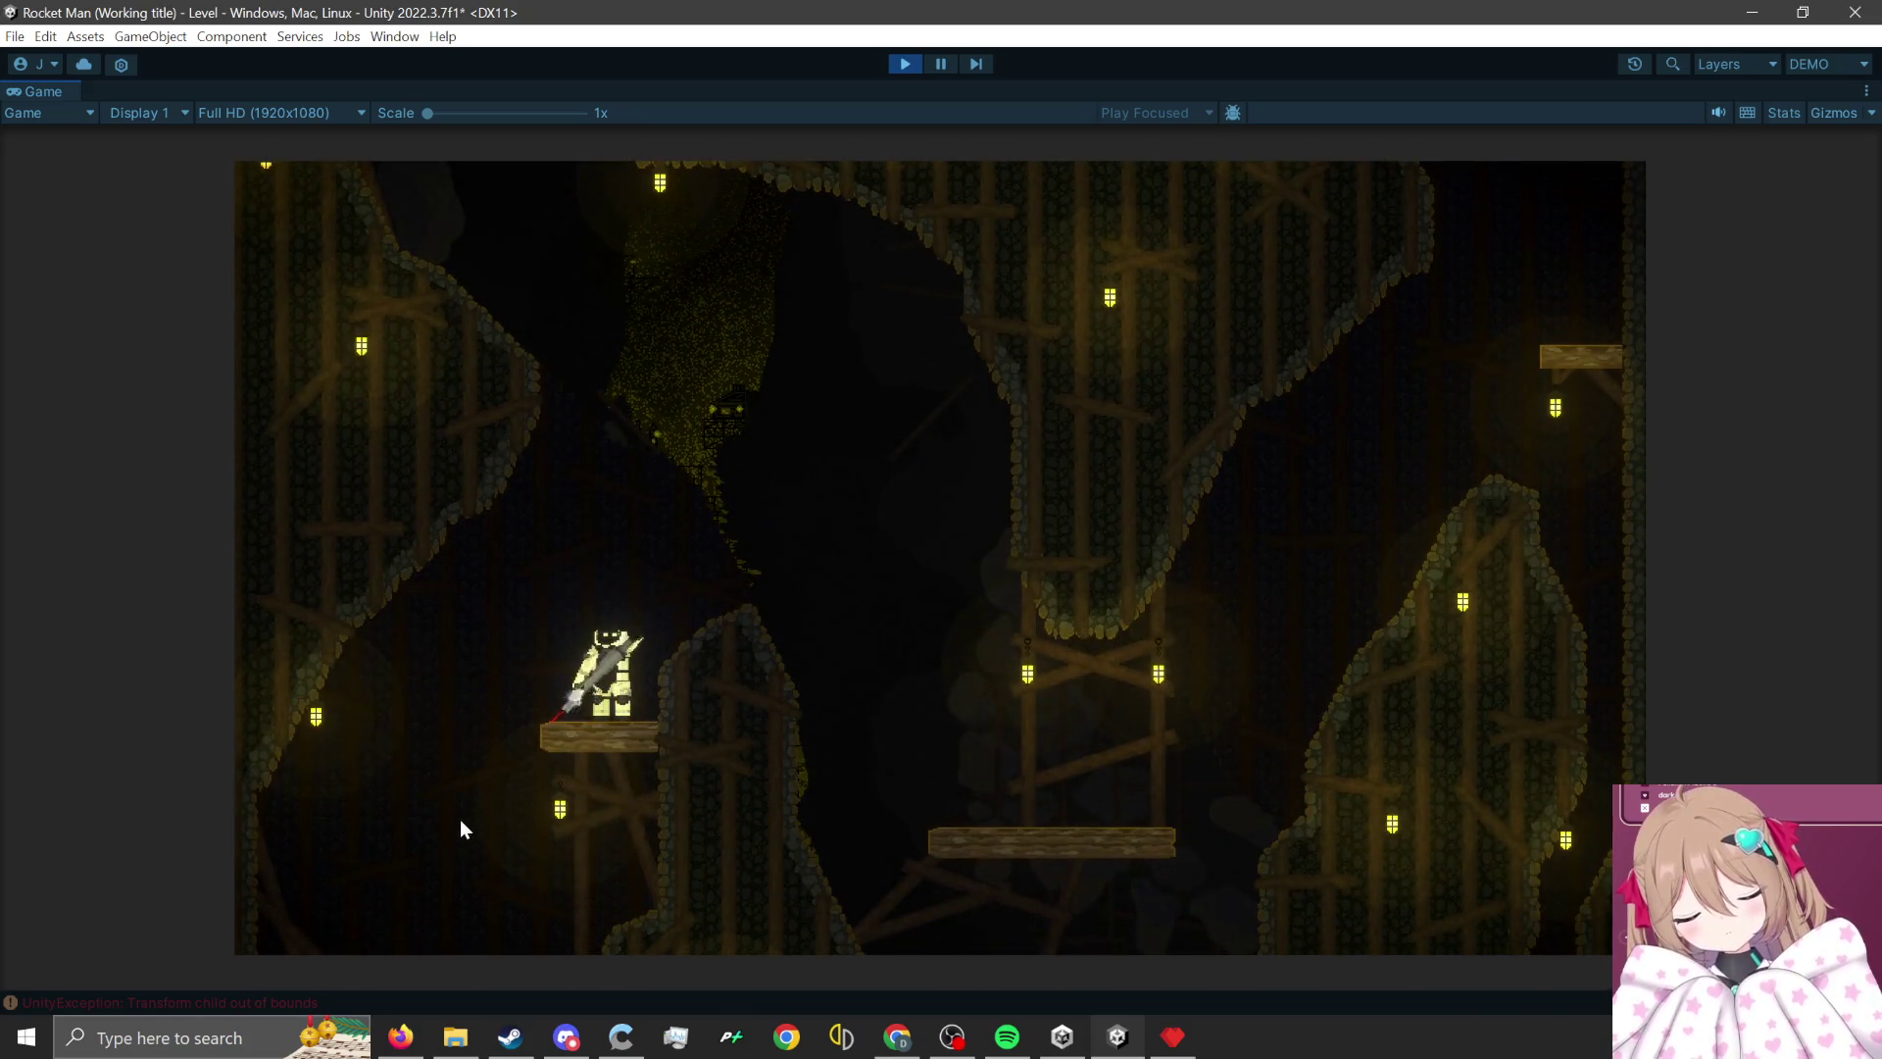
pyautogui.click(467, 829)
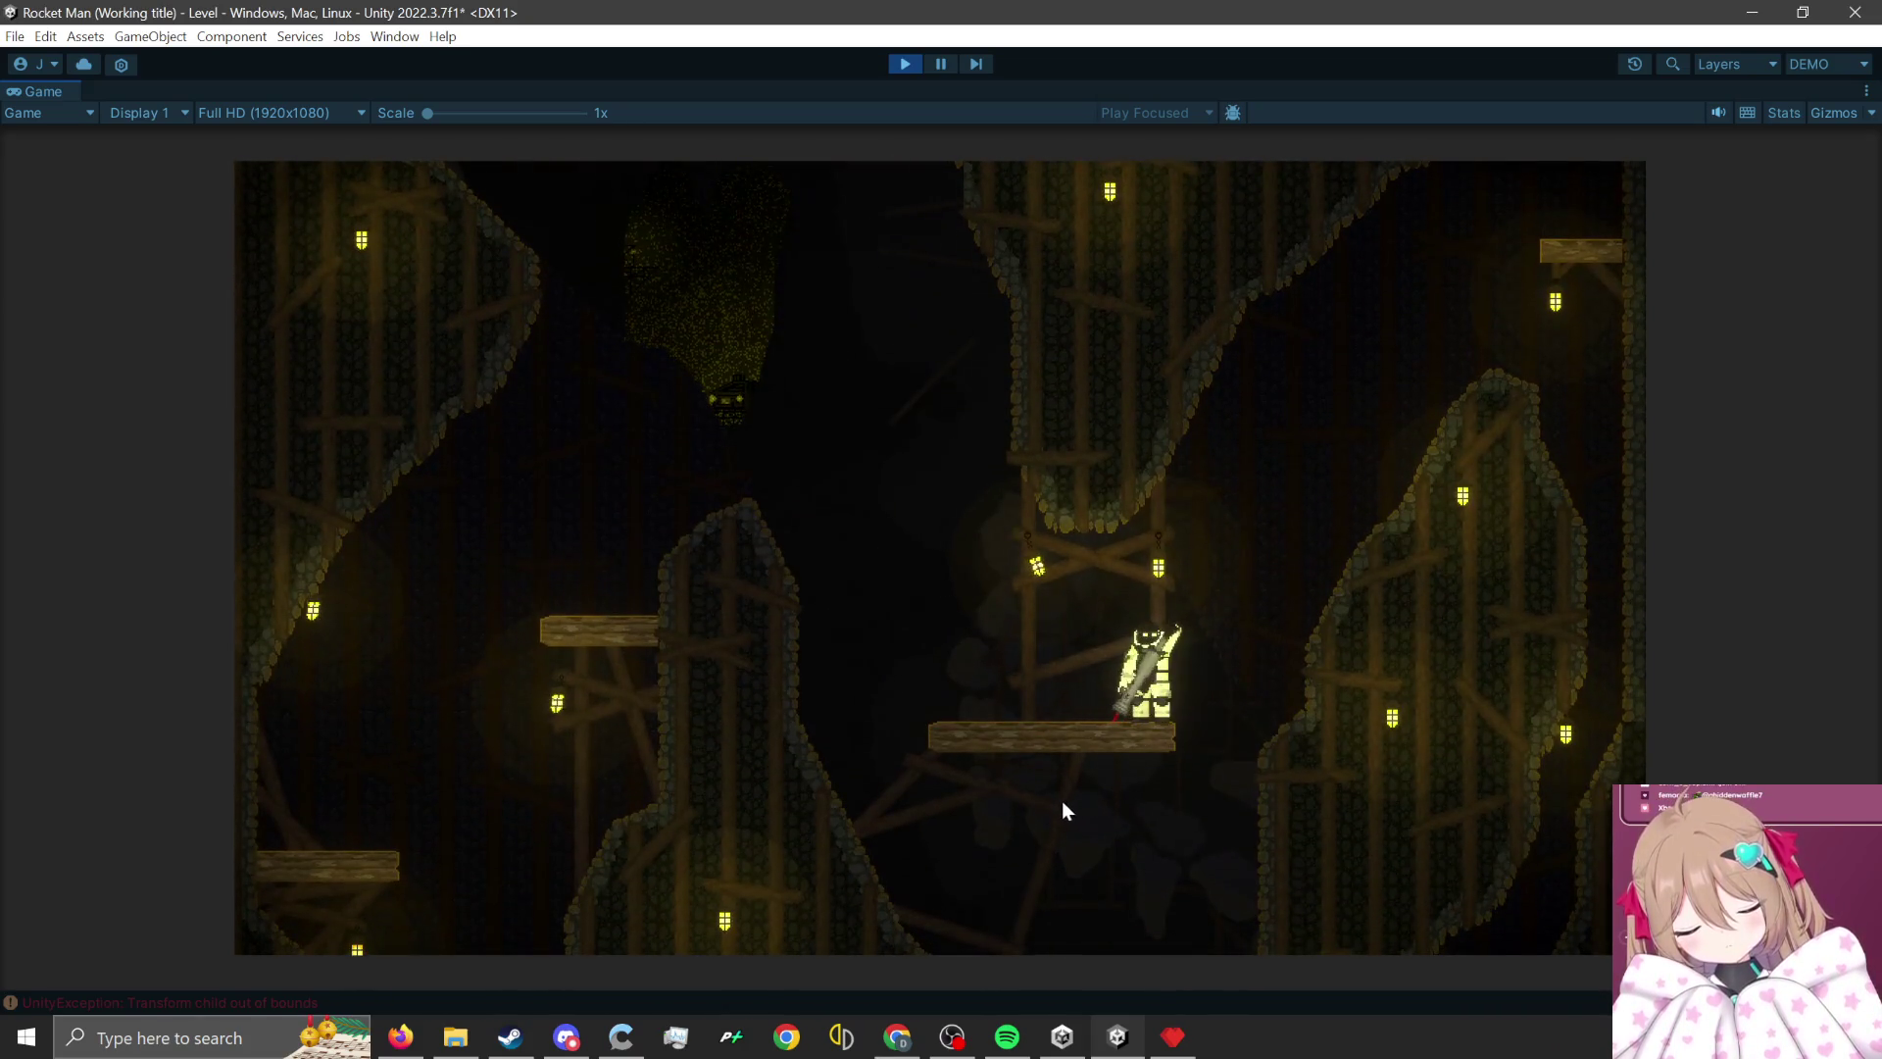
pyautogui.click(1045, 812)
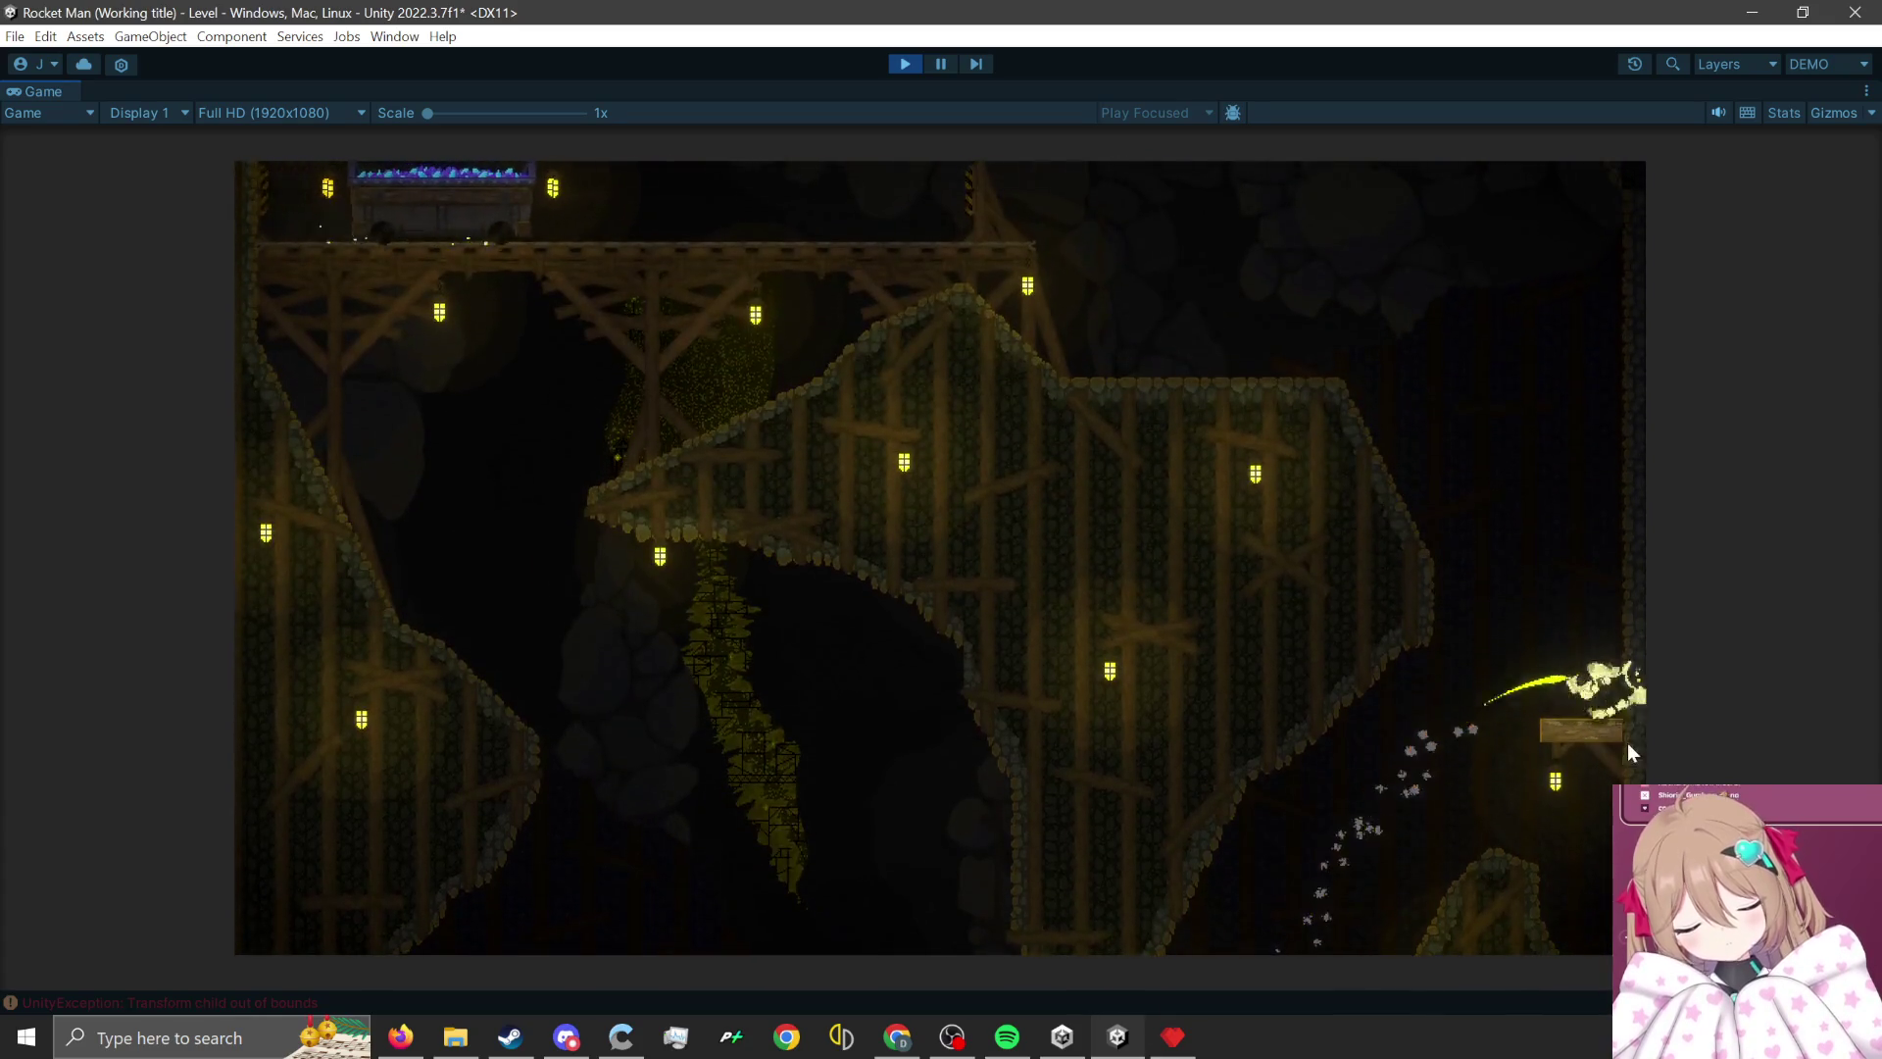
pyautogui.click(1628, 749)
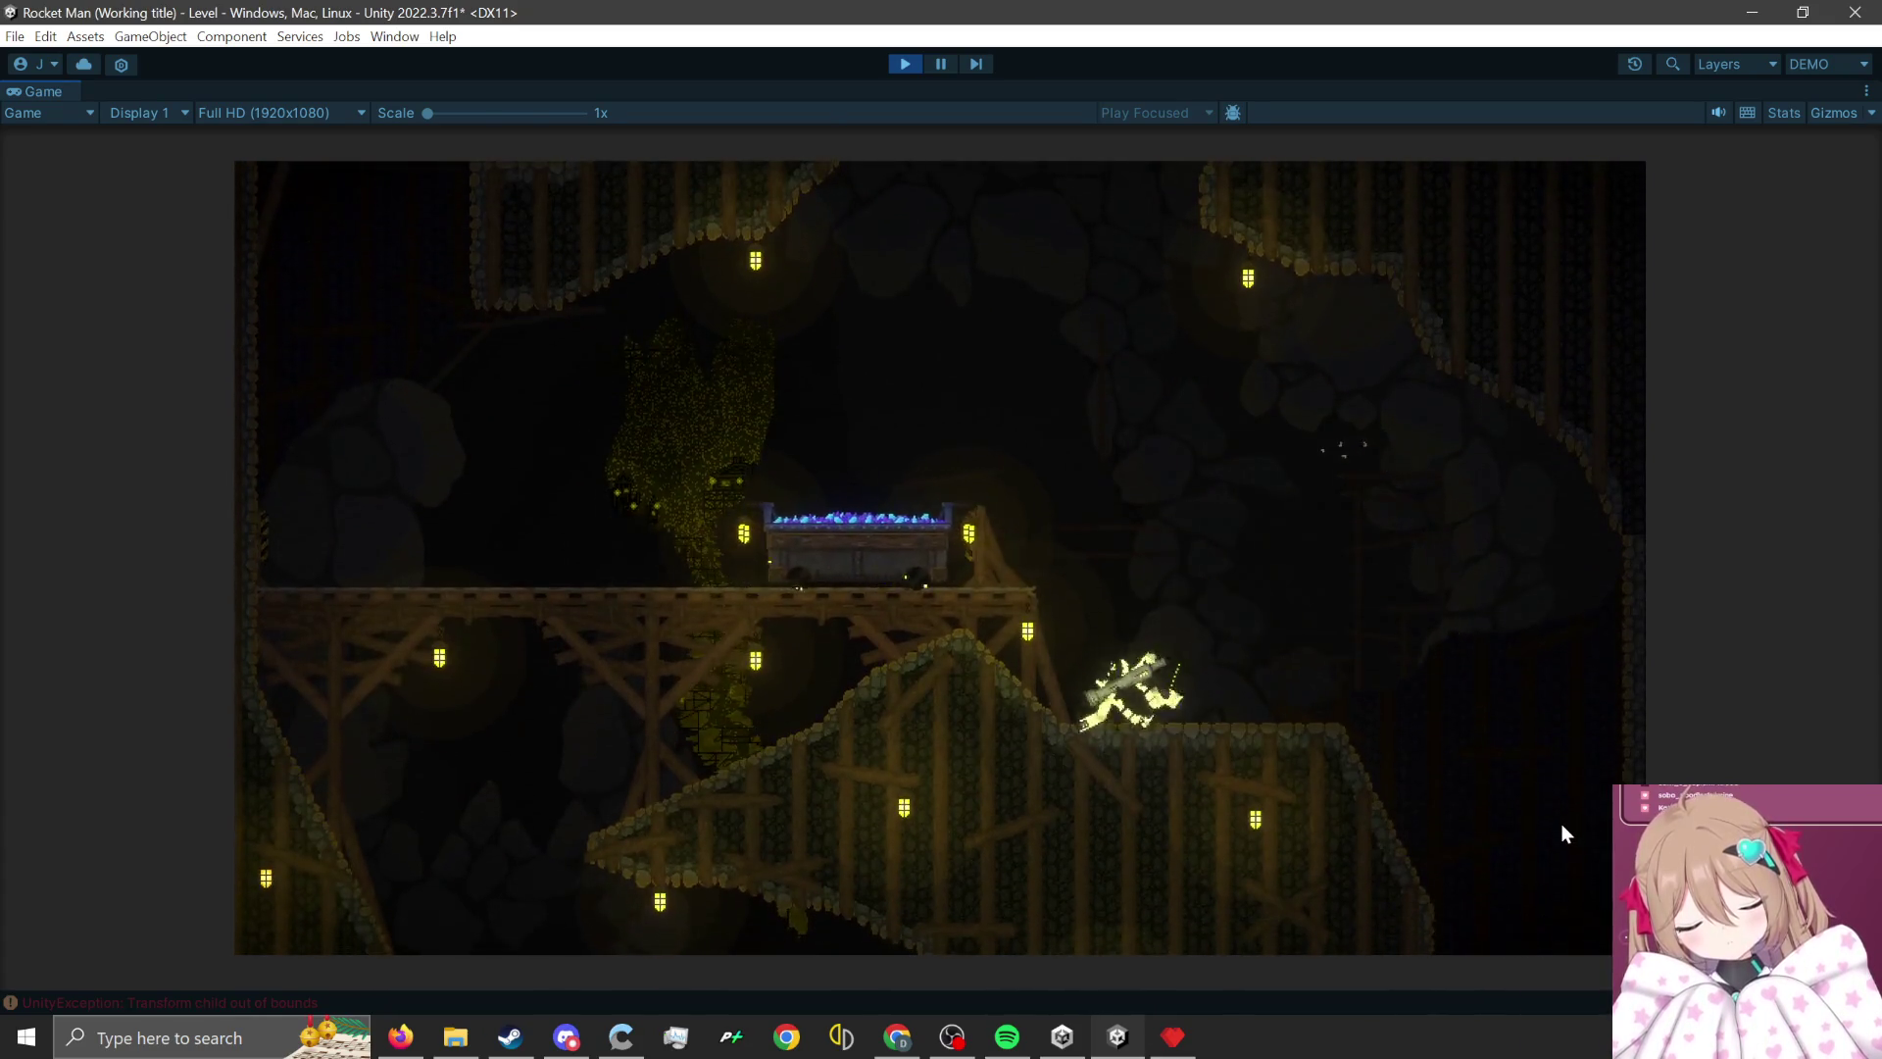
pyautogui.click(1562, 825)
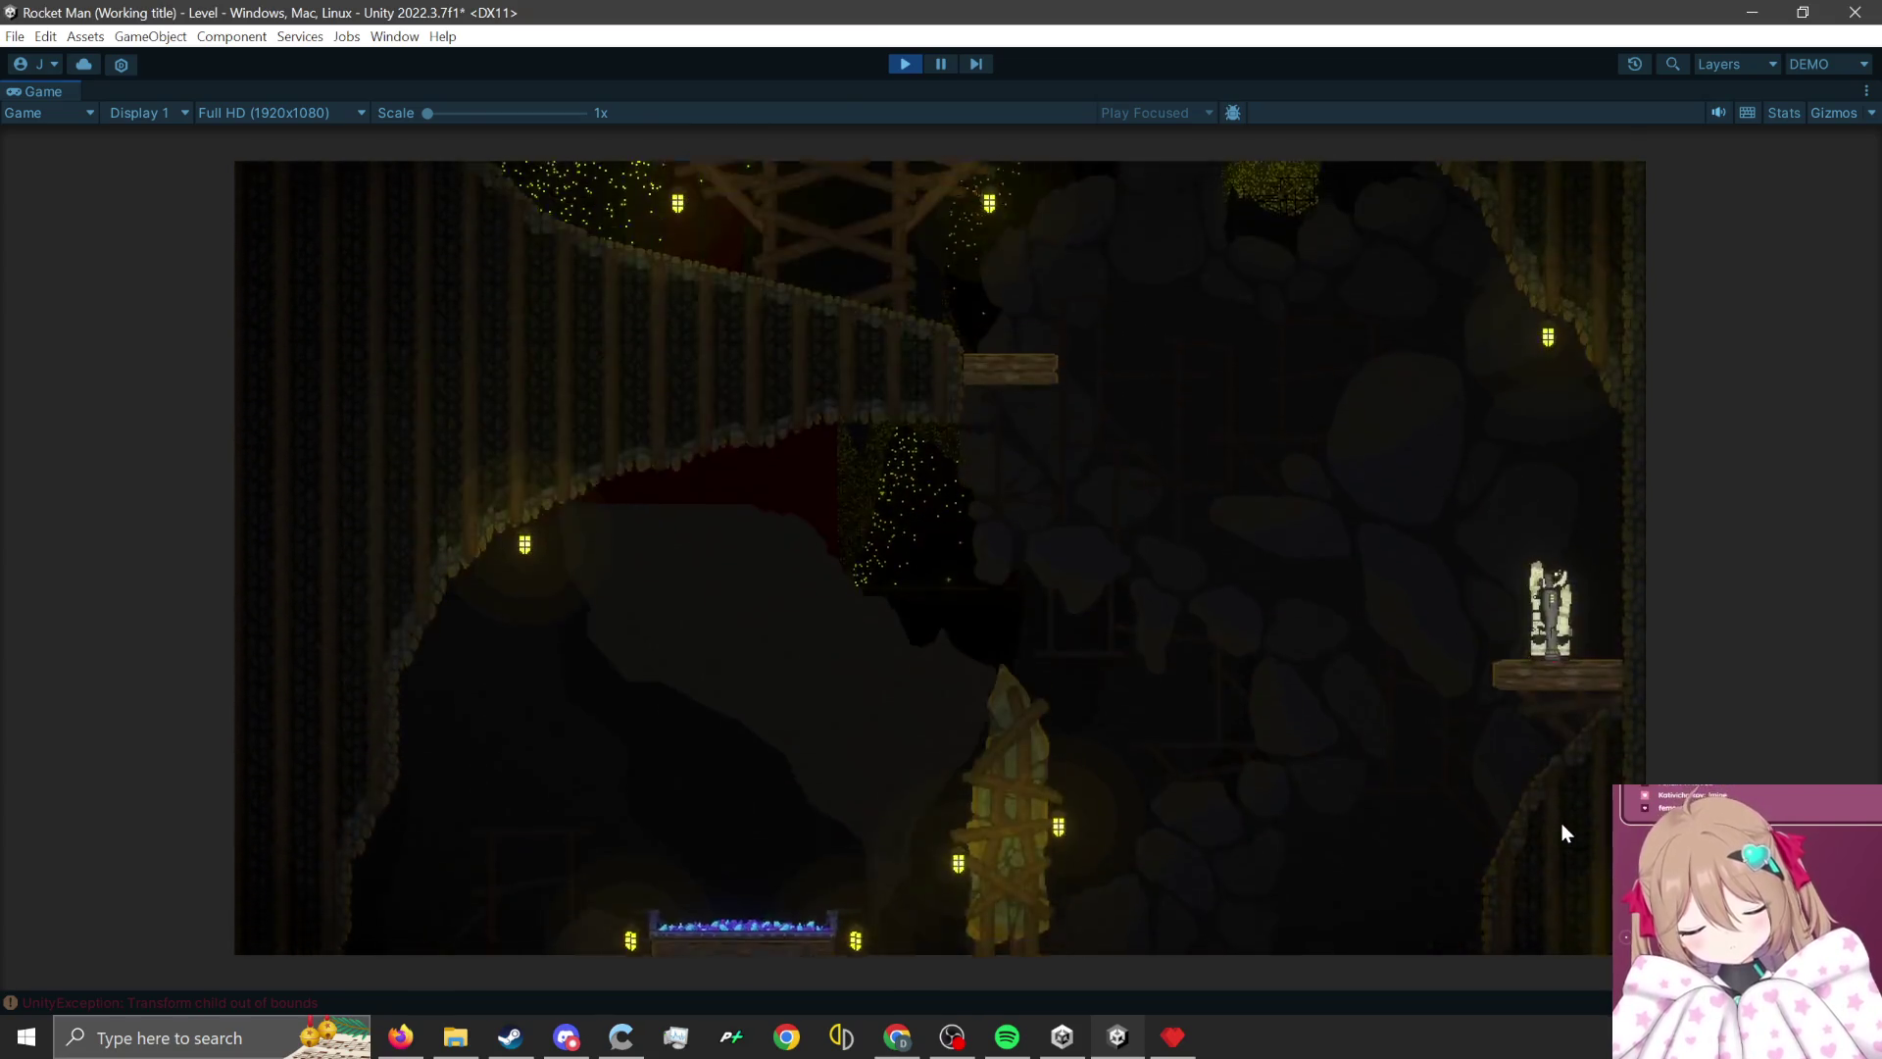
pyautogui.click(1560, 821)
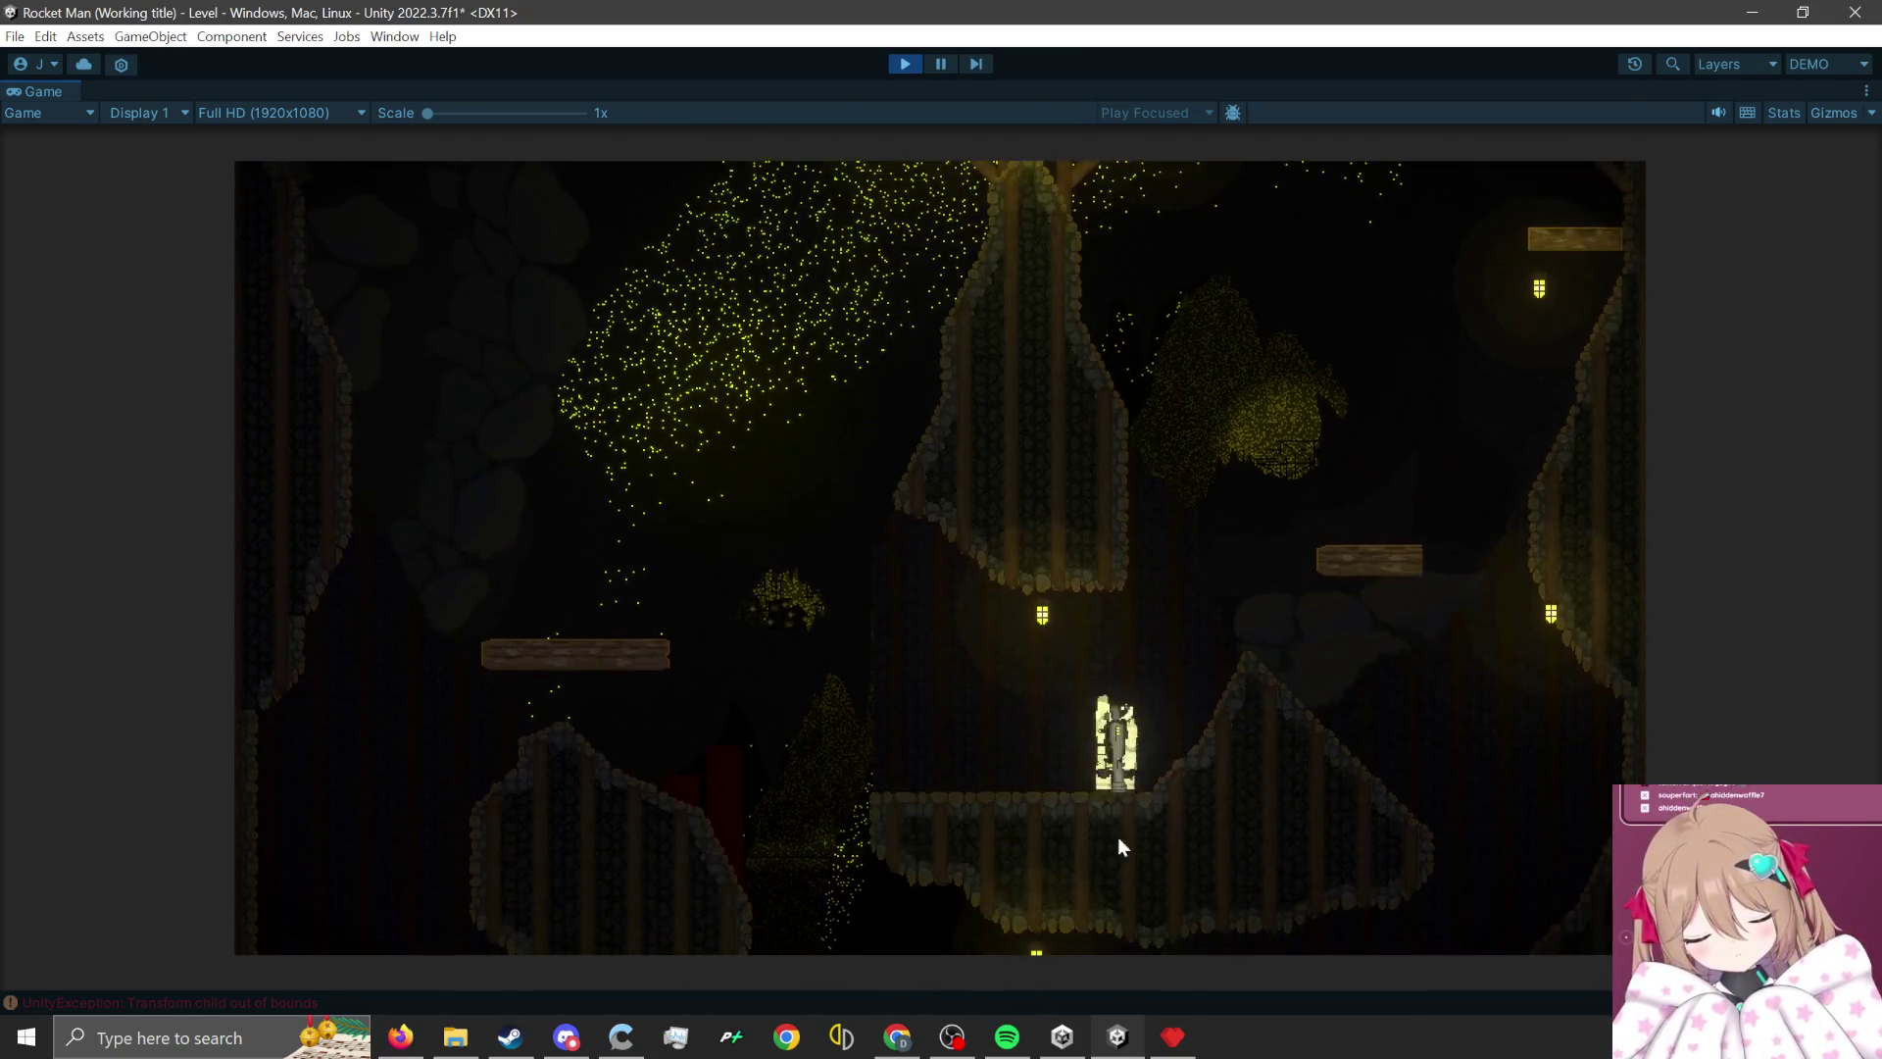
pyautogui.click(1127, 841)
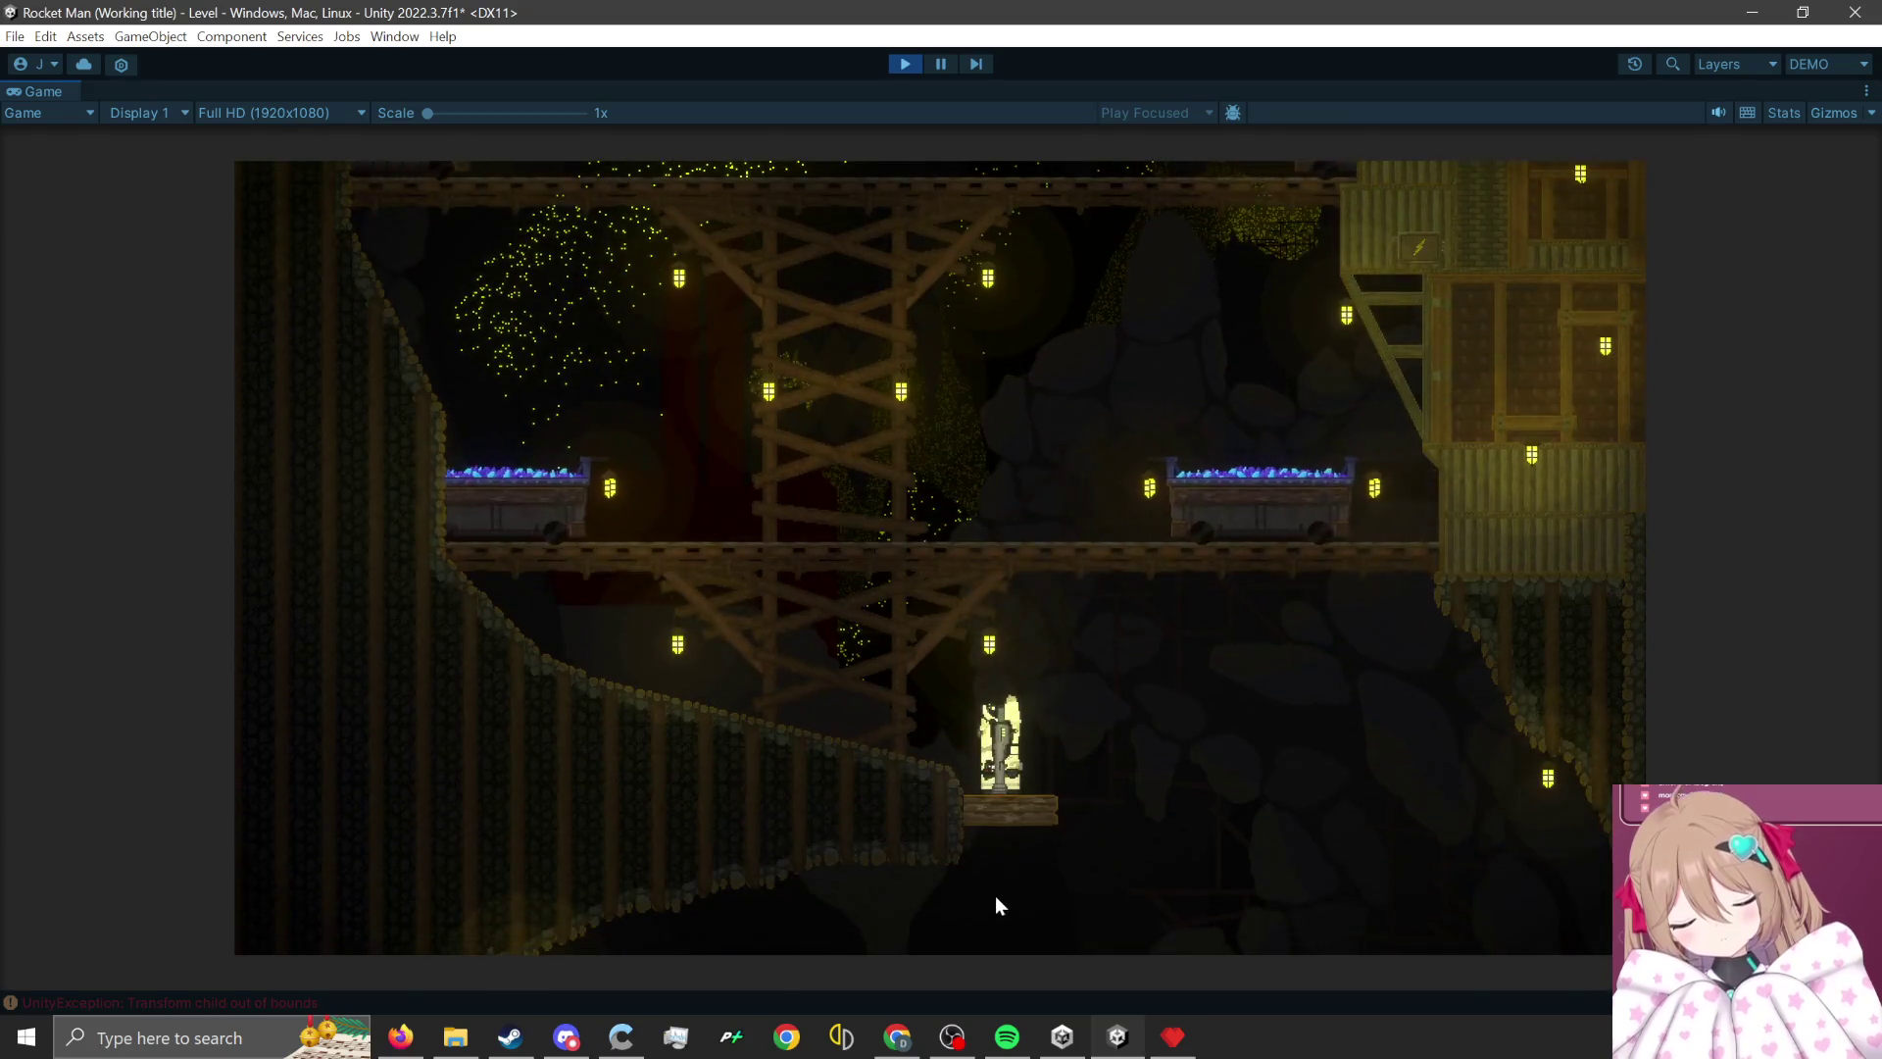
pyautogui.click(1009, 868)
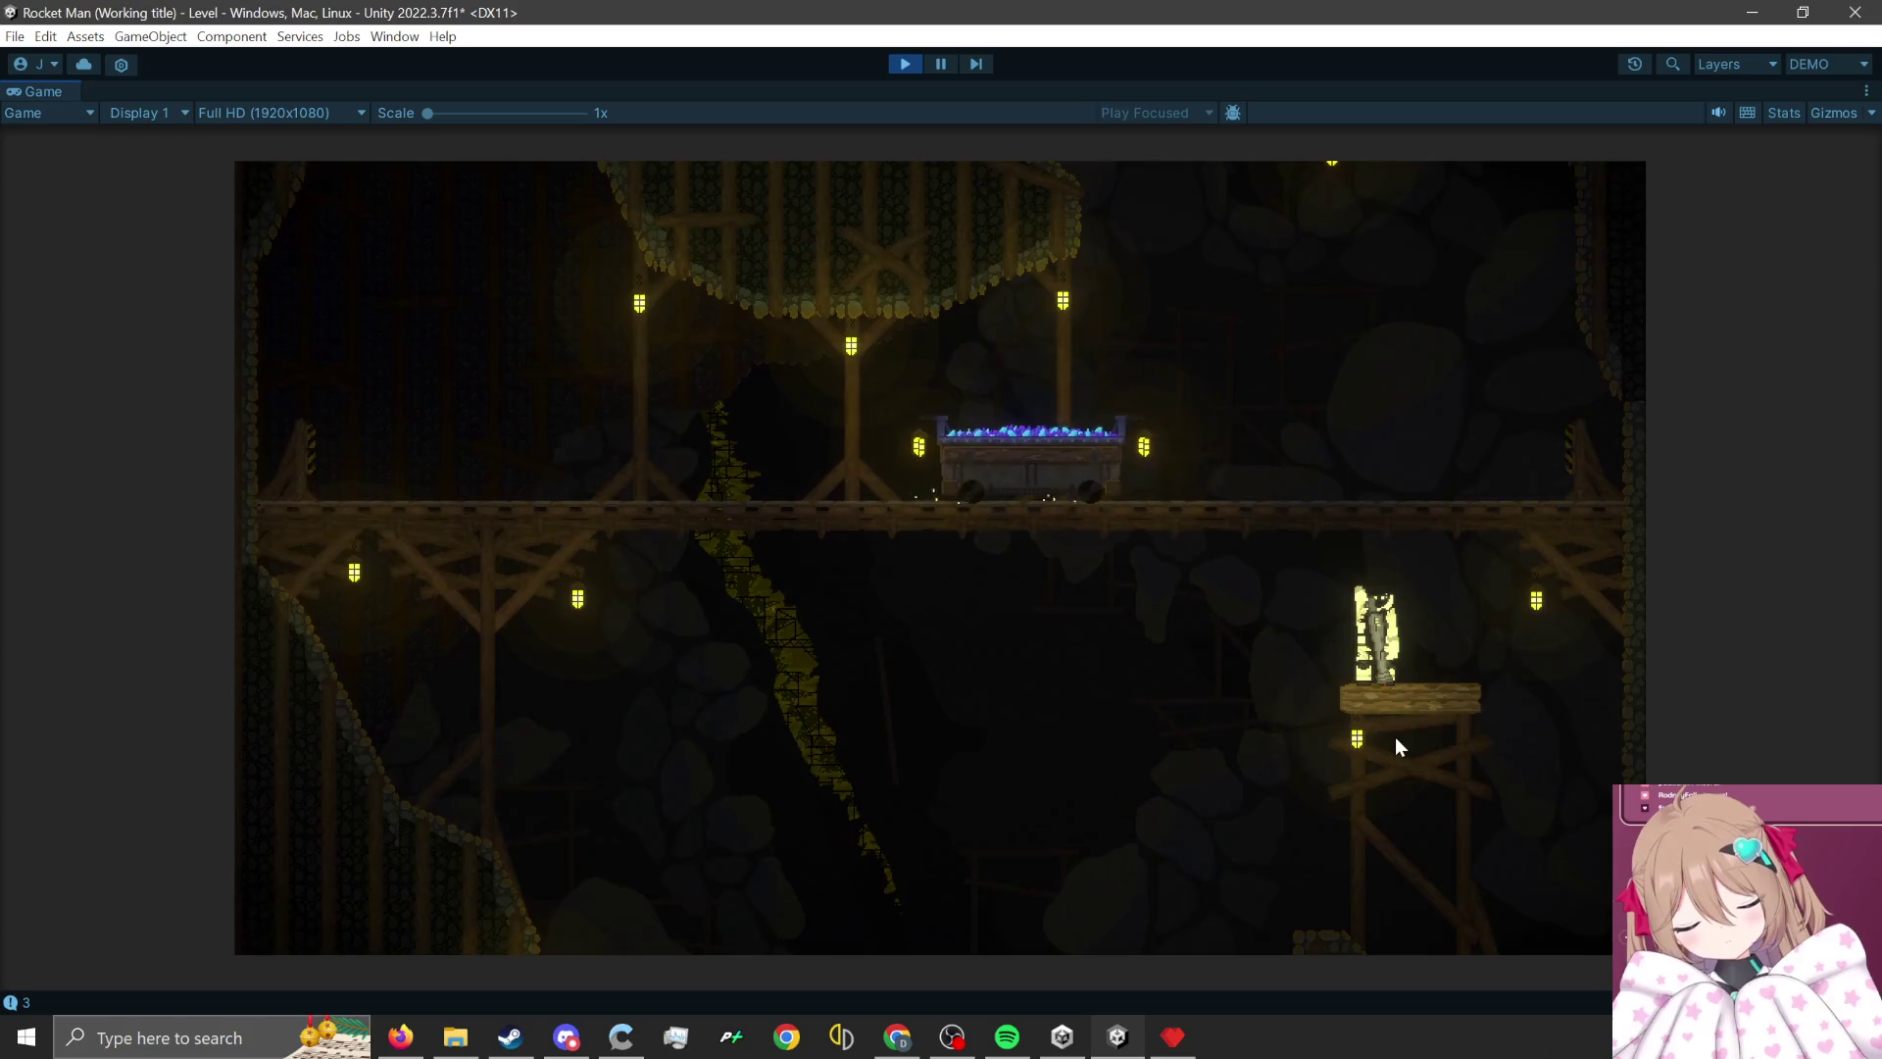
# - Rocket-jump off the minecart and across the platforms a few more times, then stop Play mode
pyautogui.click(1396, 737)
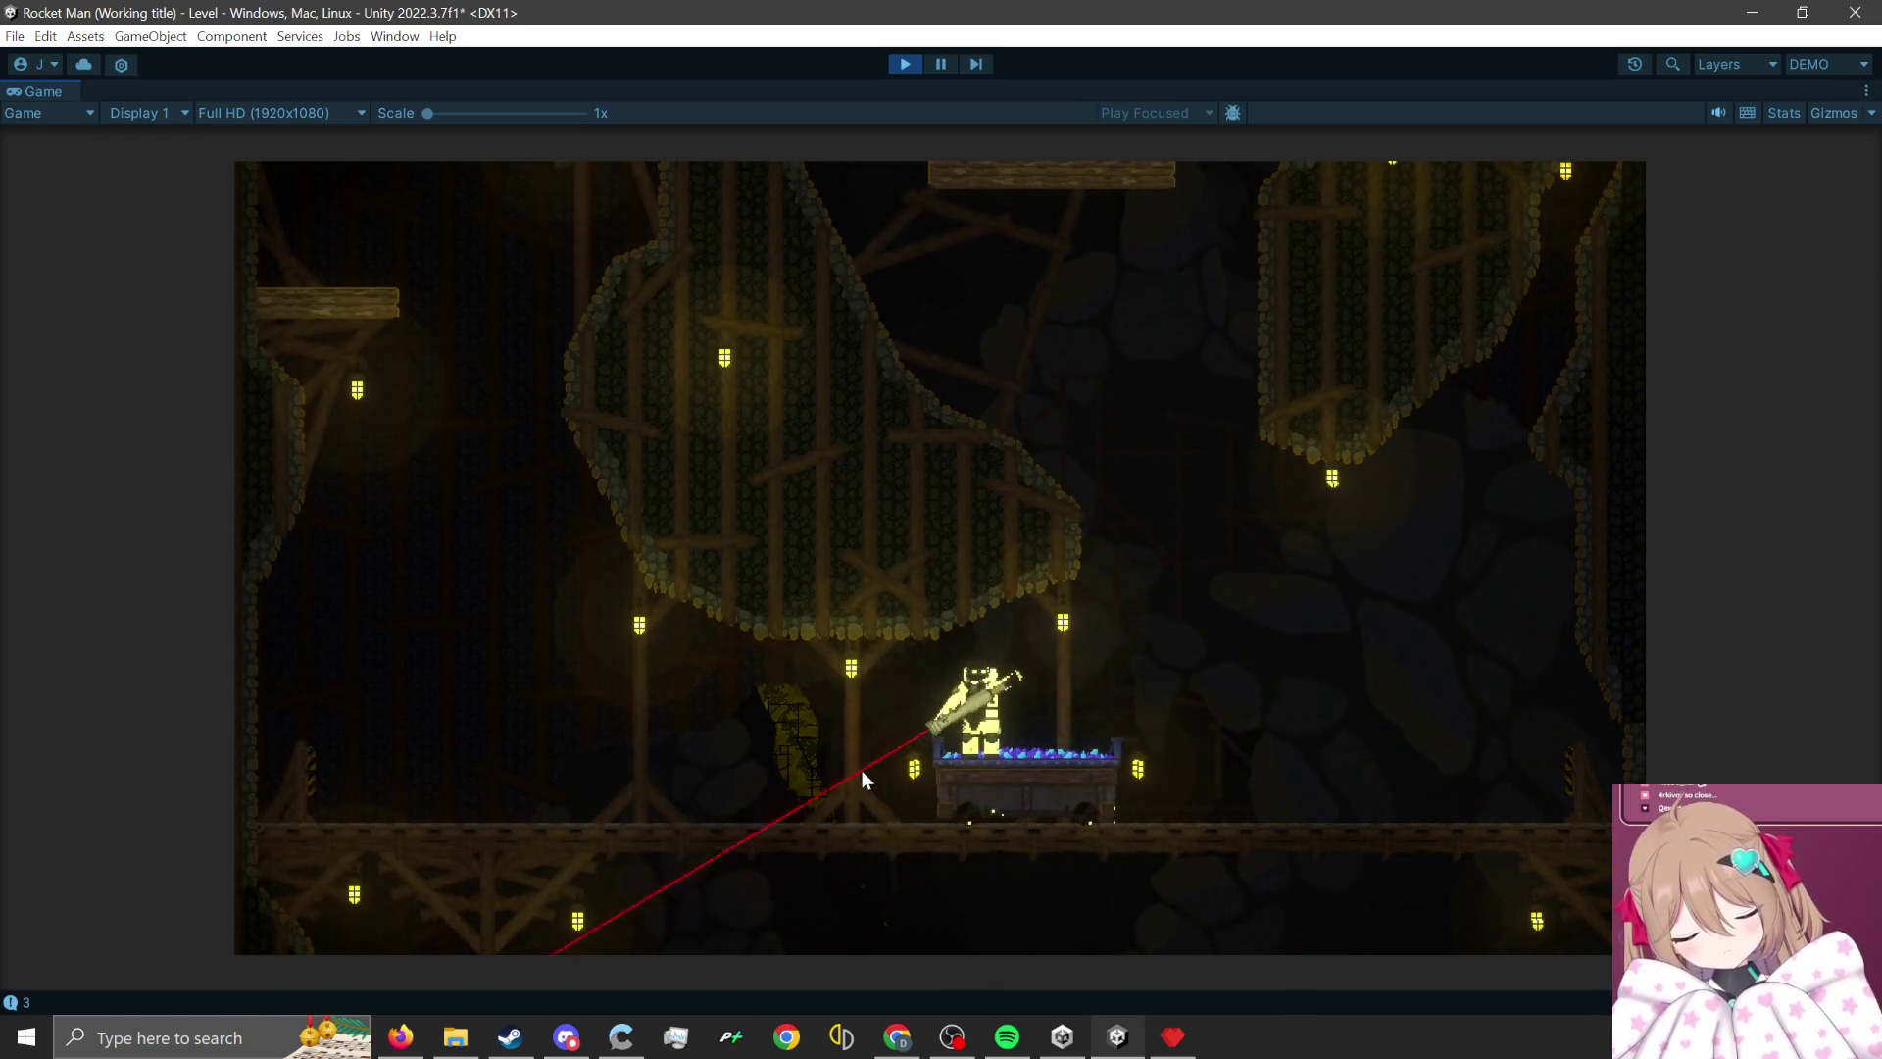
pyautogui.click(659, 823)
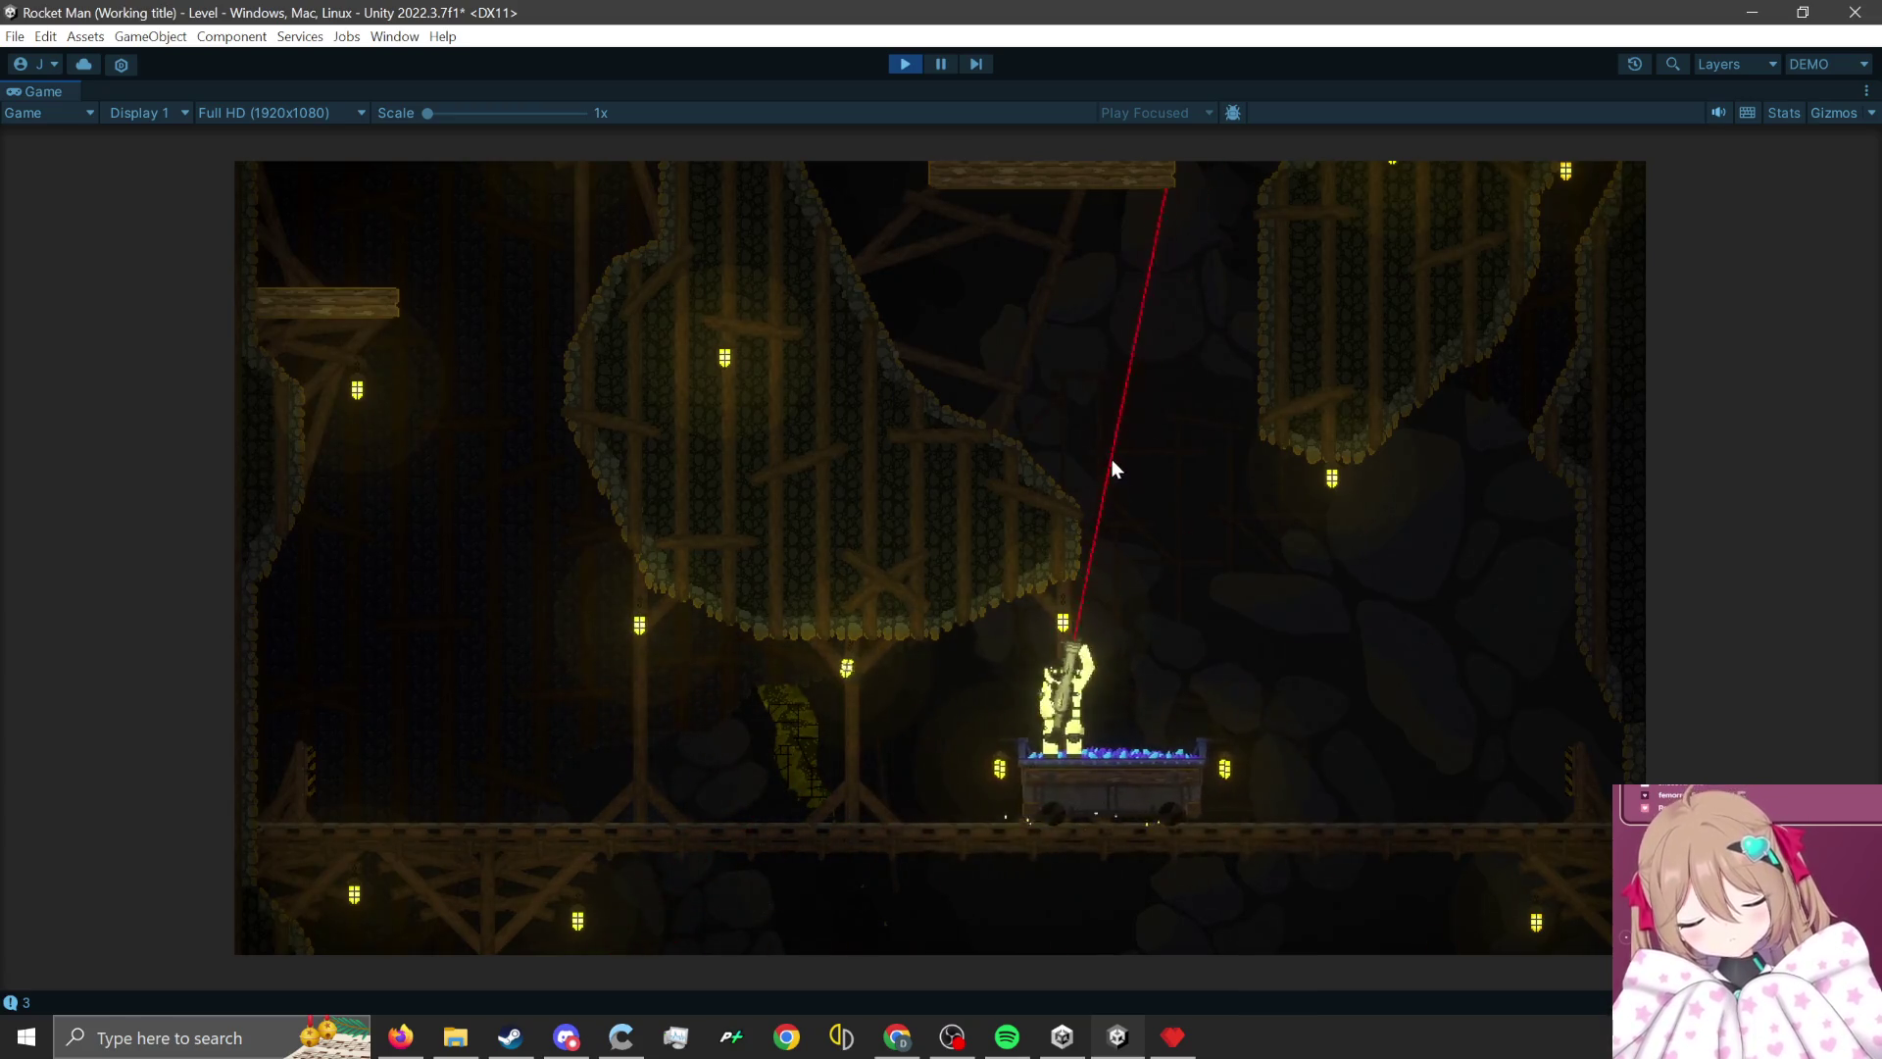
pyautogui.click(1139, 449)
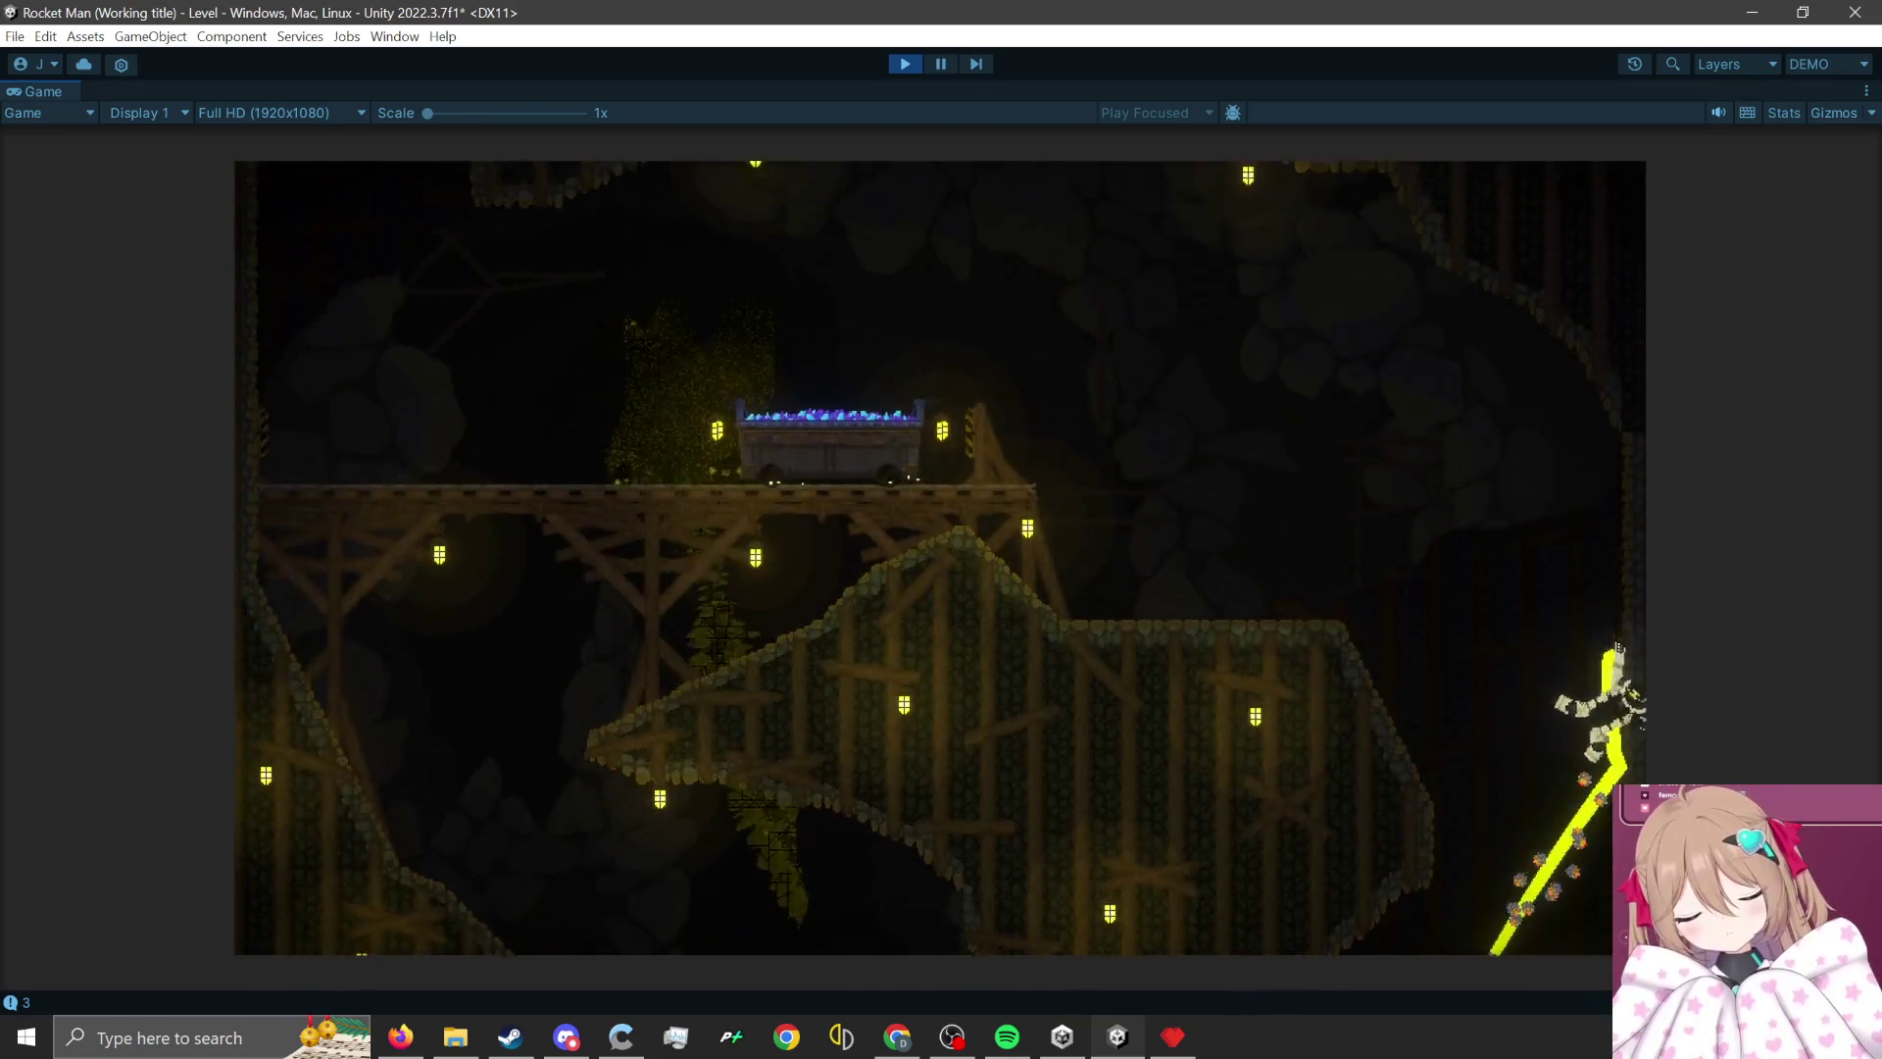
pyautogui.click(1566, 774)
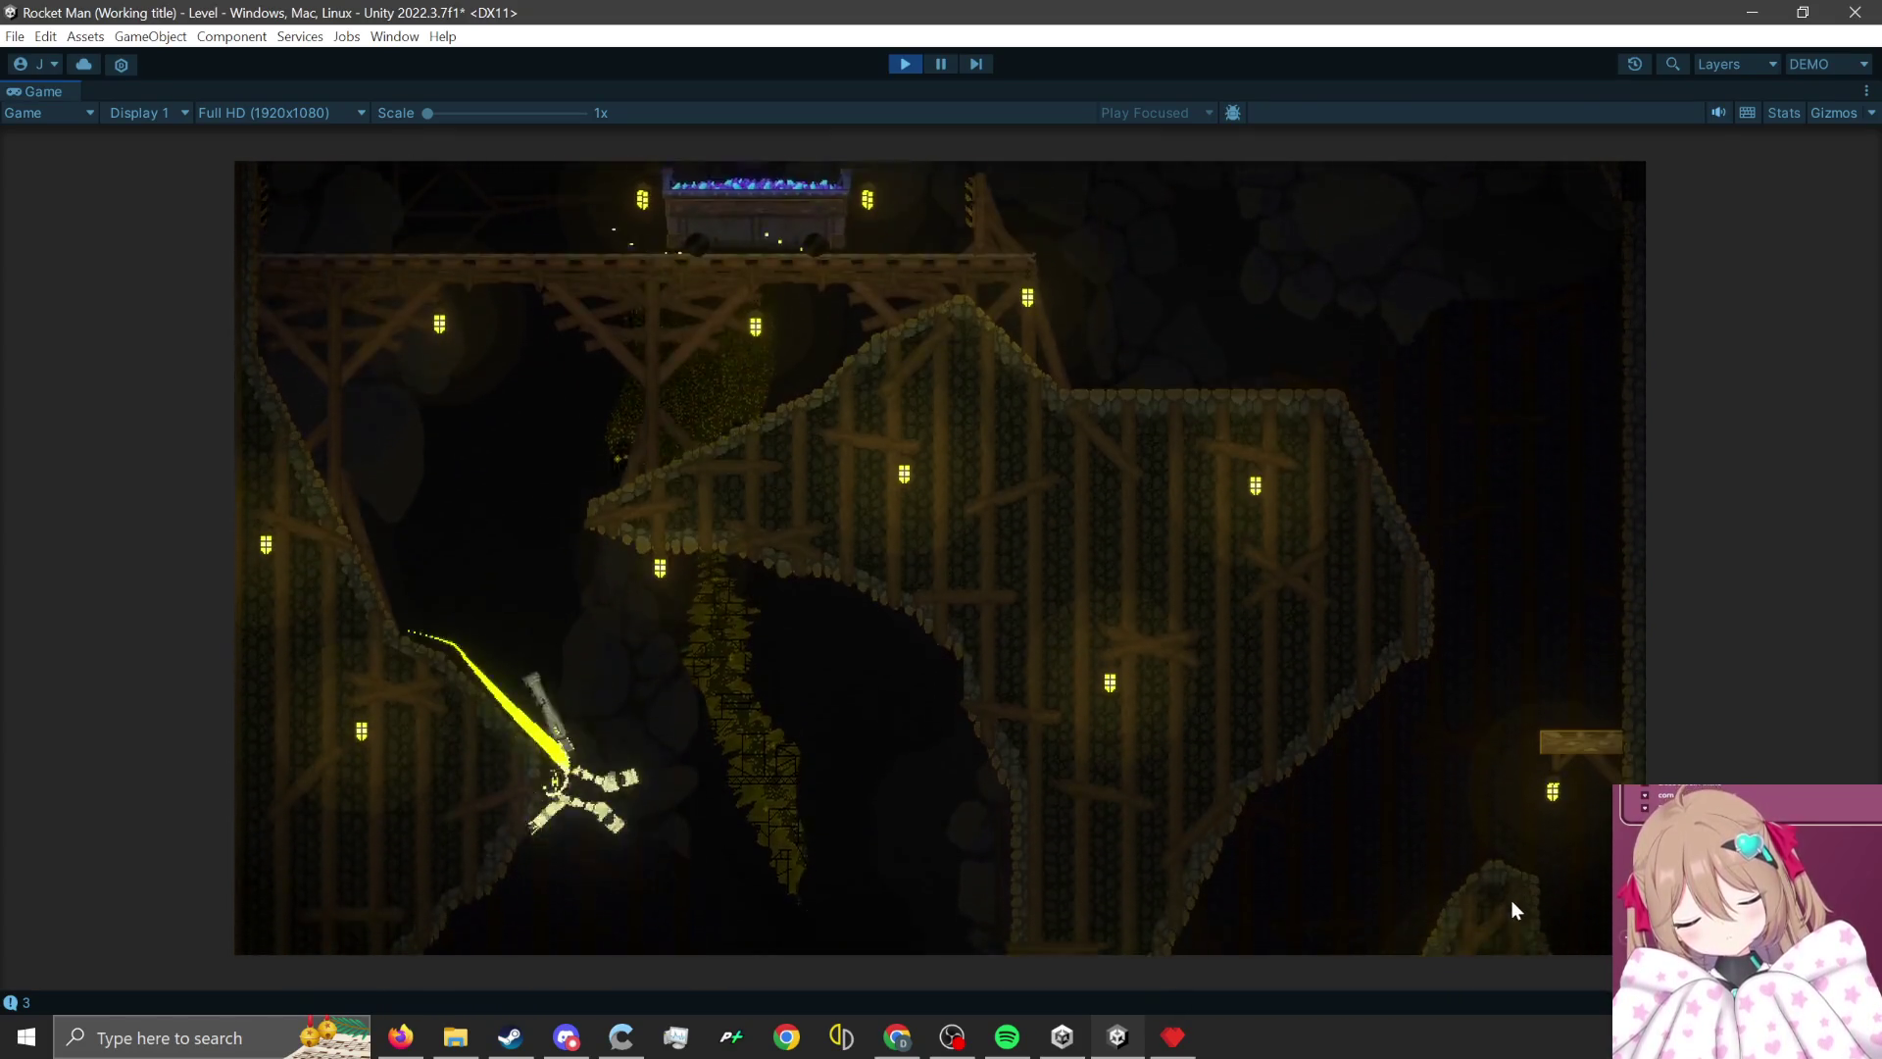
pyautogui.click(538, 847)
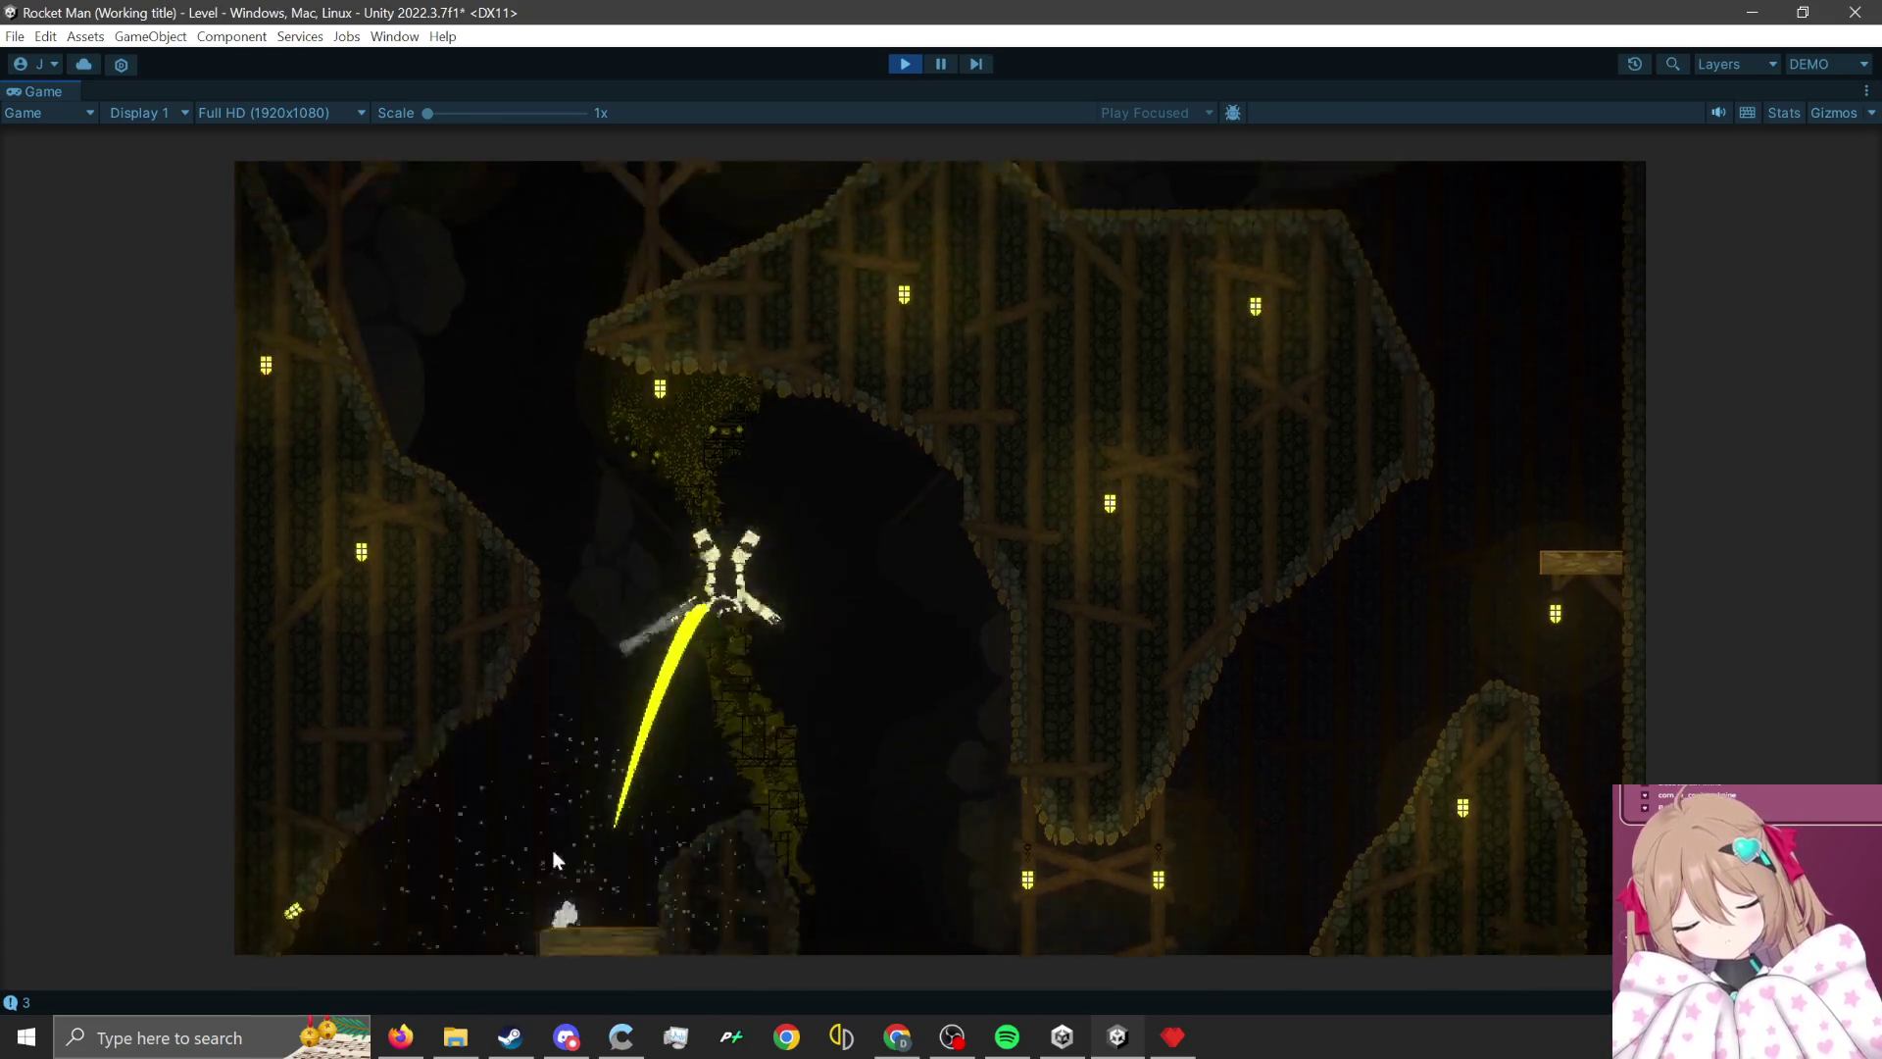
pyautogui.click(1001, 863)
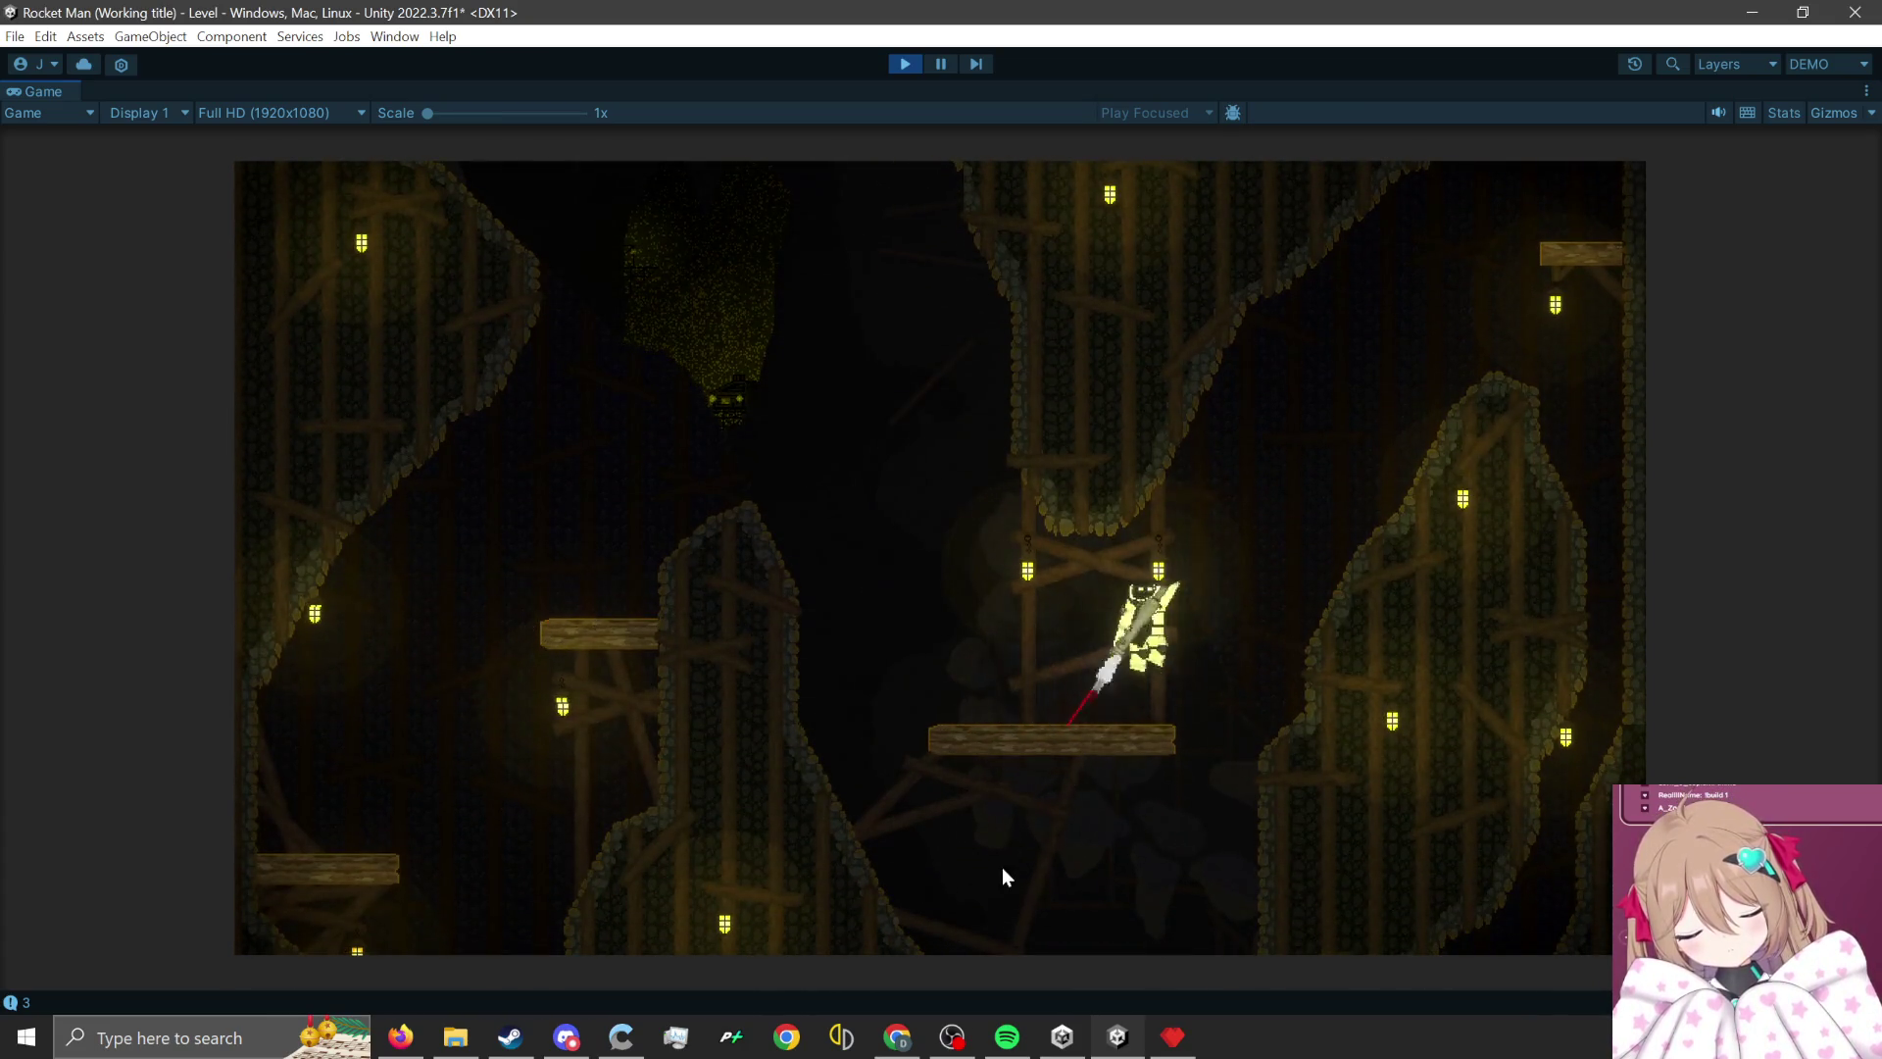
pyautogui.click(1580, 795)
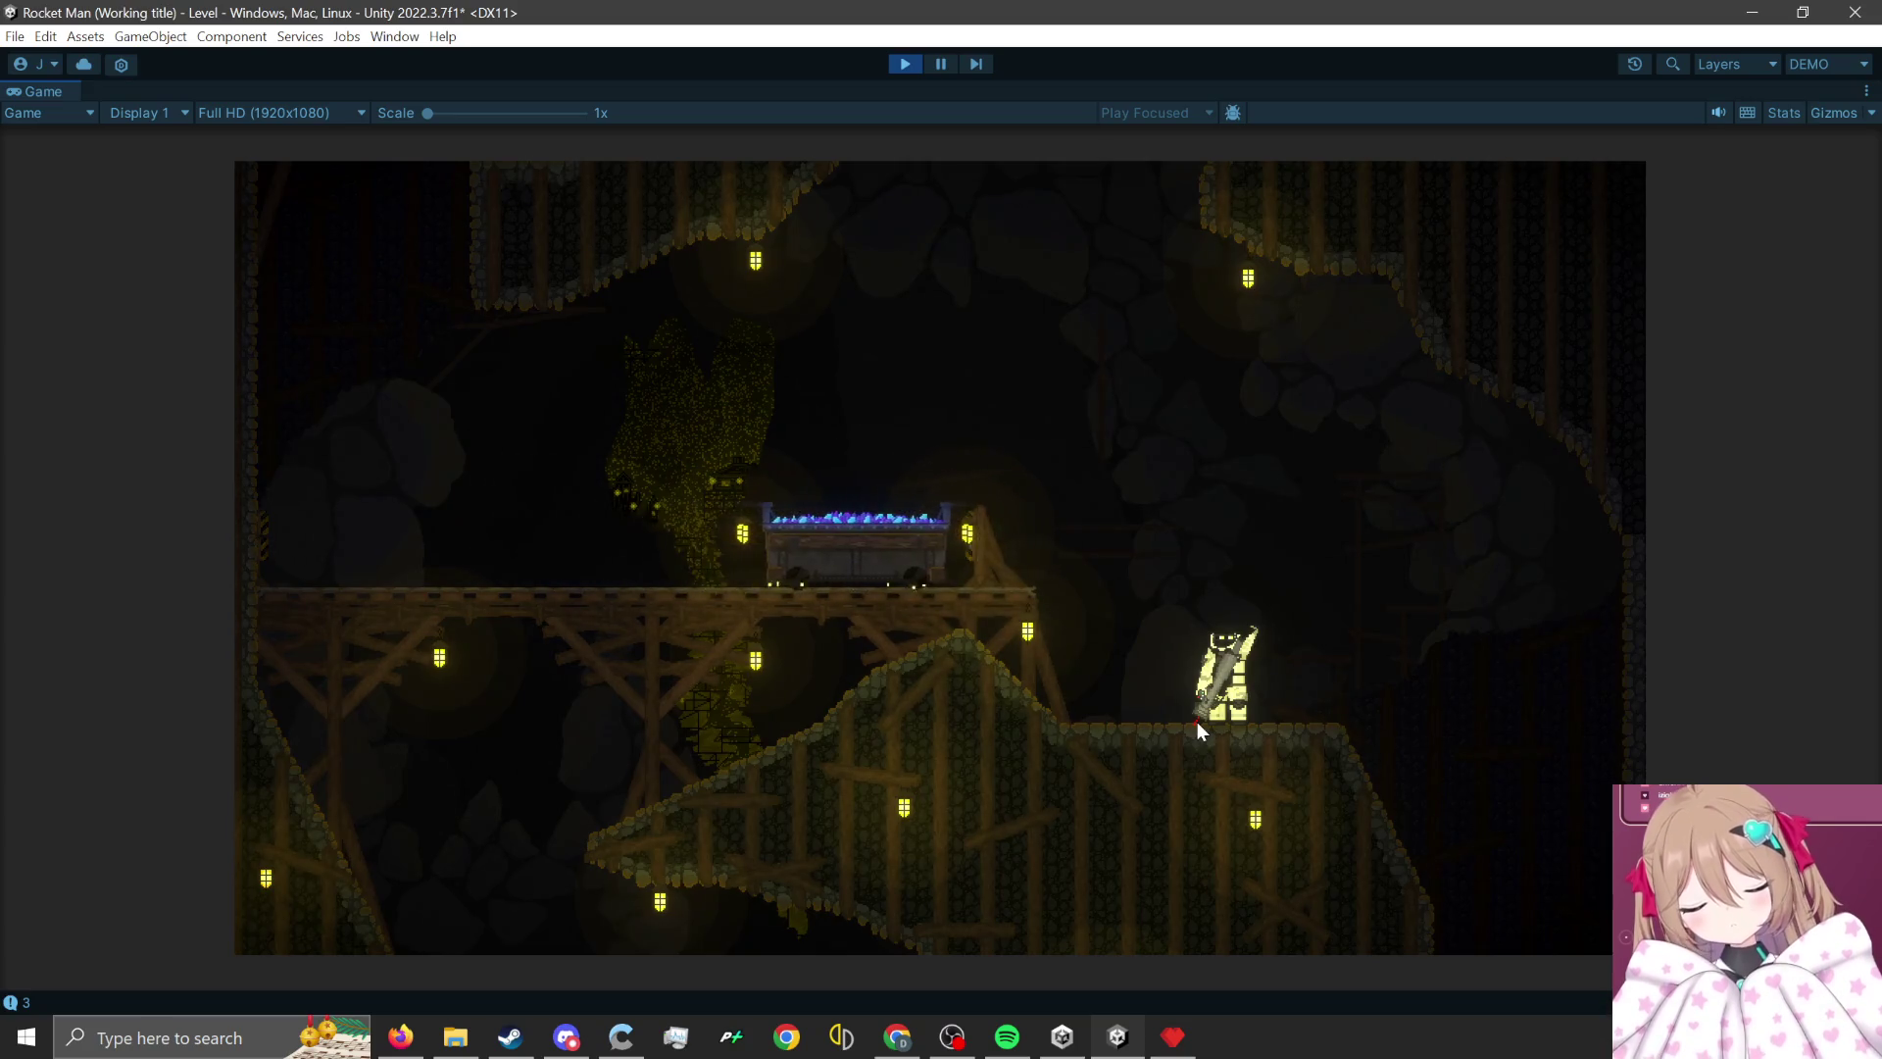
pyautogui.click(1197, 721)
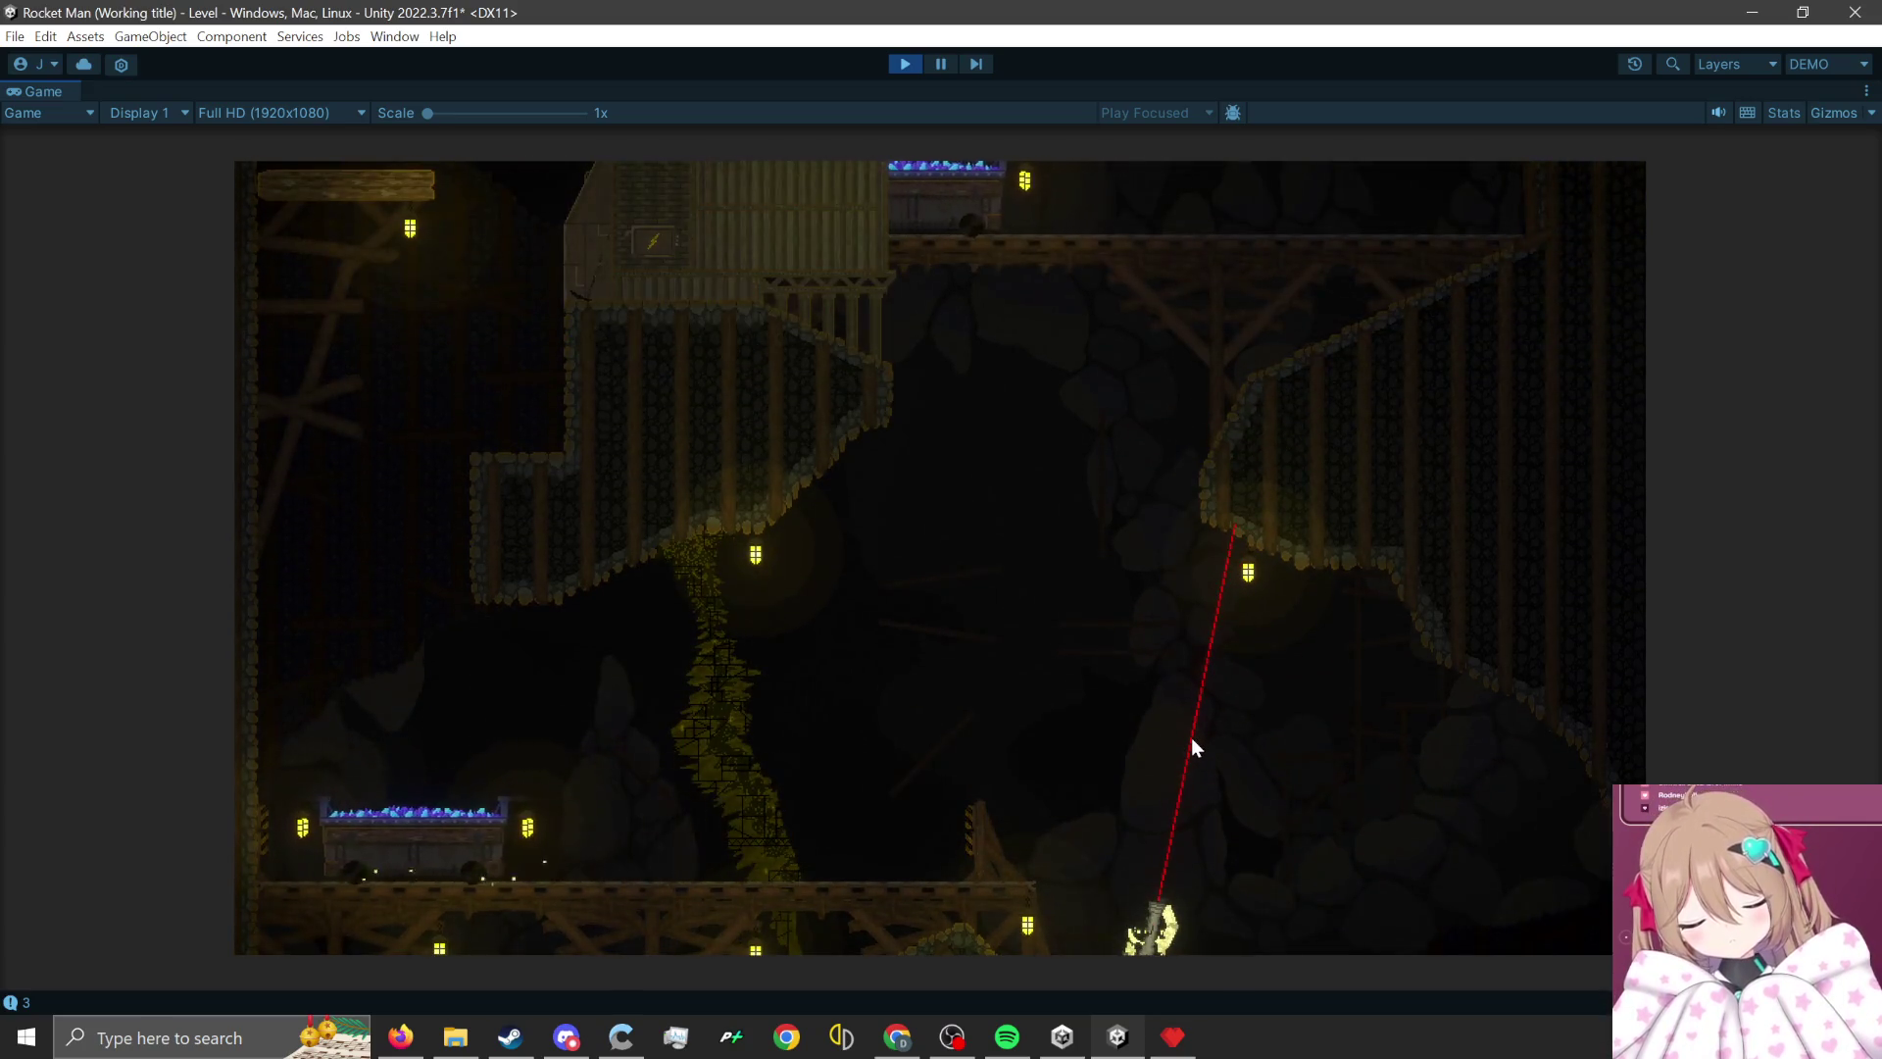
pyautogui.click(1279, 941)
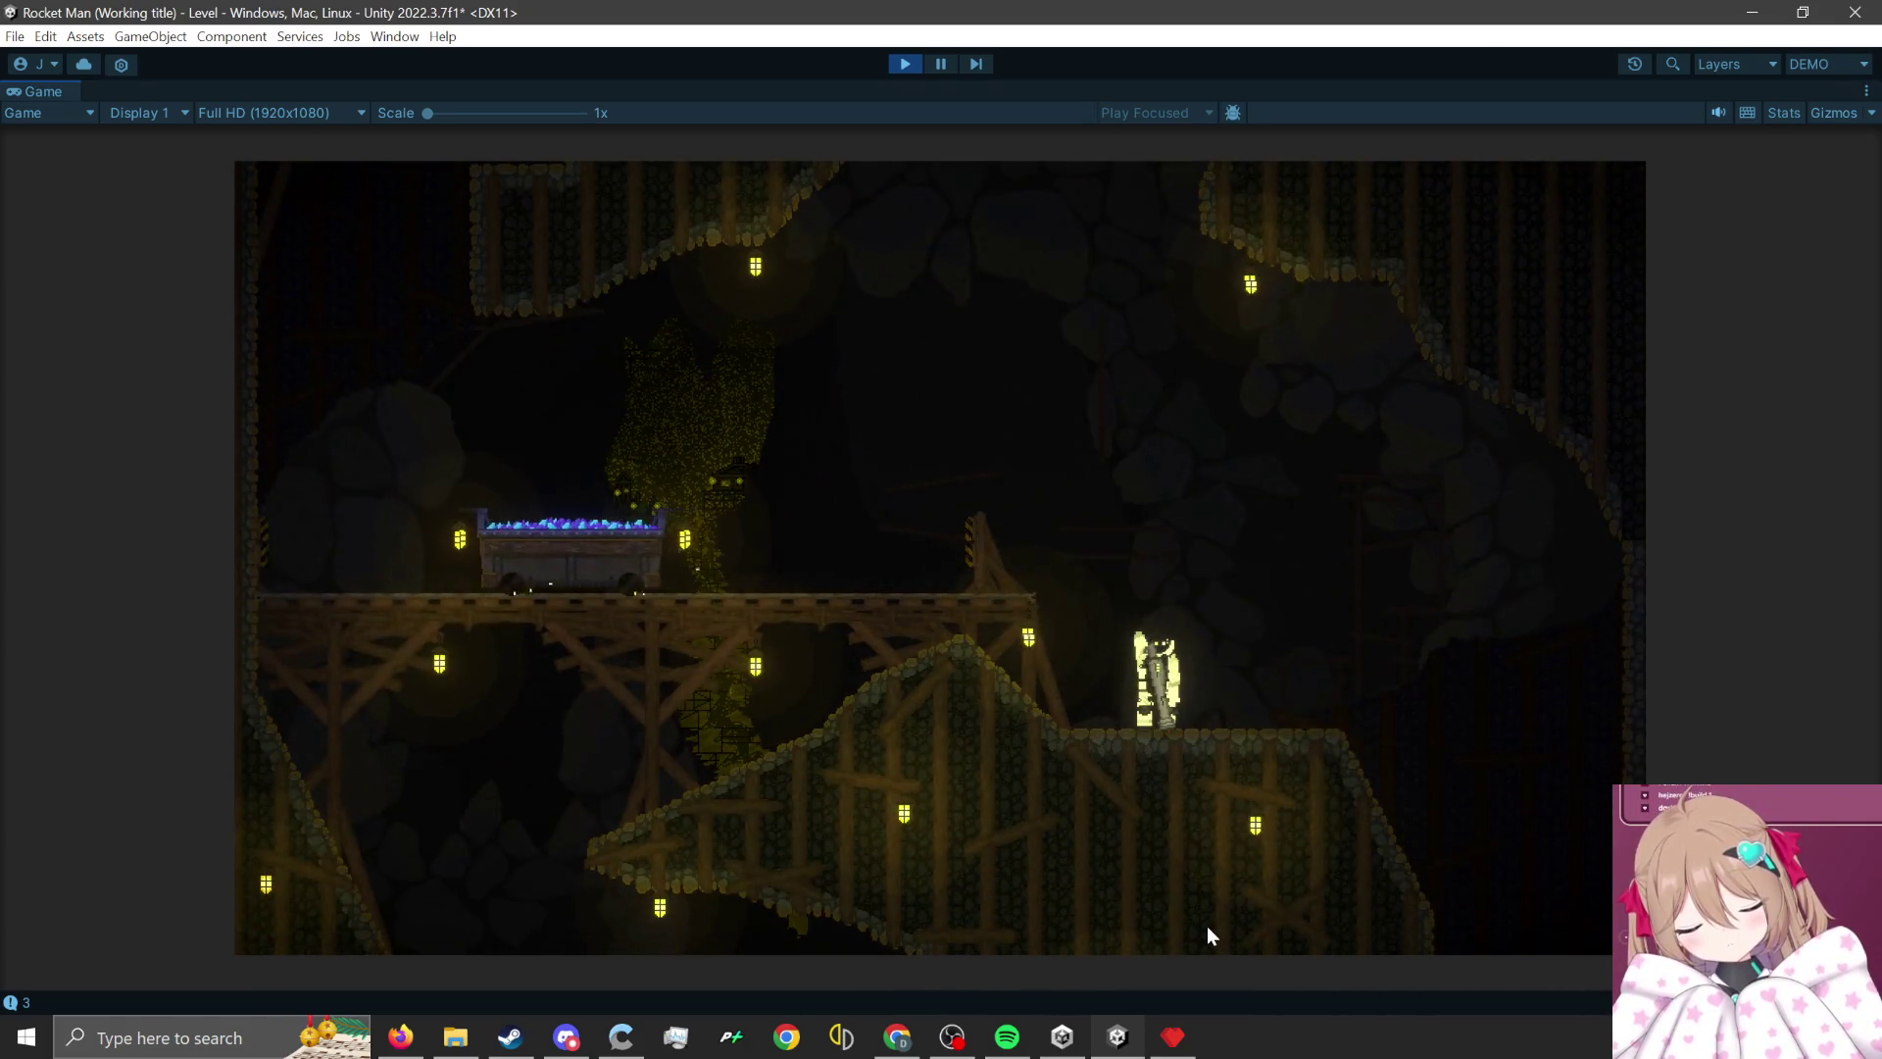
pyautogui.click(911, 69)
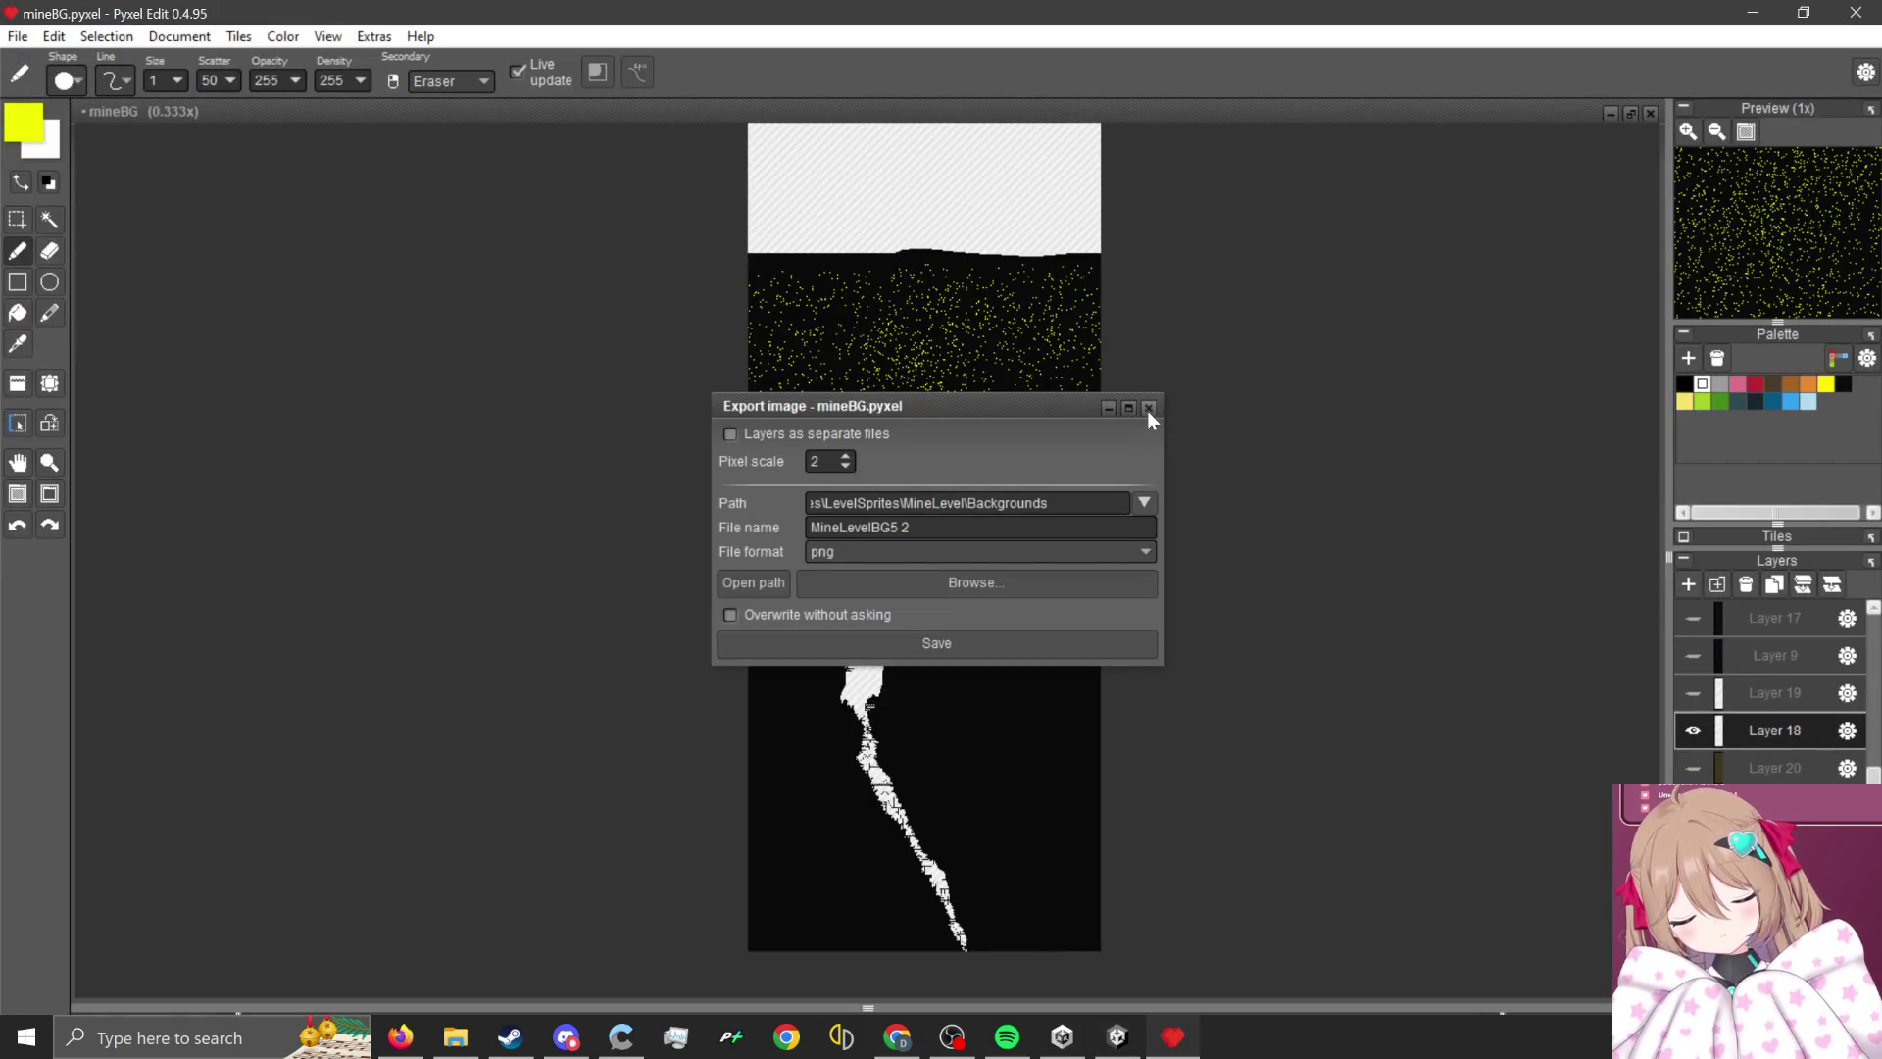
# - Close the export window, check Layers 18, 19 and 9, and delete Layer 9
pyautogui.click(1143, 408)
pyautogui.scroll(4, 1020, 480)
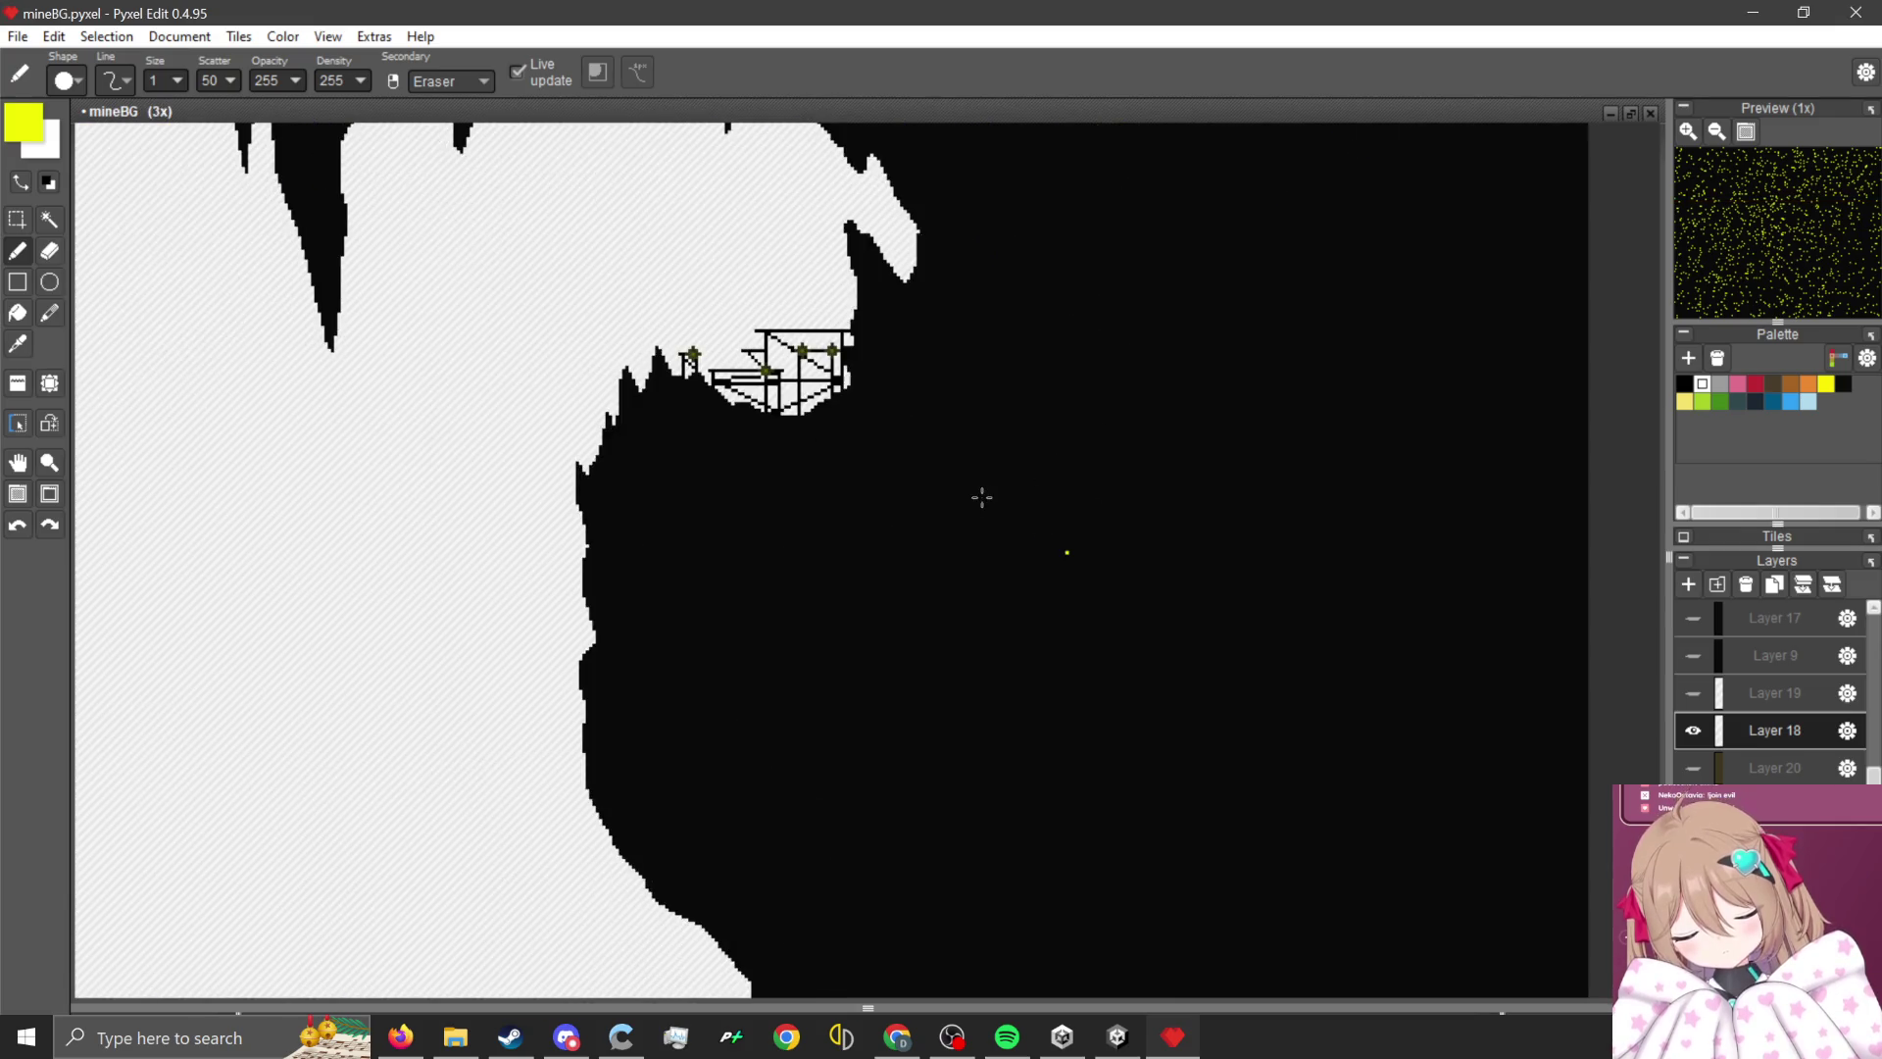
pyautogui.scroll(-3, 1032, 454)
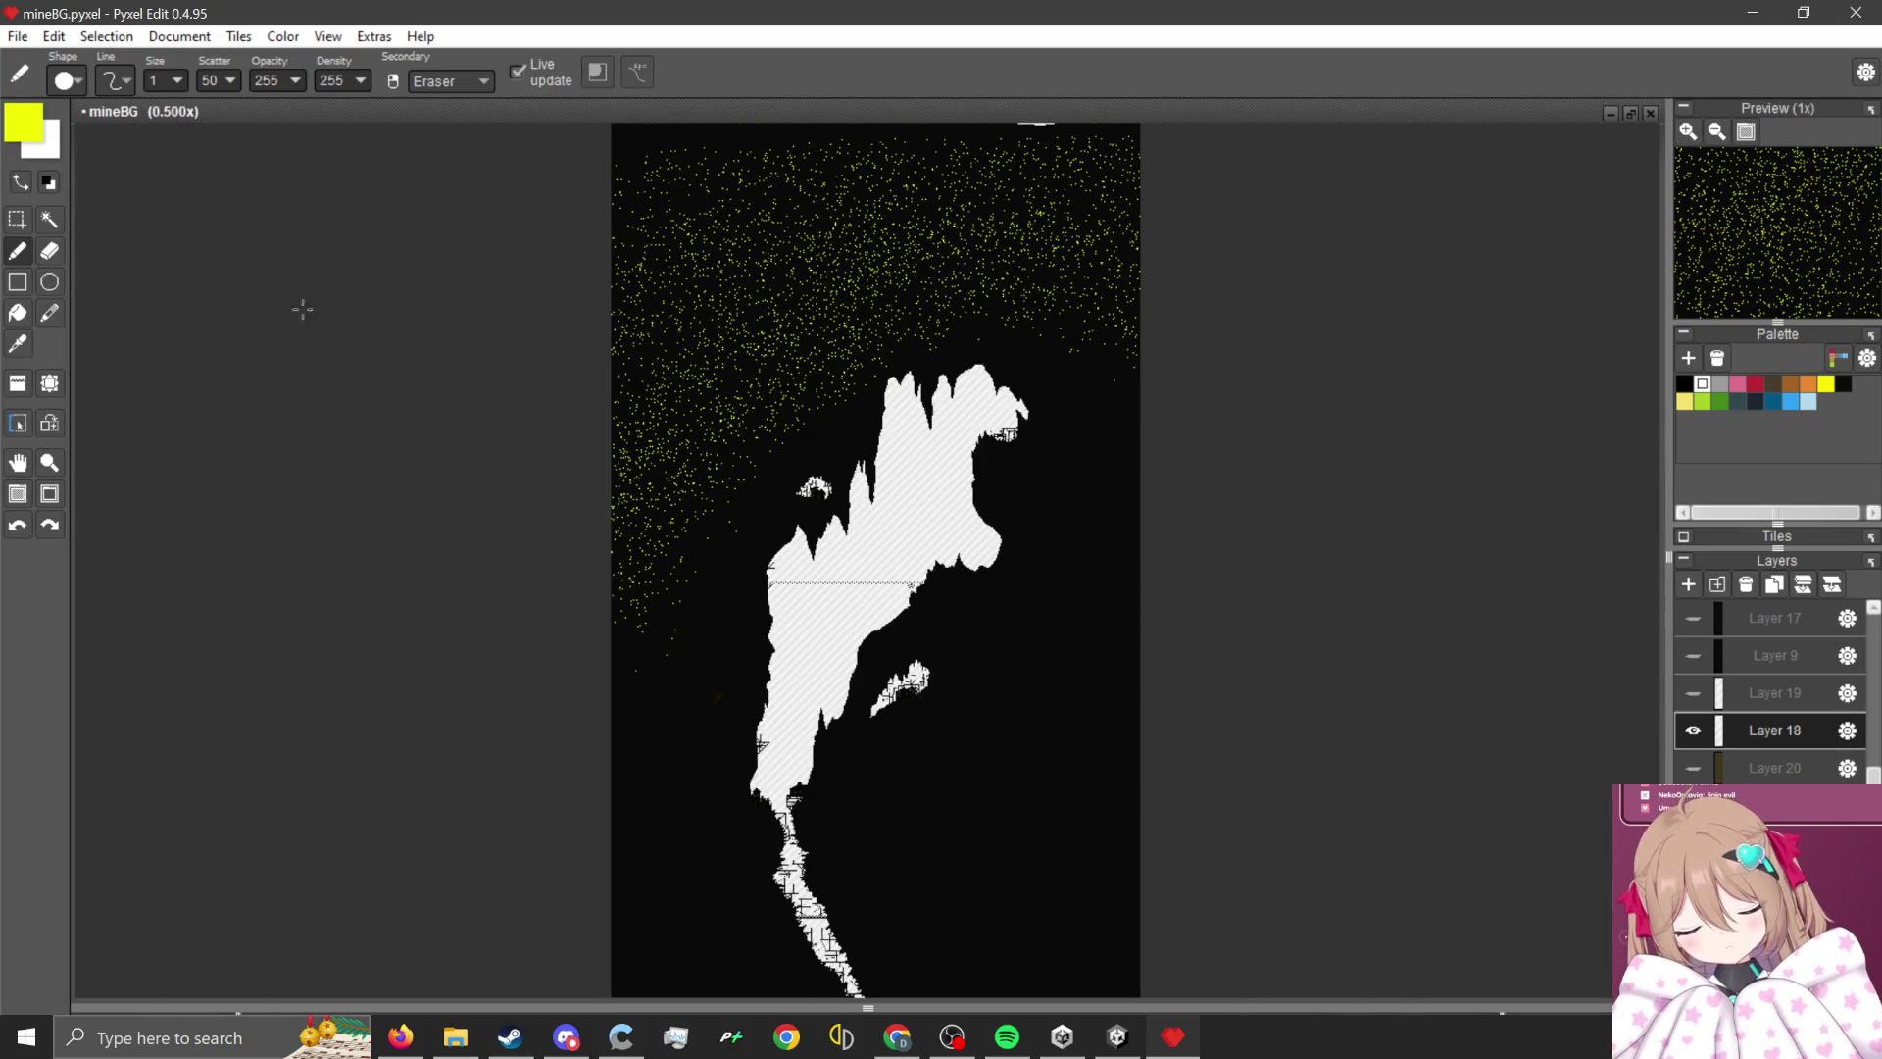
pyautogui.click(1693, 731)
pyautogui.click(1702, 697)
pyautogui.click(1702, 697)
pyautogui.click(1696, 655)
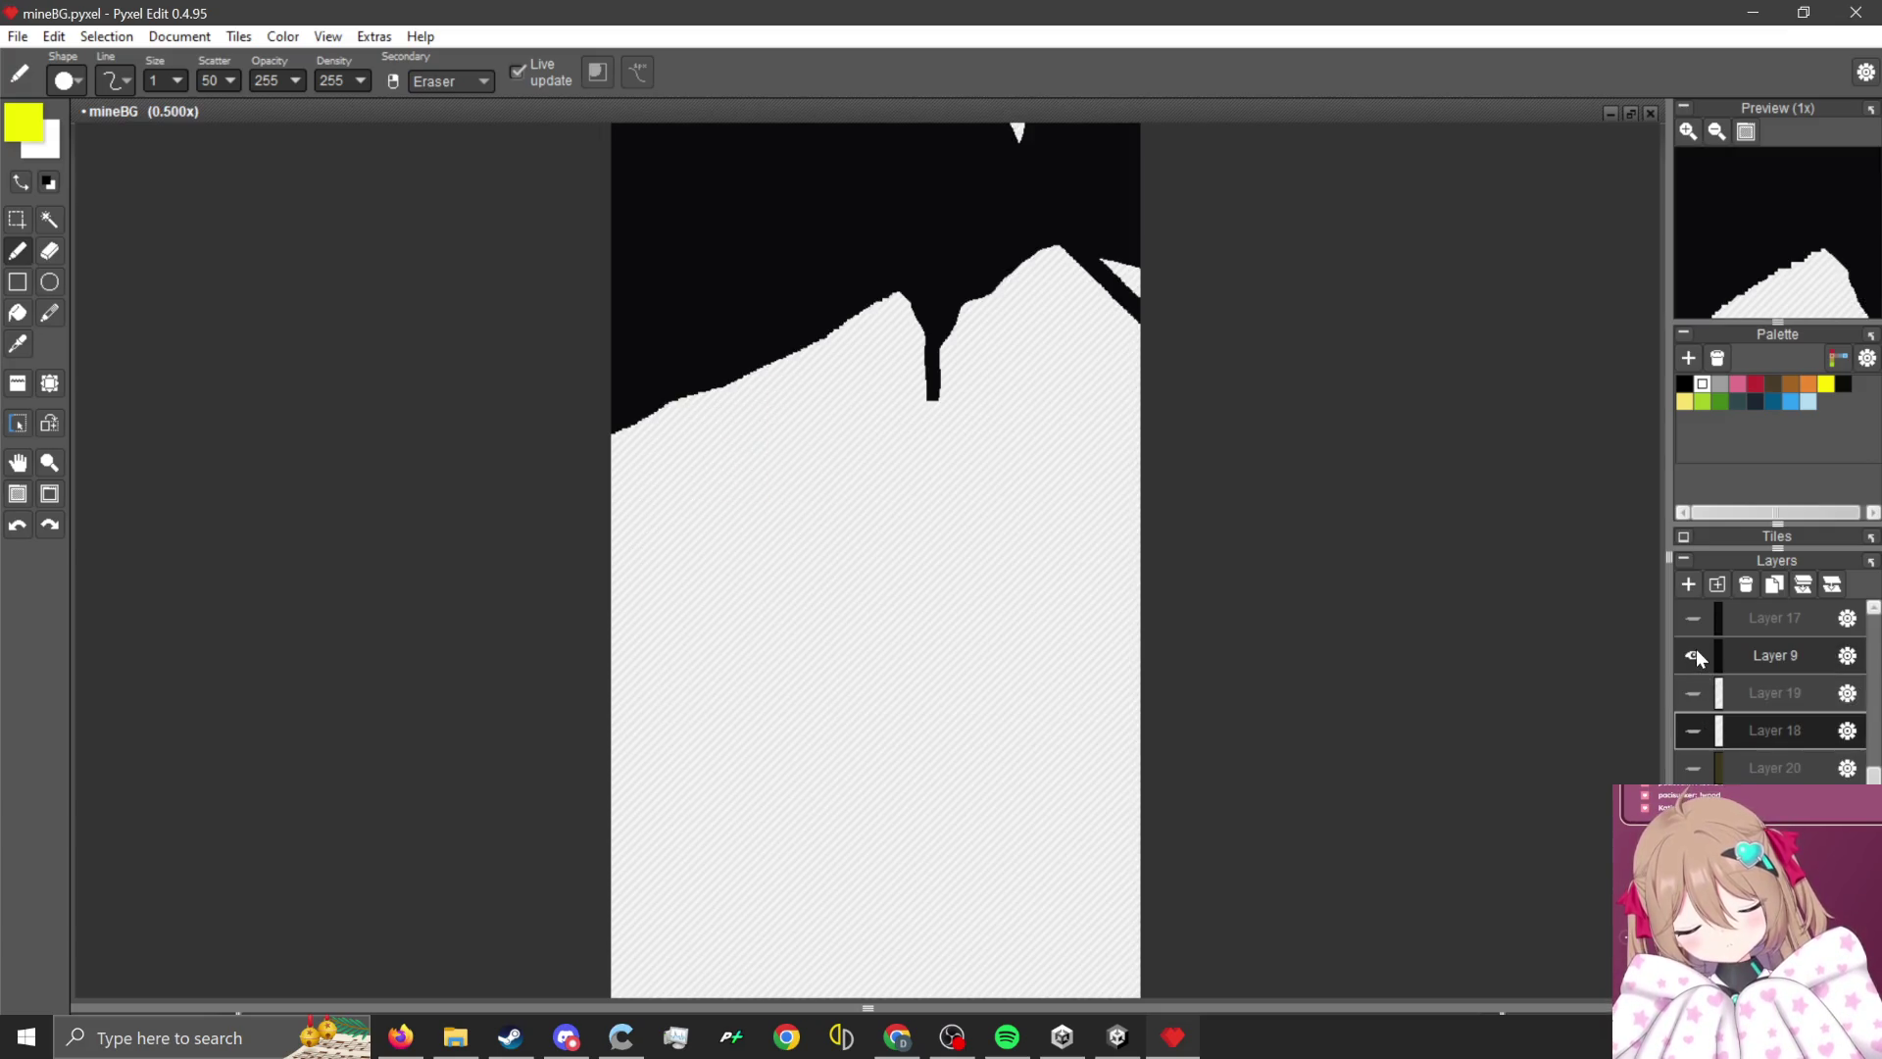
pyautogui.click(1695, 653)
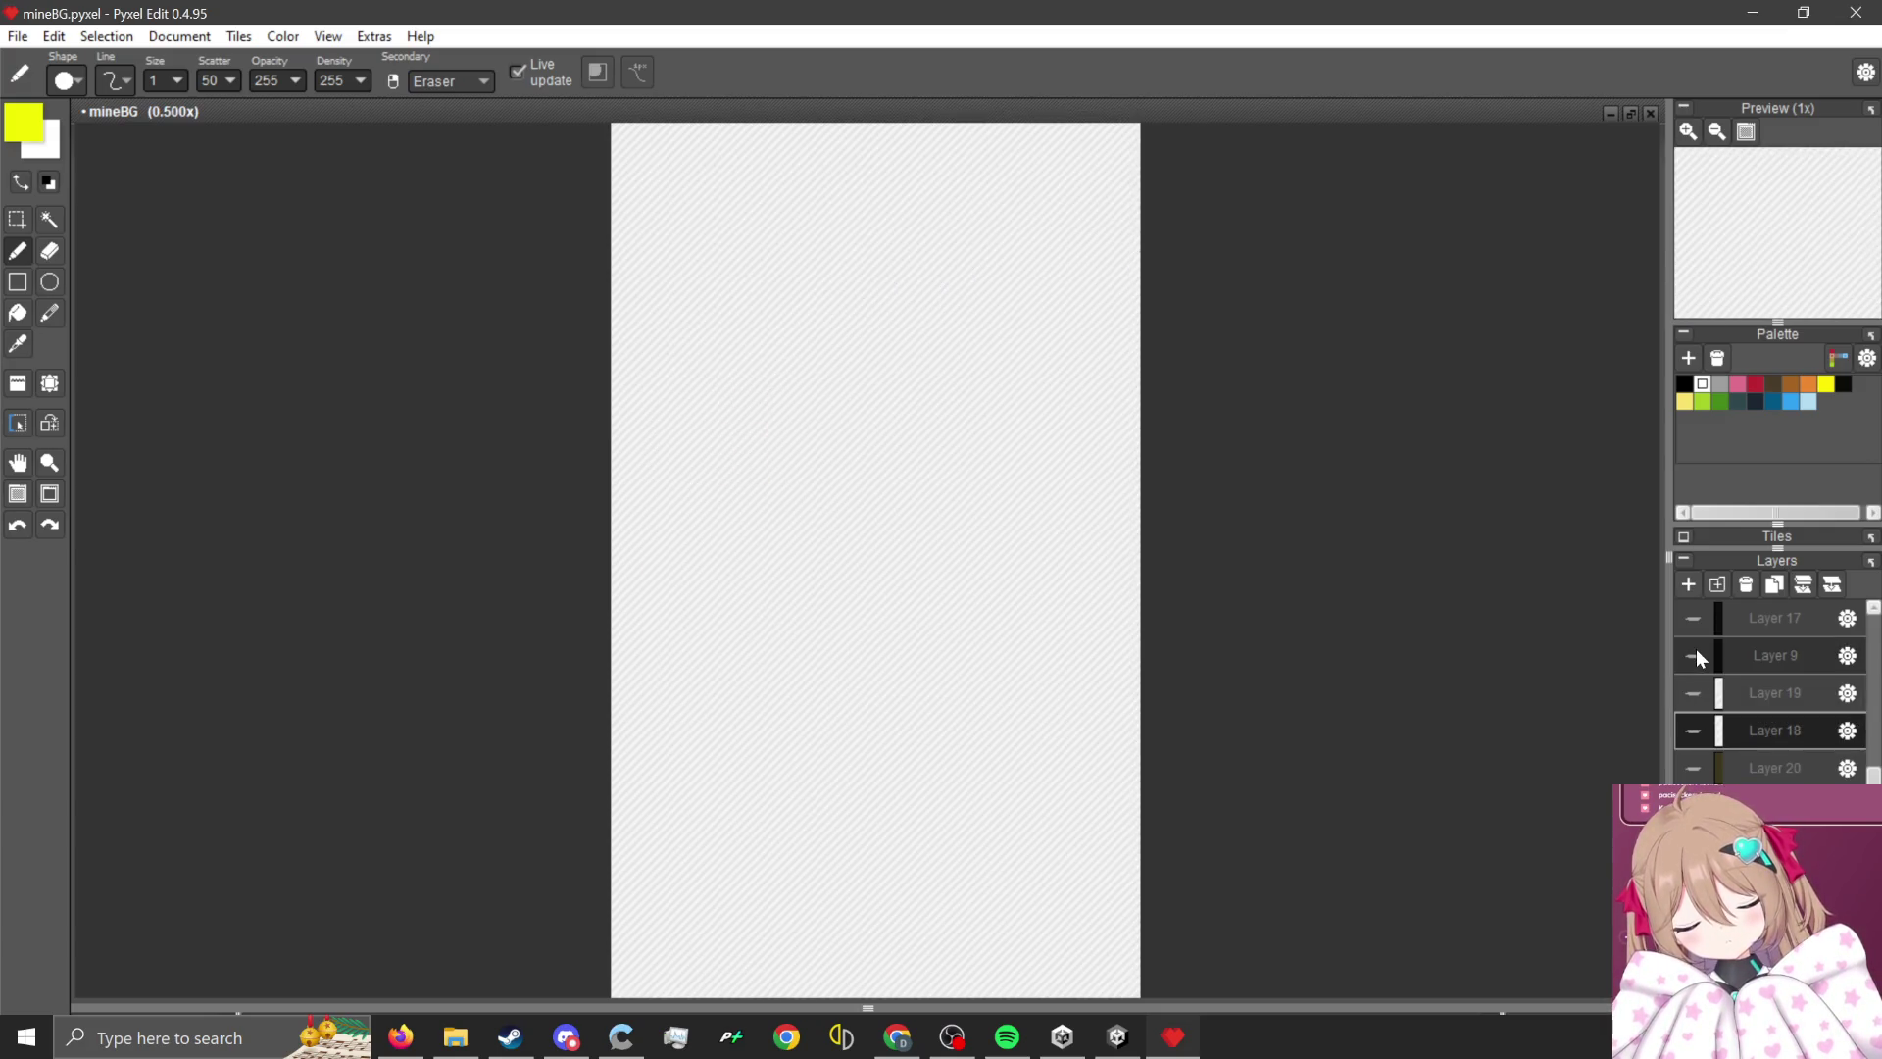
pyautogui.click(1785, 656)
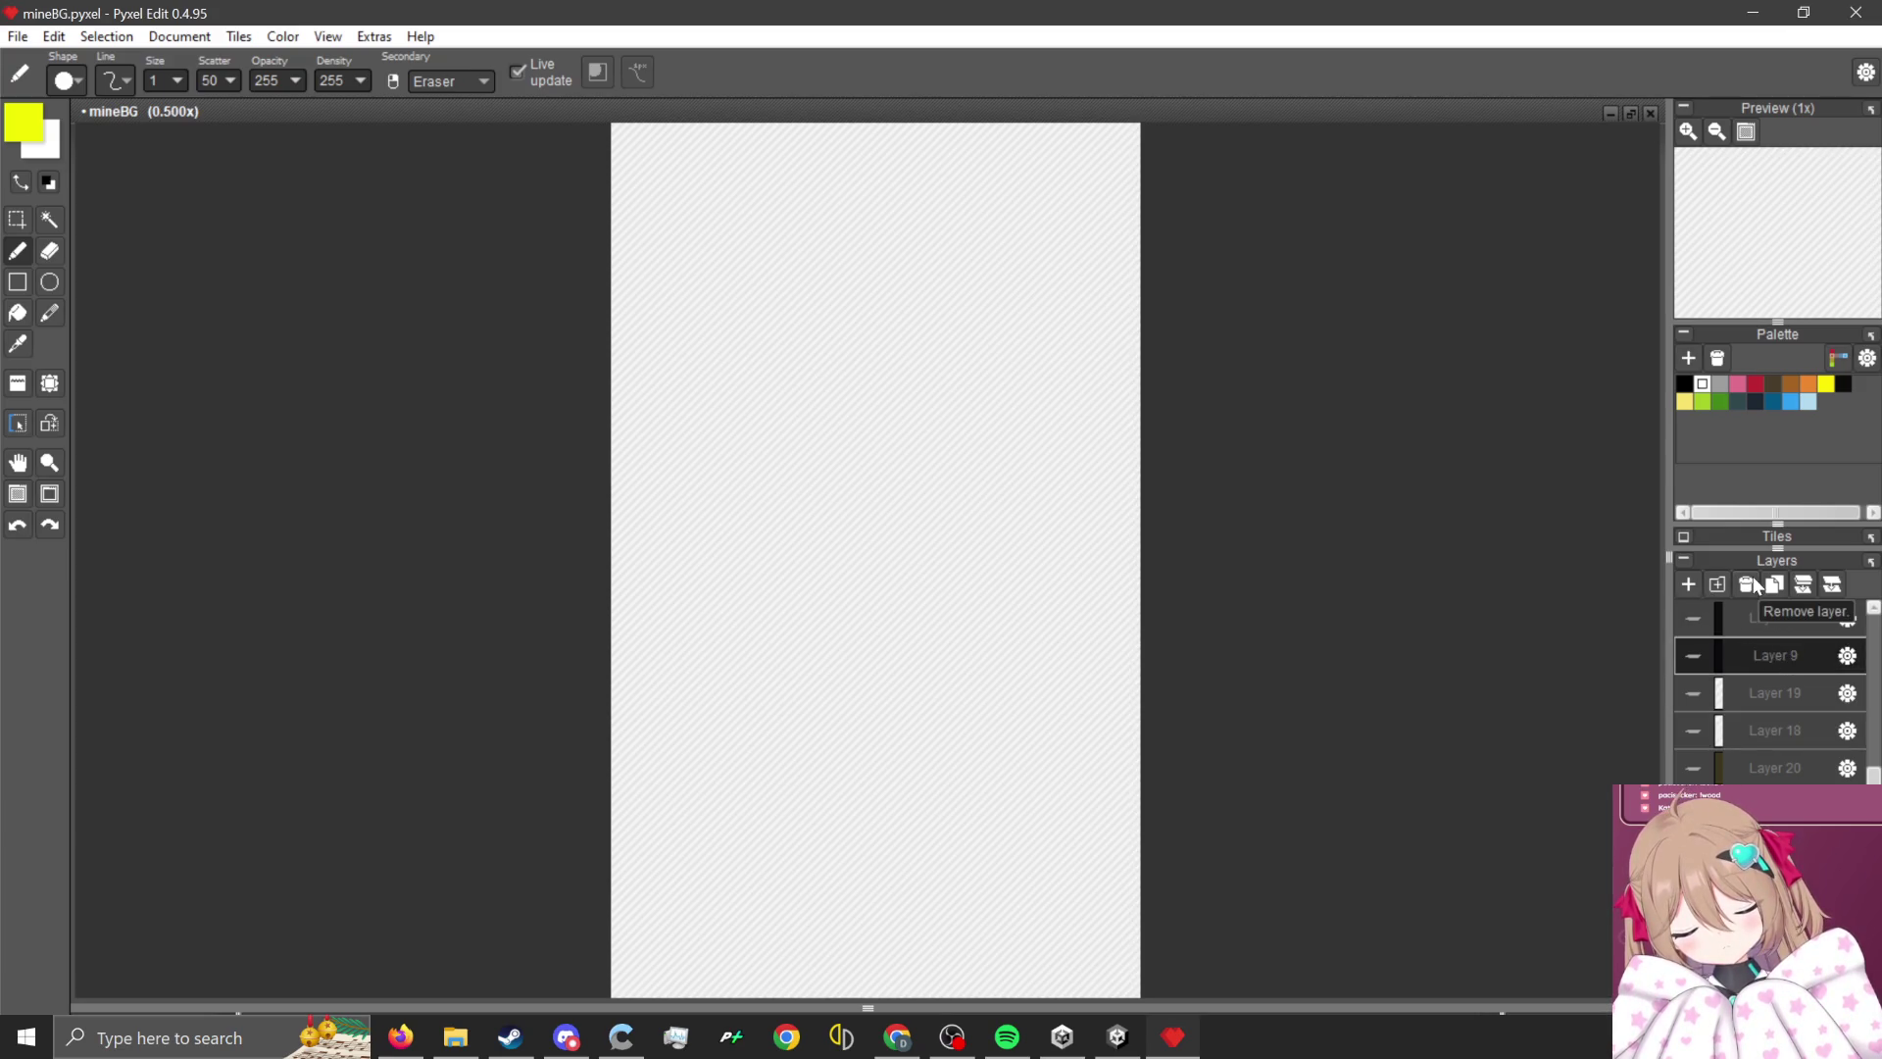
pyautogui.click(1753, 582)
# - Preview Layer 17's dark artwork with the rectangle selection tool chosen, then hide it
pyautogui.click(1693, 655)
pyautogui.scroll(3, 929, 532)
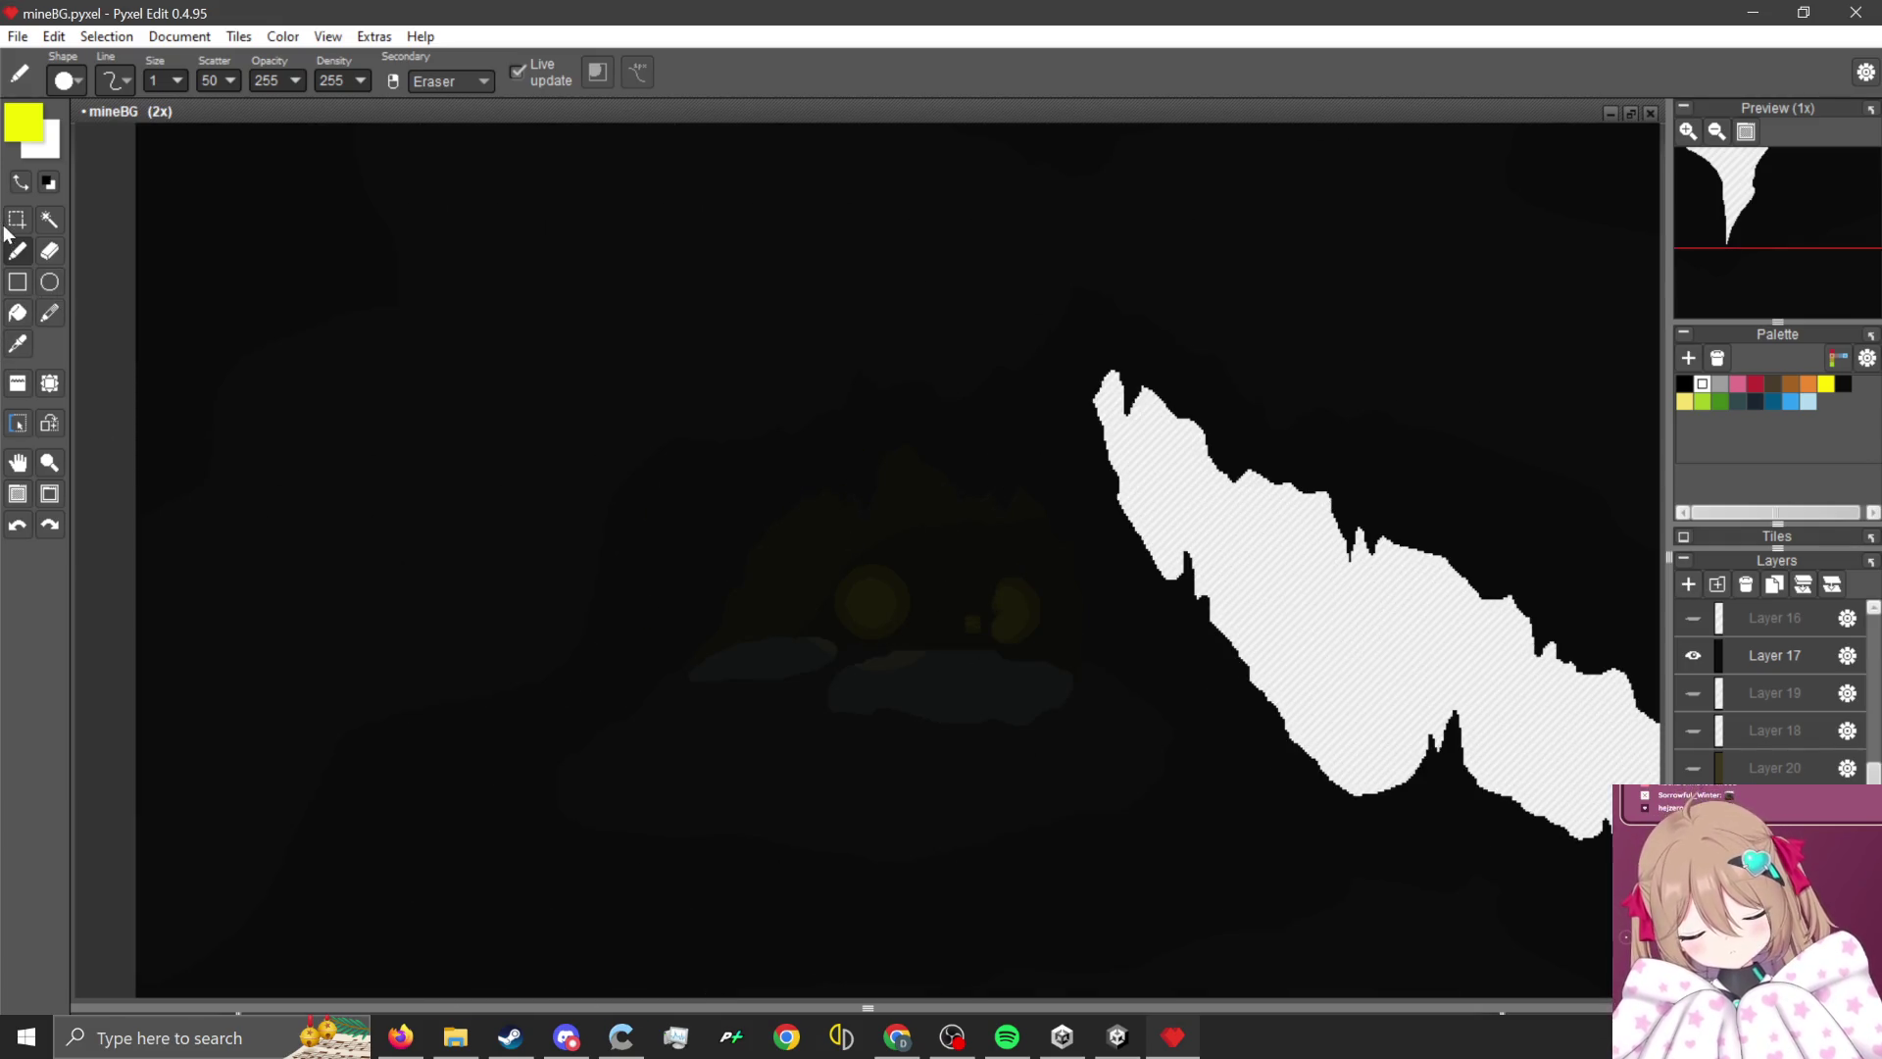
pyautogui.click(14, 226)
pyautogui.scroll(-4, 843, 716)
pyautogui.scroll(1, 868, 700)
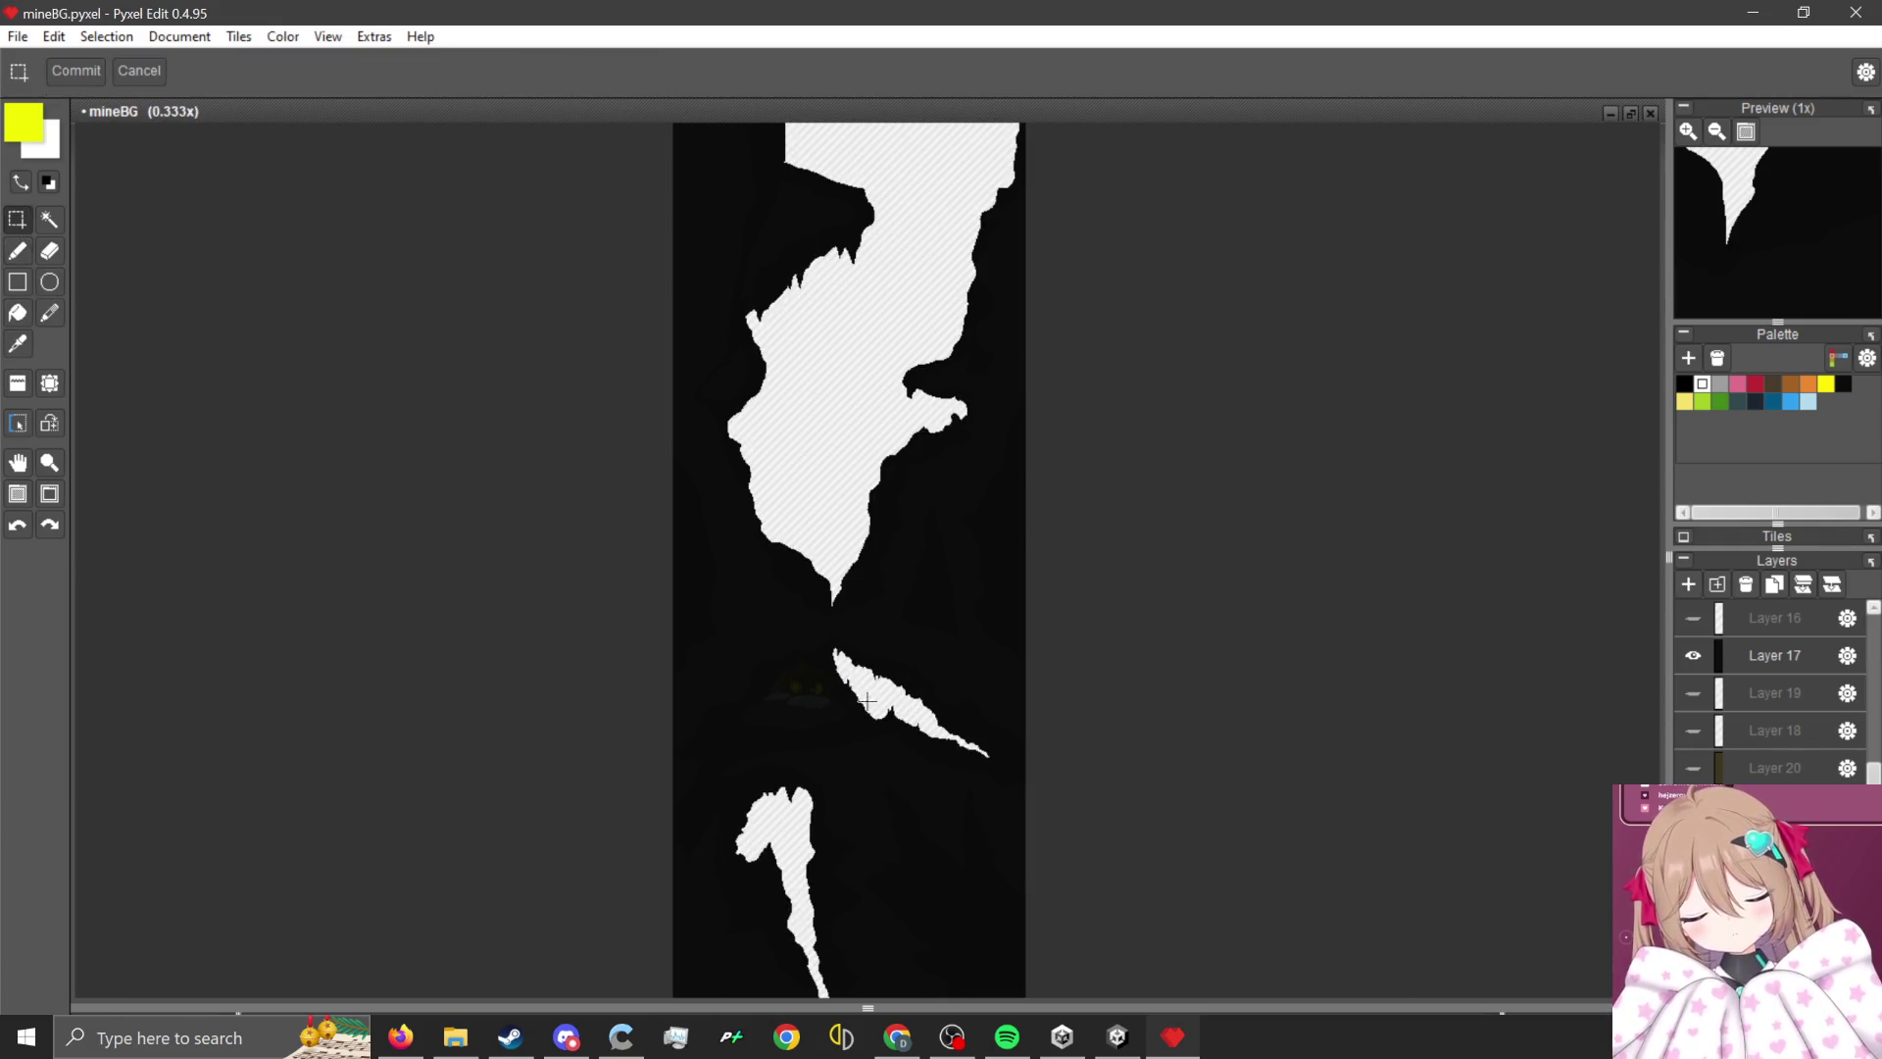
pyautogui.scroll(2, 891, 278)
pyautogui.scroll(-2, 966, 349)
pyautogui.scroll(1, 916, 437)
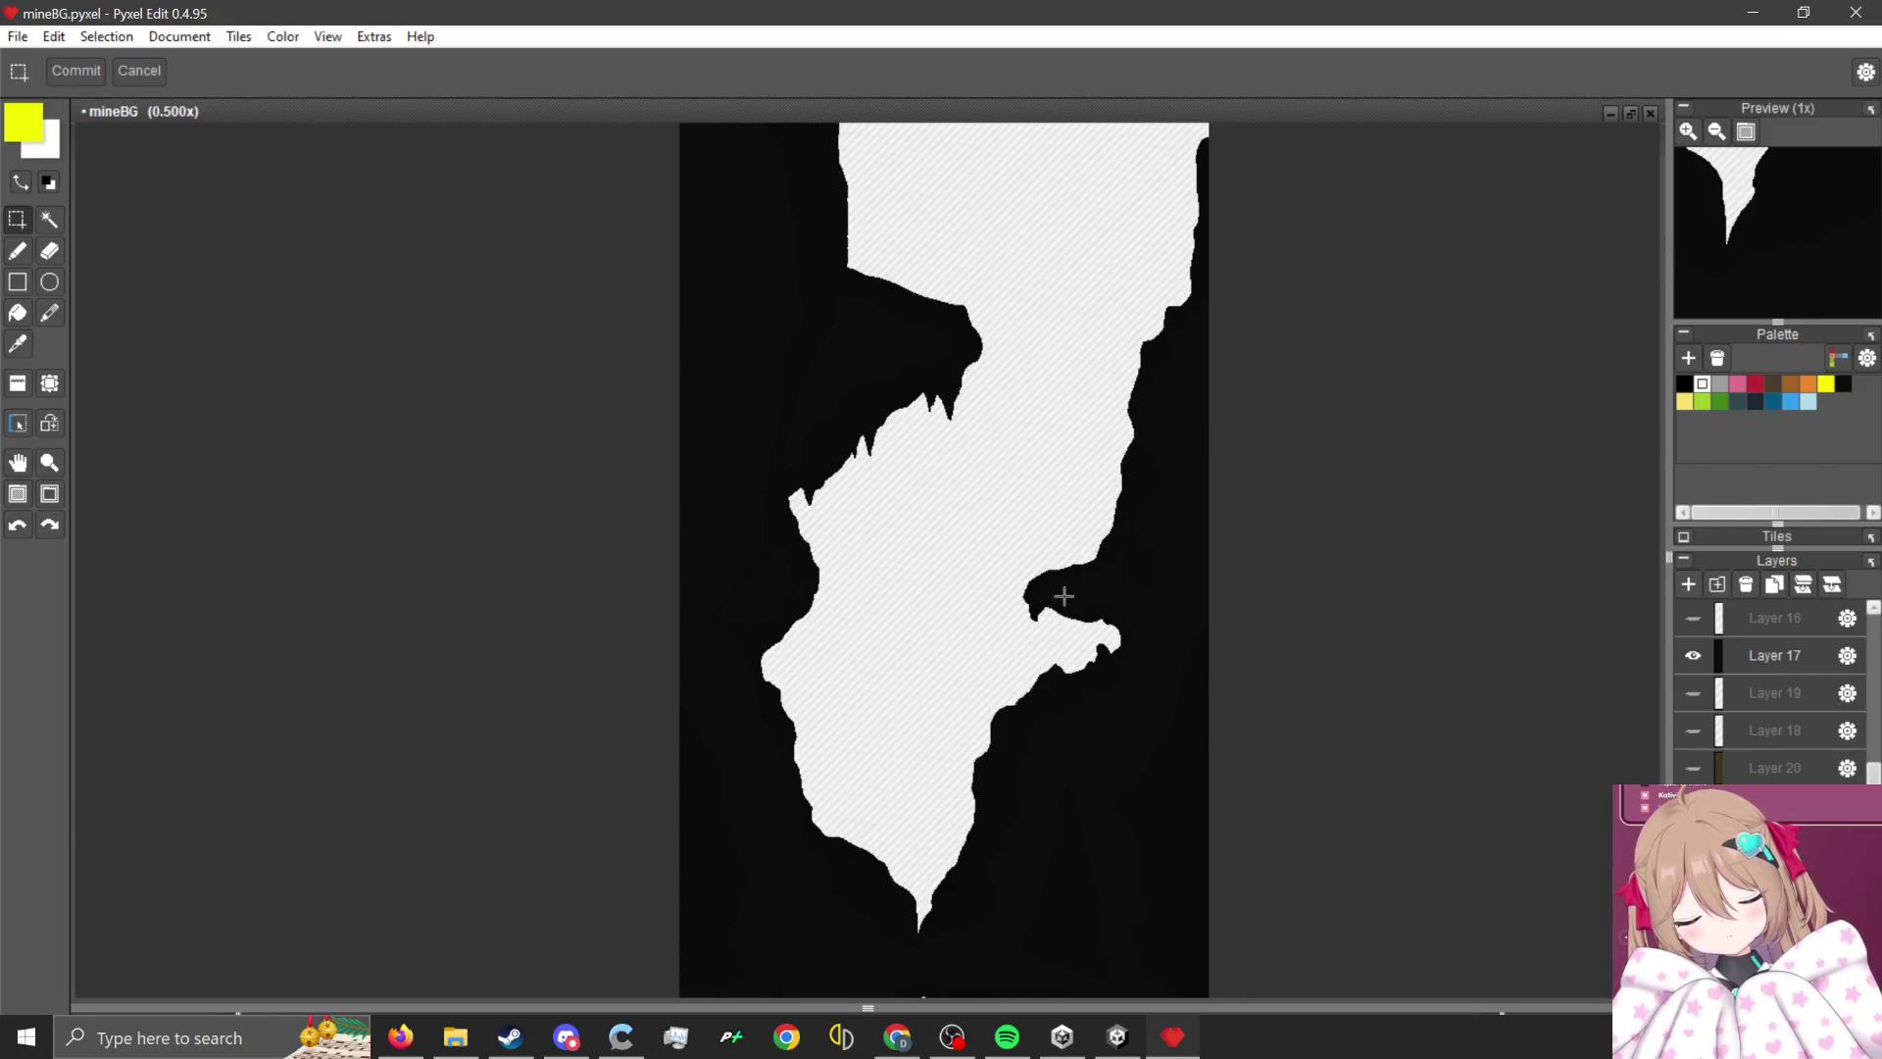
pyautogui.scroll(2, 1053, 568)
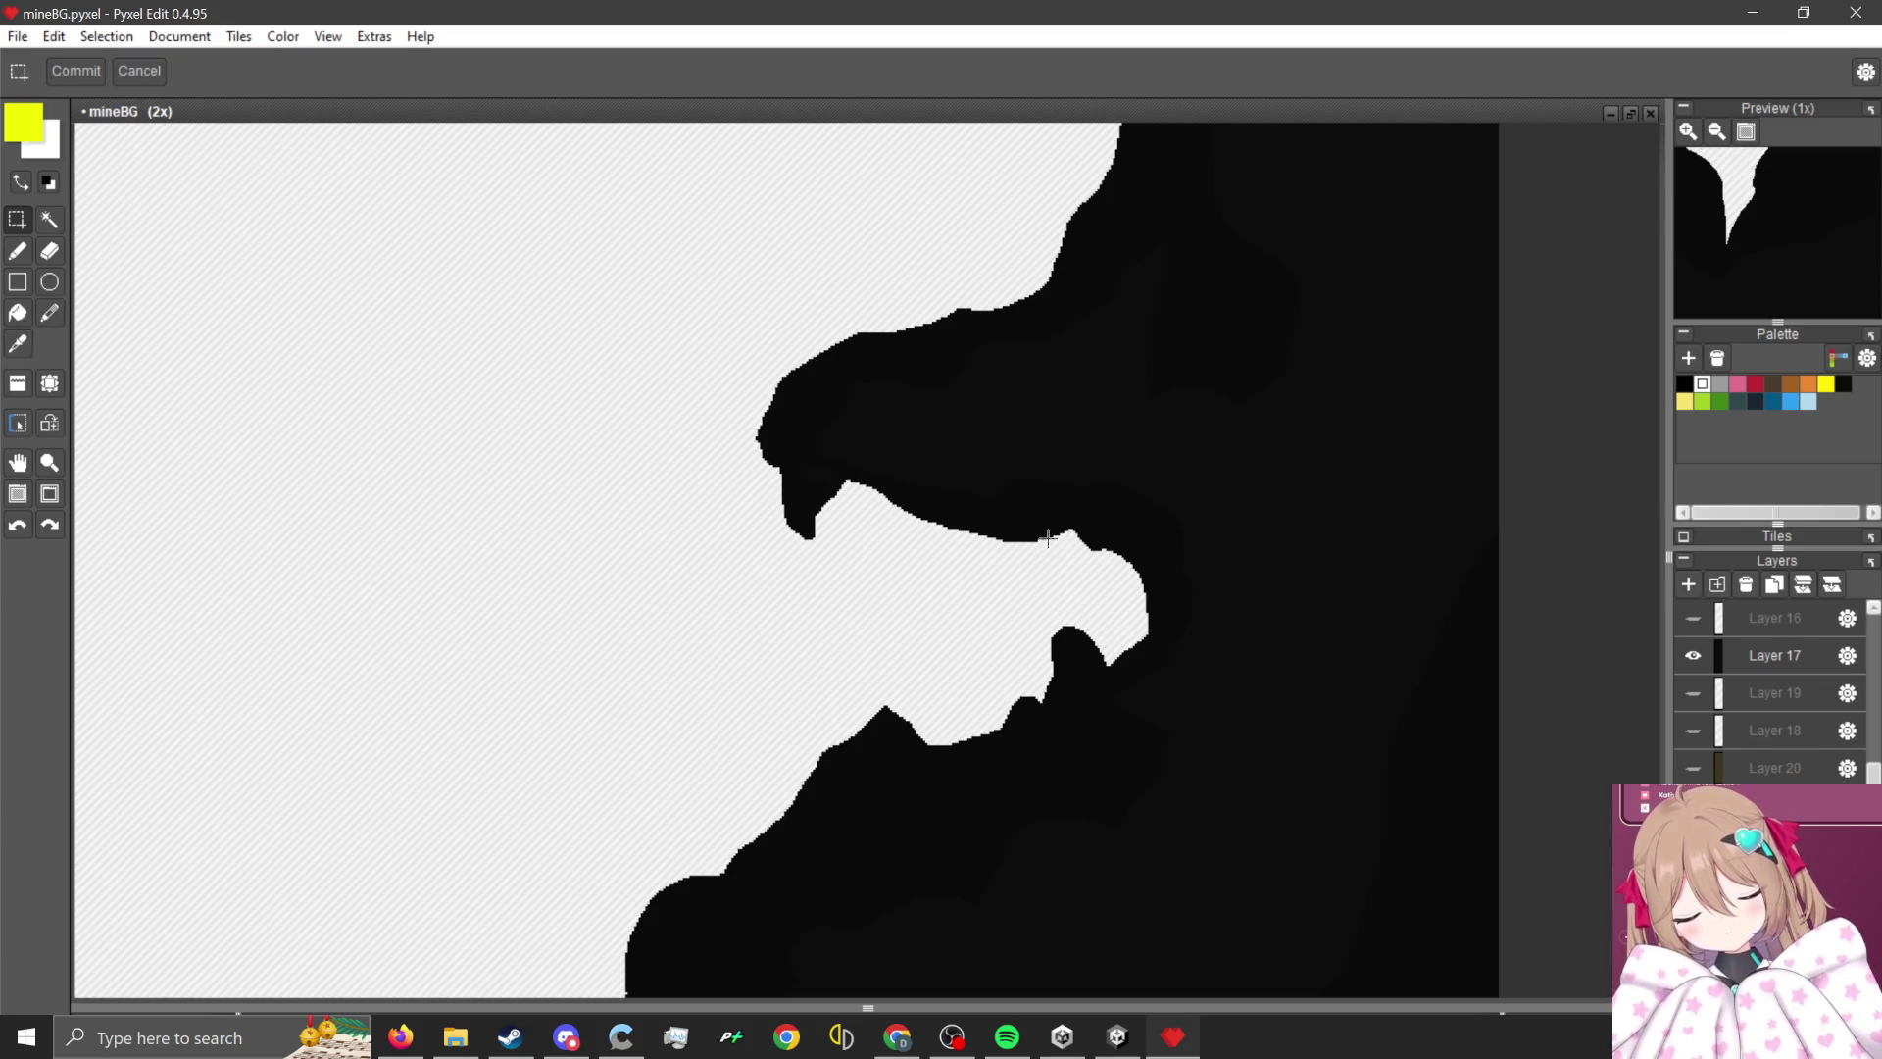
pyautogui.scroll(-3, 1047, 538)
pyautogui.click(1693, 655)
pyautogui.scroll(1, 1722, 721)
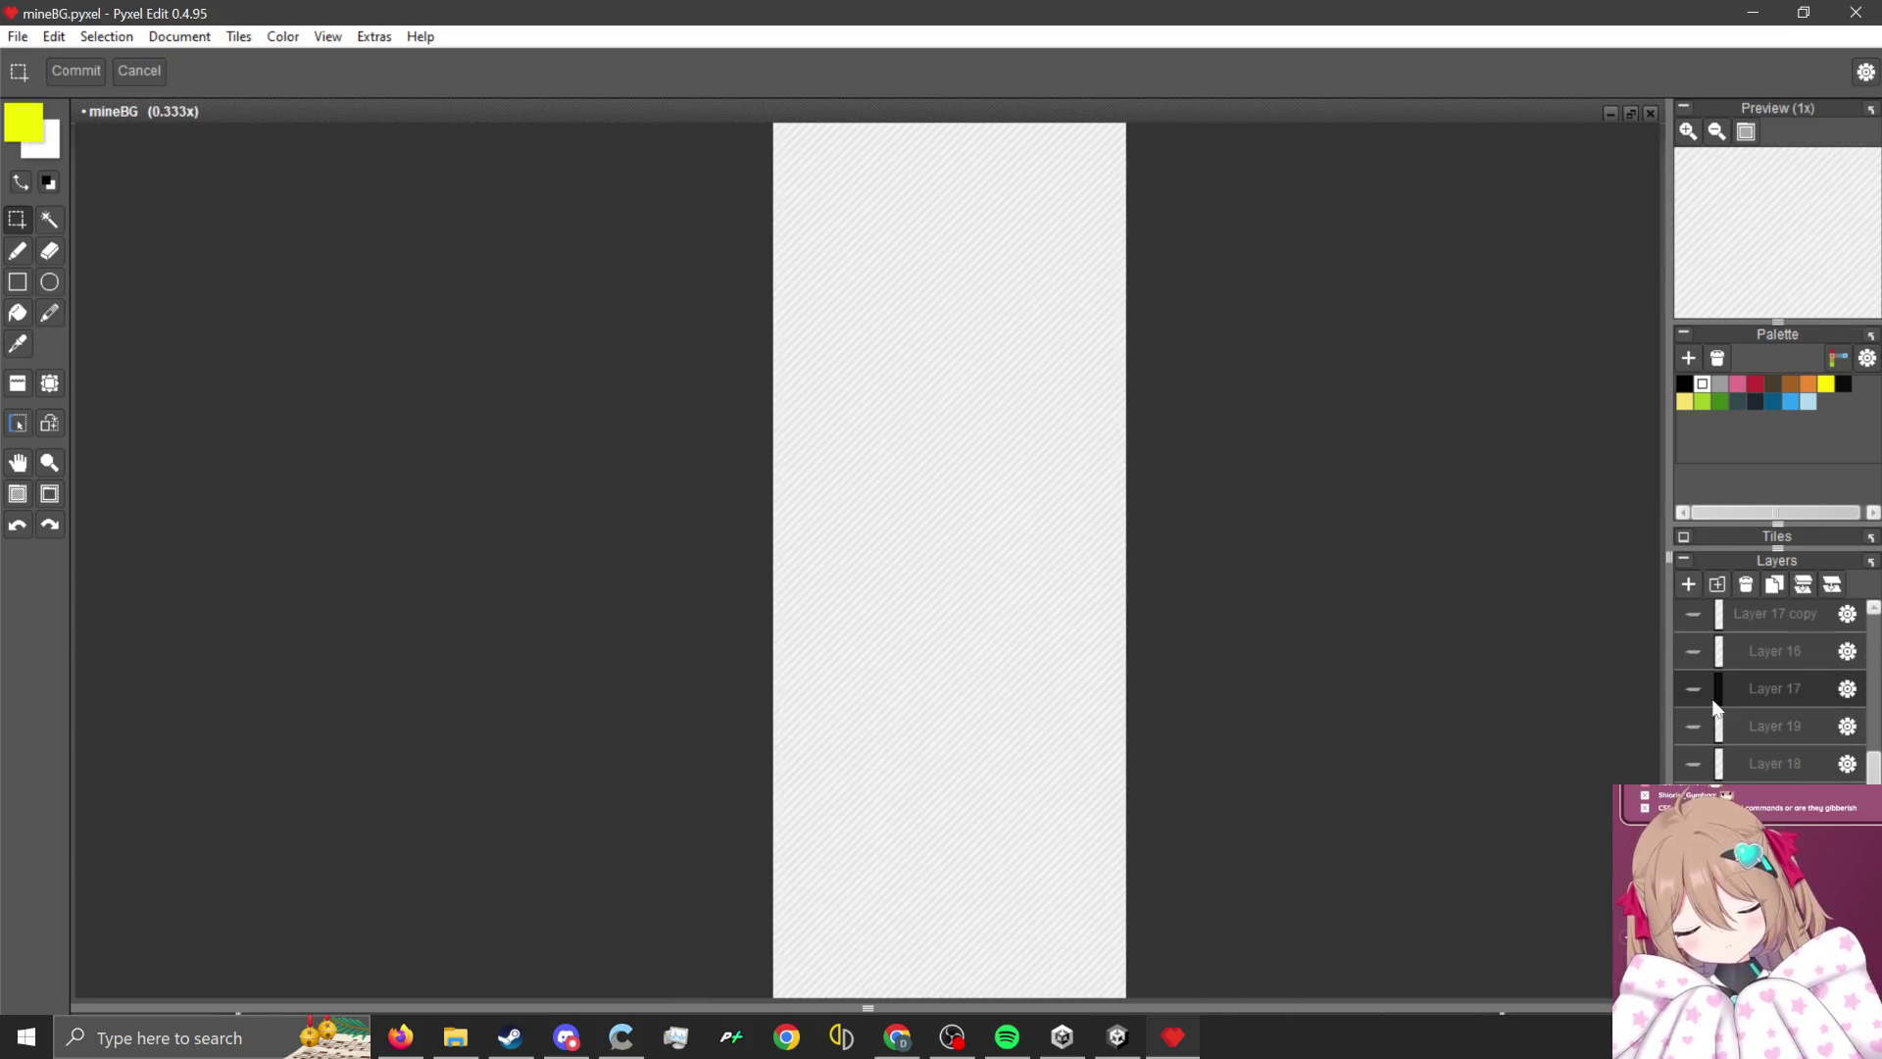
# - Preview Layer 17, Layer 16, Layer 17 copy and Layer 5 by toggling each one's visibility
pyautogui.click(1694, 686)
pyautogui.click(1694, 686)
pyautogui.click(1694, 653)
pyautogui.click(1693, 653)
pyautogui.scroll(1, 1694, 653)
pyautogui.click(1694, 653)
pyautogui.scroll(1, 1744, 756)
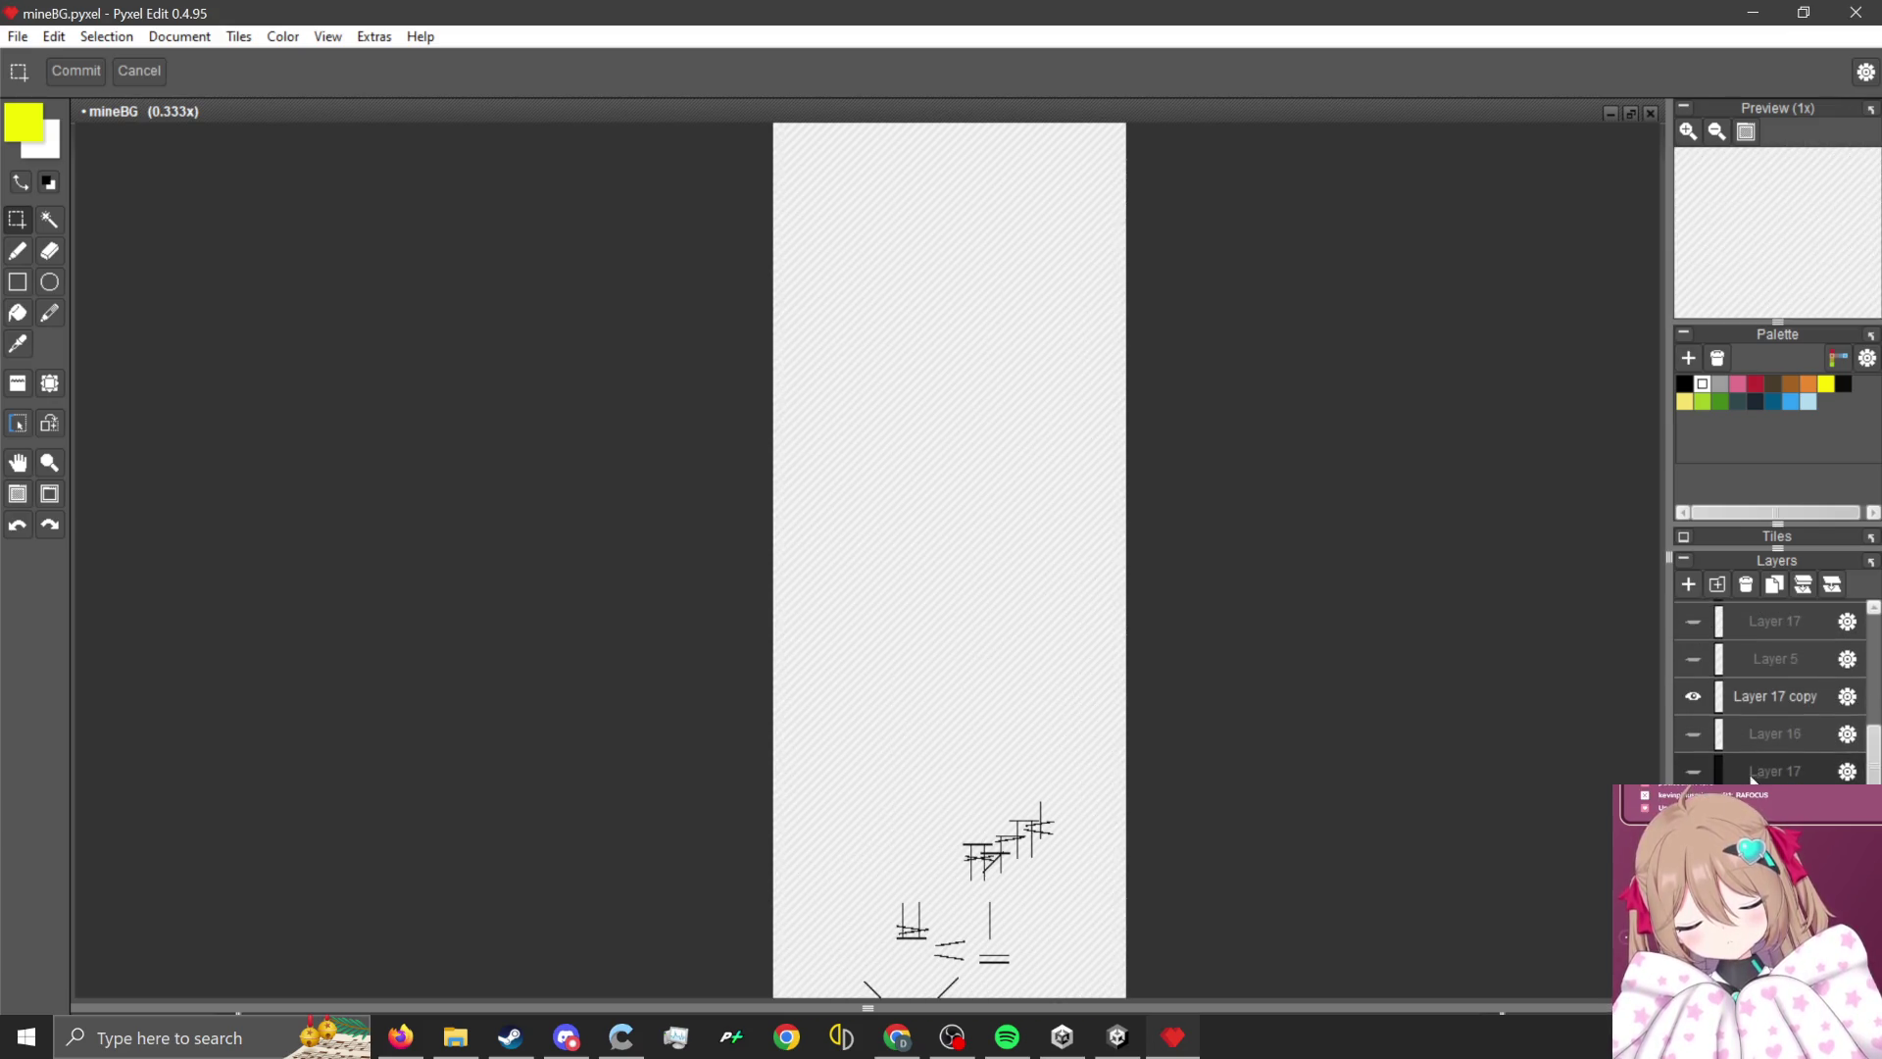
pyautogui.click(1694, 696)
pyautogui.click(1698, 657)
pyautogui.click(1697, 657)
pyautogui.click(1697, 656)
pyautogui.click(1698, 657)
pyautogui.scroll(-1, 1746, 747)
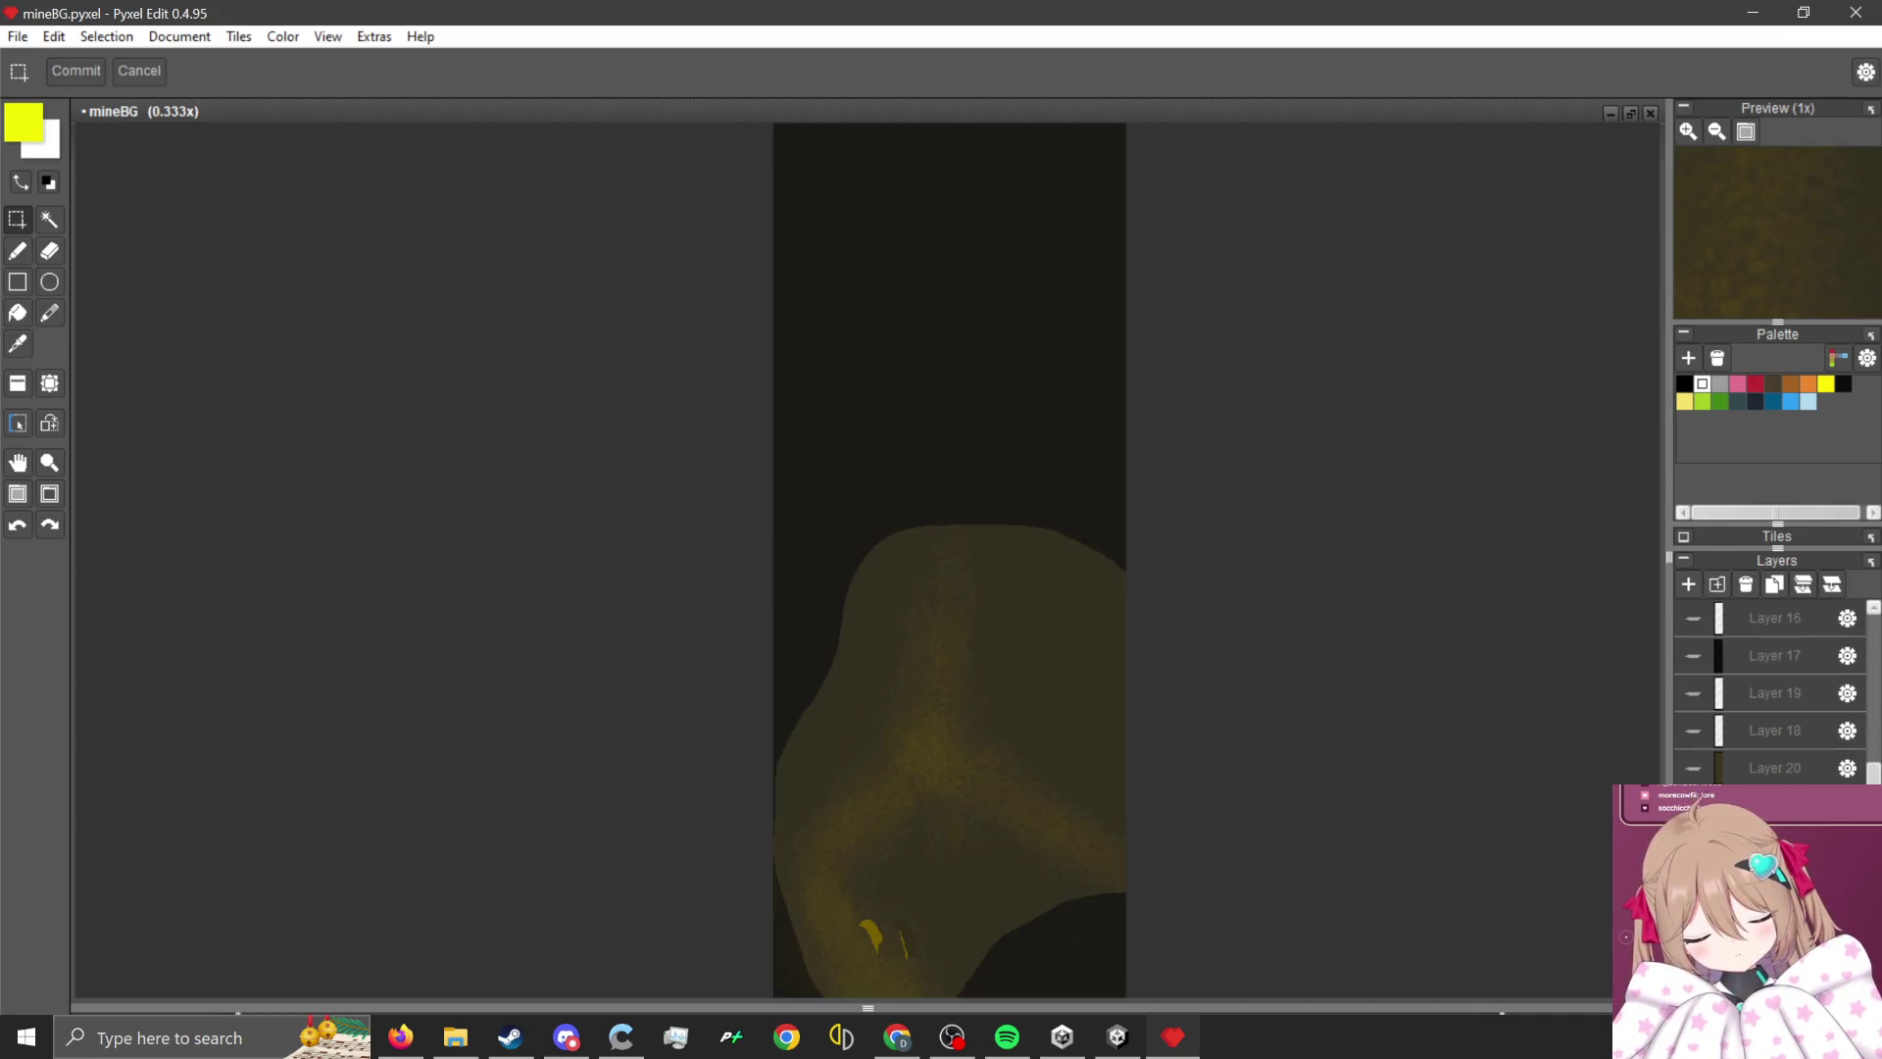
# - Preview Layers 20, 18, 19 and 17 one at a time, hiding each again
pyautogui.click(1687, 771)
pyautogui.click(1687, 771)
pyautogui.click(1687, 771)
pyautogui.click(1688, 770)
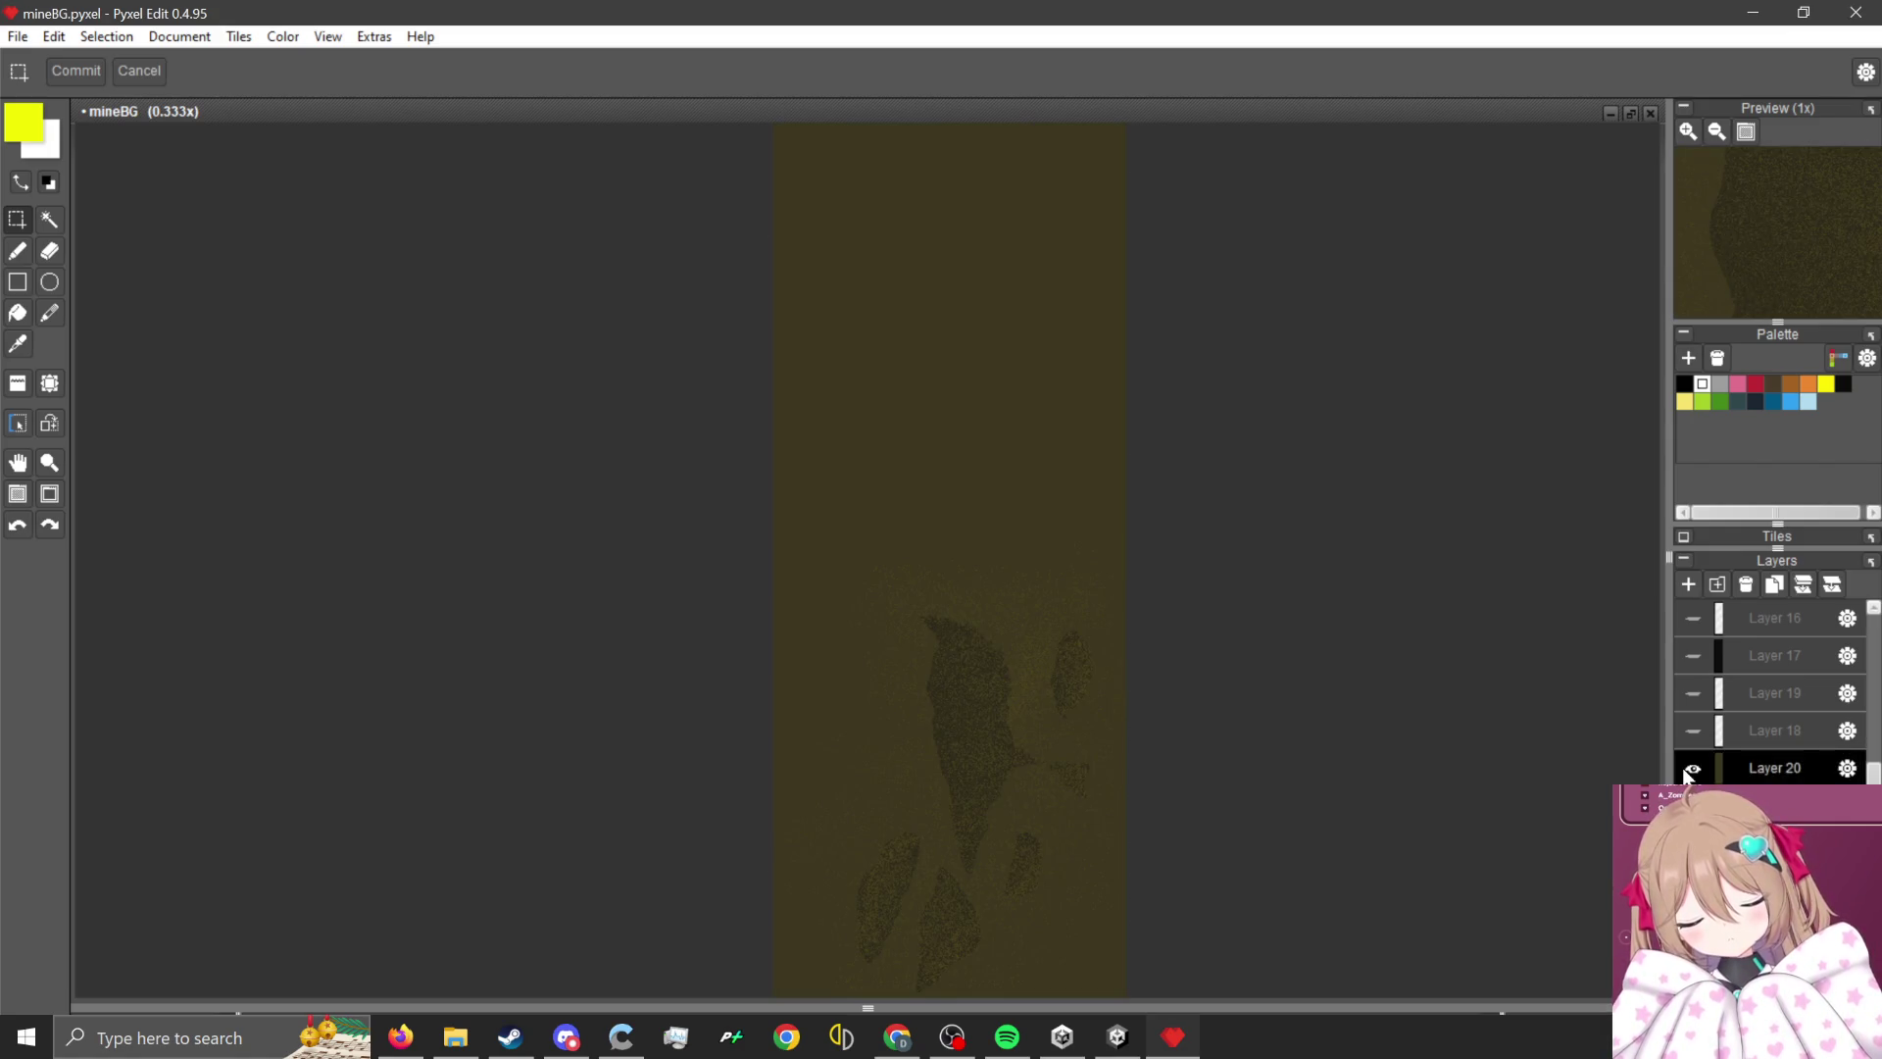
pyautogui.click(1688, 770)
pyautogui.click(1696, 731)
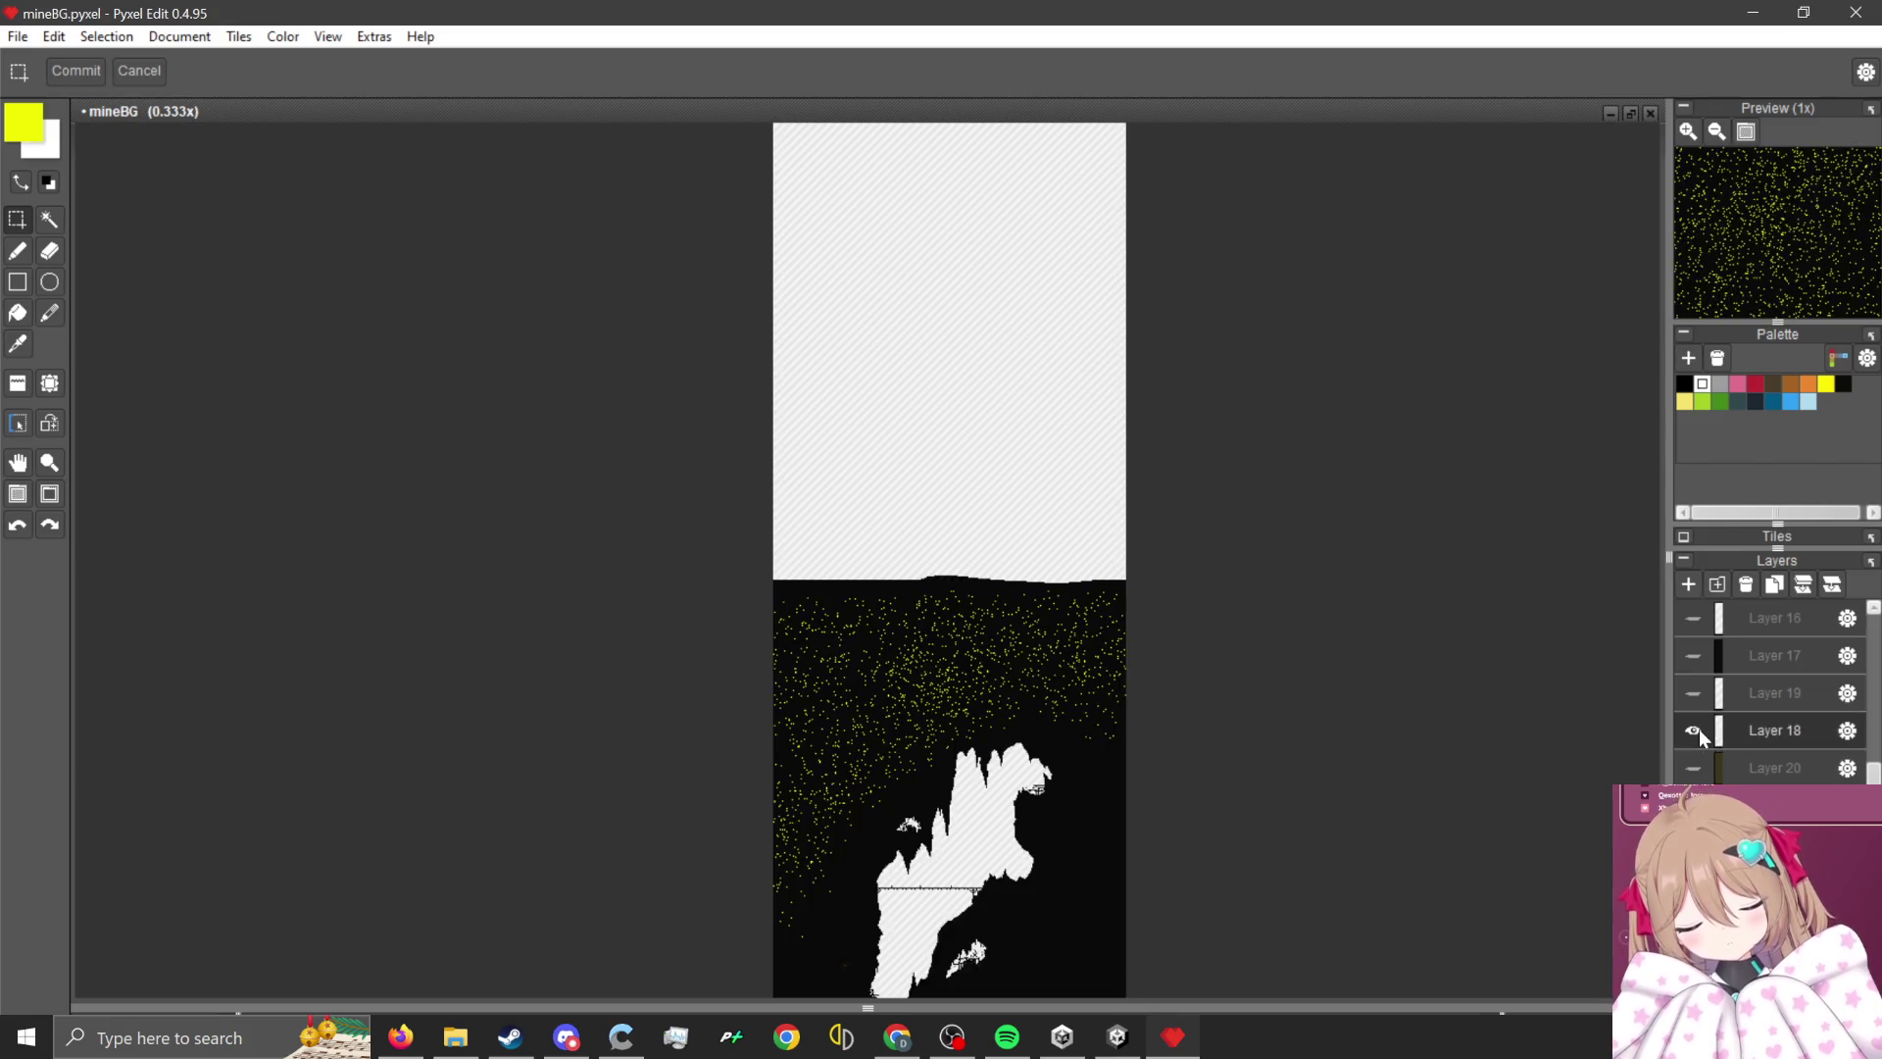
pyautogui.click(1696, 731)
pyautogui.click(1690, 696)
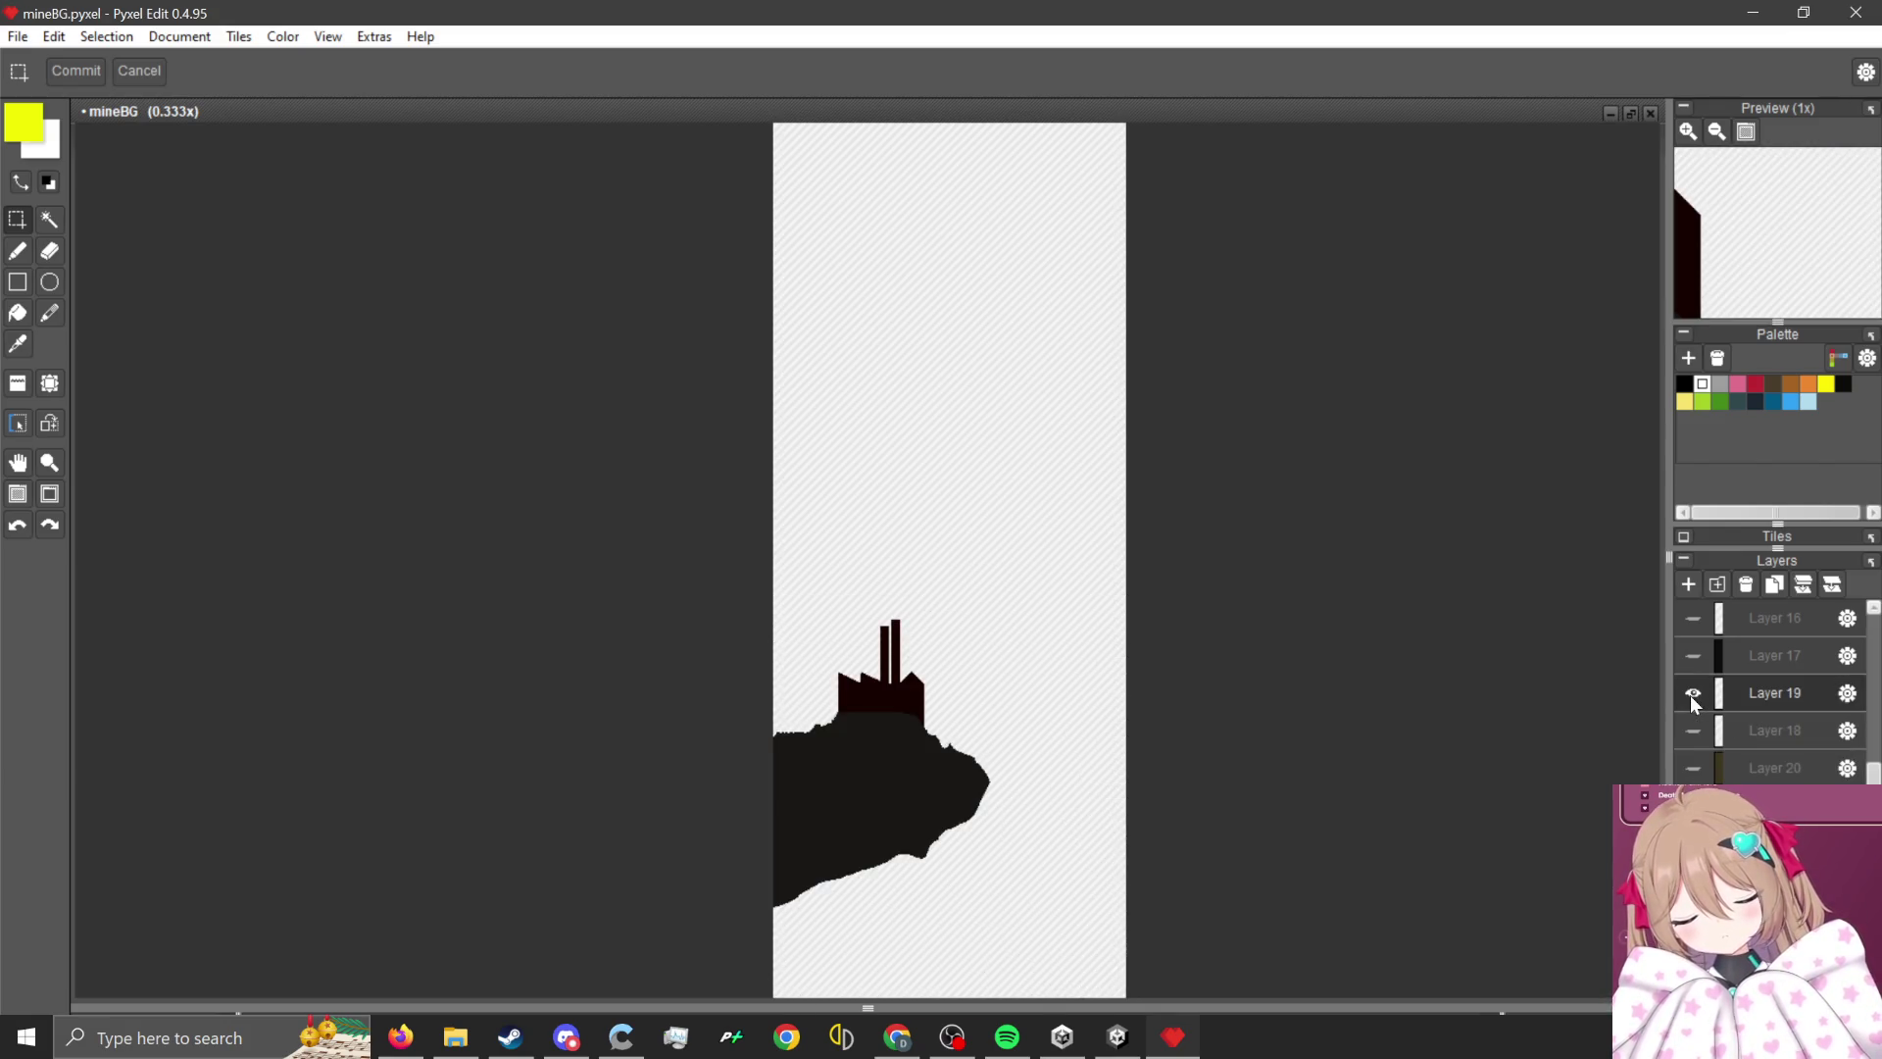
pyautogui.click(1690, 696)
pyautogui.click(1695, 655)
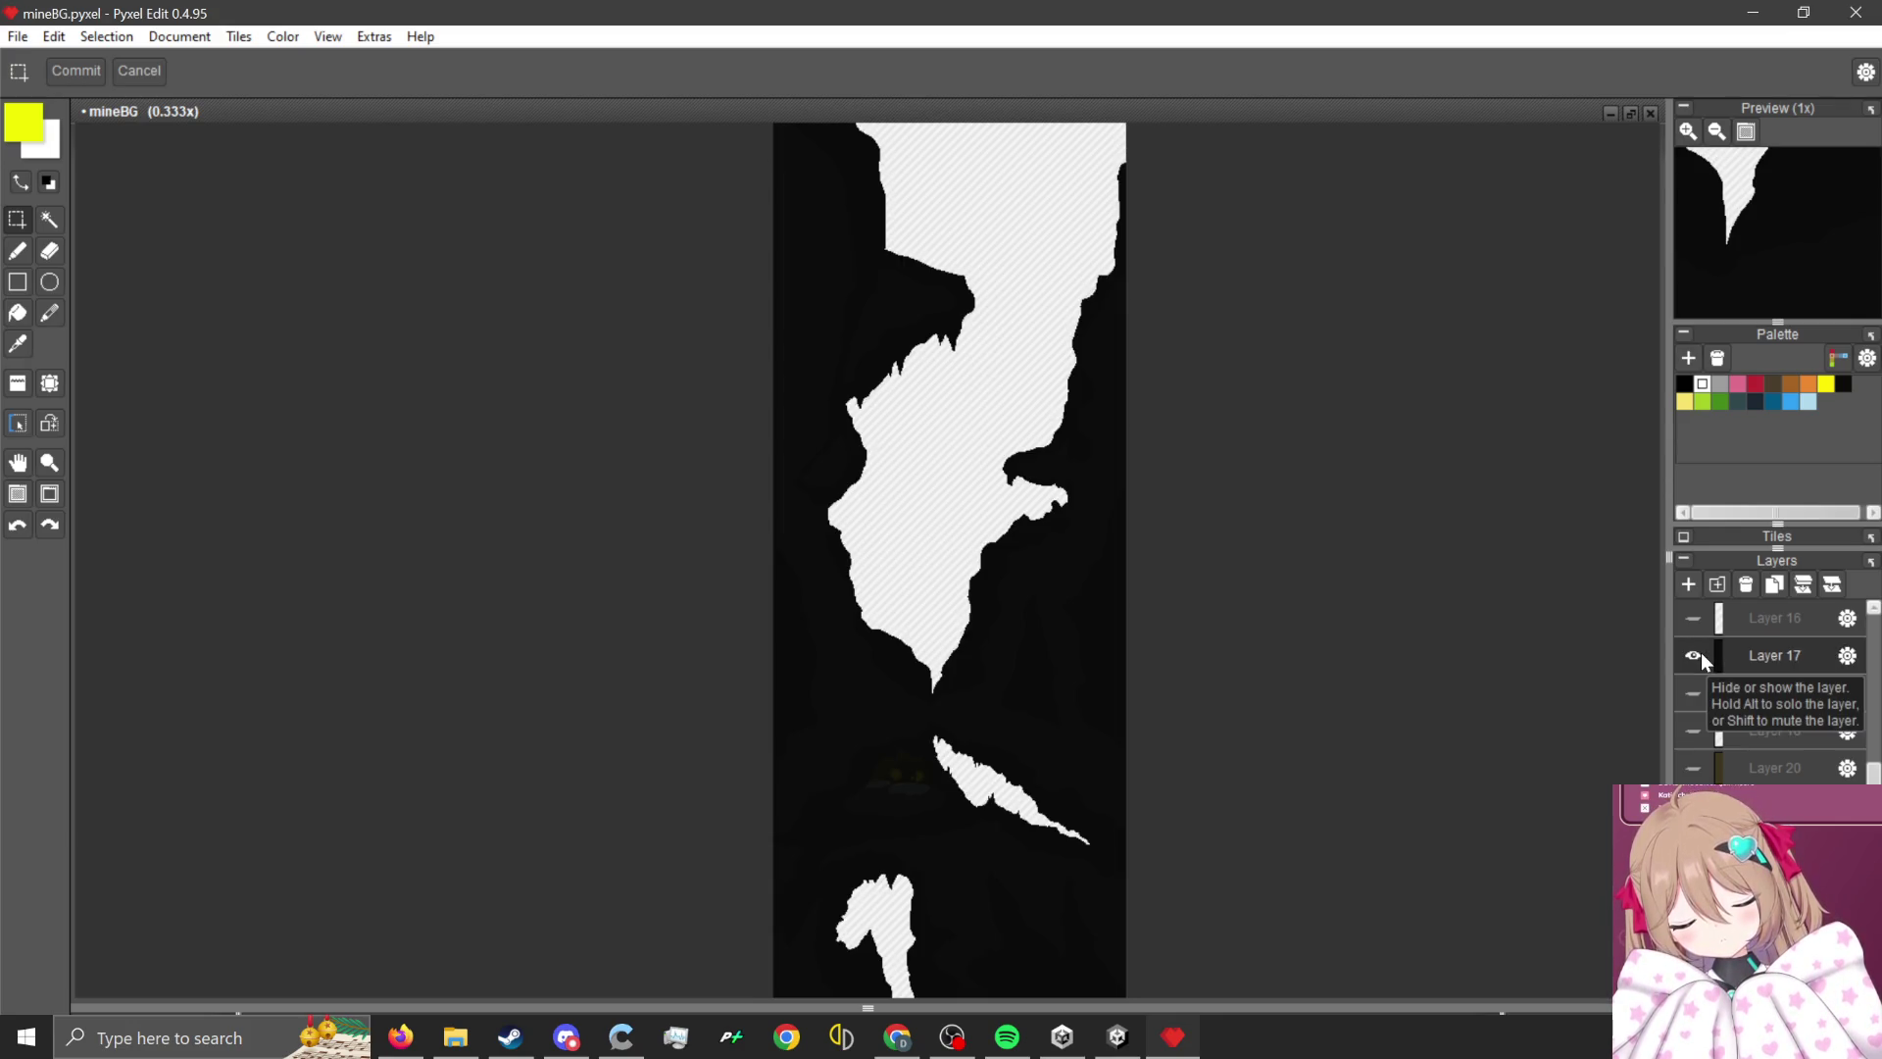
pyautogui.click(1694, 655)
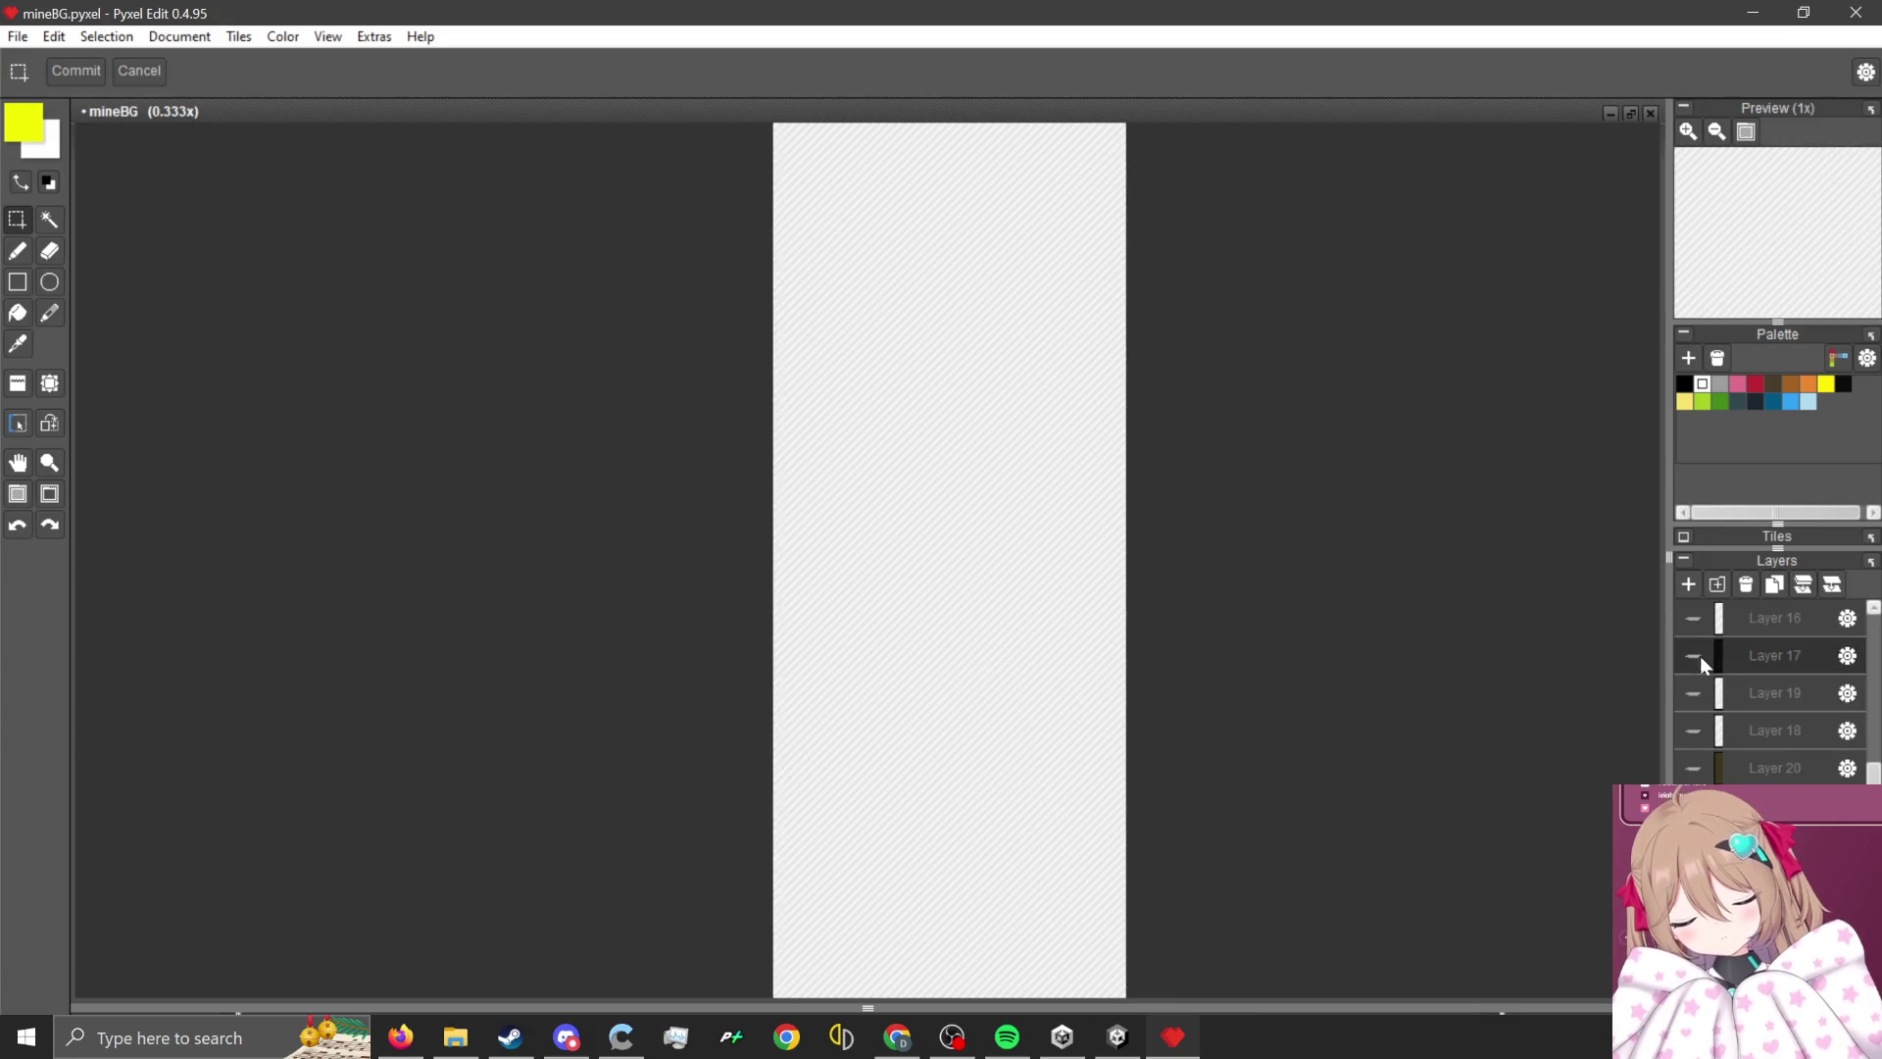
# - Show the olive Layer 20 and duplicate it
pyautogui.click(1690, 766)
pyautogui.scroll(-1, 951, 554)
pyautogui.scroll(2, 943, 529)
pyautogui.scroll(1, 891, 755)
pyautogui.scroll(-1, 895, 693)
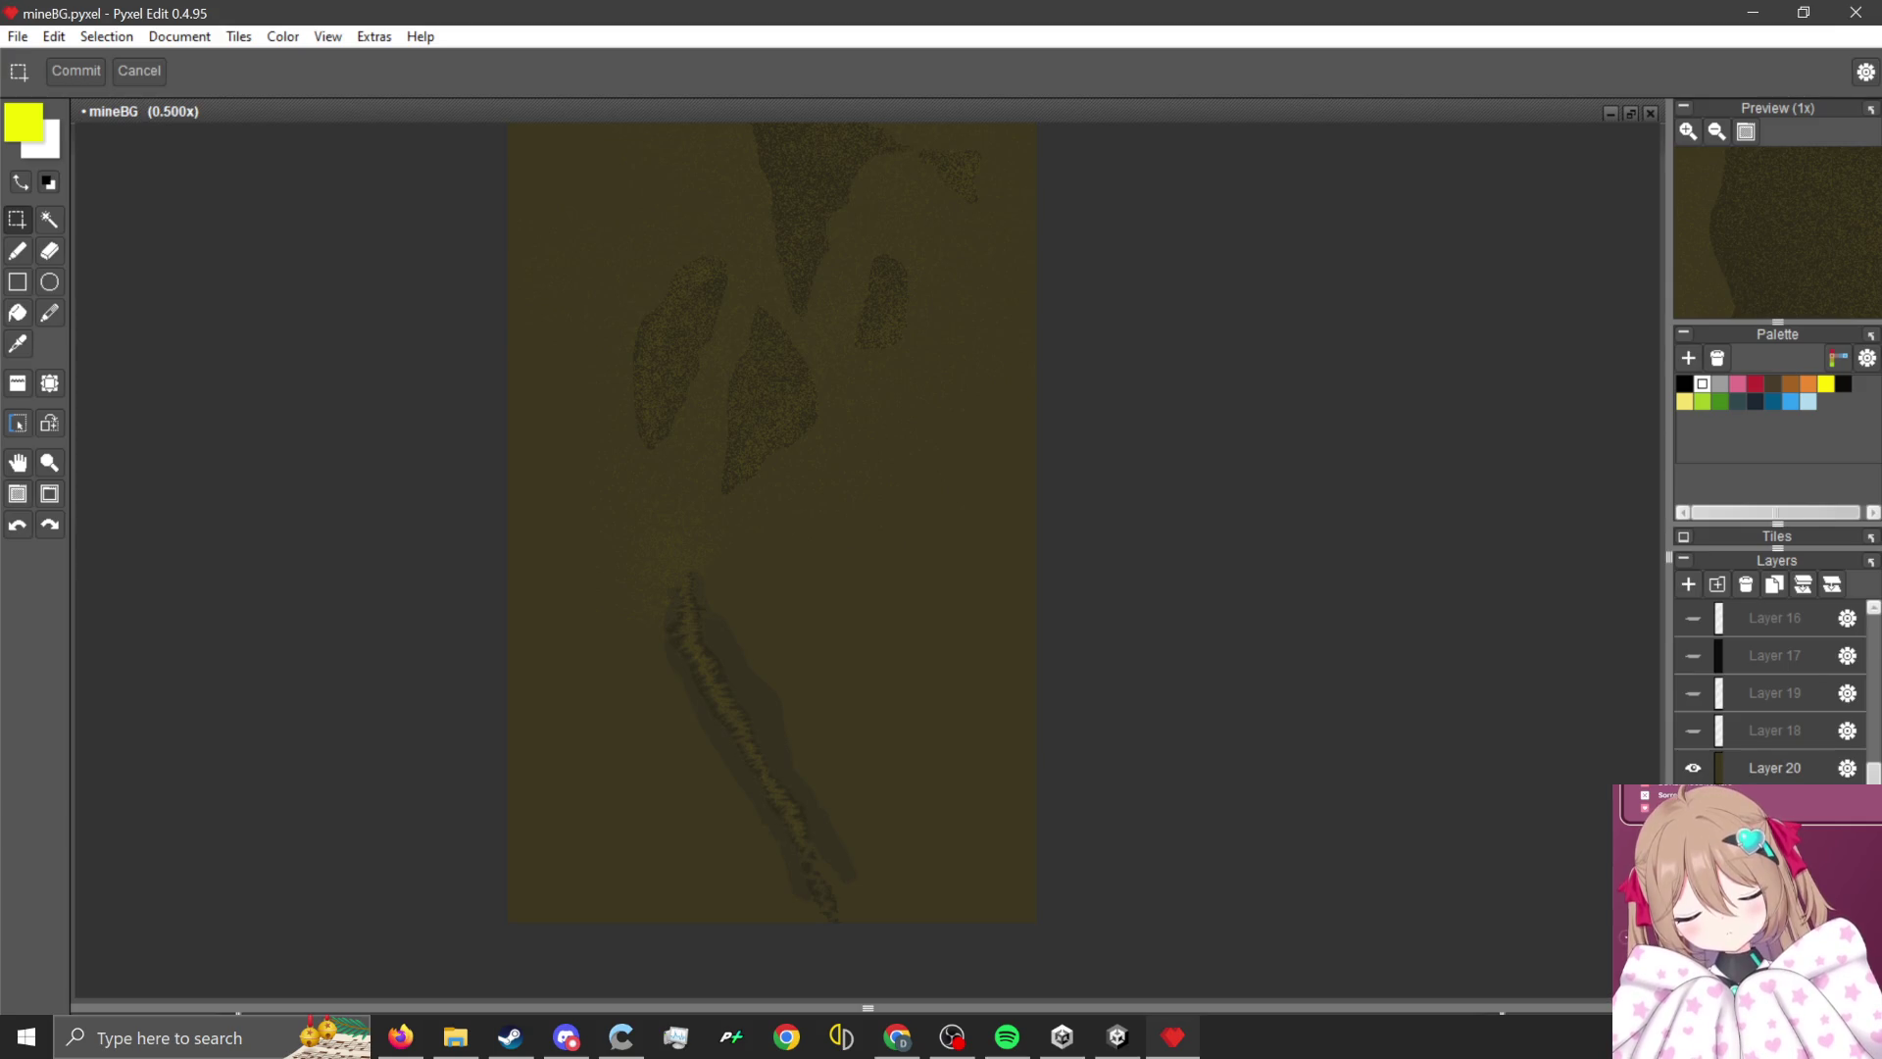
pyautogui.click(1743, 764)
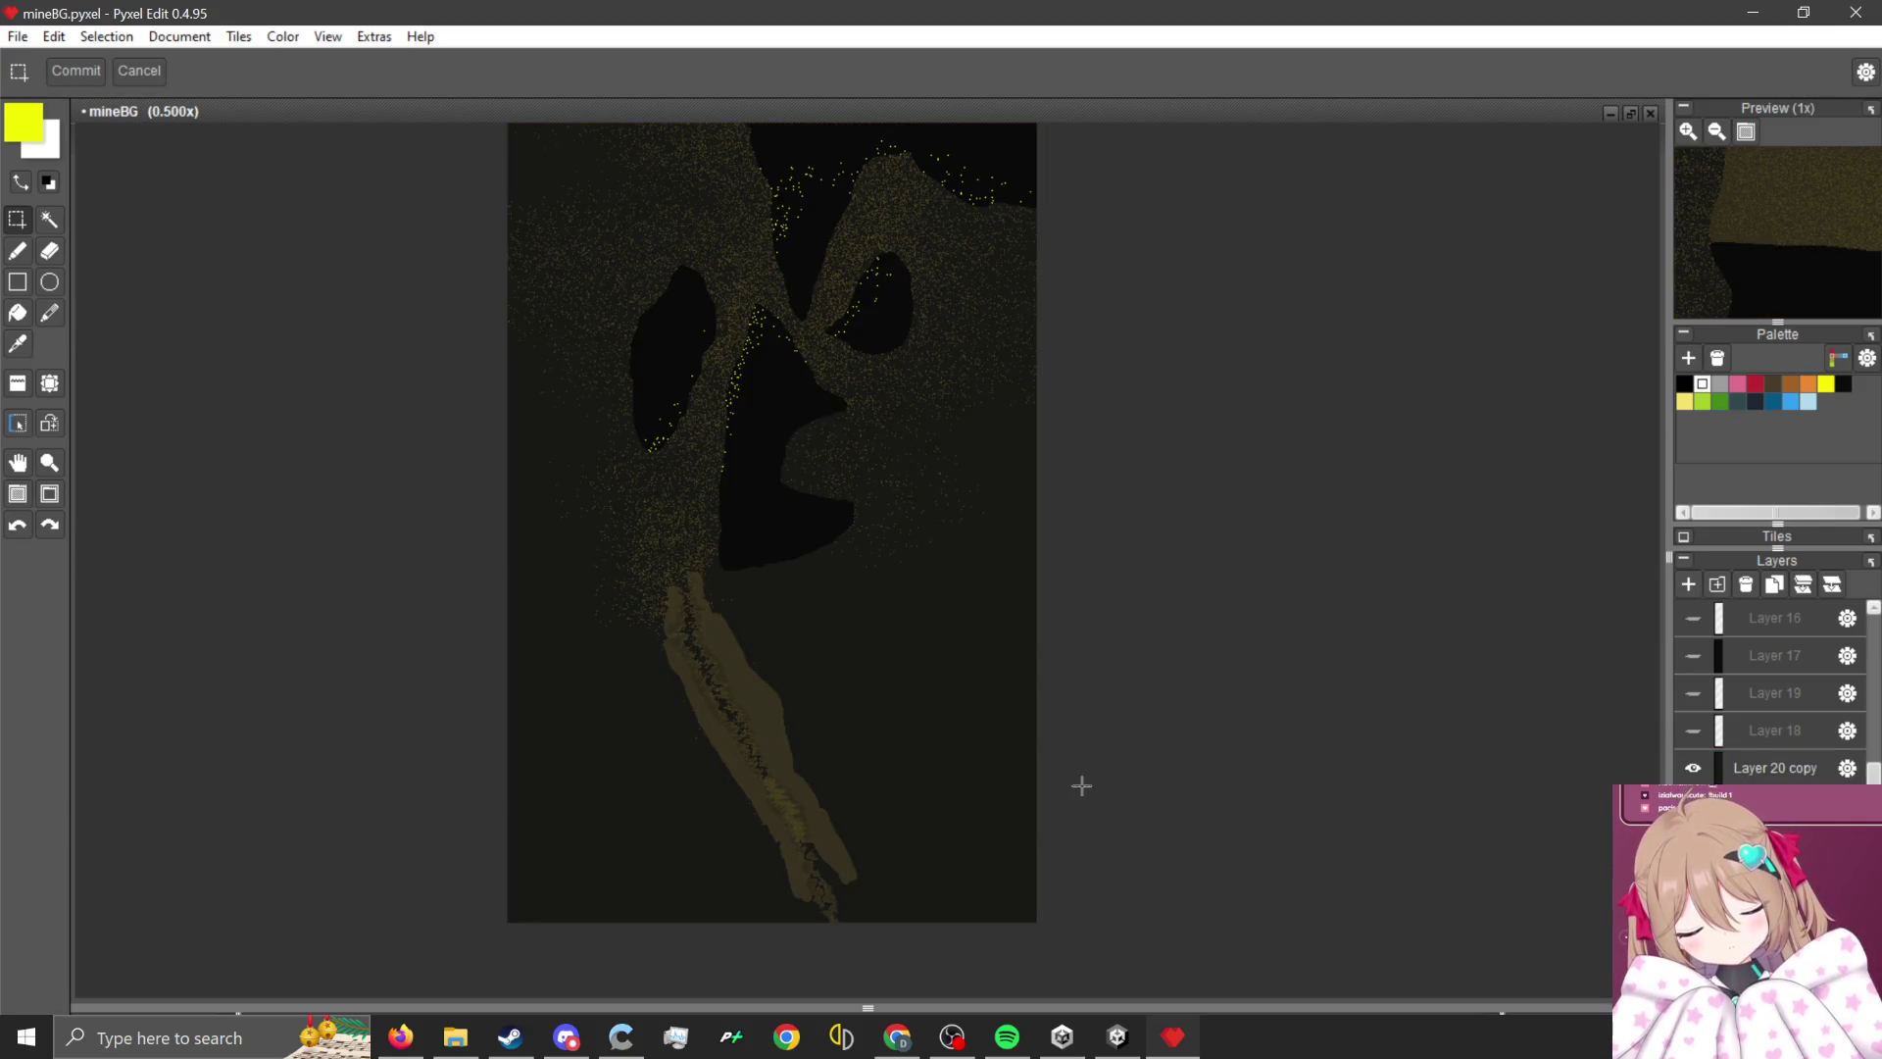
pyautogui.scroll(-1, 1079, 781)
pyautogui.scroll(1, 1033, 680)
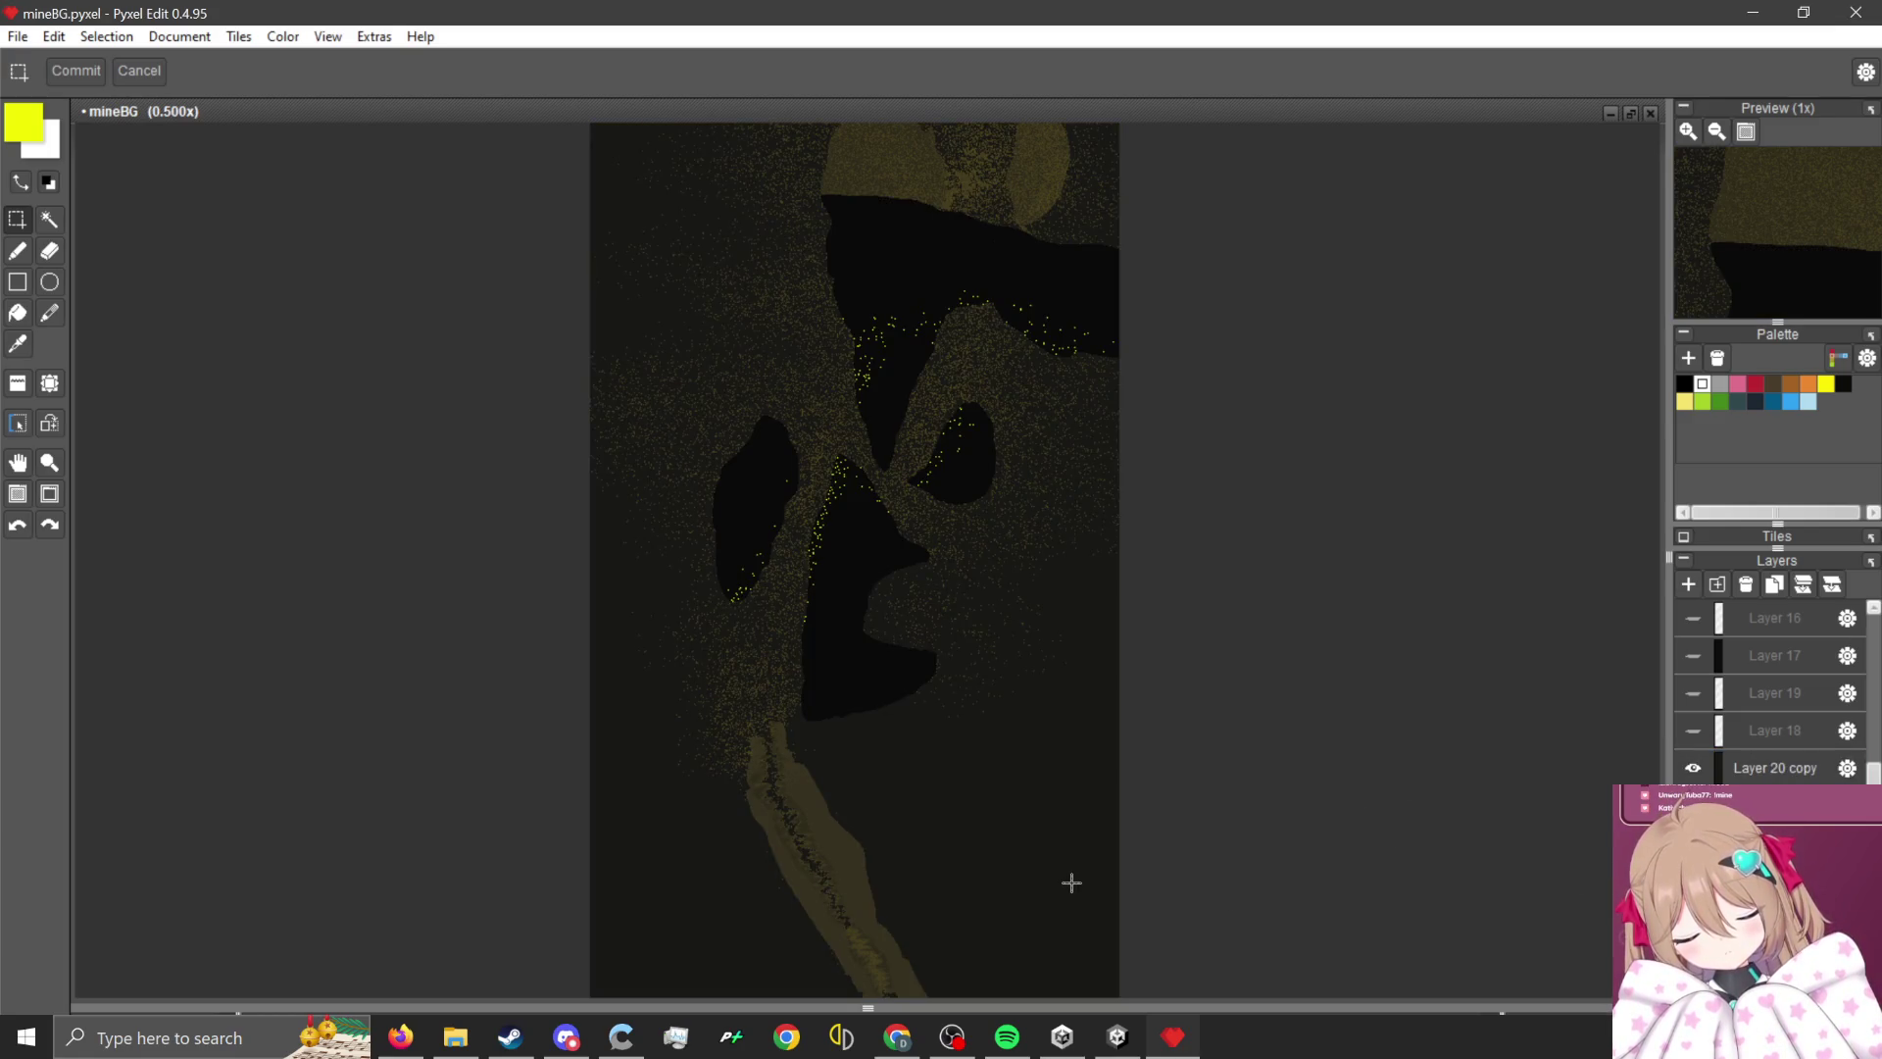
pyautogui.scroll(-1, 1071, 882)
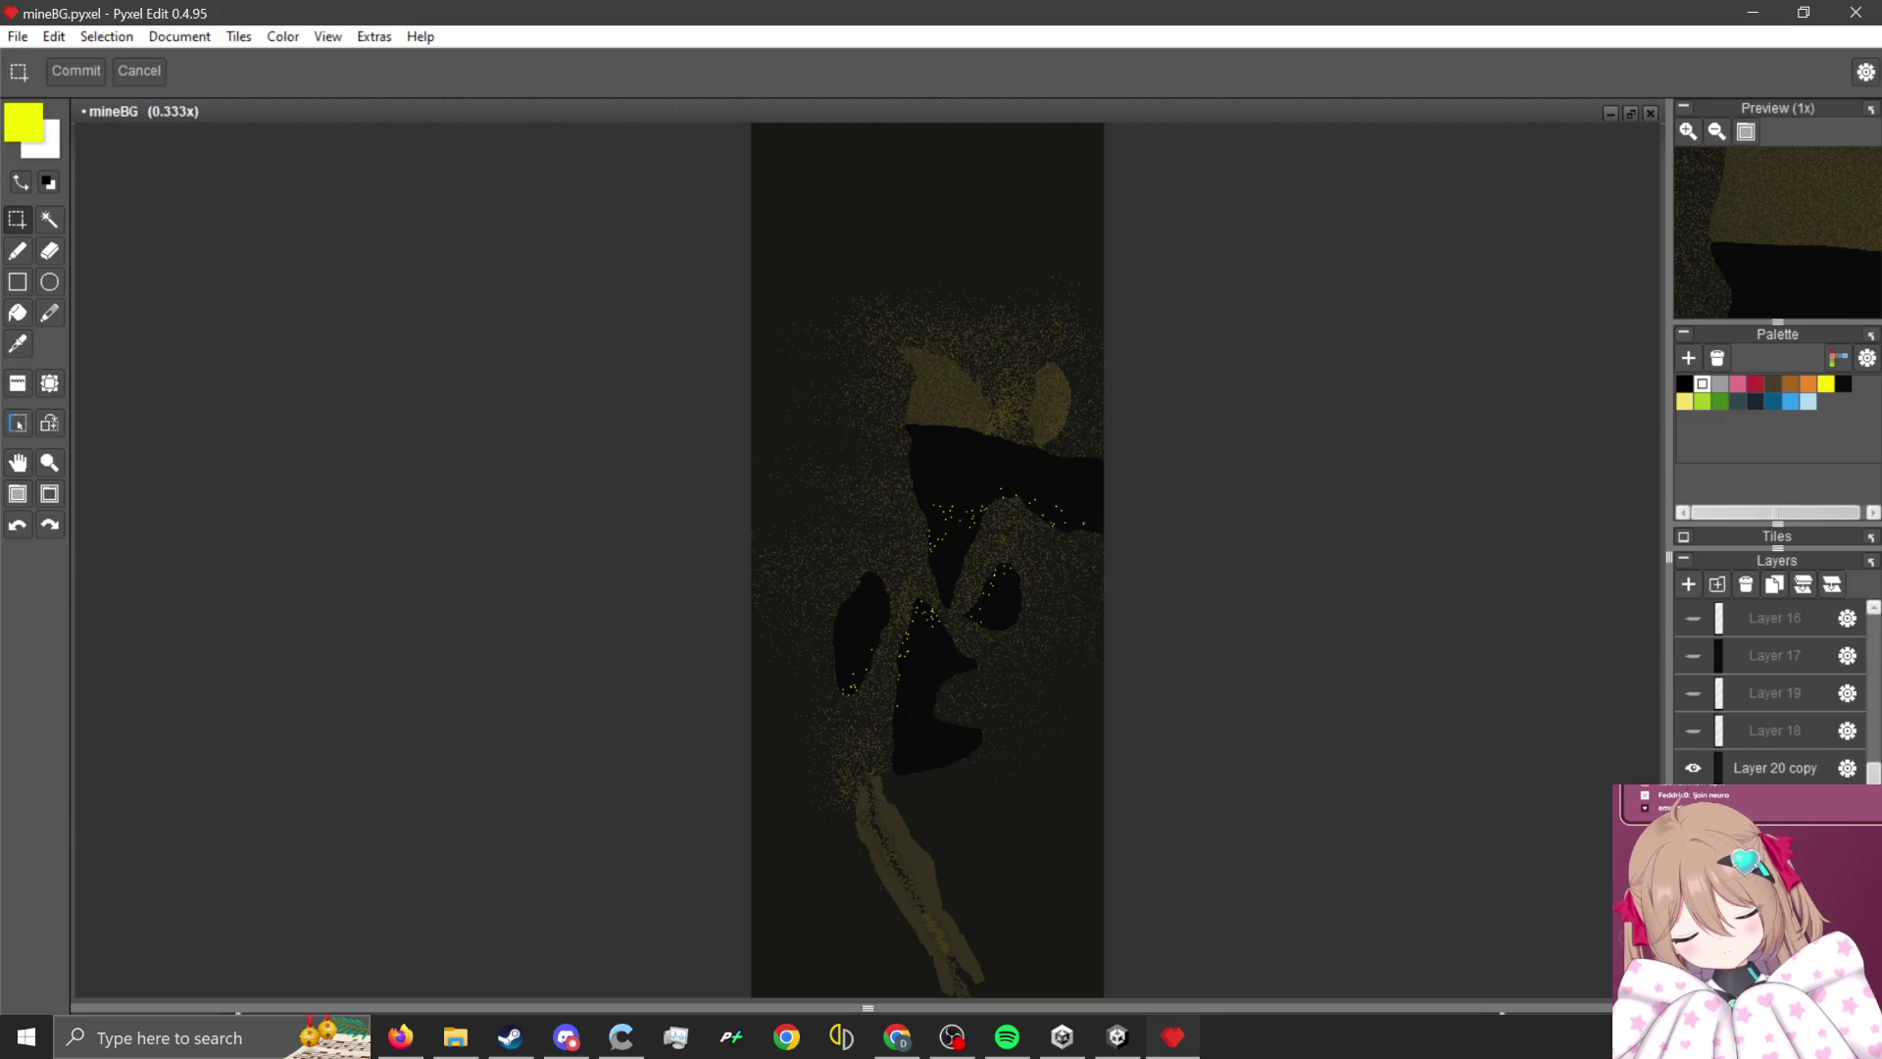
# - Hide the Layer 20 copy and briefly preview Layers 18, 19, 17, 16 and Layer 17 copy
pyautogui.click(1692, 767)
pyautogui.scroll(1, 1695, 772)
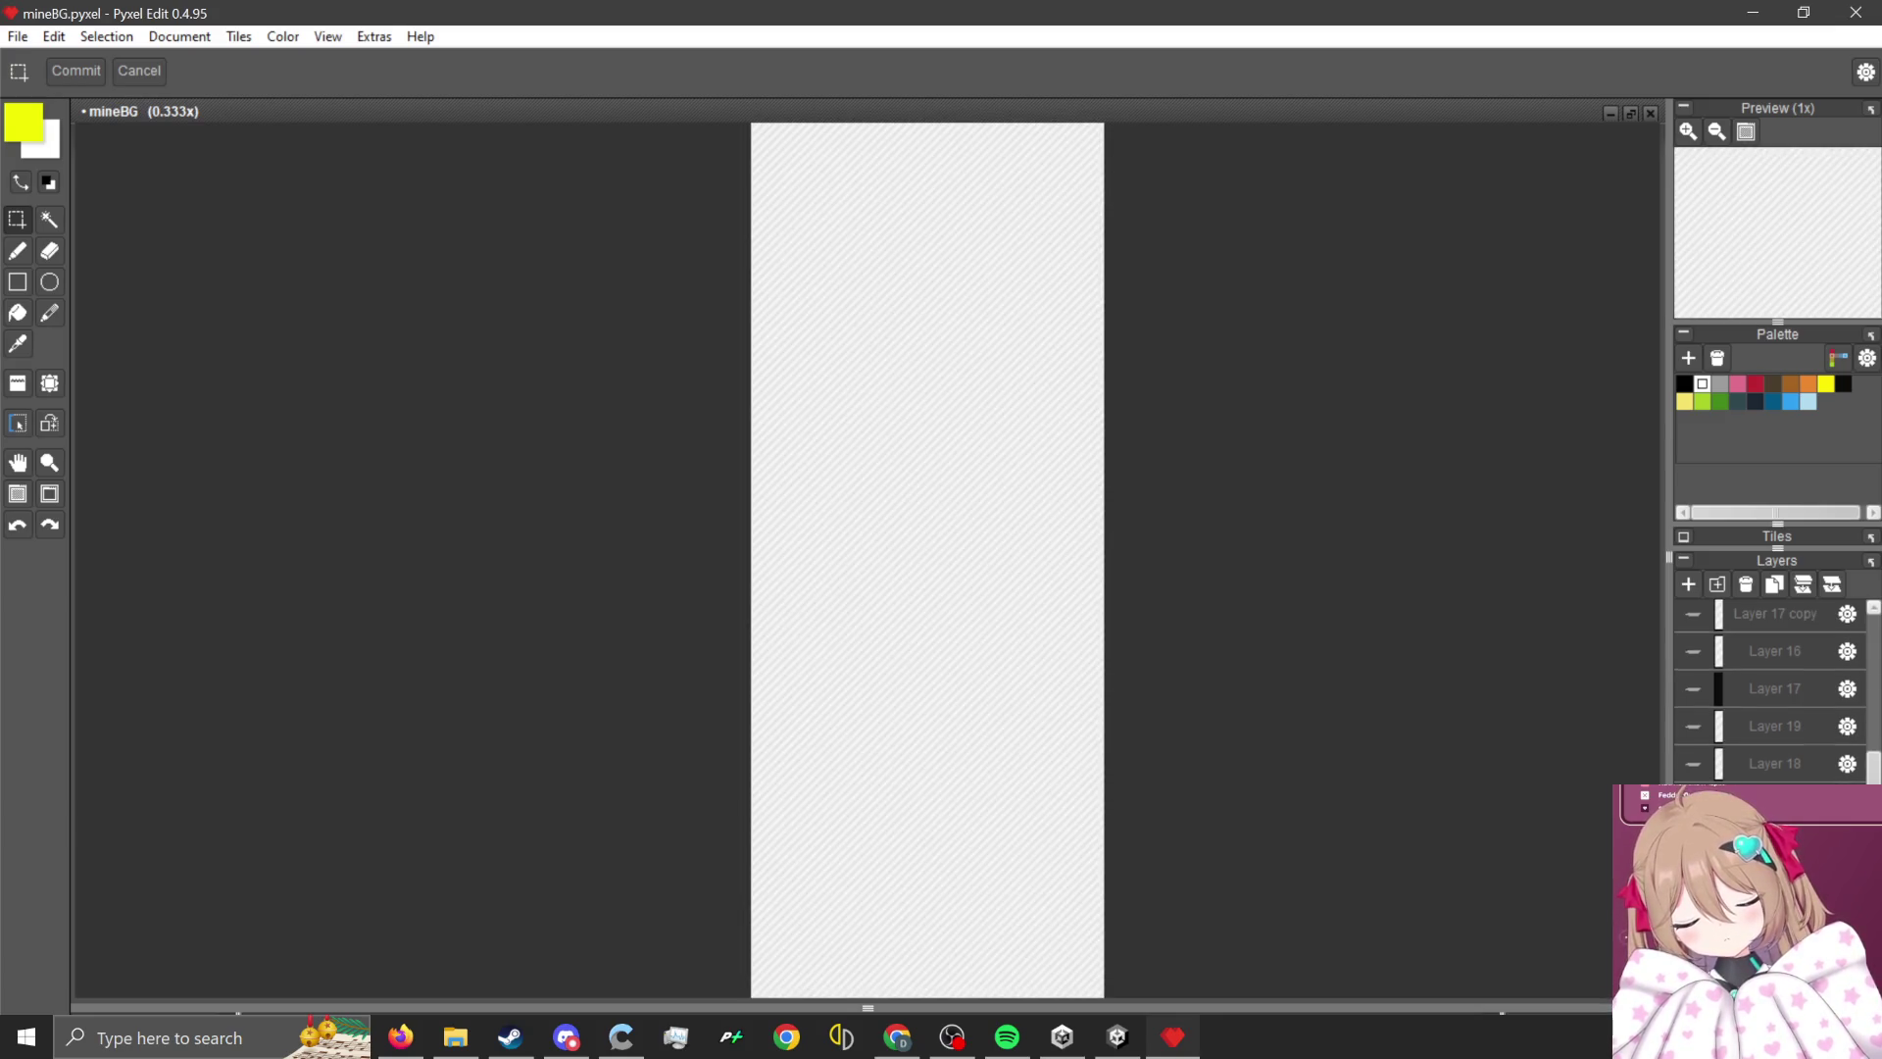
pyautogui.click(1693, 767)
pyautogui.click(1694, 768)
pyautogui.click(1693, 735)
pyautogui.click(1694, 735)
pyautogui.click(1693, 694)
pyautogui.click(1694, 694)
pyautogui.scroll(1, 1694, 694)
pyautogui.click(1689, 676)
pyautogui.click(1690, 677)
pyautogui.scroll(1, 1690, 677)
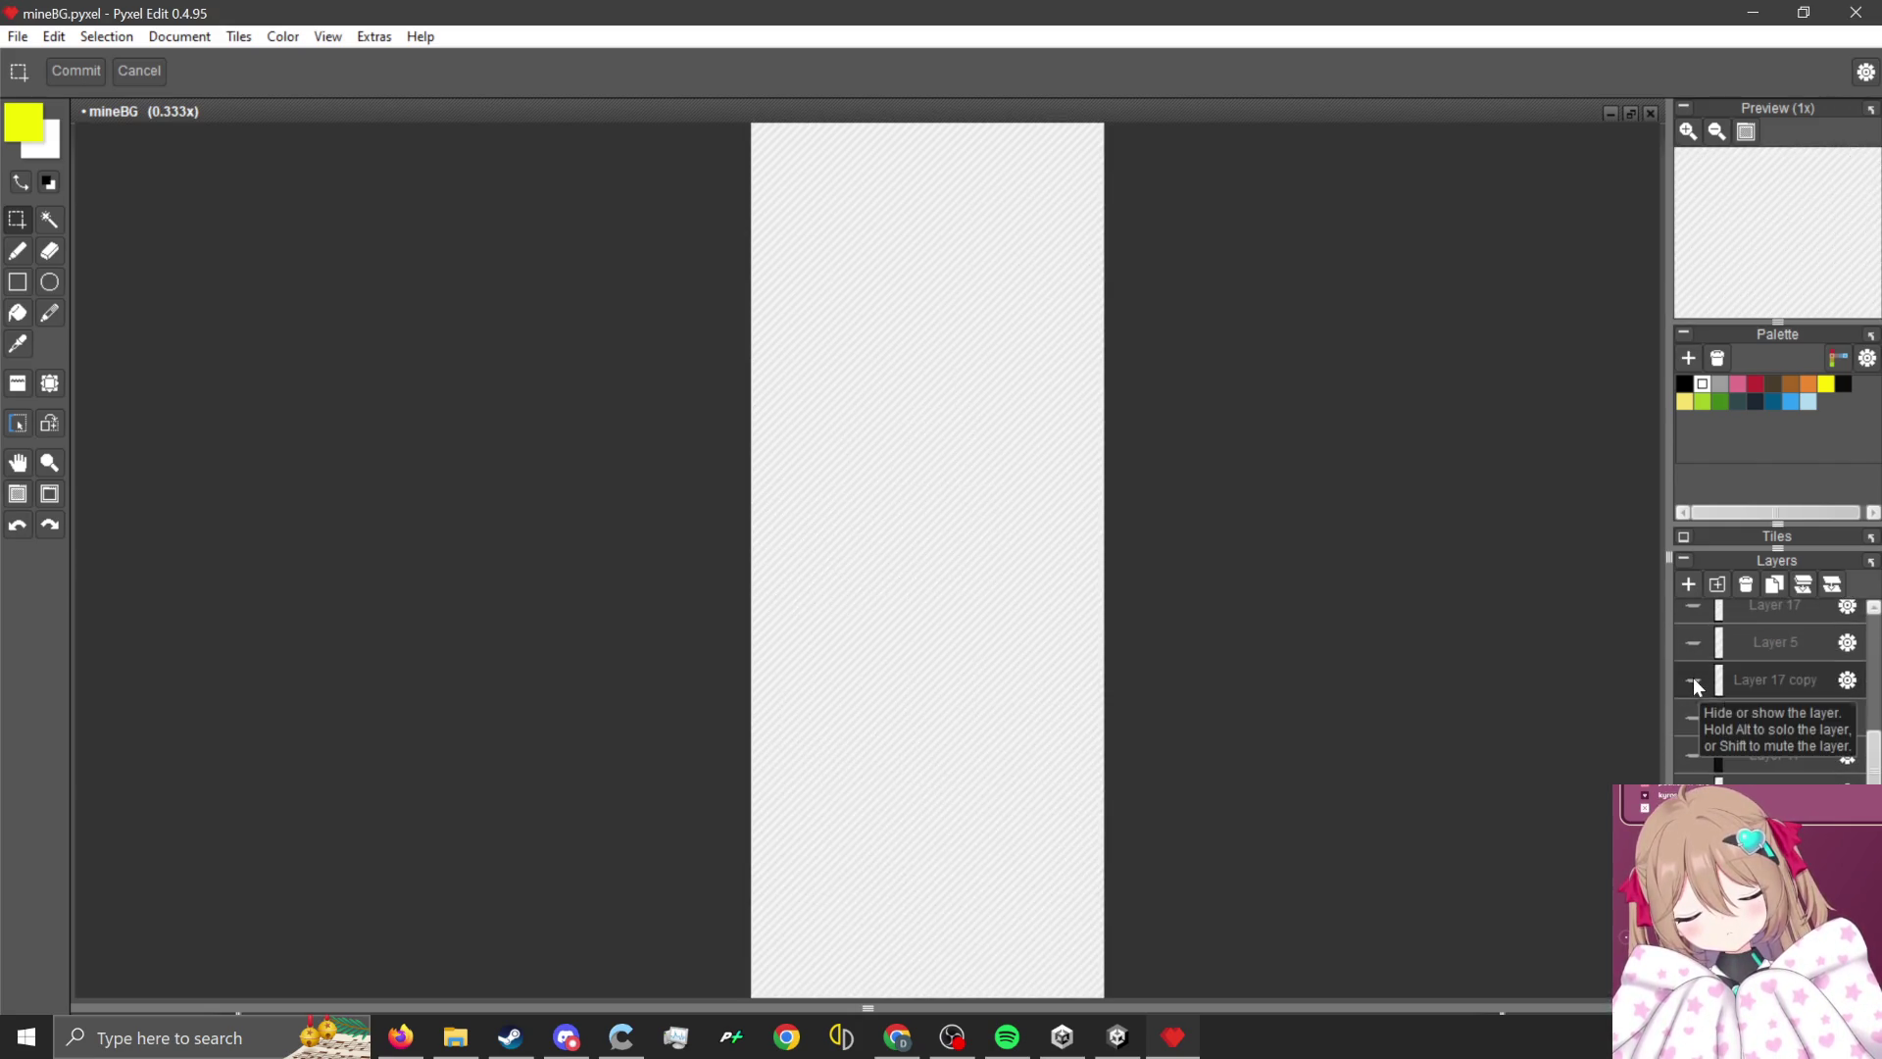
pyautogui.click(1705, 682)
pyautogui.click(1705, 682)
pyautogui.scroll(1, 1705, 686)
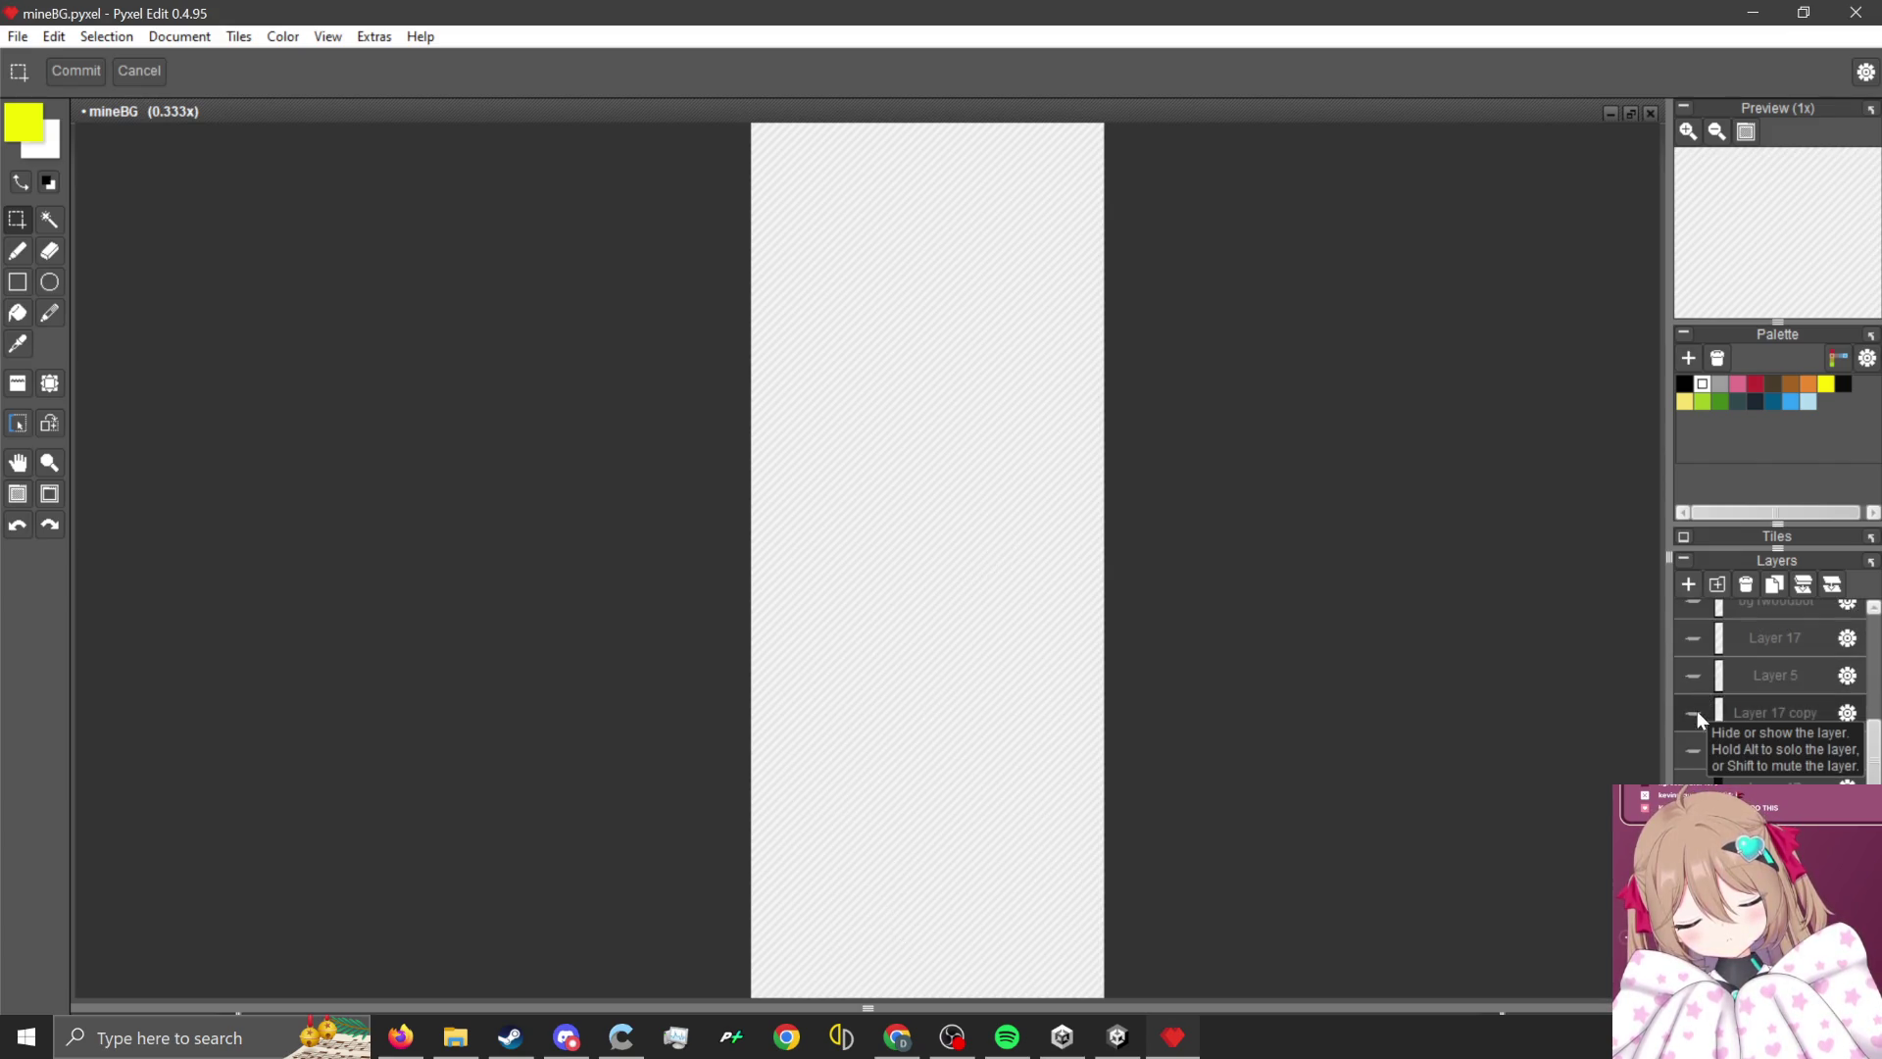
# - Show the Layer 5 rocks, Layer 17 copy scaffold lines, bg1woodbot beams and Layer 17
pyautogui.click(1697, 698)
pyautogui.click(1694, 712)
pyautogui.scroll(2, 1016, 790)
pyautogui.scroll(-2, 882, 702)
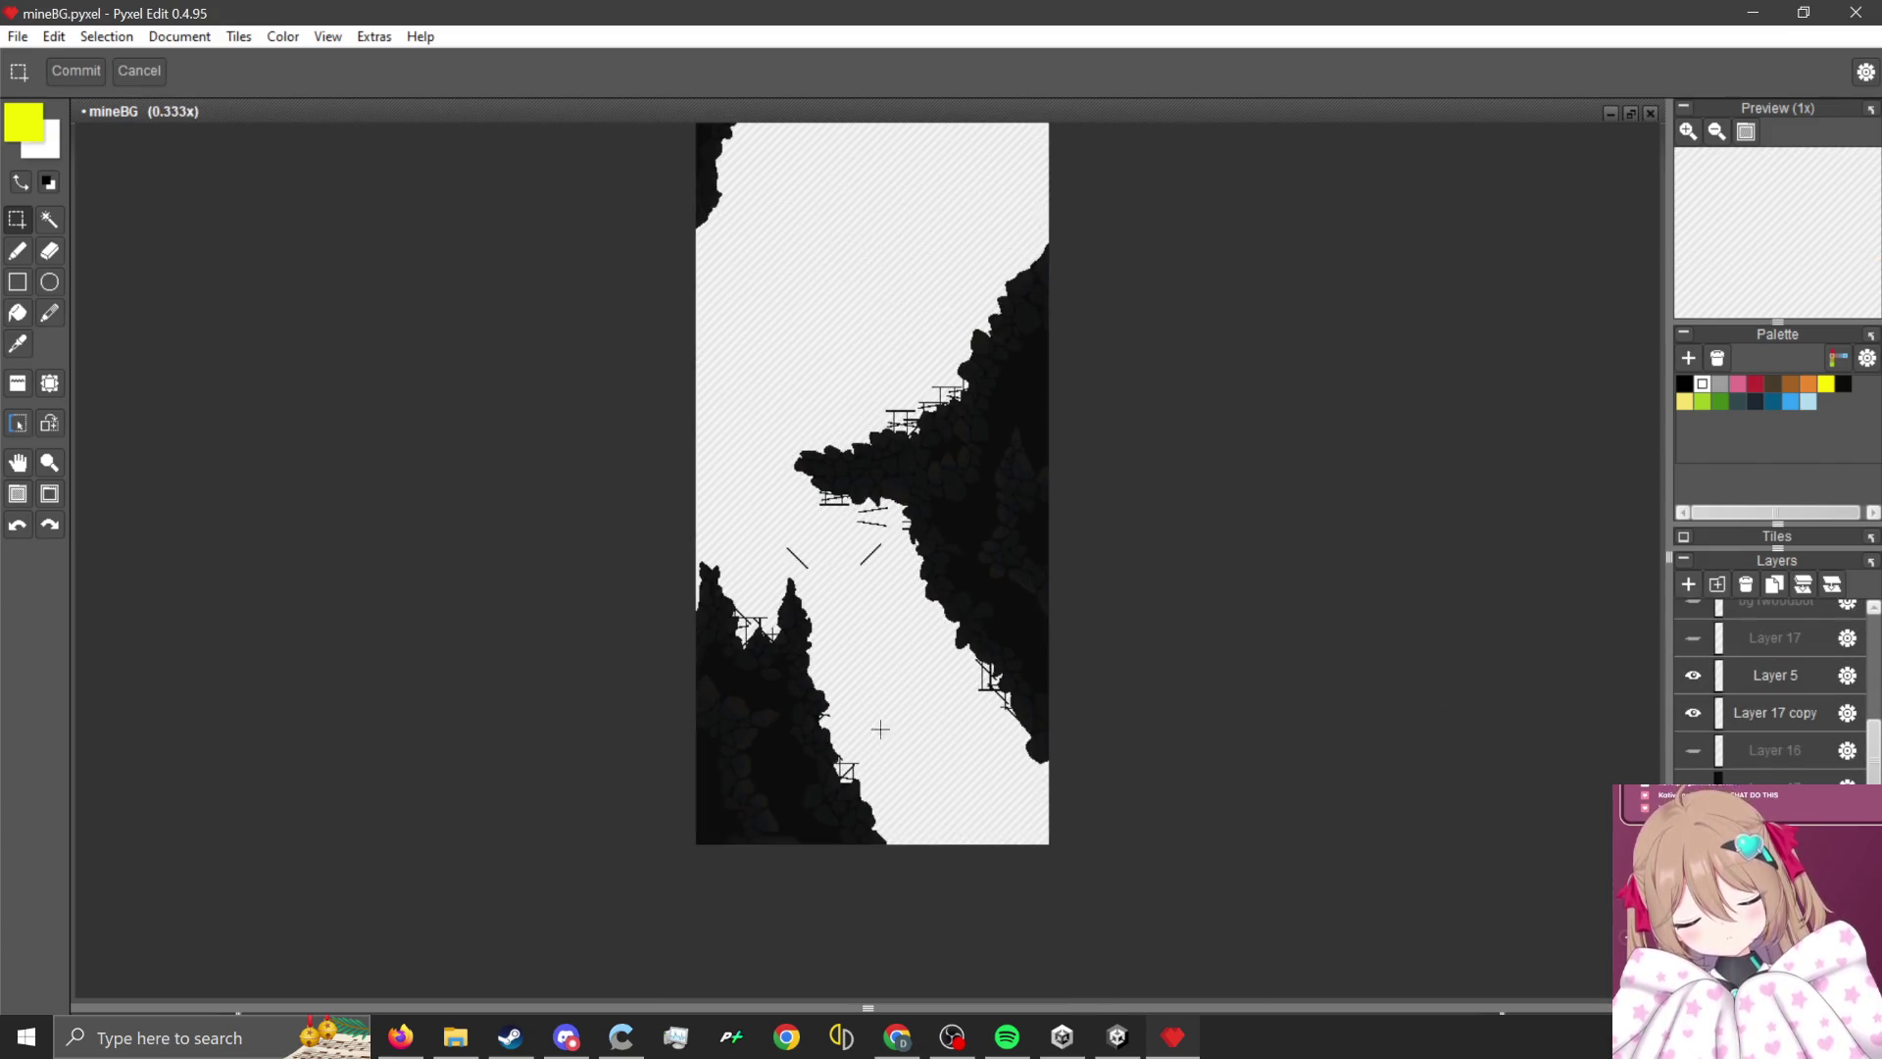
pyautogui.scroll(2, 930, 428)
pyautogui.scroll(-2, 950, 503)
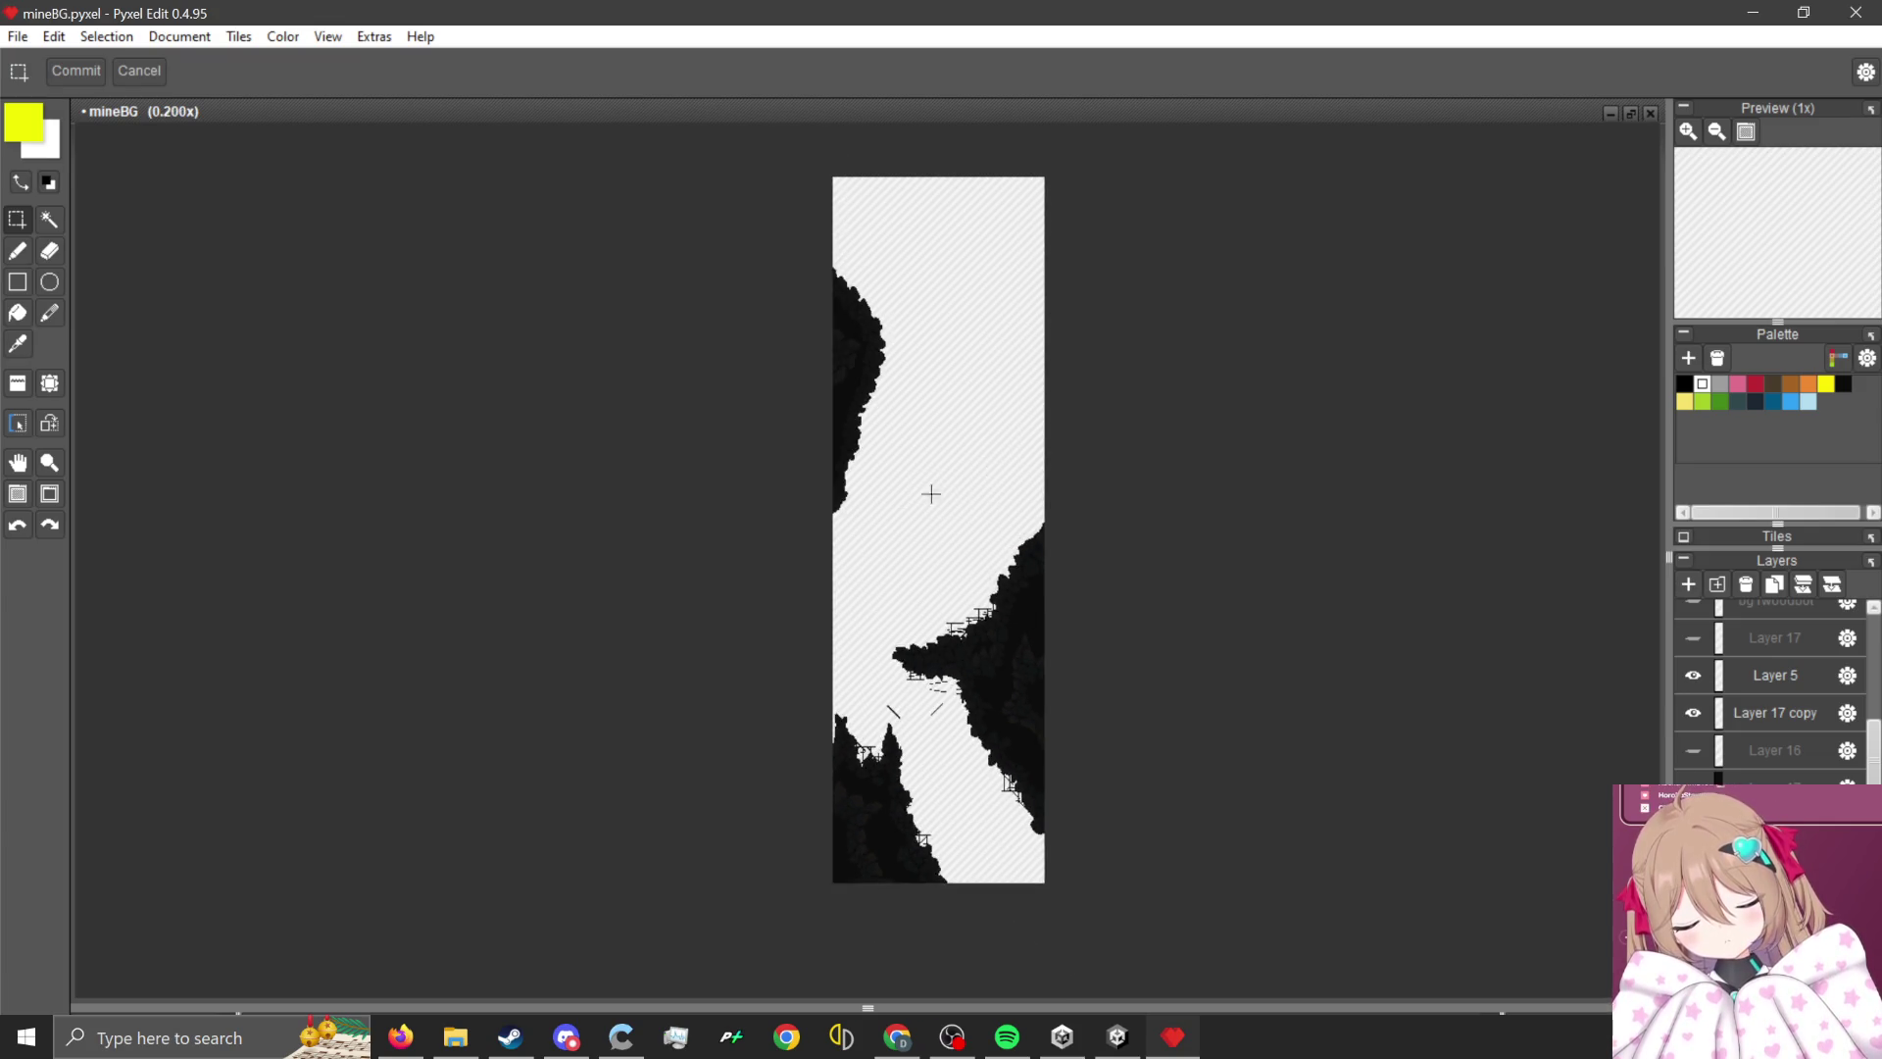
pyautogui.scroll(1, 950, 504)
pyautogui.scroll(3, 1774, 686)
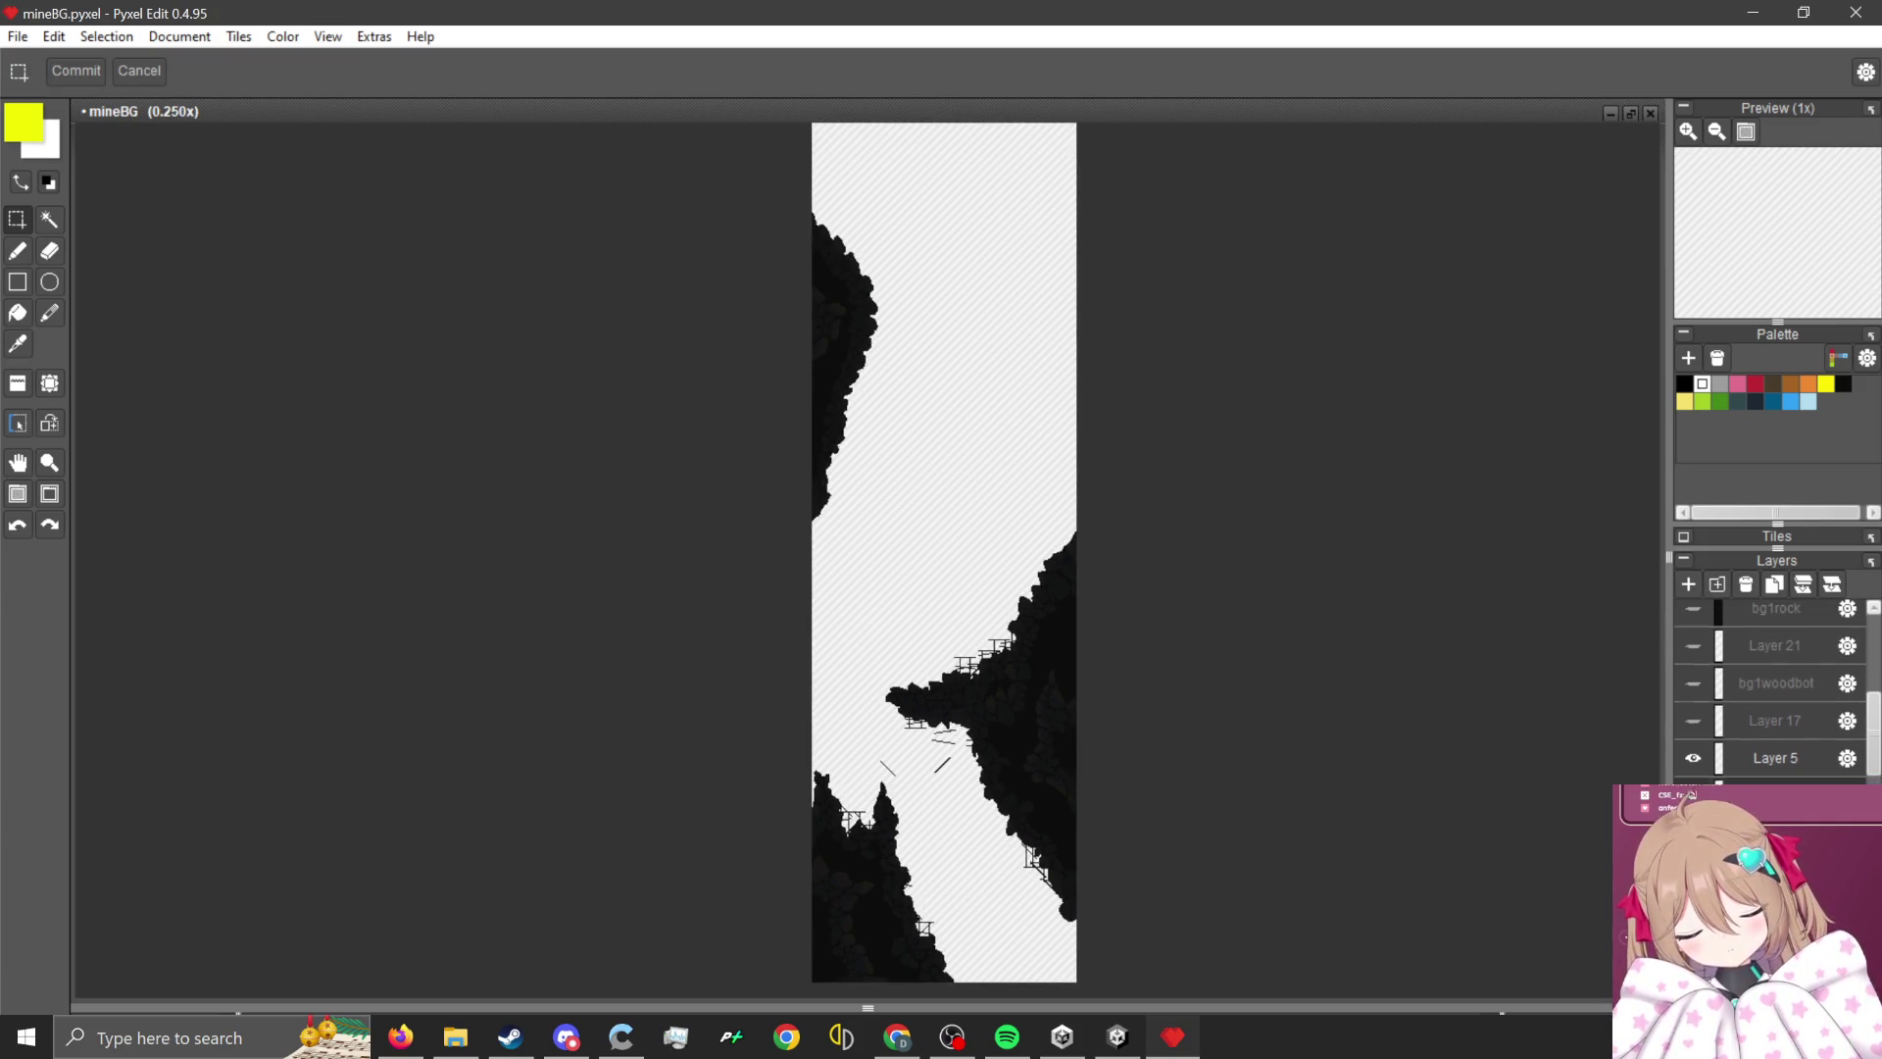
pyautogui.click(1693, 737)
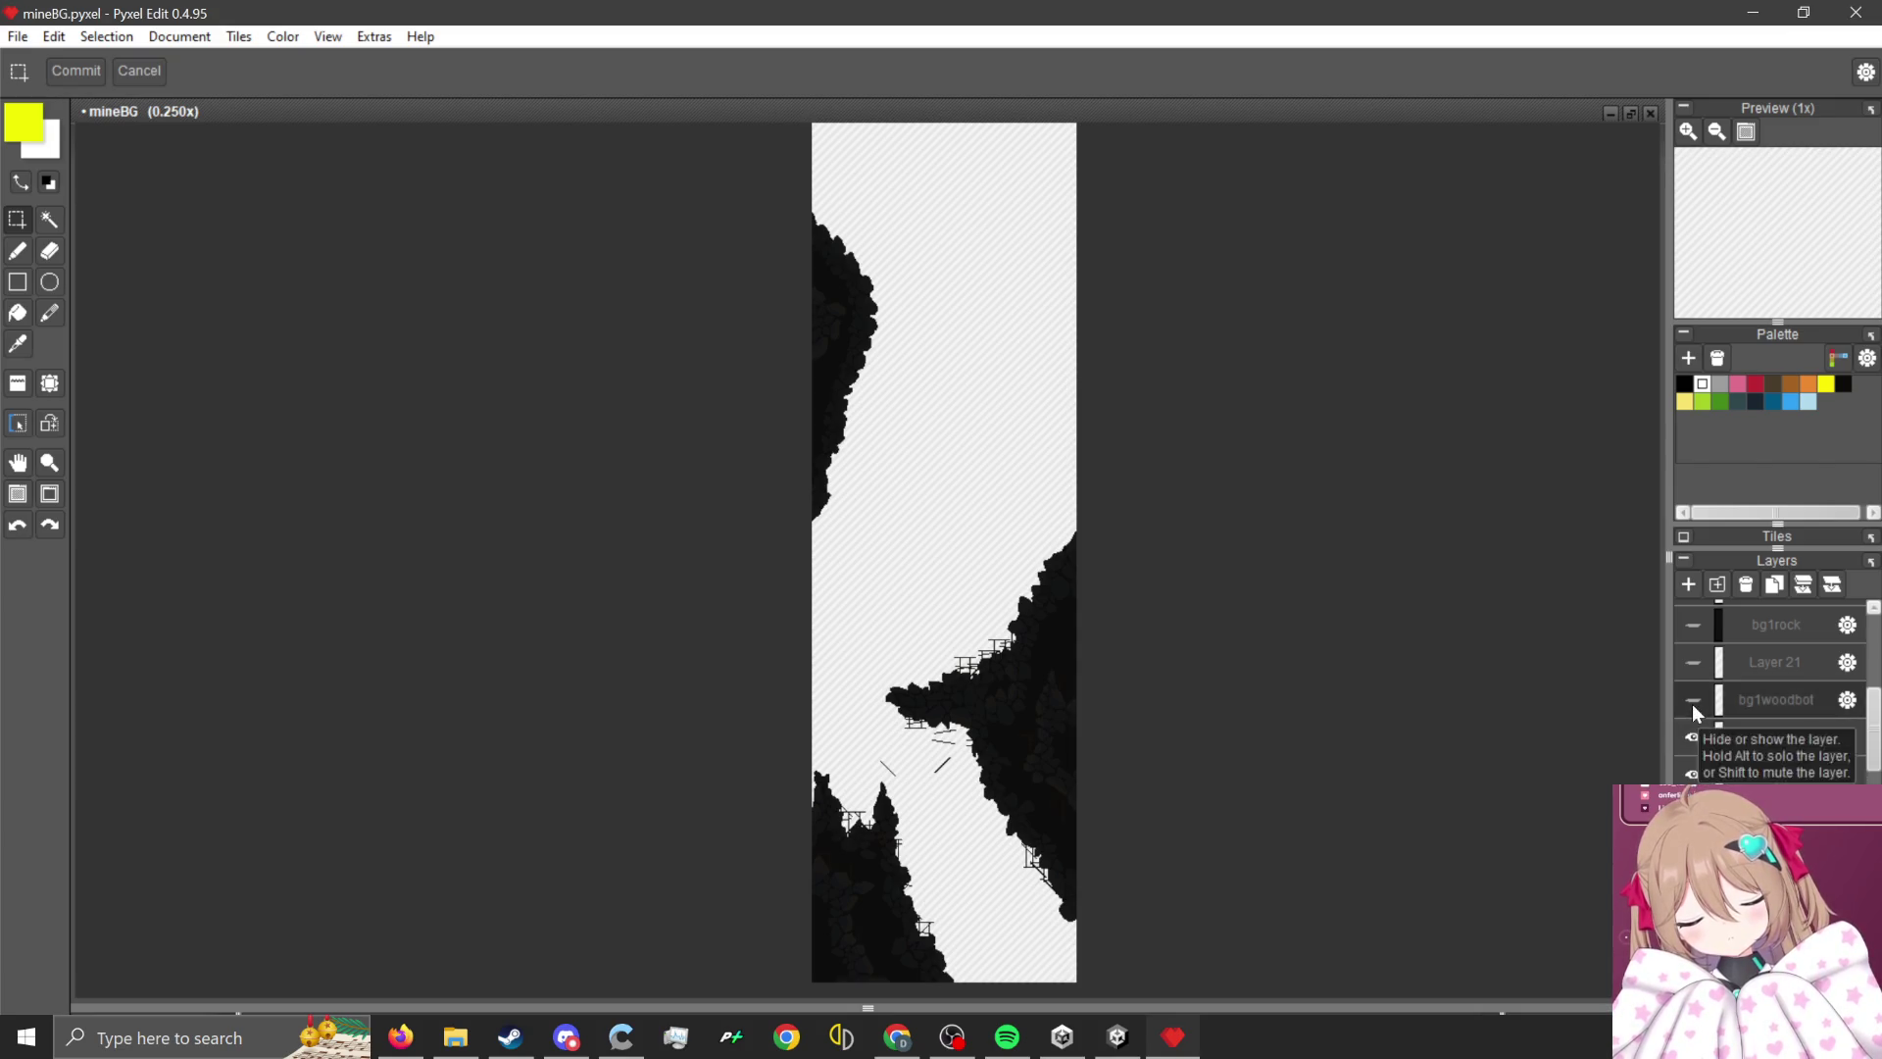
pyautogui.click(1693, 700)
pyautogui.click(1693, 774)
pyautogui.click(1693, 737)
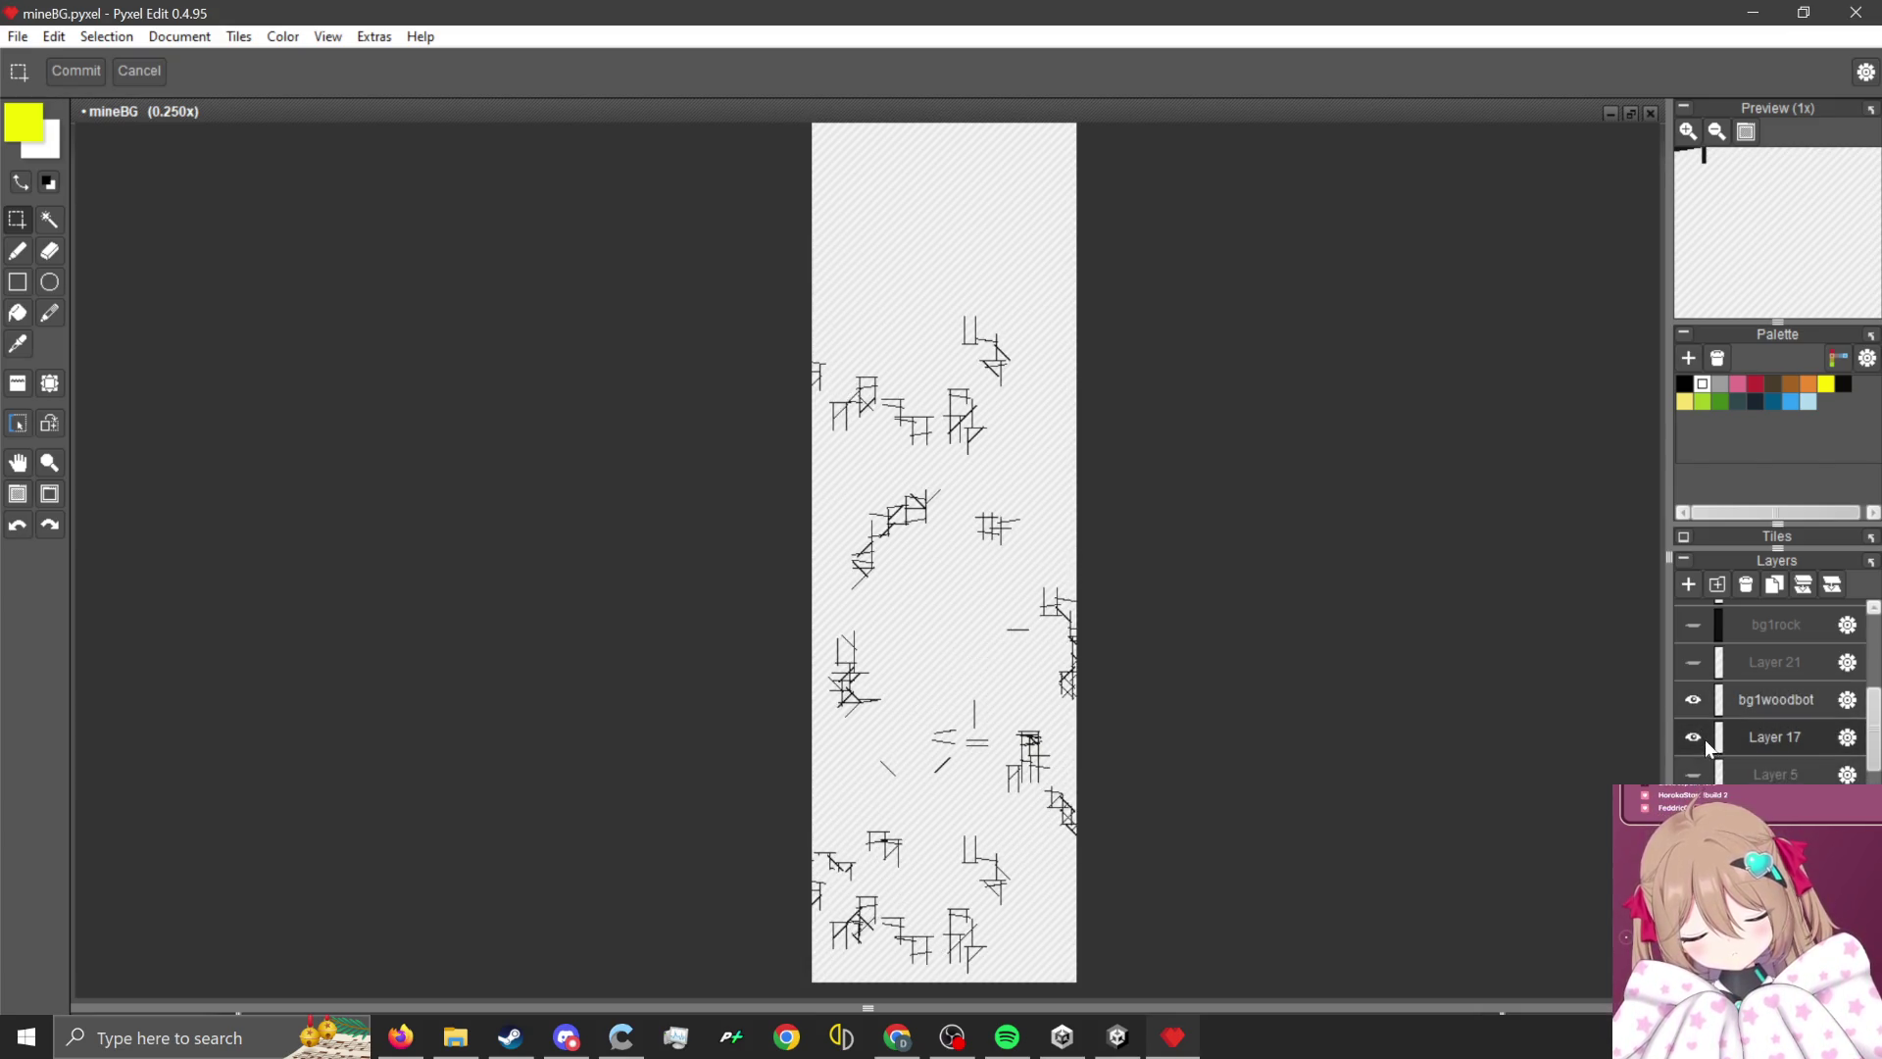
pyautogui.click(1697, 739)
pyautogui.scroll(1, 1698, 739)
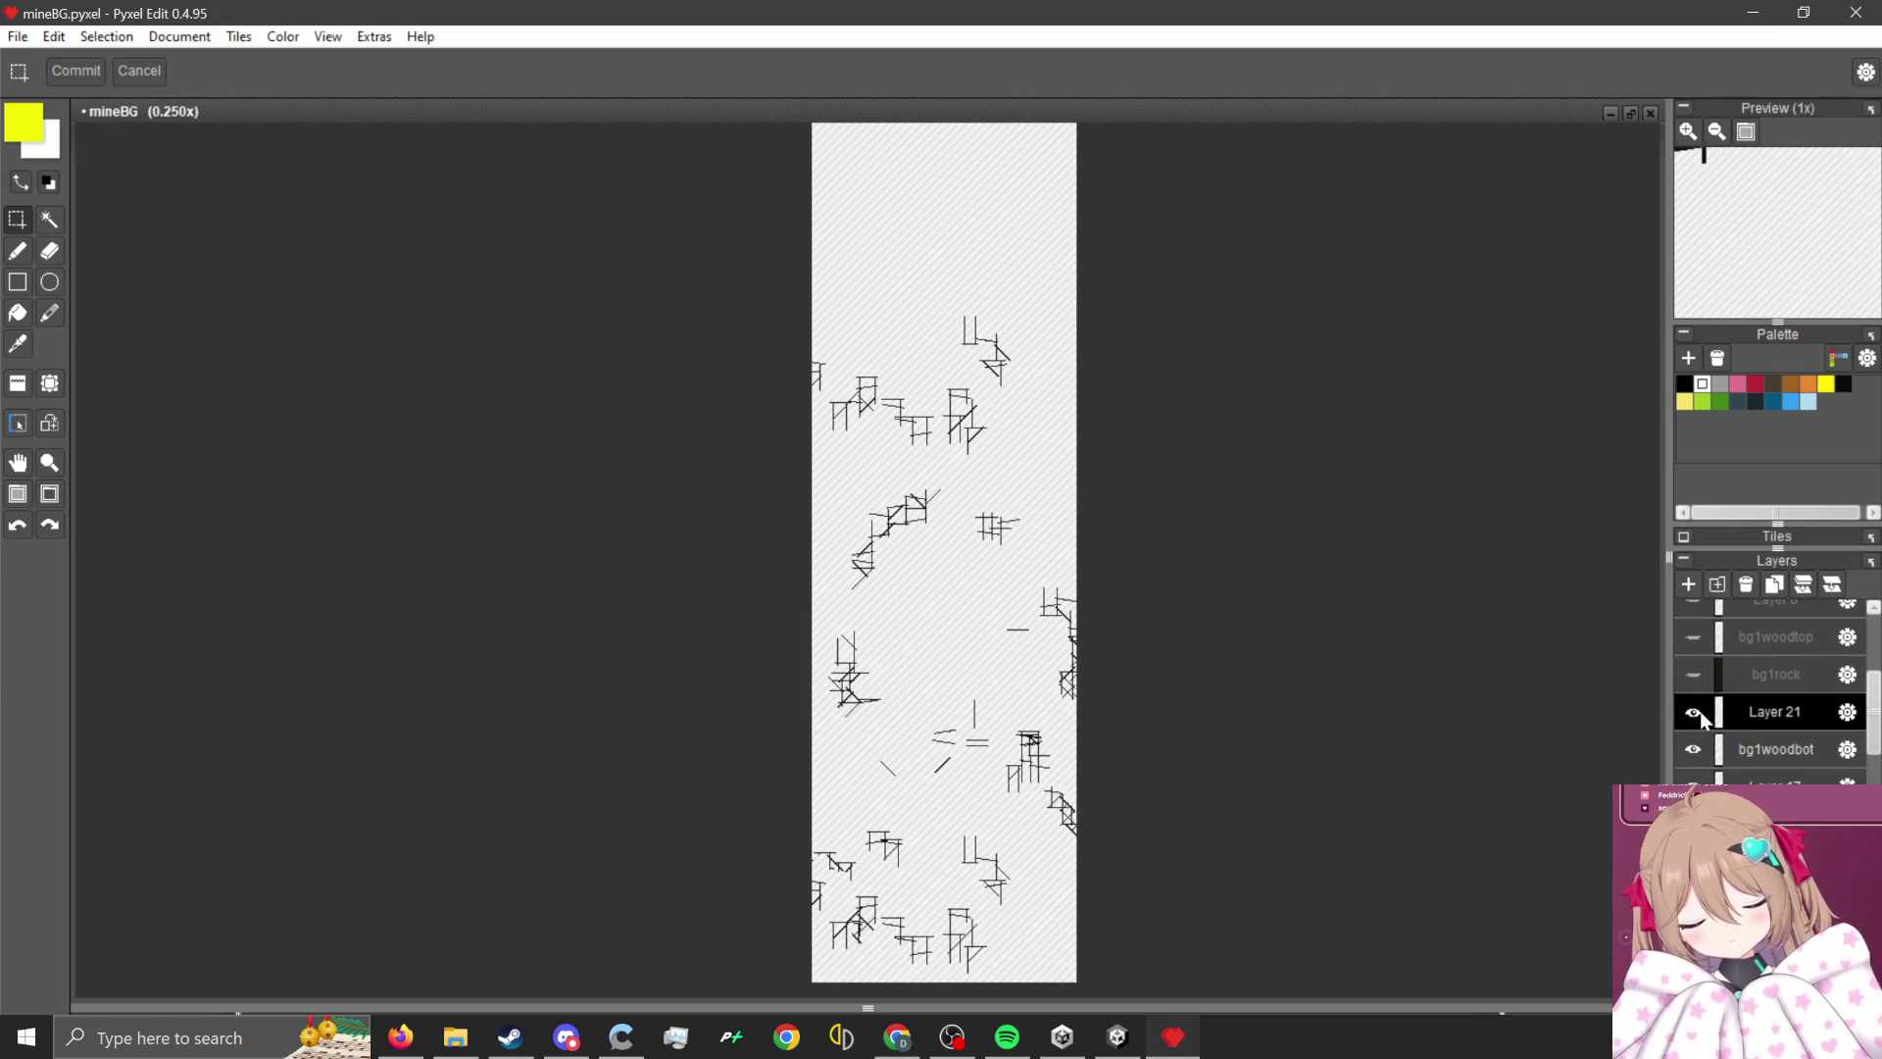
# - Turn on bg1rock so the rocks and beams sit over the olive background
pyautogui.click(1693, 675)
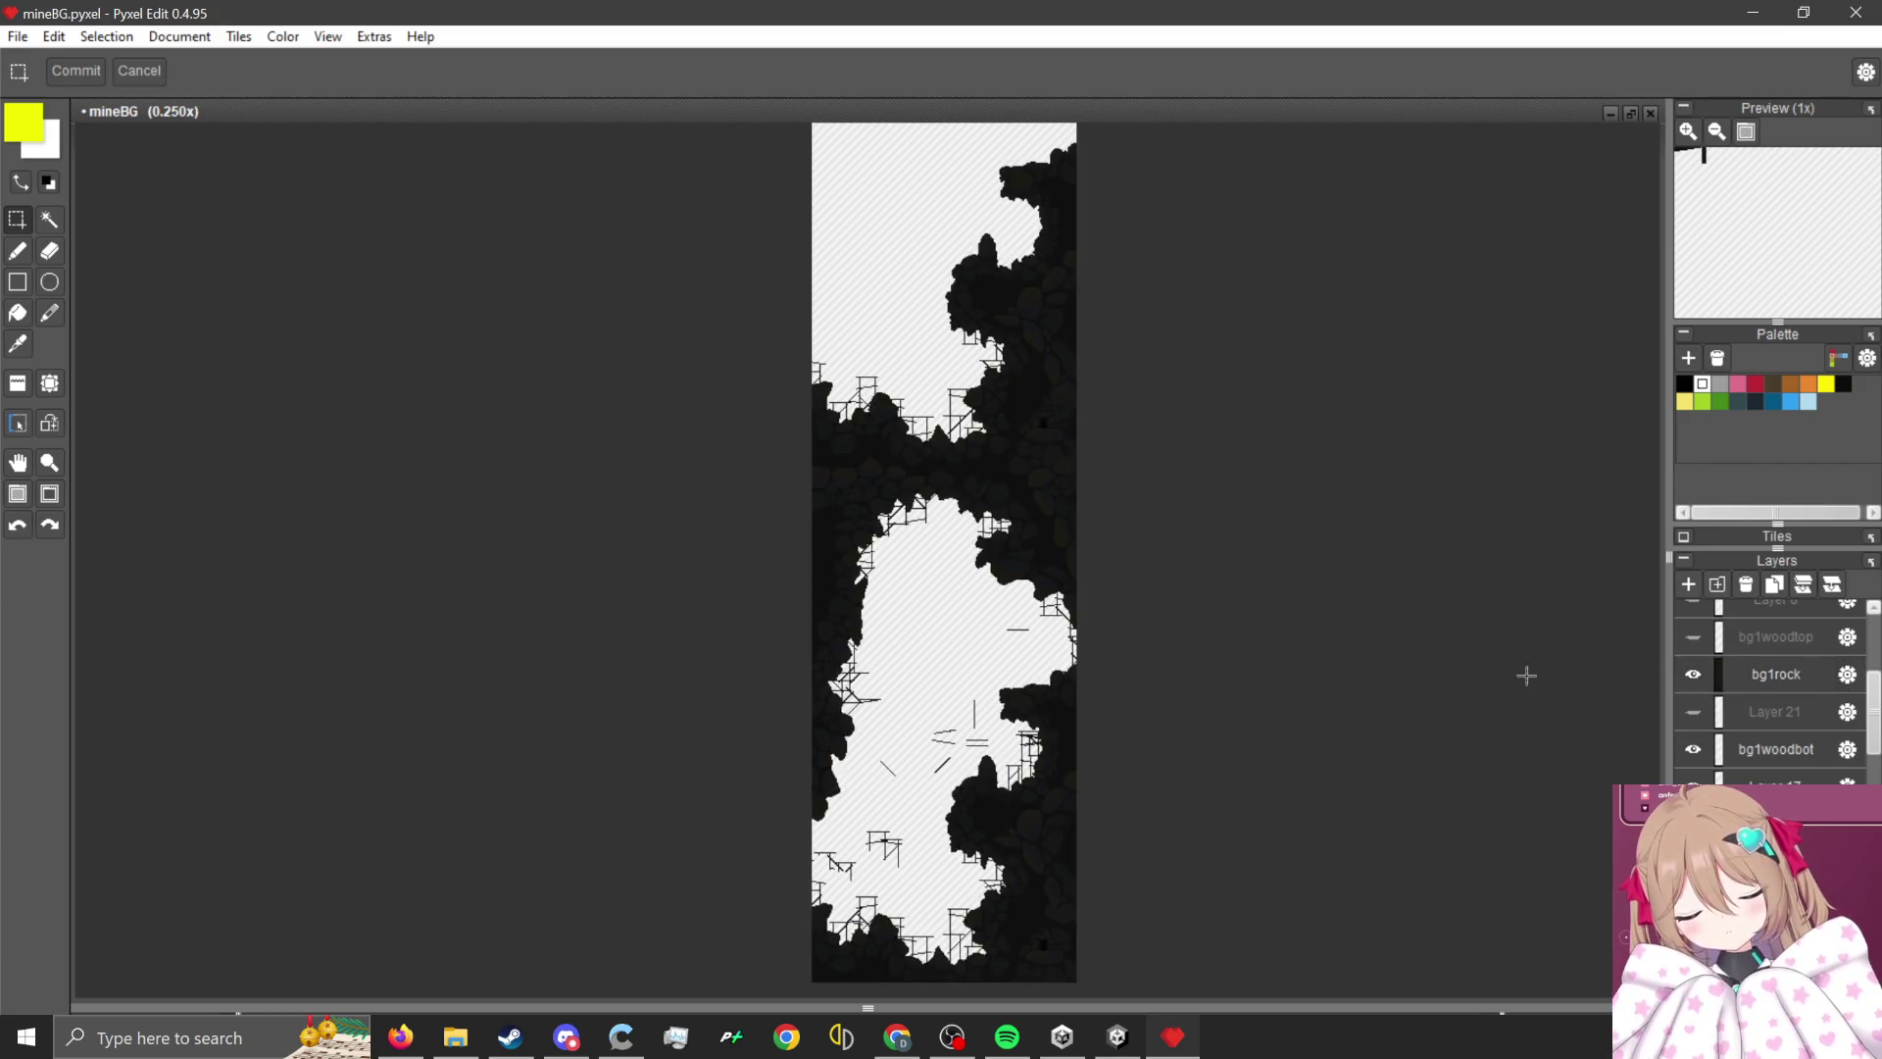
pyautogui.scroll(1, 996, 399)
pyautogui.scroll(2, 1021, 450)
pyautogui.scroll(-2, 1021, 490)
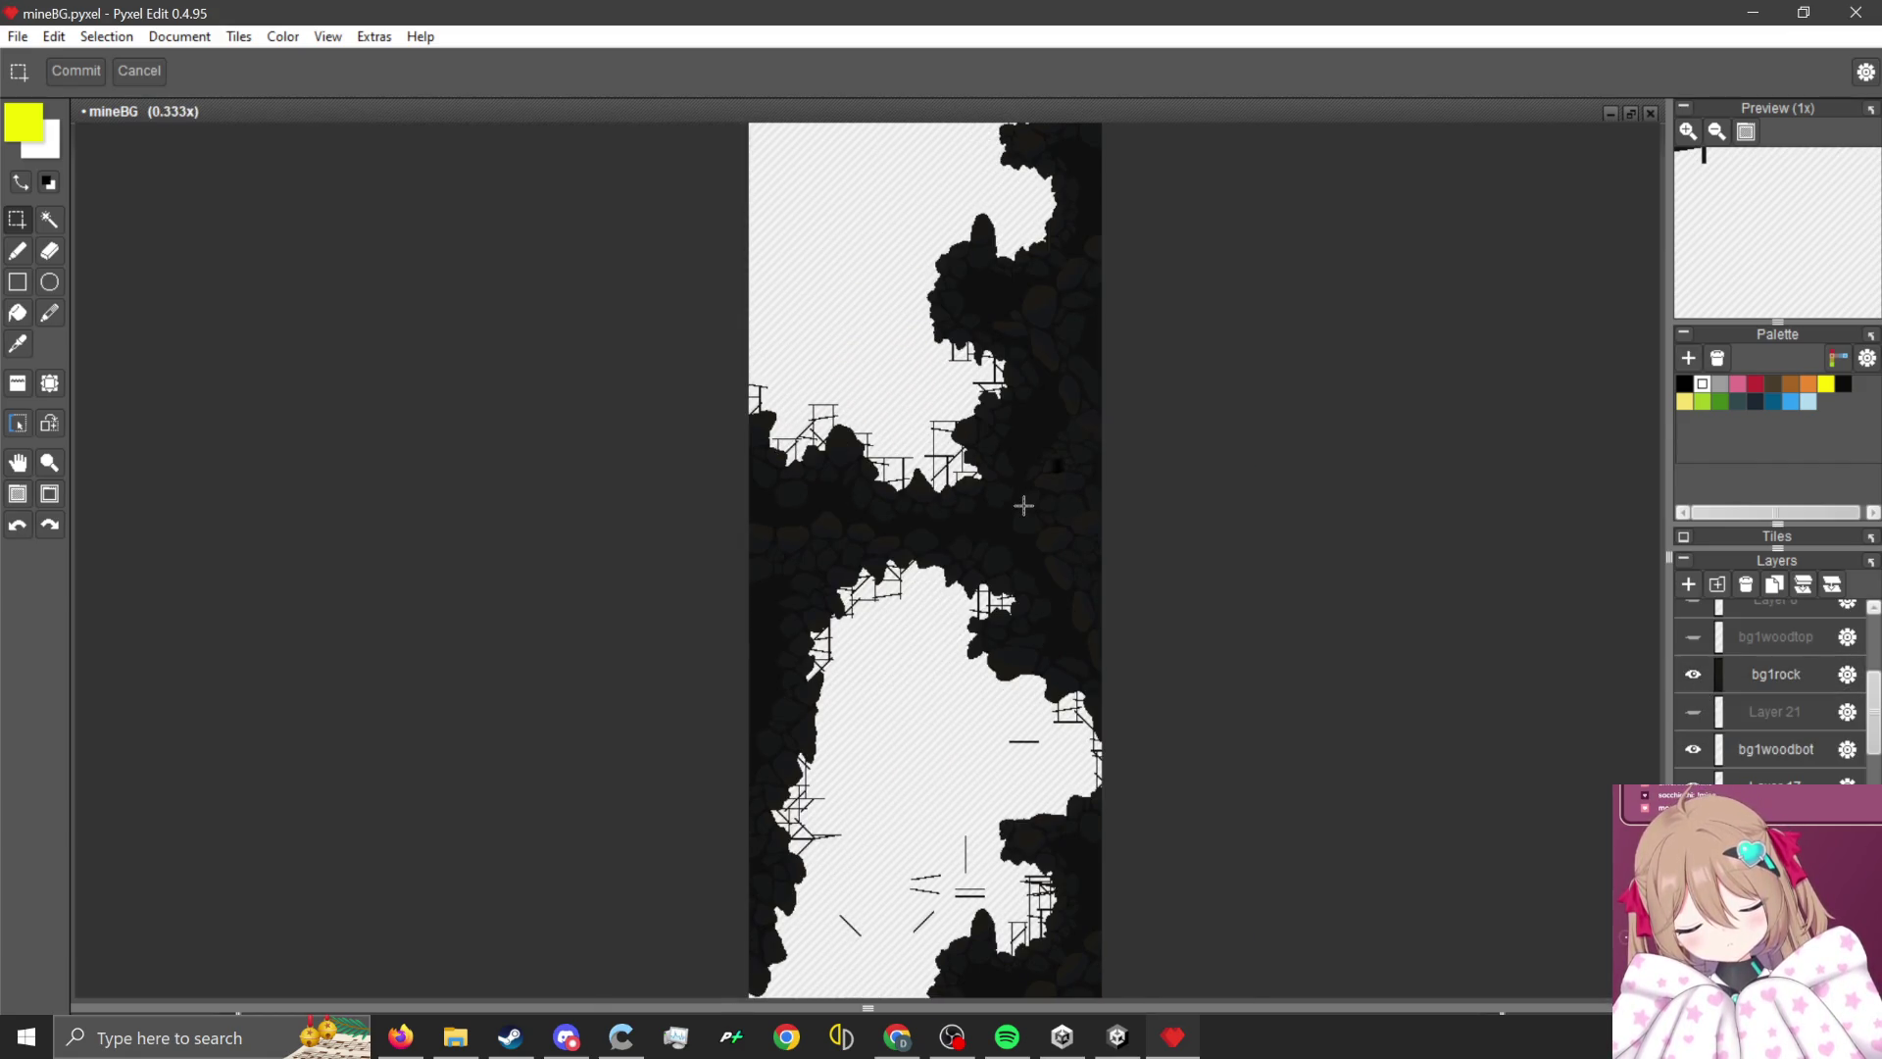
pyautogui.scroll(-5, 1717, 774)
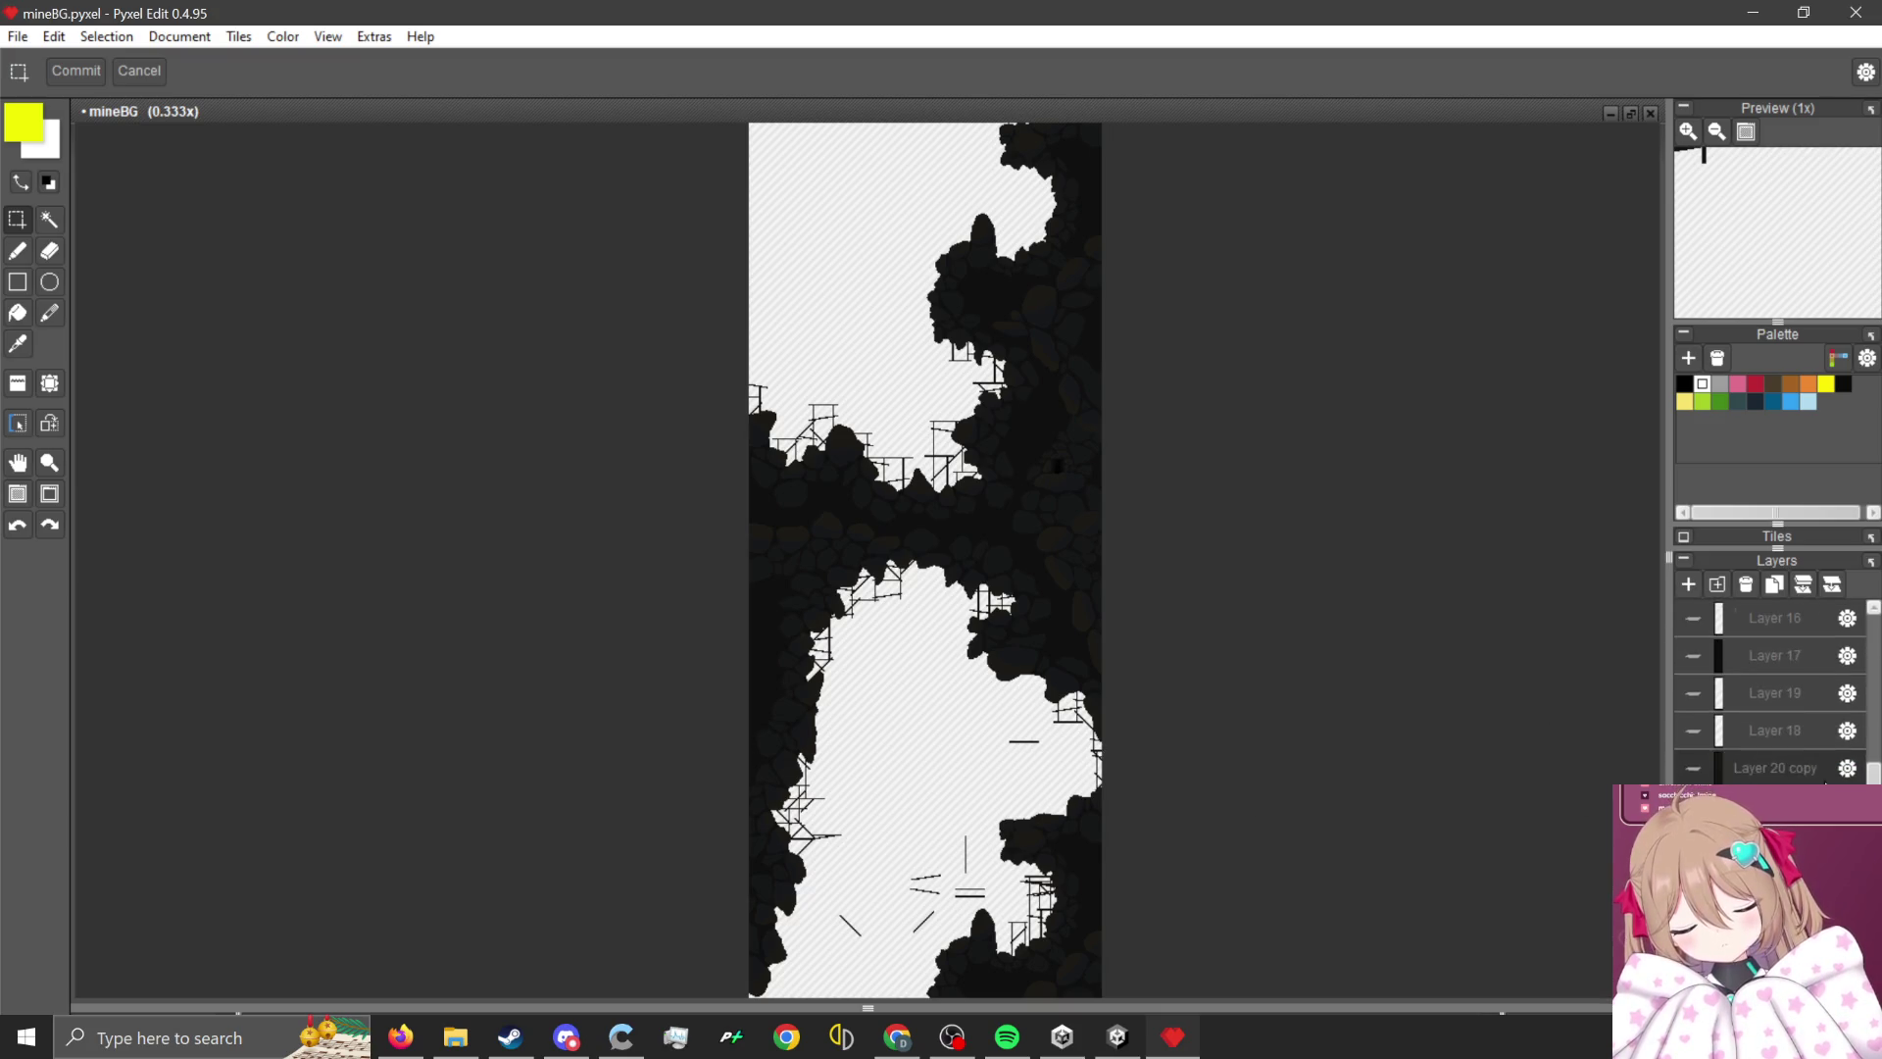
pyautogui.scroll(-1, 903, 642)
pyautogui.scroll(1, 915, 559)
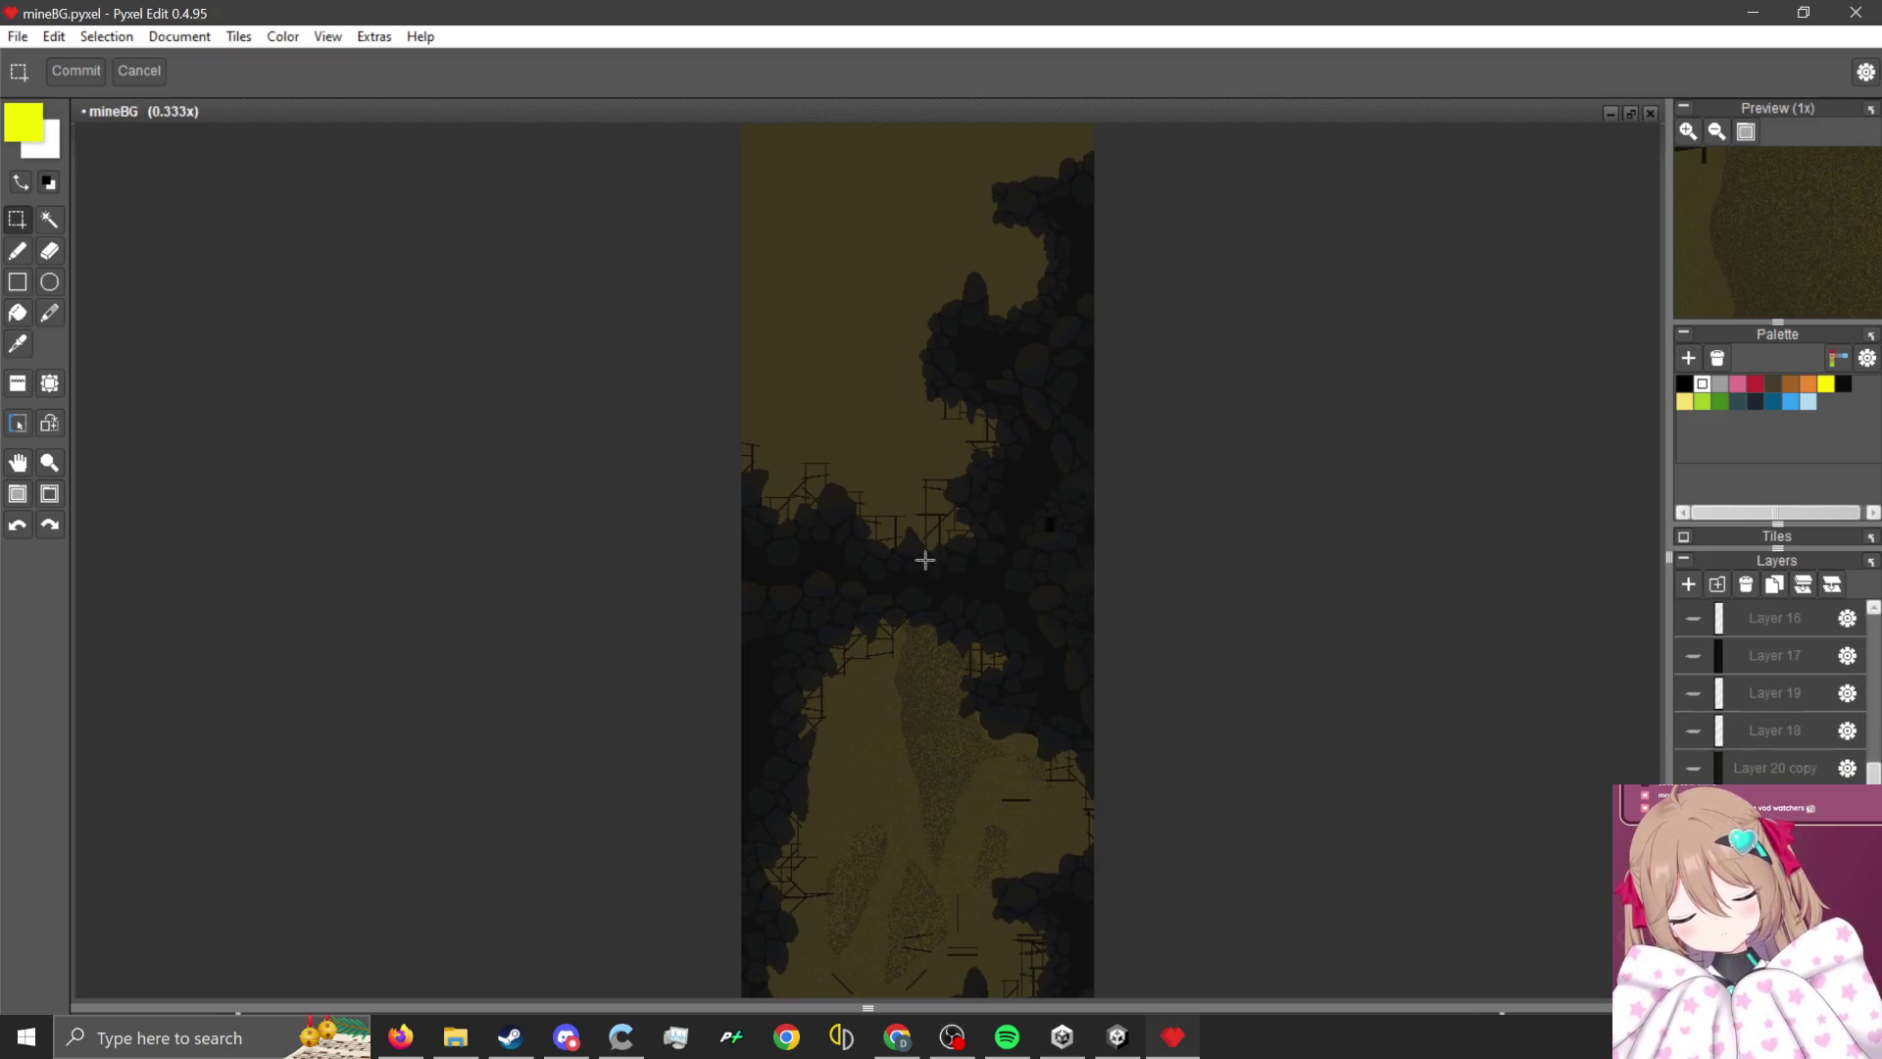
pyautogui.scroll(3, 915, 559)
pyautogui.scroll(-2, 987, 487)
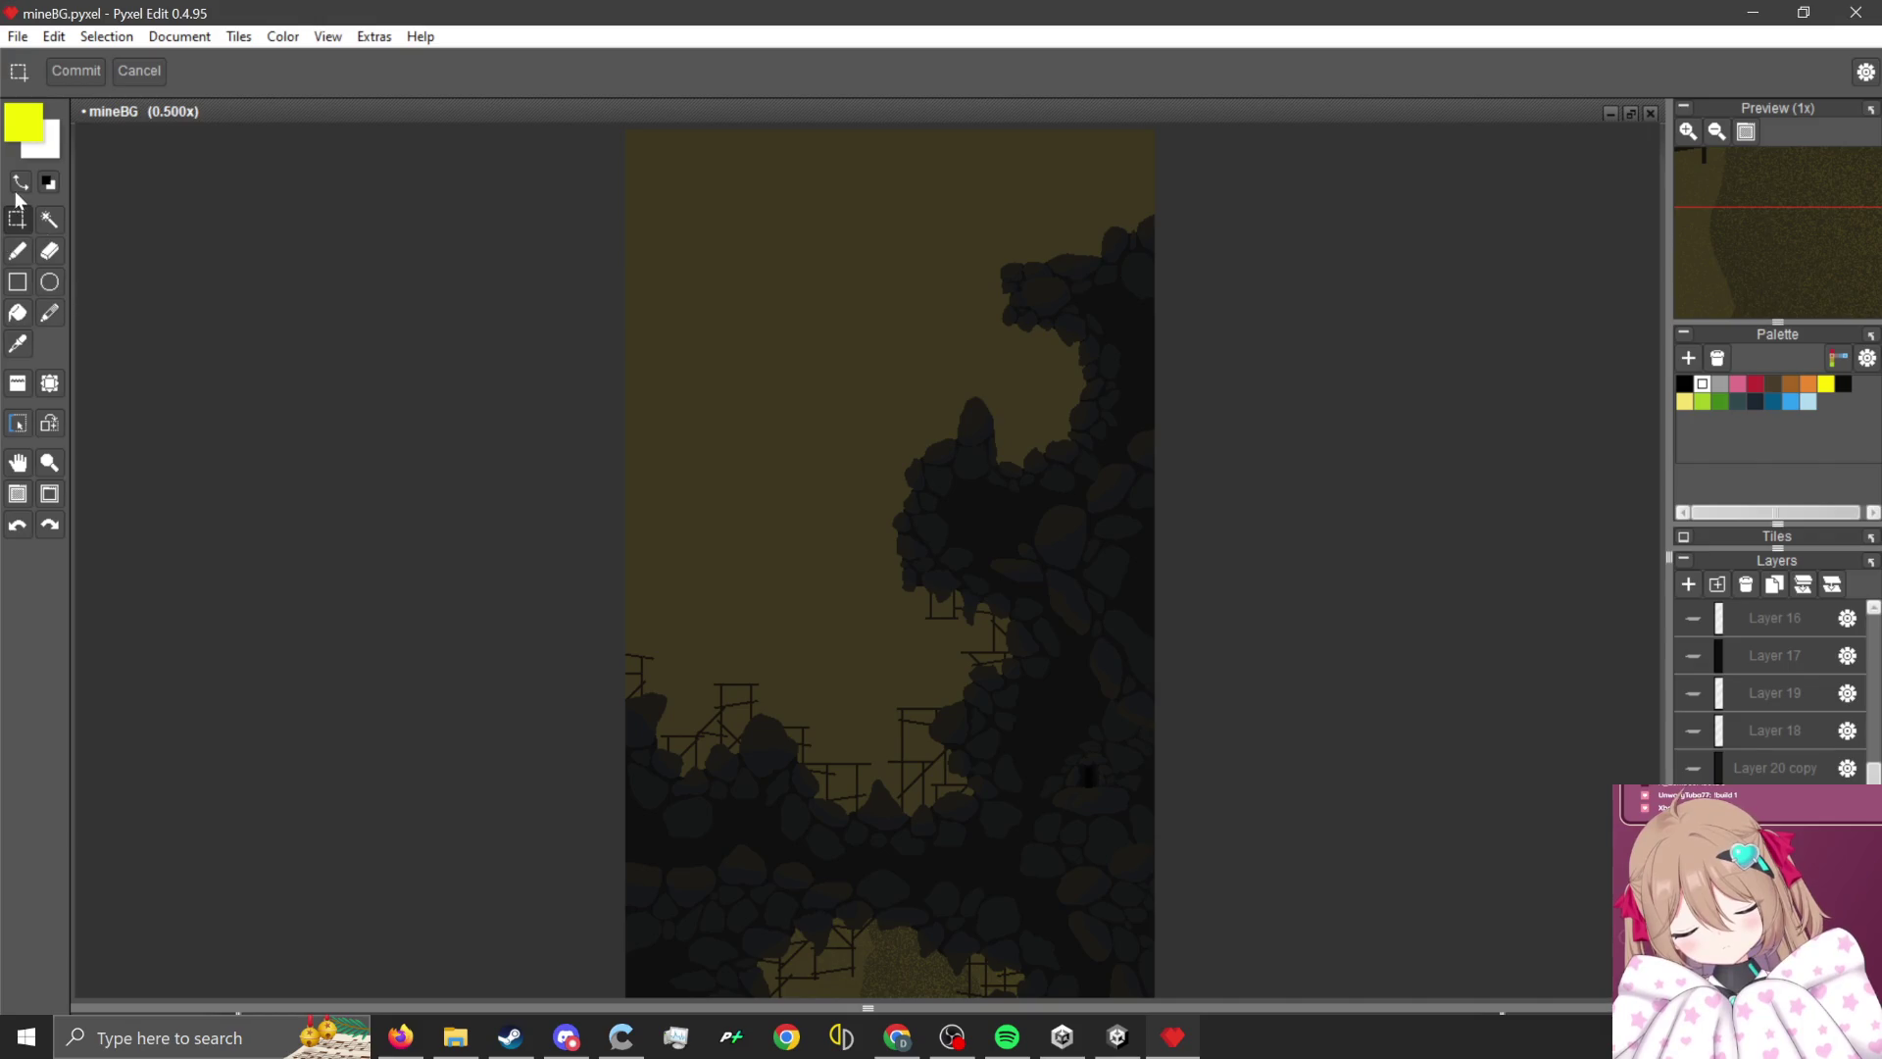
# - Pick the brush, make bg1rock the active layer and set Scatter to 0
pyautogui.click(16, 253)
pyautogui.scroll(3, 975, 281)
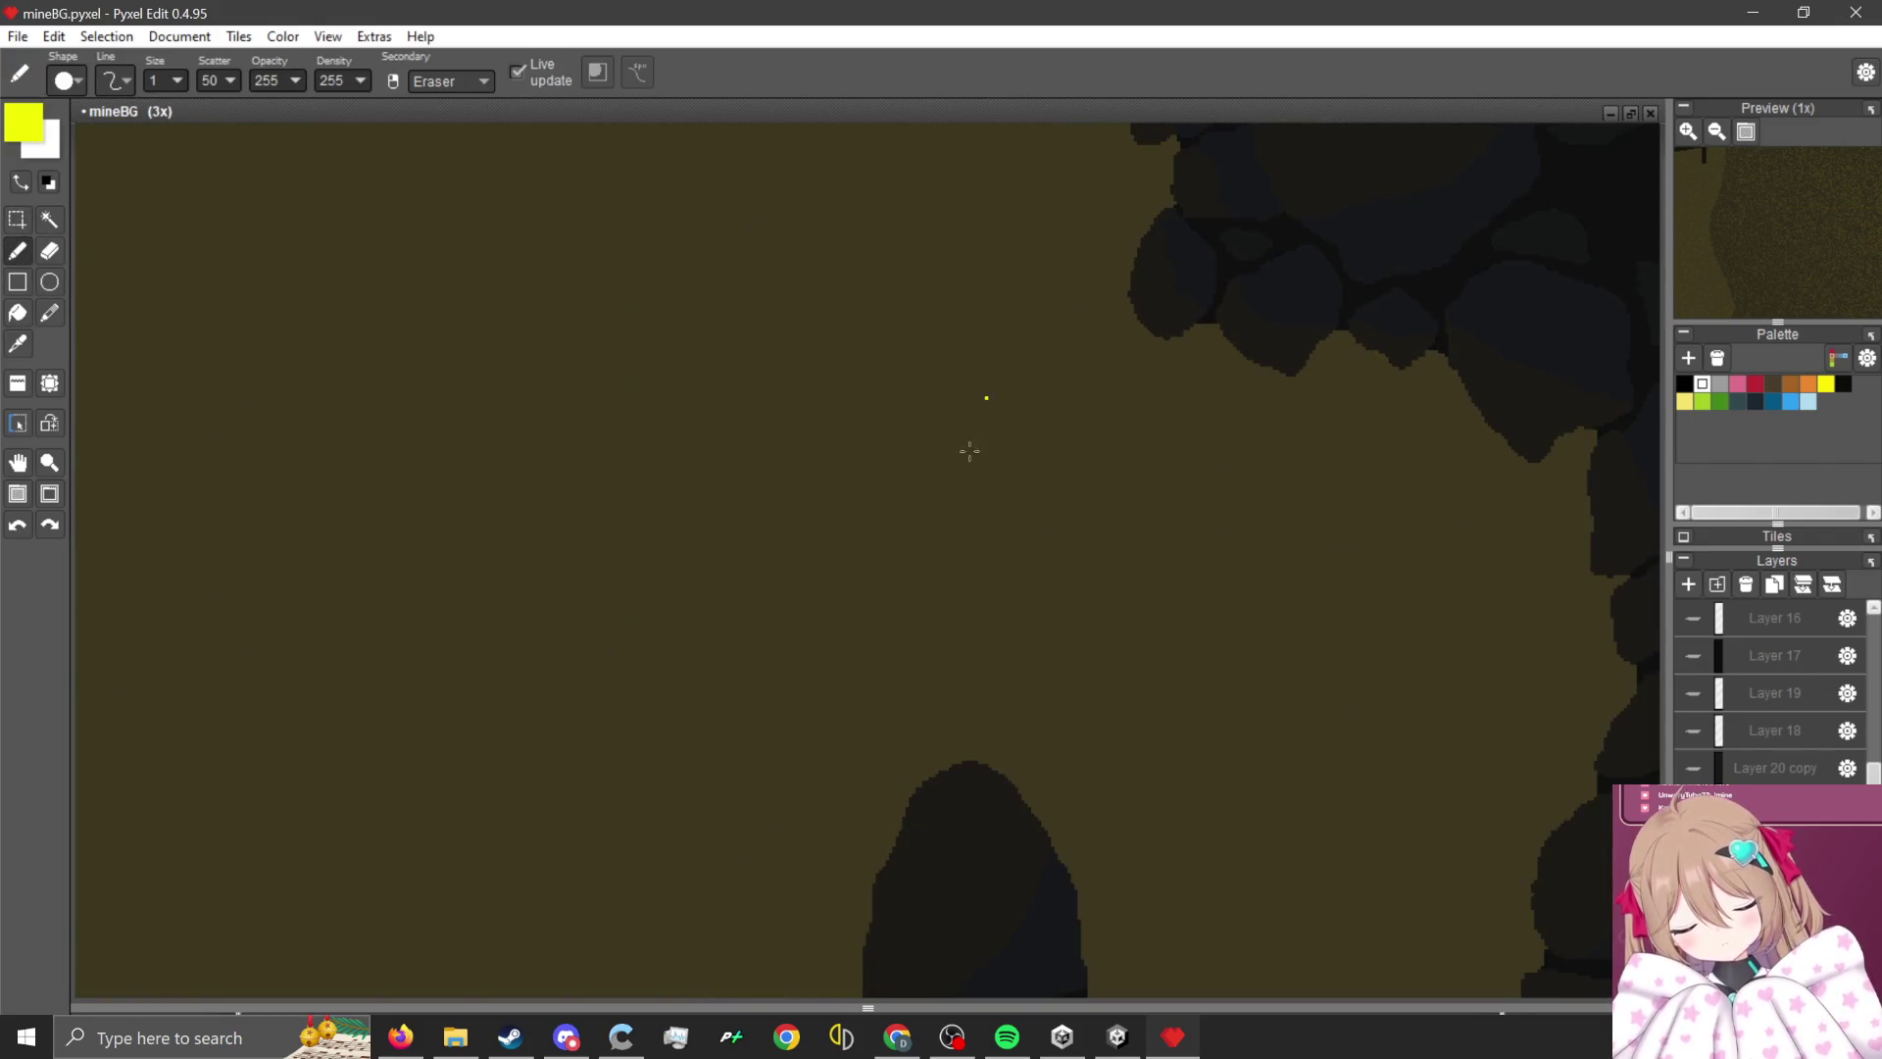
pyautogui.scroll(-2, 1084, 466)
pyautogui.scroll(5, 1785, 733)
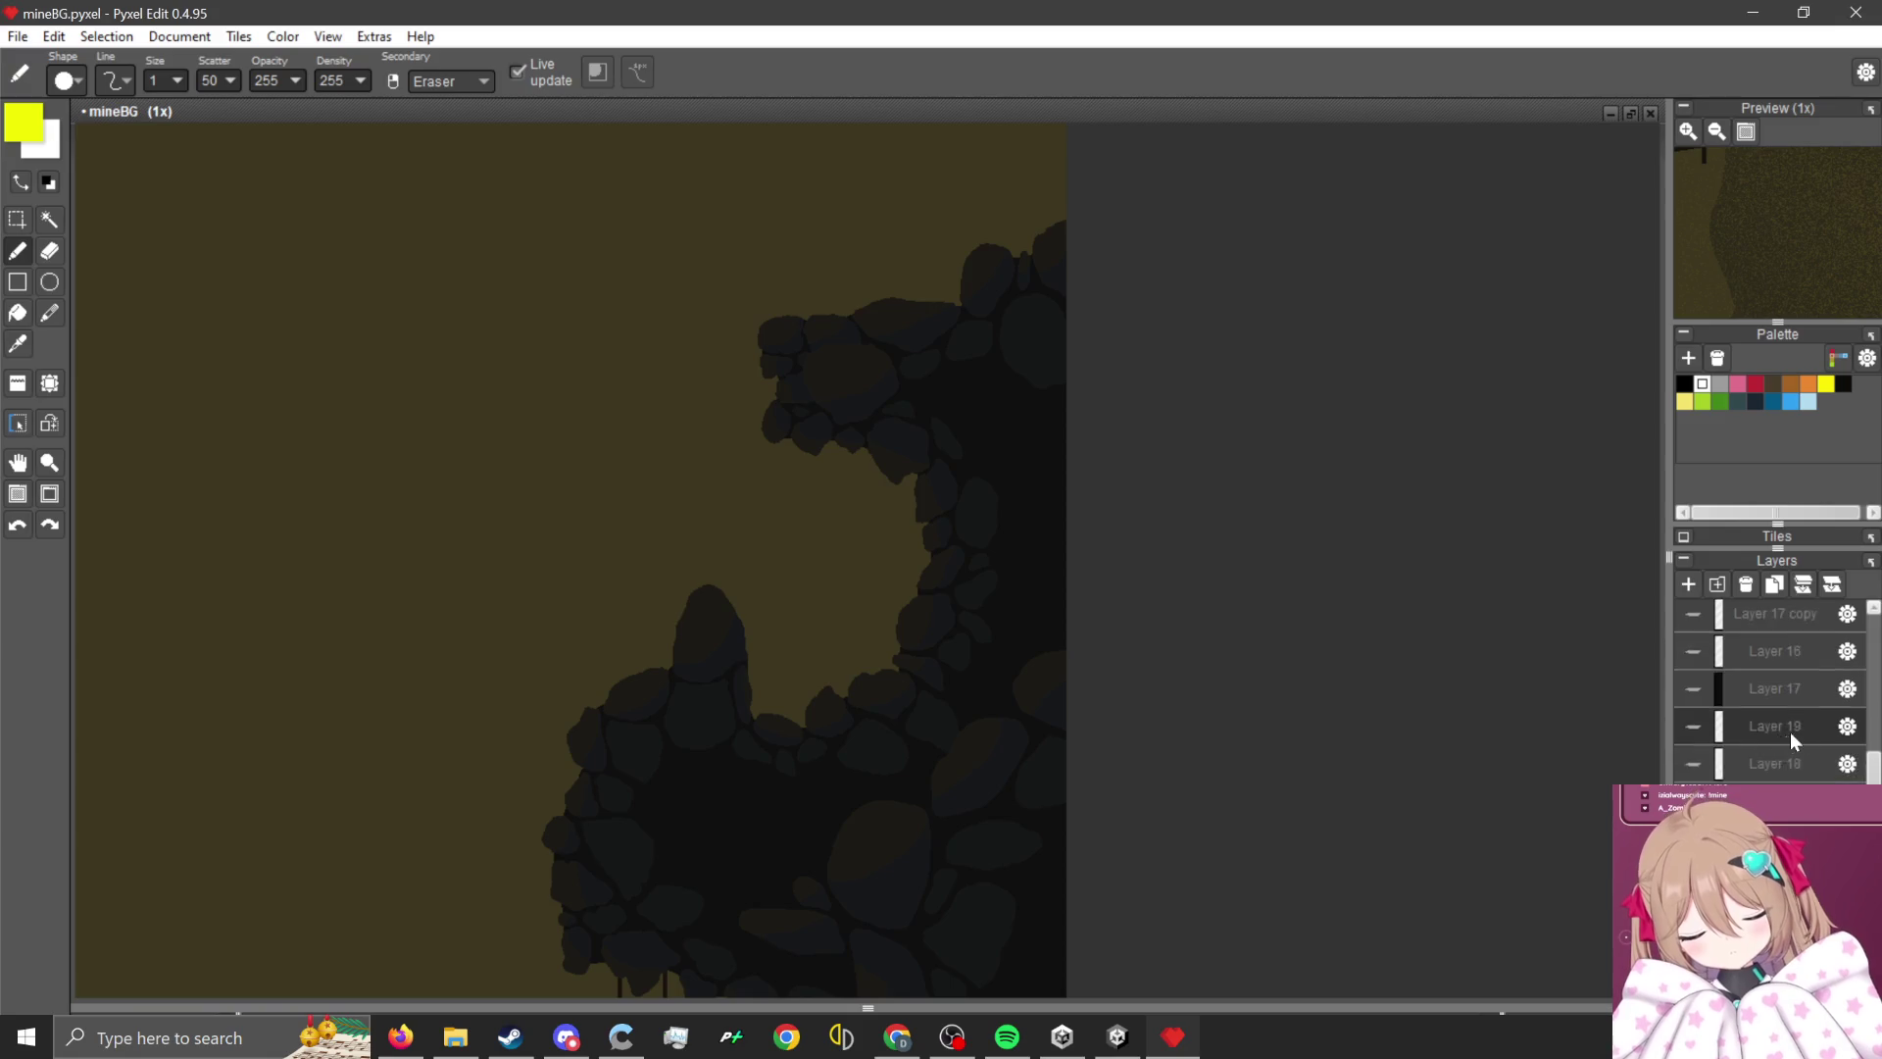
pyautogui.scroll(2, 1804, 749)
pyautogui.click(1795, 759)
pyautogui.doubleClick(206, 81)
pyautogui.write('0')
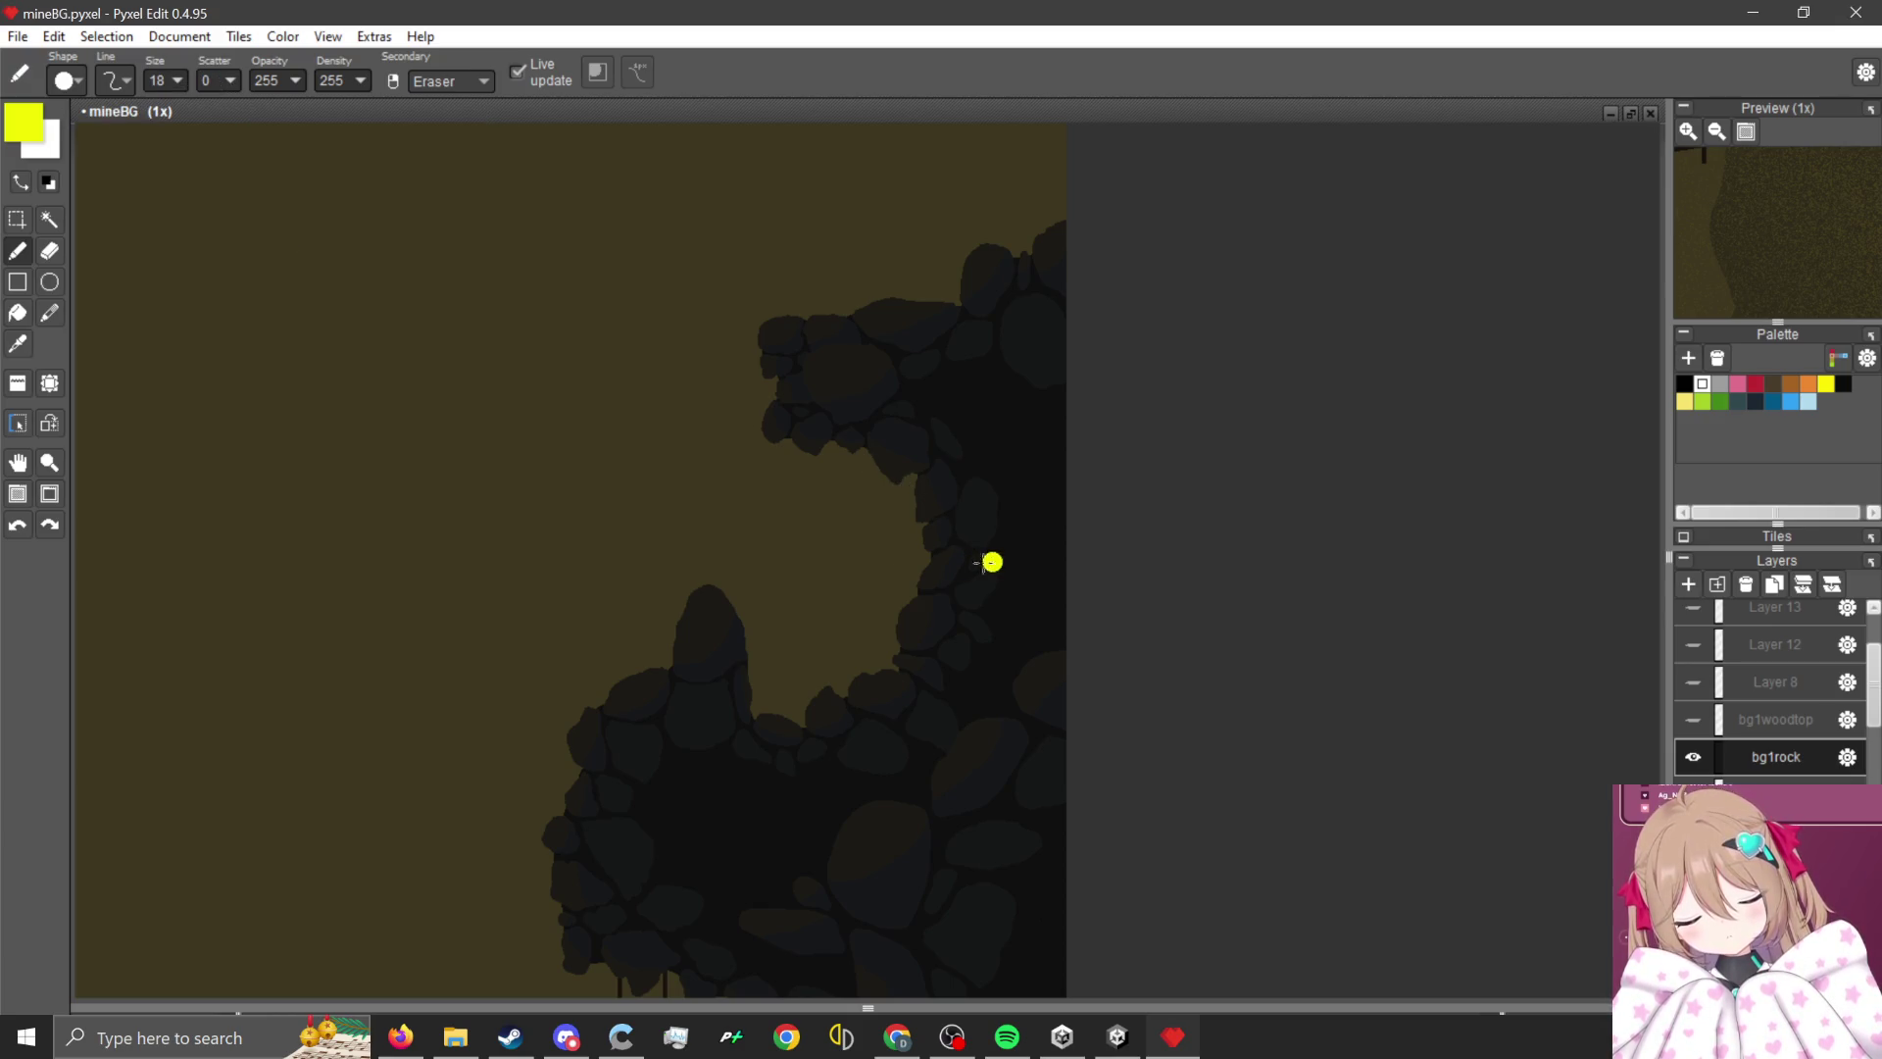
# - Paint a cut line, magic-wand select the upper-right rock cluster and delete it
pyautogui.scroll(-1, 991, 588)
pyautogui.scroll(2, 991, 588)
pyautogui.moveTo(685, 749)
pyautogui.mouseDown()
pyautogui.moveTo(916, 722)
pyautogui.moveTo(1167, 568)
pyautogui.mouseUp()
pyautogui.scroll(-1, 1038, 614)
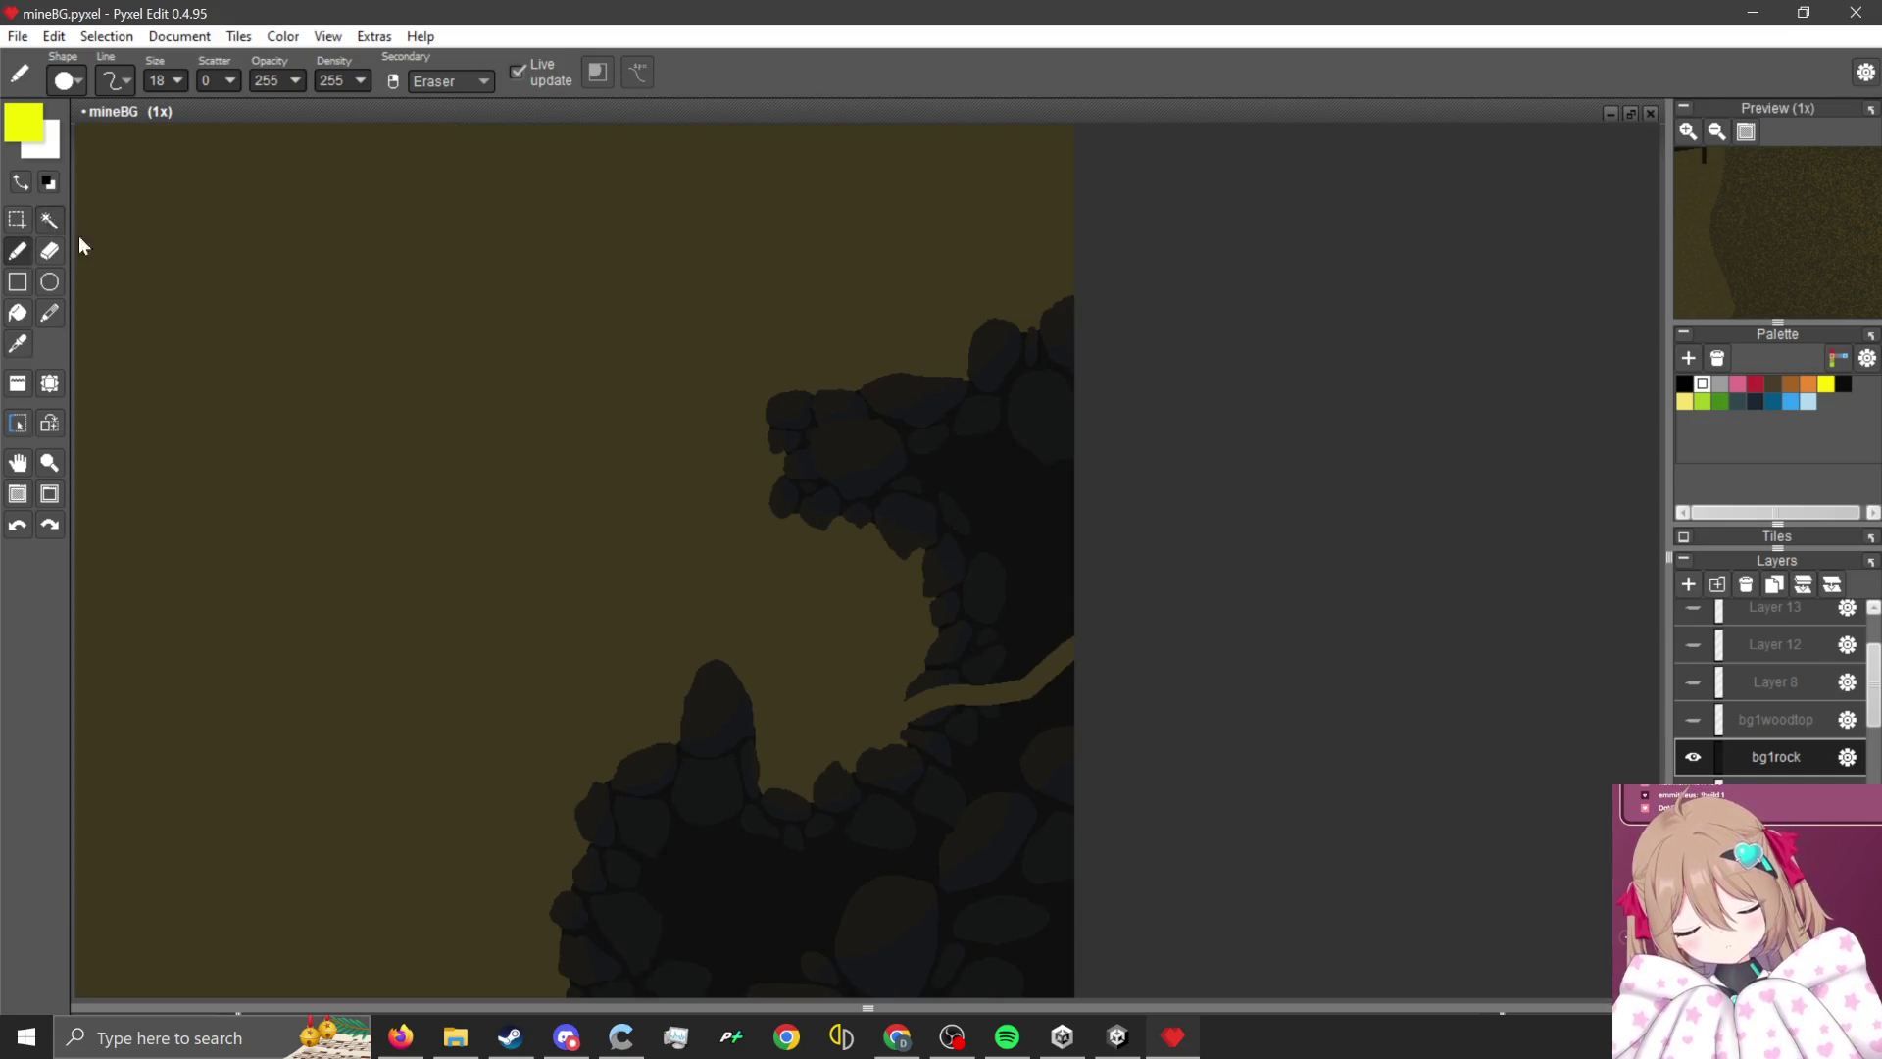
pyautogui.click(48, 219)
pyautogui.click(998, 476)
pyautogui.press('Delete')
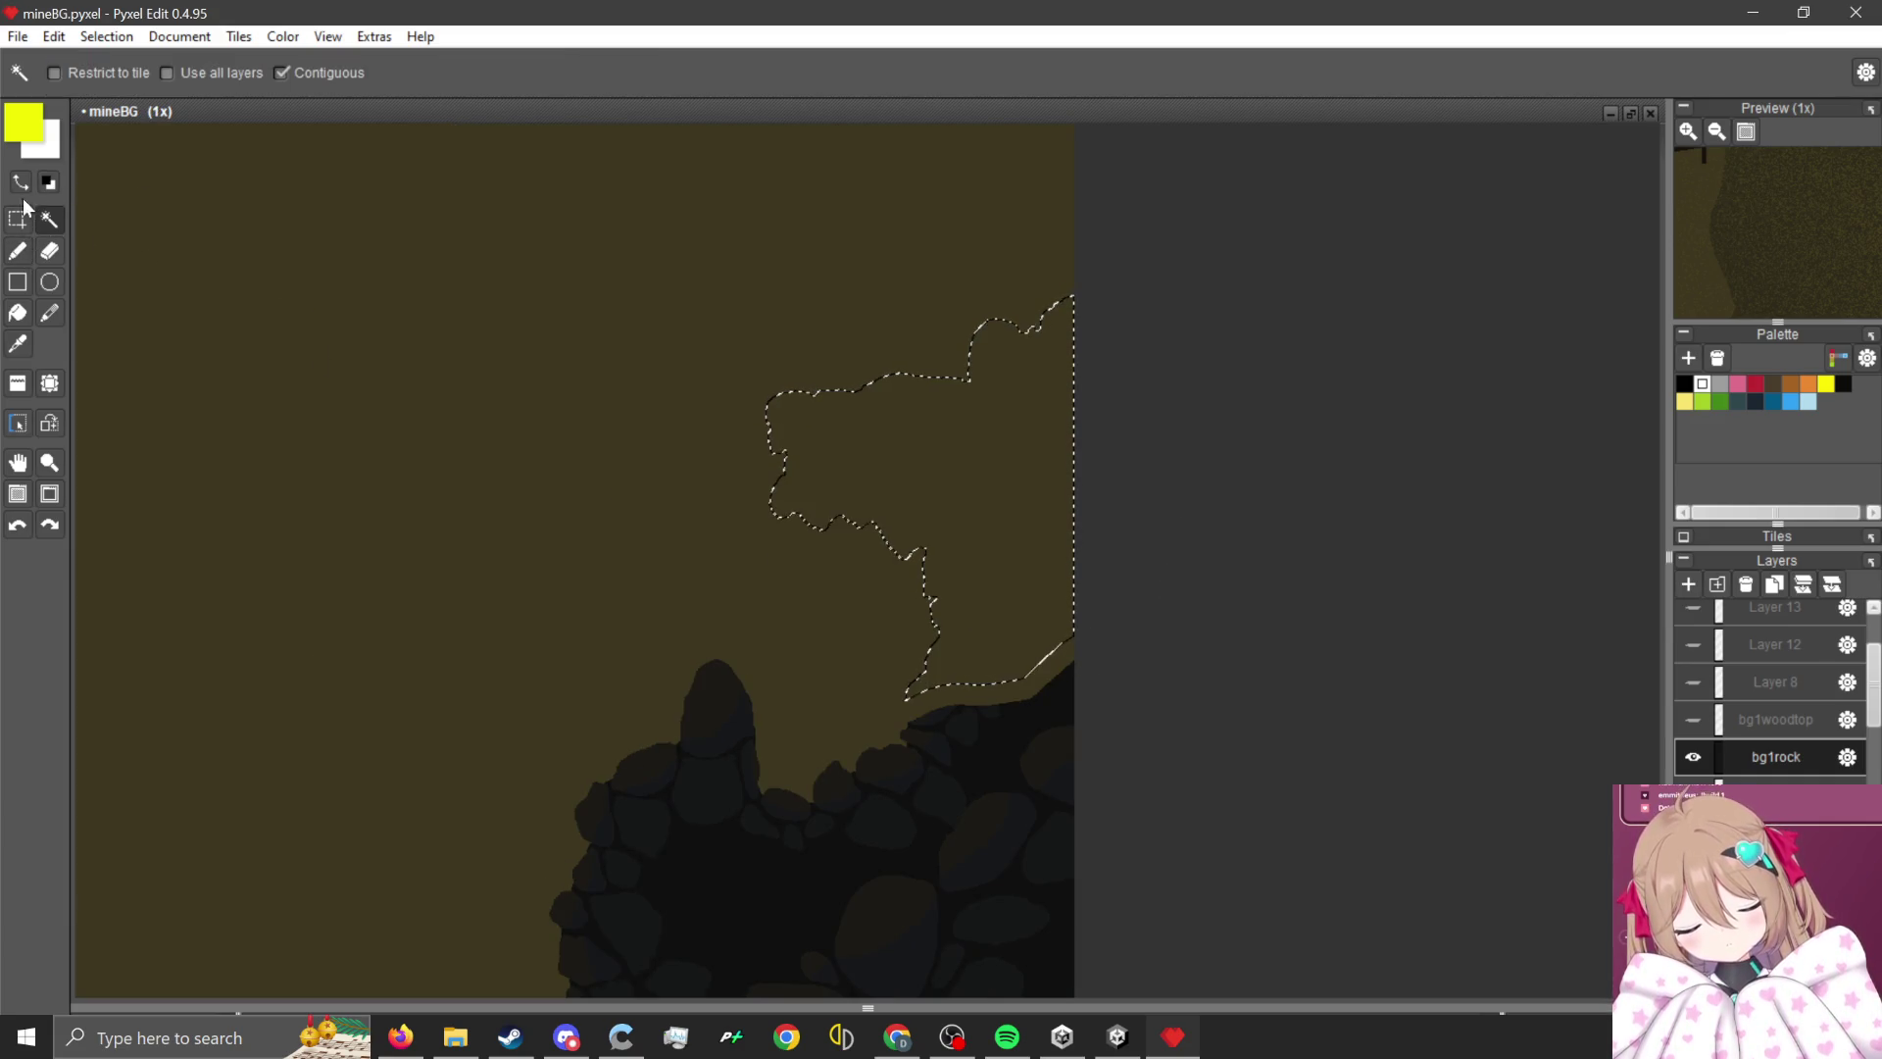
# - Clear the selection, return to the brush and sample the dark rock colour
pyautogui.click(17, 218)
pyautogui.hotkey('ctrl', 'd')
pyautogui.scroll(3, 1023, 747)
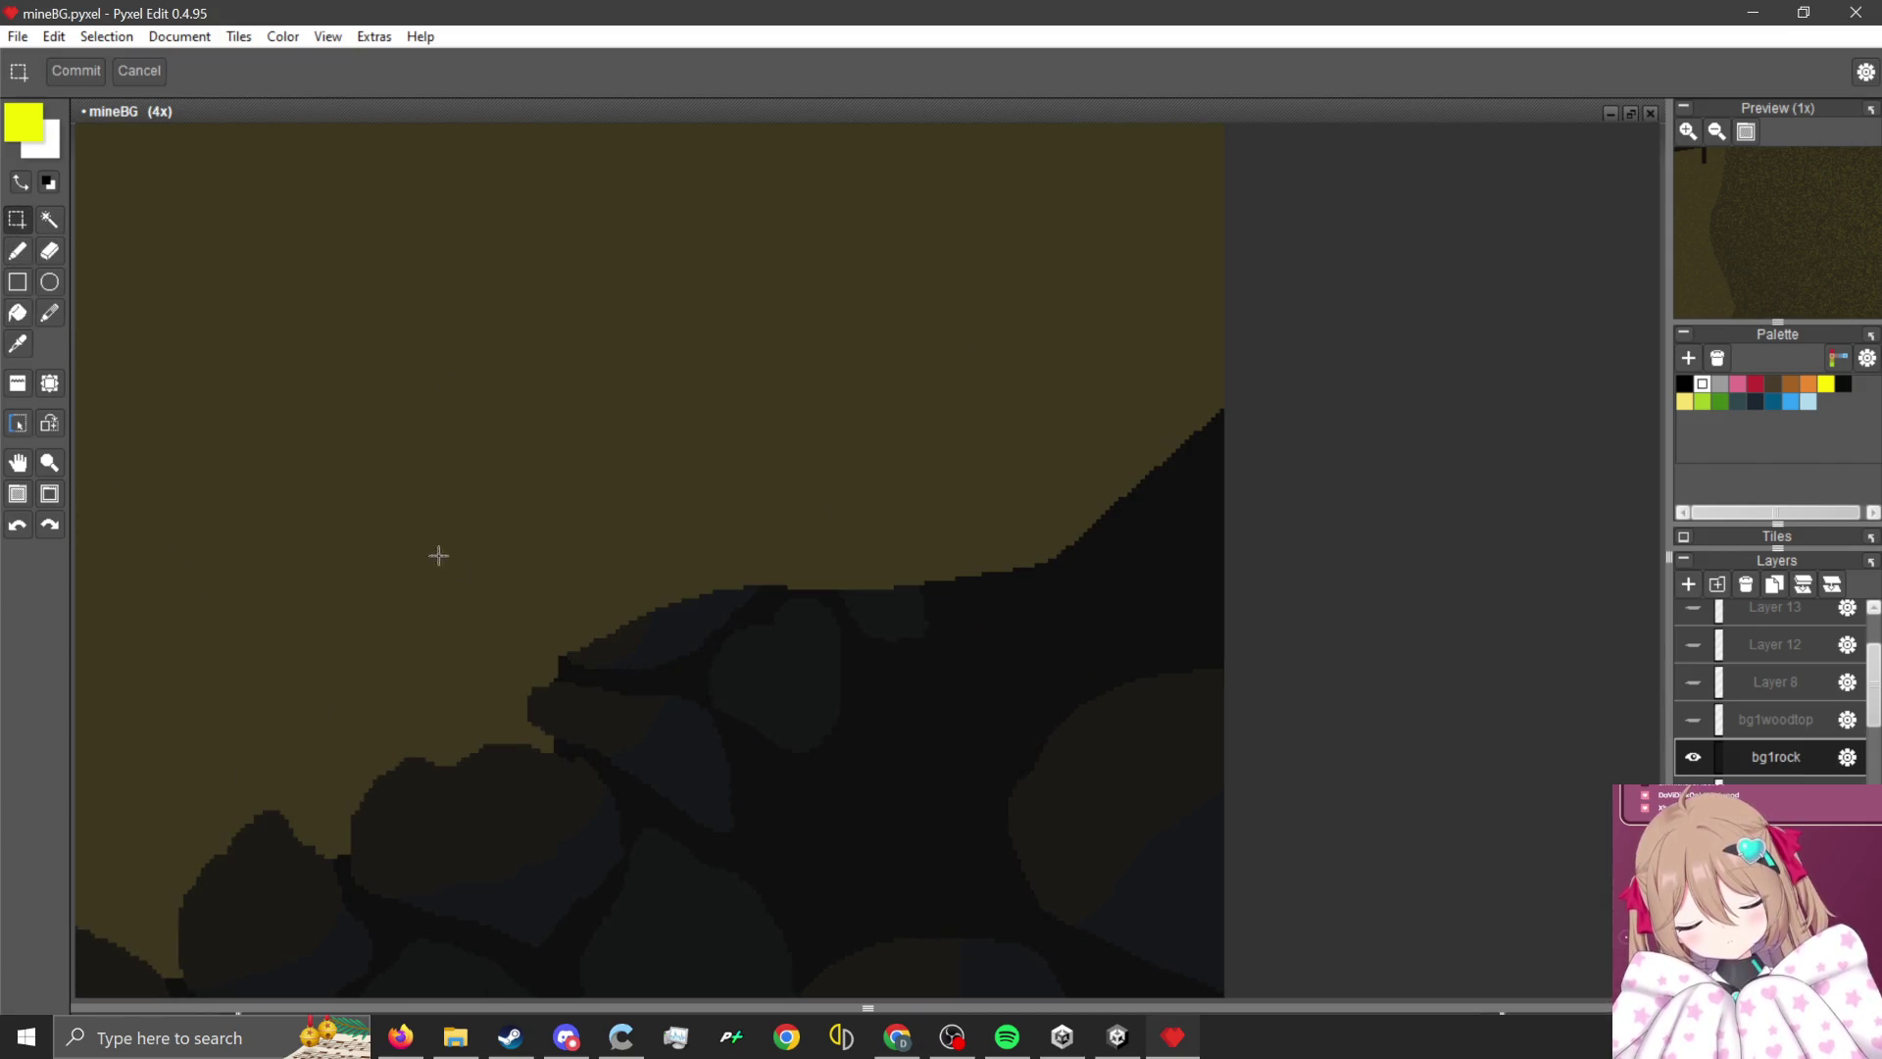
pyautogui.press('b')
pyautogui.scroll(1, 601, 588)
pyautogui.press('alt')
pyautogui.keyDown('alt'); pyautogui.click(732, 637); pyautogui.keyUp('alt')
# - Paint dark rounded rocks and a hook-shaped rock, filling olive gaps and darkening edges
pyautogui.moveTo(686, 613)
pyautogui.mouseDown()
pyautogui.moveTo(601, 638)
pyautogui.moveTo(790, 526)
pyautogui.mouseUp()
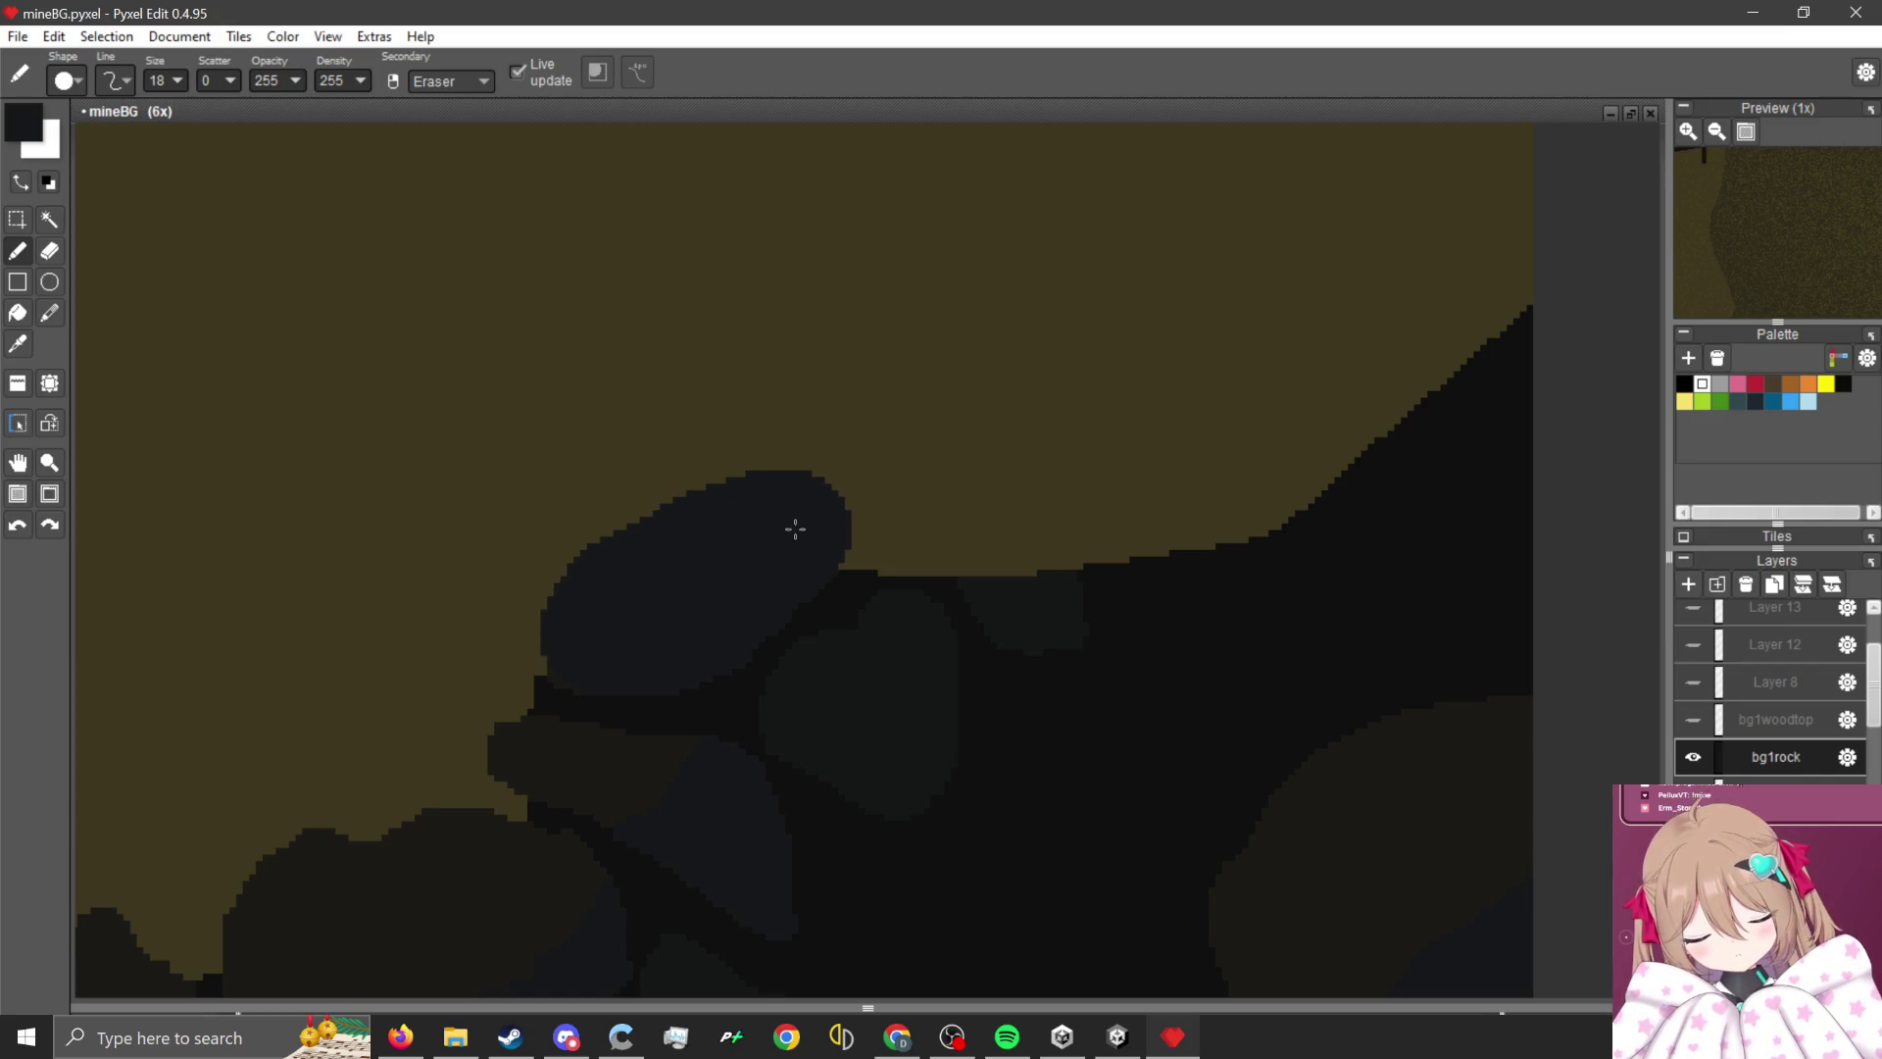
pyautogui.moveTo(980, 530)
pyautogui.mouseDown()
pyautogui.moveTo(1050, 573)
pyautogui.moveTo(1180, 559)
pyautogui.moveTo(1193, 450)
pyautogui.moveTo(1034, 529)
pyautogui.mouseUp()
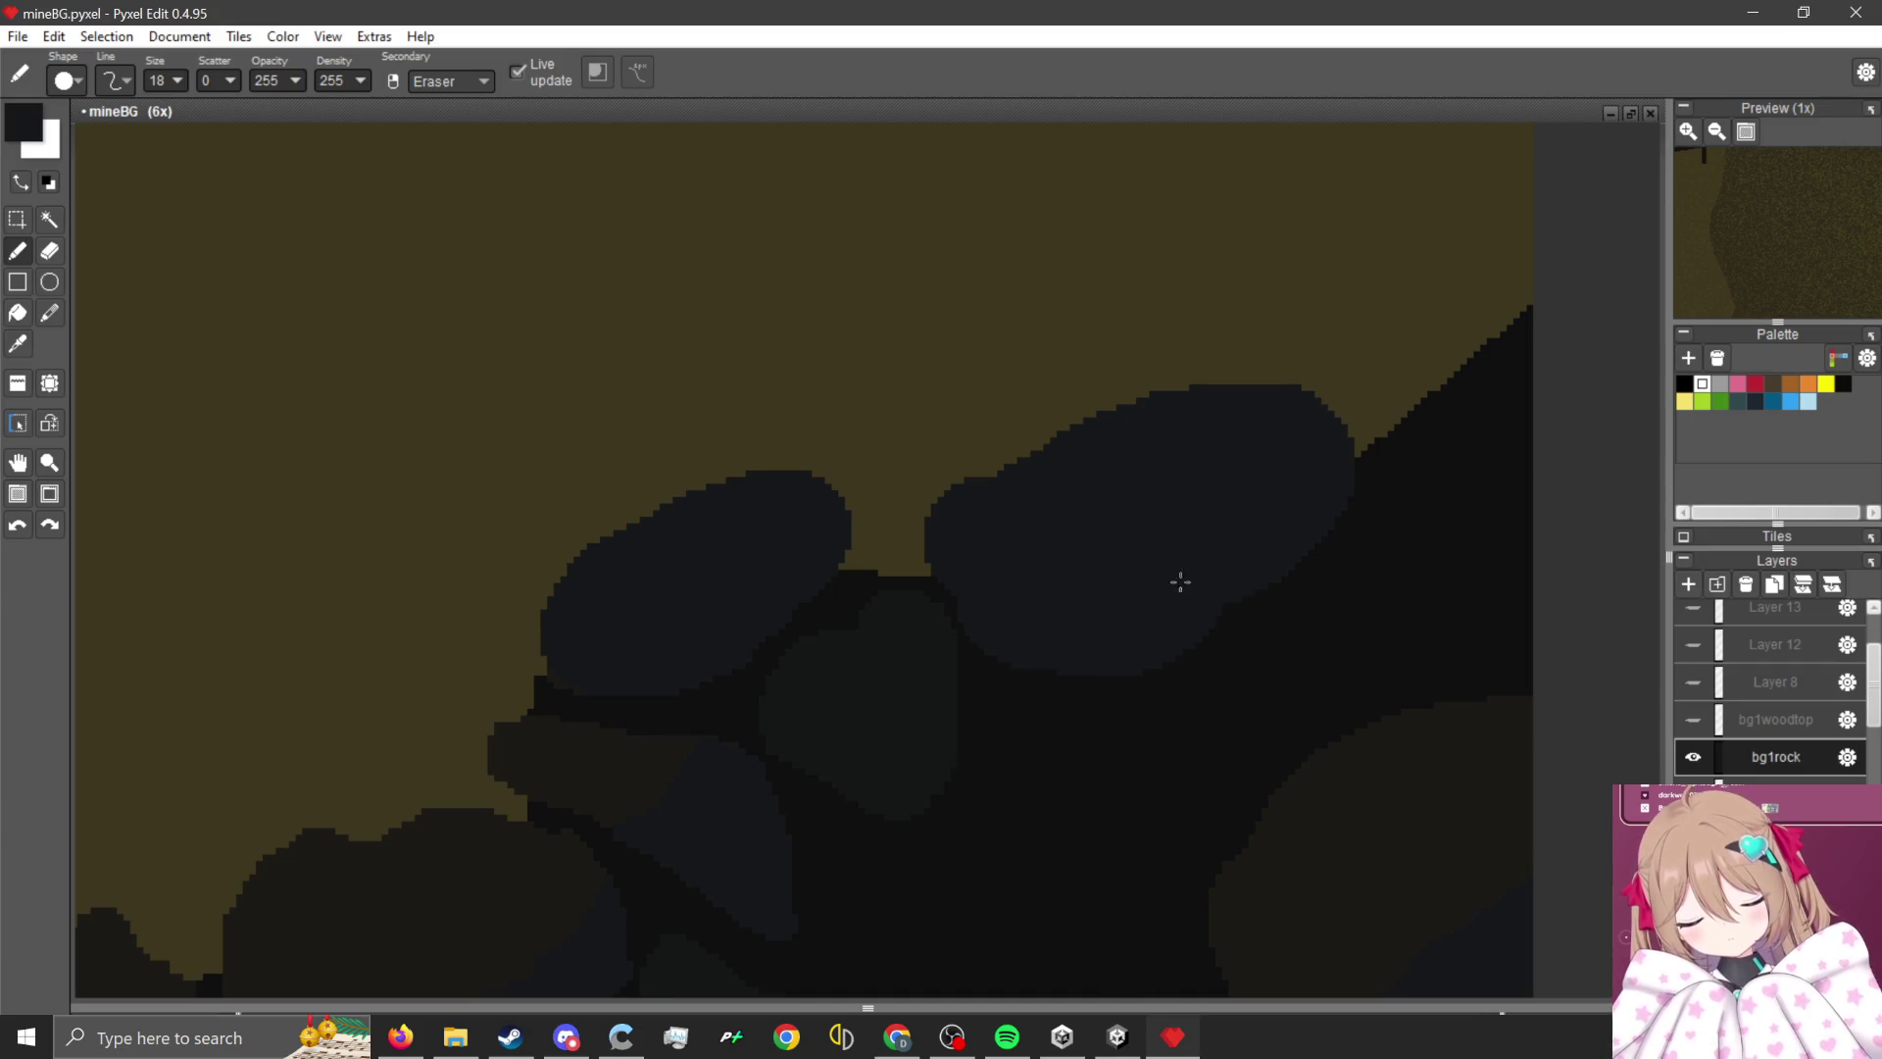
pyautogui.scroll(-1, 1250, 504)
pyautogui.moveTo(1298, 559); pyautogui.dragTo(1351, 304)
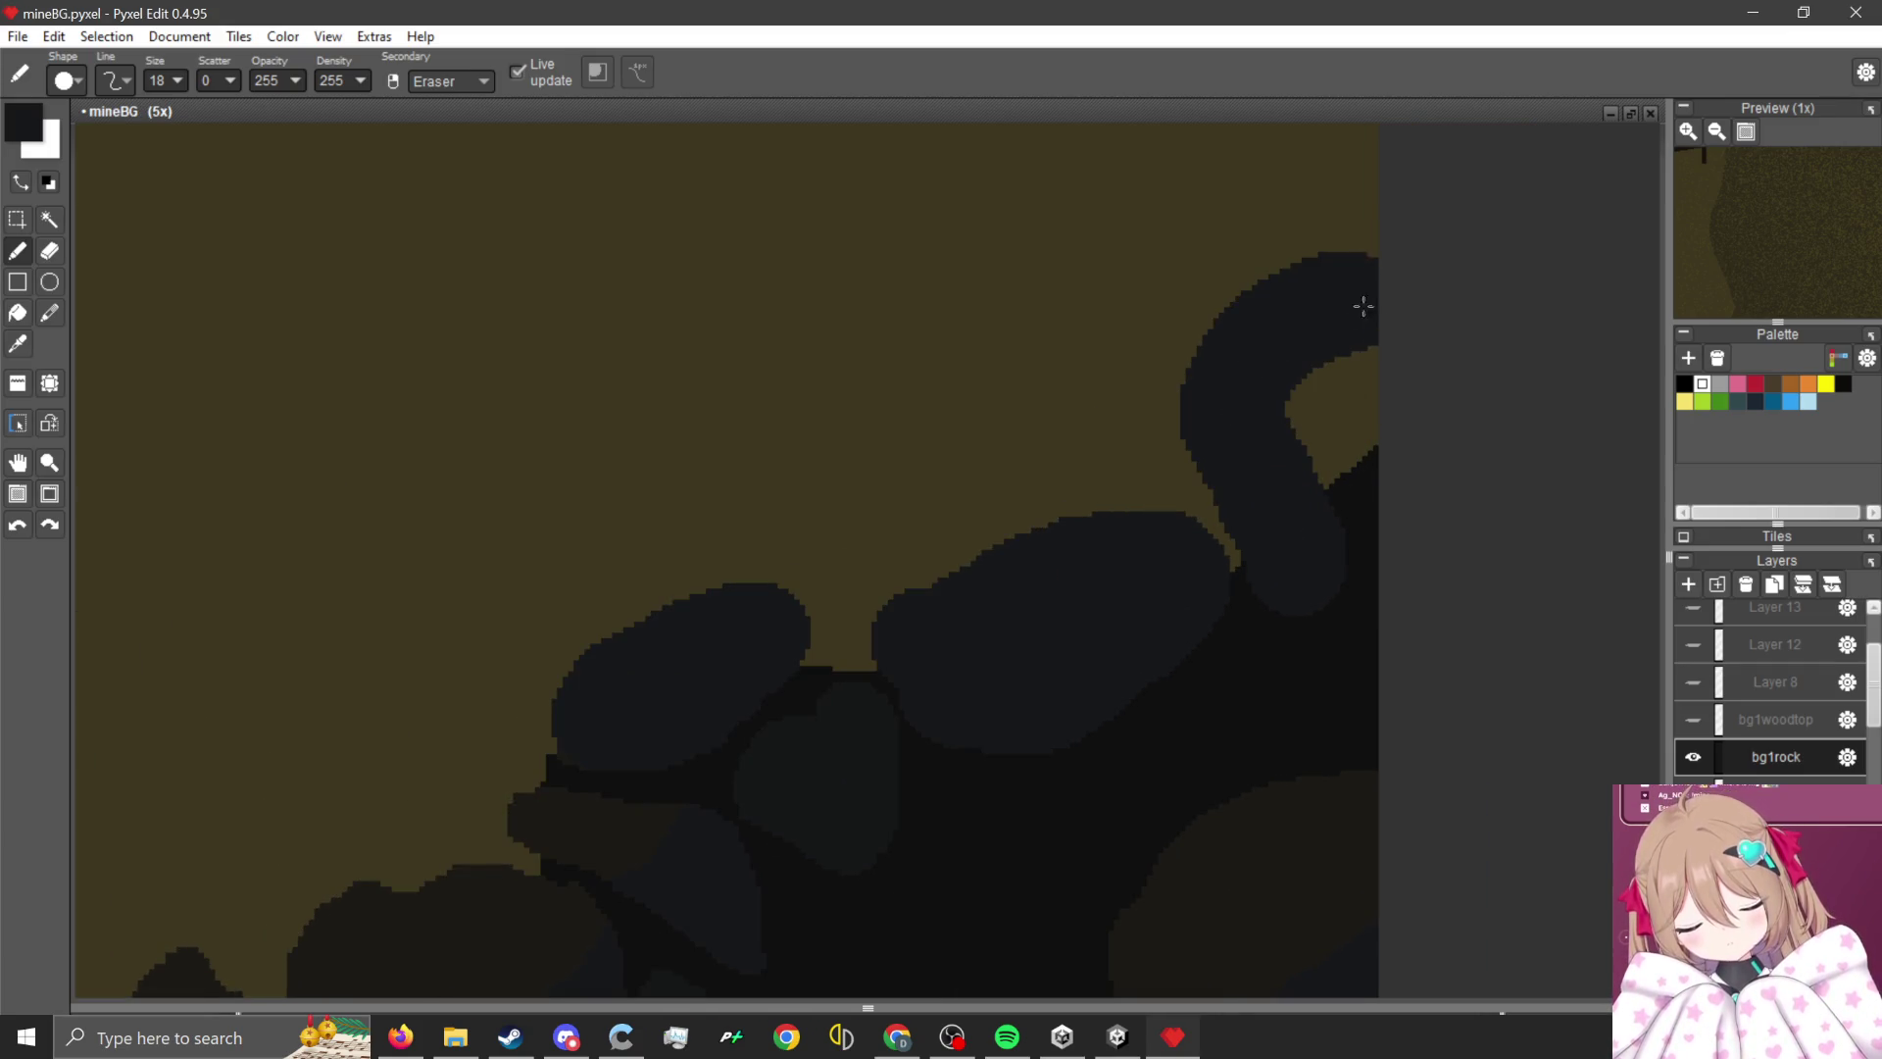
pyautogui.moveTo(1384, 539); pyautogui.dragTo(1394, 435)
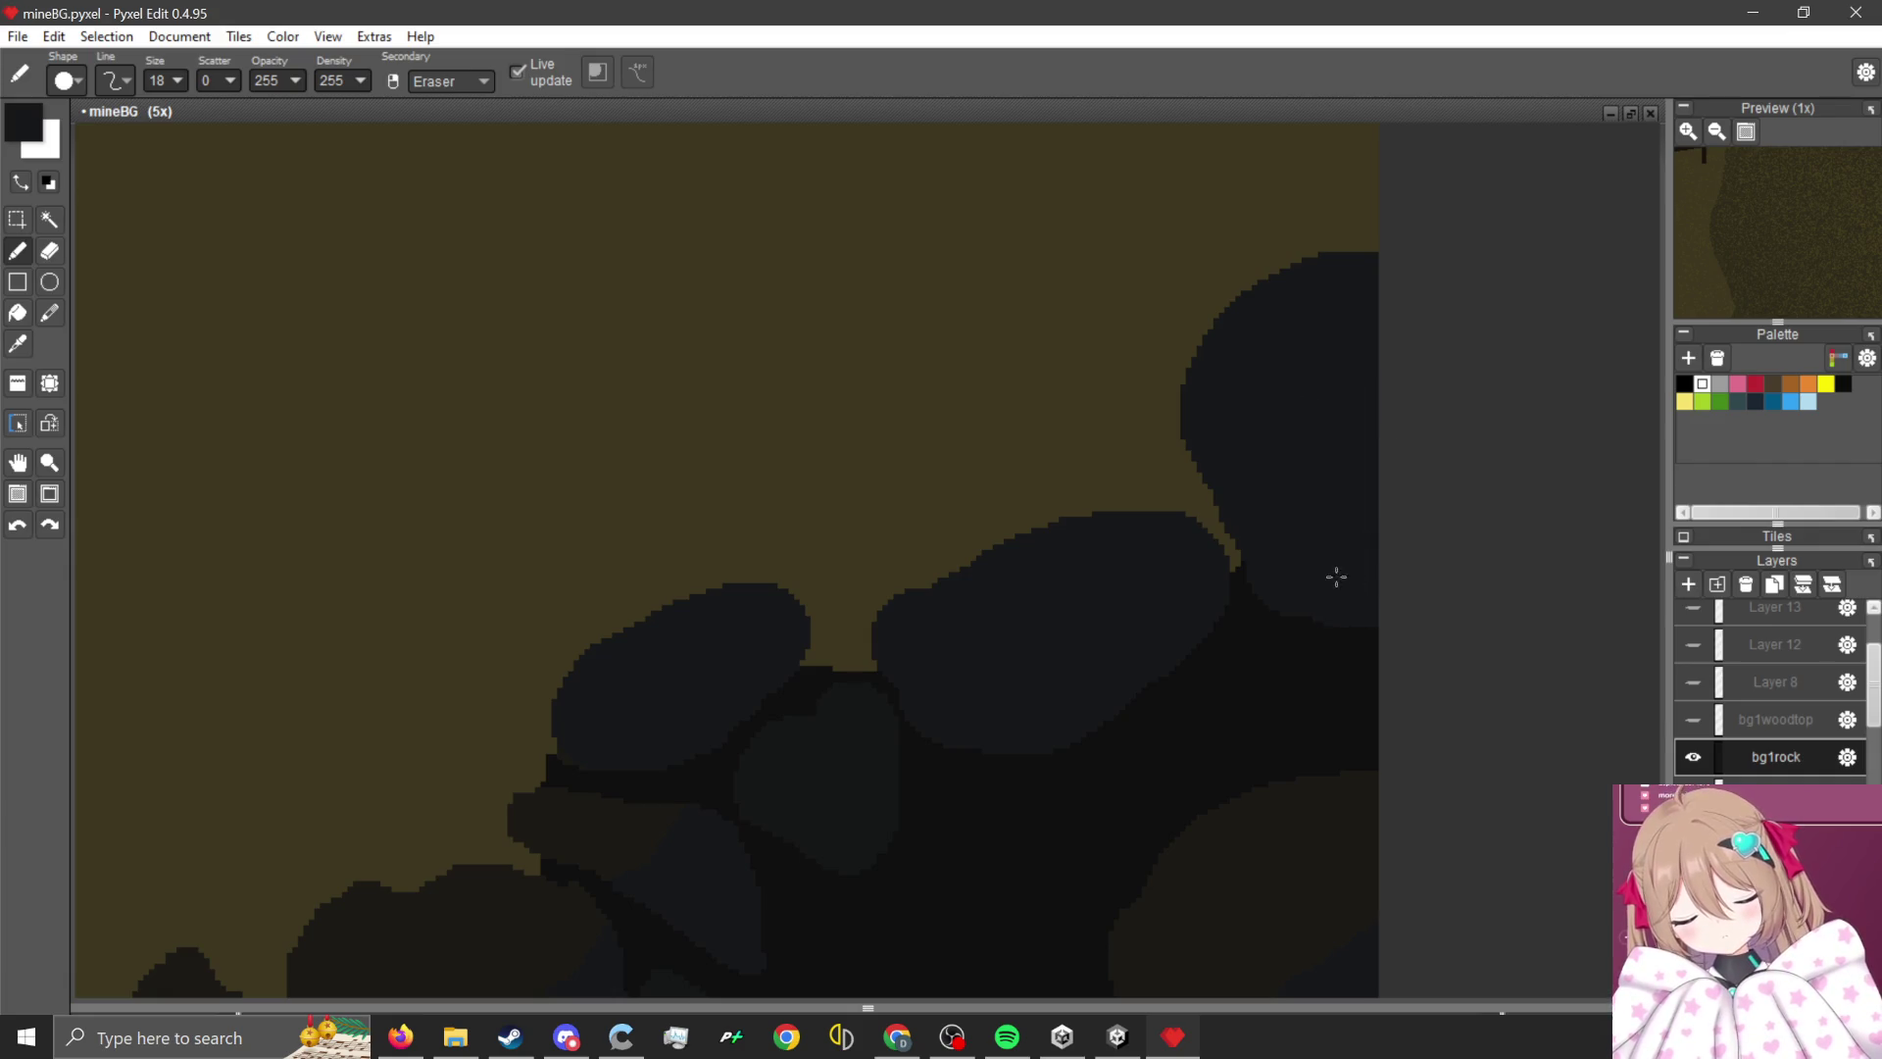
pyautogui.scroll(4, 1293, 512)
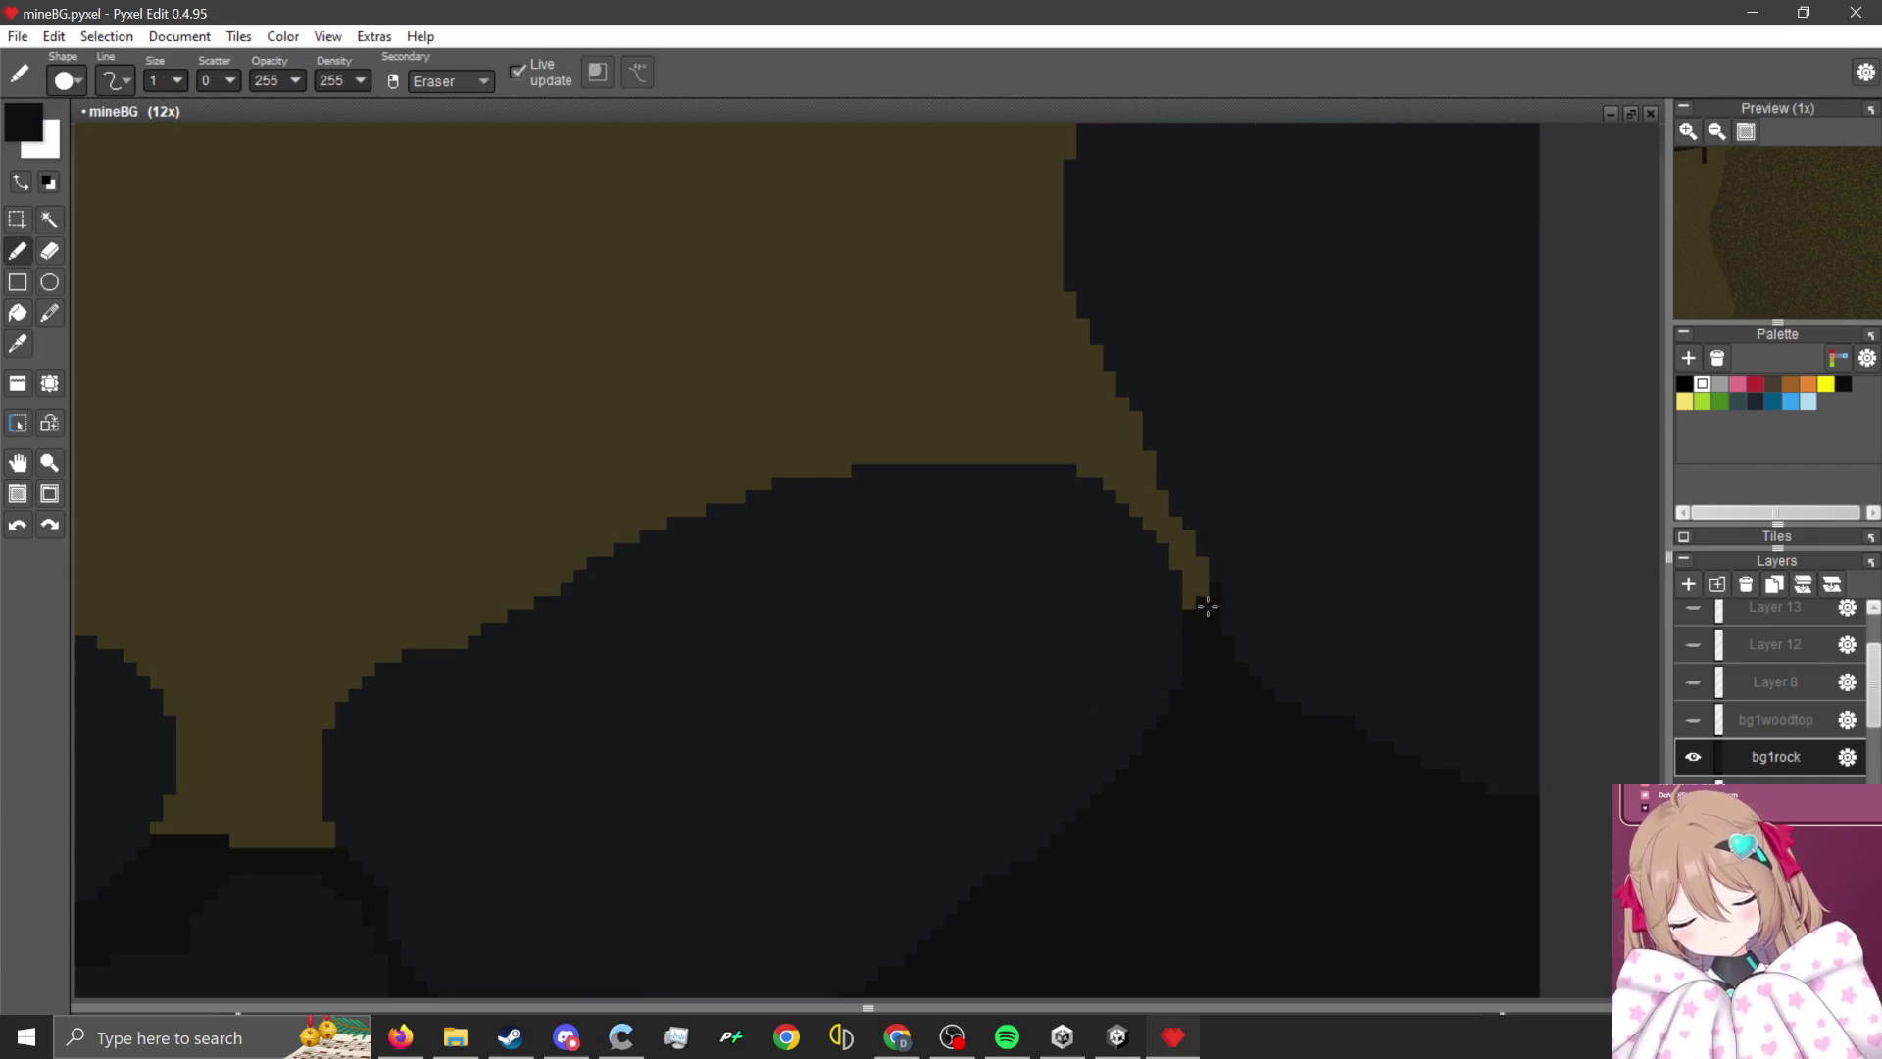
pyautogui.scroll(-2, 1089, 434)
pyautogui.moveTo(1168, 500)
pyautogui.mouseDown()
pyautogui.moveTo(1099, 407)
pyautogui.moveTo(1180, 408)
pyautogui.moveTo(1108, 303)
pyautogui.moveTo(1273, 664)
pyautogui.moveTo(1152, 547)
pyautogui.mouseUp()
# - Draw a dark line across the olive gap between the two boulders
pyautogui.scroll(5, 1103, 418)
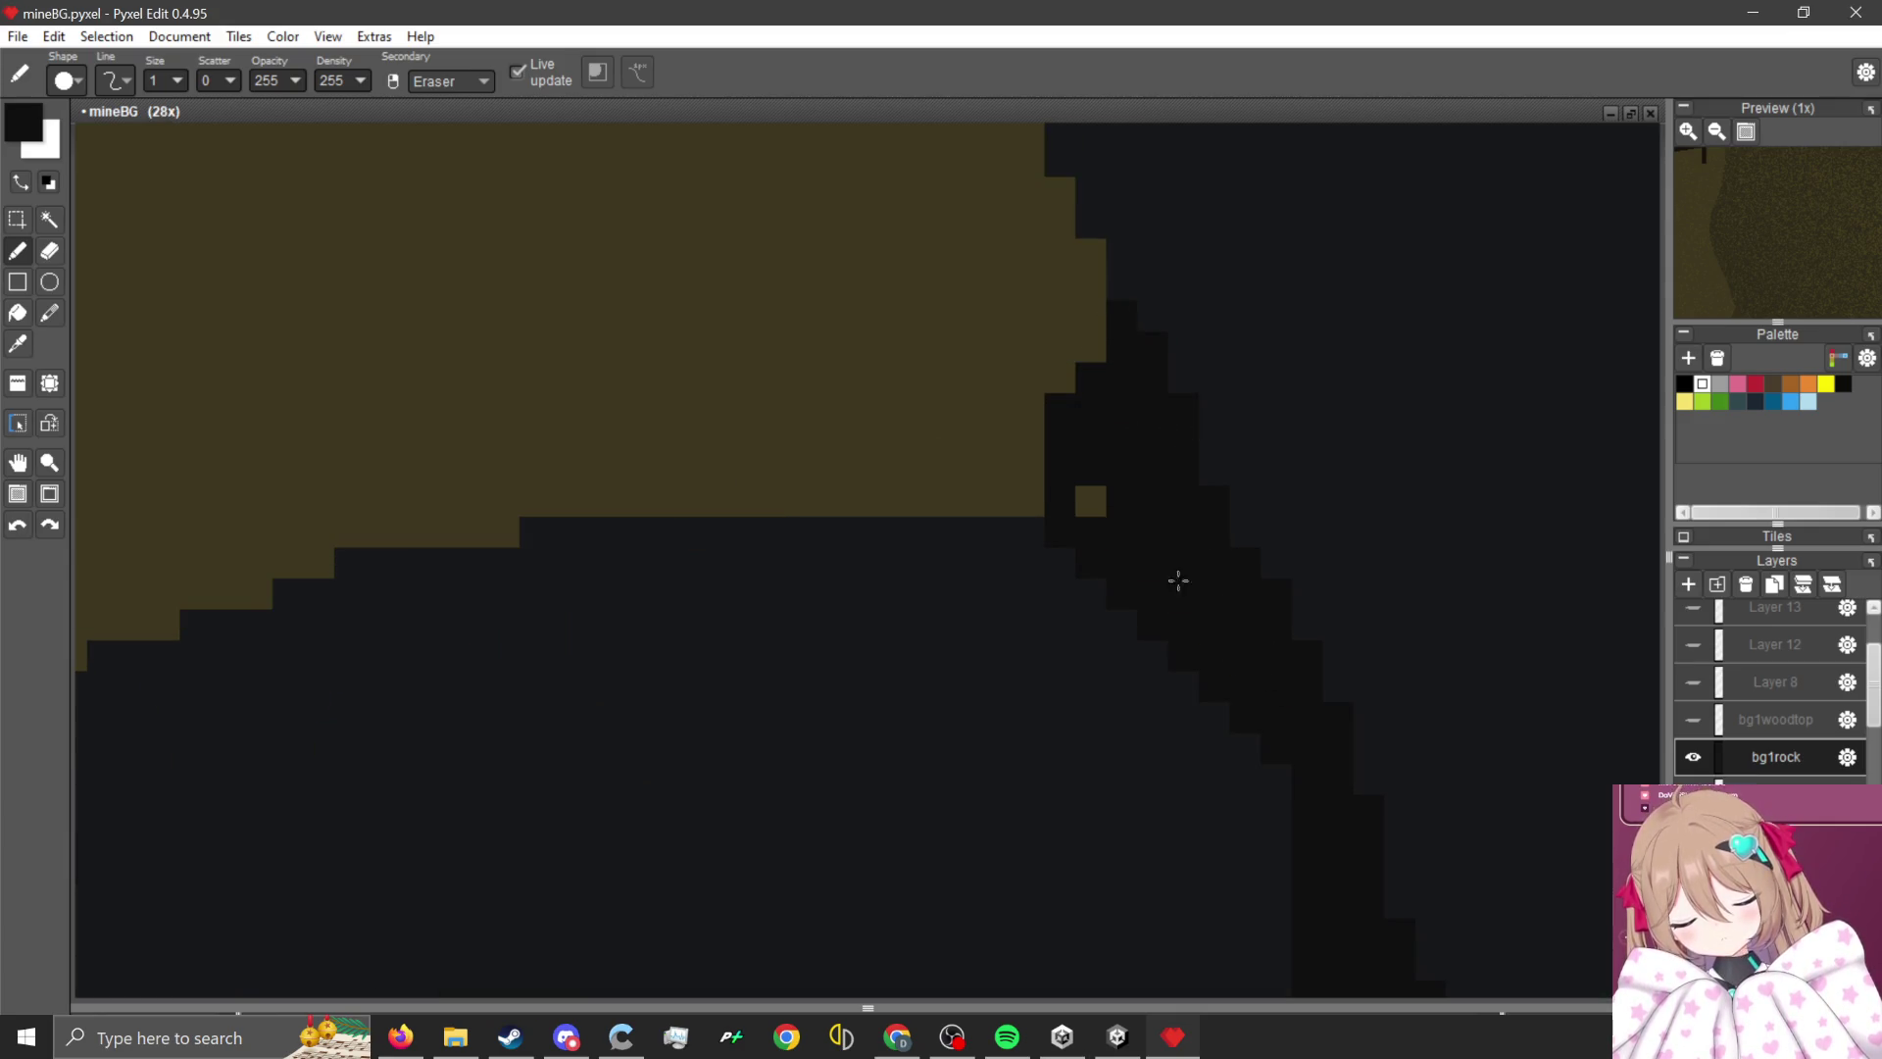
pyautogui.scroll(-3, 1150, 499)
pyautogui.scroll(2, 837, 689)
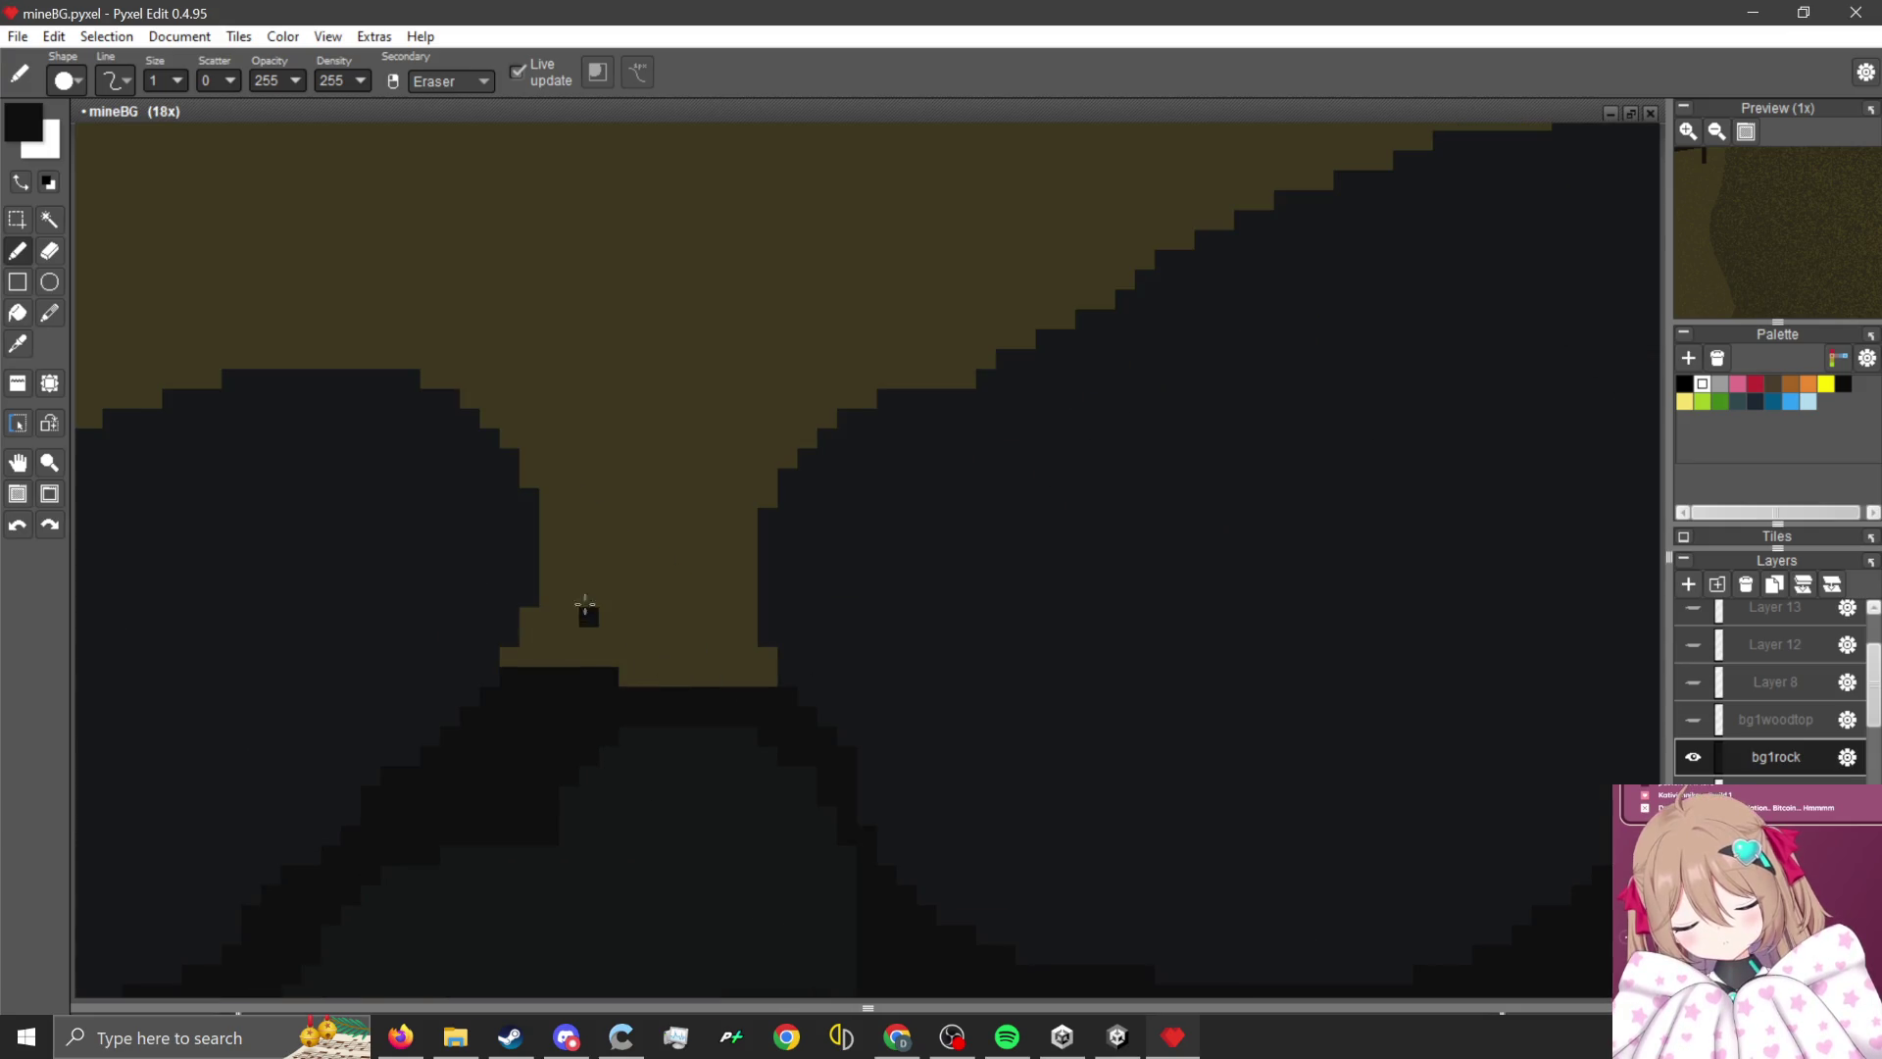
pyautogui.moveTo(552, 556)
pyautogui.mouseDown()
pyautogui.moveTo(733, 569)
pyautogui.moveTo(605, 556)
pyautogui.mouseUp()
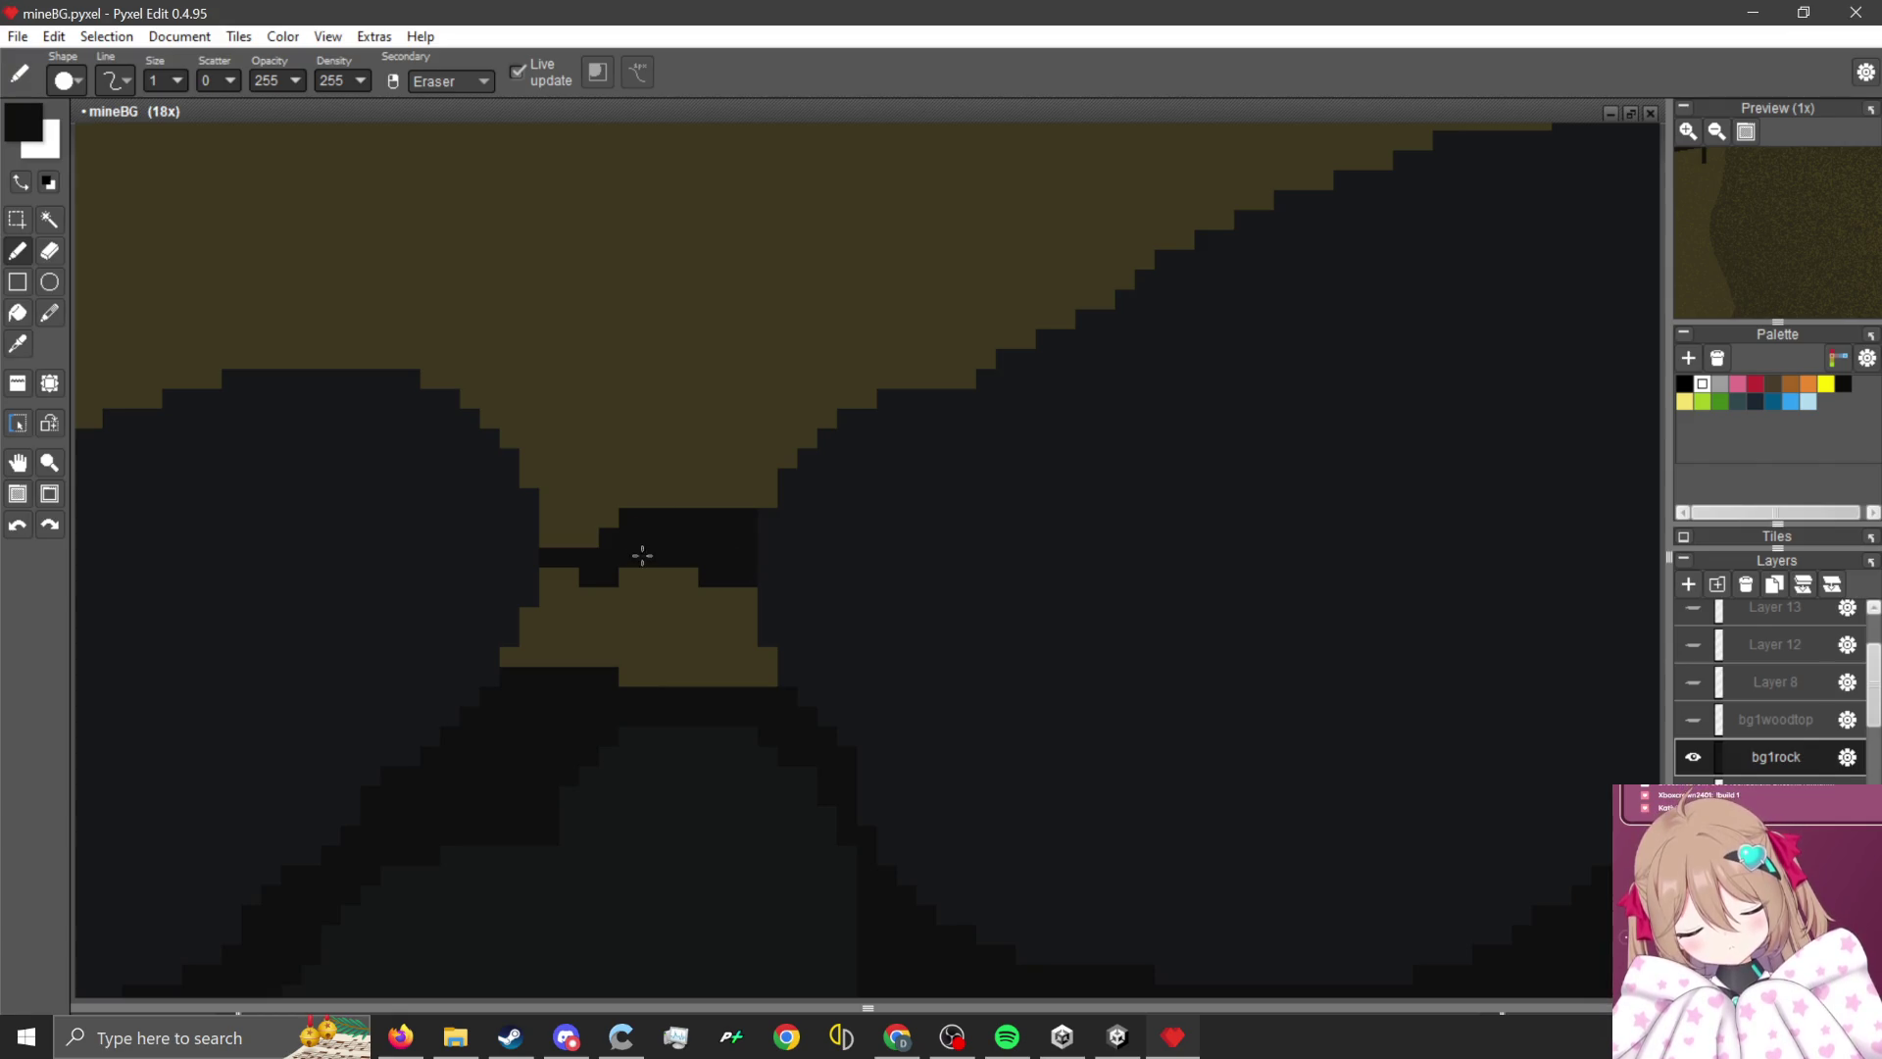
pyautogui.click(18, 312)
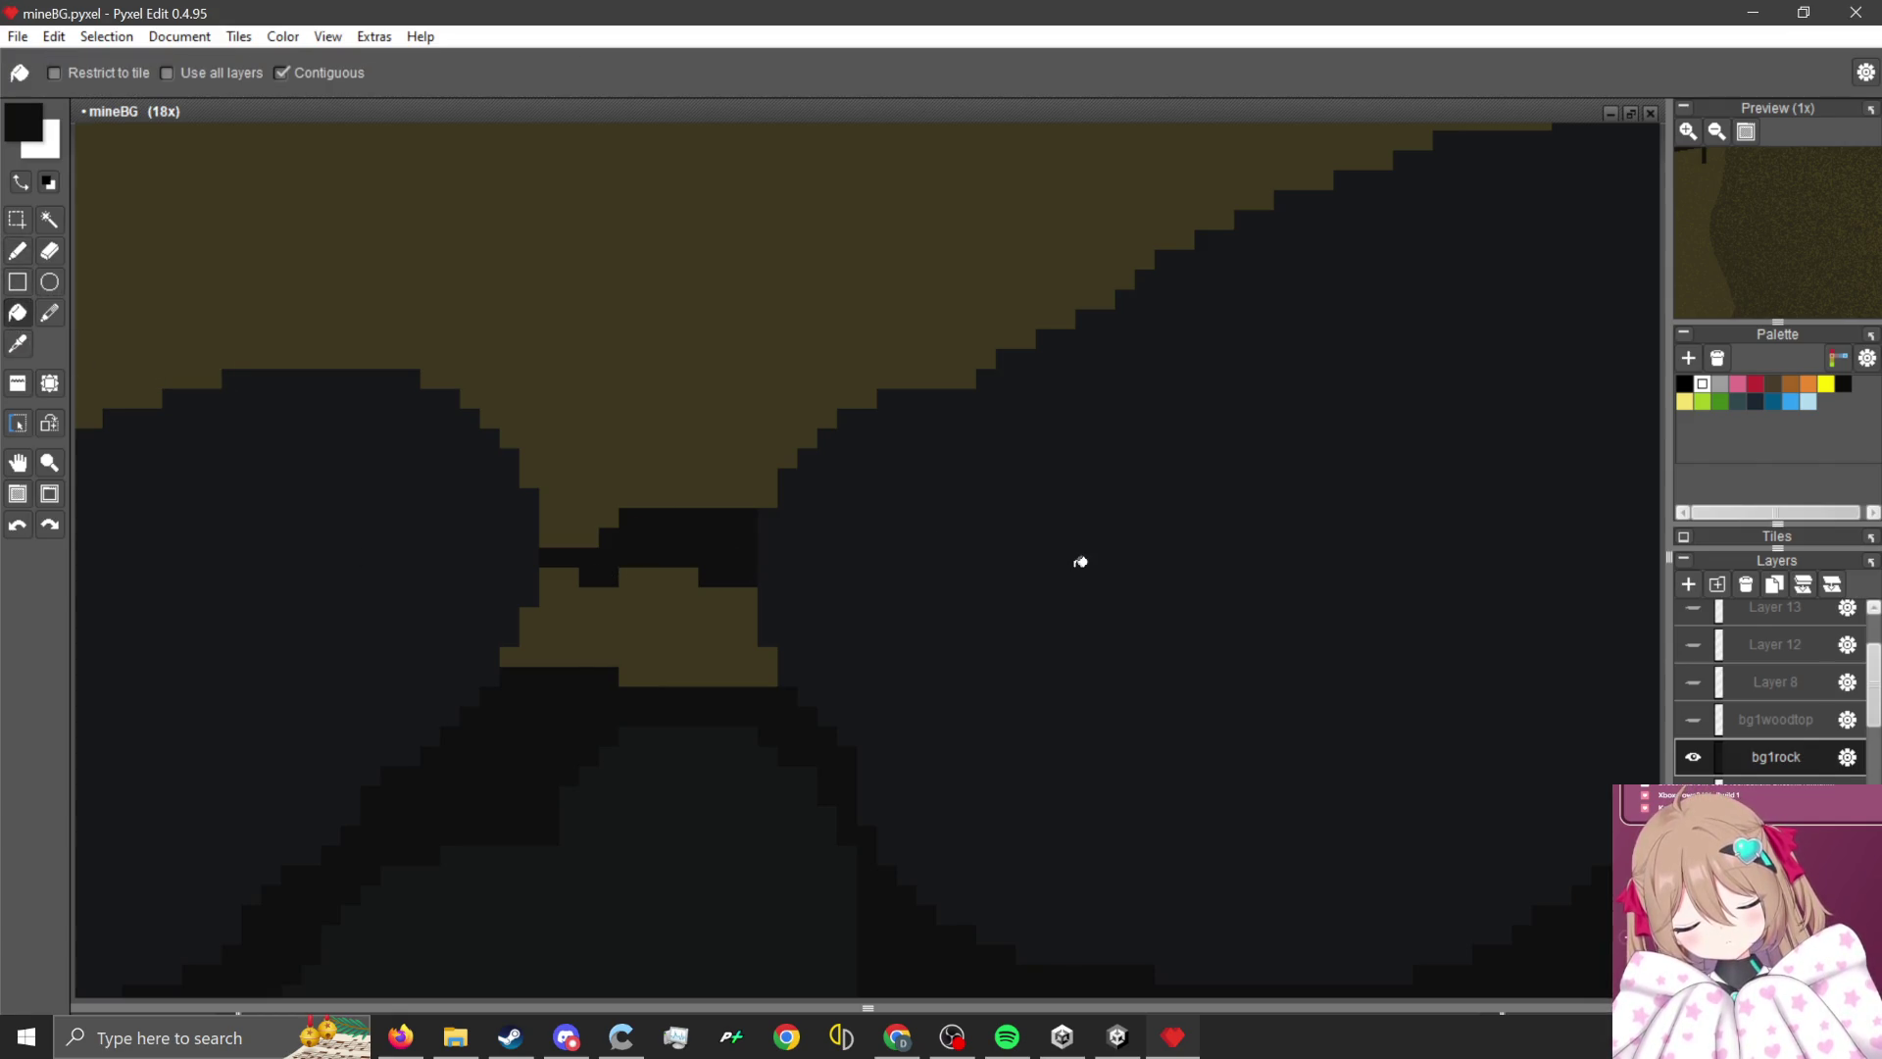
# - Flood-fill the enclosed olive patch on the bg1rock wall with dark rock and zoom to check
pyautogui.click(671, 638)
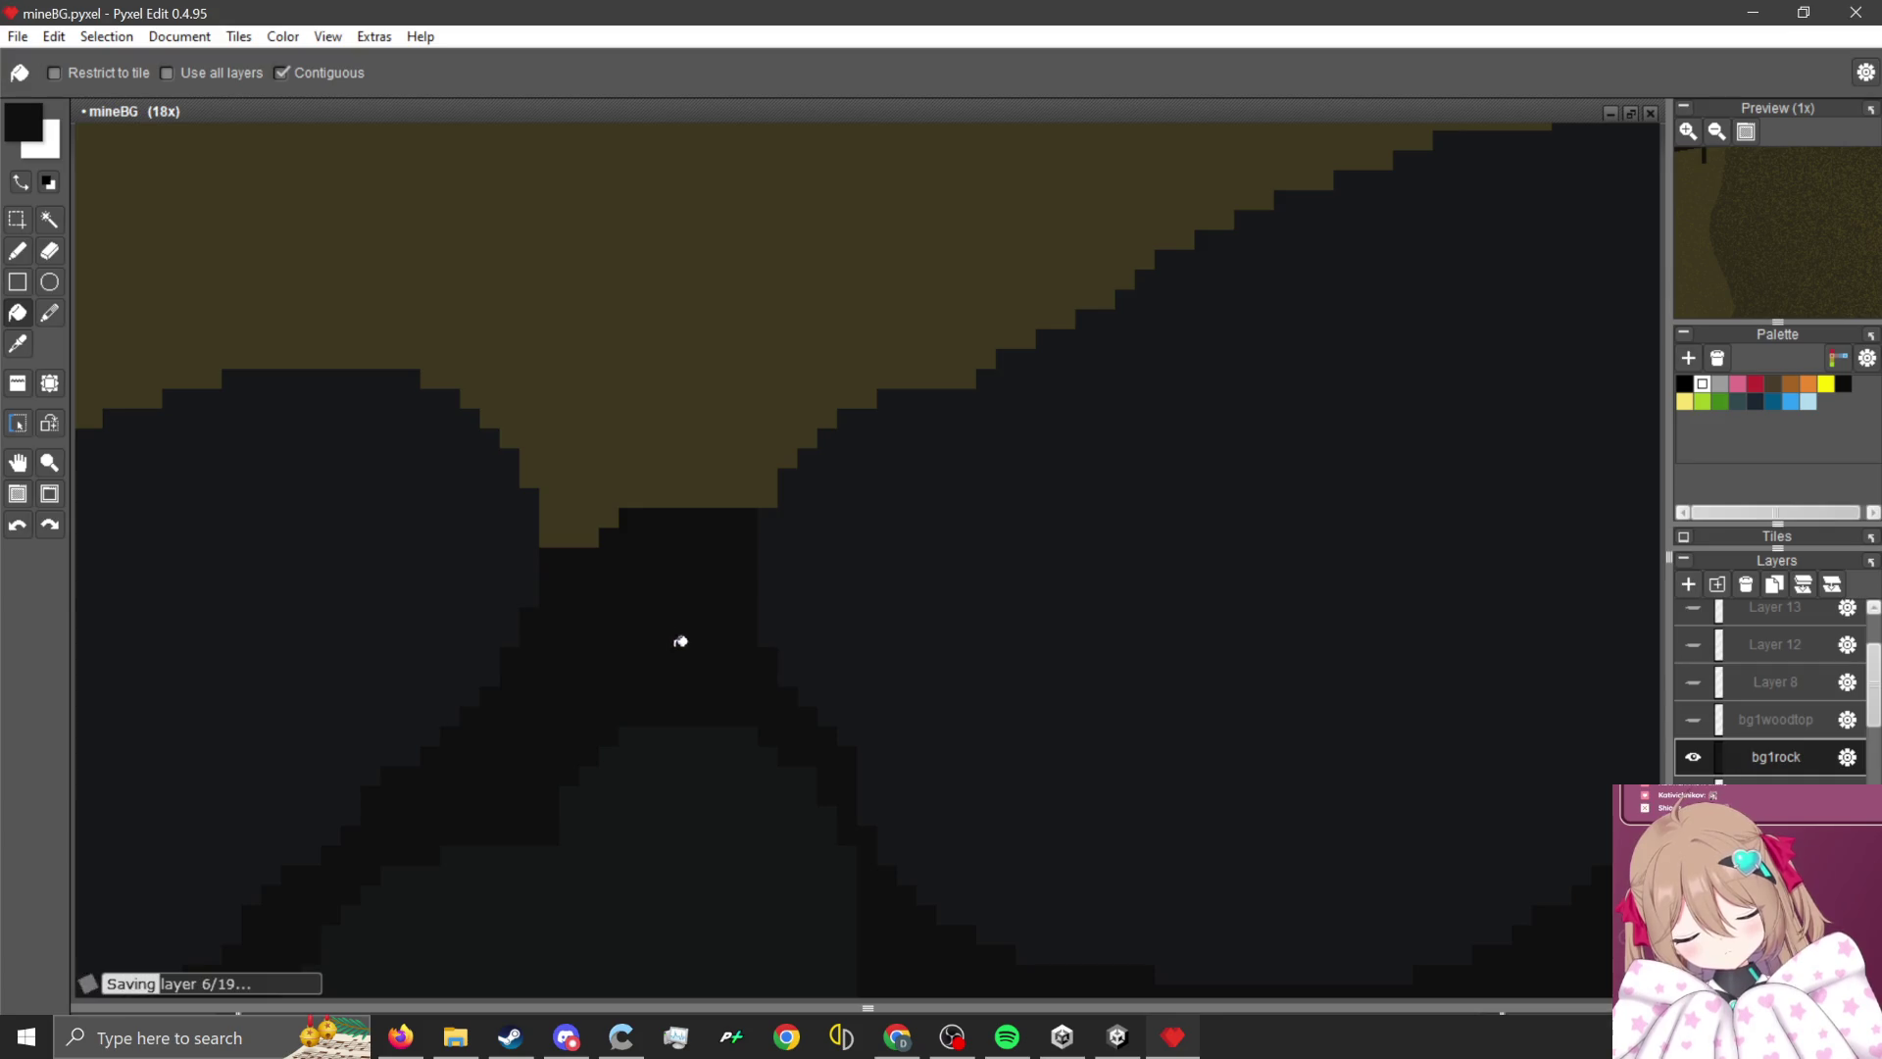
pyautogui.scroll(-2, 676, 638)
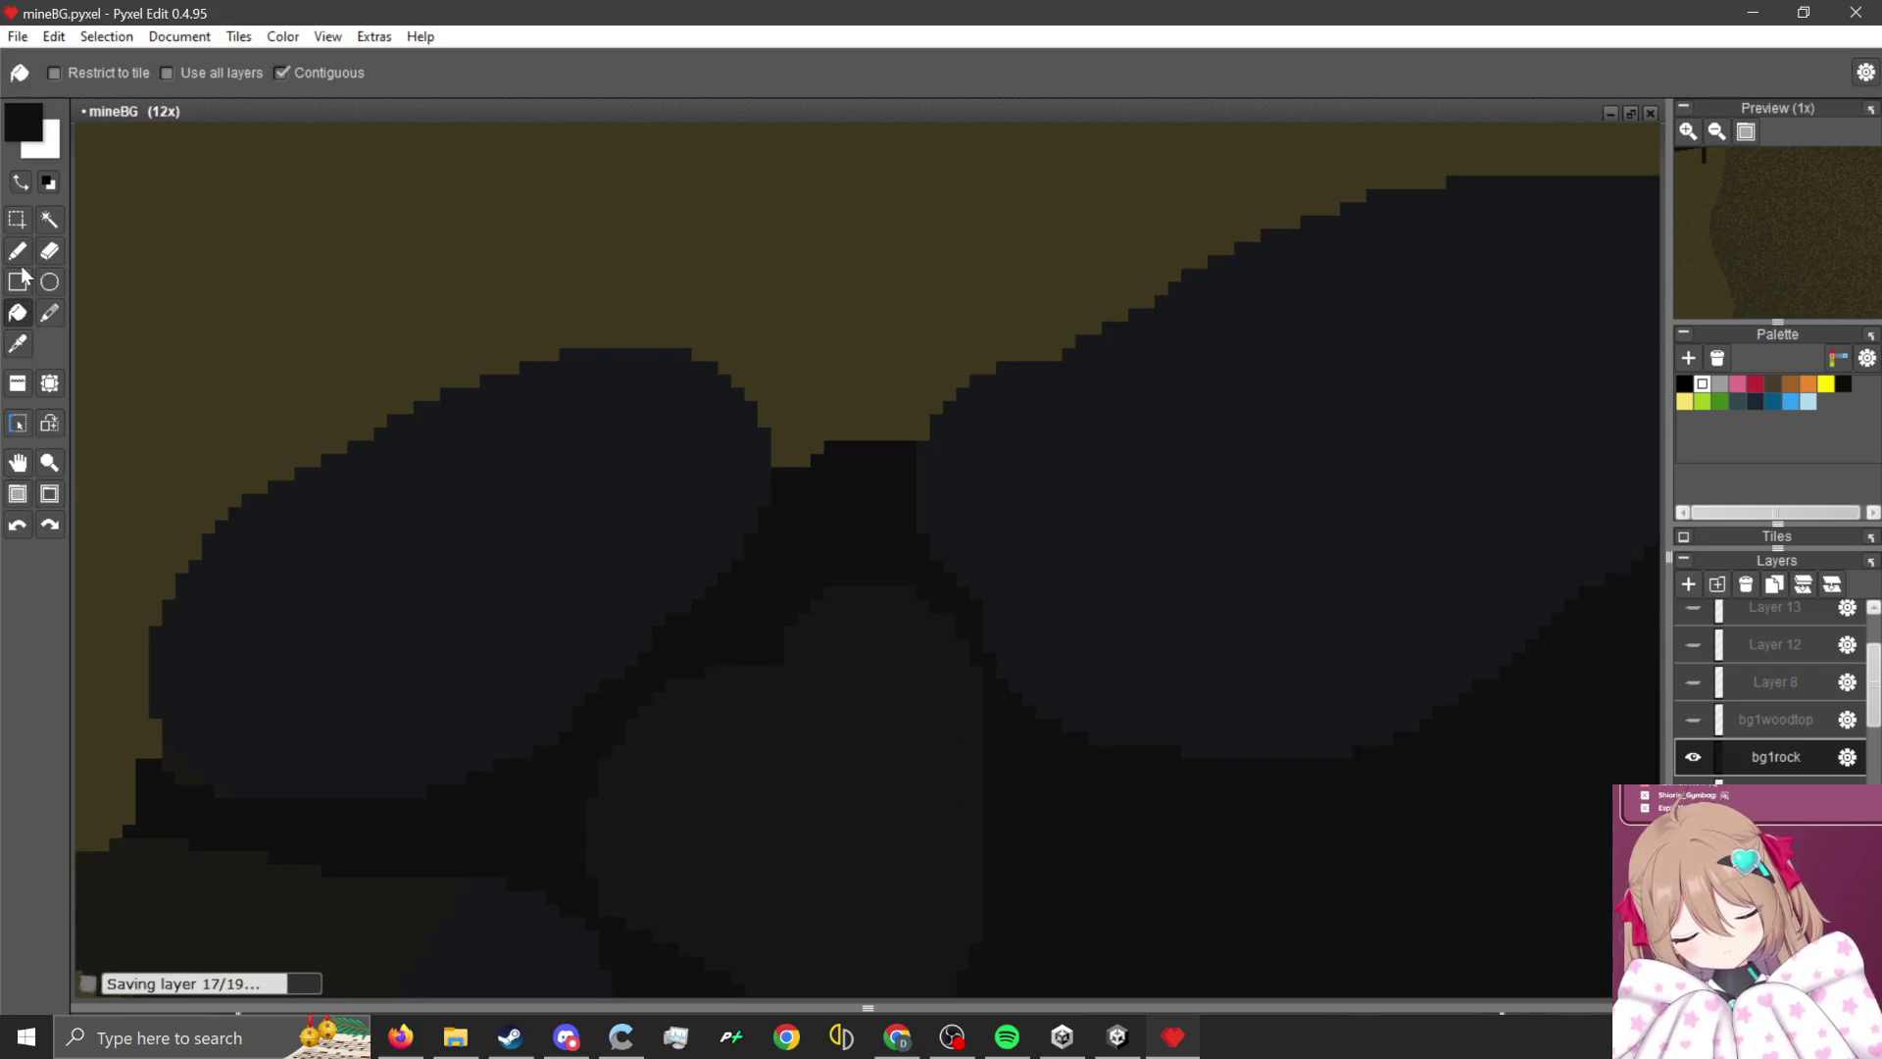
pyautogui.click(18, 251)
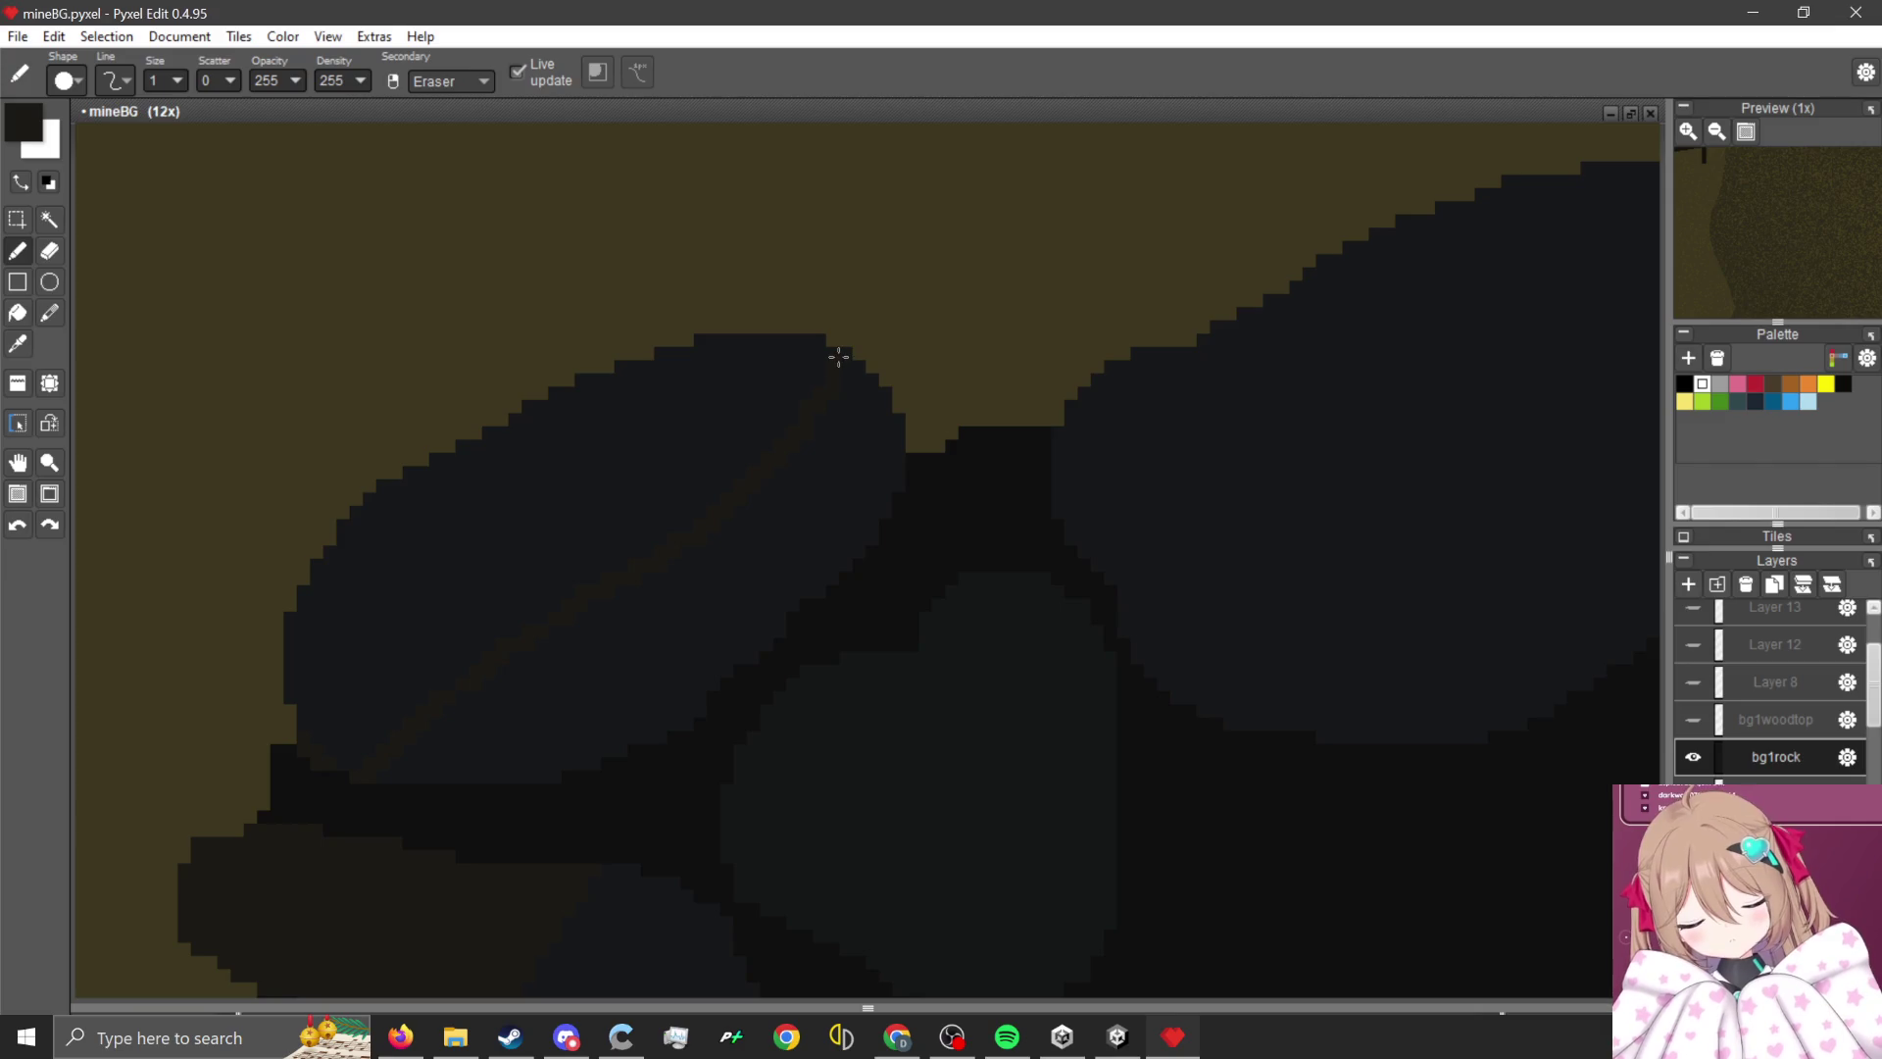
pyautogui.scroll(-1, 908, 570)
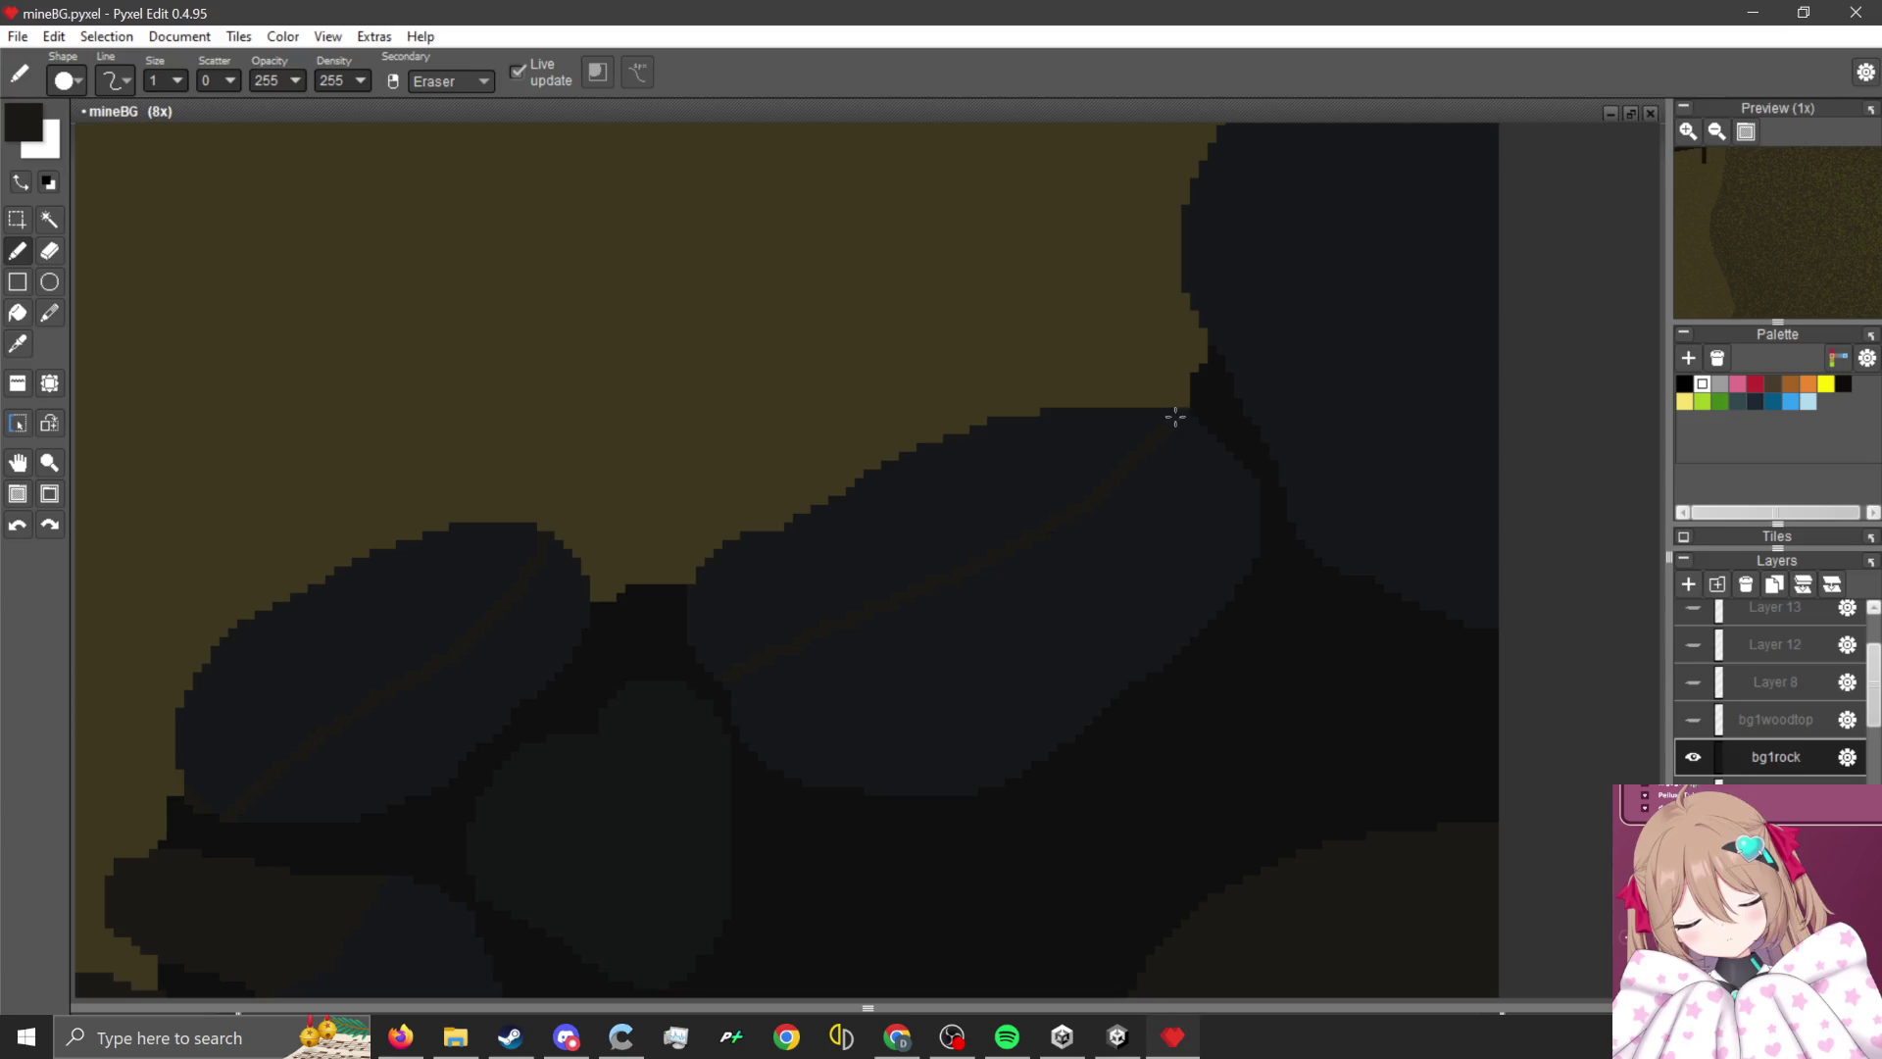
pyautogui.scroll(1, 1033, 636)
pyautogui.scroll(-1, 572, 760)
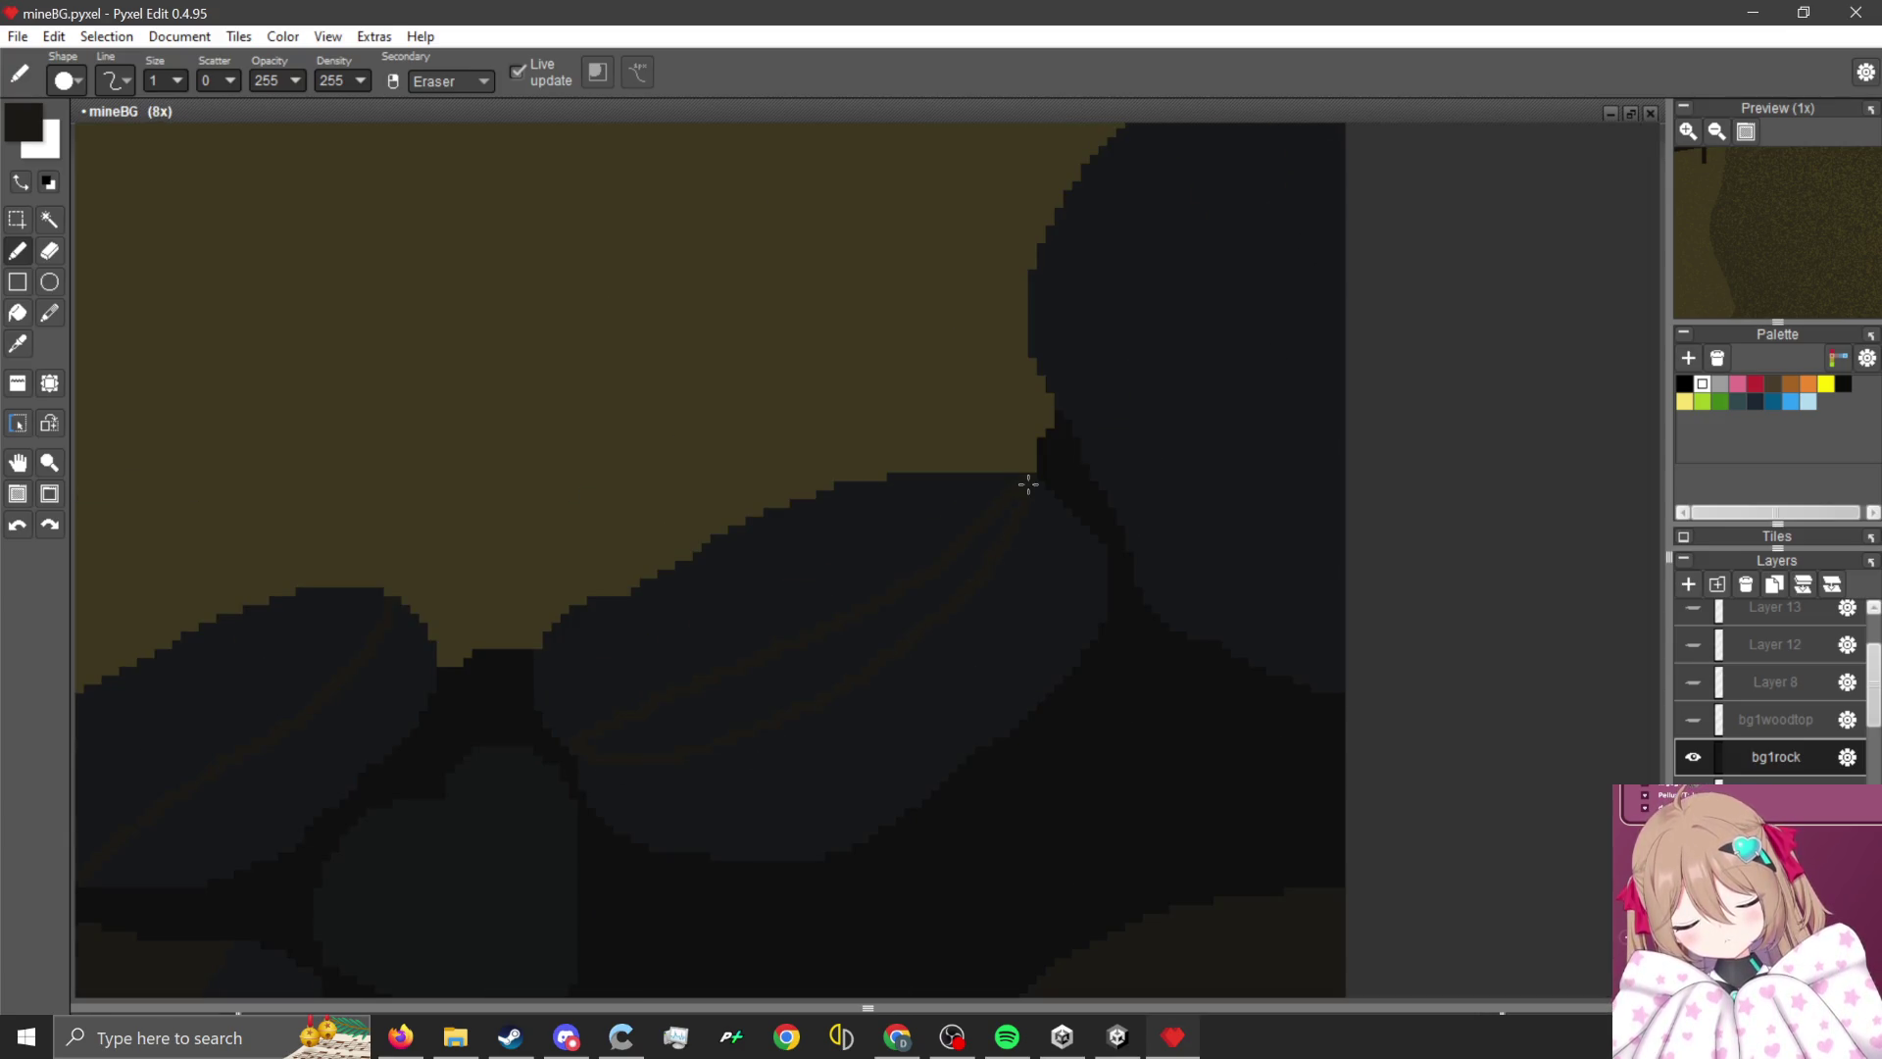
pyautogui.scroll(5, 650, 790)
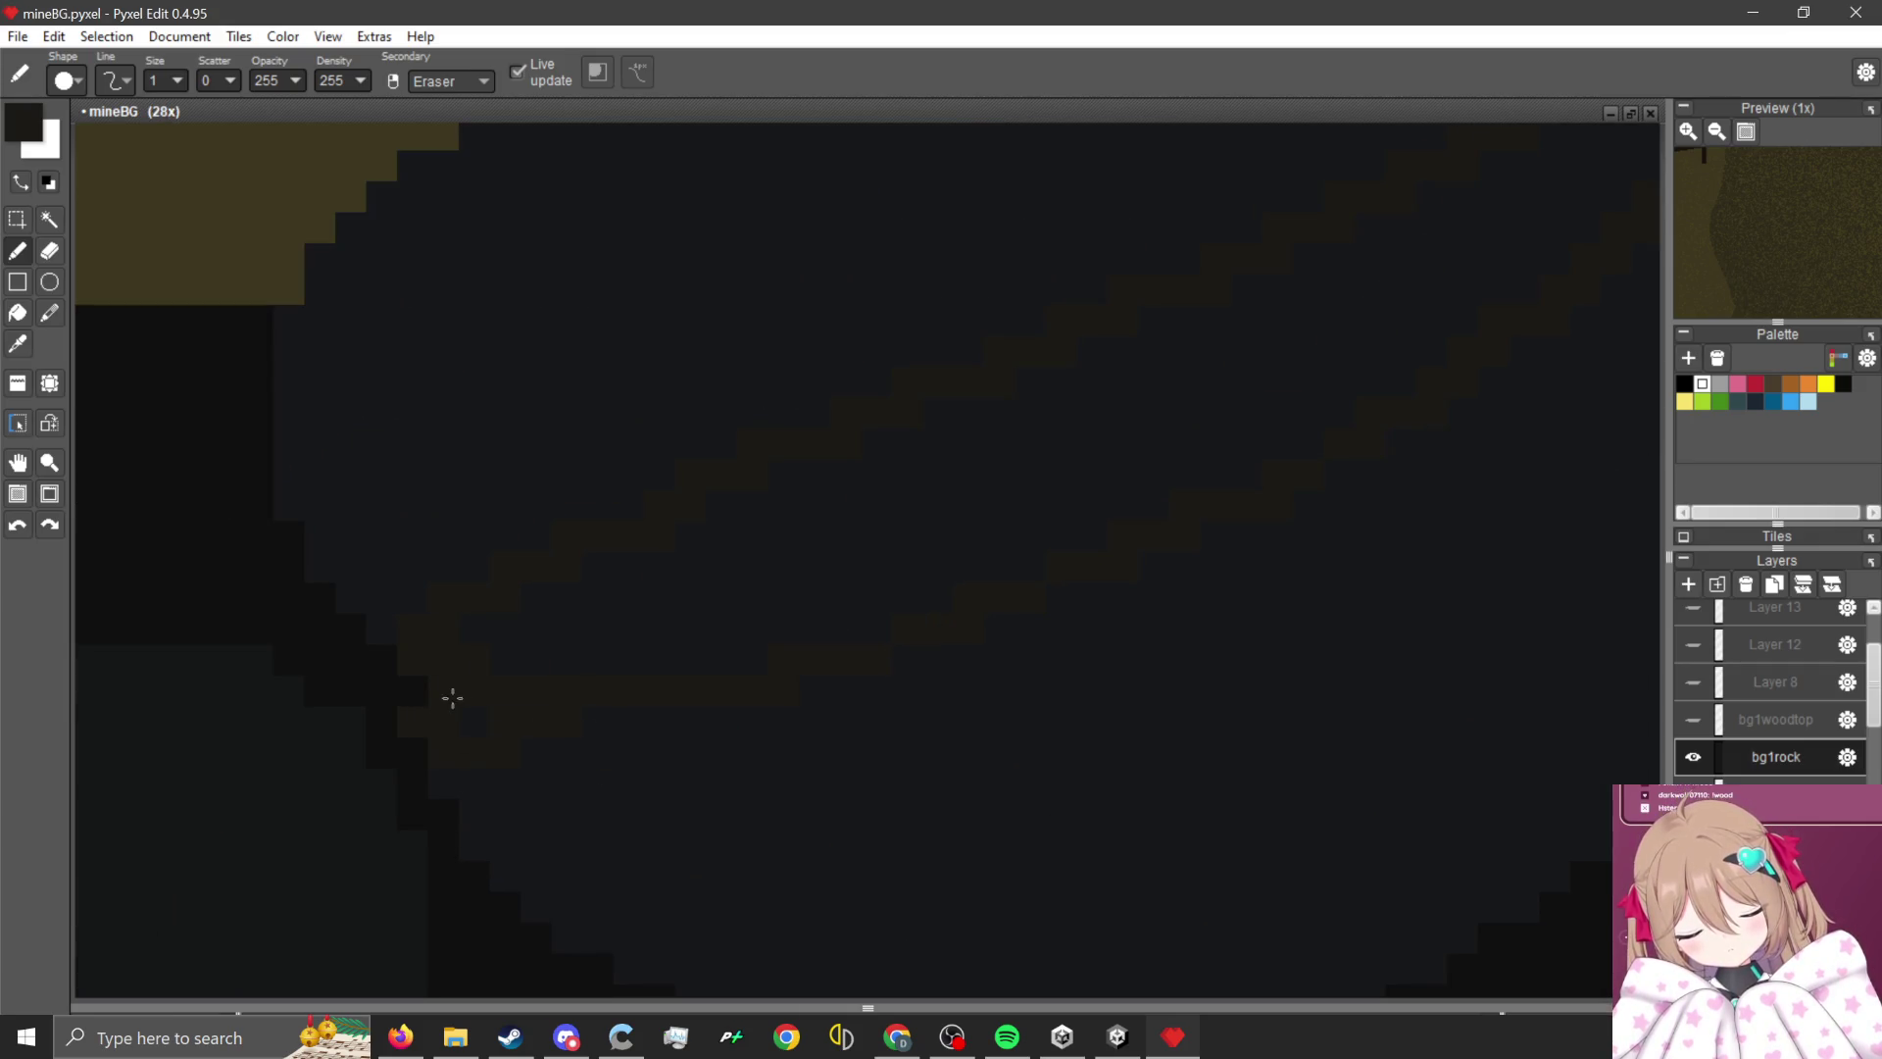
pyautogui.scroll(-5, 584, 756)
pyautogui.scroll(1, 571, 761)
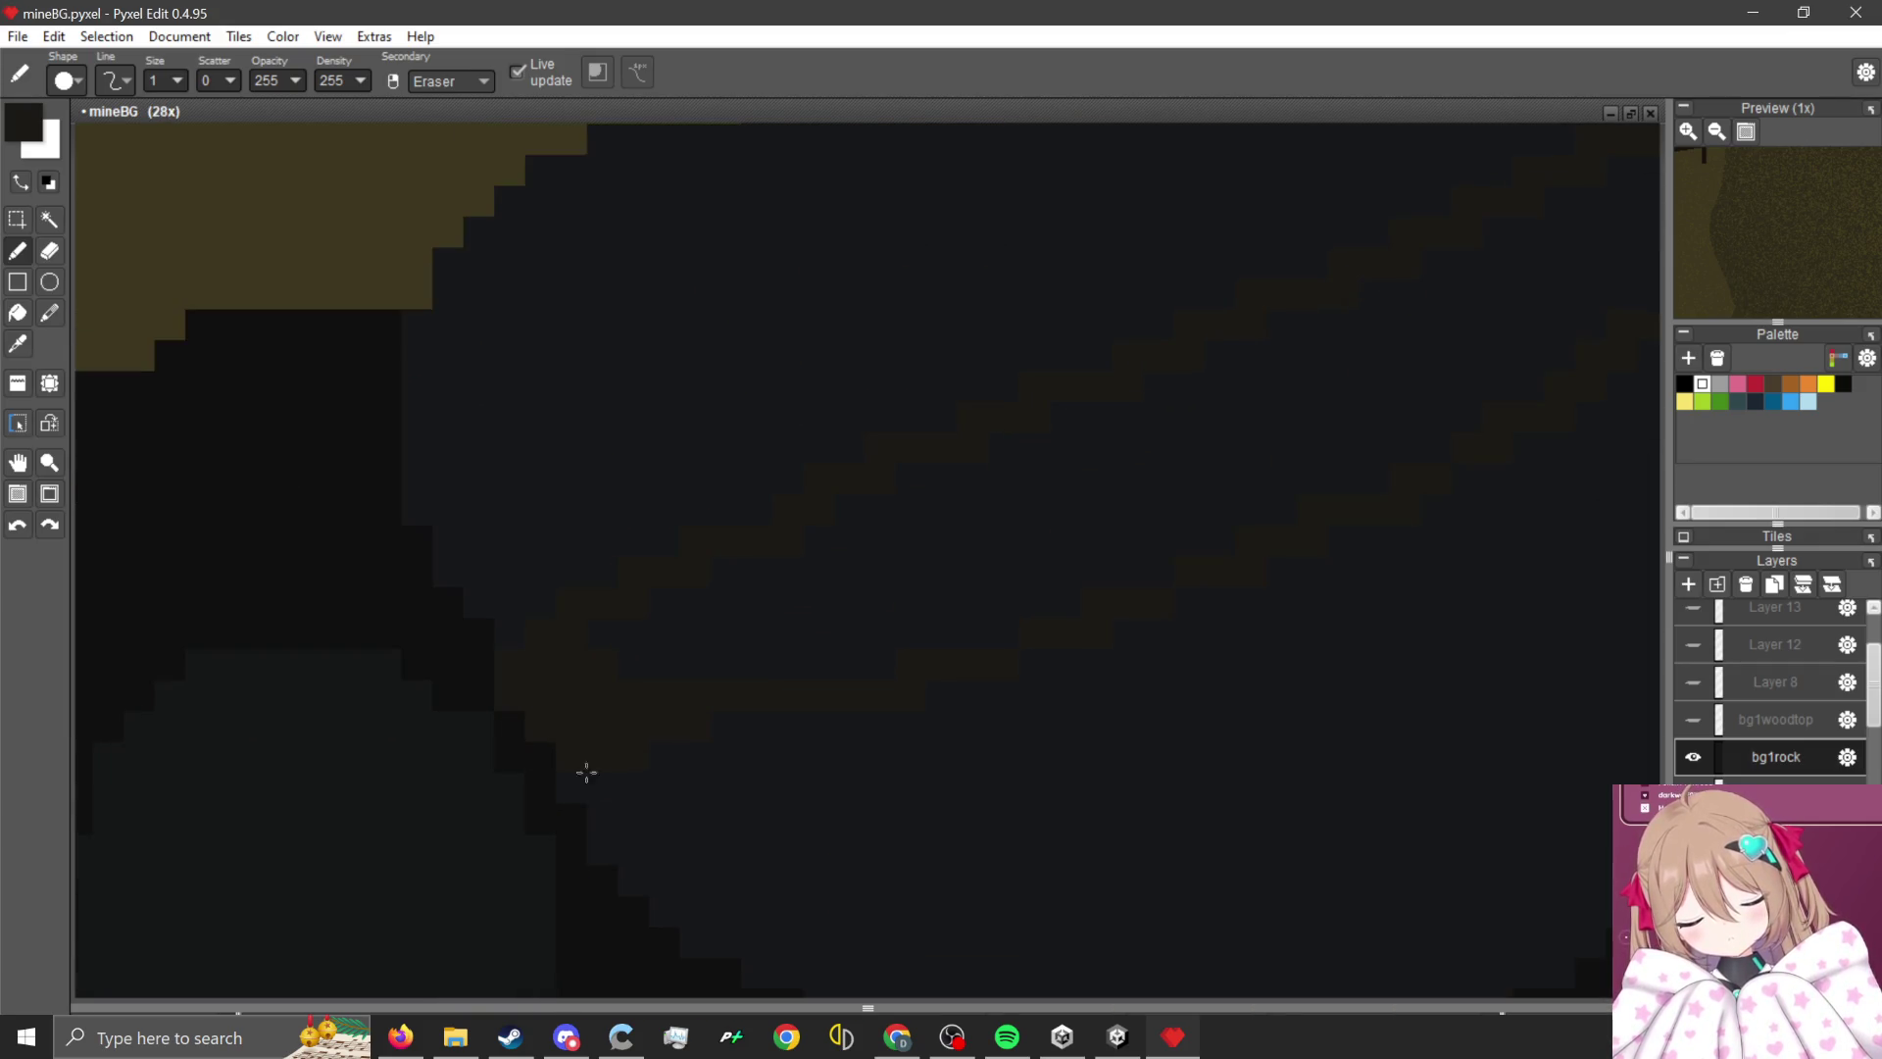
pyautogui.scroll(-1, 664, 792)
pyautogui.scroll(1, 1060, 769)
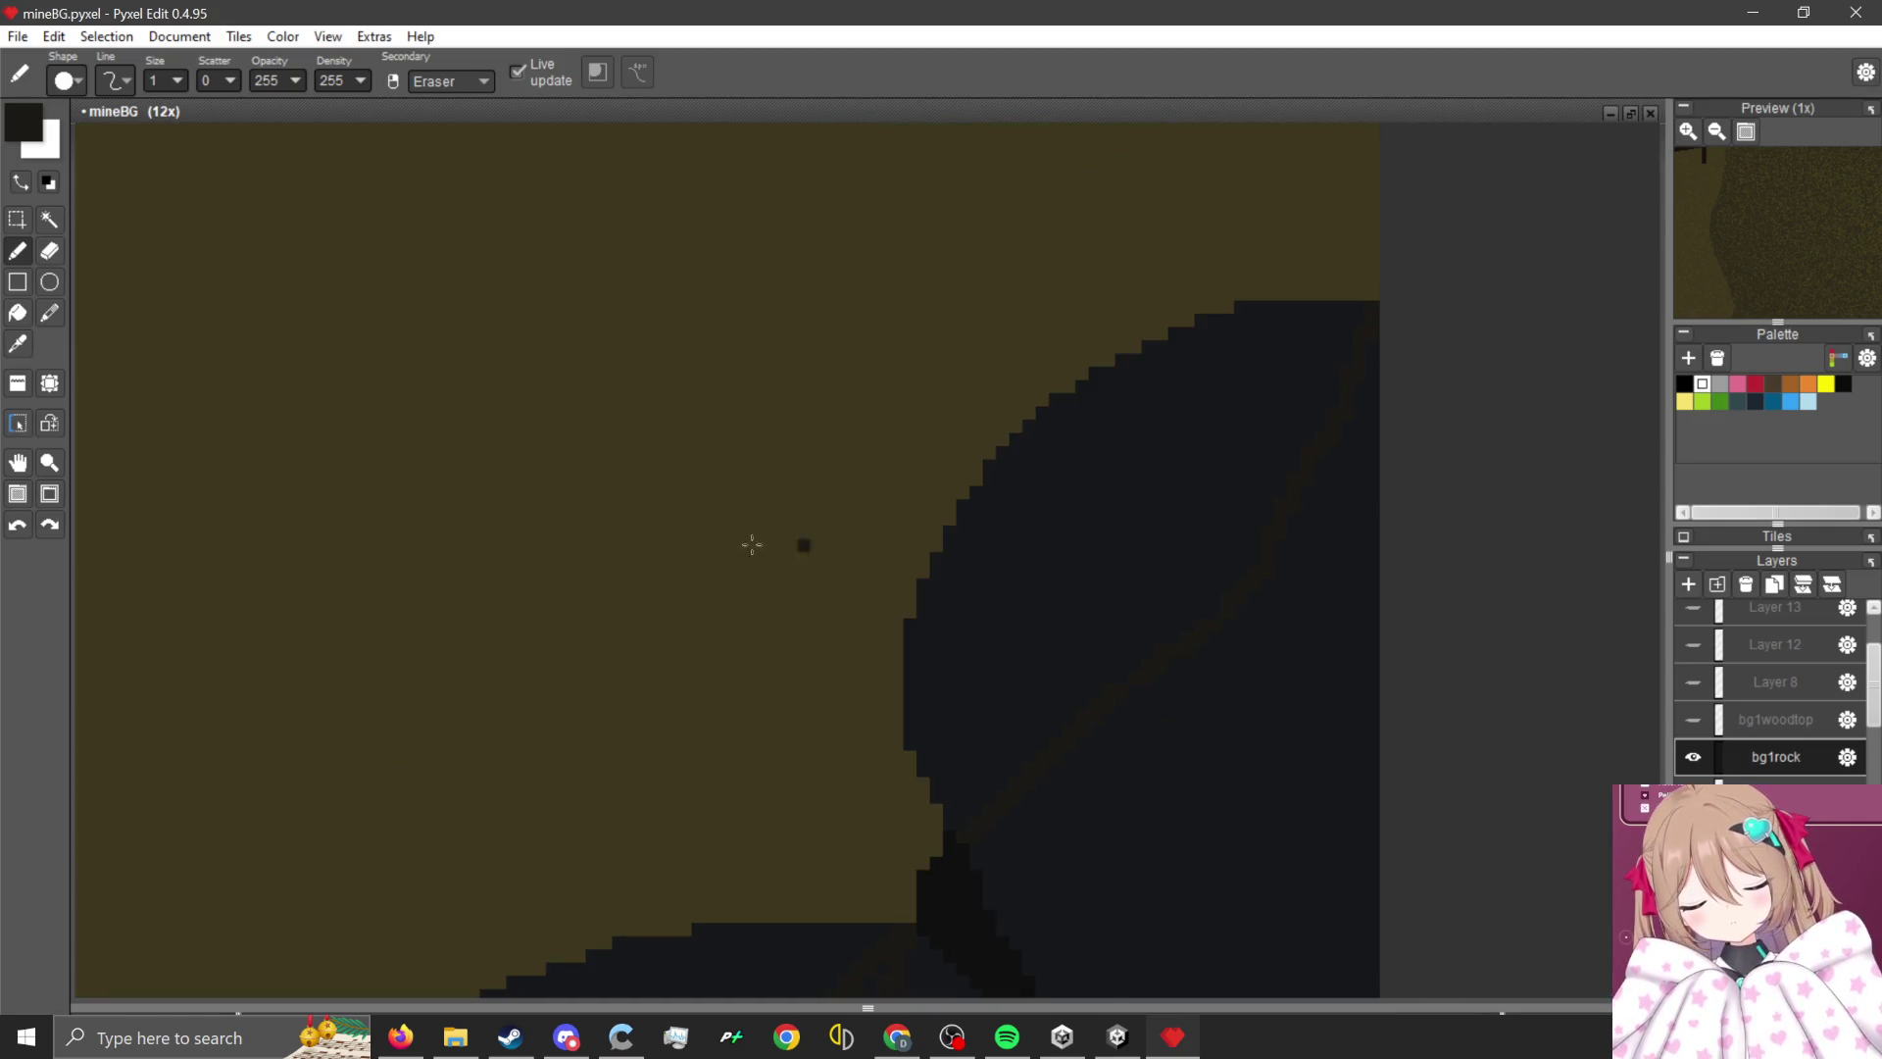
pyautogui.scroll(-5, 834, 482)
pyautogui.scroll(5, 925, 546)
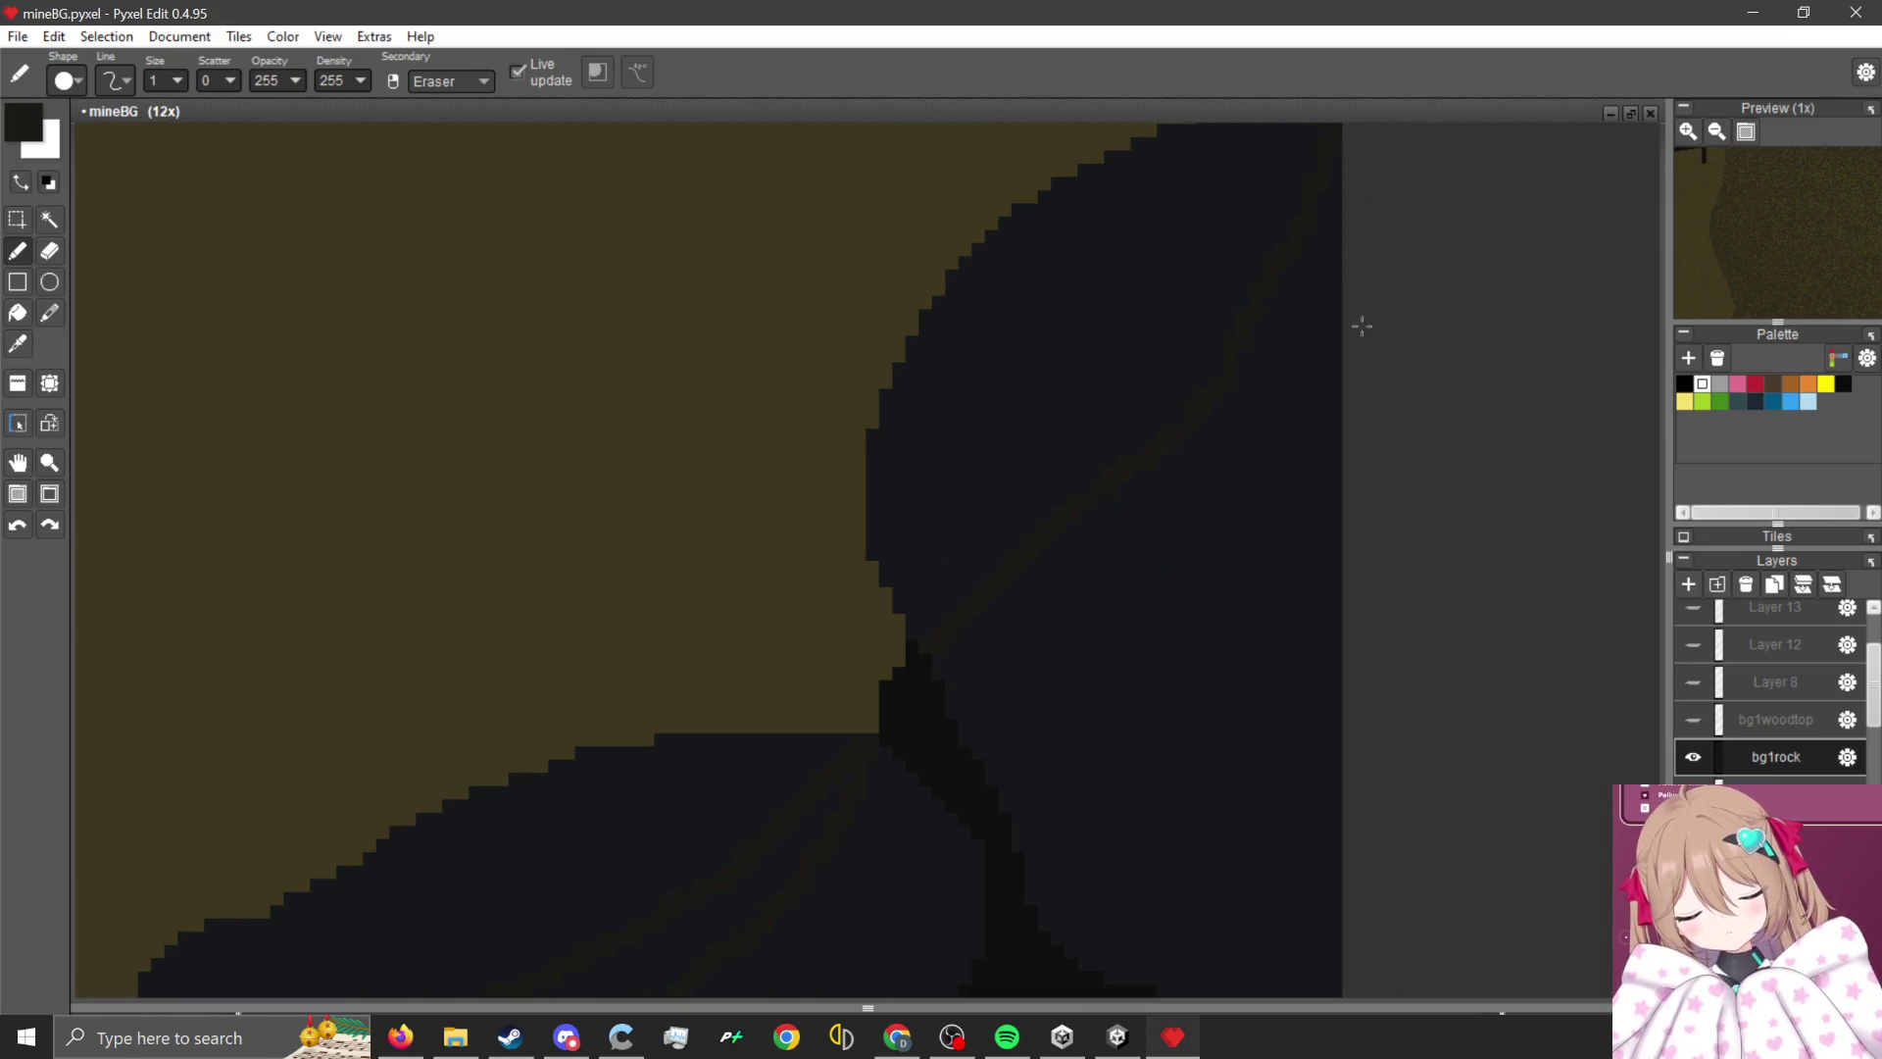
pyautogui.scroll(-1, 1375, 348)
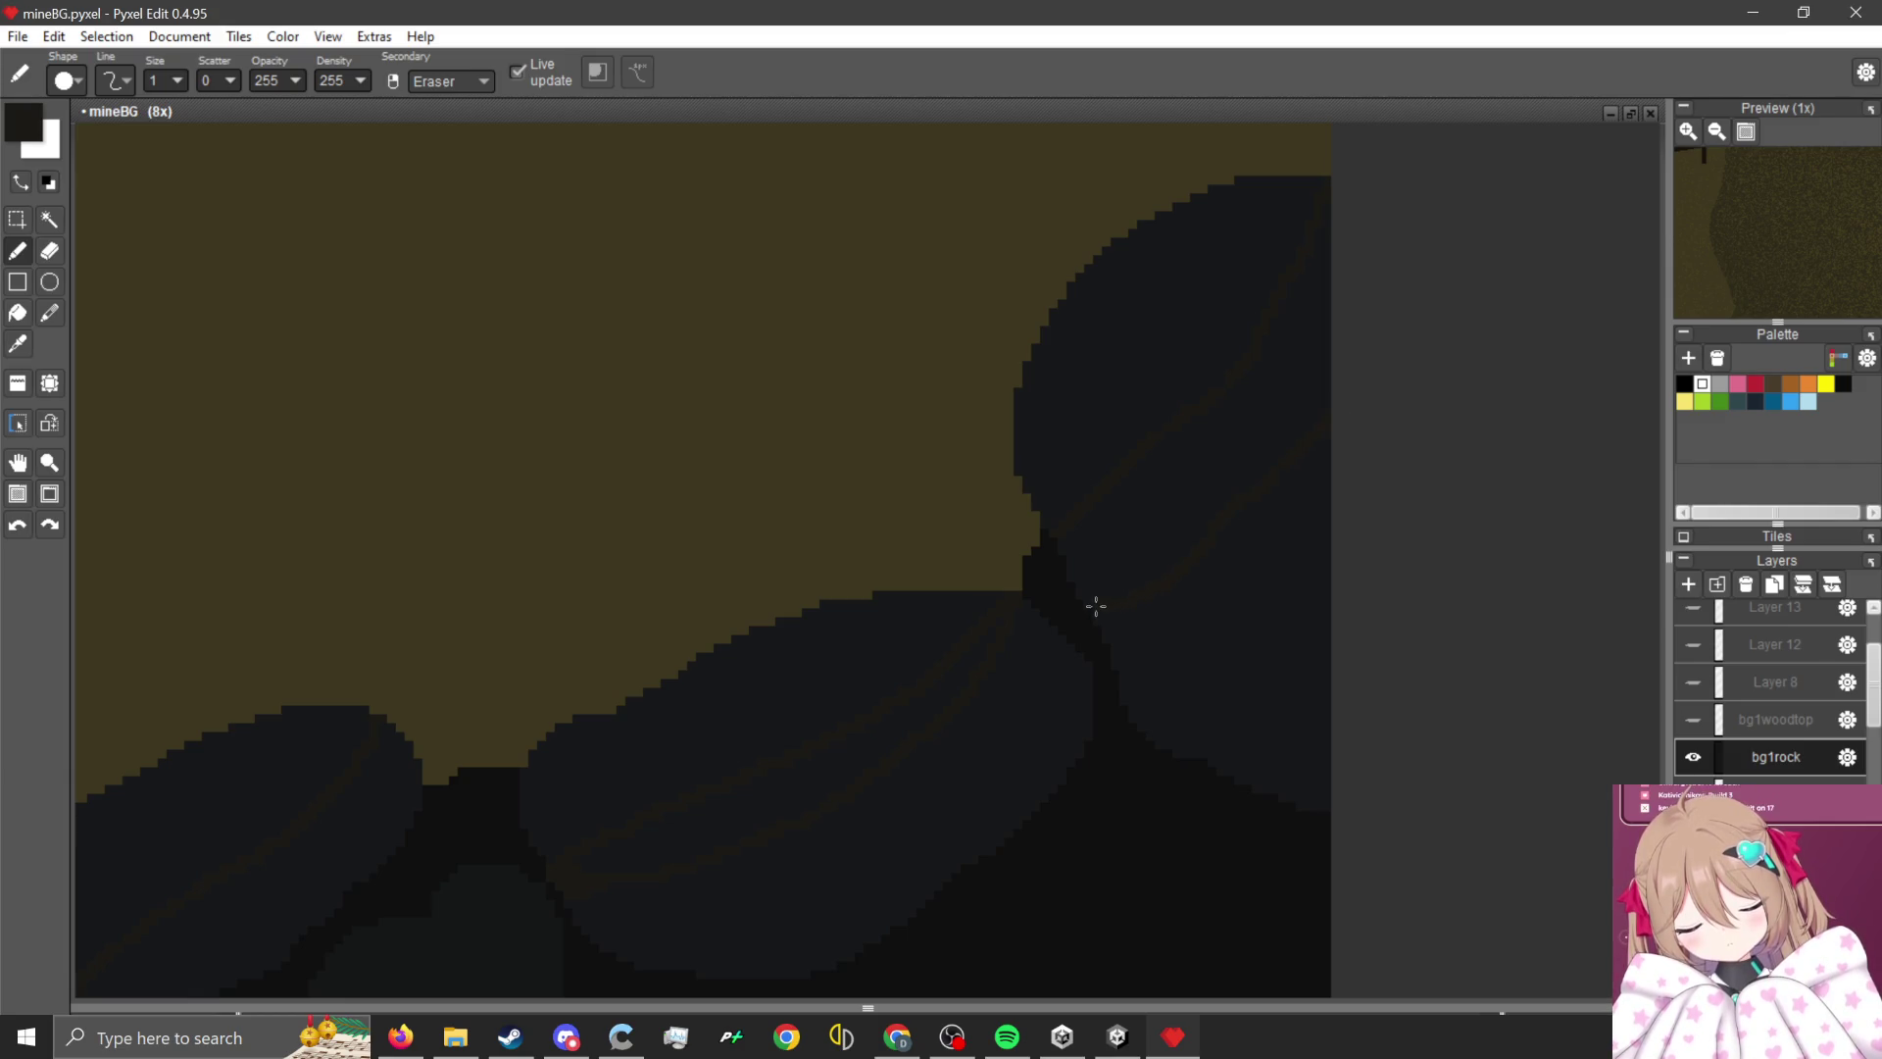
pyautogui.scroll(1, 1096, 606)
# - Touch up remaining gaps in the rock wall with the fill and pencil tools
pyautogui.click(17, 312)
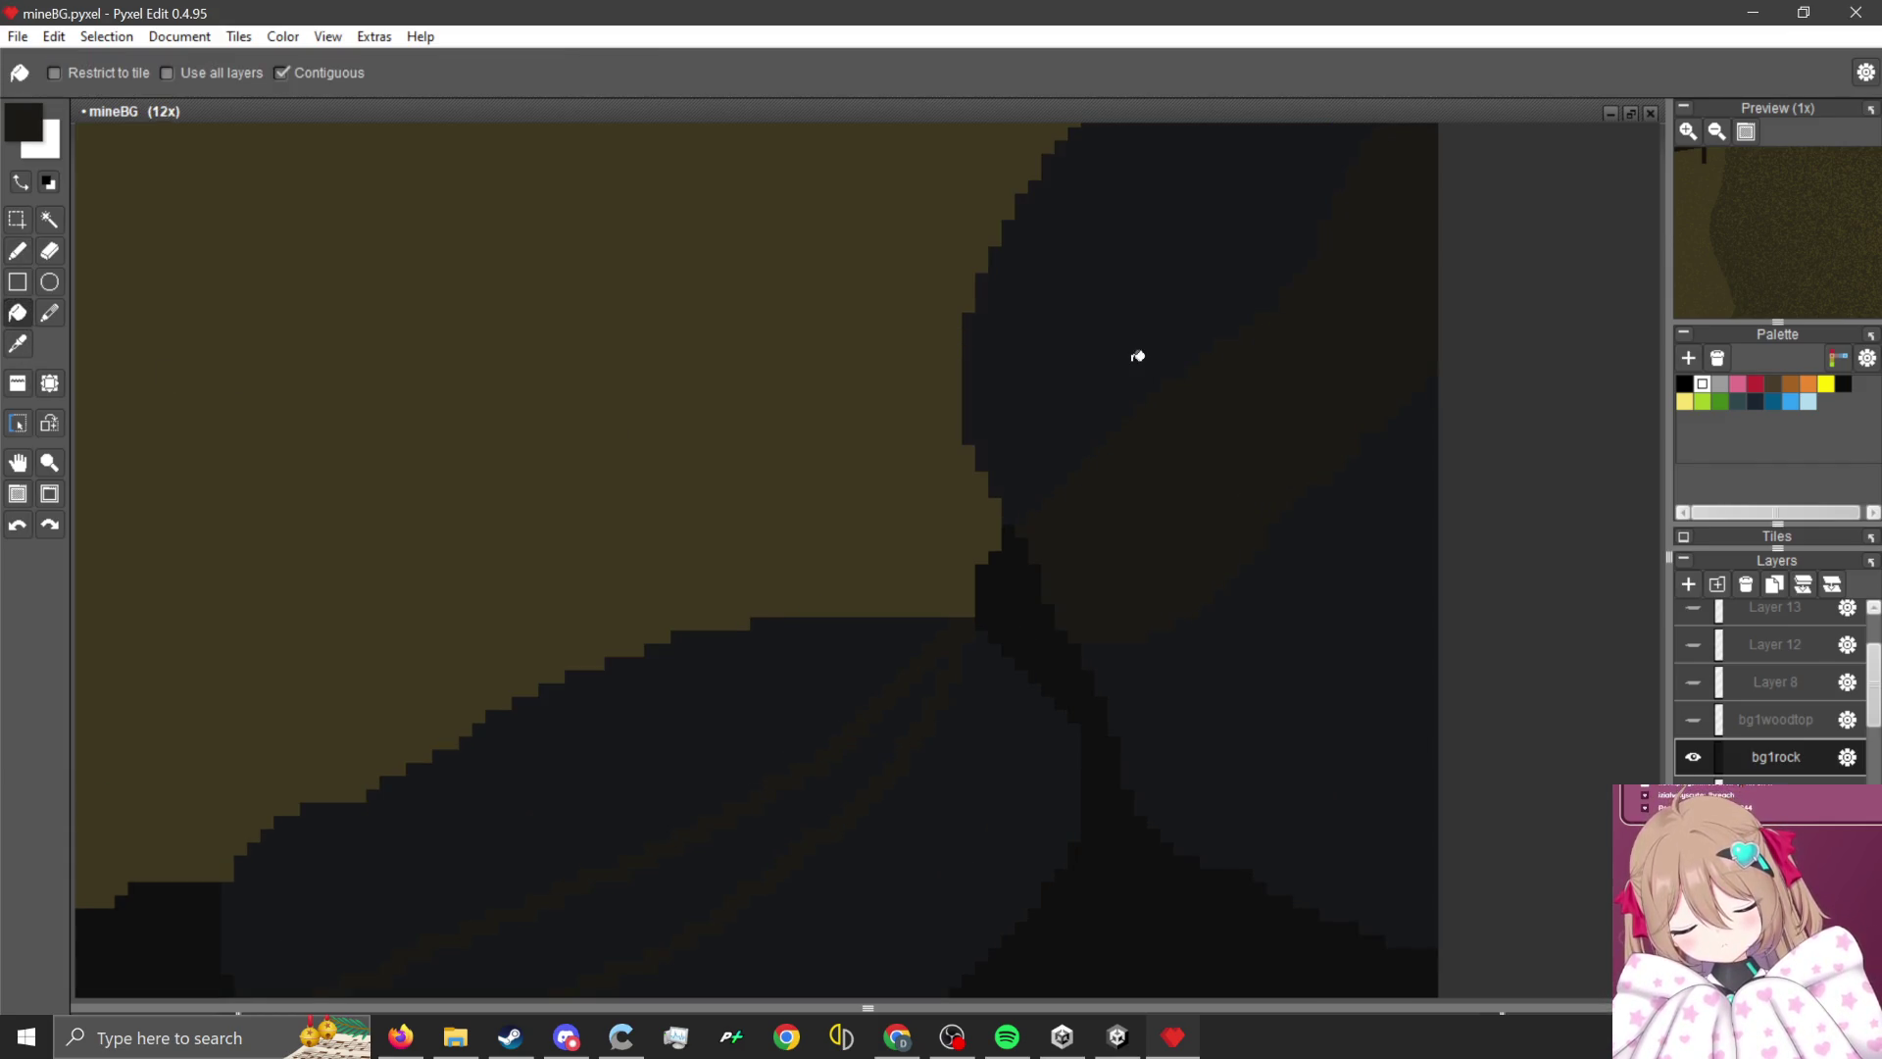
pyautogui.scroll(-2, 1155, 420)
pyautogui.scroll(2, 1055, 521)
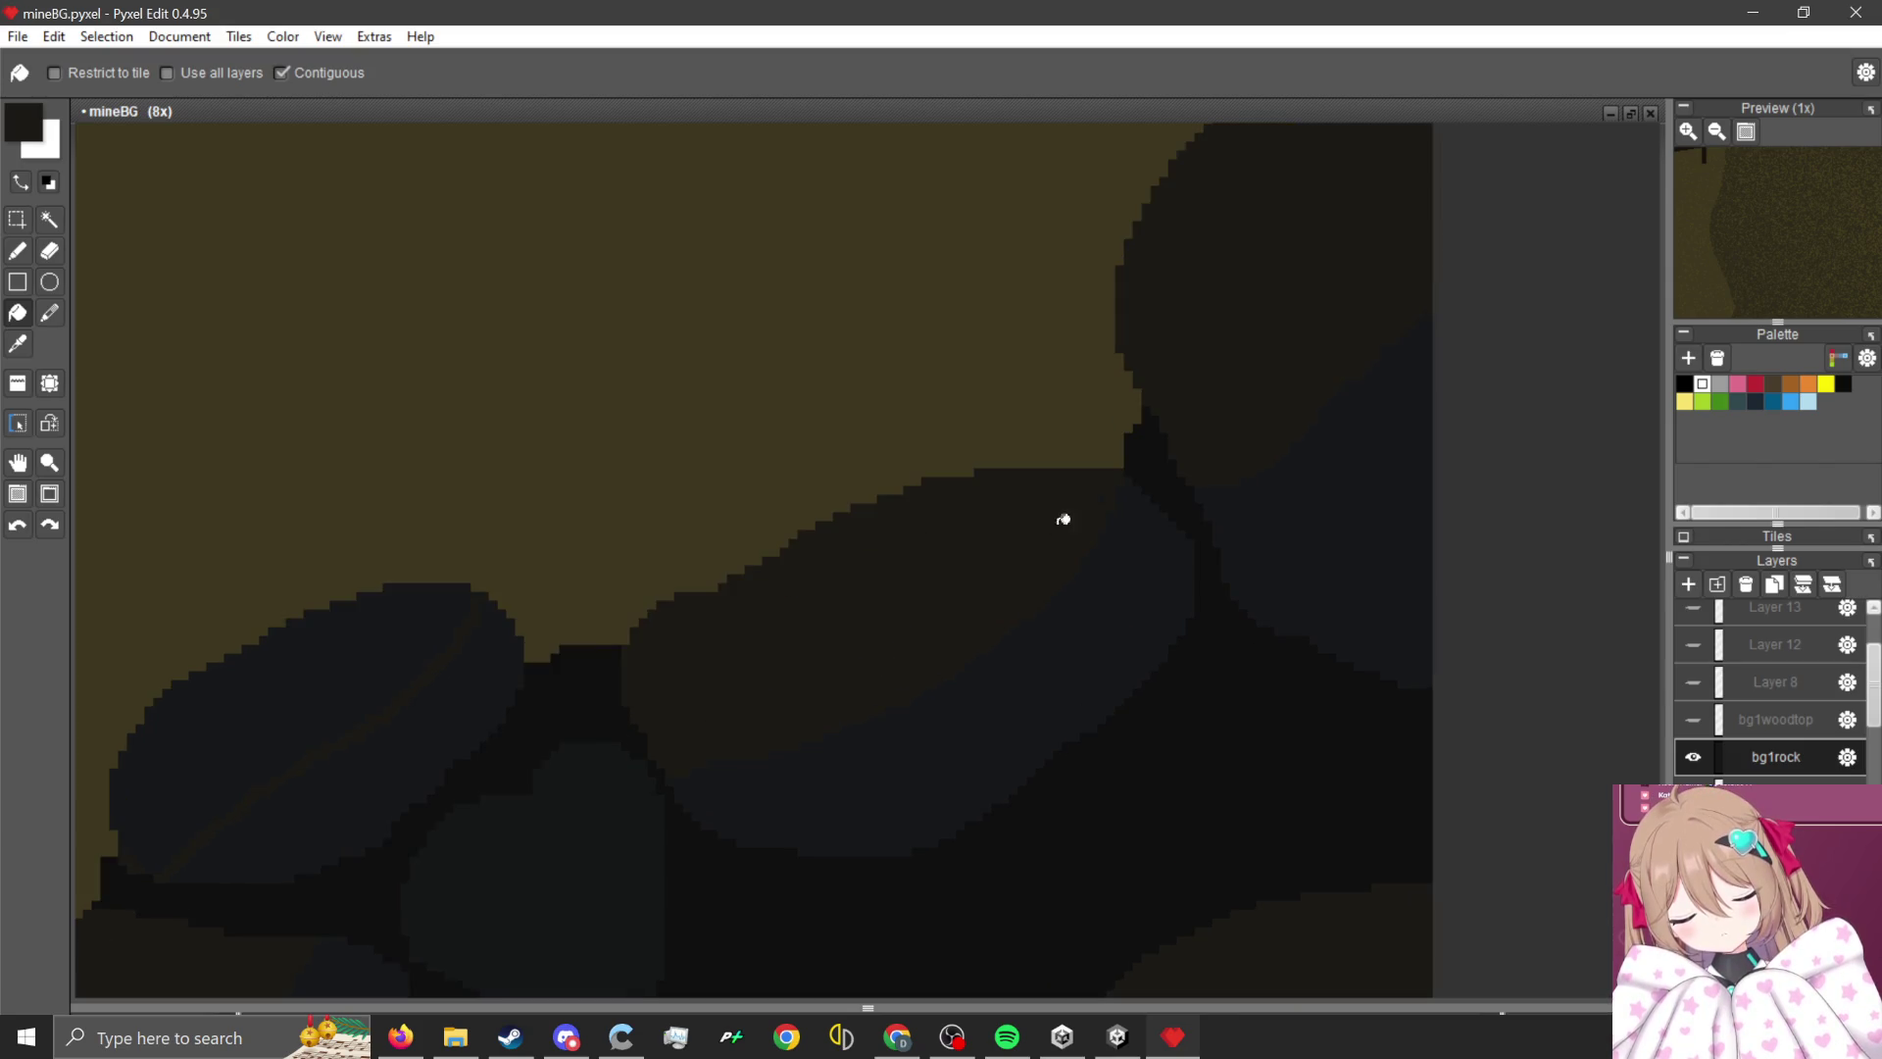
pyautogui.scroll(-2, 1212, 509)
pyautogui.scroll(-4, 716, 596)
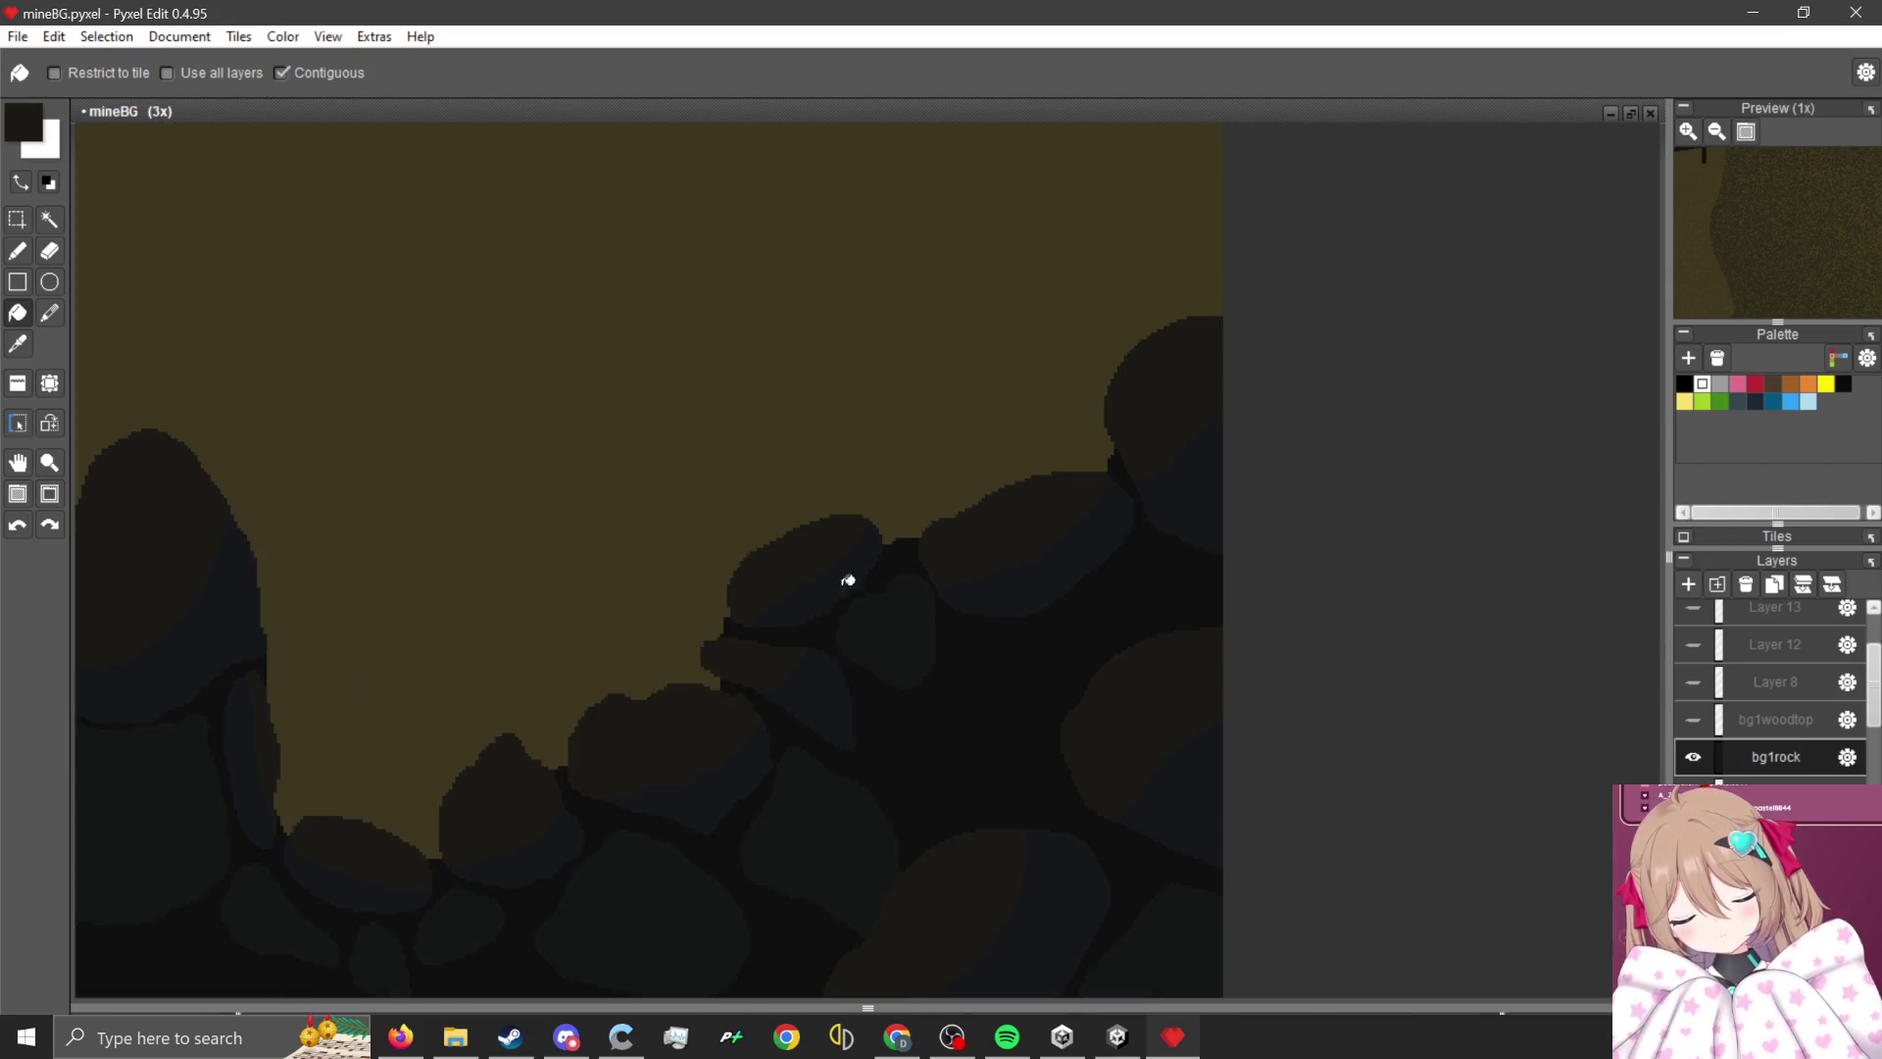
pyautogui.scroll(3, 949, 576)
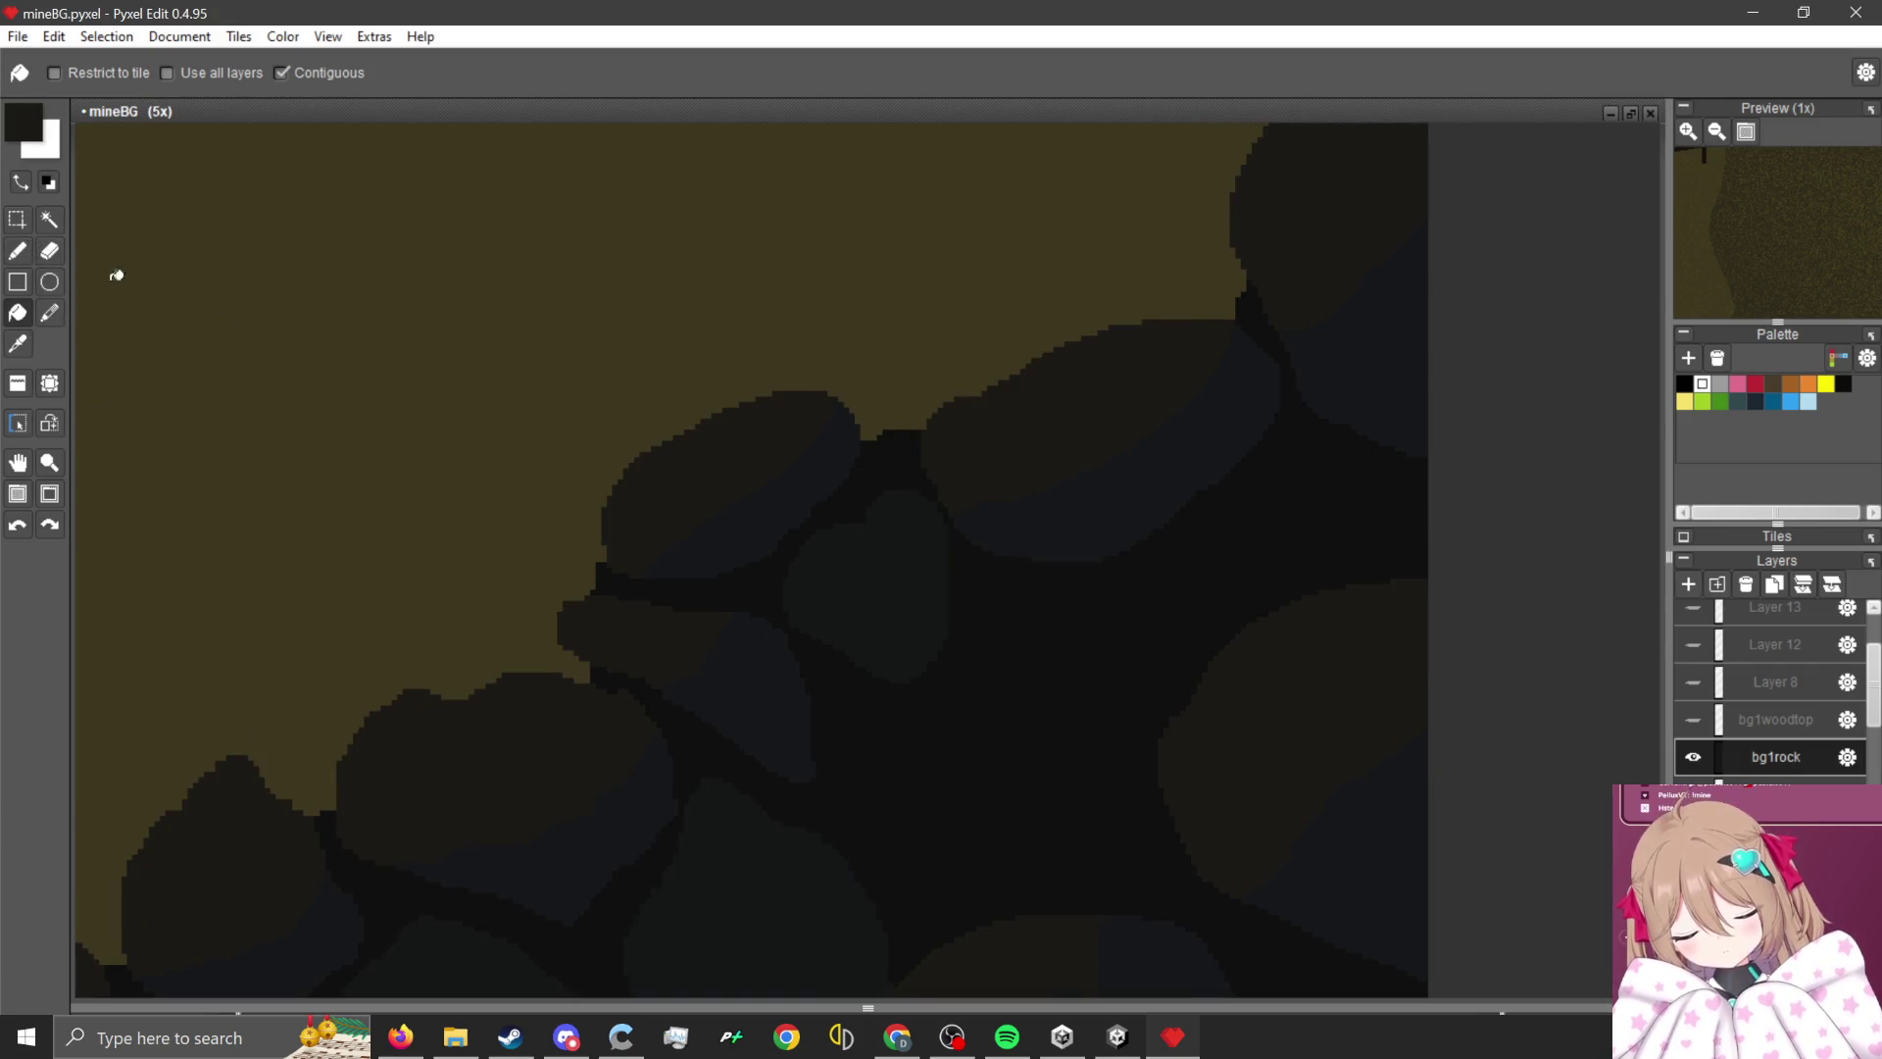
pyautogui.scroll(2, 831, 566)
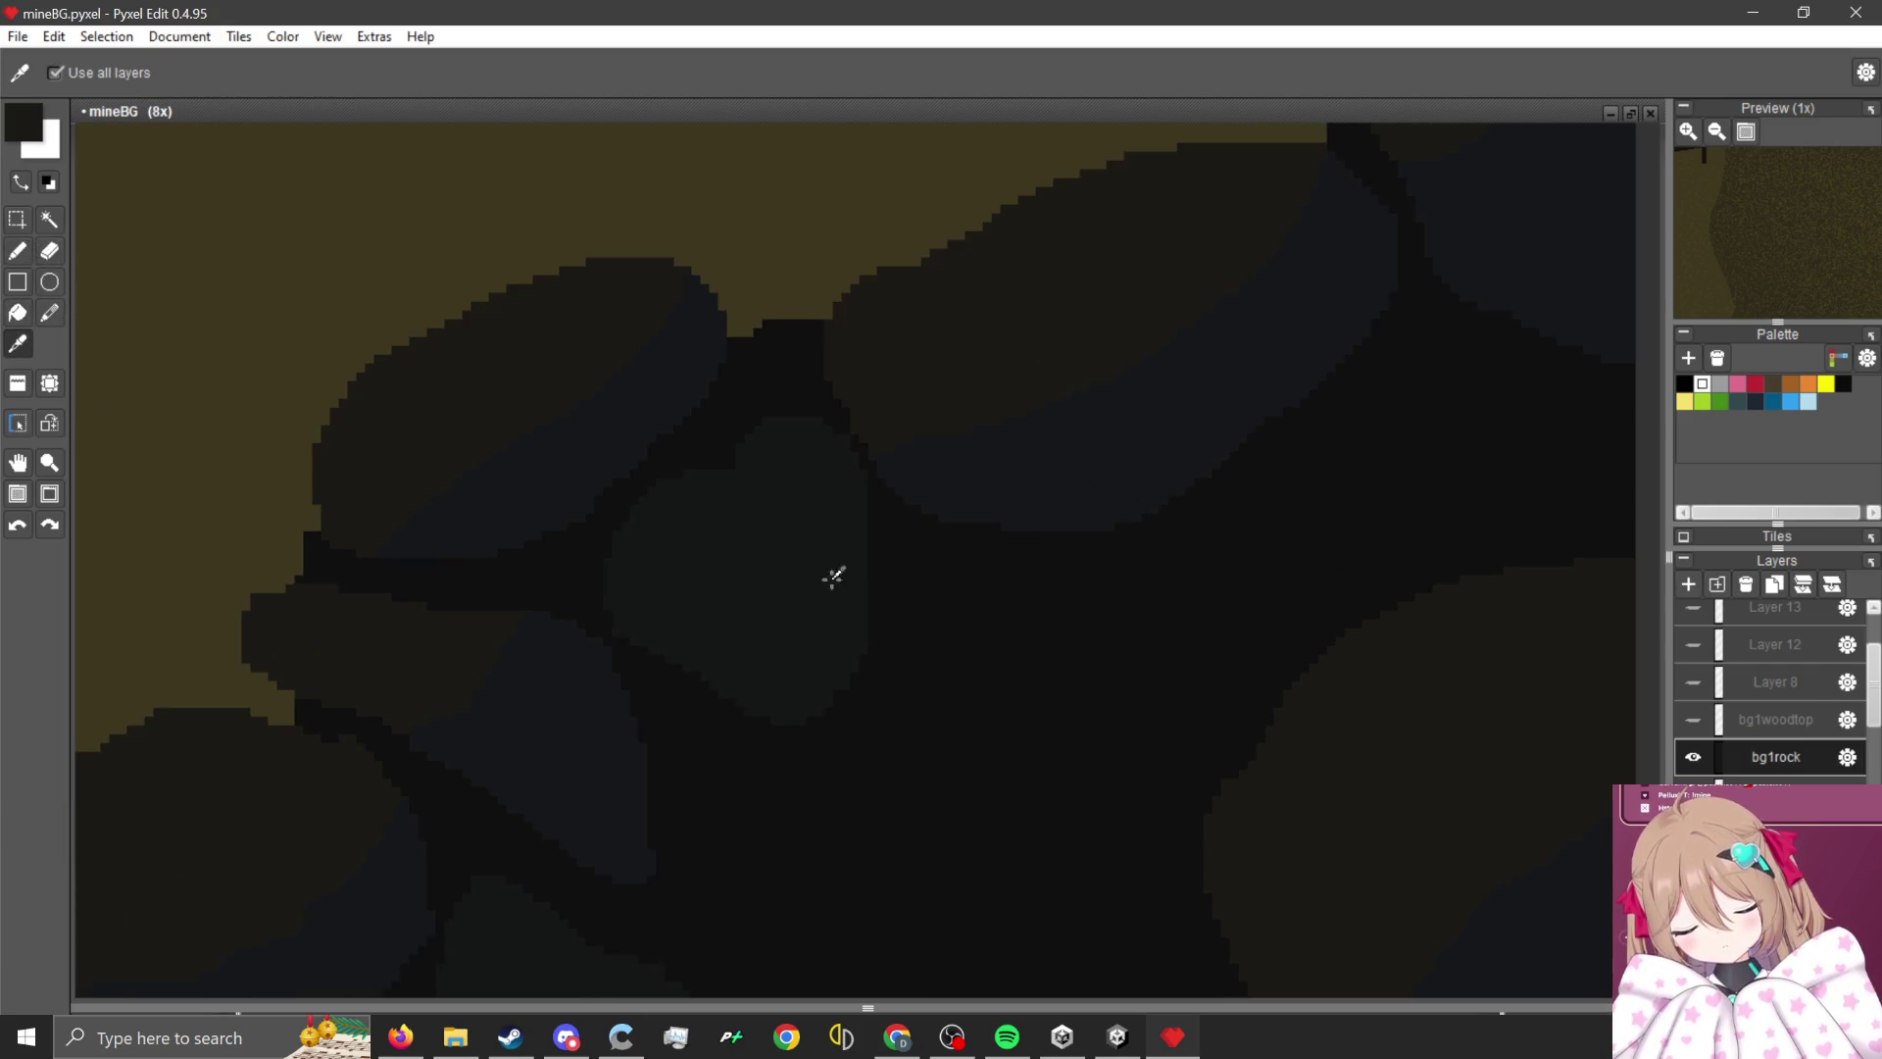
pyautogui.click(17, 251)
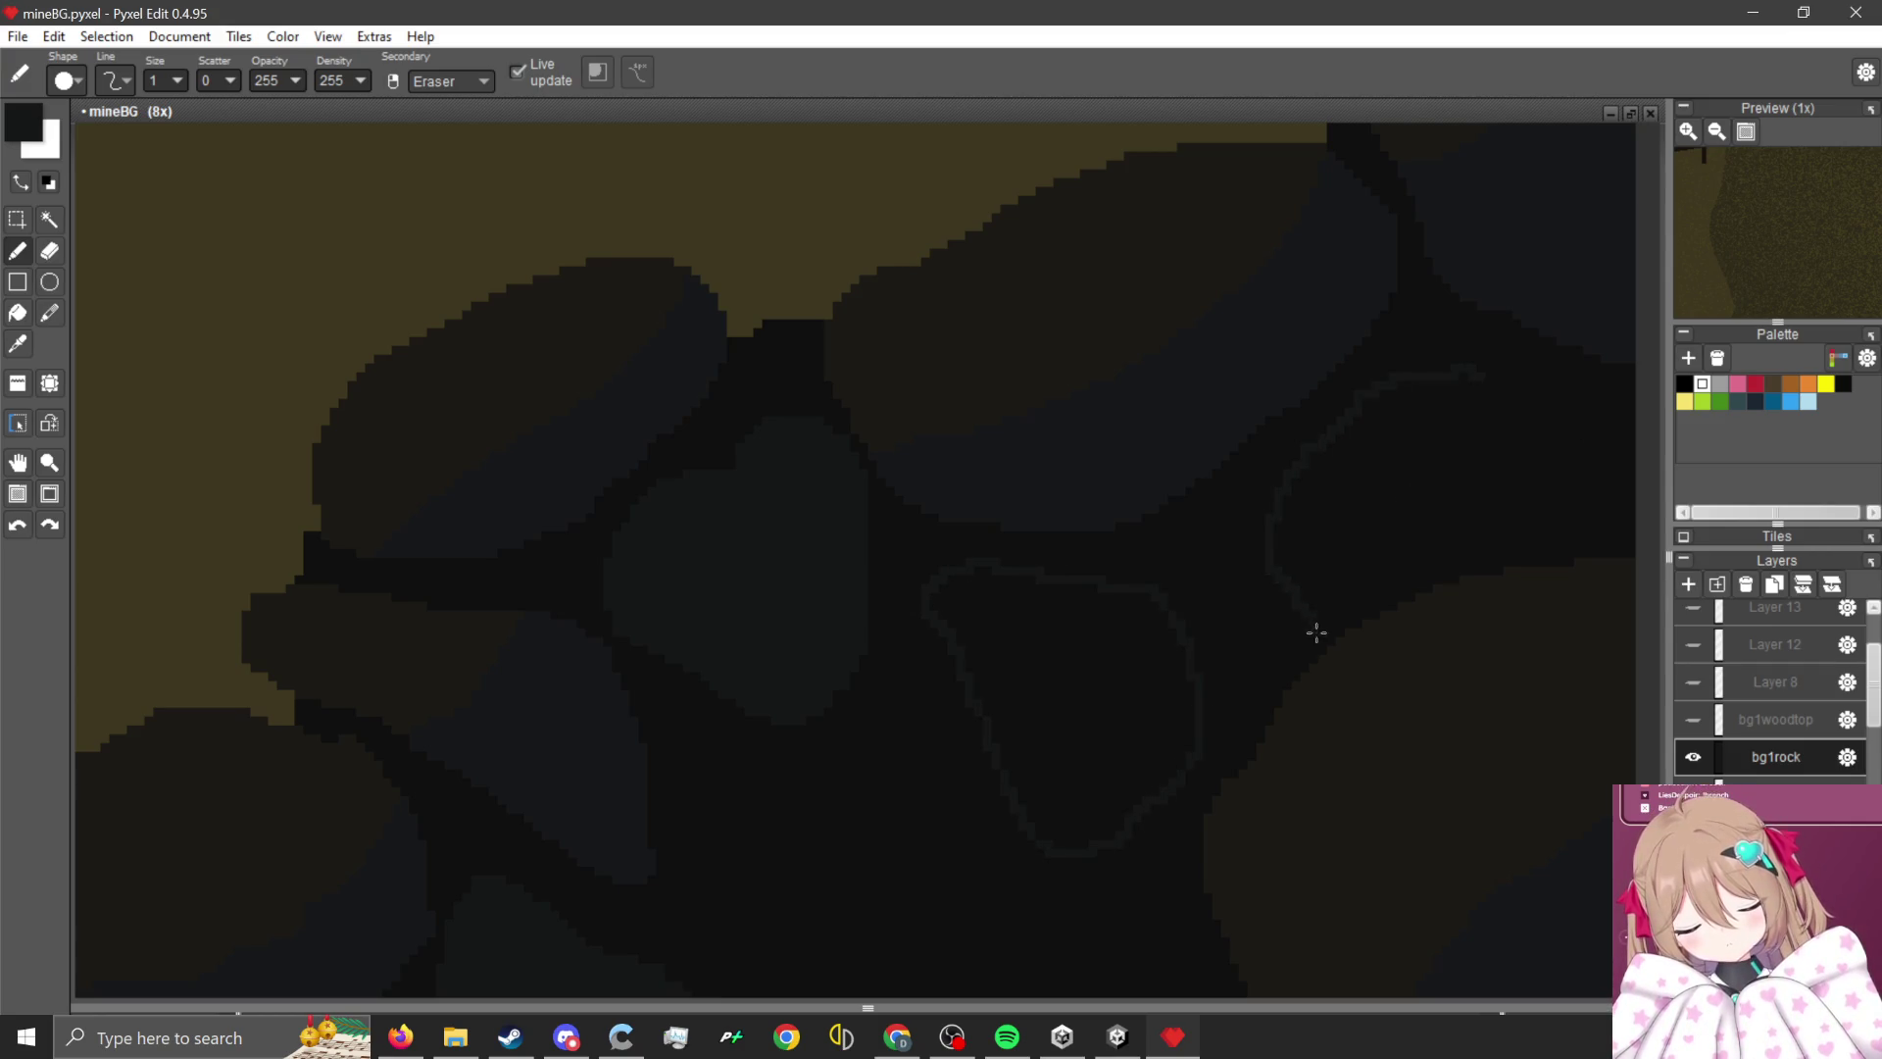
pyautogui.scroll(1, 1319, 644)
pyautogui.scroll(-3, 1369, 466)
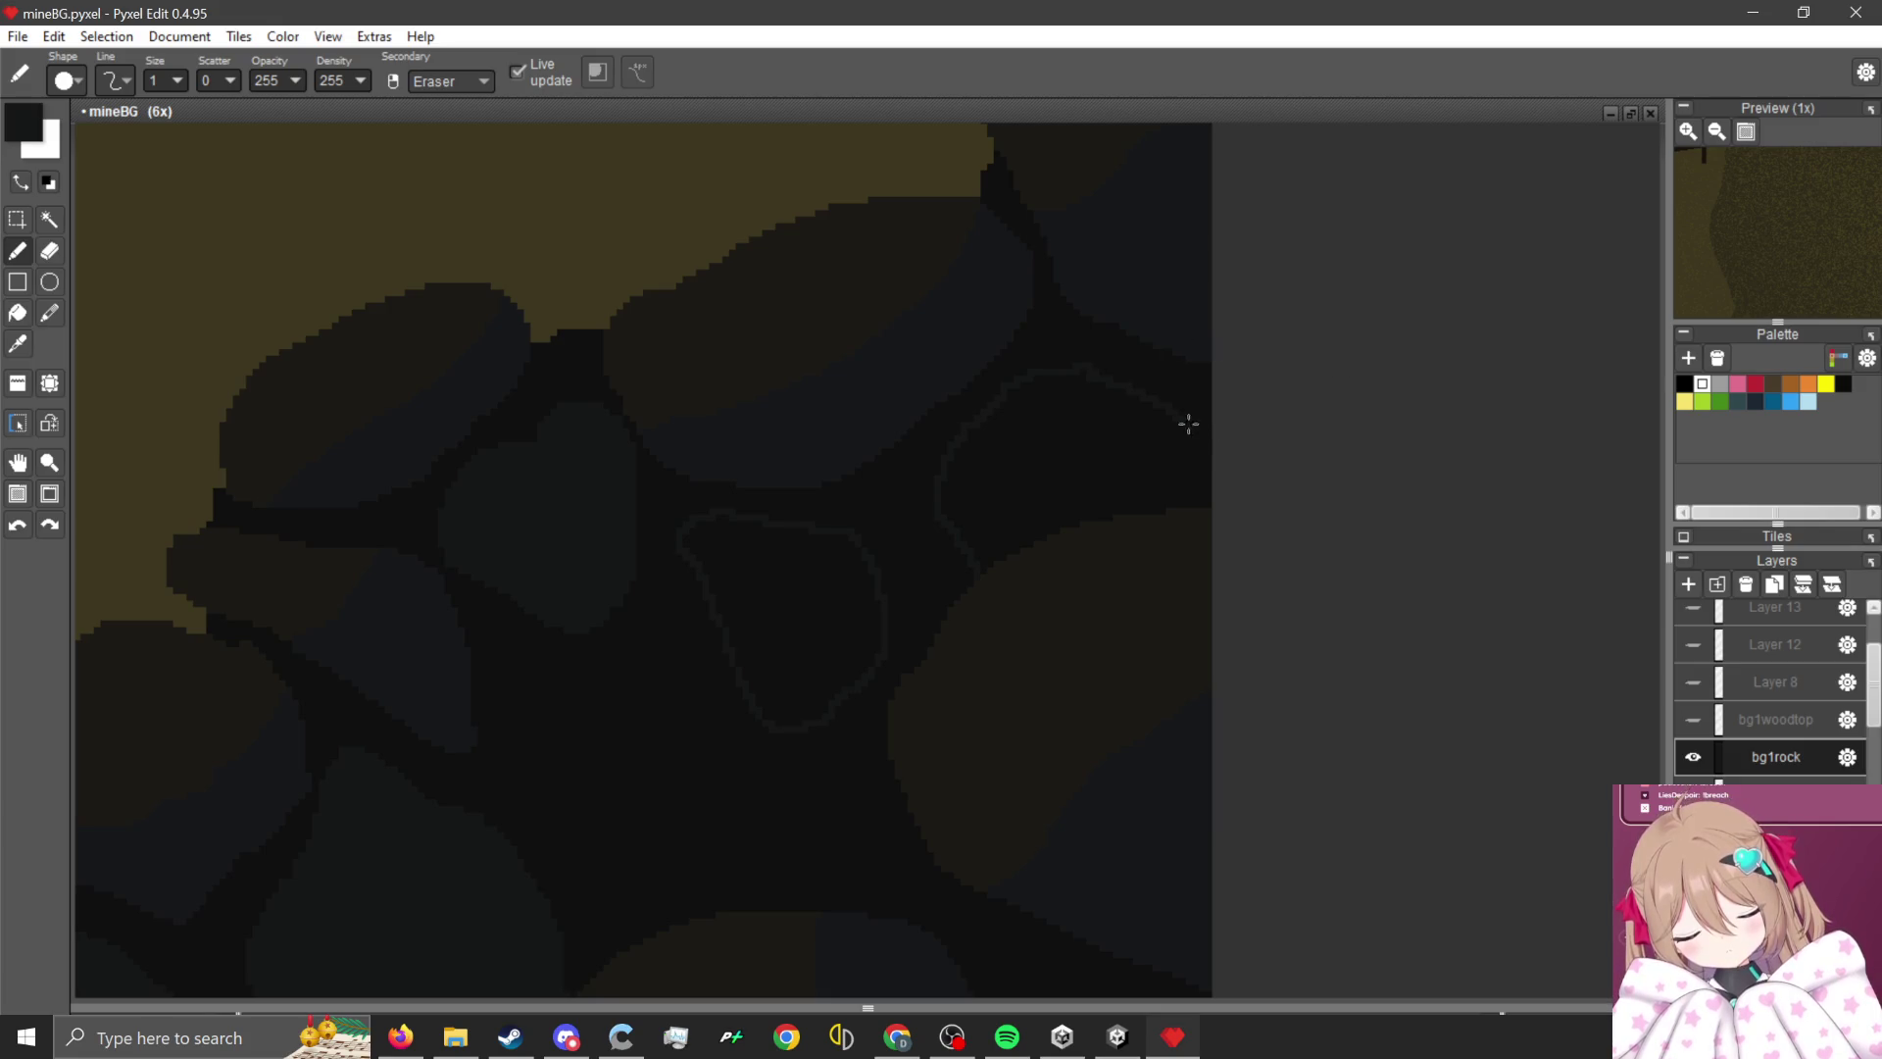
pyautogui.scroll(3, 937, 525)
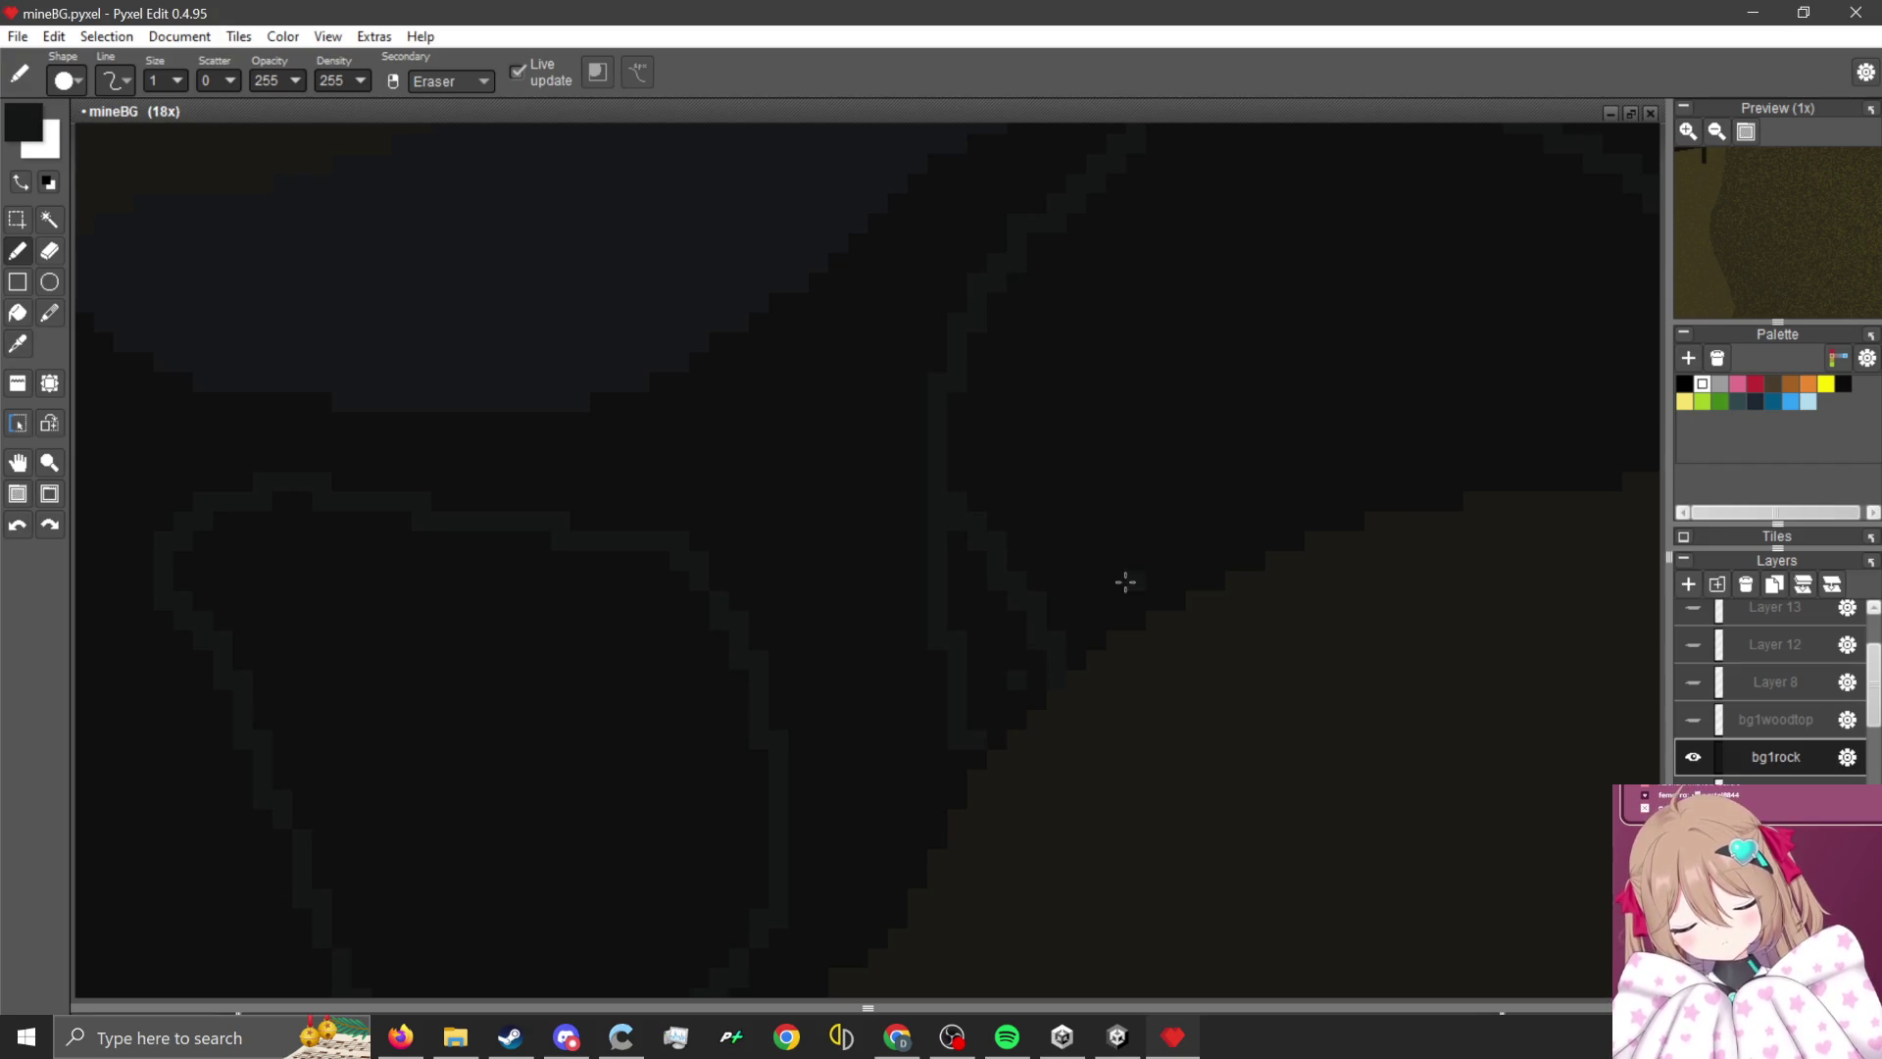
# - Finish filling the rock mass, review it at several zoom levels, and hide Layer 21
pyautogui.click(17, 312)
pyautogui.scroll(-4, 1008, 630)
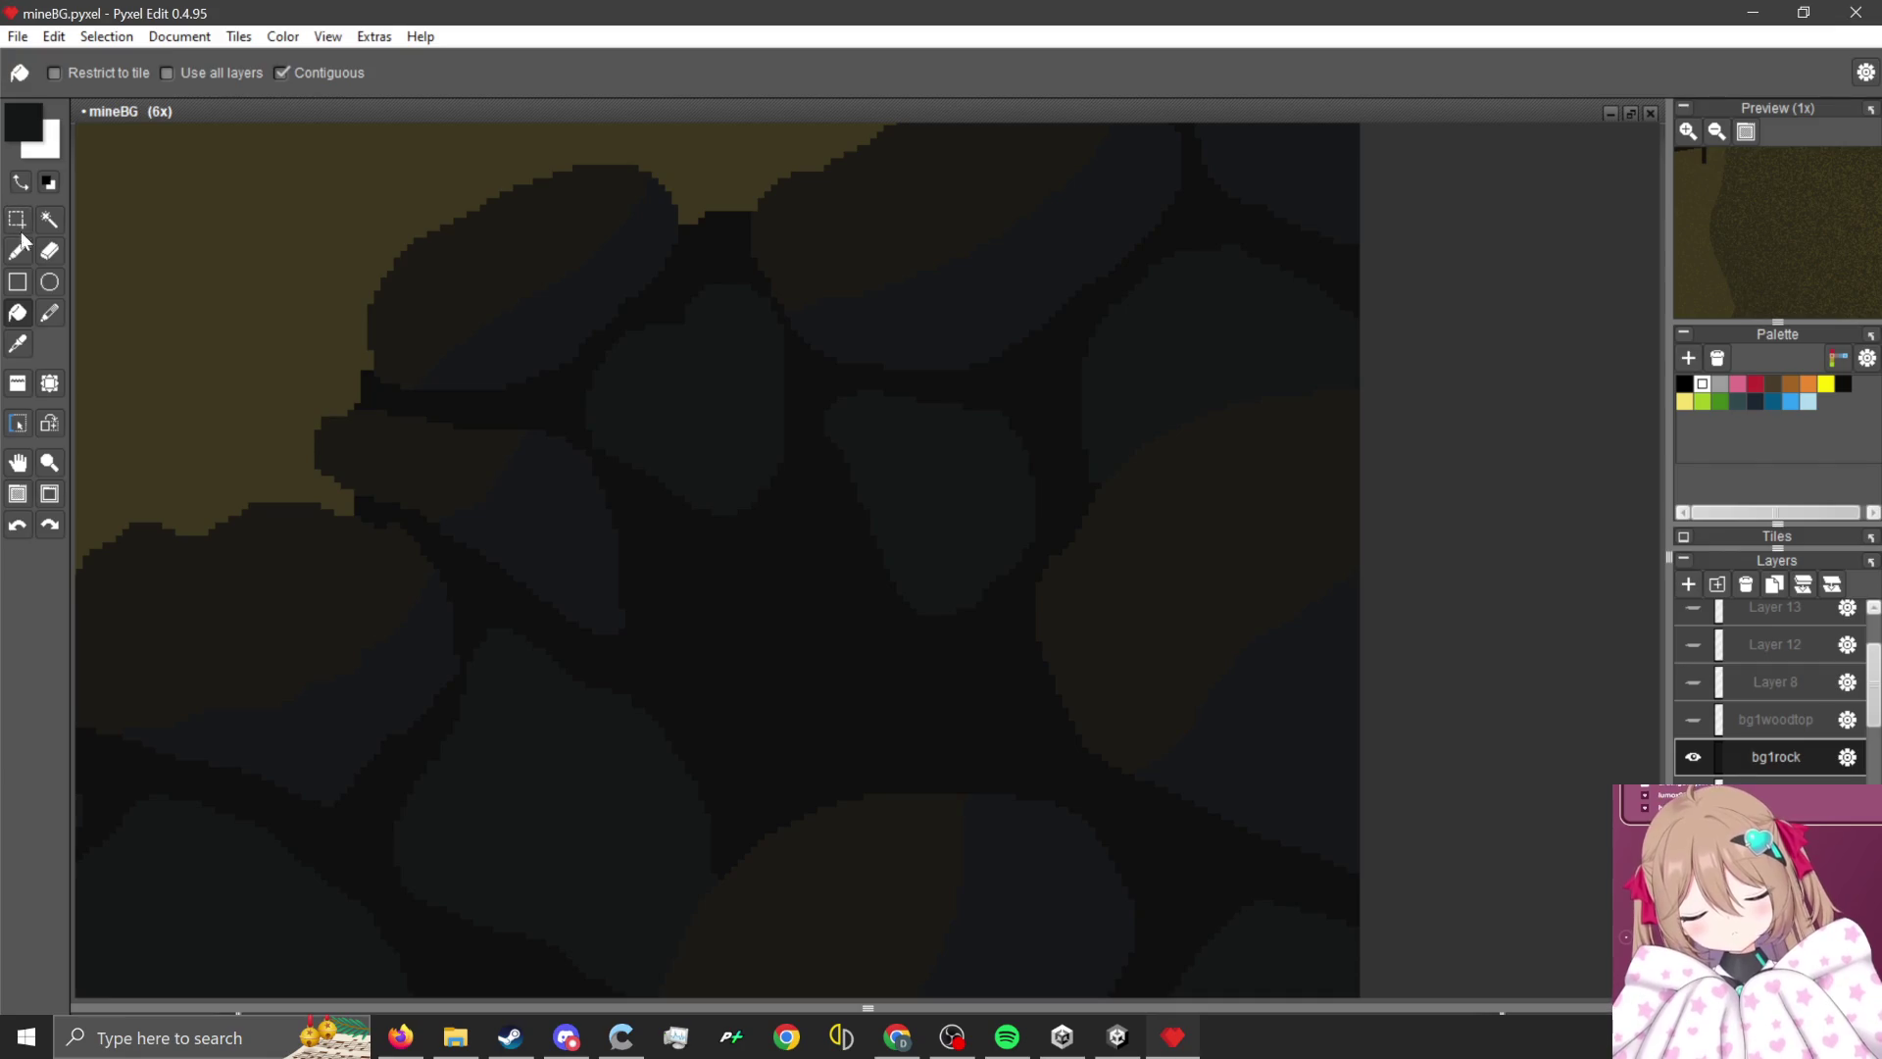
pyautogui.click(17, 249)
pyautogui.scroll(3, 1008, 363)
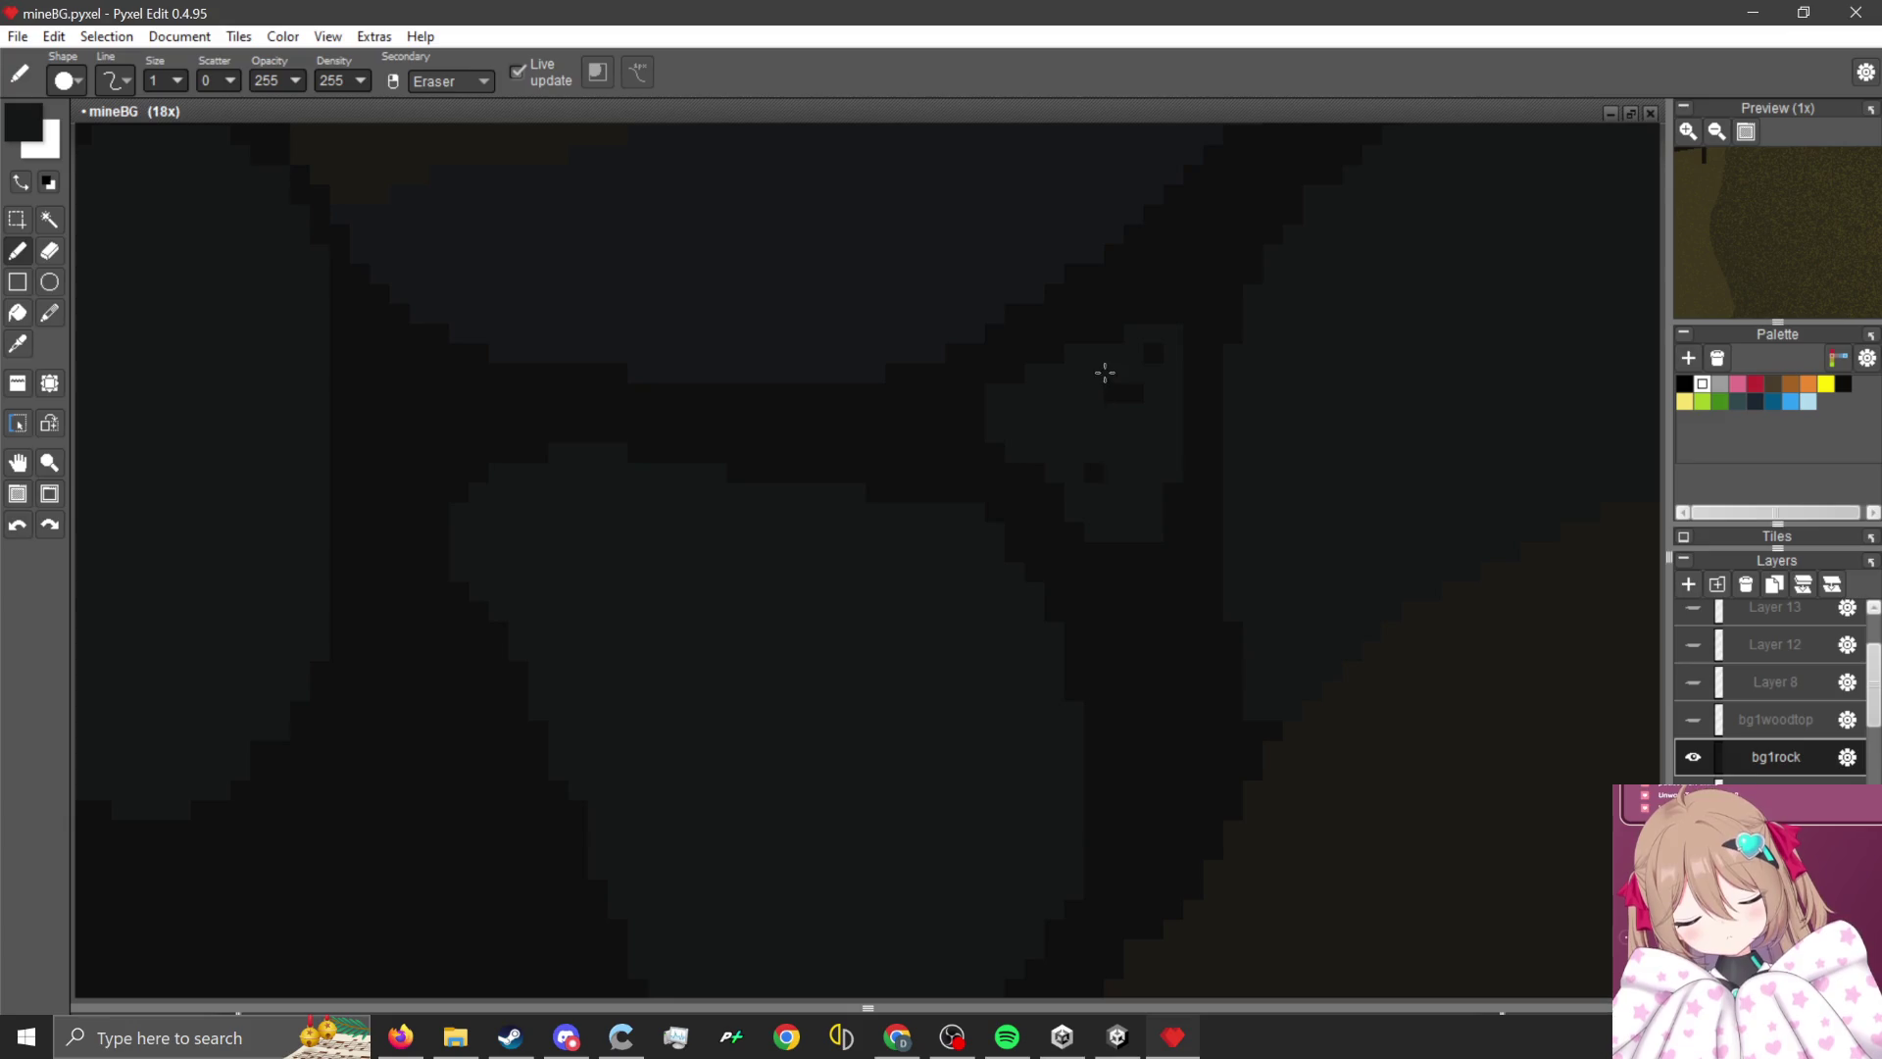
pyautogui.scroll(-4, 869, 457)
pyautogui.scroll(2, 757, 515)
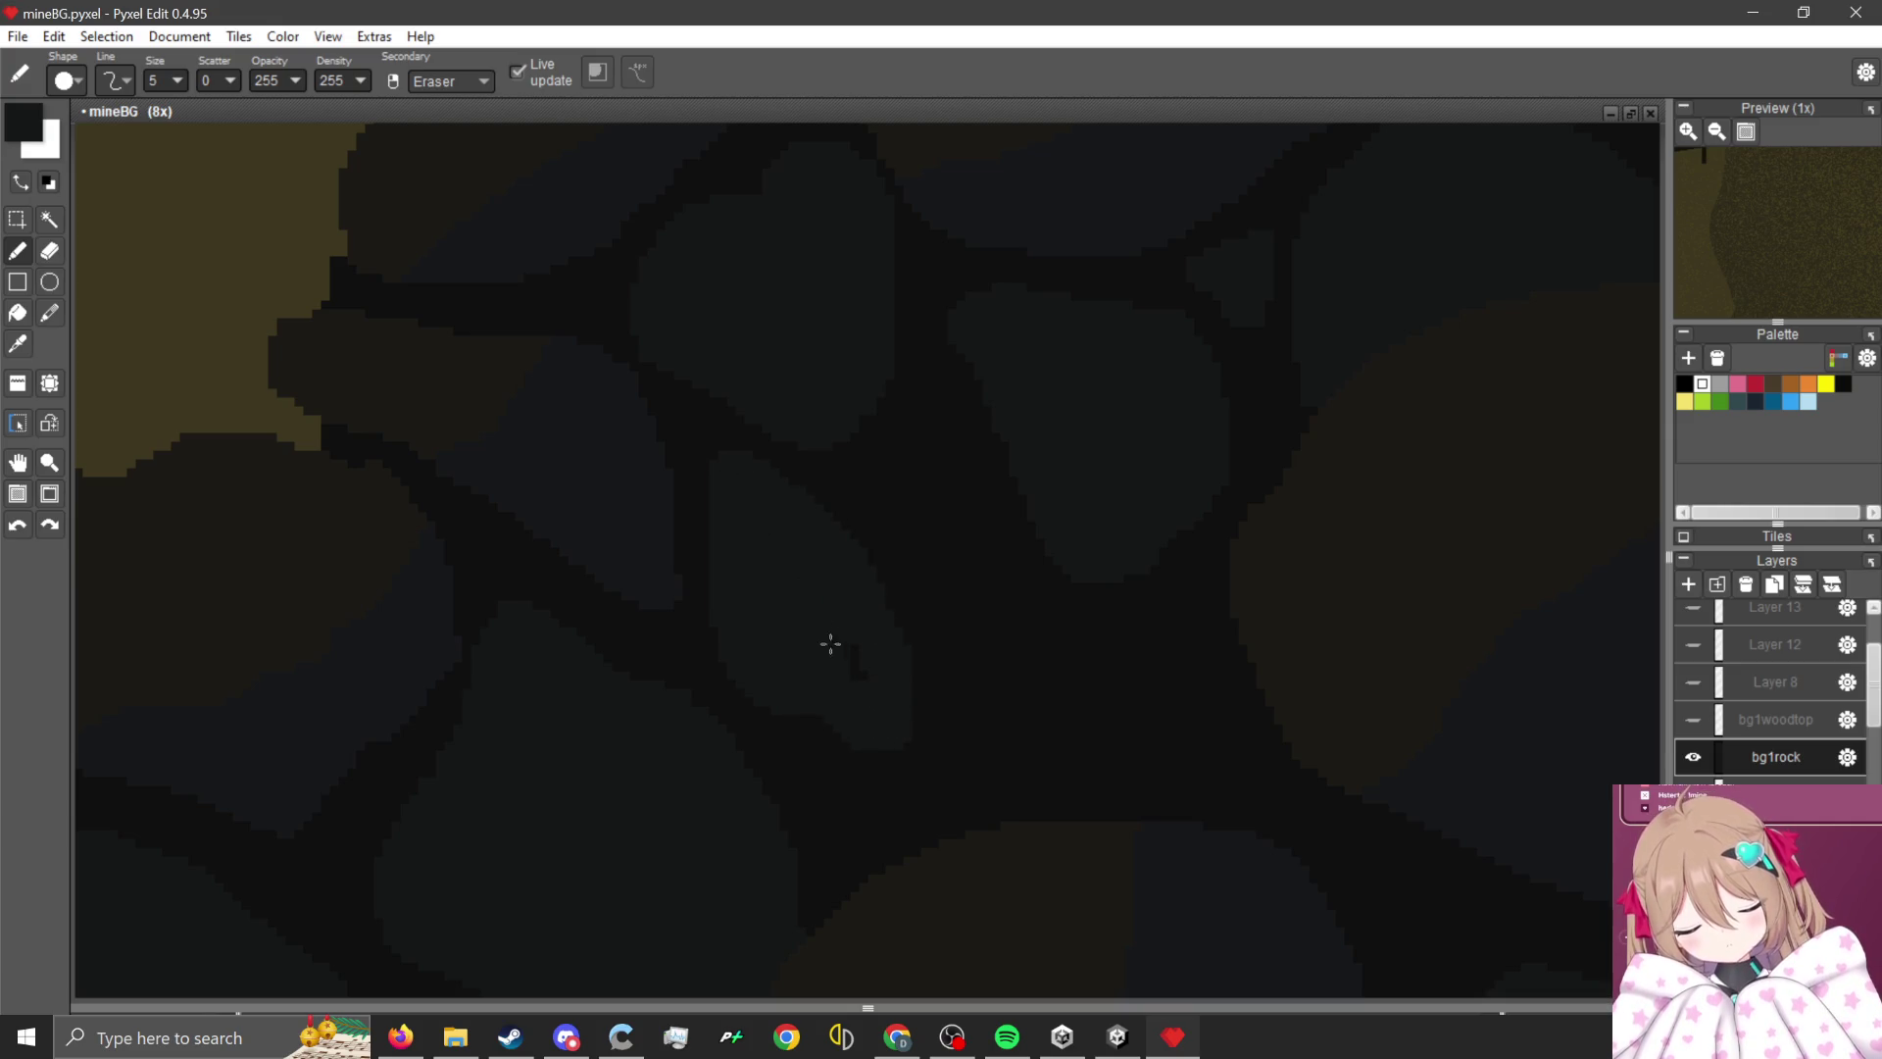
pyautogui.scroll(-4, 924, 512)
pyautogui.scroll(-1, 946, 521)
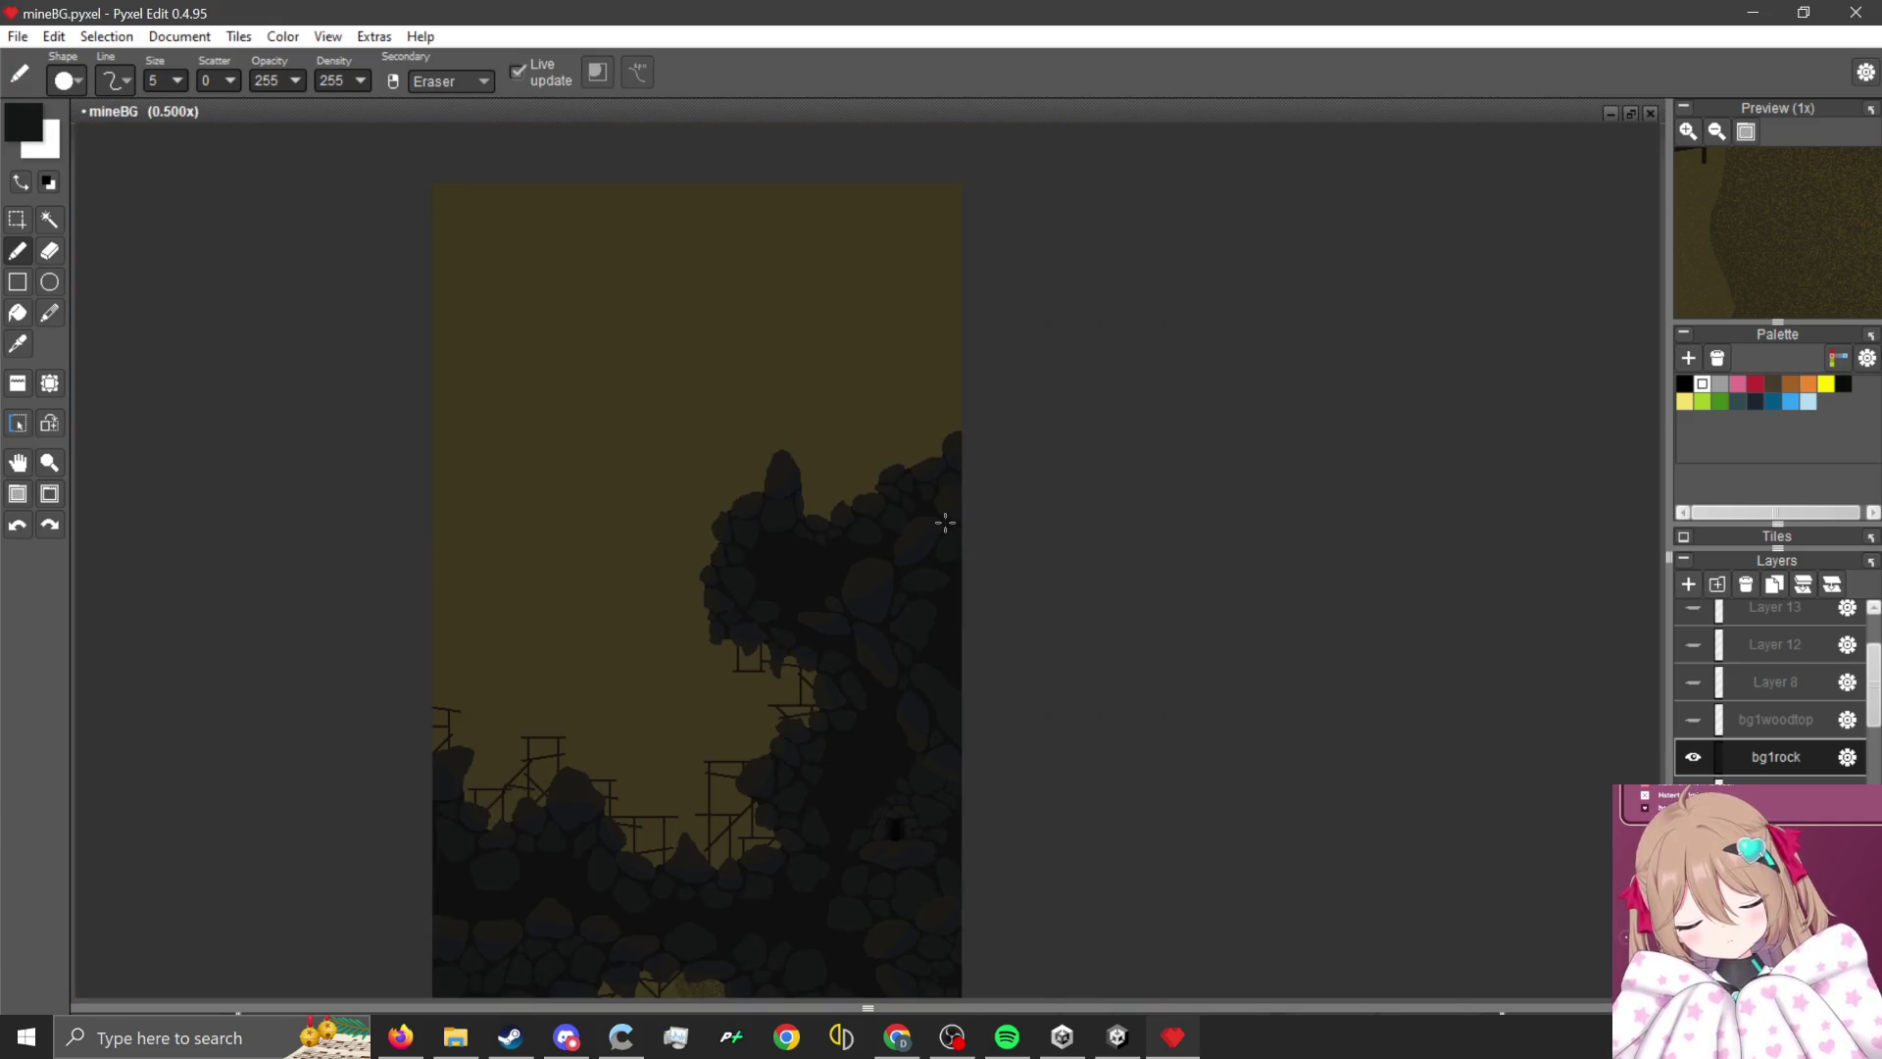
pyautogui.scroll(1, 950, 526)
pyautogui.scroll(1, 898, 538)
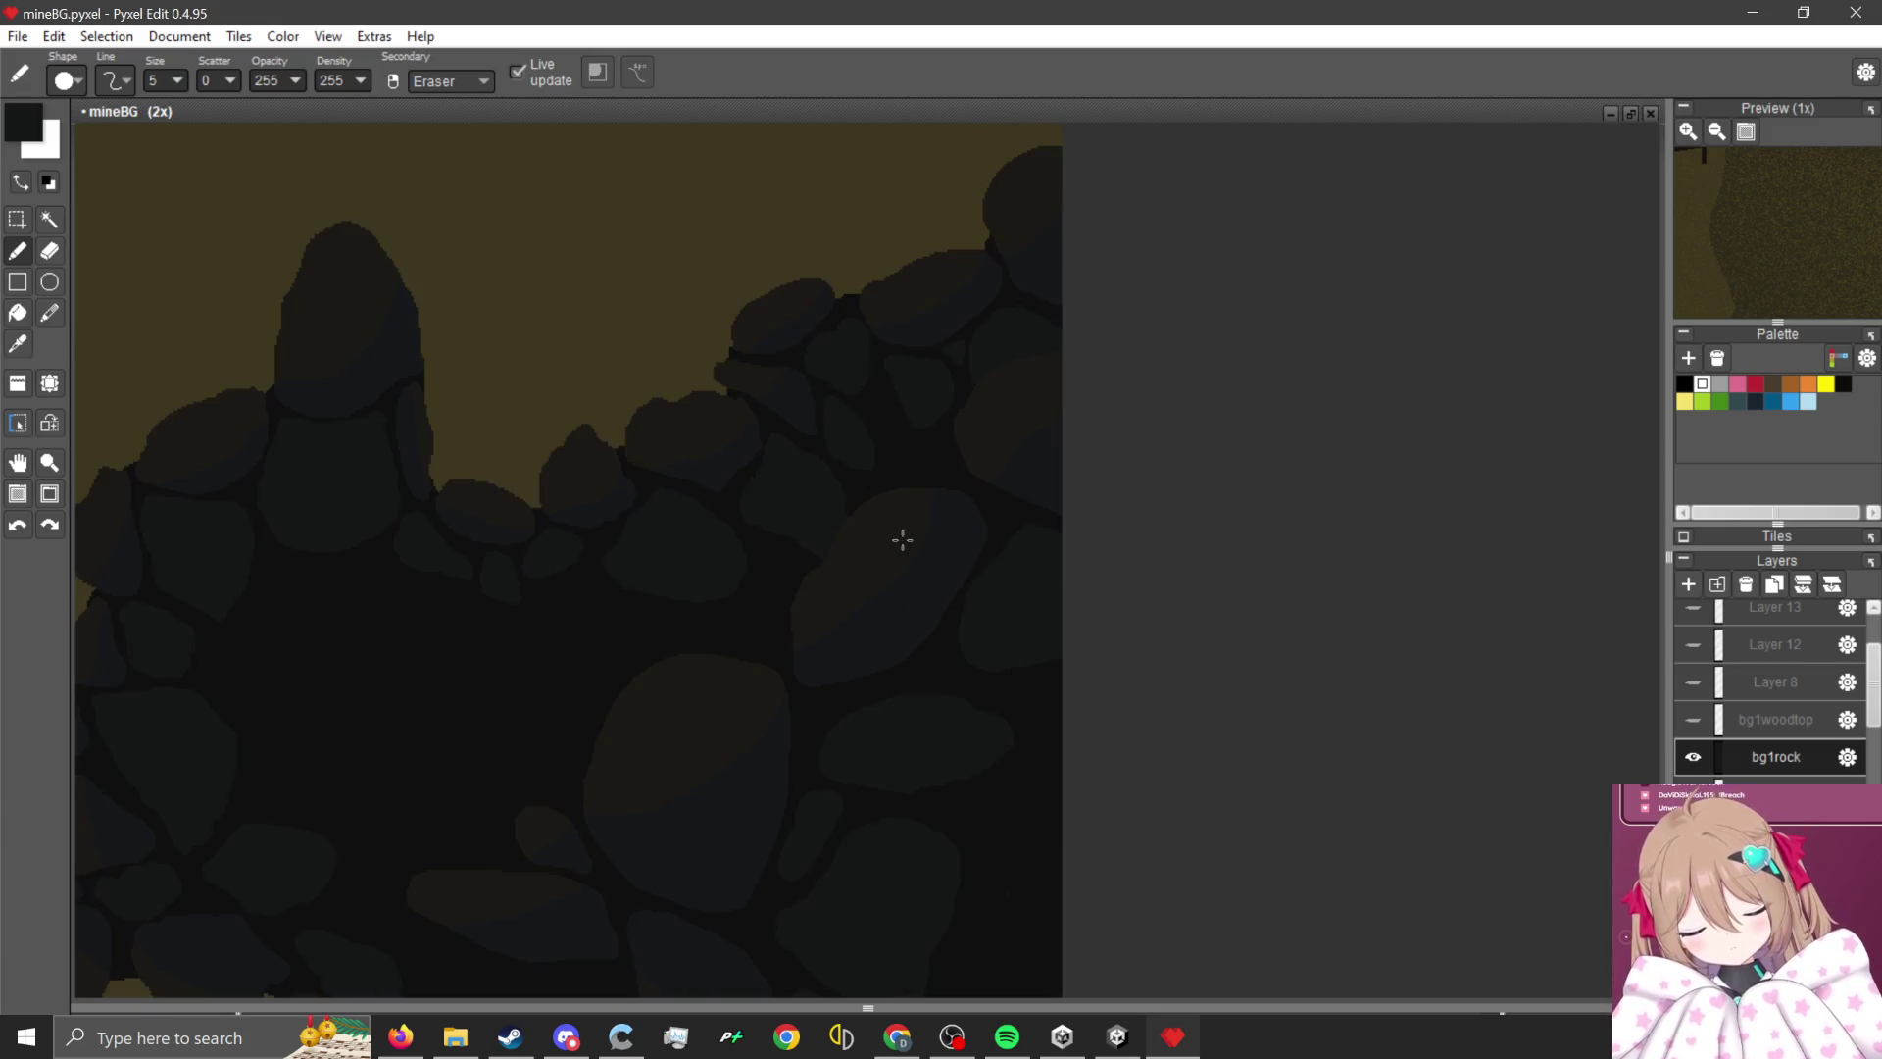
pyautogui.scroll(-3, 903, 527)
pyautogui.scroll(3, 903, 526)
pyautogui.scroll(-2, 926, 582)
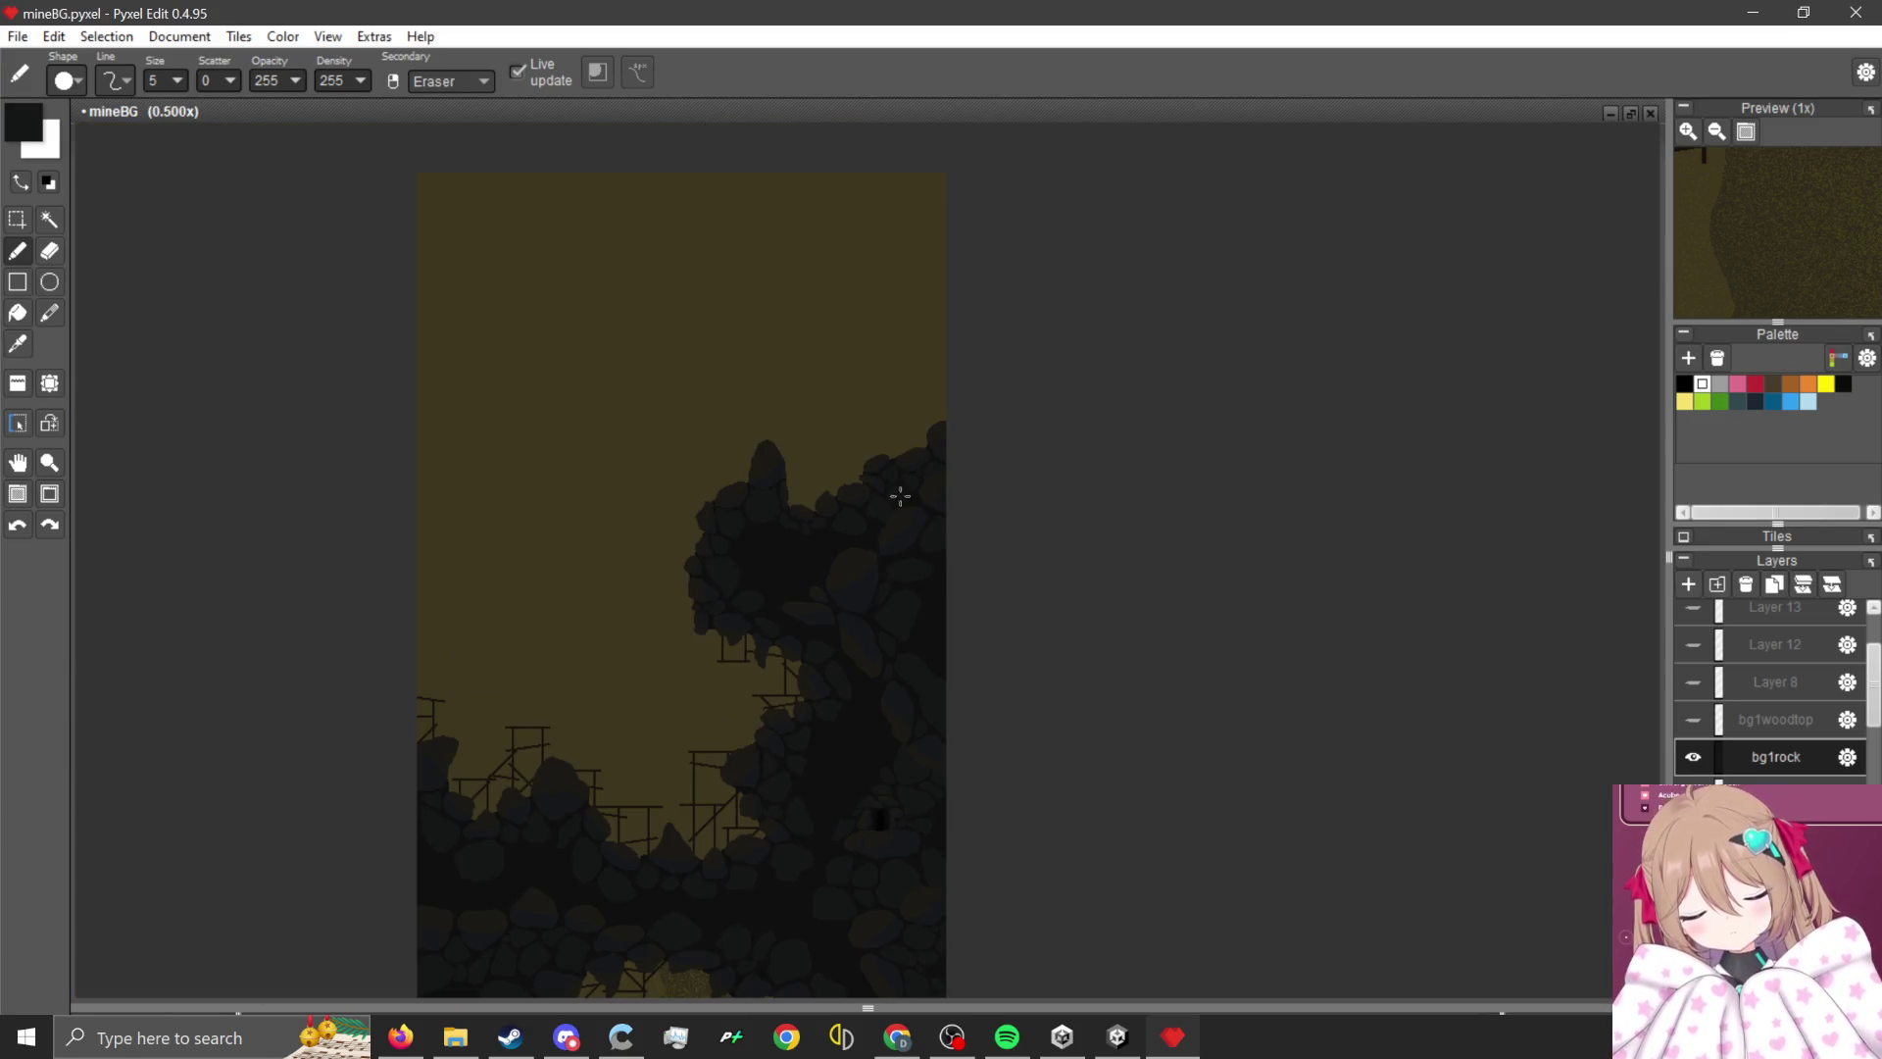
pyautogui.scroll(-2, 895, 504)
pyautogui.scroll(2, 798, 537)
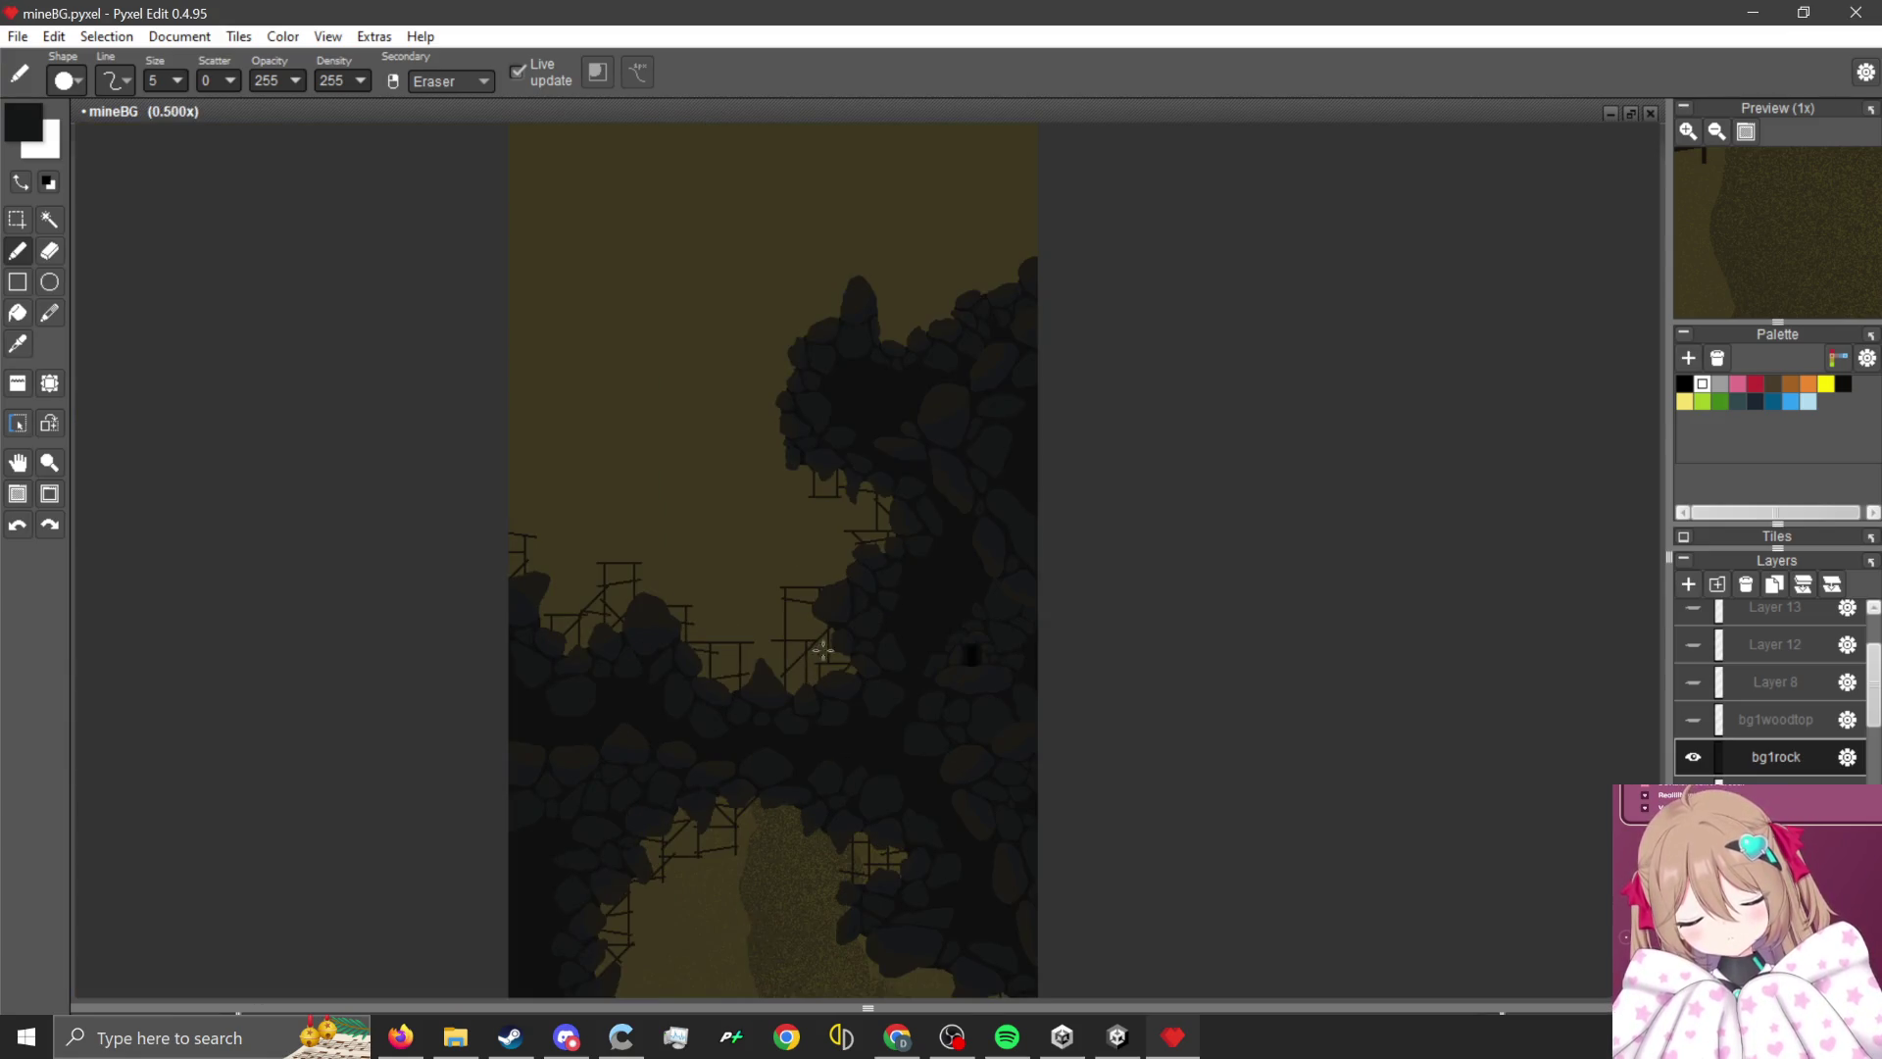
pyautogui.scroll(-2, 810, 778)
pyautogui.scroll(1, 809, 779)
pyautogui.scroll(-1, 803, 774)
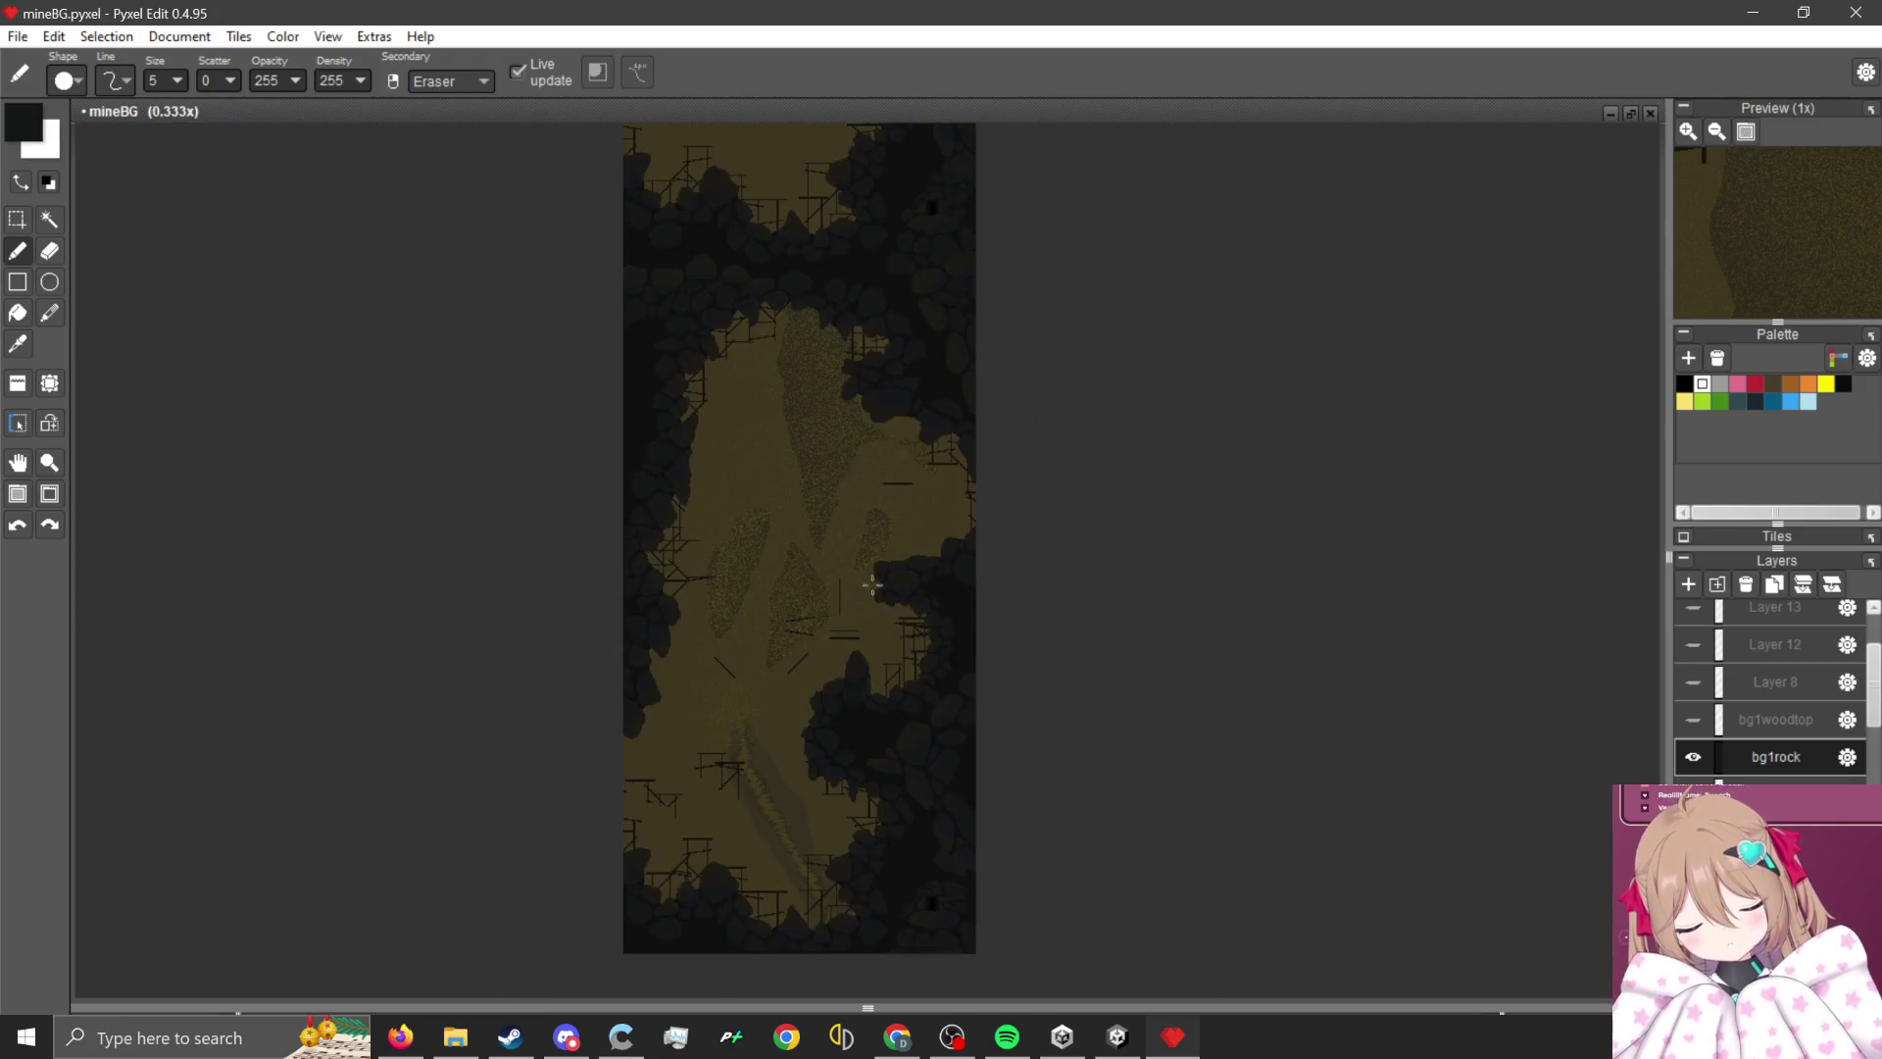
pyautogui.scroll(2, 798, 784)
pyautogui.scroll(-1, 791, 734)
pyautogui.scroll(-1, 791, 734)
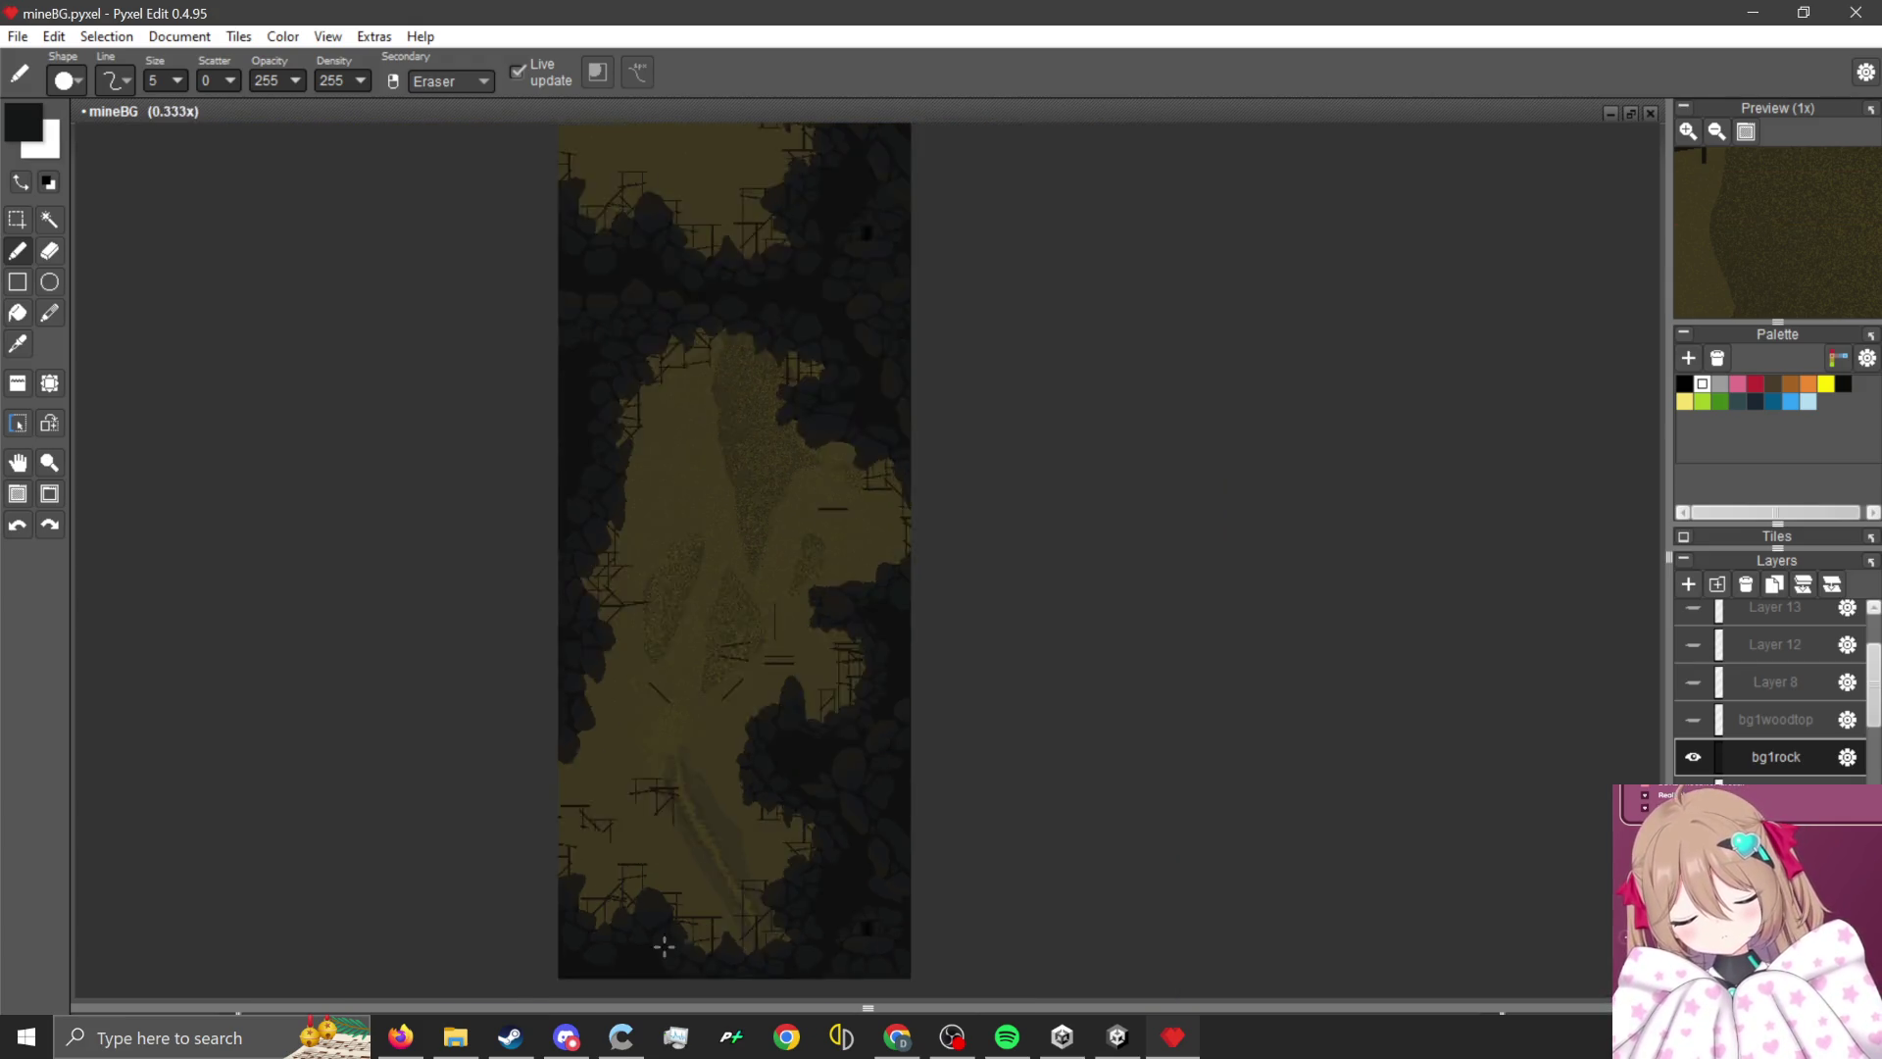
pyautogui.scroll(2, 737, 605)
pyautogui.scroll(-2, 1790, 756)
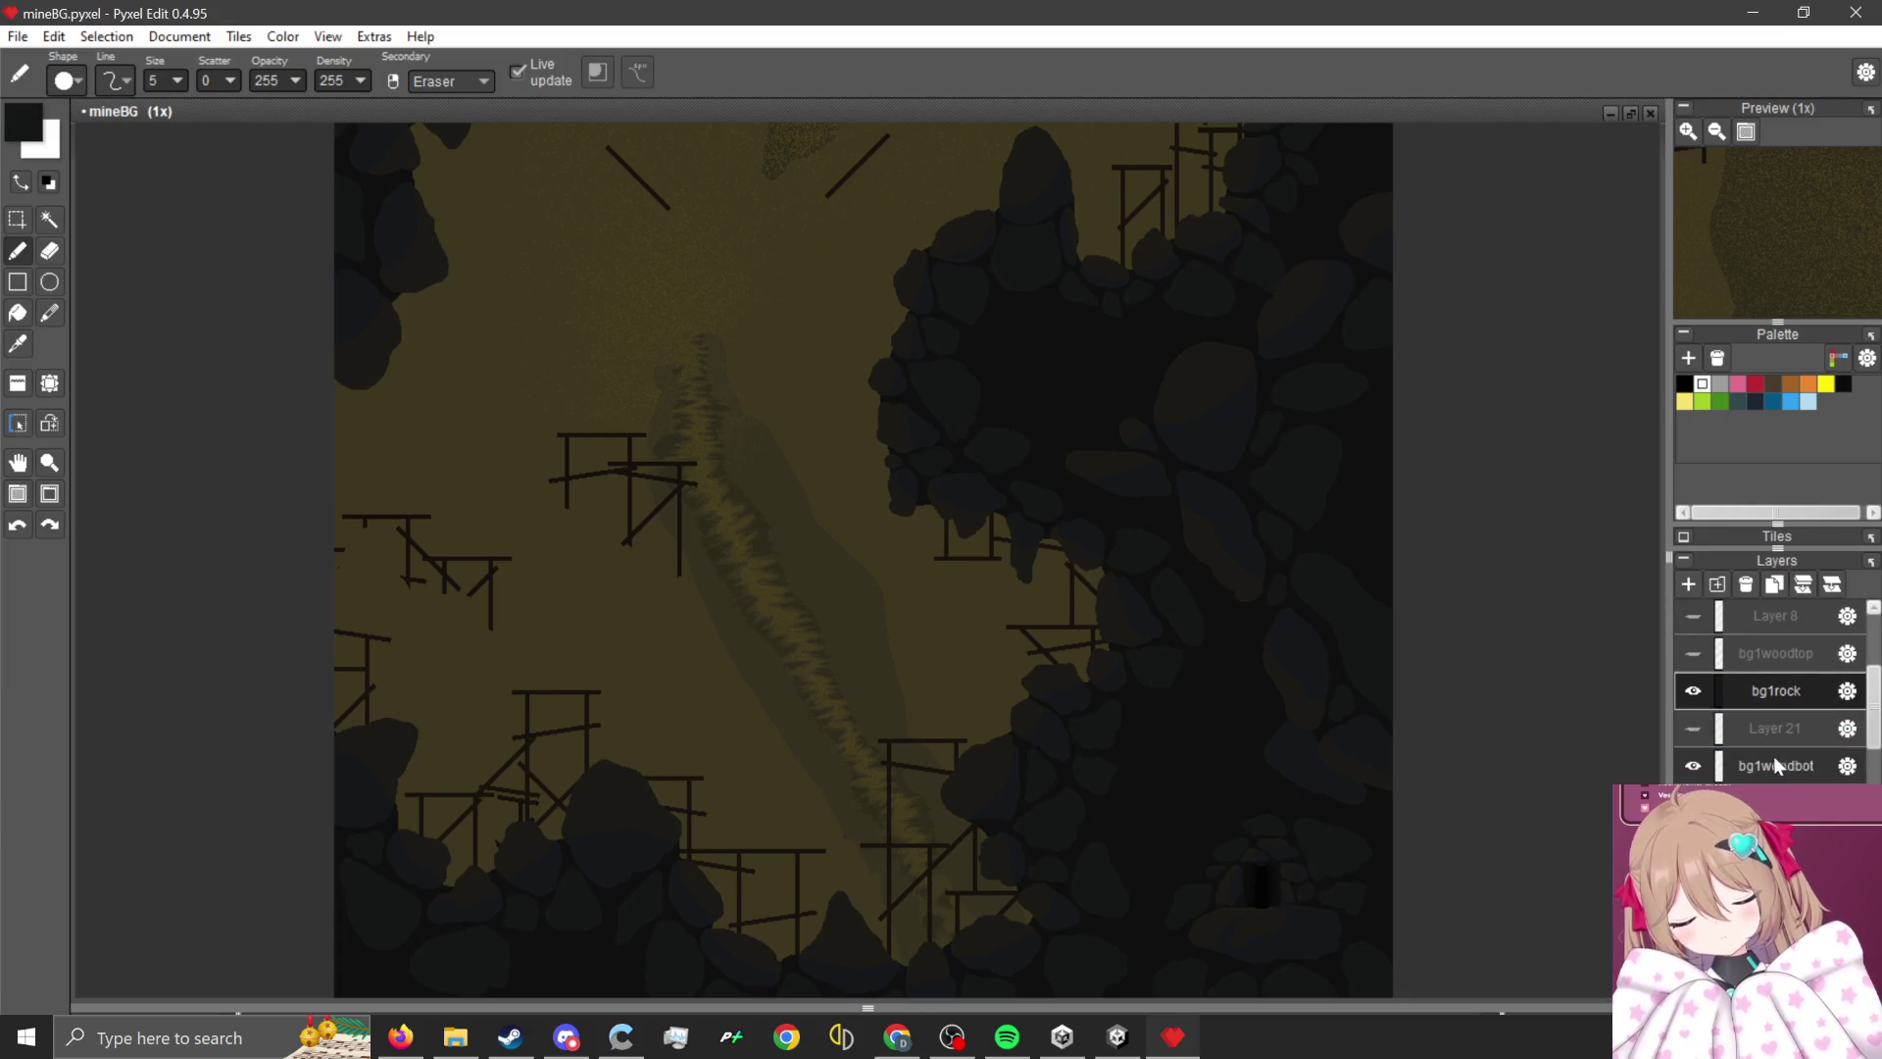
pyautogui.click(1692, 727)
# - Undo the two left-middle scaffold structures and make bg1woodtop visible again
pyautogui.hotkey('ctrl', 'z')
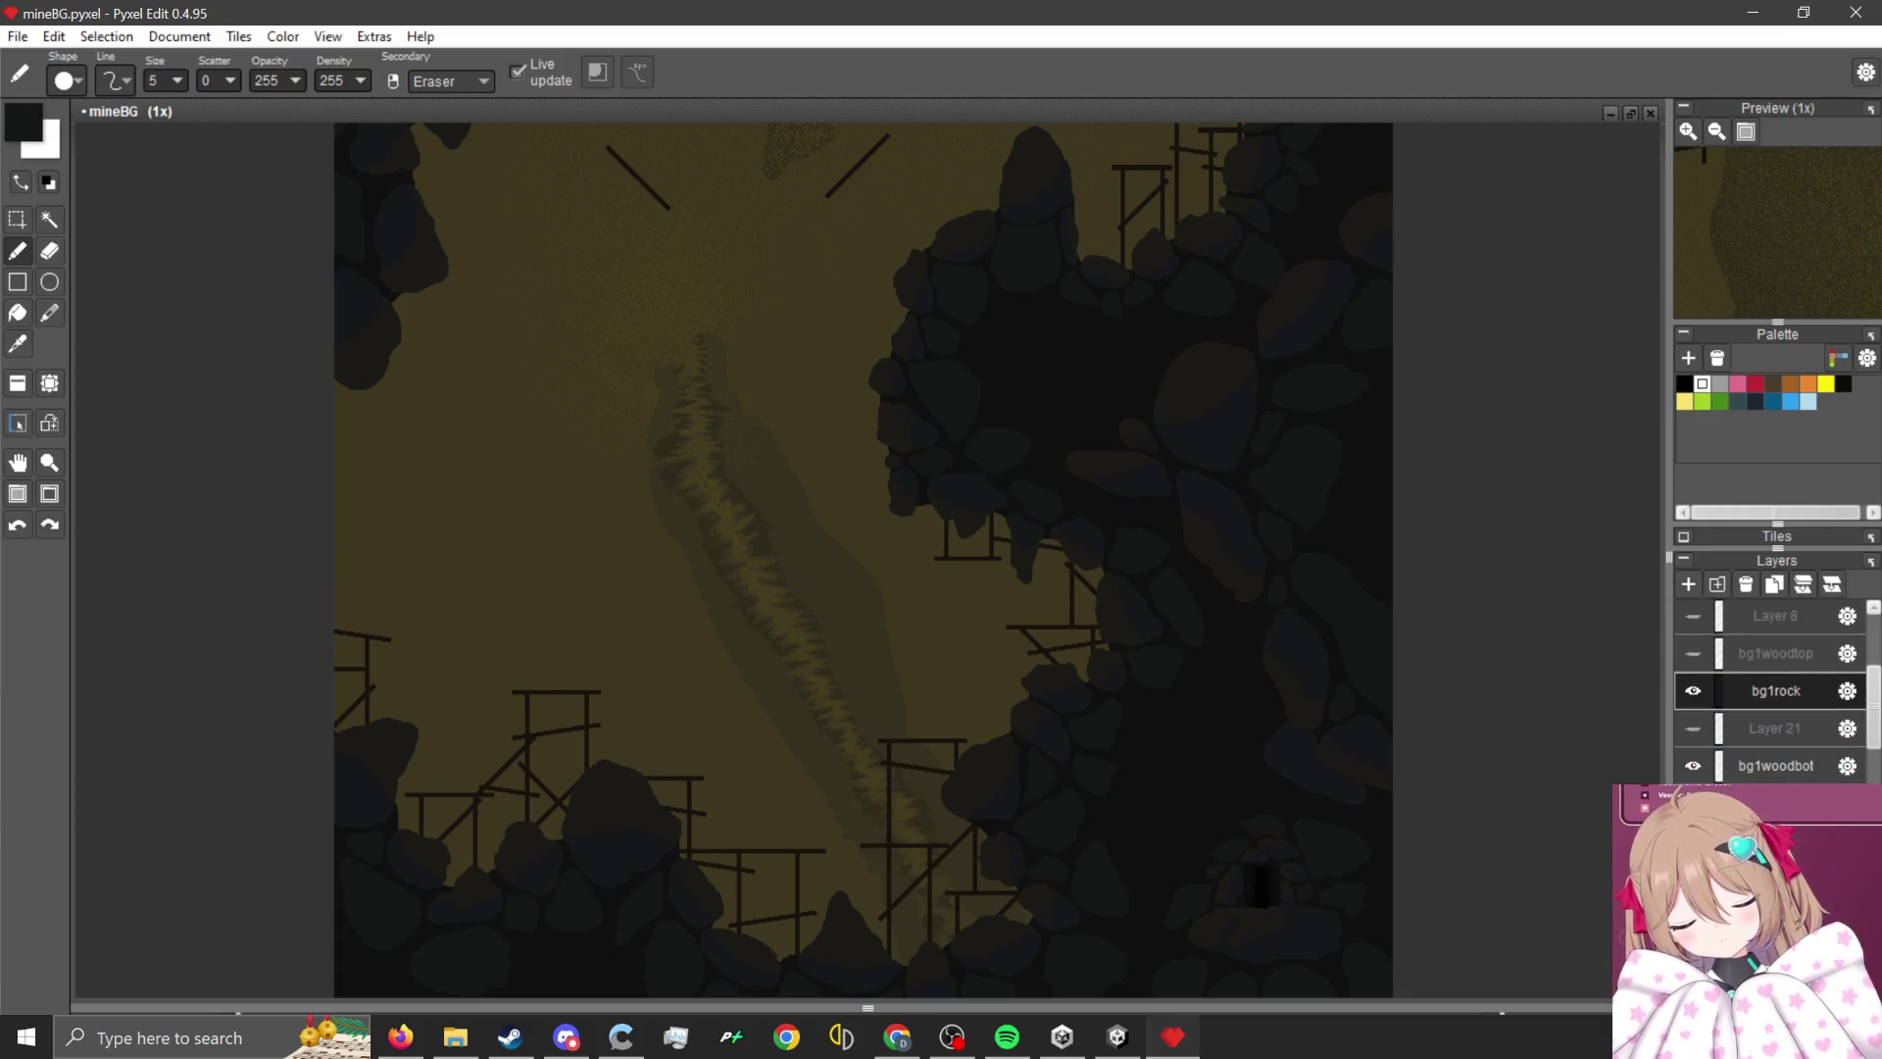
pyautogui.scroll(-1, 980, 682)
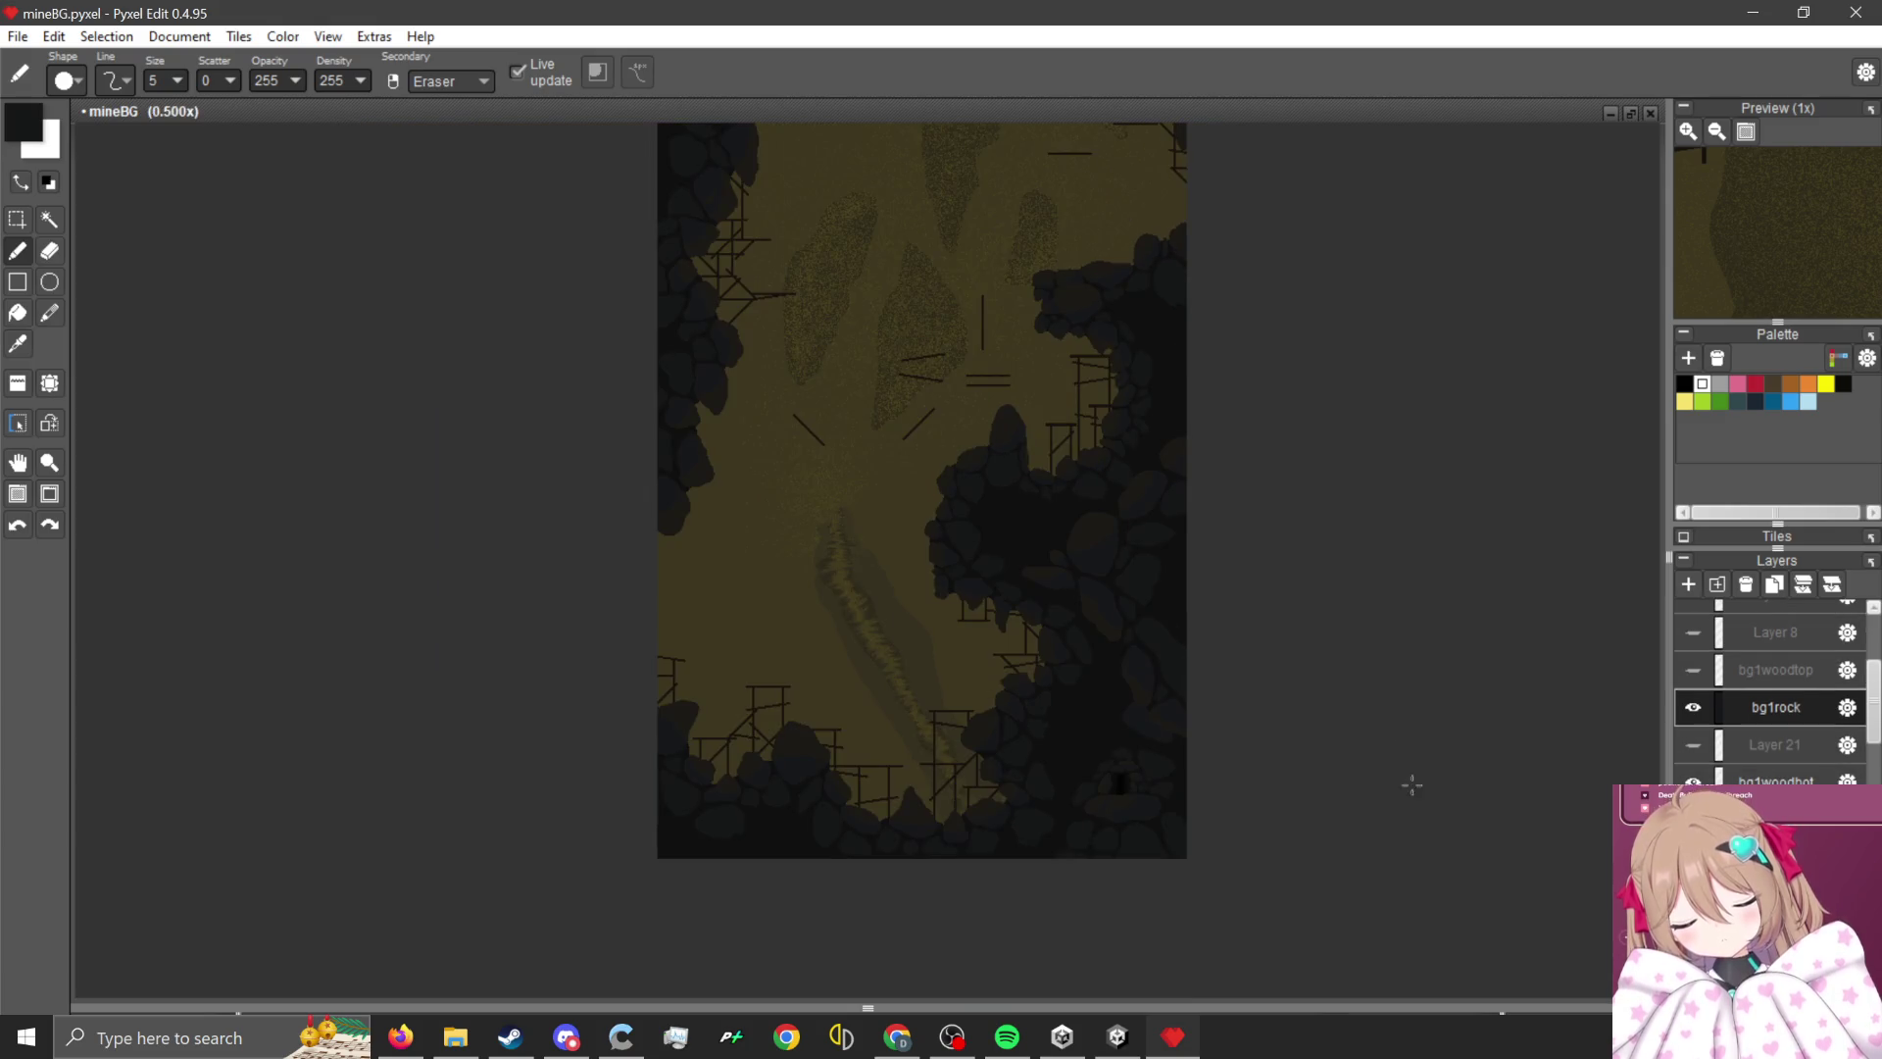
pyautogui.scroll(1, 1697, 696)
pyautogui.click(1693, 690)
pyautogui.scroll(-1, 1093, 769)
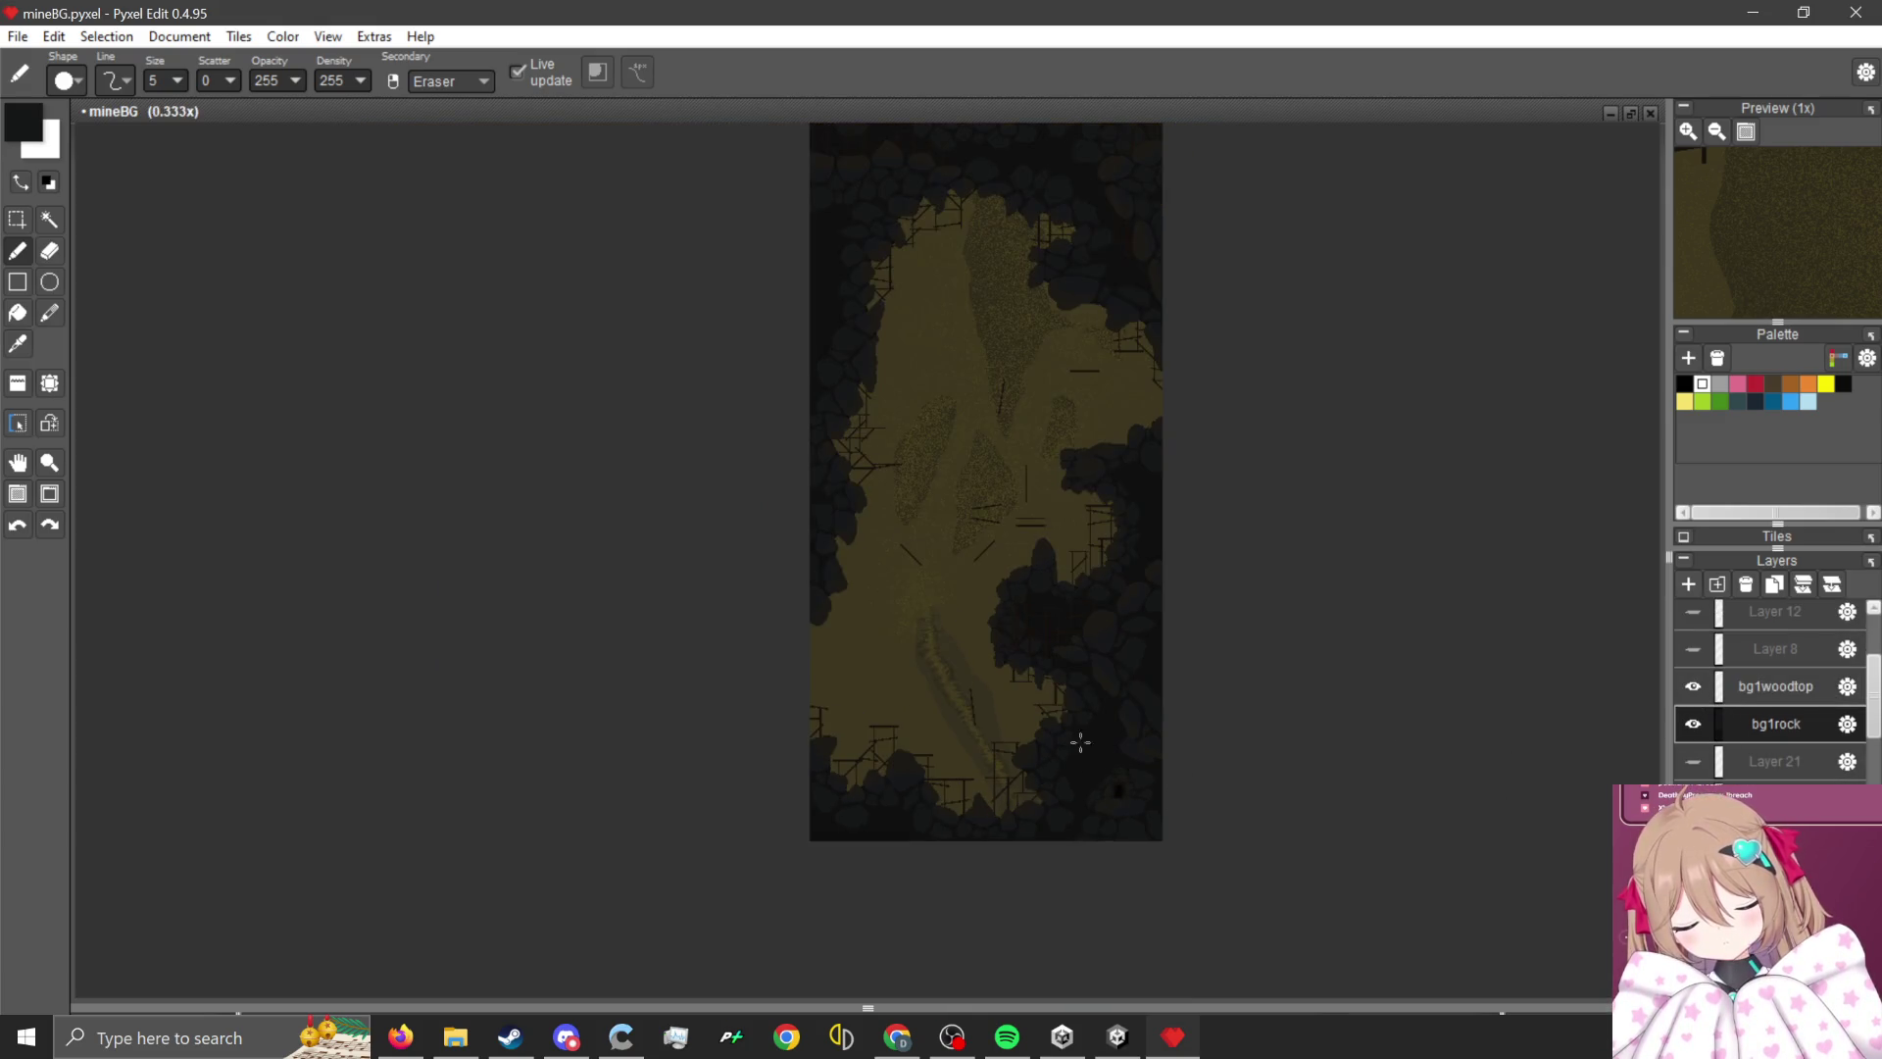
pyautogui.scroll(1, 854, 698)
pyautogui.scroll(-1, 1052, 362)
pyautogui.scroll(1, 1052, 362)
pyautogui.scroll(-1, 895, 421)
pyautogui.scroll(2, 895, 419)
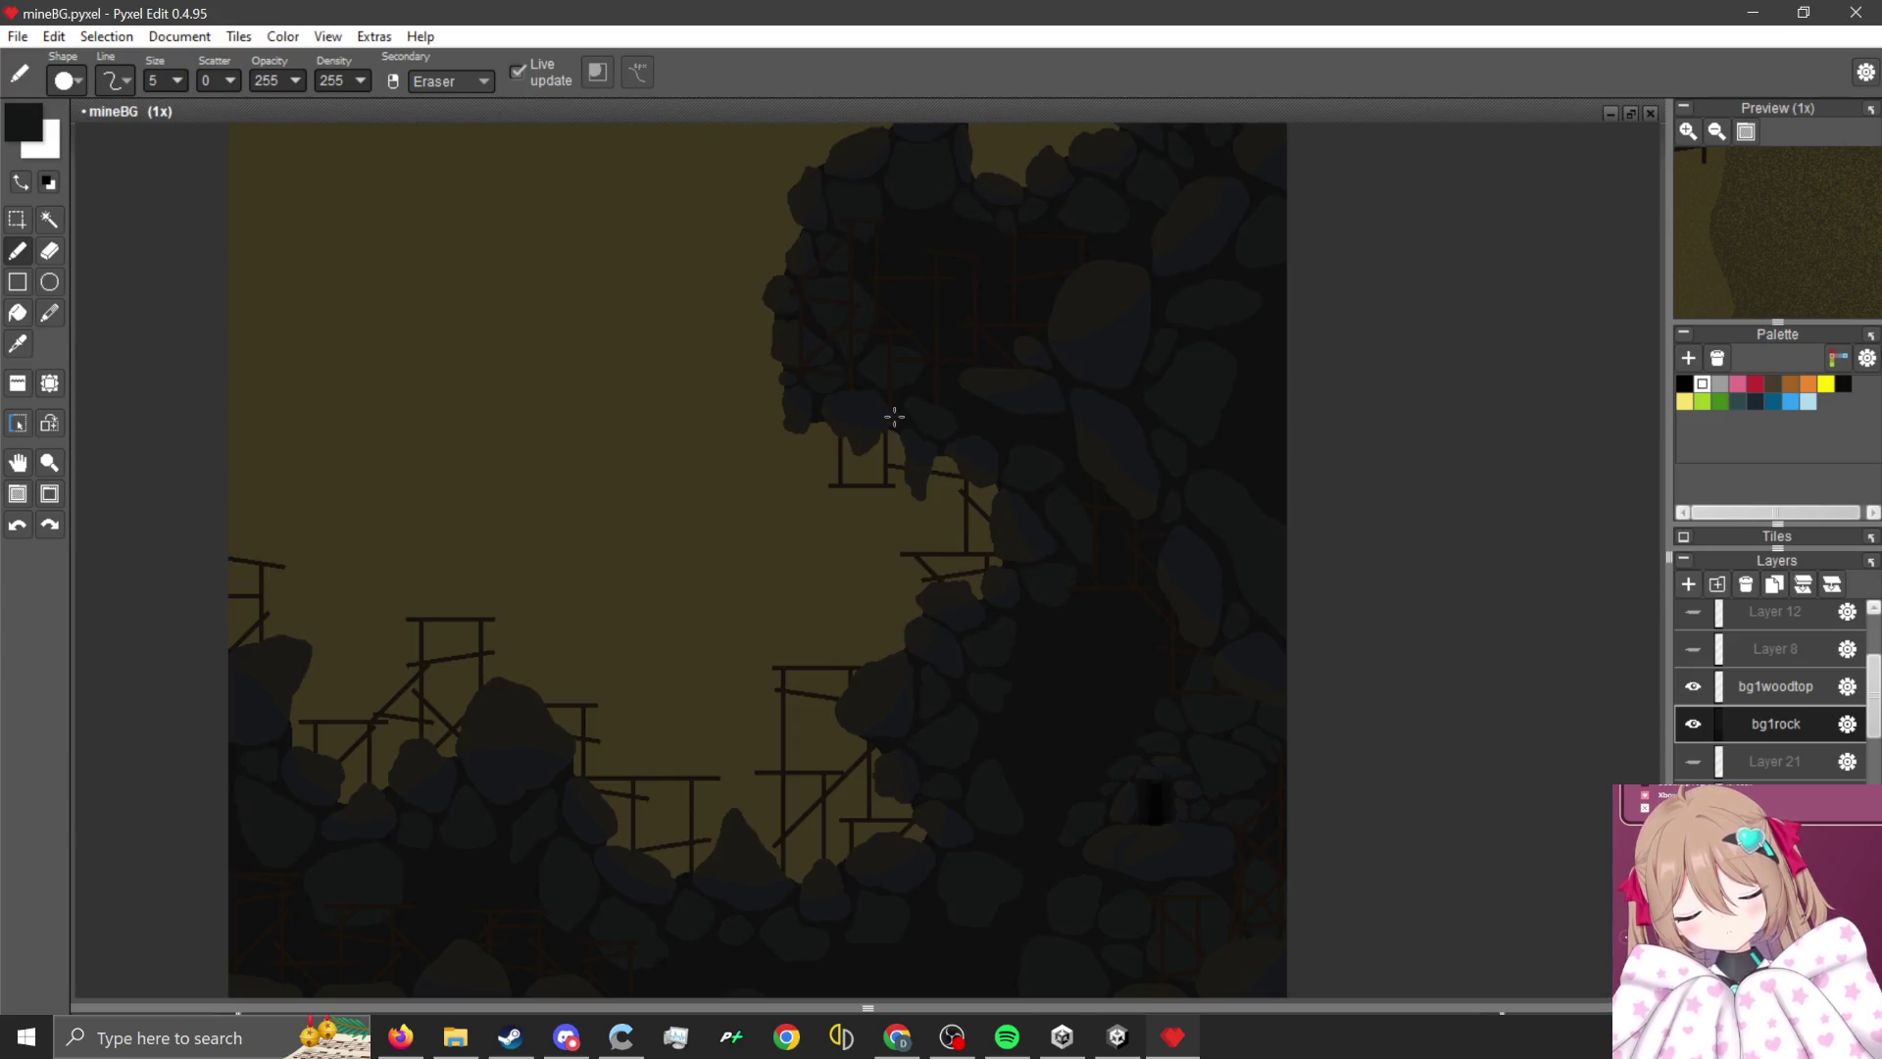
pyautogui.scroll(-2, 895, 513)
pyautogui.scroll(1, 988, 279)
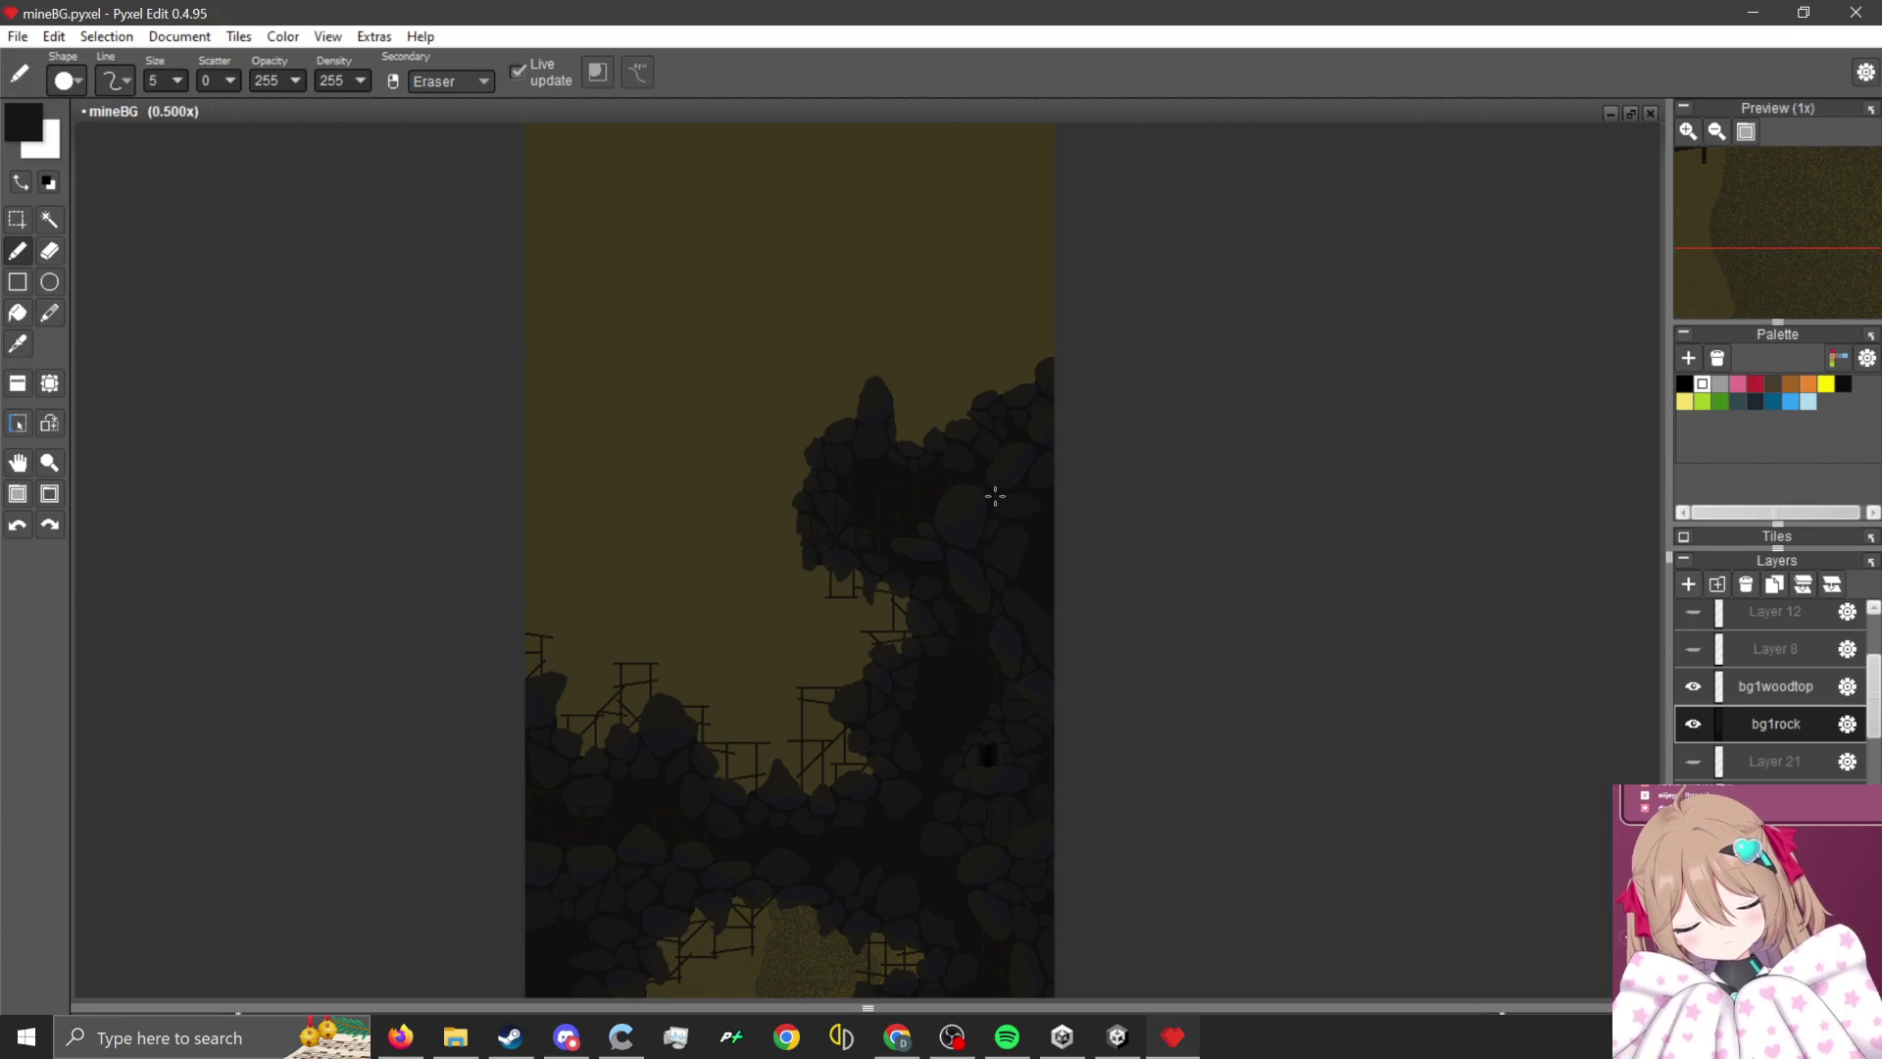
pyautogui.scroll(-1, 882, 882)
pyautogui.scroll(1, 862, 777)
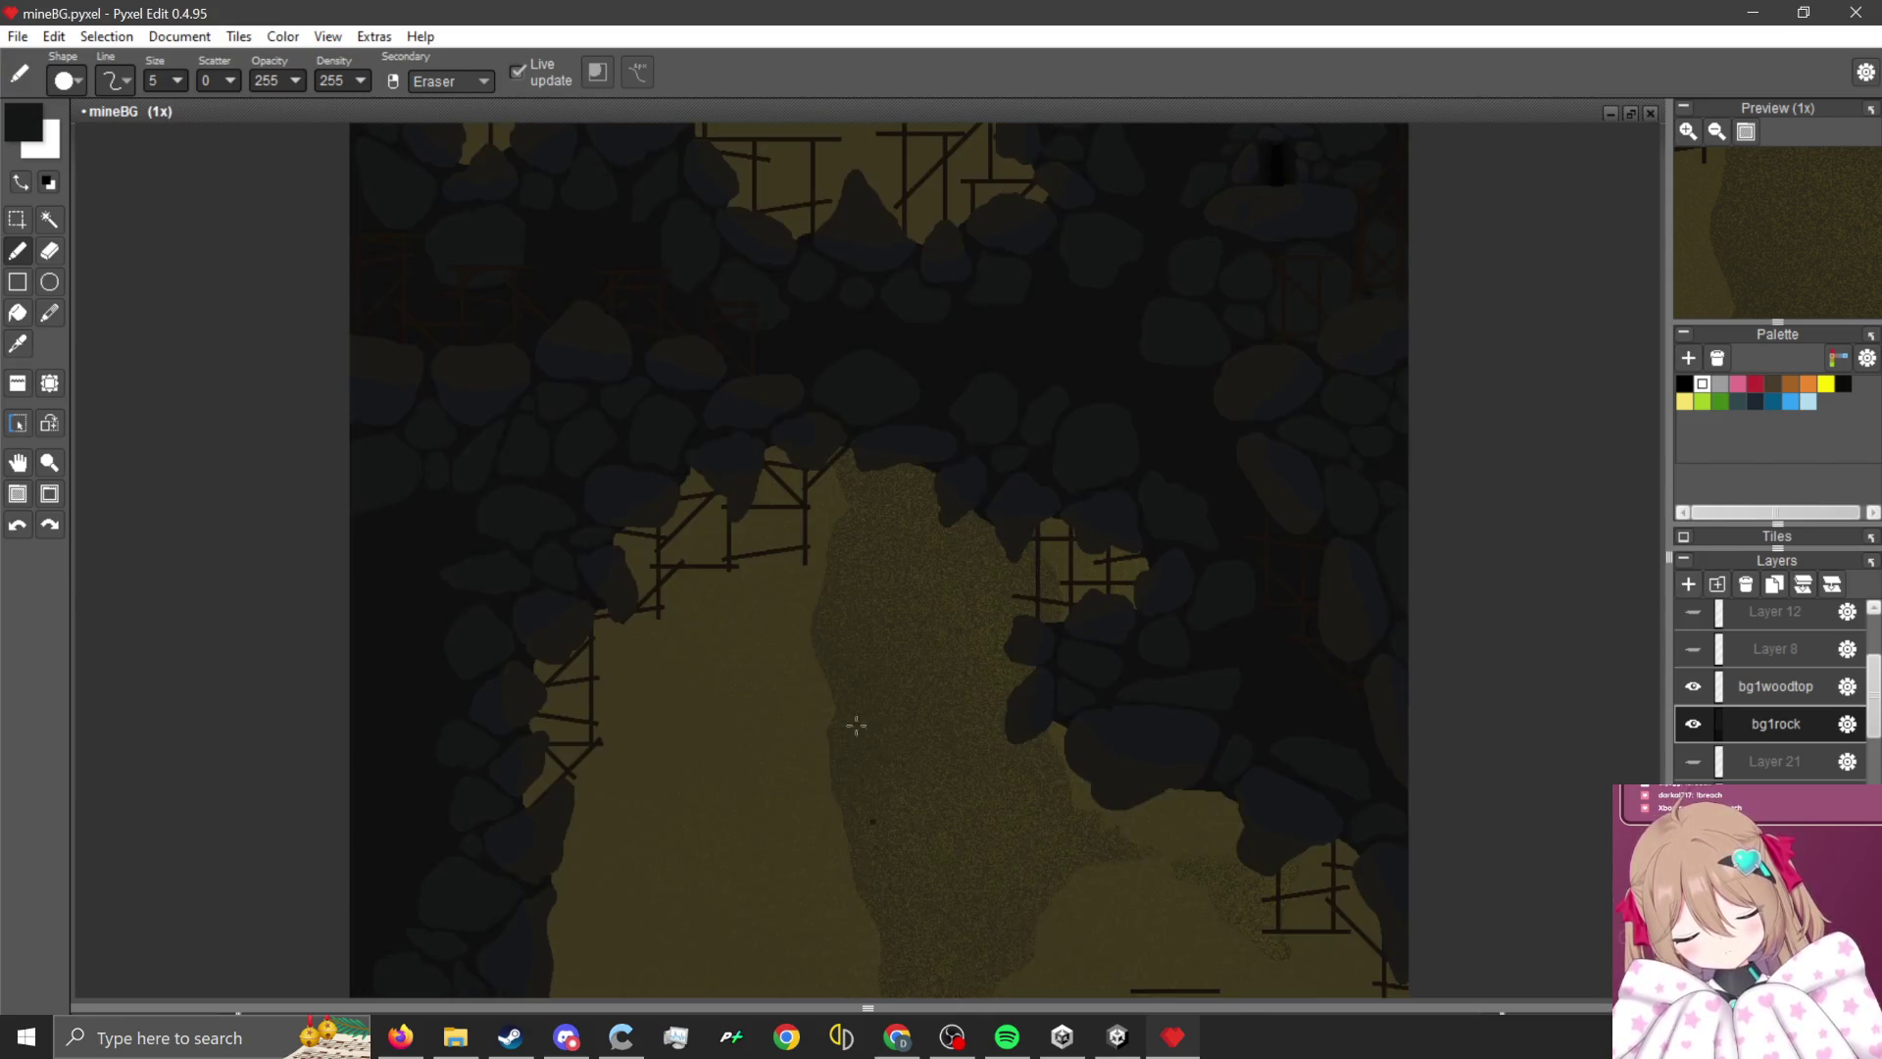
pyautogui.scroll(-1, 854, 895)
# - On bg1woodtop, marquee the upper stray beam and the nearby stray wood strokes
pyautogui.click(1769, 686)
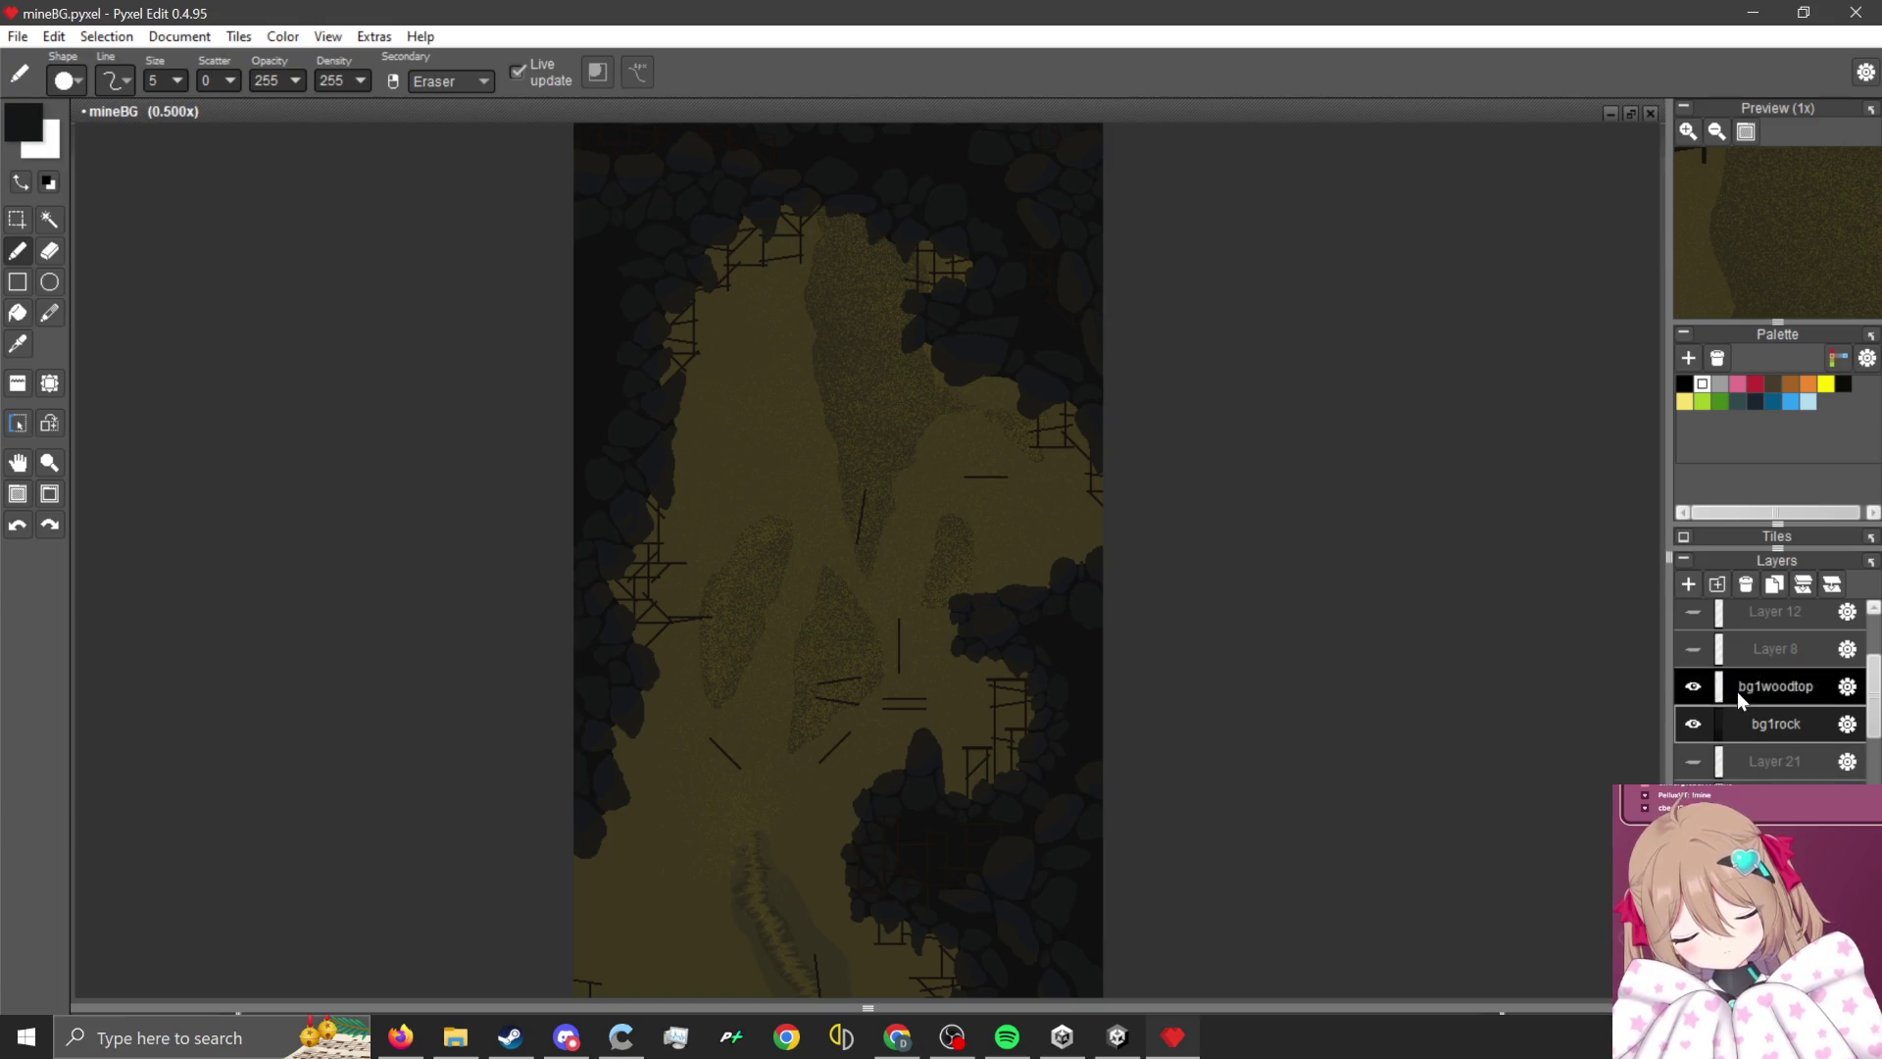
pyautogui.click(20, 219)
pyautogui.scroll(2, 908, 504)
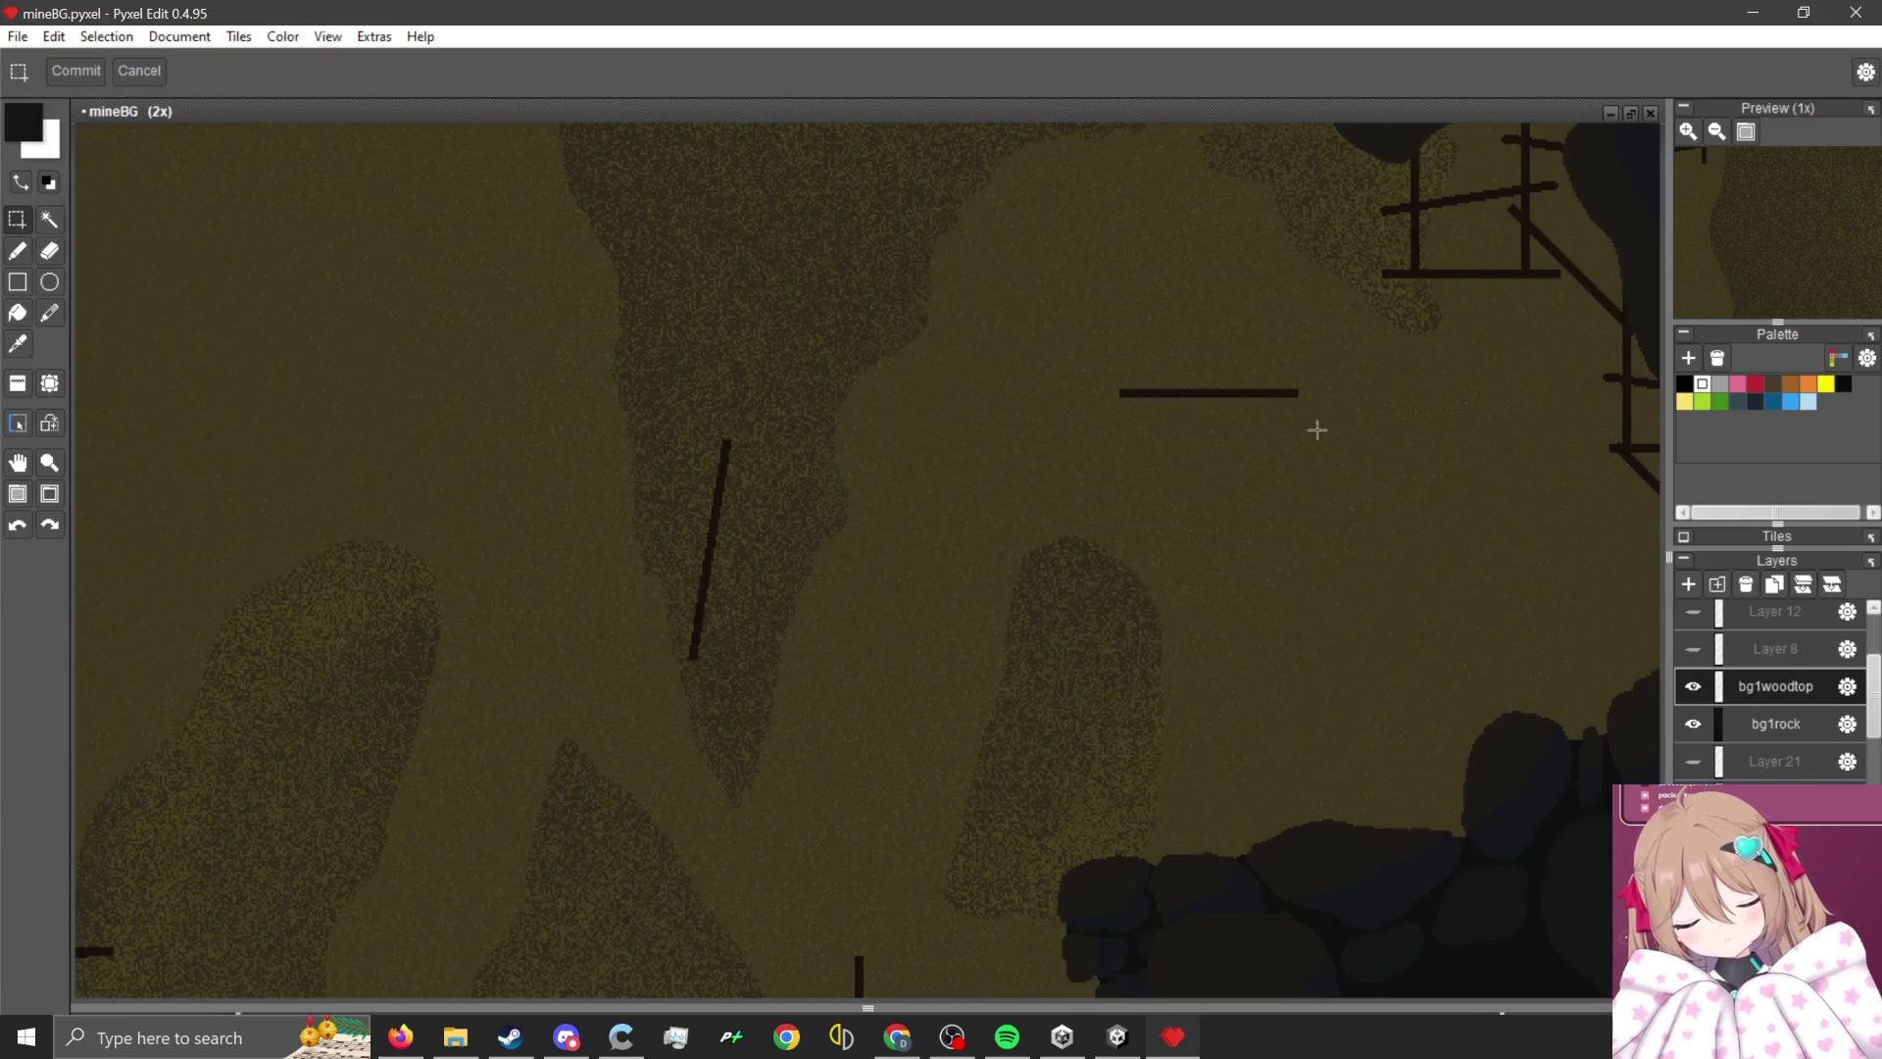
pyautogui.moveTo(581, 651); pyautogui.dragTo(551, 685)
pyautogui.scroll(-3, 966, 546)
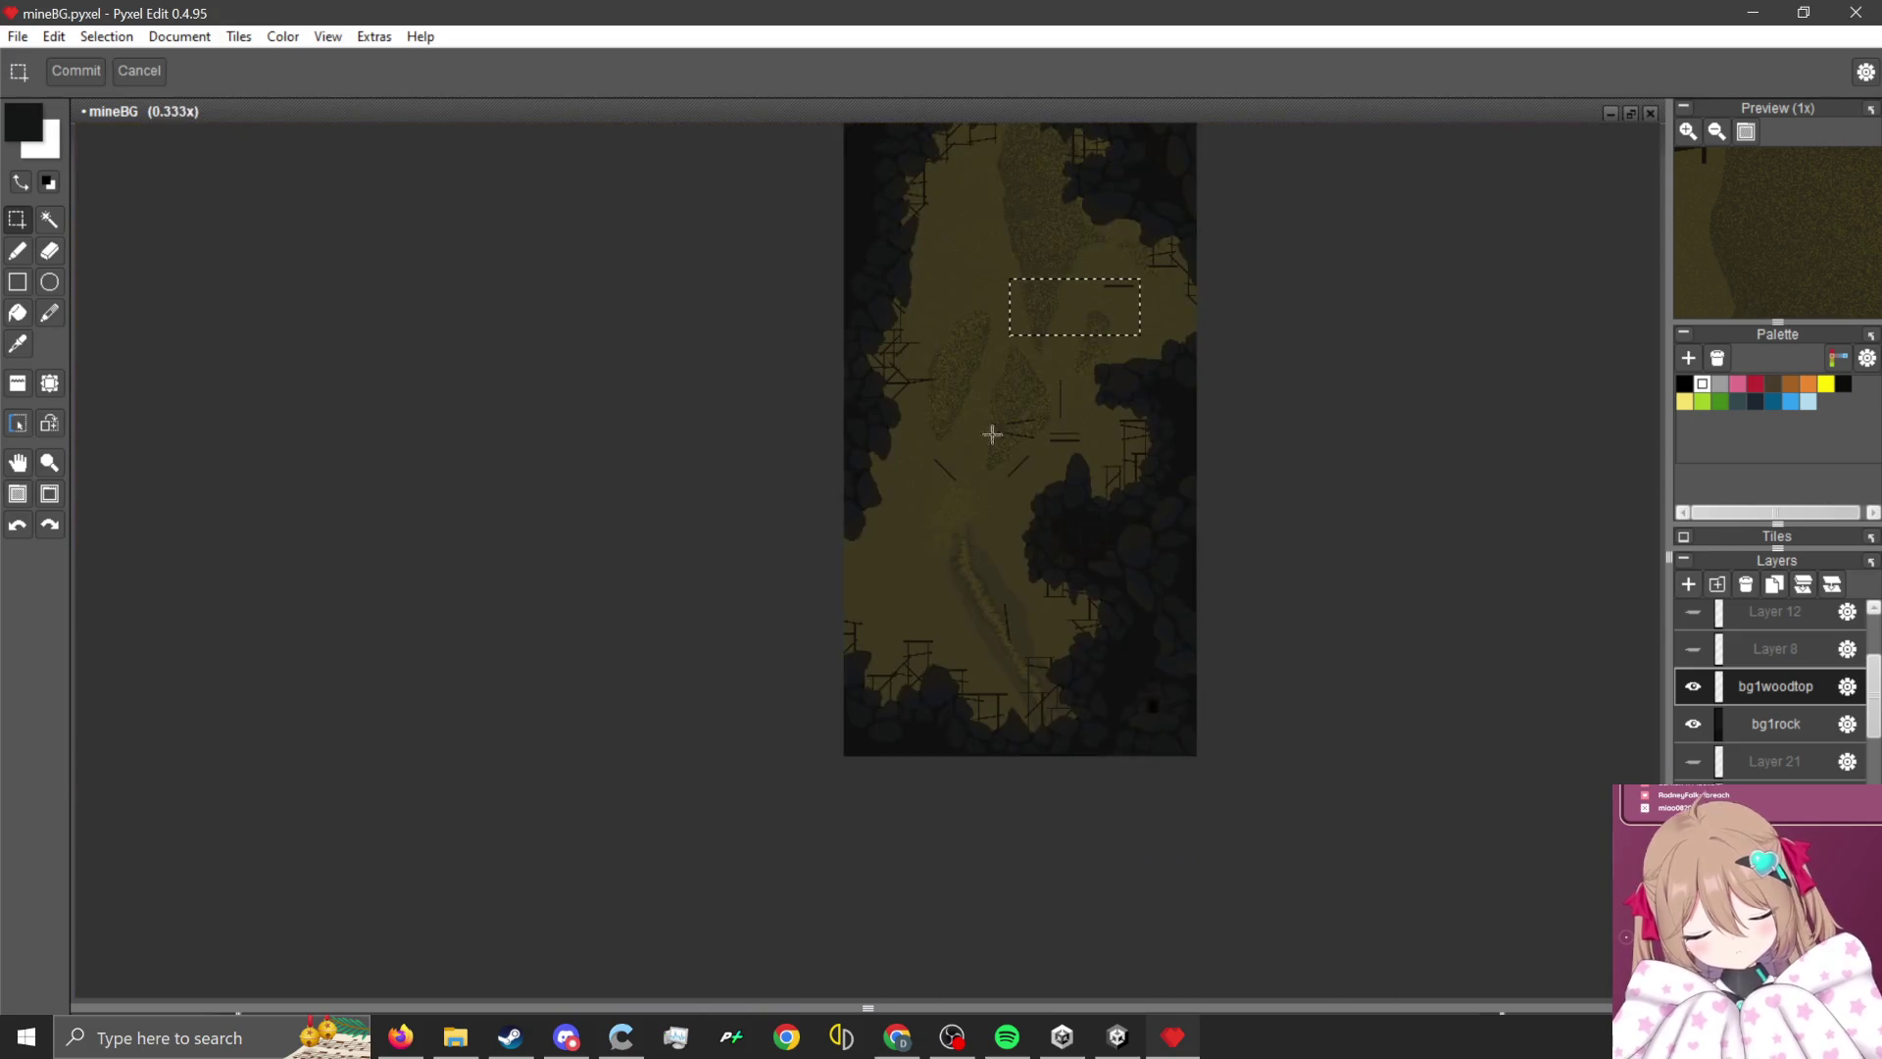
pyautogui.scroll(1, 1008, 424)
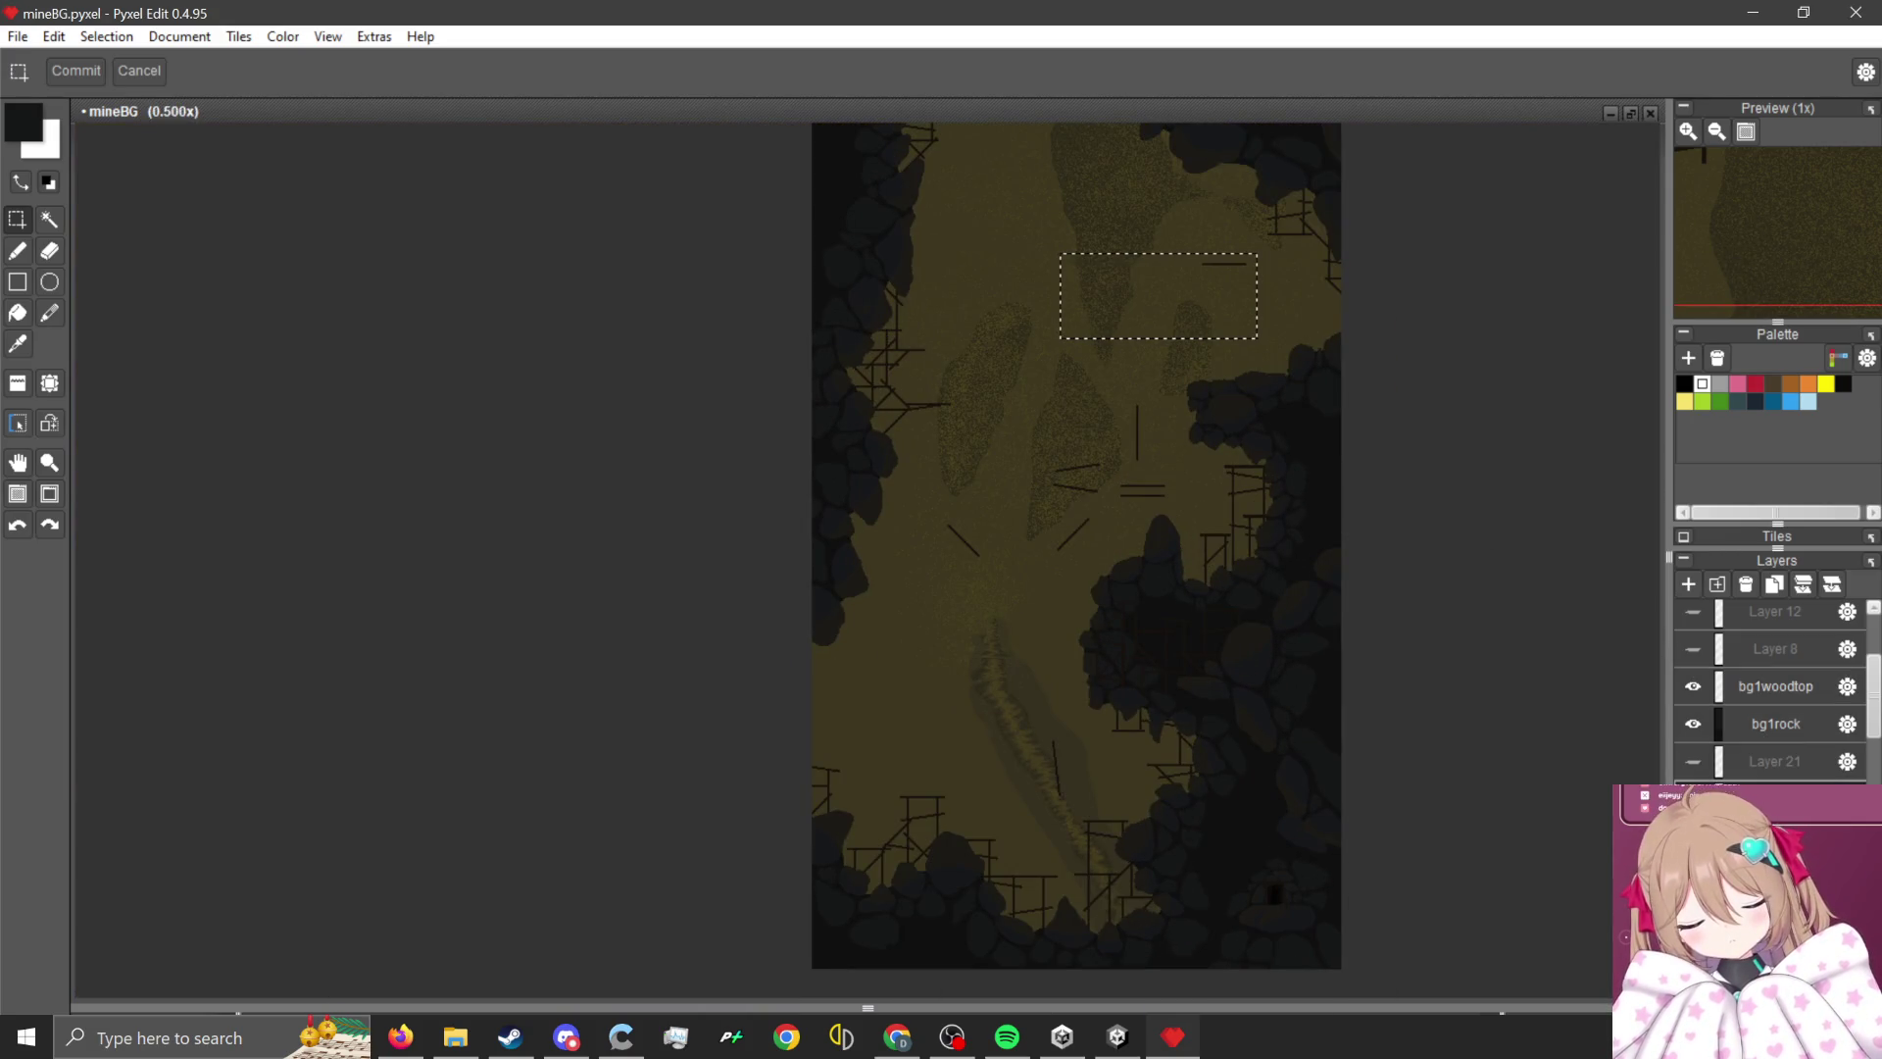
pyautogui.scroll(2, 1135, 424)
pyautogui.moveTo(774, 746); pyautogui.dragTo(774, 751)
pyautogui.click(1775, 686)
pyautogui.scroll(-1, 1039, 454)
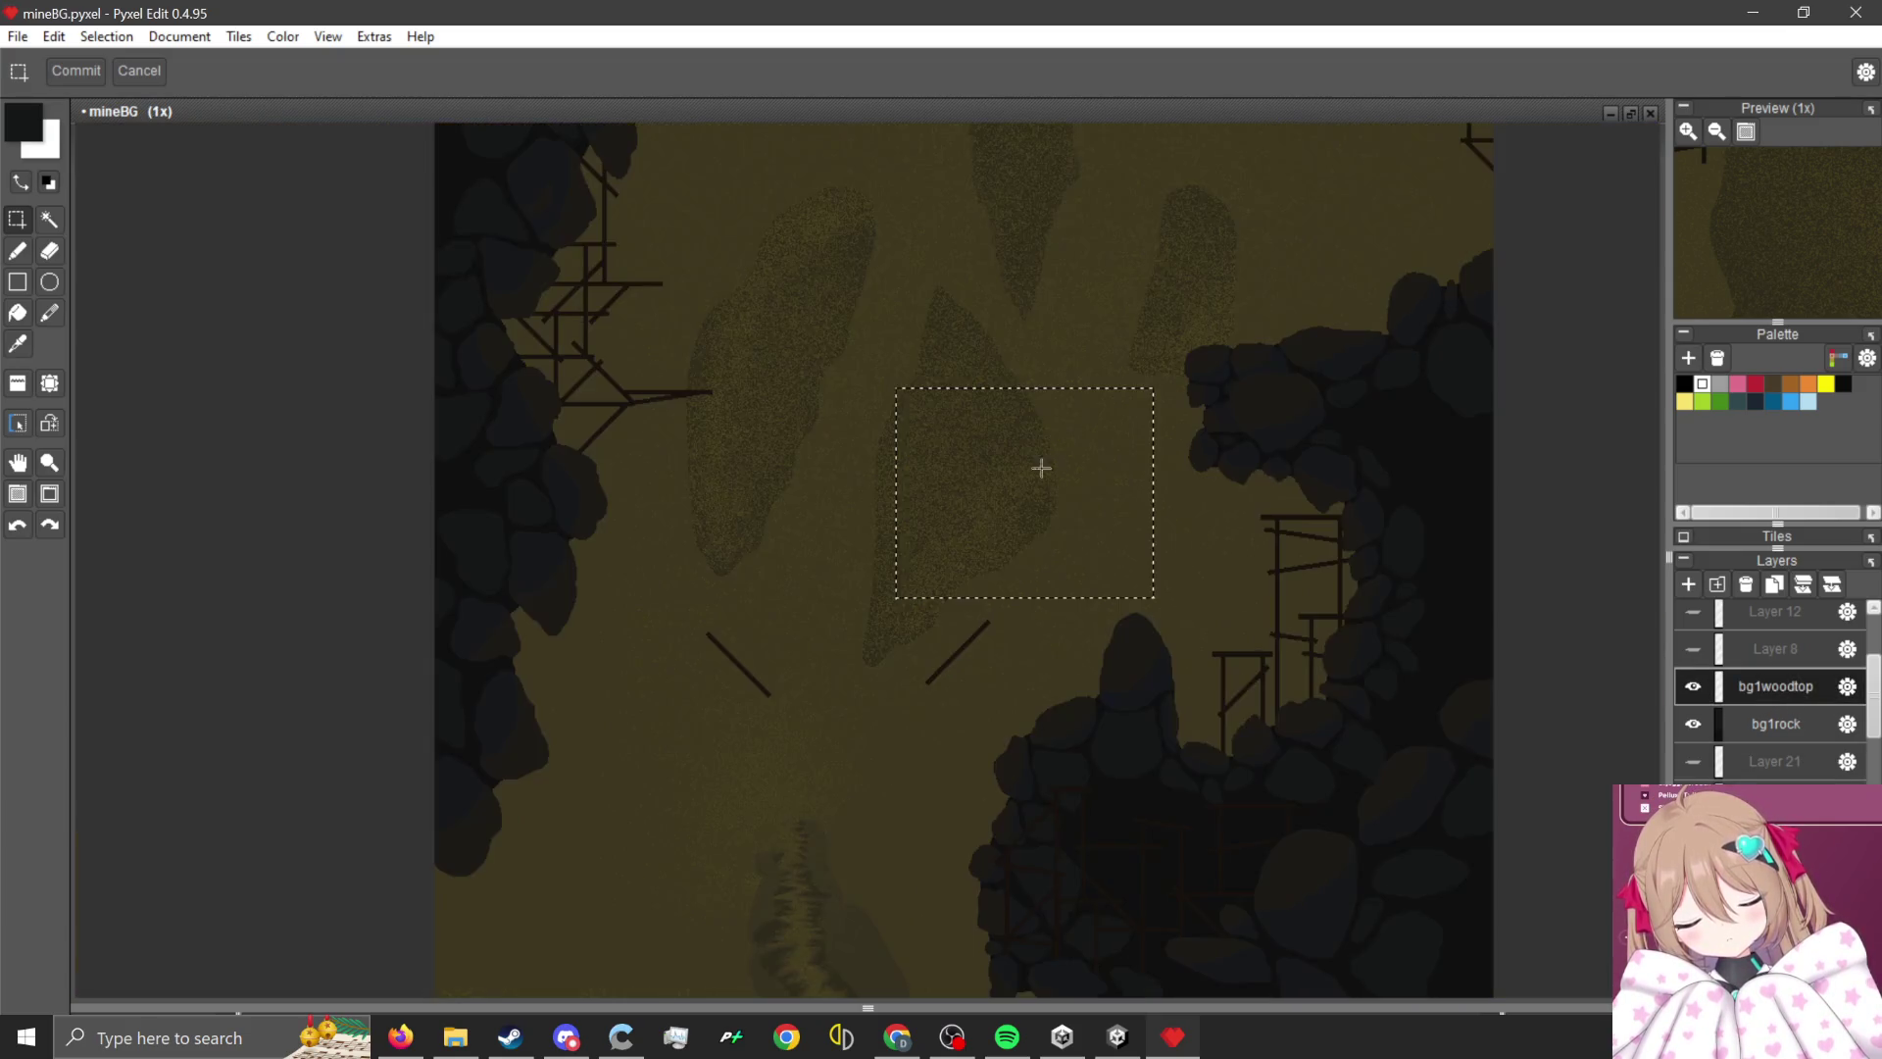
pyautogui.scroll(2, 1039, 454)
# - Clear the two diagonal wood strokes from the open cave area and review the tunnel
pyautogui.moveTo(1030, 579)
pyautogui.mouseDown()
pyautogui.moveTo(550, 651)
pyautogui.moveTo(486, 794)
pyautogui.mouseUp()
pyautogui.moveTo(577, 722); pyautogui.dragTo(765, 719)
pyautogui.scroll(-2, 669, 647)
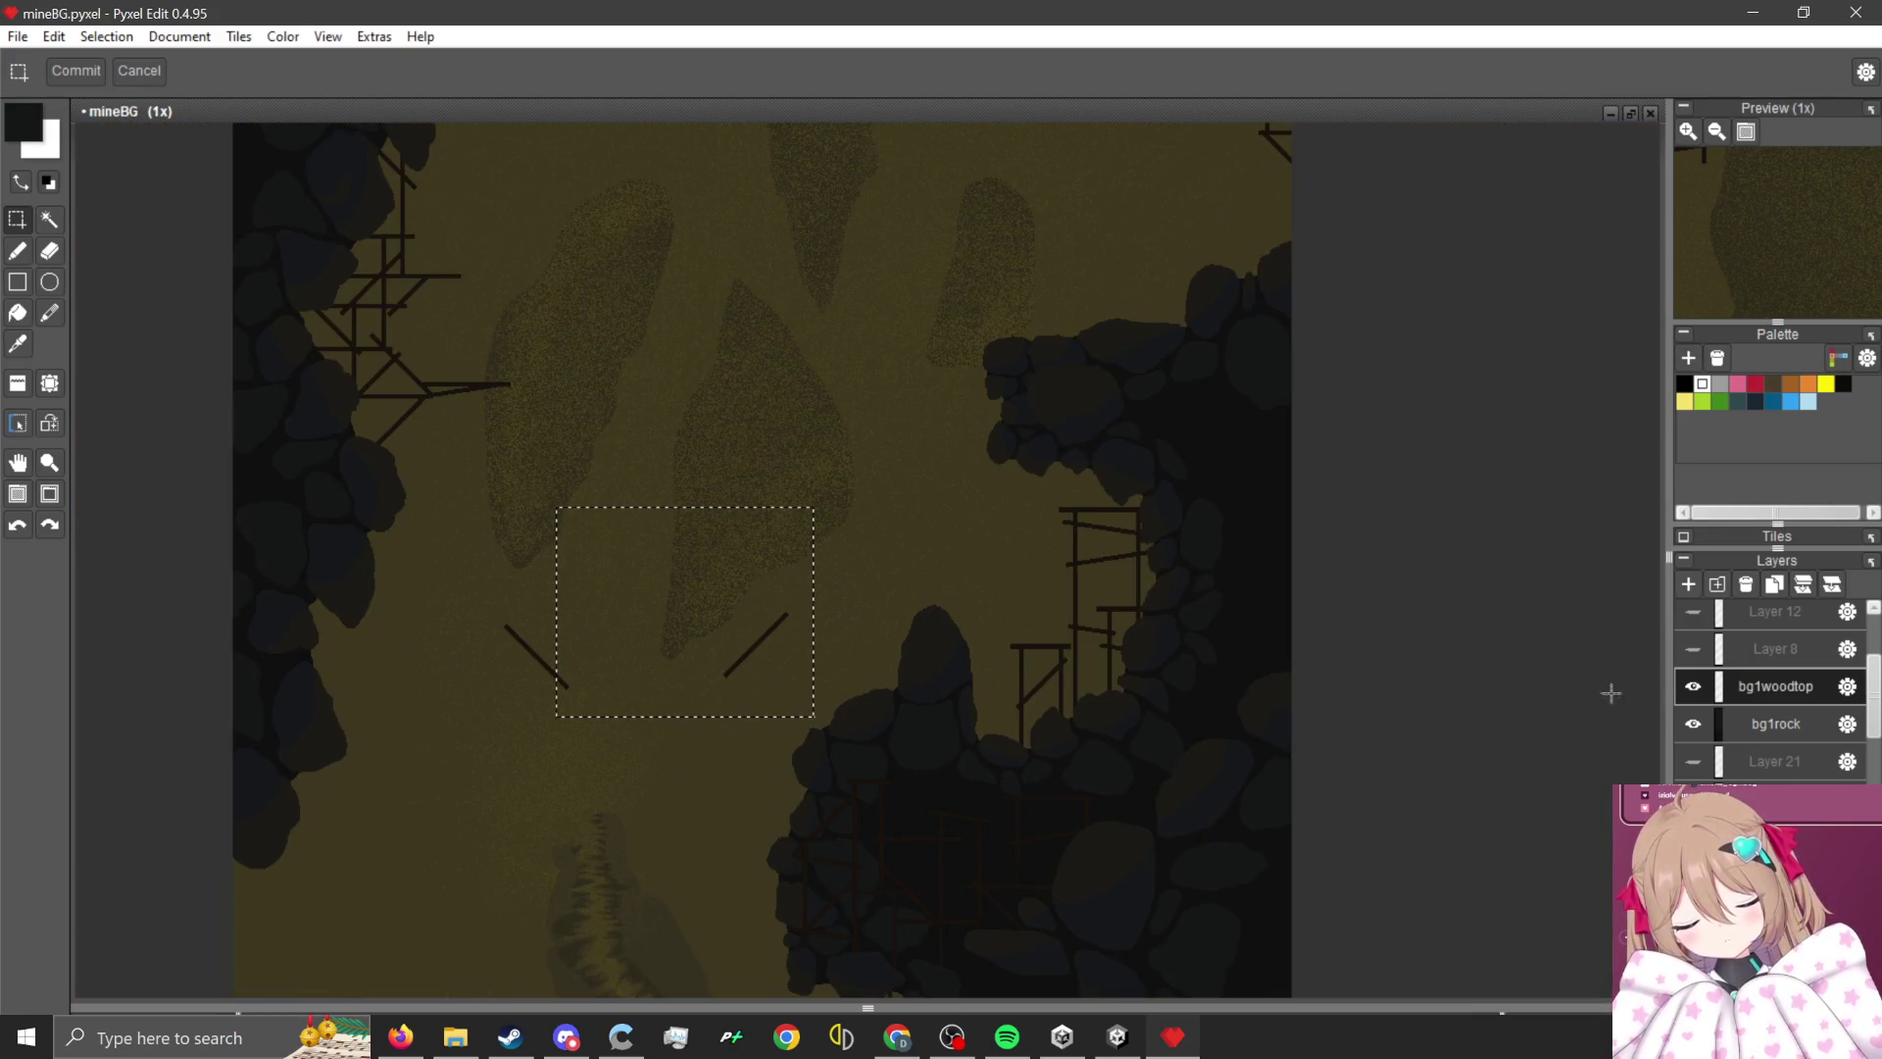
pyautogui.moveTo(724, 610); pyautogui.dragTo(635, 628)
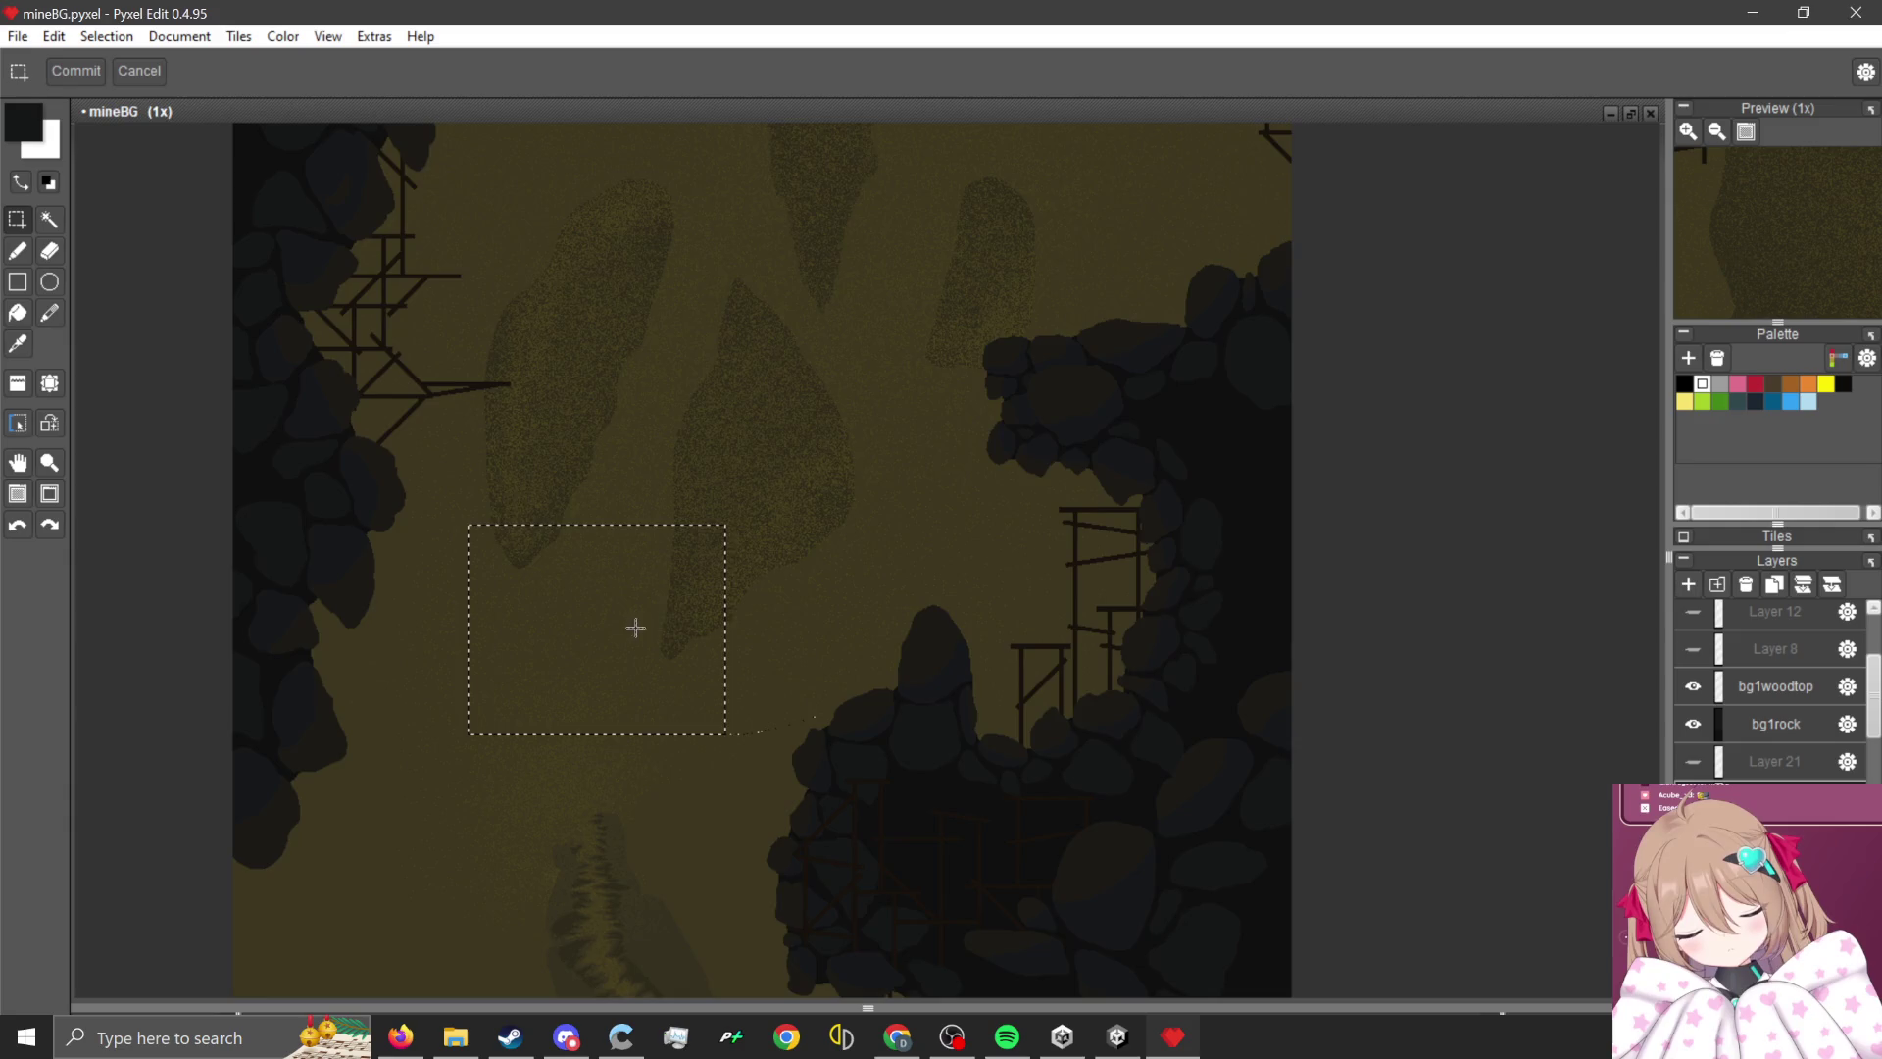
pyautogui.scroll(-2, 882, 489)
pyautogui.scroll(2, 903, 496)
pyautogui.scroll(1, 948, 624)
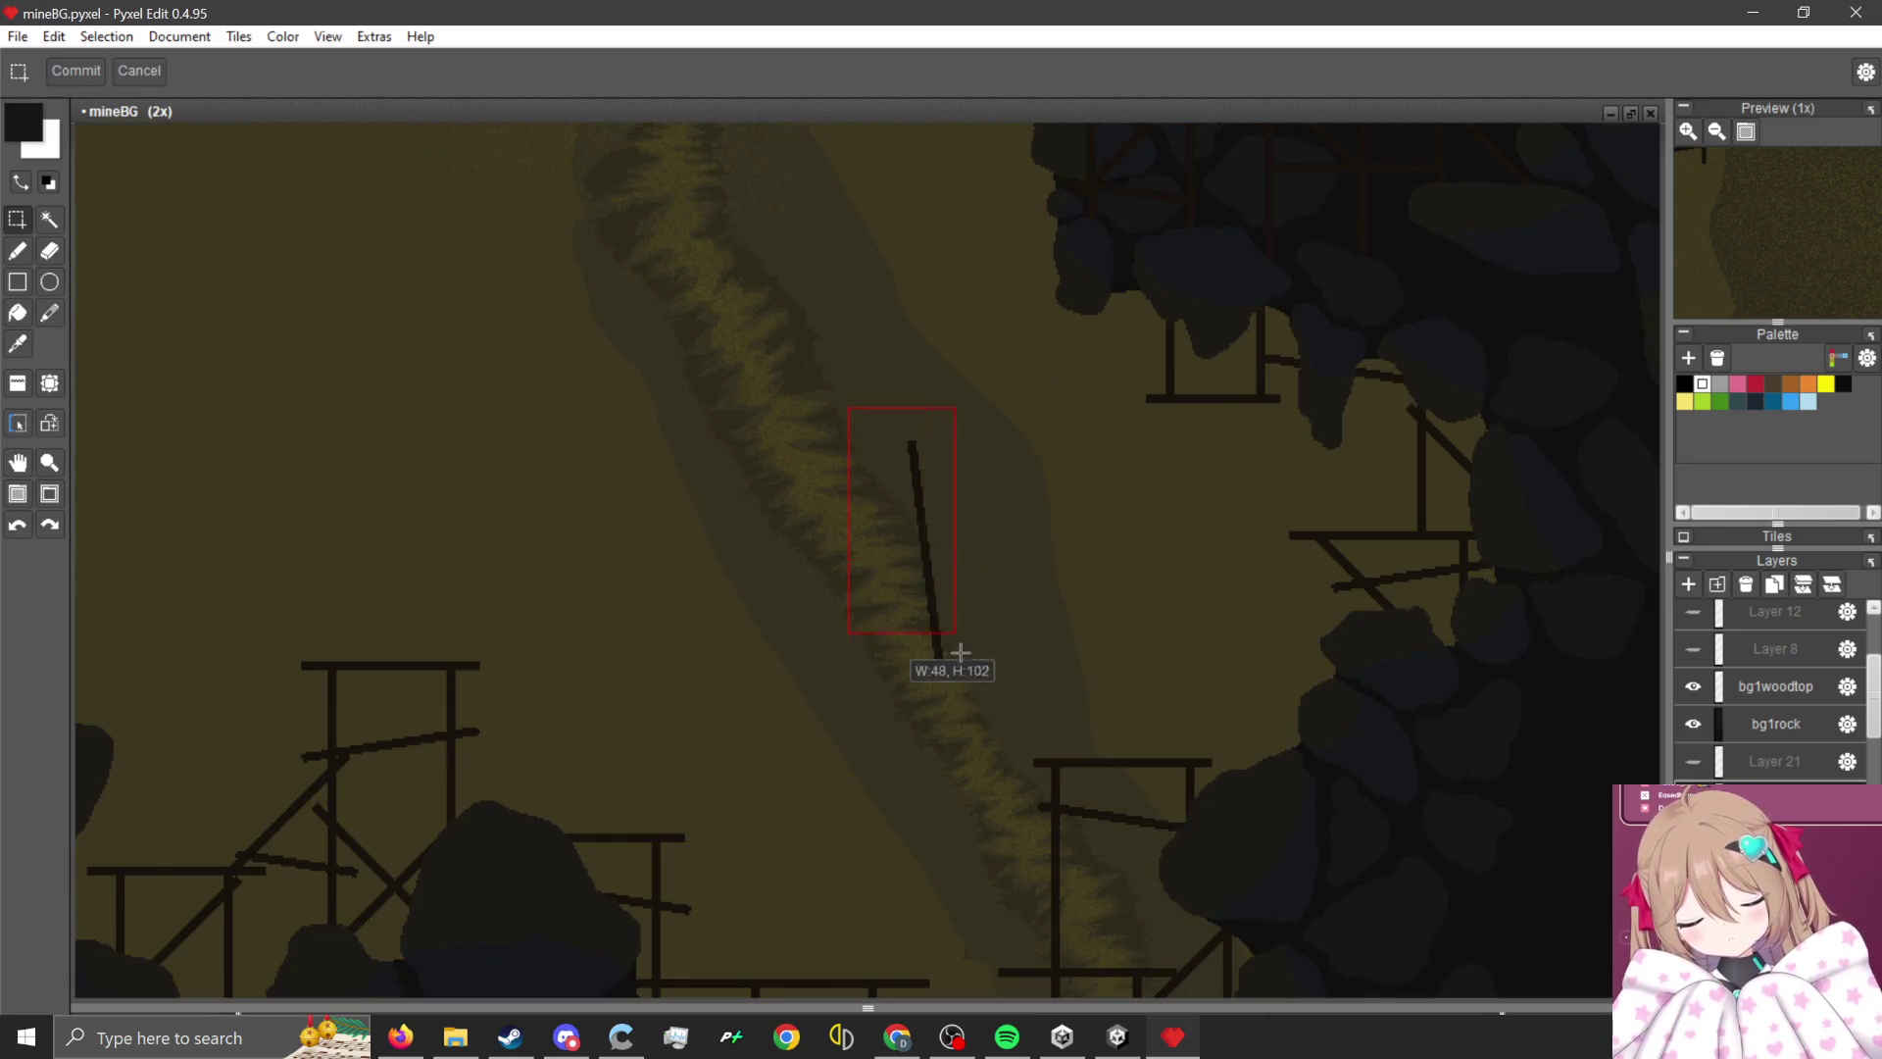
pyautogui.click(1749, 686)
pyautogui.scroll(-2, 1155, 593)
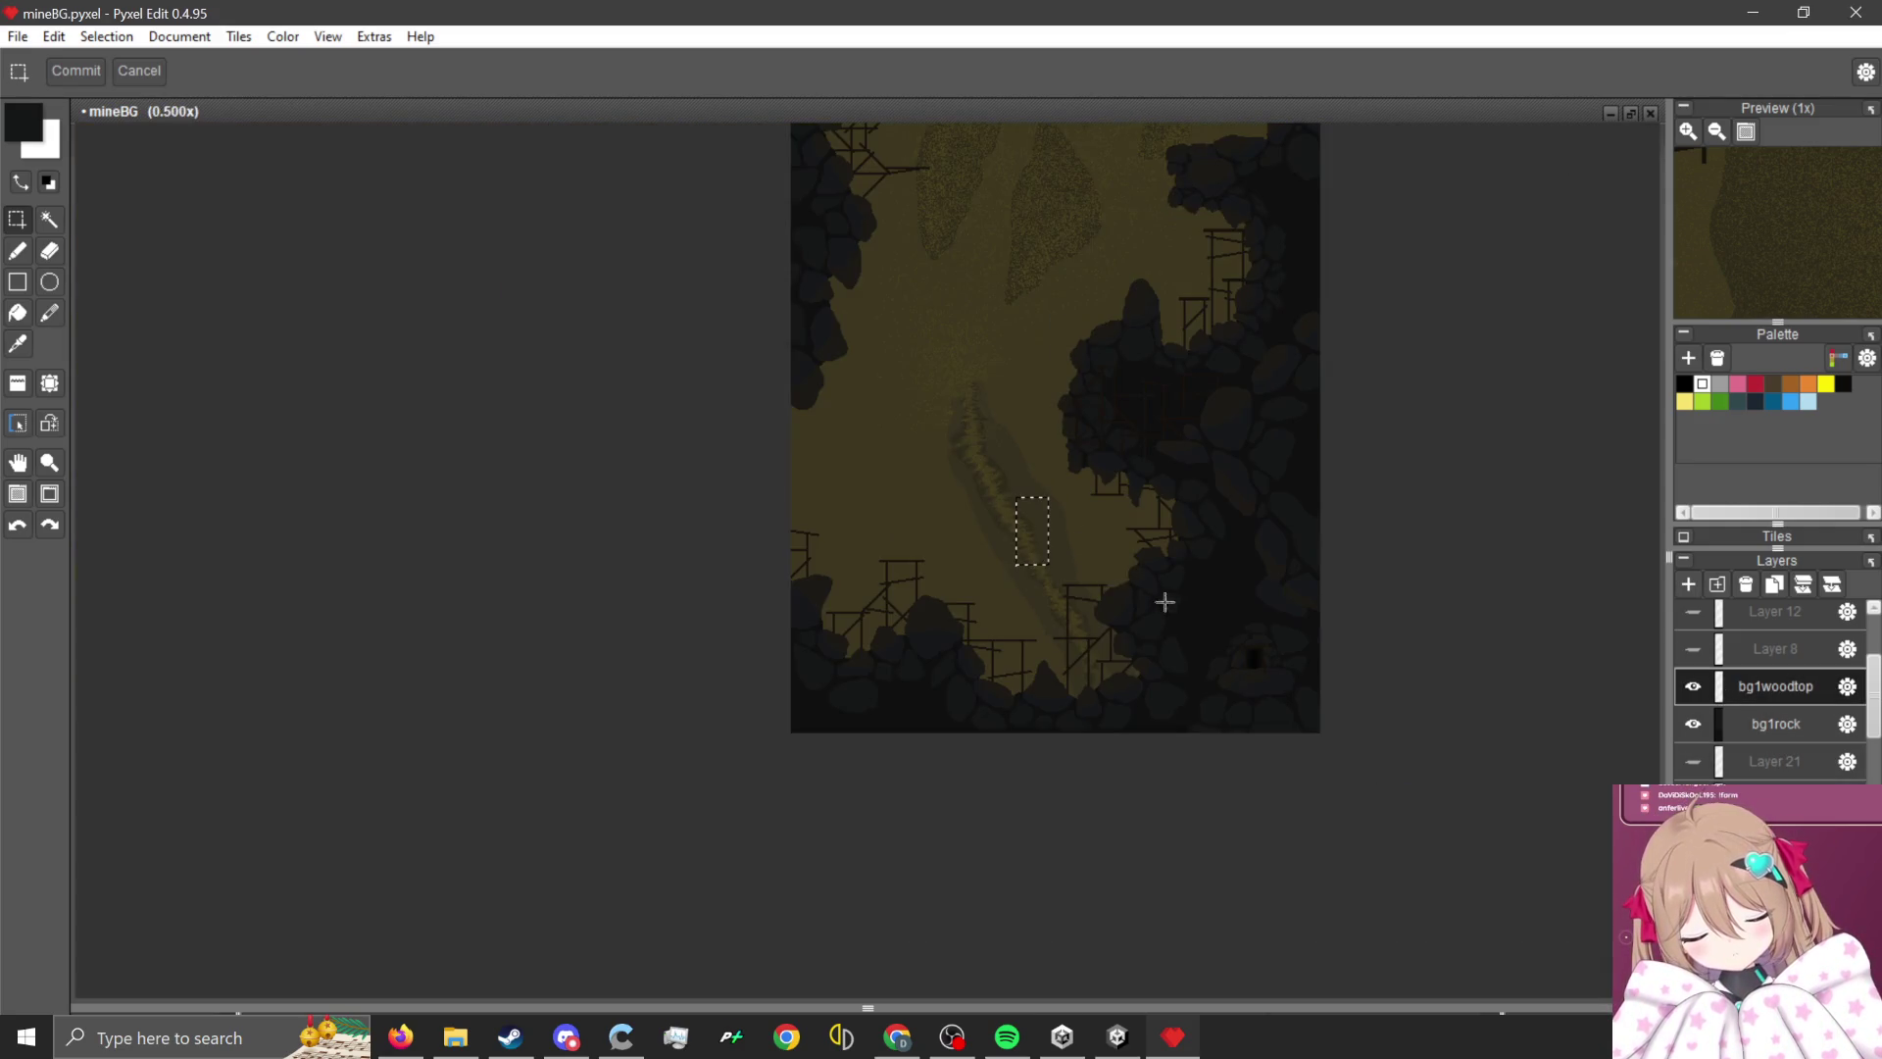
pyautogui.scroll(-2, 1038, 449)
pyautogui.scroll(1, 937, 744)
pyautogui.scroll(2, 983, 411)
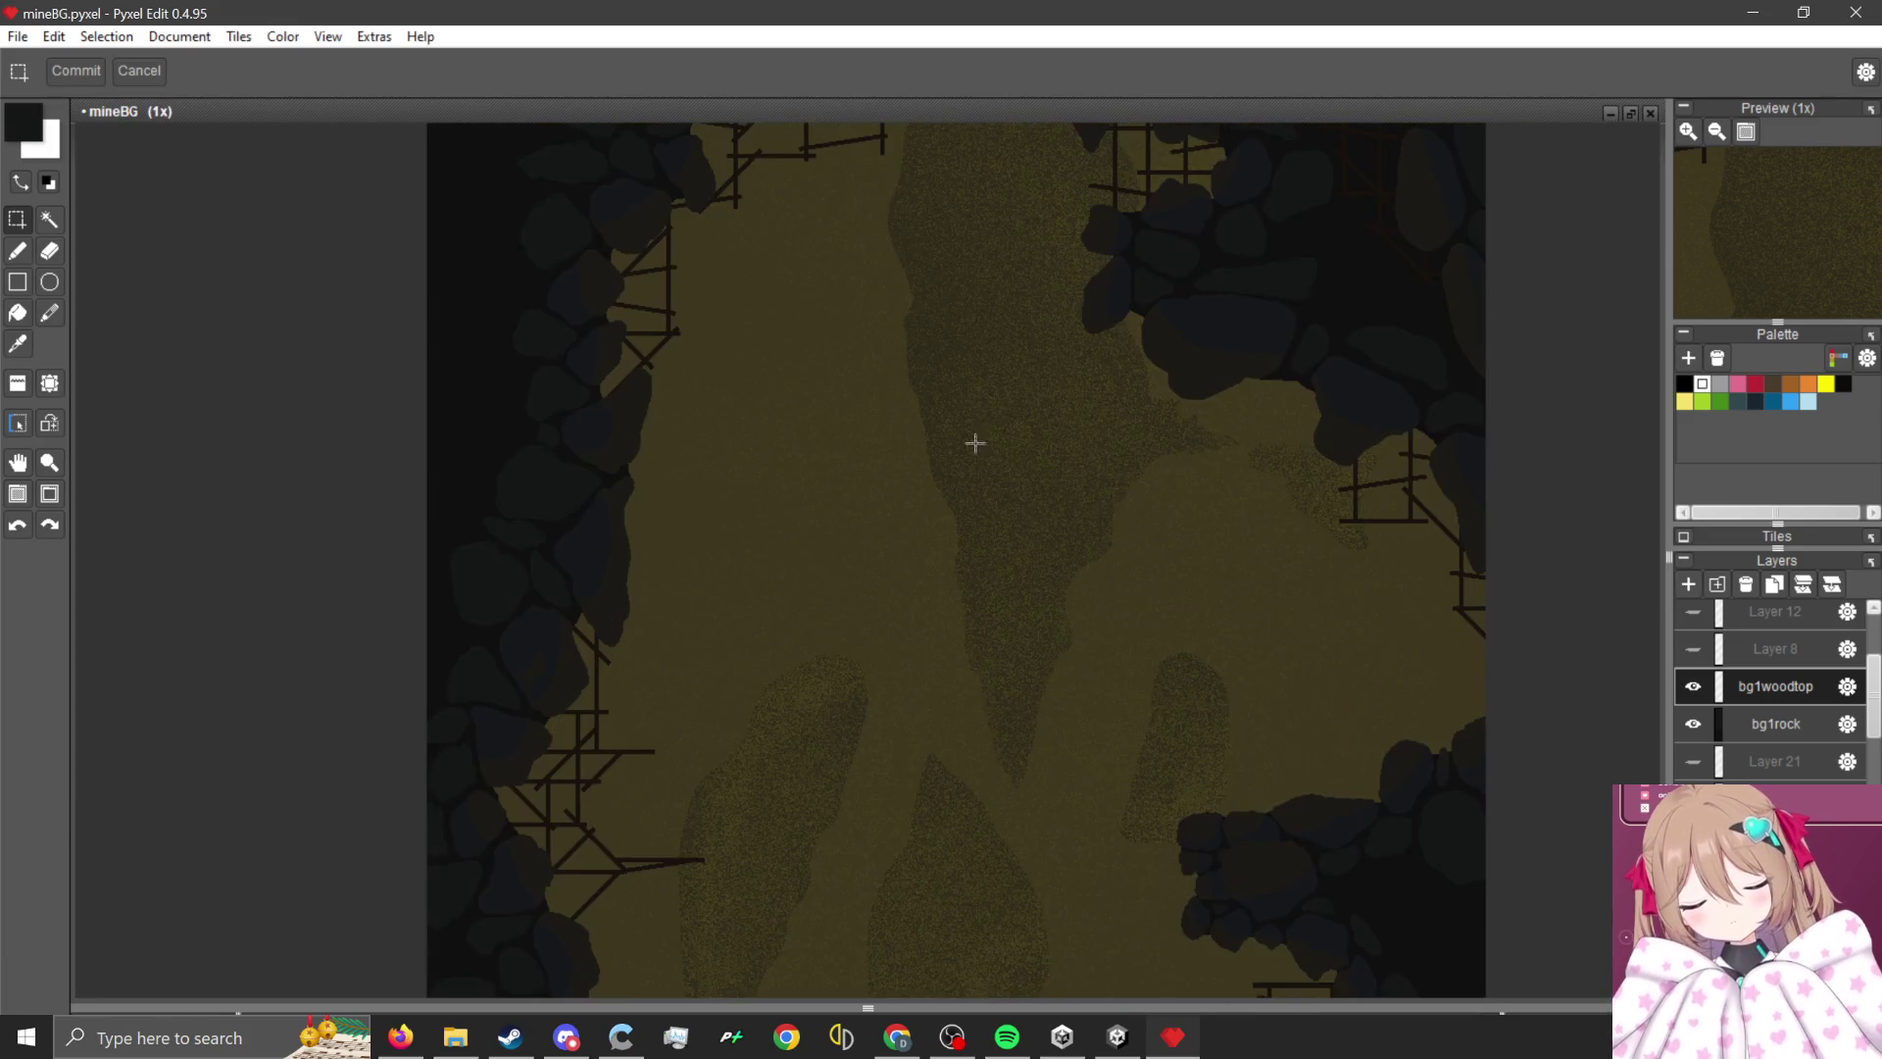
pyautogui.scroll(-1, 908, 791)
pyautogui.scroll(2, 957, 479)
pyautogui.scroll(-3, 882, 450)
pyautogui.scroll(2, 921, 601)
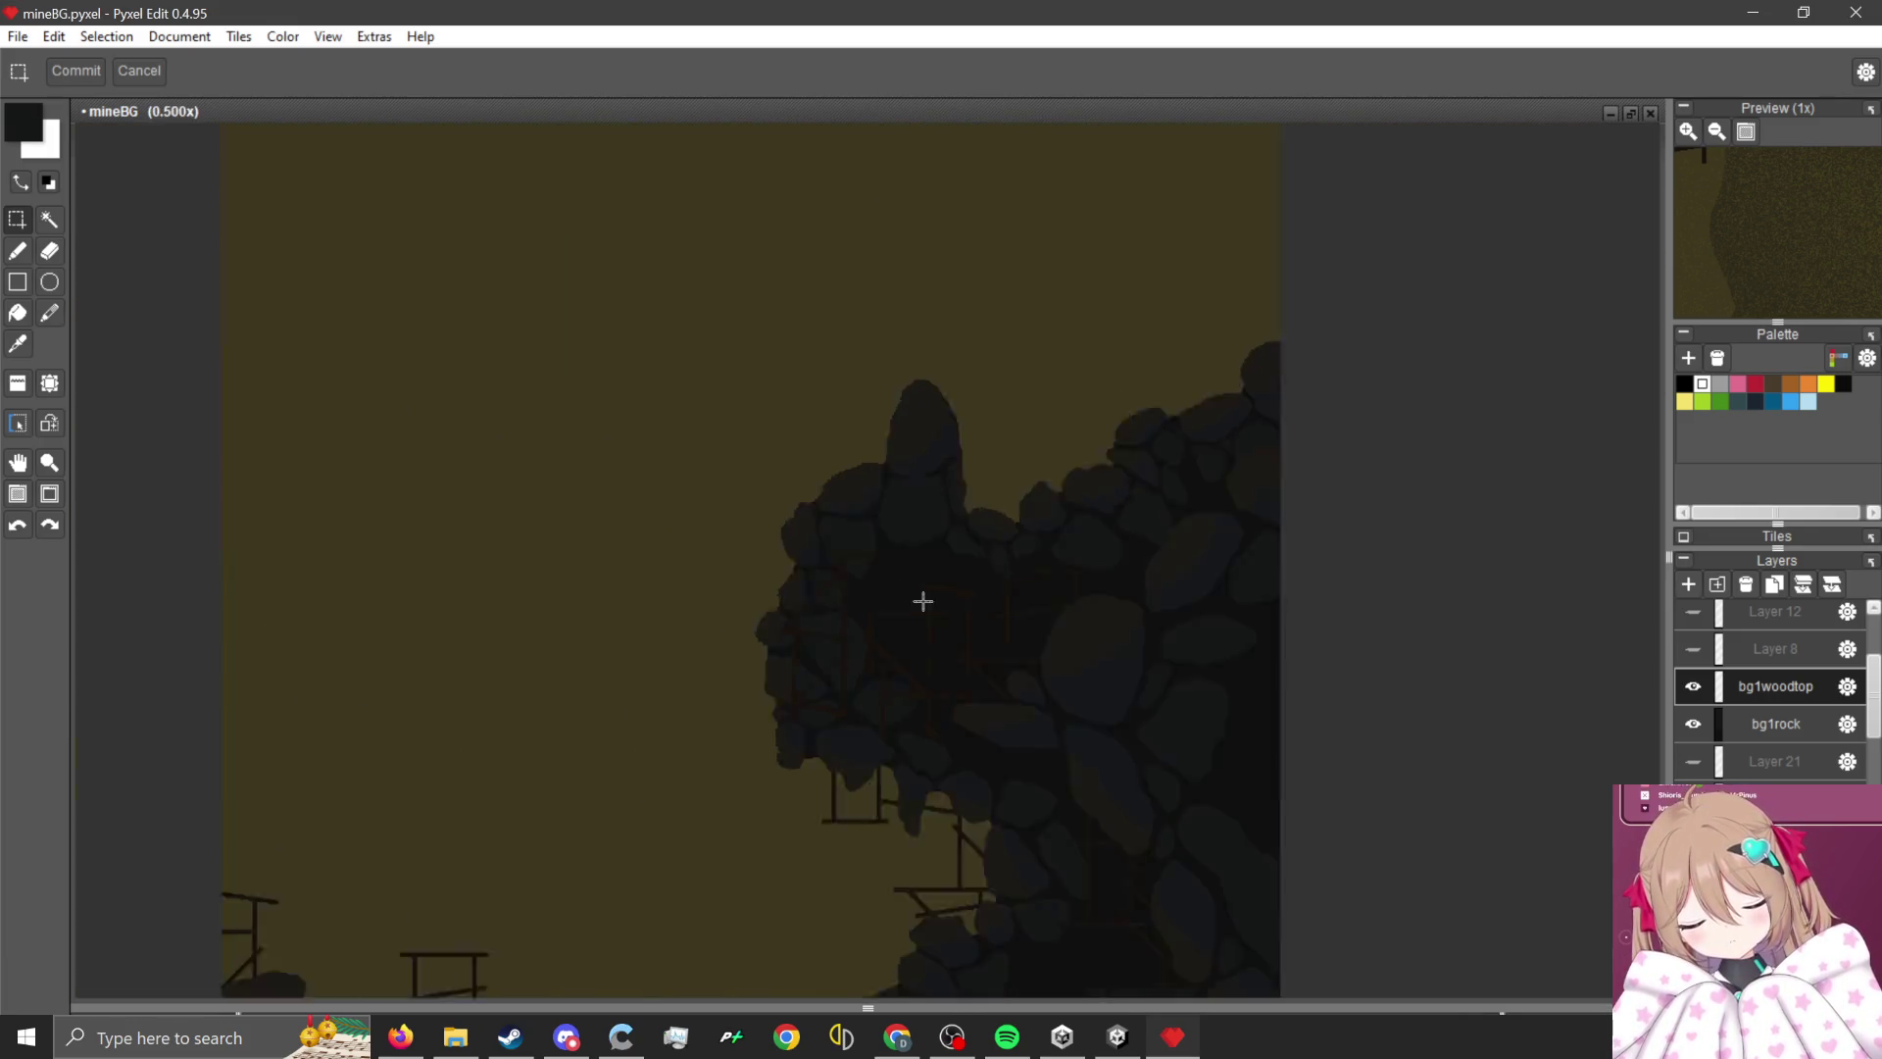
pyautogui.scroll(-2, 914, 796)
pyautogui.scroll(2, 908, 932)
pyautogui.scroll(1, 892, 637)
pyautogui.scroll(-1, 882, 378)
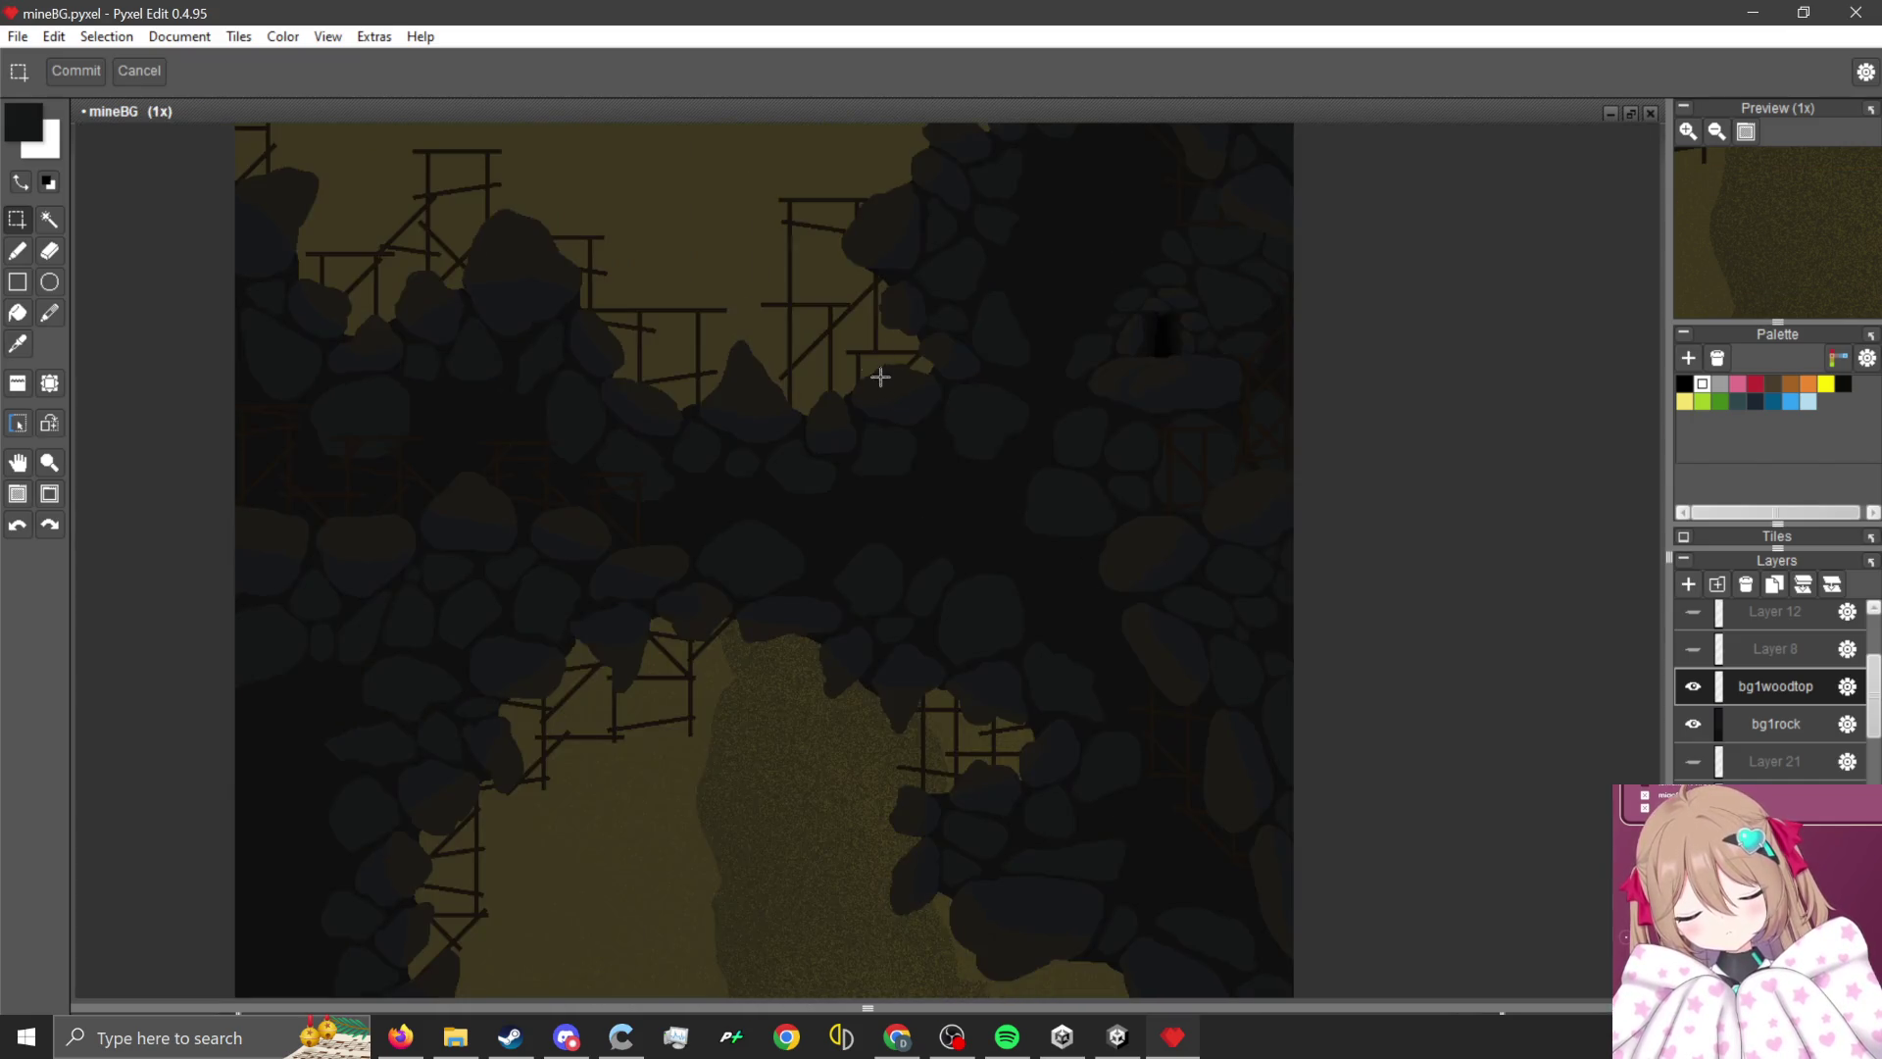
pyautogui.scroll(-1, 857, 344)
pyautogui.scroll(-2, 1774, 686)
pyautogui.scroll(-3, 1774, 686)
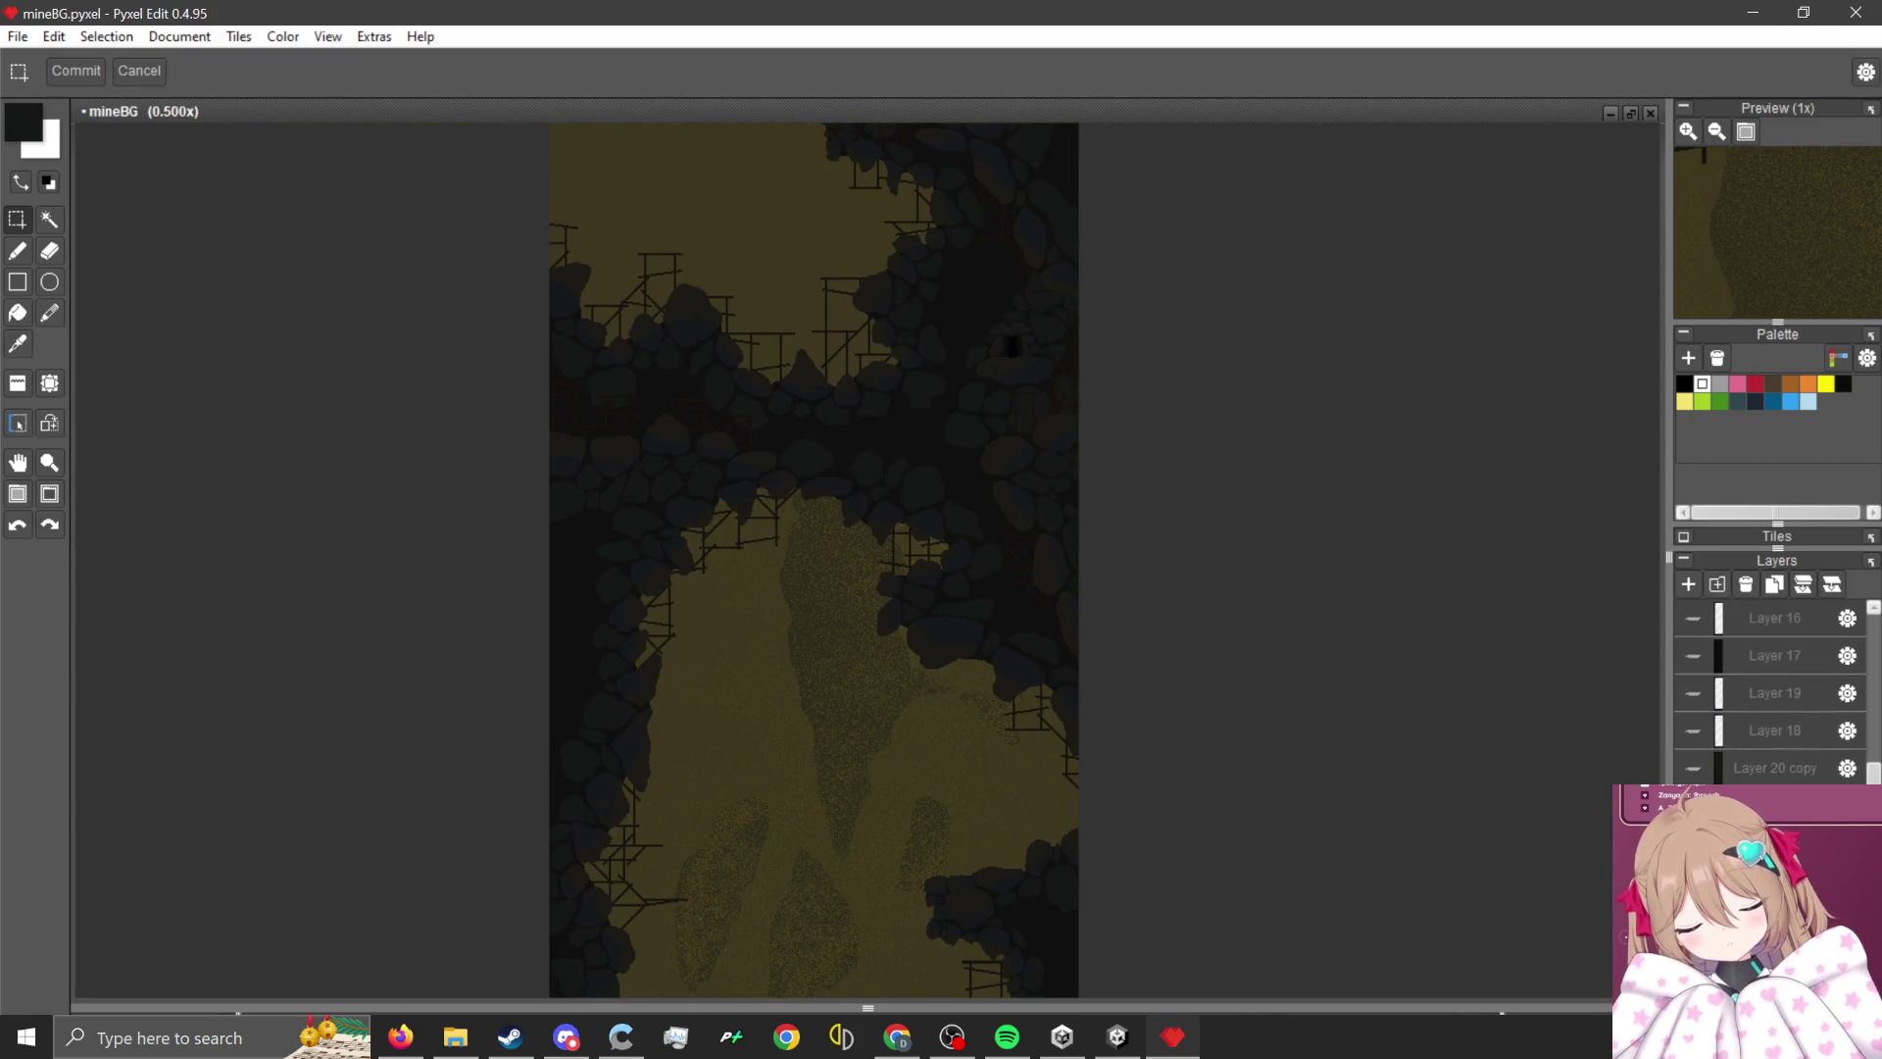
# - Open the Export image dialog to save mineBG as png 'MineLevelBG5 2' at pixel scale 2
pyautogui.scroll(-2, 1026, 549)
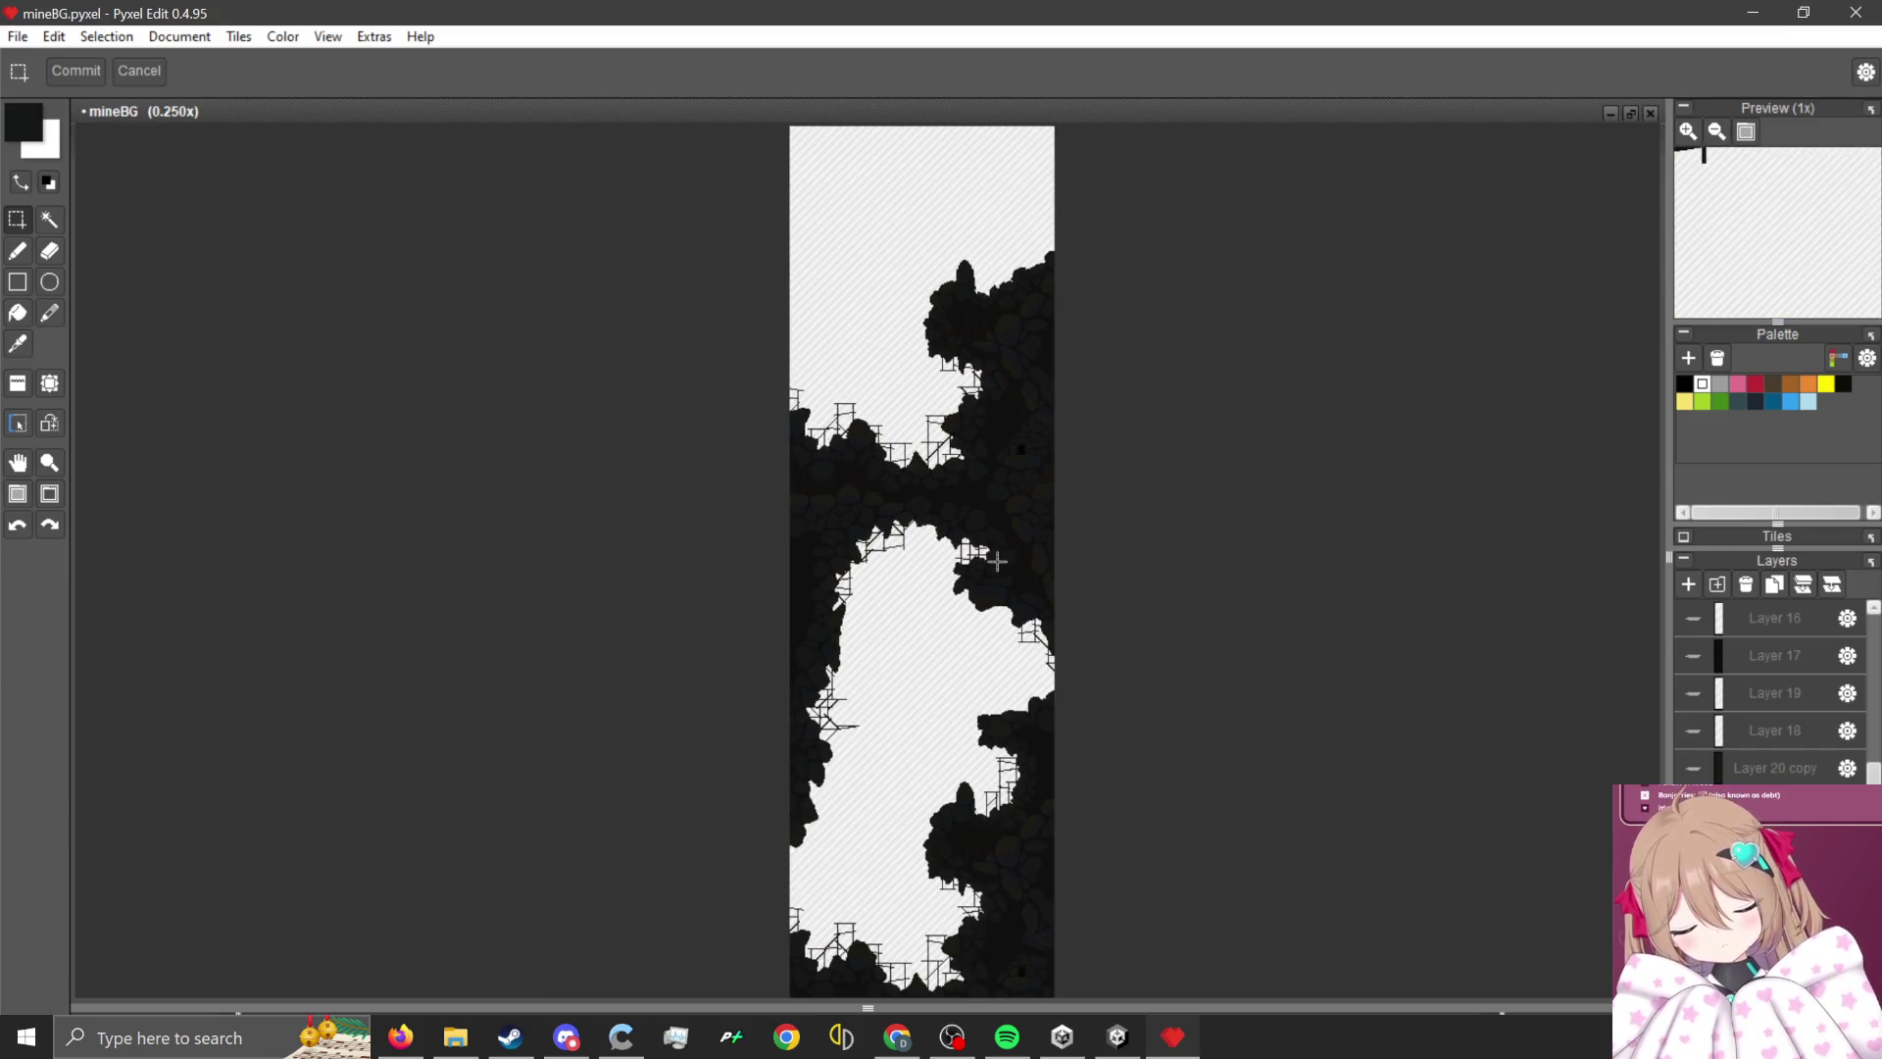
pyautogui.scroll(-1, 947, 501)
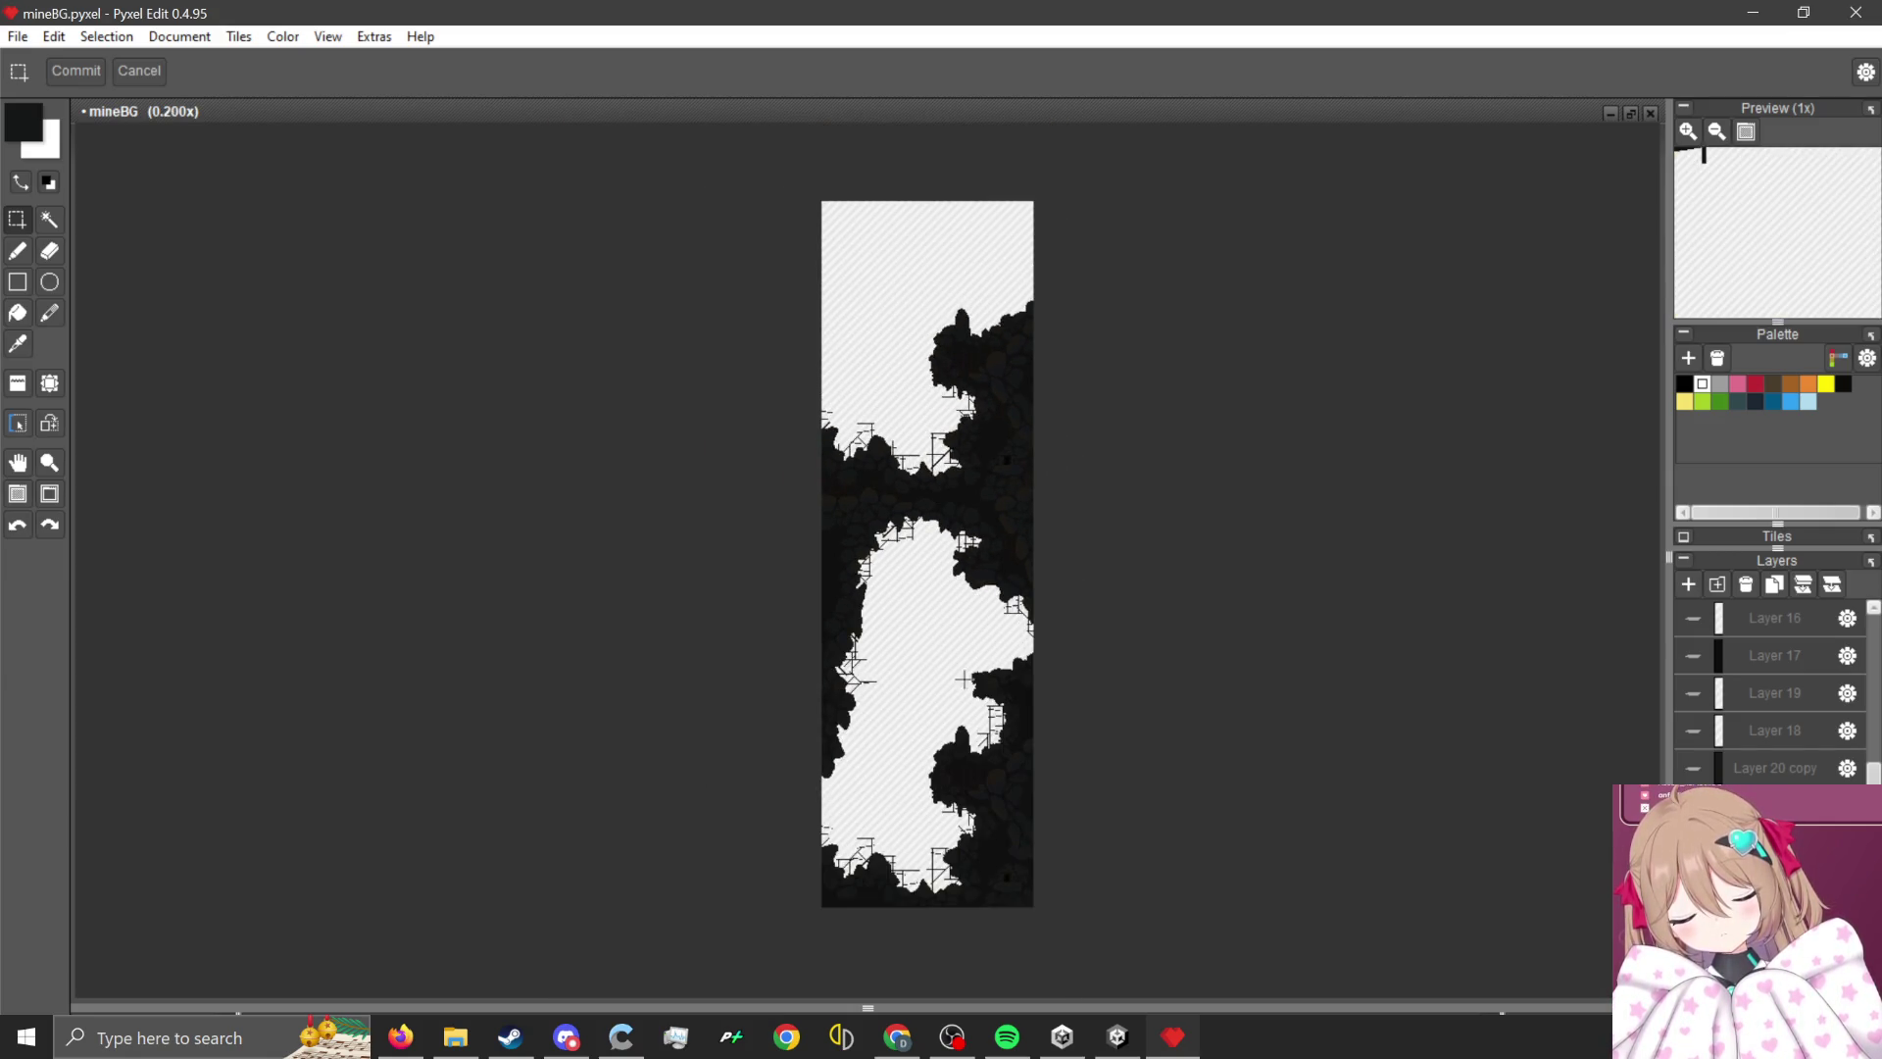
pyautogui.click(25, 37)
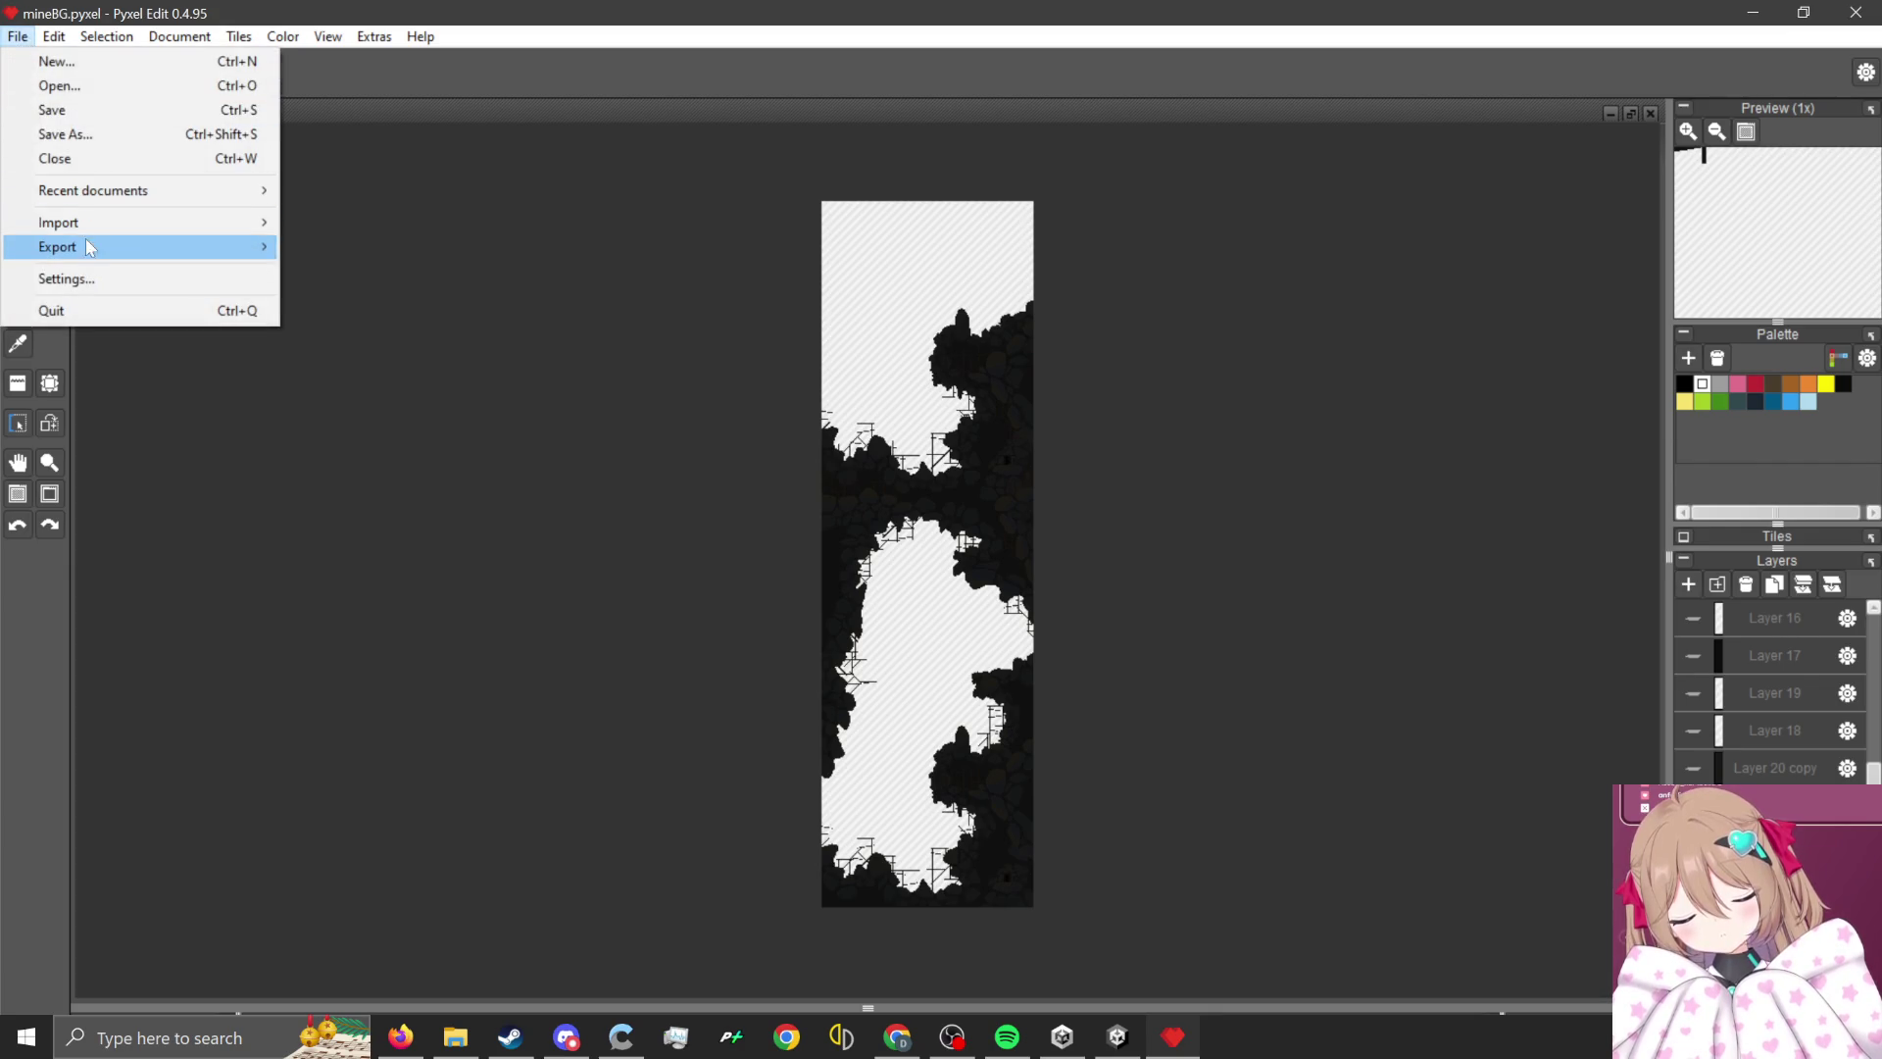
pyautogui.moveTo(196, 247)
pyautogui.click(345, 250)
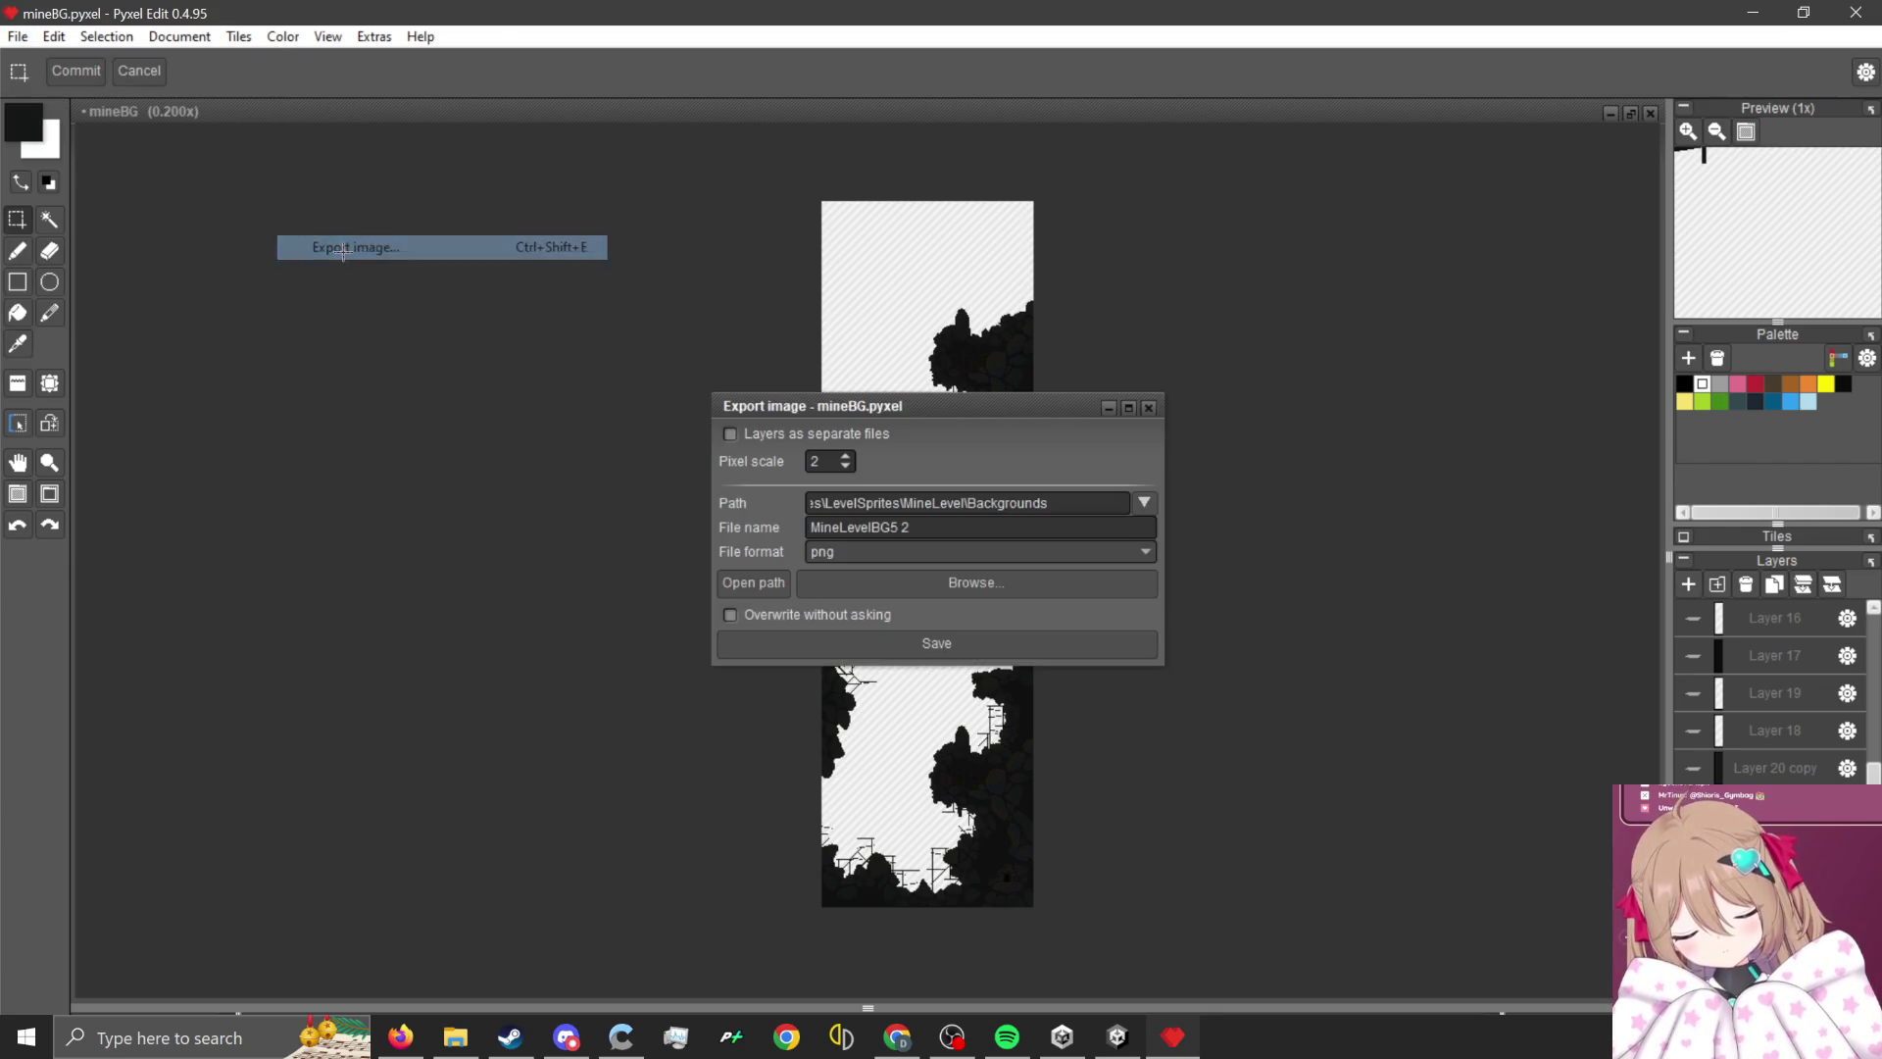
pyautogui.click(456, 1037)
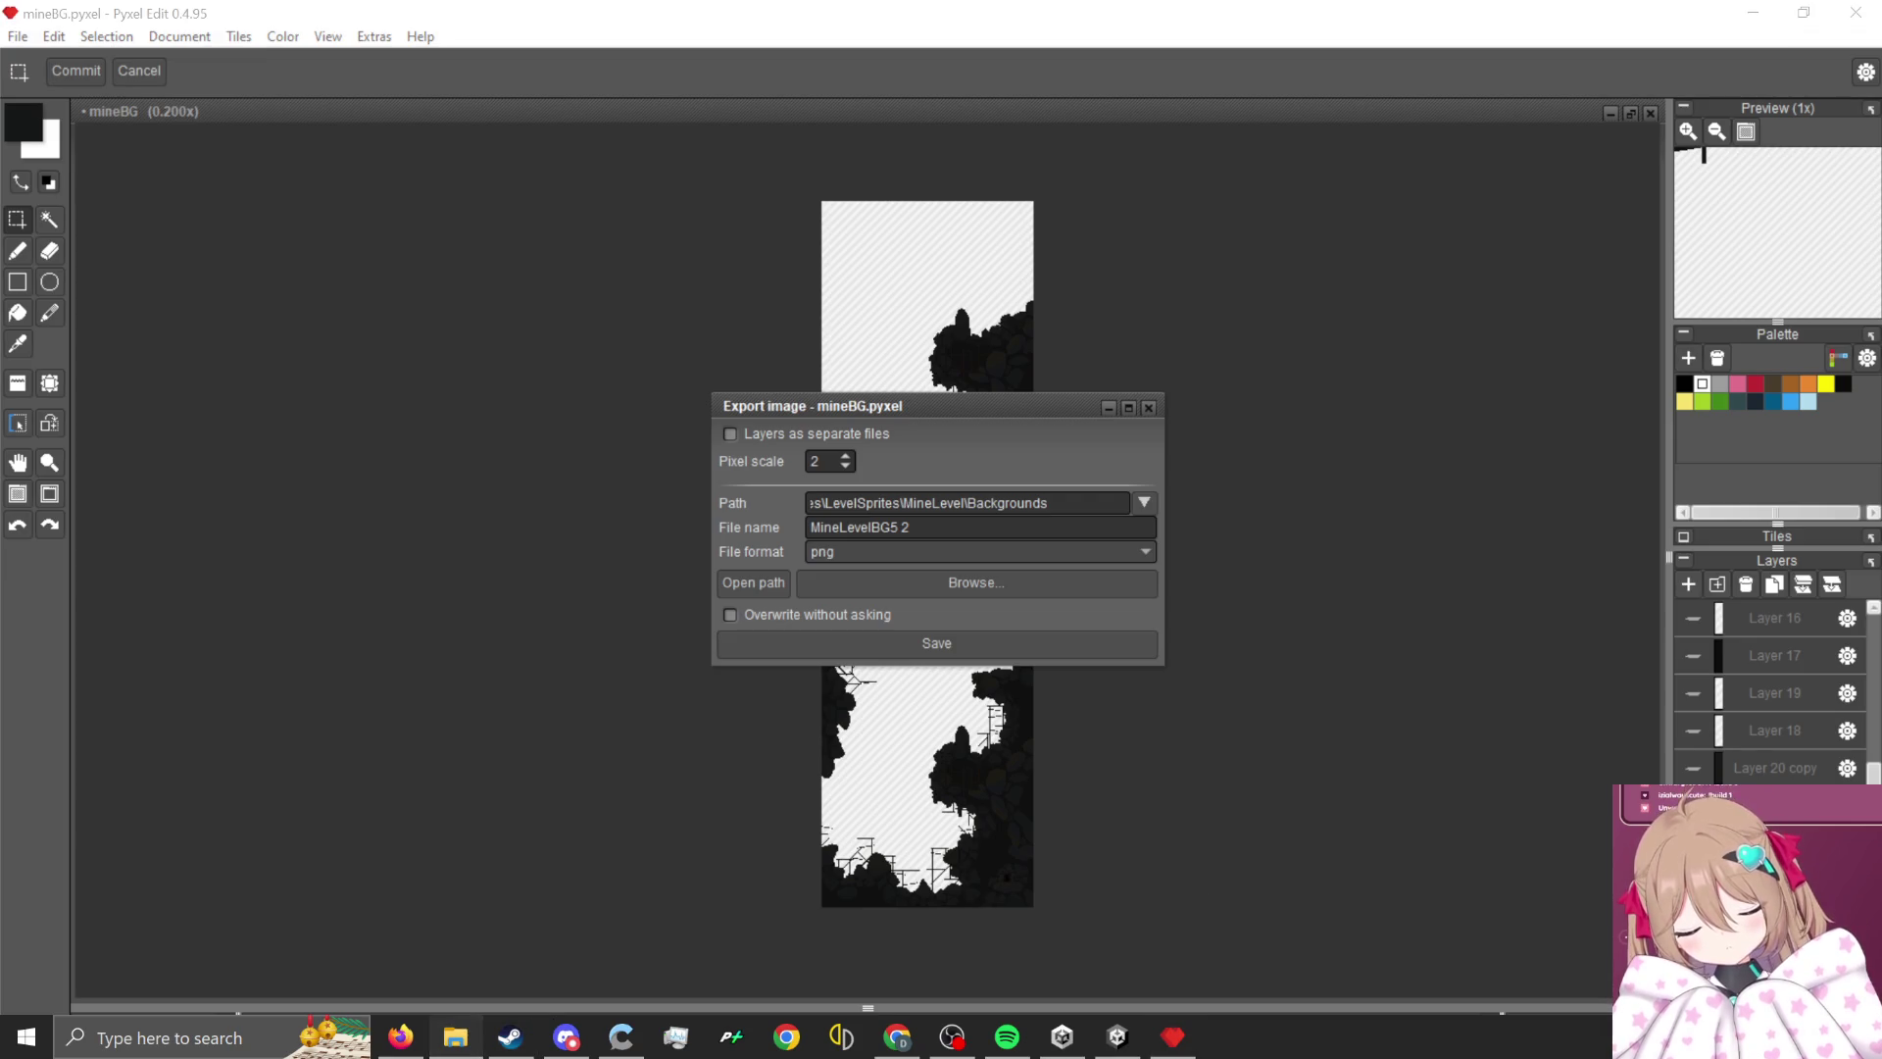
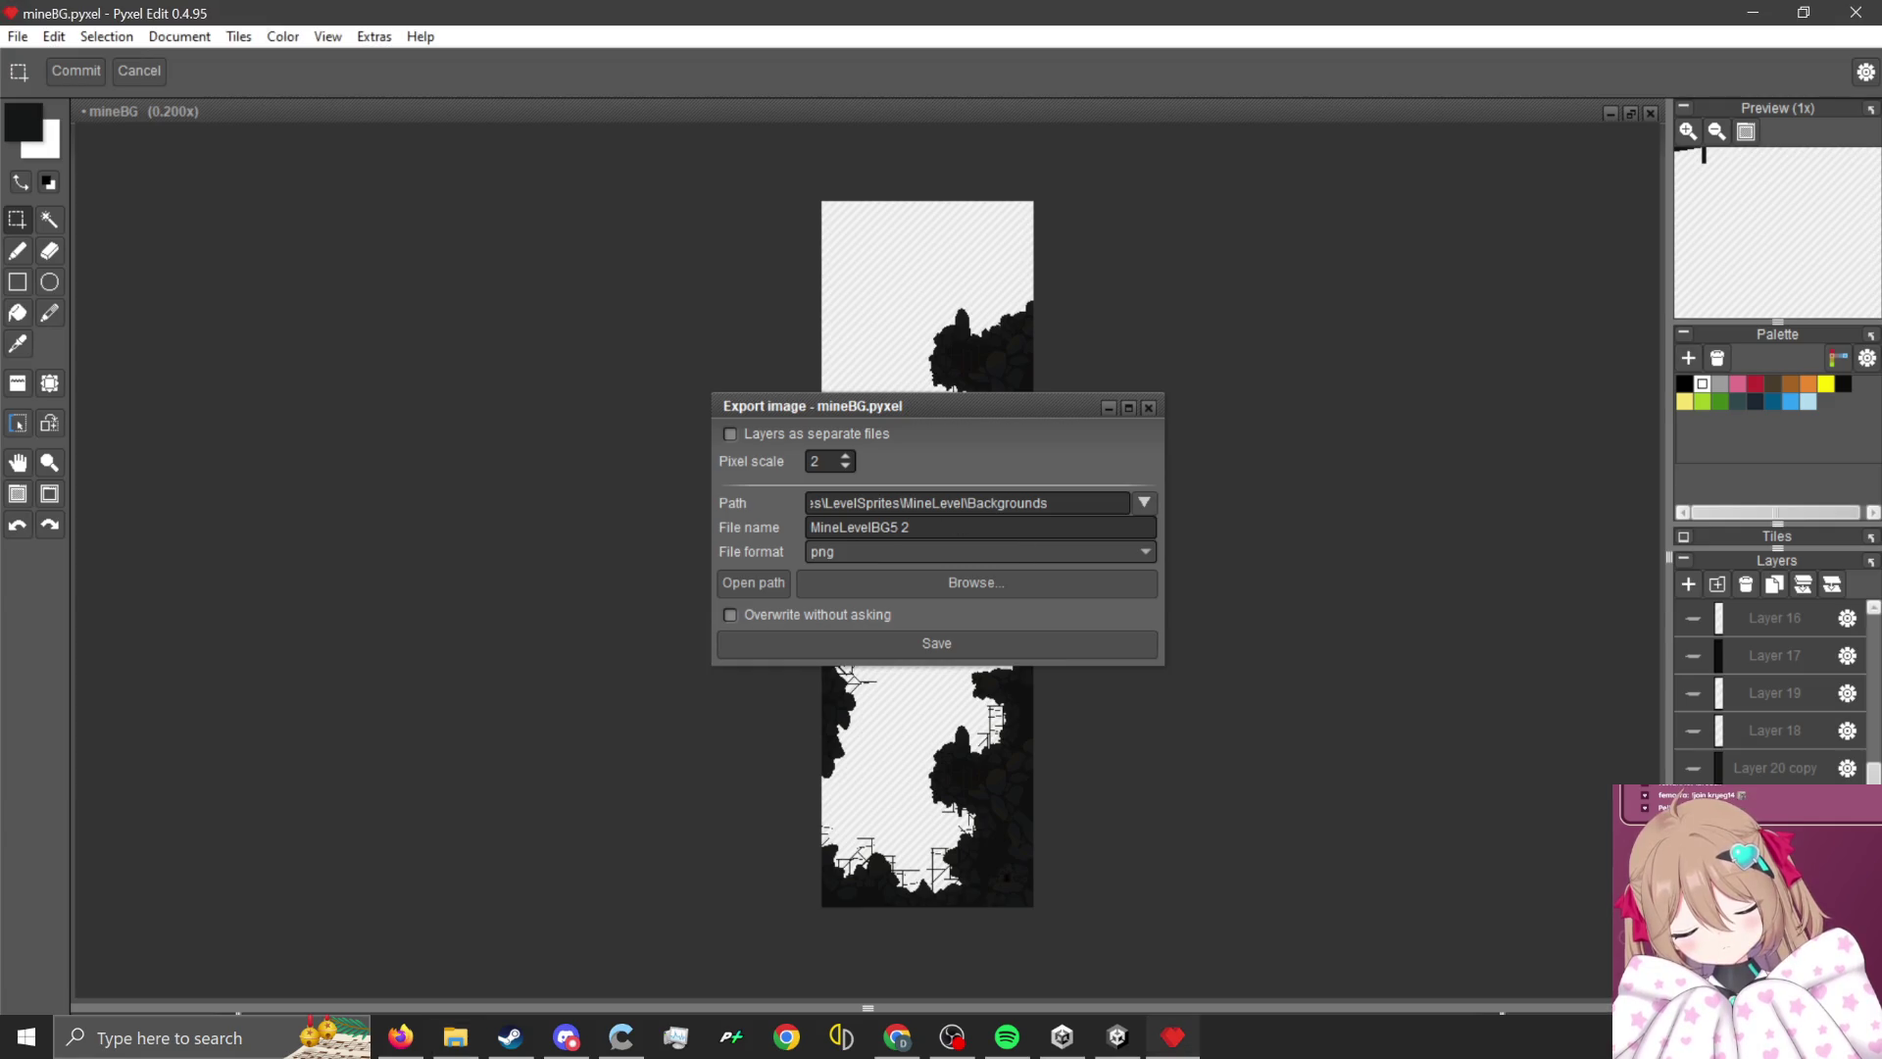
# - Finish naming the export MineLevelBG1, overwrite the existing PNG, and minimise Pyxel Edit
pyautogui.write('1')
pyautogui.press('Return')
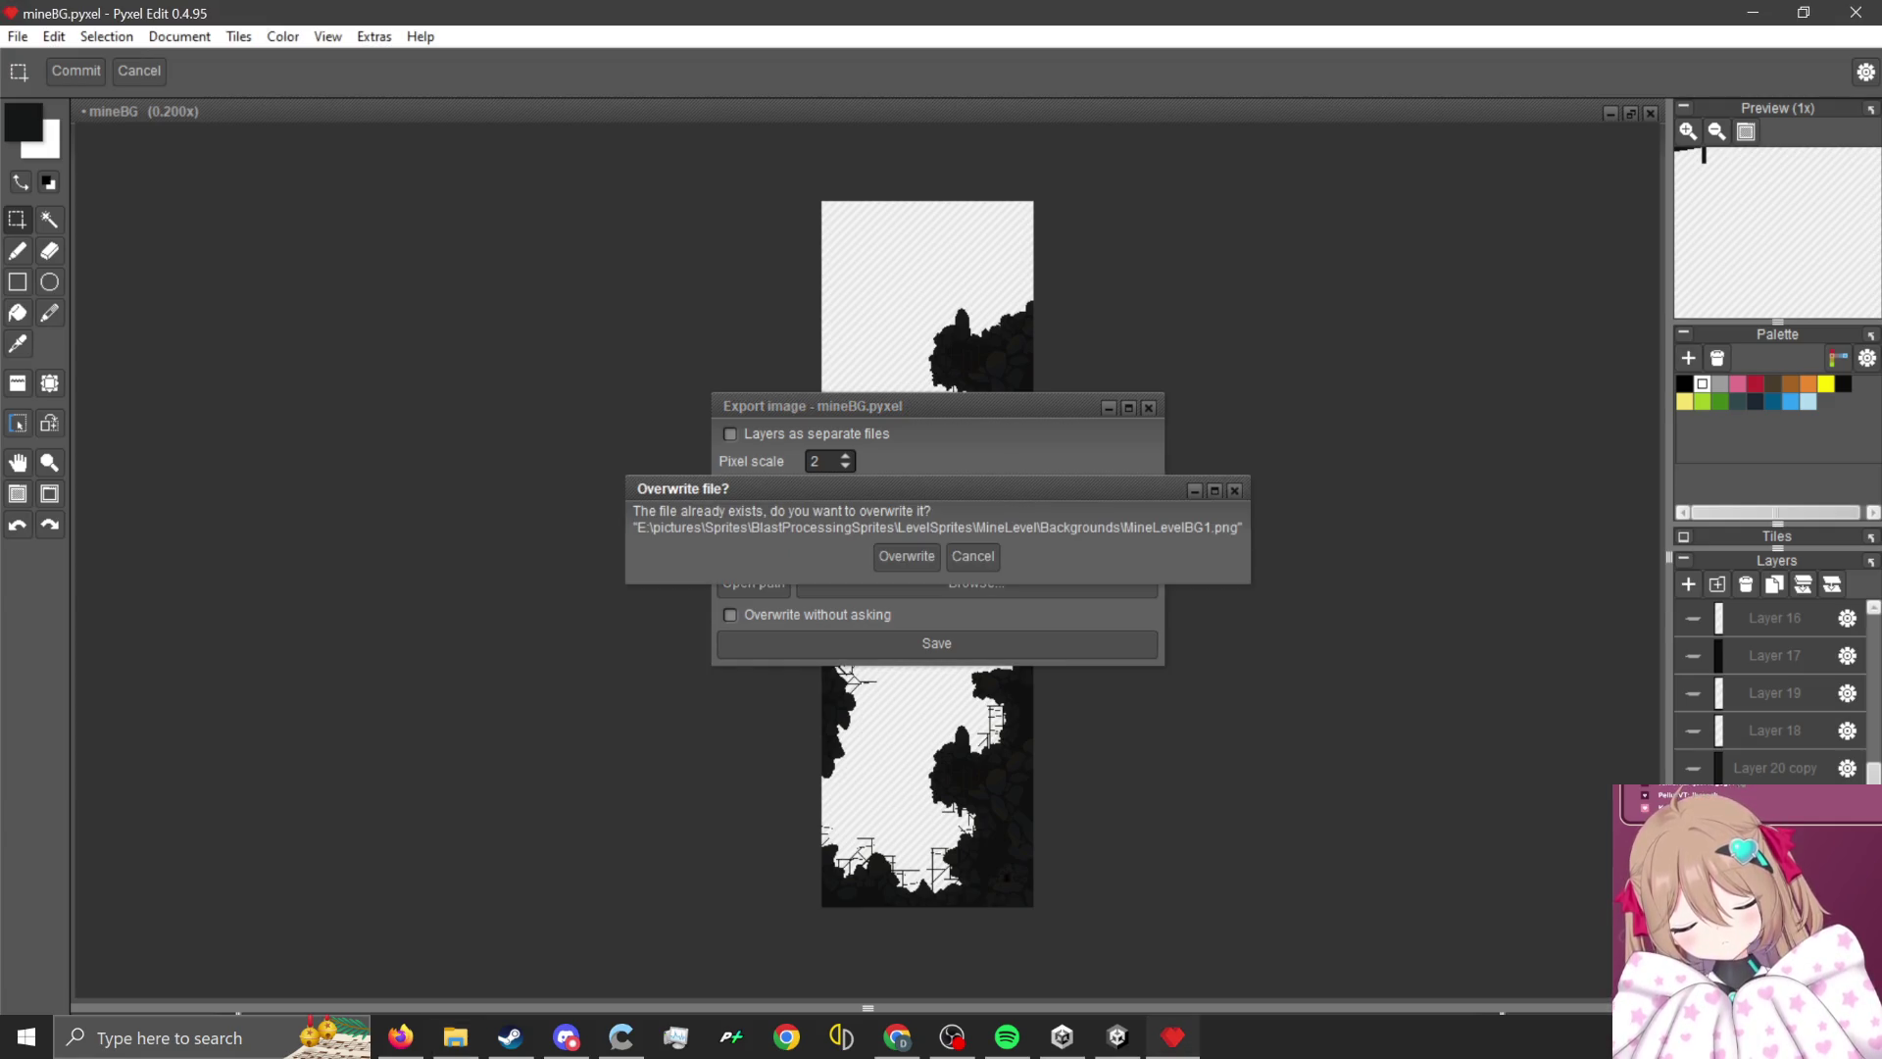
pyautogui.press('Return')
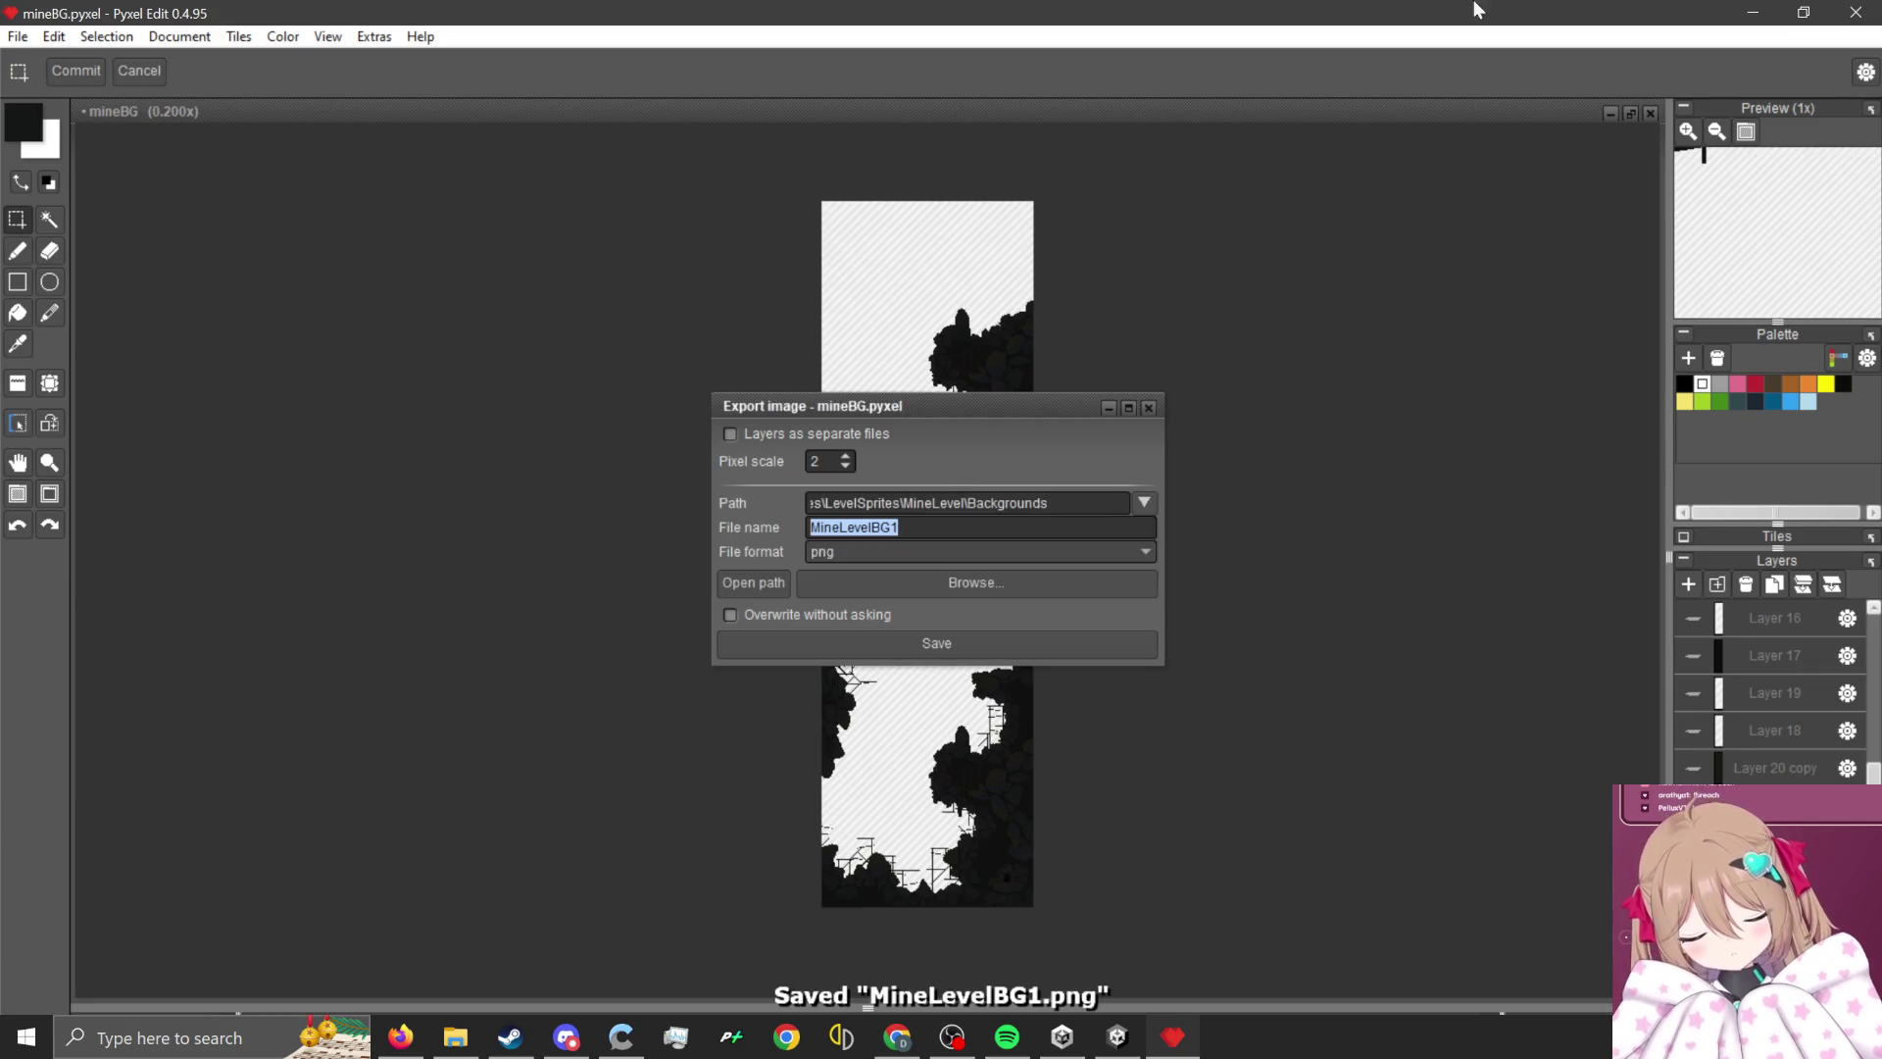
pyautogui.click(1769, 11)
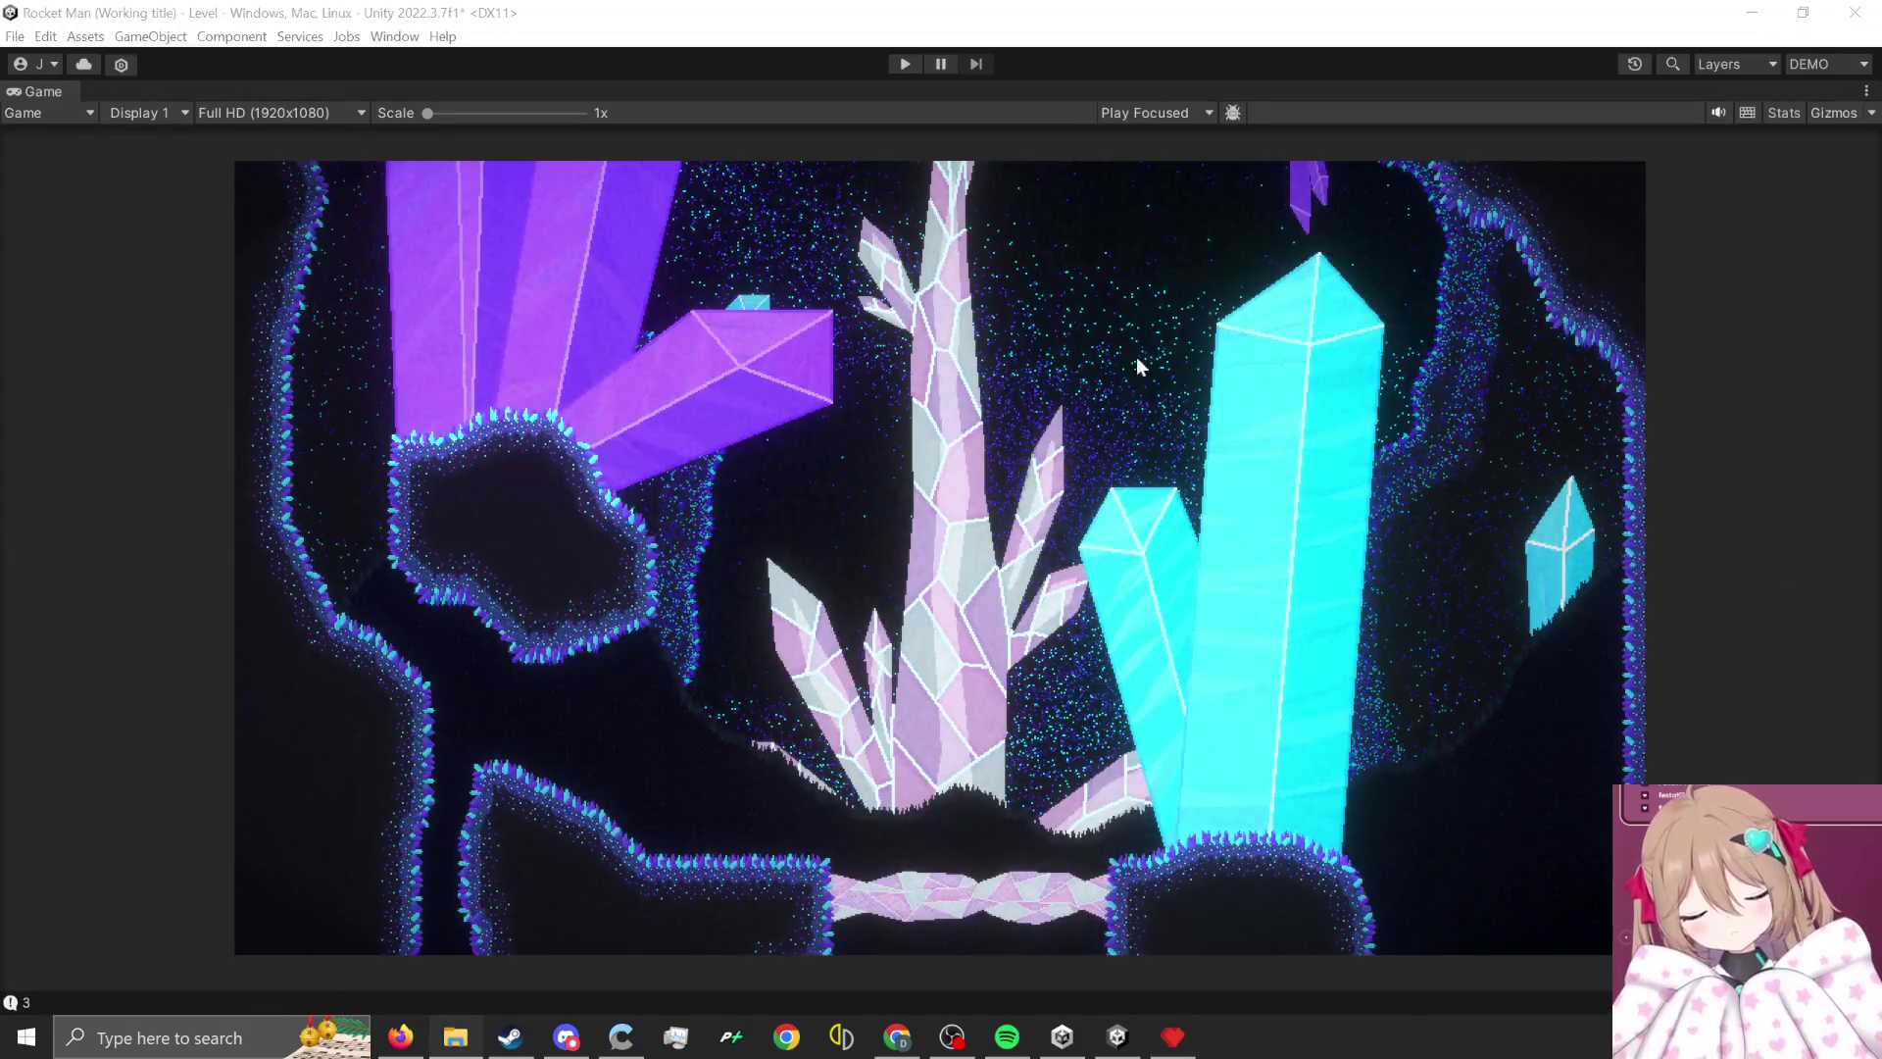
# - Switch Unity to the Main layout and import the new MineLevelBG1 16 image into the project
pyautogui.click(1855, 62)
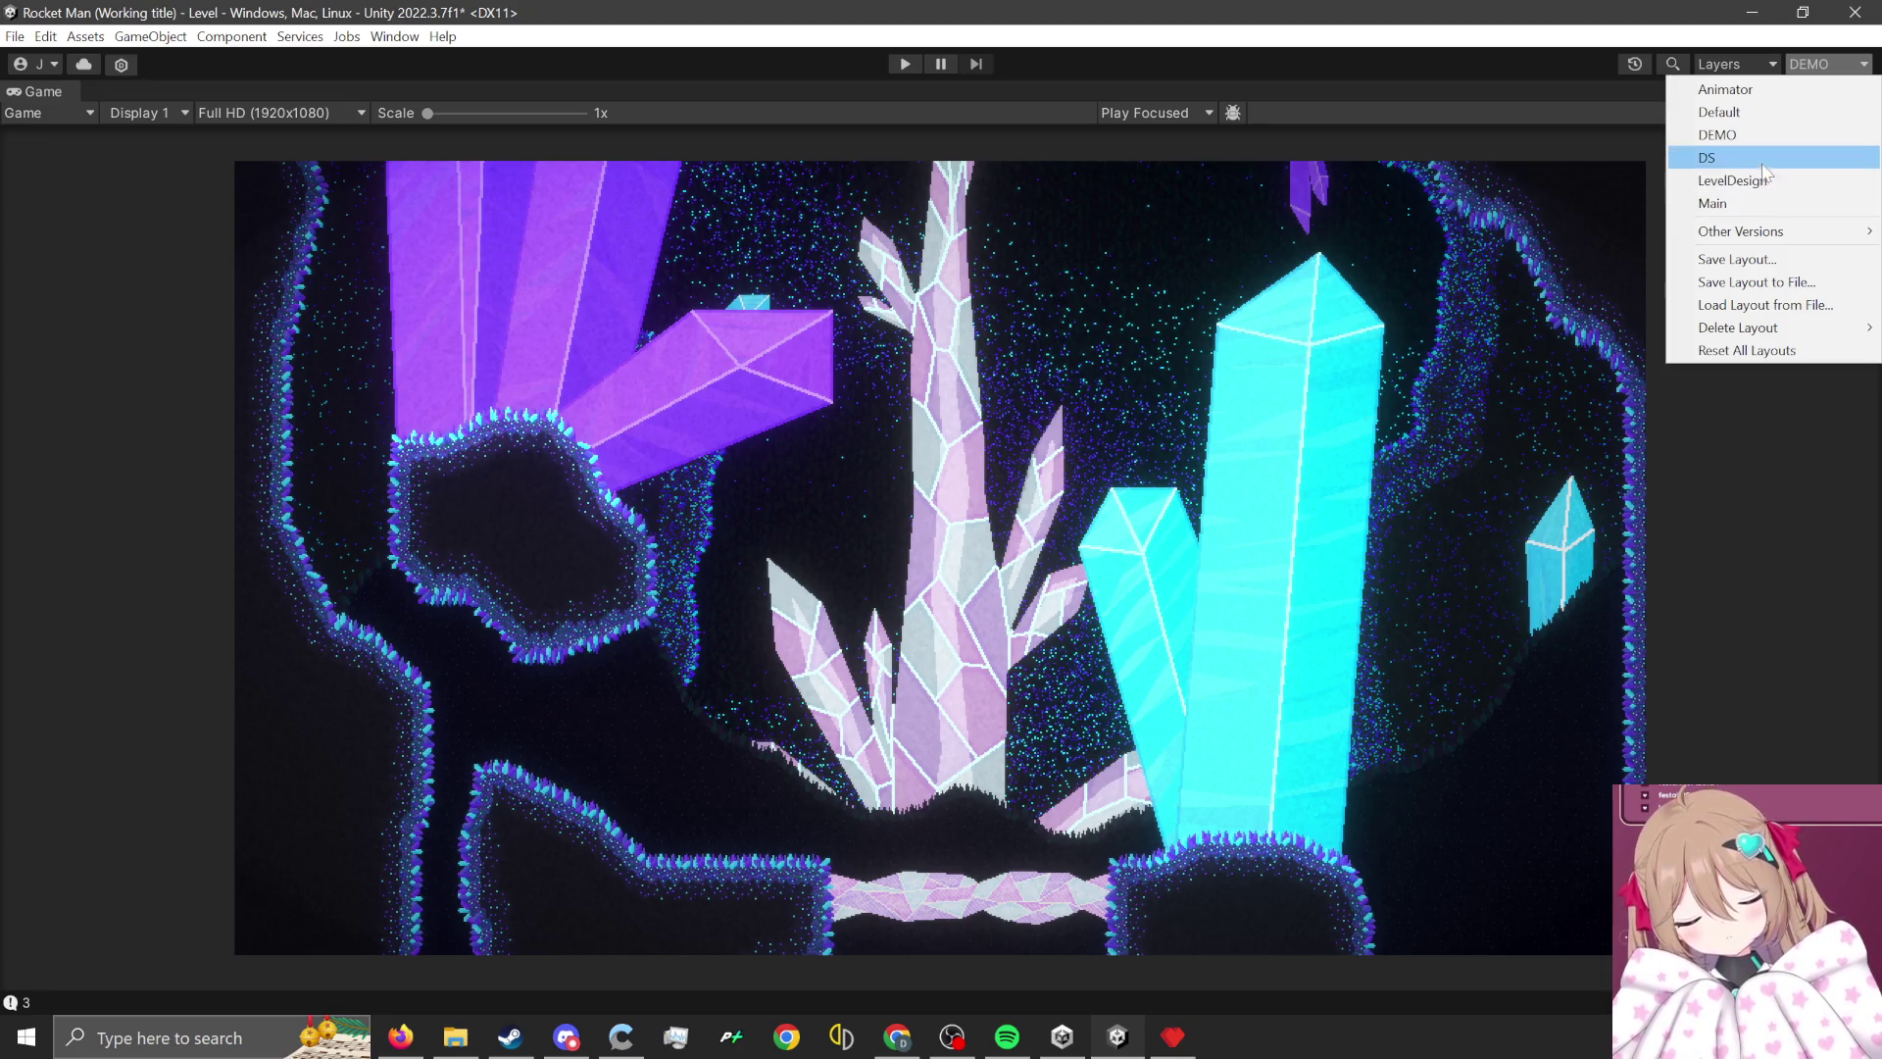
pyautogui.click(1764, 203)
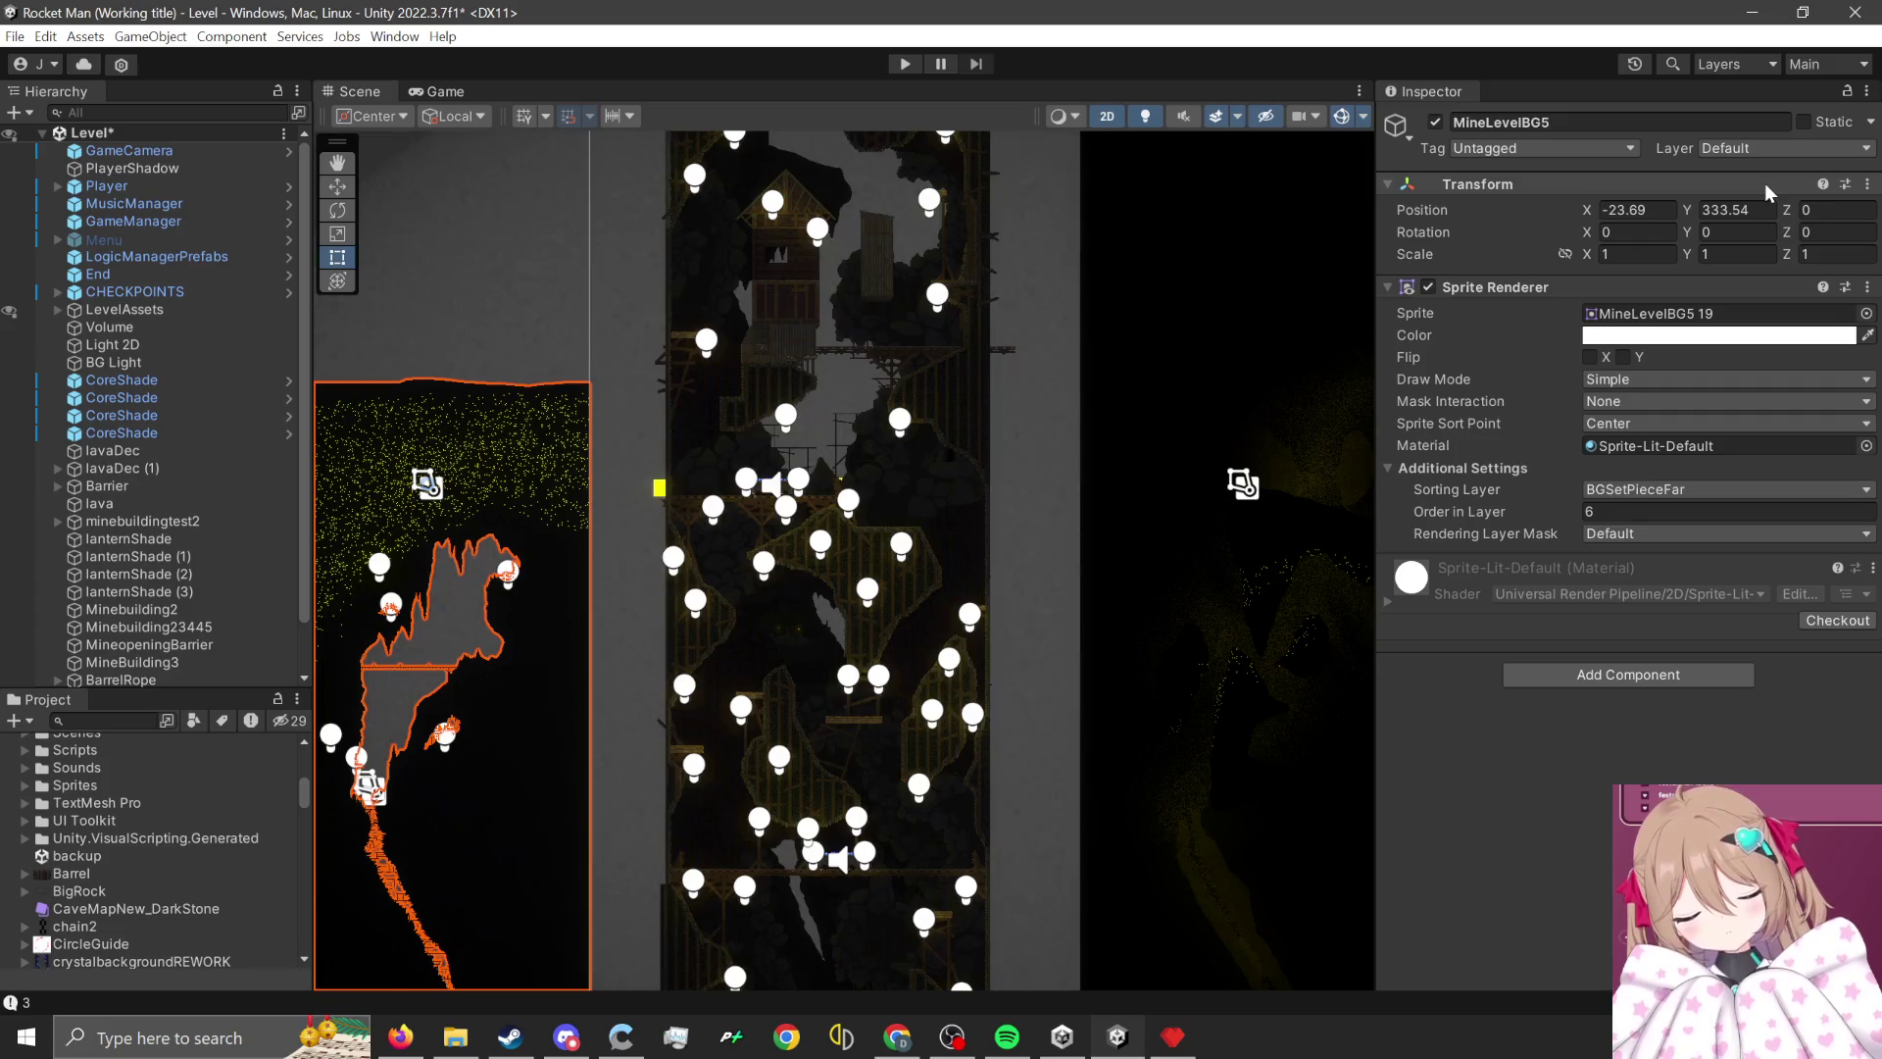
pyautogui.click(931, 463)
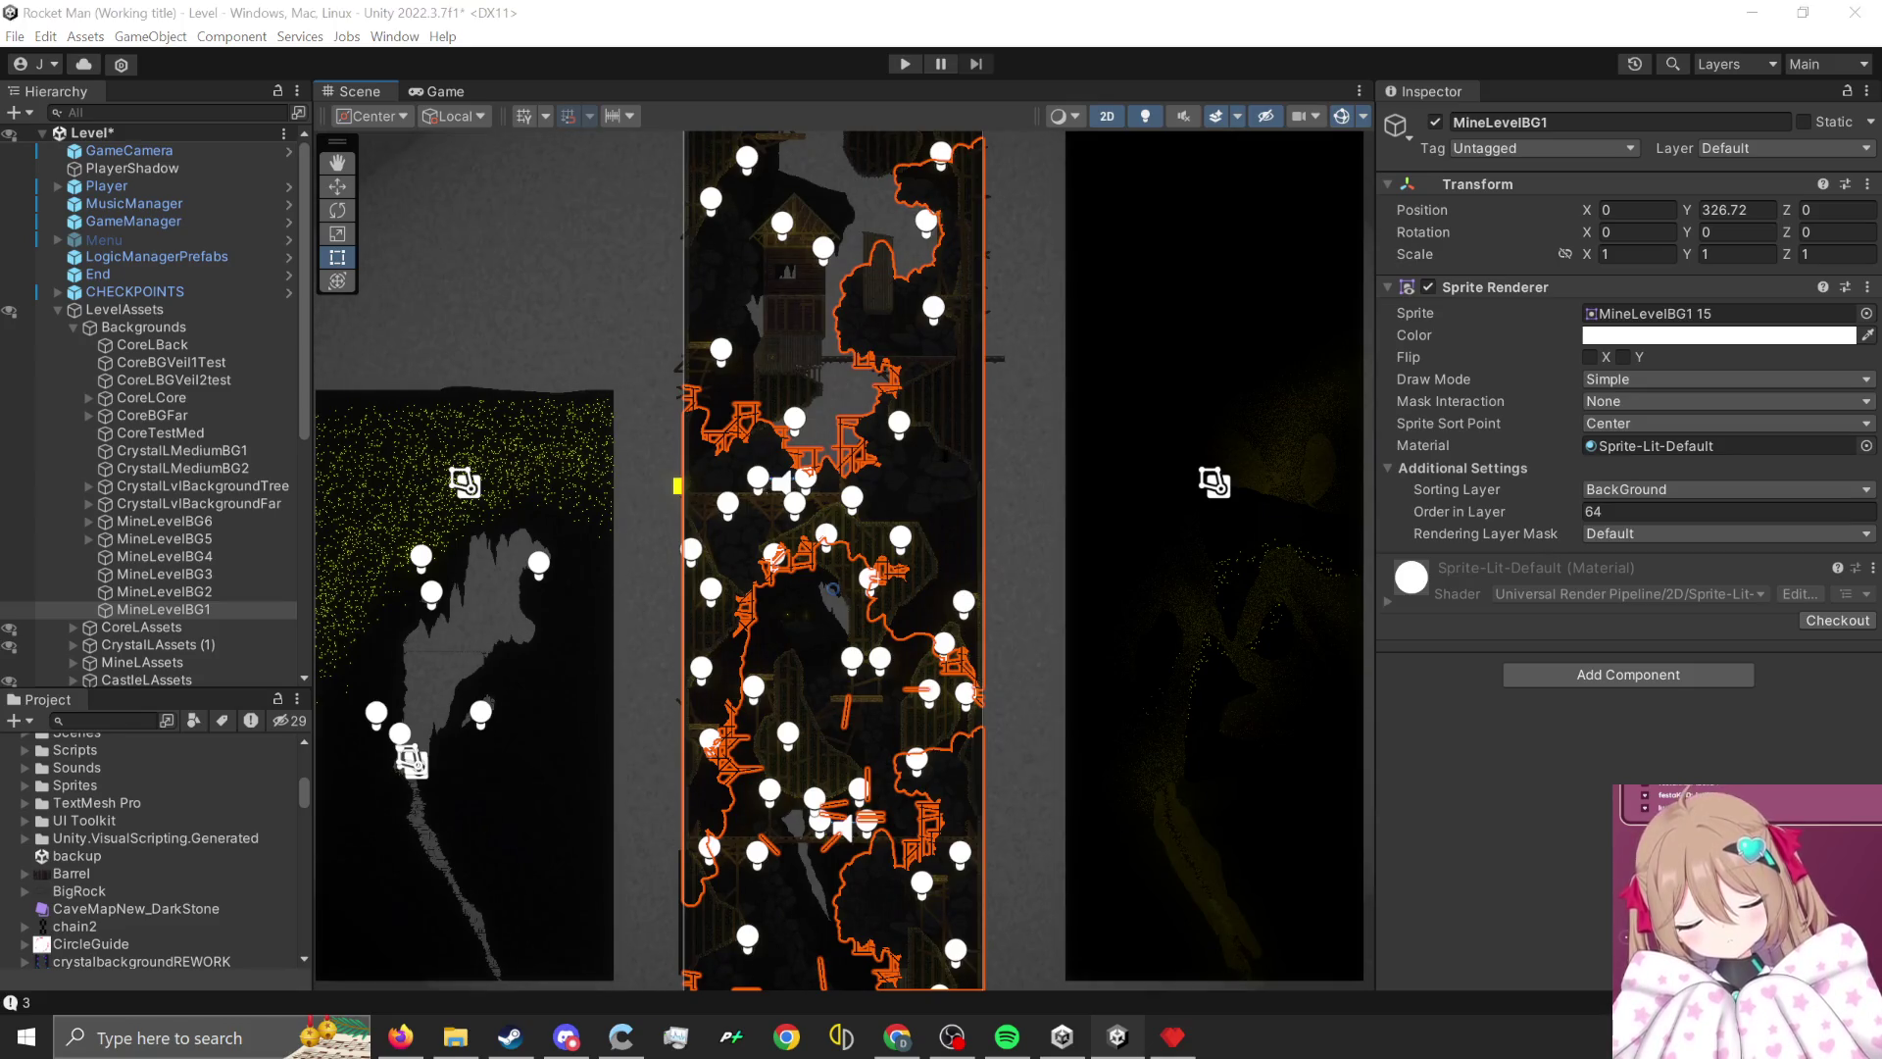
pyautogui.scroll(-10, 180, 906)
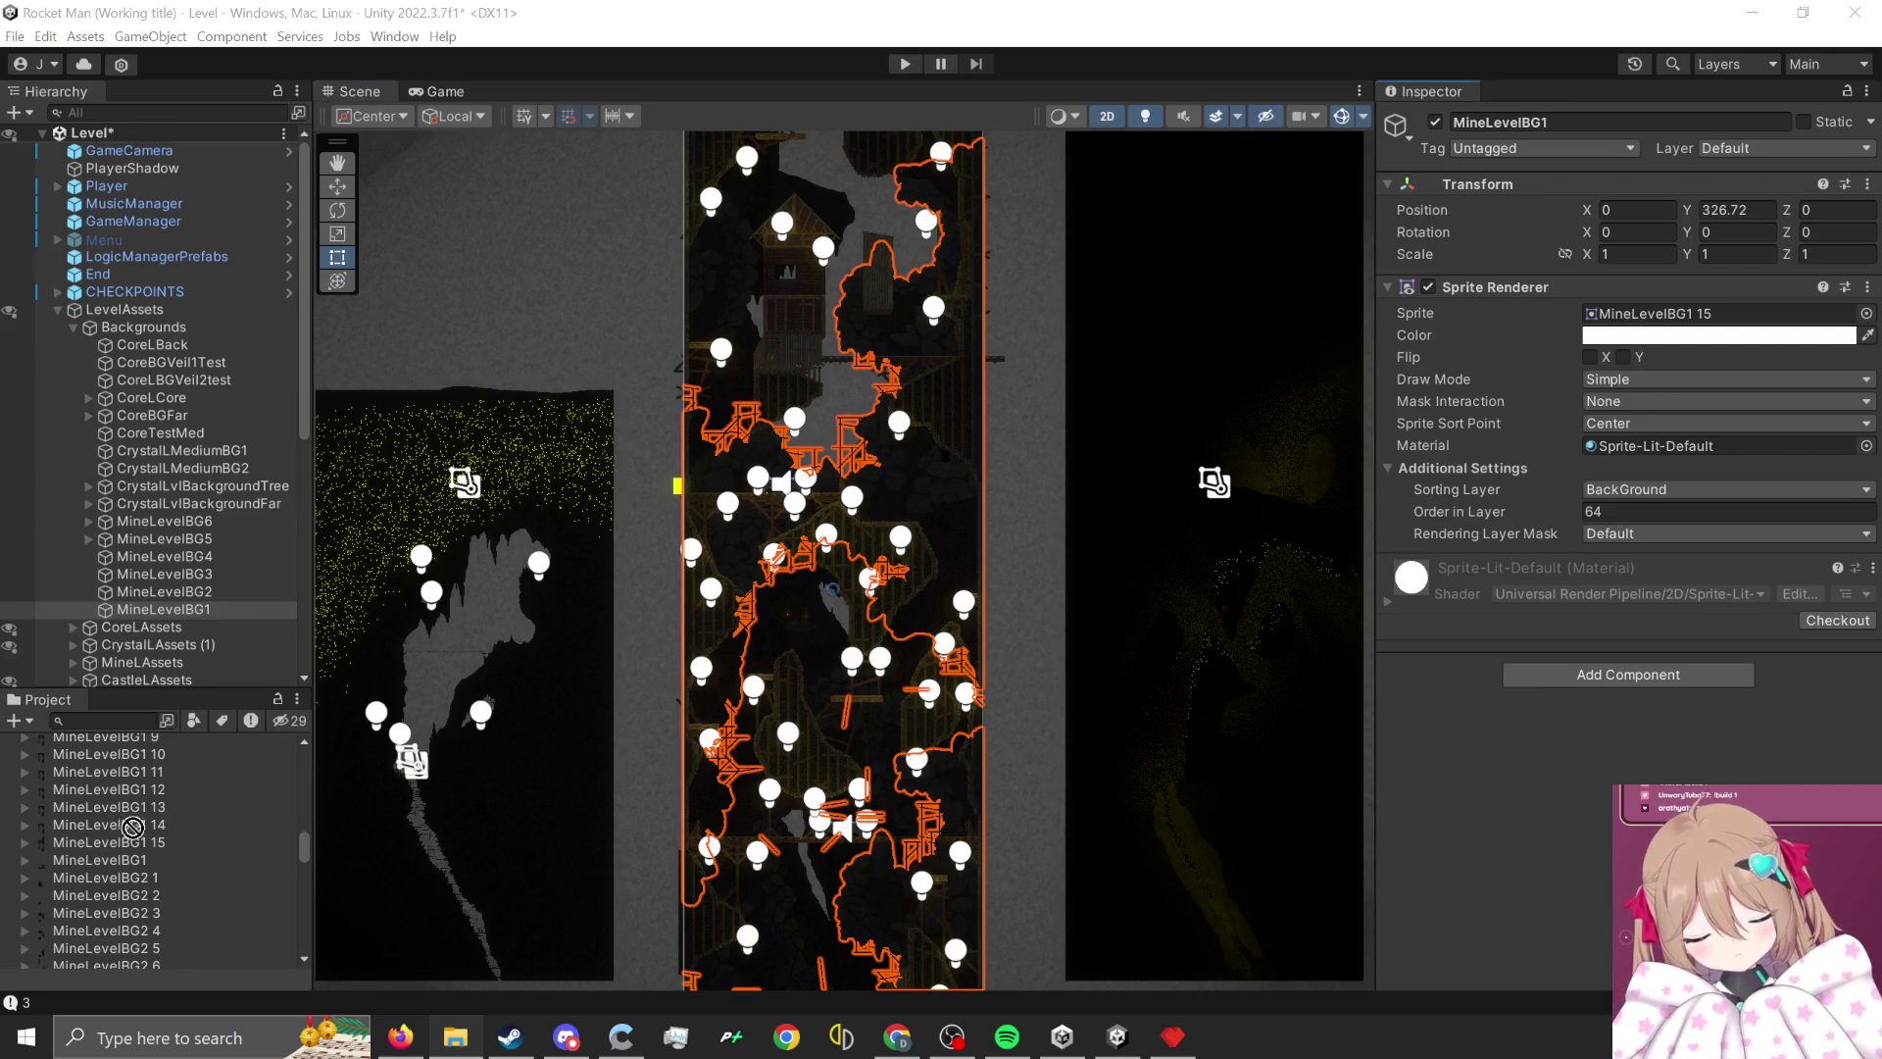
pyautogui.moveTo(140, 841); pyautogui.dragTo(148, 857)
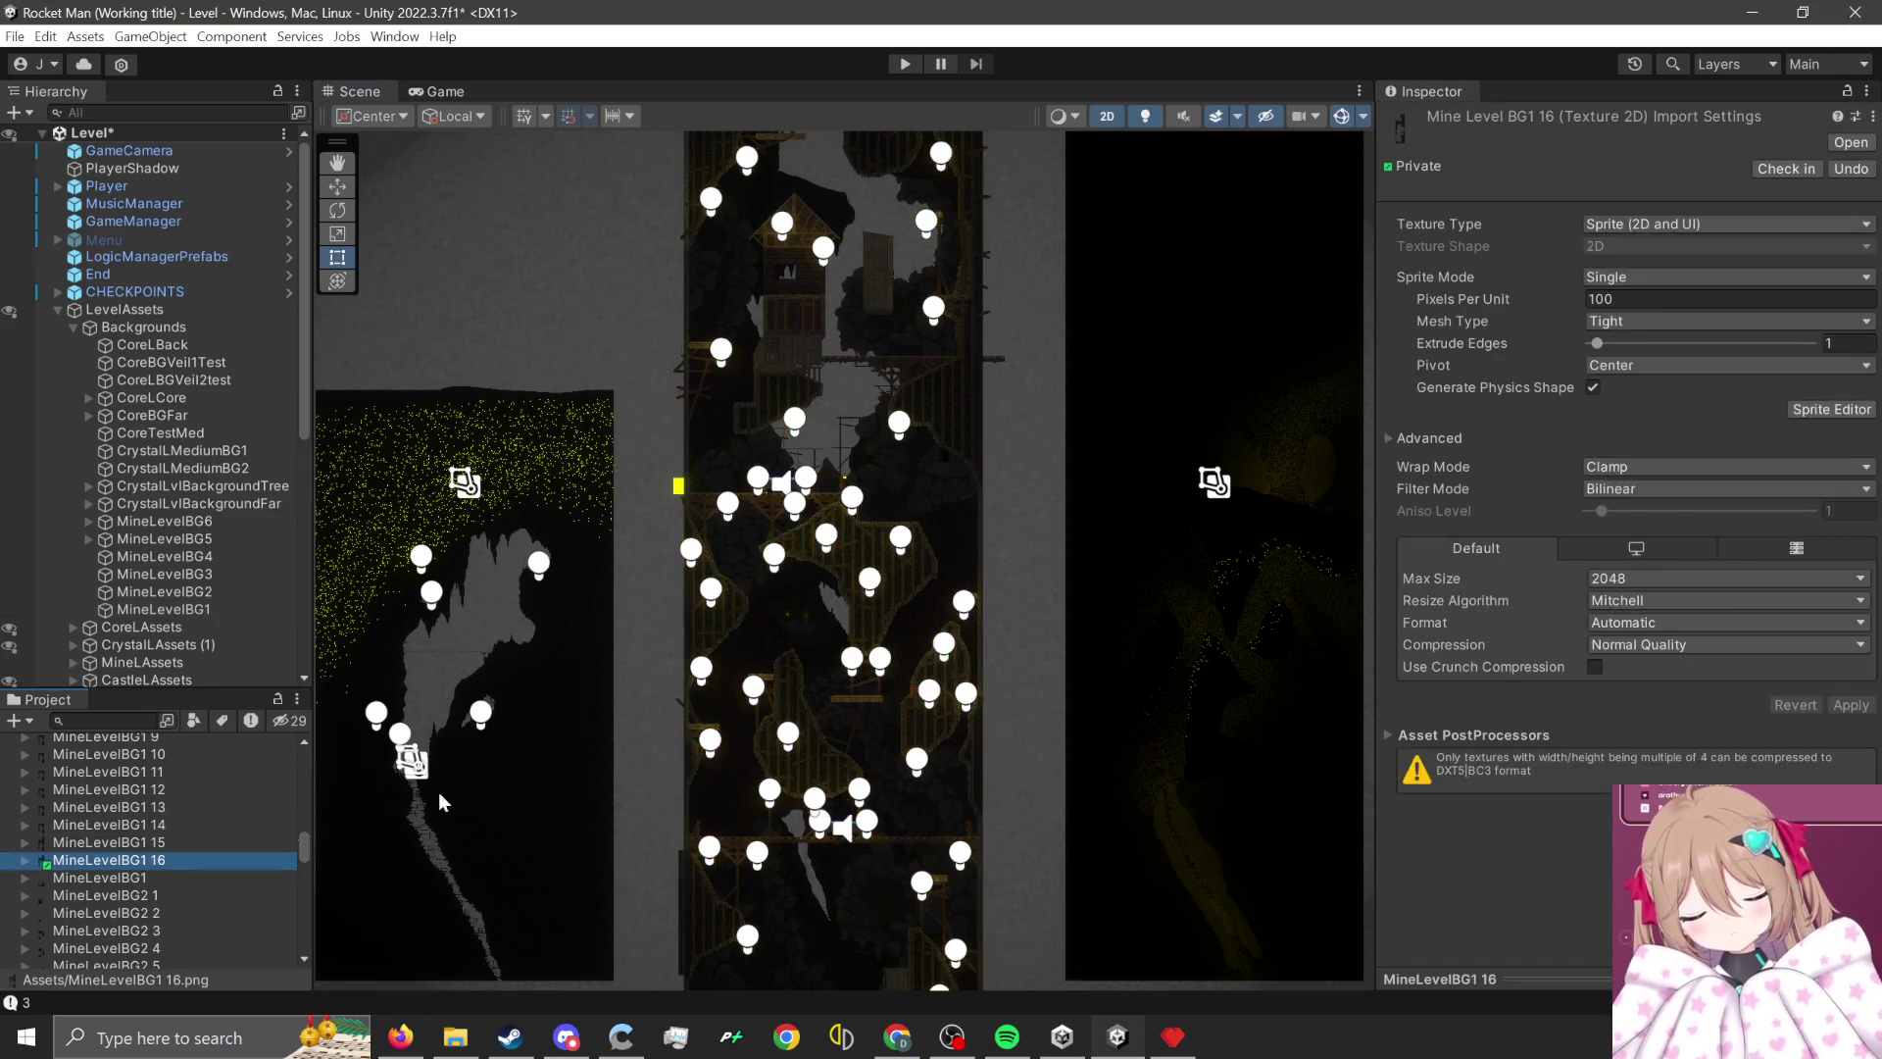
# - Set MineLevelBG1 16 to Point filtering, 16384 max size and Compression None
pyautogui.click(1641, 490)
pyautogui.click(1647, 506)
pyautogui.click(1666, 578)
pyautogui.click(1644, 712)
pyautogui.click(1633, 647)
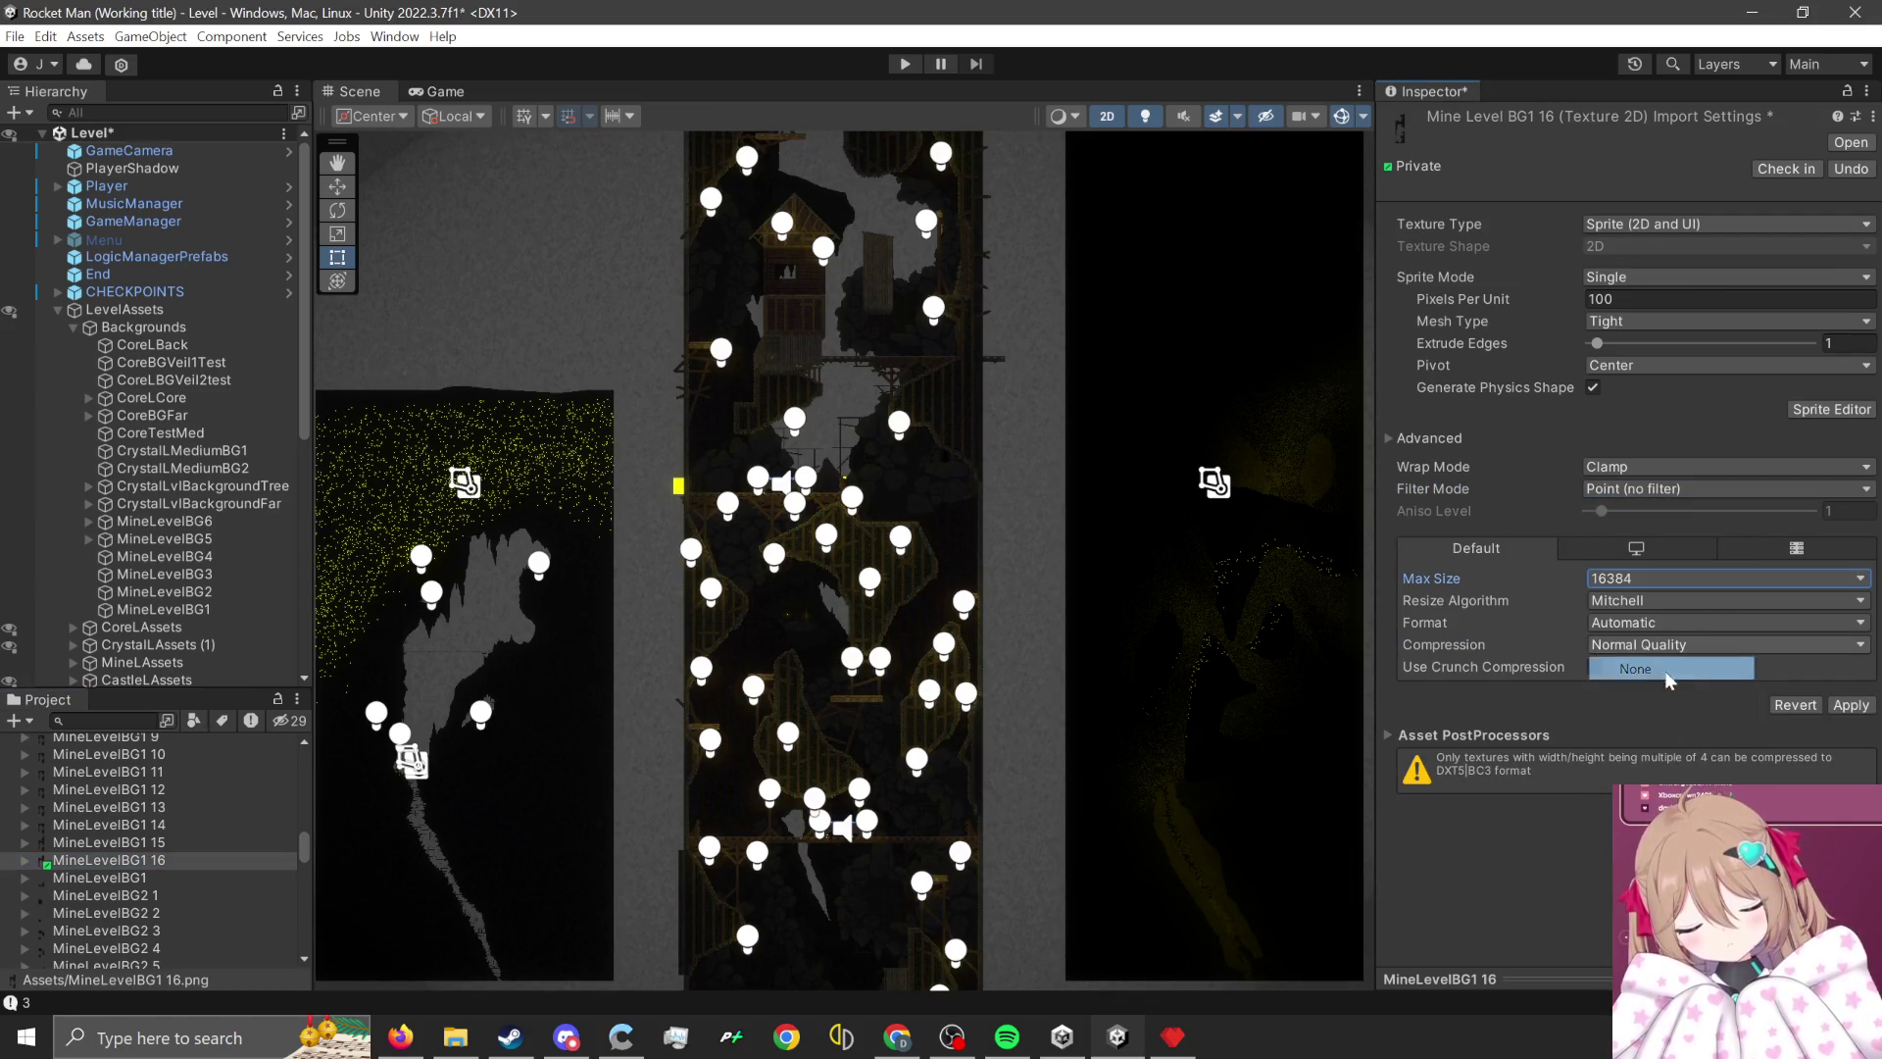
pyautogui.click(1635, 665)
# - Assign MineLevelBG1 16 as the MineLevelBG1 background's sprite and enter Play mode
pyautogui.click(903, 477)
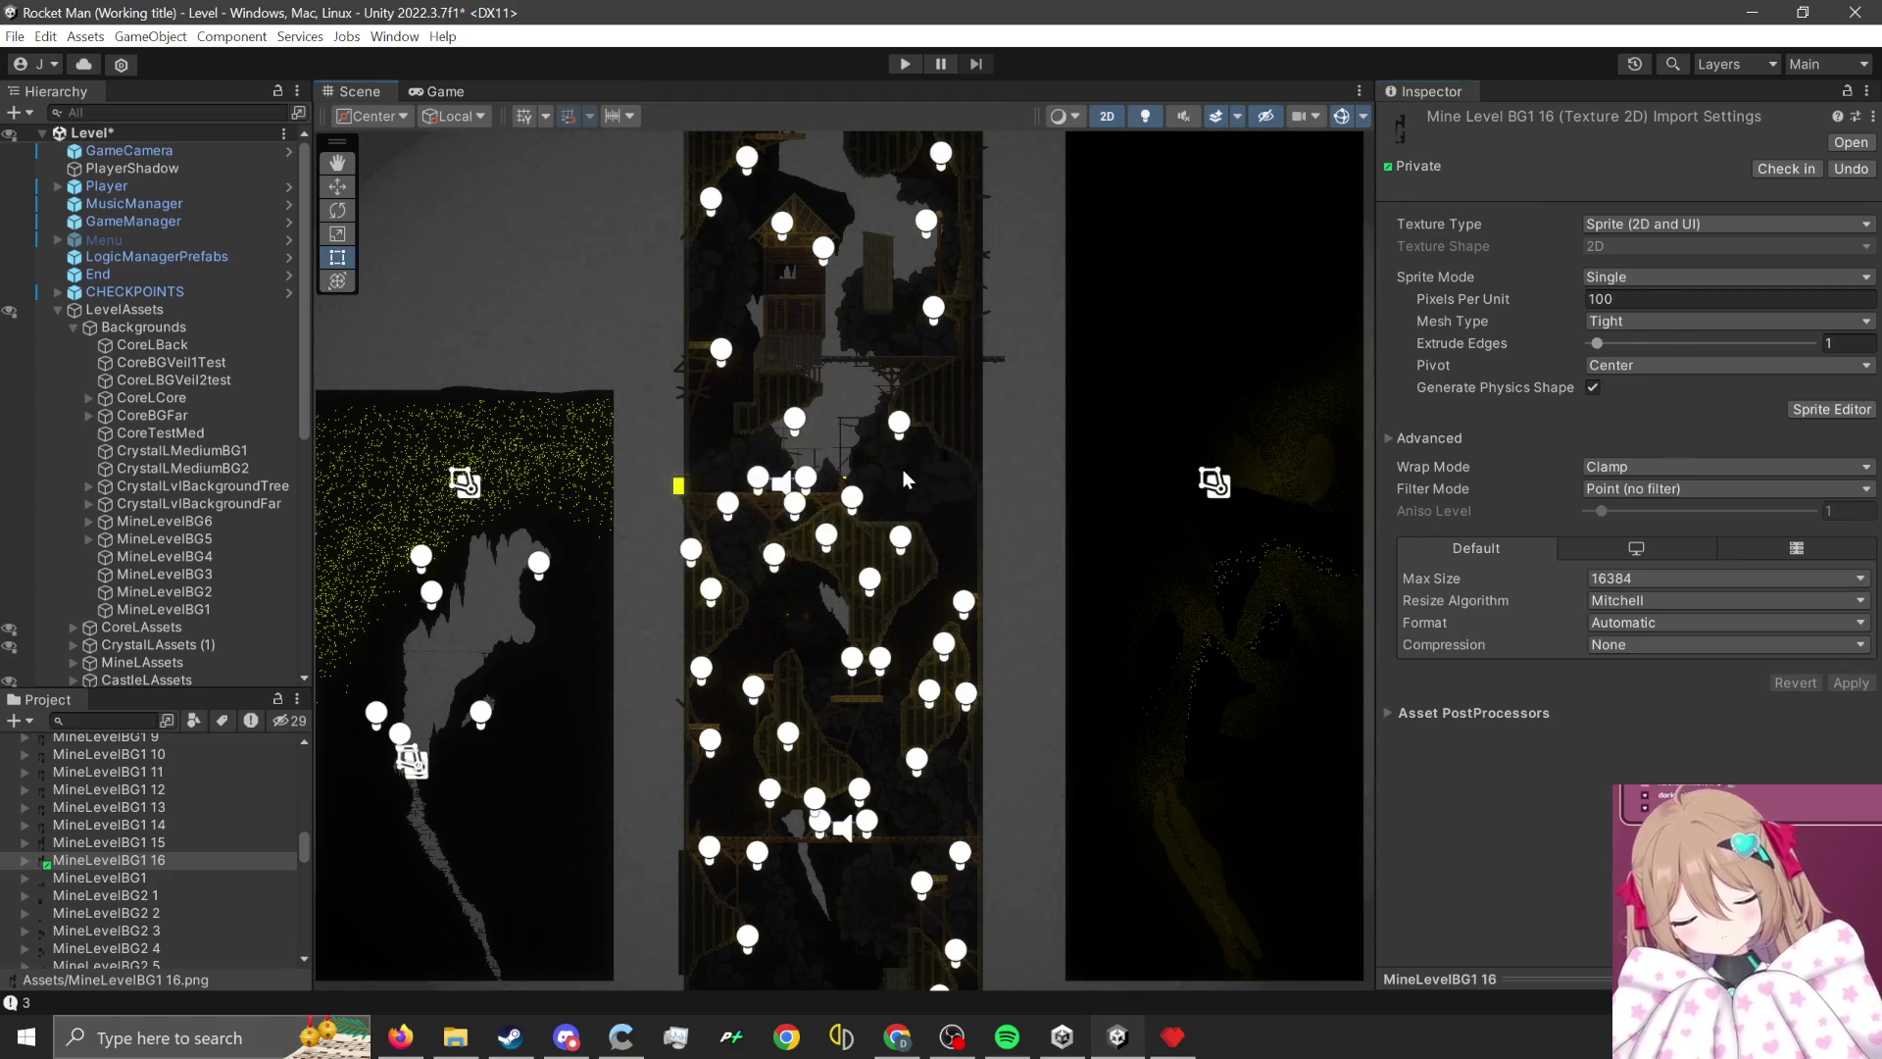
pyautogui.moveTo(157, 862)
pyautogui.mouseDown()
pyautogui.moveTo(1495, 443)
pyautogui.moveTo(1666, 315)
pyautogui.mouseUp()
pyautogui.scroll(-2, 903, 441)
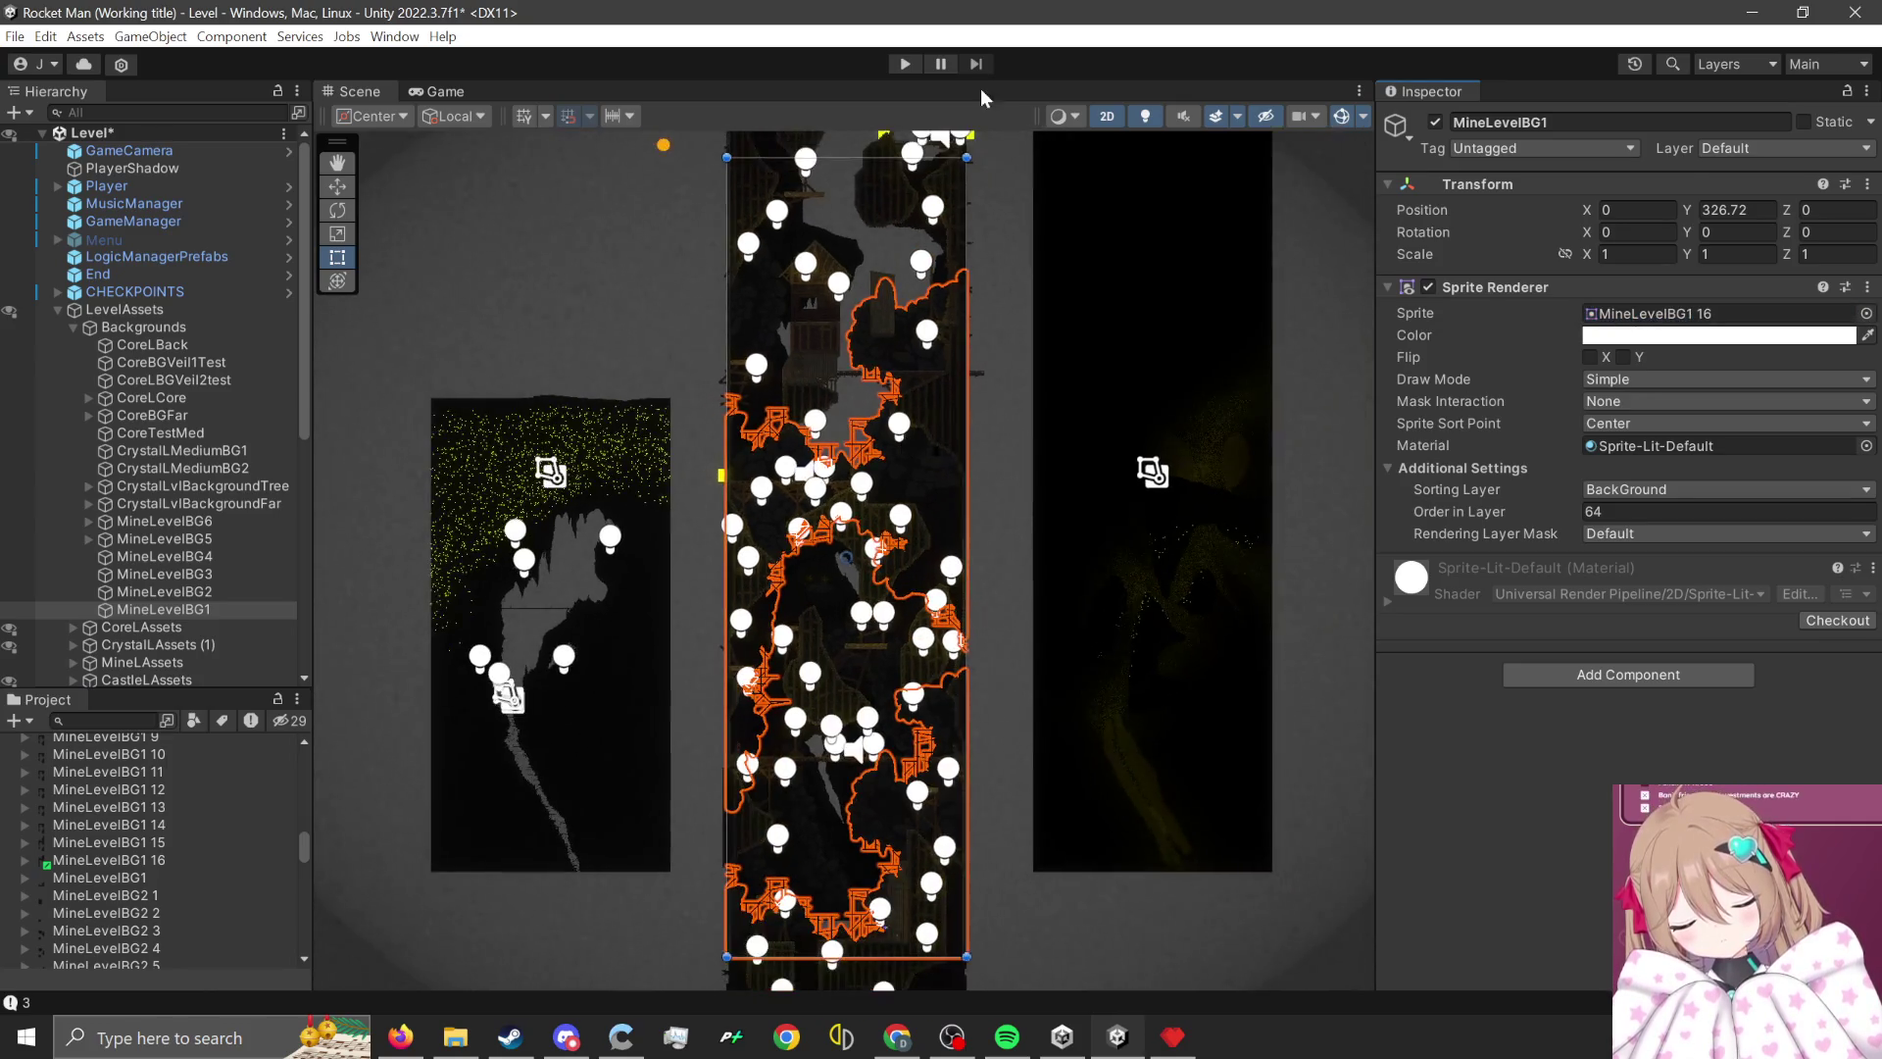
pyautogui.click(918, 61)
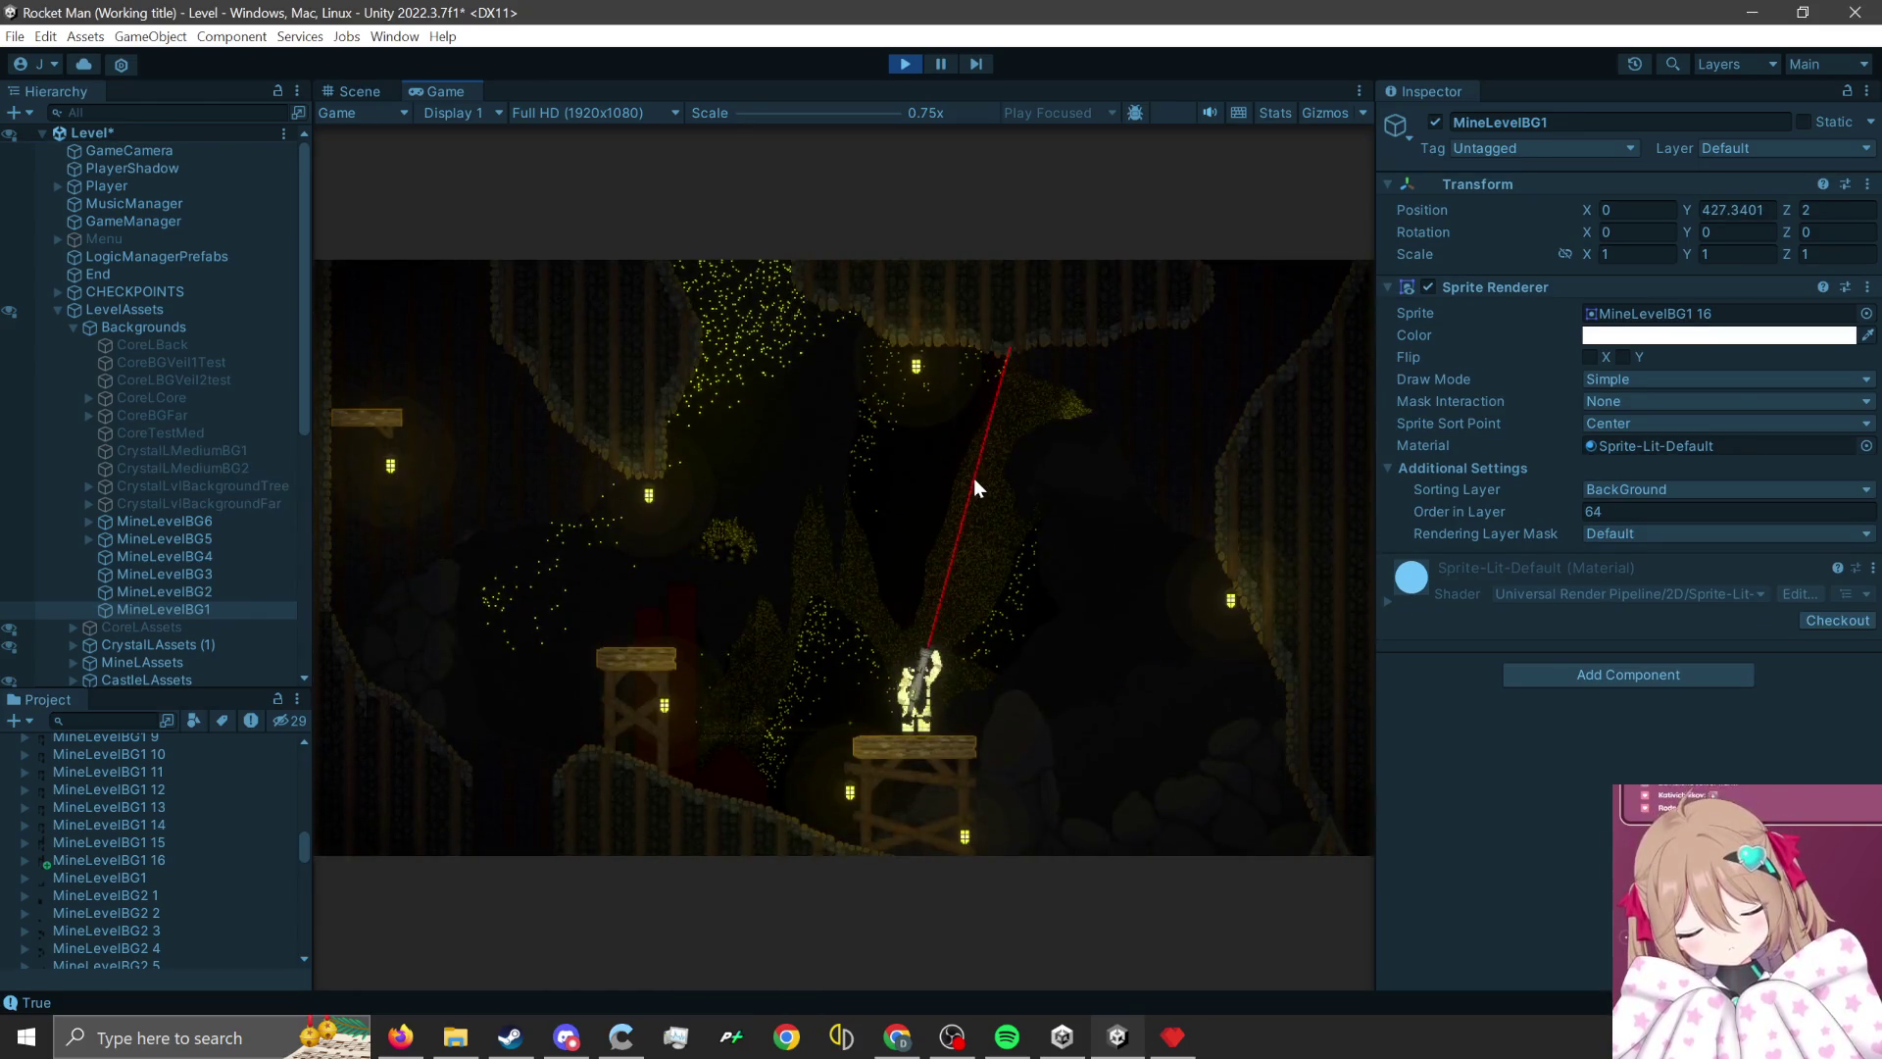
# - Fire and rocket-jump the player around the mine to view the background, then stop play
pyautogui.click(974, 478)
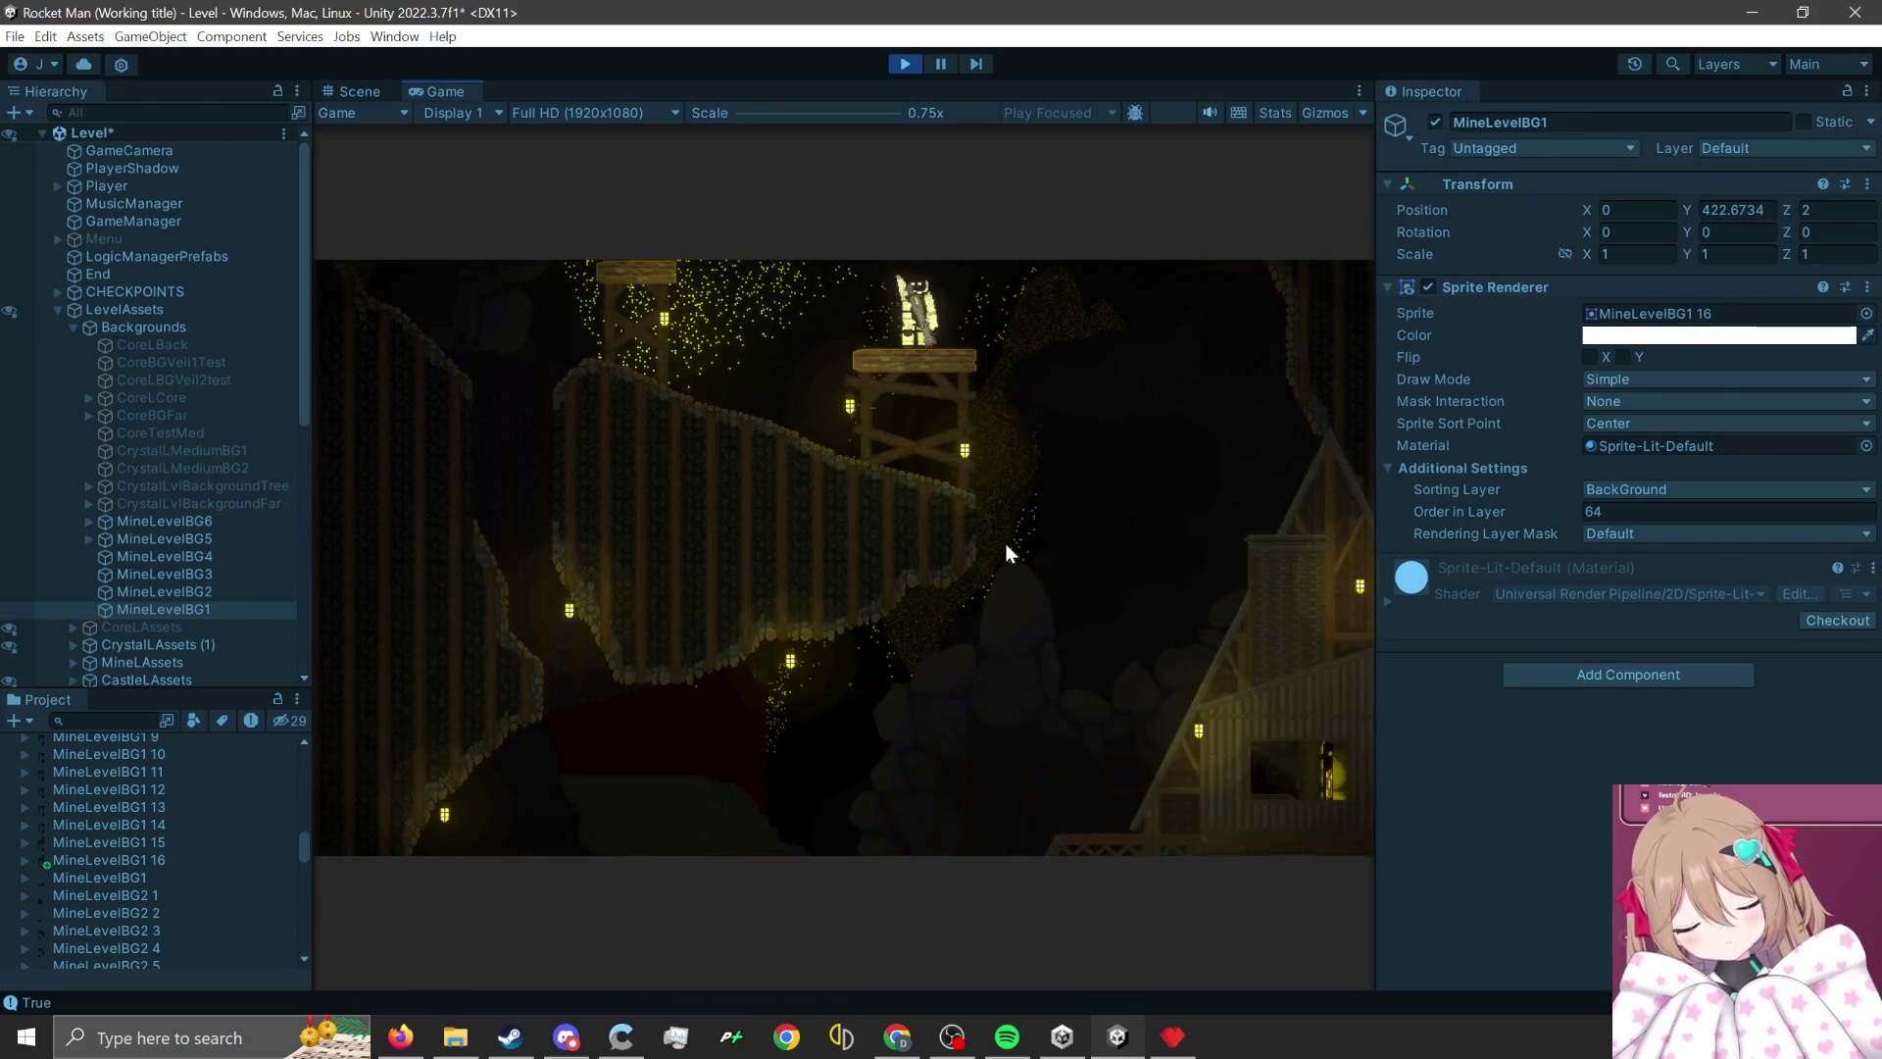
pyautogui.click(908, 722)
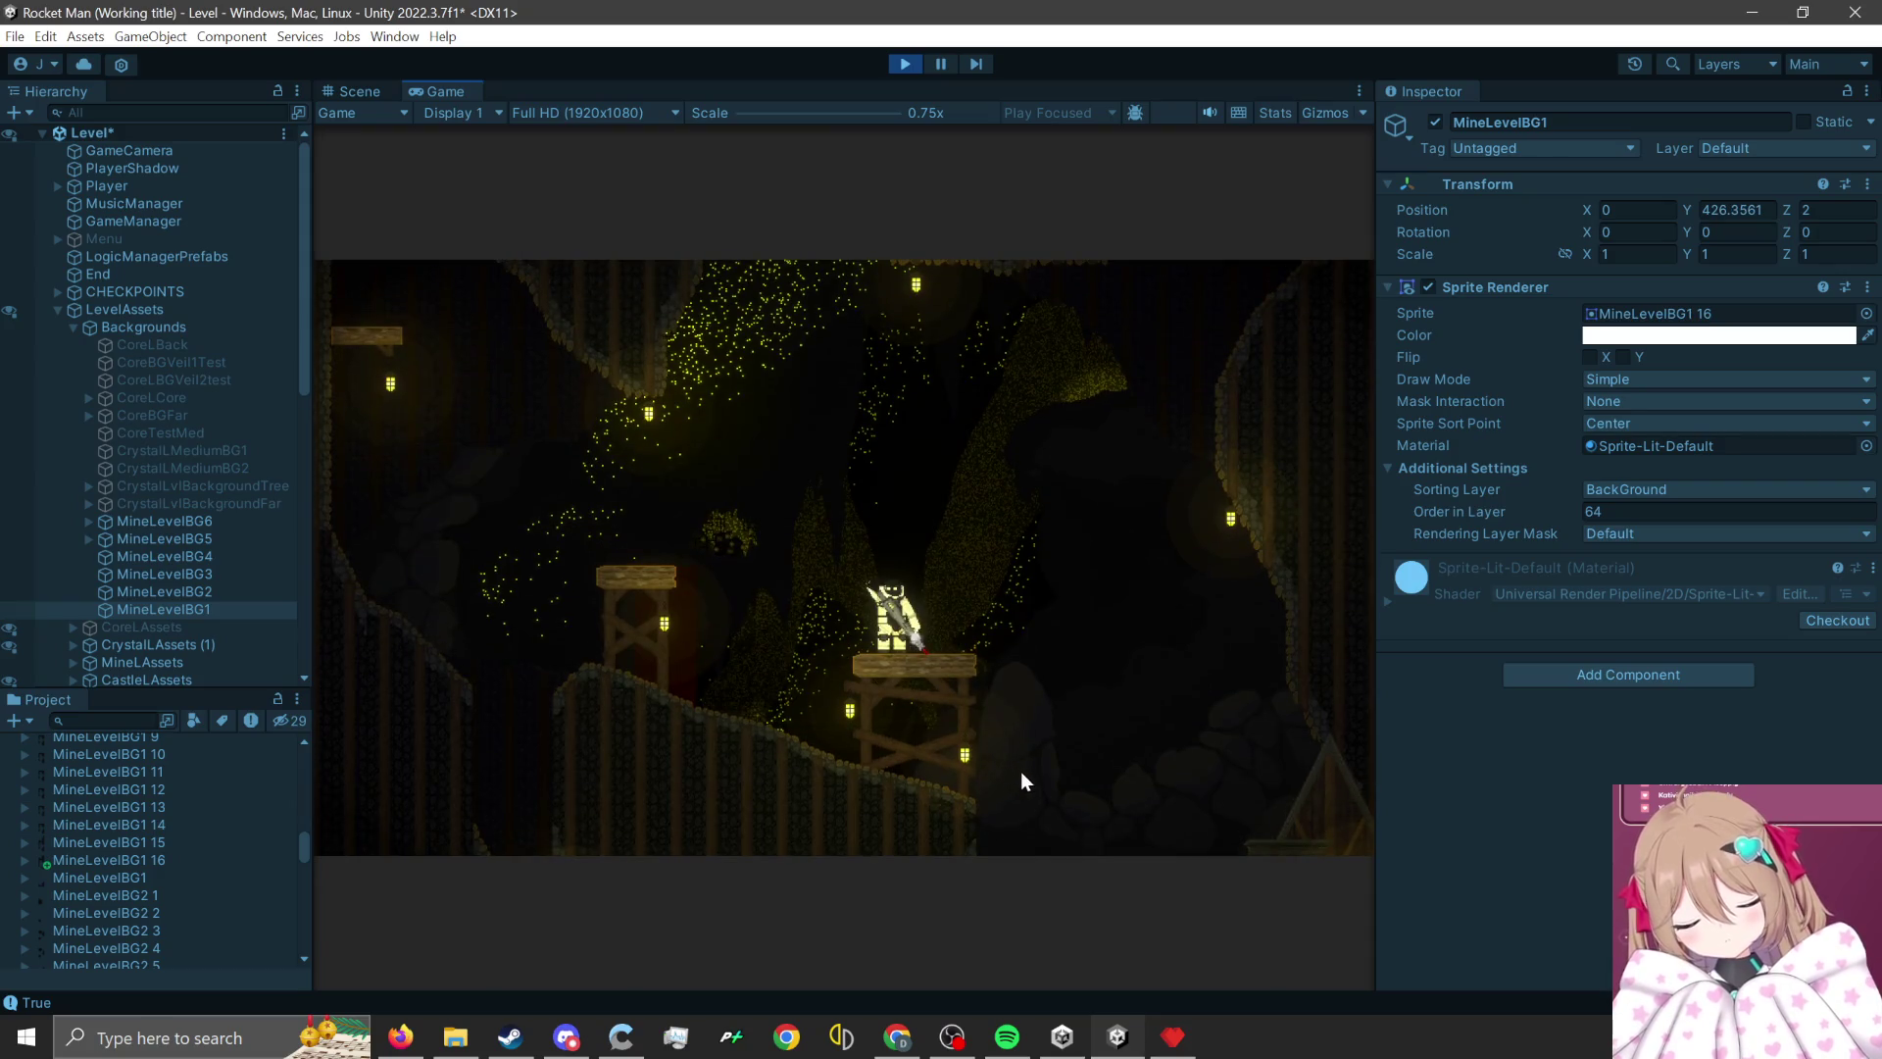
pyautogui.click(1015, 784)
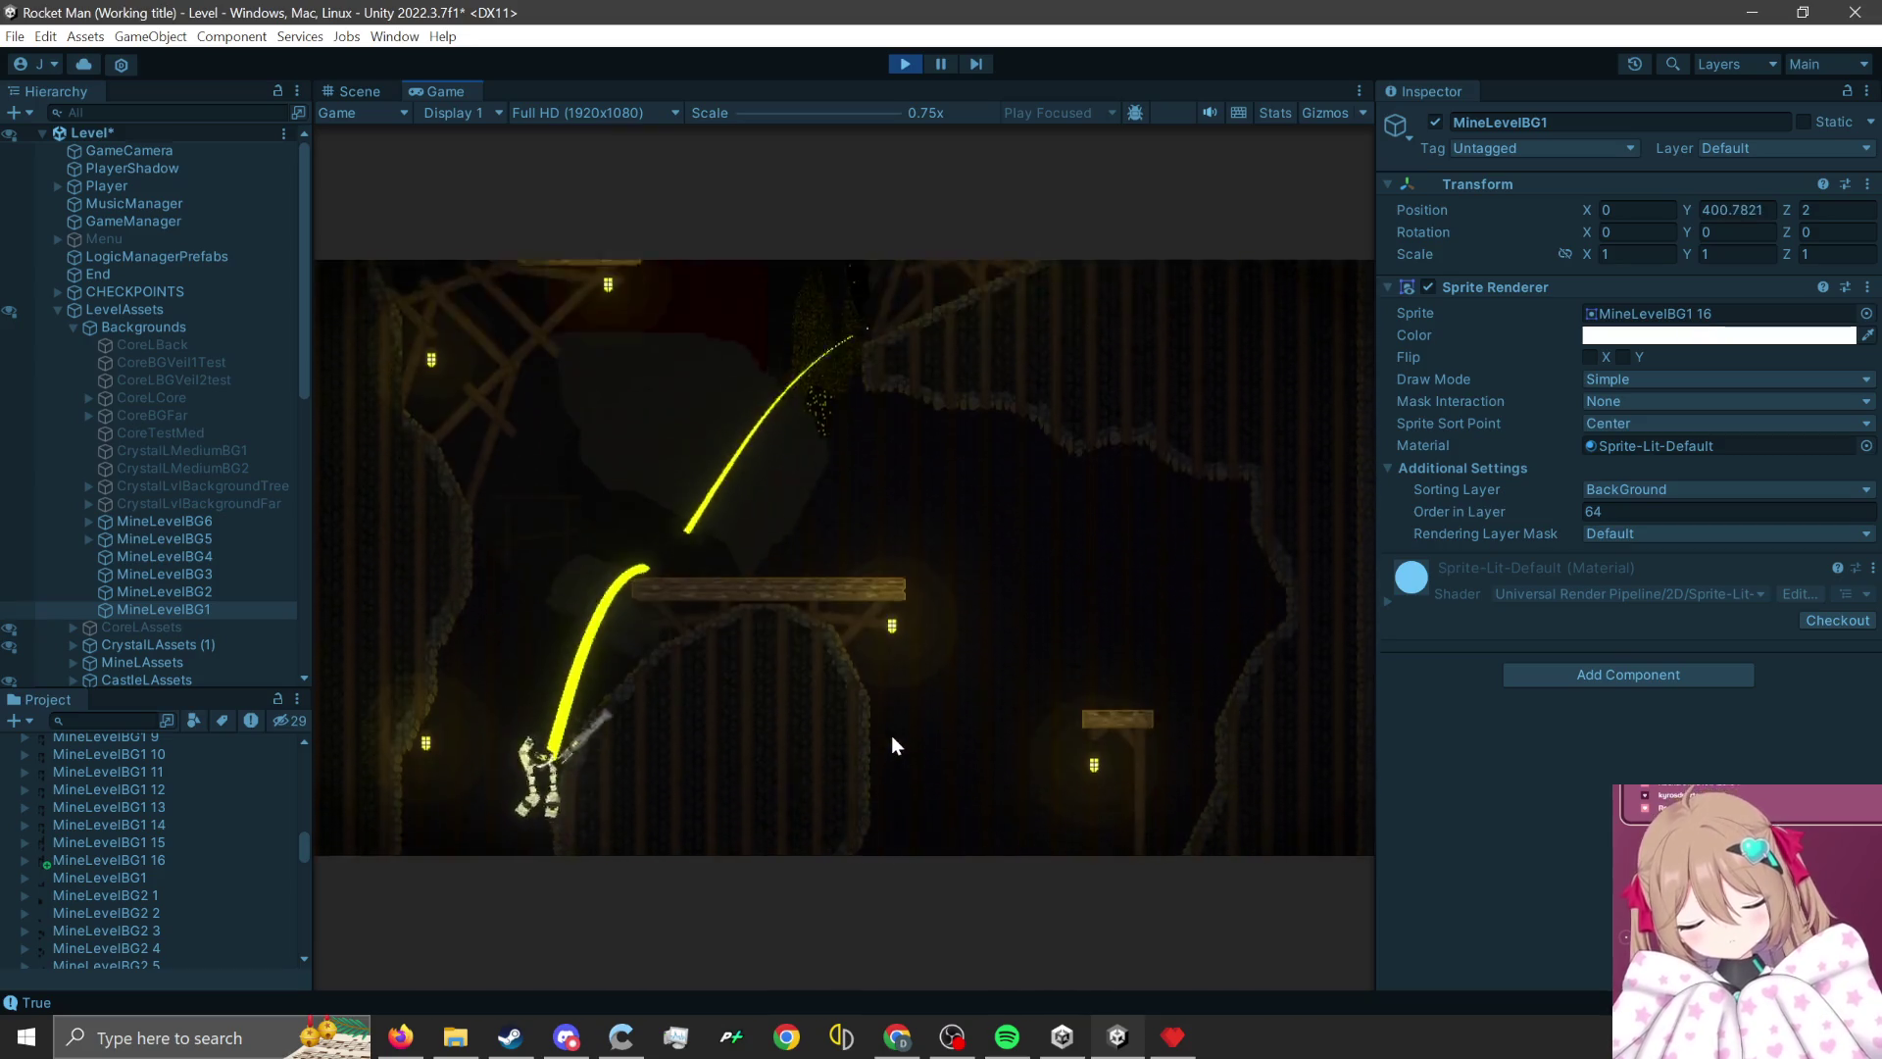
pyautogui.click(891, 735)
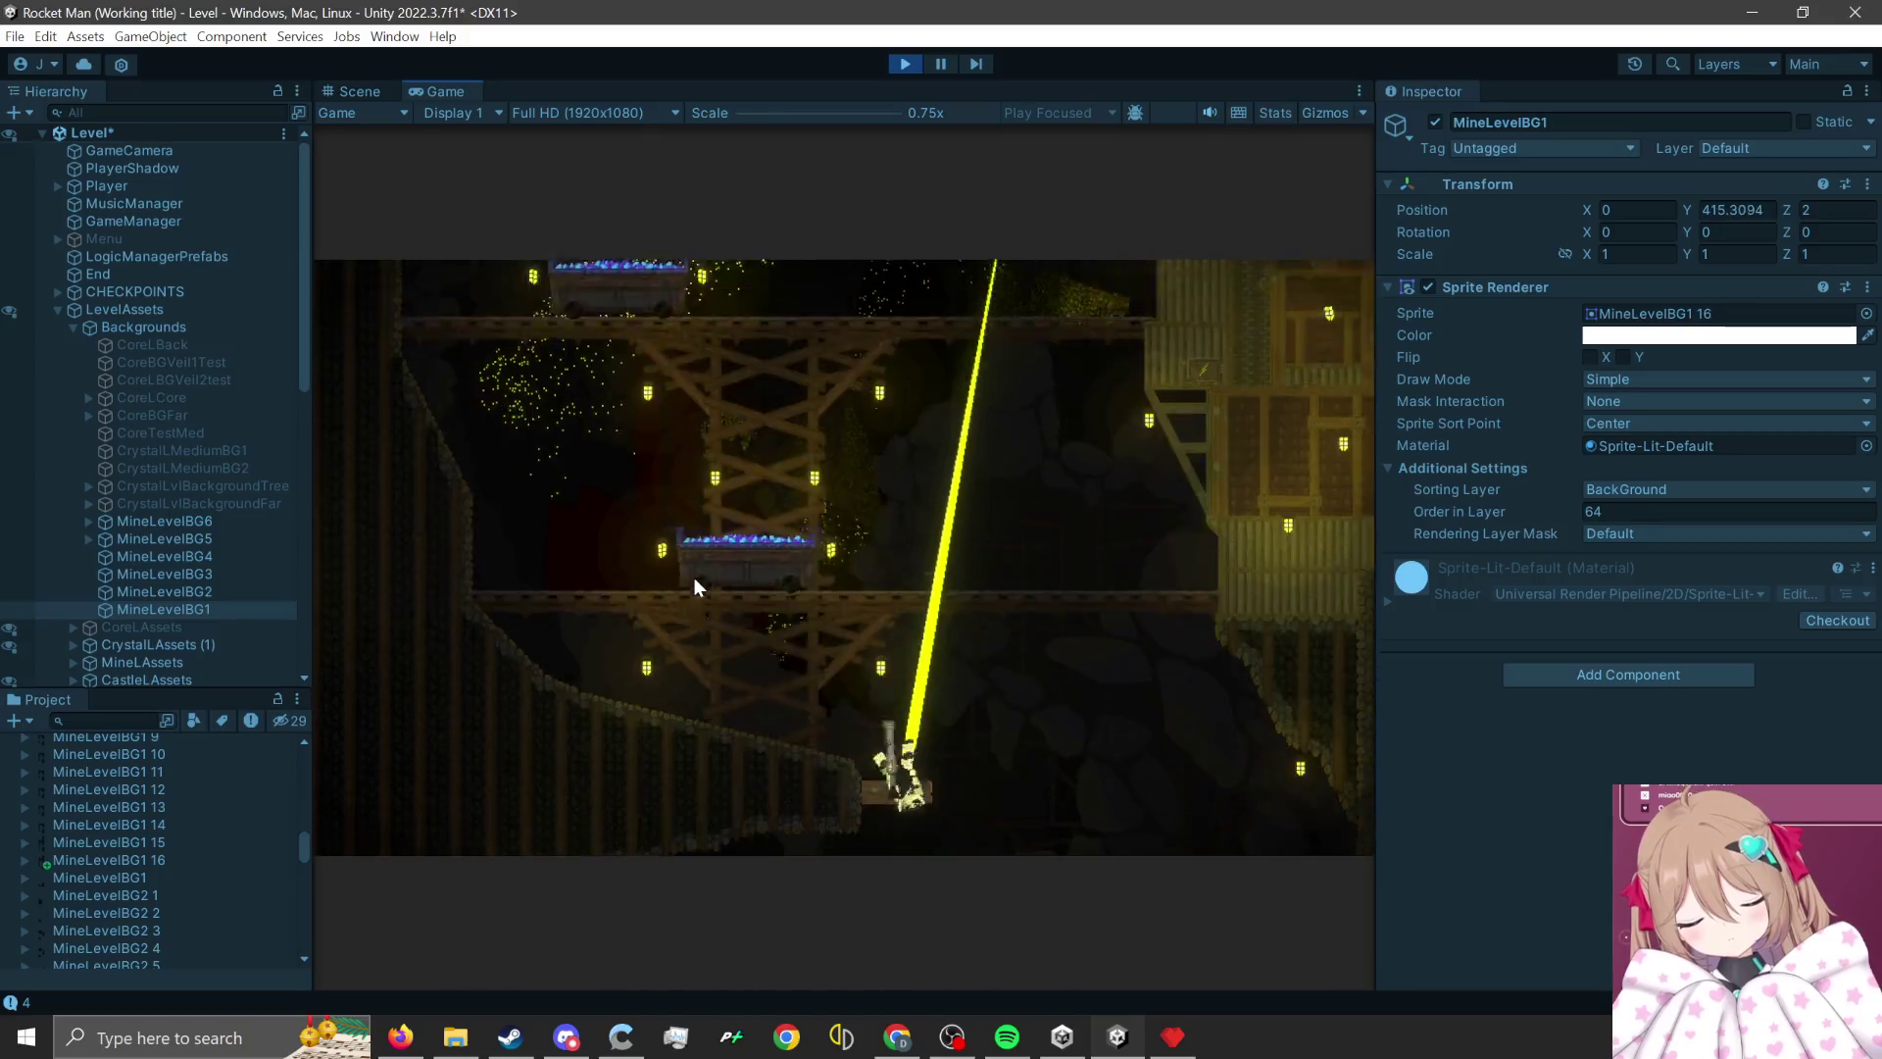
pyautogui.click(902, 65)
# - Bring Pyxel Edit back to the front and close the Export image dialog
pyautogui.click(1172, 1036)
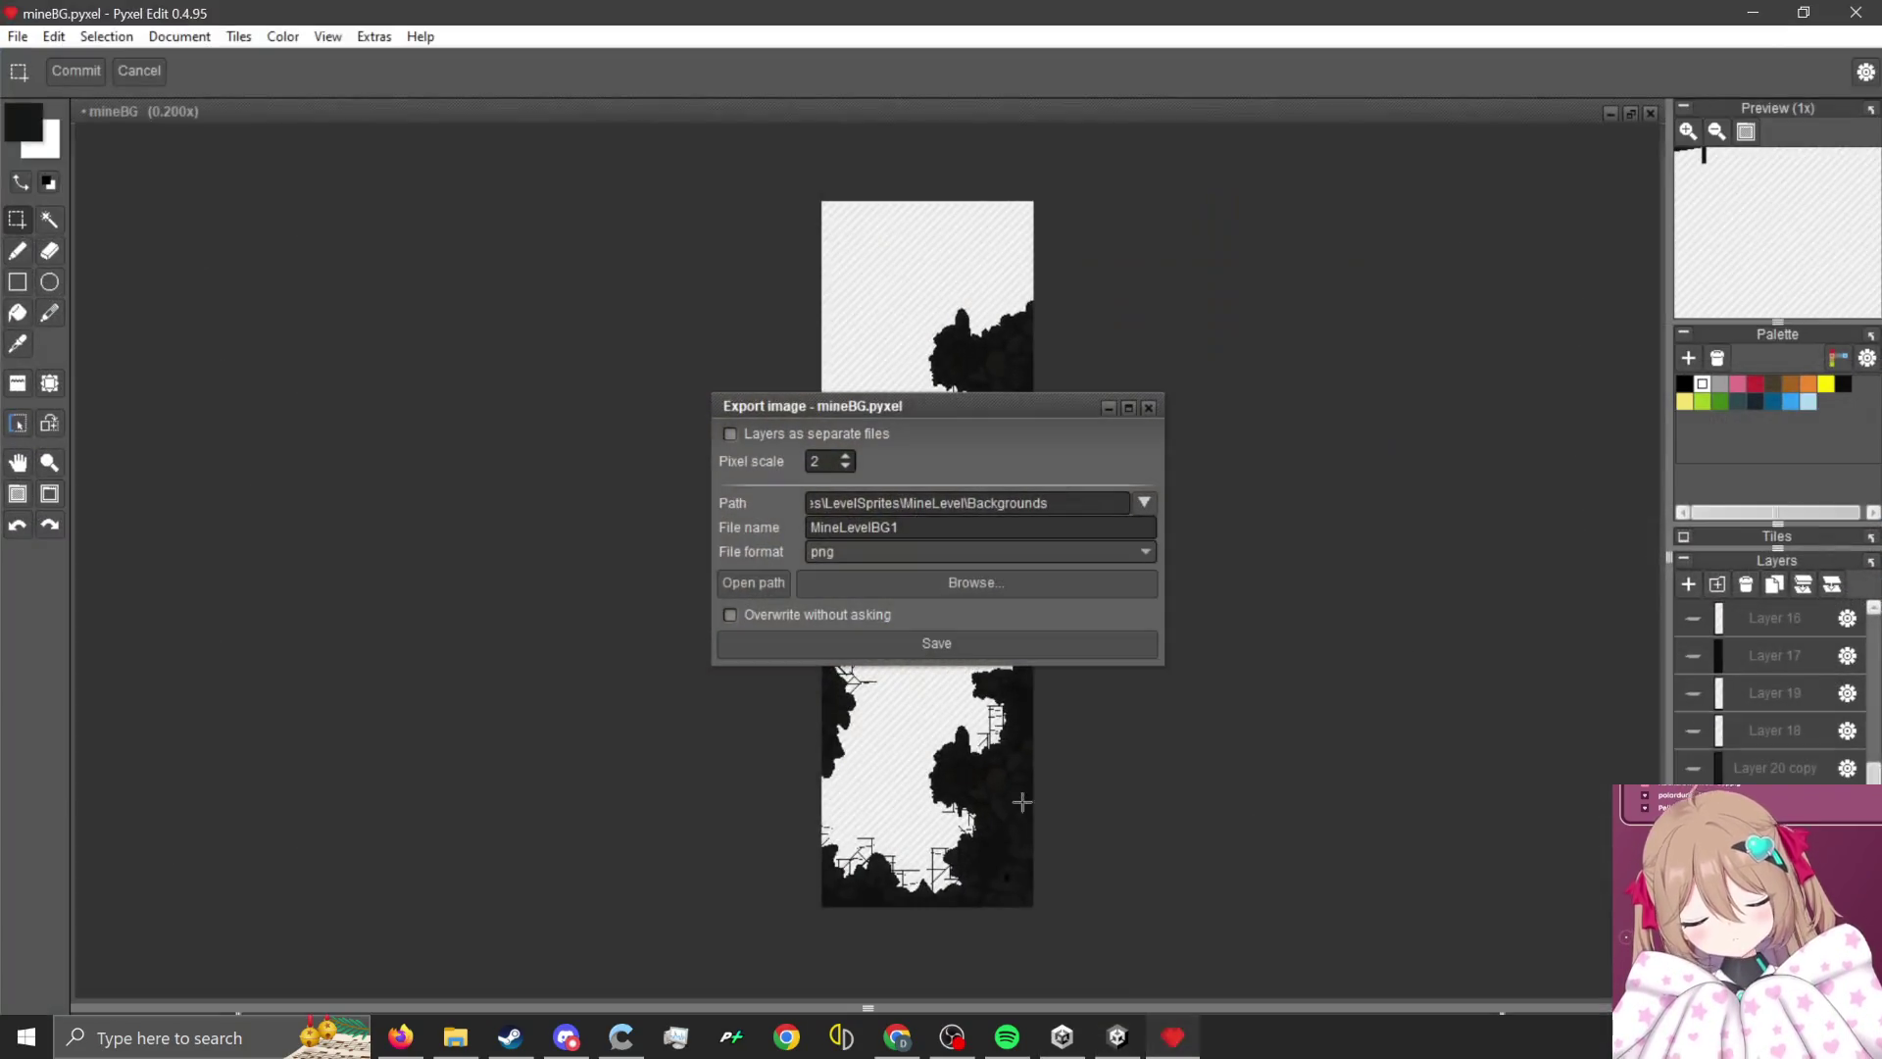
pyautogui.click(1148, 407)
pyautogui.scroll(1, 1086, 585)
pyautogui.scroll(5, 1774, 686)
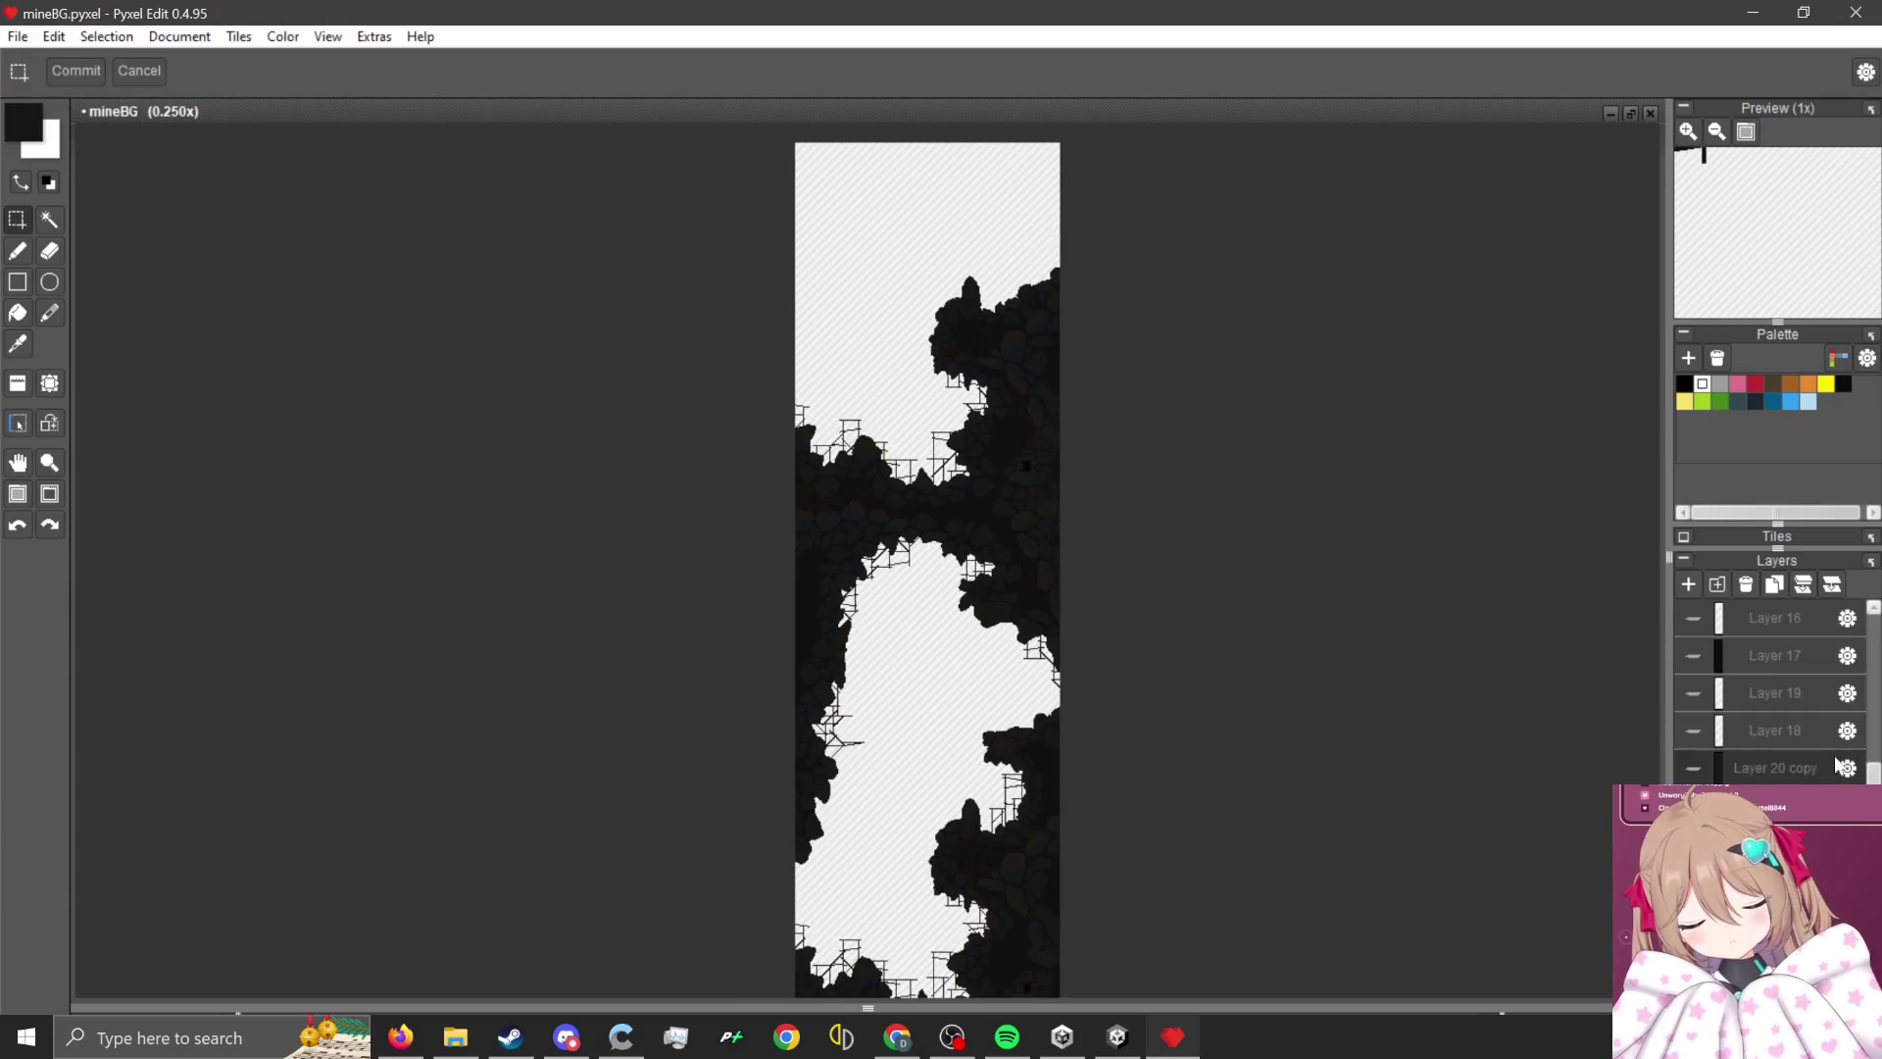
pyautogui.scroll(3, 1720, 725)
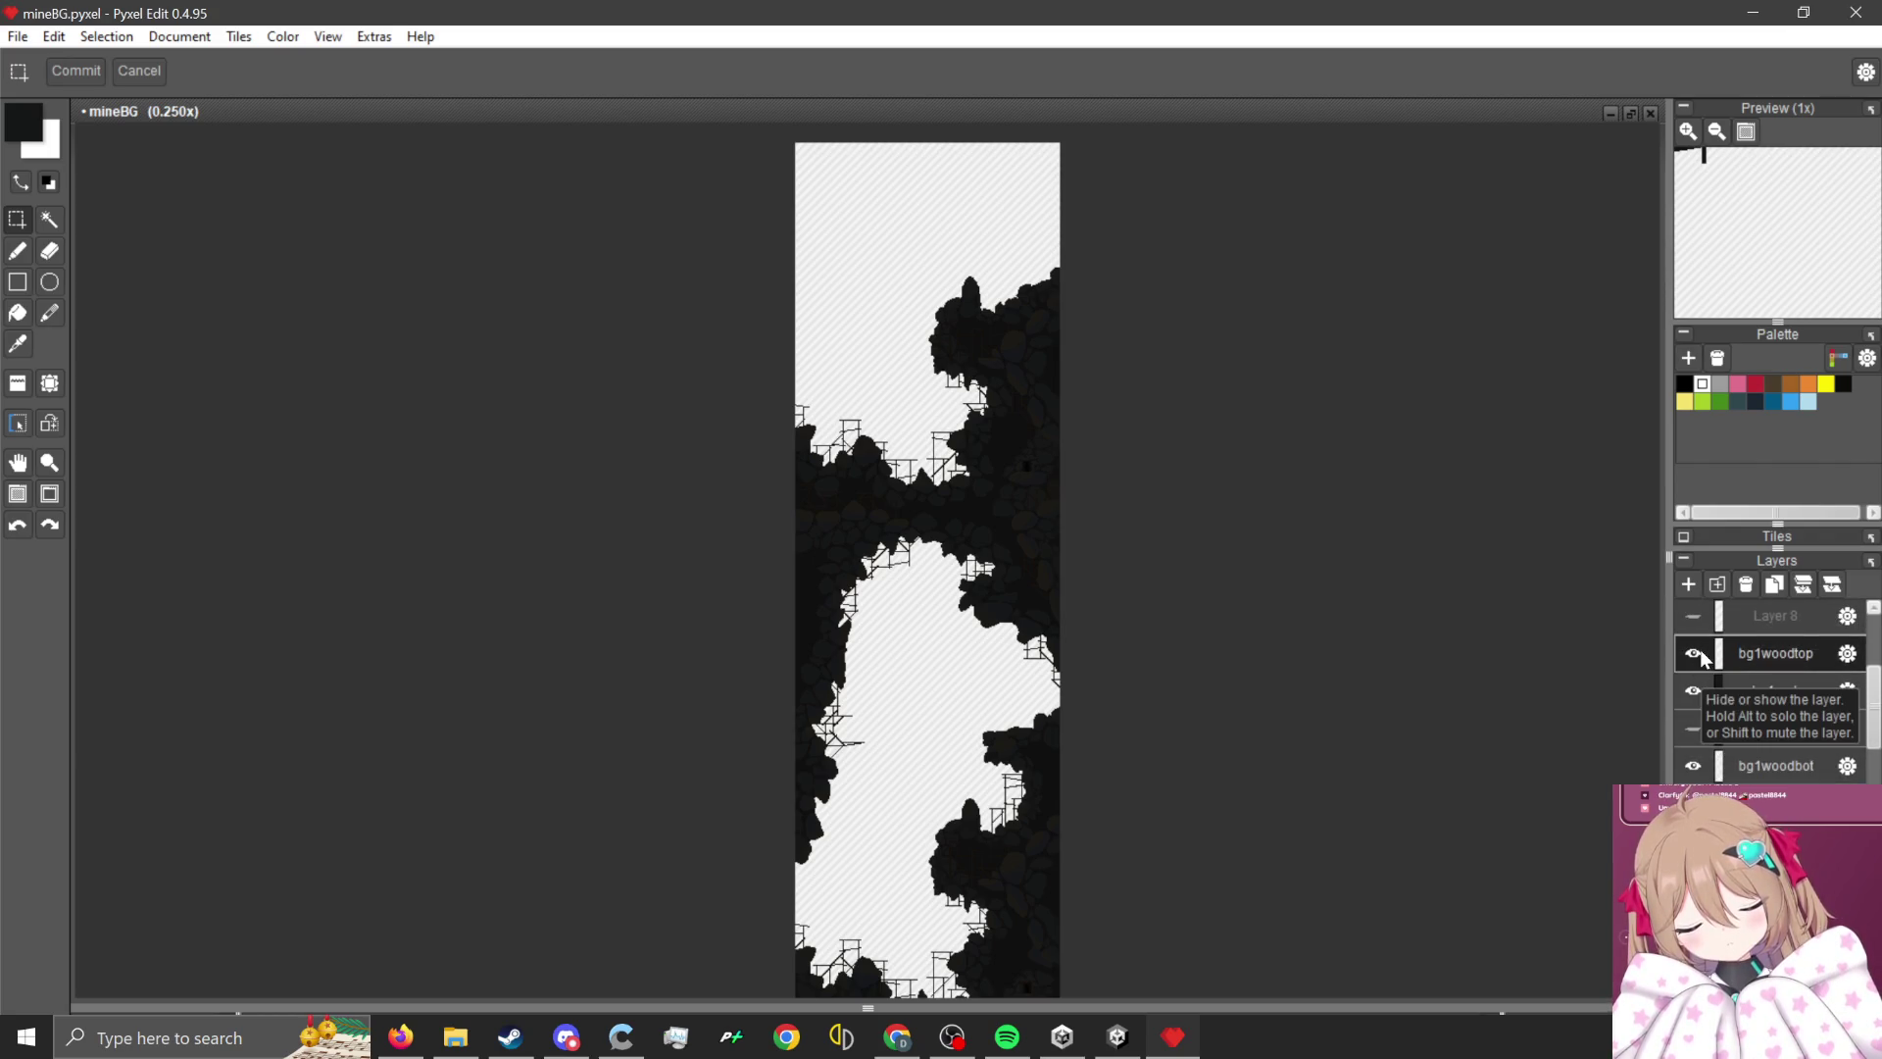
# - Hide the bg1woodtop, bg1rock and bg1woodbot layers and show Layers 17 and 5
pyautogui.click(1702, 656)
pyautogui.click(1696, 690)
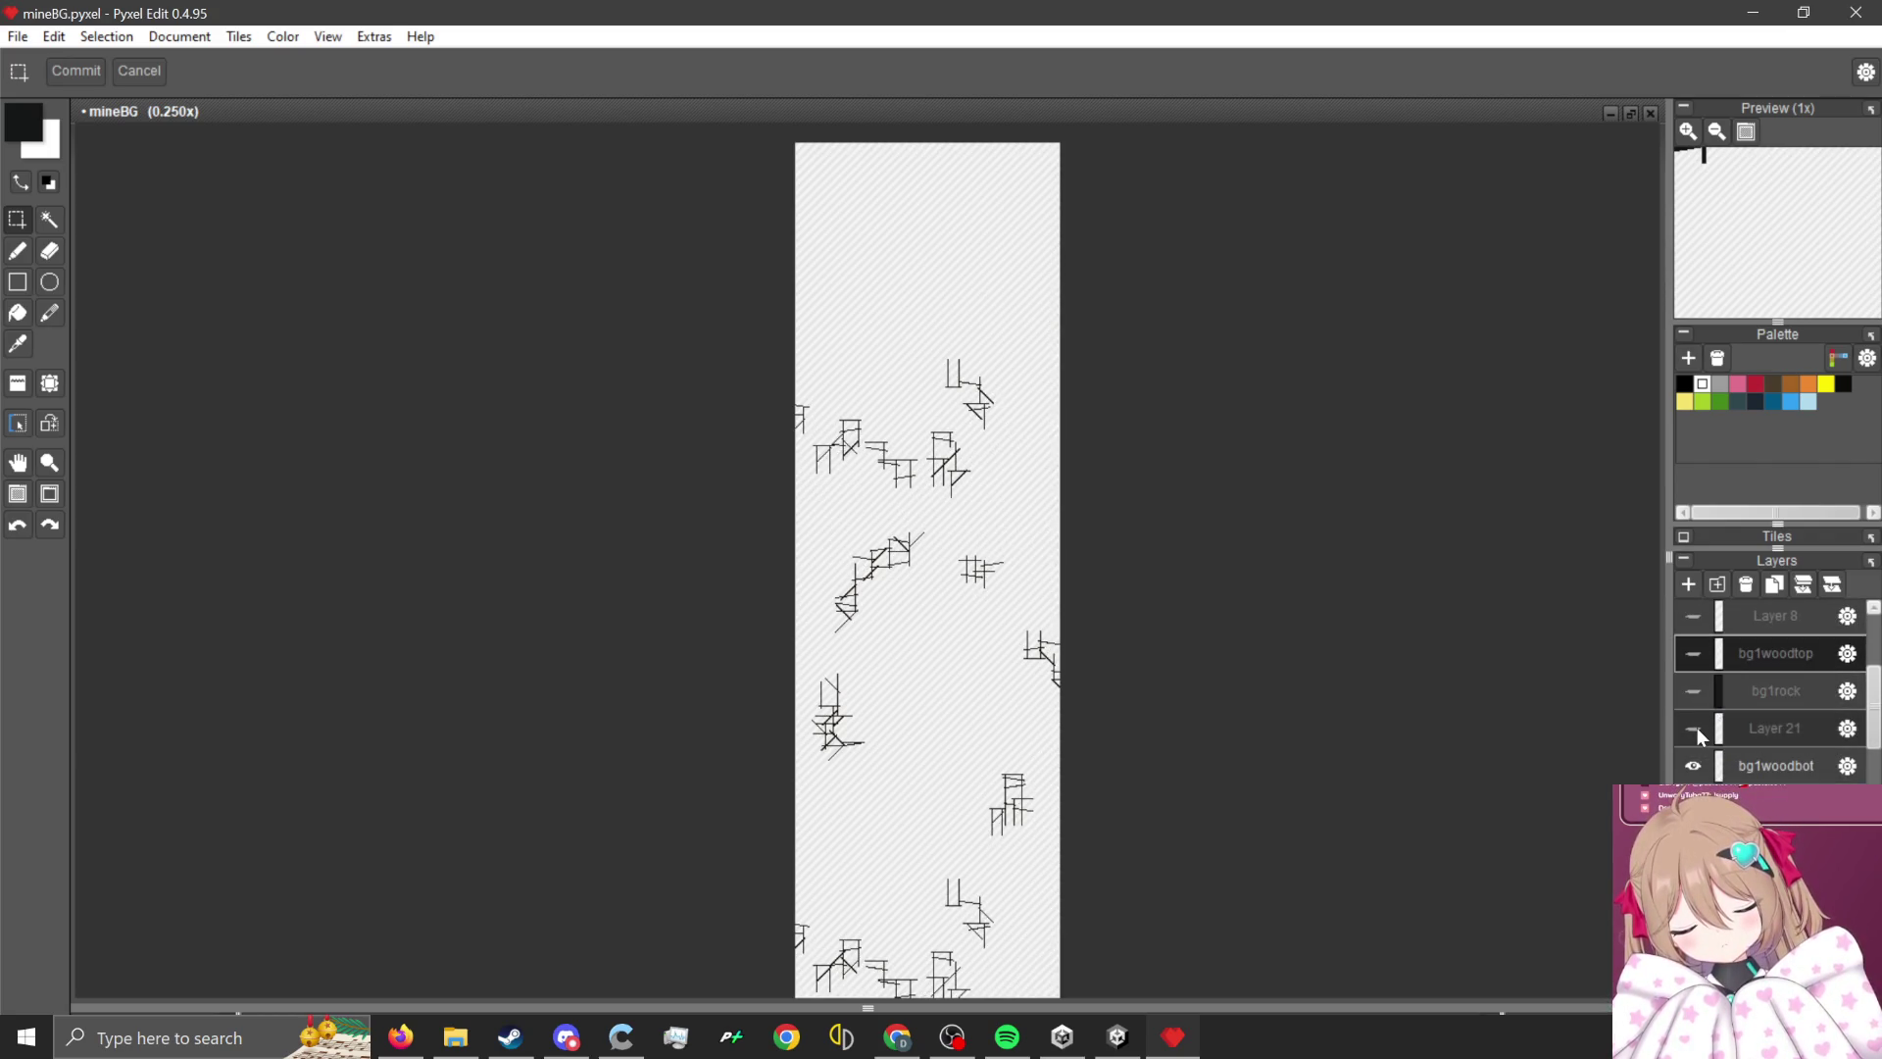
pyautogui.click(1692, 761)
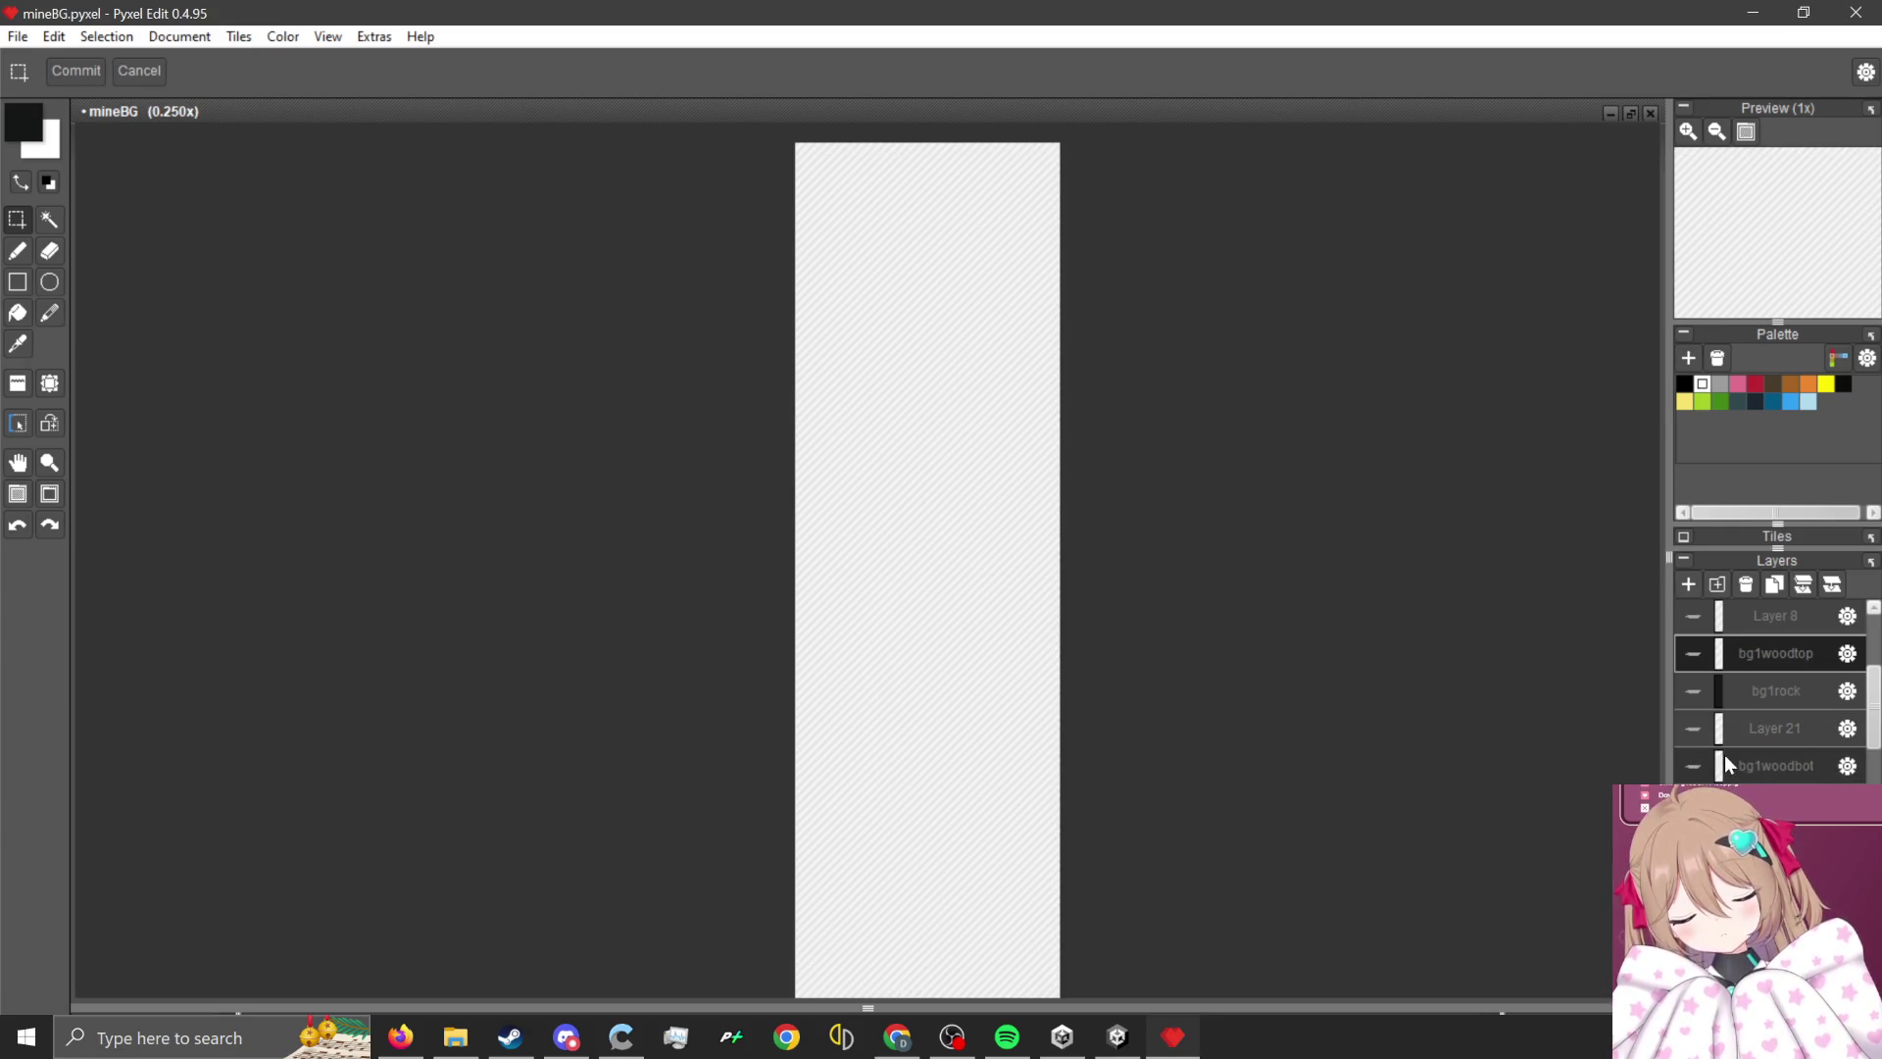
pyautogui.scroll(-1, 1738, 739)
pyautogui.click(1693, 787)
pyautogui.click(1693, 824)
pyautogui.scroll(-1, 1693, 824)
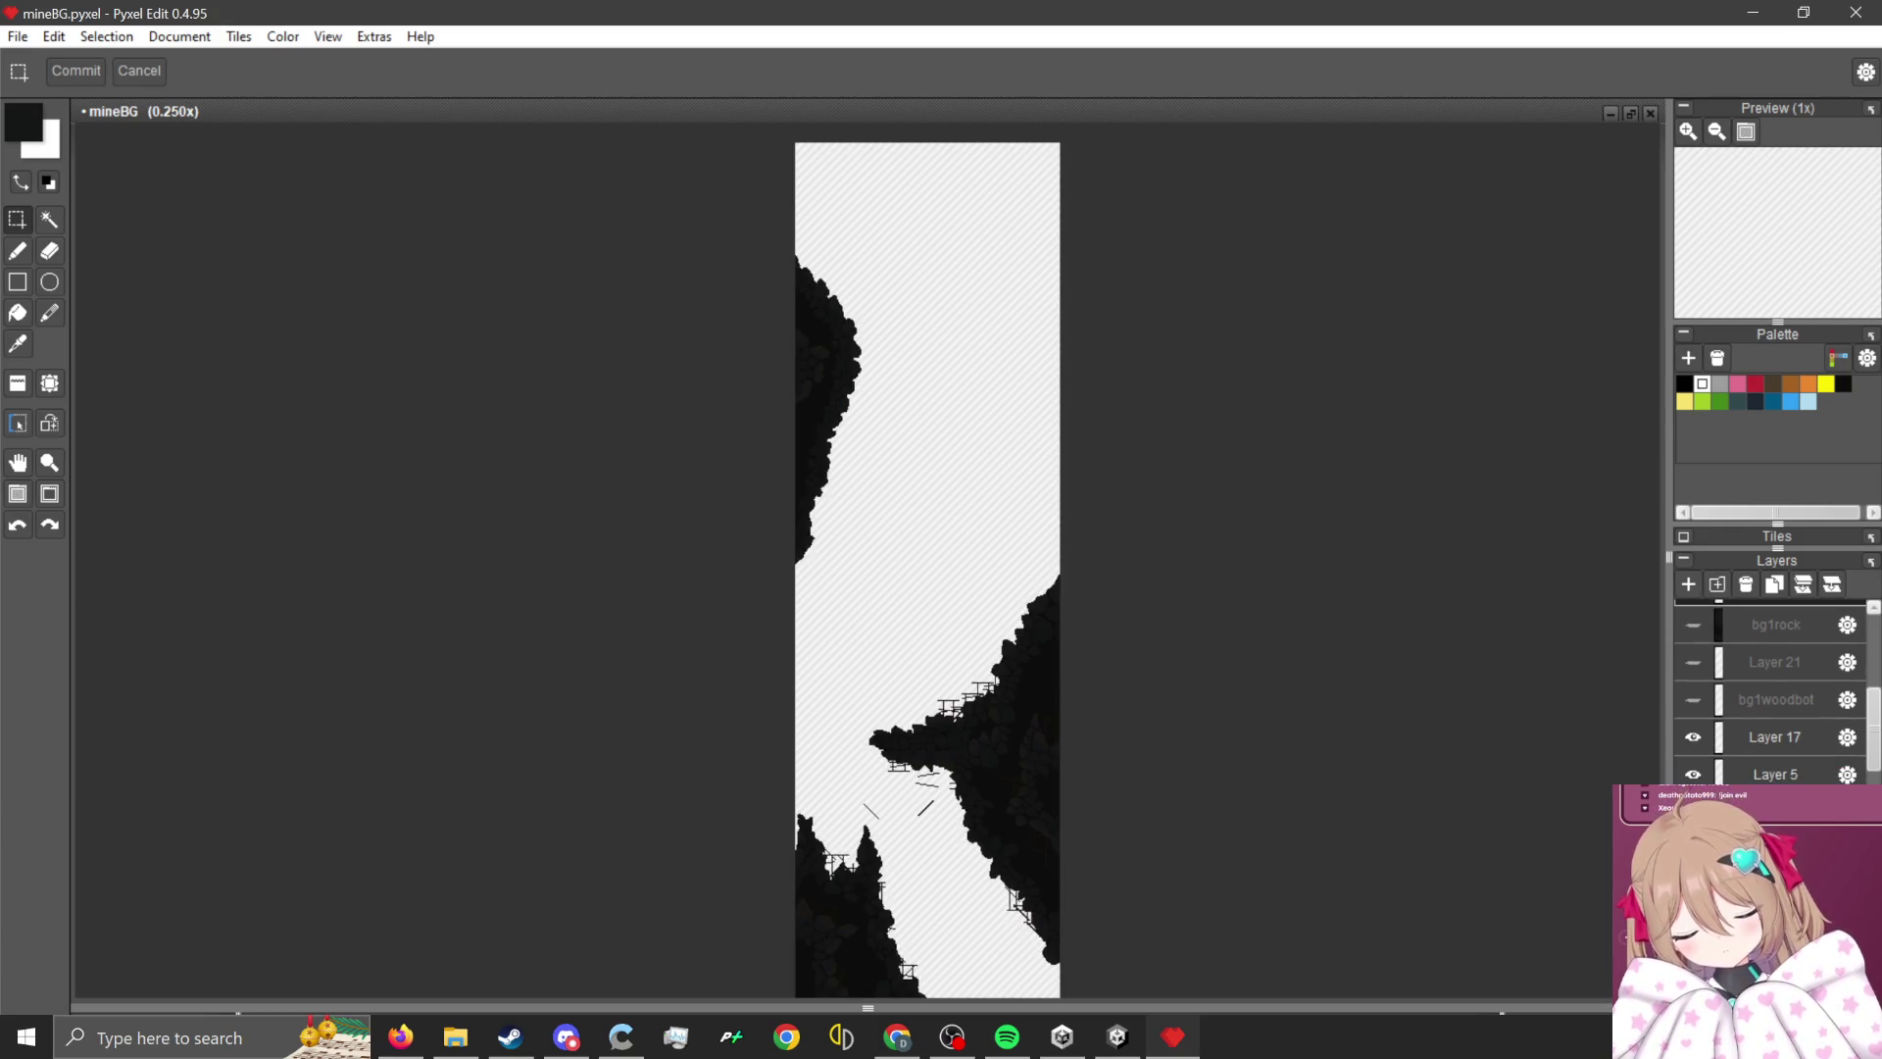
pyautogui.scroll(-3, 1795, 737)
pyautogui.click(1783, 712)
pyautogui.scroll(2, 804, 922)
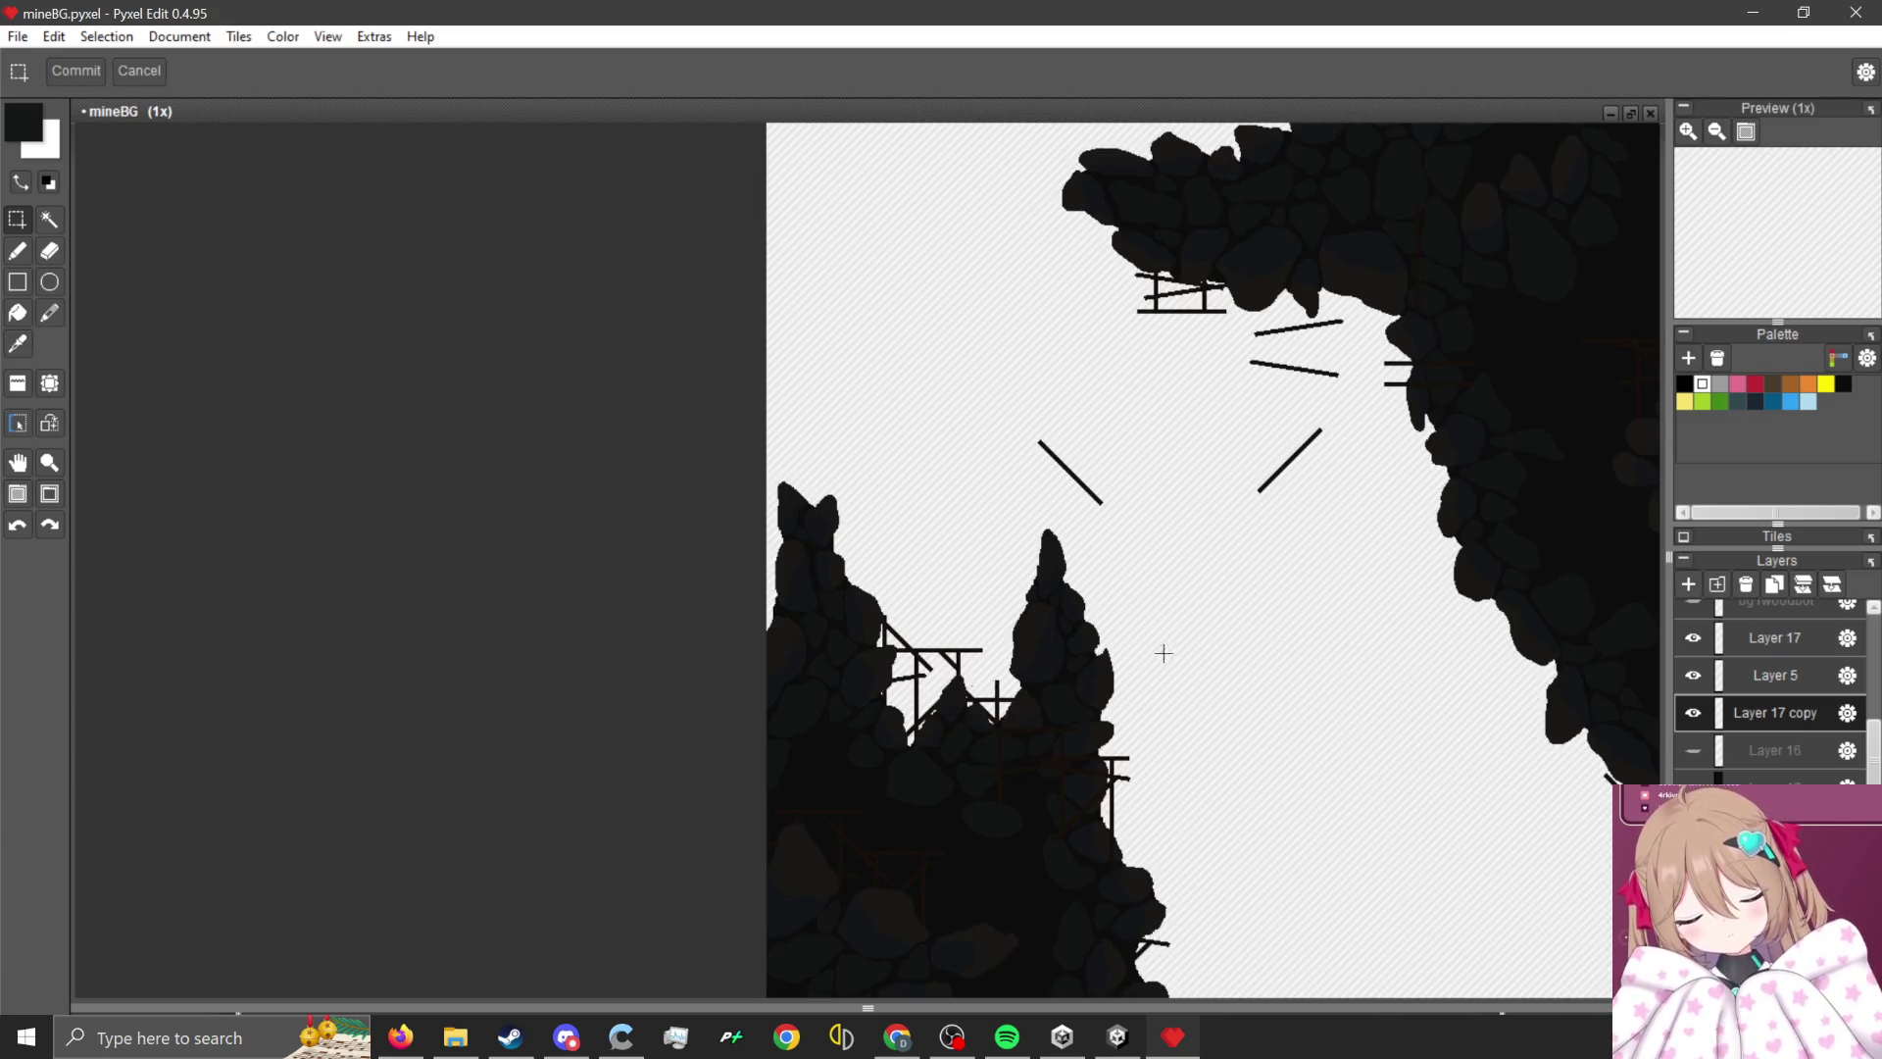
# - Select the left and right diagonal slashes on Layer 17 and shift the selection right
pyautogui.moveTo(1302, 457); pyautogui.dragTo(1266, 504)
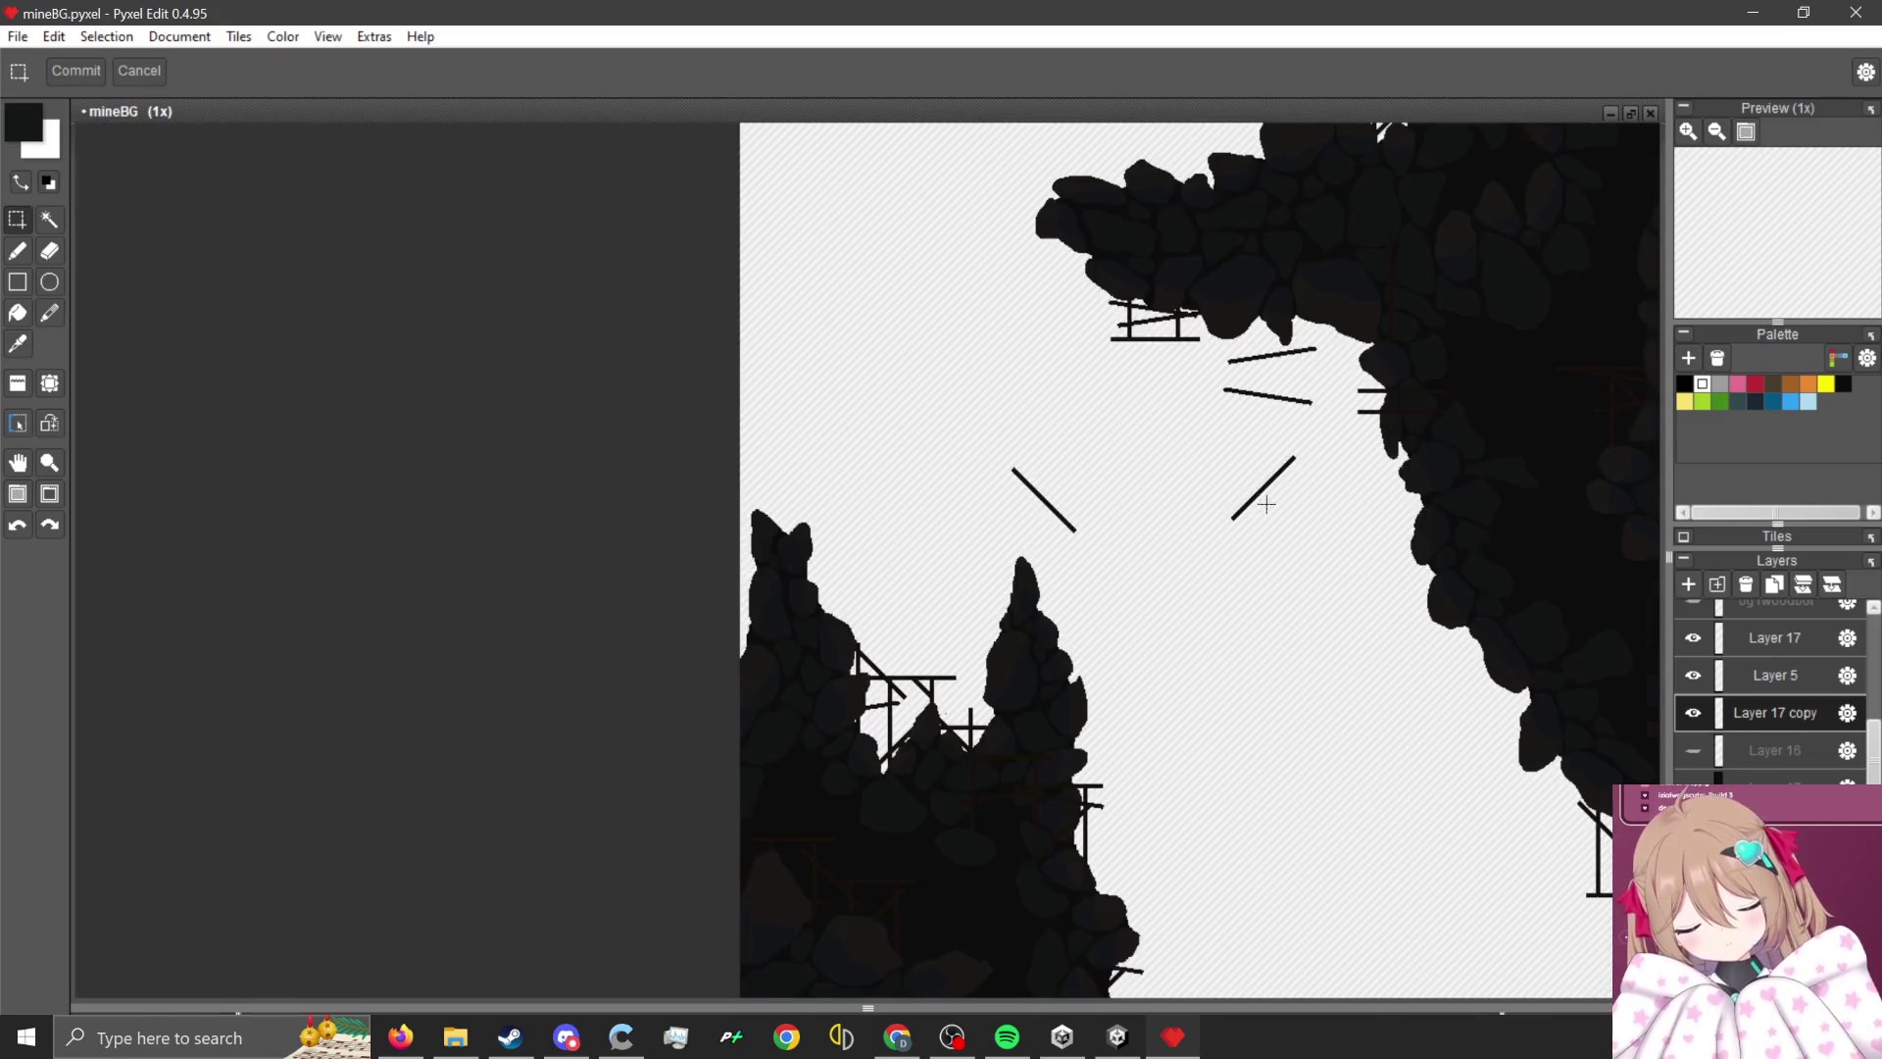
pyautogui.moveTo(1312, 442); pyautogui.dragTo(1180, 552)
pyautogui.scroll(2, 1233, 423)
pyautogui.moveTo(520, 498); pyautogui.dragTo(824, 781)
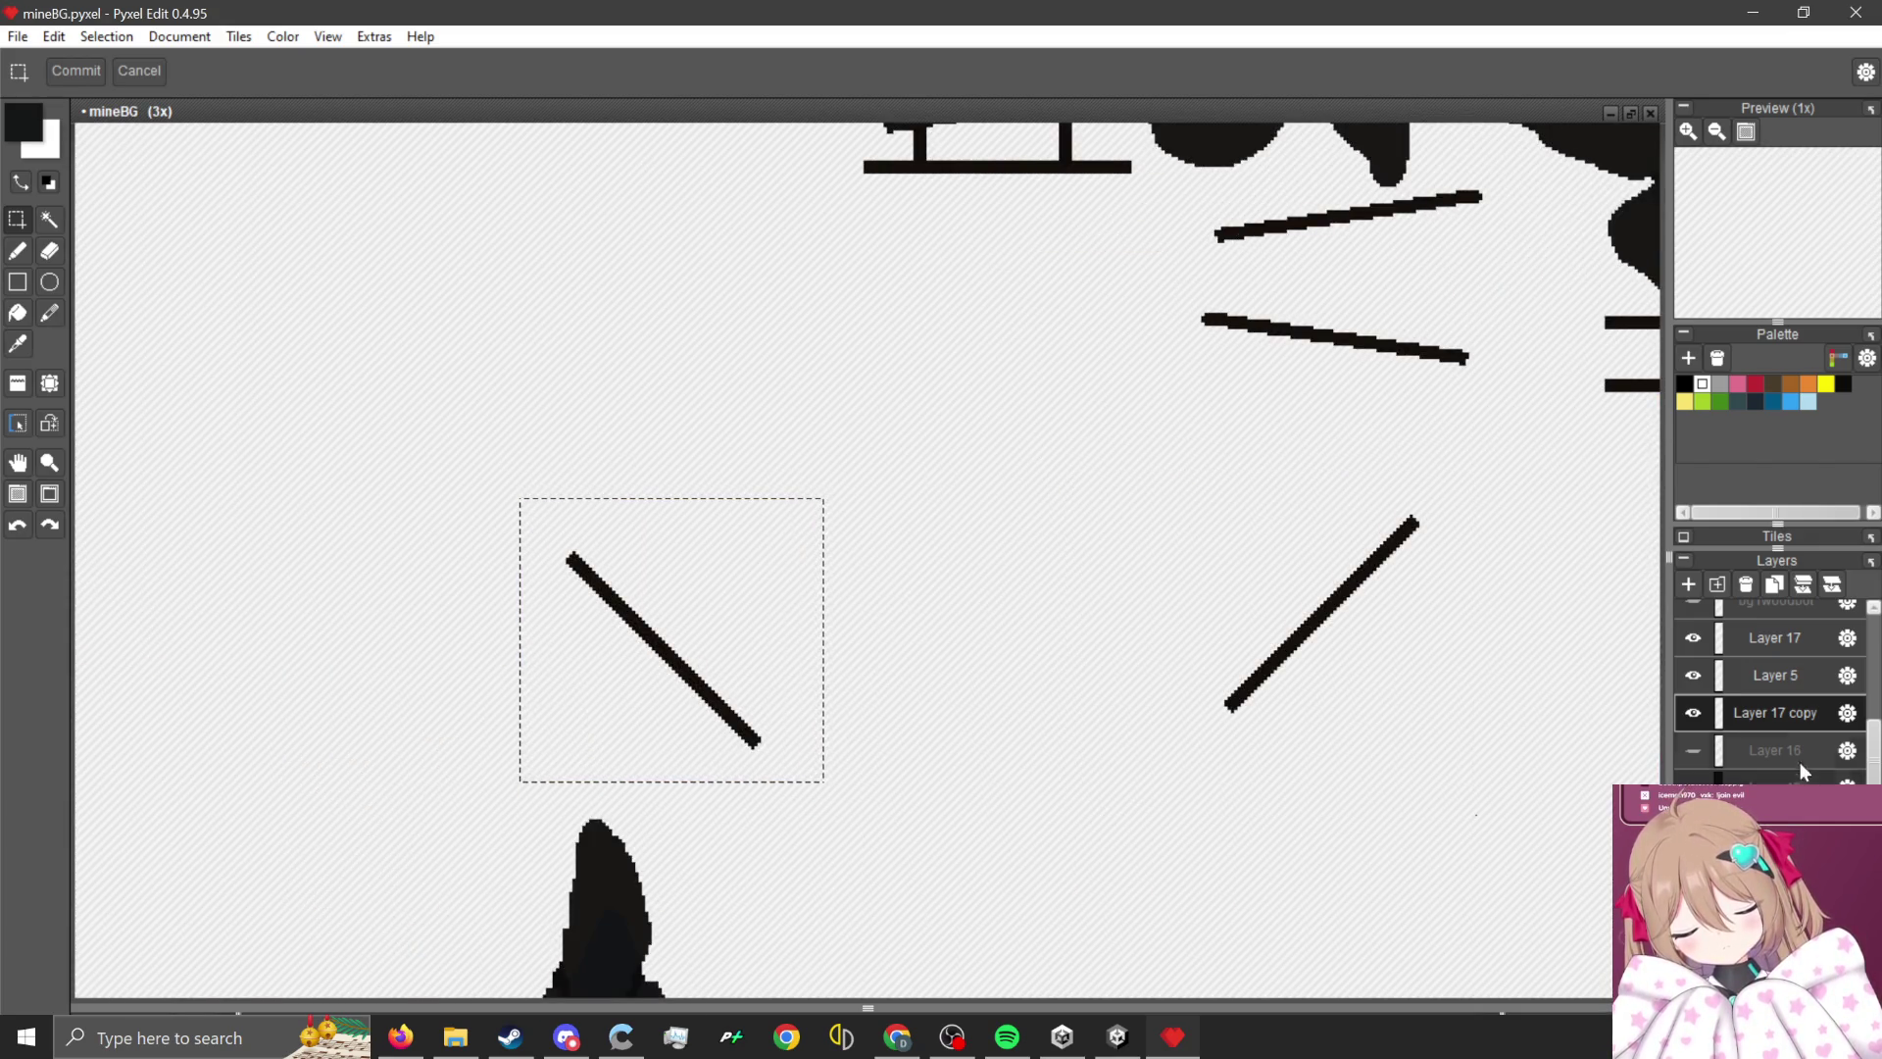
pyautogui.scroll(1, 1799, 713)
pyautogui.click(1774, 670)
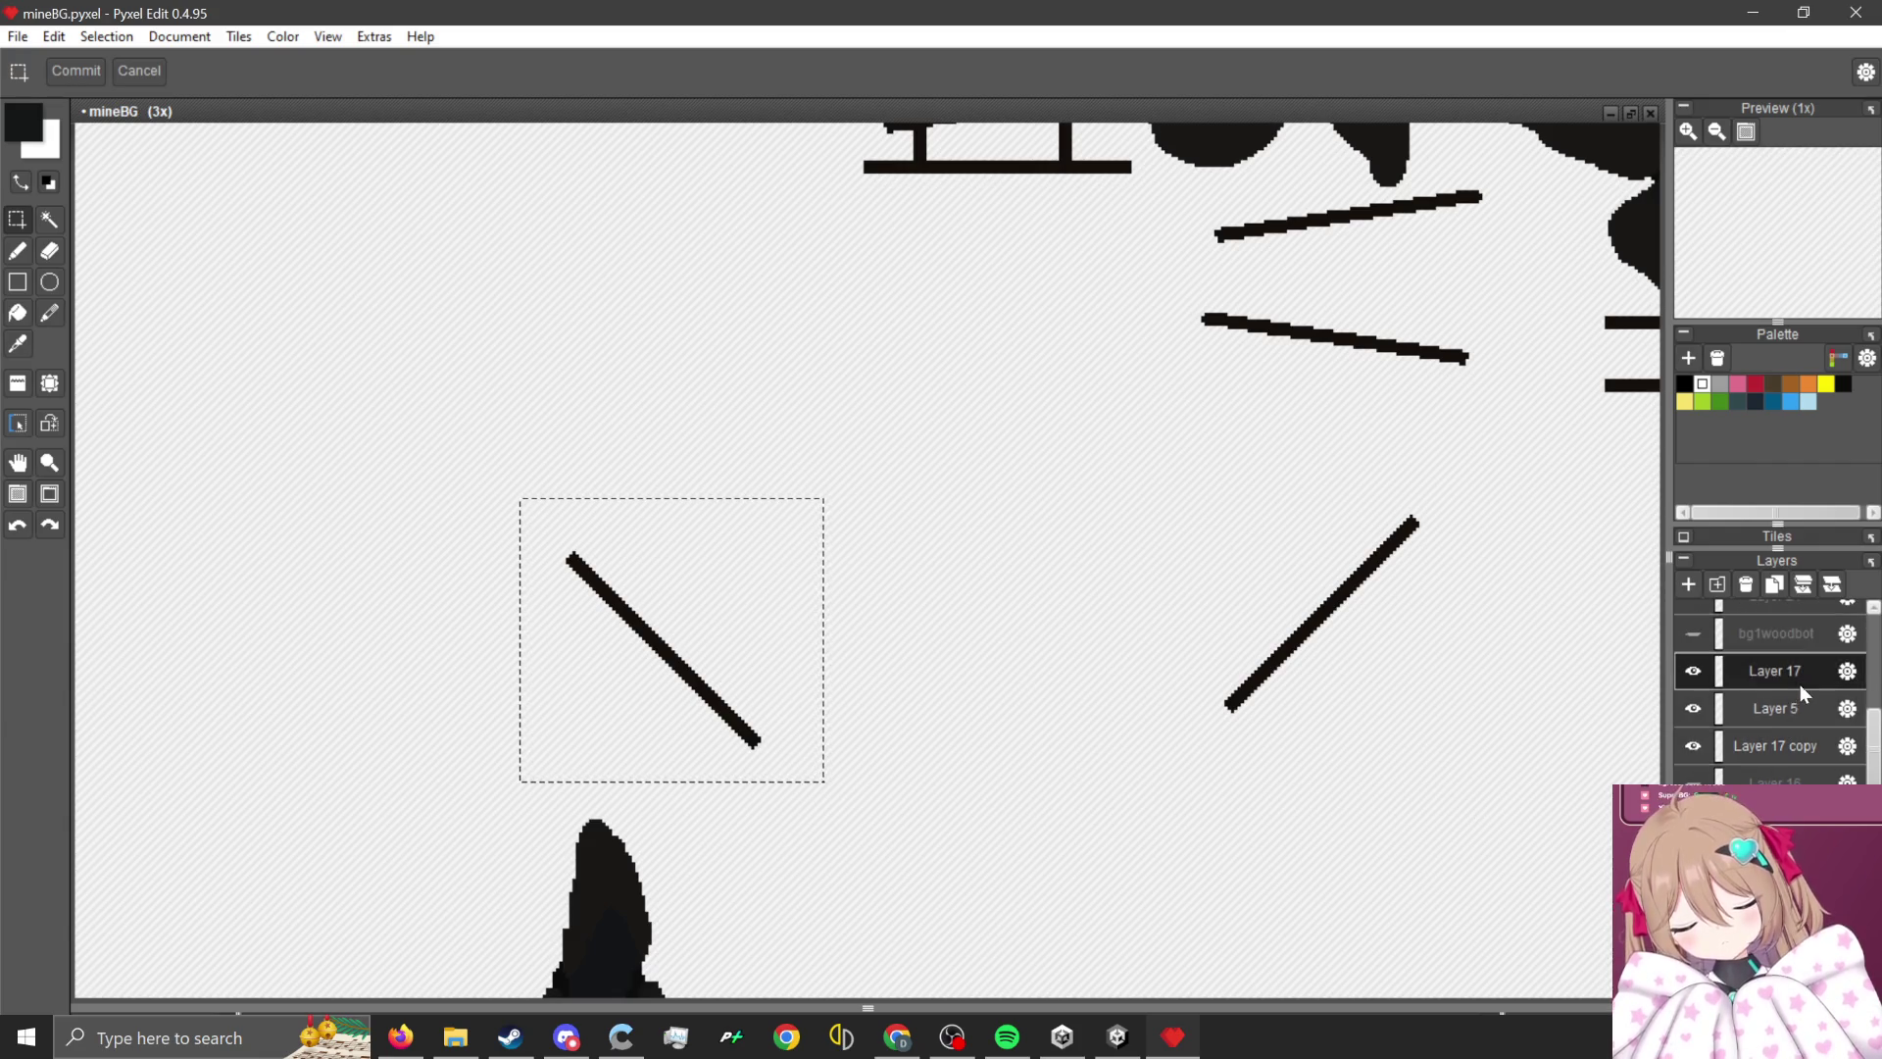
pyautogui.moveTo(753, 601)
pyautogui.mouseDown()
pyautogui.moveTo(1208, 628)
pyautogui.moveTo(1428, 601)
pyautogui.moveTo(1414, 364)
pyautogui.moveTo(1453, 292)
pyautogui.moveTo(1432, 293)
pyautogui.mouseUp()
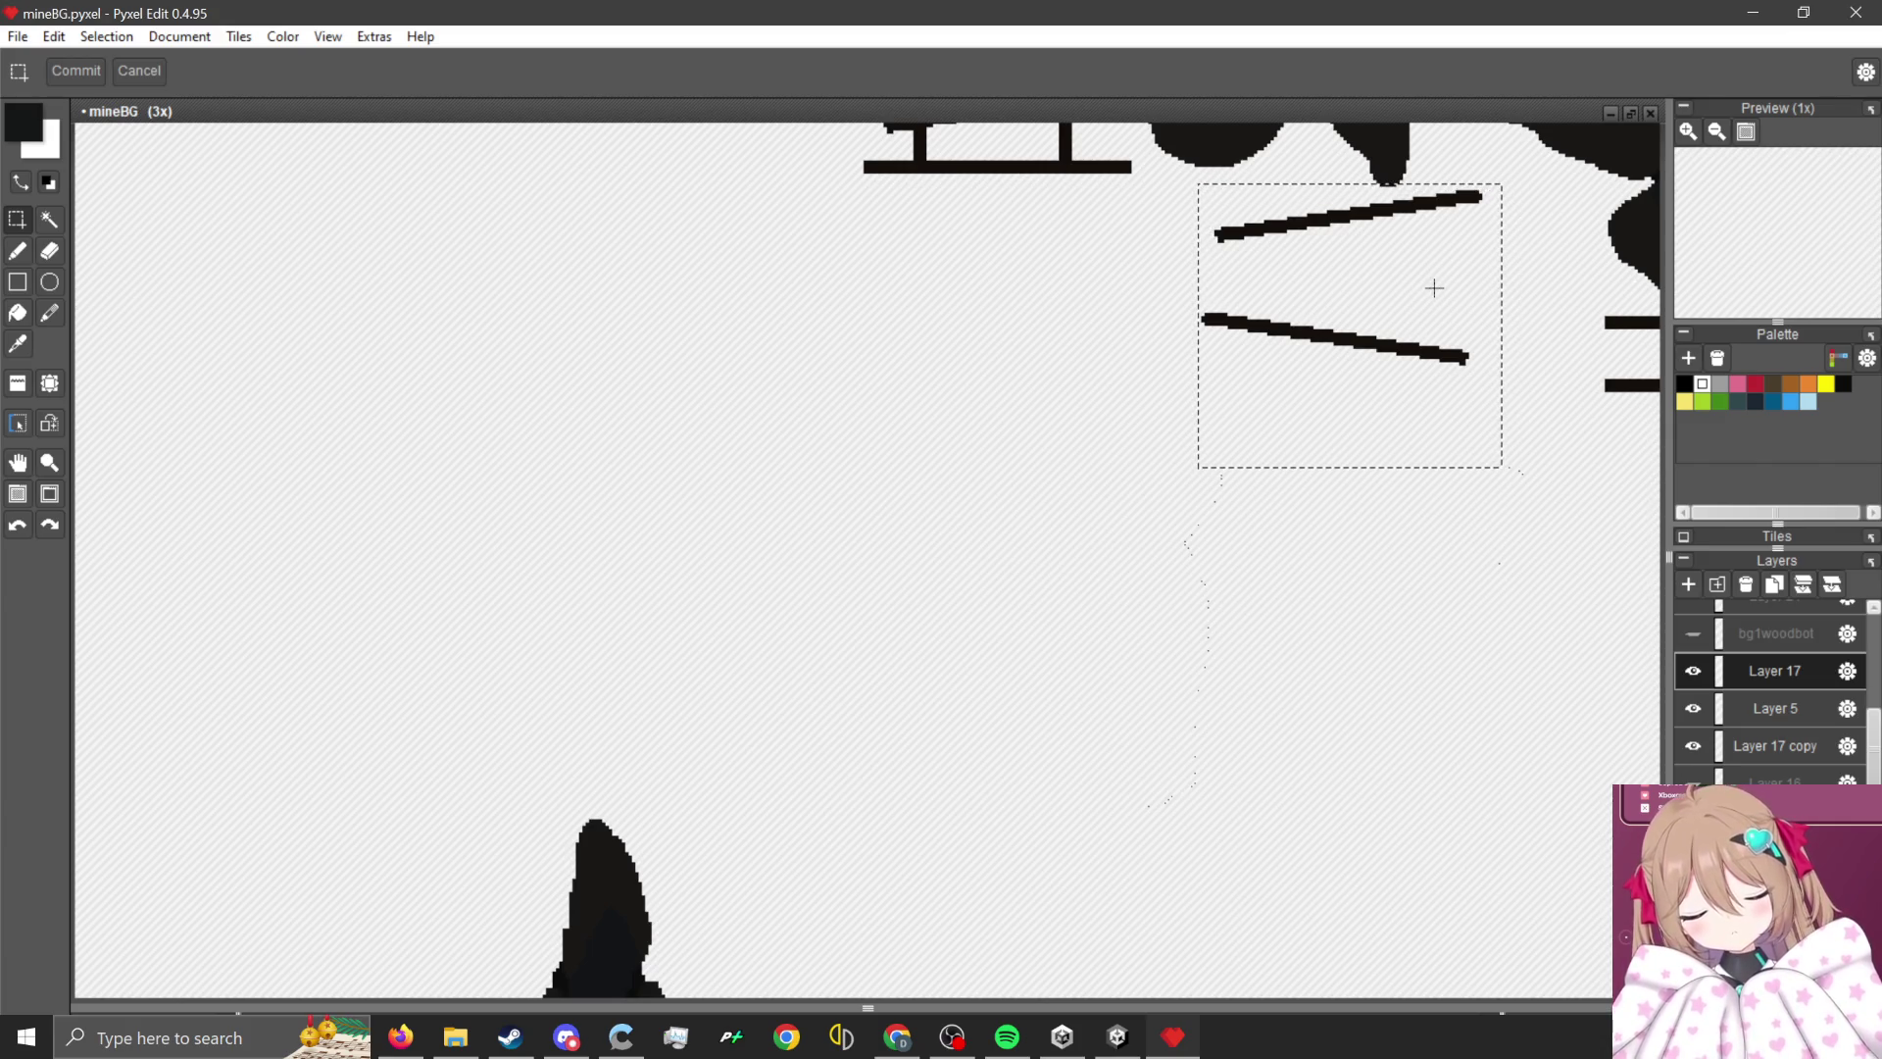
# - Move the floating Layer 17 patch onto the dark rock edge and nudge it right
pyautogui.click(1774, 745)
pyautogui.scroll(-3, 1014, 602)
pyautogui.scroll(2, 1014, 602)
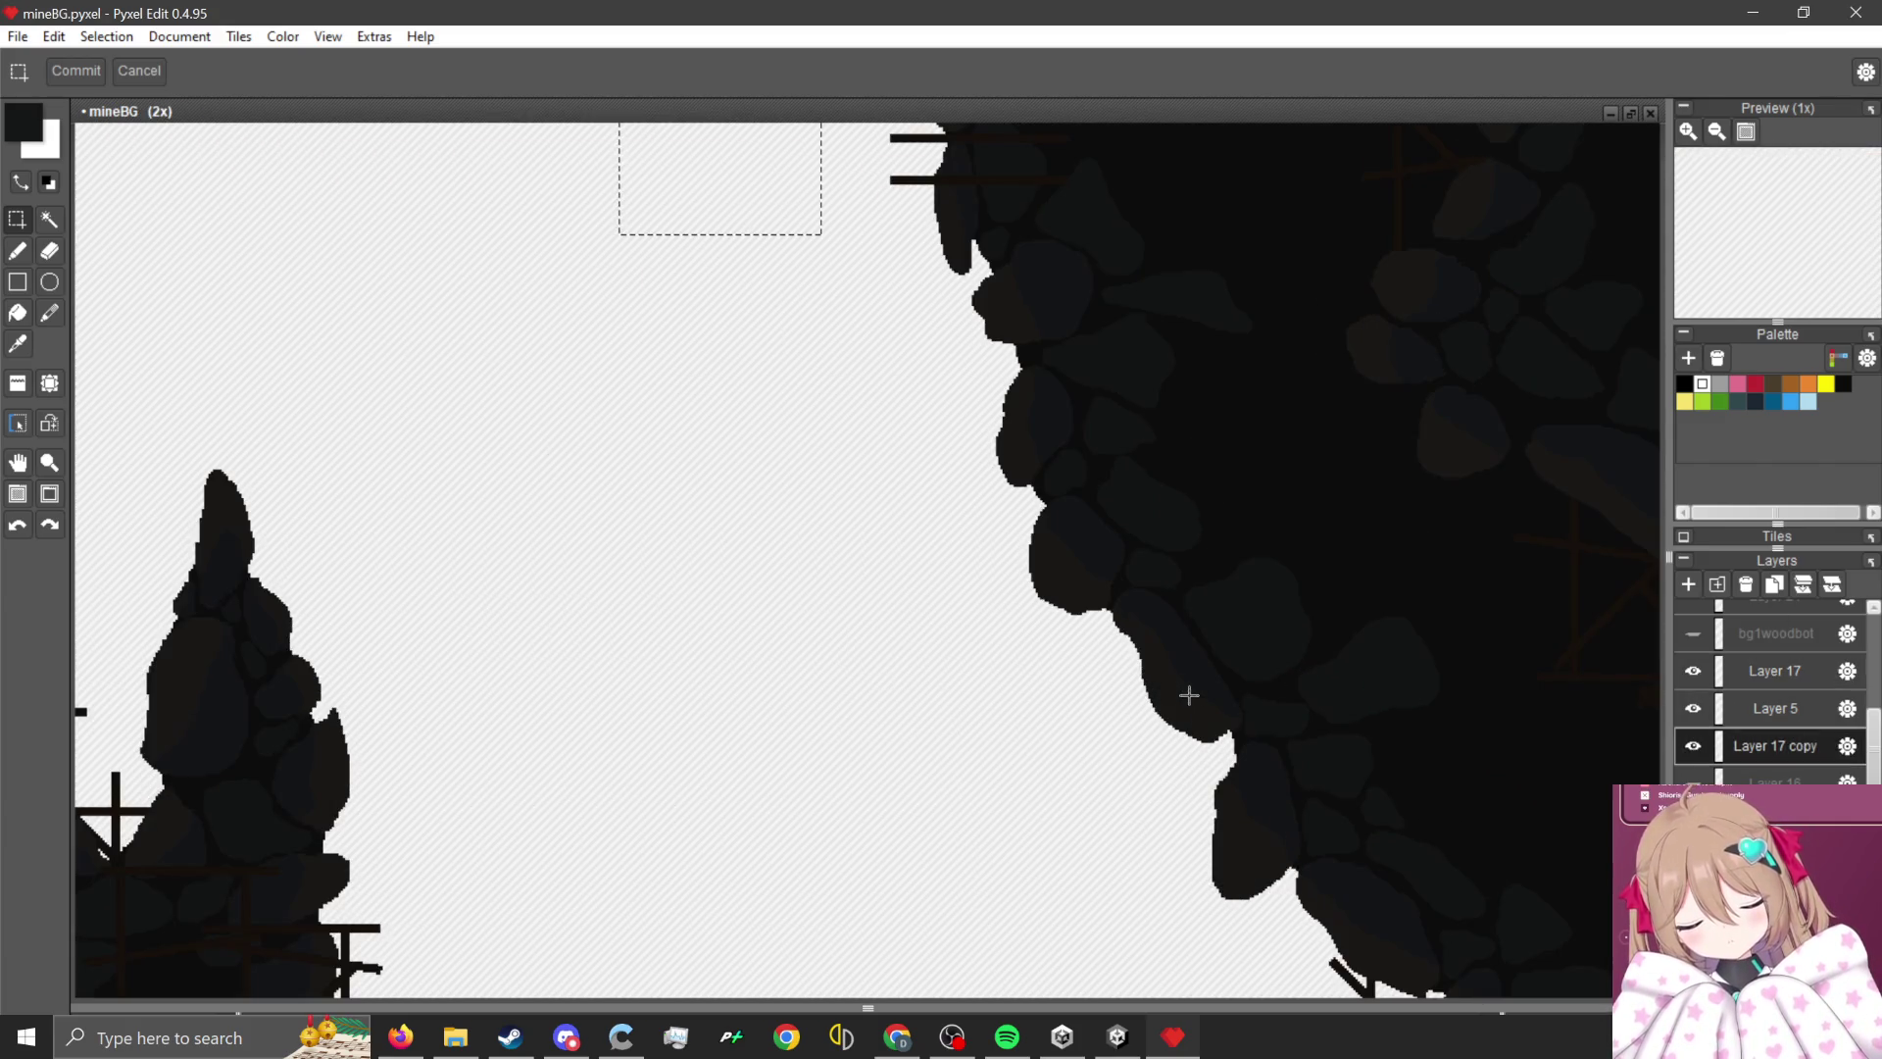
pyautogui.scroll(-1, 1185, 685)
pyautogui.scroll(2, 996, 458)
pyautogui.scroll(1, 1085, 325)
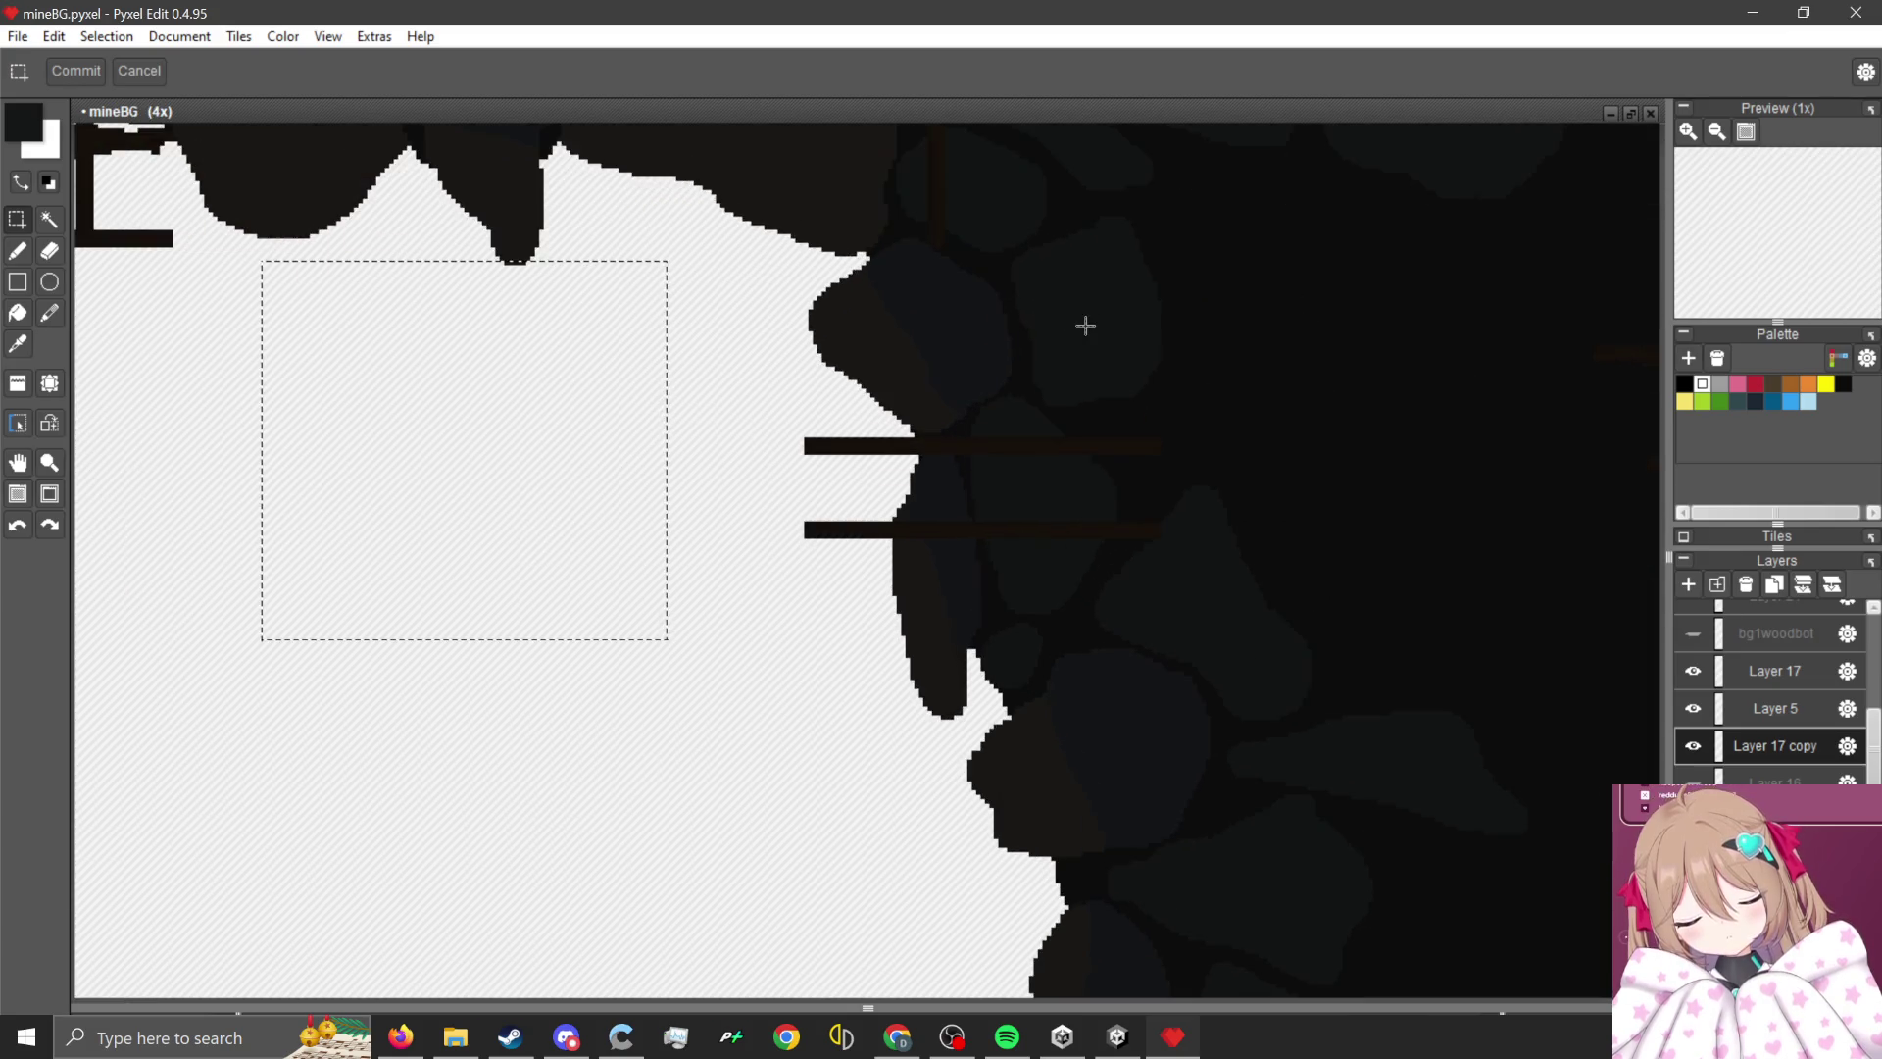
pyautogui.scroll(-4, 1029, 471)
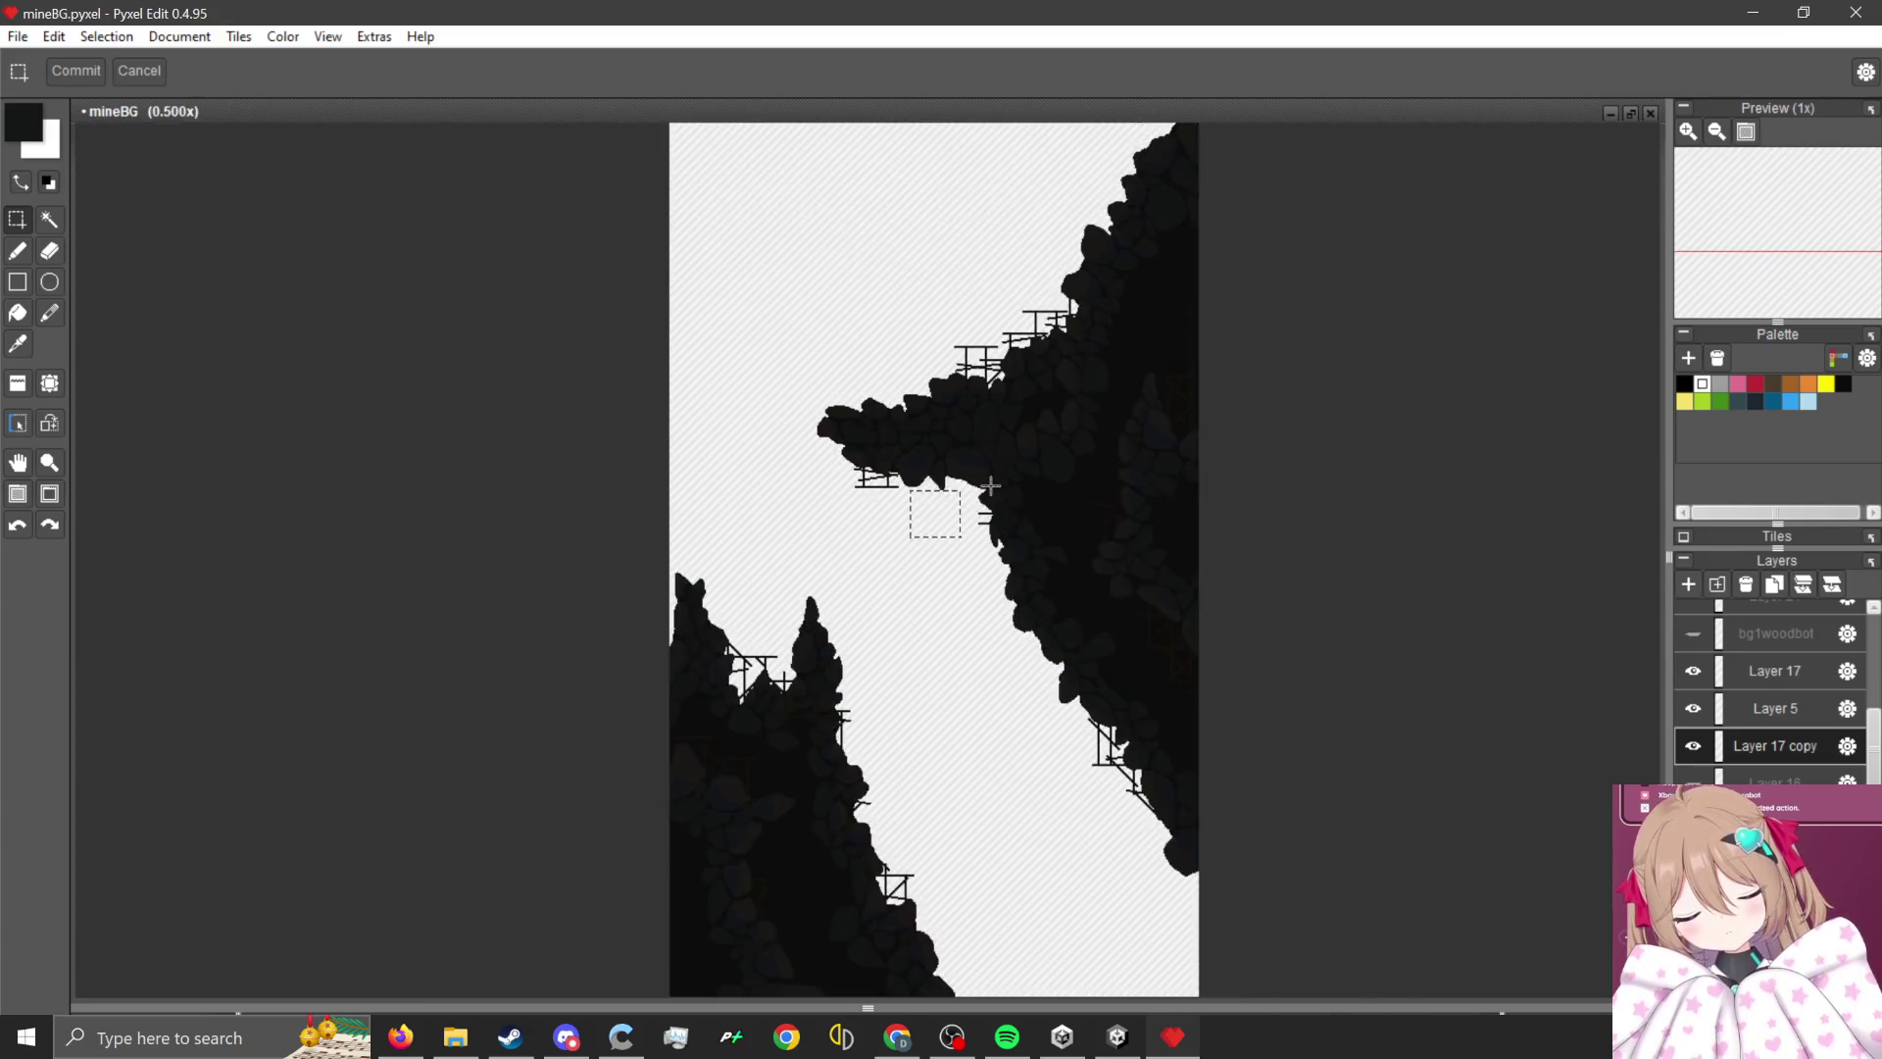
pyautogui.scroll(2, 993, 492)
pyautogui.moveTo(769, 601)
pyautogui.mouseDown()
pyautogui.moveTo(1026, 646)
pyautogui.moveTo(1017, 531)
pyautogui.mouseUp()
pyautogui.moveTo(1017, 333)
pyautogui.mouseDown()
pyautogui.moveTo(1008, 454)
pyautogui.moveTo(927, 349)
pyautogui.mouseUp()
pyautogui.click(1774, 670)
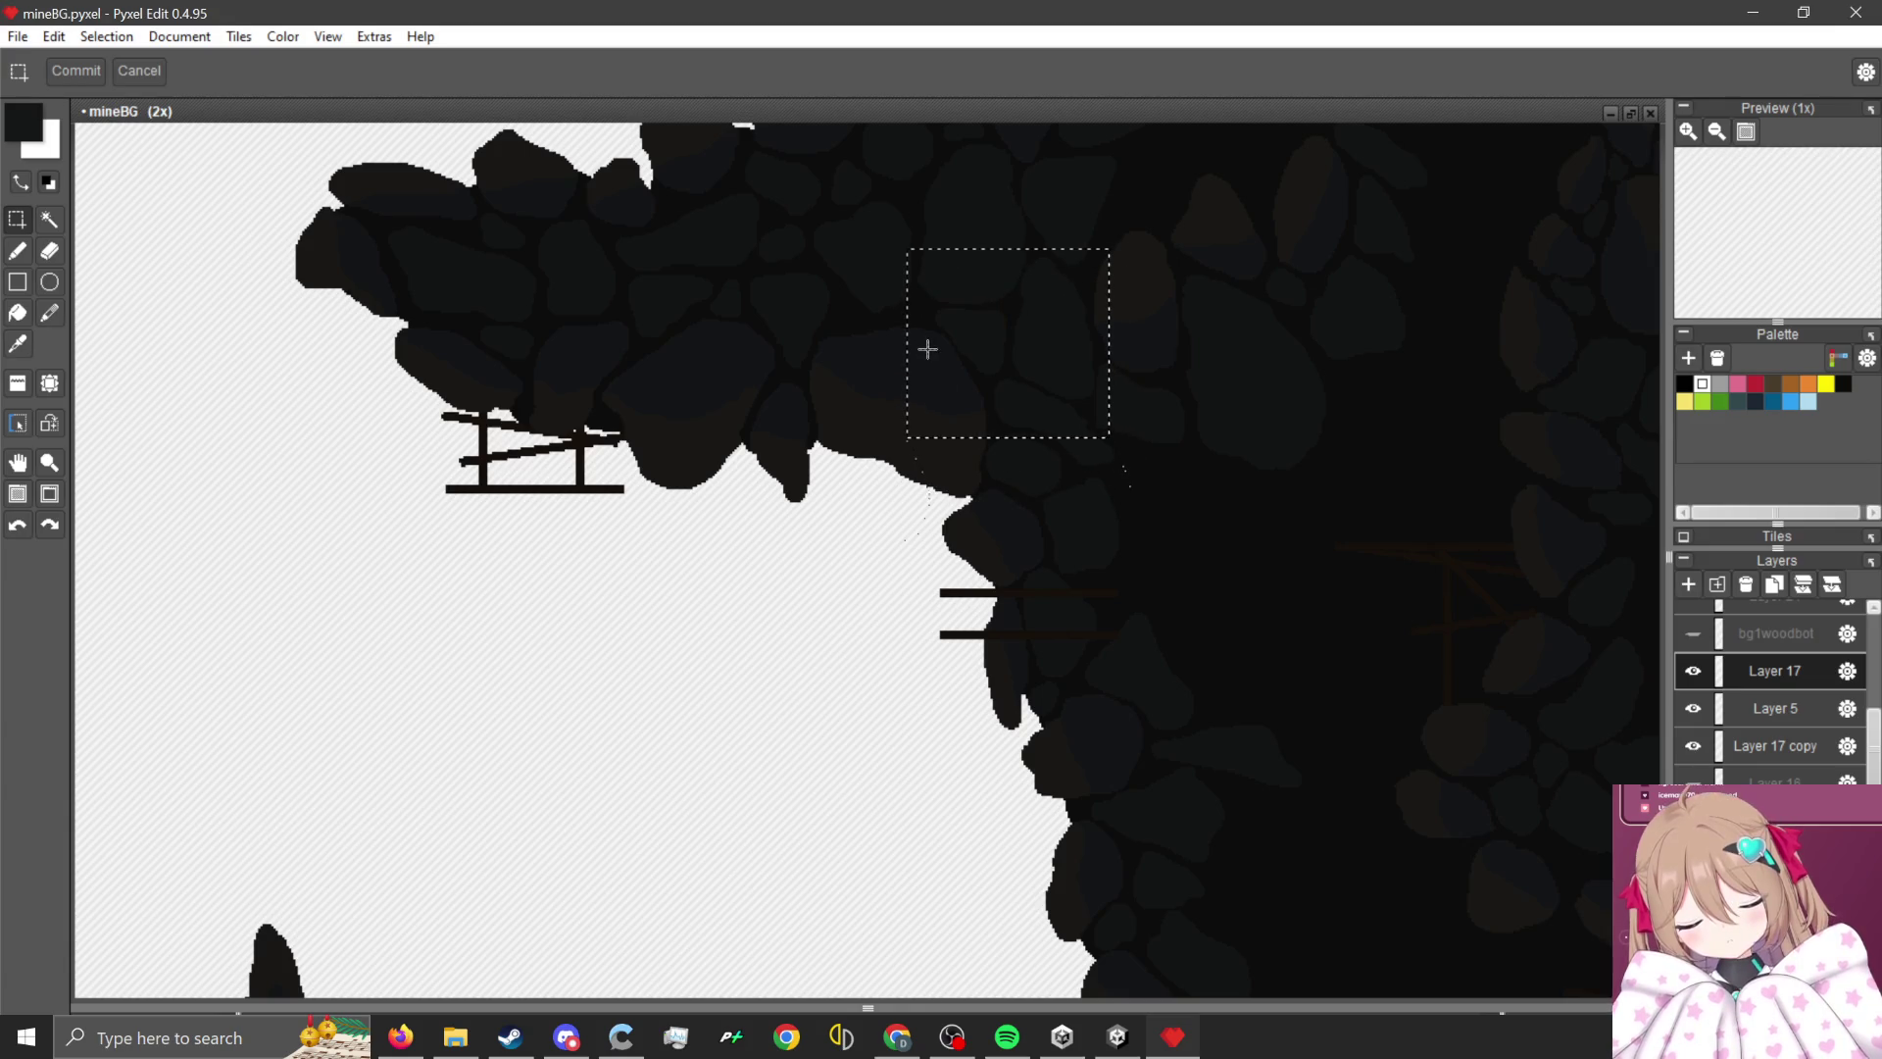
pyautogui.moveTo(912, 632); pyautogui.dragTo(1008, 630)
pyautogui.scroll(-2, 1008, 630)
pyautogui.scroll(3, 1025, 651)
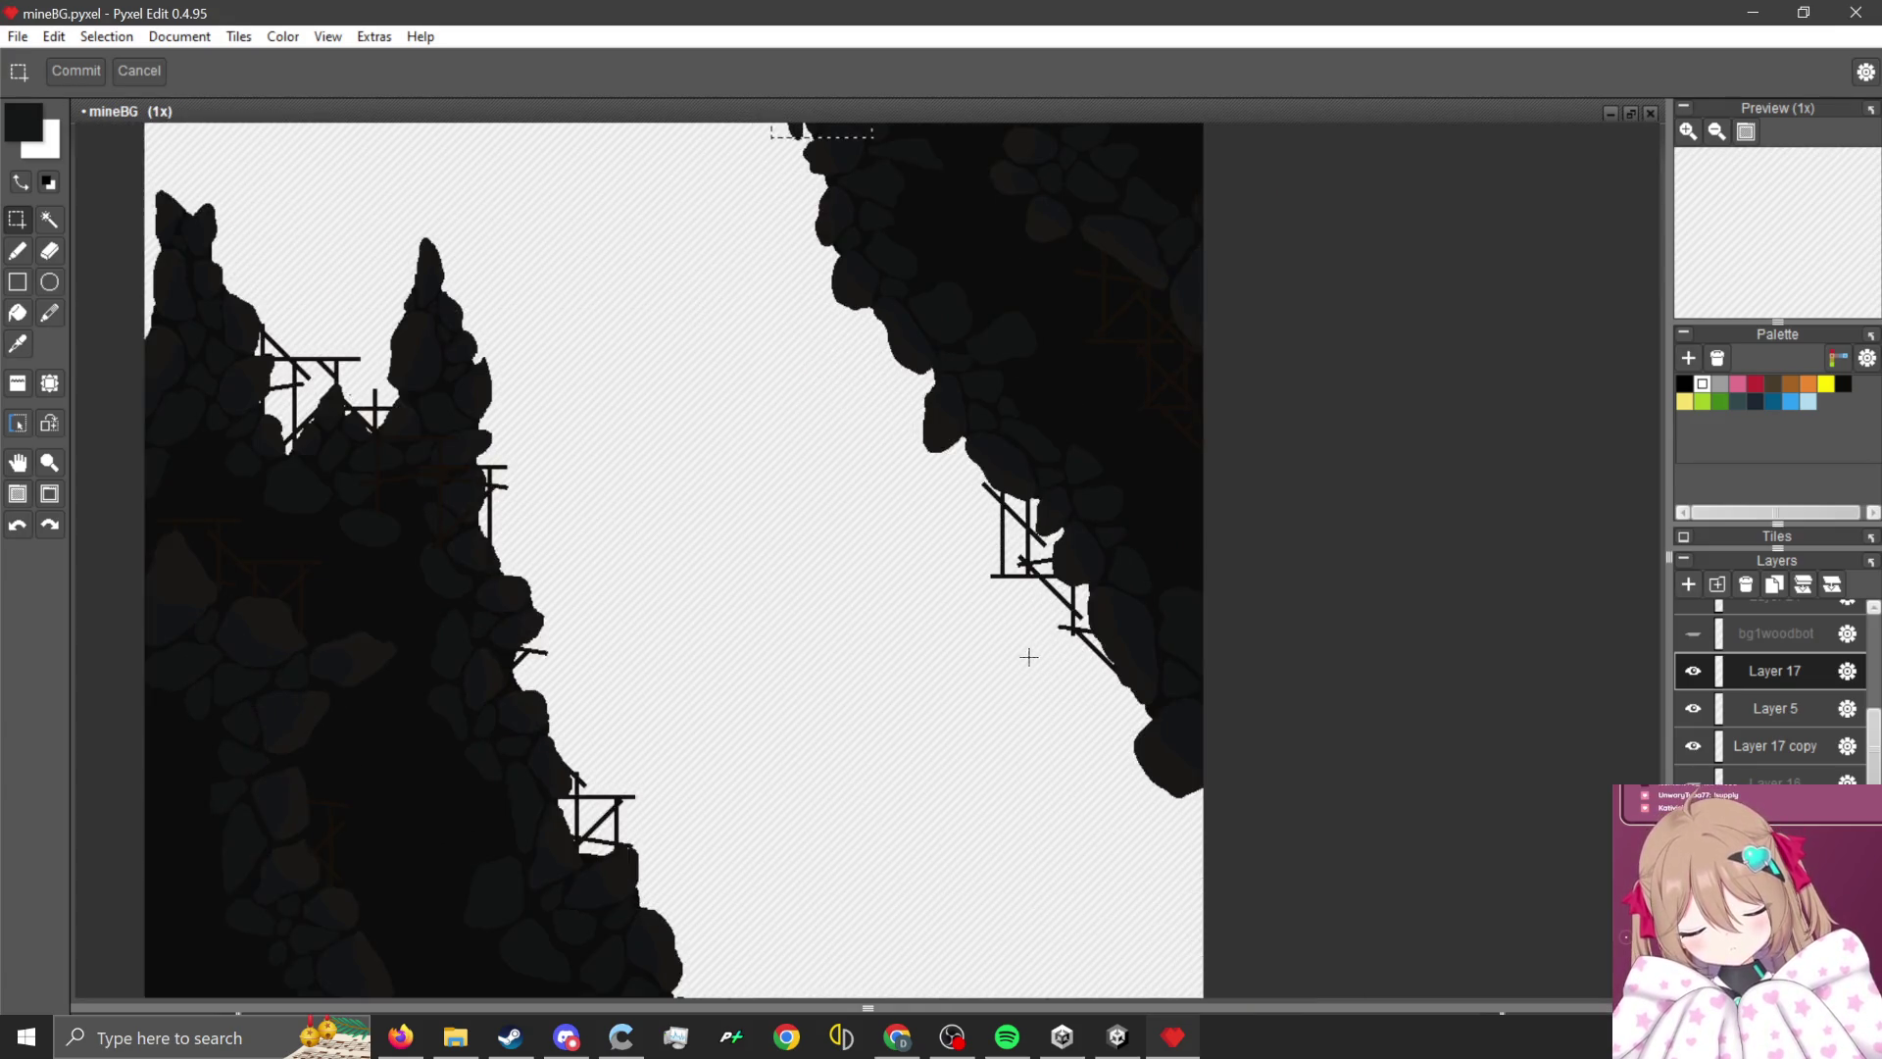
pyautogui.scroll(-2, 1079, 454)
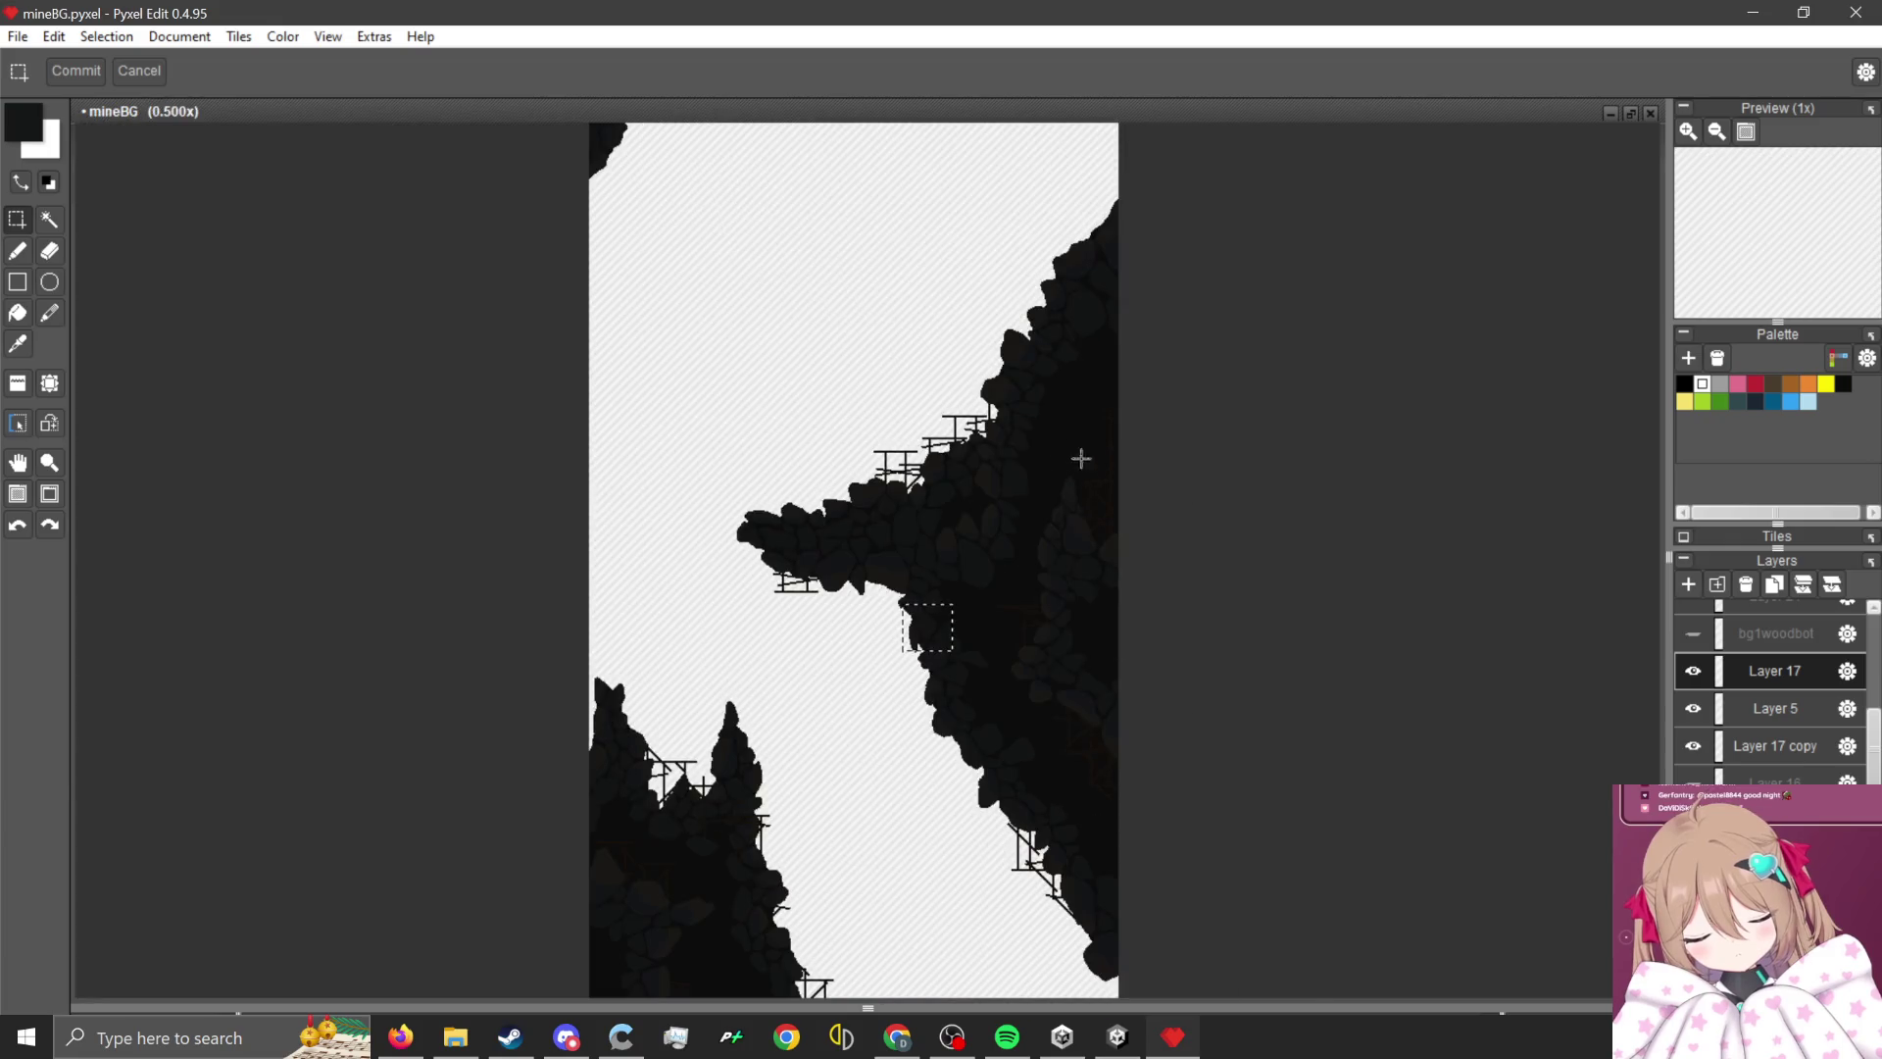
pyautogui.scroll(1, 1162, 444)
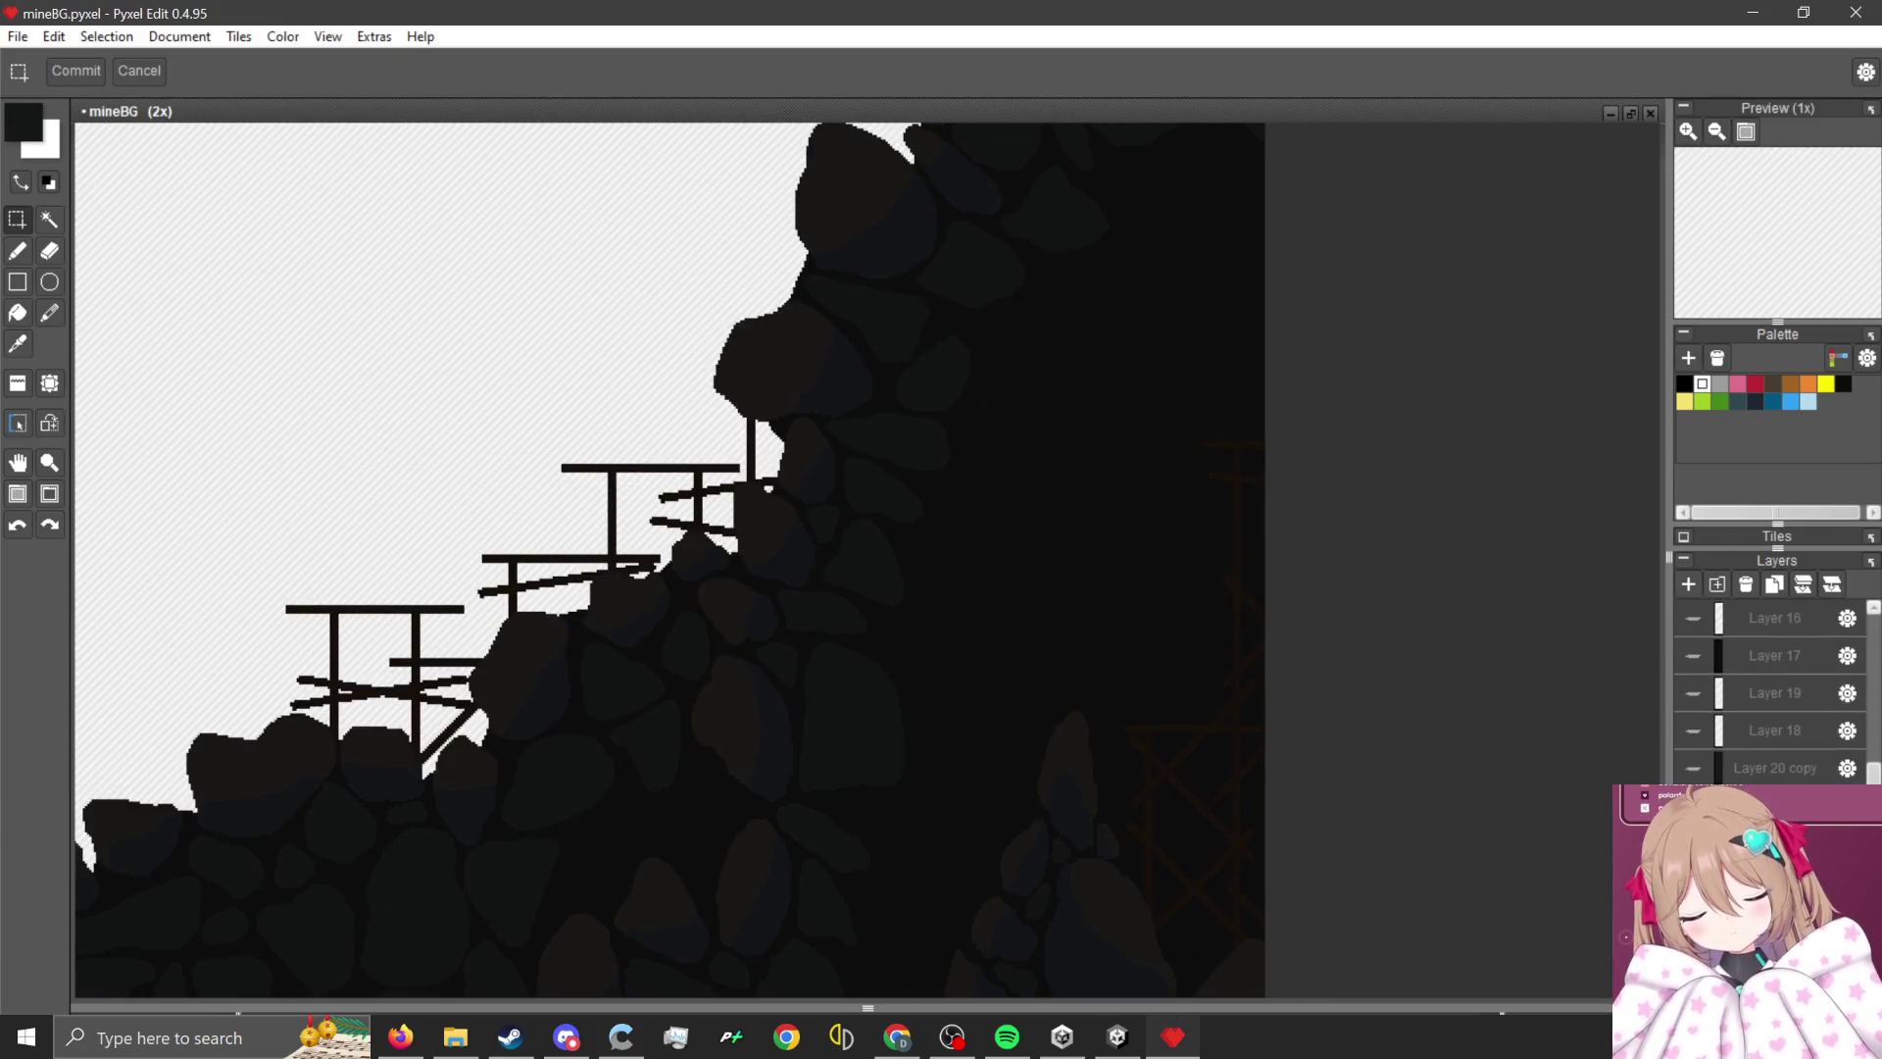
pyautogui.scroll(-2, 941, 513)
# - Make Layer 21 active, drawing then clearing a rectangular selection over the upper rock
pyautogui.scroll(2, 967, 336)
pyautogui.scroll(-2, 882, 559)
pyautogui.scroll(2, 797, 782)
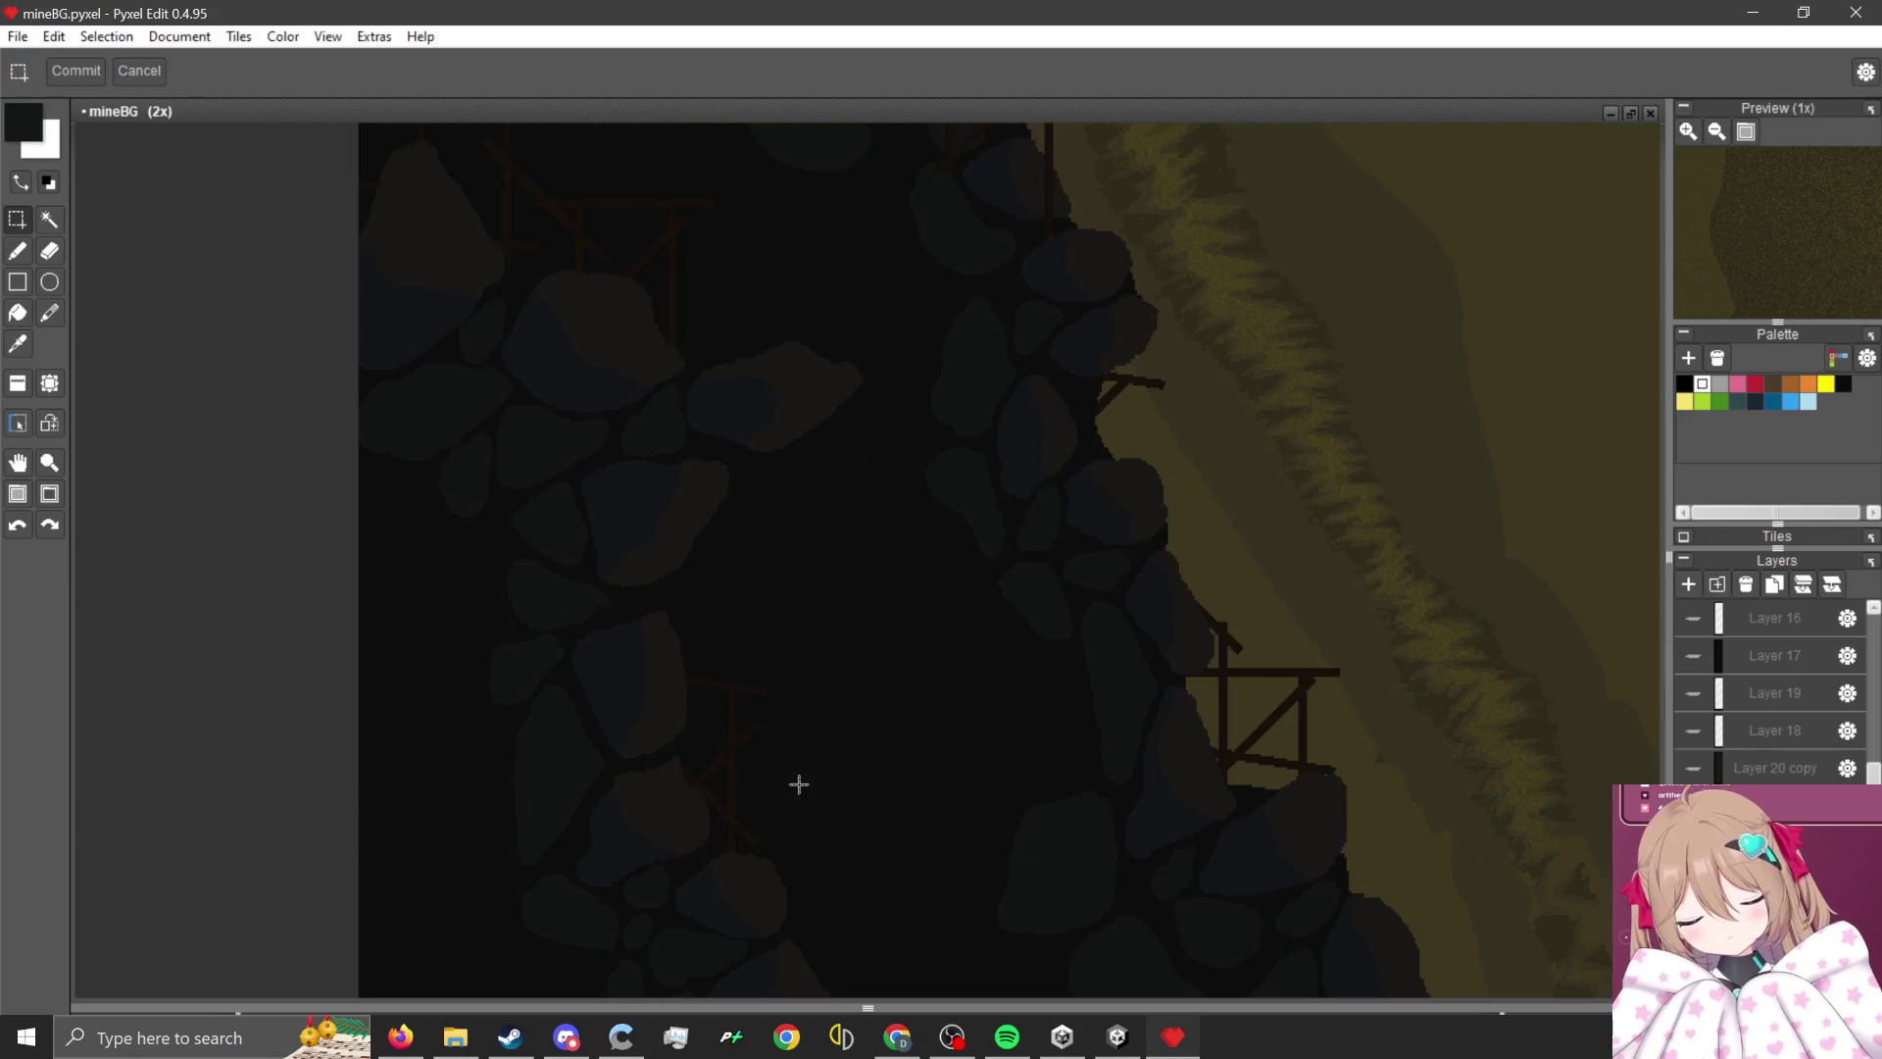
pyautogui.scroll(-1, 839, 678)
pyautogui.scroll(1, 833, 735)
pyautogui.scroll(-1, 920, 832)
pyautogui.scroll(1, 807, 474)
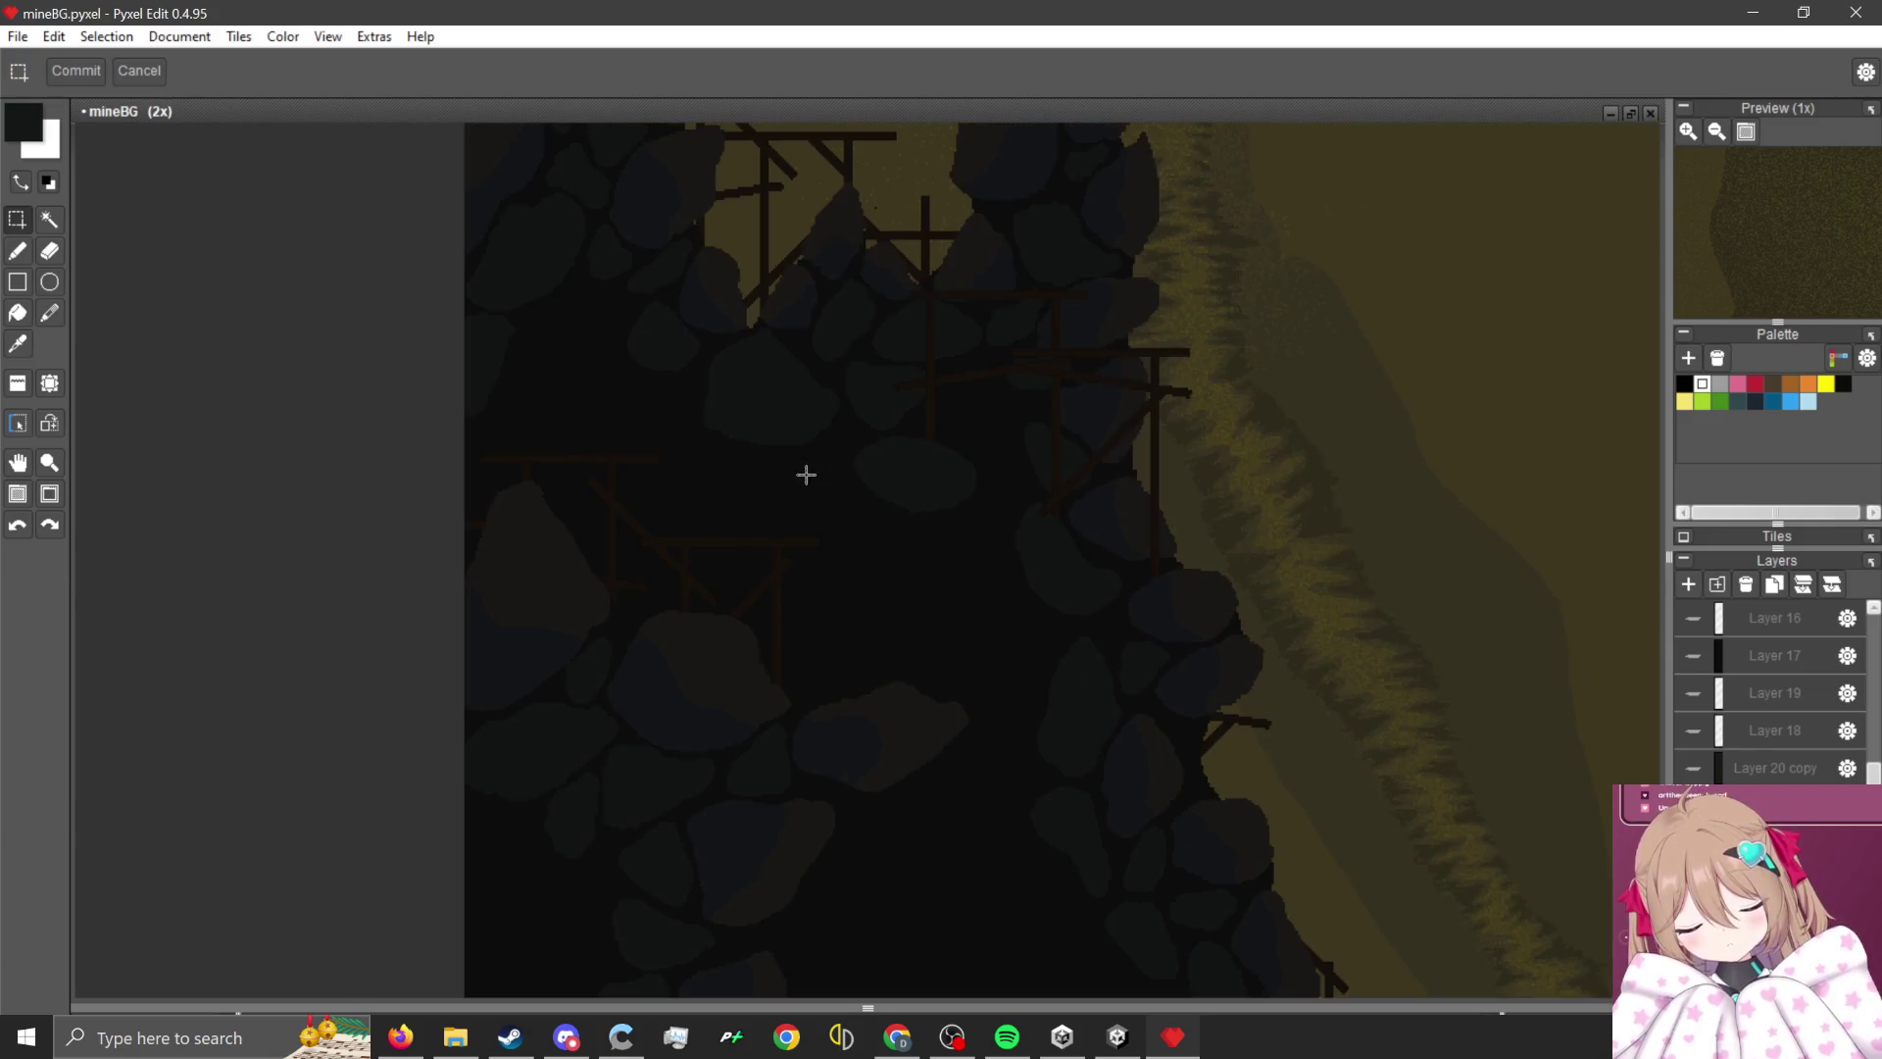
pyautogui.scroll(-2, 811, 866)
pyautogui.scroll(1, 1046, 408)
pyautogui.scroll(-1, 979, 714)
pyautogui.scroll(1, 1134, 660)
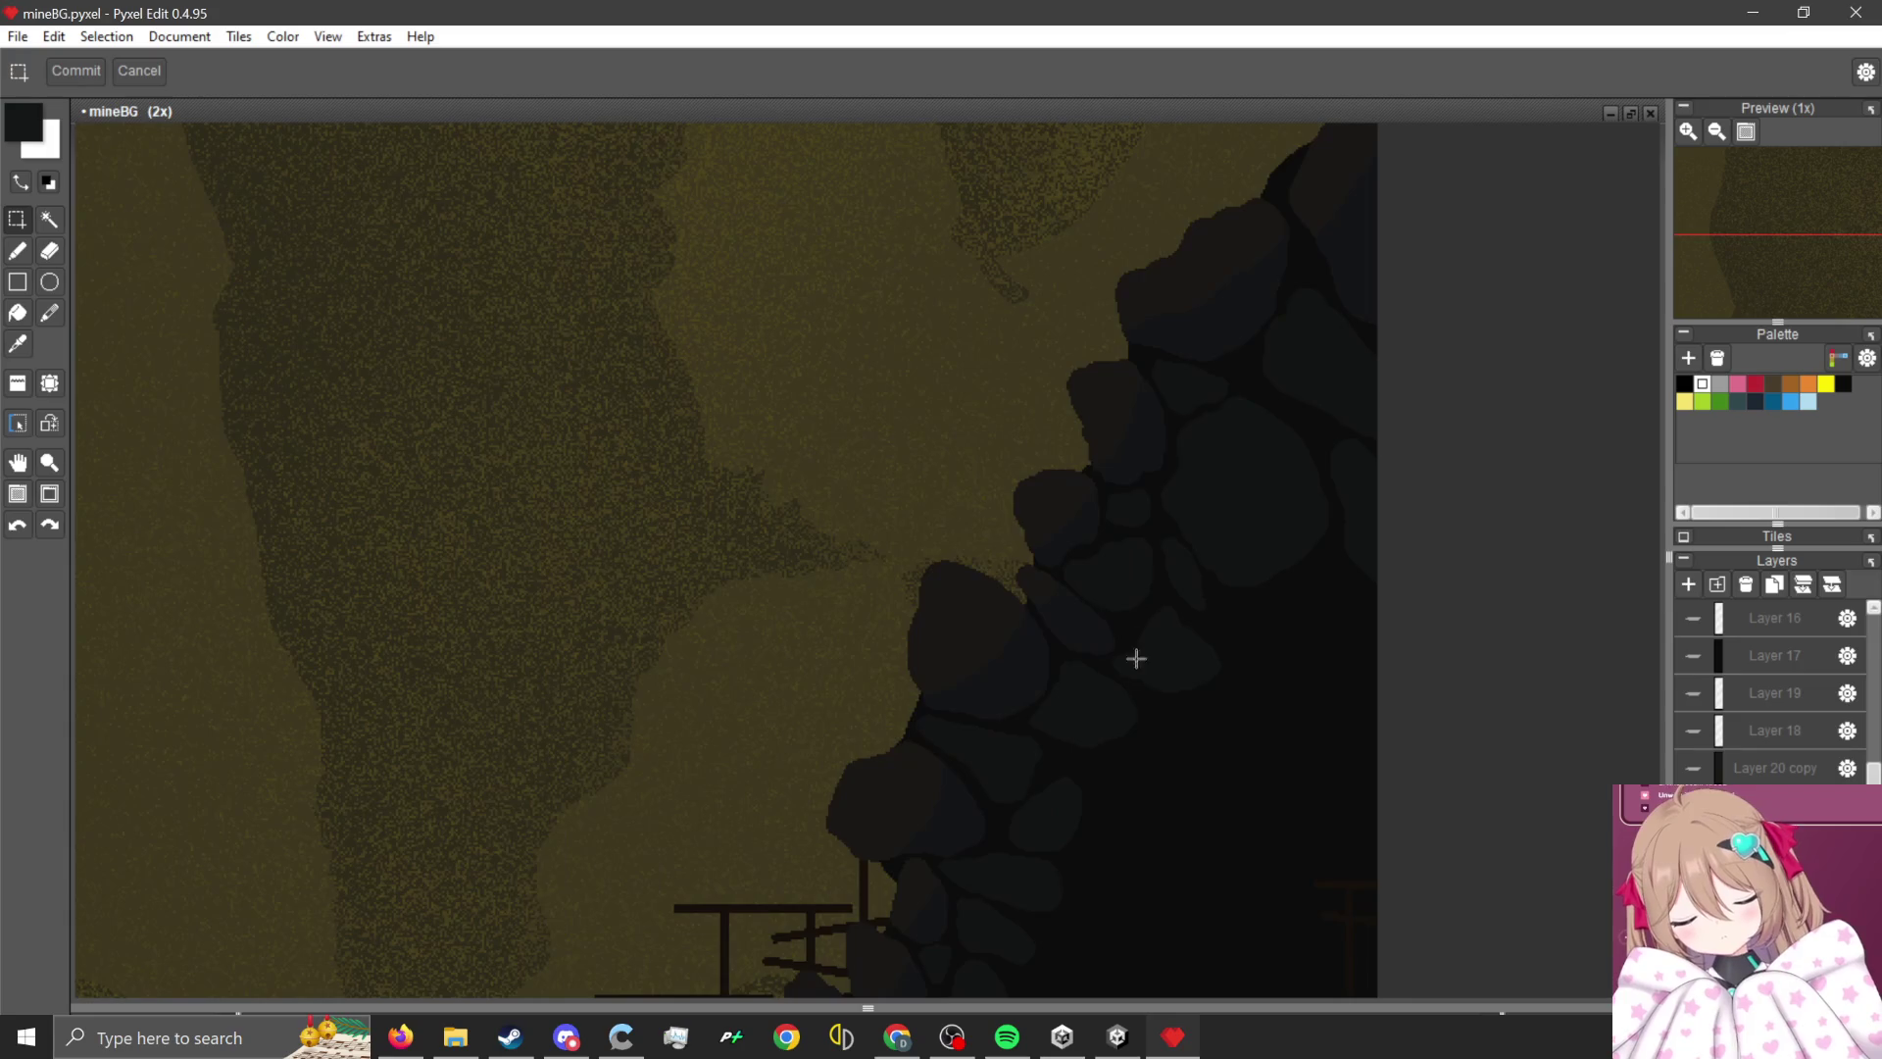
pyautogui.scroll(-2, 1007, 664)
pyautogui.scroll(1, 970, 559)
pyautogui.scroll(-1, 932, 453)
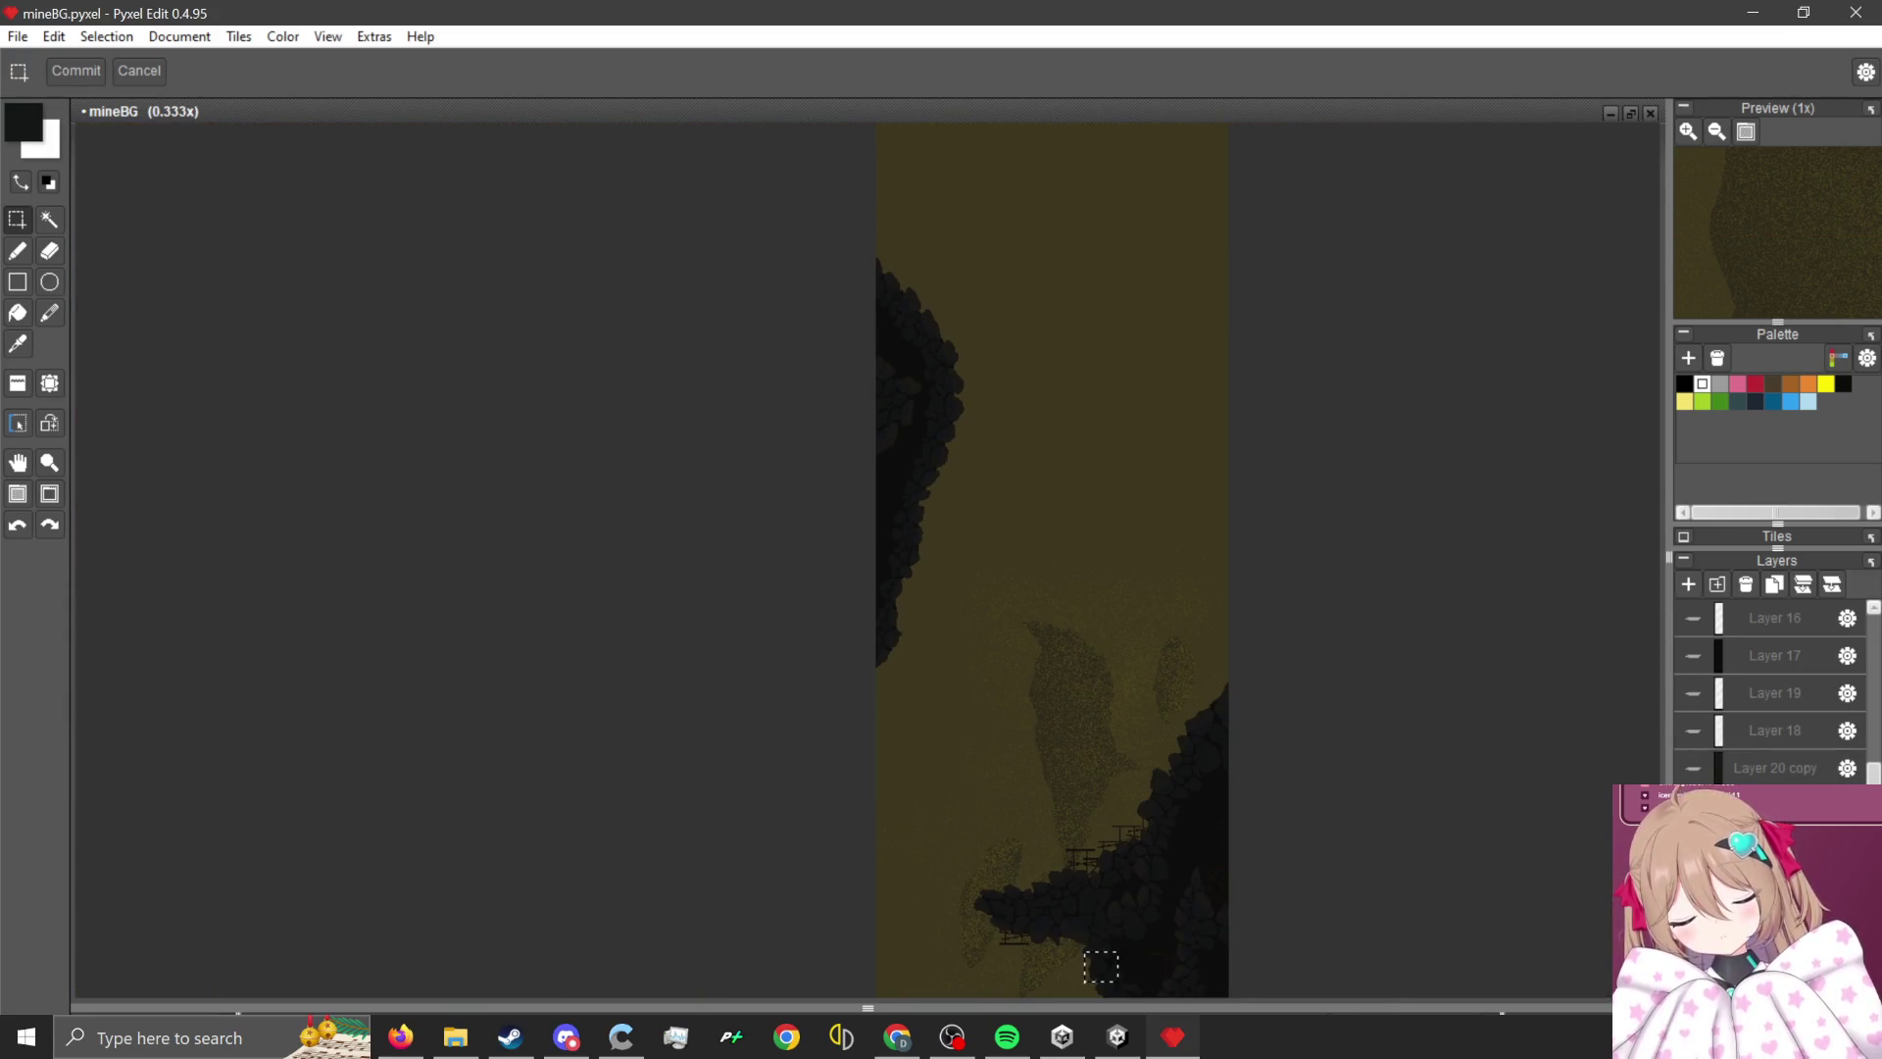
pyautogui.scroll(2, 1801, 769)
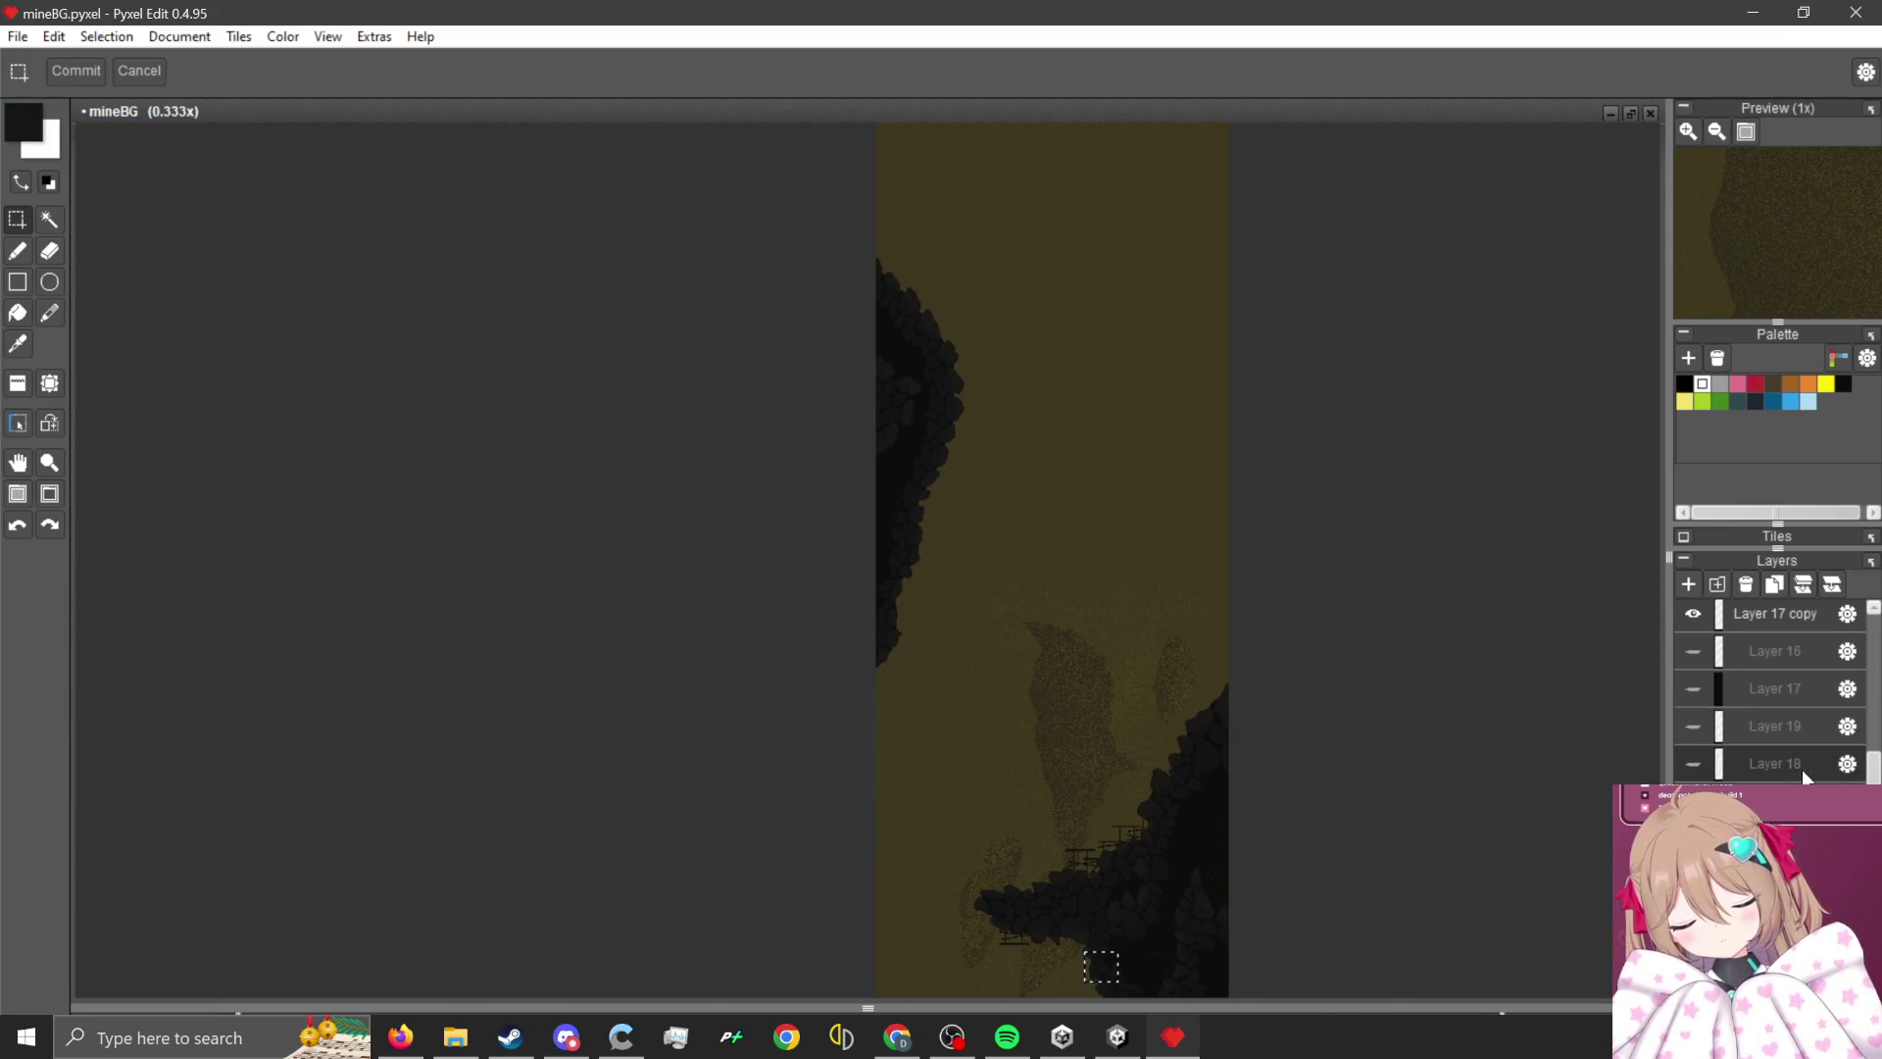
pyautogui.scroll(3, 1784, 744)
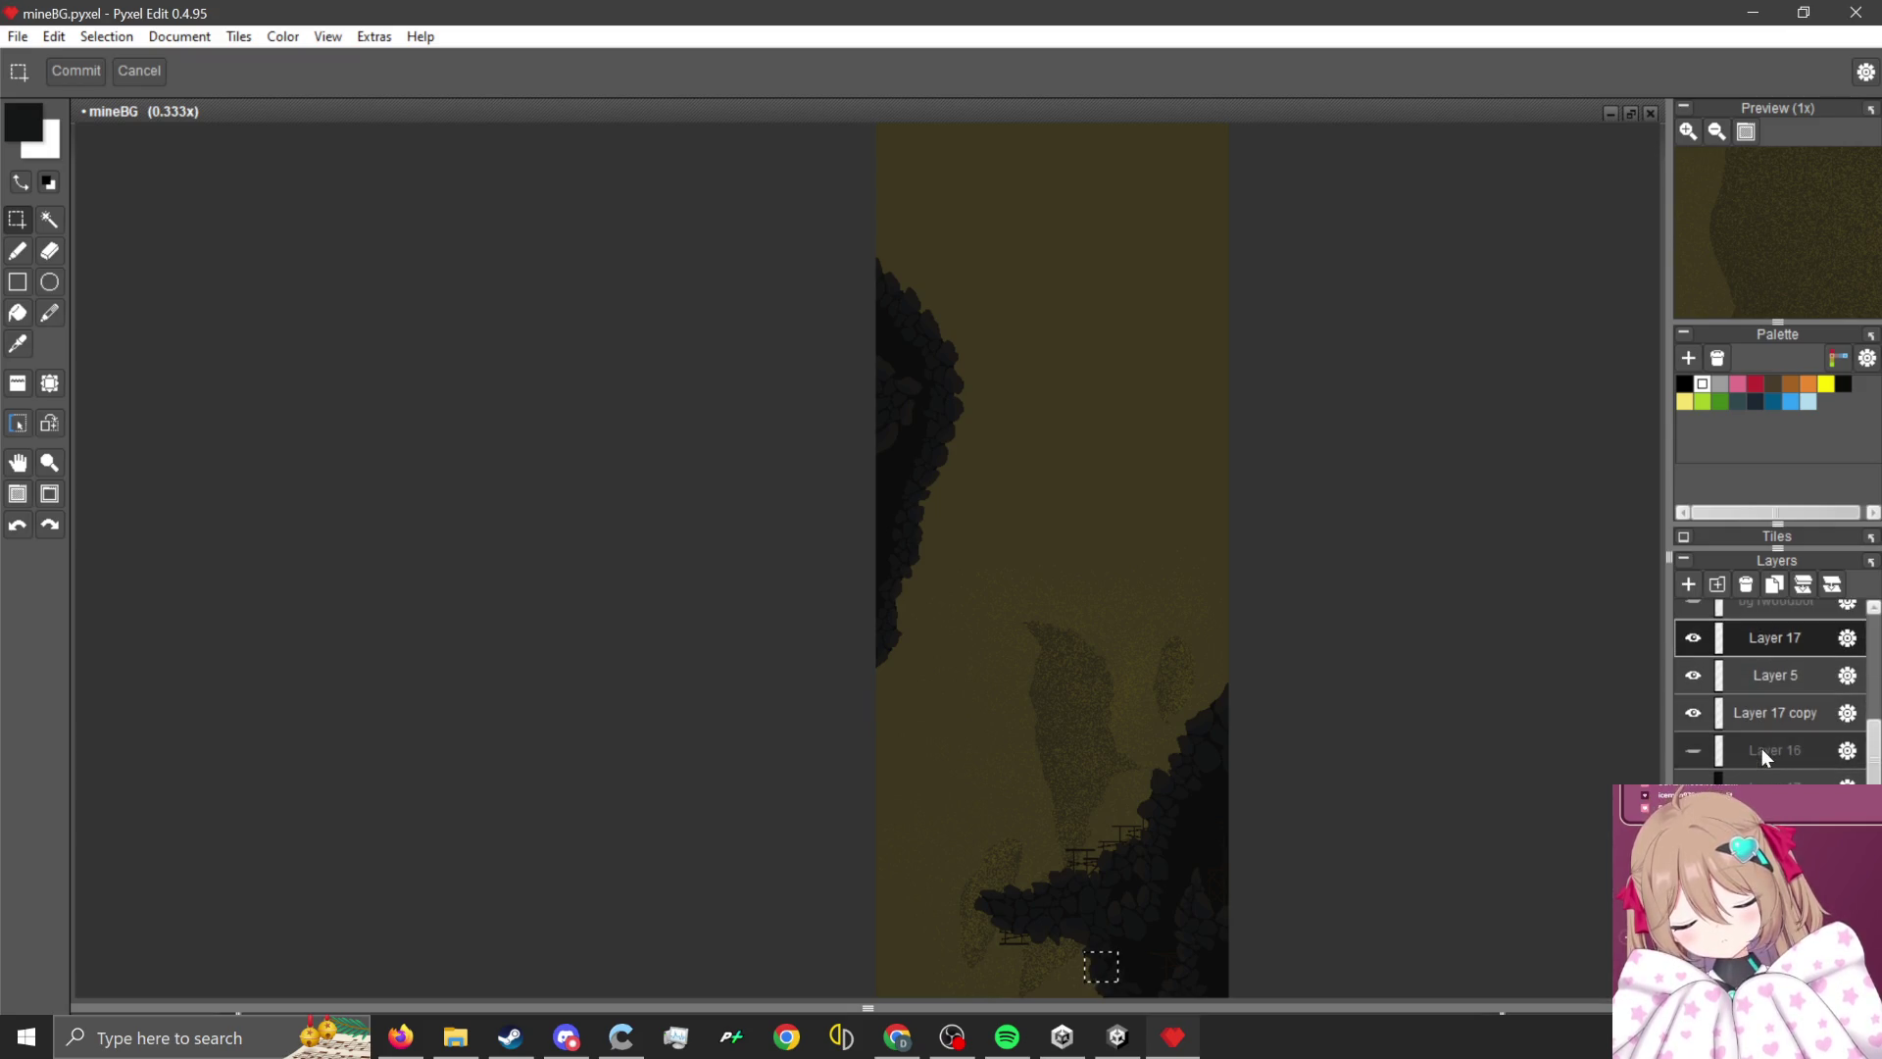
pyautogui.scroll(3, 1792, 763)
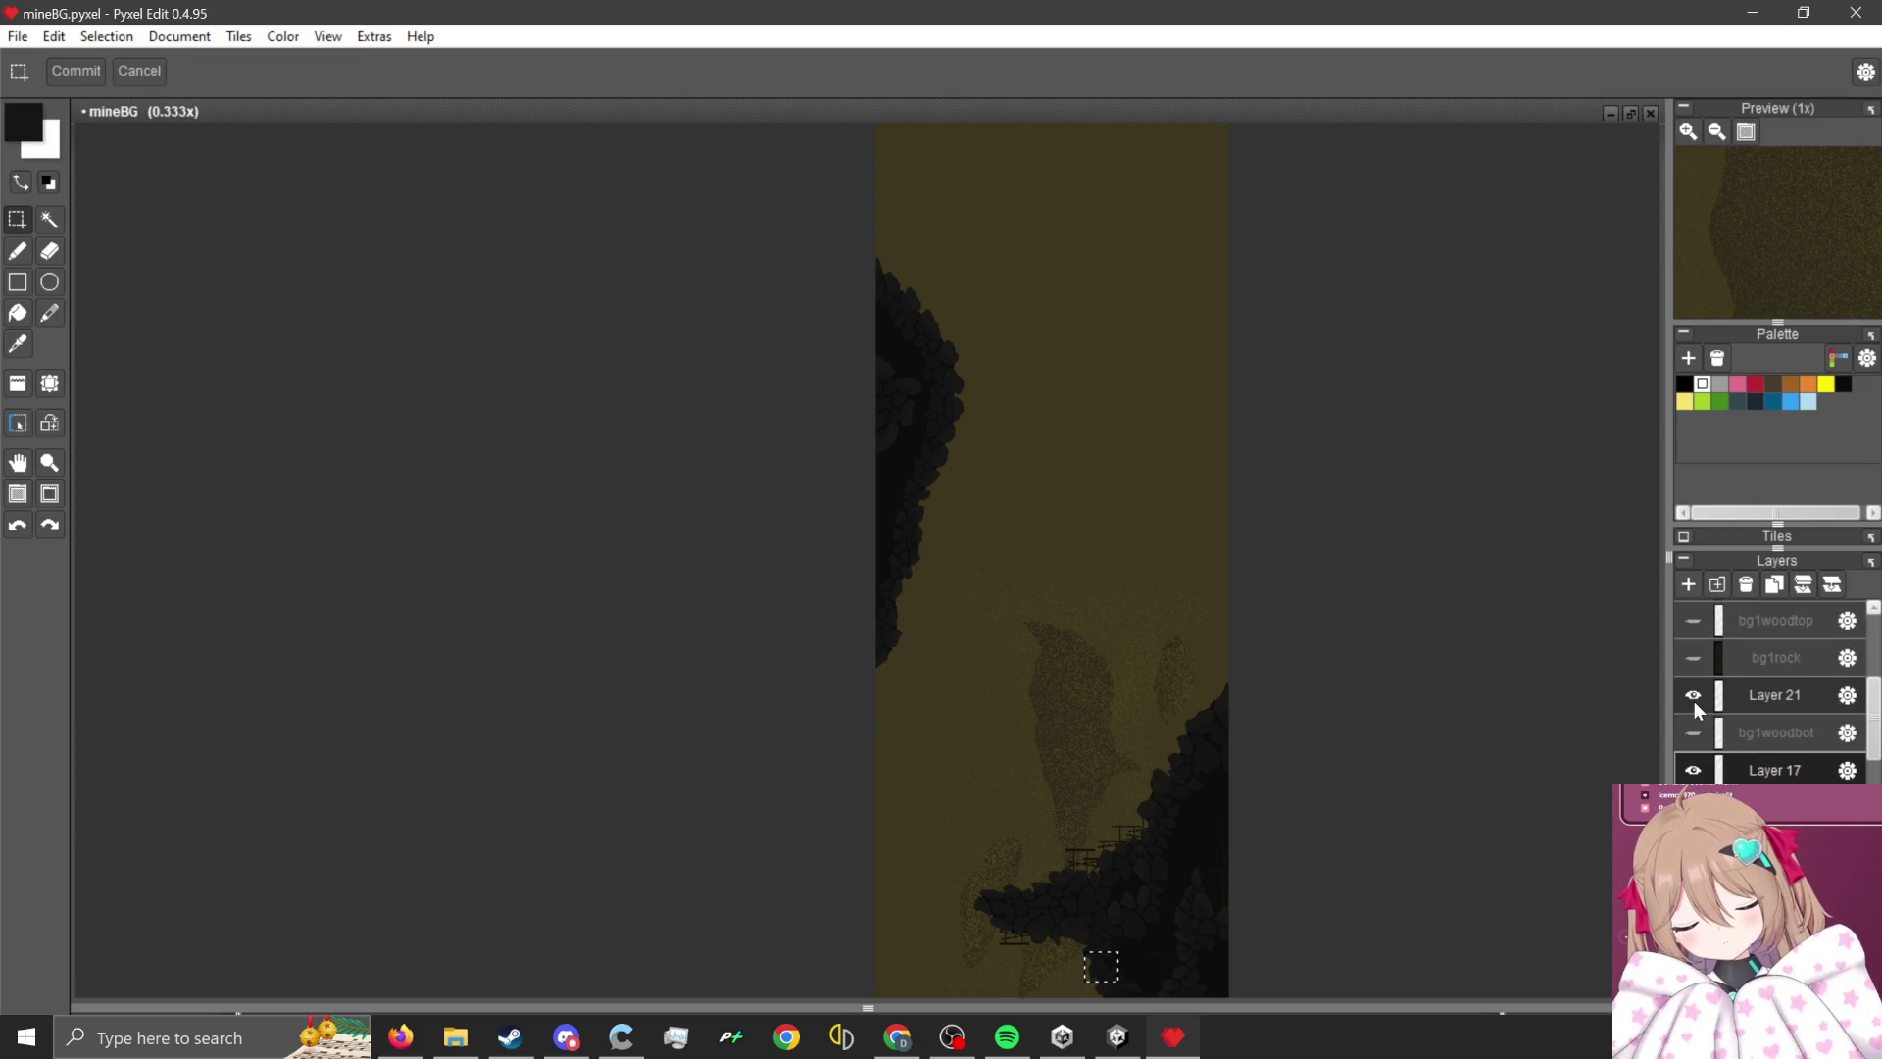
pyautogui.scroll(-1, 1547, 704)
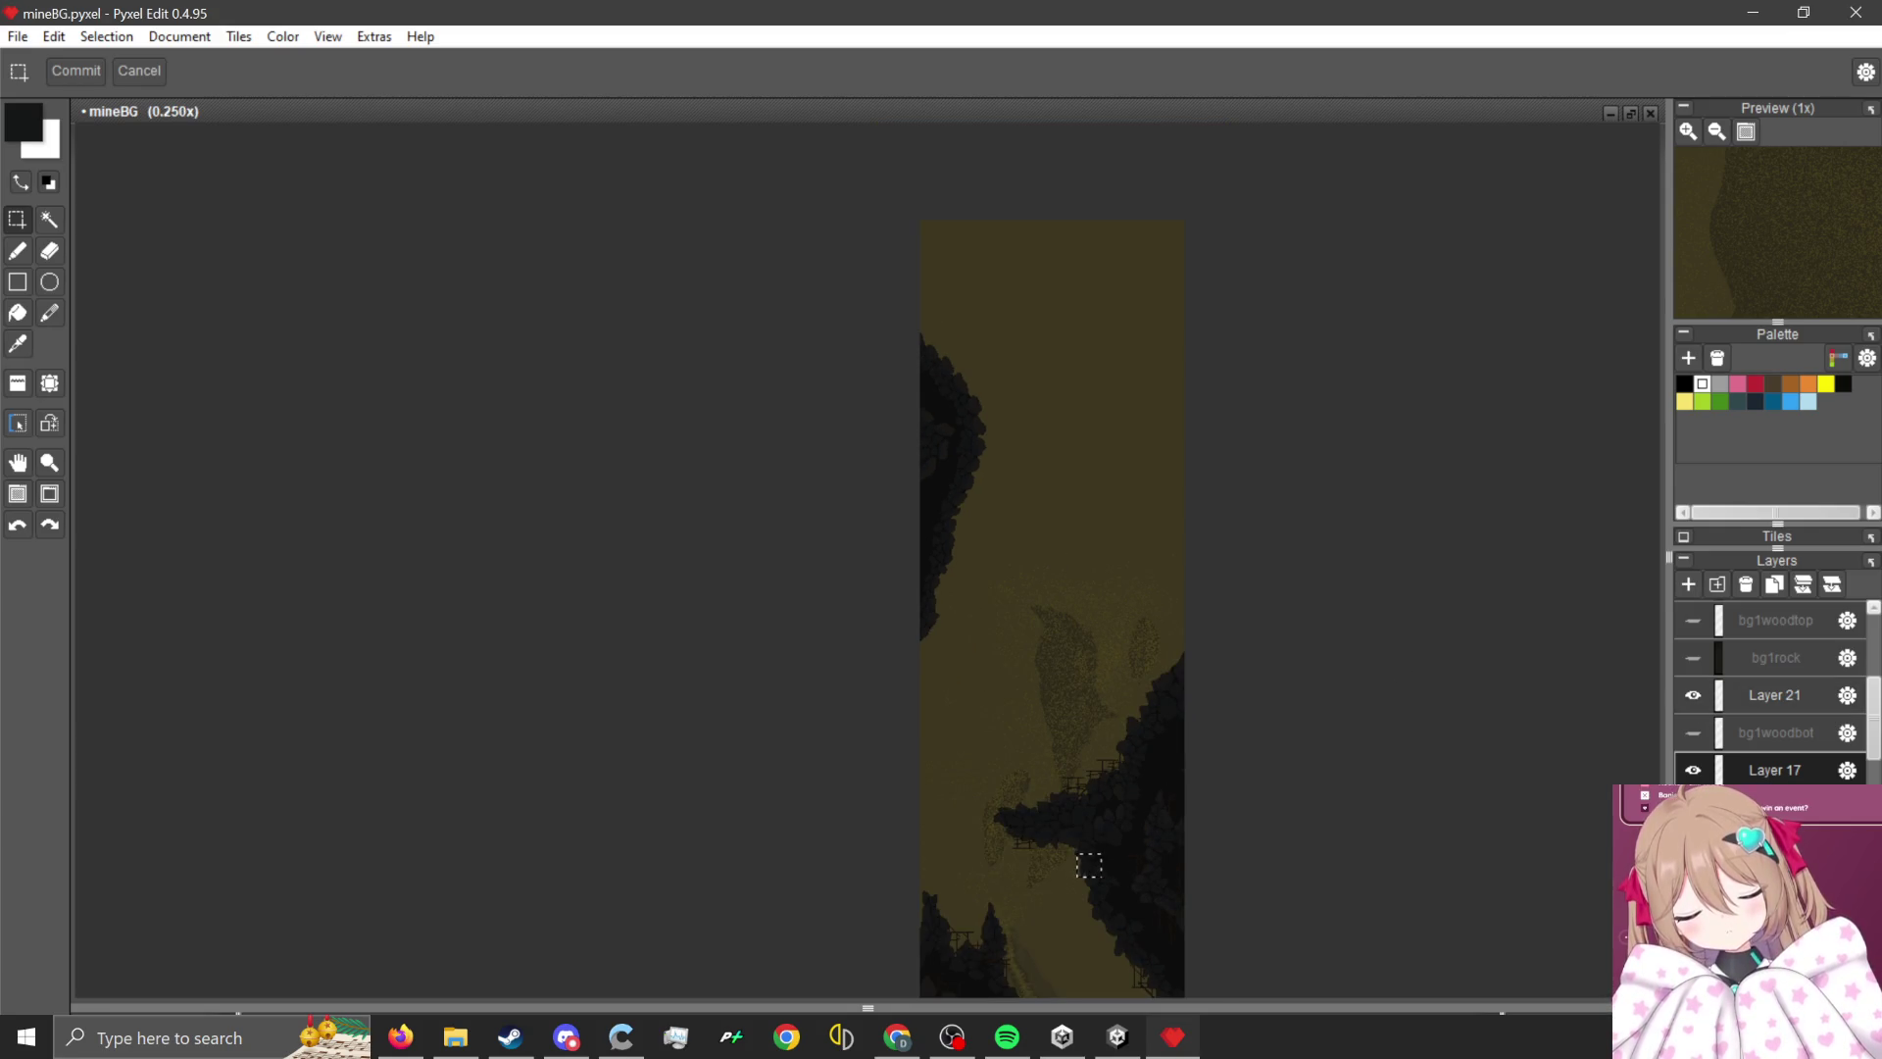
pyautogui.moveTo(1074, 292)
pyautogui.mouseDown()
pyautogui.moveTo(756, 655)
pyautogui.moveTo(750, 695)
pyautogui.mouseUp()
pyautogui.click(1737, 697)
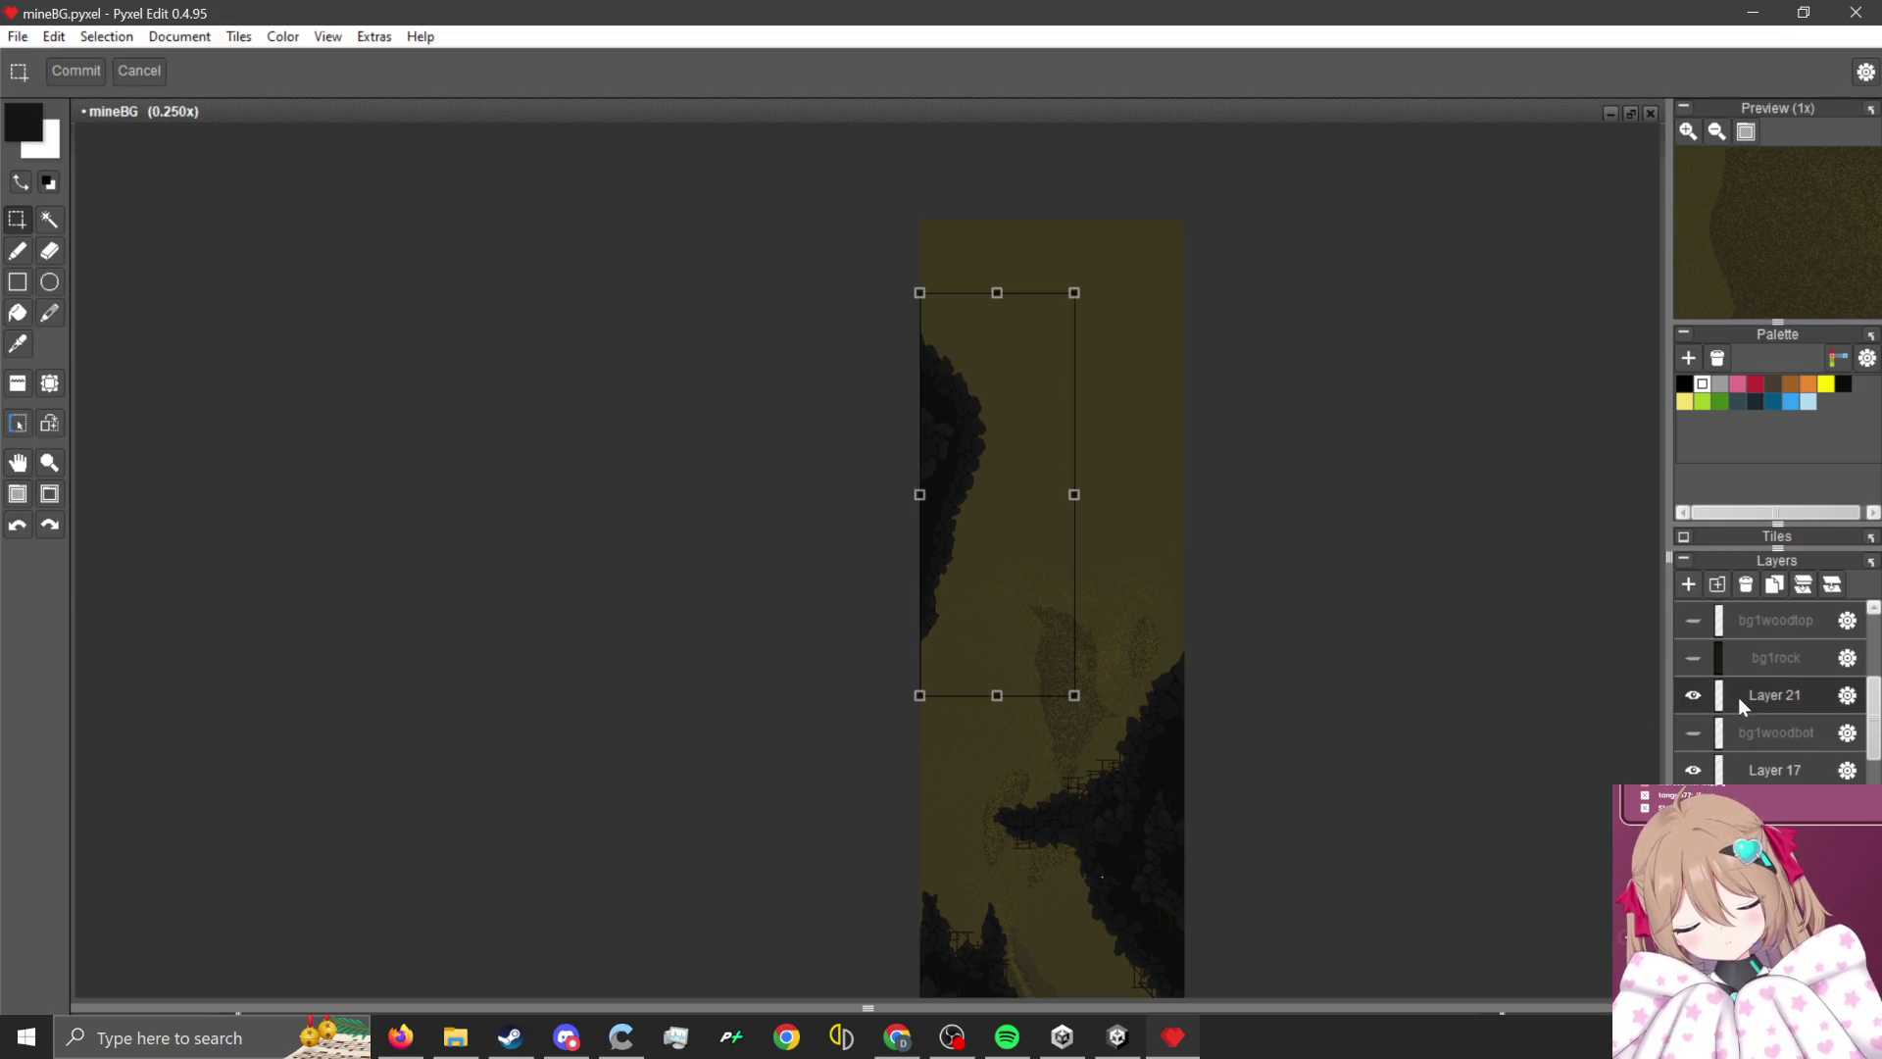
pyautogui.click(1336, 504)
# - Turn off visibility of Layer 21 and the yellow background layer
pyautogui.click(1694, 695)
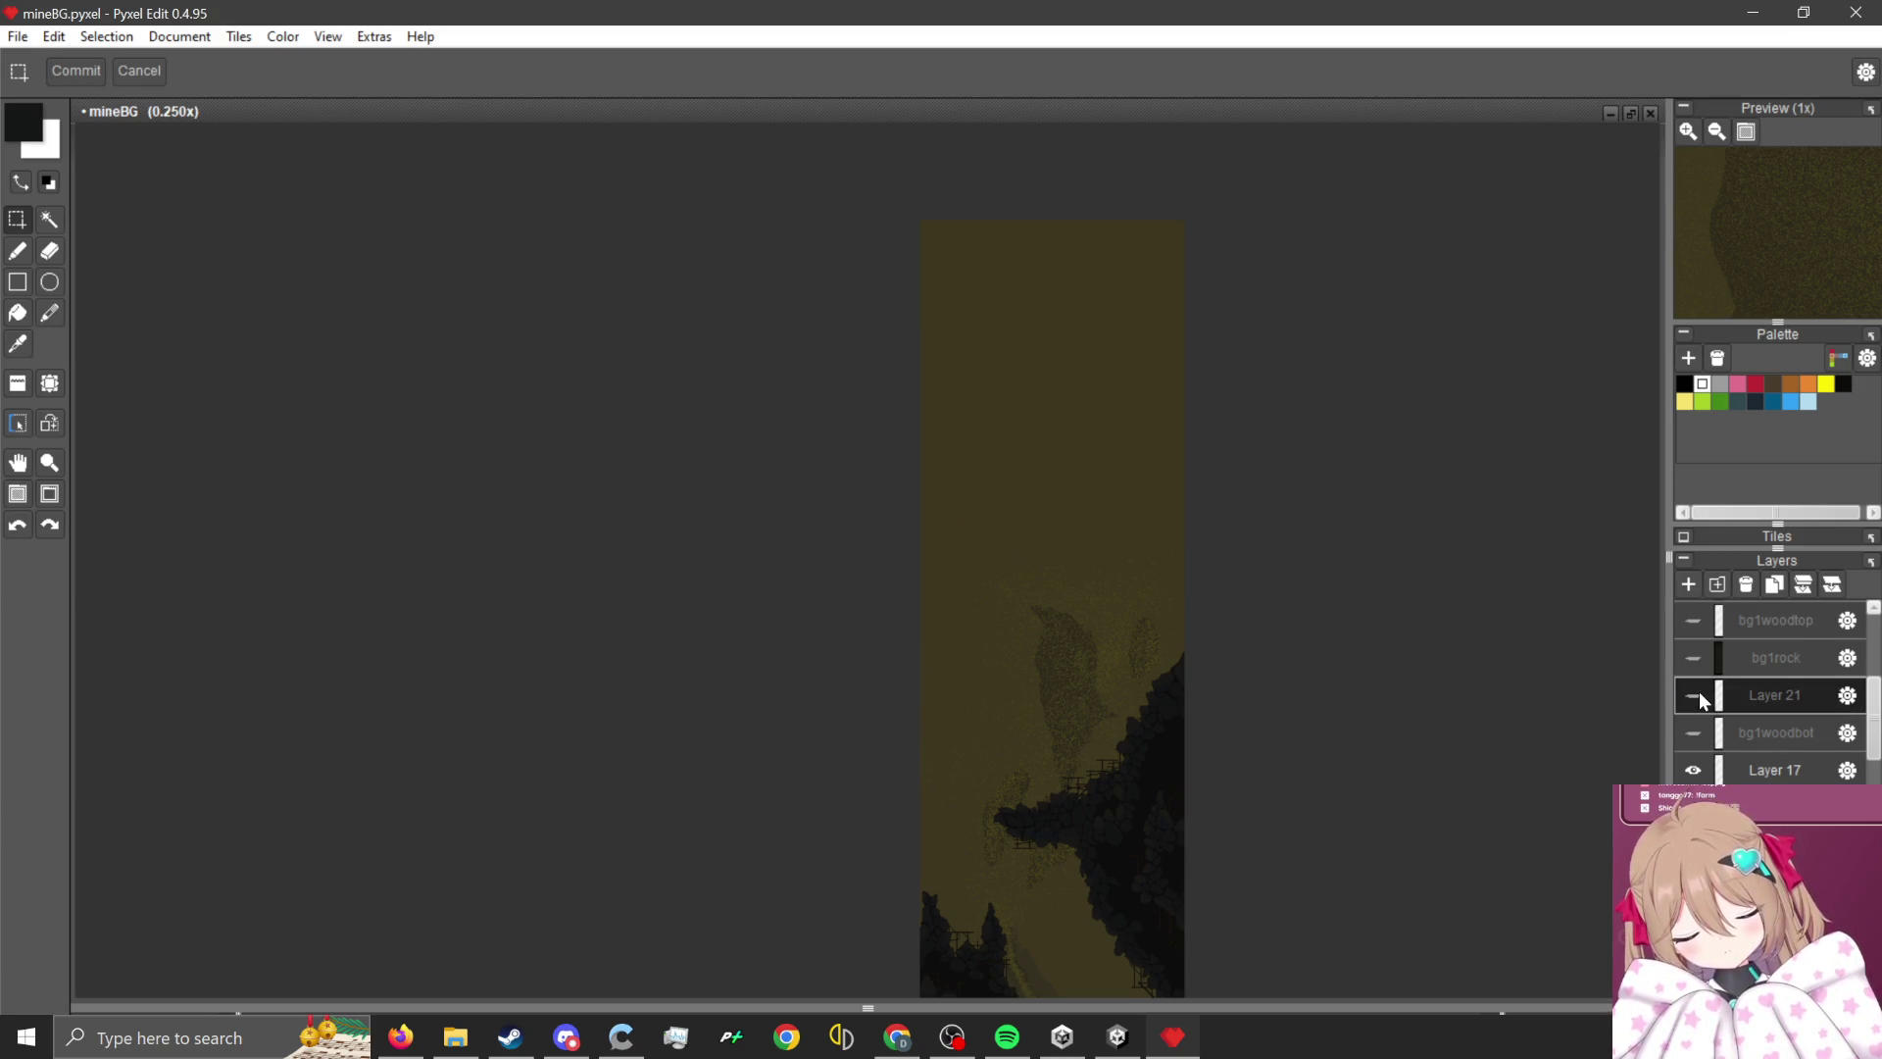
pyautogui.scroll(-1, 1774, 686)
pyautogui.scroll(-3, 1774, 686)
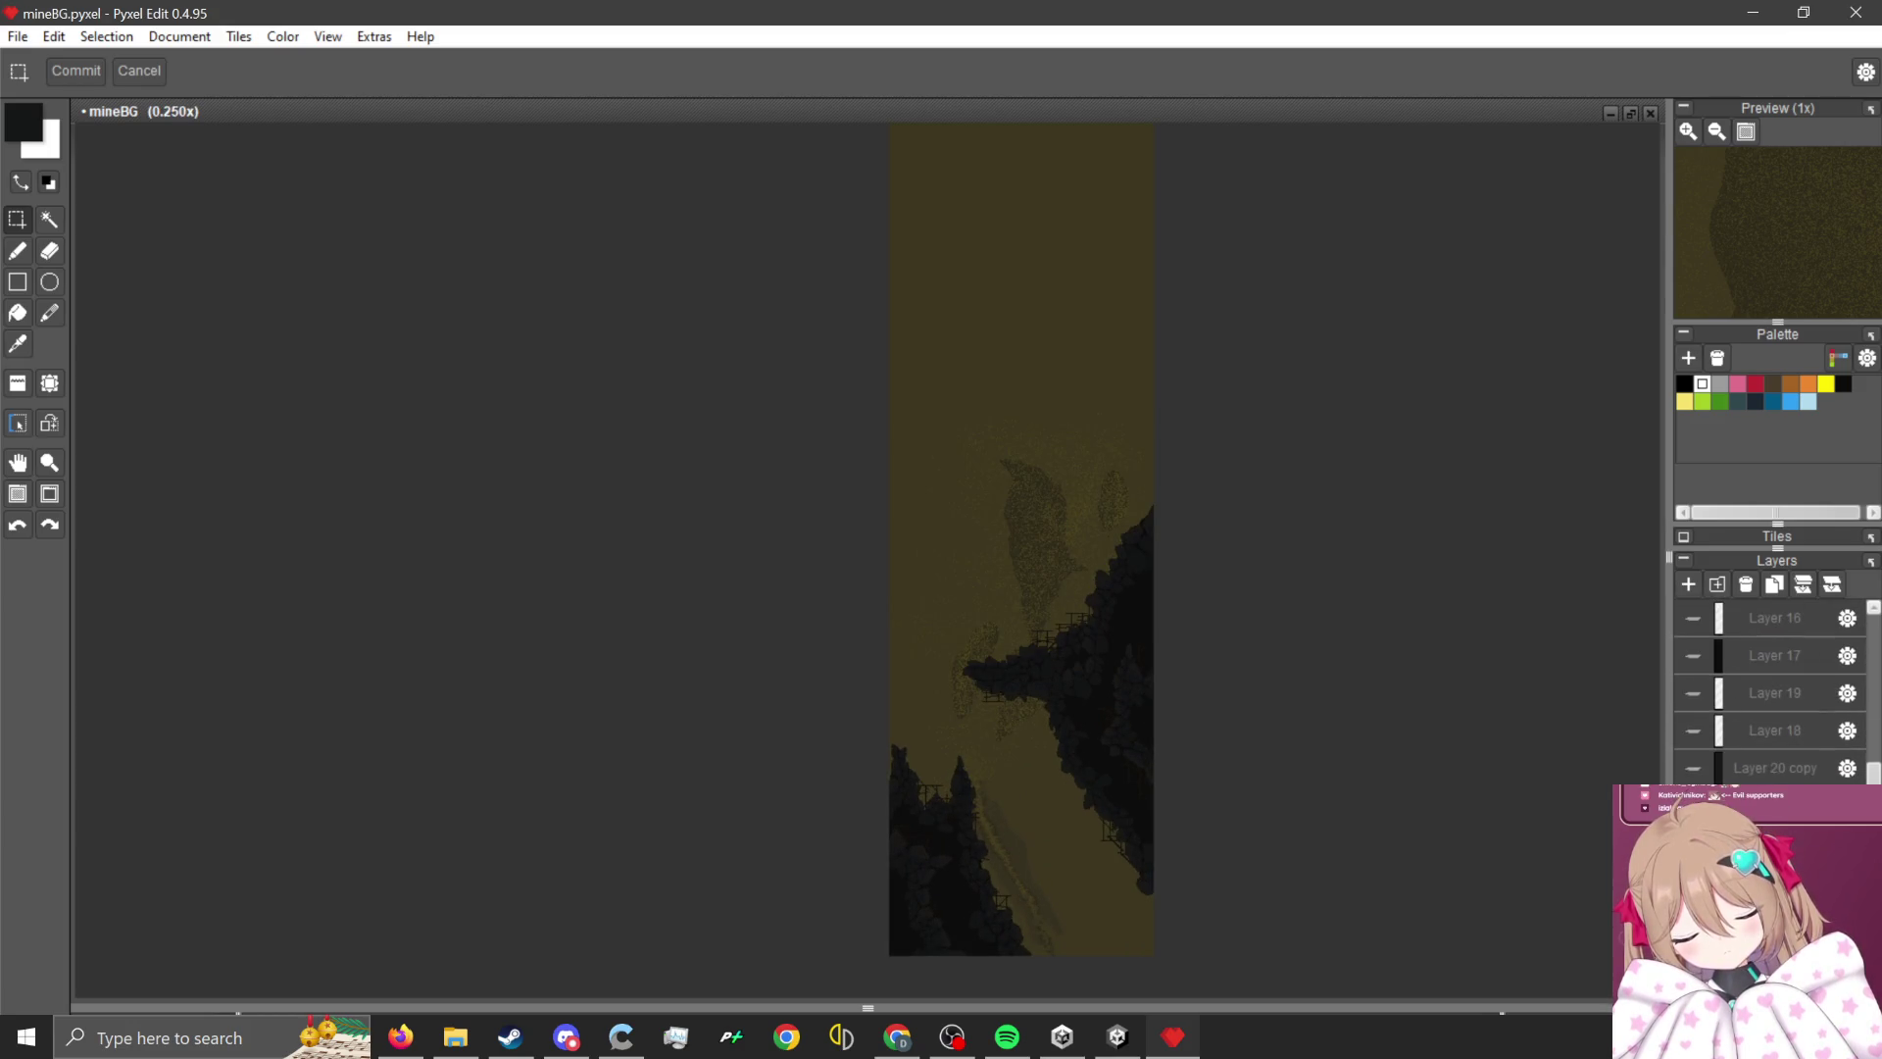
pyautogui.click(1694, 836)
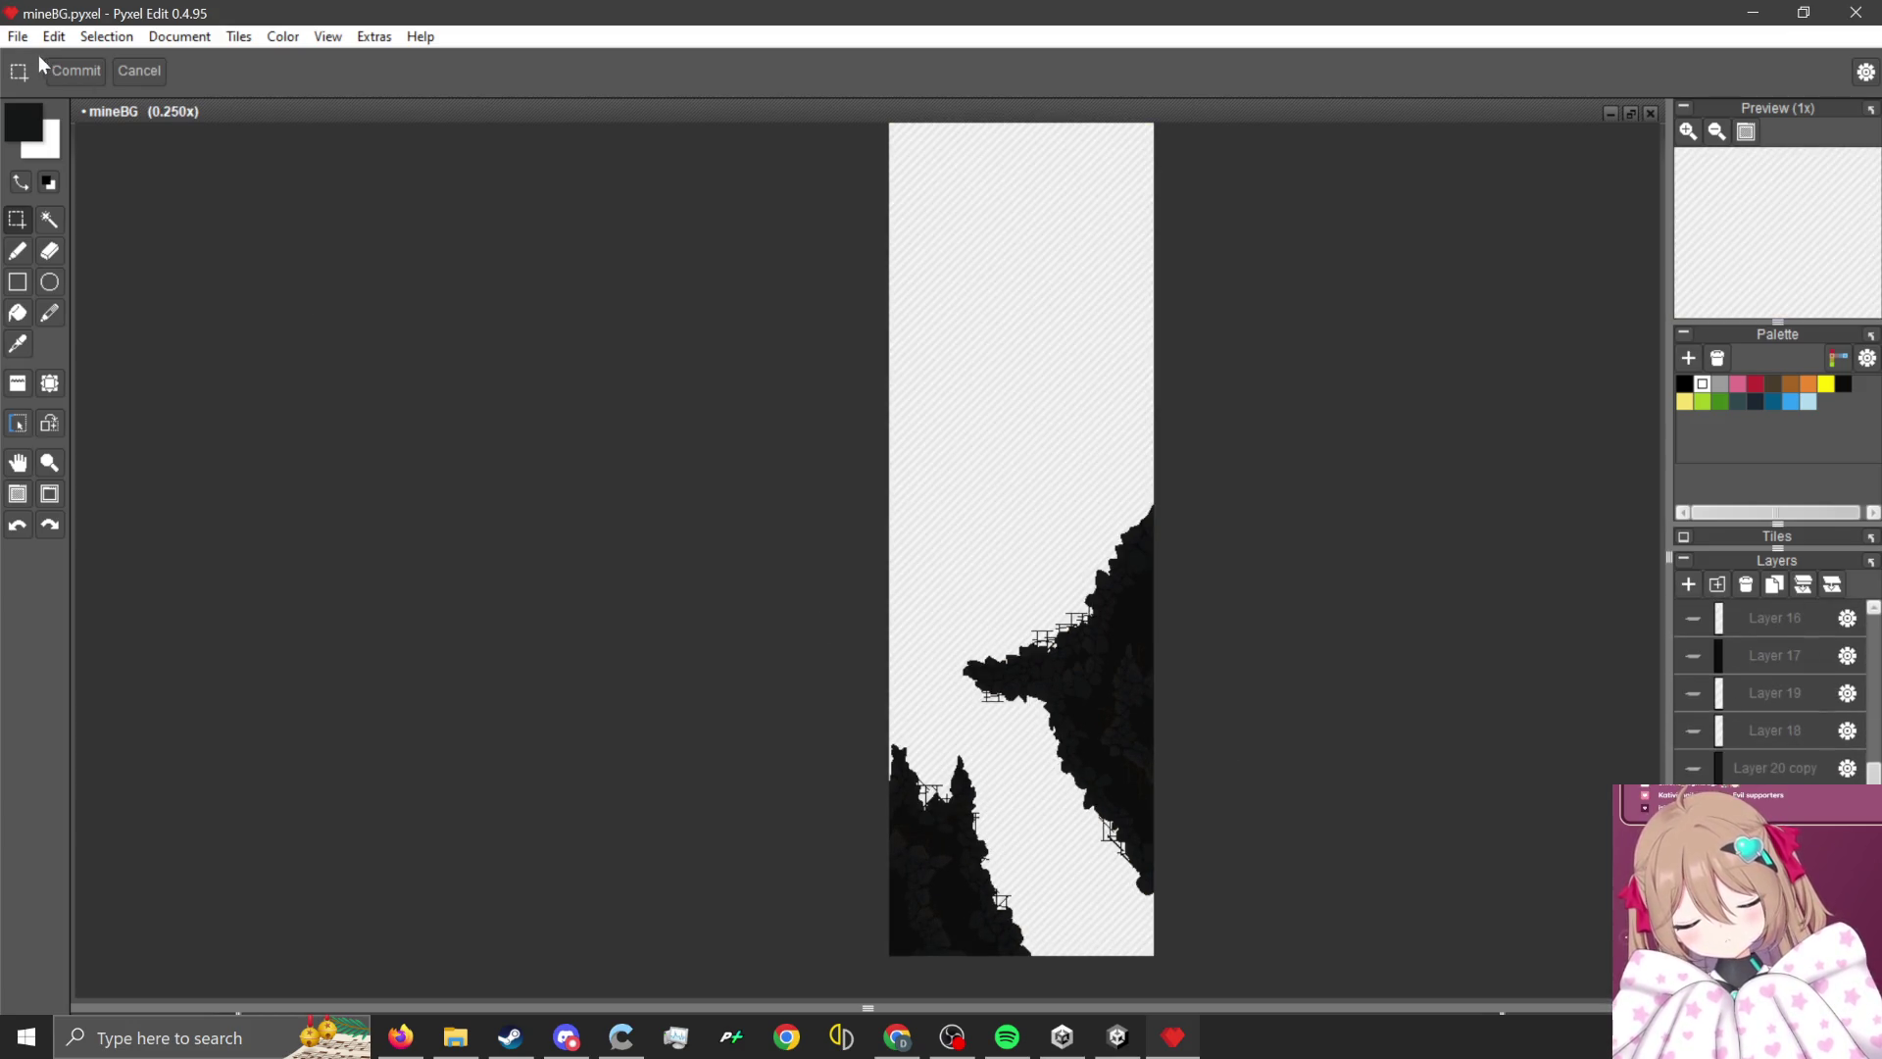
# - Export the rock-only image at pixel scale 2 over MineLevelBG2.png, then return to Unity
pyautogui.click(17, 36)
pyautogui.moveTo(153, 253)
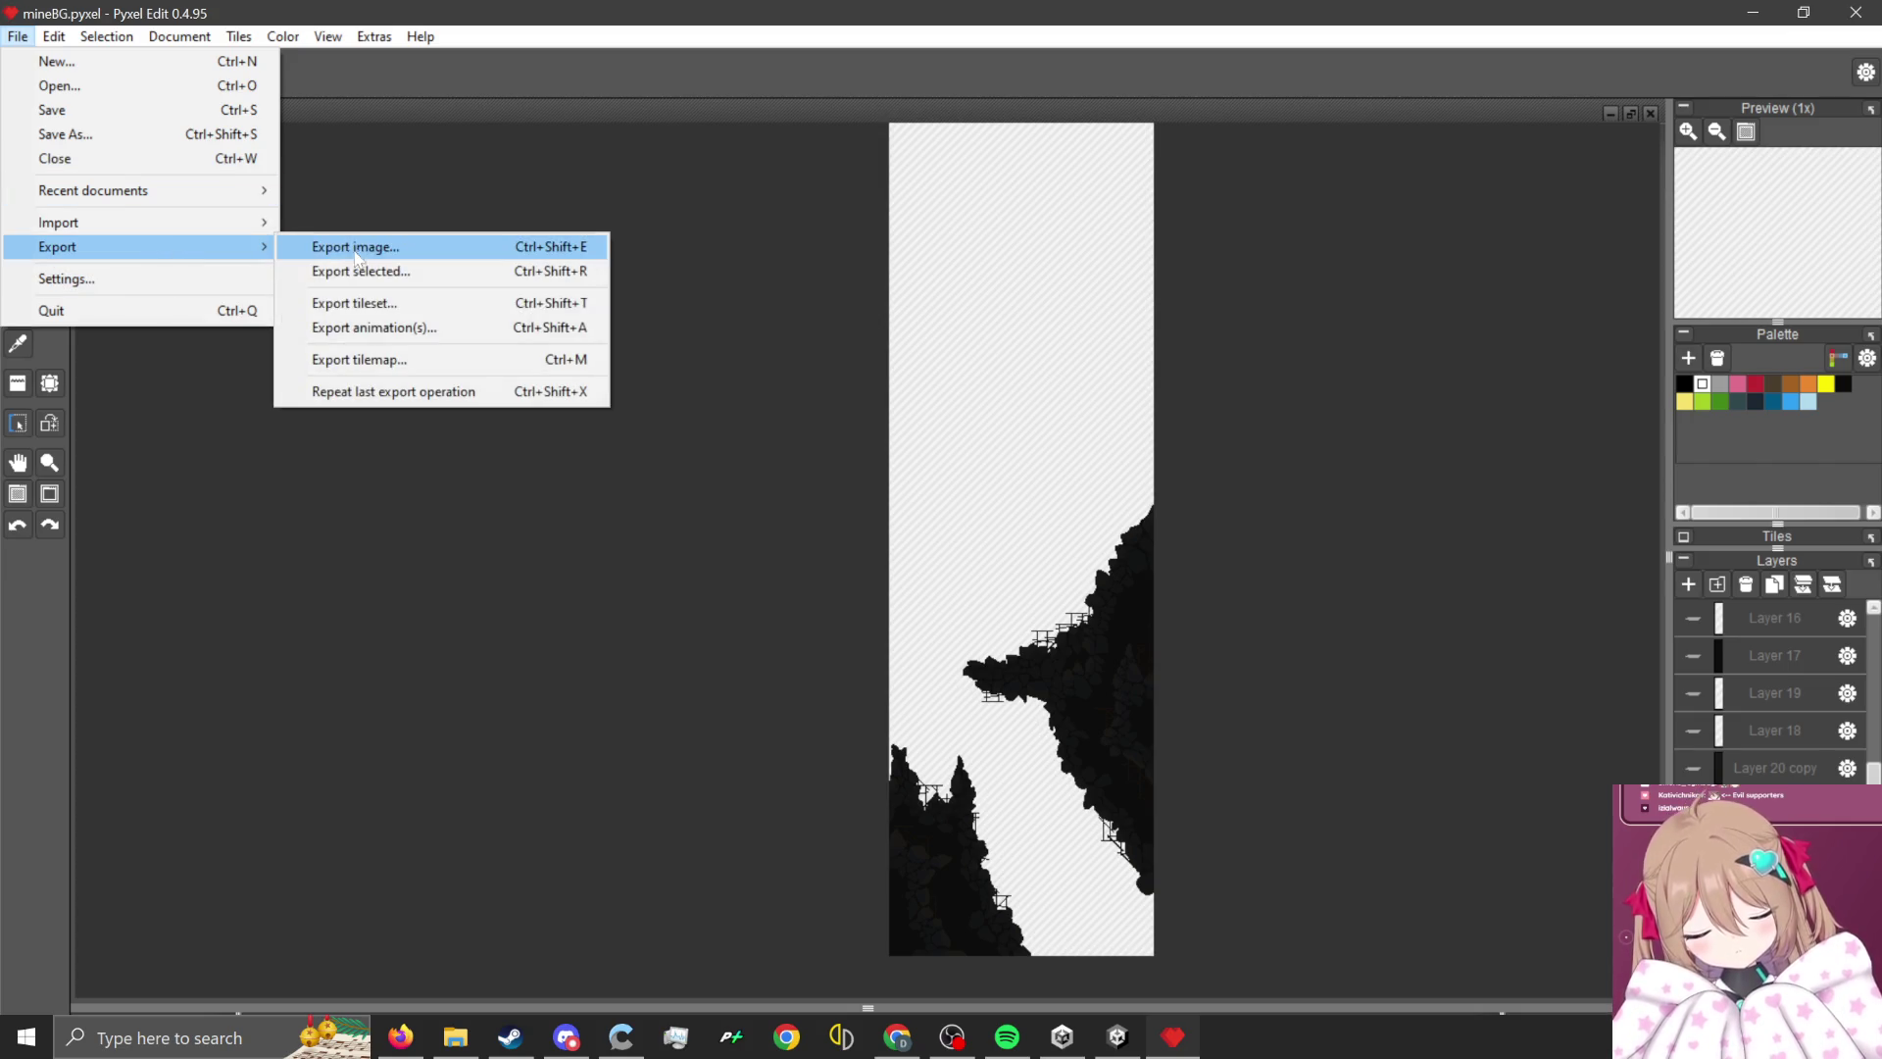
pyautogui.click(367, 257)
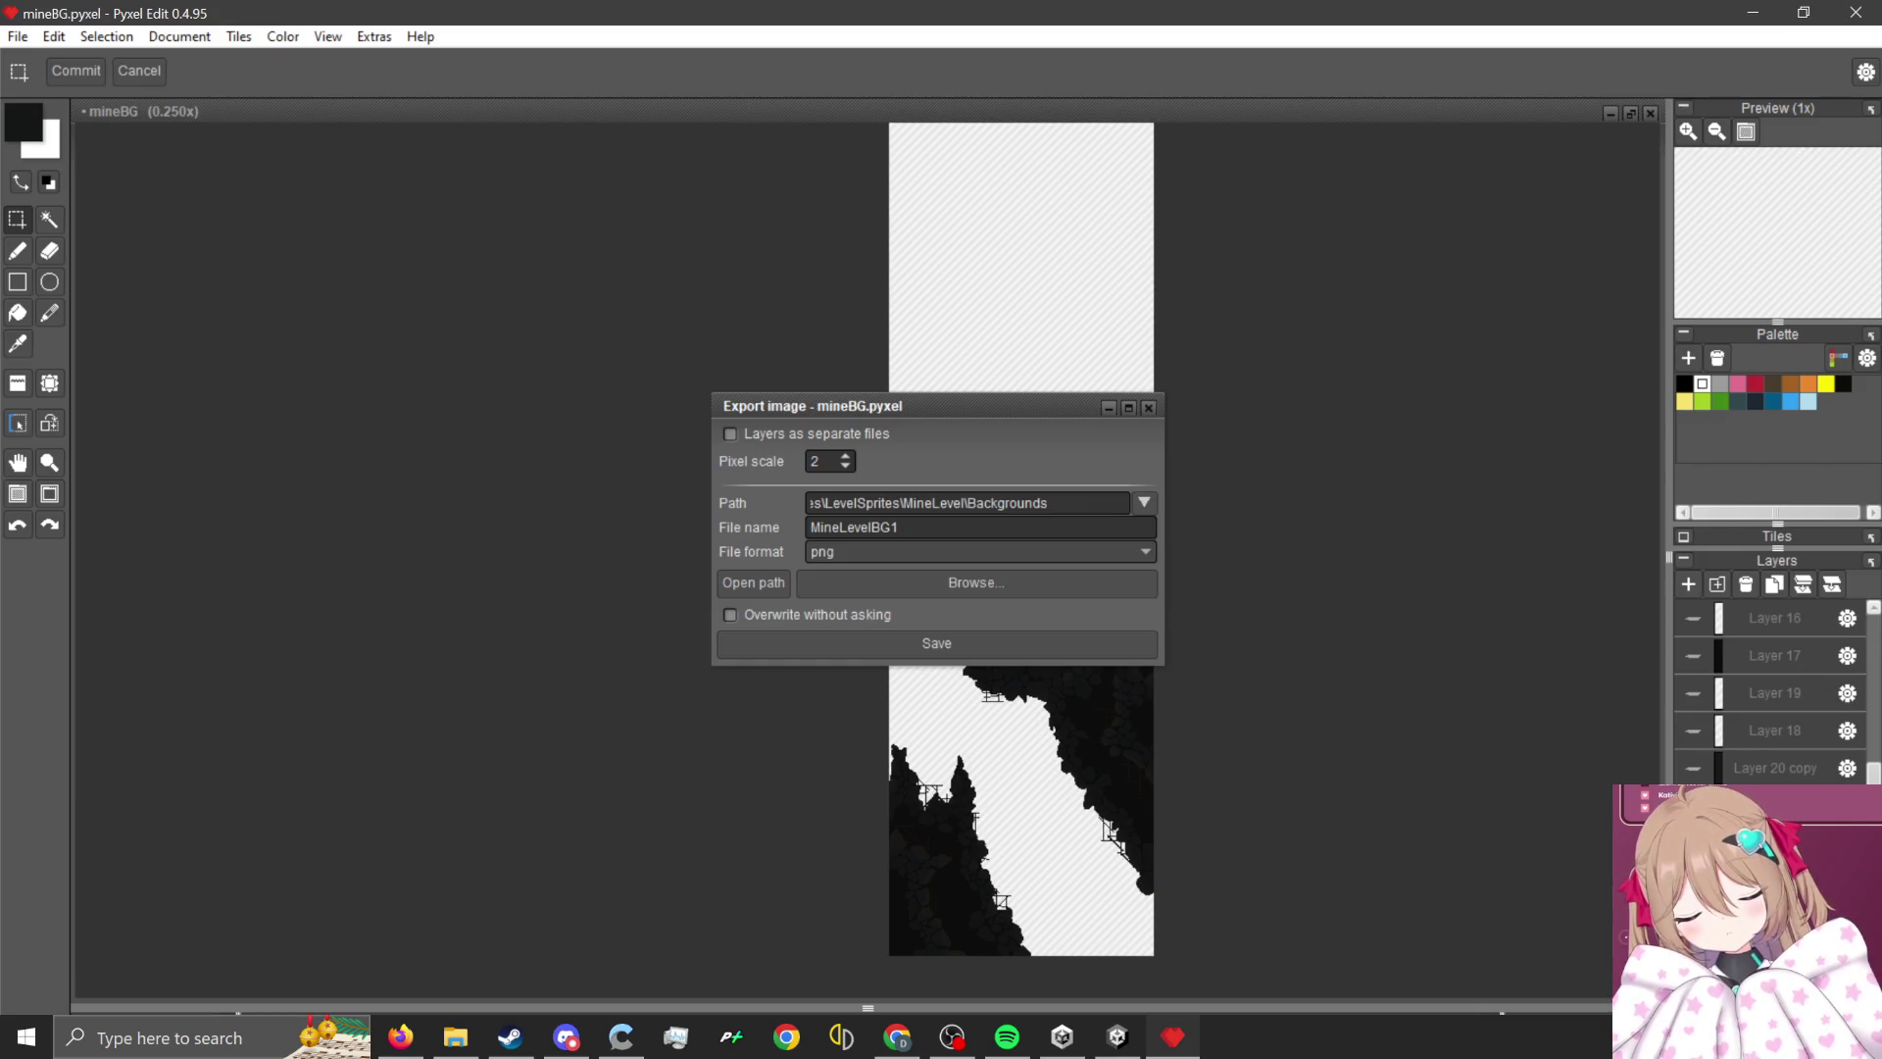
pyautogui.press('Return')
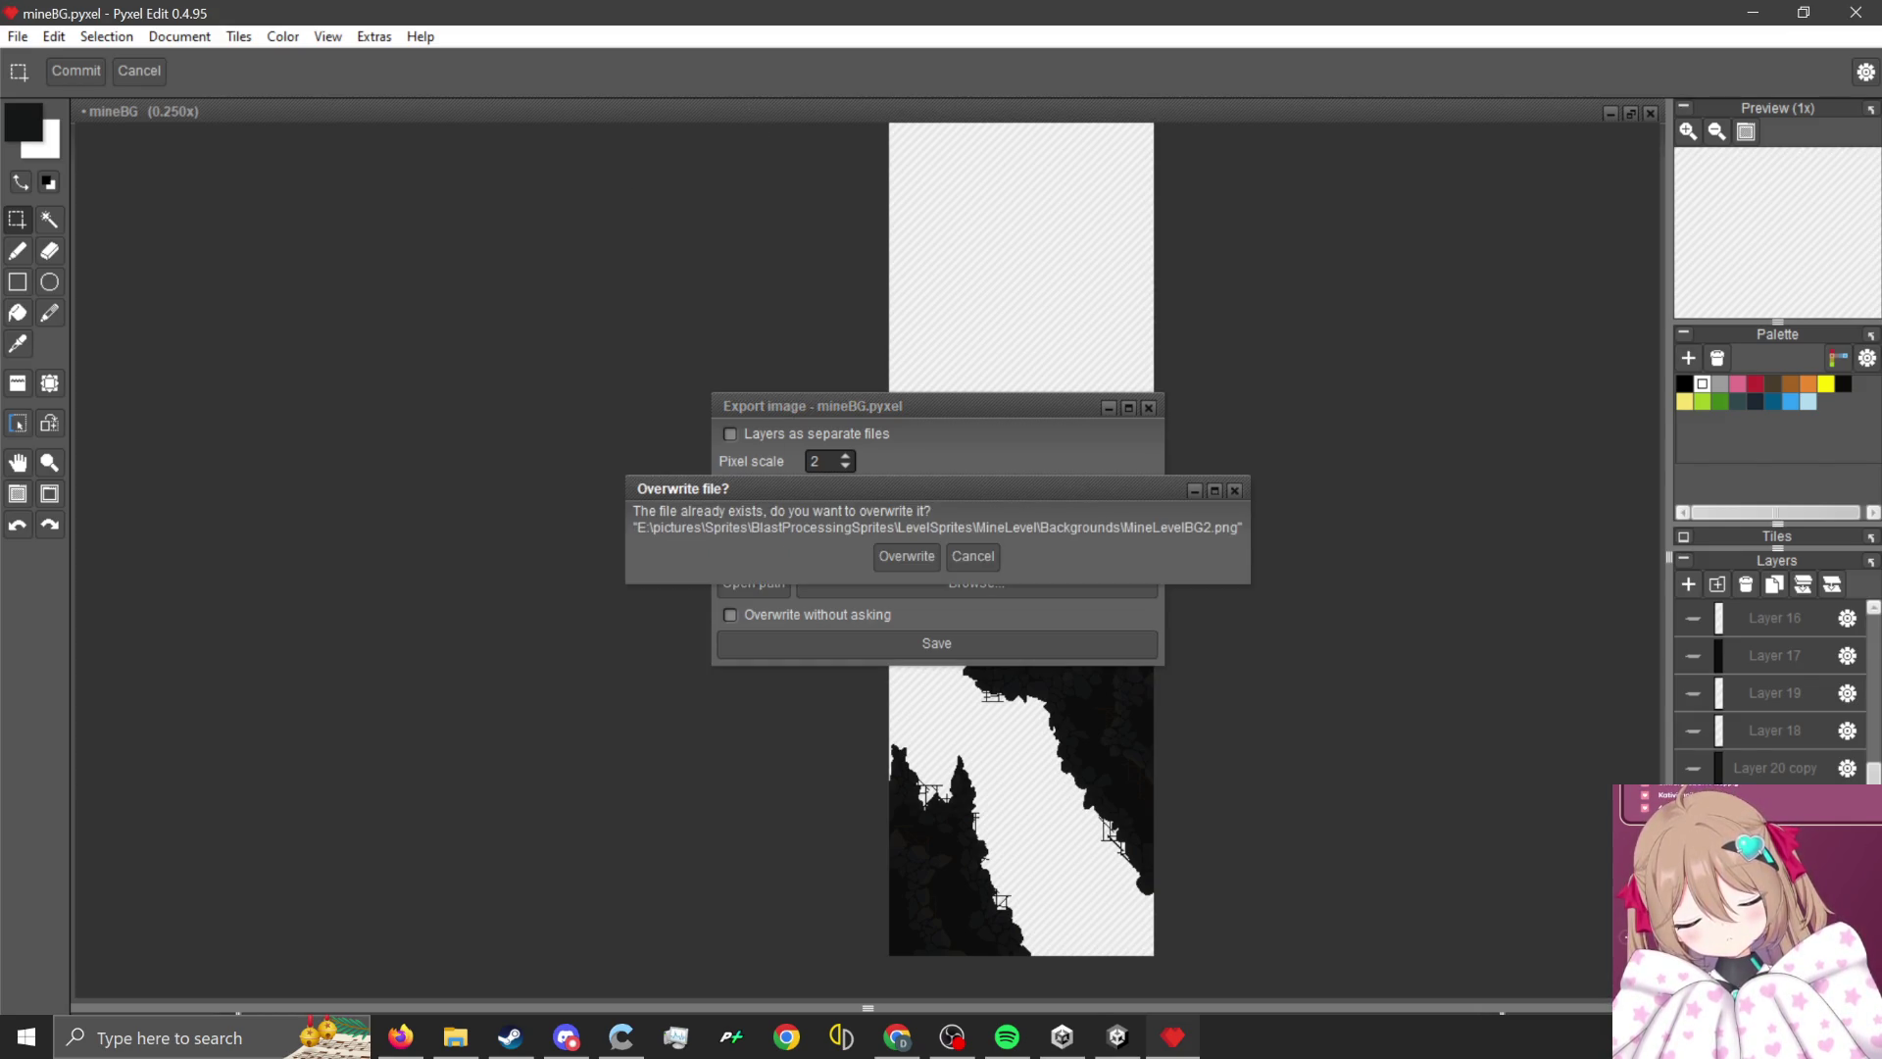
pyautogui.press('Return')
pyautogui.click(1776, 10)
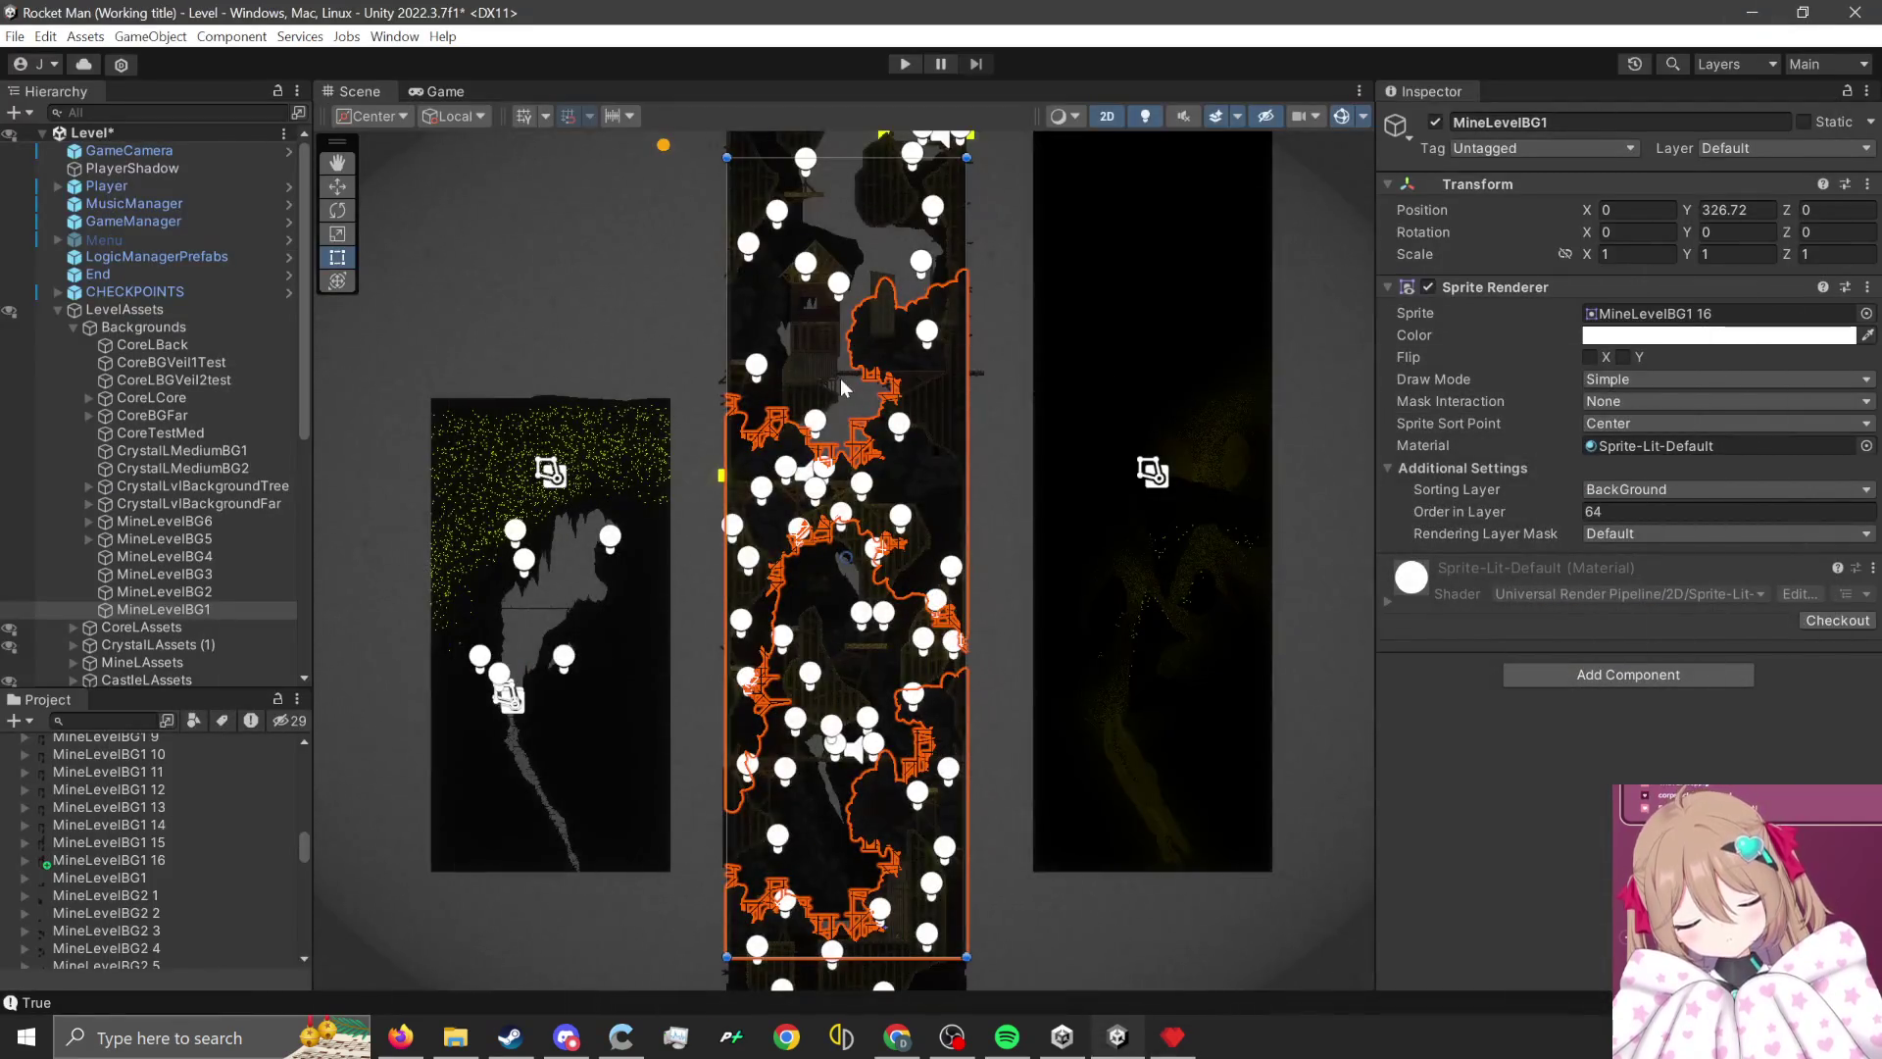
# - Give MineLevelBG2 8 Point (no filter) filtering, max size 16384 and Compression None
pyautogui.click(812, 828)
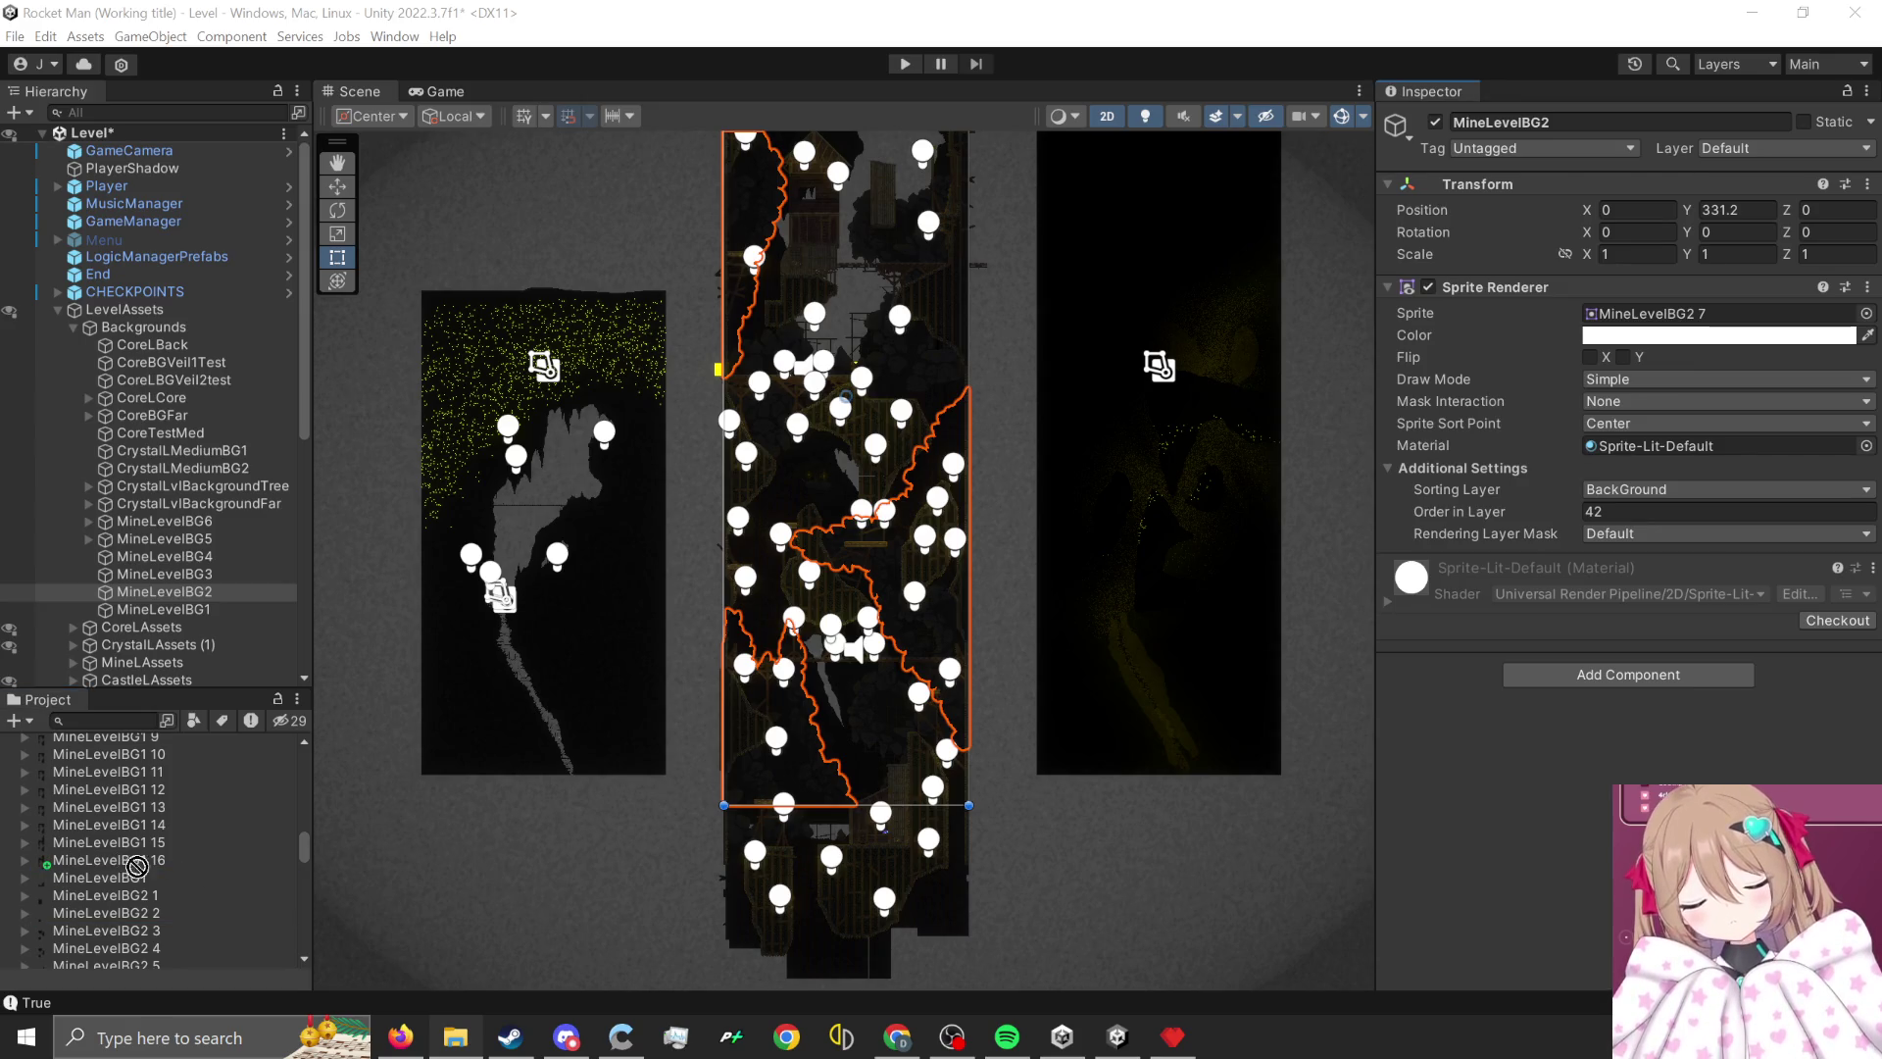
pyautogui.scroll(-15, 188, 891)
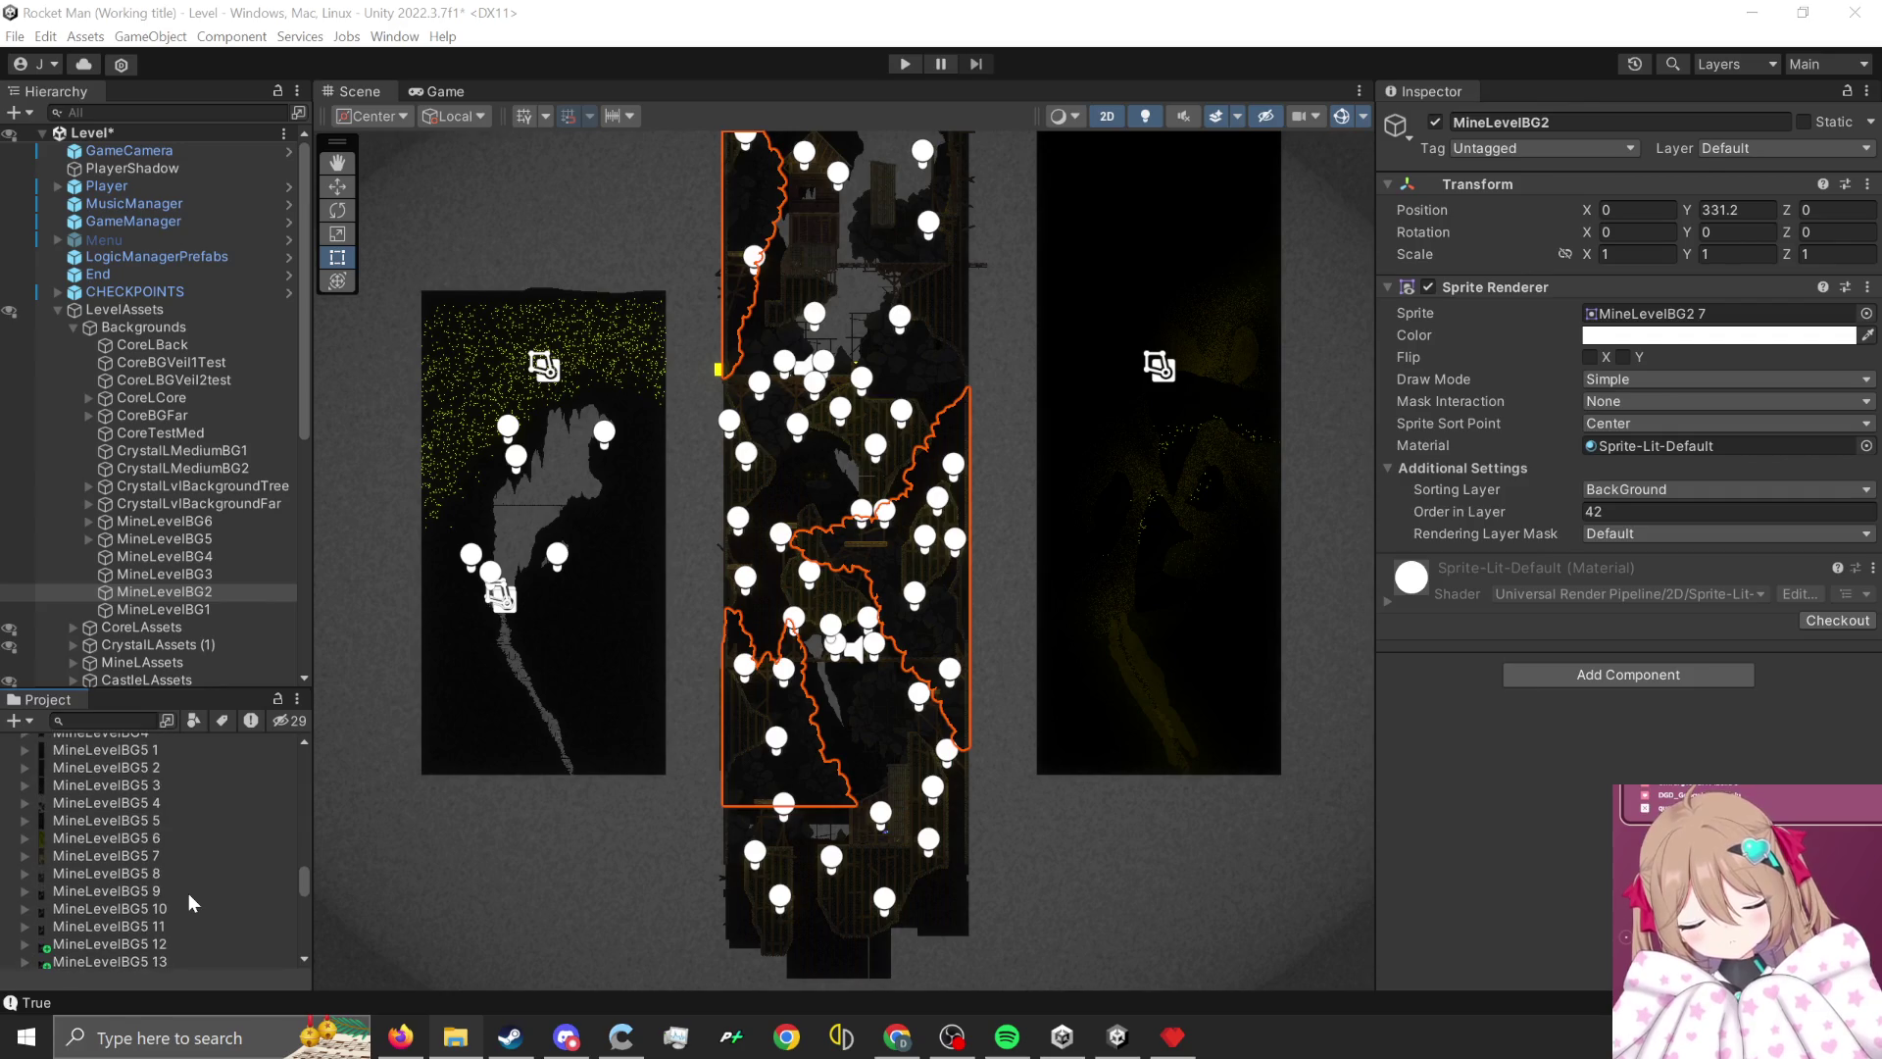
pyautogui.scroll(13, 190, 897)
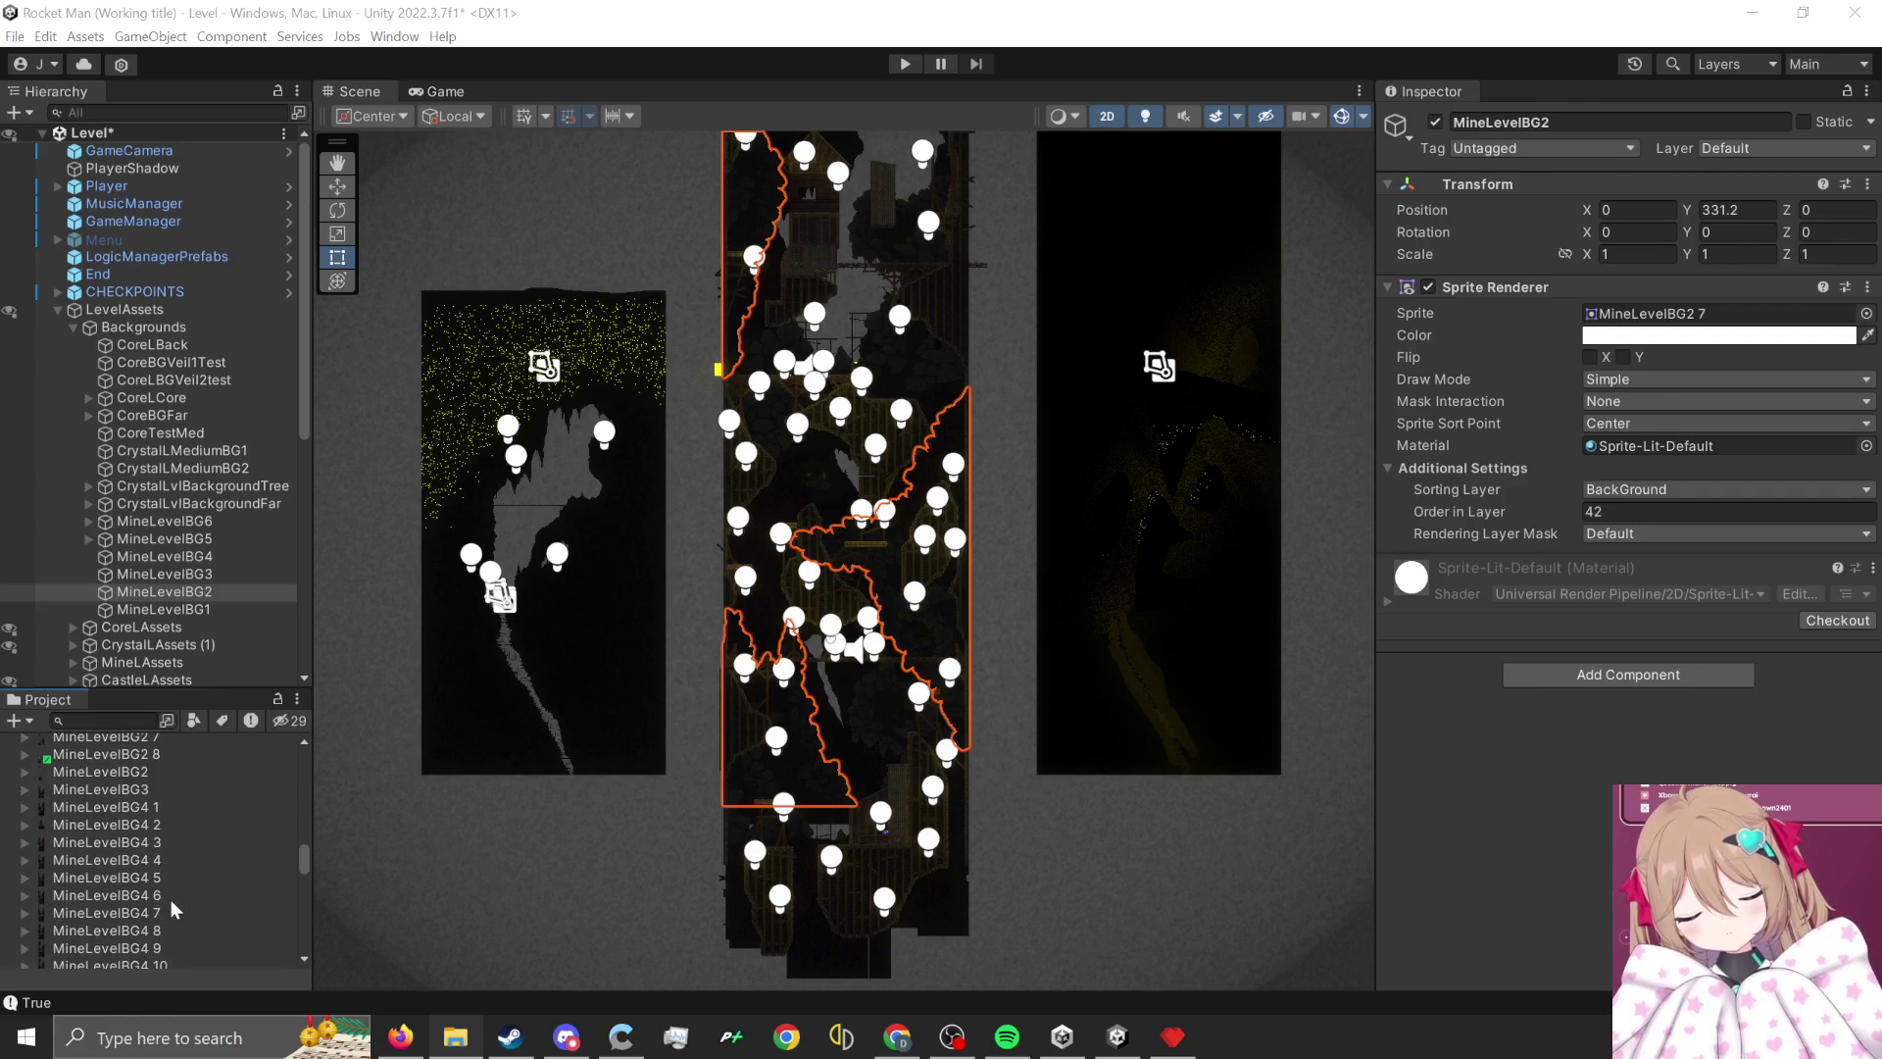
pyautogui.click(105, 886)
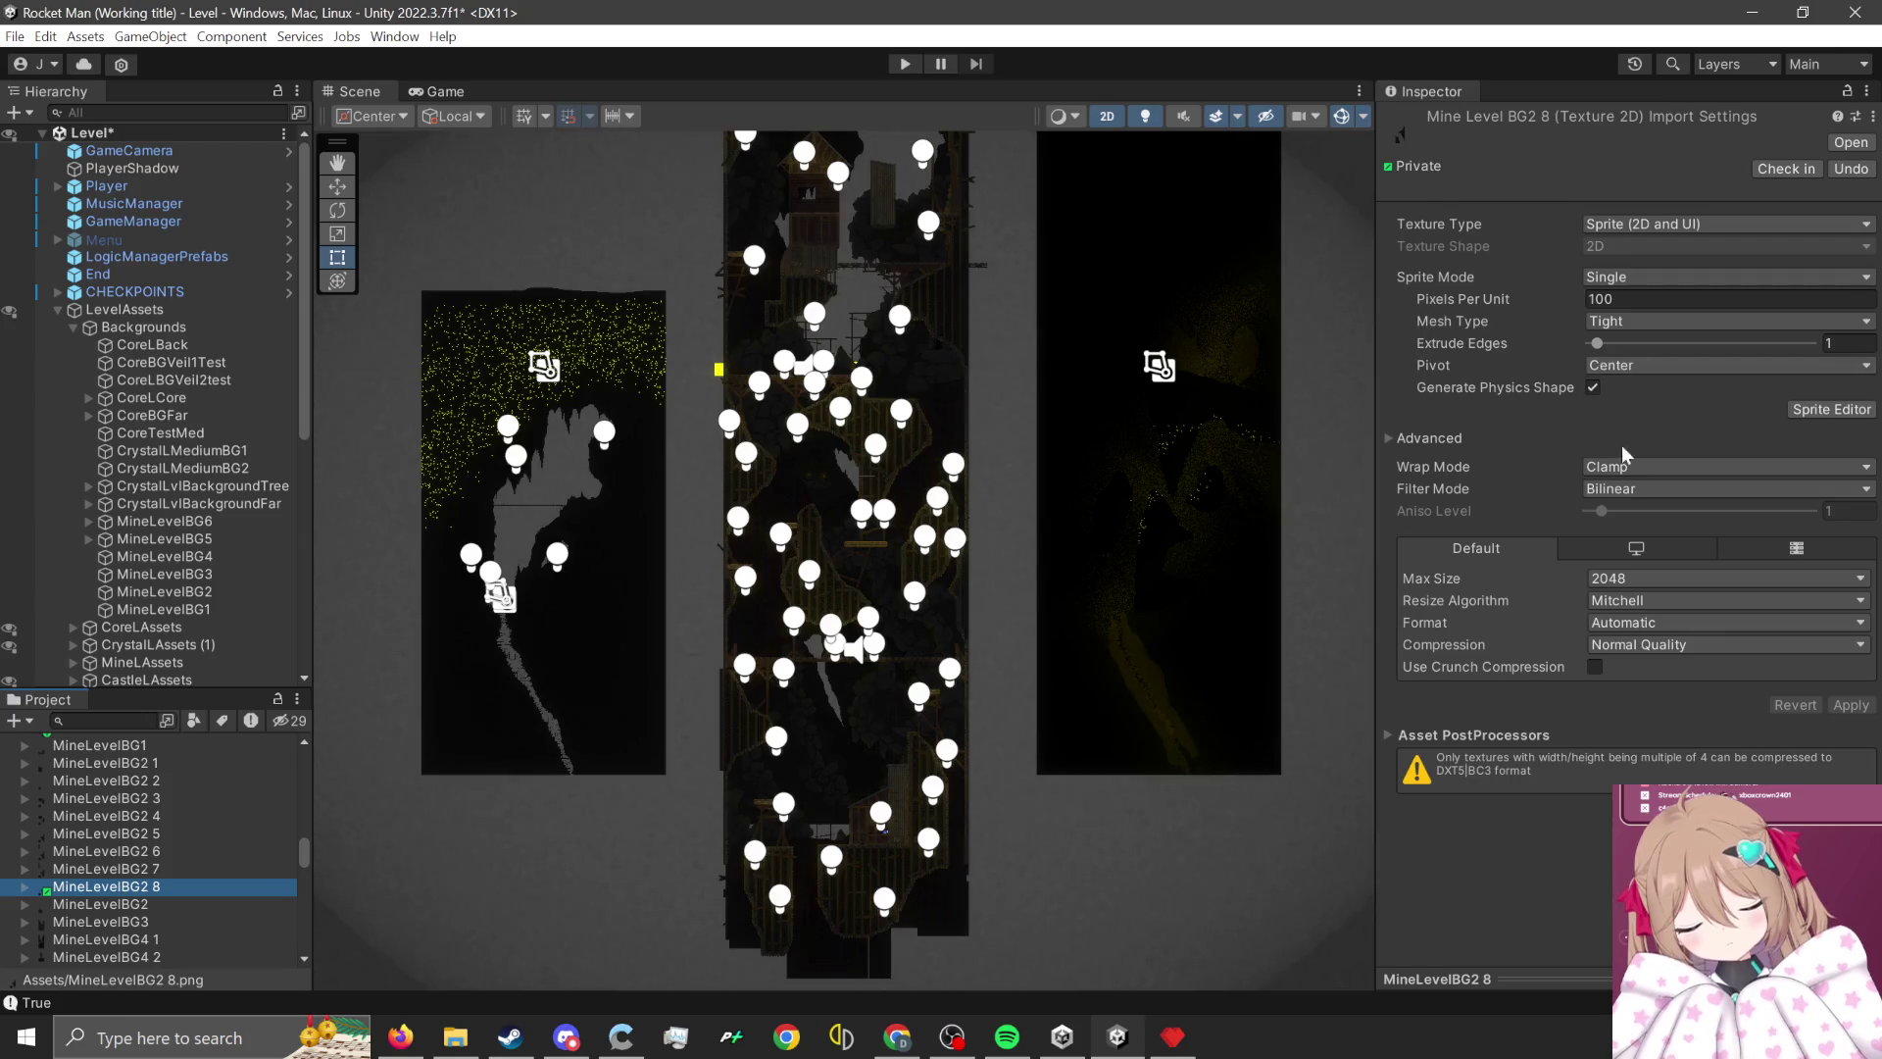
pyautogui.click(1653, 512)
pyautogui.click(1647, 578)
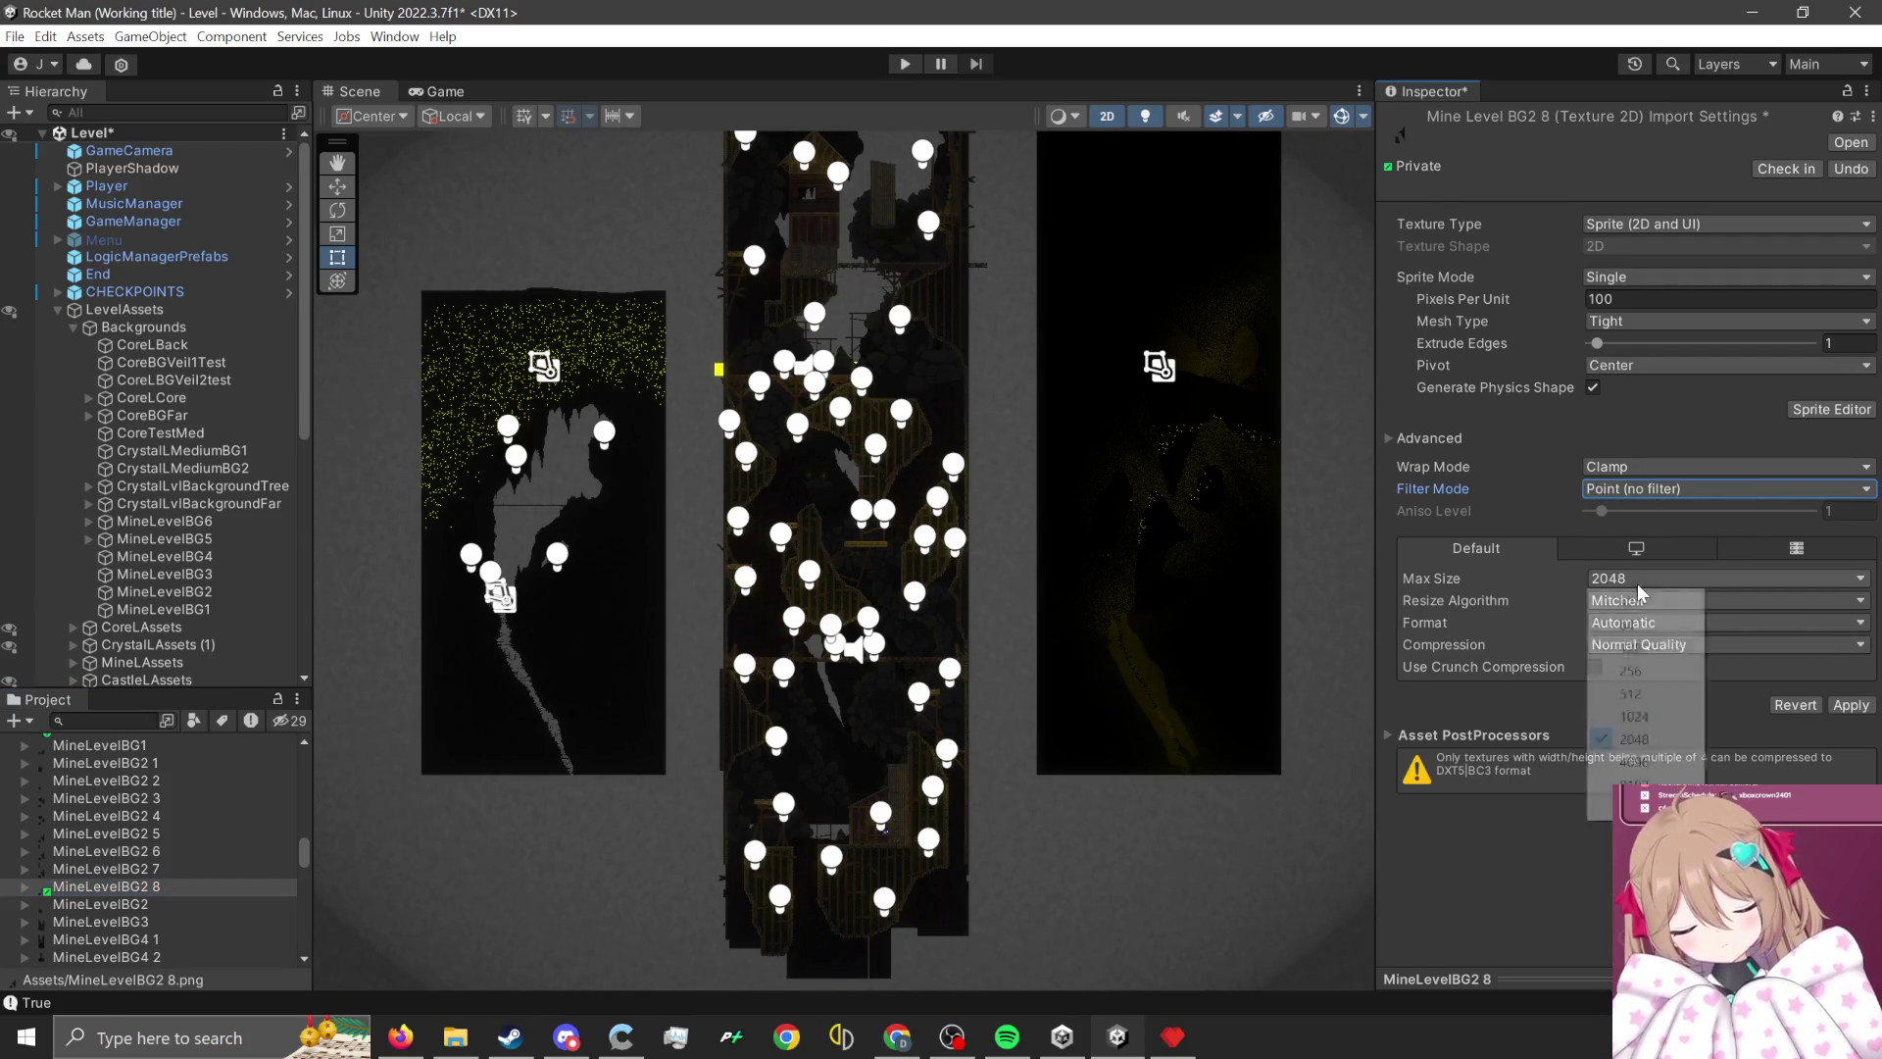
pyautogui.click(1646, 742)
pyautogui.click(1672, 645)
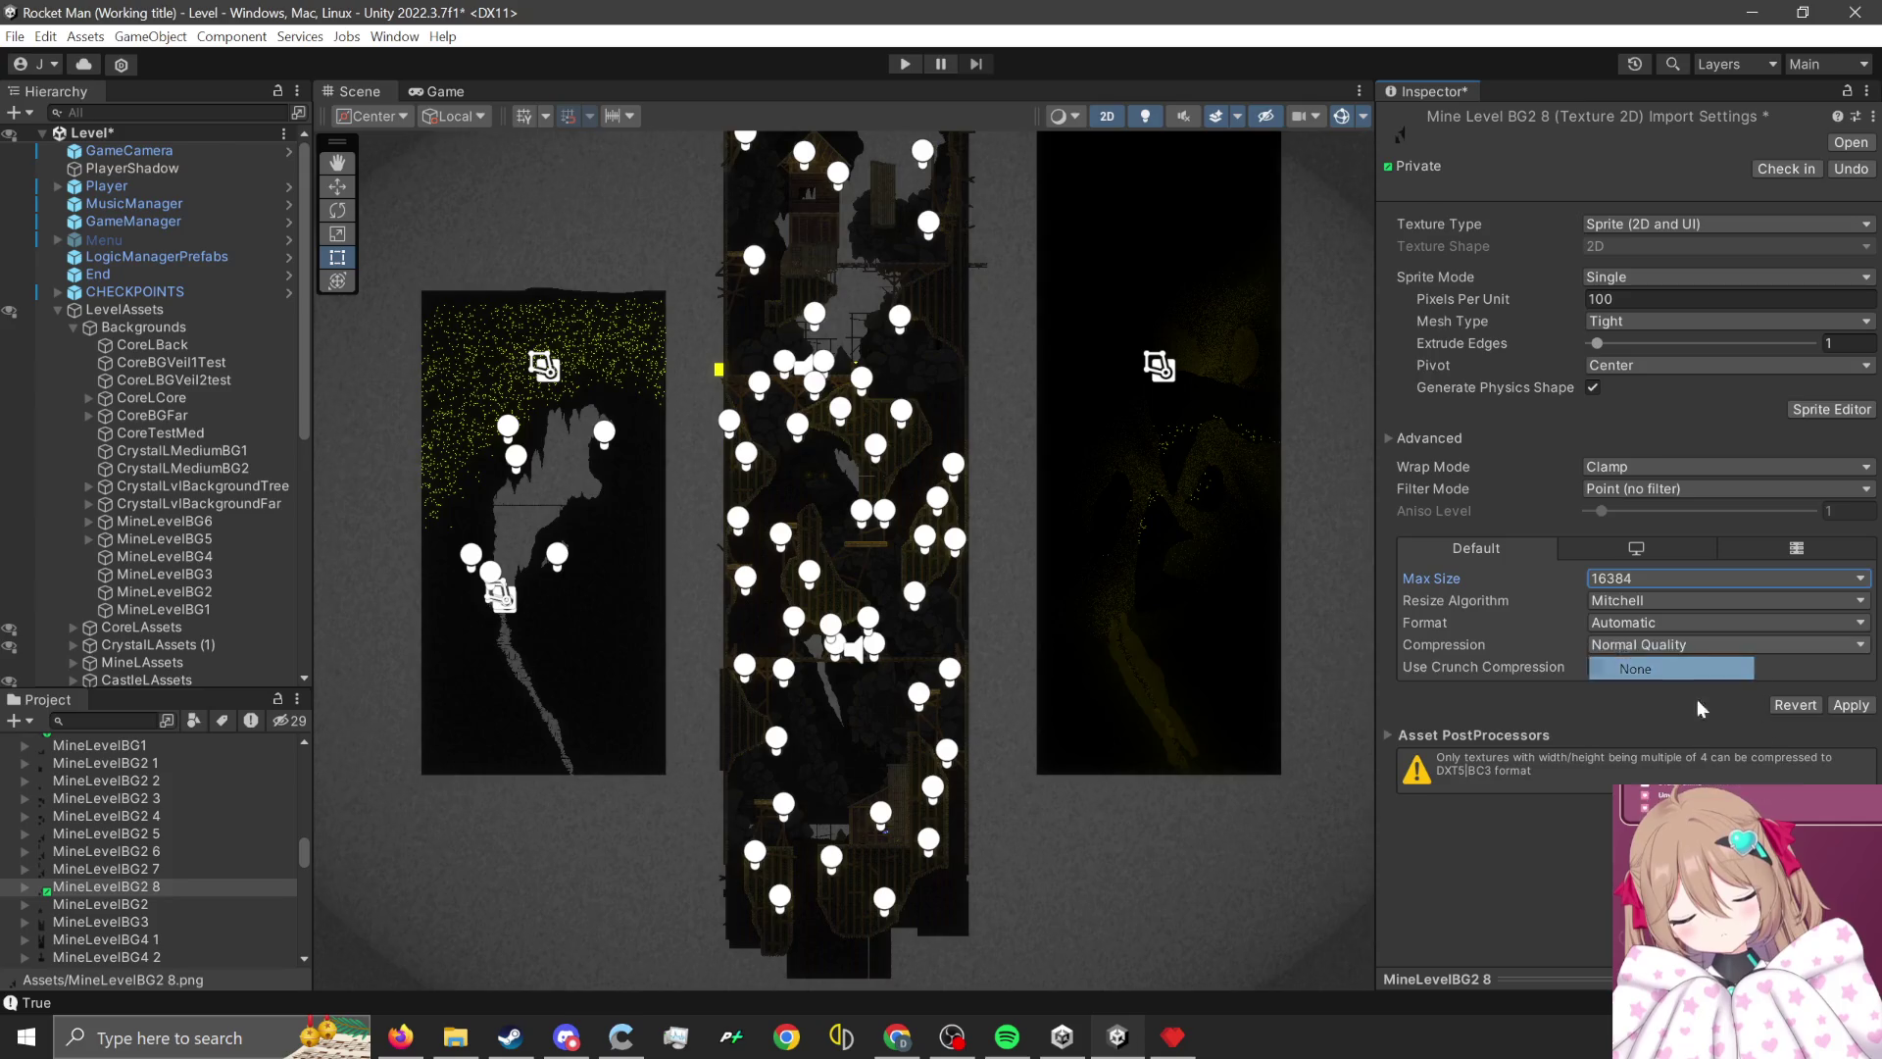
pyautogui.click(1666, 663)
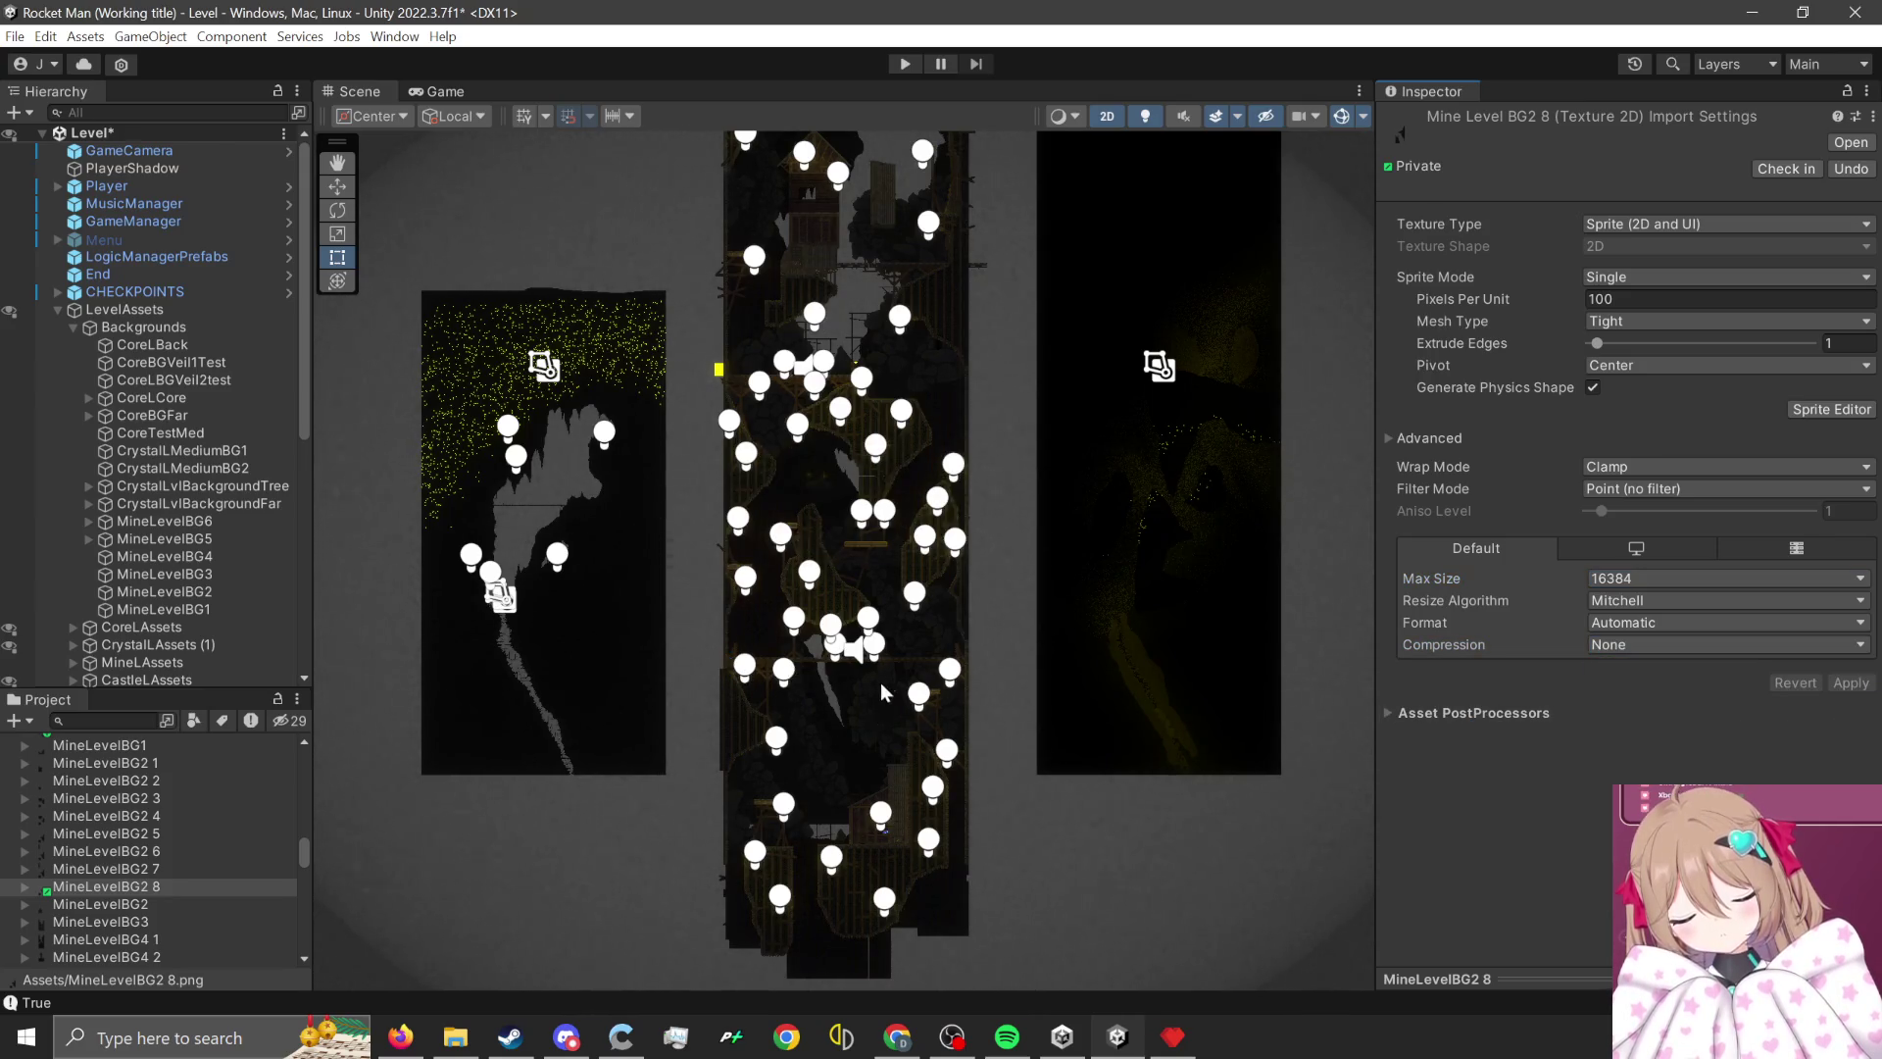
pyautogui.scroll(2, 880, 682)
pyautogui.click(780, 751)
pyautogui.scroll(2, 196, 863)
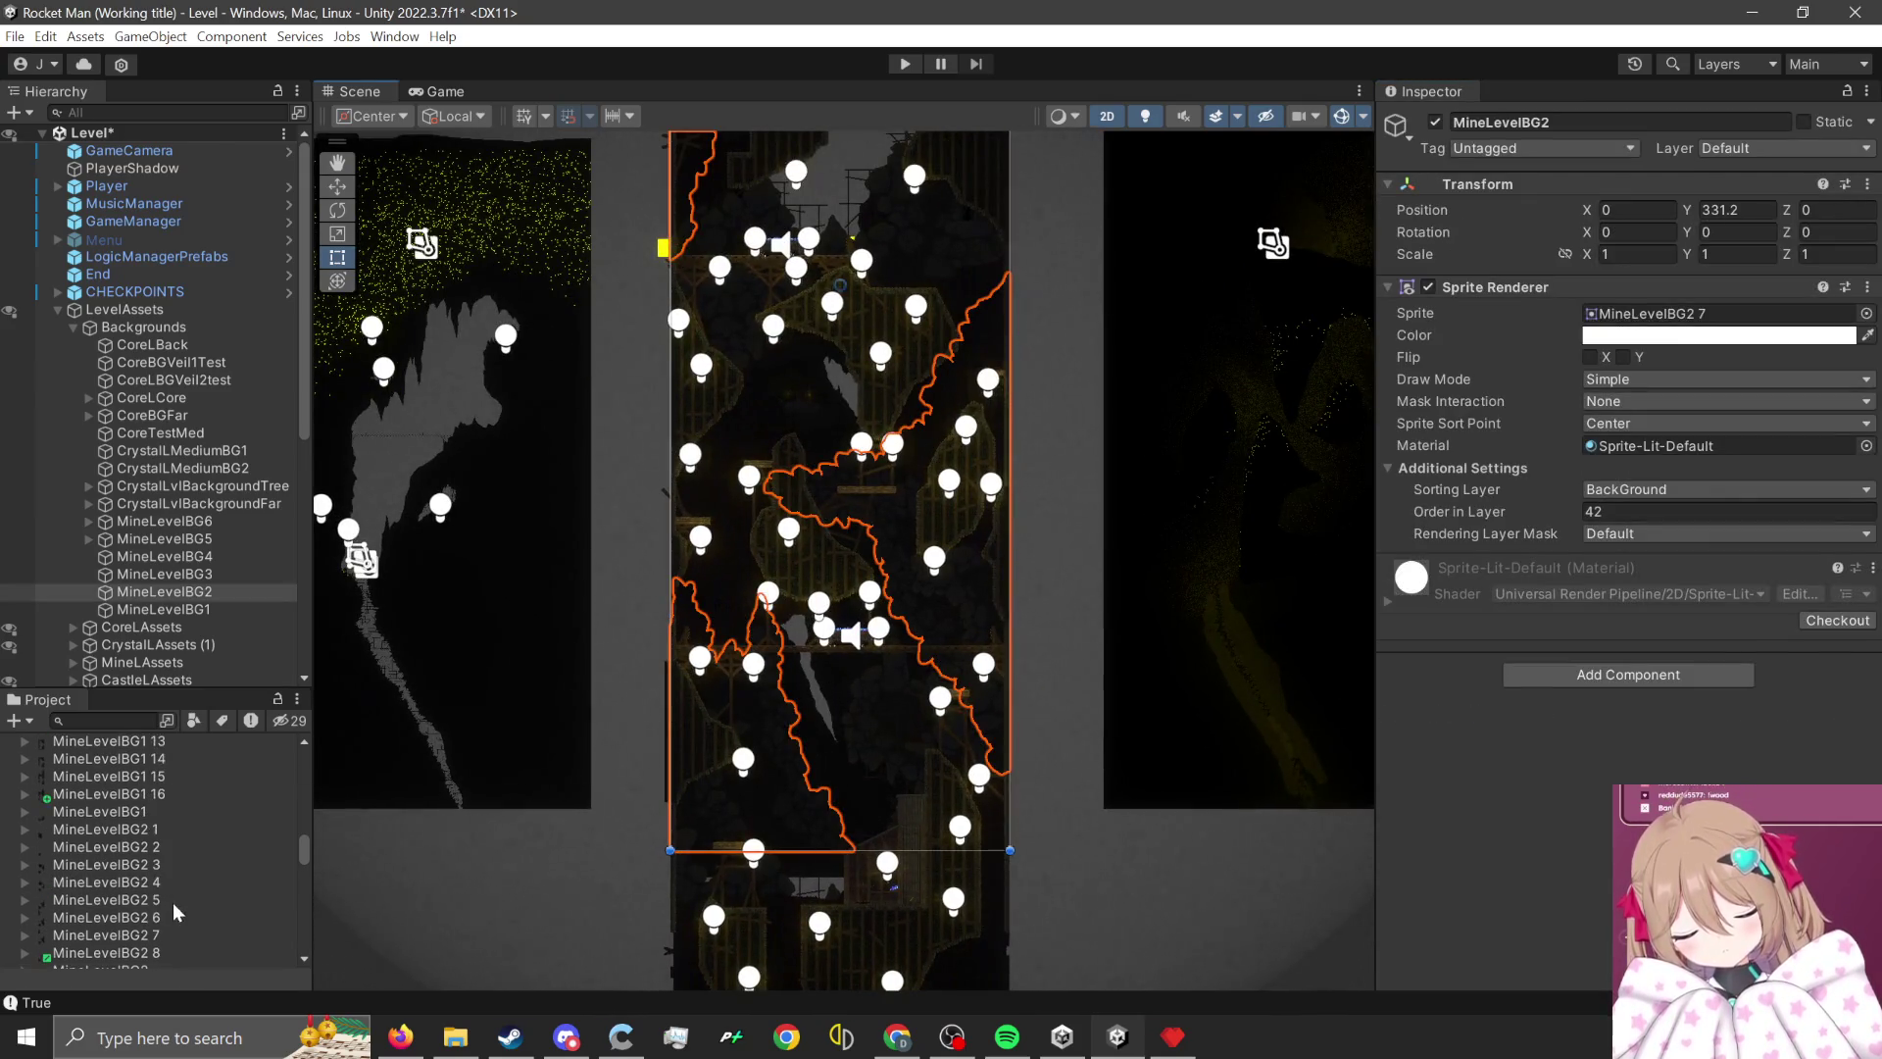
# - Assign MineLevelBG2 8 as the MineLevelBG2 background's sprite, then enter Play mode
pyautogui.moveTo(147, 951)
pyautogui.mouseDown()
pyautogui.moveTo(1616, 345)
pyautogui.moveTo(1646, 313)
pyautogui.mouseUp()
pyautogui.scroll(2, 849, 698)
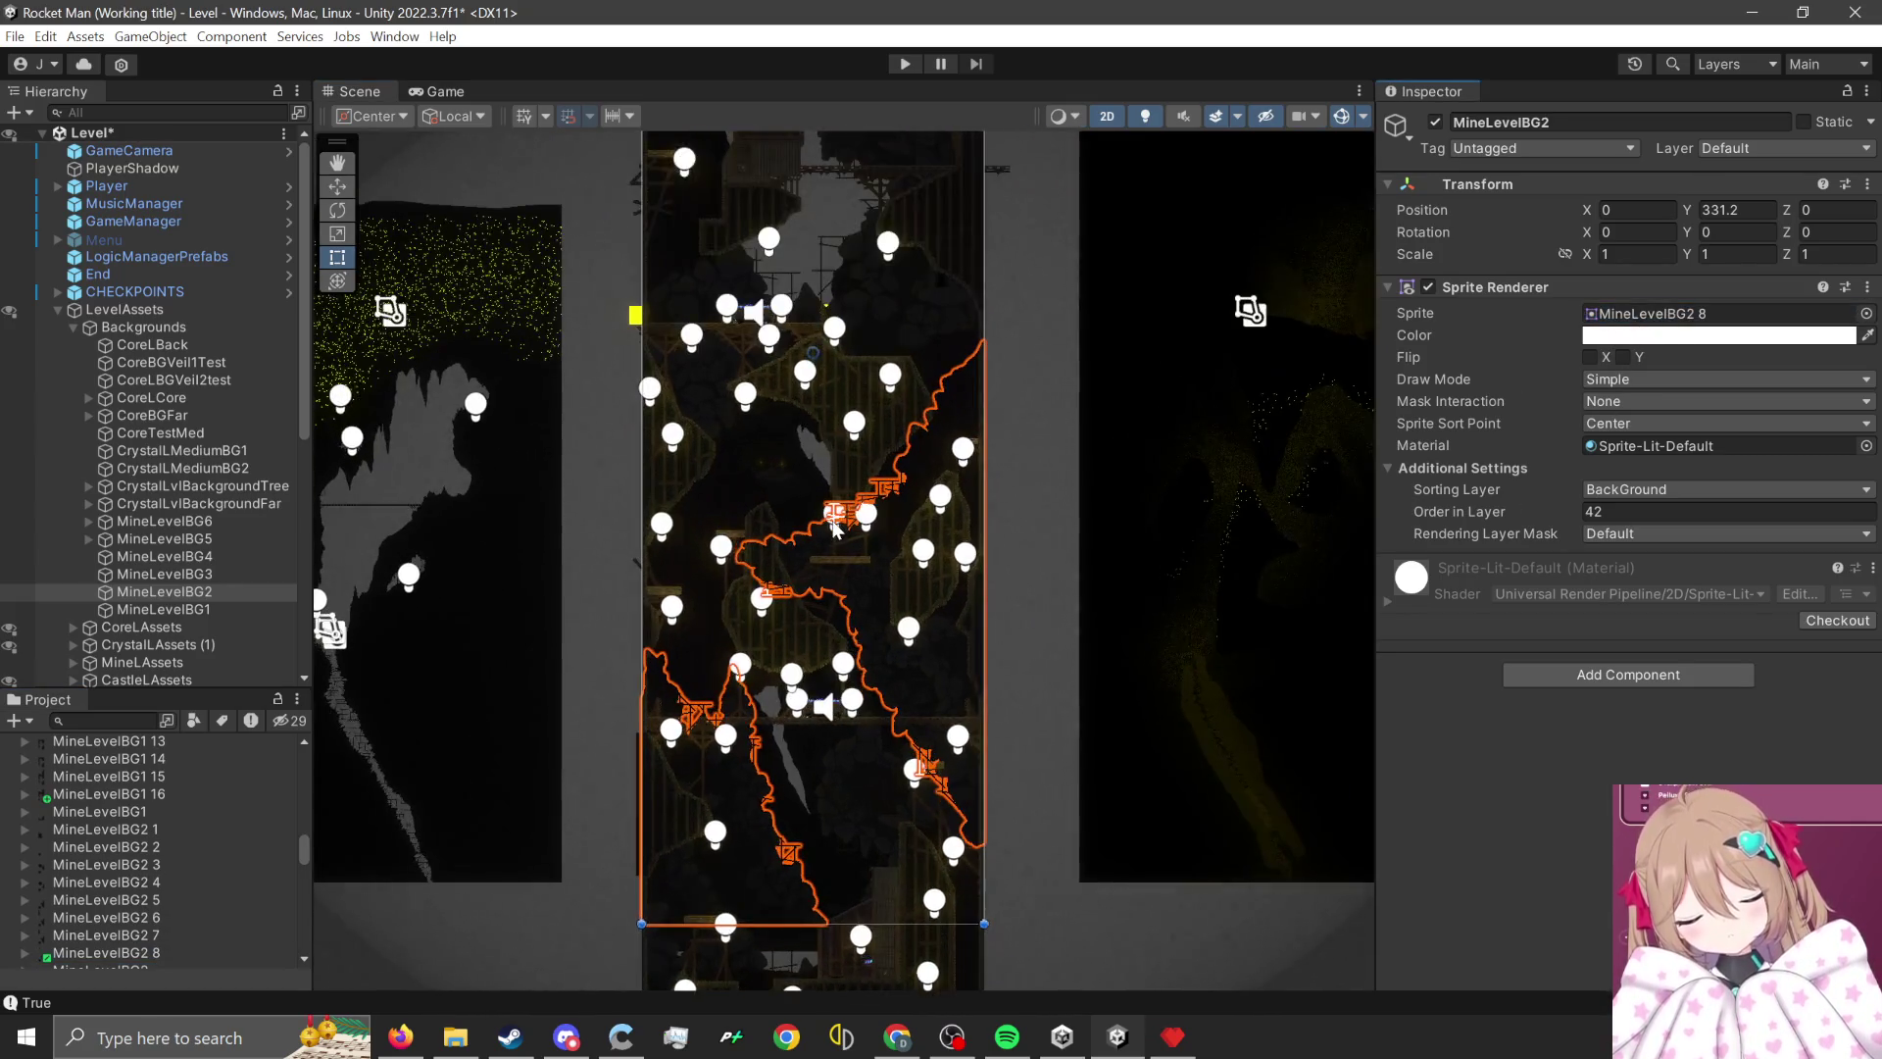
pyautogui.scroll(3, 872, 764)
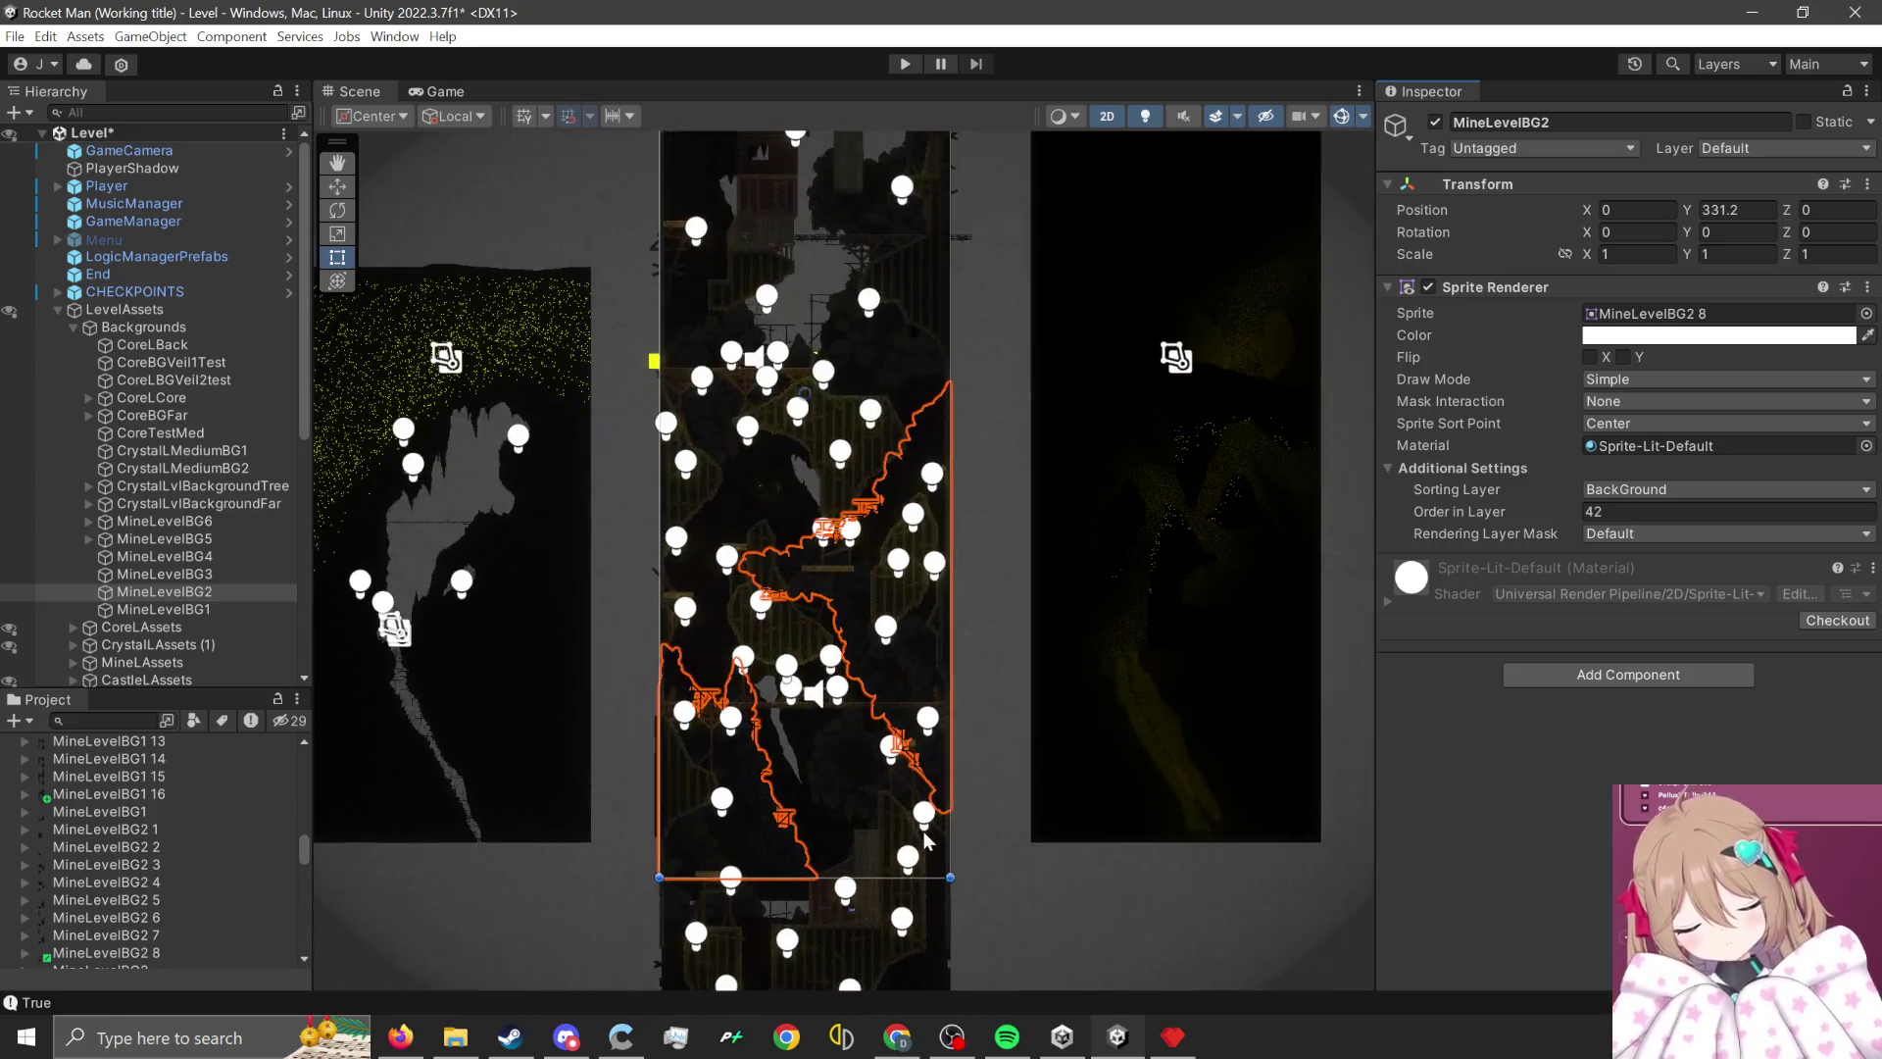
pyautogui.scroll(1, 863, 888)
pyautogui.moveTo(864, 888)
pyautogui.mouseDown()
pyautogui.moveTo(803, 804)
pyautogui.moveTo(757, 839)
pyautogui.moveTo(773, 977)
pyautogui.mouseUp()
pyautogui.scroll(-4, 774, 977)
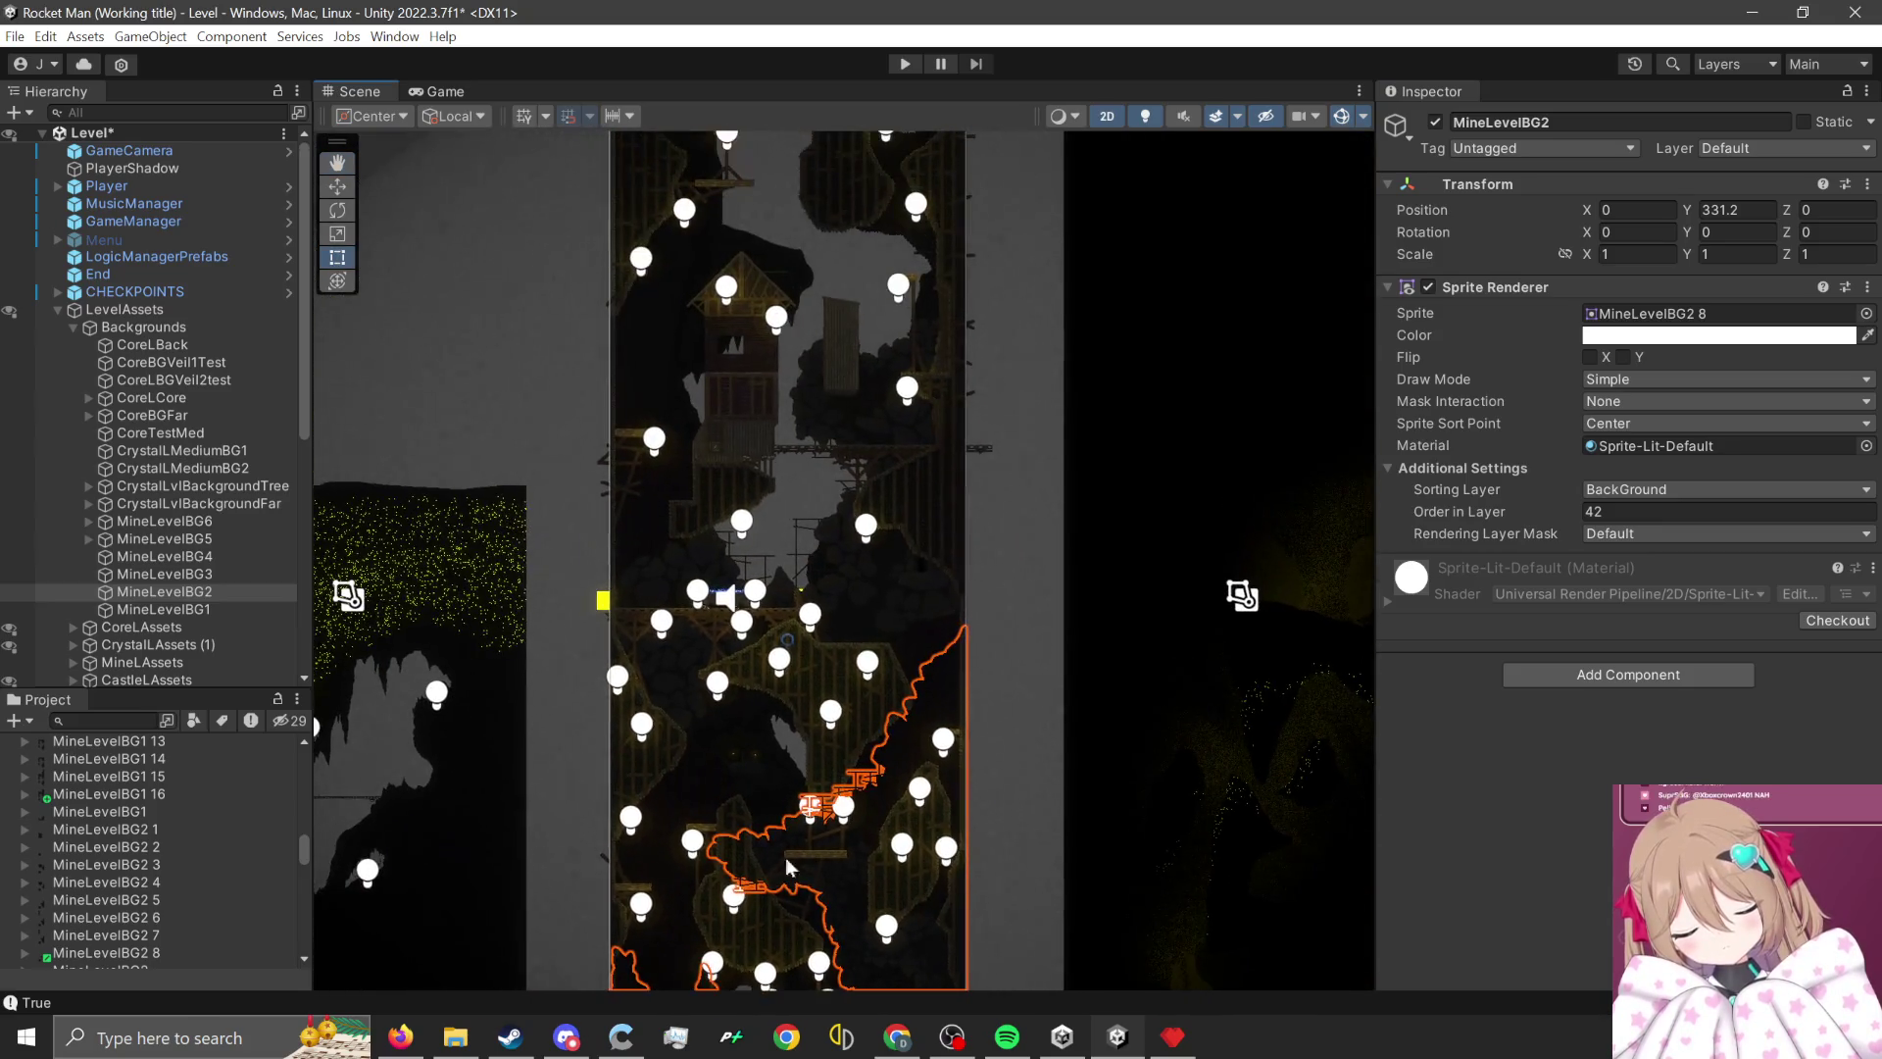
pyautogui.click(904, 64)
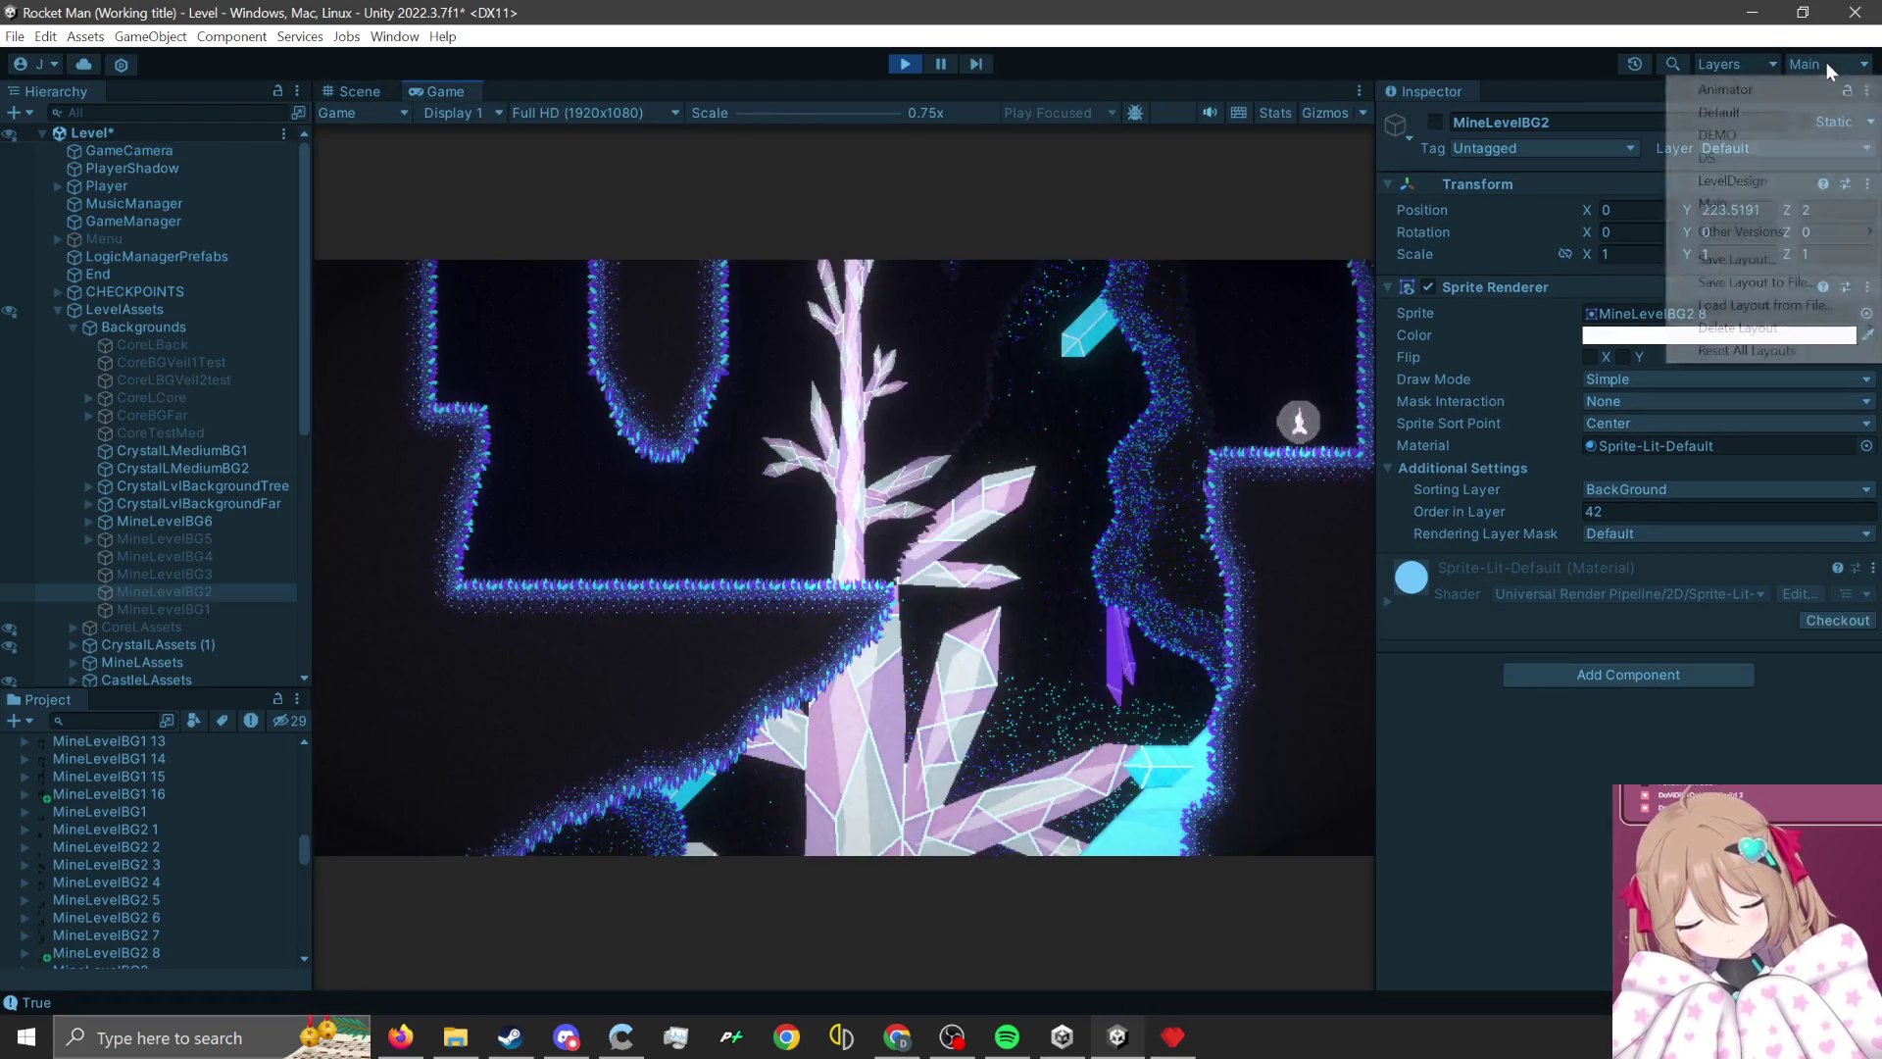
# - Switch to the DEMO layout and rocket-jump through the first caves toward the minecarts
pyautogui.click(1826, 61)
pyautogui.click(1739, 126)
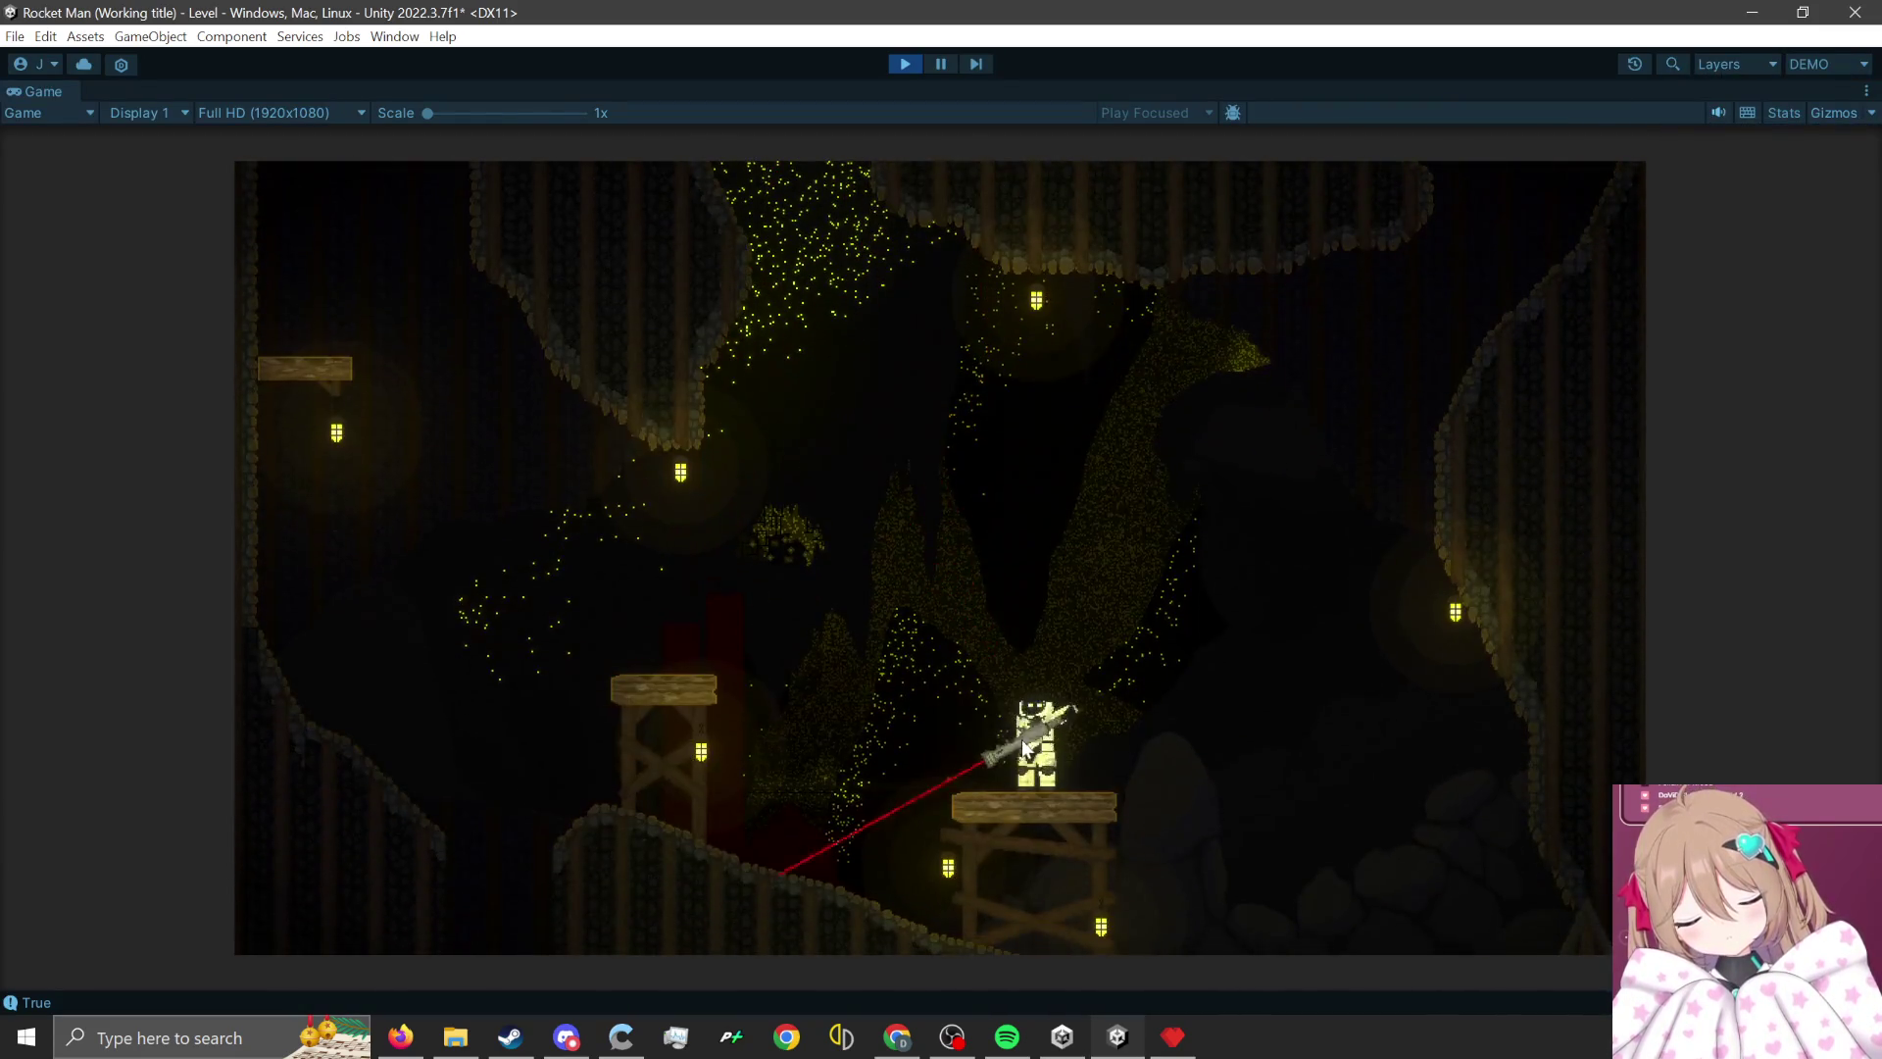
pyautogui.click(1105, 779)
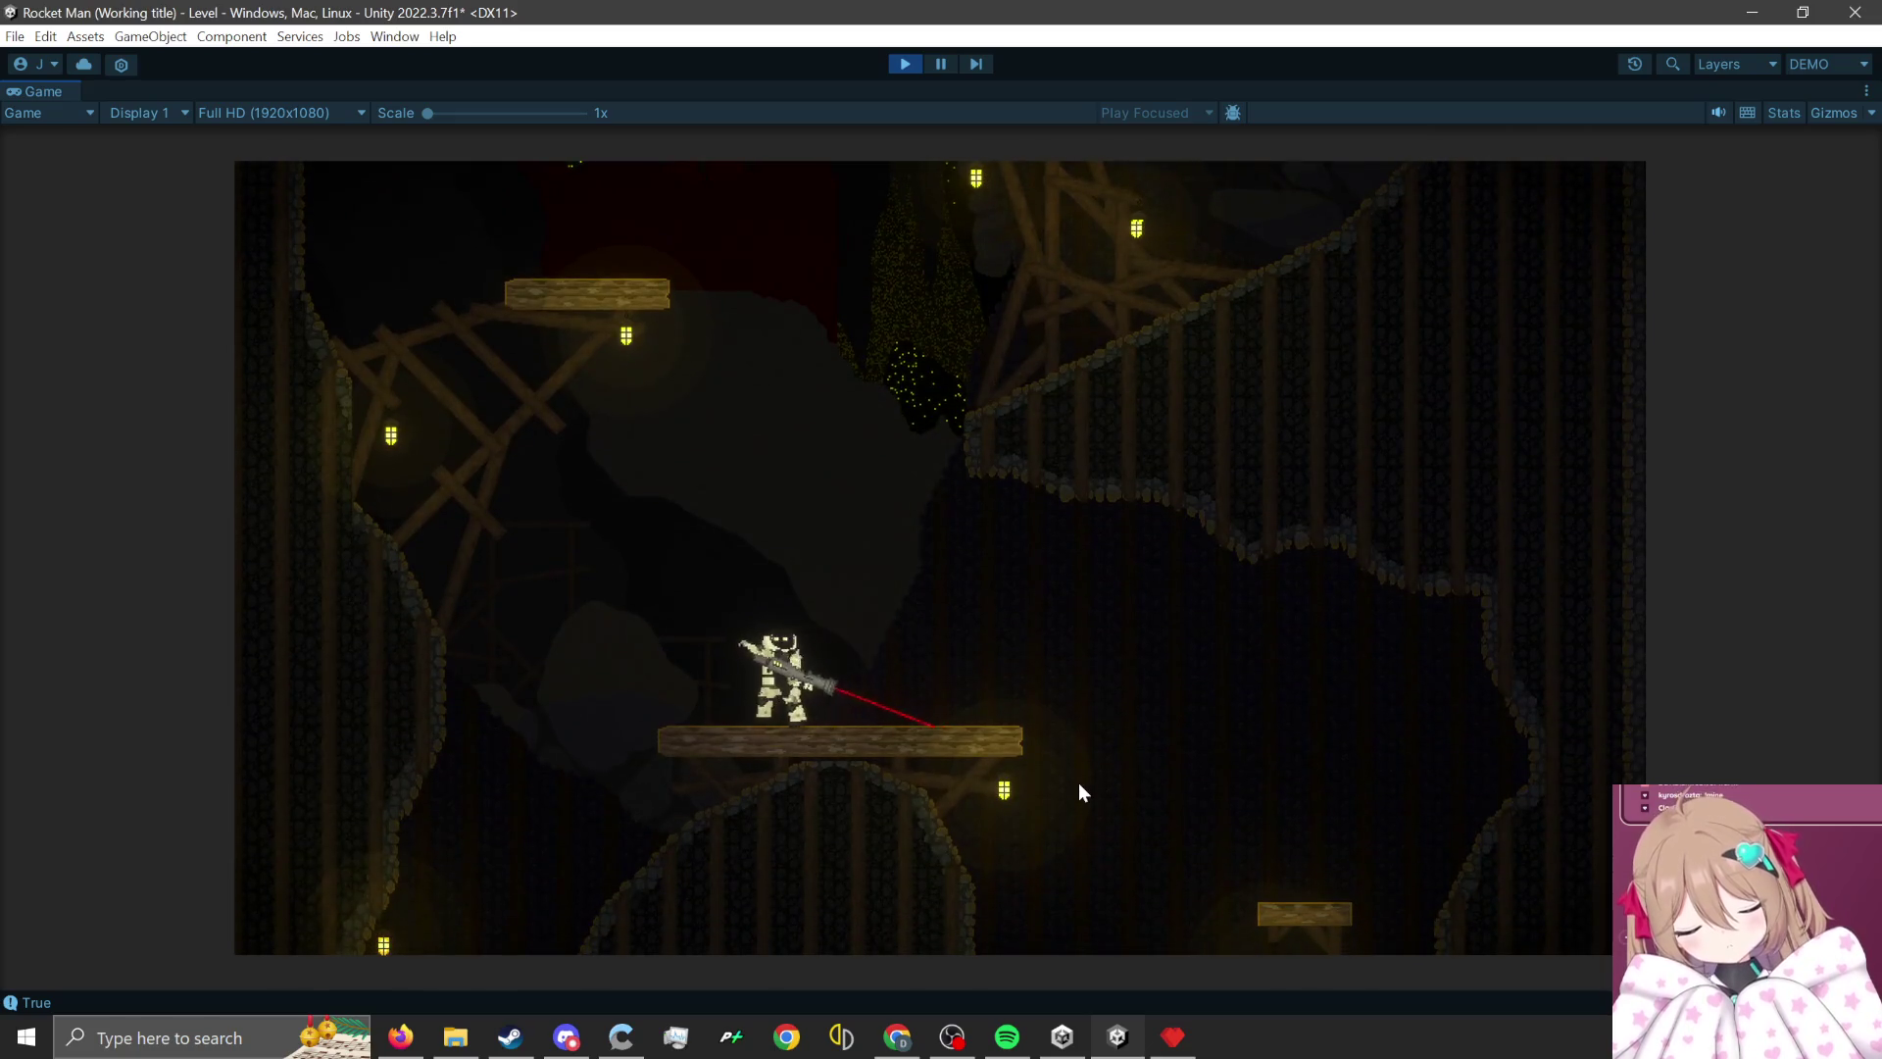
pyautogui.click(1082, 792)
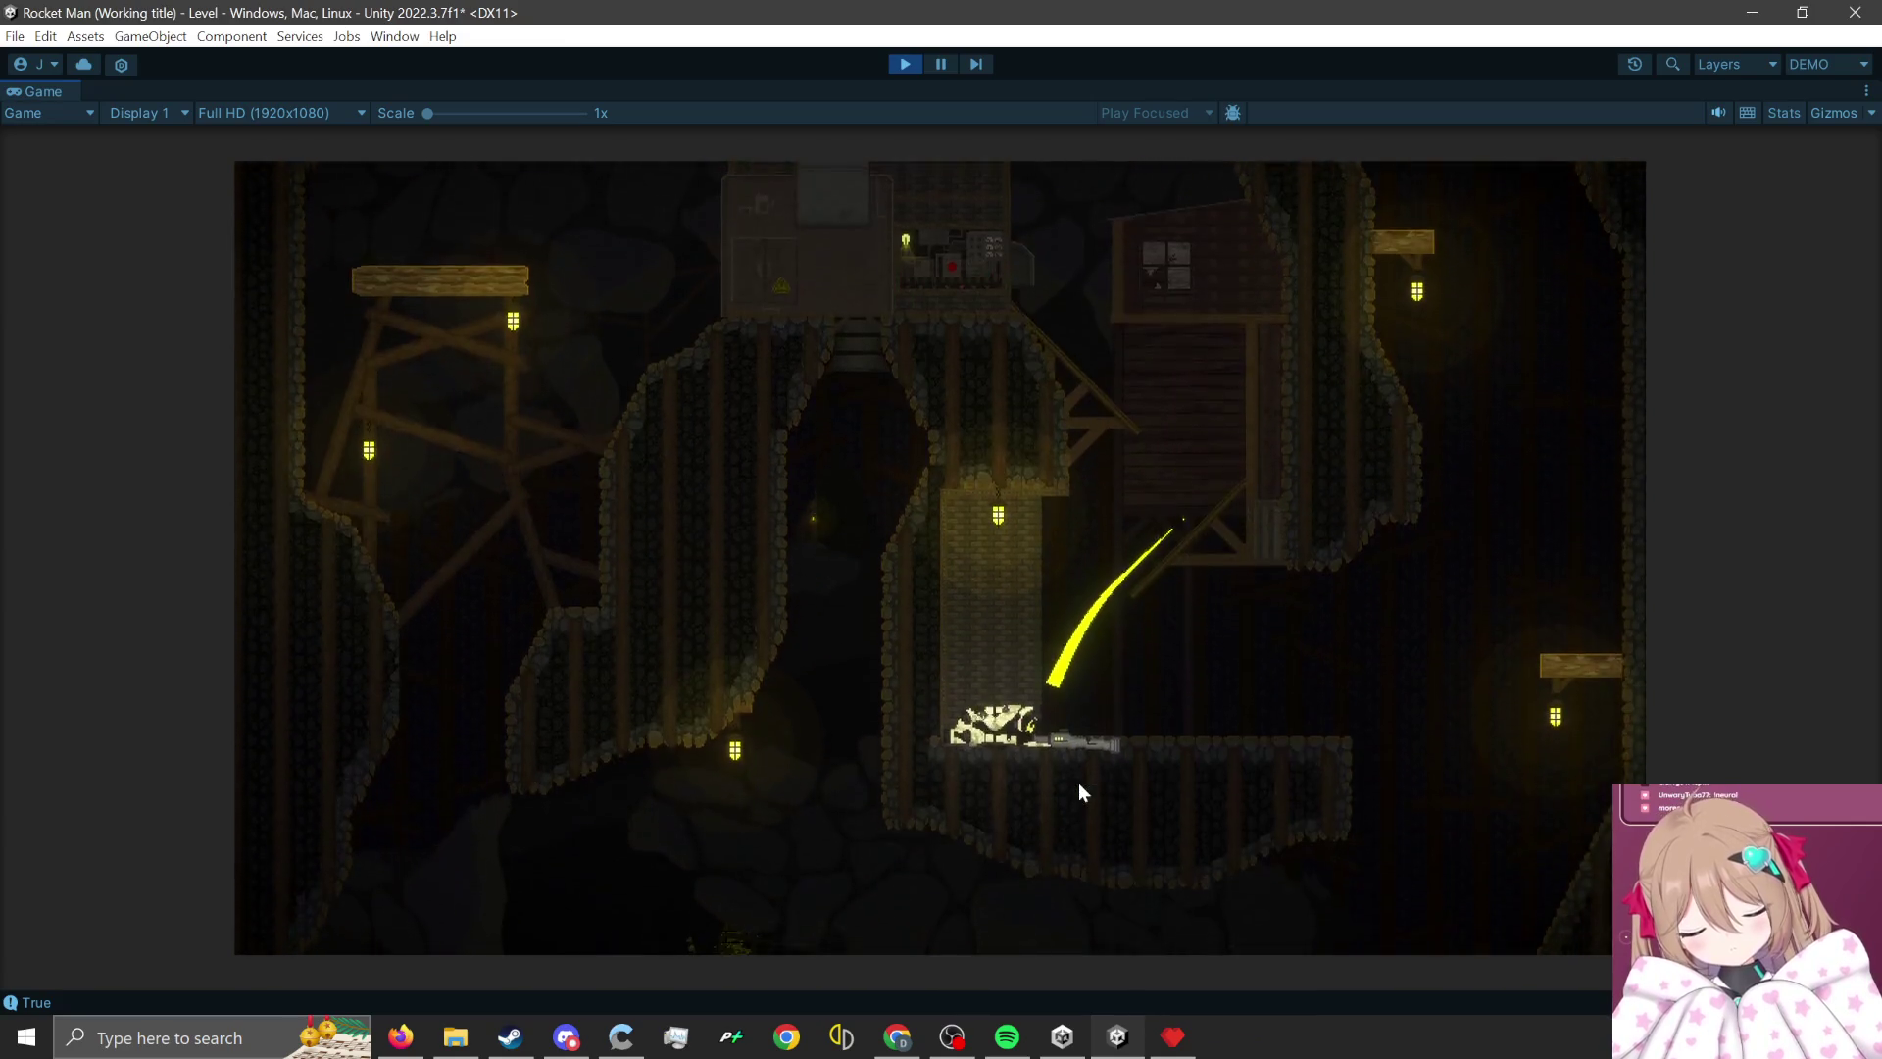
pyautogui.click(820, 663)
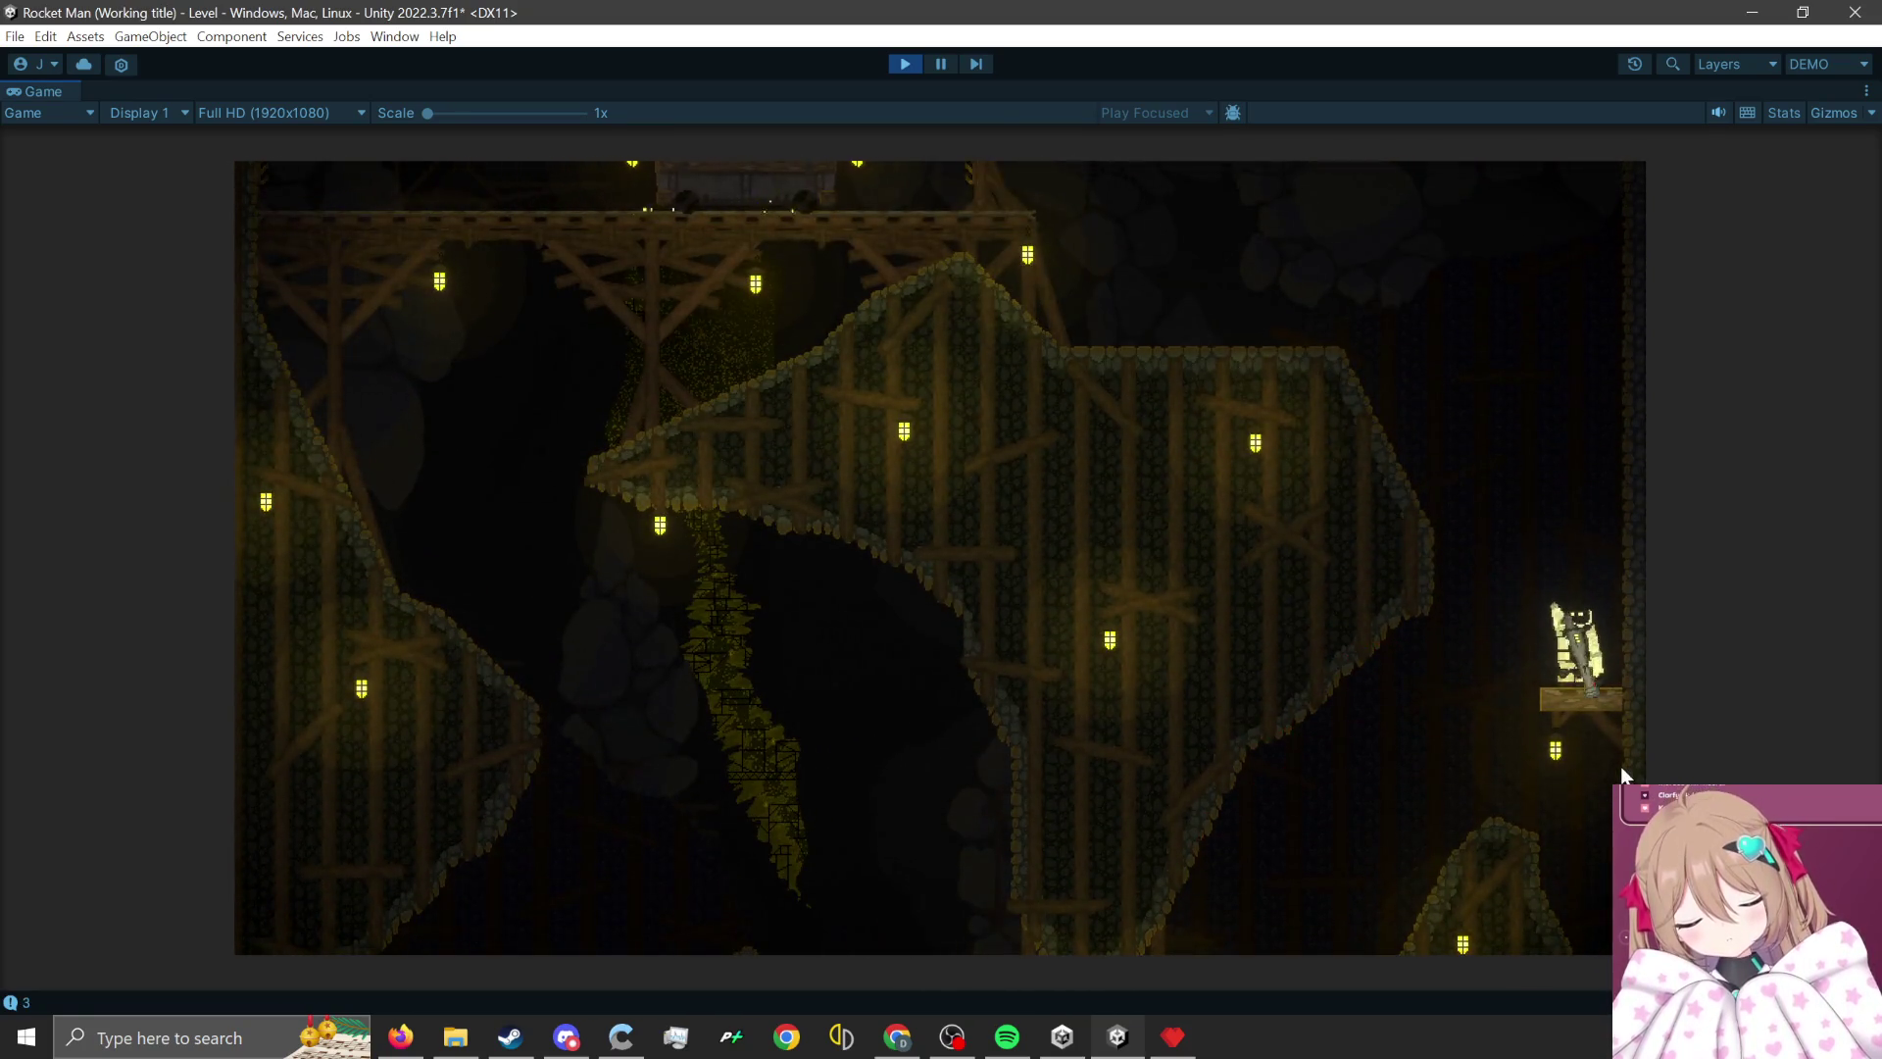
pyautogui.click(1617, 770)
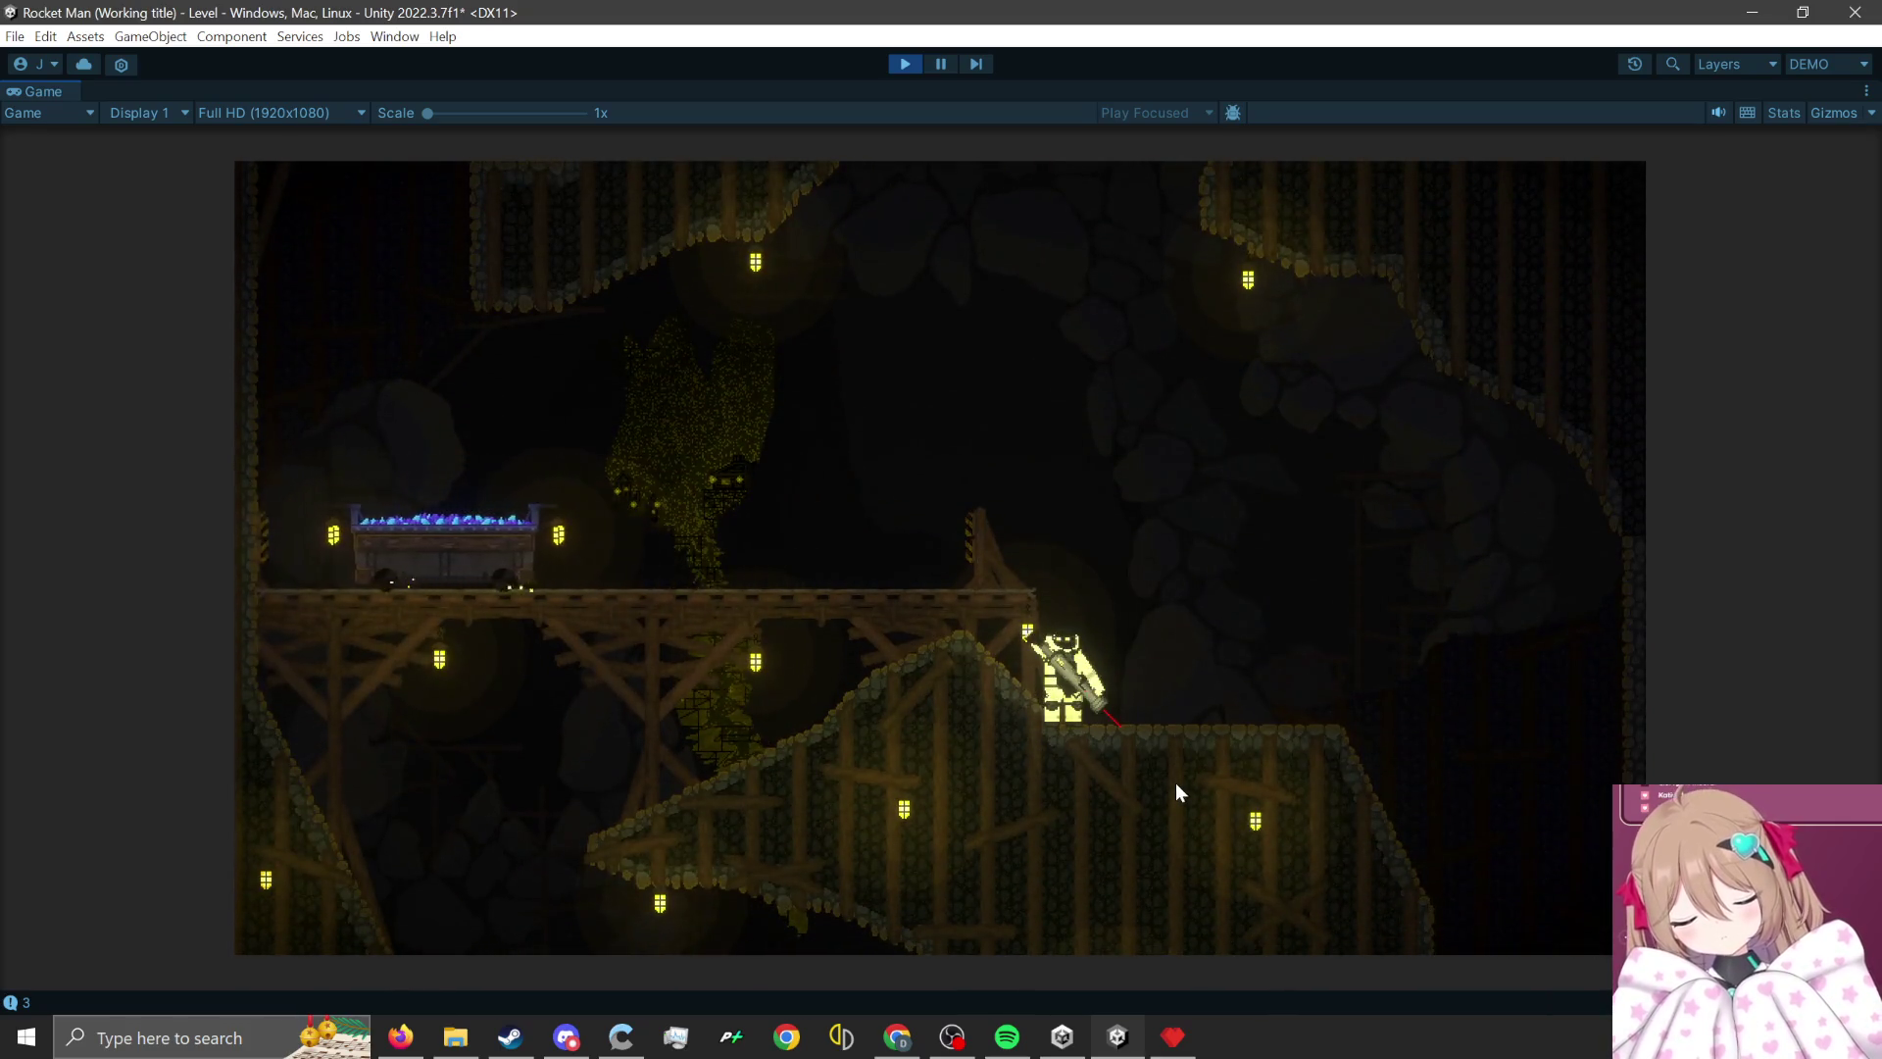
pyautogui.click(1174, 782)
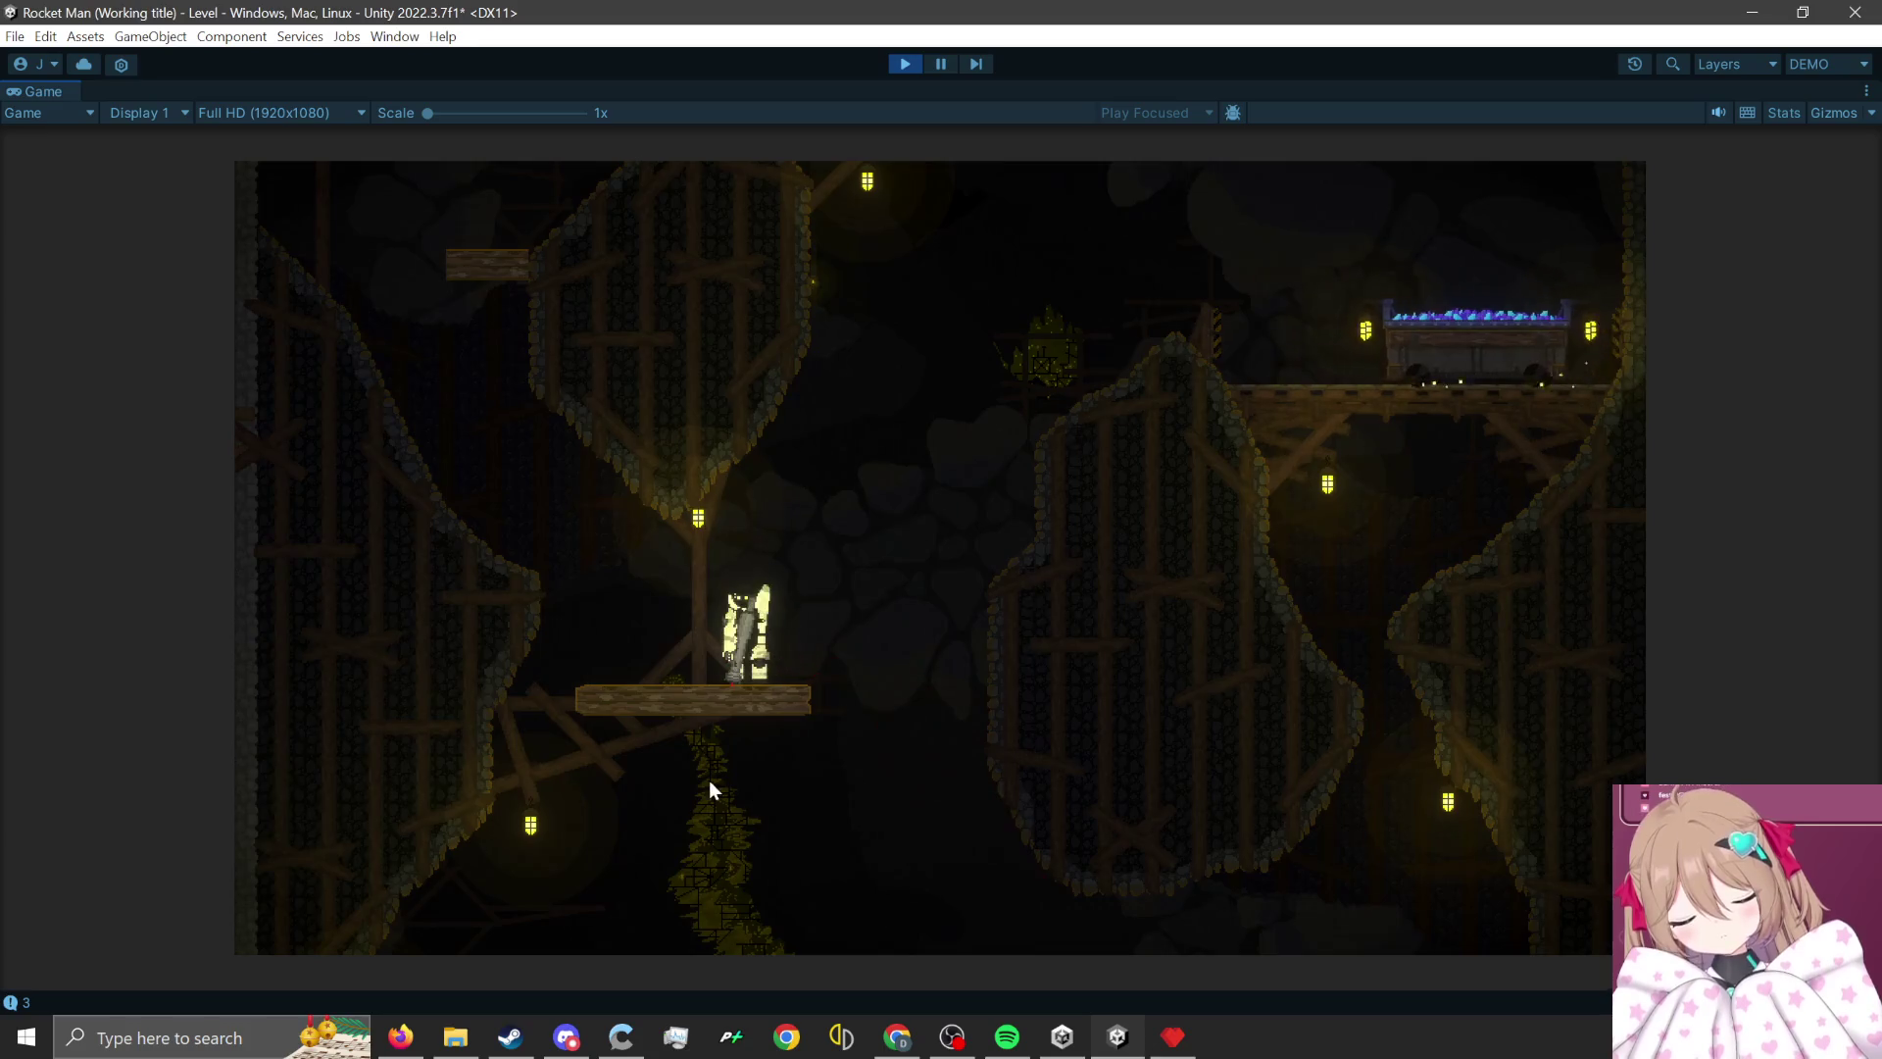
pyautogui.click(708, 780)
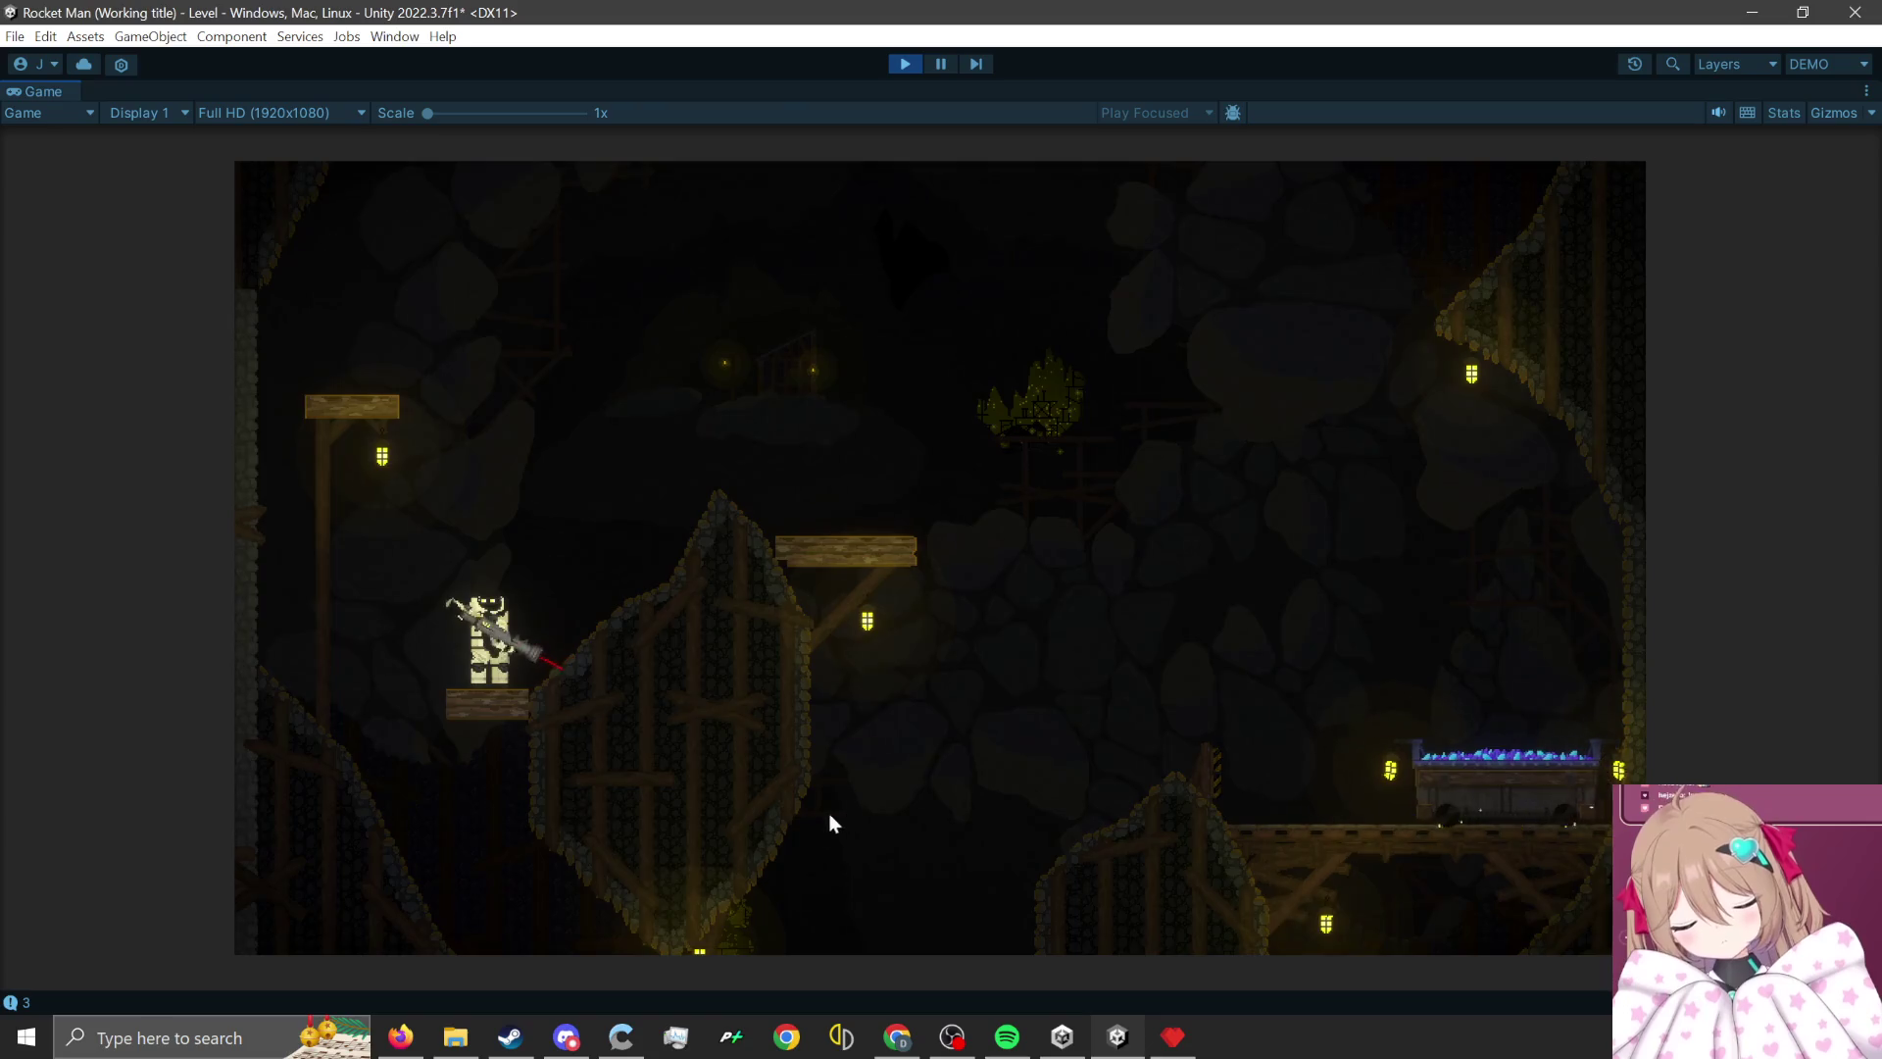
# - Rocket-jump up the left ledges onto the wooden ledge and across the level
pyautogui.click(461, 882)
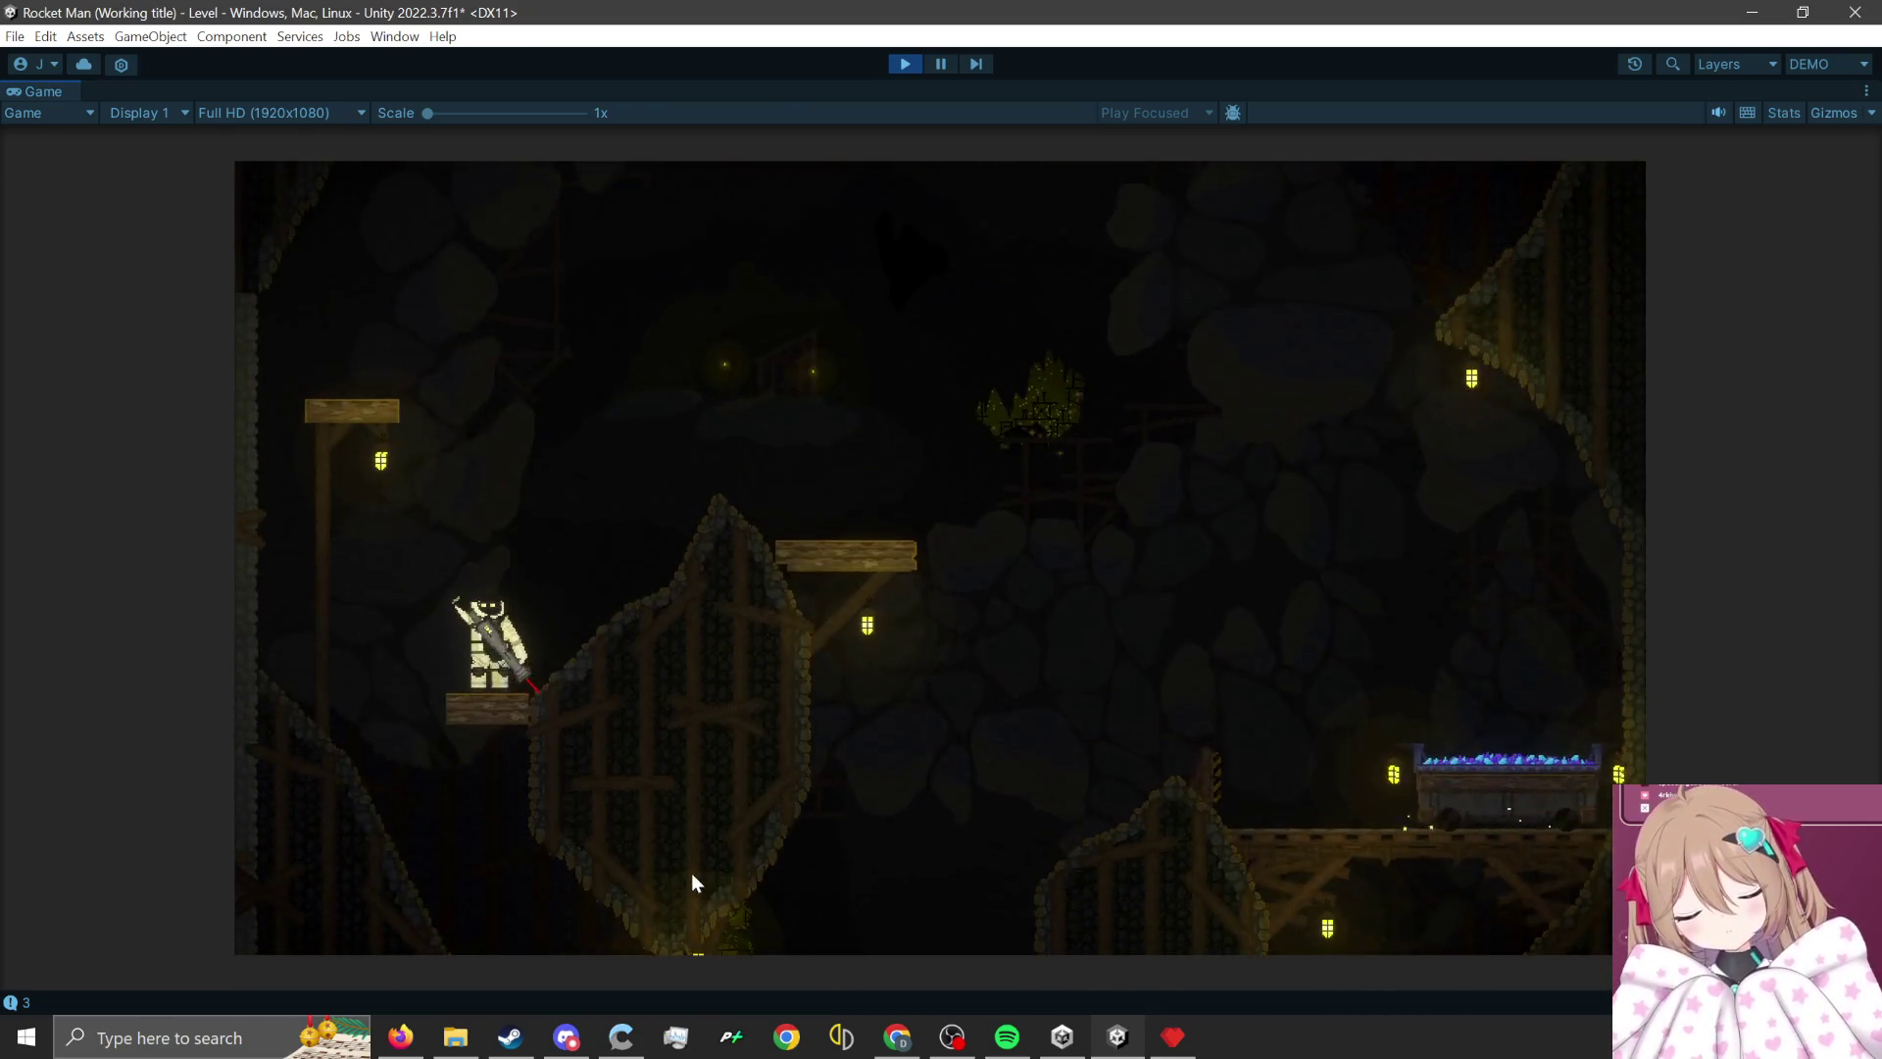
pyautogui.click(561, 875)
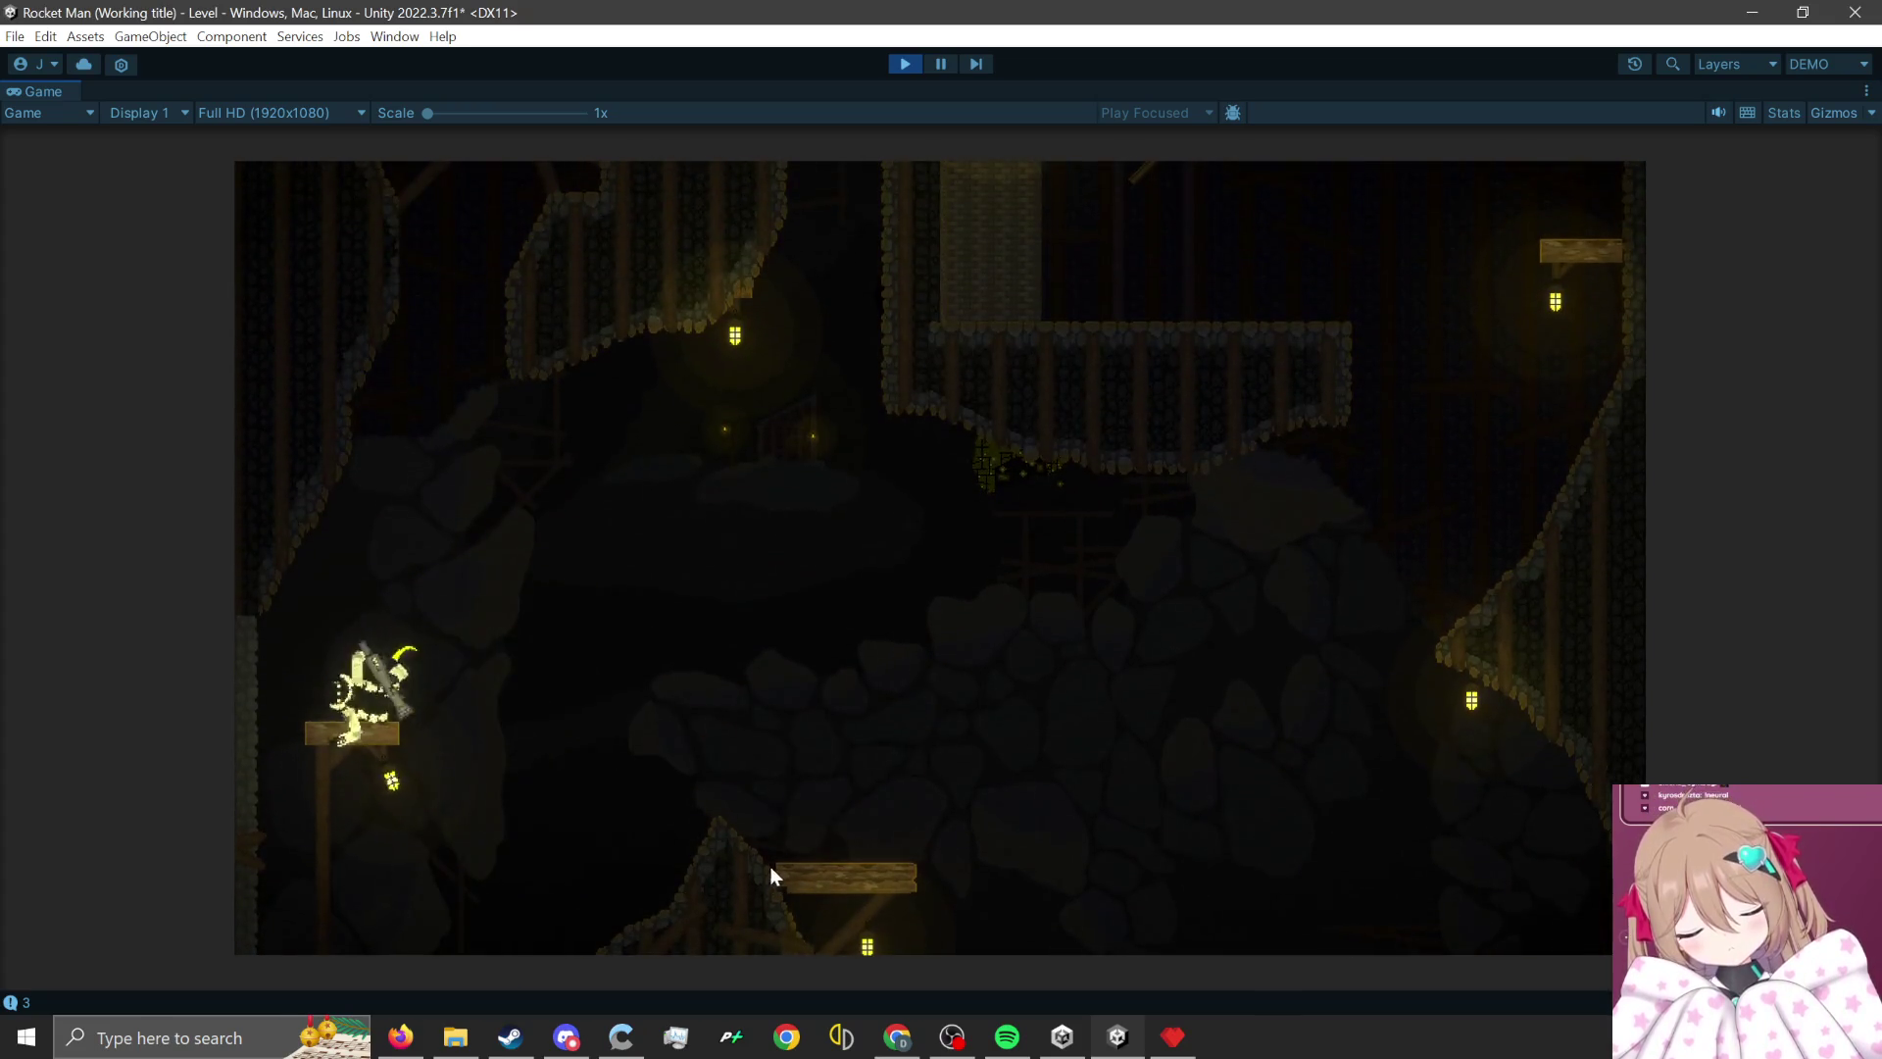
pyautogui.click(309, 772)
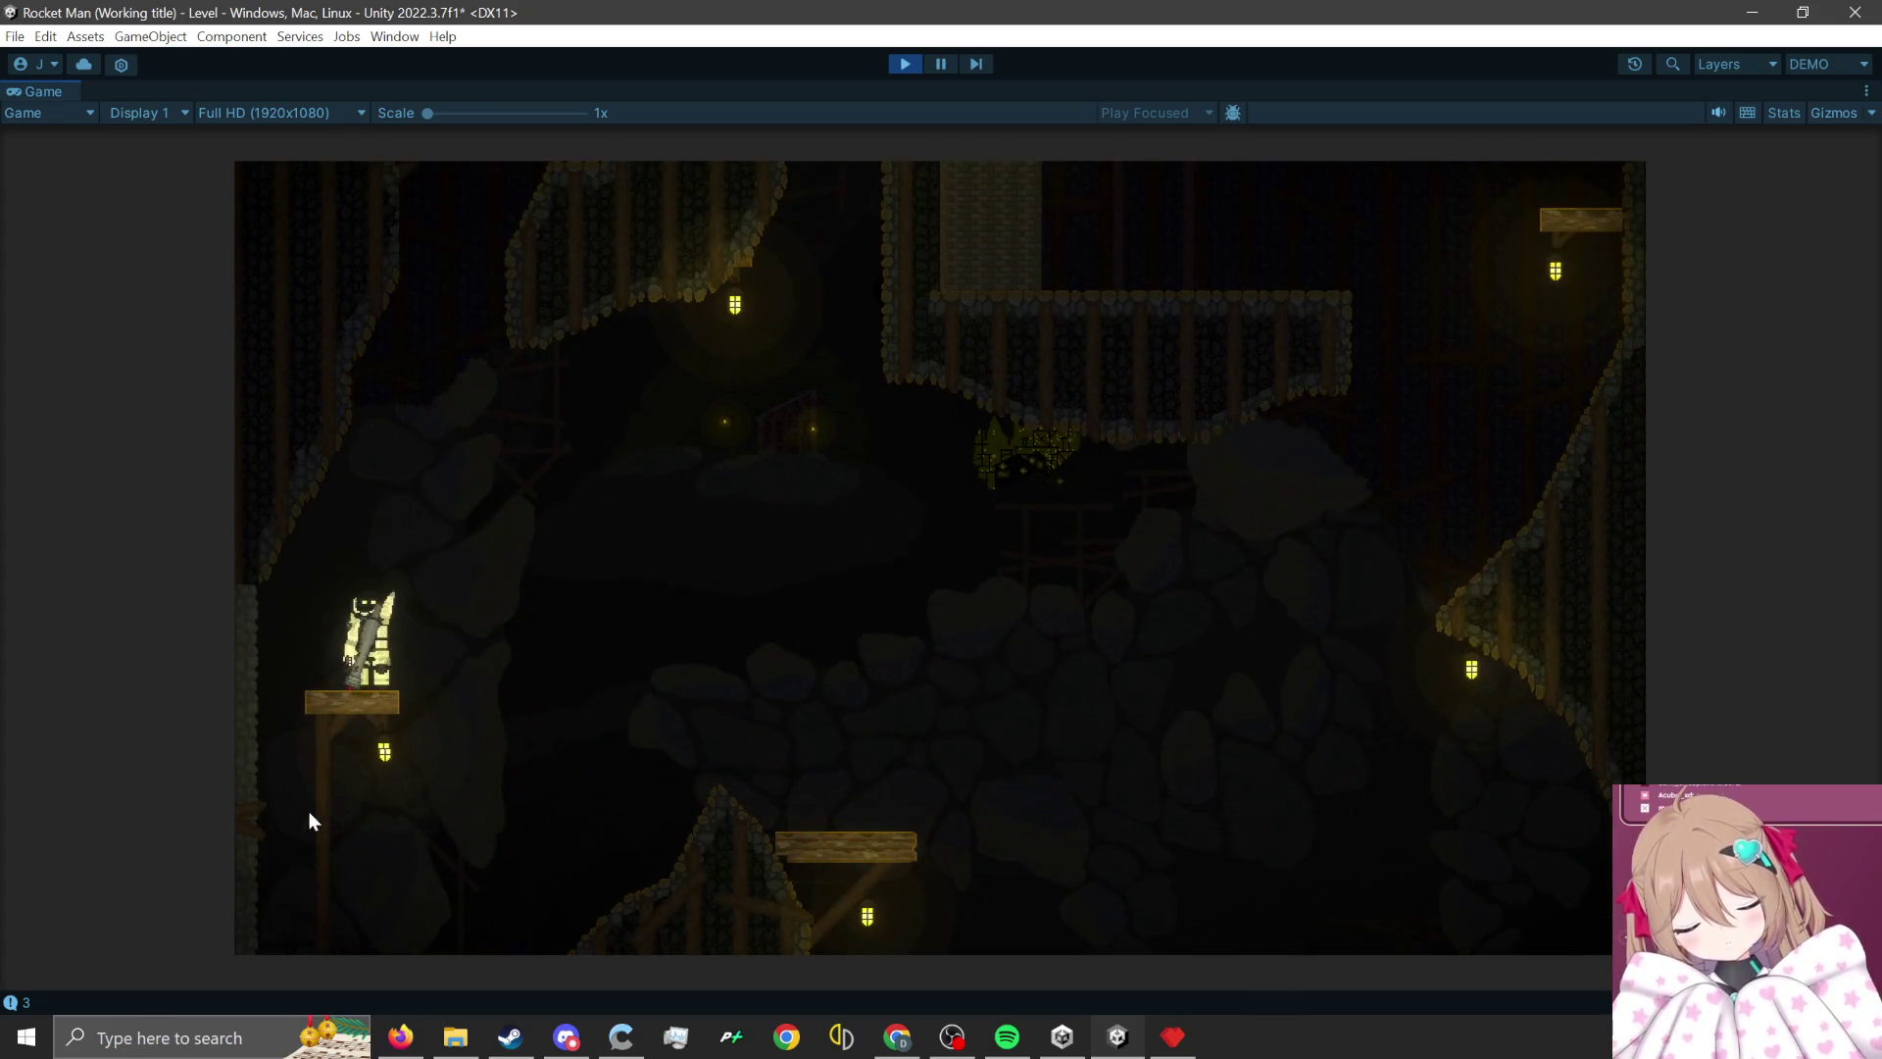
pyautogui.click(308, 816)
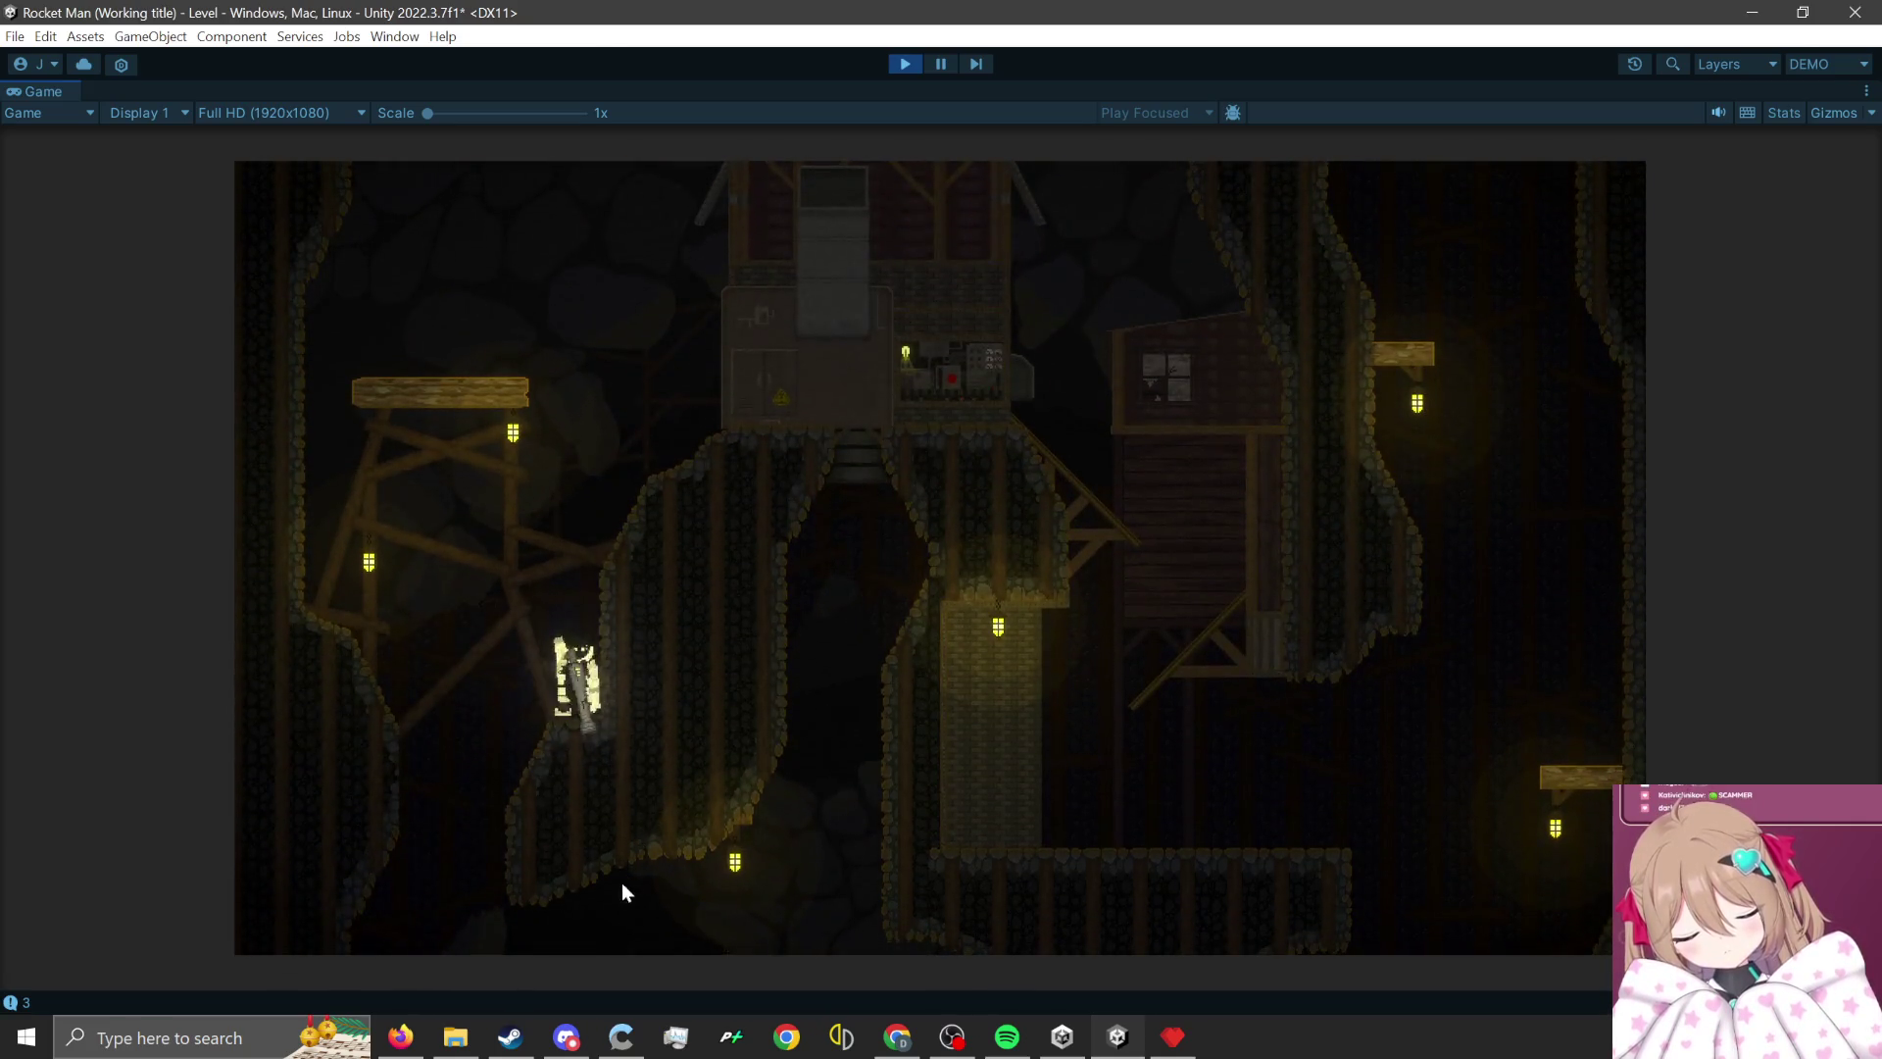
pyautogui.click(624, 890)
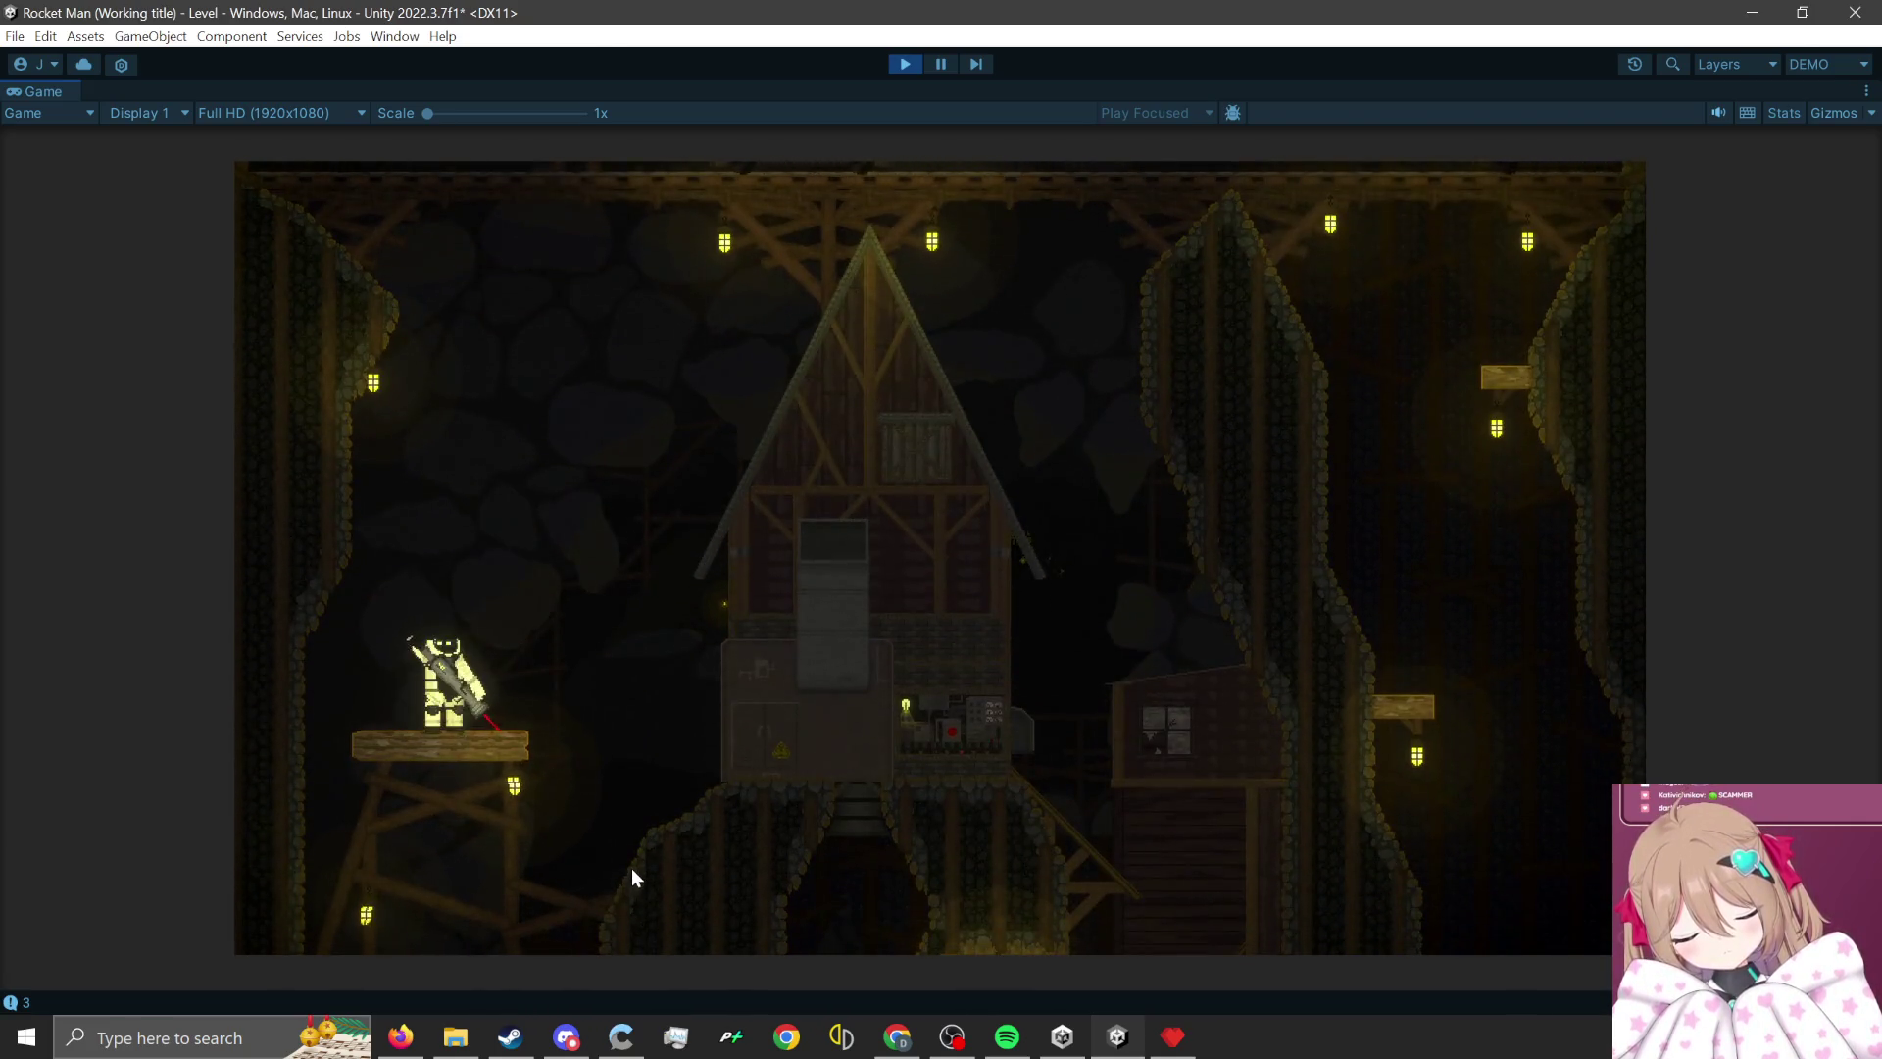
pyautogui.click(631, 867)
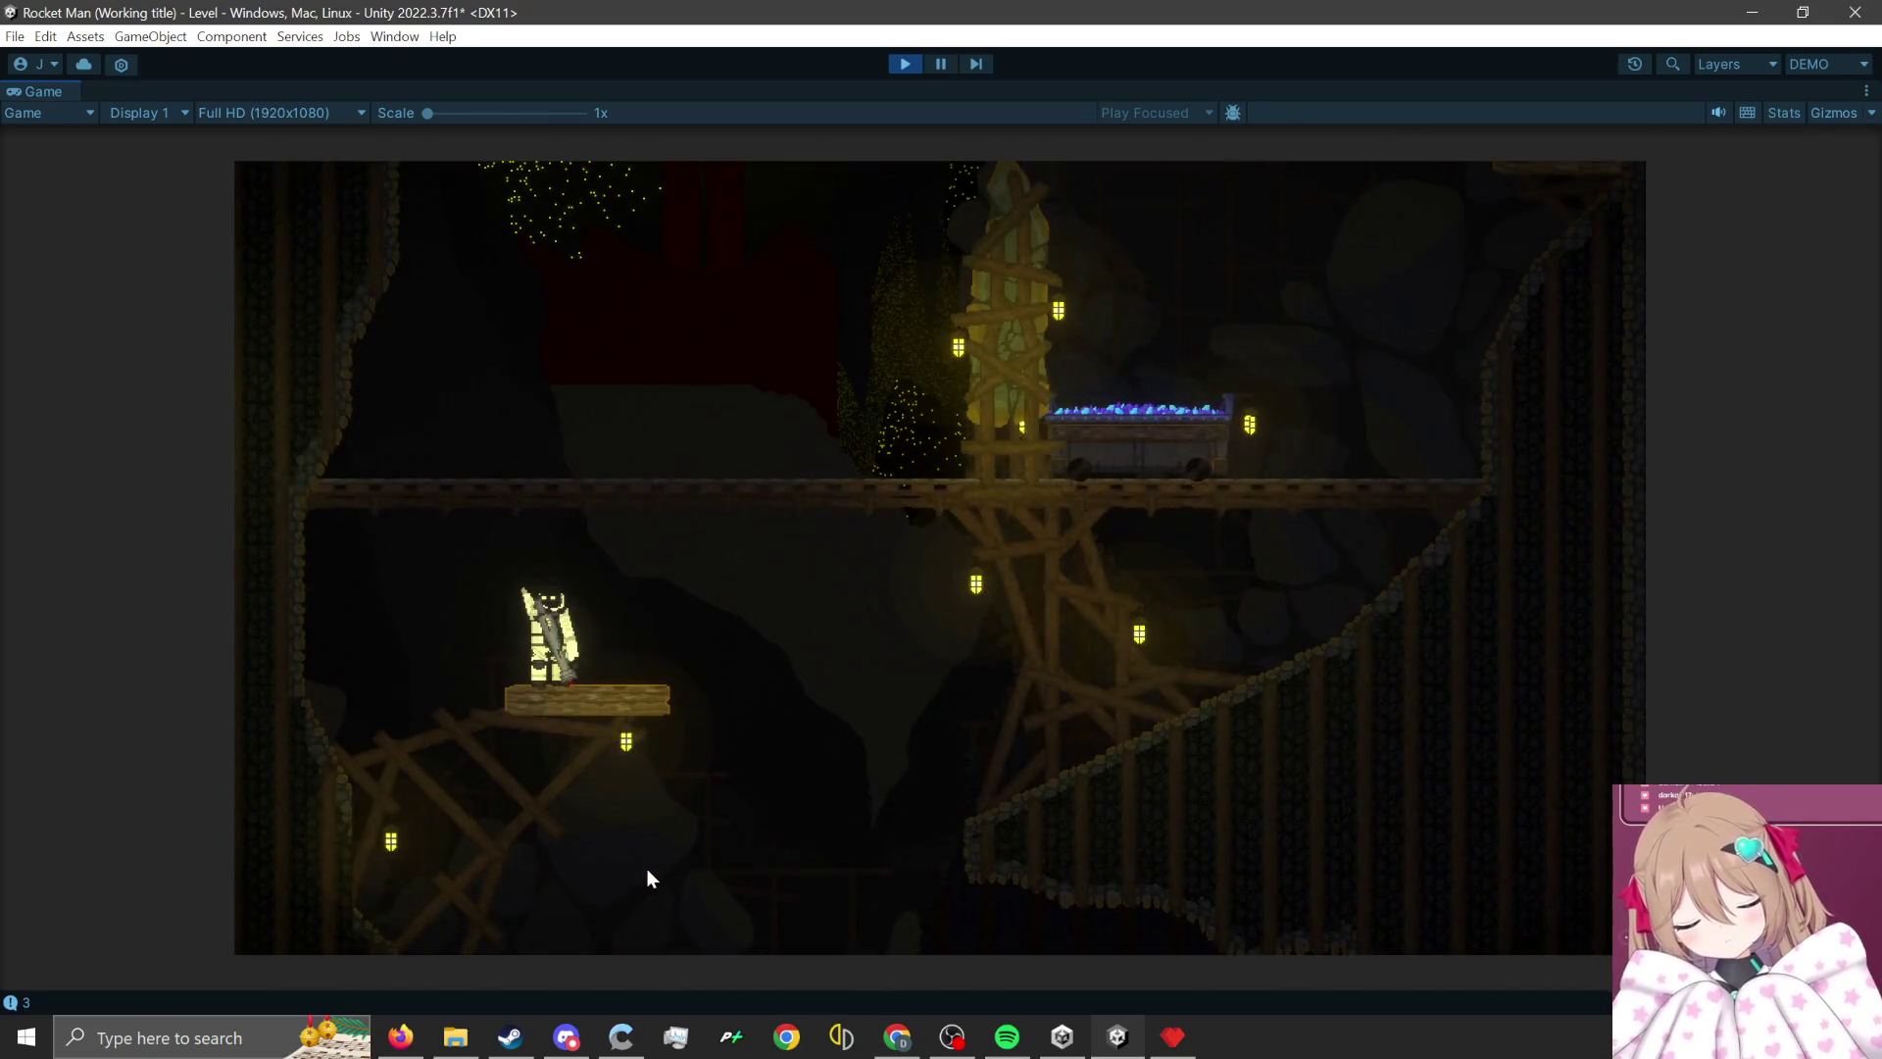
# - Rocket-jump upward through the mine to the crane platform and tower
pyautogui.click(1583, 779)
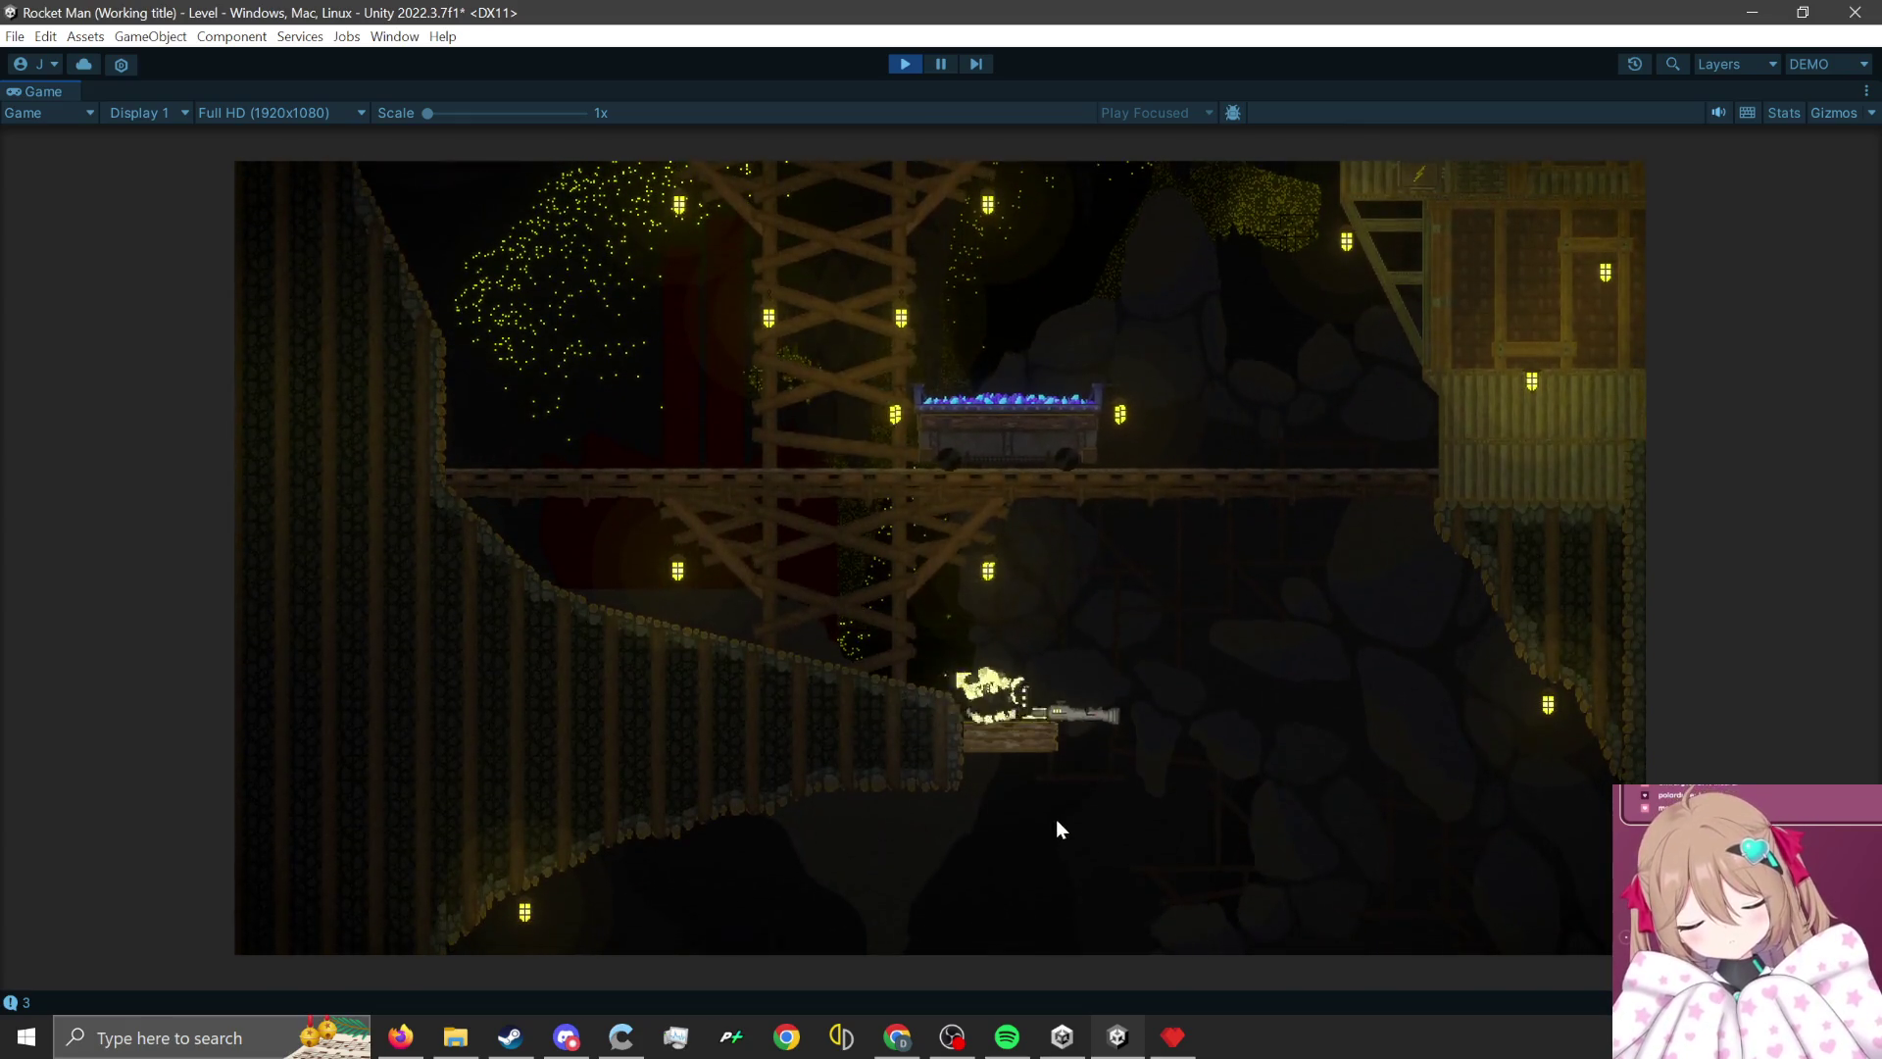
pyautogui.click(1009, 852)
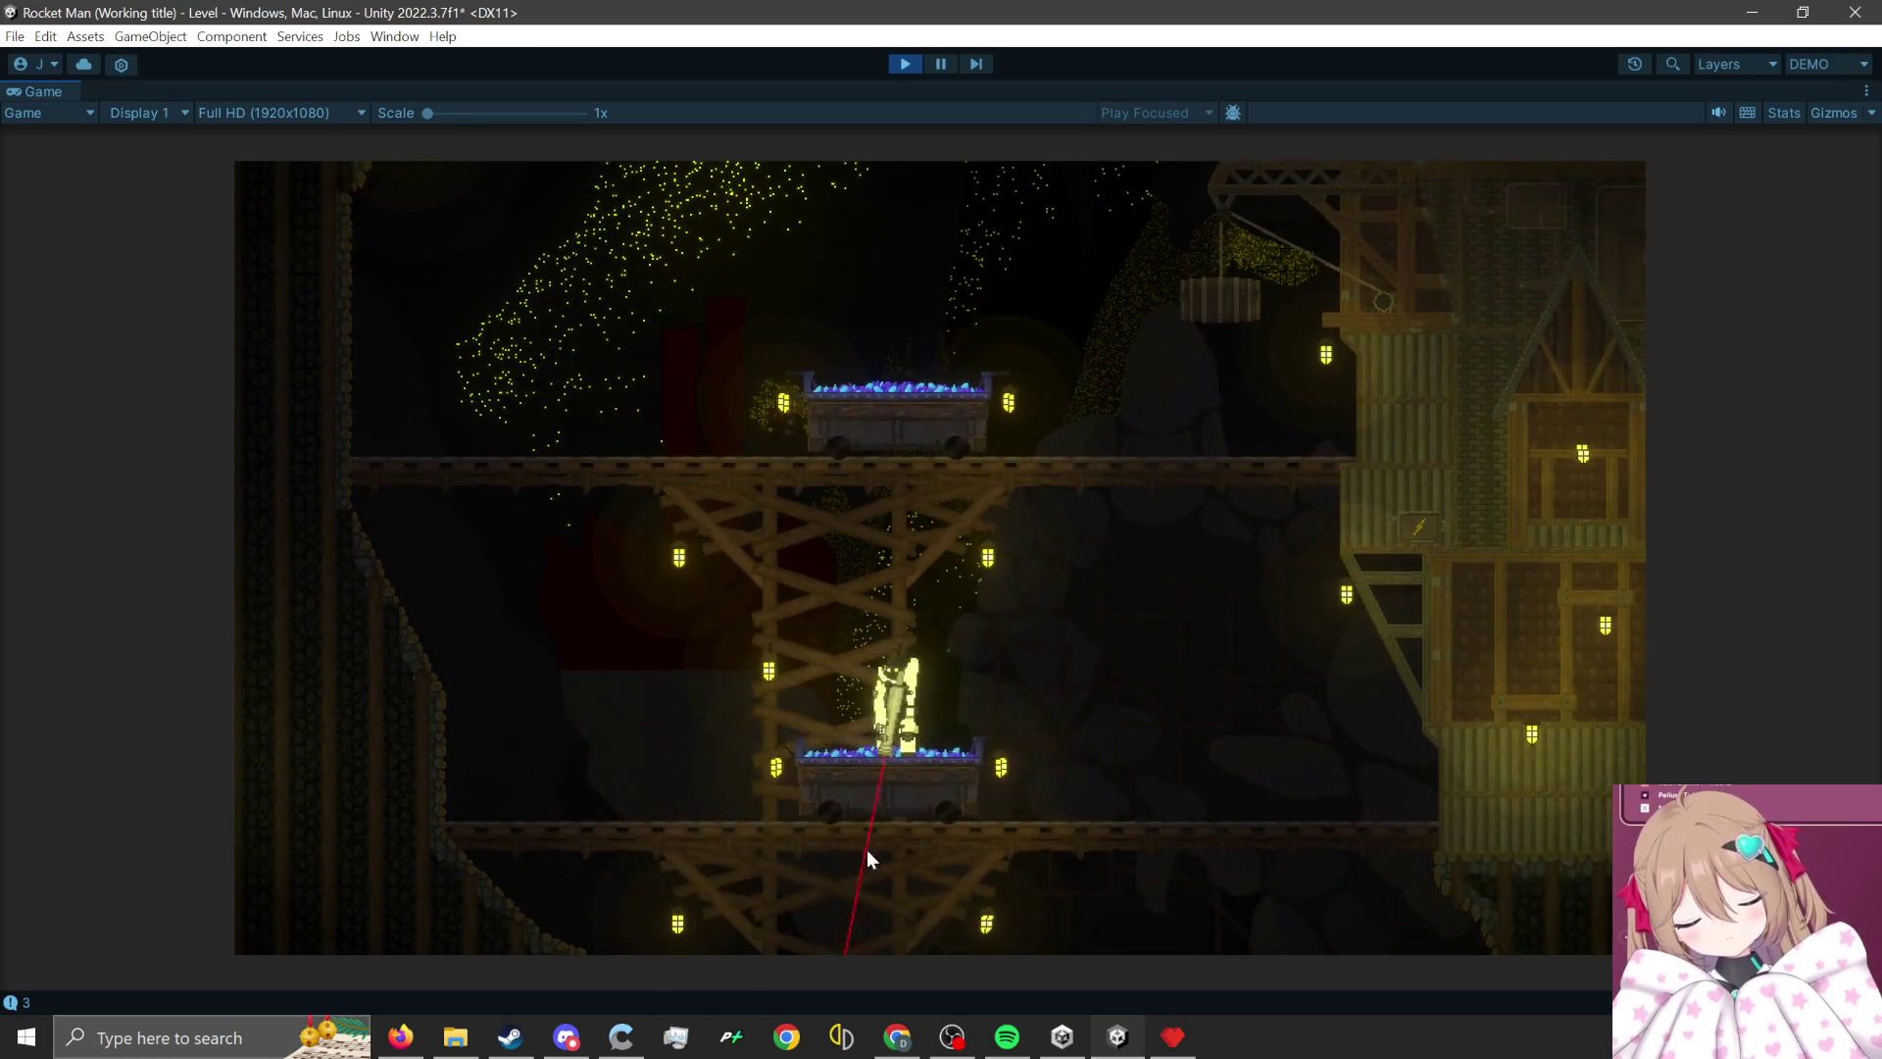
pyautogui.click(852, 863)
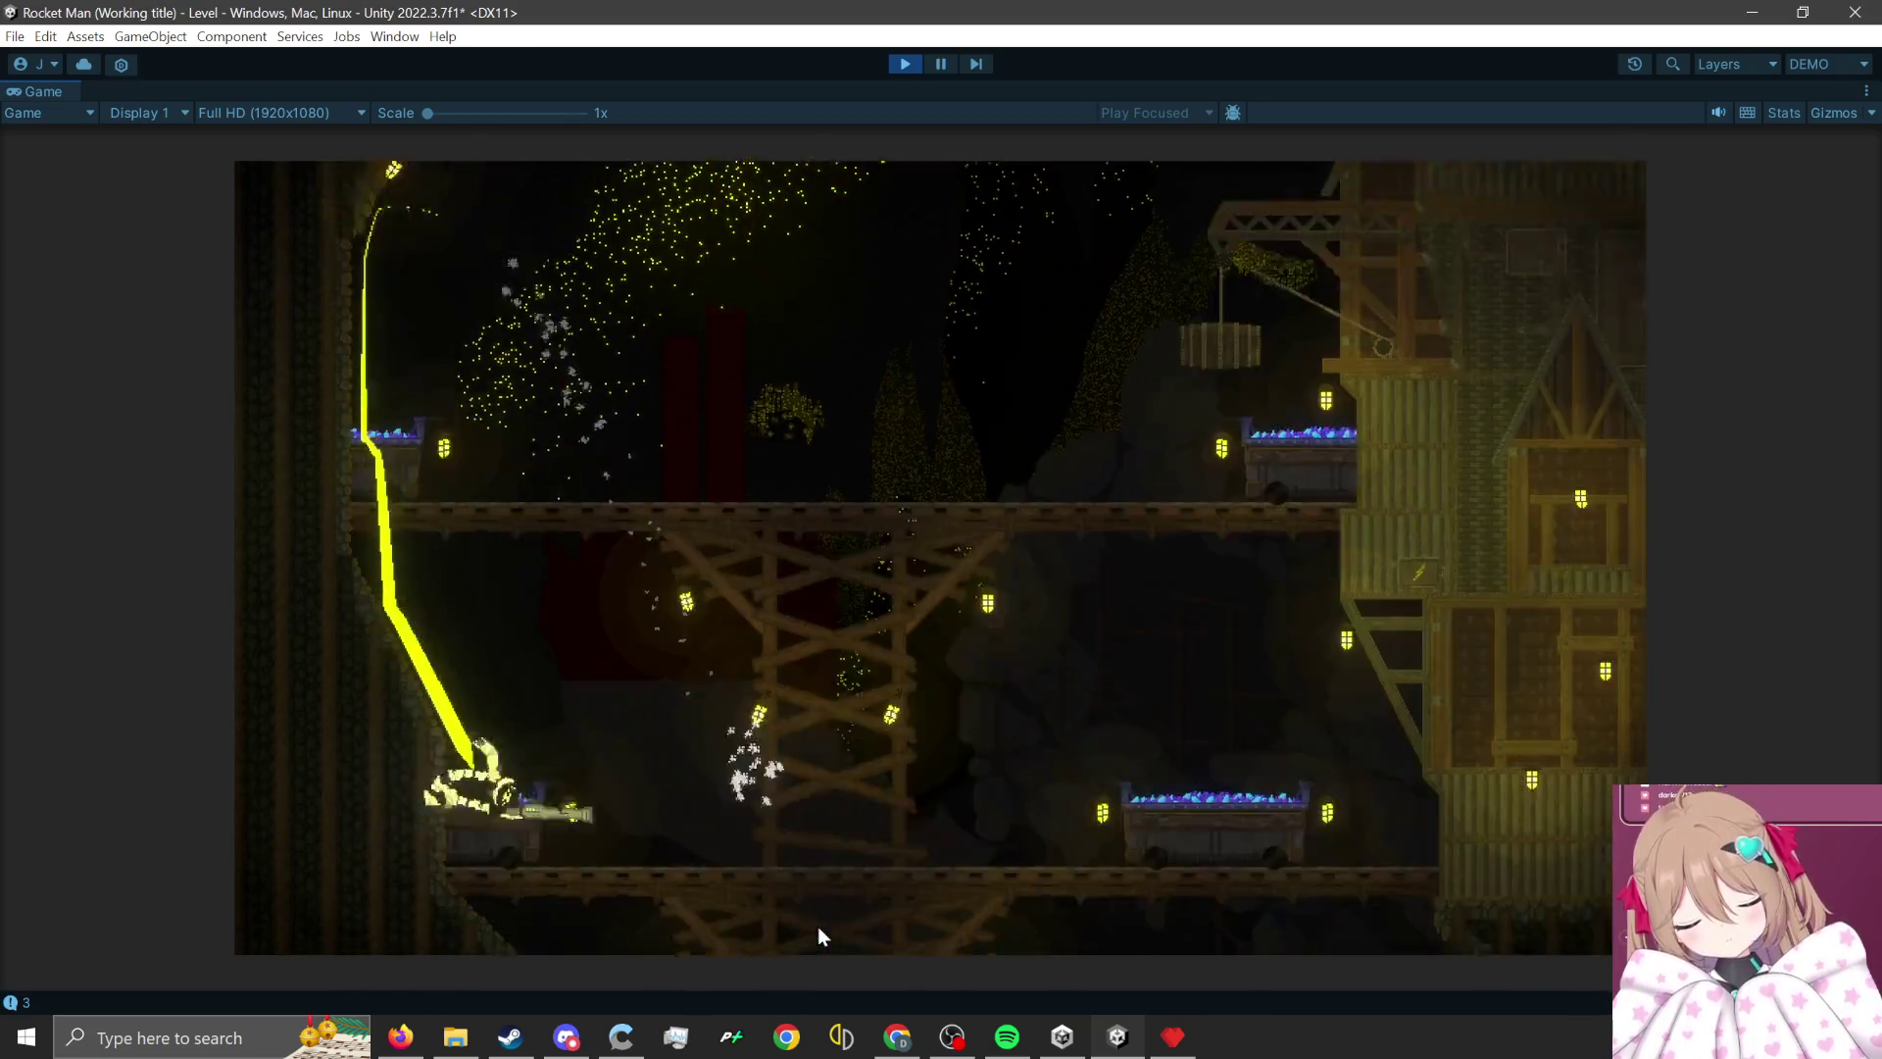
pyautogui.click(791, 891)
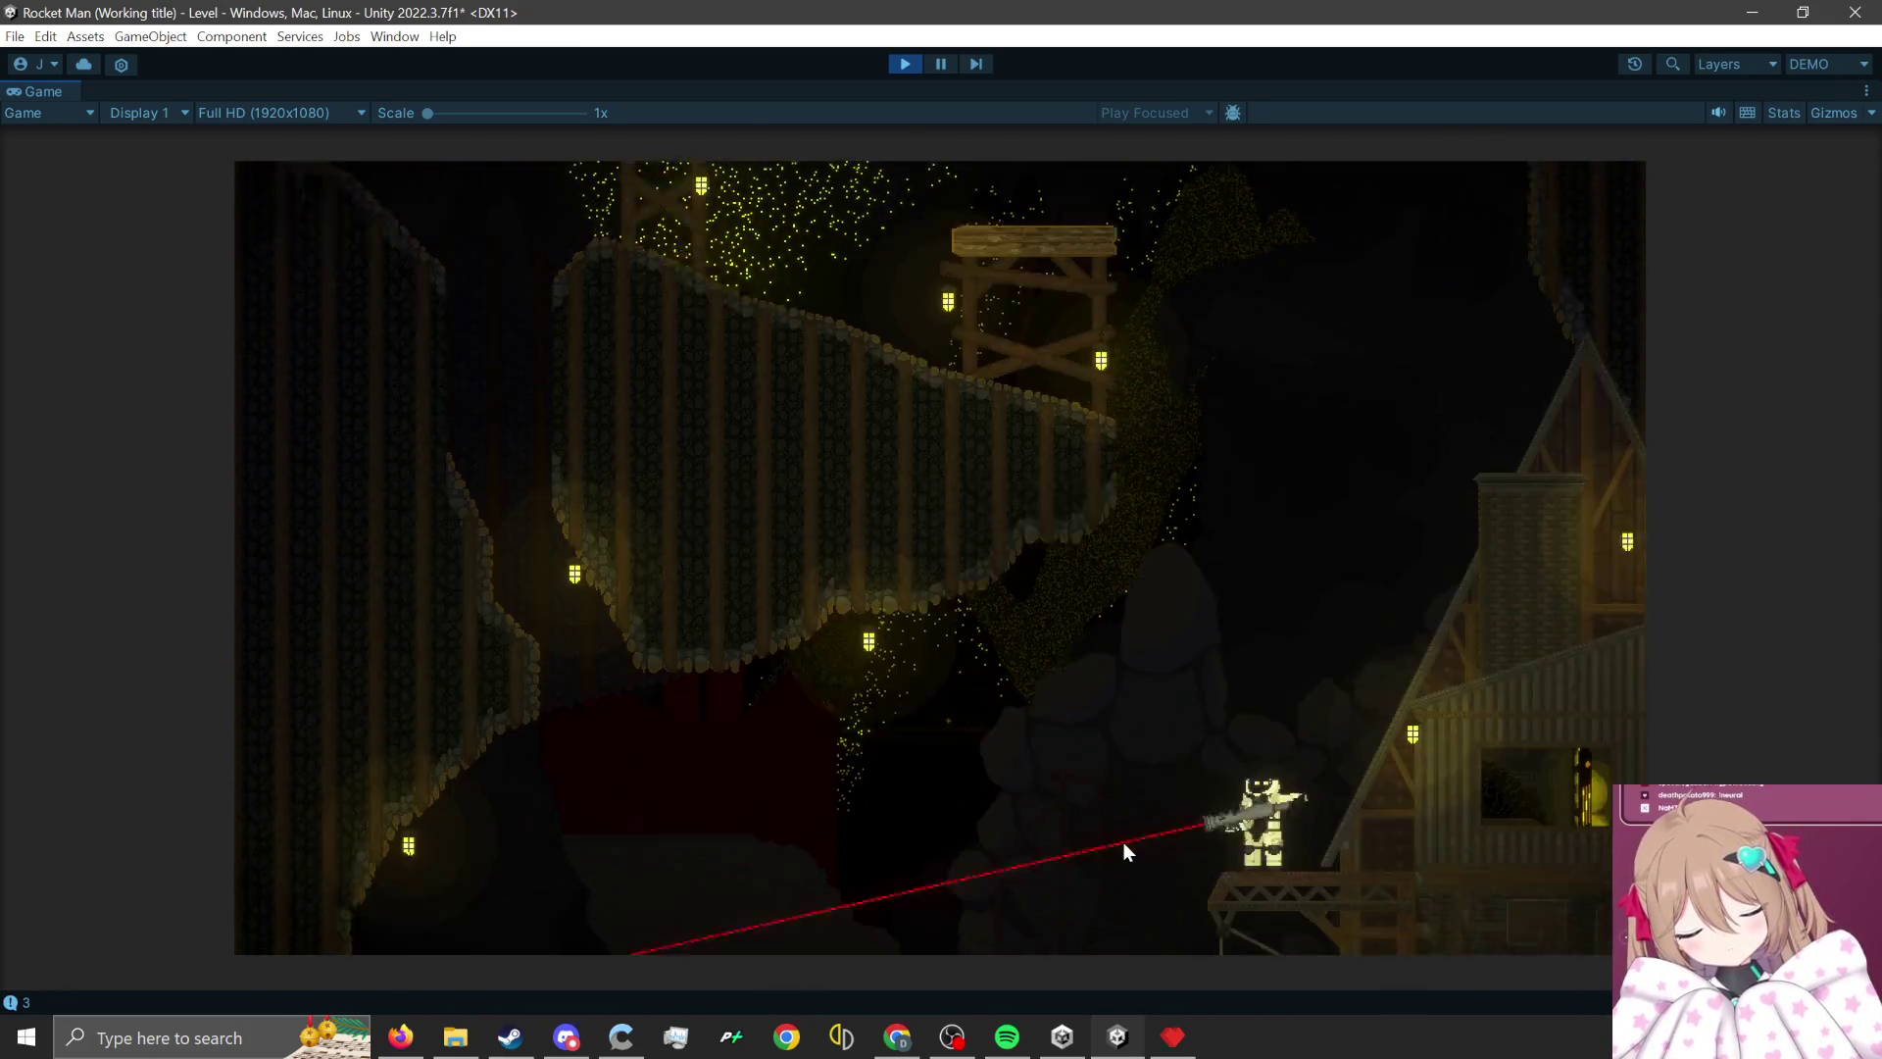
pyautogui.click(1123, 843)
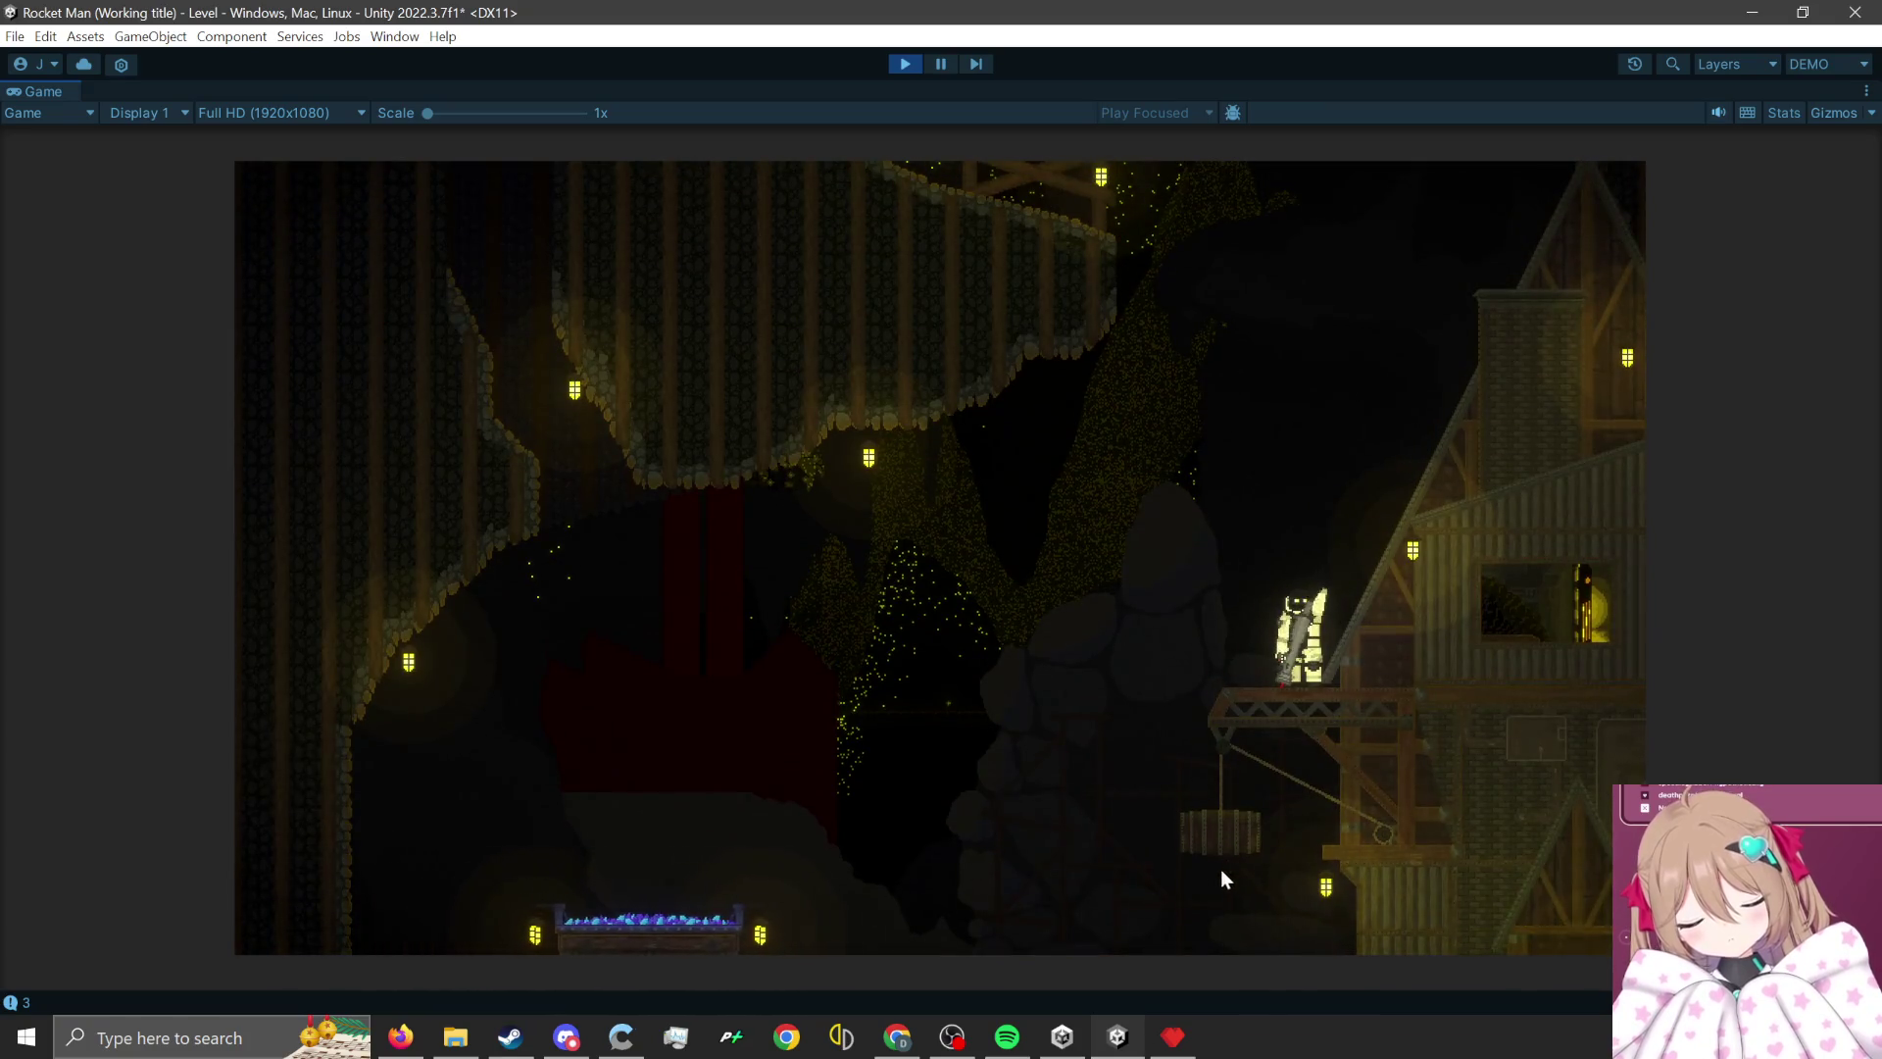
pyautogui.click(1221, 868)
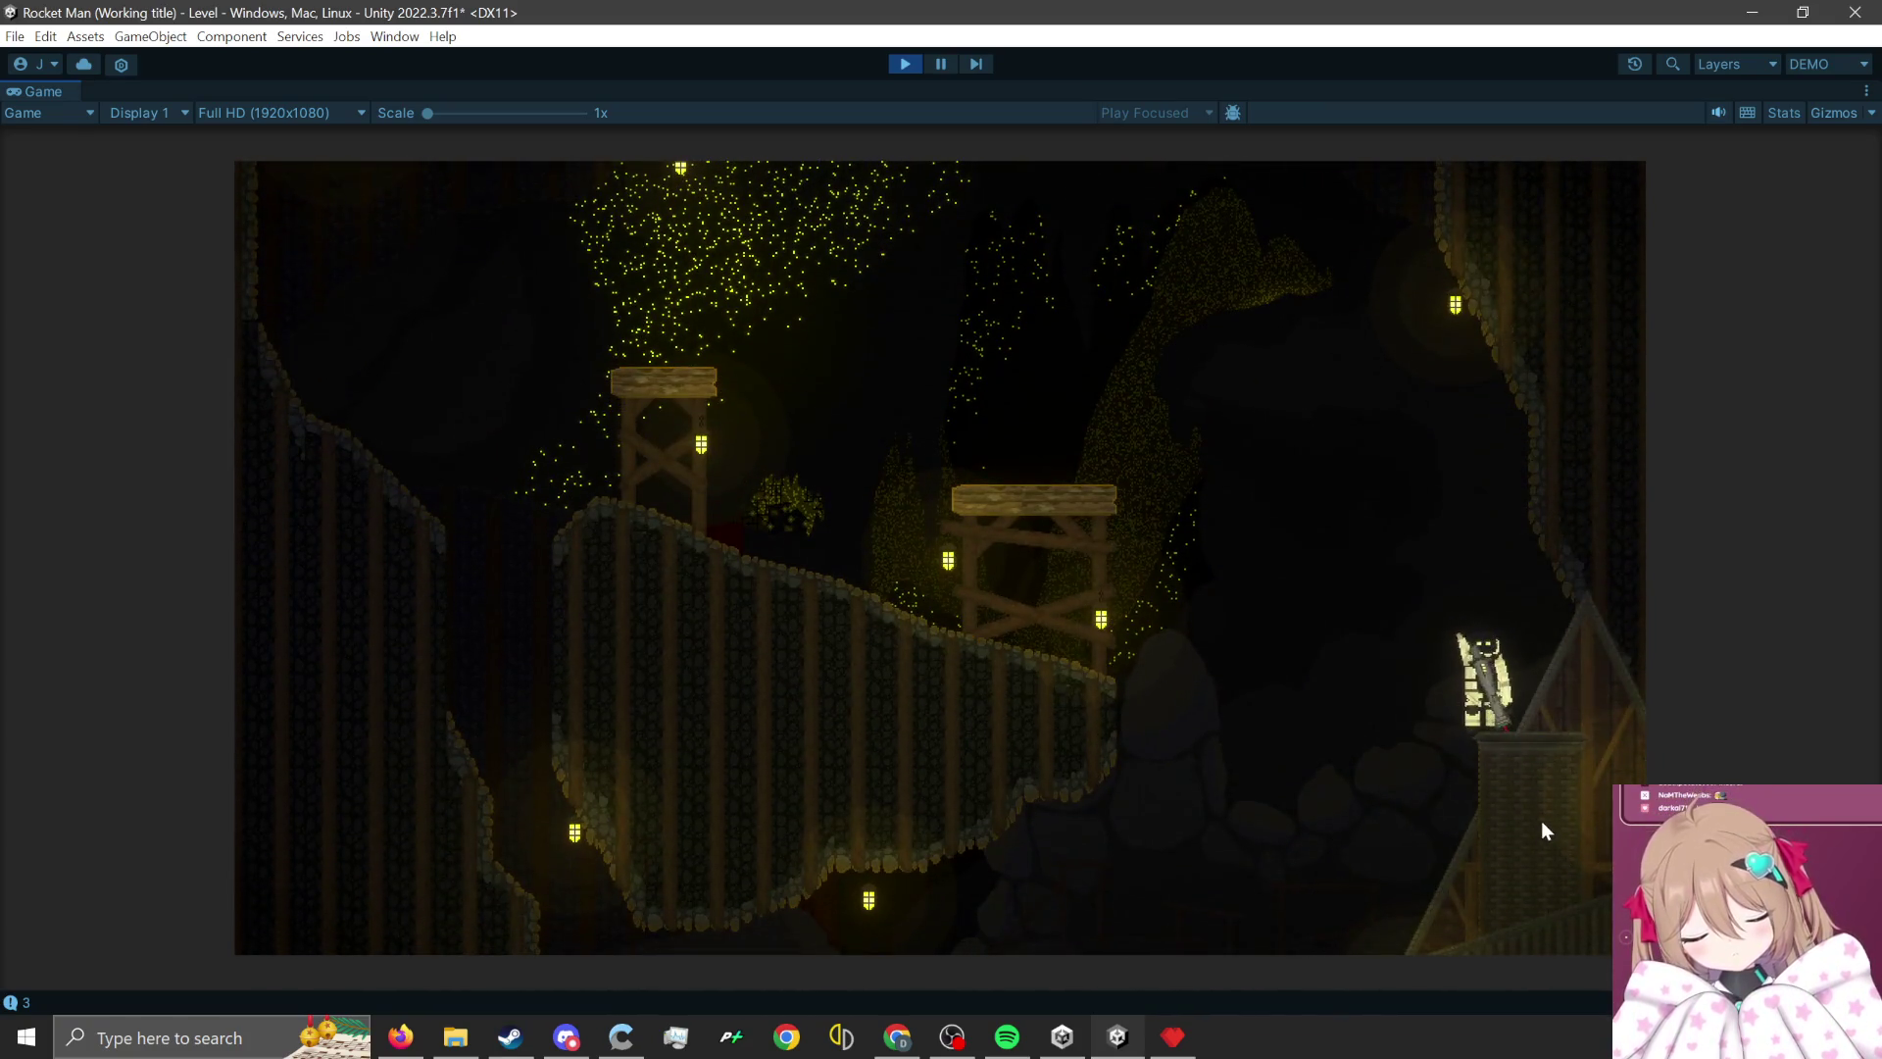
pyautogui.click(1591, 841)
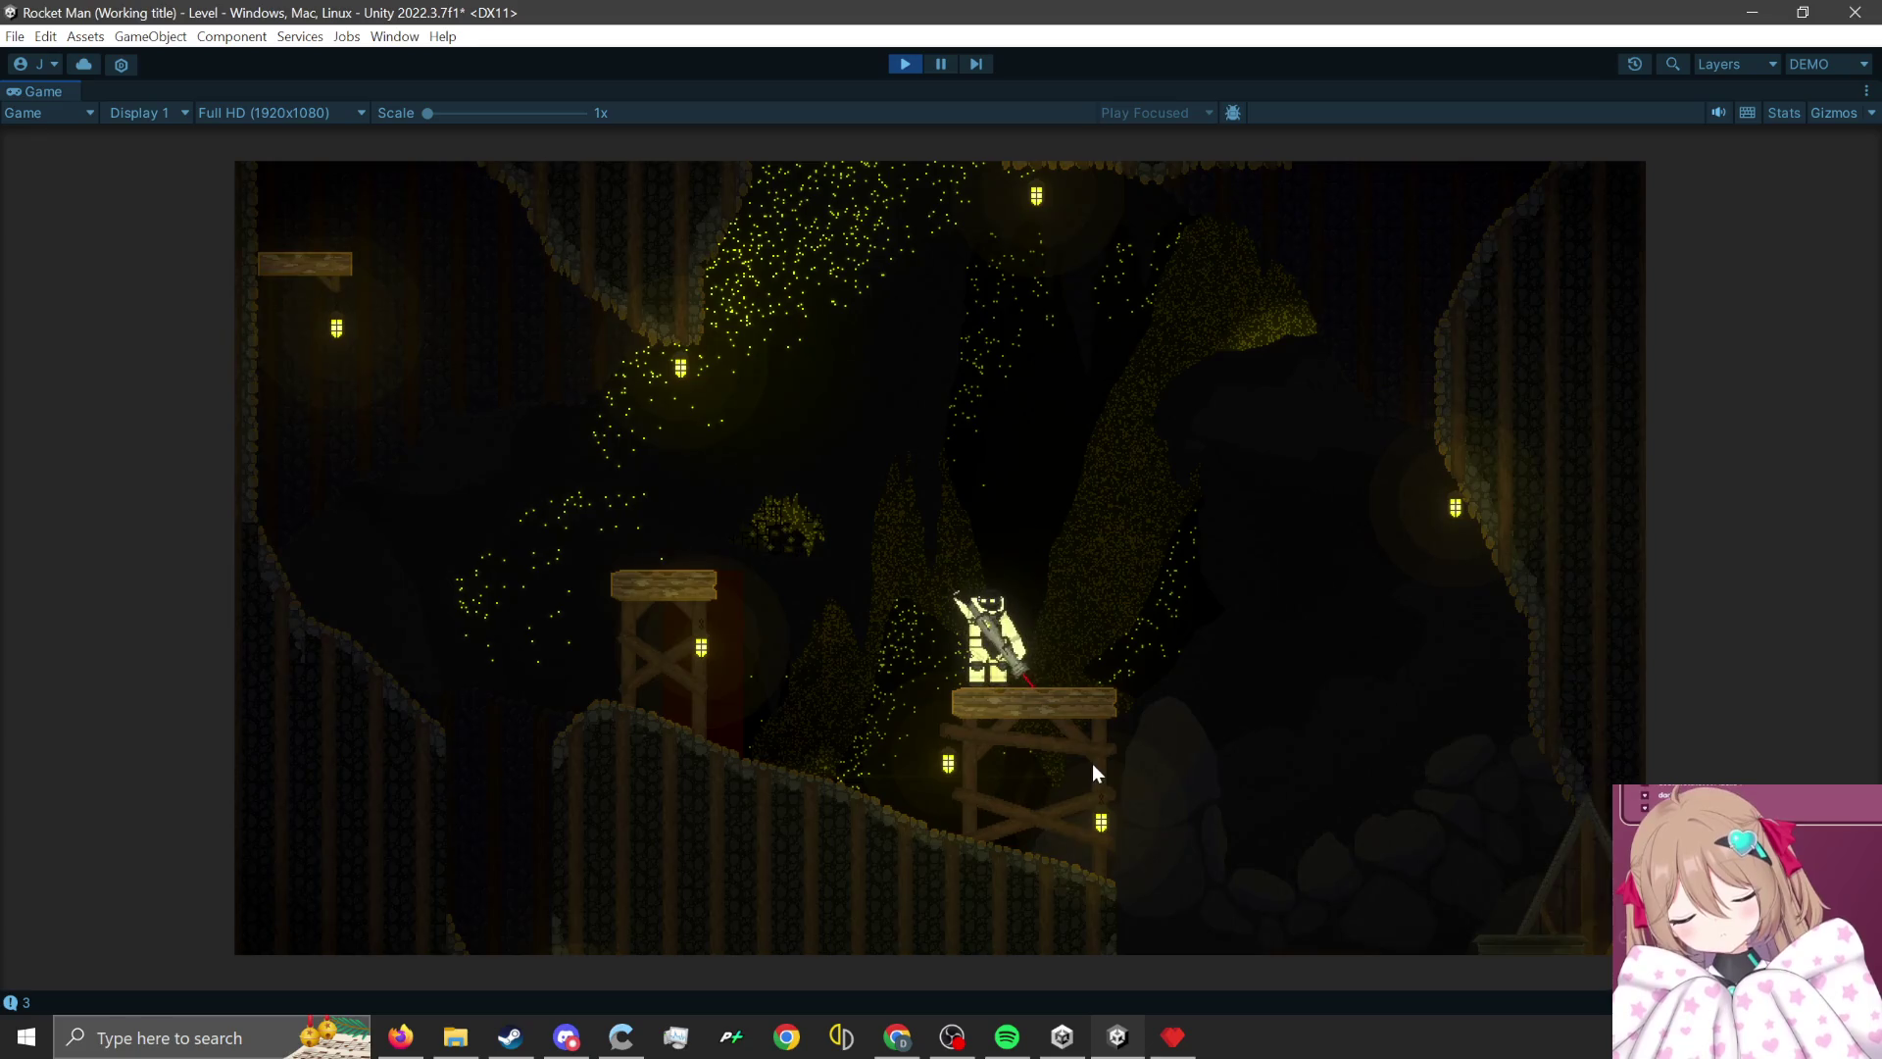
# - Rocket-jump the character up through the first cave areas of the mine level
pyautogui.click(1090, 774)
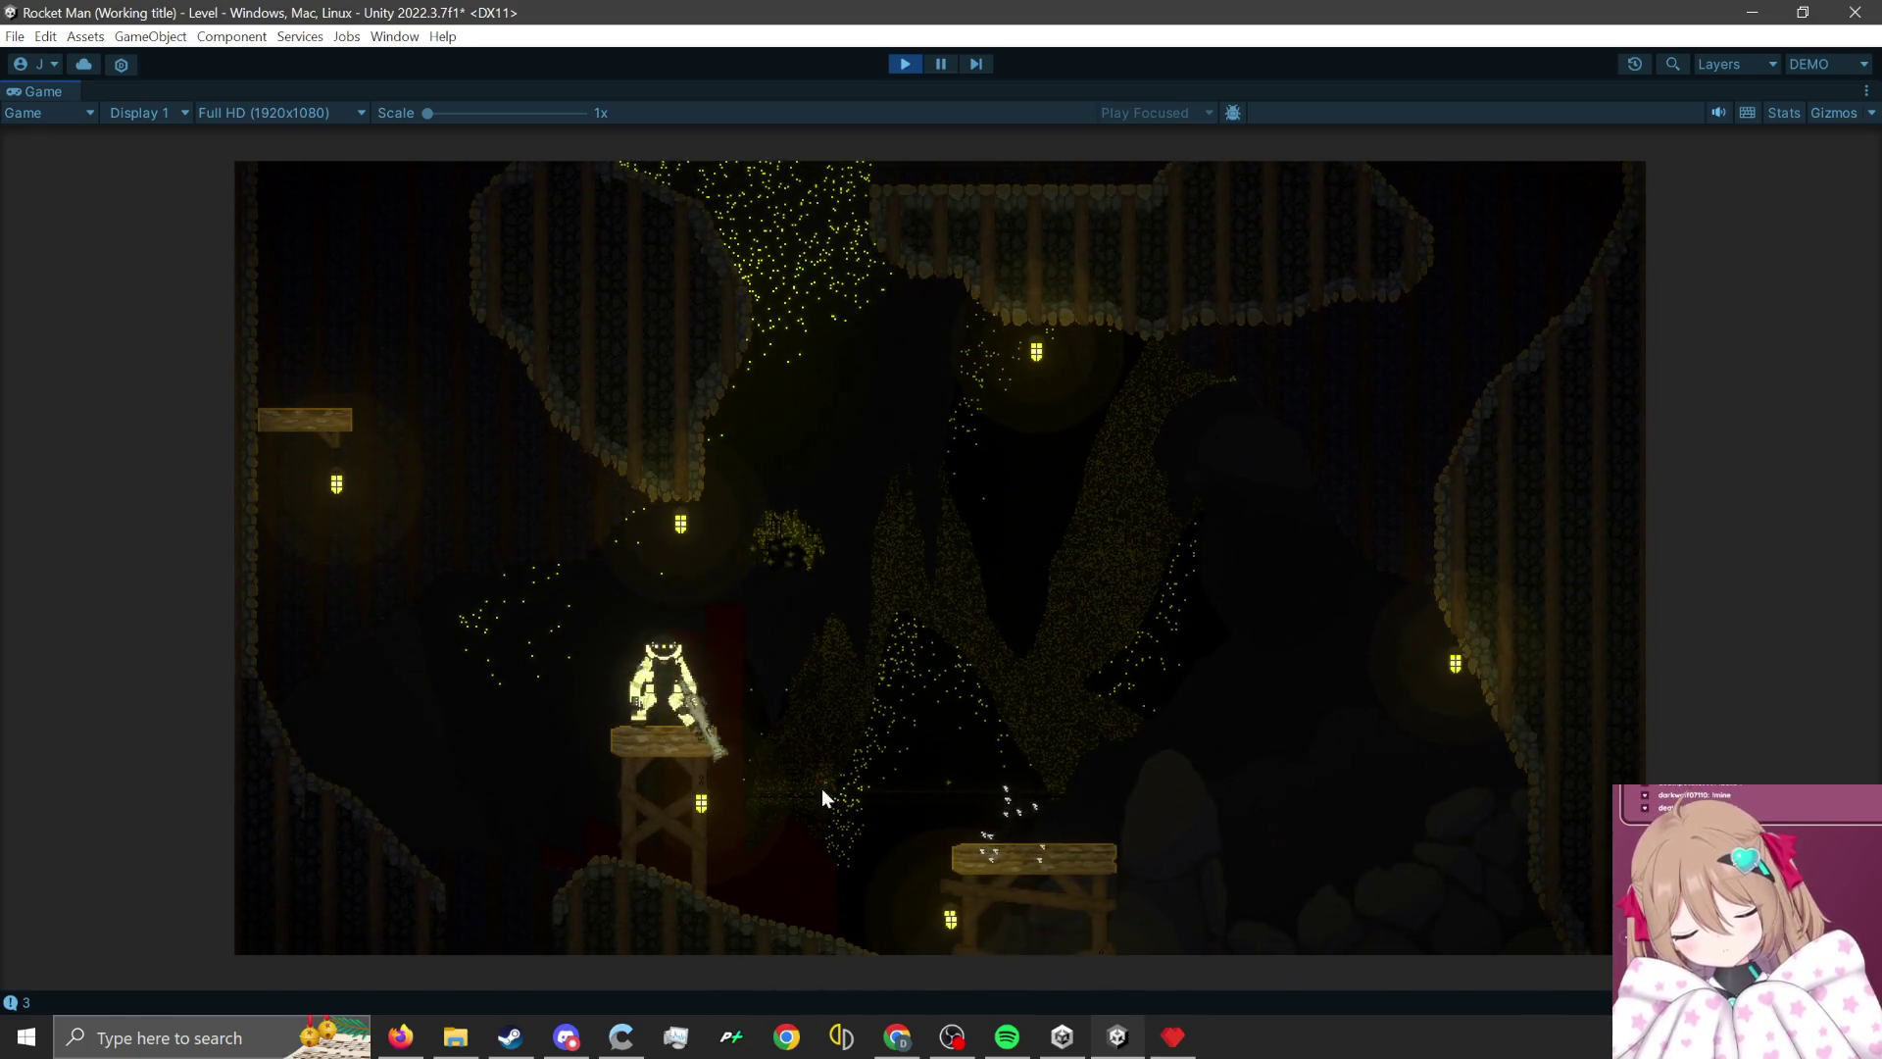
pyautogui.click(765, 845)
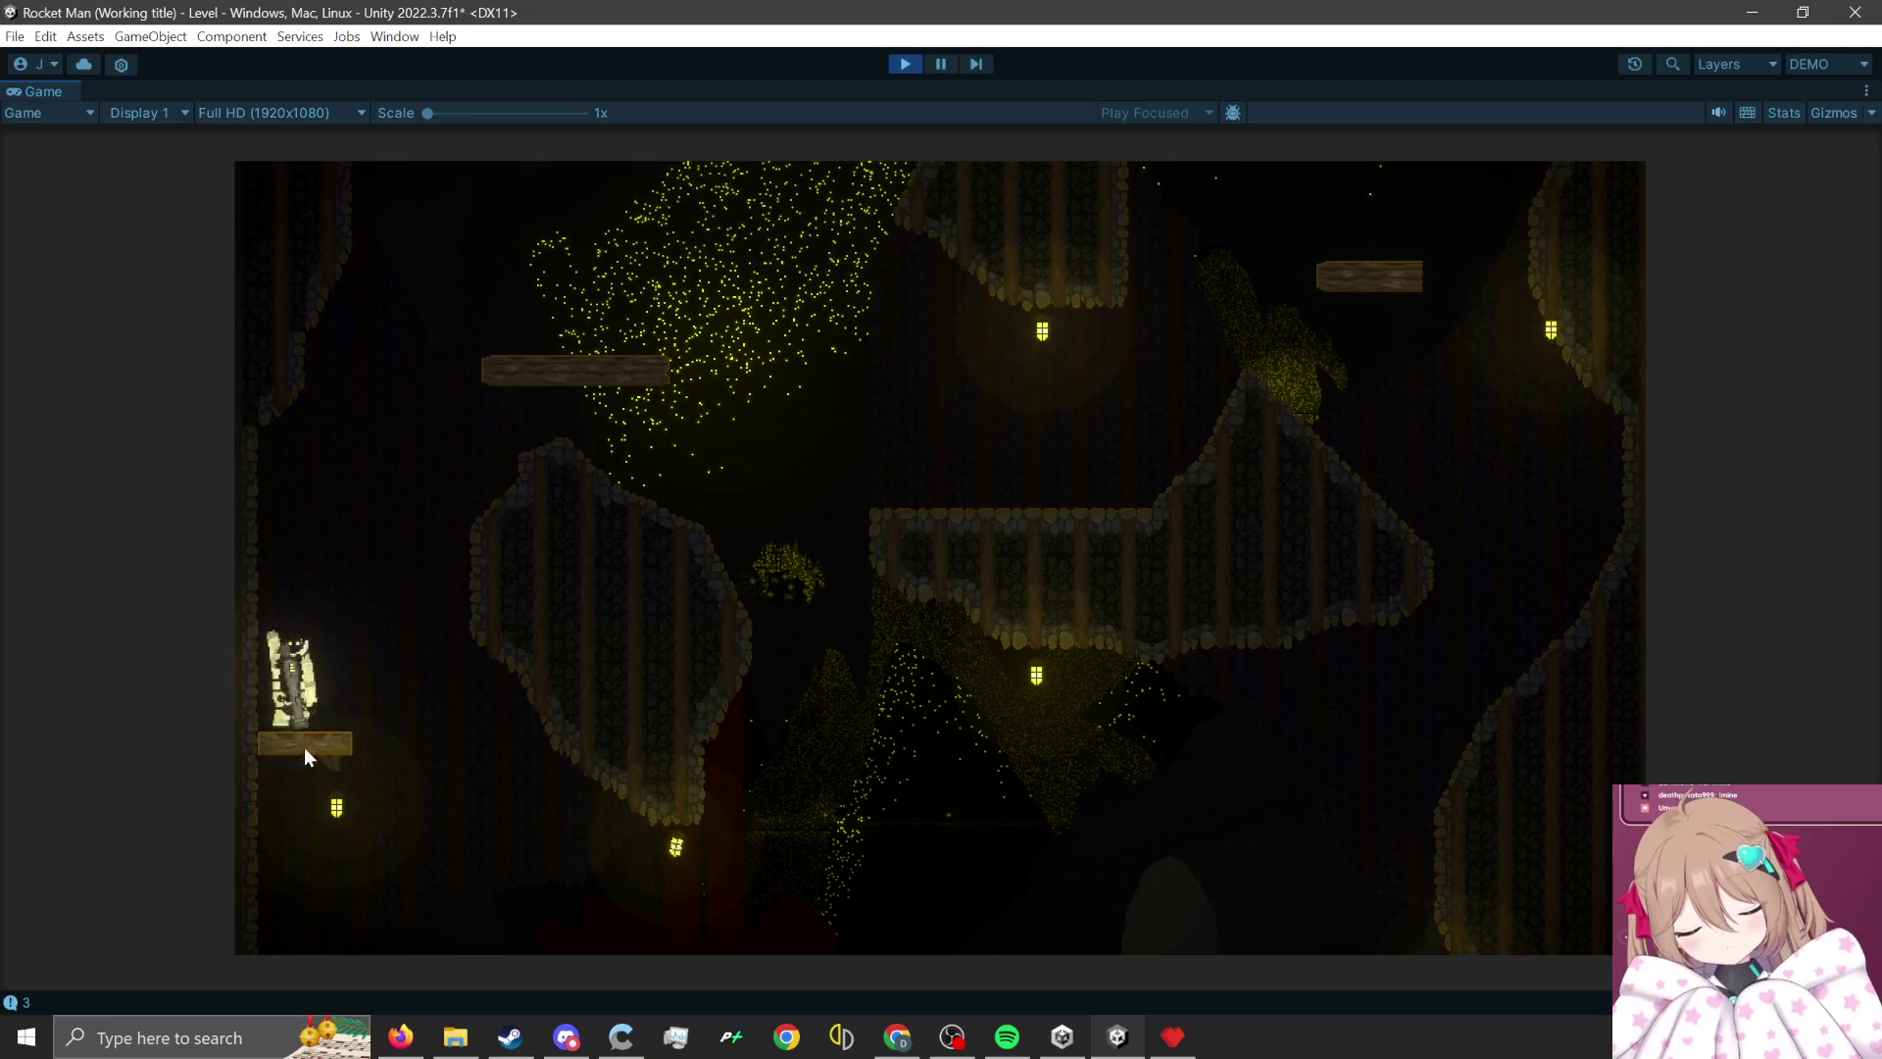
pyautogui.click(285, 799)
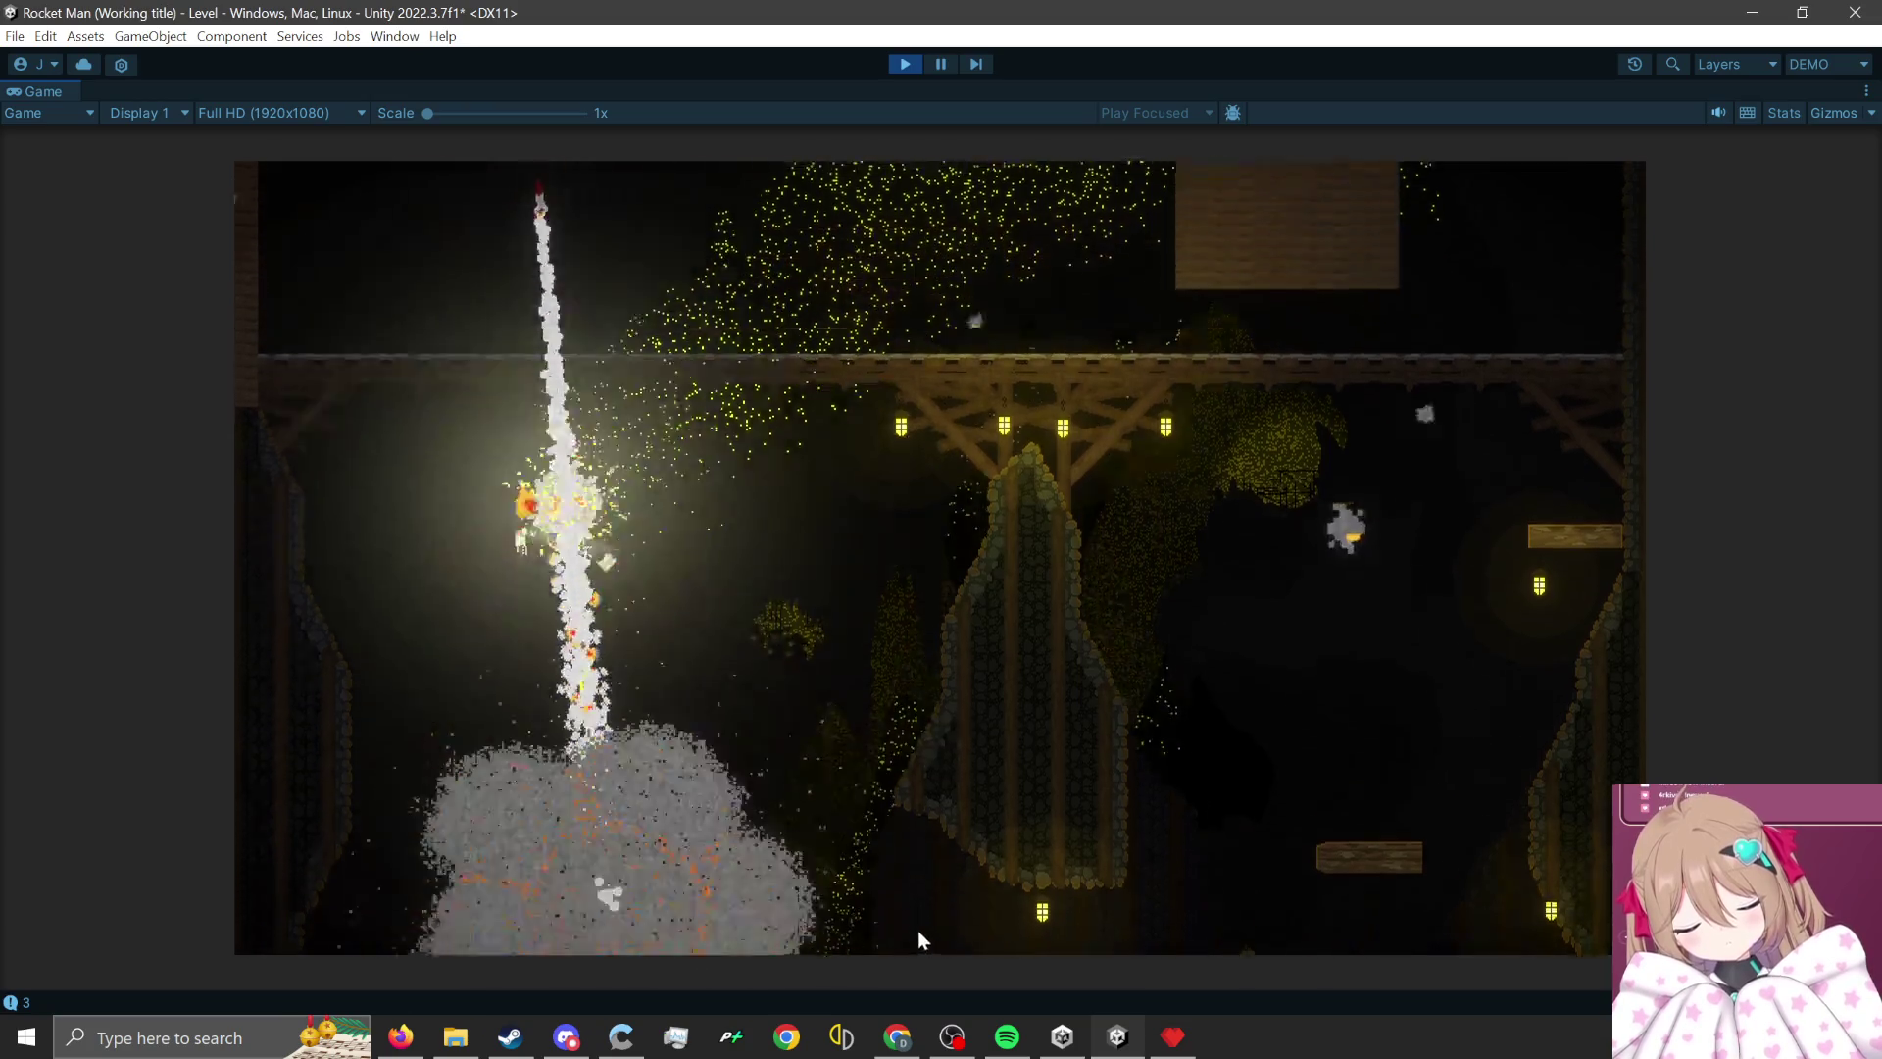
pyautogui.click(913, 928)
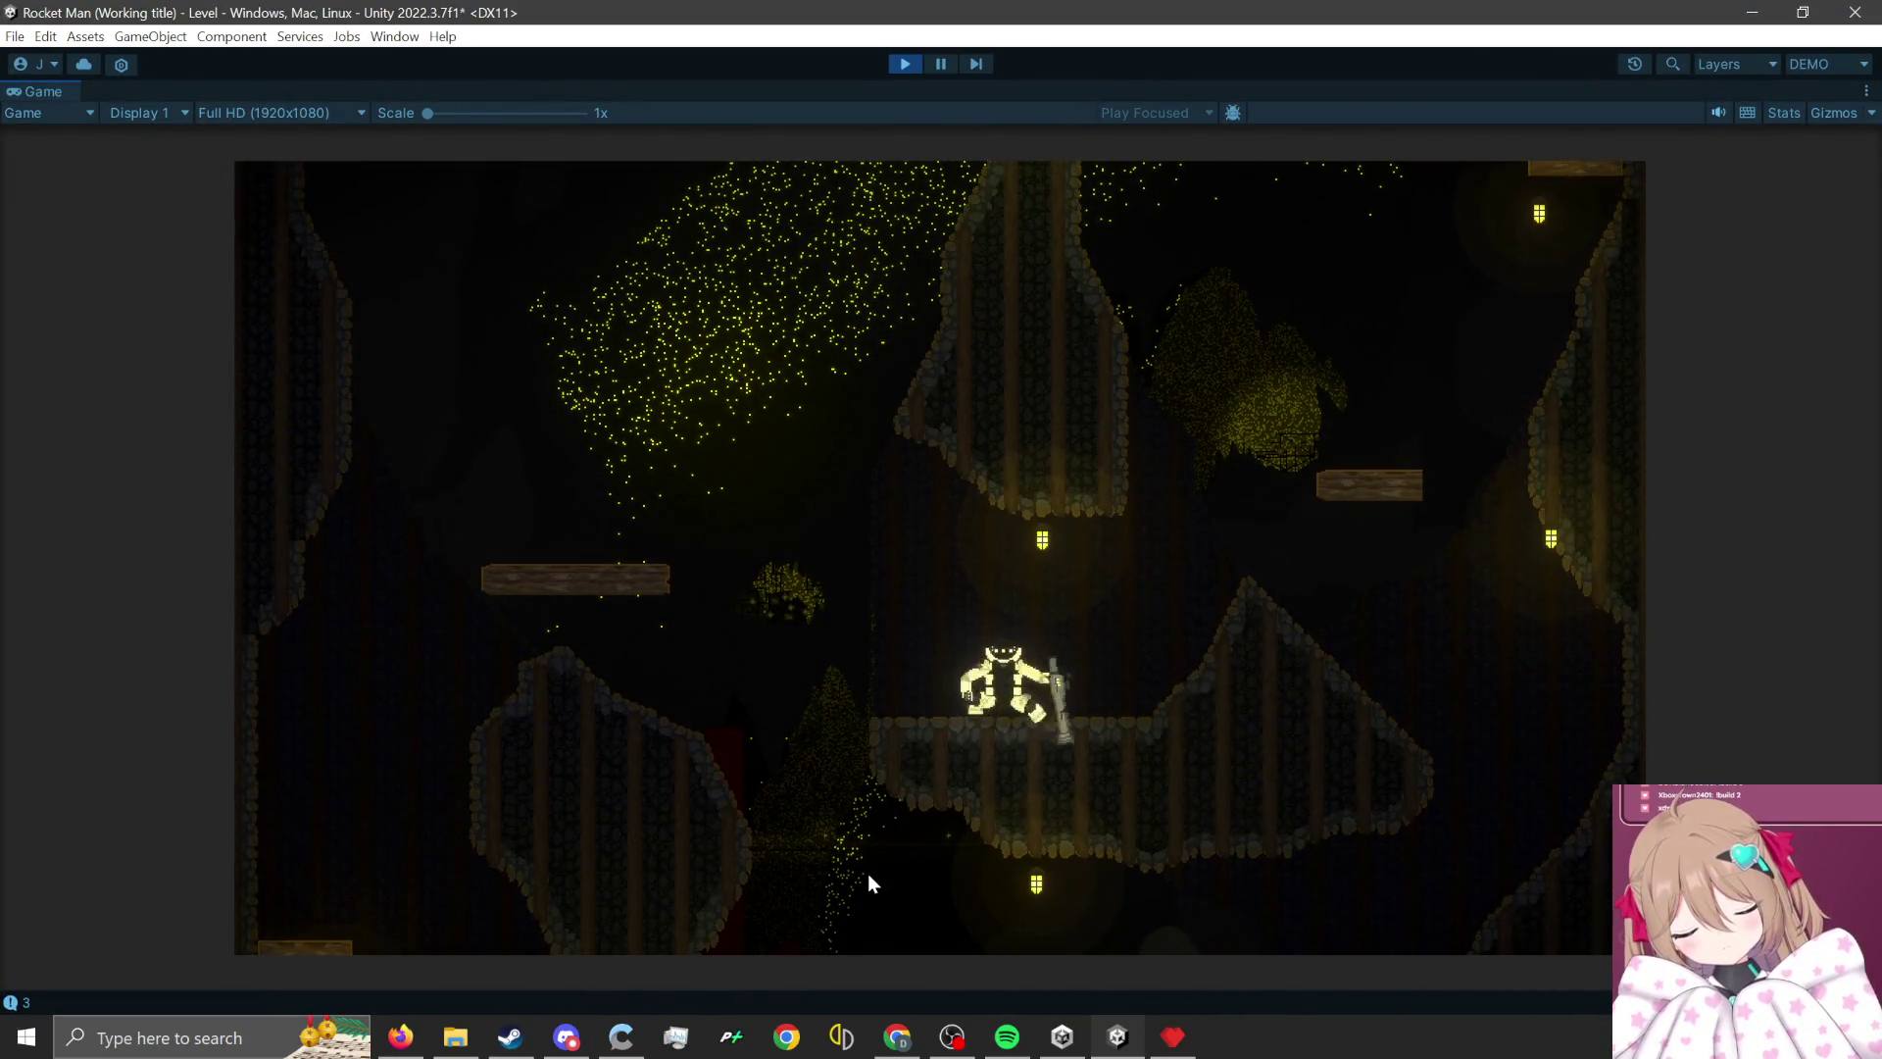
pyautogui.click(867, 873)
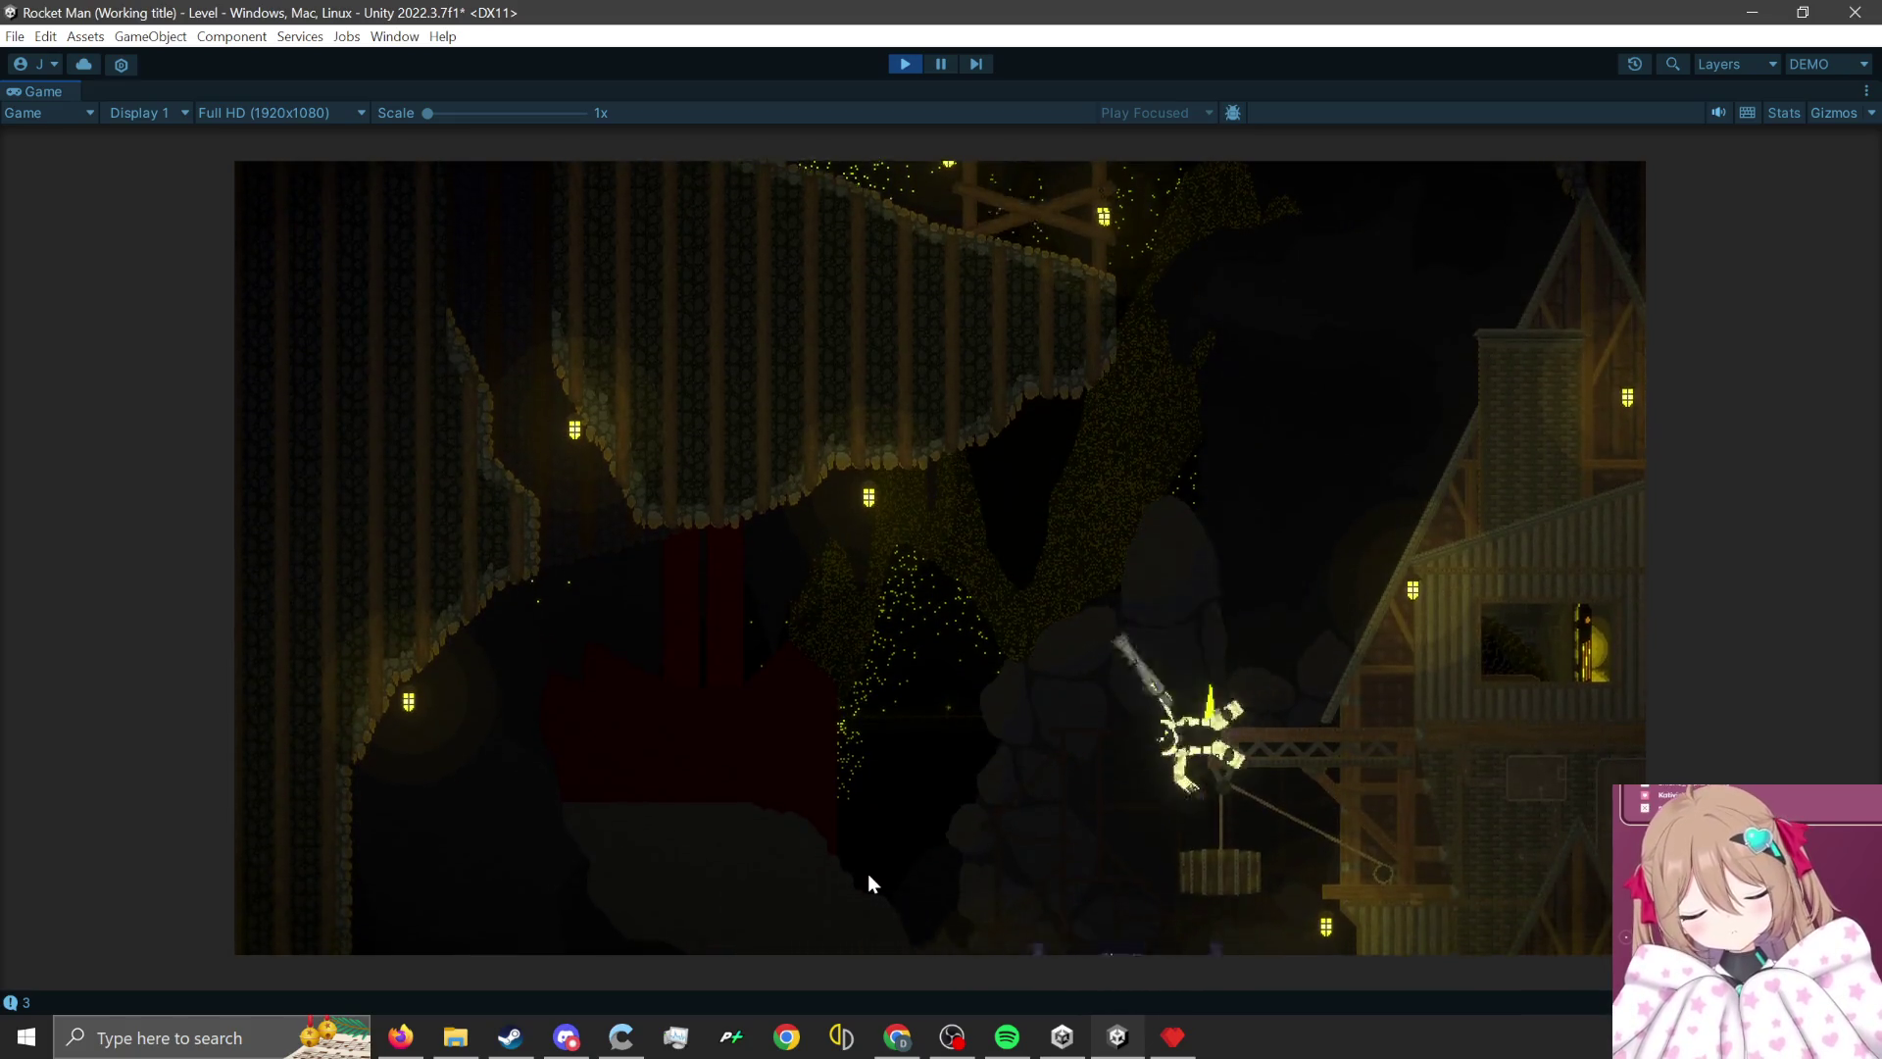
pyautogui.click(868, 873)
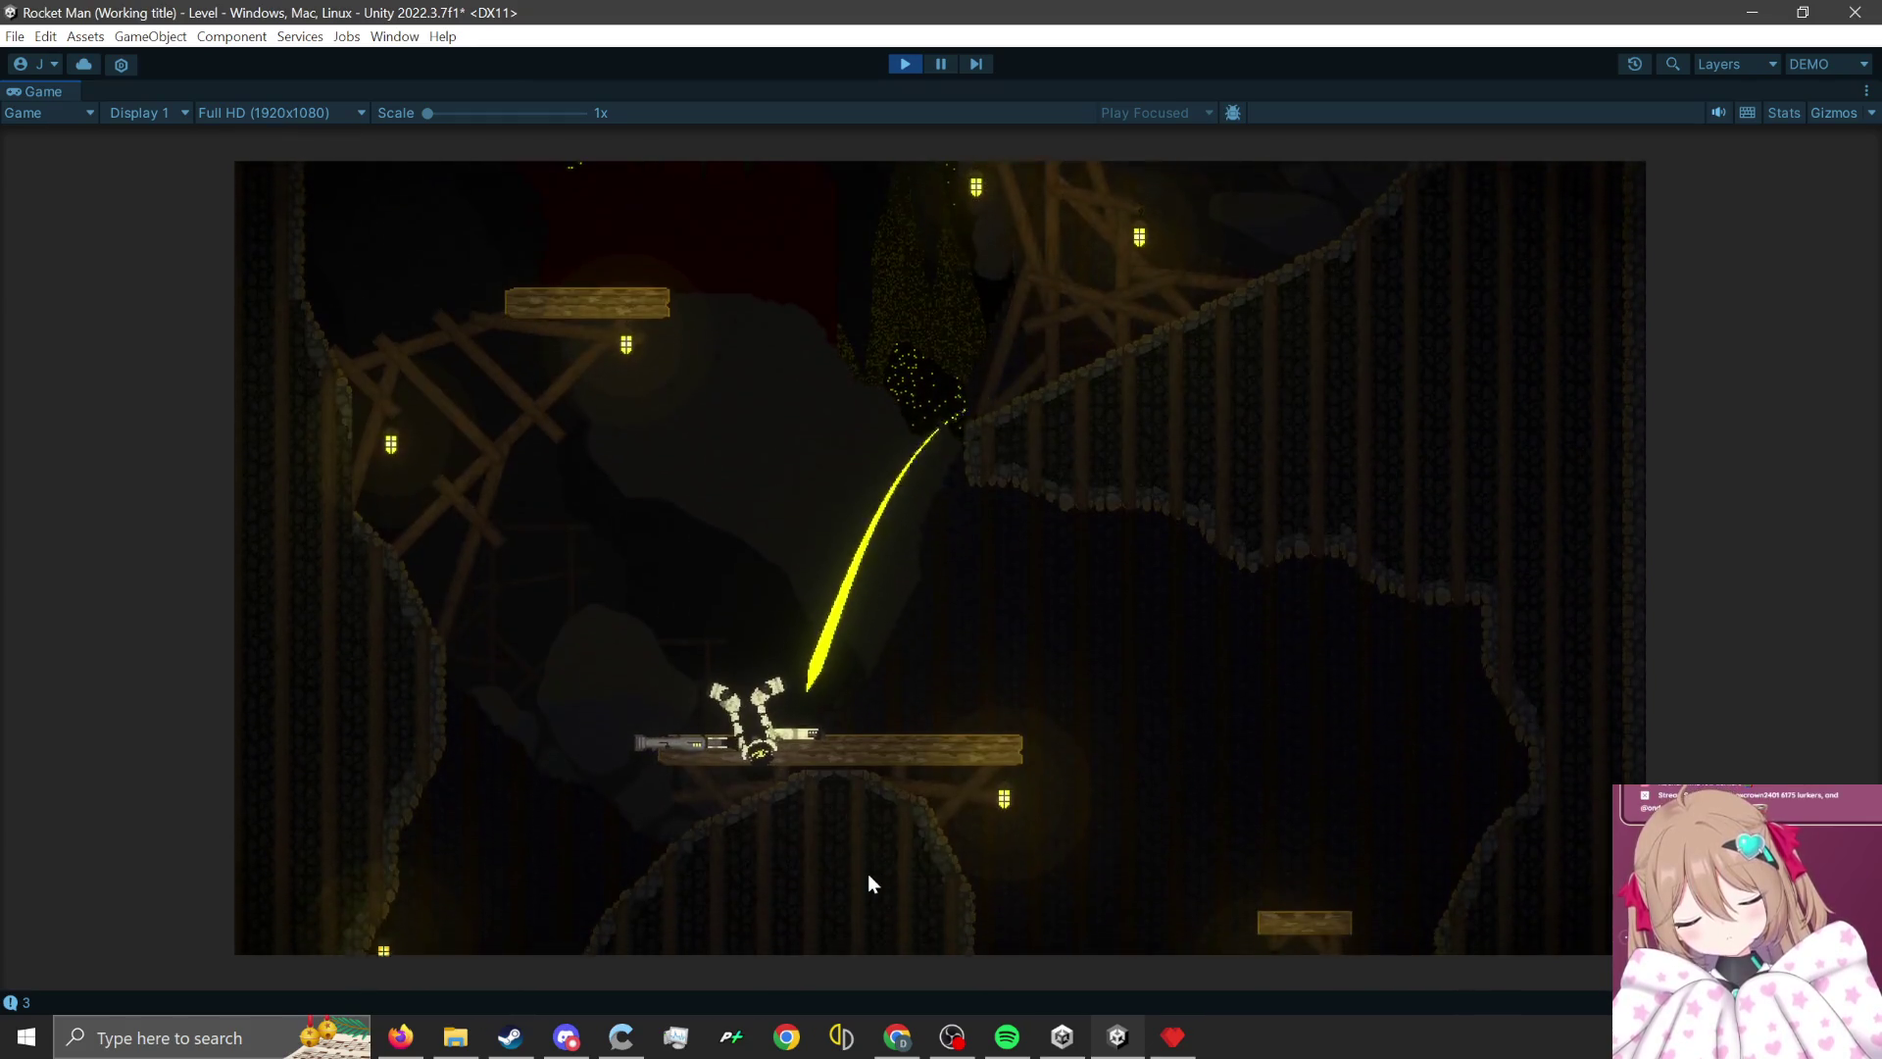
pyautogui.click(867, 873)
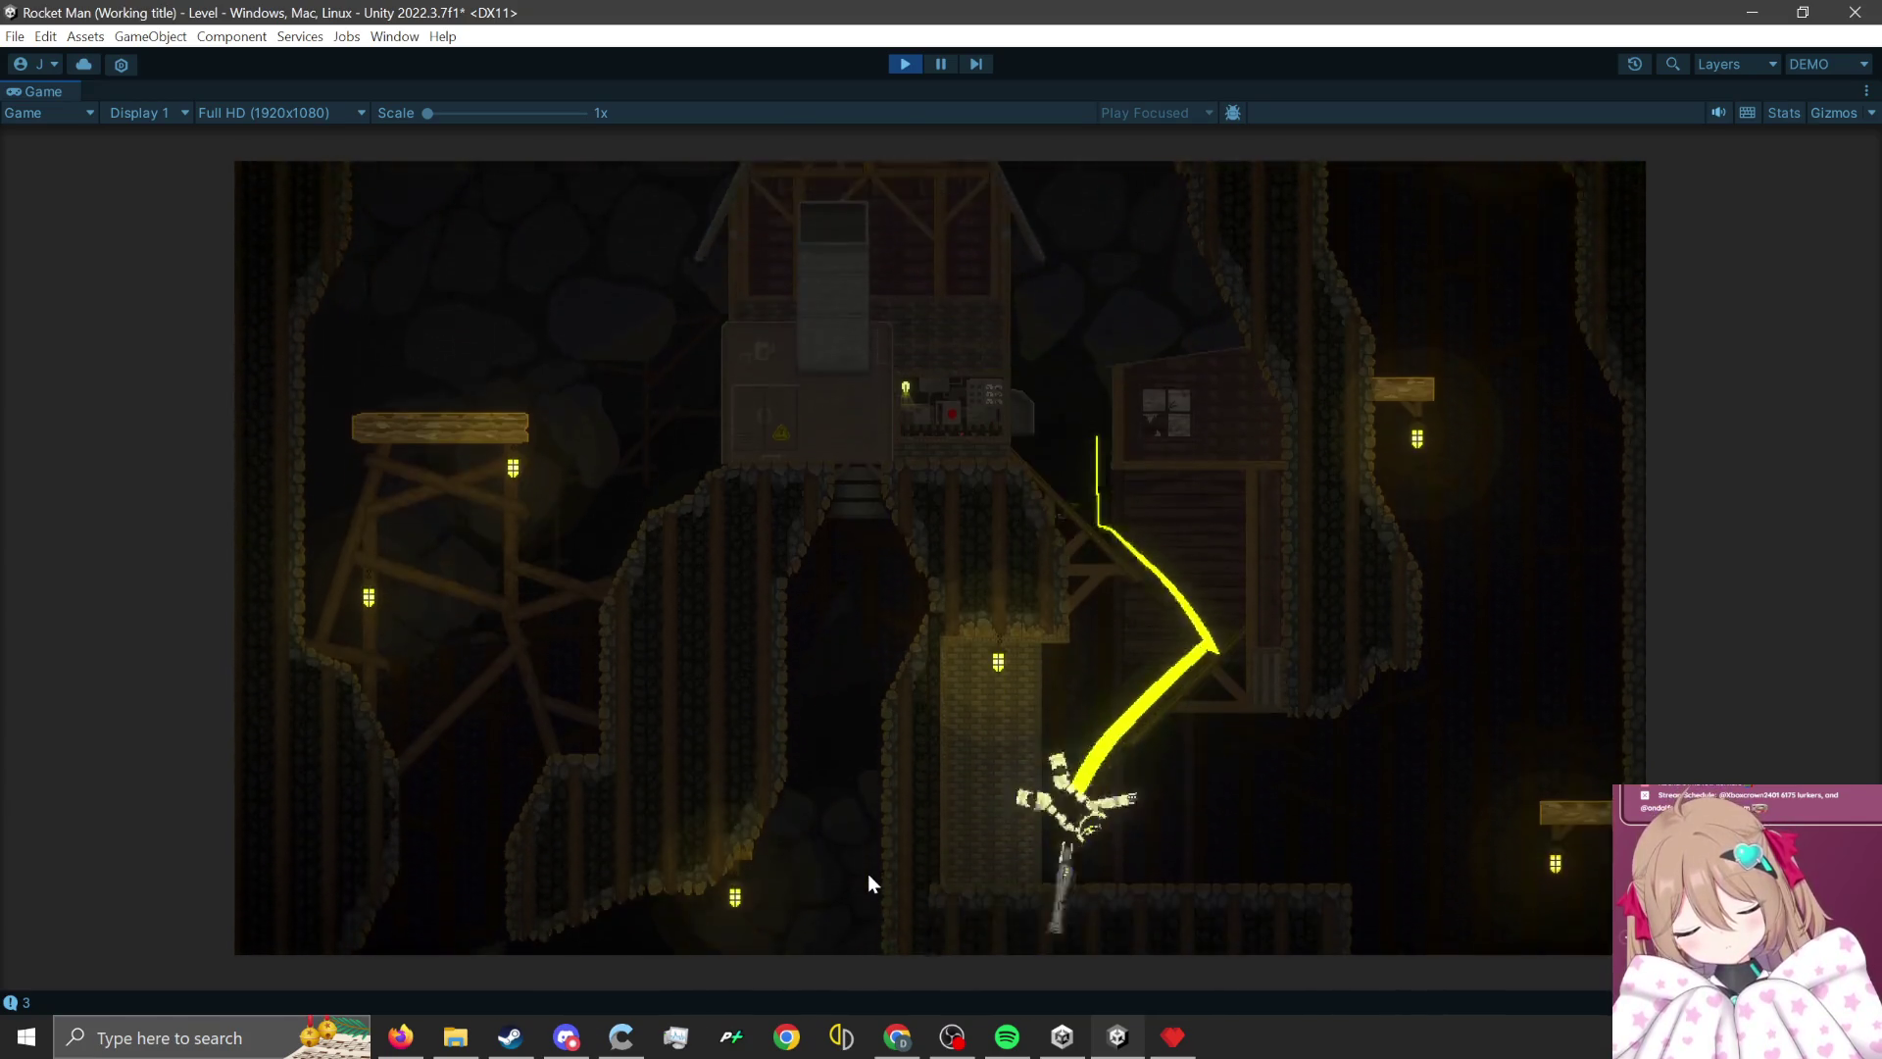
# - Move and rocket-jump onto the wooden ledge above the minecart, then stop play mode
pyautogui.press('d')
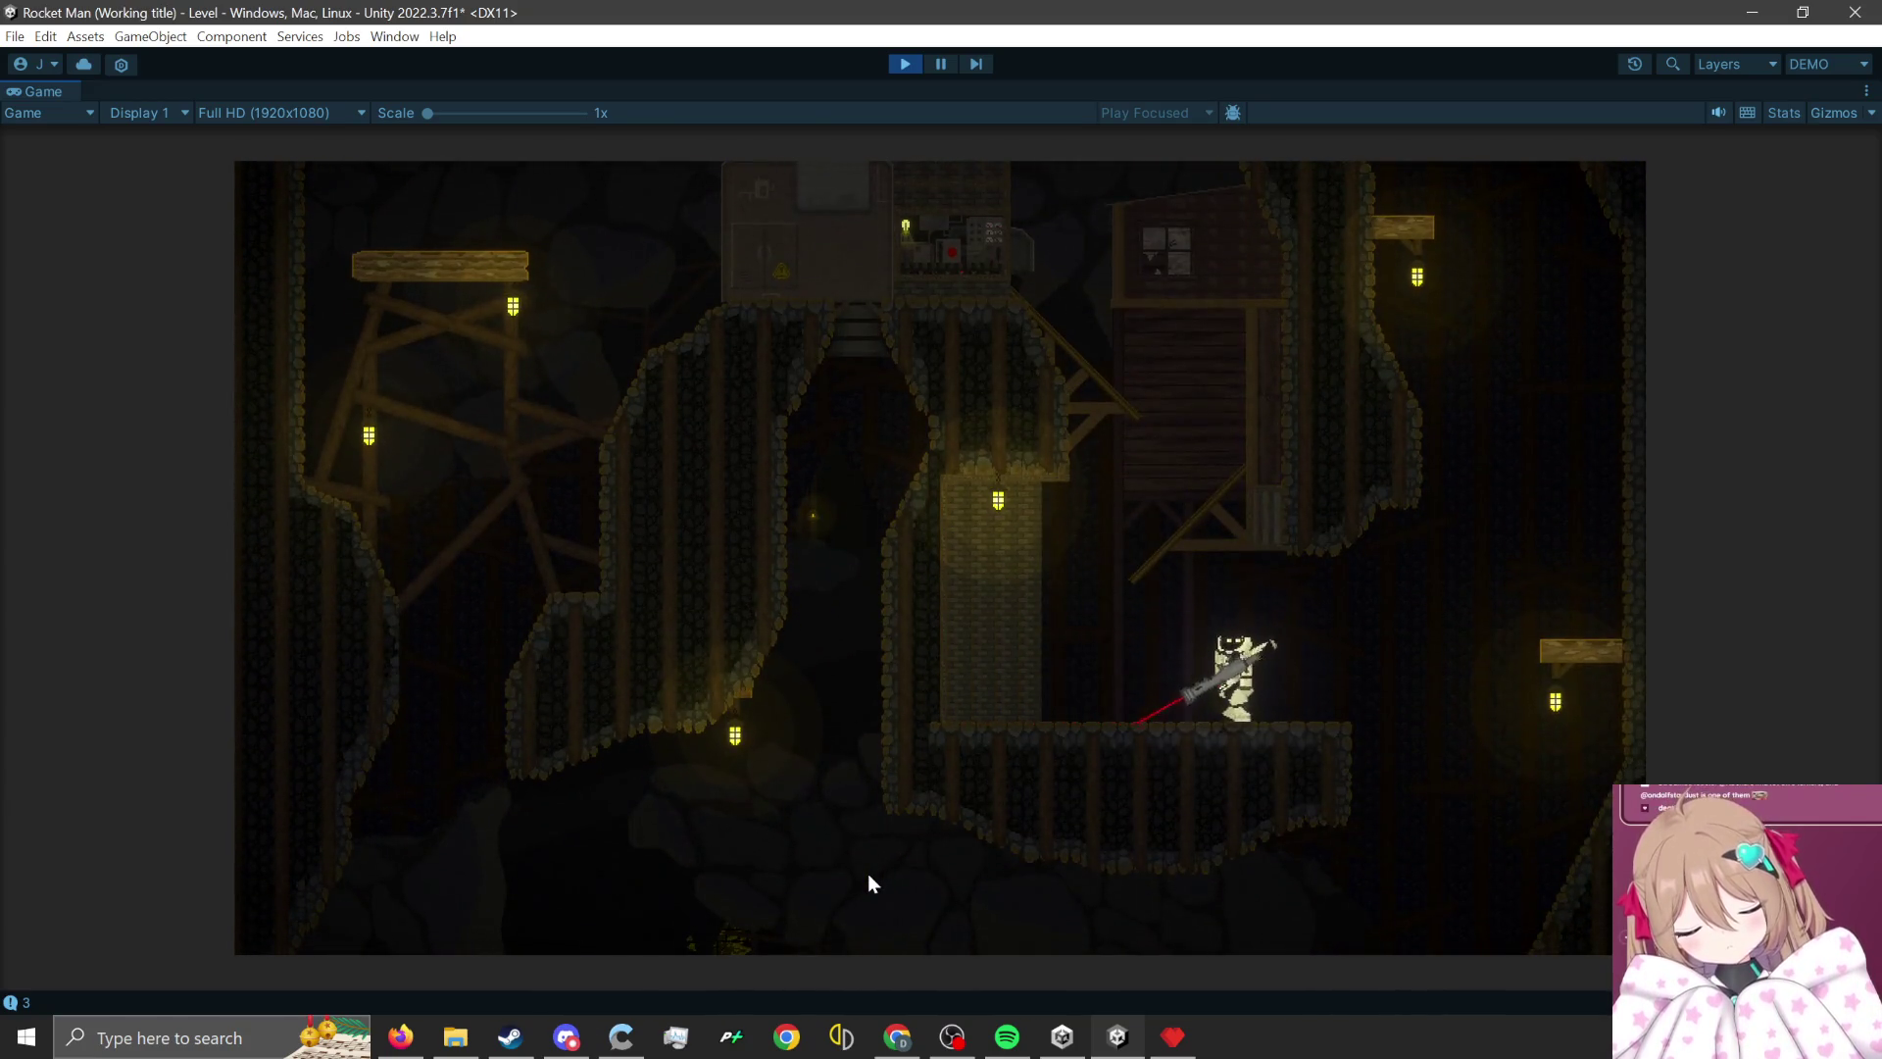
pyautogui.click(867, 873)
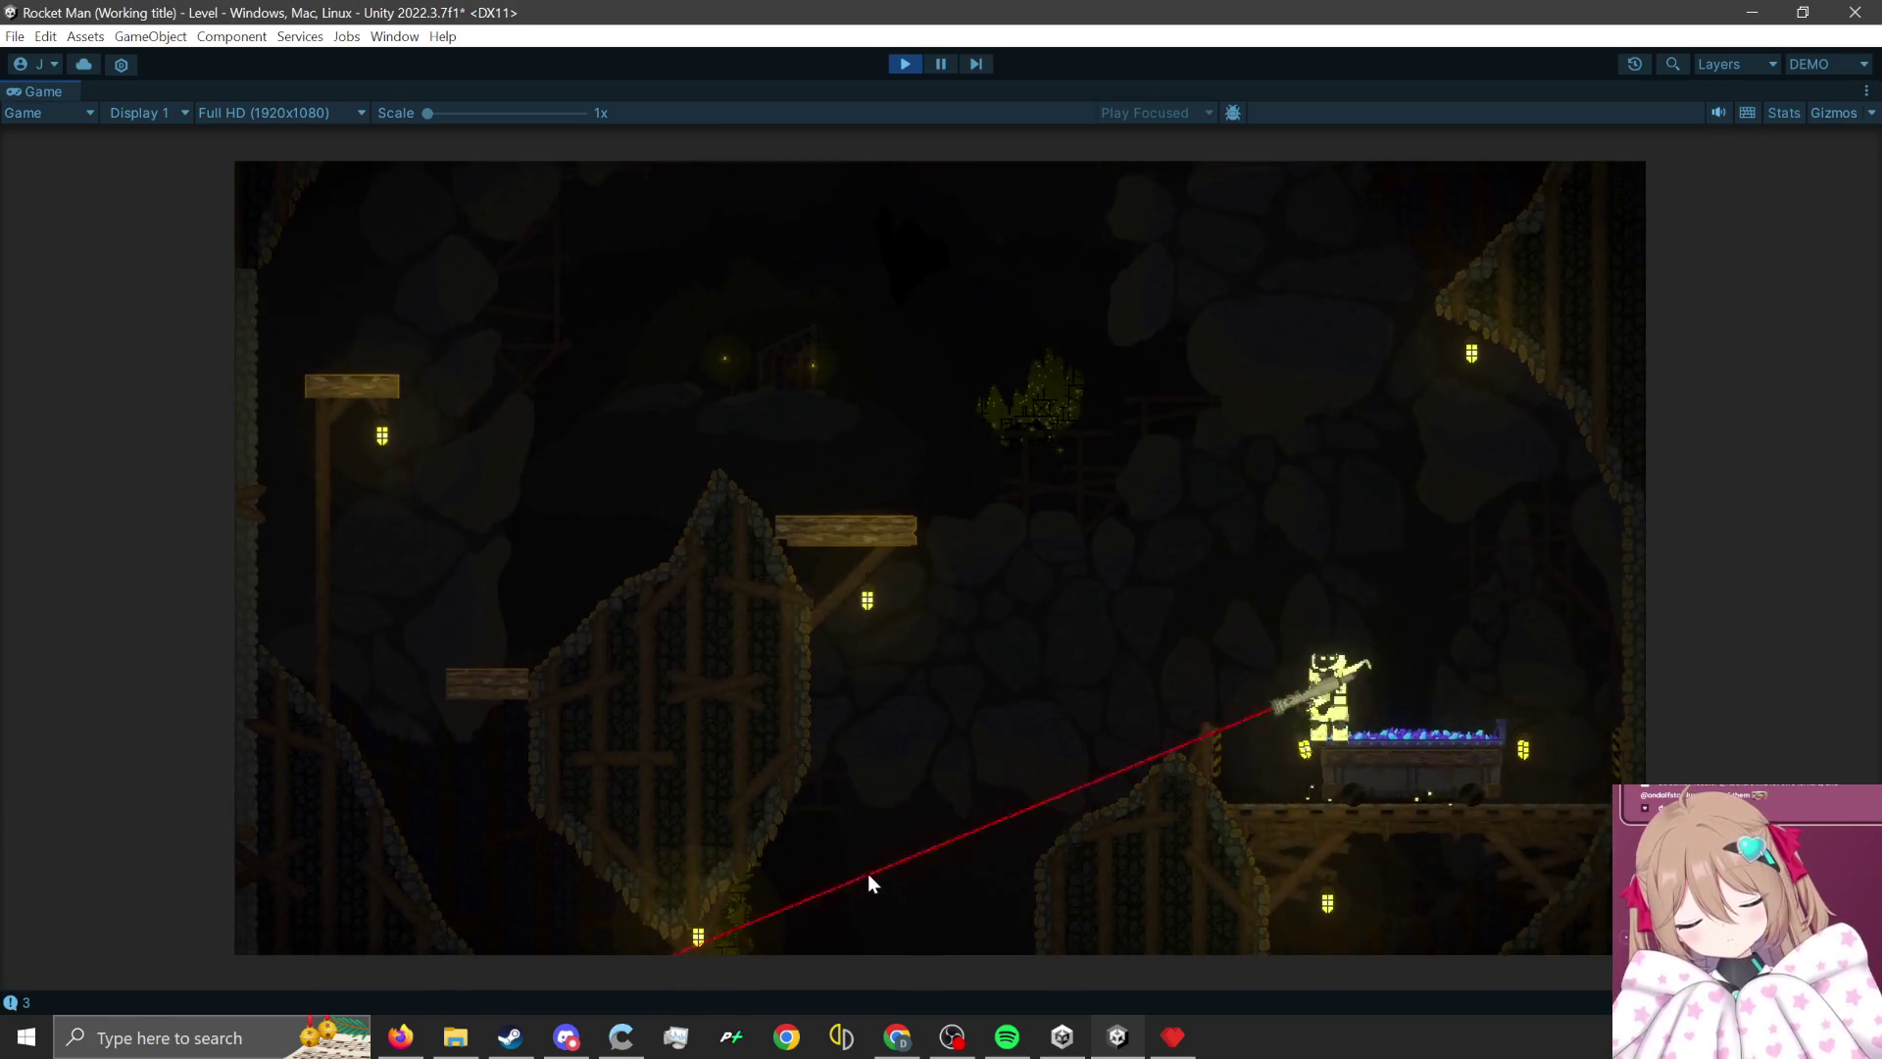
pyautogui.click(867, 873)
pyautogui.press('a')
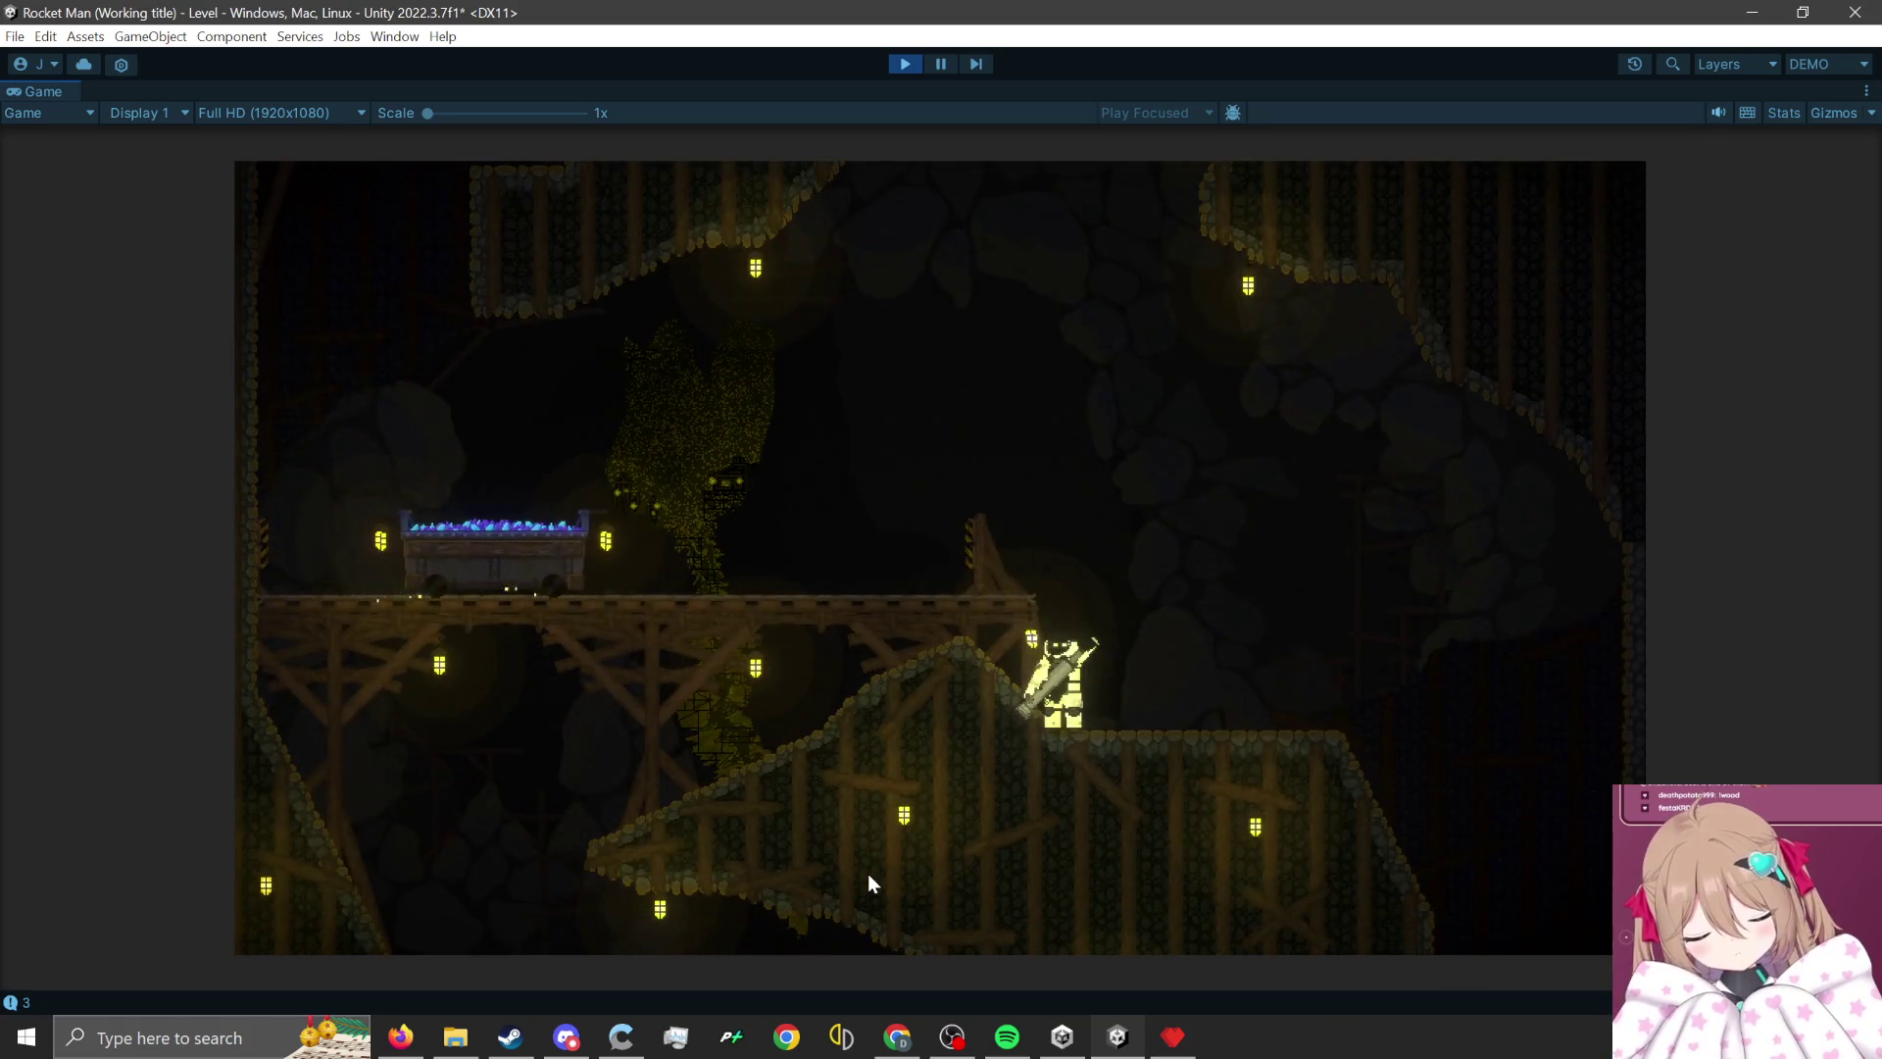
pyautogui.click(867, 873)
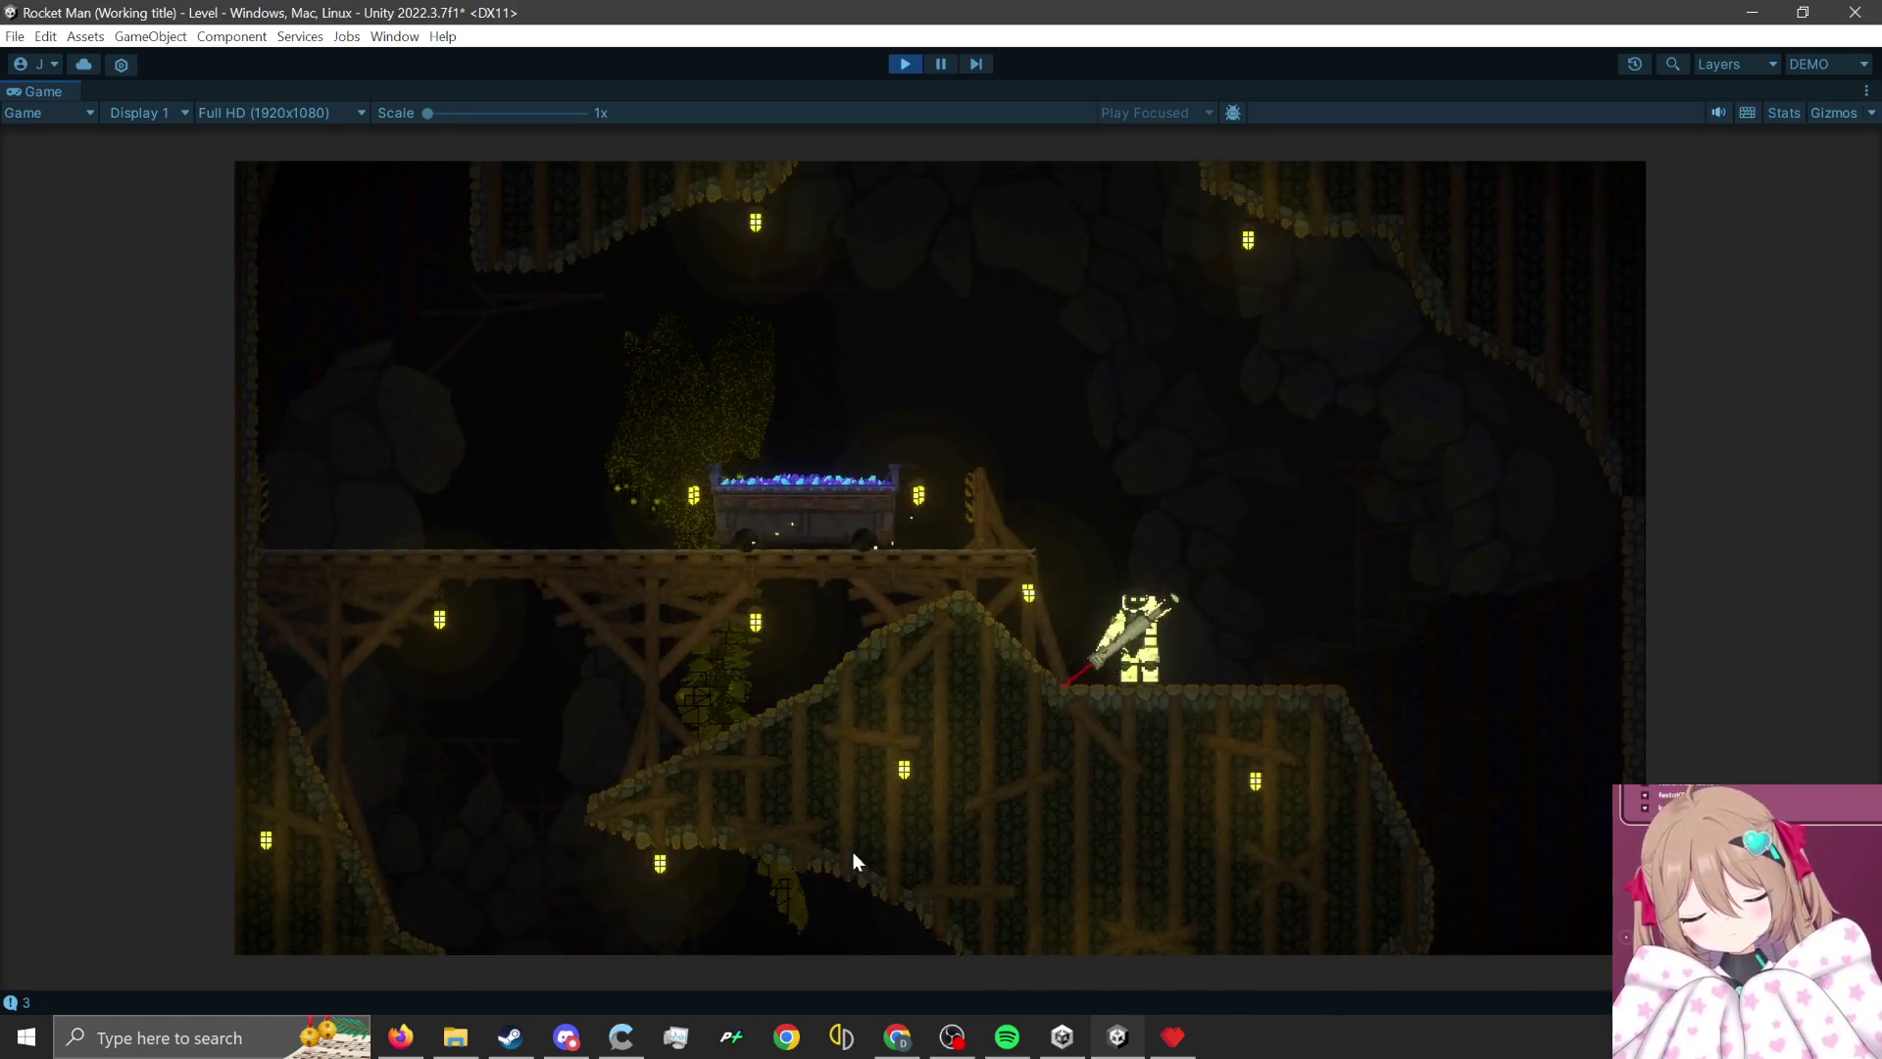
pyautogui.click(1221, 821)
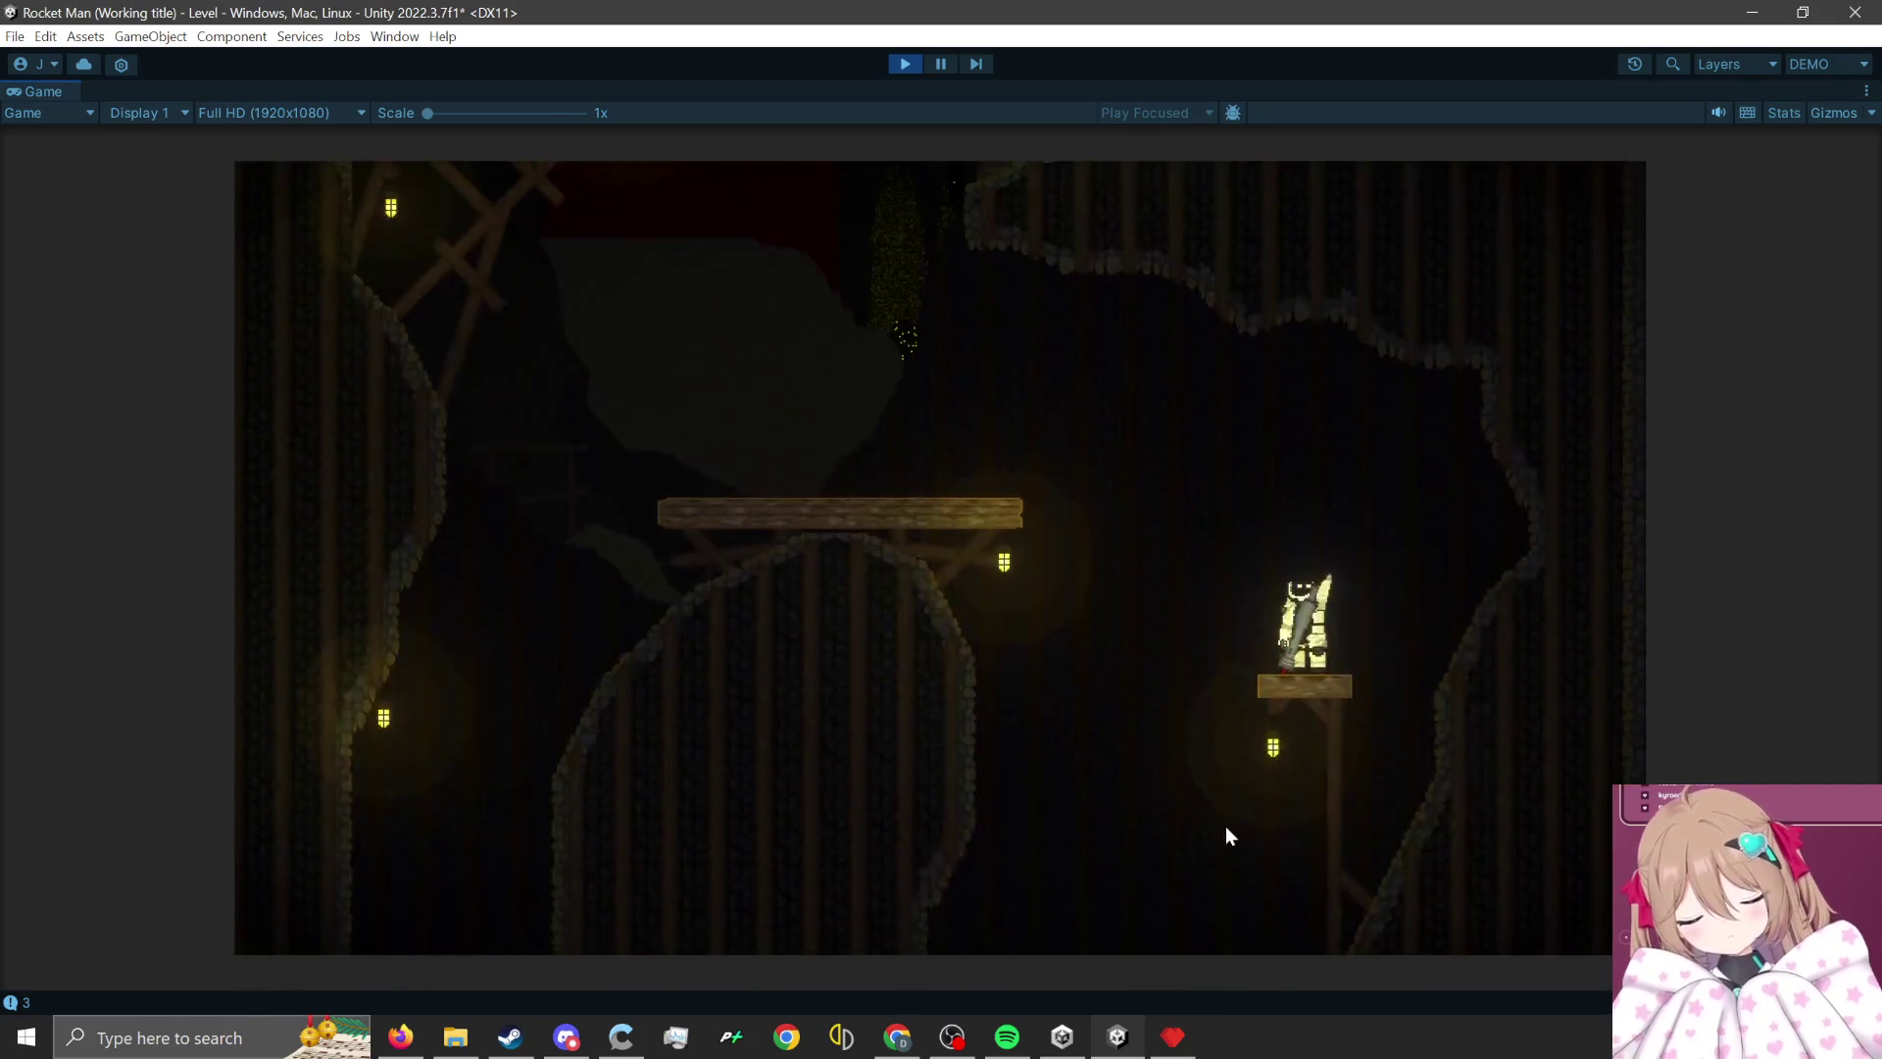
pyautogui.click(1208, 832)
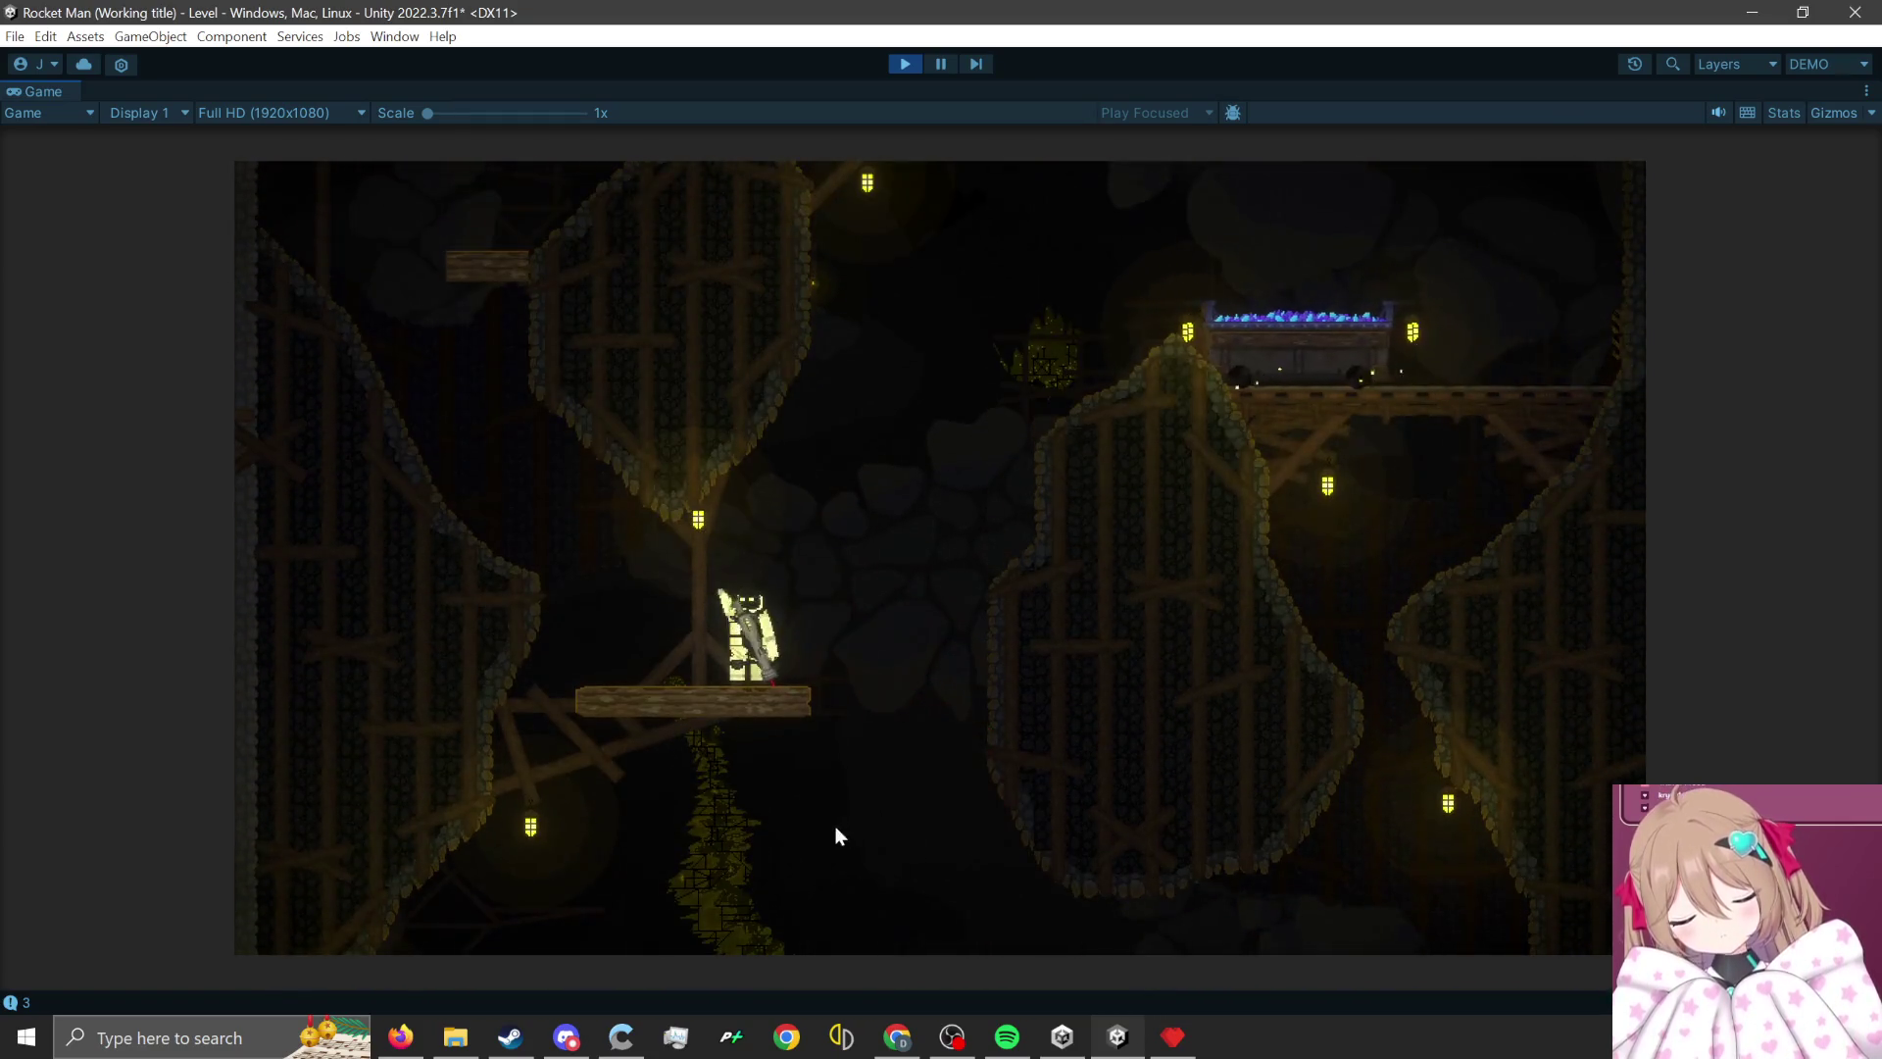
pyautogui.click(680, 820)
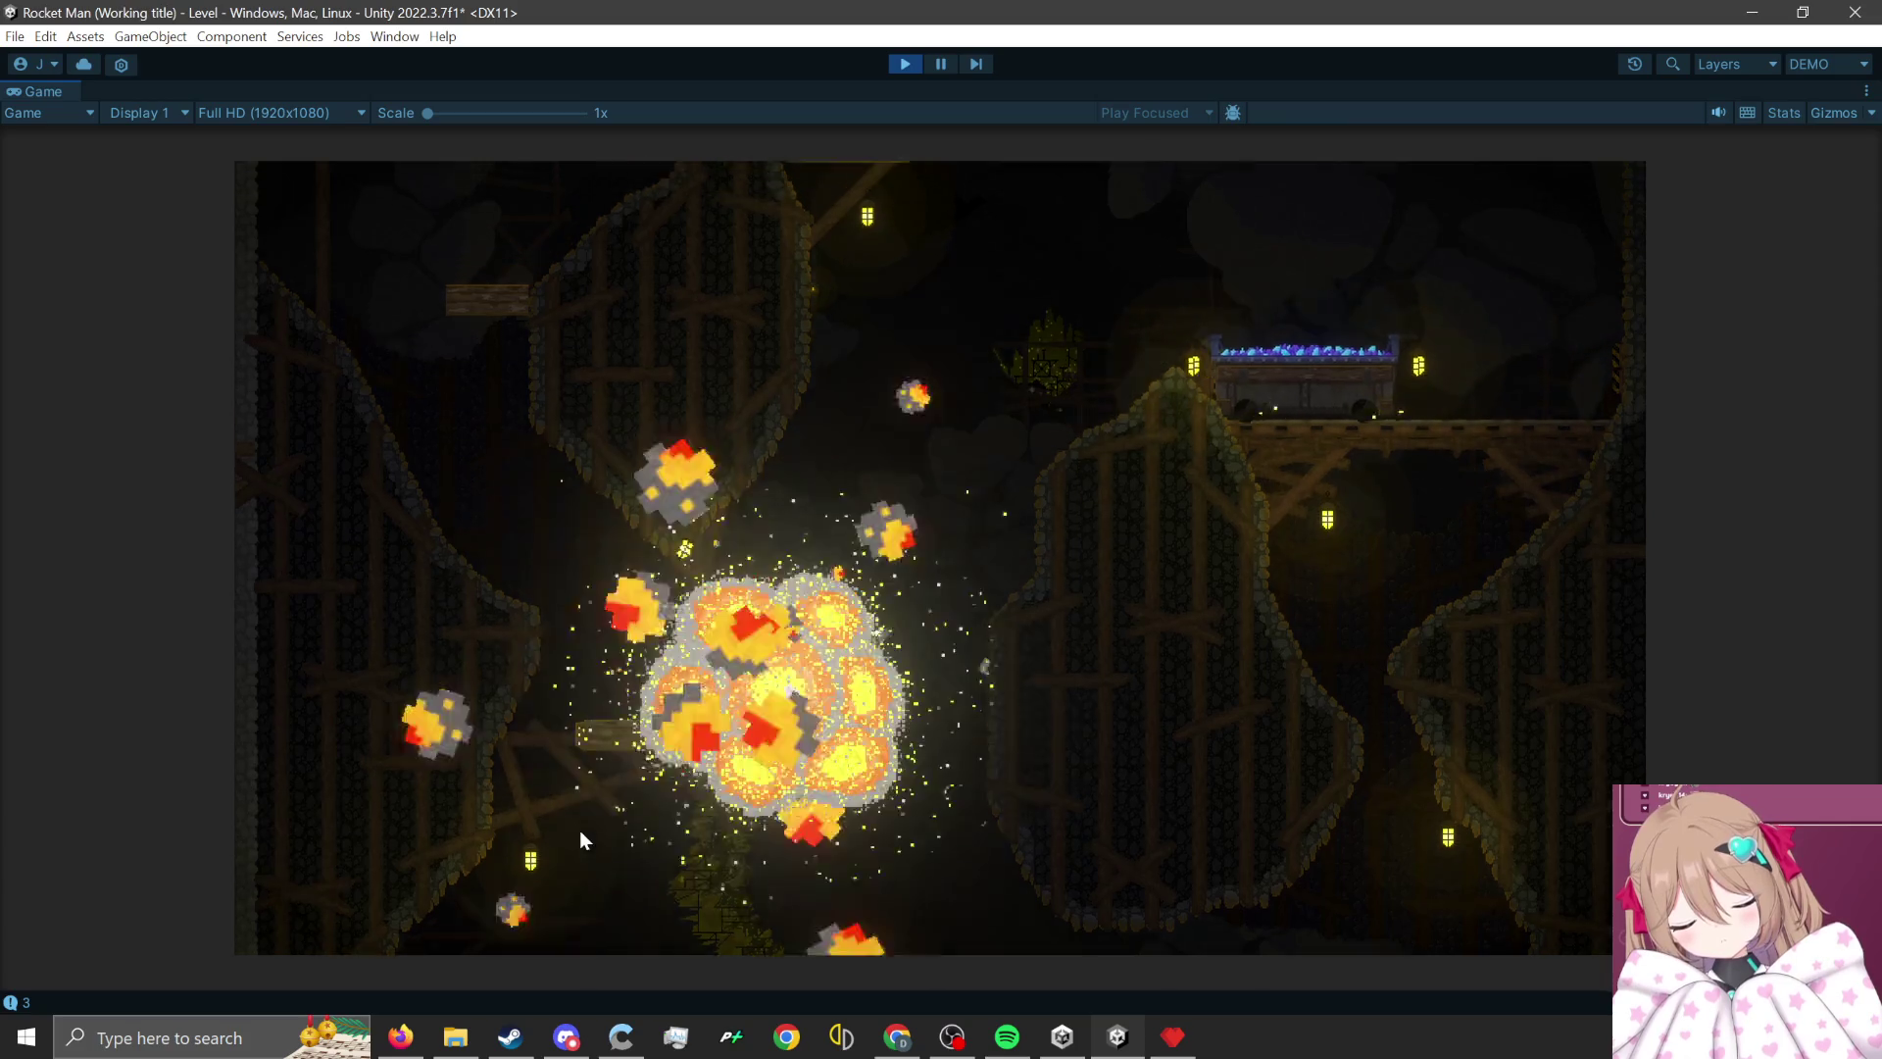
pyautogui.click(1471, 886)
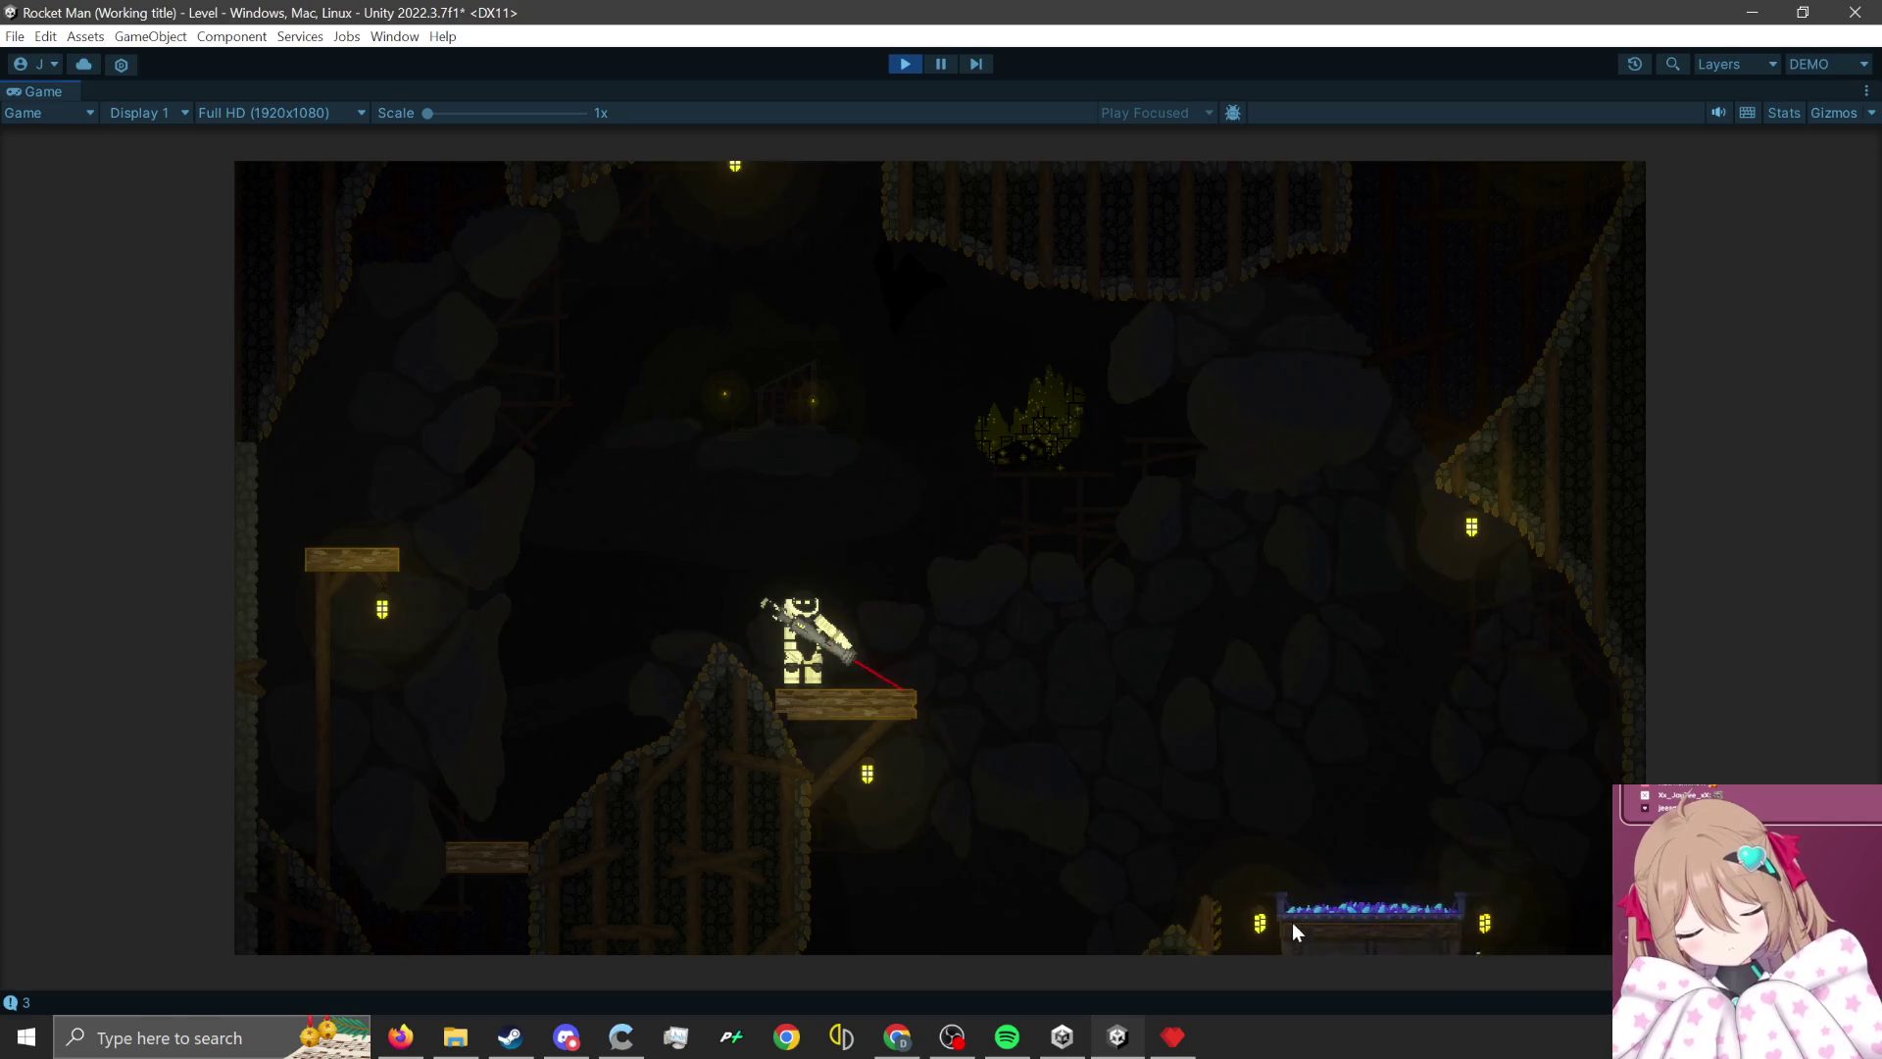
pyautogui.click(905, 65)
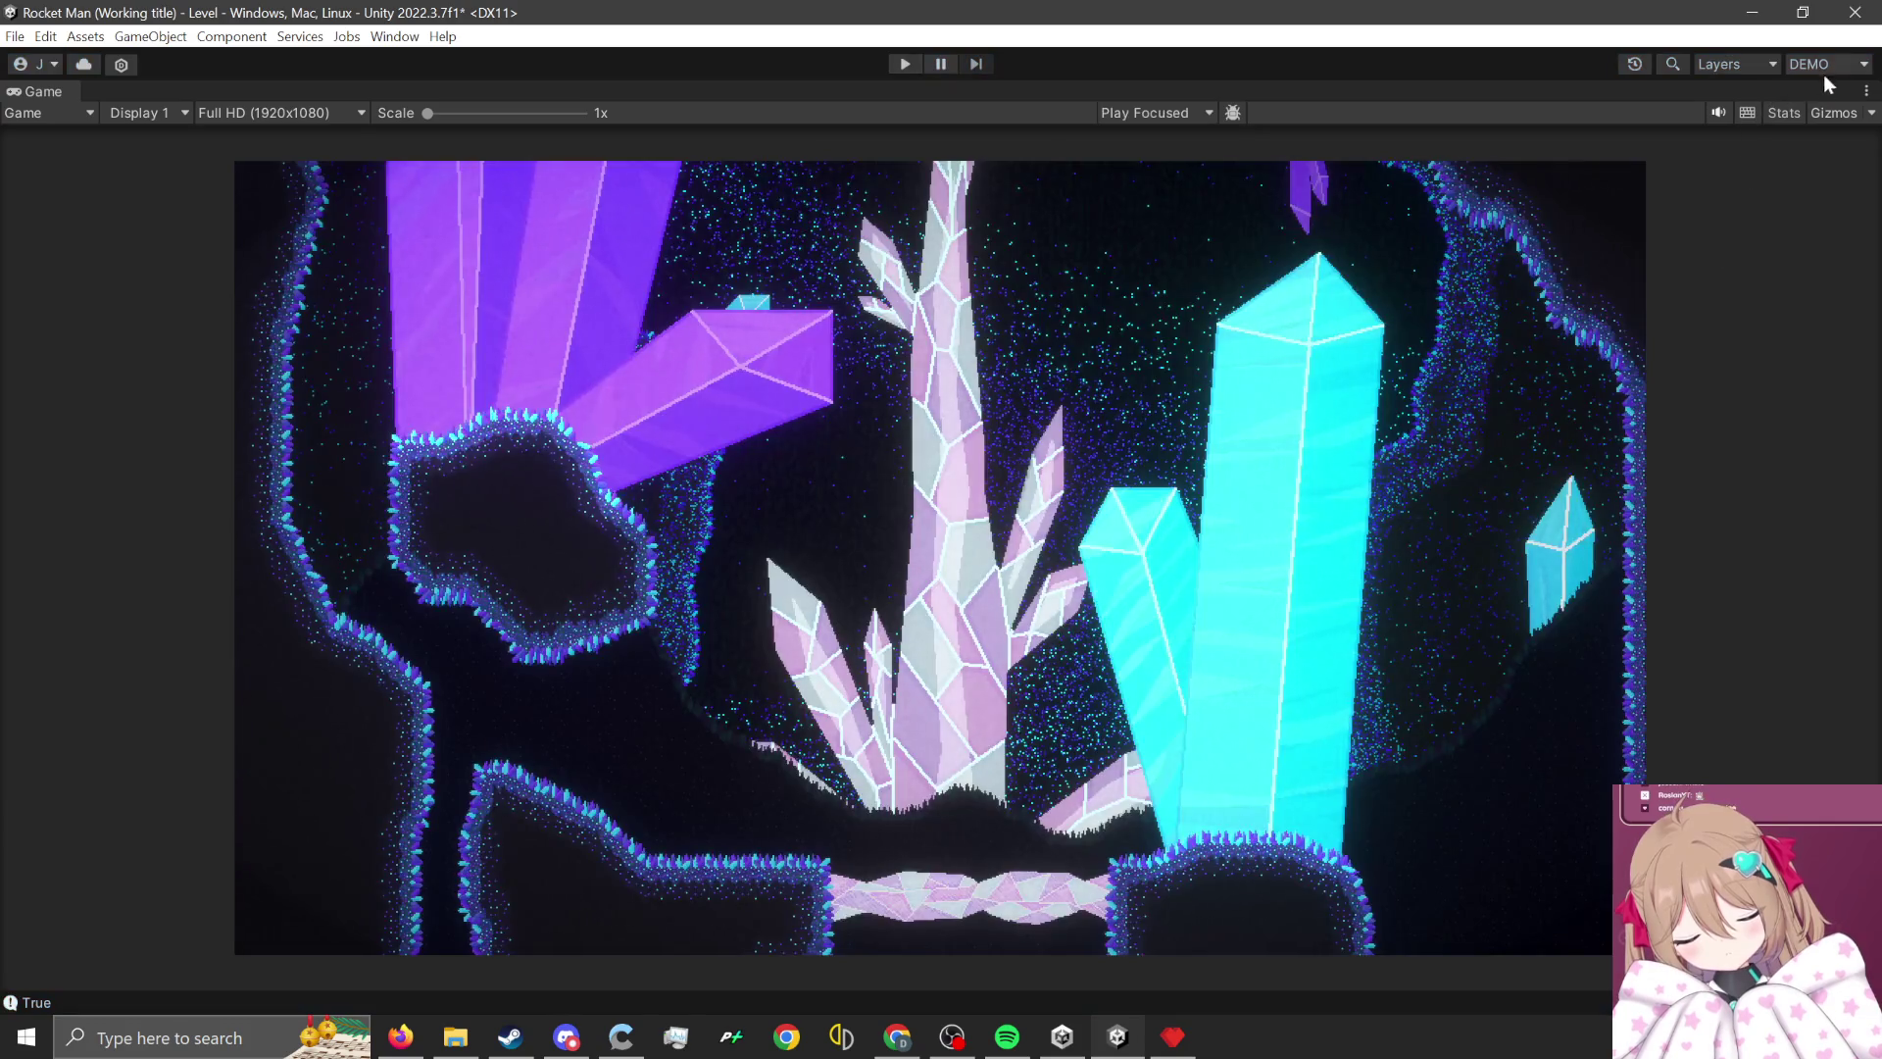
# - Switch the editor to the LevelDesign layout and enlarge the Tile Palette preview area
pyautogui.click(1823, 70)
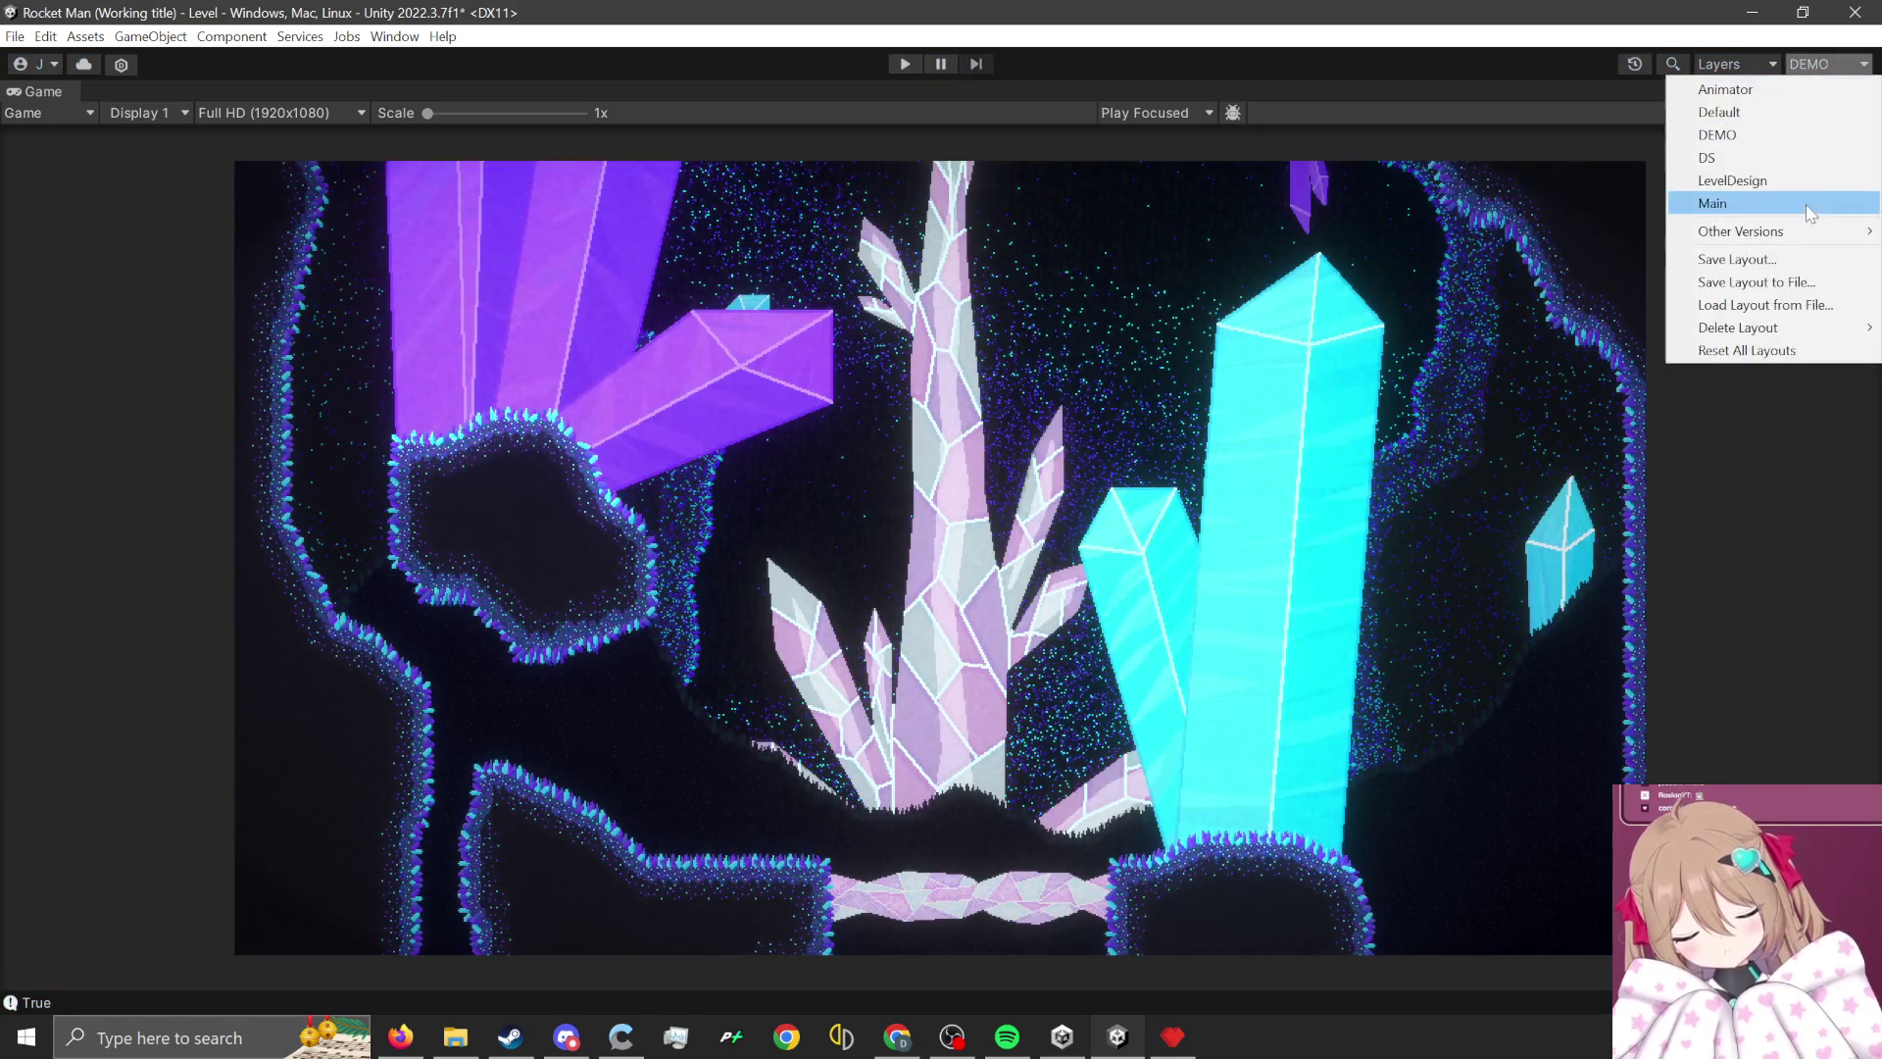
pyautogui.click(1796, 193)
pyautogui.scroll(-2, 838, 513)
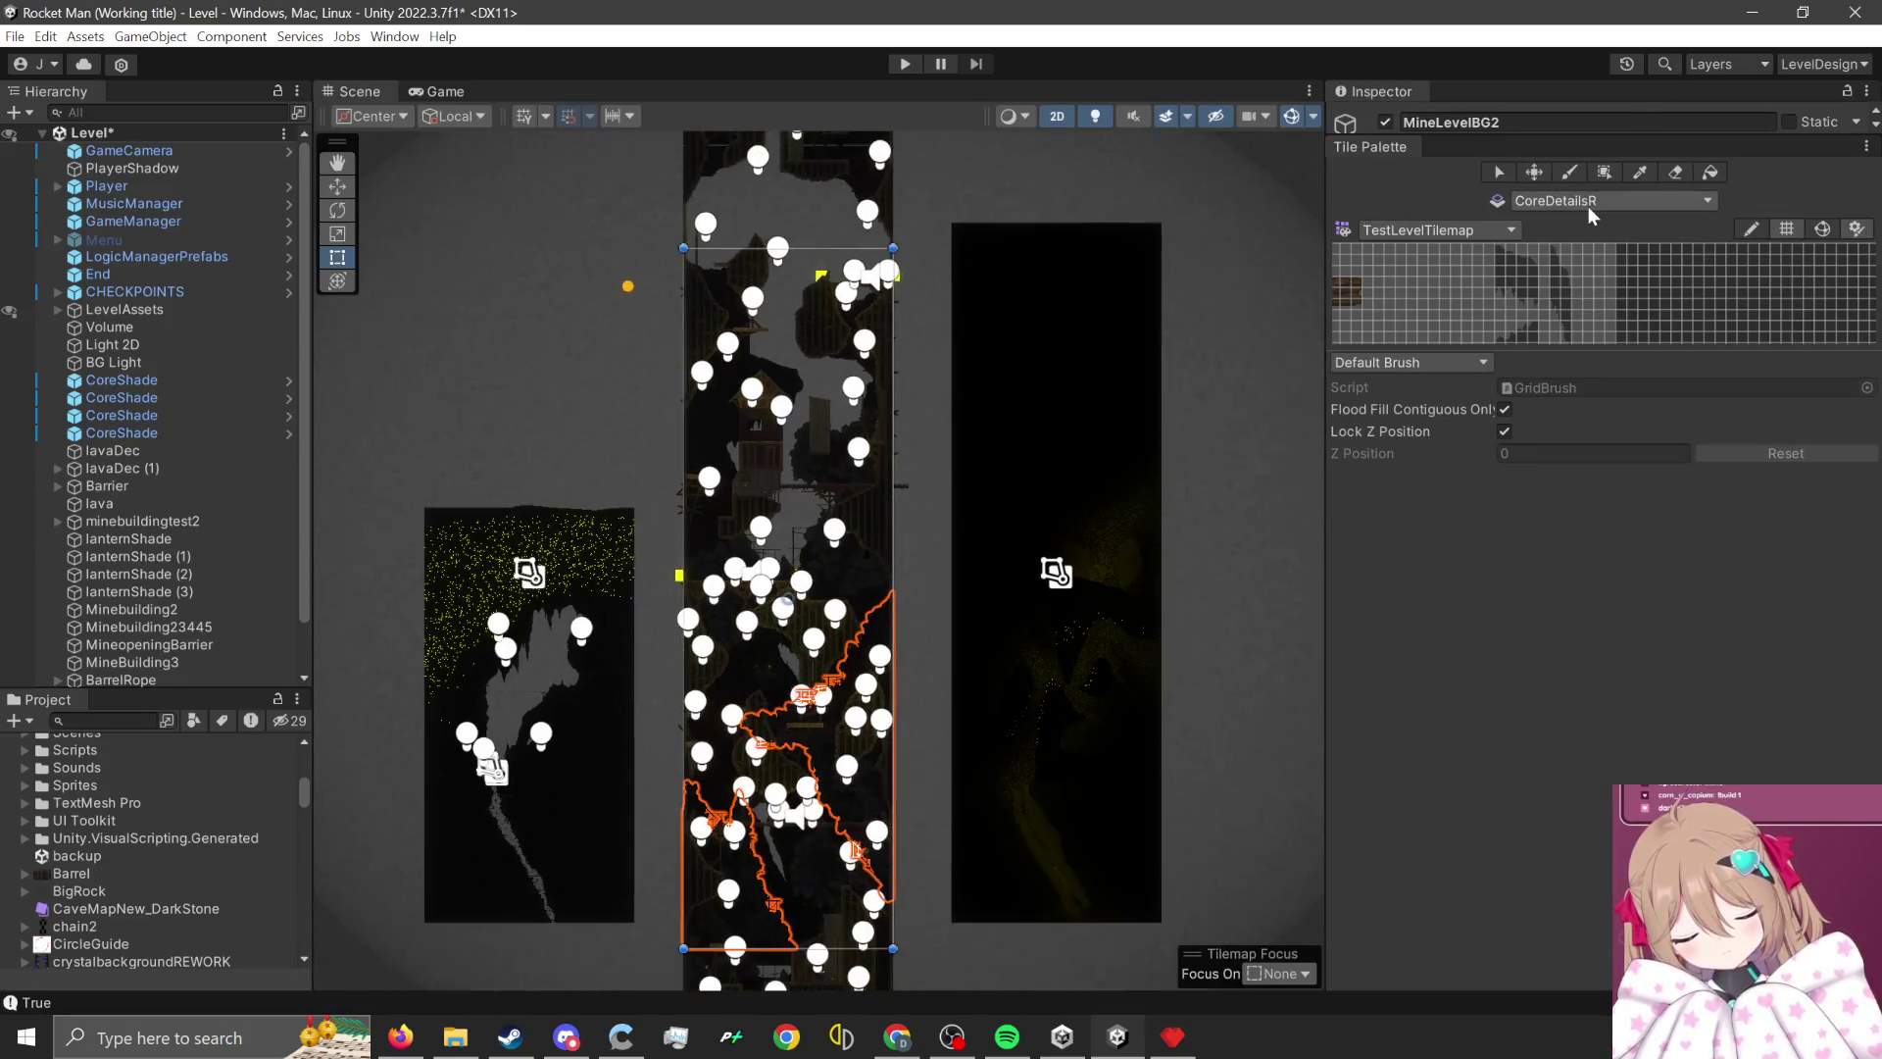
pyautogui.moveTo(1577, 357); pyautogui.dragTo(1578, 814)
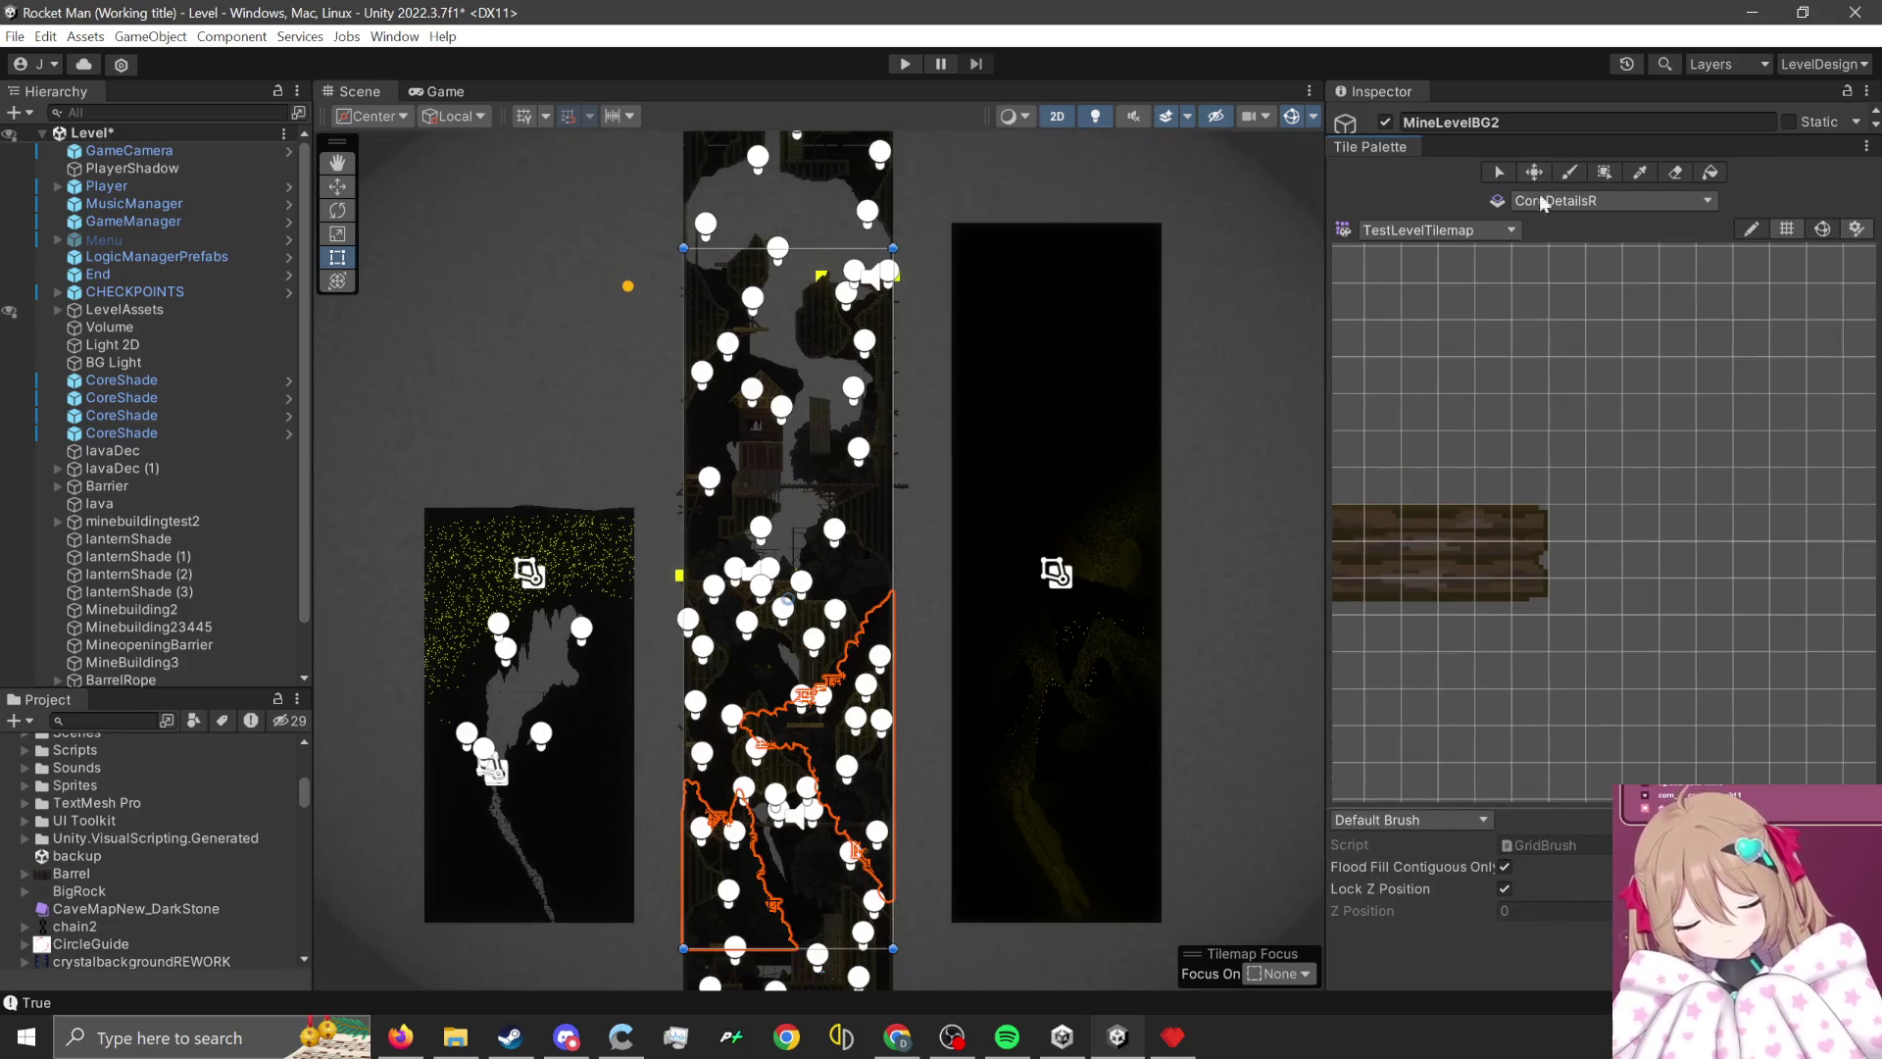
# - Load the MineLevel tile palette and make MineBGWood the tilemap to paint on
pyautogui.click(1588, 206)
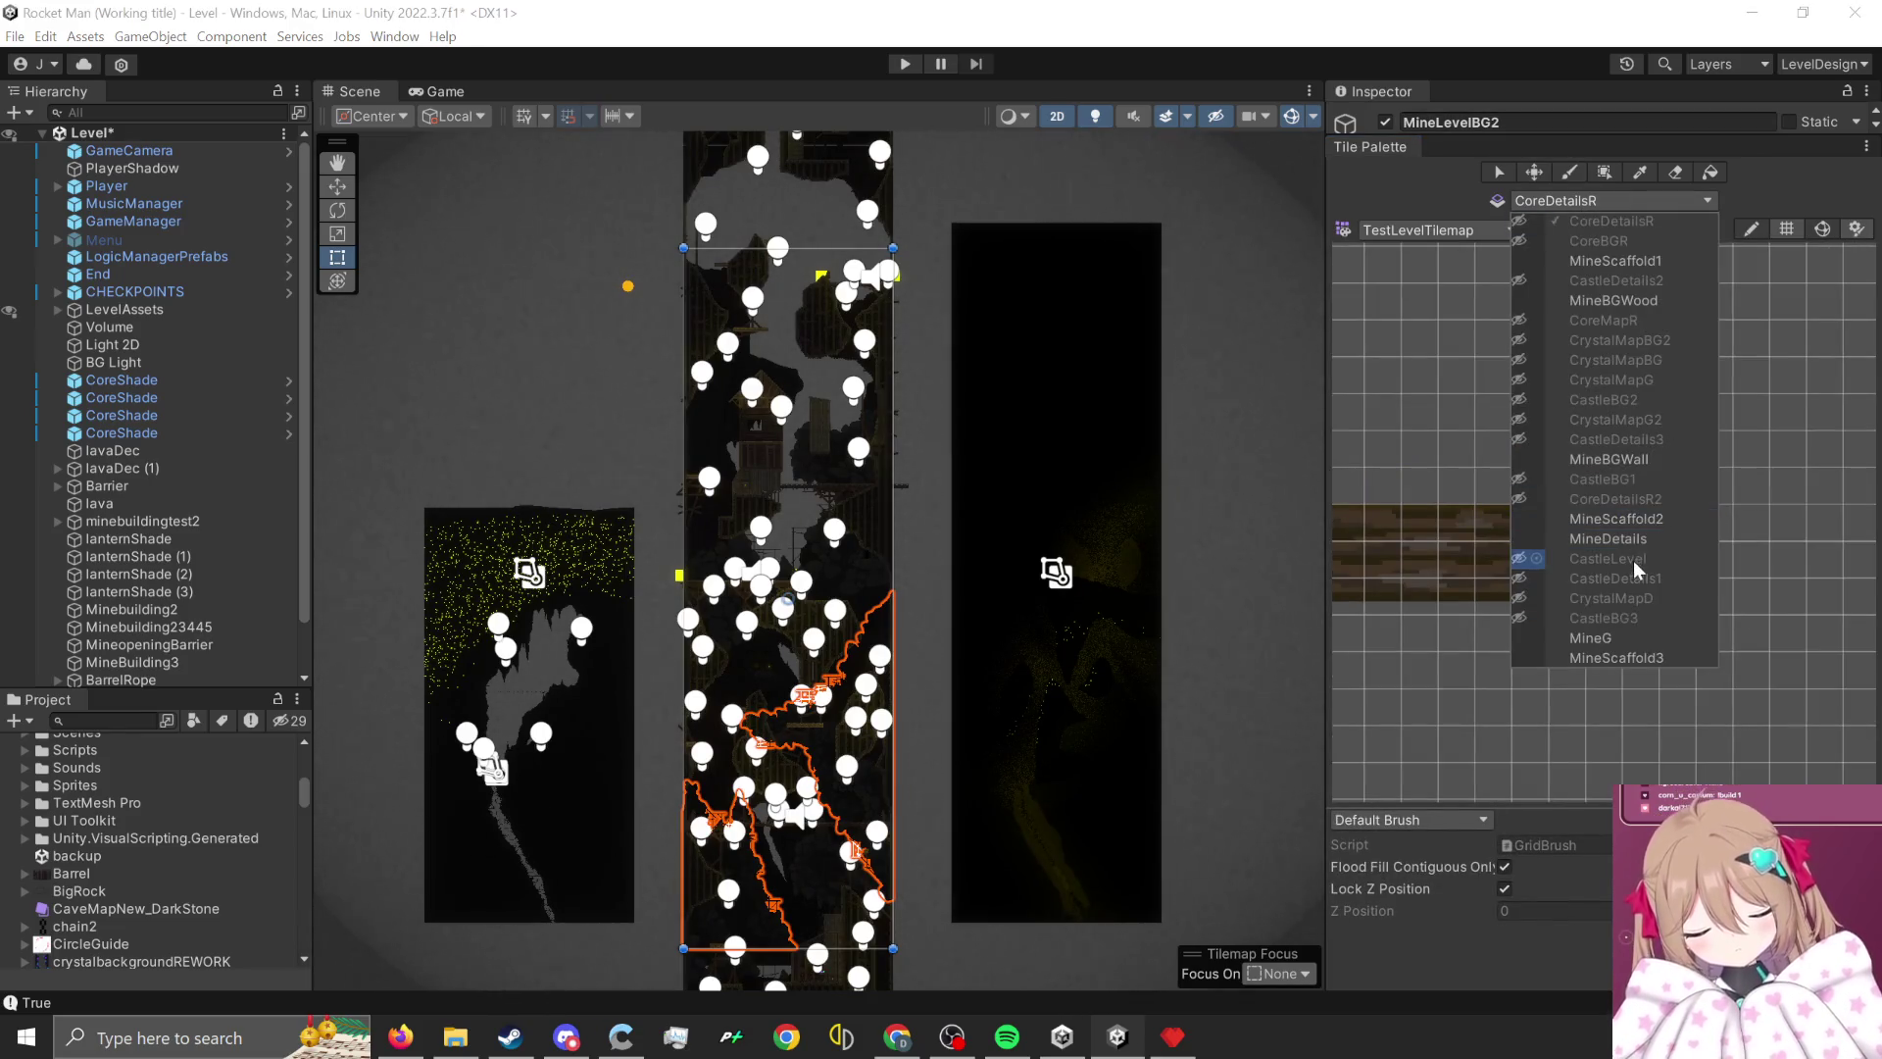
pyautogui.click(1408, 229)
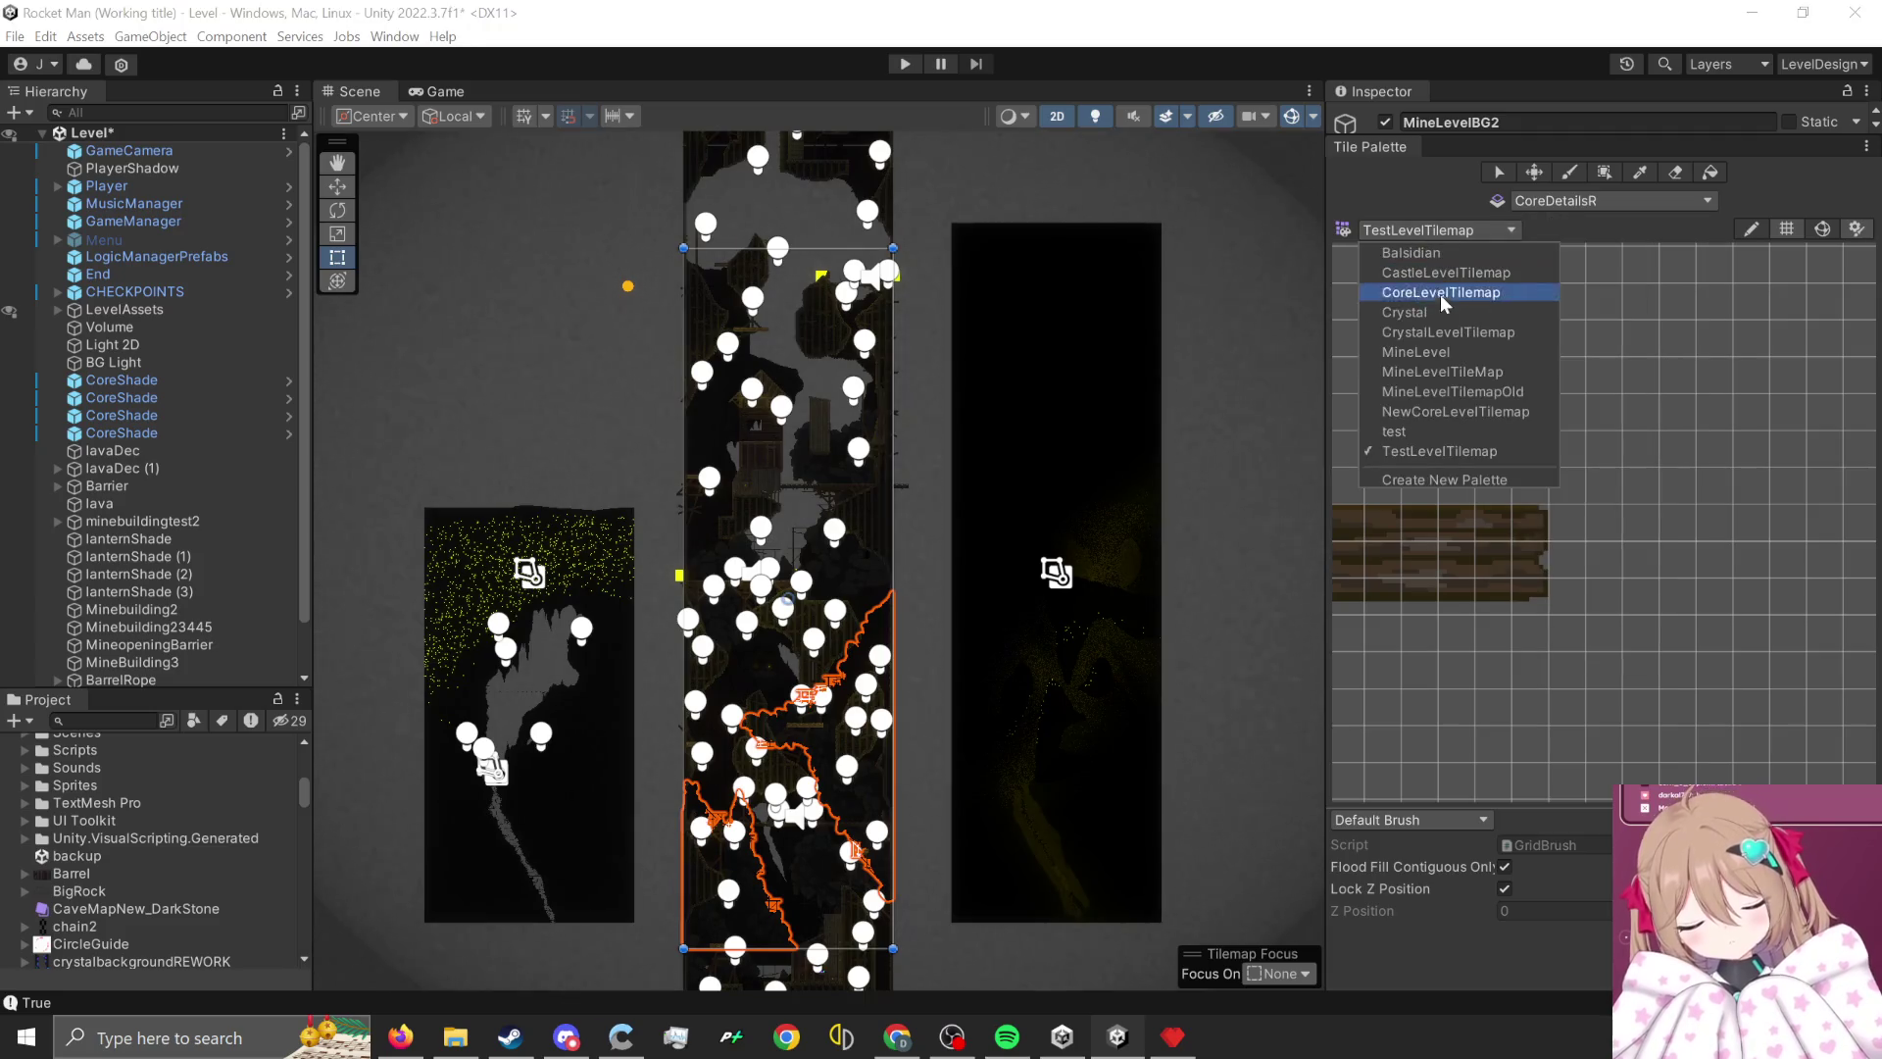
pyautogui.press('Return')
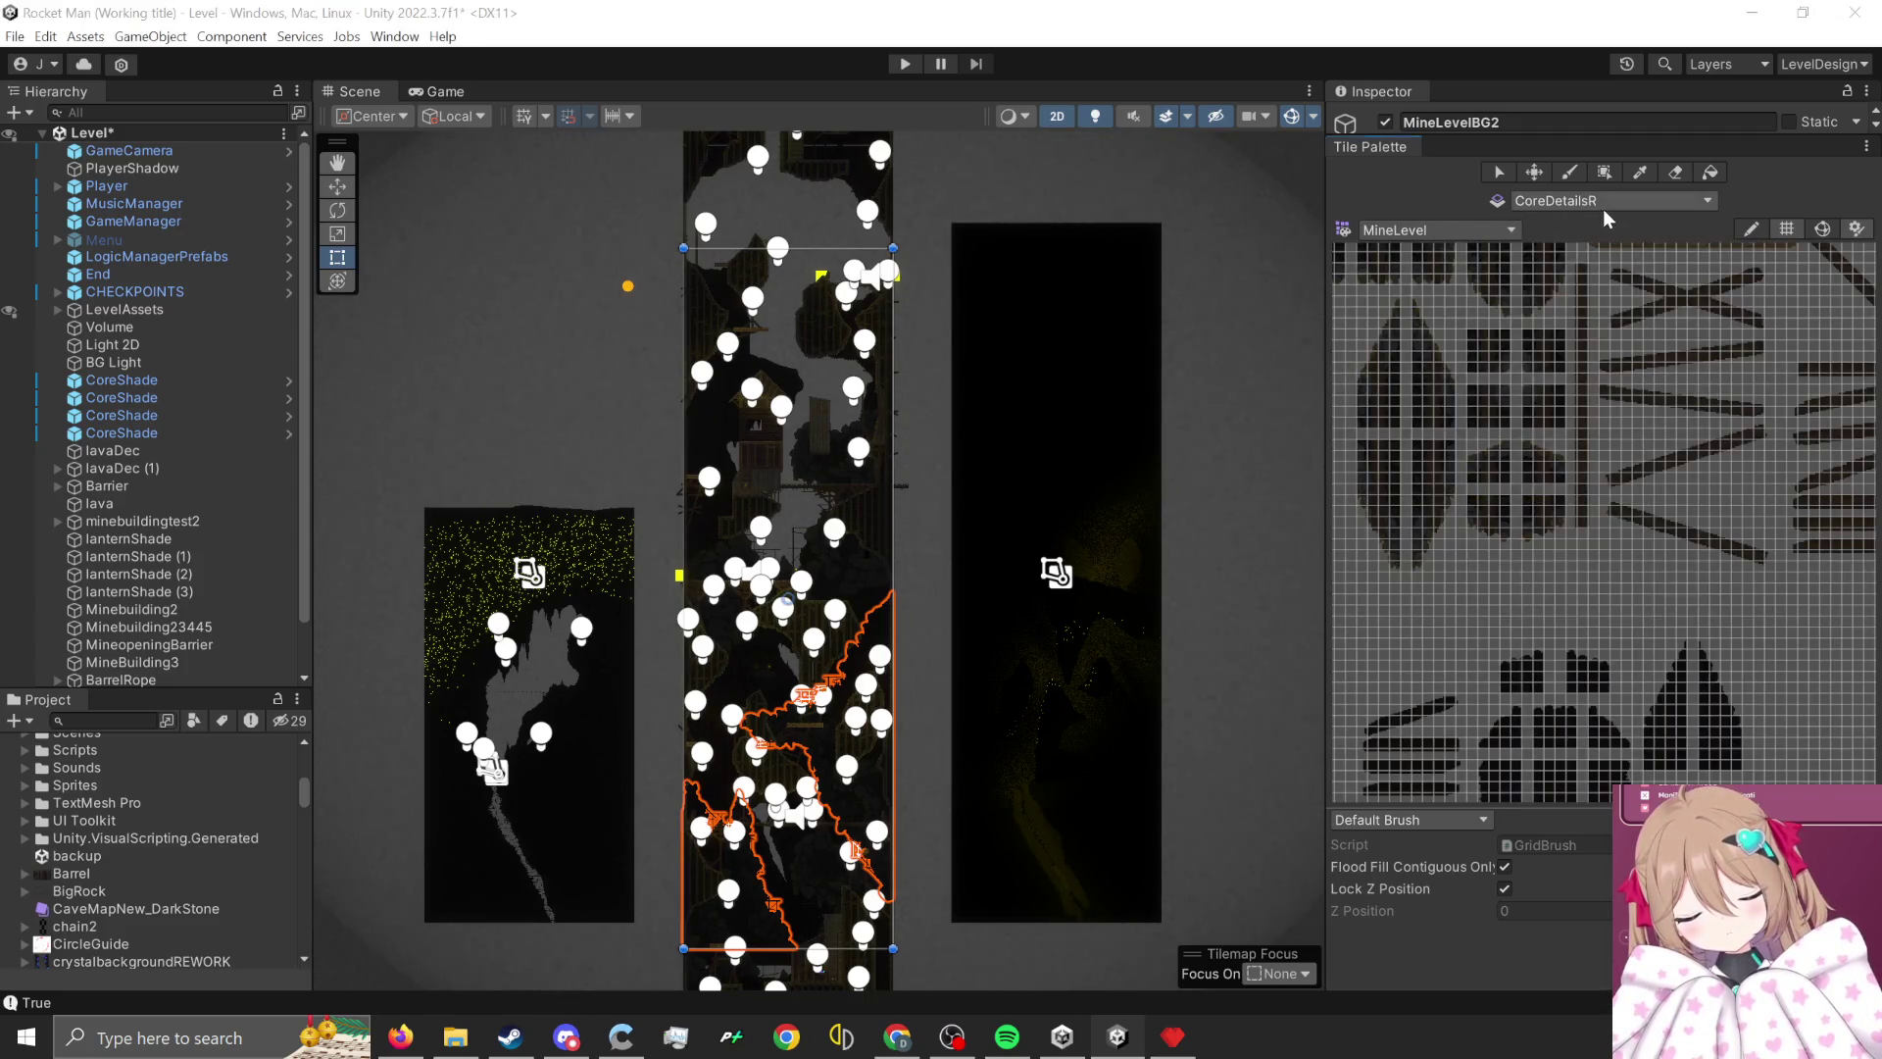
pyautogui.click(1603, 208)
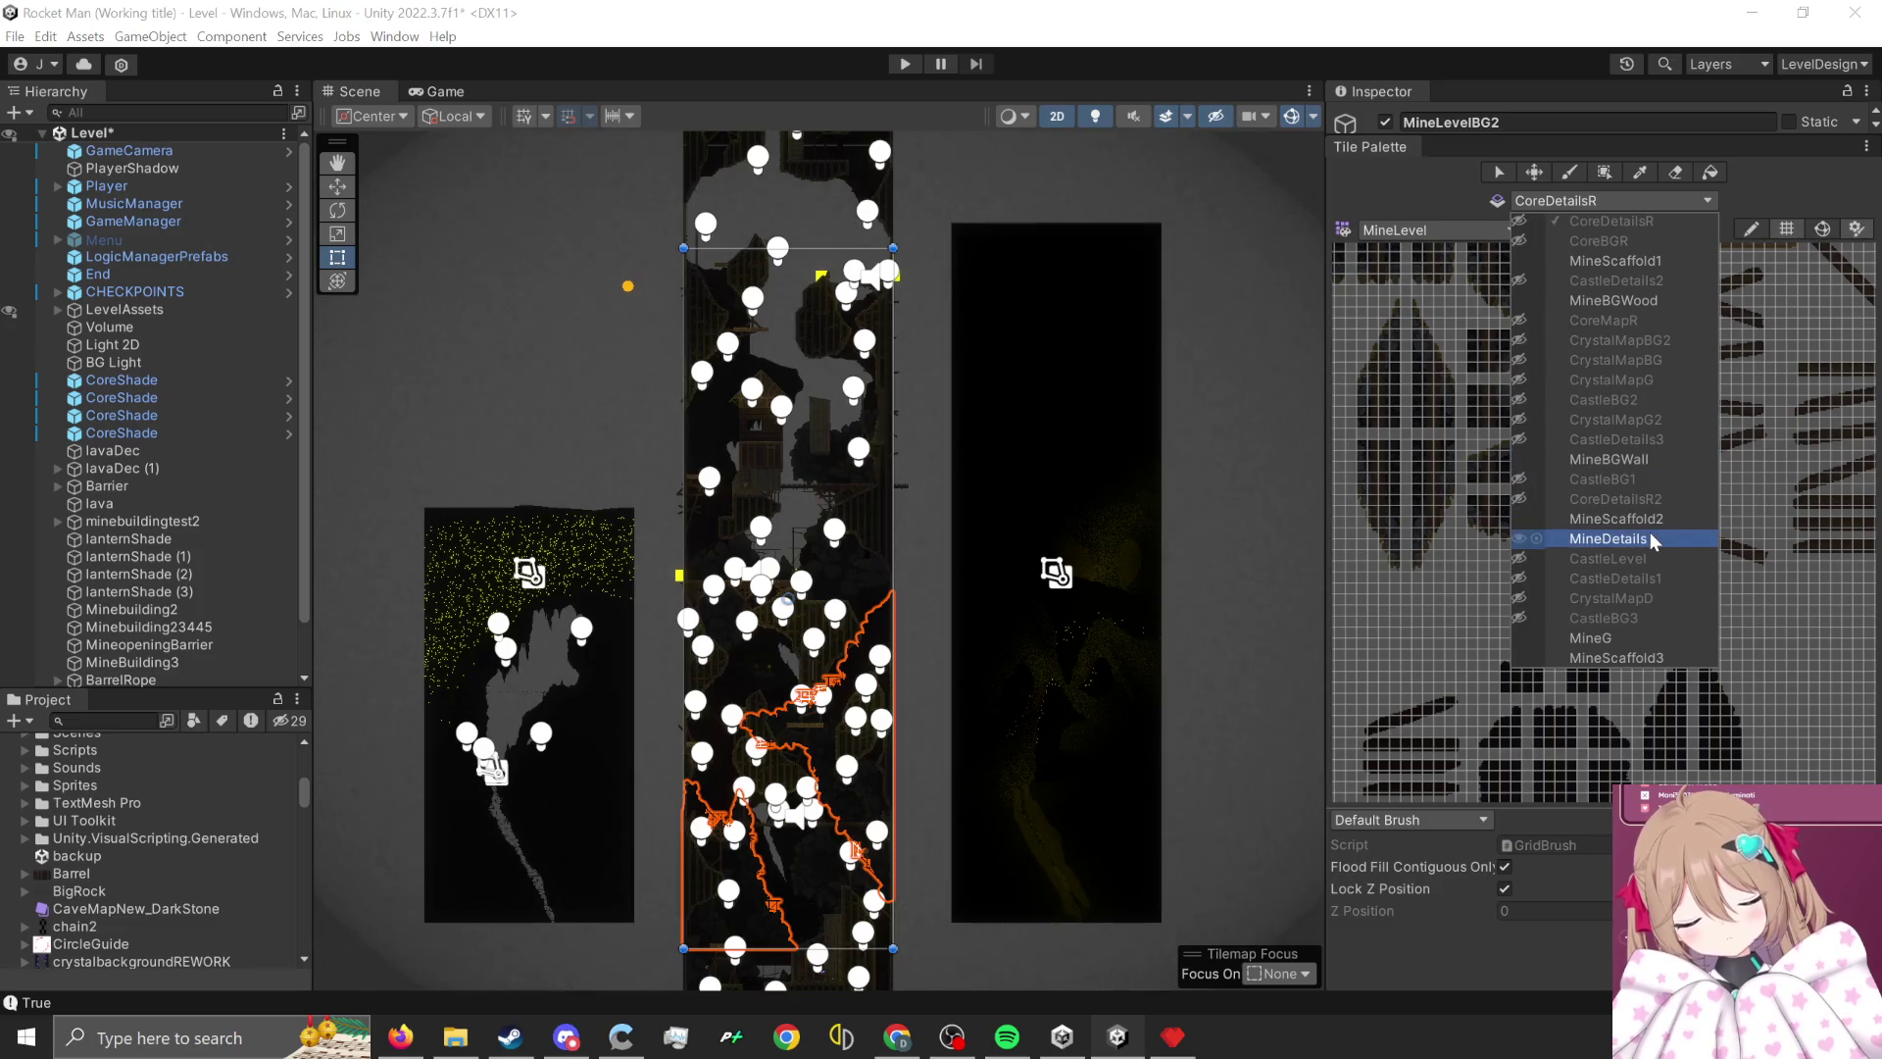
pyautogui.click(1607, 635)
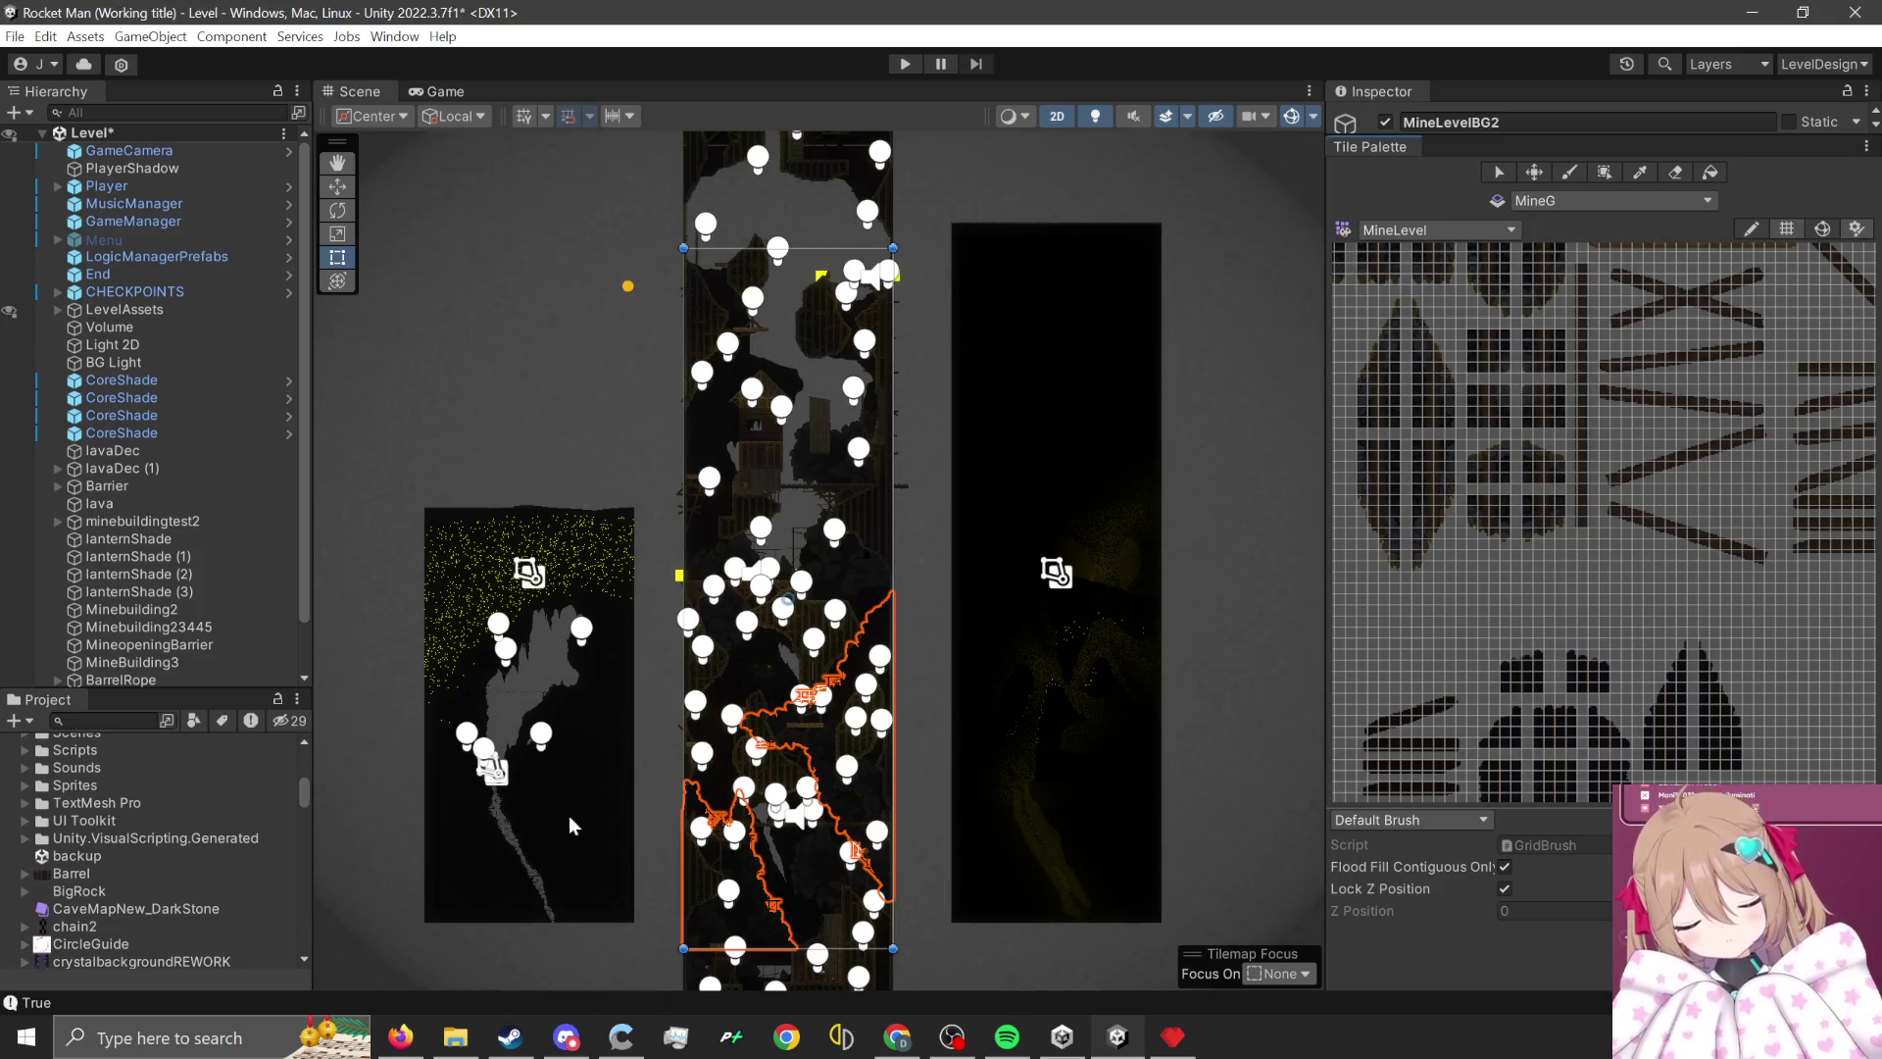
pyautogui.scroll(6, 816, 891)
pyautogui.click(690, 599)
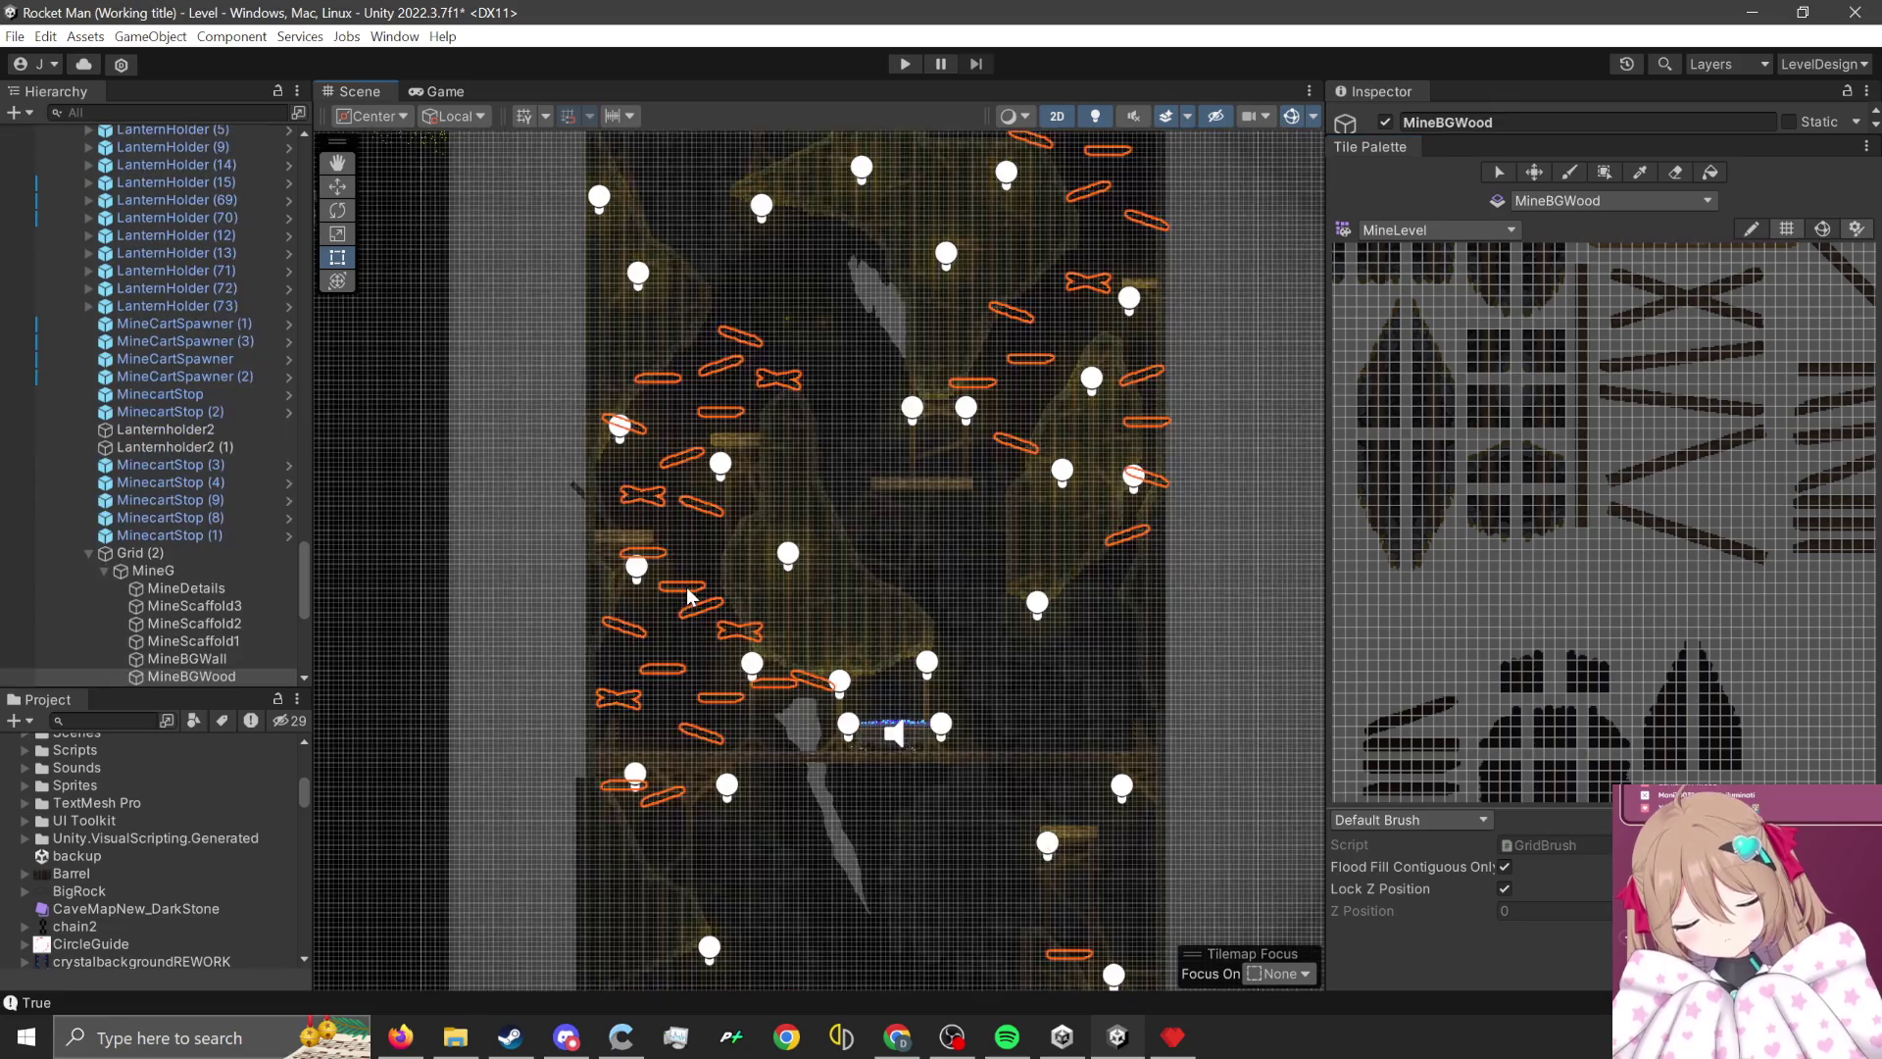
# - Hide the scene's light icons and pan the Scene view to the minecart area
pyautogui.click(933, 492)
pyautogui.click(1285, 116)
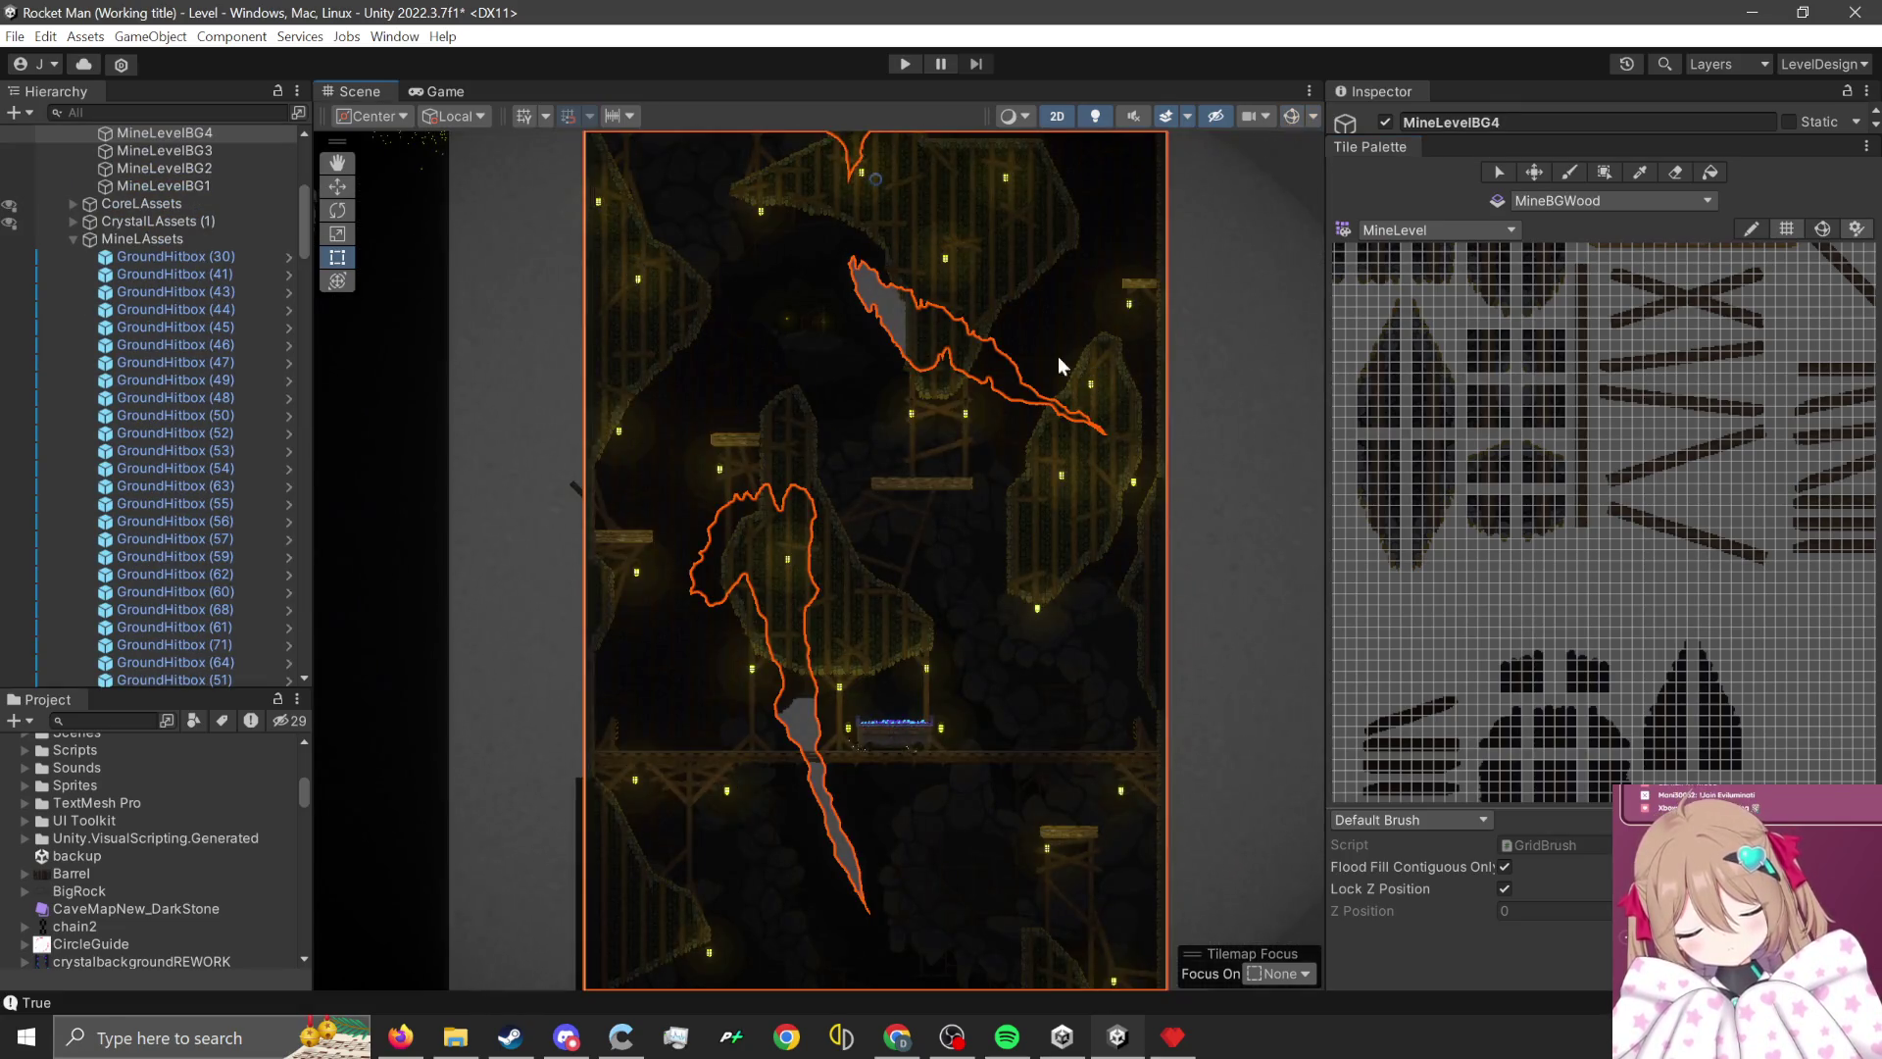
pyautogui.scroll(3, 629, 639)
pyautogui.click(467, 579)
pyautogui.press('Down')
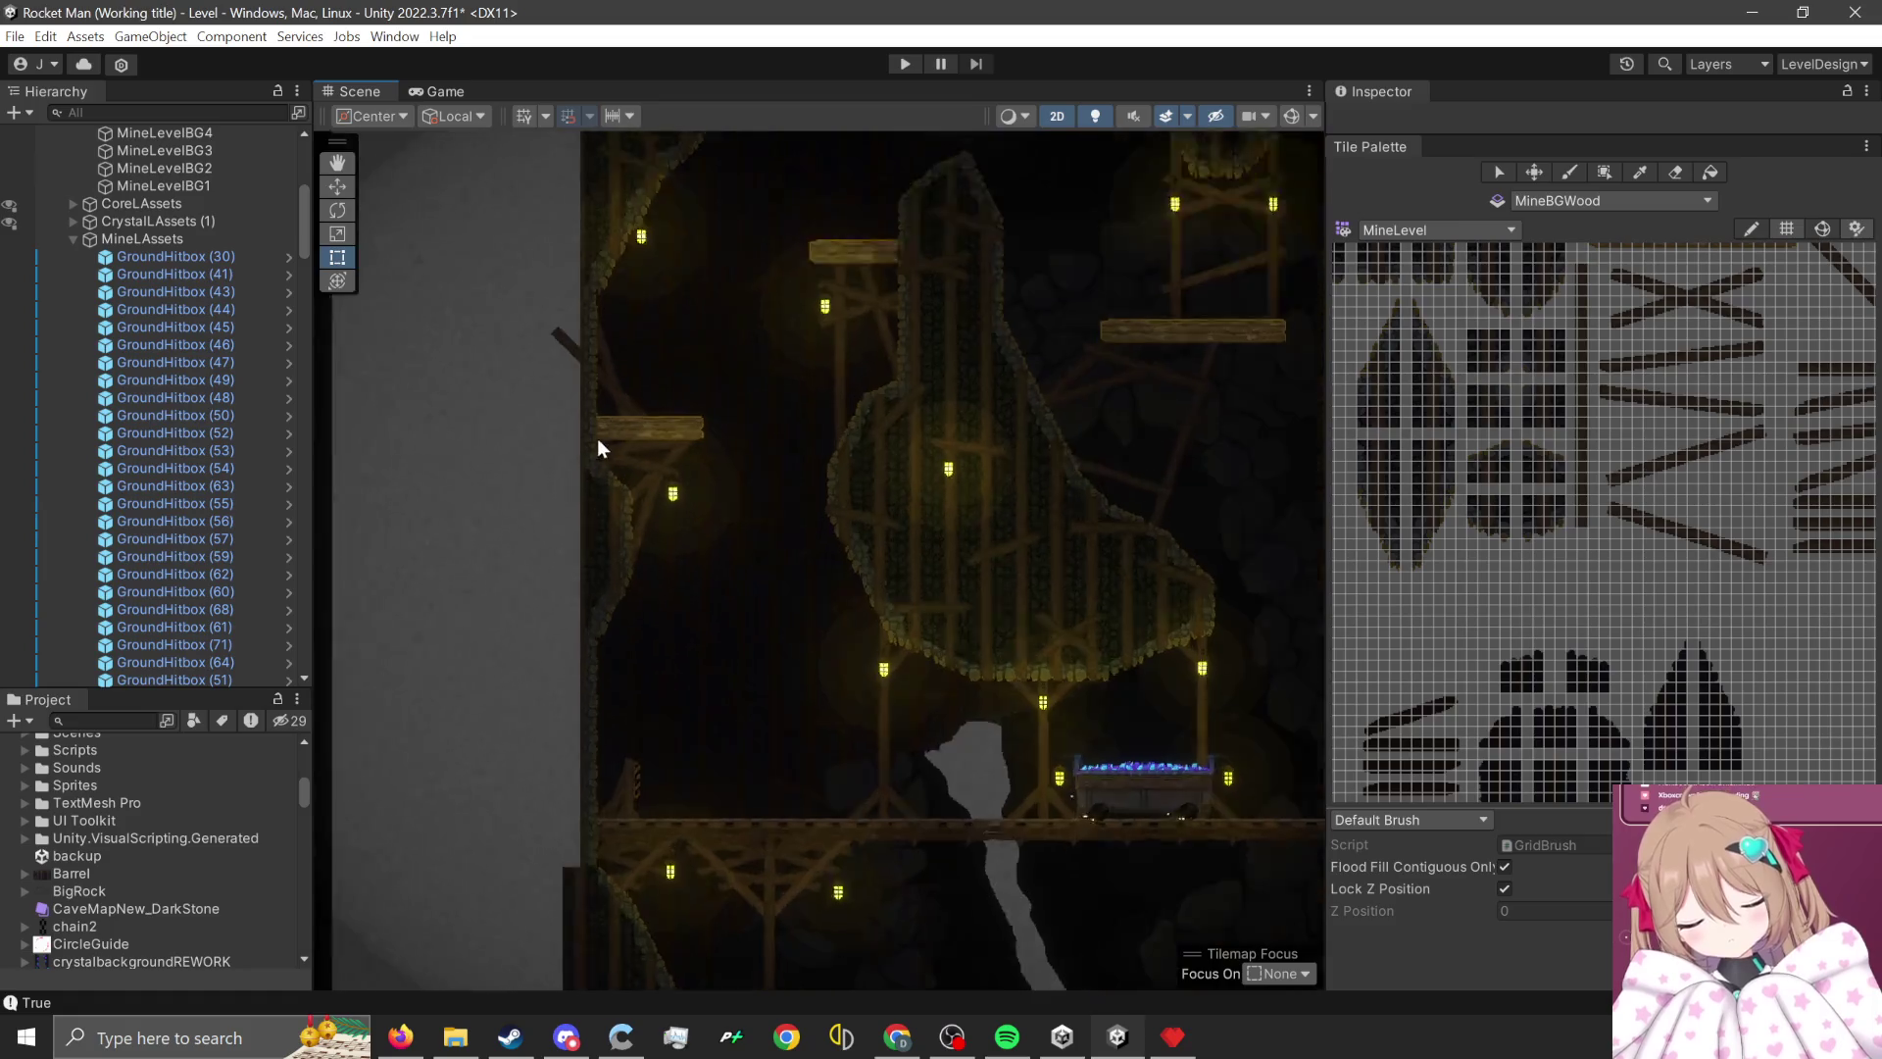
pyautogui.press('Up')
pyautogui.press('Up')
pyautogui.press('Up')
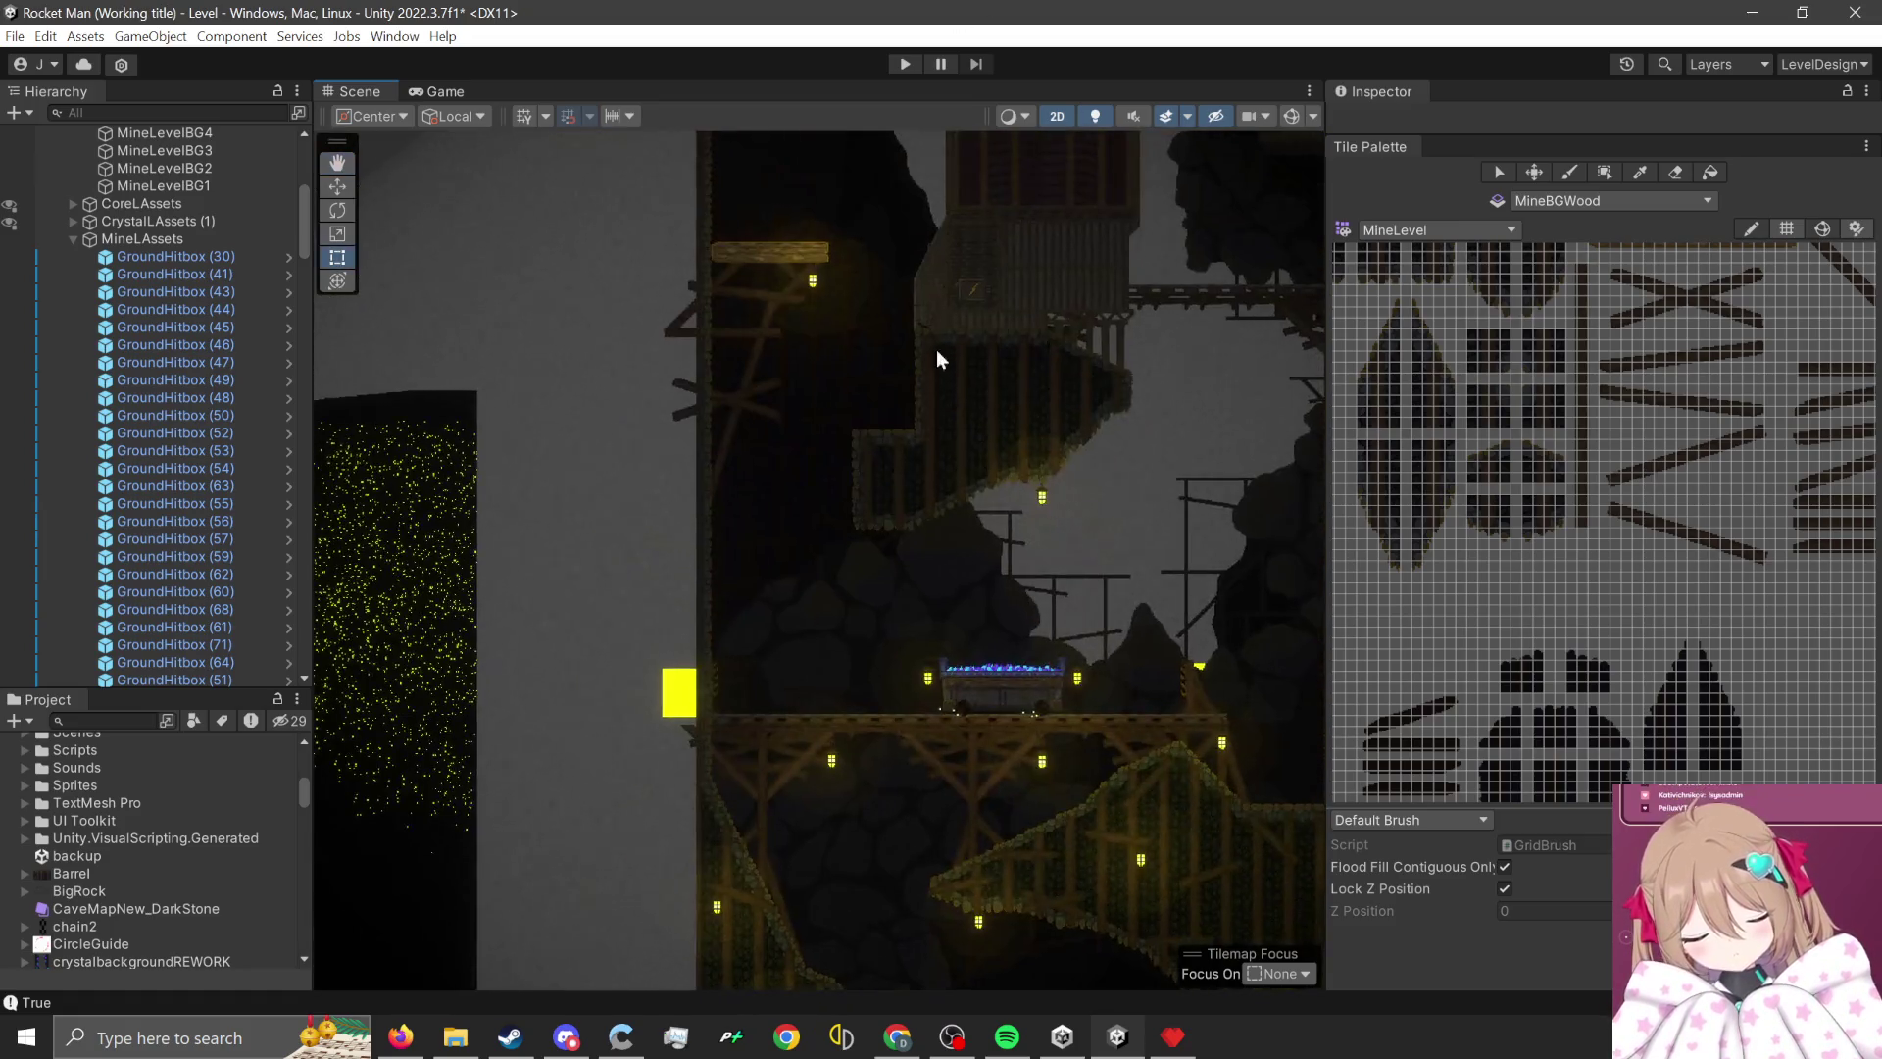
pyautogui.scroll(3, 573, 803)
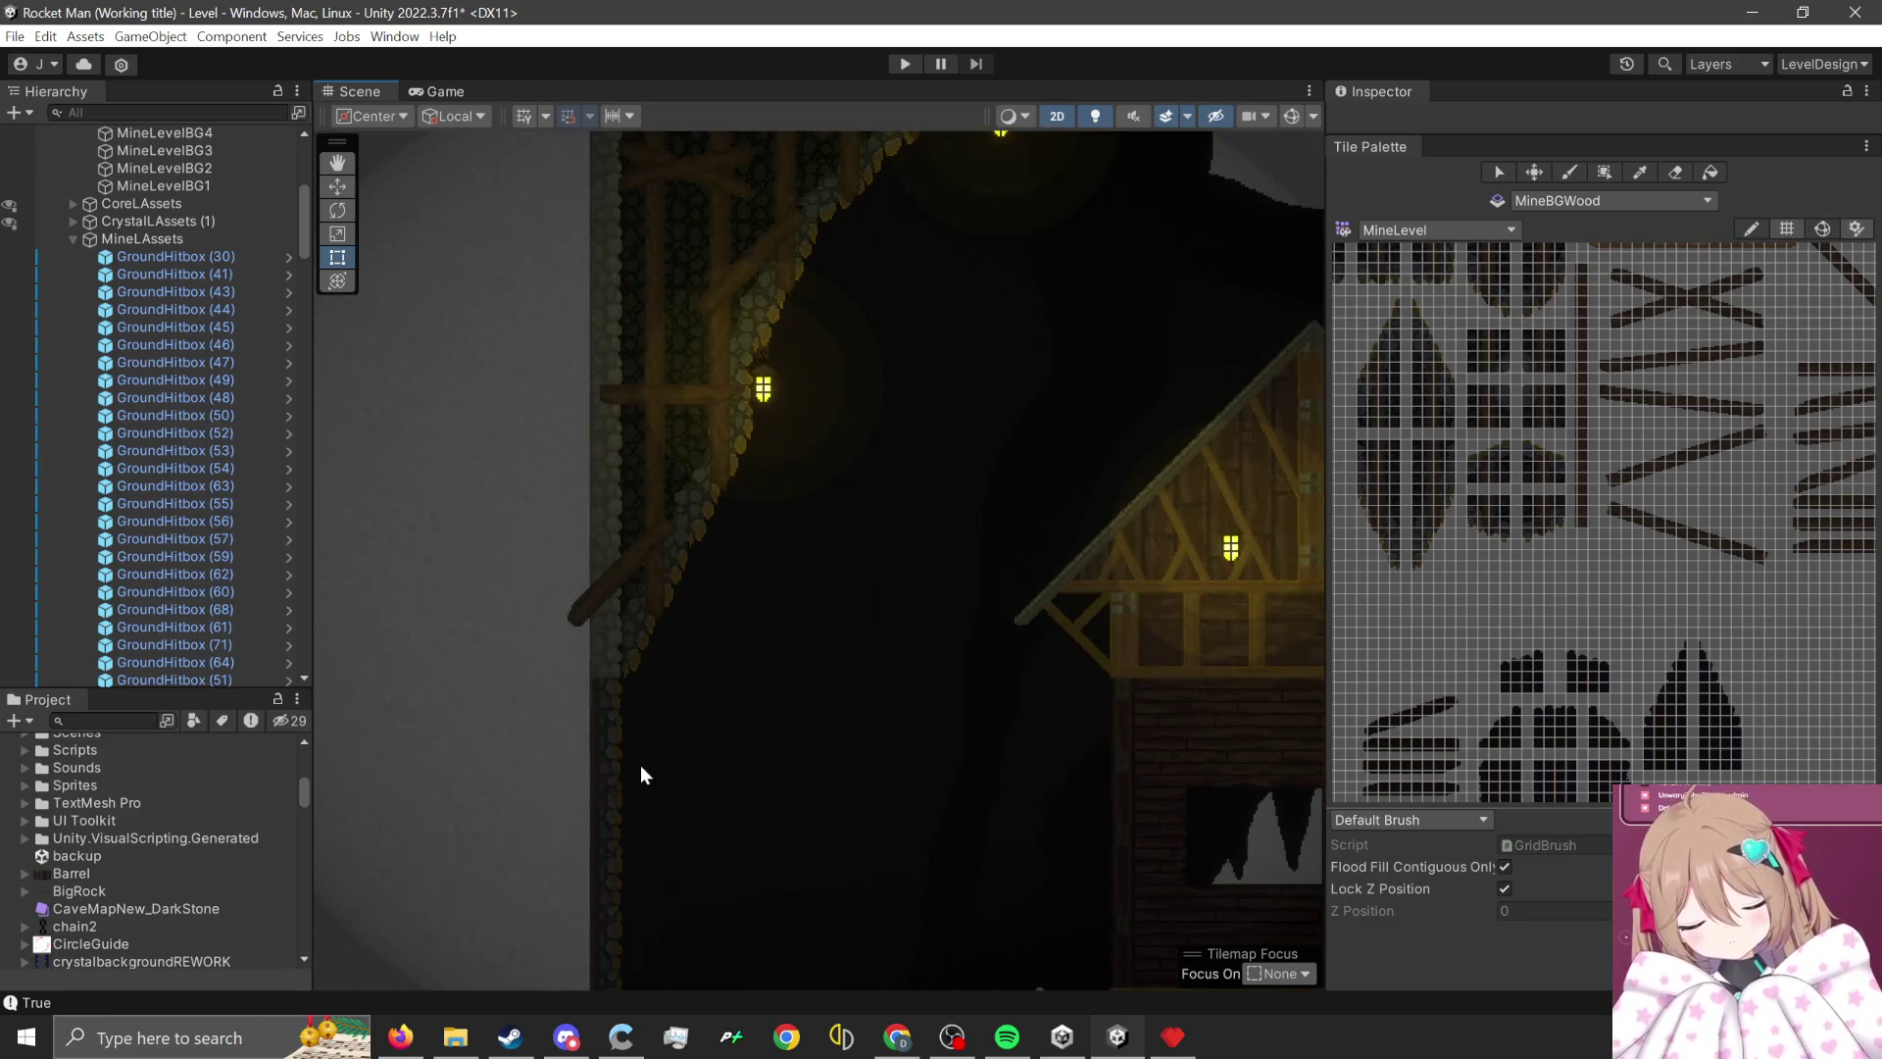
pyautogui.scroll(-5, 1479, 499)
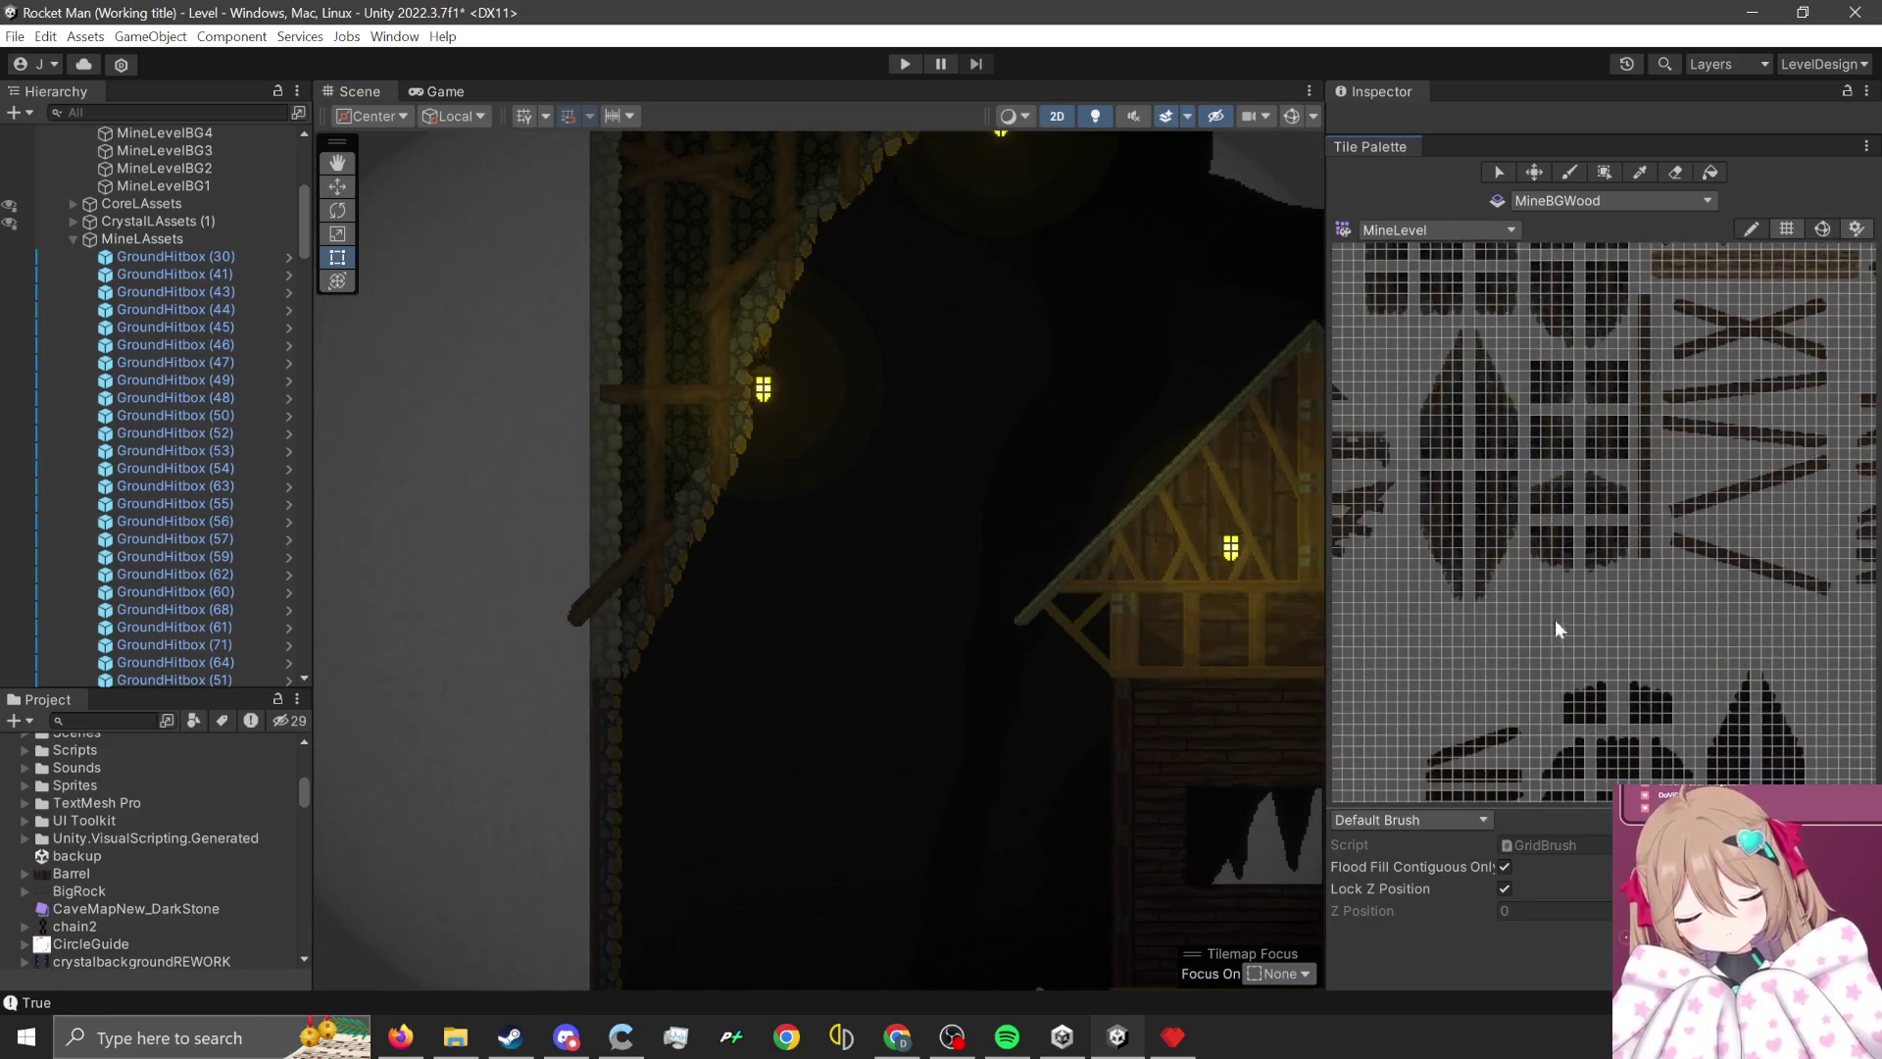
pyautogui.hscroll(-5, 1584, 494)
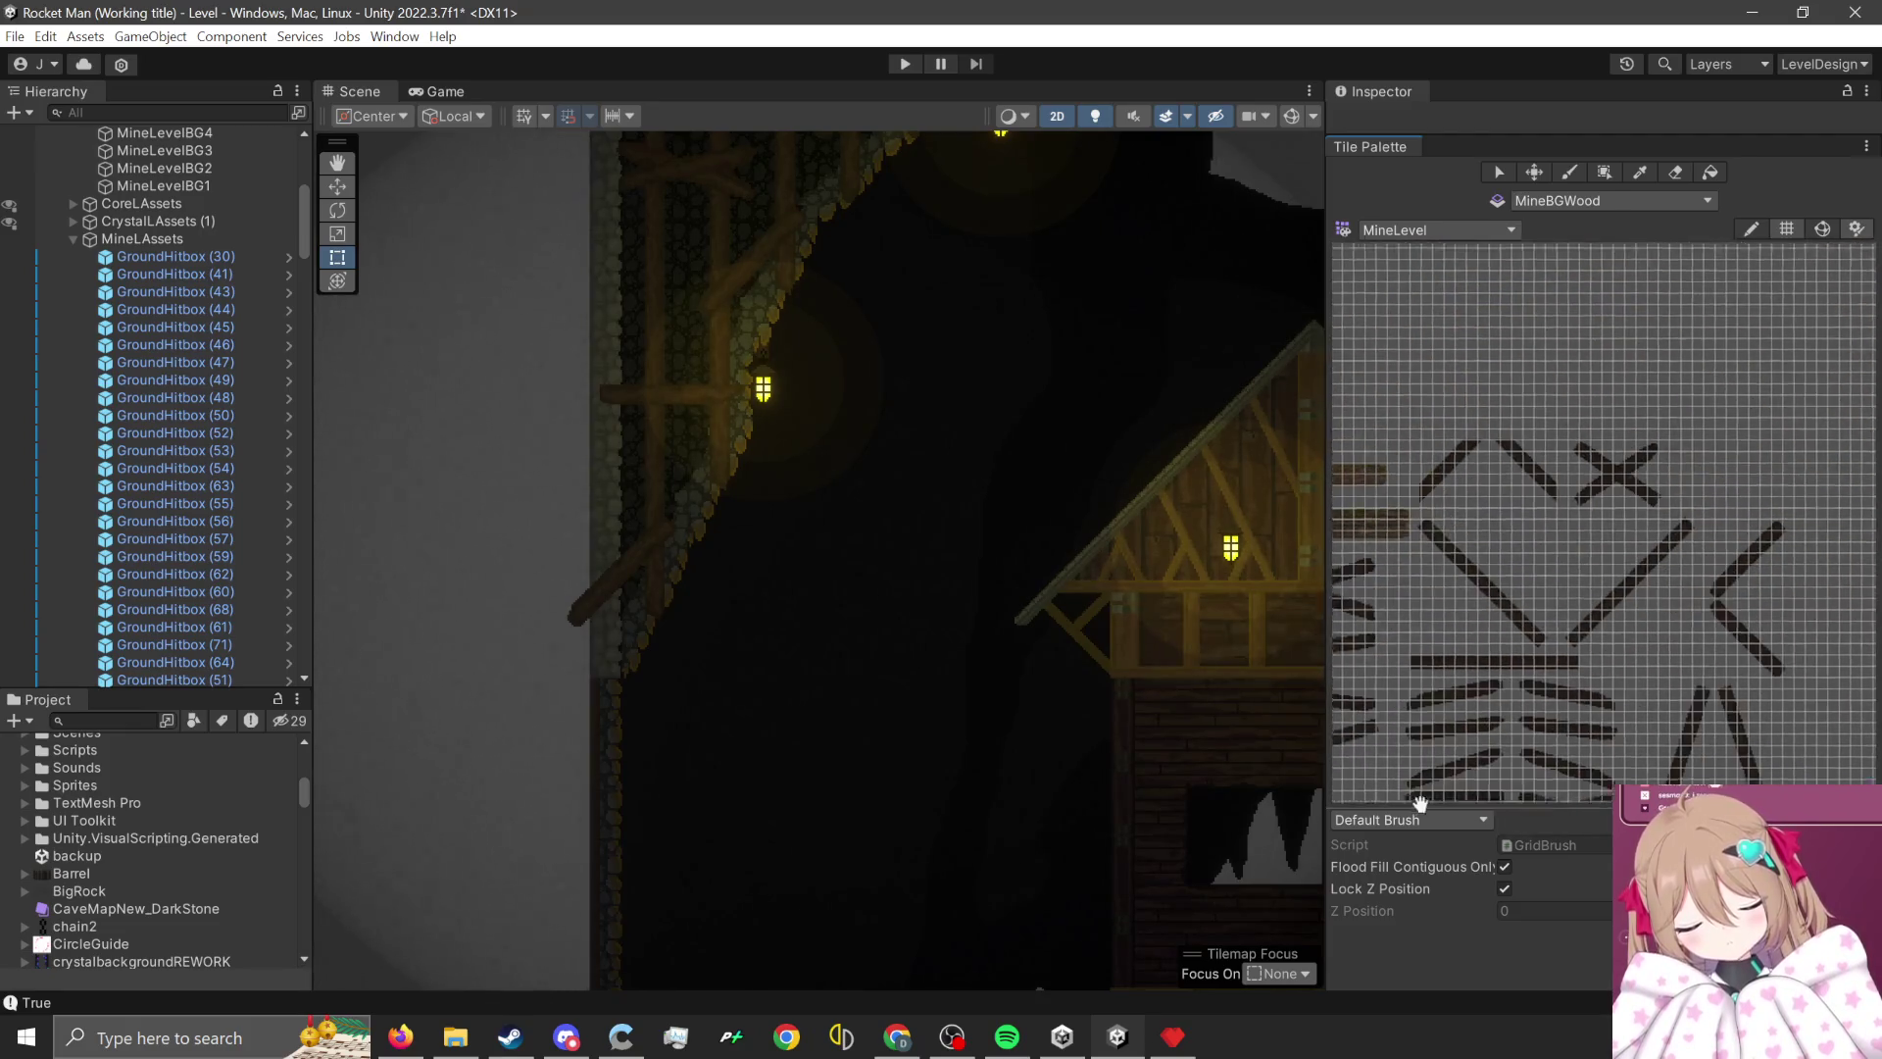
pyautogui.scroll(-2, 1601, 608)
pyautogui.scroll(-6, 1029, 550)
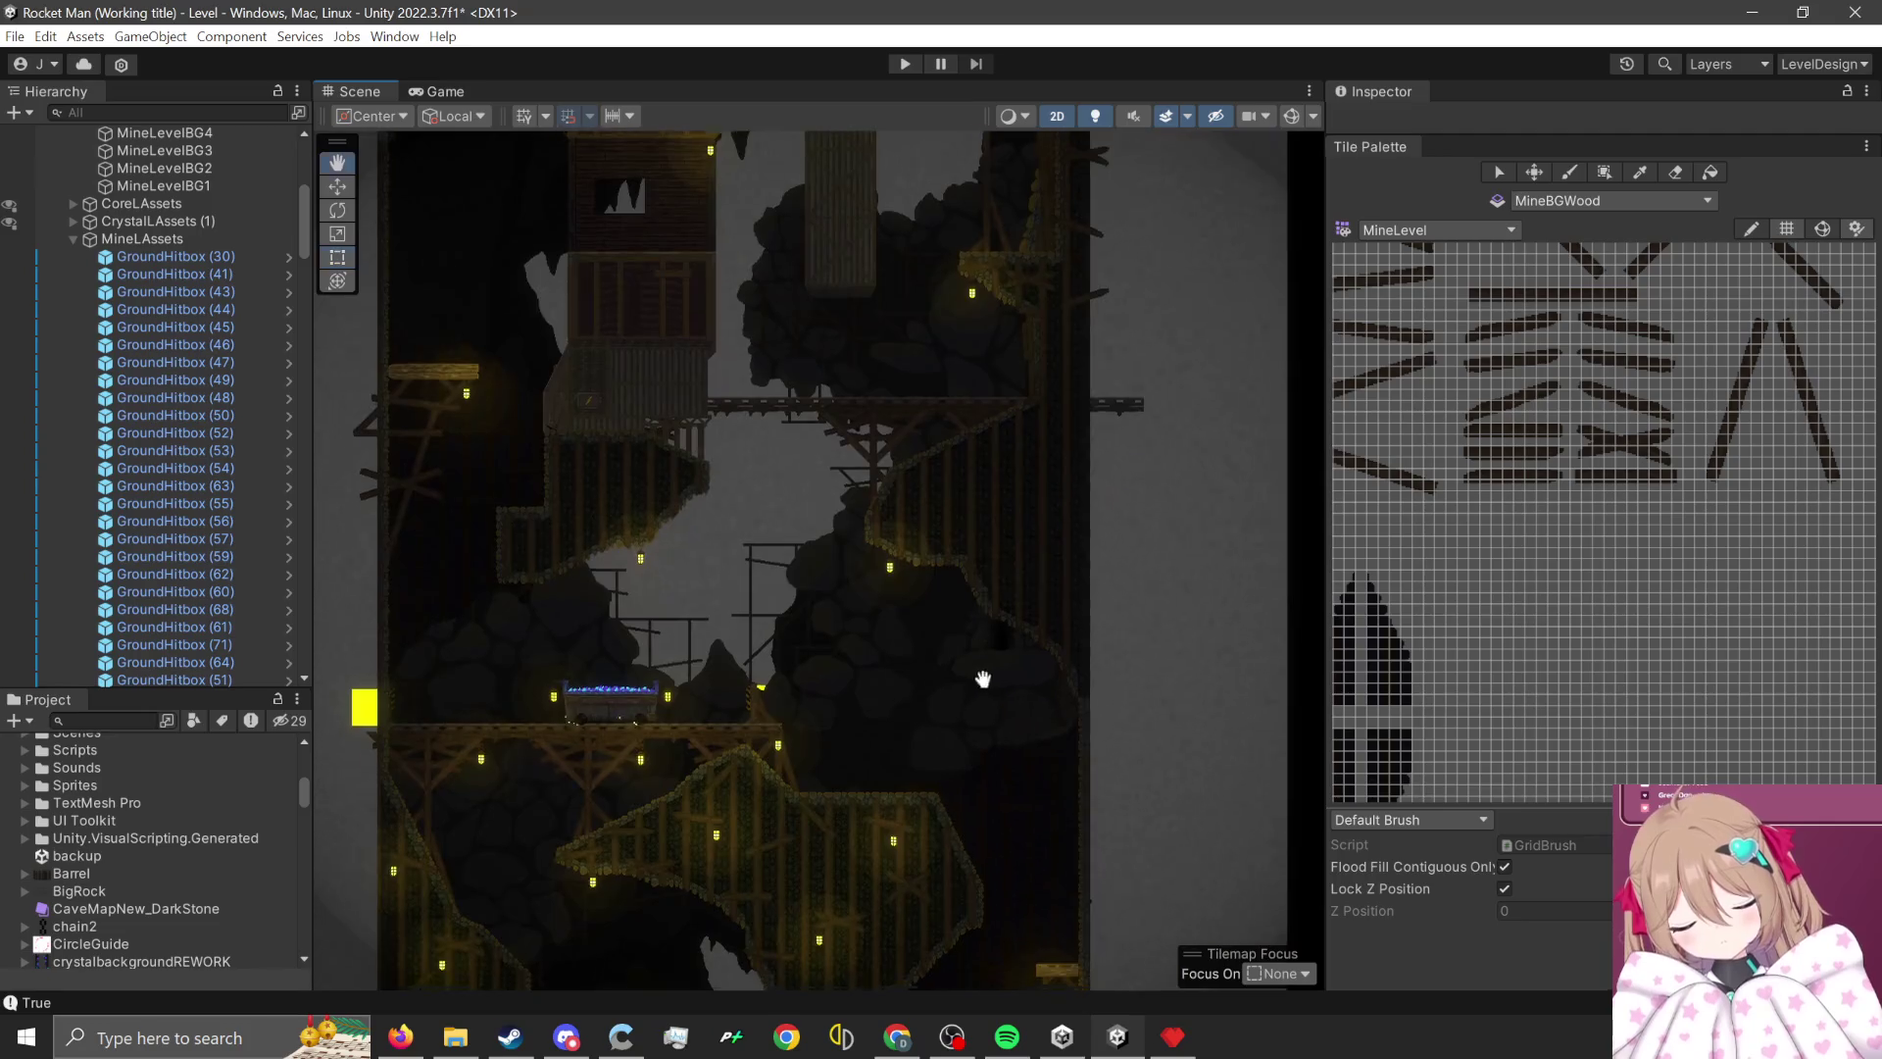
pyautogui.moveTo(983, 678); pyautogui.dragTo(980, 570)
pyautogui.scroll(2, 980, 570)
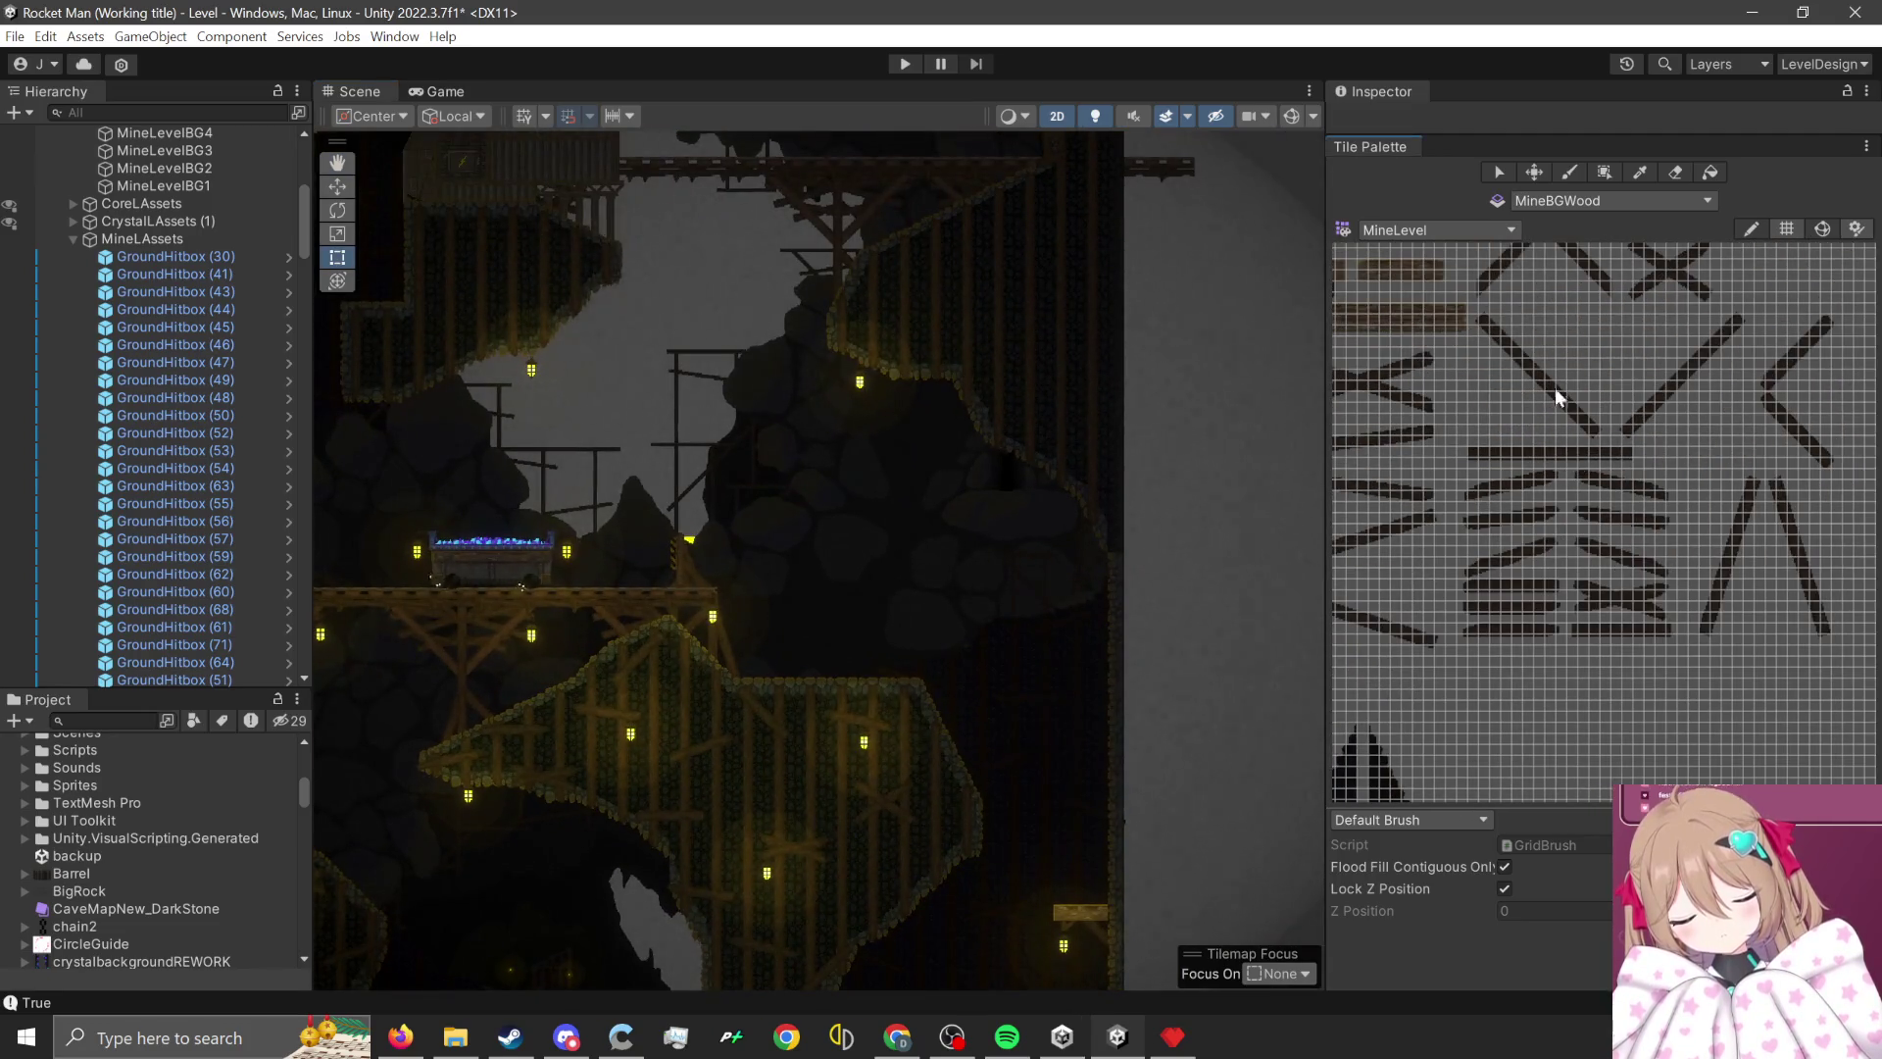
# - Choose MineDetails and select the MineDetails tilemap as the painting target
pyautogui.click(1605, 205)
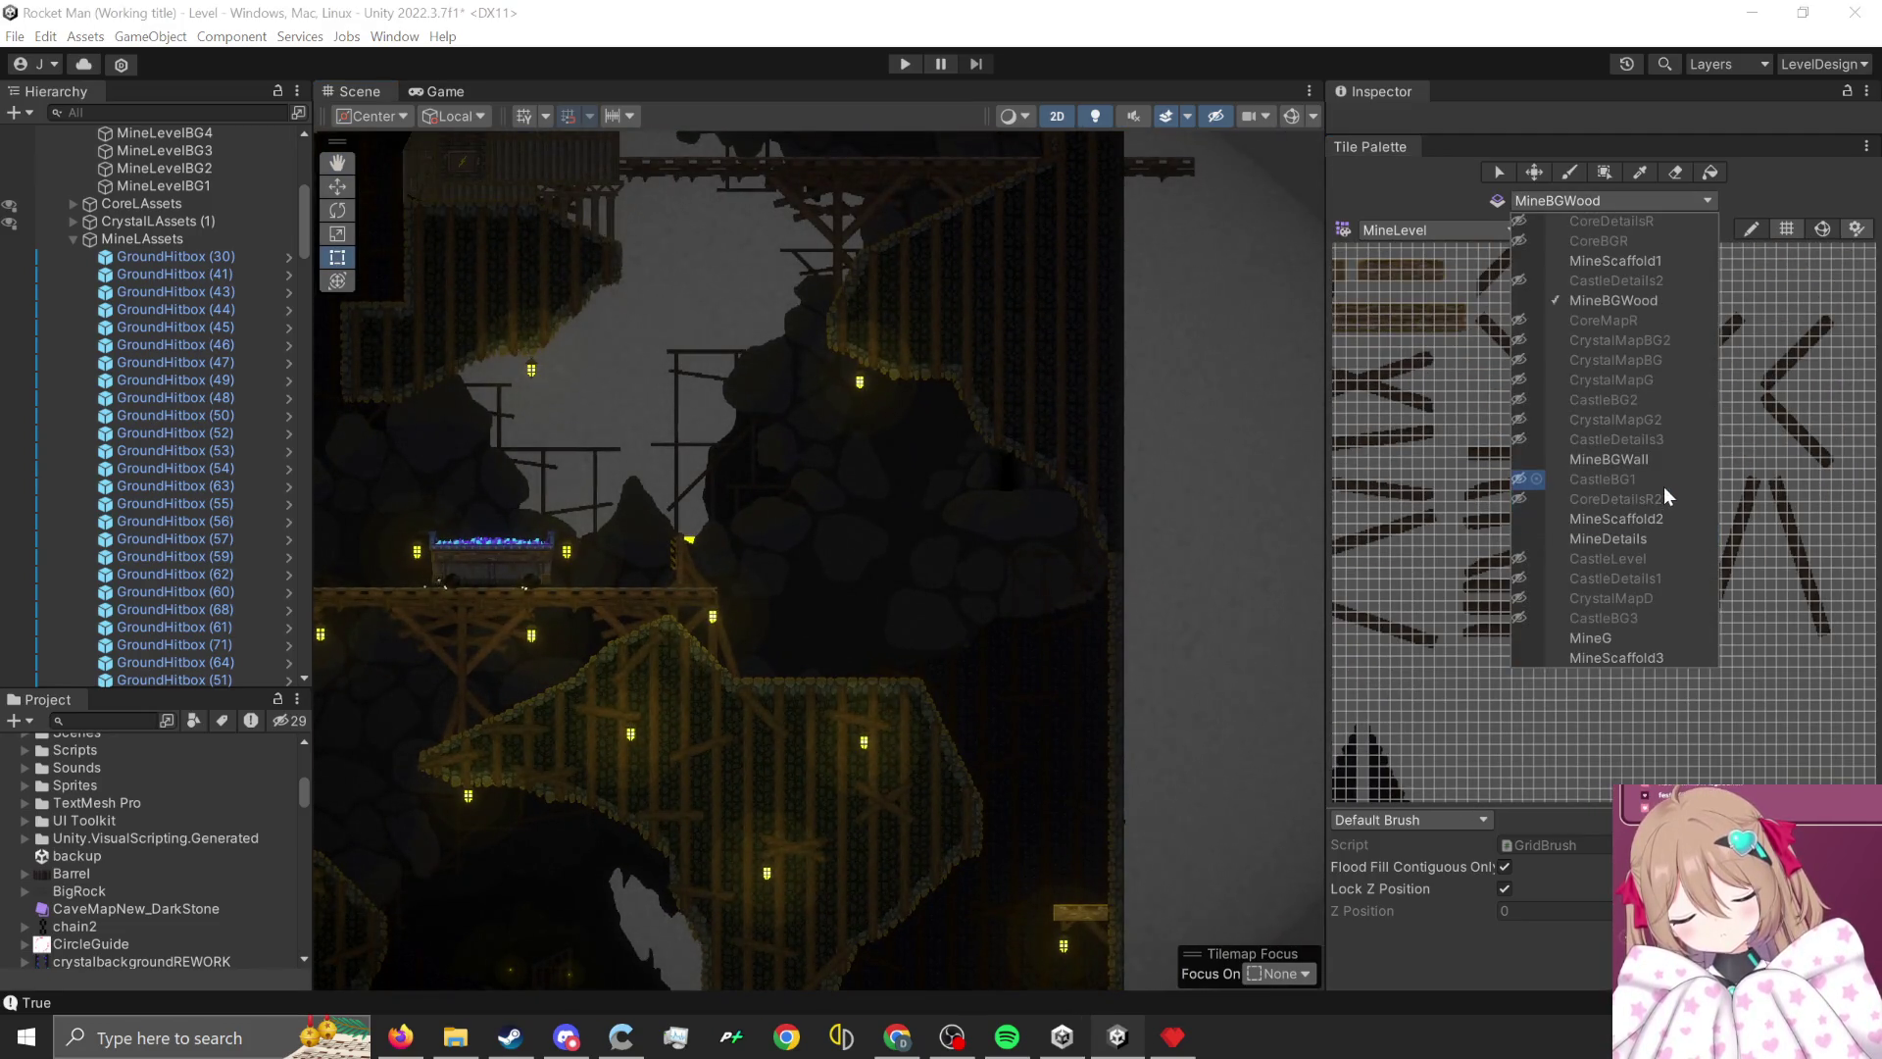
pyautogui.click(1673, 539)
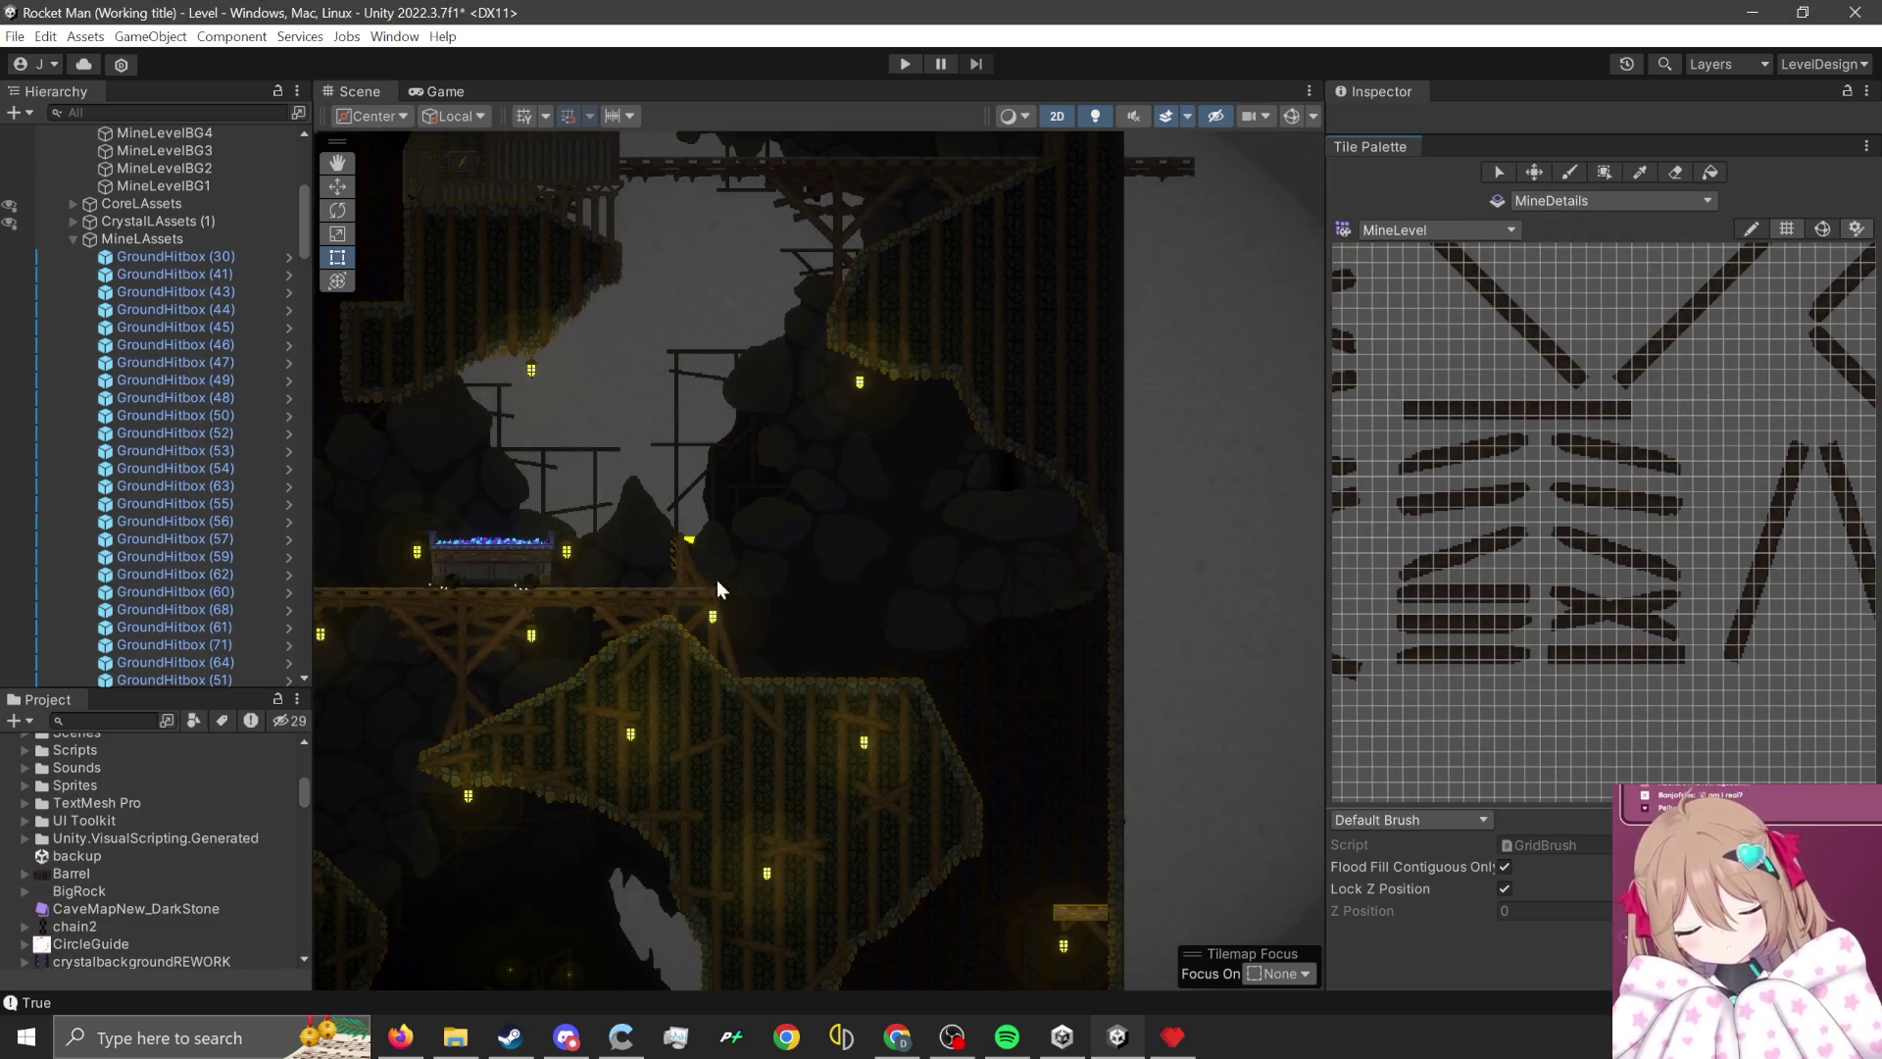
pyautogui.scroll(2, 715, 579)
pyautogui.click(706, 763)
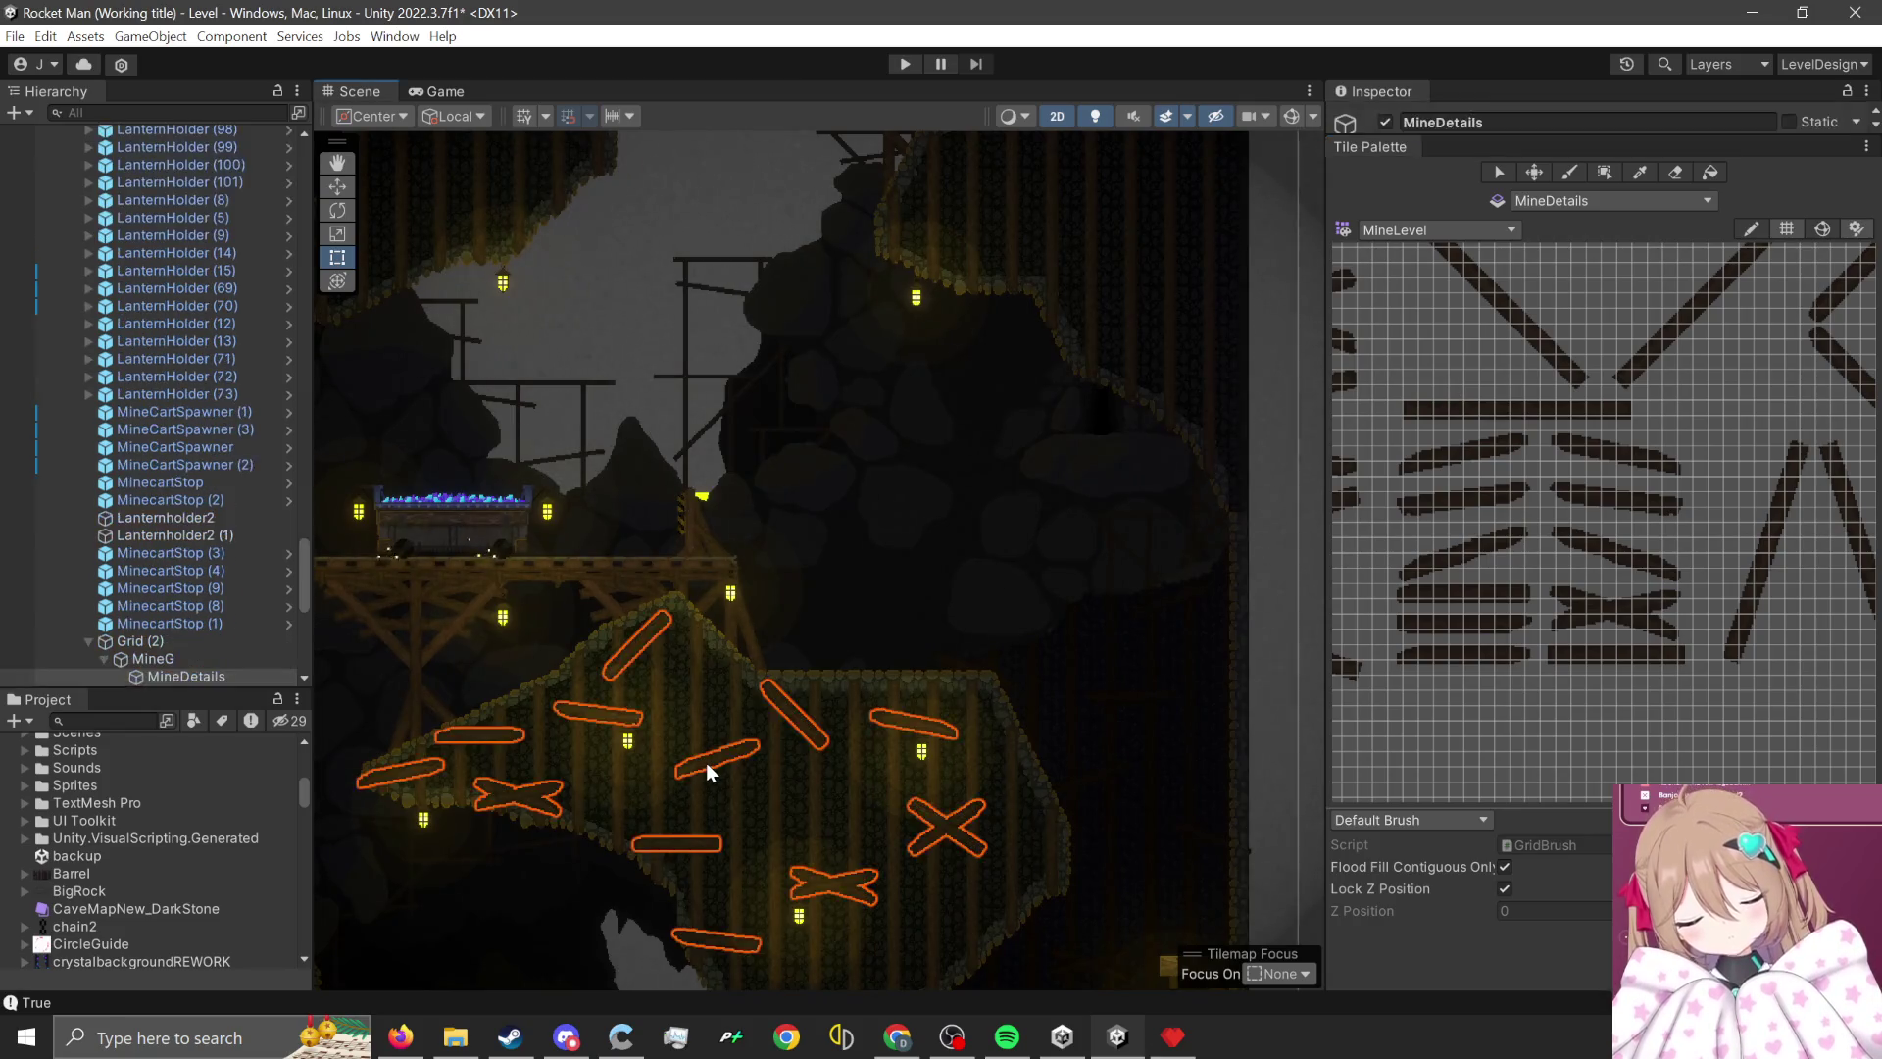
# - Paint a slanted plank tile onto the cave wall
pyautogui.scroll(3, 1644, 463)
pyautogui.scroll(-5, 1607, 535)
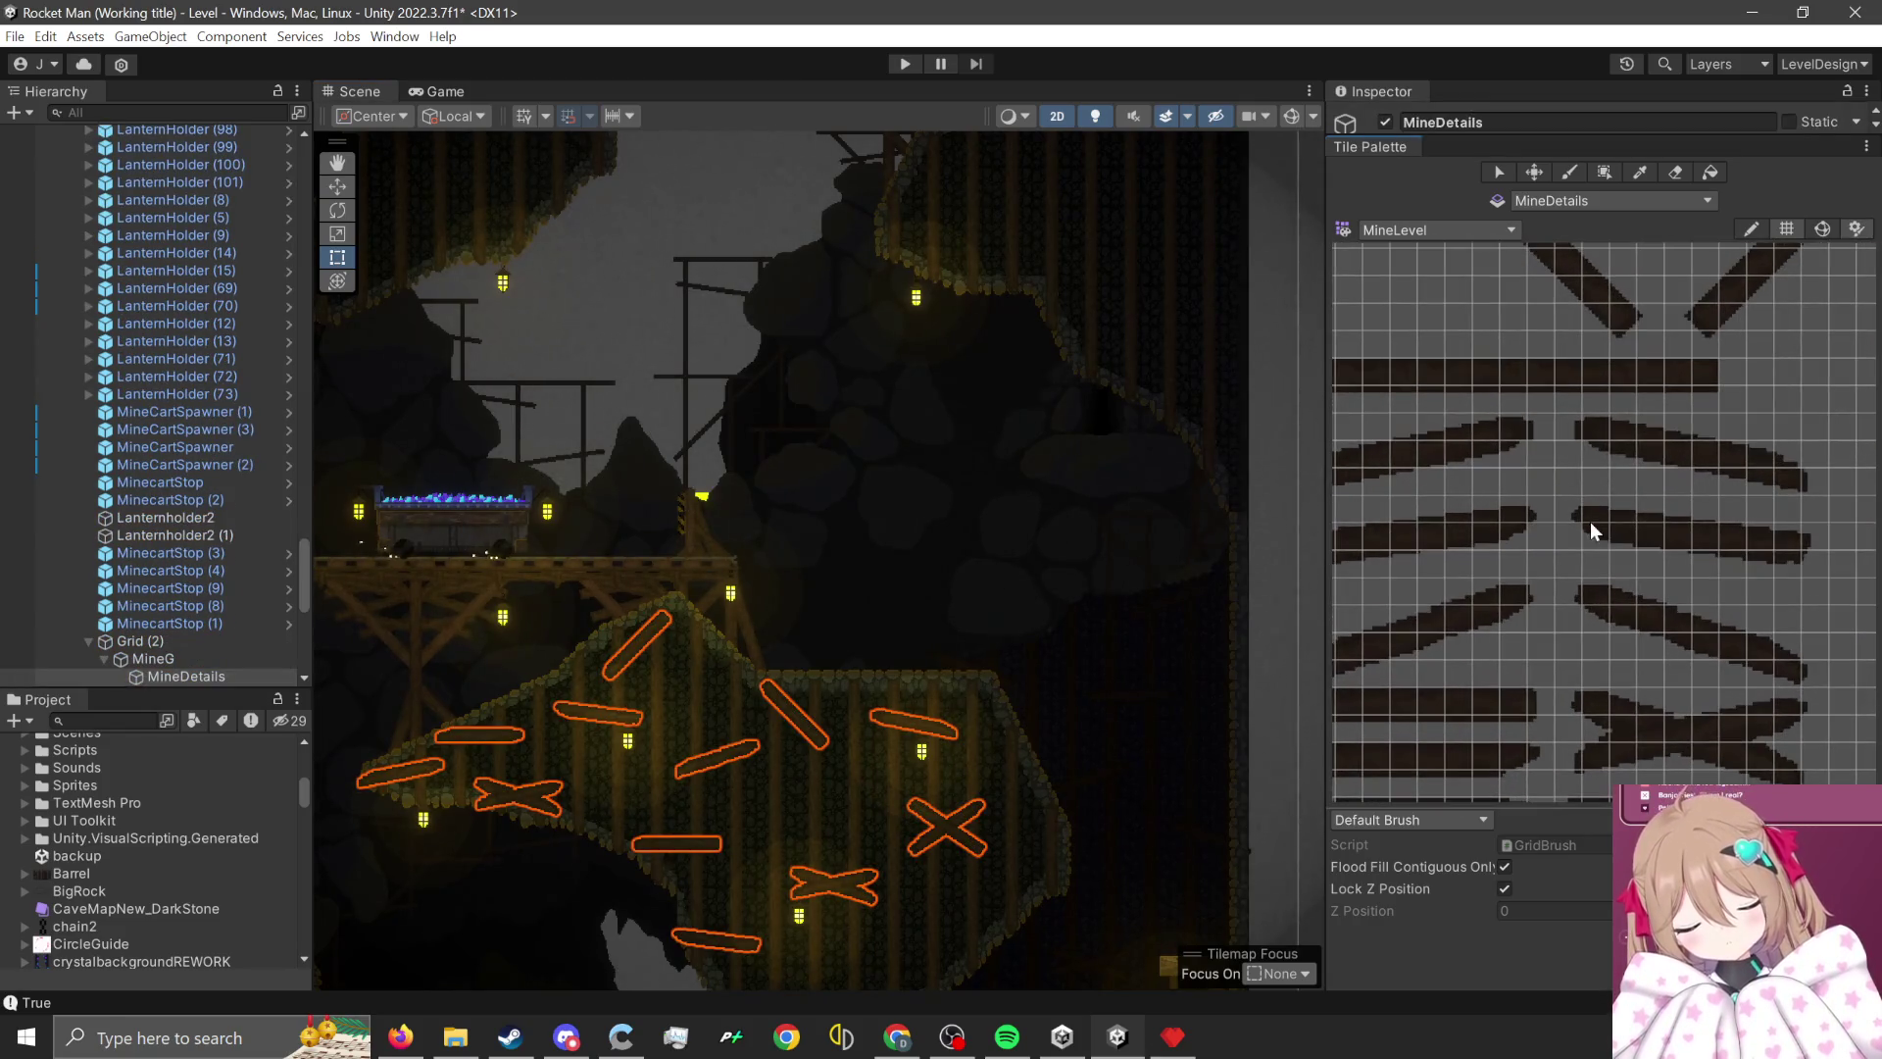
pyautogui.scroll(5, 730, 738)
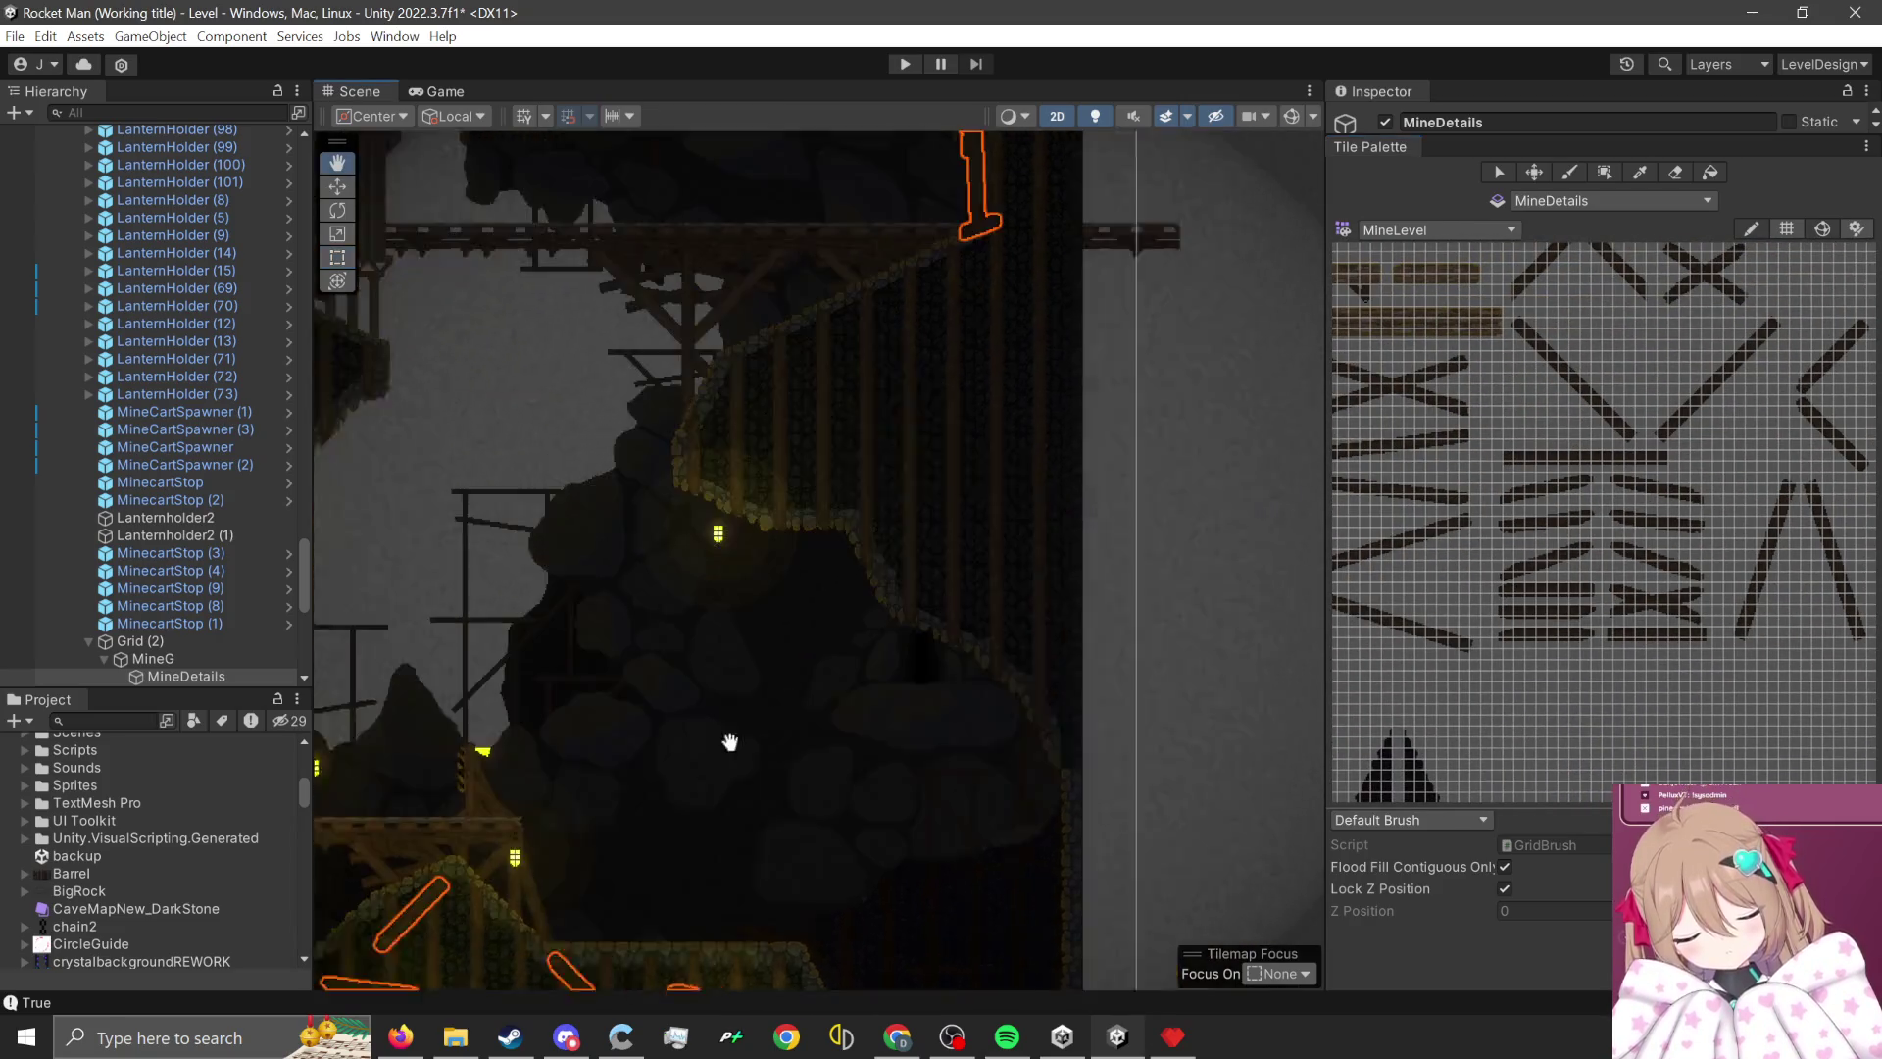
pyautogui.scroll(1, 598, 384)
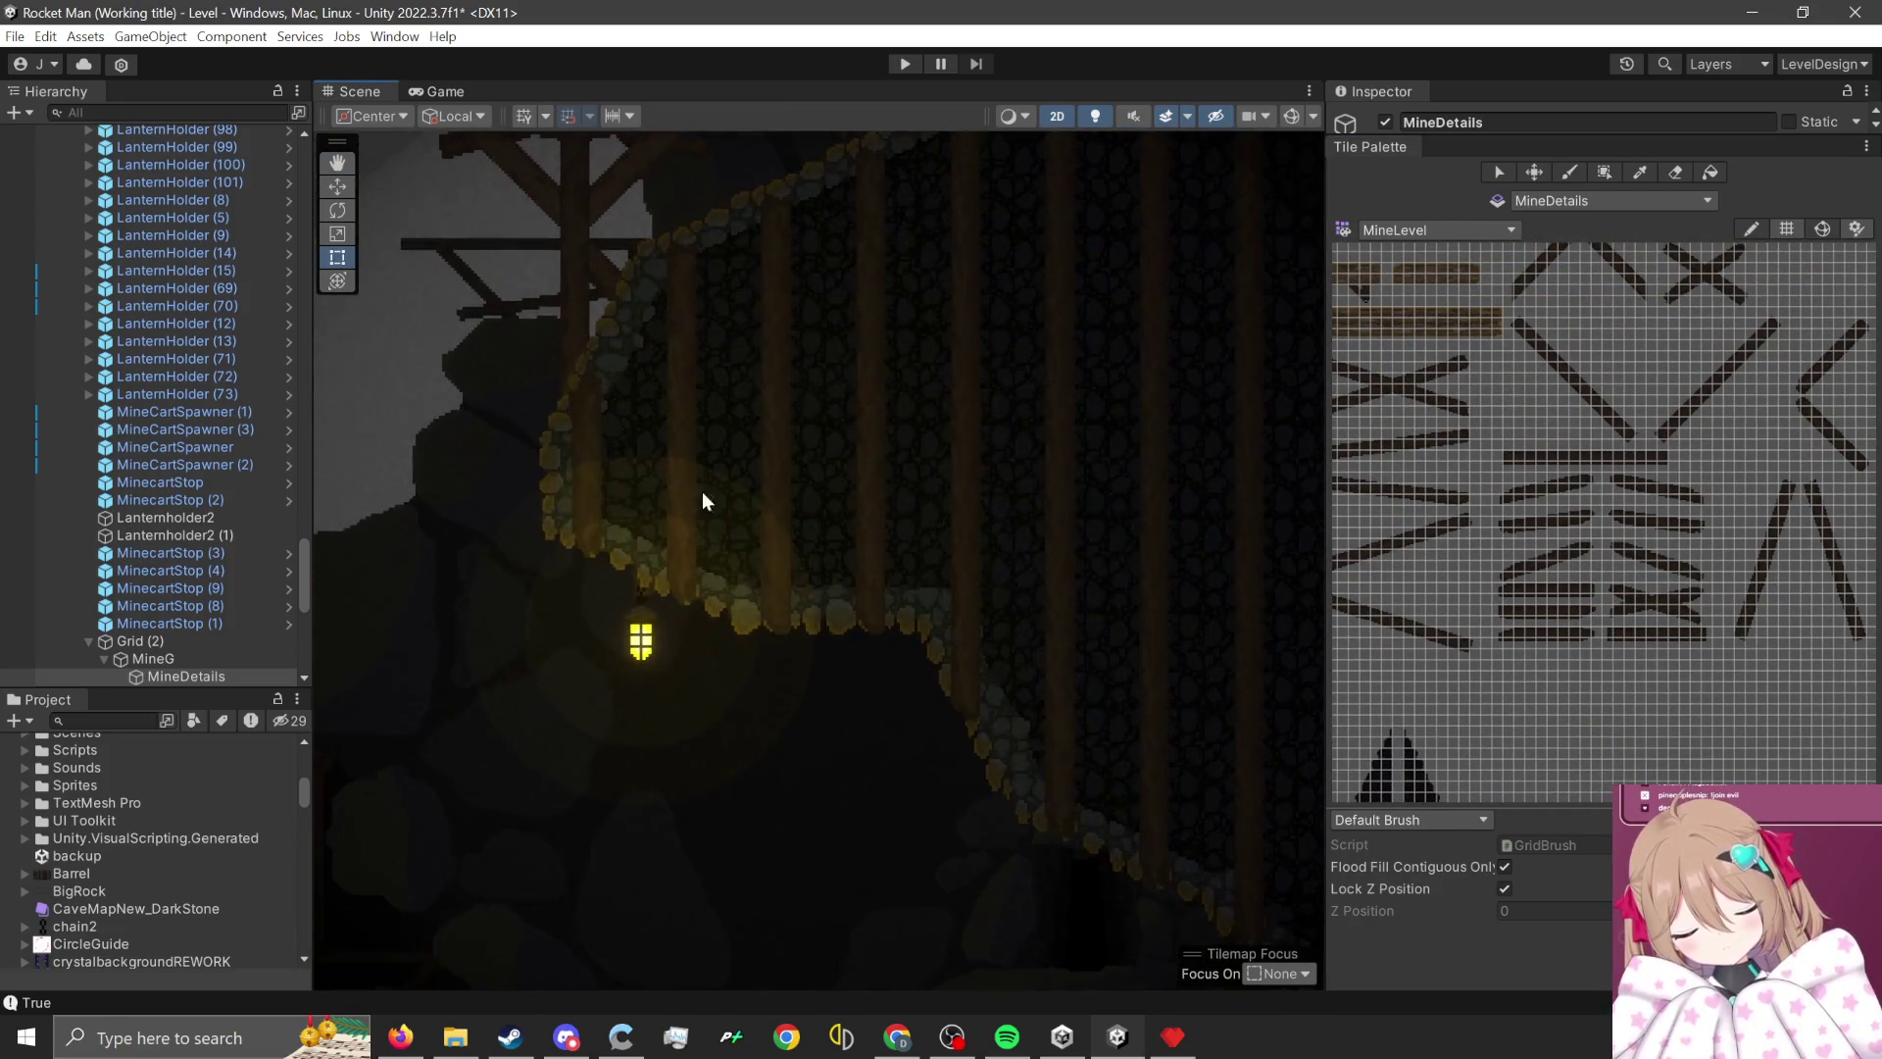
pyautogui.scroll(3, 1562, 537)
pyautogui.moveTo(1650, 521); pyautogui.dragTo(1825, 595)
pyautogui.scroll(1, 745, 558)
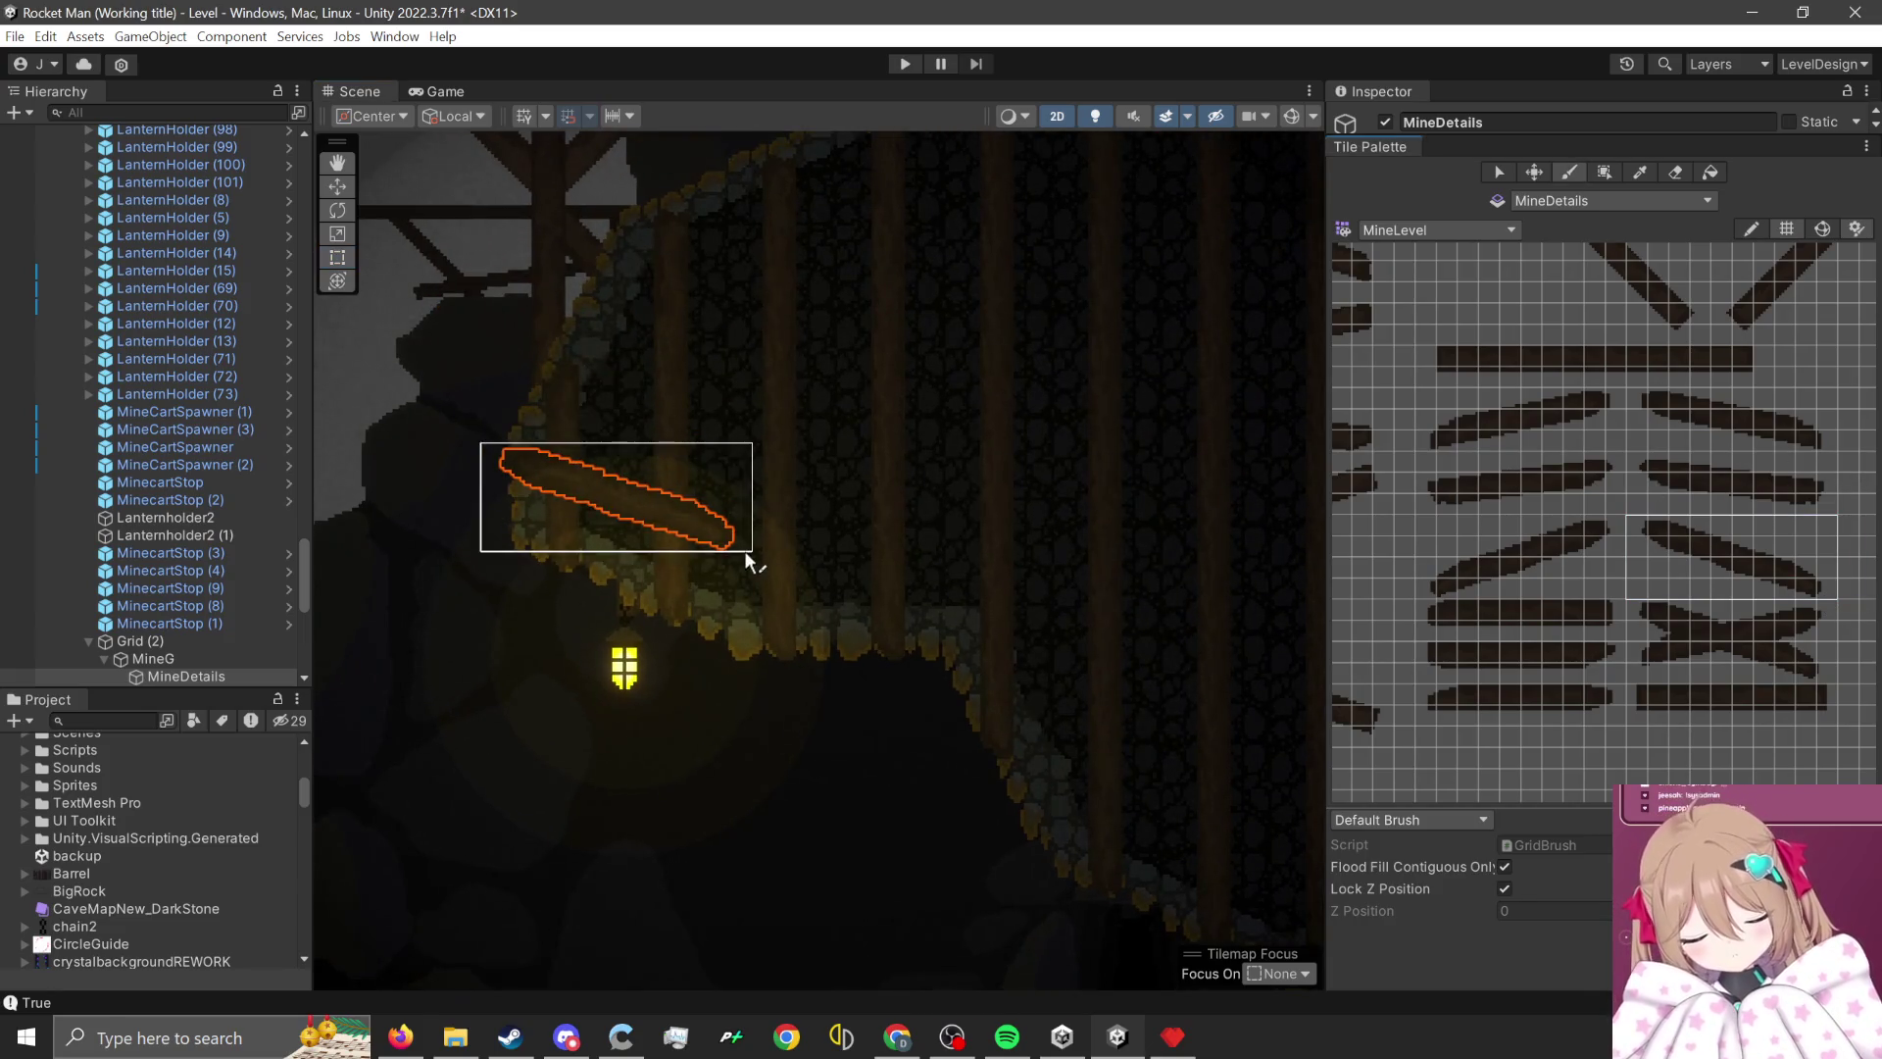
pyautogui.click(750, 562)
# - Paint a diagonal angled beam near the cave edge
pyautogui.scroll(-2, 723, 513)
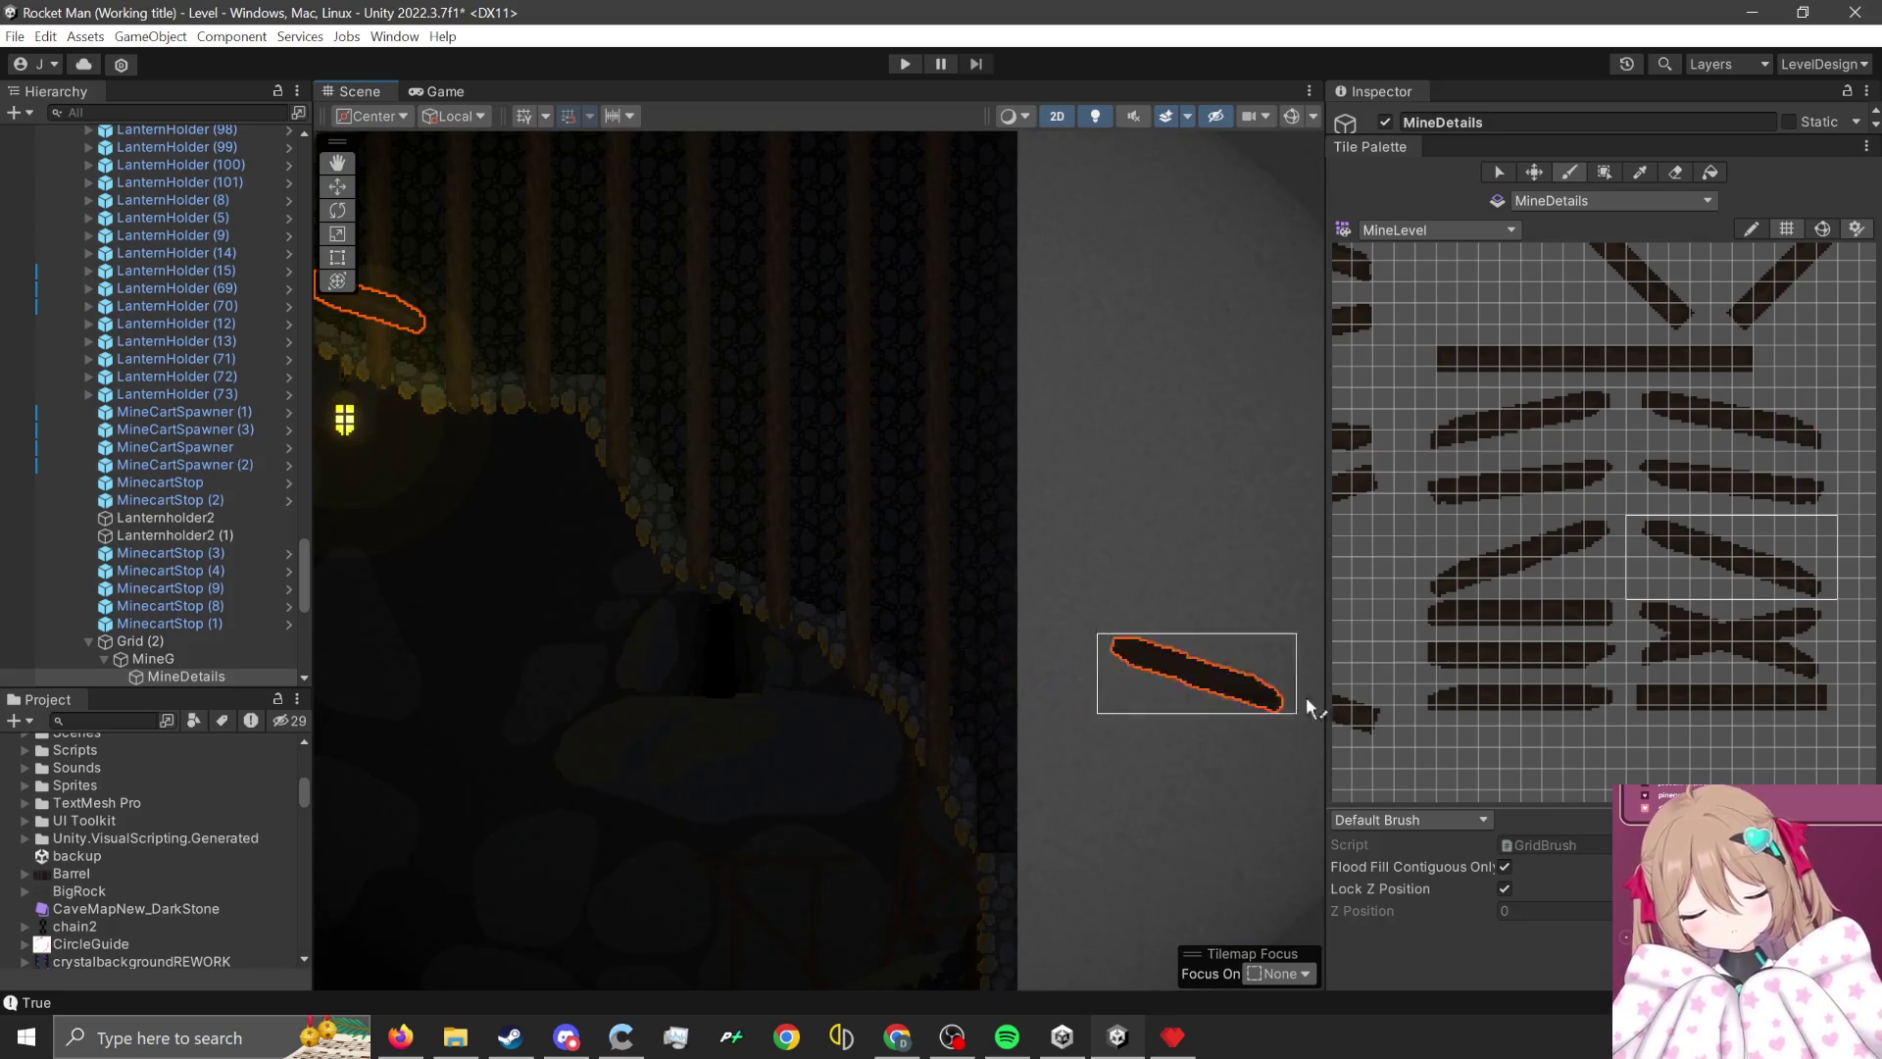
pyautogui.scroll(-3, 1643, 398)
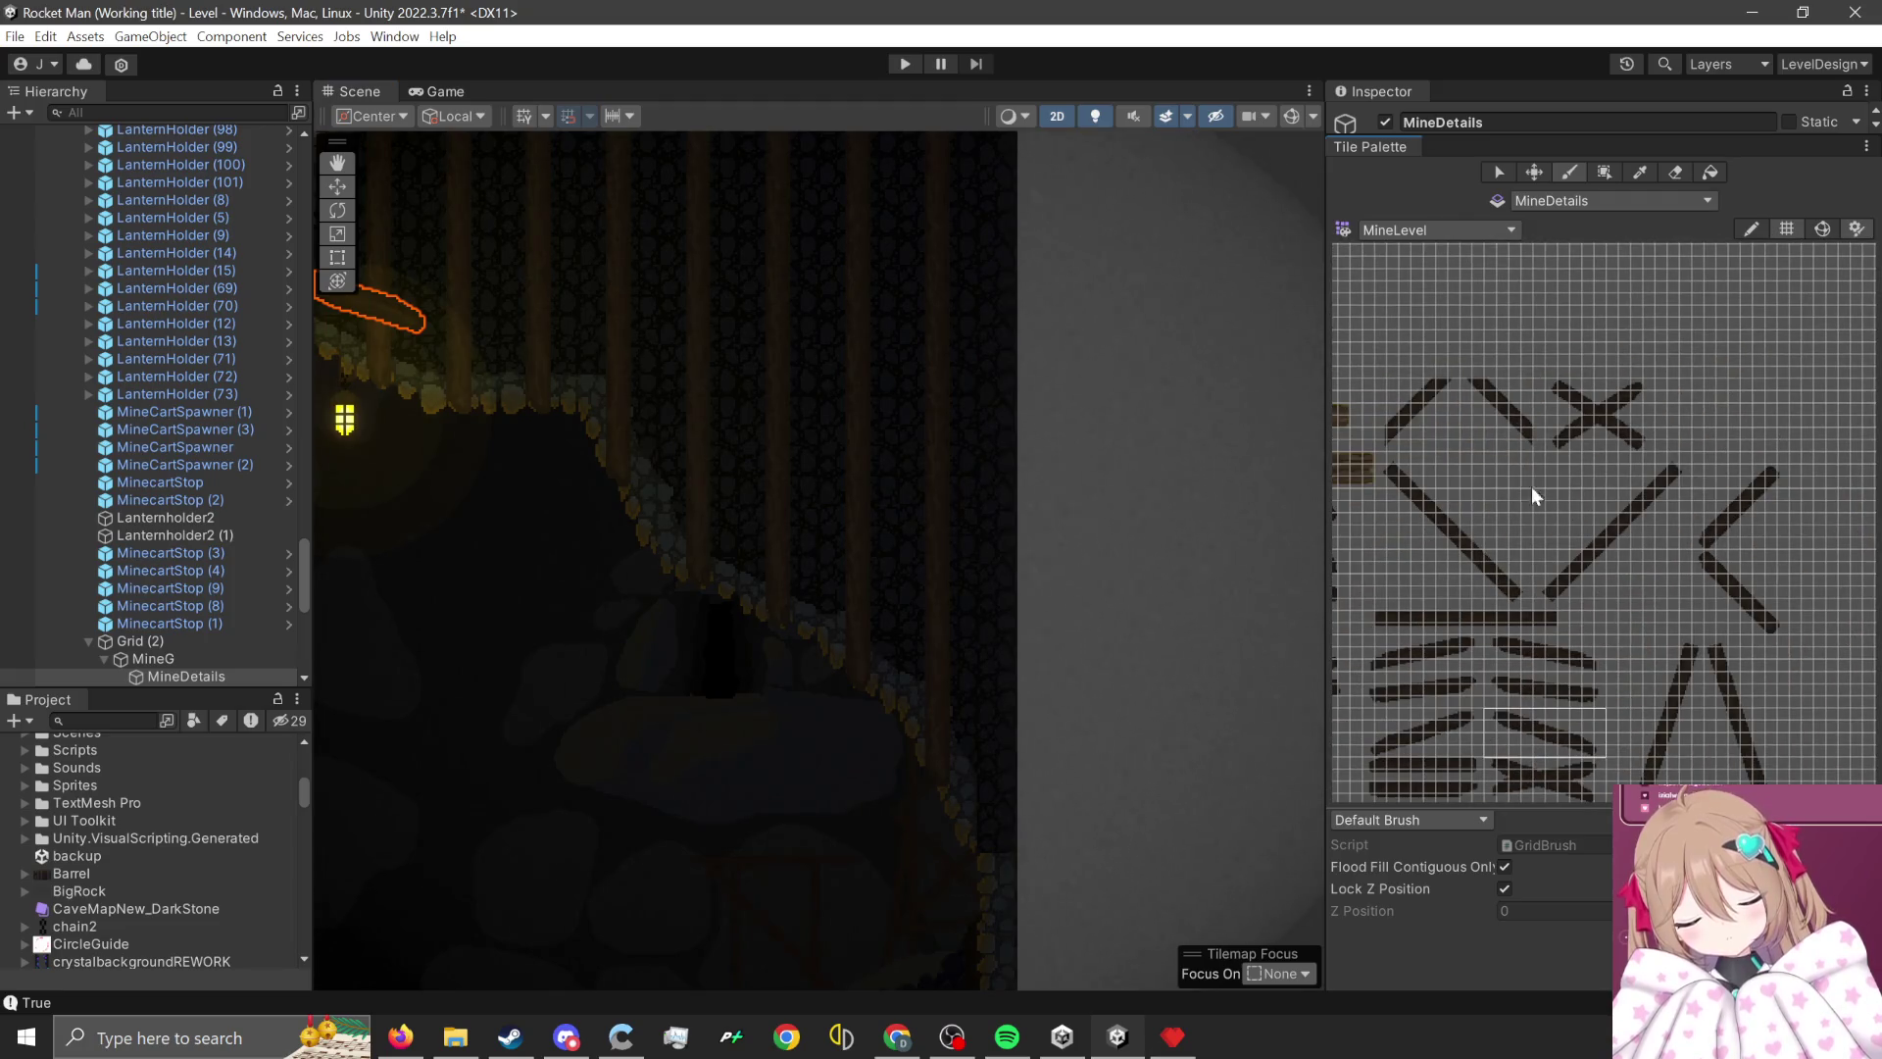
pyautogui.scroll(3, 1706, 594)
pyautogui.moveTo(1573, 456); pyautogui.dragTo(1703, 596)
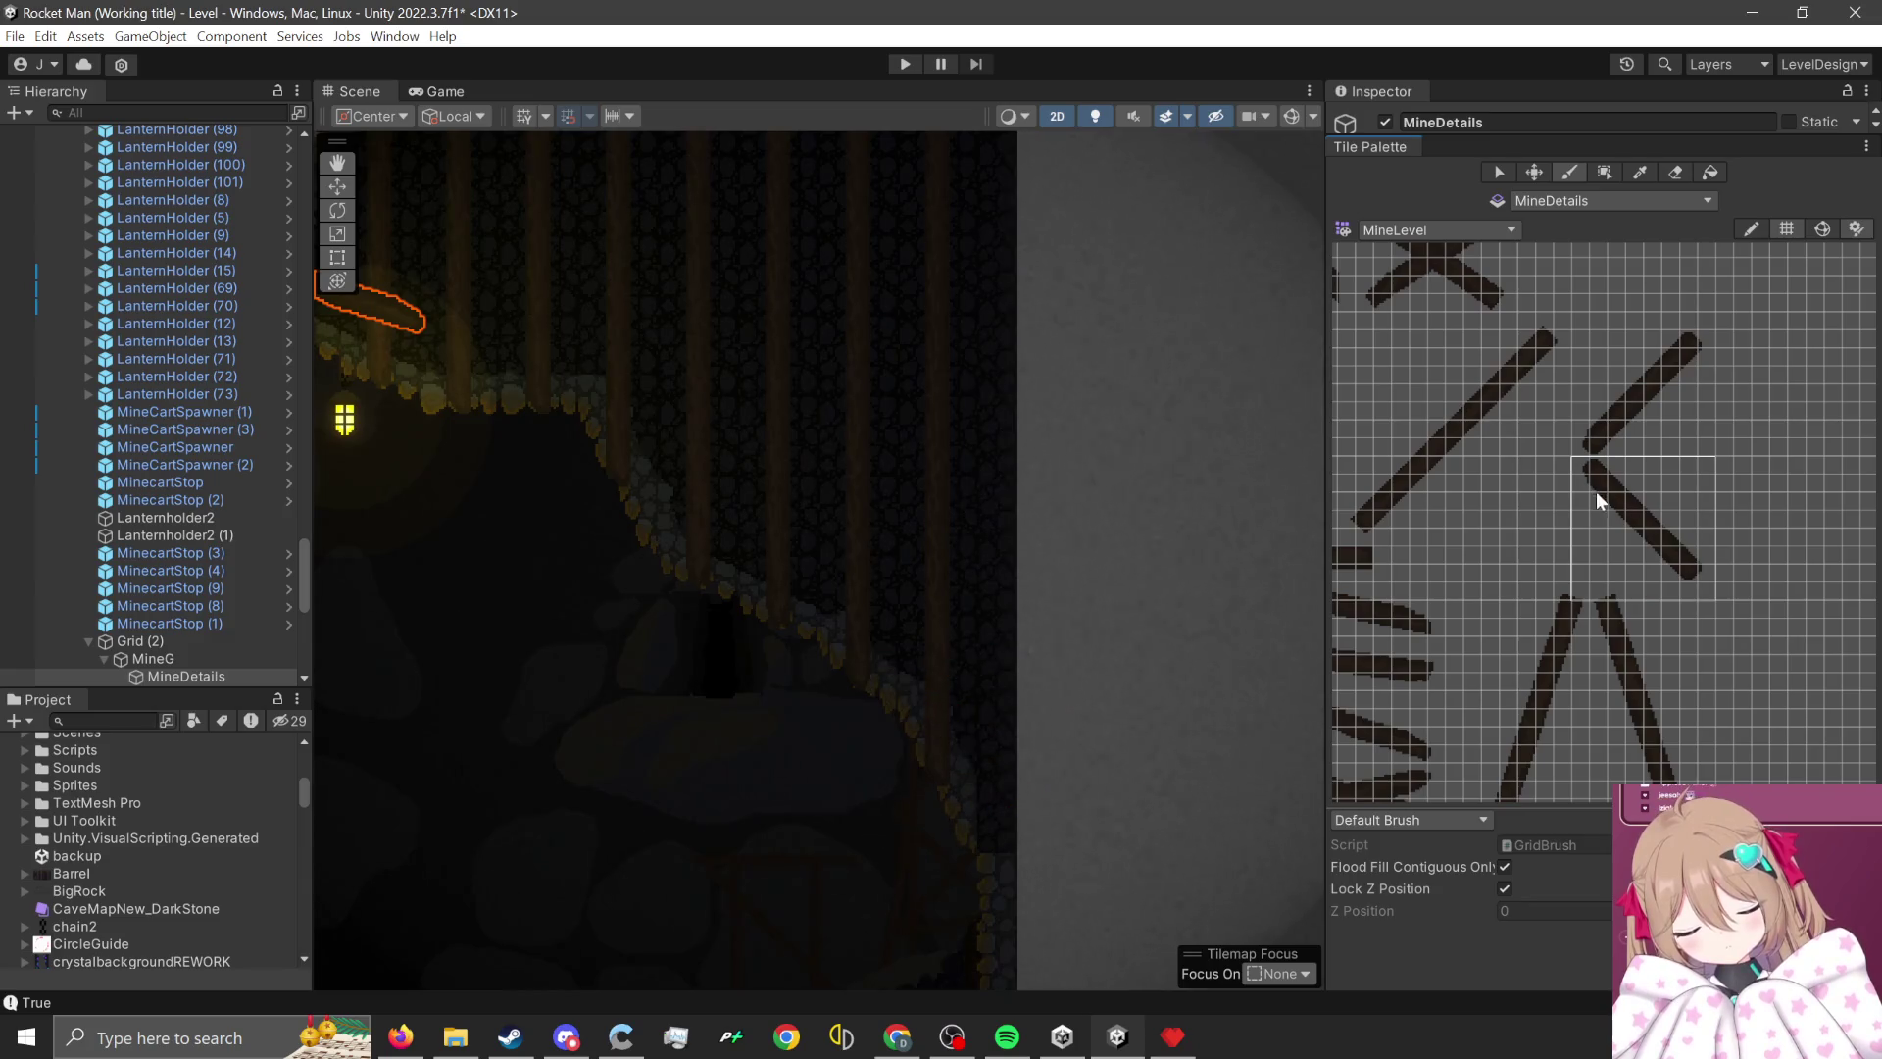
pyautogui.moveTo(1585, 463); pyautogui.dragTo(1707, 572)
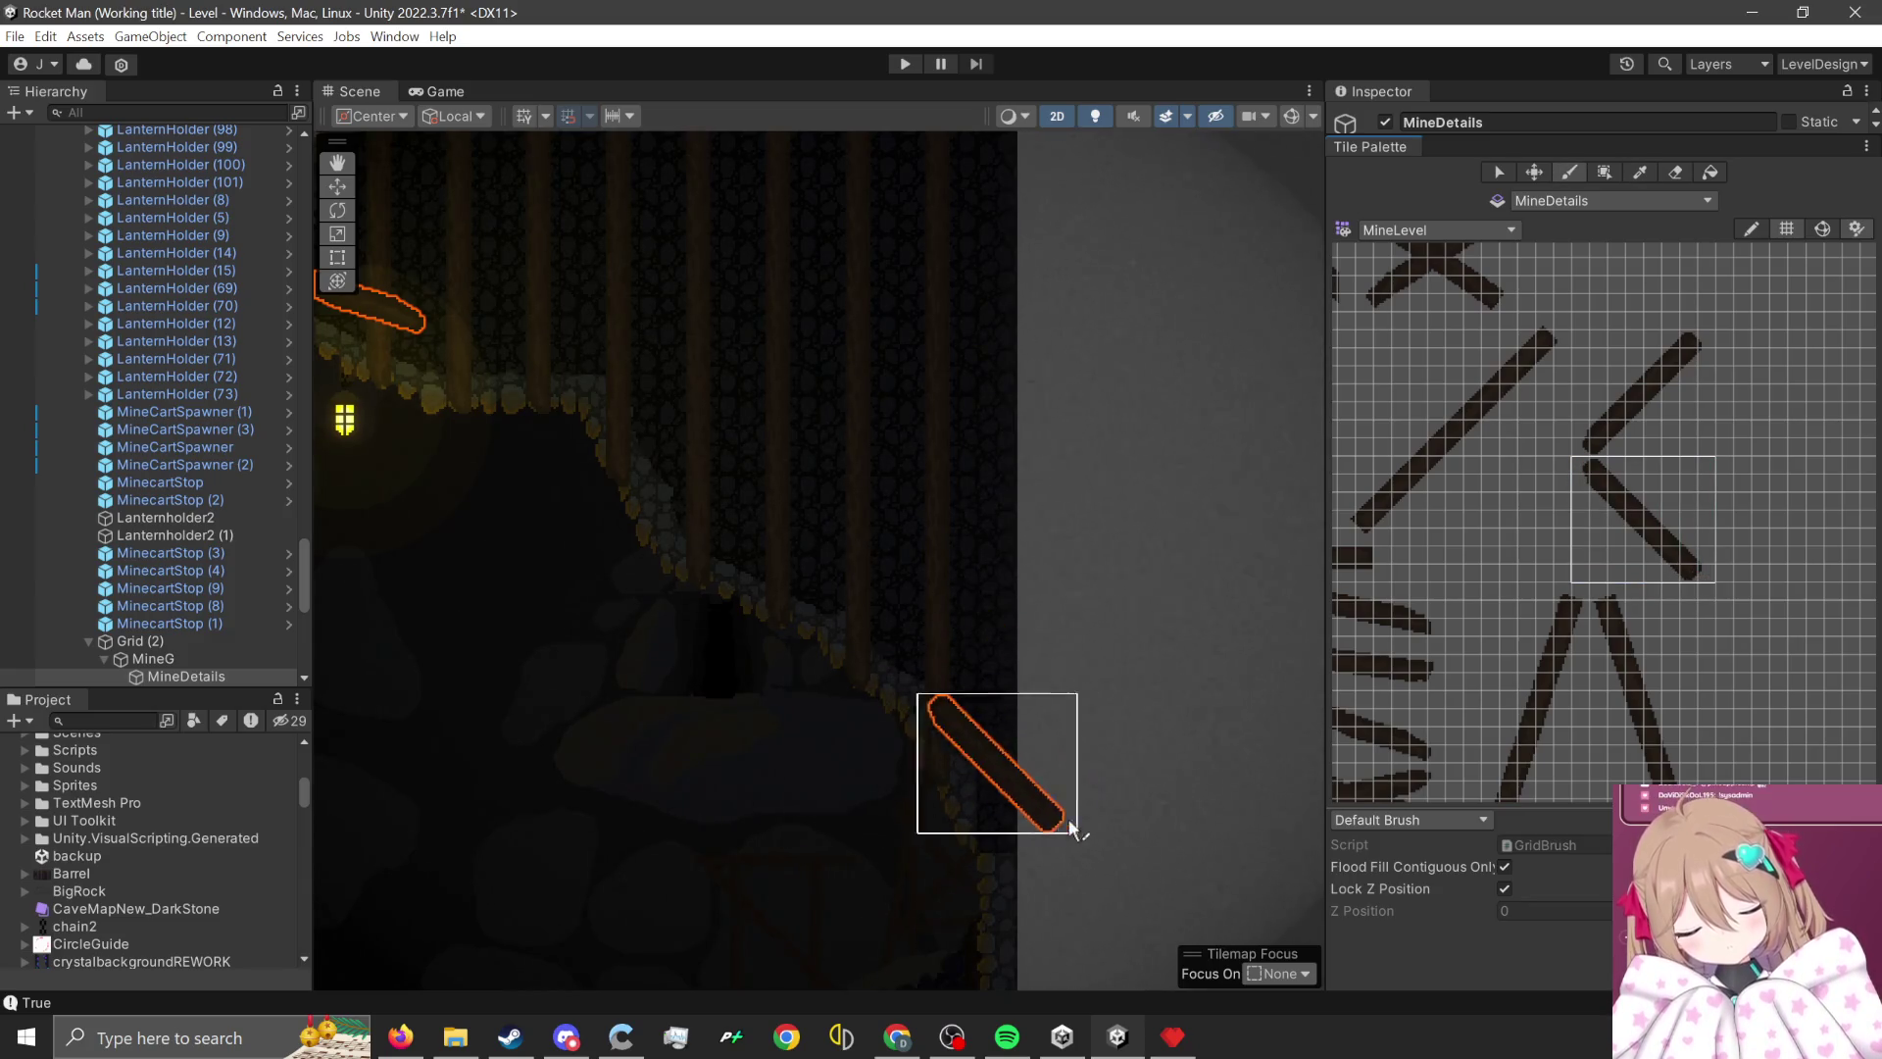
pyautogui.click(1042, 826)
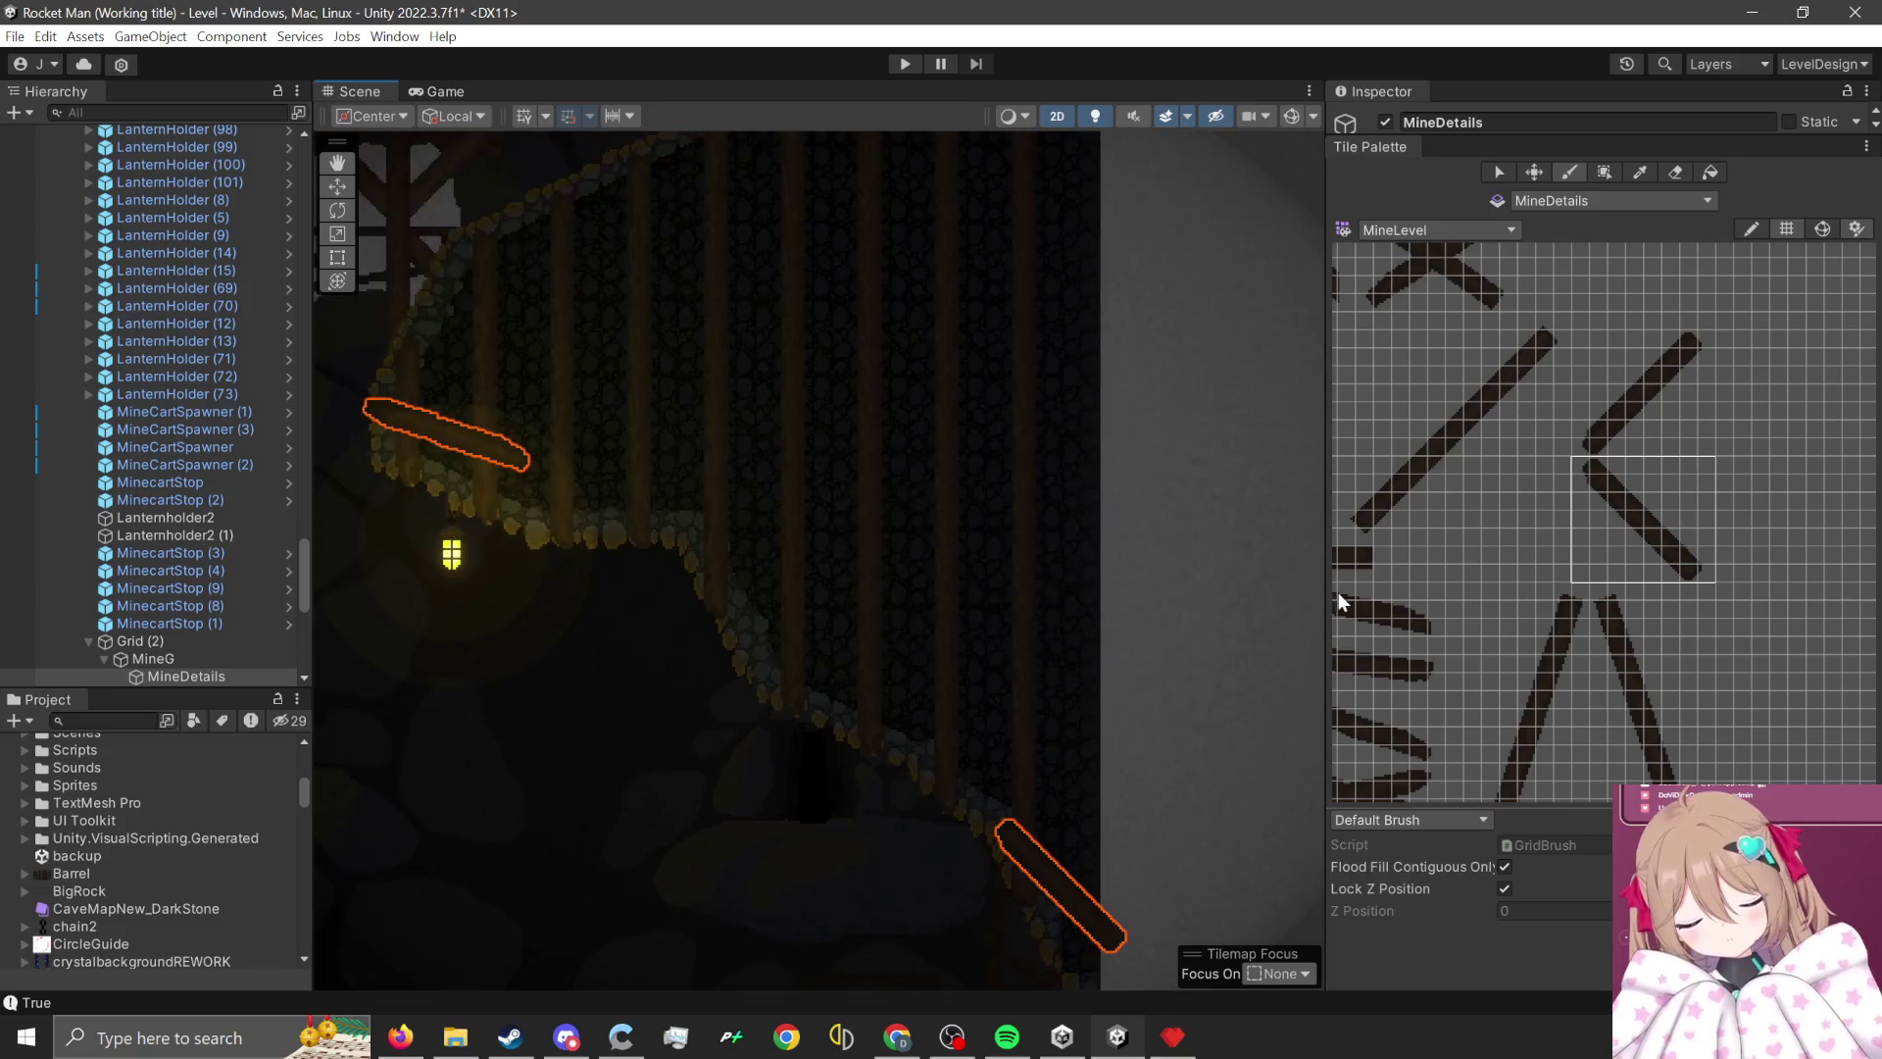
# - Paint a plank near the top of the background plus two X cross-braces
pyautogui.scroll(-3, 1582, 643)
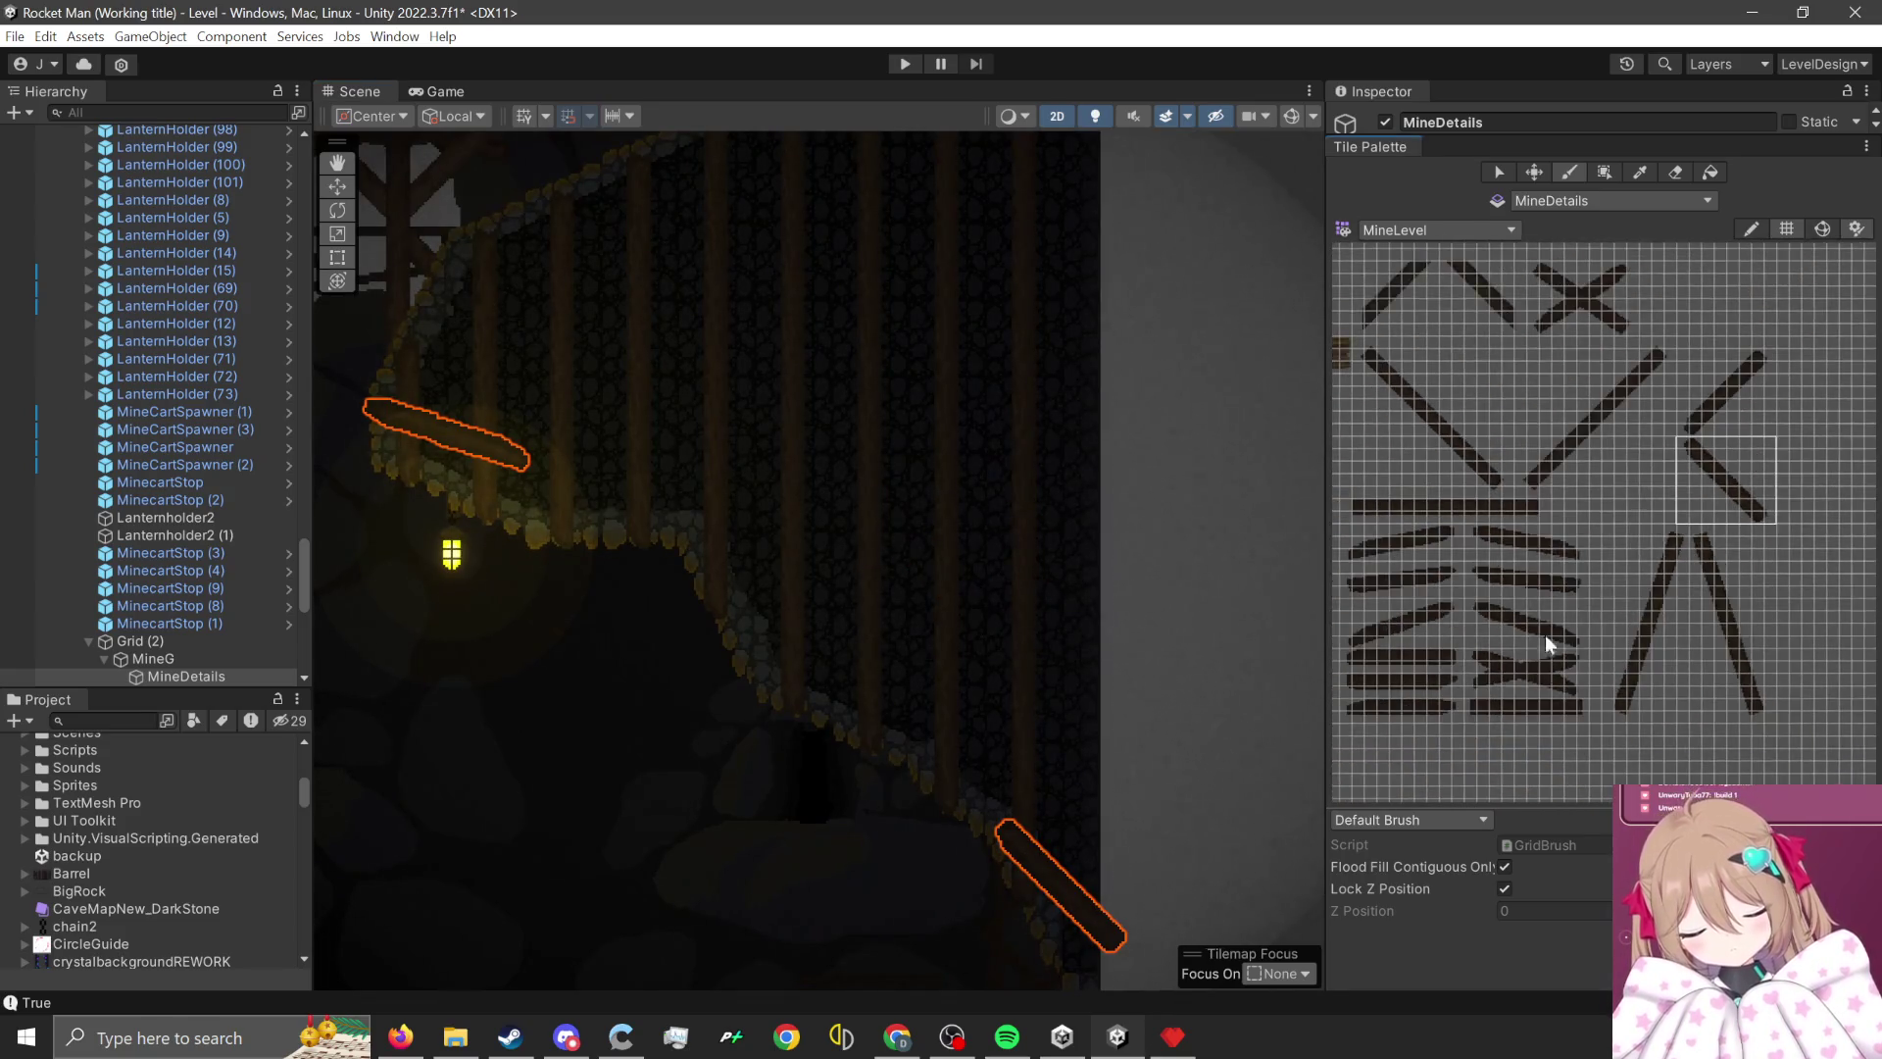
pyautogui.scroll(3, 1472, 562)
pyautogui.moveTo(1478, 555); pyautogui.dragTo(1641, 586)
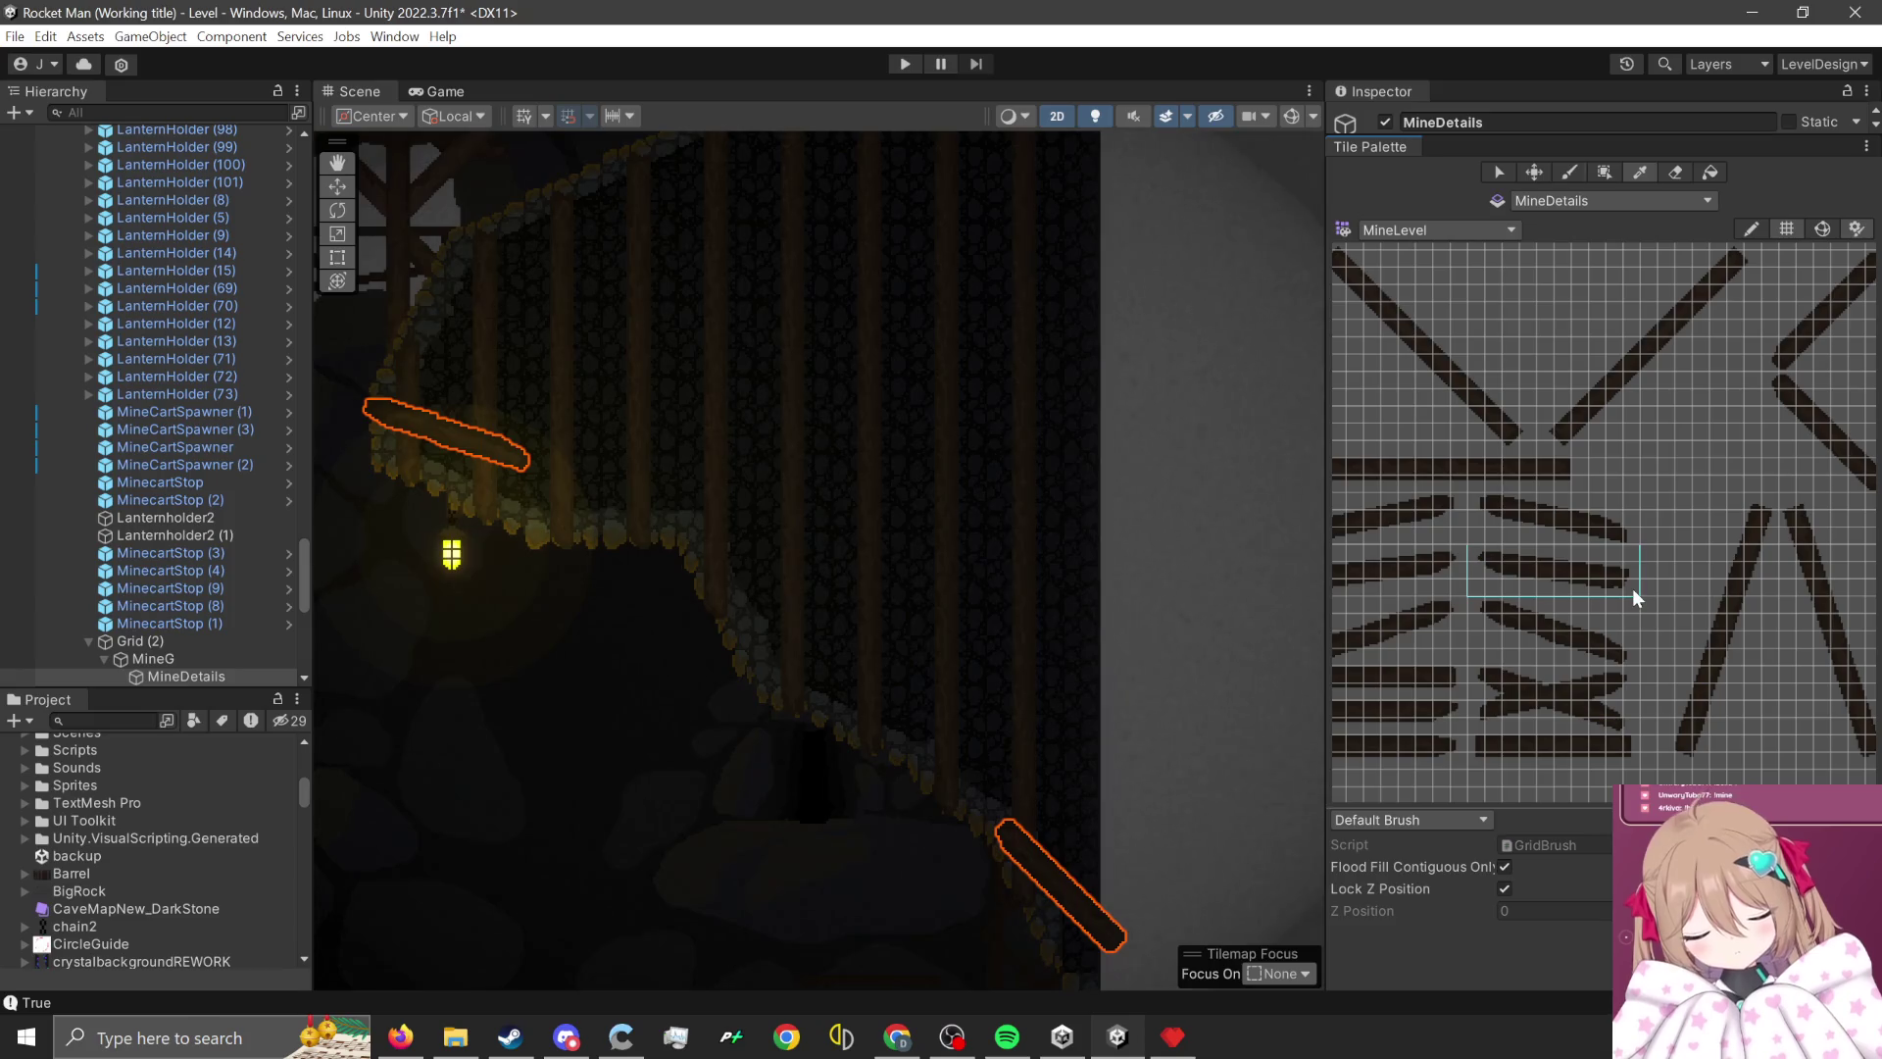
pyautogui.click(919, 300)
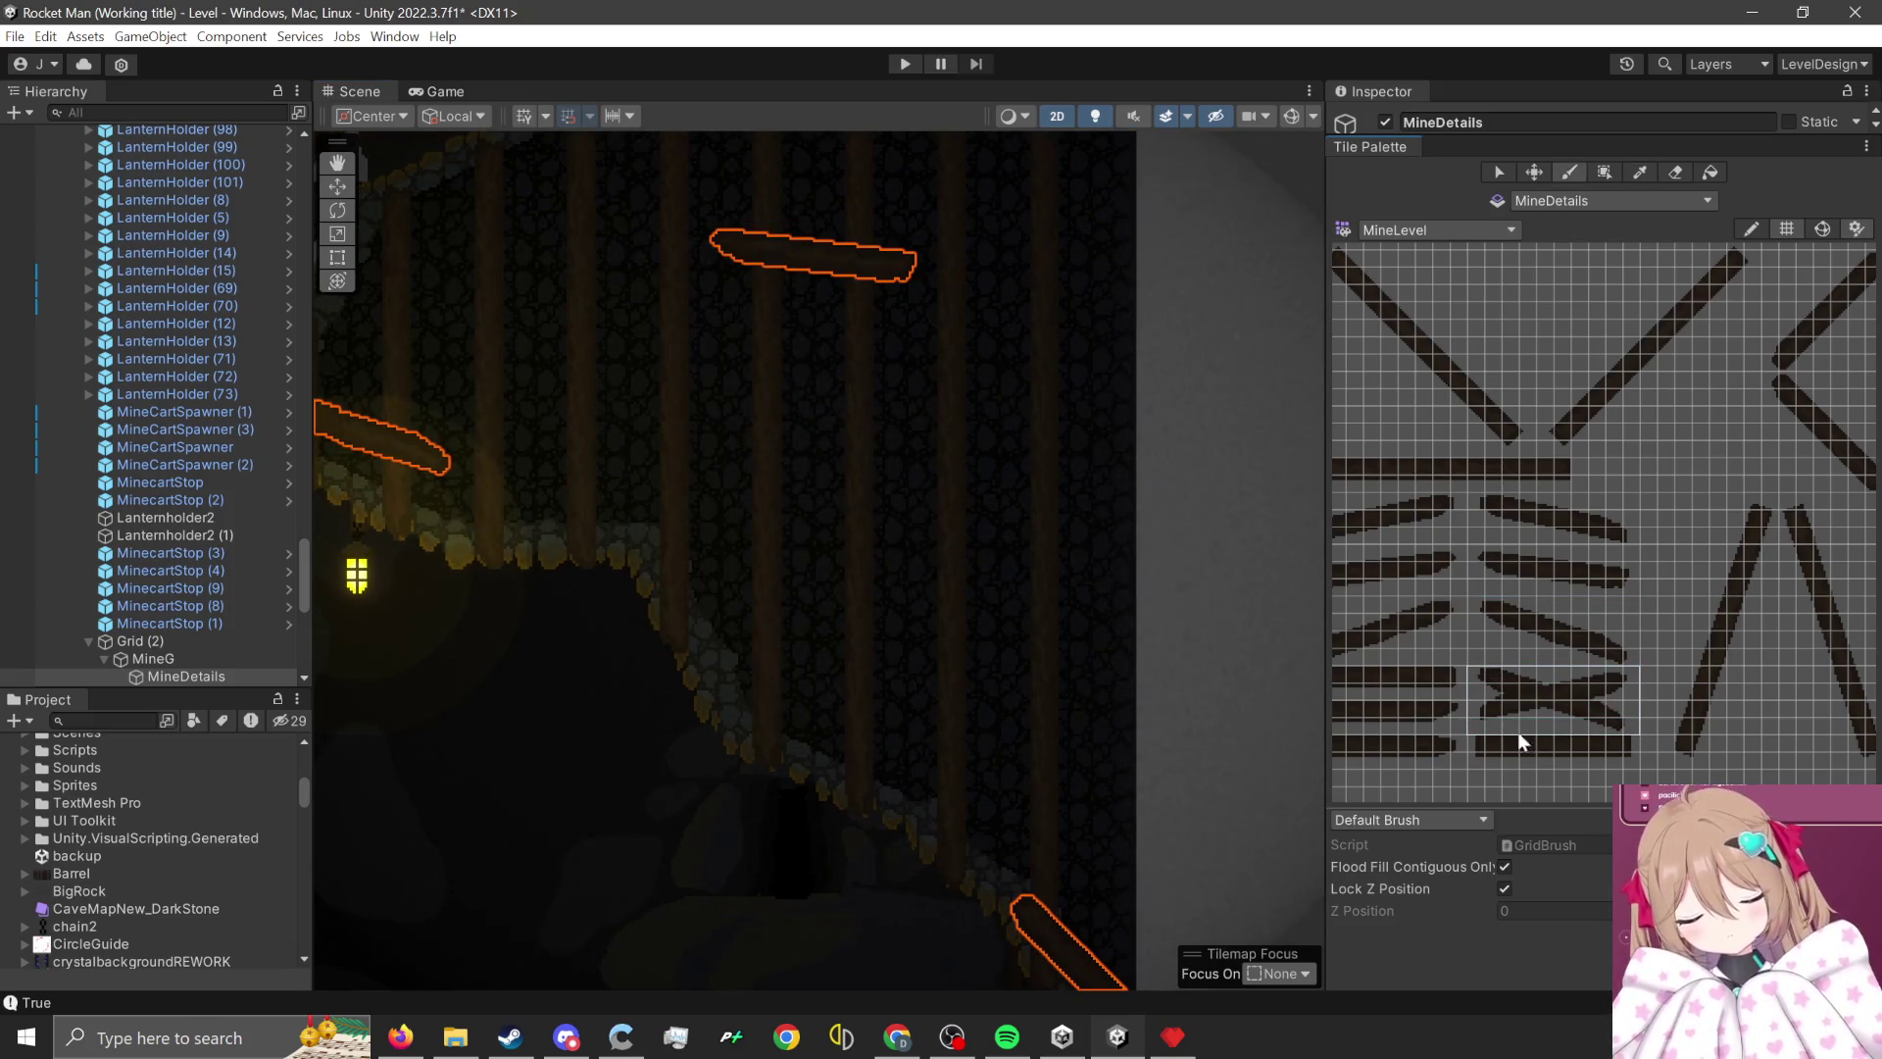
pyautogui.click(836, 610)
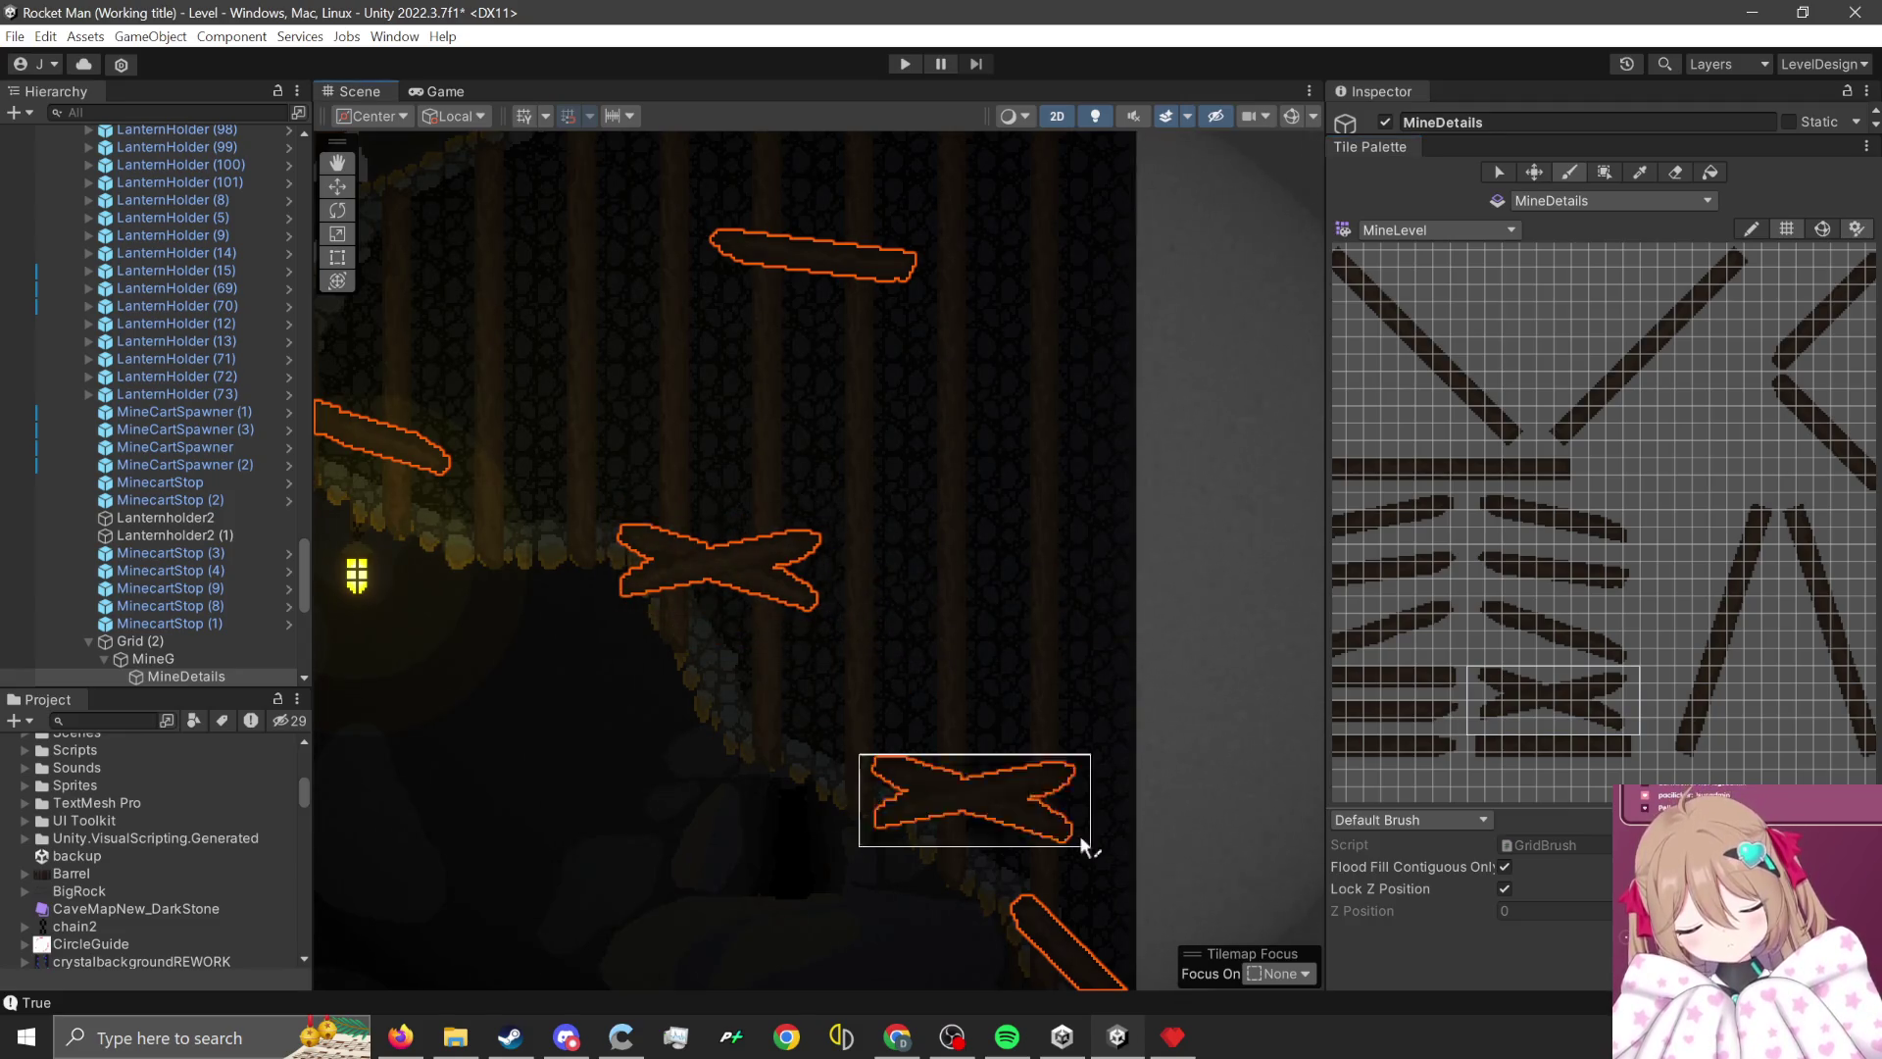
pyautogui.scroll(10, 1083, 845)
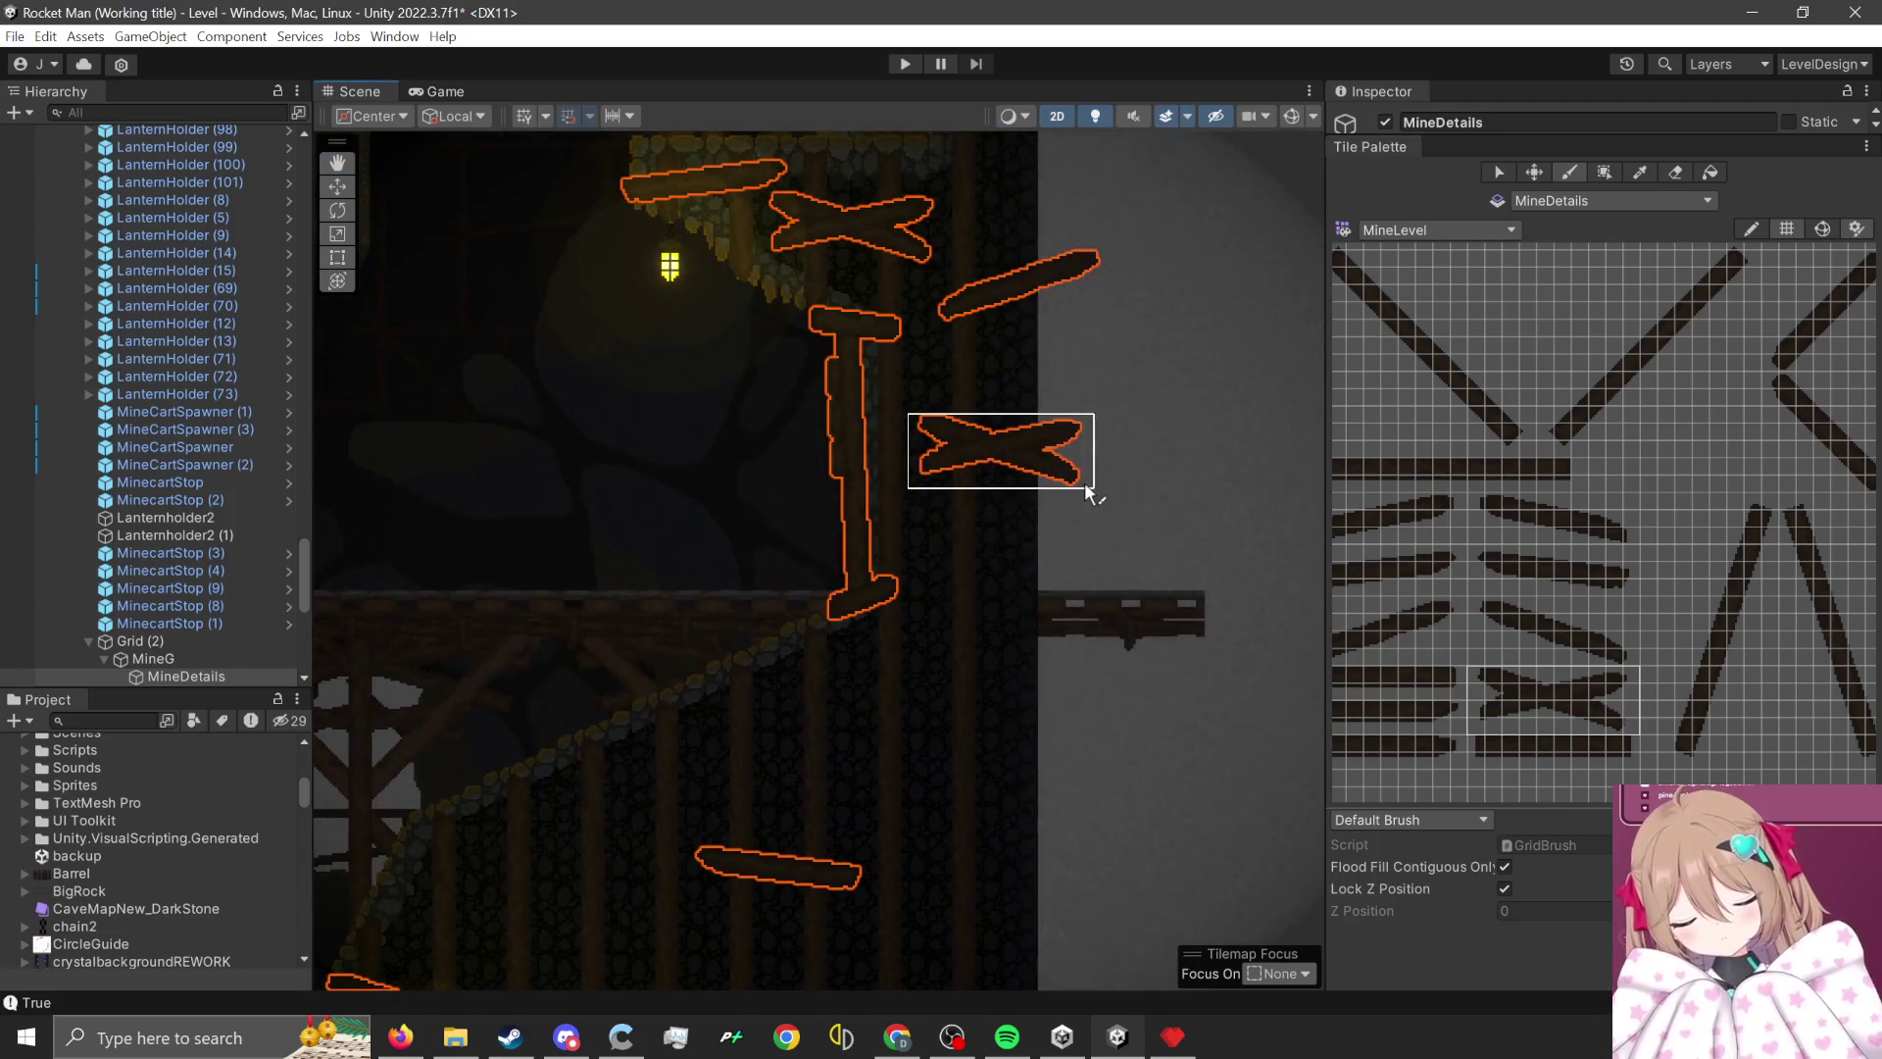
pyautogui.click(1084, 482)
# - Paint two lower diagonal planks in different areas of the background
pyautogui.scroll(-5, 1082, 692)
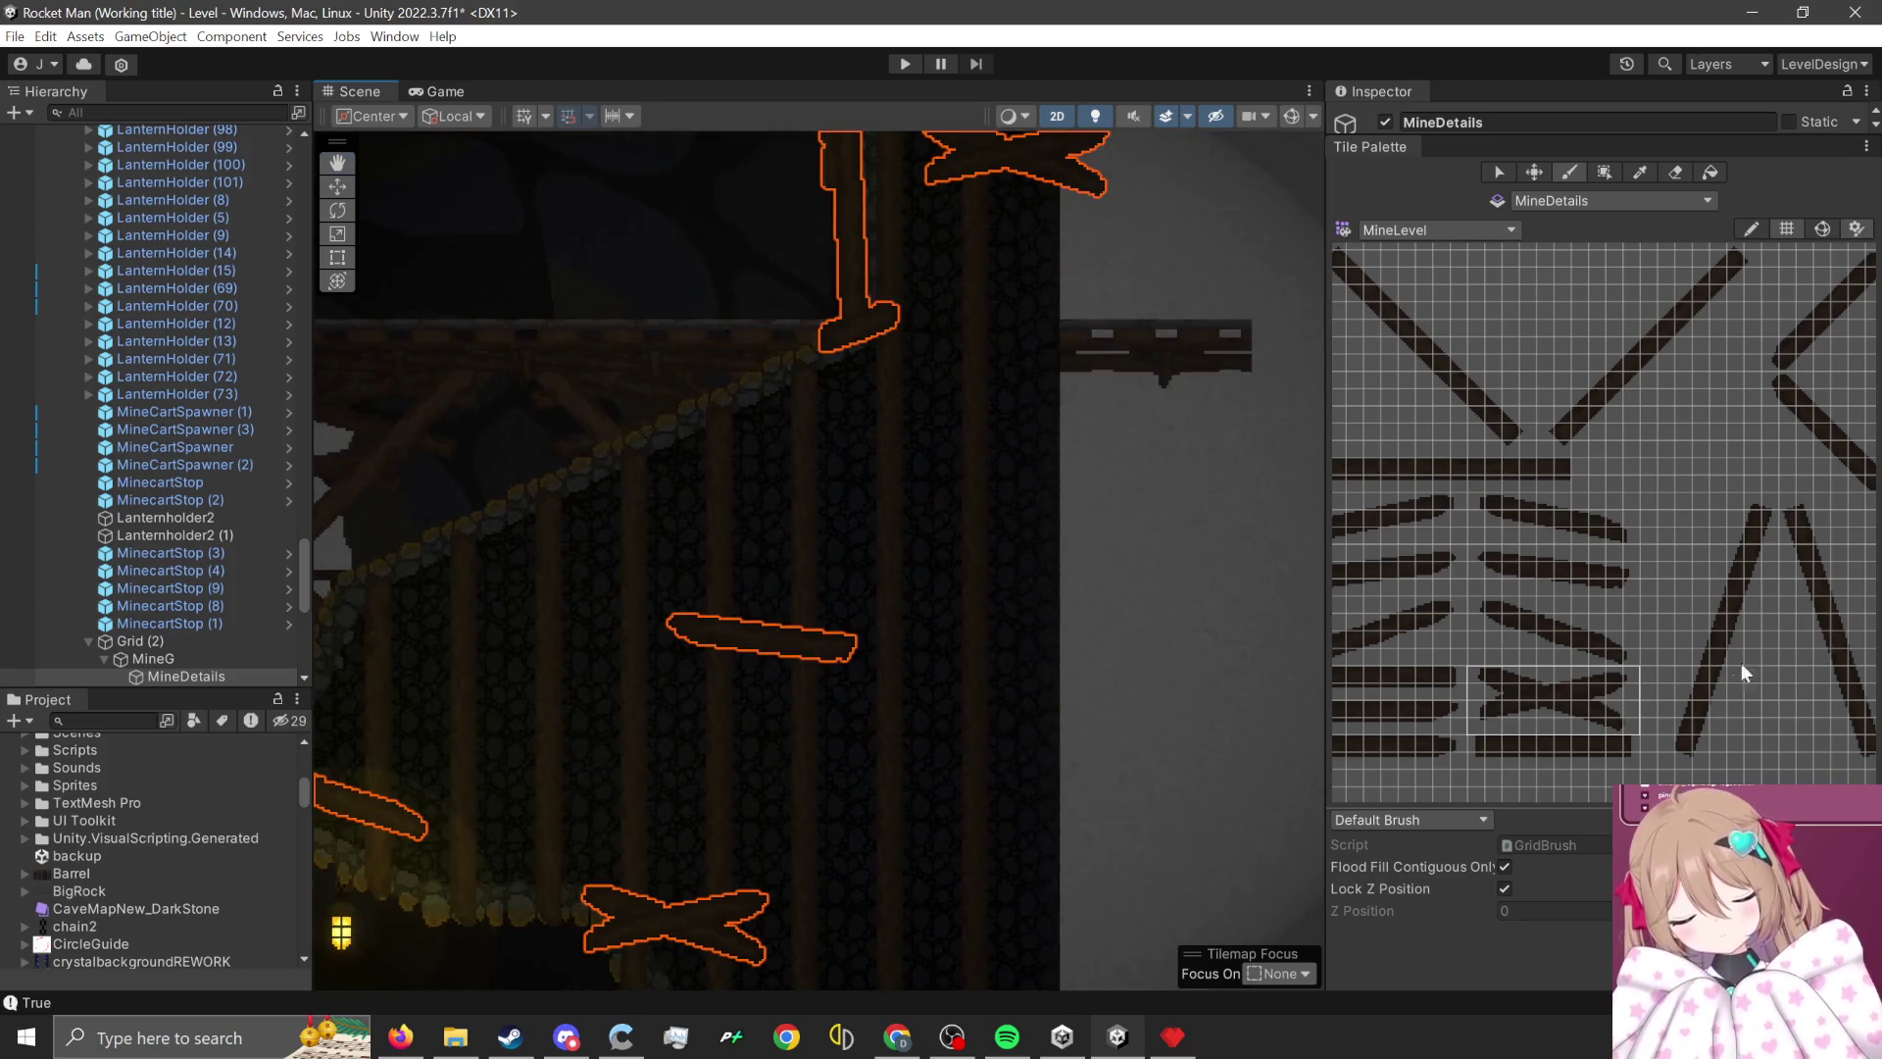
pyautogui.moveTo(1587, 646); pyautogui.dragTo(1615, 644)
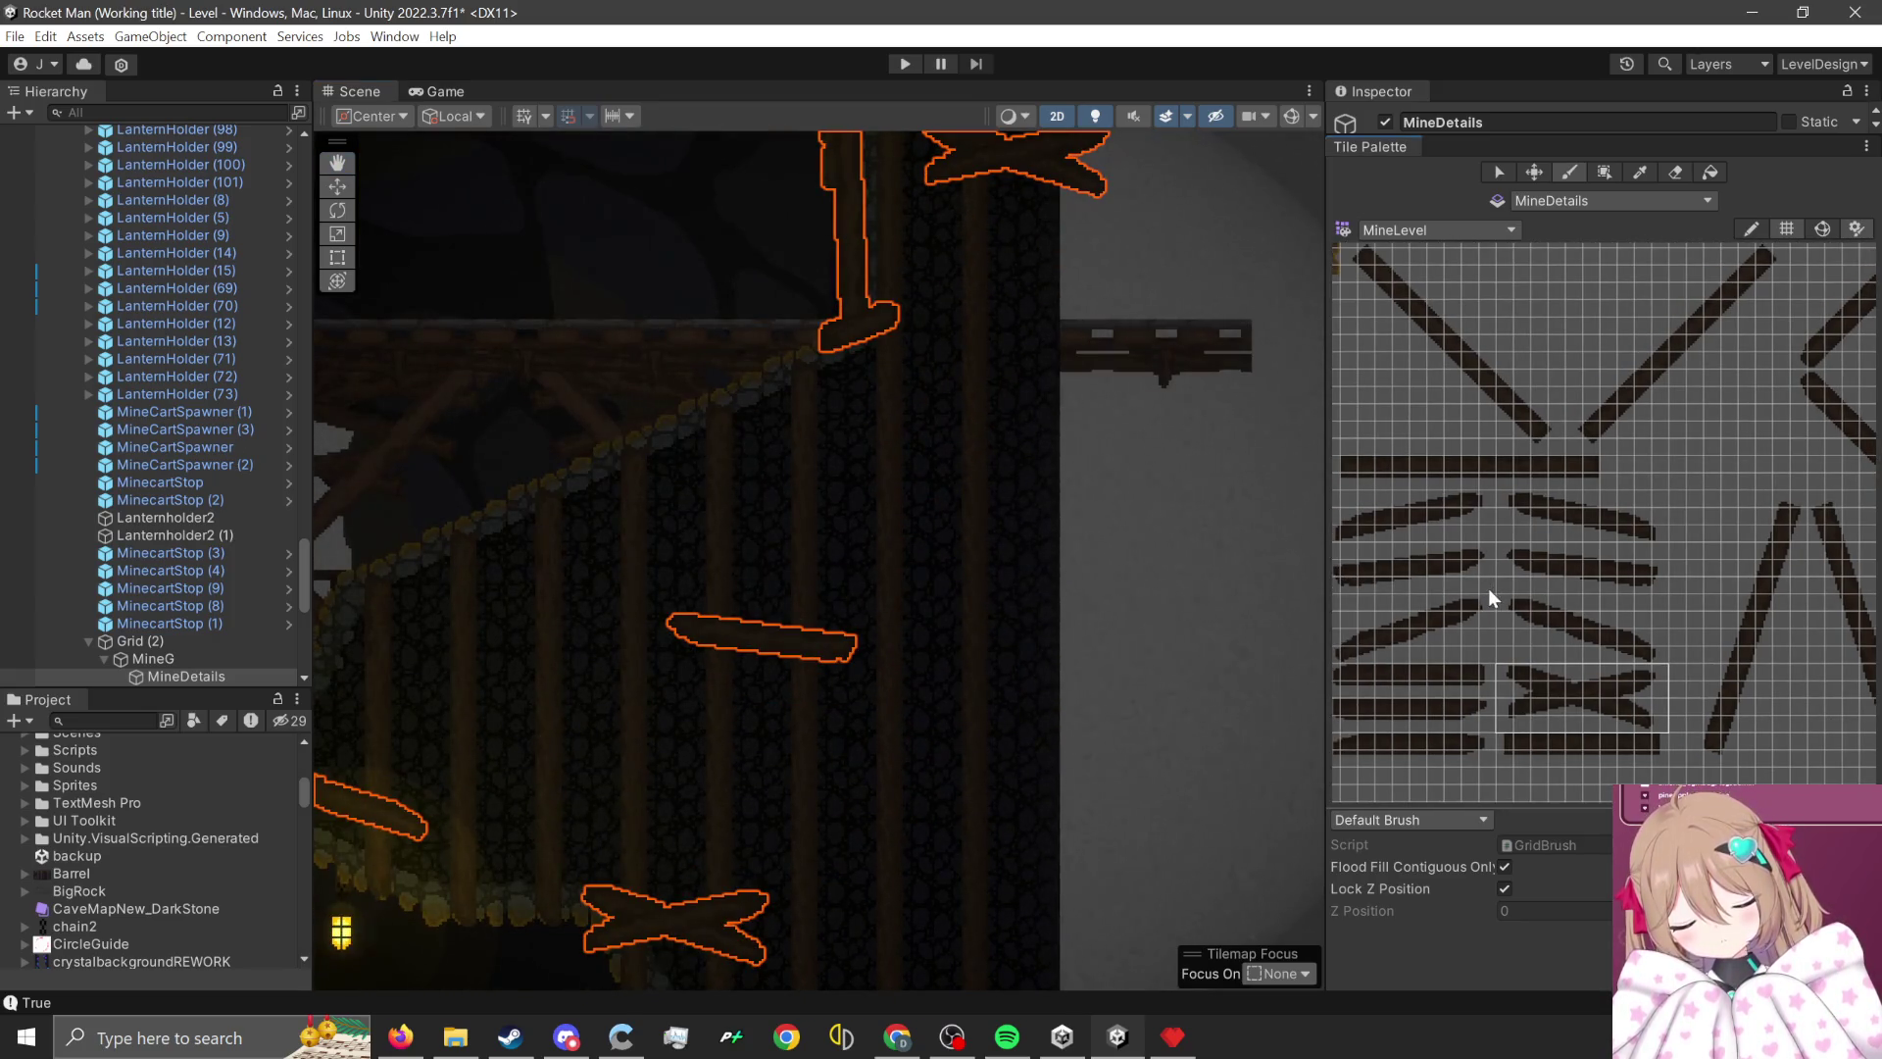
pyautogui.moveTo(1482, 603); pyautogui.dragTo(1335, 654)
pyautogui.scroll(-2, 1529, 600)
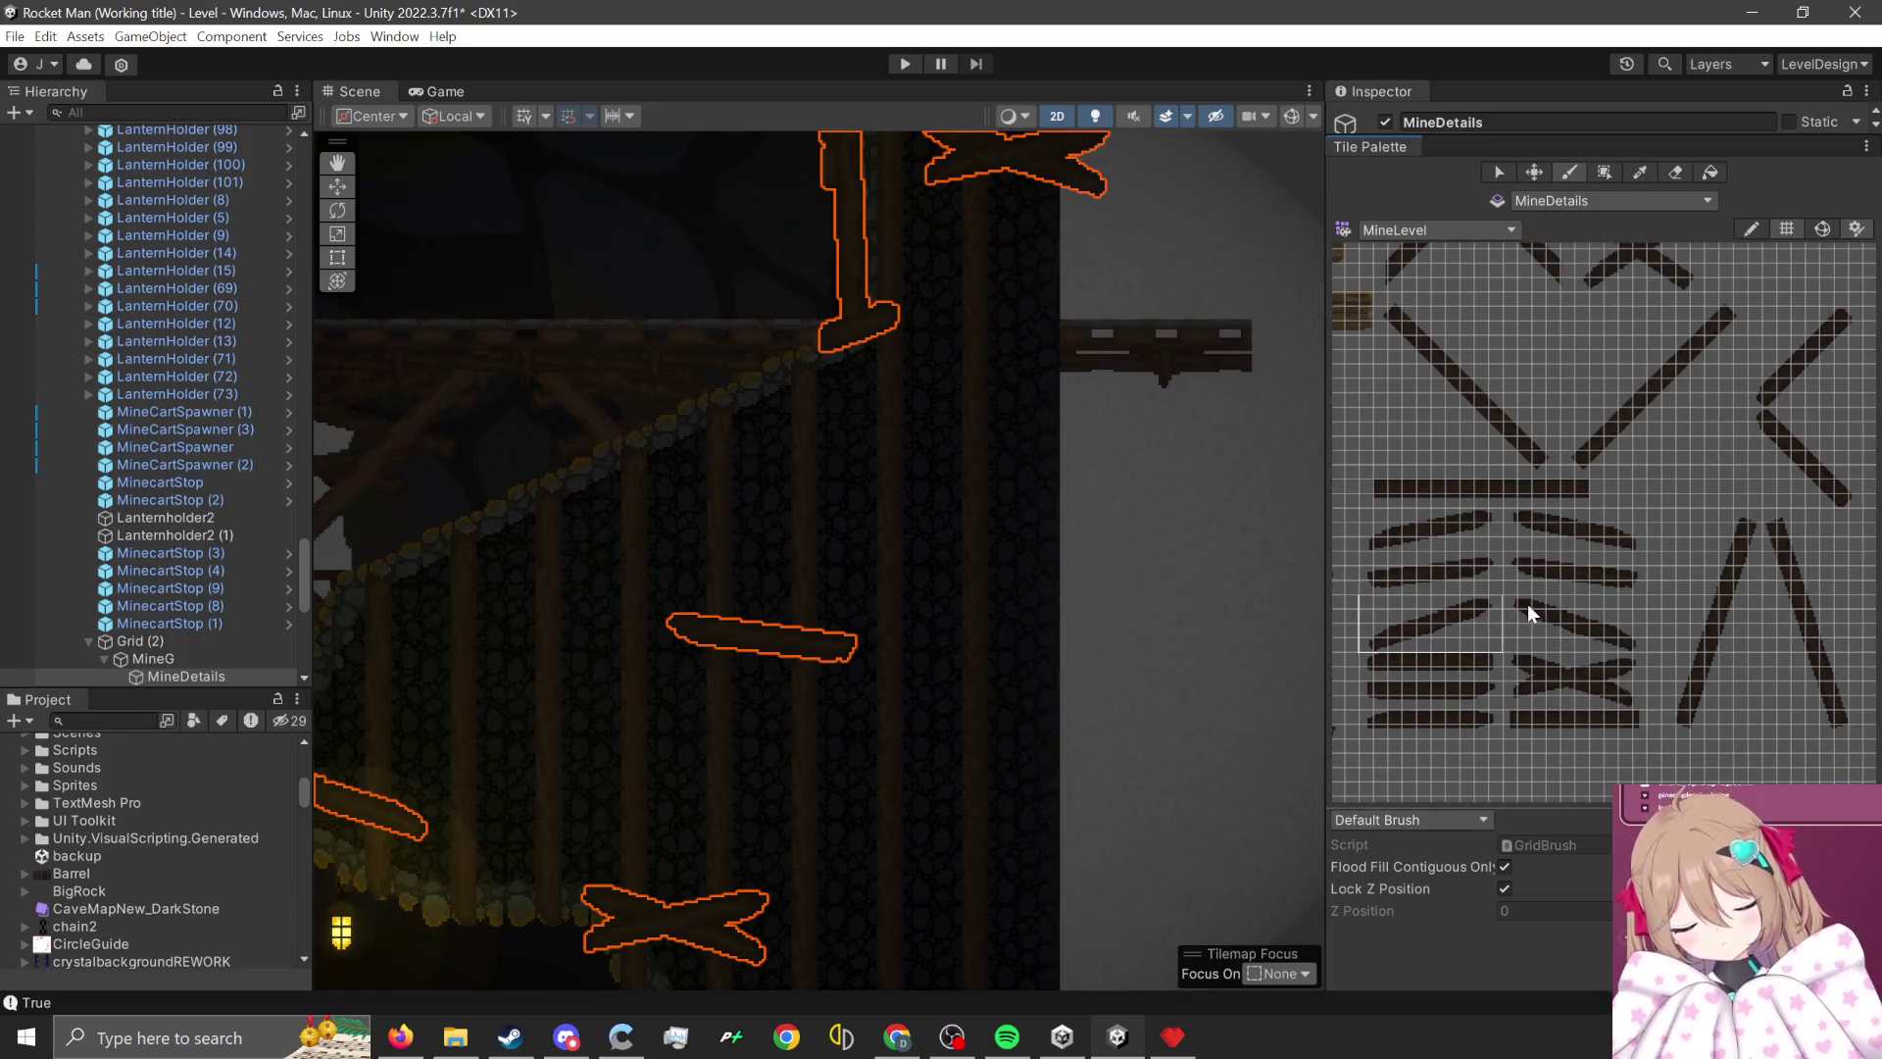
pyautogui.click(841, 496)
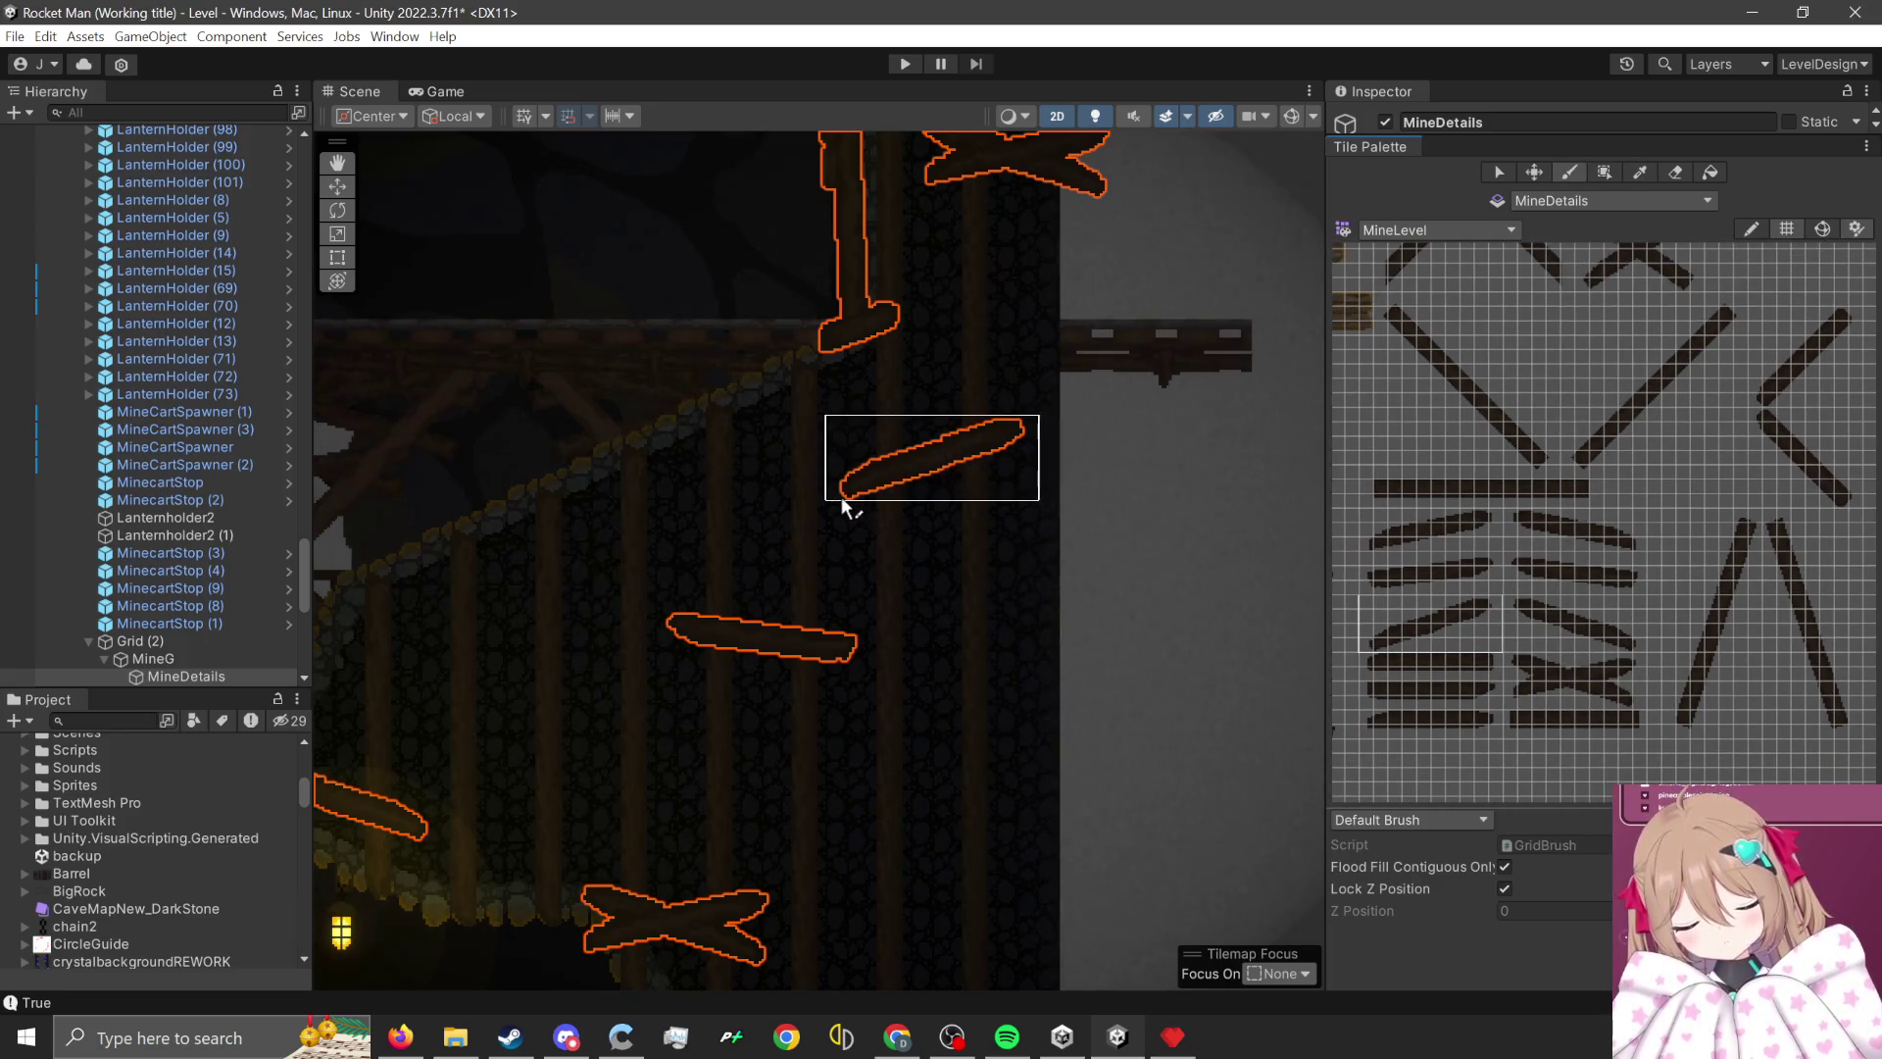
pyautogui.press('Left')
pyautogui.press('Down')
pyautogui.click(686, 486)
pyautogui.press('Right')
pyautogui.press('Down')
pyautogui.press('Right')
pyautogui.press('Down')
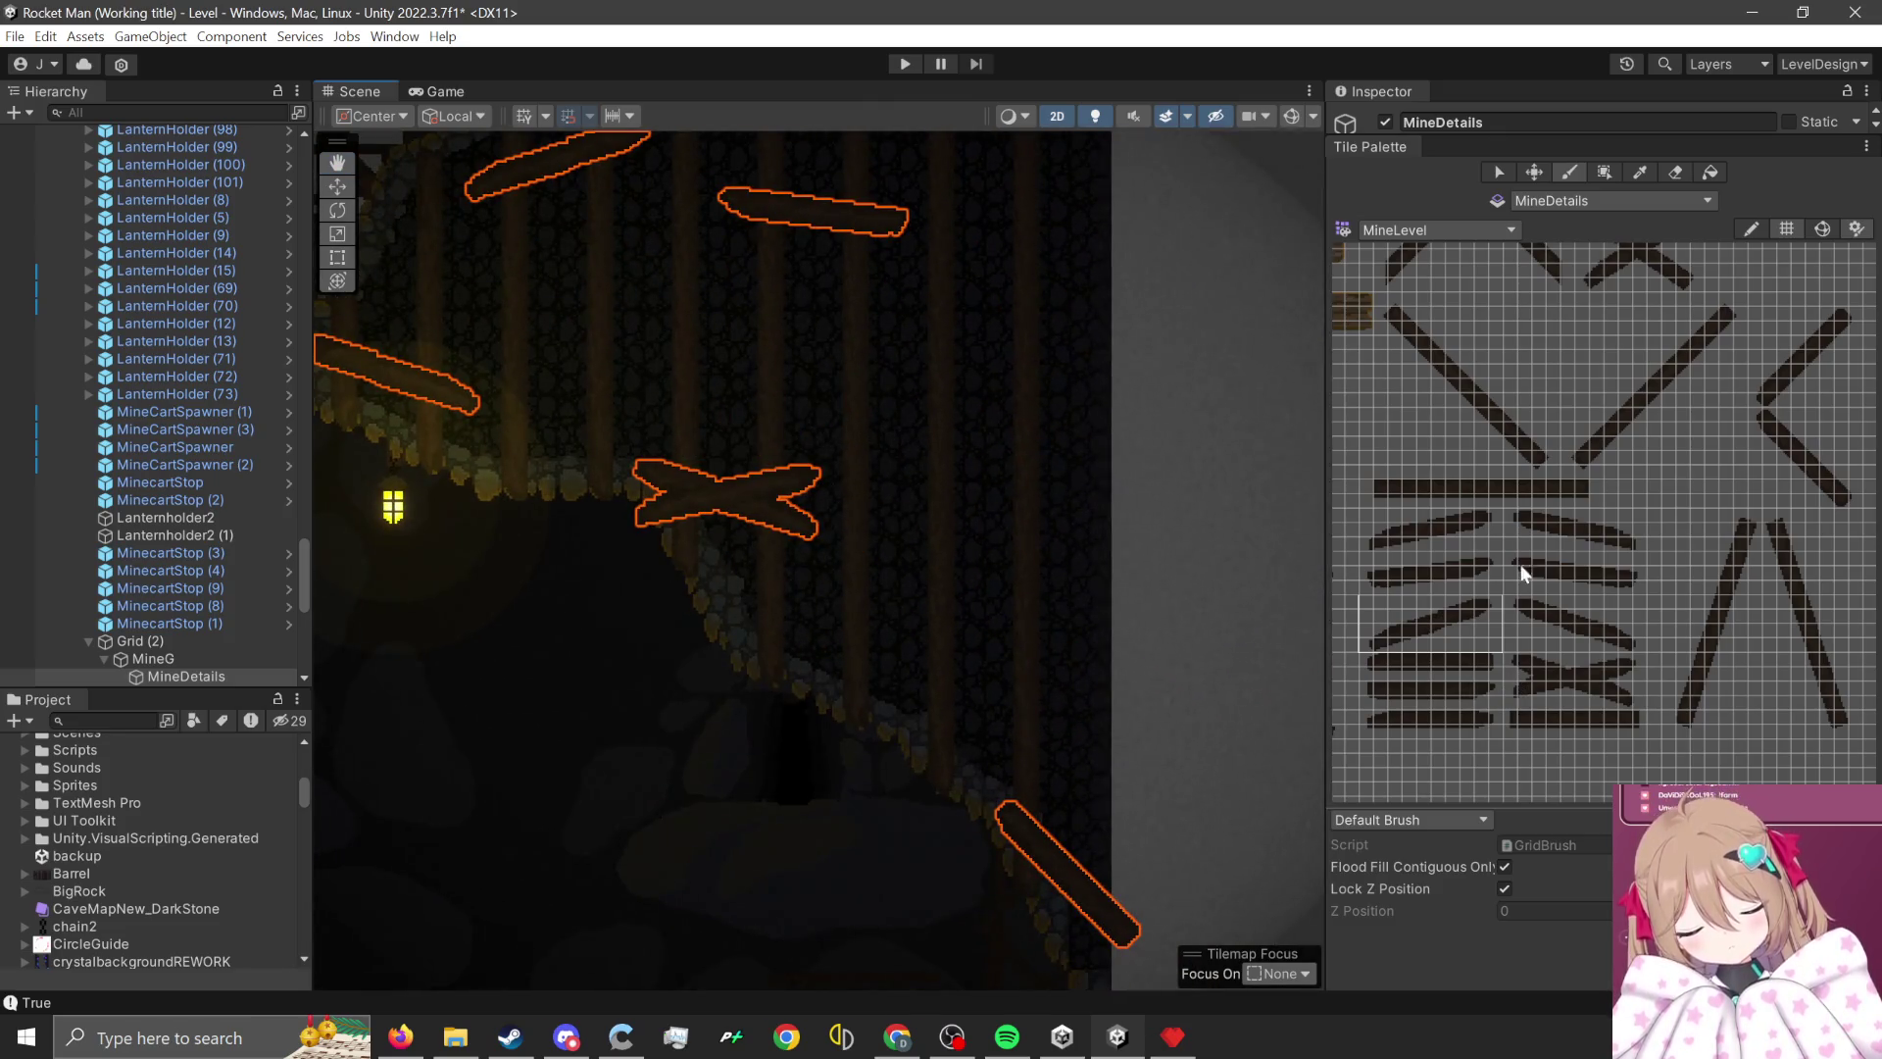
# - Paint three straight horizontal planks beside the cross-braces, then pan to the left-hand area
pyautogui.moveTo(1364, 717); pyautogui.dragTo(1484, 732)
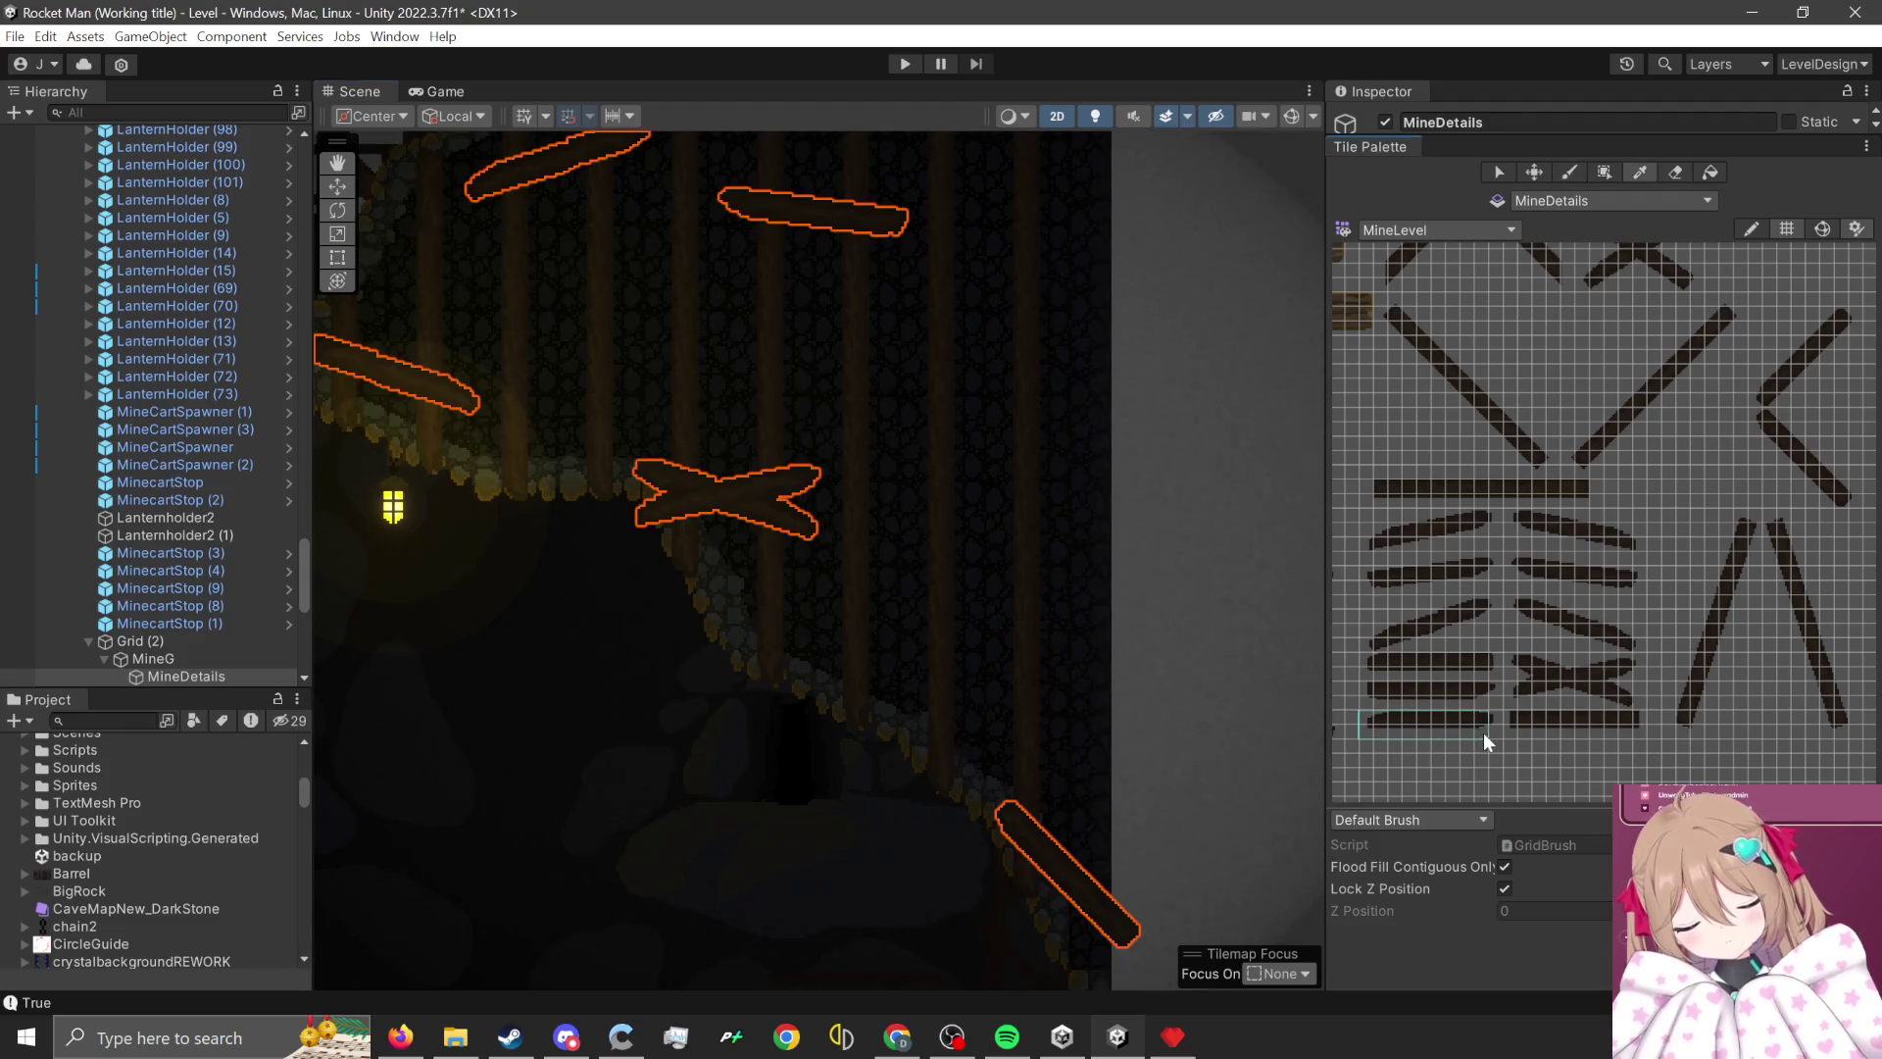
pyautogui.click(988, 378)
pyautogui.press('Up')
pyautogui.press('Left')
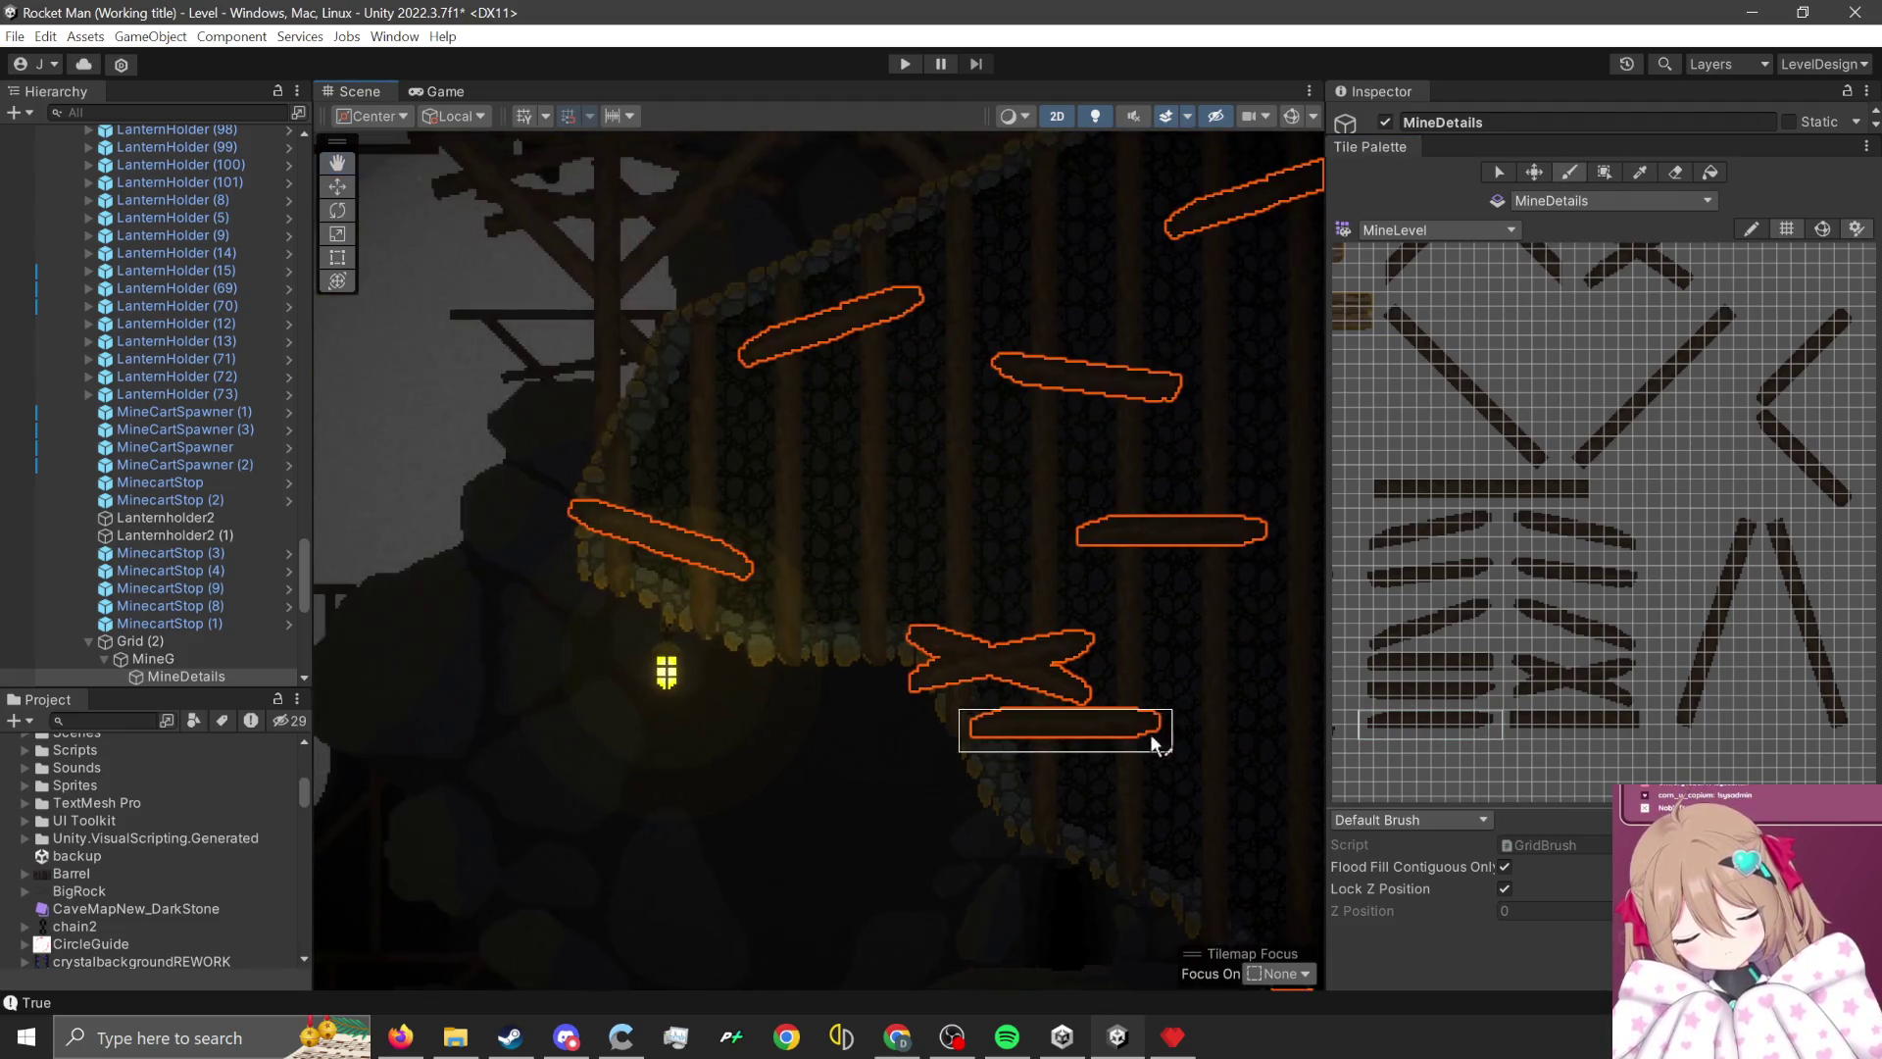
pyautogui.click(713, 628)
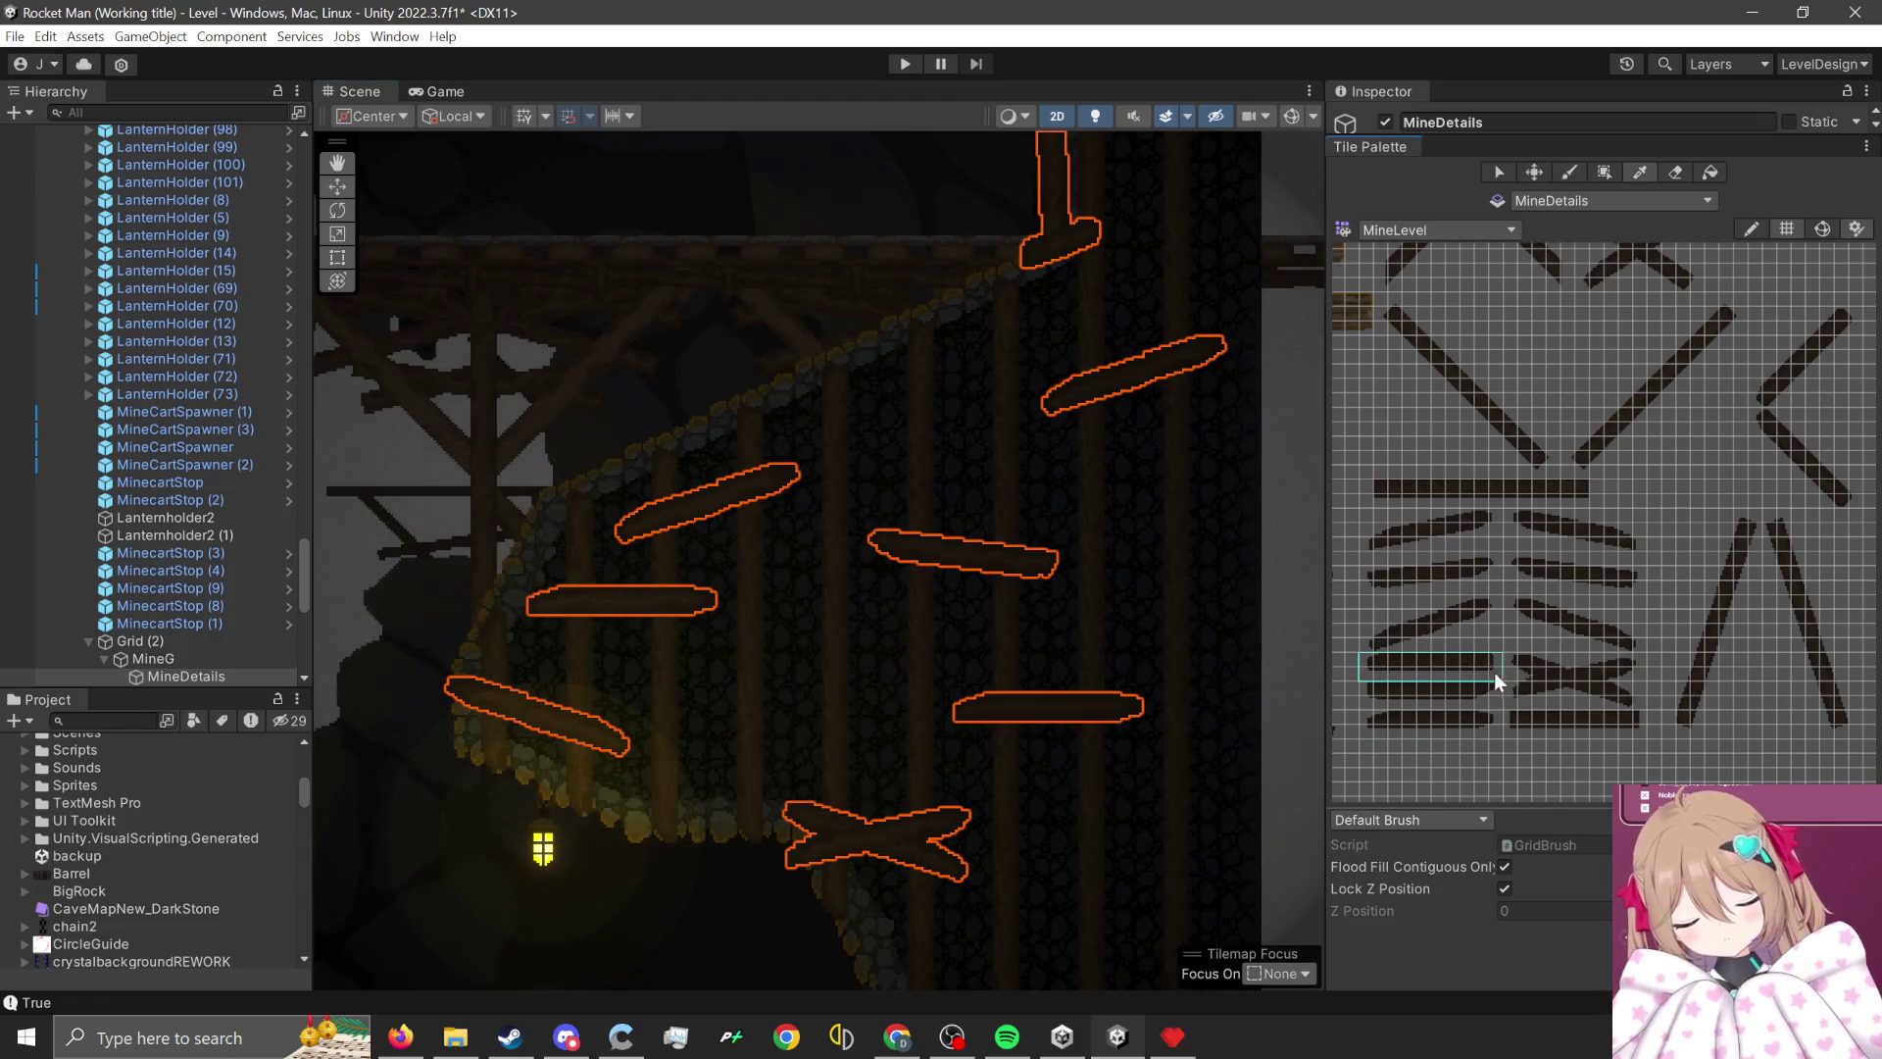
pyautogui.press('Right')
pyautogui.press('Down')
pyautogui.click(1110, 786)
pyautogui.scroll(-2, 672, 609)
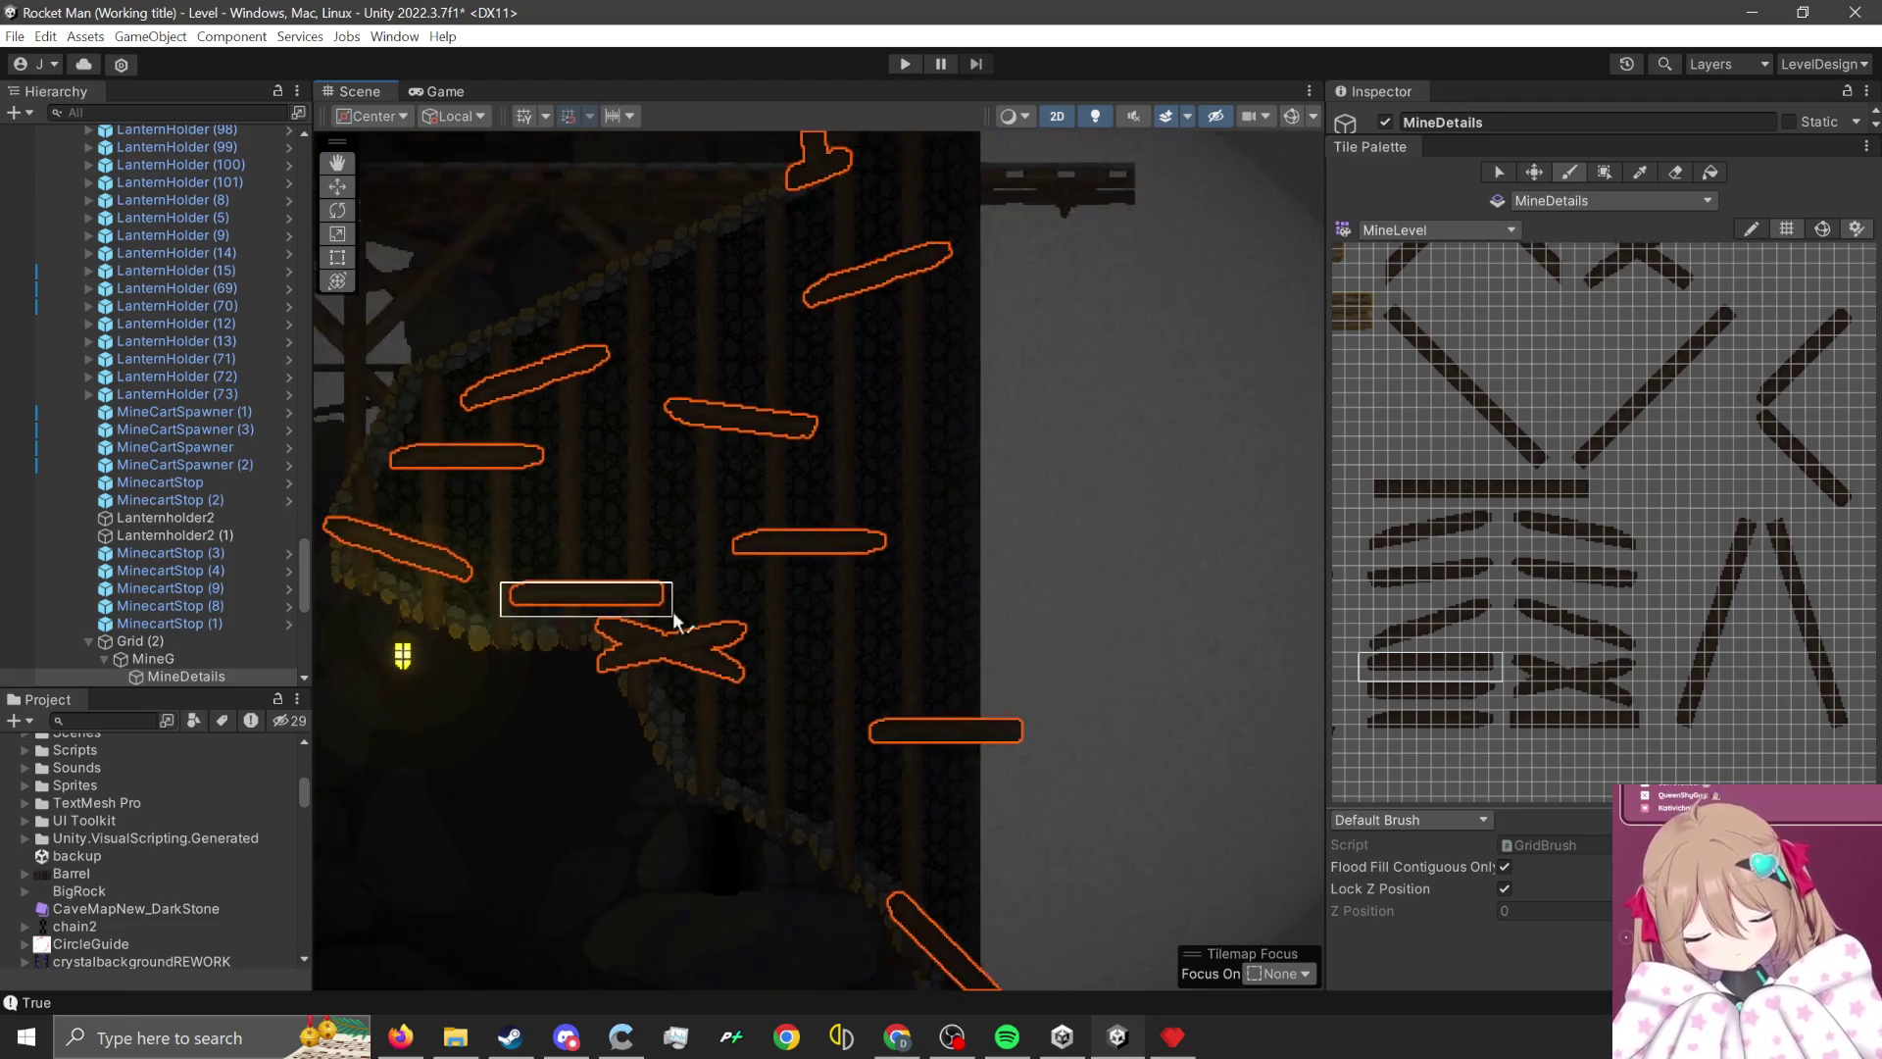
pyautogui.scroll(-3, 1101, 661)
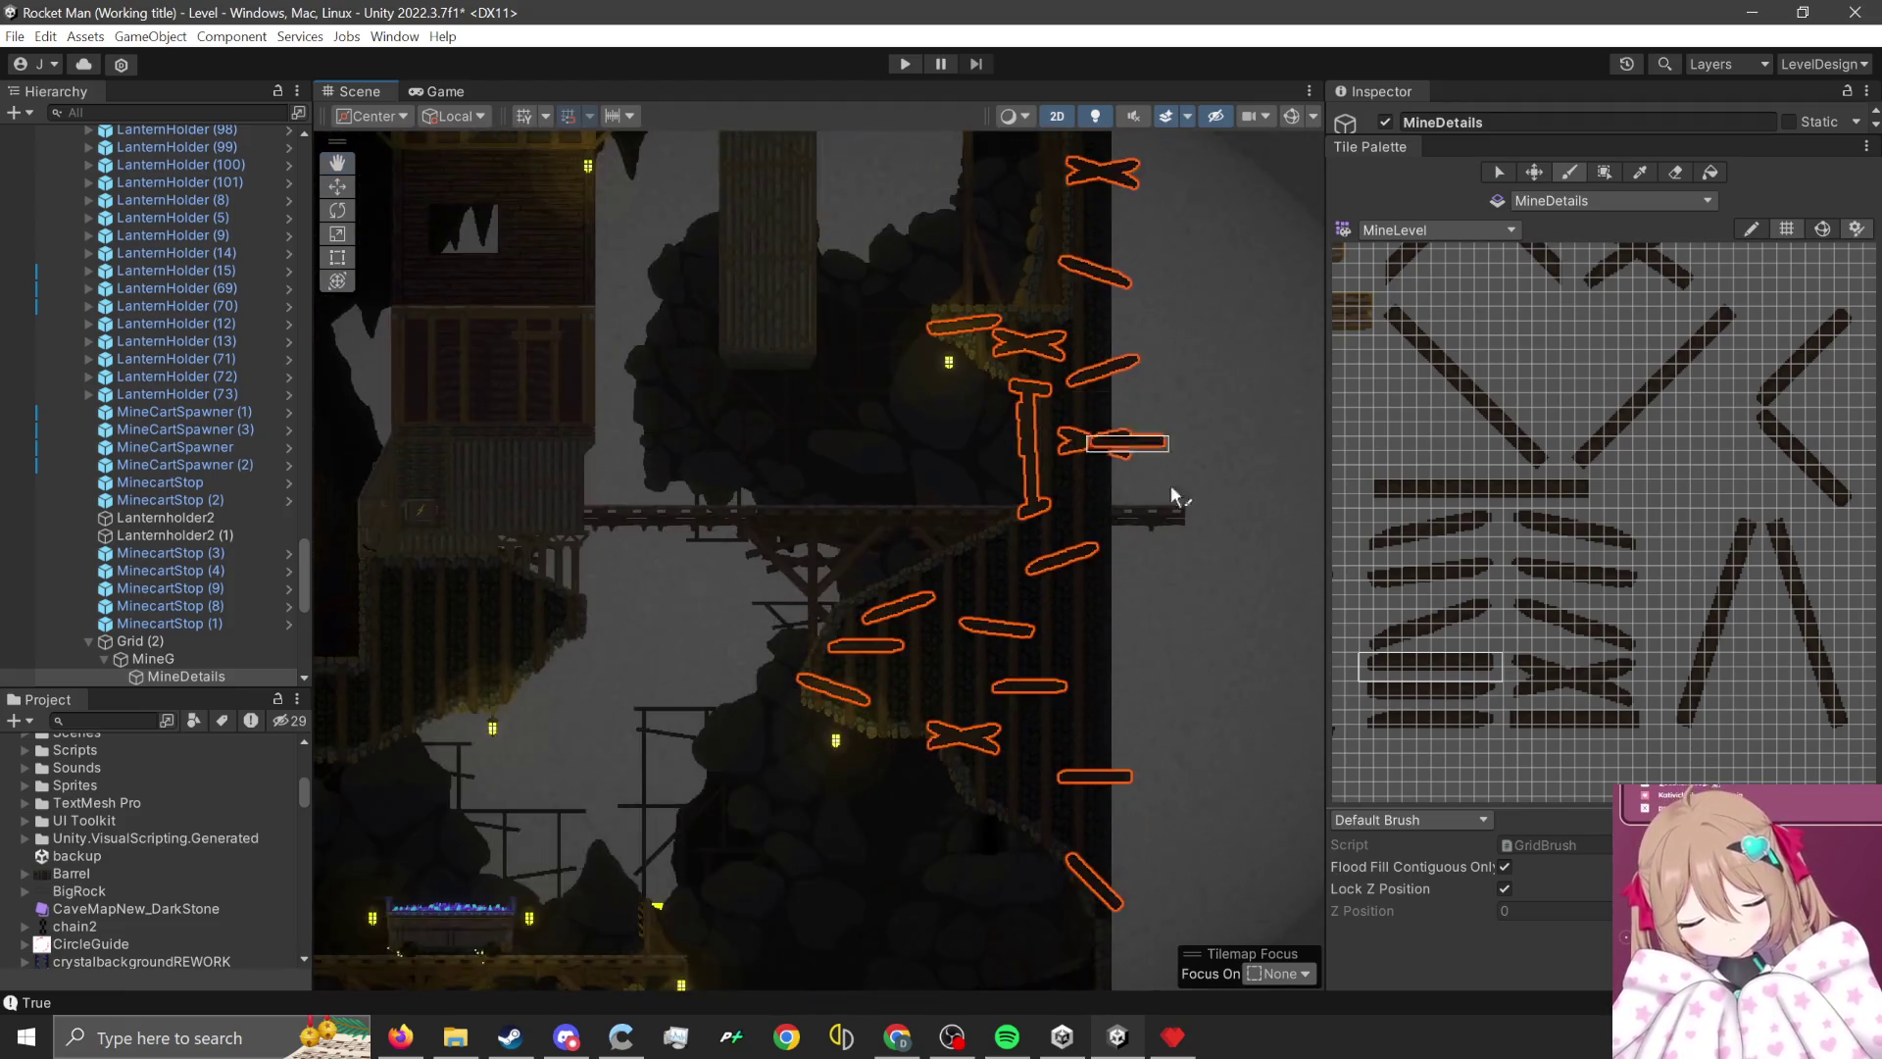
pyautogui.press('Down')
pyautogui.press('Left')
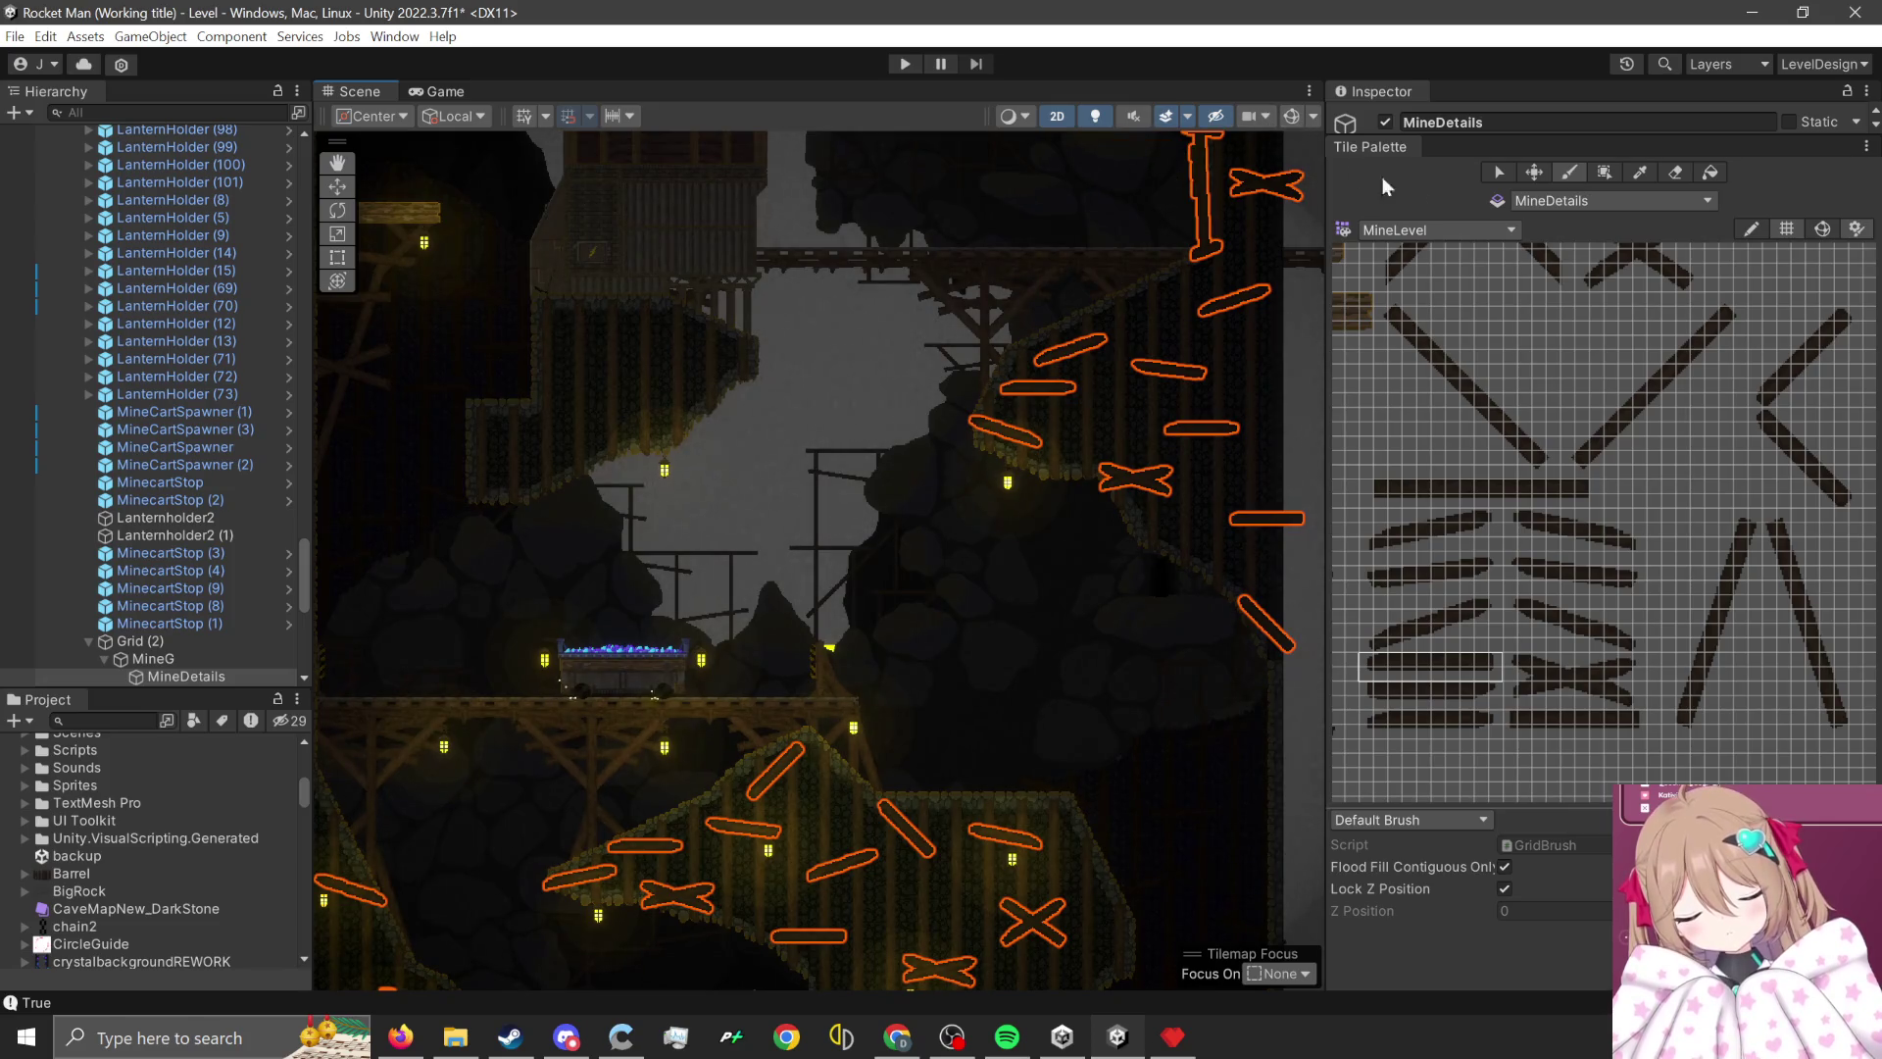
pyautogui.press('Left')
pyautogui.press('Up')
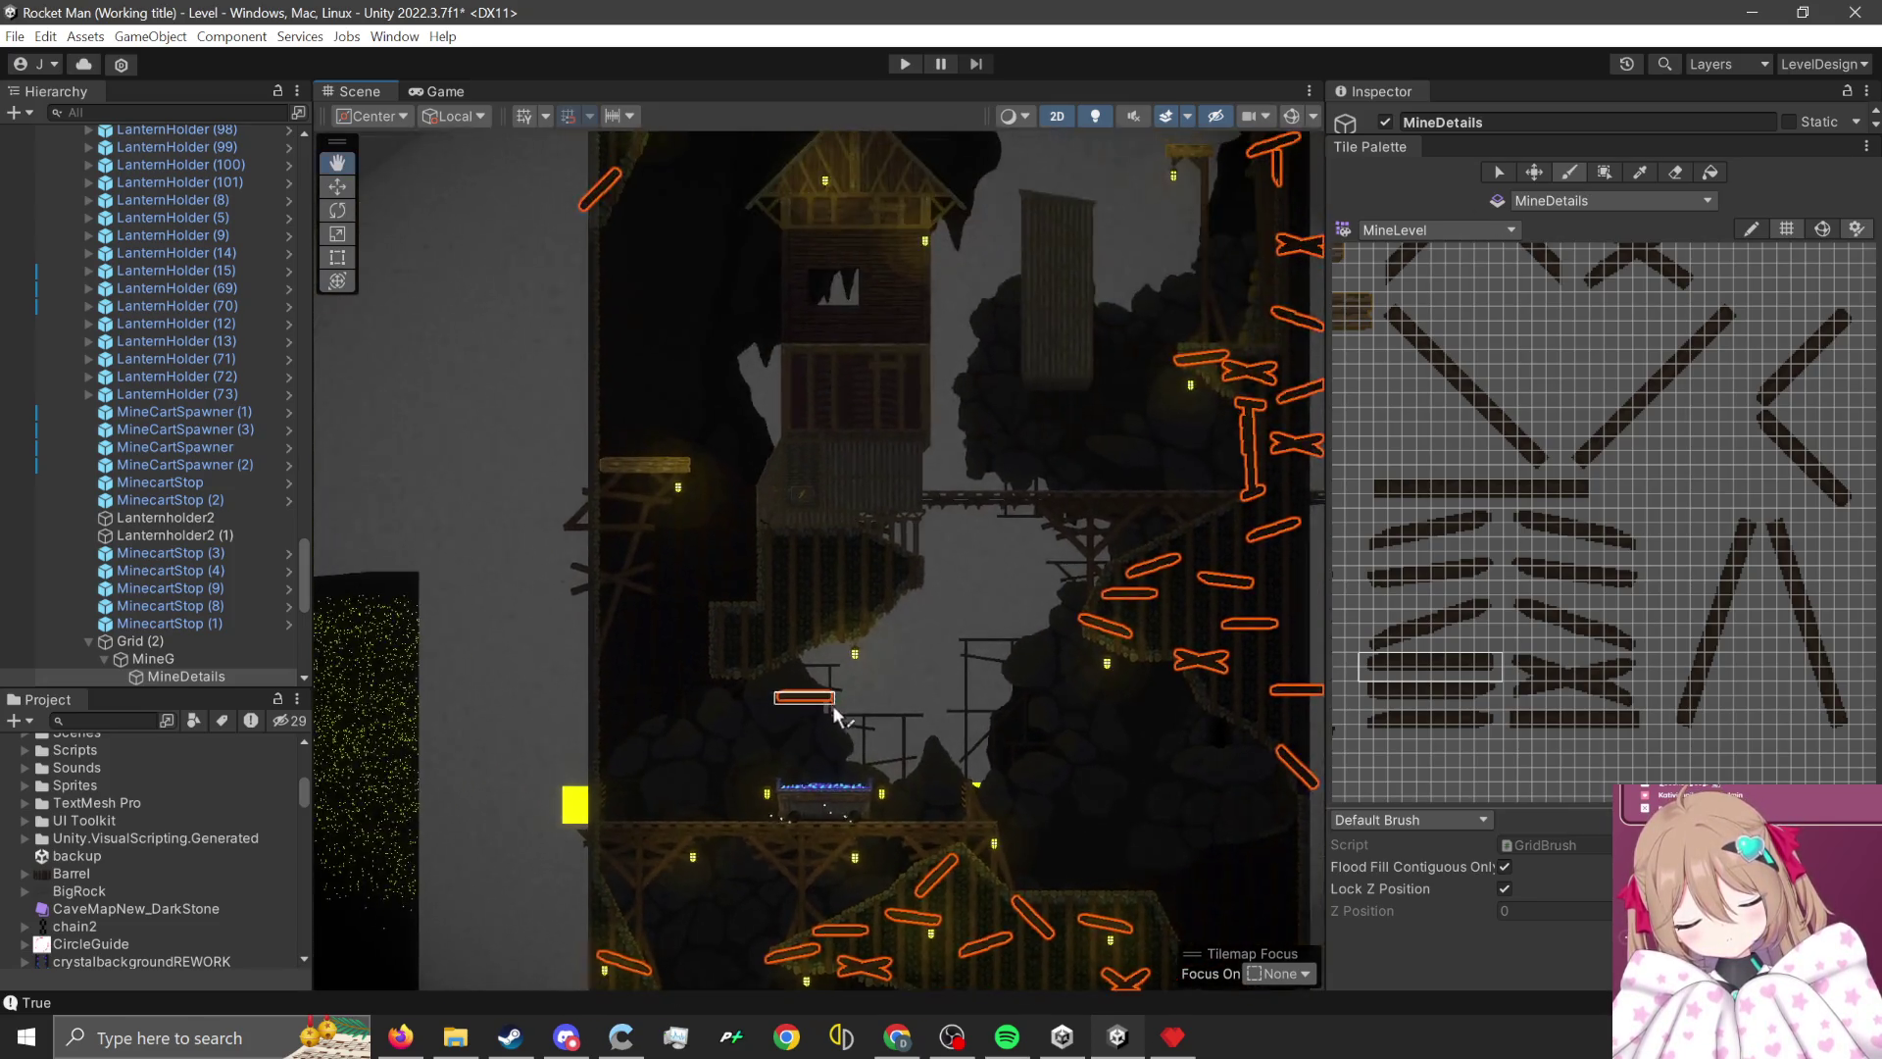
pyautogui.scroll(5, 818, 663)
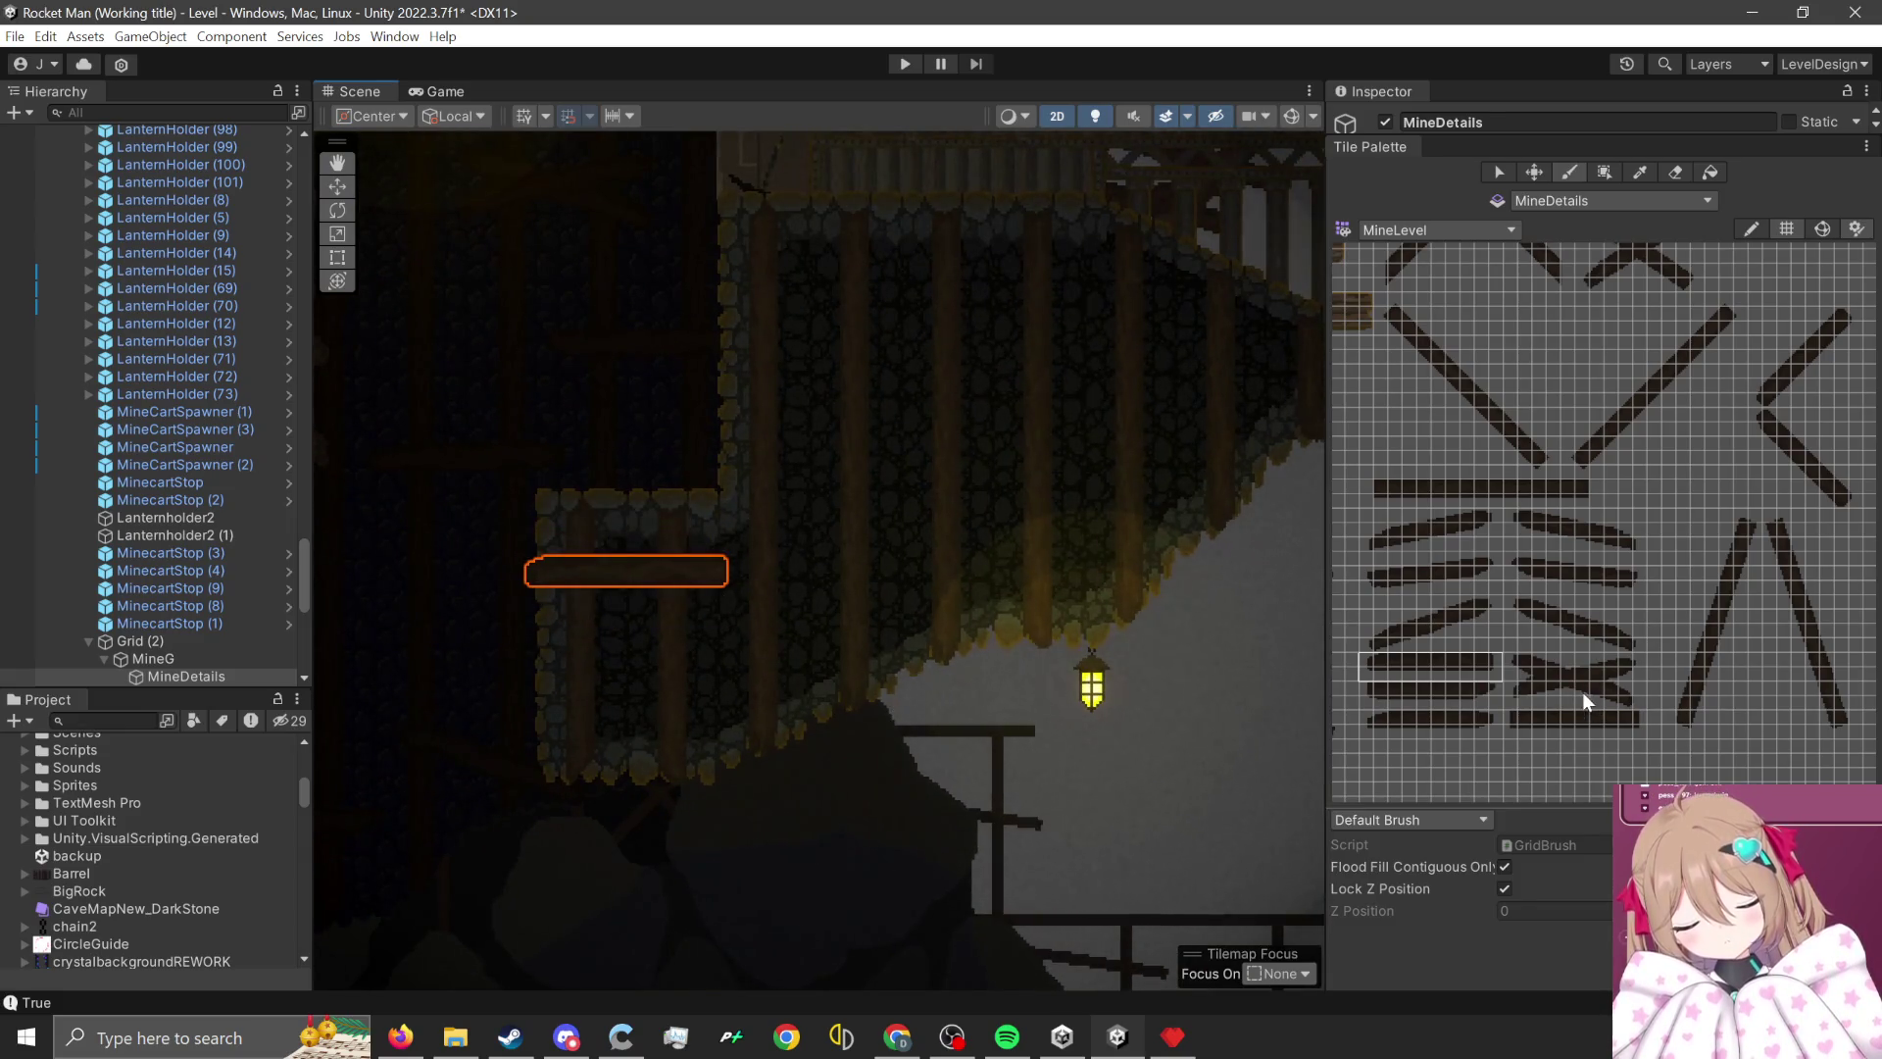
# - Paint a straight plank under the upper plank and a slanted plank on the wall
pyautogui.scroll(1, 1581, 692)
pyautogui.moveTo(1488, 523); pyautogui.dragTo(1661, 571)
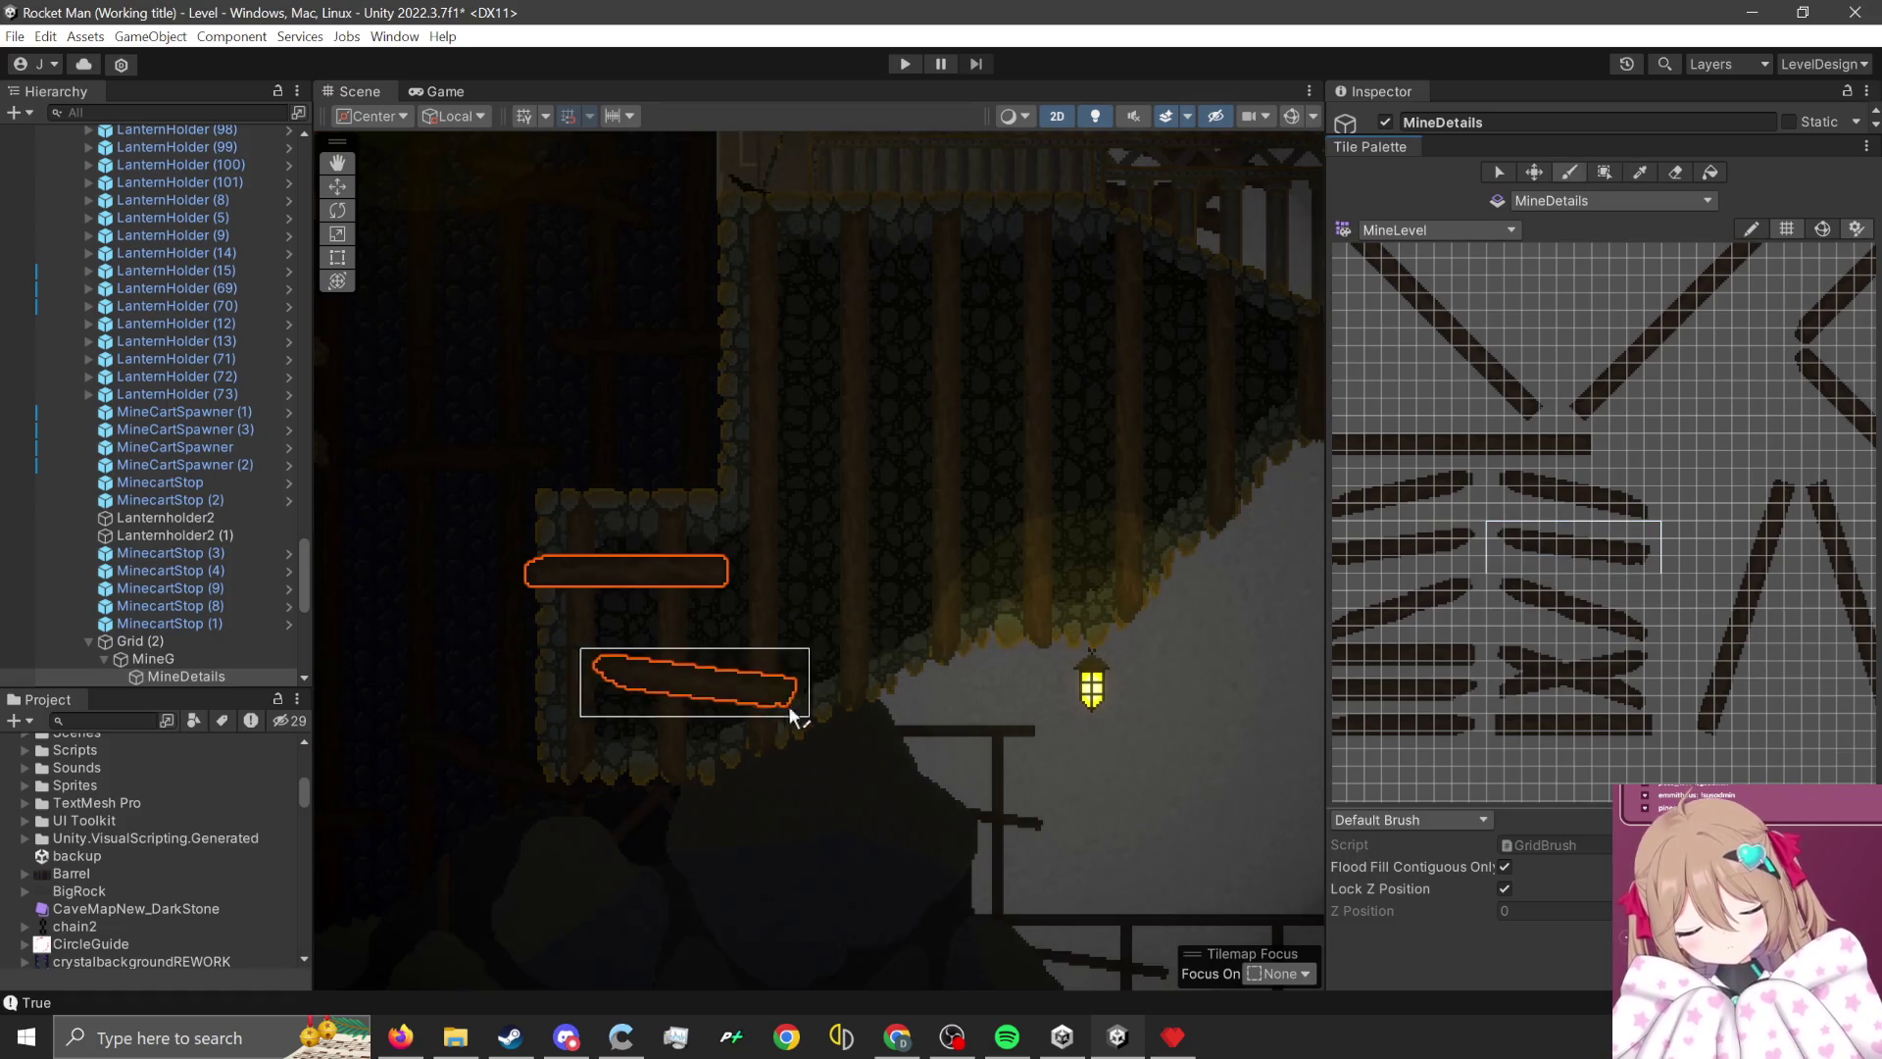
pyautogui.click(722, 756)
pyautogui.scroll(-2, 1080, 726)
pyautogui.scroll(1, 958, 737)
pyautogui.scroll(1, 1379, 761)
pyautogui.moveTo(1631, 503); pyautogui.dragTo(1426, 556)
pyautogui.click(592, 735)
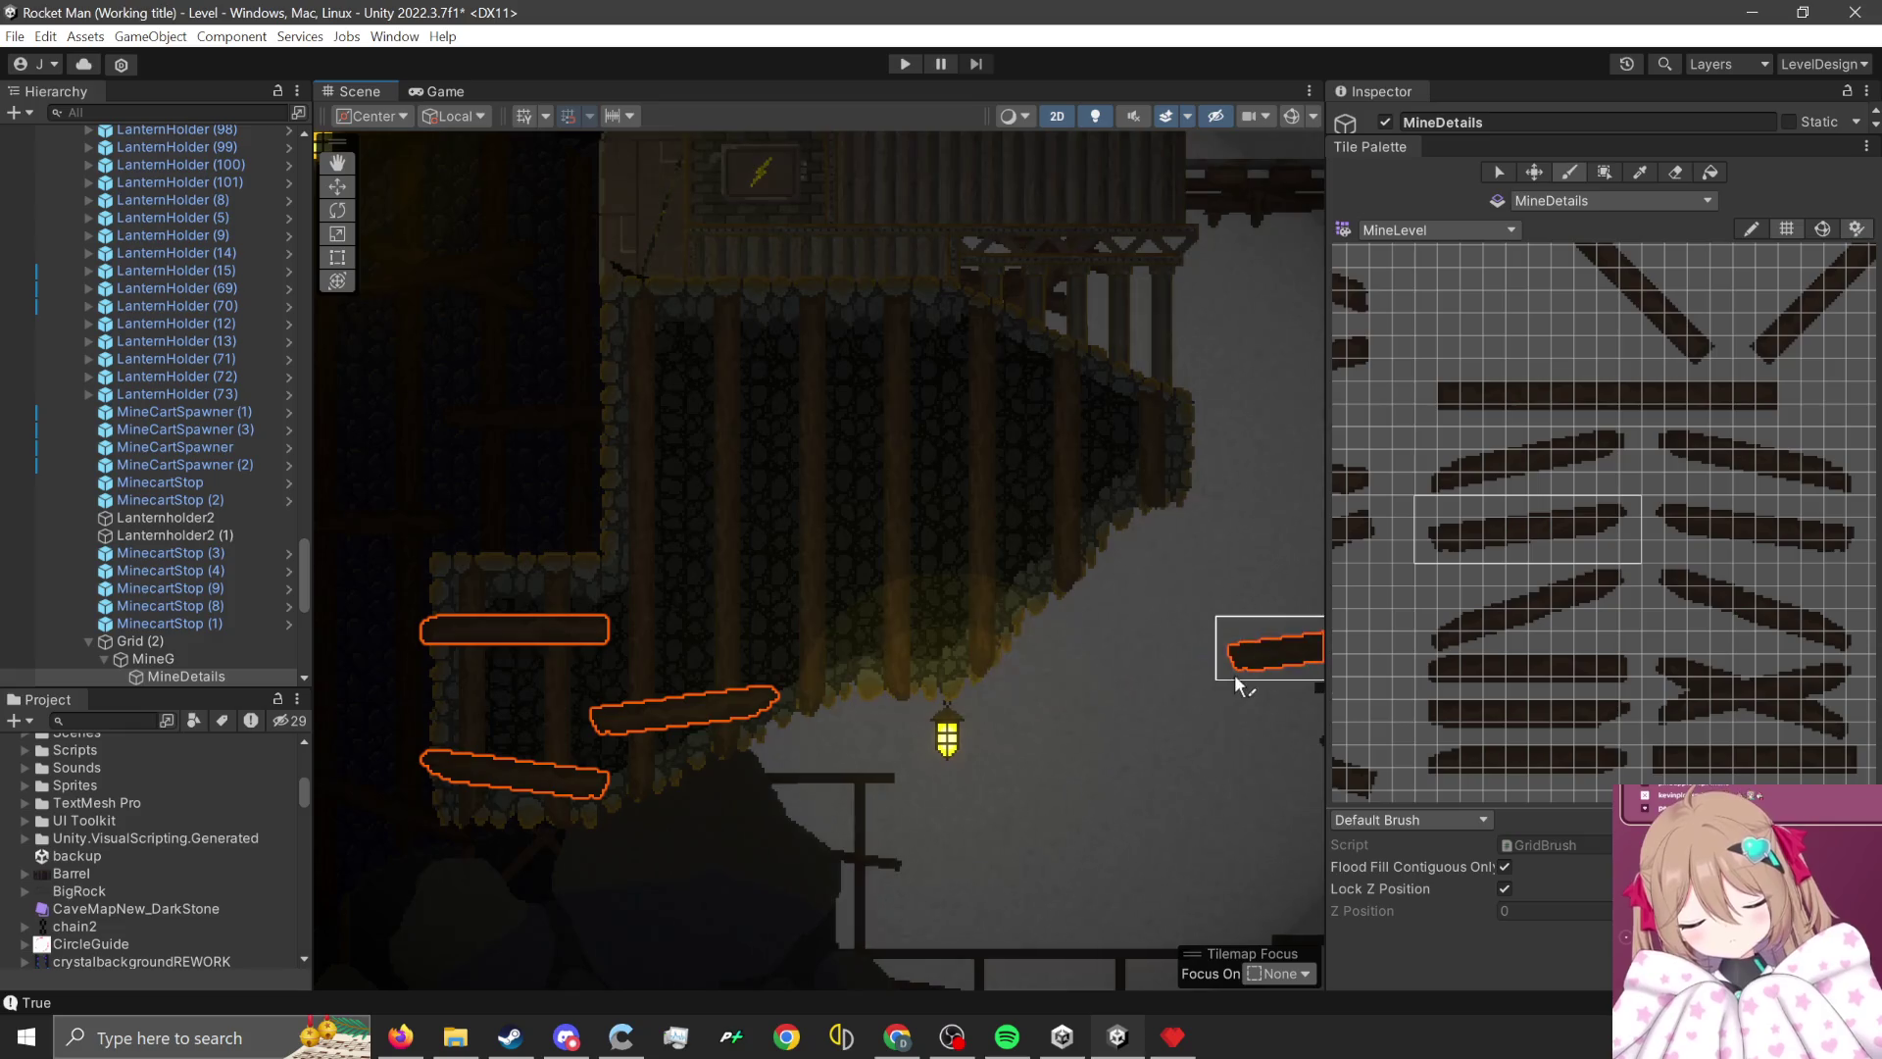
# - Place an X-shaped cross-brace on the wall, then undo it as misplaced
pyautogui.scroll(-1, 1596, 654)
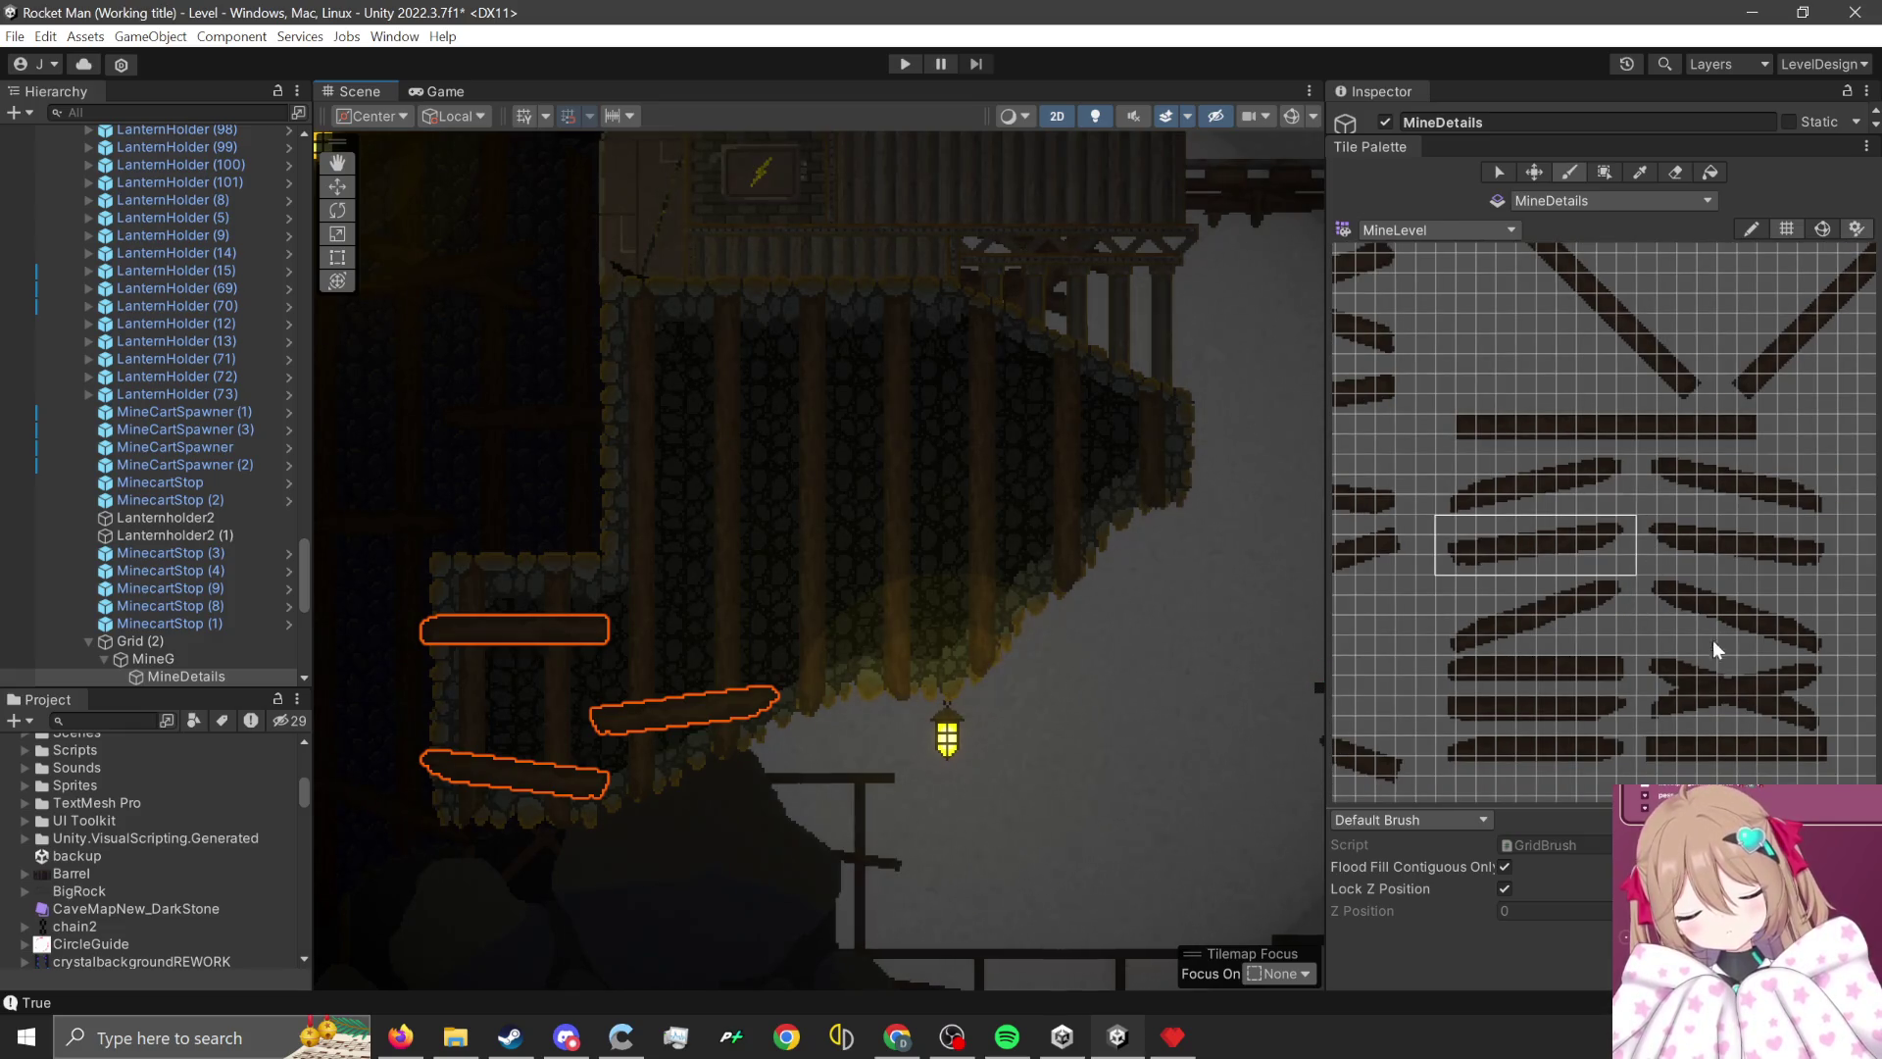
pyautogui.moveTo(1643, 668); pyautogui.dragTo(1829, 721)
pyautogui.scroll(1, 1078, 500)
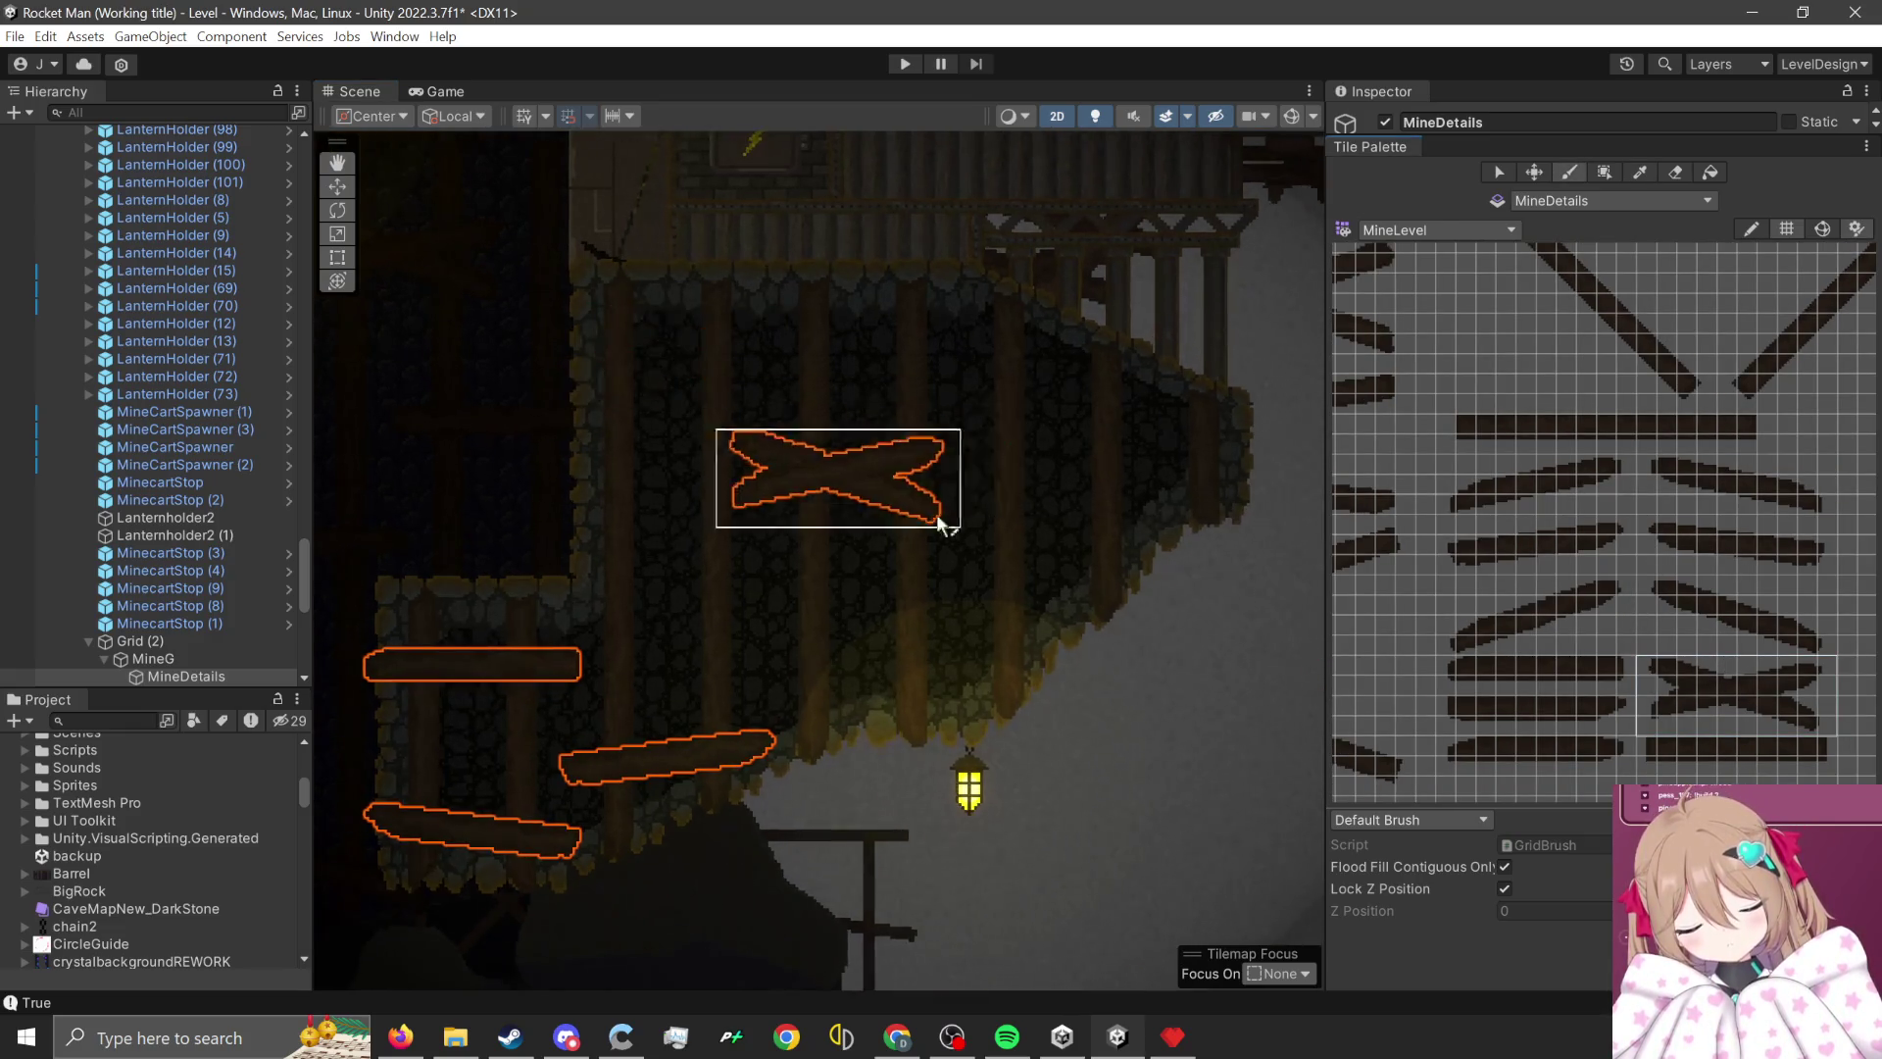
pyautogui.click(784, 569)
pyautogui.scroll(-1, 1078, 676)
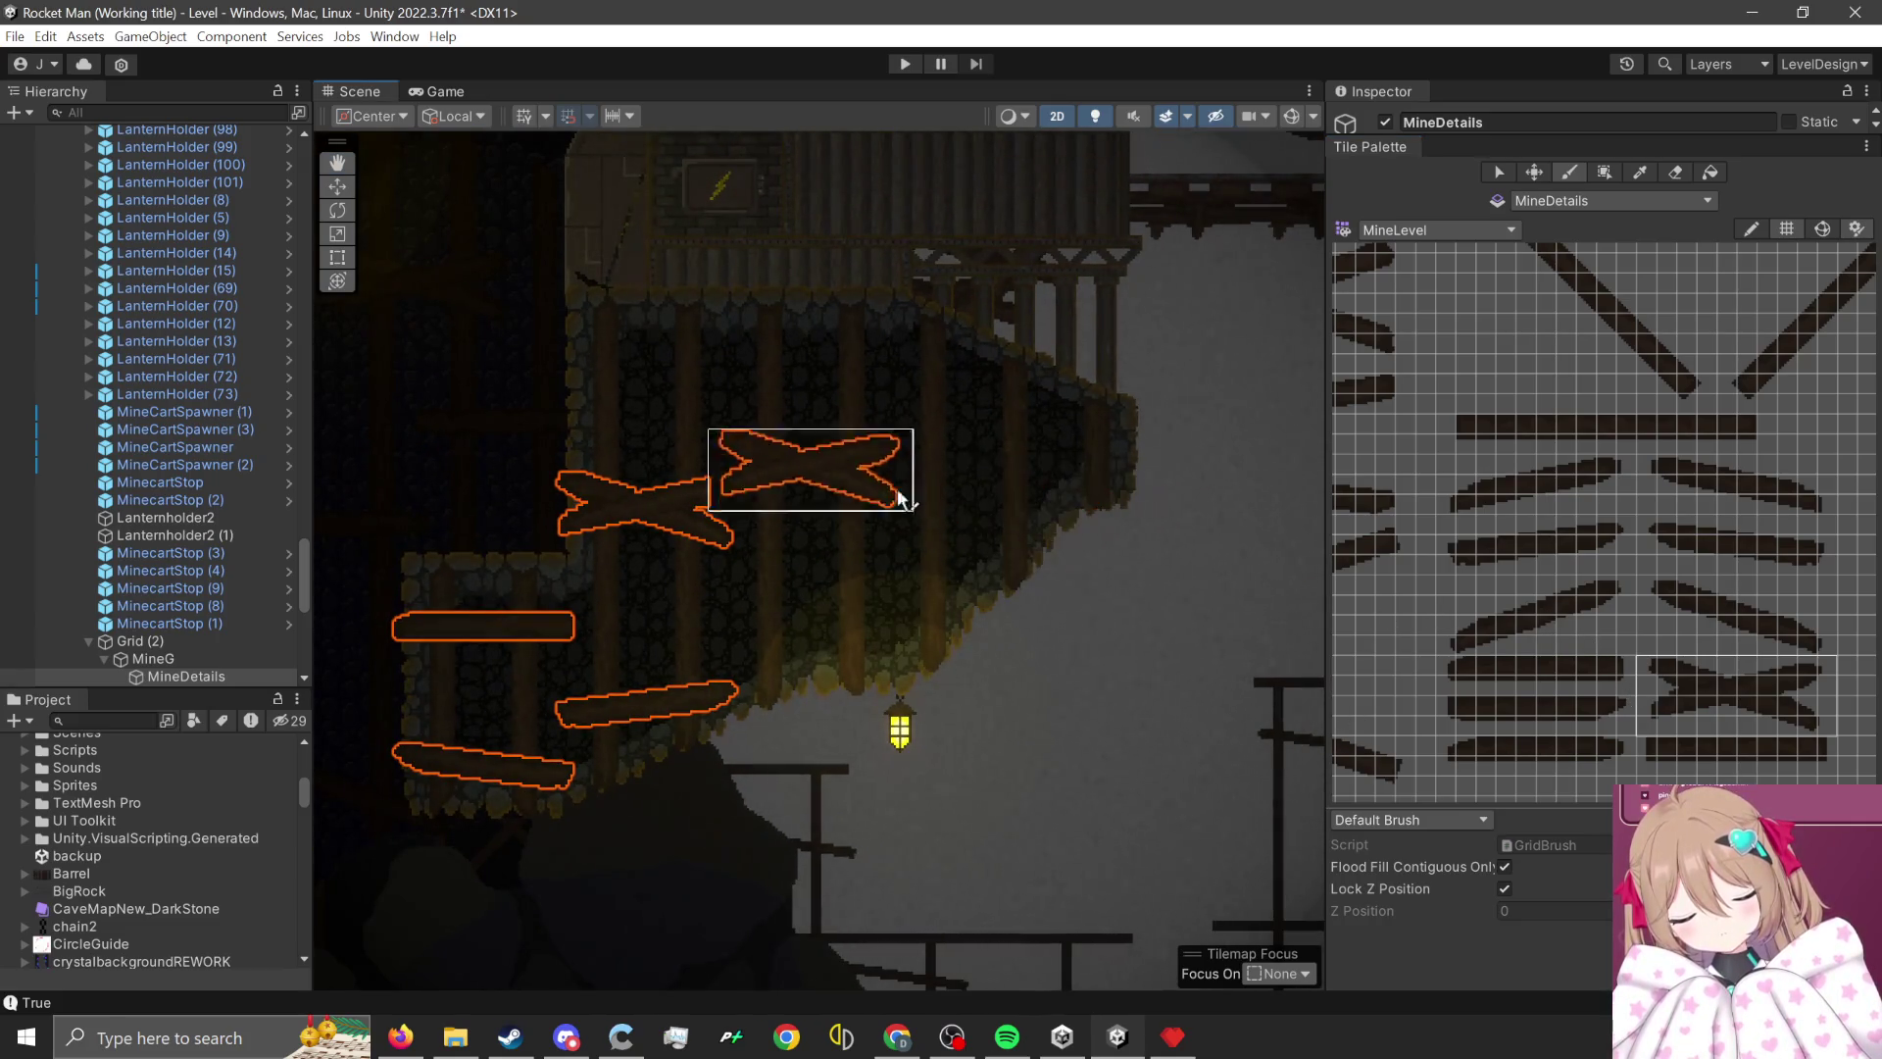
pyautogui.hotkey('ctrl', 'z')
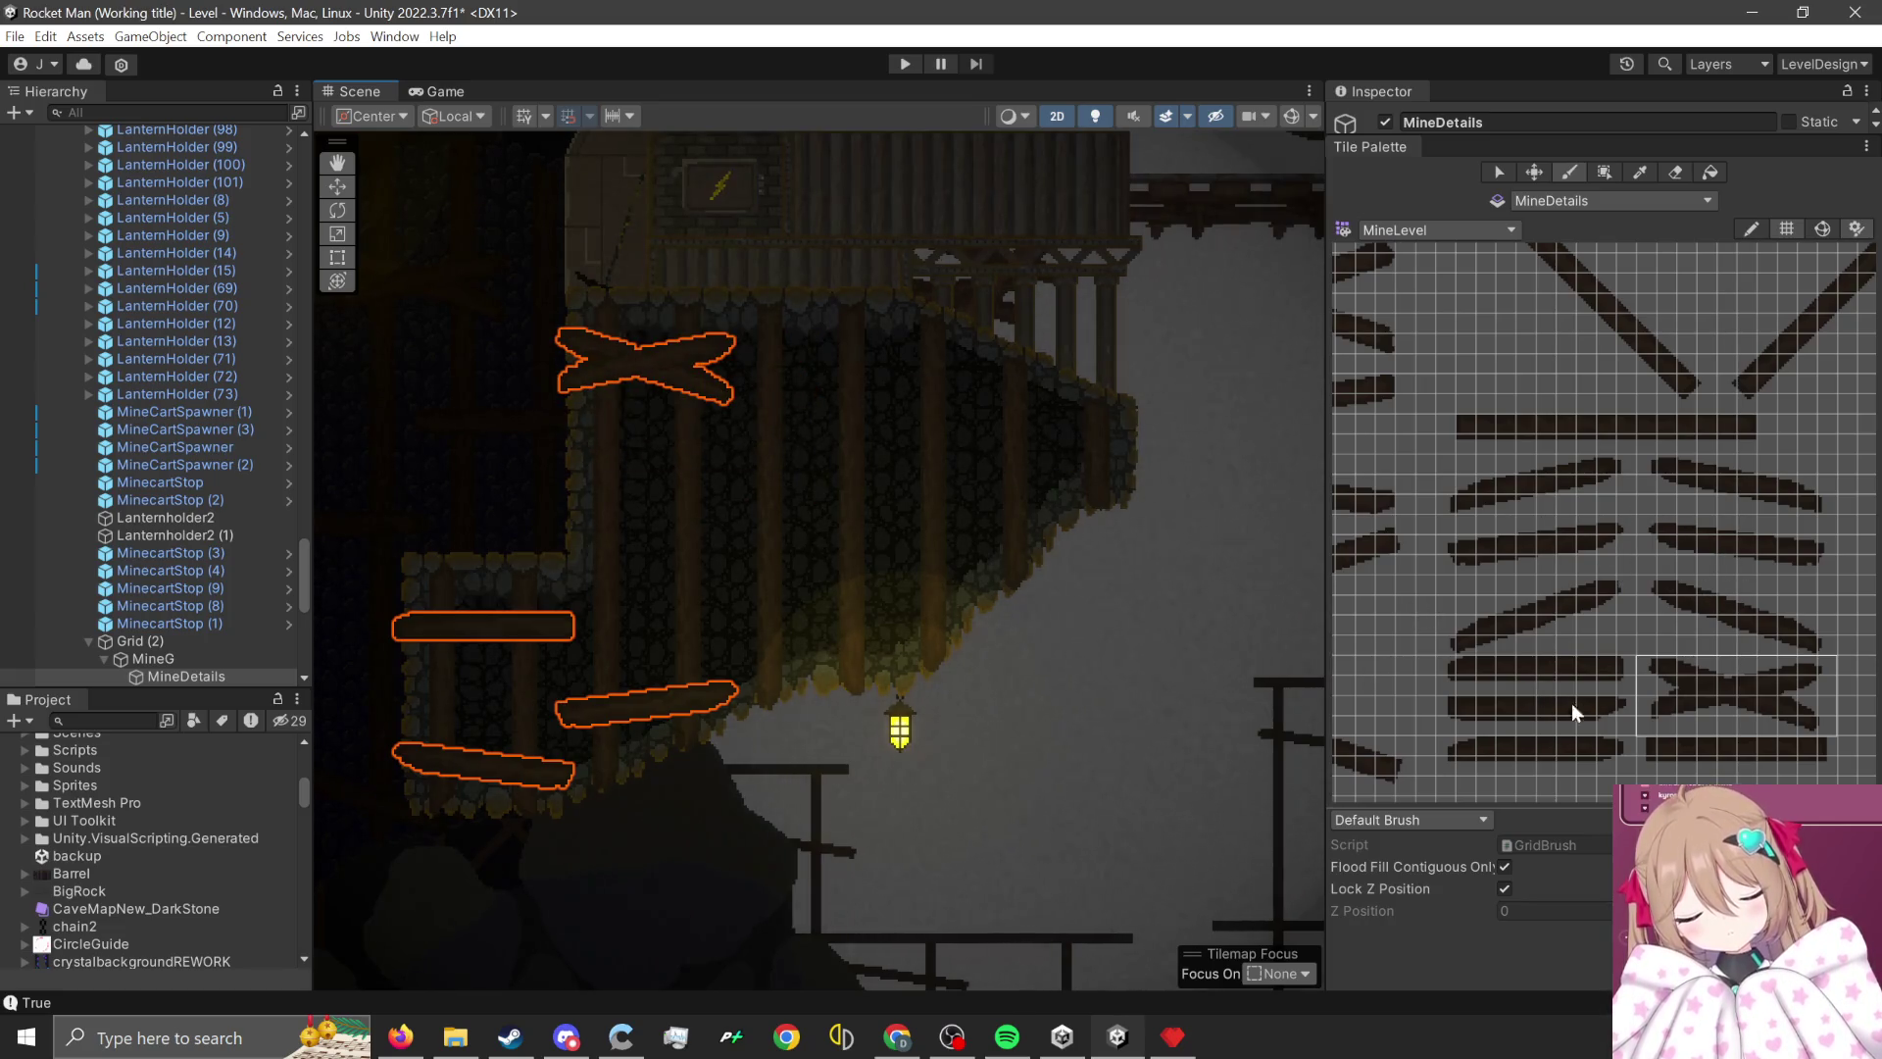
# - Paint a rising diagonal plank near the wall edge and pan along the cave wall
pyautogui.scroll(1, 1600, 620)
pyautogui.moveTo(1623, 590); pyautogui.dragTo(1427, 651)
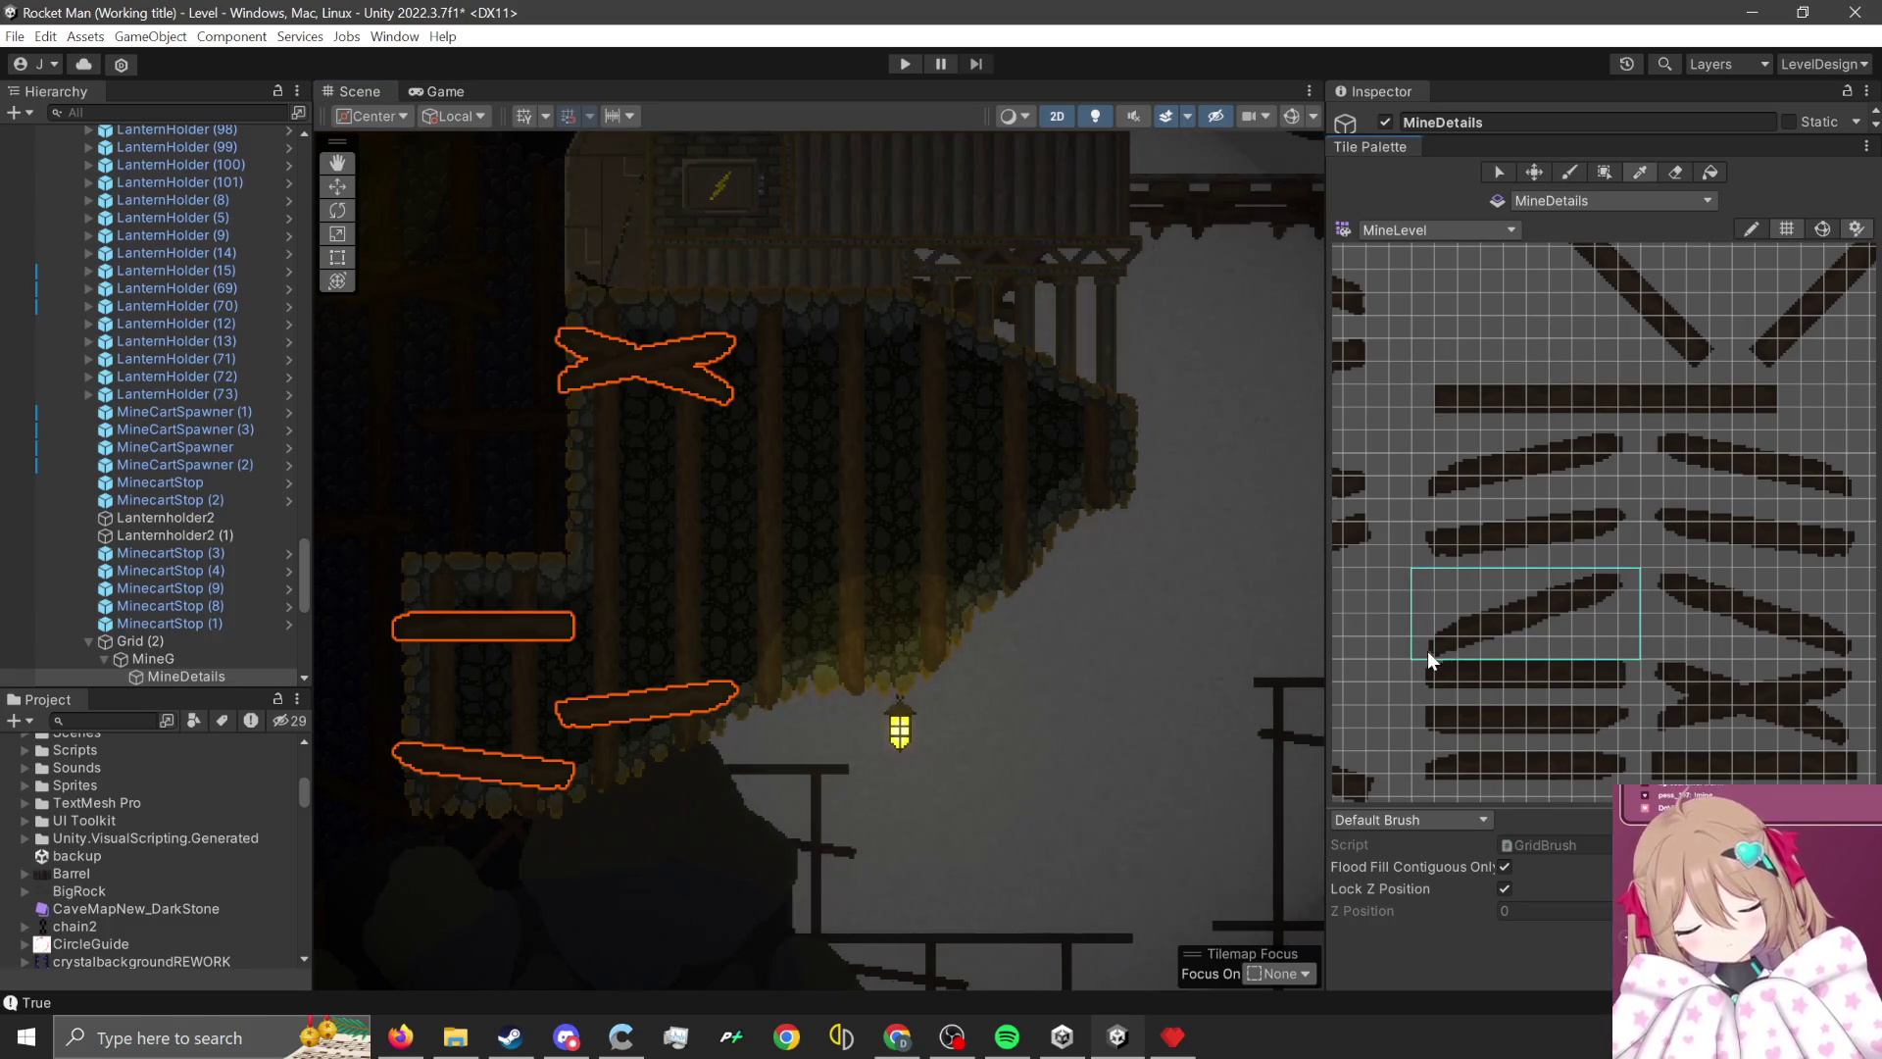
pyautogui.click(648, 516)
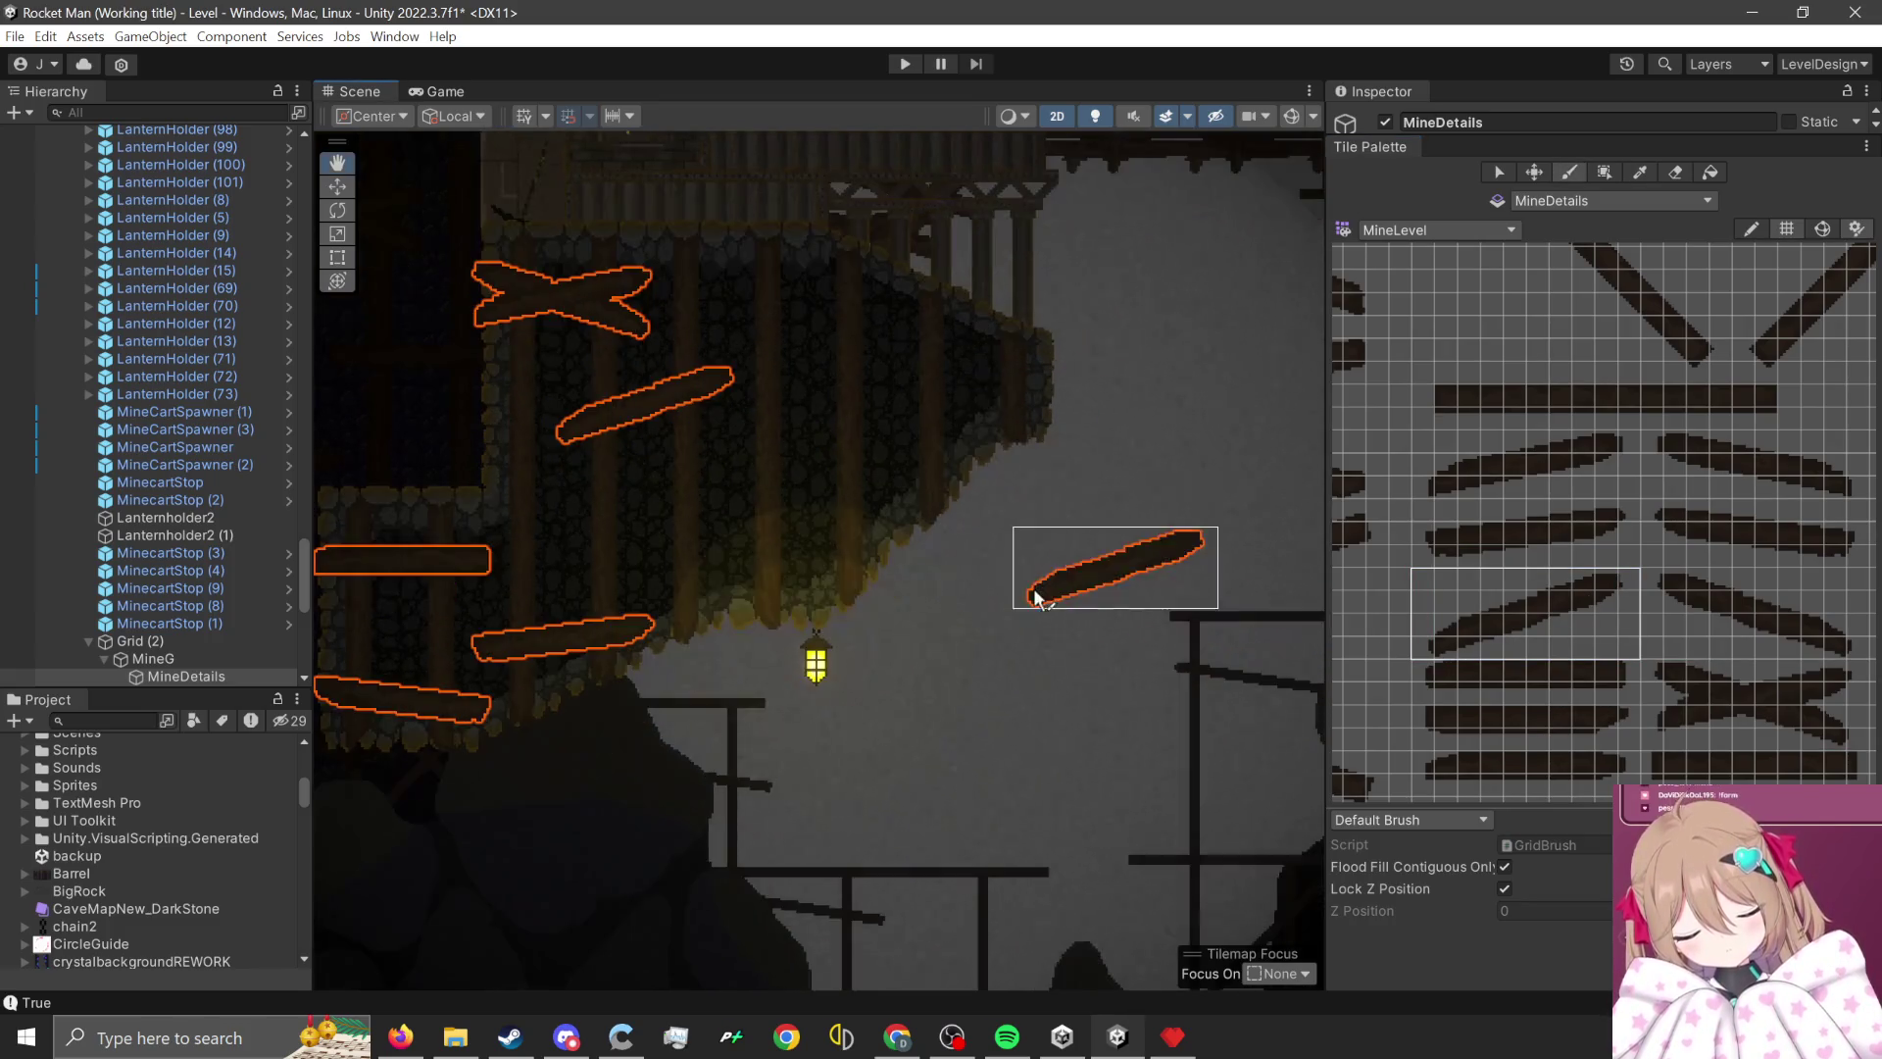
pyautogui.moveTo(1559, 390); pyautogui.dragTo(1747, 432)
pyautogui.scroll(1, 1051, 585)
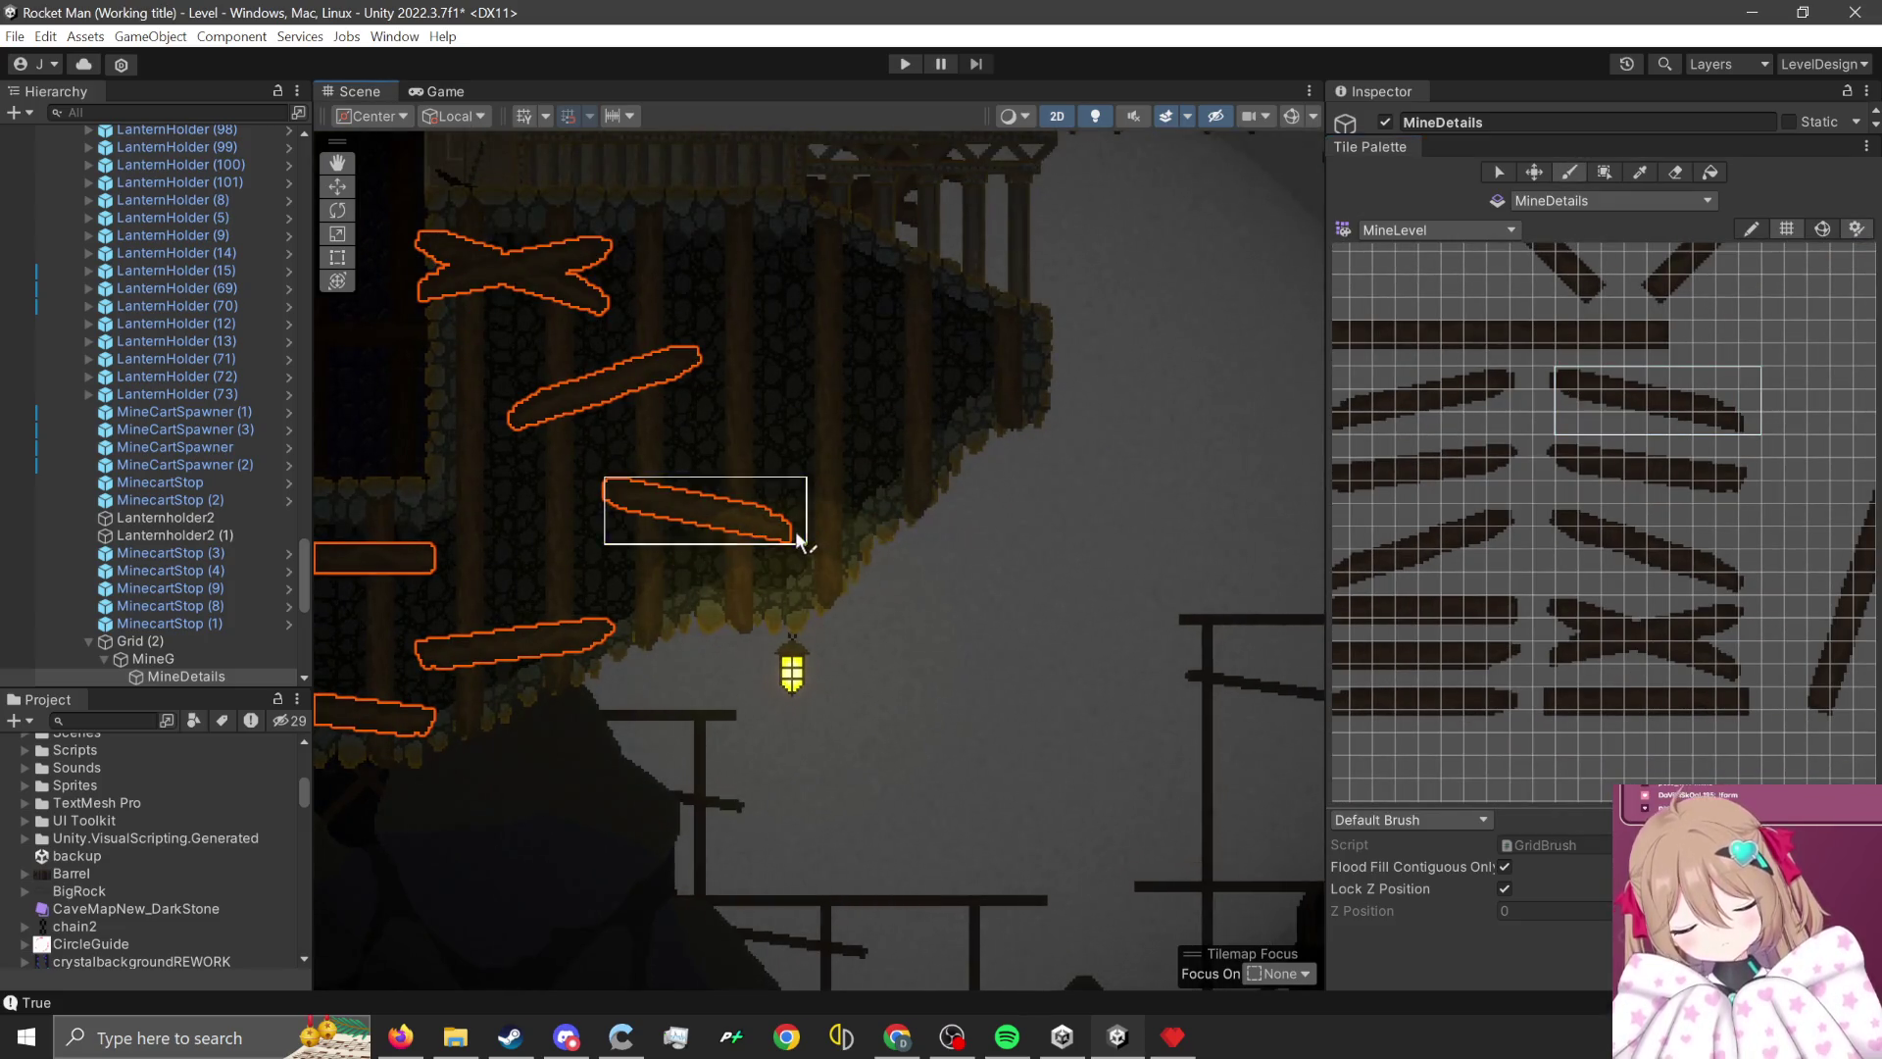
pyautogui.moveTo(799, 537); pyautogui.dragTo(688, 650)
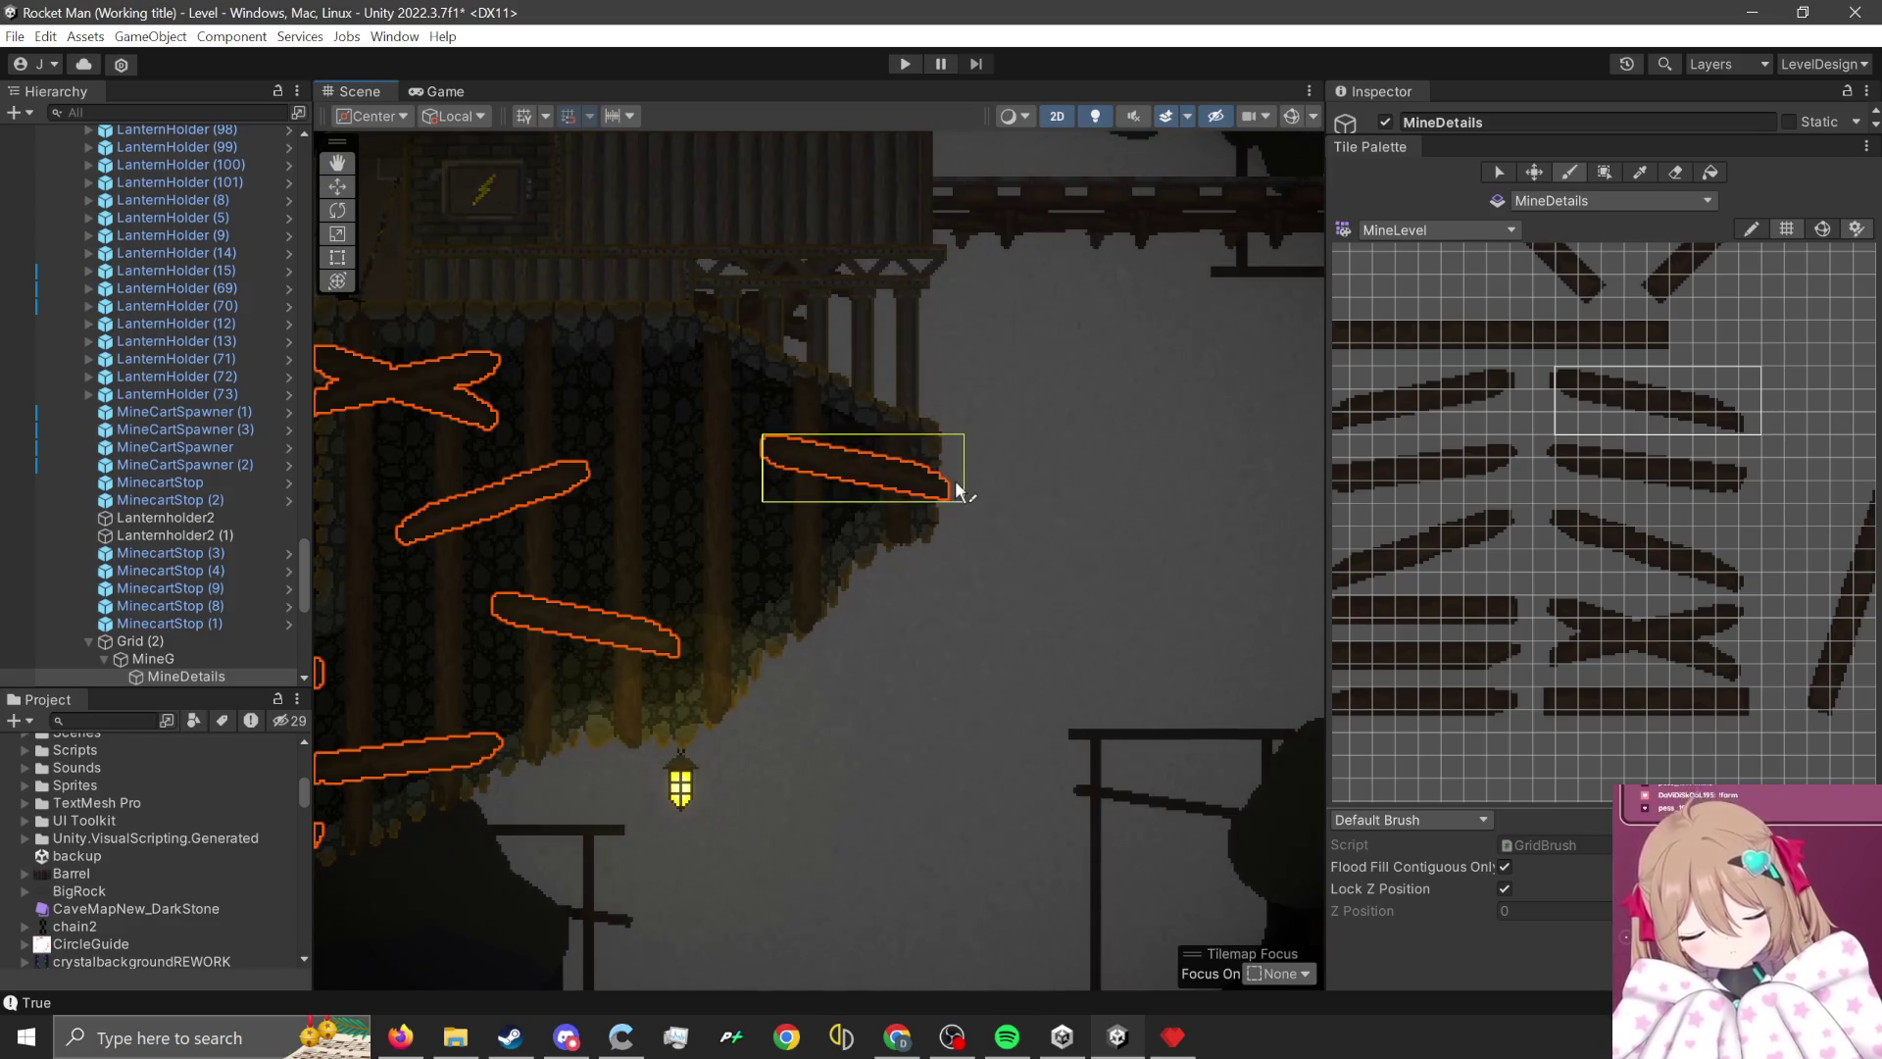
# - Paint two flat planks on the upper and lower wall, then pick the bottom flat plank
pyautogui.moveTo(1414, 660); pyautogui.dragTo(1361, 661)
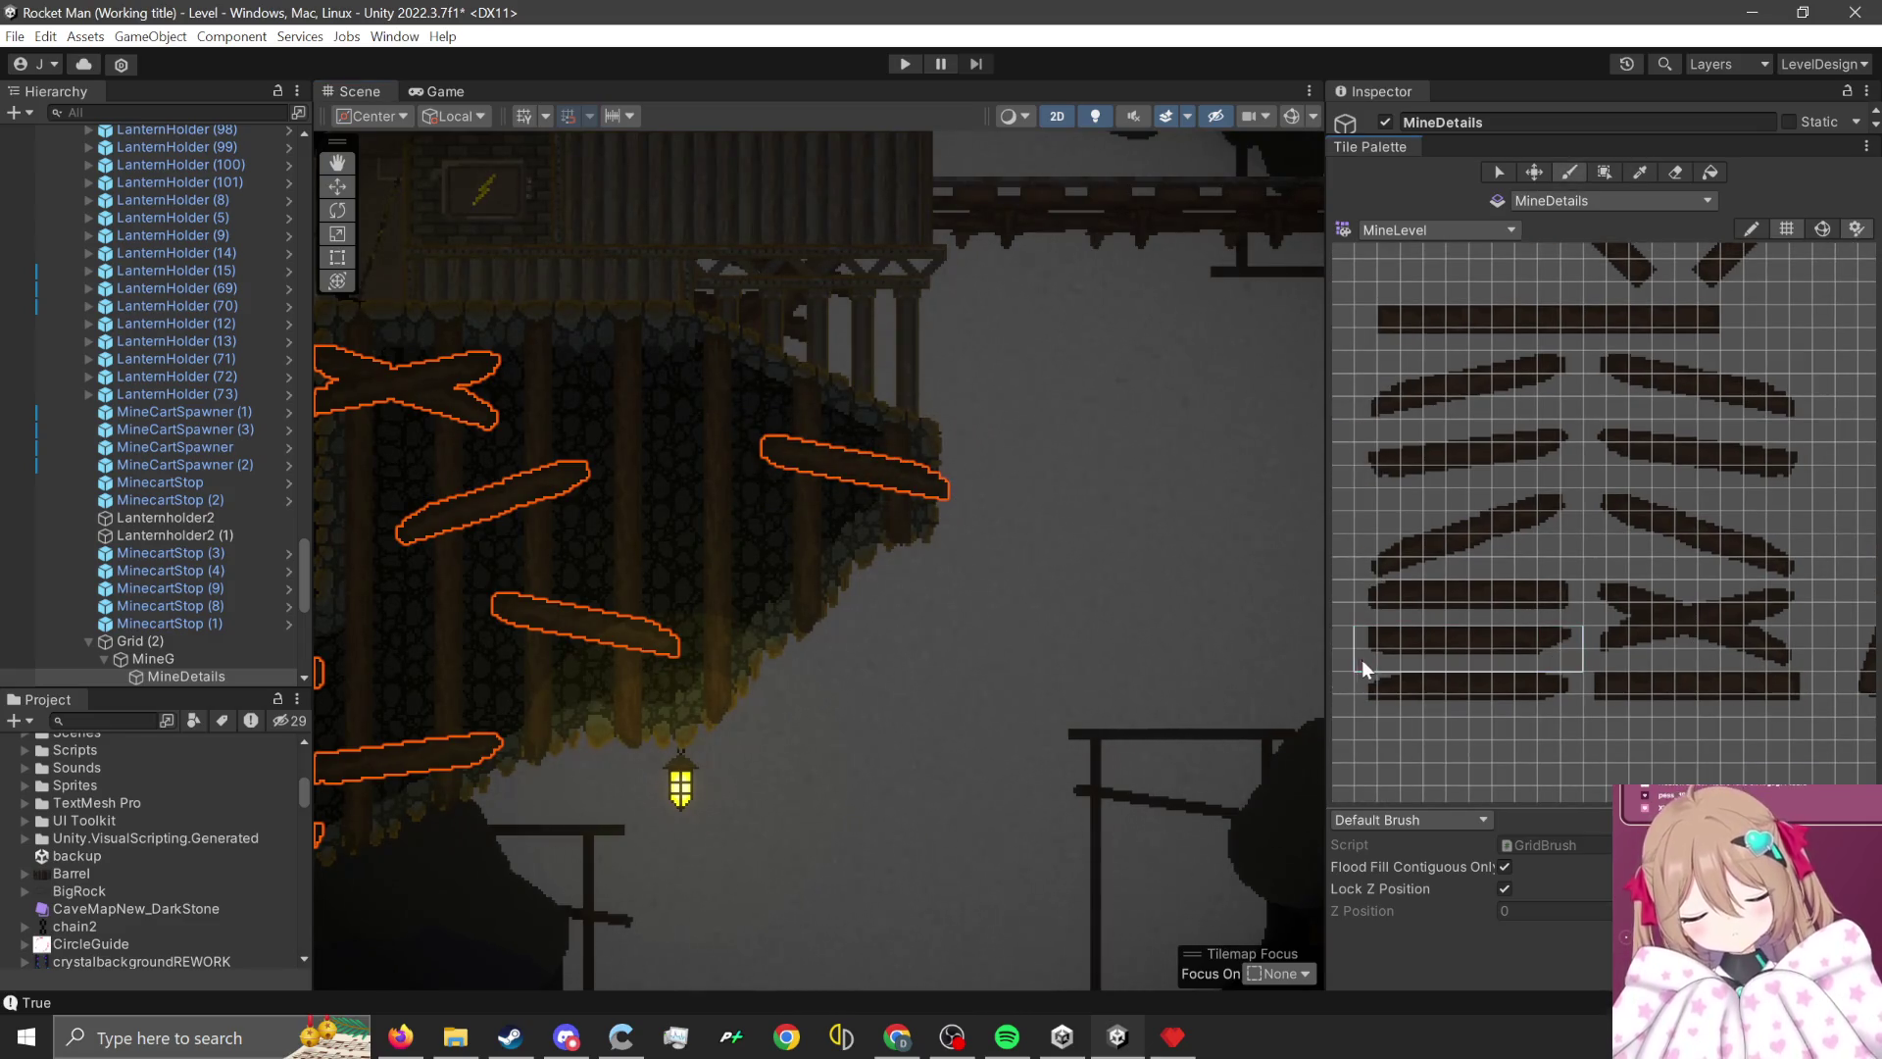
pyautogui.scroll(-3, 882, 529)
pyautogui.click(834, 453)
pyautogui.click(912, 613)
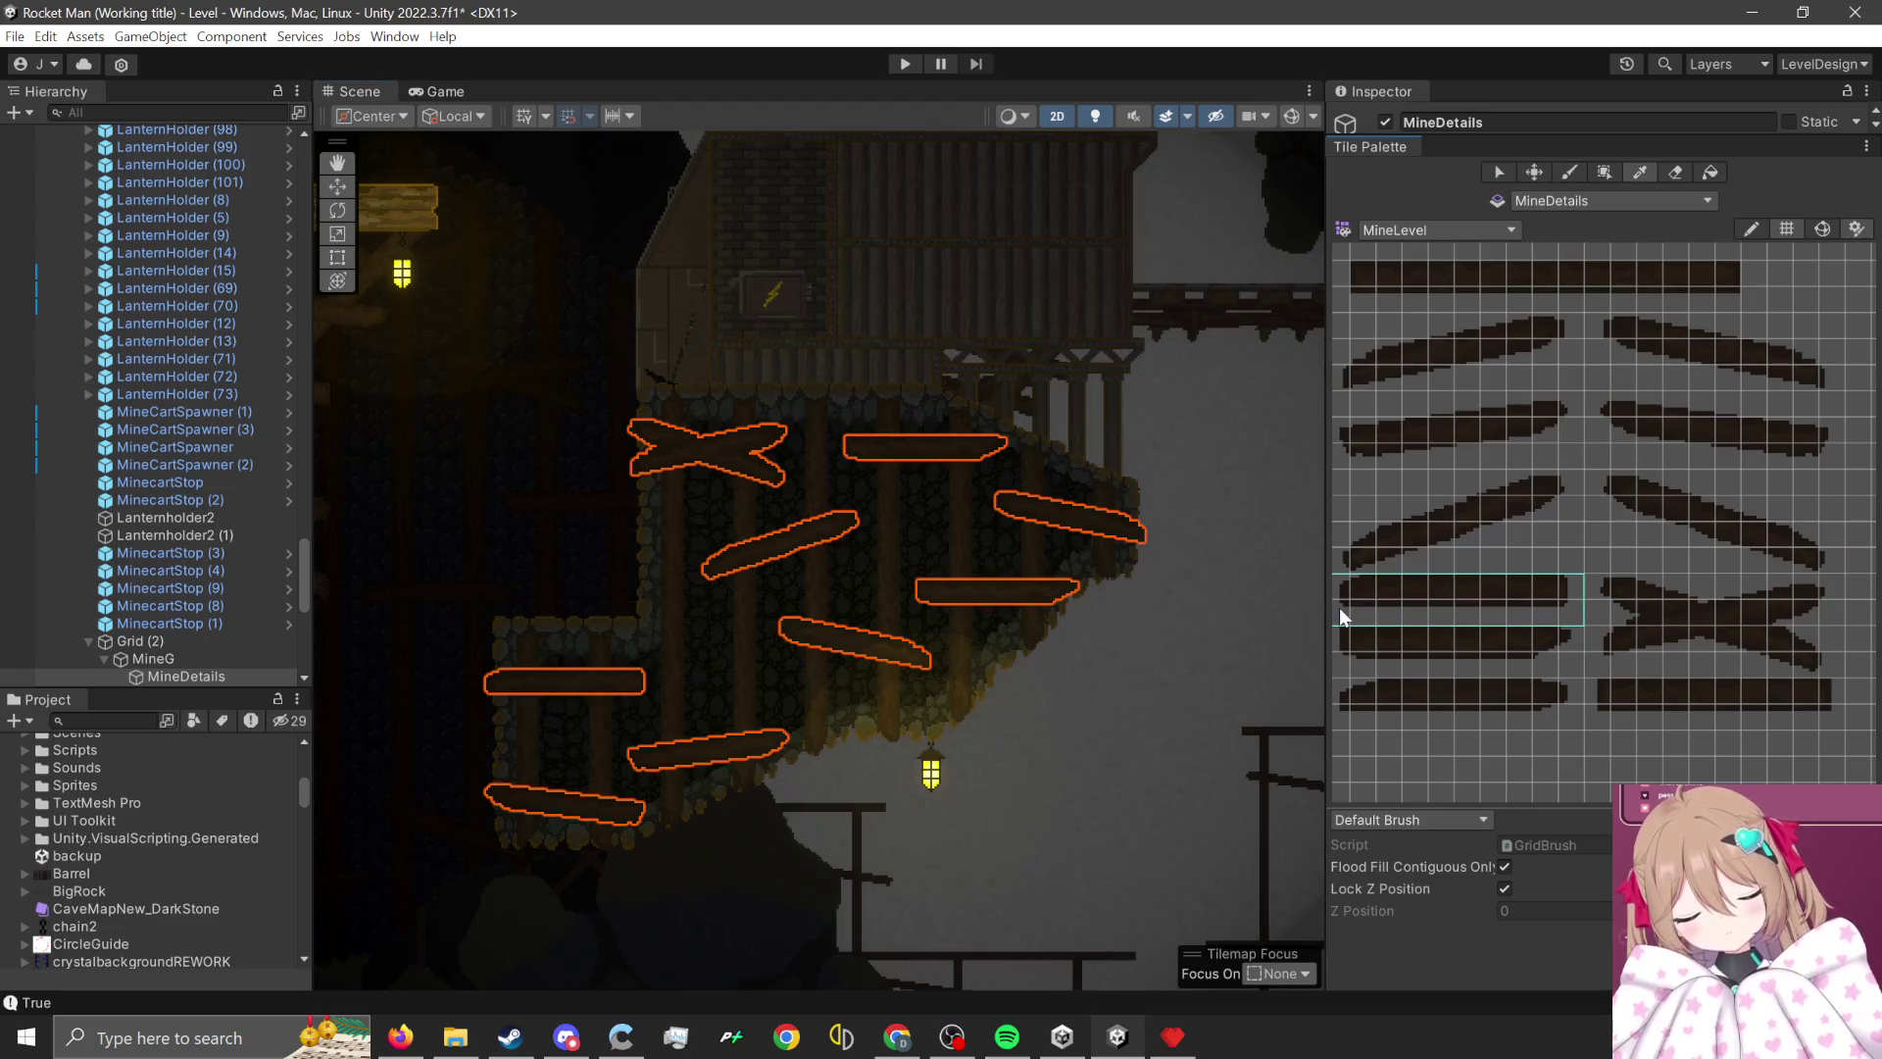
pyautogui.moveTo(1547, 687); pyautogui.dragTo(1356, 709)
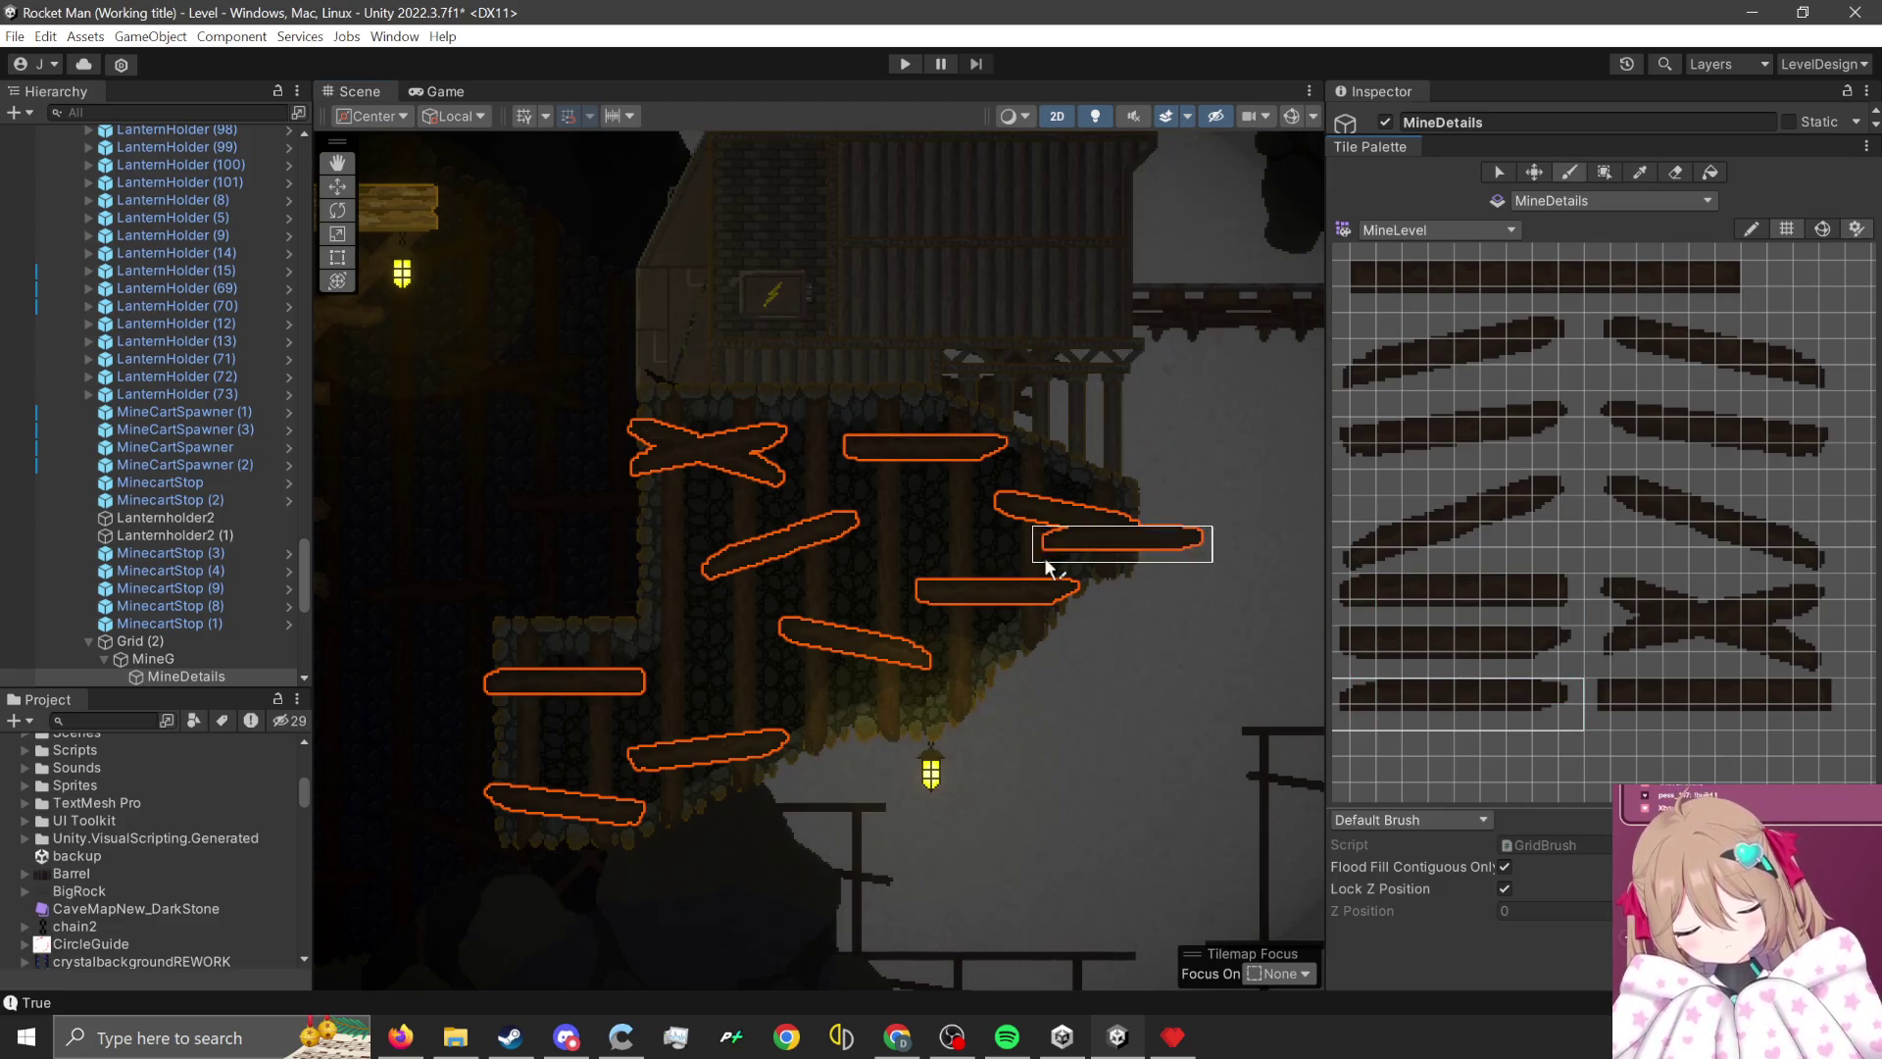
pyautogui.scroll(2, 1044, 574)
pyautogui.scroll(-5, 1082, 686)
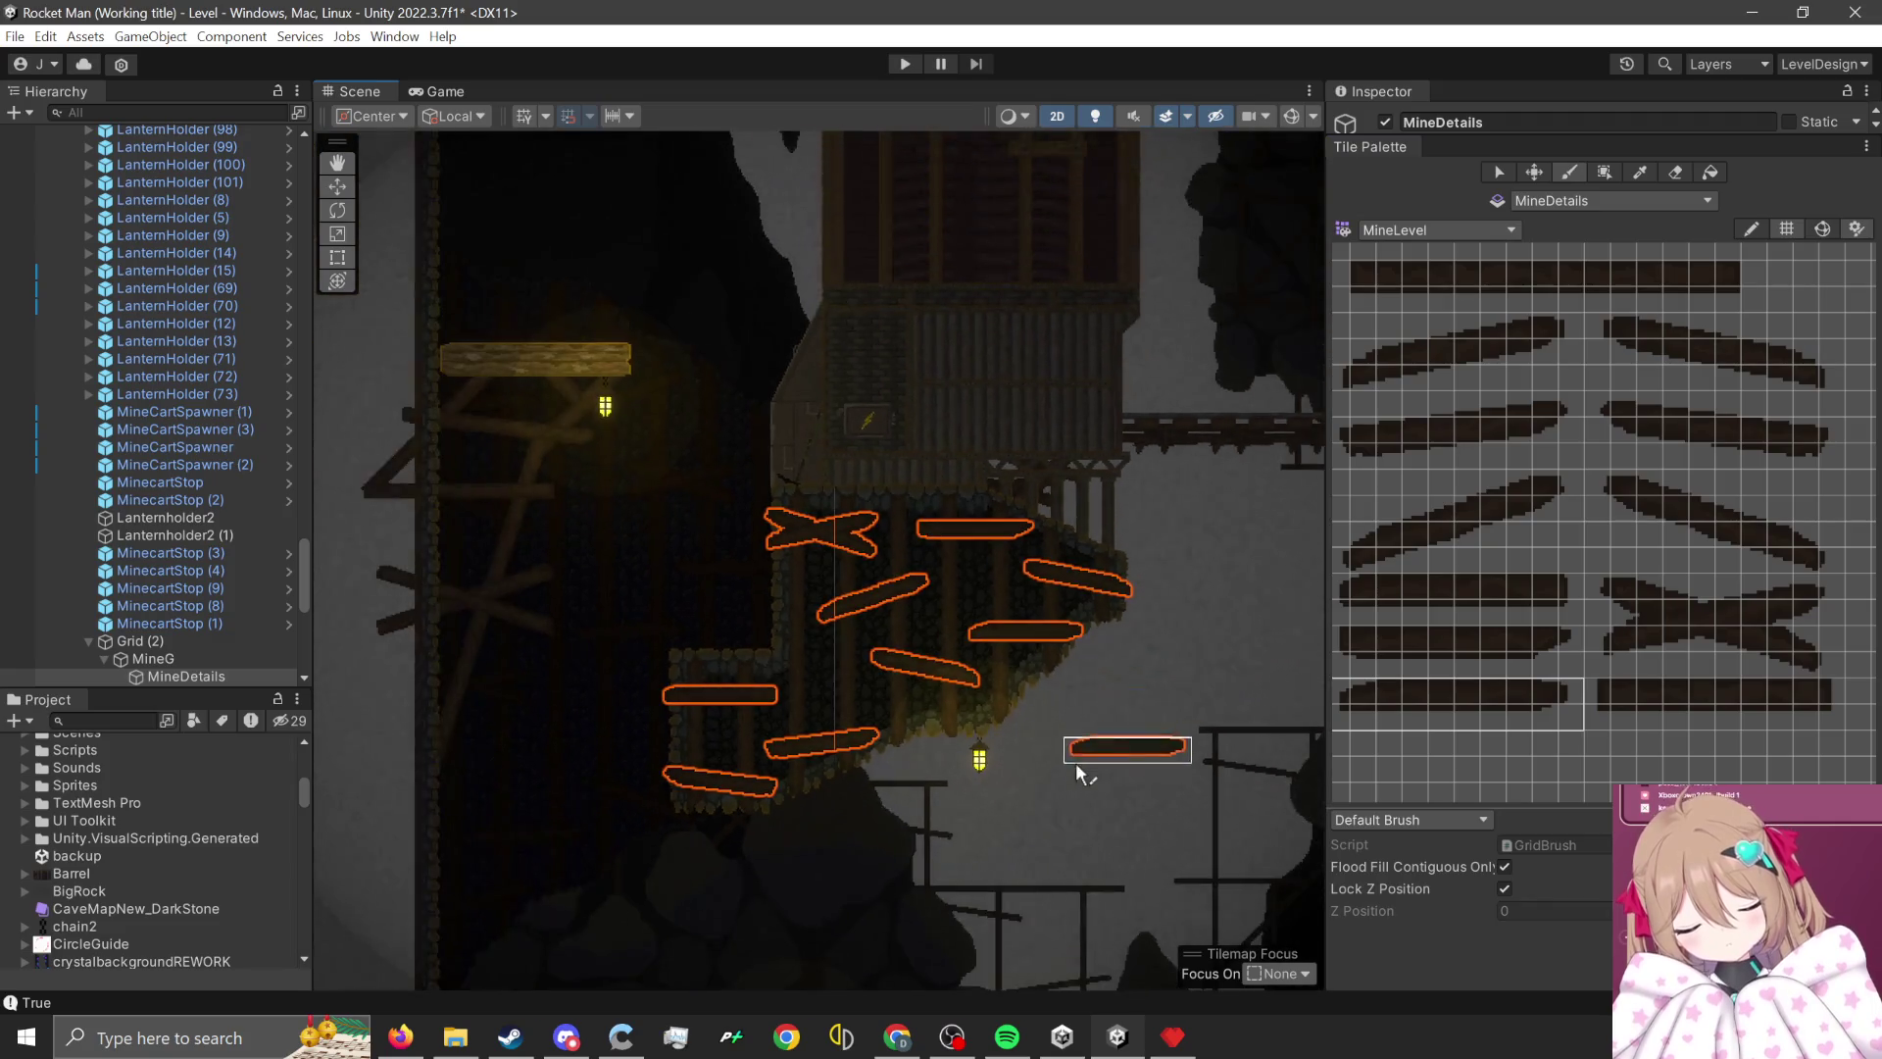
pyautogui.scroll(-3, 980, 520)
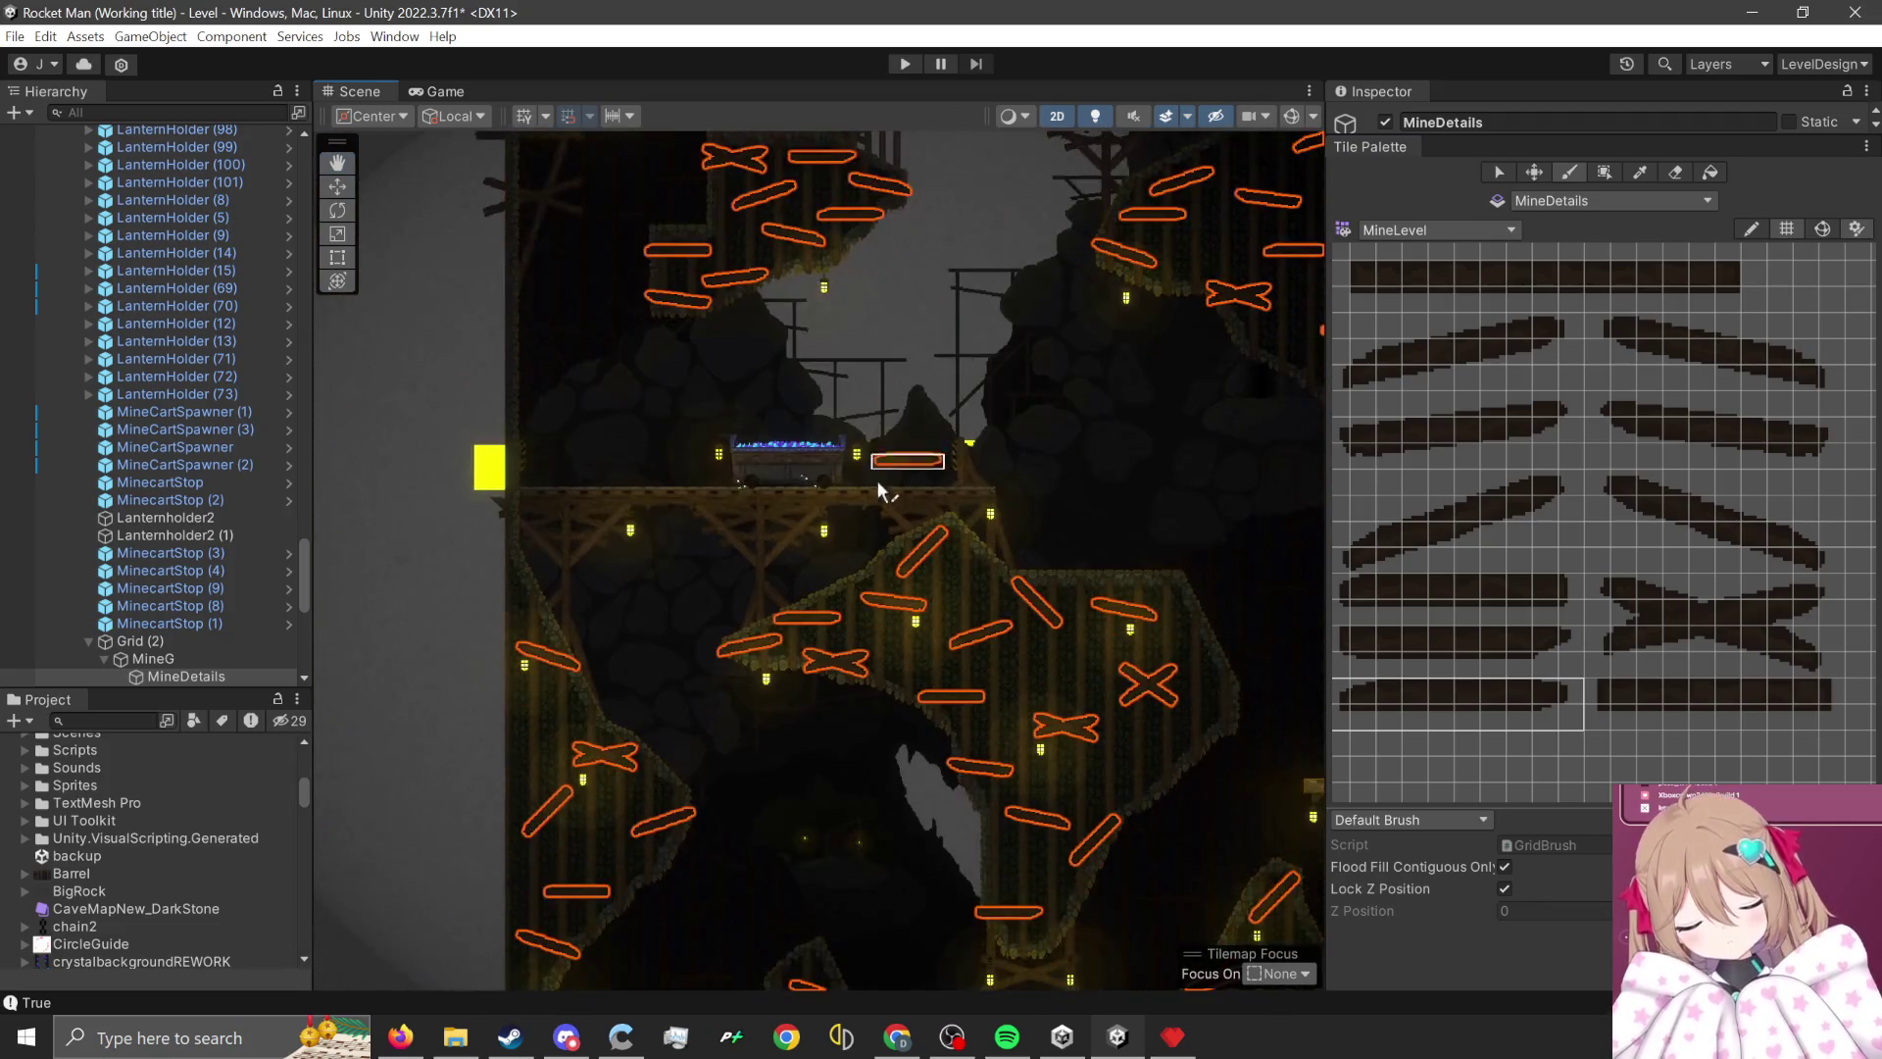
# - Paint a slanted plank tile from MineDetails near the hanging lantern
pyautogui.scroll(3, 592, 706)
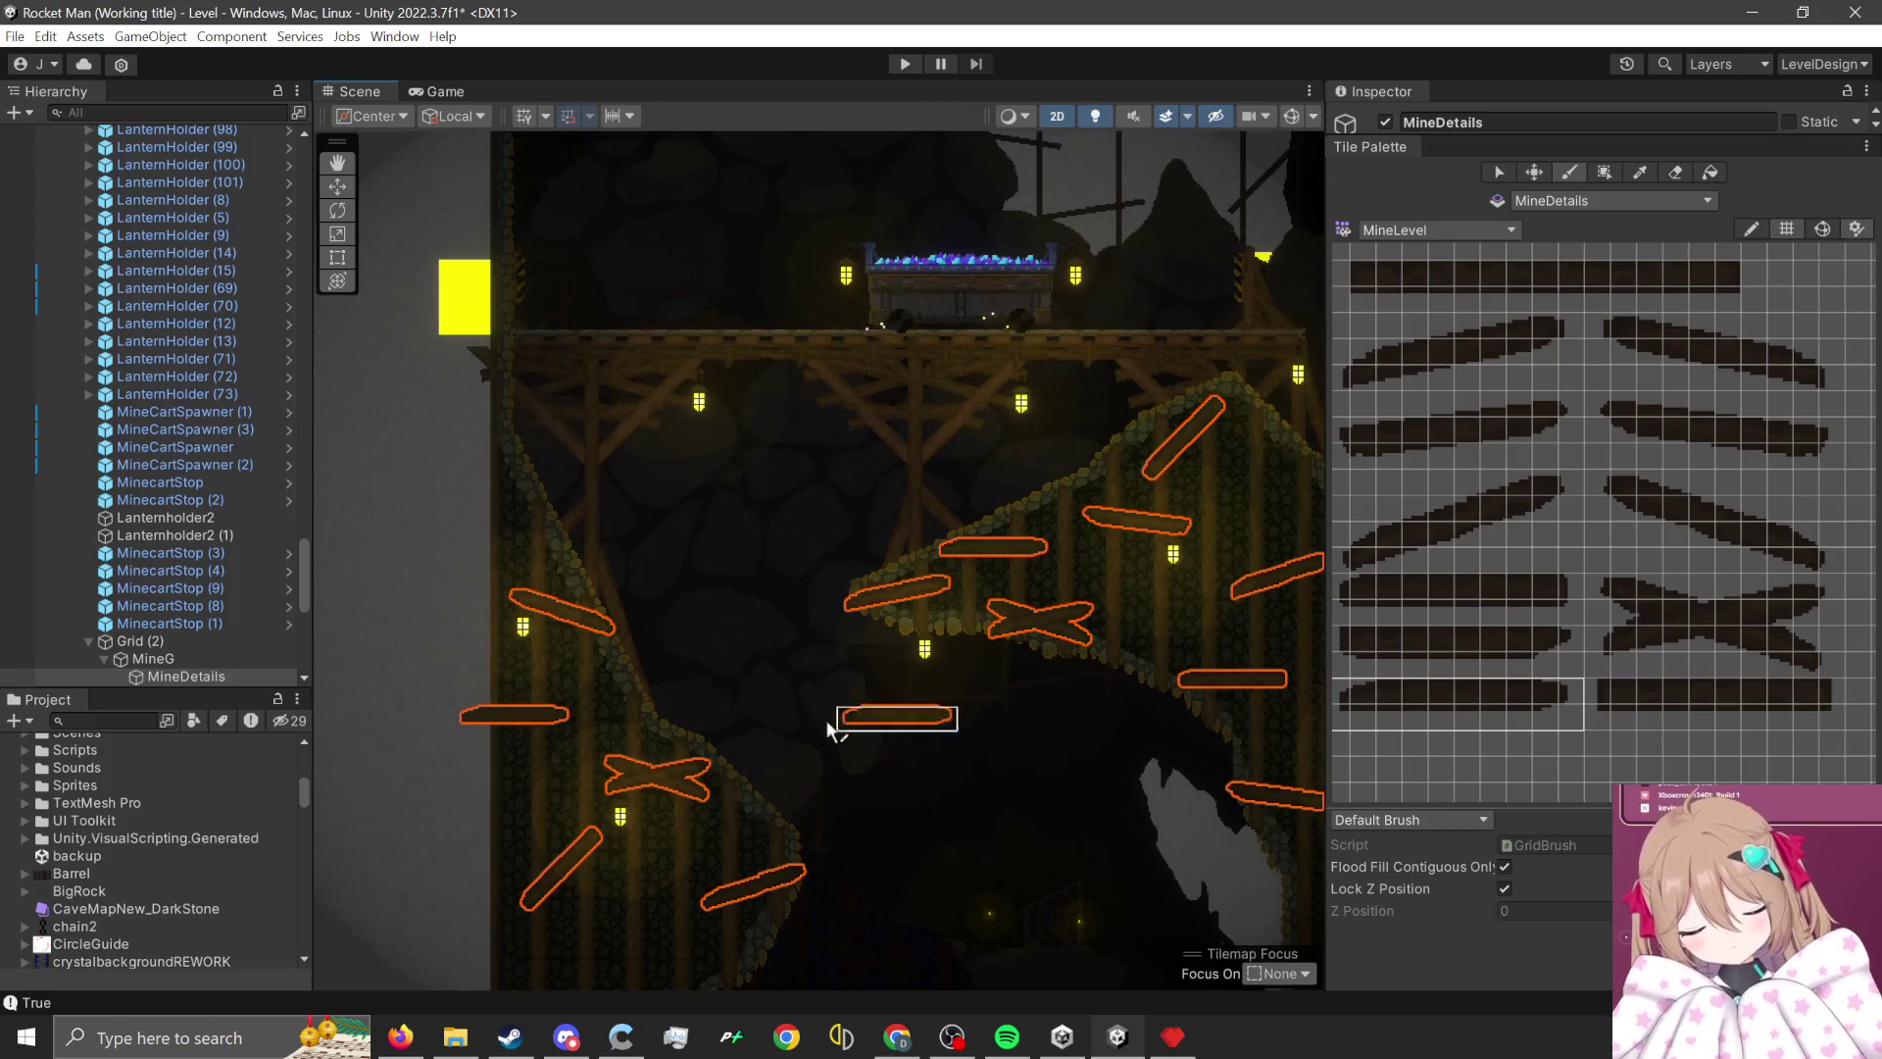
pyautogui.scroll(-3, 882, 706)
pyautogui.scroll(-4, 899, 694)
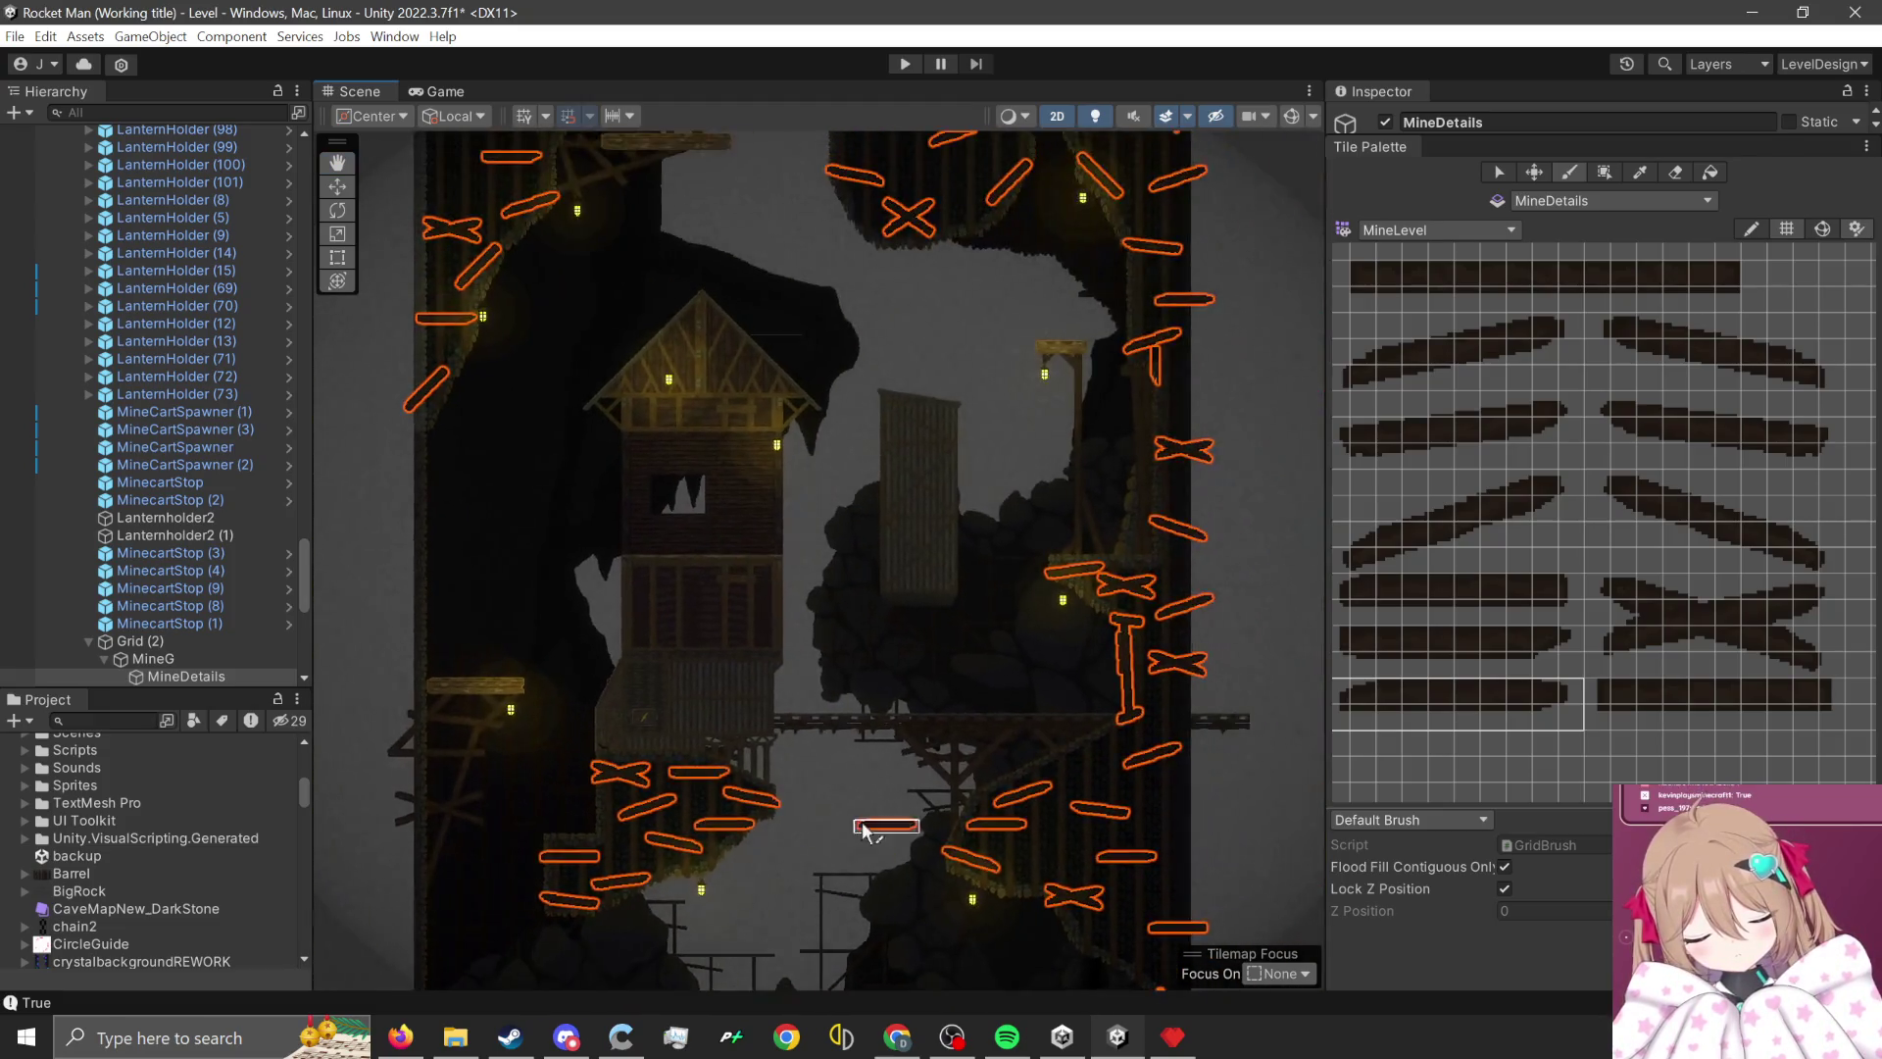
pyautogui.scroll(4, 833, 814)
pyautogui.scroll(-3, 774, 813)
pyautogui.scroll(3, 863, 702)
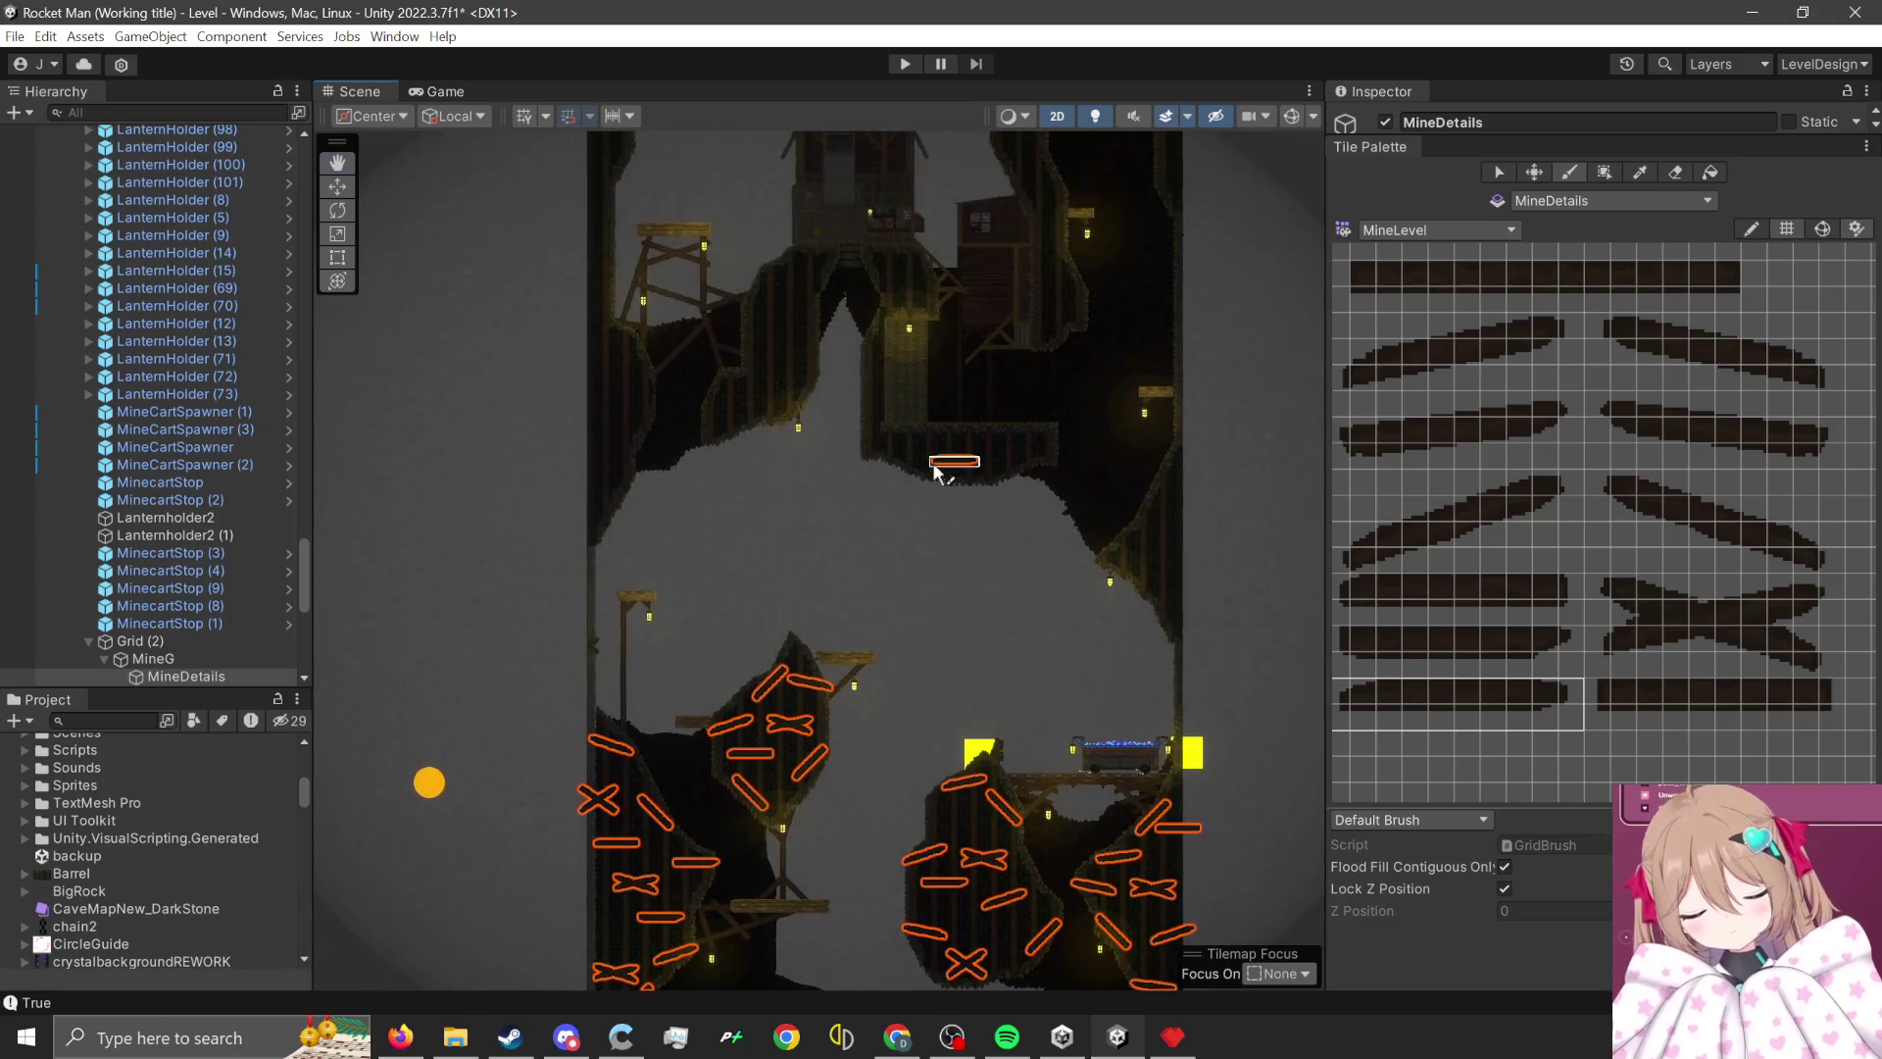
pyautogui.scroll(4, 1029, 517)
pyautogui.scroll(-2, 1117, 586)
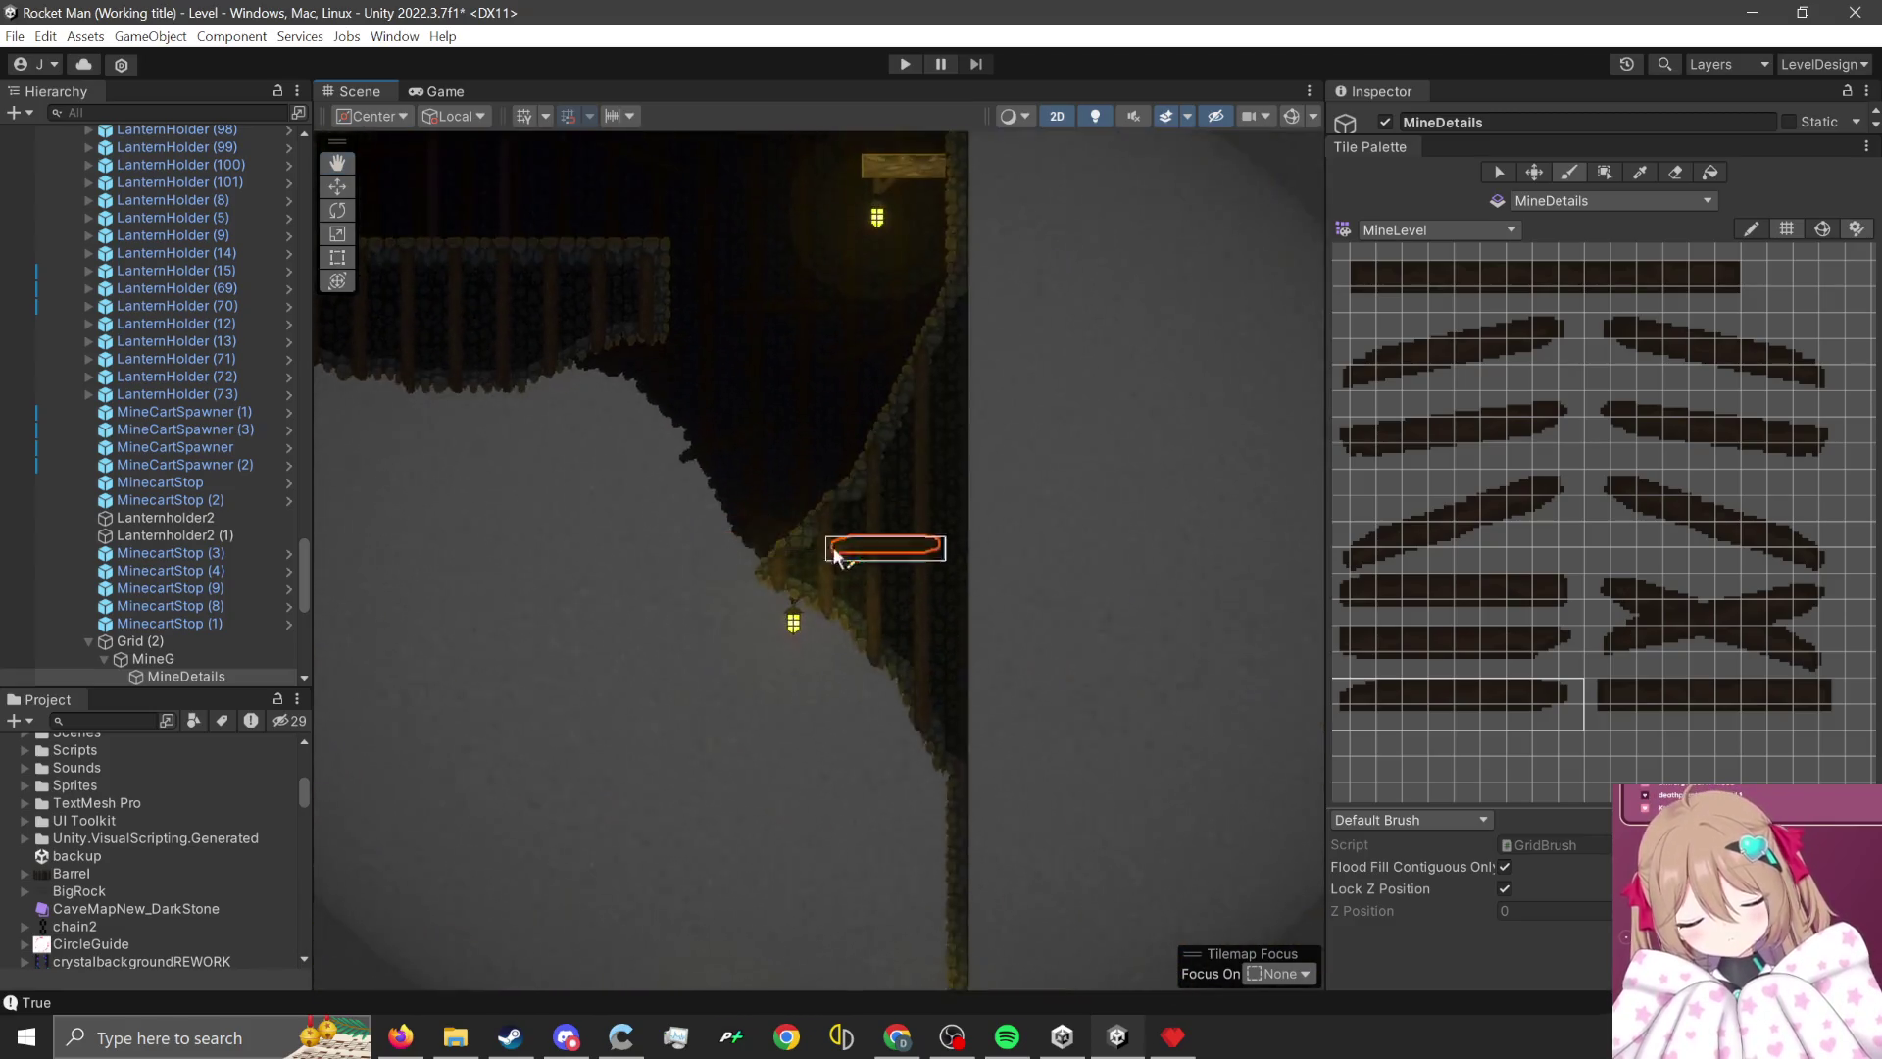
pyautogui.scroll(3, 784, 573)
pyautogui.moveTo(1411, 537); pyautogui.dragTo(1339, 557)
pyautogui.click(724, 628)
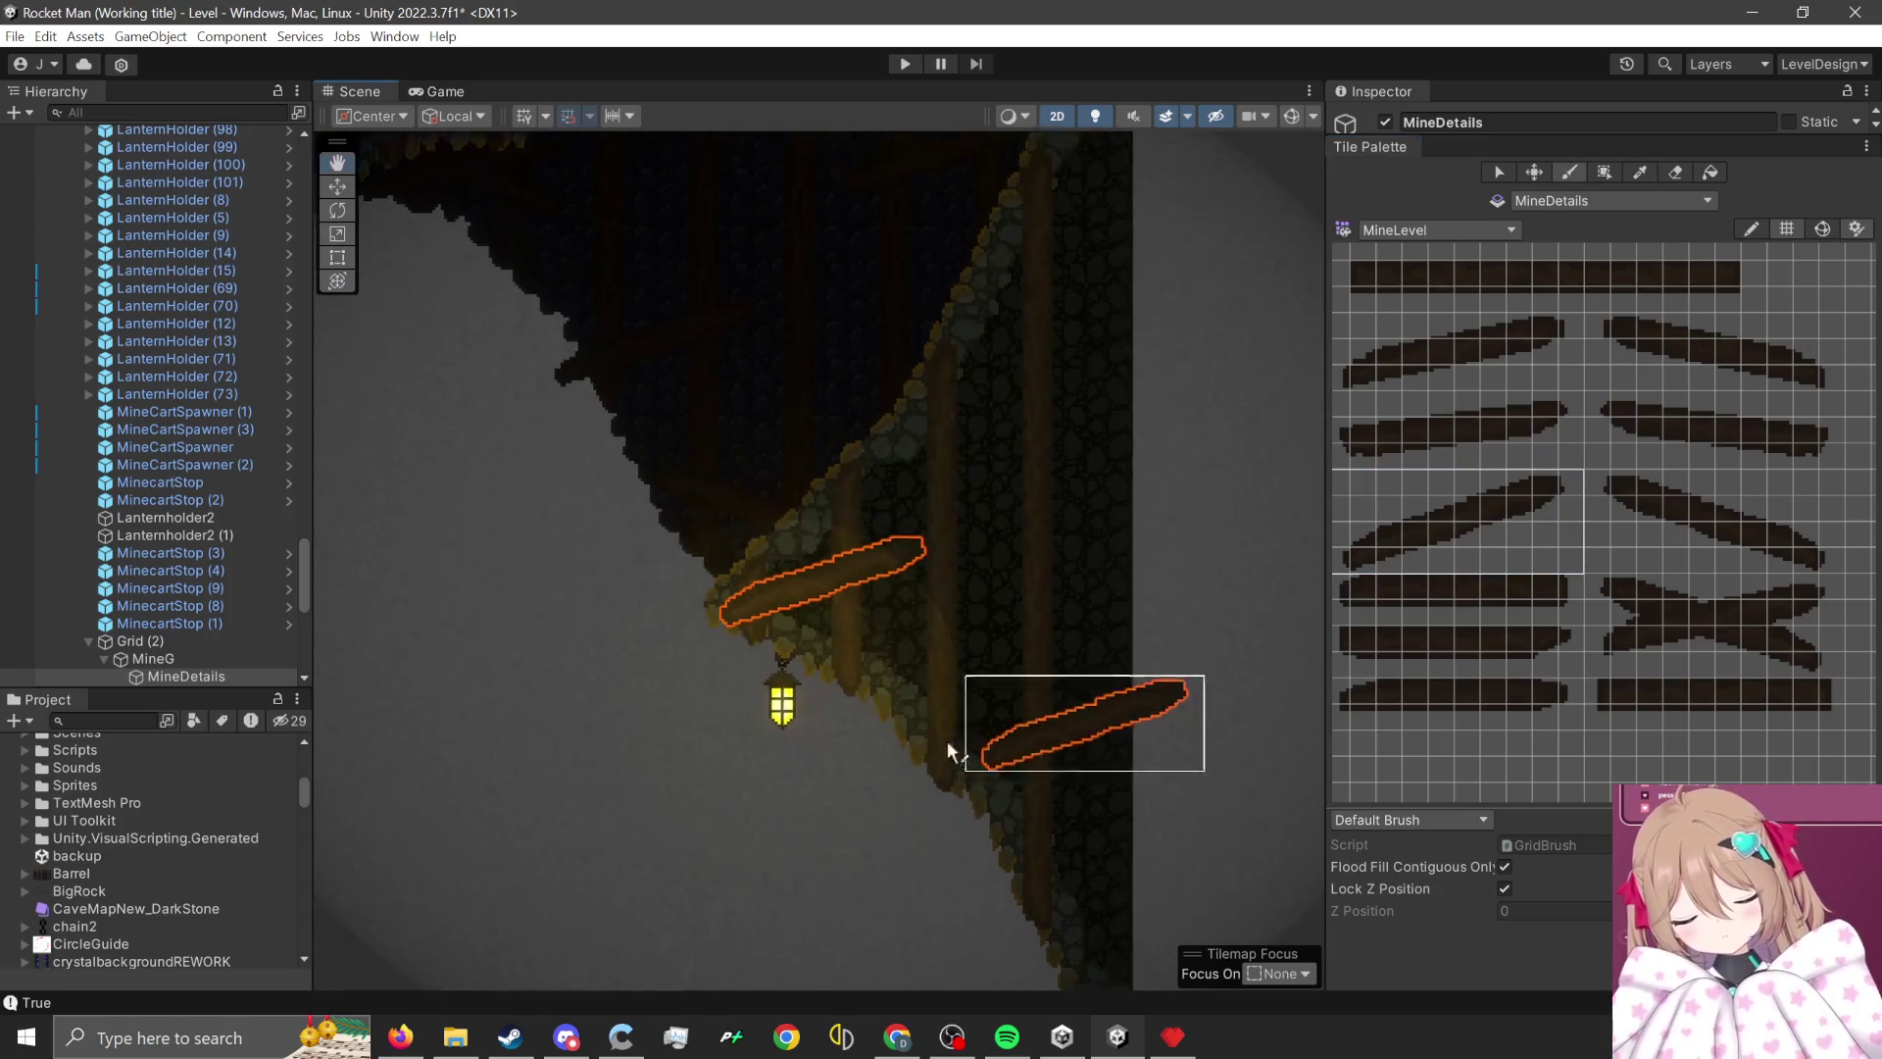
# - Add an X cross-brace below the plank and a downward-slanting plank on the wall
pyautogui.moveTo(947, 739); pyautogui.dragTo(624, 514)
pyautogui.moveTo(1614, 590); pyautogui.dragTo(1749, 643)
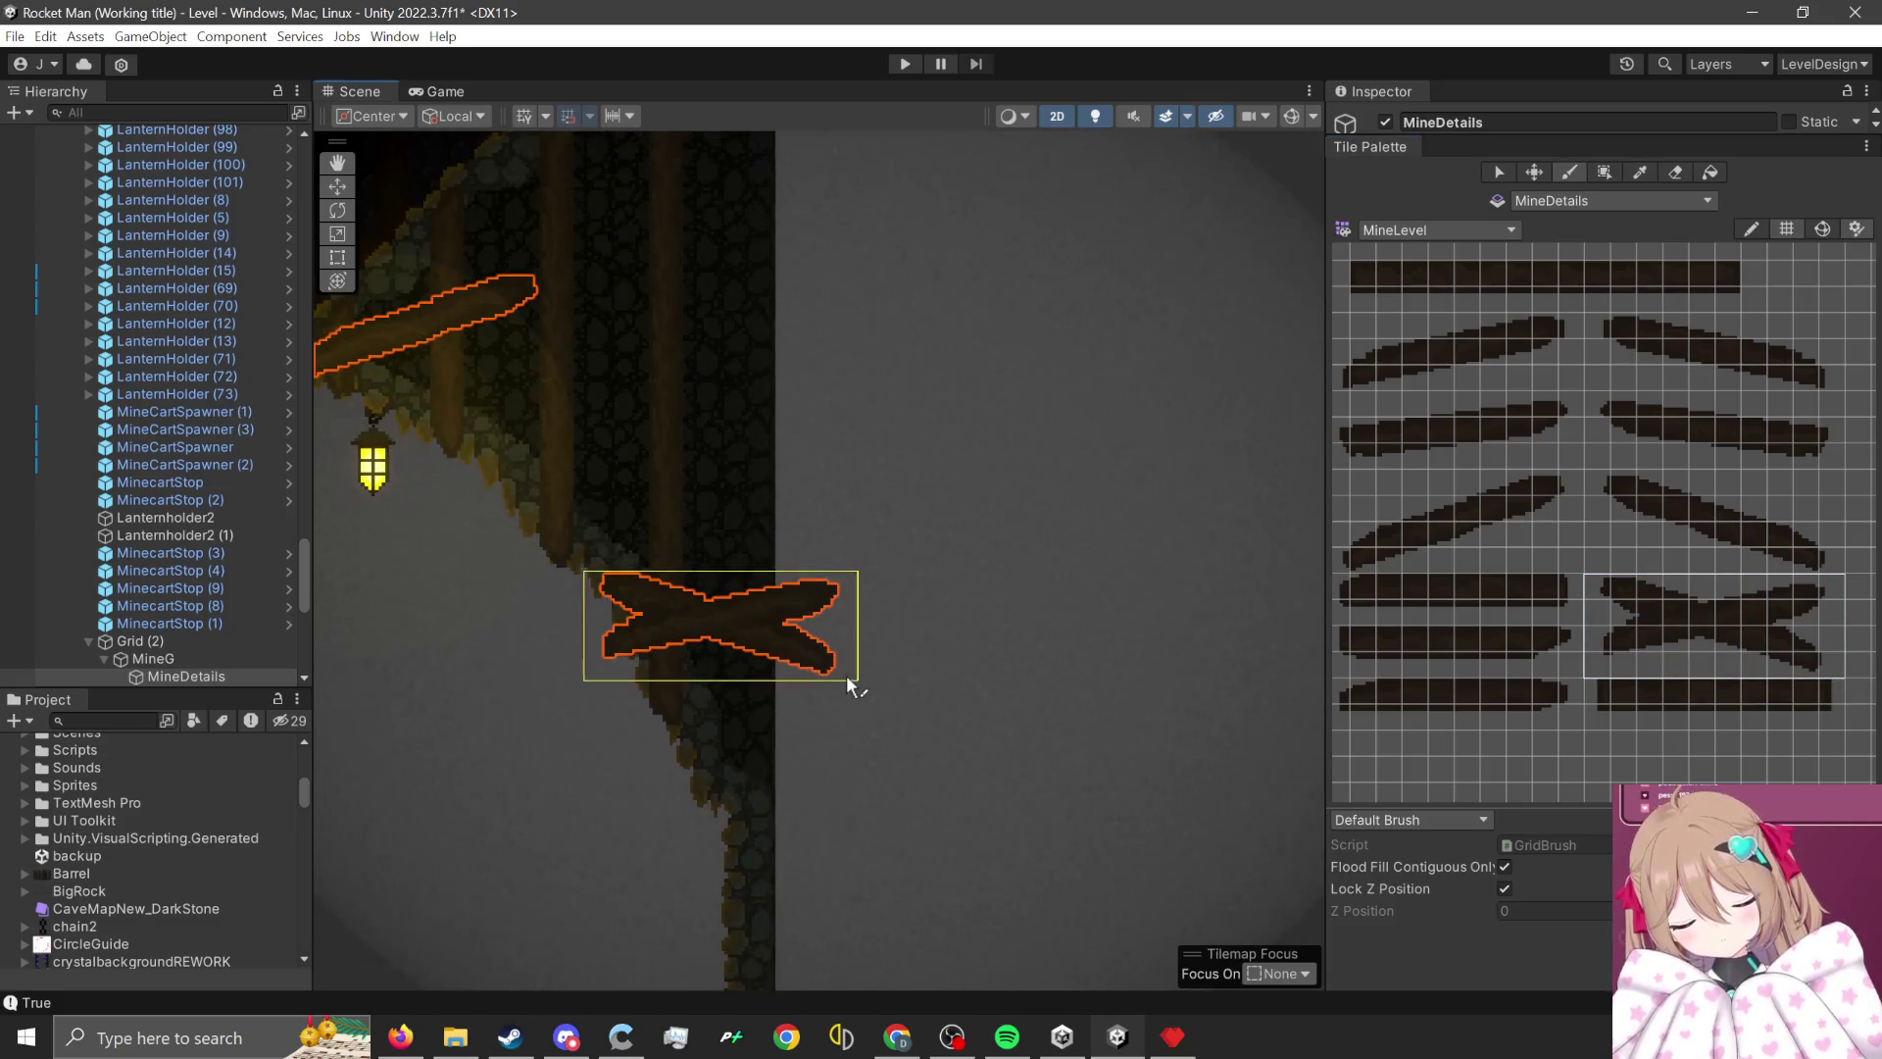
pyautogui.click(845, 674)
pyautogui.scroll(-2, 1098, 876)
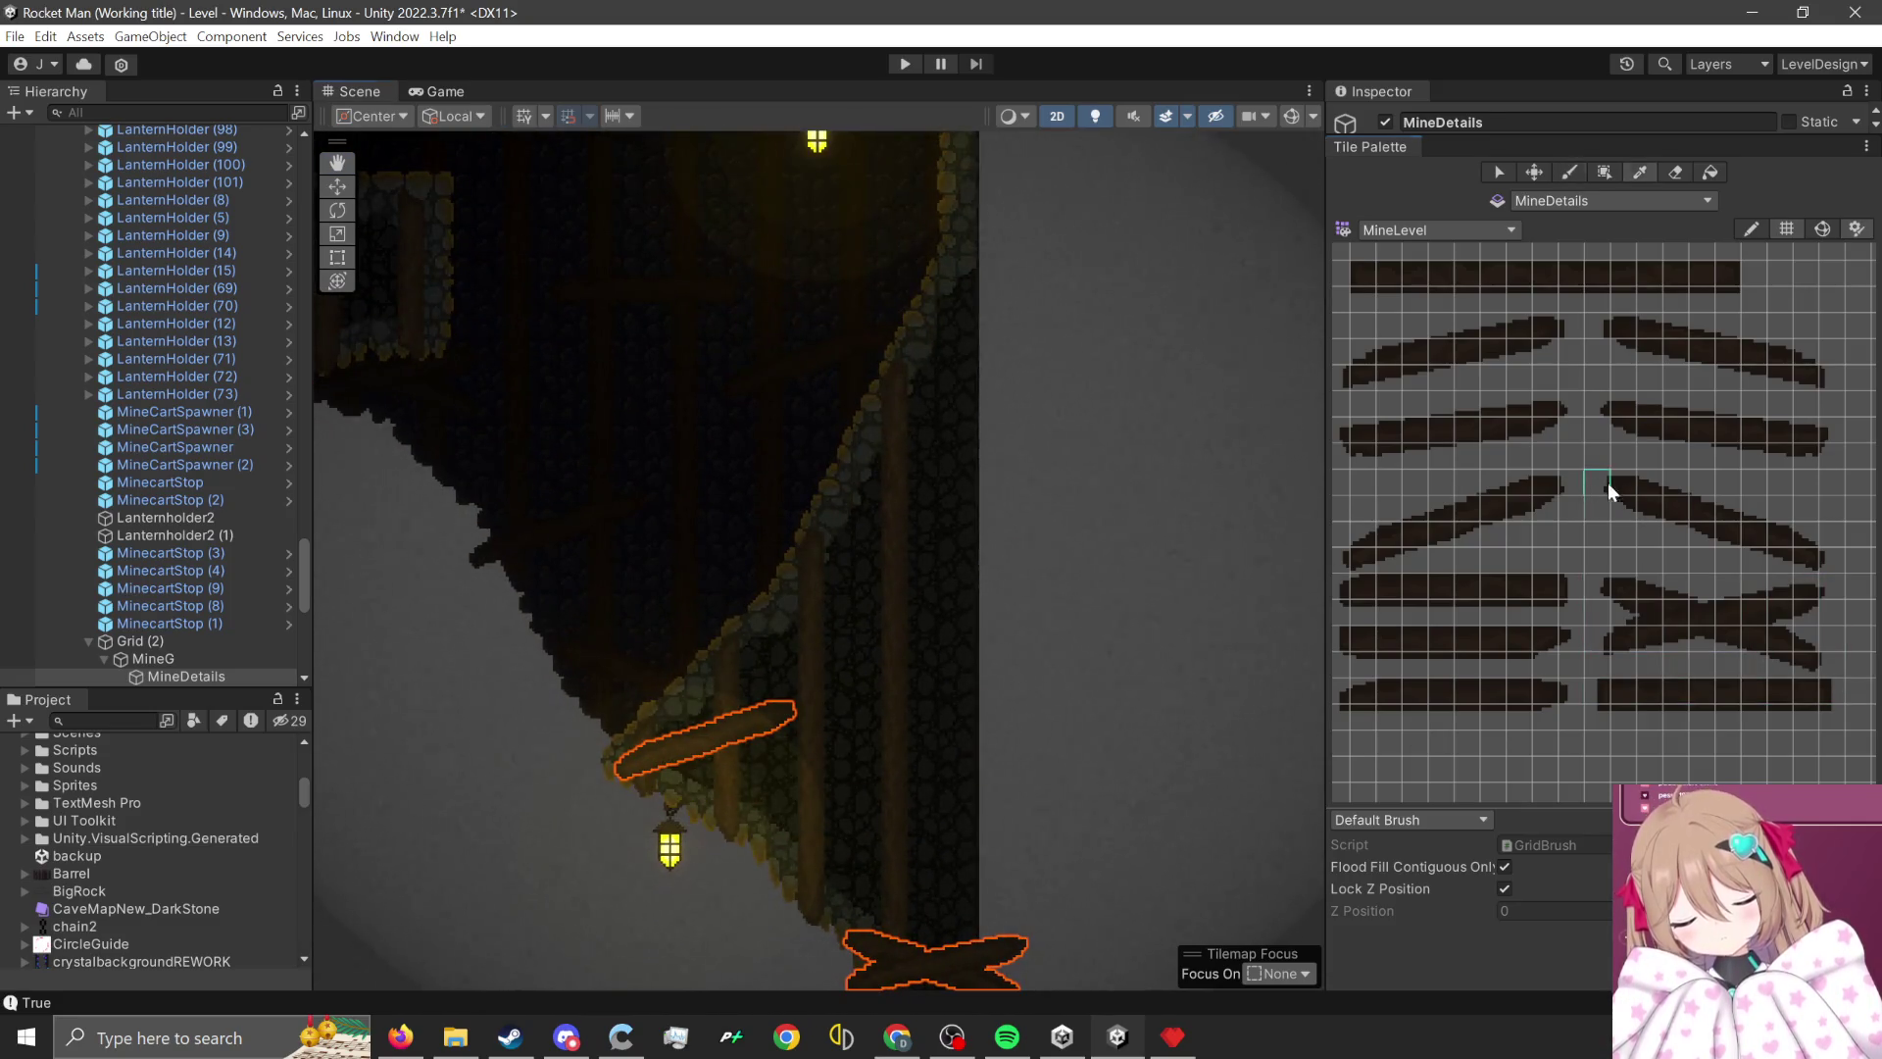
pyautogui.click(1026, 474)
# - Paint a flat plank between the slanted planks and another plank right of the lantern
pyautogui.moveTo(1549, 586); pyautogui.dragTo(1343, 610)
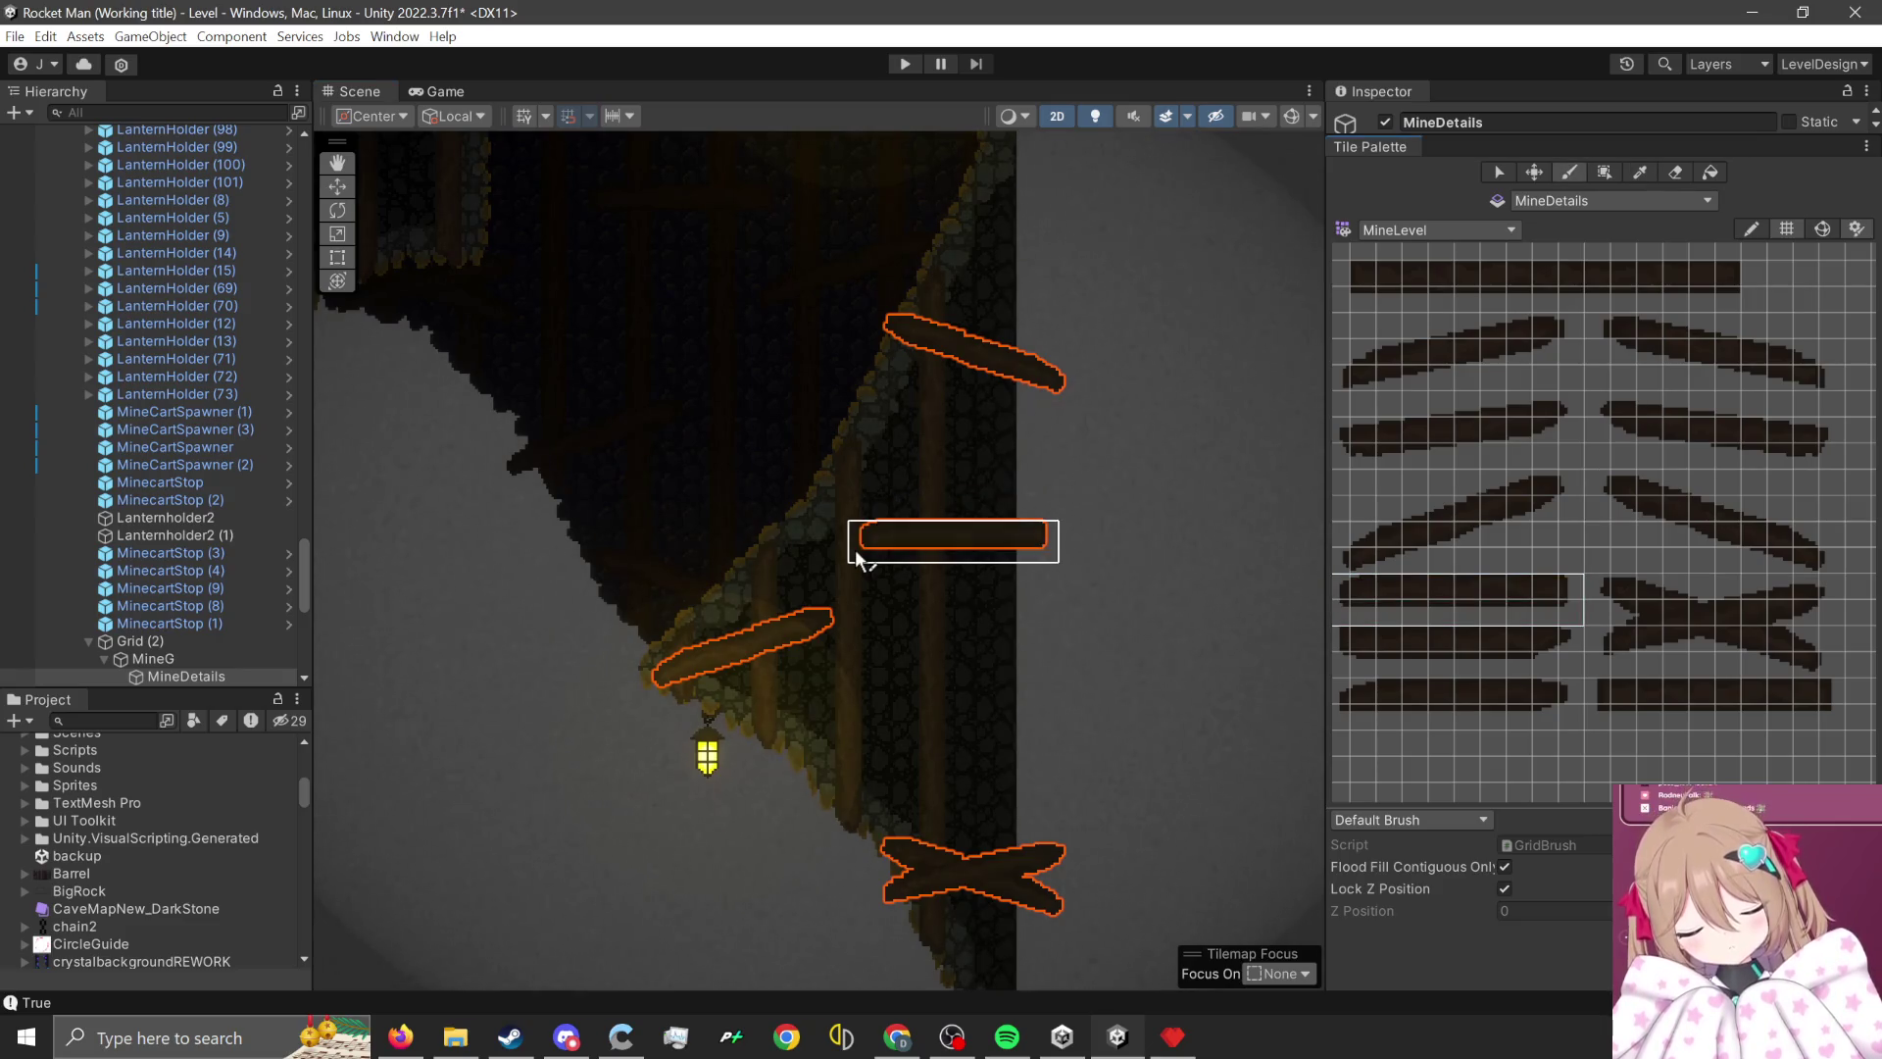
pyautogui.click(777, 558)
pyautogui.scroll(1, 892, 549)
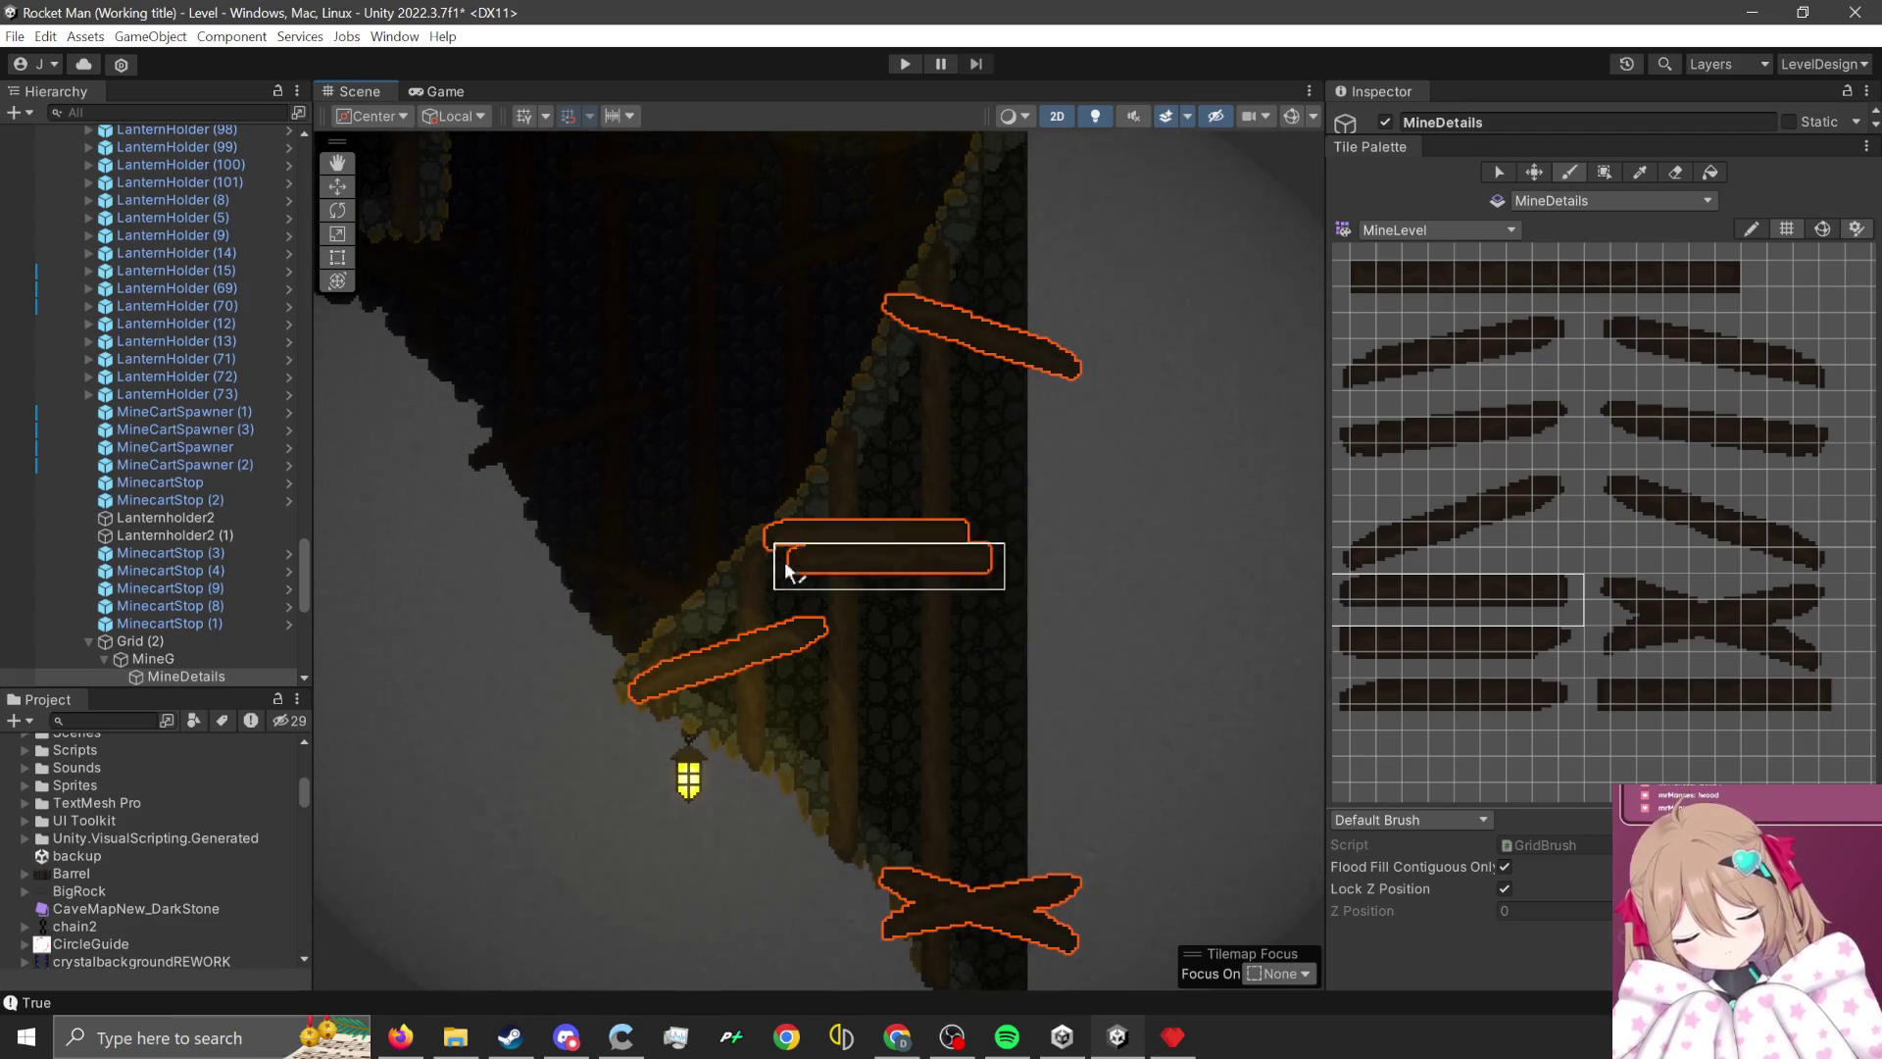
pyautogui.press('Down')
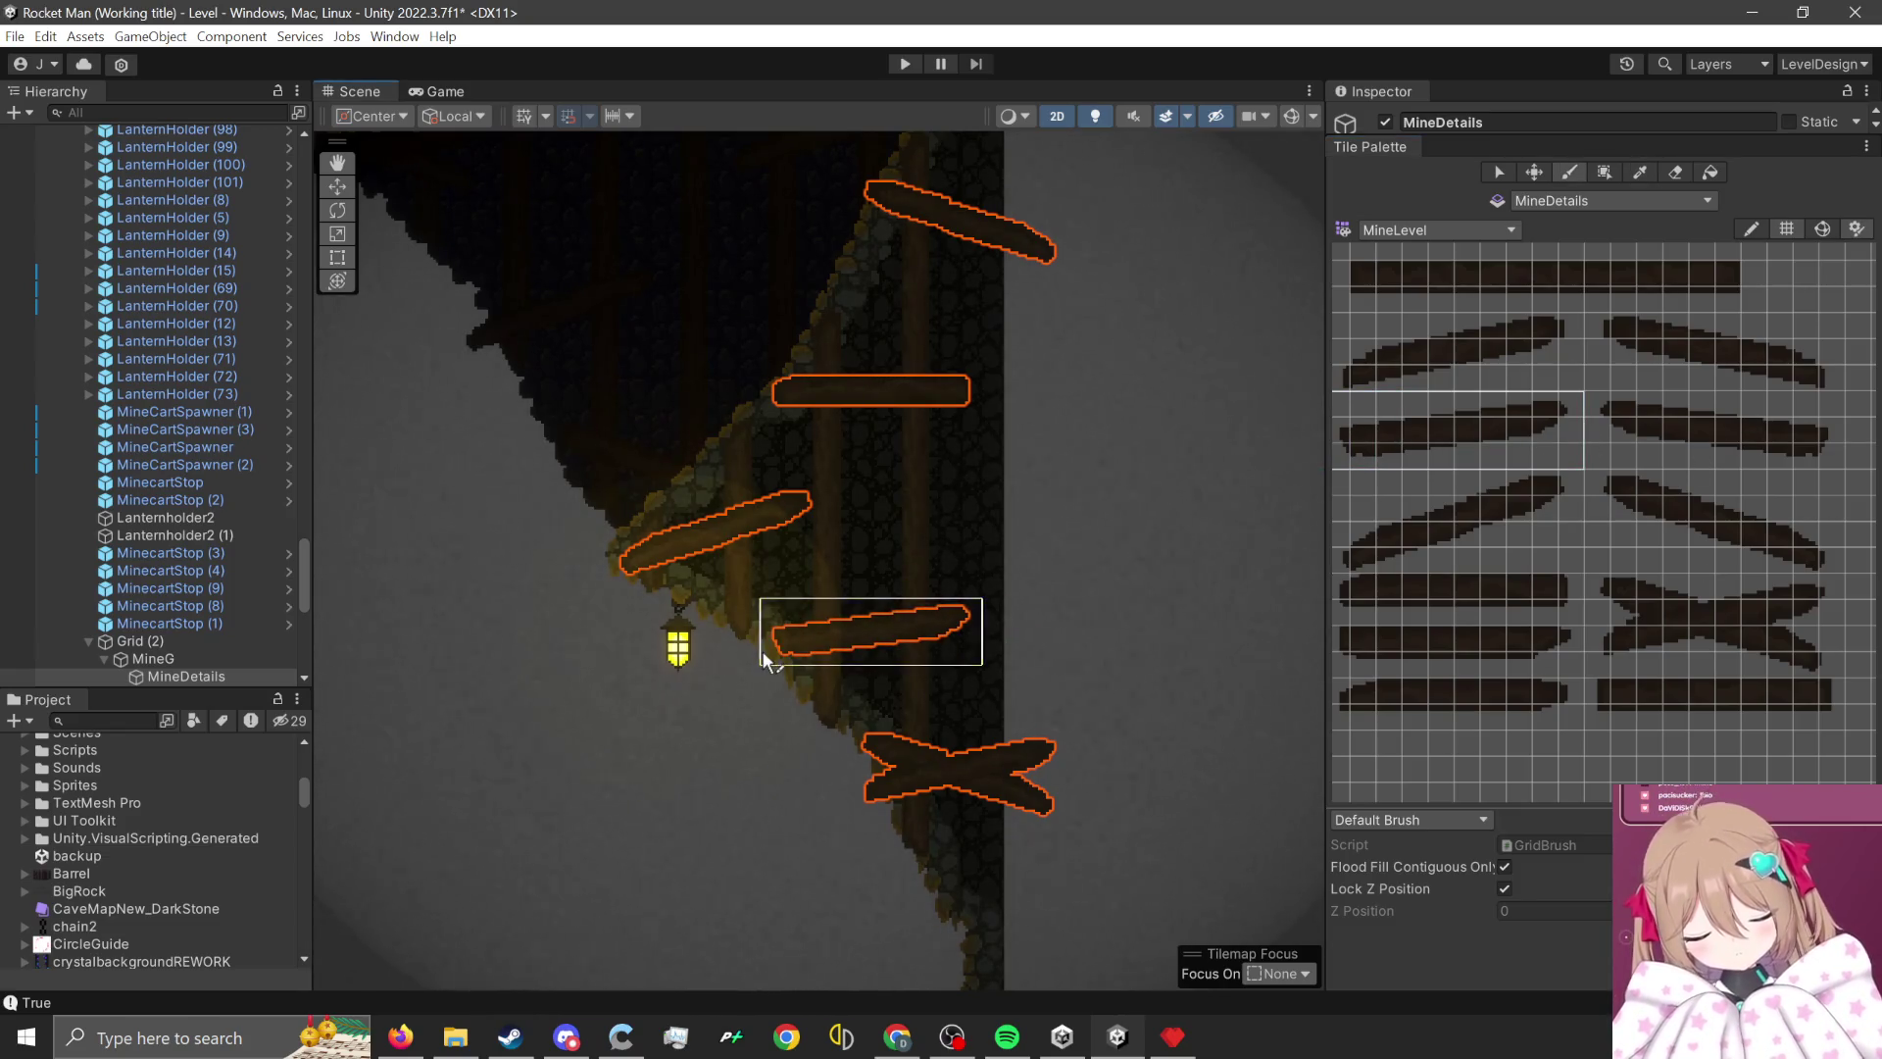
pyautogui.click(762, 650)
# - Paint the upper-right plank tile further along the cave slope
pyautogui.scroll(-1, 1064, 657)
pyautogui.scroll(-3, 1064, 656)
pyautogui.scroll(2, 1064, 657)
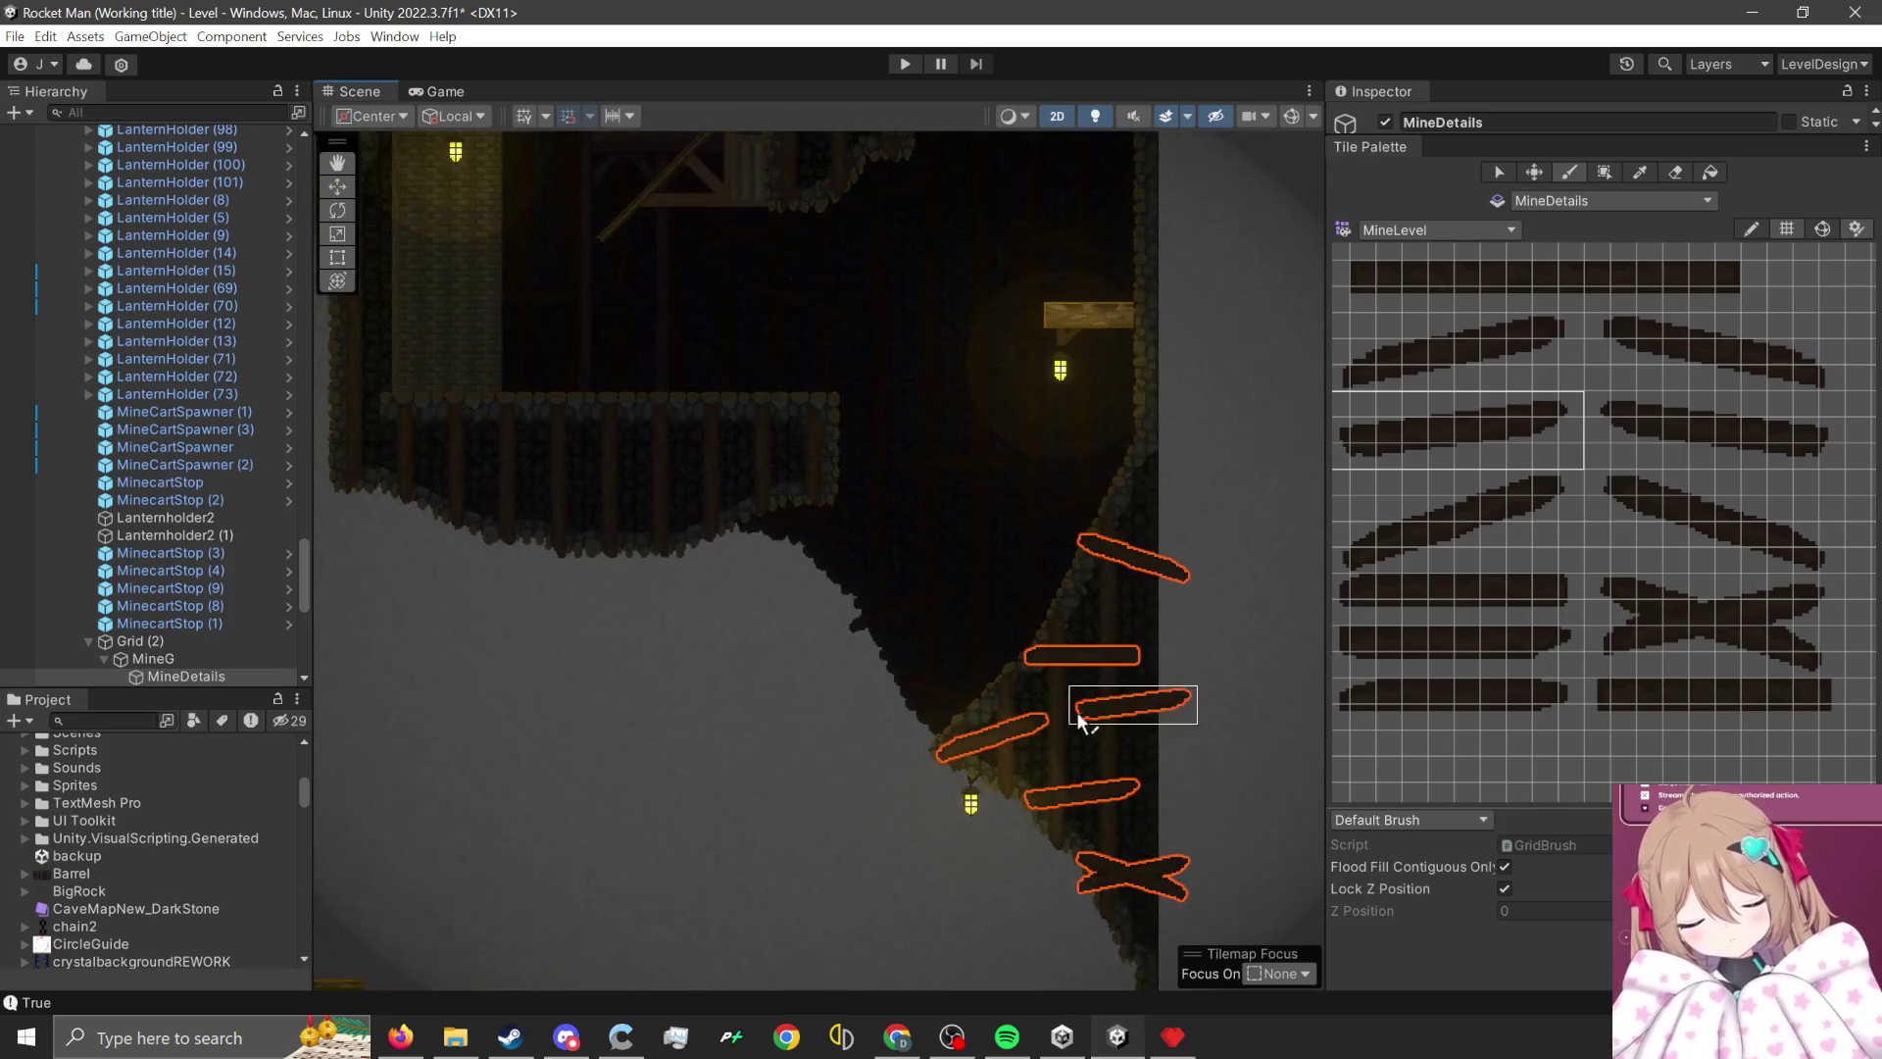
pyautogui.scroll(-1, 1625, 650)
pyautogui.scroll(-1, 1564, 627)
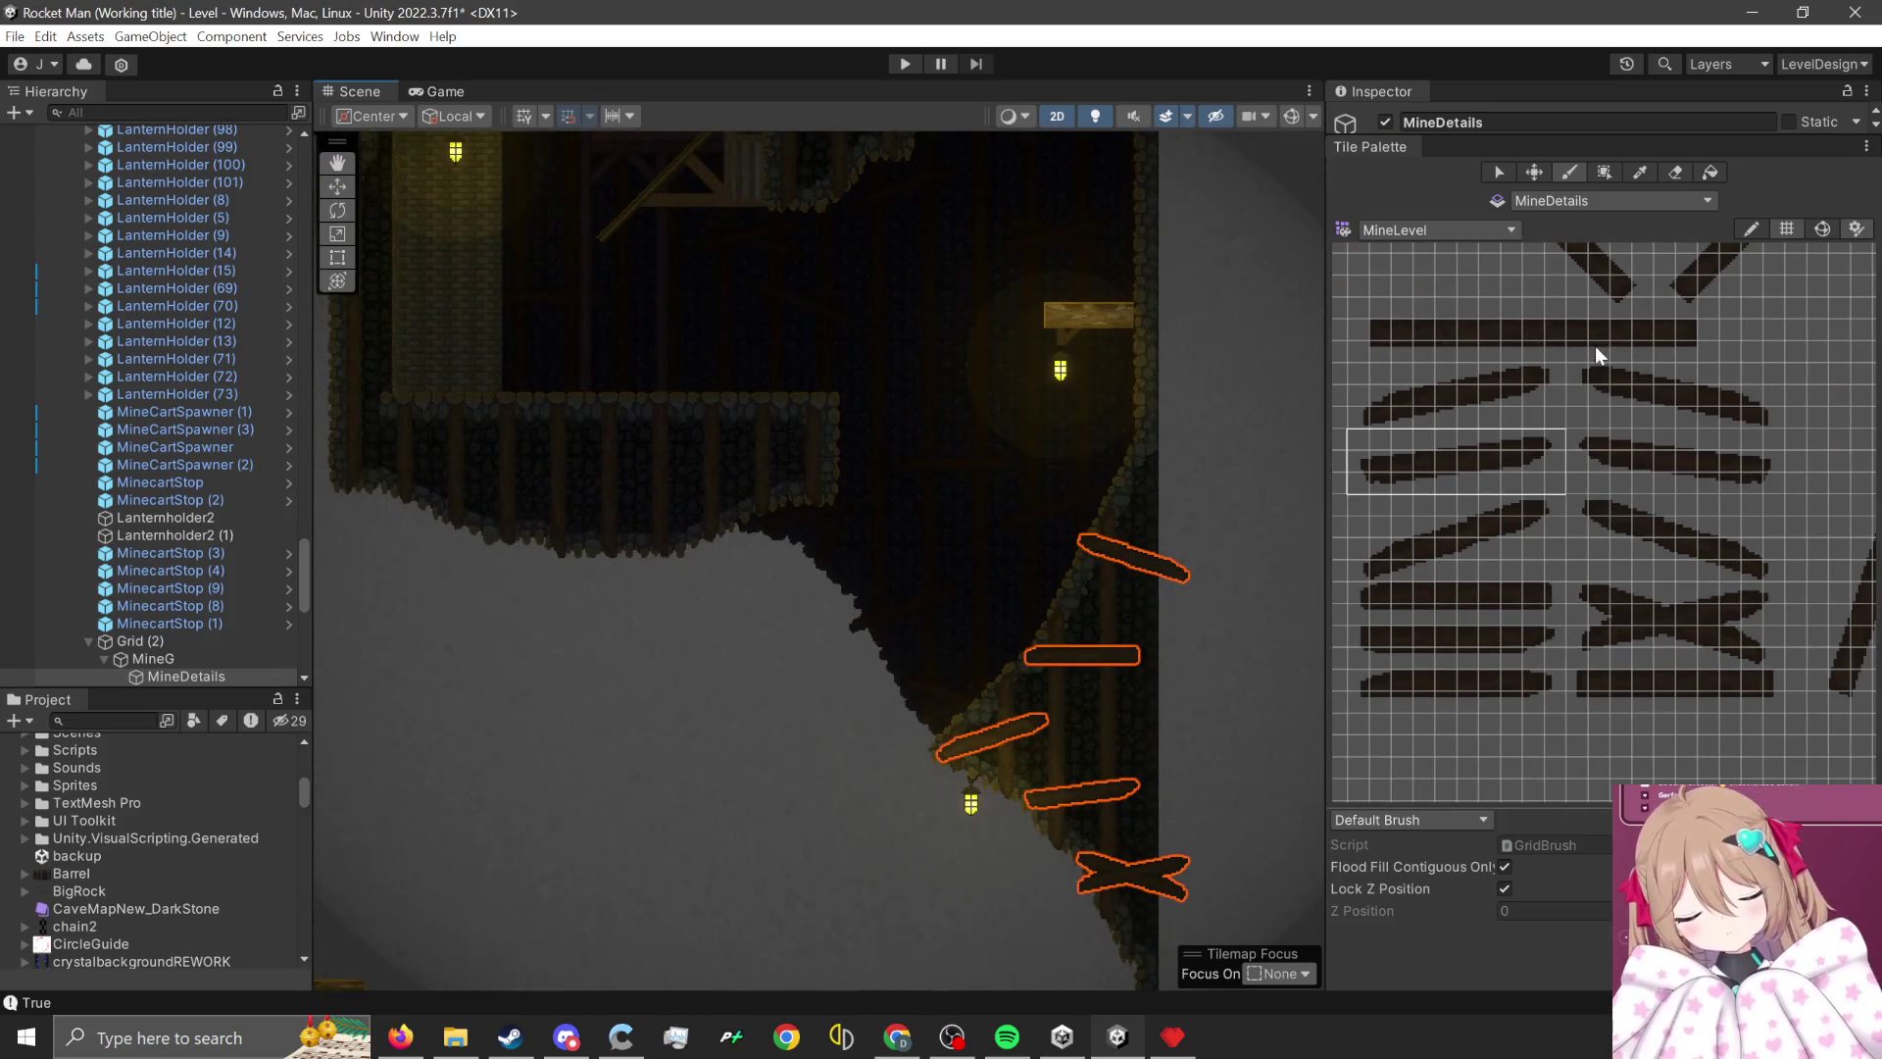
pyautogui.scroll(1, 1595, 351)
pyautogui.moveTo(1578, 381); pyautogui.dragTo(1757, 443)
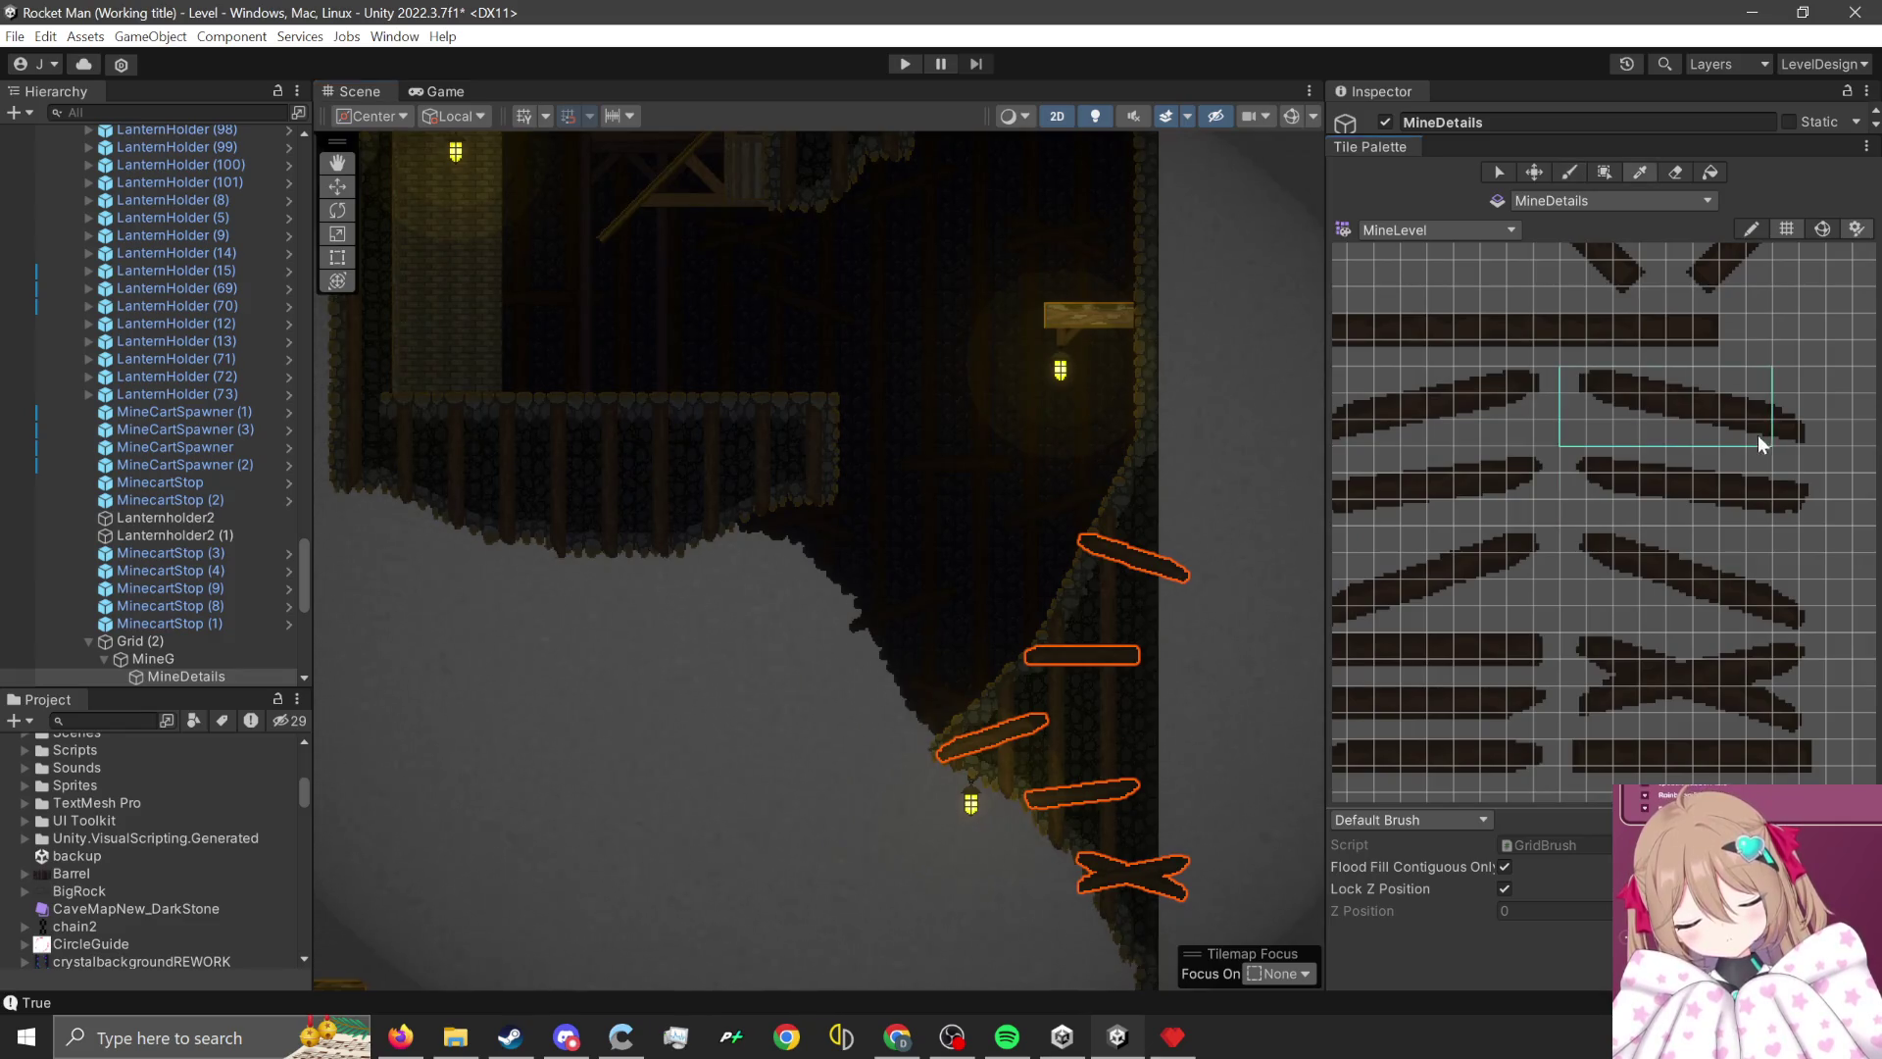
pyautogui.scroll(1, 1274, 686)
pyautogui.click(1194, 730)
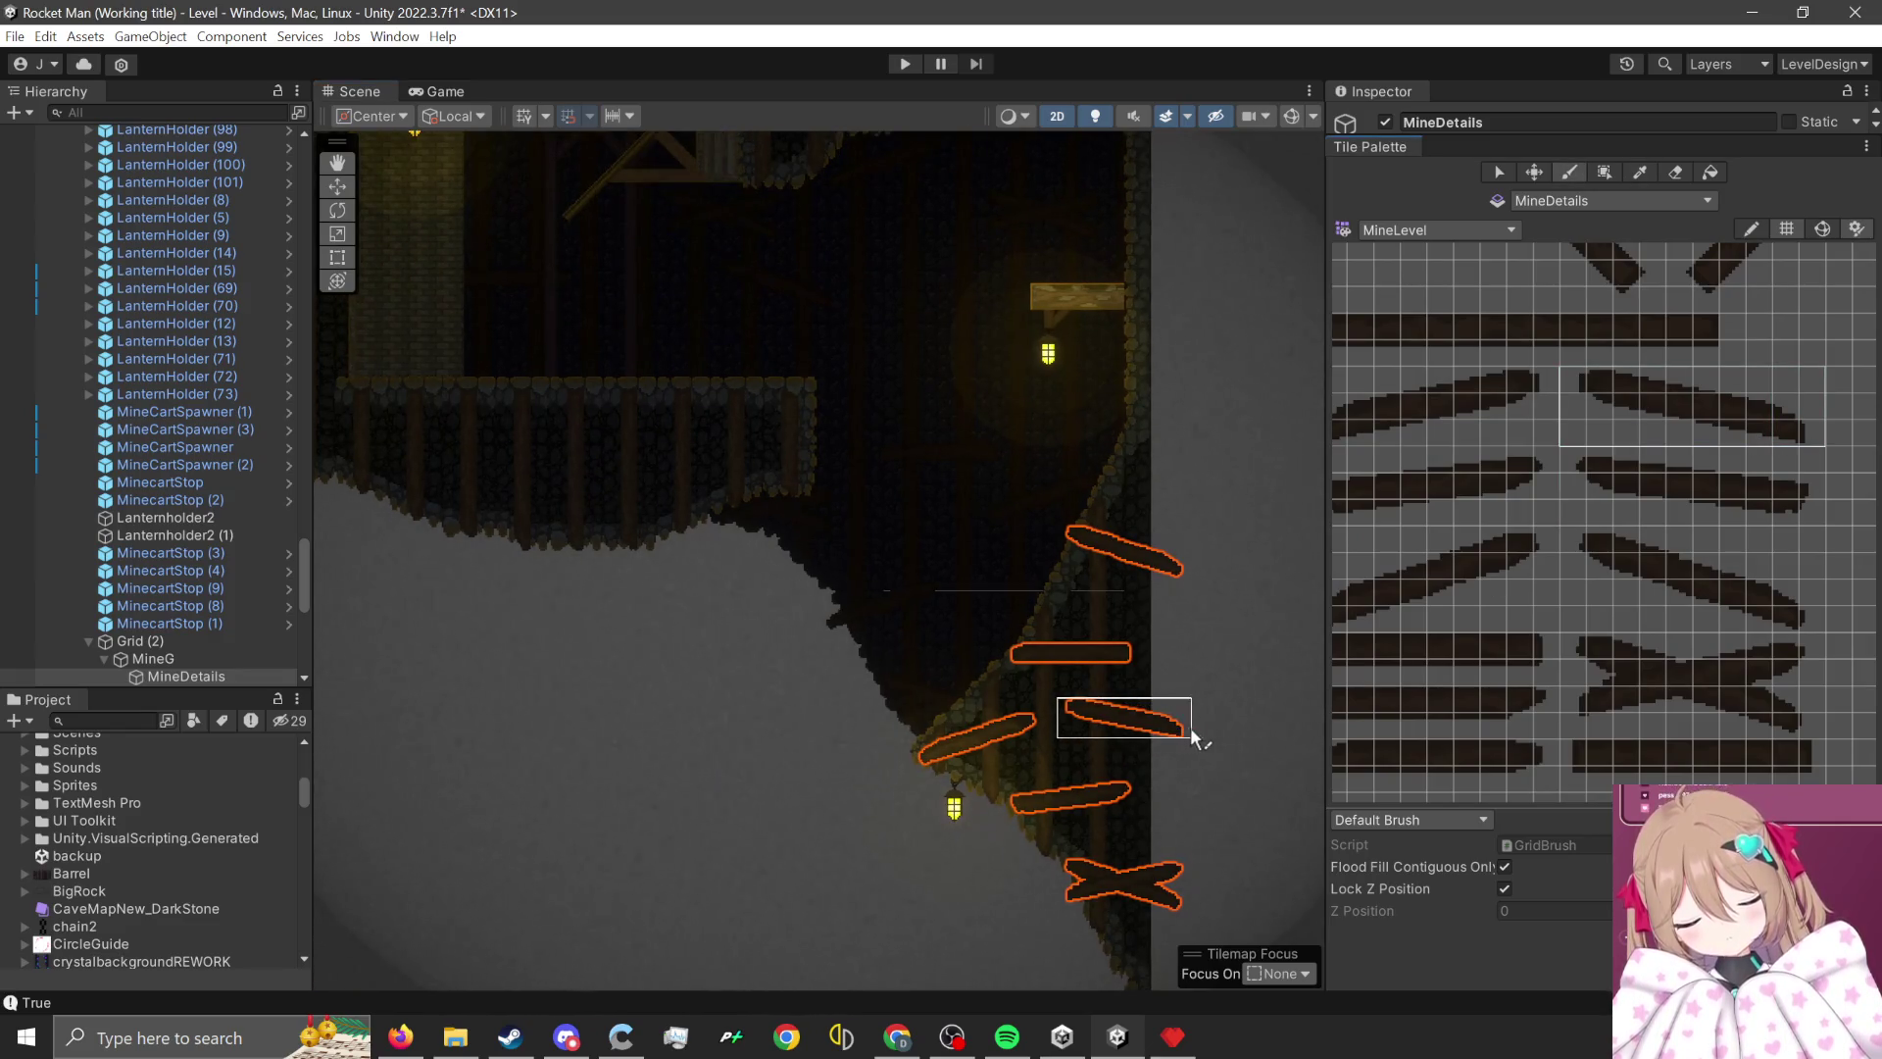
pyautogui.scroll(-4, 1190, 726)
pyautogui.scroll(5, 907, 615)
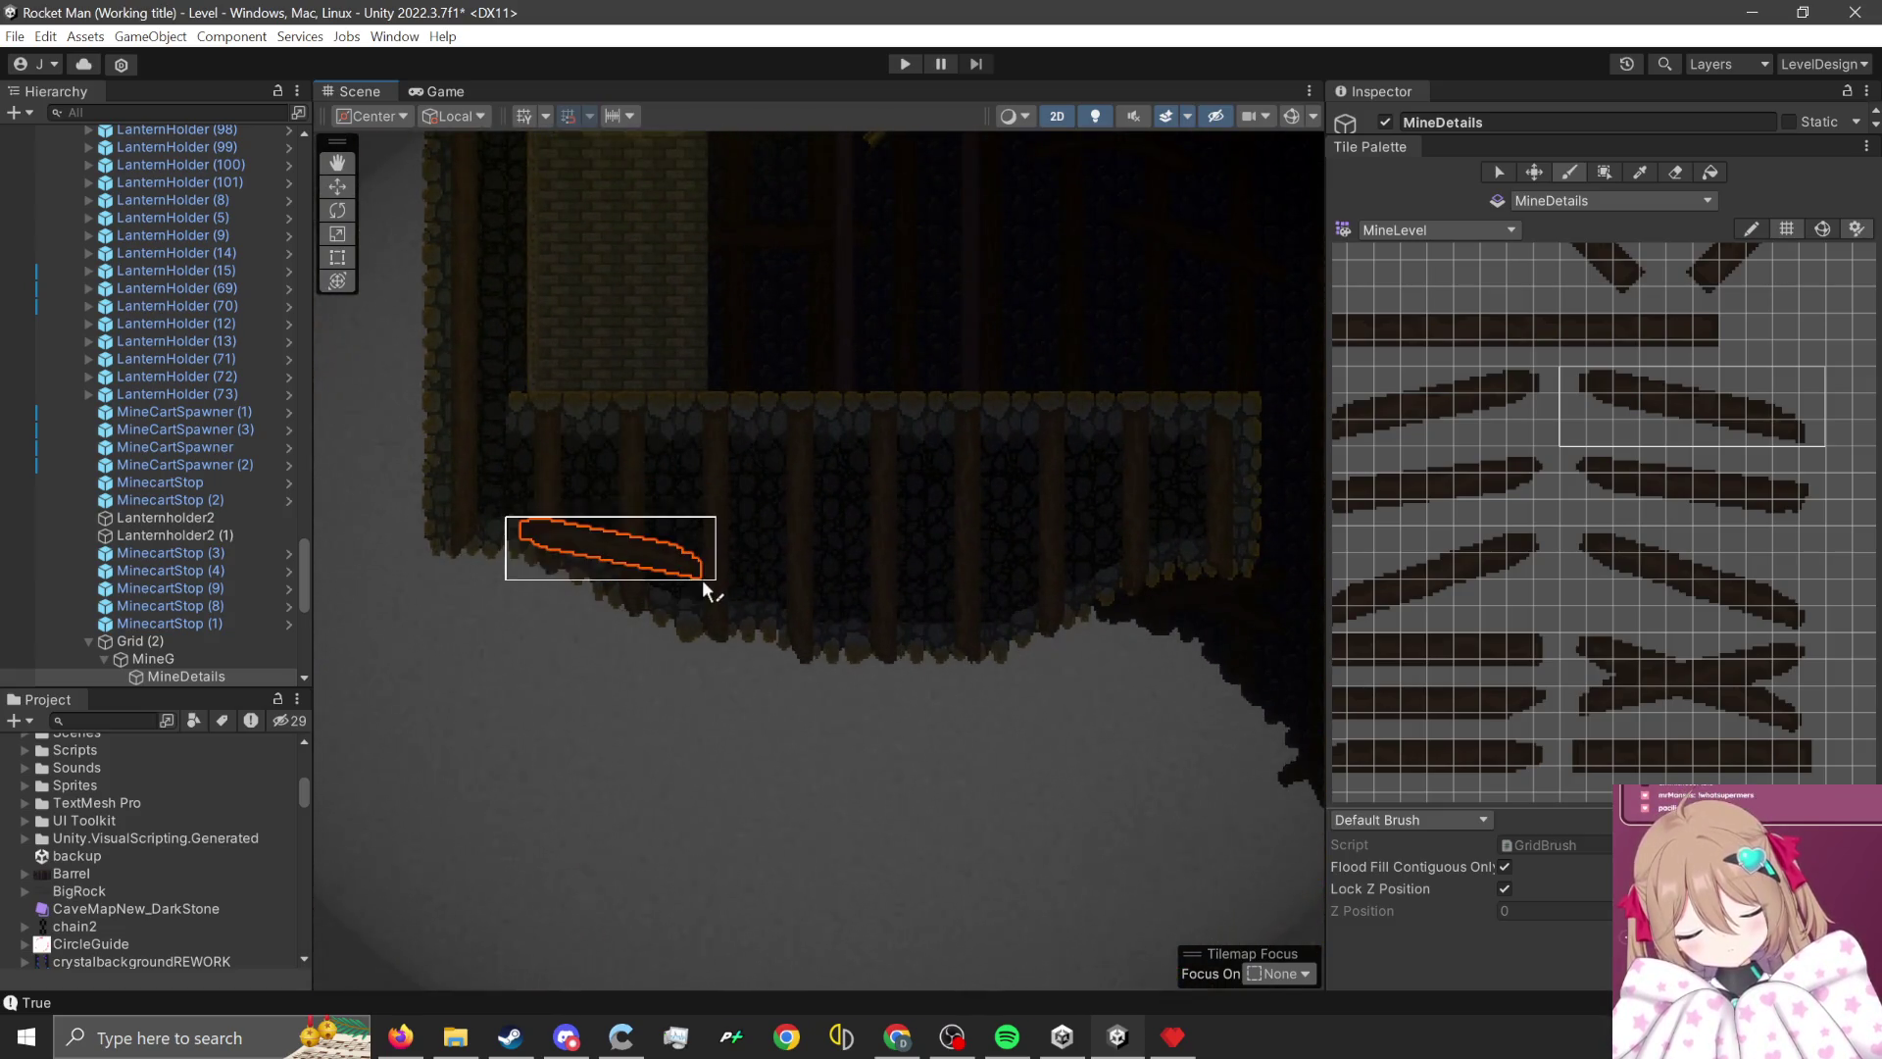
# - Paint a plank on the back wall's edge and an X cross-brace along its bottom
pyautogui.click(610, 538)
pyautogui.scroll(1, 853, 619)
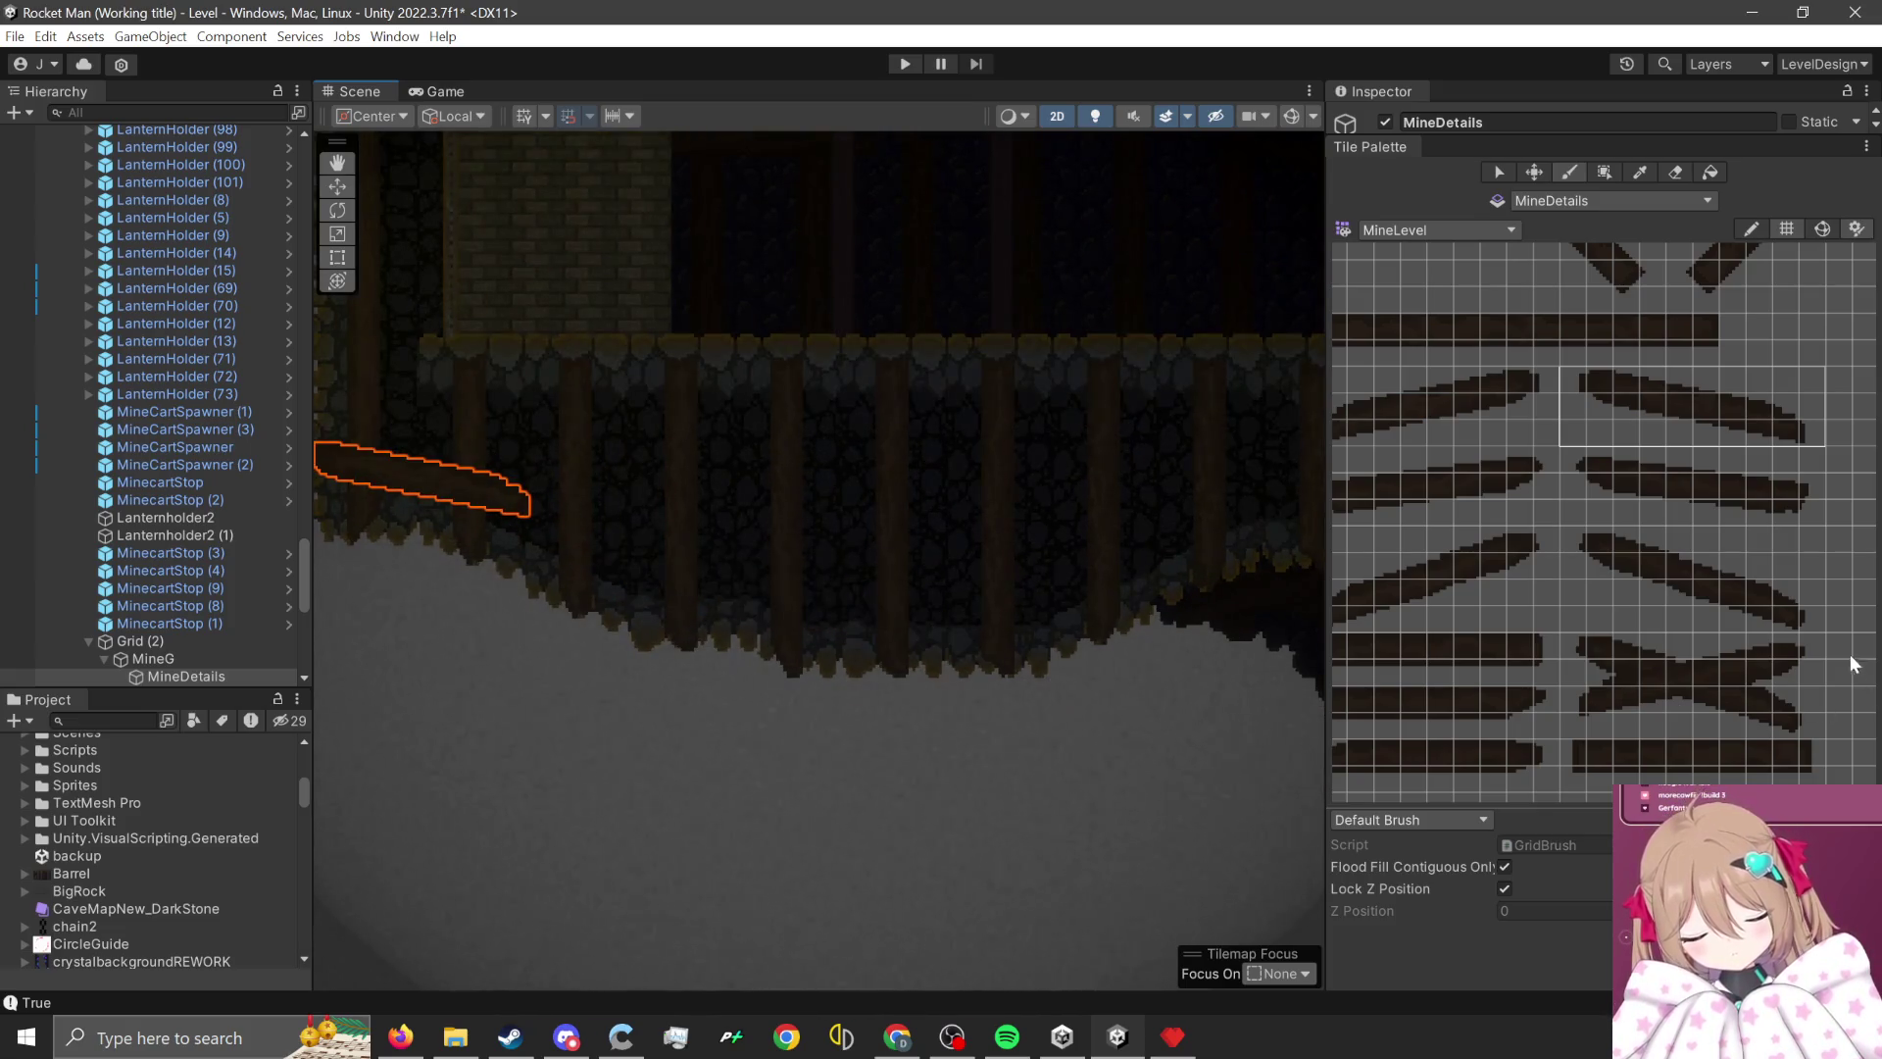
pyautogui.moveTo(1567, 645); pyautogui.dragTo(1814, 723)
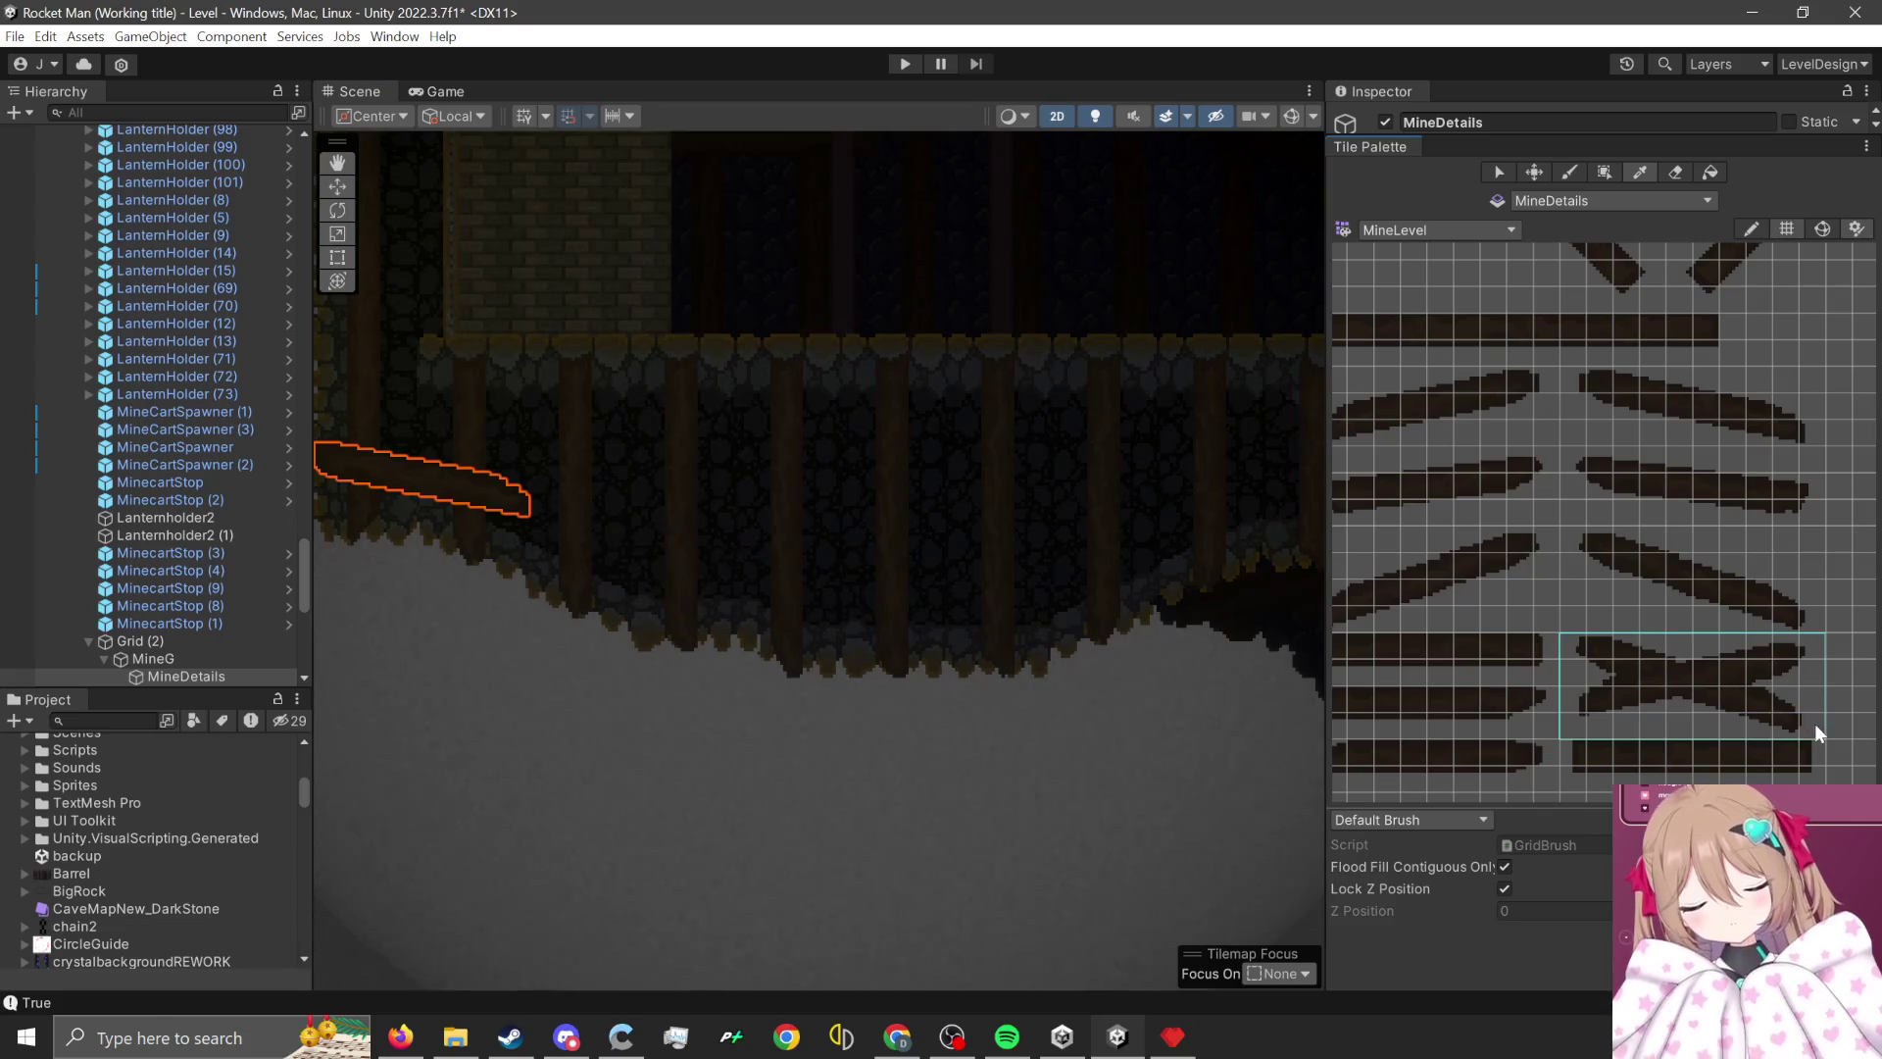
pyautogui.click(849, 667)
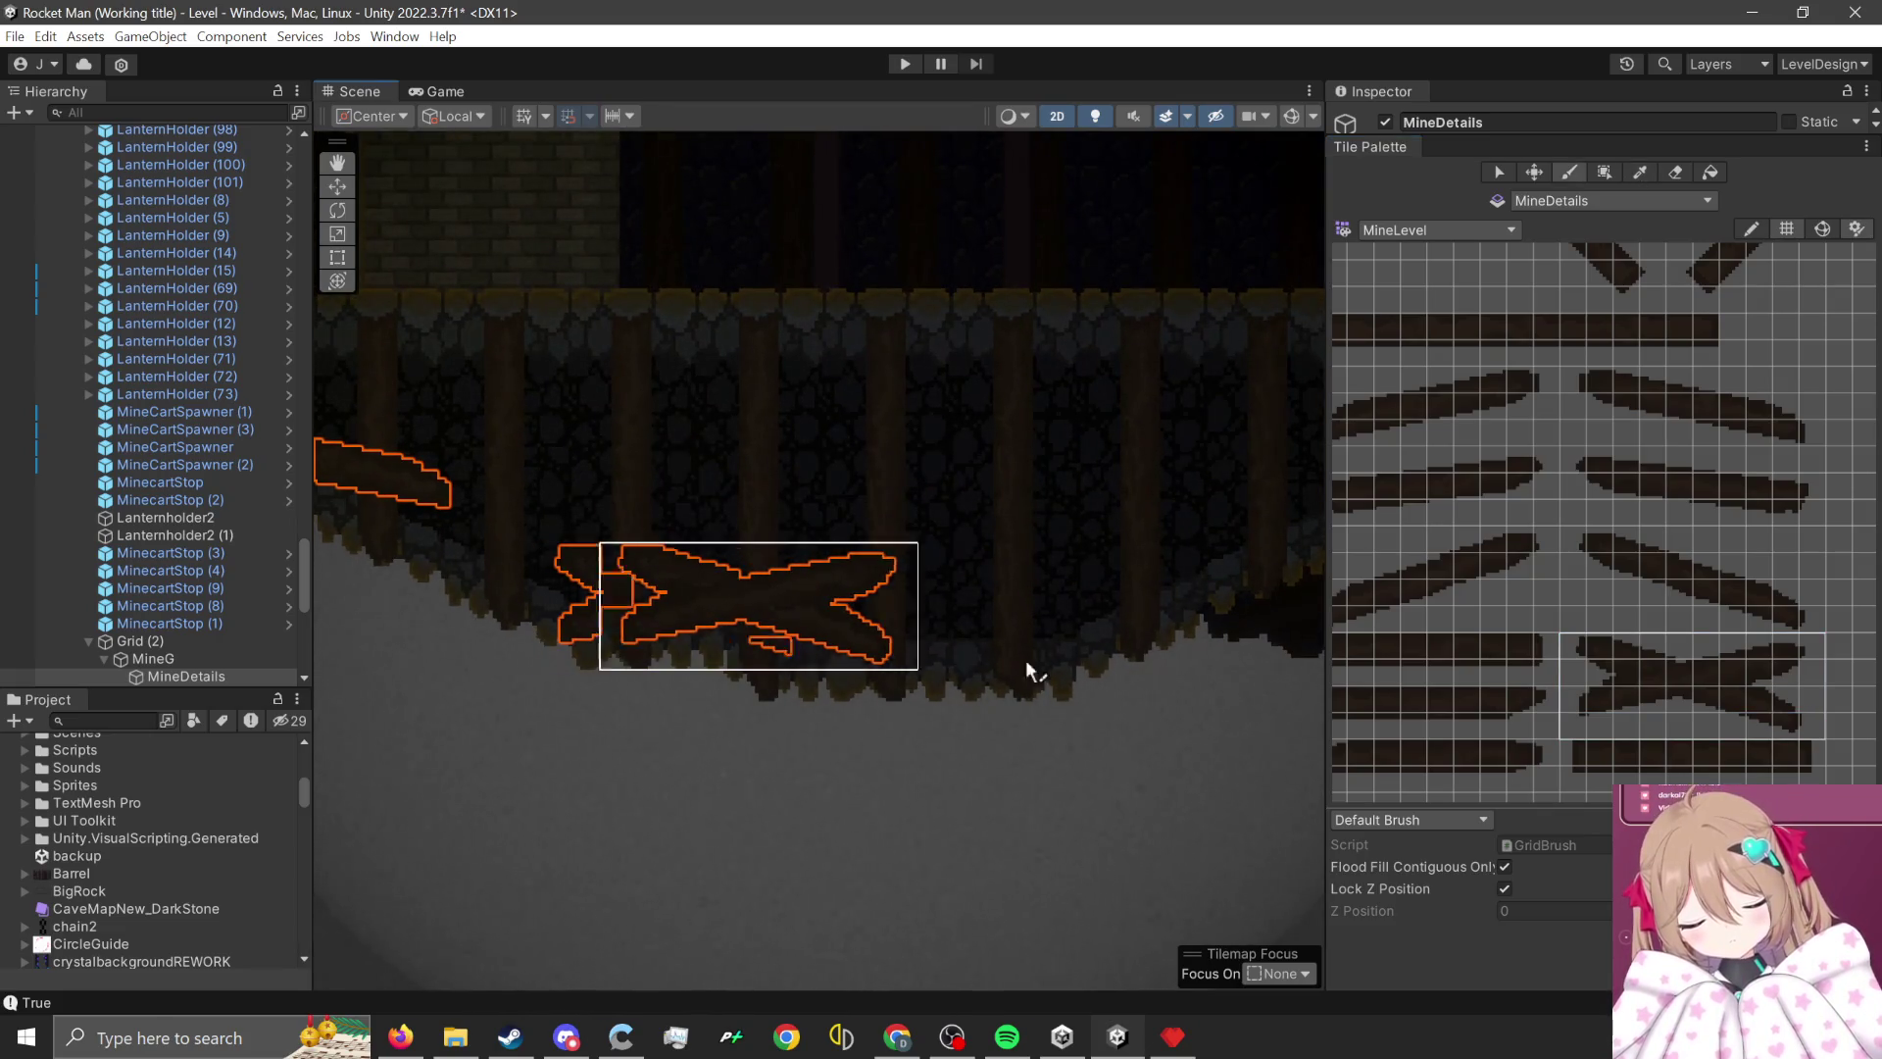
# - Paint a long straight plank across the back wall
pyautogui.moveTo(1573, 453); pyautogui.dragTo(1802, 520)
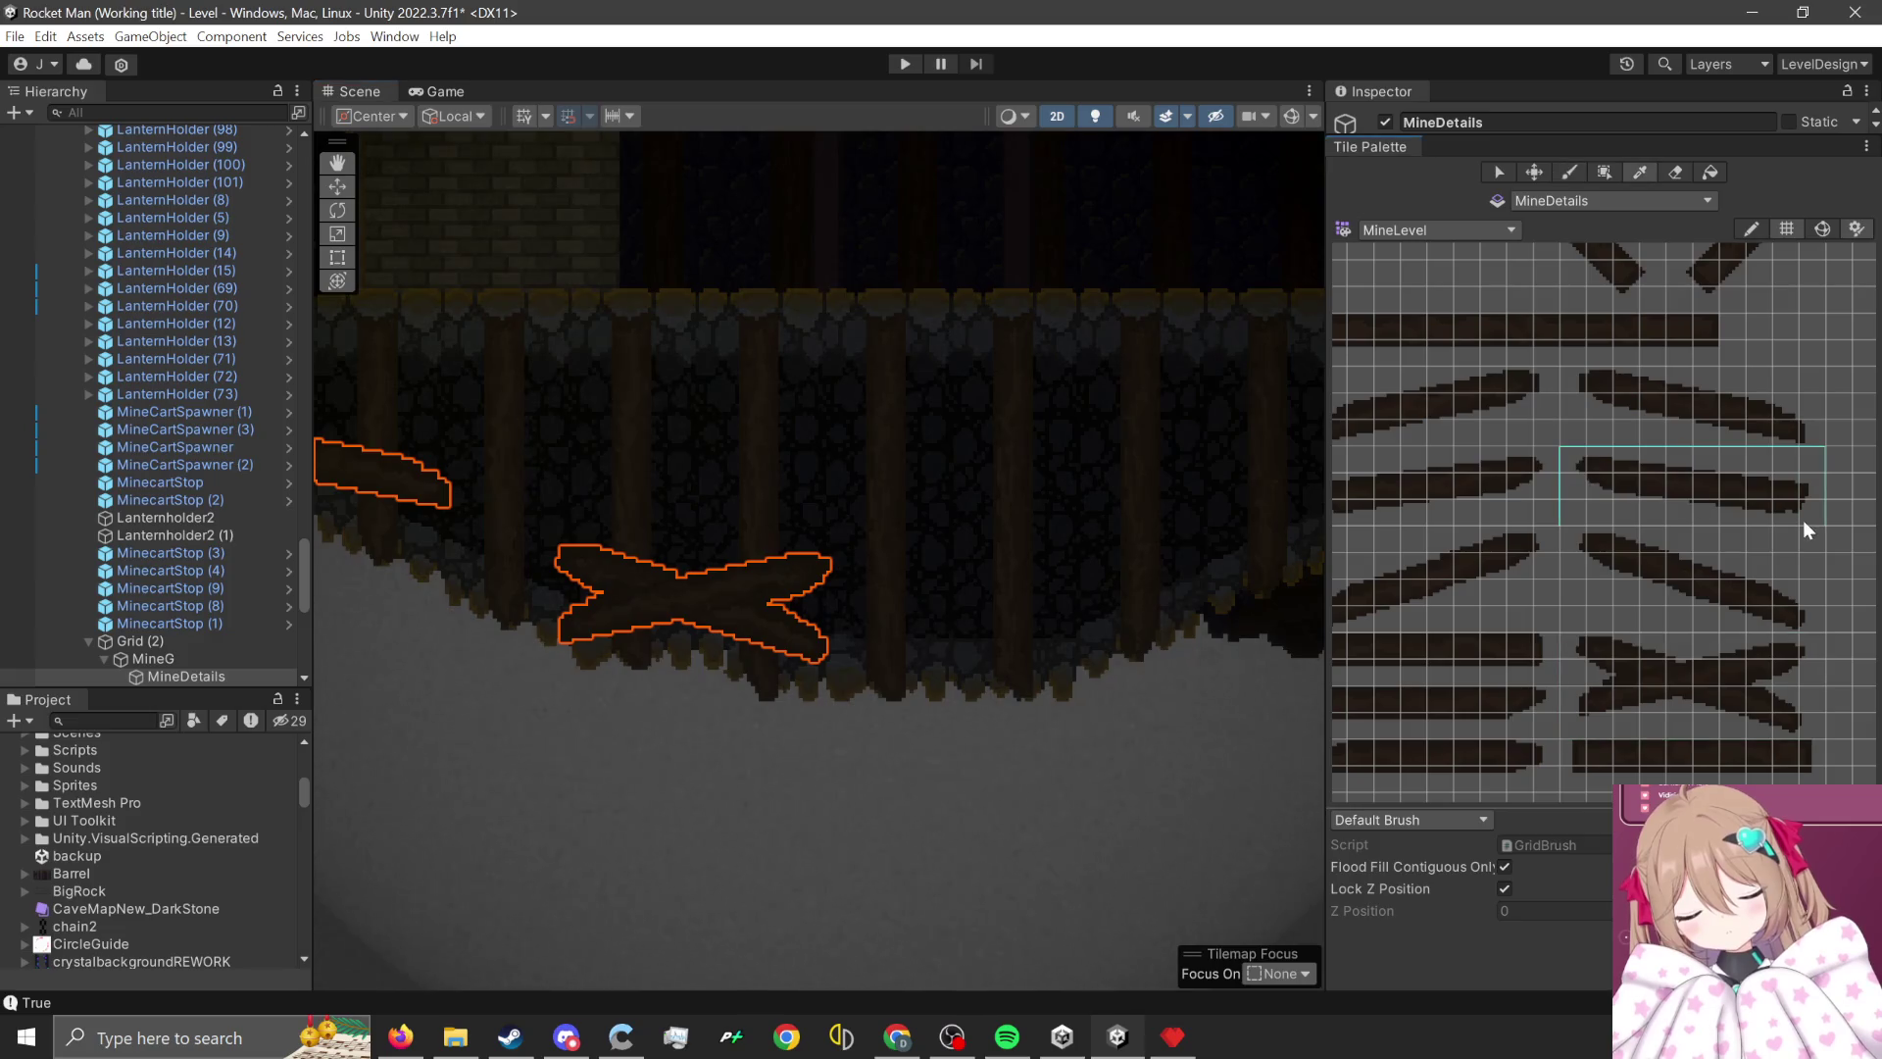
pyautogui.scroll(1, 702, 455)
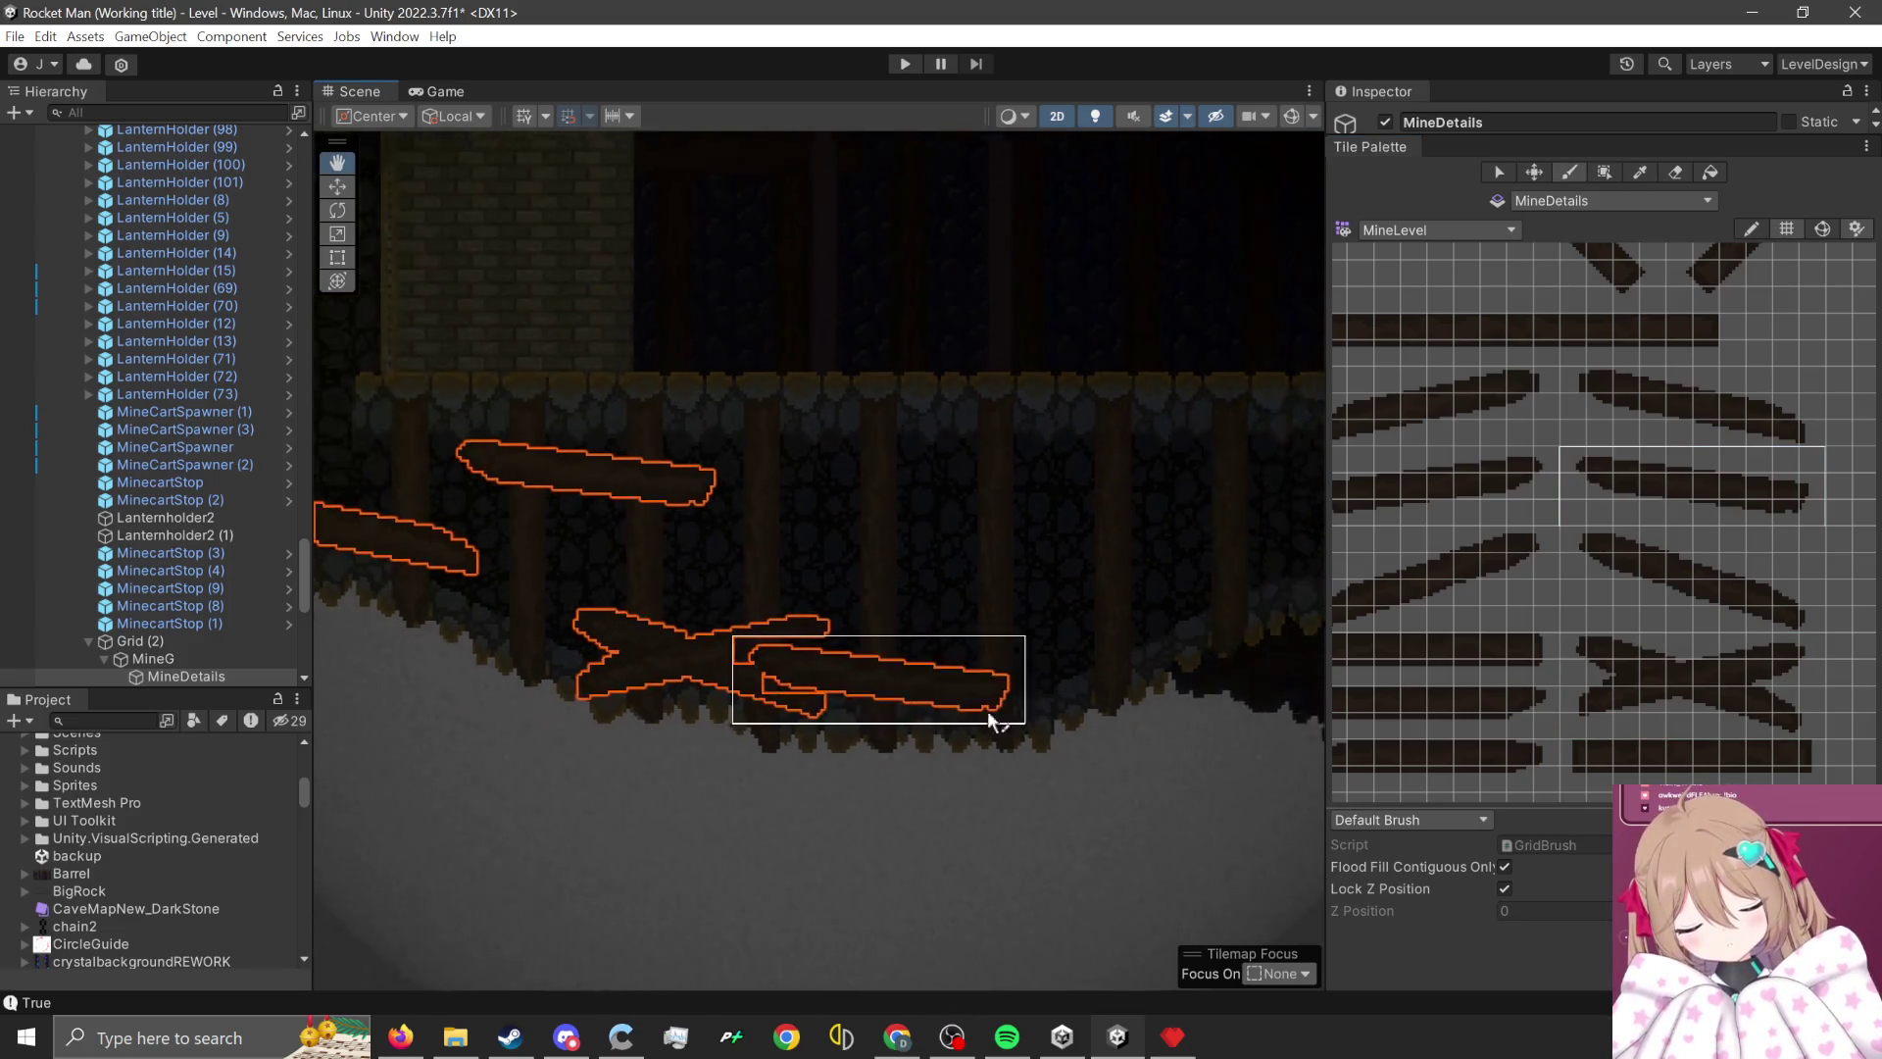
pyautogui.scroll(-2, 1078, 730)
pyautogui.scroll(3, 1631, 684)
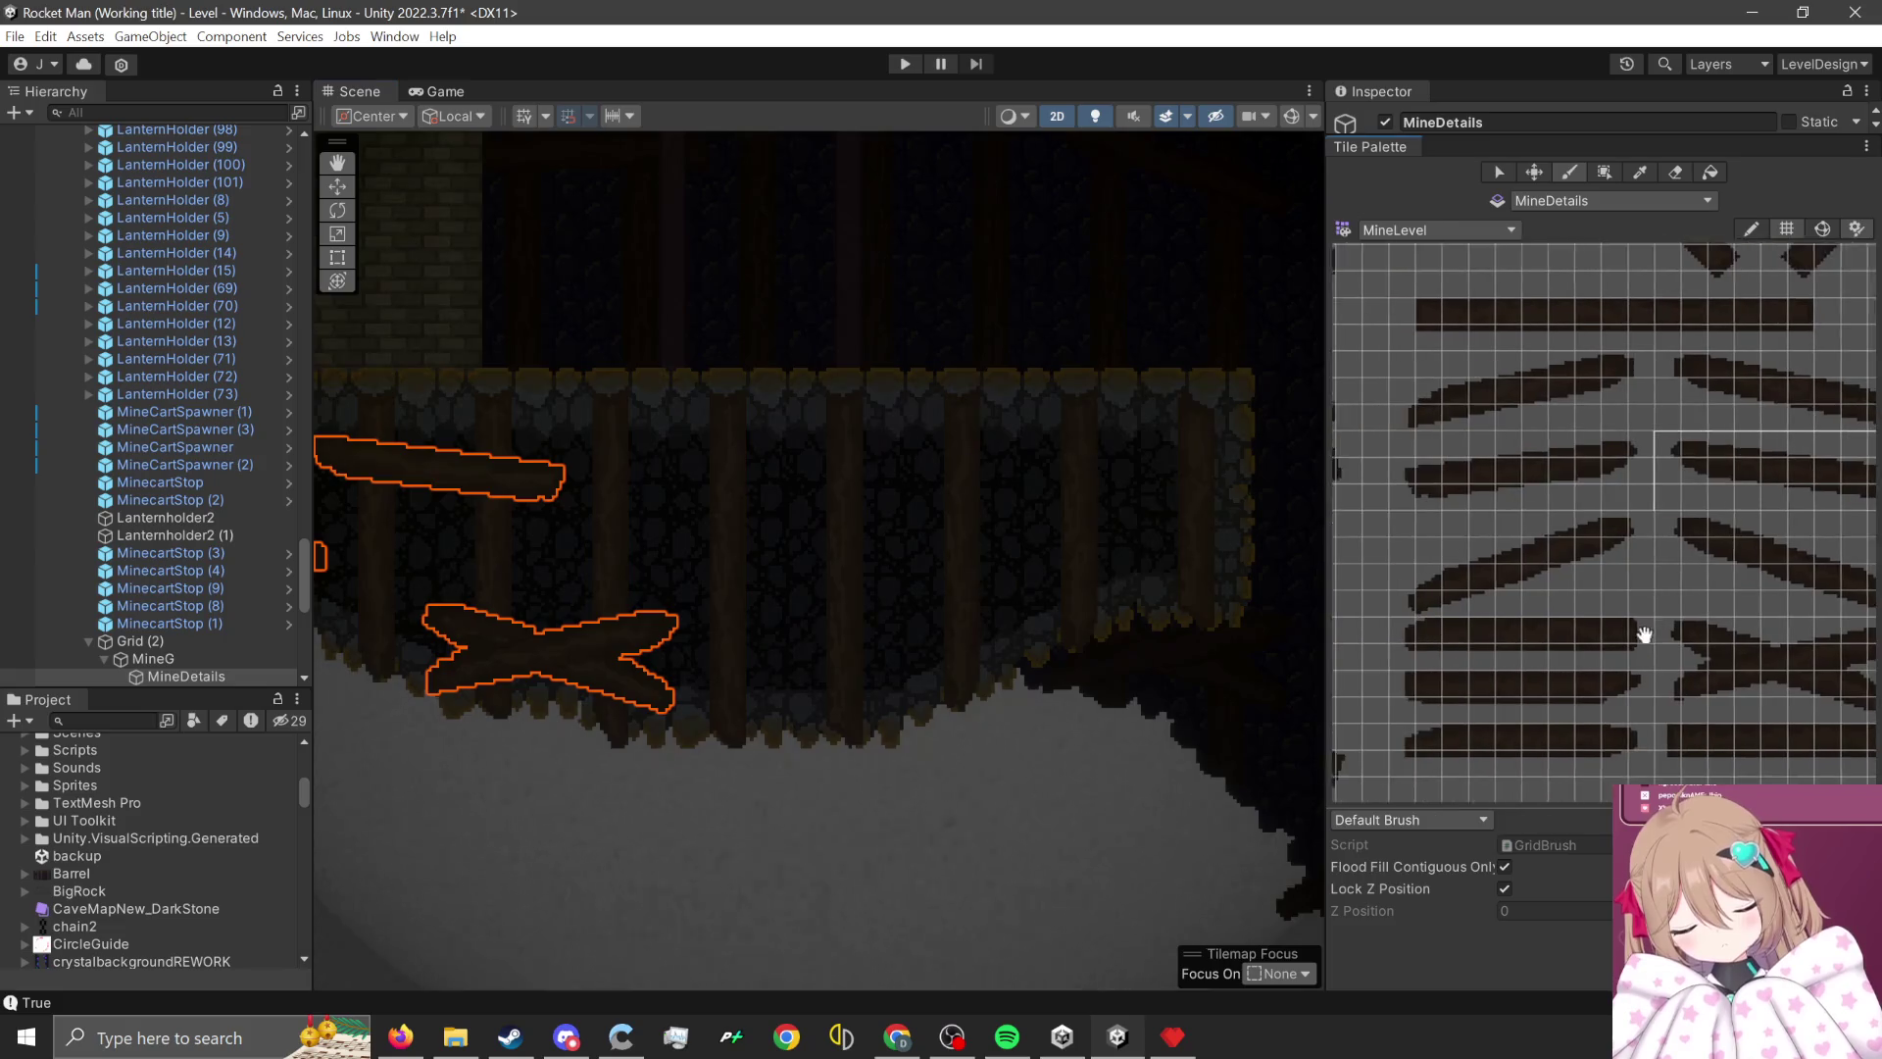
pyautogui.moveTo(1635, 691); pyautogui.dragTo(1402, 696)
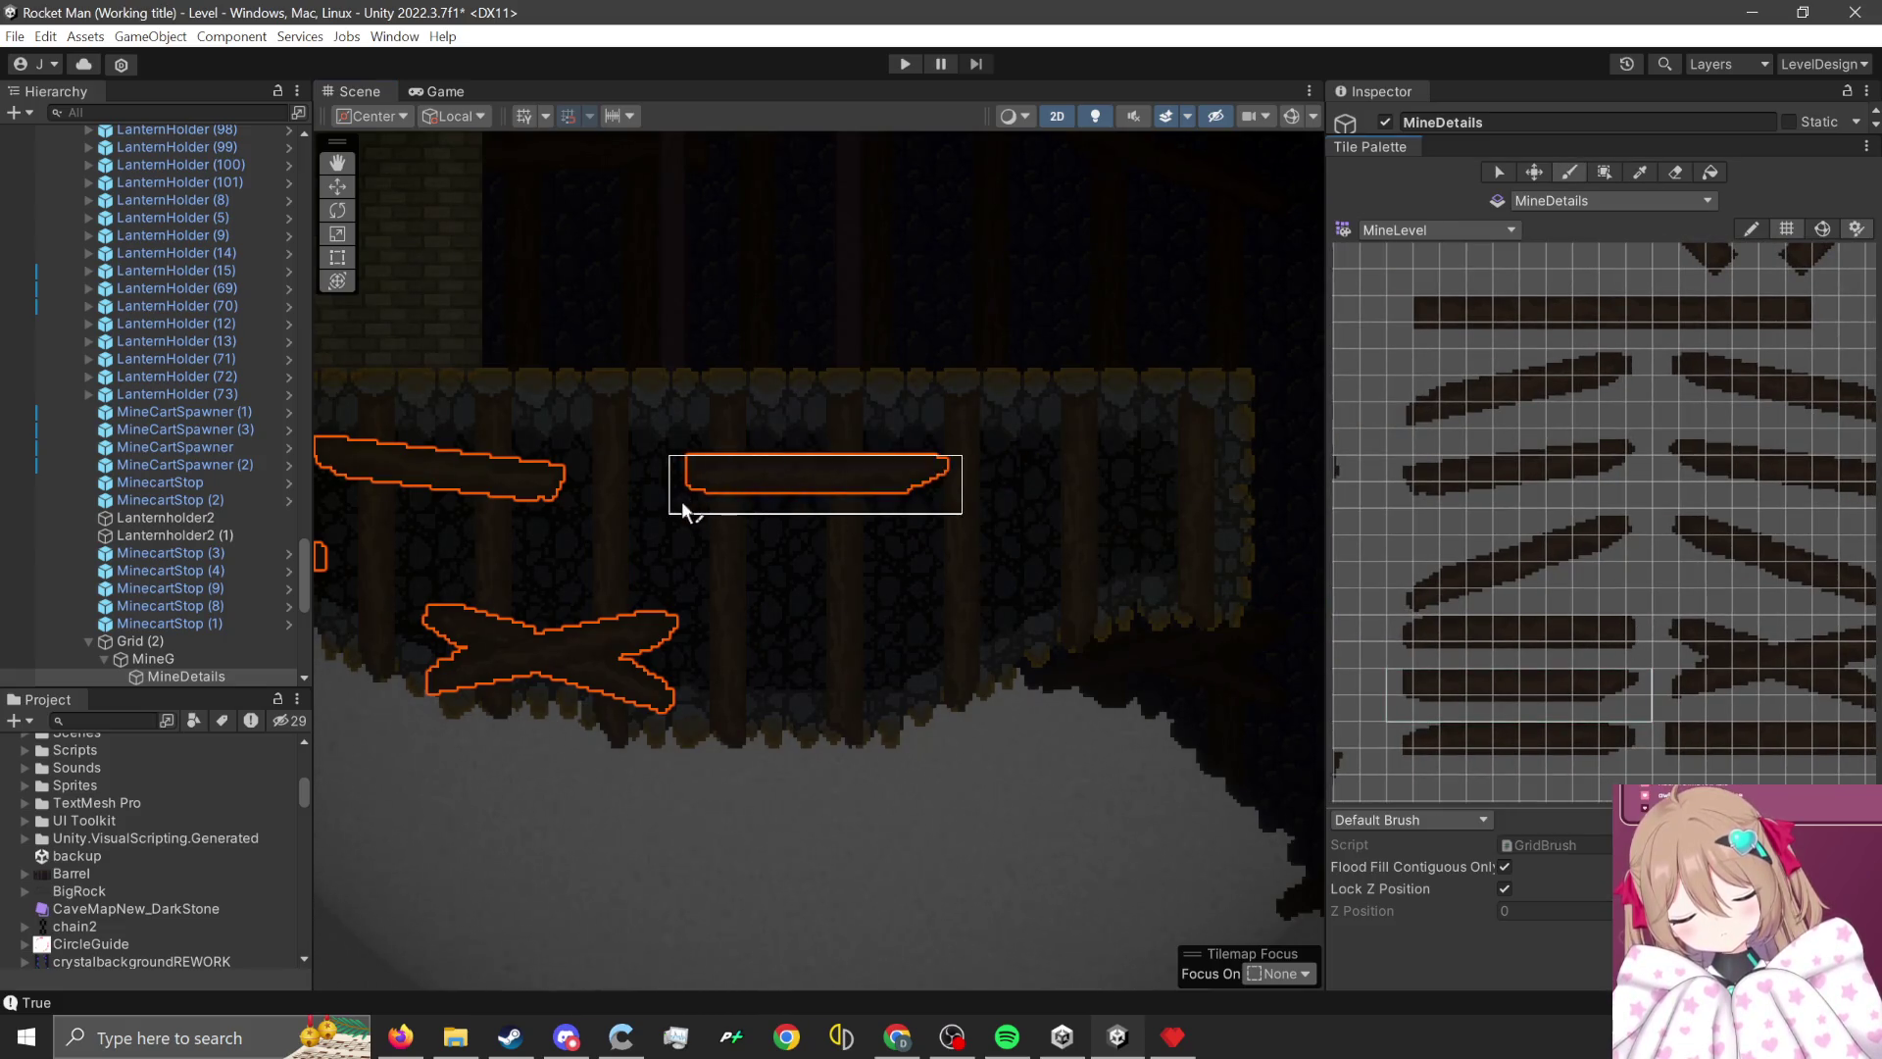
pyautogui.click(655, 562)
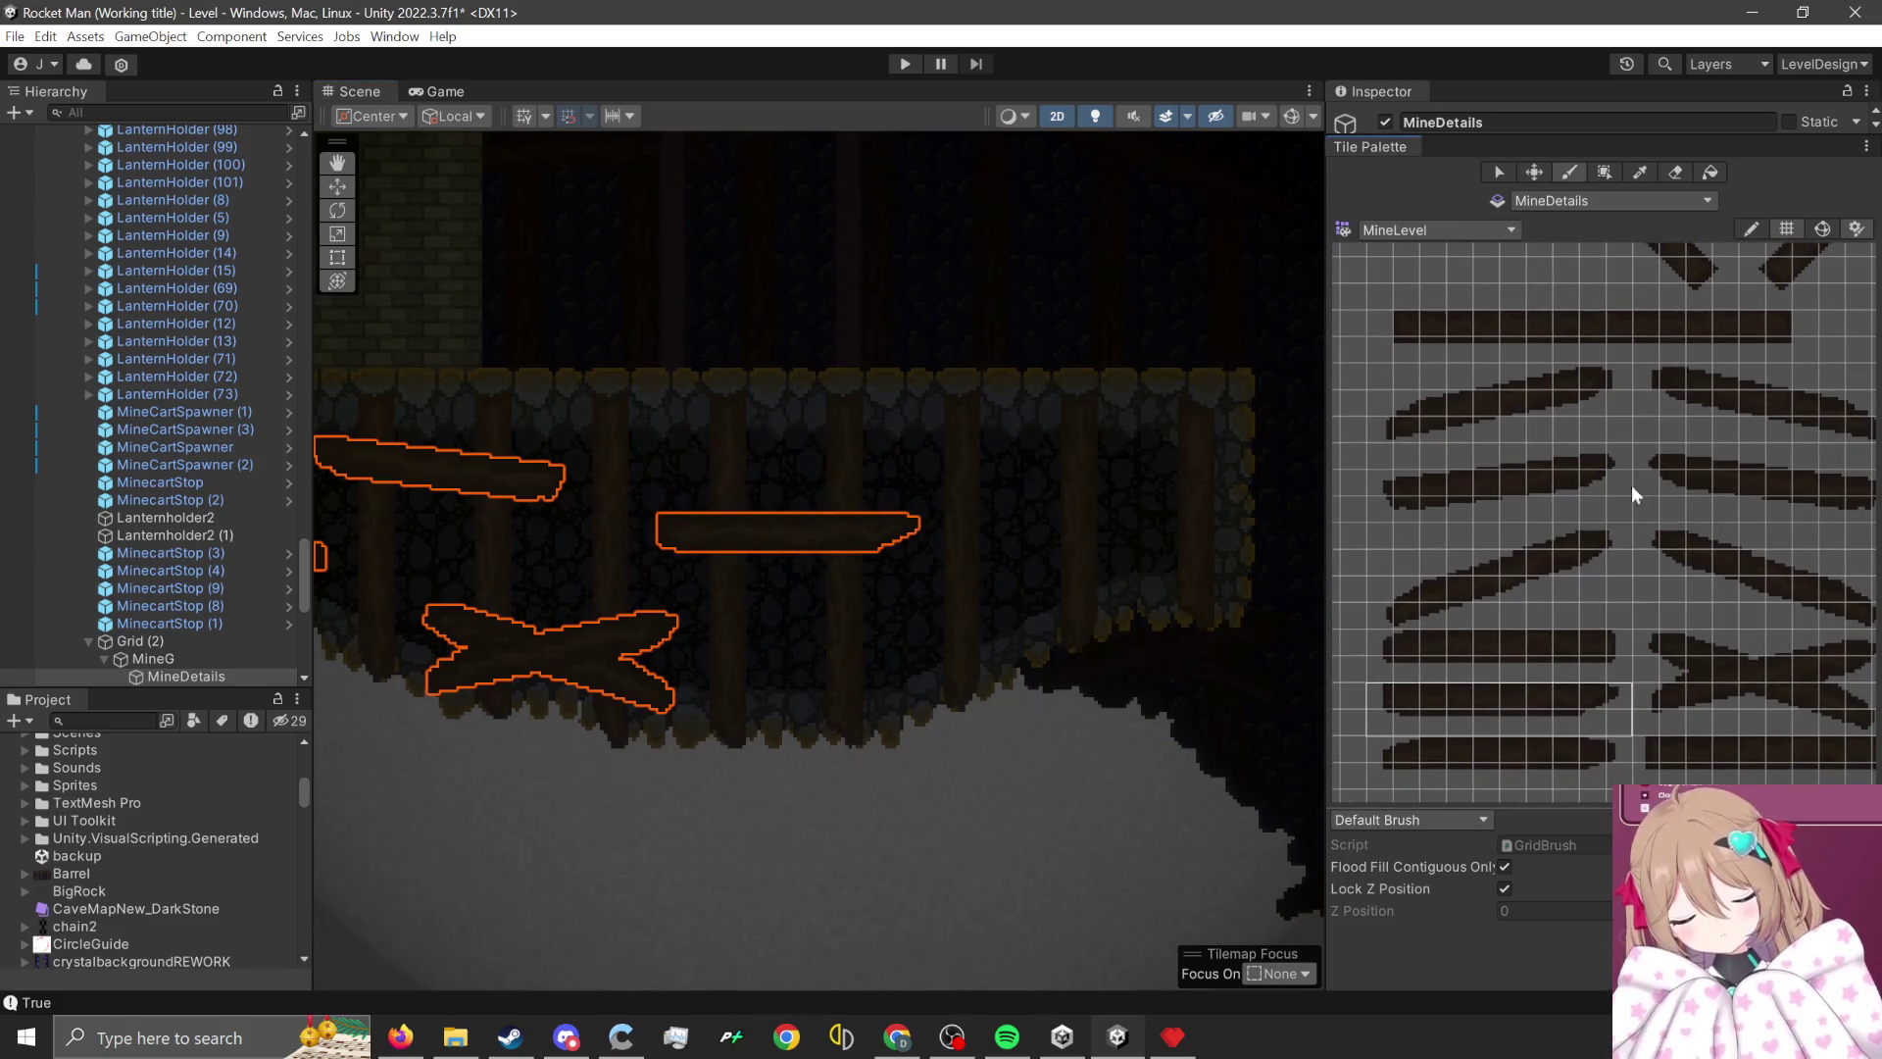
# - Paint a one-cell-wider slanted plank near the wall's base
pyautogui.moveTo(1599, 370); pyautogui.dragTo(1382, 445)
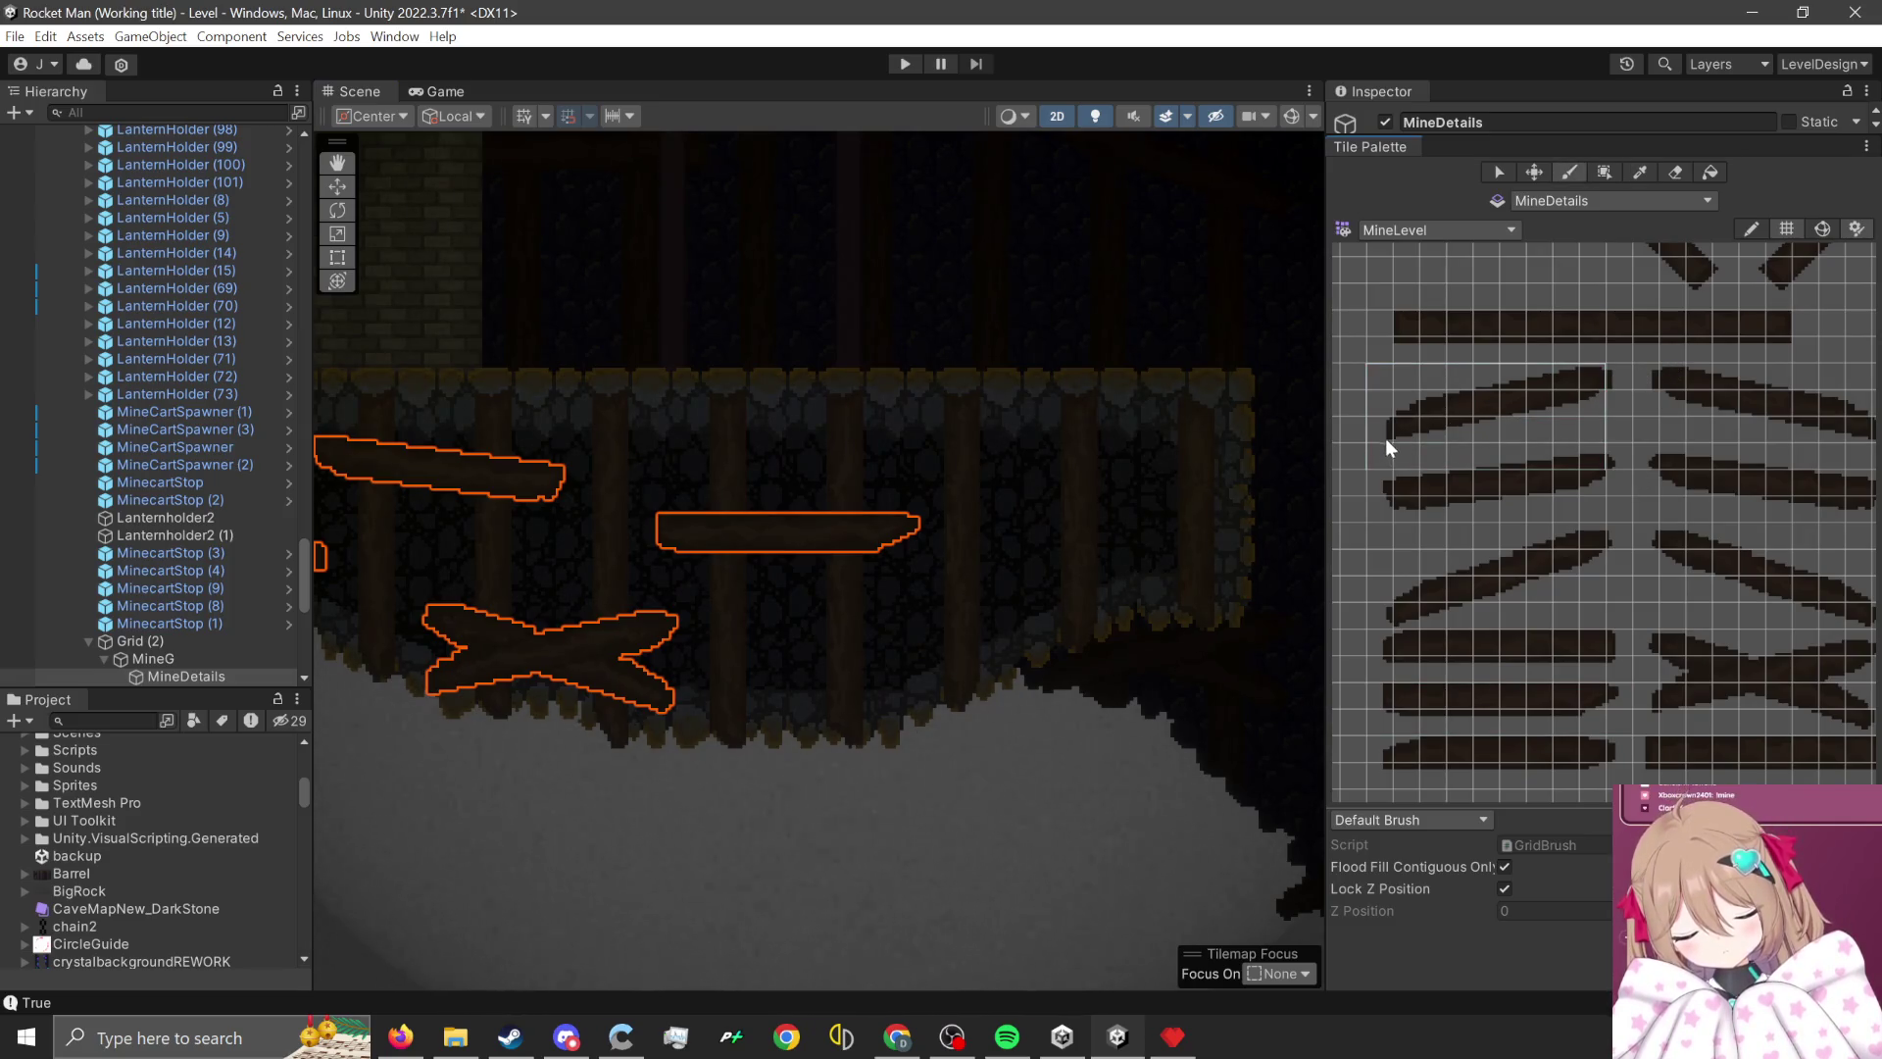
pyautogui.moveTo(1619, 376); pyautogui.dragTo(1379, 444)
pyautogui.click(772, 684)
pyautogui.hscroll(3, 932, 786)
pyautogui.scroll(-1, 1717, 696)
pyautogui.scroll(-5, 1717, 696)
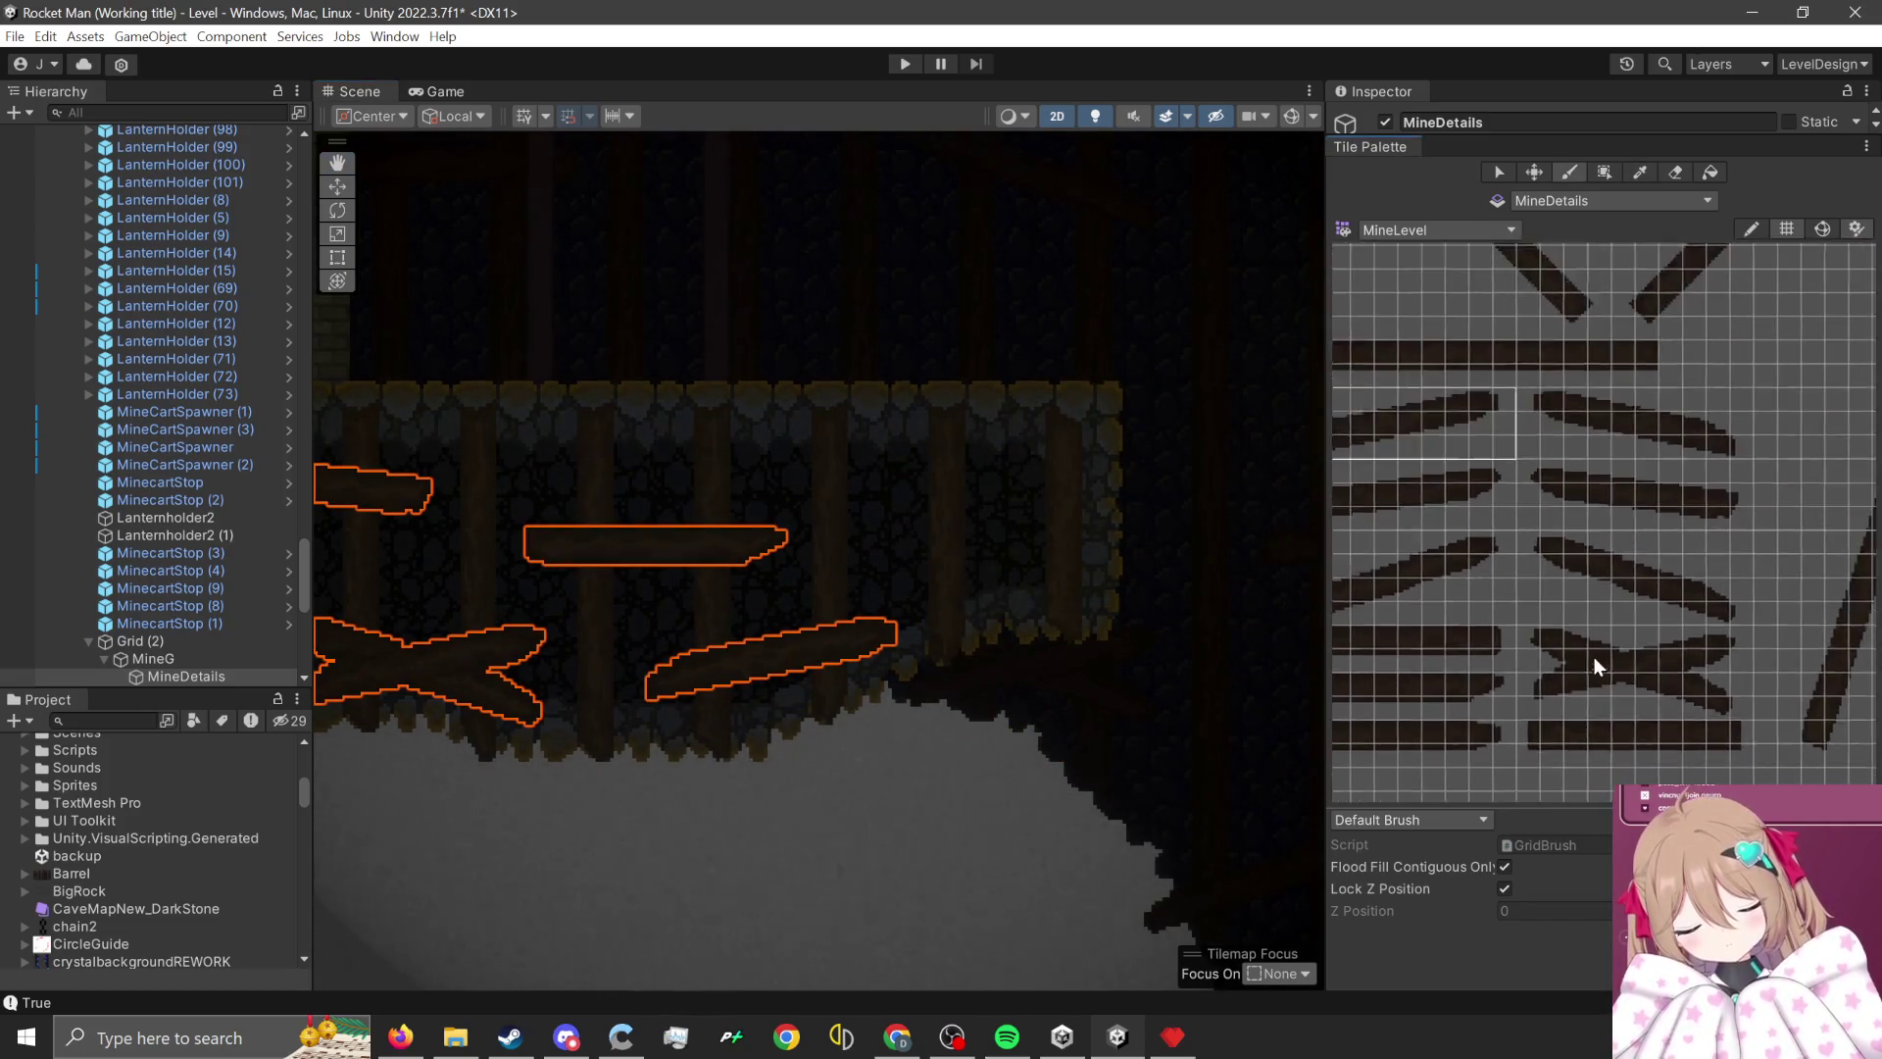
pyautogui.scroll(-5, 1656, 464)
pyautogui.scroll(2, 1468, 404)
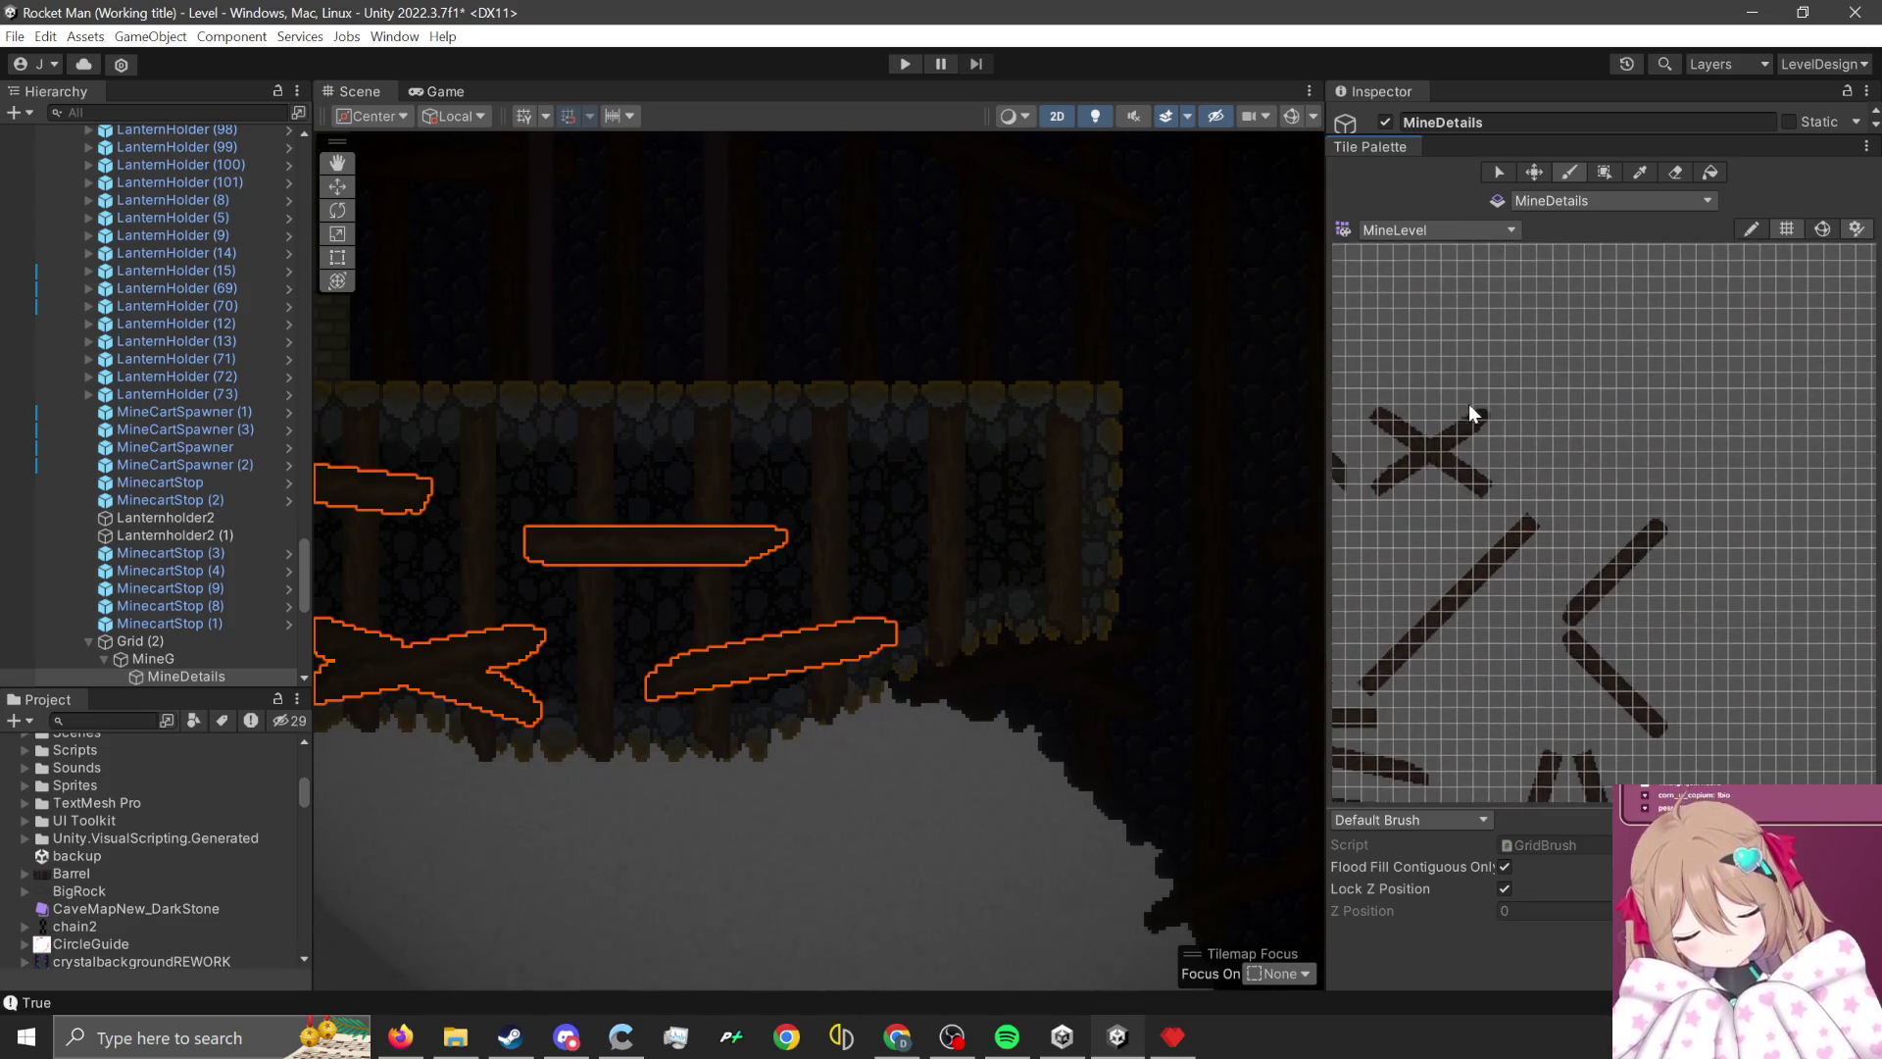
# - Stamp a small X cross-brace at the wall's right end and zoom out to check
pyautogui.moveTo(1502, 416); pyautogui.dragTo(1335, 527)
pyautogui.scroll(1, 932, 534)
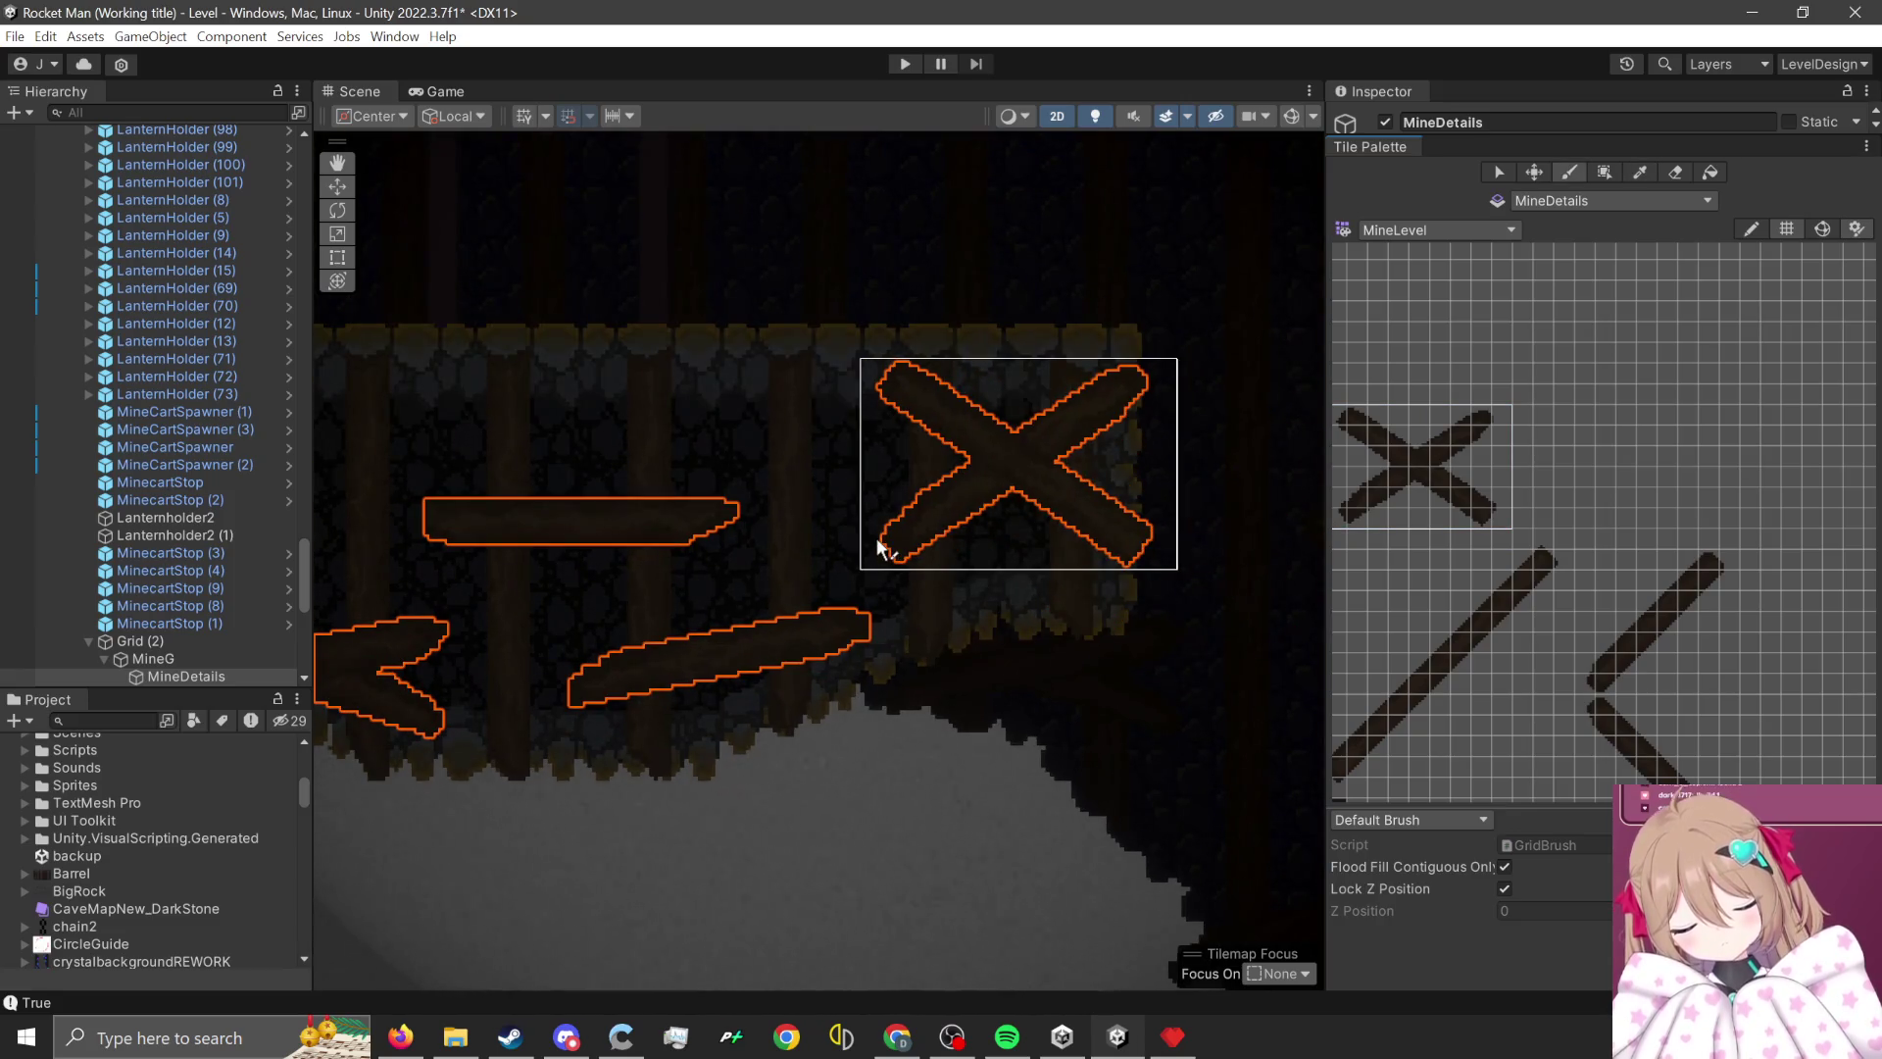
pyautogui.click(862, 567)
pyautogui.scroll(-1, 1088, 755)
pyautogui.scroll(-1, 1039, 598)
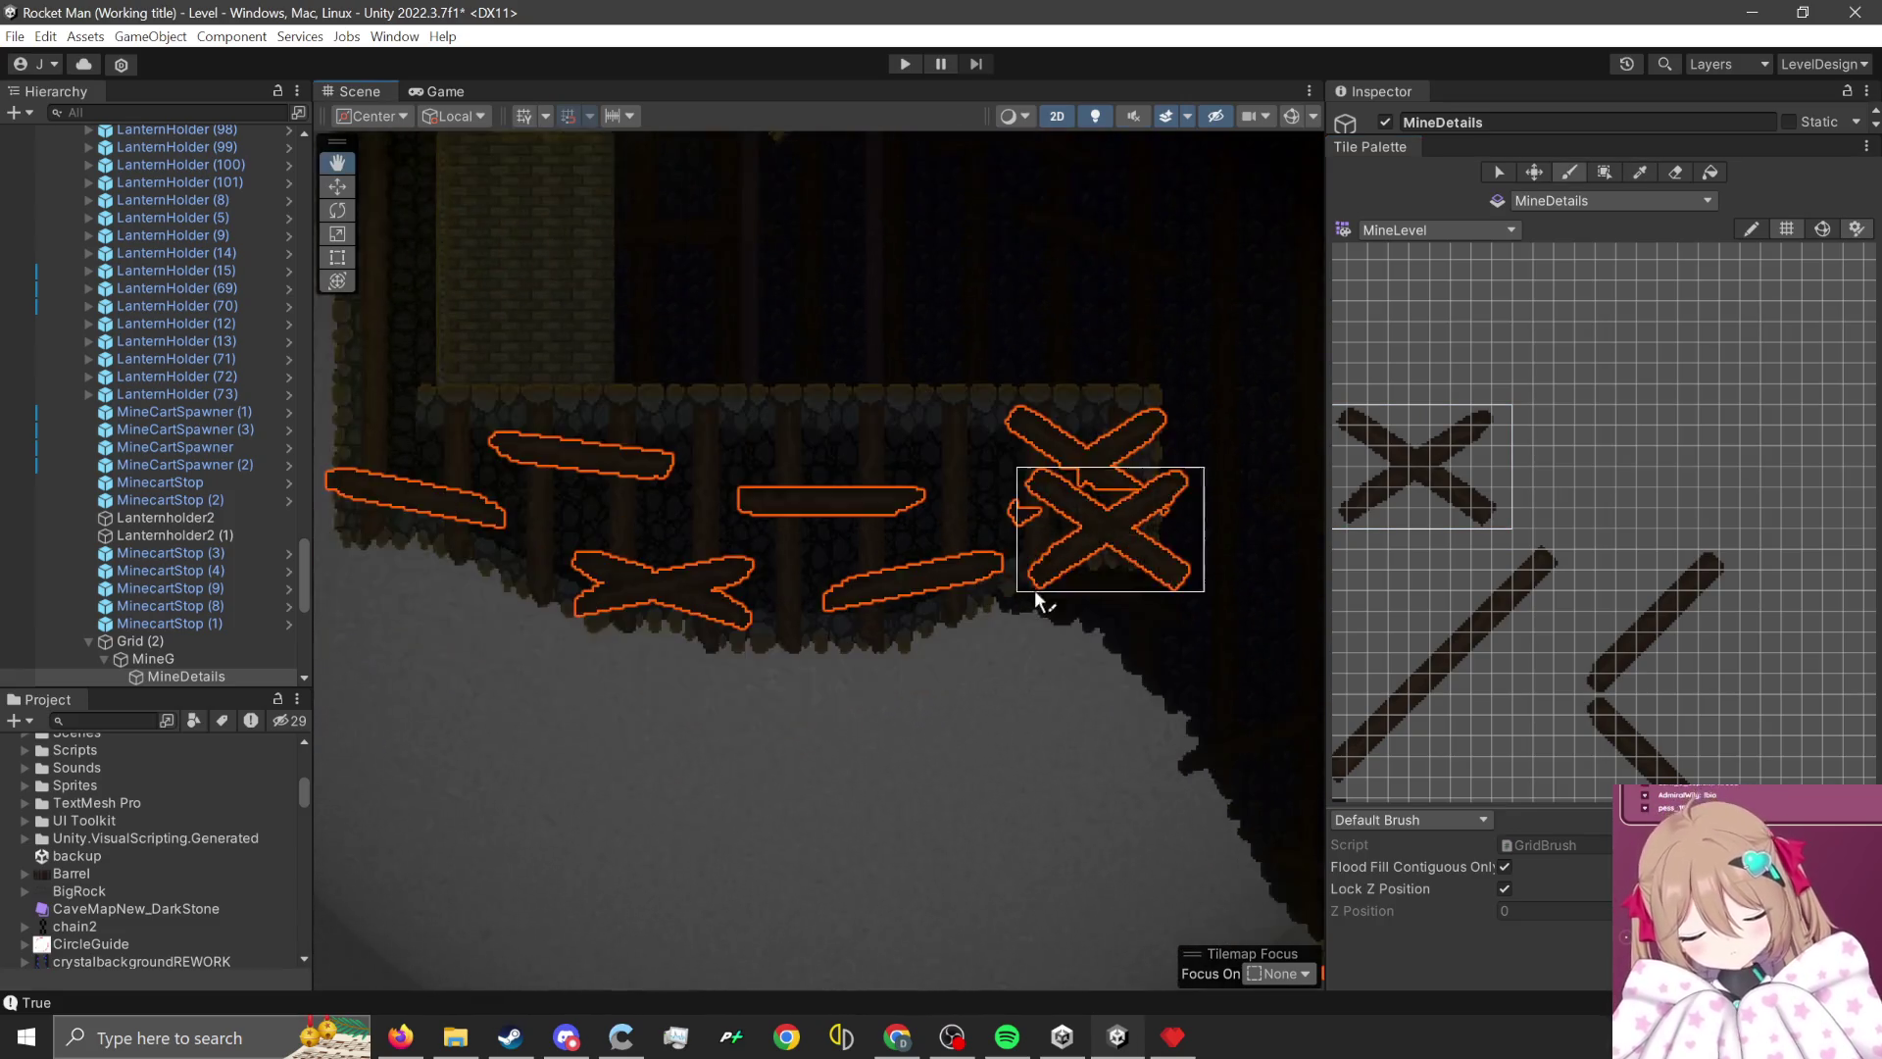
pyautogui.scroll(1, 1068, 706)
pyautogui.scroll(-2, 1009, 652)
pyautogui.scroll(-1, 657, 652)
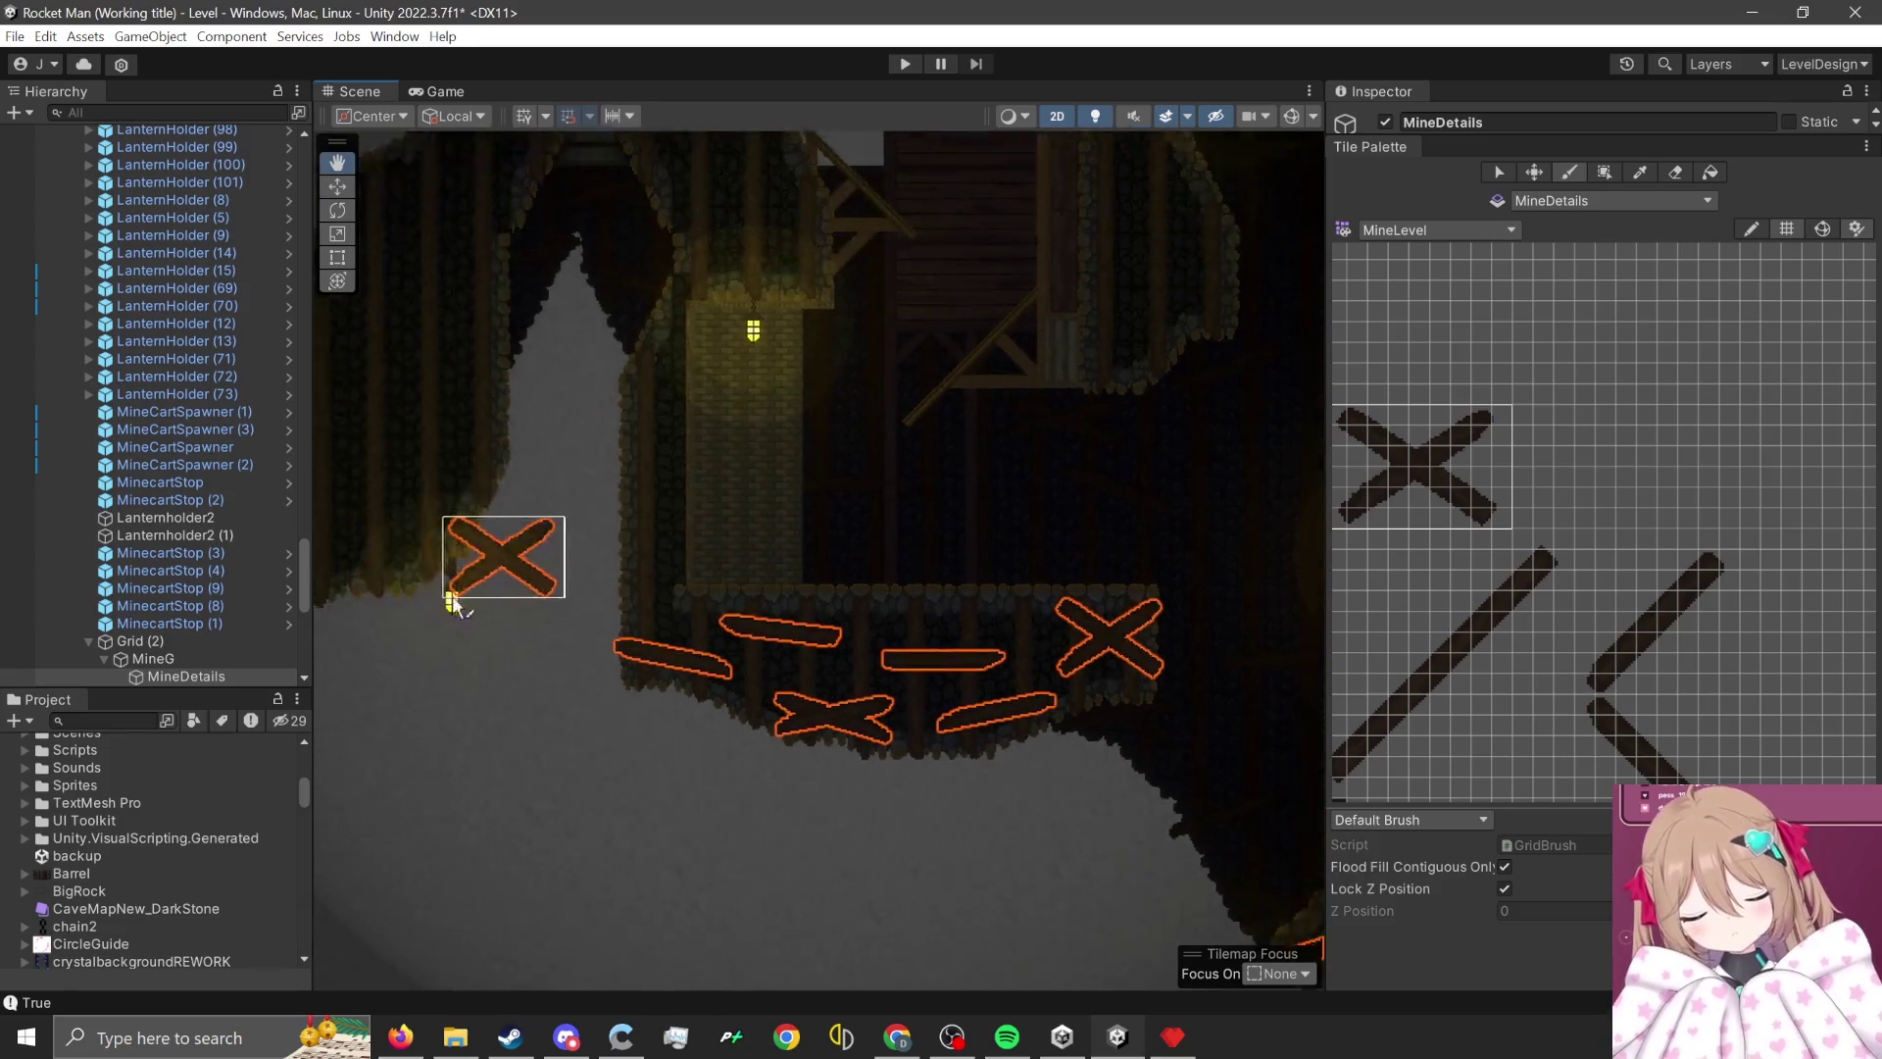
pyautogui.scroll(1, 490, 574)
pyautogui.scroll(-1, 754, 676)
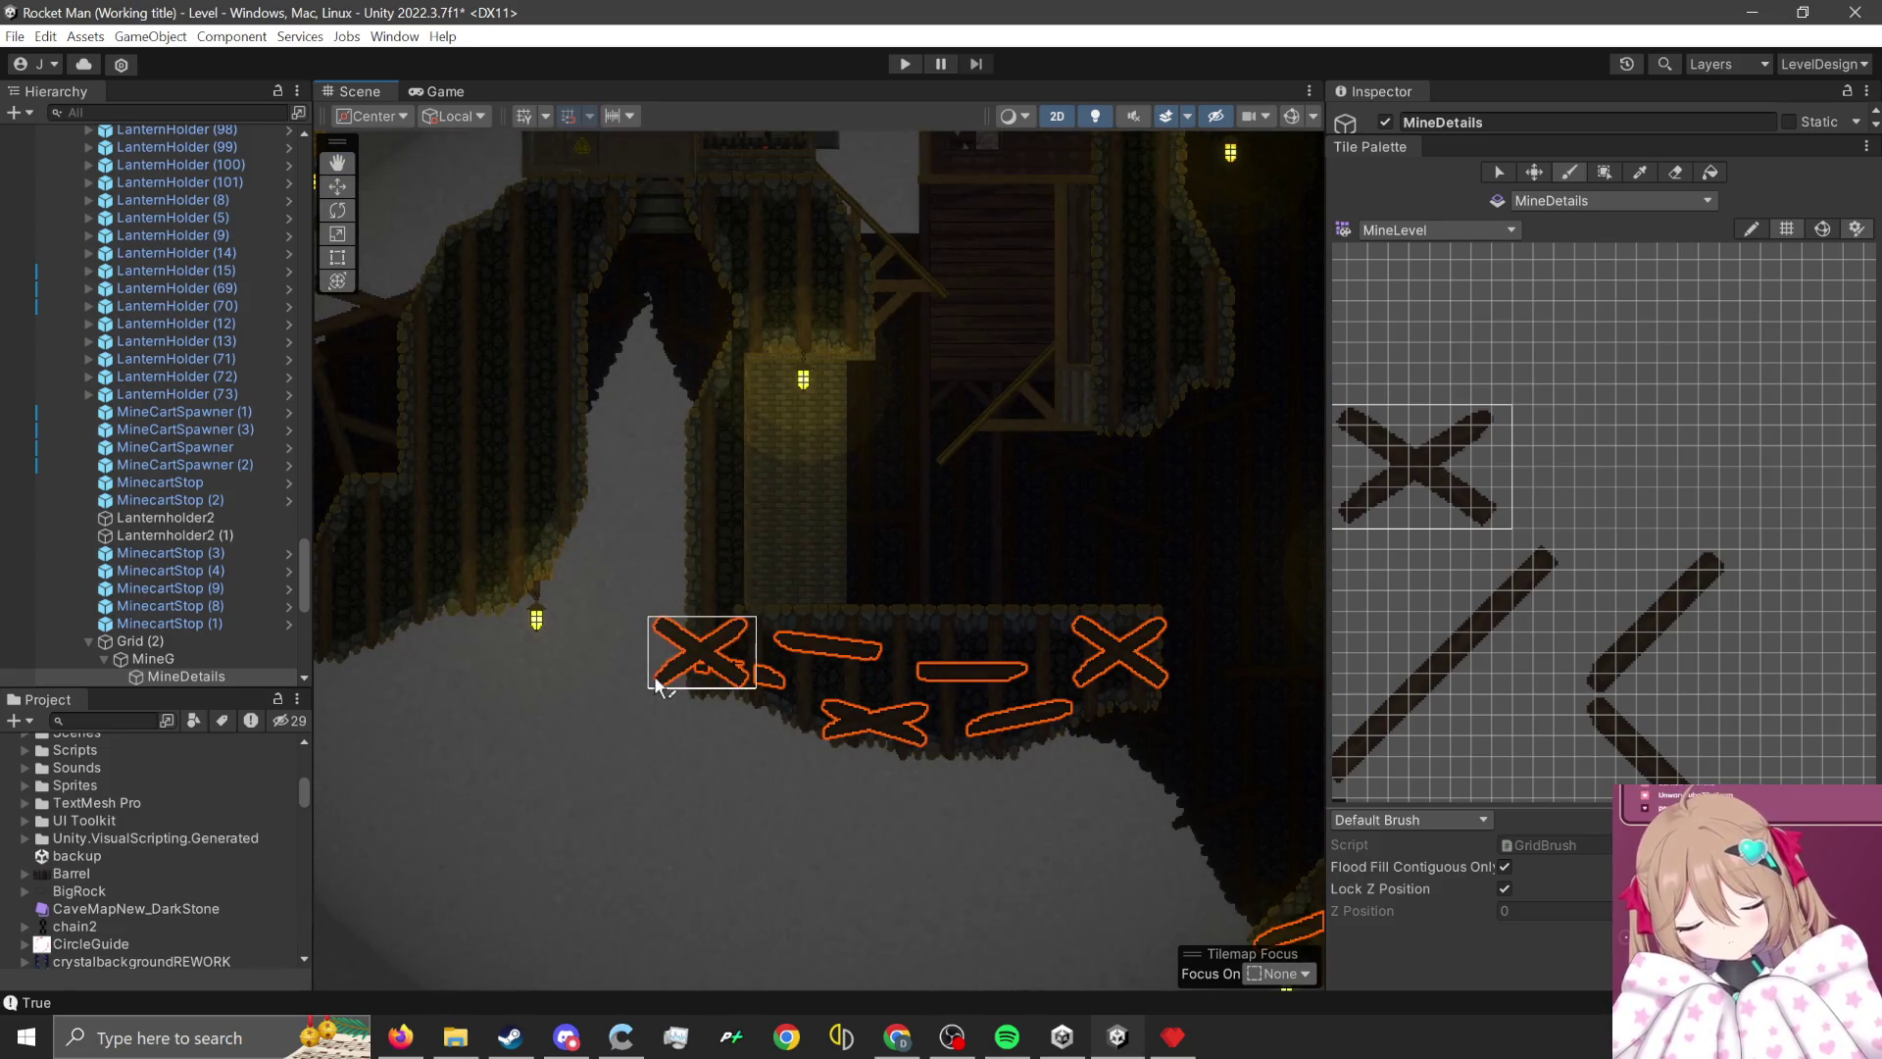
pyautogui.scroll(1, 726, 255)
# - Paint a plank above the X cross-brace over the brick column
pyautogui.scroll(2, 751, 225)
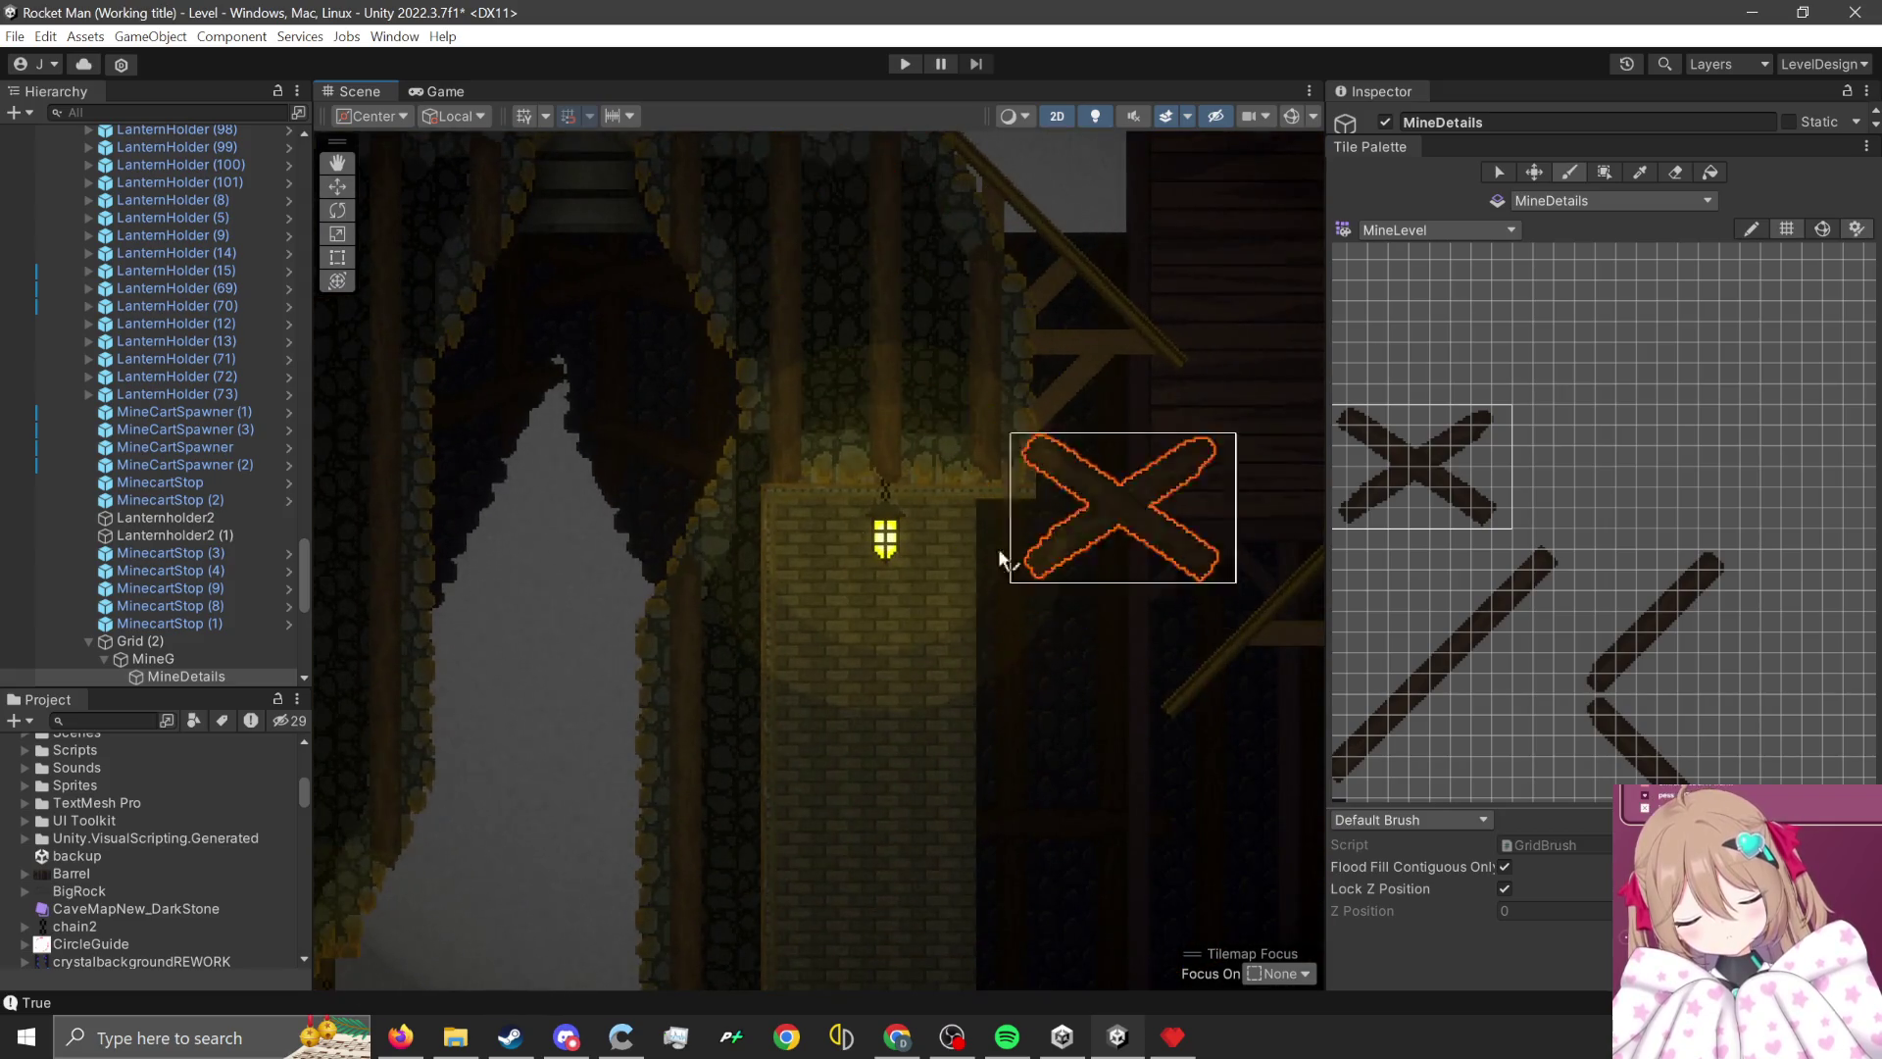
pyautogui.scroll(1, 1002, 559)
pyautogui.scroll(-1, 833, 745)
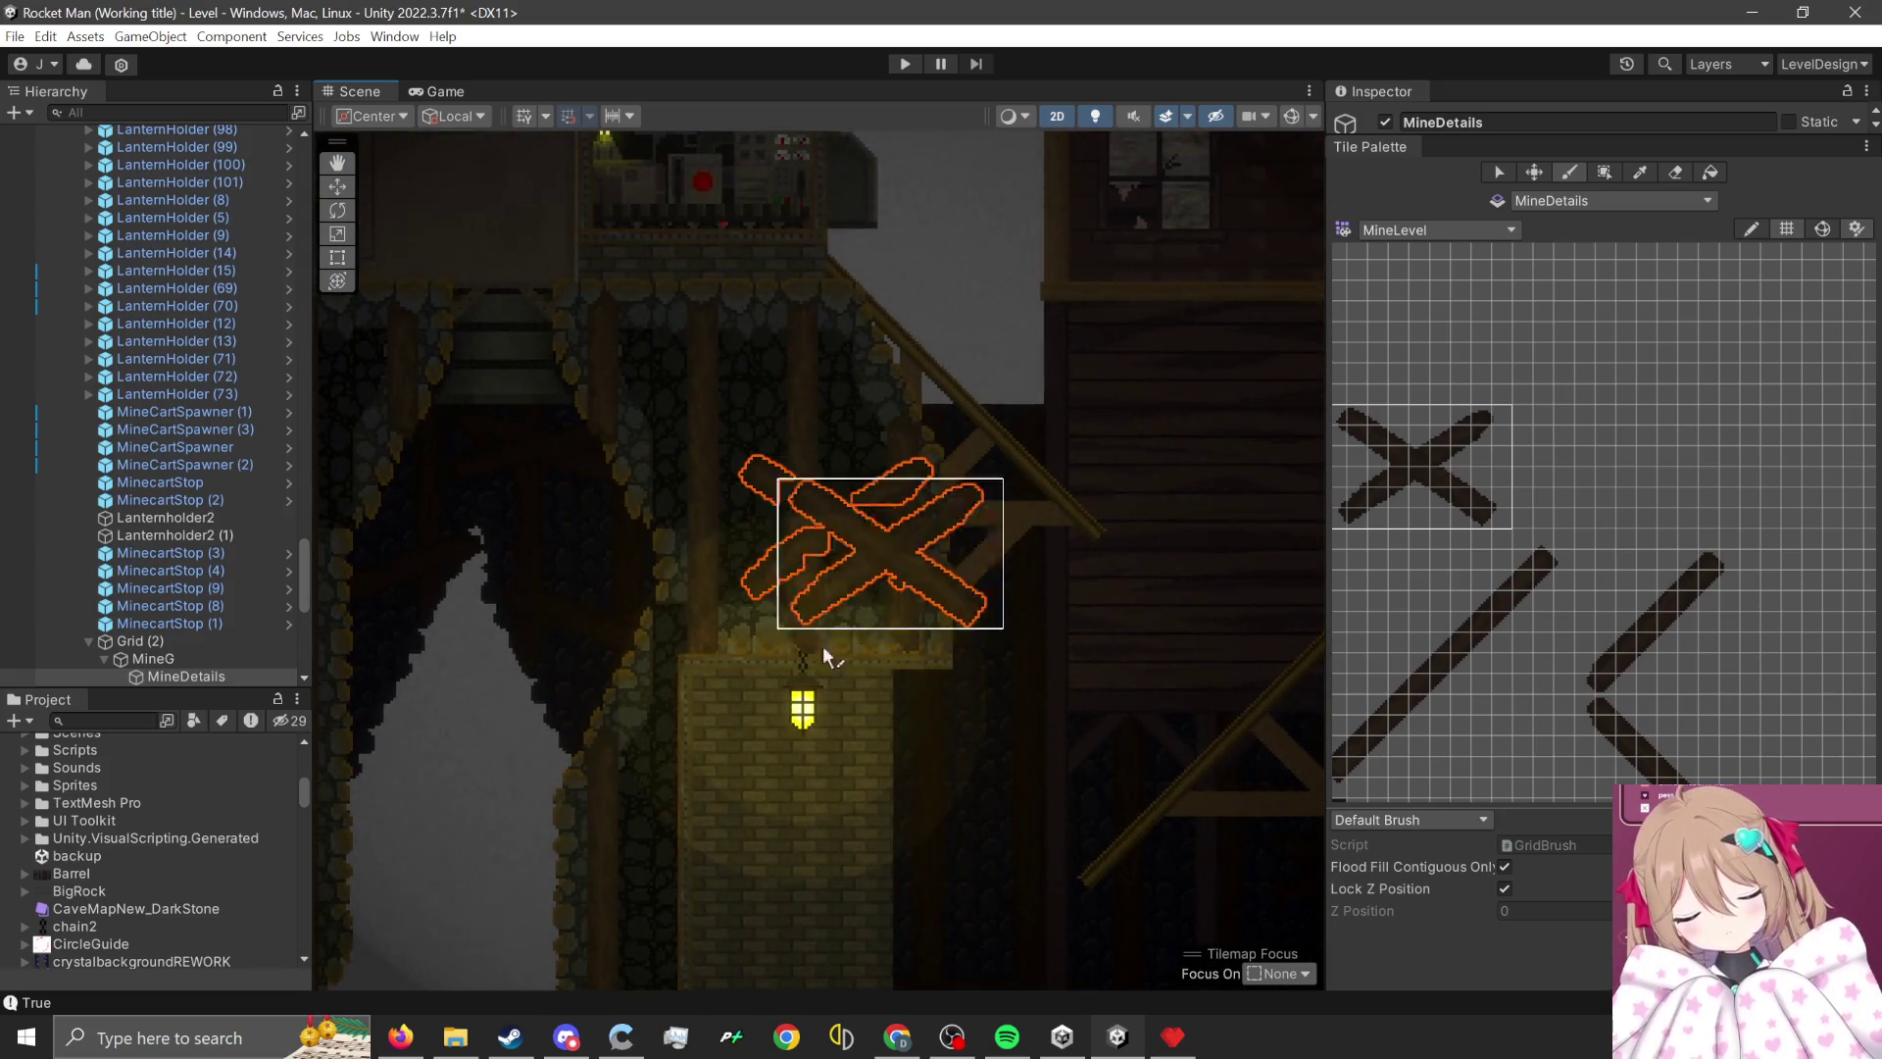
pyautogui.scroll(-3, 1538, 668)
pyautogui.scroll(1, 1531, 696)
pyautogui.moveTo(1431, 608); pyautogui.dragTo(1579, 650)
pyautogui.scroll(1, 811, 322)
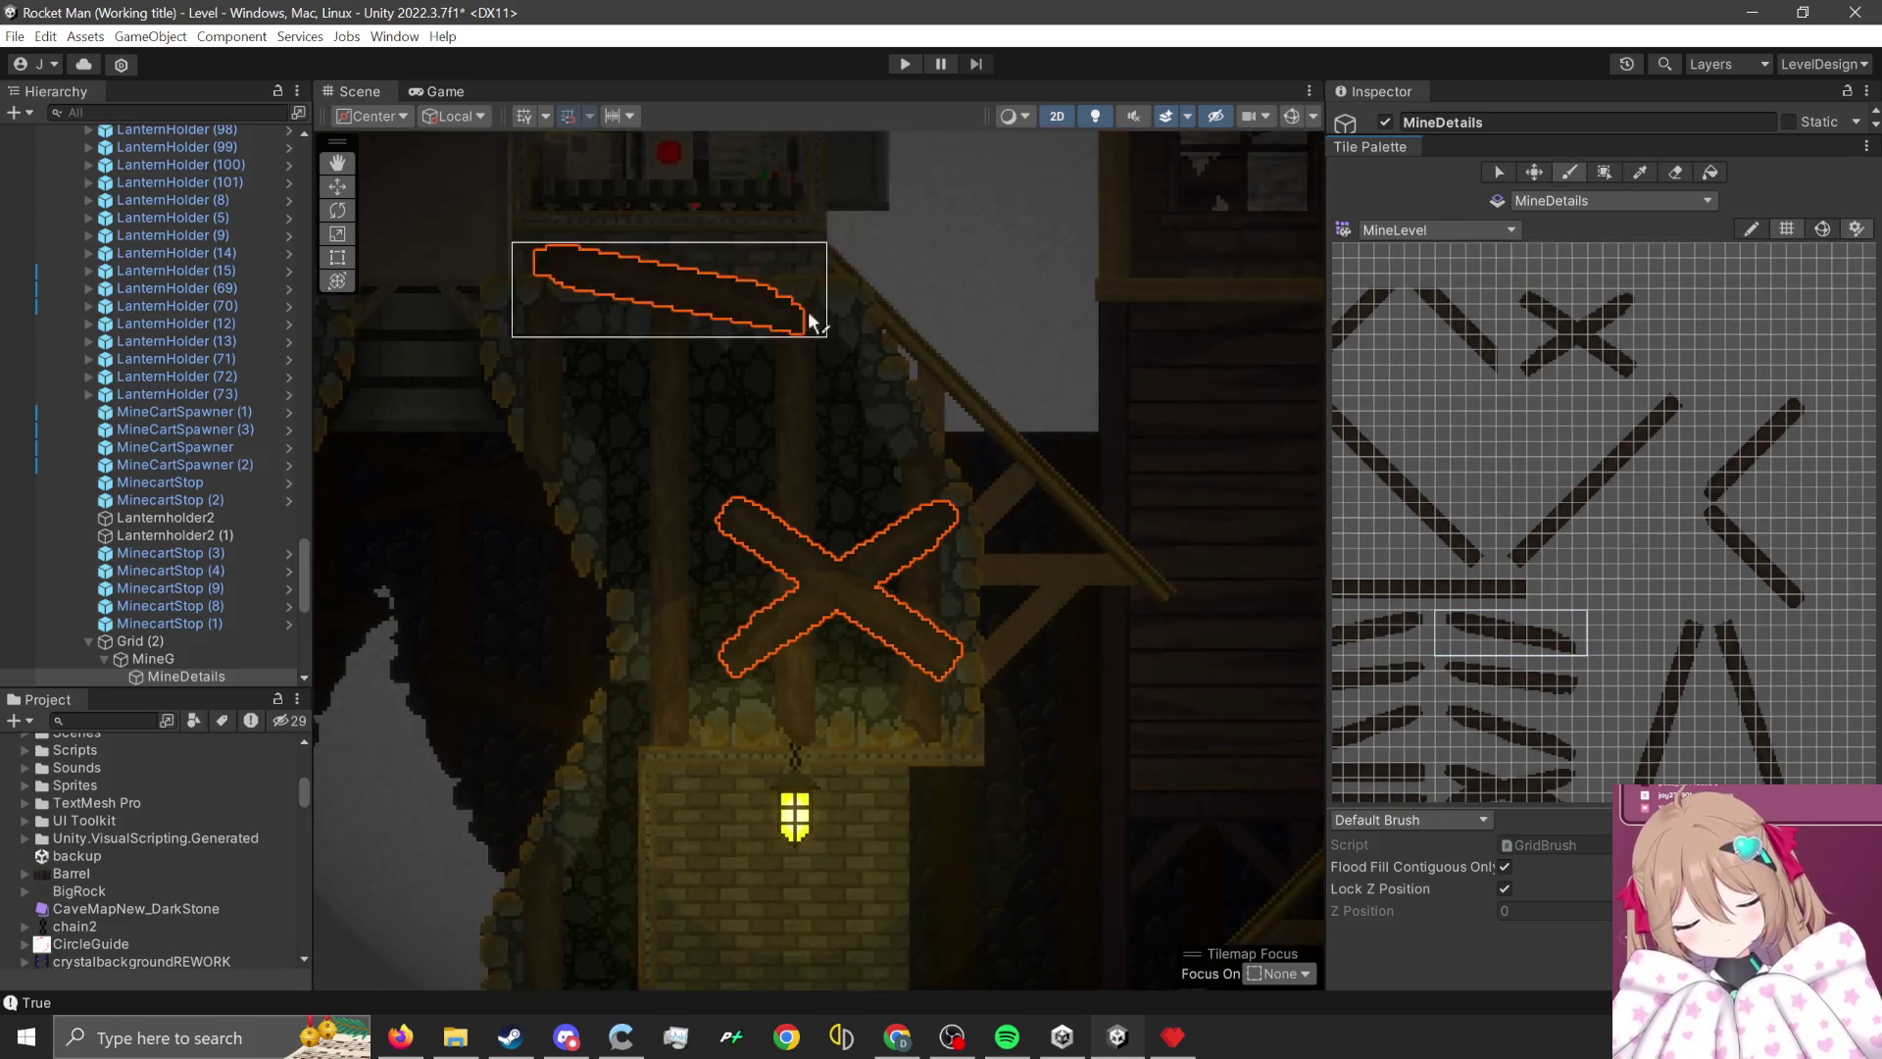
pyautogui.click(867, 394)
pyautogui.scroll(-2, 1485, 662)
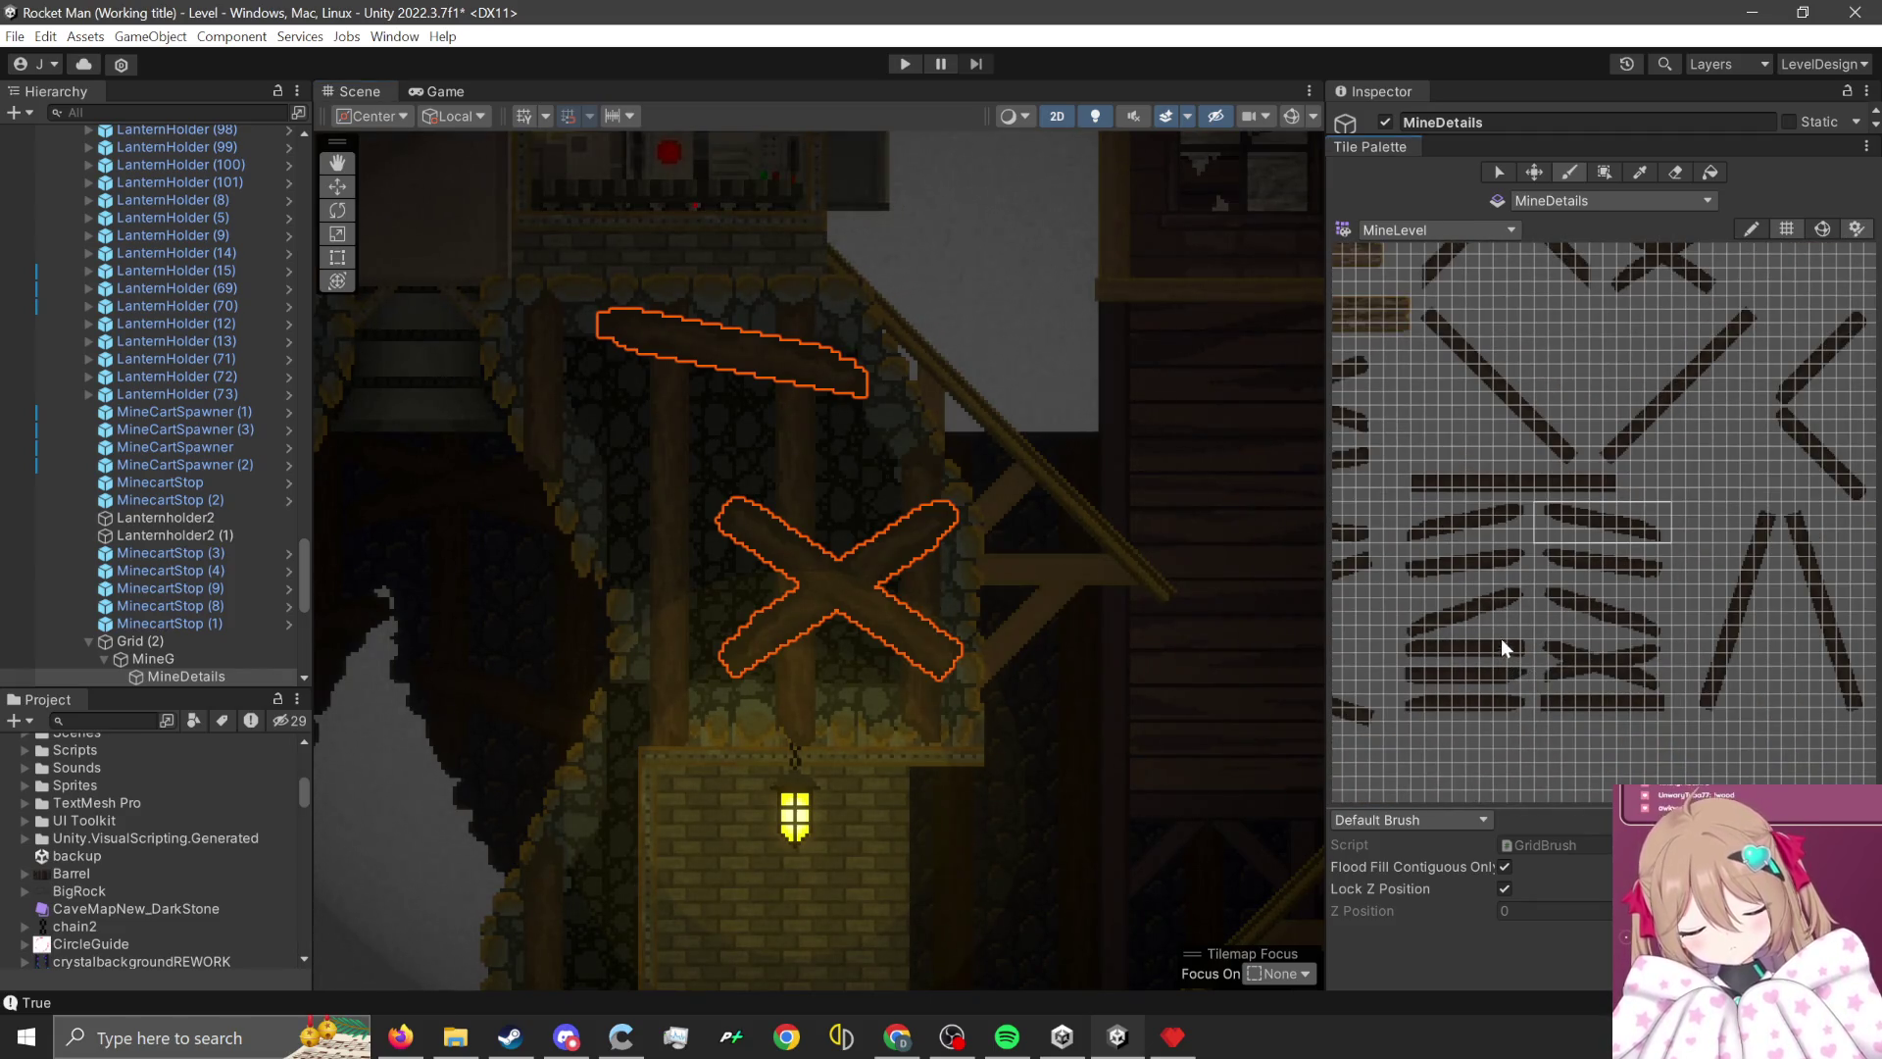
# - Paint a downward diagonal beam left of the cross-brace
pyautogui.moveTo(1538, 639)
pyautogui.mouseDown()
pyautogui.moveTo(1386, 601)
pyautogui.moveTo(1488, 520)
pyautogui.mouseUp()
pyautogui.scroll(5, 1488, 520)
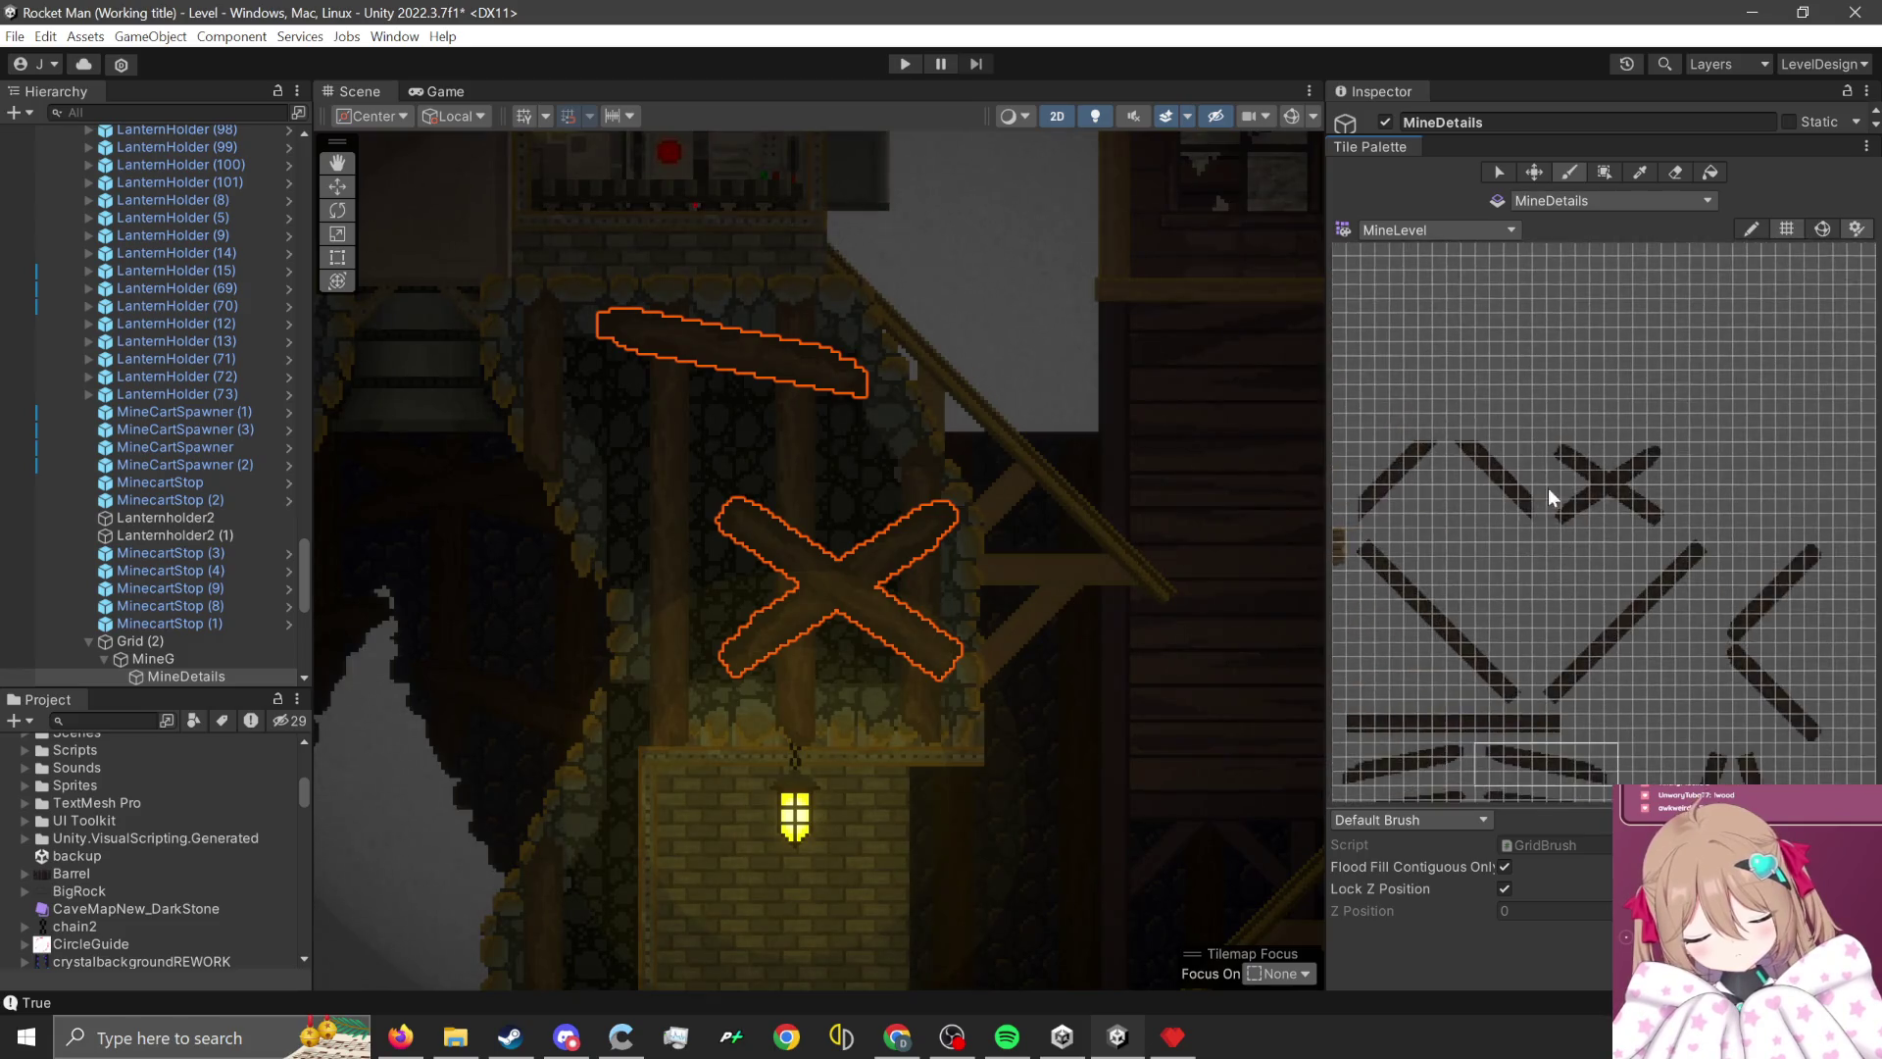
pyautogui.moveTo(1386, 586); pyautogui.dragTo(1568, 756)
pyautogui.scroll(1, 716, 578)
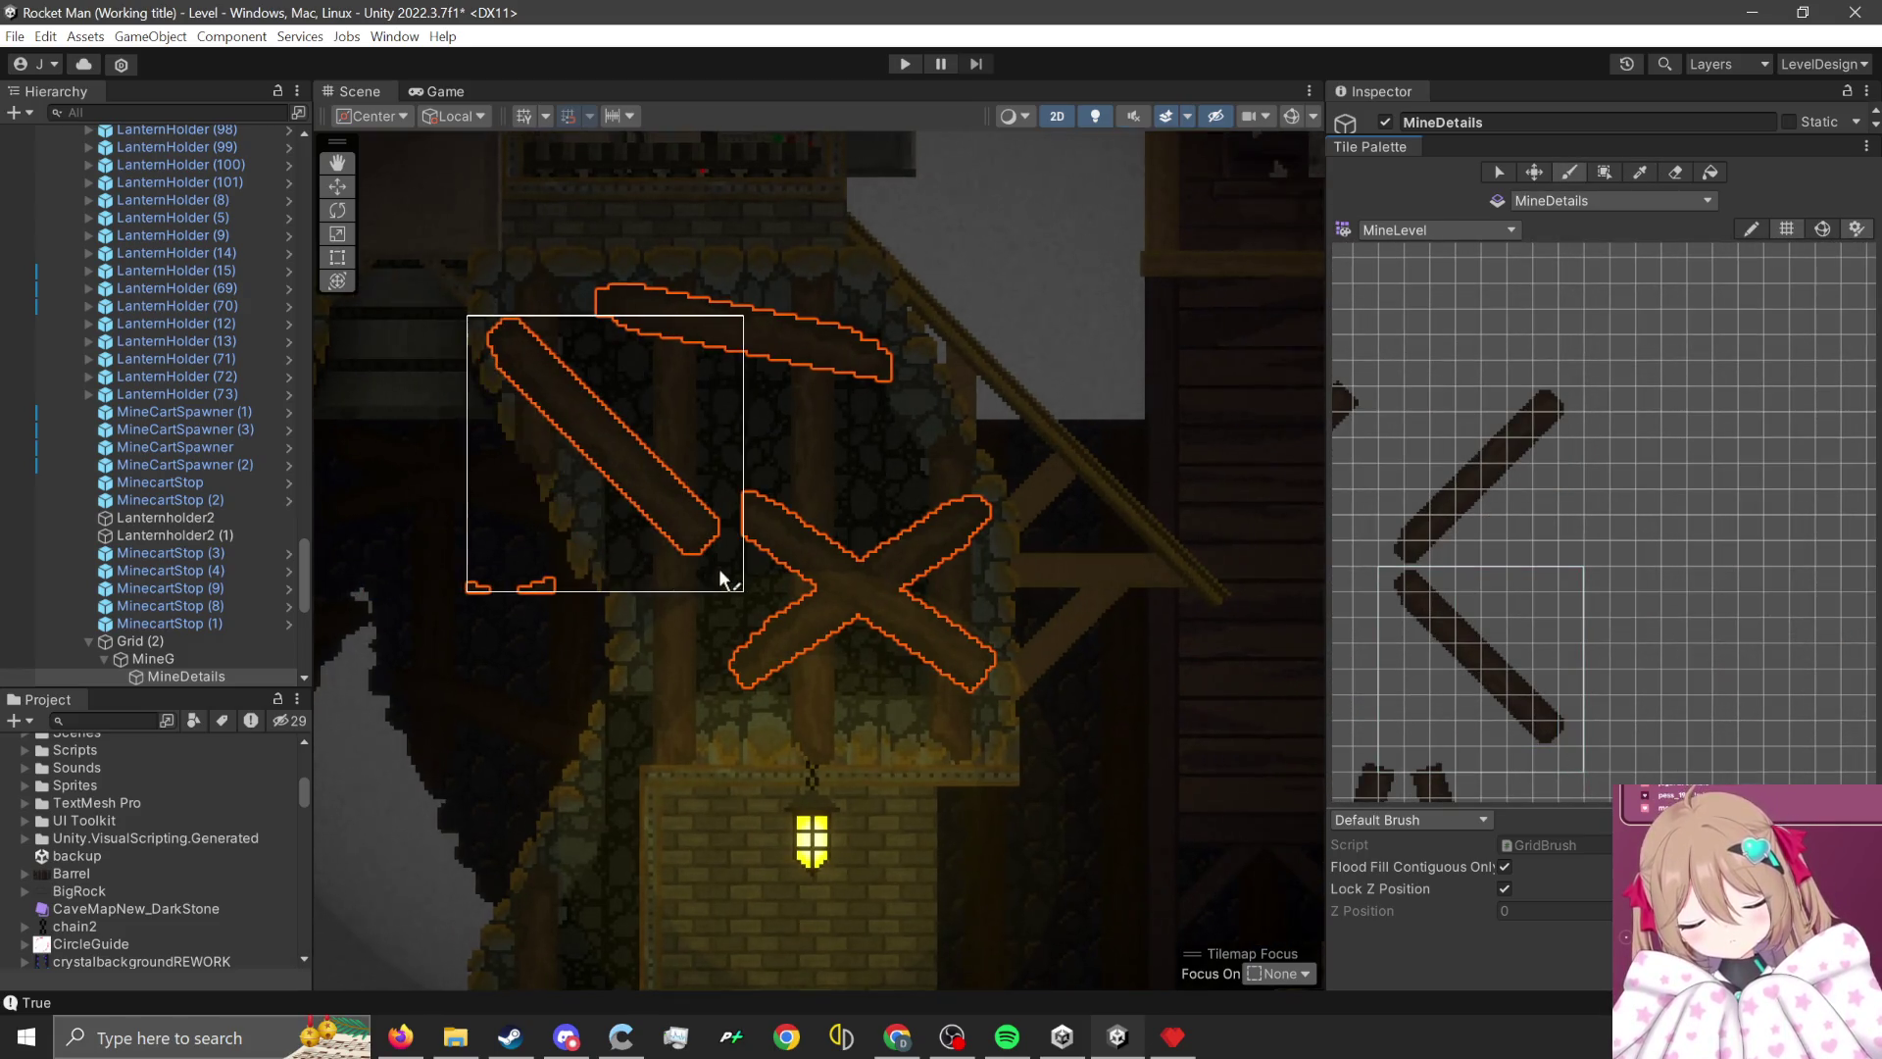
pyautogui.click(716, 631)
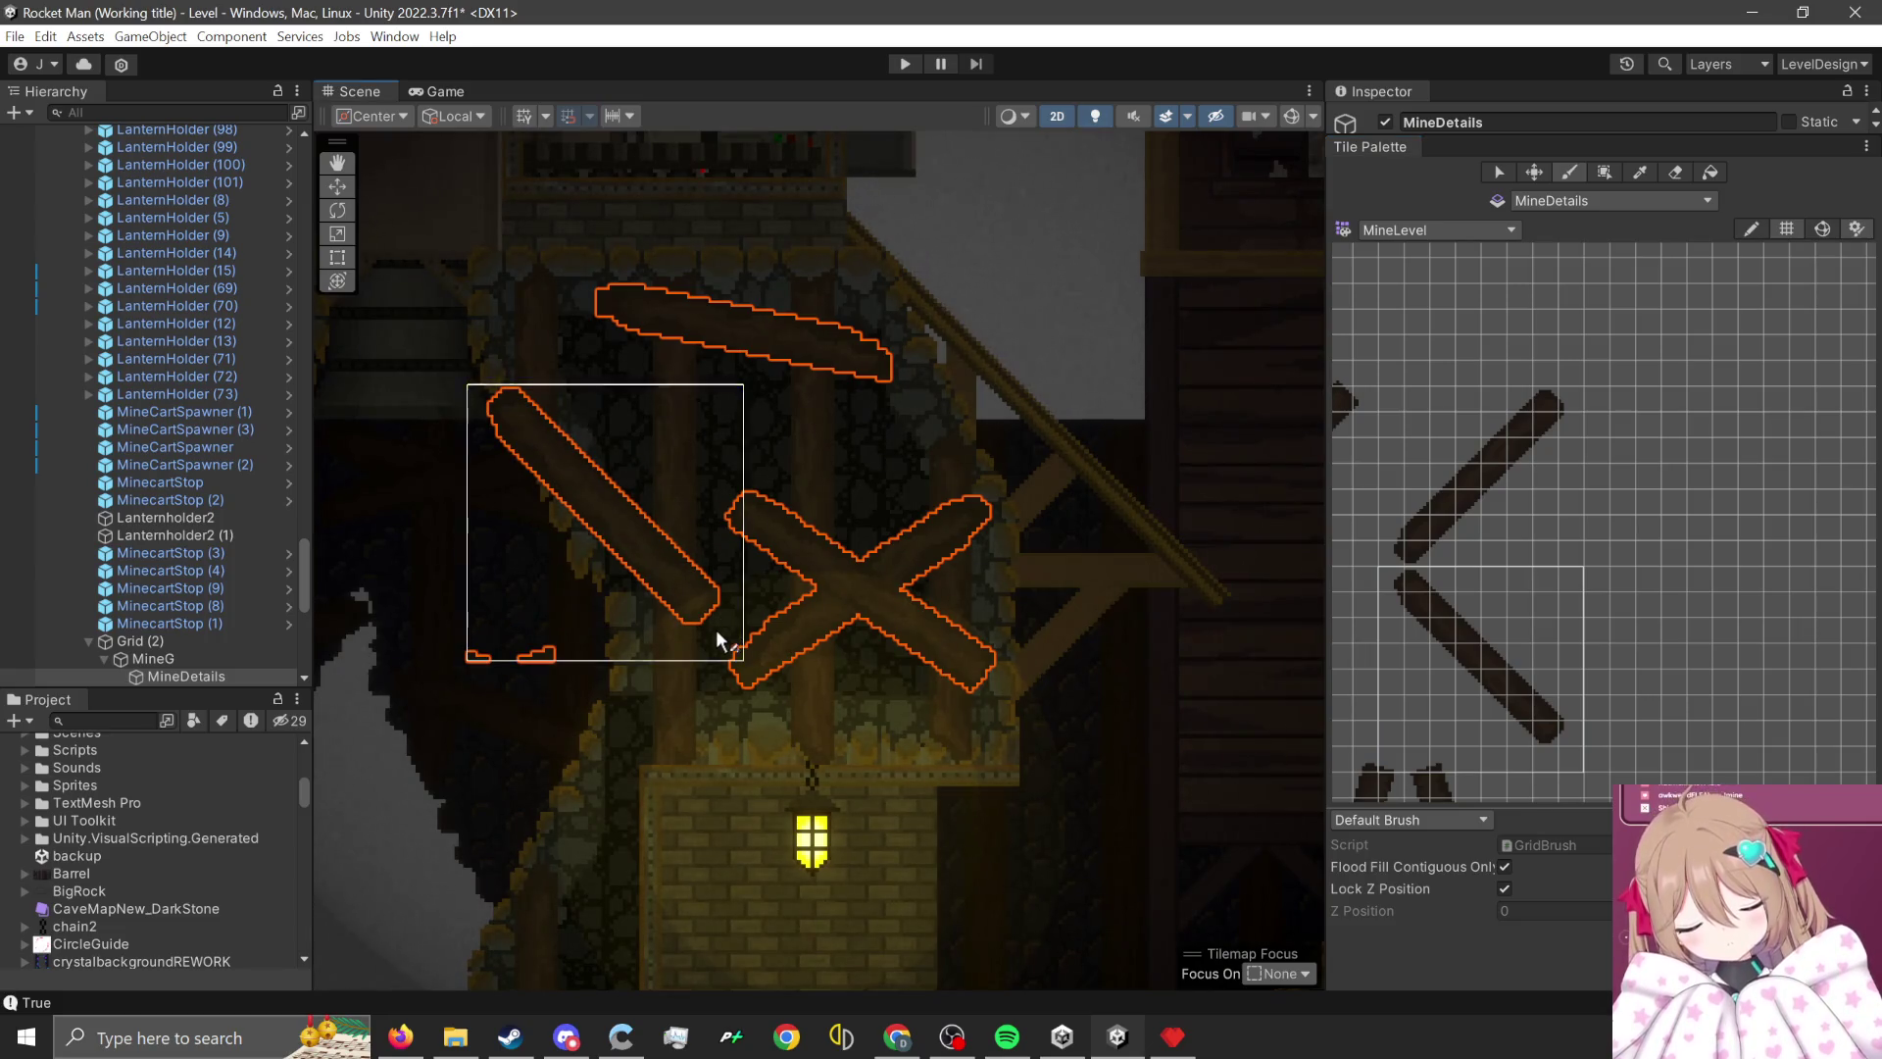
pyautogui.scroll(-1, 1084, 396)
# - Reset the brush to an empty cell, pan to the neighbouring wall, and pick the upward diagonal beam
pyautogui.click(1649, 628)
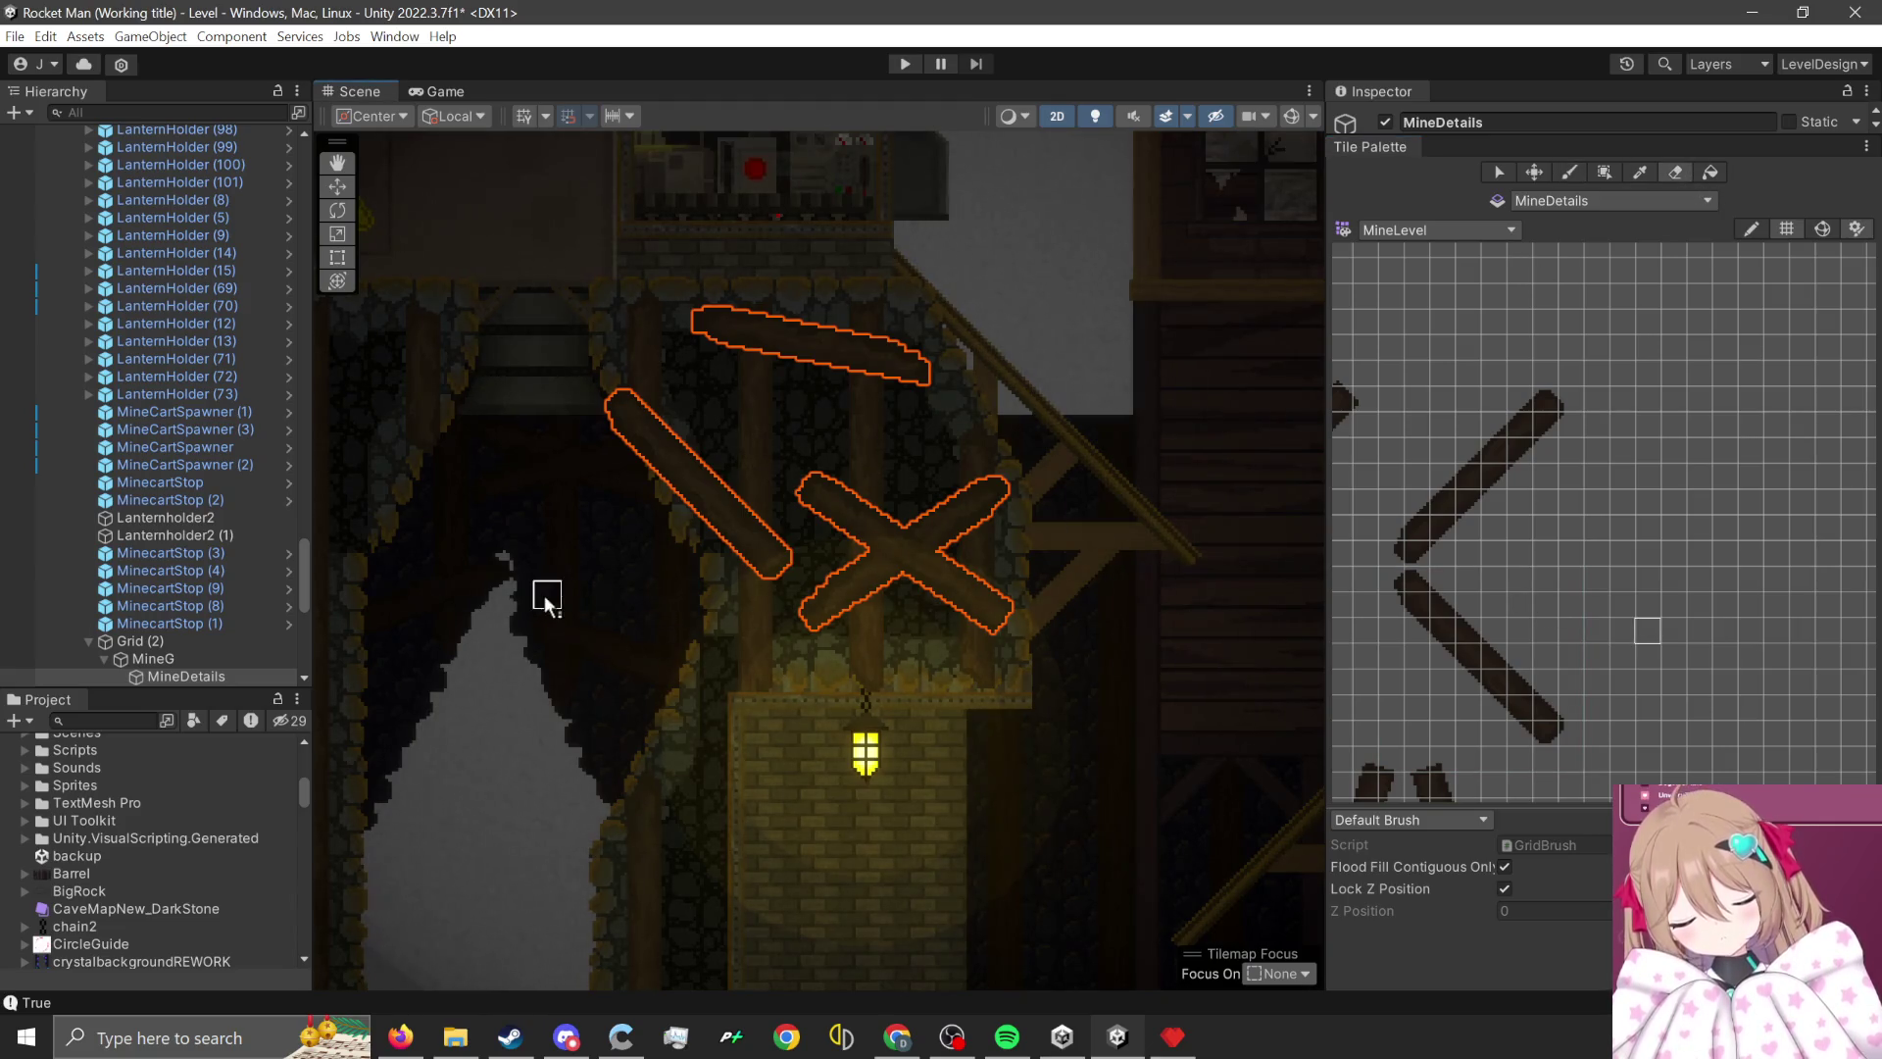
pyautogui.scroll(-5, 1084, 722)
pyautogui.scroll(-1, 1049, 597)
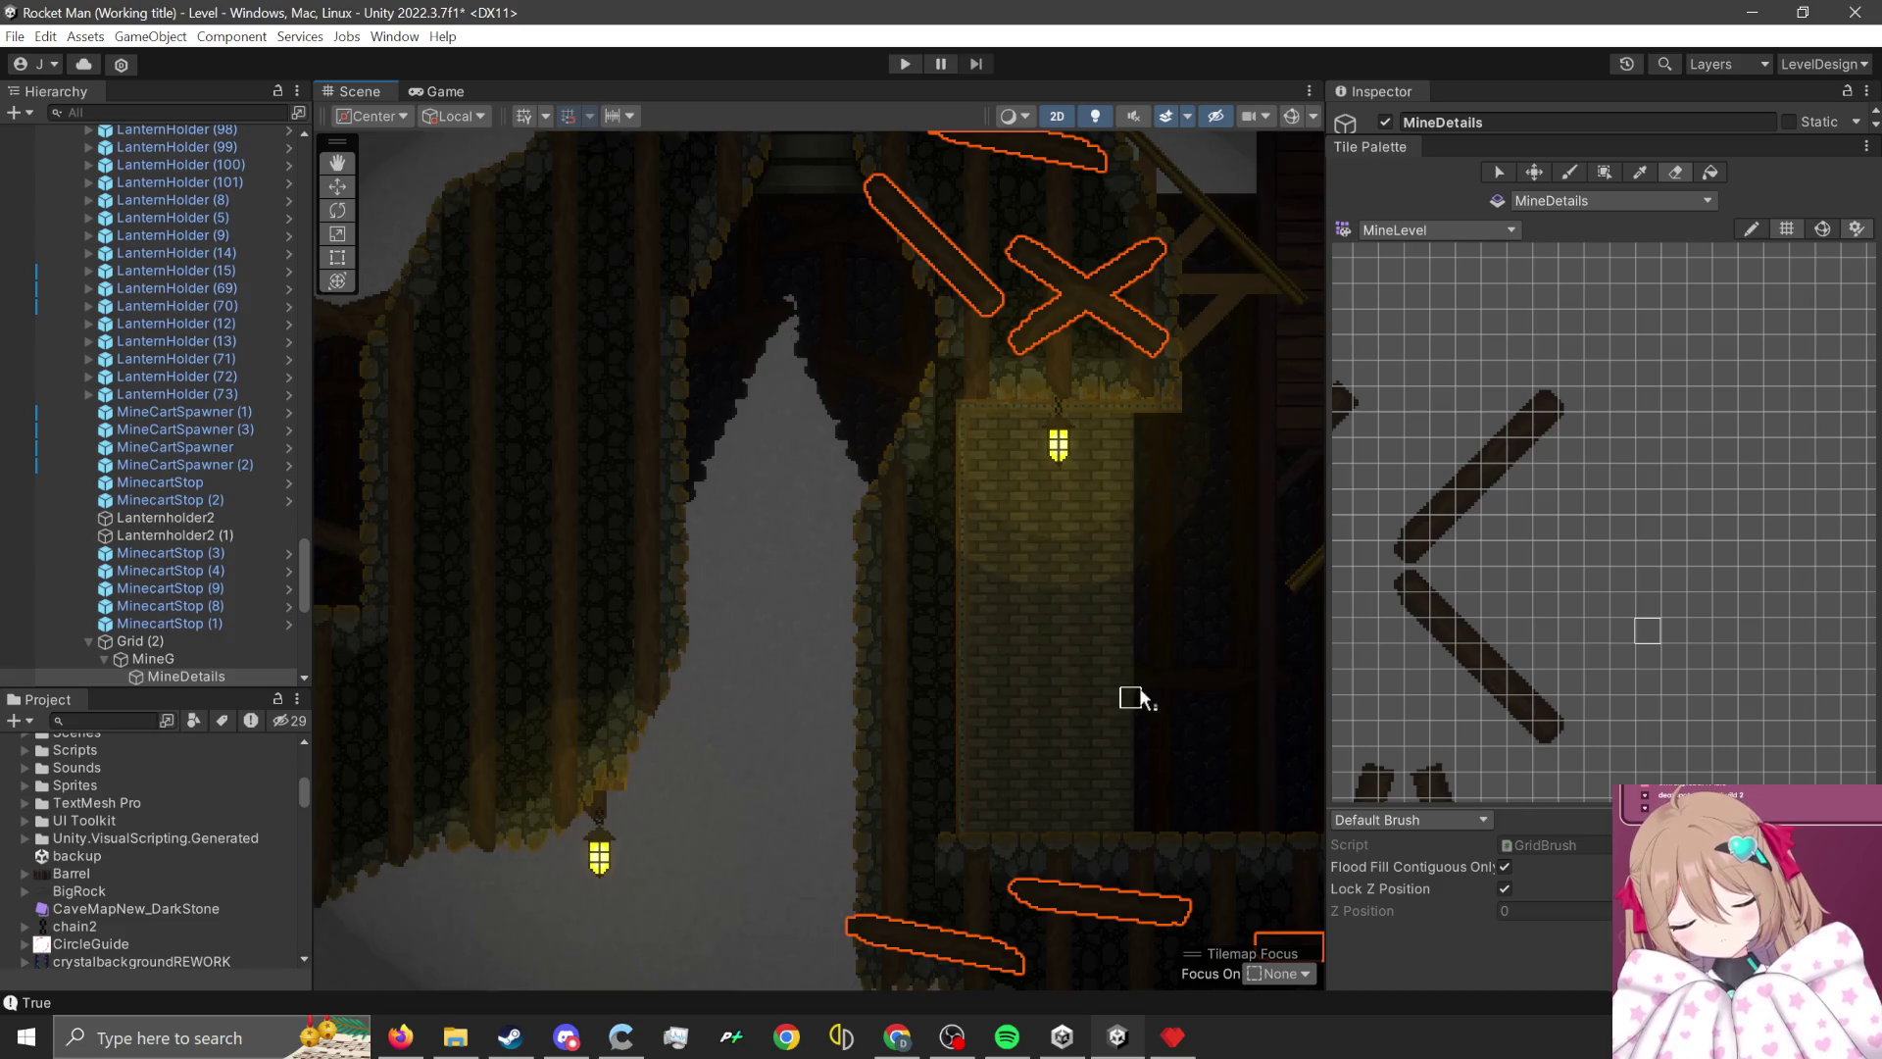
pyautogui.moveTo(1115, 677)
pyautogui.mouseDown()
pyautogui.moveTo(1145, 537)
pyautogui.moveTo(1112, 692)
pyautogui.moveTo(806, 336)
pyautogui.moveTo(965, 642)
pyautogui.mouseUp()
pyautogui.moveTo(1579, 397)
pyautogui.mouseDown()
pyautogui.moveTo(1442, 491)
pyautogui.moveTo(1390, 560)
pyautogui.mouseUp()
pyautogui.scroll(1, 870, 382)
# - Paint an upward diagonal beam and a slanted plank on the cave wall
pyautogui.click(874, 512)
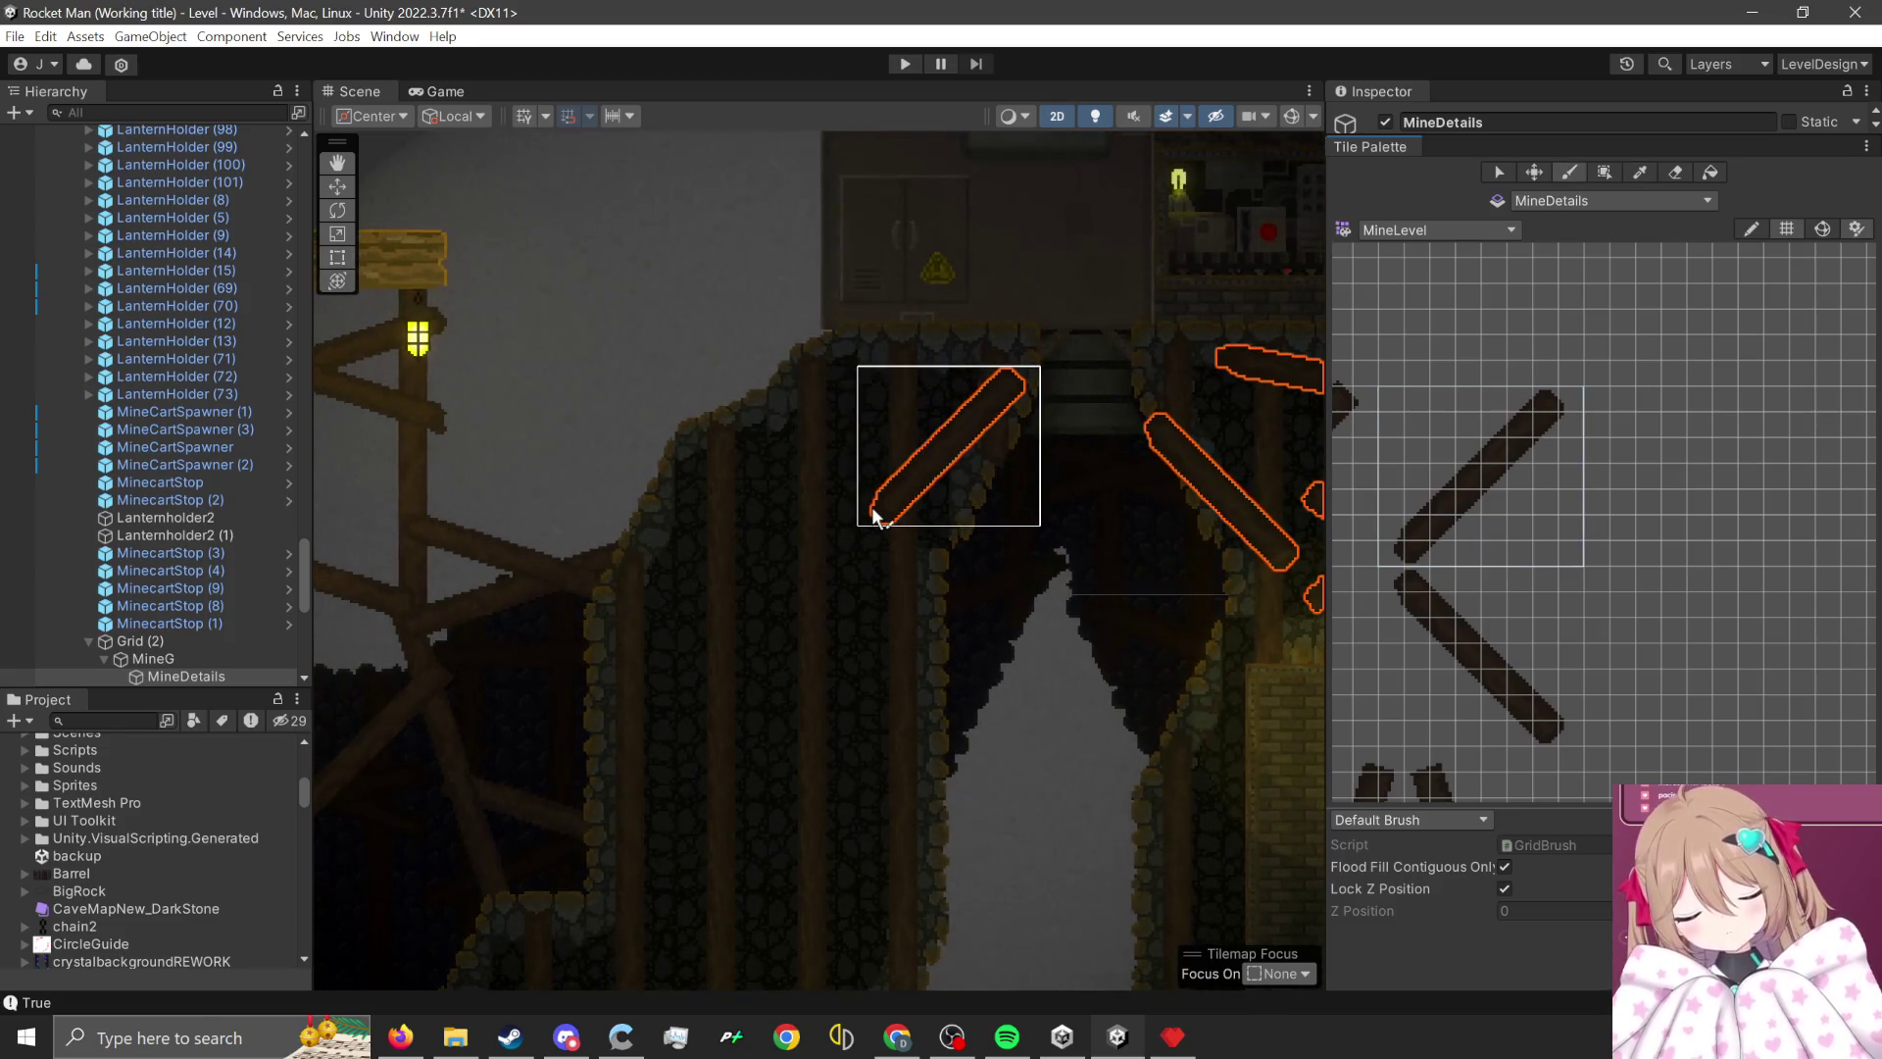
pyautogui.scroll(-5, 1492, 621)
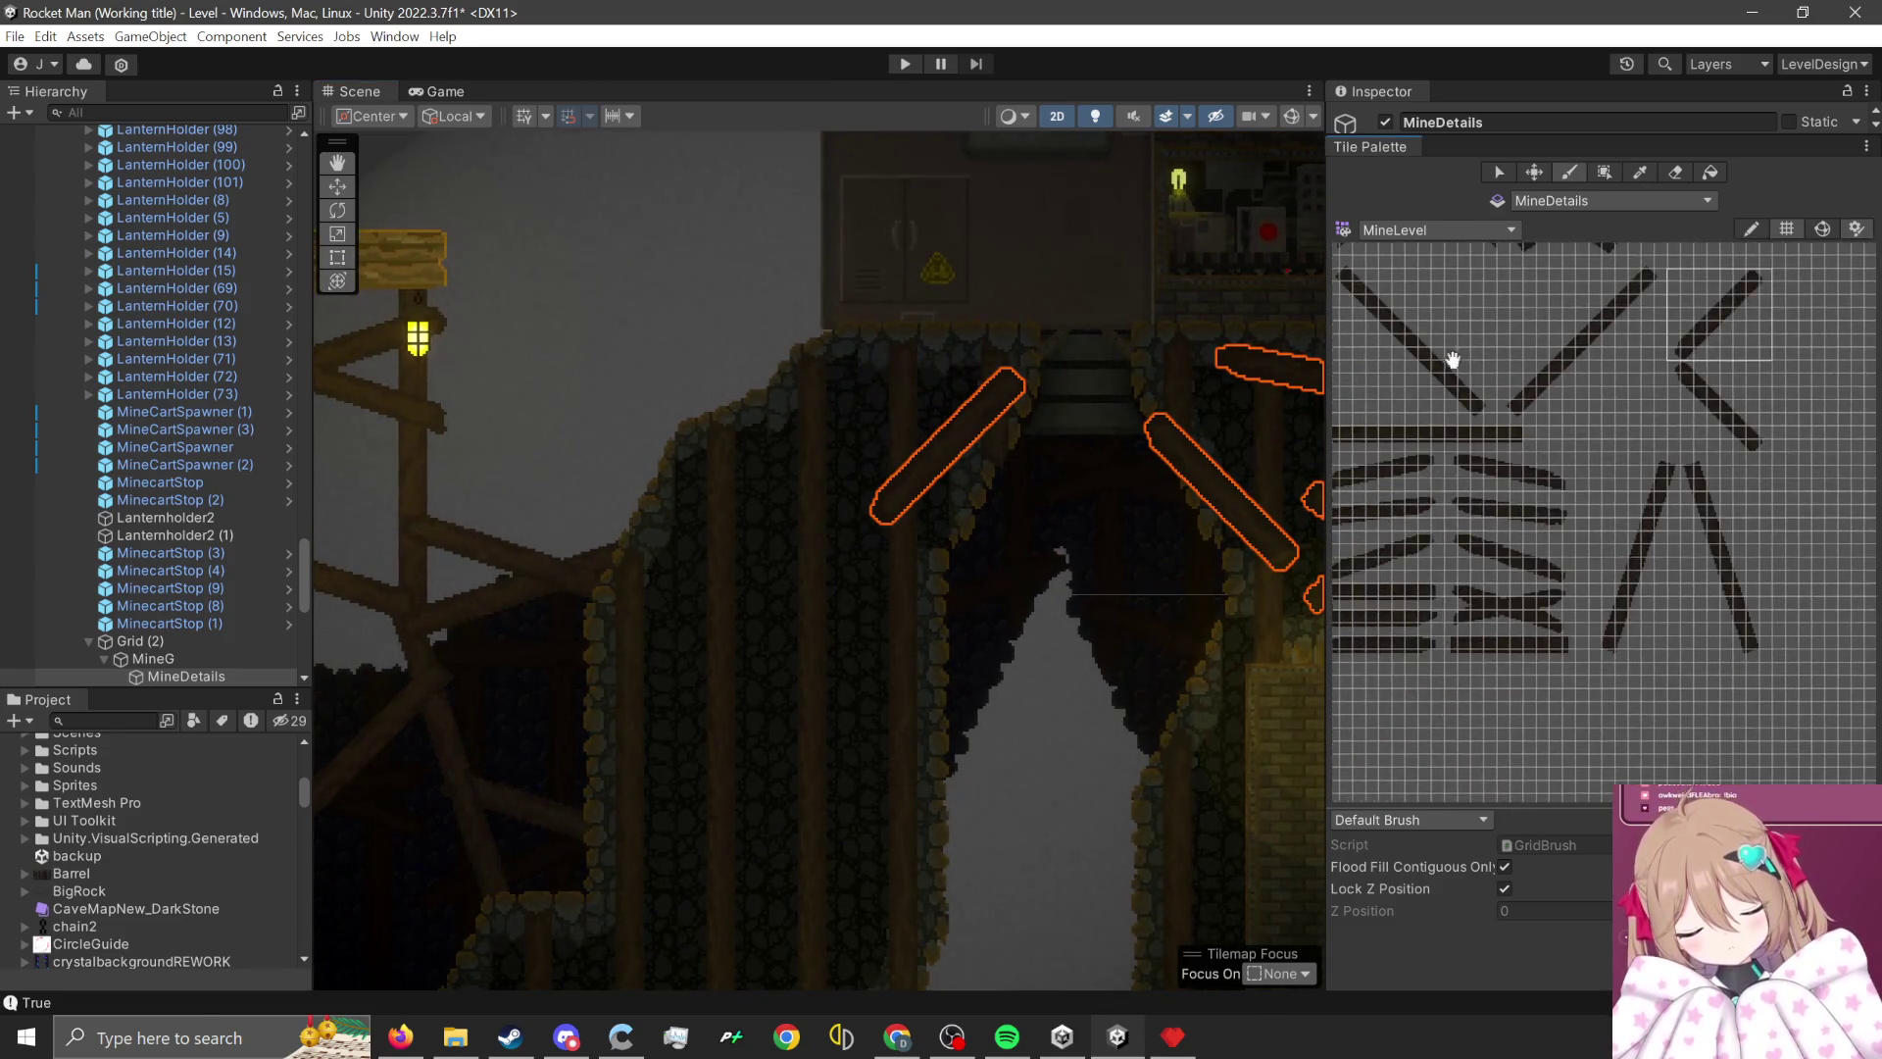
pyautogui.scroll(4, 1638, 608)
pyautogui.moveTo(1714, 545); pyautogui.dragTo(1494, 614)
pyautogui.scroll(2, 510, 473)
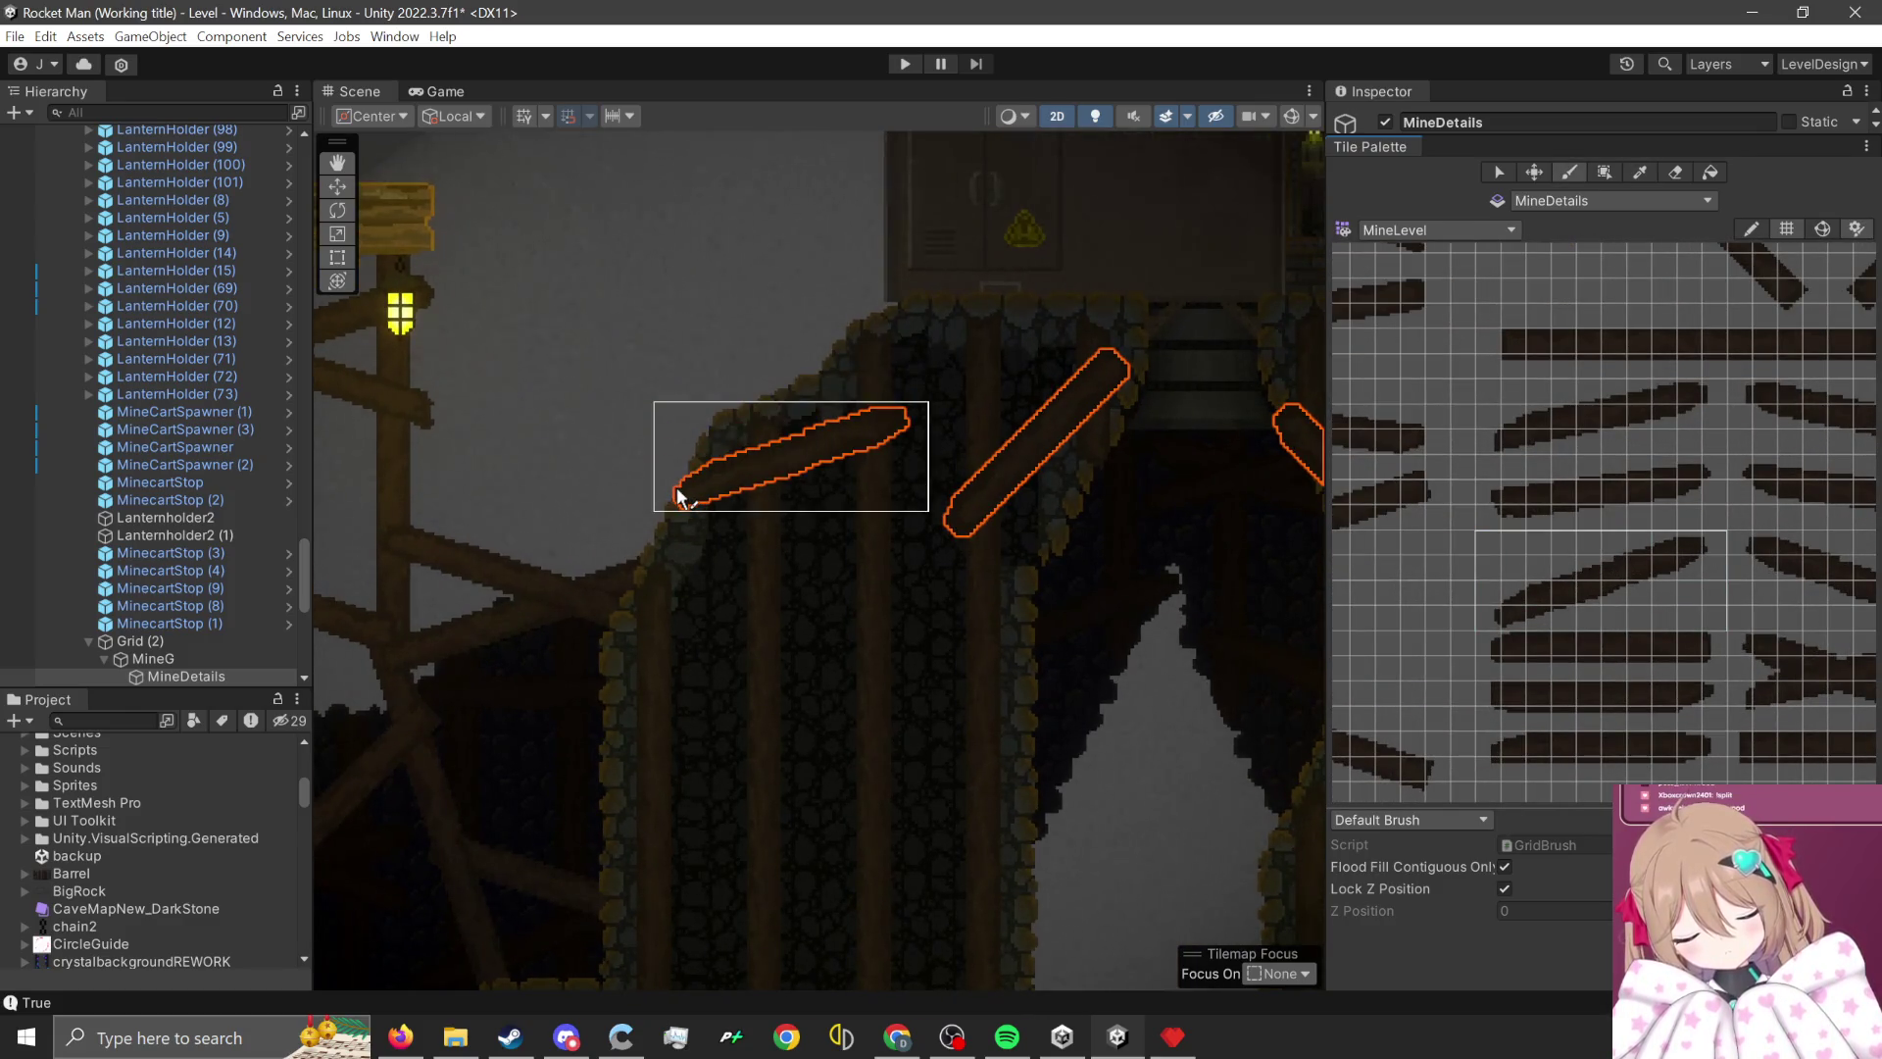
pyautogui.click(696, 473)
# - Paint the crossed-planks X cross-brace block onto the cave wall
pyautogui.scroll(-2, 885, 715)
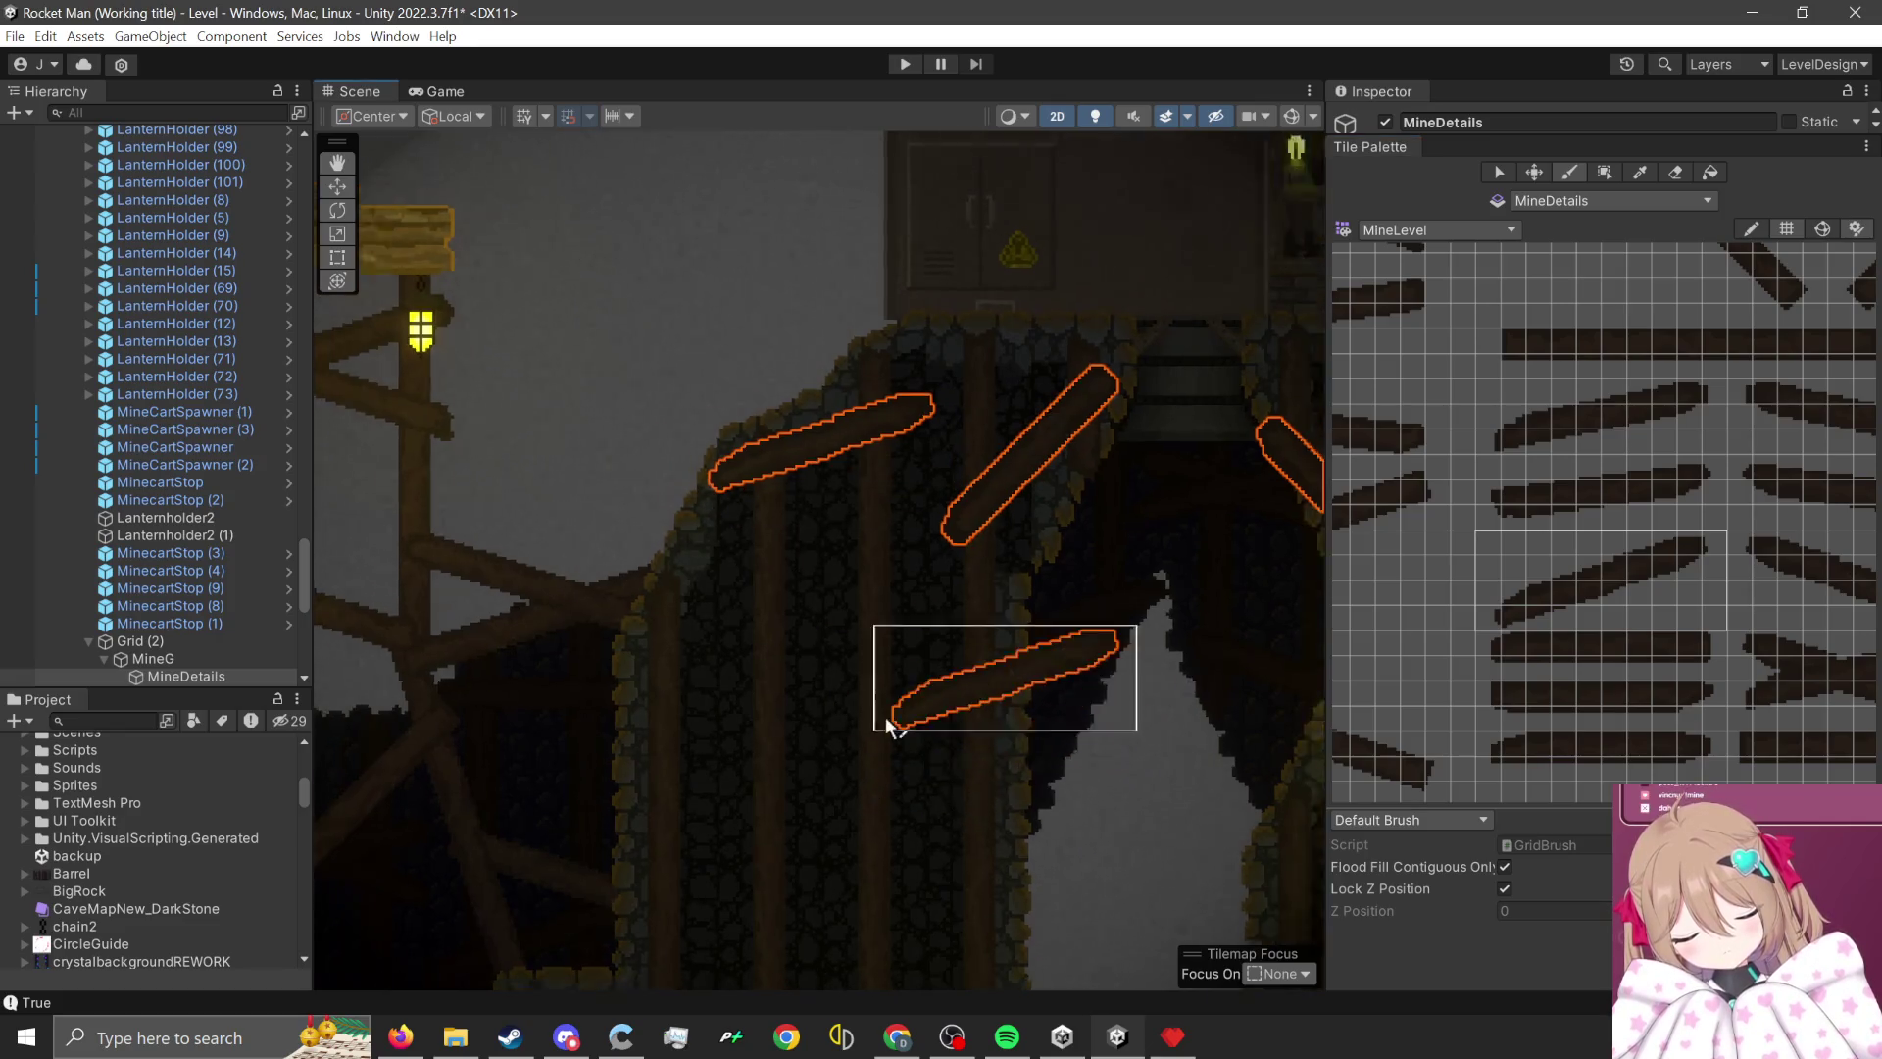
pyautogui.scroll(1, 971, 608)
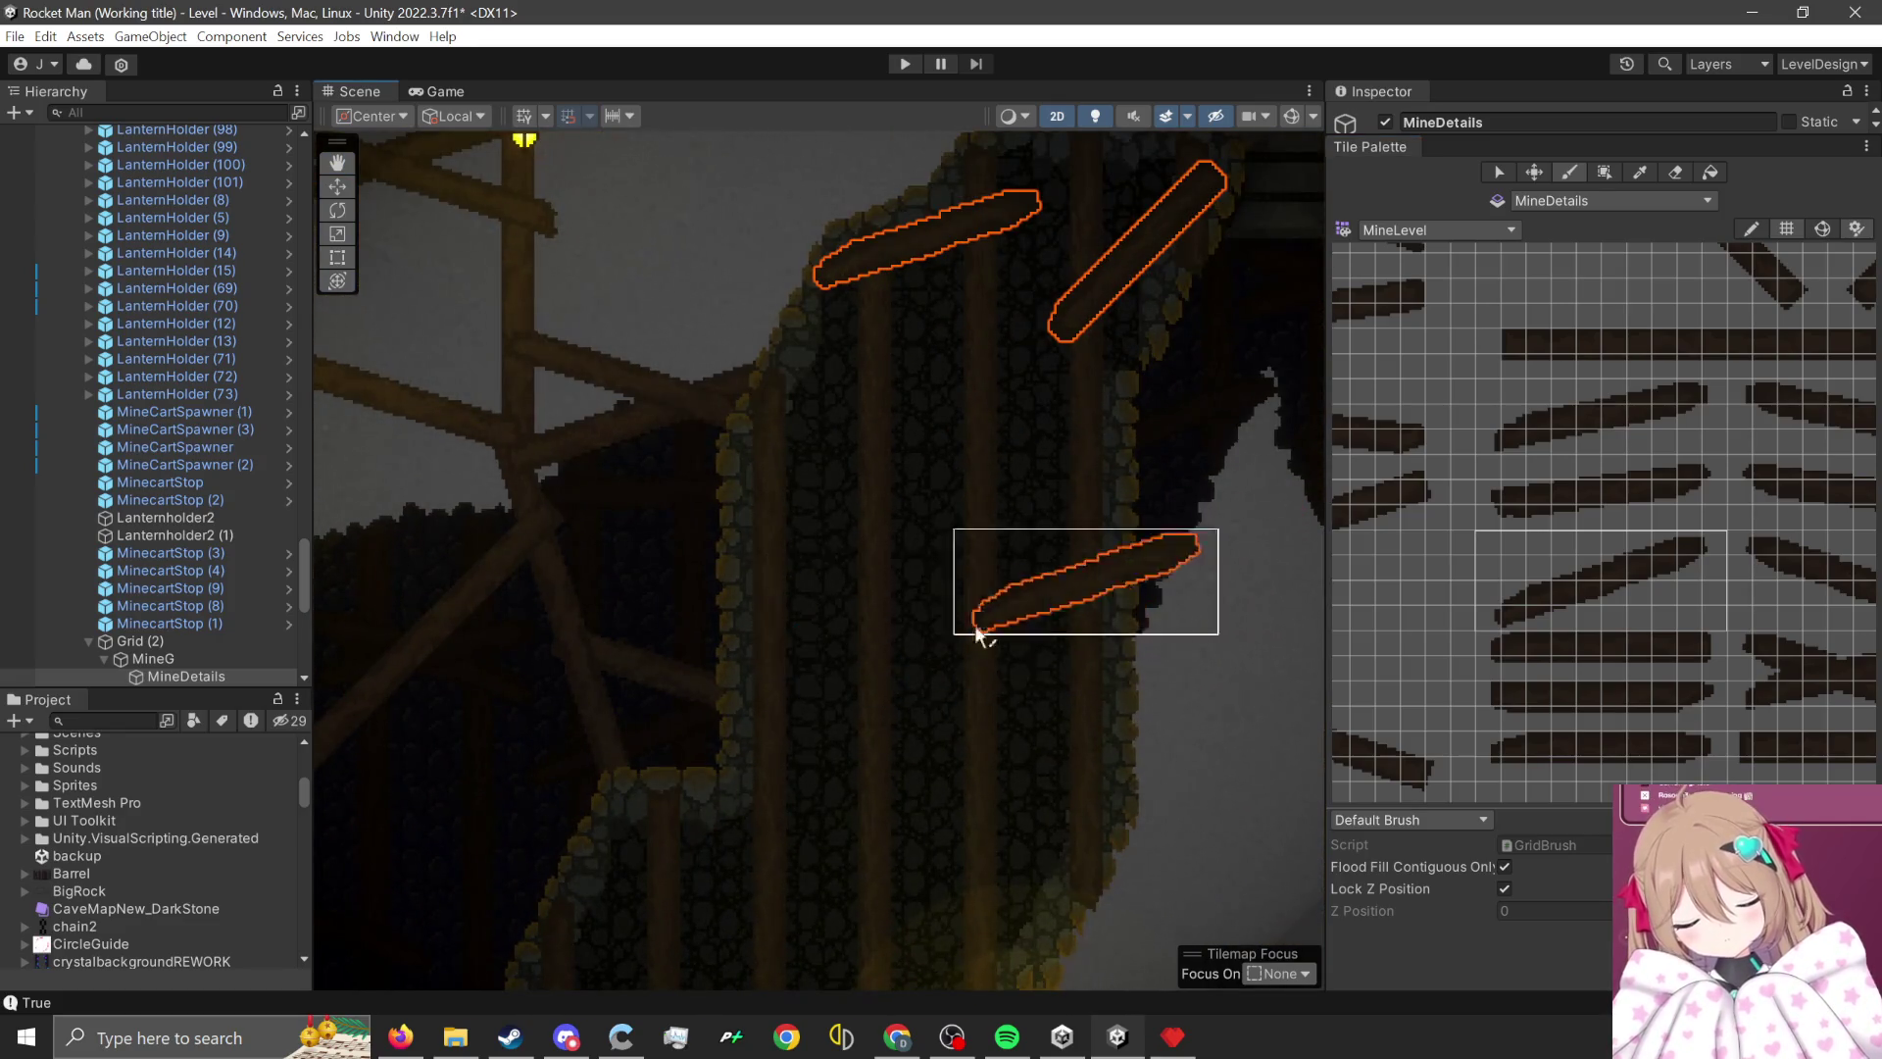
pyautogui.scroll(-1, 1580, 624)
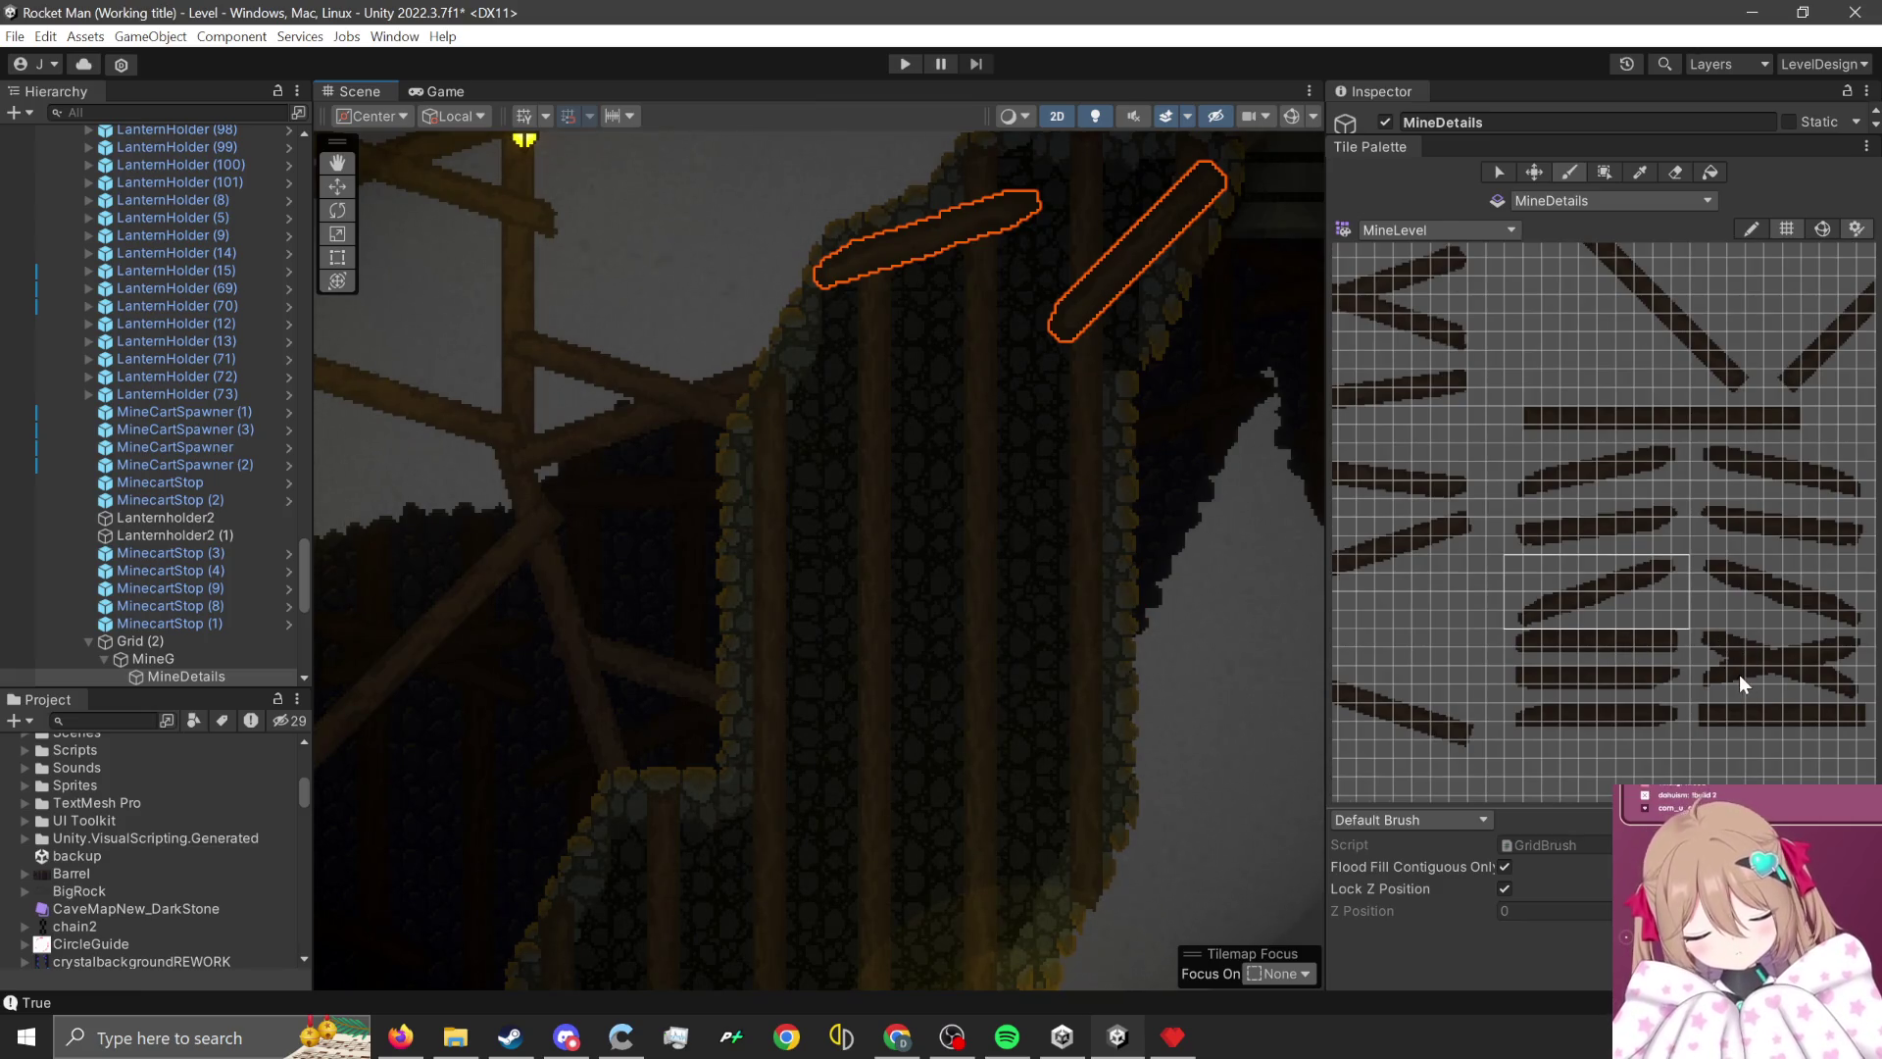
pyautogui.moveTo(1739, 674); pyautogui.dragTo(1587, 683)
pyautogui.scroll(1, 1587, 684)
pyautogui.moveTo(1524, 627)
pyautogui.mouseDown()
pyautogui.moveTo(1801, 709)
pyautogui.moveTo(1762, 702)
pyautogui.mouseUp()
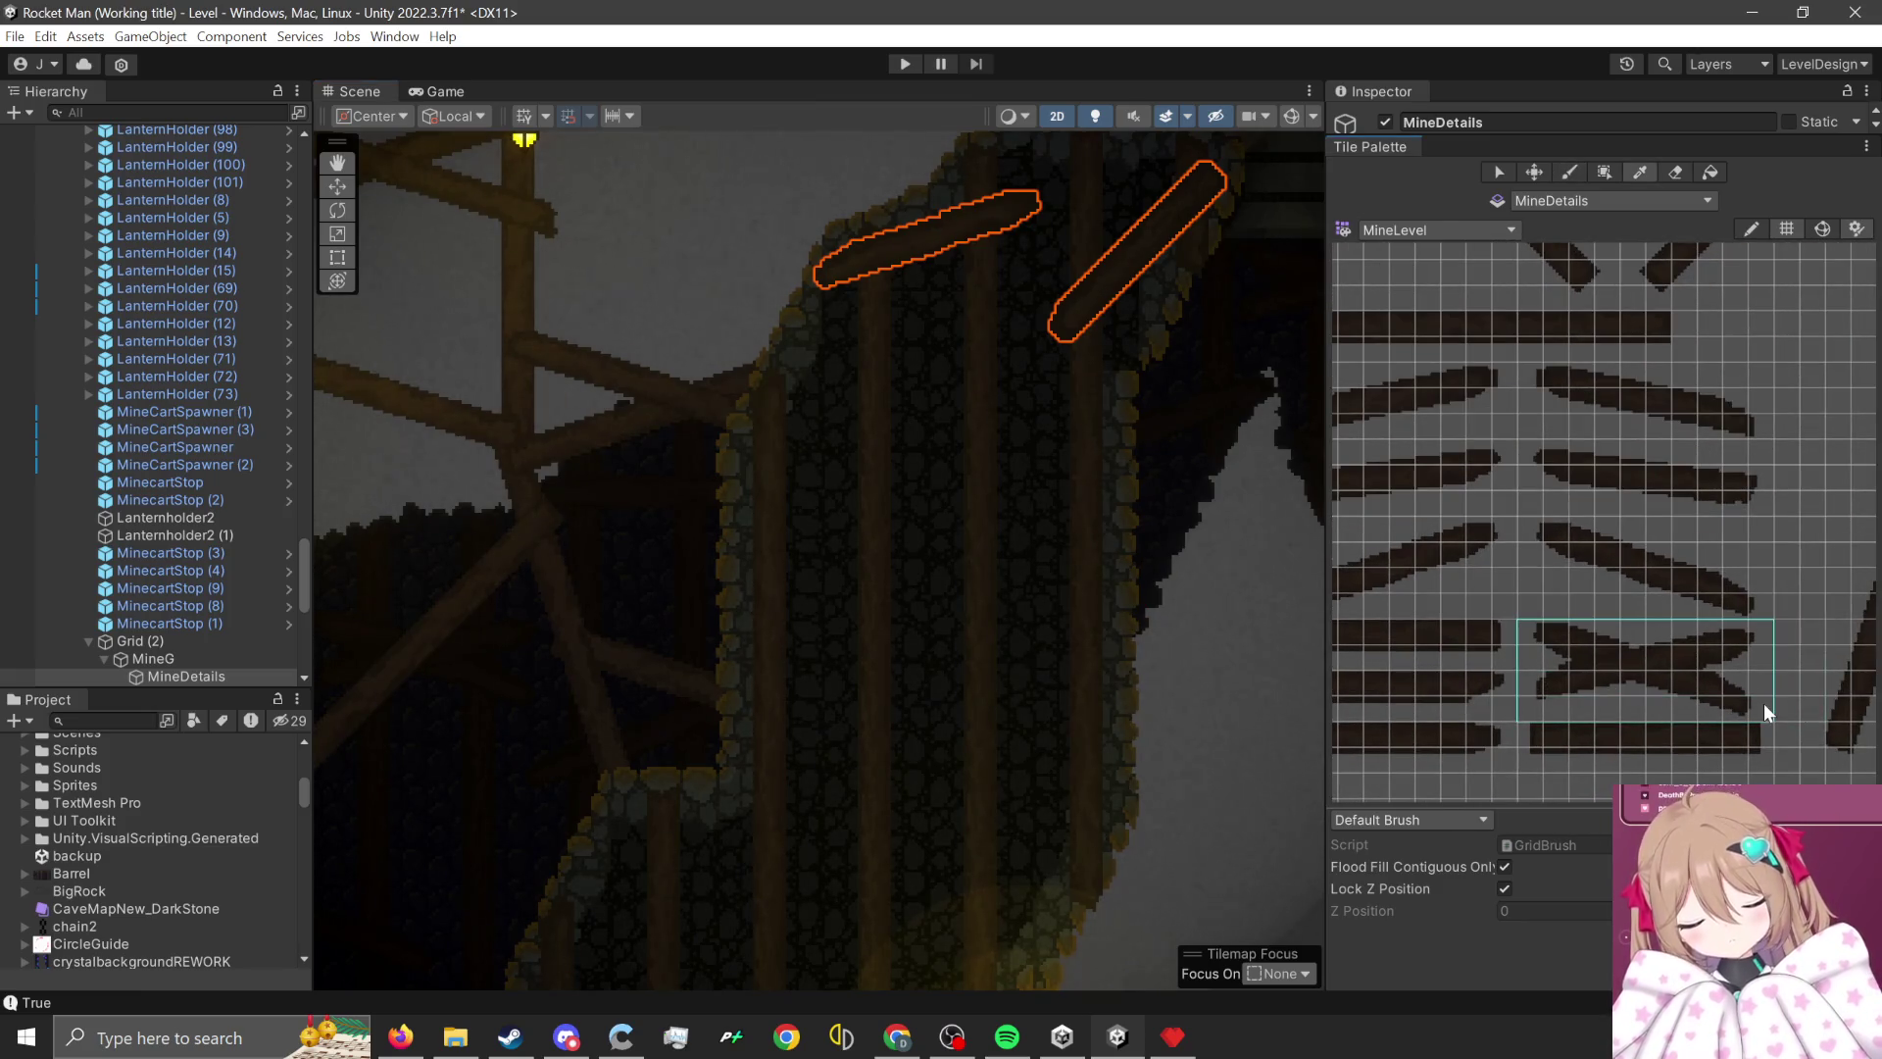
pyautogui.scroll(1, 1063, 423)
pyautogui.click(919, 517)
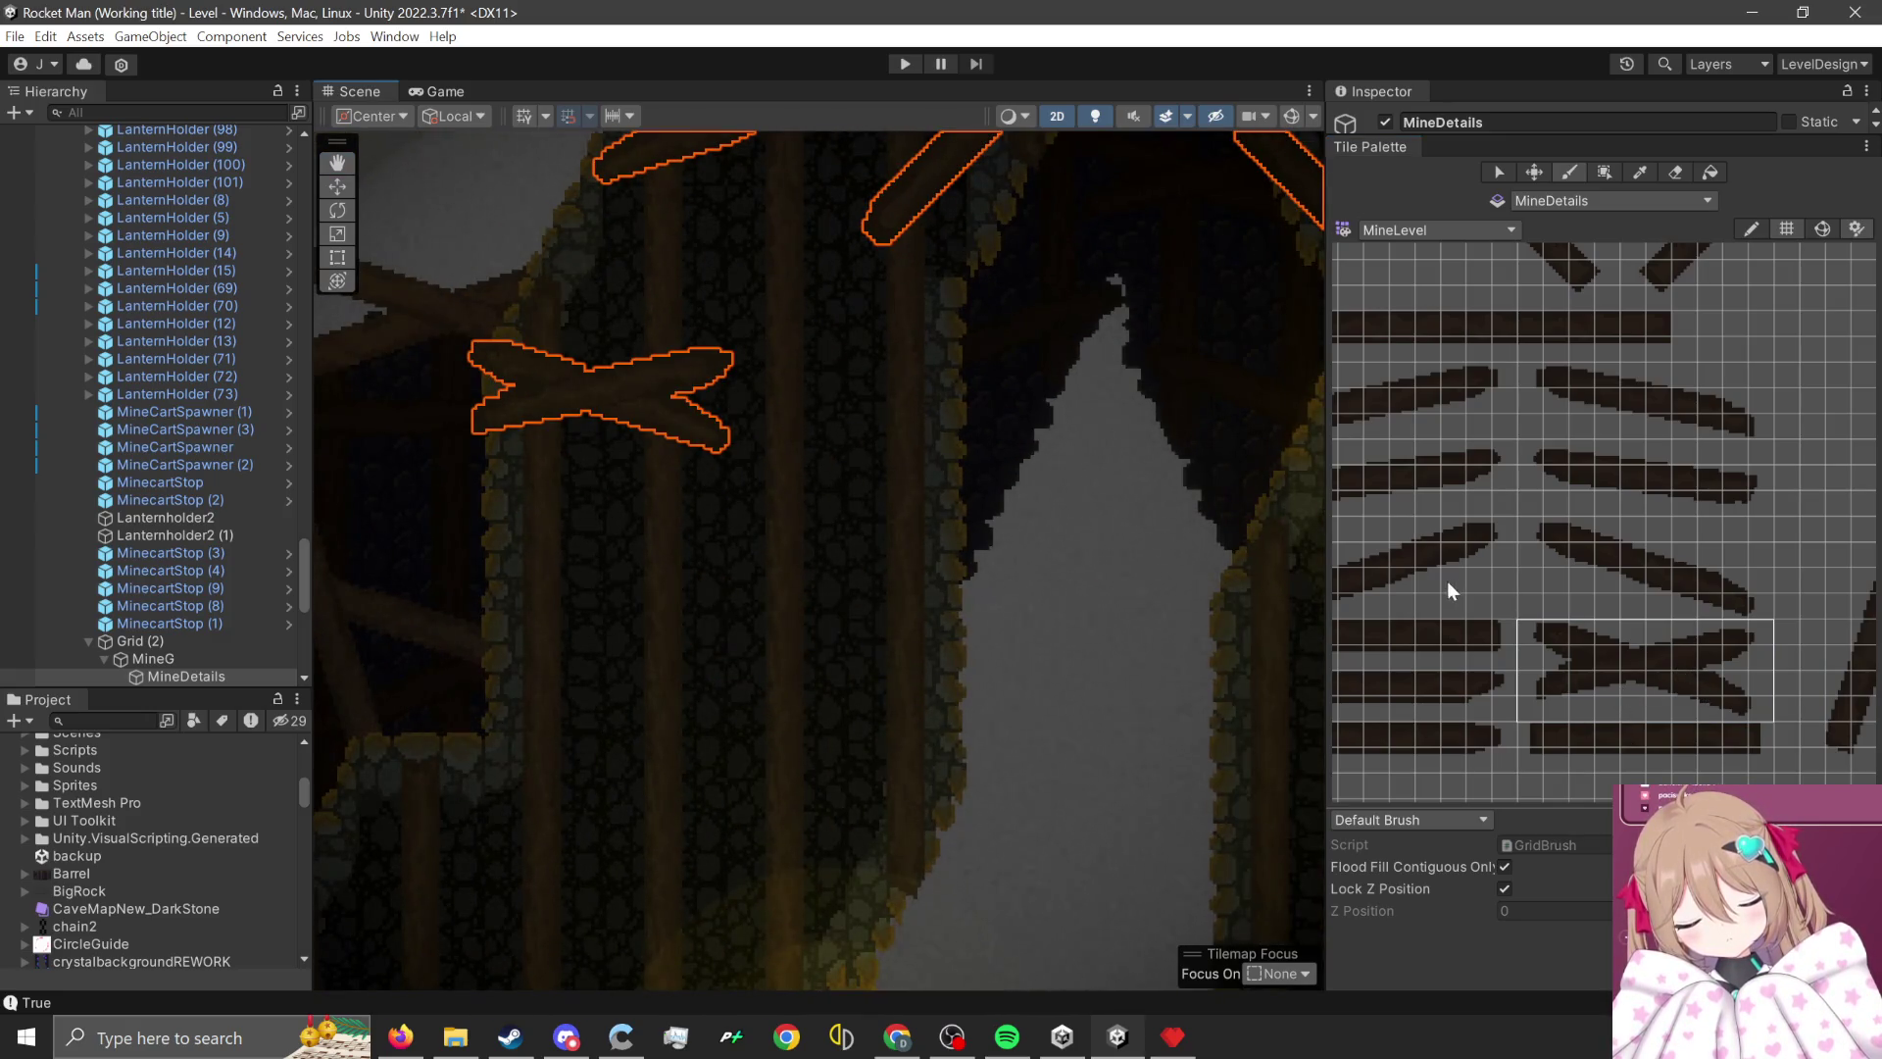
# - Paint a single straight plank on the cave background
pyautogui.scroll(1, 1549, 473)
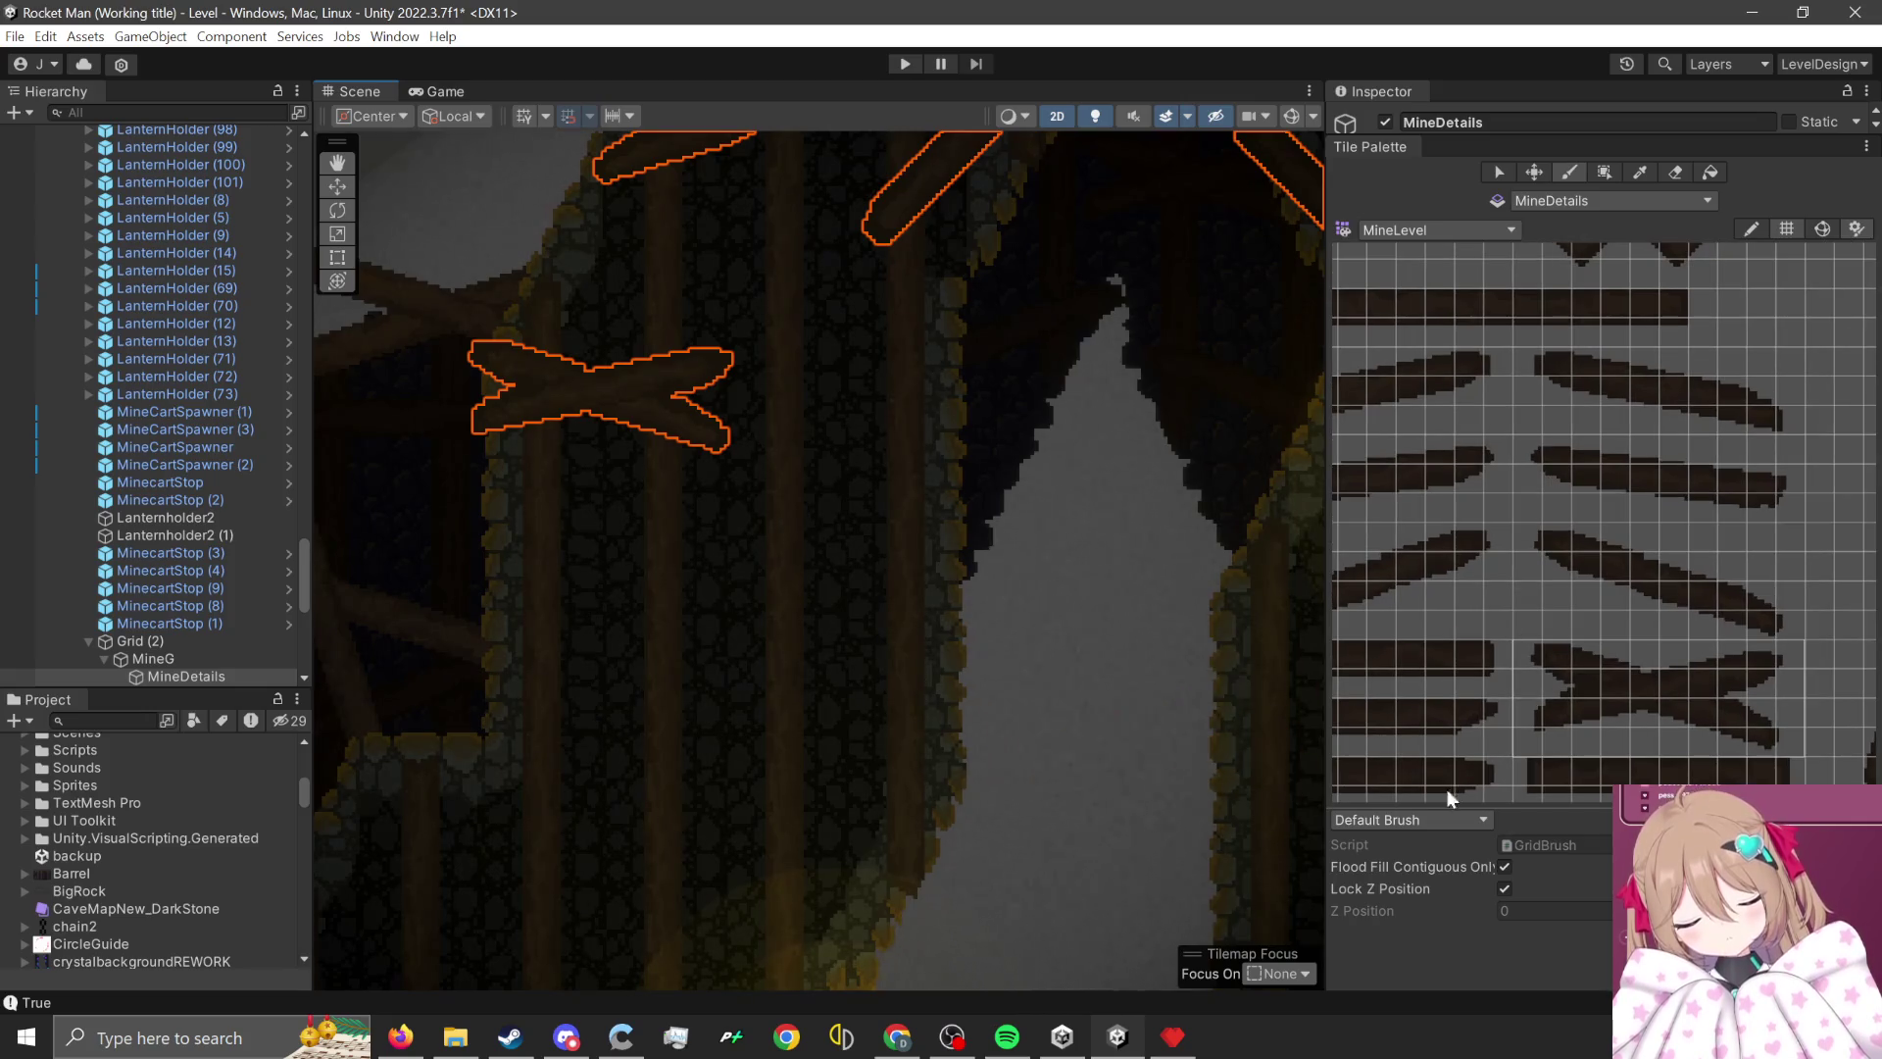
pyautogui.moveTo(1524, 446); pyautogui.dragTo(1786, 504)
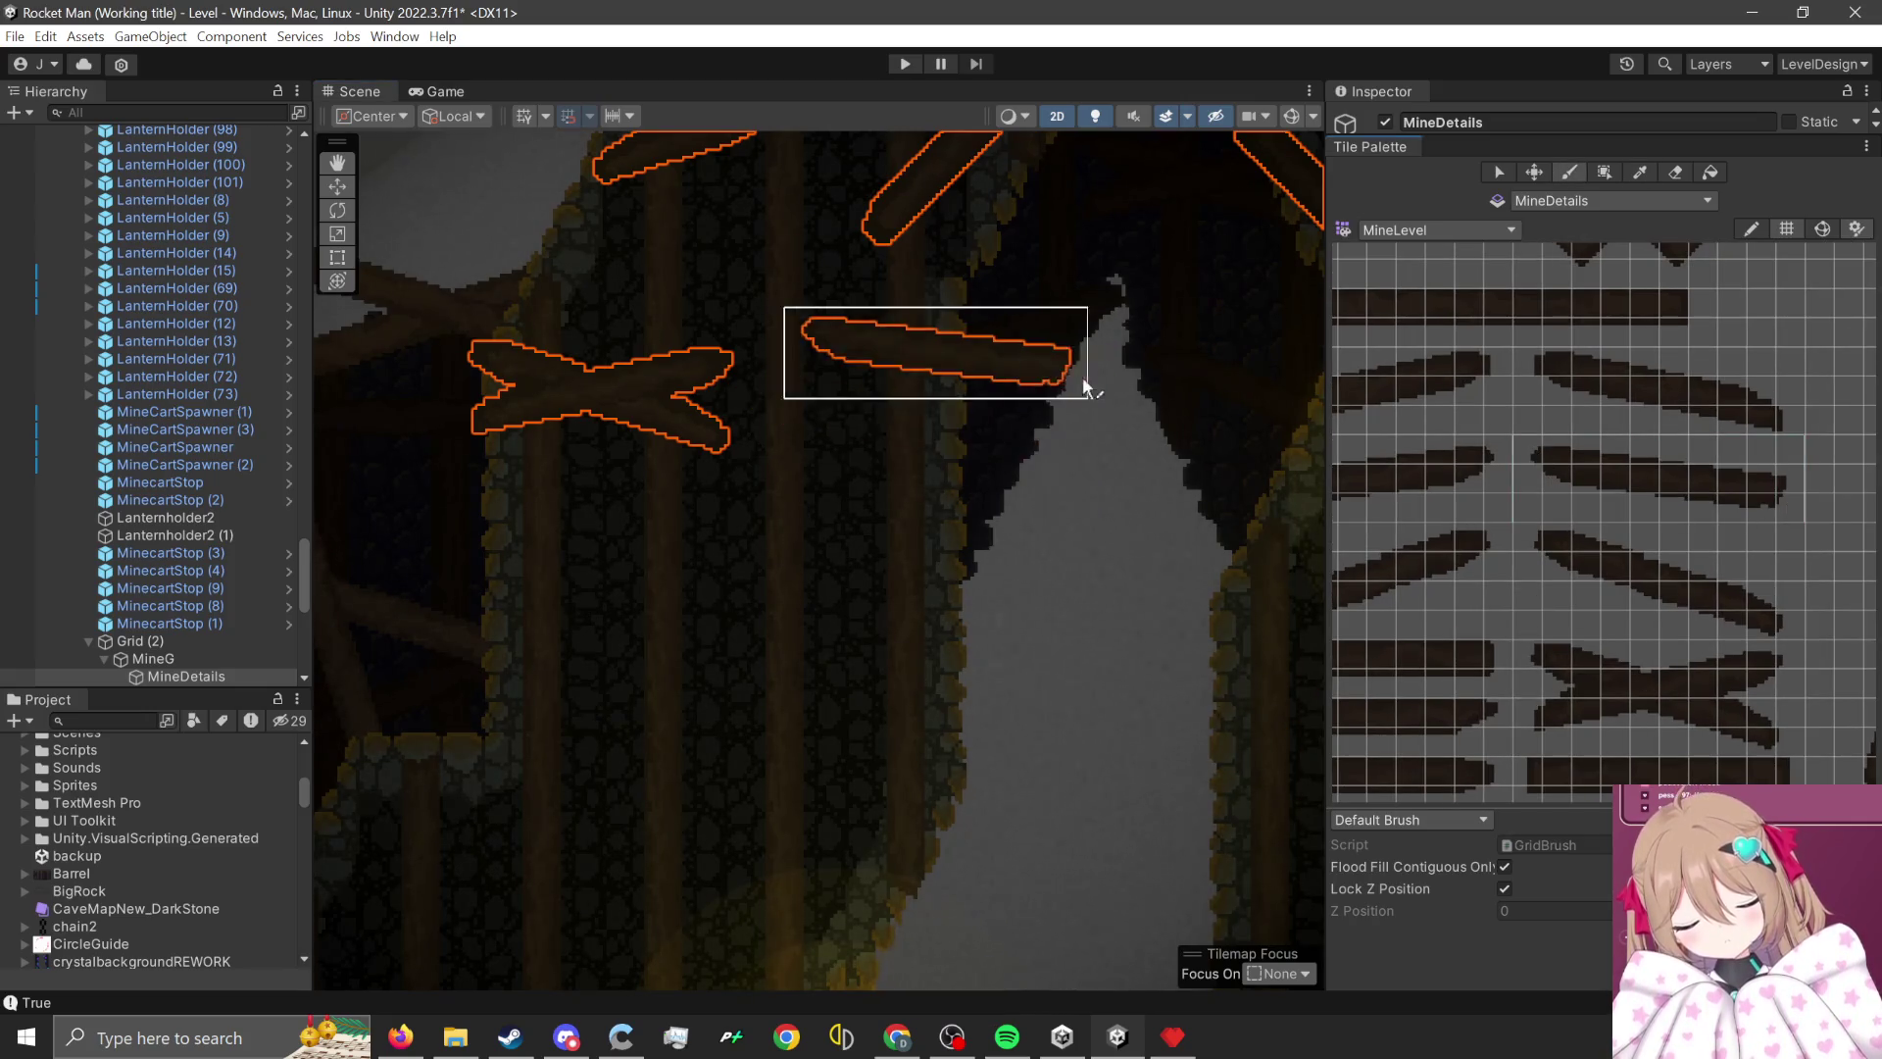
pyautogui.click(979, 567)
pyautogui.scroll(-1, 1121, 746)
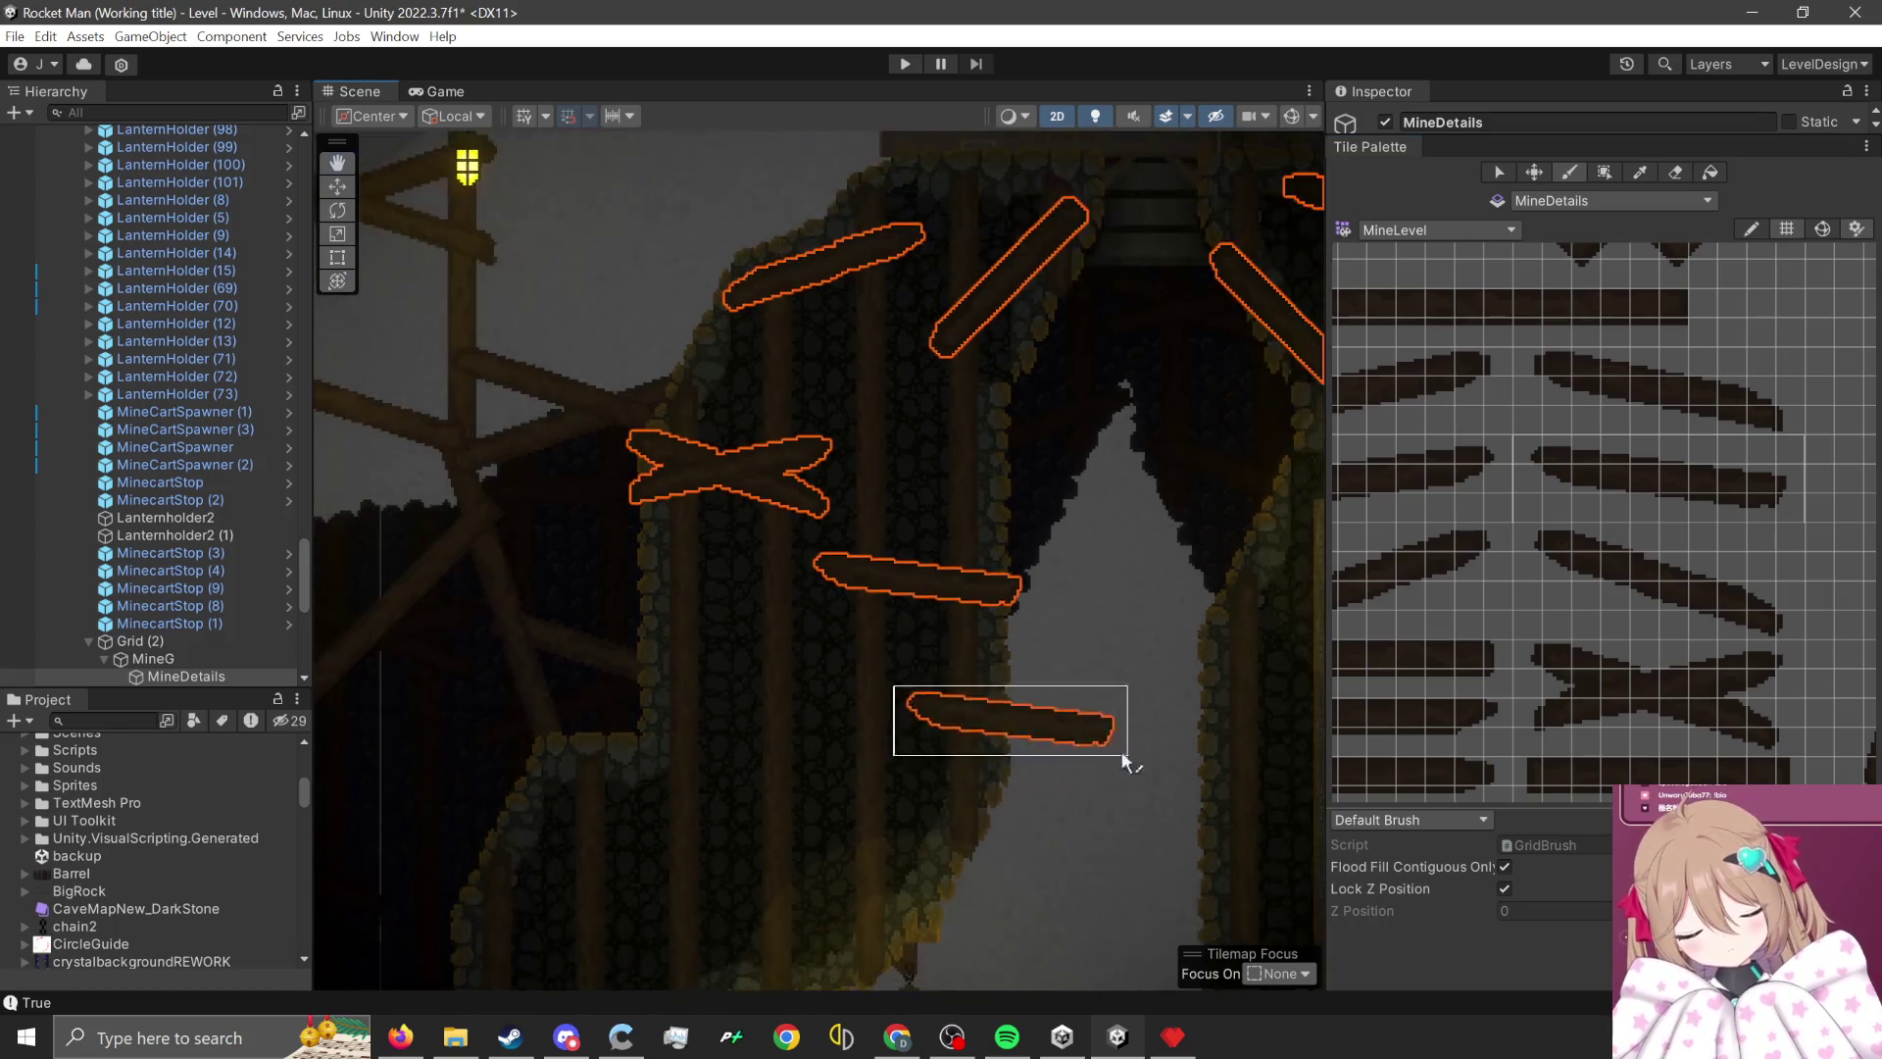
pyautogui.scroll(1, 1124, 761)
pyautogui.hscroll(-2, 1708, 620)
# - Paint a gently sloping plank onto the cave wall
pyautogui.moveTo(1585, 547)
pyautogui.mouseDown()
pyautogui.moveTo(1365, 588)
pyautogui.moveTo(1344, 628)
pyautogui.mouseUp()
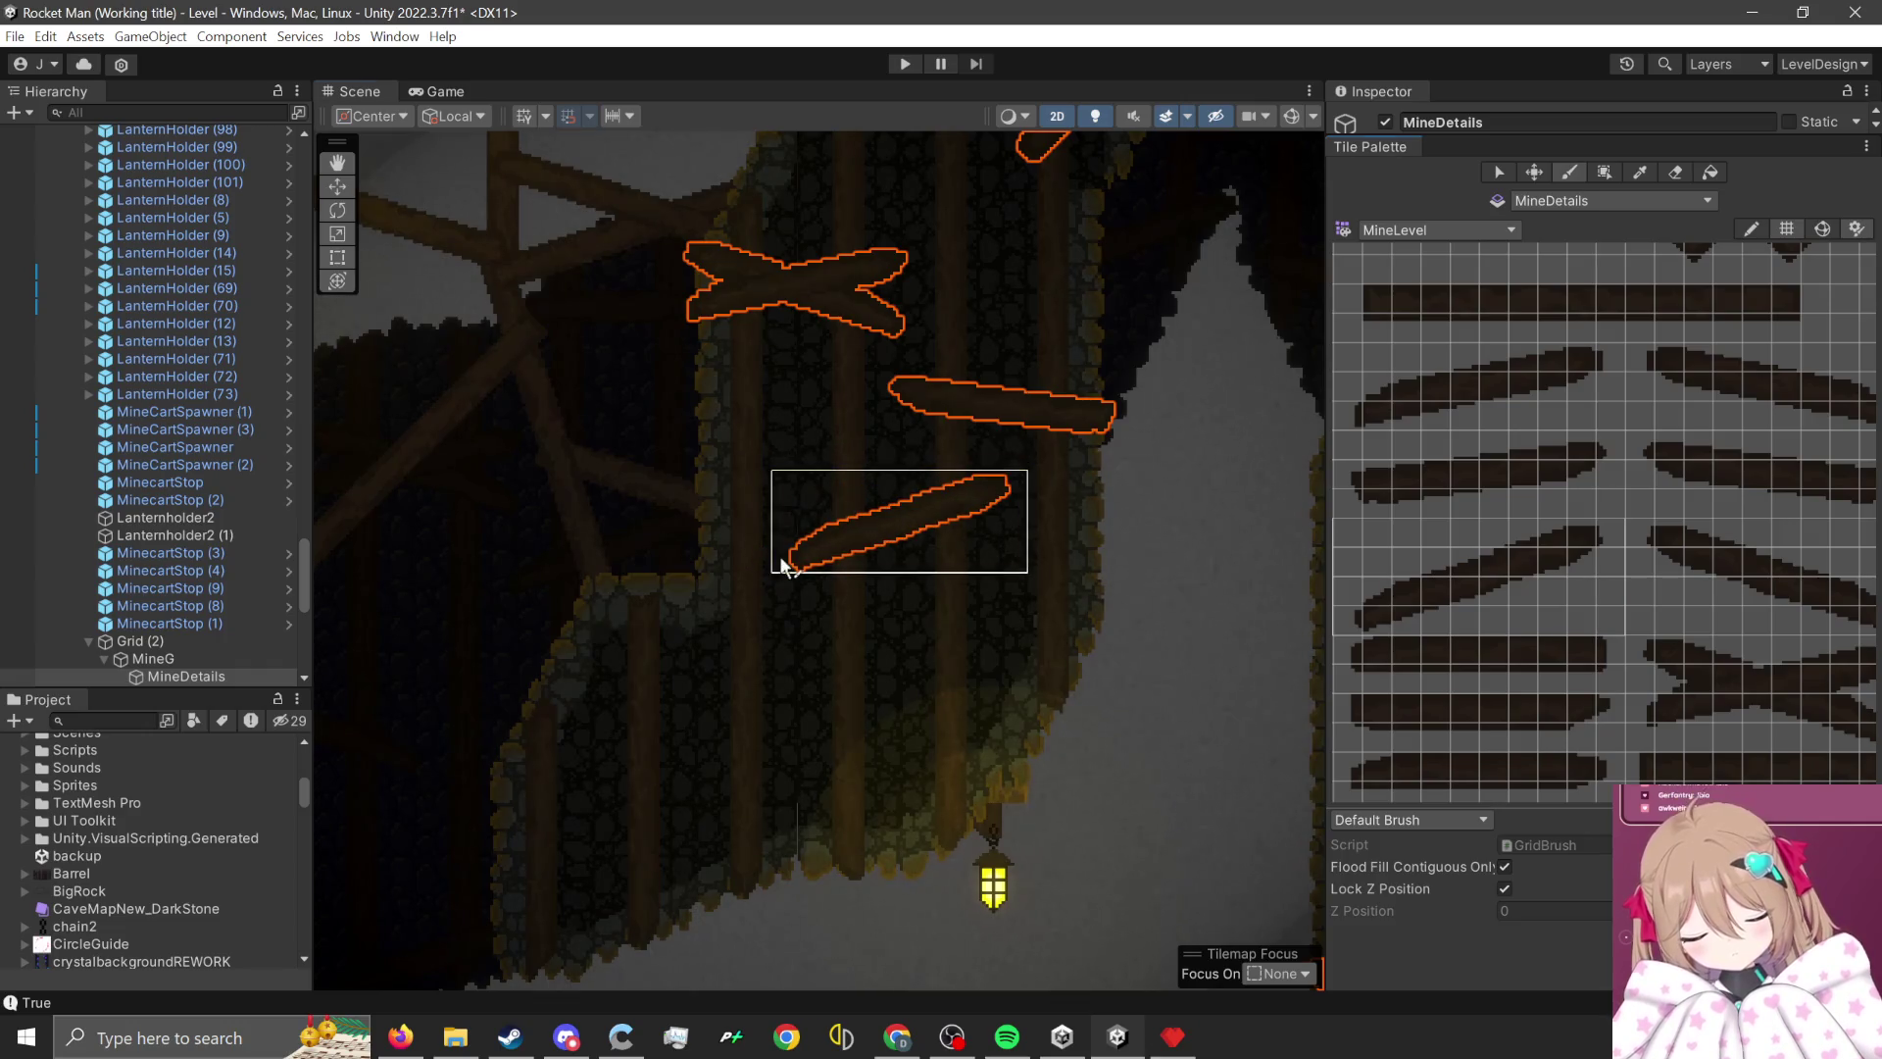
pyautogui.scroll(-1, 1514, 637)
pyautogui.scroll(-1, 1566, 457)
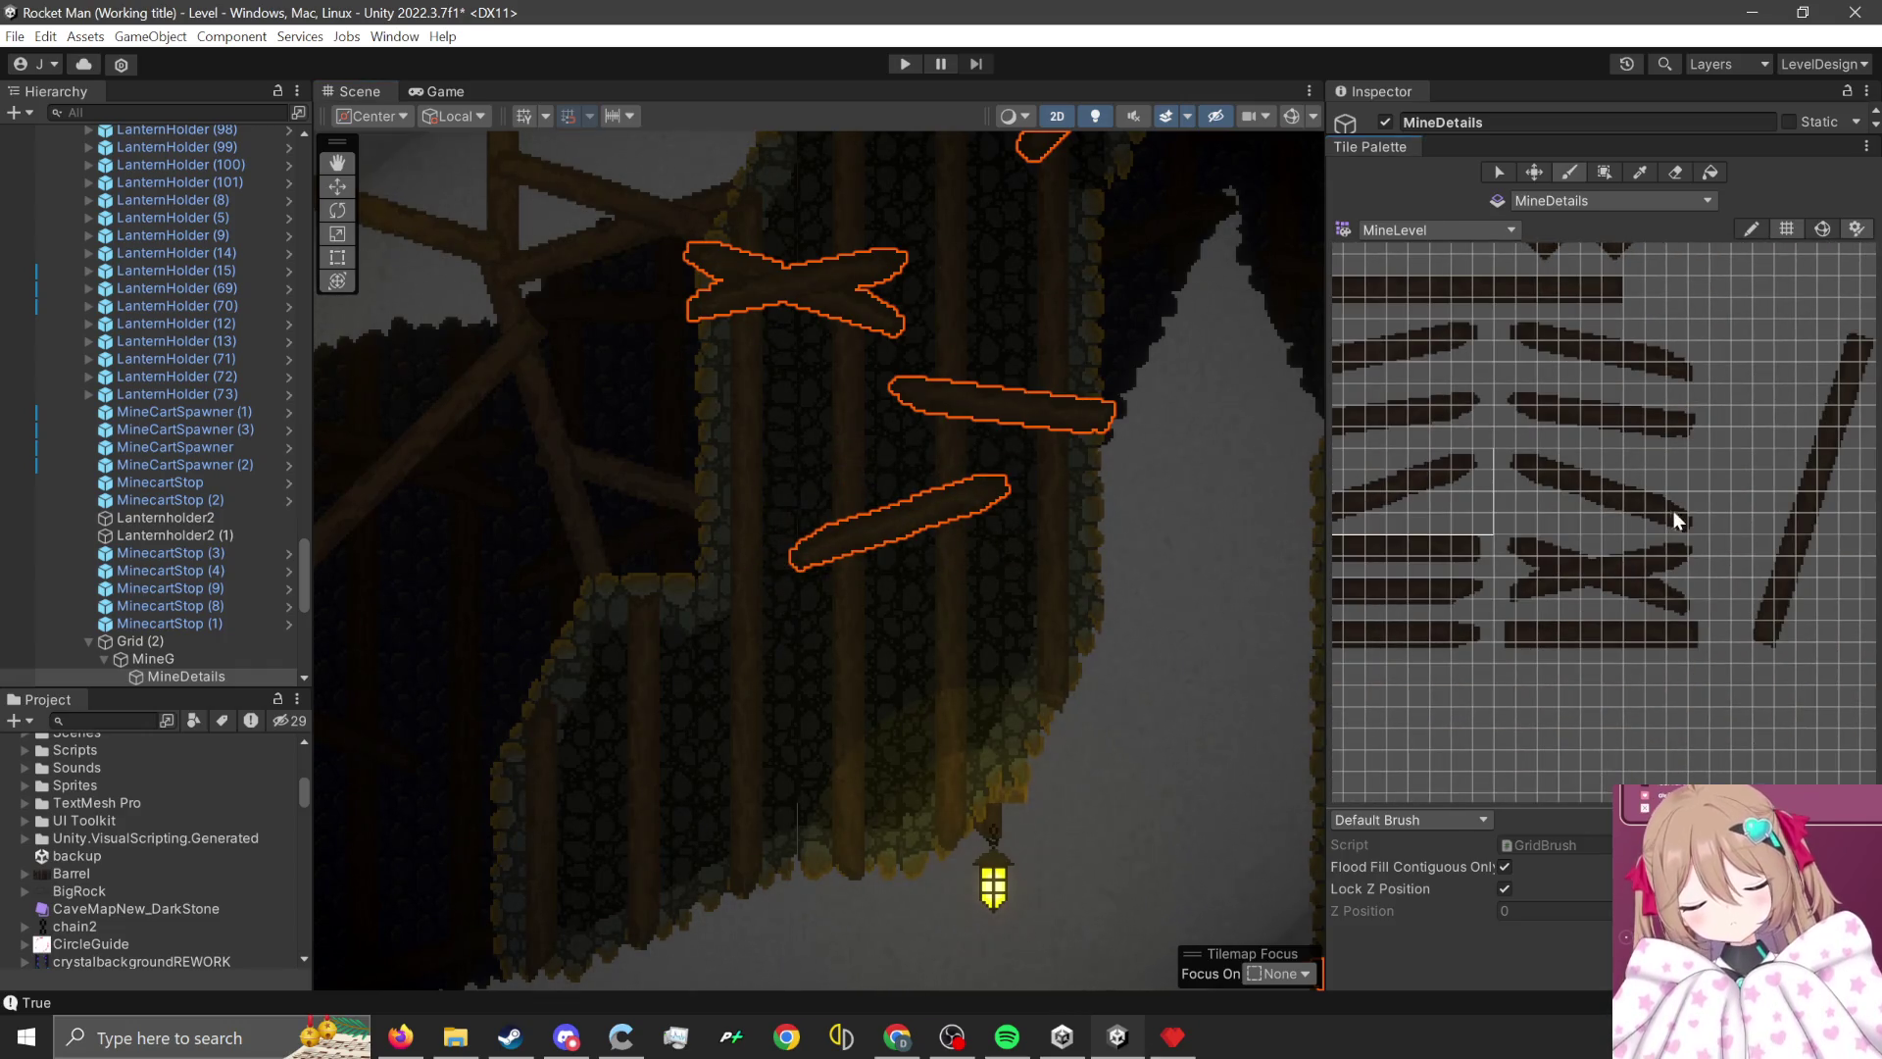
pyautogui.hscroll(-2, 1527, 417)
pyautogui.moveTo(1590, 355); pyautogui.dragTo(1404, 412)
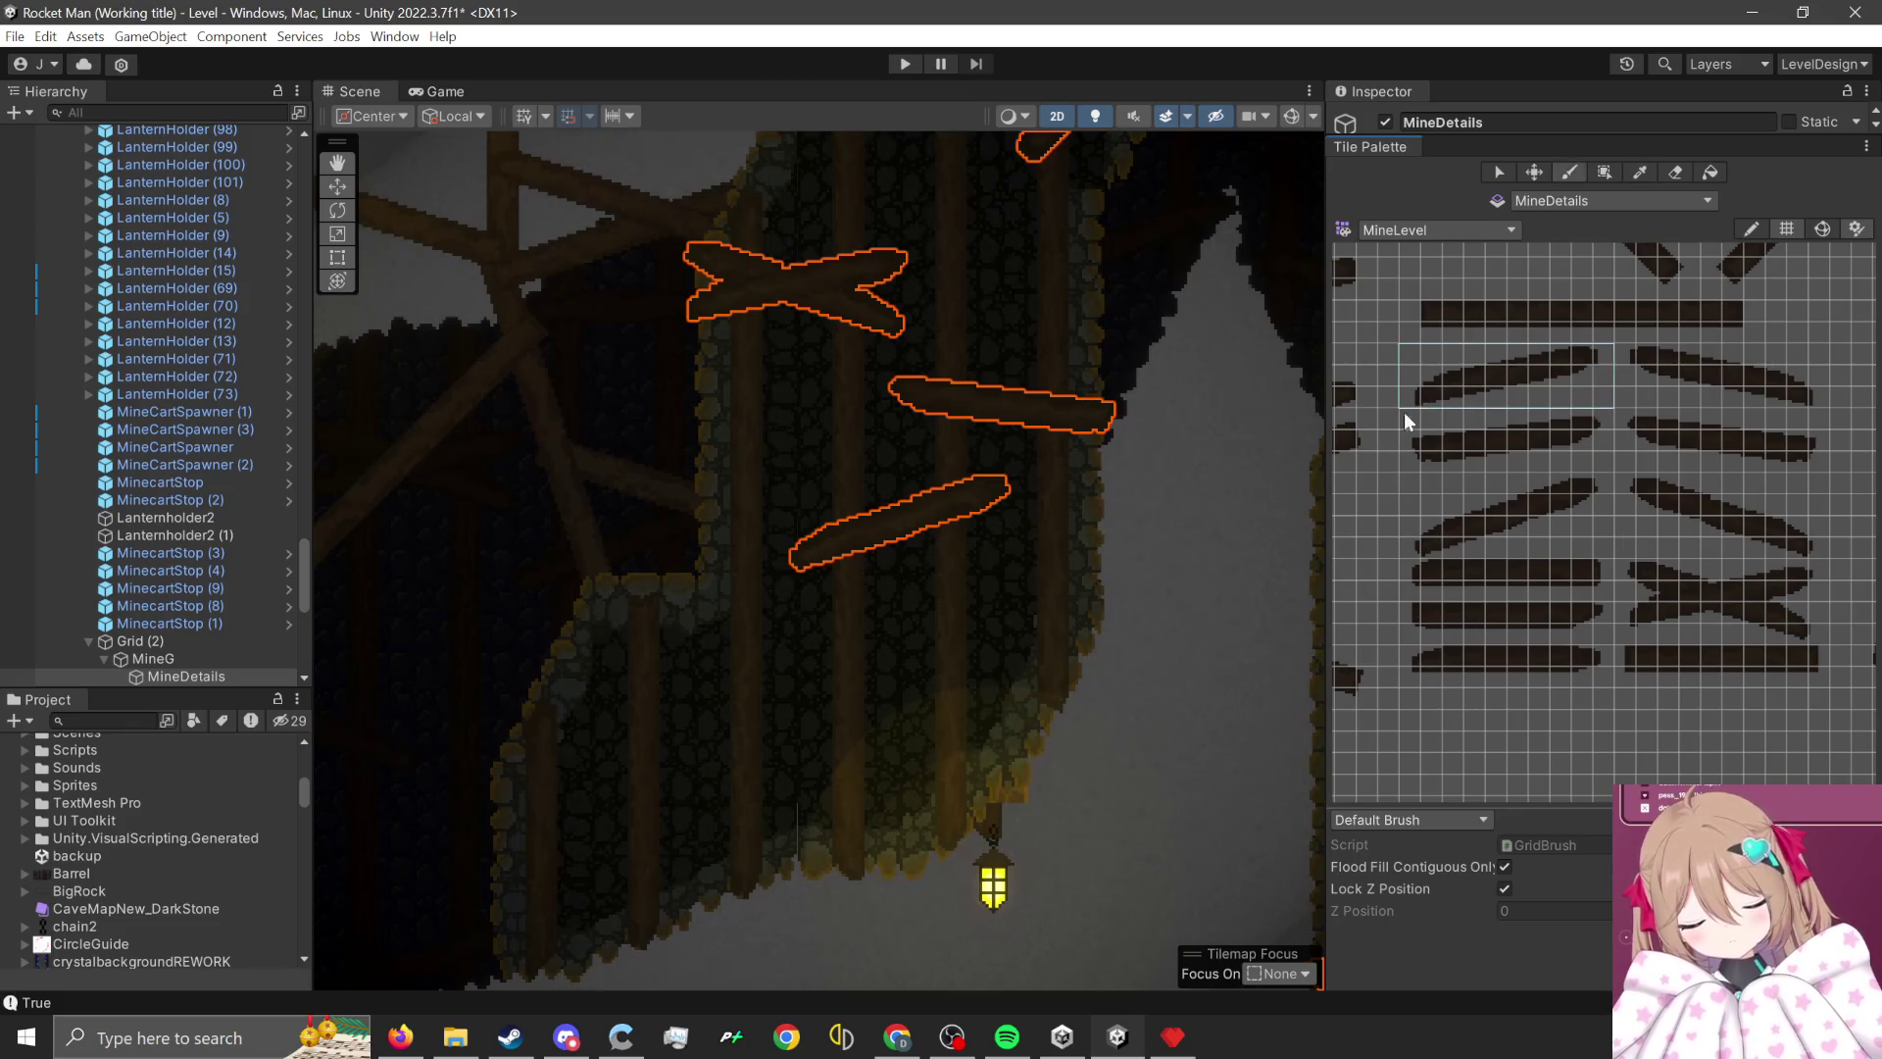
pyautogui.click(887, 714)
# - Paint a straight plank near the cave floor
pyautogui.scroll(-2, 1080, 603)
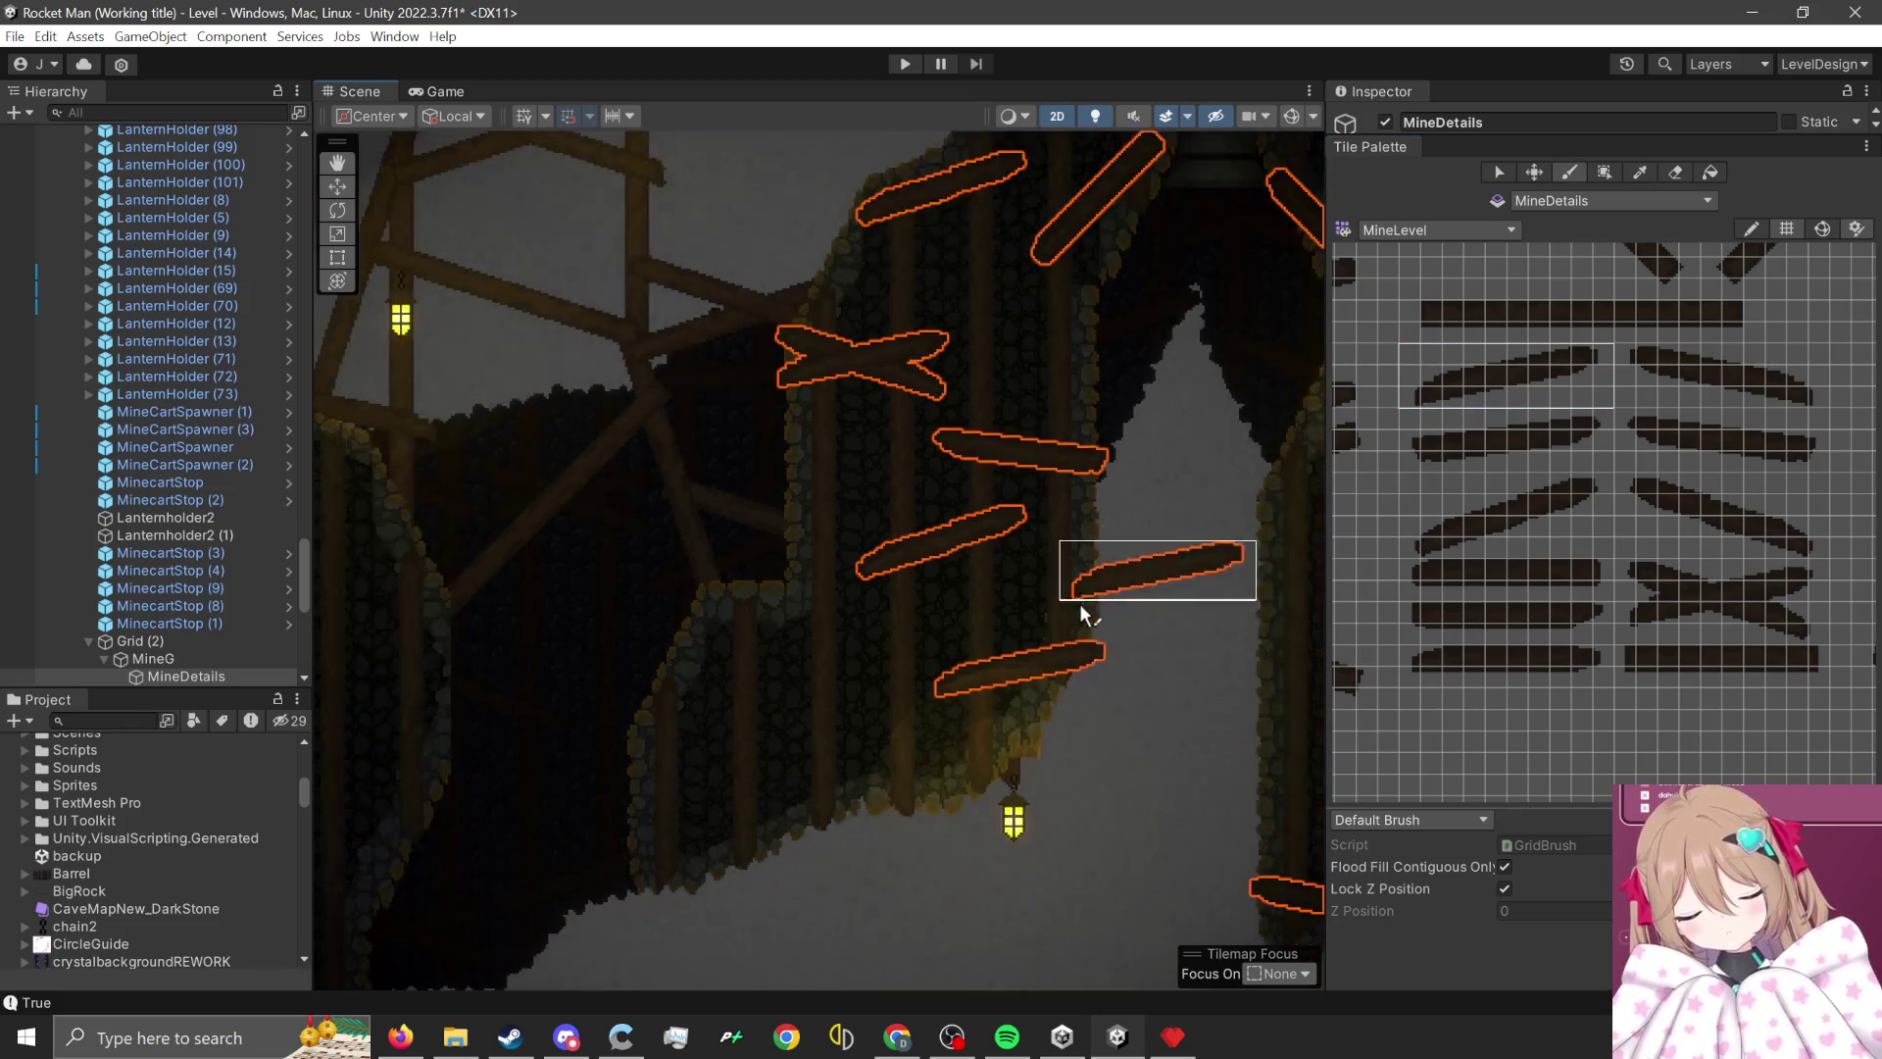
pyautogui.scroll(1, 973, 673)
pyautogui.scroll(1, 1547, 641)
pyautogui.moveTo(1607, 650); pyautogui.dragTo(1397, 684)
pyautogui.scroll(1, 755, 774)
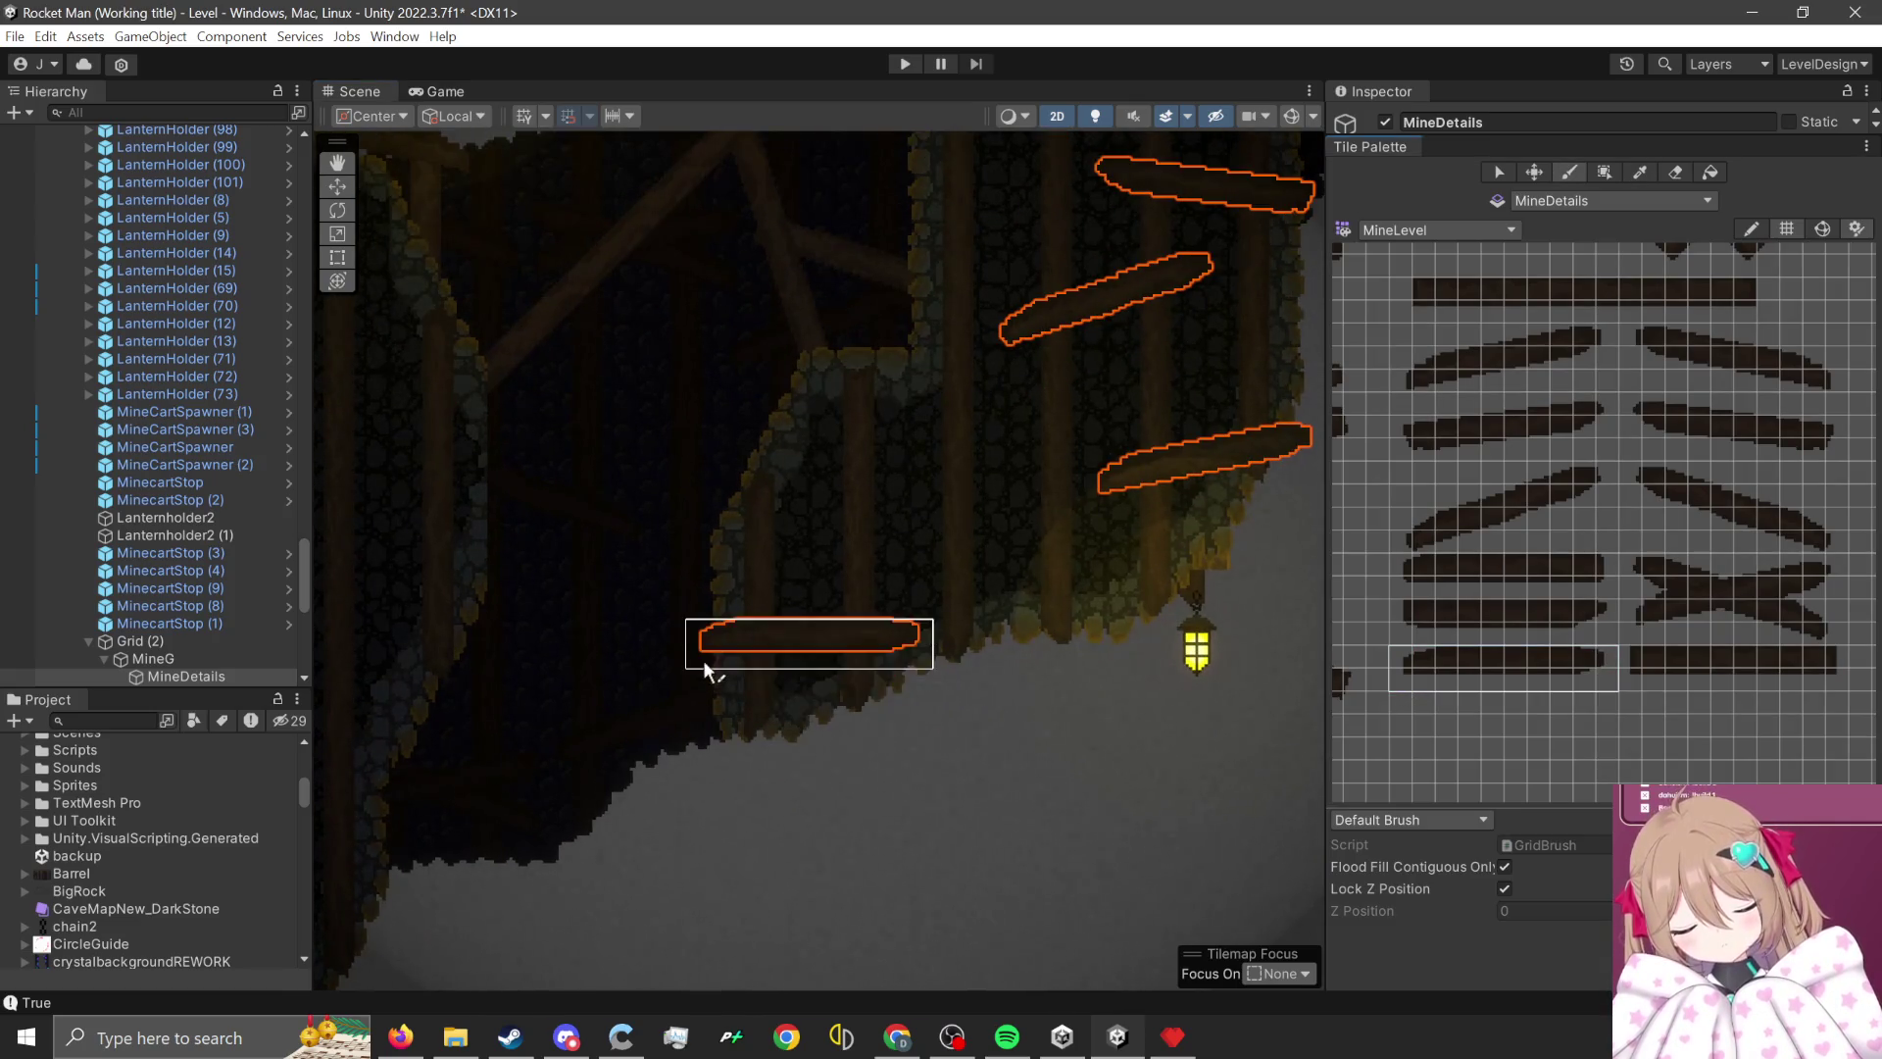
pyautogui.click(705, 694)
# - Paint a steep diagonal plank above the floor and a straight plank beside the lantern
pyautogui.scroll(-2, 1668, 574)
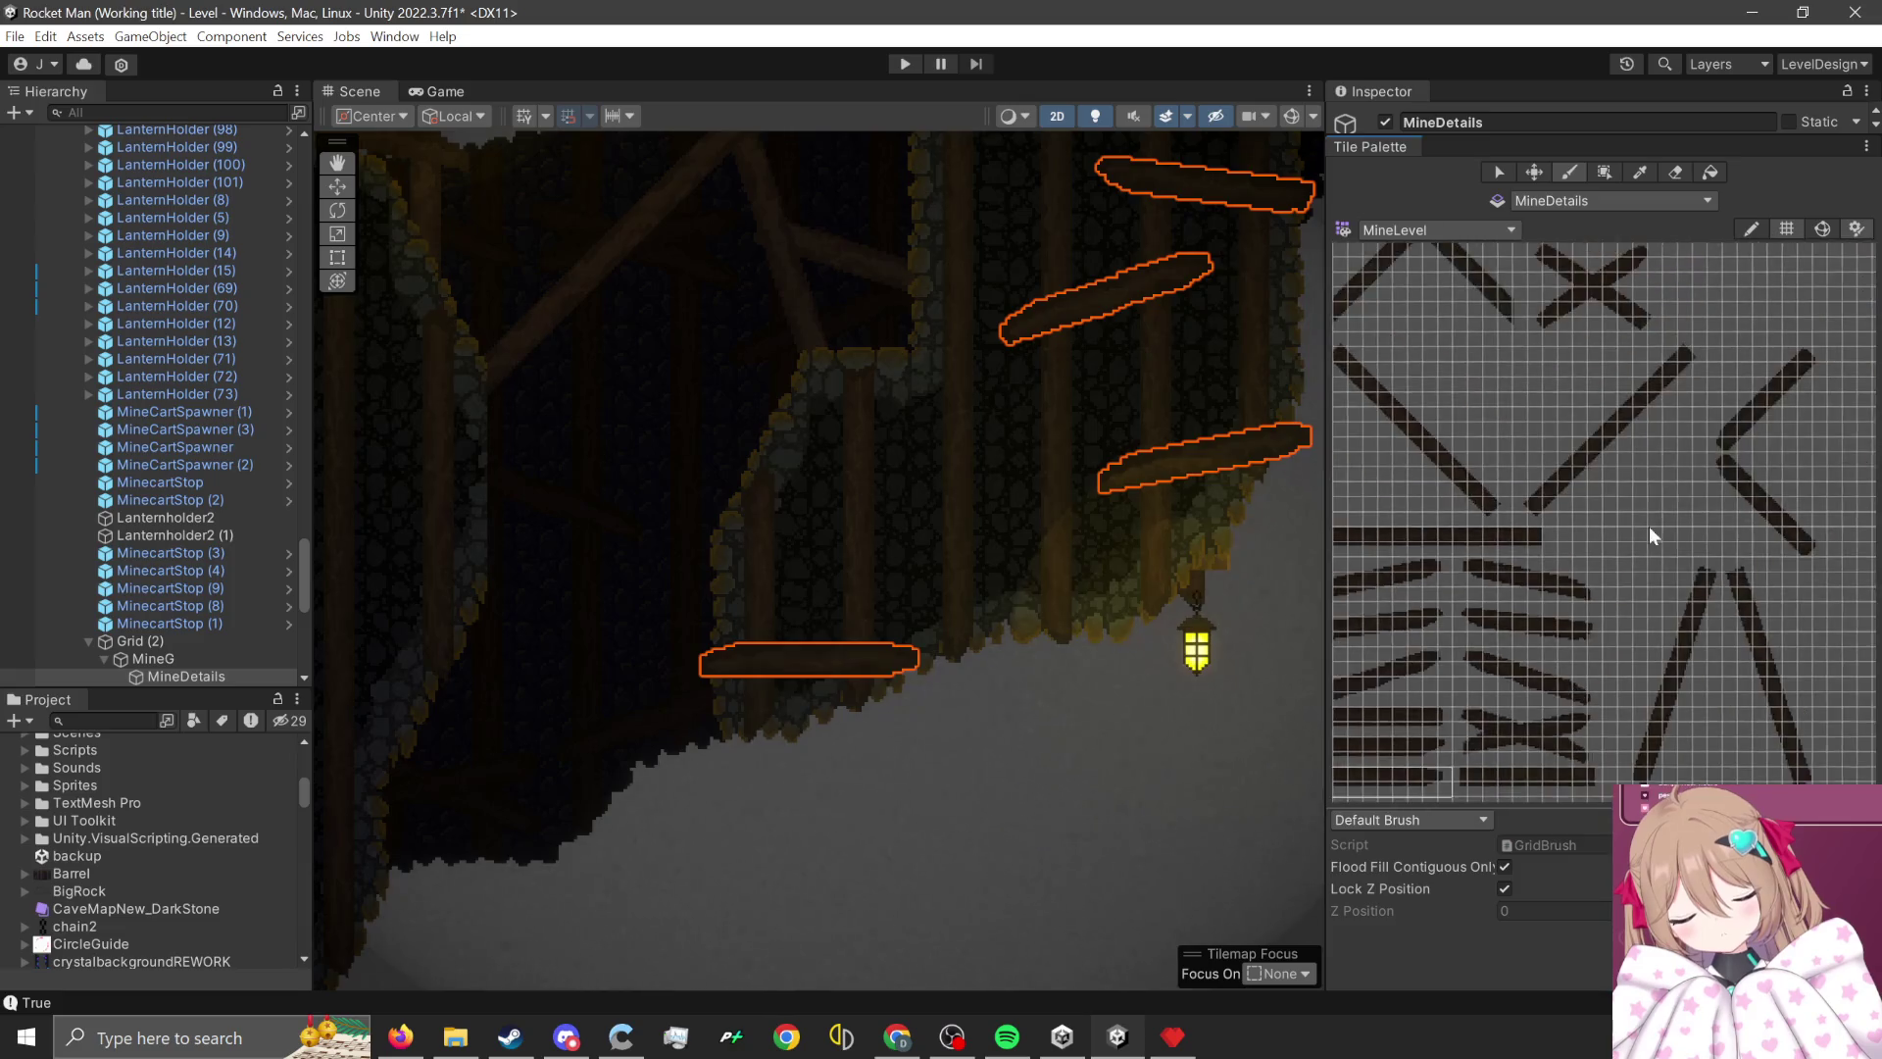
pyautogui.scroll(2, 1648, 526)
pyautogui.moveTo(1757, 435); pyautogui.dragTo(1627, 555)
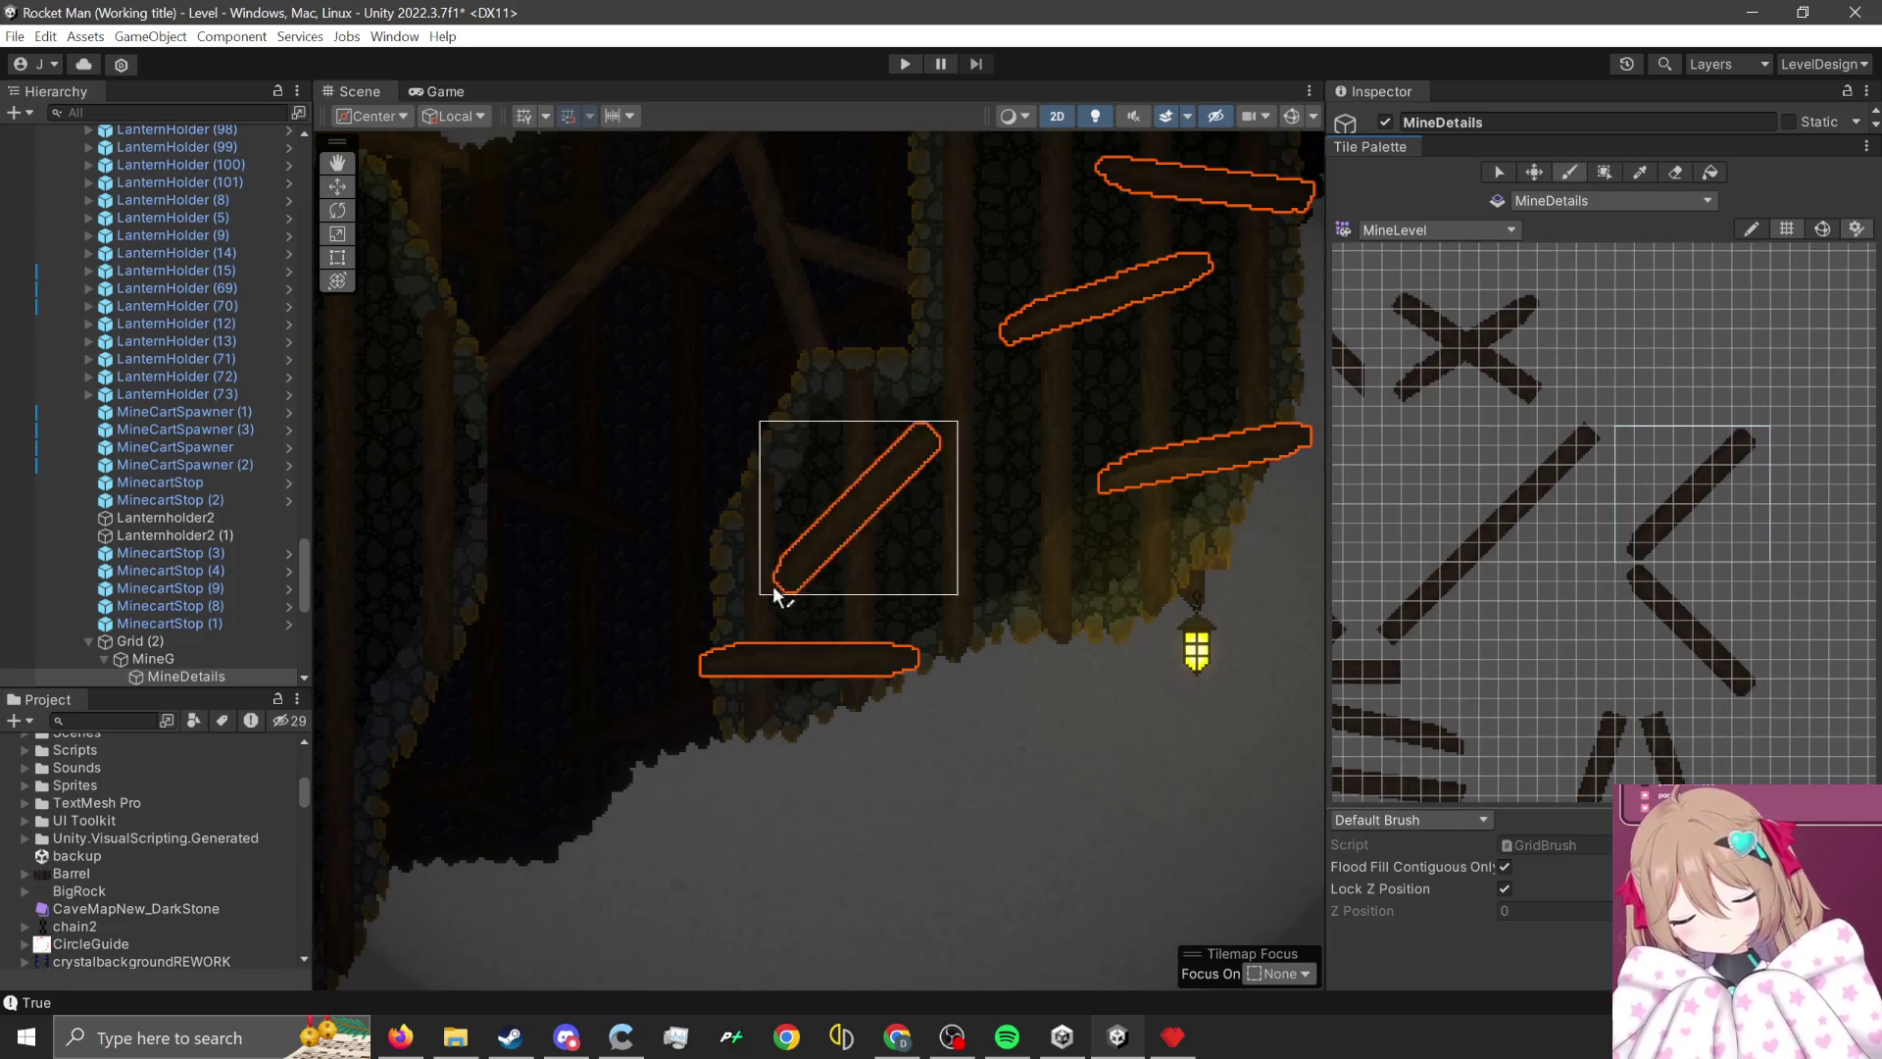
pyautogui.click(717, 563)
pyautogui.scroll(-1, 1162, 667)
pyautogui.scroll(1, 1051, 642)
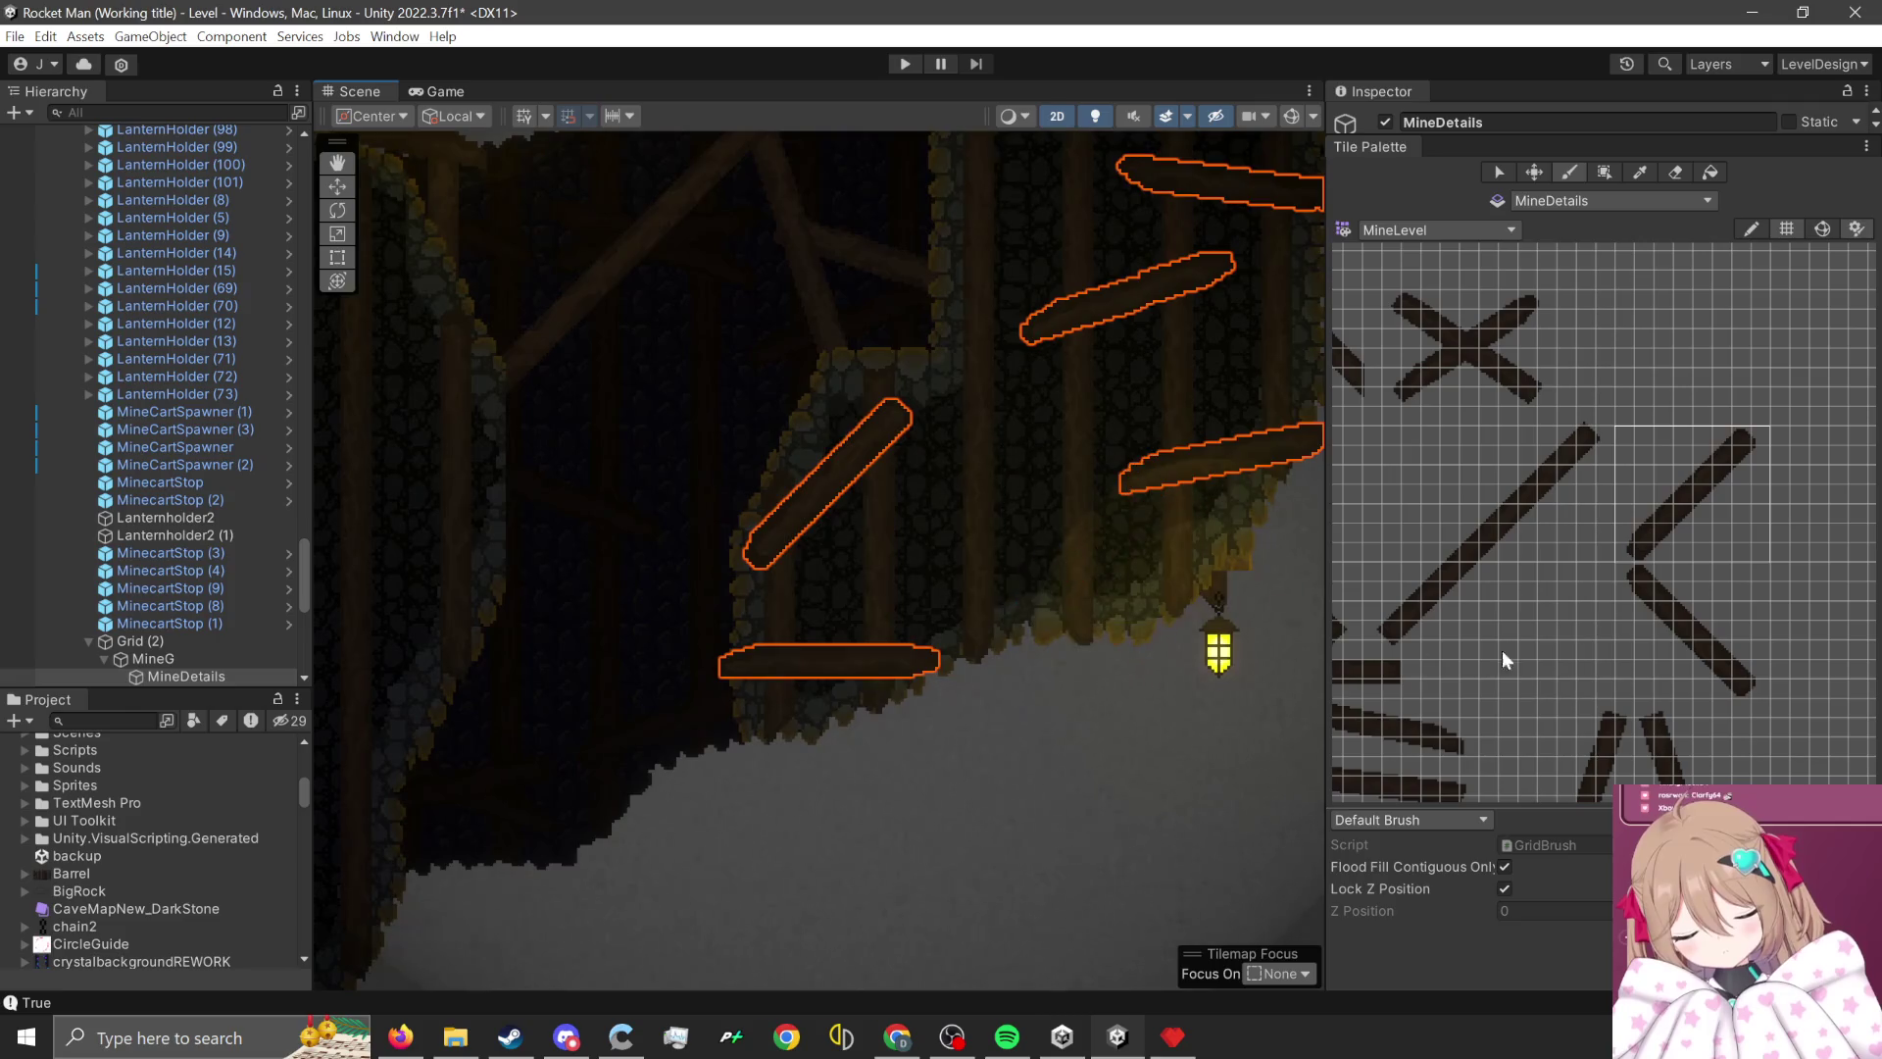
pyautogui.moveTo(1603, 685); pyautogui.dragTo(1556, 589)
pyautogui.moveTo(1430, 576); pyautogui.dragTo(1627, 627)
pyautogui.click(1121, 563)
# - Set the Tile Palette's Active Tilemap to MineG
pyautogui.scroll(-1, 1272, 694)
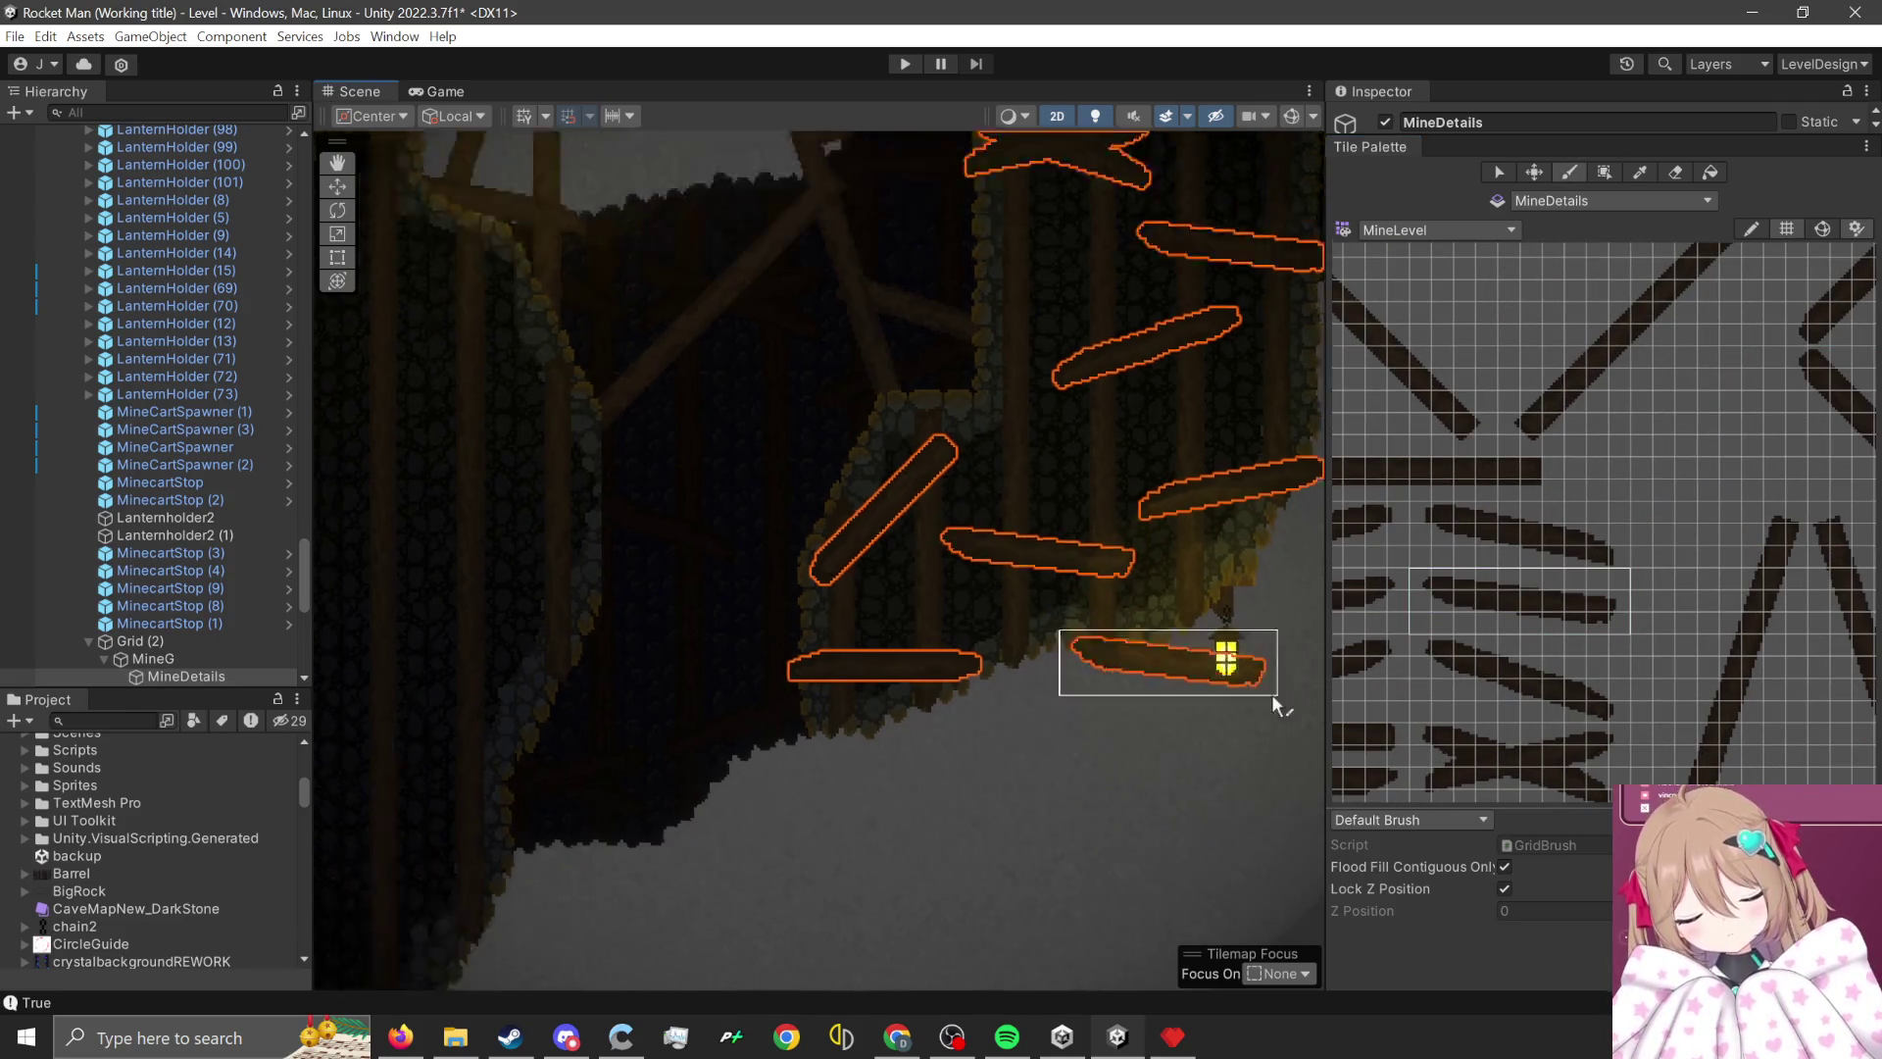
pyautogui.scroll(-3, 1272, 694)
pyautogui.scroll(1, 796, 713)
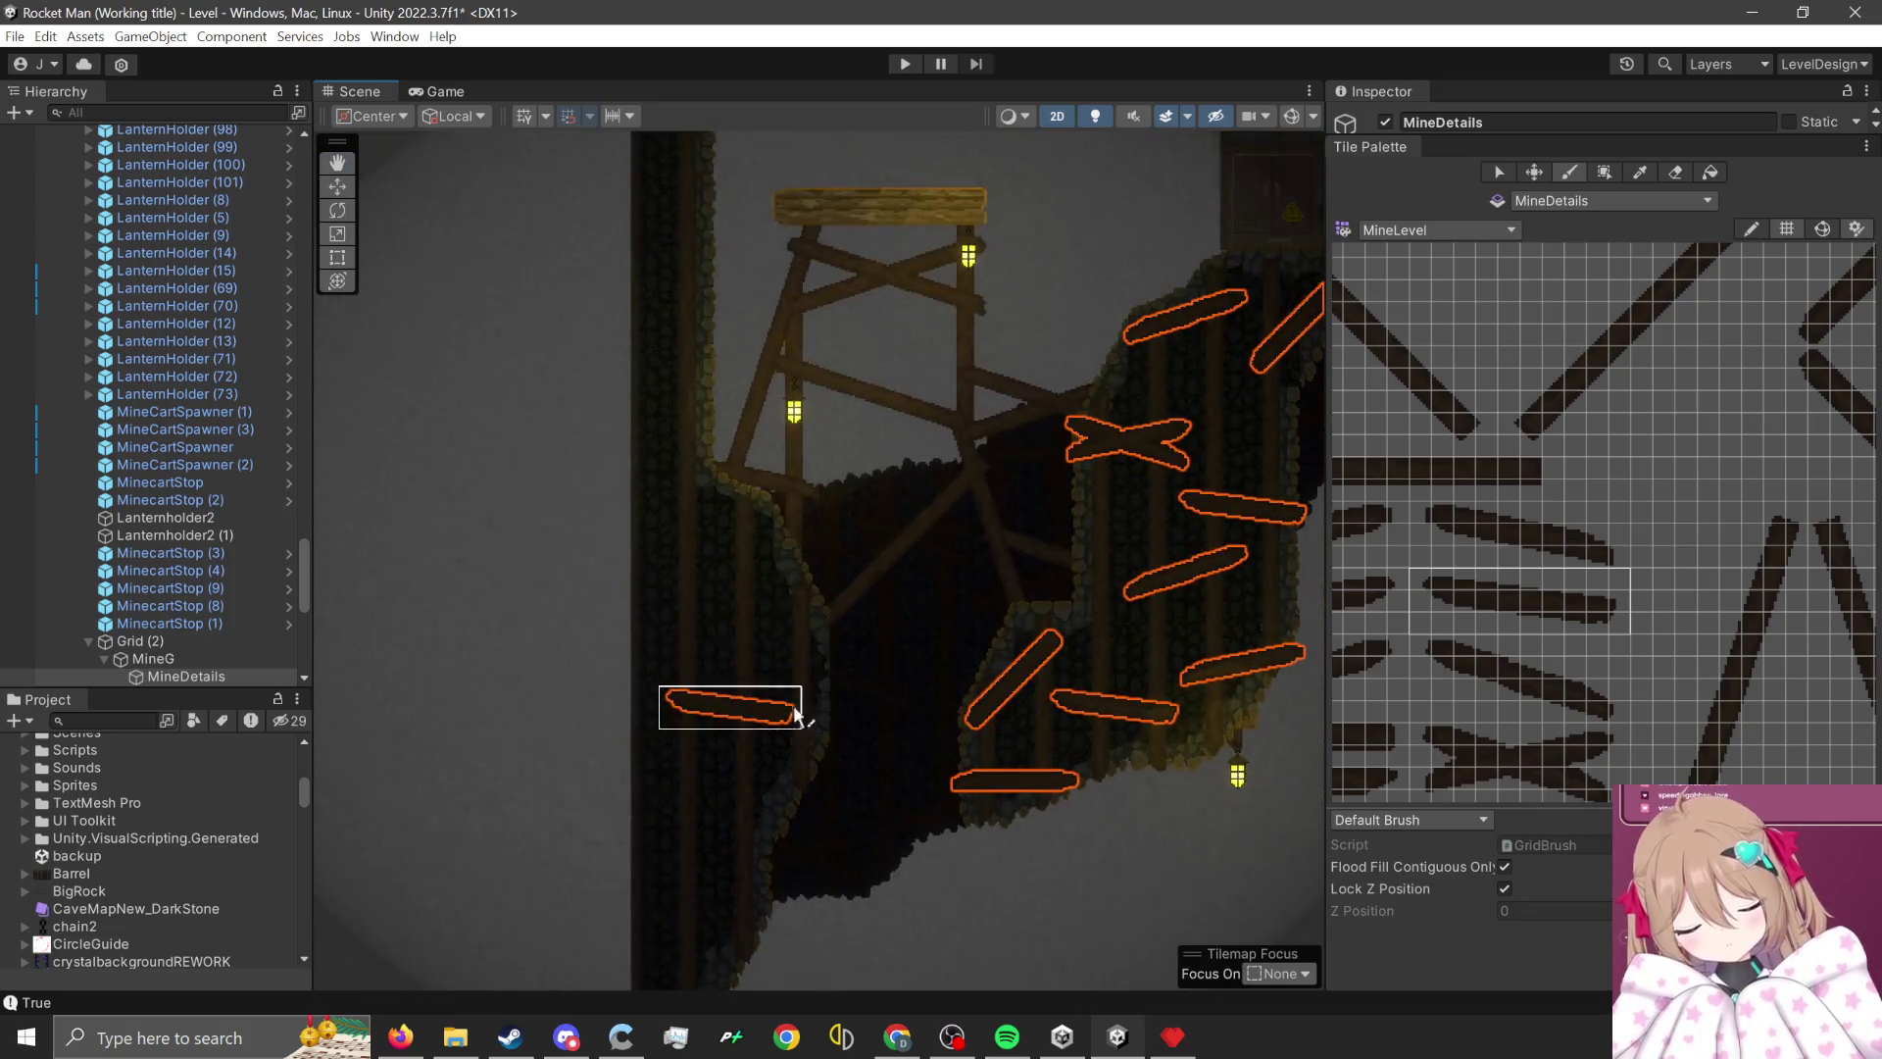
pyautogui.scroll(2, 814, 701)
pyautogui.scroll(-2, 1185, 521)
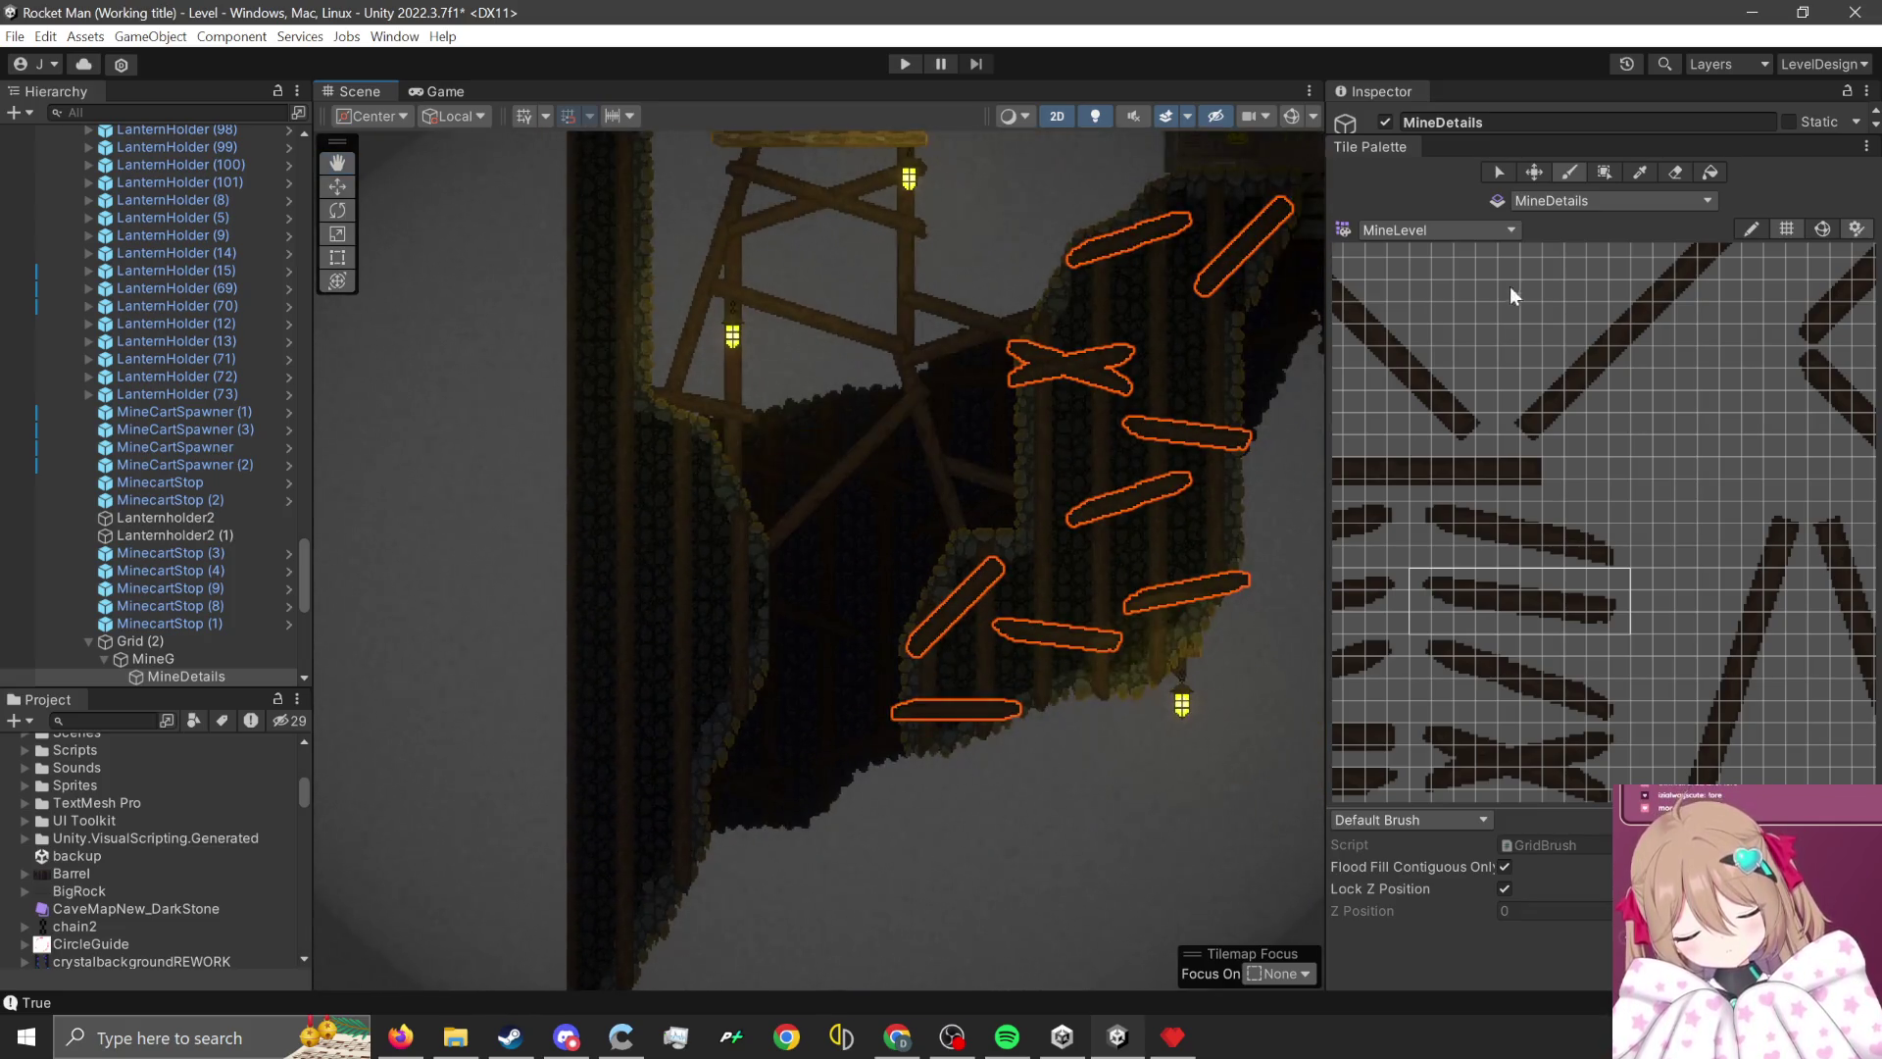
pyautogui.click(1607, 200)
pyautogui.click(1656, 618)
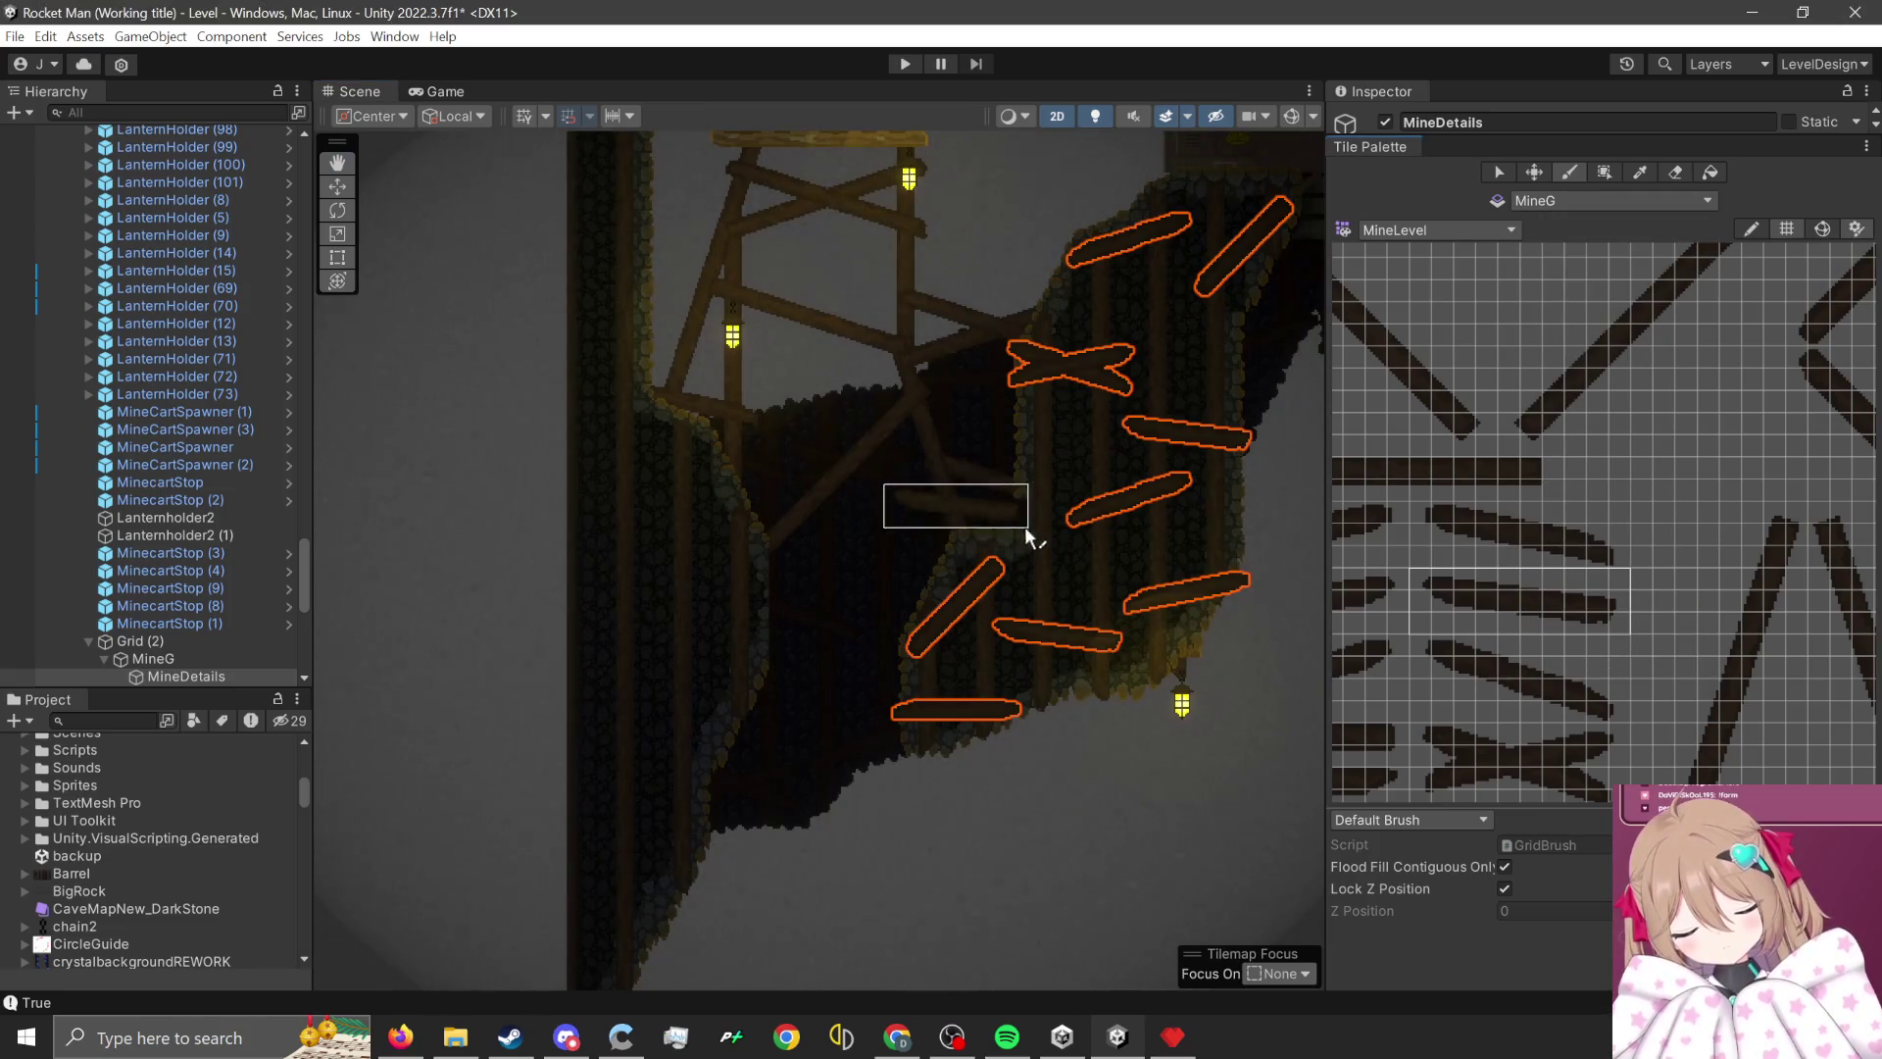
# - Select the MineG tilemap and pick up a 4x4 block of rock tiles from the palette
pyautogui.press('w')
pyautogui.click(1039, 553)
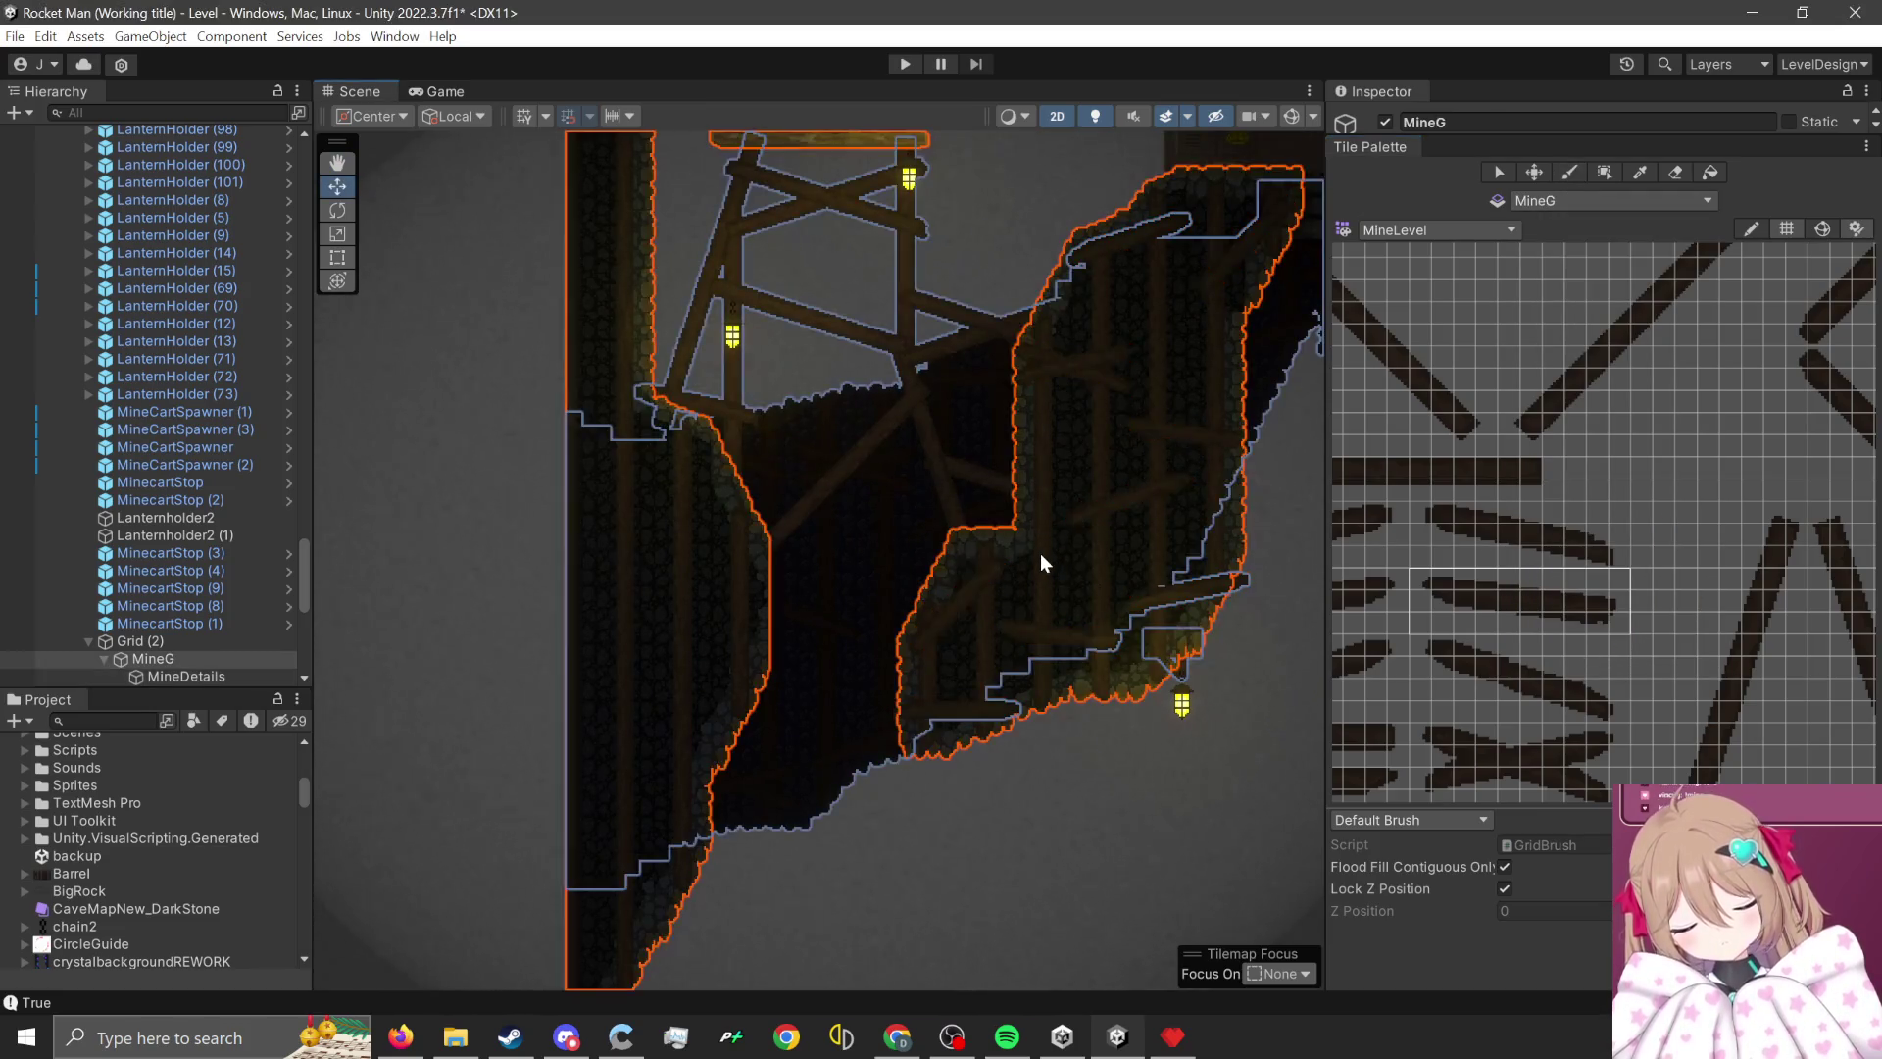
pyautogui.scroll(2, 1039, 553)
pyautogui.scroll(-3, 1721, 673)
pyautogui.scroll(3, 1540, 586)
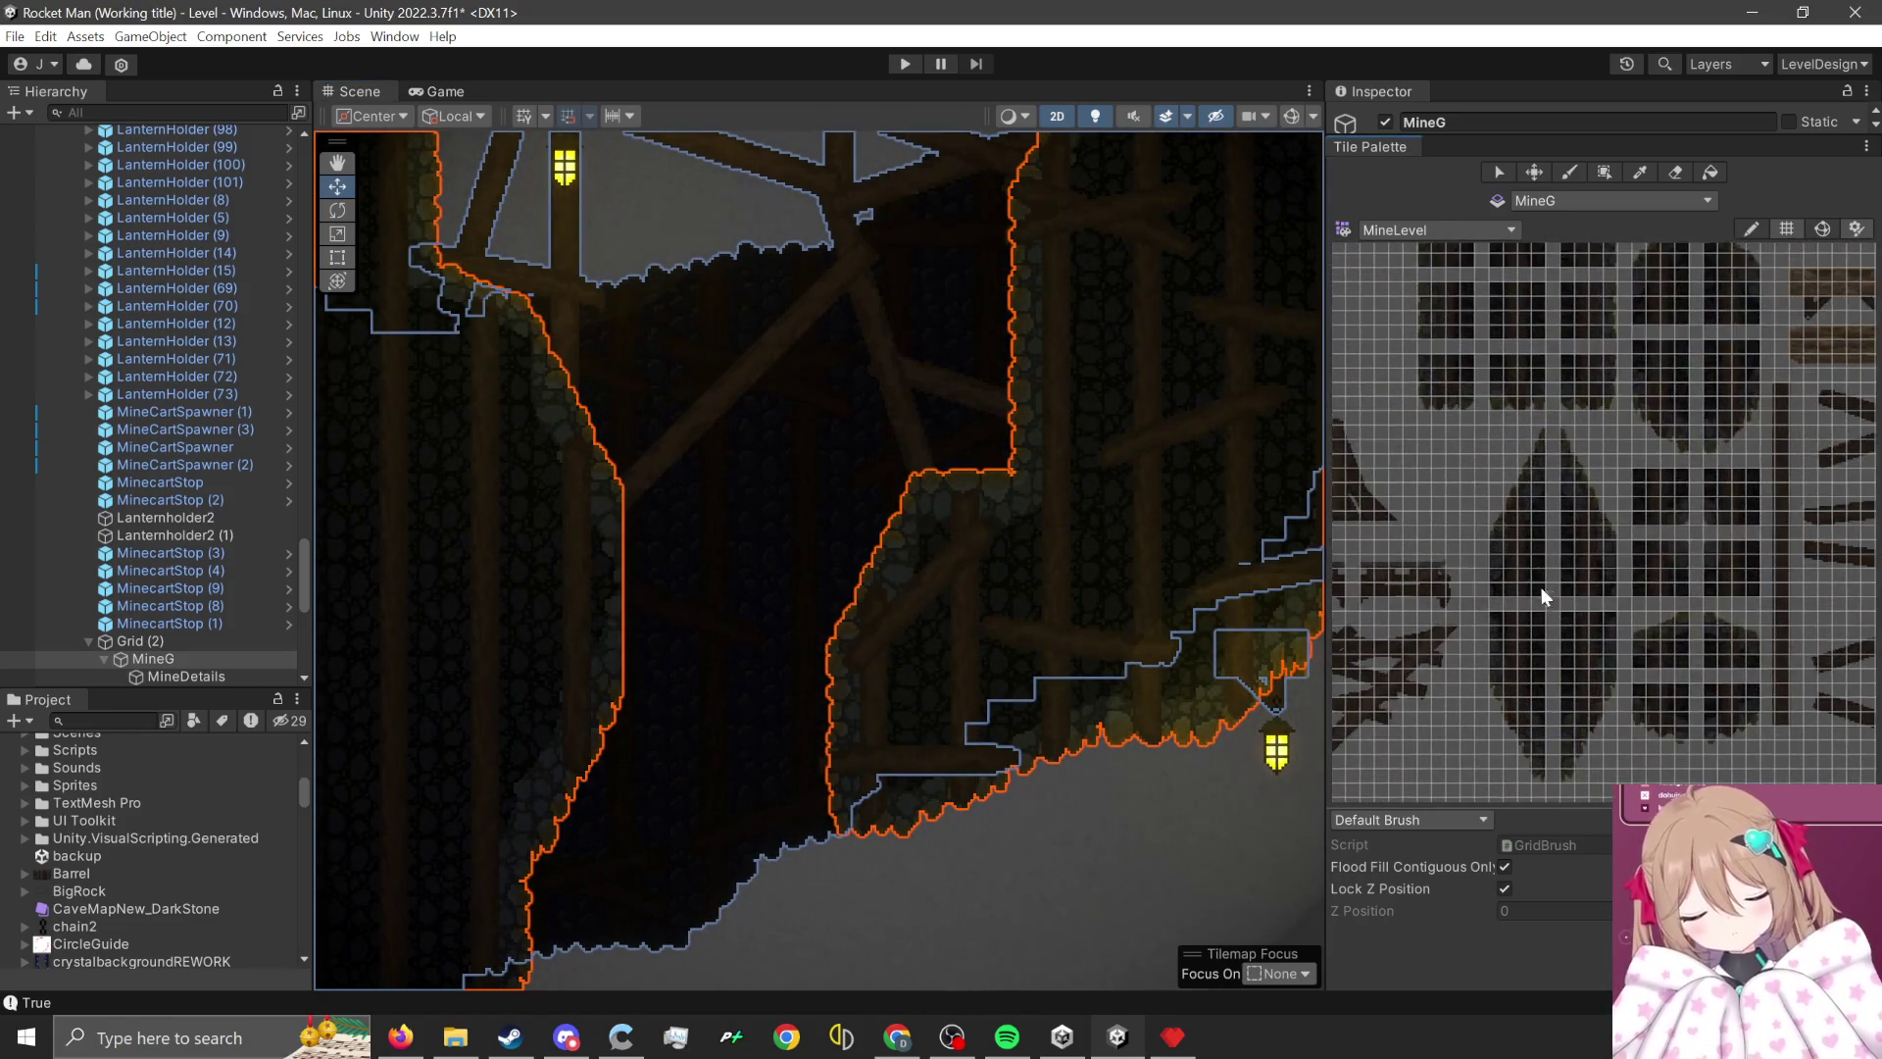
pyautogui.scroll(3, 1541, 594)
pyautogui.scroll(3, 1547, 666)
pyautogui.moveTo(1450, 498); pyautogui.dragTo(1619, 677)
# - Narrow the brush to a two-wide, four-tall block of dark rock tiles
pyautogui.scroll(1, 1025, 559)
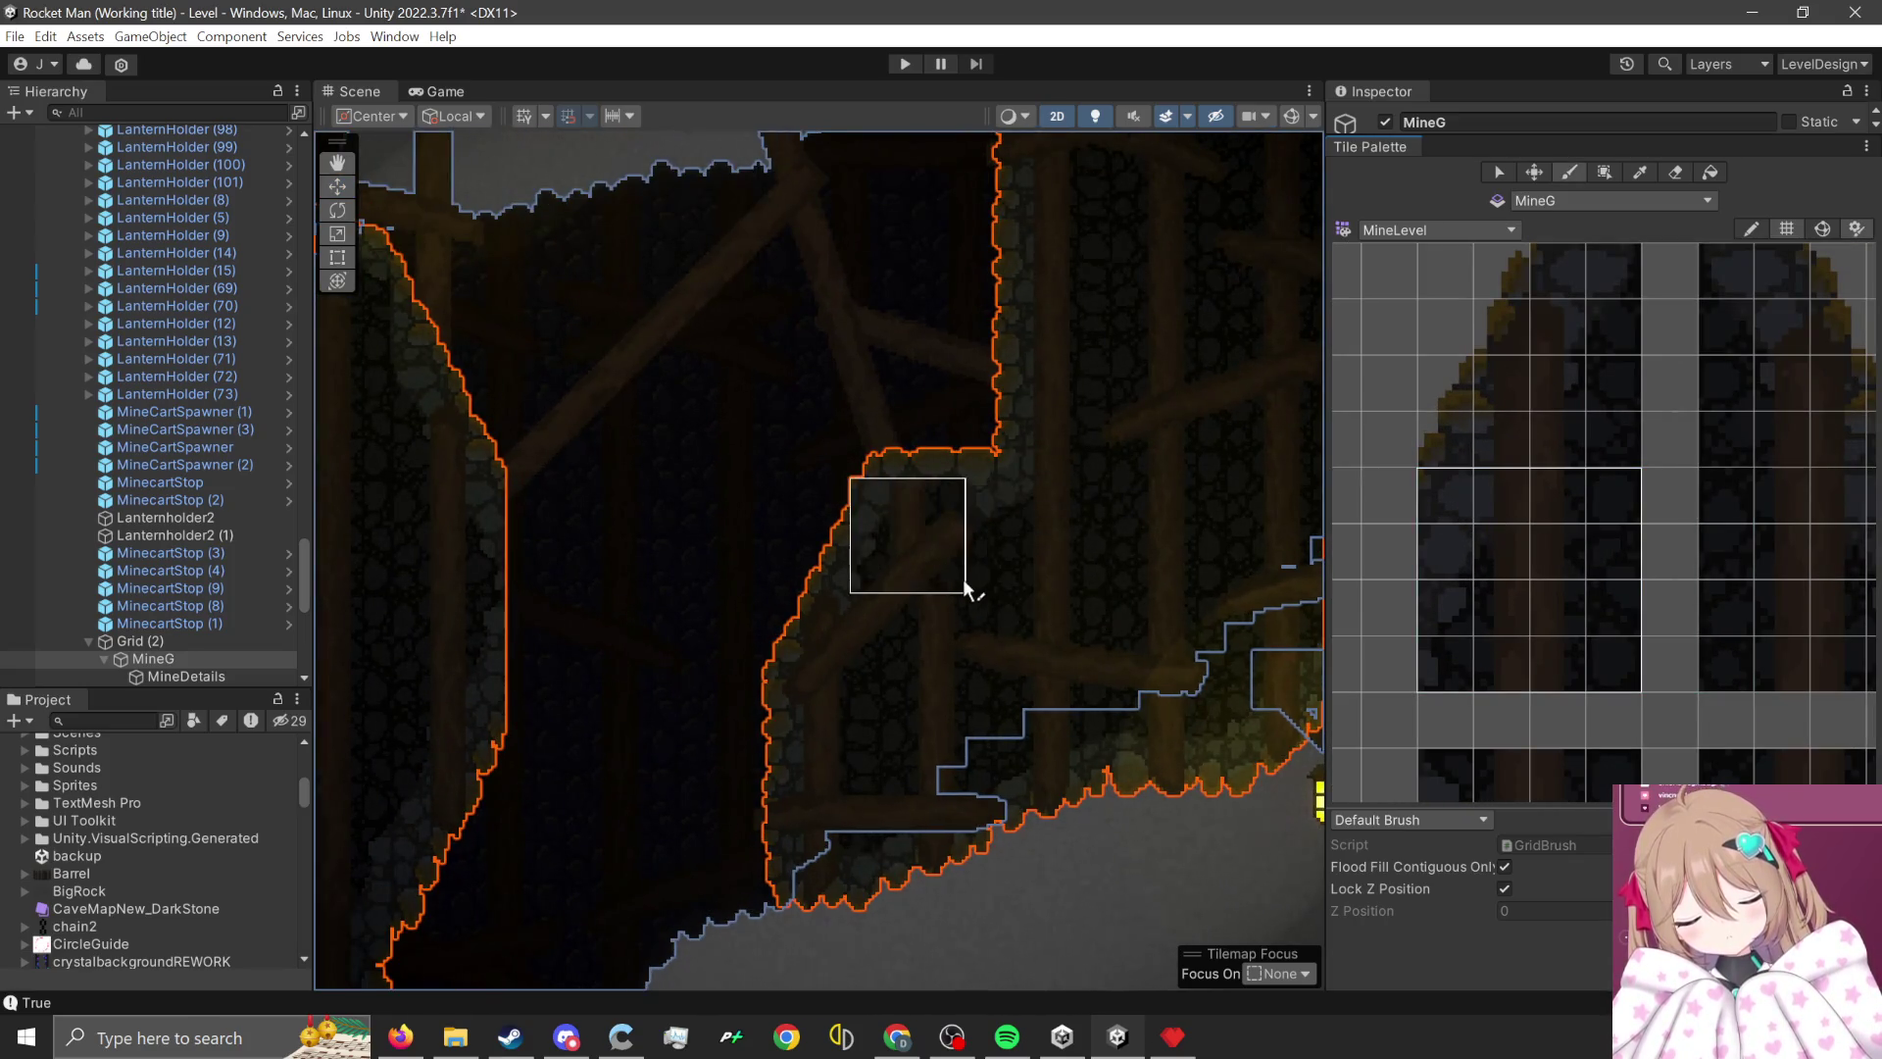
pyautogui.scroll(1, 977, 579)
pyautogui.scroll(1, 979, 574)
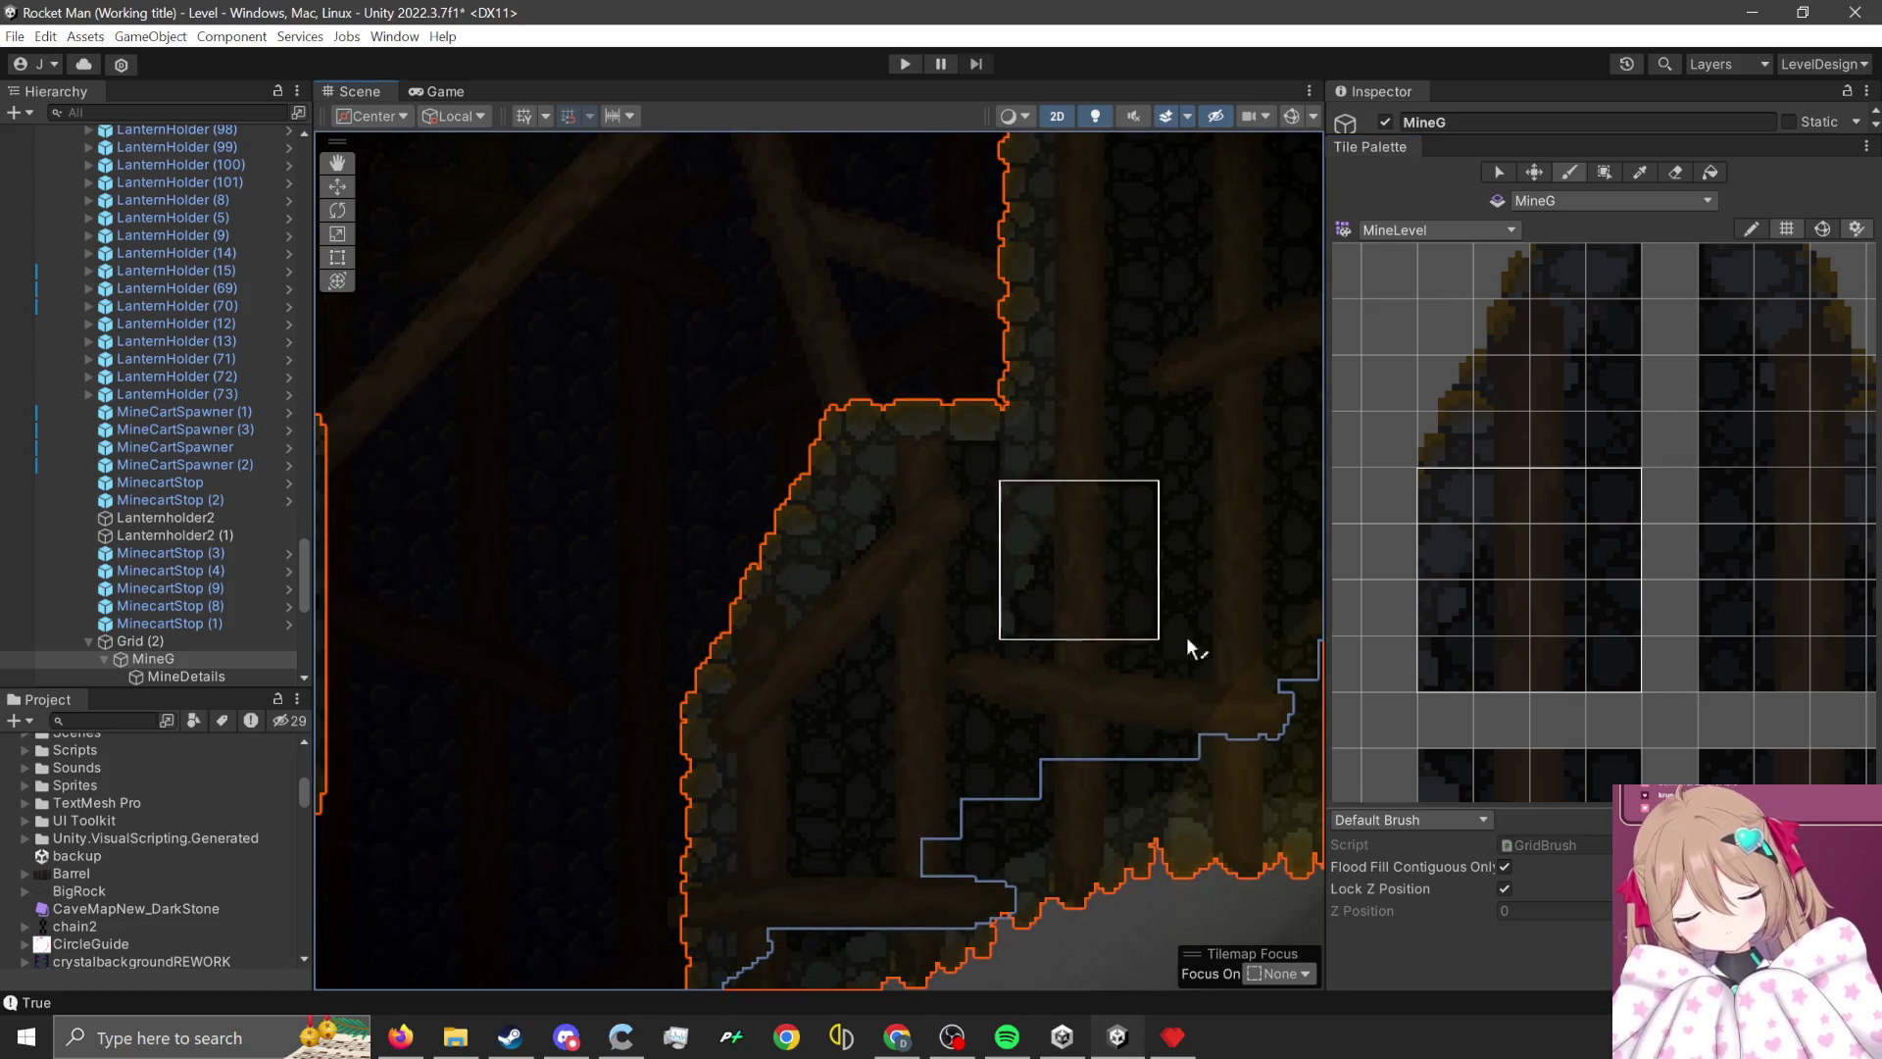
pyautogui.moveTo(1498, 522); pyautogui.dragTo(1432, 662)
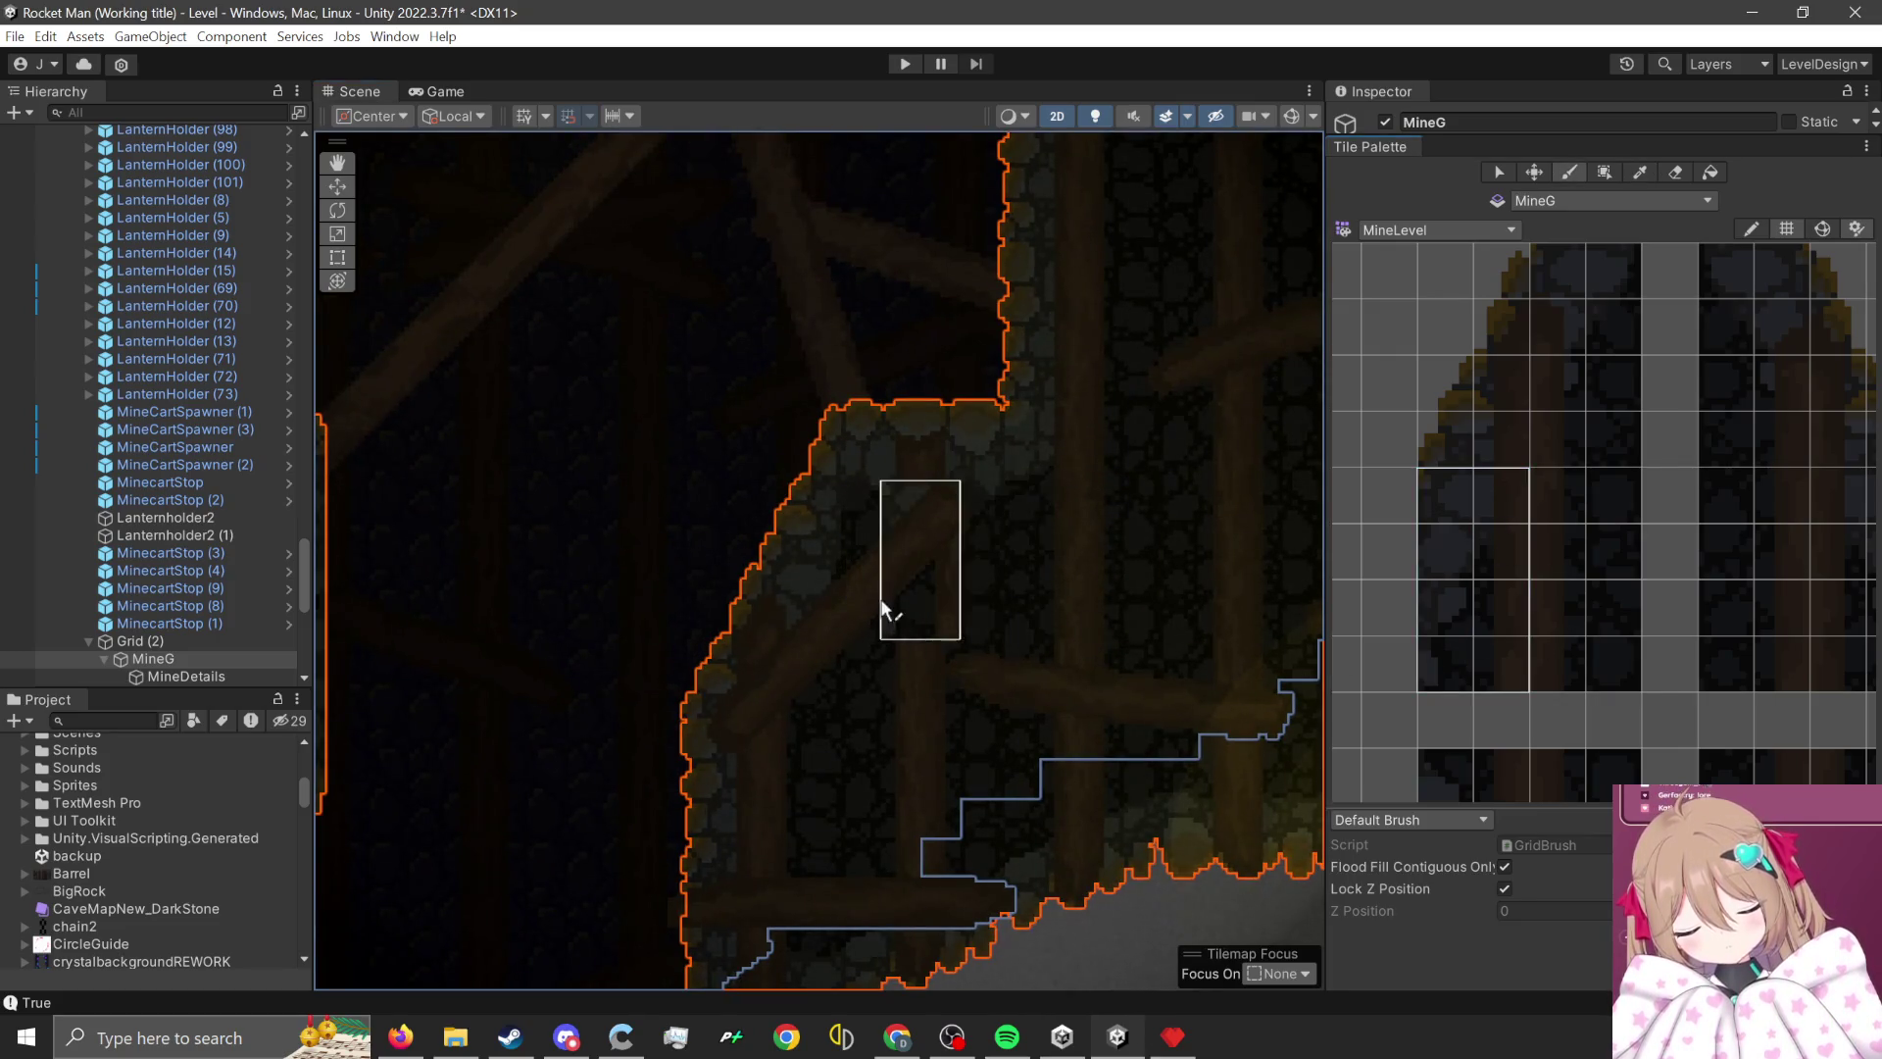
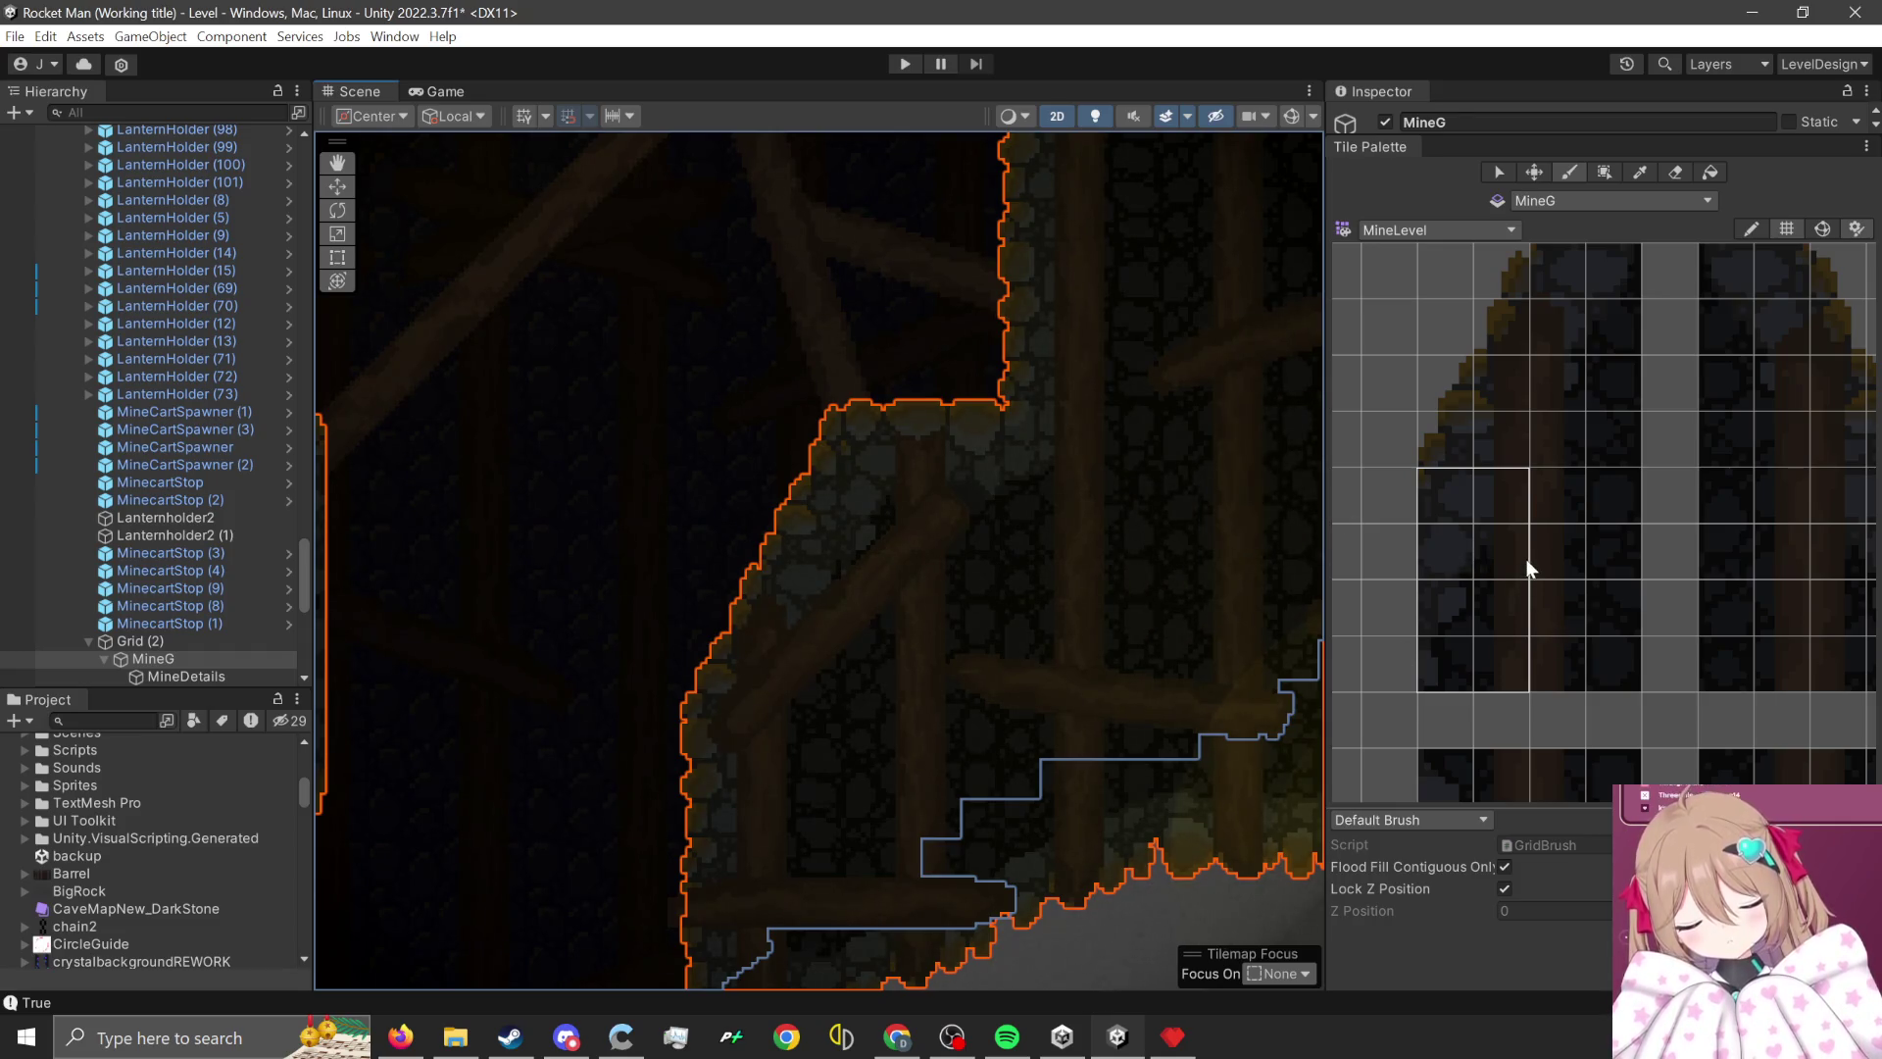
# - Pick a single stone tile from the MineLevel palette and pan toward the upper mine walls
pyautogui.click(1453, 559)
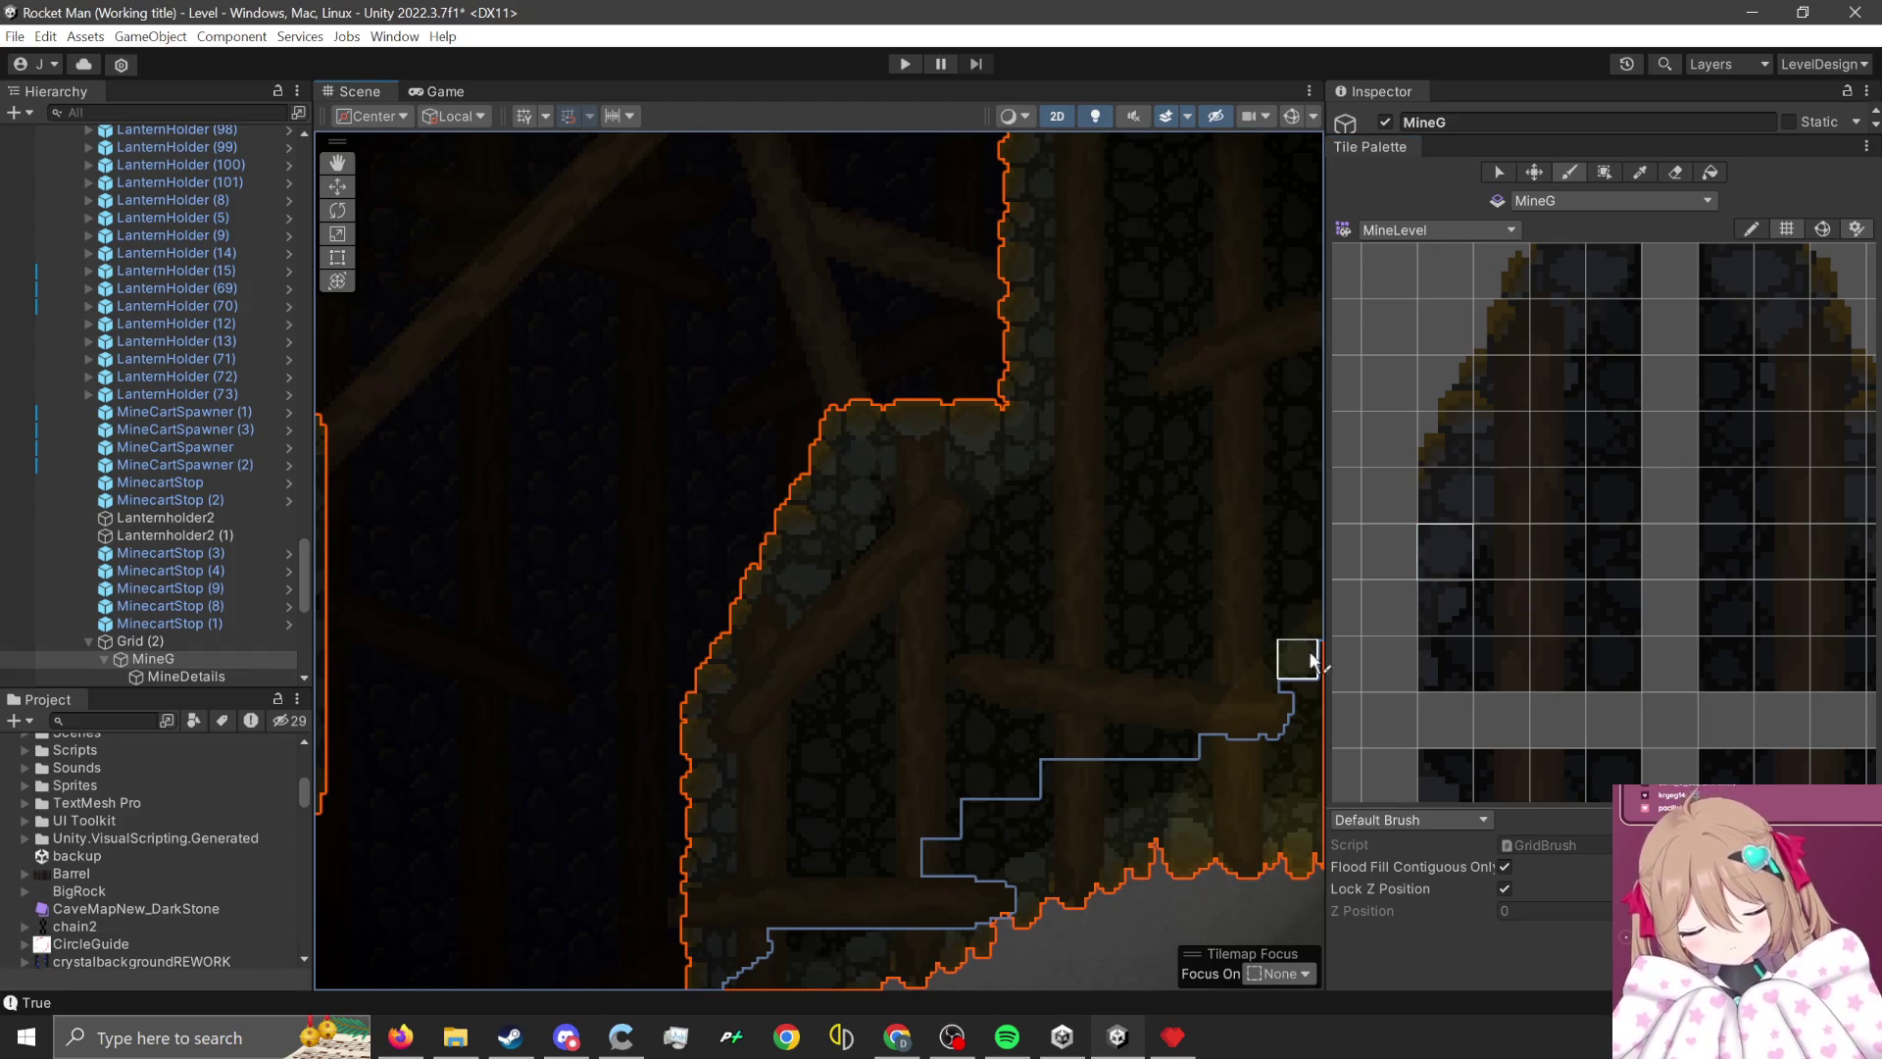
pyautogui.scroll(-1, 1509, 610)
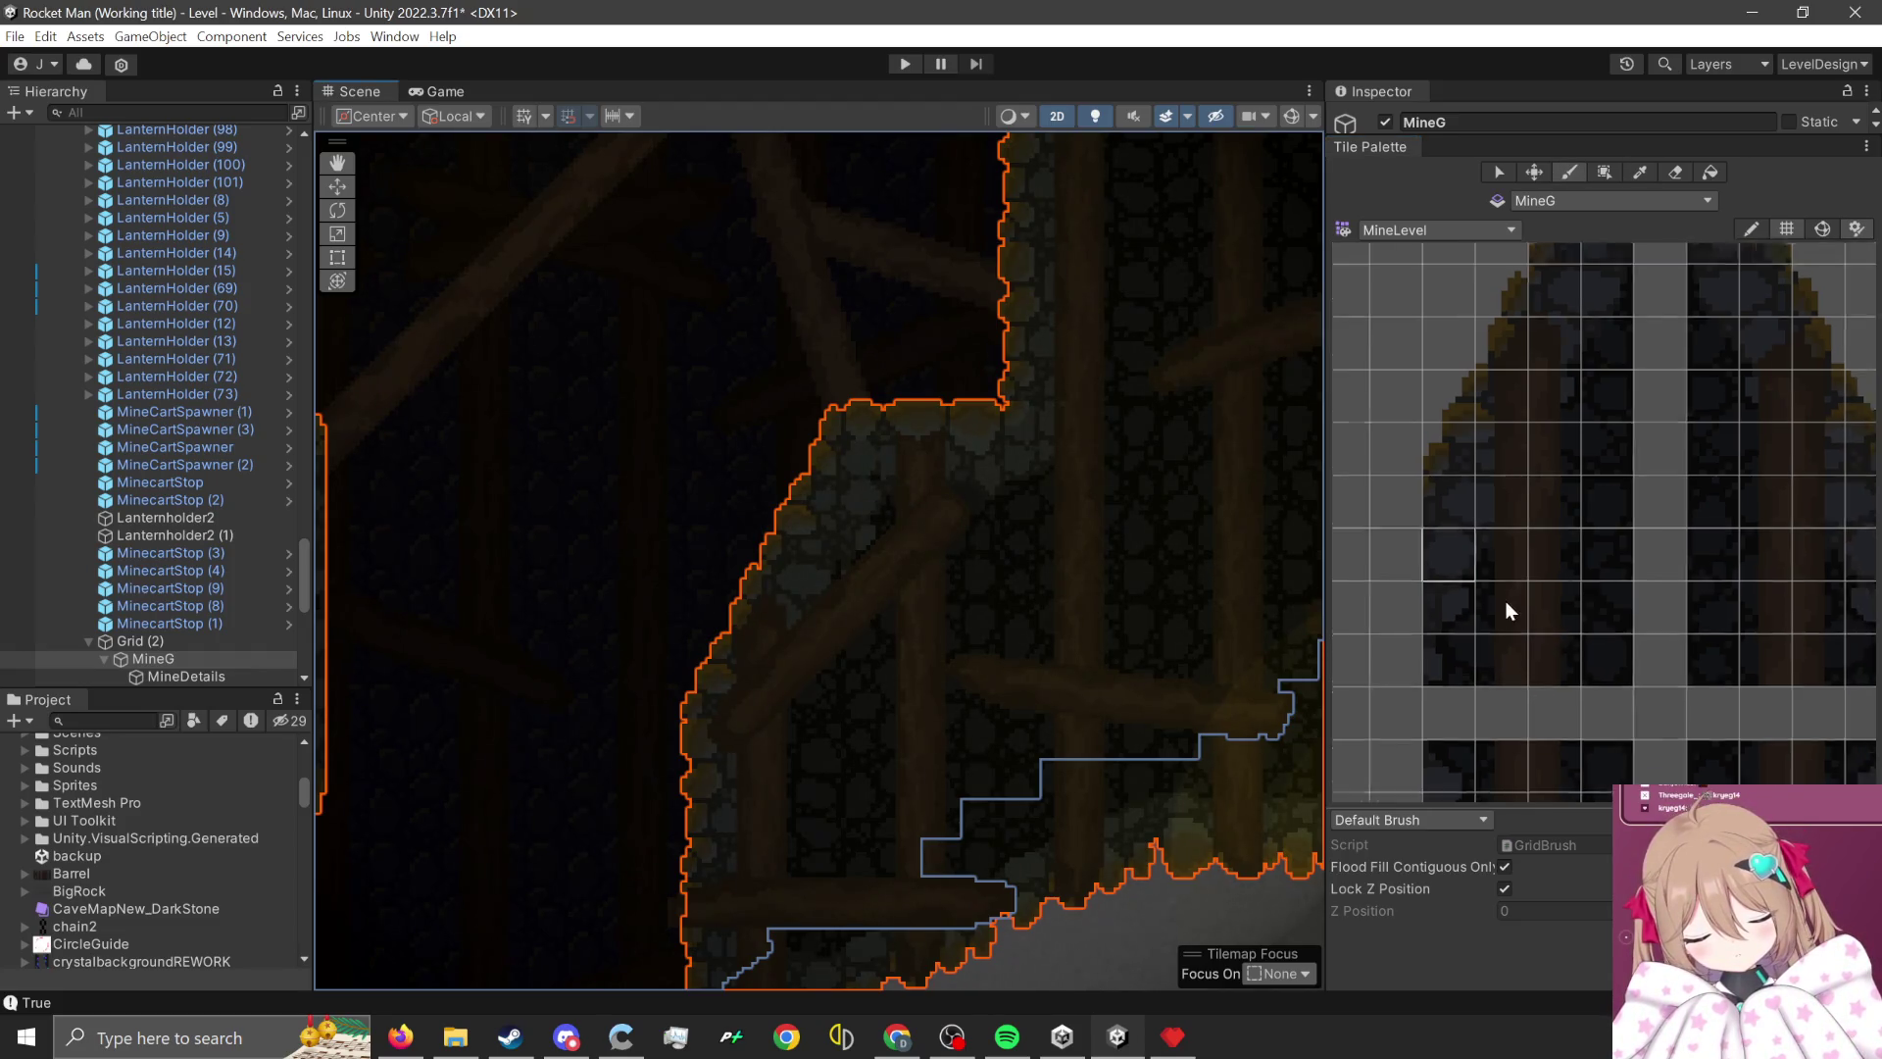
pyautogui.scroll(-5, 1506, 602)
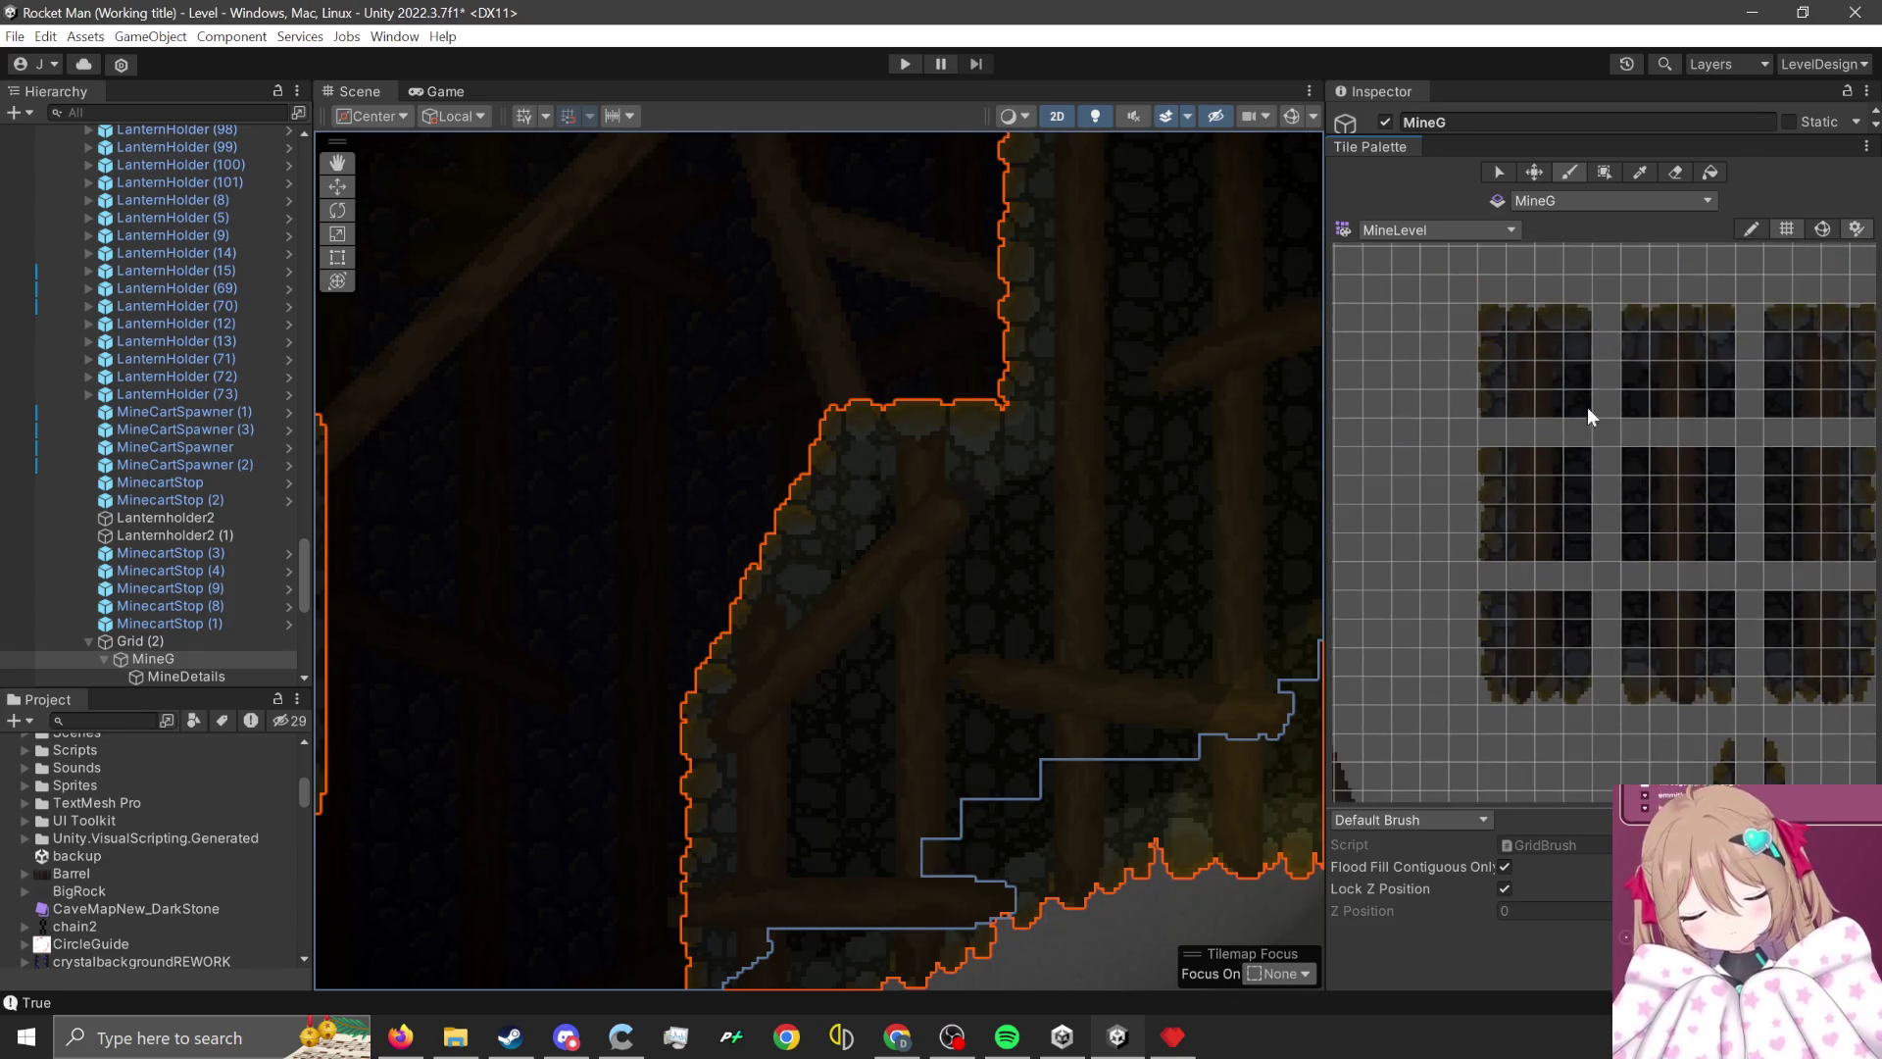
pyautogui.scroll(5, 1597, 513)
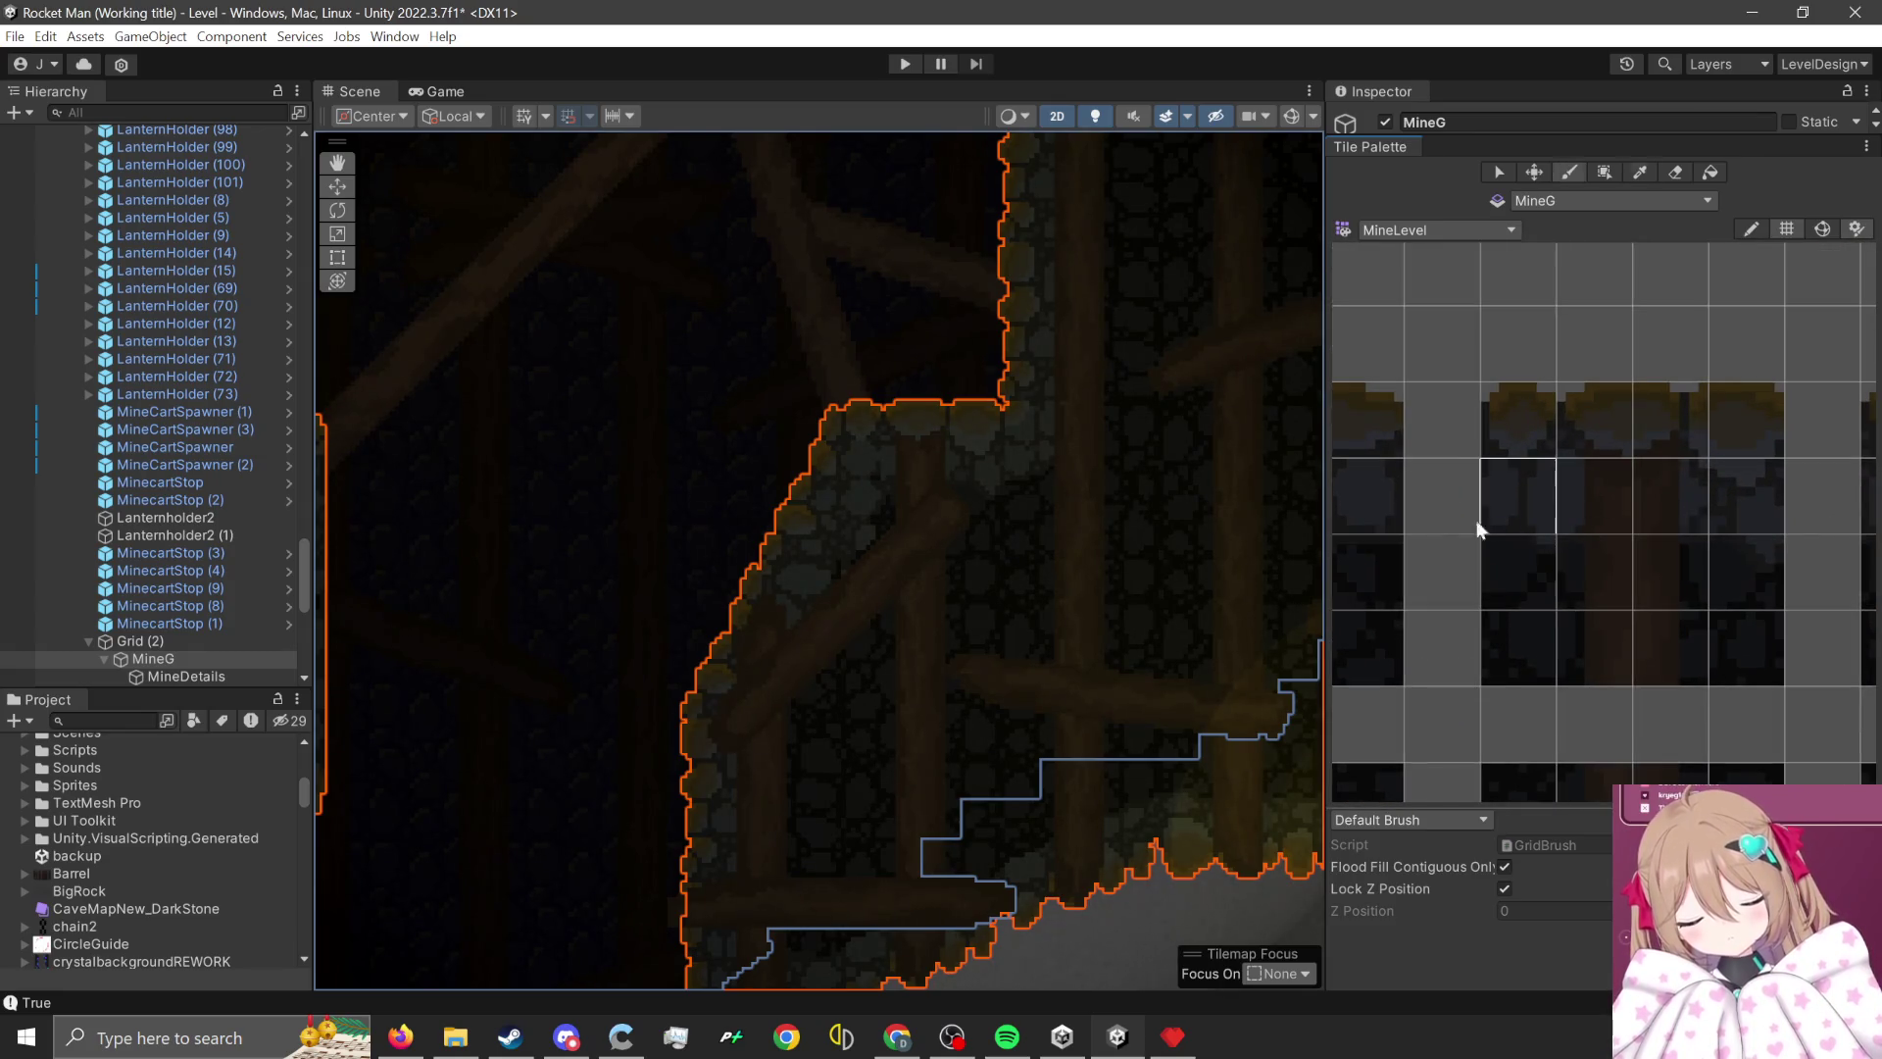
pyautogui.scroll(2, 941, 510)
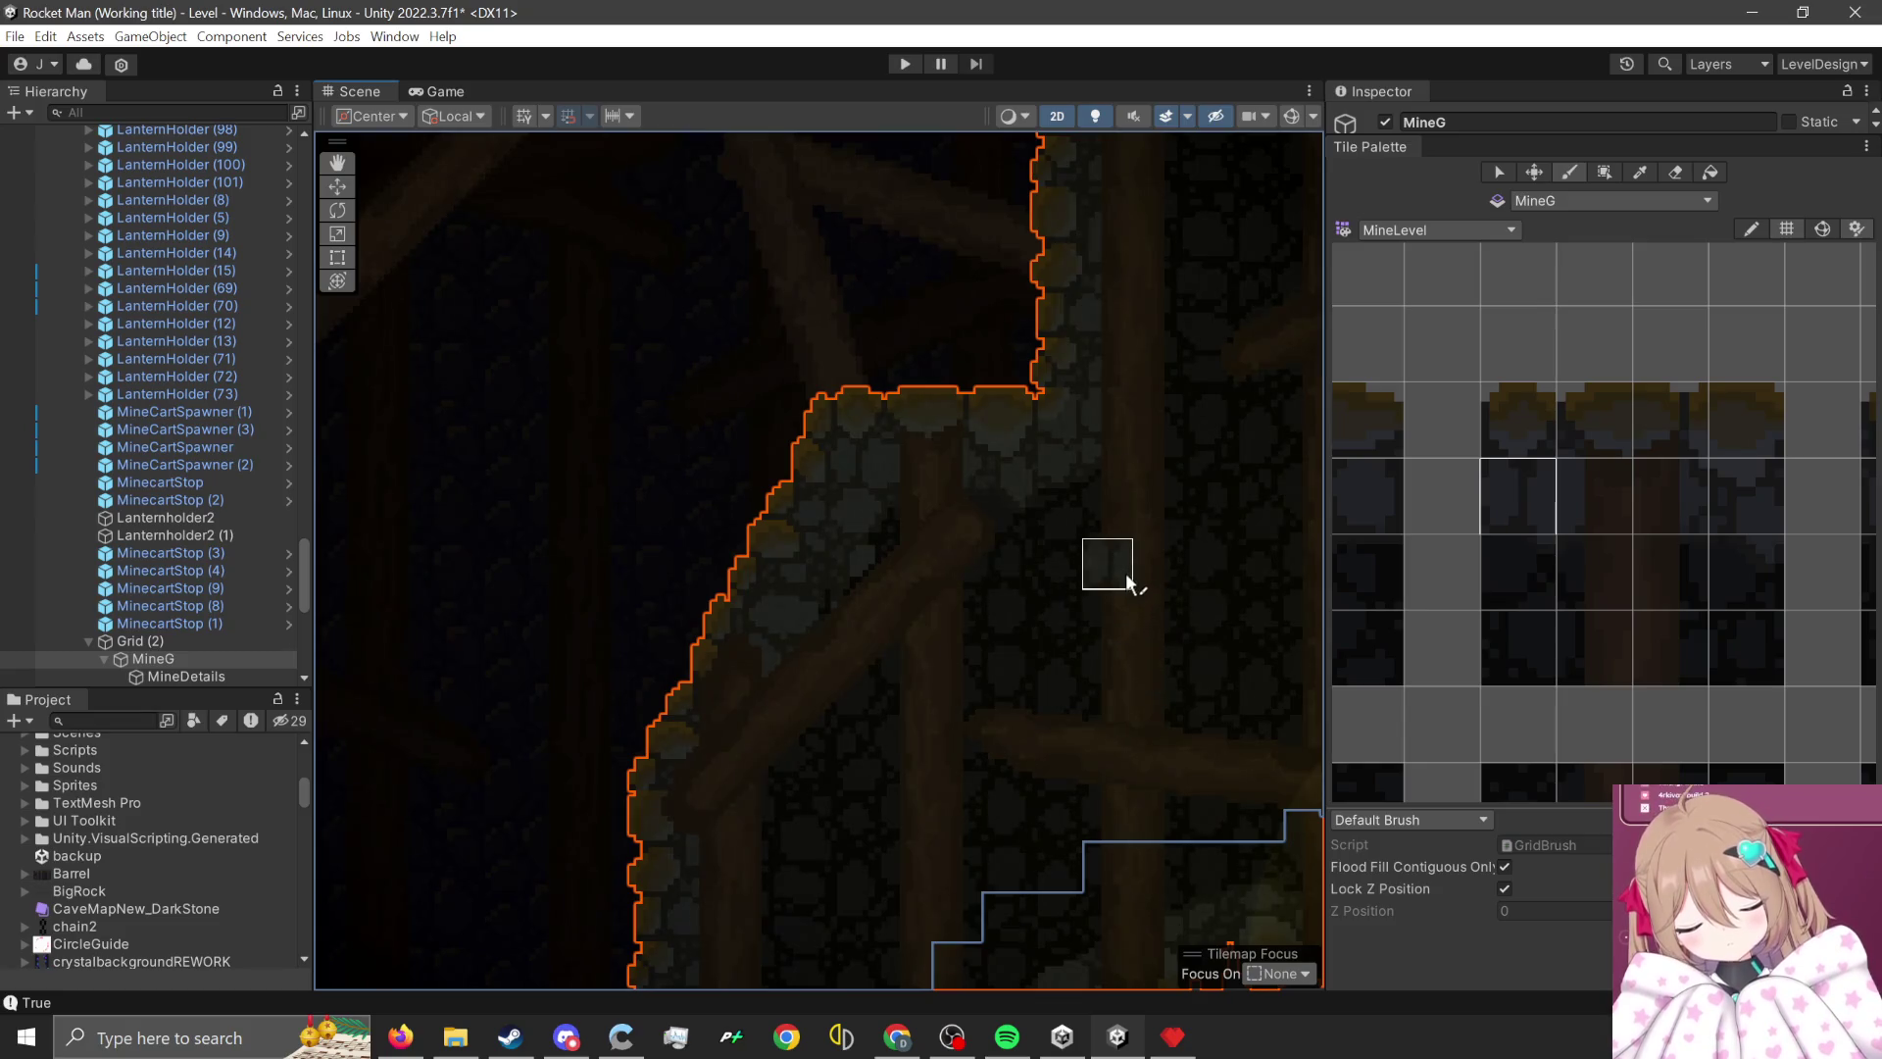
pyautogui.scroll(-4, 1128, 580)
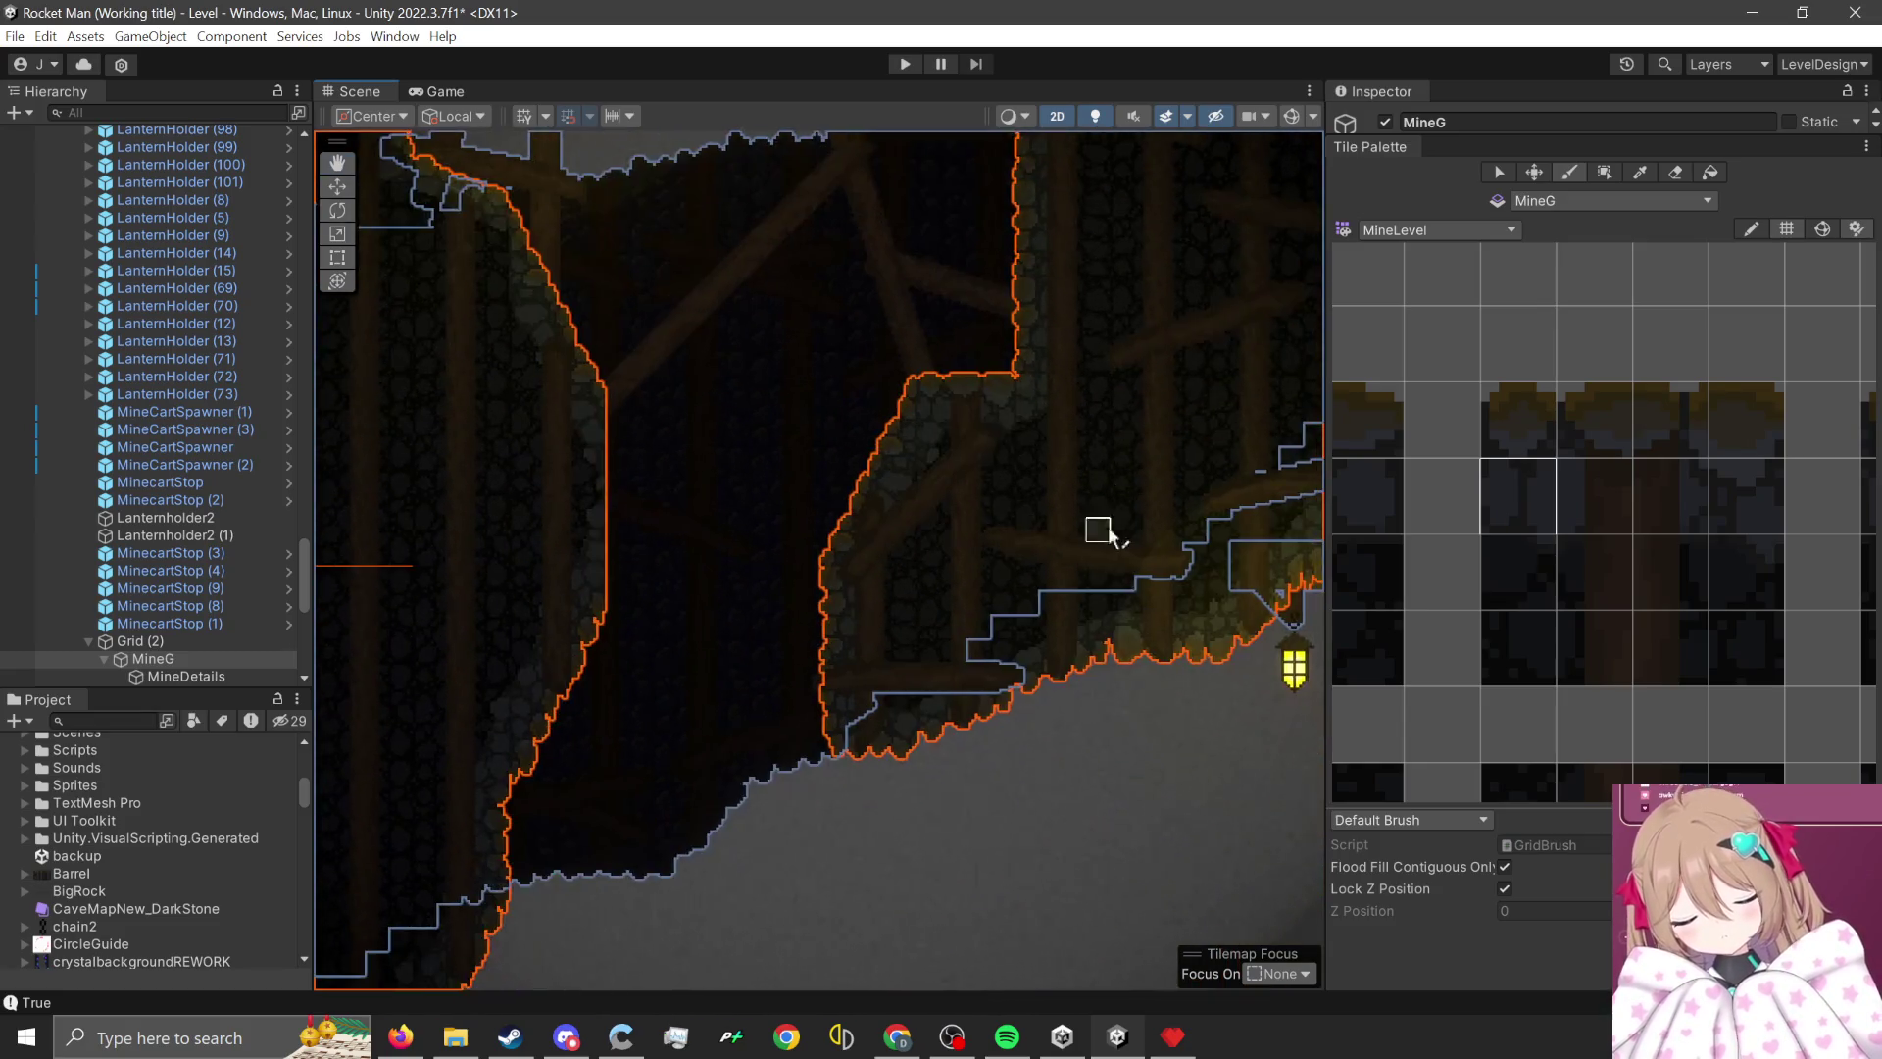
pyautogui.scroll(3, 1098, 529)
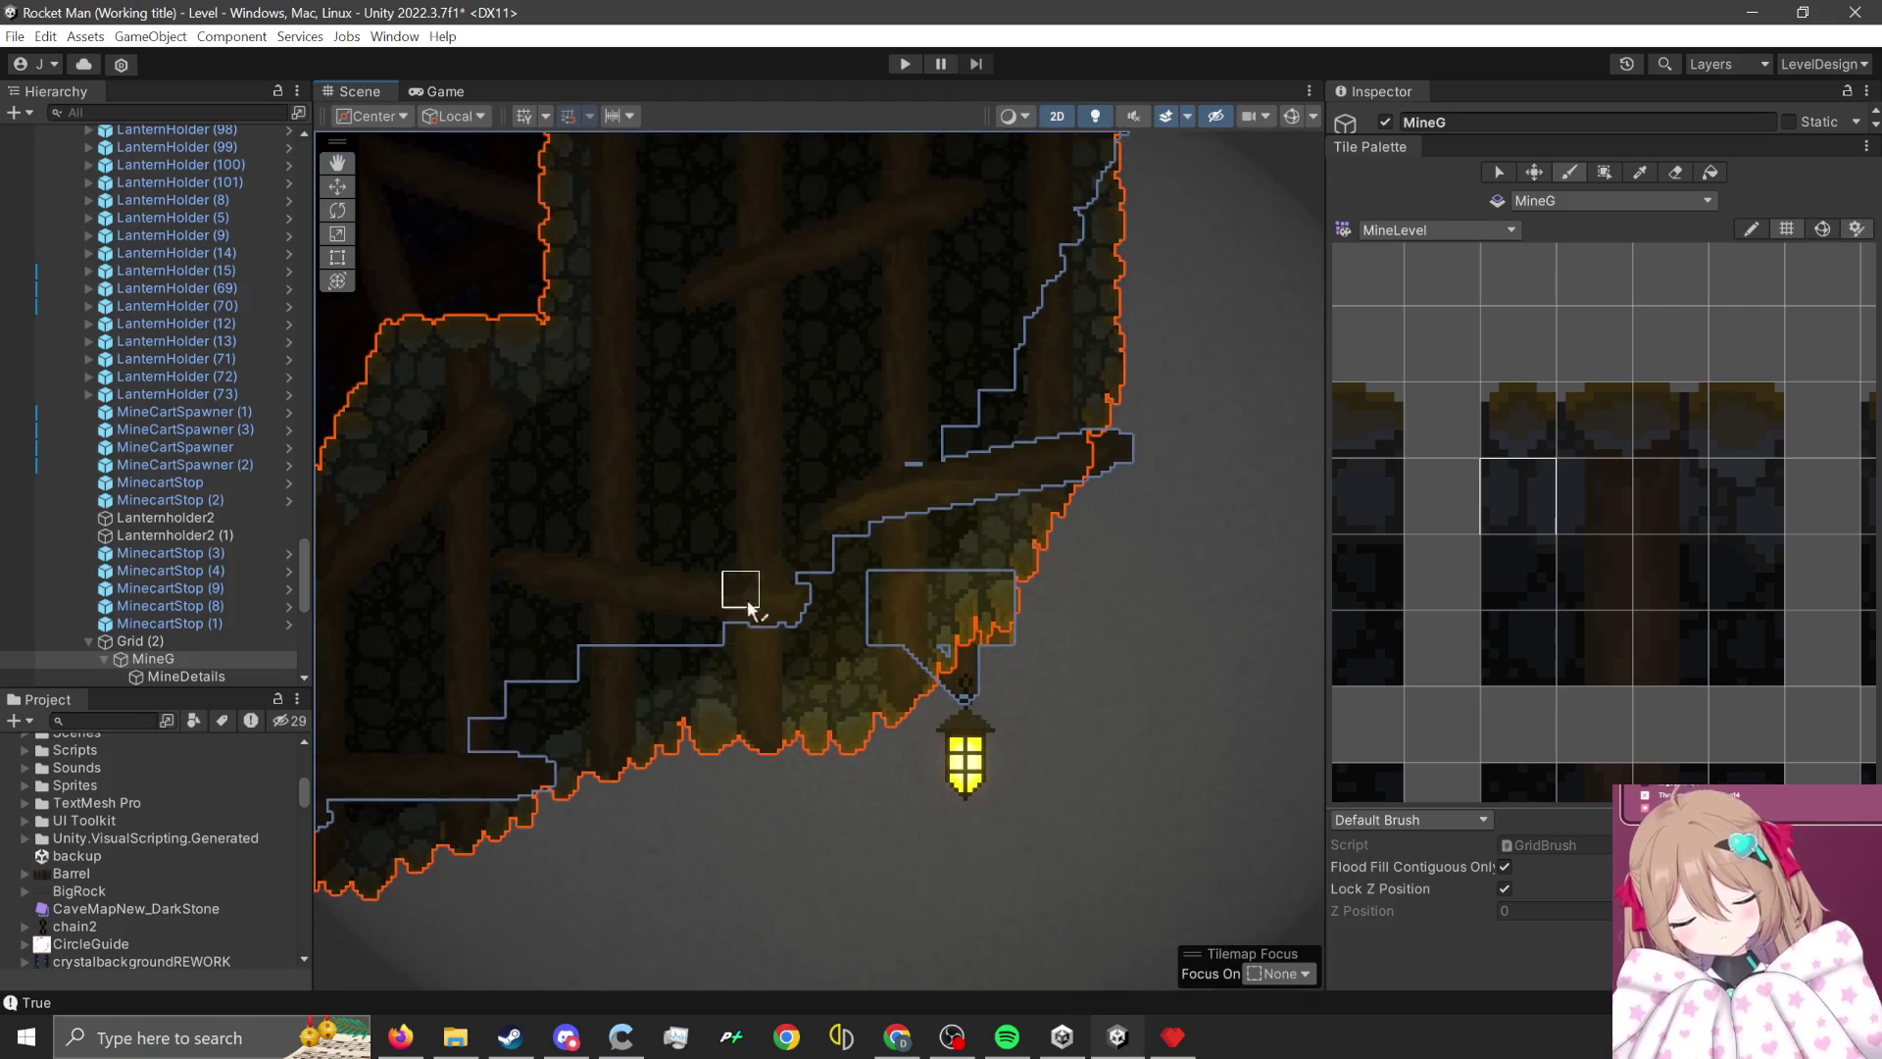
pyautogui.press('Up')
pyautogui.press('Up')
pyautogui.press('Up')
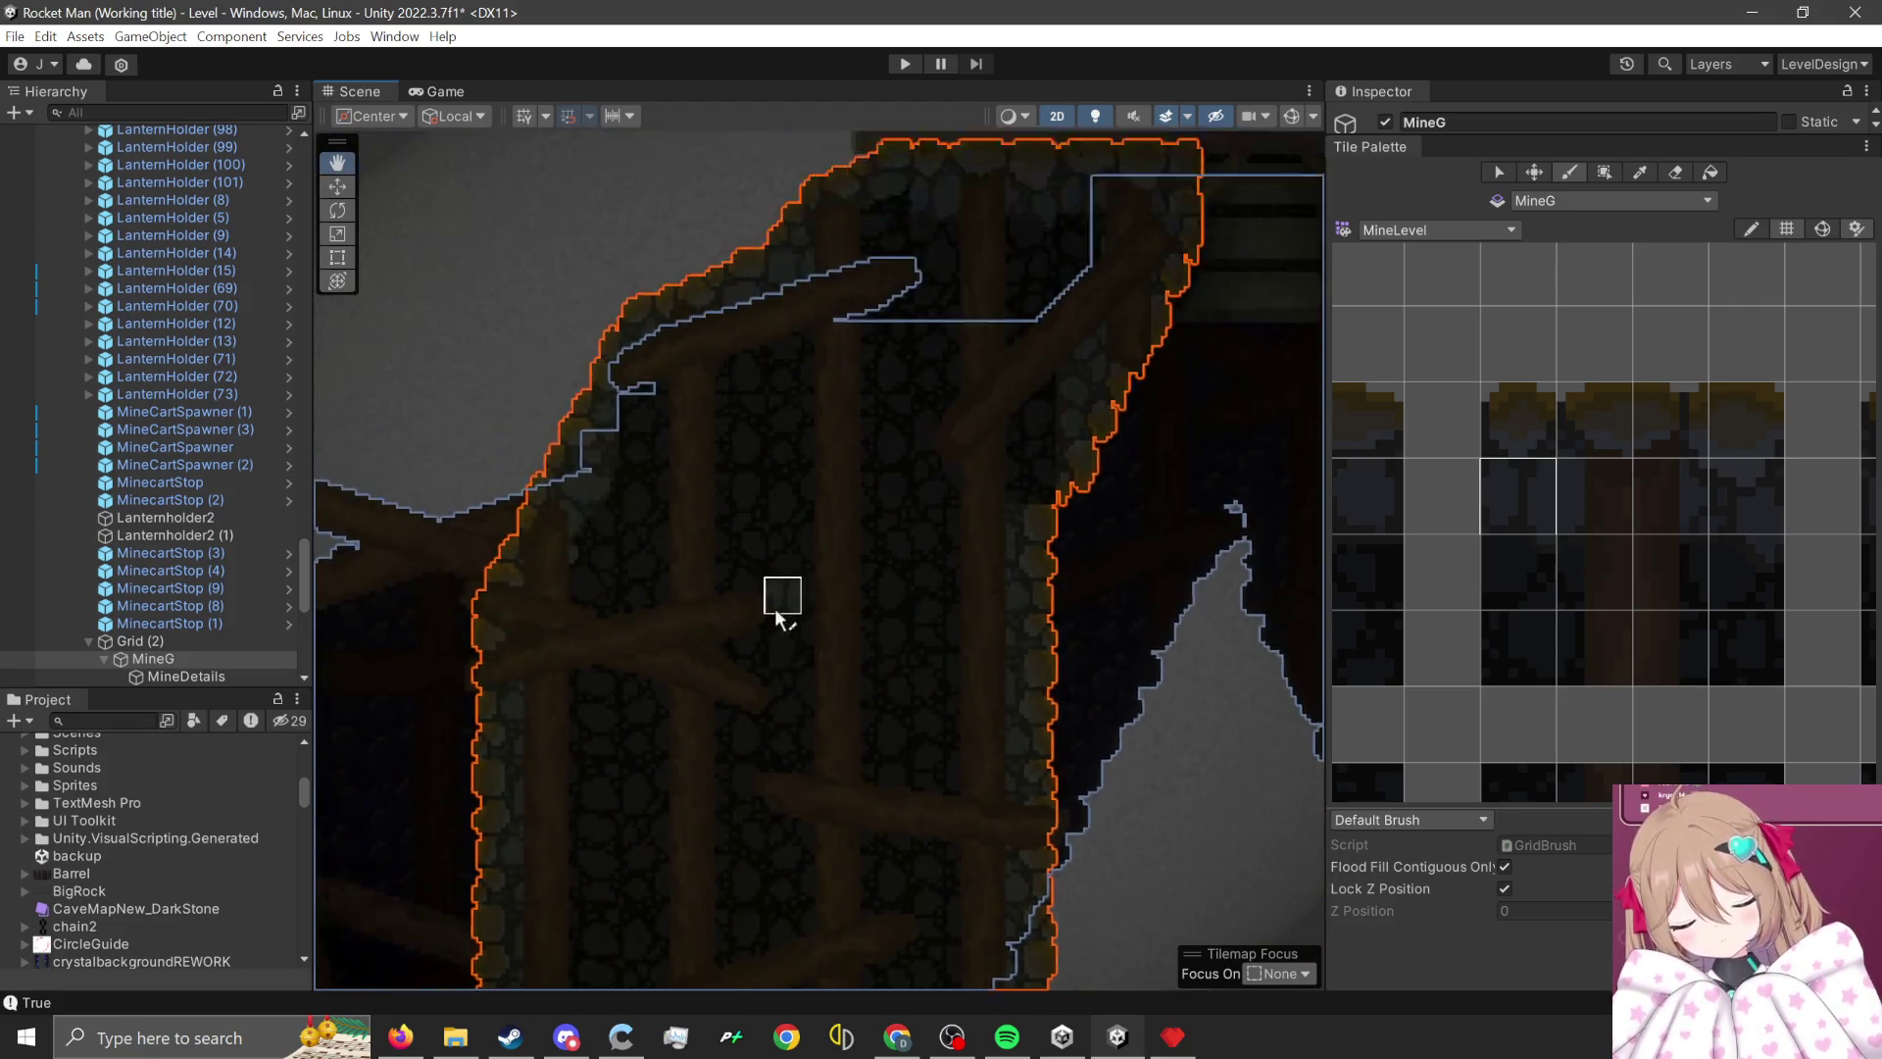
pyautogui.press('Up')
pyautogui.press('Right')
pyautogui.scroll(-5, 1603, 647)
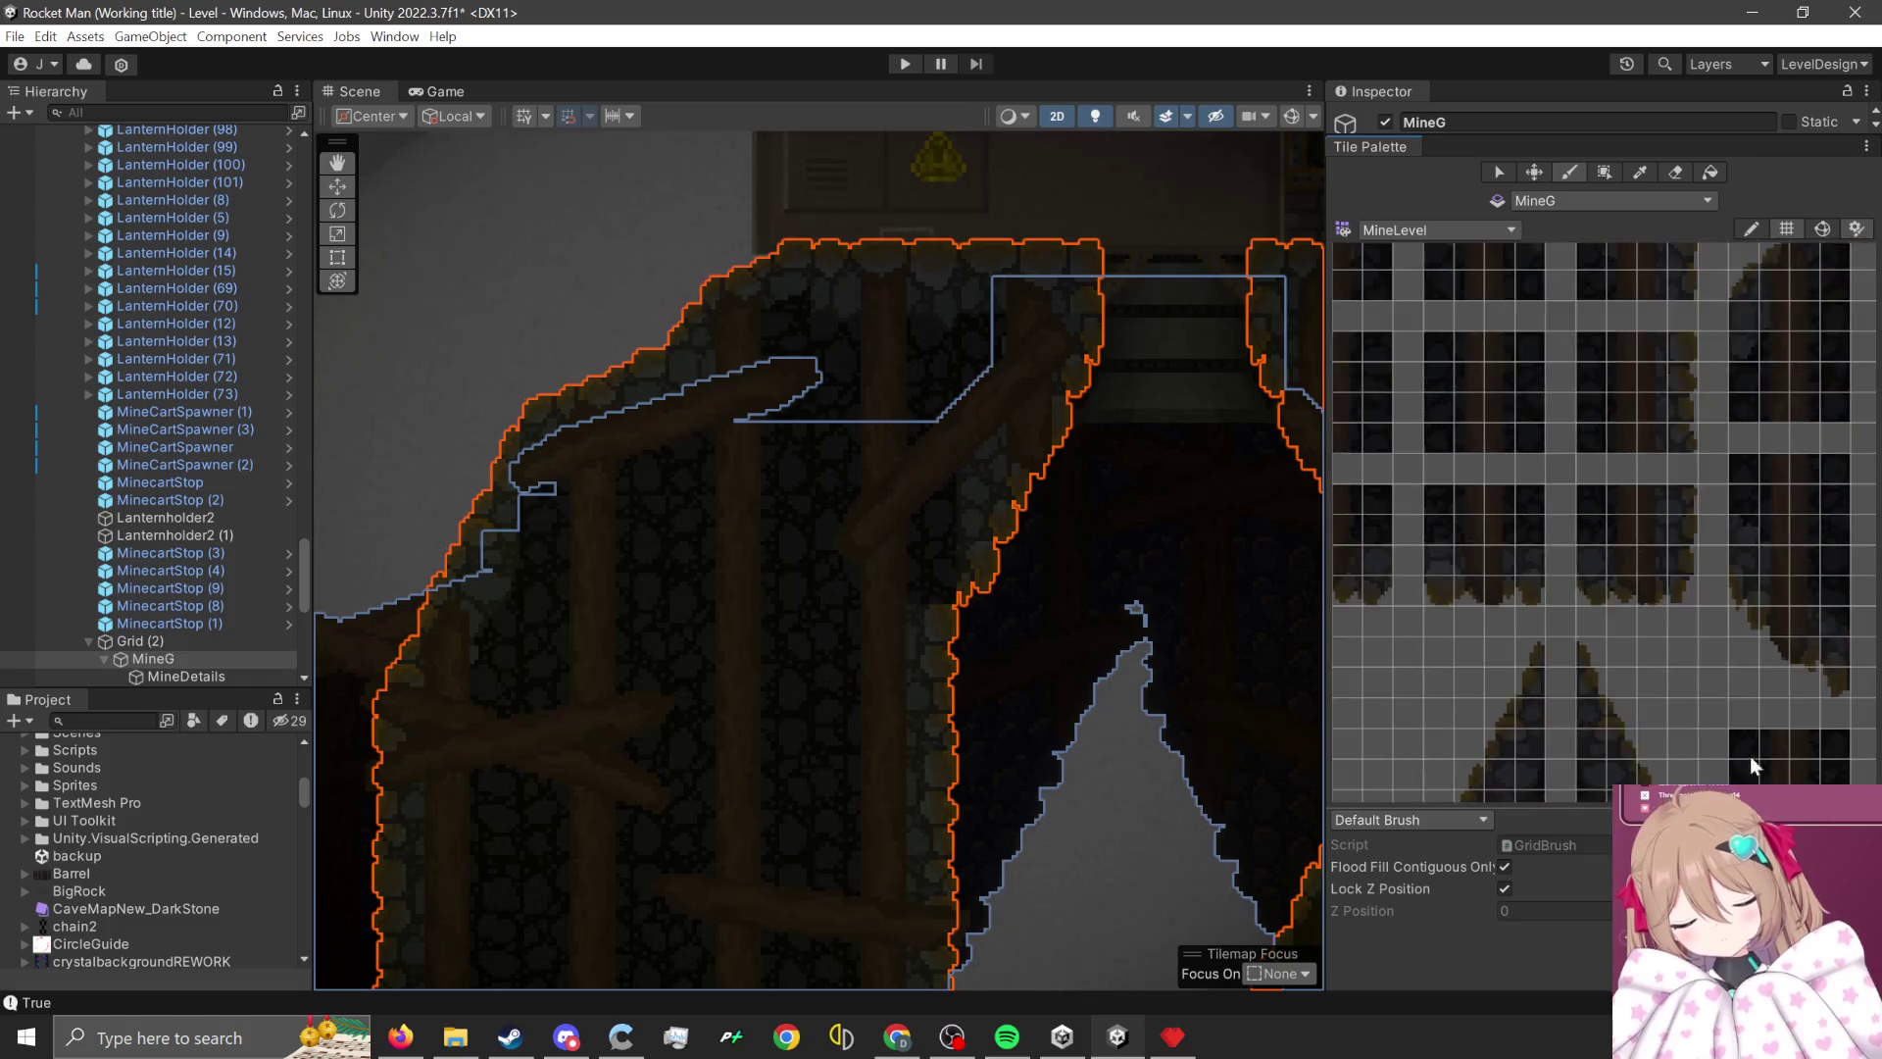
pyautogui.scroll(5, 1666, 608)
# - Select a block of wall tiles and survey the cave walls, lantern brick wall and beams
pyautogui.moveTo(1637, 390); pyautogui.dragTo(1454, 551)
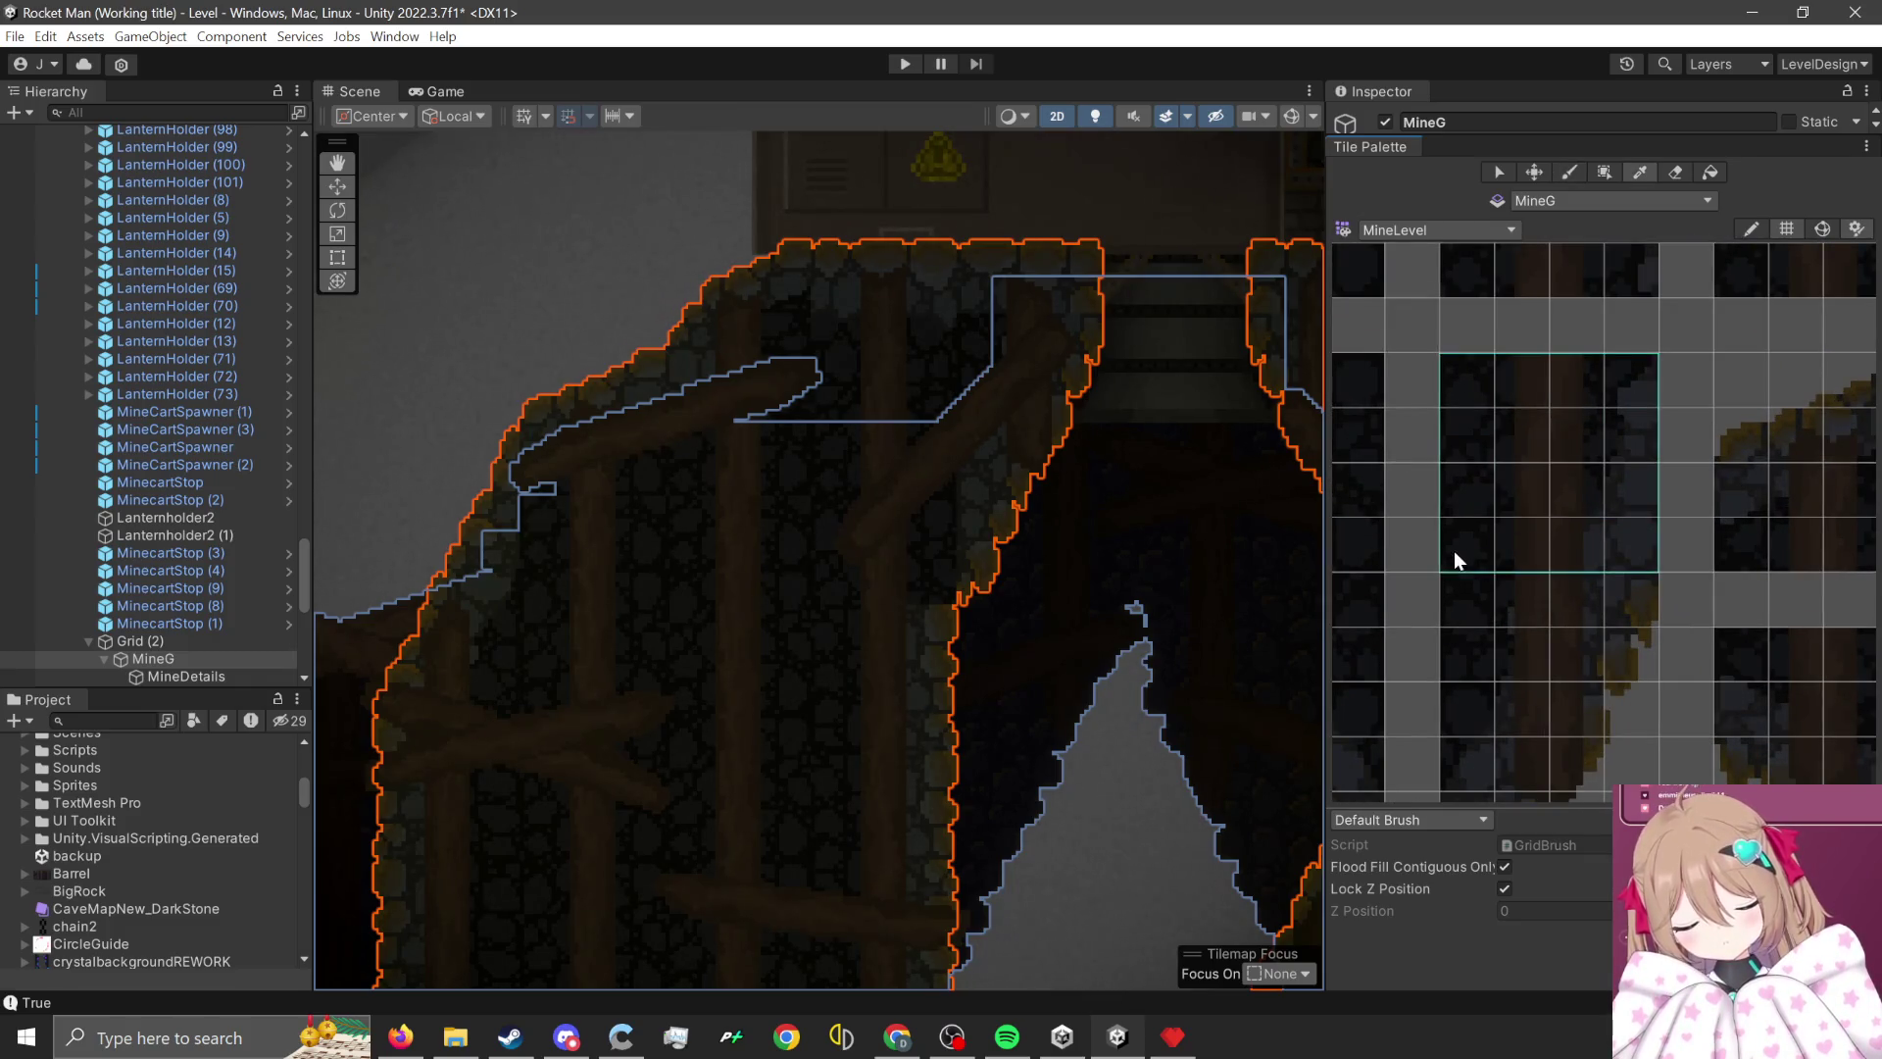
pyautogui.press('Left')
pyautogui.press('Up')
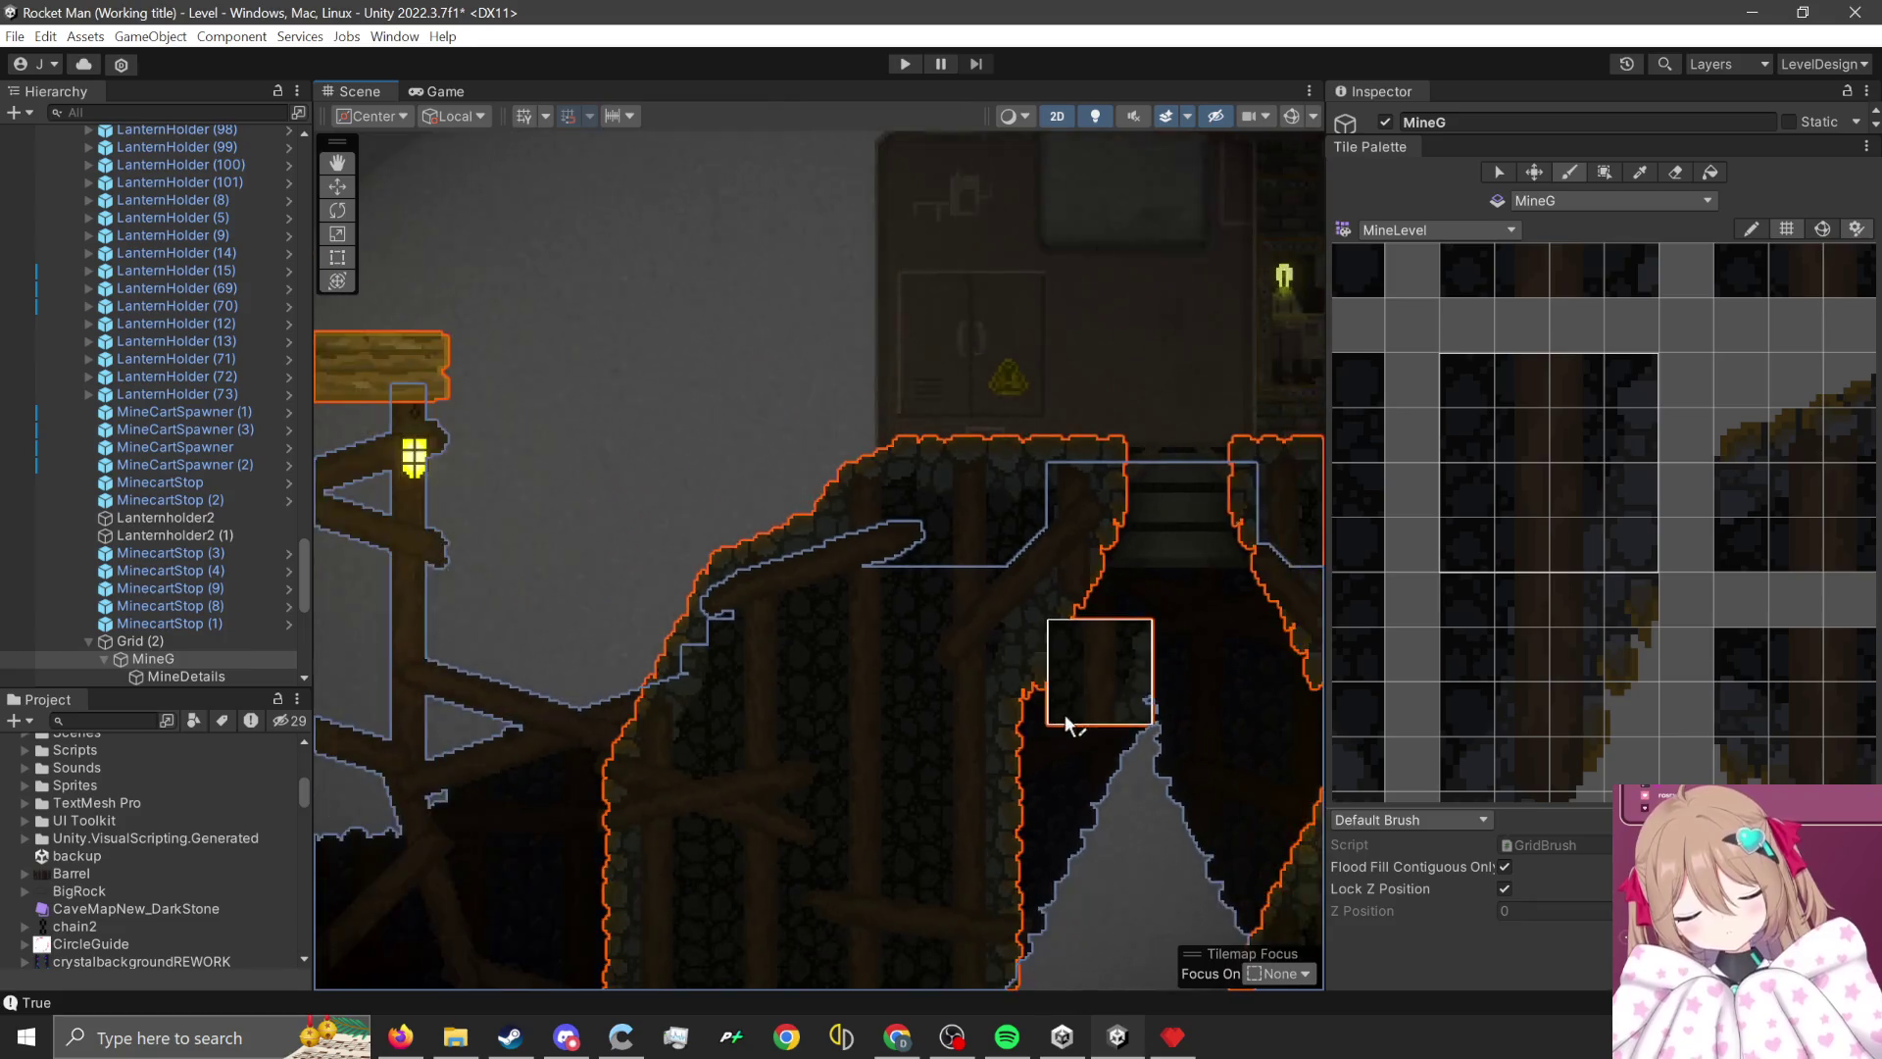
pyautogui.press('Right')
pyautogui.press('Down')
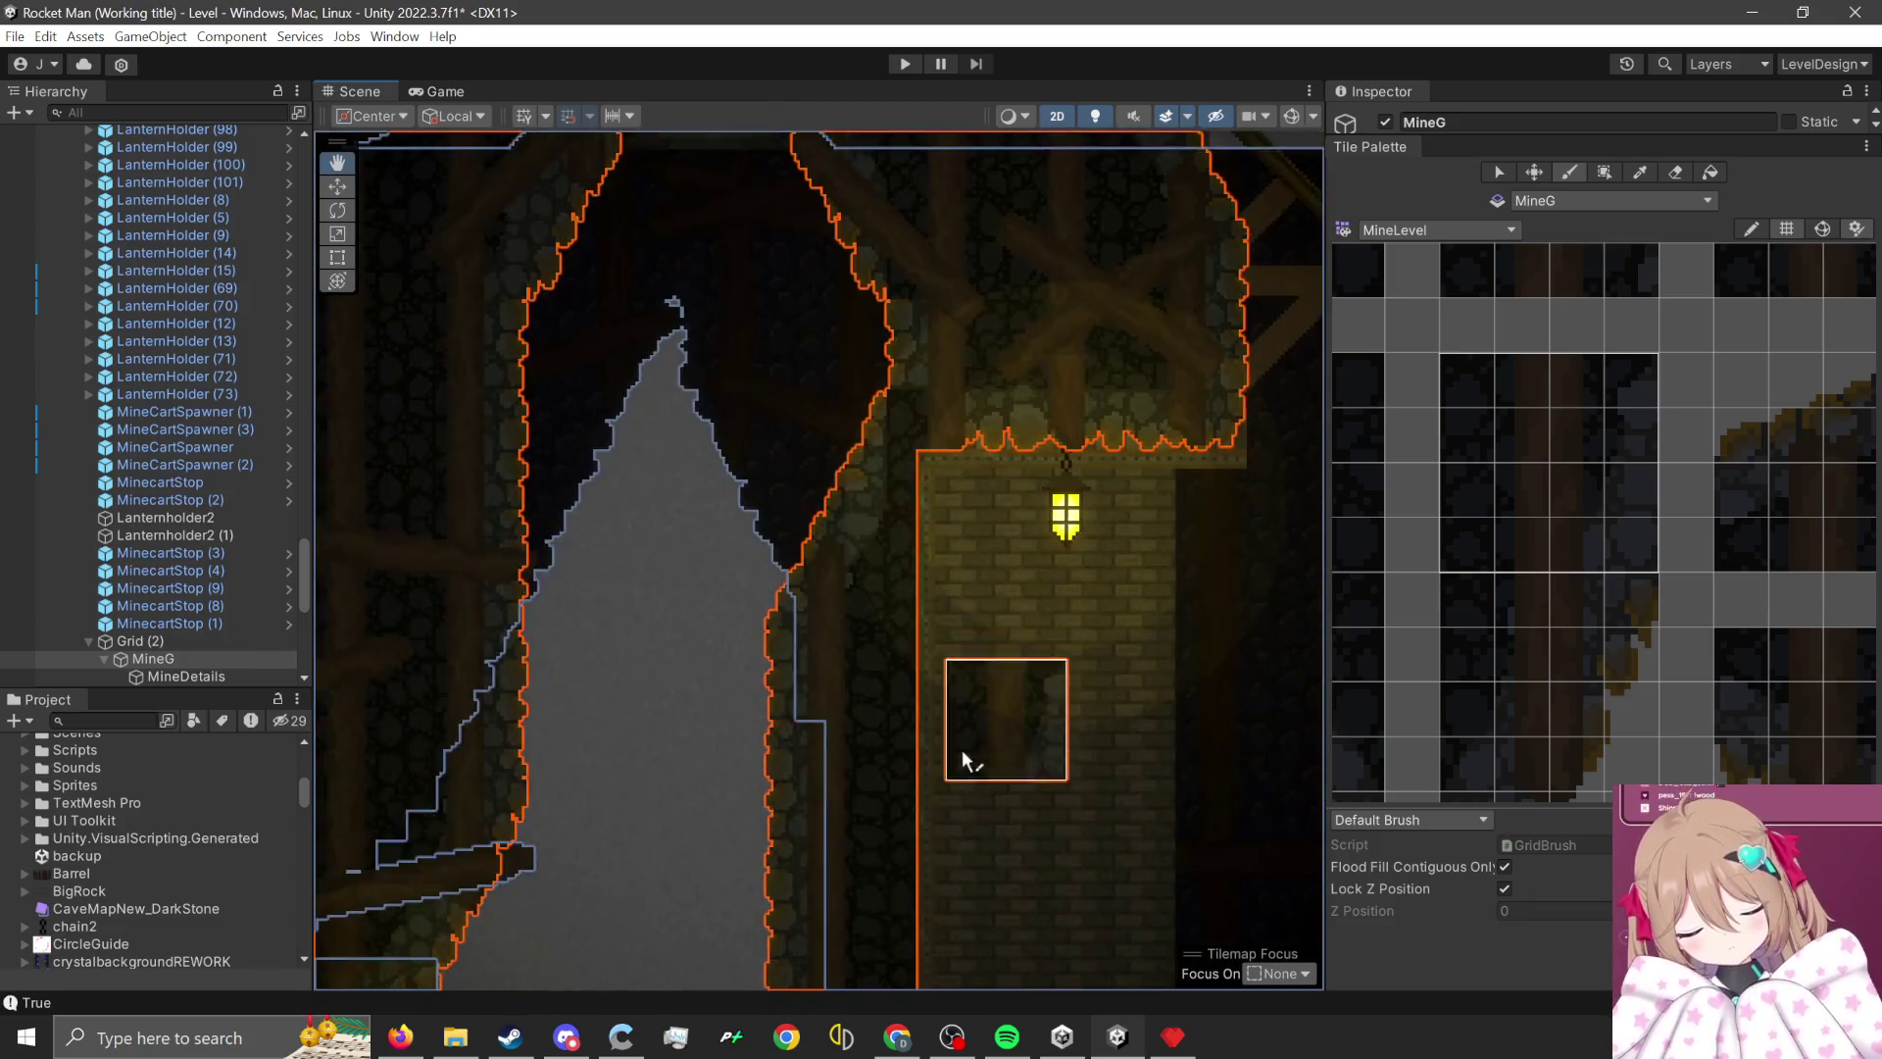
pyautogui.press('Right')
pyautogui.press('Left')
pyautogui.press('Down')
pyautogui.press('Up')
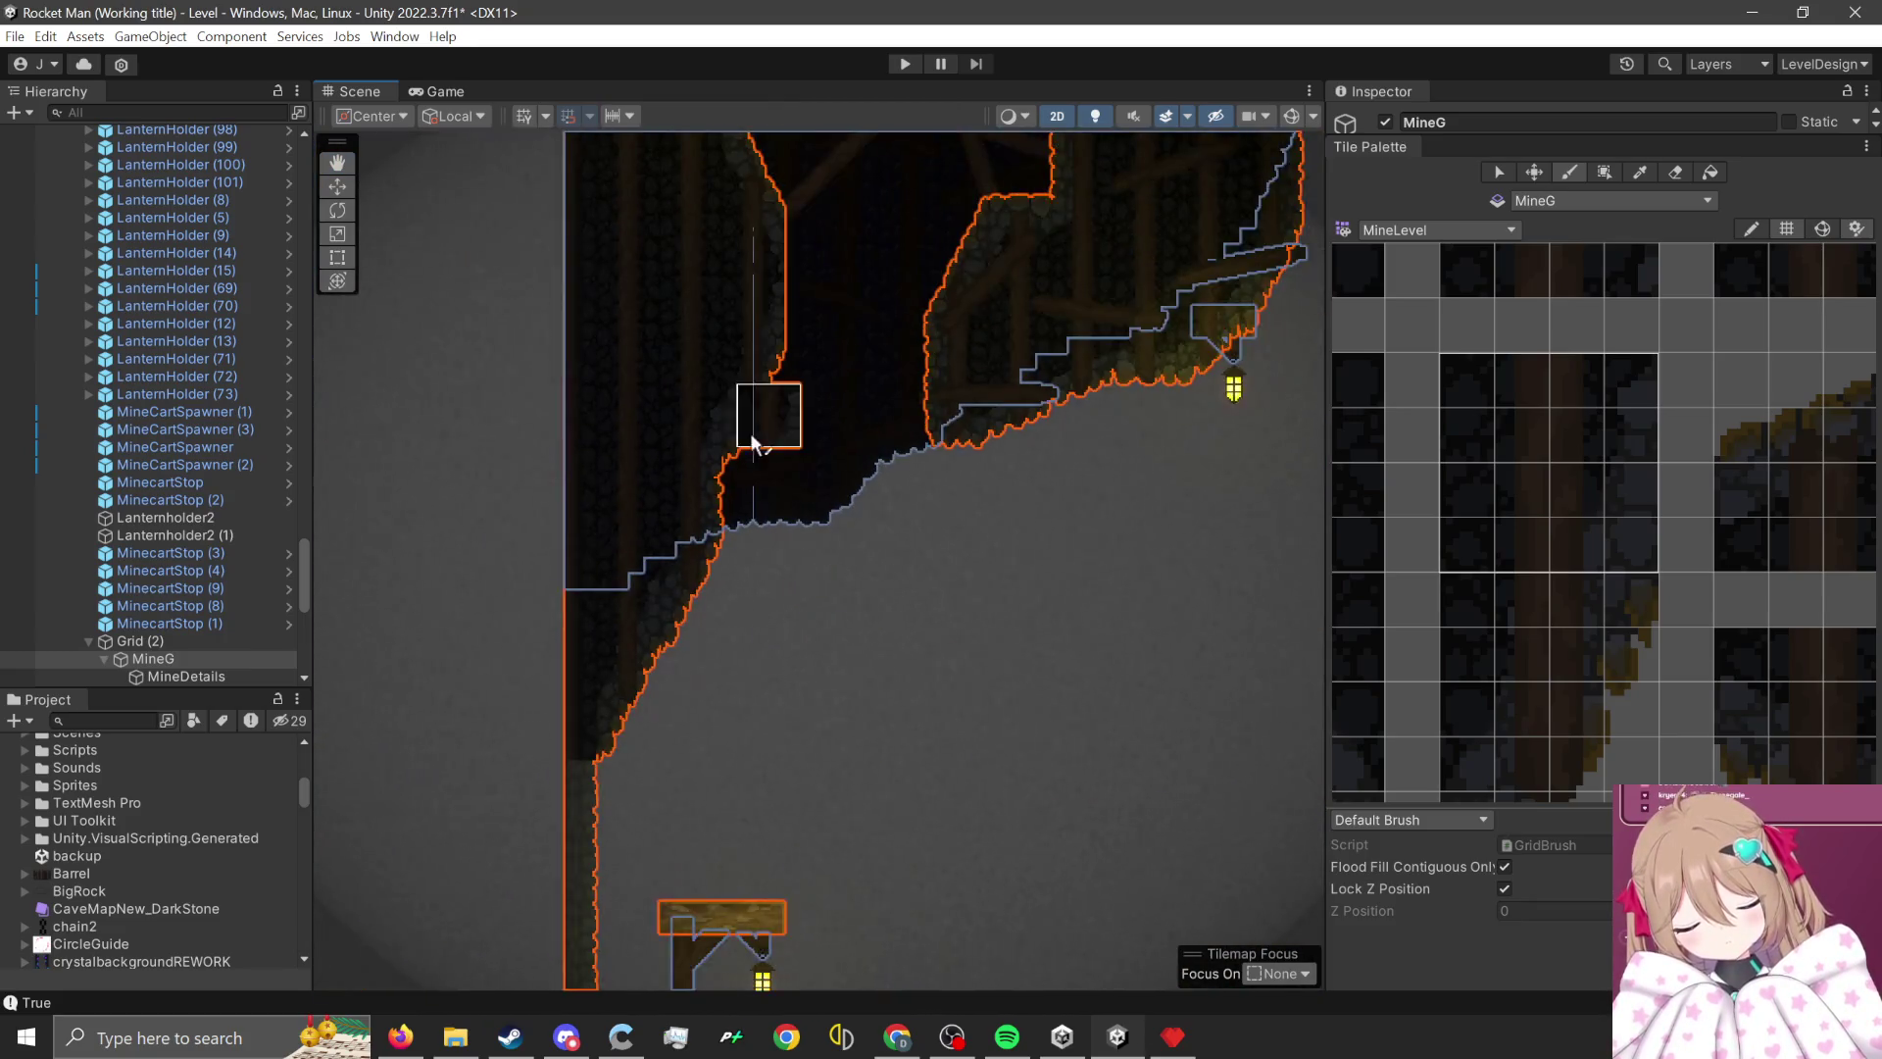
pyautogui.press('Down')
pyautogui.press('Up')
pyautogui.press('Down')
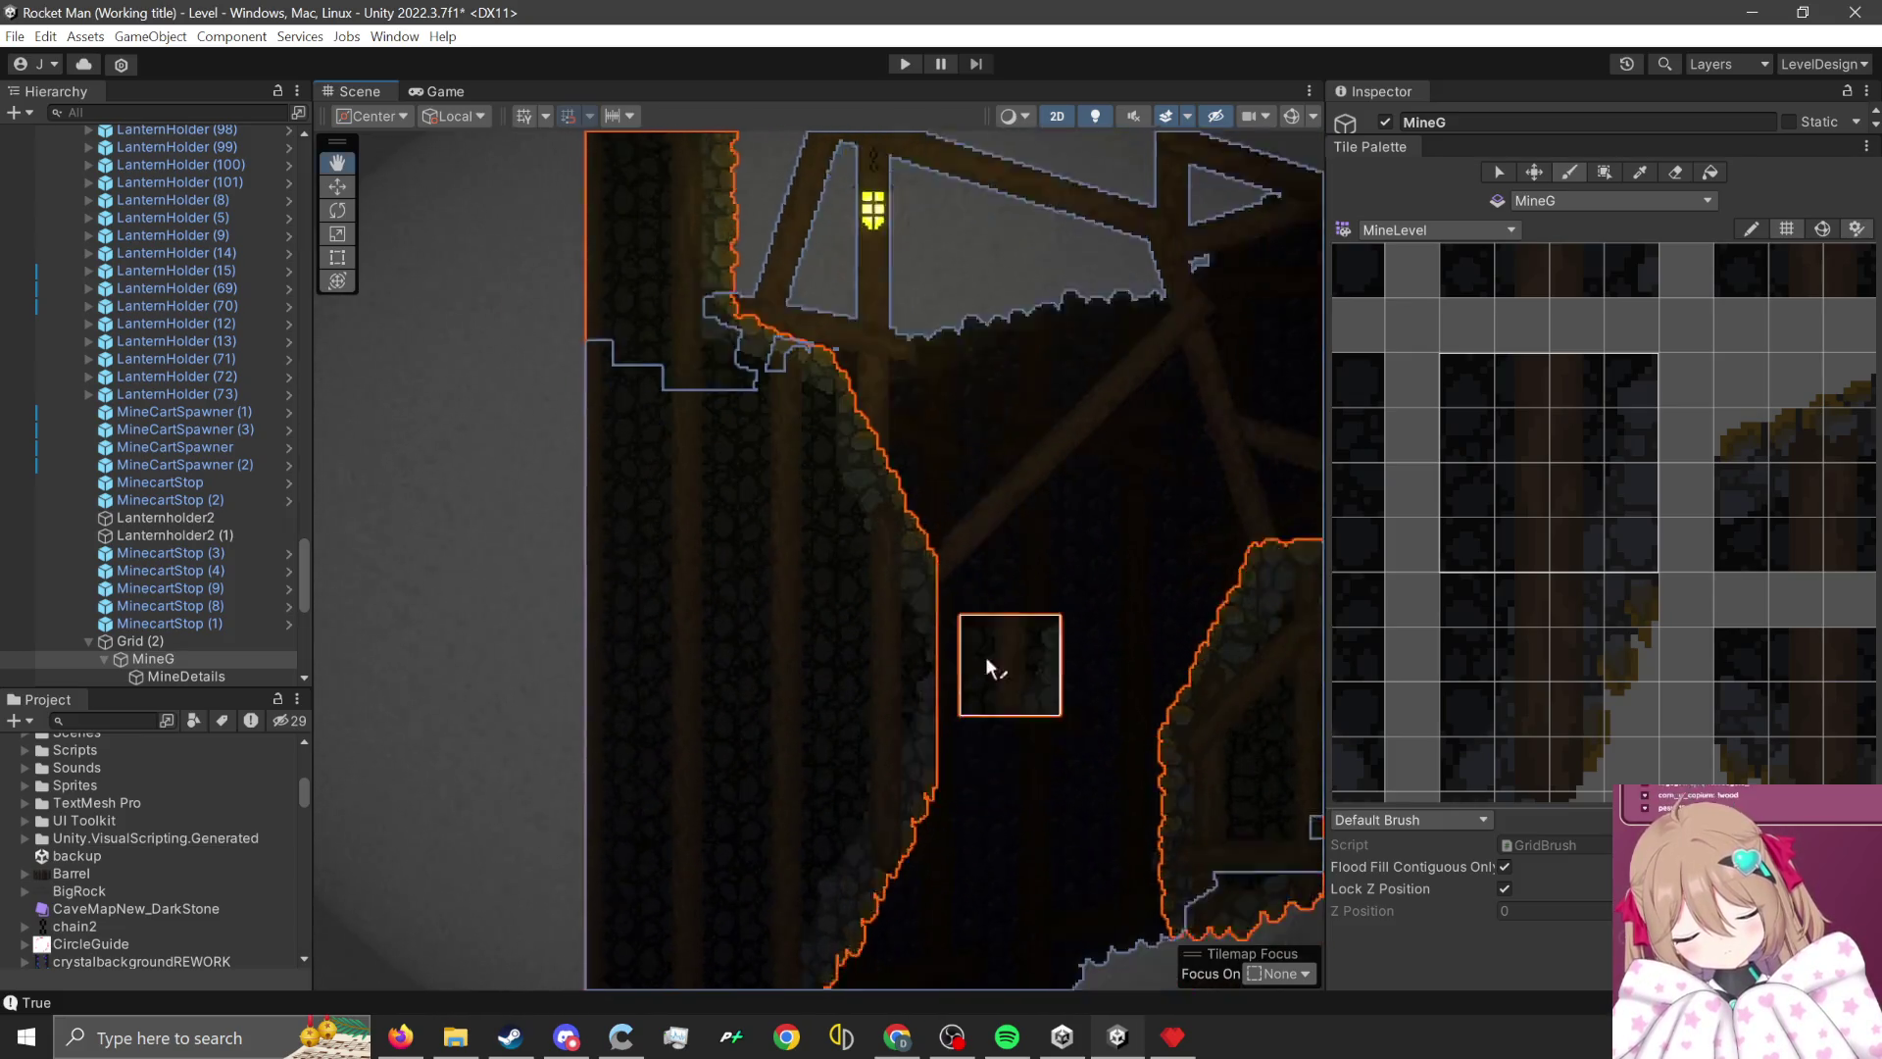
pyautogui.press('Down')
pyautogui.scroll(1, 1009, 480)
pyautogui.scroll(-2, 1621, 696)
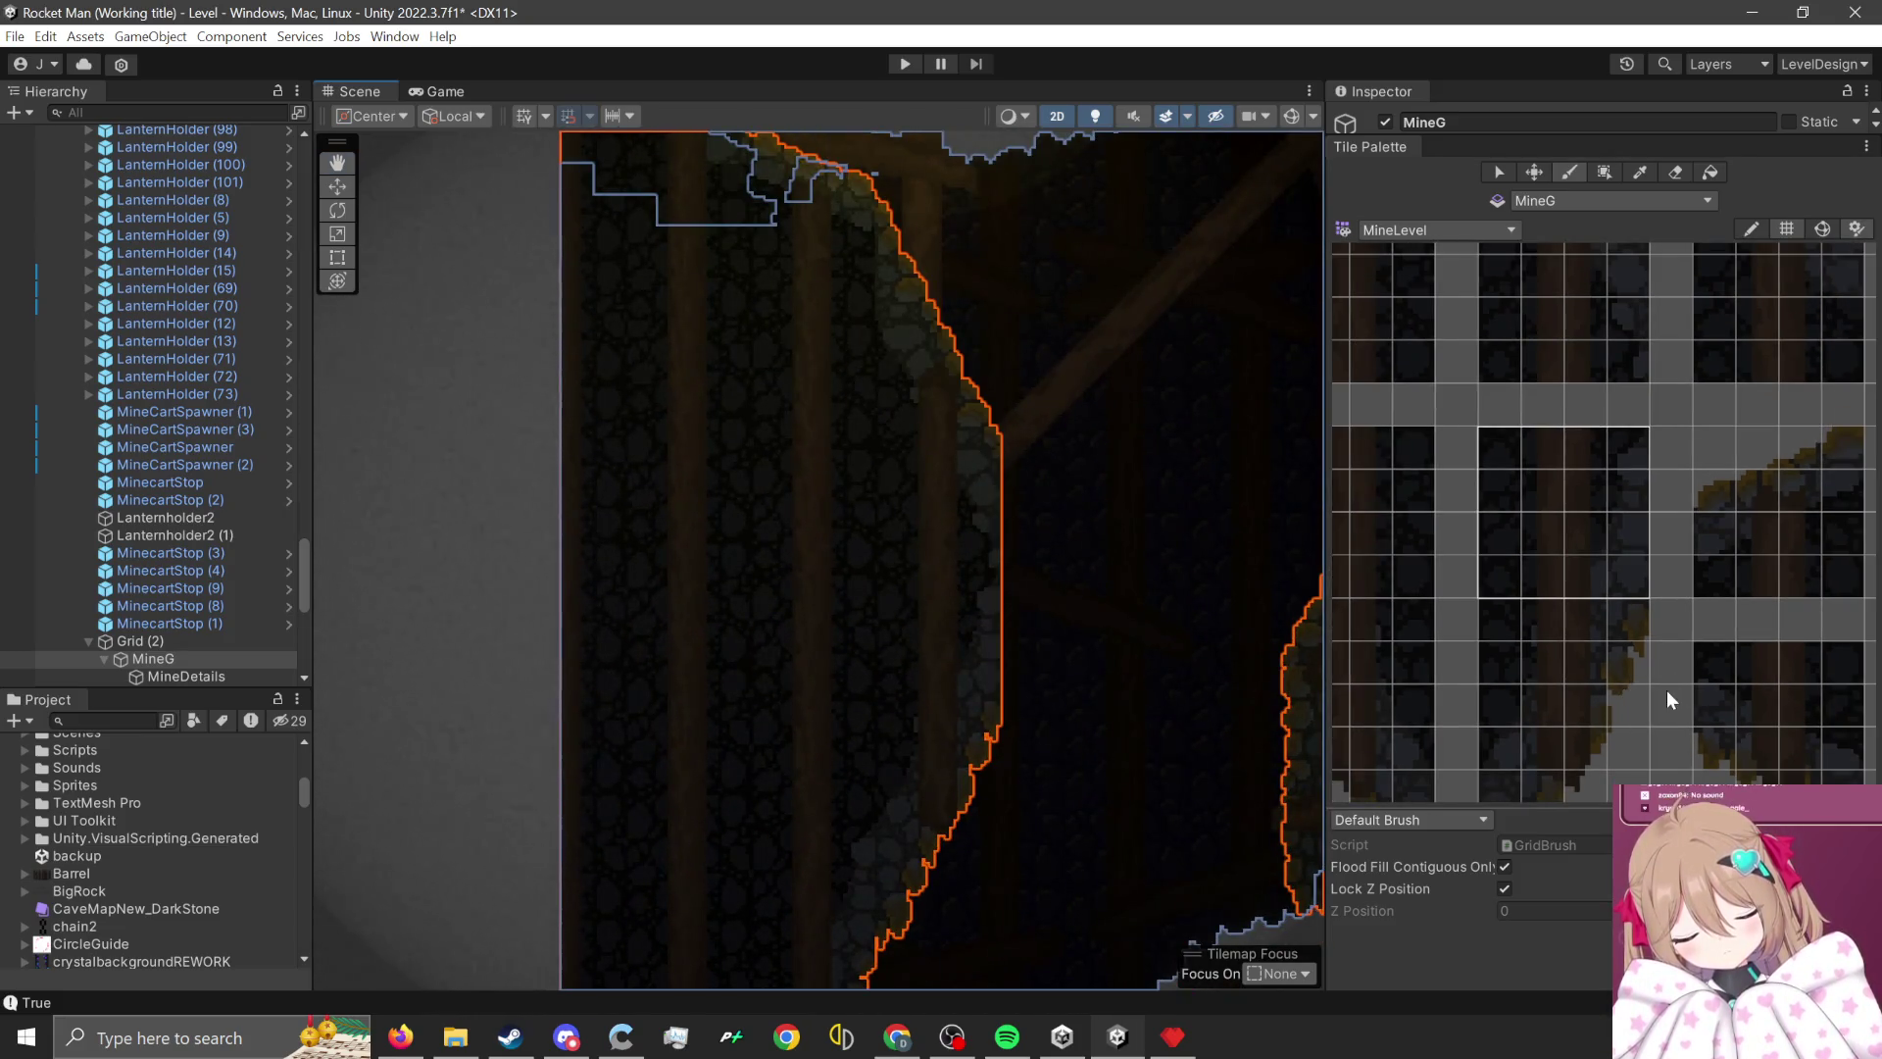
pyautogui.scroll(-1, 1500, 690)
pyautogui.scroll(1, 1575, 538)
pyautogui.scroll(-1, 1575, 538)
pyautogui.scroll(1, 1478, 532)
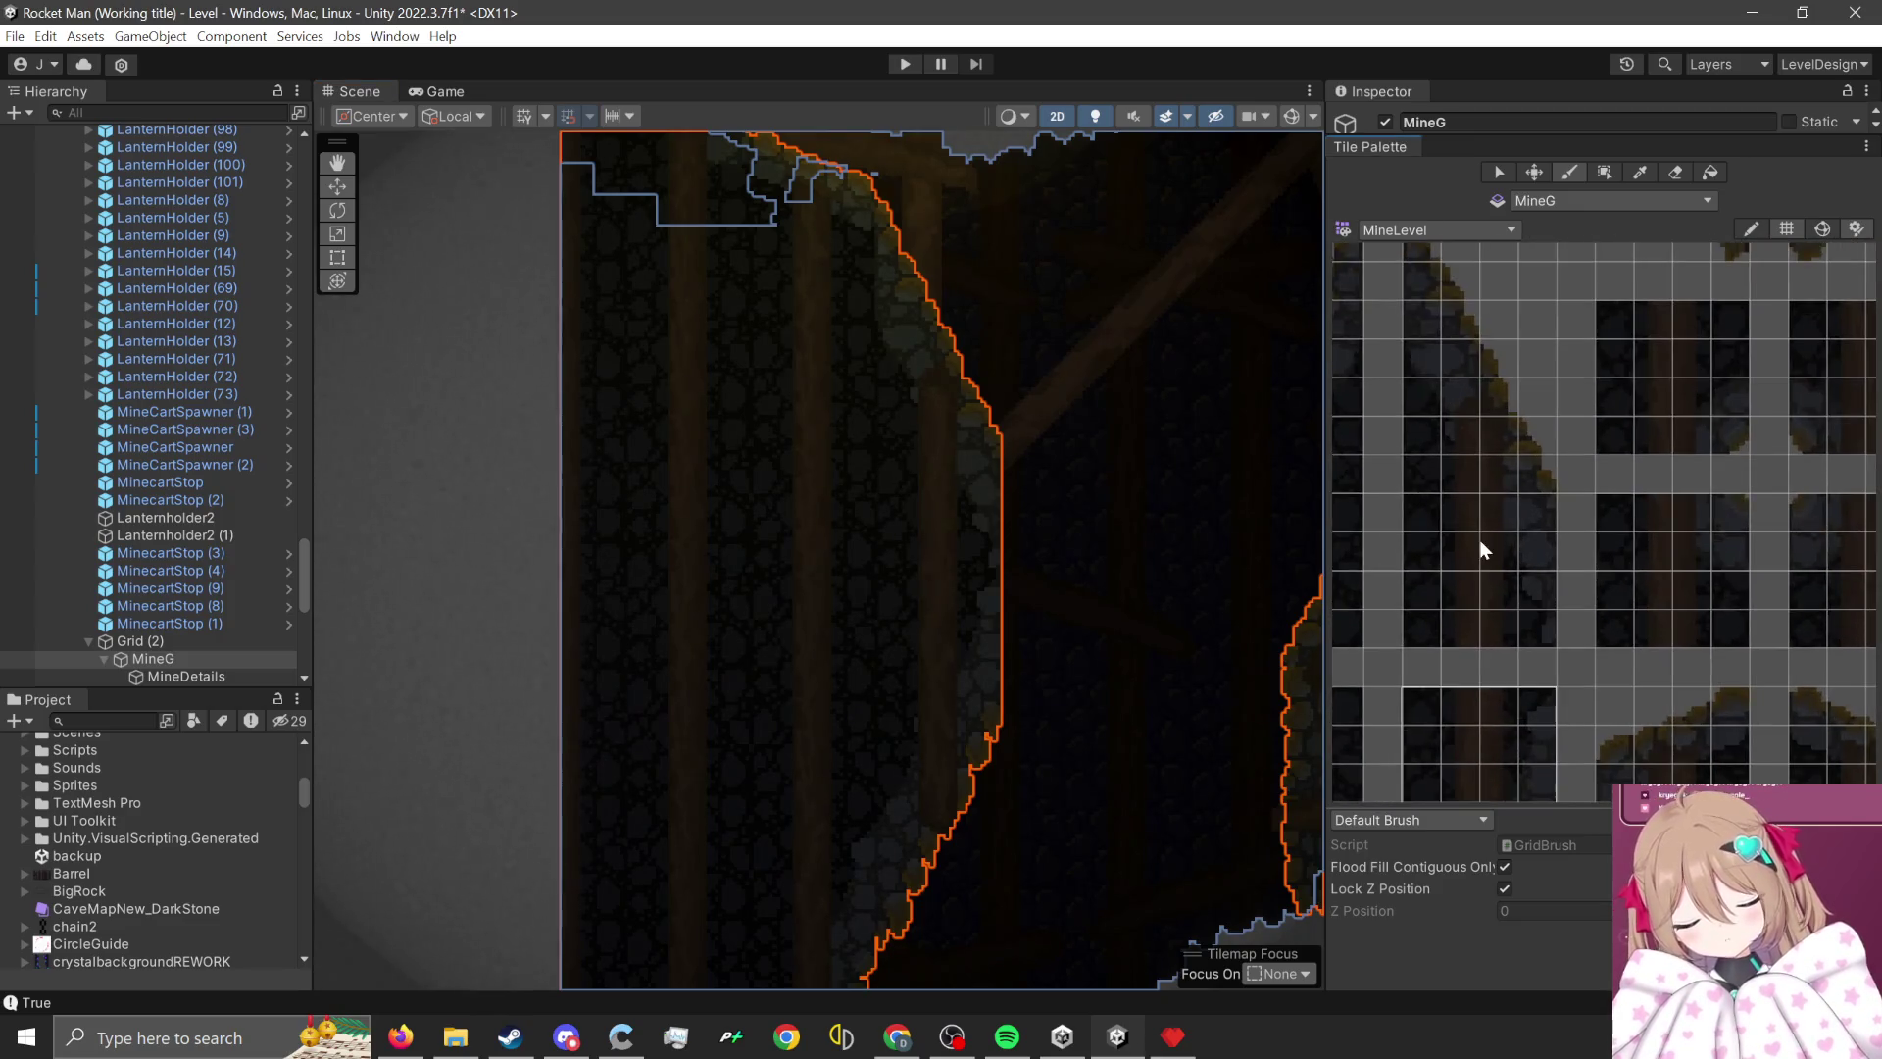
pyautogui.scroll(1, 1482, 549)
# - Pick a 4x4 block of dark stone and wooden beam tiles as the brush
pyautogui.moveTo(1556, 526); pyautogui.dragTo(1415, 667)
pyautogui.scroll(1, 678, 200)
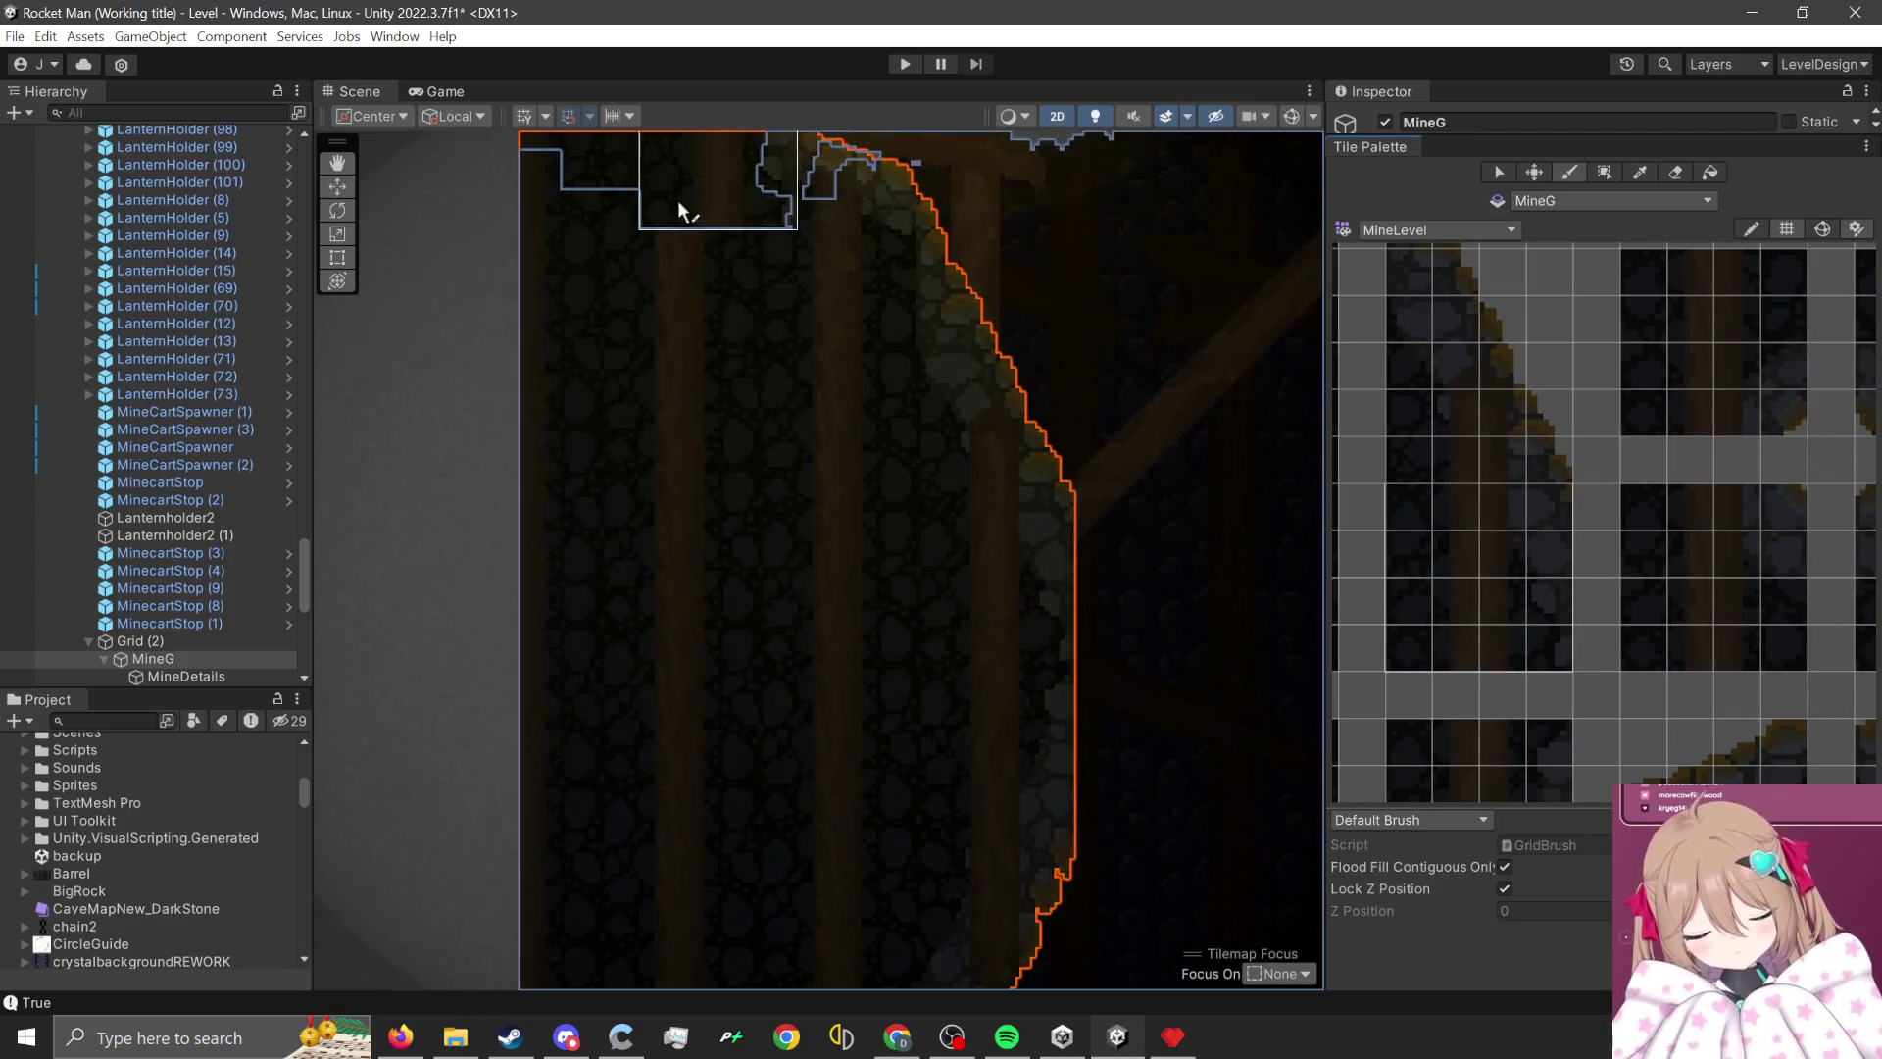
pyautogui.scroll(1, 752, 361)
pyautogui.scroll(-3, 974, 591)
pyautogui.scroll(-2, 1637, 637)
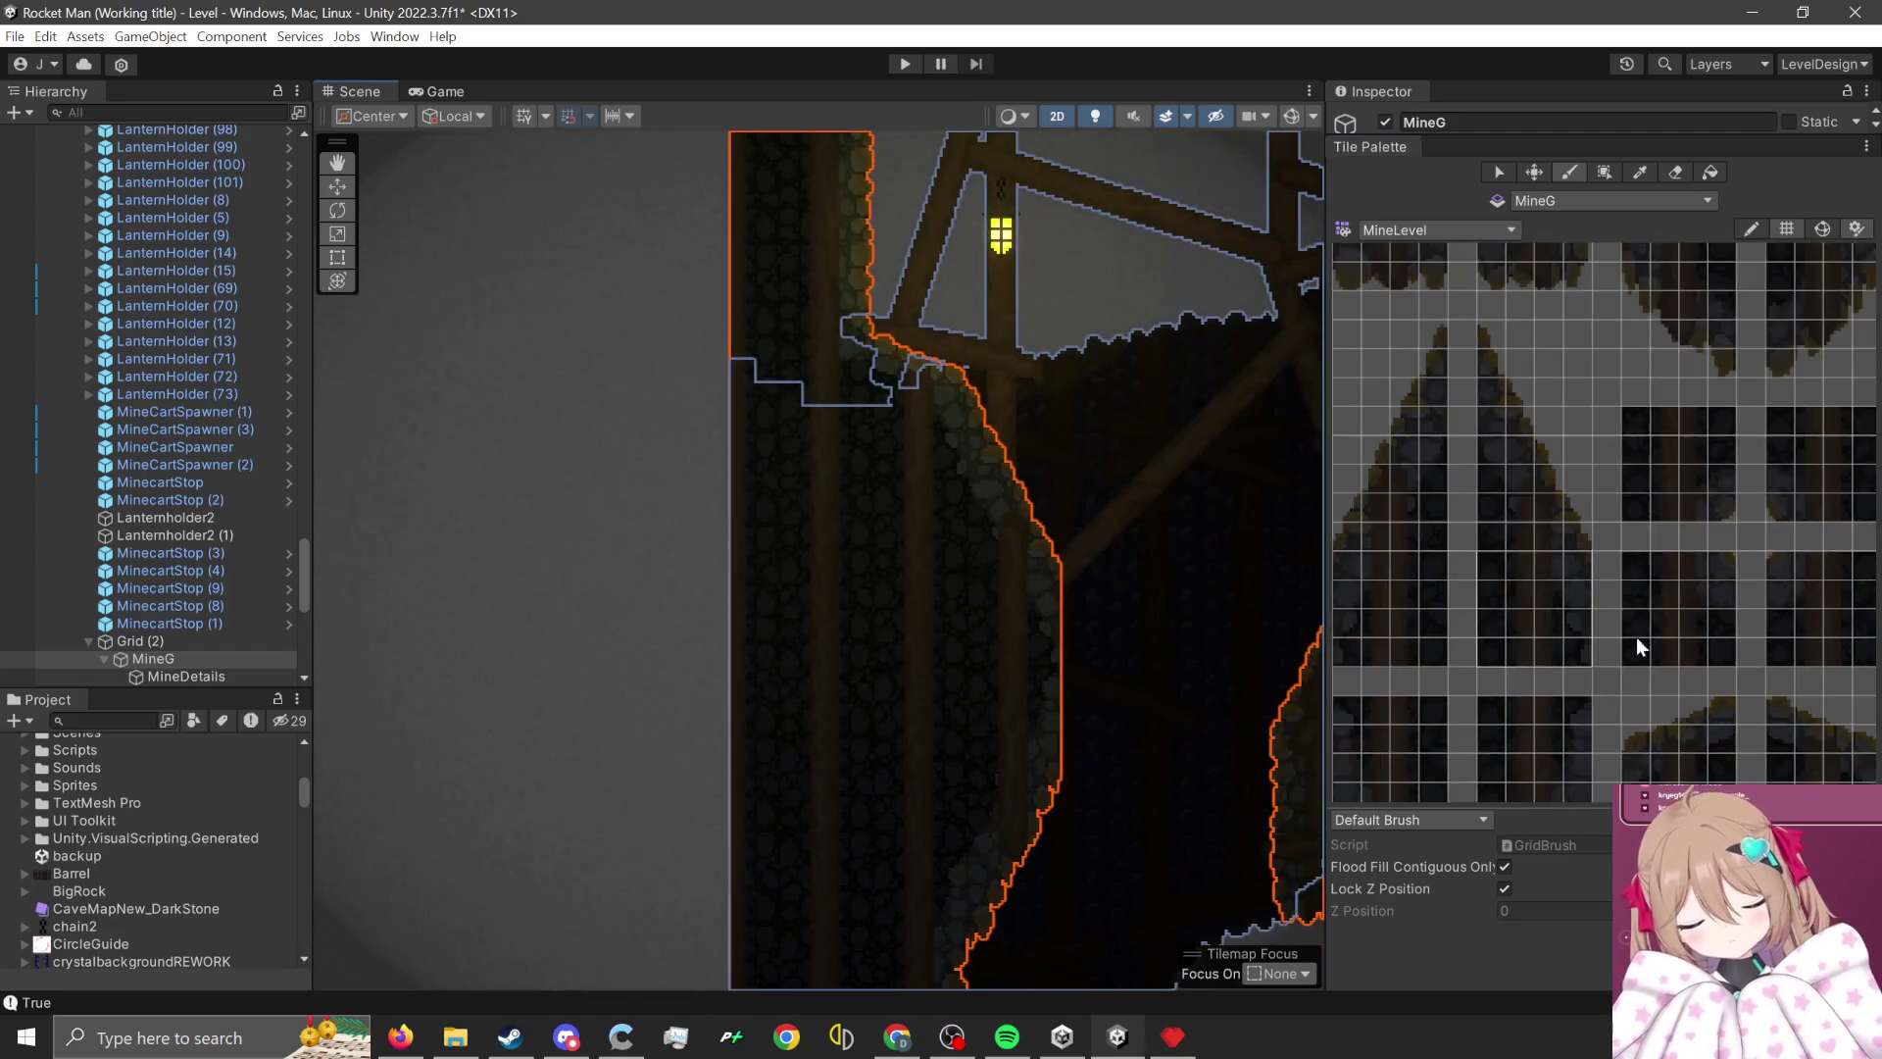
pyautogui.scroll(-2, 1637, 637)
pyautogui.scroll(-2, 1701, 720)
pyautogui.moveTo(1555, 680)
pyautogui.mouseDown()
pyautogui.moveTo(1652, 632)
pyautogui.moveTo(1604, 682)
pyautogui.moveTo(1425, 584)
pyautogui.moveTo(1590, 527)
pyautogui.moveTo(1564, 714)
pyautogui.moveTo(1538, 651)
pyautogui.moveTo(1609, 531)
pyautogui.moveTo(1652, 604)
pyautogui.moveTo(1627, 578)
pyautogui.mouseUp()
pyautogui.click(1404, 229)
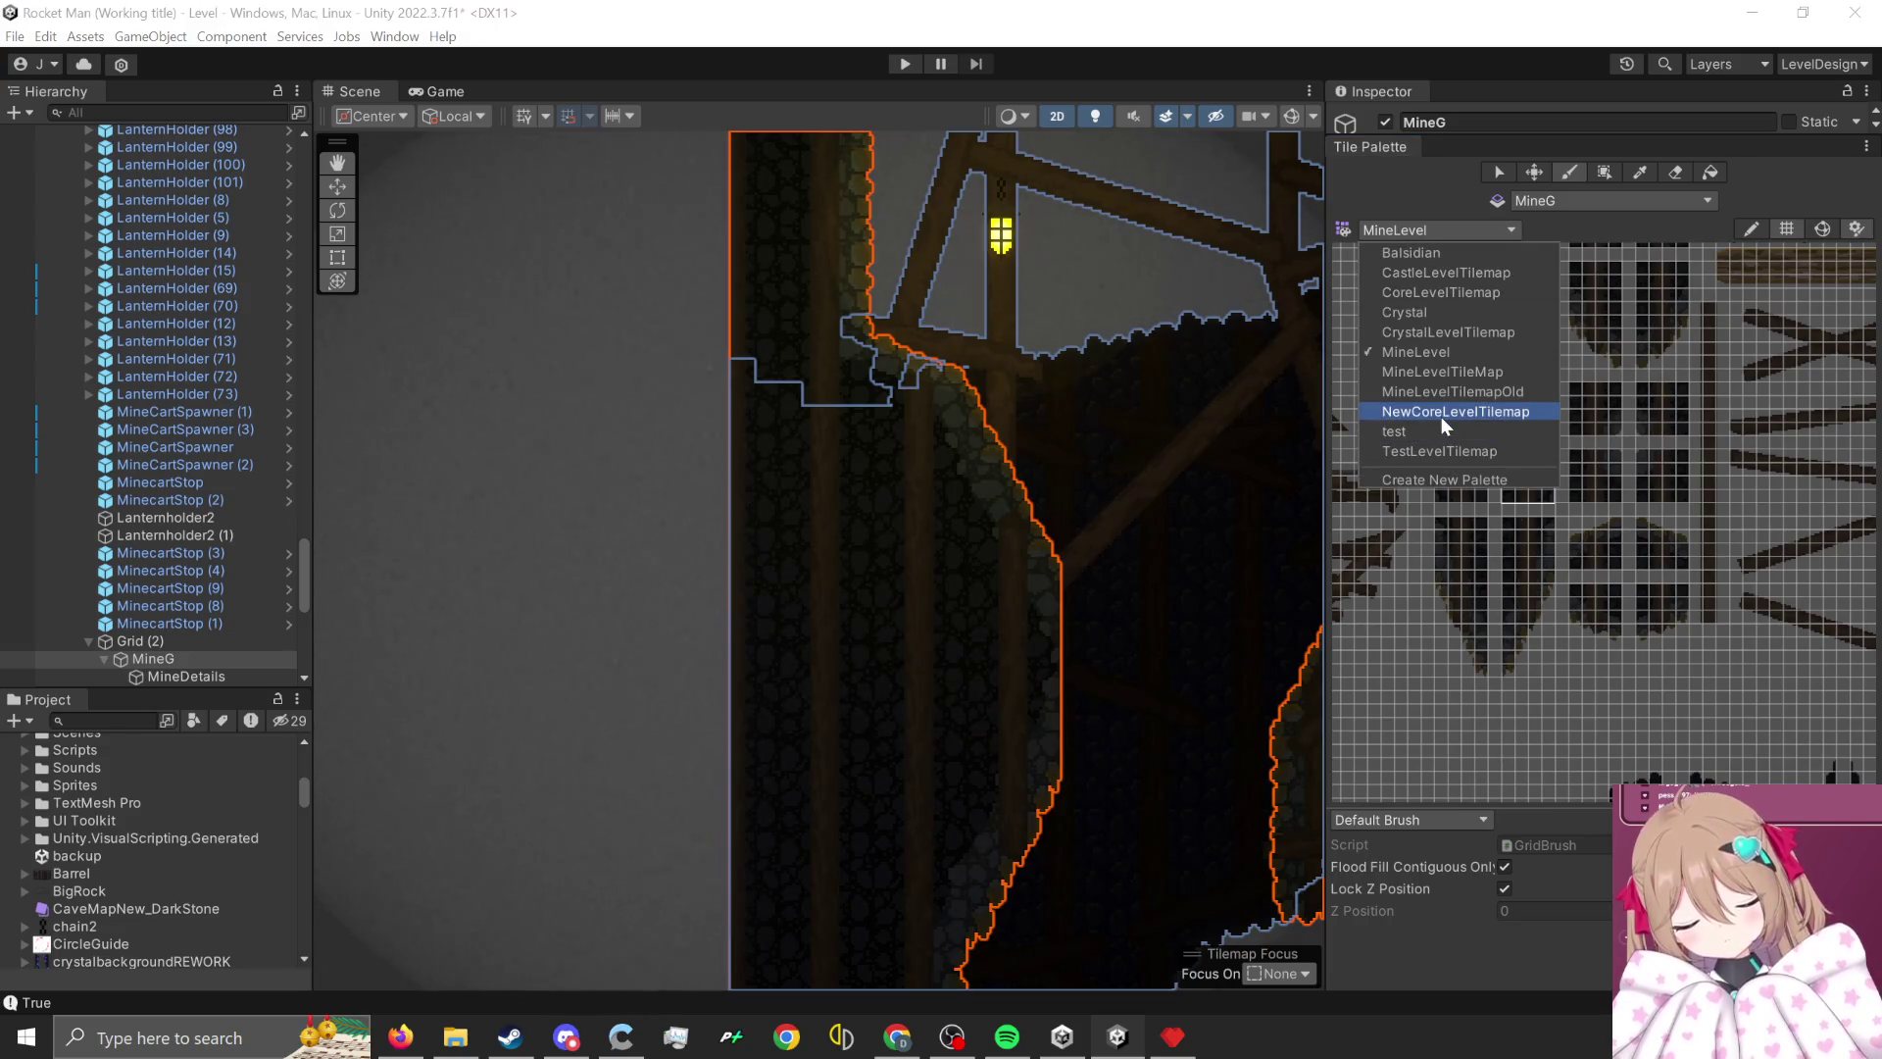
# - Switch to the TestLevelTilemap palette and select a block of its dark stone tiles
pyautogui.click(1449, 450)
pyautogui.moveTo(1501, 469)
pyautogui.mouseDown()
pyautogui.moveTo(1419, 332)
pyautogui.moveTo(1537, 485)
pyautogui.moveTo(1480, 455)
pyautogui.moveTo(1647, 663)
pyautogui.moveTo(1470, 567)
pyautogui.moveTo(1484, 710)
pyautogui.moveTo(1573, 656)
pyautogui.mouseUp()
pyautogui.scroll(10, 1573, 656)
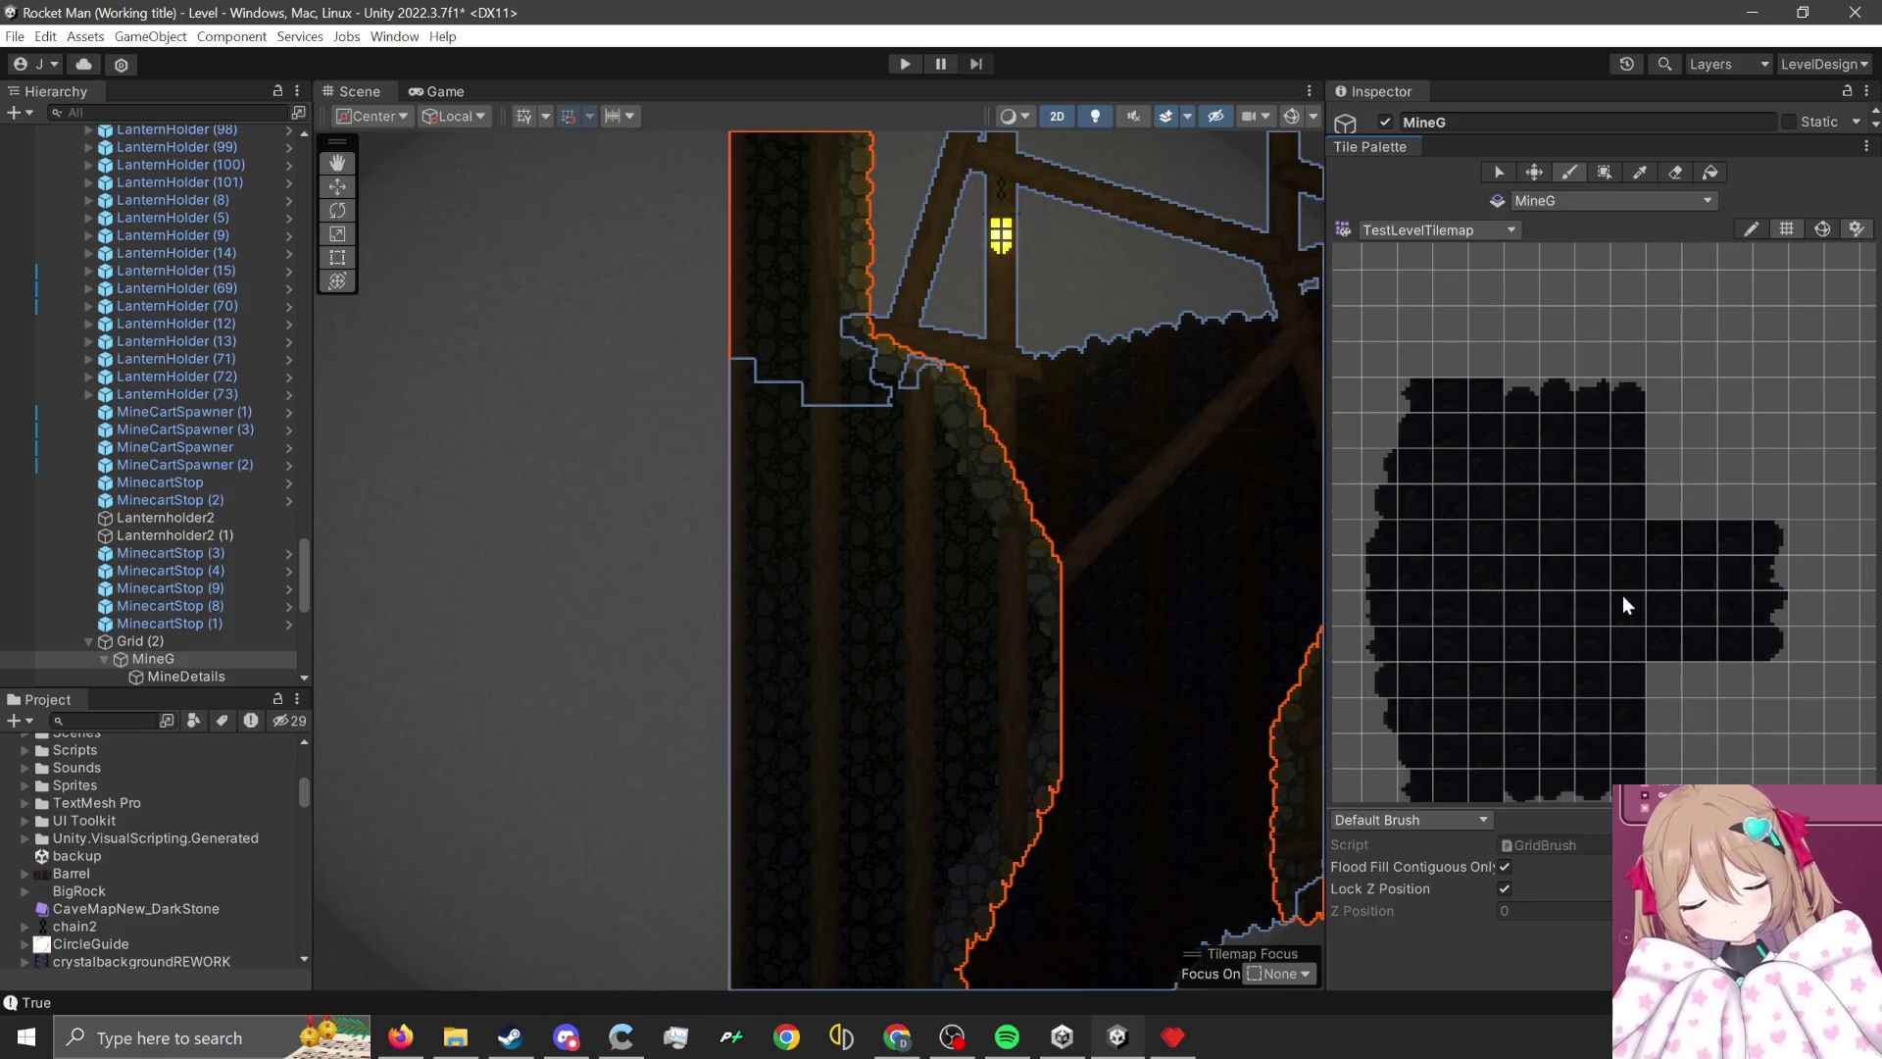
pyautogui.scroll(-10, 1622, 600)
pyautogui.moveTo(1538, 663)
pyautogui.mouseDown()
pyautogui.moveTo(1593, 593)
pyautogui.moveTo(1519, 631)
pyautogui.moveTo(1545, 522)
pyautogui.moveTo(1478, 427)
pyautogui.moveTo(1676, 663)
pyautogui.moveTo(1719, 590)
pyautogui.mouseUp()
pyautogui.scroll(6, 1580, 672)
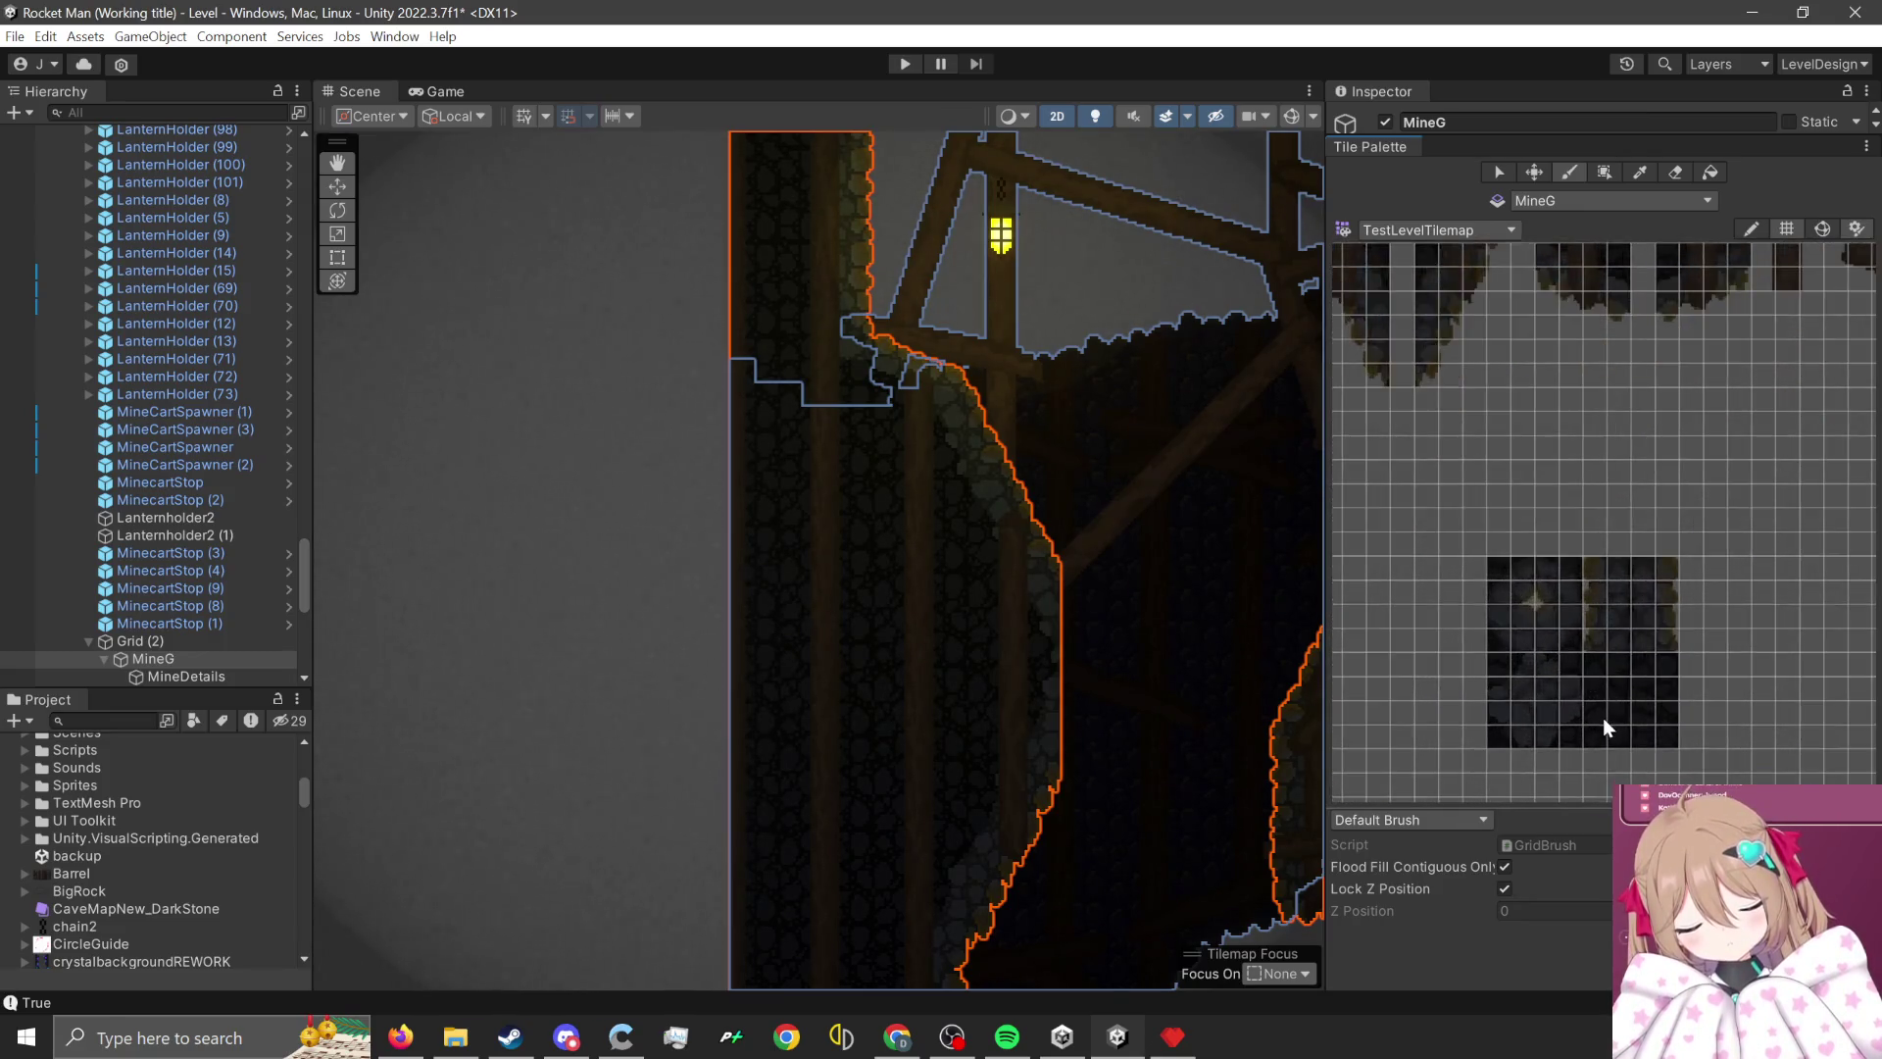
pyautogui.scroll(3, 1604, 720)
pyautogui.scroll(-1, 926, 549)
pyautogui.scroll(1, 1455, 622)
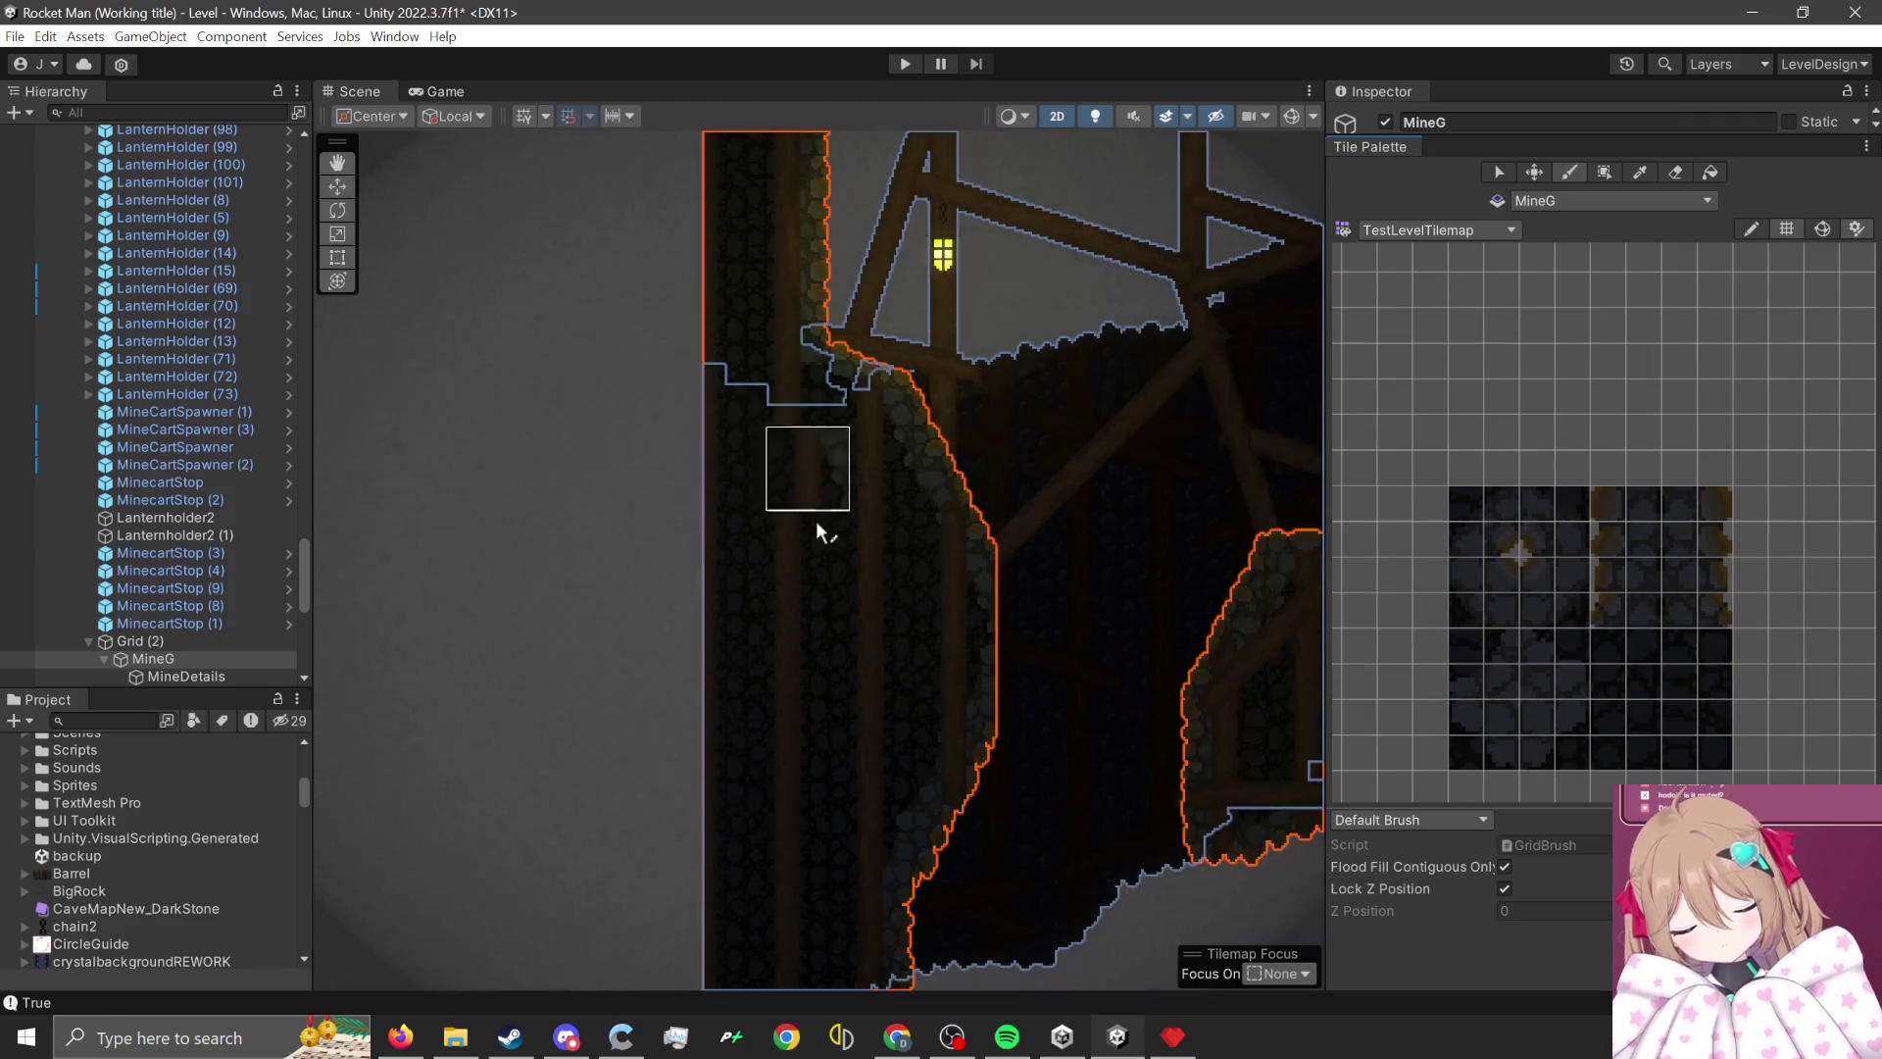
pyautogui.scroll(-3, 950, 761)
pyautogui.scroll(-1, 910, 582)
pyautogui.scroll(4, 709, 675)
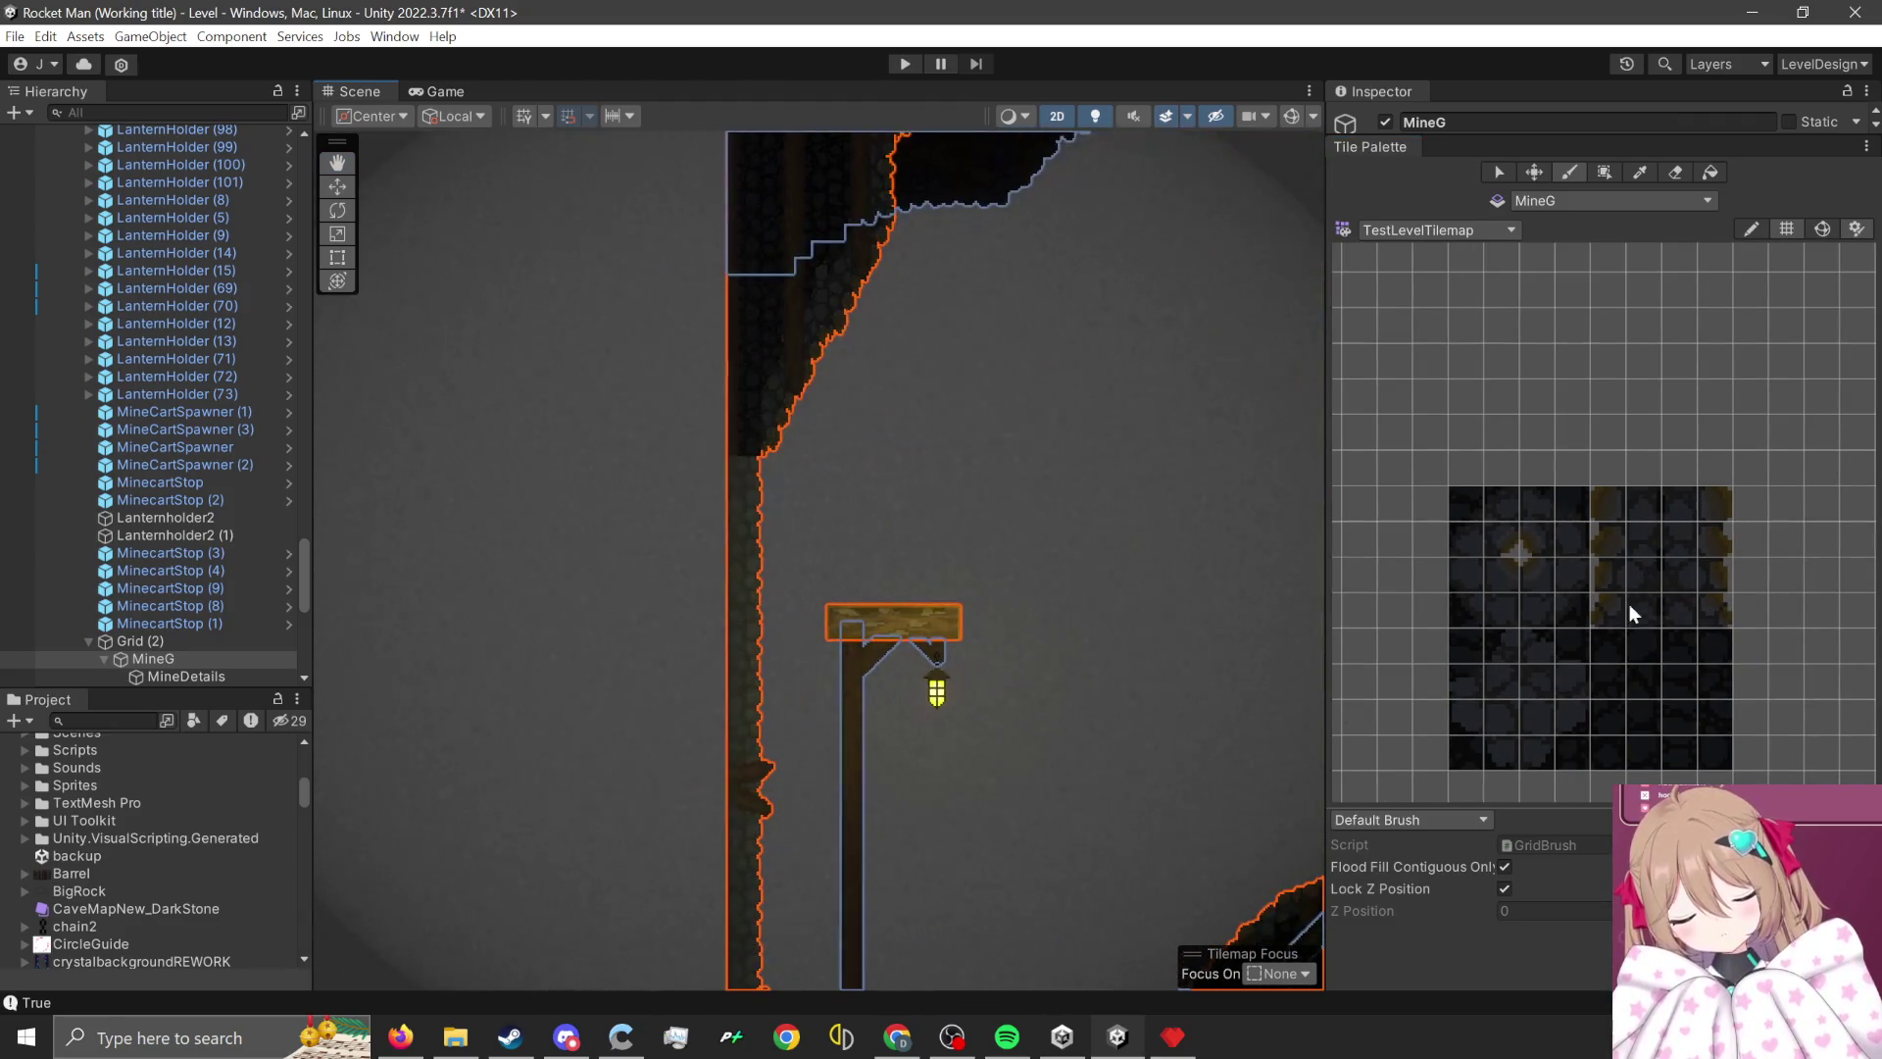
pyautogui.scroll(-2, 708, 579)
pyautogui.scroll(2, 847, 616)
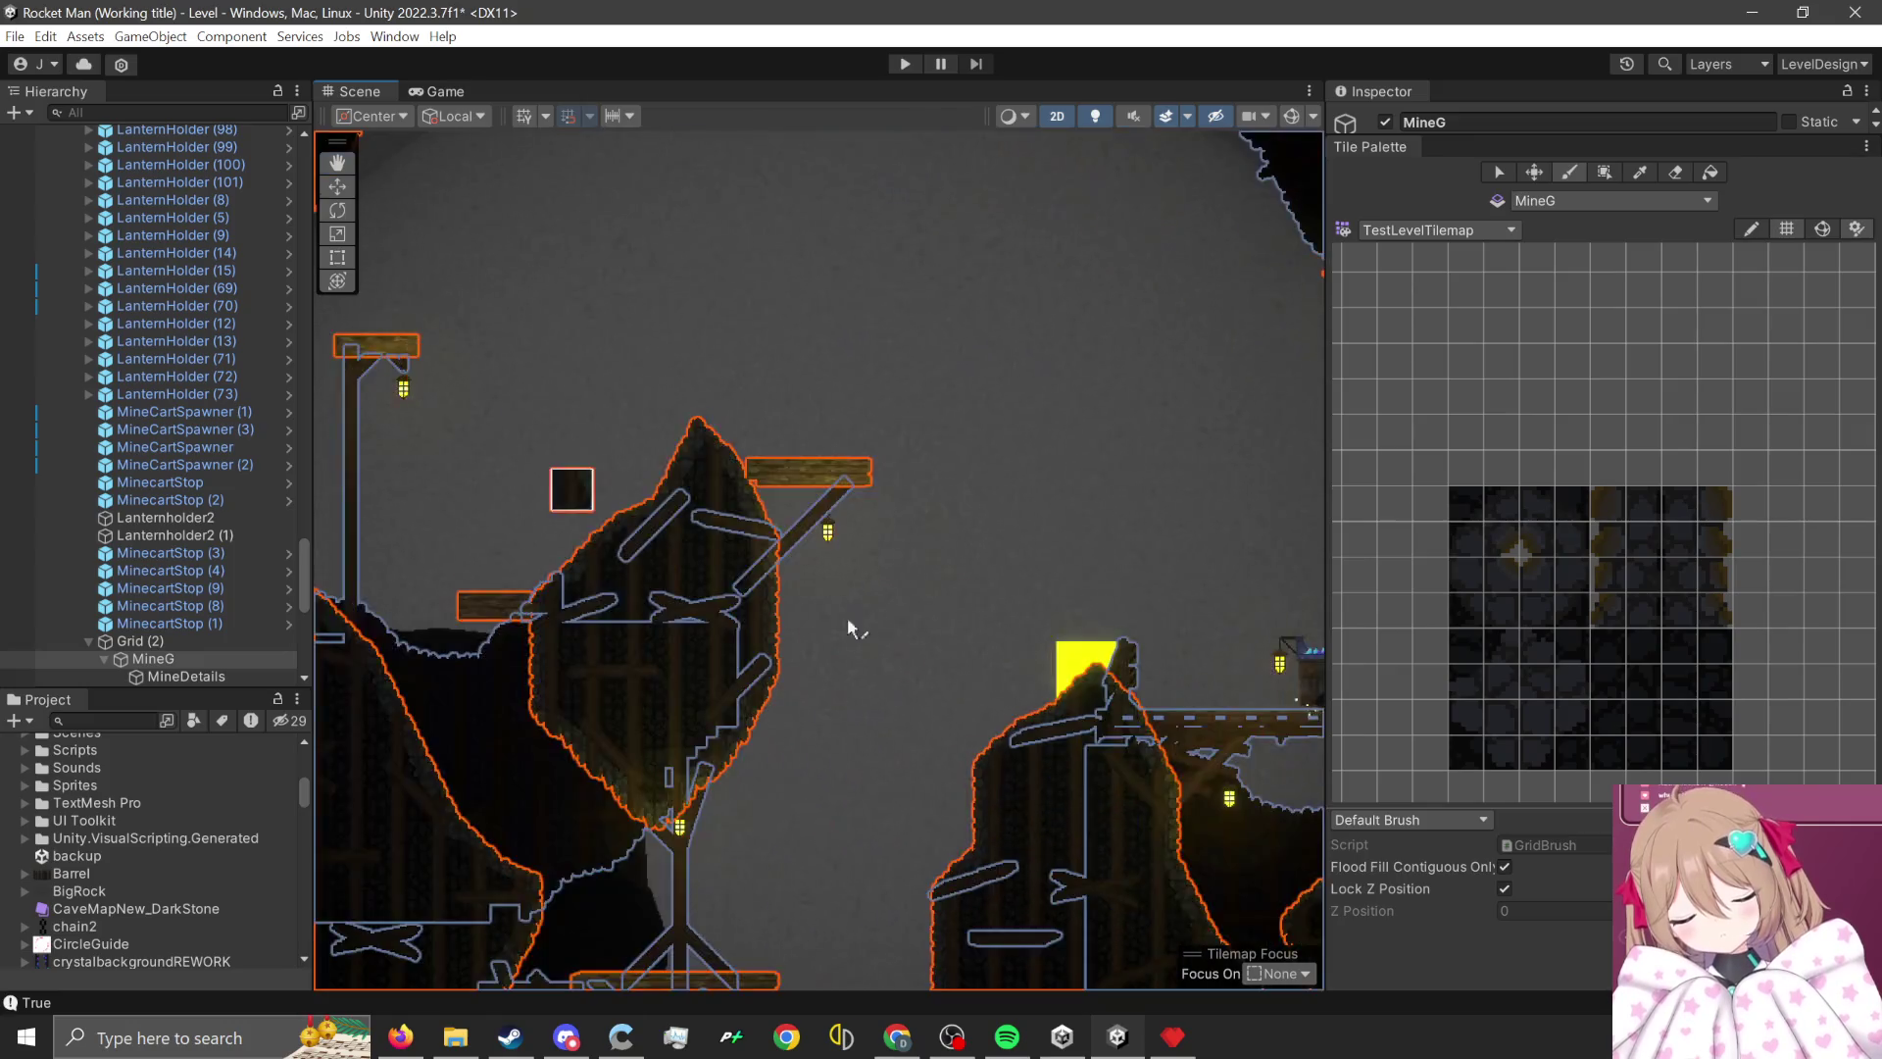
pyautogui.scroll(-2, 978, 504)
pyautogui.scroll(2, 954, 723)
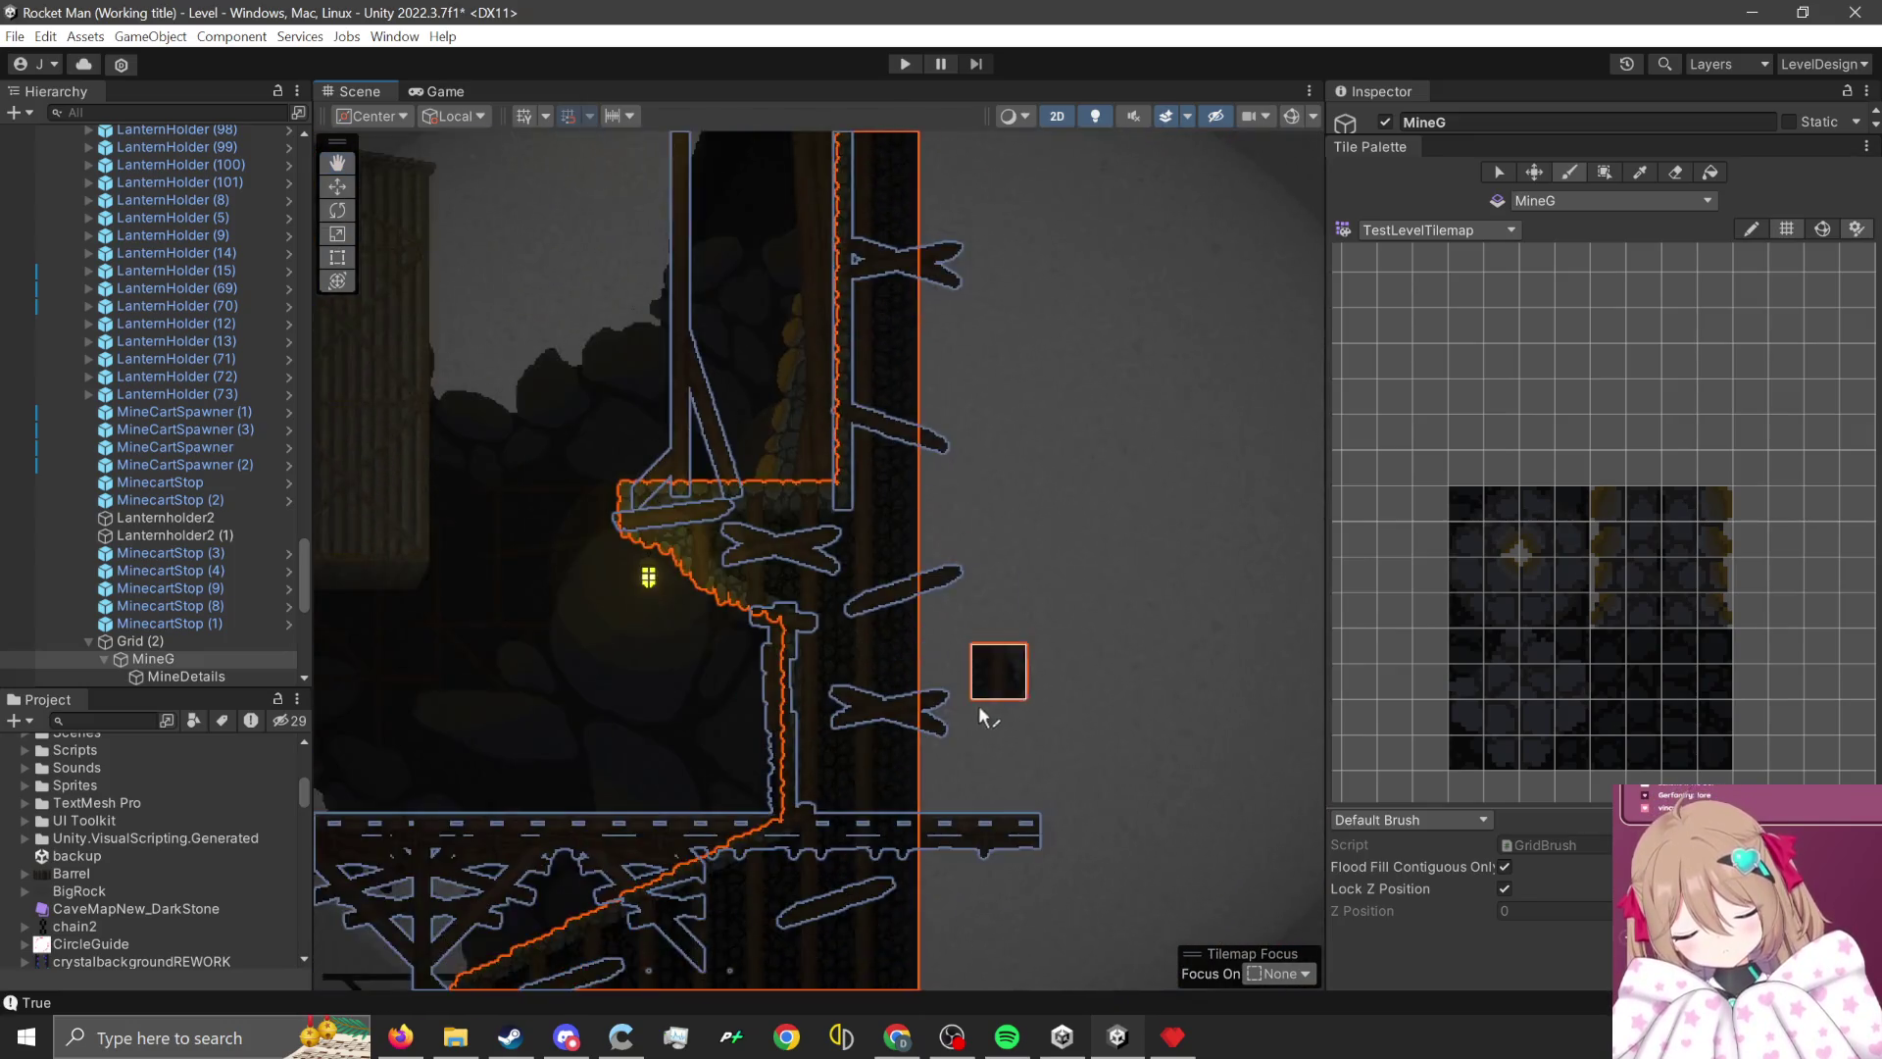
pyautogui.scroll(2, 978, 703)
pyautogui.scroll(2, 941, 687)
pyautogui.scroll(-2, 1009, 517)
pyautogui.scroll(1, 1063, 686)
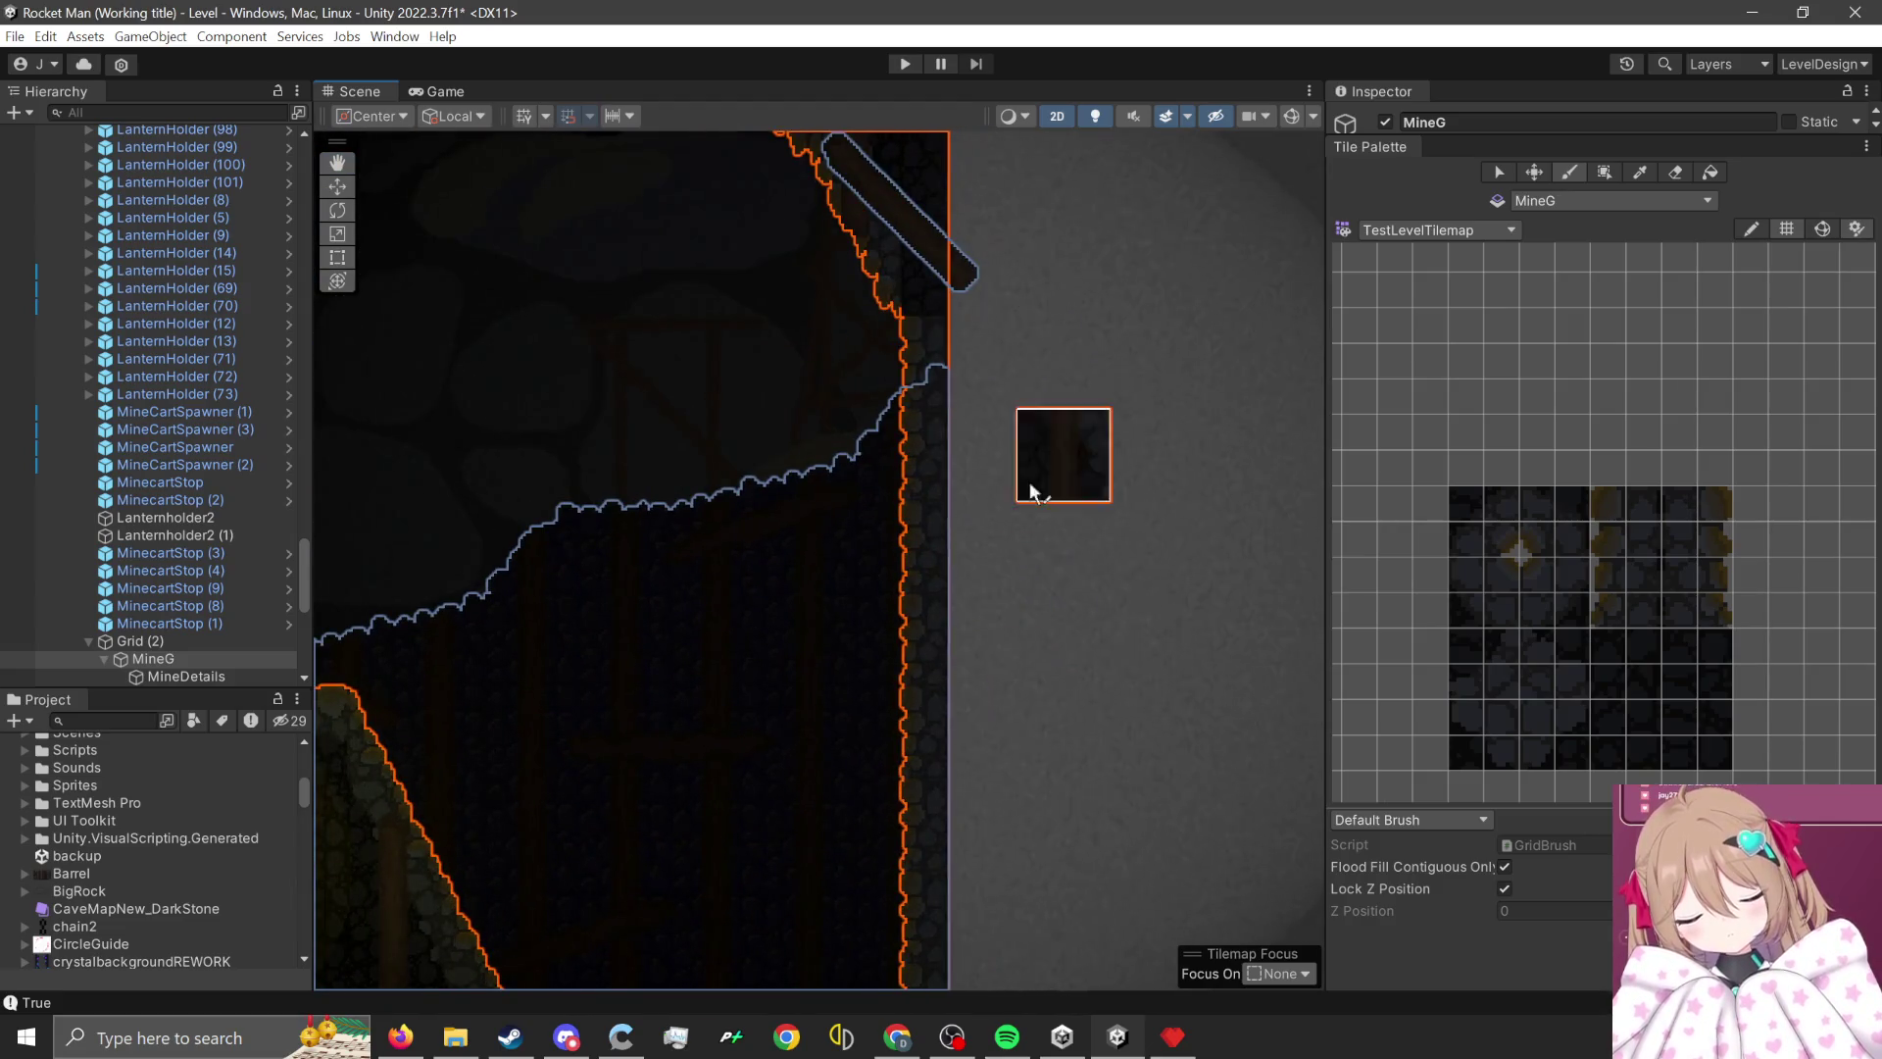
pyautogui.scroll(3, 1019, 392)
pyautogui.scroll(-3, 1075, 627)
pyautogui.scroll(-5, 1075, 627)
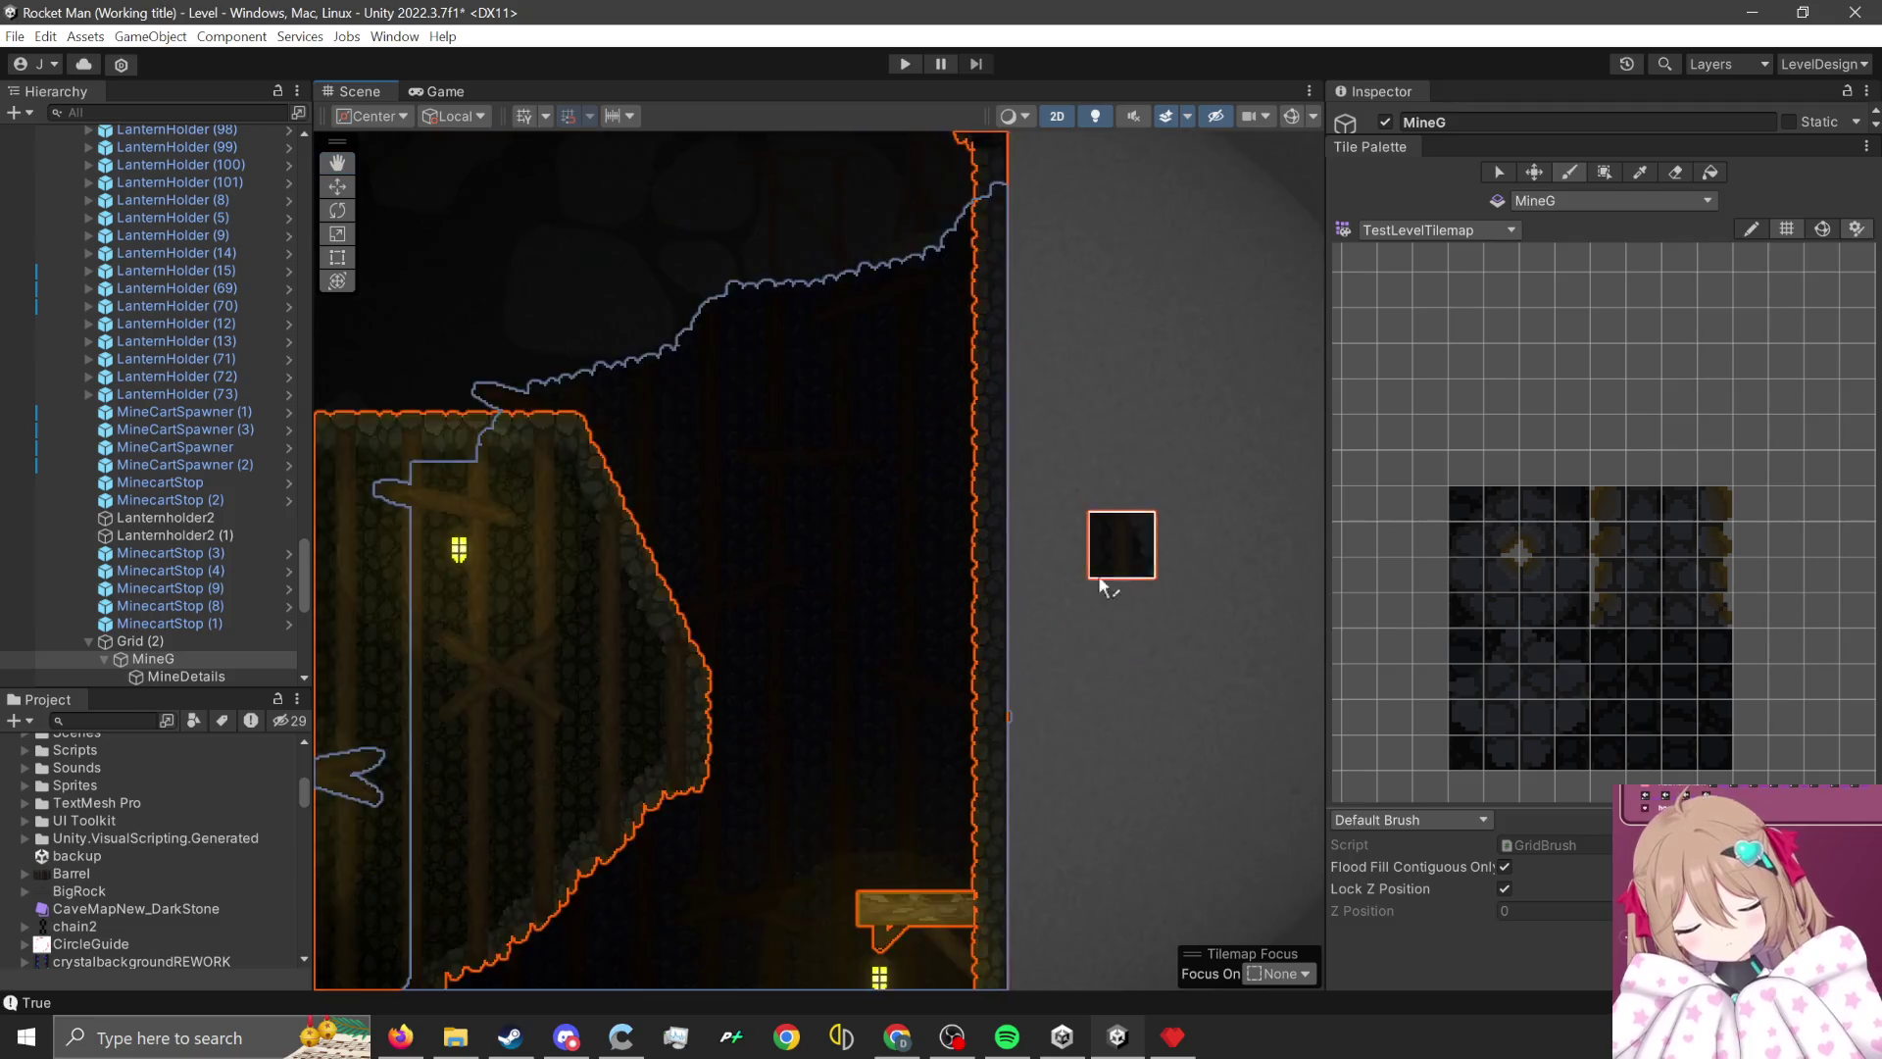
pyautogui.scroll(3, 1161, 485)
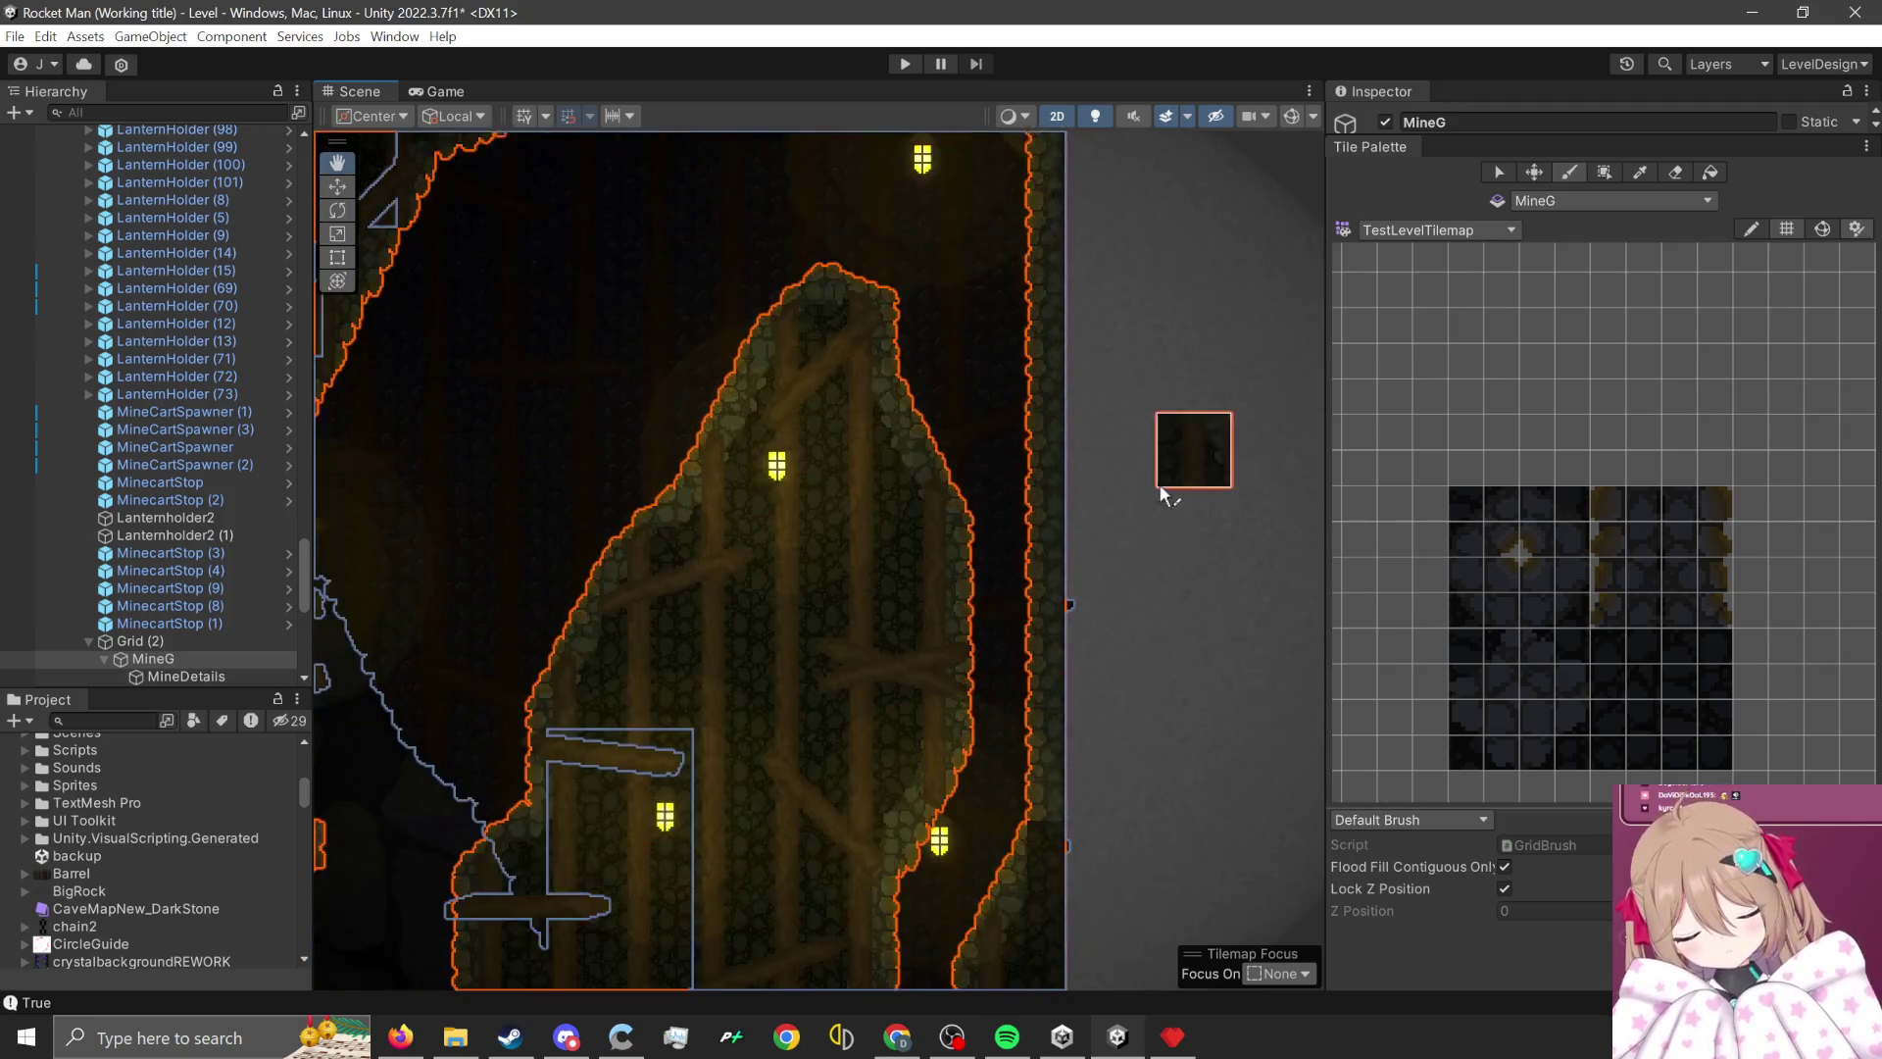
pyautogui.scroll(2, 1114, 724)
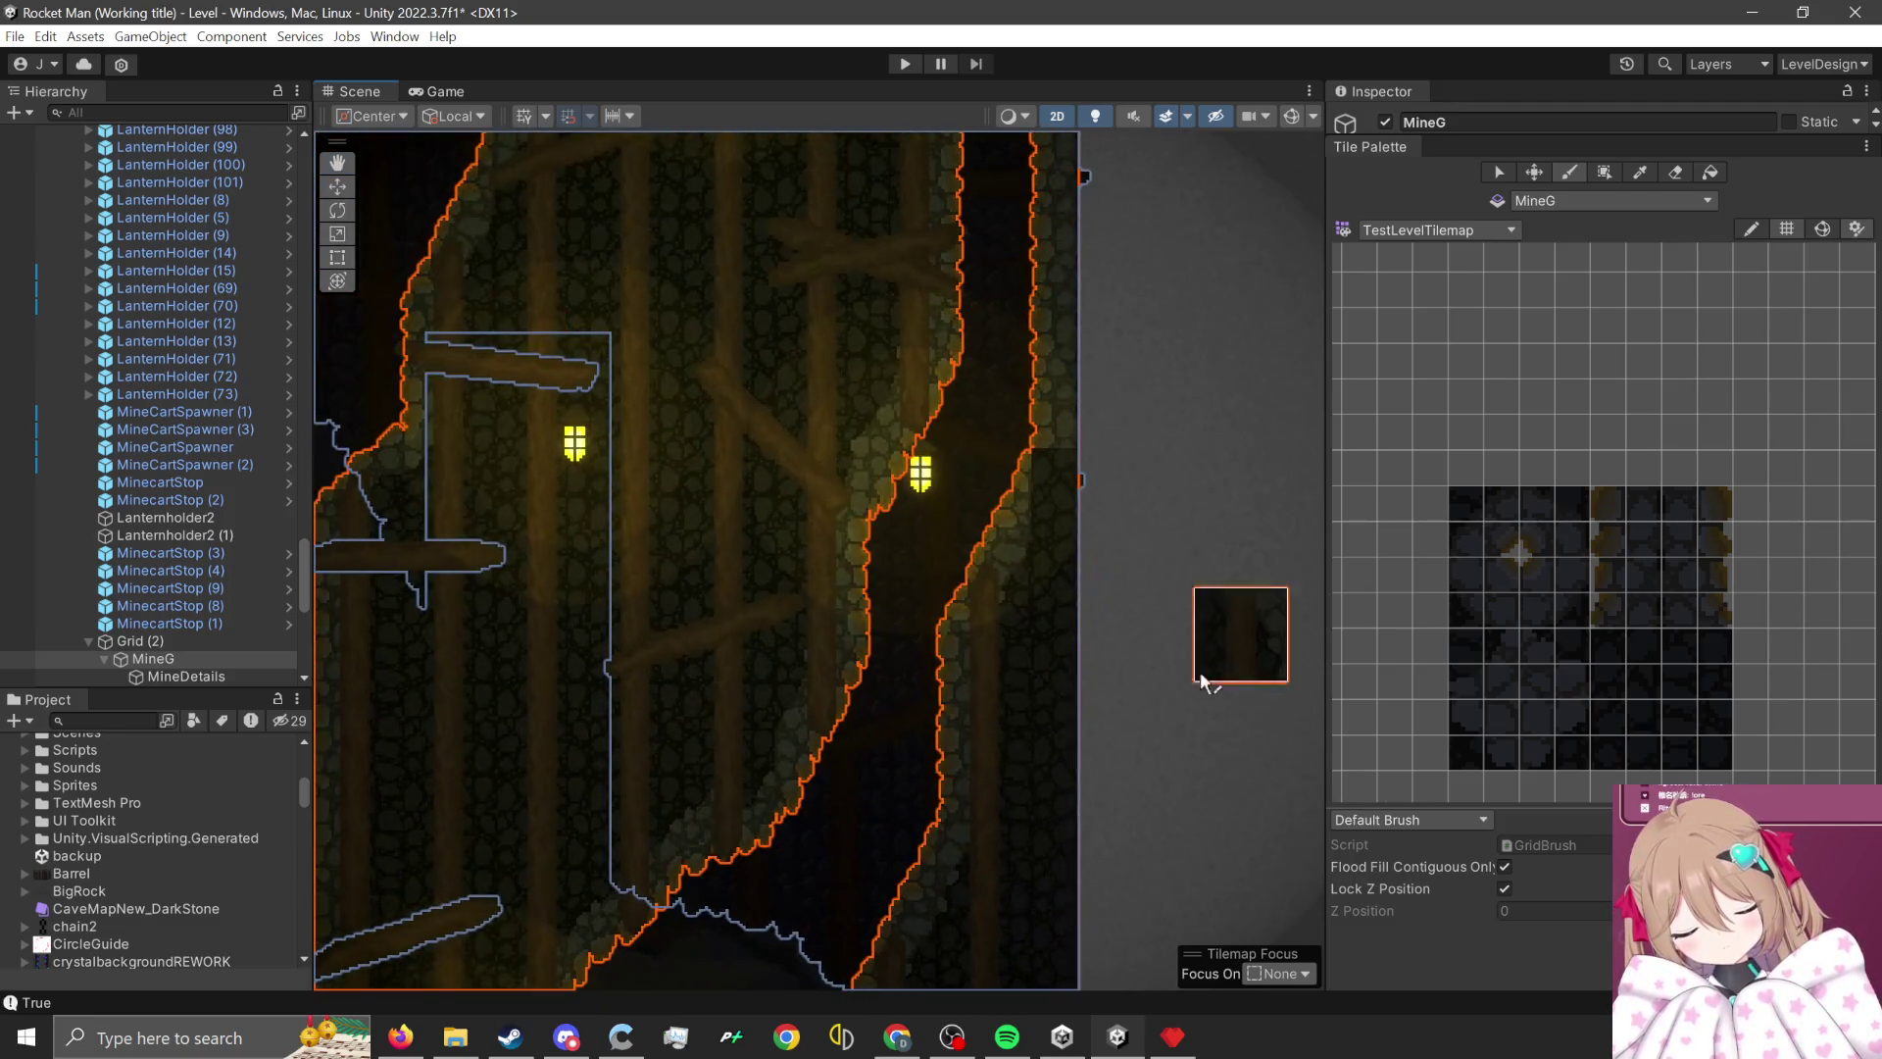
pyautogui.scroll(4, 1479, 691)
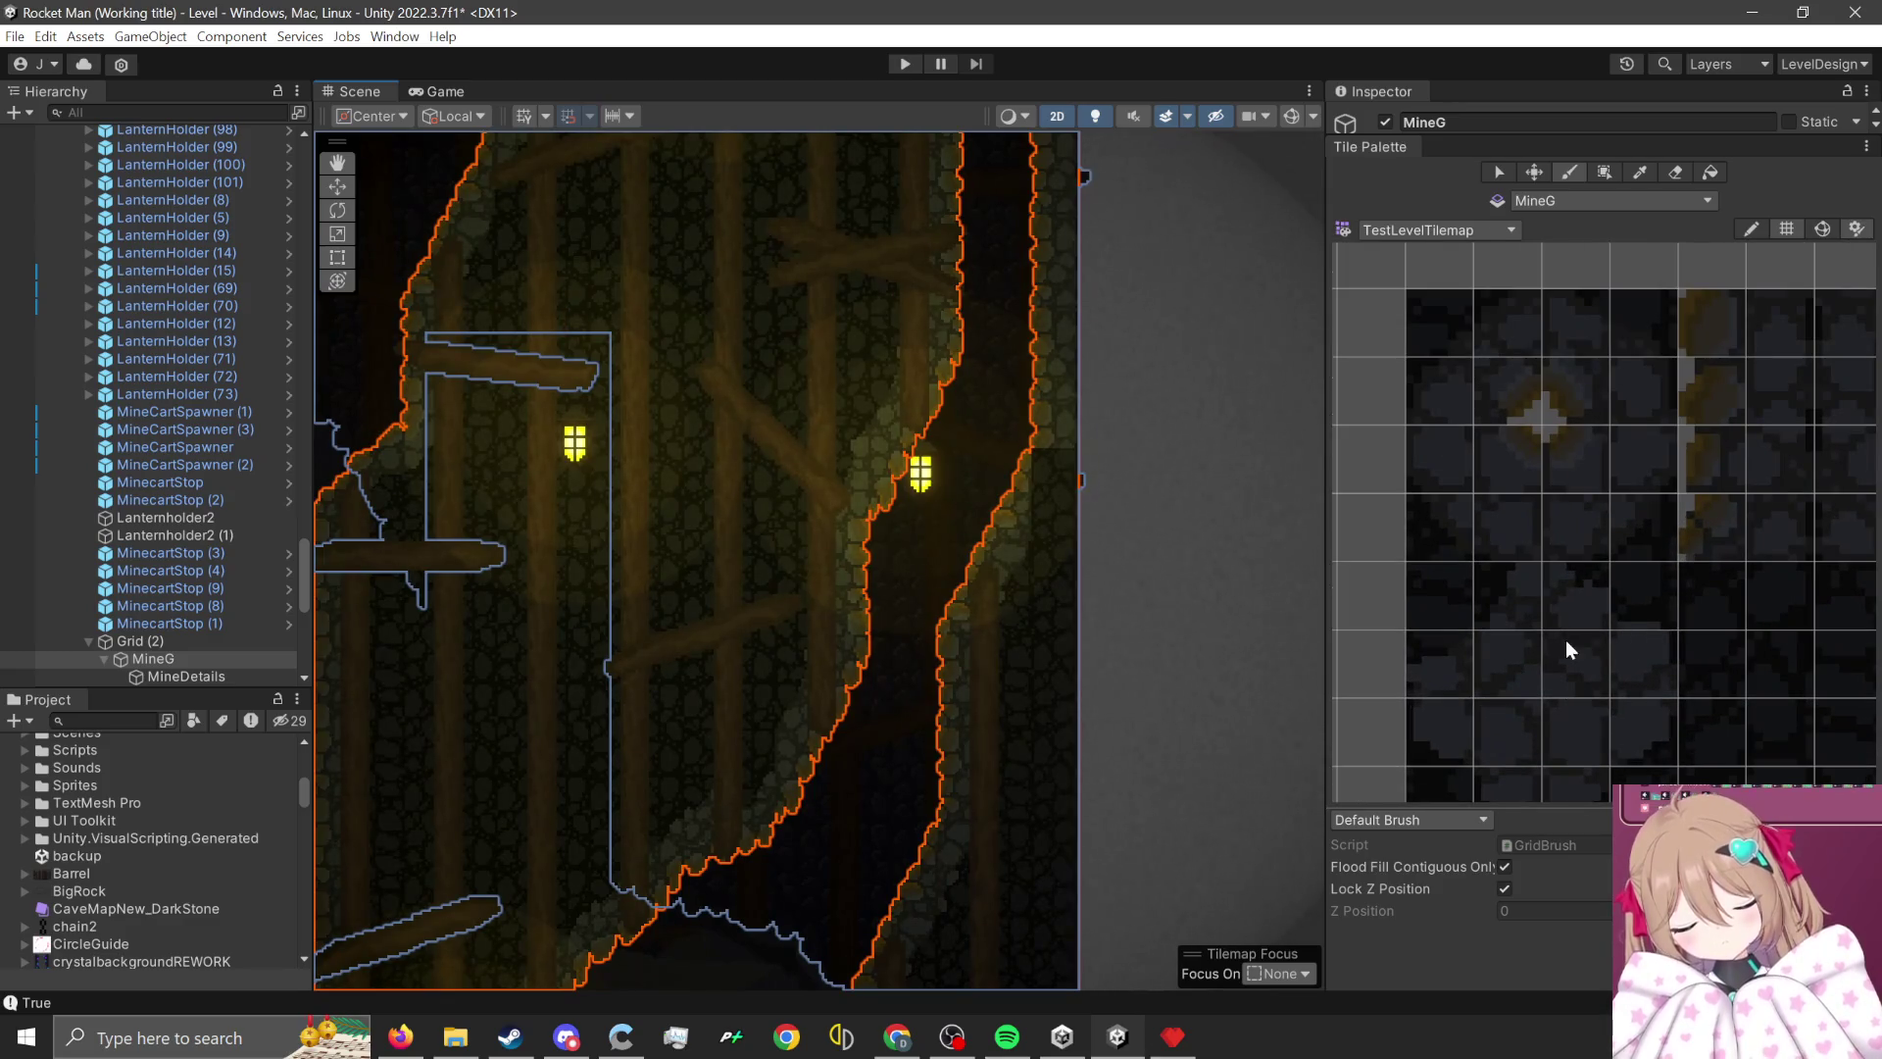
pyautogui.moveTo(1579, 610); pyautogui.dragTo(1652, 687)
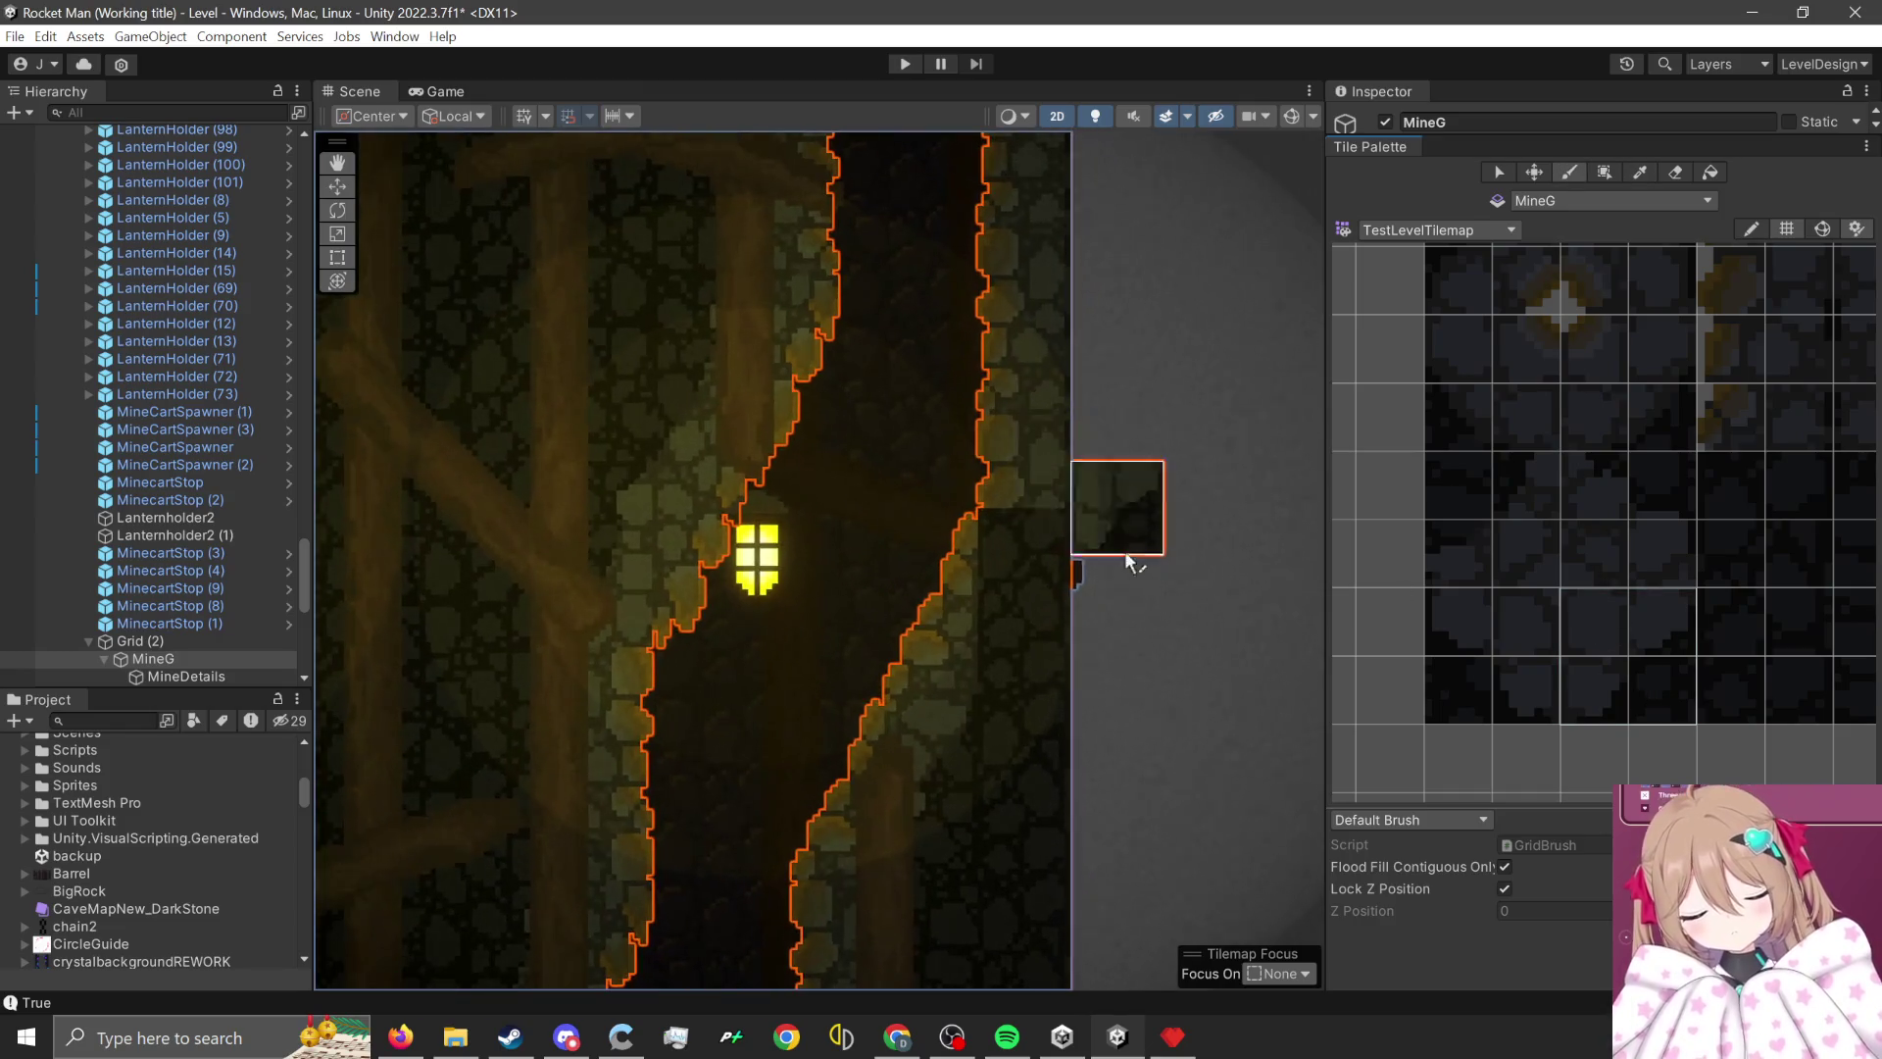
pyautogui.scroll(-3, 1062, 587)
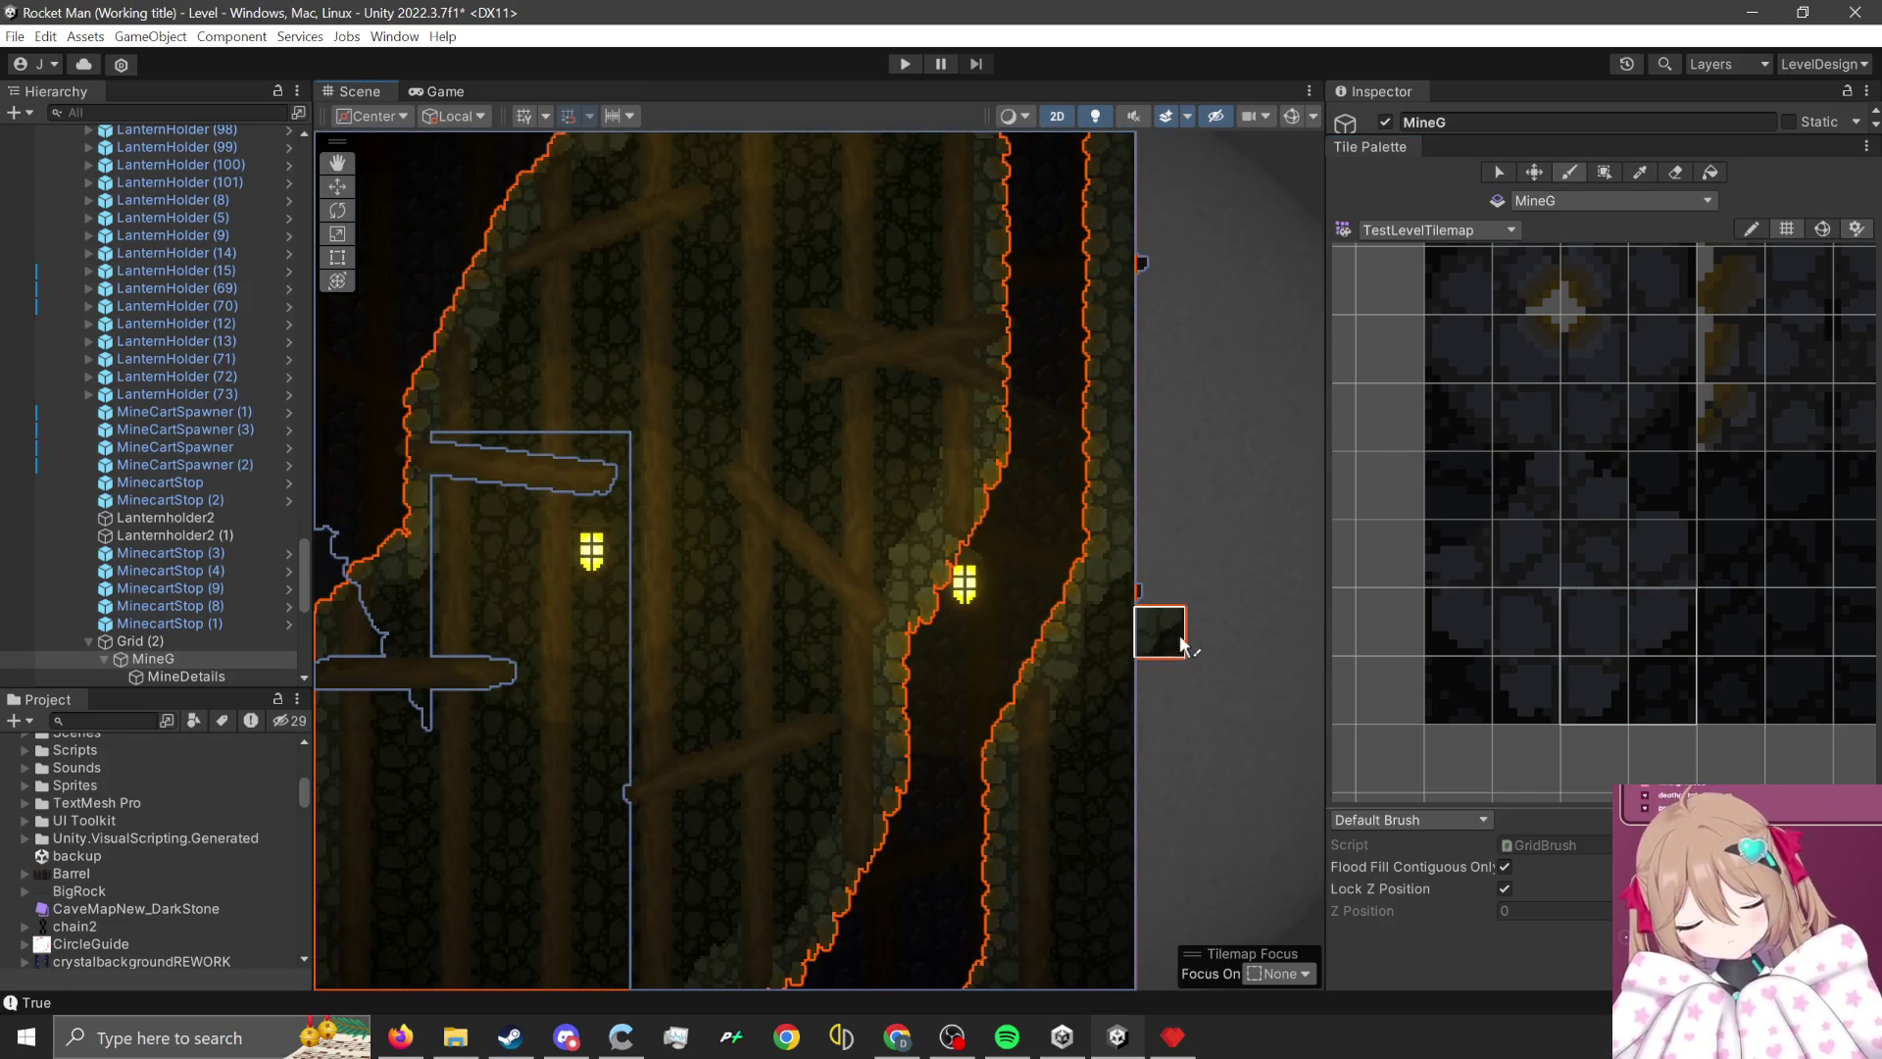
pyautogui.scroll(-2, 1205, 618)
pyautogui.scroll(-3, 1204, 601)
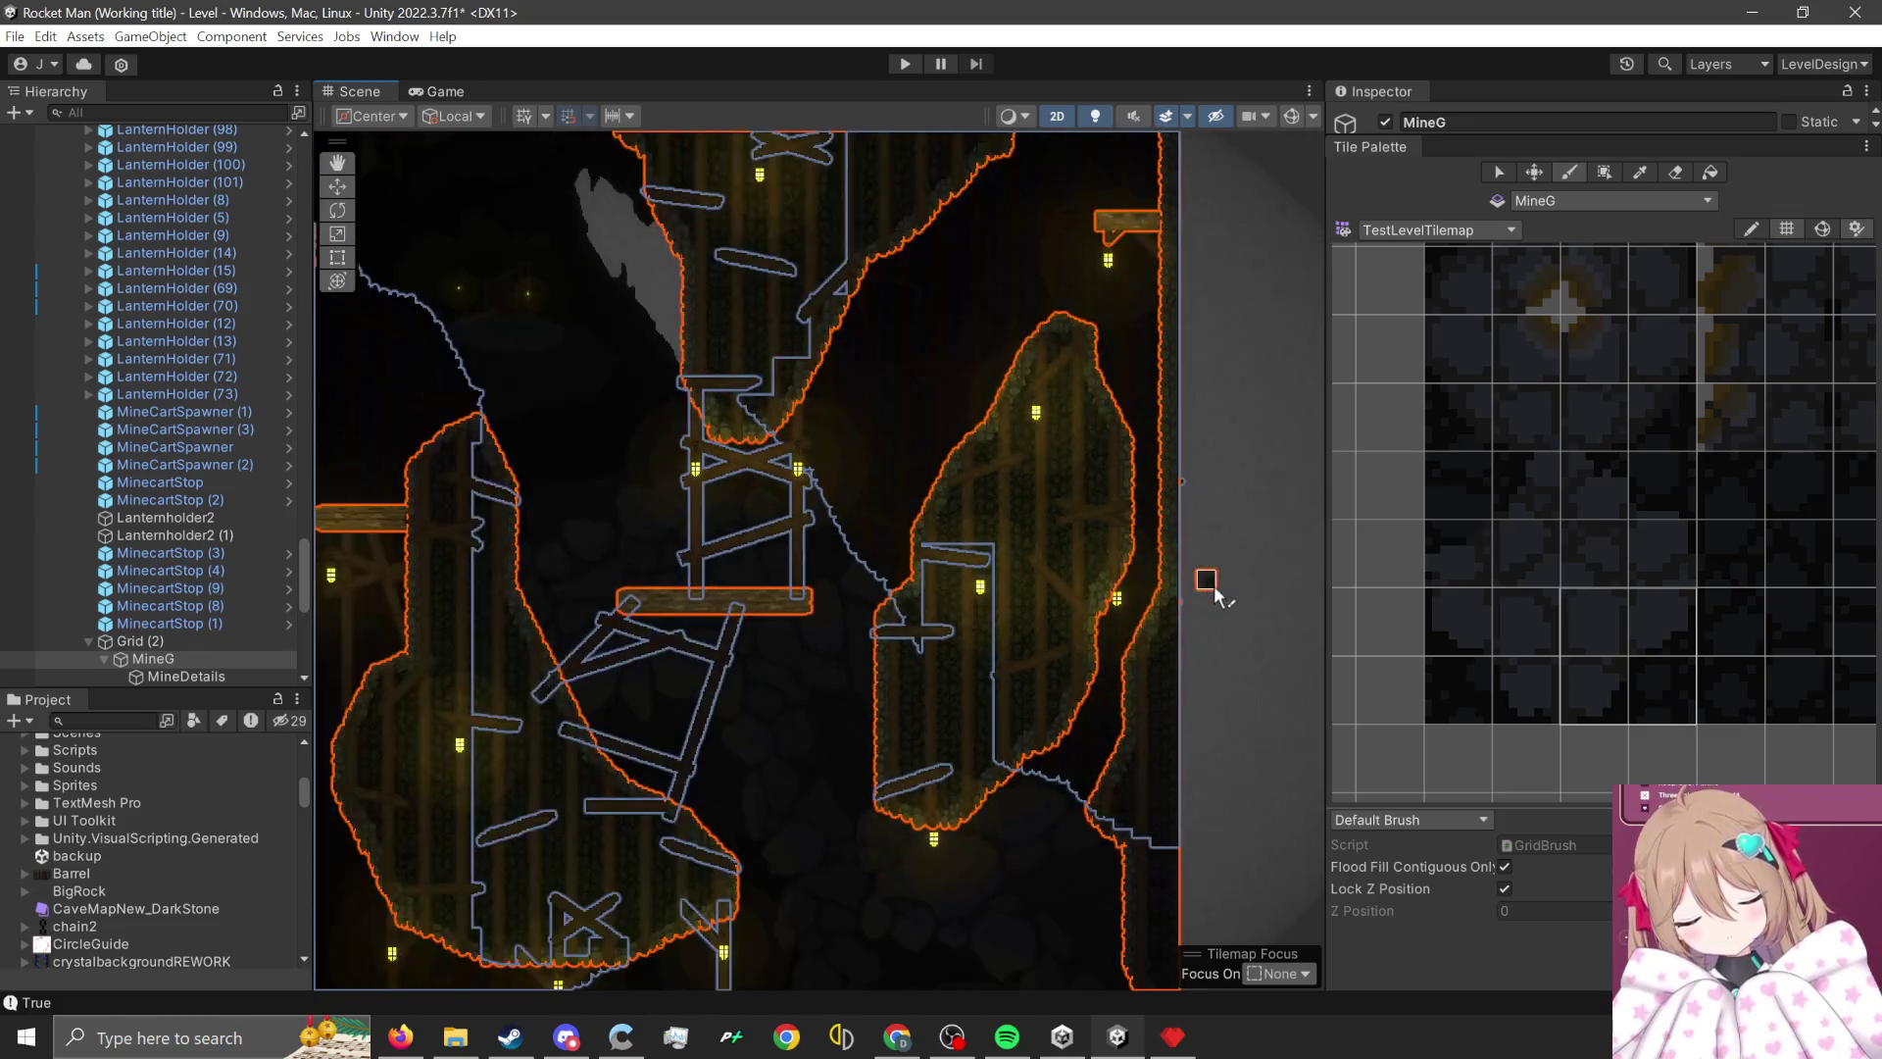
pyautogui.scroll(-1, 1066, 661)
pyautogui.scroll(3, 1066, 661)
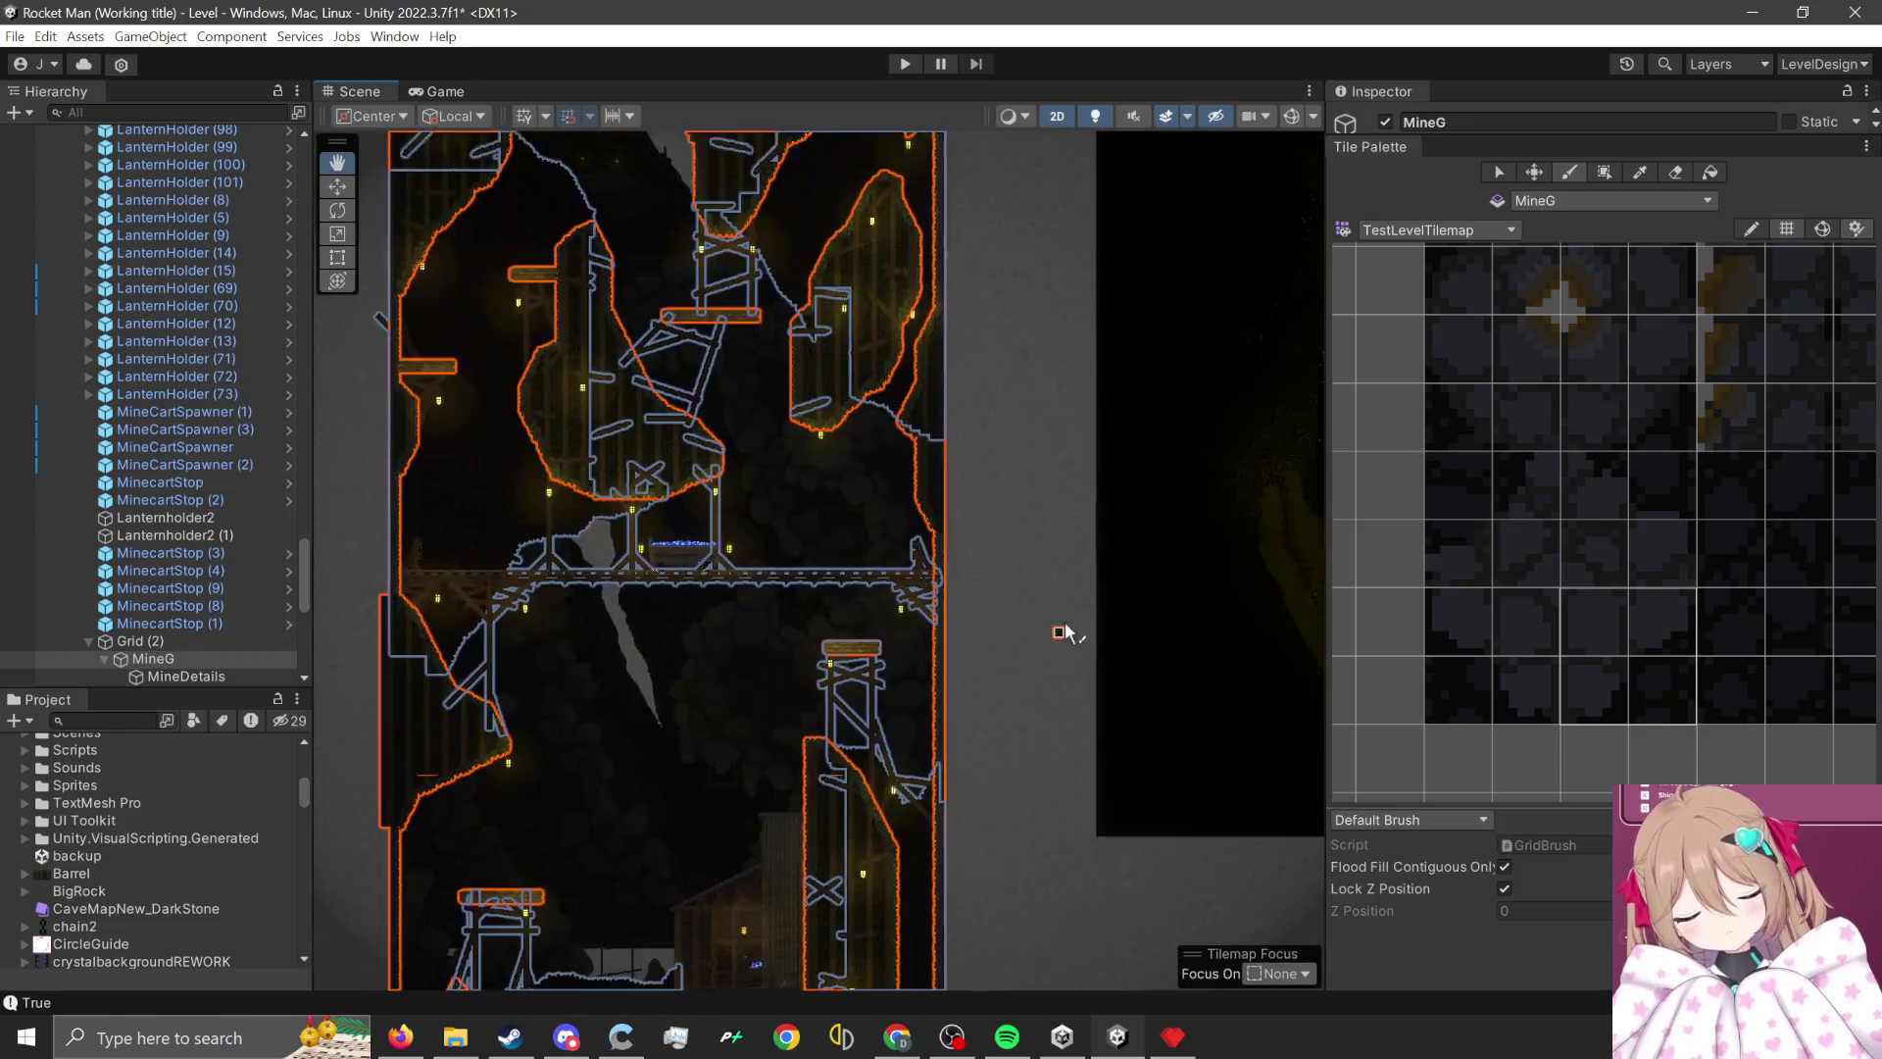
pyautogui.scroll(2, 1019, 742)
pyautogui.scroll(-3, 1019, 742)
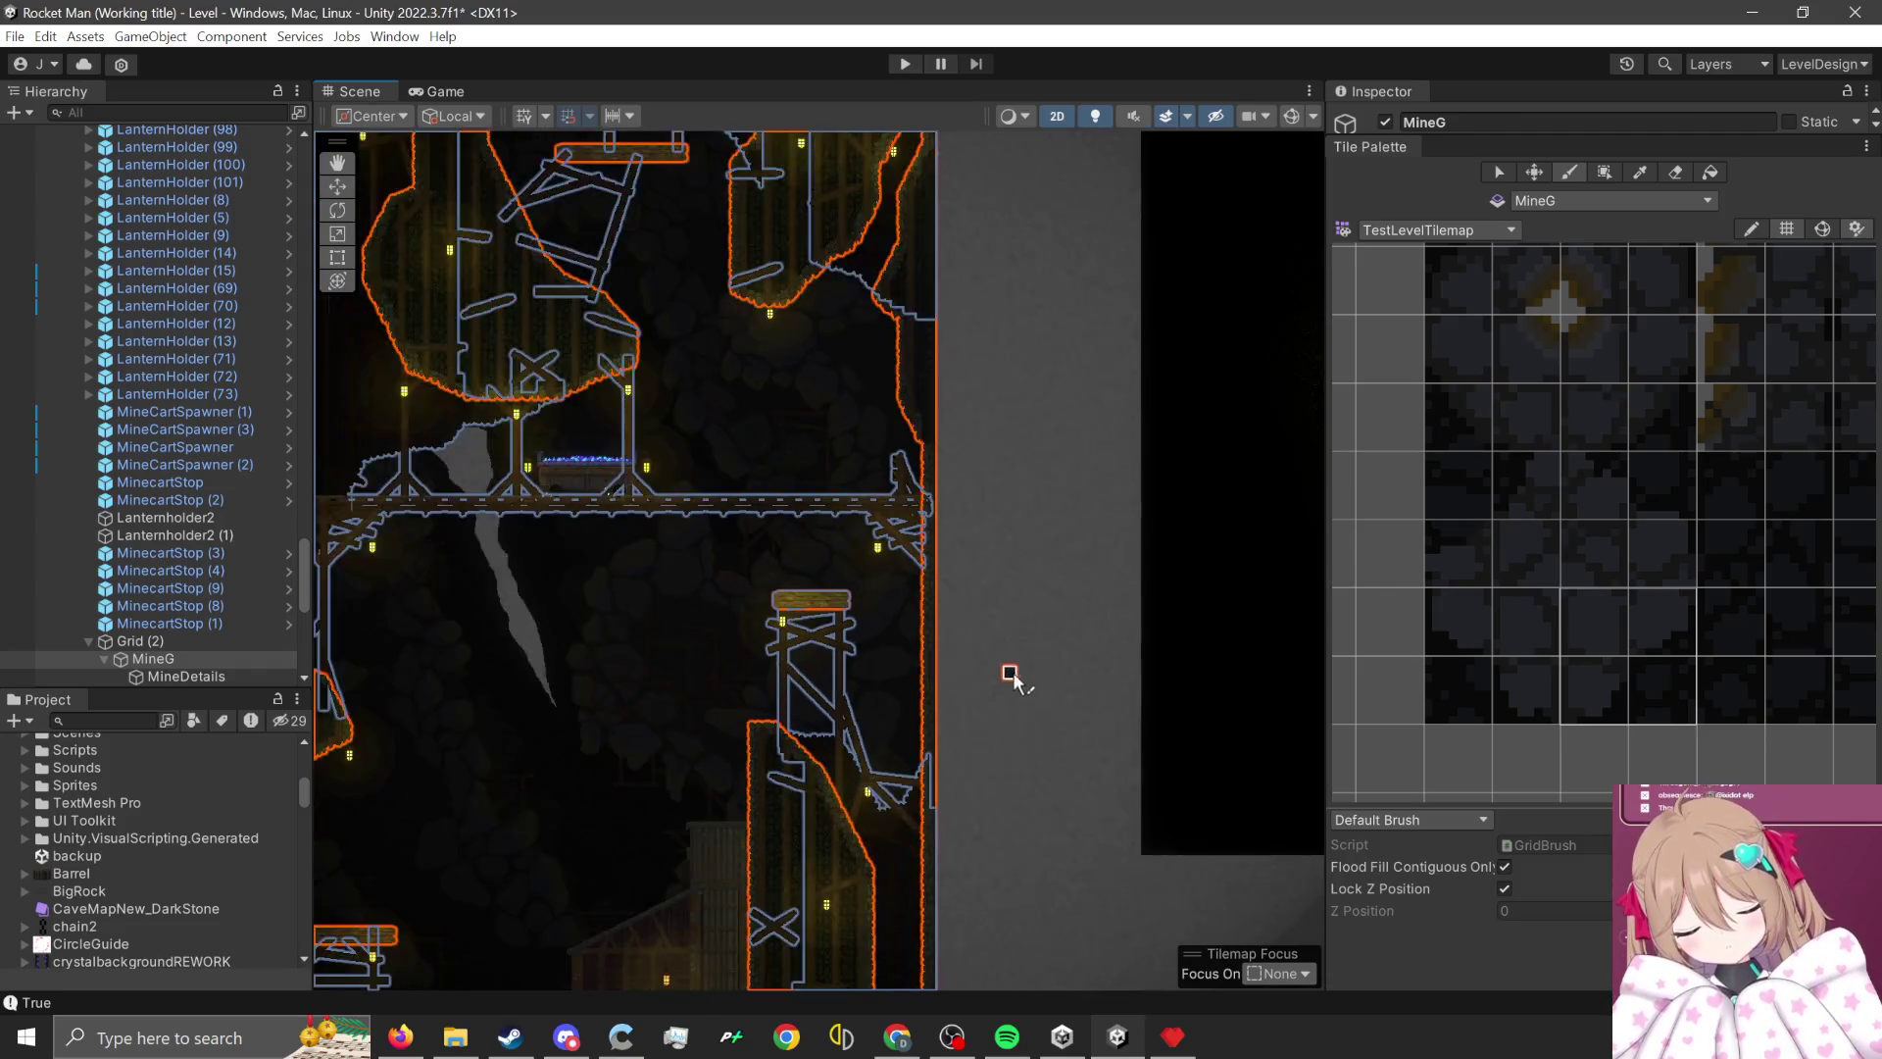
pyautogui.scroll(-1, 915, 601)
pyautogui.scroll(8, 792, 447)
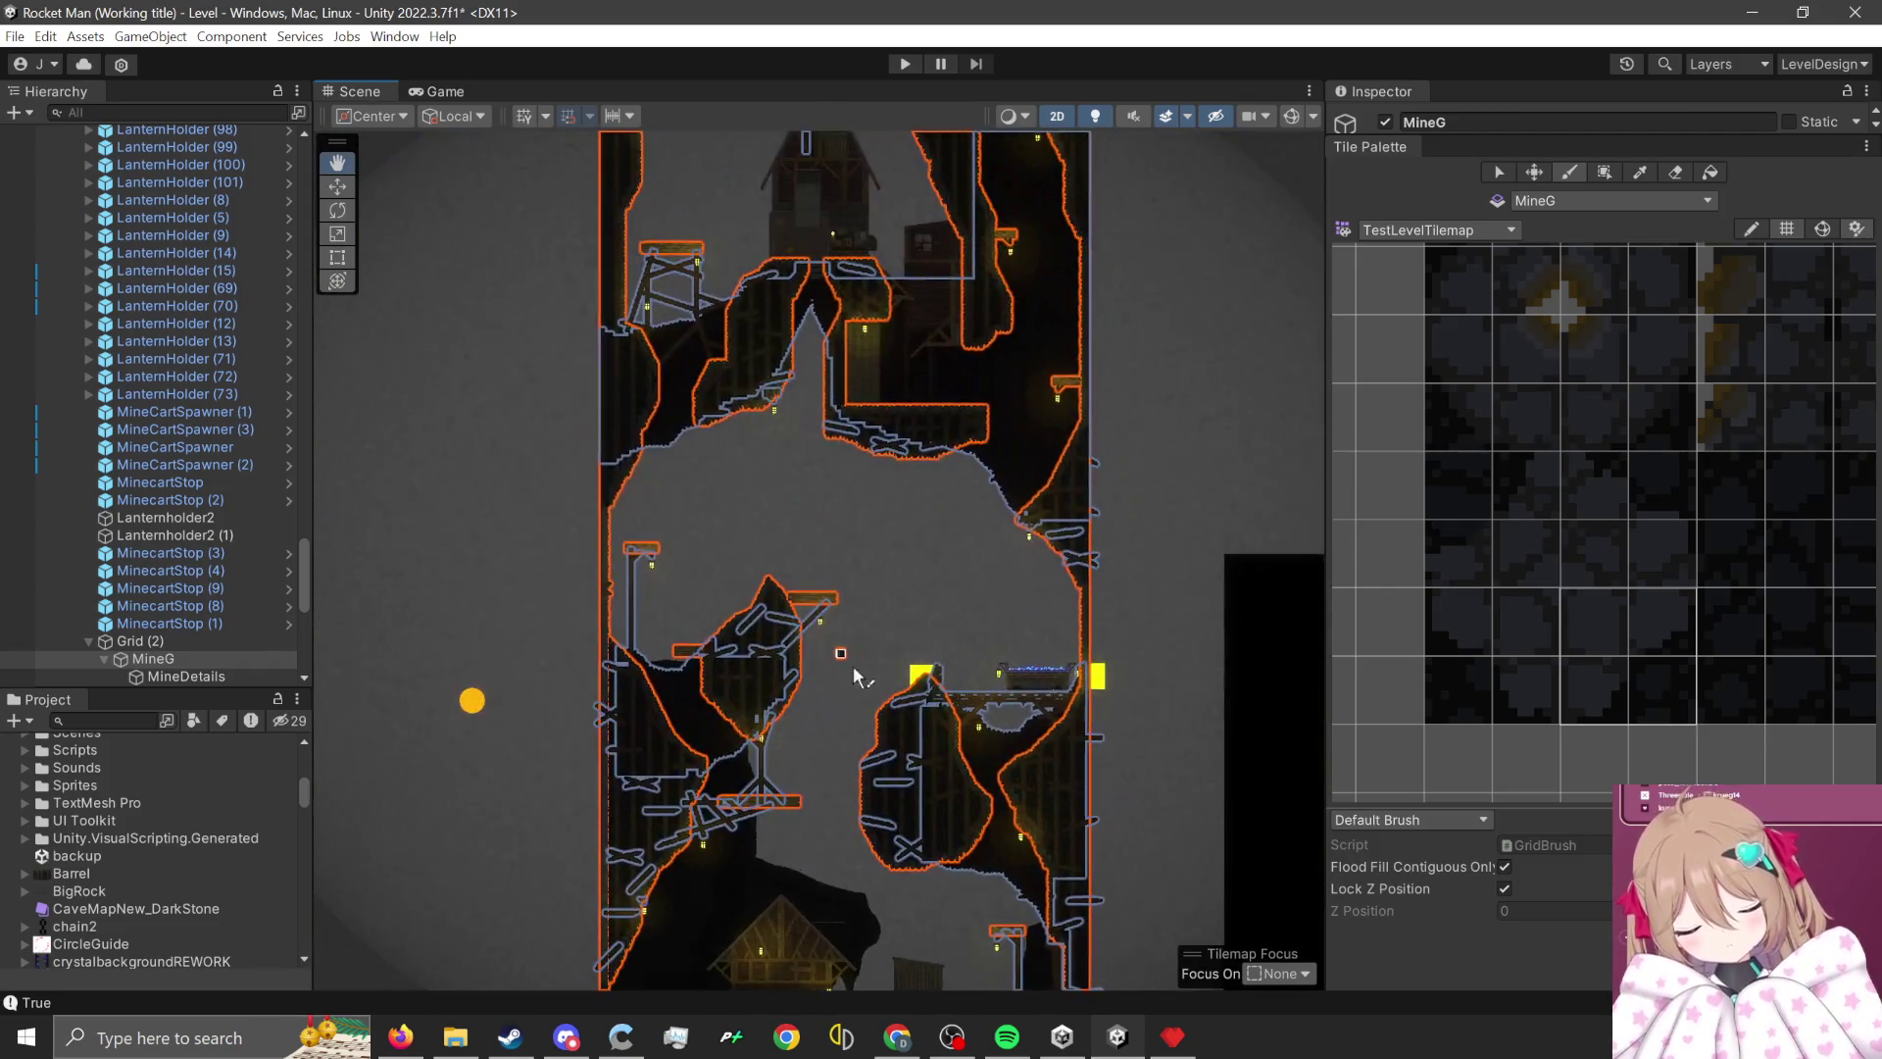
pyautogui.scroll(2, 918, 484)
pyautogui.scroll(10, 914, 401)
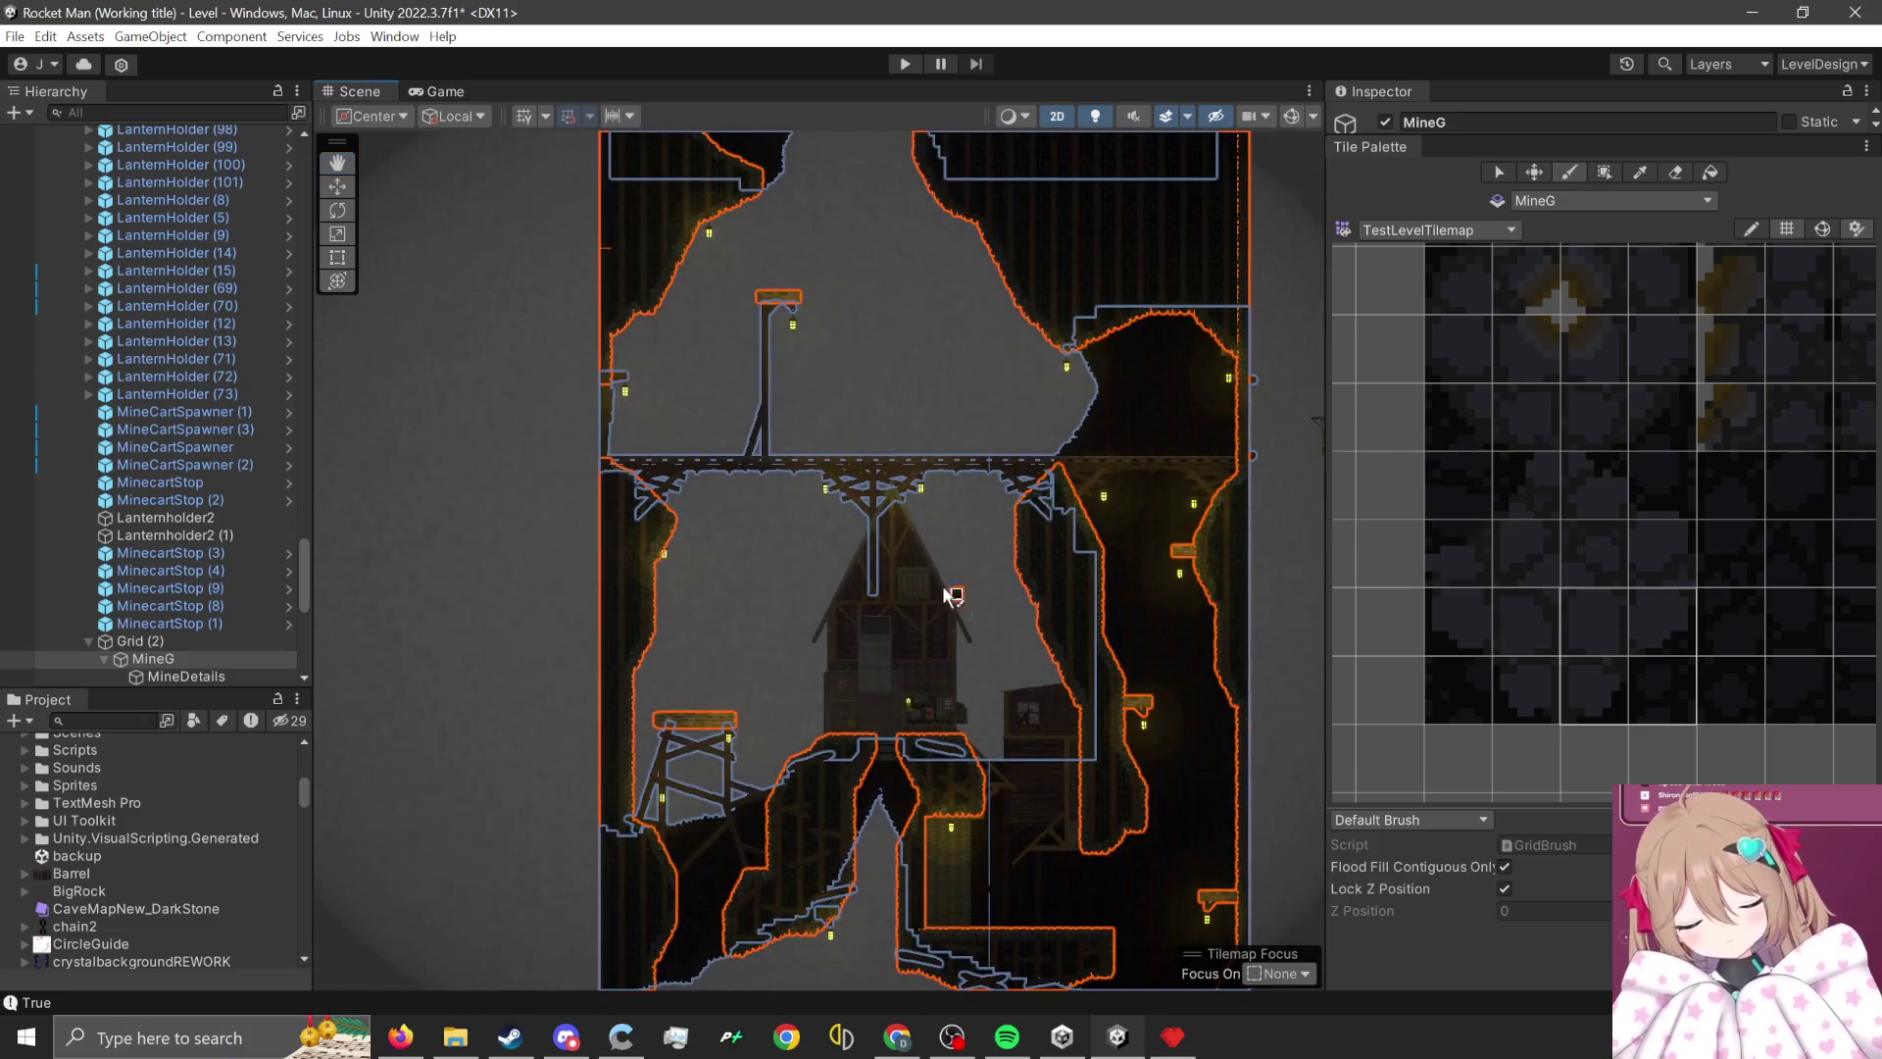
pyautogui.scroll(10, 865, 504)
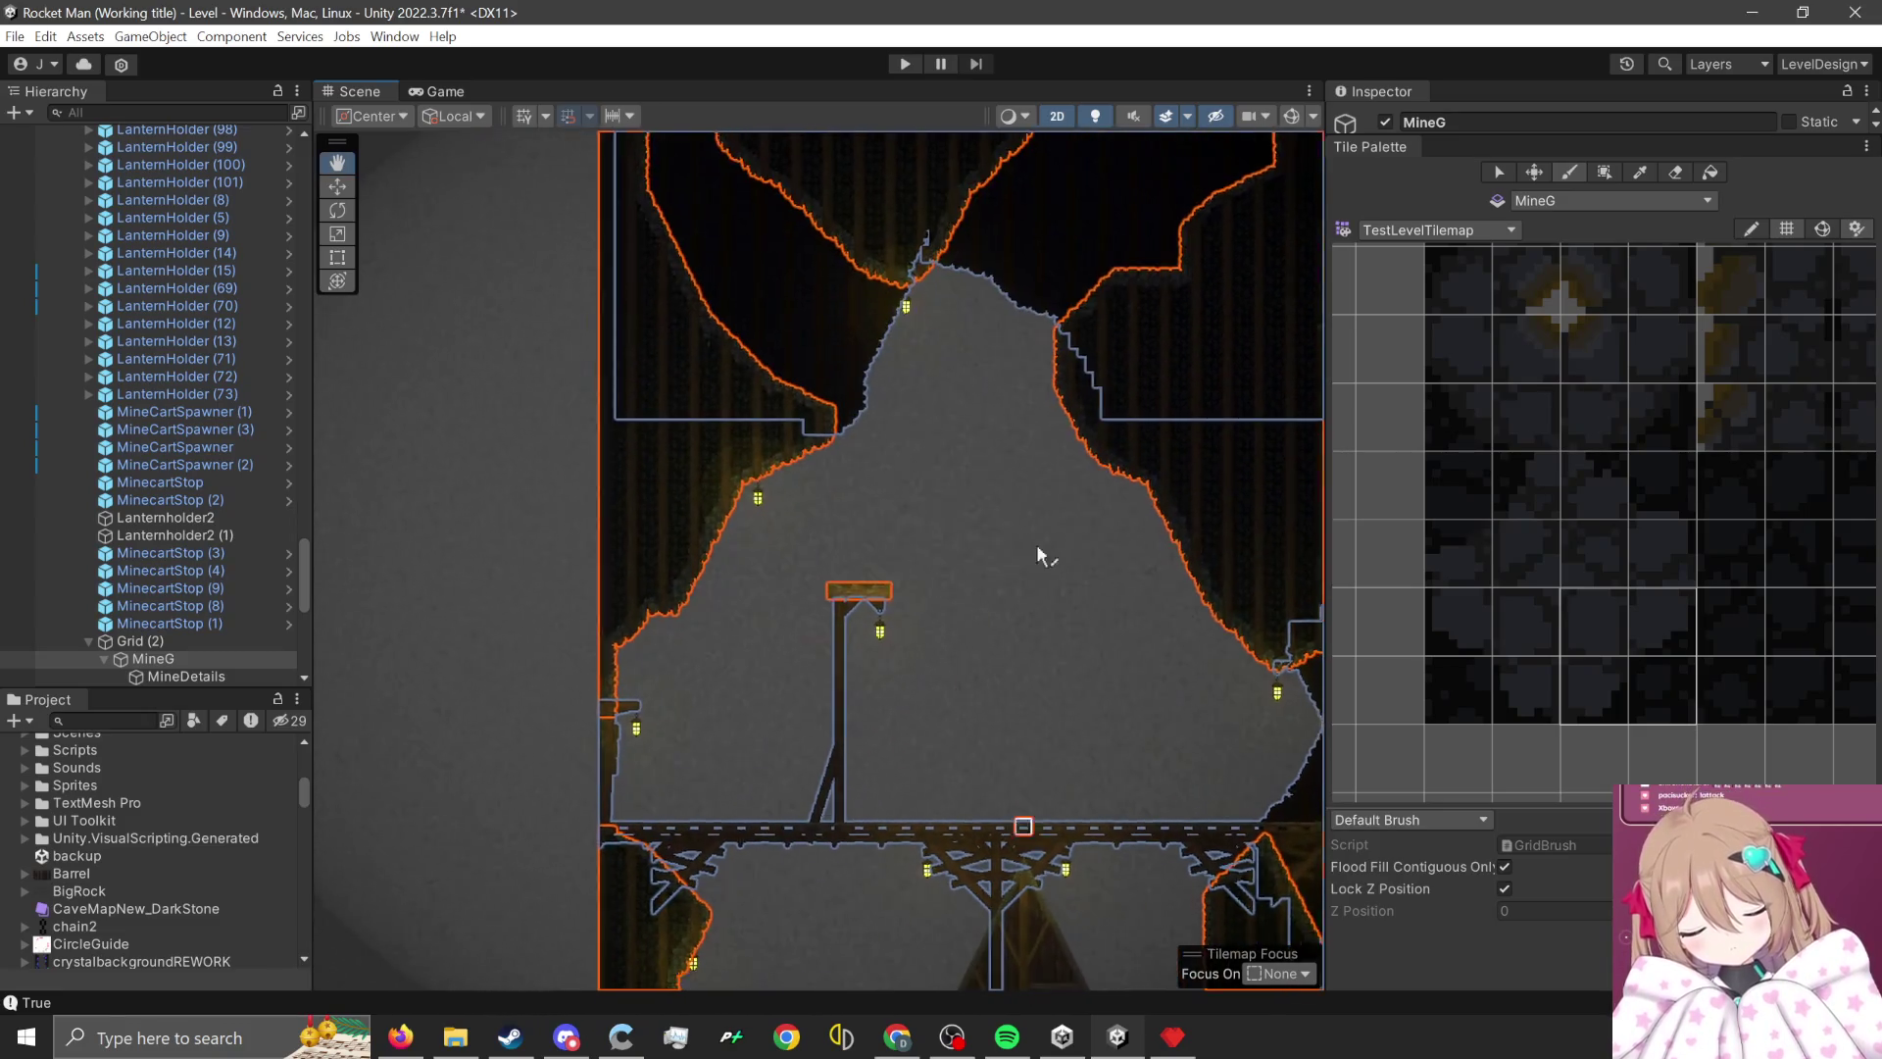
pyautogui.scroll(5, 770, 733)
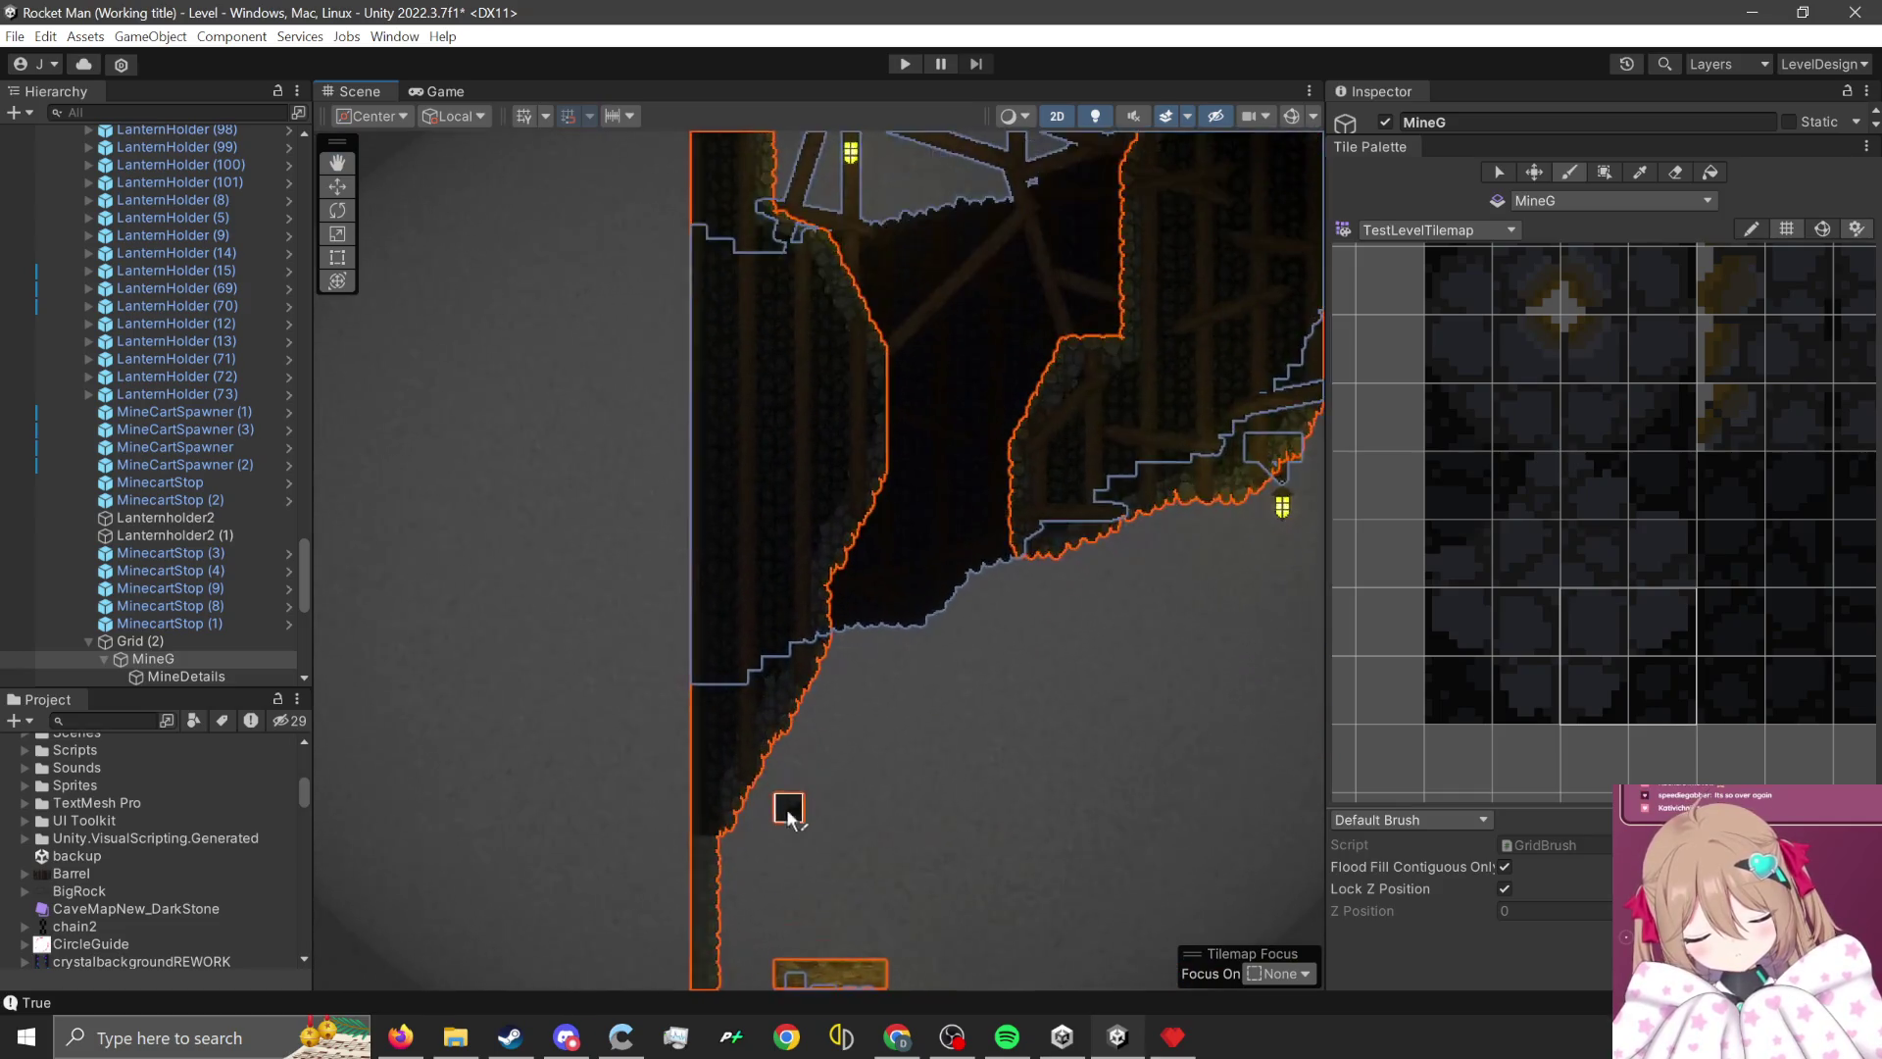
# - Make MineDetails the active tilemap and switch the palette to MineLevel
pyautogui.click(1593, 200)
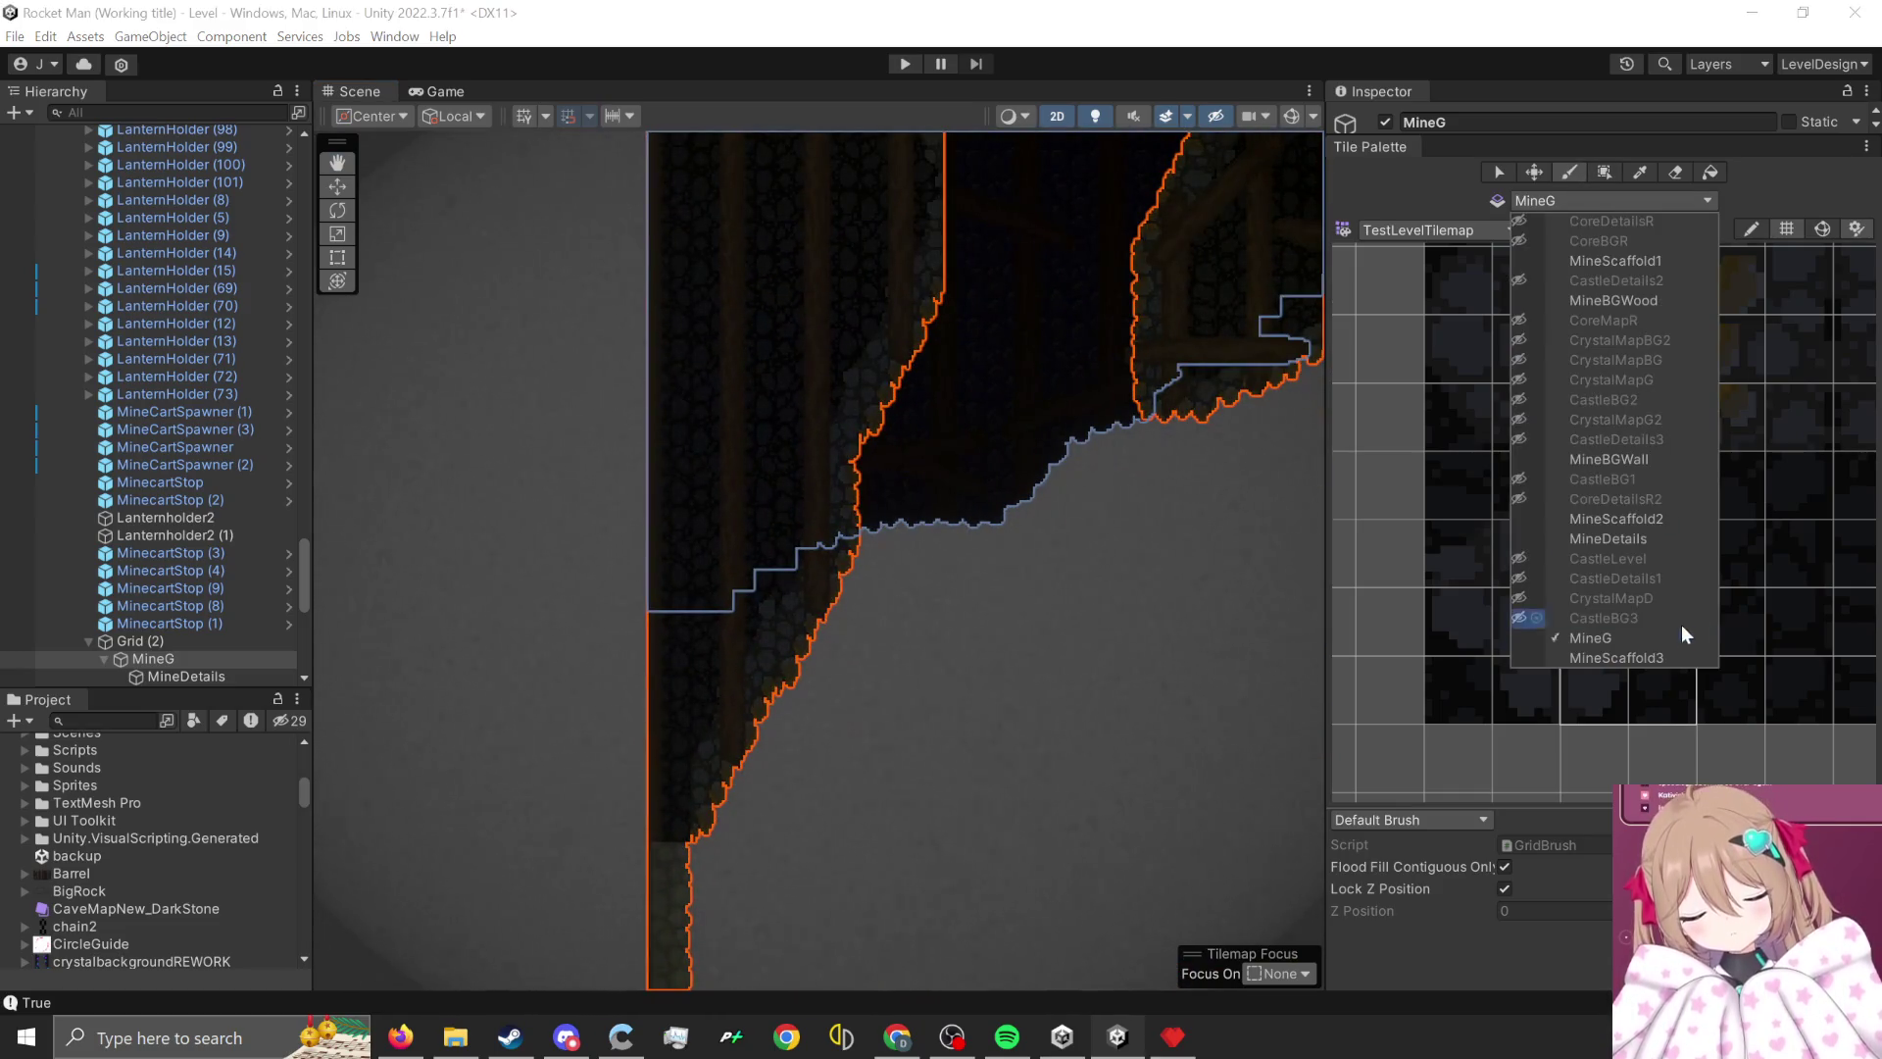
pyautogui.click(1653, 538)
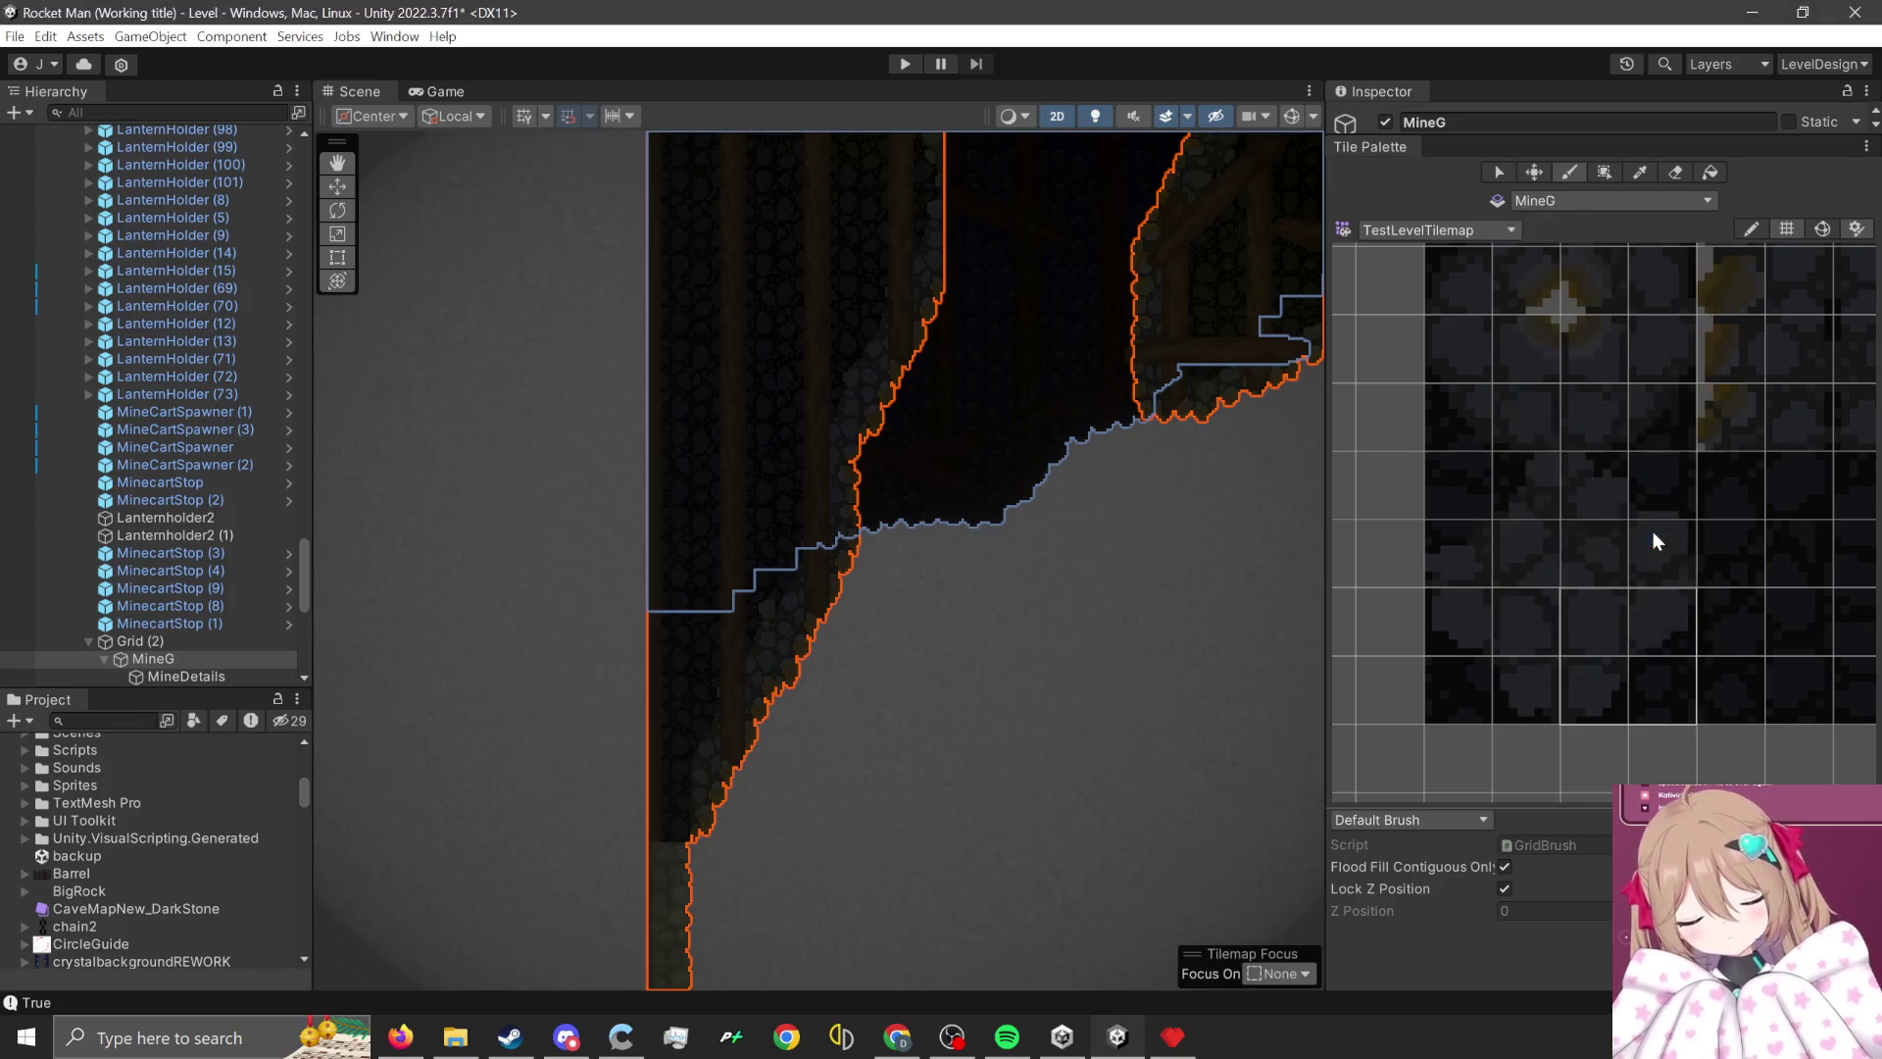
pyautogui.scroll(-3, 1601, 534)
pyautogui.scroll(-1, 1547, 651)
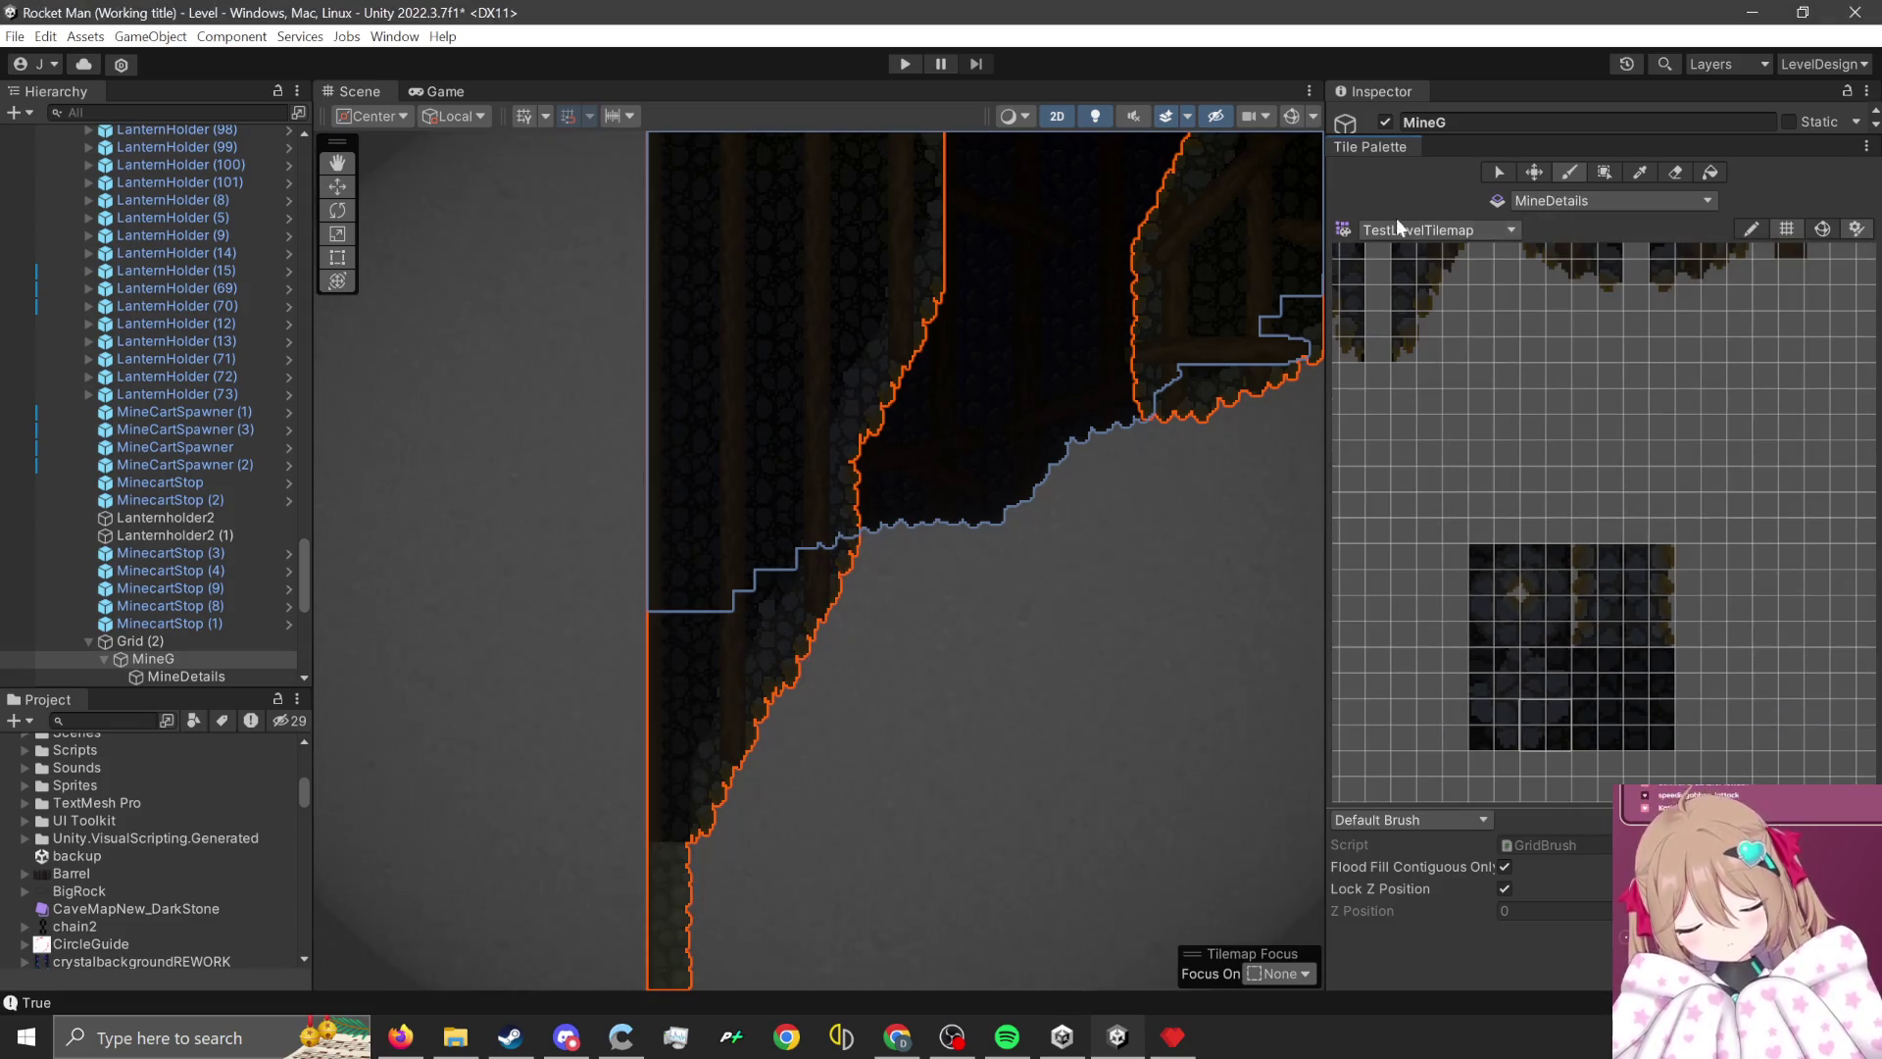
pyautogui.click(1411, 230)
pyautogui.click(1458, 349)
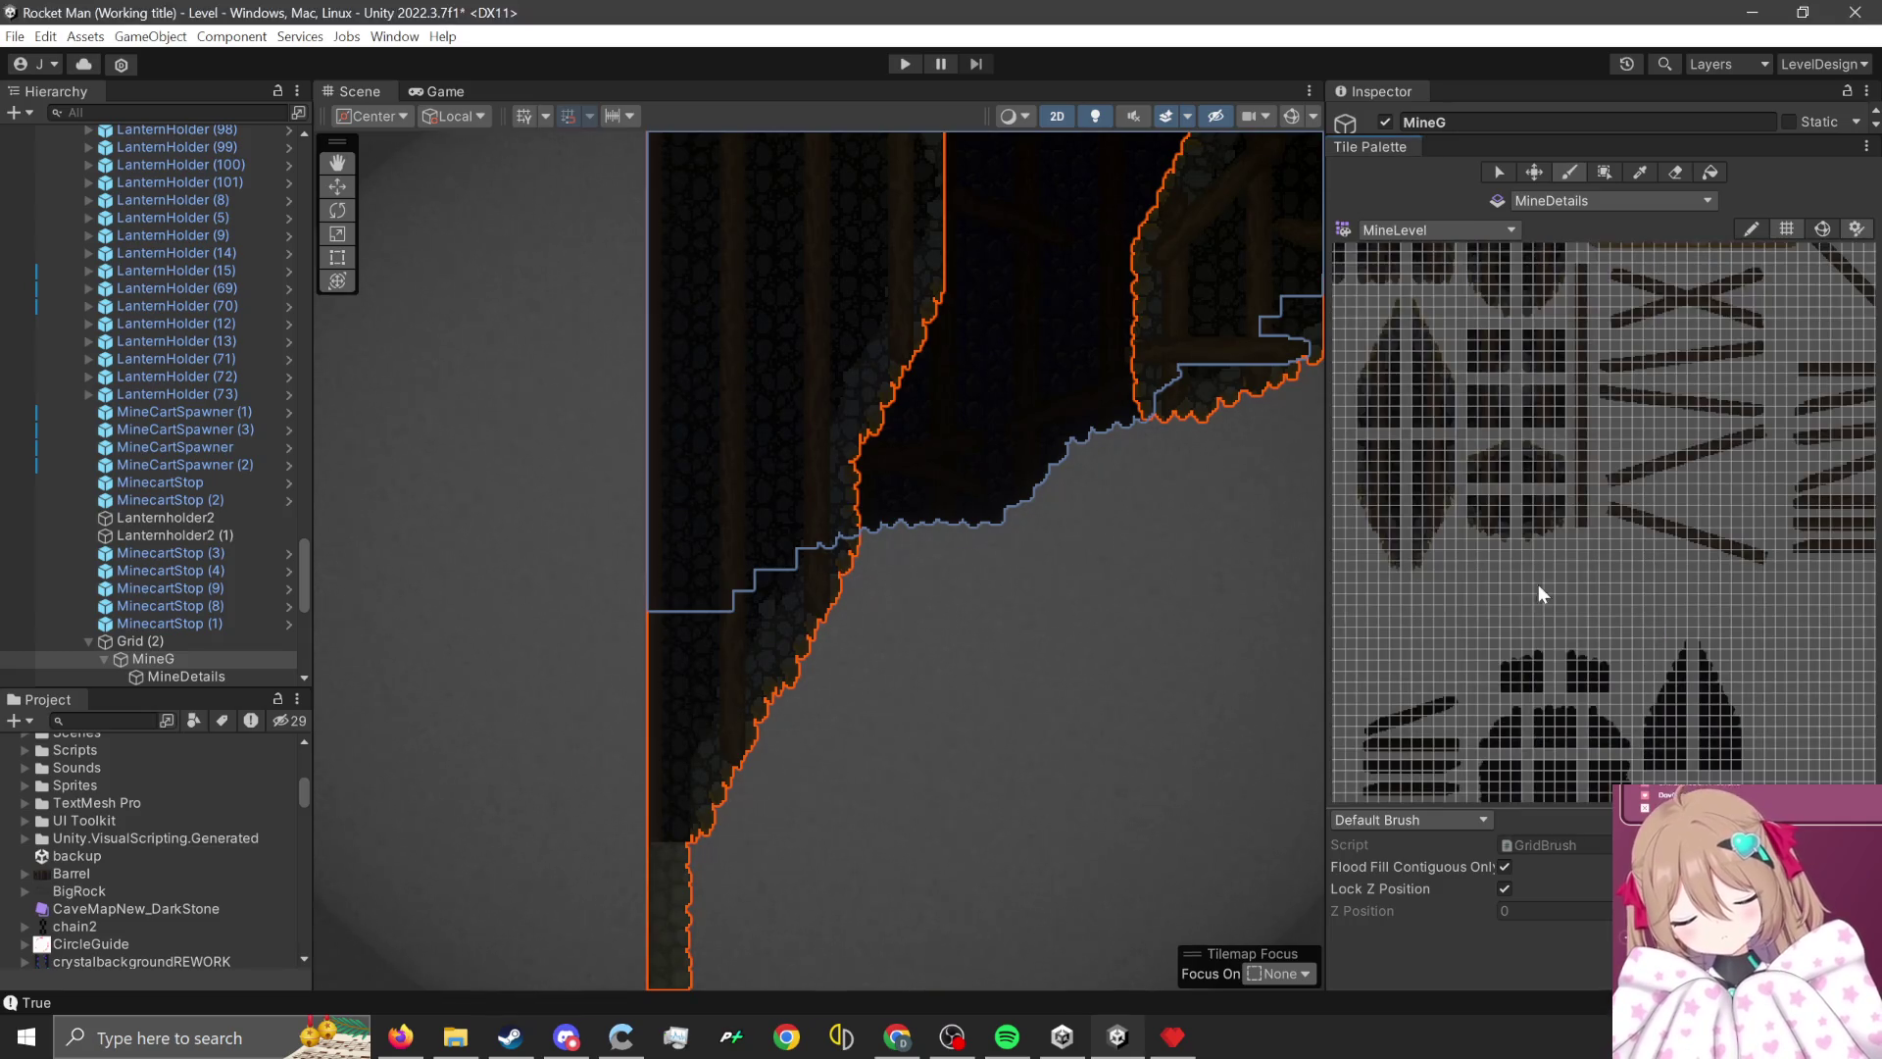
pyautogui.scroll(-1, 1566, 637)
pyautogui.scroll(4, 1684, 460)
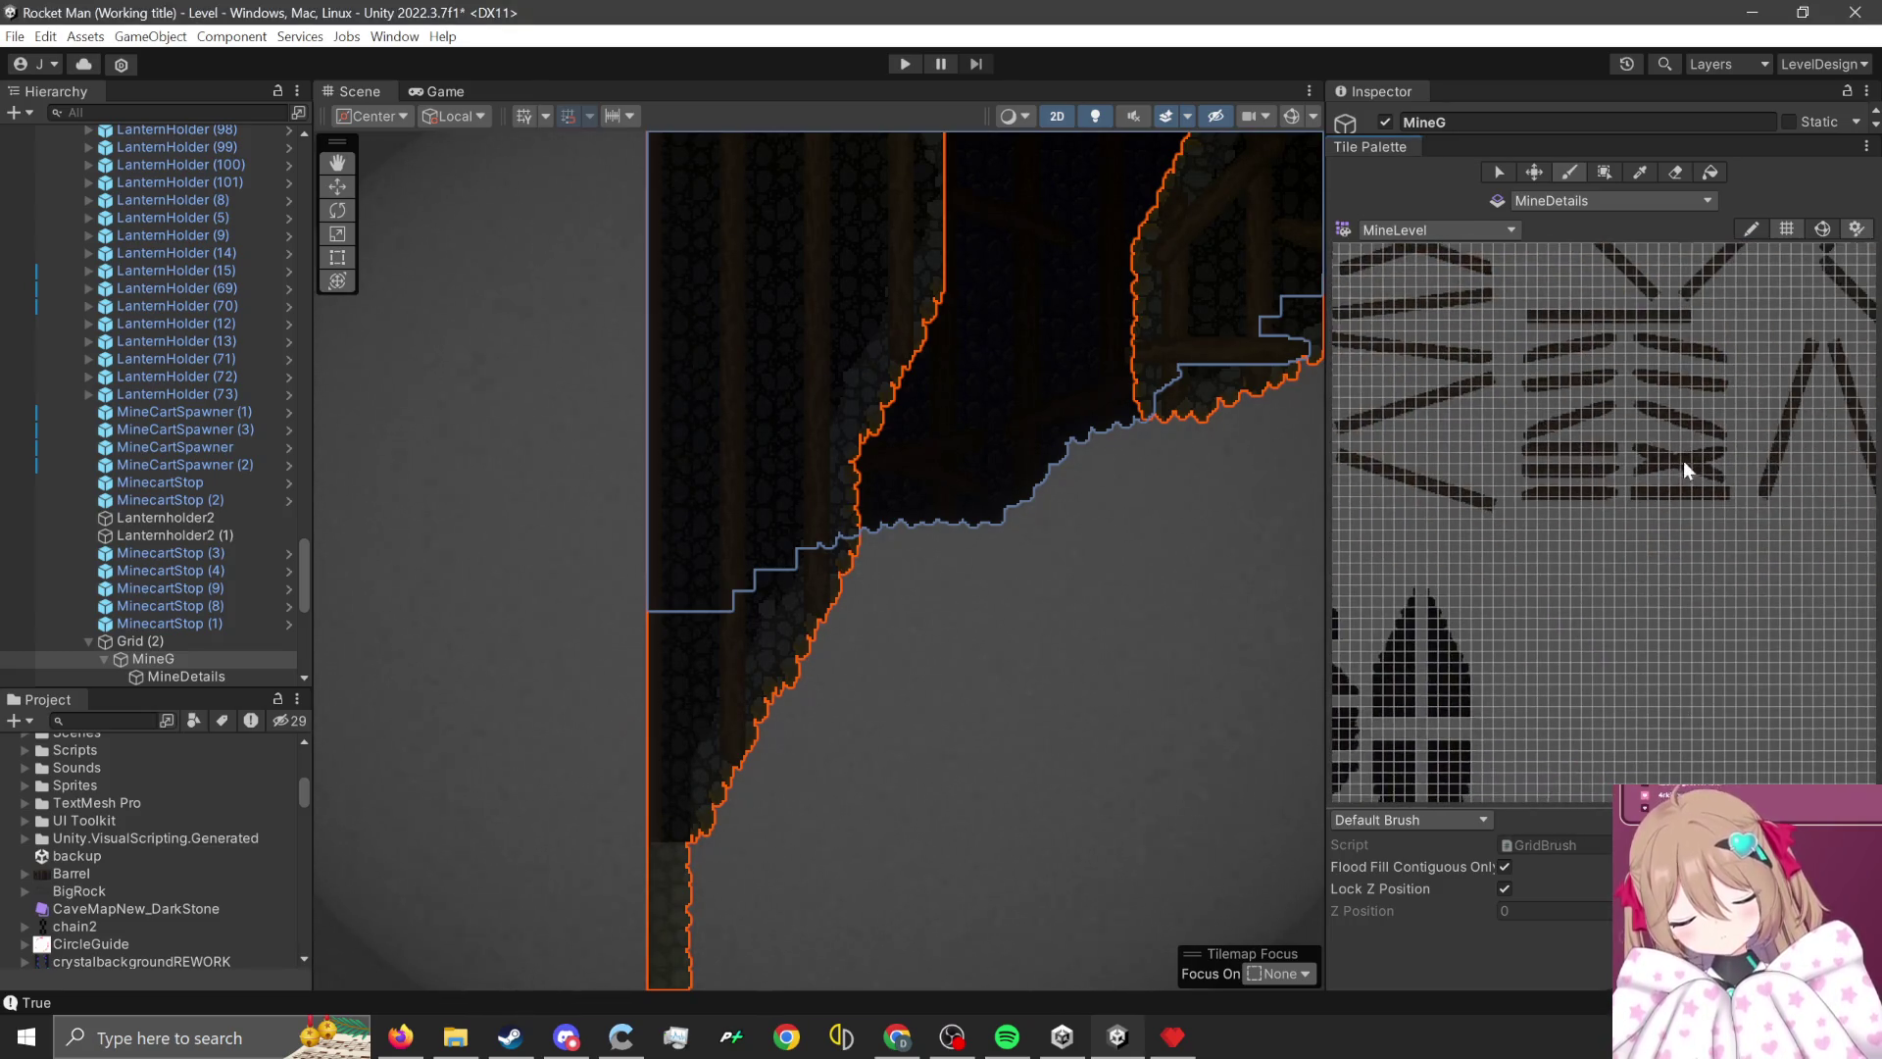
pyautogui.scroll(5, 1545, 420)
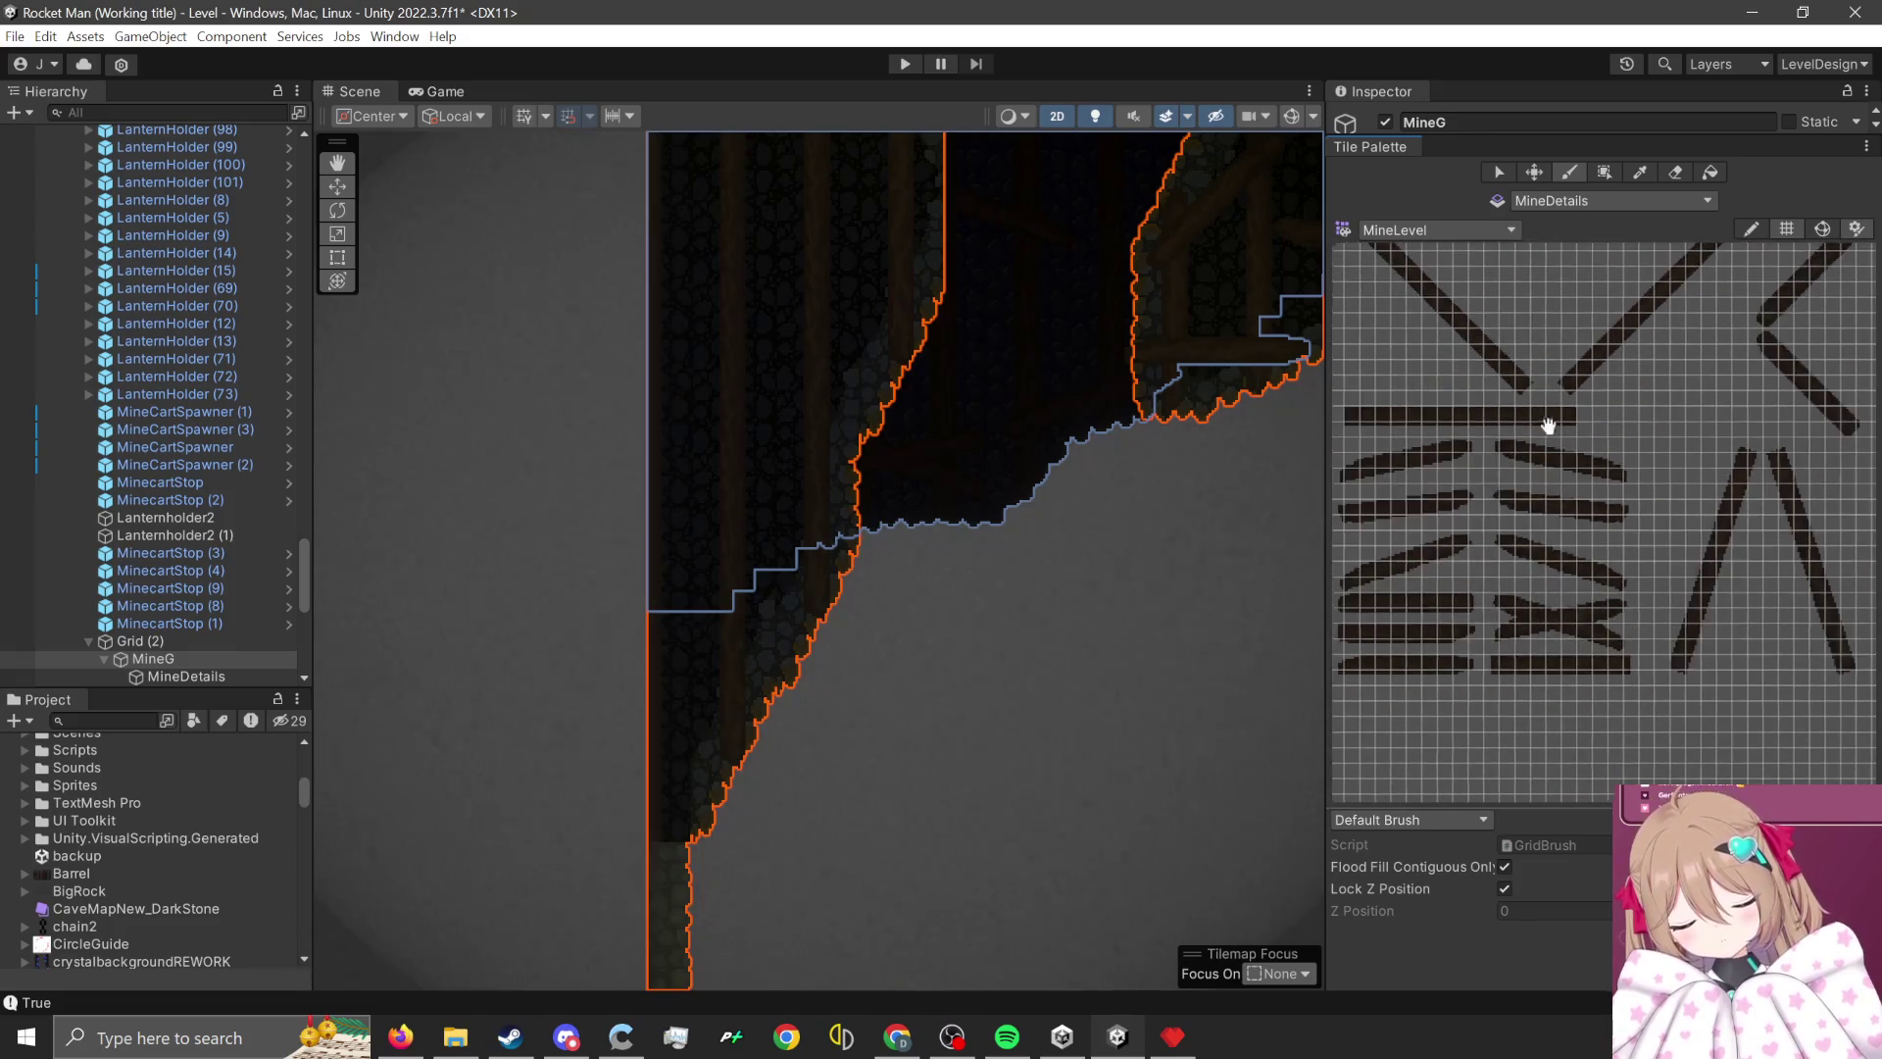
# - Paint a diagonal plank and a horizontal plank over the cave wall
pyautogui.moveTo(1751, 432); pyautogui.dragTo(1562, 601)
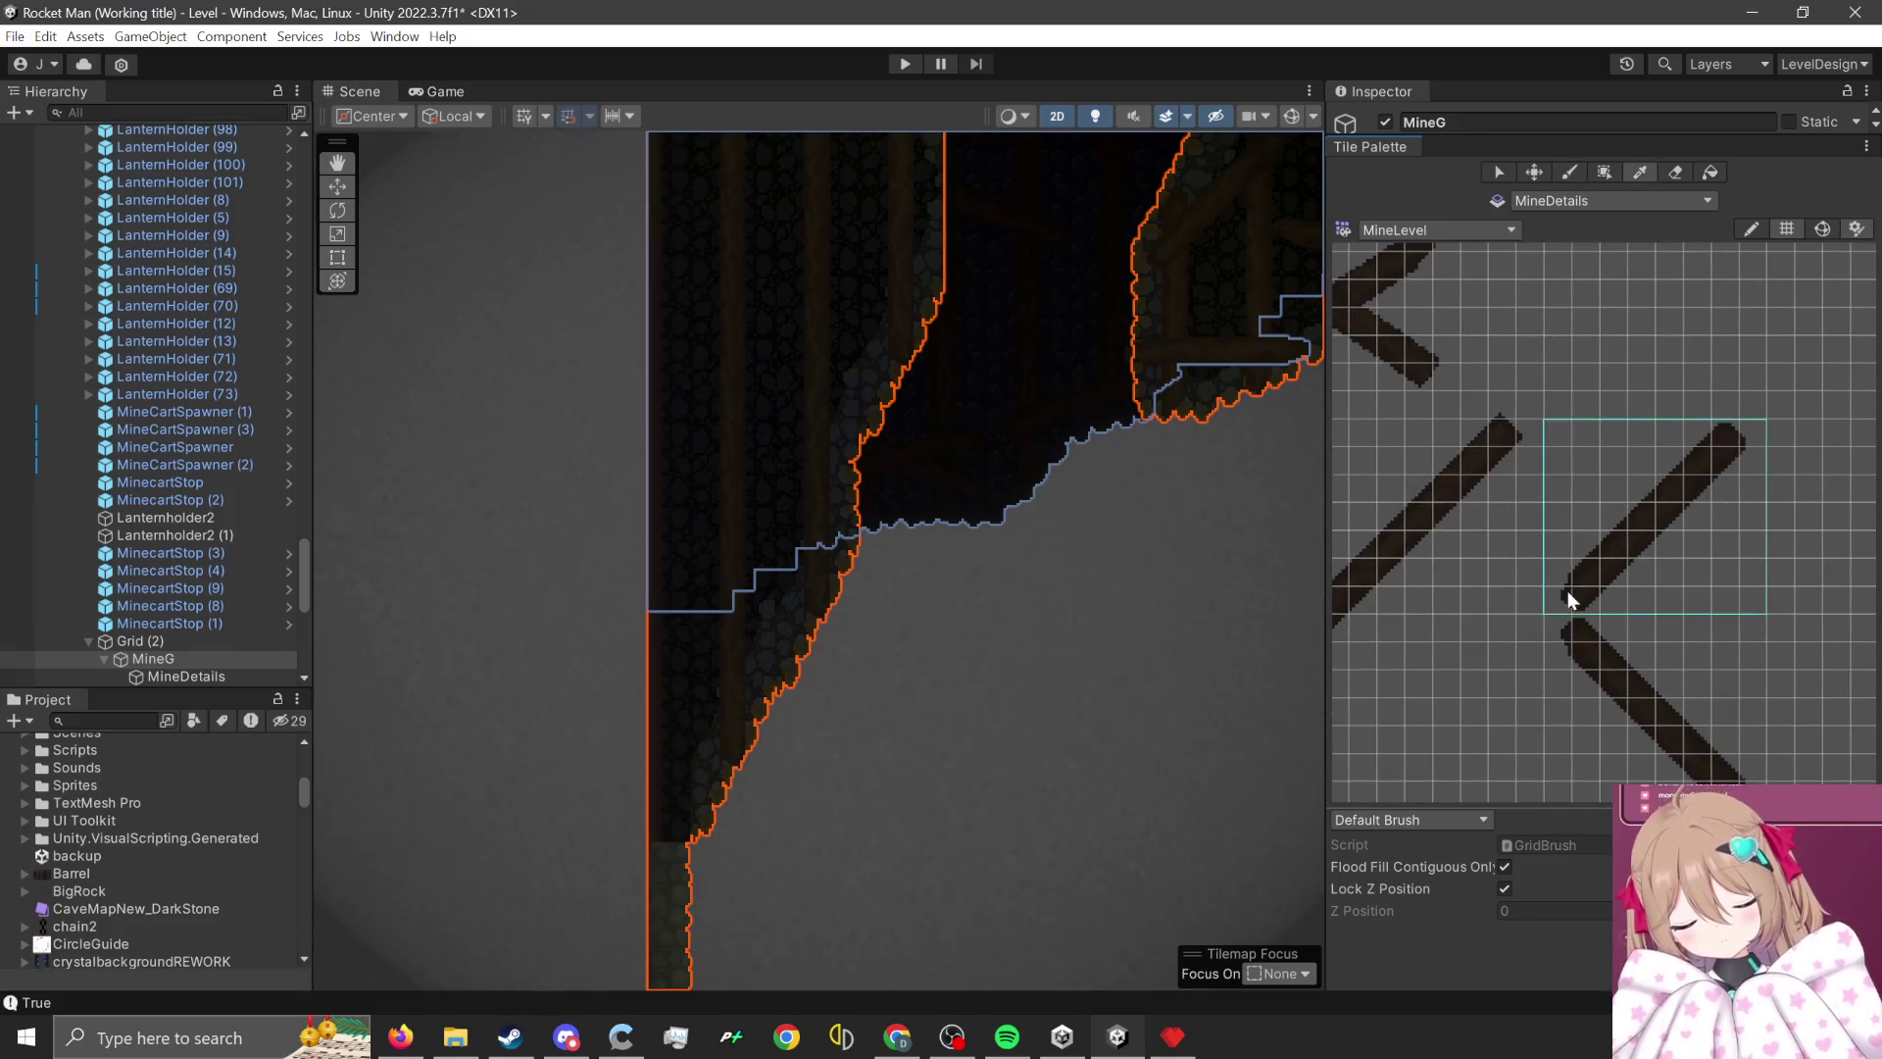
pyautogui.scroll(1, 623, 572)
pyautogui.click(616, 847)
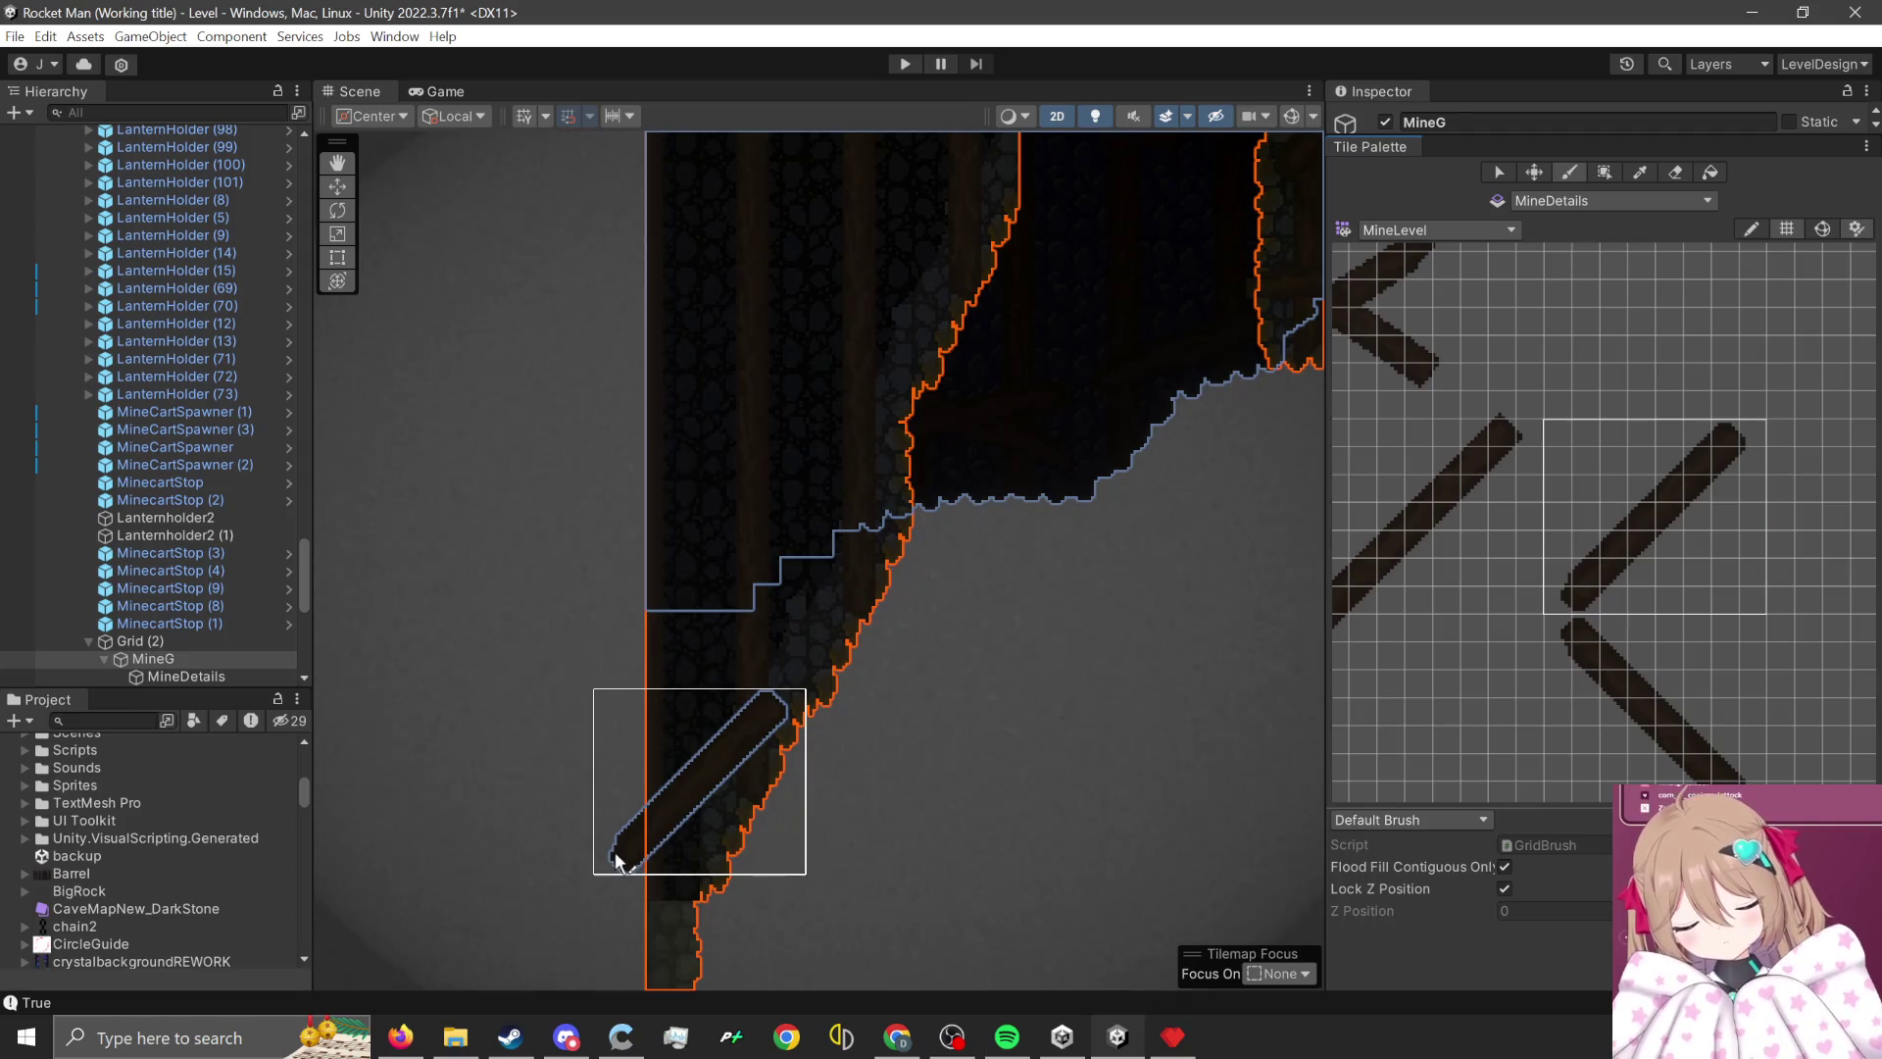
pyautogui.moveTo(1631, 637)
pyautogui.mouseDown()
pyautogui.moveTo(1660, 548)
pyautogui.moveTo(1597, 628)
pyautogui.moveTo(1520, 519)
pyautogui.moveTo(1676, 586)
pyautogui.moveTo(1735, 588)
pyautogui.mouseUp()
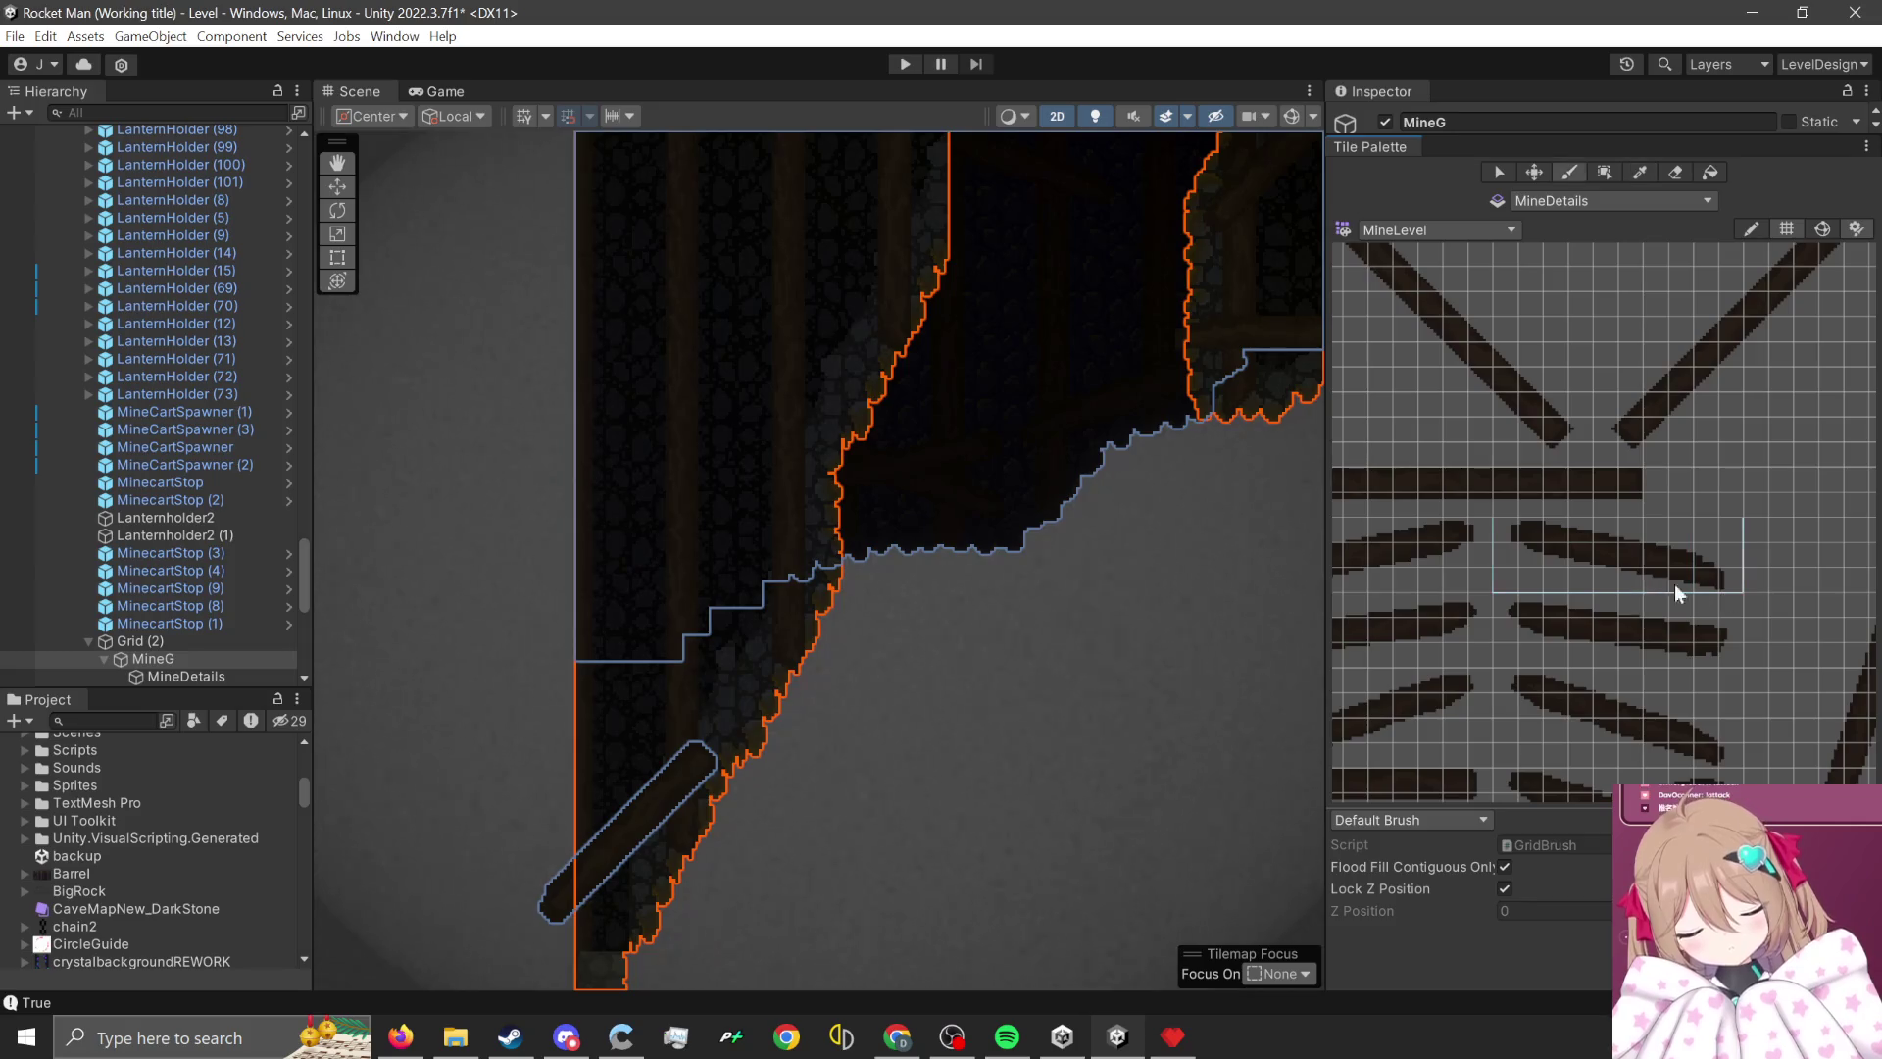
pyautogui.scroll(1, 1039, 294)
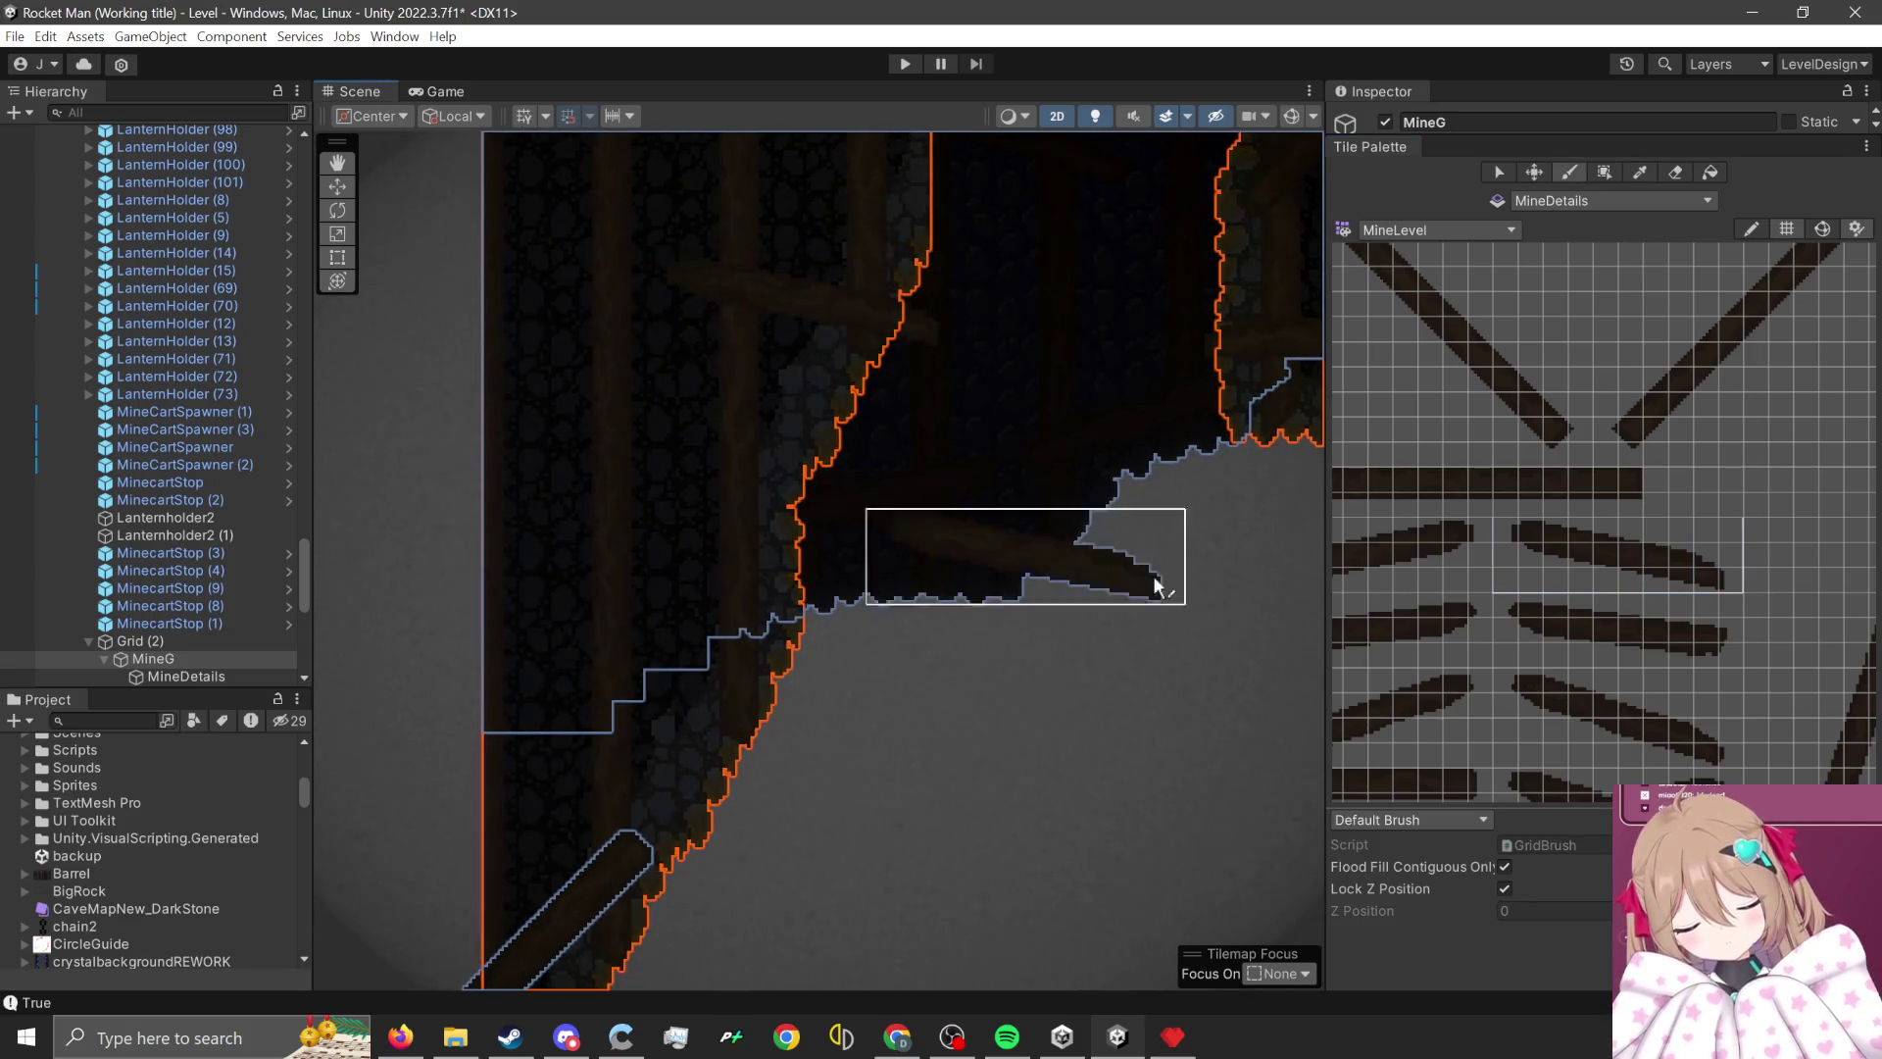
pyautogui.scroll(-5, 1127, 637)
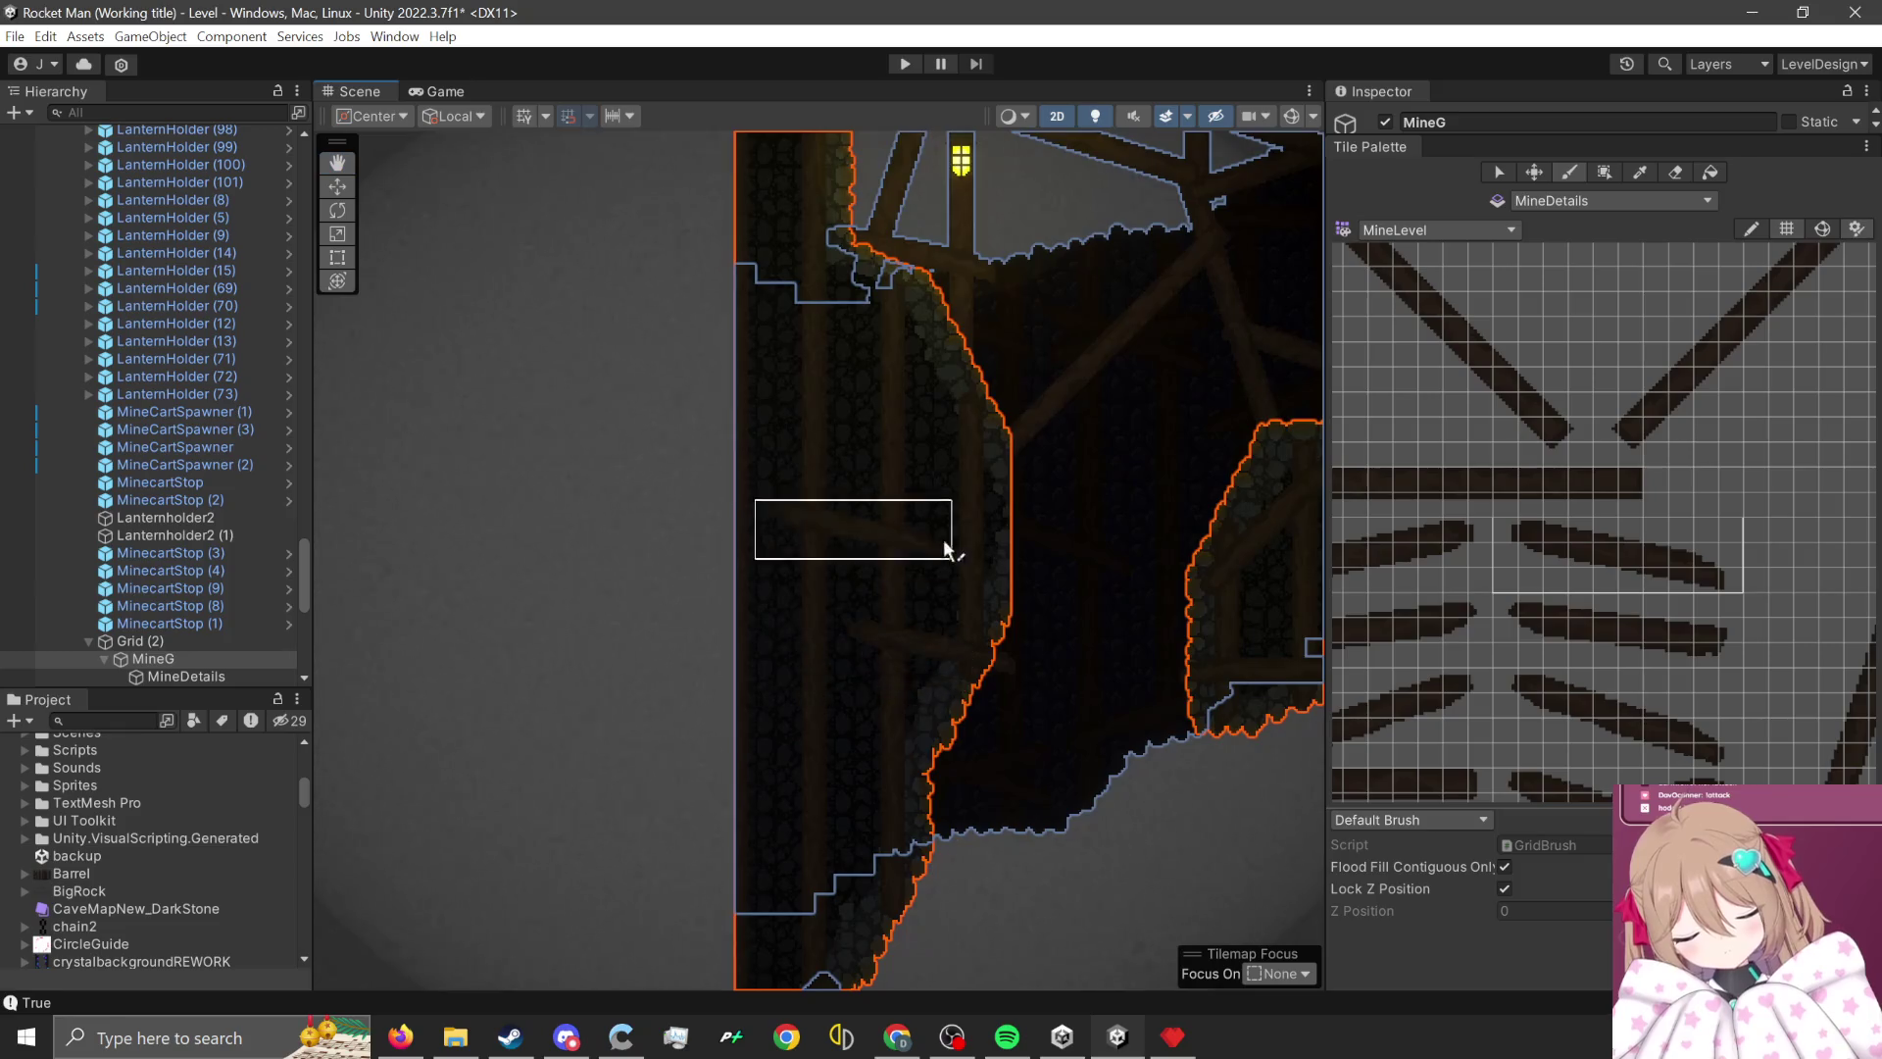
pyautogui.click(863, 292)
# - Mark out an area of the cave wall, then select MineDetails with the Move tool active
pyautogui.moveTo(1168, 625); pyautogui.dragTo(1148, 538)
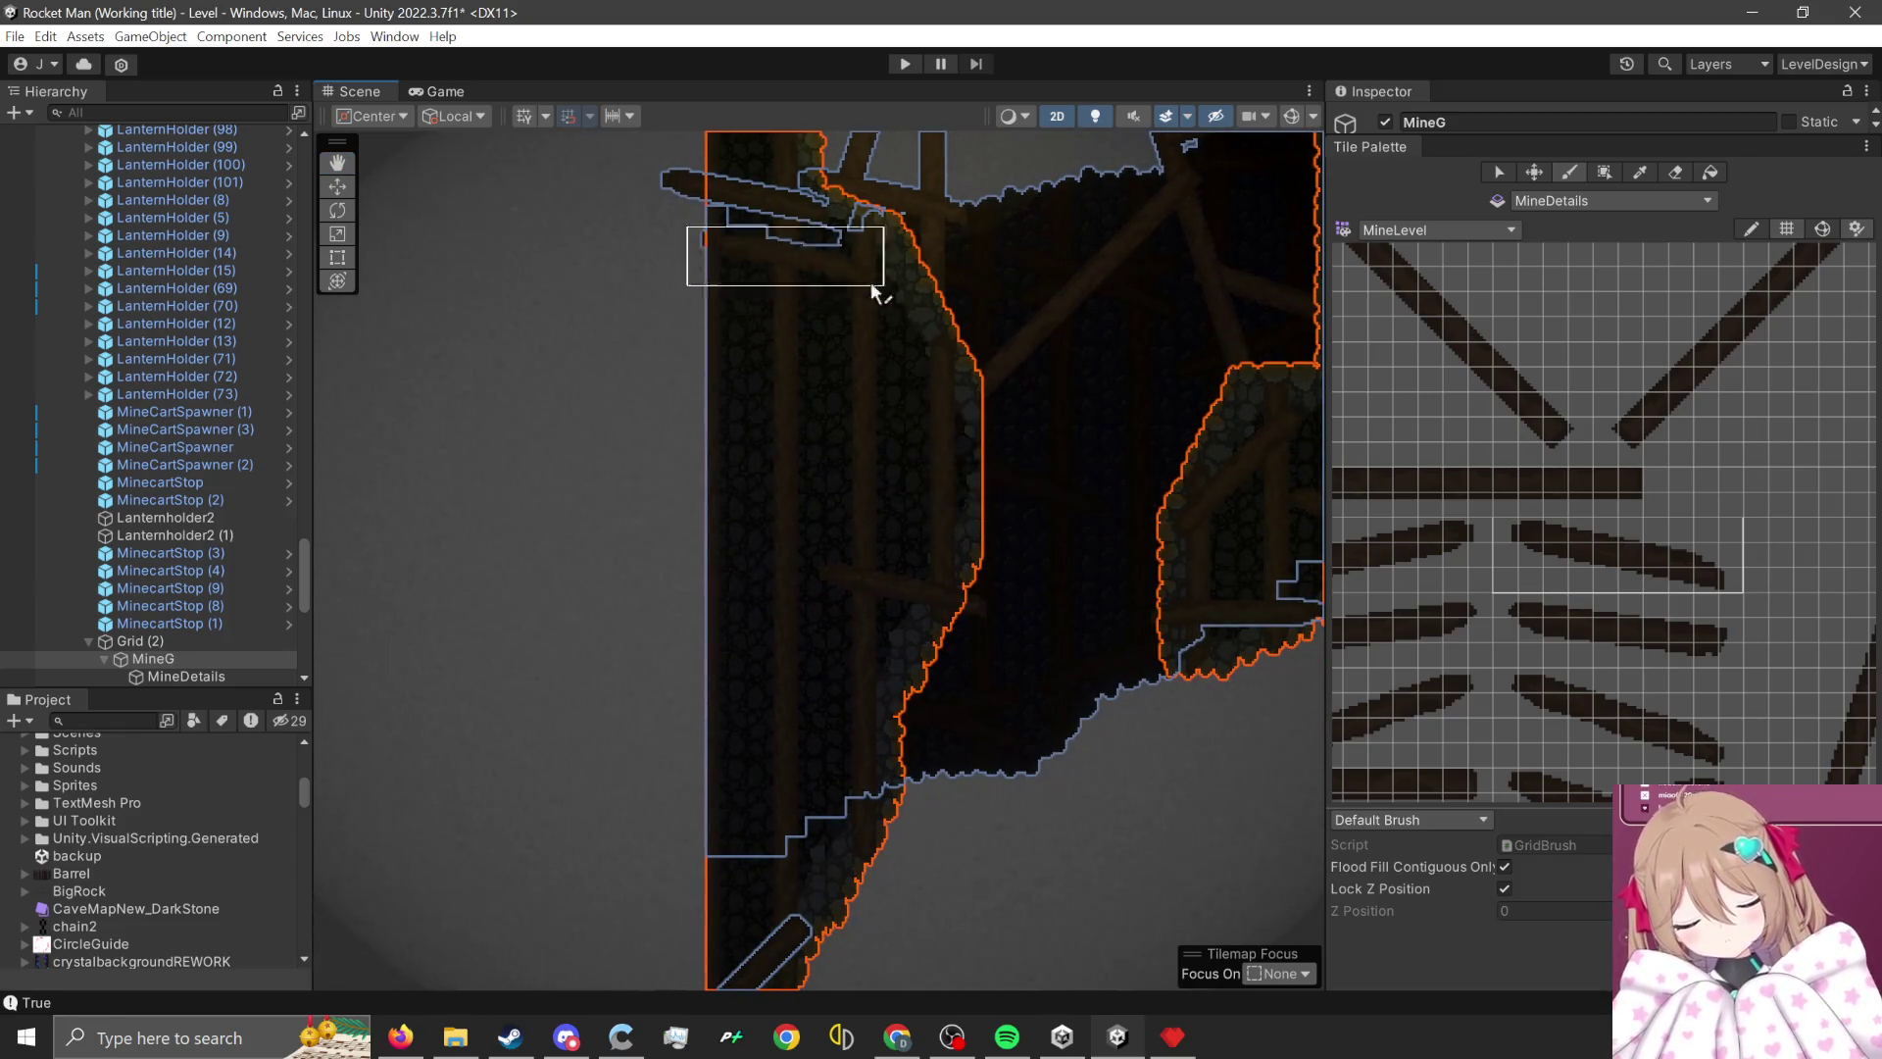
pyautogui.moveTo(849, 450); pyautogui.dragTo(882, 622)
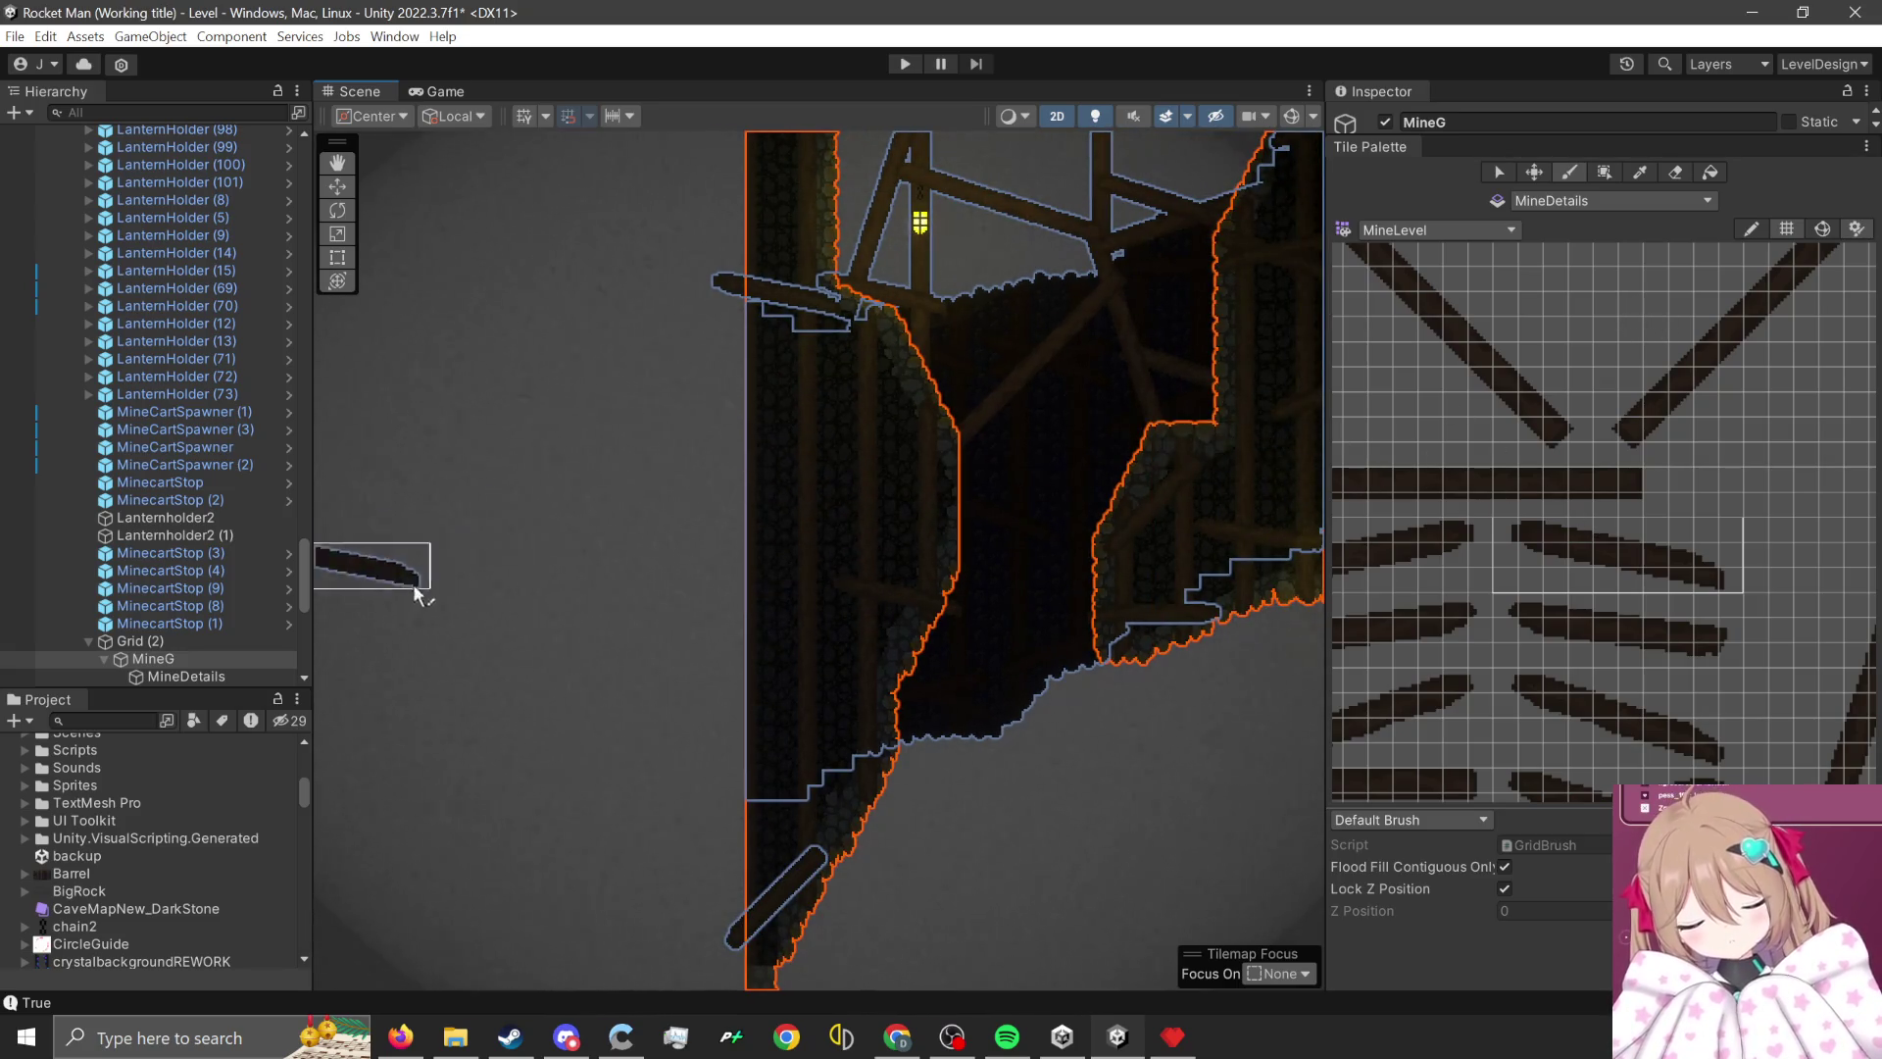
pyautogui.click(214, 596)
pyautogui.scroll(3, 941, 392)
pyautogui.moveTo(791, 329)
pyautogui.mouseDown()
pyautogui.moveTo(958, 303)
pyautogui.moveTo(926, 505)
pyautogui.mouseUp()
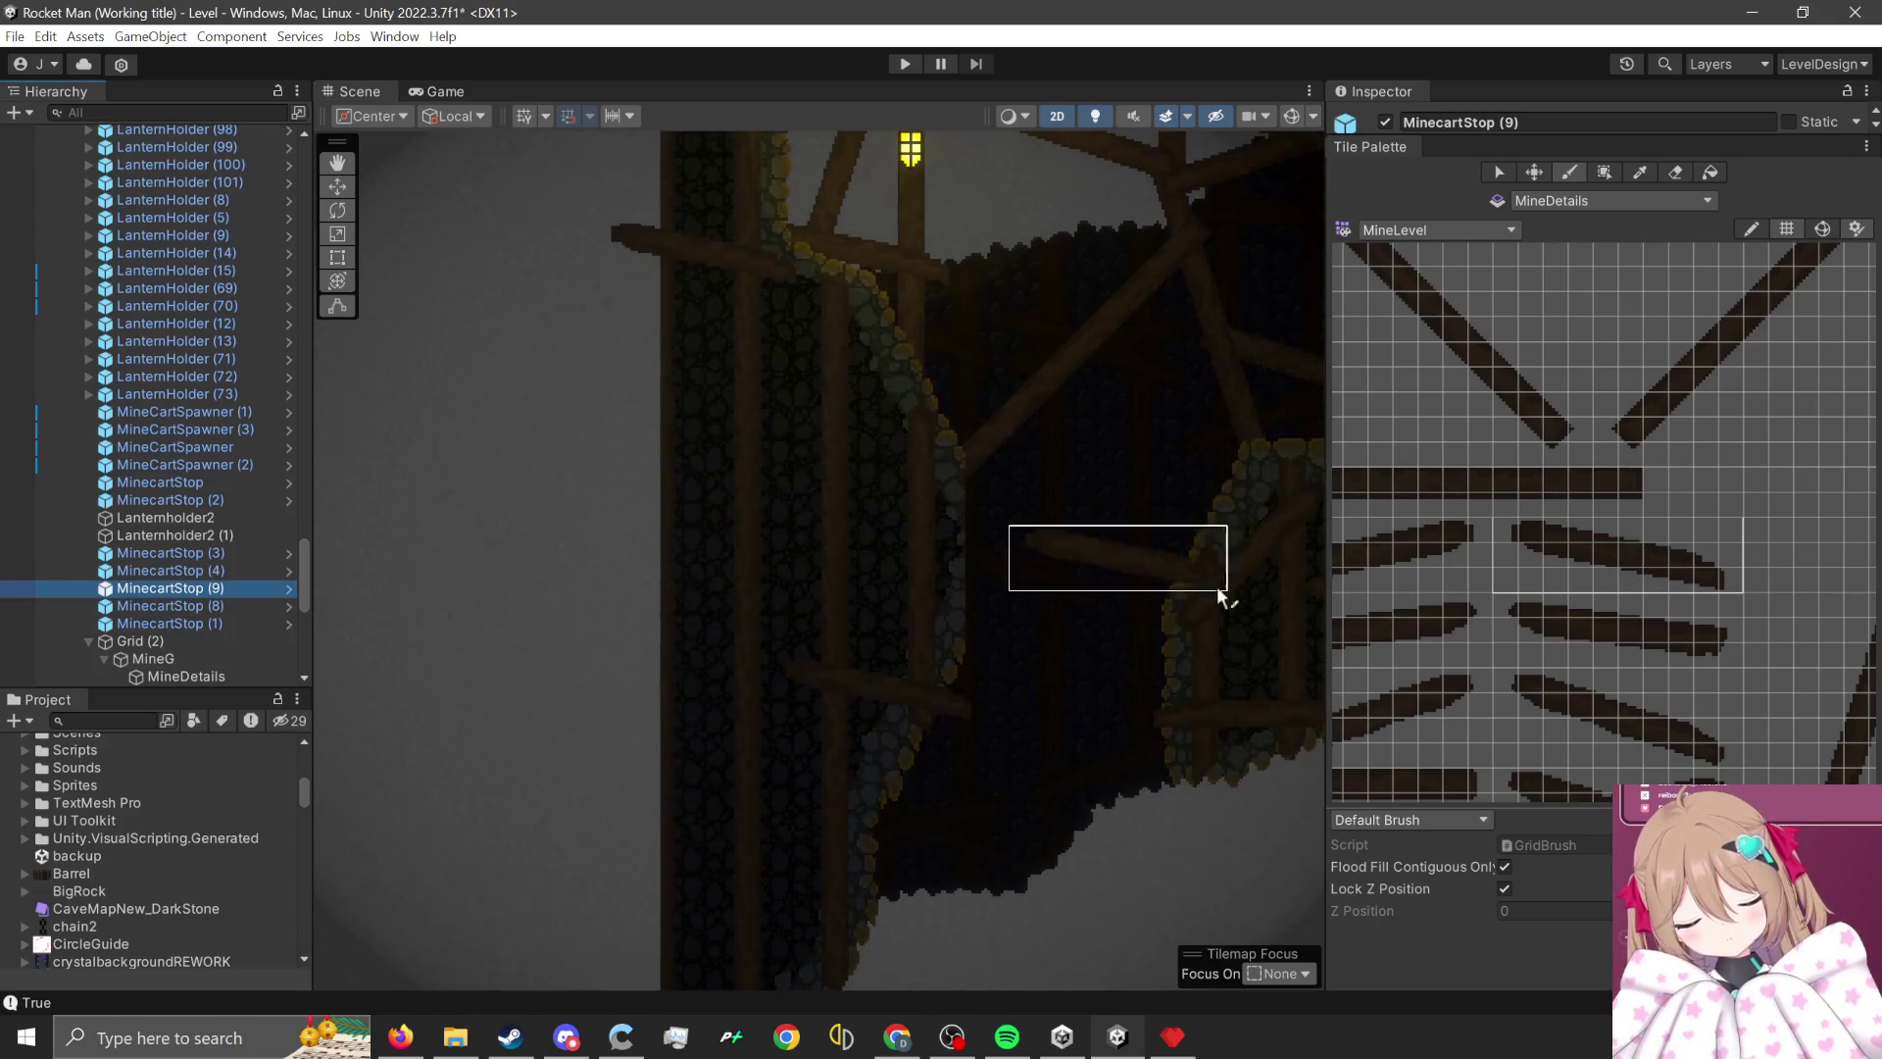
pyautogui.press('w')
pyautogui.click(891, 696)
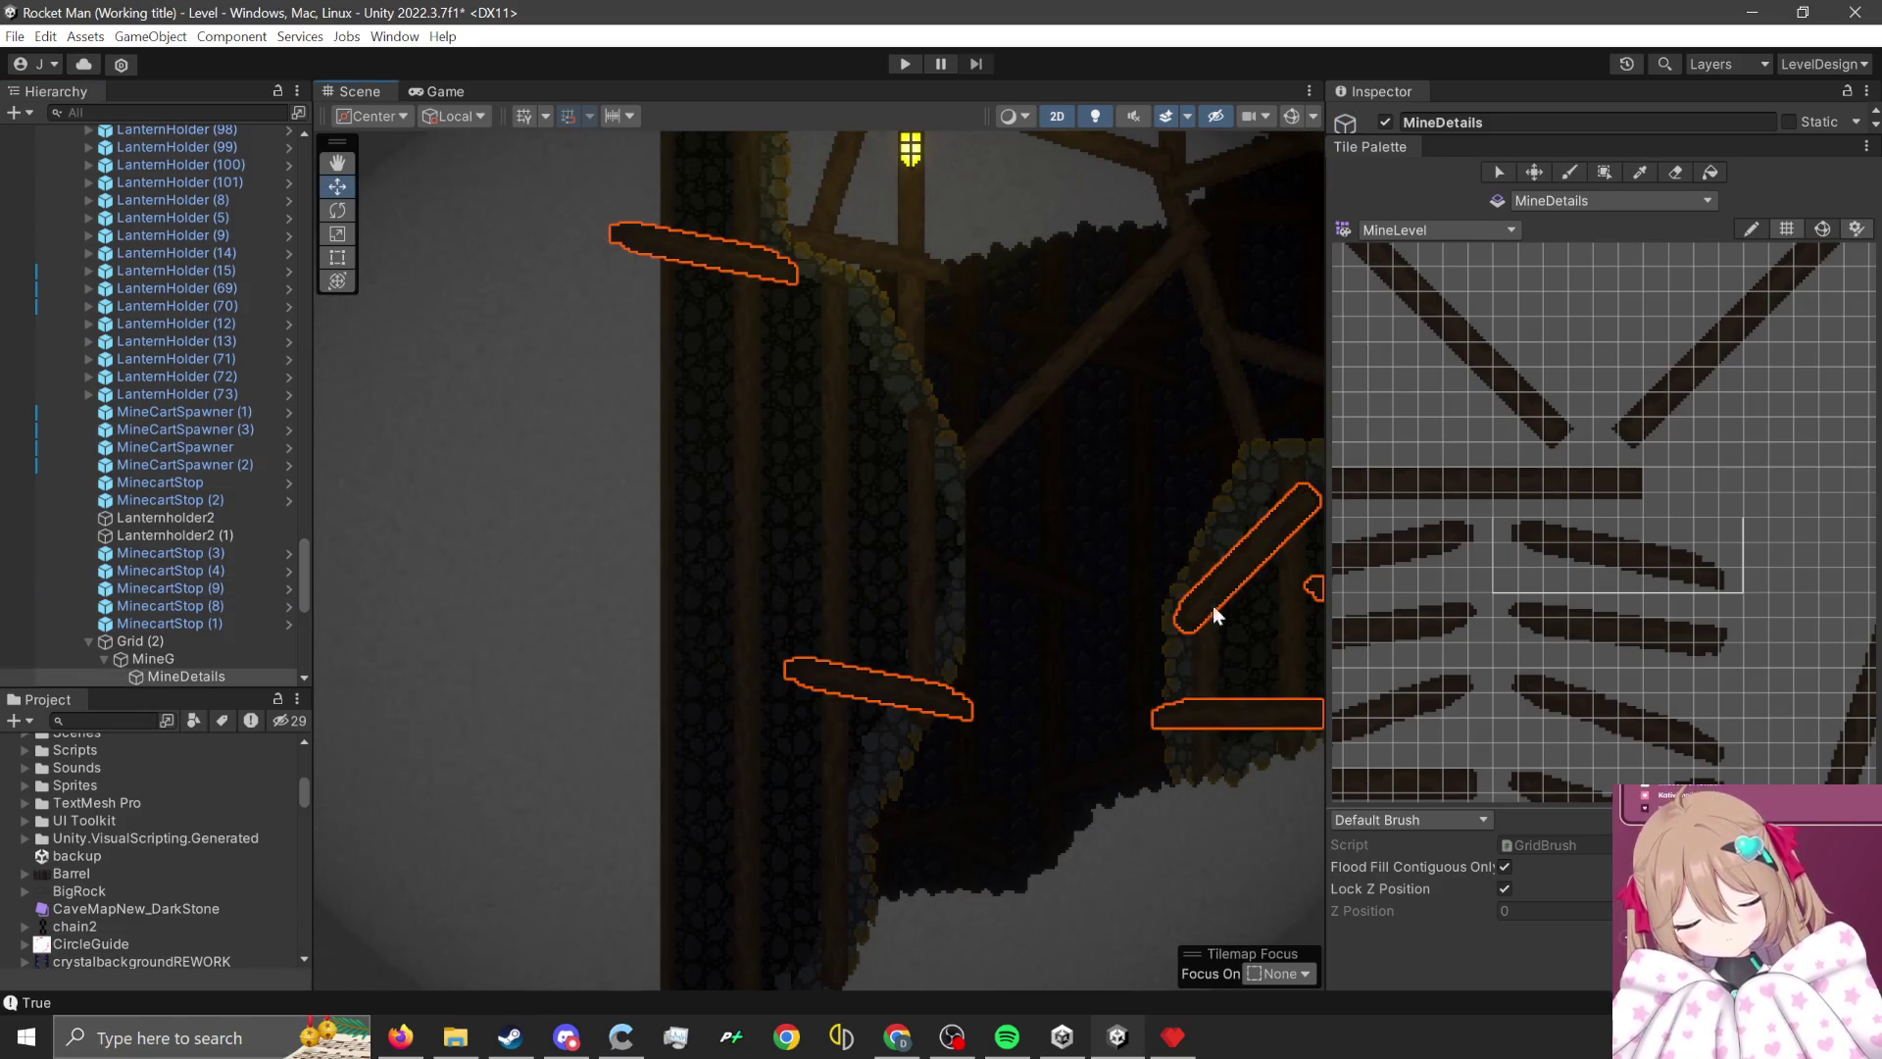
# - With the Paint Brush, add a flat plank on the left wall and crossed planks lower down
pyautogui.click(1571, 169)
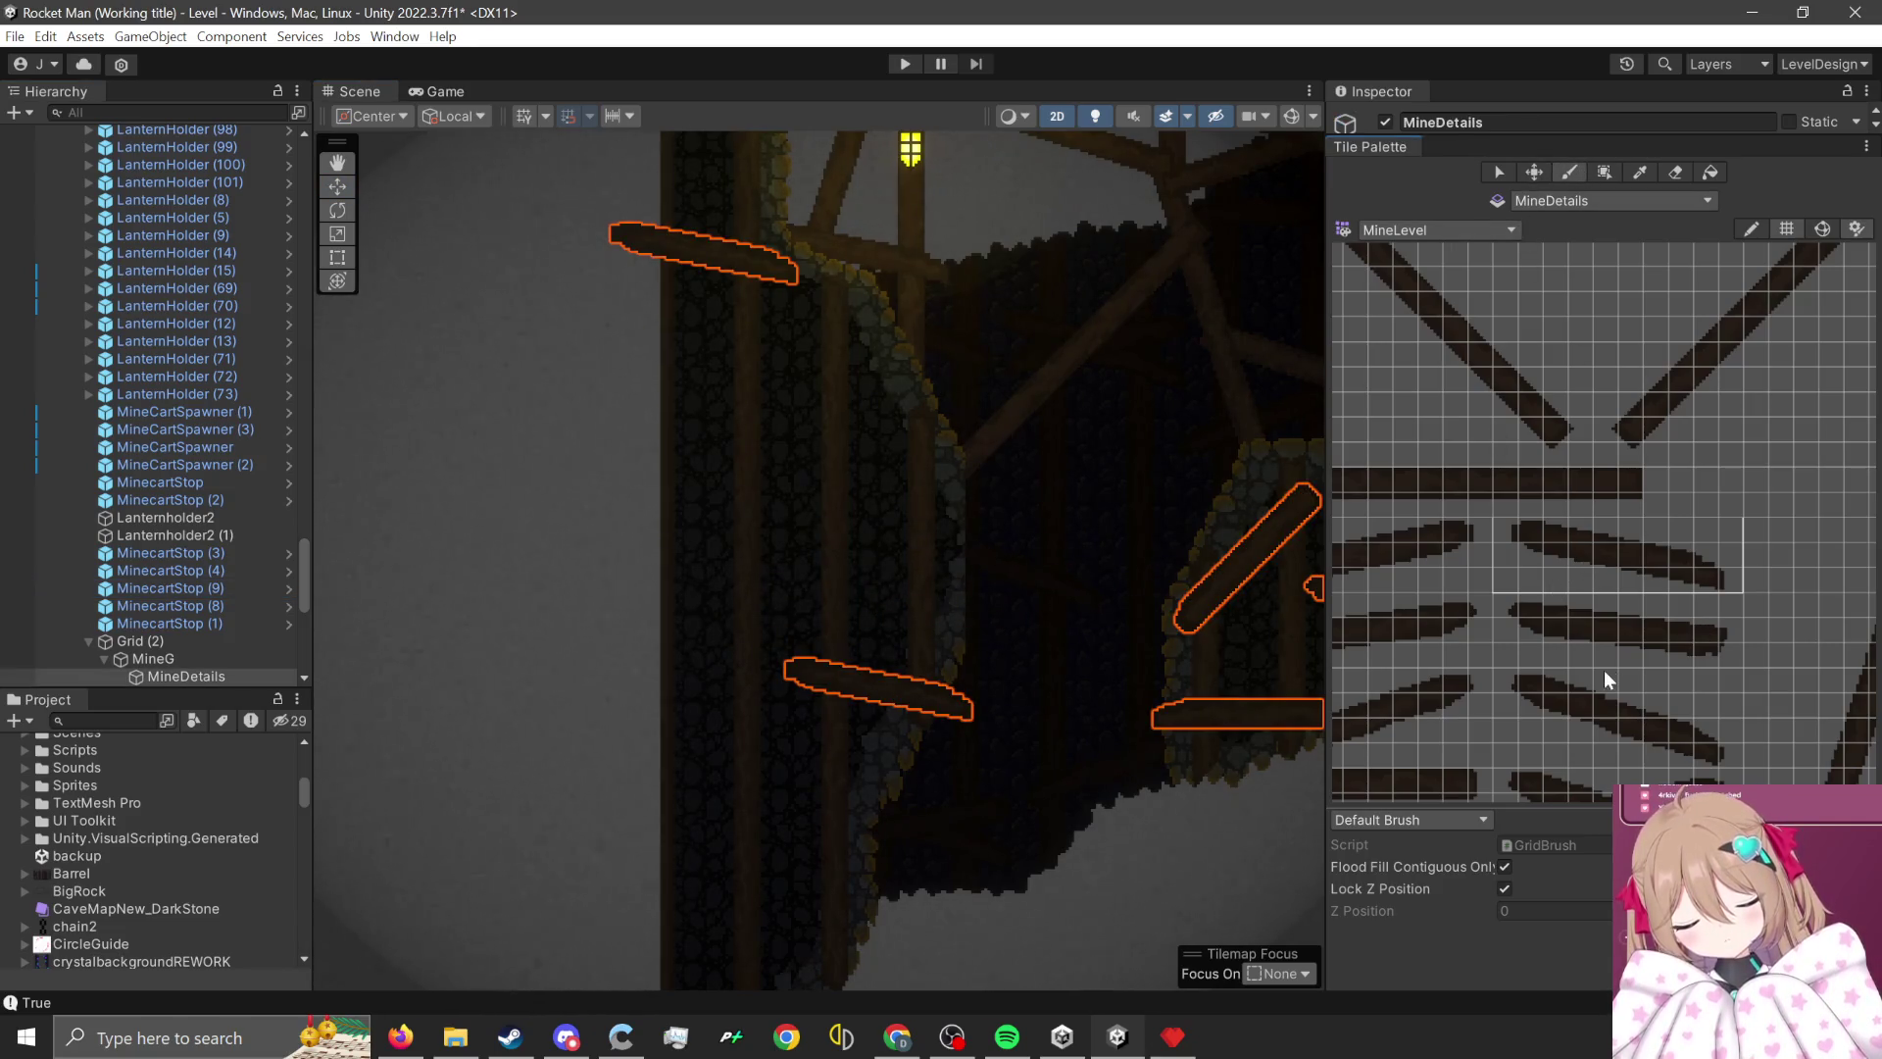
pyautogui.scroll(2, 1426, 656)
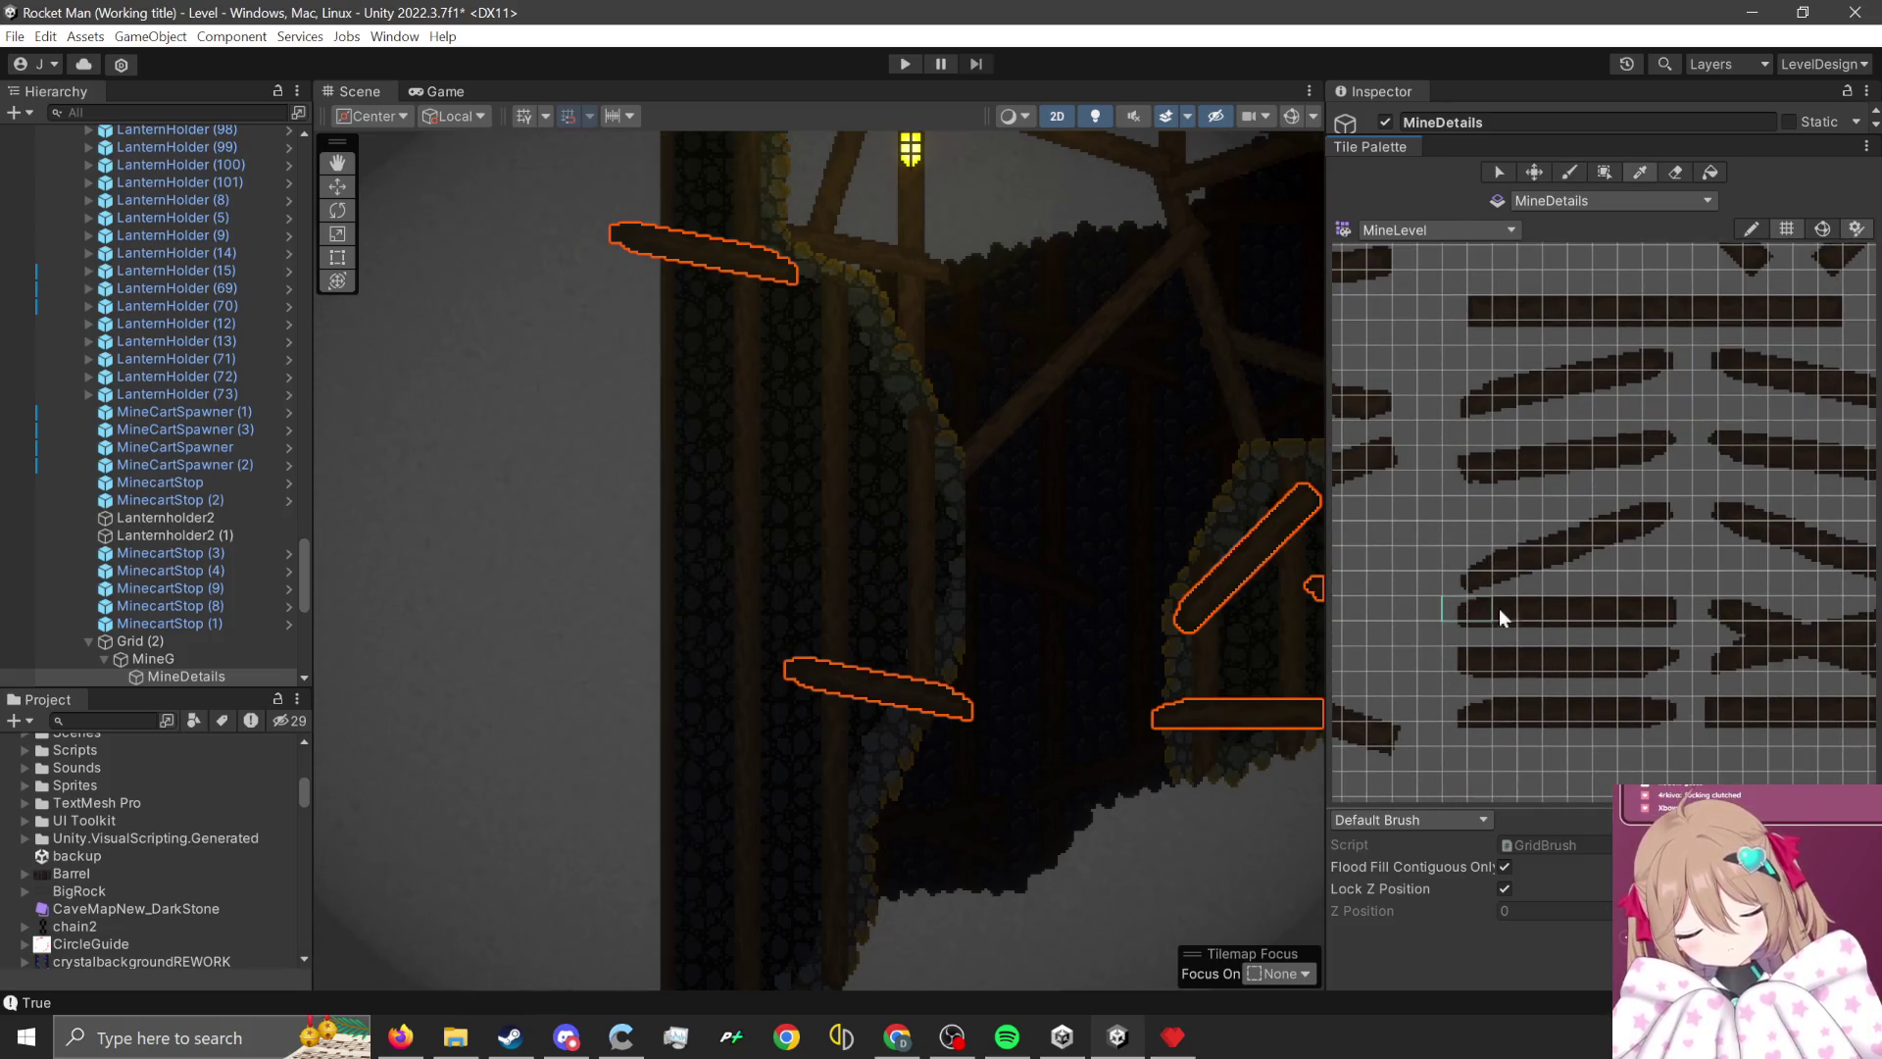
pyautogui.moveTo(1676, 637); pyautogui.dragTo(1678, 639)
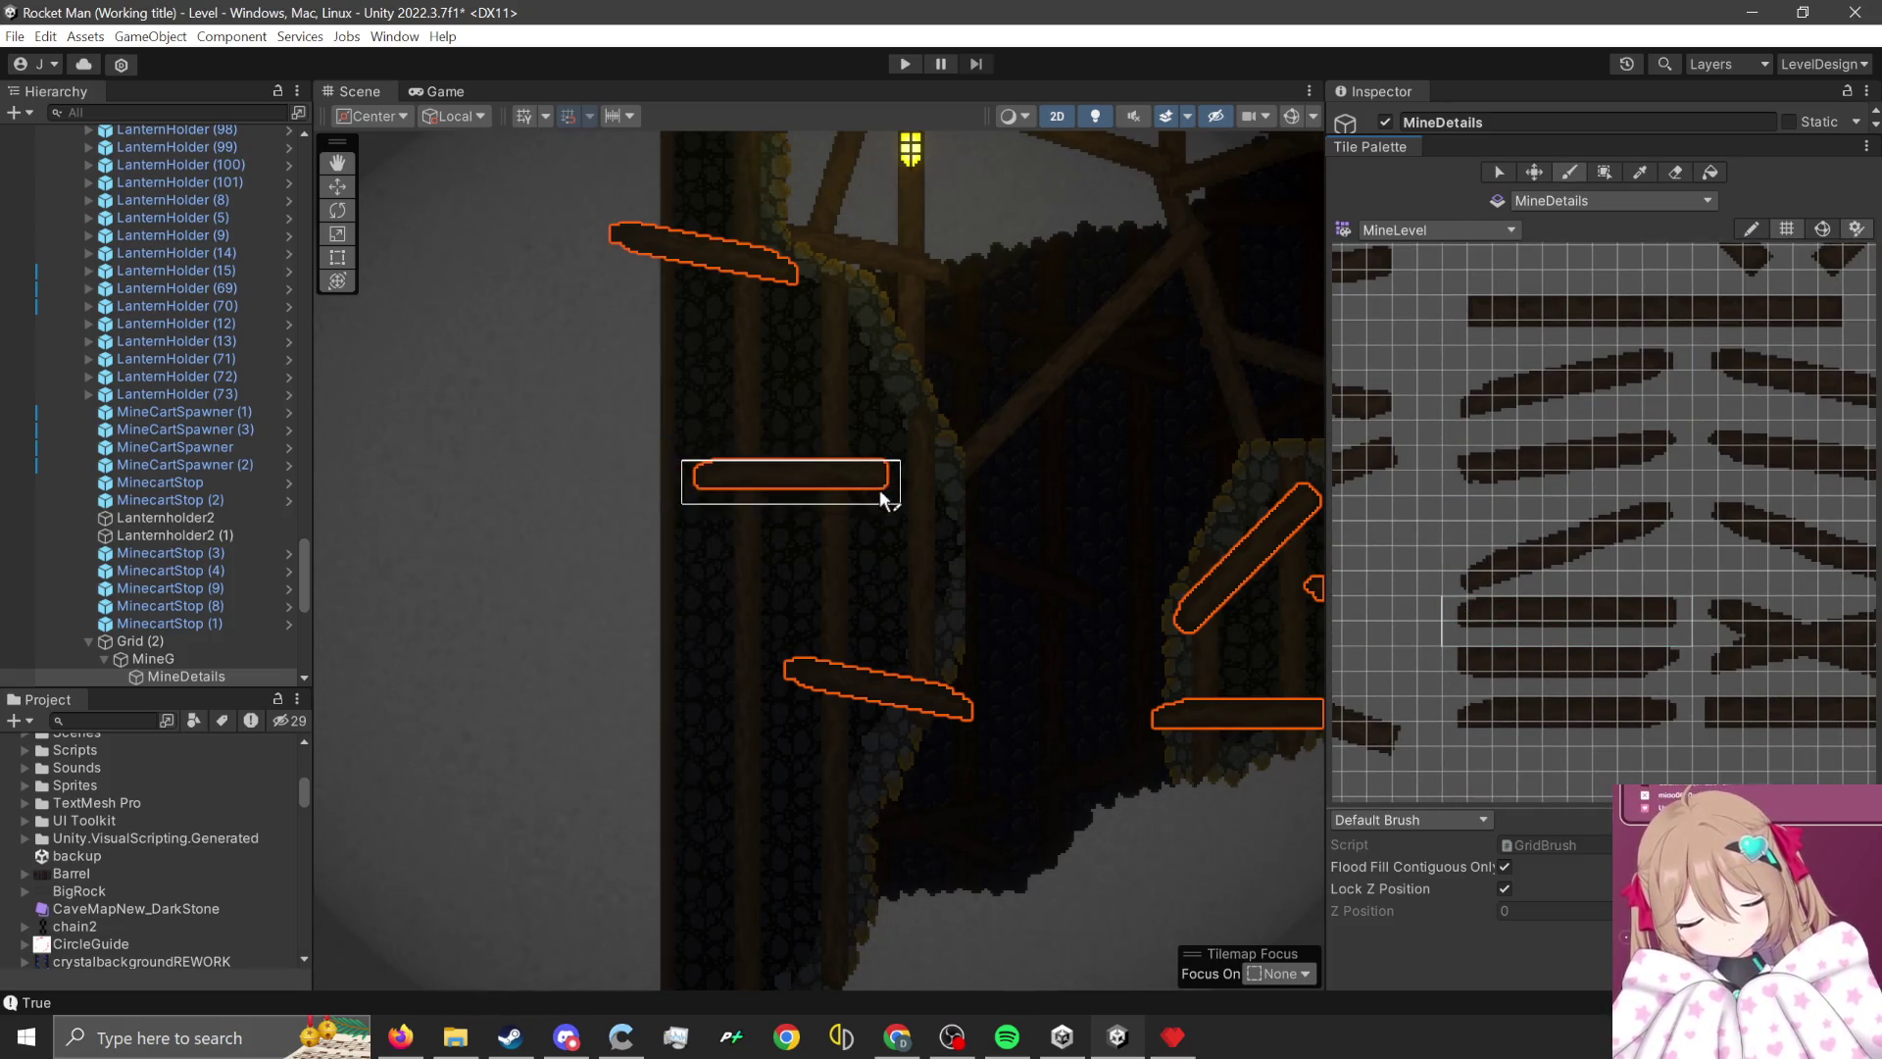
pyautogui.click(879, 393)
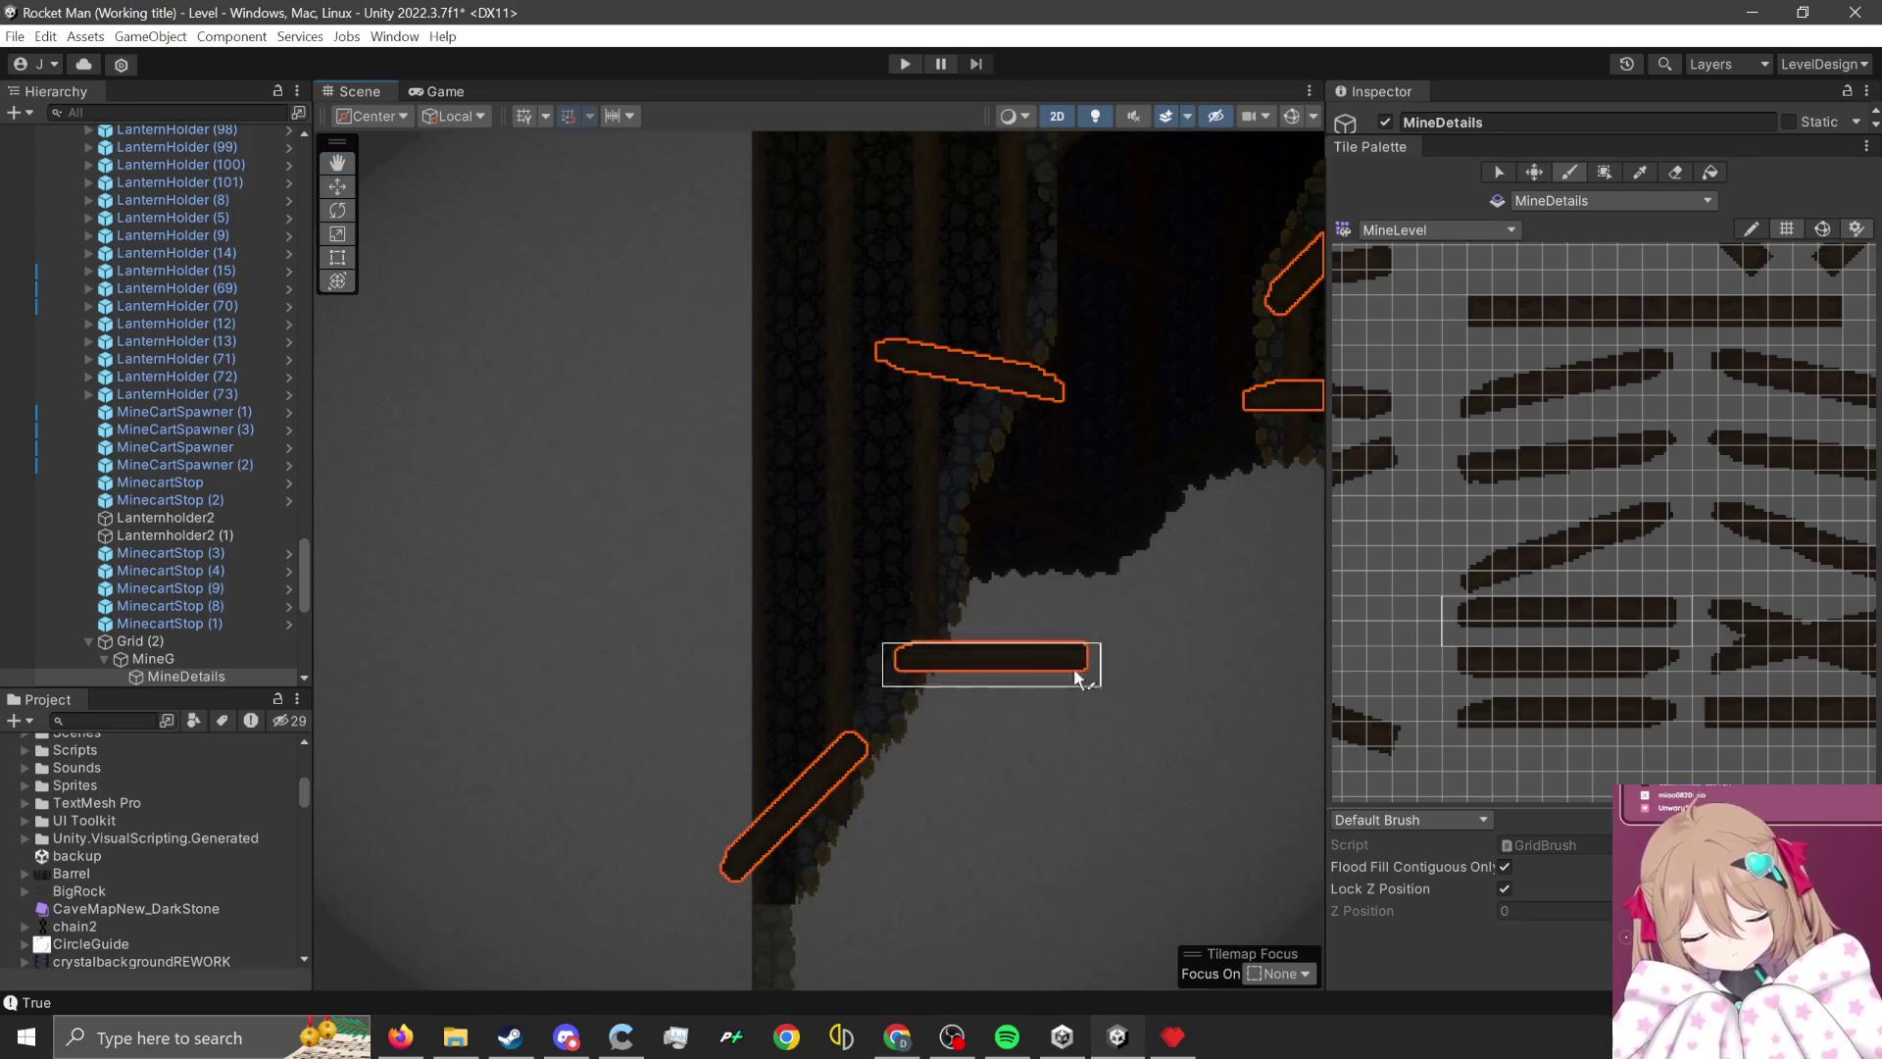
pyautogui.hscroll(3, 1715, 698)
pyautogui.moveTo(1563, 579)
pyautogui.mouseDown()
pyautogui.moveTo(1708, 585)
pyautogui.moveTo(1792, 655)
pyautogui.mouseUp()
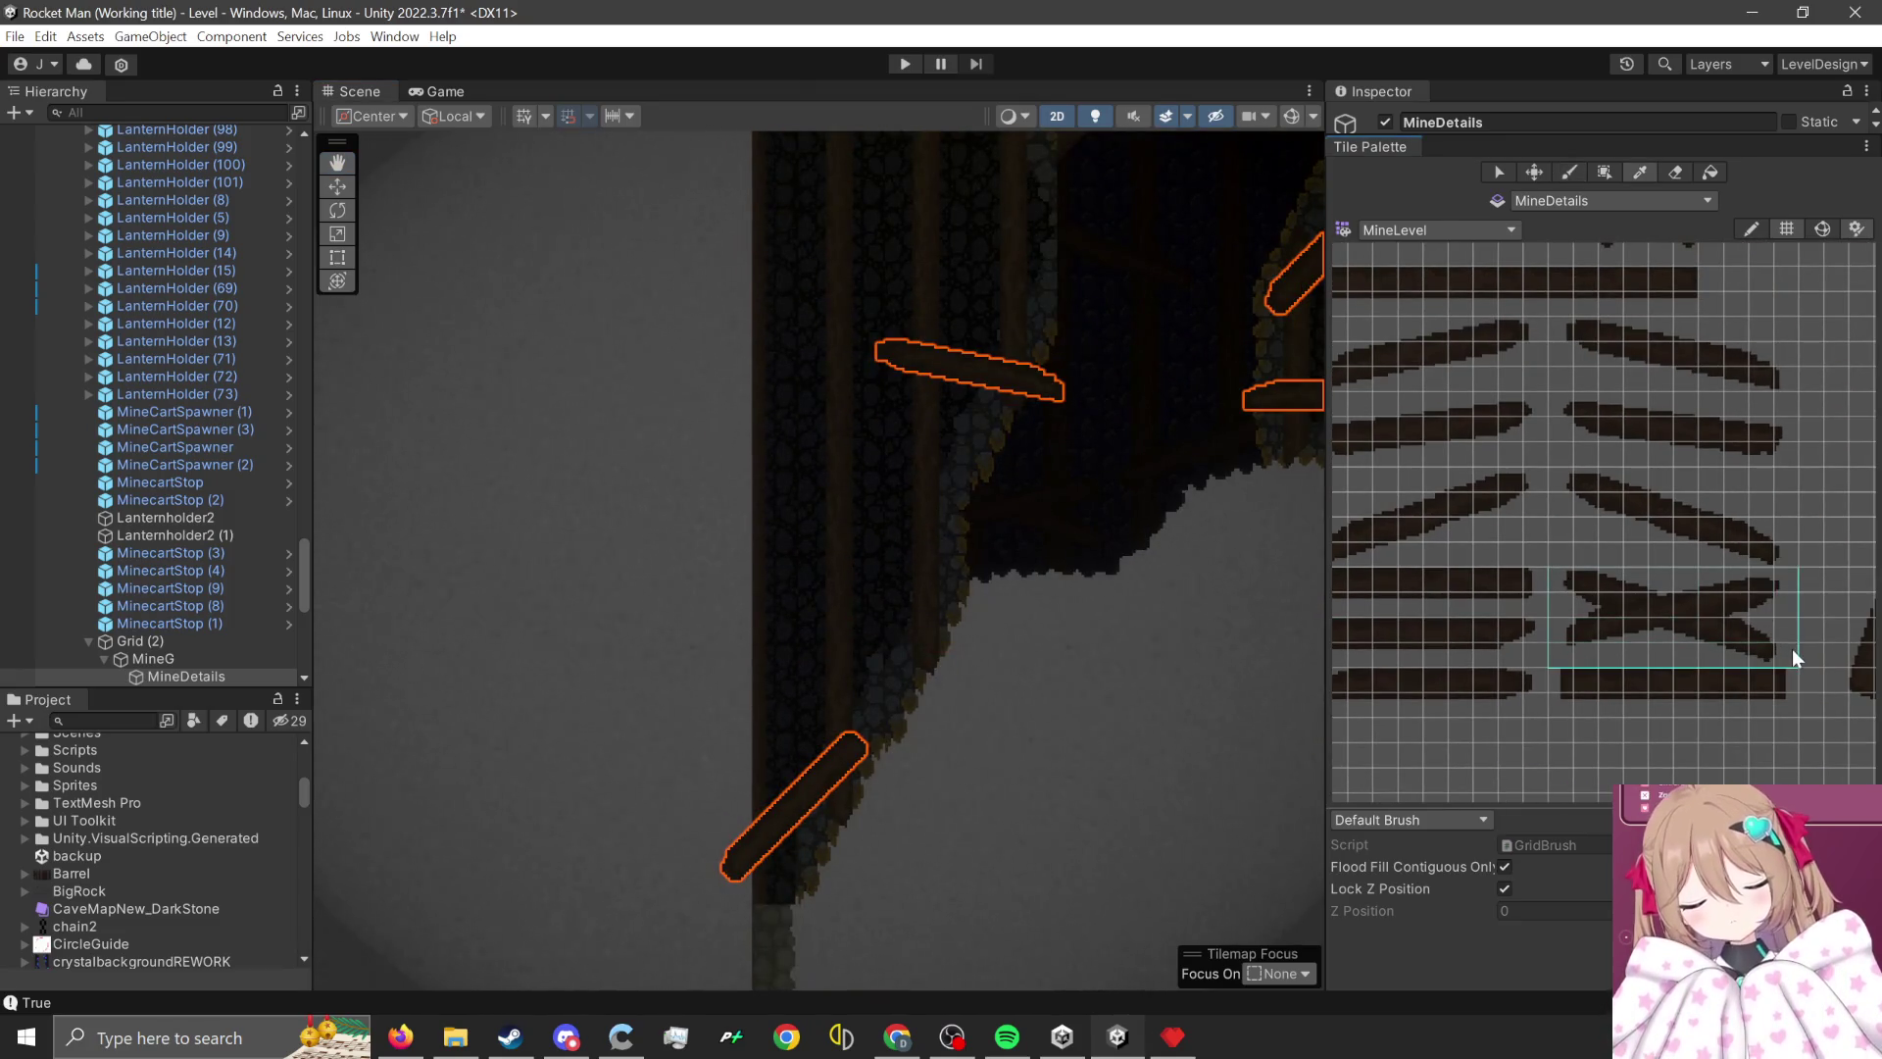
pyautogui.click(986, 553)
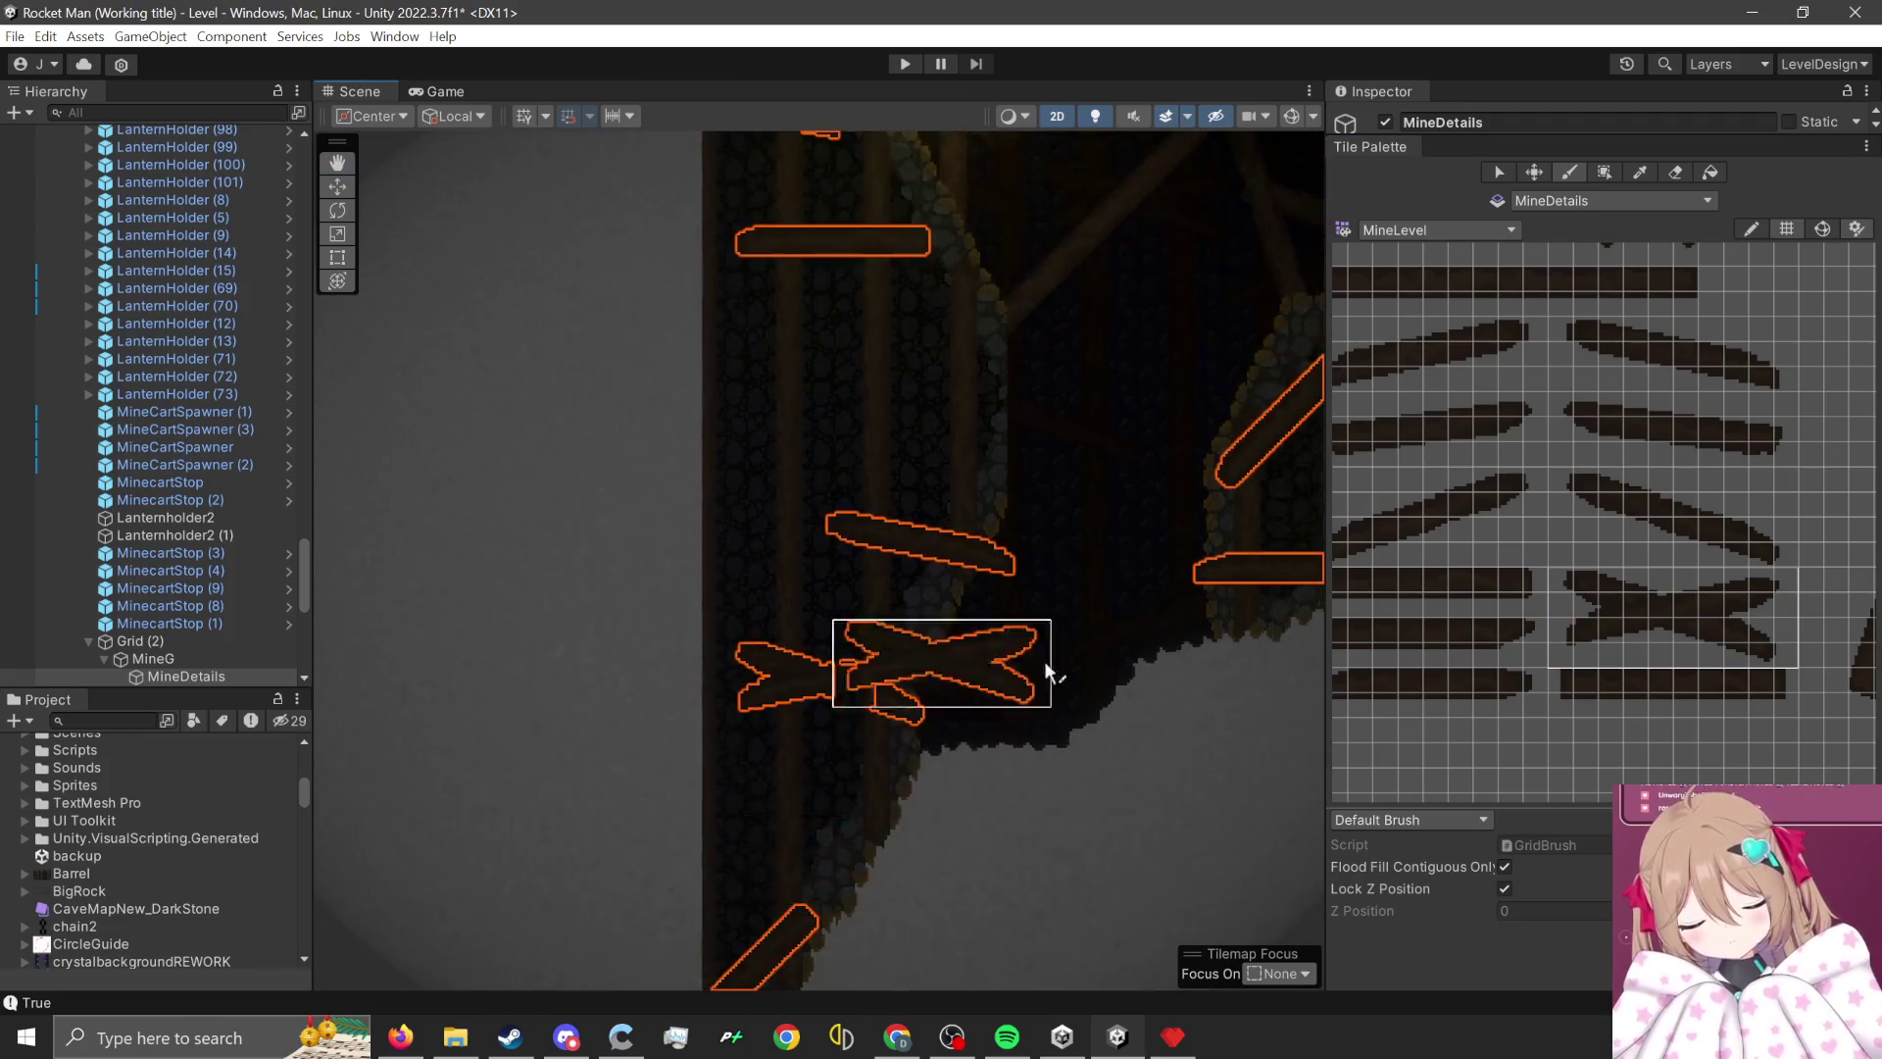
# - Paint an upward-slanted plank and another flat plank on the cave wall
pyautogui.moveTo(1790, 431)
pyautogui.mouseDown()
pyautogui.moveTo(1576, 451)
pyautogui.moveTo(1598, 414)
pyautogui.moveTo(1788, 473)
pyautogui.mouseUp()
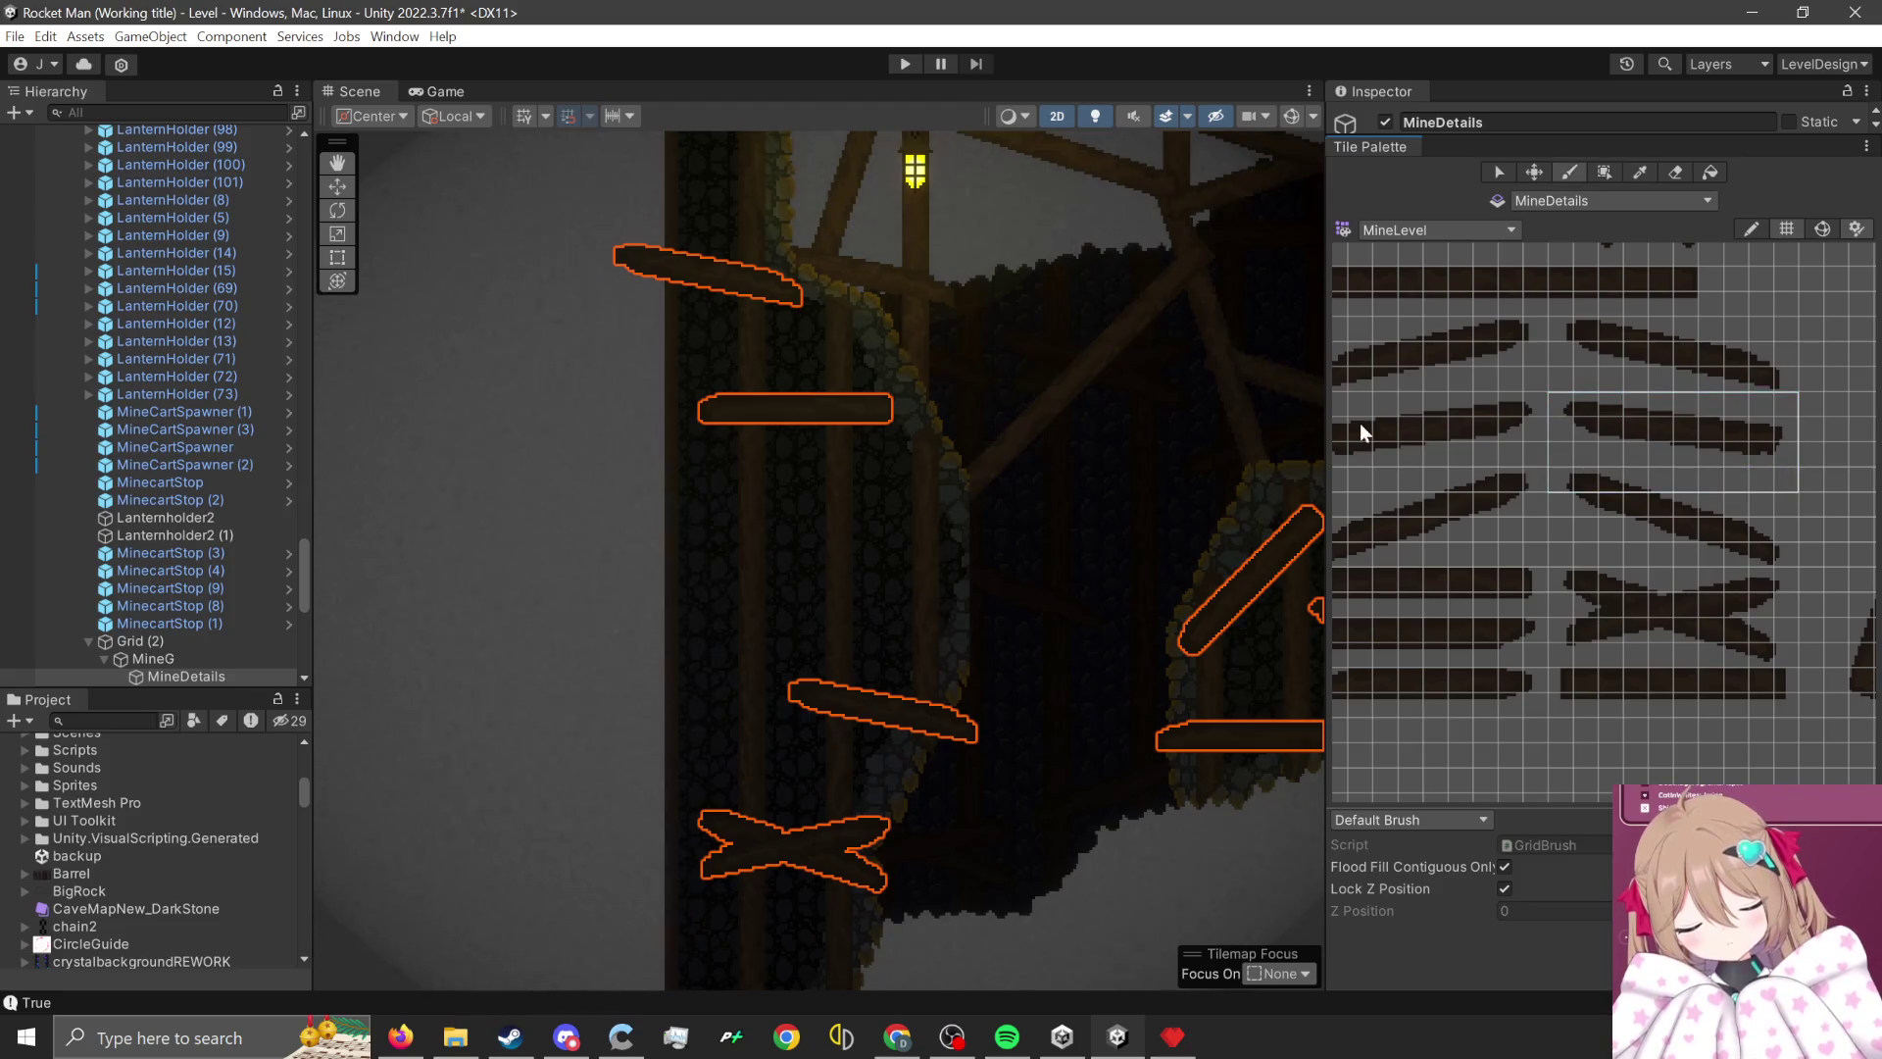
pyautogui.moveTo(1570, 402); pyautogui.dragTo(1787, 459)
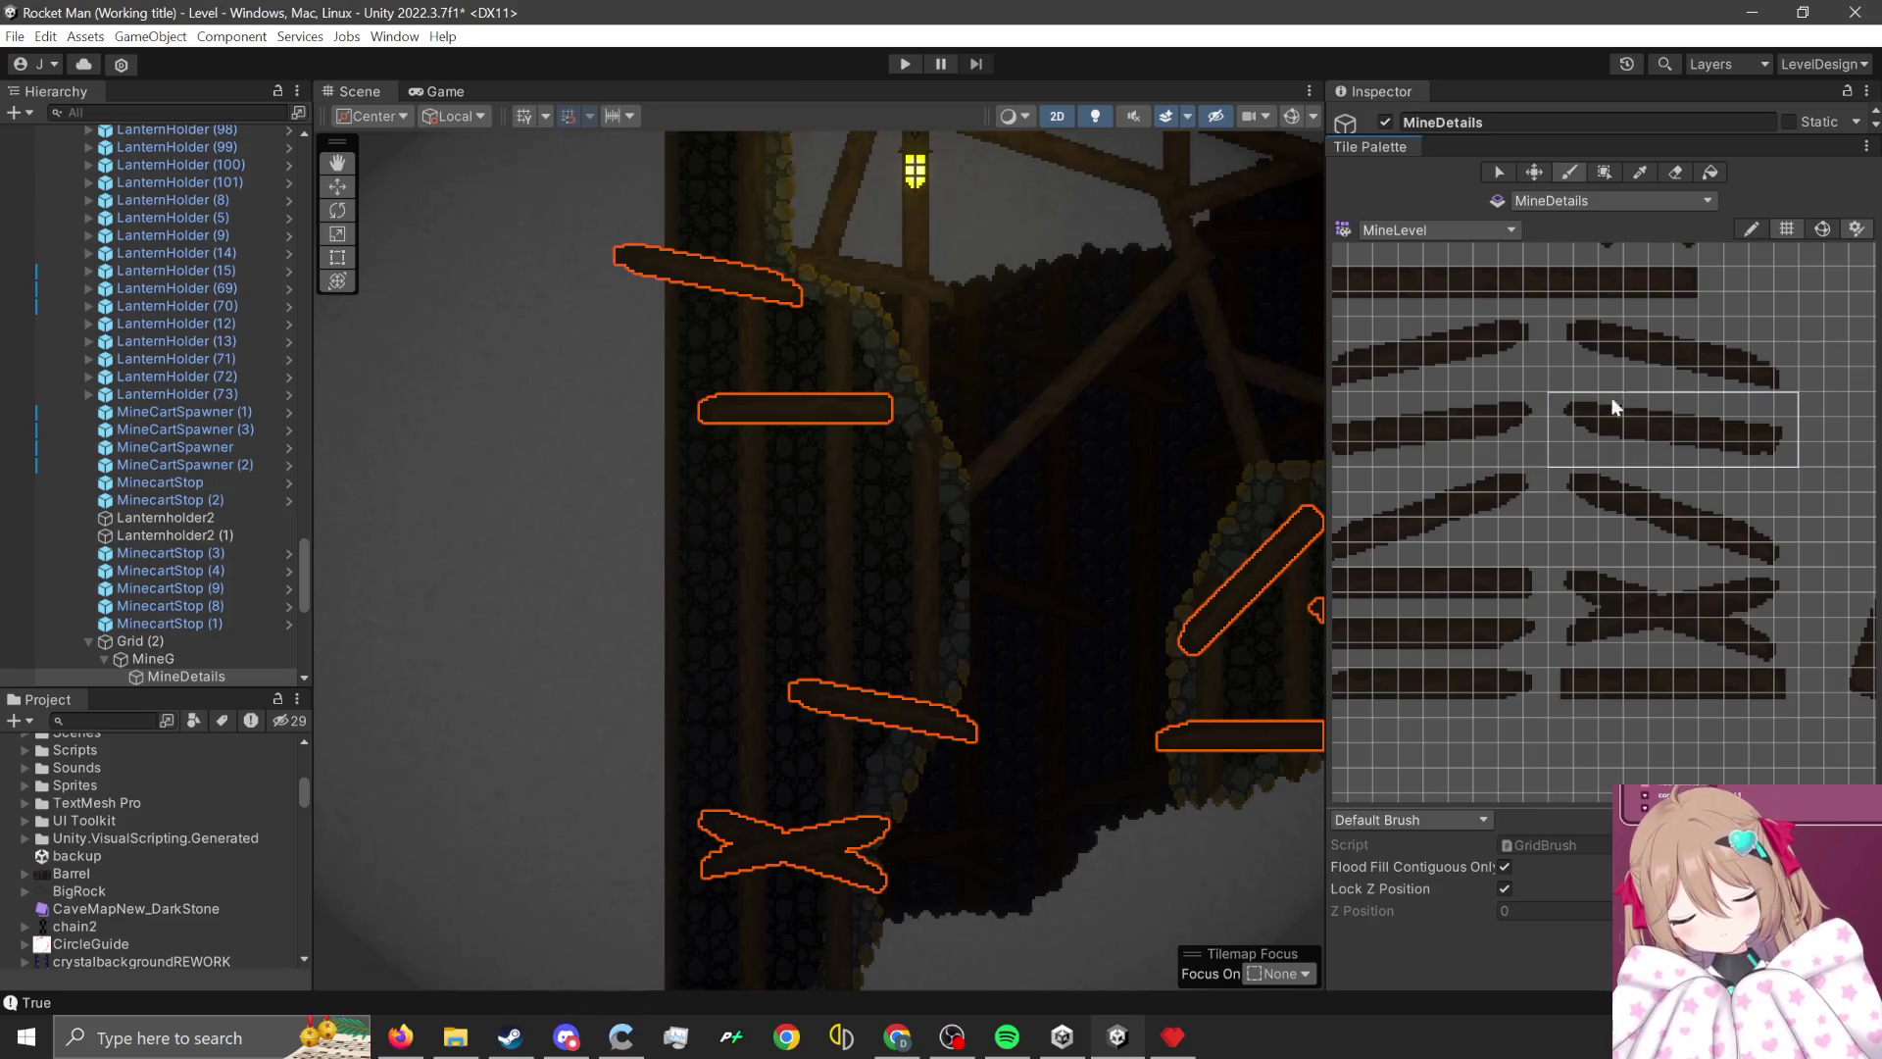
pyautogui.moveTo(1582, 482); pyautogui.dragTo(1357, 563)
pyautogui.click(792, 541)
pyautogui.moveTo(998, 672); pyautogui.dragTo(1124, 658)
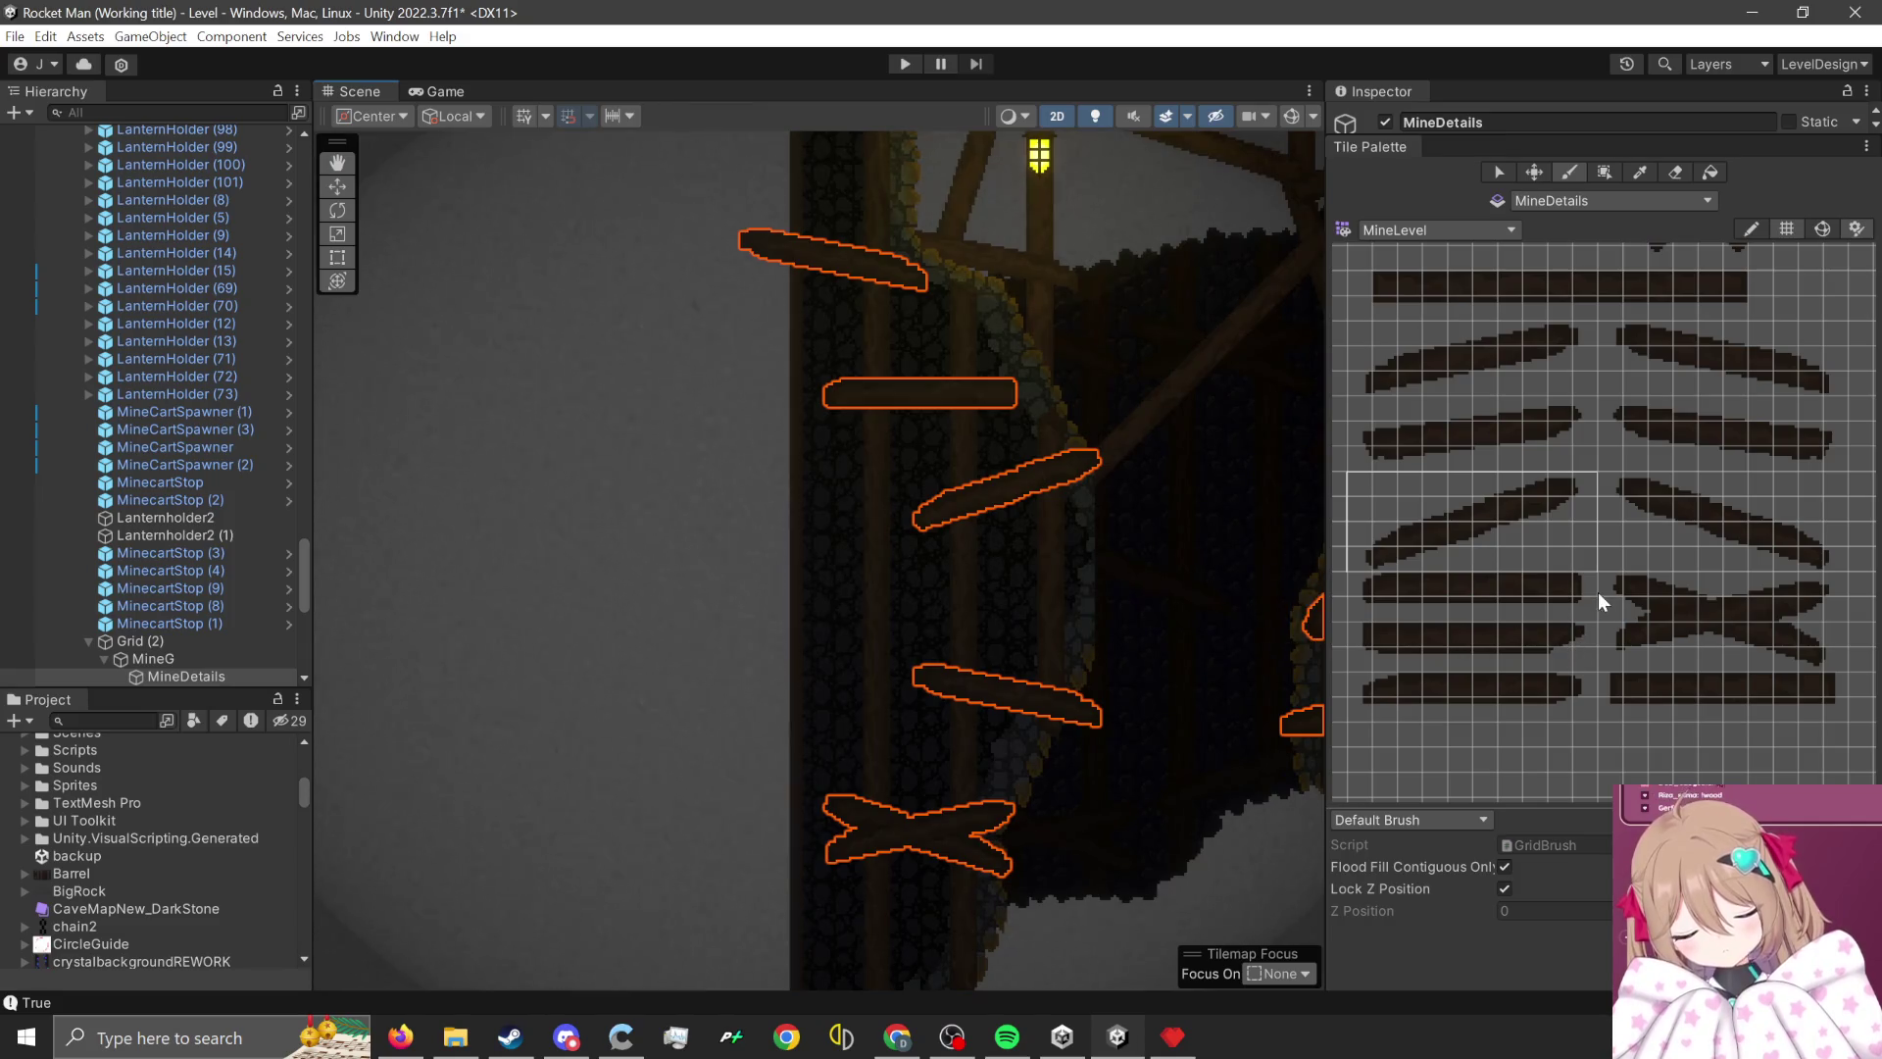
pyautogui.moveTo(1590, 631); pyautogui.dragTo(1360, 666)
pyautogui.click(714, 601)
pyautogui.scroll(-3, 888, 744)
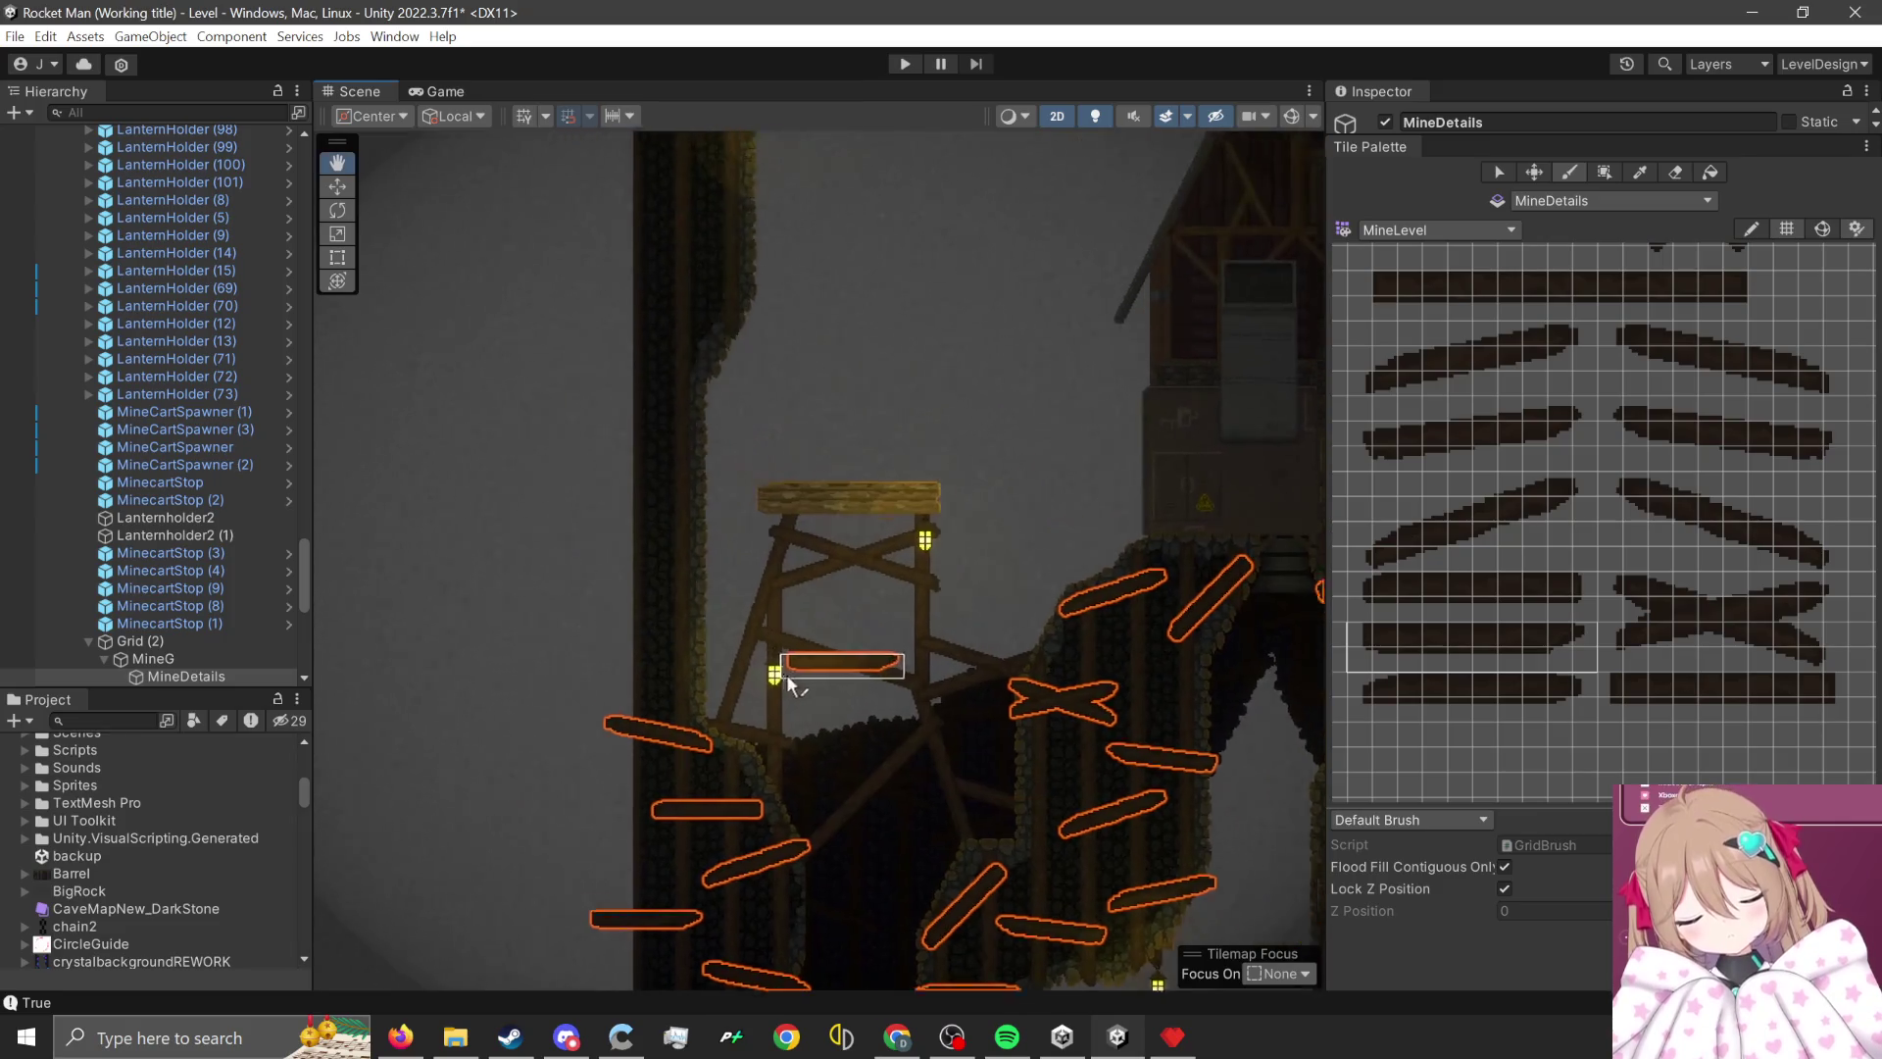
# - Paint a flat plank beside the tower, plus crossed planks and a plank on the left stone column
pyautogui.scroll(3, 580, 516)
pyautogui.click(623, 627)
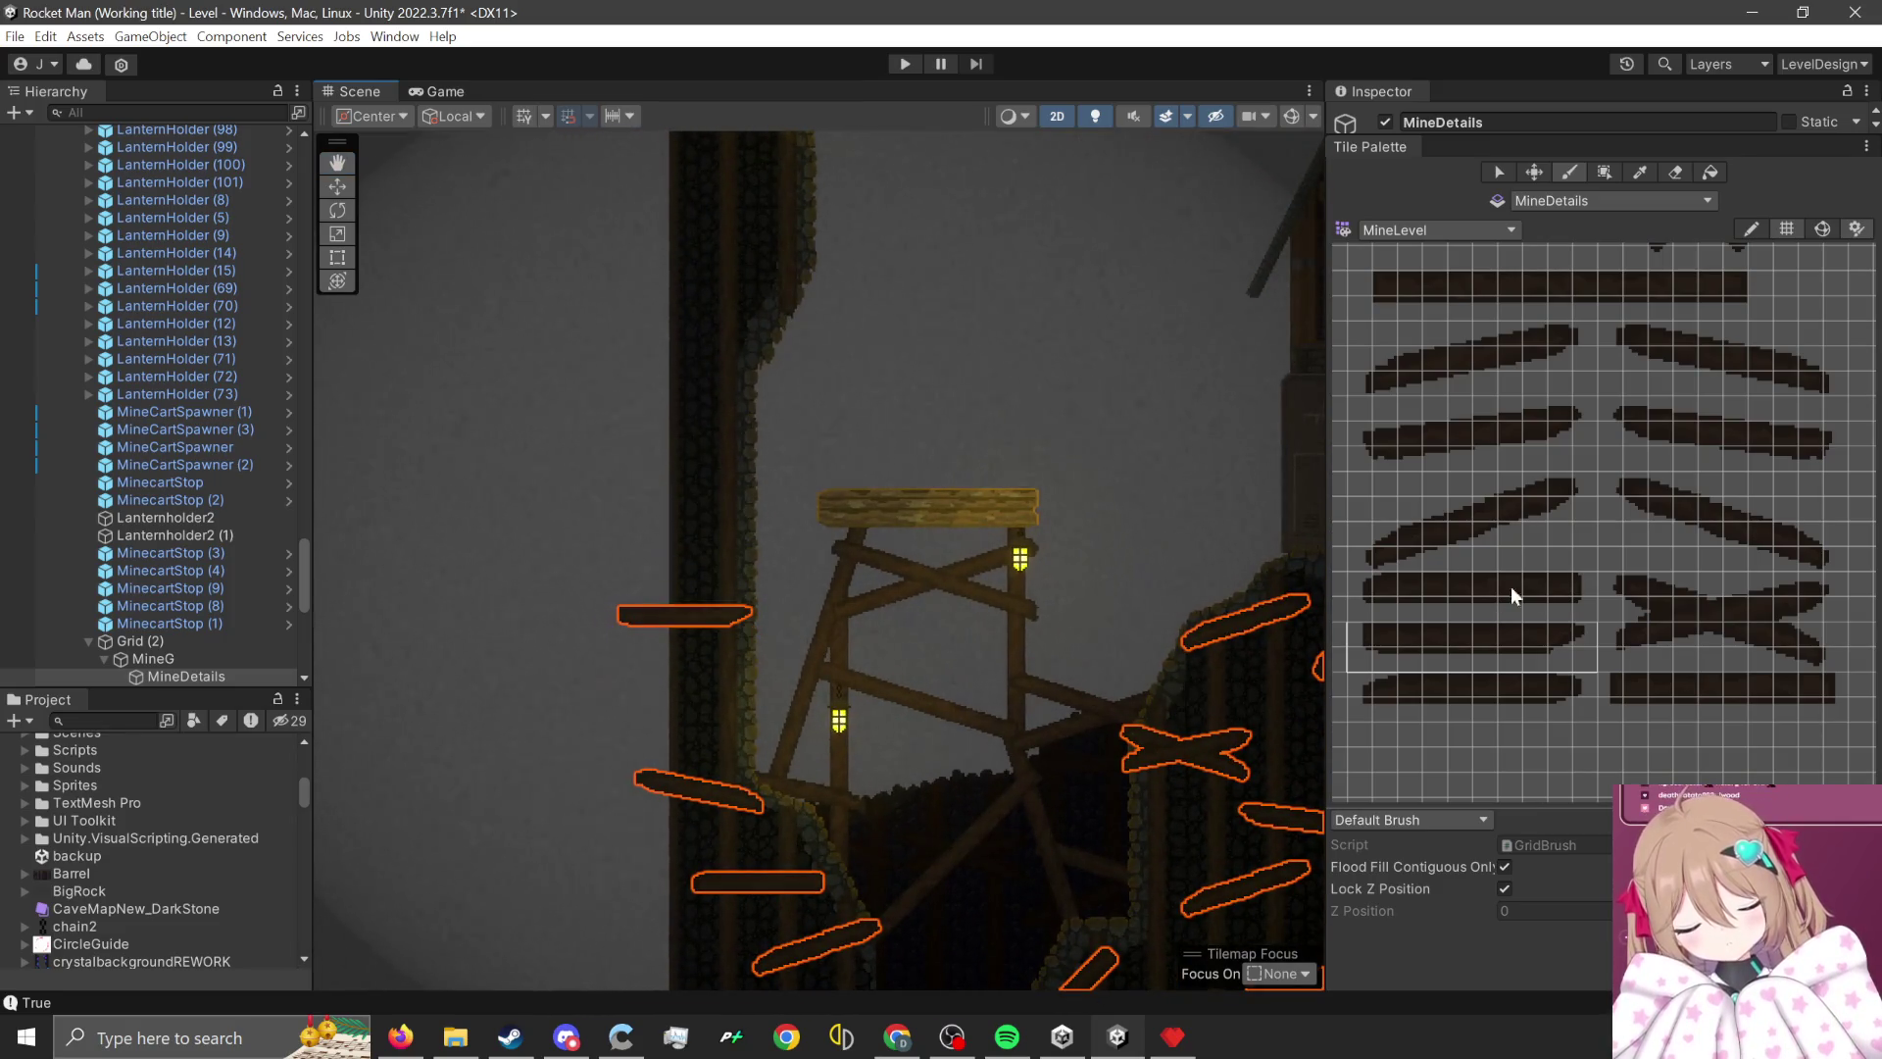
pyautogui.moveTo(1619, 582); pyautogui.dragTo(1827, 655)
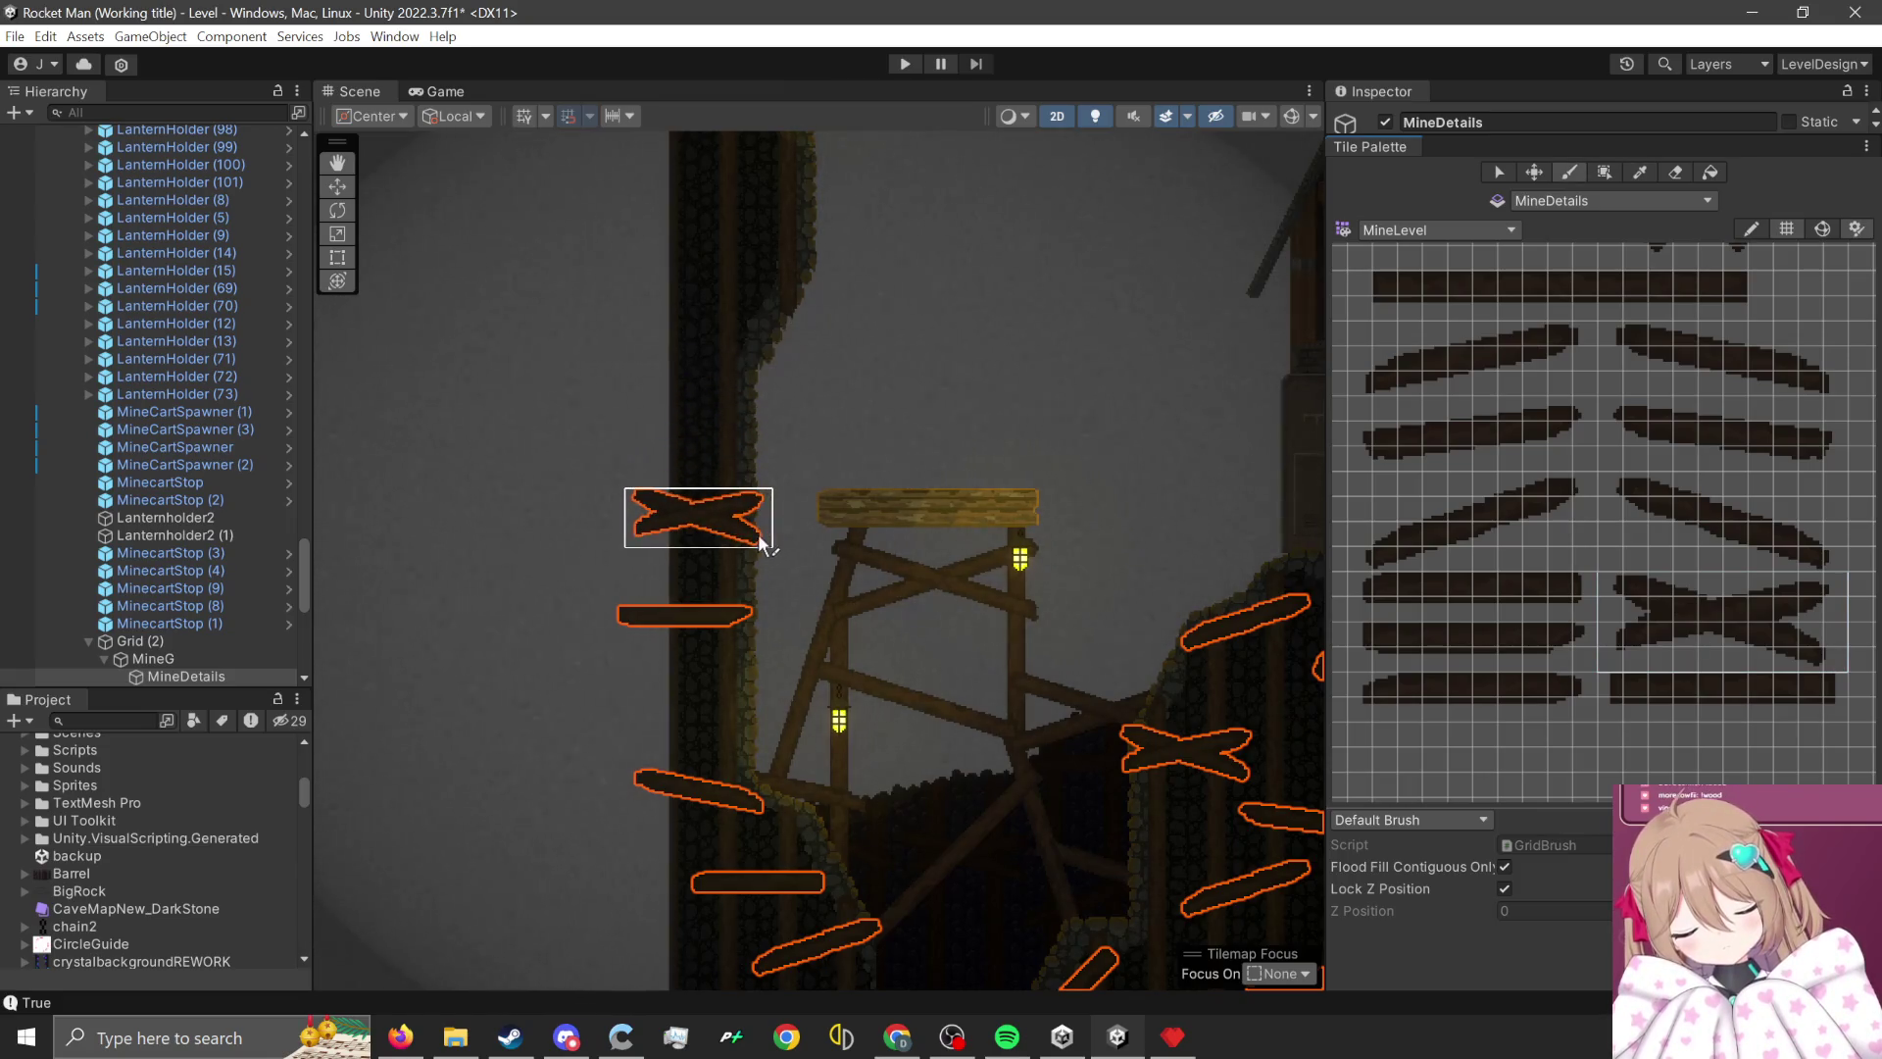
pyautogui.click(762, 544)
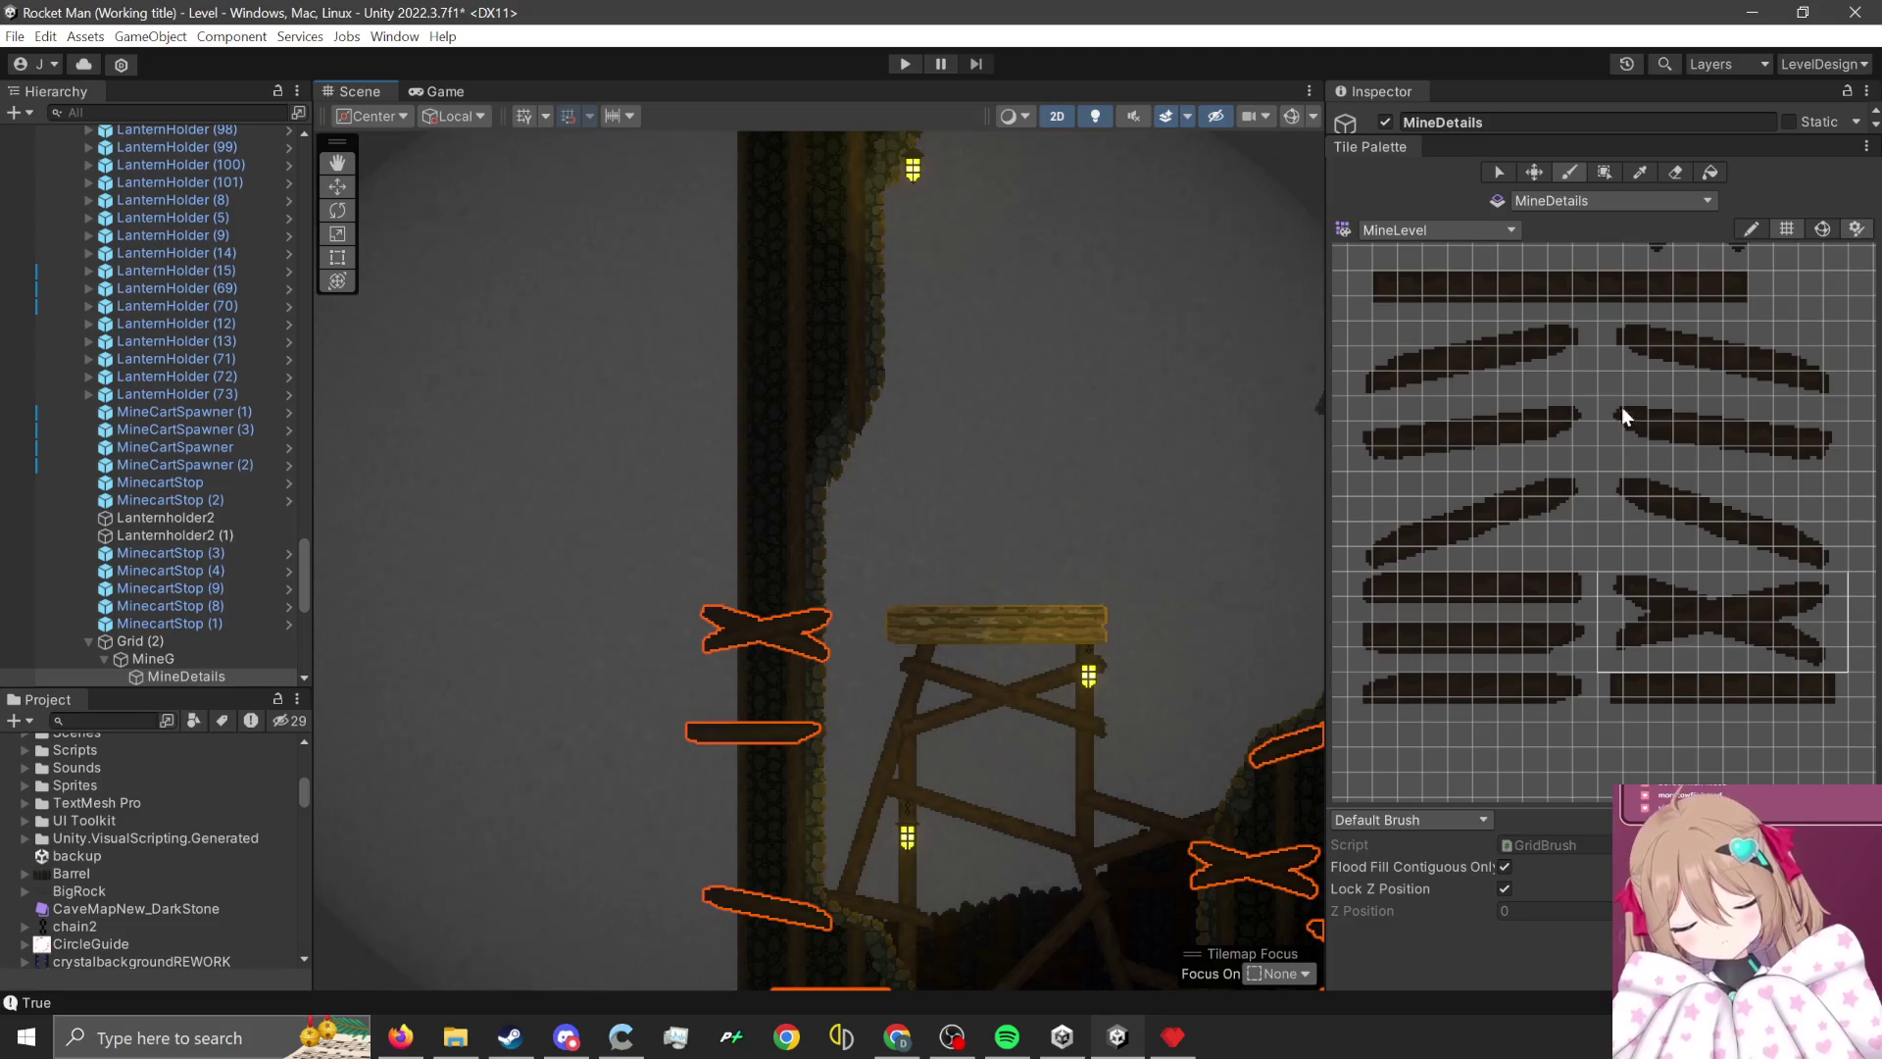
pyautogui.moveTo(1637, 419); pyautogui.dragTo(1820, 460)
pyautogui.click(825, 519)
# - Add a left diagonal plank and another crossed-planks tile on the column
pyautogui.moveTo(1580, 487); pyautogui.dragTo(1374, 557)
pyautogui.scroll(1, 828, 490)
pyautogui.click(719, 549)
pyautogui.scroll(4, 880, 635)
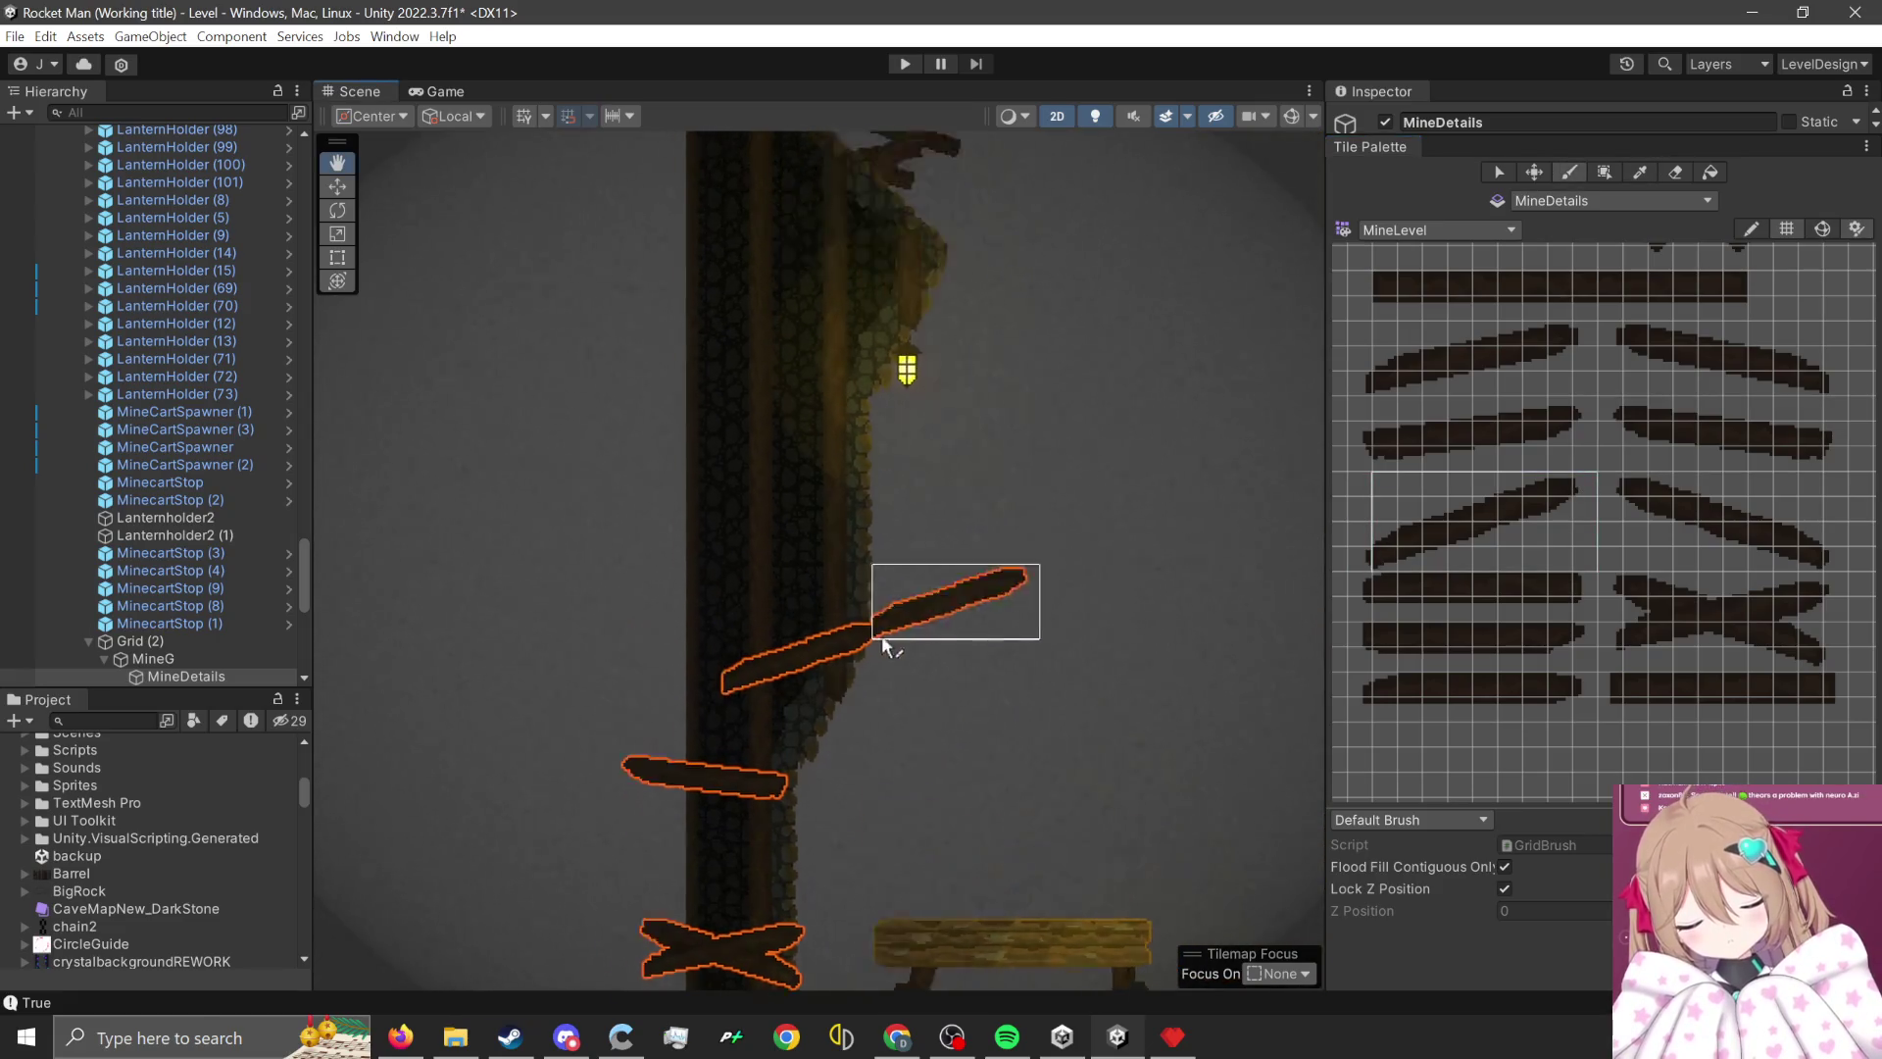
pyautogui.scroll(4, 974, 487)
pyautogui.moveTo(1607, 580); pyautogui.dragTo(1831, 657)
pyautogui.click(1023, 576)
# - Paint a plank and a left diagonal plank left of the column, plus a right diagonal on it
pyautogui.moveTo(1609, 408); pyautogui.dragTo(1857, 461)
pyautogui.scroll(1, 911, 412)
pyautogui.click(898, 411)
pyautogui.scroll(1, 1274, 569)
pyautogui.click(1578, 491)
pyautogui.click(672, 616)
pyautogui.scroll(-2, 886, 638)
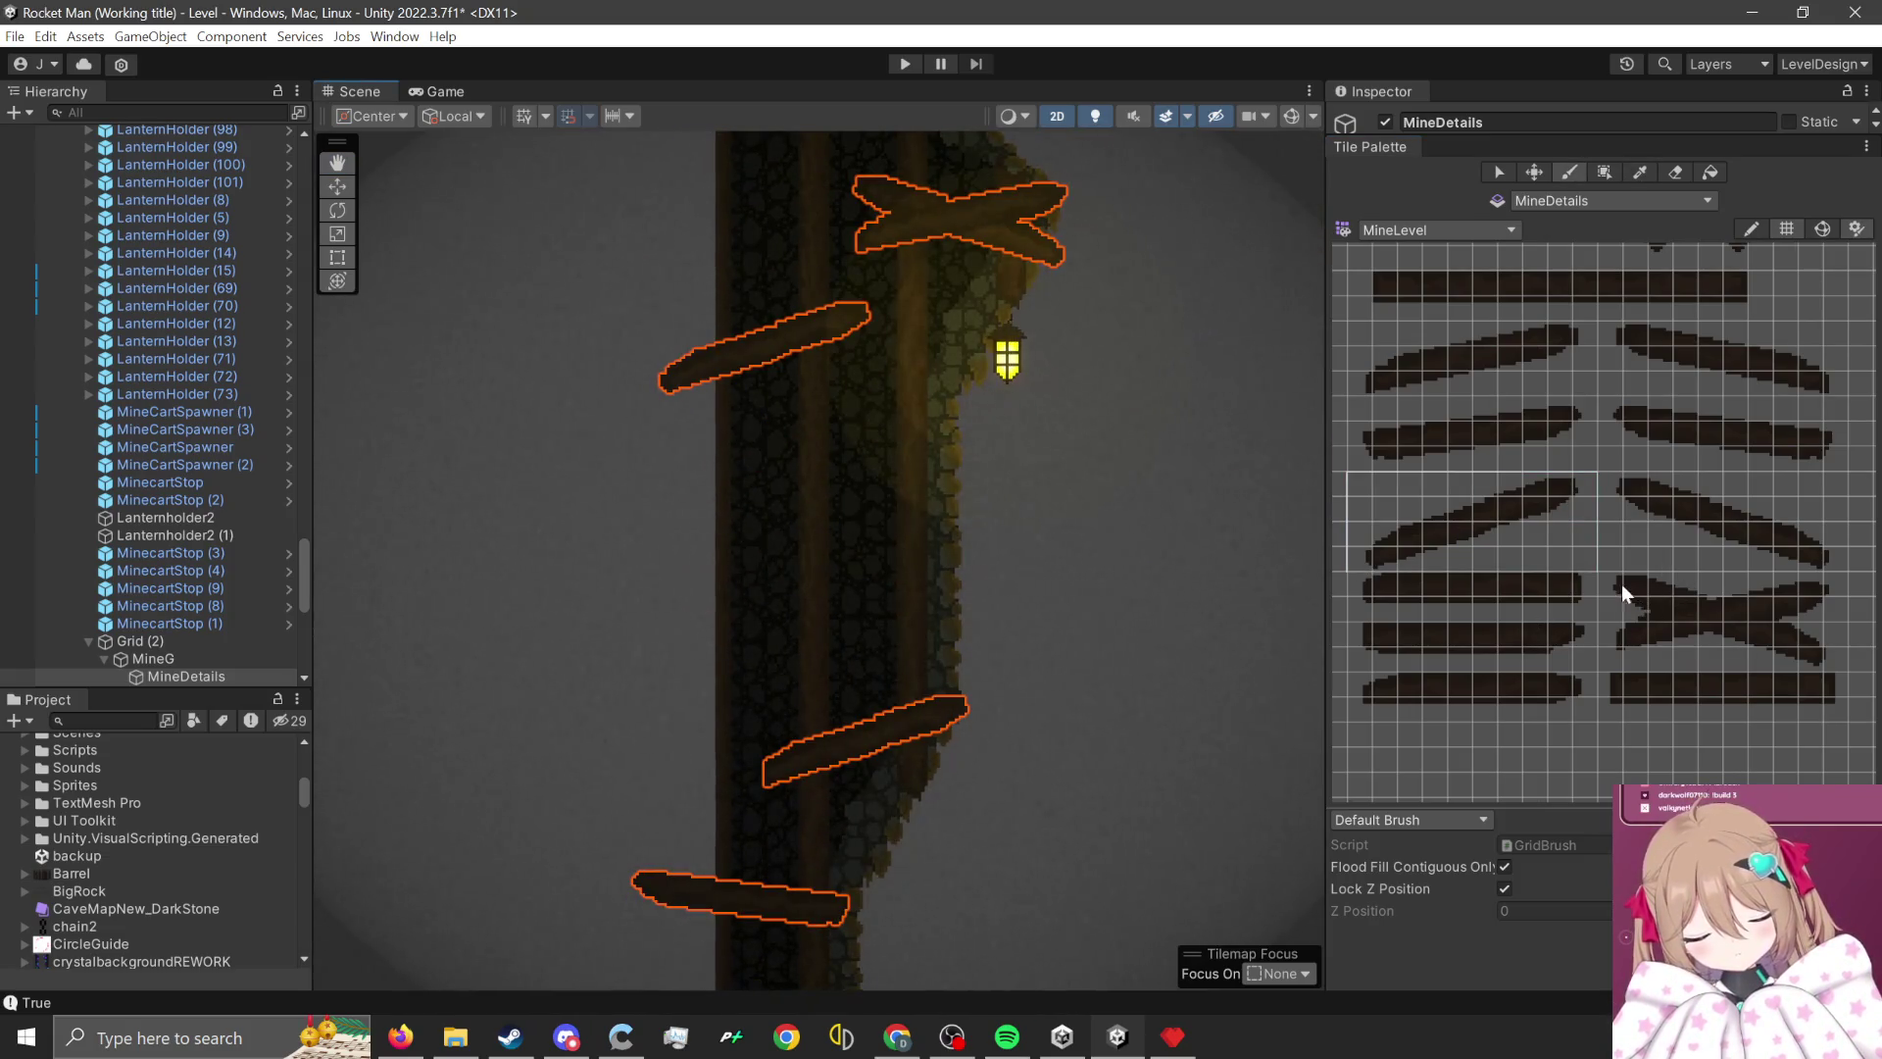
pyautogui.moveTo(1618, 485); pyautogui.dragTo(1831, 563)
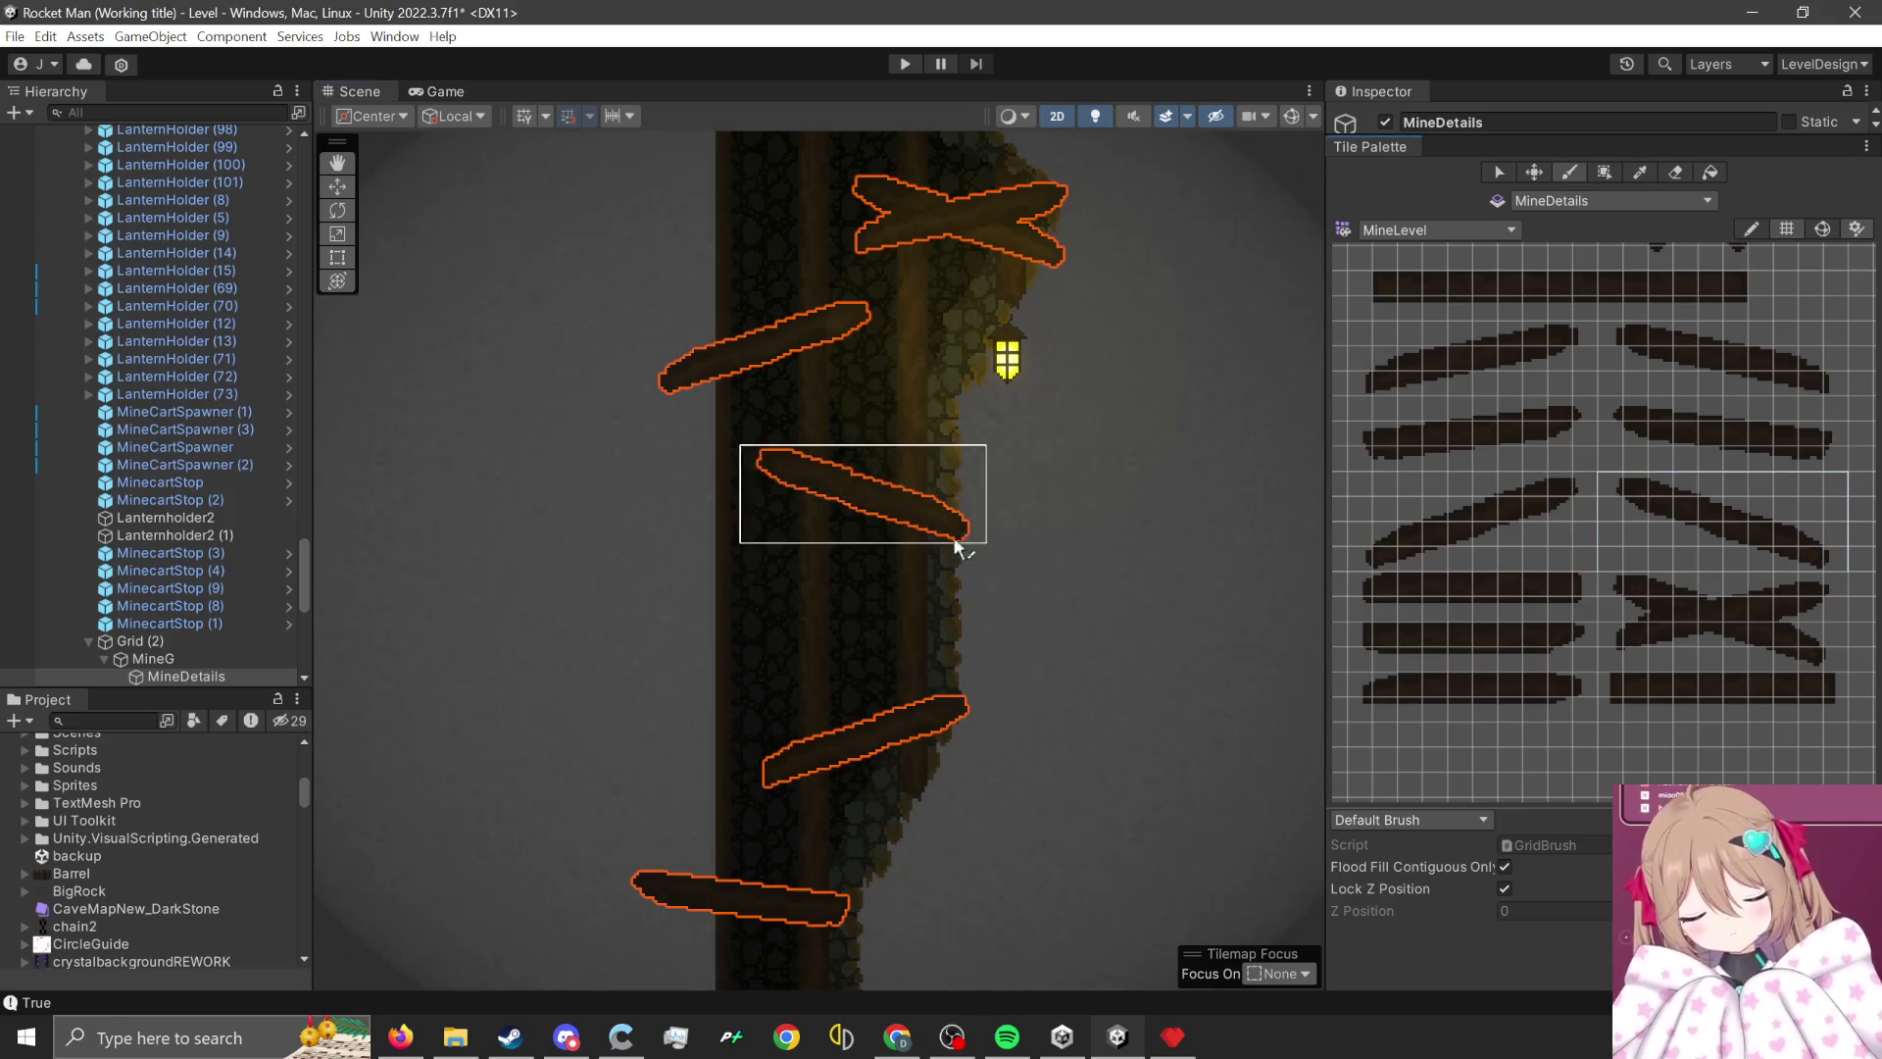
pyautogui.click(972, 557)
# - Paint a straight plank across the column and a plank on the stone wall by the building
pyautogui.scroll(-2, 1078, 530)
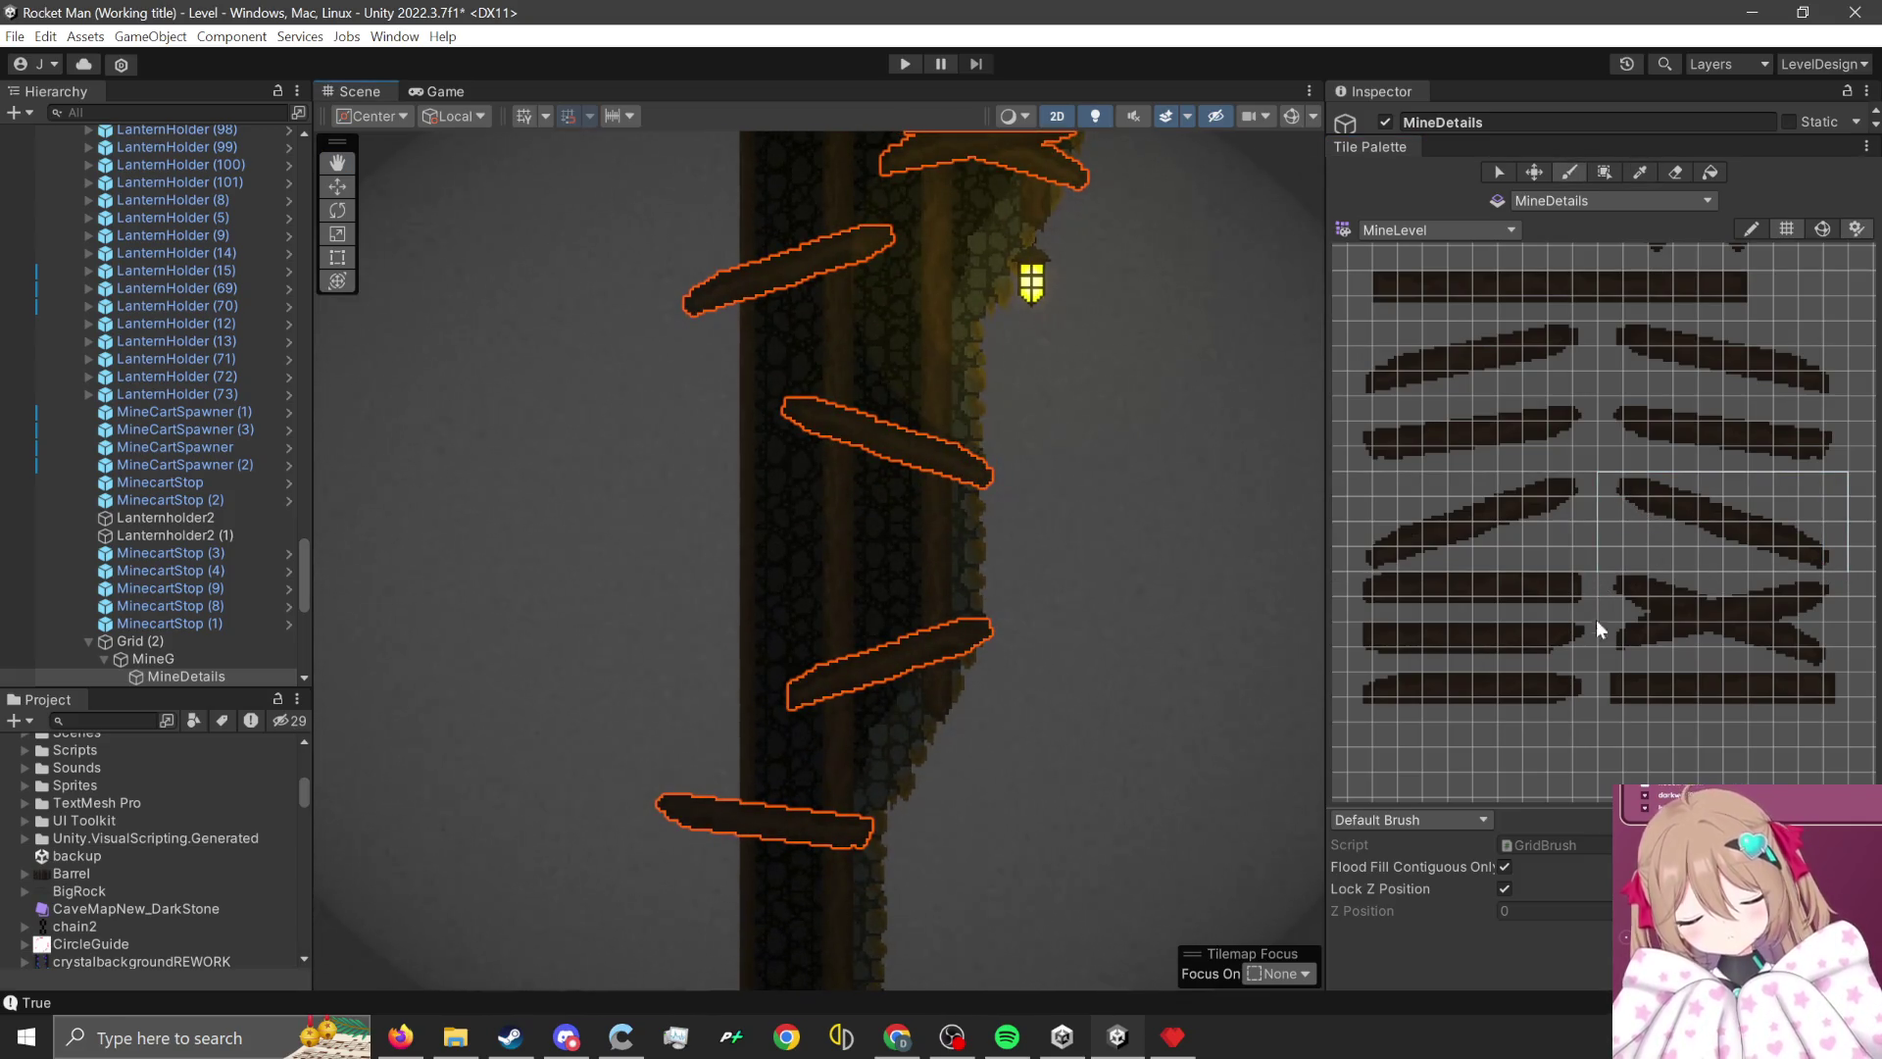
pyautogui.moveTo(1580, 631); pyautogui.dragTo(1361, 655)
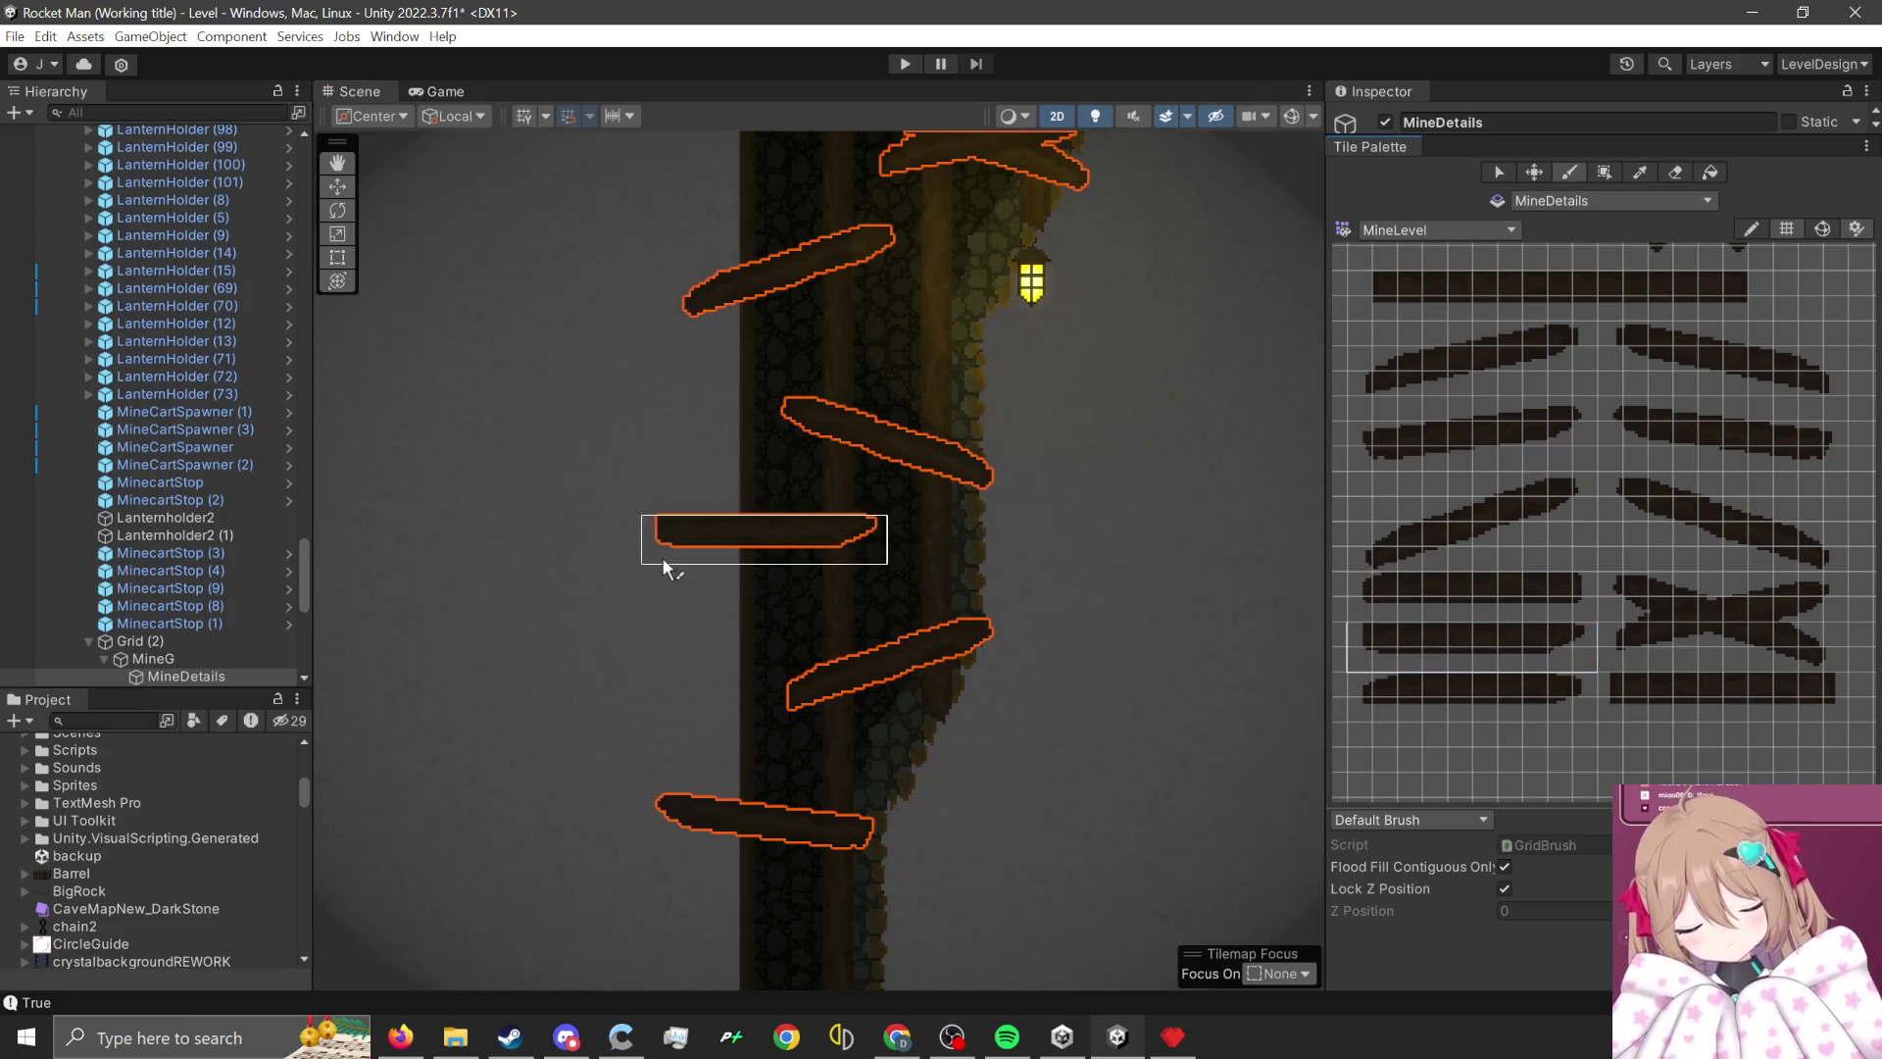
pyautogui.click(663, 557)
pyautogui.scroll(-4, 663, 557)
pyautogui.scroll(-5, 889, 590)
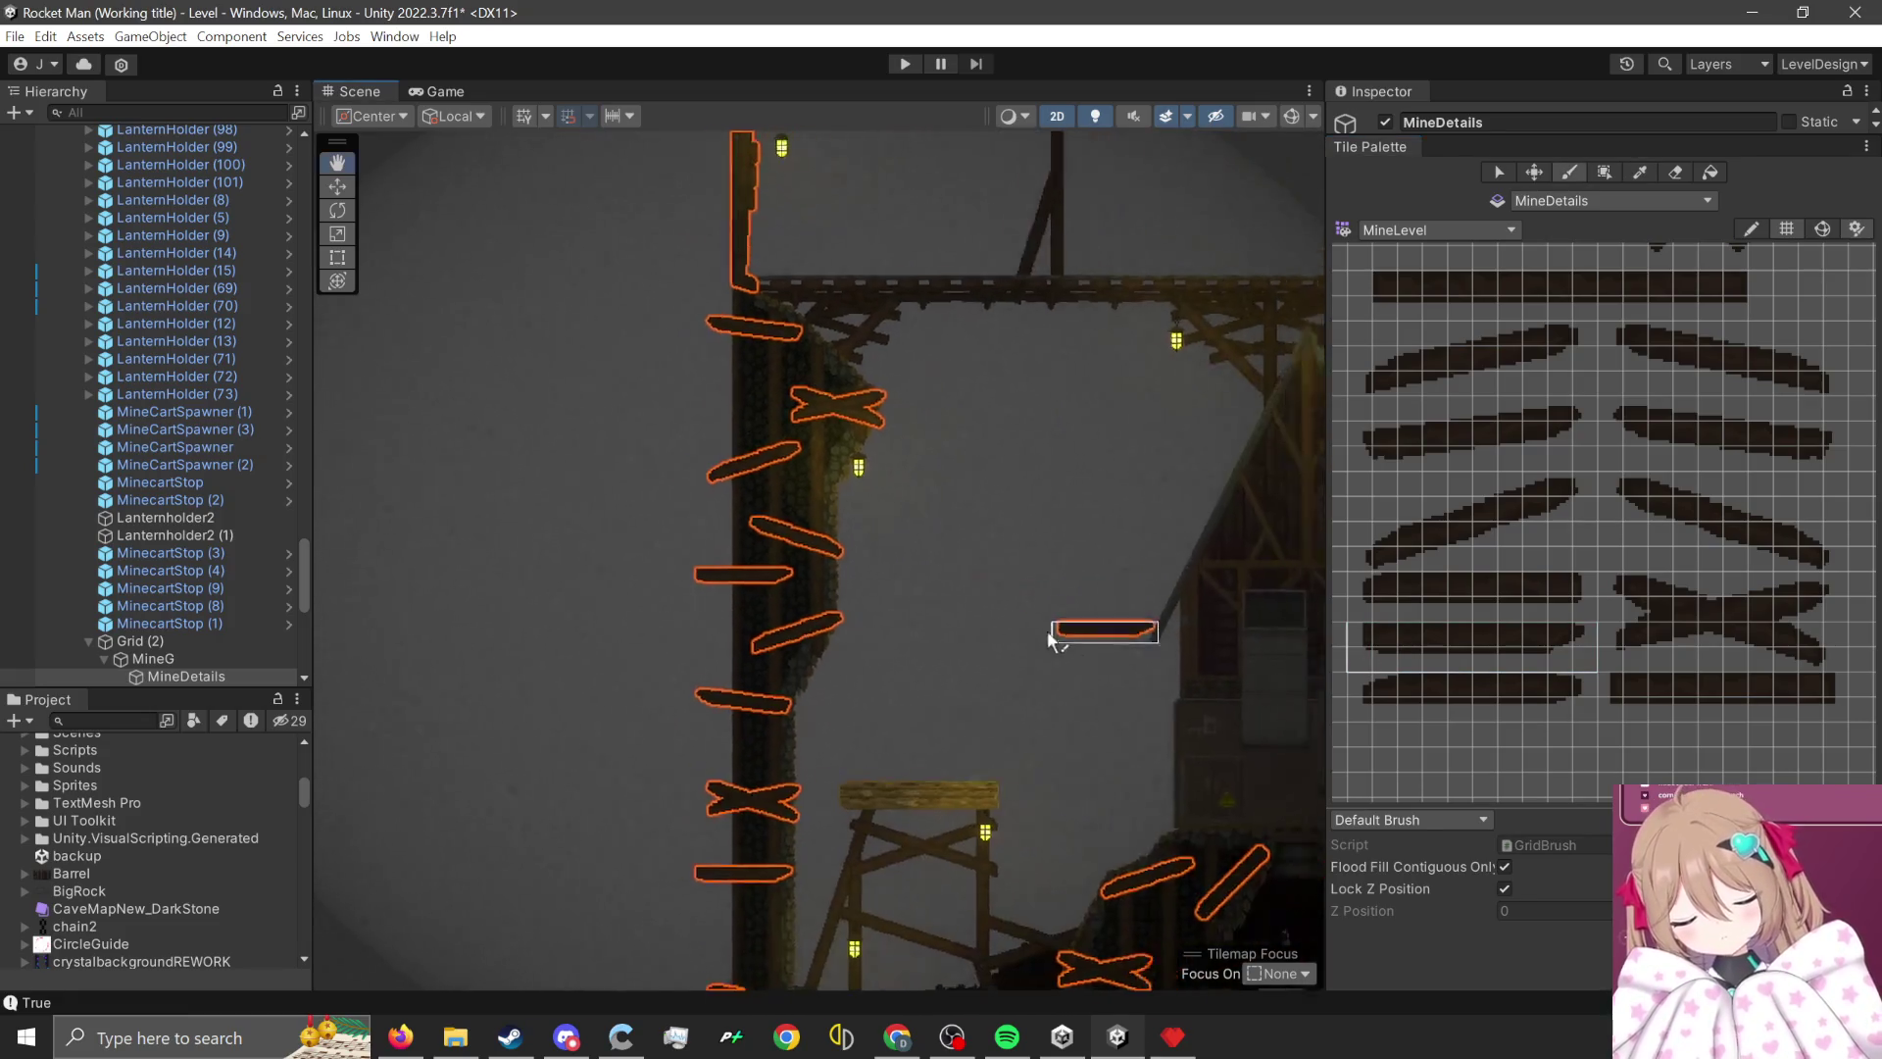
pyautogui.scroll(5, 1031, 586)
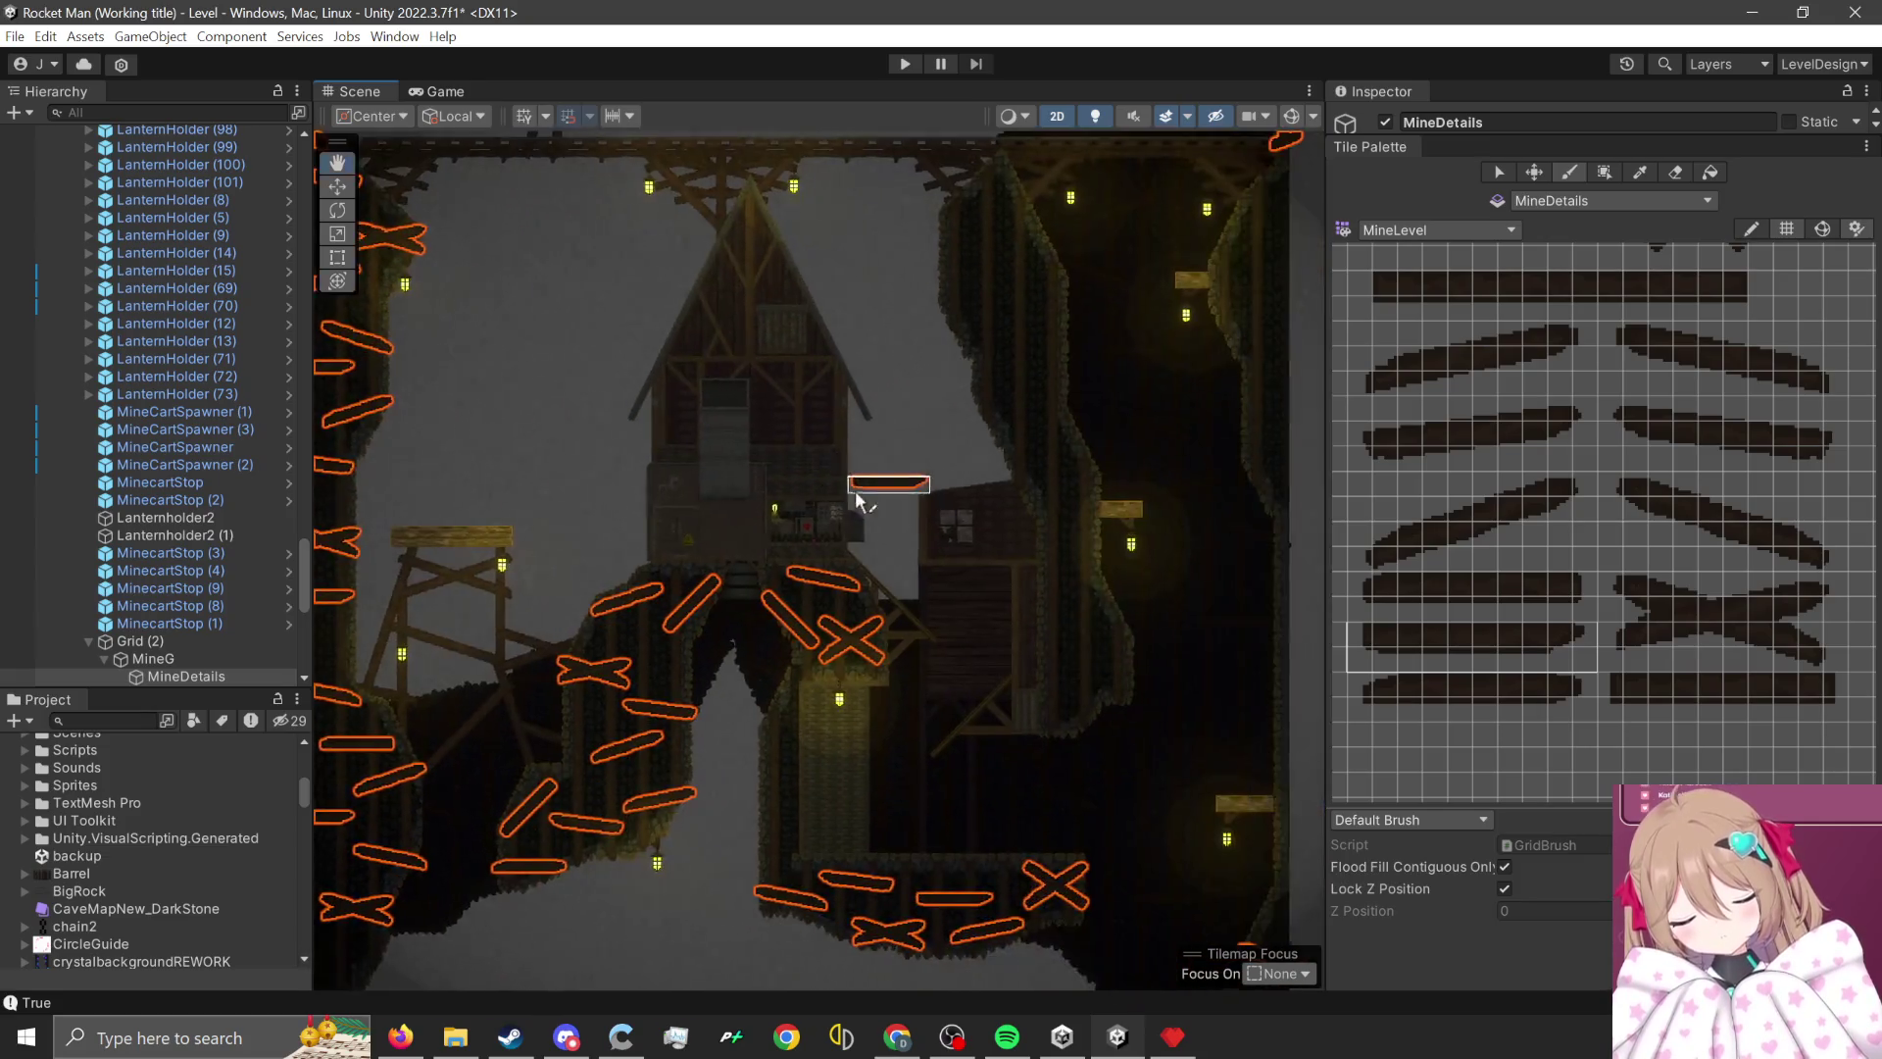
pyautogui.scroll(3, 940, 620)
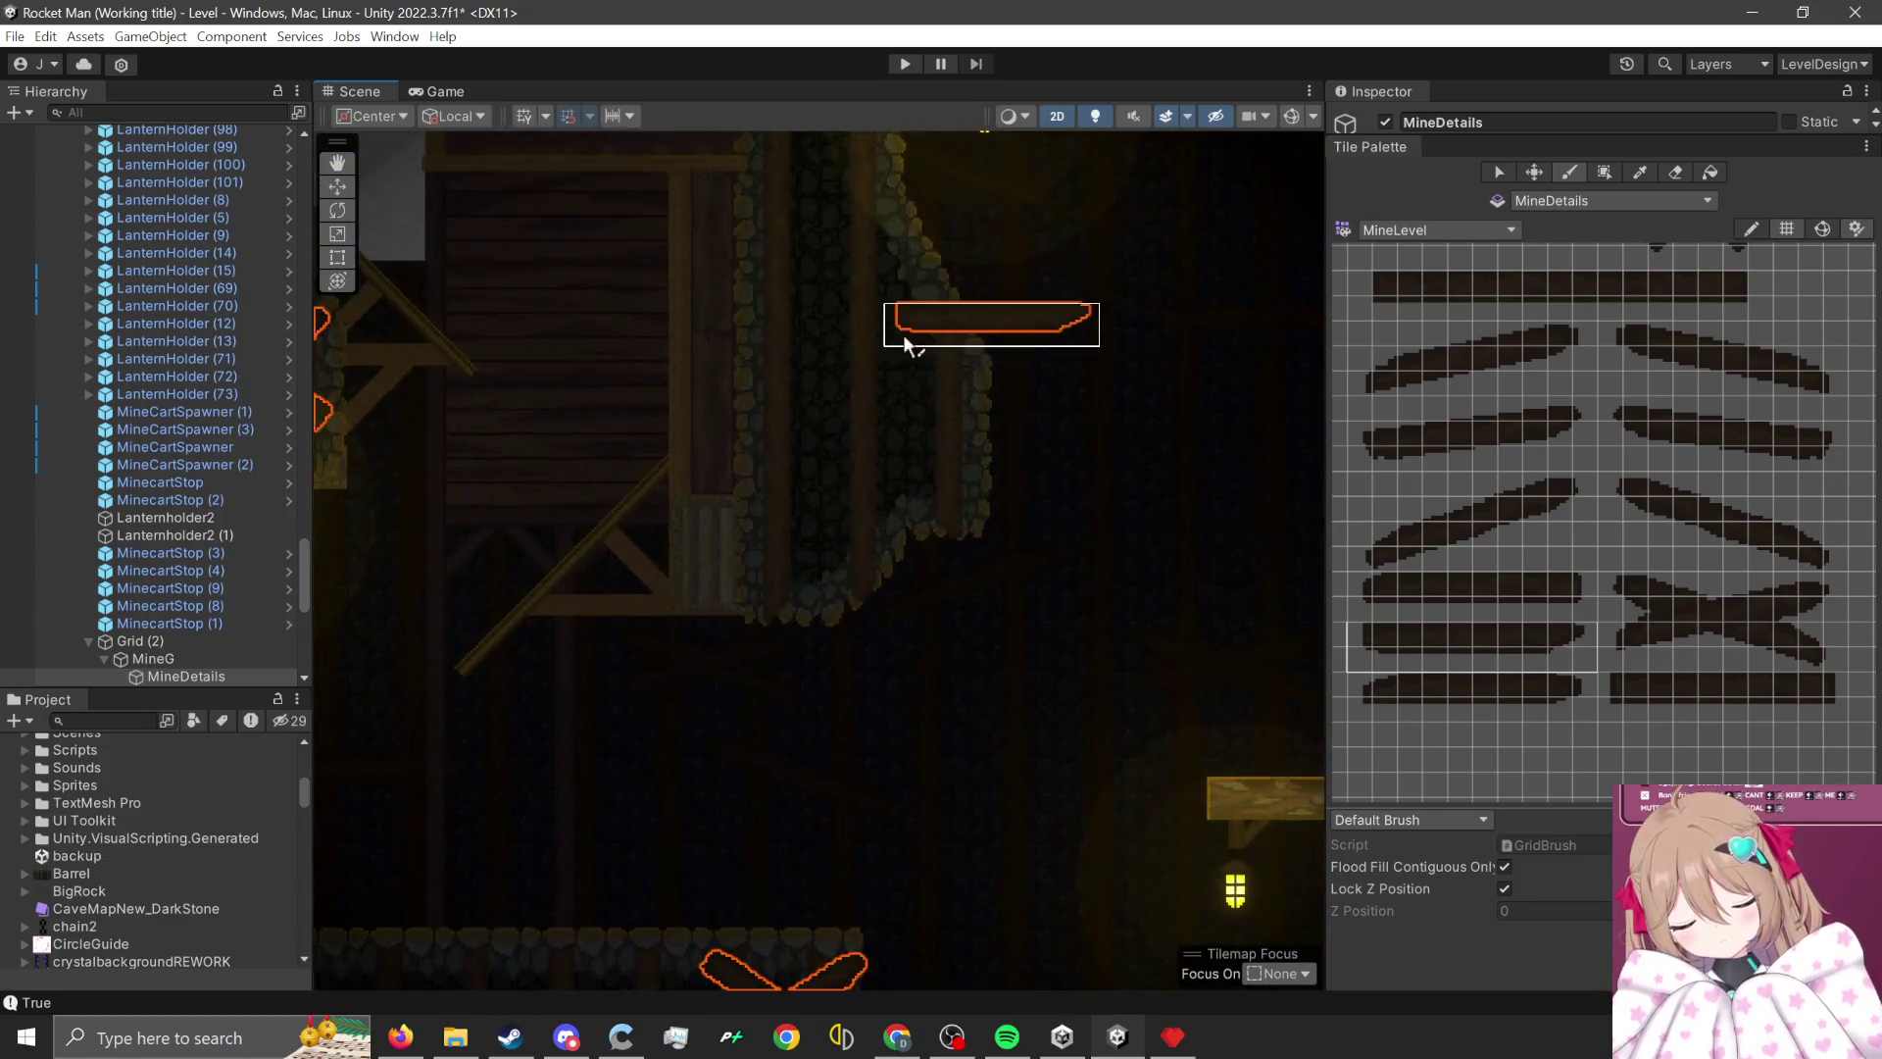
pyautogui.click(794, 368)
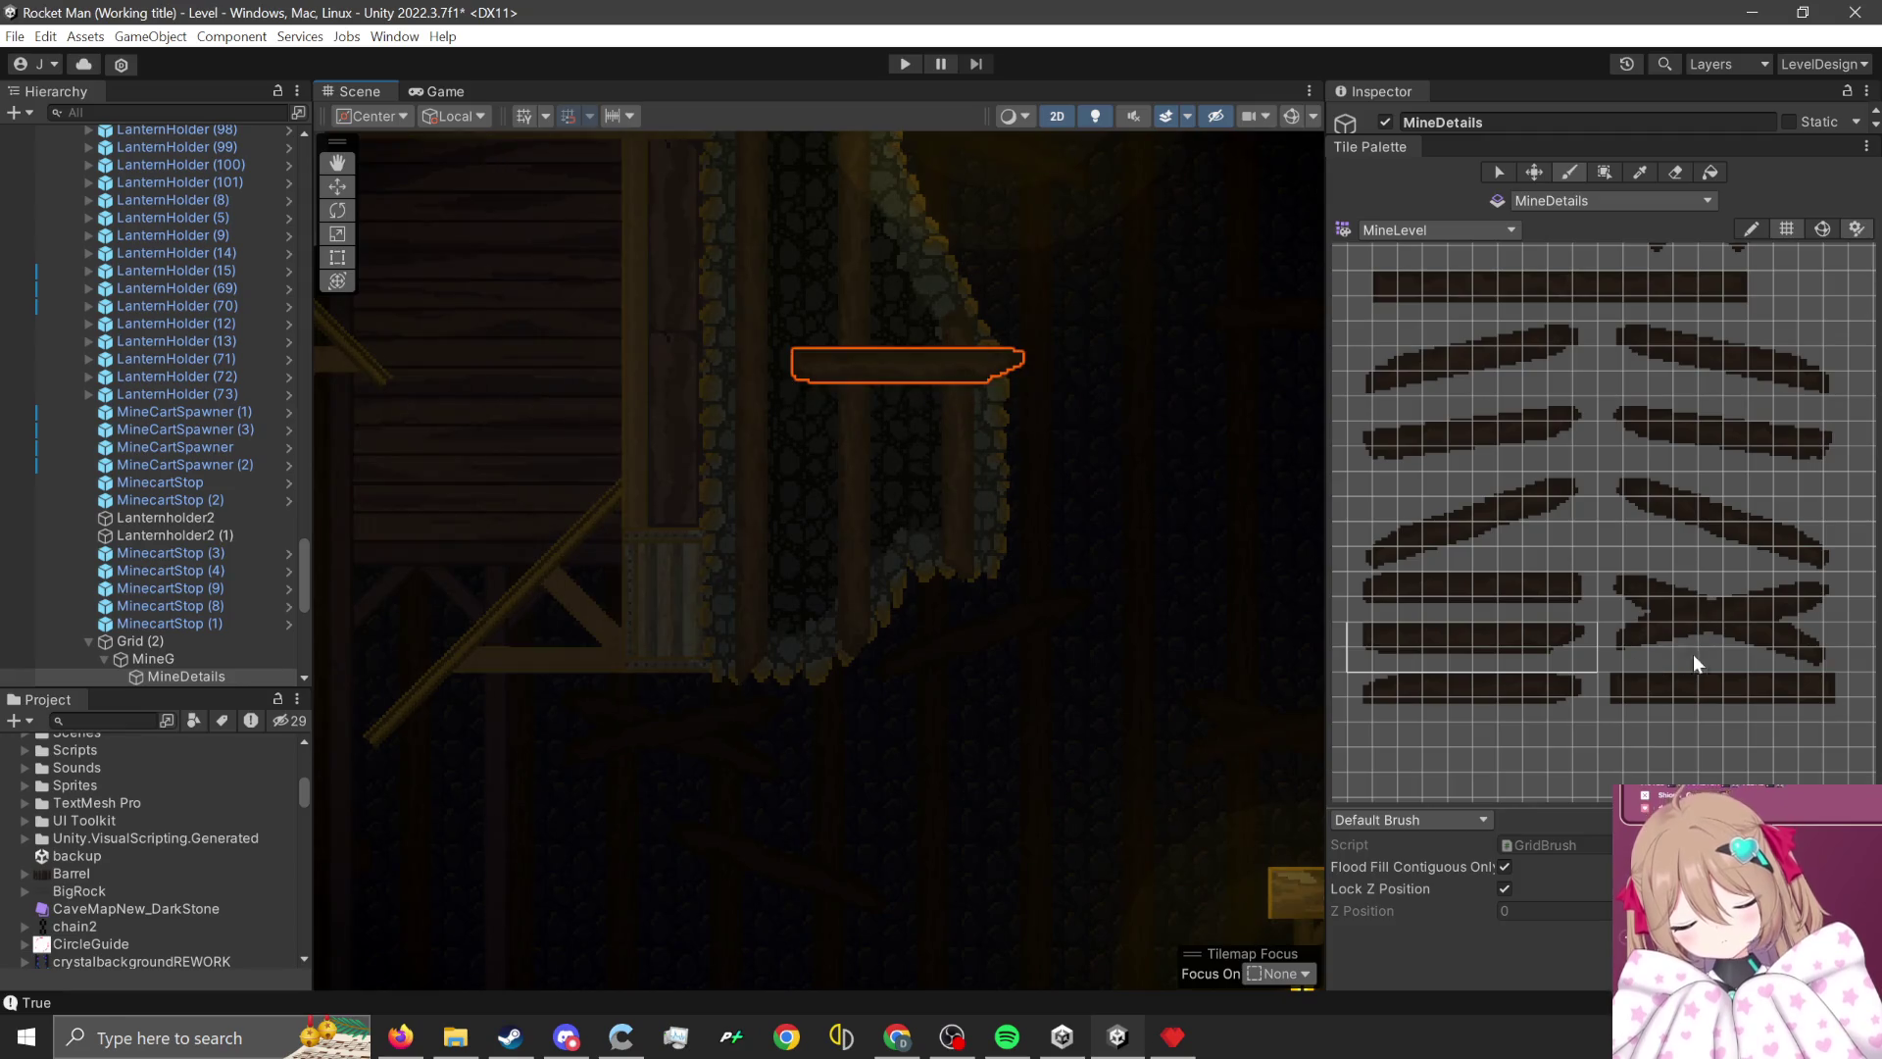
pyautogui.moveTo(1617, 577); pyautogui.dragTo(1827, 651)
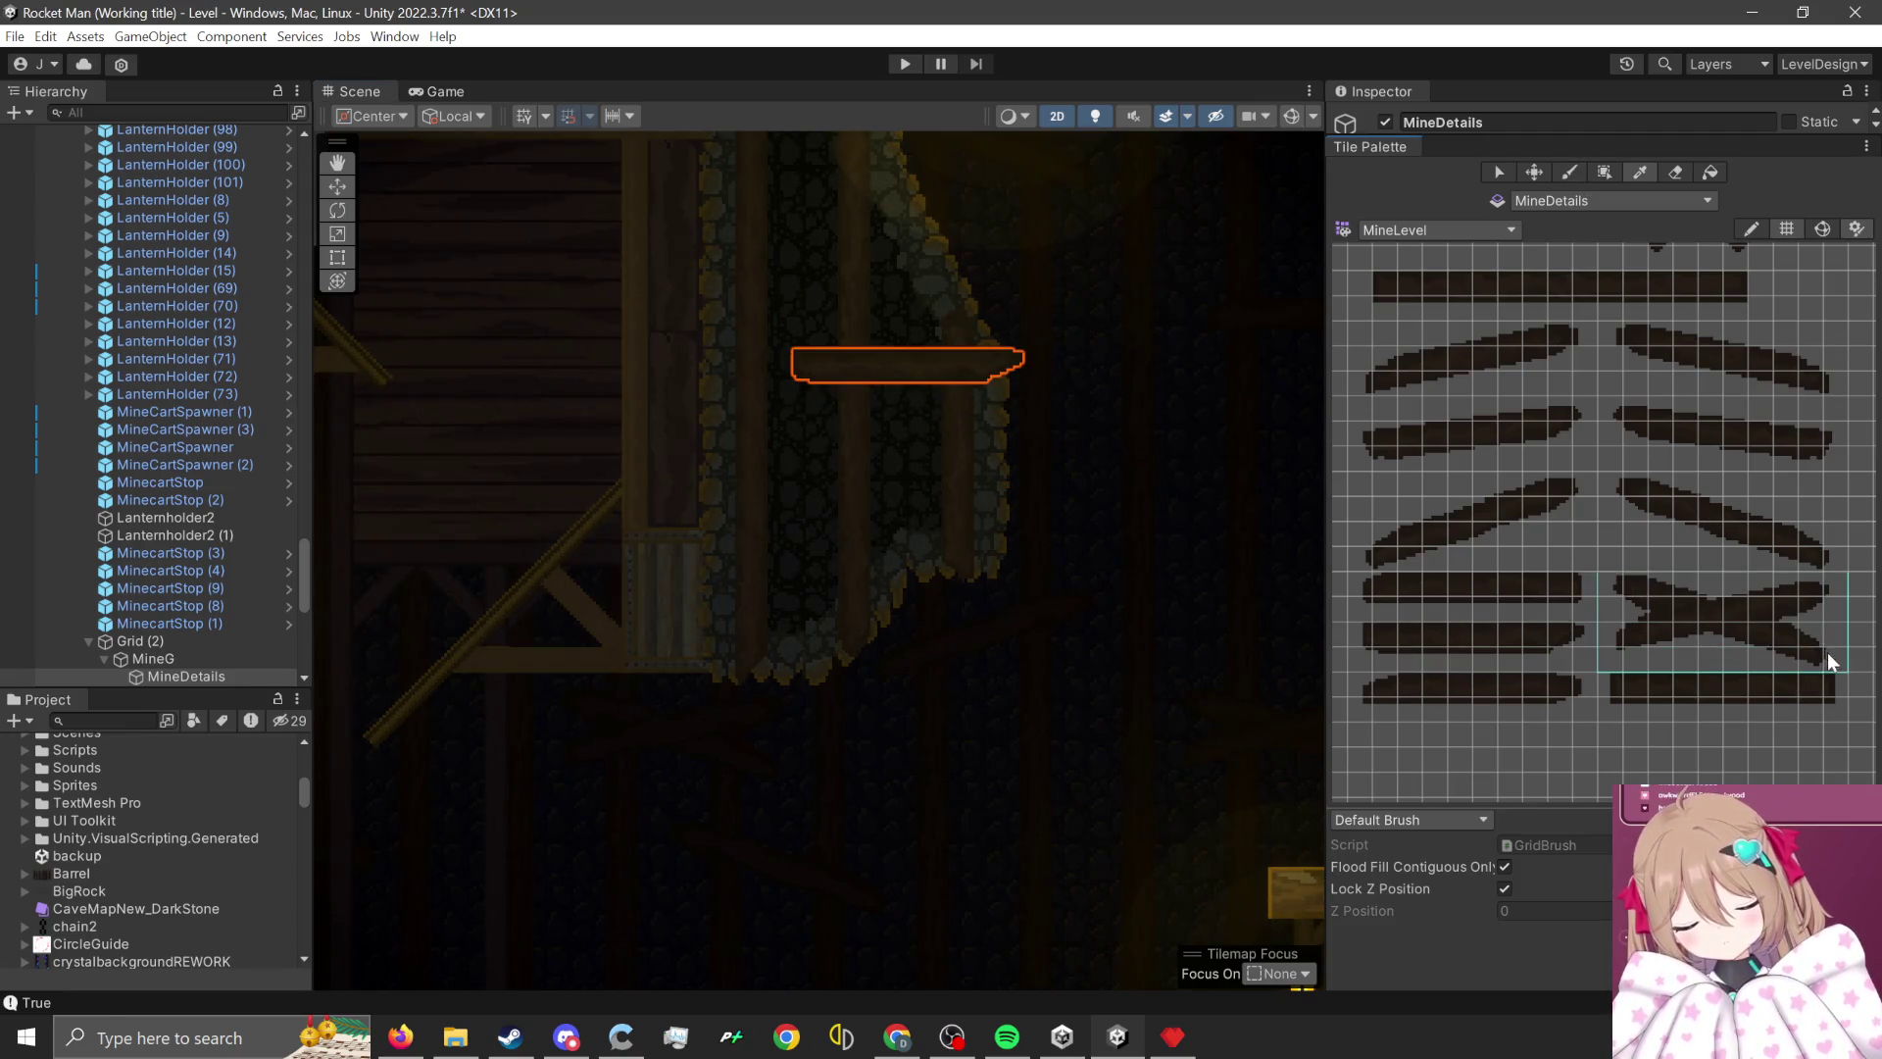